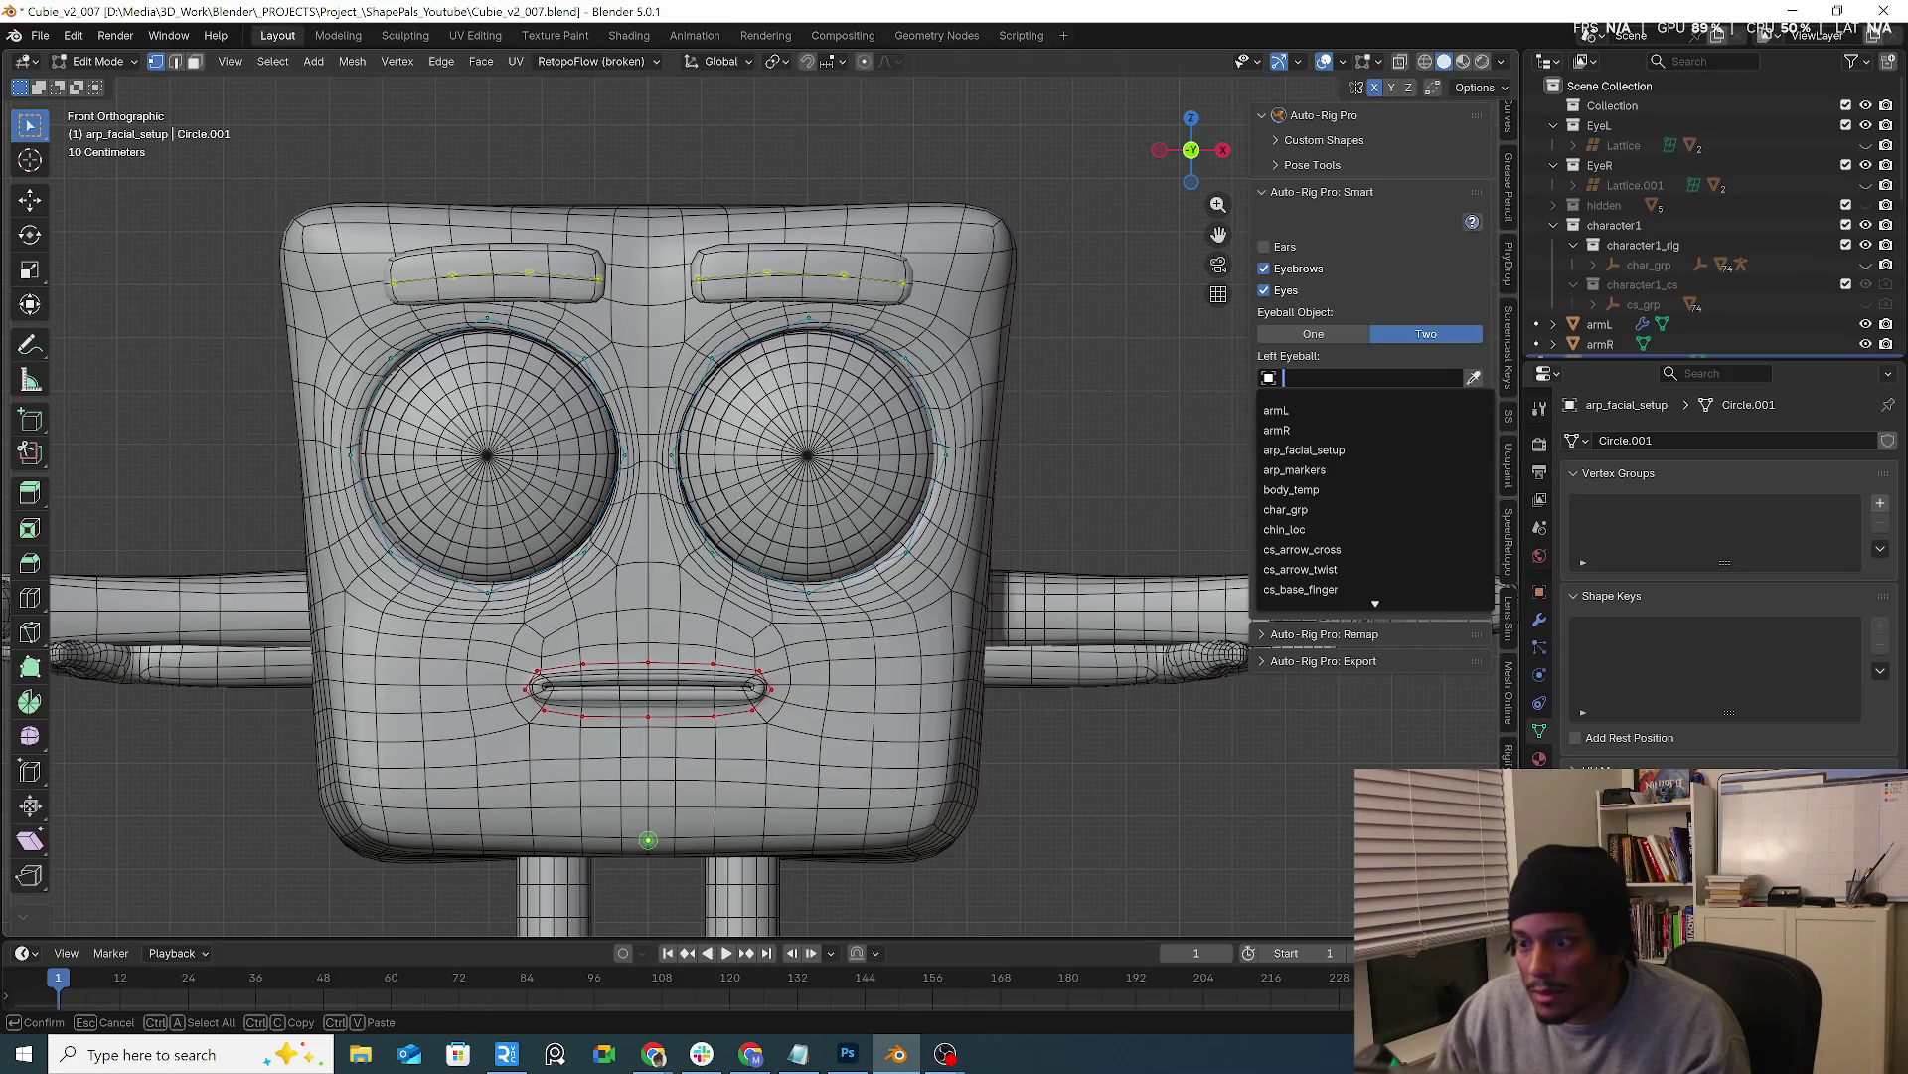
{"action": "key", "text": "Down"}
{"action": "key", "text": "Down"}
{"action": "key", "text": "Down"}
{"action": "key", "text": "Down"}
{"action": "key", "text": "Down"}
{"action": "key", "text": "Down"}
{"action": "key", "text": "Down"}
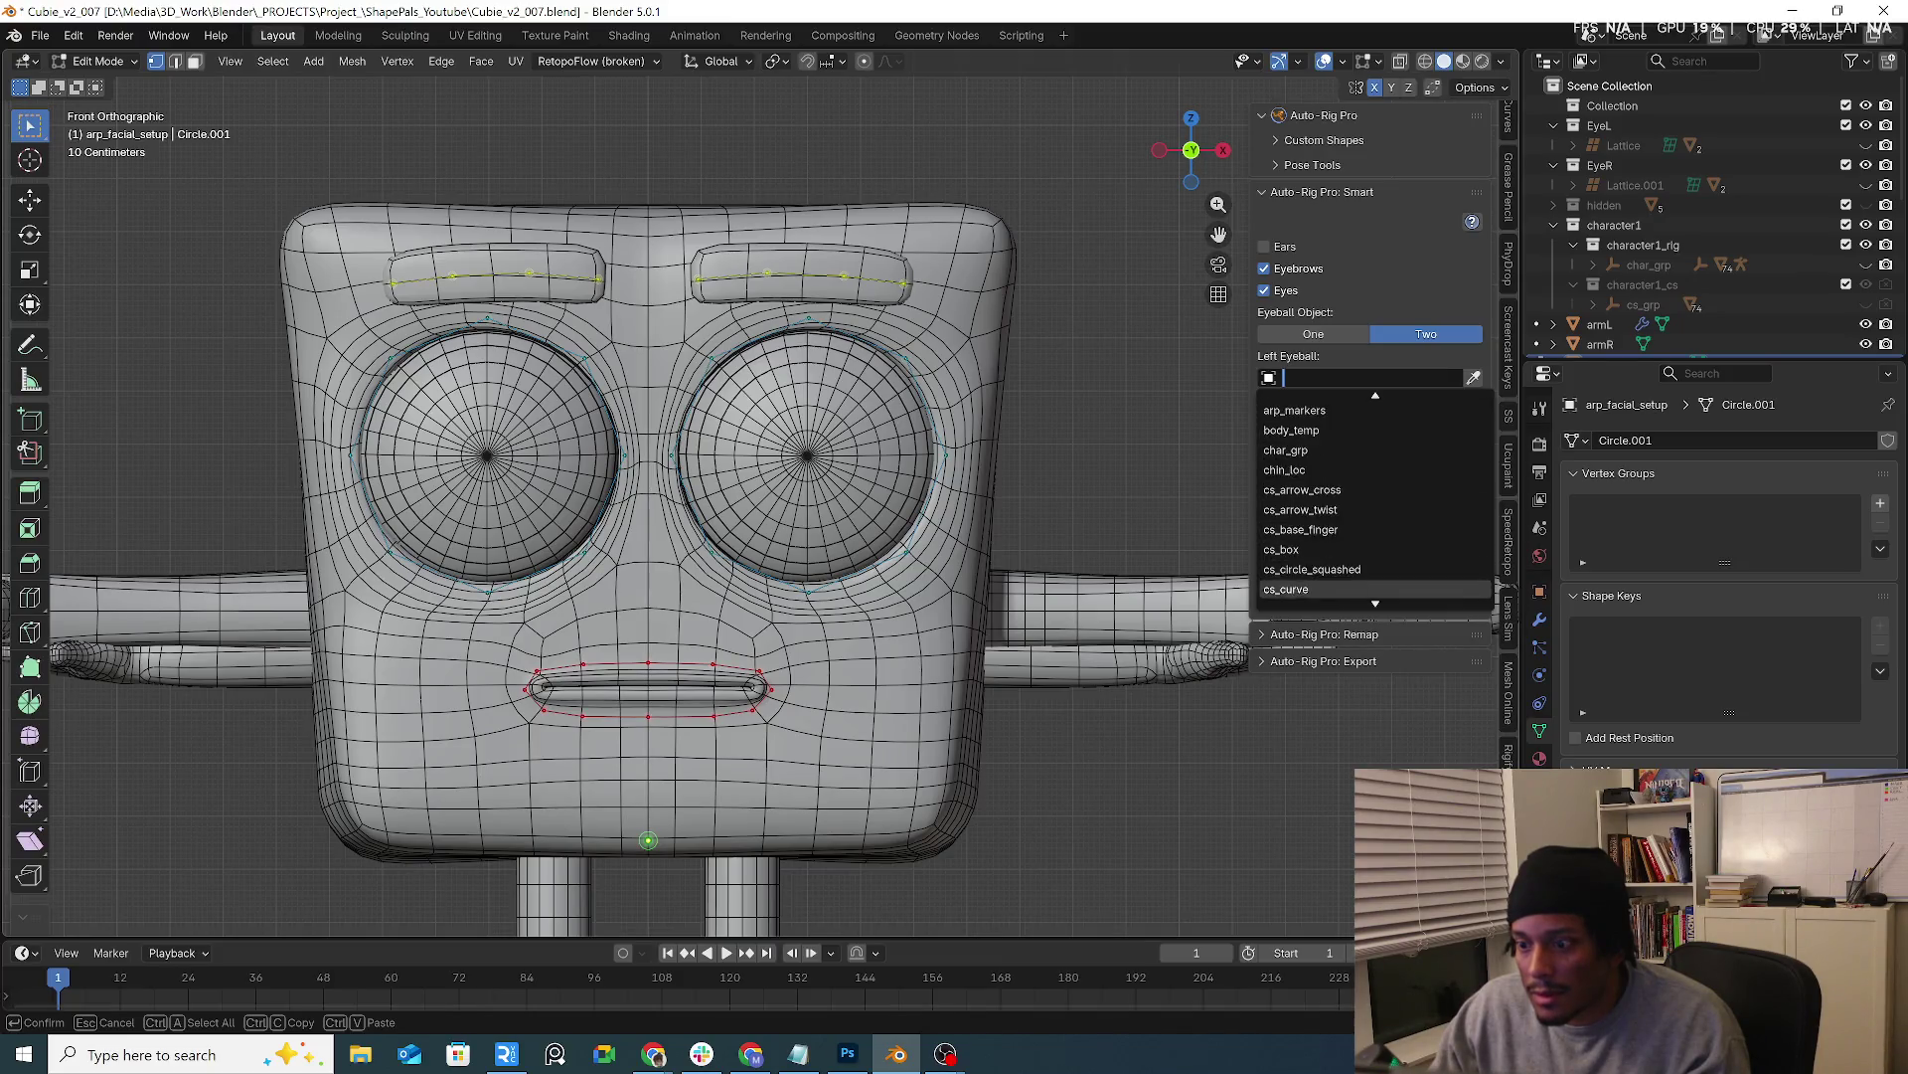
Dismiss the Left Eyeball search and expand the EyeL and EyeR lattice hierarchies in the Outliner
{"action": "key", "text": "Escape"}
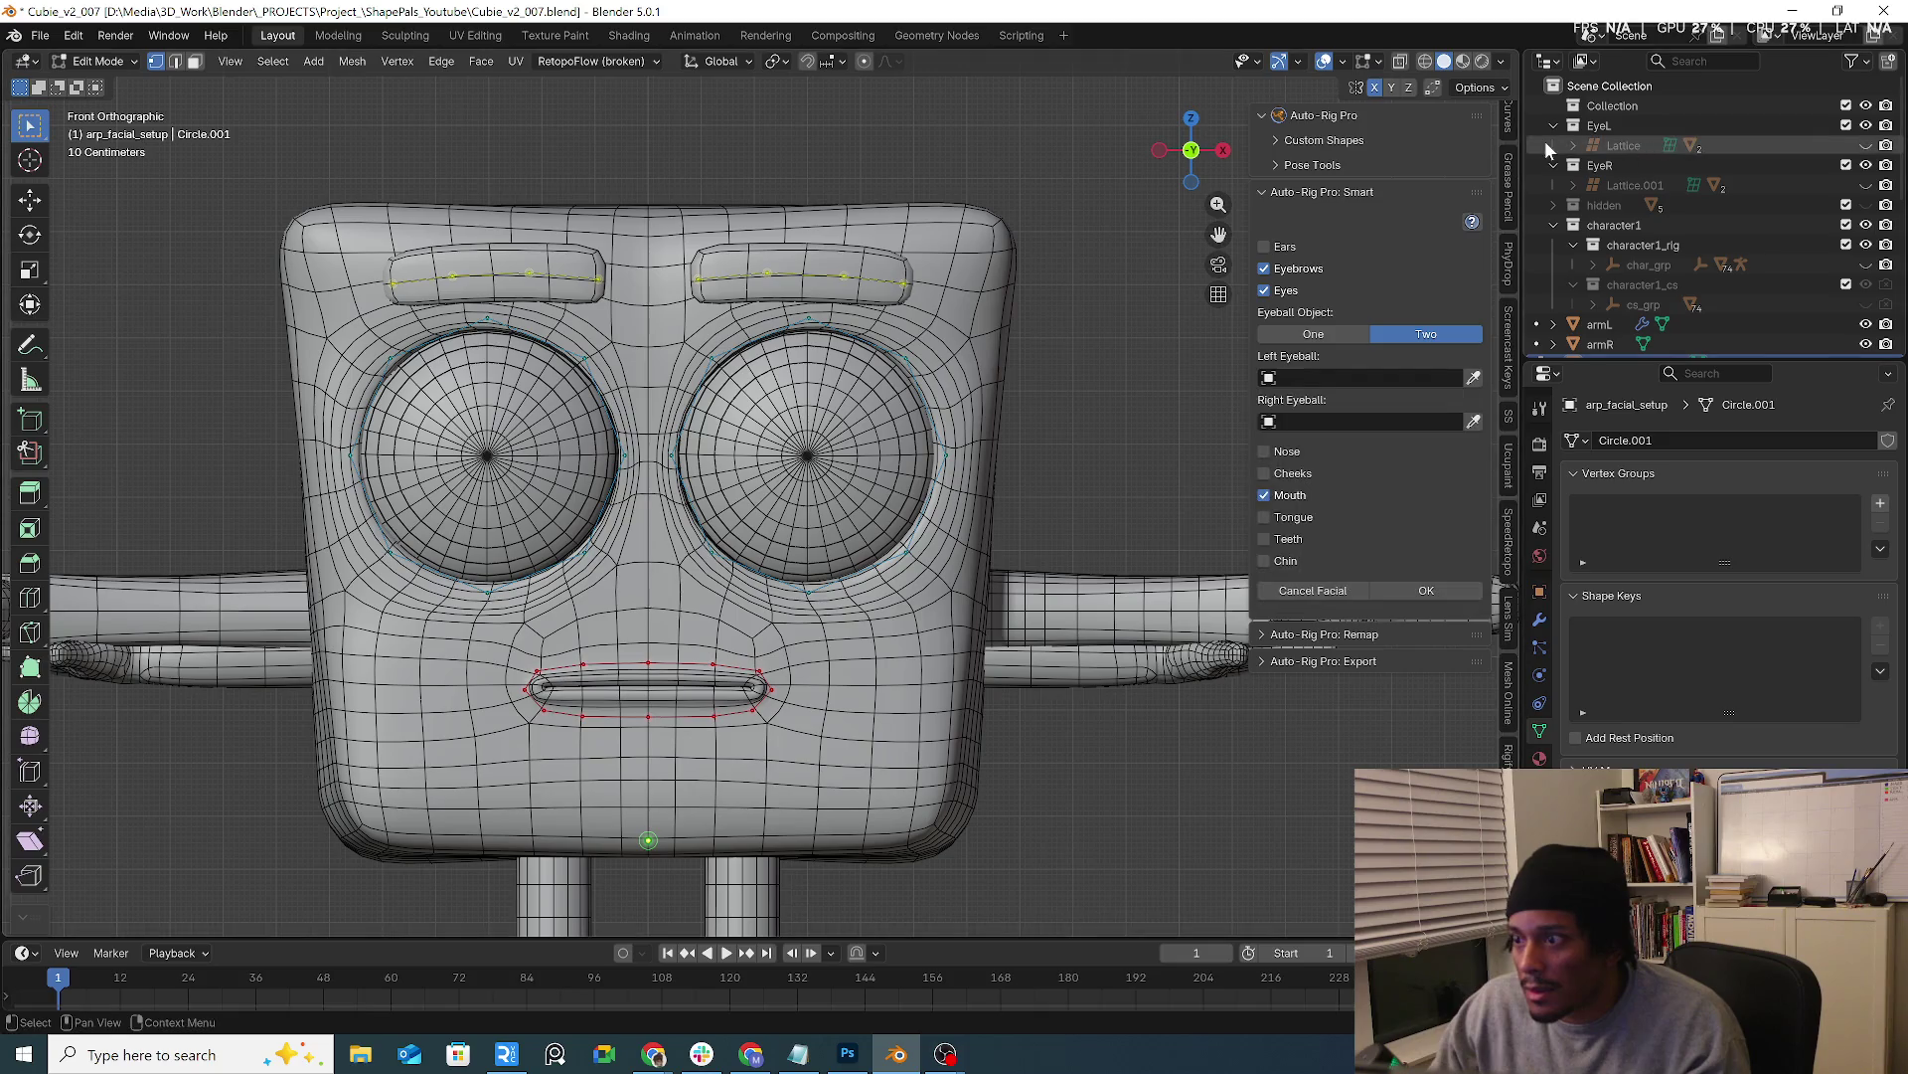
{"action": "left_click", "coordinate": [1577, 145]}
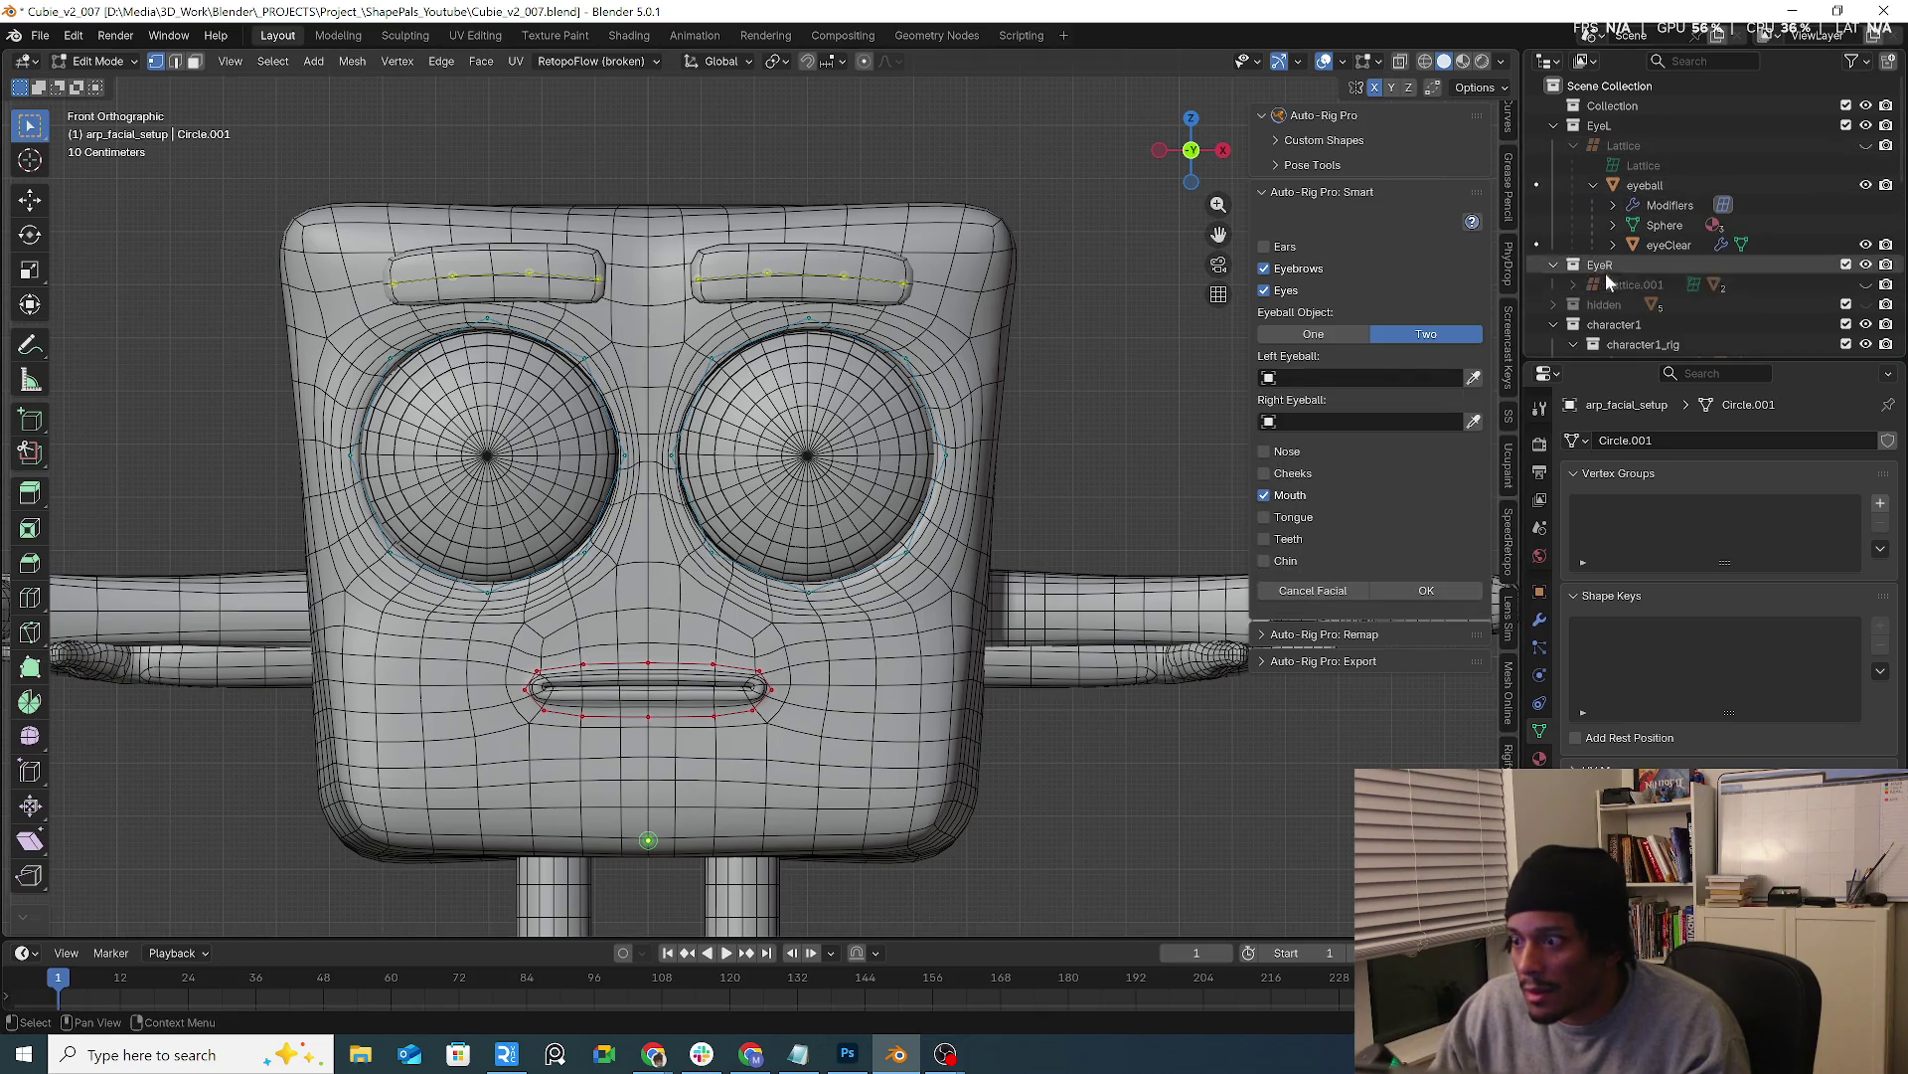
{"action": "left_click", "coordinate": [1572, 284]}
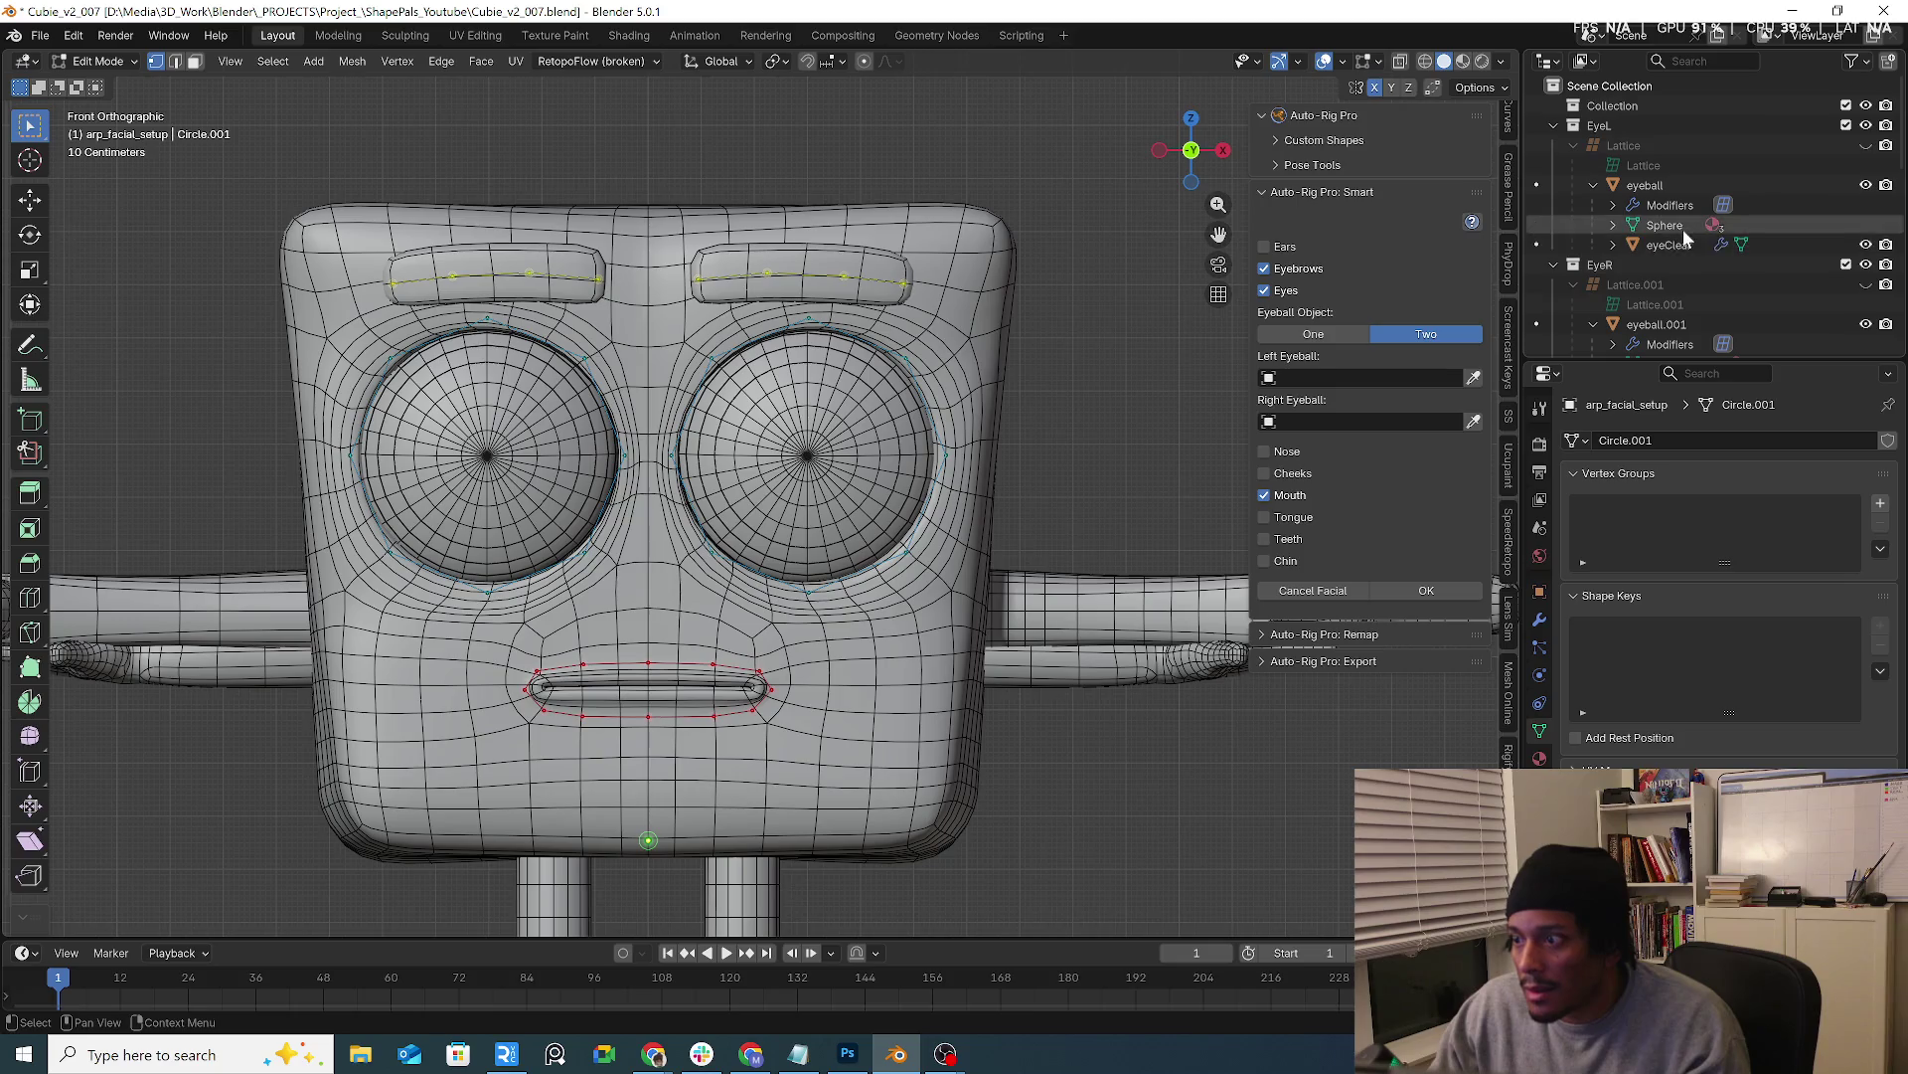
Rename the eyeball object under EyeL to eyeball_L and start renaming eyeball.001
{"action": "left_click", "coordinate": [1674, 187]}
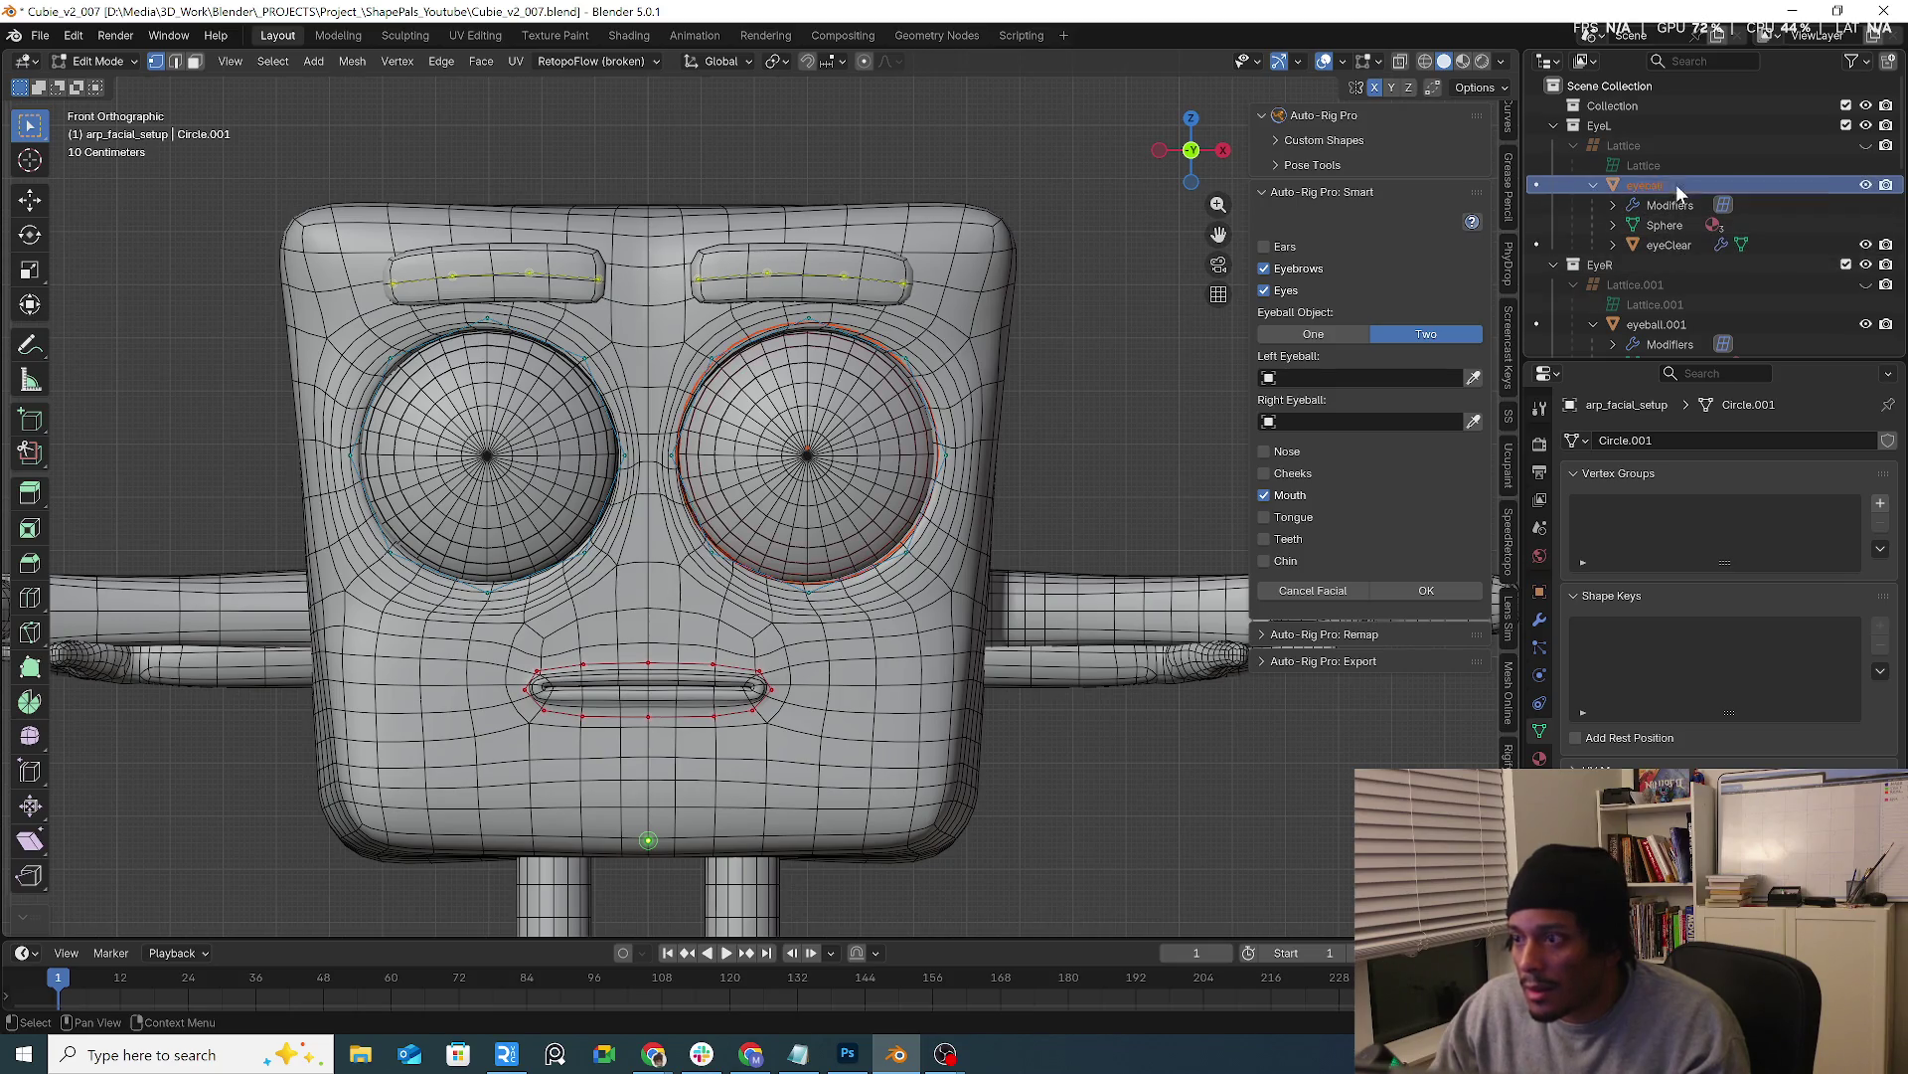
{"action": "double_click", "coordinate": [1647, 184]}
{"action": "type", "text": "L"}
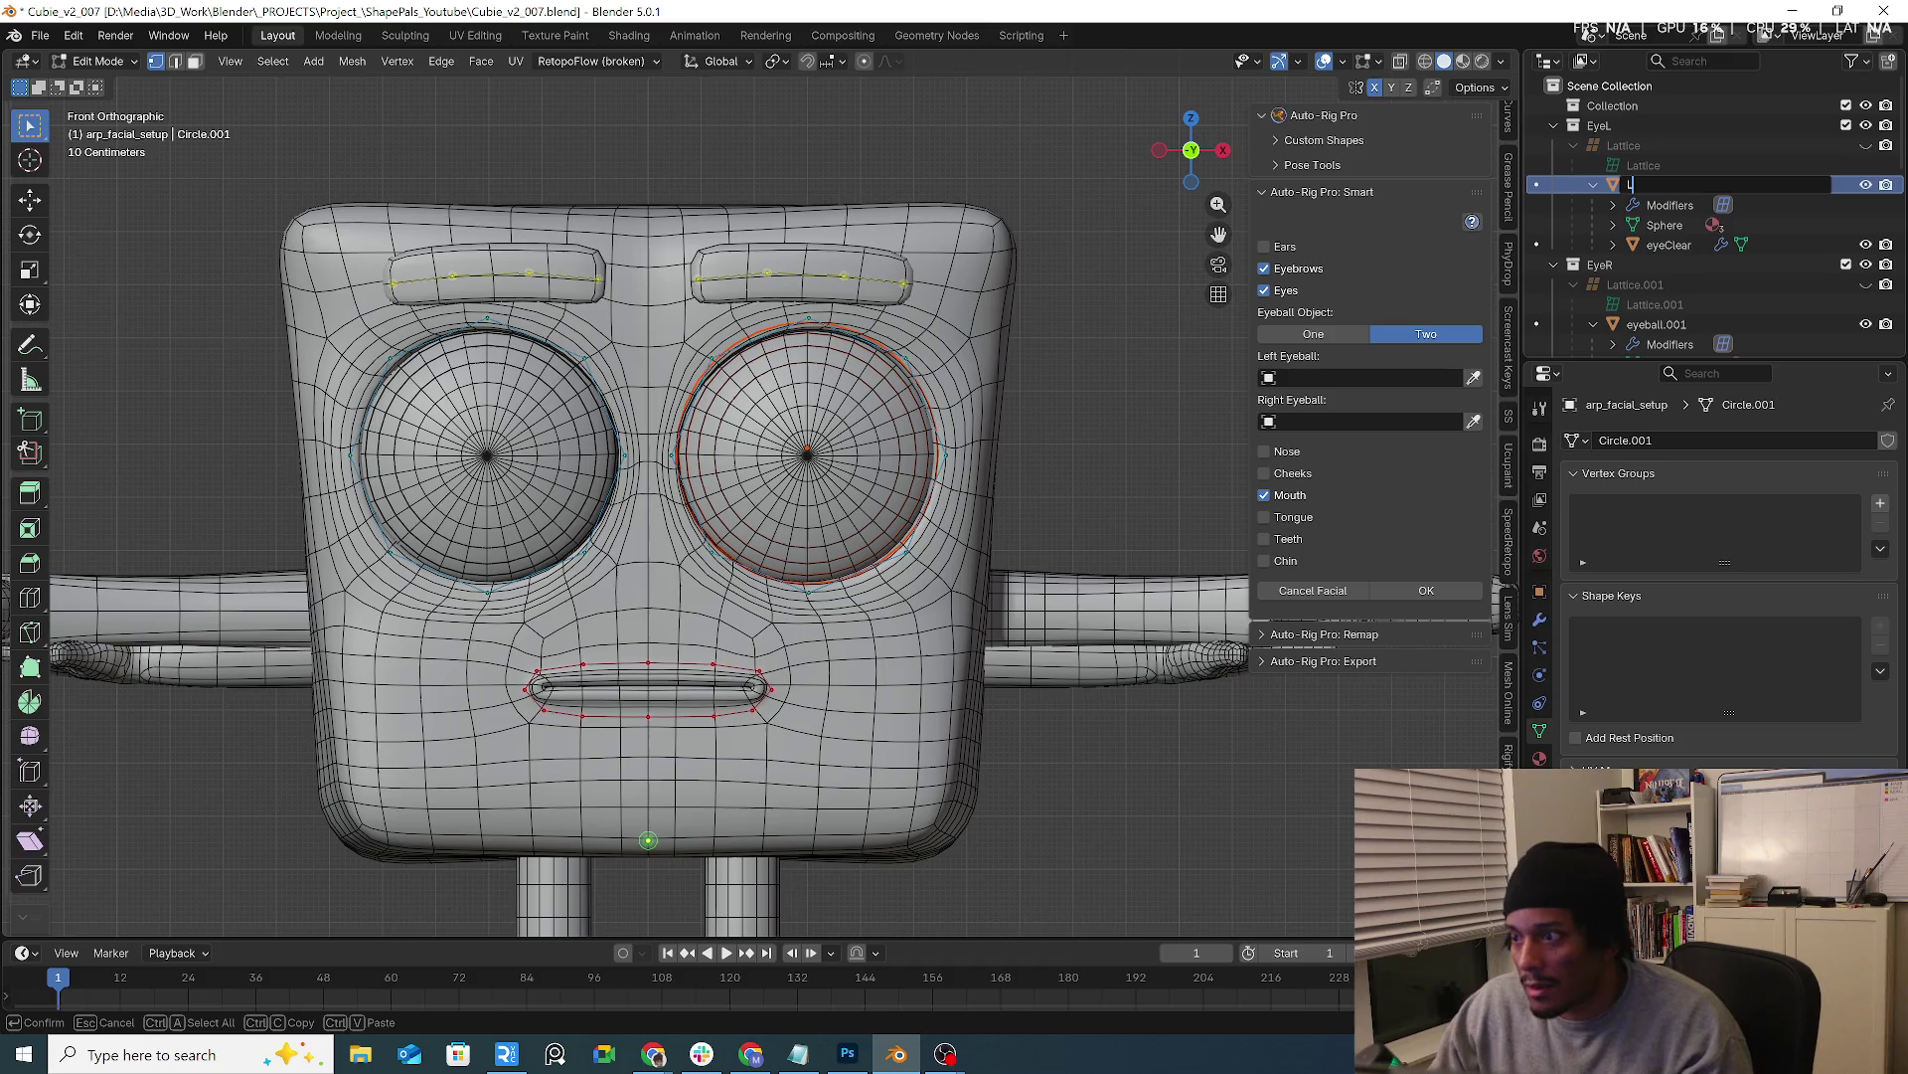
{"action": "type", "text": "ey"}
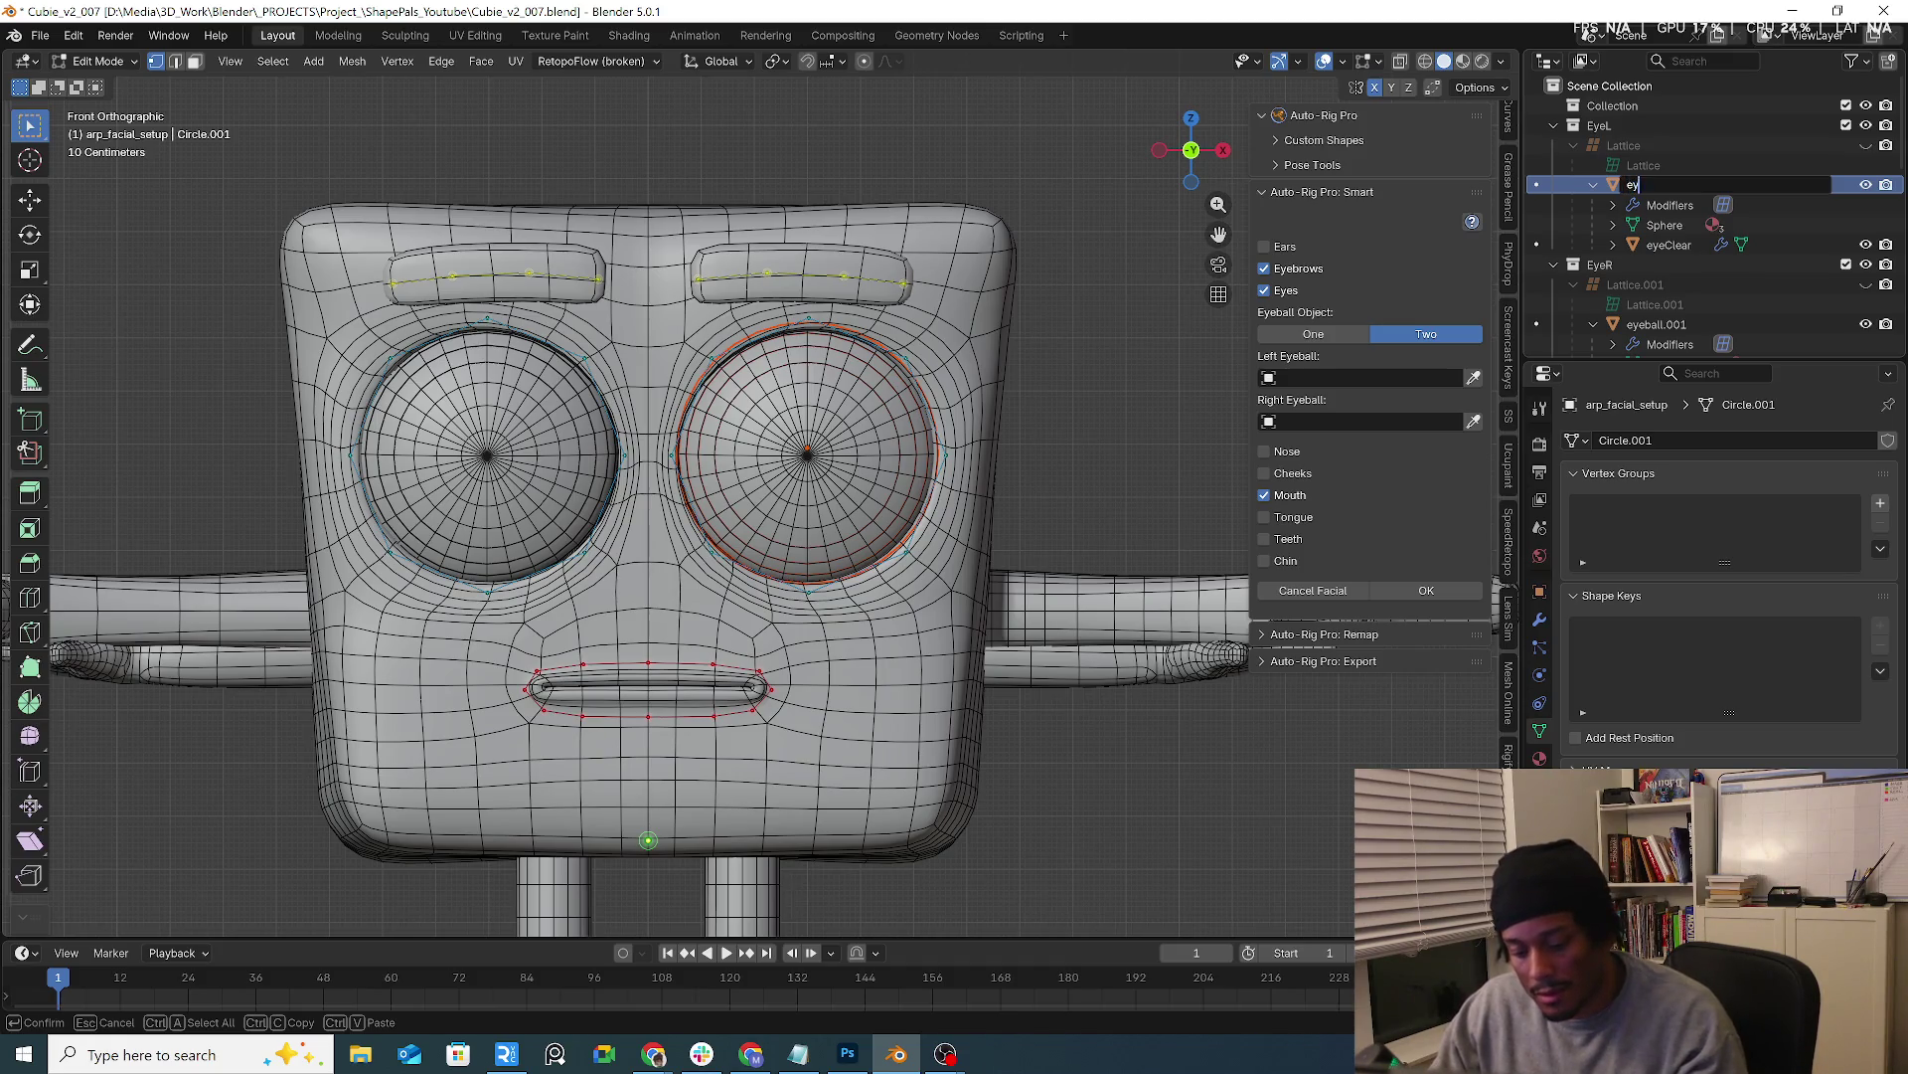
{"action": "type", "text": "eballL"}
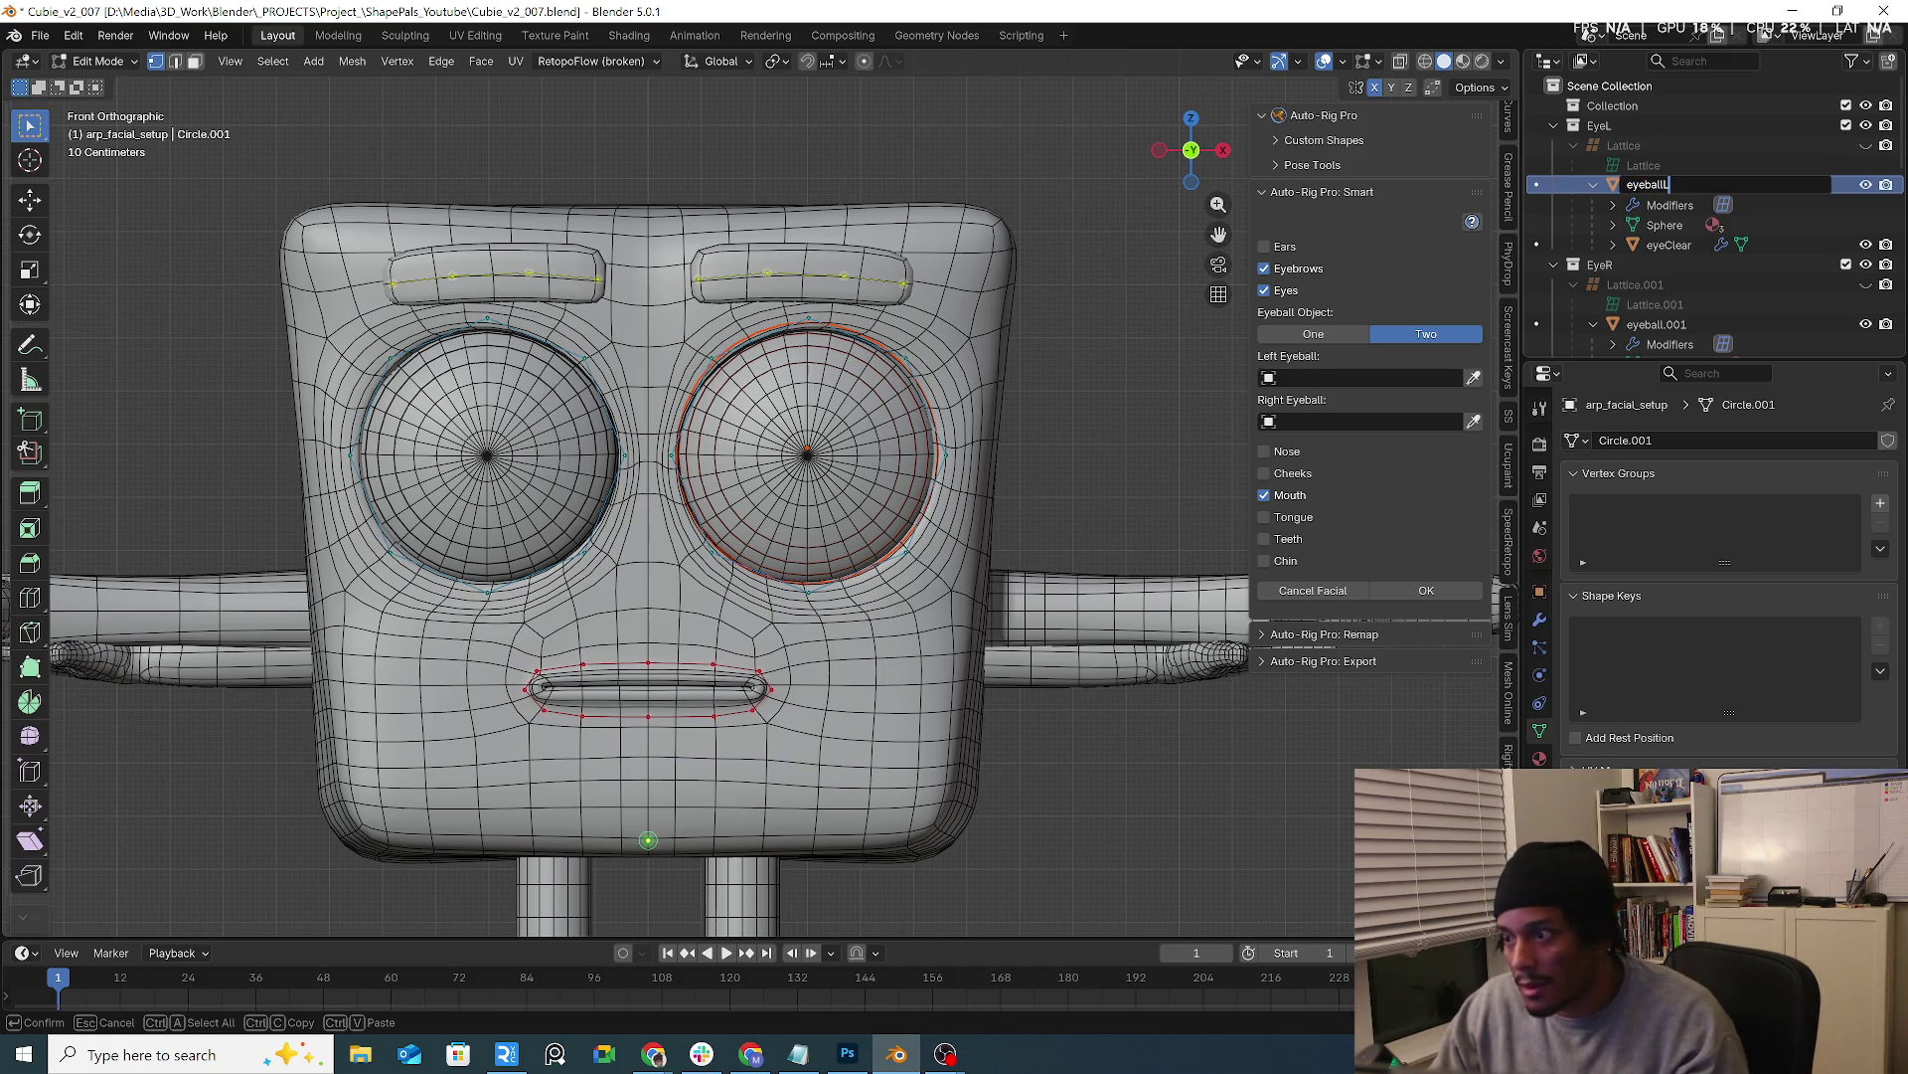
{"action": "key", "text": "Left"}
{"action": "type", "text": "_"}
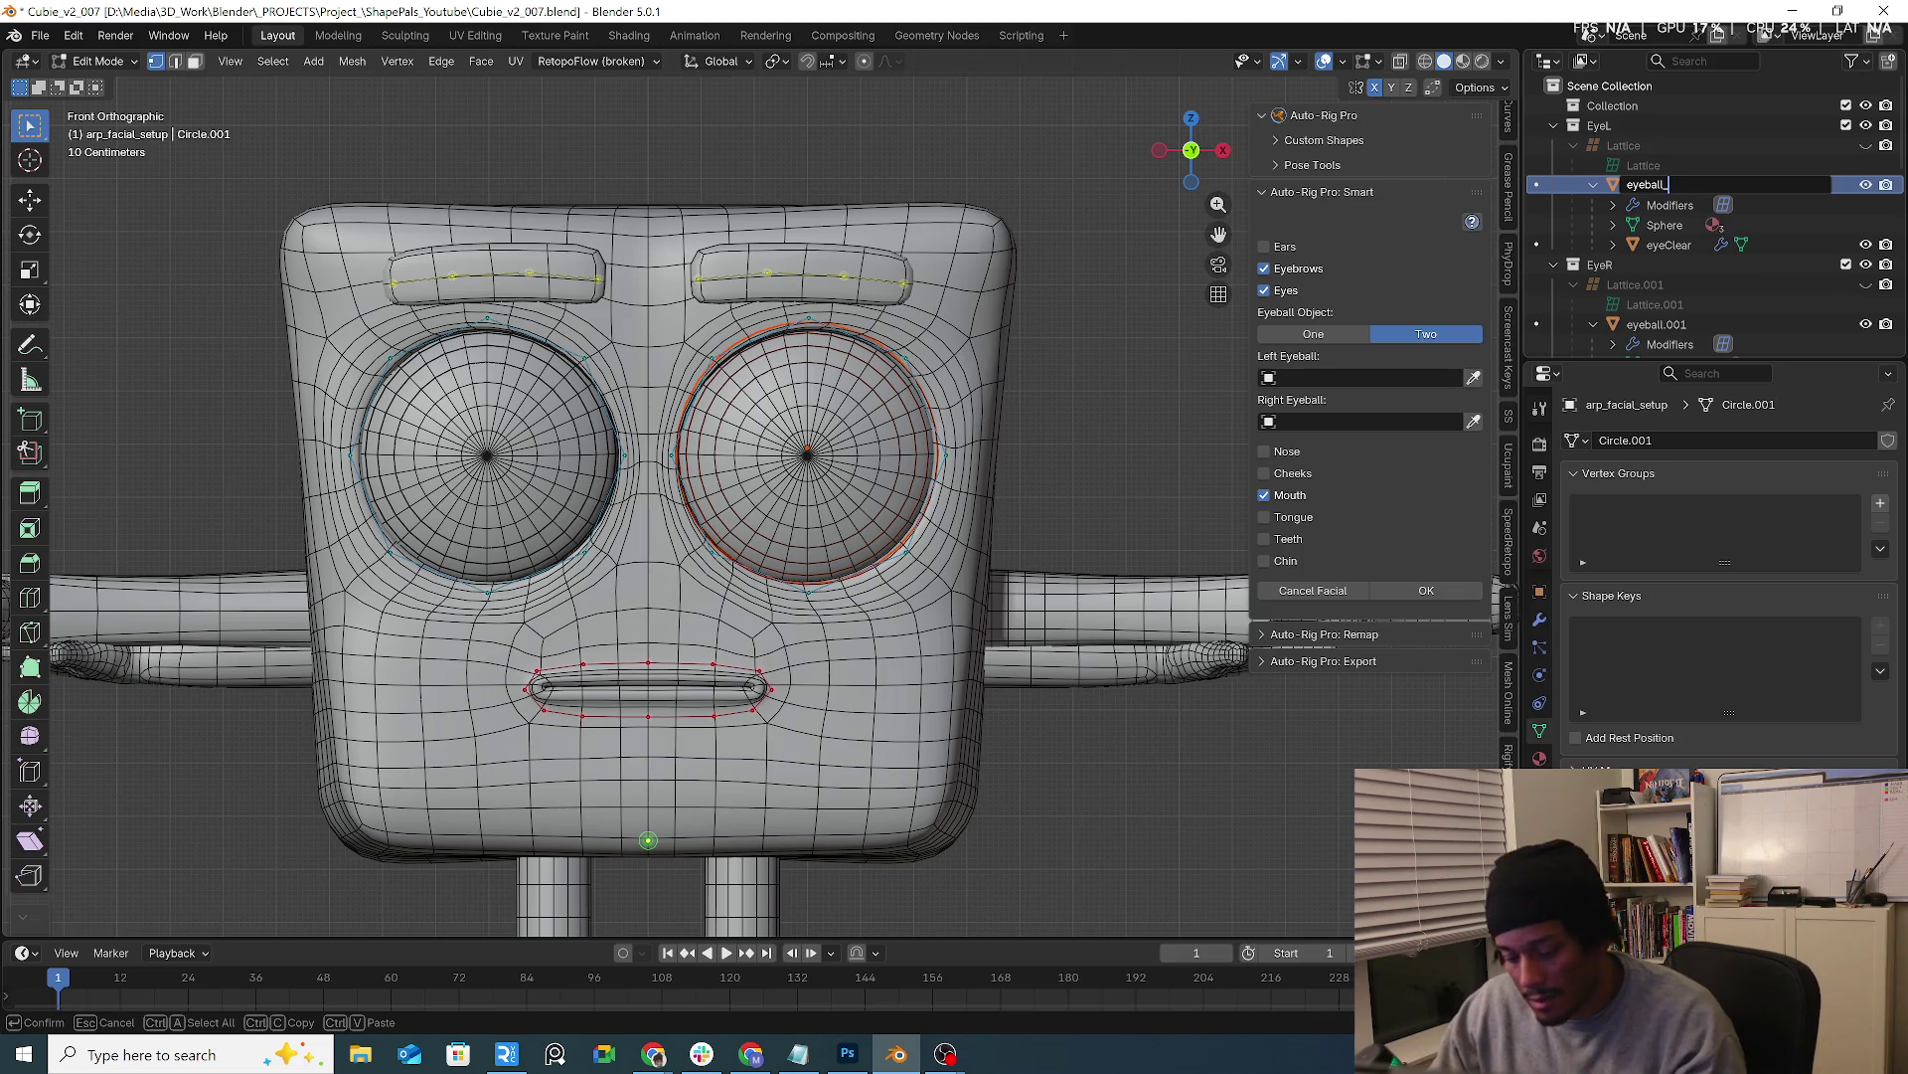
{"action": "key", "text": "Return"}
{"action": "double_click", "coordinate": [1655, 324]}
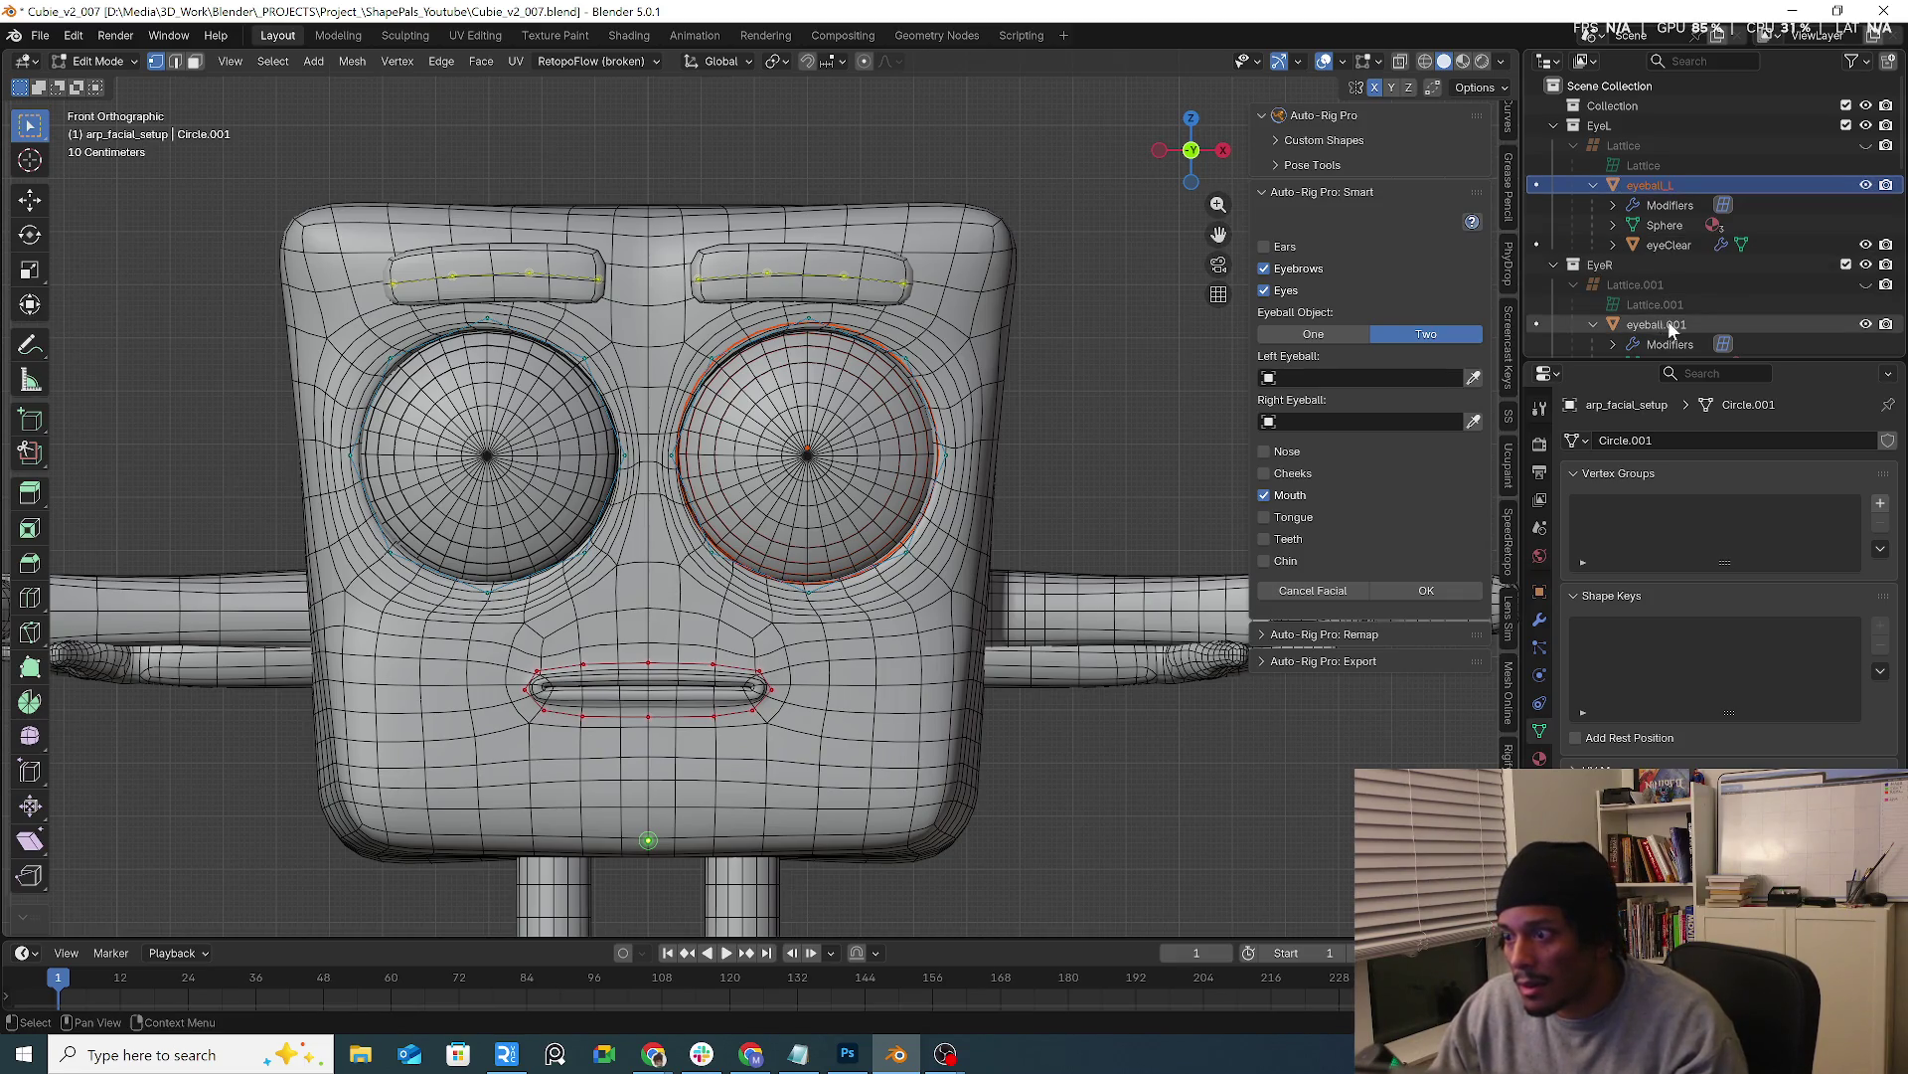
{"action": "scroll", "coordinate": [1655, 314], "scroll_direction": "down", "scroll_amount": 3}
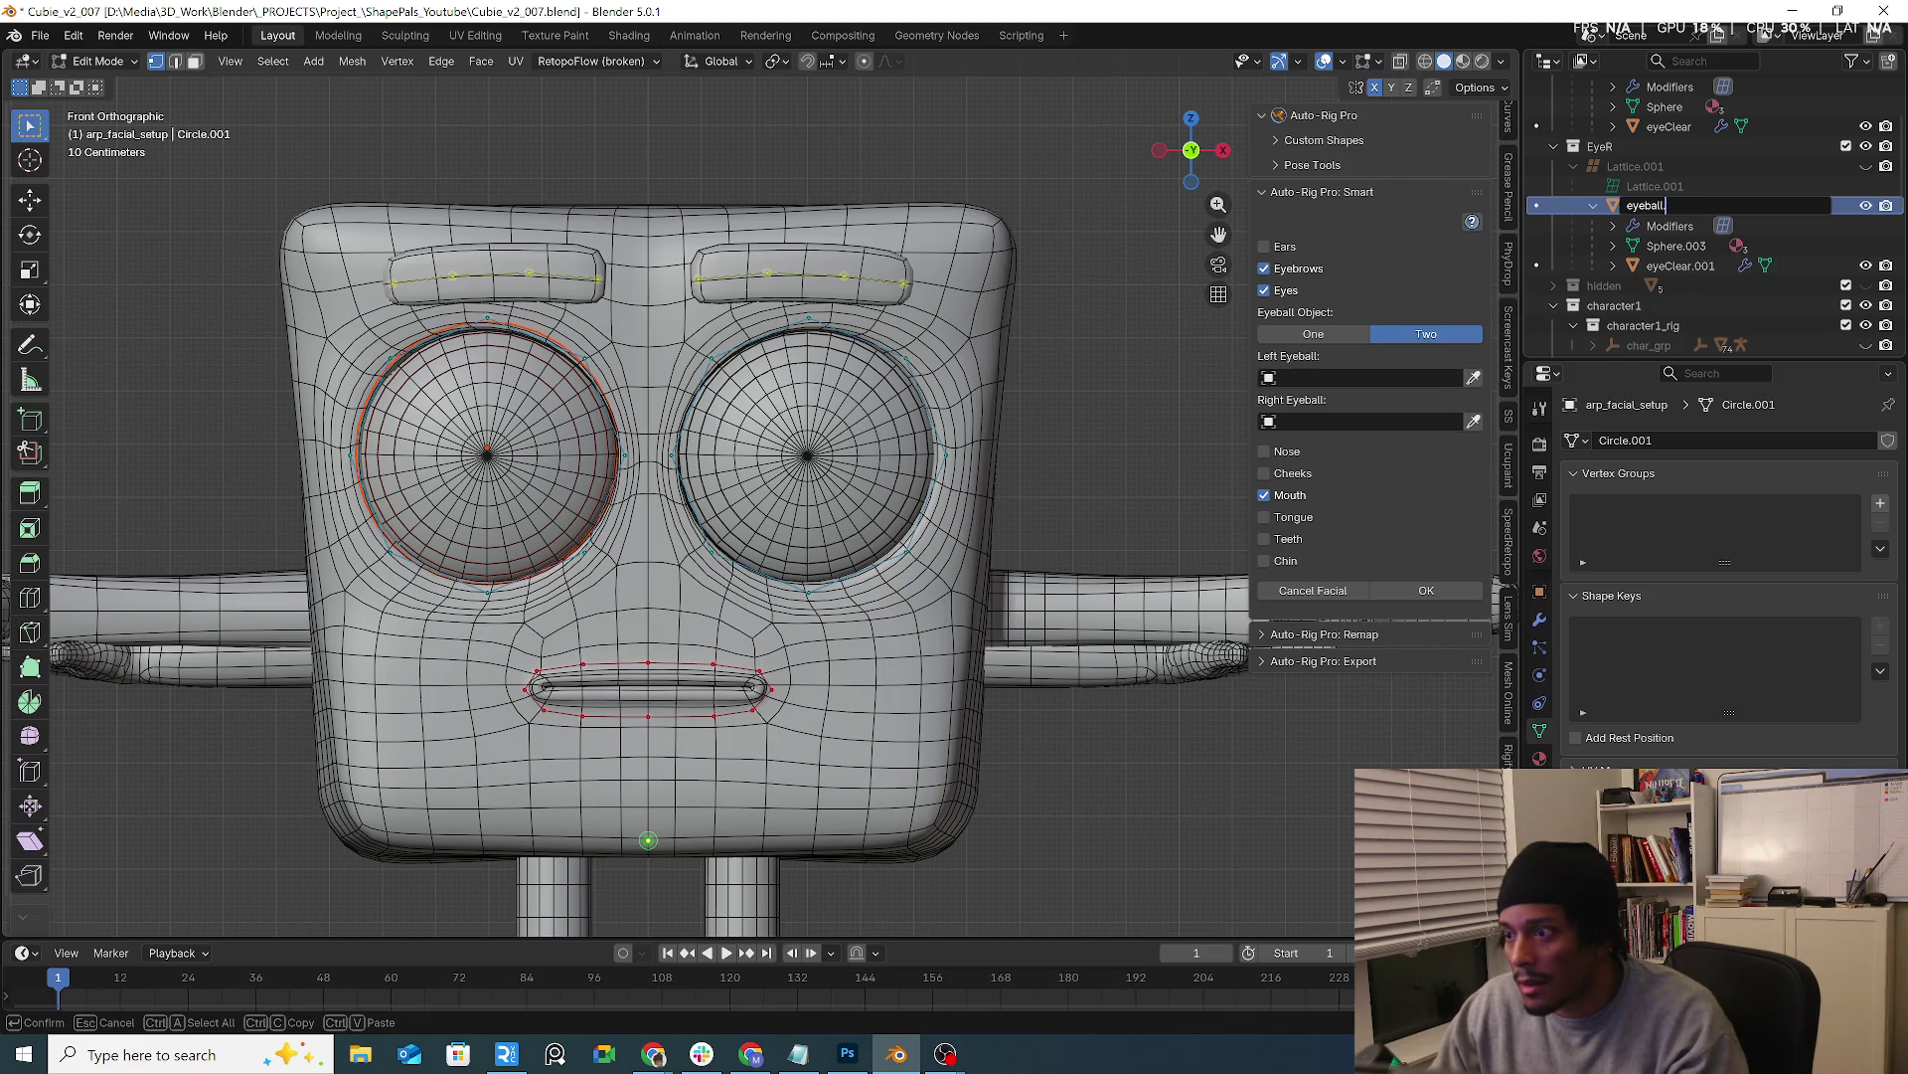
{"action": "type", "text": "_R"}
Name the right eyeball eyeball_R, assign eyeball_L and eyeball_R as Left/Right Eyeball, and confirm the facial setup
{"action": "key", "text": "Return"}
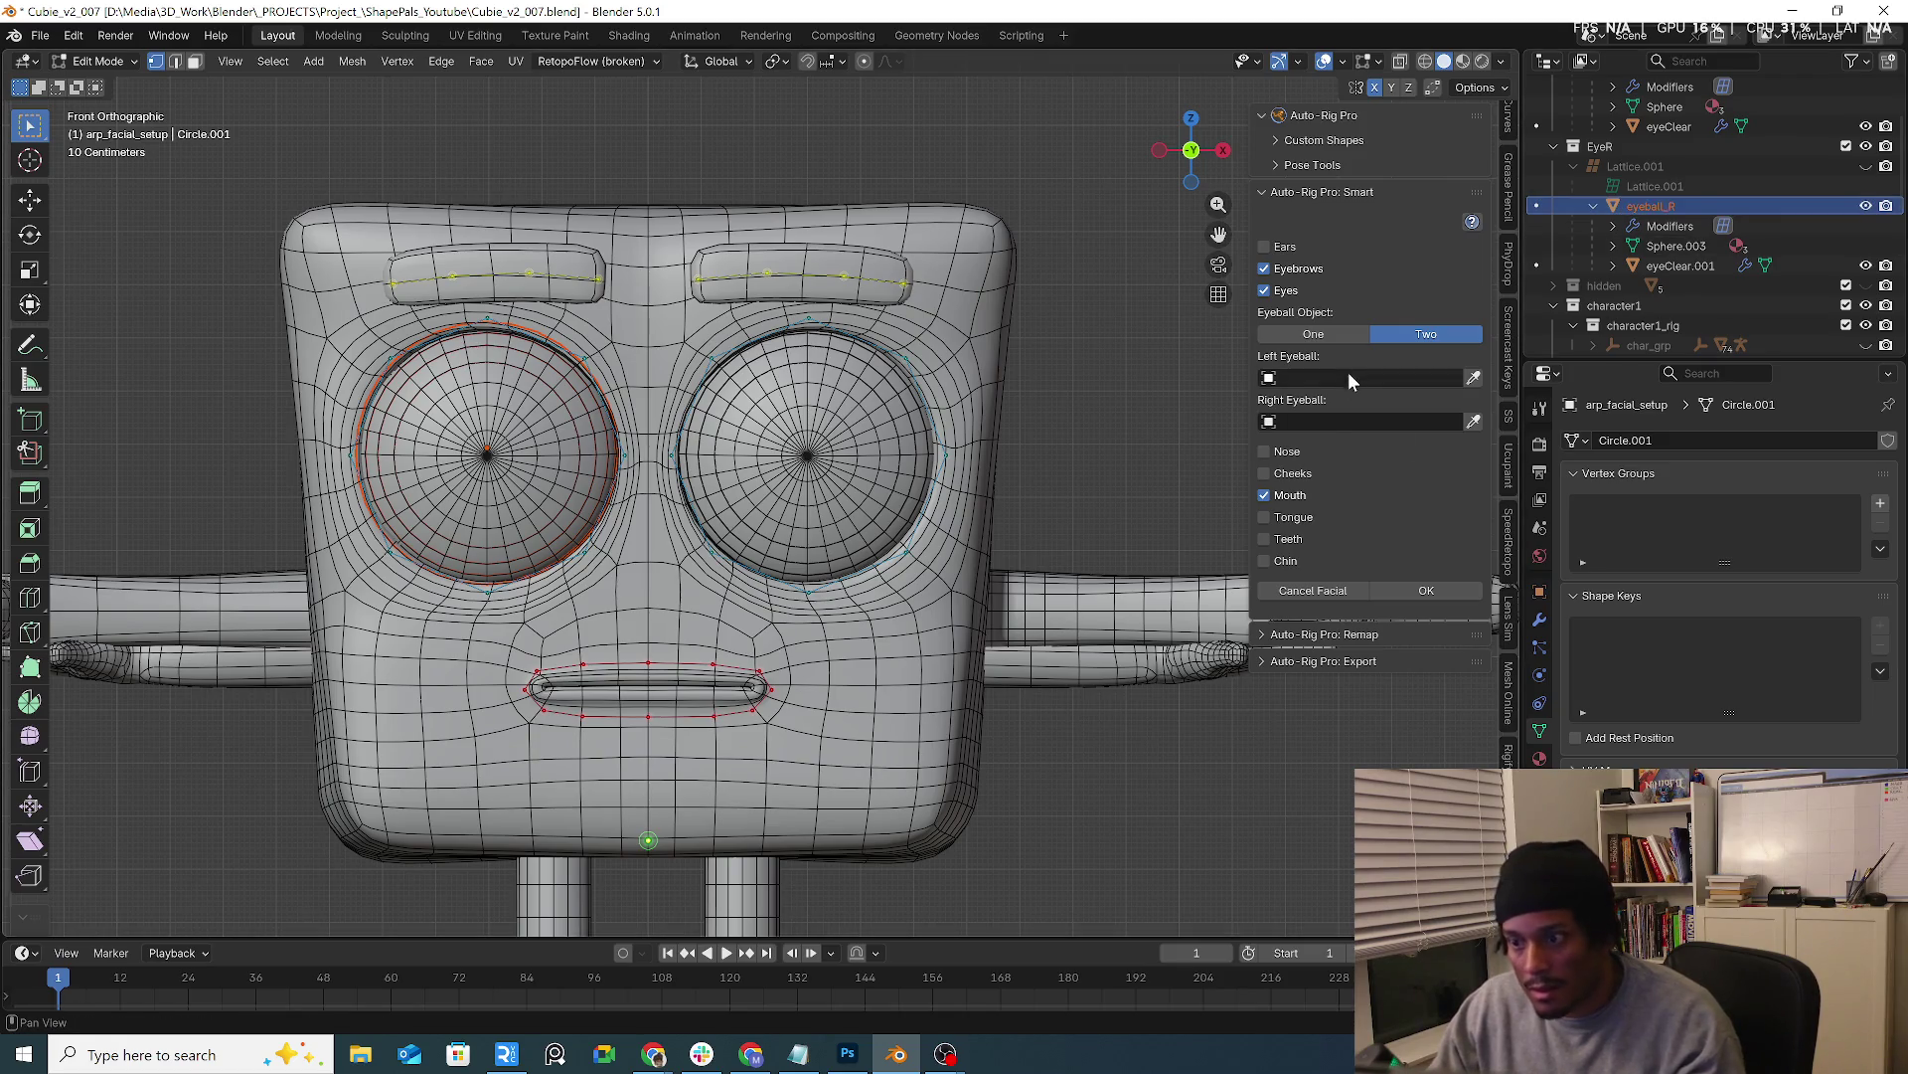
{"action": "left_click", "coordinate": [1348, 377]}
{"action": "type", "text": "eye"}
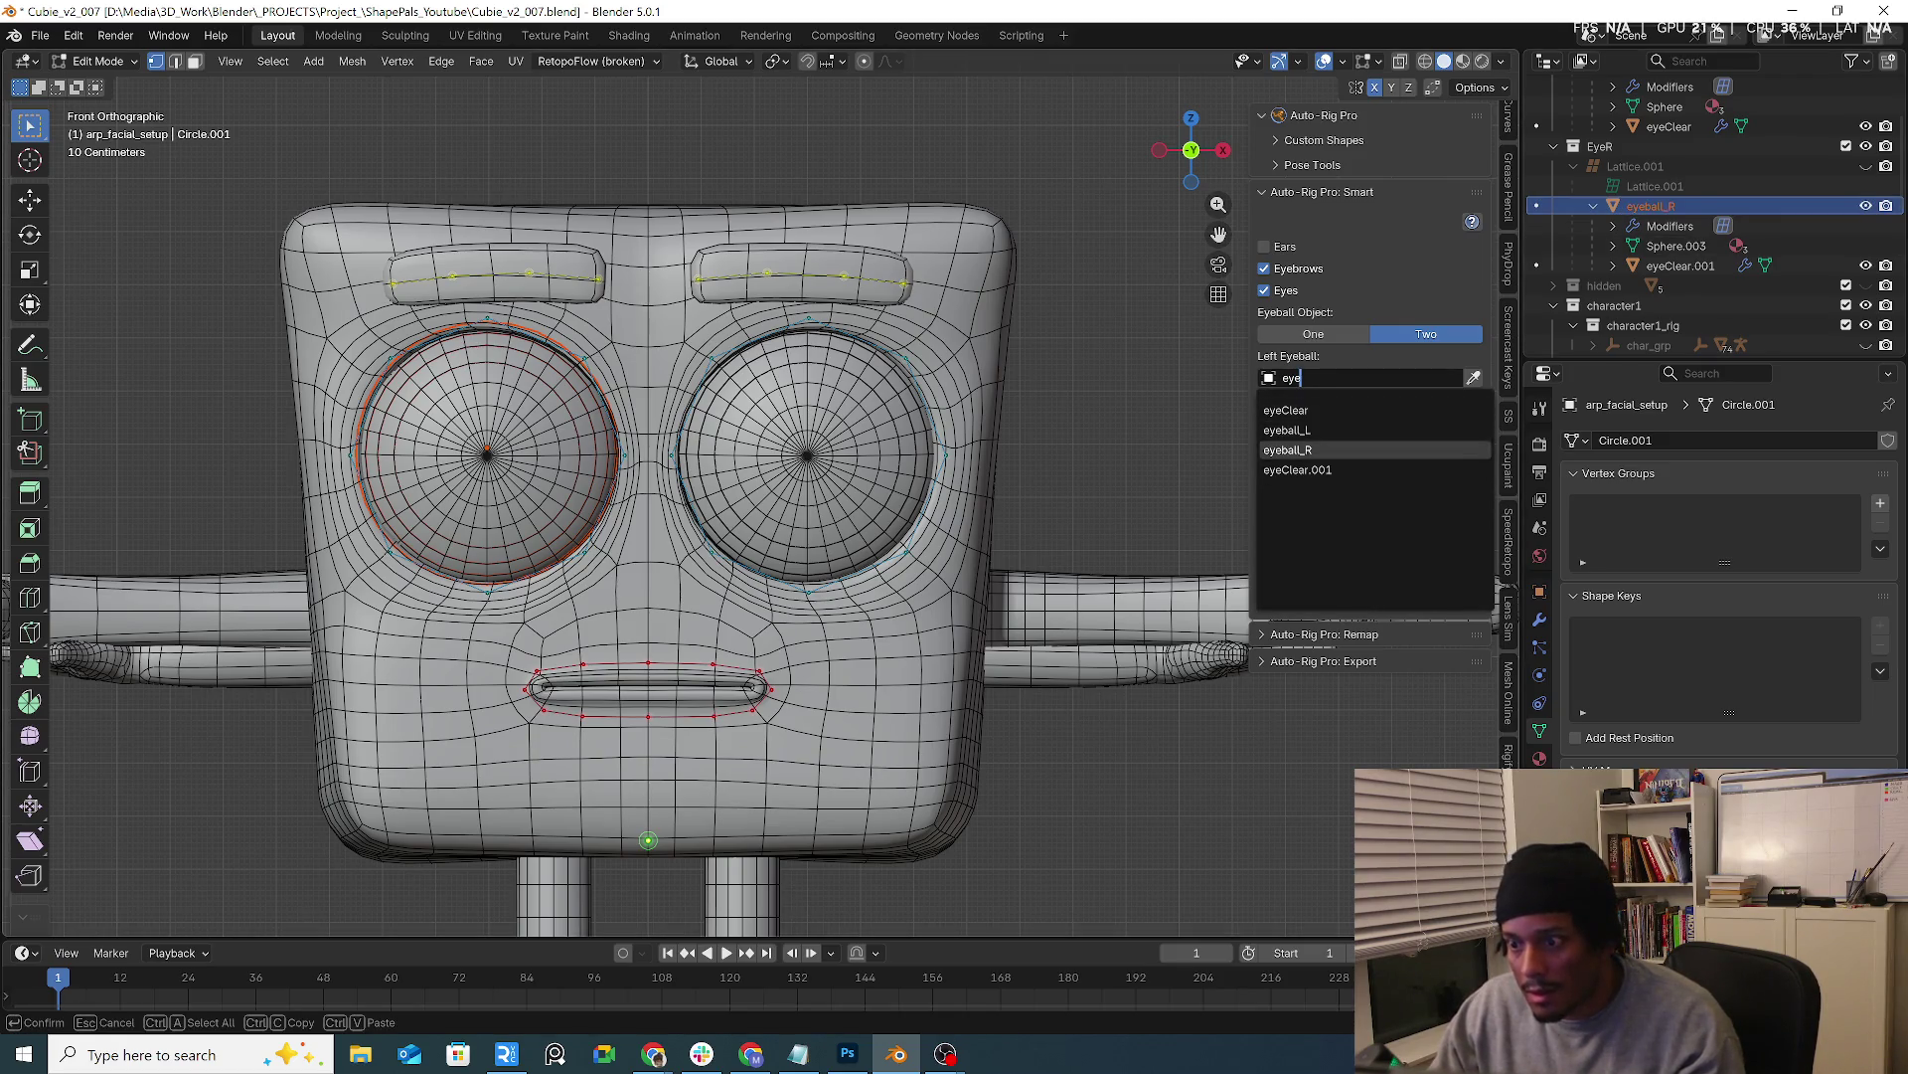
{"action": "left_click", "coordinate": [1343, 440]}
{"action": "type", "text": "eye"}
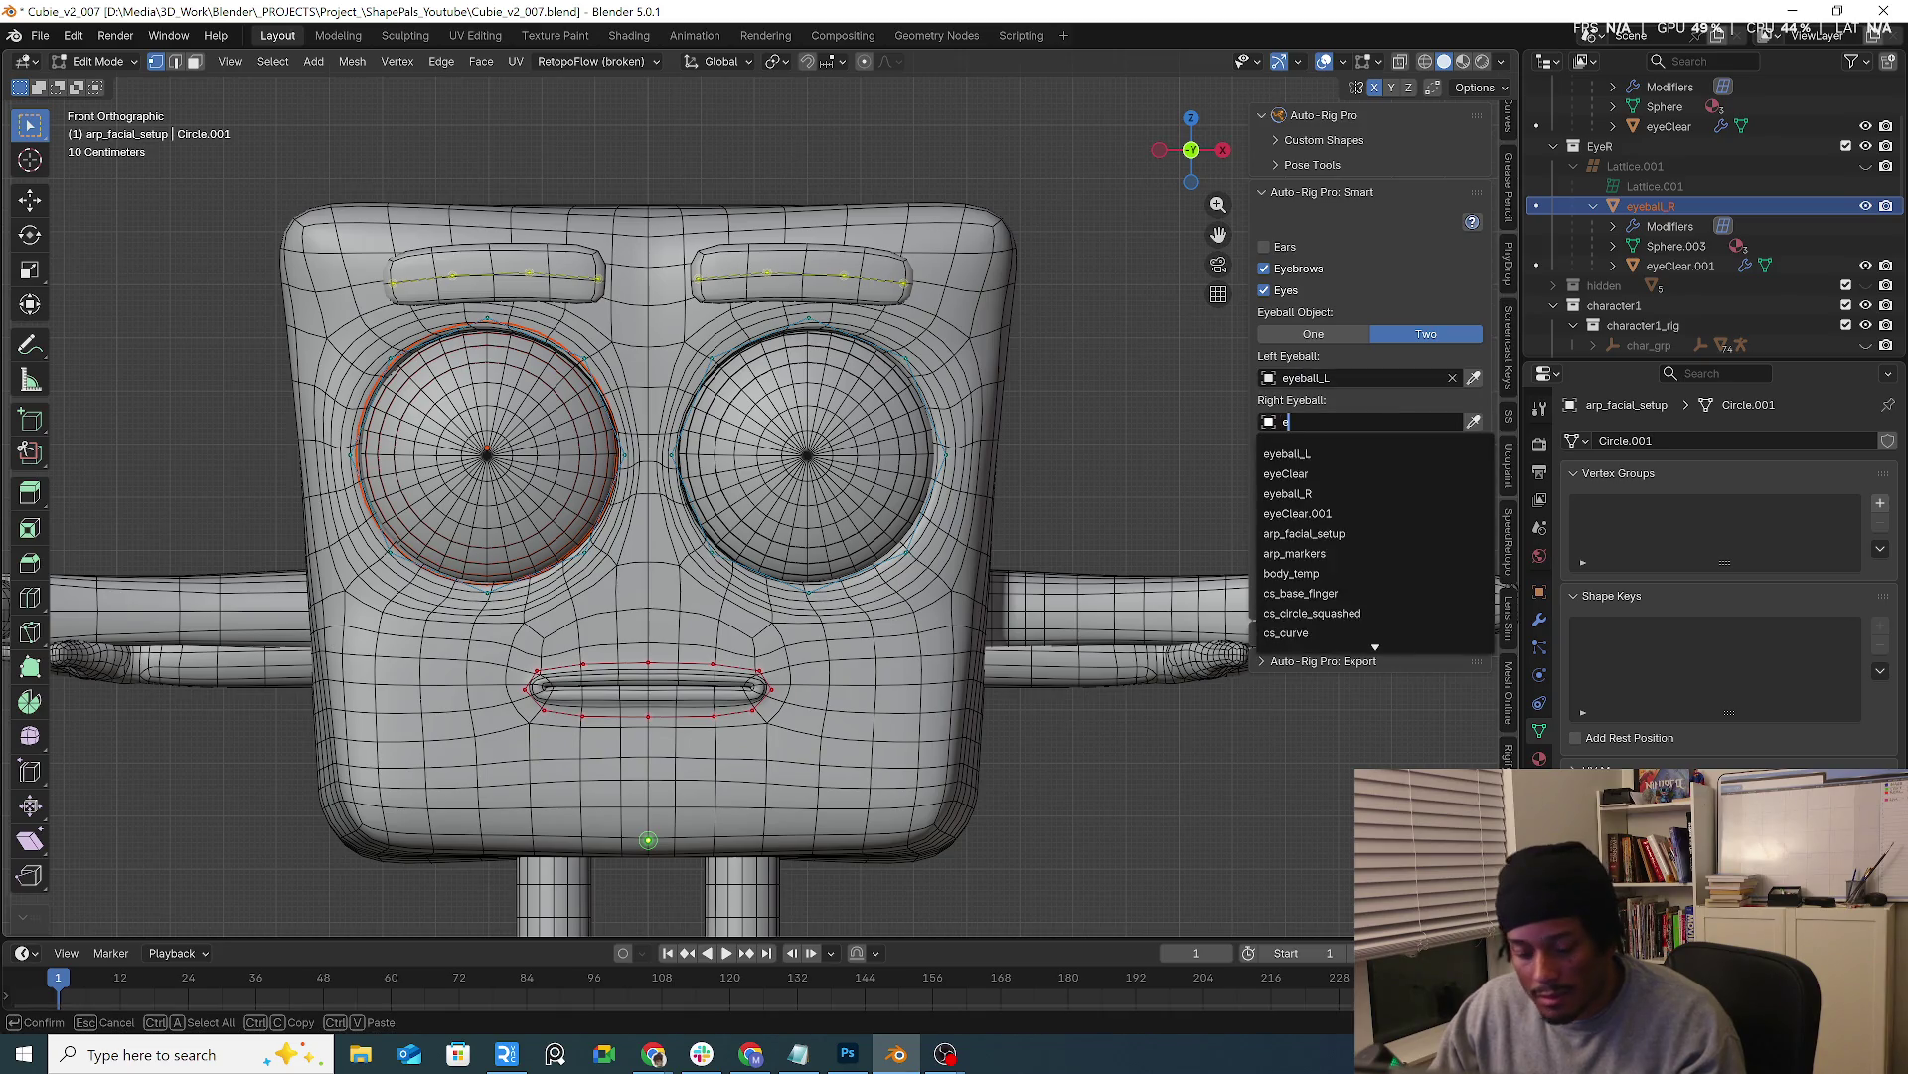
{"action": "left_click", "coordinate": [1309, 494]}
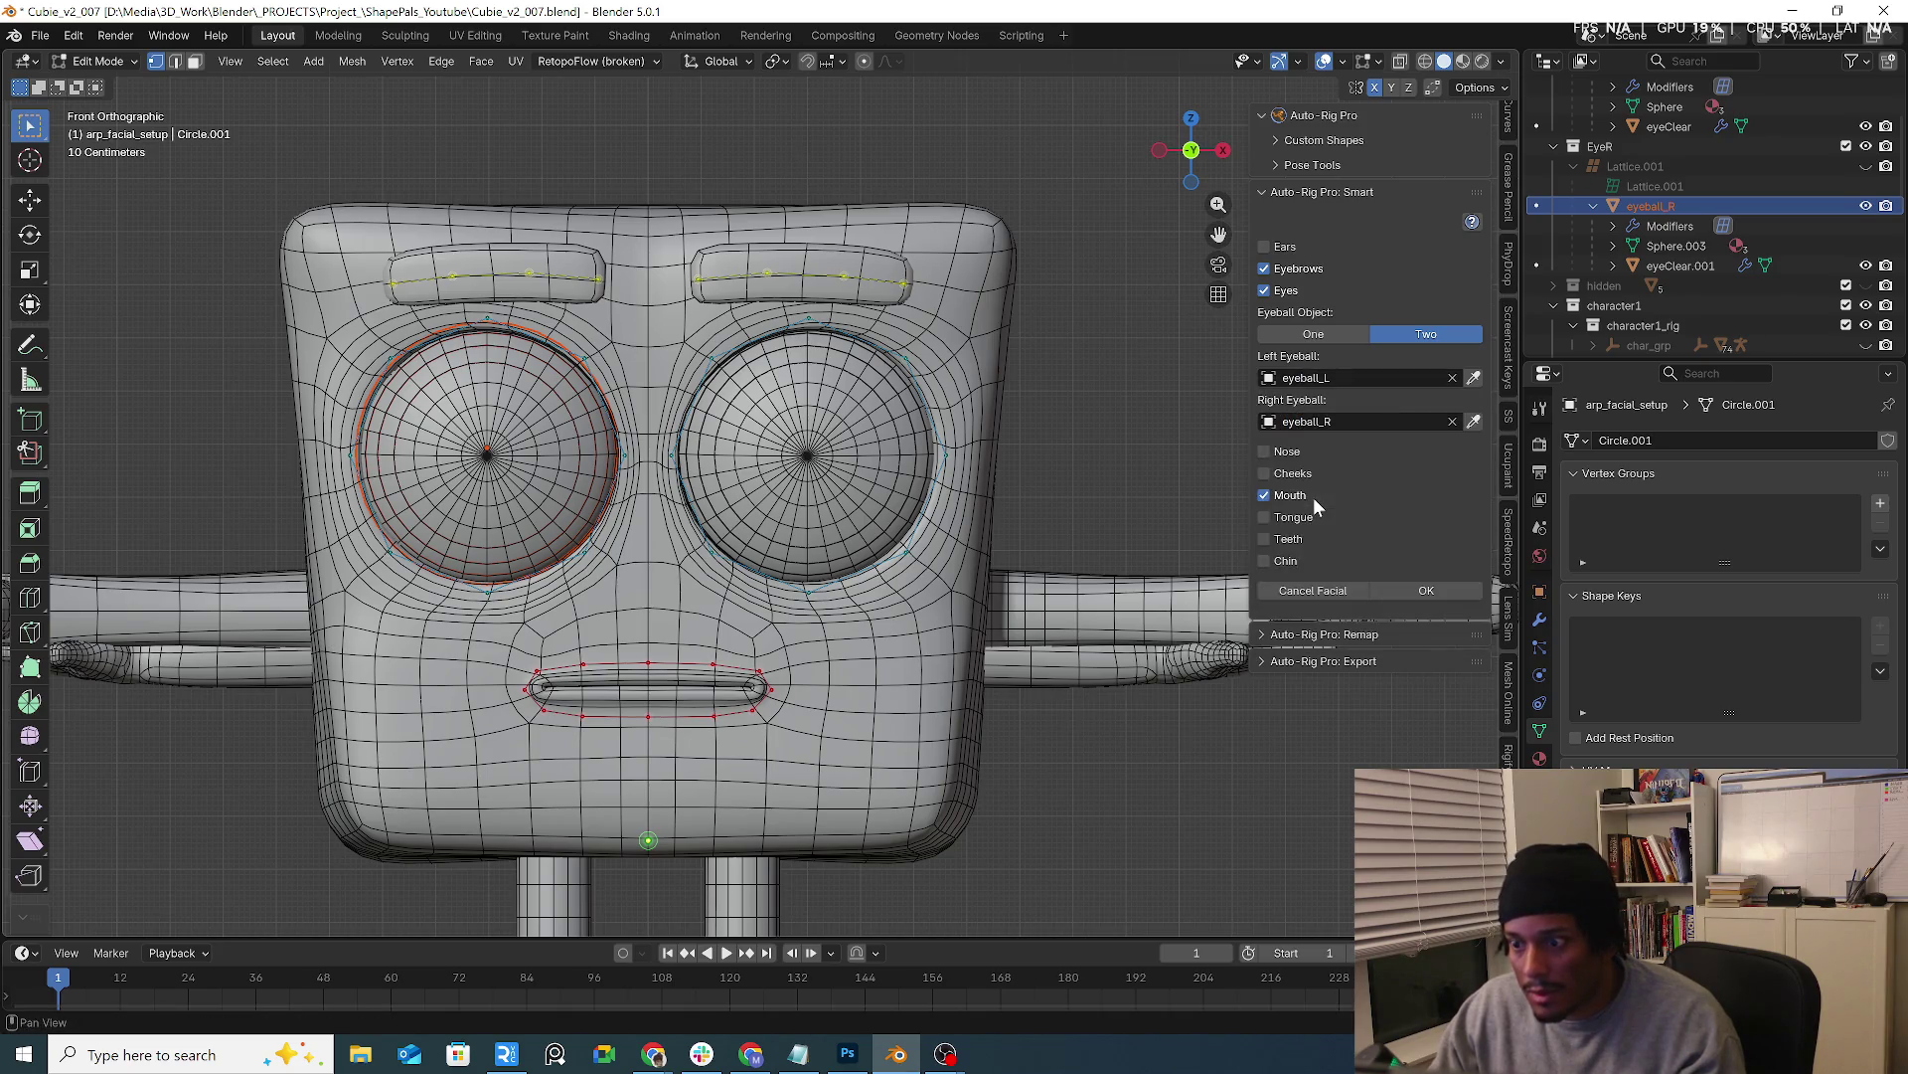
{"action": "left_click", "coordinate": [1416, 592]}
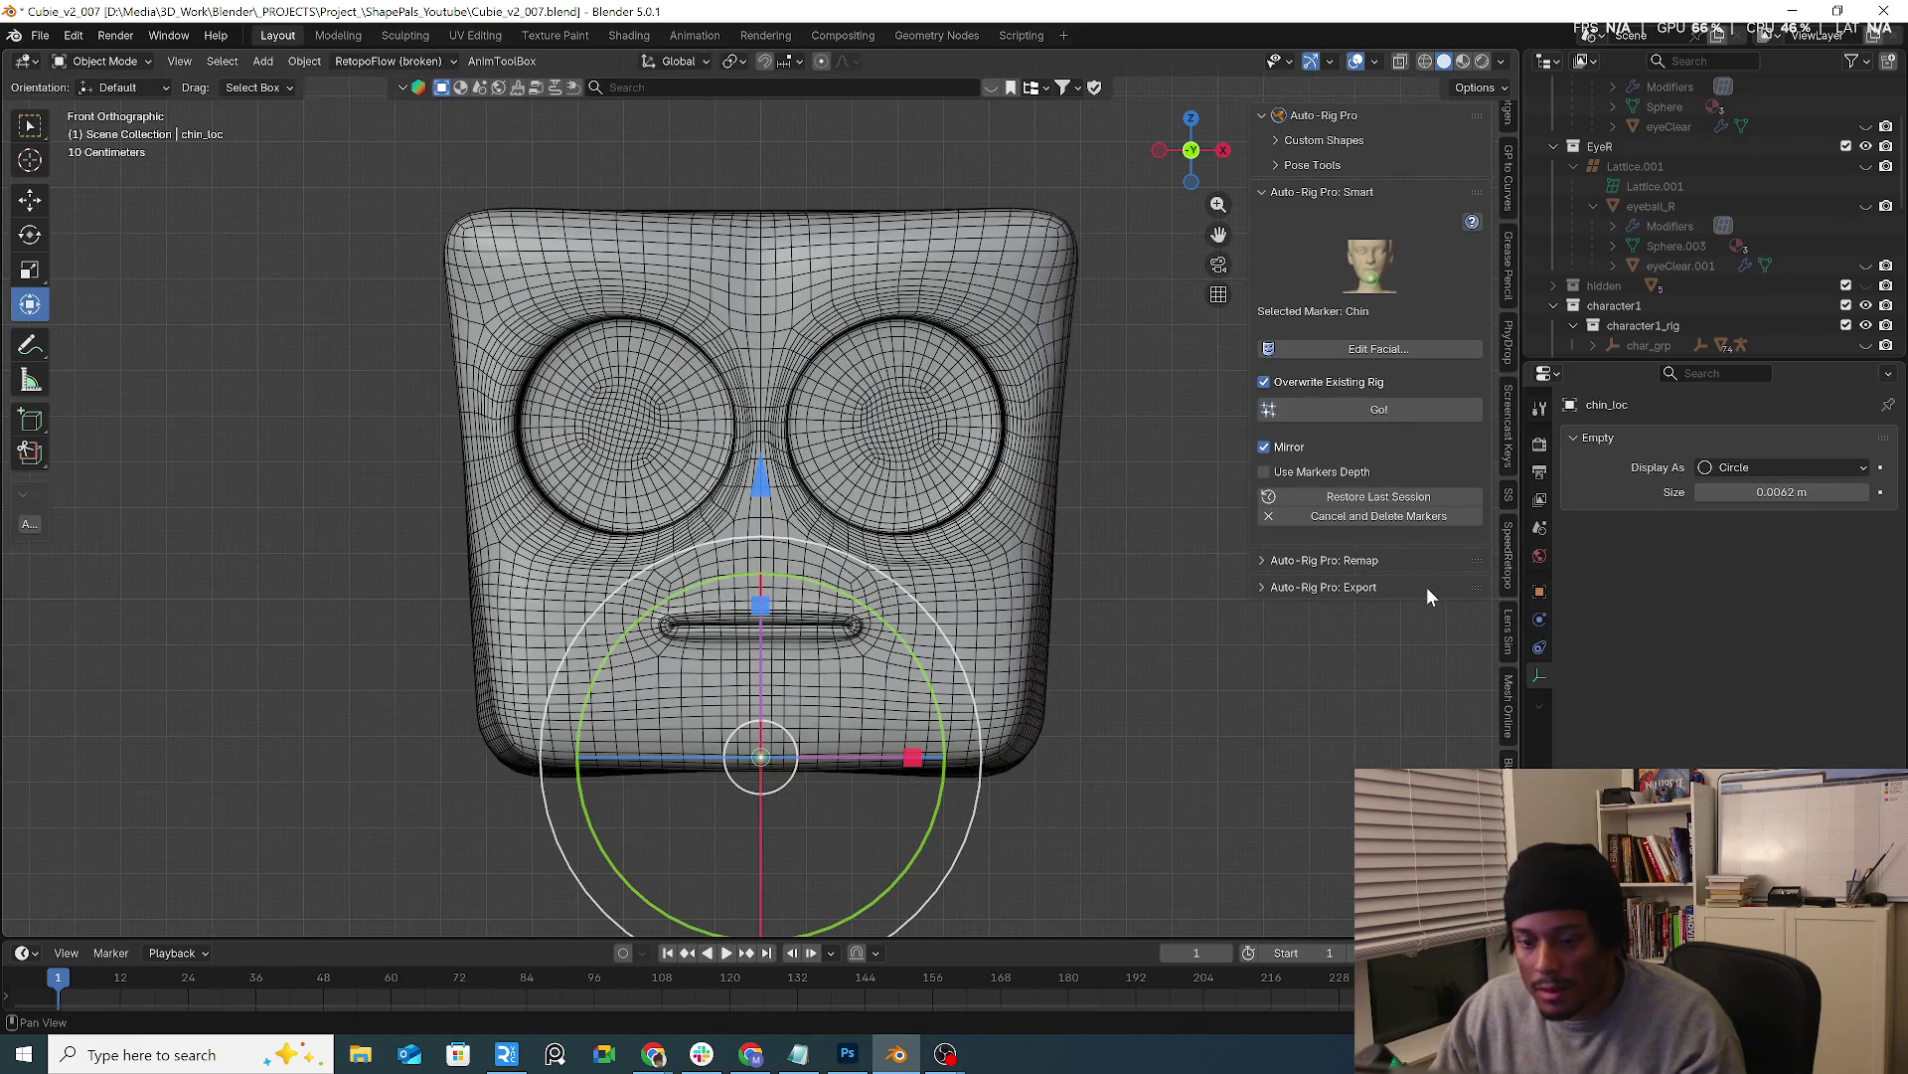
Run Go! to generate the rig, hit a Python error, and reopen Edit Facial
{"action": "left_click", "coordinate": [1380, 409]}
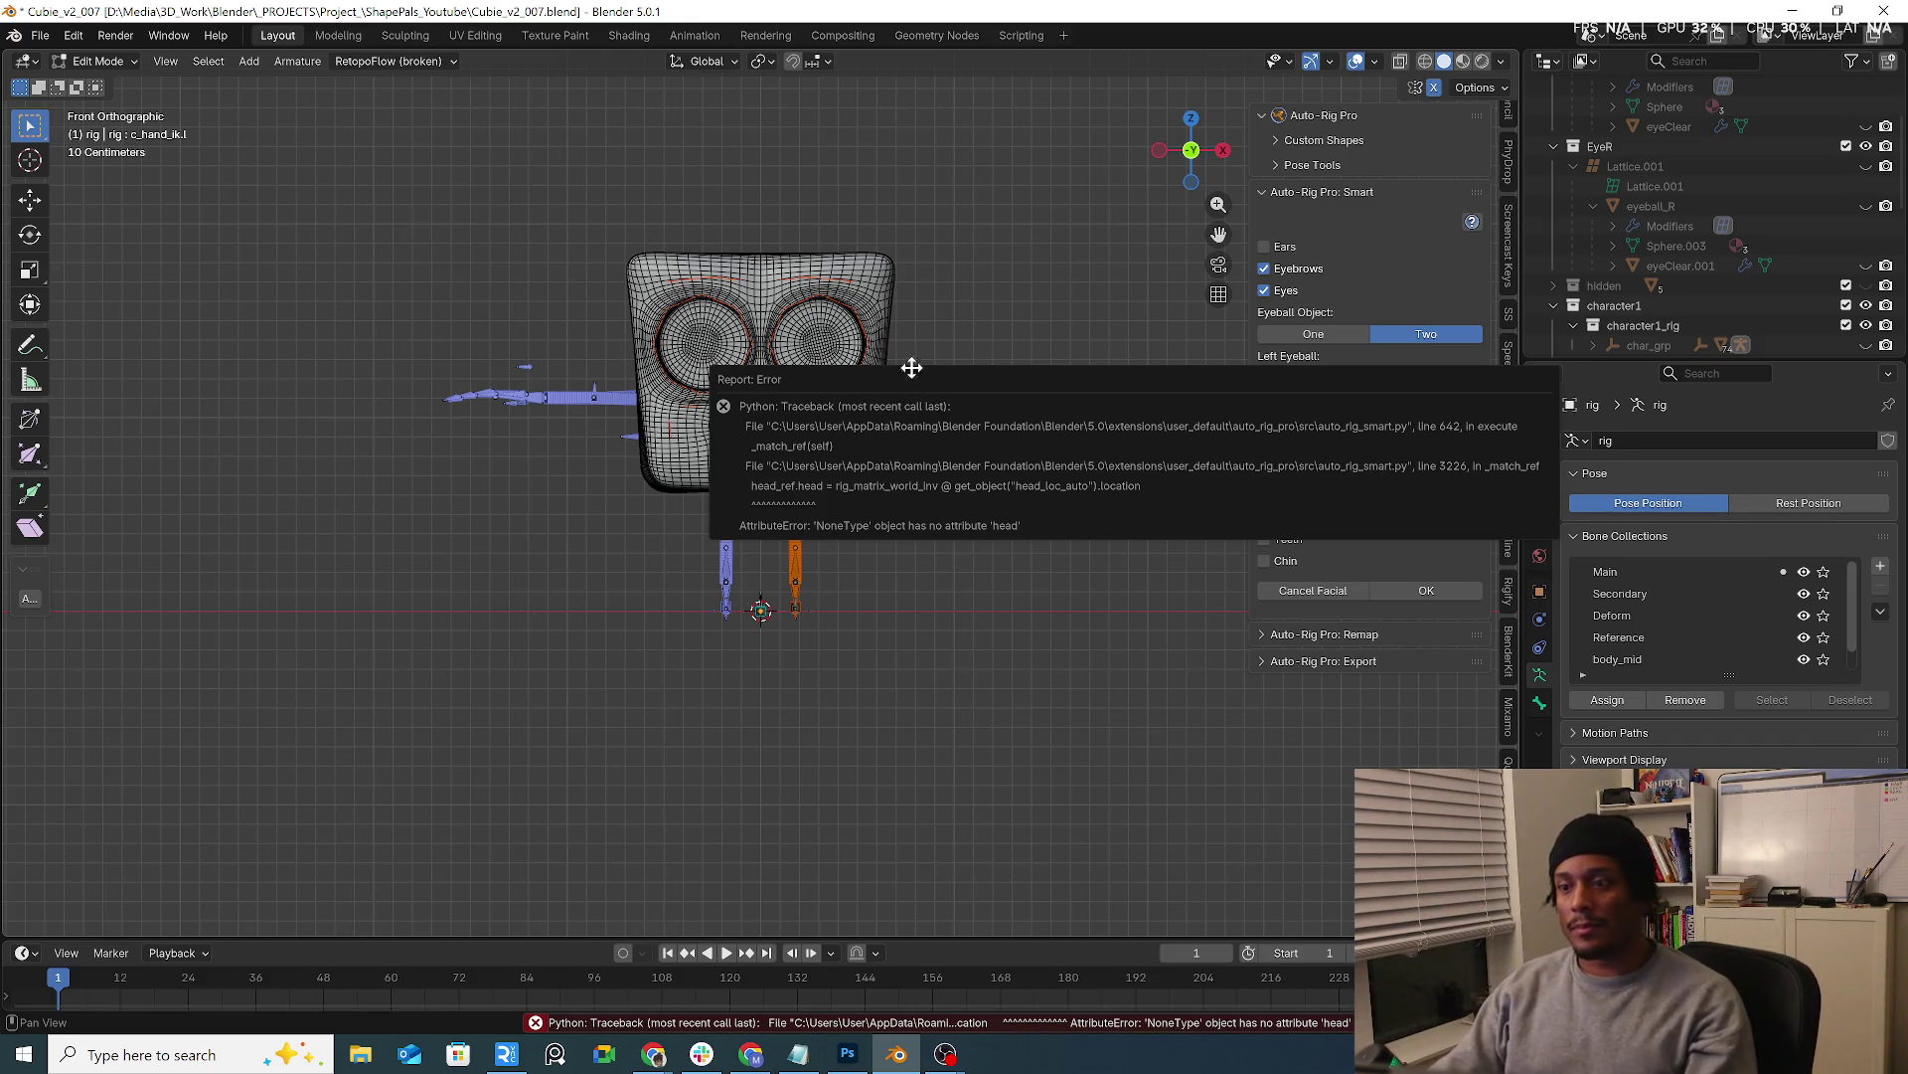
{"action": "scroll", "coordinate": [954, 439], "scroll_direction": "up", "scroll_amount": 4}
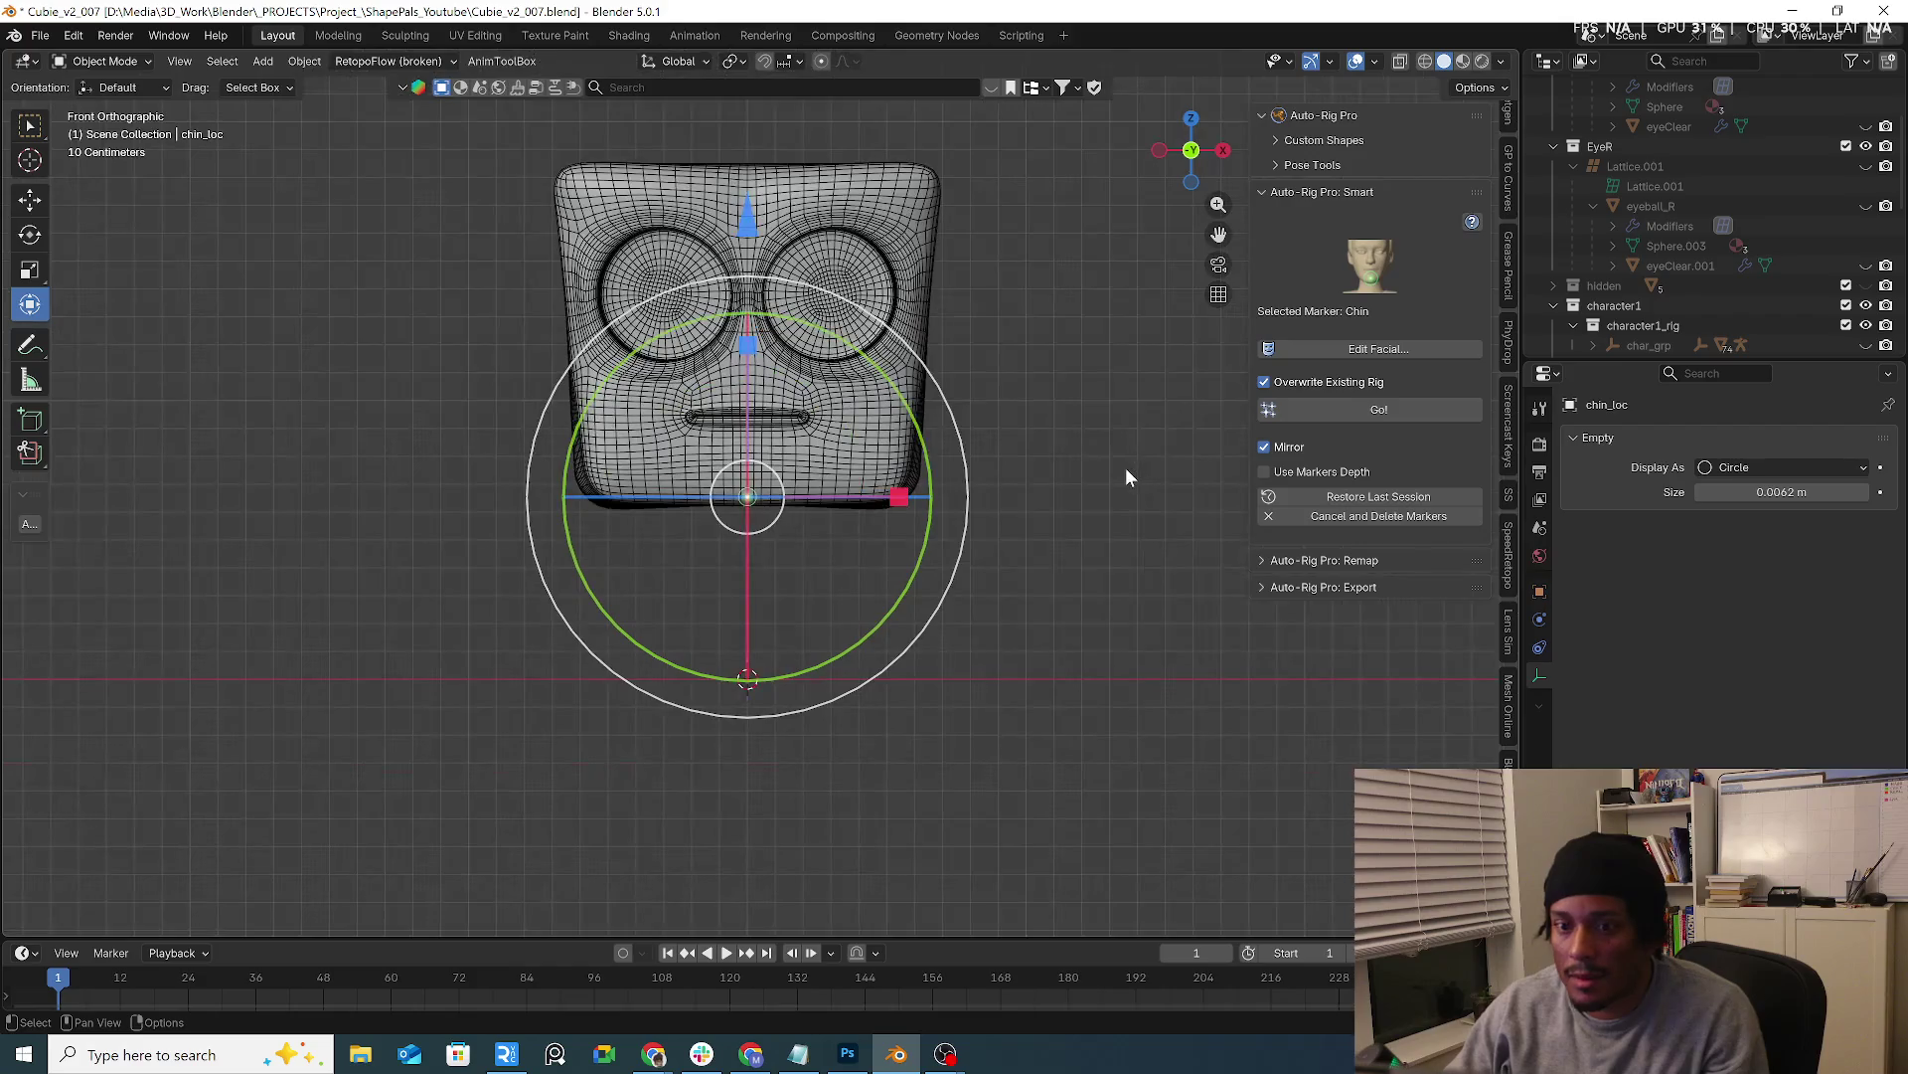
{"action": "left_click", "coordinate": [1379, 347]}
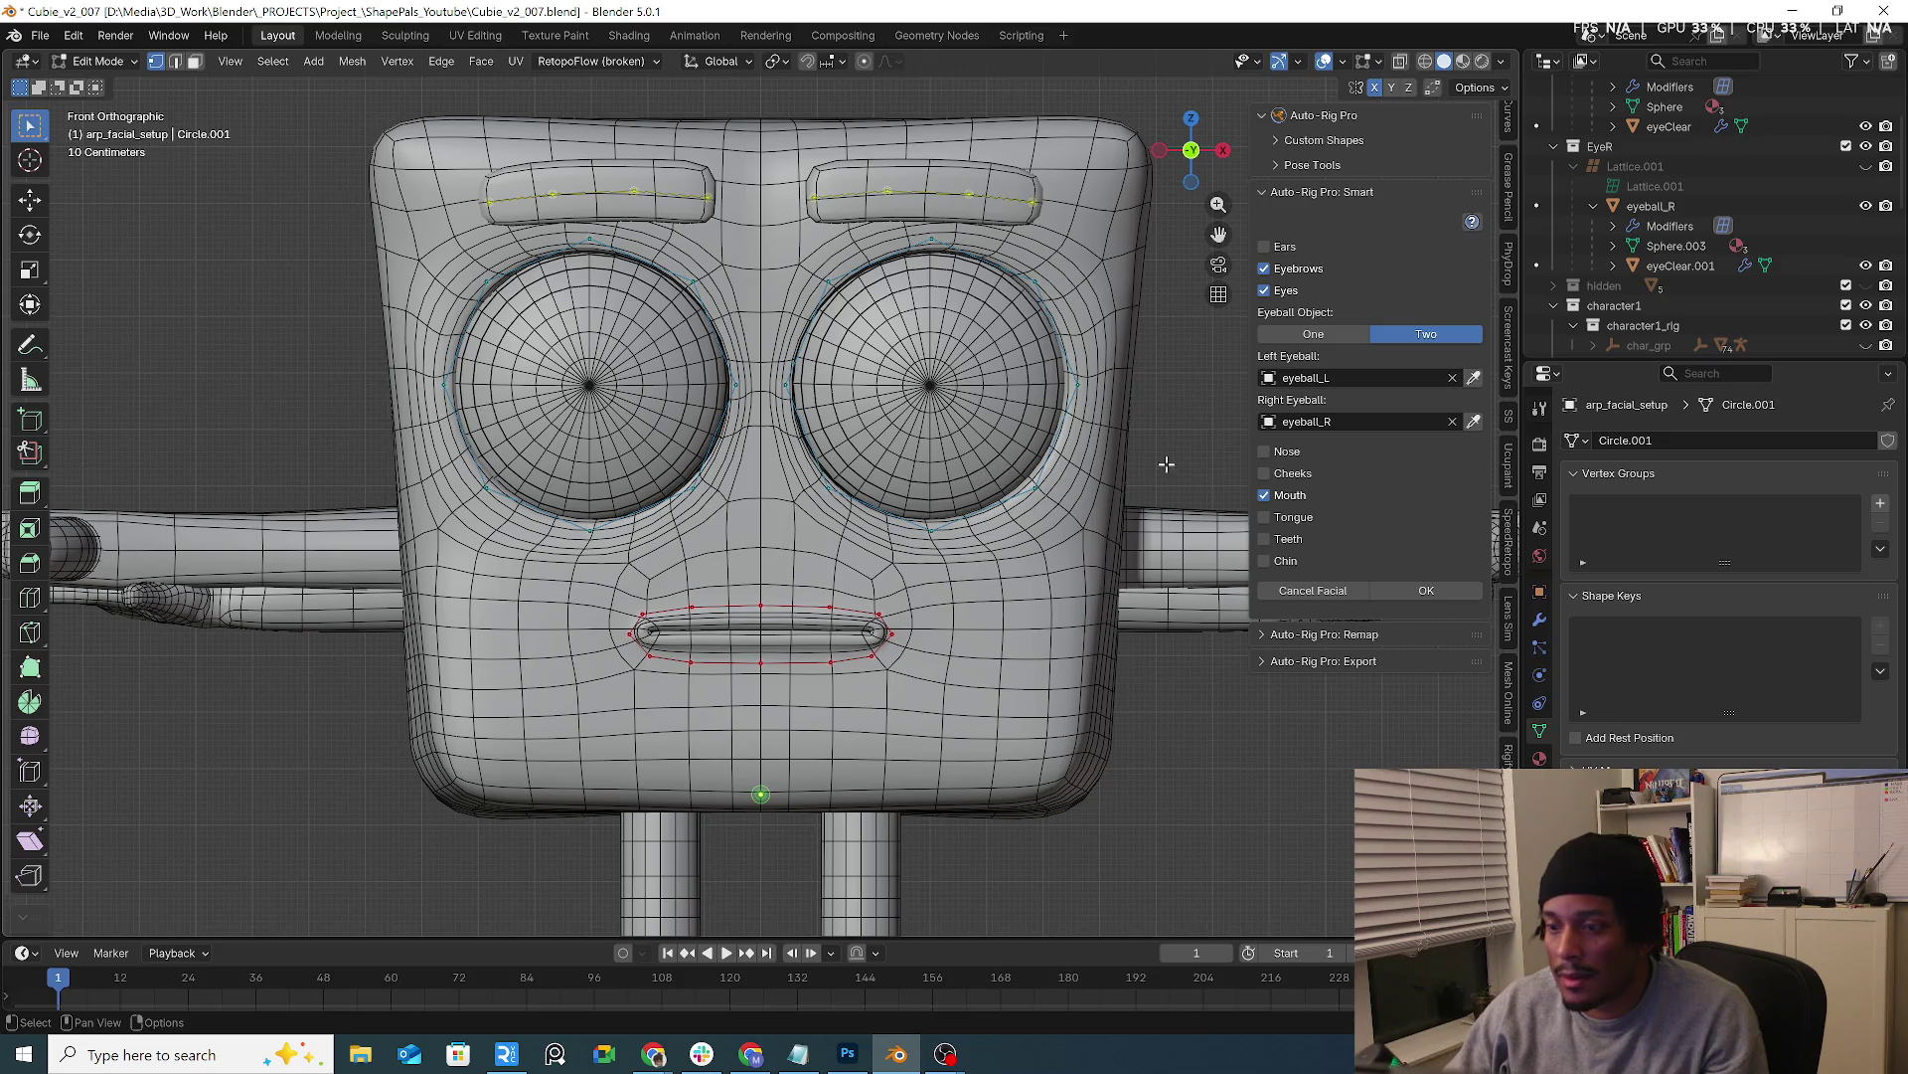
{"action": "scroll", "coordinate": [1765, 246], "scroll_direction": "up", "scroll_amount": 2}
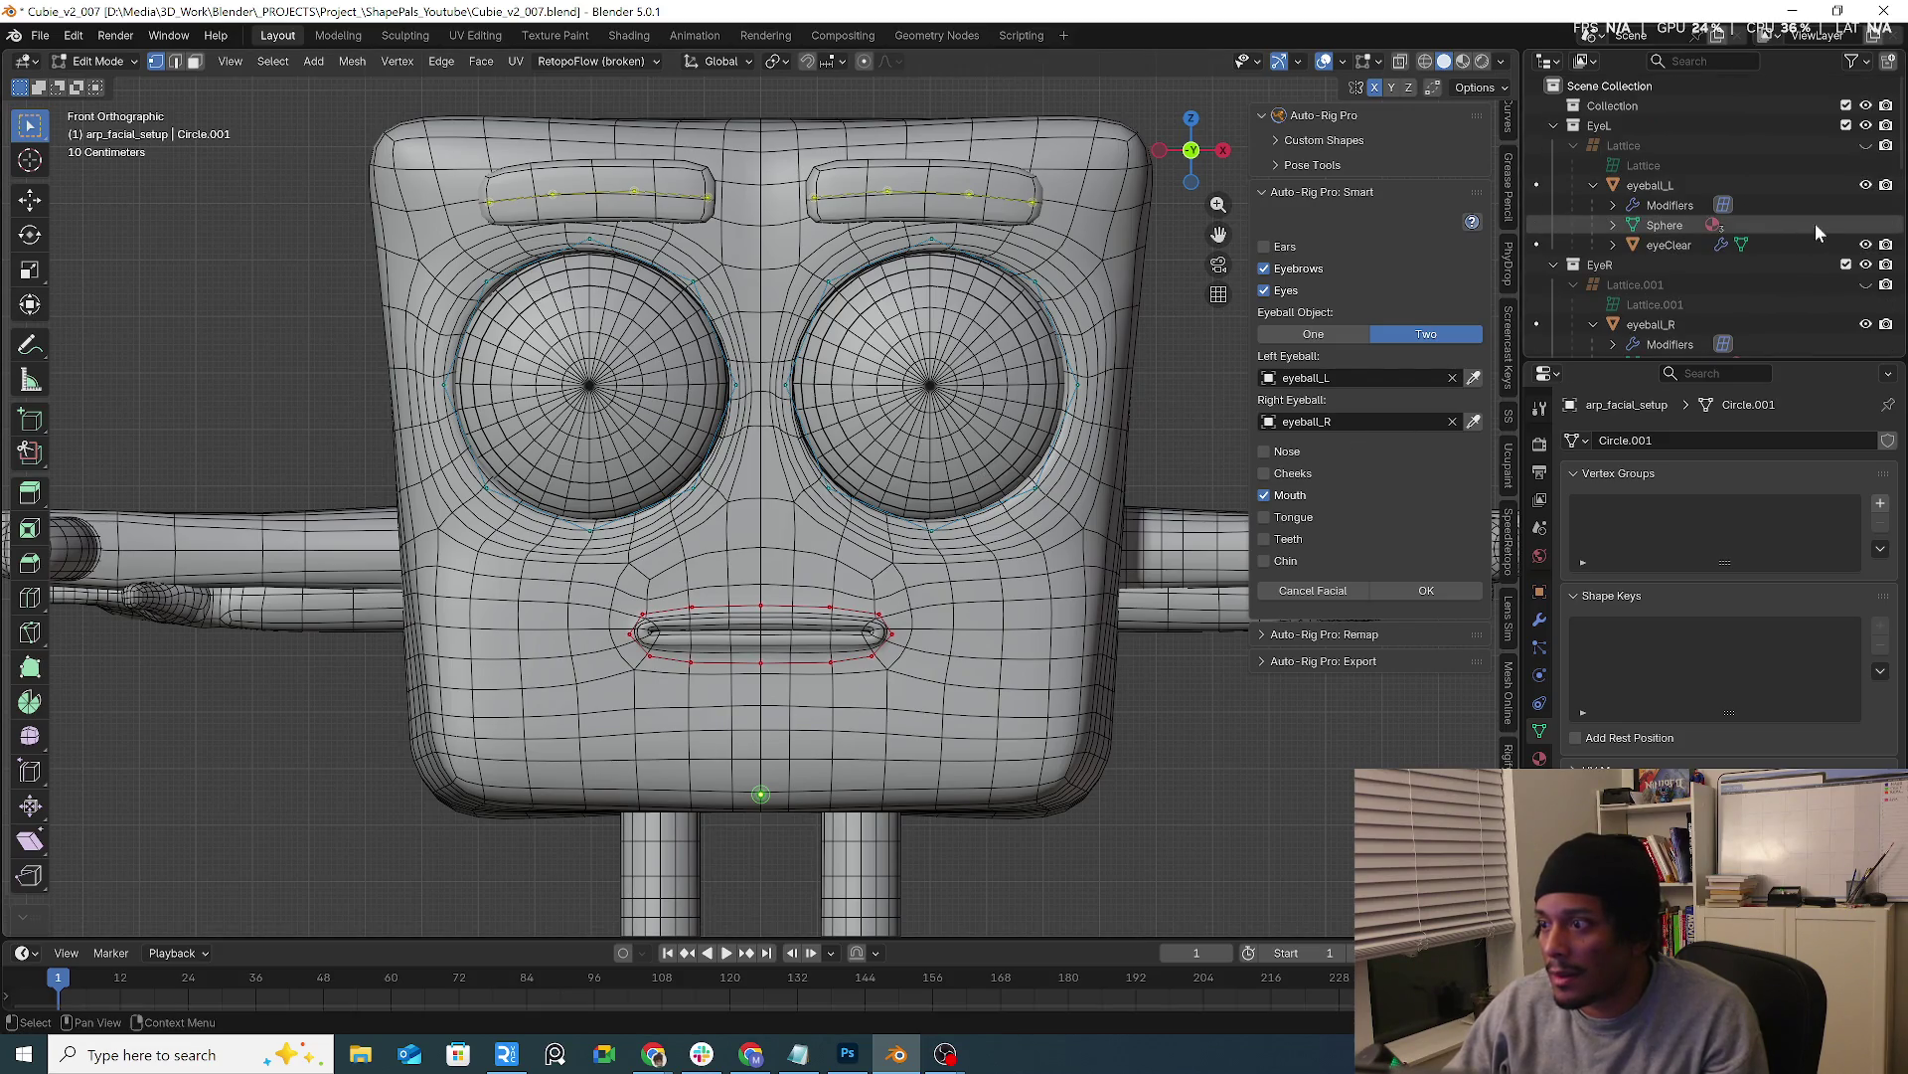
{"action": "scroll", "coordinate": [1815, 223], "scroll_direction": "up", "scroll_amount": 2}
{"action": "scroll", "coordinate": [1865, 165], "scroll_direction": "up", "scroll_amount": 2}
{"action": "scroll", "coordinate": [1875, 149], "scroll_direction": "down", "scroll_amount": 4}
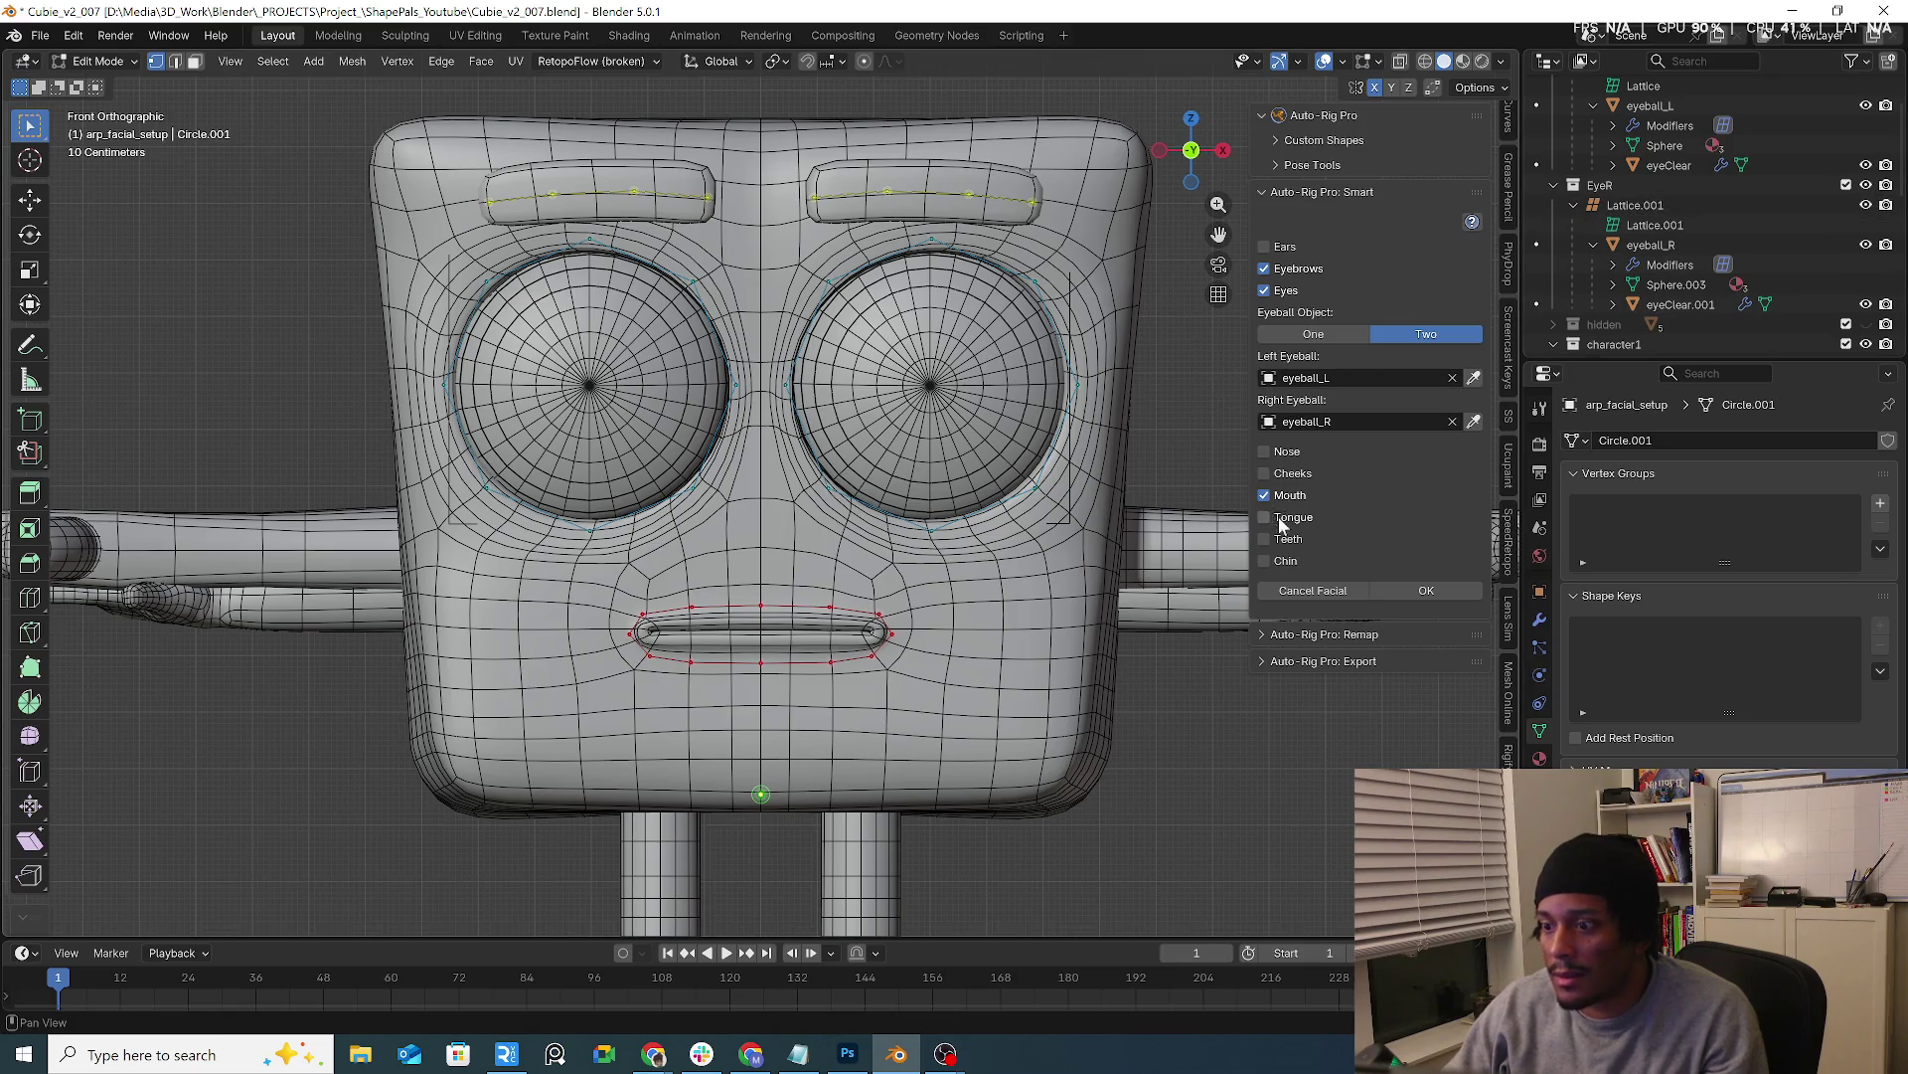
Confirm facial setup and retry Go!, dismiss the same error, then cancel and delete the markers
{"action": "left_click", "coordinate": [1419, 595]}
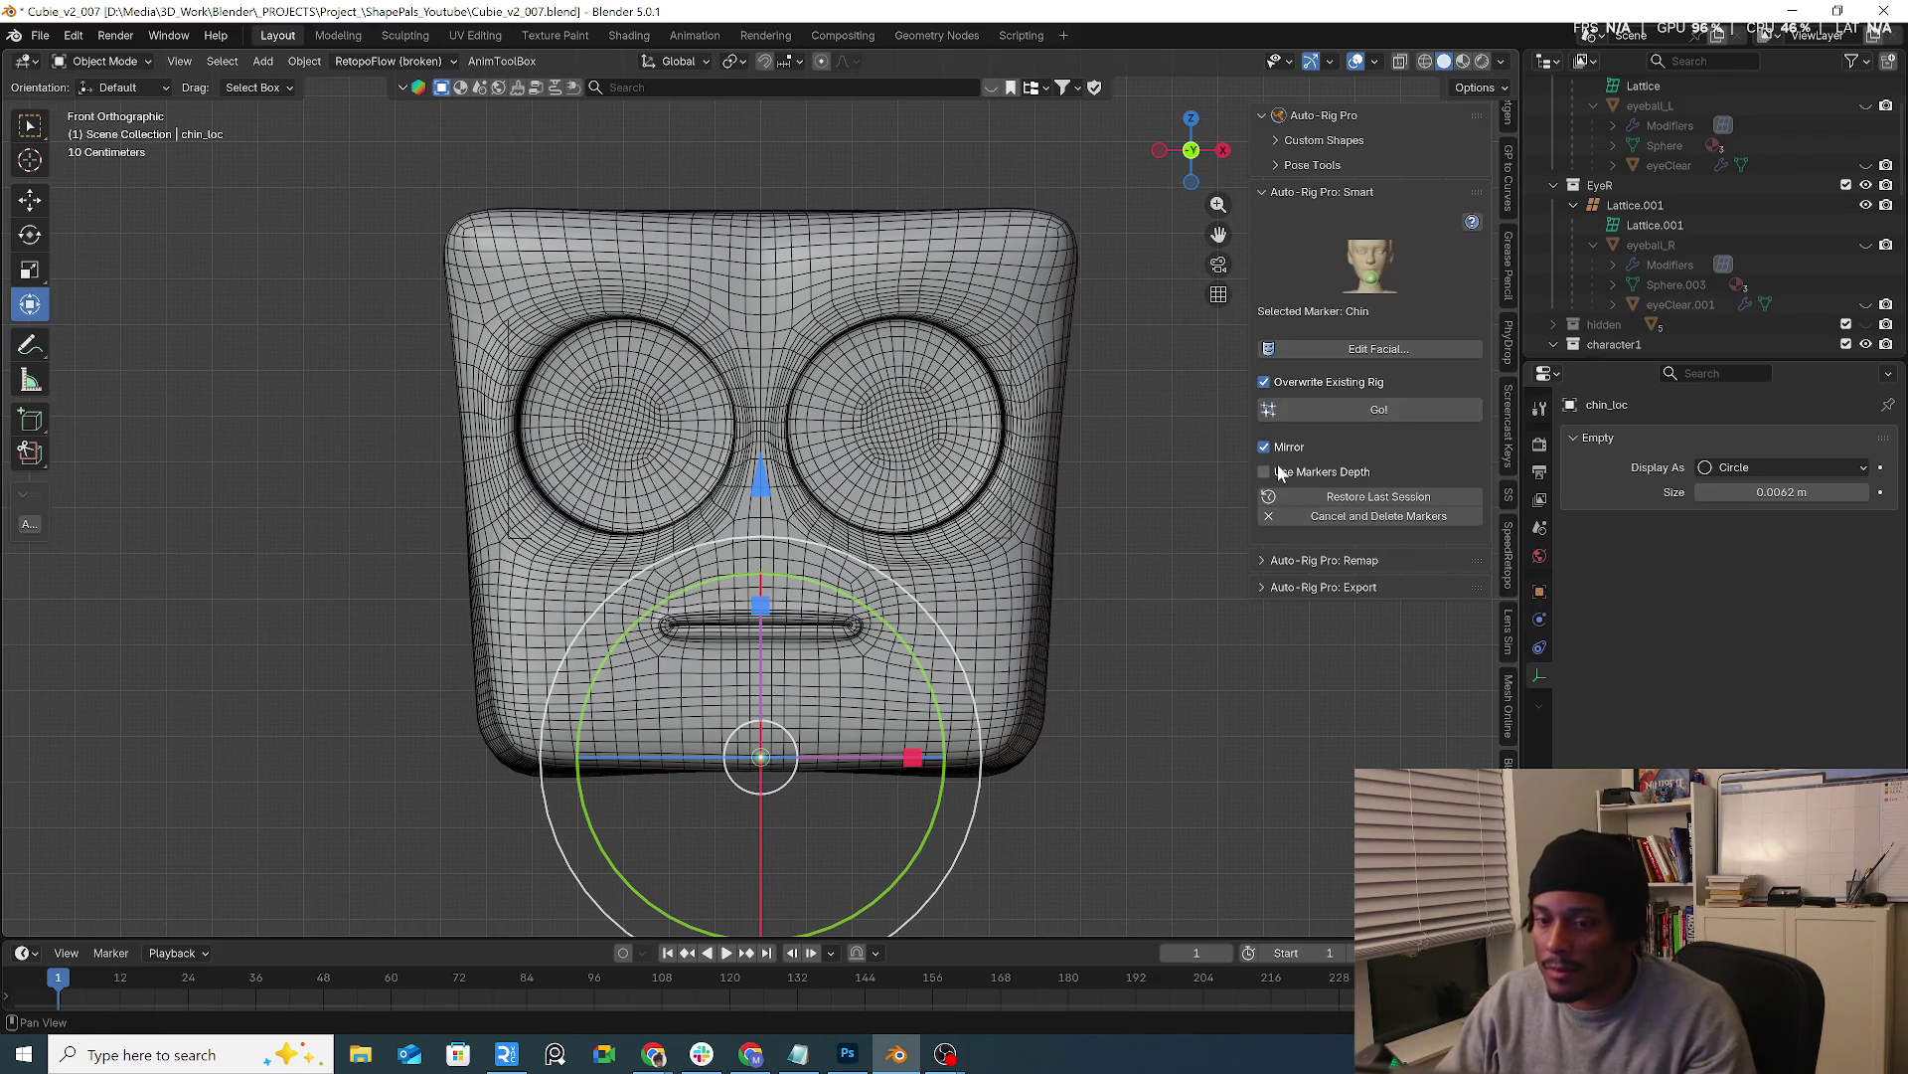
{"action": "left_click", "coordinate": [1407, 410]}
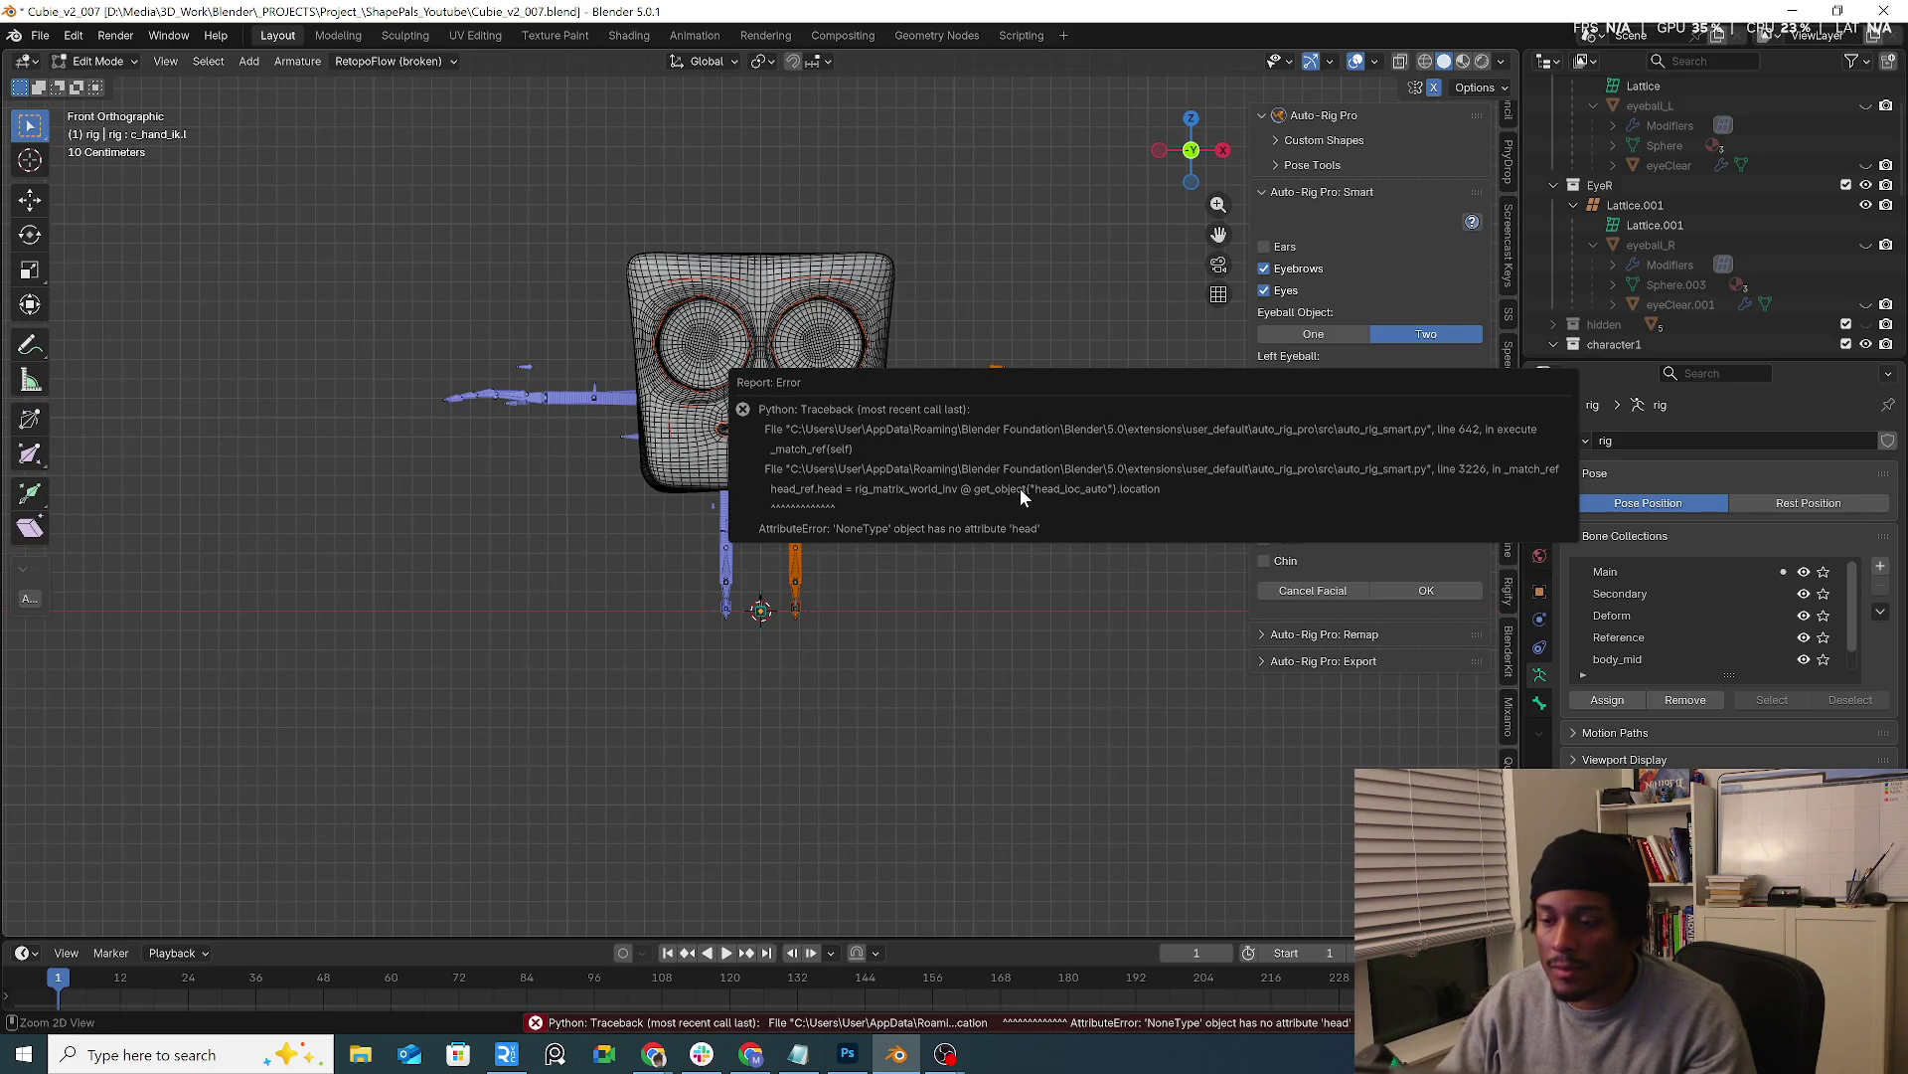
{"action": "left_click", "coordinate": [1312, 590]}
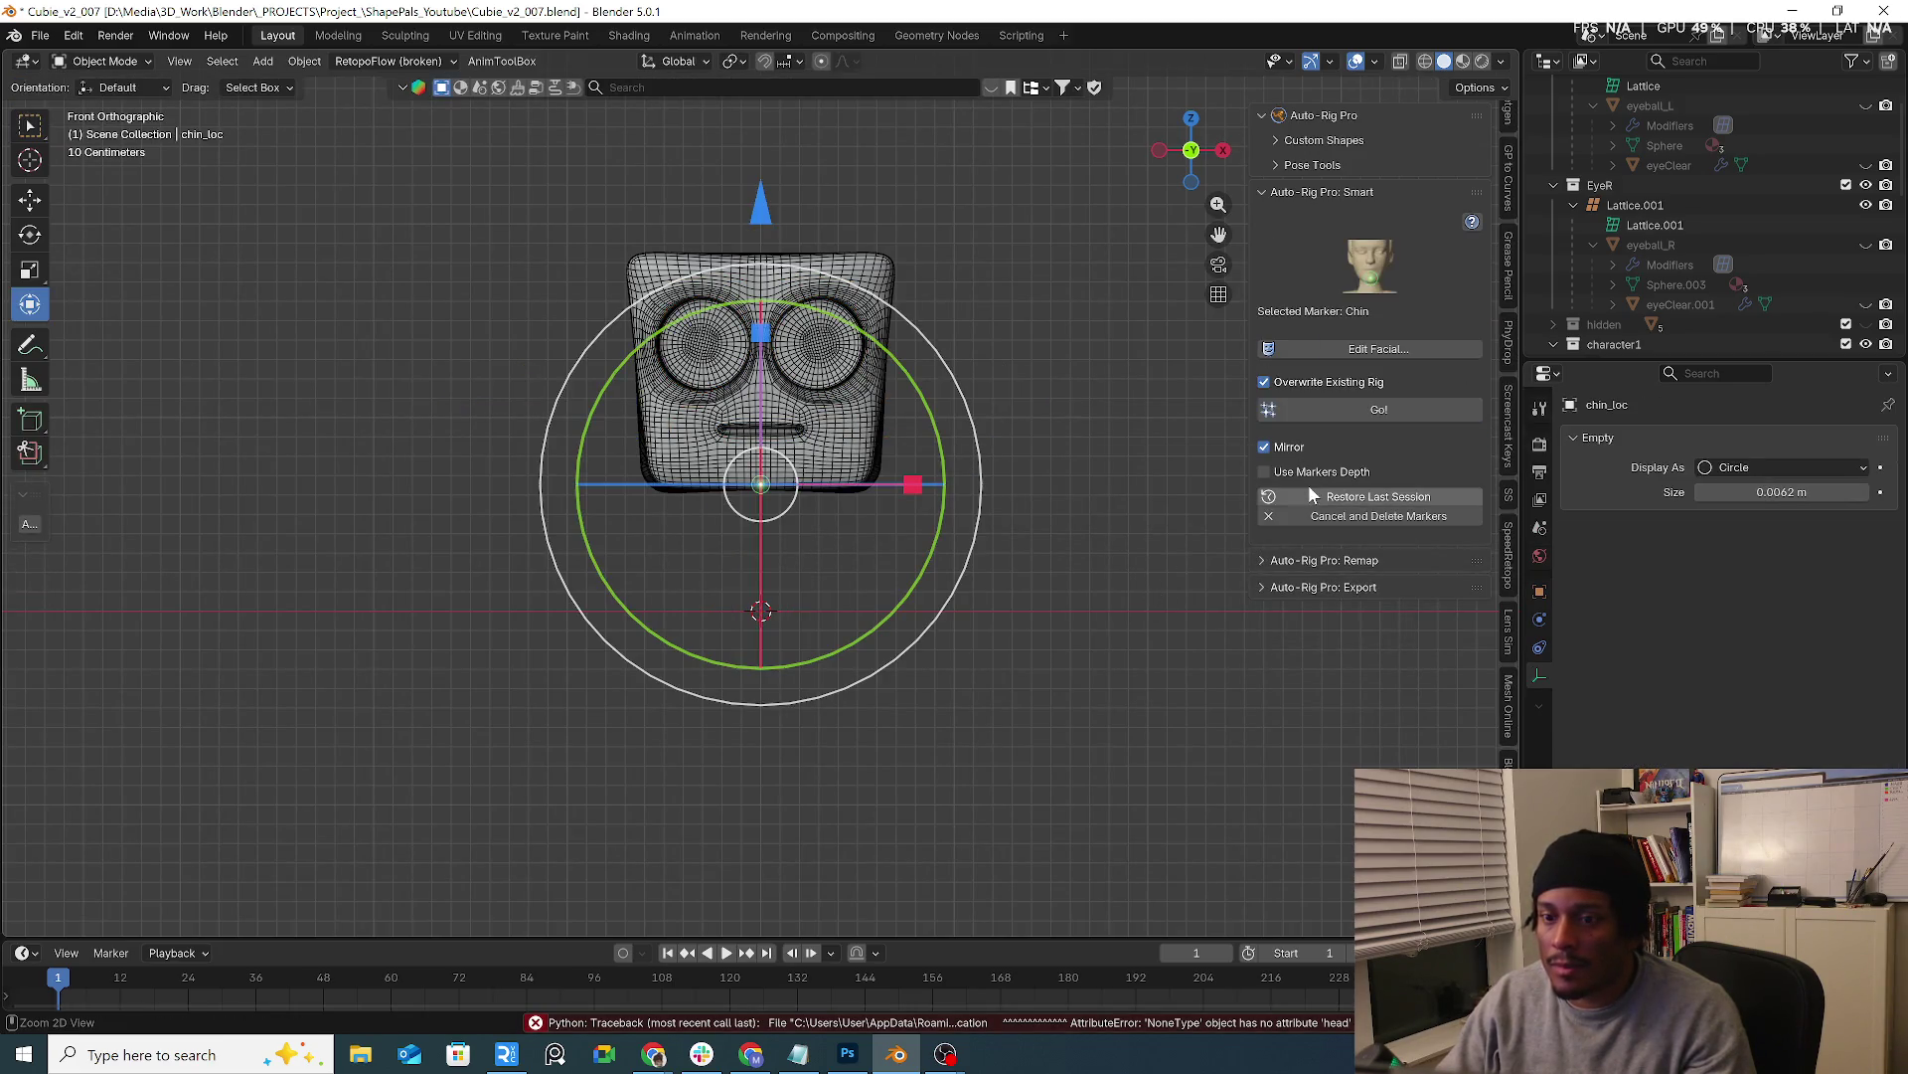
{"action": "left_click", "coordinate": [1436, 519]}
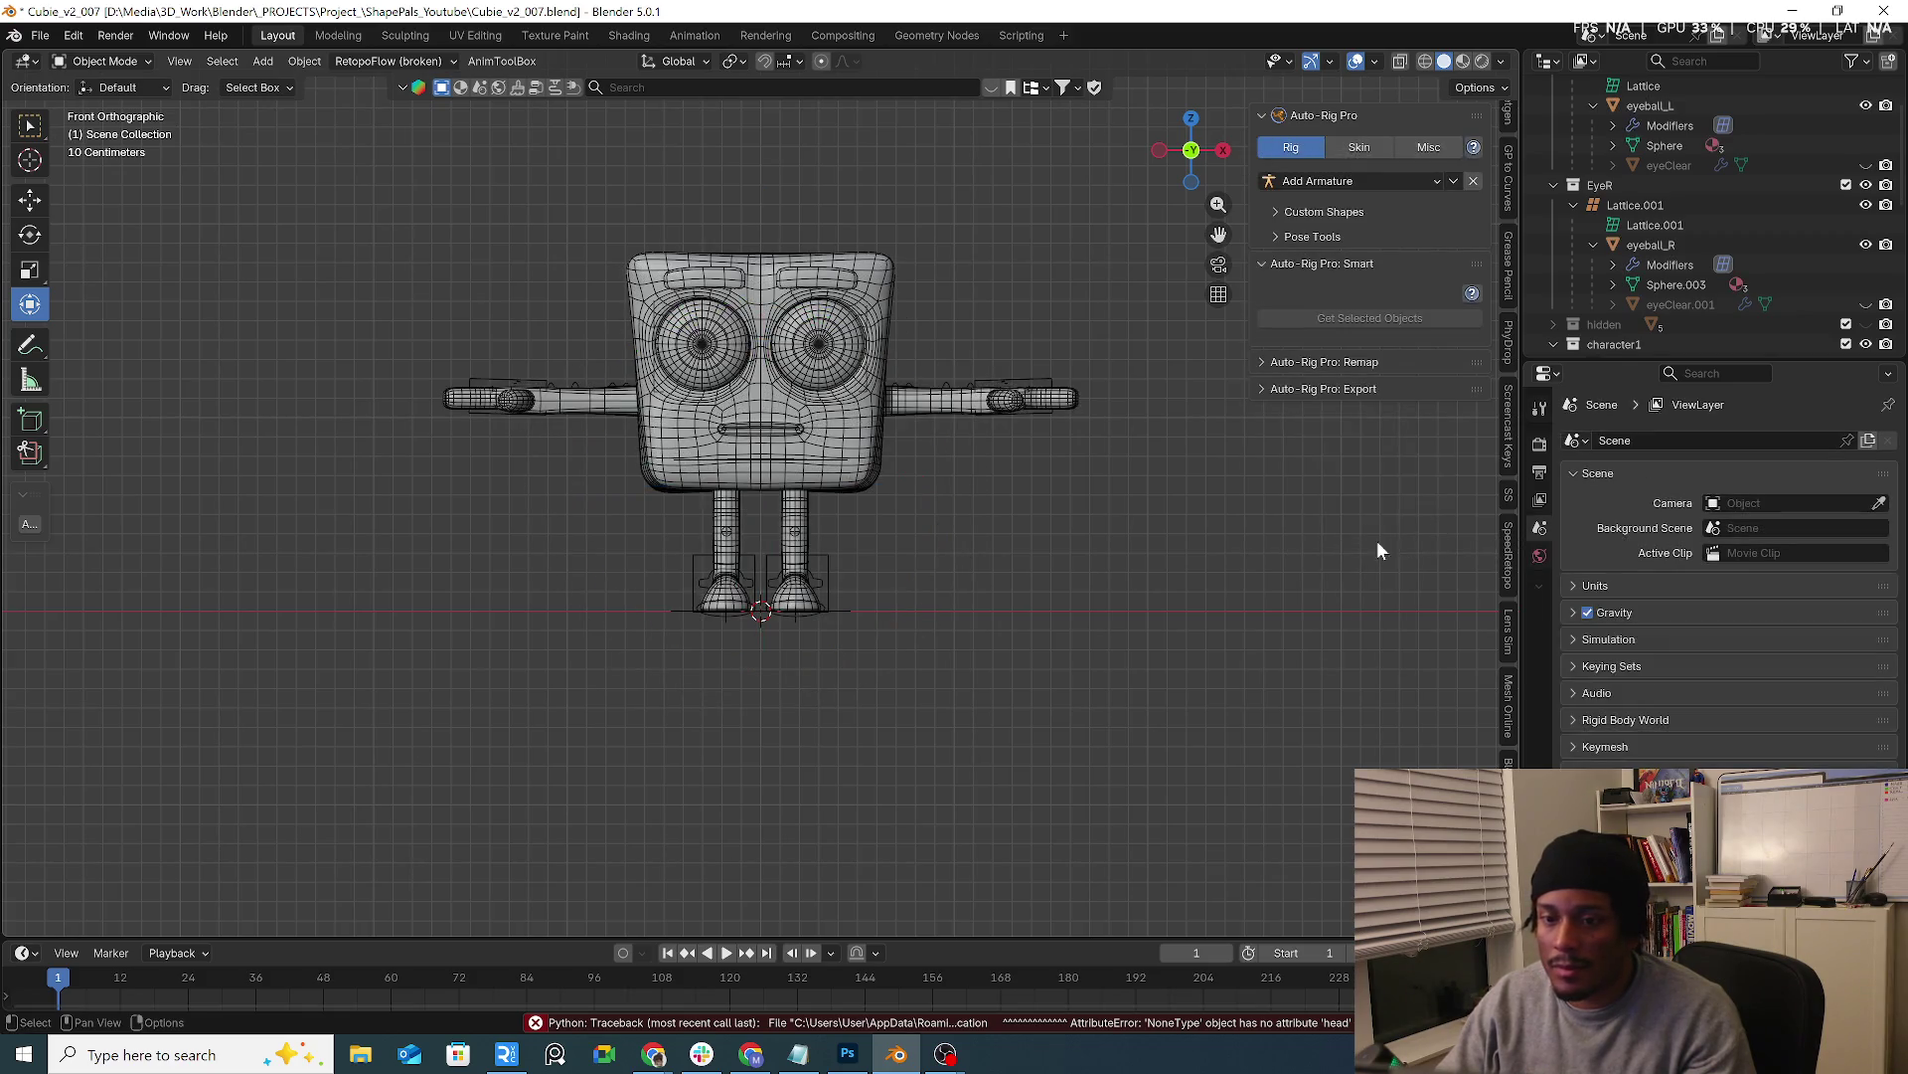
{"action": "mouse_move", "coordinate": [995, 448]}
{"action": "middle_mouse_down"}
{"action": "mouse_move", "coordinate": [952, 484]}
{"action": "mouse_move", "coordinate": [1058, 371]}
{"action": "mouse_move", "coordinate": [1083, 384]}
{"action": "middle_mouse_up"}
{"action": "left_click", "coordinate": [1058, 371]}
{"action": "key", "text": "ctrl+Tab"}
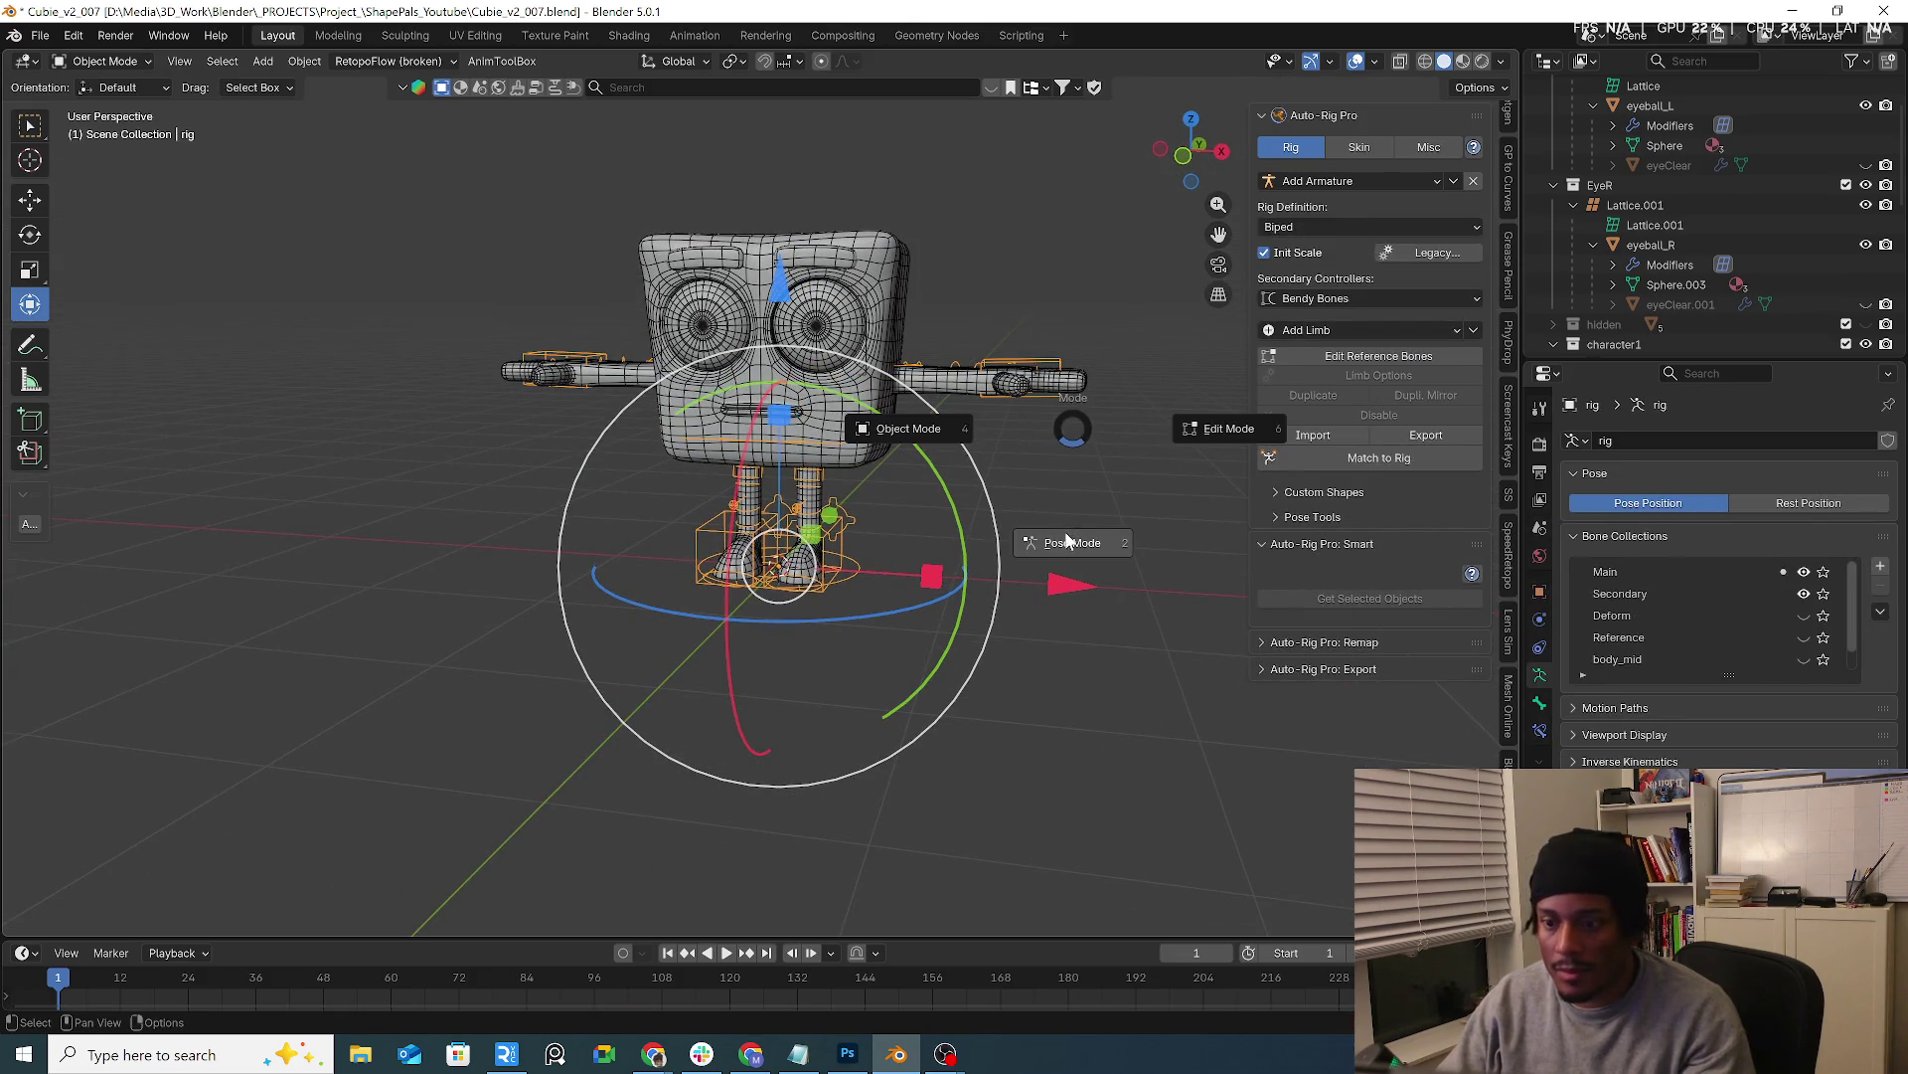
{"action": "left_click", "coordinate": [1066, 542]}
{"action": "key", "text": "g"}
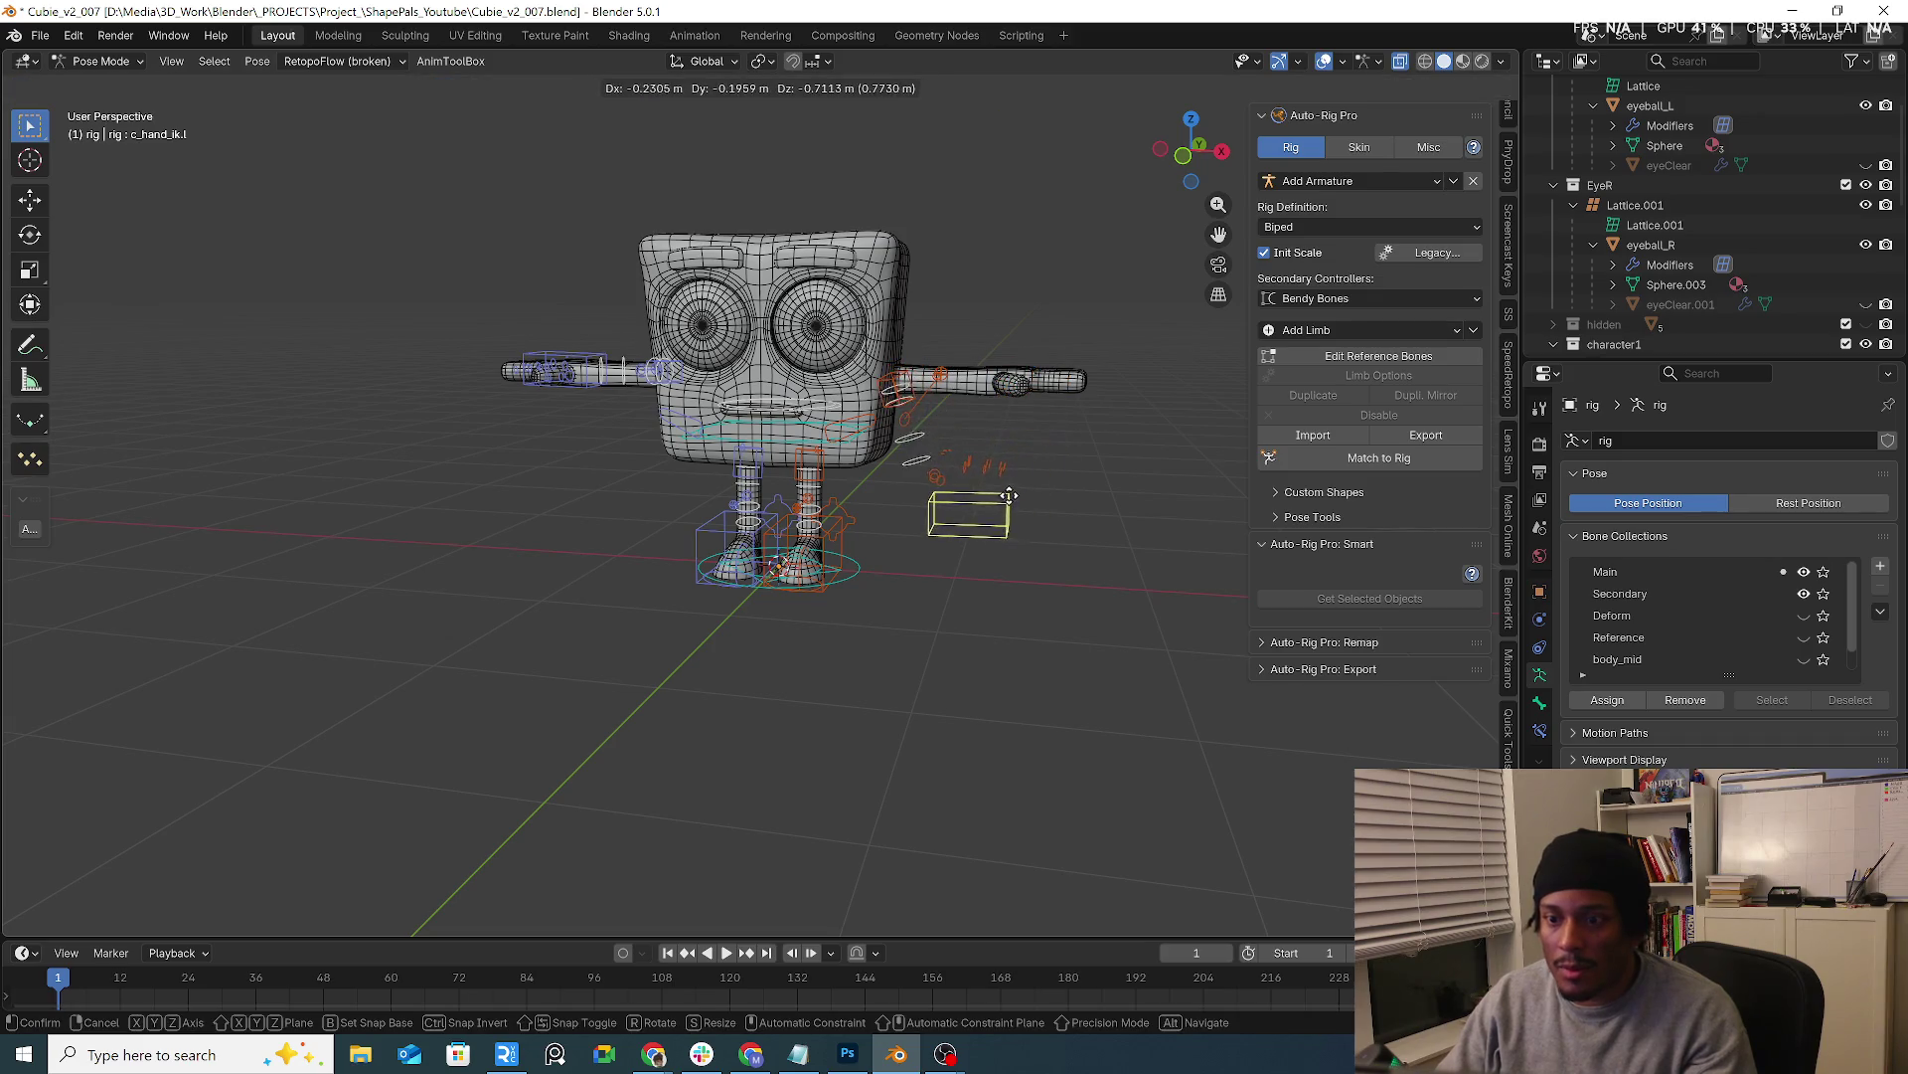
{"action": "key", "text": "Escape"}
{"action": "mouse_move", "coordinate": [1009, 484]}
{"action": "middle_mouse_down"}
{"action": "mouse_move", "coordinate": [1046, 468]}
{"action": "mouse_move", "coordinate": [982, 471]}
{"action": "middle_mouse_up"}
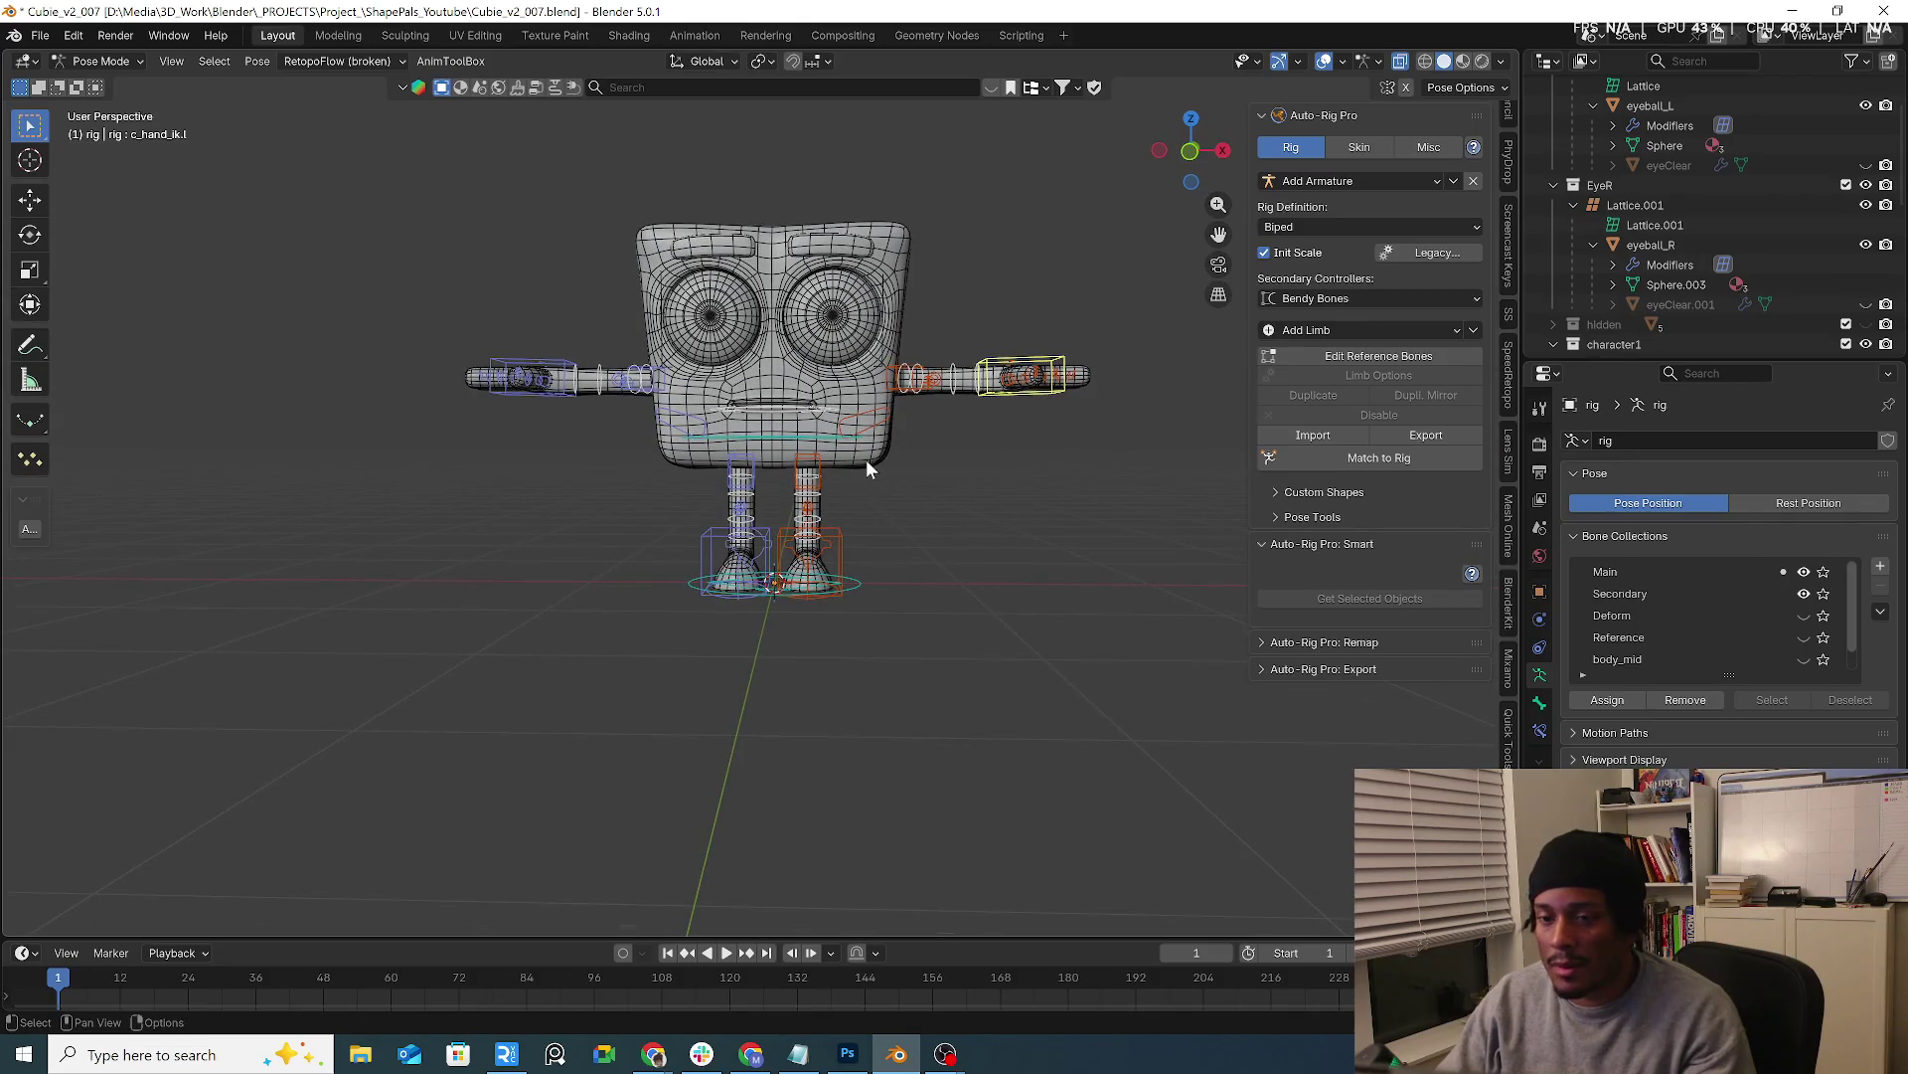
{"action": "left_click", "coordinate": [114, 84]}
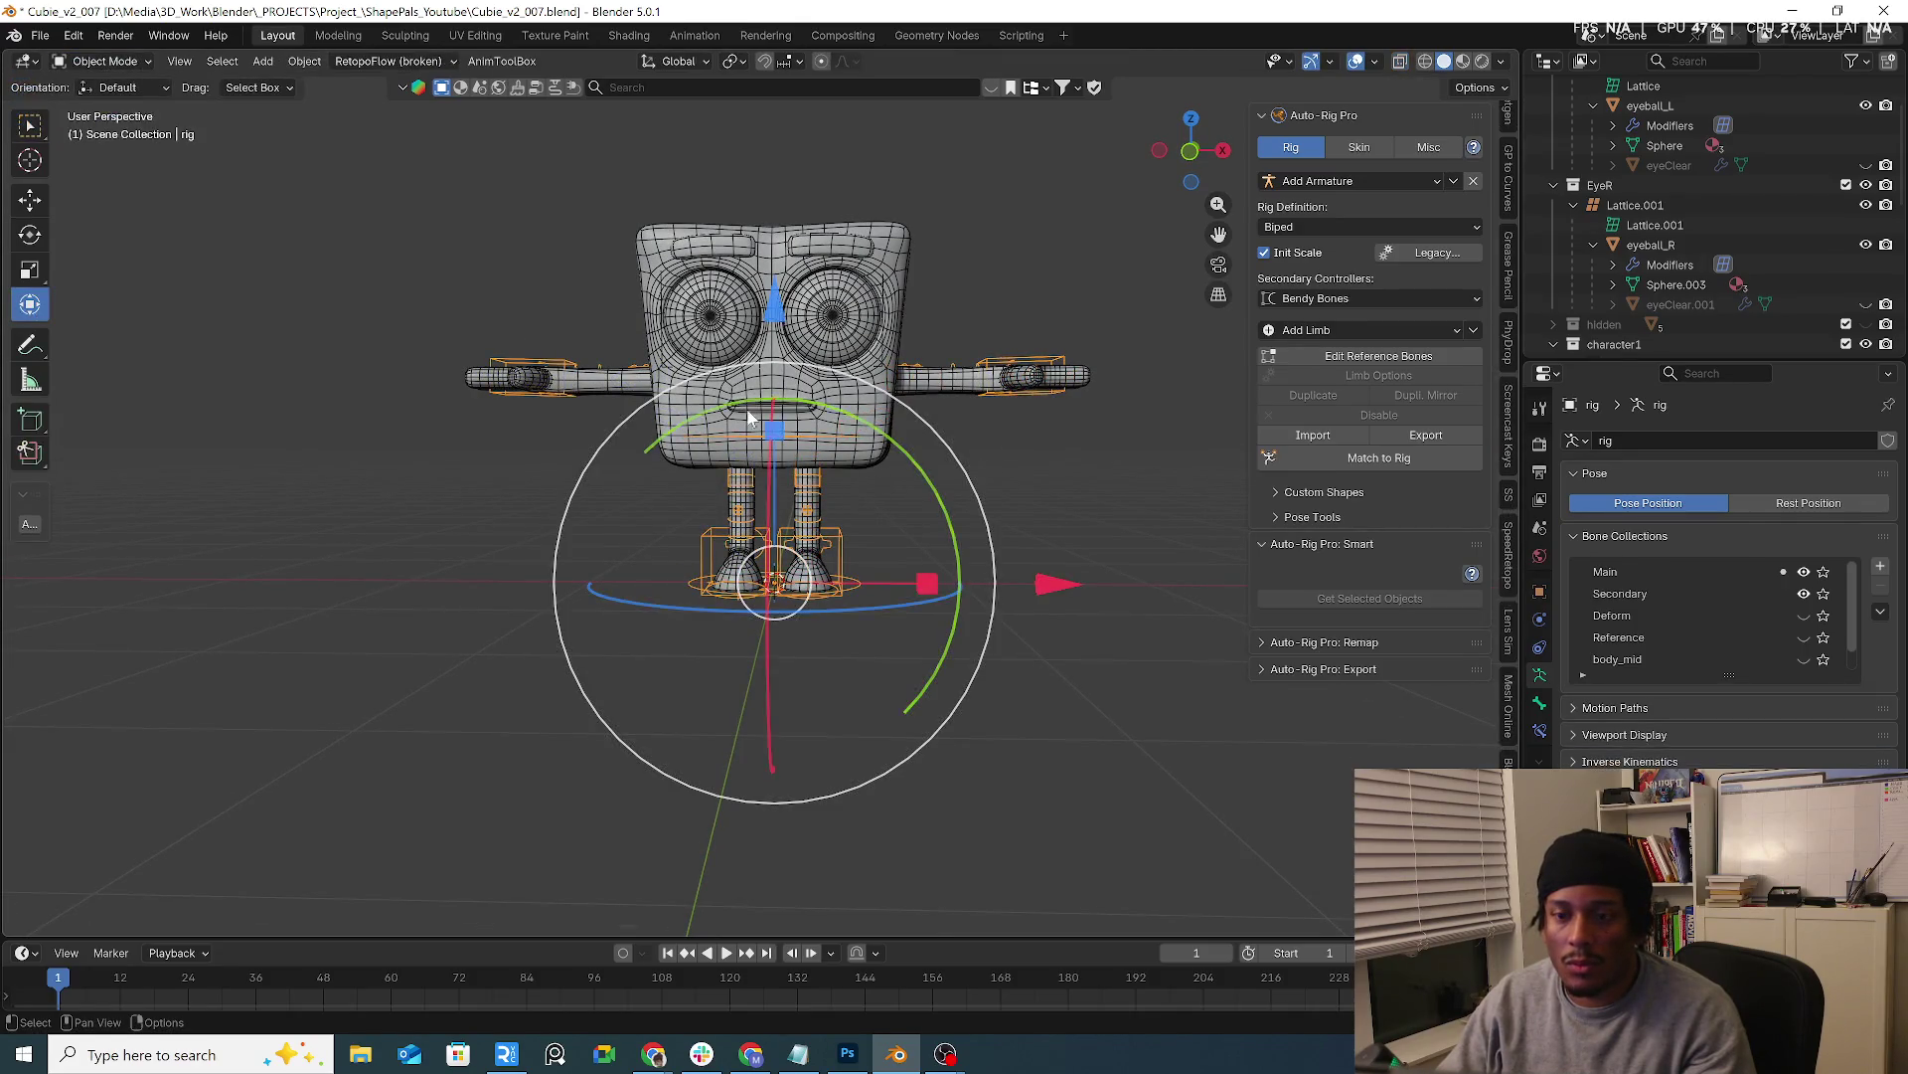
{"action": "left_click", "coordinate": [976, 416]}
Start Facial Only smart rigging on the selected Cube head
{"action": "left_click", "coordinate": [873, 395]}
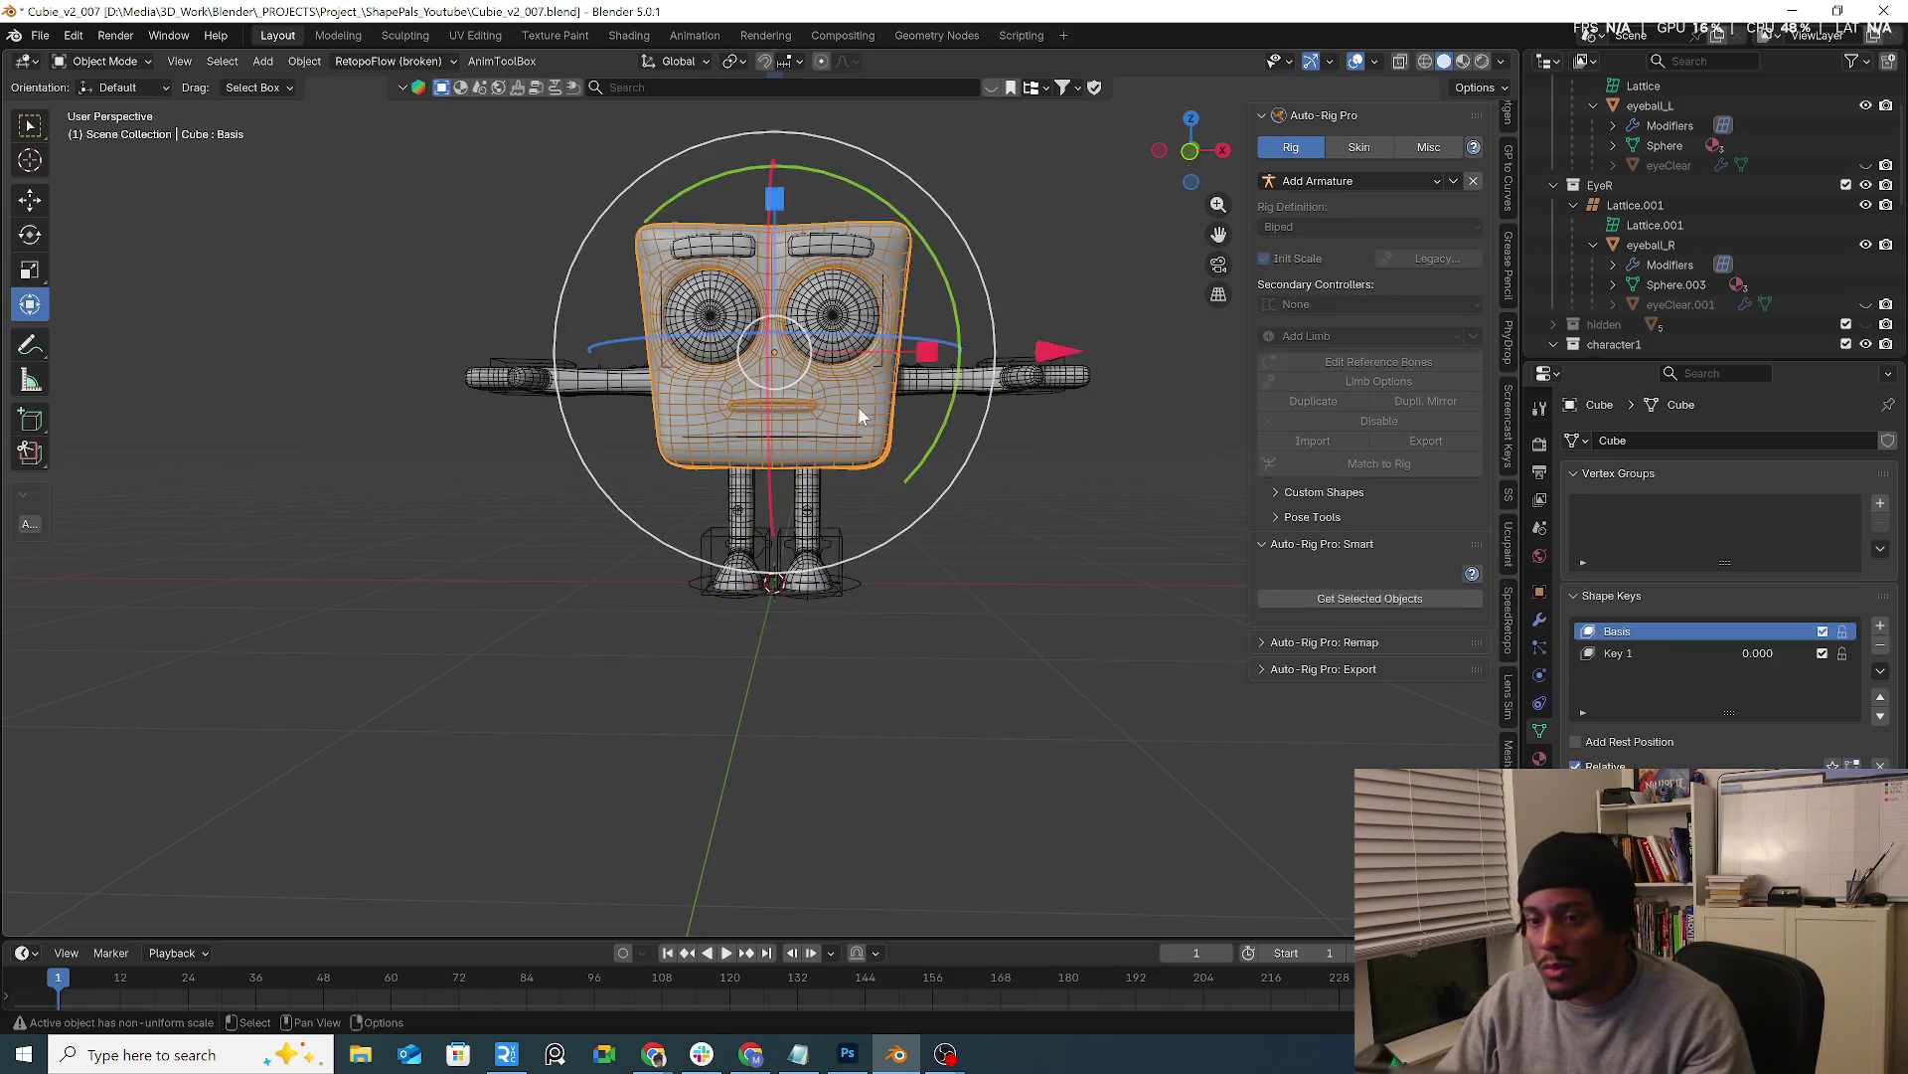
{"action": "left_click", "coordinate": [1357, 605]}
{"action": "left_click", "coordinate": [1476, 614]}
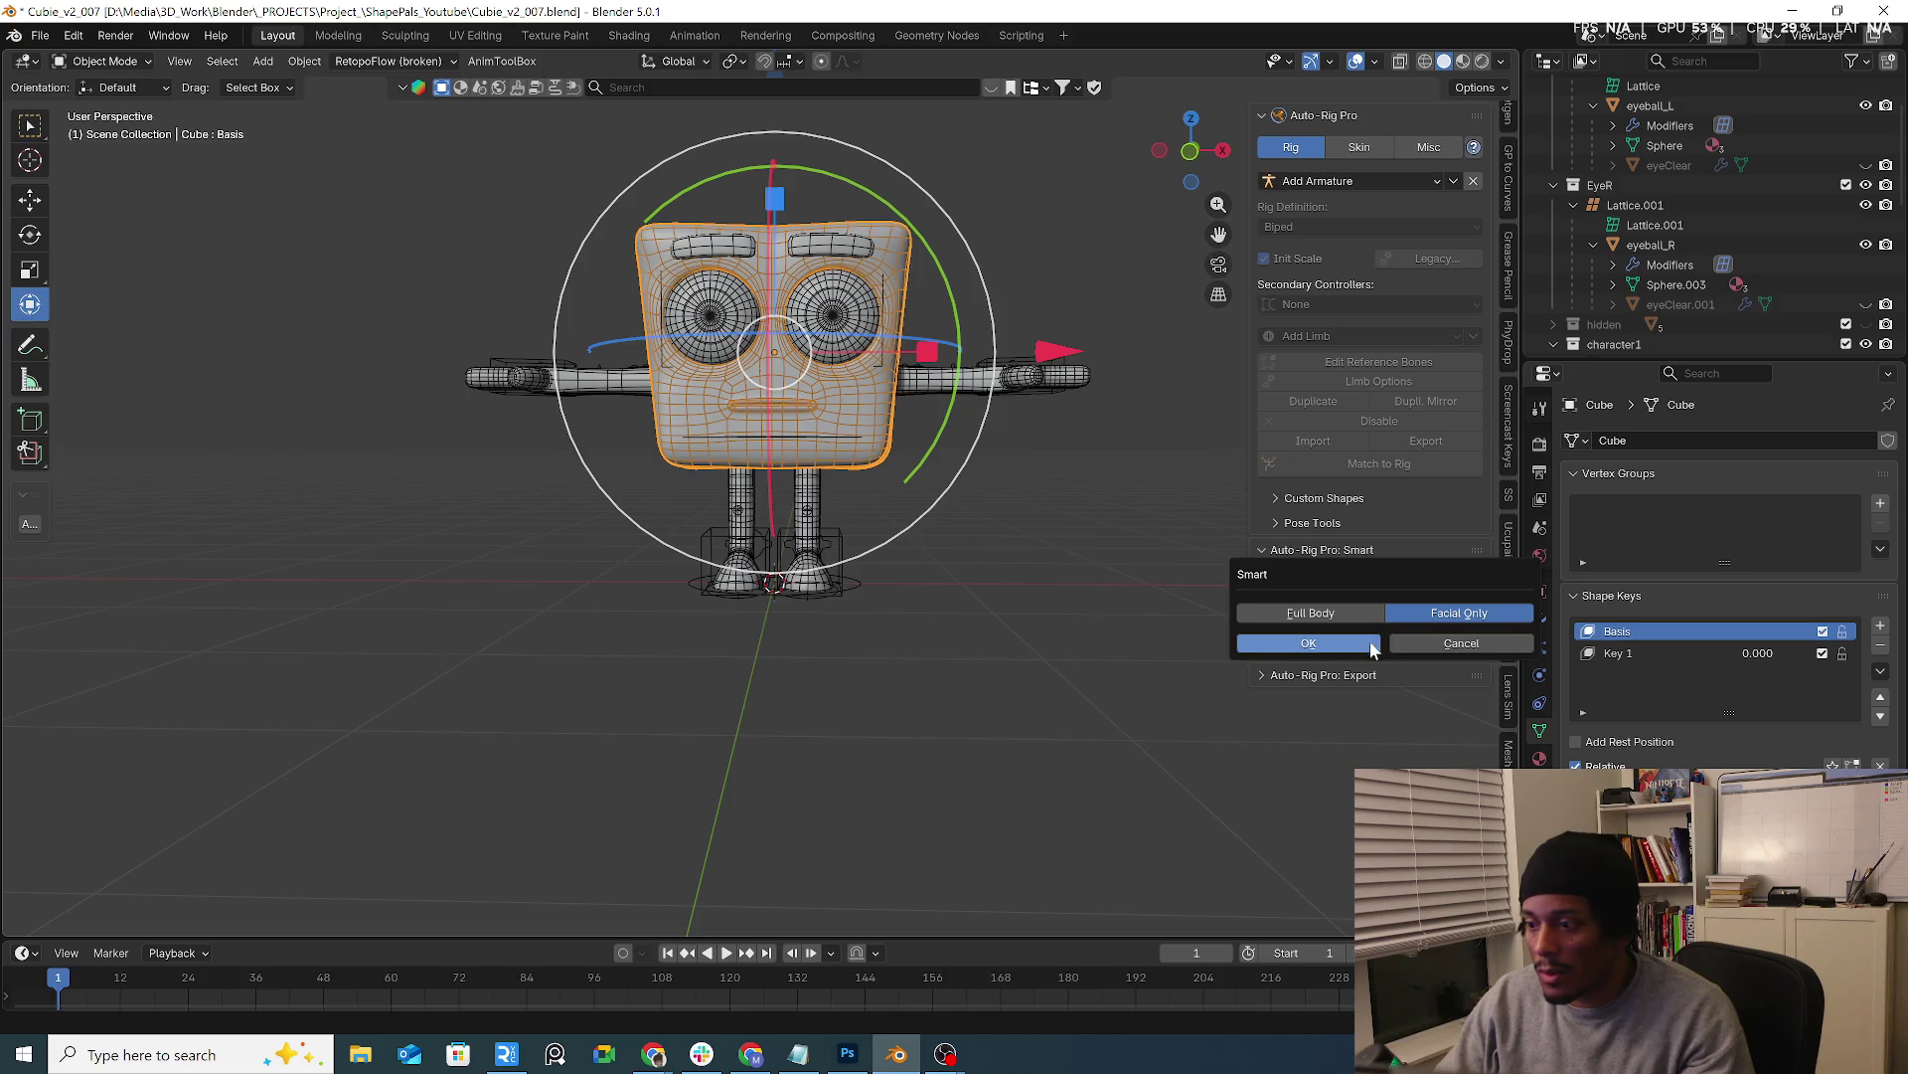
{"action": "left_click", "coordinate": [1333, 649]}
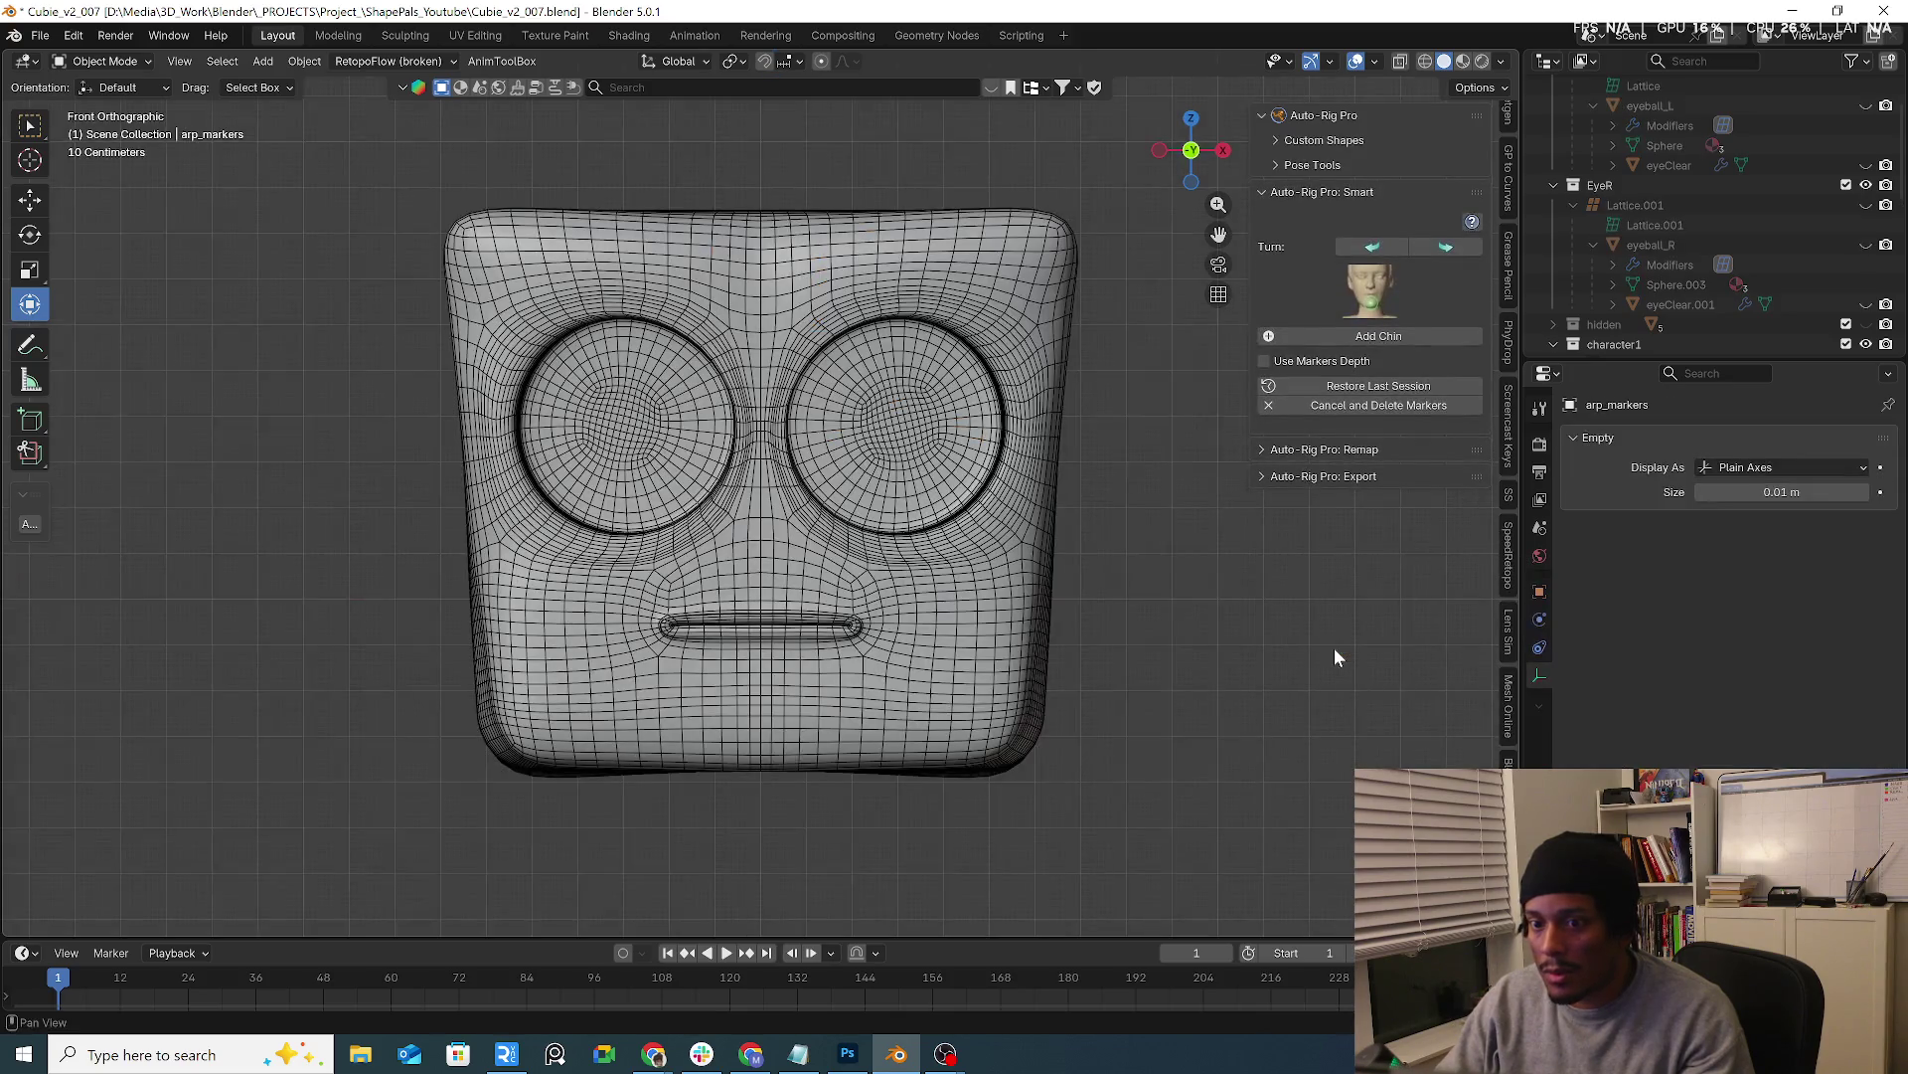
Place a chin marker at the bottom of the face, add the facial guides and confirm the features
{"action": "left_click", "coordinate": [1433, 337]}
{"action": "left_click", "coordinate": [1153, 733]}
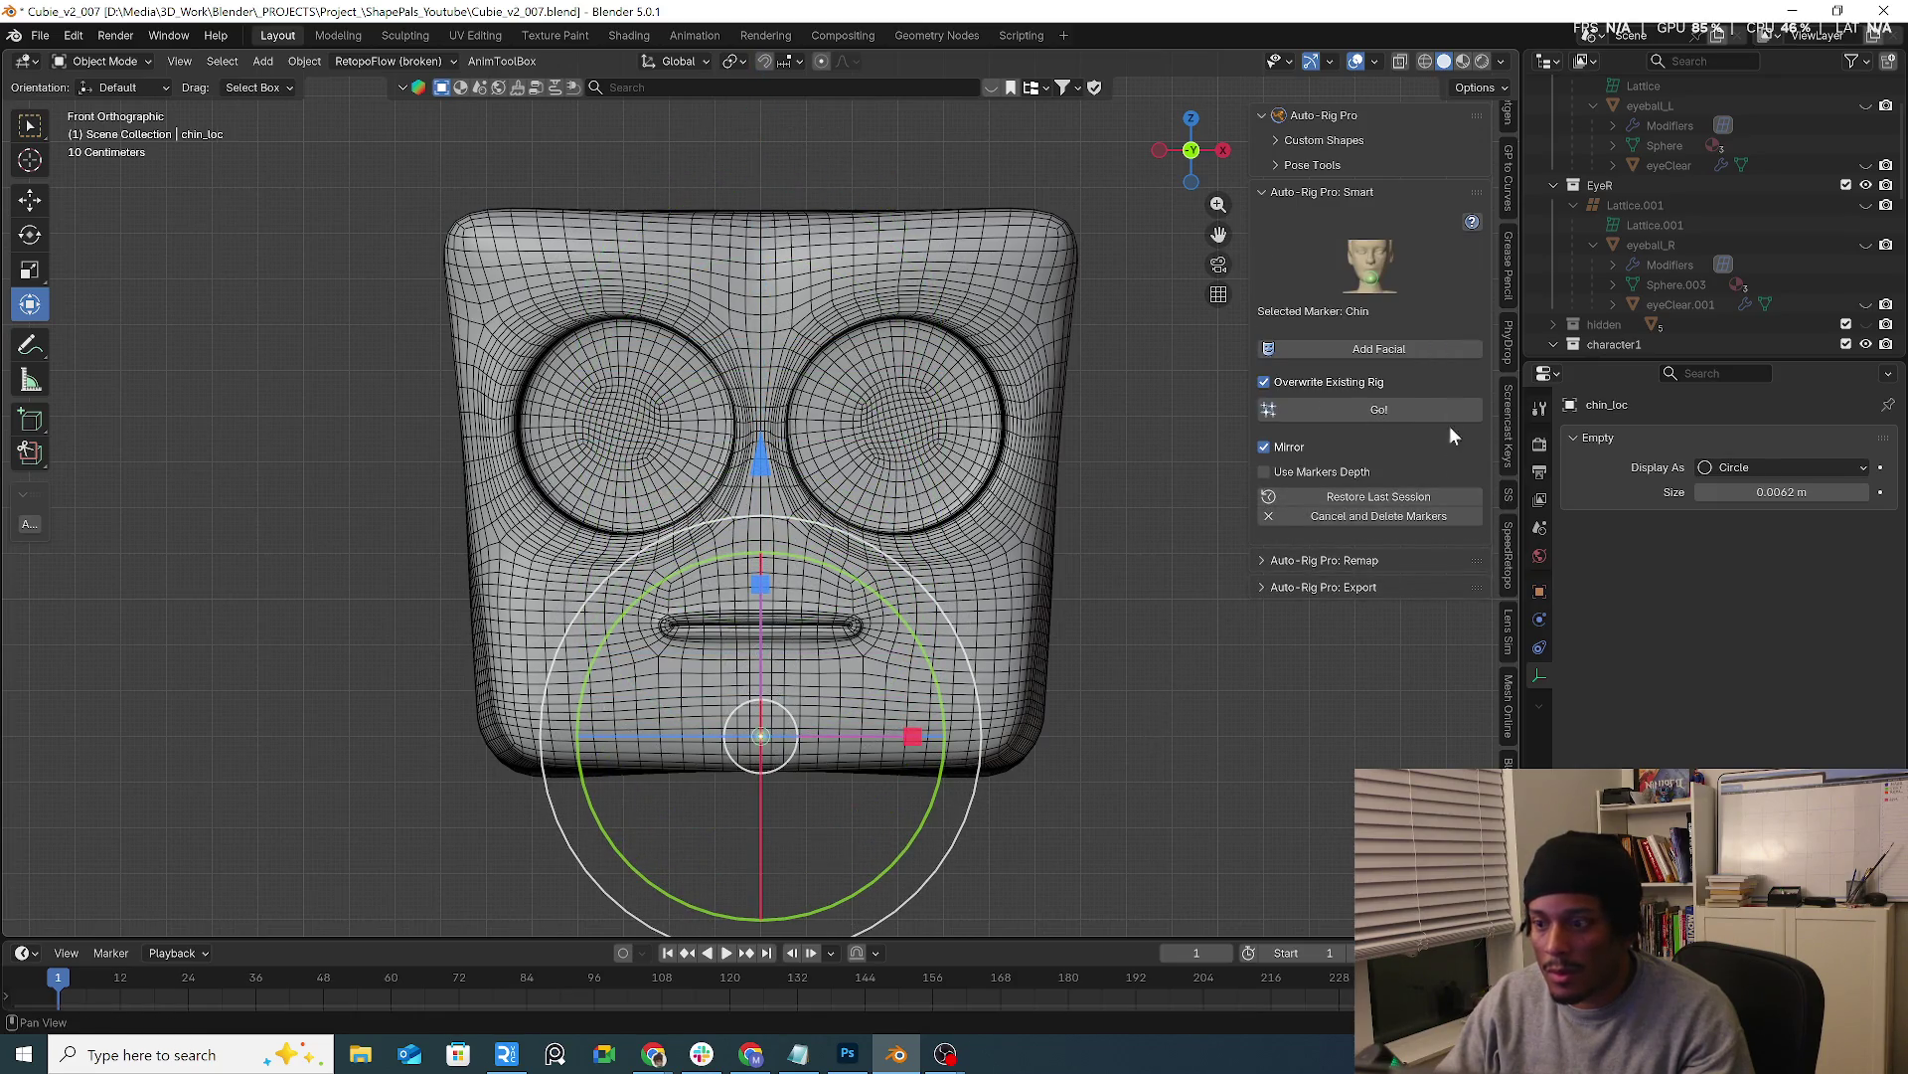
{"action": "left_click", "coordinate": [1435, 346]}
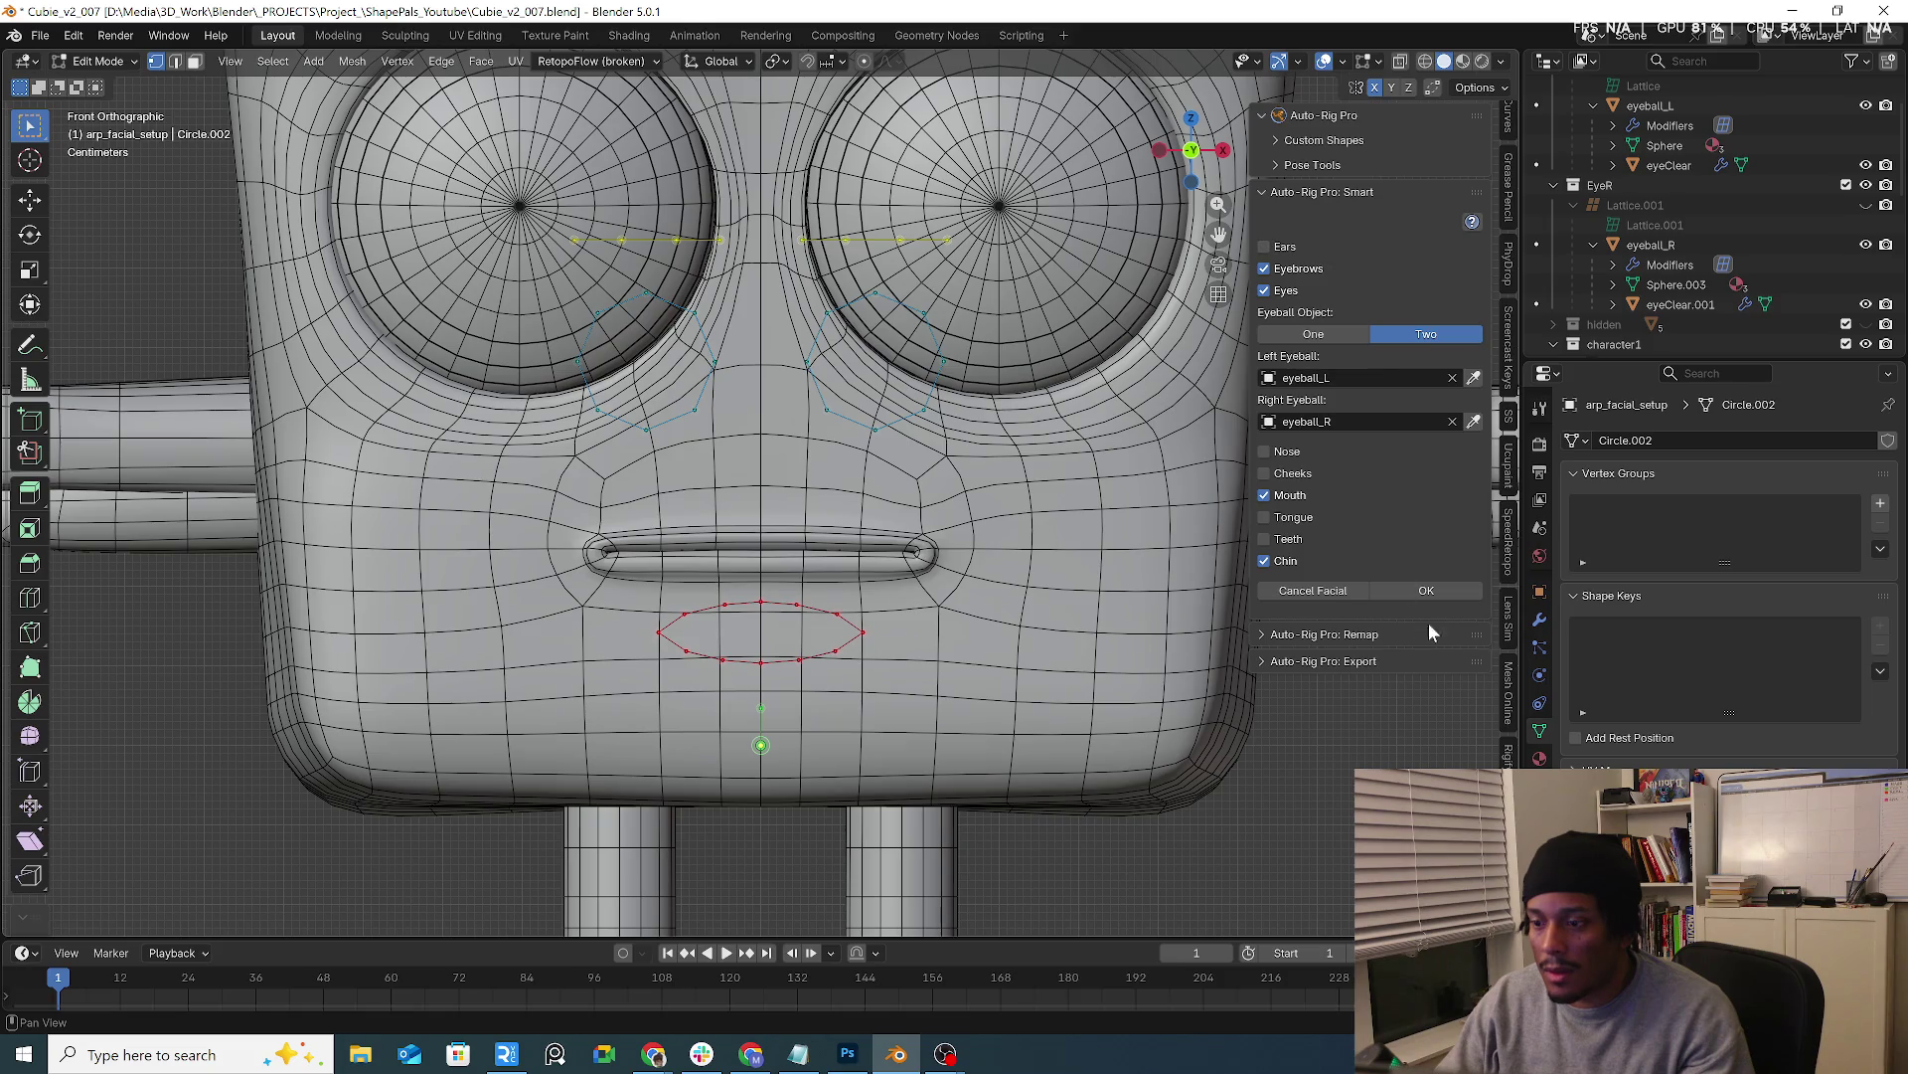
{"action": "left_click", "coordinate": [1445, 592]}
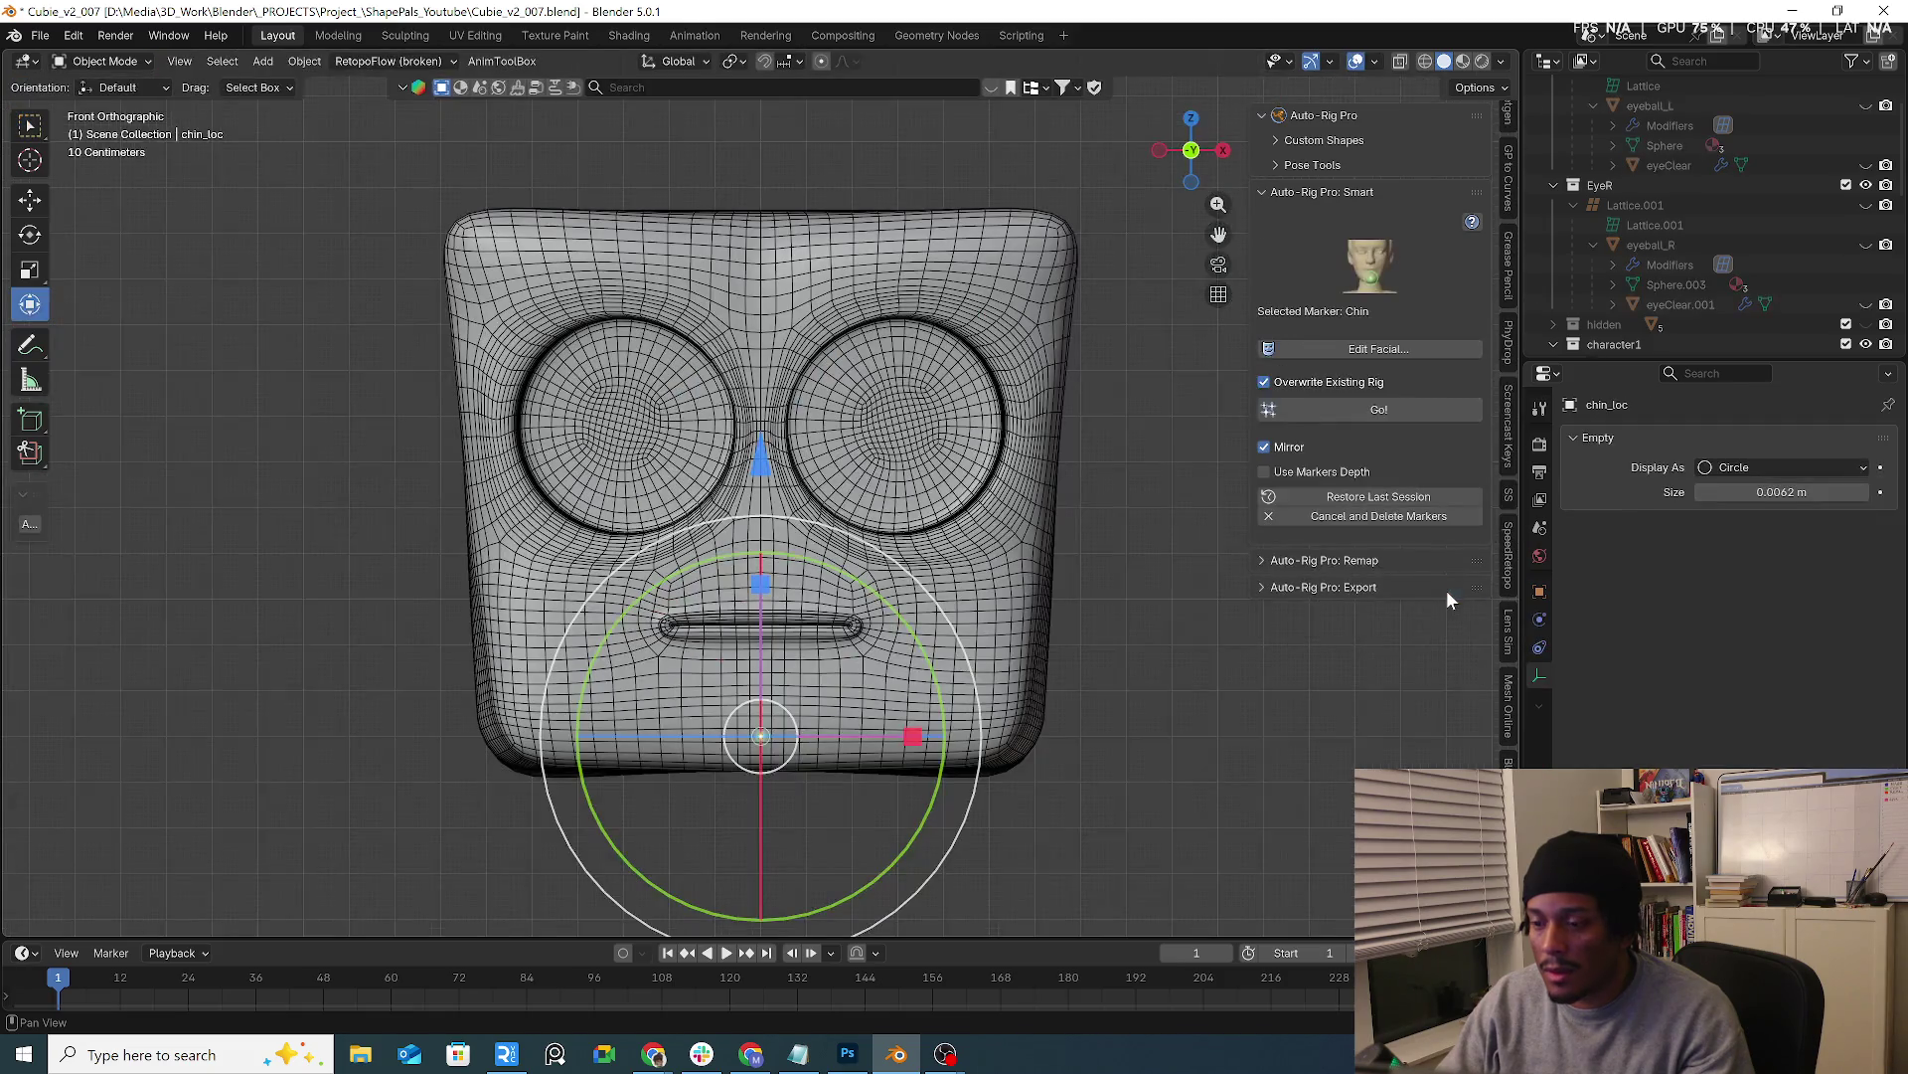
Run Go! again, dismiss the Python error and undo the failed generation
{"action": "left_click", "coordinate": [1411, 412]}
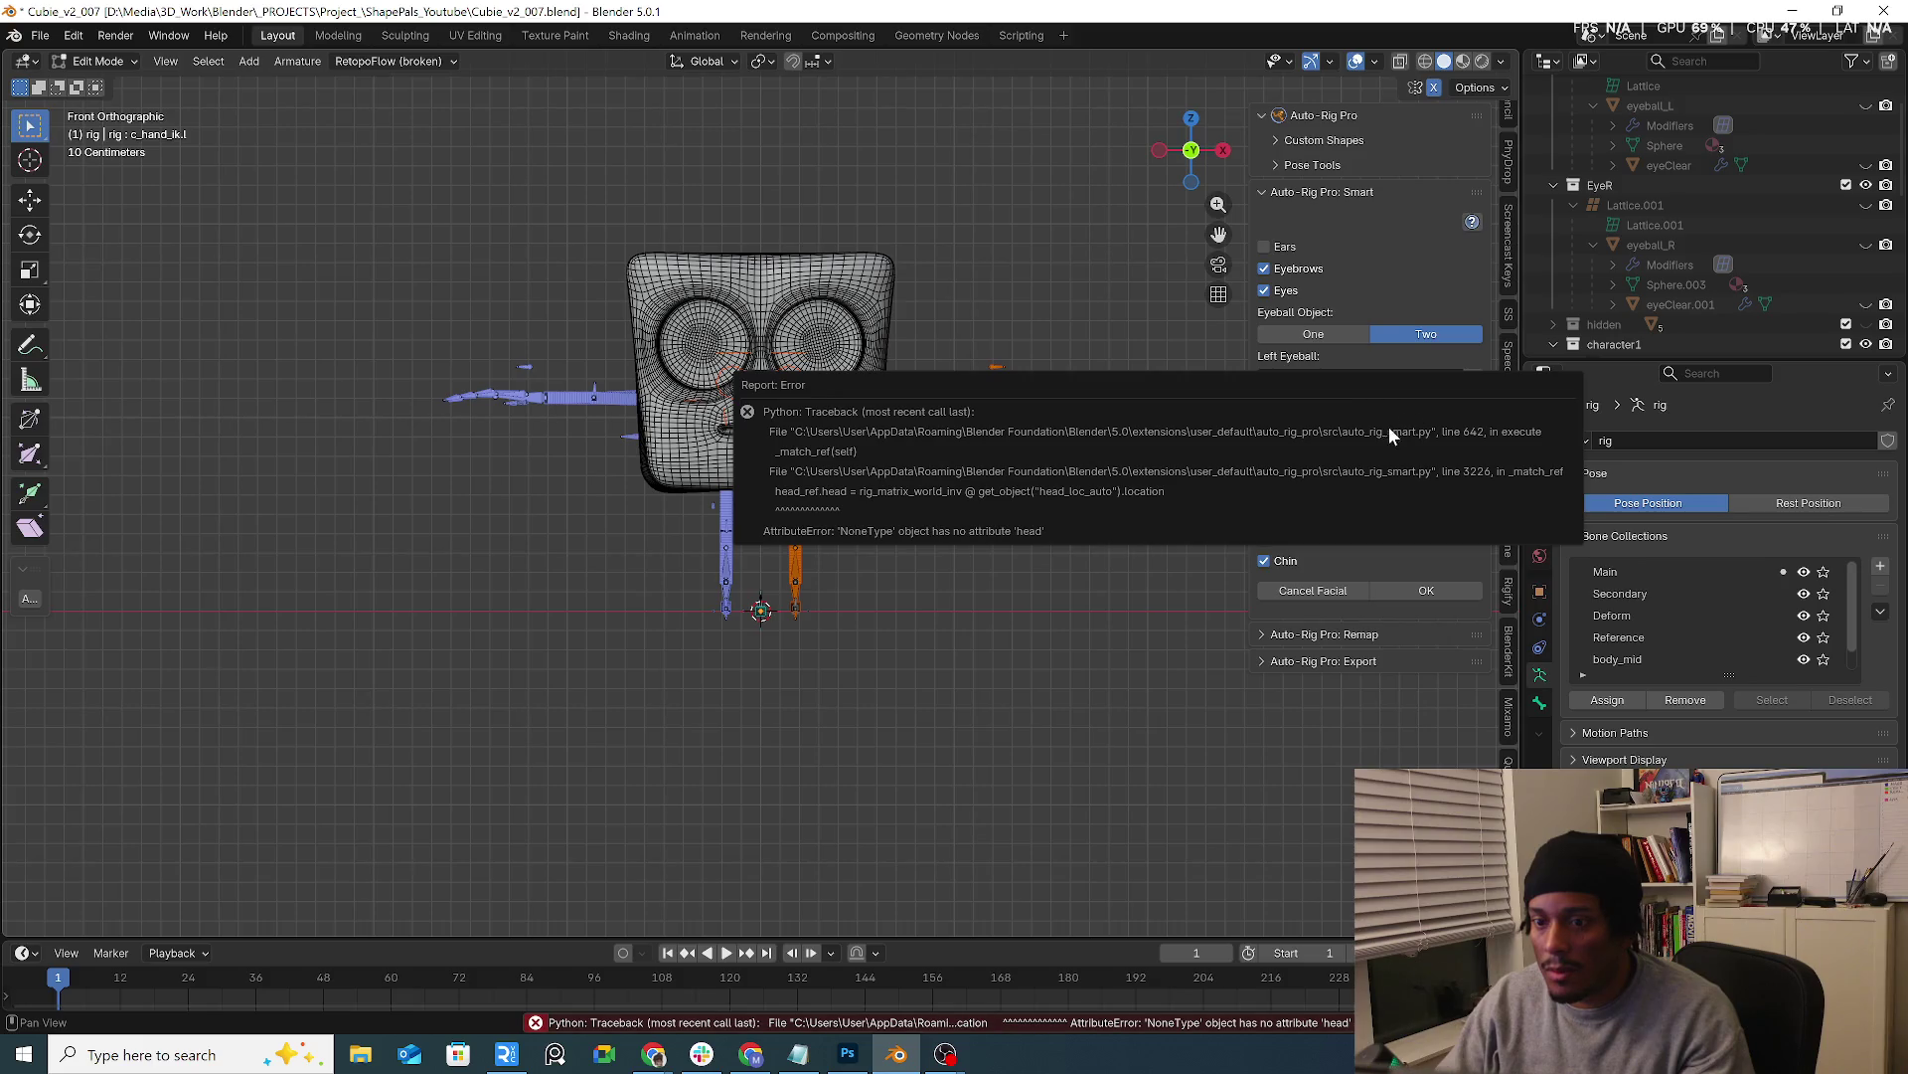
{"action": "left_click", "coordinate": [1425, 590]}
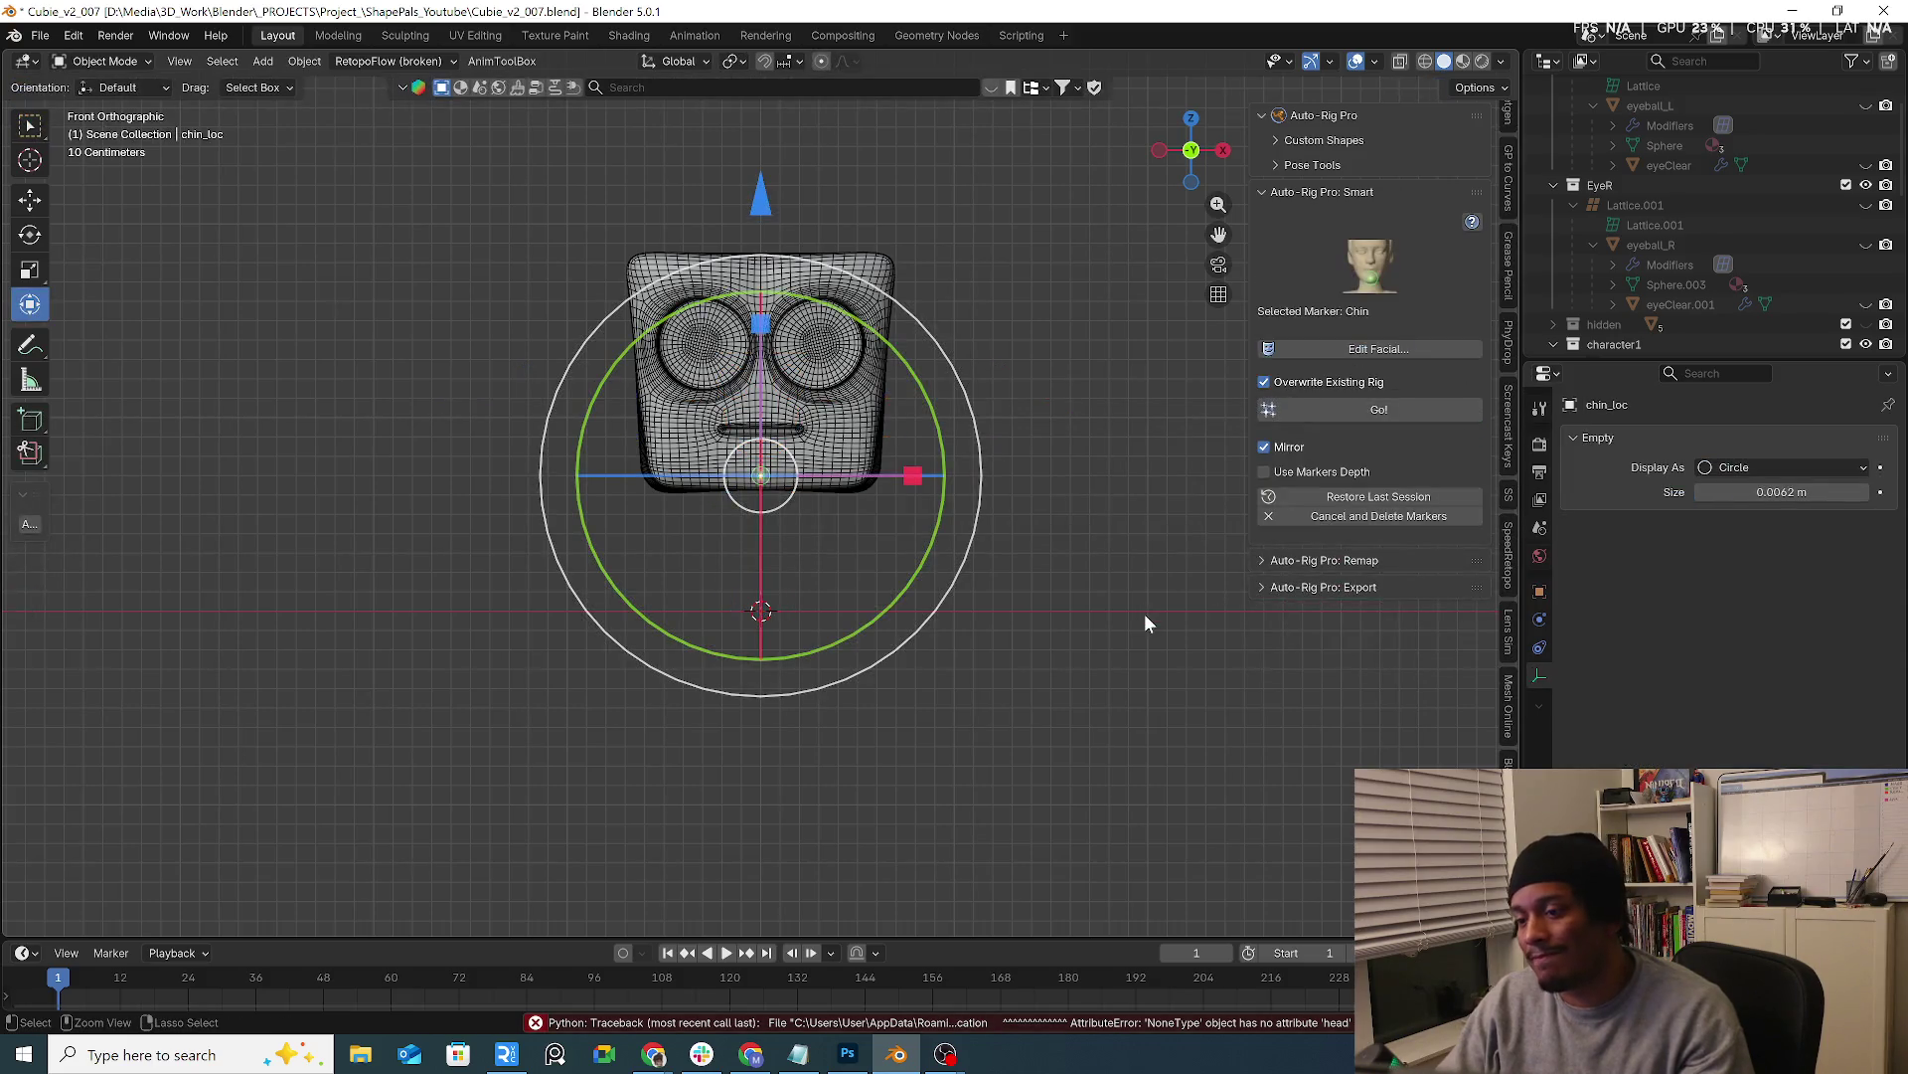
{"action": "key", "text": "ctrl+z"}
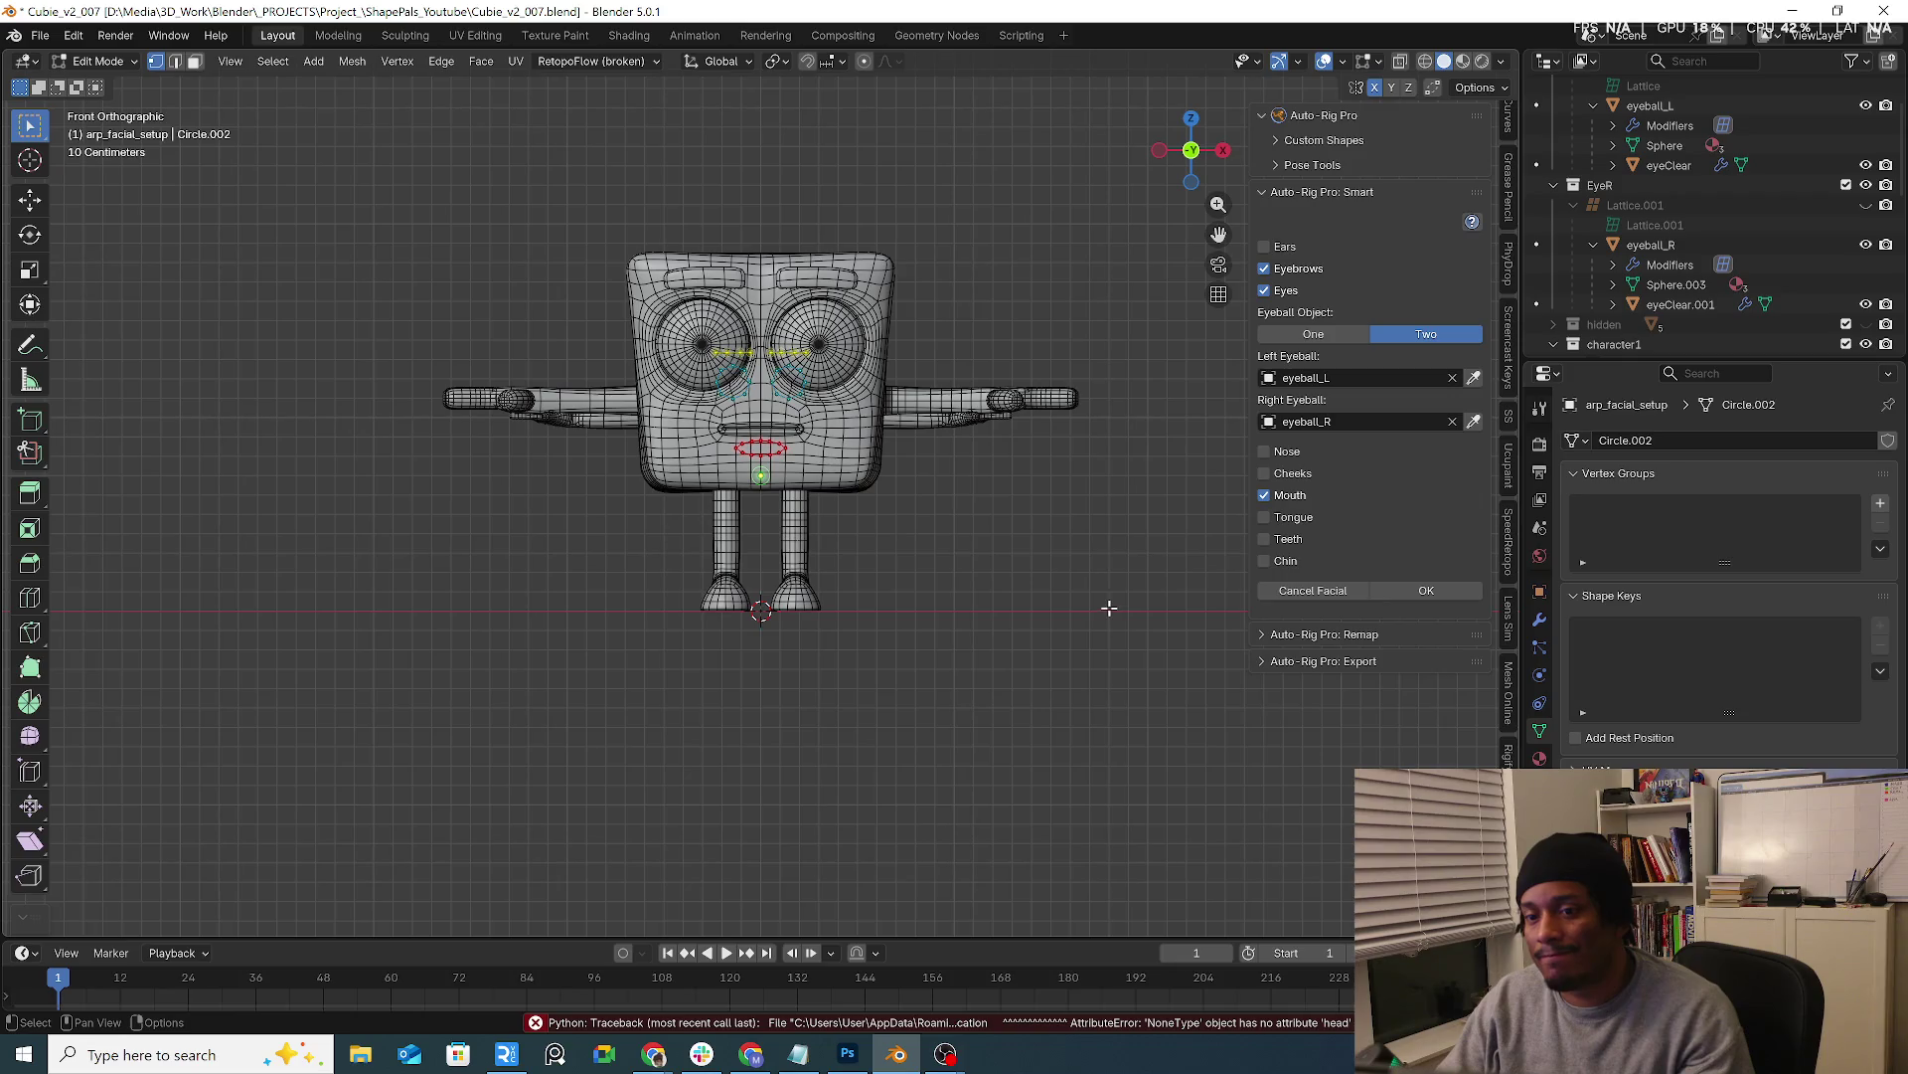
Cancel the facial session and delete its markers, frame the body rig and show the remap options
{"action": "left_click", "coordinate": [1327, 592]}
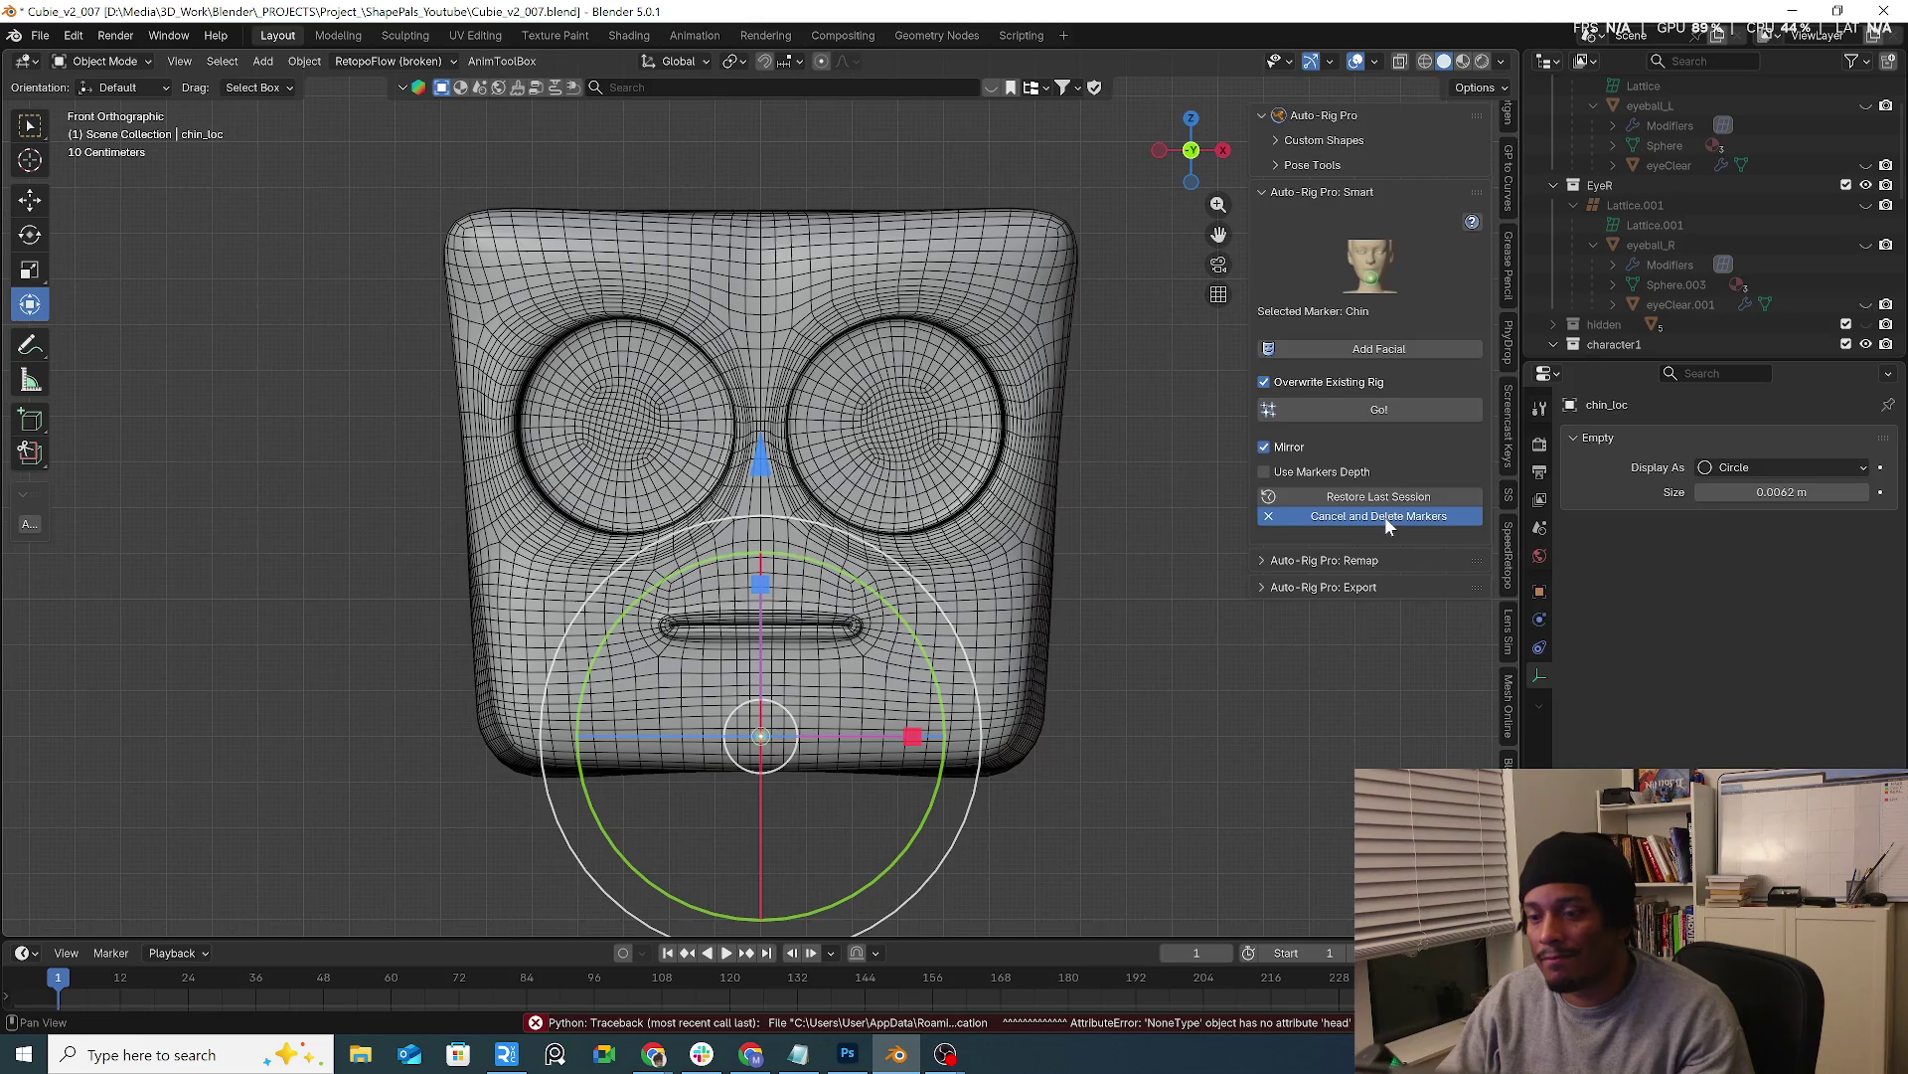
{"action": "left_click", "coordinate": [1385, 516]}
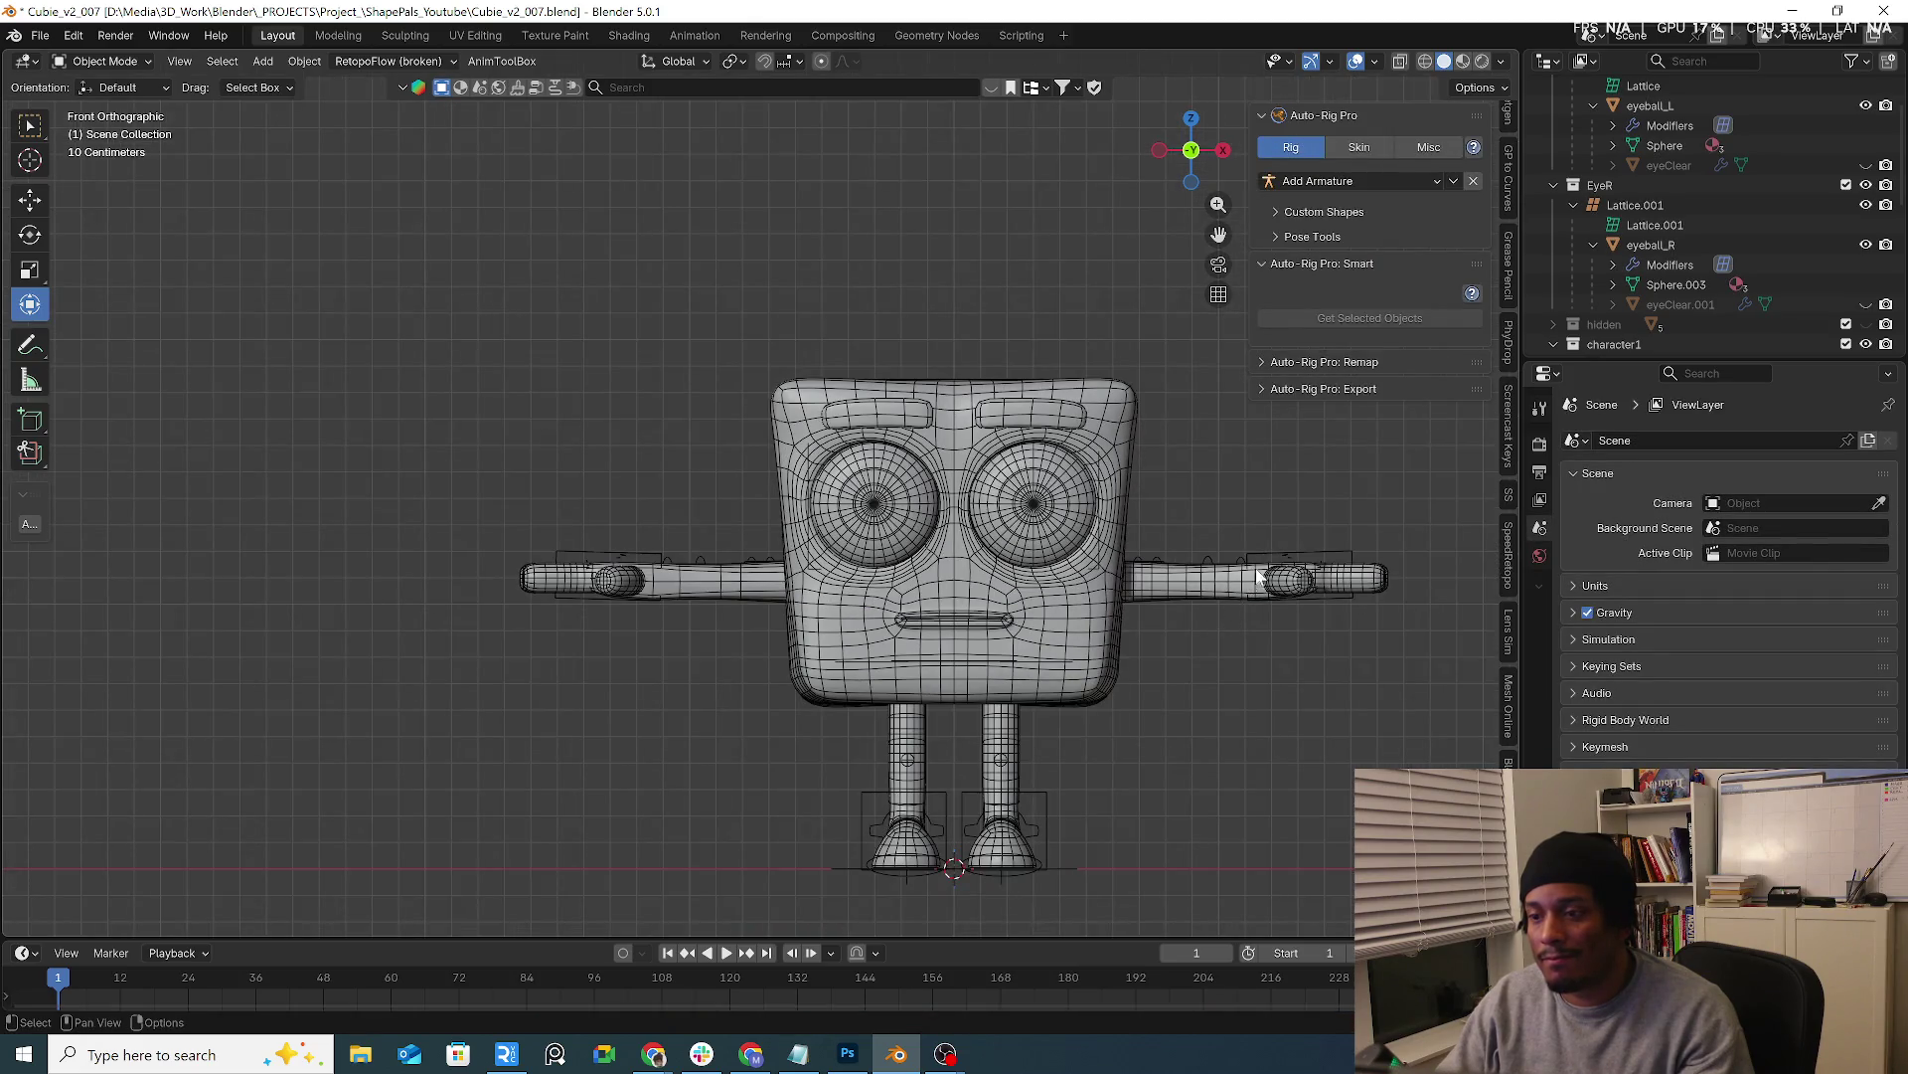
{"action": "left_click", "coordinate": [1318, 561]}
{"action": "key", "text": "KP_Decimal"}
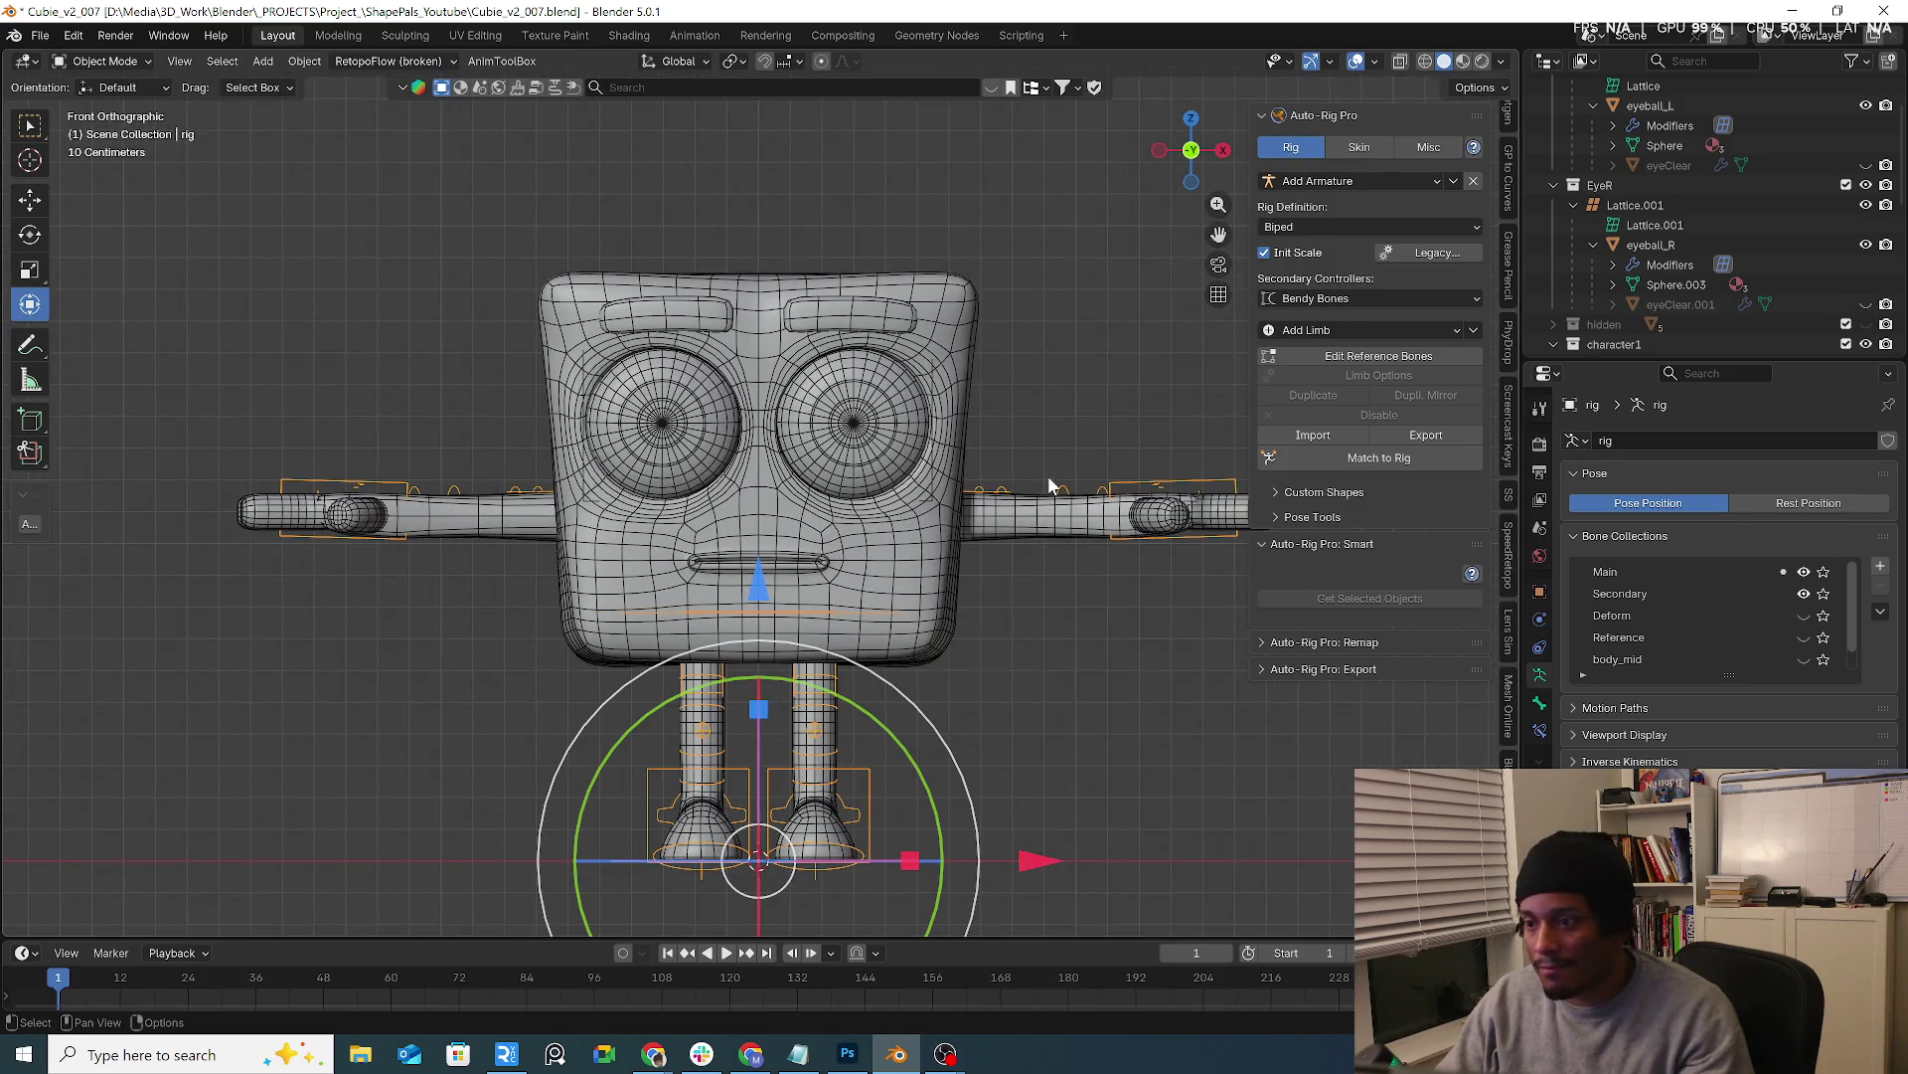
{"action": "left_click", "coordinate": [1329, 643]}
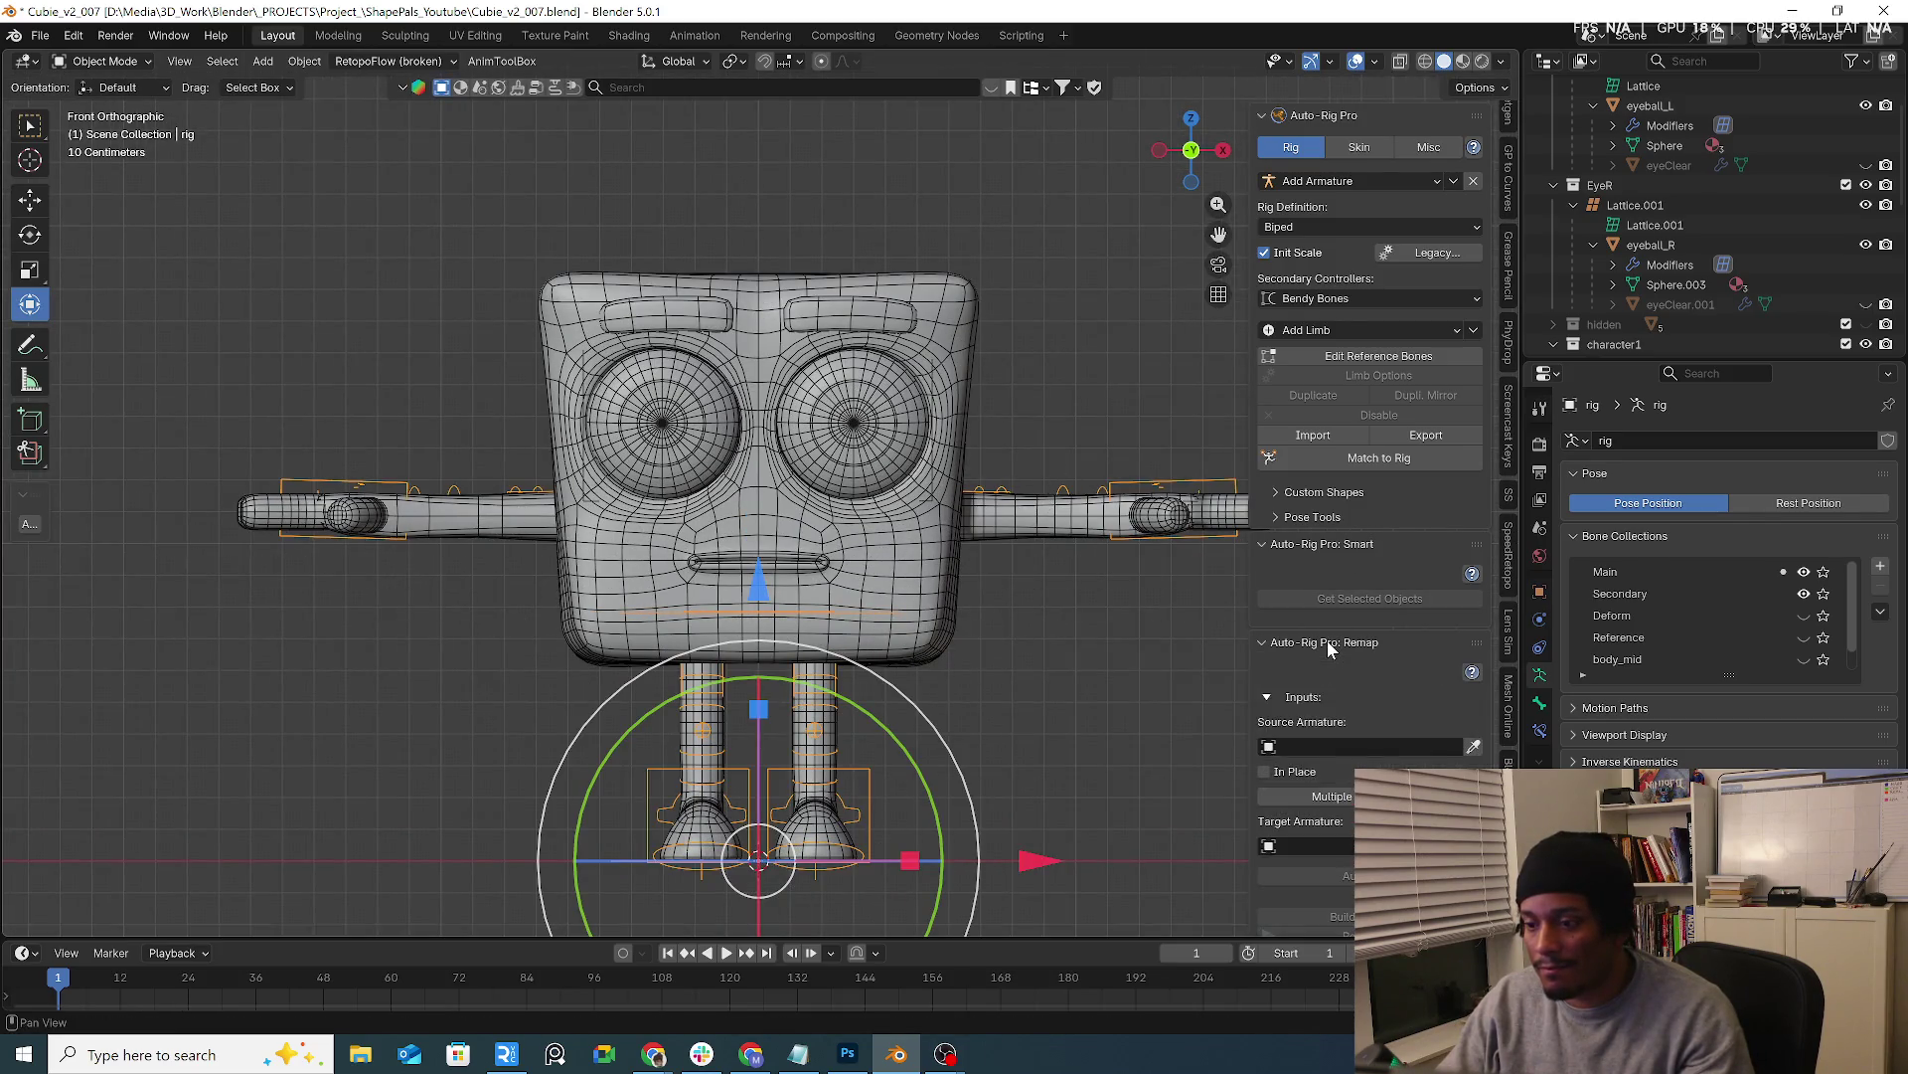
{"action": "left_click", "coordinate": [1321, 643]}
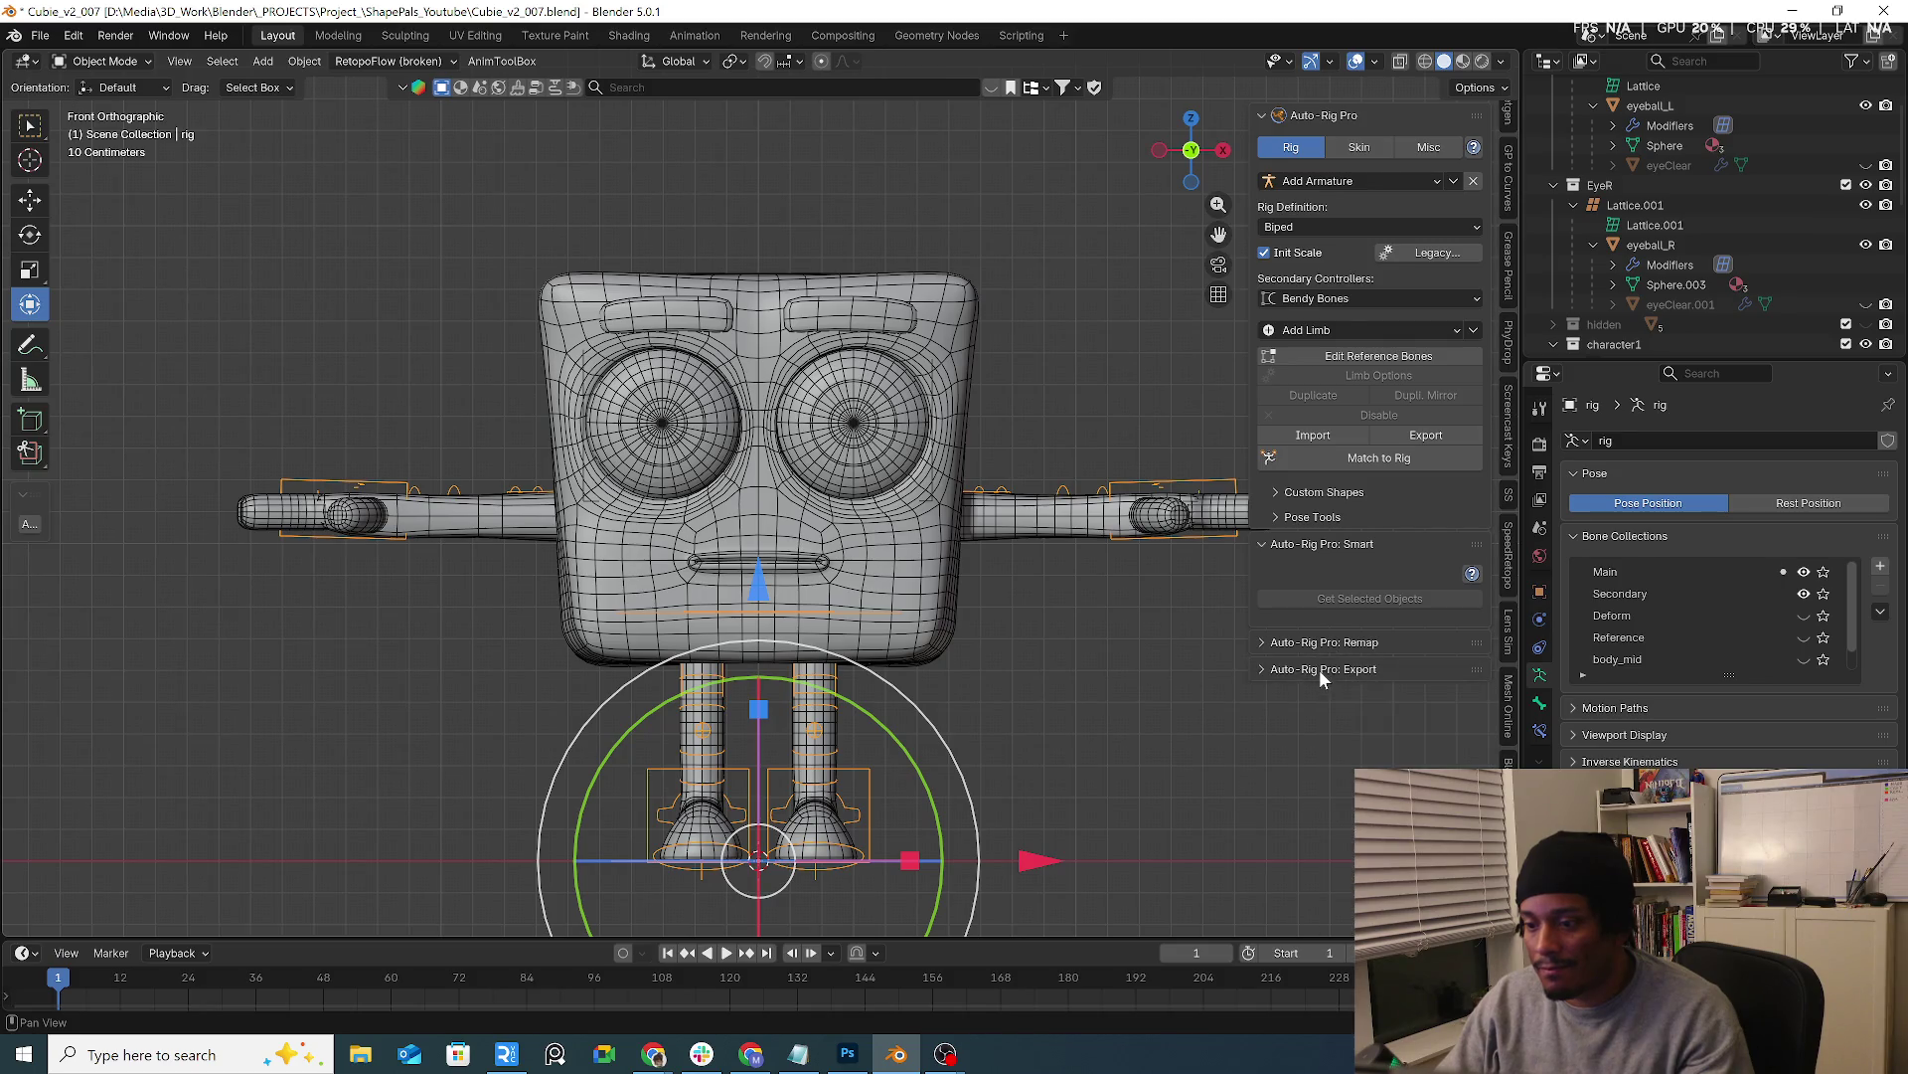
{"action": "left_click", "coordinate": [1431, 148]}
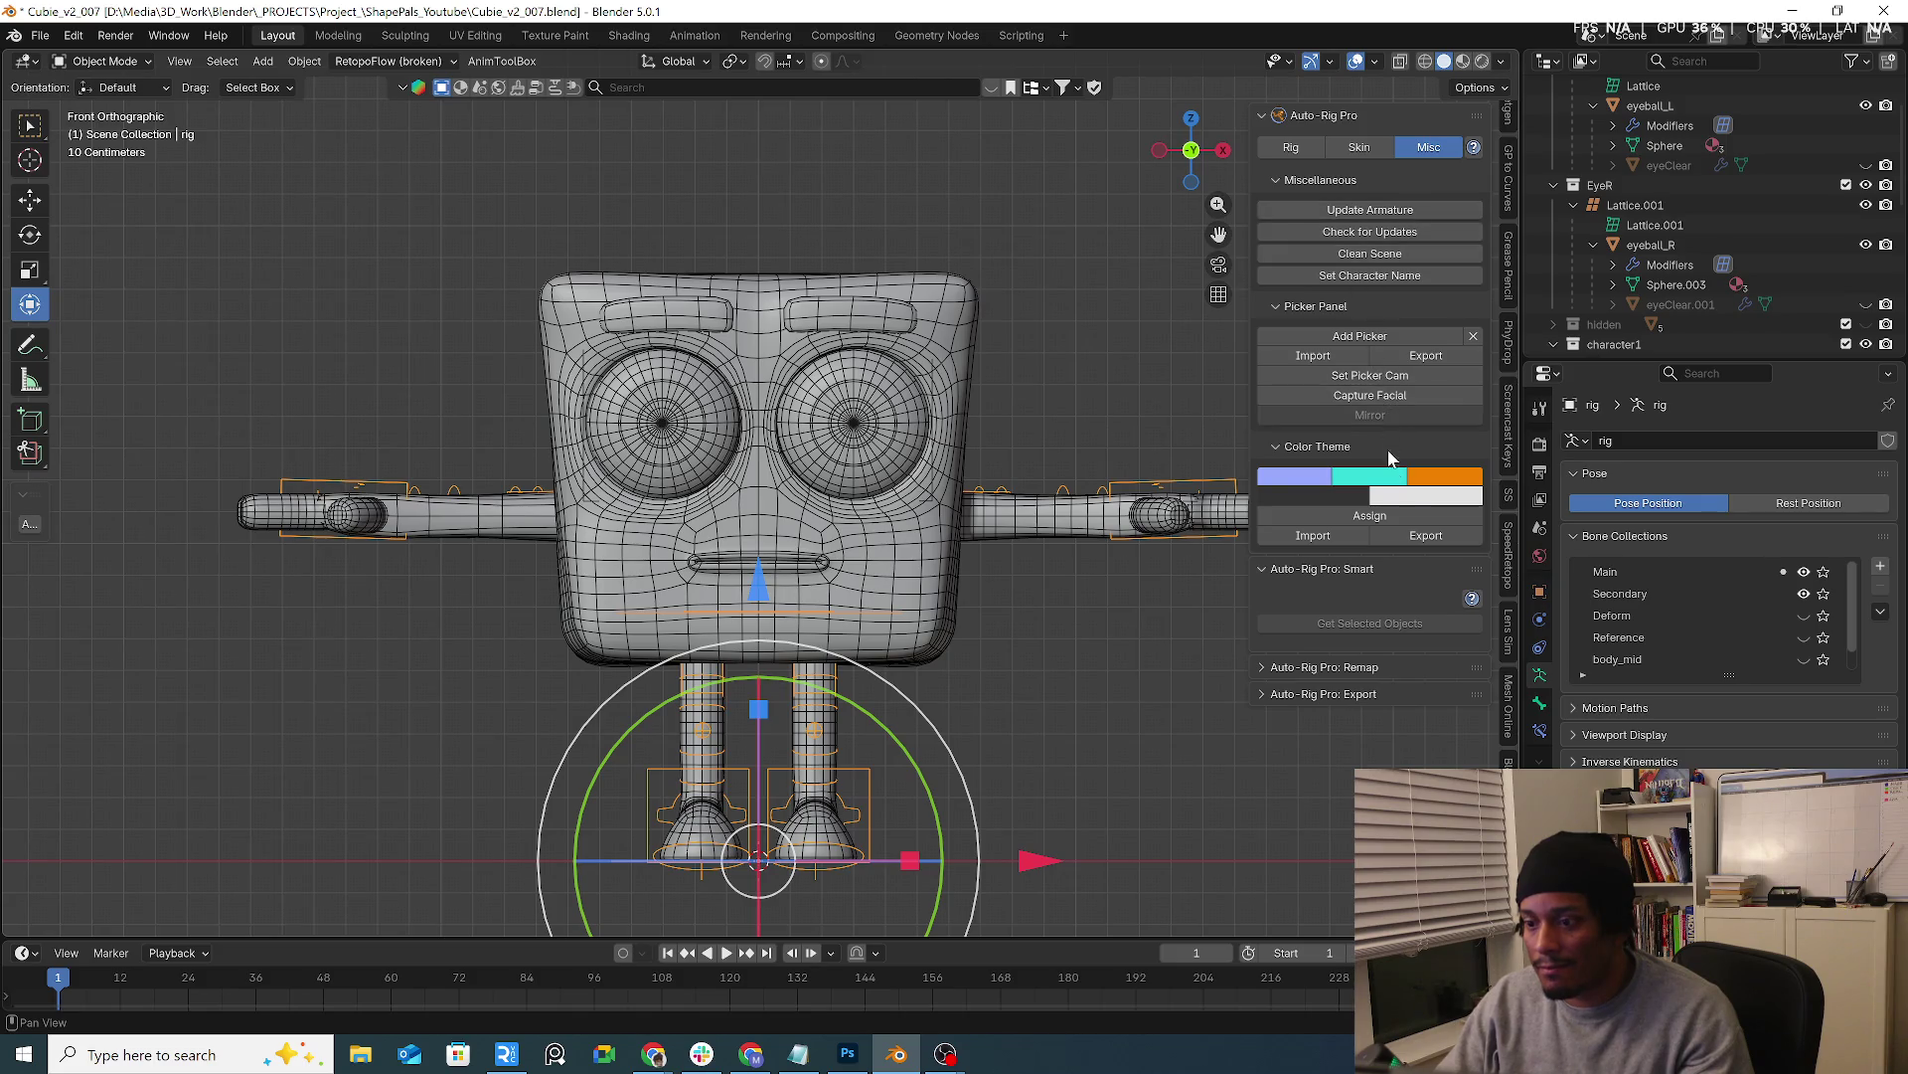
{"action": "left_click", "coordinate": [1377, 256]}
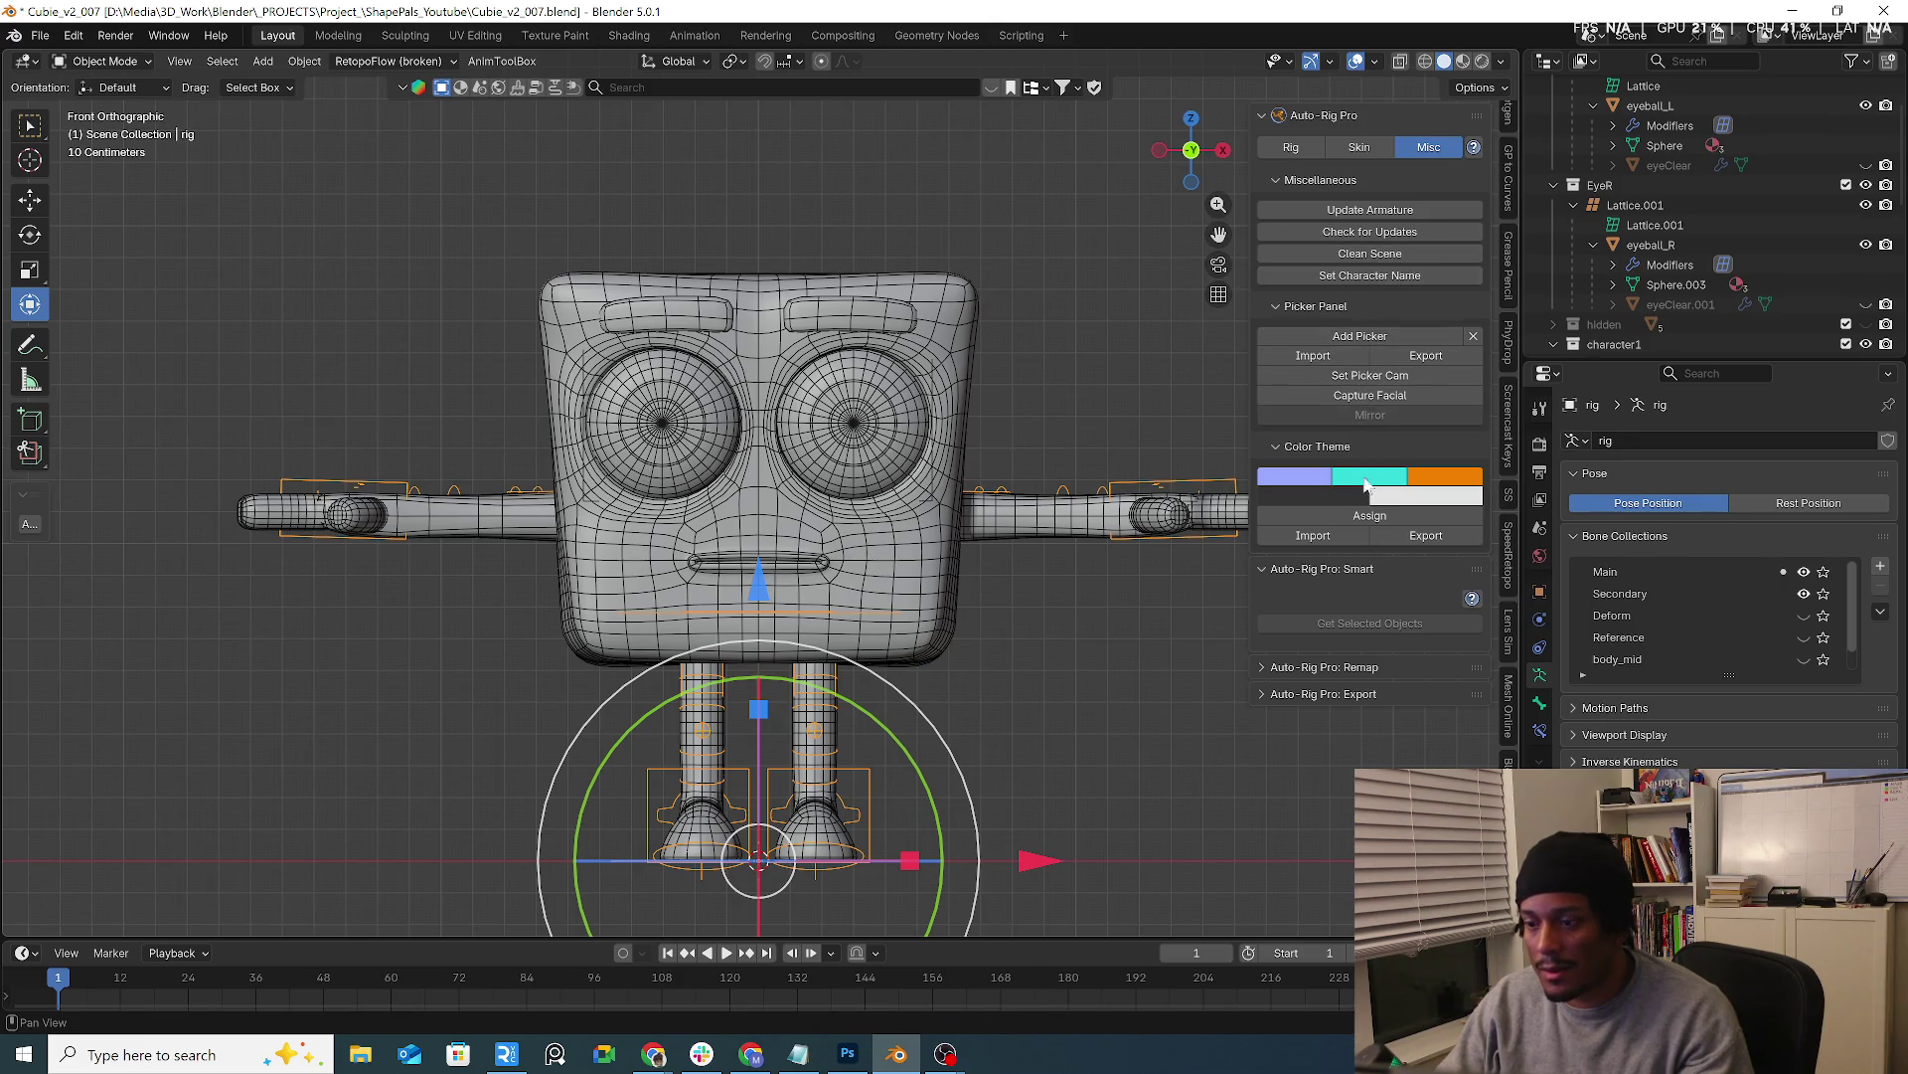
{"action": "left_click", "coordinate": [1292, 147]}
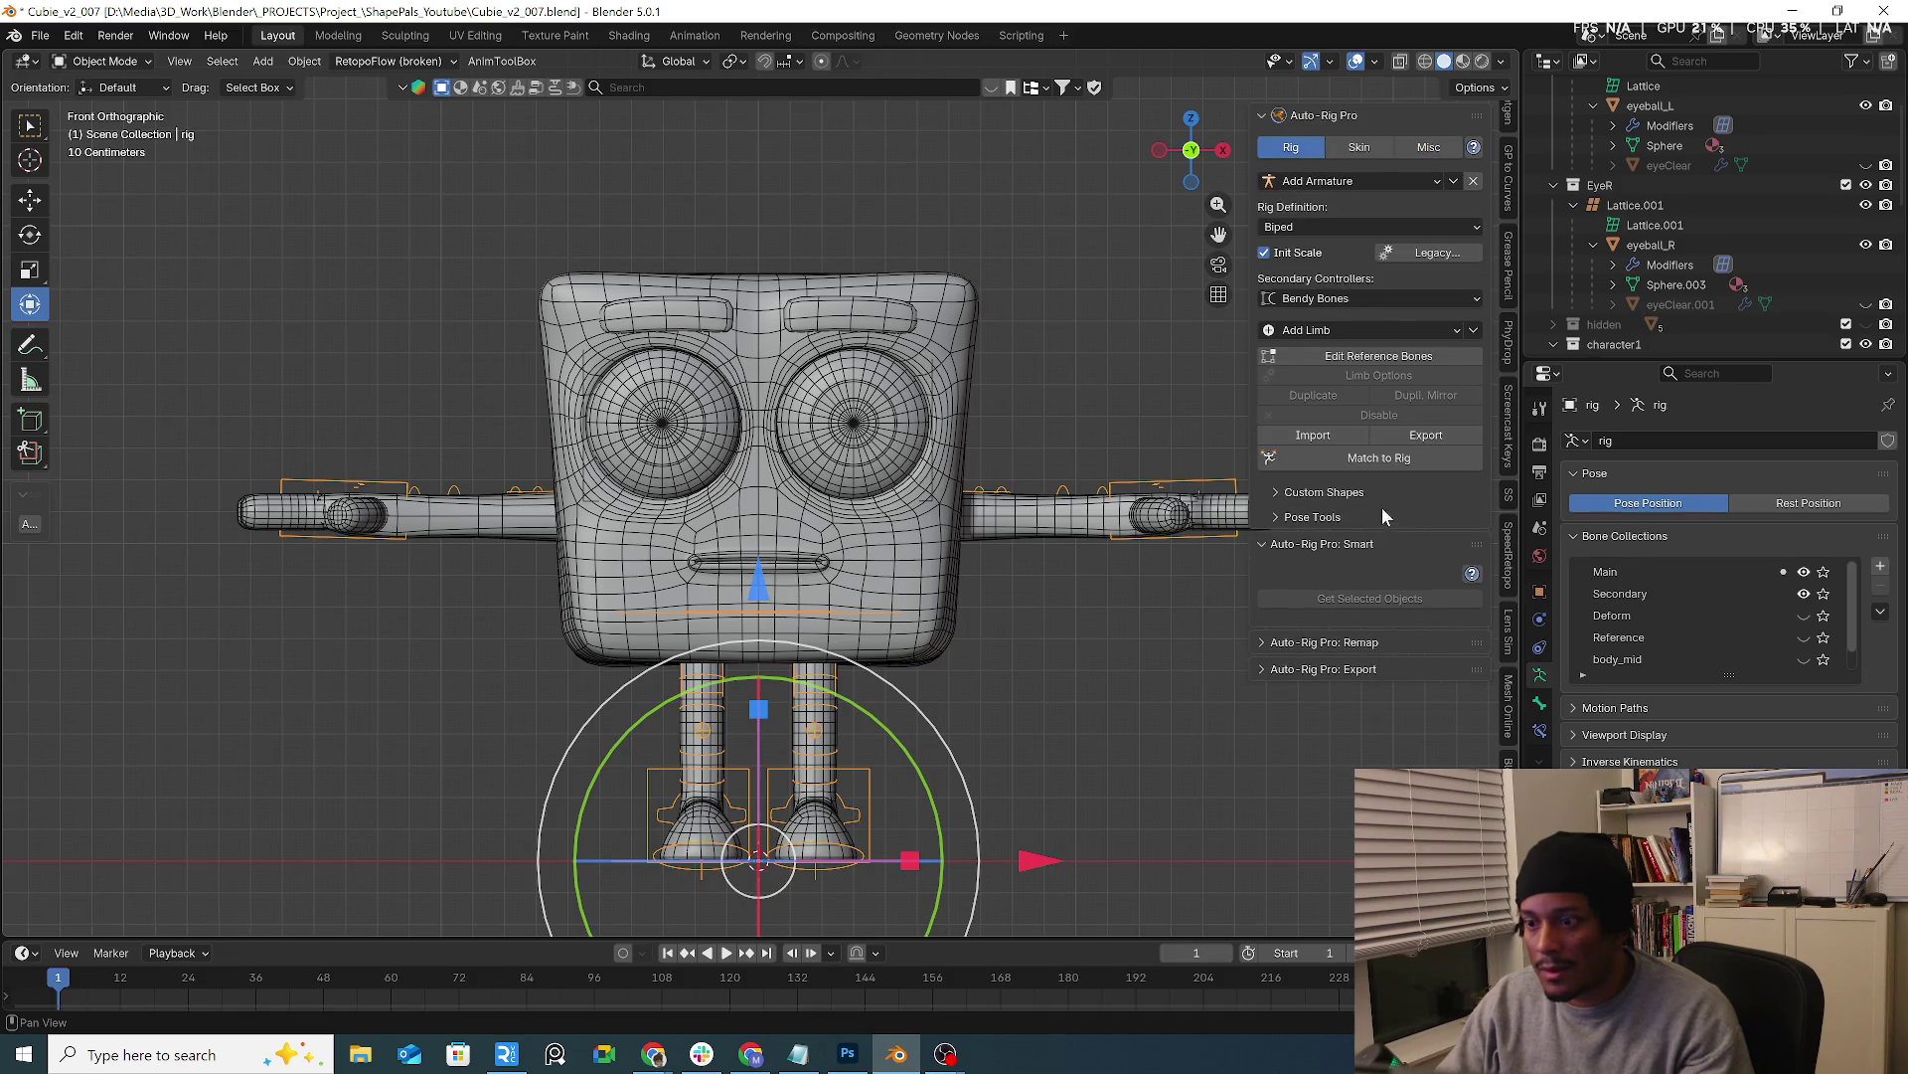
{"action": "left_click", "coordinate": [1348, 516]}
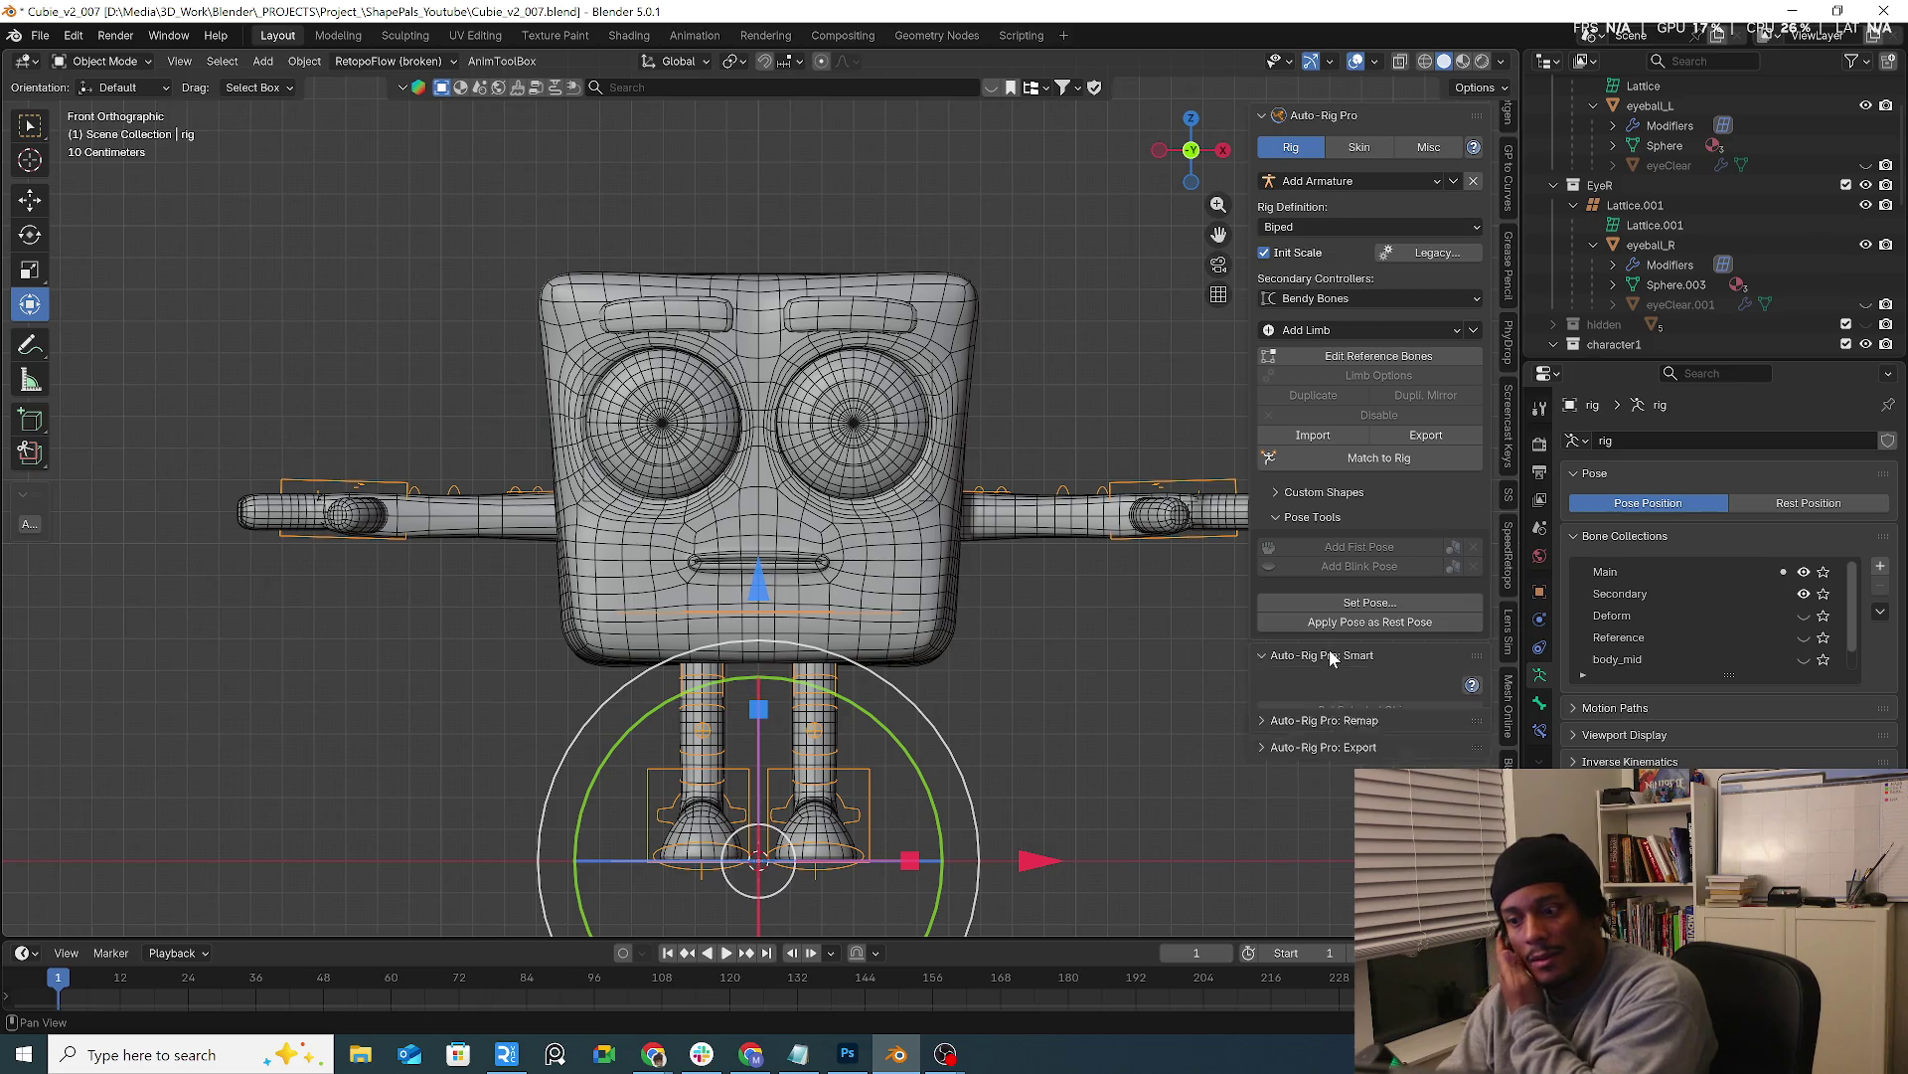
{"action": "left_click", "coordinate": [925, 596]}
{"action": "left_click", "coordinate": [1302, 783]}
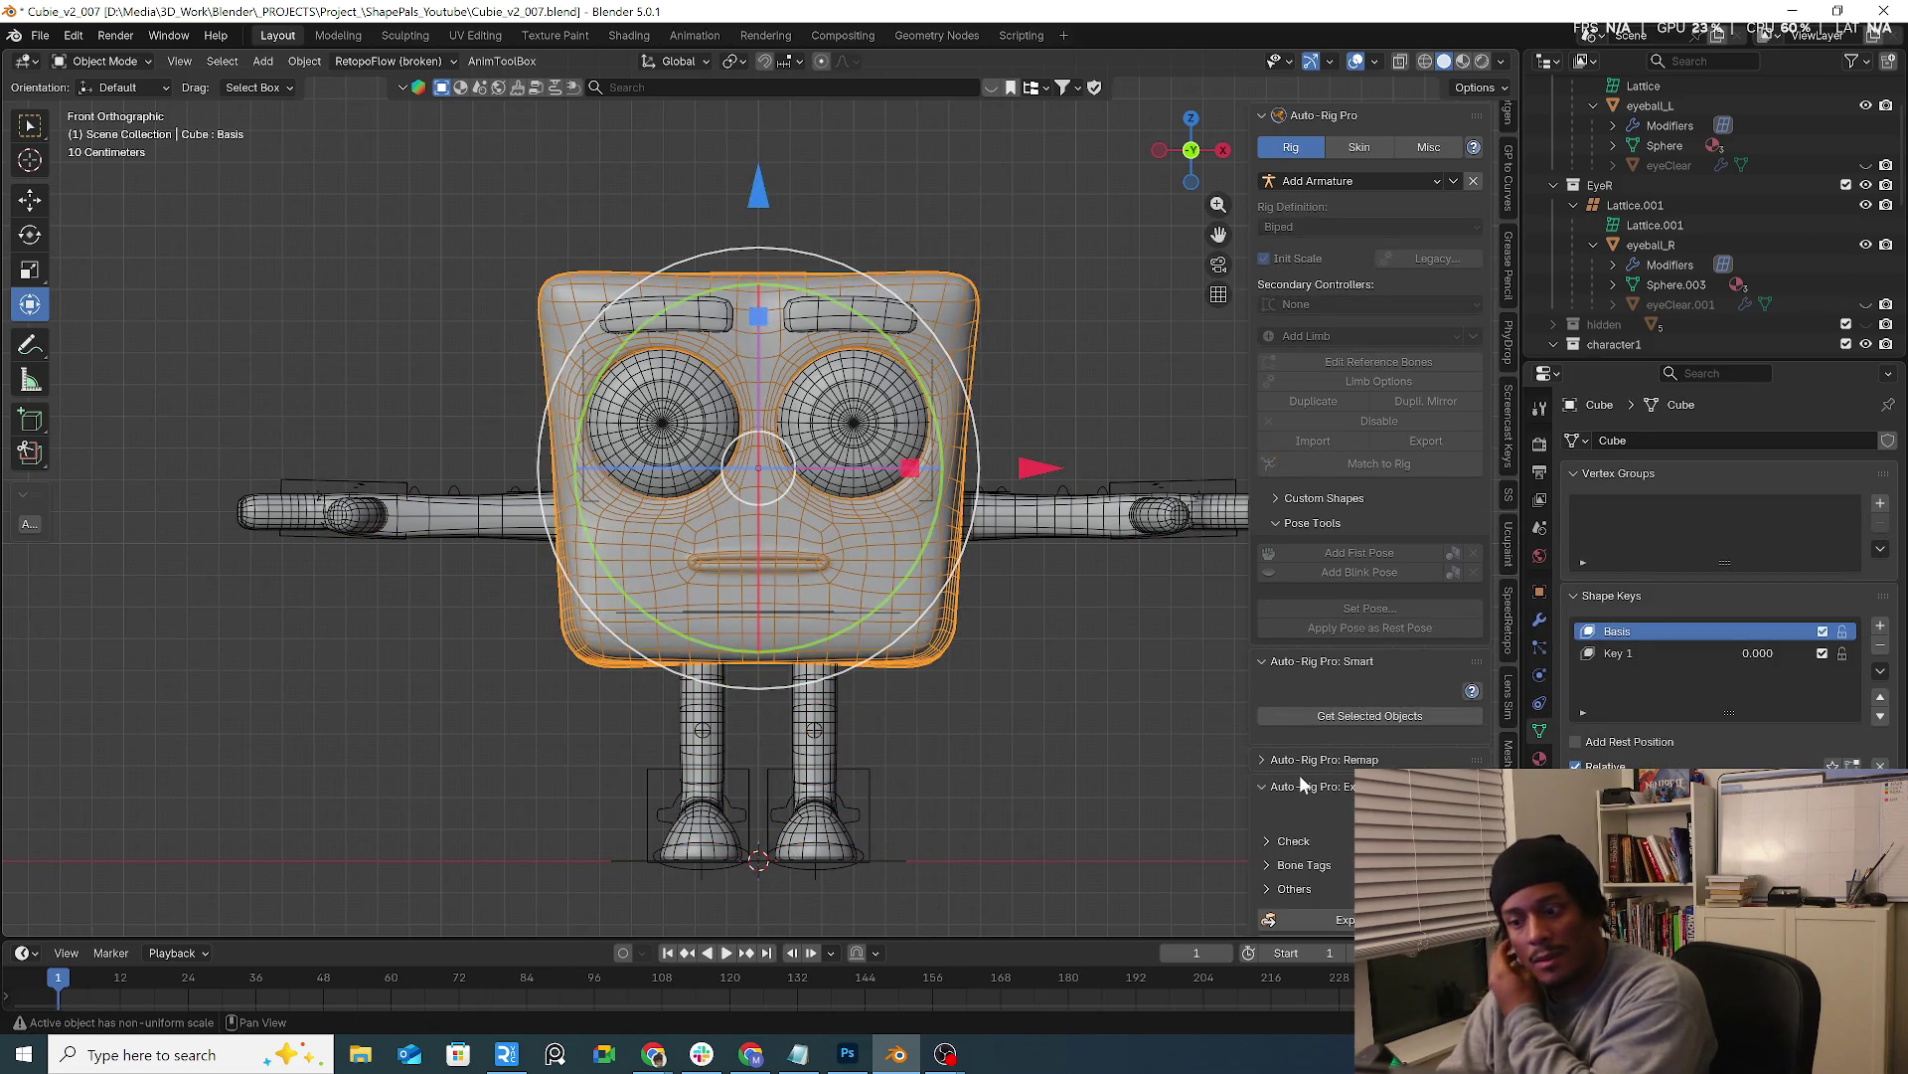
{"action": "scroll", "coordinate": [1332, 800], "scroll_direction": "down", "scroll_amount": 1}
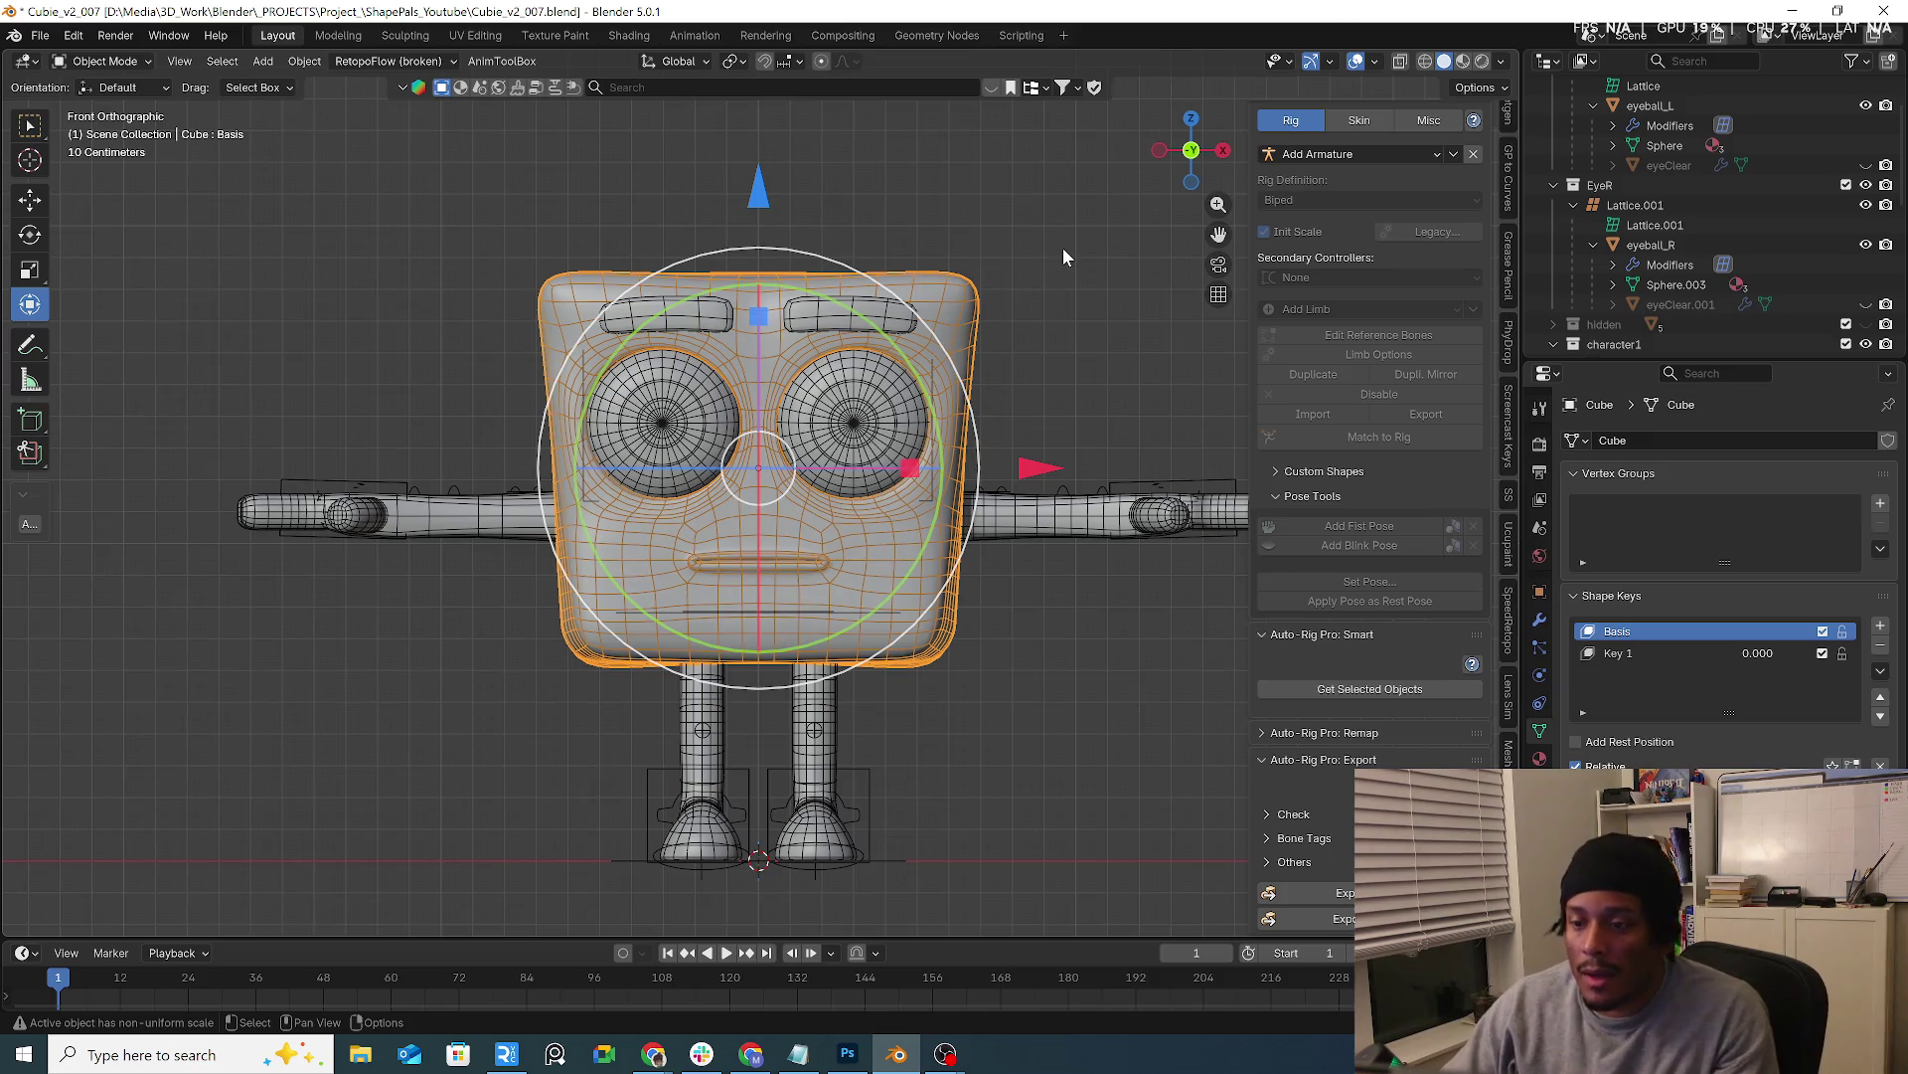
Reselect the Cube head, restart Facial Only smart marker placement and add a chin marker
{"action": "left_click", "coordinate": [959, 590]}
{"action": "middle_click_drag", "start_coordinate": [958, 589], "coordinate": [879, 455], "text": "shift"}
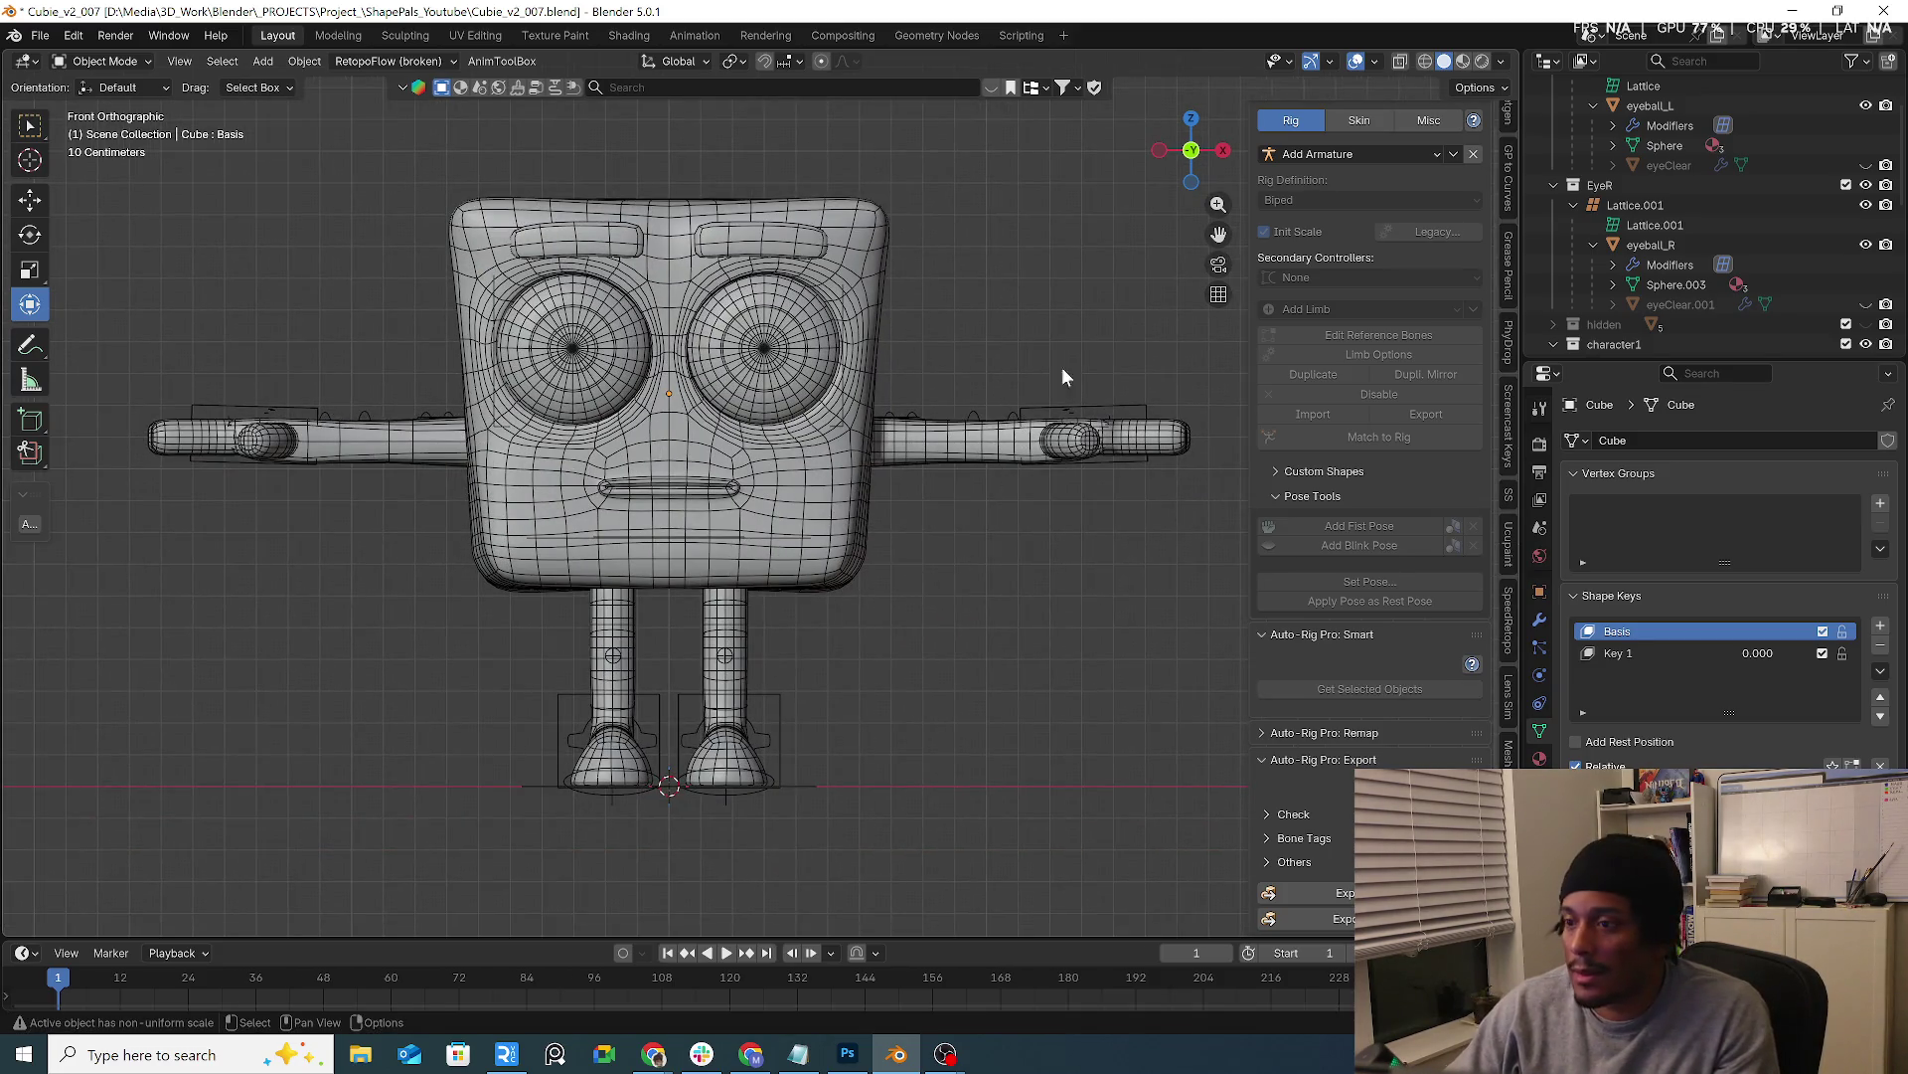
{"action": "left_click", "coordinate": [879, 455]}
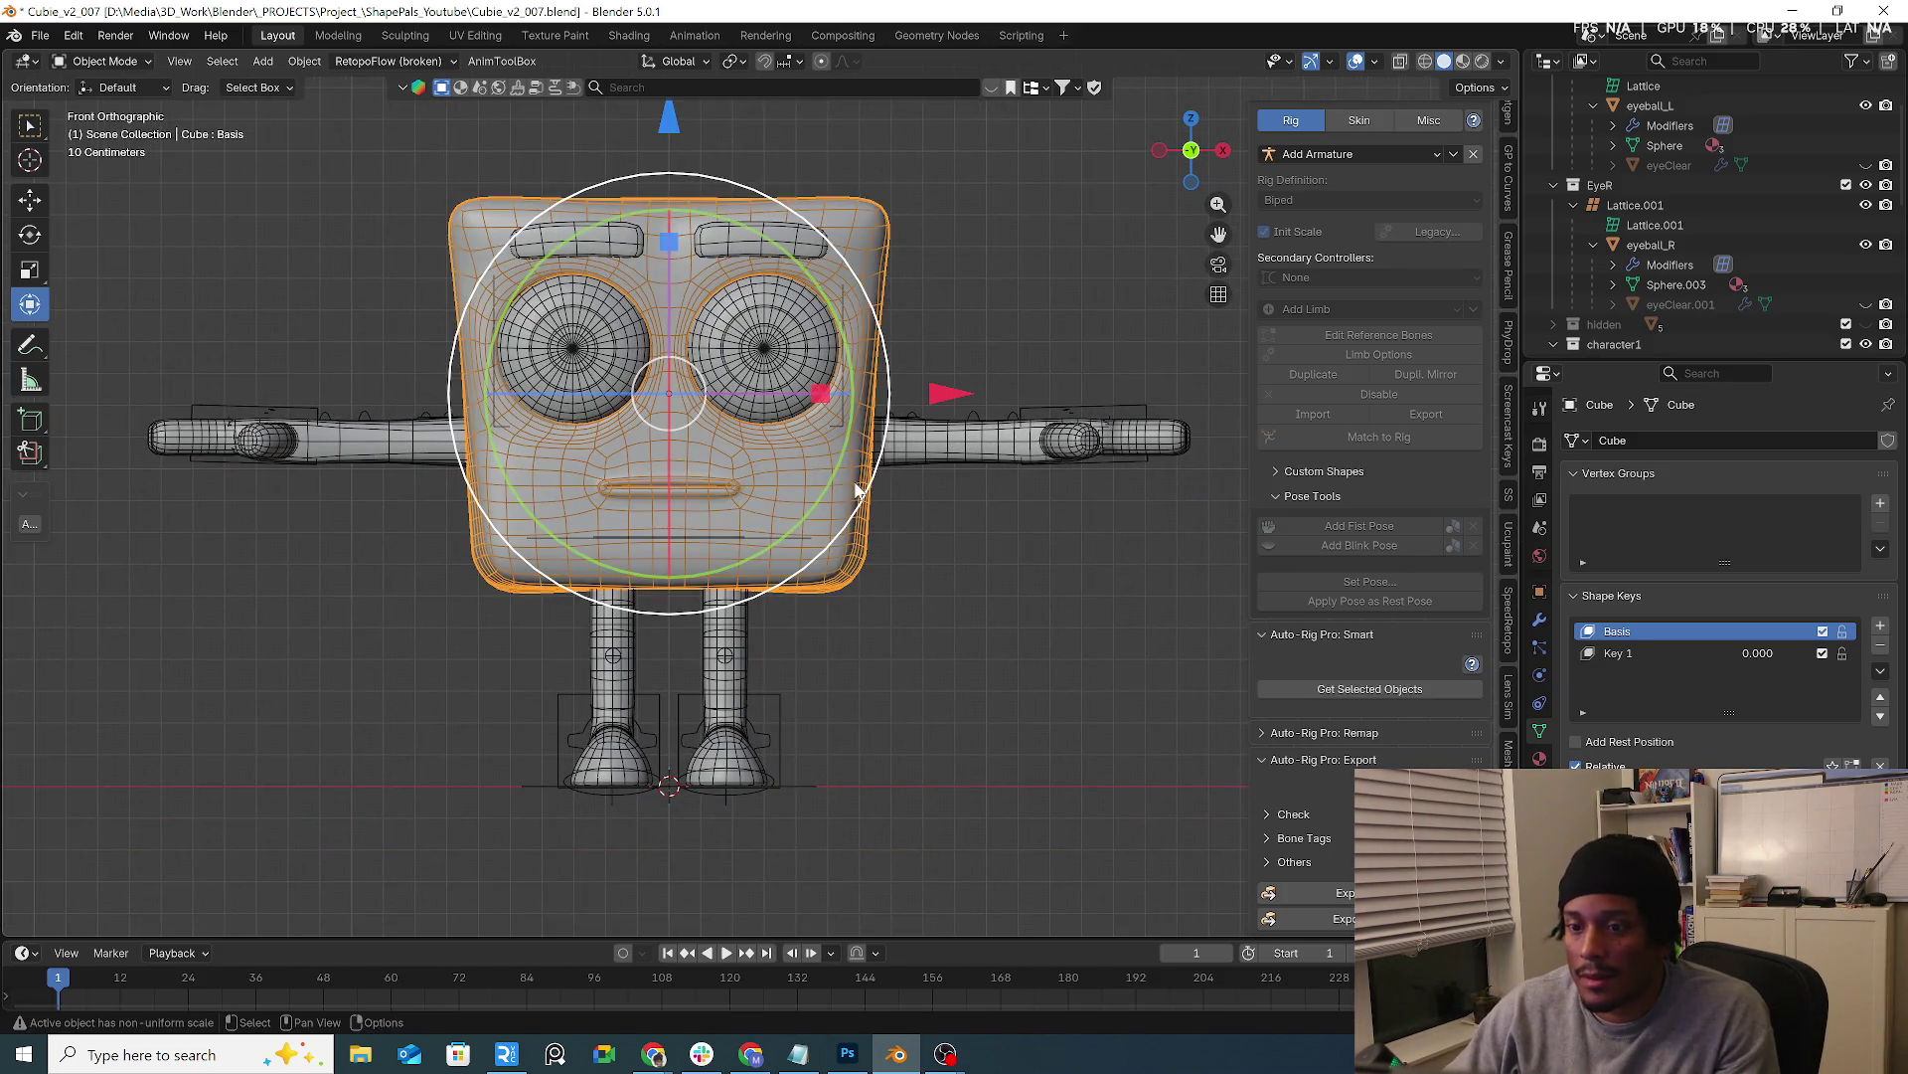
{"action": "left_click", "coordinate": [1347, 690]}
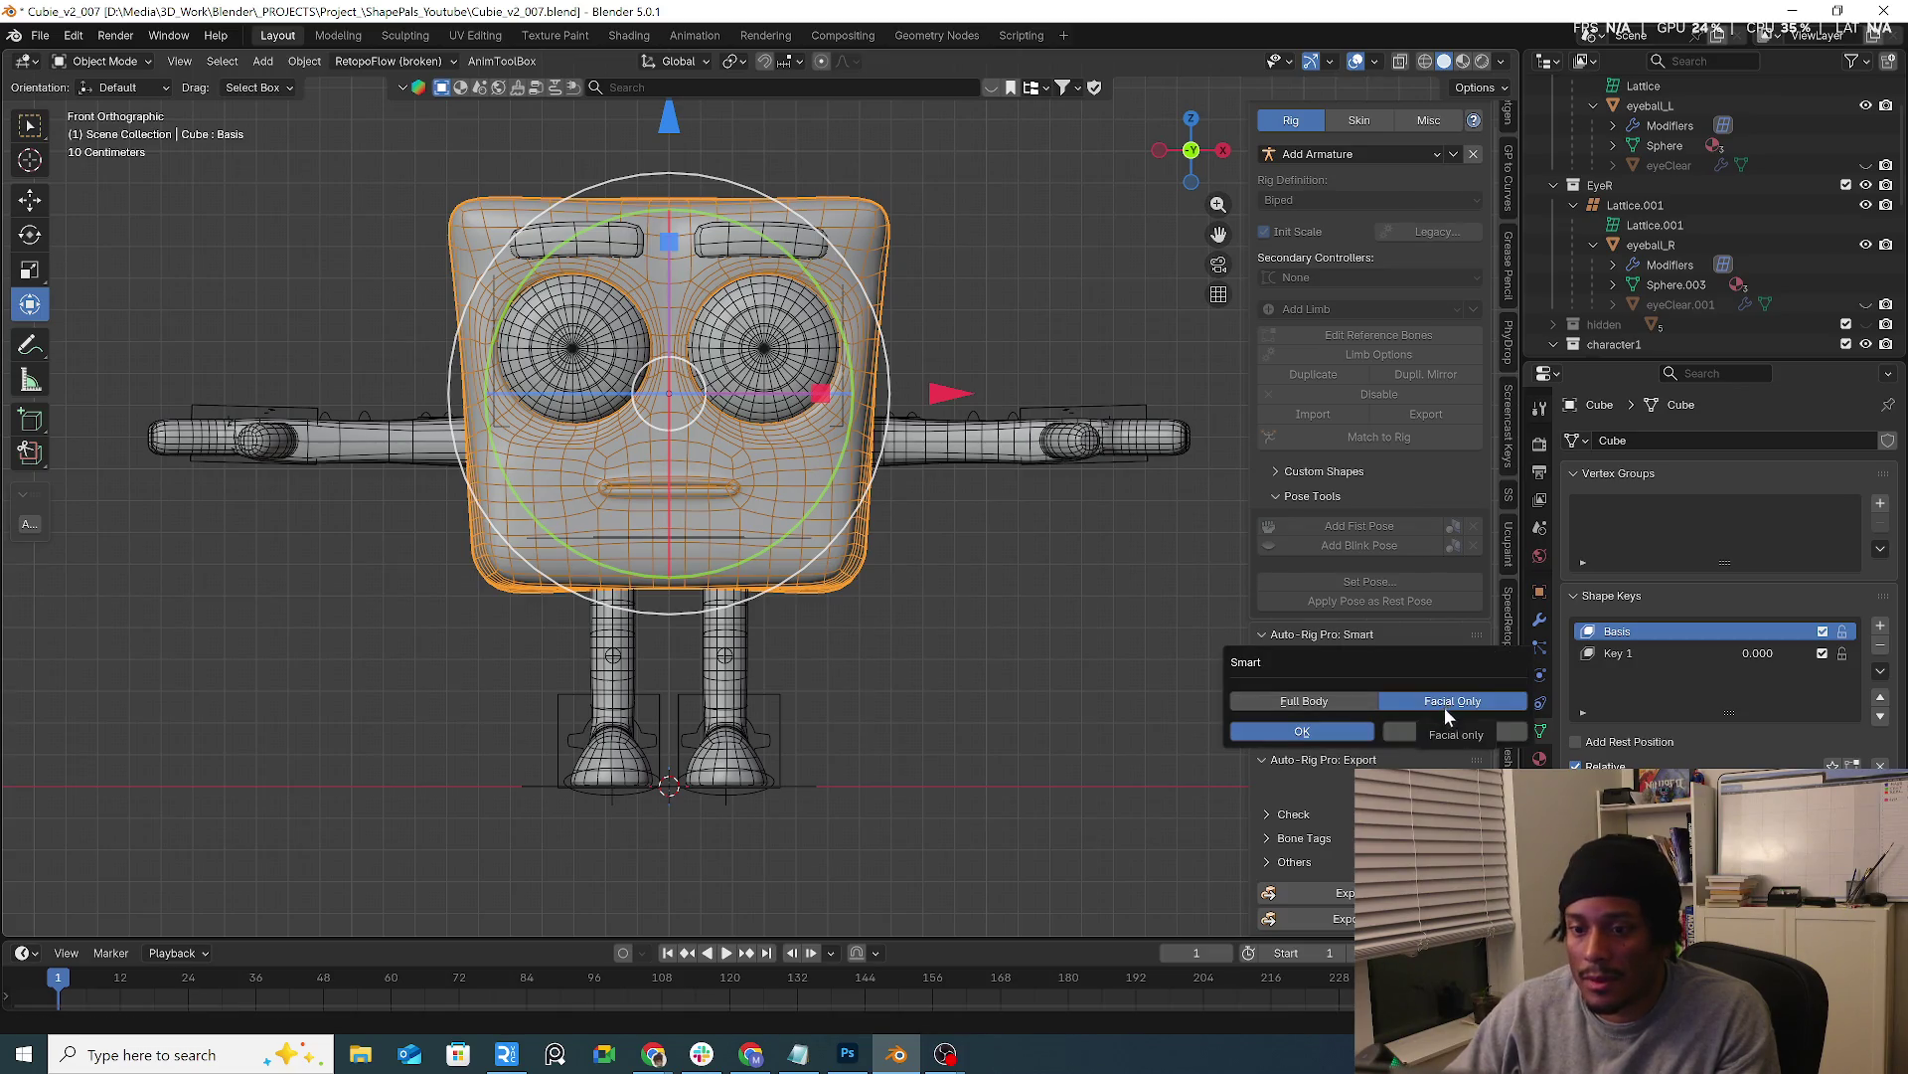
{"action": "left_click", "coordinate": [1345, 733]}
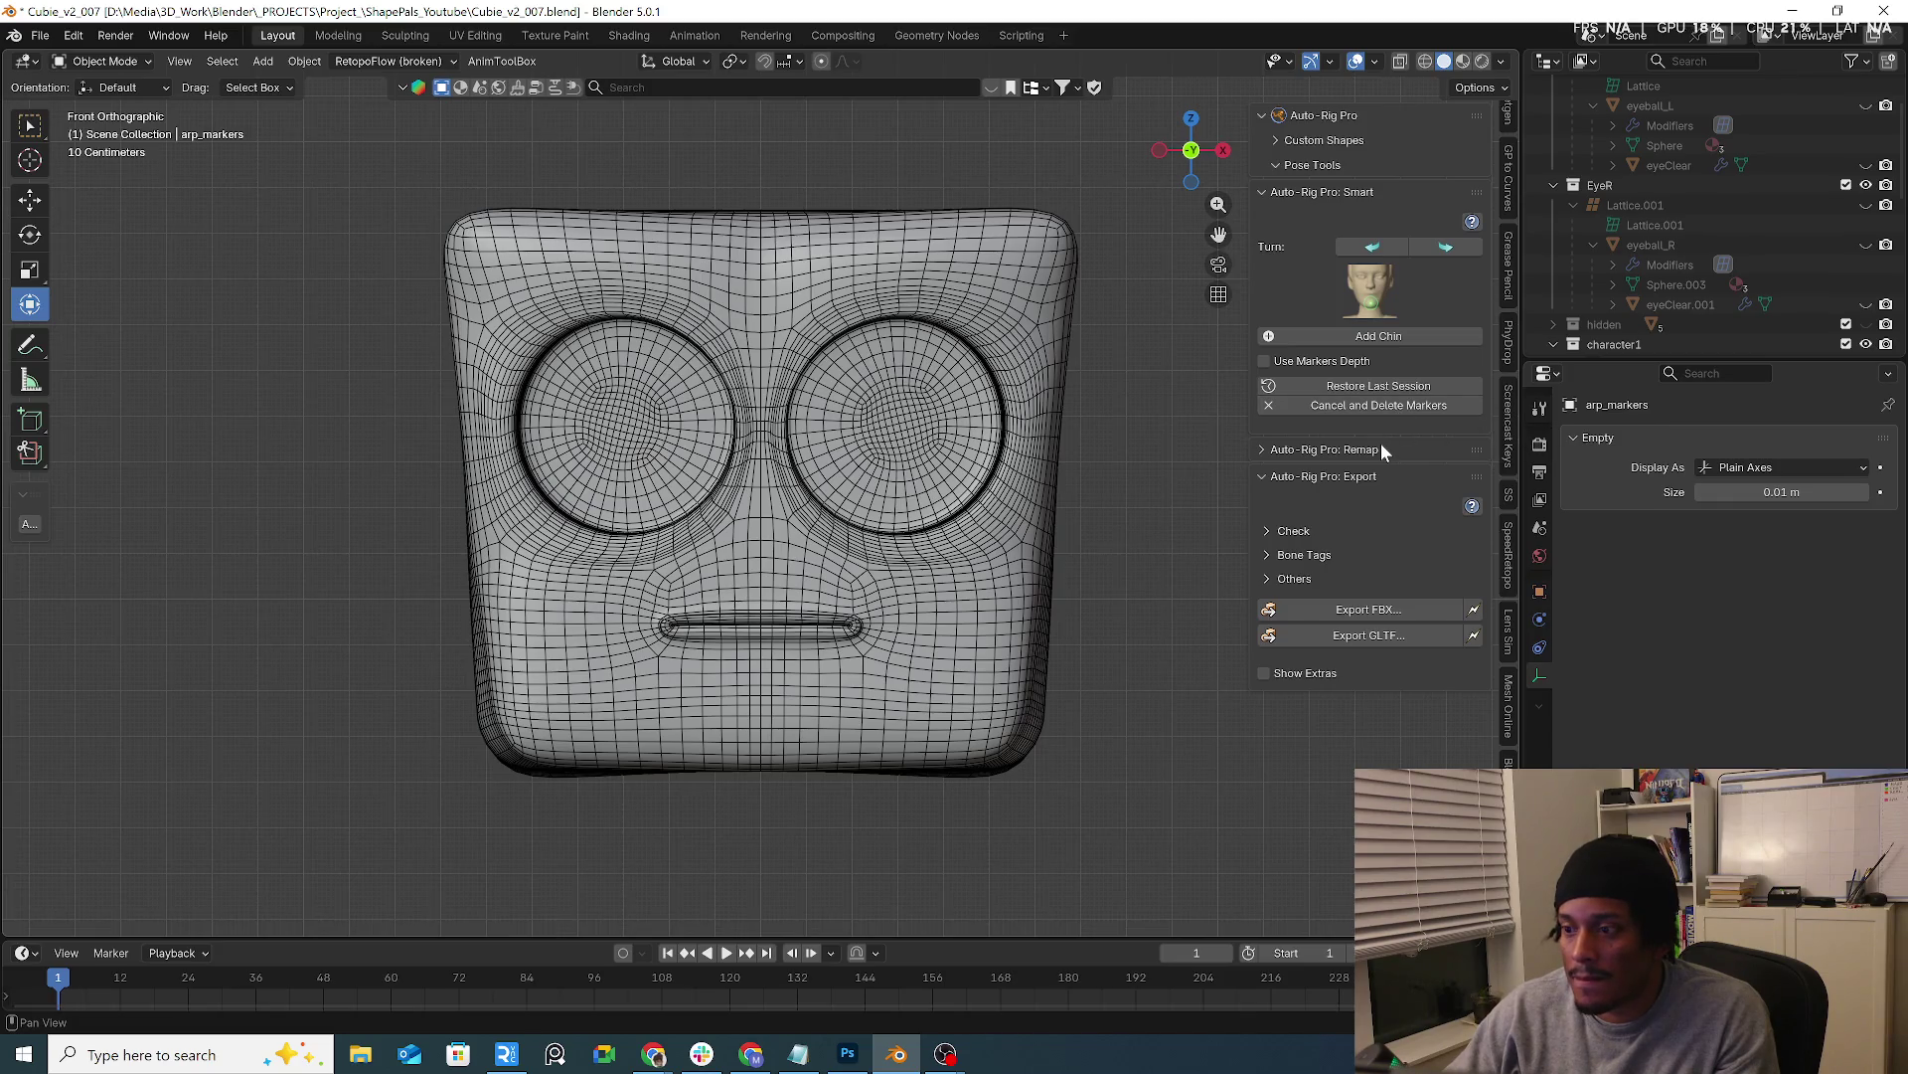
{"action": "left_click", "coordinate": [1419, 386]}
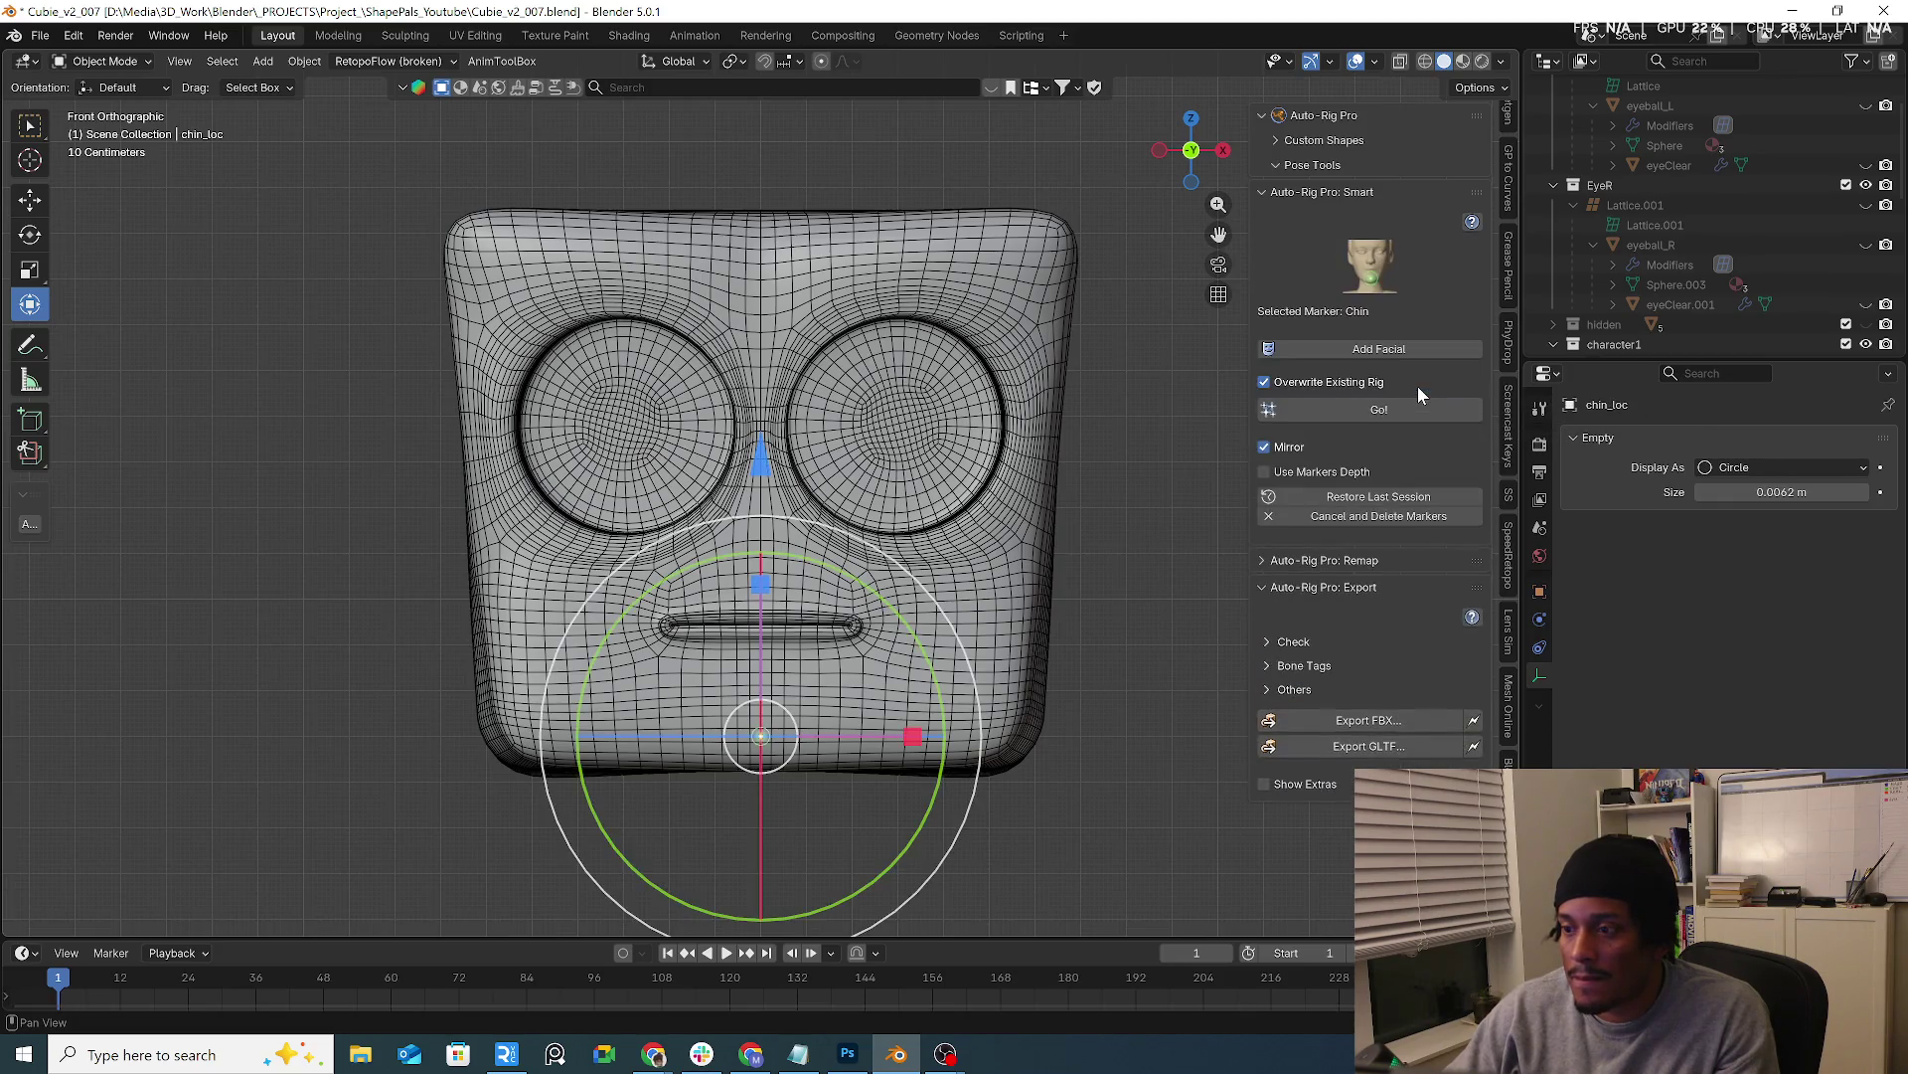
Generate the facial guides and move the mouth guide loop into place over the mouth
{"action": "left_click", "coordinate": [1425, 348]}
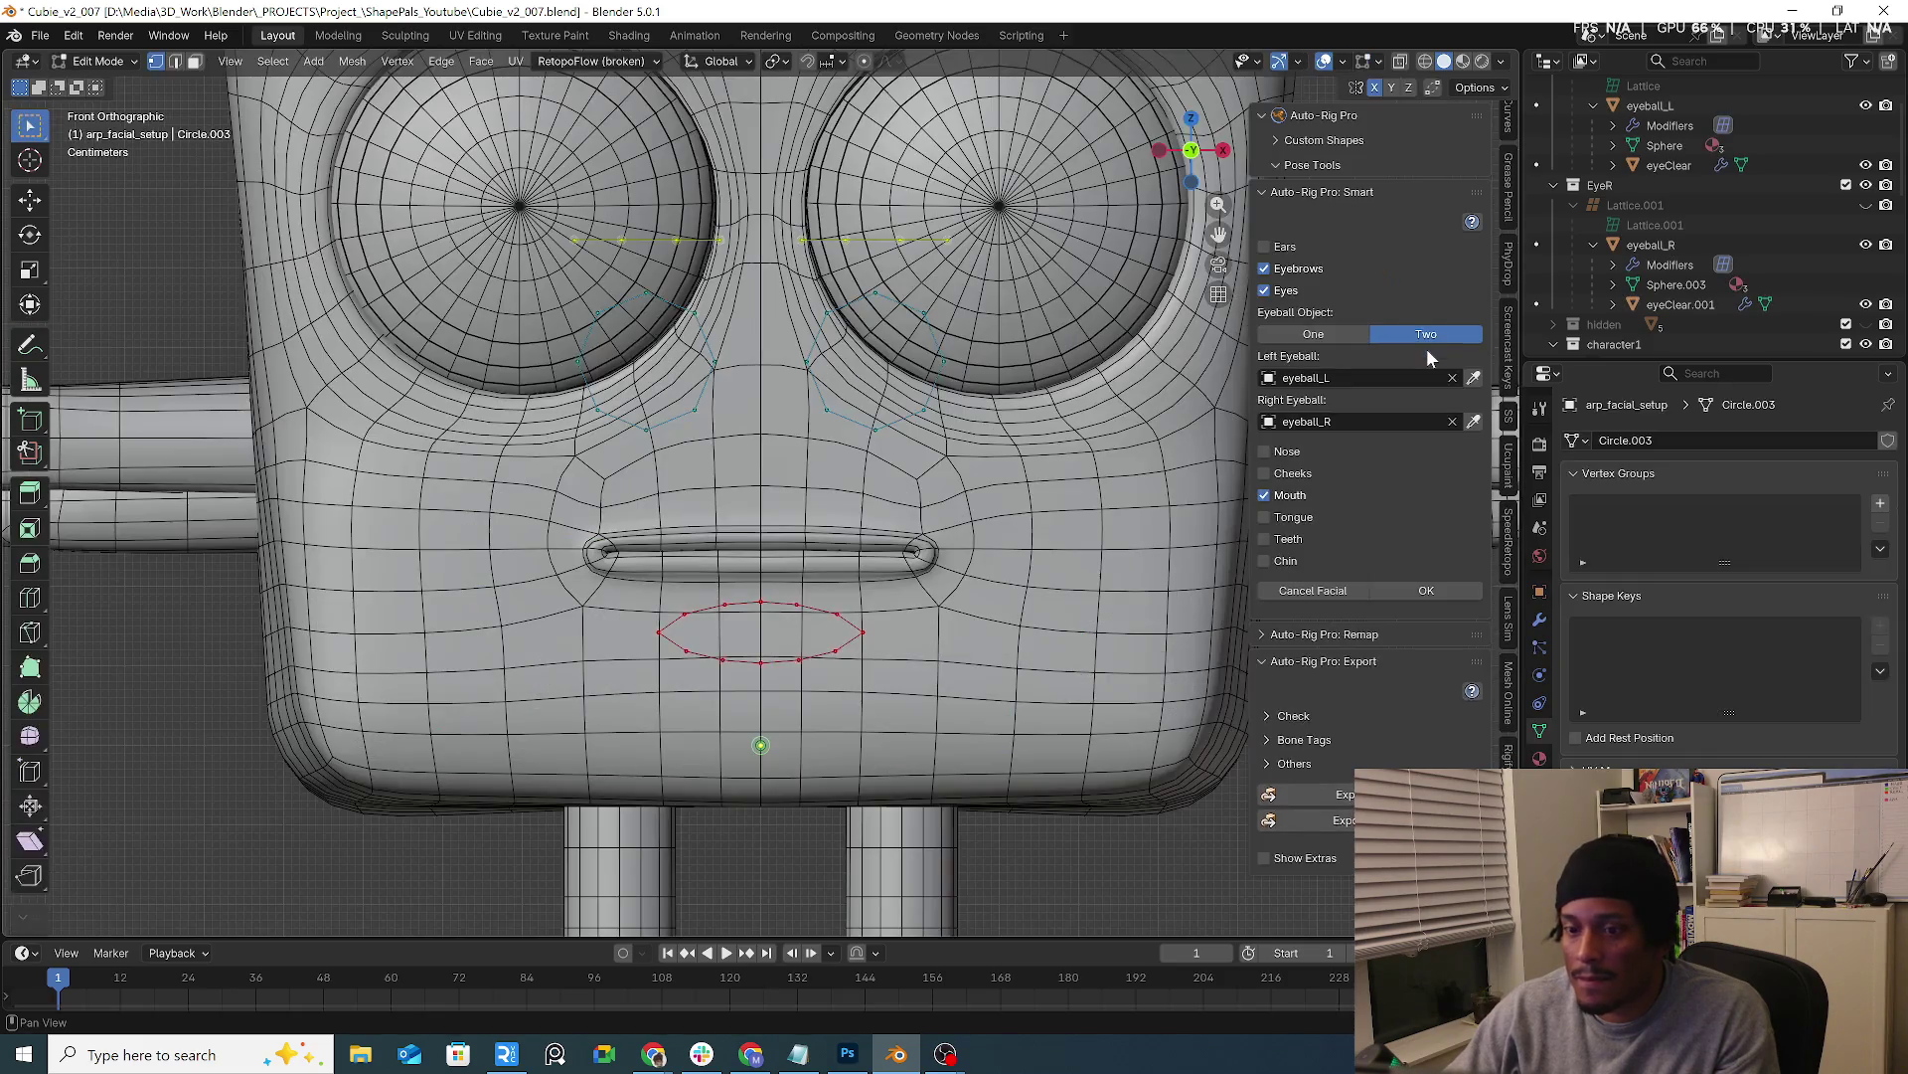
{"action": "scroll", "coordinate": [966, 463], "scroll_direction": "down", "scroll_amount": 2}
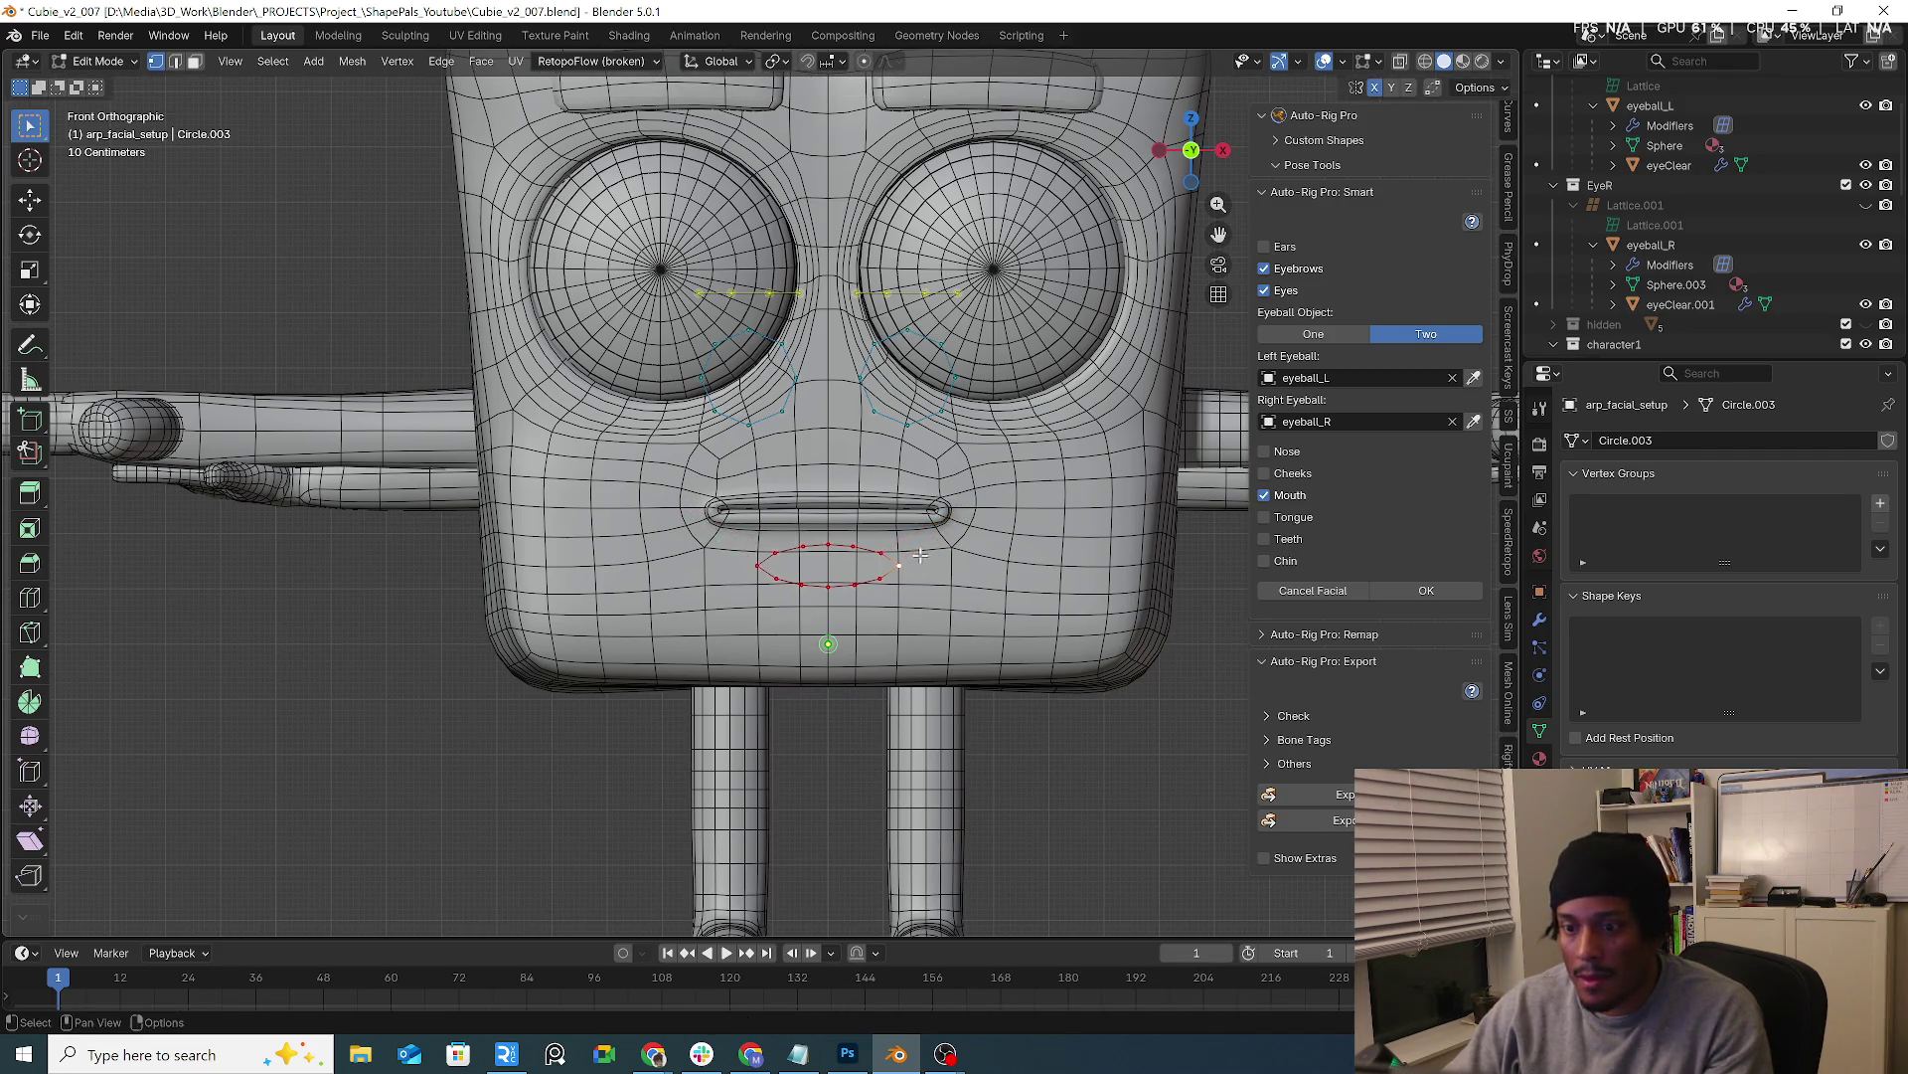
{"action": "key", "text": "l"}
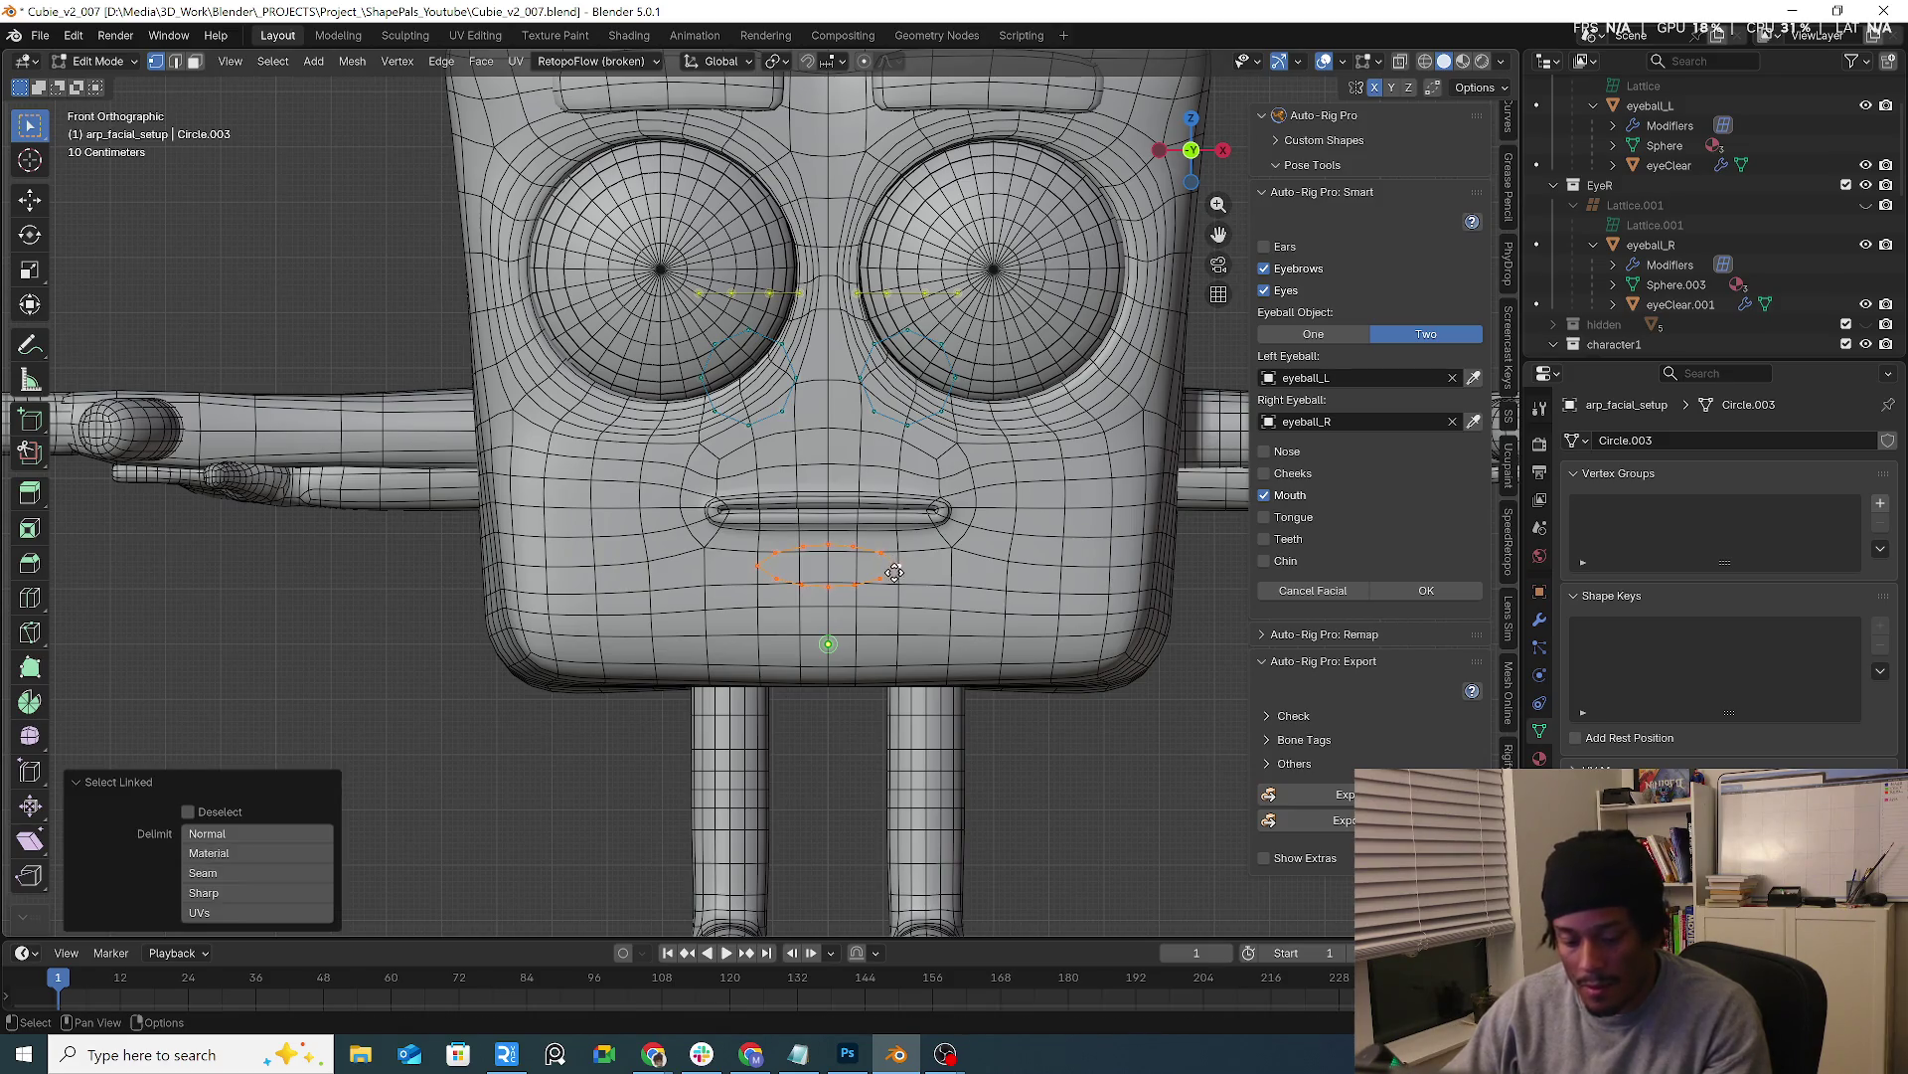
{"action": "key", "text": "g"}
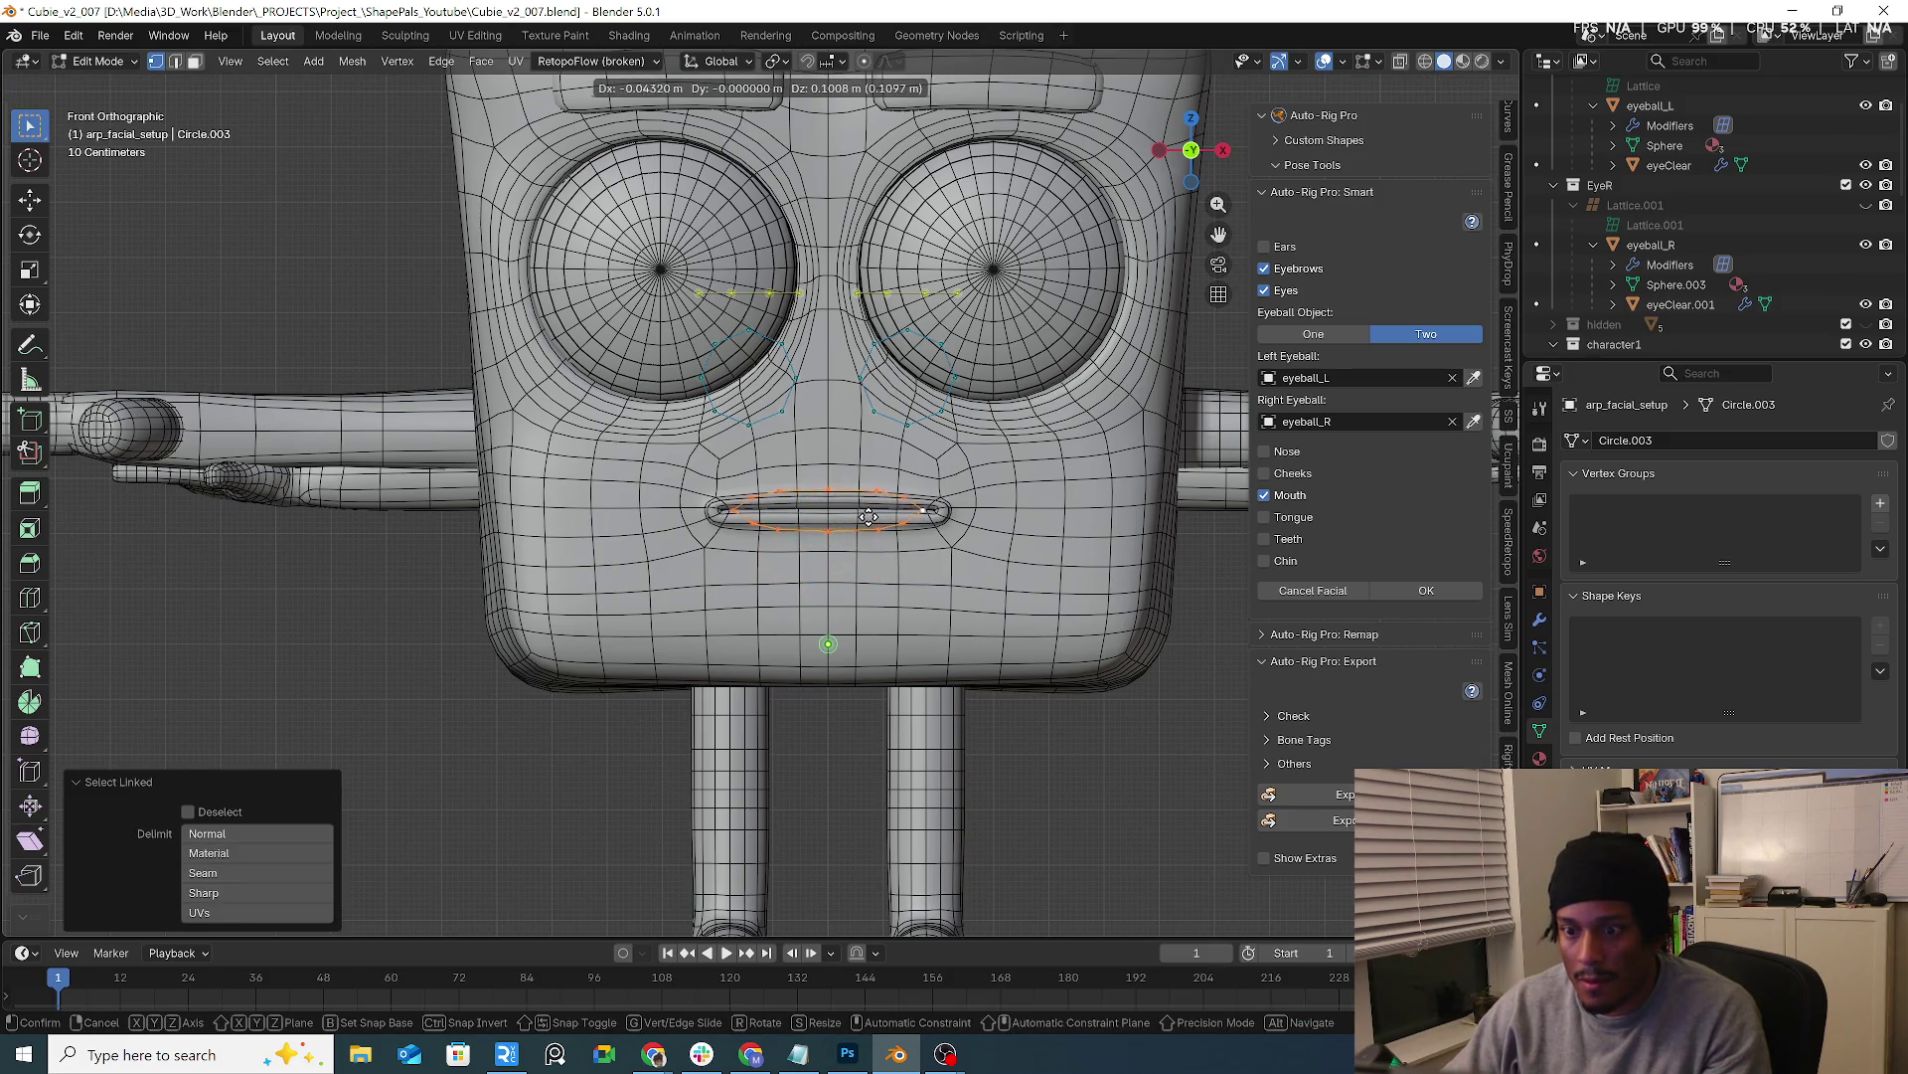
{"action": "left_click", "coordinate": [866, 514]}
{"action": "key", "text": "g"}
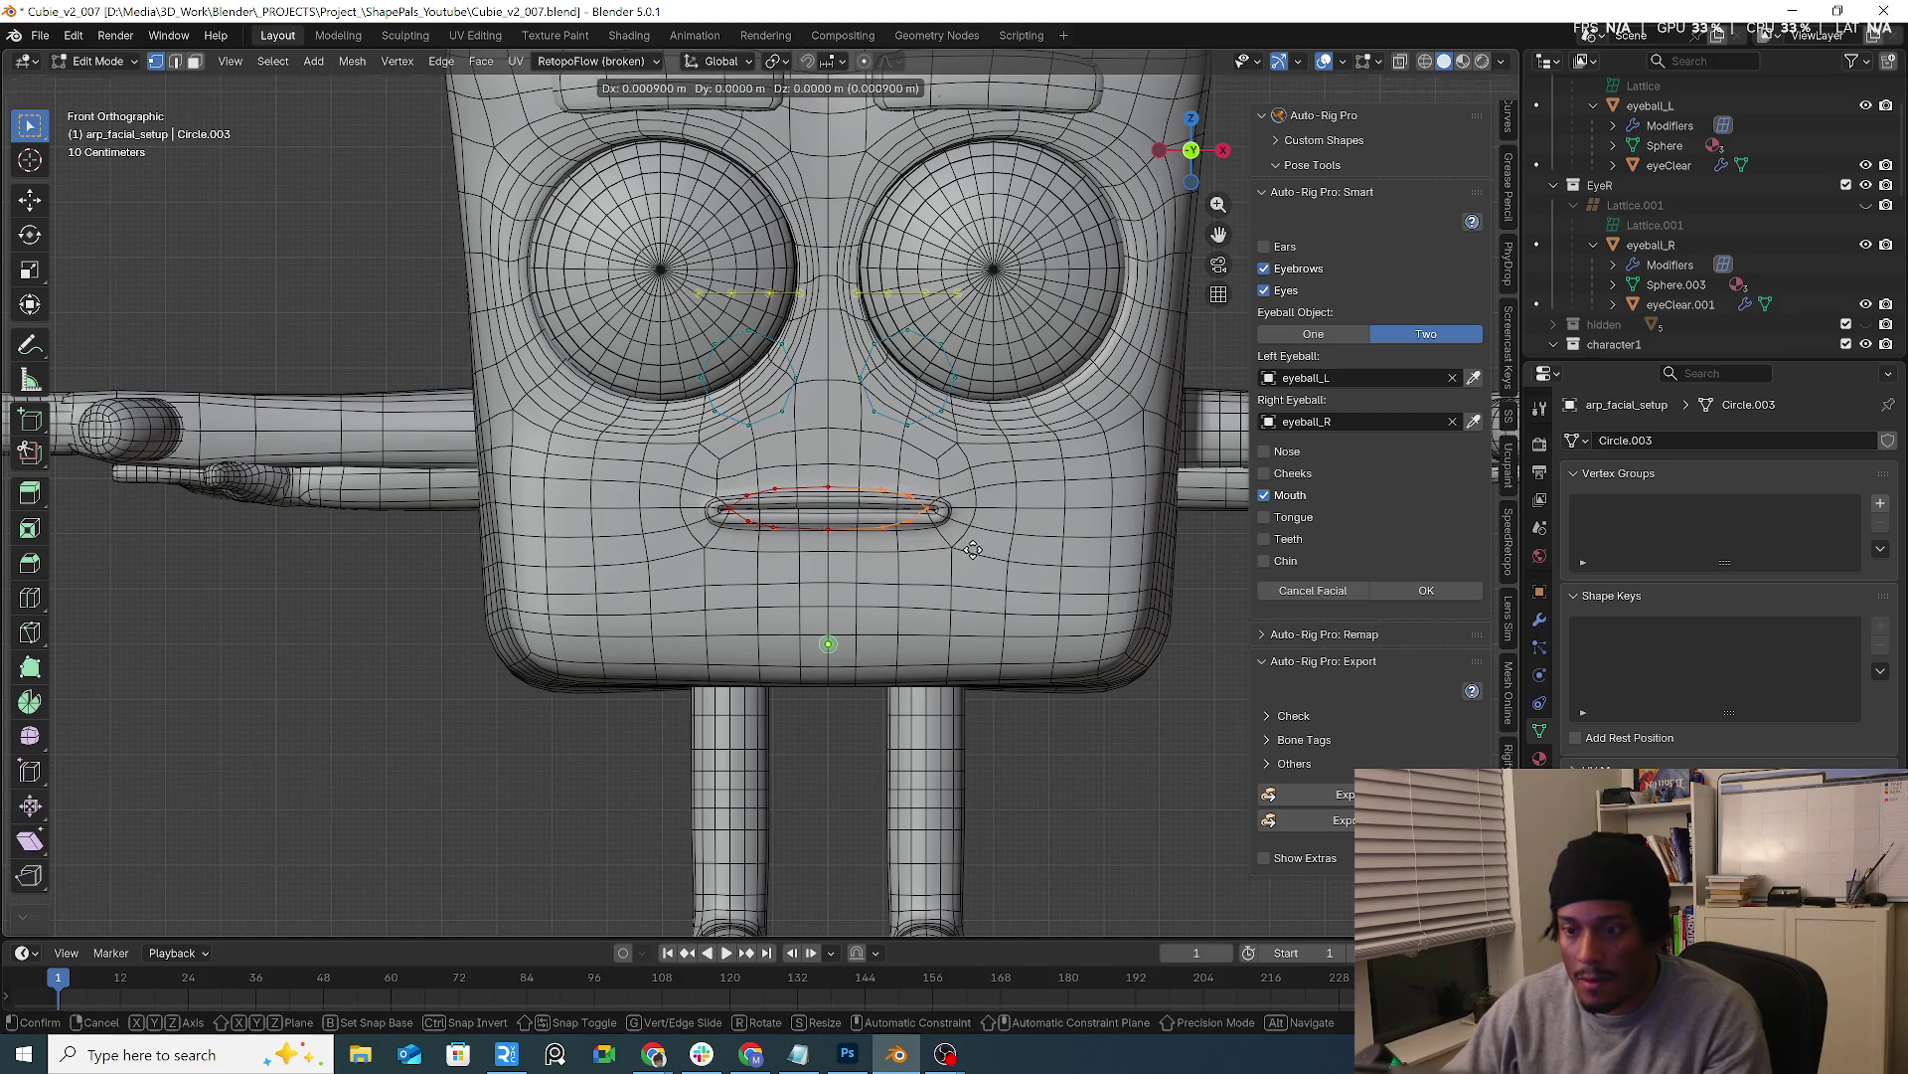
{"action": "left_click", "coordinate": [988, 550]}
{"action": "key", "text": "alt+a"}
{"action": "key", "text": "g"}
{"action": "left_click", "coordinate": [962, 516]}
{"action": "key", "text": "g"}
{"action": "left_click", "coordinate": [894, 492]}
{"action": "key", "text": "g"}
{"action": "left_click", "coordinate": [896, 494]}
{"action": "key", "text": "g"}
{"action": "left_click", "coordinate": [907, 533]}
{"action": "key", "text": "g"}
{"action": "left_click", "coordinate": [906, 533]}
{"action": "key", "text": "g"}
{"action": "left_click", "coordinate": [934, 532]}
{"action": "scroll", "coordinate": [910, 484], "scroll_direction": "up", "scroll_amount": 2, "text": "shift"}
Move the eyebrow guide vertices upward and enlarge them over the eyebrows
{"action": "left_click", "coordinate": [866, 374]}
{"action": "key", "text": "l"}
{"action": "key", "text": "g"}
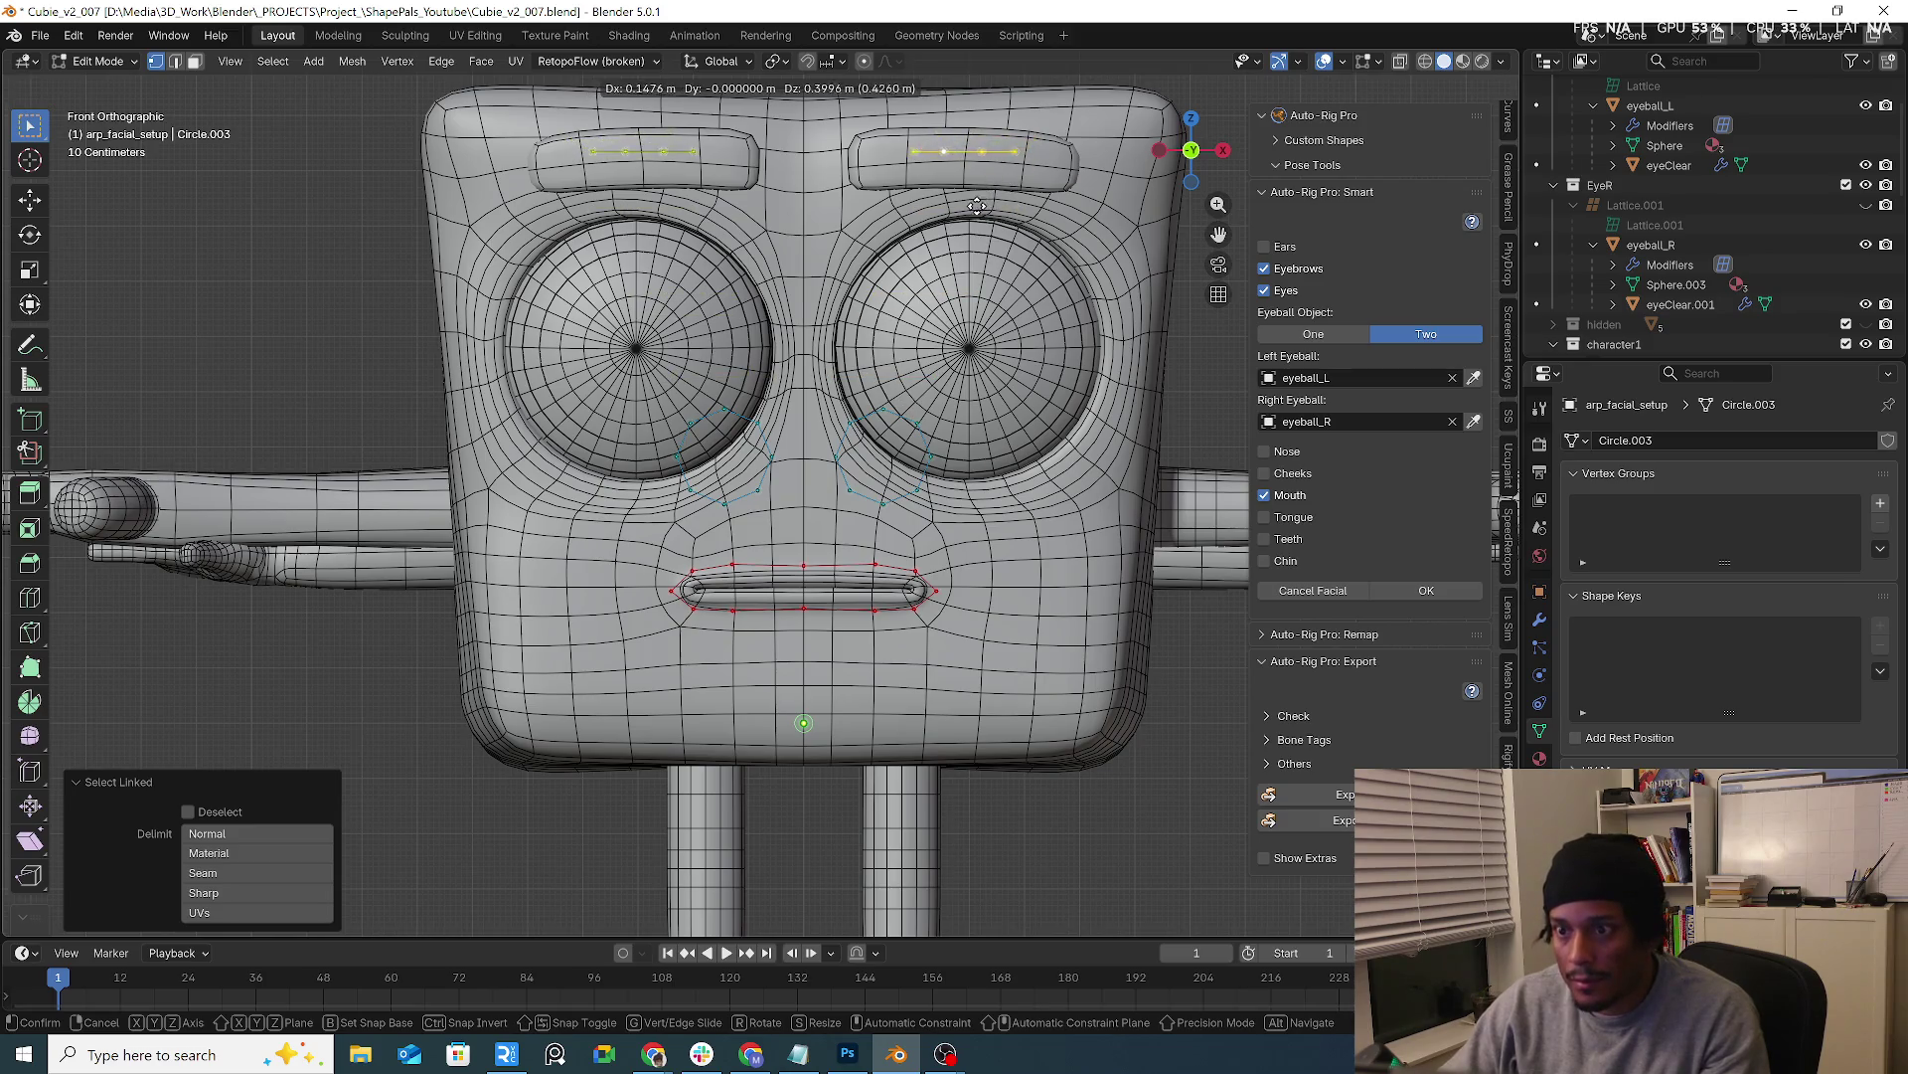
{"action": "key", "text": "s"}
{"action": "left_click", "coordinate": [1017, 223]}
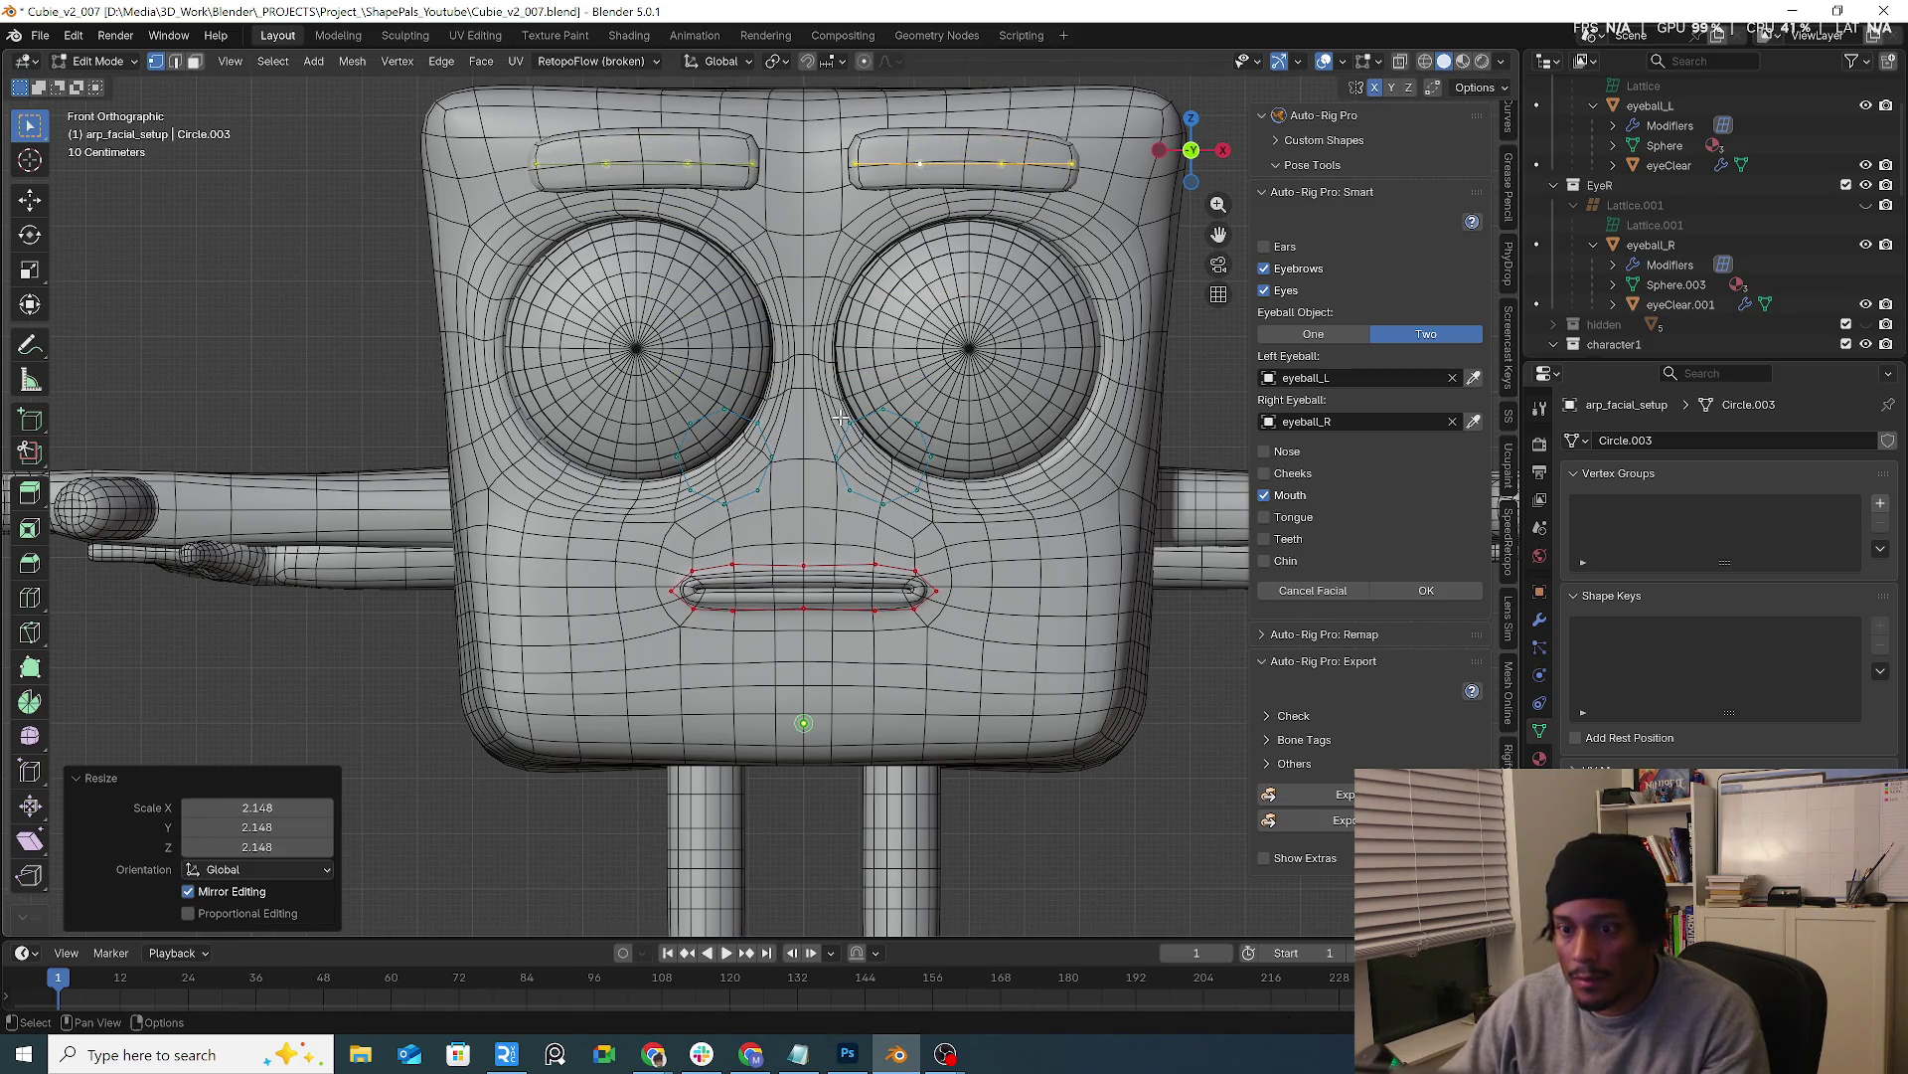
Move and resize the guide circle onto the right eye, then confirm the facial setup
{"action": "left_click", "coordinate": [836, 414]}
{"action": "key", "text": "l"}
{"action": "scroll", "coordinate": [840, 432], "scroll_direction": "down", "scroll_amount": 2, "text": "ctrl"}
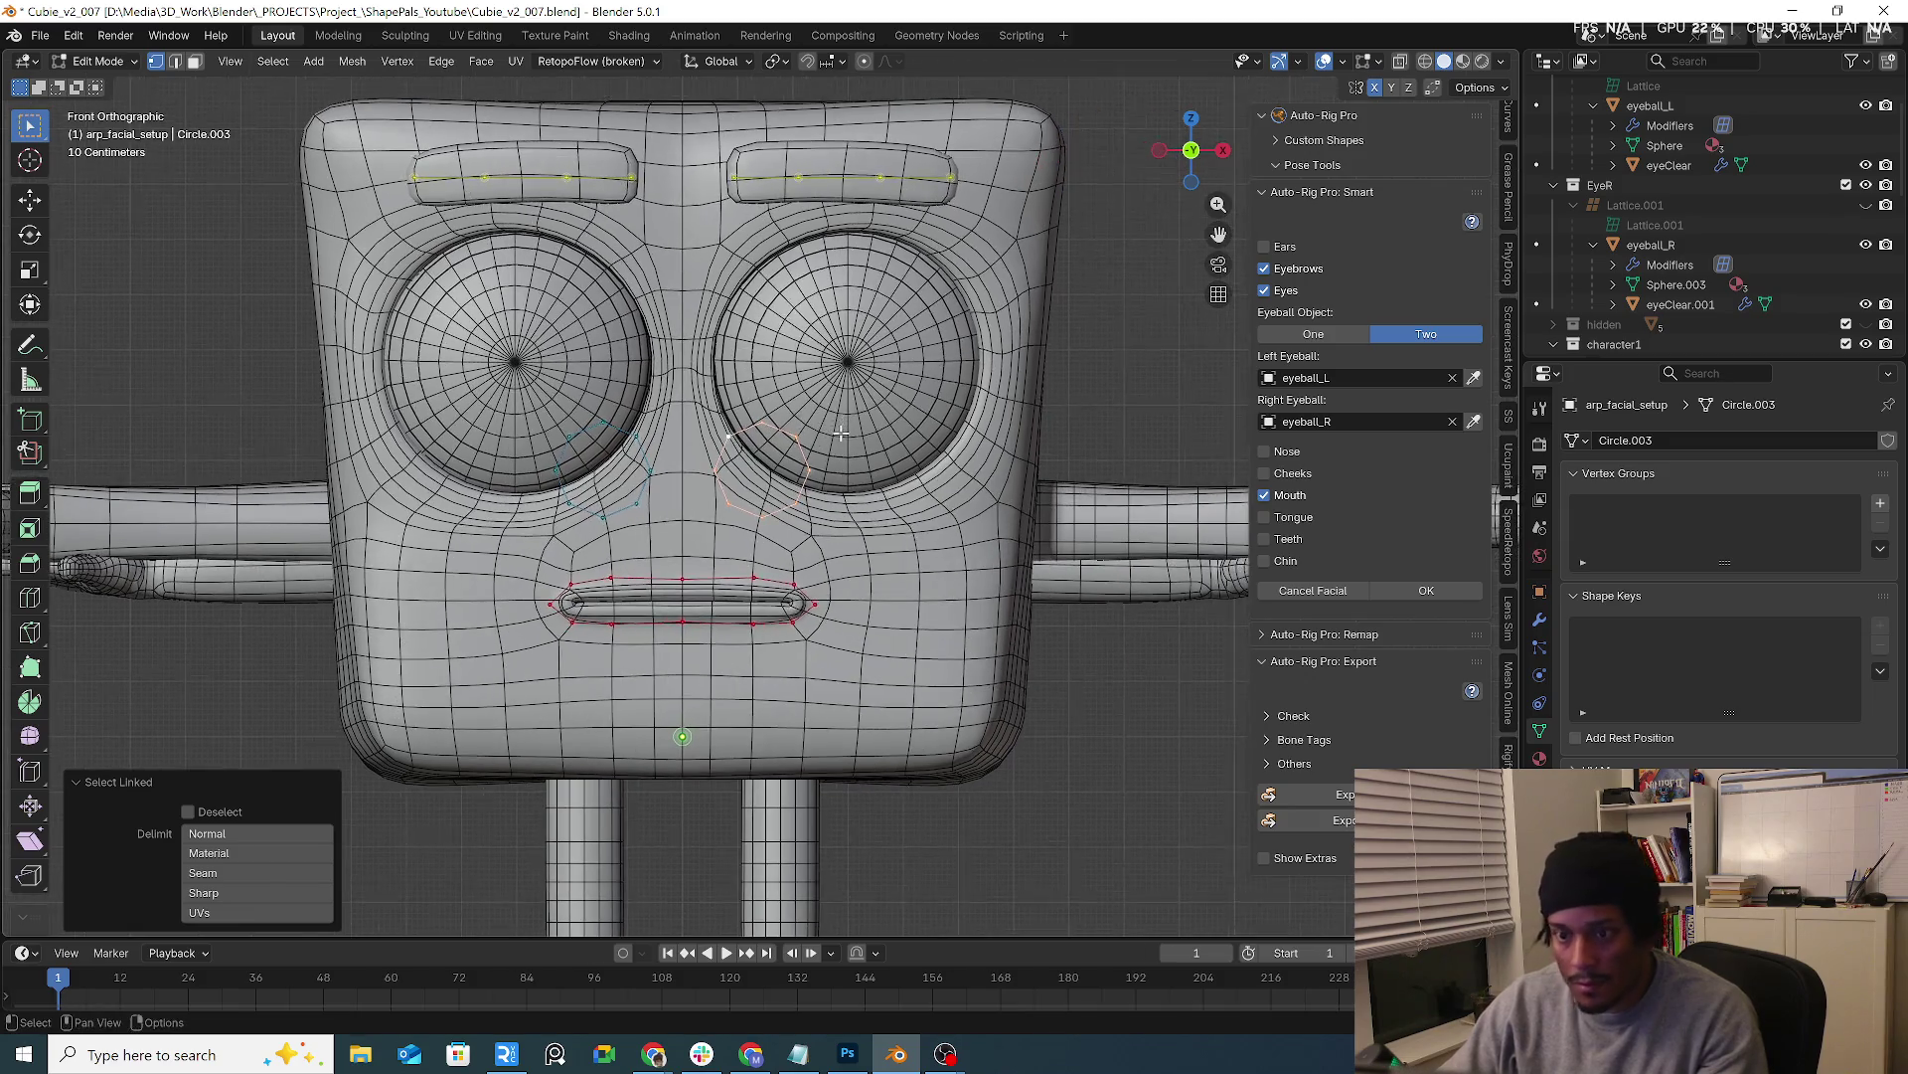
{"action": "key", "text": "g"}
{"action": "left_click", "coordinate": [881, 366]}
{"action": "key", "text": "s"}
{"action": "key", "text": "Escape"}
{"action": "key", "text": "g"}
{"action": "left_click", "coordinate": [1074, 360]}
{"action": "key", "text": "s"}
{"action": "left_click", "coordinate": [1084, 362]}
{"action": "key", "text": "g"}
{"action": "left_click", "coordinate": [1089, 363]}
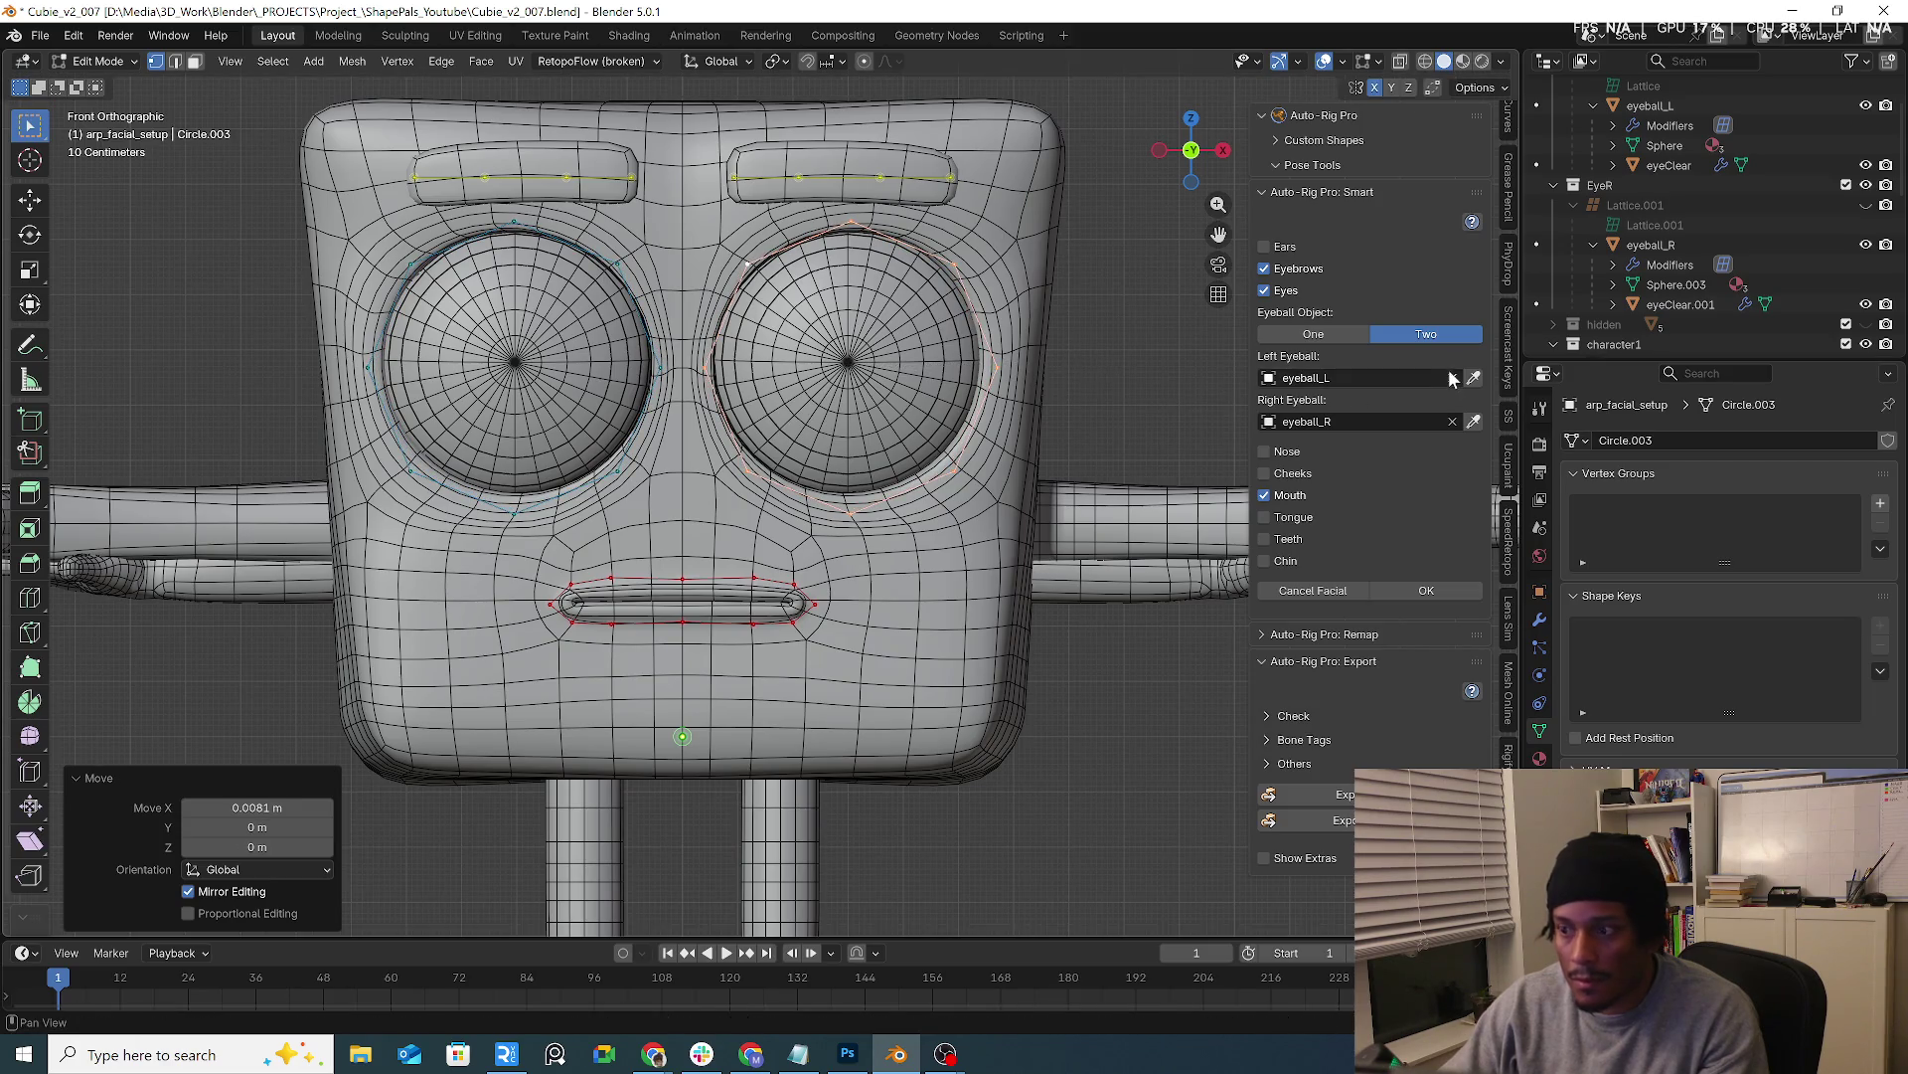
{"action": "left_click", "coordinate": [1446, 592]}
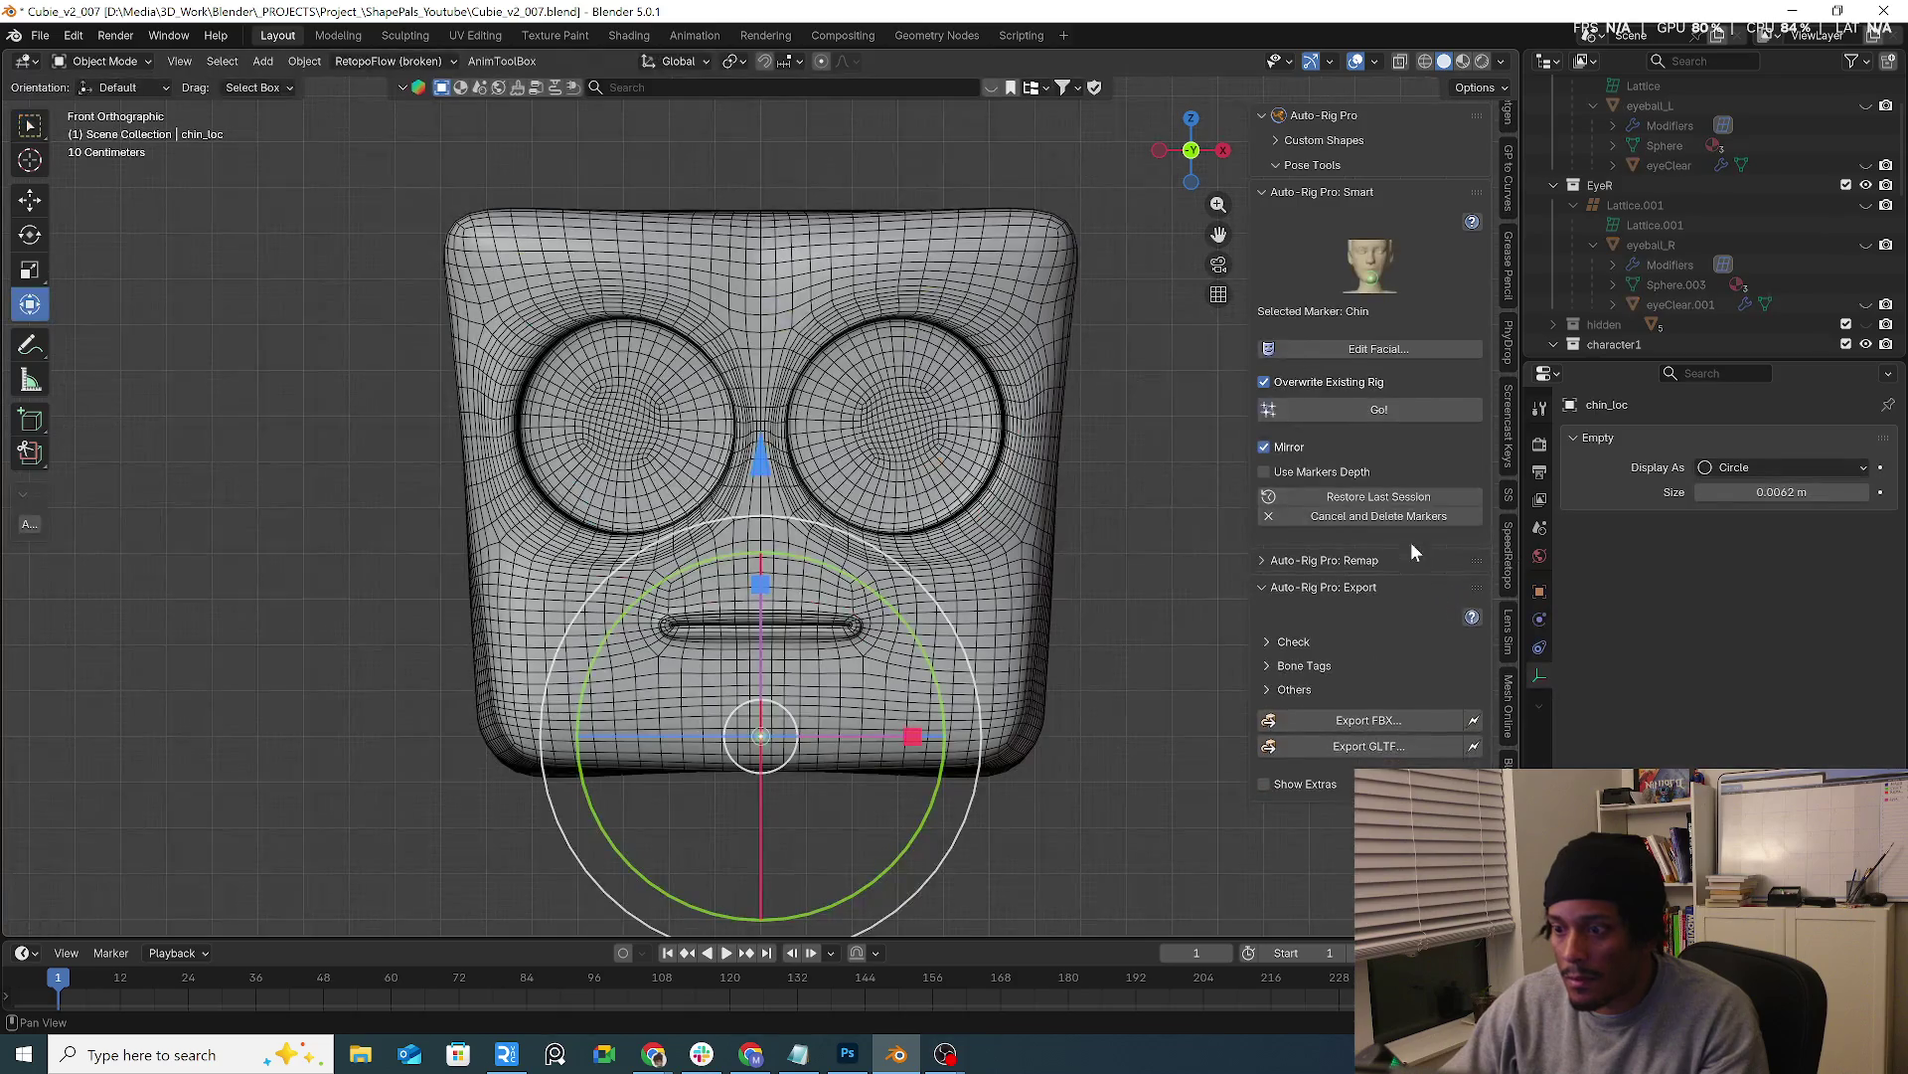
Run Match to Rig, hit the error, cancel and delete the markers, then select the body mesh's modifiers
{"action": "left_click", "coordinate": [1407, 415]}
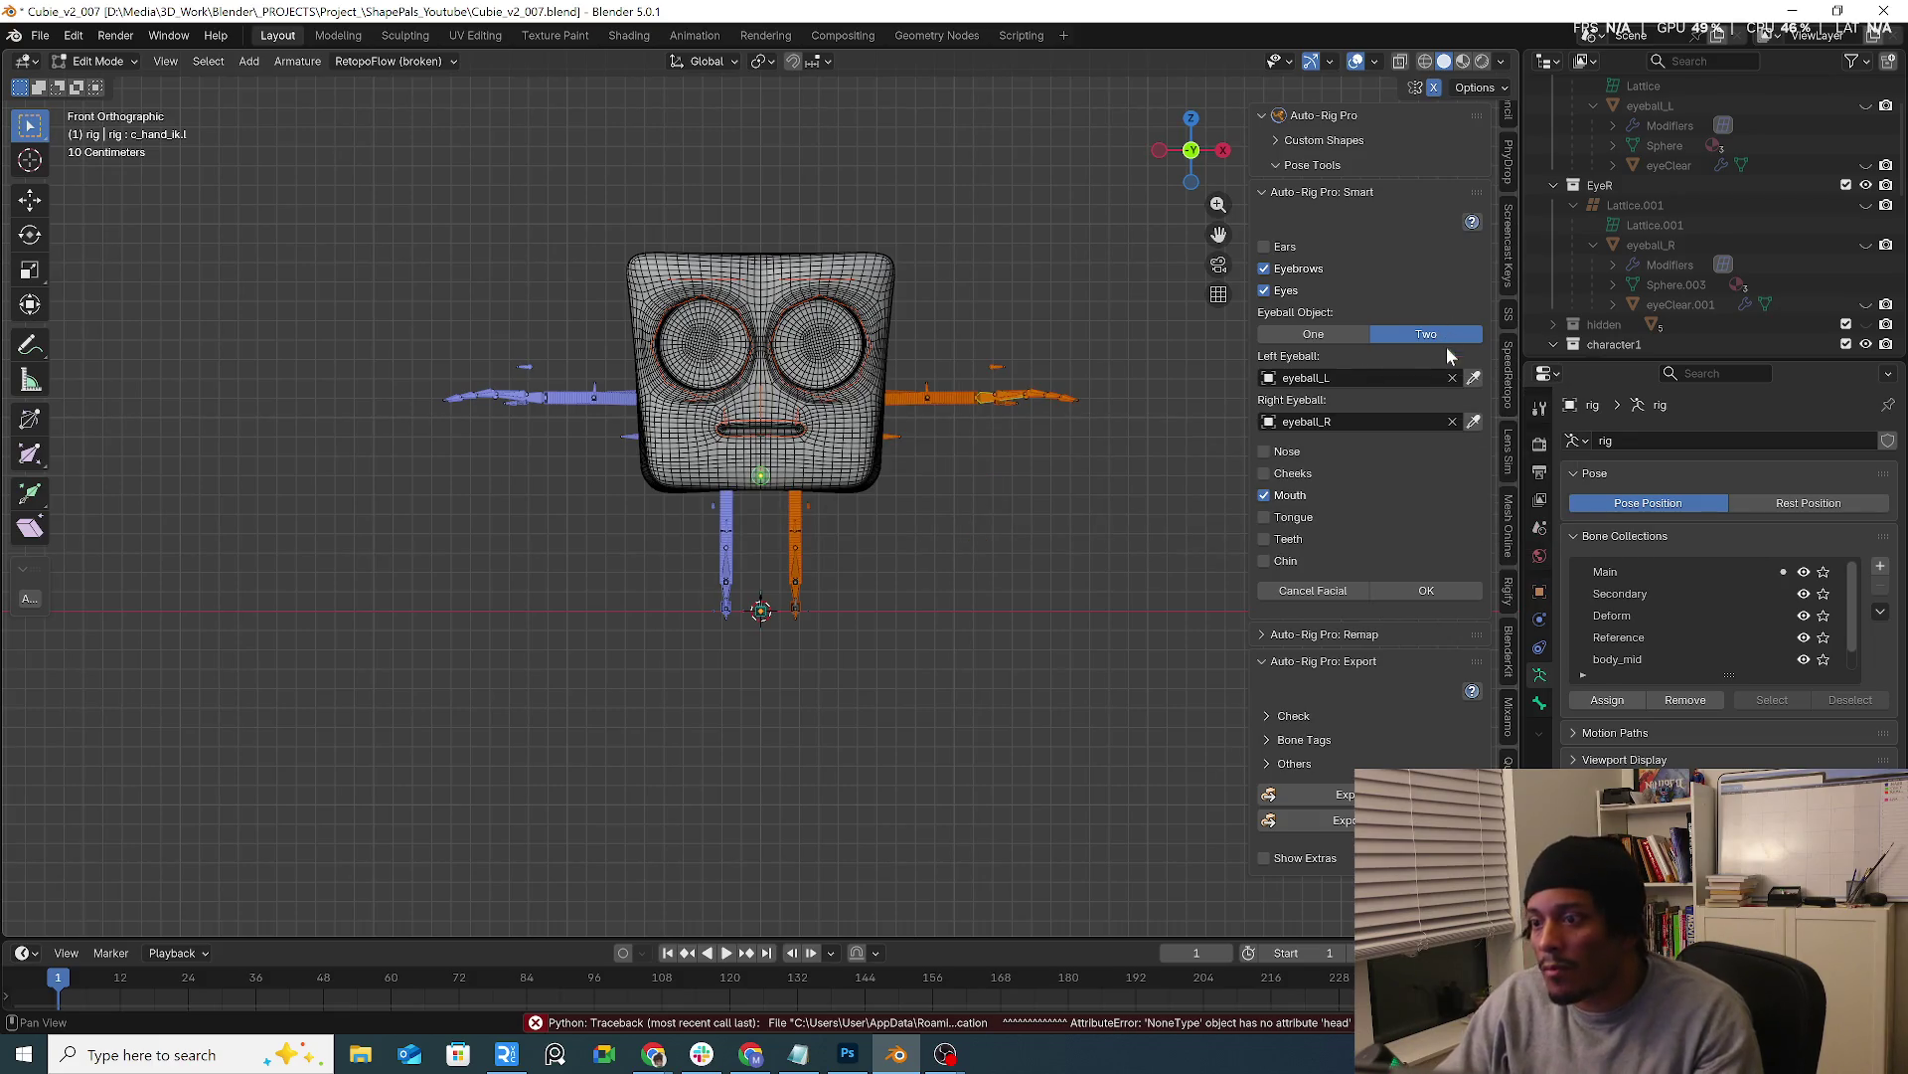
{"action": "left_click", "coordinate": [1325, 590]}
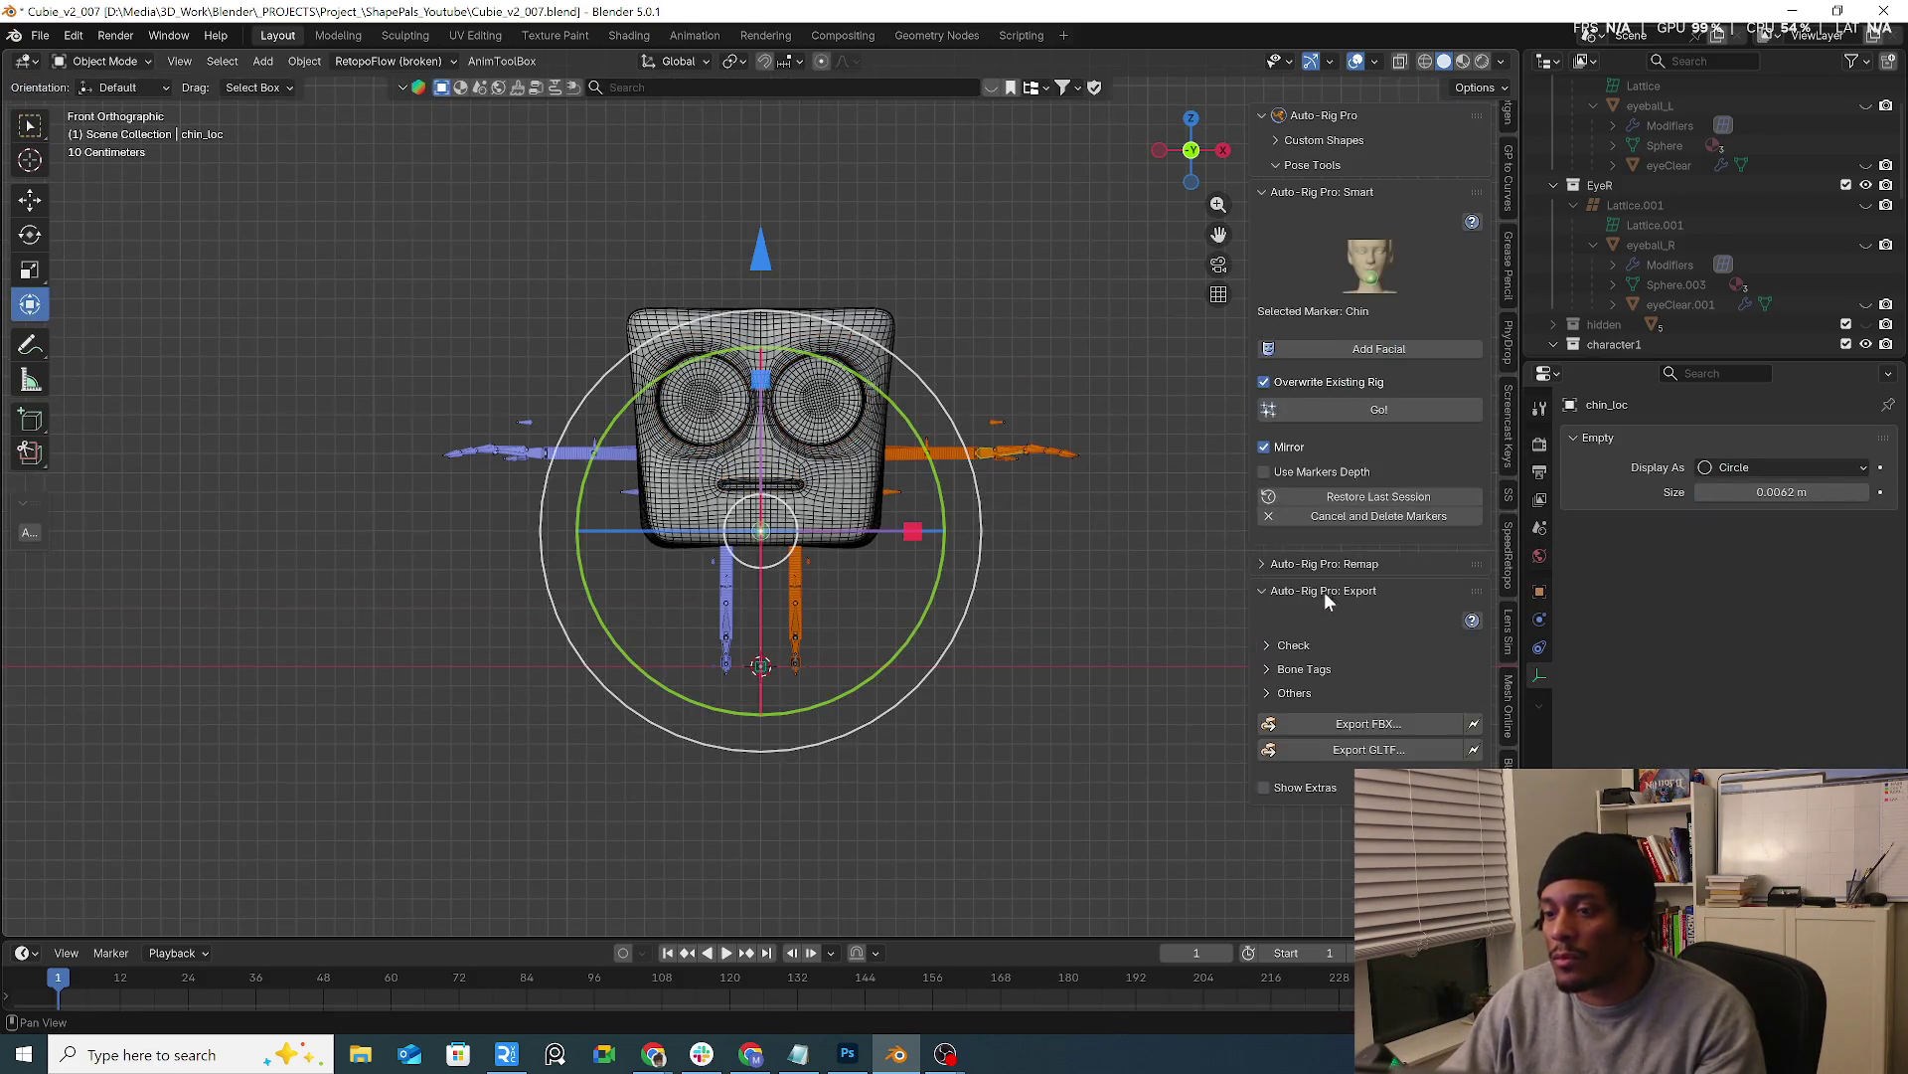
{"action": "left_click", "coordinate": [1399, 514]}
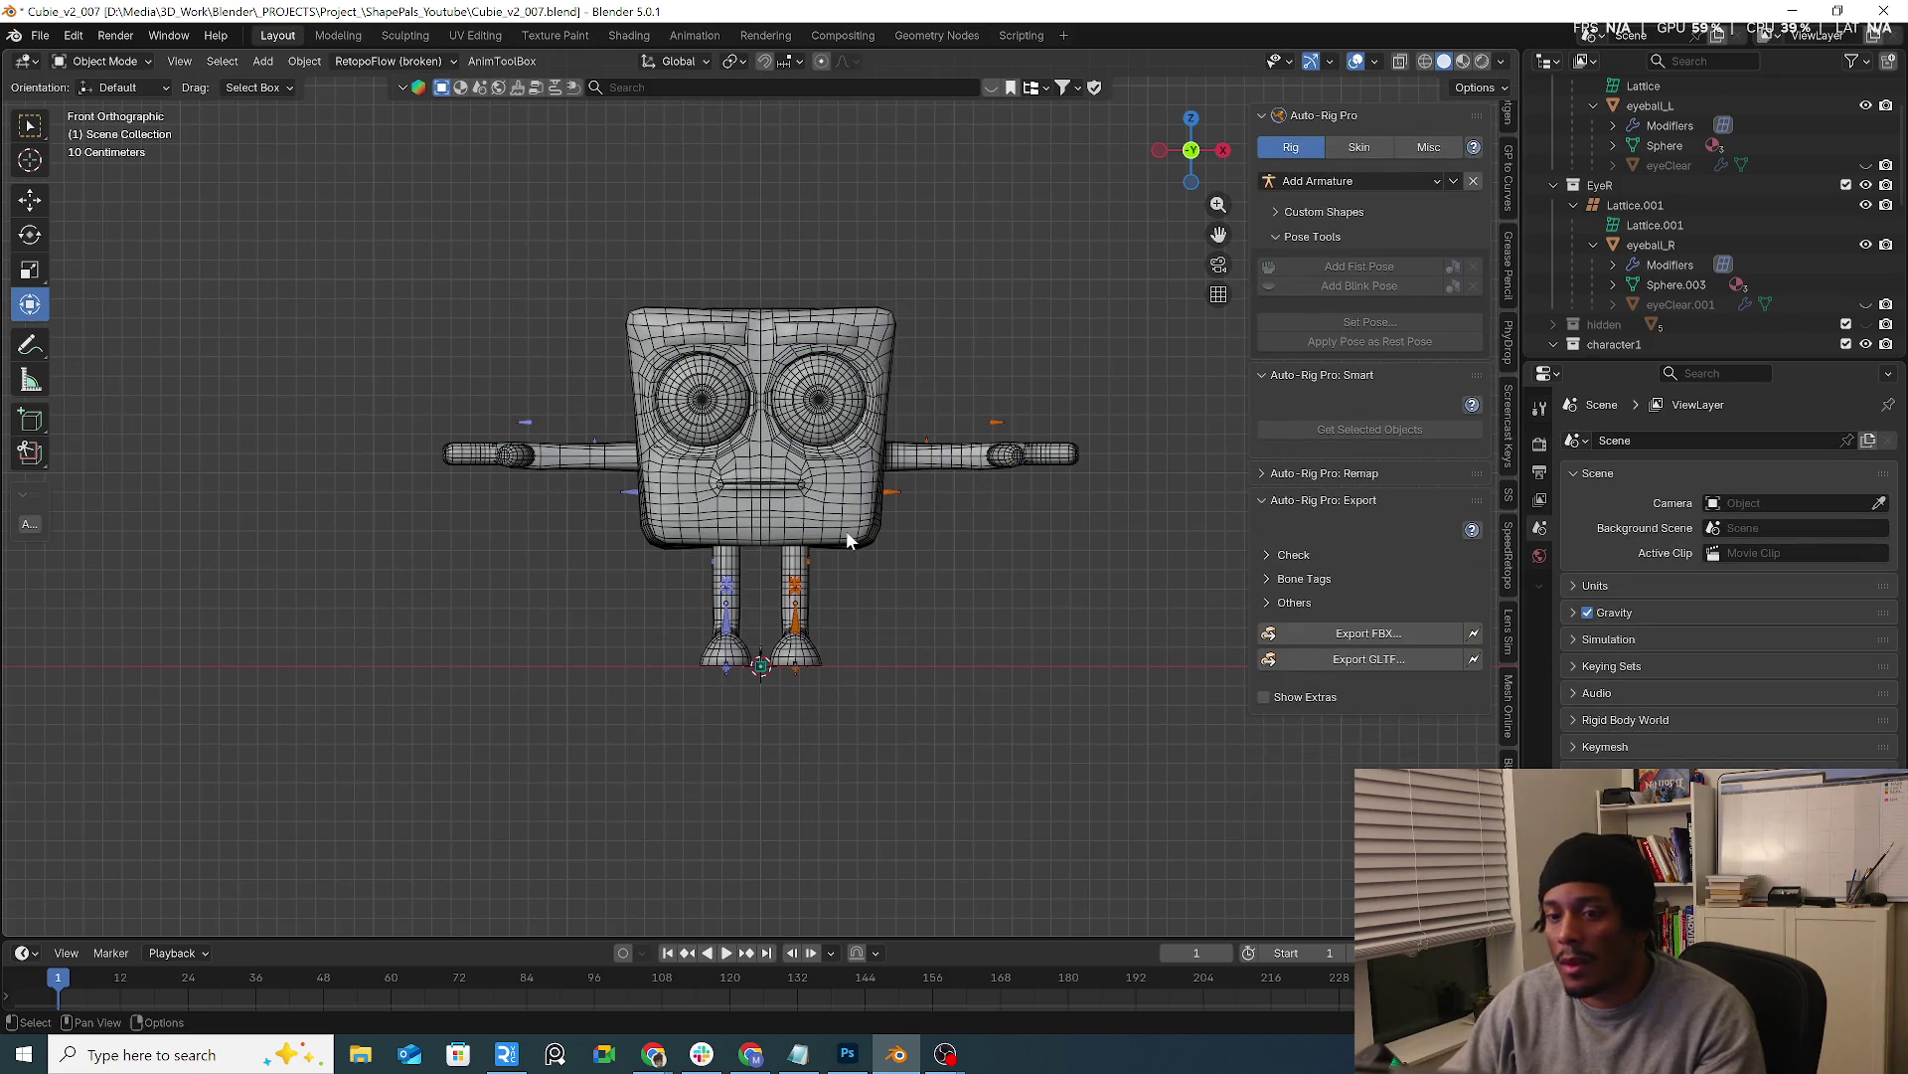
{"action": "left_click", "coordinate": [847, 534]}
{"action": "left_click", "coordinate": [1546, 617]}
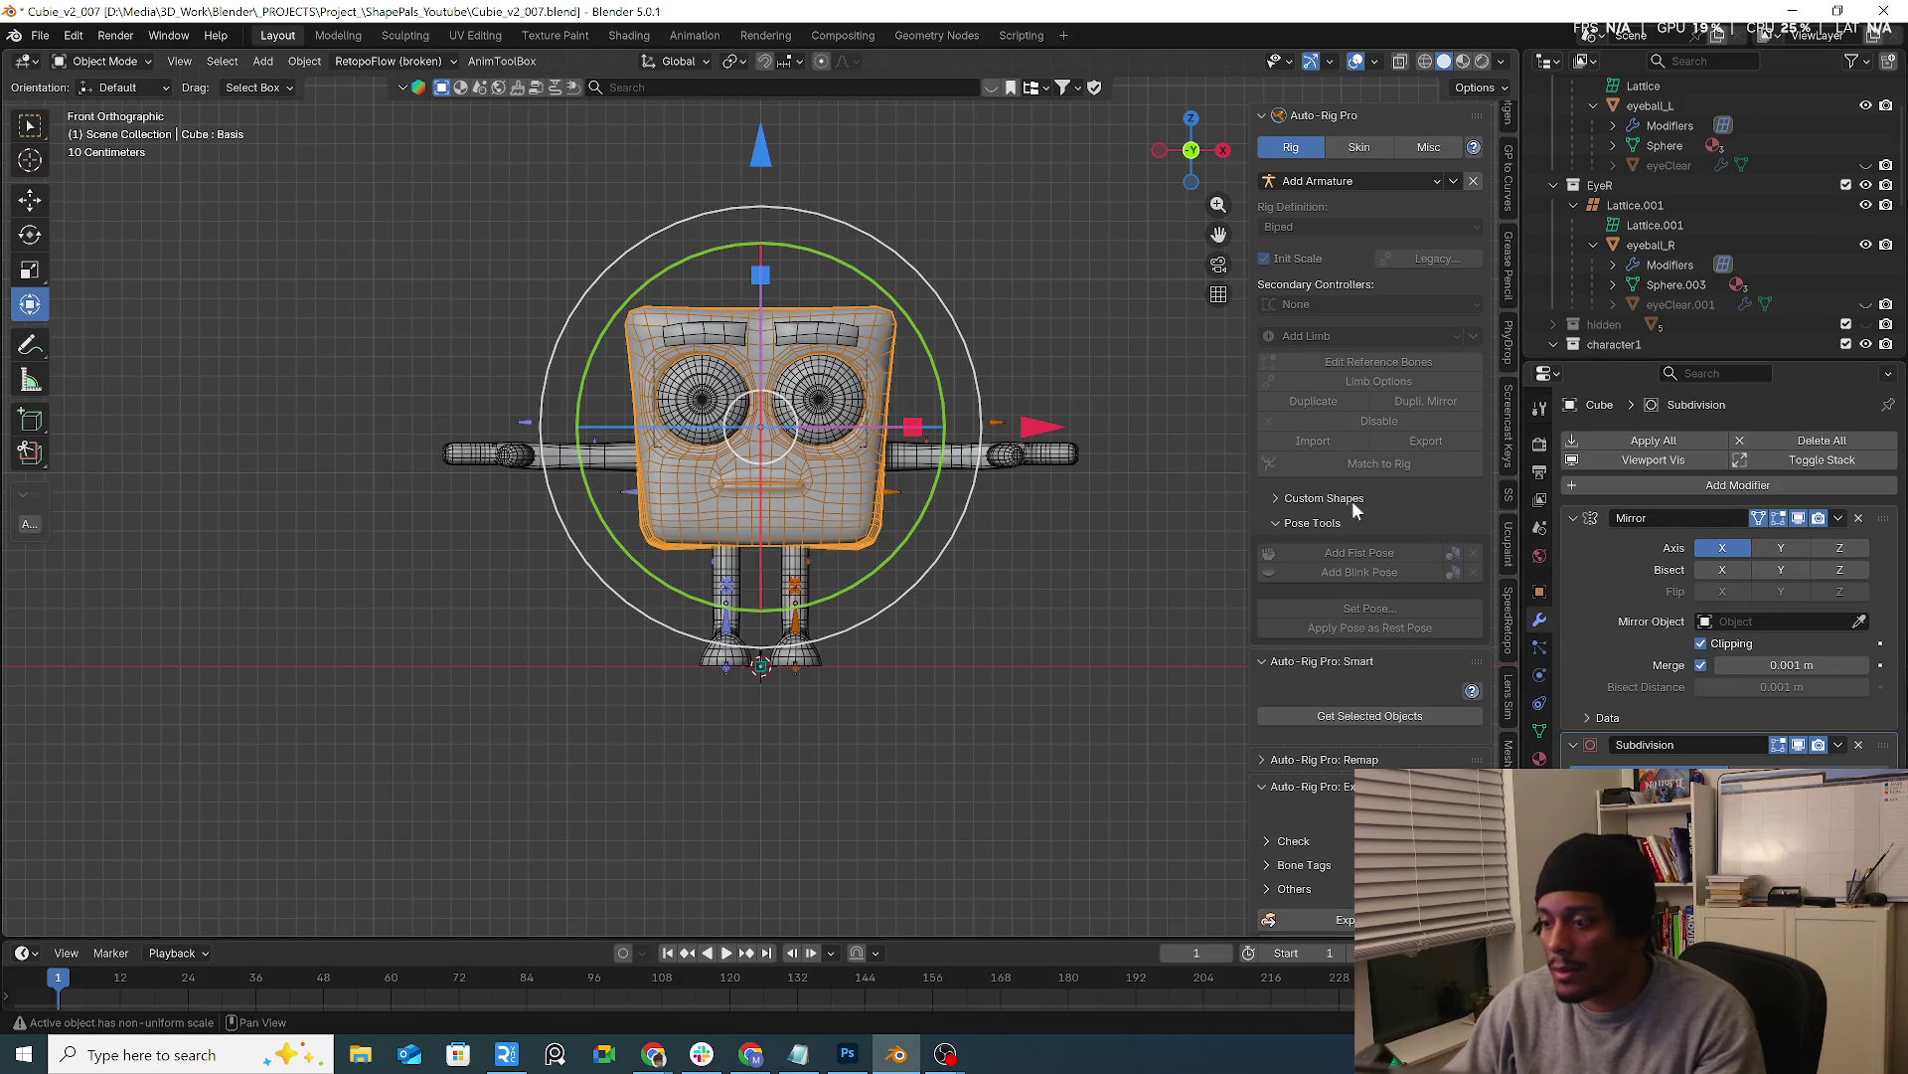
Try applying the Mirror modifier twice; Blender refuses because the mesh has shape keys, then show Quick Tools
{"action": "left_click", "coordinate": [105, 61]}
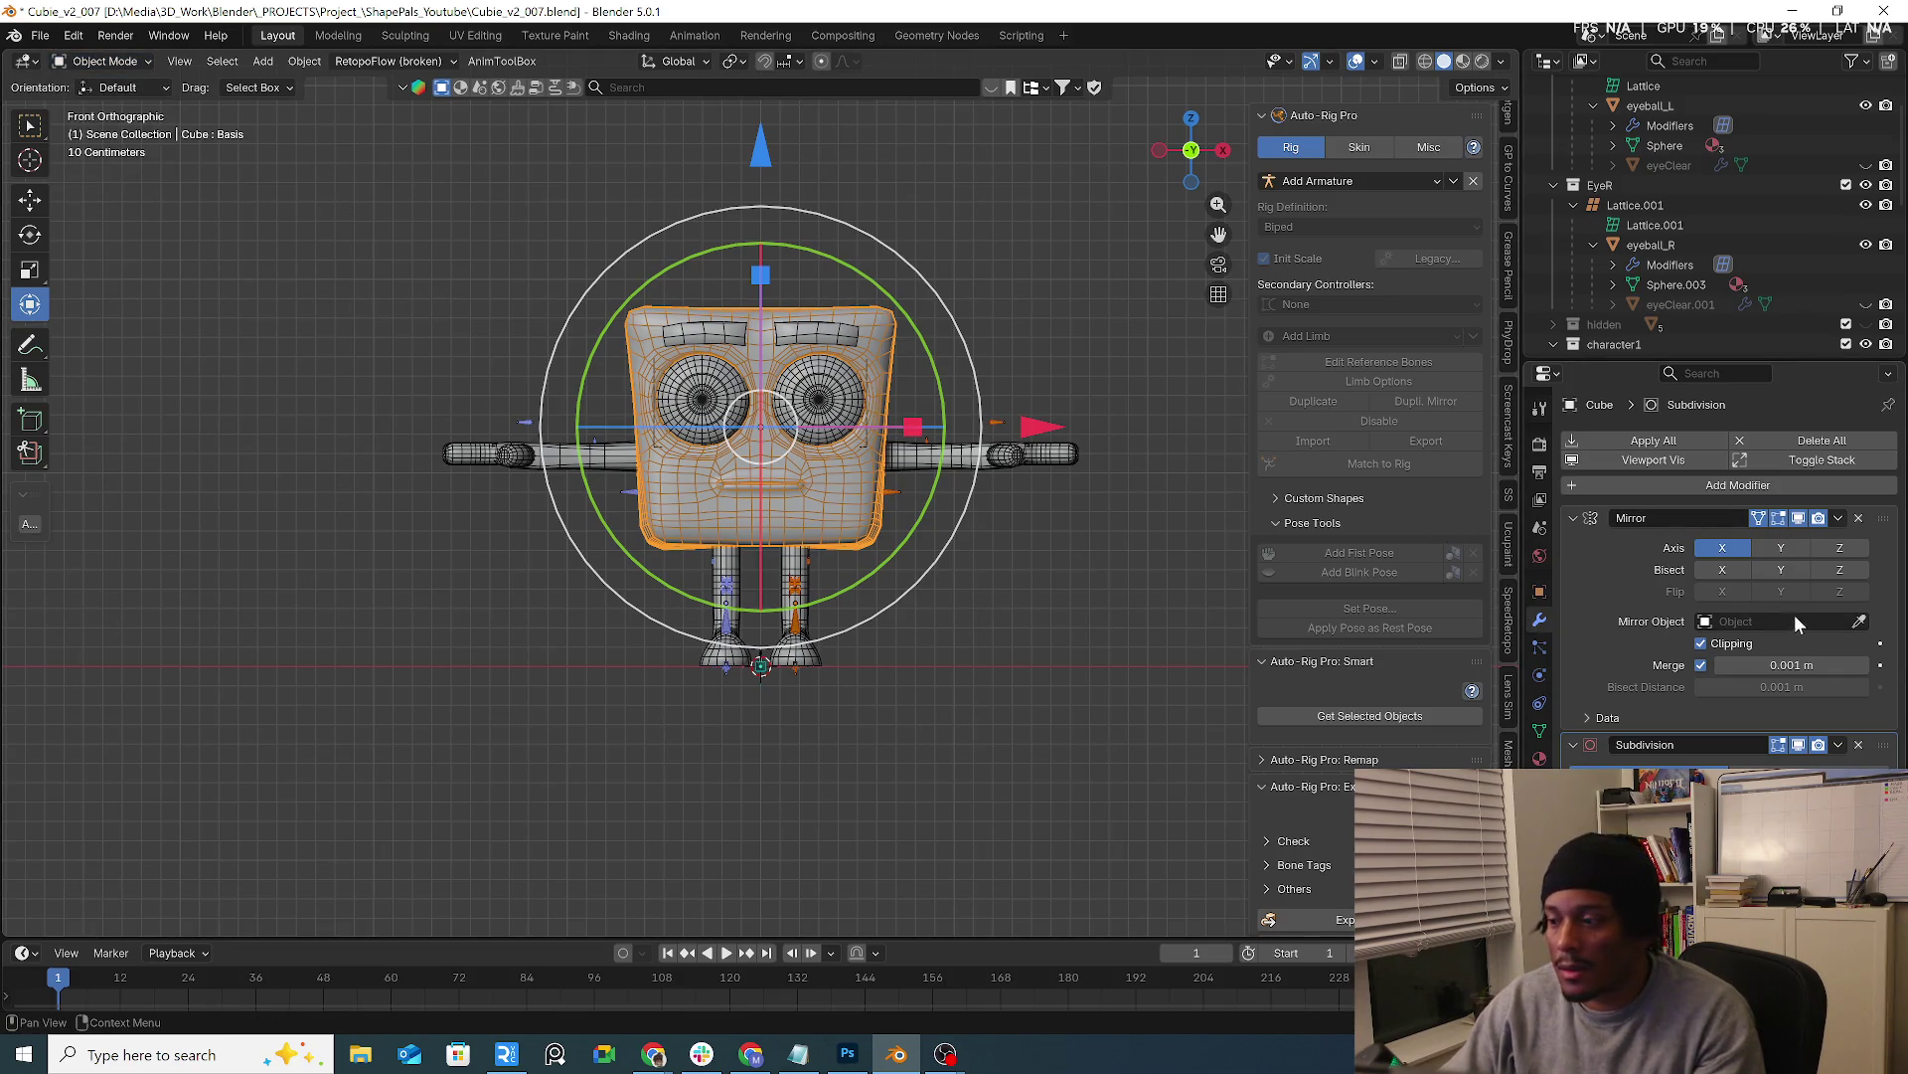
{"action": "left_click", "coordinate": [1837, 518]}
{"action": "left_click", "coordinate": [1799, 541]}
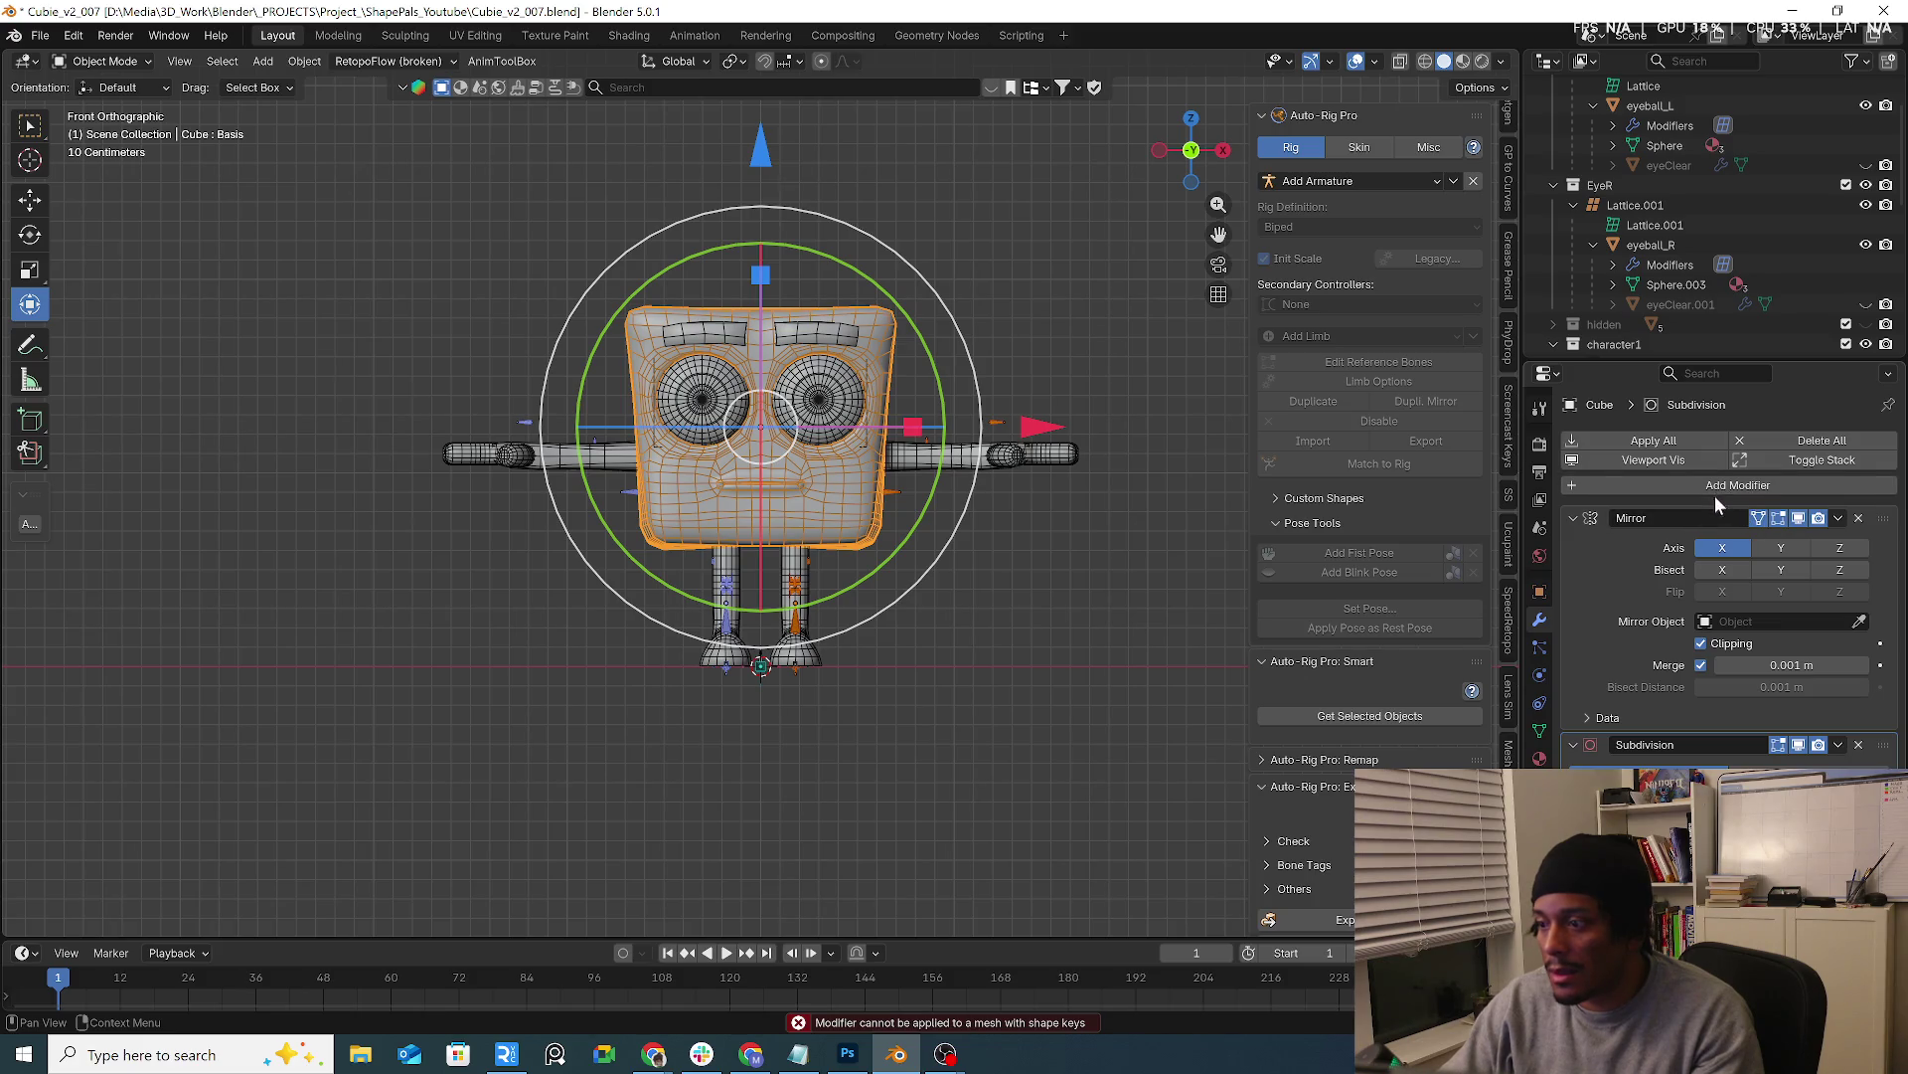
{"action": "left_click", "coordinate": [1838, 519]}
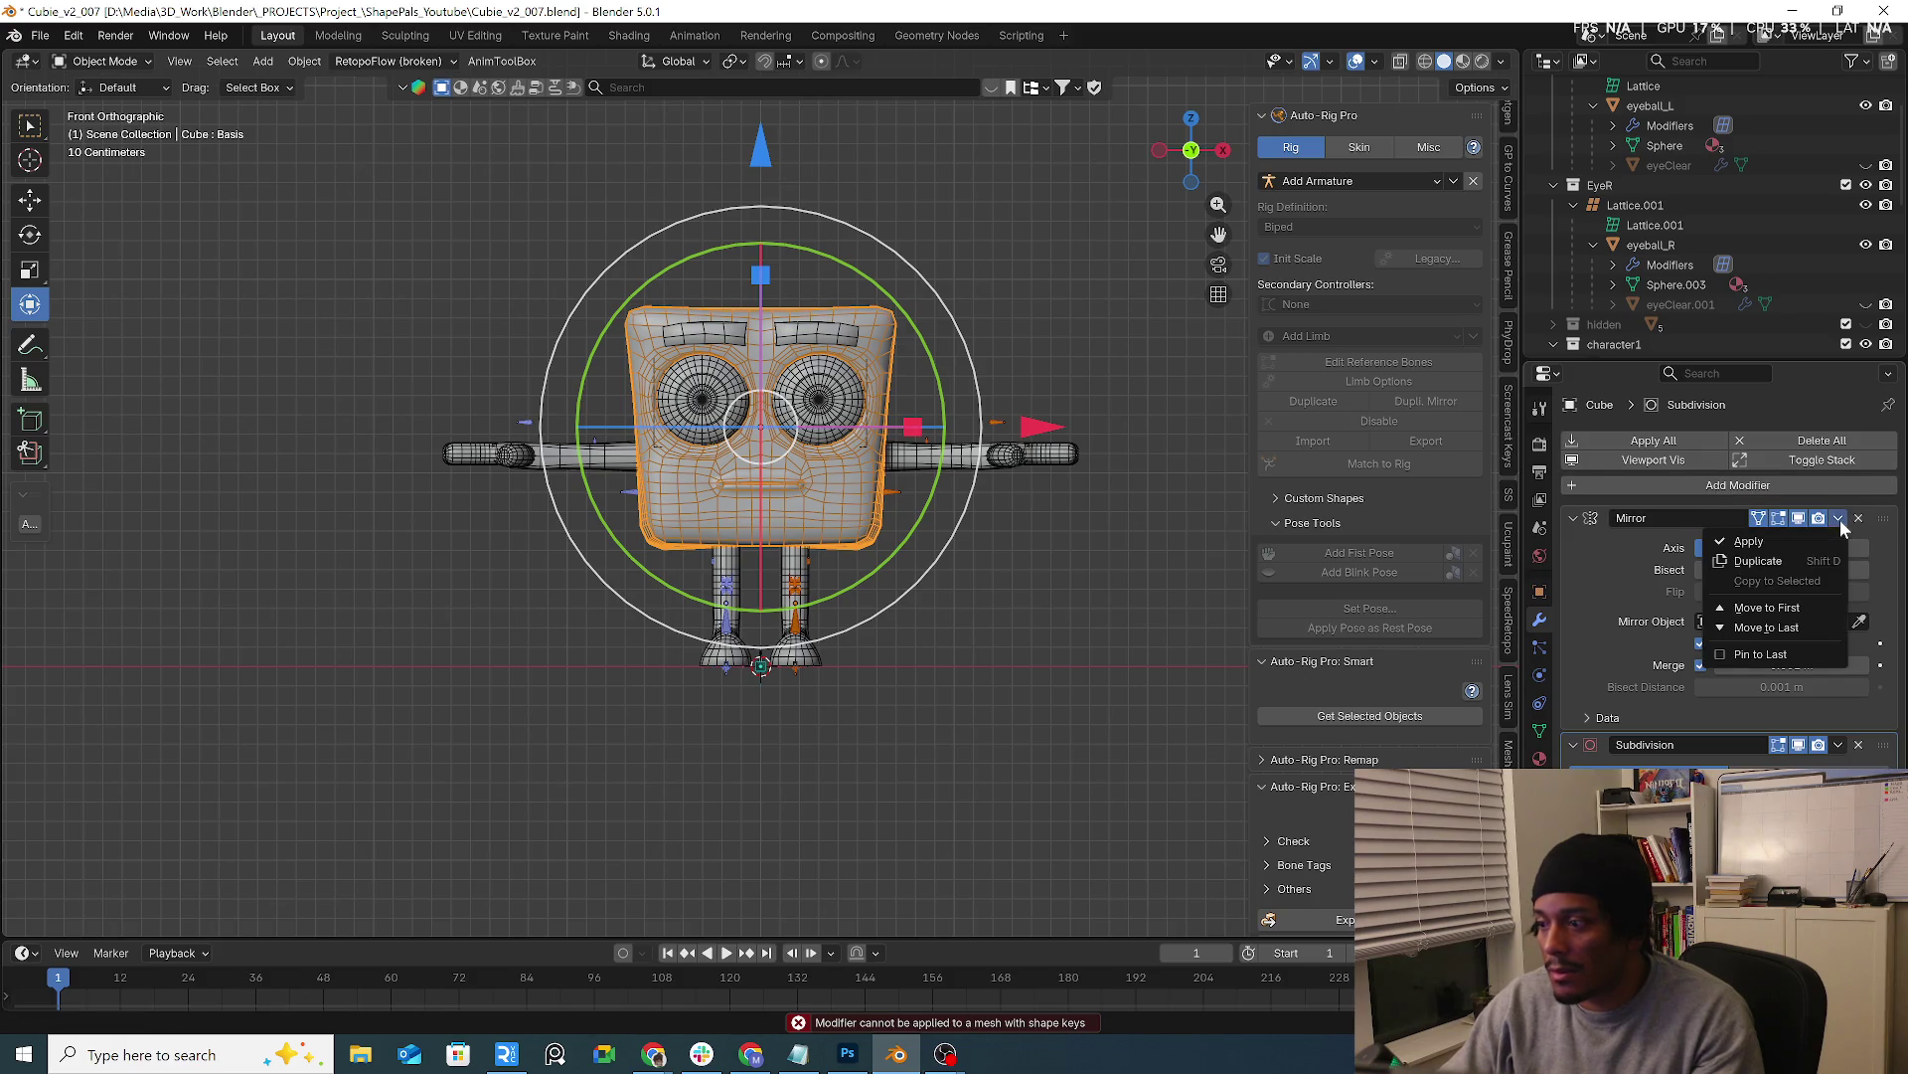
{"action": "left_click", "coordinate": [1746, 543]}
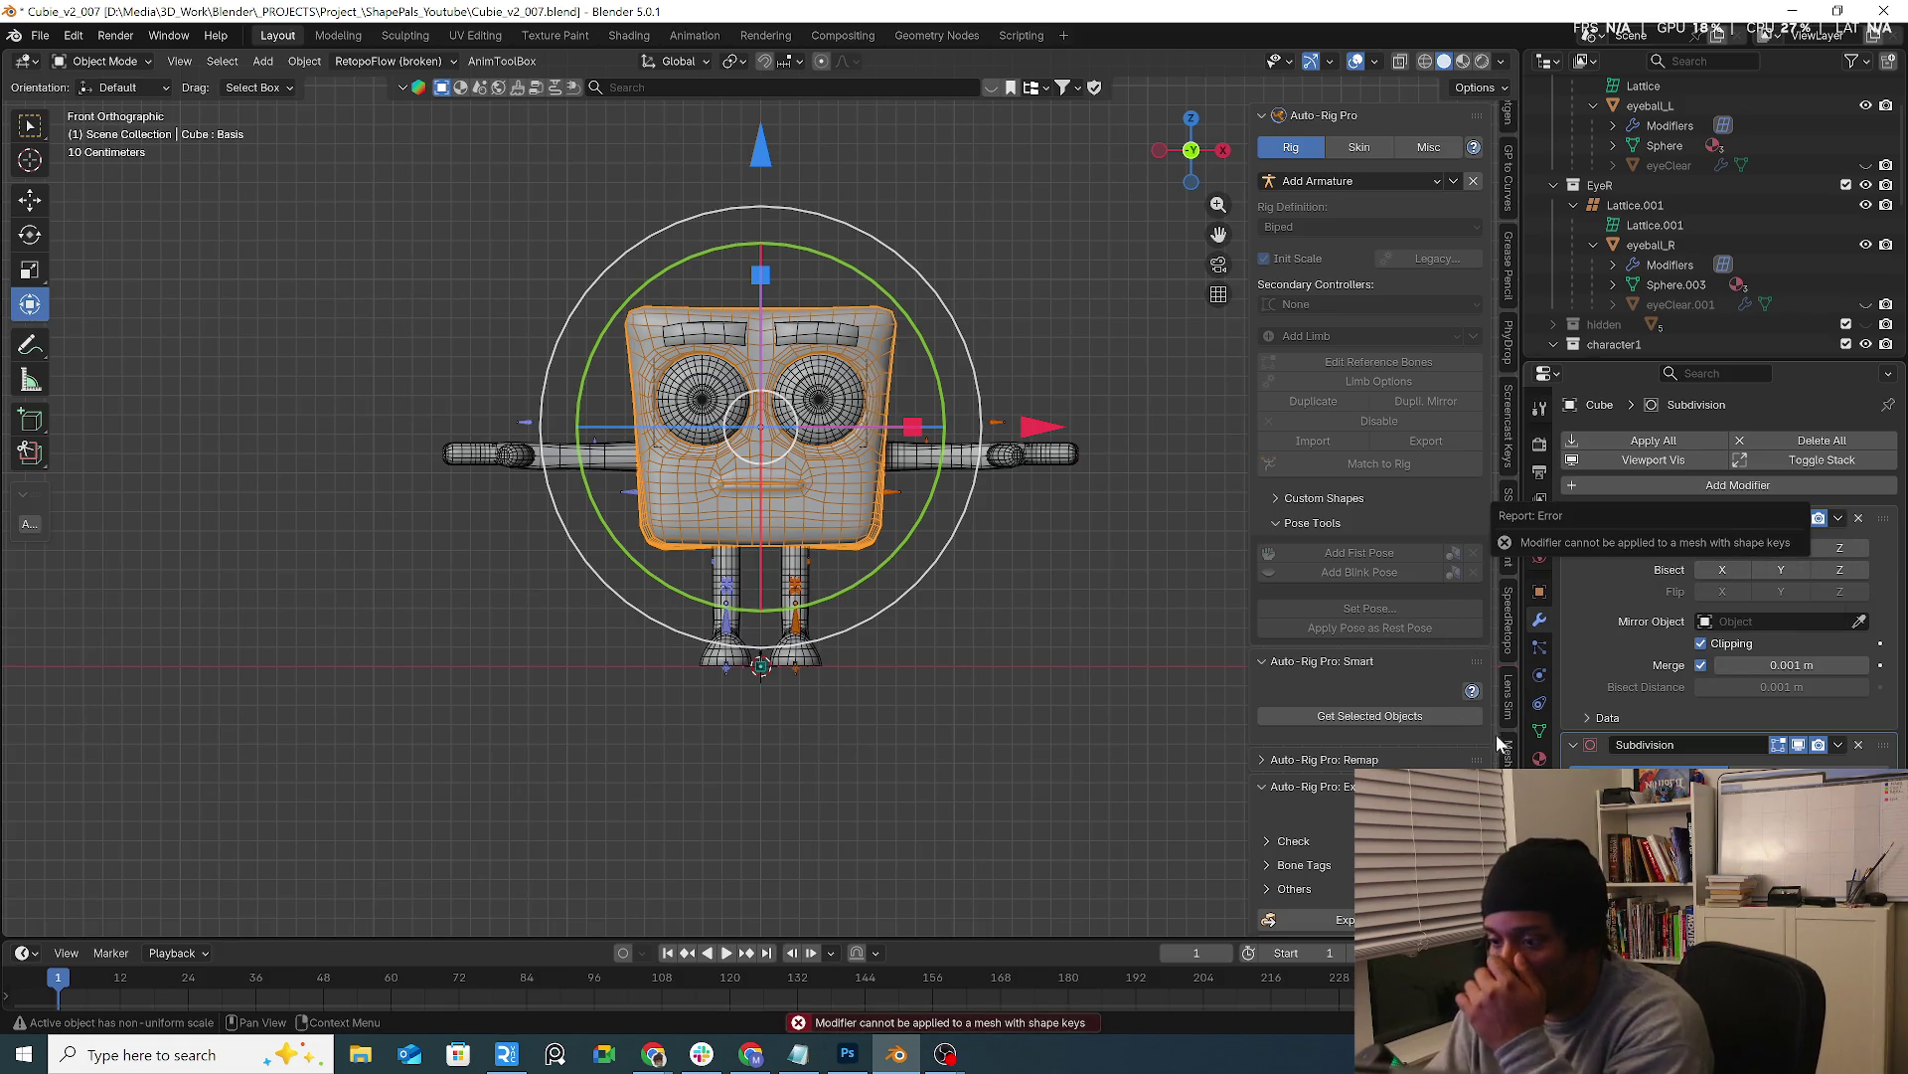
{"action": "scroll", "coordinate": [1506, 716], "scroll_direction": "down", "scroll_amount": 5}
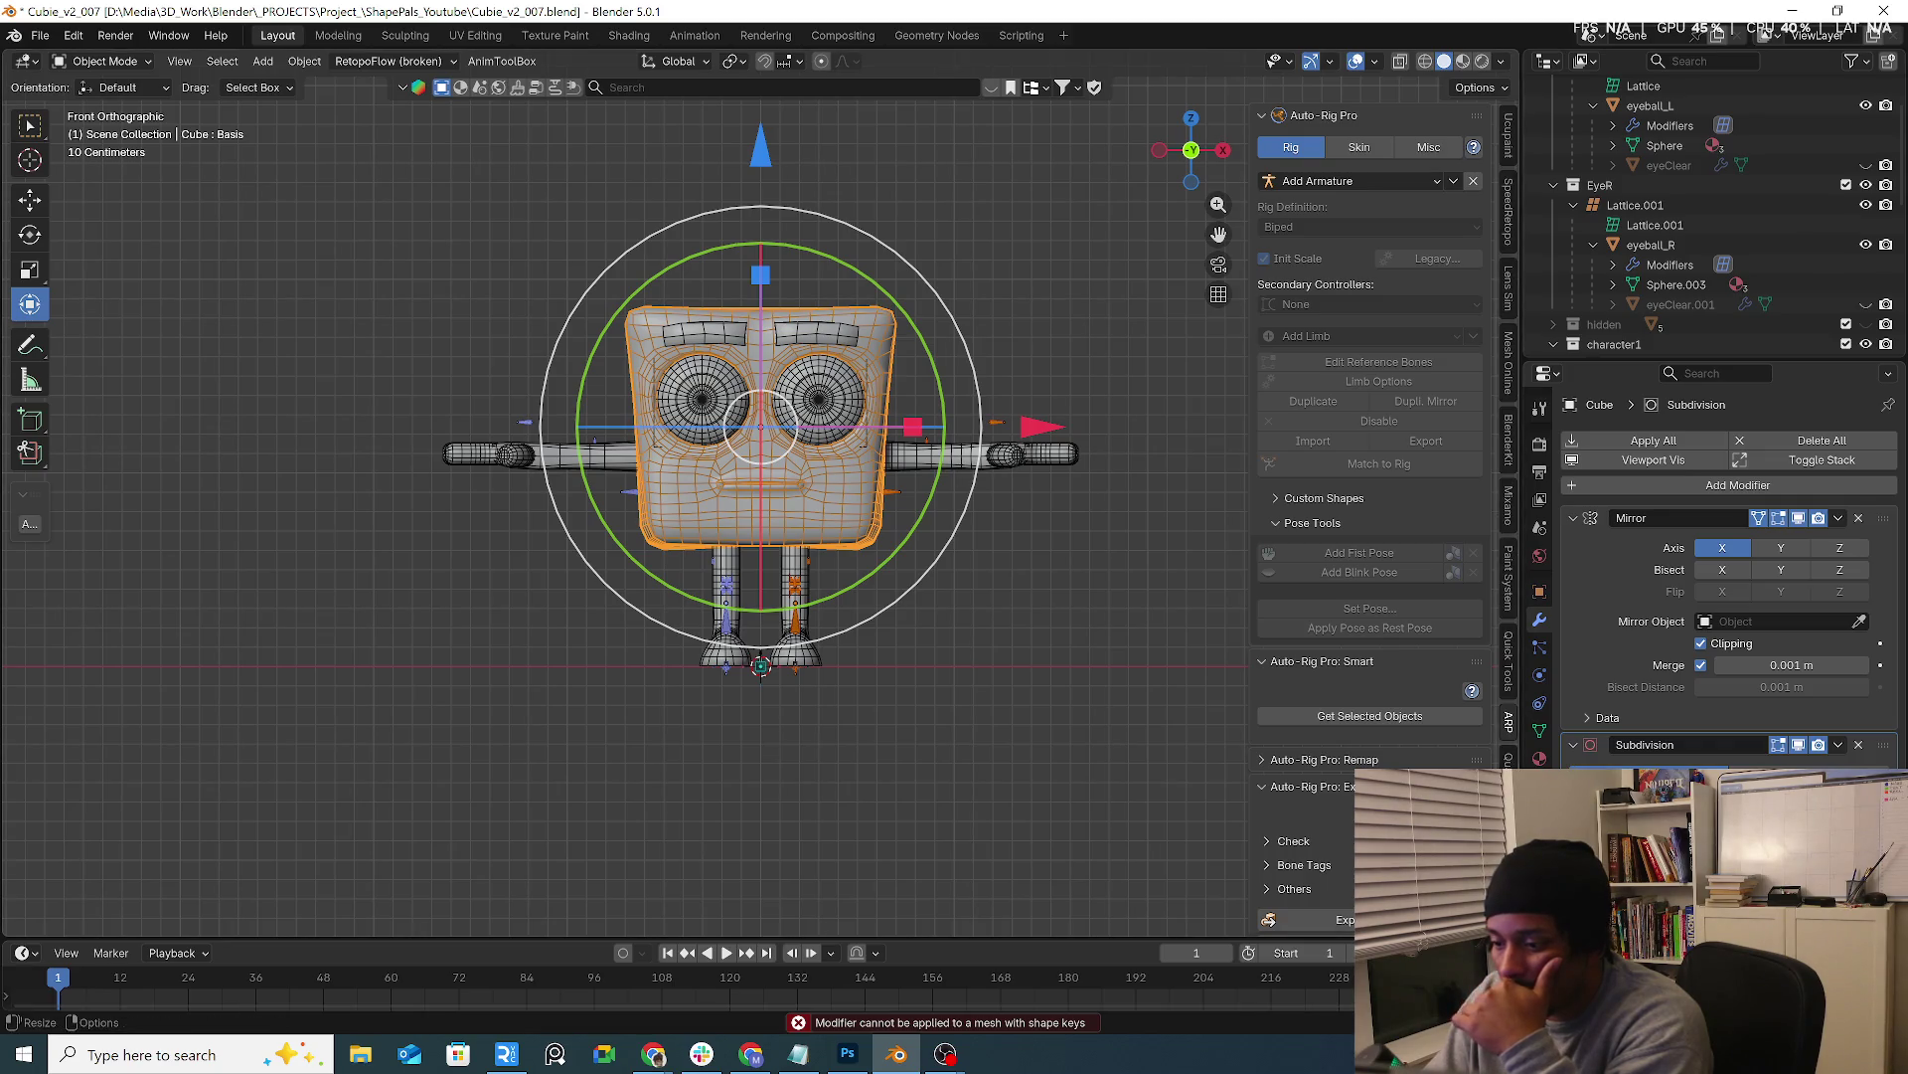
{"action": "left_click", "coordinate": [1511, 671]}
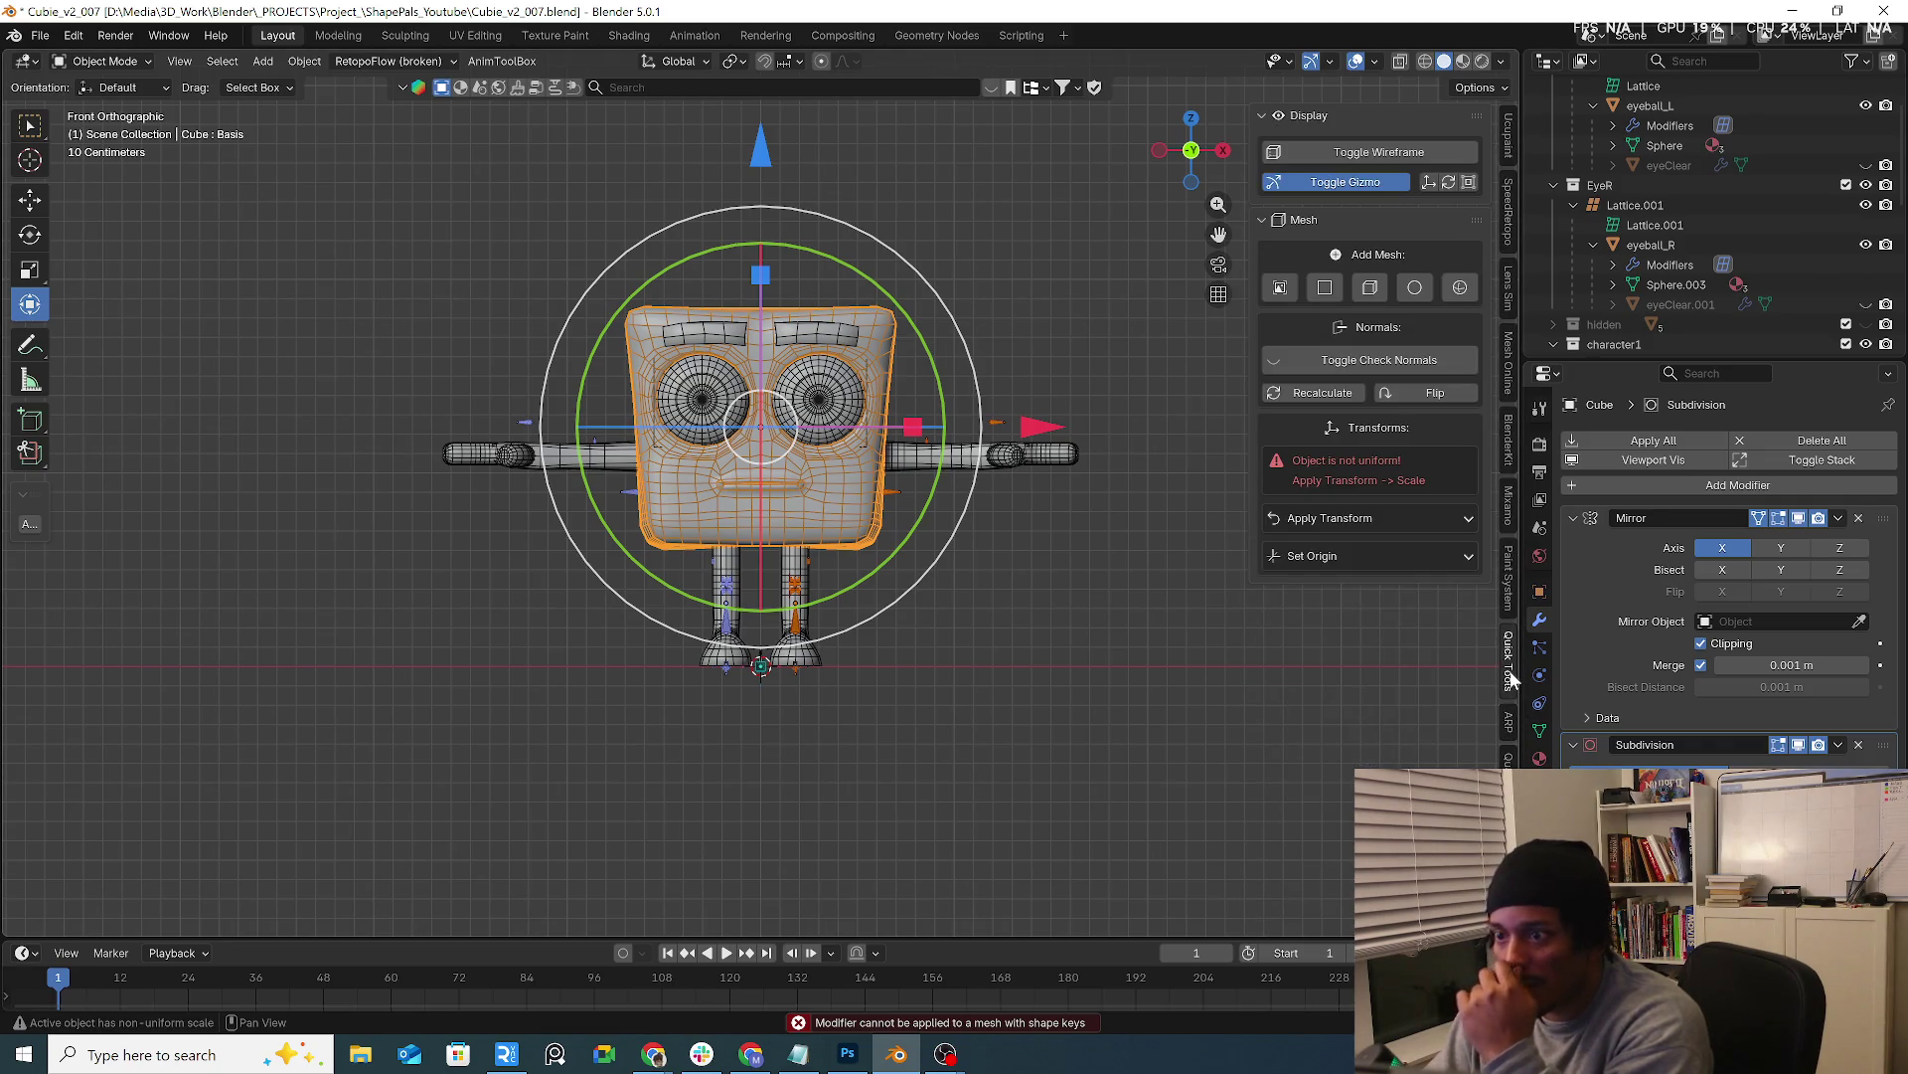
Browse the sidebar add-on panels: Paint System, Mixamo, Mesh Online, Lens Sim, SpeedRetopo, stylized shaders, GP to Curves
{"action": "left_click", "coordinate": [1507, 578]}
{"action": "left_click", "coordinate": [1509, 504]}
{"action": "scroll", "coordinate": [1511, 503], "scroll_direction": "up", "scroll_amount": 1}
{"action": "scroll", "coordinate": [1512, 503], "scroll_direction": "up", "scroll_amount": 1}
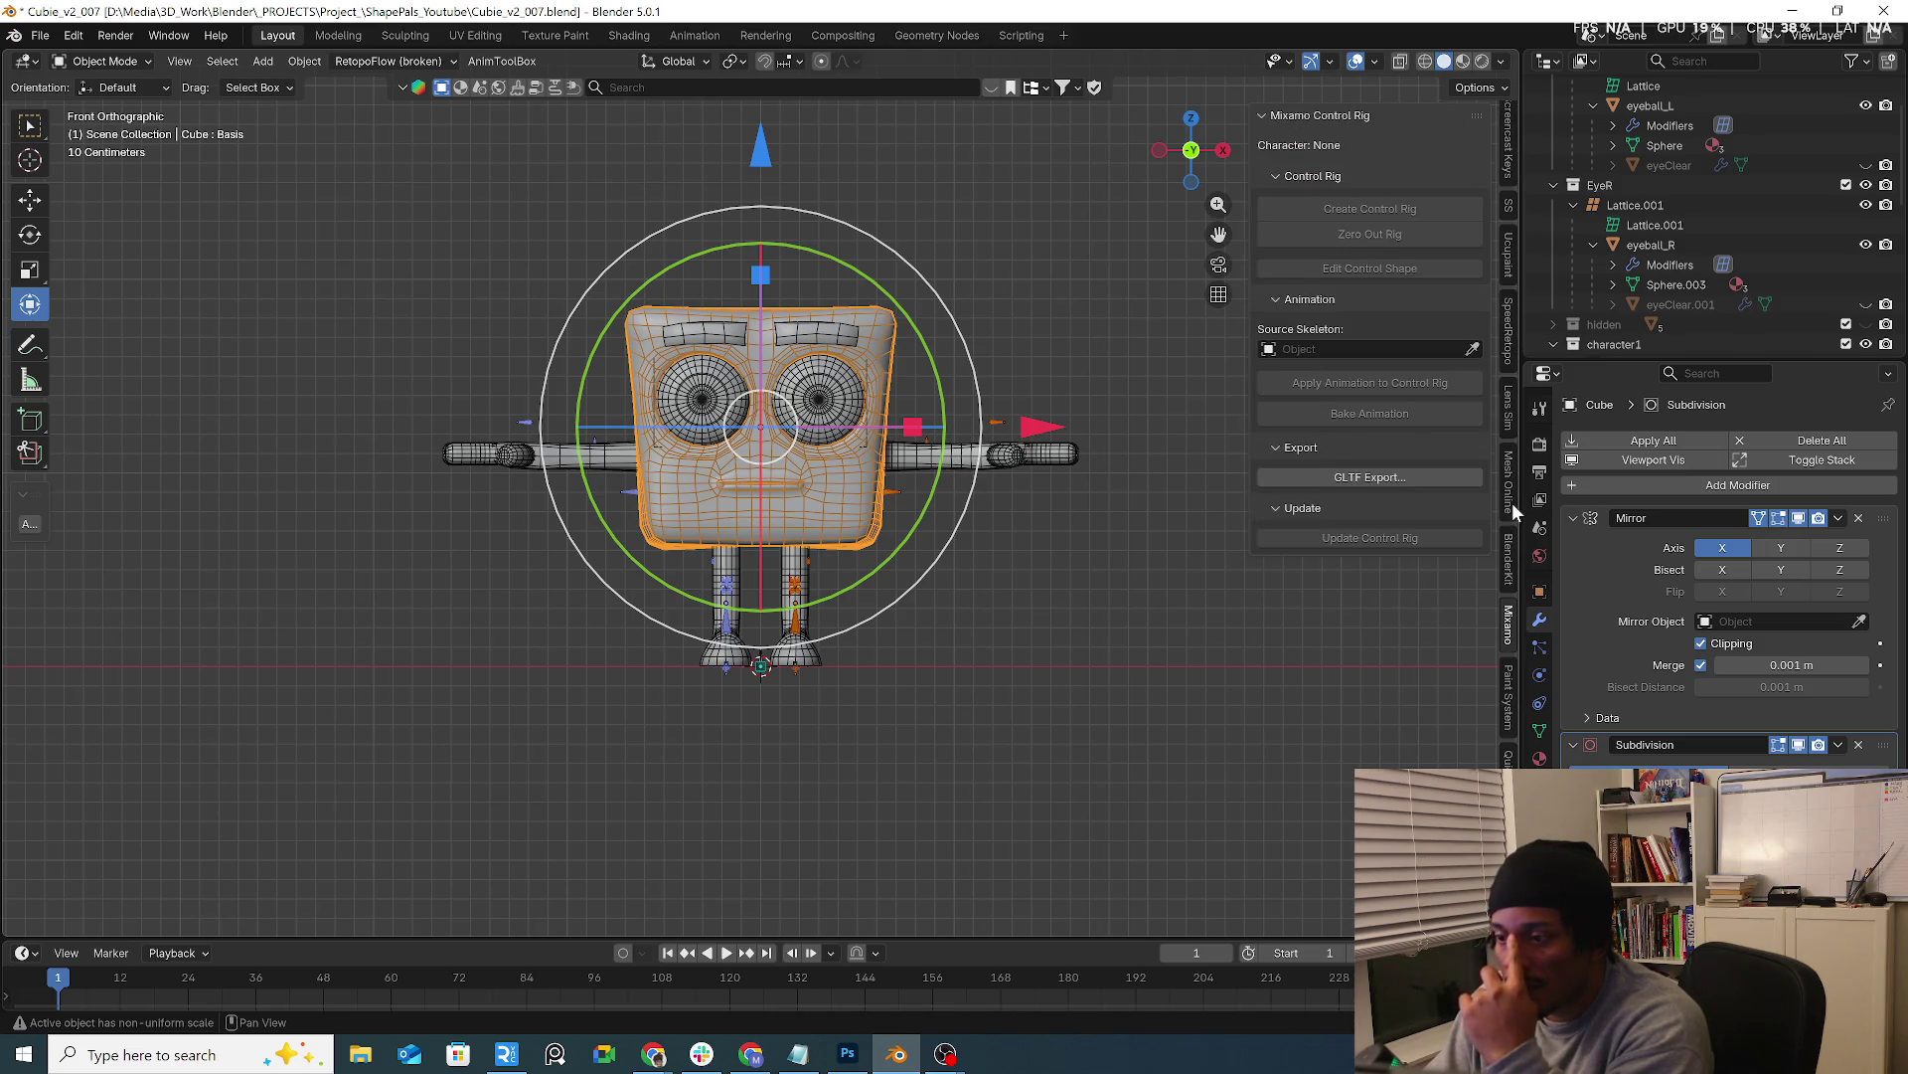
{"action": "left_click", "coordinate": [1512, 503]}
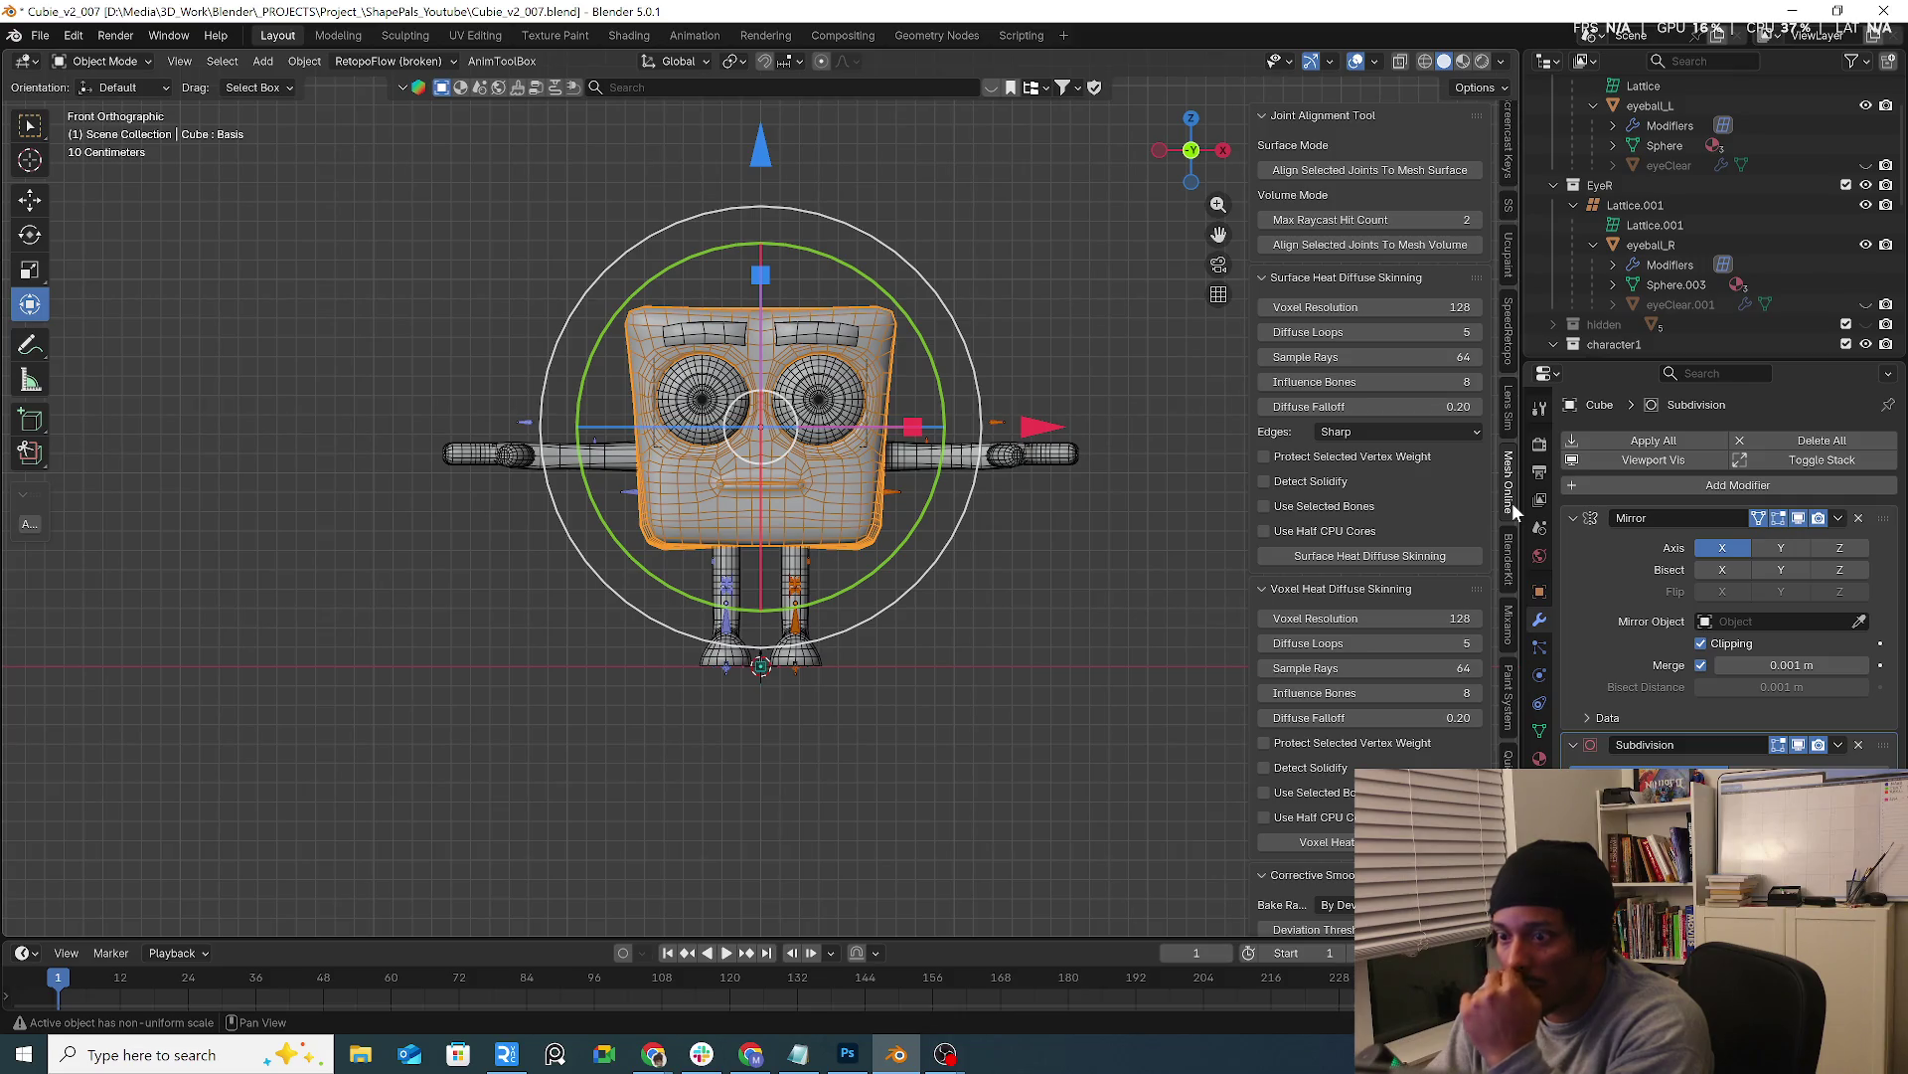
{"action": "scroll", "coordinate": [1435, 643], "scroll_direction": "down", "scroll_amount": 2}
{"action": "scroll", "coordinate": [1437, 645], "scroll_direction": "down", "scroll_amount": 2}
{"action": "scroll", "coordinate": [1439, 646], "scroll_direction": "down", "scroll_amount": 2}
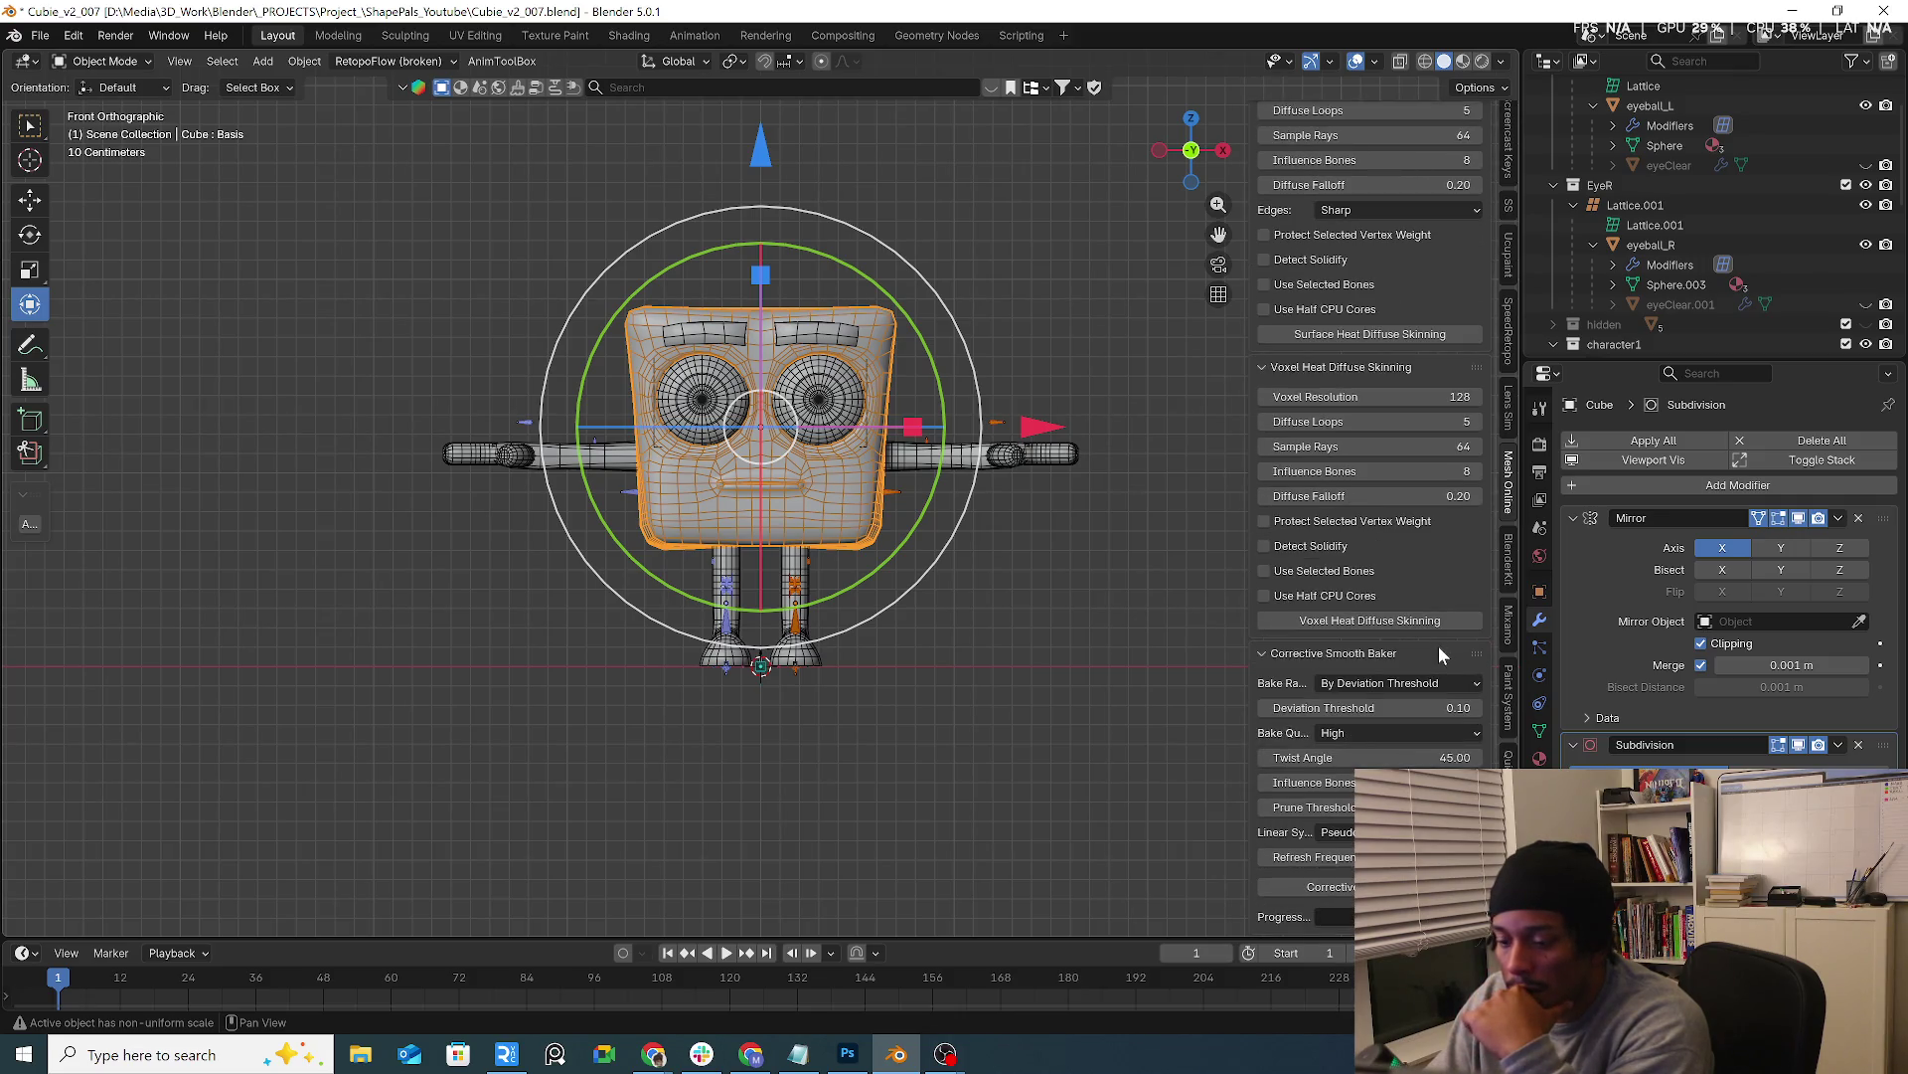
{"action": "scroll", "coordinate": [1503, 659], "scroll_direction": "up", "scroll_amount": 4}
{"action": "left_click", "coordinate": [1515, 522]}
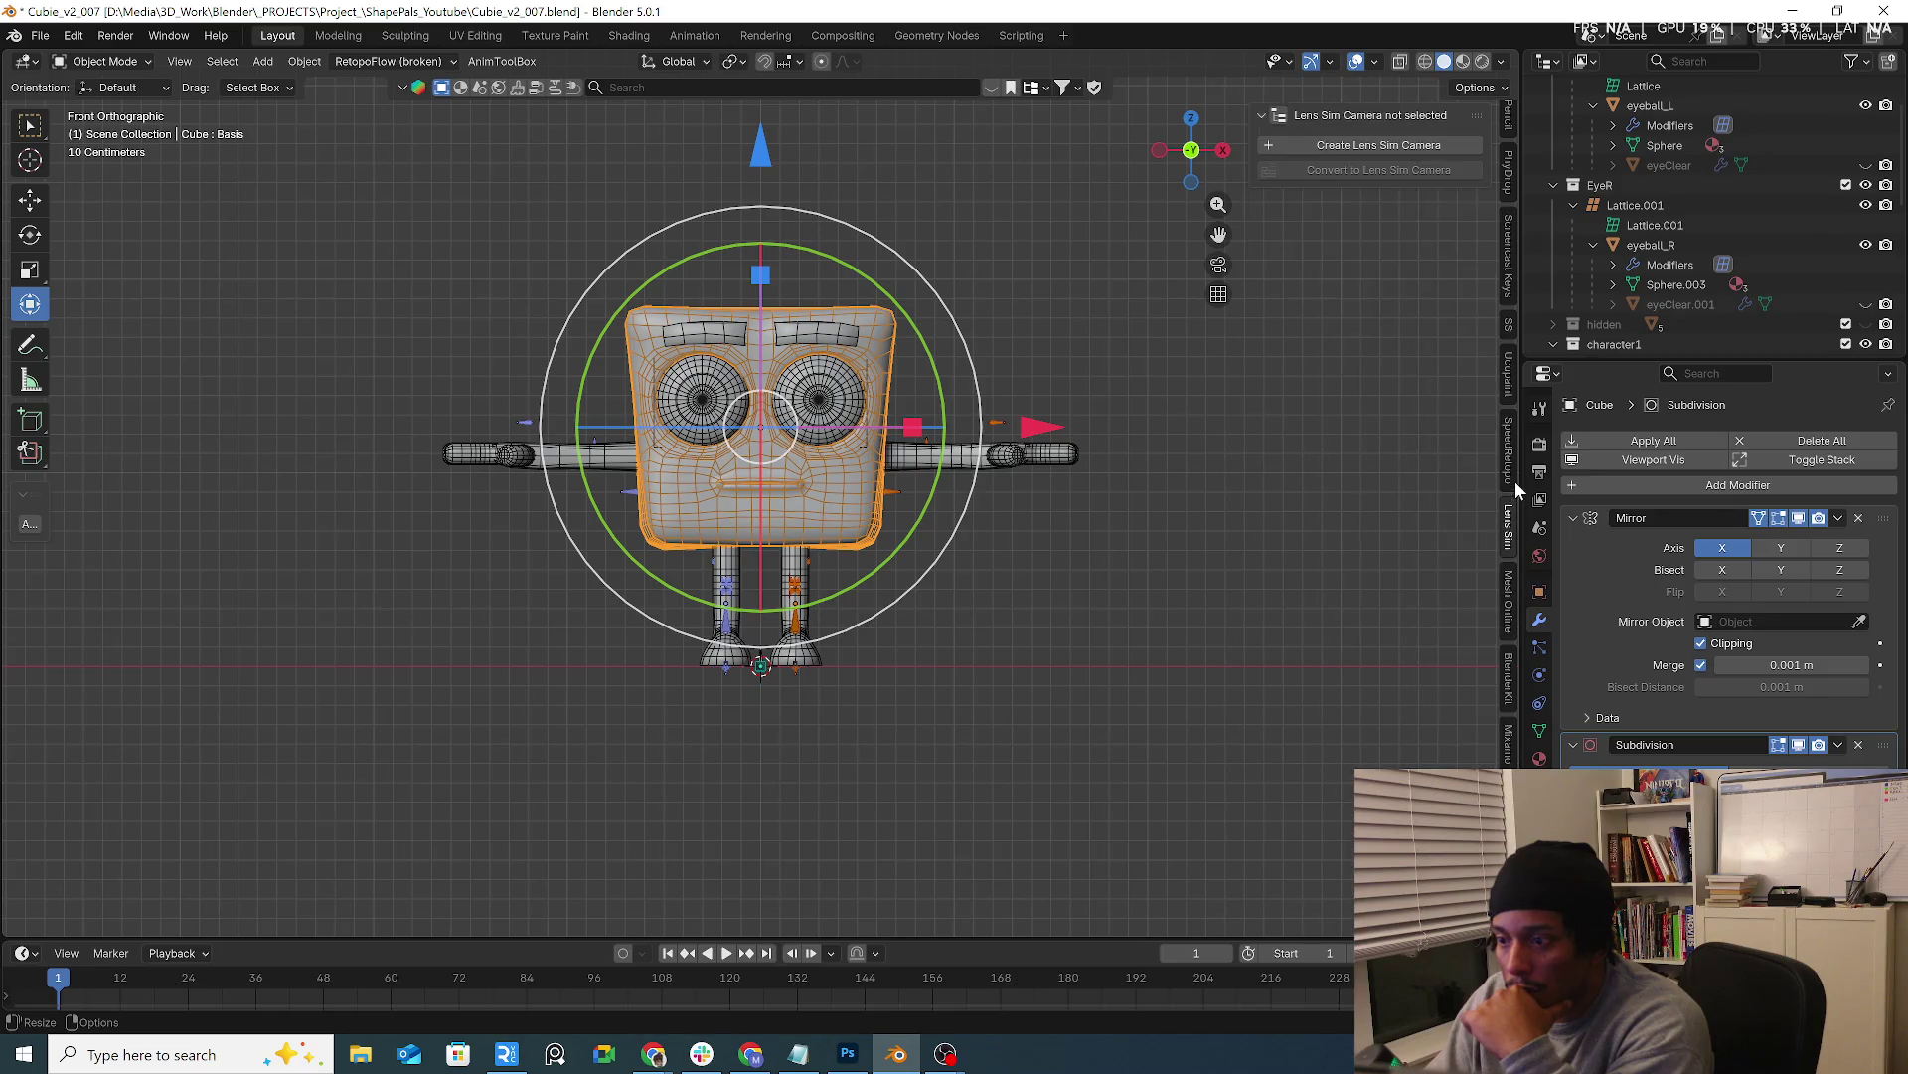
{"action": "left_click", "coordinate": [1512, 462]}
{"action": "left_click", "coordinate": [1506, 323]}
{"action": "scroll", "coordinate": [1510, 310], "scroll_direction": "up", "scroll_amount": 5}
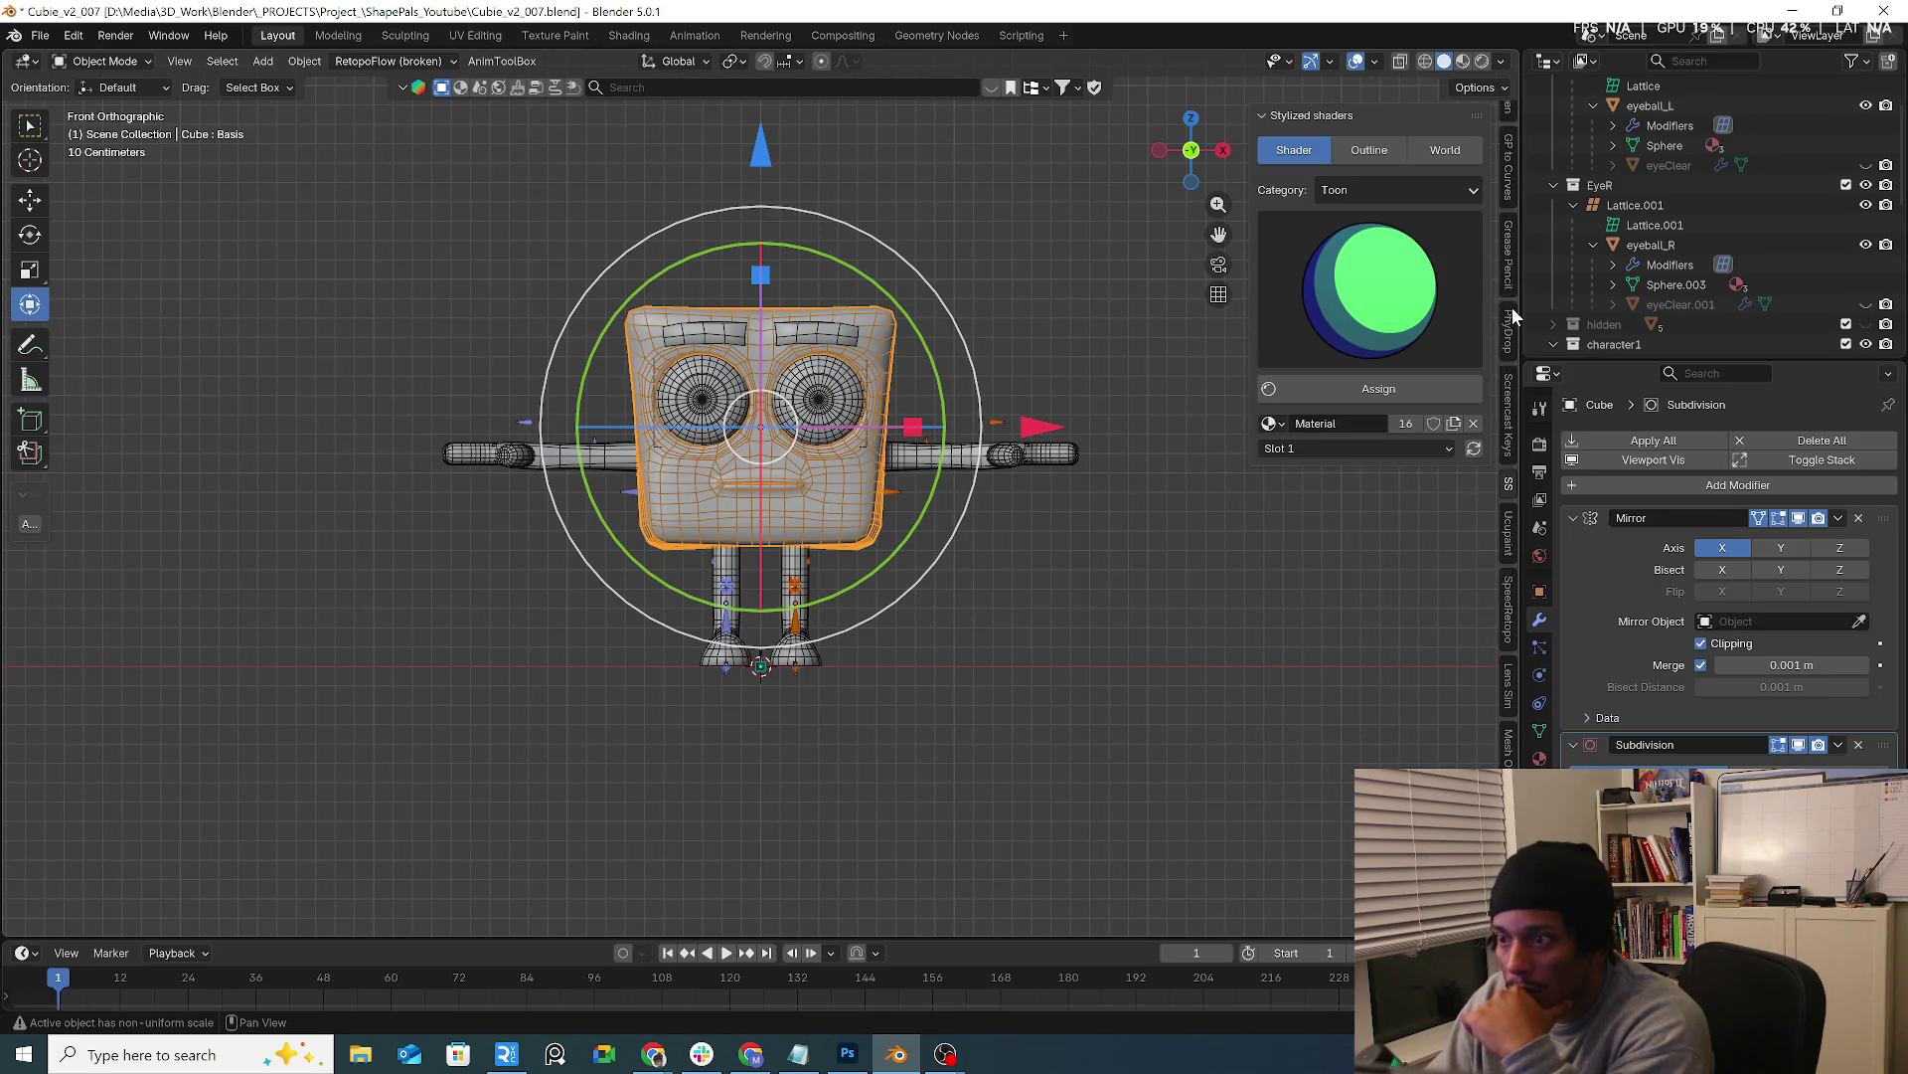
{"action": "left_click", "coordinate": [1512, 306]}
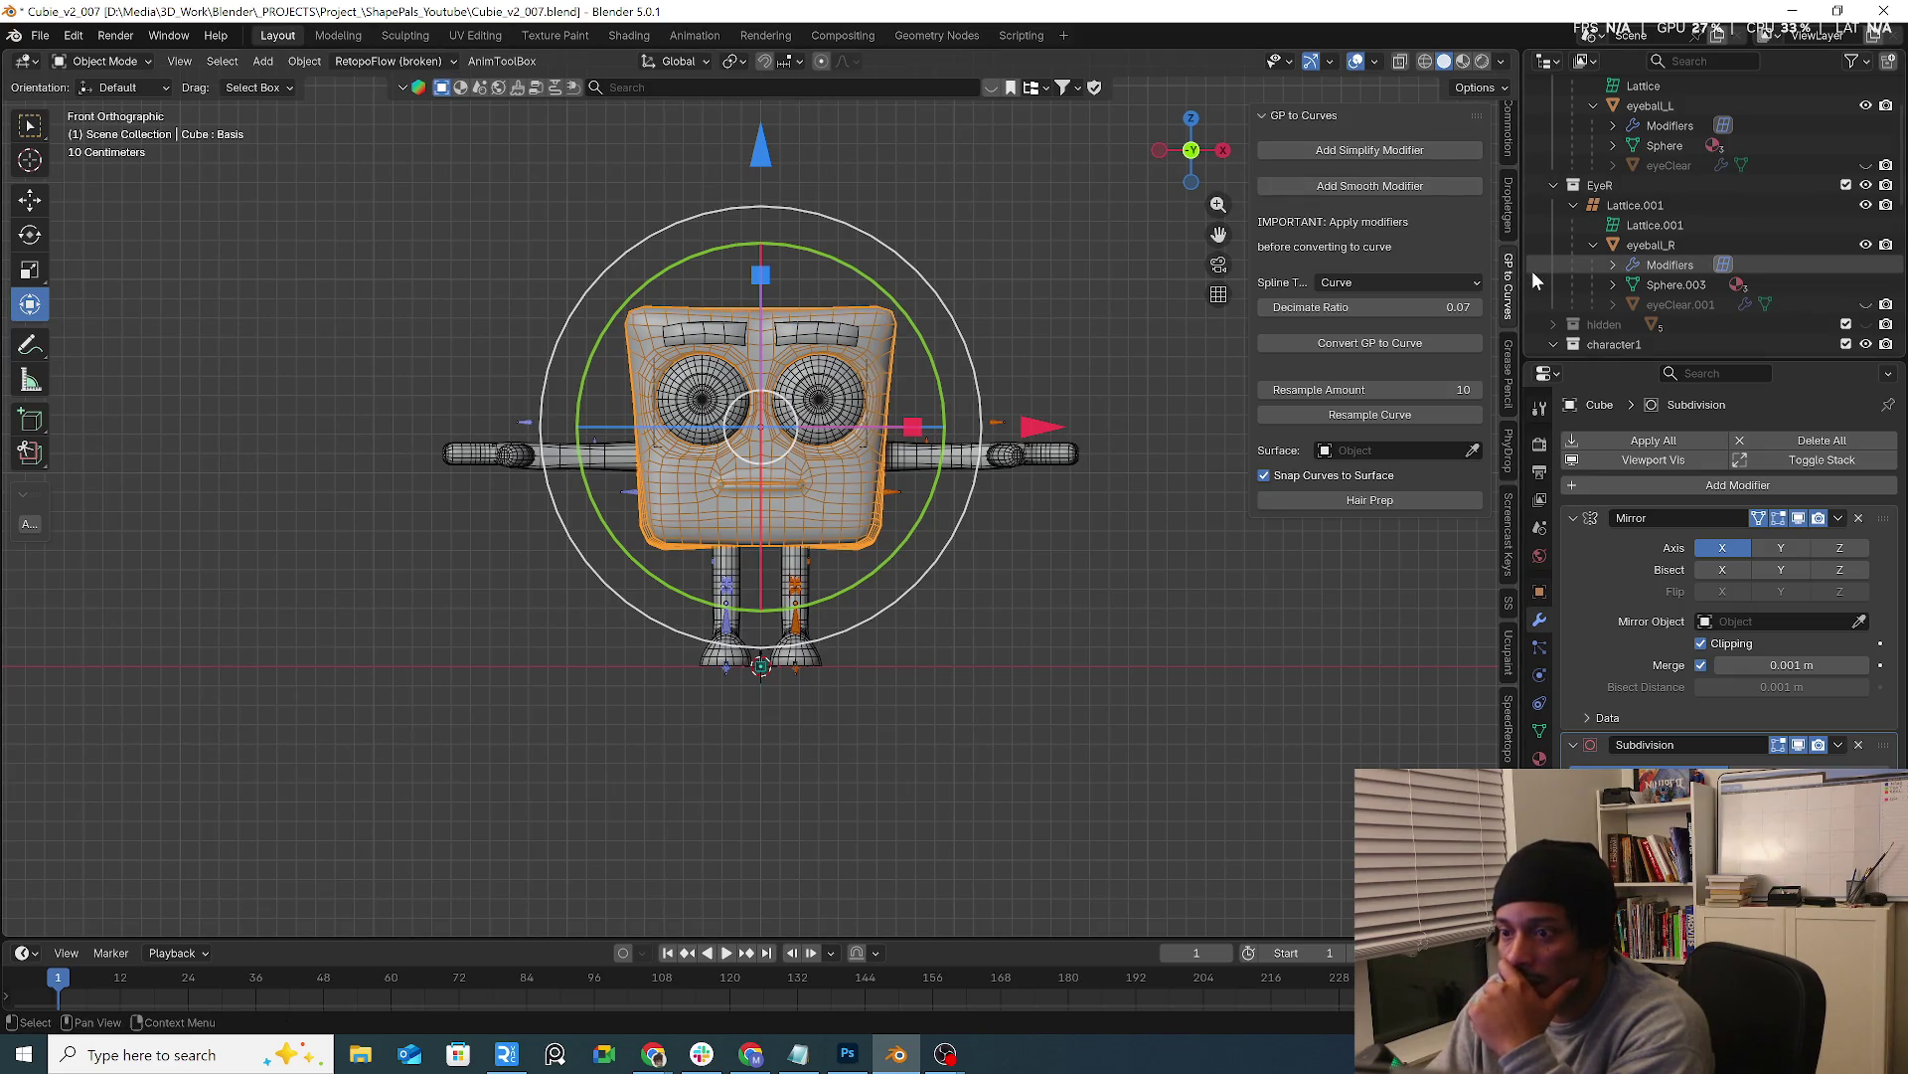
Continue through Commotion, Booltool, edit tools, animation tools, View and Tool panels
{"action": "left_click", "coordinate": [1513, 200]}
{"action": "scroll", "coordinate": [1513, 202], "scroll_direction": "up", "scroll_amount": 3}
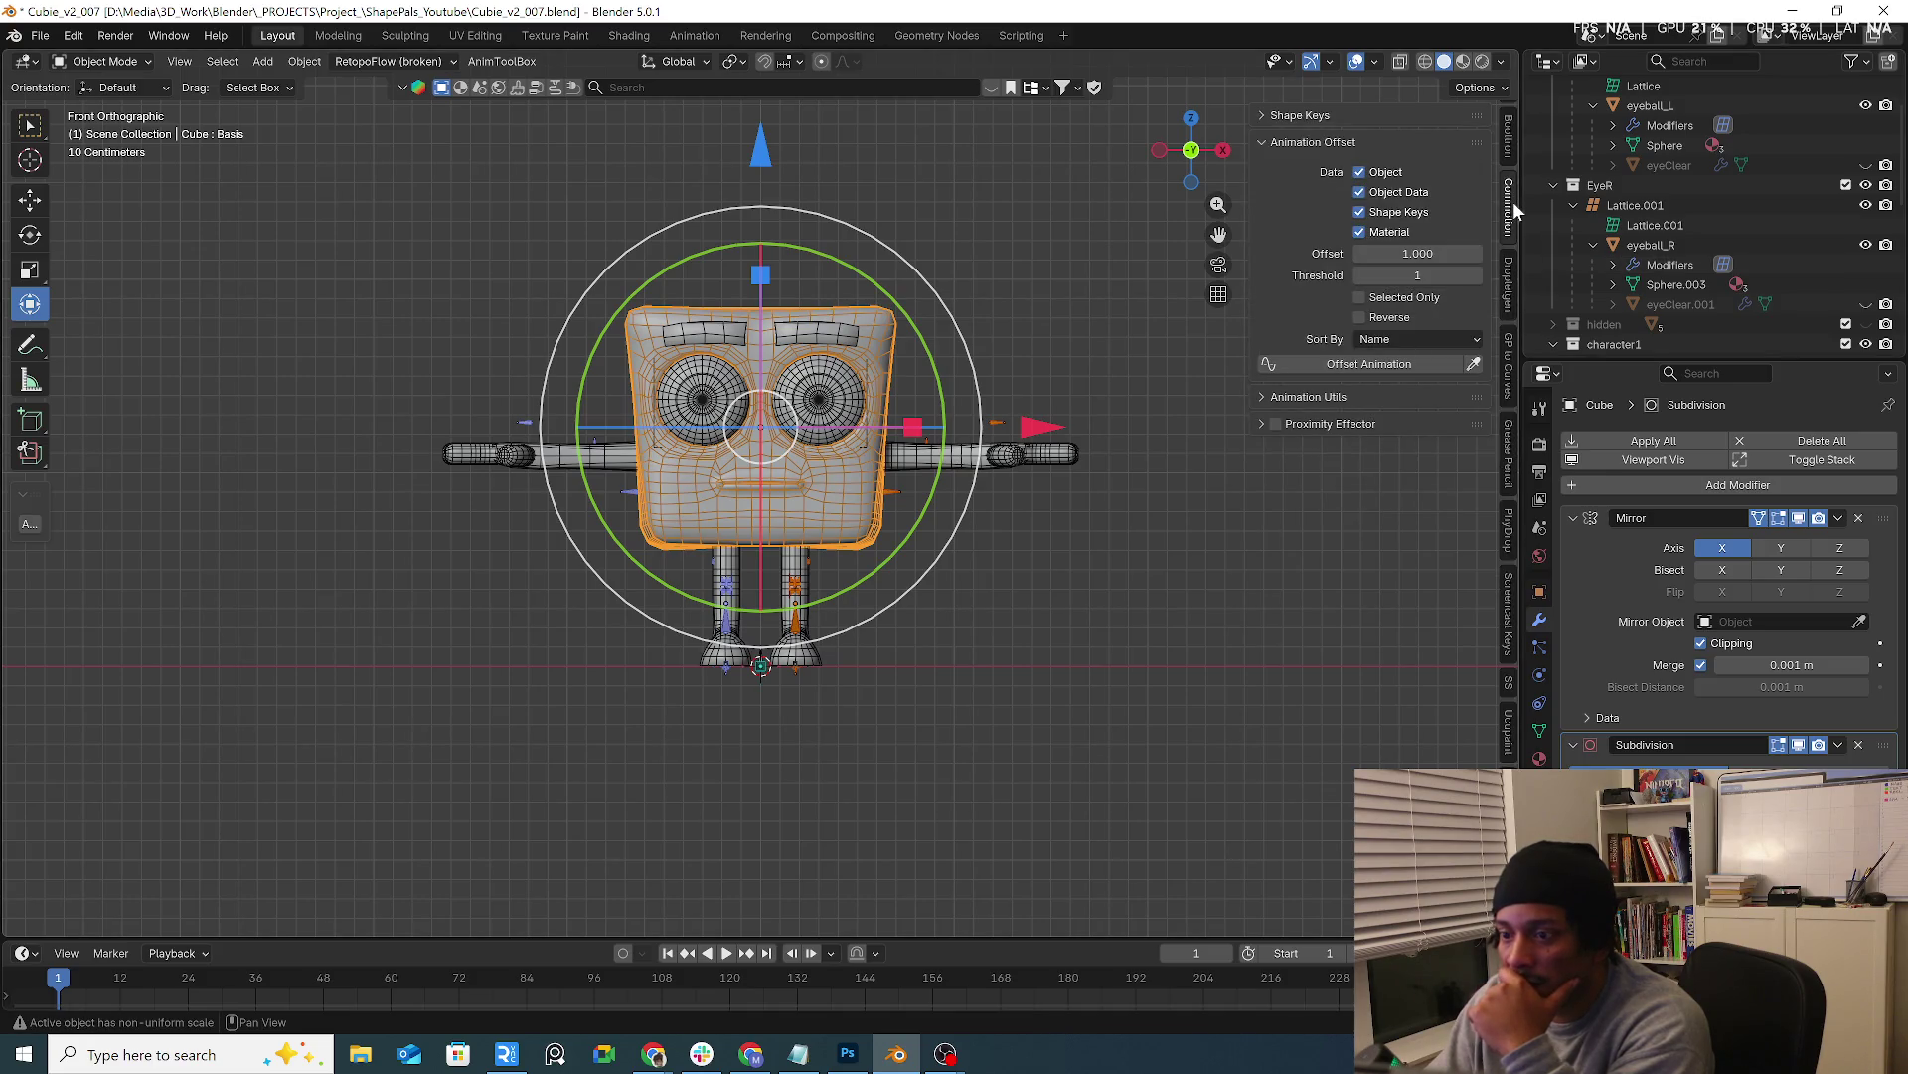
{"action": "left_click", "coordinate": [1513, 152]}
{"action": "scroll", "coordinate": [1514, 156], "scroll_direction": "up", "scroll_amount": 2}
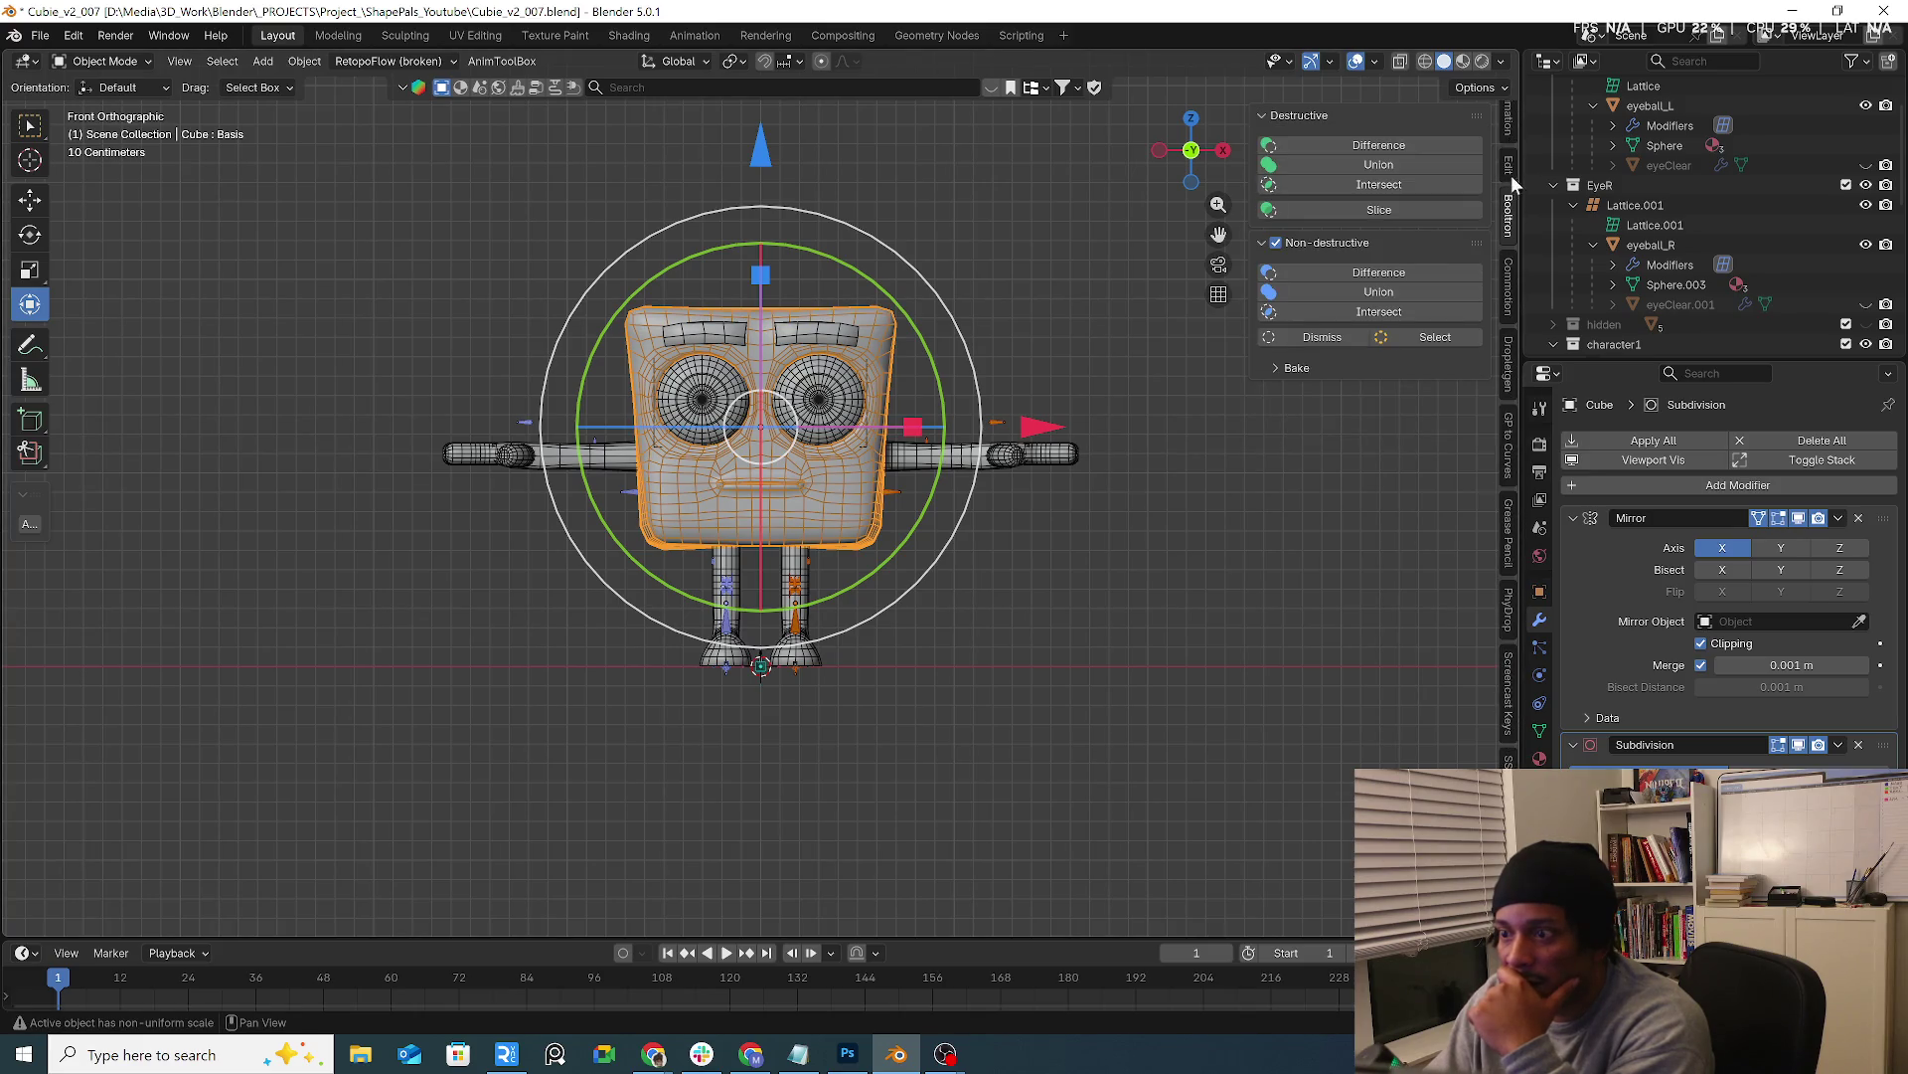
{"action": "left_click", "coordinate": [1511, 175]}
{"action": "left_click", "coordinate": [1515, 127]}
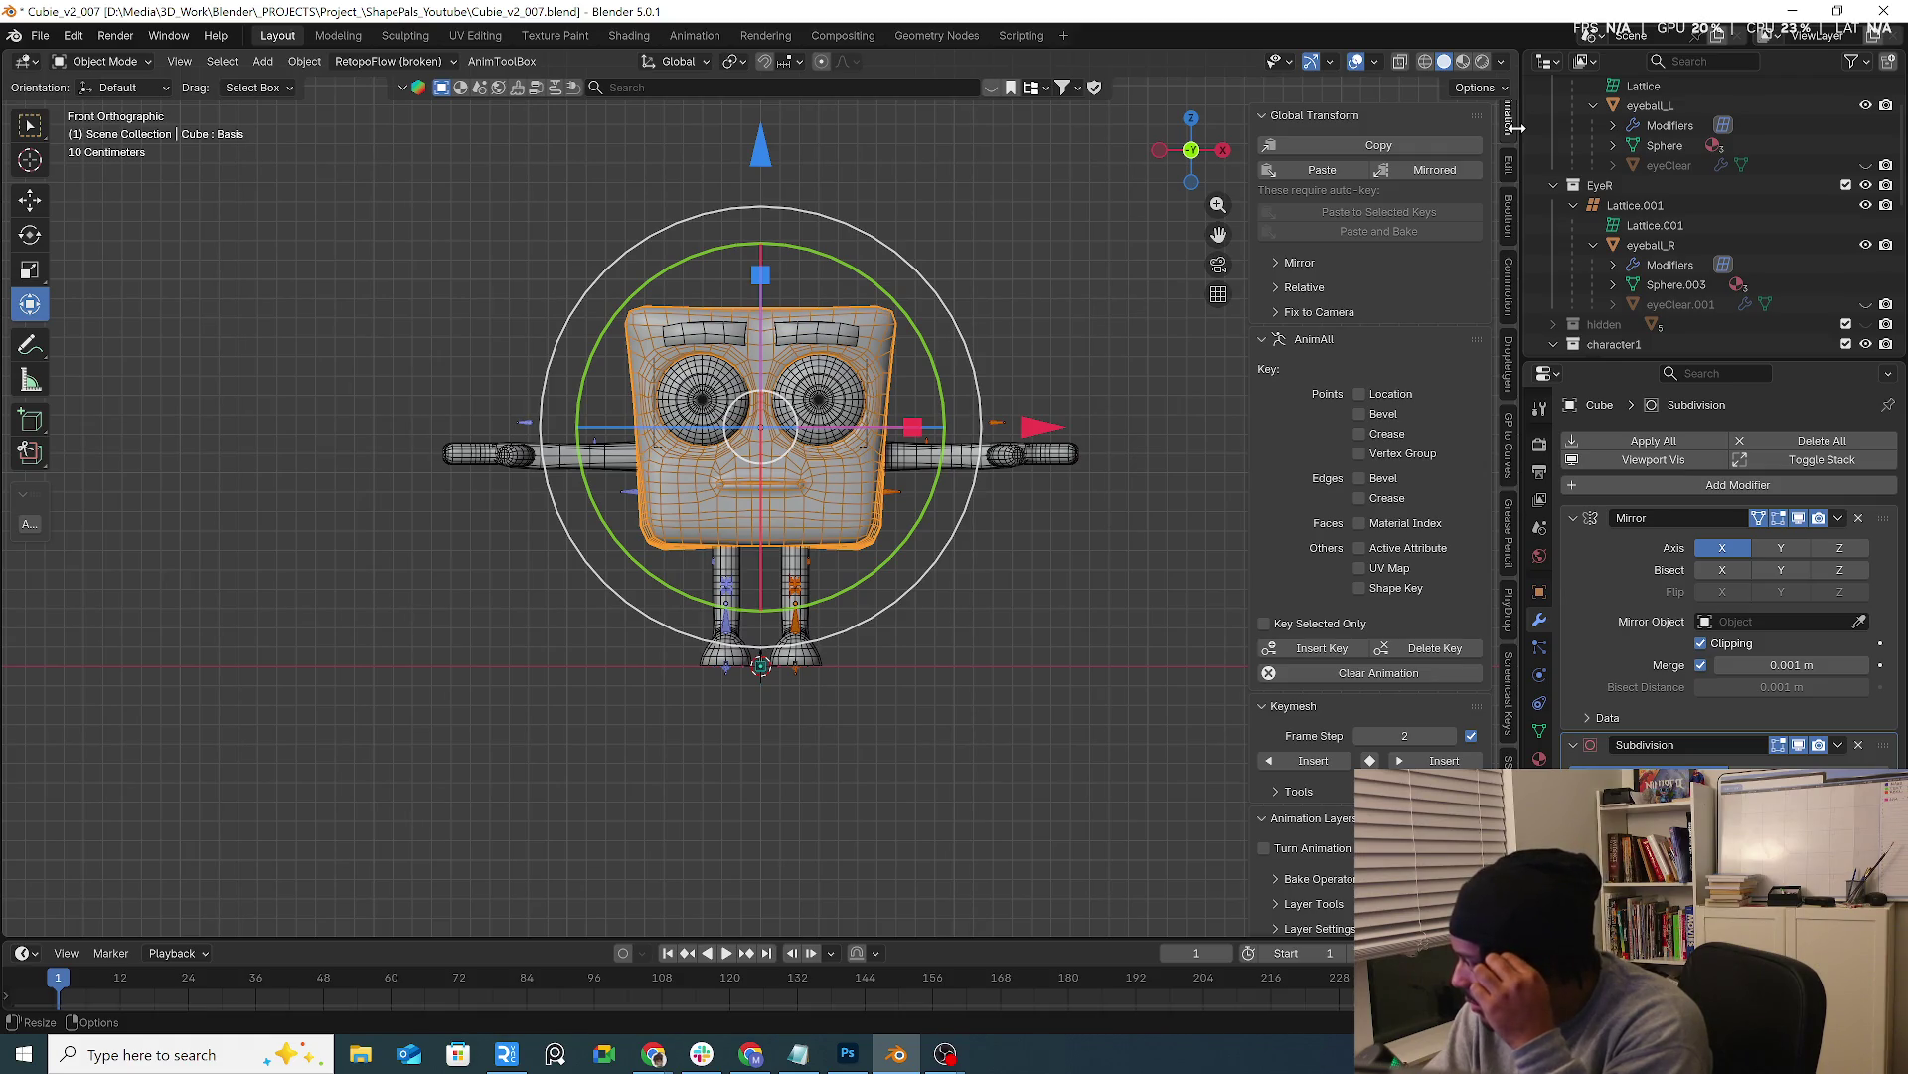
{"action": "scroll", "coordinate": [1510, 140], "scroll_direction": "up", "scroll_amount": 3}
{"action": "left_click", "coordinate": [1510, 174]}
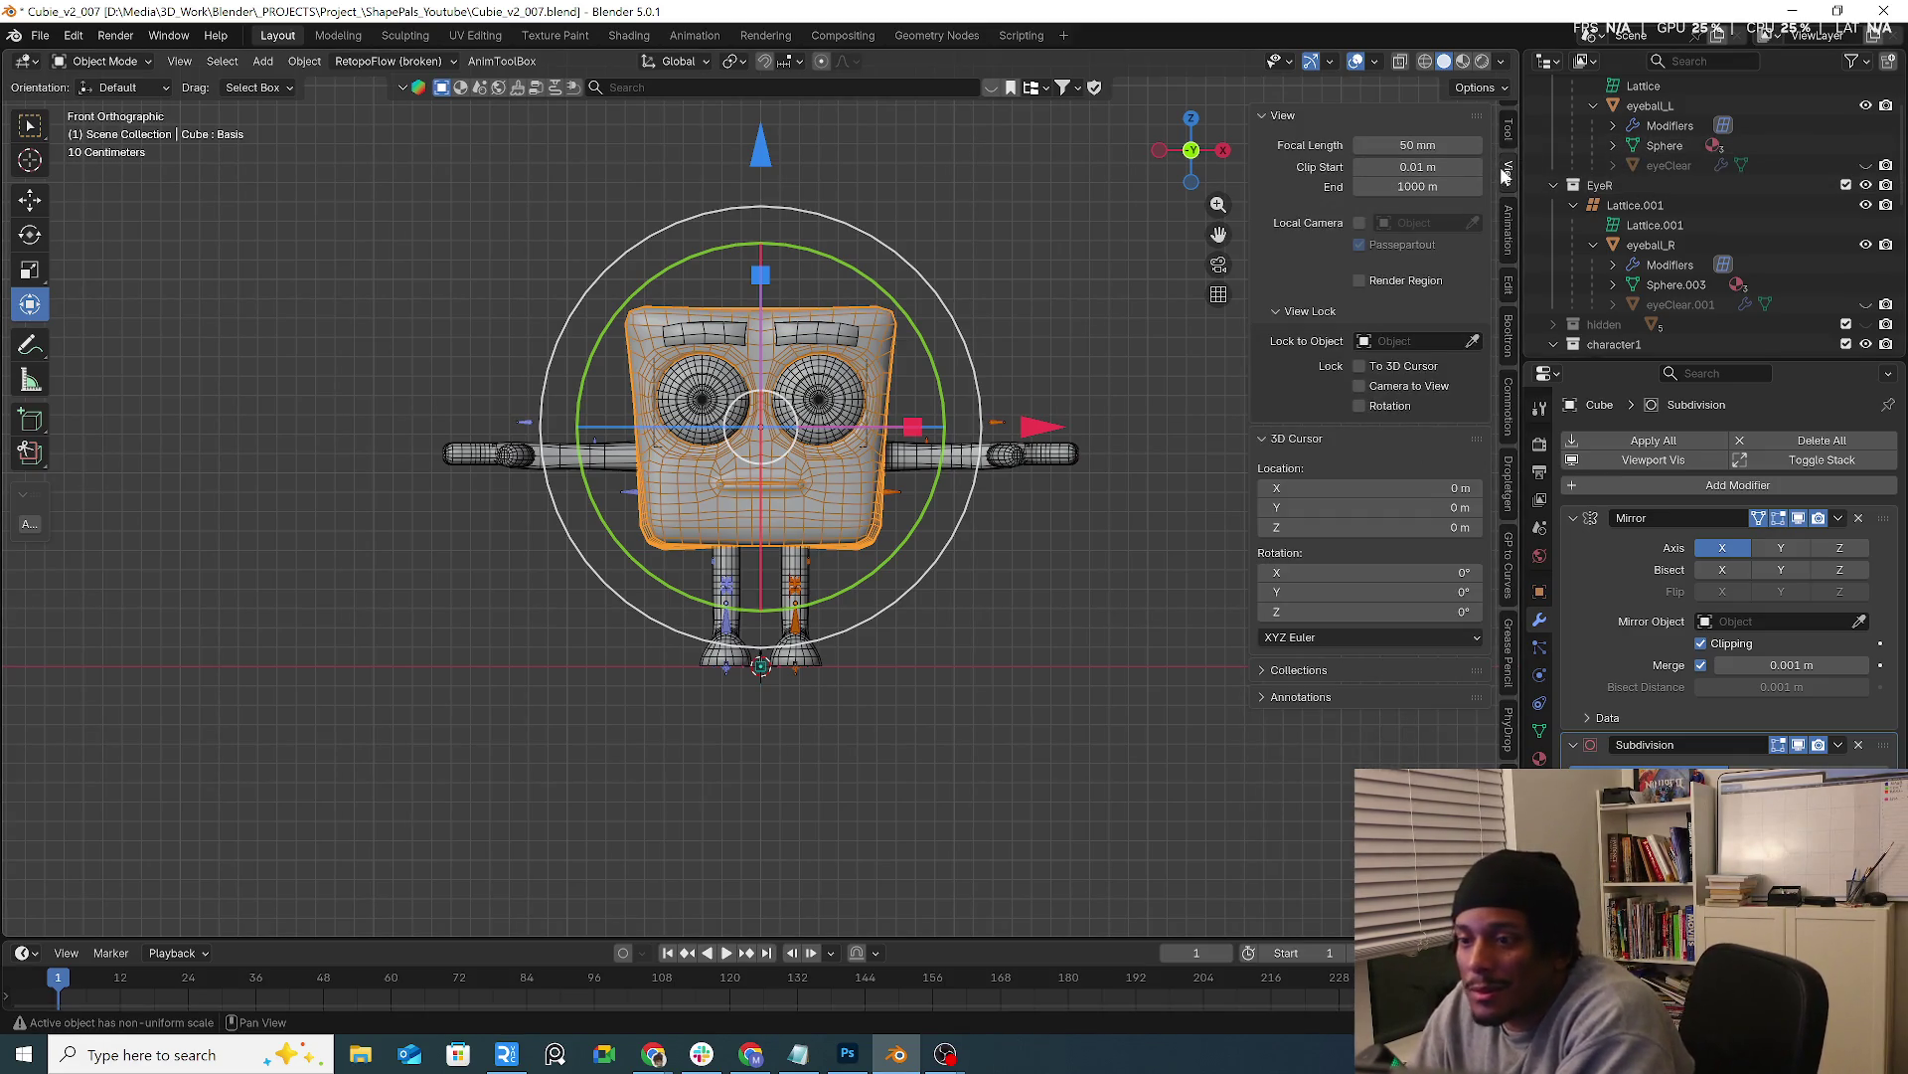
{"action": "left_click", "coordinate": [1508, 137]}
{"action": "scroll", "coordinate": [1509, 144], "scroll_direction": "up", "scroll_amount": 2}
{"action": "scroll", "coordinate": [1516, 164], "scroll_direction": "up", "scroll_amount": 2}
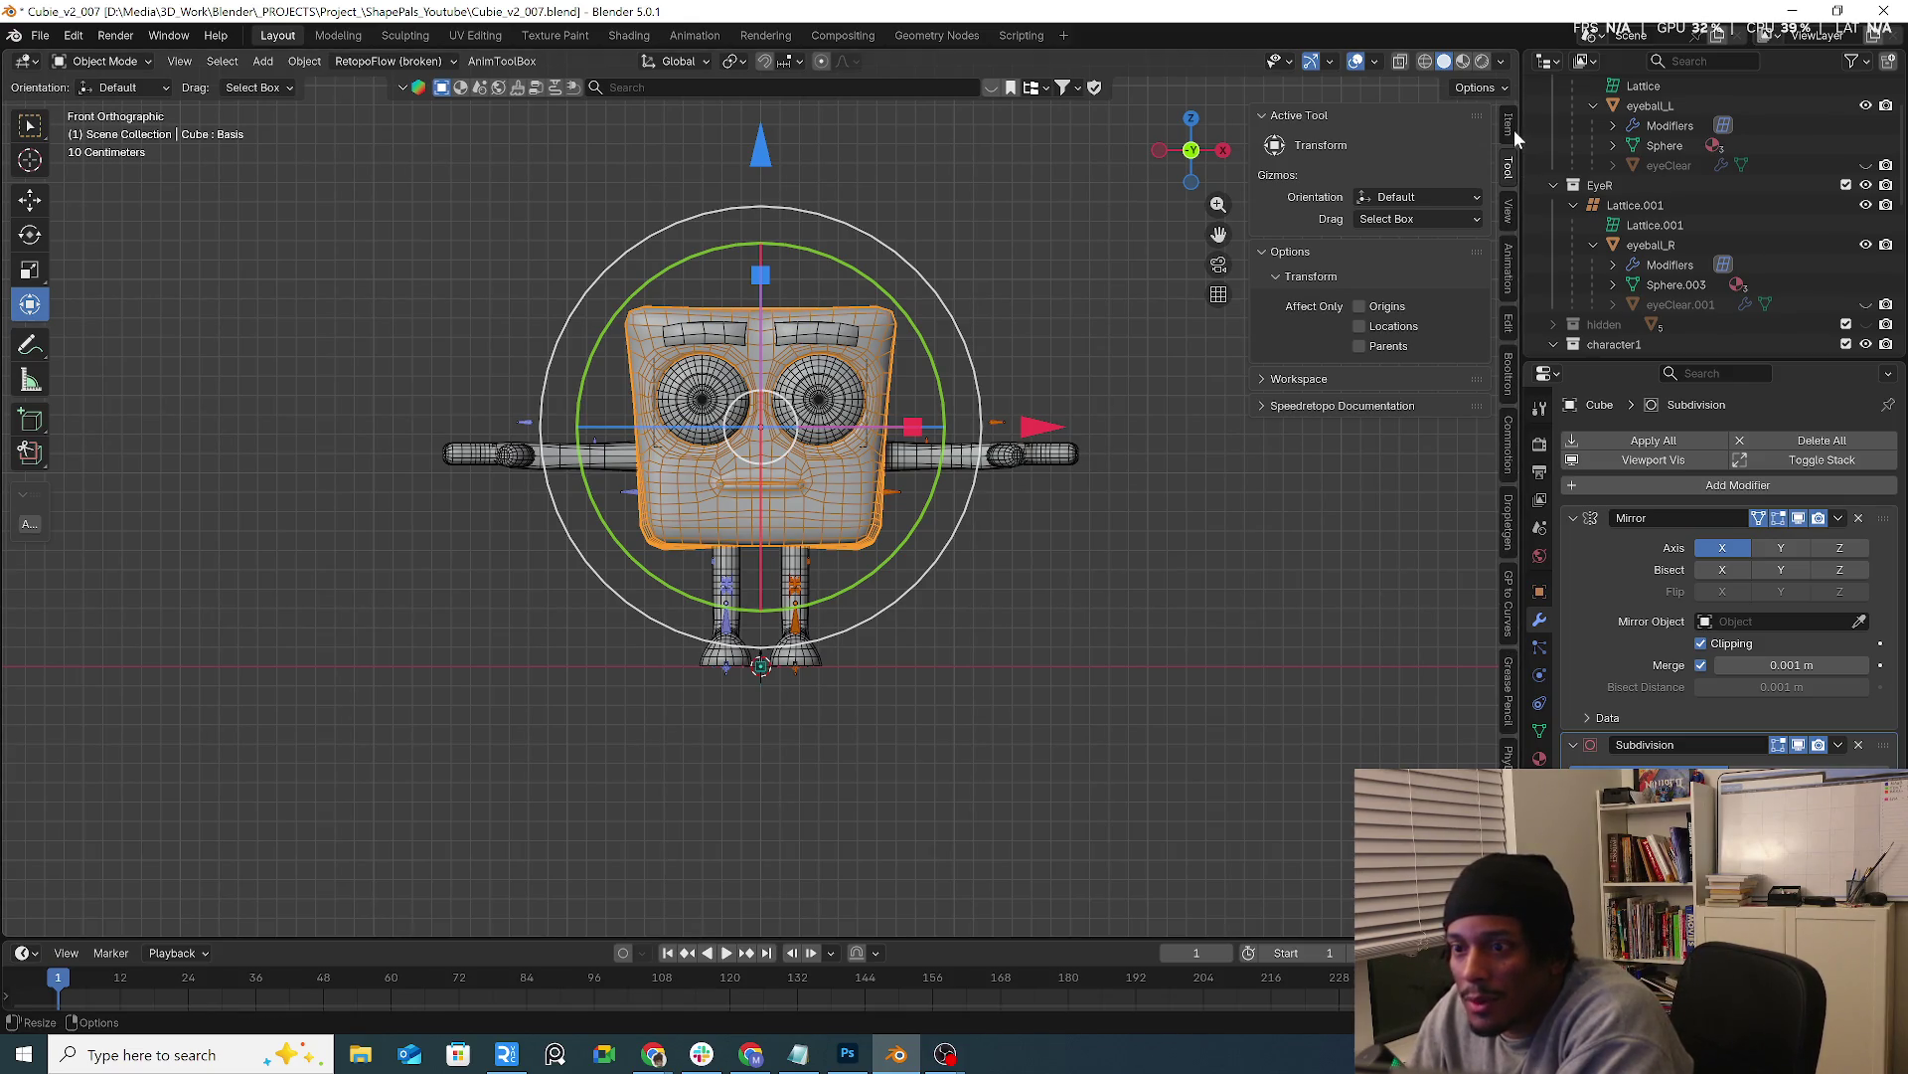
Show the body's Item transform values (scale 0.614, 0.422, 0.614) and narrow the sidebar
{"action": "left_click", "coordinate": [1514, 130]}
{"action": "left_click", "coordinate": [1312, 505]}
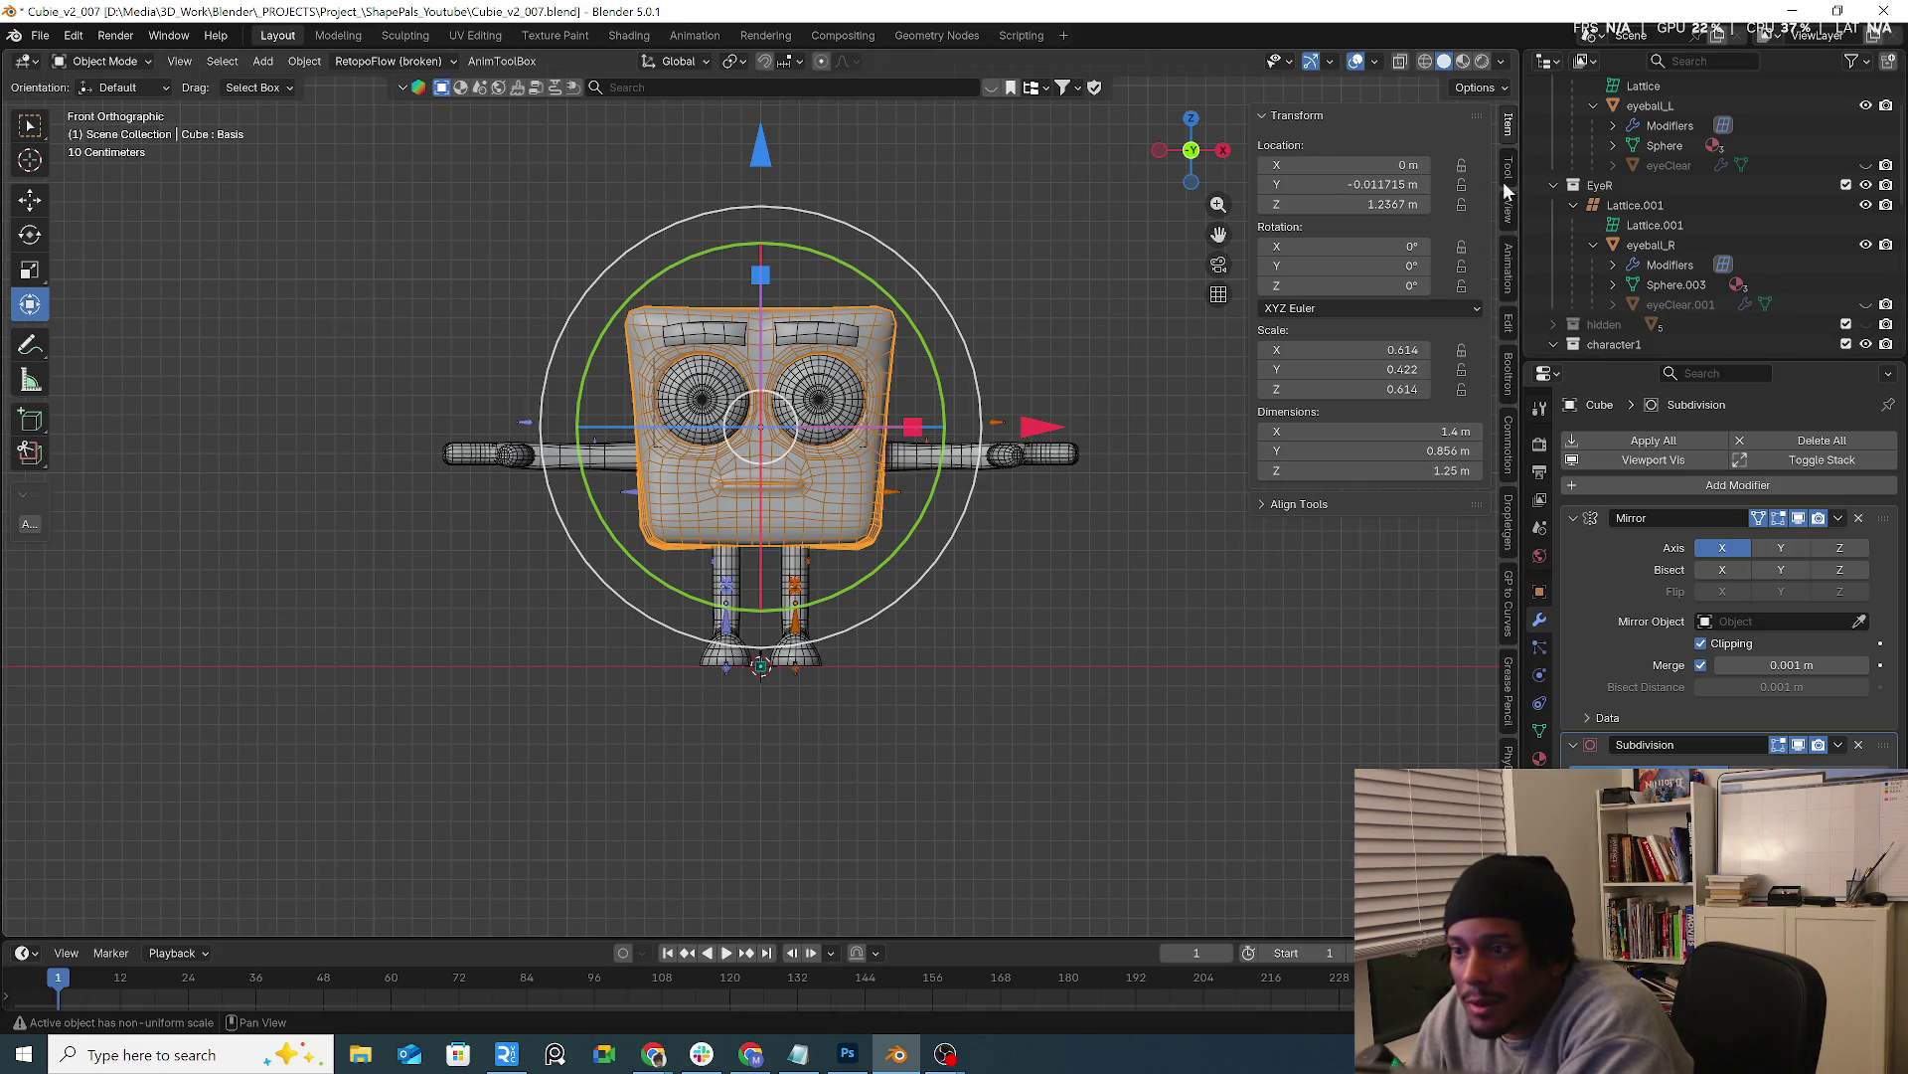
{"action": "left_click", "coordinate": [1511, 126]}
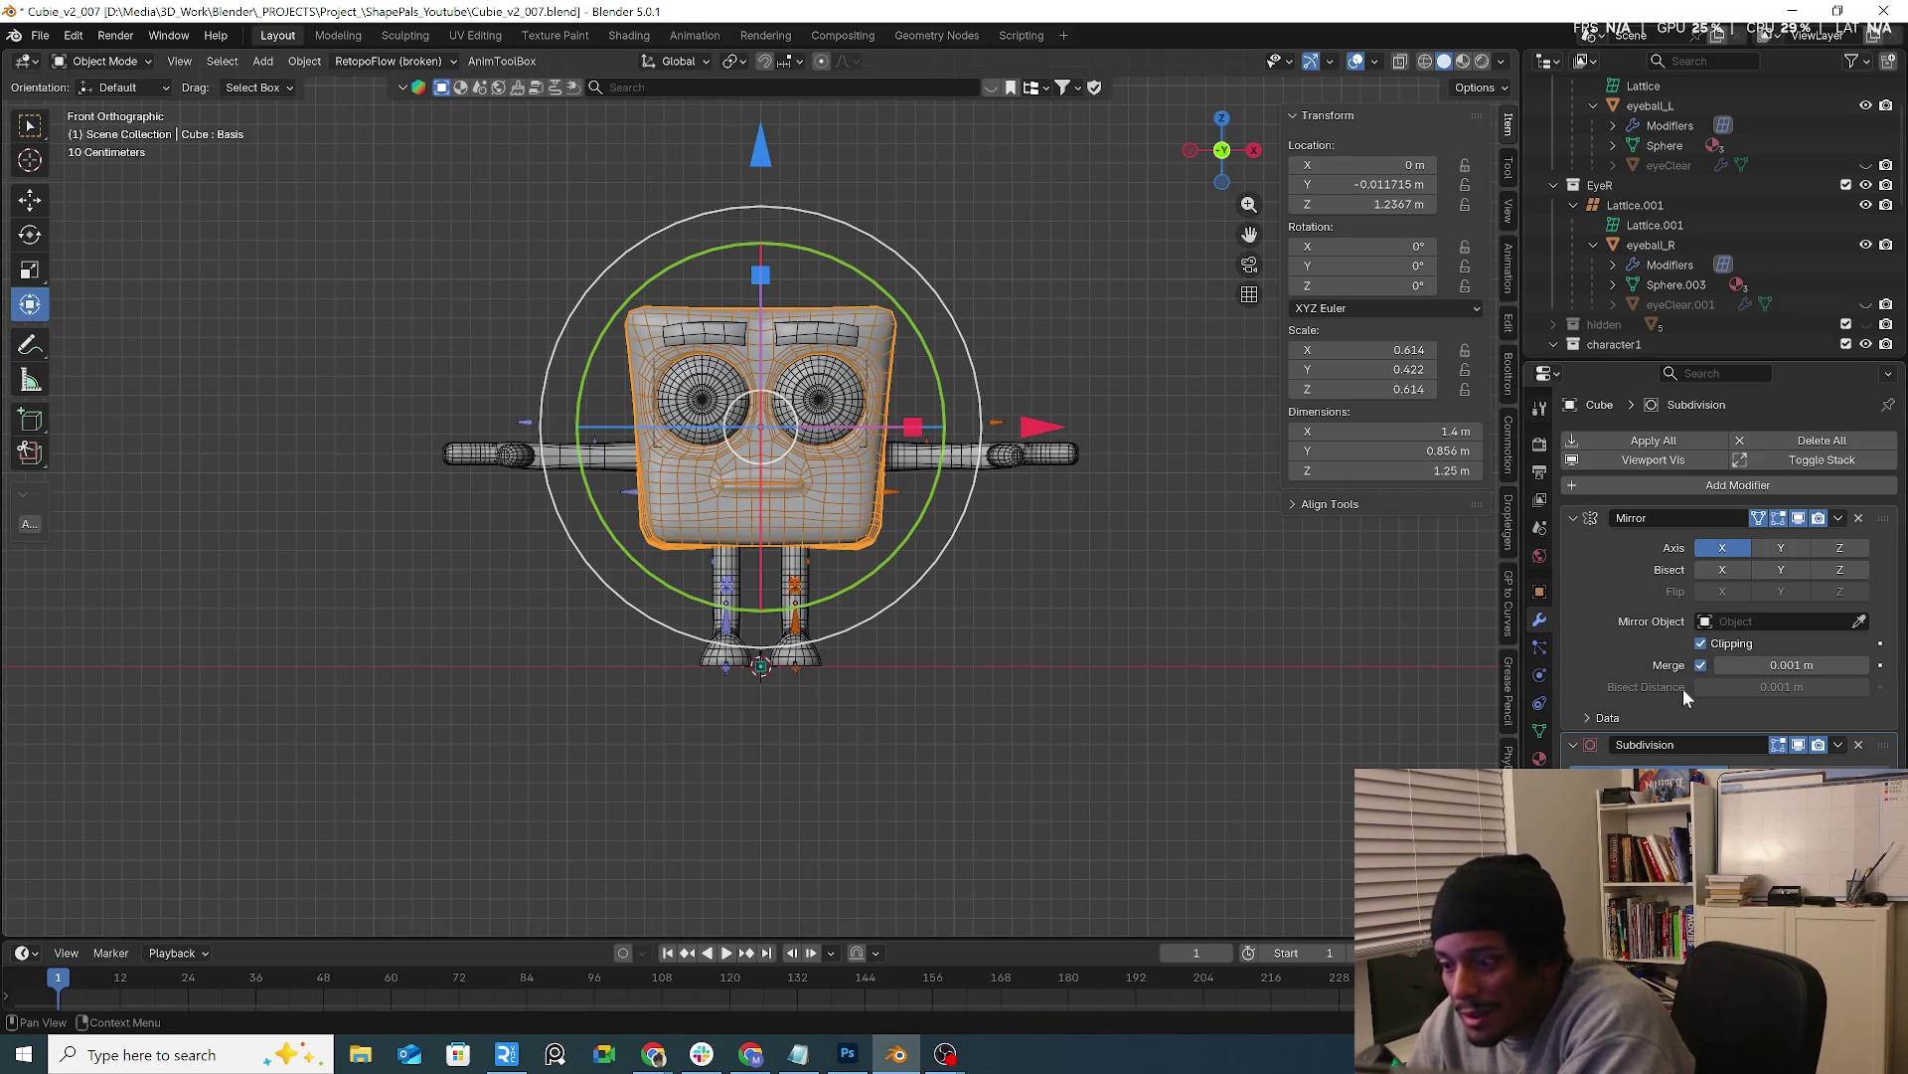
{"action": "left_click", "coordinate": [1541, 735]}
Delete the cube's Key 1 and Basis shape keys, then apply its Mirror modifier
{"action": "left_click", "coordinate": [1686, 652]}
{"action": "left_click", "coordinate": [1881, 644]}
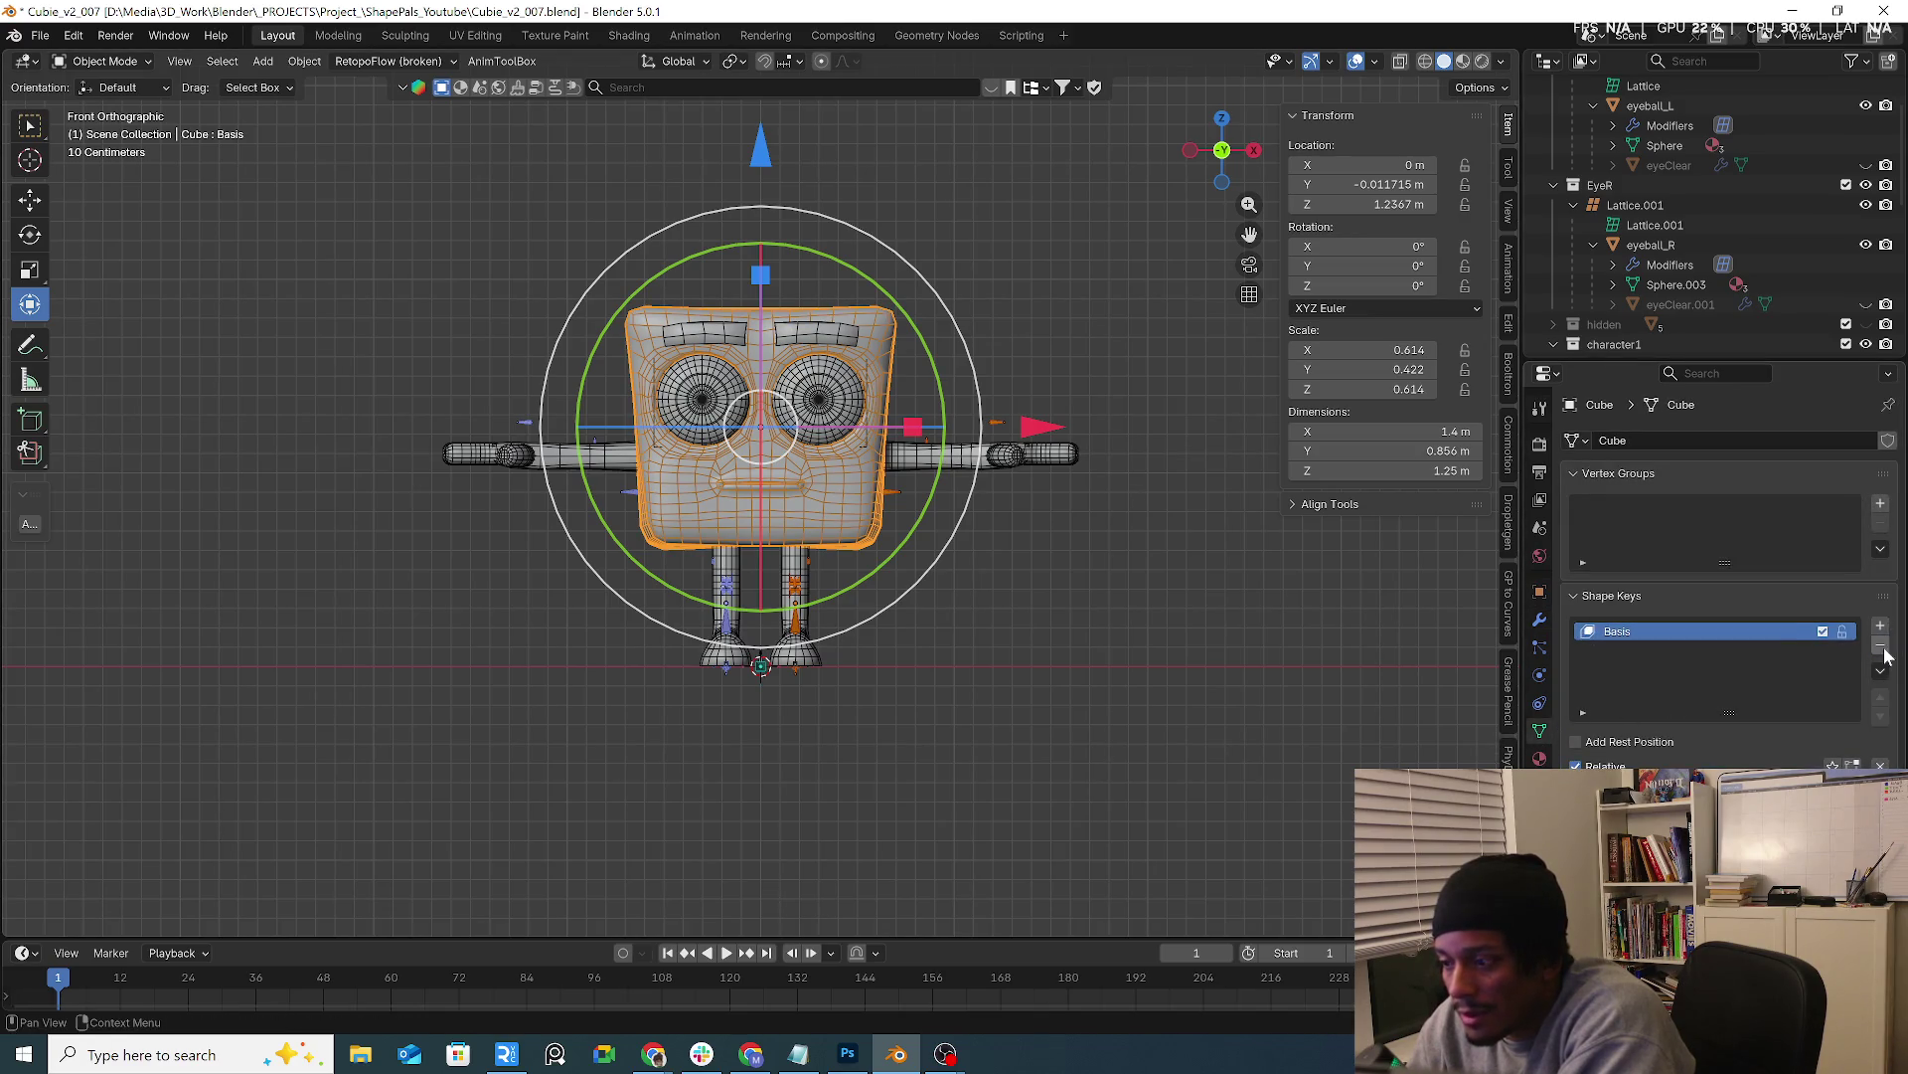
{"action": "left_click", "coordinate": [1880, 644]}
{"action": "left_click", "coordinate": [1541, 618]}
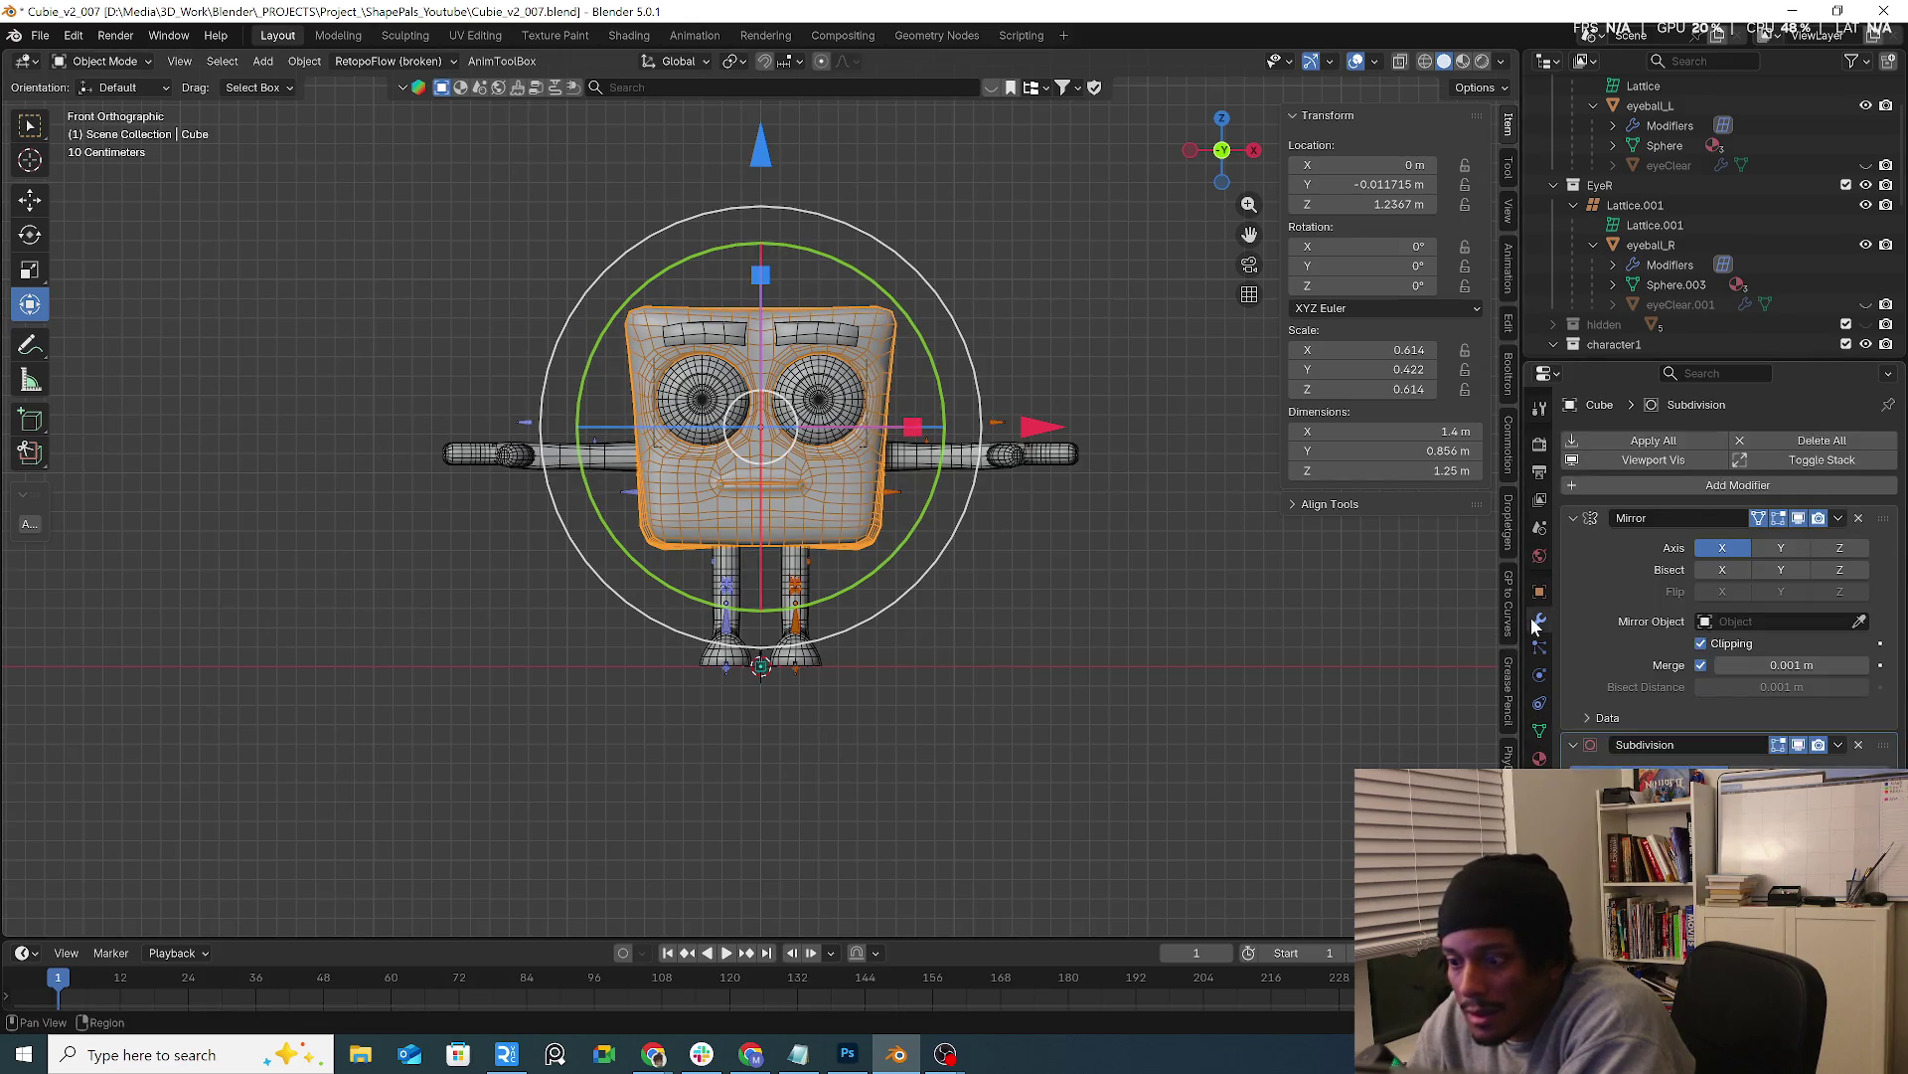
{"action": "left_click", "coordinate": [1839, 517]}
{"action": "left_click", "coordinate": [1814, 541]}
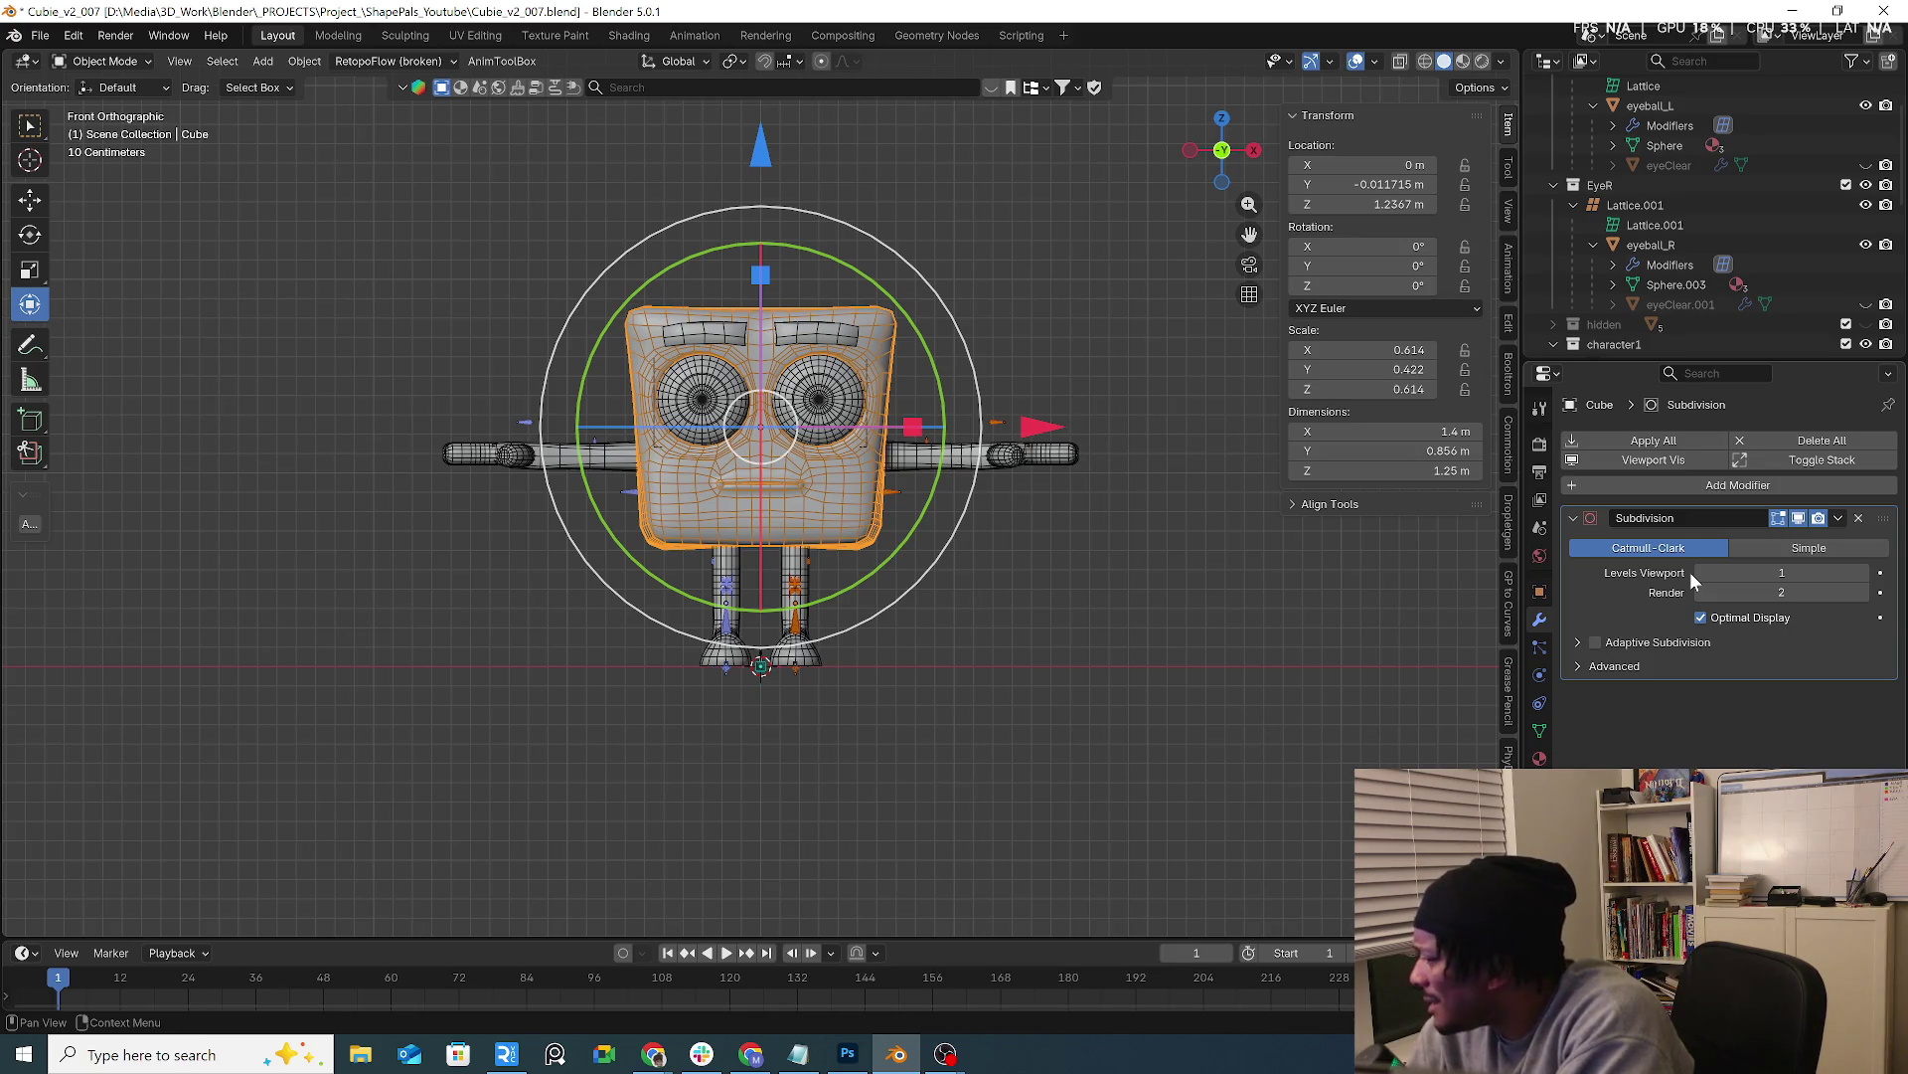
{"action": "scroll", "coordinate": [1032, 457], "scroll_direction": "up", "scroll_amount": 1}
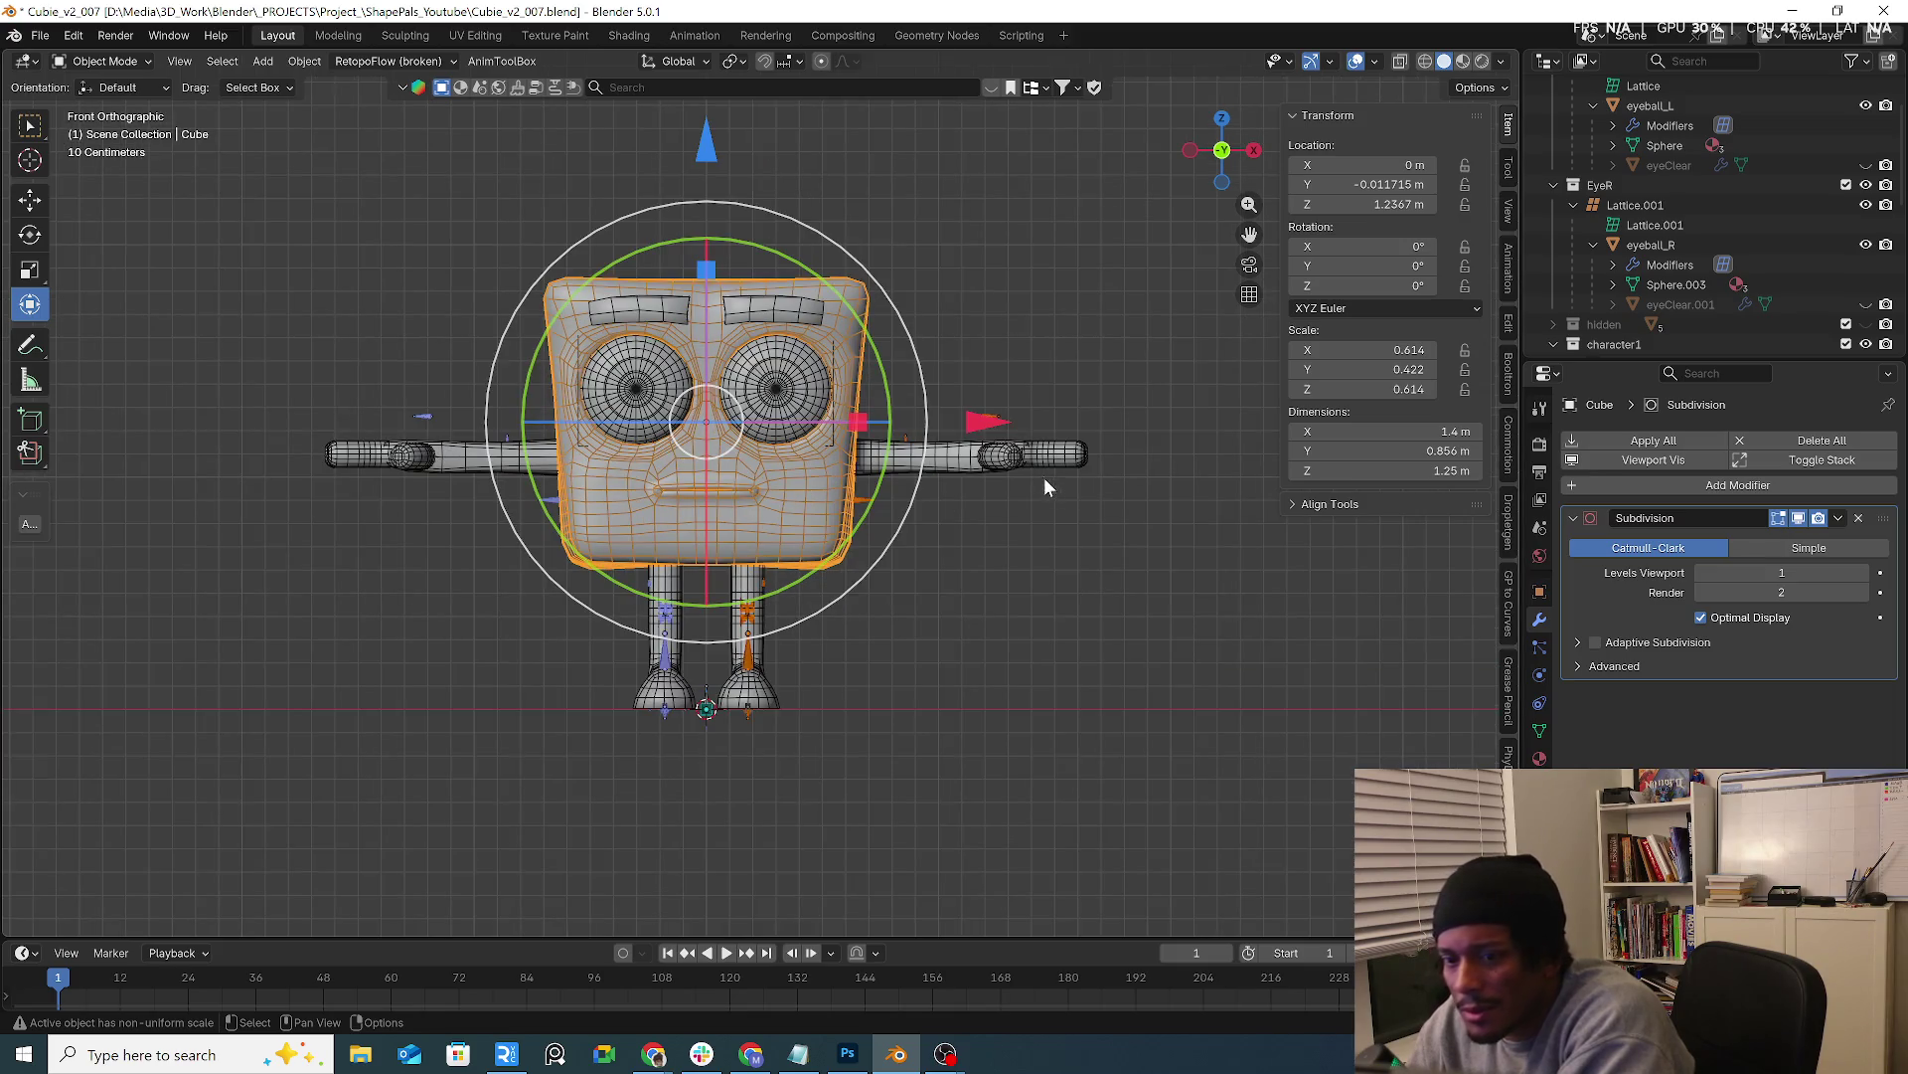
{"action": "scroll", "coordinate": [994, 519], "scroll_direction": "down", "scroll_amount": 1}
{"action": "scroll", "coordinate": [997, 614], "scroll_direction": "up", "scroll_amount": 3}
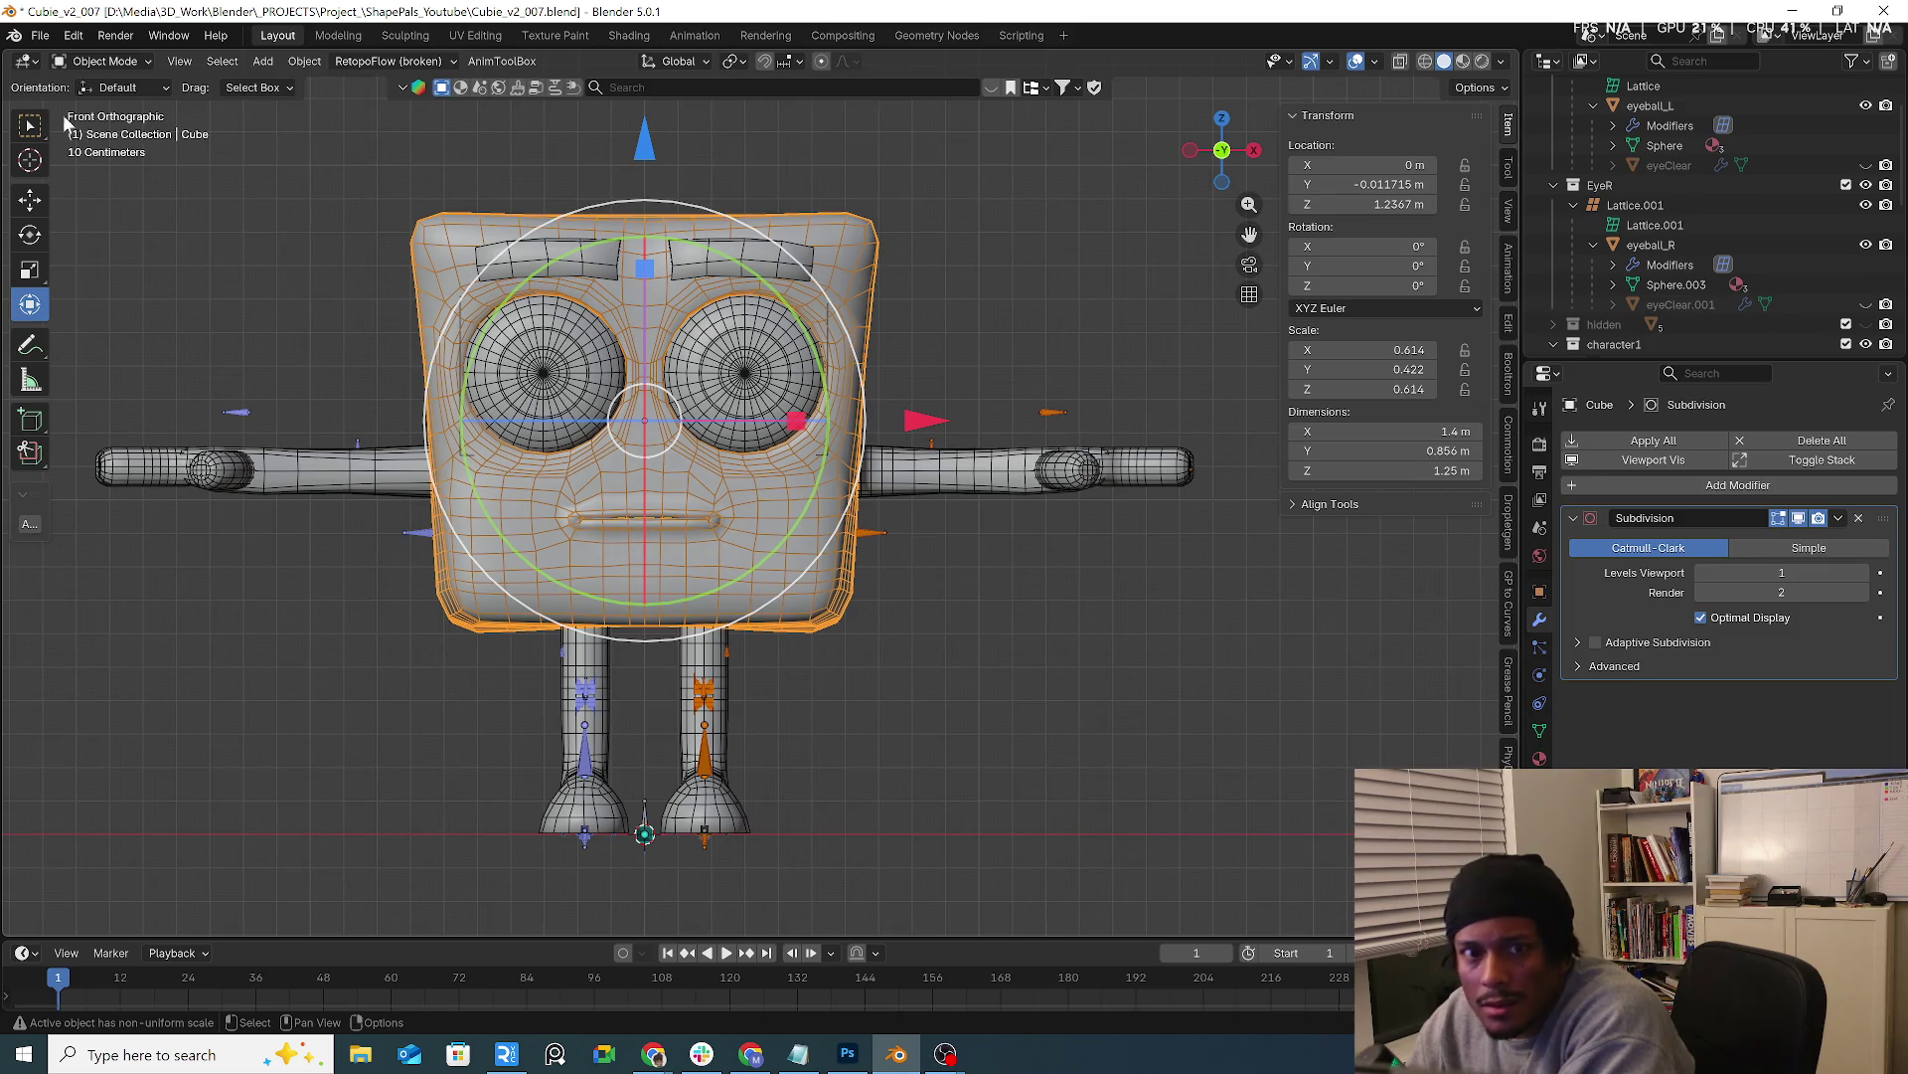
Toggle the cube head between Edit and Object Mode, then select the character's rig armature
{"action": "left_click", "coordinate": [128, 64]}
{"action": "left_click", "coordinate": [119, 106]}
{"action": "left_click", "coordinate": [129, 62]}
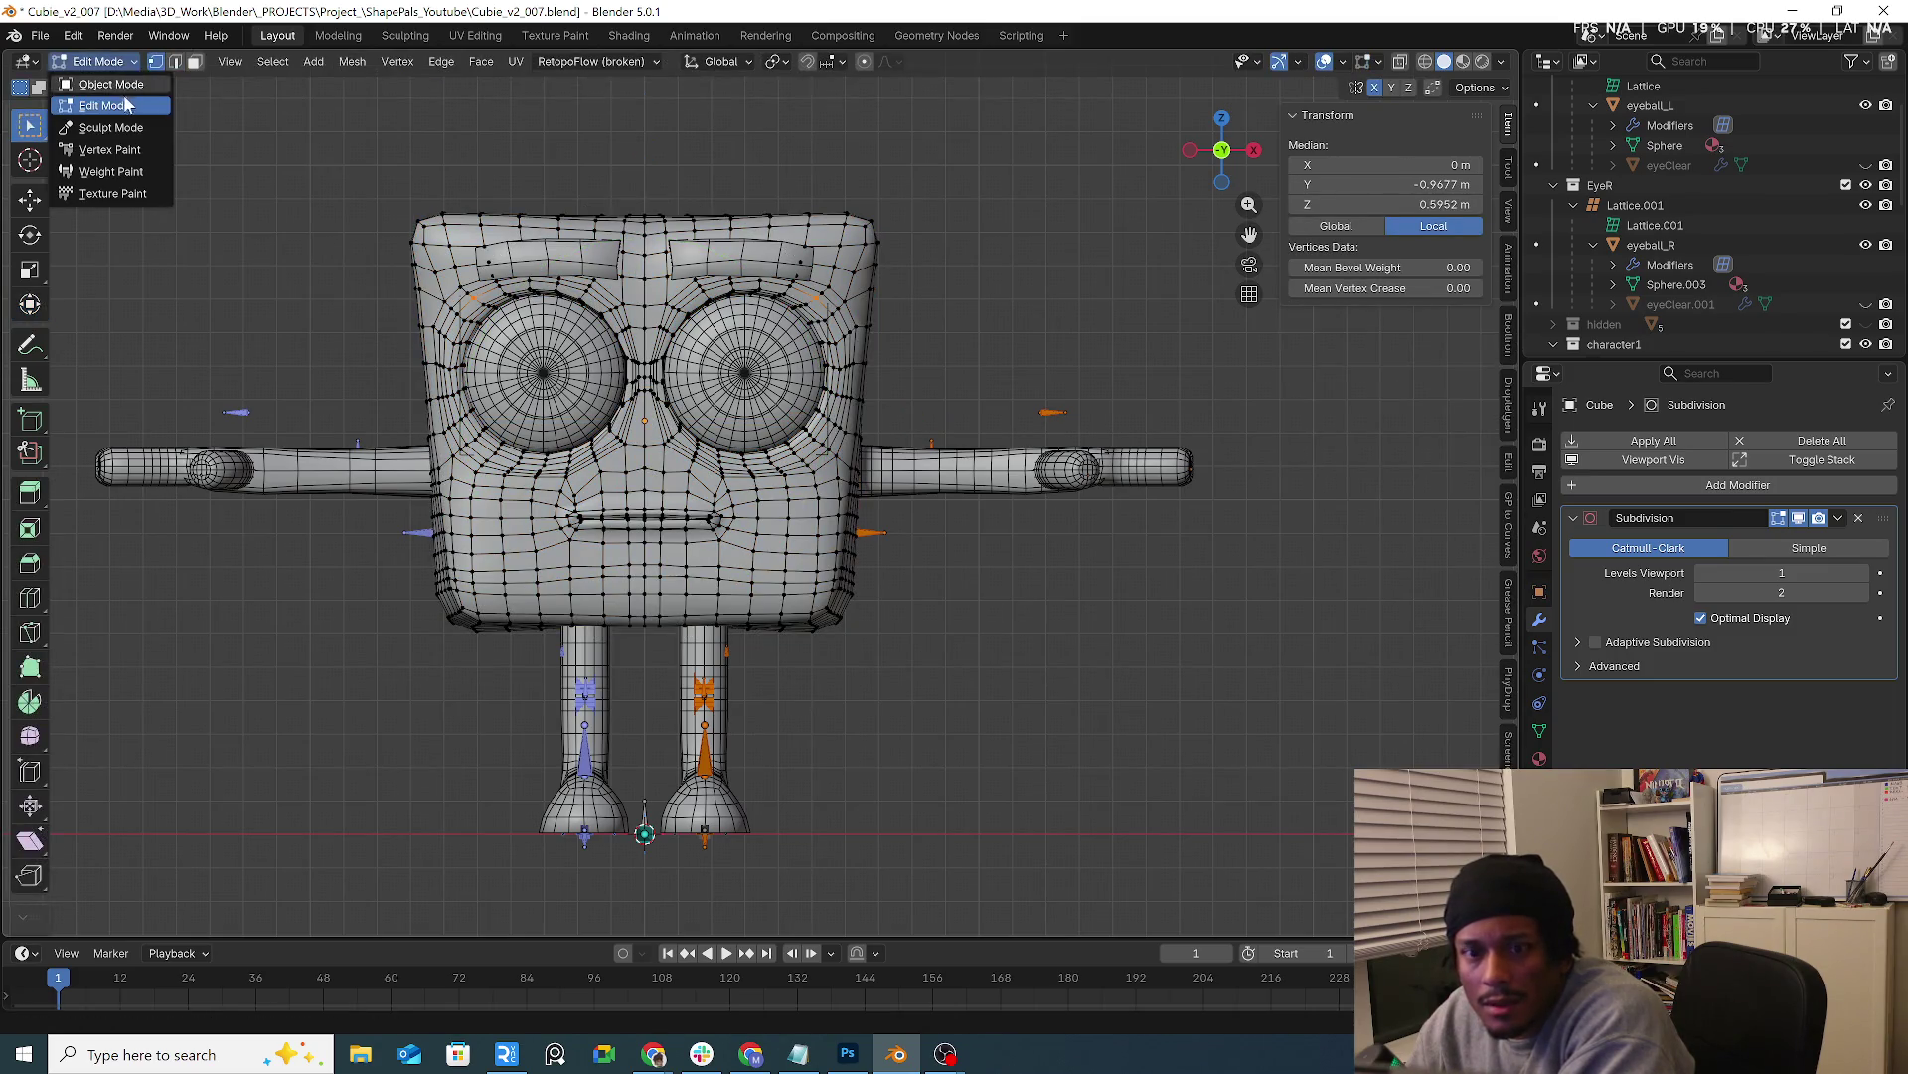
{"action": "left_click", "coordinate": [130, 85]}
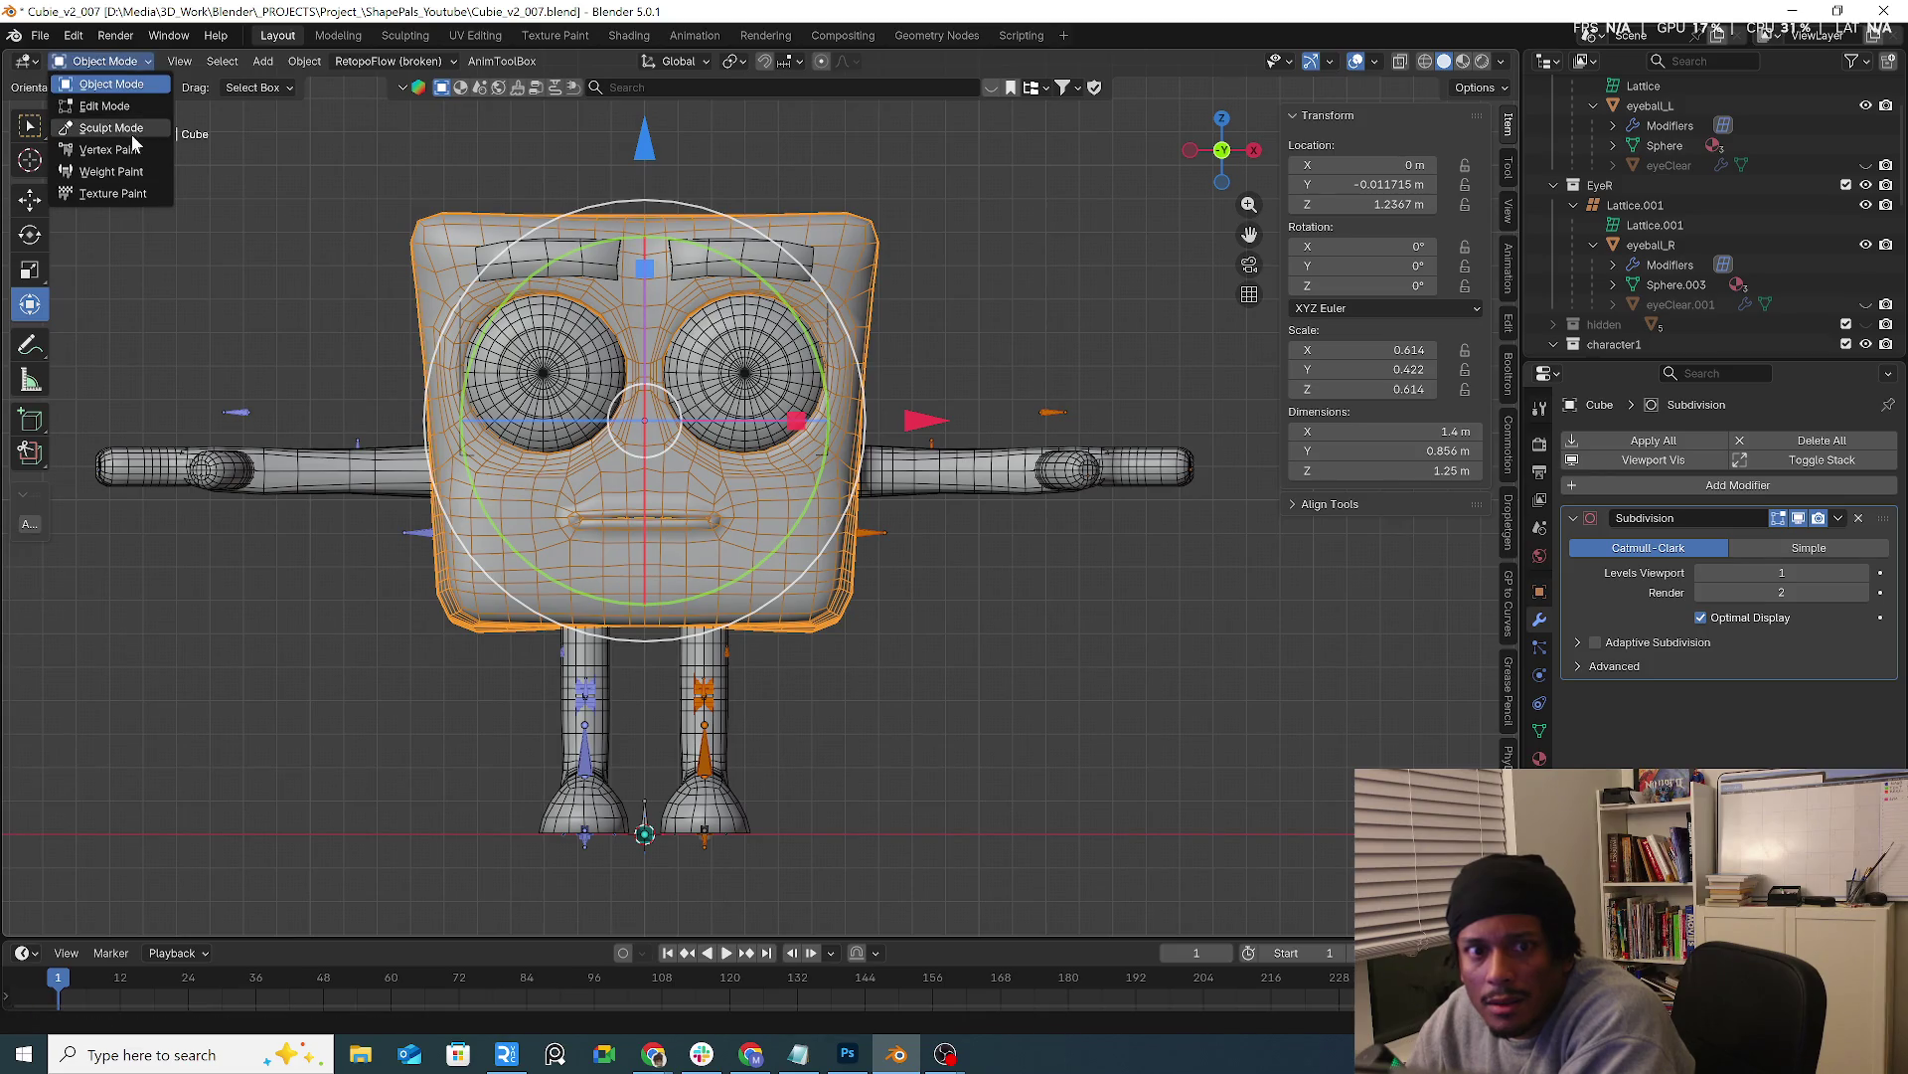
{"action": "left_click", "coordinate": [133, 106]}
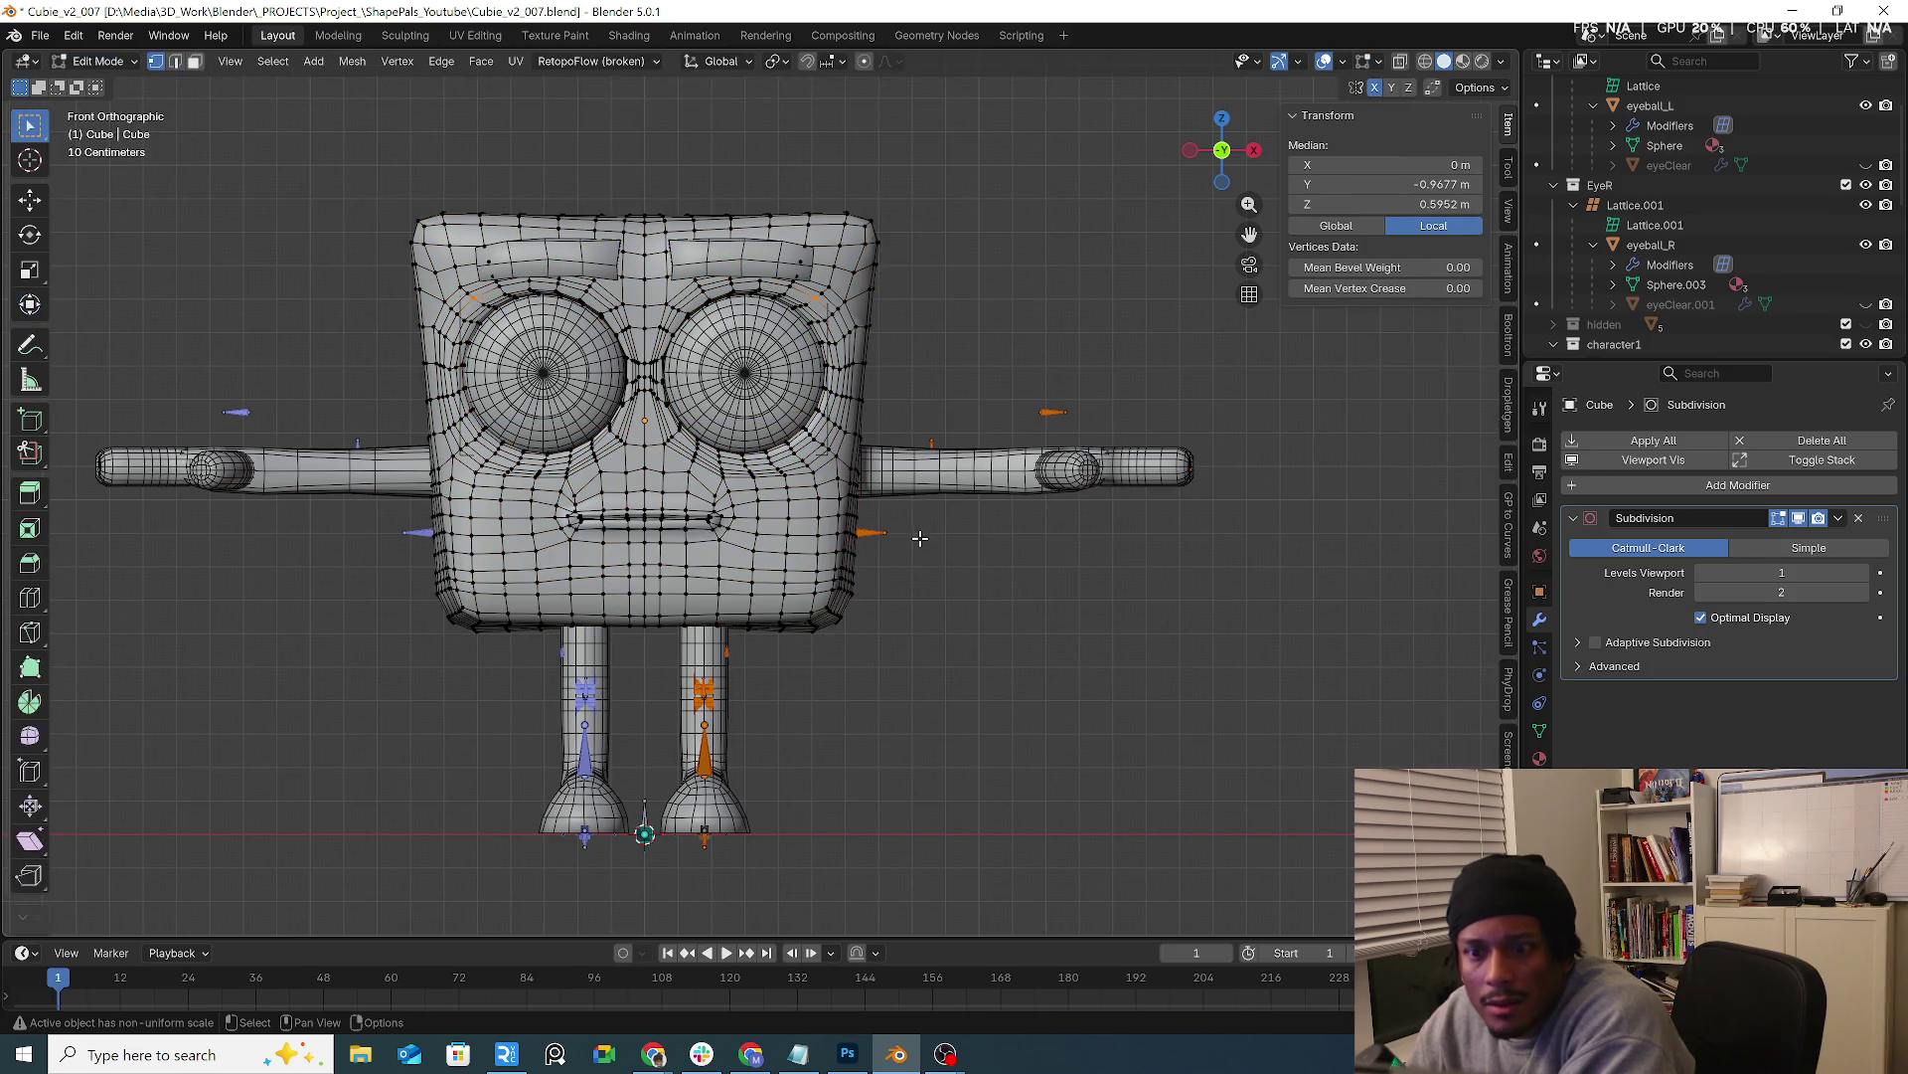
{"action": "left_click", "coordinate": [111, 63]}
{"action": "left_click", "coordinate": [120, 85]}
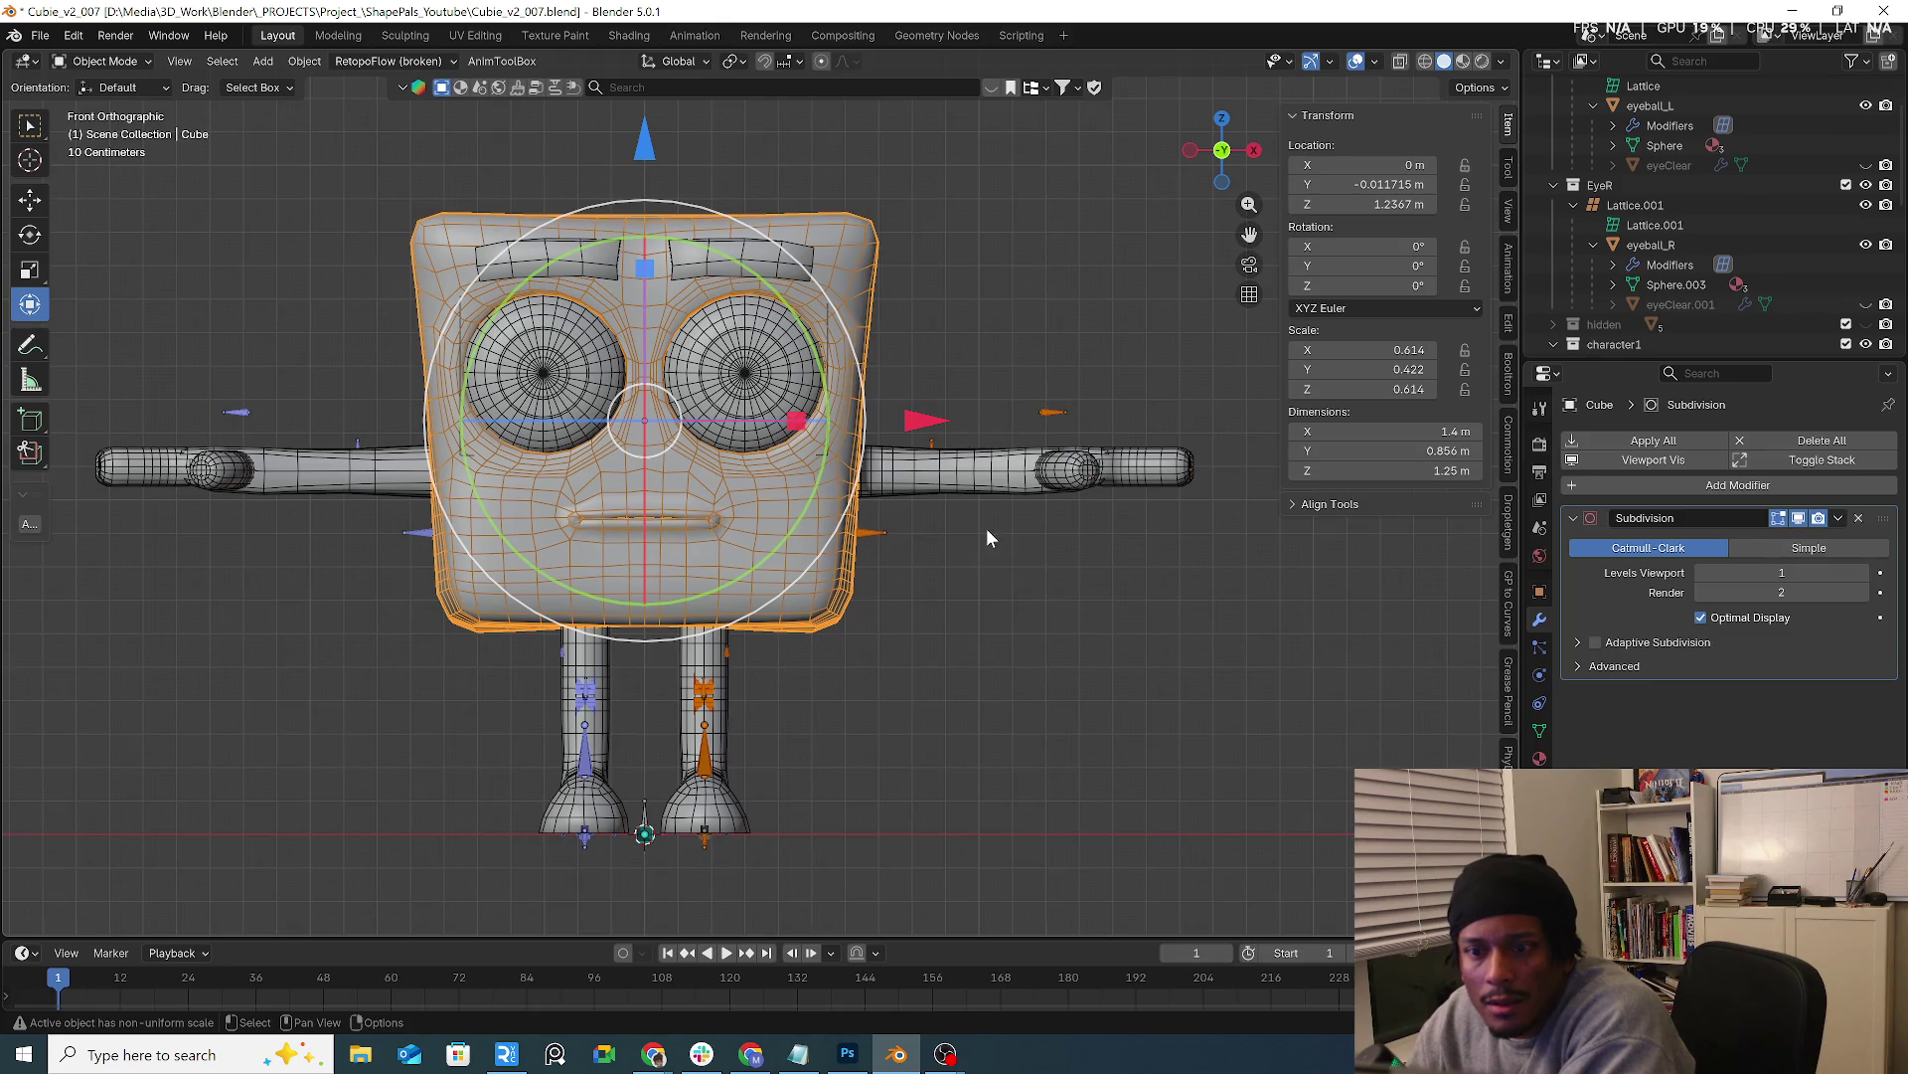
{"action": "left_click", "coordinate": [1014, 514]}
{"action": "left_click", "coordinate": [1059, 432]}
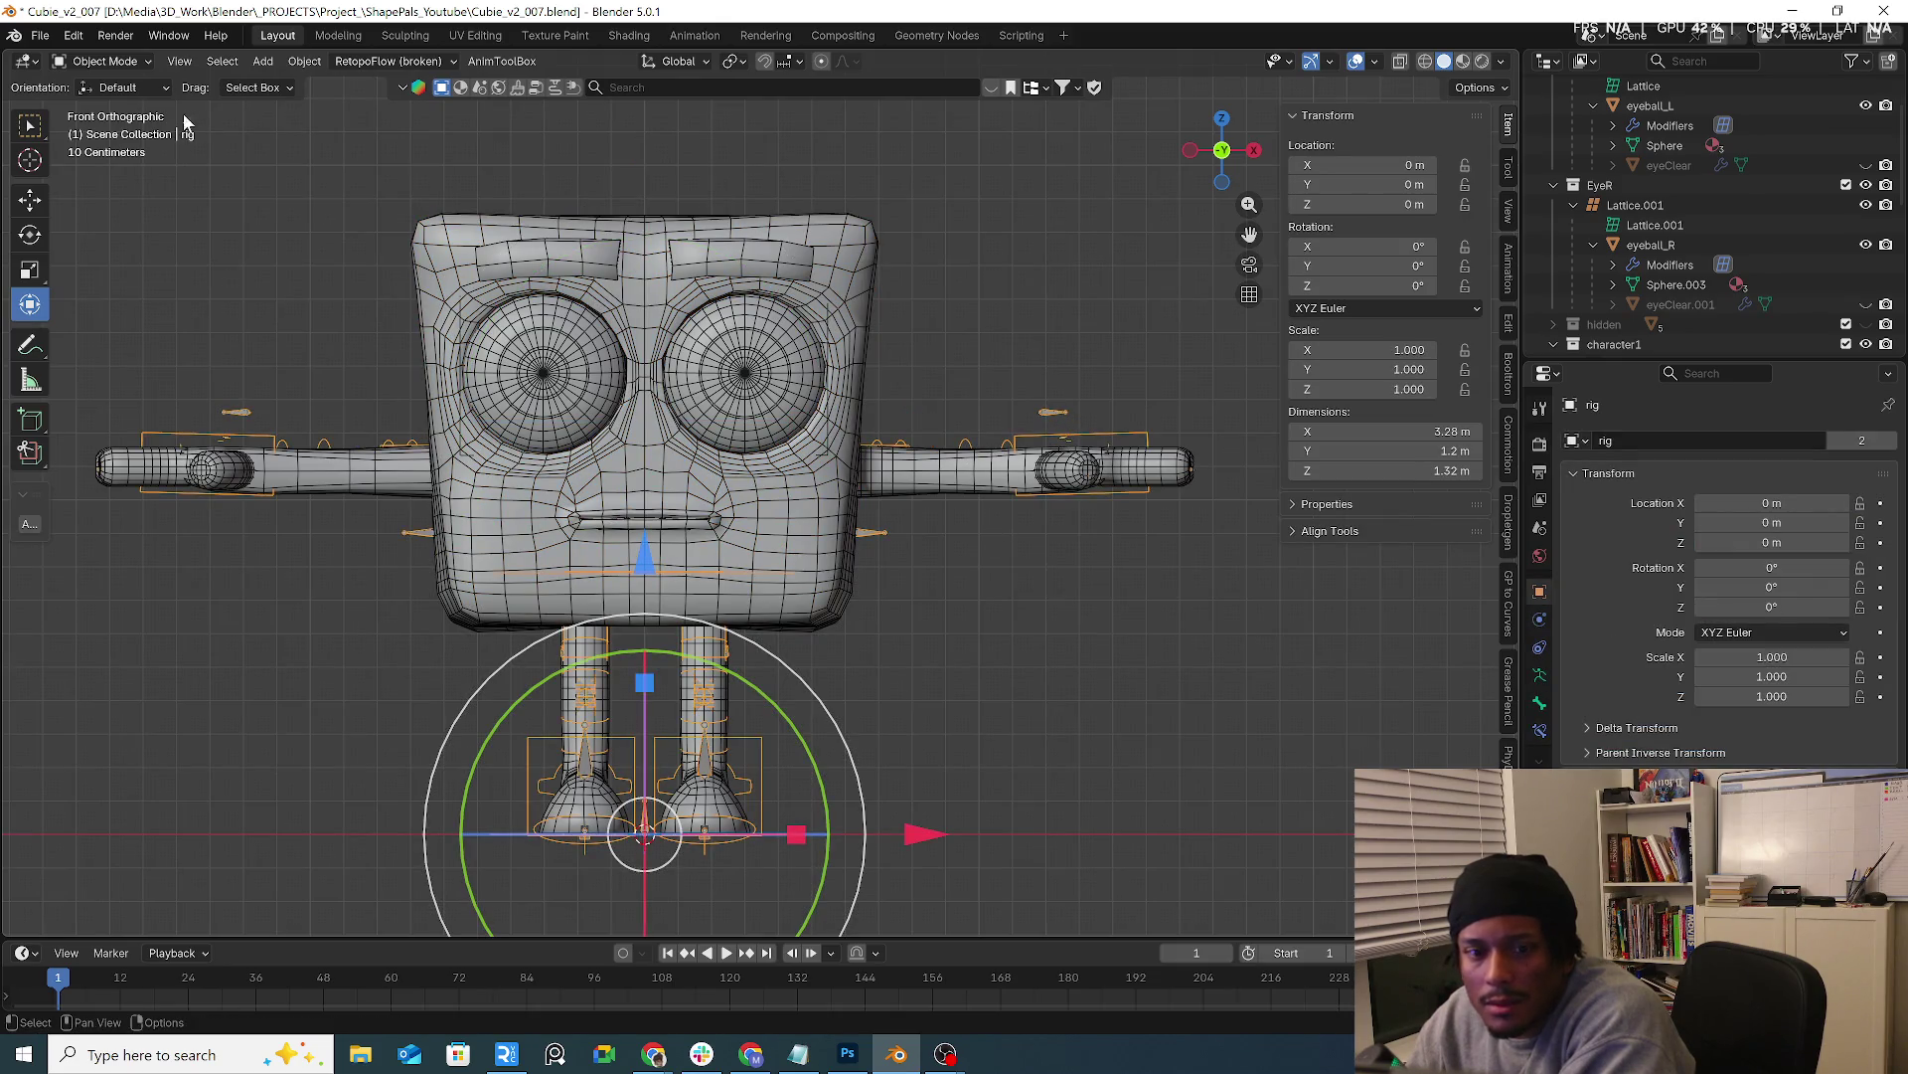
Put the rig in Edit Mode, show the Auto-Rig Pro rig tools, and switch the rig into Pose Mode
{"action": "left_click", "coordinate": [127, 61]}
{"action": "left_click", "coordinate": [121, 107]}
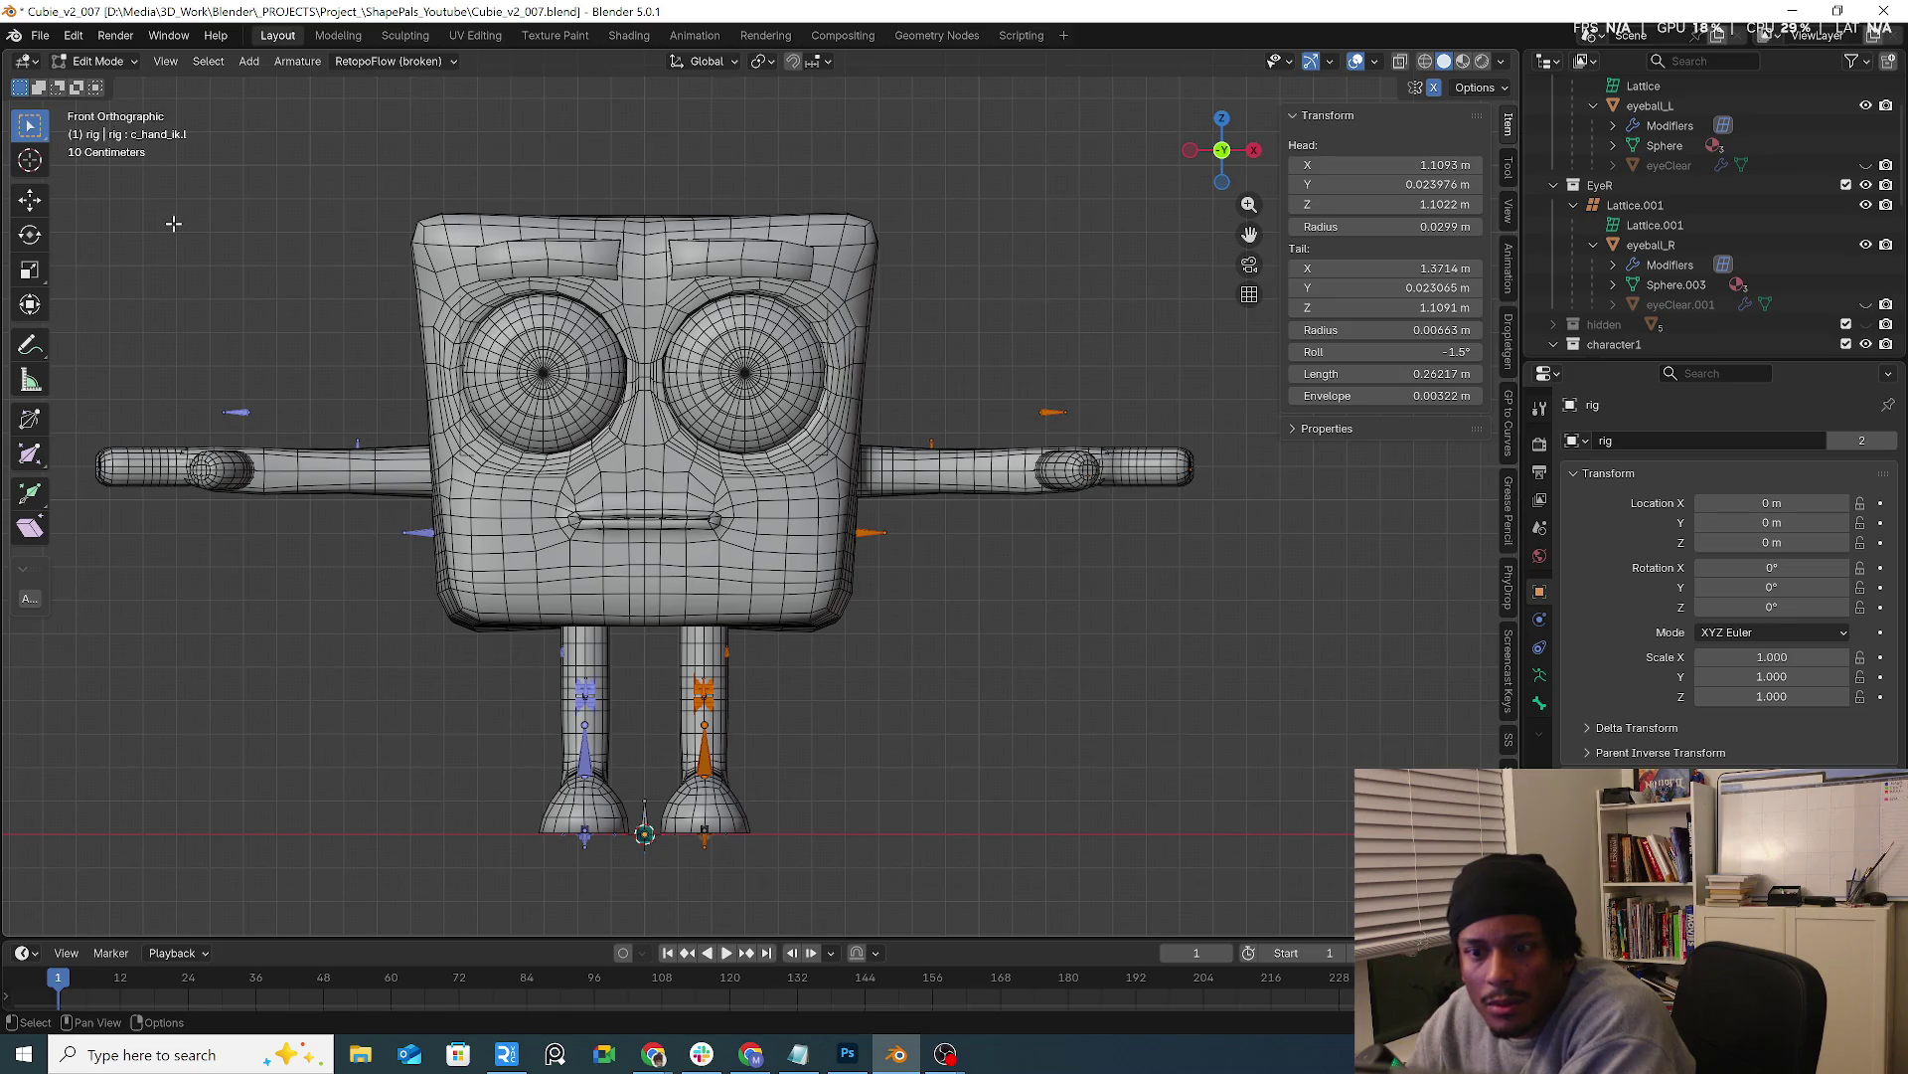
{"action": "scroll", "coordinate": [1510, 449], "scroll_direction": "down", "scroll_amount": 4}
{"action": "scroll", "coordinate": [1509, 448], "scroll_direction": "down", "scroll_amount": 4}
{"action": "left_click", "coordinate": [1508, 731]}
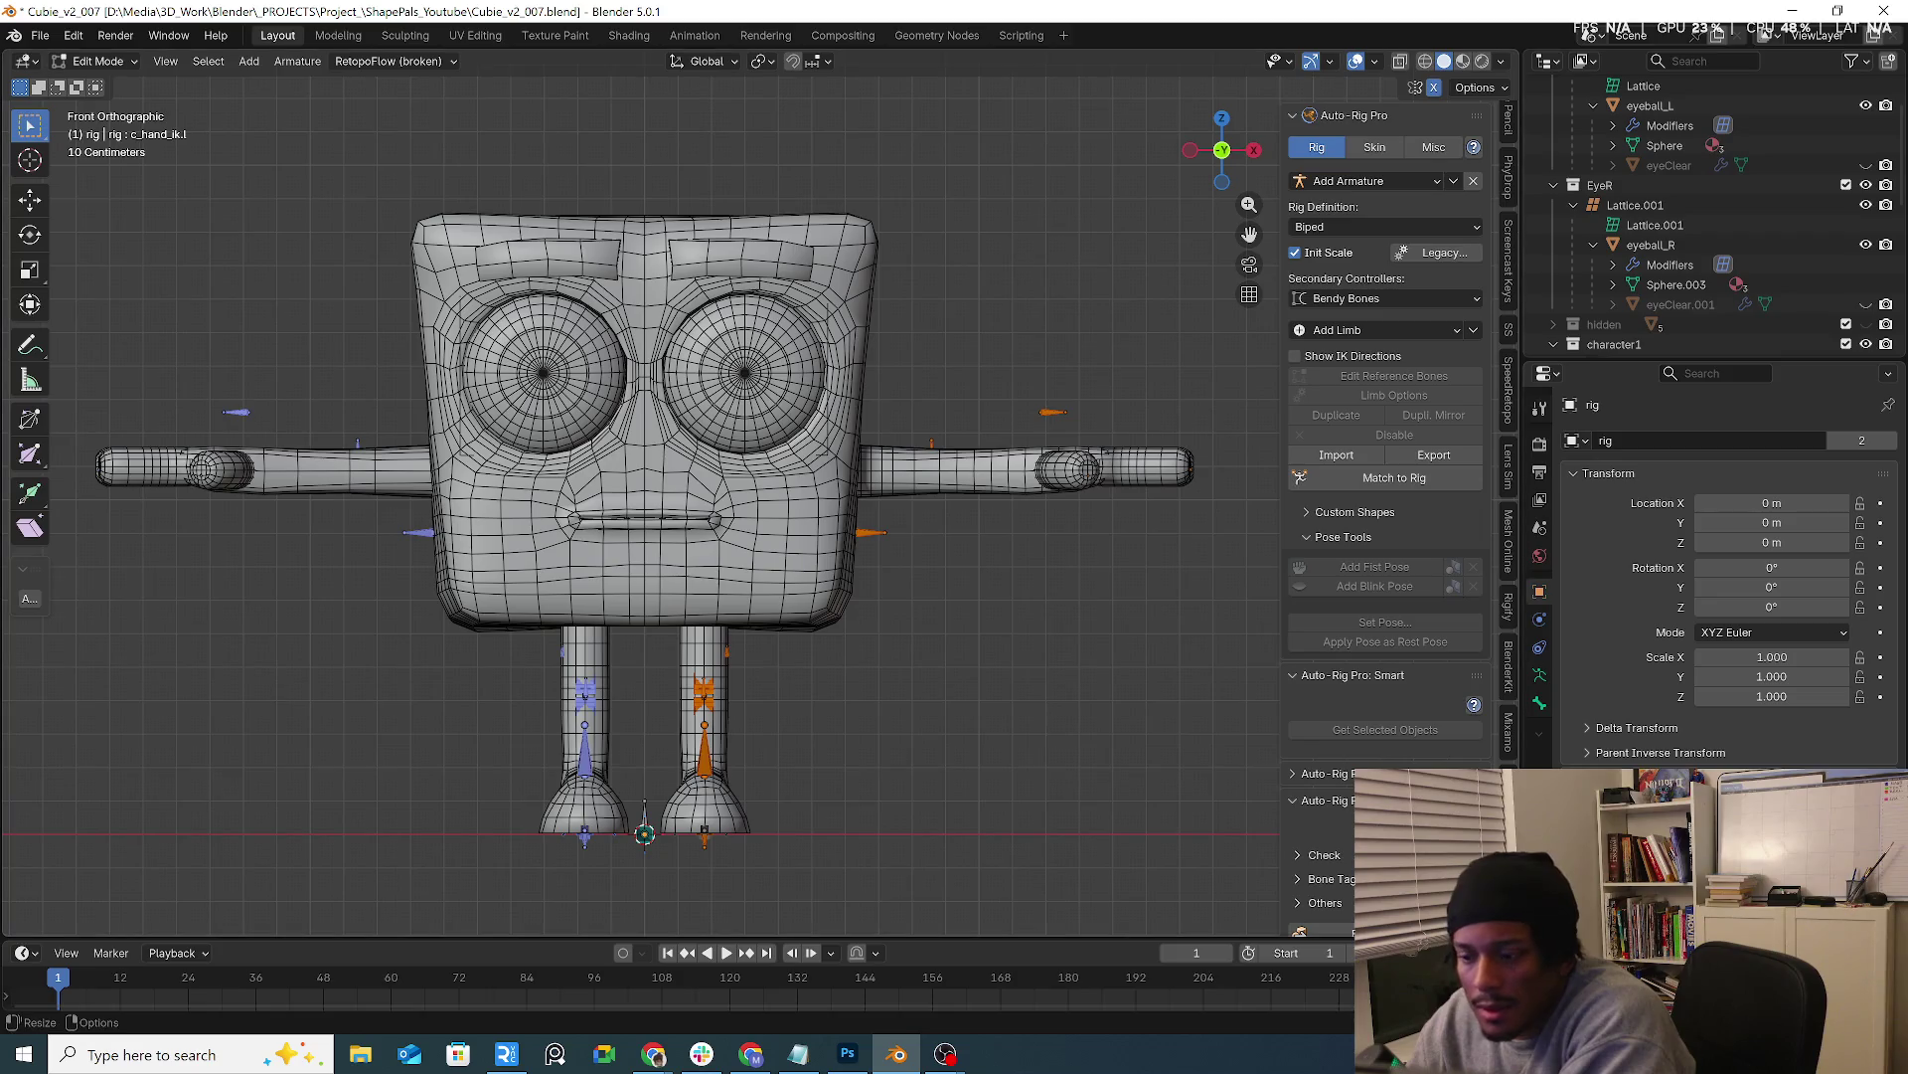
{"action": "left_click", "coordinate": [127, 67]}
{"action": "left_click", "coordinate": [116, 128]}
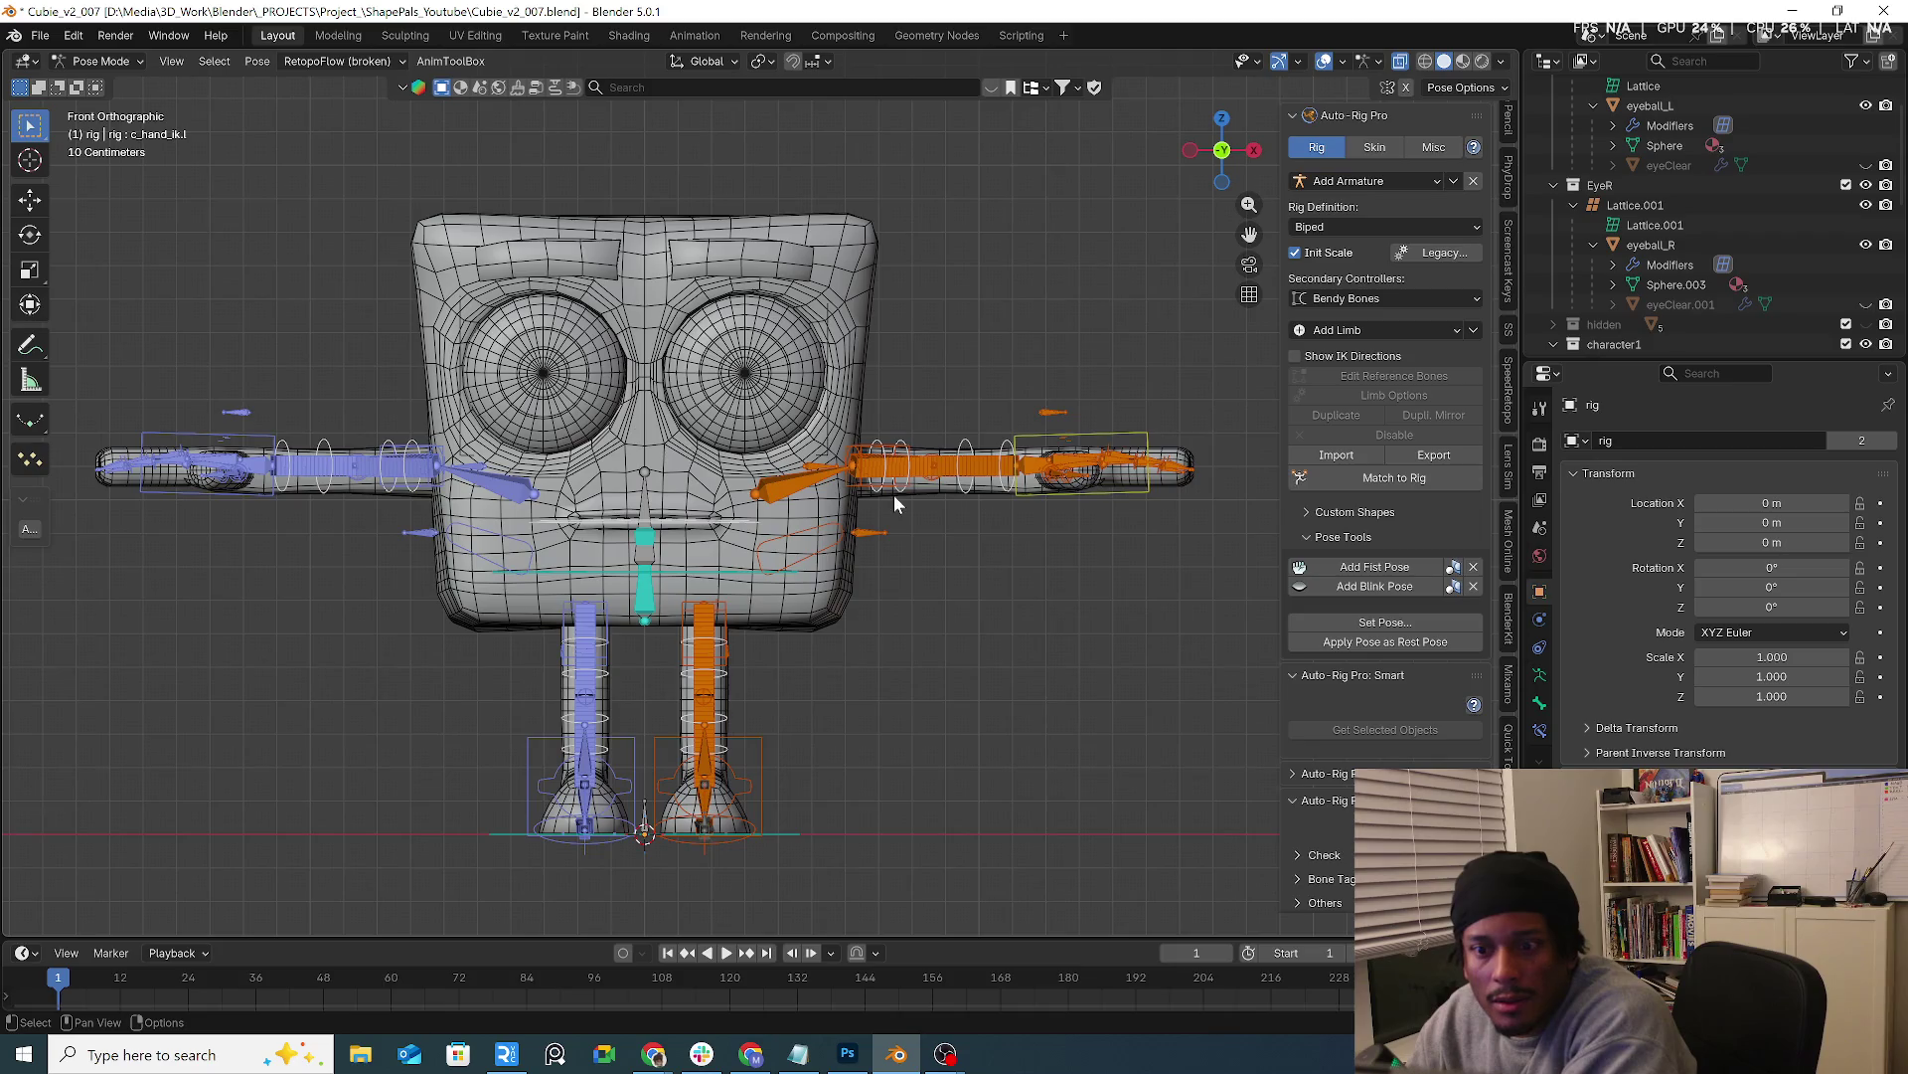
{"action": "left_click", "coordinate": [90, 61]}
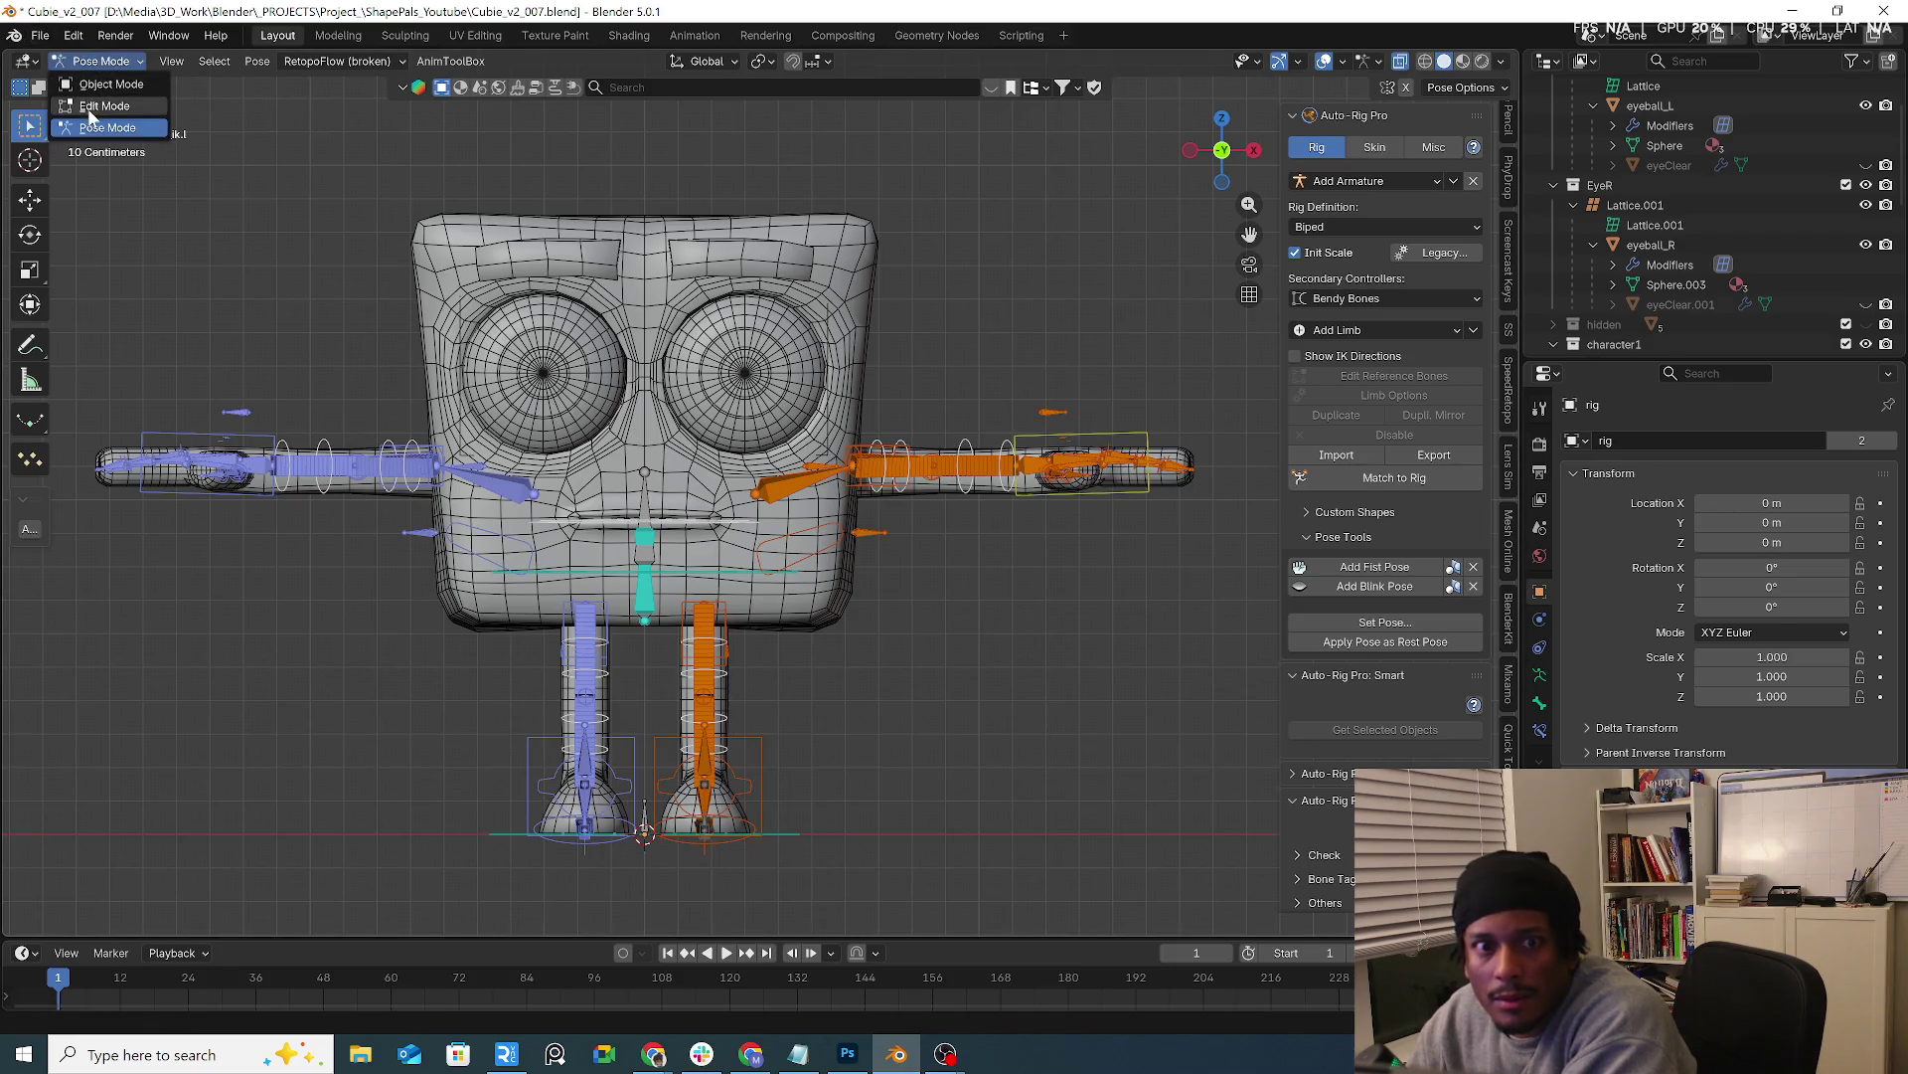
{"action": "left_click", "coordinate": [96, 97]}
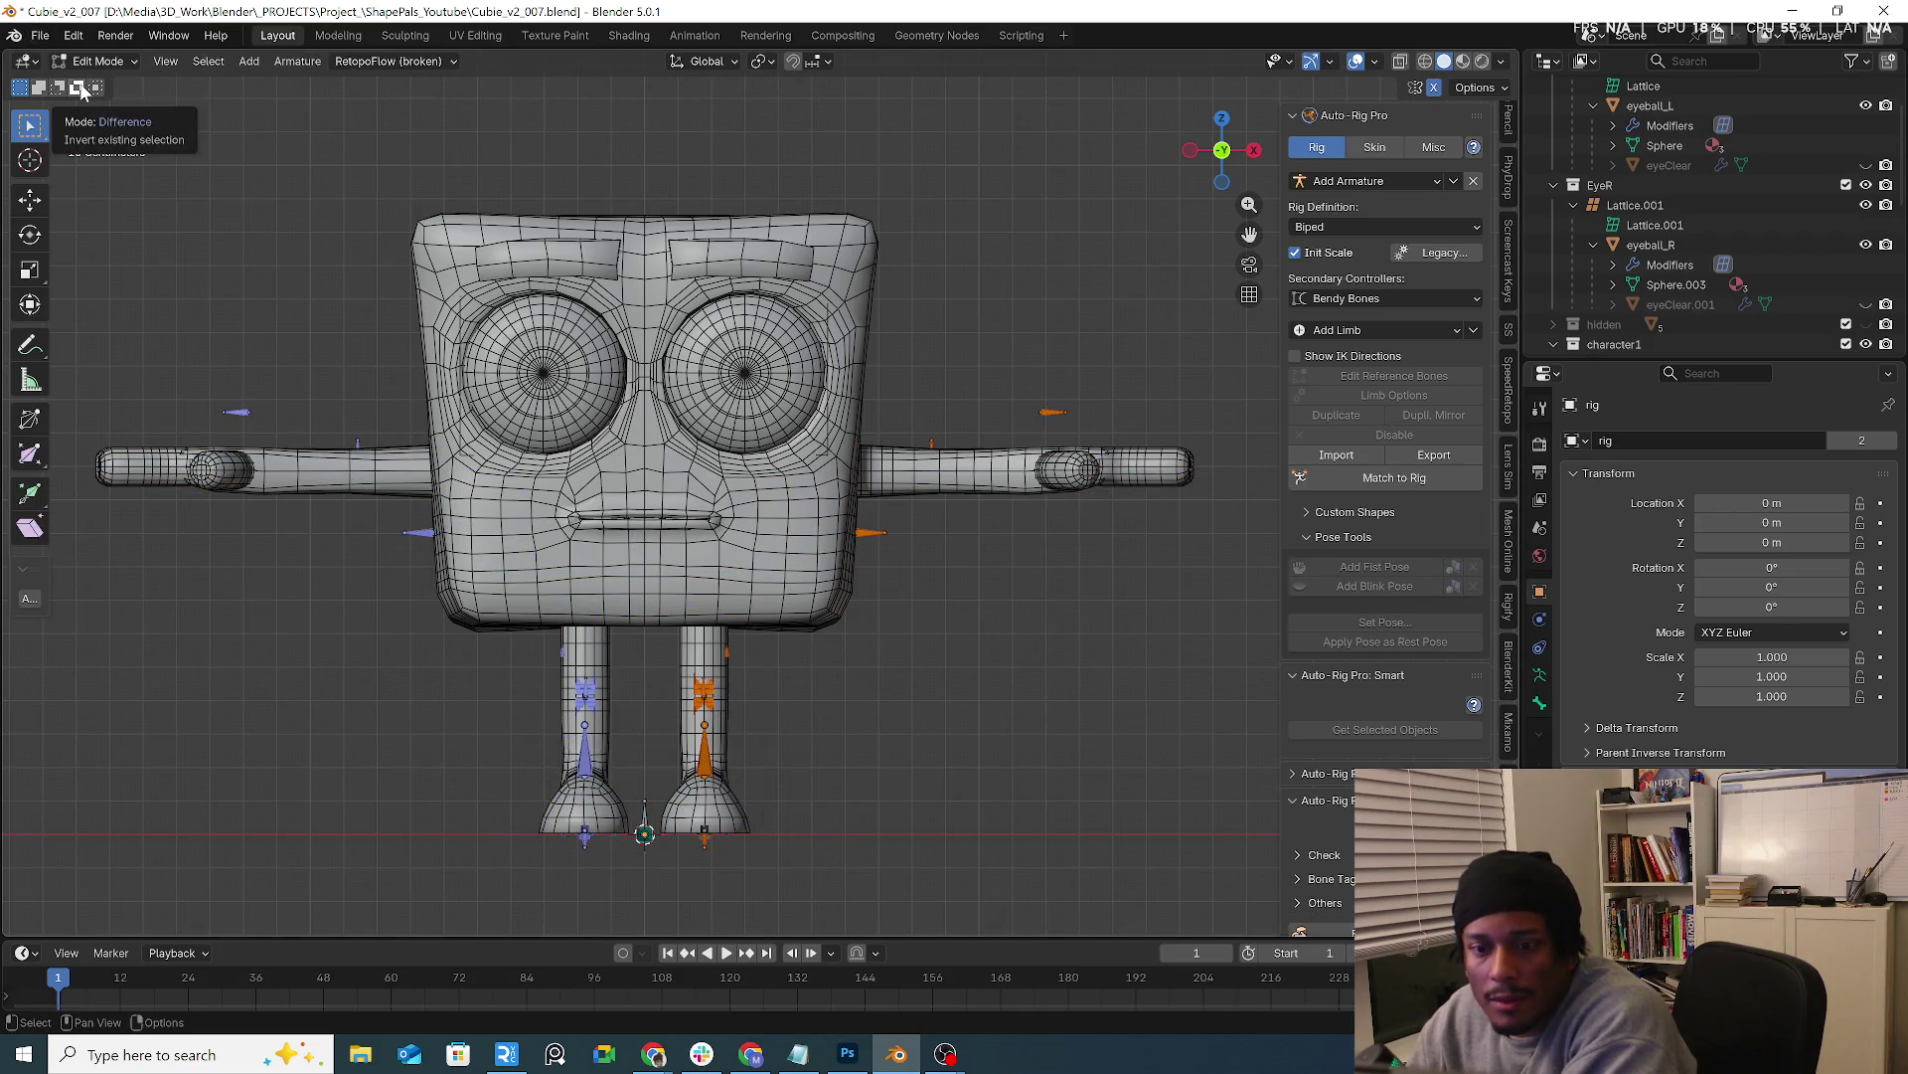
{"action": "left_click", "coordinate": [103, 65]}
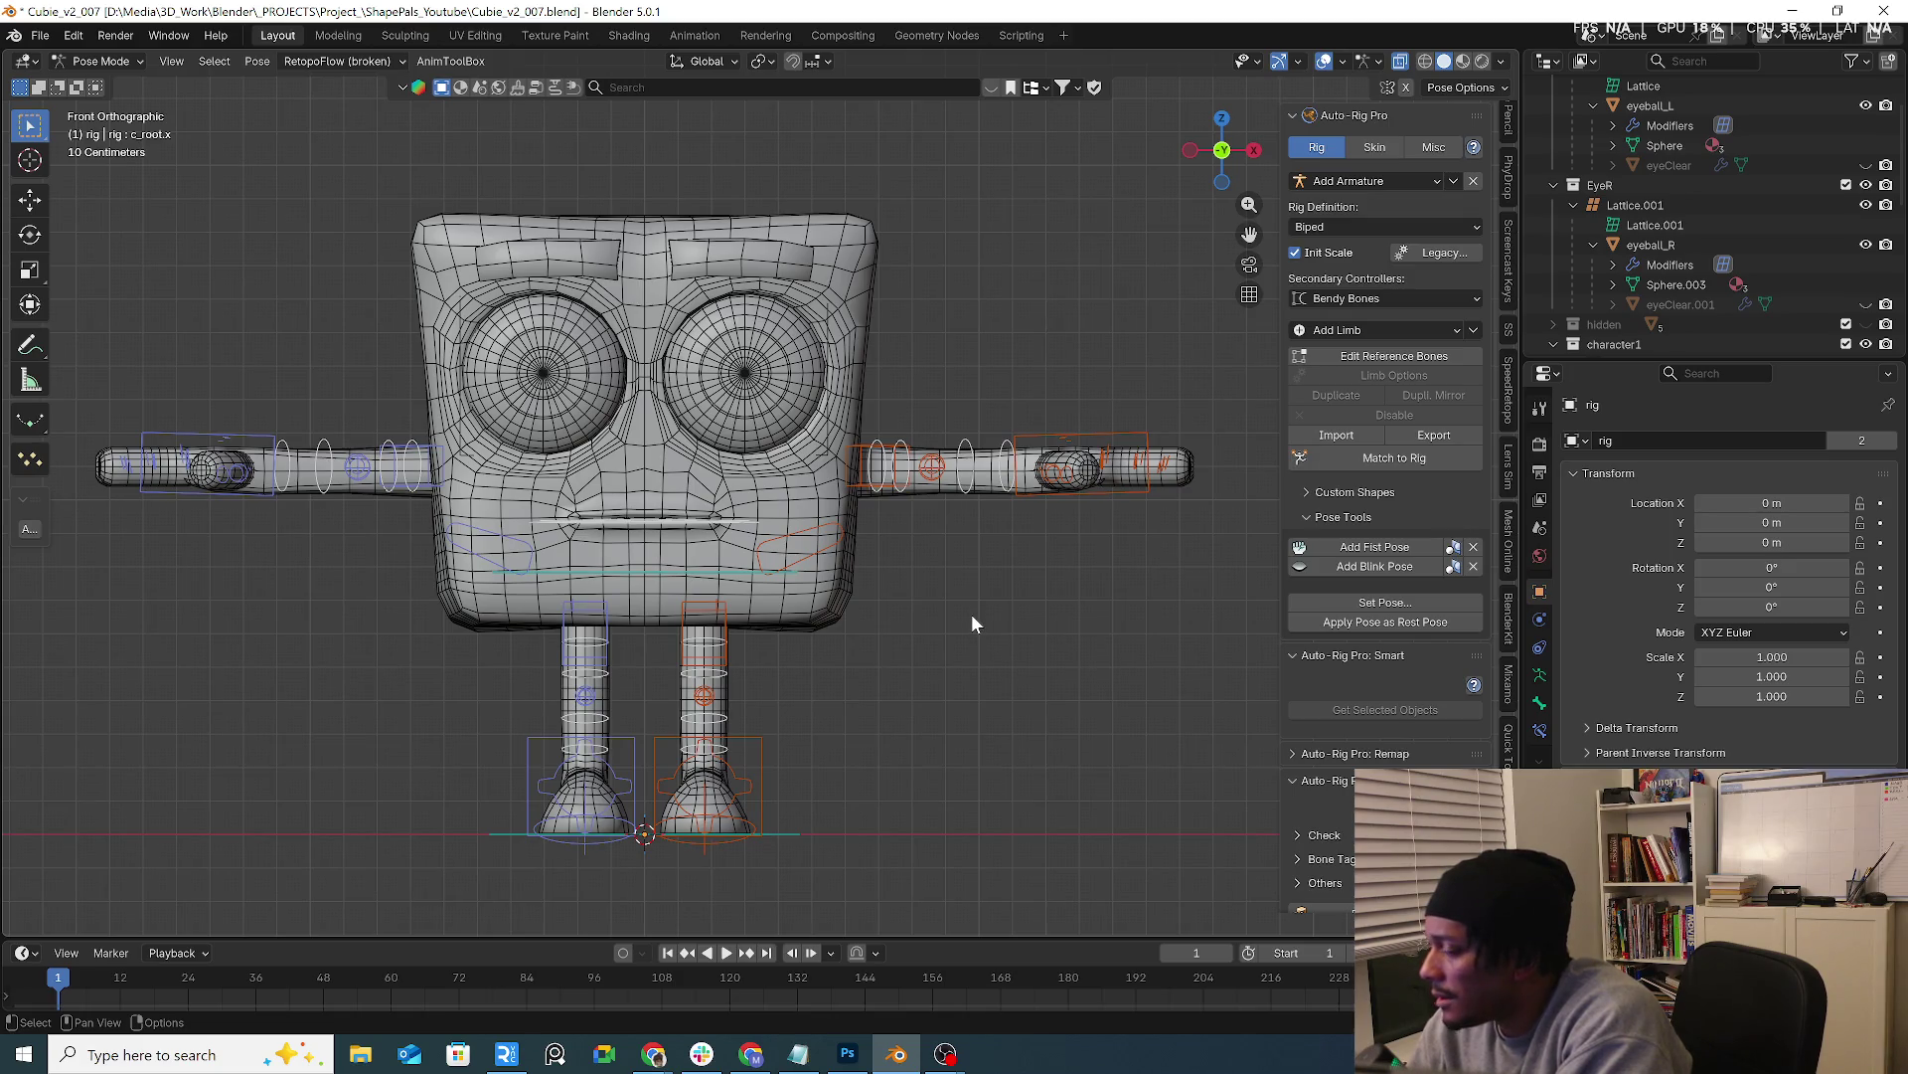
Select the rig's c_hand_ik.l hand control bone for posing
{"action": "left_click", "coordinate": [1111, 447]}
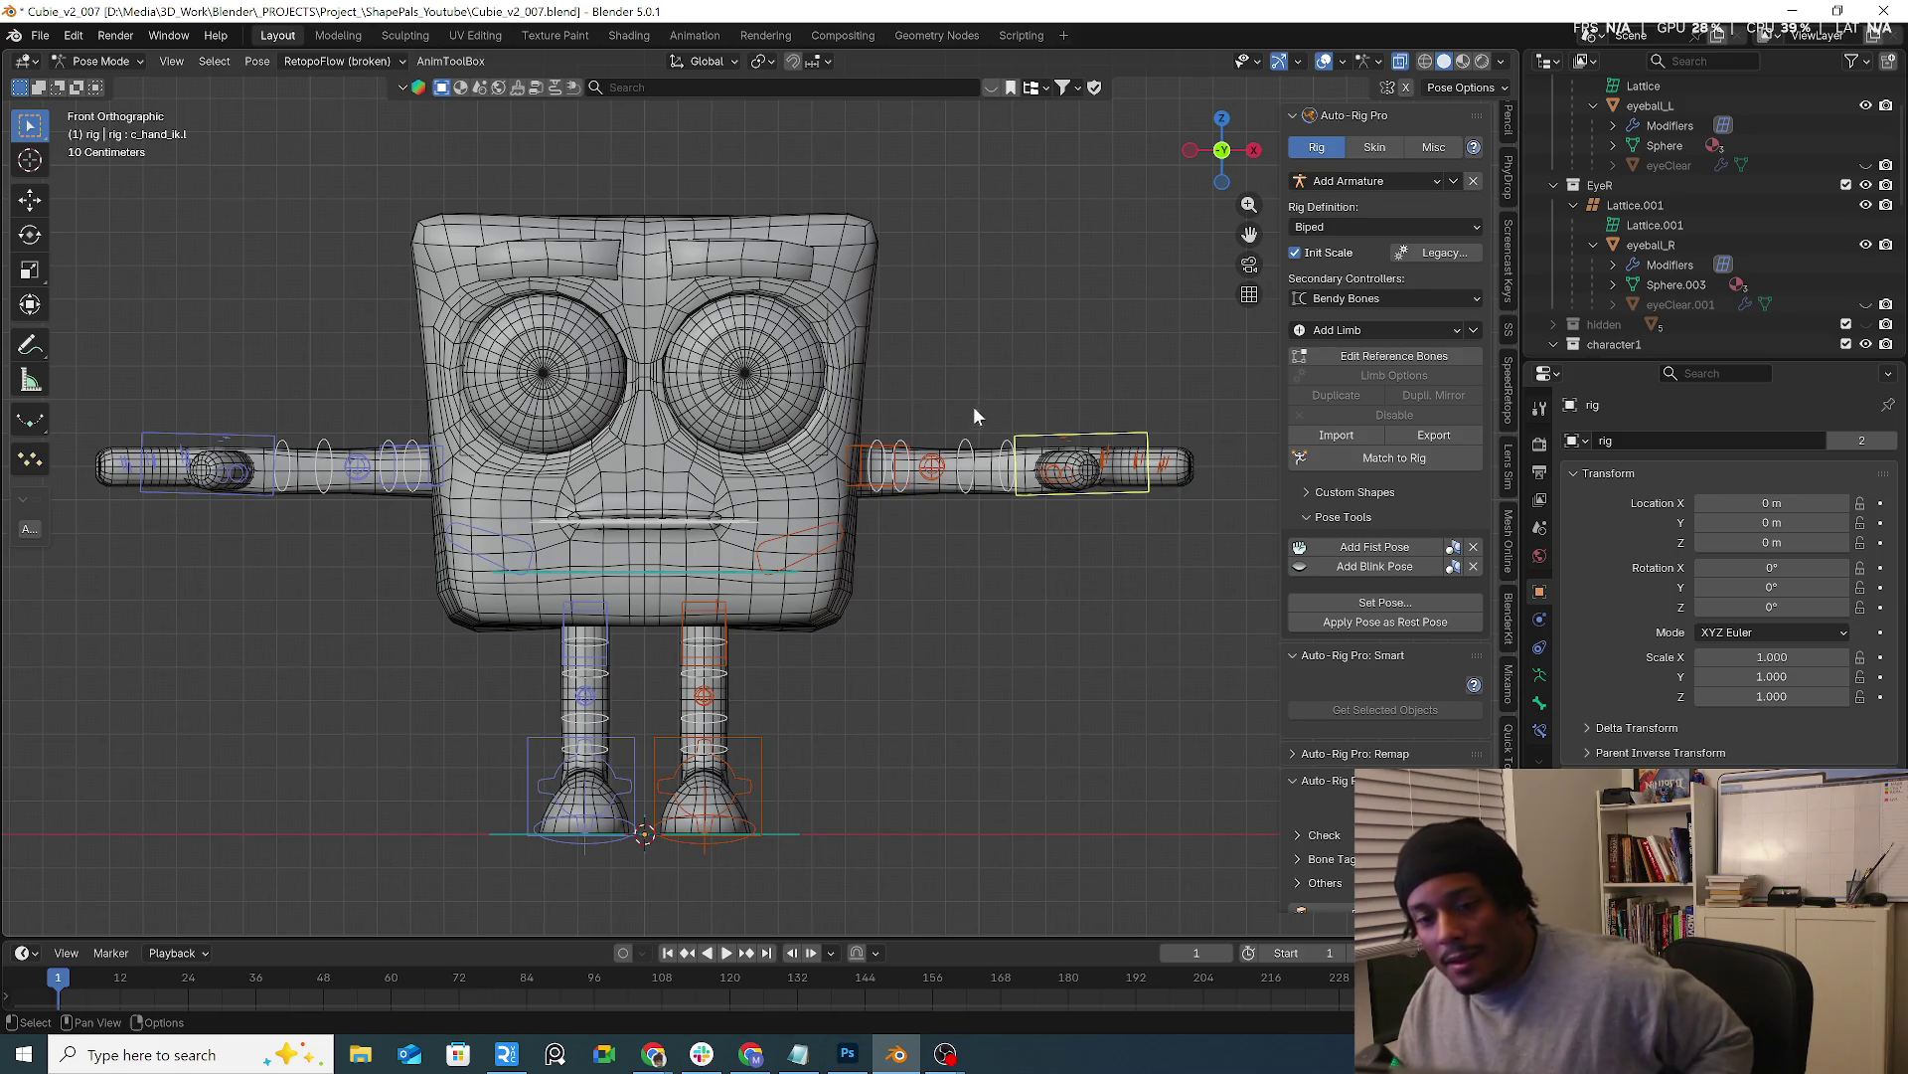
Leave Pose Mode for Object Mode and select the cube head
{"action": "mouse_move", "coordinate": [1102, 512]}
{"action": "middle_mouse_down"}
{"action": "mouse_move", "coordinate": [1091, 538]}
{"action": "mouse_move", "coordinate": [793, 532]}
{"action": "middle_mouse_up"}
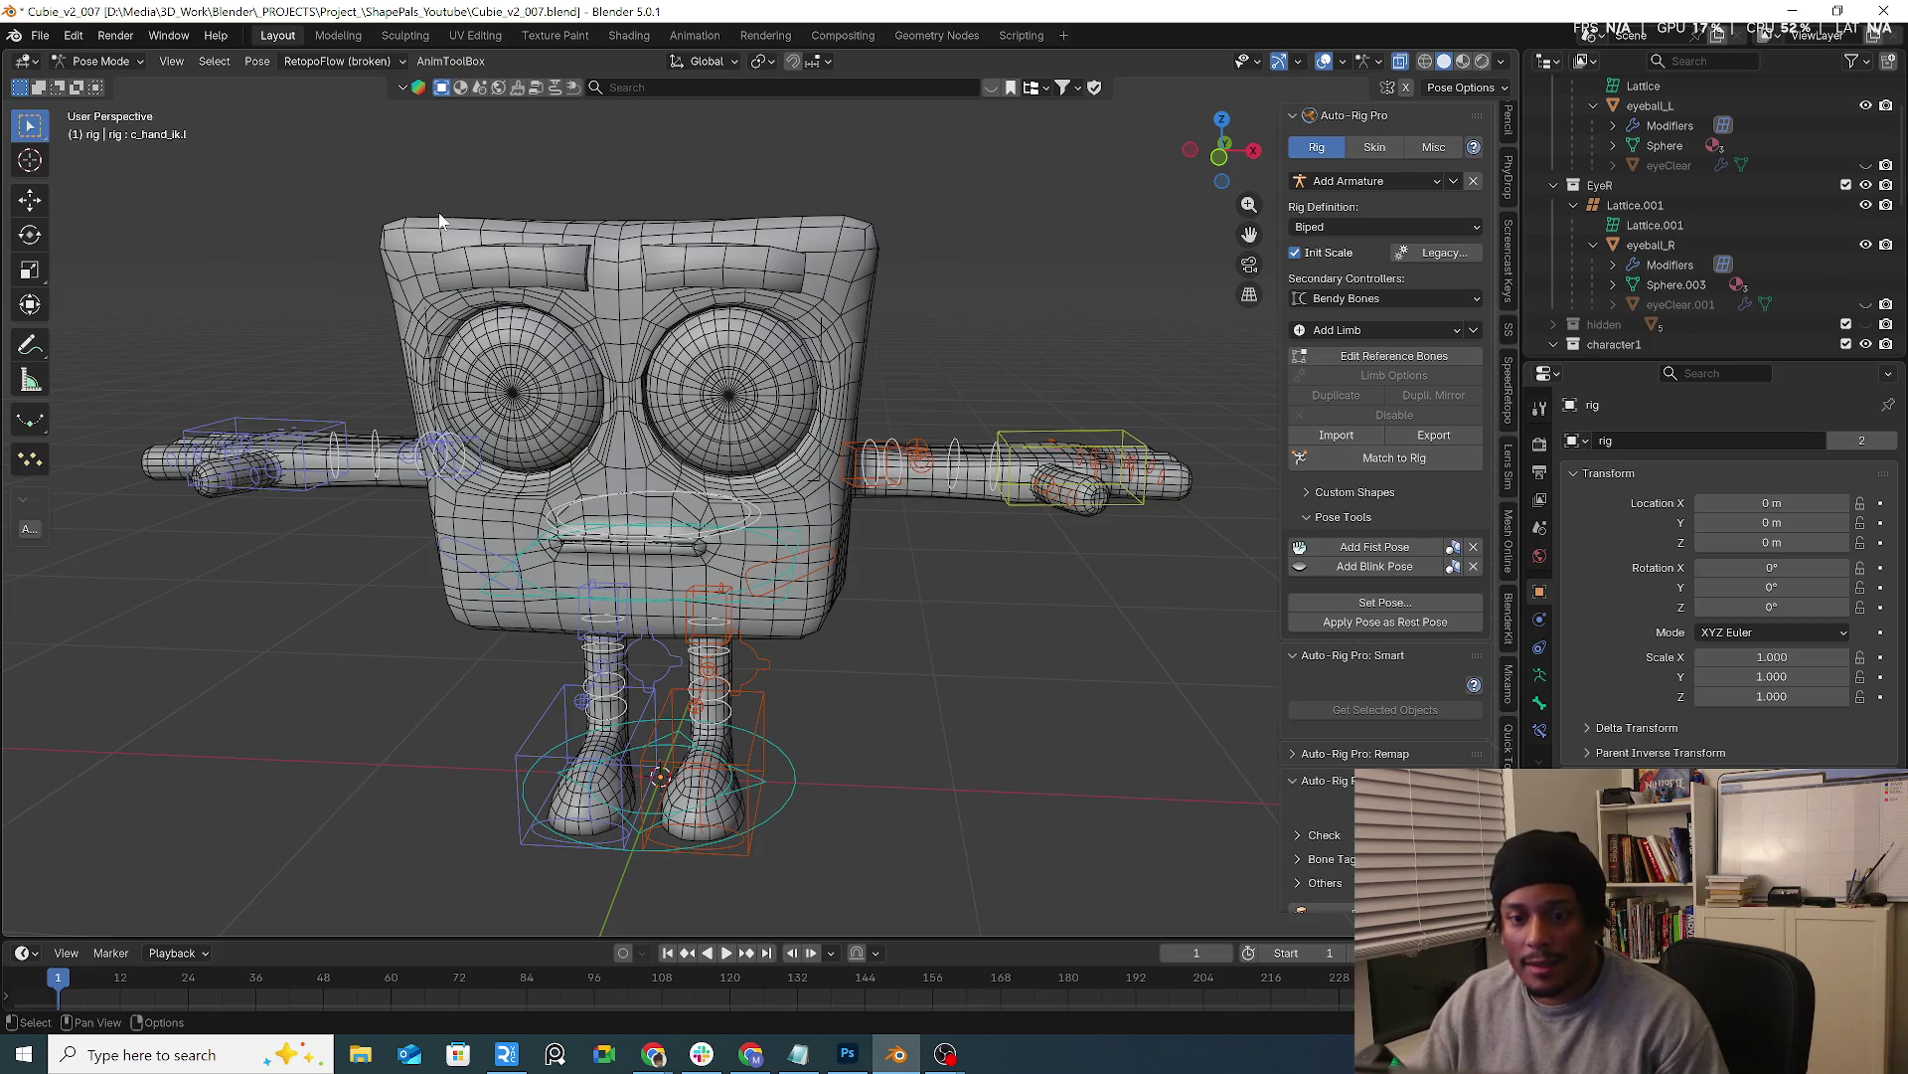
{"action": "left_click", "coordinate": [128, 64]}
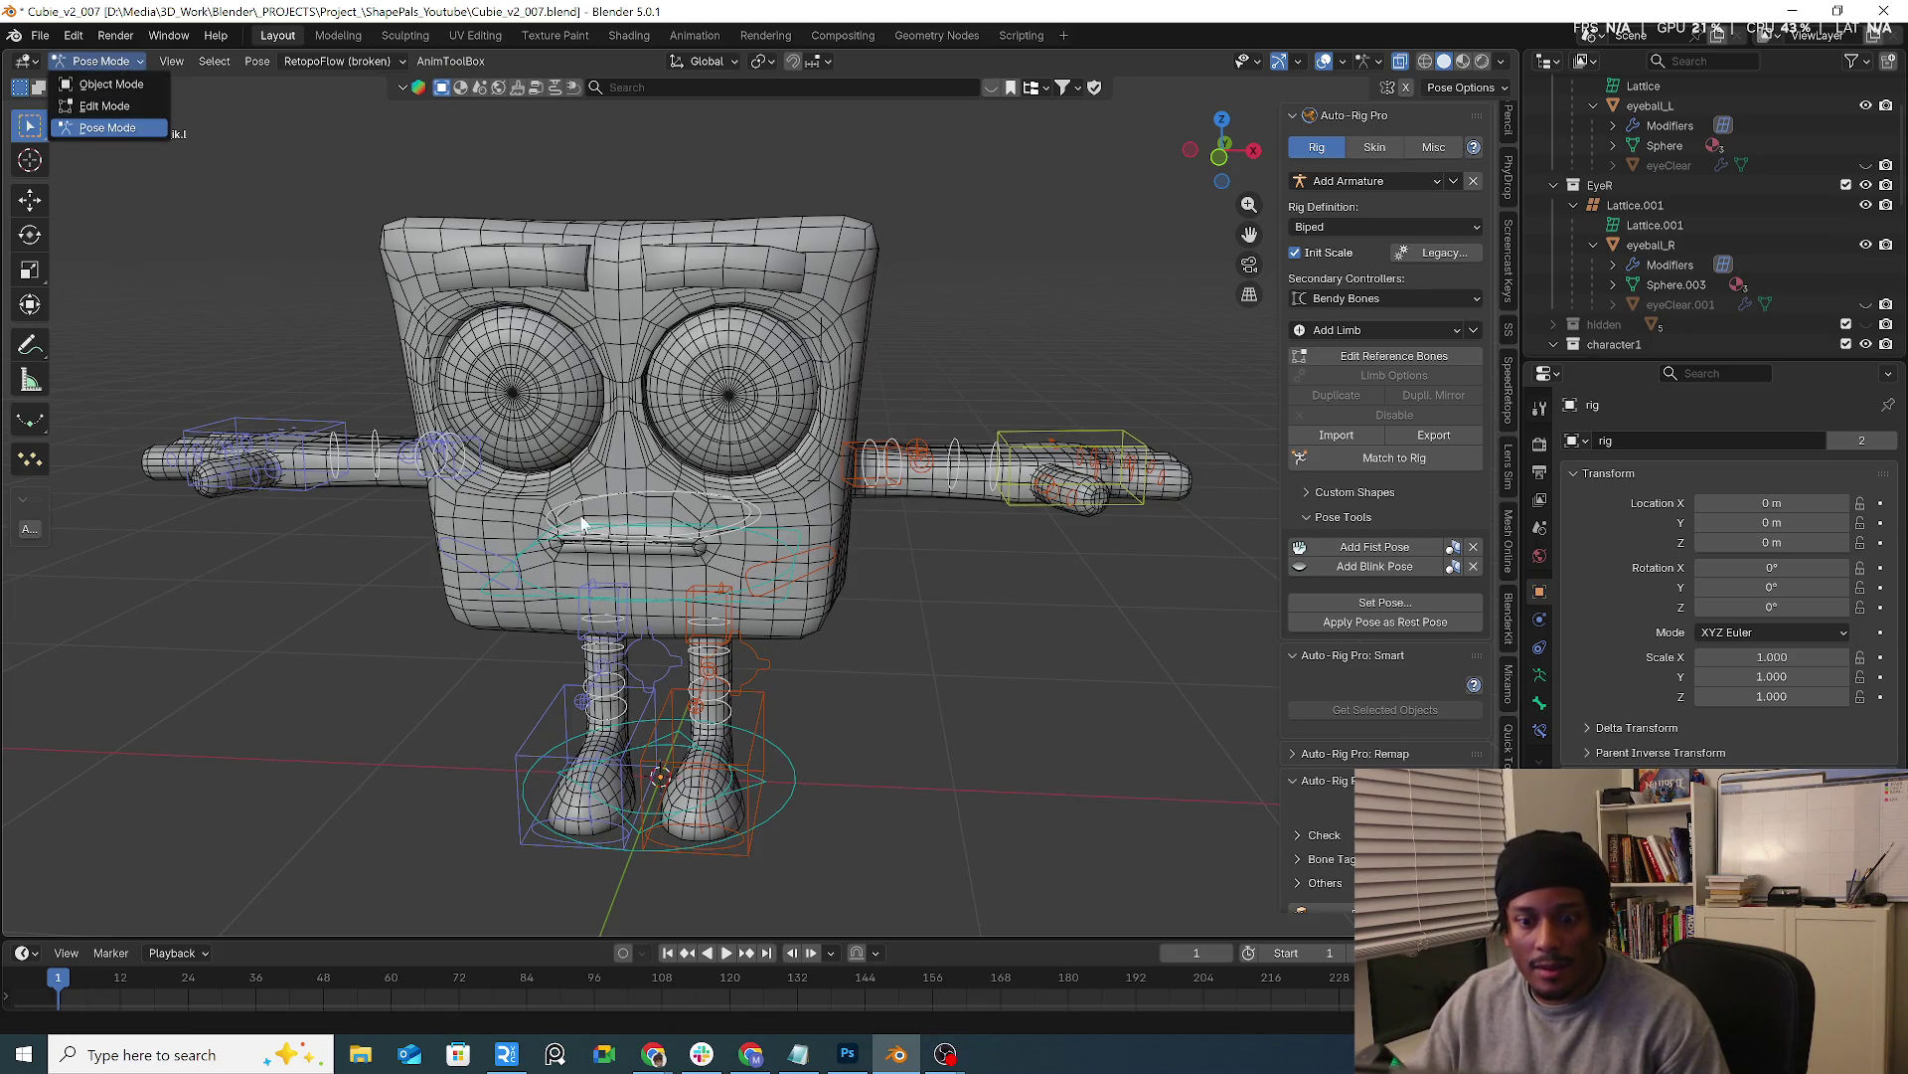
{"action": "mouse_move", "coordinate": [583, 523]}
{"action": "middle_mouse_down"}
{"action": "mouse_move", "coordinate": [777, 504]}
{"action": "mouse_move", "coordinate": [766, 519]}
{"action": "mouse_move", "coordinate": [182, 150]}
{"action": "middle_mouse_up"}
{"action": "left_click", "coordinate": [99, 60]}
{"action": "left_click", "coordinate": [778, 567]}
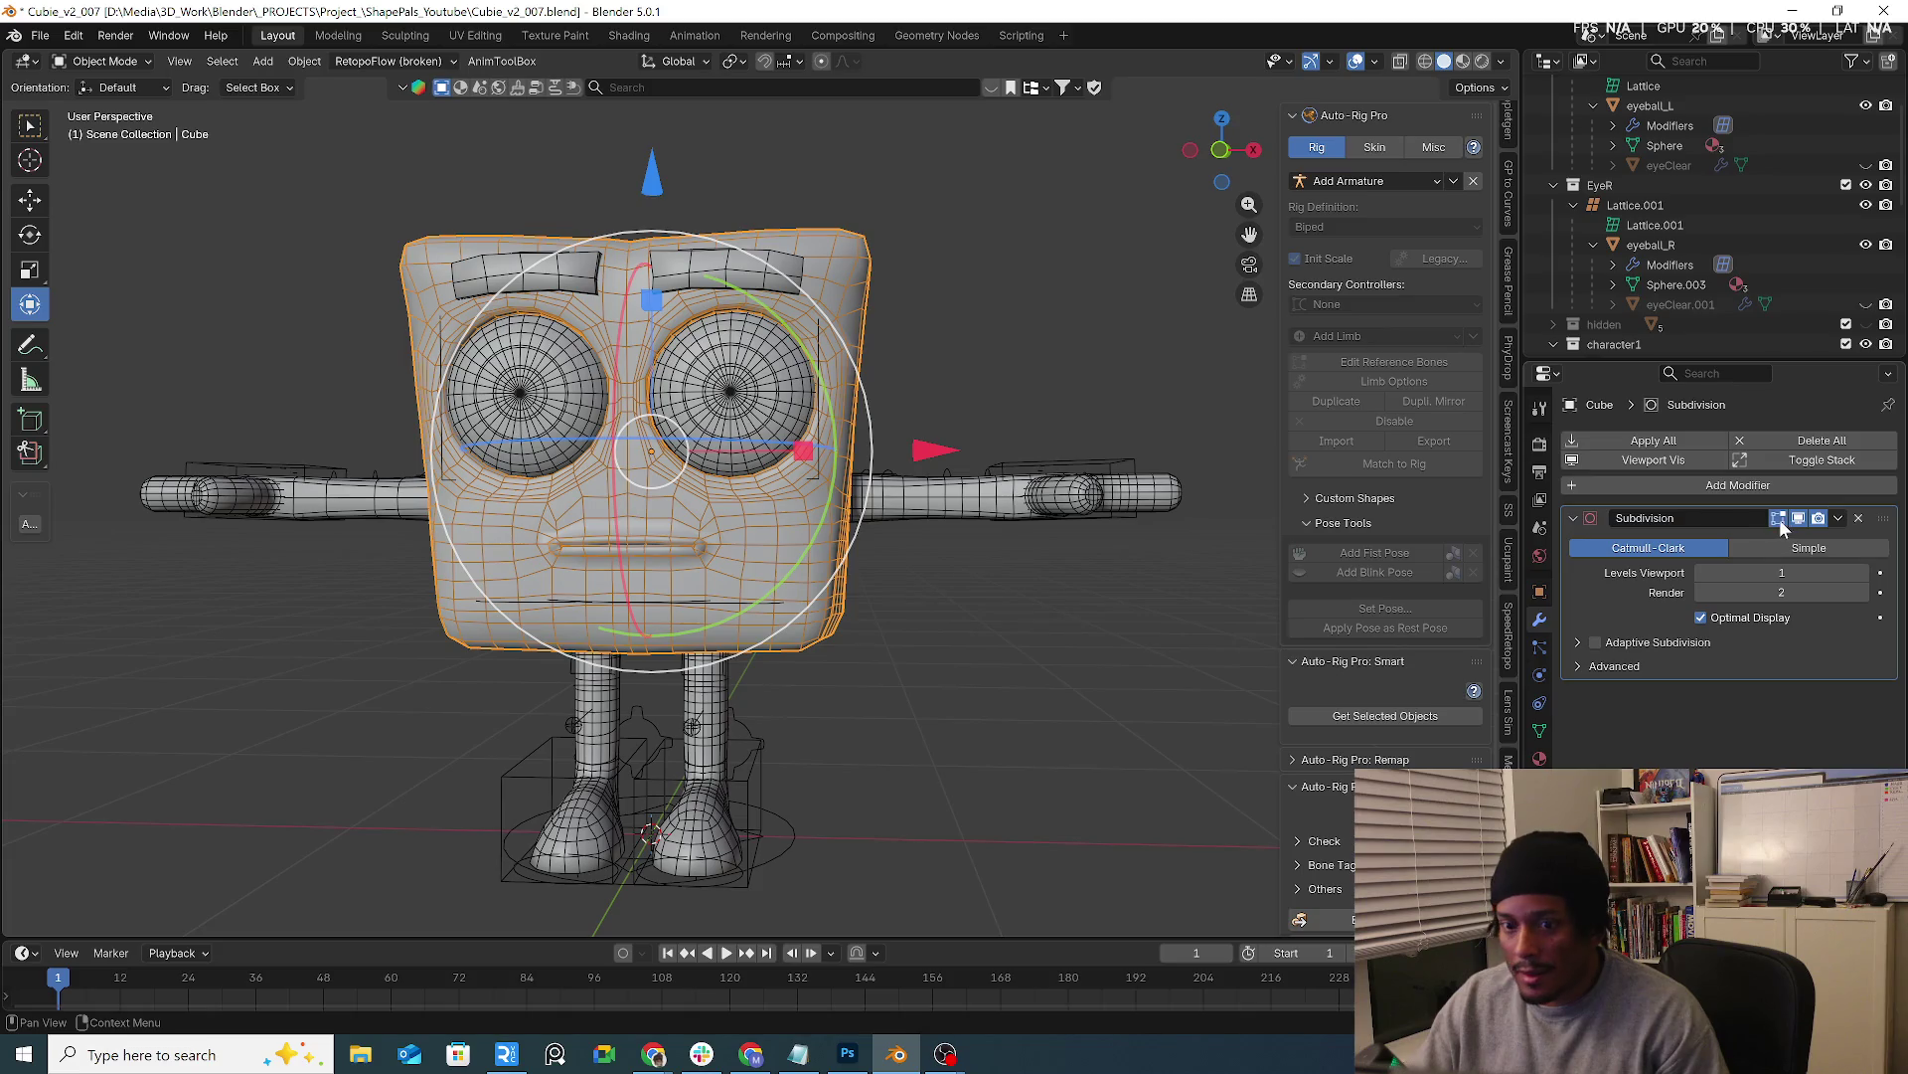
Remove the head's Subdivision modifier, shade it smooth, add Subdivision via Quick Favorites, then undo it
{"action": "left_click", "coordinate": [1858, 518]}
{"action": "left_click", "coordinate": [893, 637]}
{"action": "left_click", "coordinate": [774, 573]}
{"action": "middle_click_drag", "start_coordinate": [744, 568], "coordinate": [785, 551]}
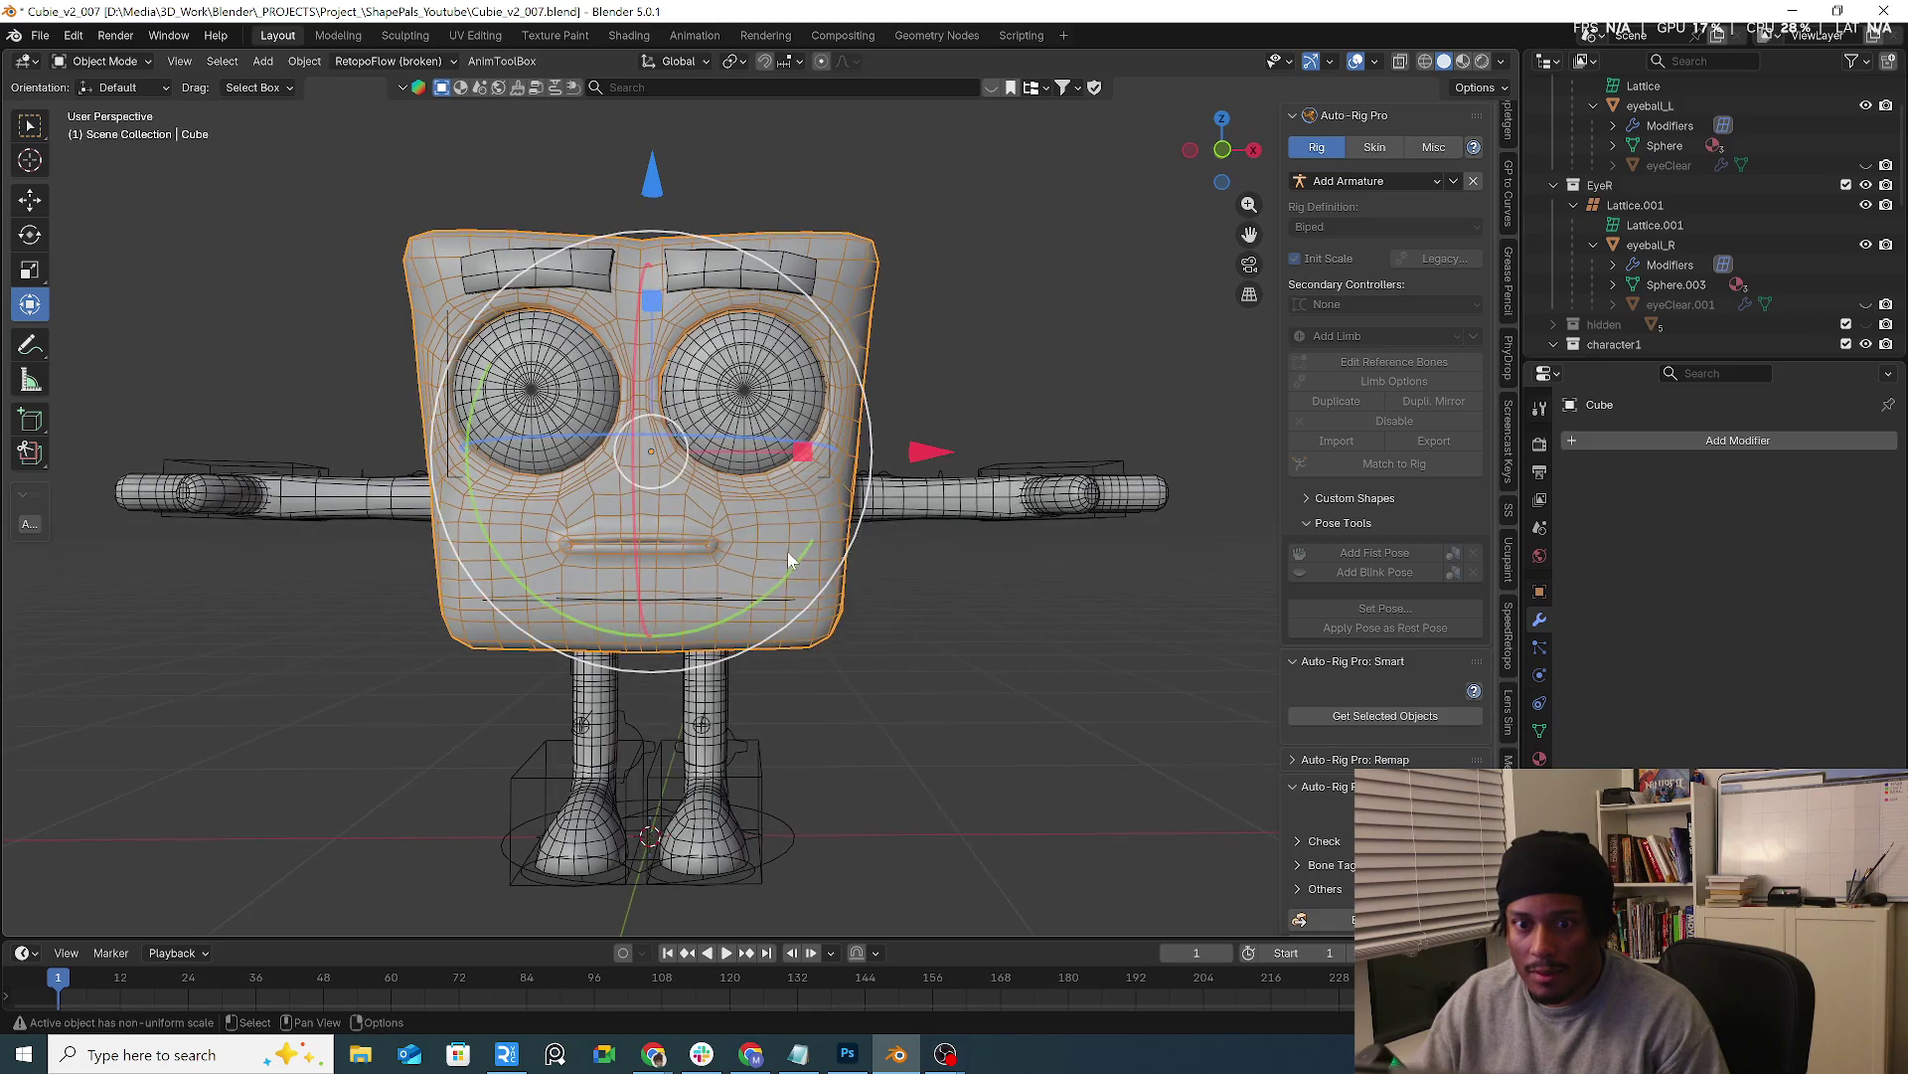
{"action": "right_click", "coordinate": [784, 551]}
{"action": "left_click", "coordinate": [776, 487]}
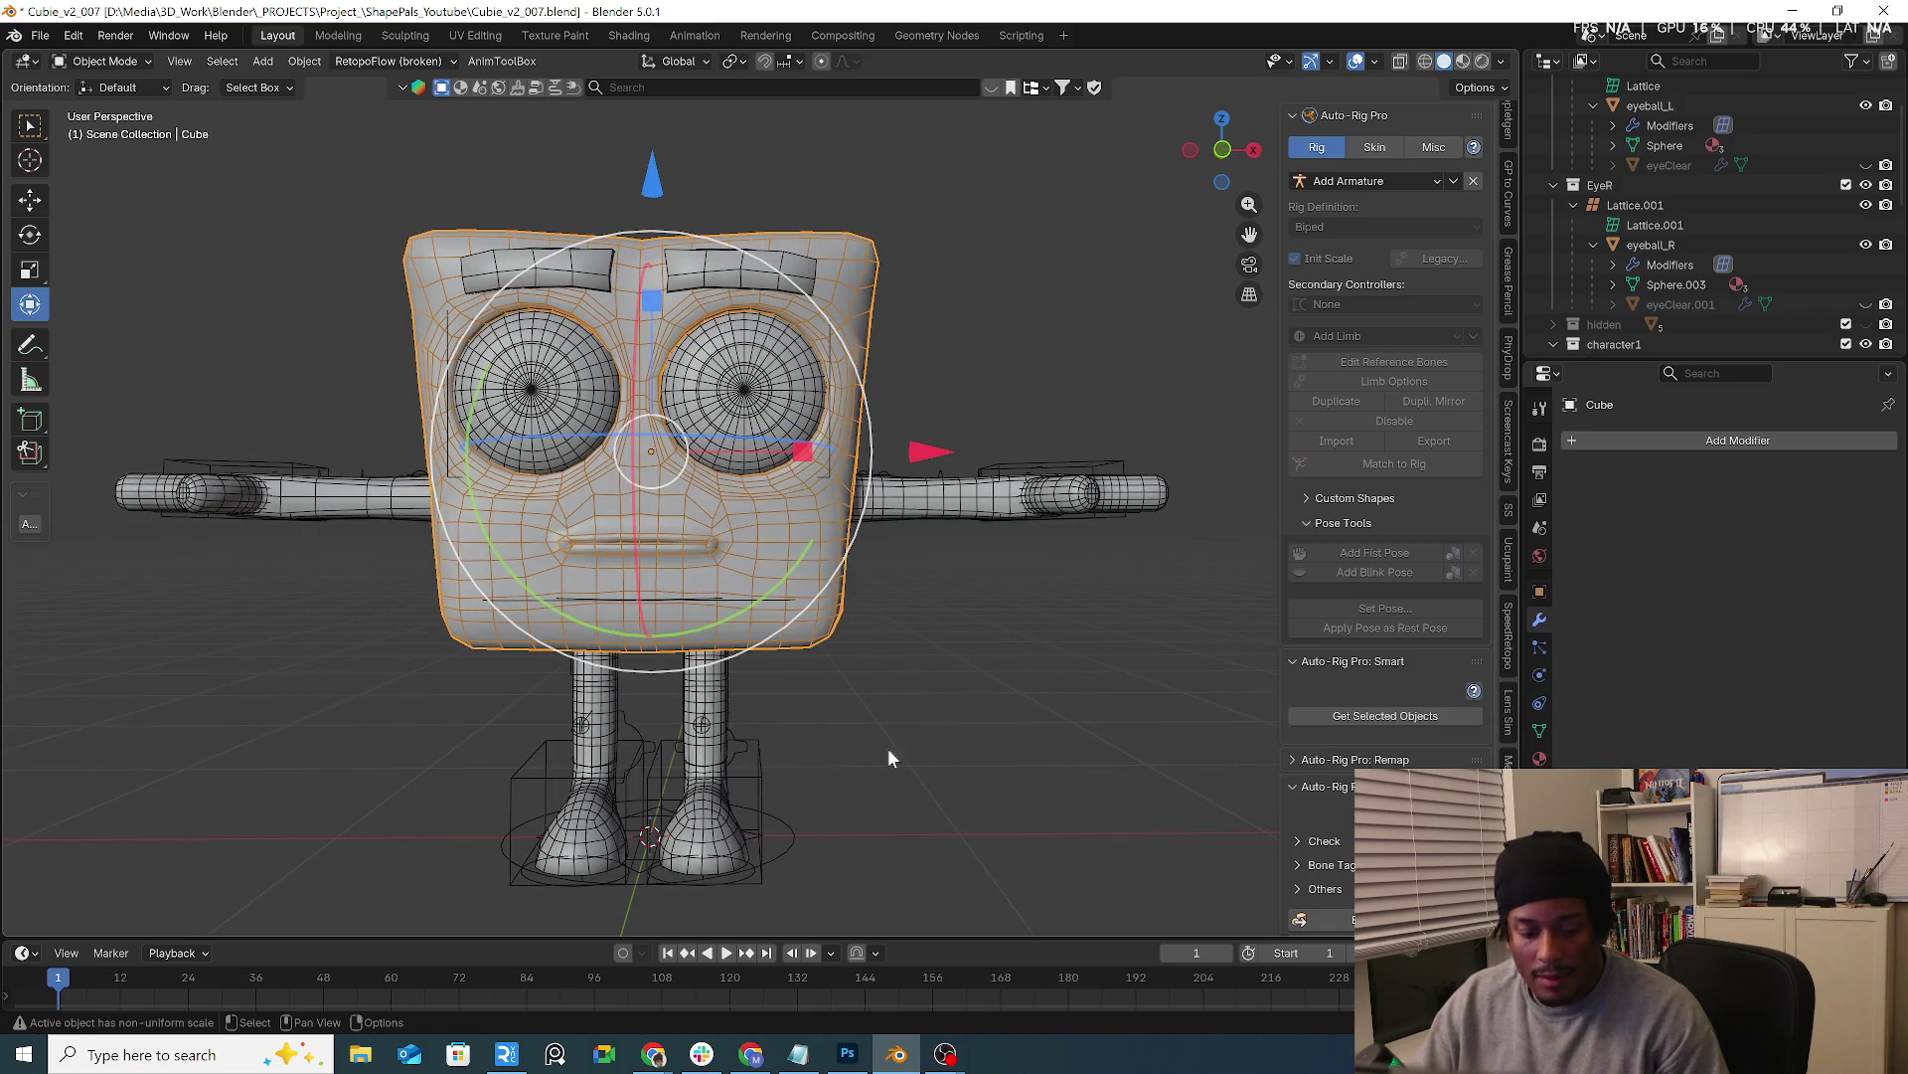
{"action": "key", "text": "q"}
{"action": "left_click", "coordinate": [770, 618]}
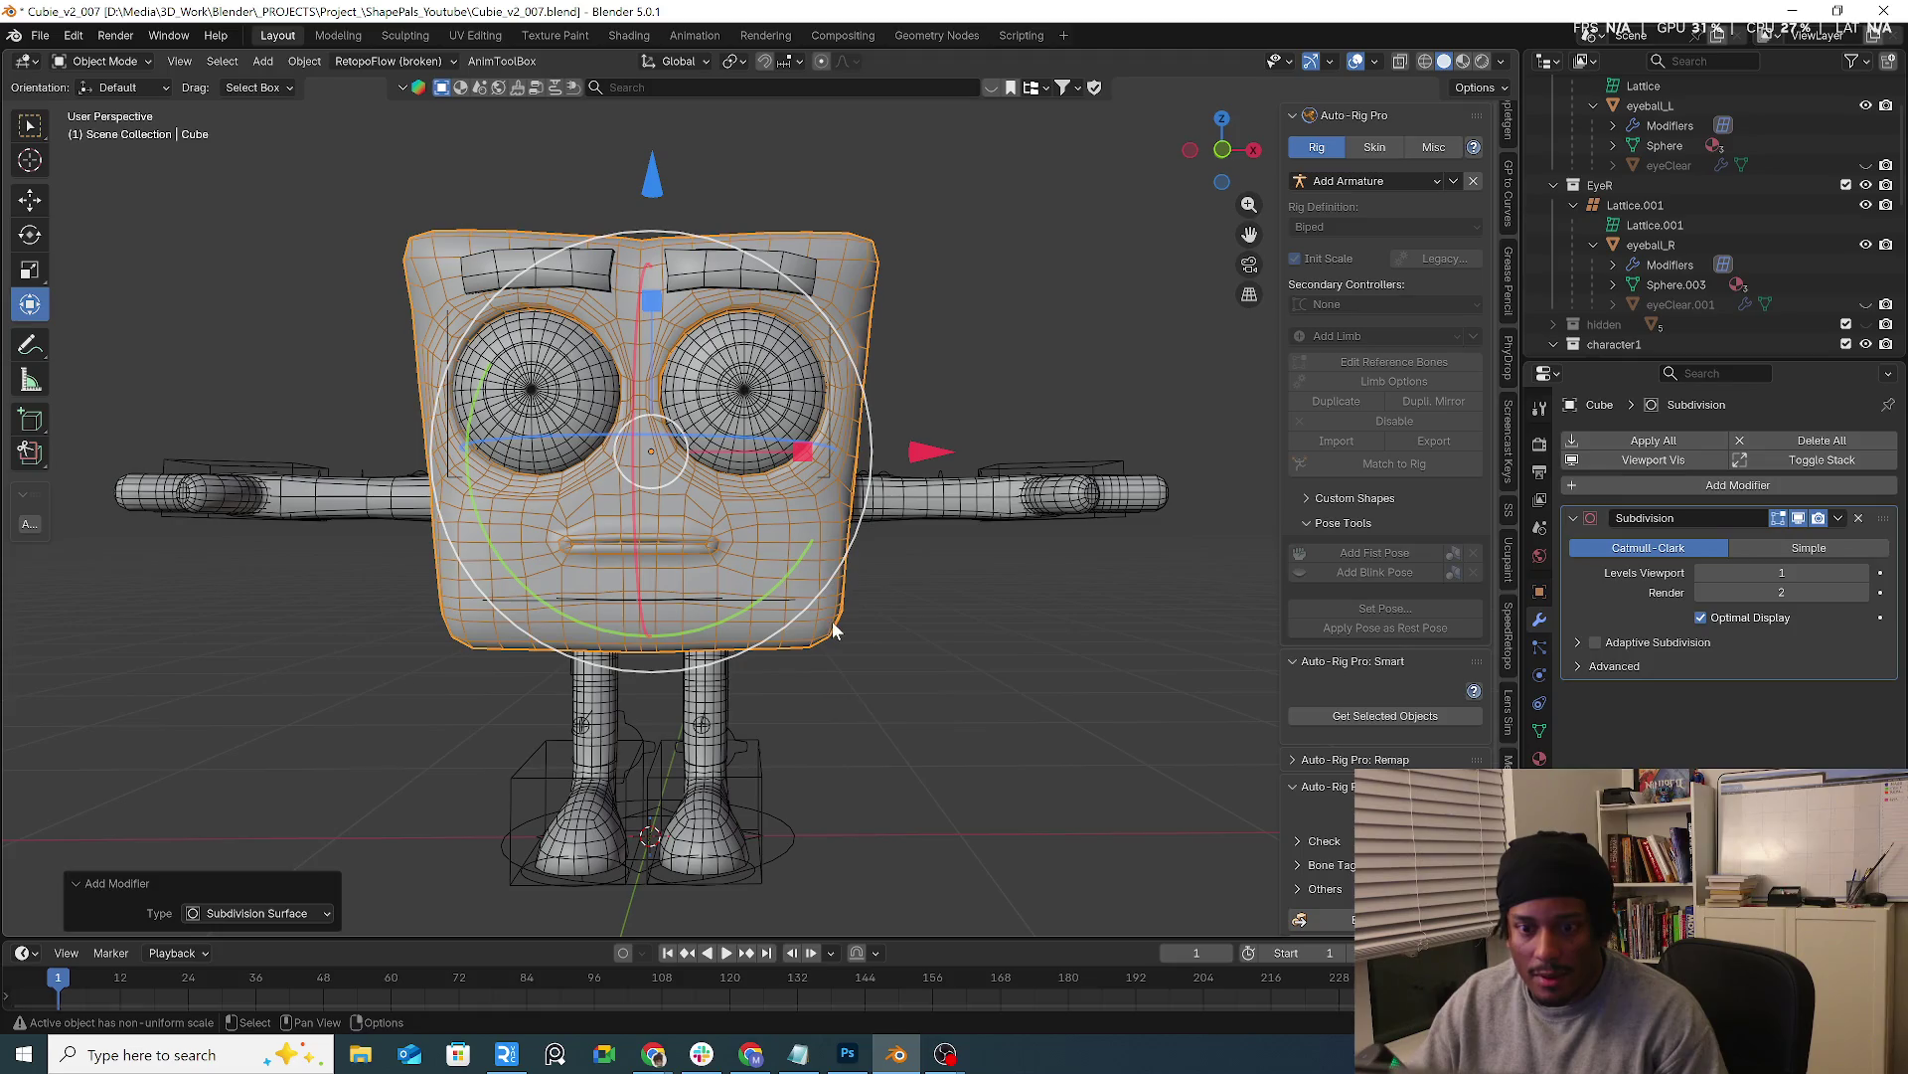
{"action": "mouse_move", "coordinate": [974, 699]}
{"action": "middle_mouse_down"}
{"action": "mouse_move", "coordinate": [1130, 696]}
{"action": "mouse_move", "coordinate": [1007, 753]}
{"action": "mouse_move", "coordinate": [780, 723]}
{"action": "mouse_move", "coordinate": [859, 699]}
{"action": "mouse_move", "coordinate": [935, 712]}
{"action": "mouse_move", "coordinate": [864, 679]}
{"action": "middle_mouse_up"}
{"action": "key", "text": "ctrl+z"}
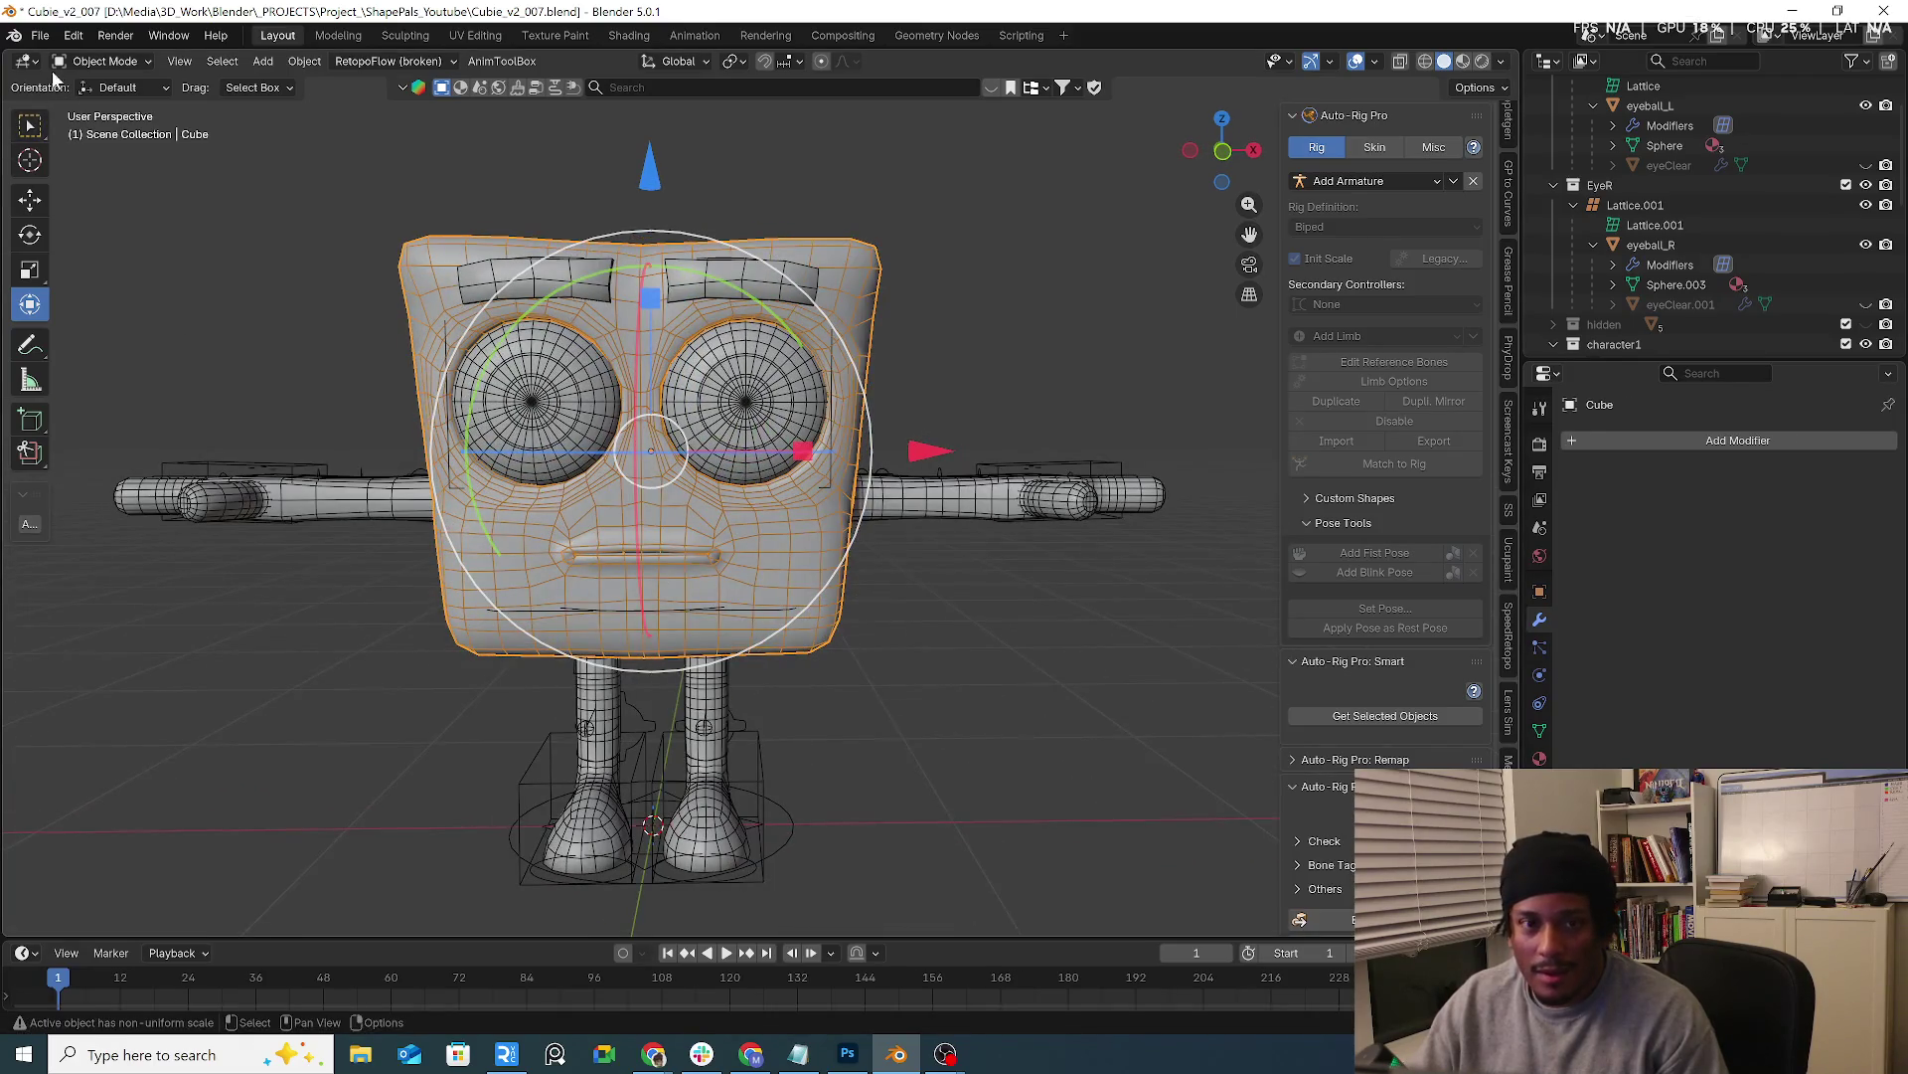
Start opening another blend file, discarding unsaved changes
{"action": "left_click", "coordinate": [40, 35]}
{"action": "left_click", "coordinate": [74, 85]}
{"action": "left_click", "coordinate": [980, 557]}
{"action": "scroll", "coordinate": [798, 676], "scroll_direction": "down", "scroll_amount": 5}
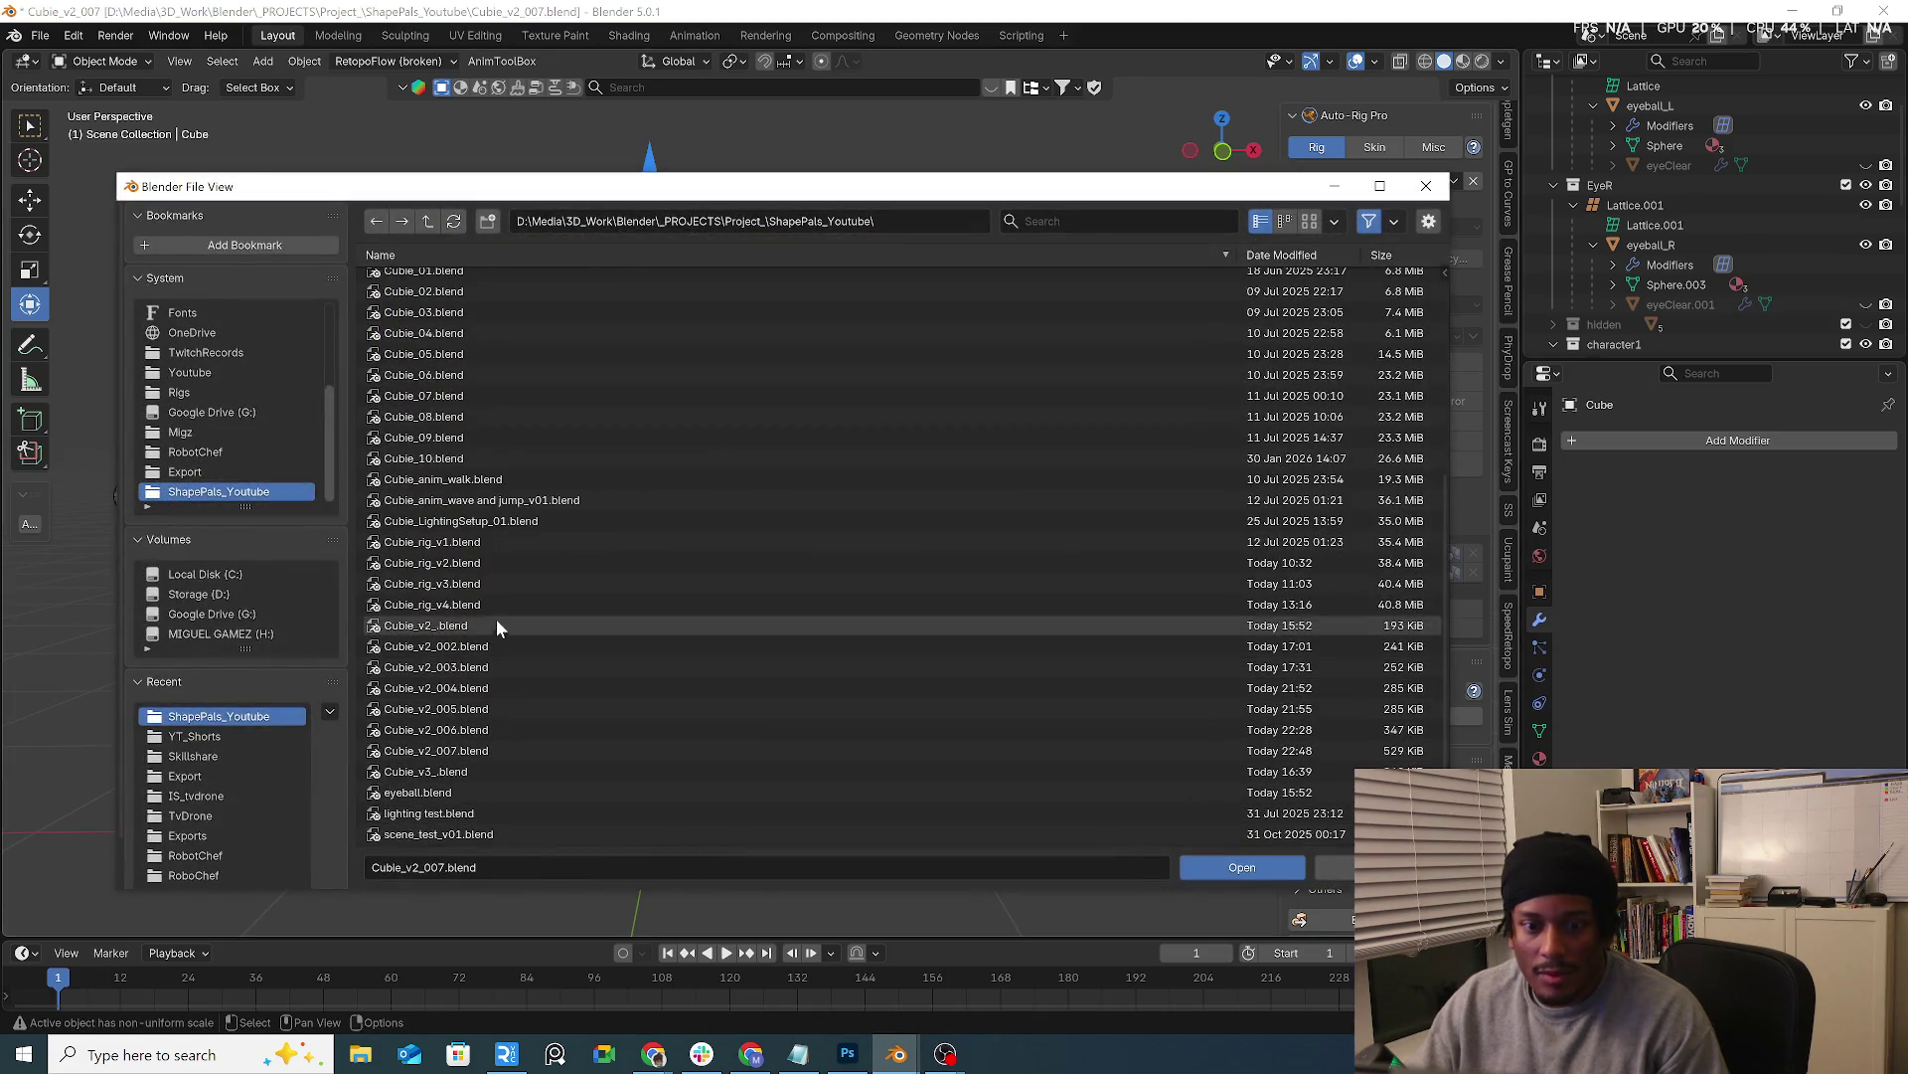
Reload Cubie_v2_007.blend, return to Object Mode, select the cube head and use solid shading
{"action": "double_click", "coordinate": [493, 752]}
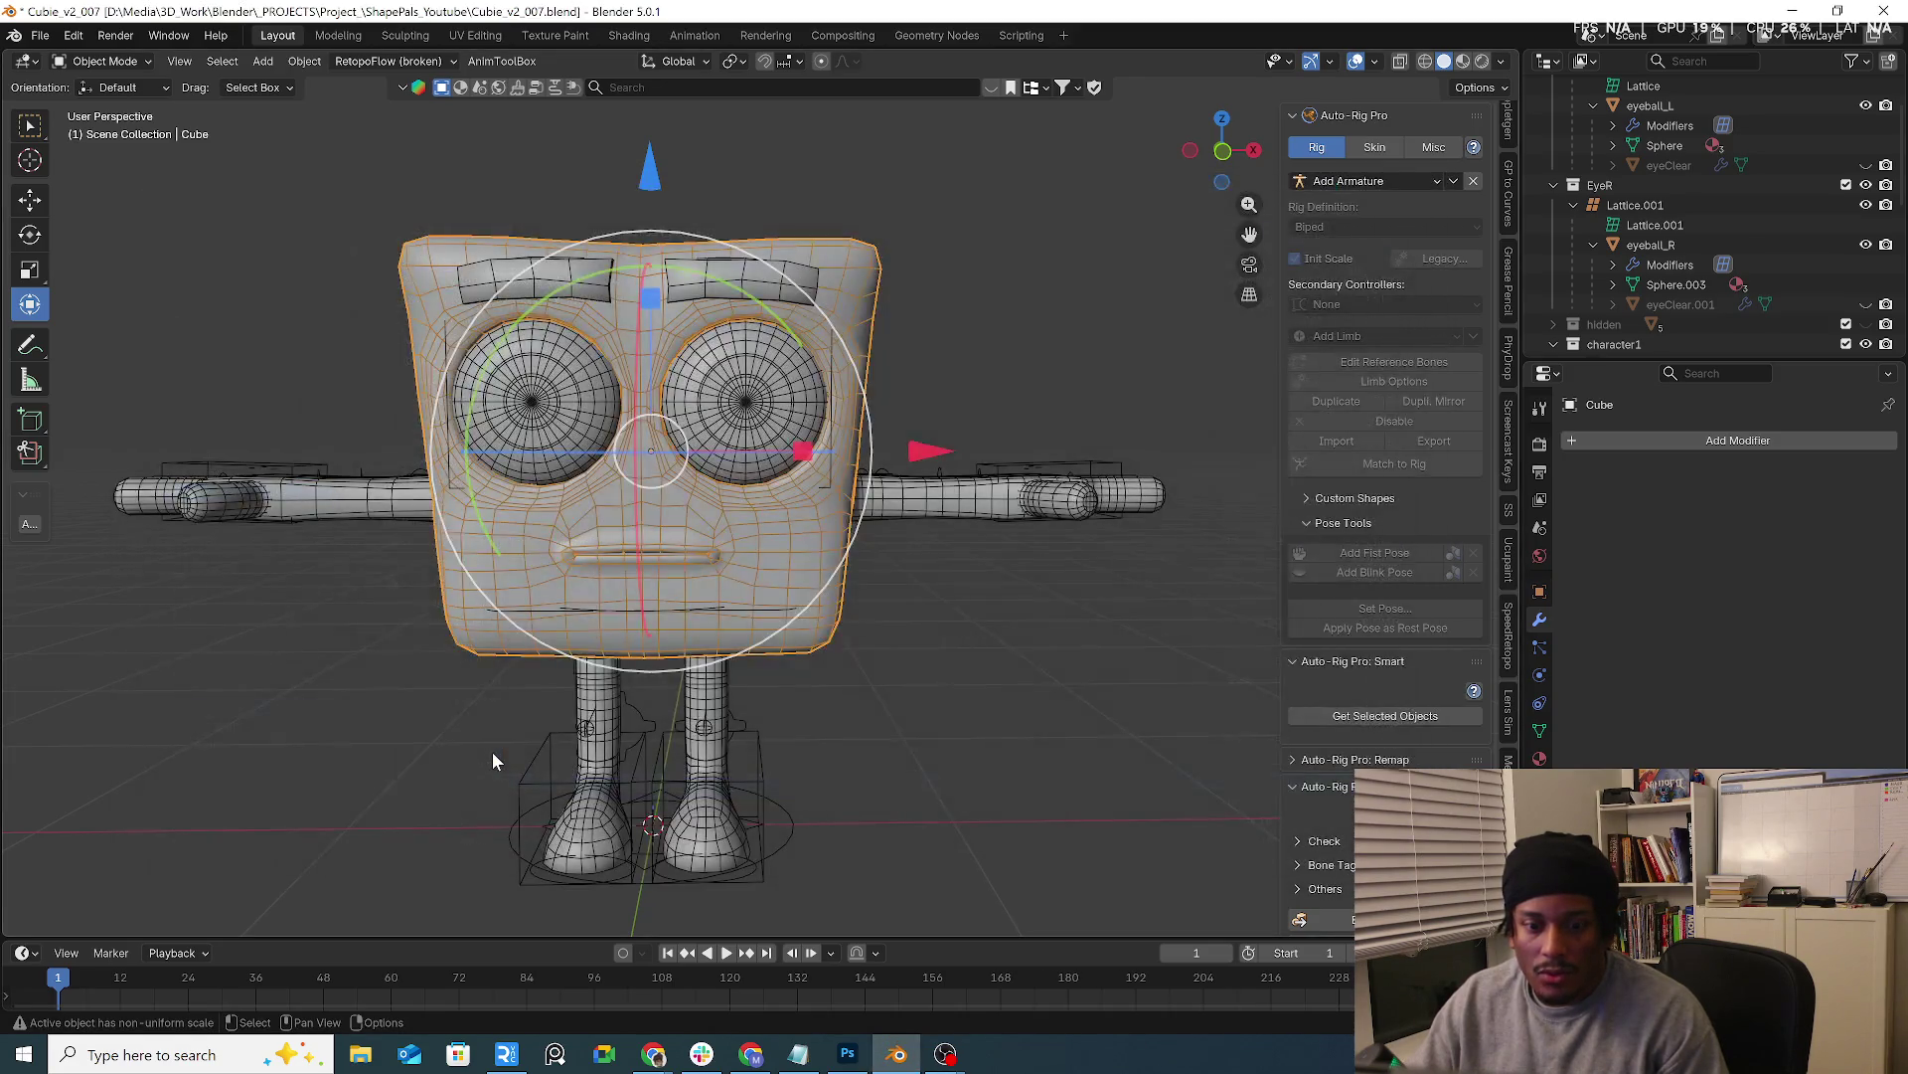
{"action": "mouse_move", "coordinate": [494, 750]}
{"action": "middle_mouse_down"}
{"action": "mouse_move", "coordinate": [920, 739]}
{"action": "mouse_move", "coordinate": [900, 570]}
{"action": "middle_mouse_up"}
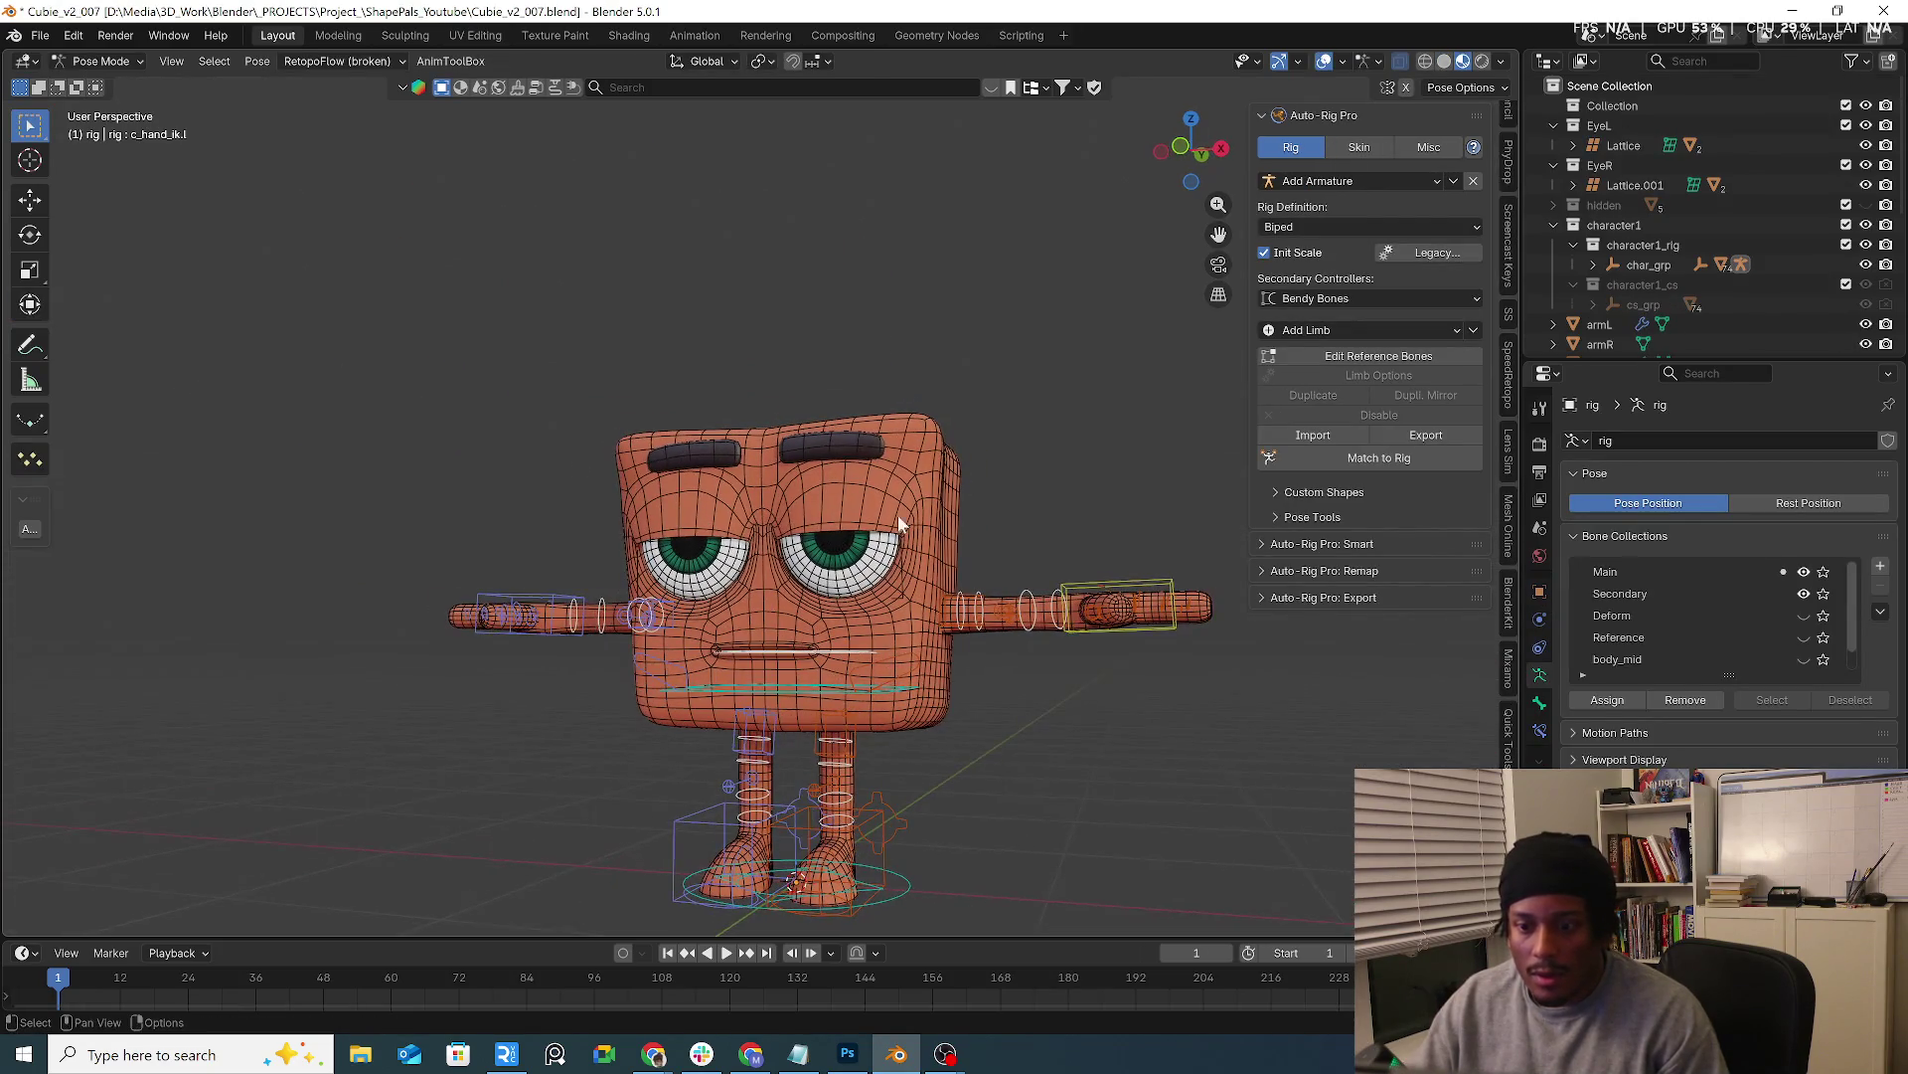
{"action": "key", "text": "ctrl+Tab"}
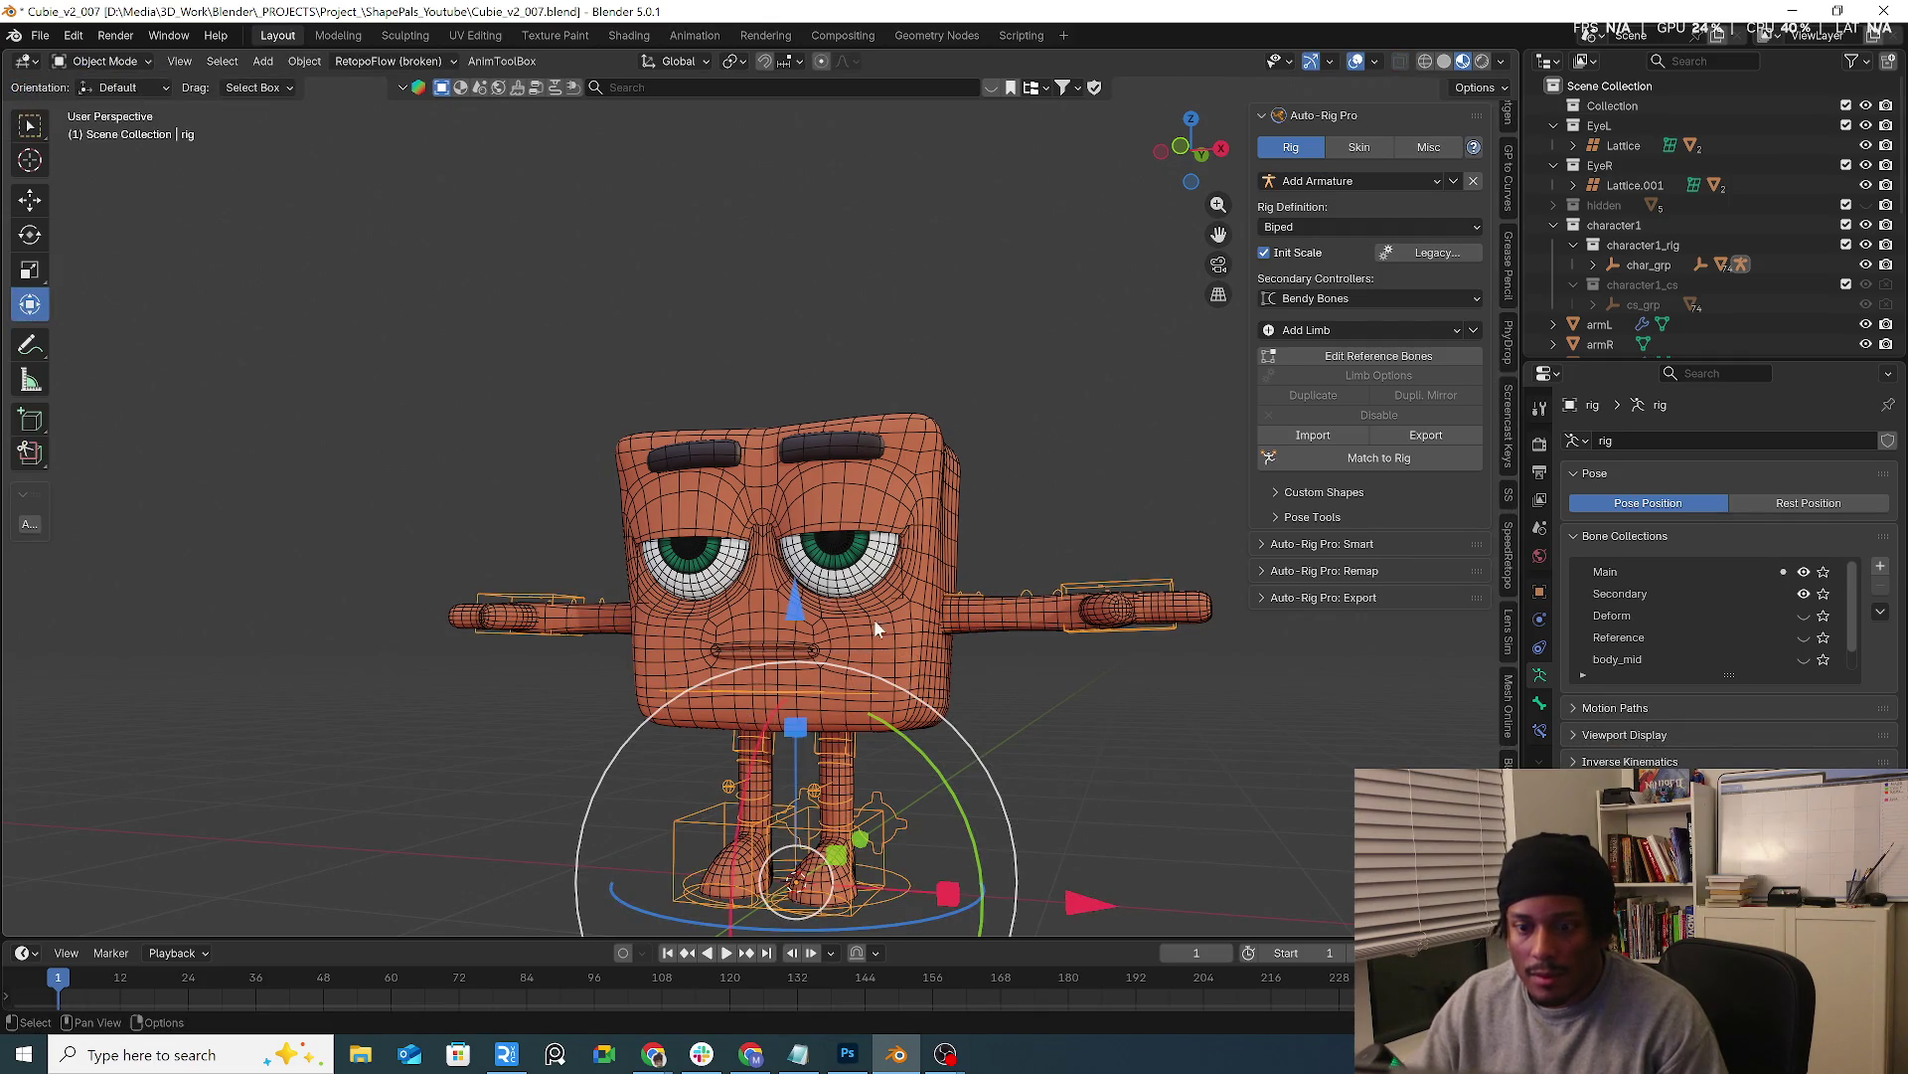
{"action": "left_click", "coordinate": [866, 619]}
{"action": "left_click", "coordinate": [1442, 61]}
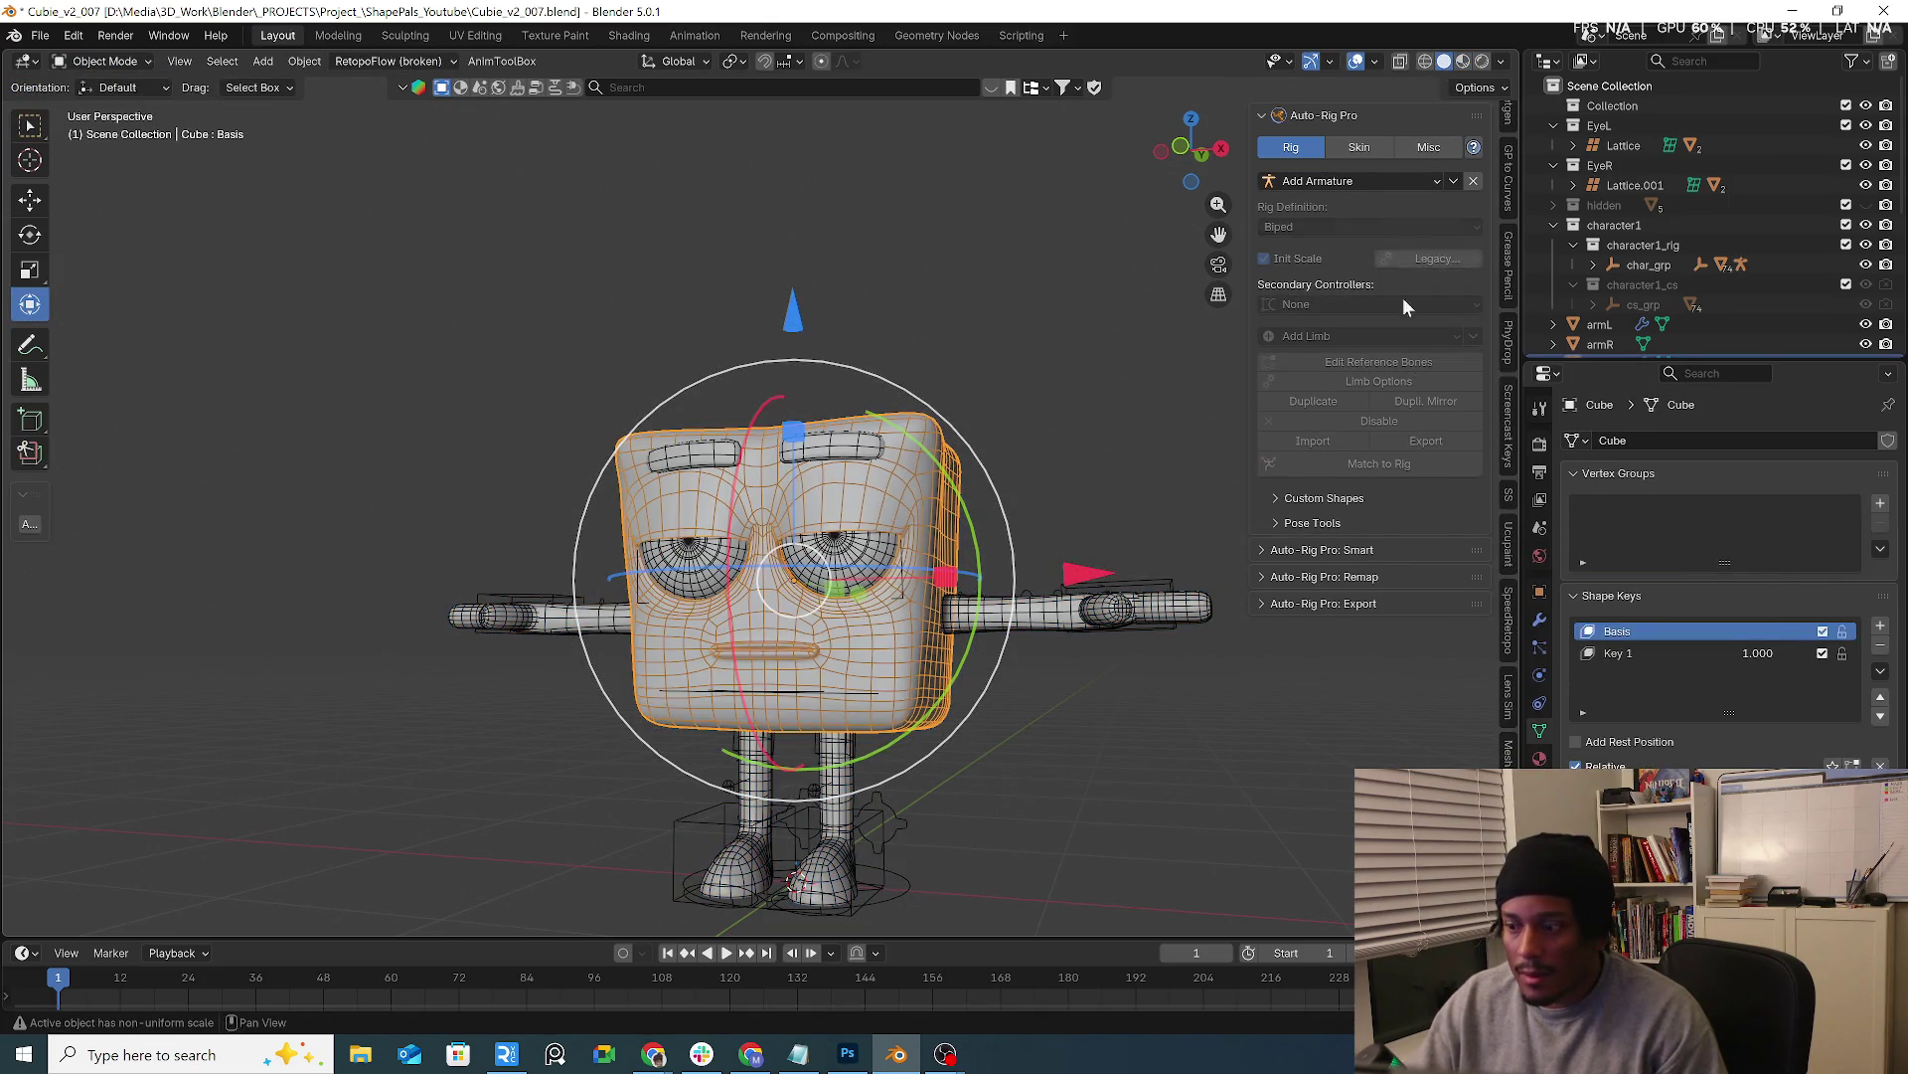
{"action": "left_click", "coordinate": [1199, 681]}
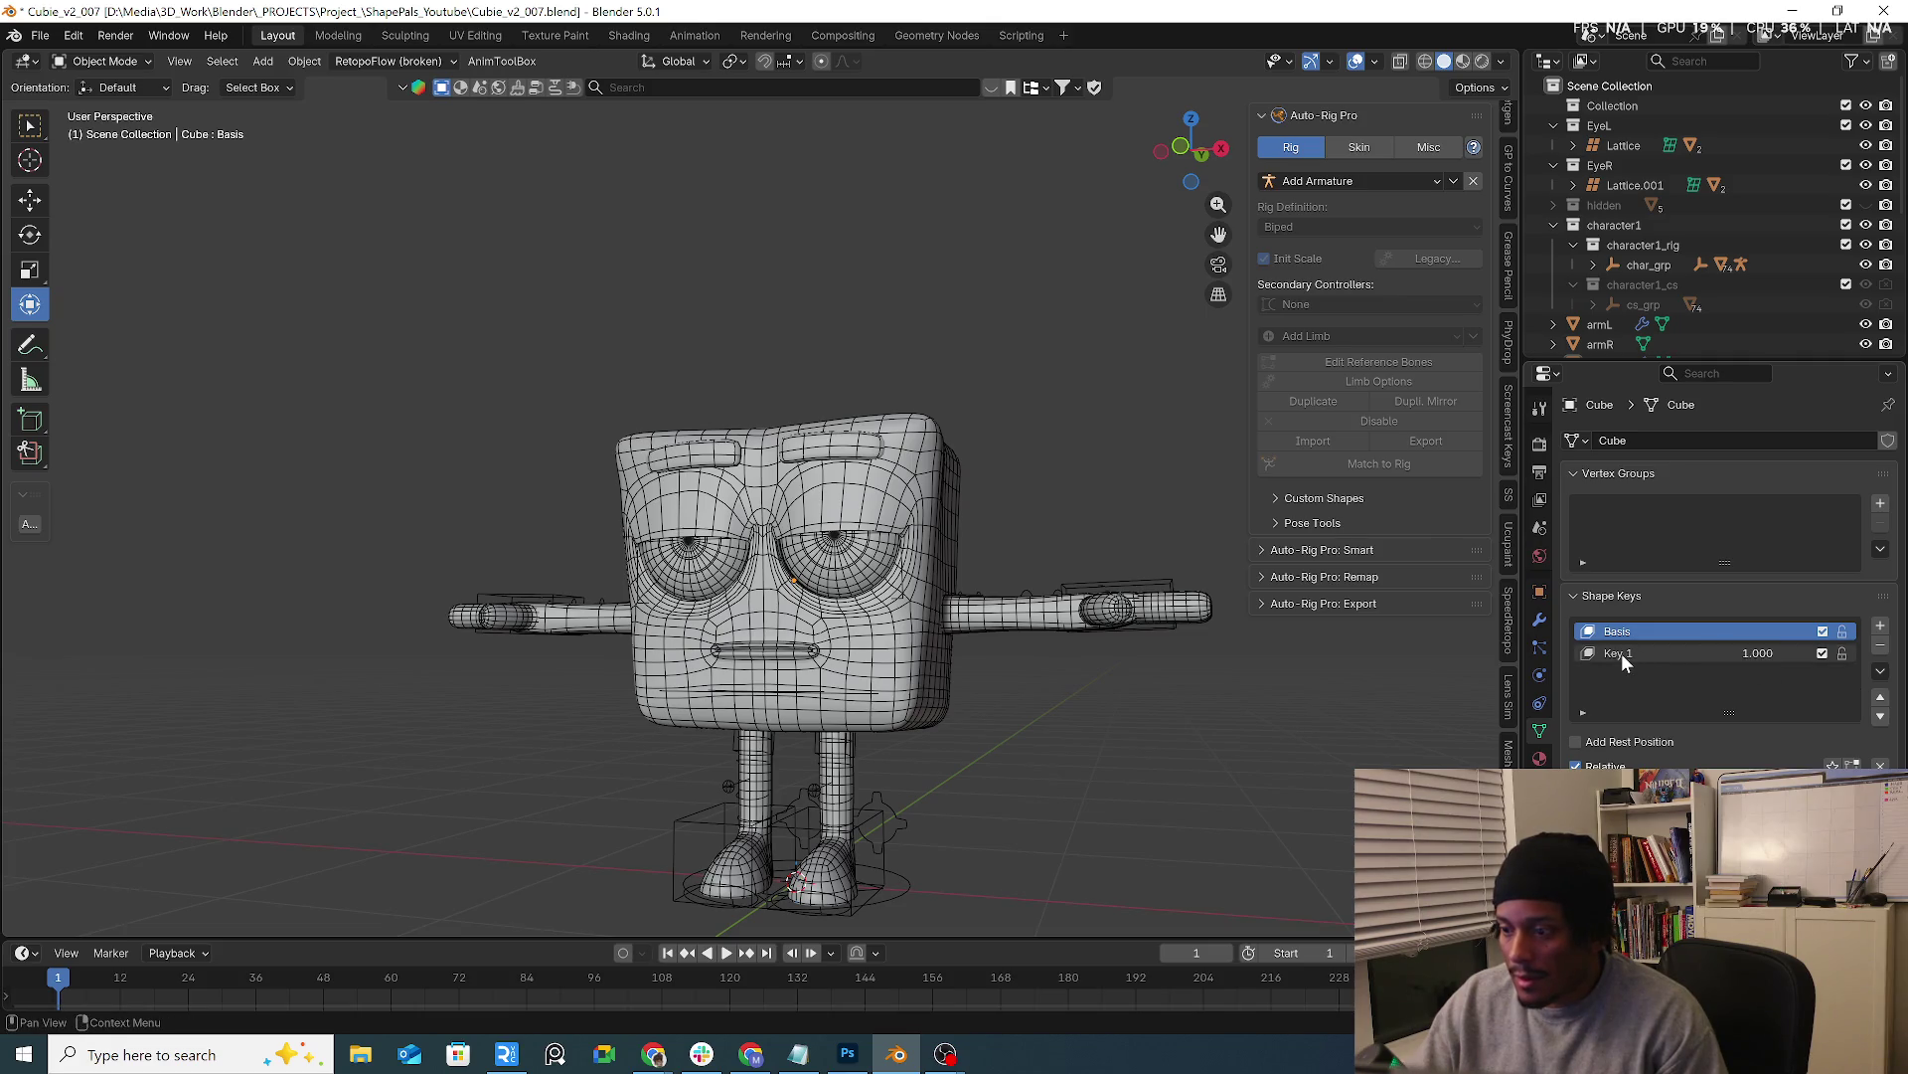
Zero and delete the head's Key 1 and Basis shape keys, then apply its Mirror modifier
{"action": "left_click_drag", "start_coordinate": [1716, 651], "coordinate": [1582, 652]}
{"action": "left_click", "coordinate": [1880, 644]}
{"action": "left_click", "coordinate": [1880, 644]}
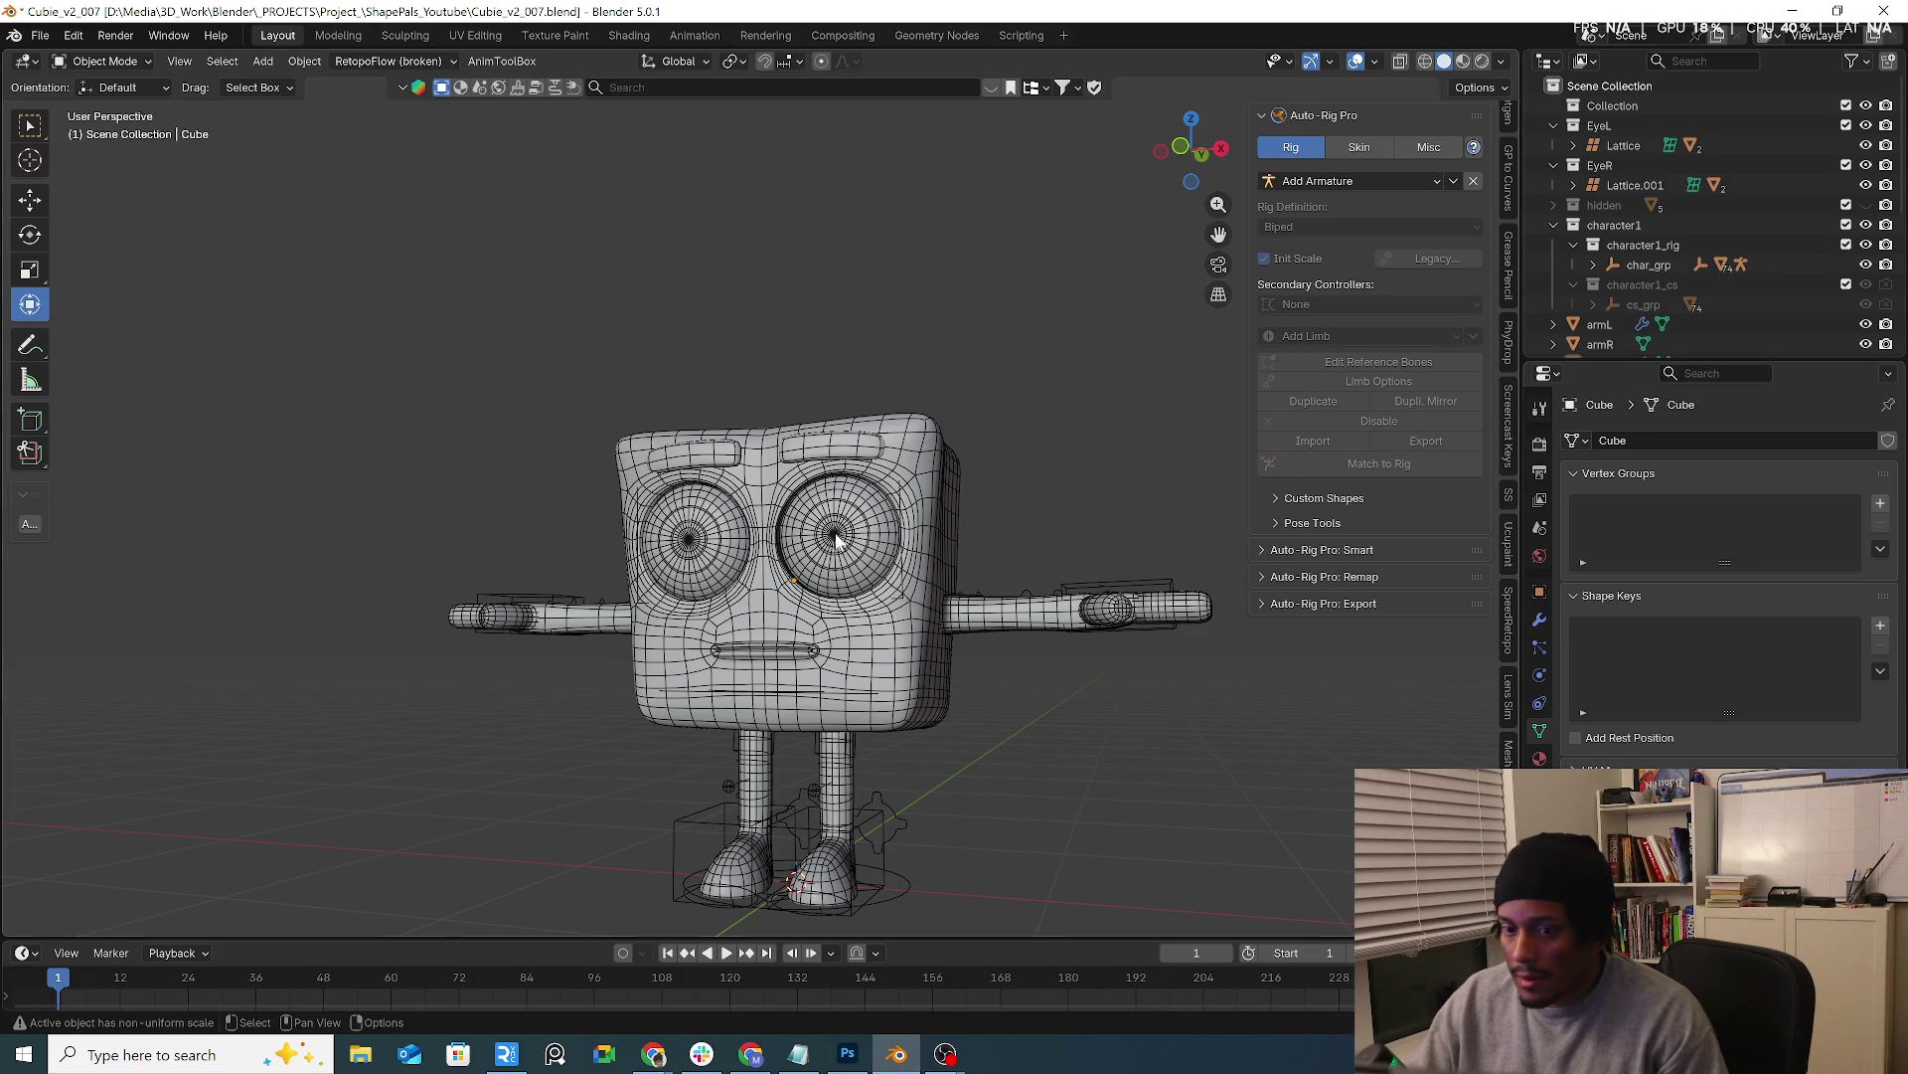
{"action": "left_click", "coordinate": [916, 440]}
{"action": "left_click", "coordinate": [1540, 619]}
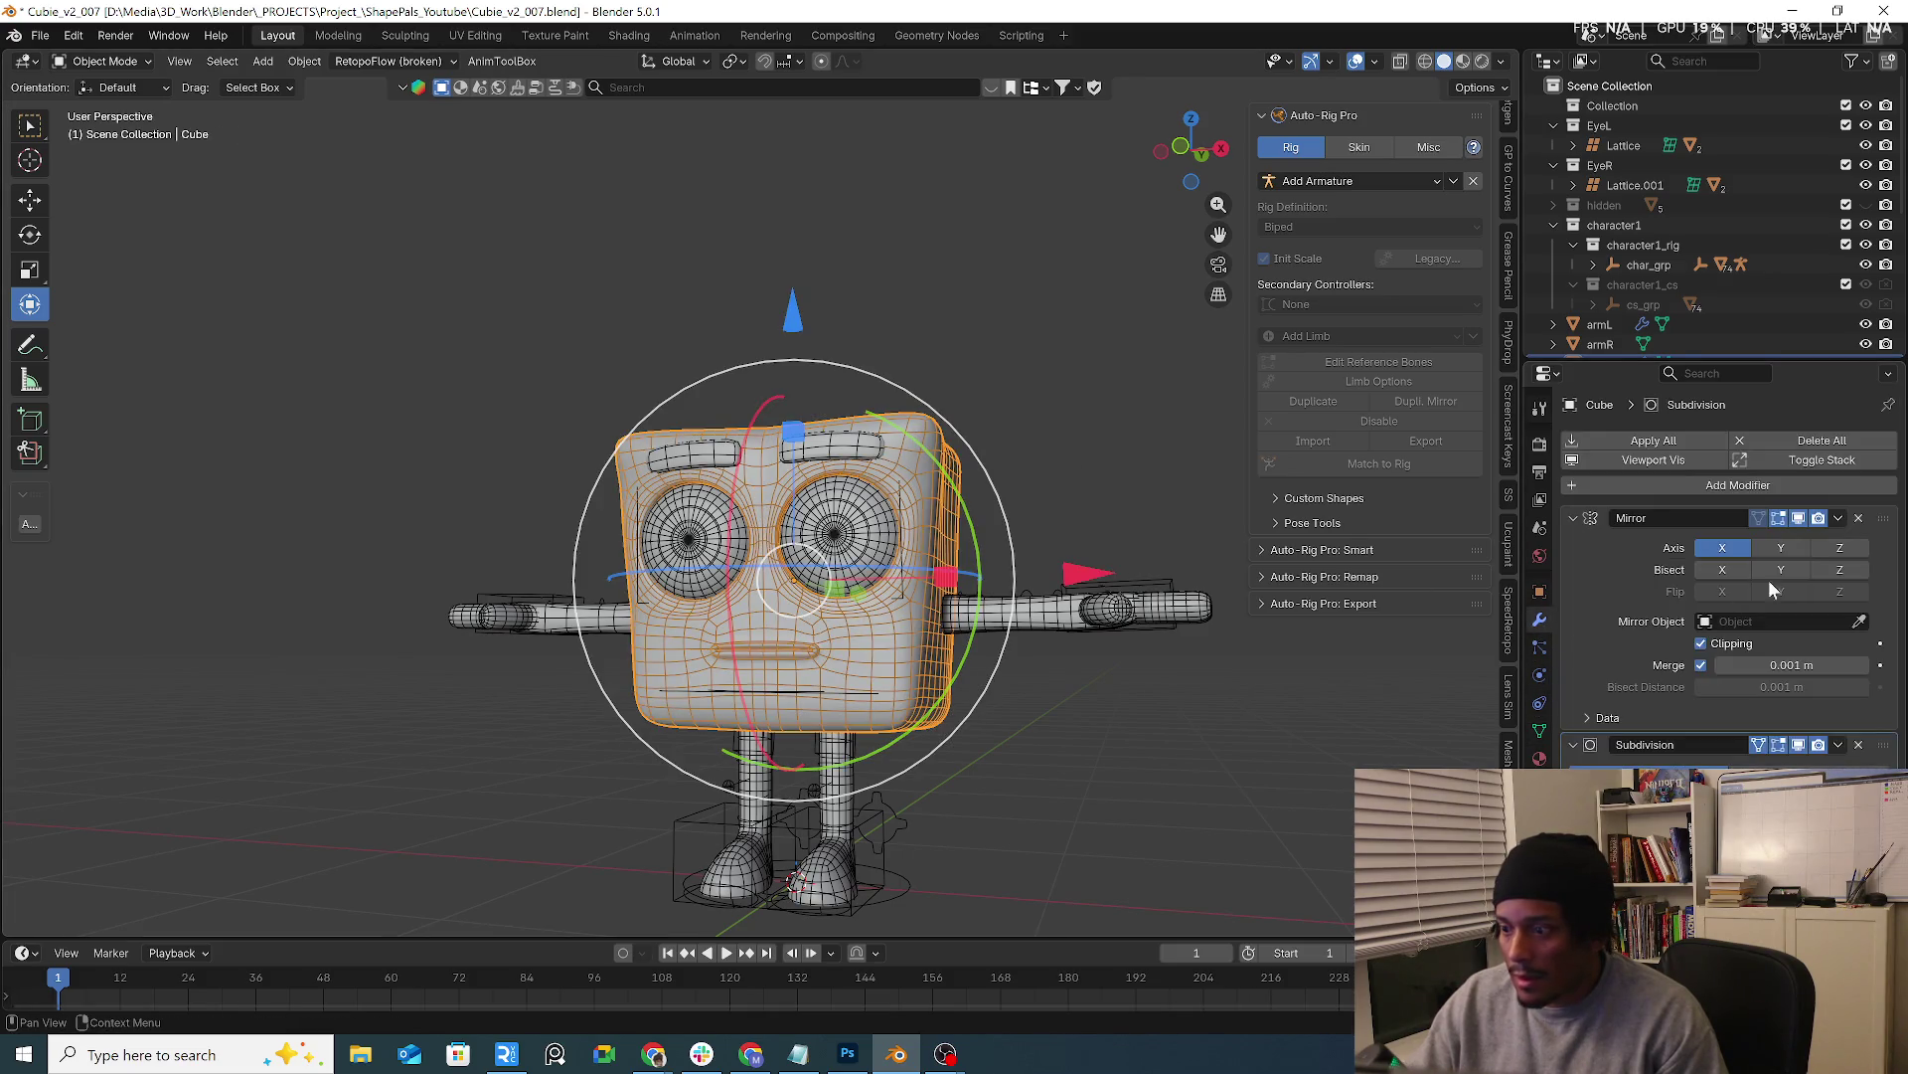
{"action": "left_click", "coordinate": [1843, 522]}
{"action": "left_click", "coordinate": [1143, 727]}
{"action": "middle_click_drag", "start_coordinate": [1144, 726], "coordinate": [1084, 763]}
Select the body cube and start Auto-Rig Pro's Smart setup, choosing Facial Only
{"action": "left_click", "coordinate": [946, 669]}
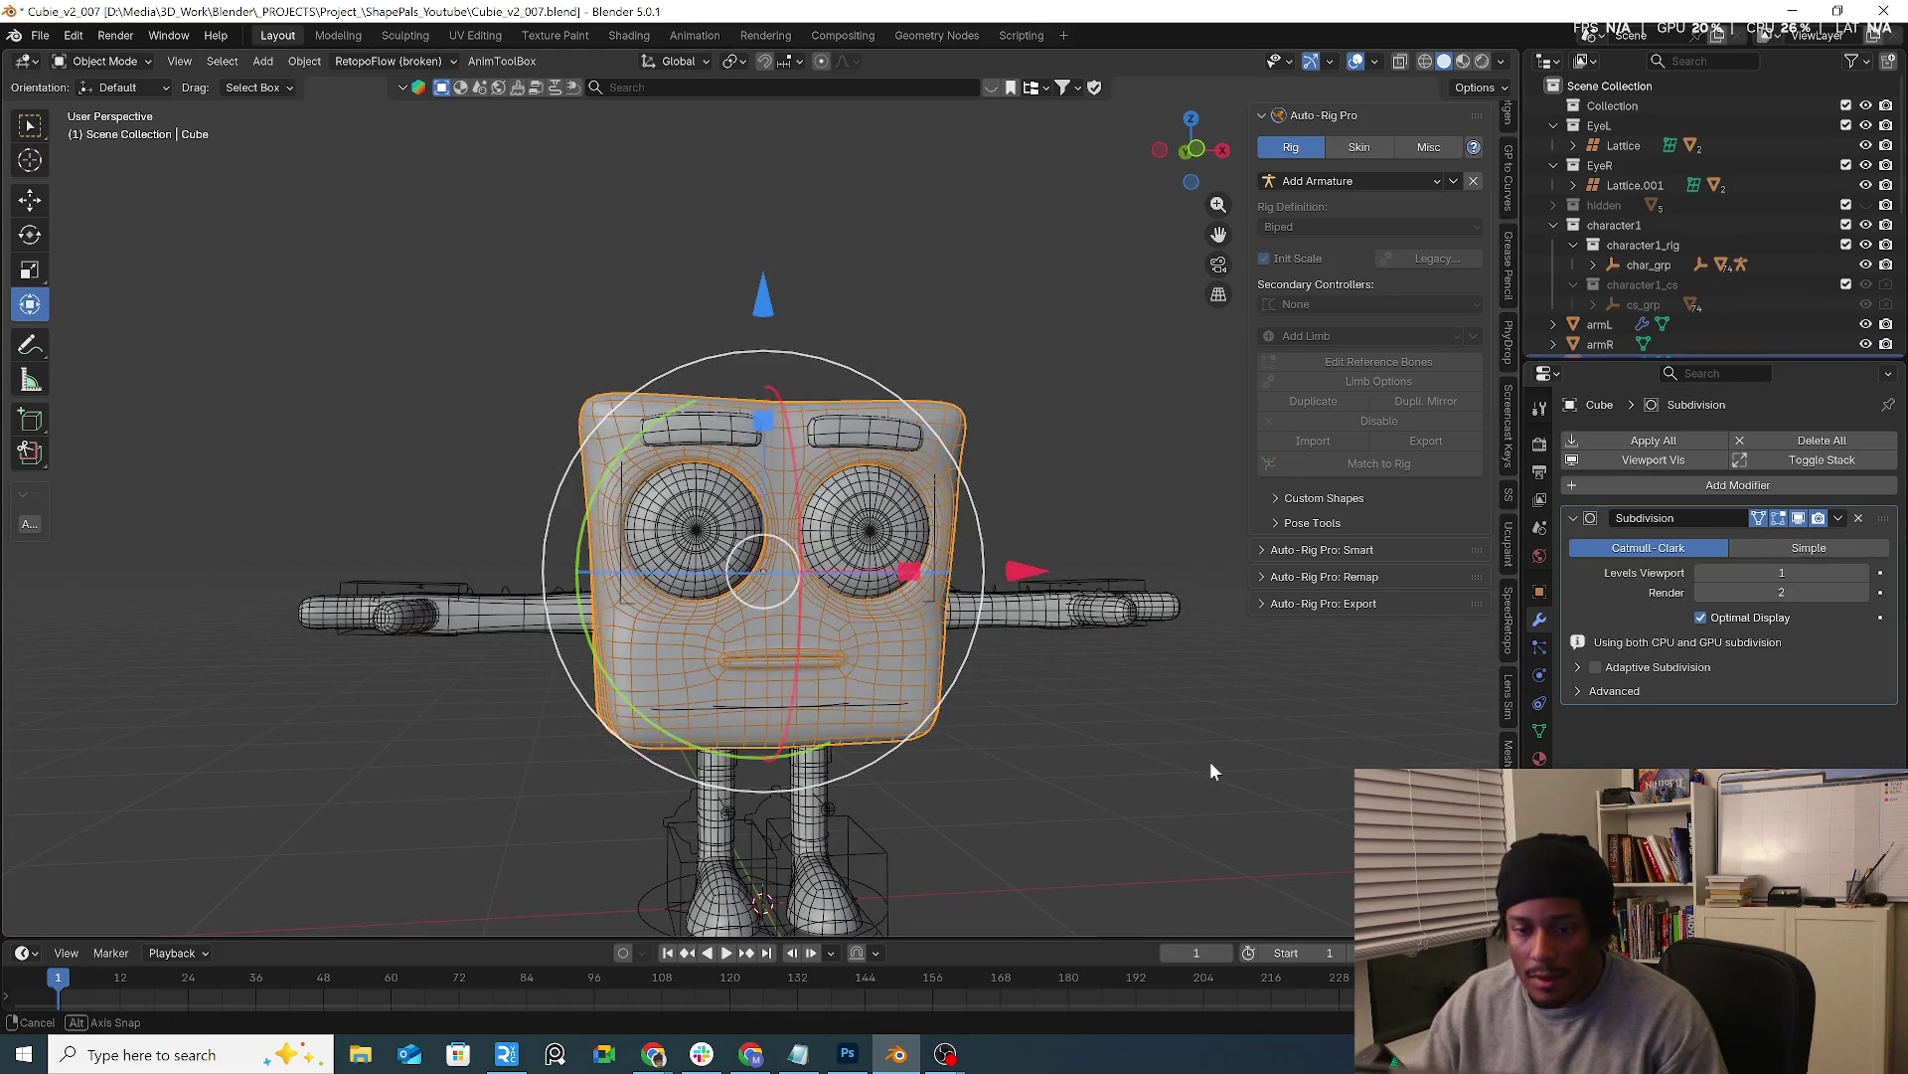
{"action": "scroll", "coordinate": [1211, 762], "scroll_direction": "up", "scroll_amount": 2}
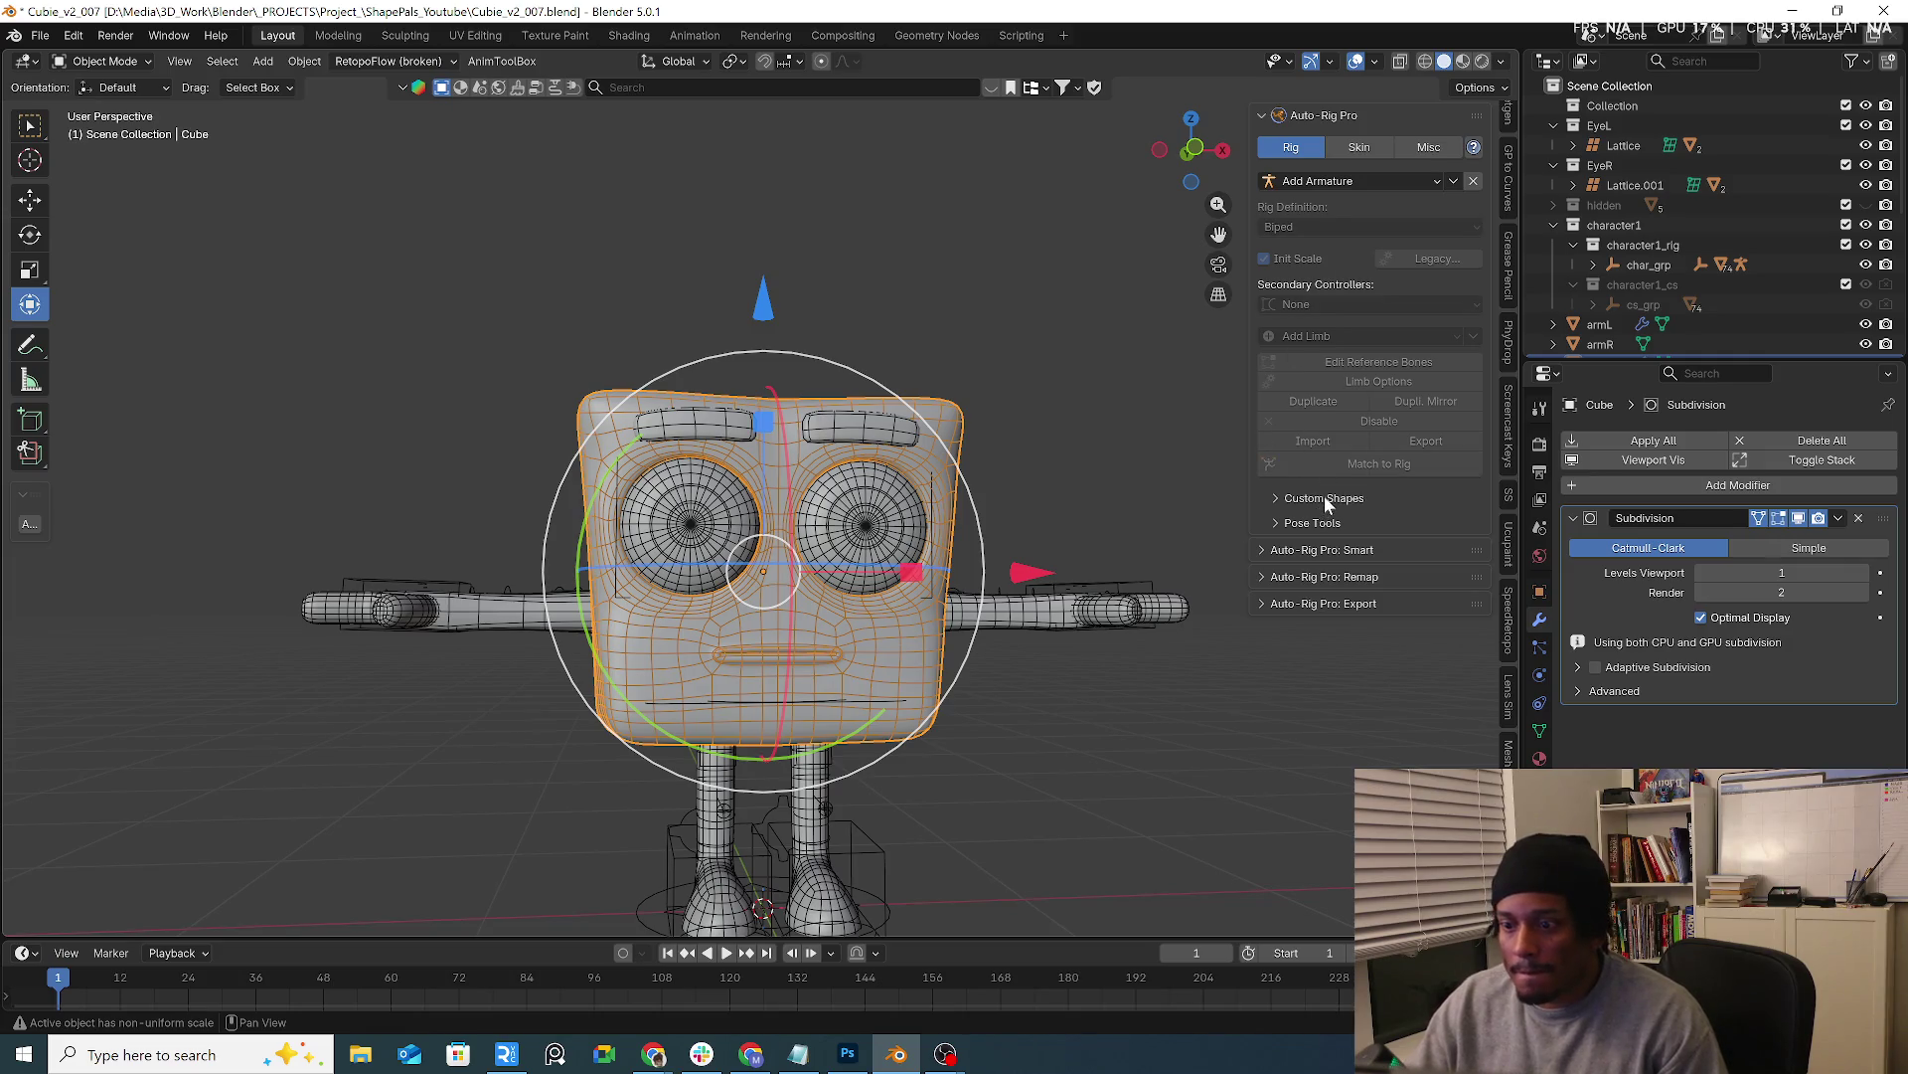
{"action": "left_click", "coordinate": [1339, 550]}
{"action": "left_click", "coordinate": [1364, 596]}
{"action": "left_click", "coordinate": [1439, 615]}
Confirm facial-only setup, place the chin marker, add facial guides and exclude nose and cheeks
{"action": "left_click", "coordinate": [1359, 647]}
{"action": "left_click", "coordinate": [1387, 339]}
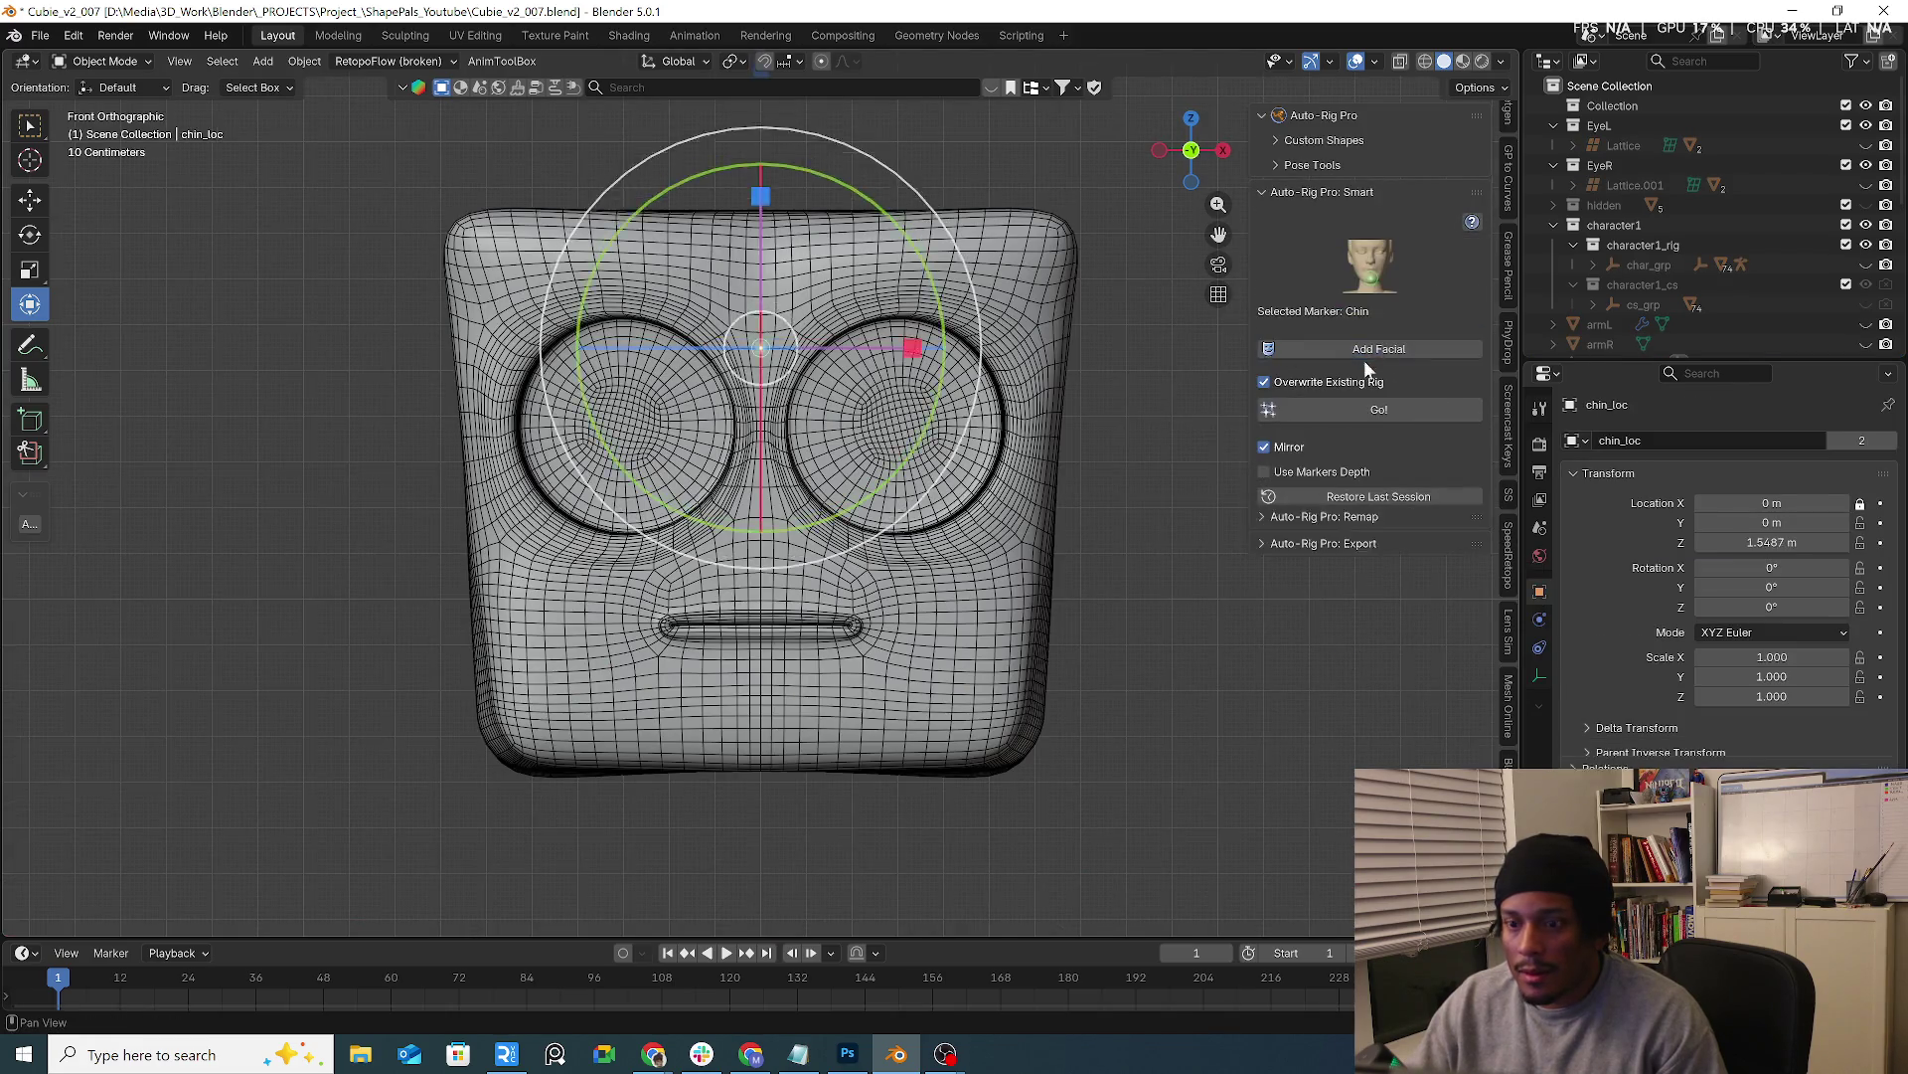
{"action": "left_click", "coordinate": [1069, 731]}
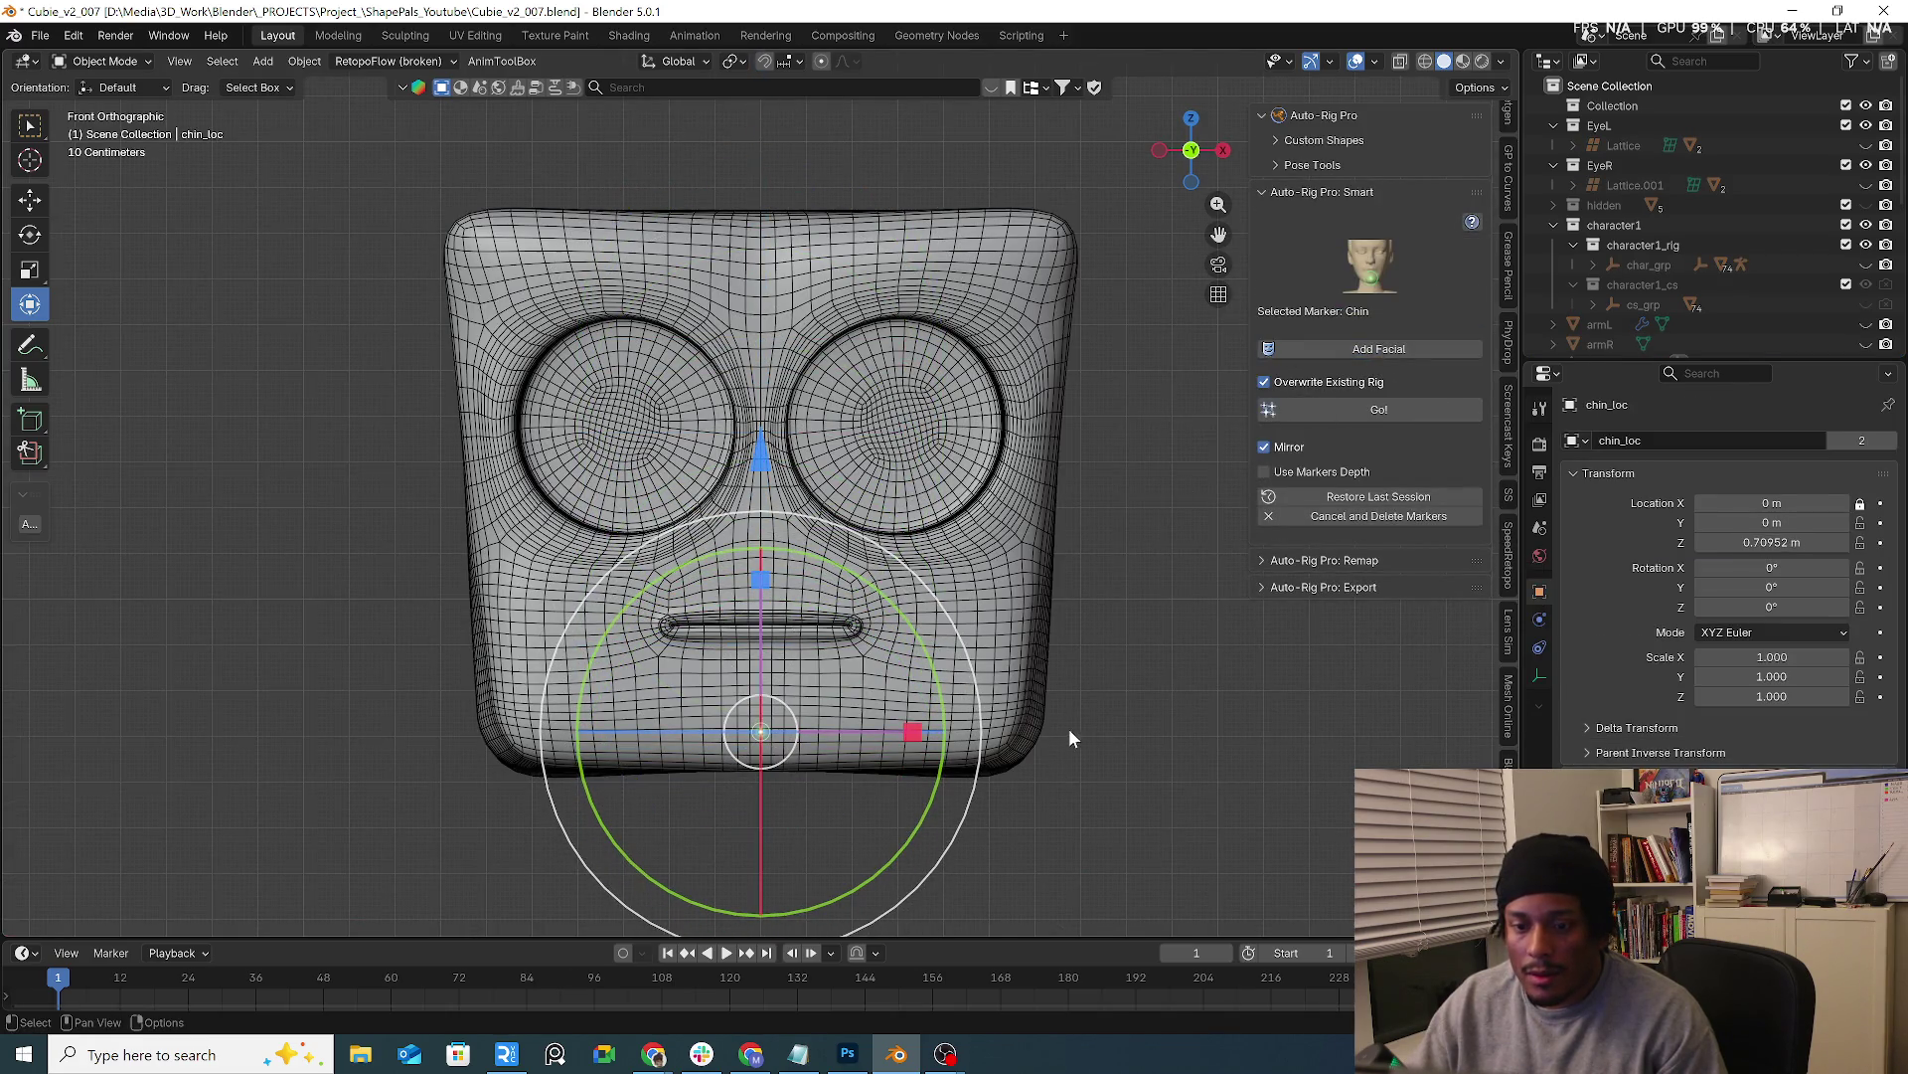
{"action": "left_click", "coordinate": [1375, 412]}
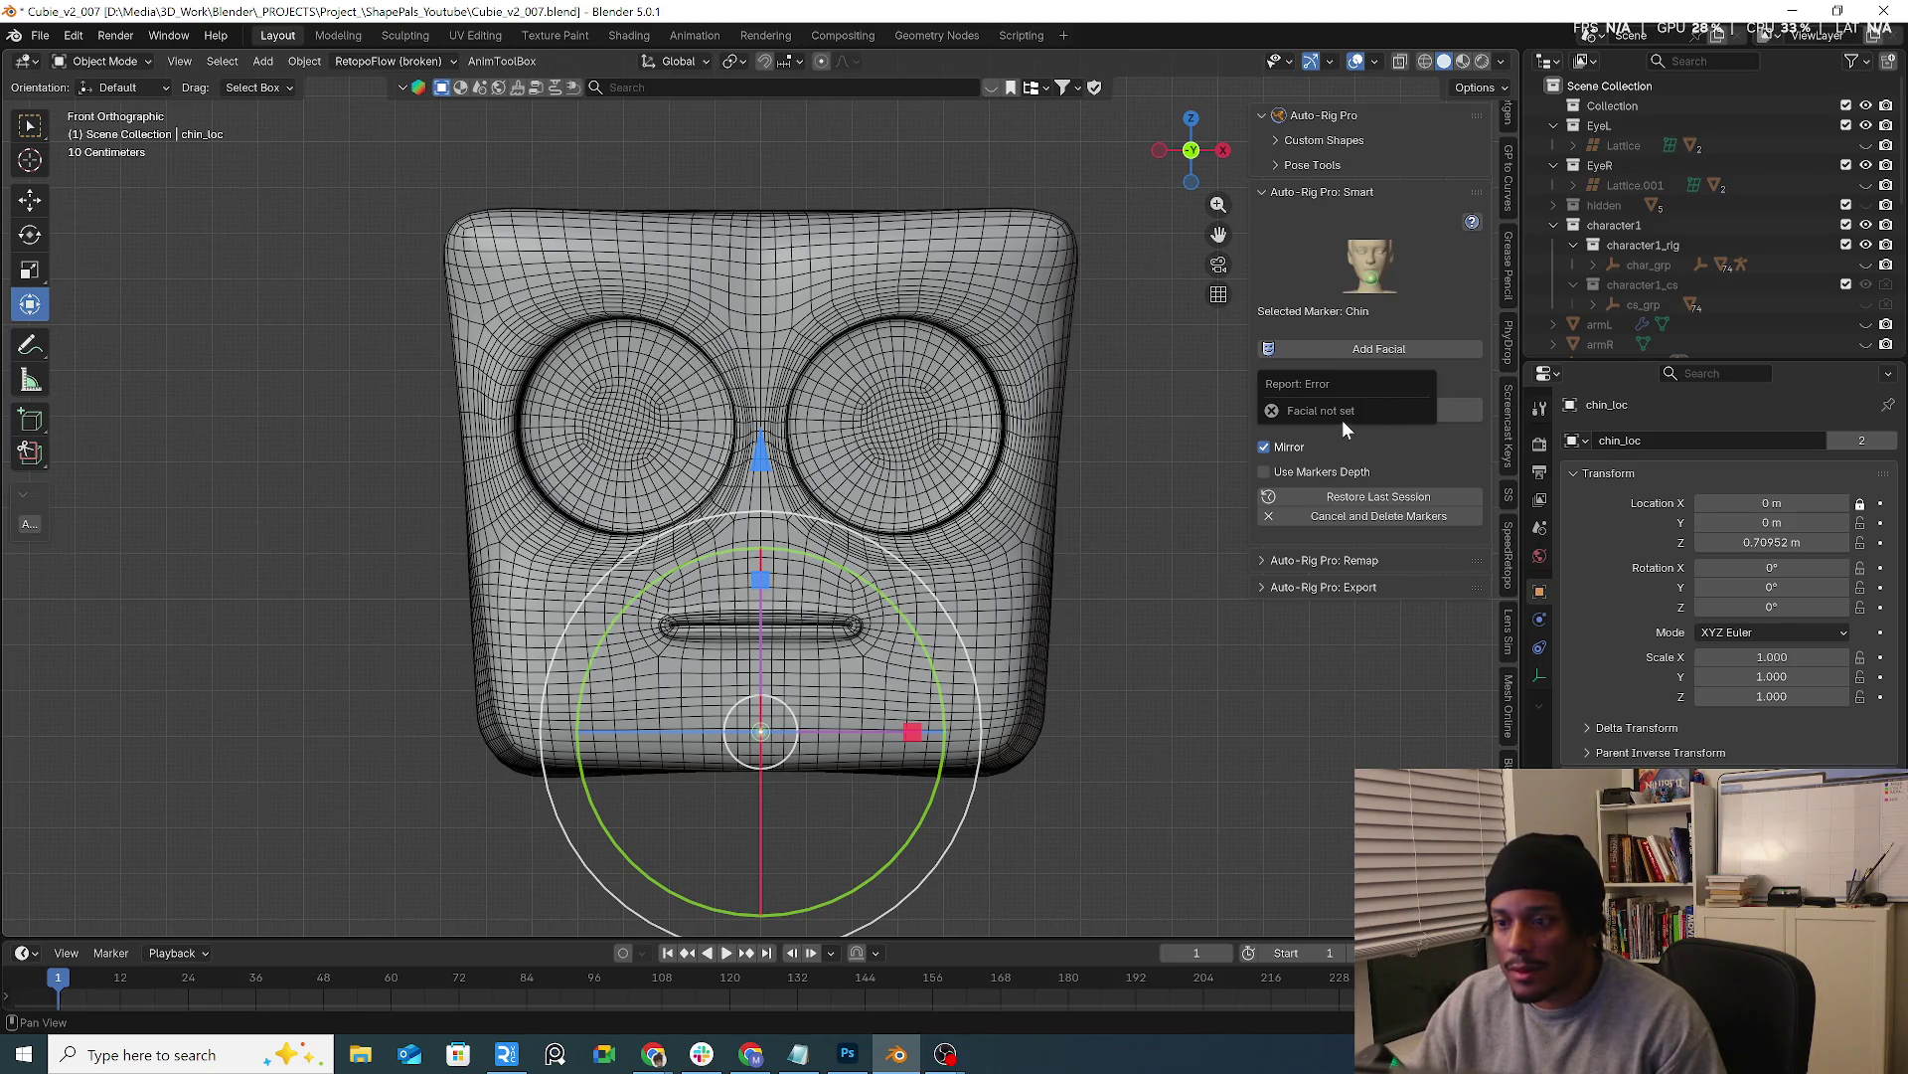
{"action": "left_click", "coordinate": [1435, 355]}
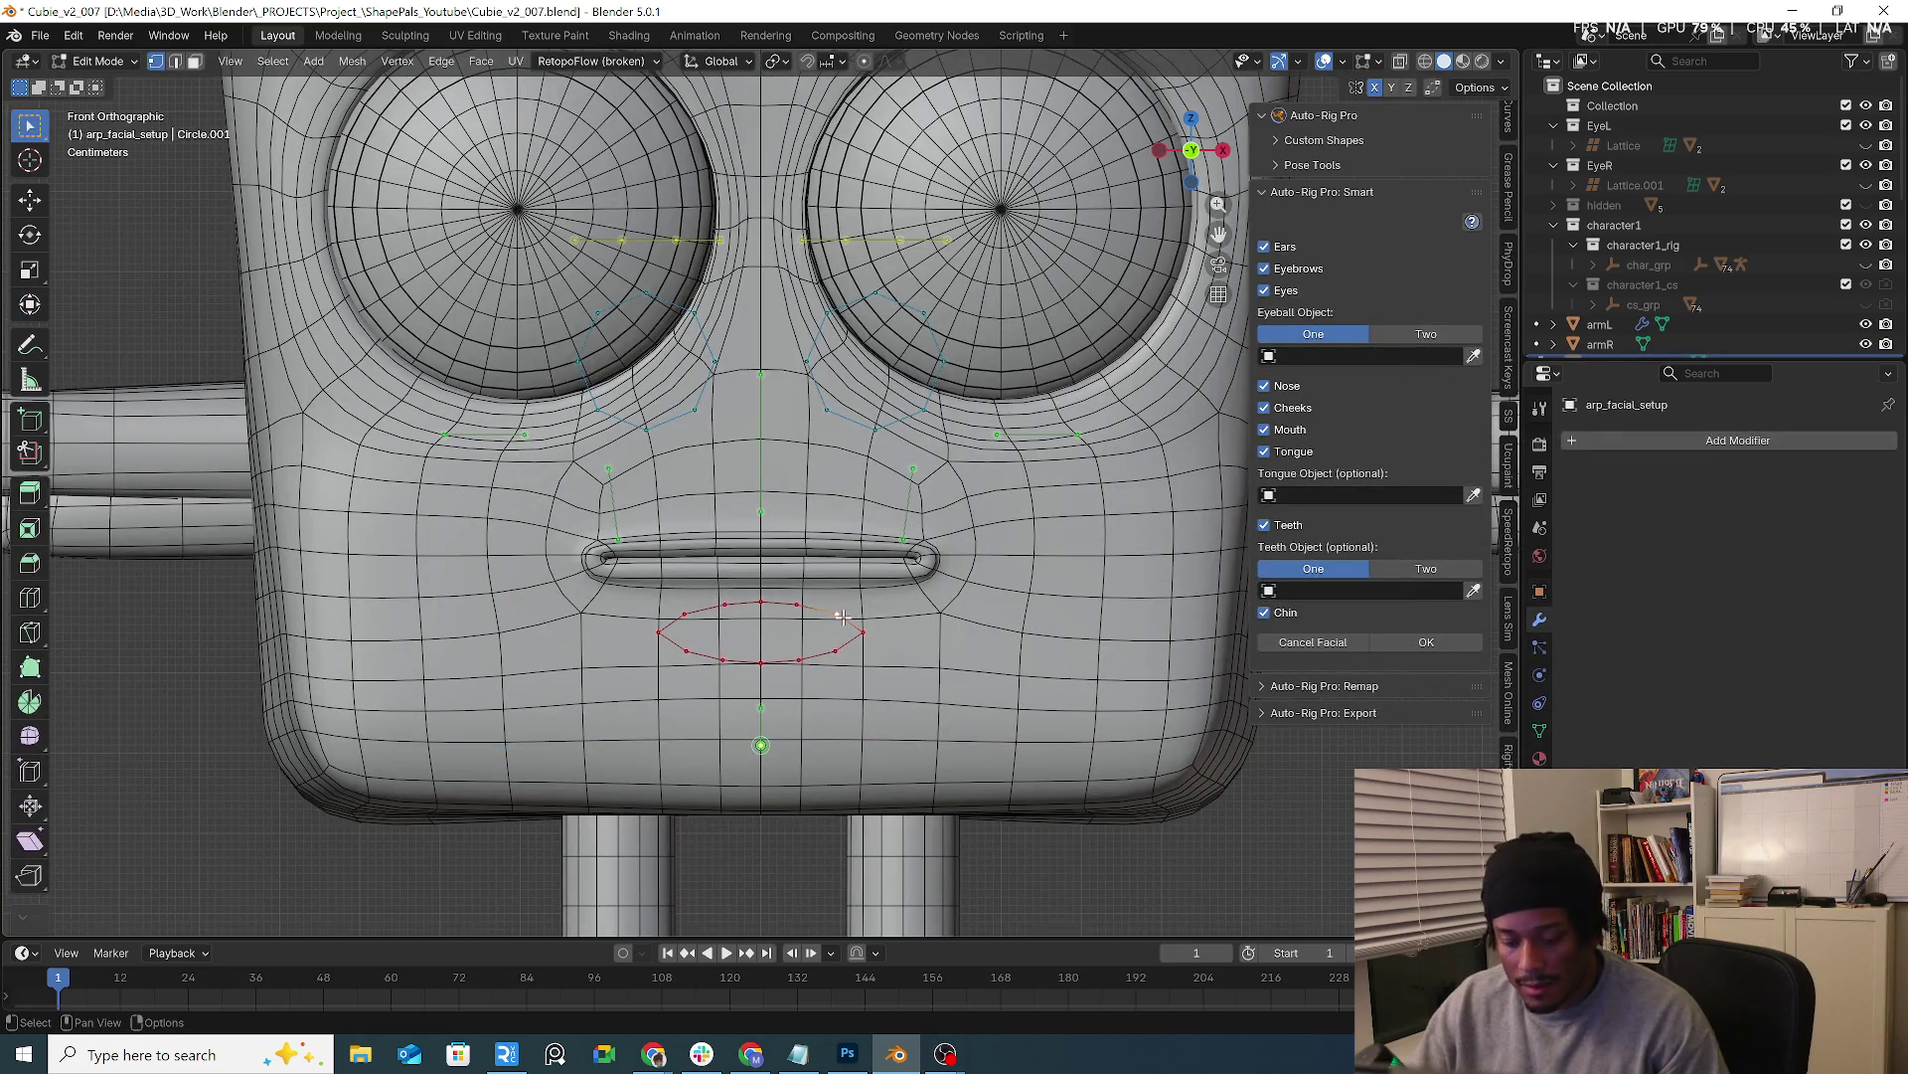
{"action": "left_click", "coordinate": [1295, 432]}
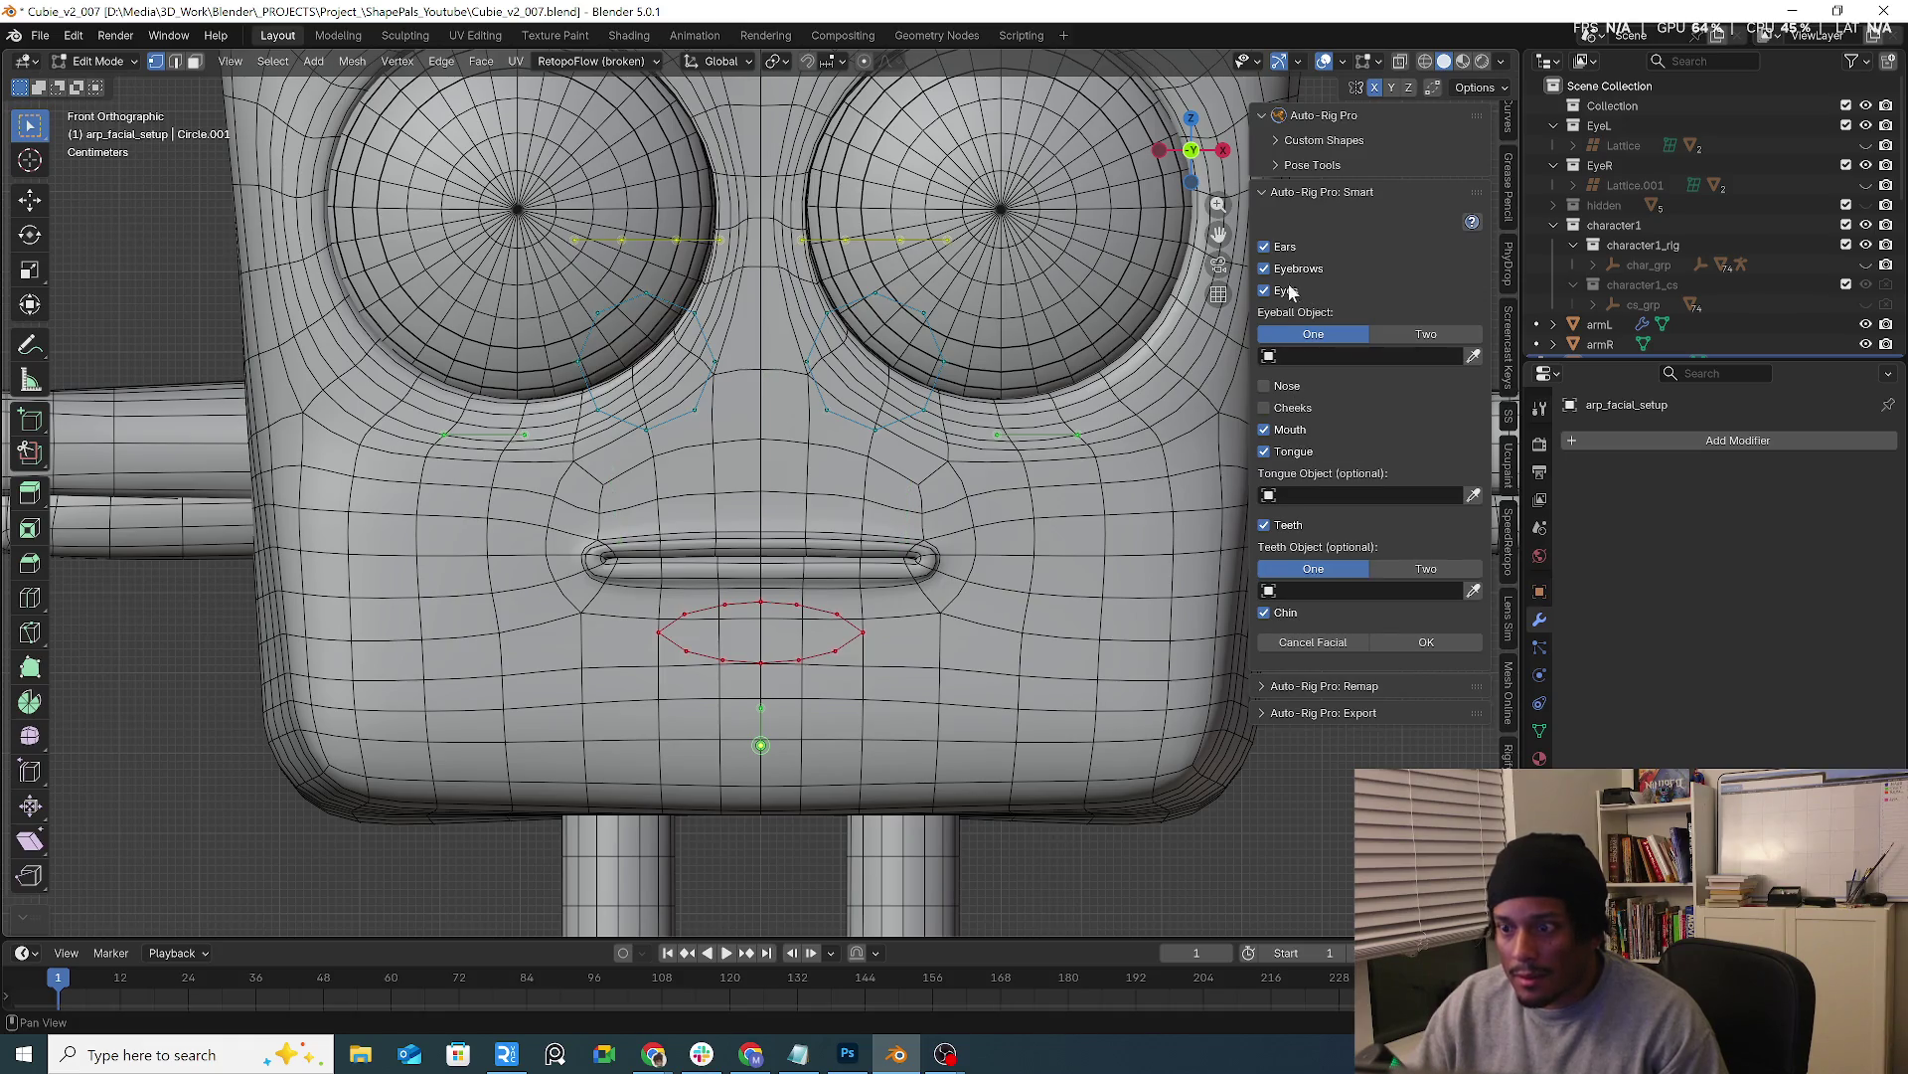
{"action": "scroll", "coordinate": [1070, 427], "scroll_direction": "down", "scroll_amount": 2}
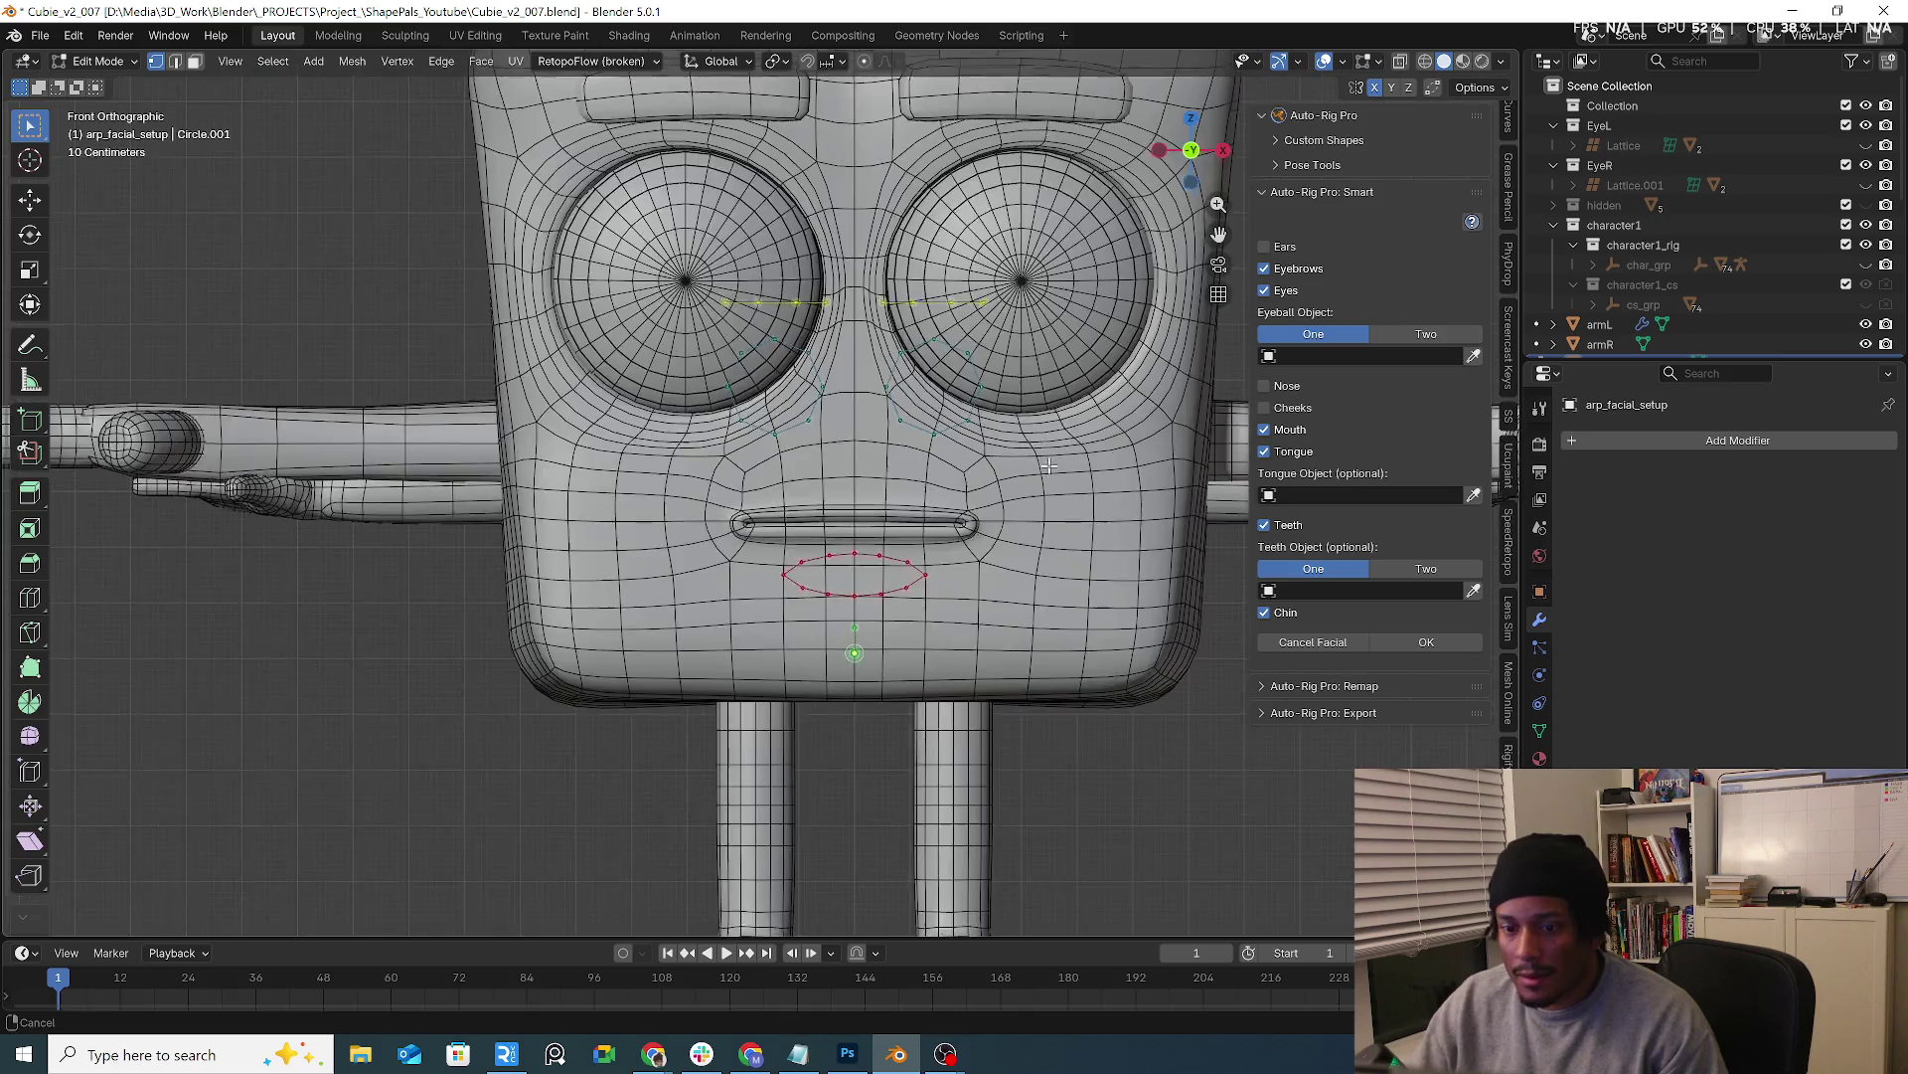
Move and widen the eyebrow guide loop onto the character's eyebrows
{"action": "key", "text": "l"}
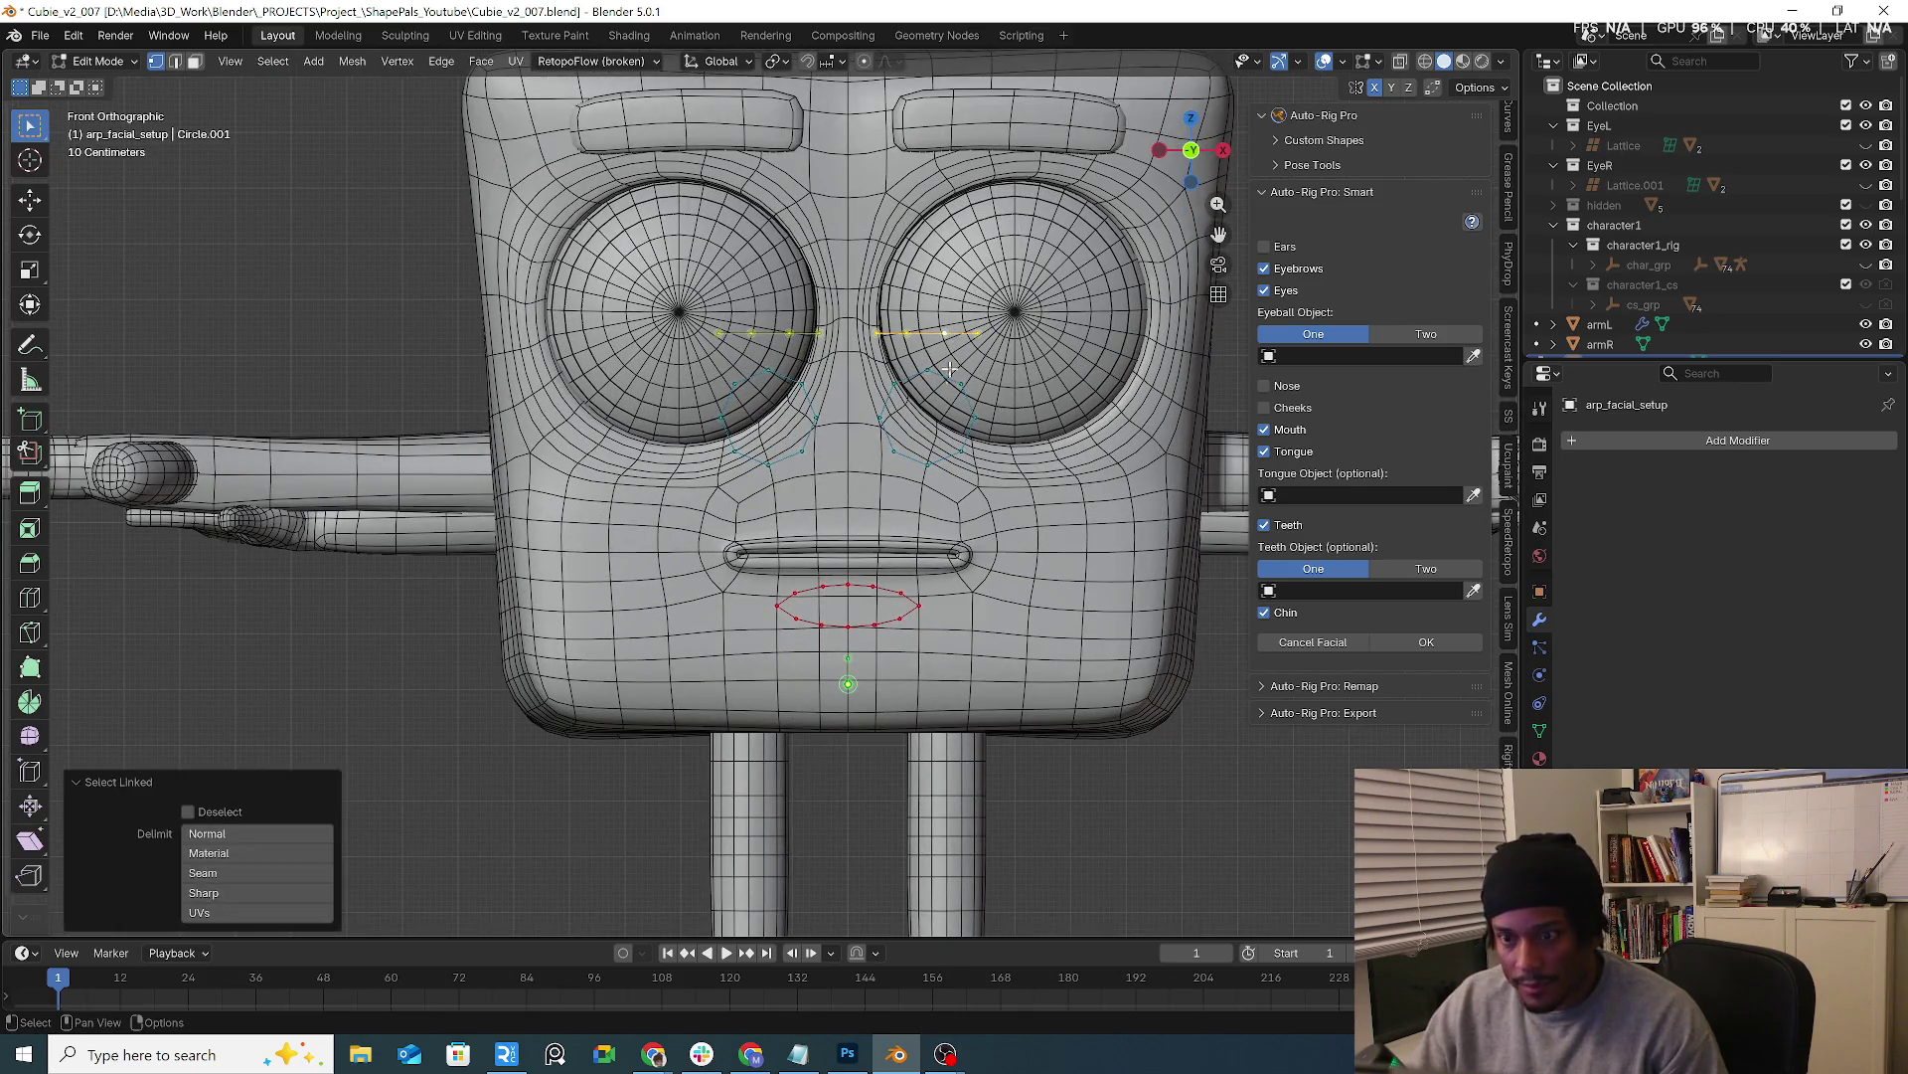
{"action": "scroll", "coordinate": [950, 342], "scroll_direction": "up", "scroll_amount": 1}
{"action": "key", "text": "g"}
{"action": "left_click", "coordinate": [1023, 237]}
{"action": "key", "text": "s"}
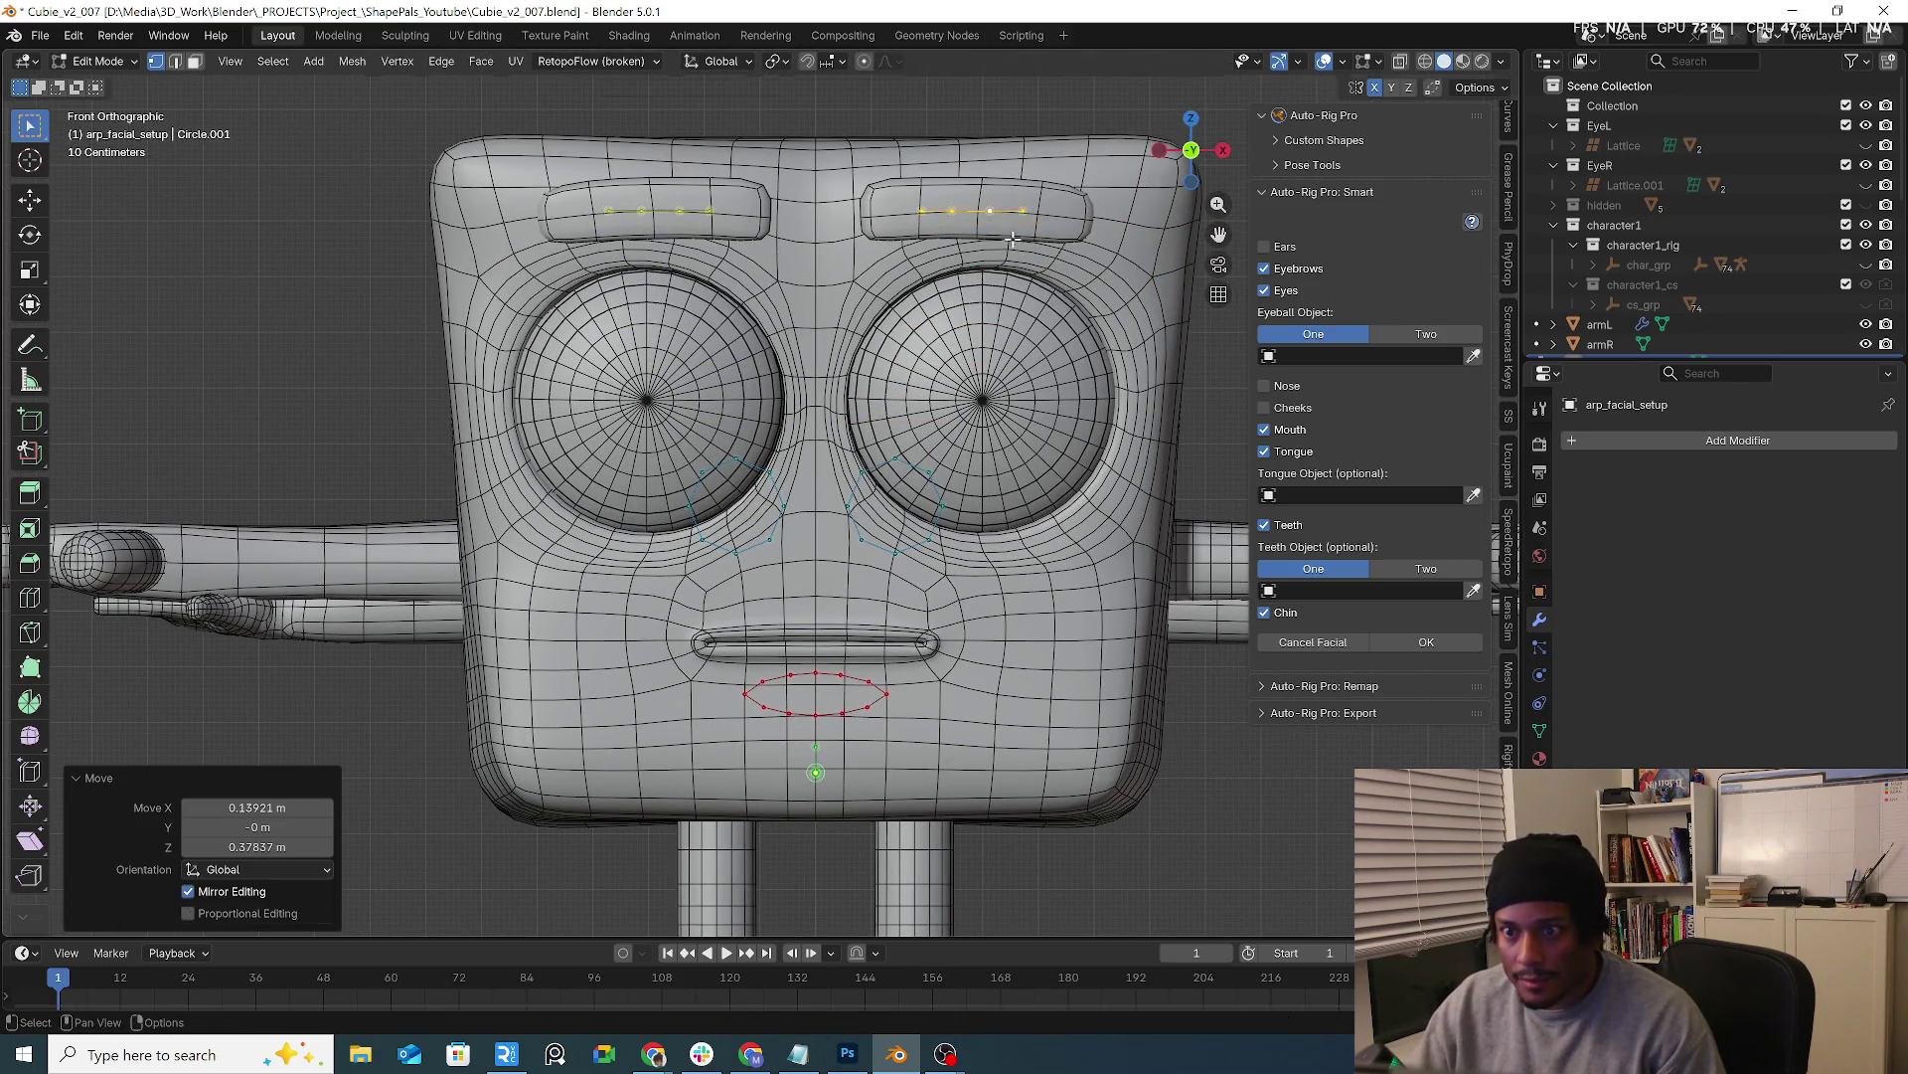
{"action": "left_click", "coordinate": [1128, 263]}
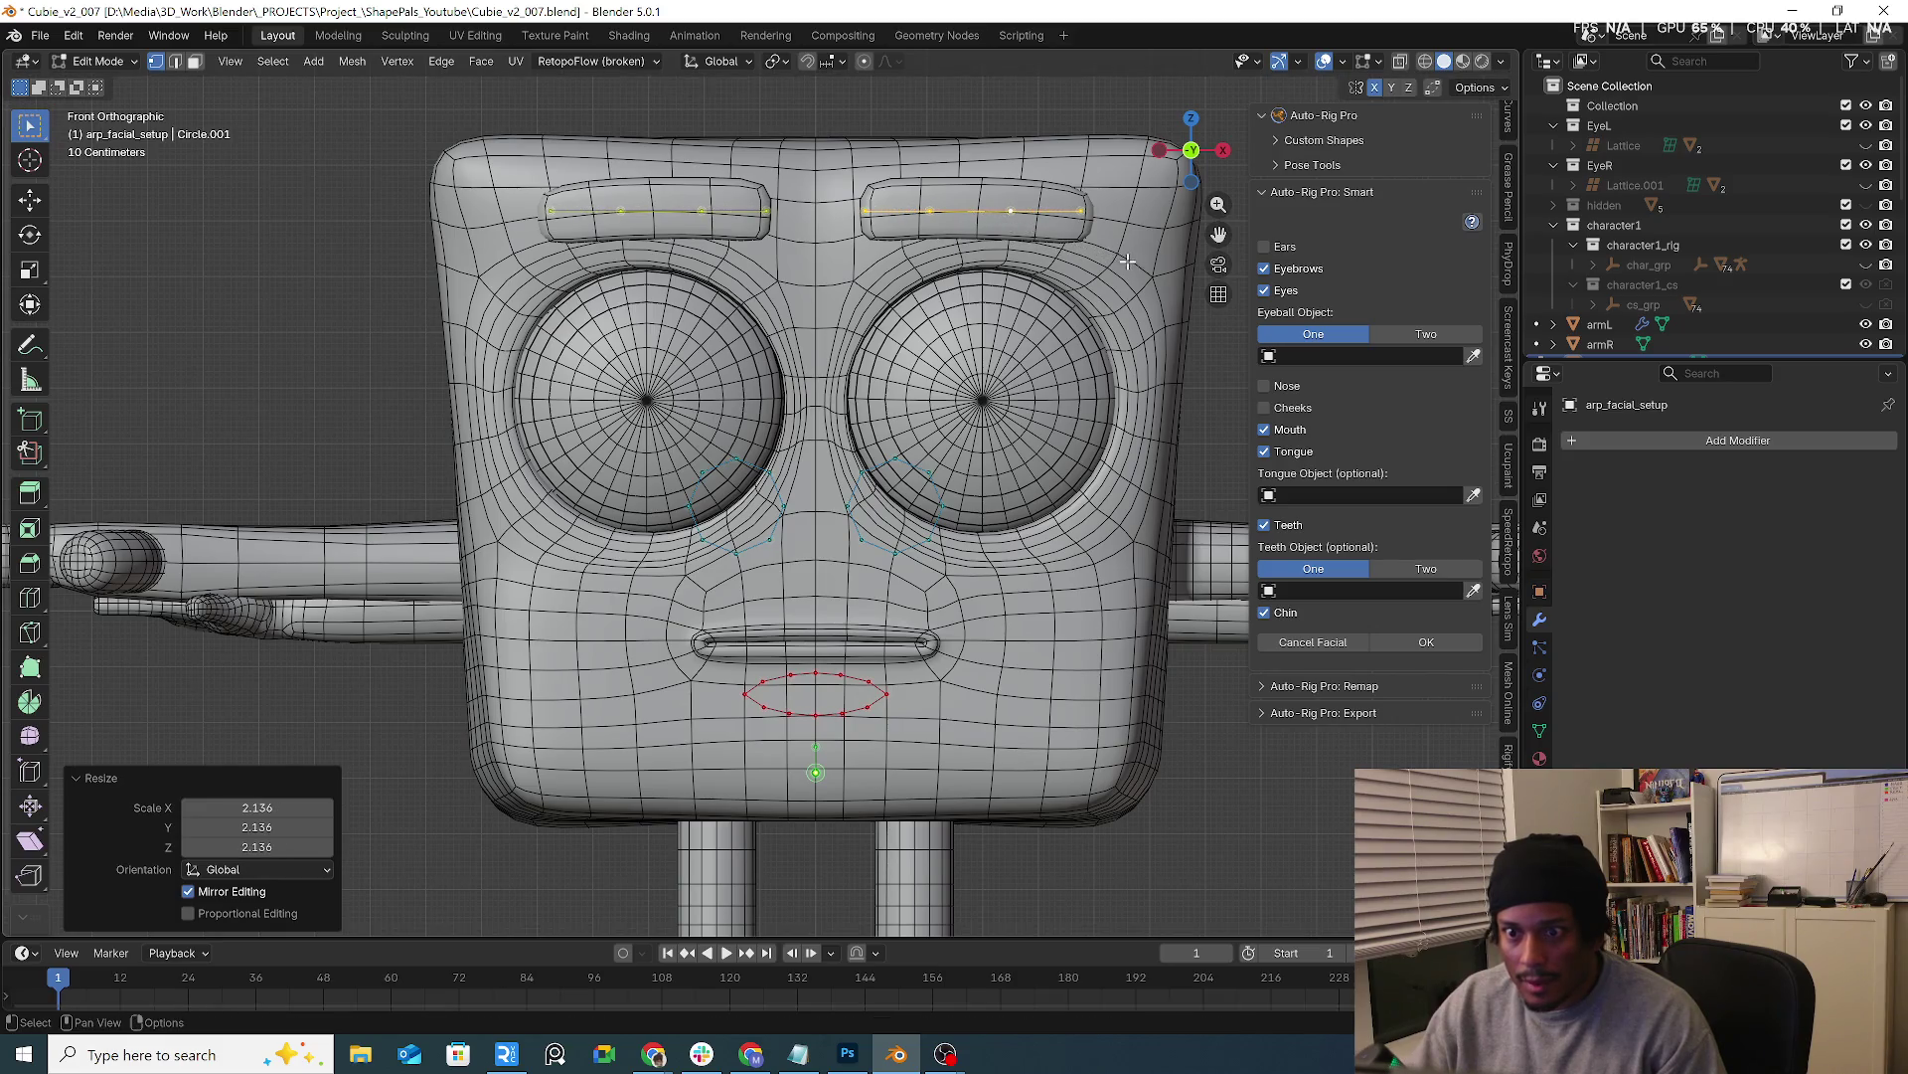
{"action": "left_click", "coordinate": [931, 473]}
Move and enlarge the eye guide loop to fit around the eyeball
{"action": "key", "text": "l"}
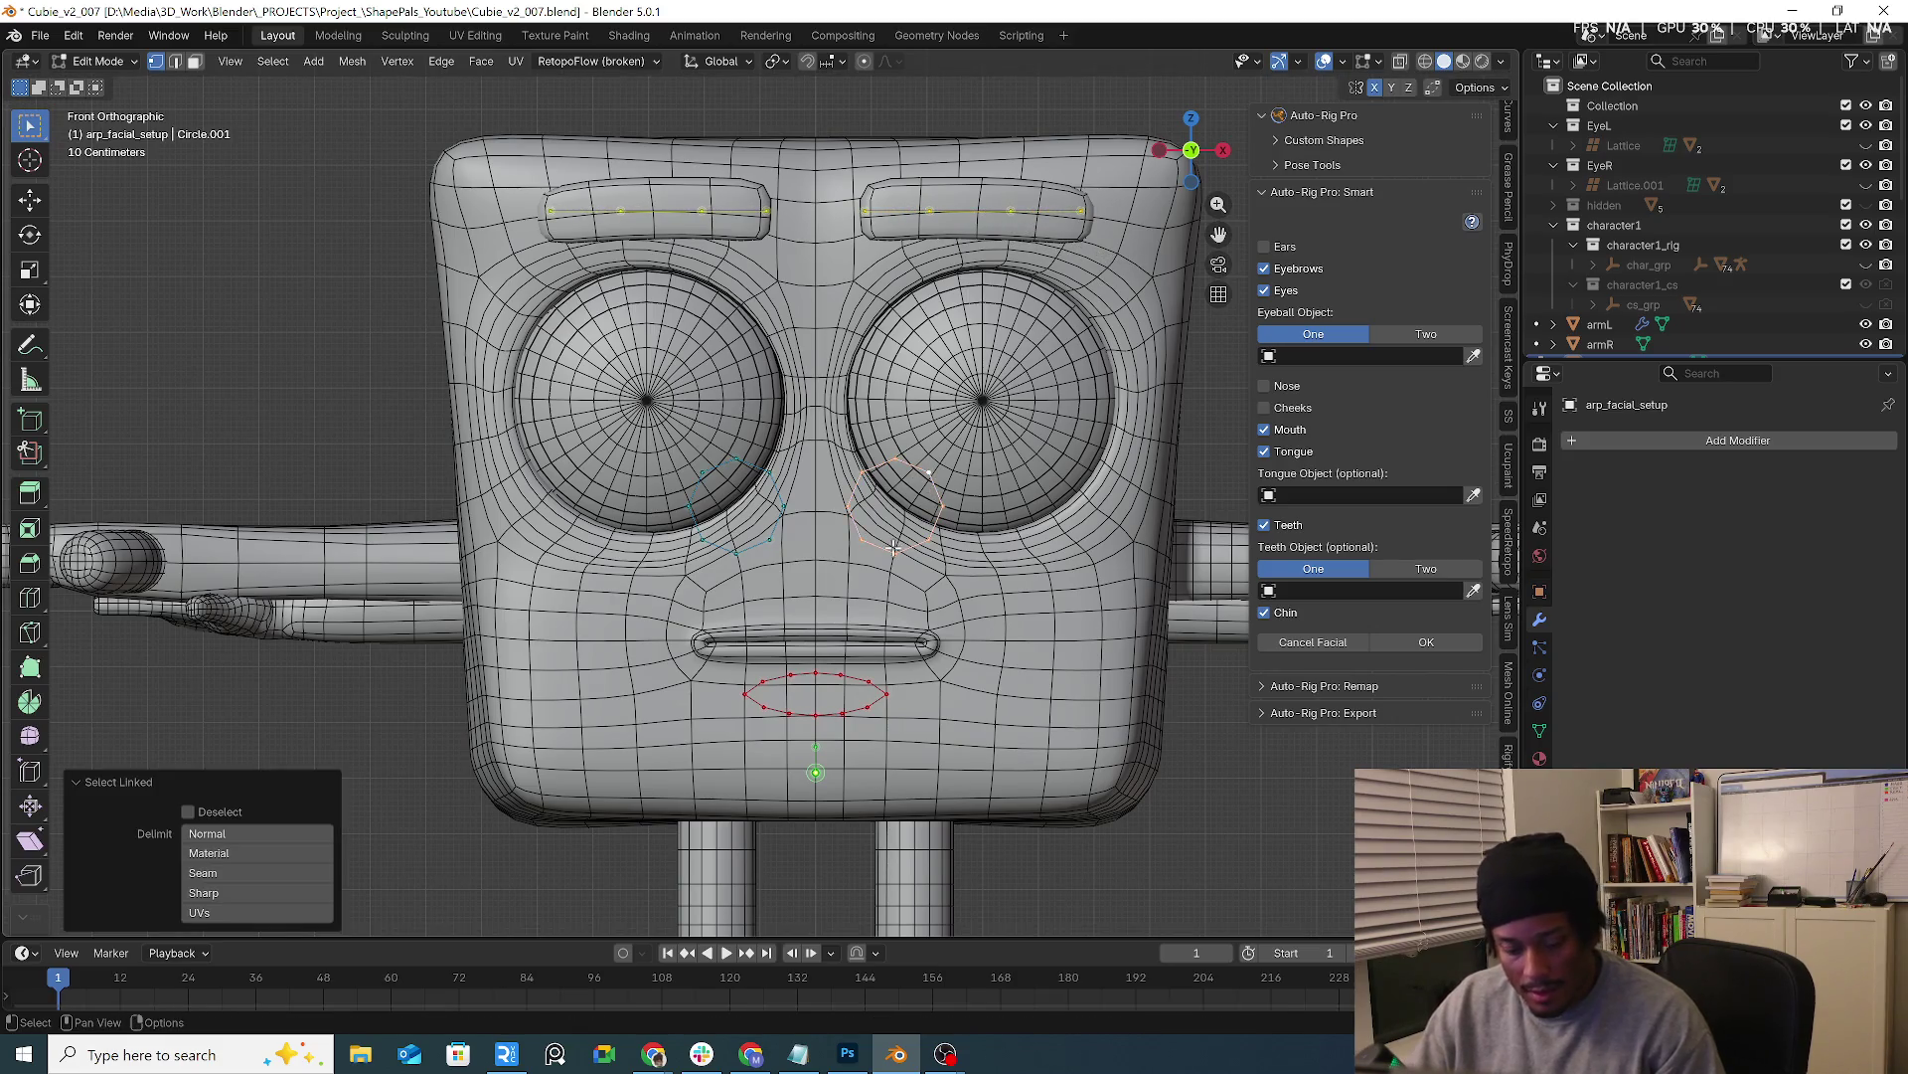
{"action": "key", "text": "g"}
{"action": "left_click", "coordinate": [979, 442]}
{"action": "key", "text": "s"}
{"action": "left_click", "coordinate": [1024, 426]}
{"action": "key", "text": "s"}
{"action": "scroll", "coordinate": [1029, 475], "scroll_direction": "up", "scroll_amount": 1, "text": "alt"}
{"action": "right_click", "coordinate": [1030, 476]}
{"action": "key", "text": "g"}
{"action": "left_click", "coordinate": [961, 417]}
{"action": "right_click", "coordinate": [955, 400]}
{"action": "key", "text": "Escape"}
{"action": "key", "text": "s"}
{"action": "left_click", "coordinate": [1028, 427]}
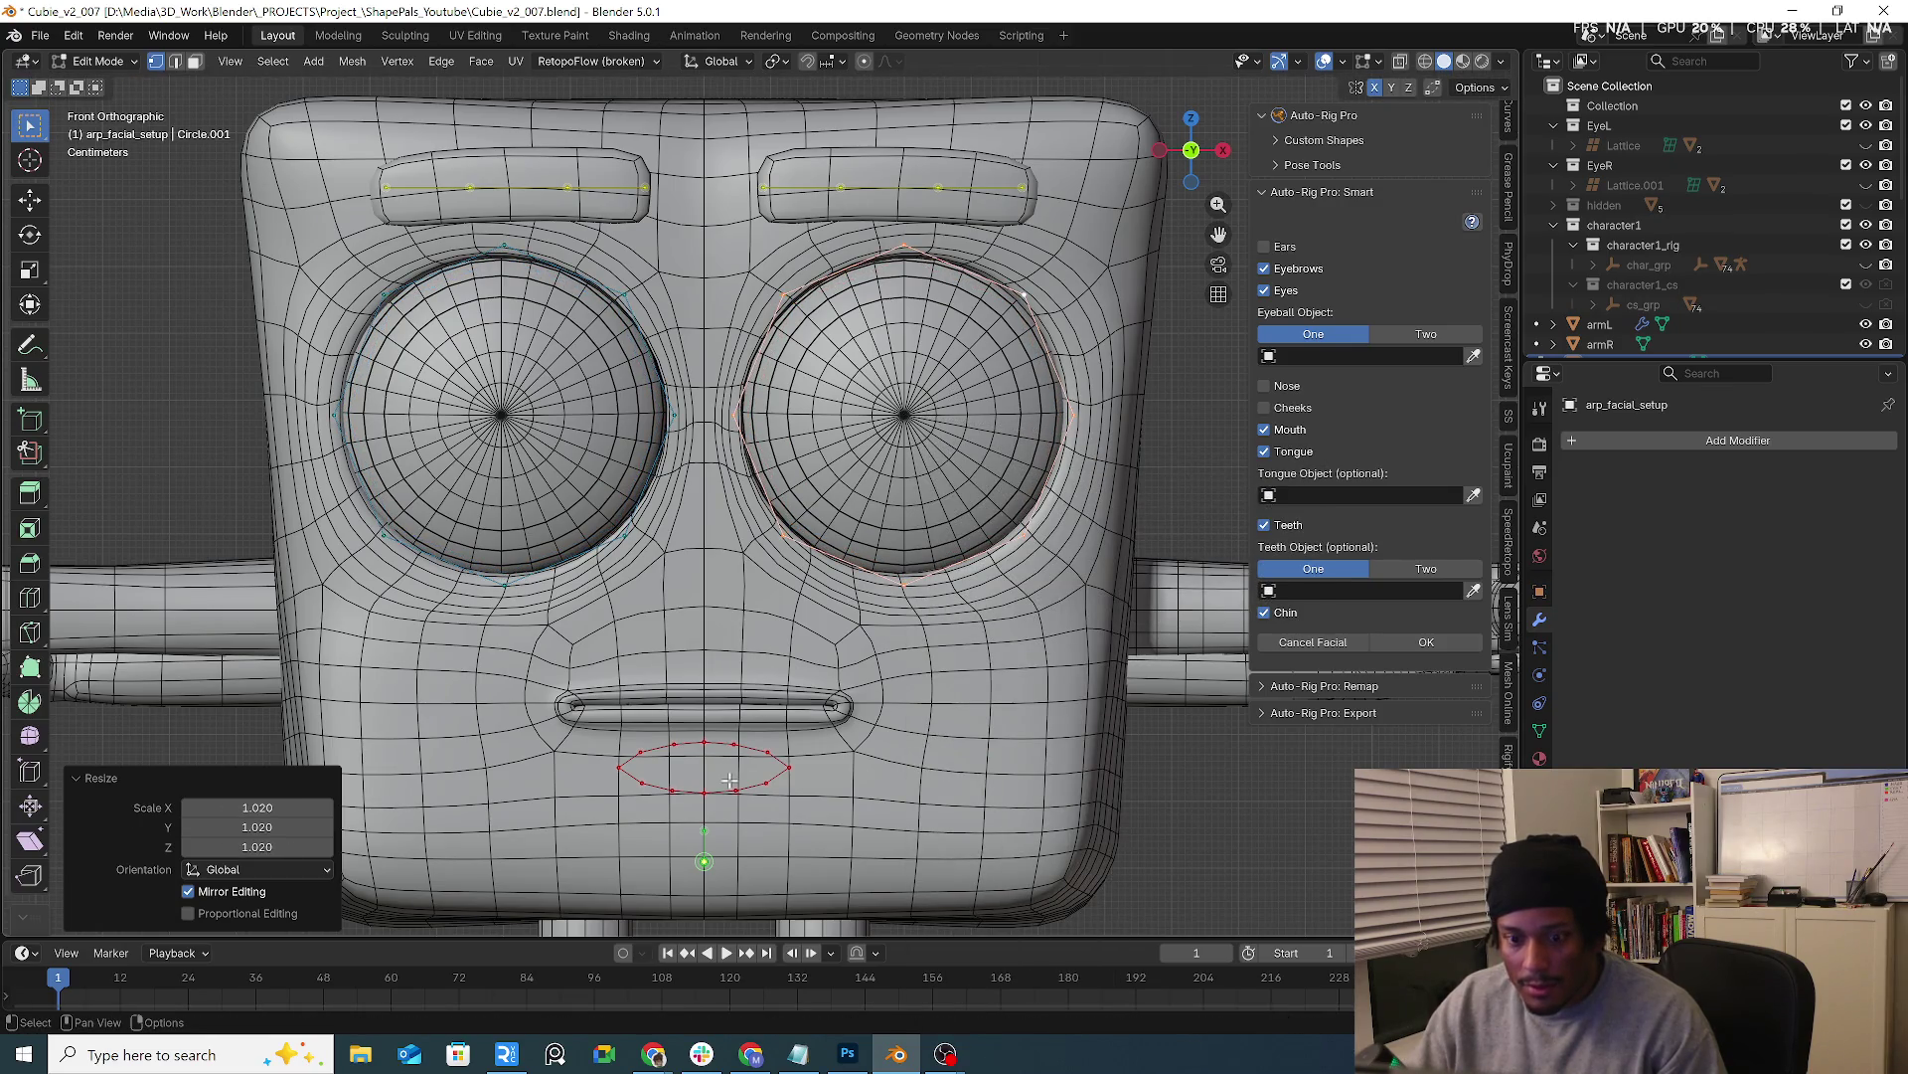
Select the mouth guide loop and move it over the character's mouth slot
{"action": "key", "text": "alt+a"}
{"action": "key", "text": "l"}
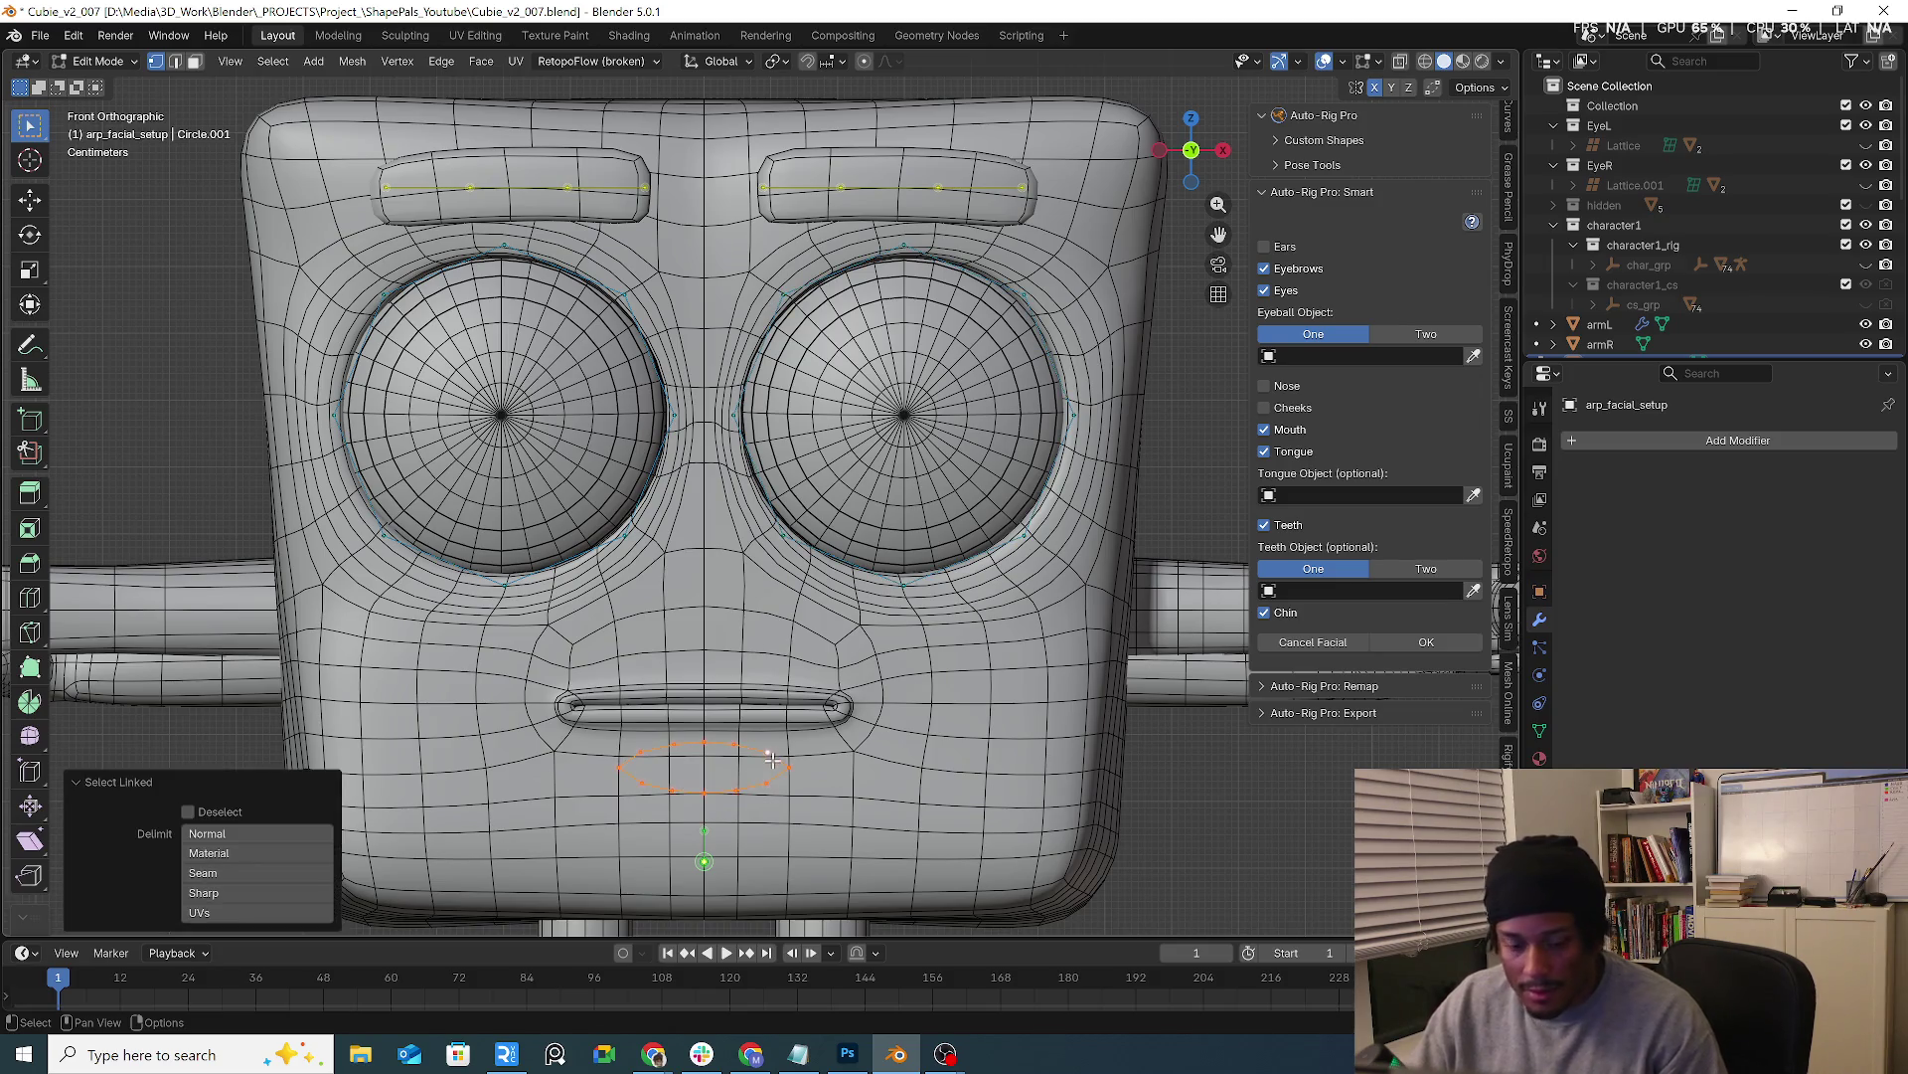
{"action": "key", "text": "g"}
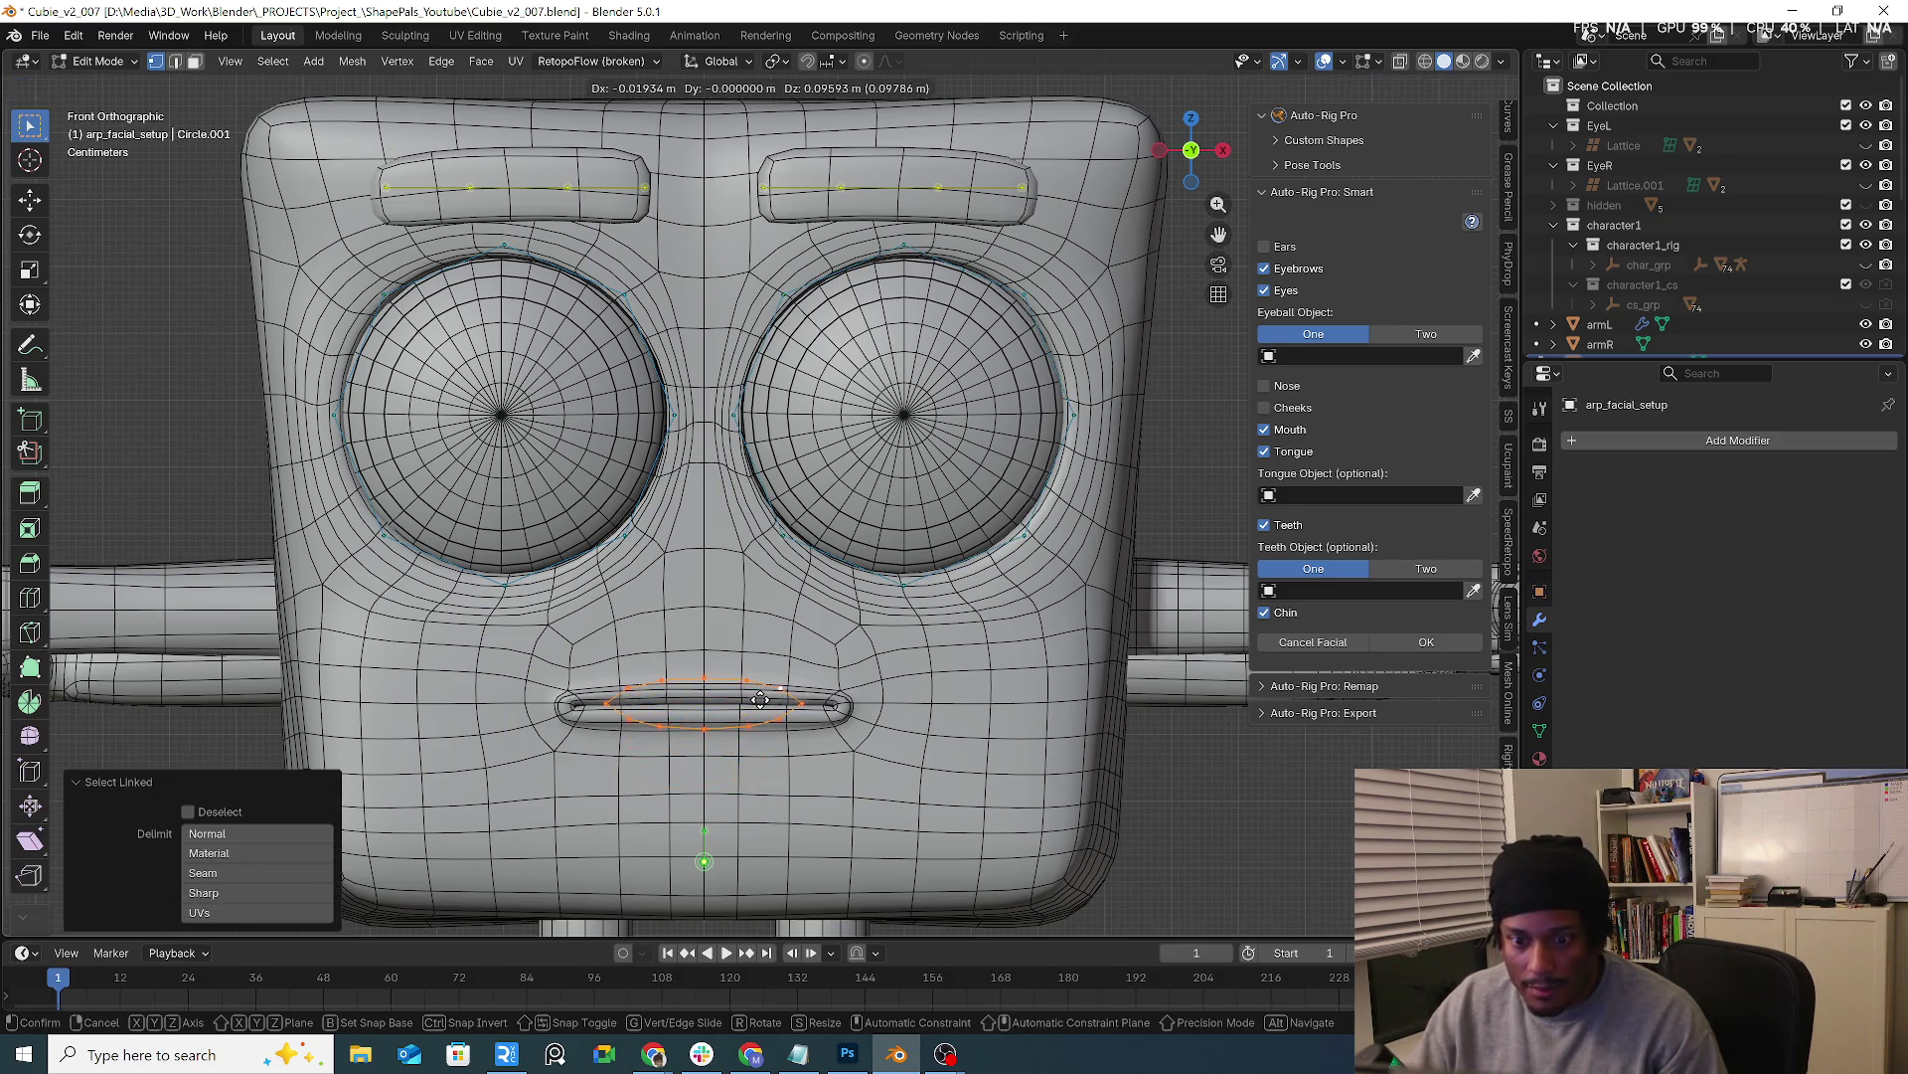
{"action": "left_click", "coordinate": [779, 690]}
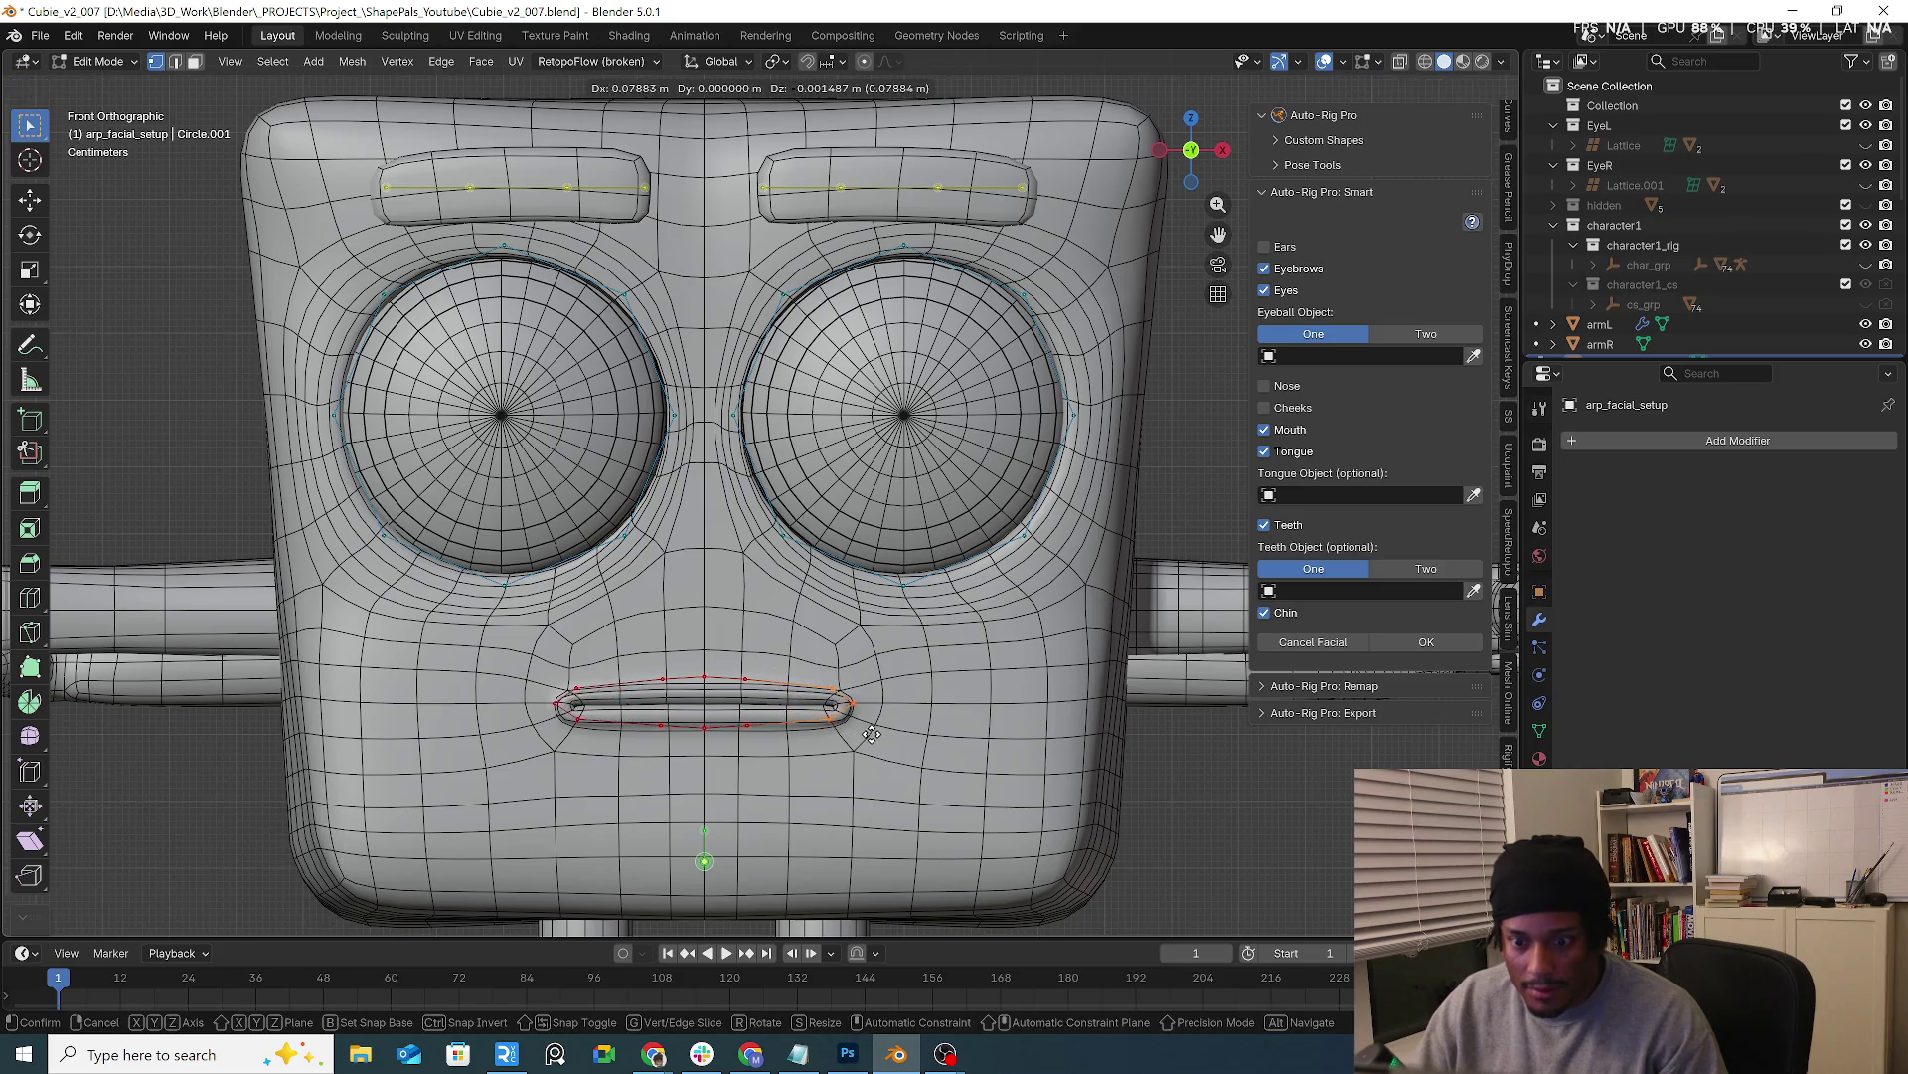
{"action": "key", "text": "g"}
{"action": "left_click", "coordinate": [740, 731]}
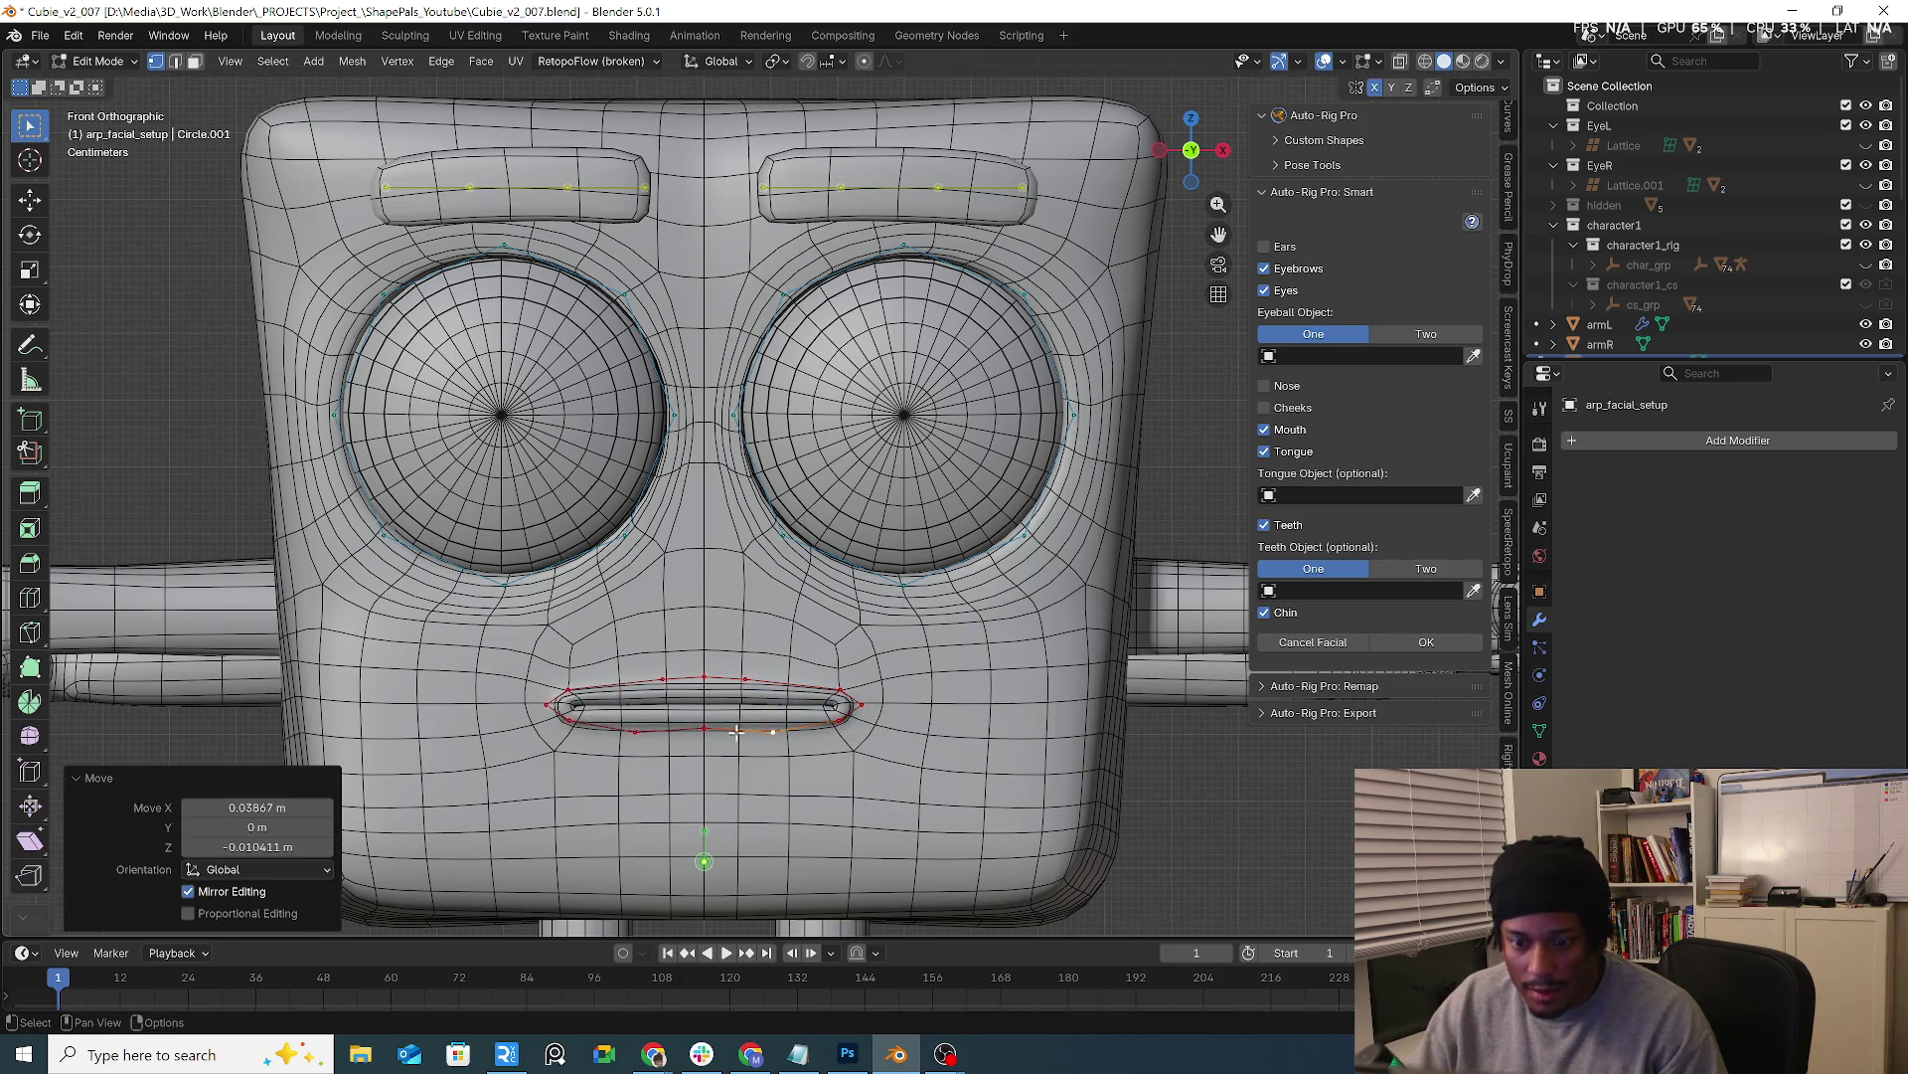
Reshape the mouth guide point by point so it wraps the mouth
{"action": "key", "text": "g"}
{"action": "left_click", "coordinate": [761, 676]}
{"action": "key", "text": "g"}
{"action": "left_click", "coordinate": [689, 742]}
{"action": "key", "text": "g"}
{"action": "left_click", "coordinate": [708, 732]}
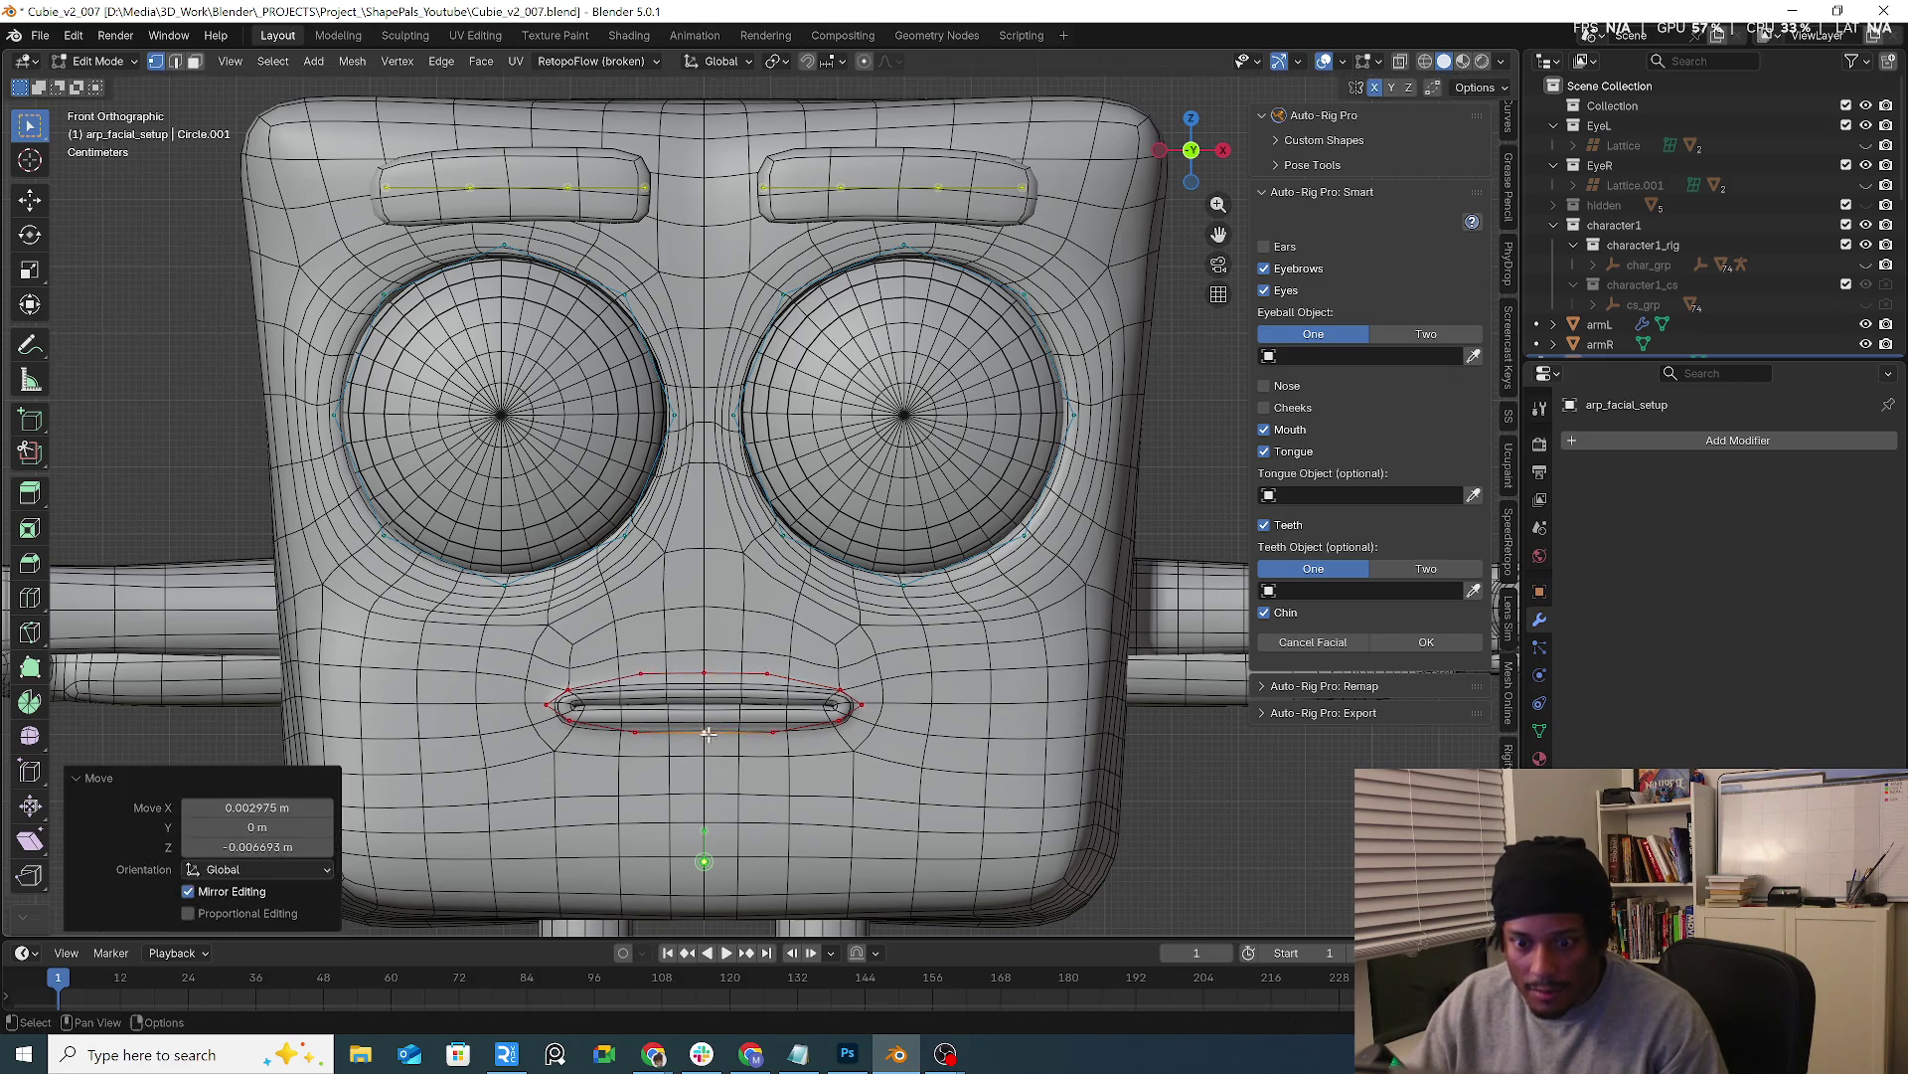
{"action": "key", "text": "g"}
{"action": "left_click", "coordinate": [824, 732]}
{"action": "key", "text": "g"}
{"action": "left_click", "coordinate": [832, 729]}
{"action": "key", "text": "g"}
{"action": "left_click", "coordinate": [710, 731]}
{"action": "key", "text": "g"}
{"action": "left_click", "coordinate": [707, 731]}
{"action": "key", "text": "g"}
{"action": "left_click", "coordinate": [853, 707]}
{"action": "key", "text": "g"}
{"action": "key", "text": "g"}
{"action": "left_click", "coordinate": [843, 730]}
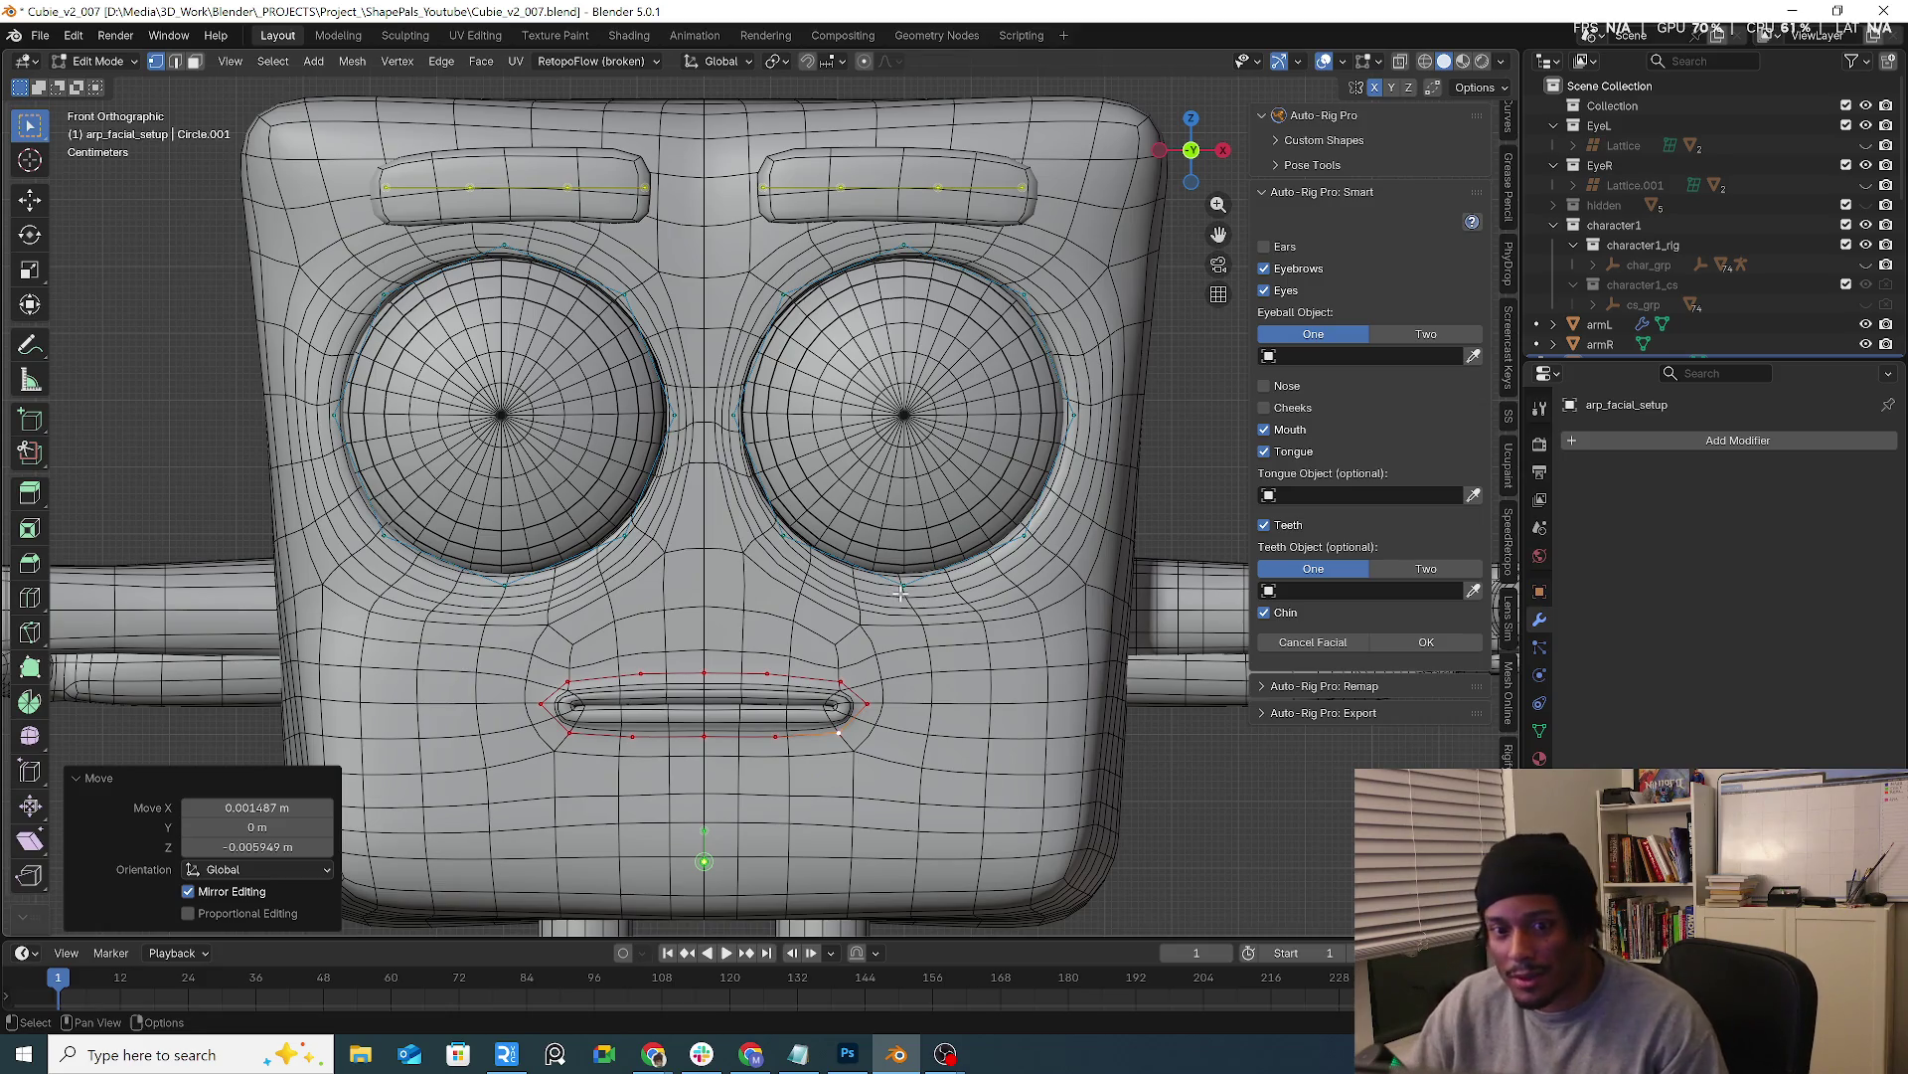
Refine the eyebrow guide end point and set Eyeball Object to two separate objects
{"action": "key", "text": "ctrl+z"}
{"action": "key", "text": "g"}
{"action": "left_click", "coordinate": [773, 185]}
{"action": "key", "text": "g"}
{"action": "left_click", "coordinate": [1030, 202]}
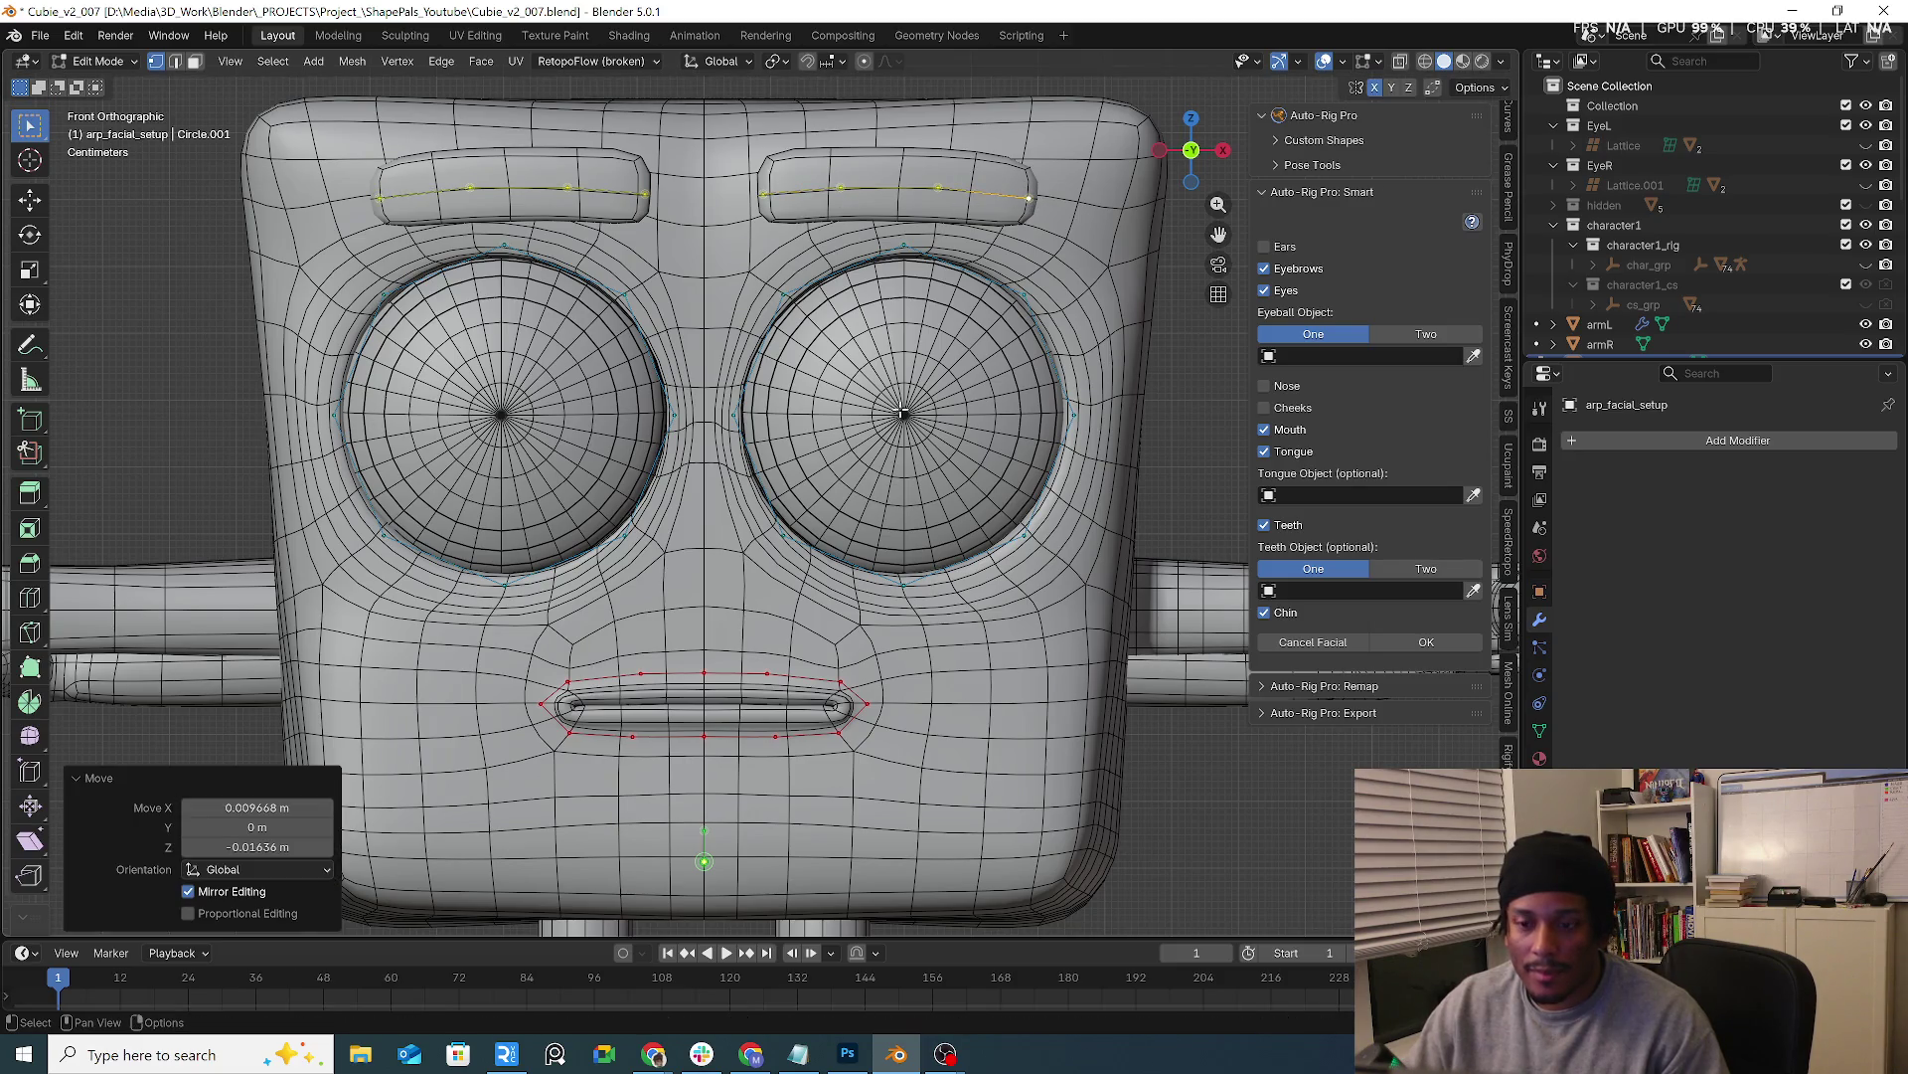
{"action": "scroll", "coordinate": [900, 400], "scroll_direction": "up", "scroll_amount": 1}
{"action": "scroll", "coordinate": [882, 429], "scroll_direction": "up", "scroll_amount": 1}
{"action": "scroll", "coordinate": [883, 469], "scroll_direction": "down", "scroll_amount": 2}
{"action": "scroll", "coordinate": [890, 495], "scroll_direction": "up", "scroll_amount": 2}
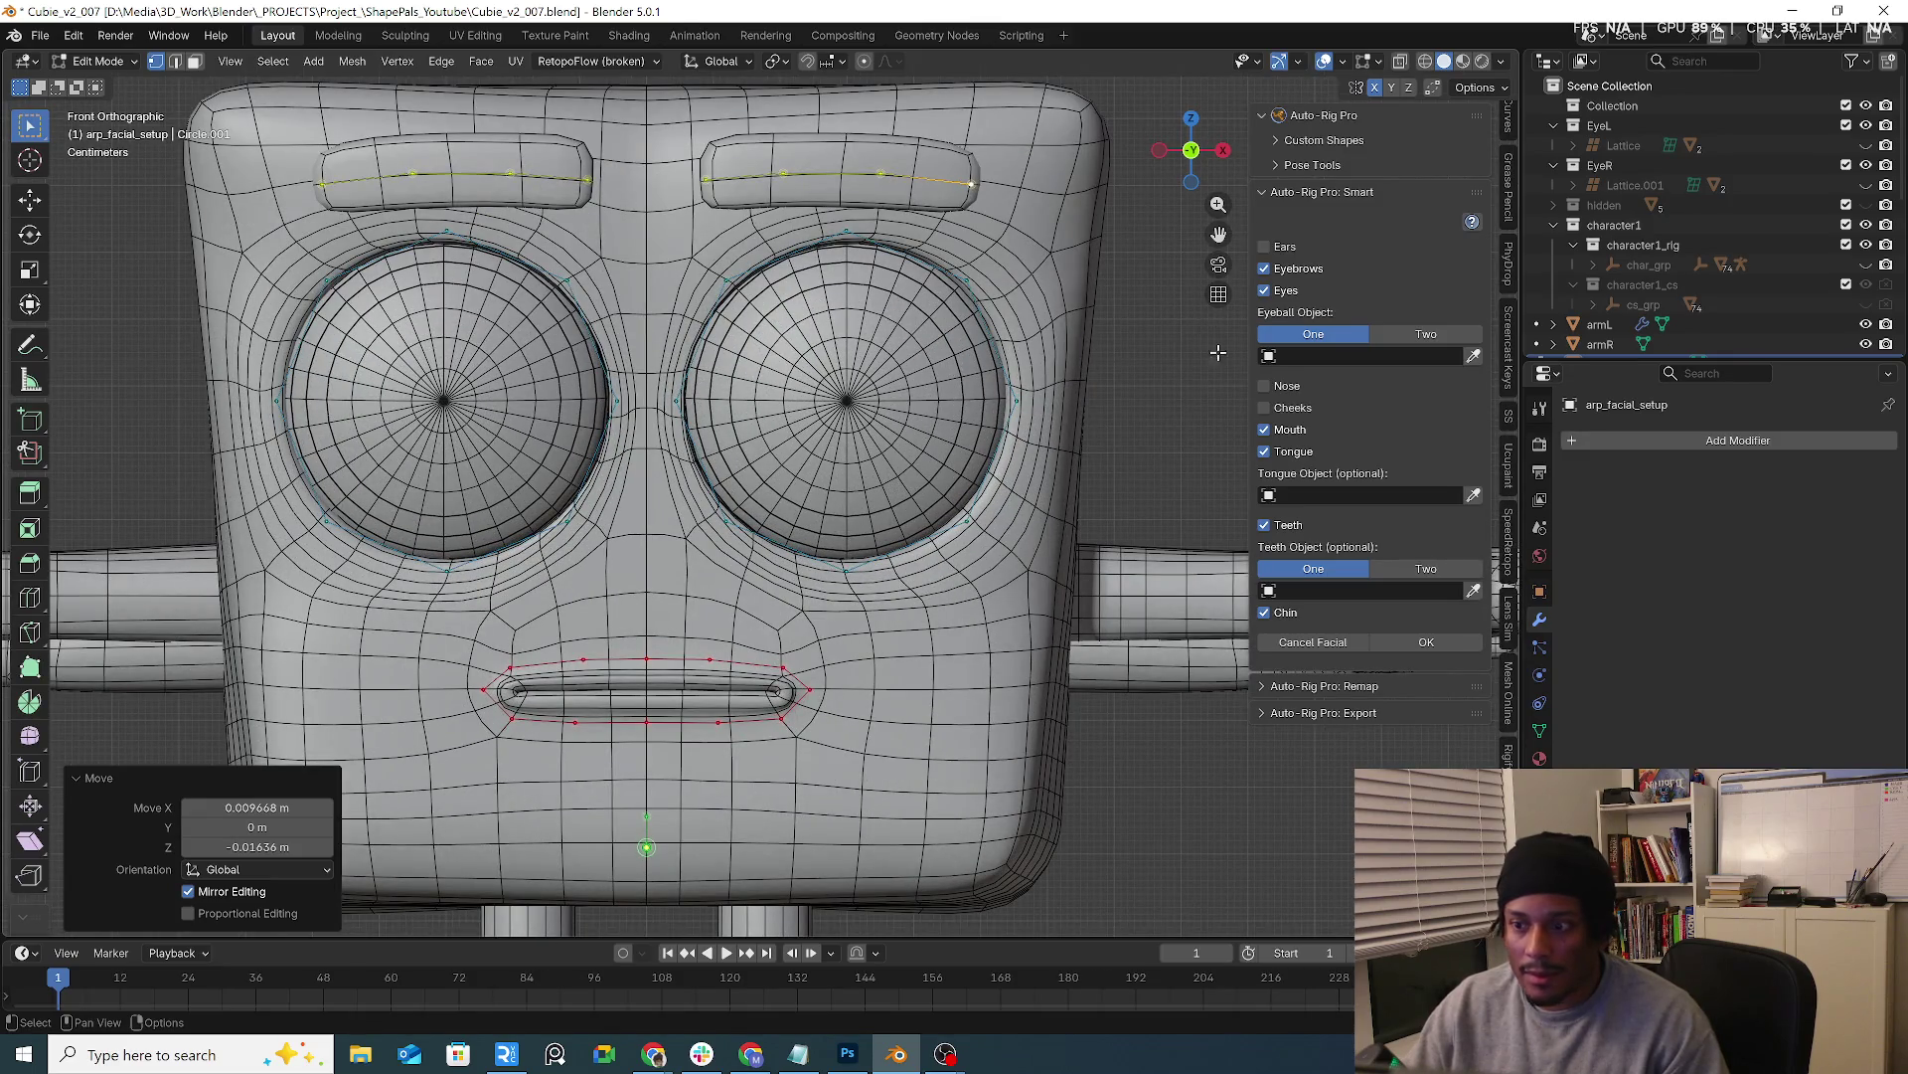
{"action": "left_click", "coordinate": [1433, 335]}
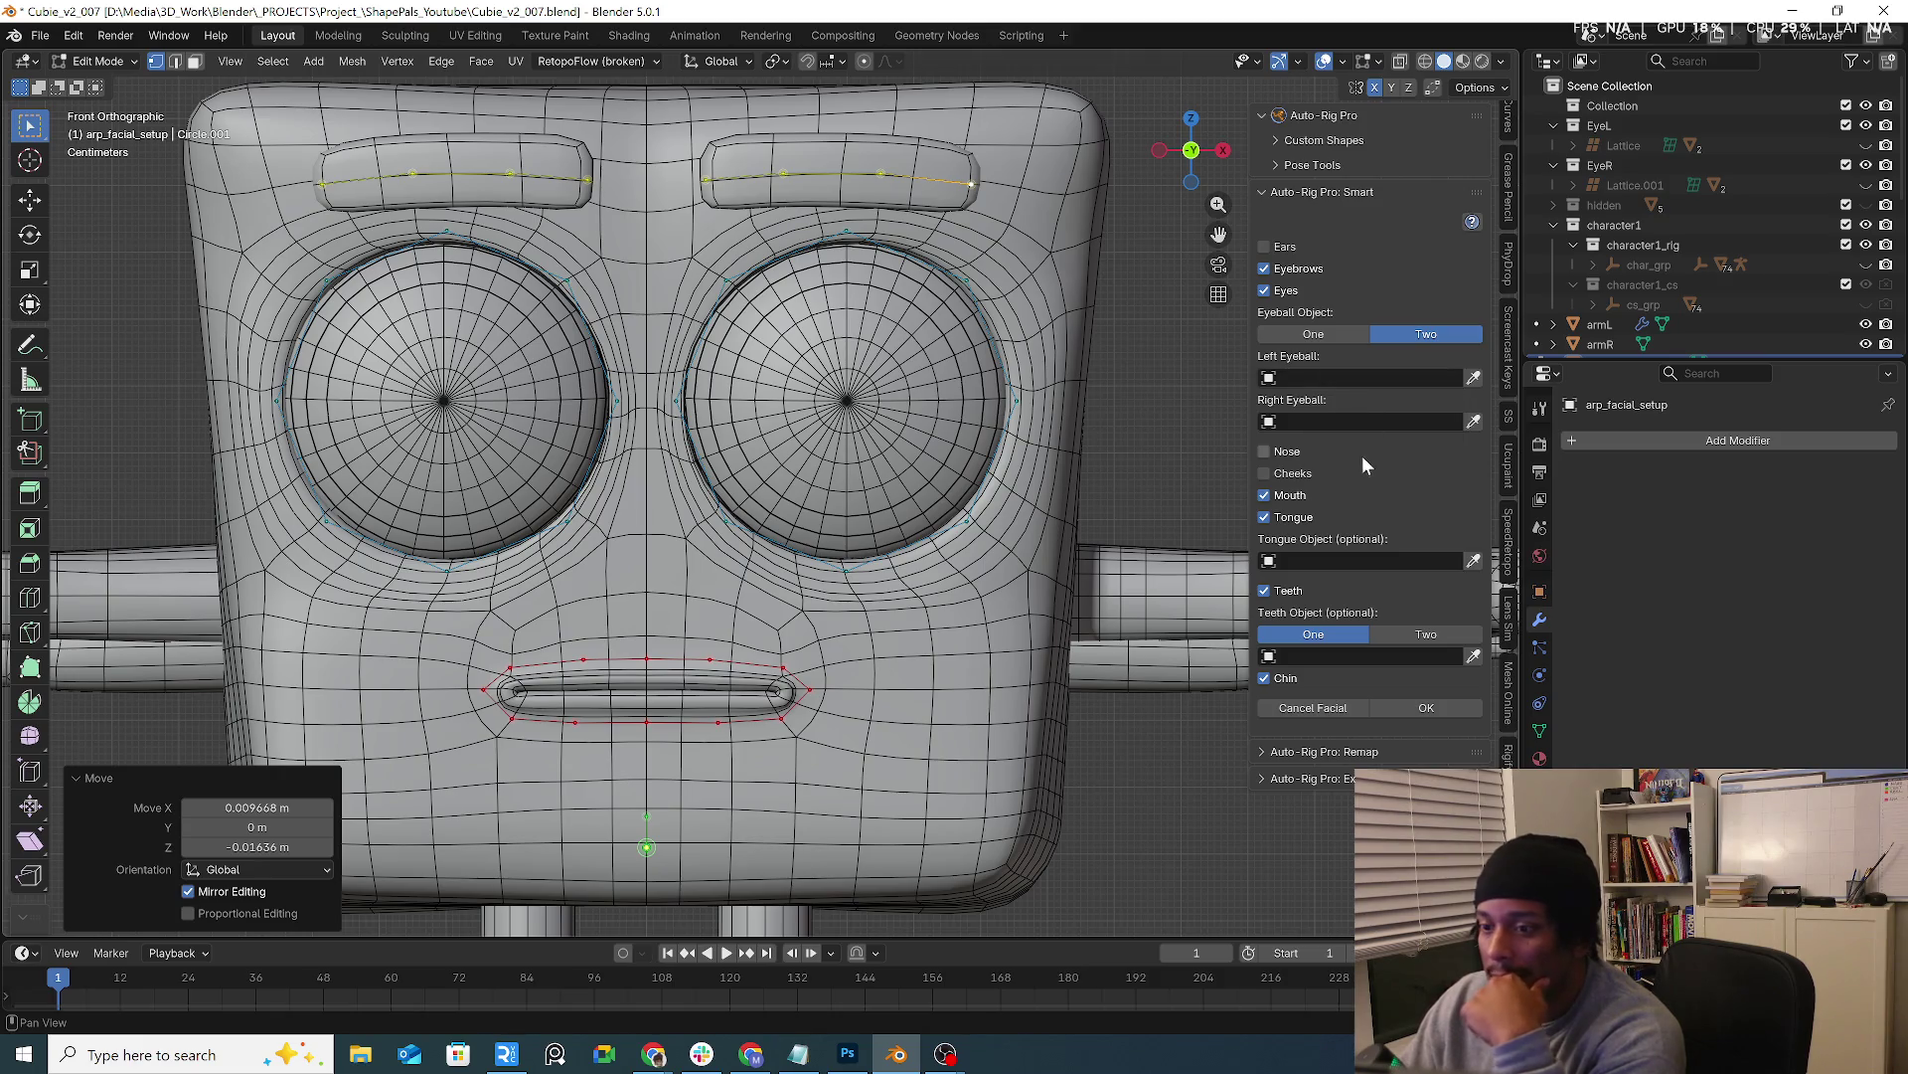
Exclude Tongue and Teeth from the facial rig and start choosing the left eyeball object
{"action": "left_click", "coordinate": [1291, 518]}
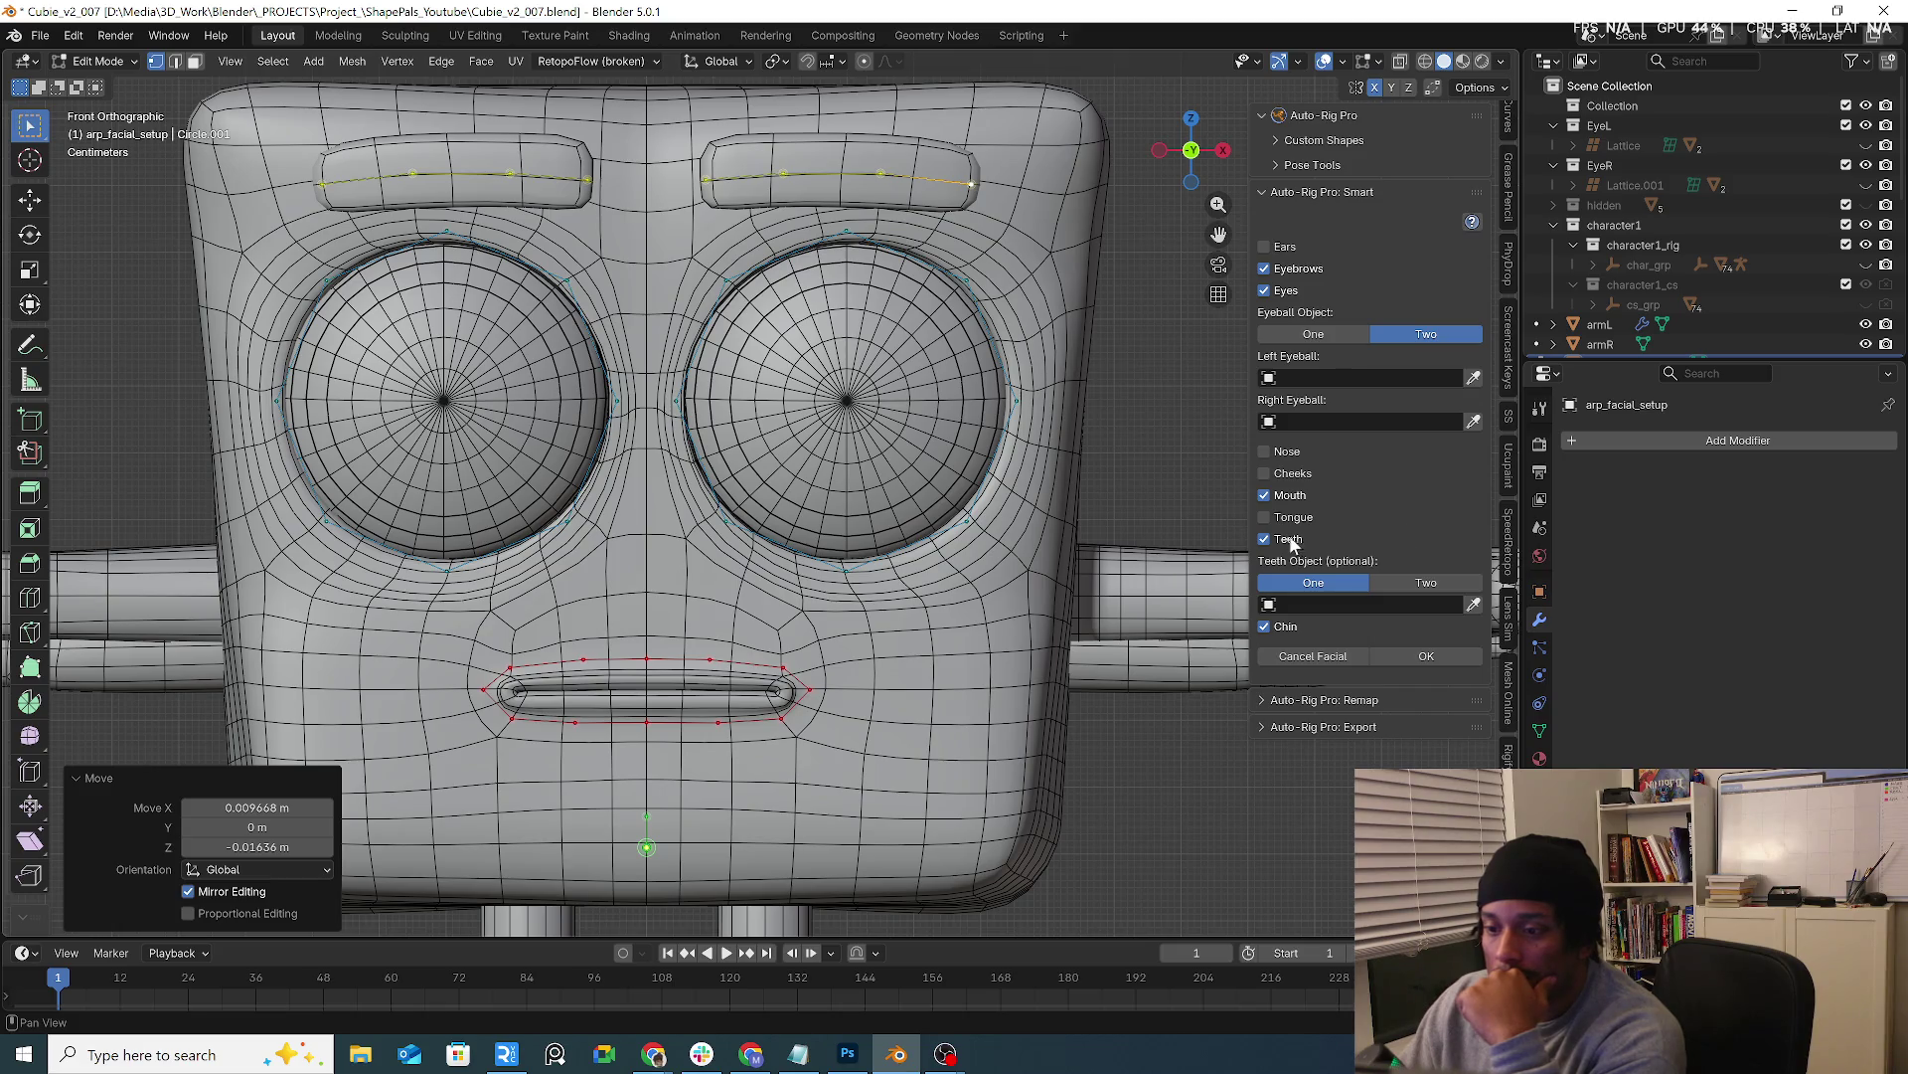
{"action": "left_click", "coordinate": [1287, 538]}
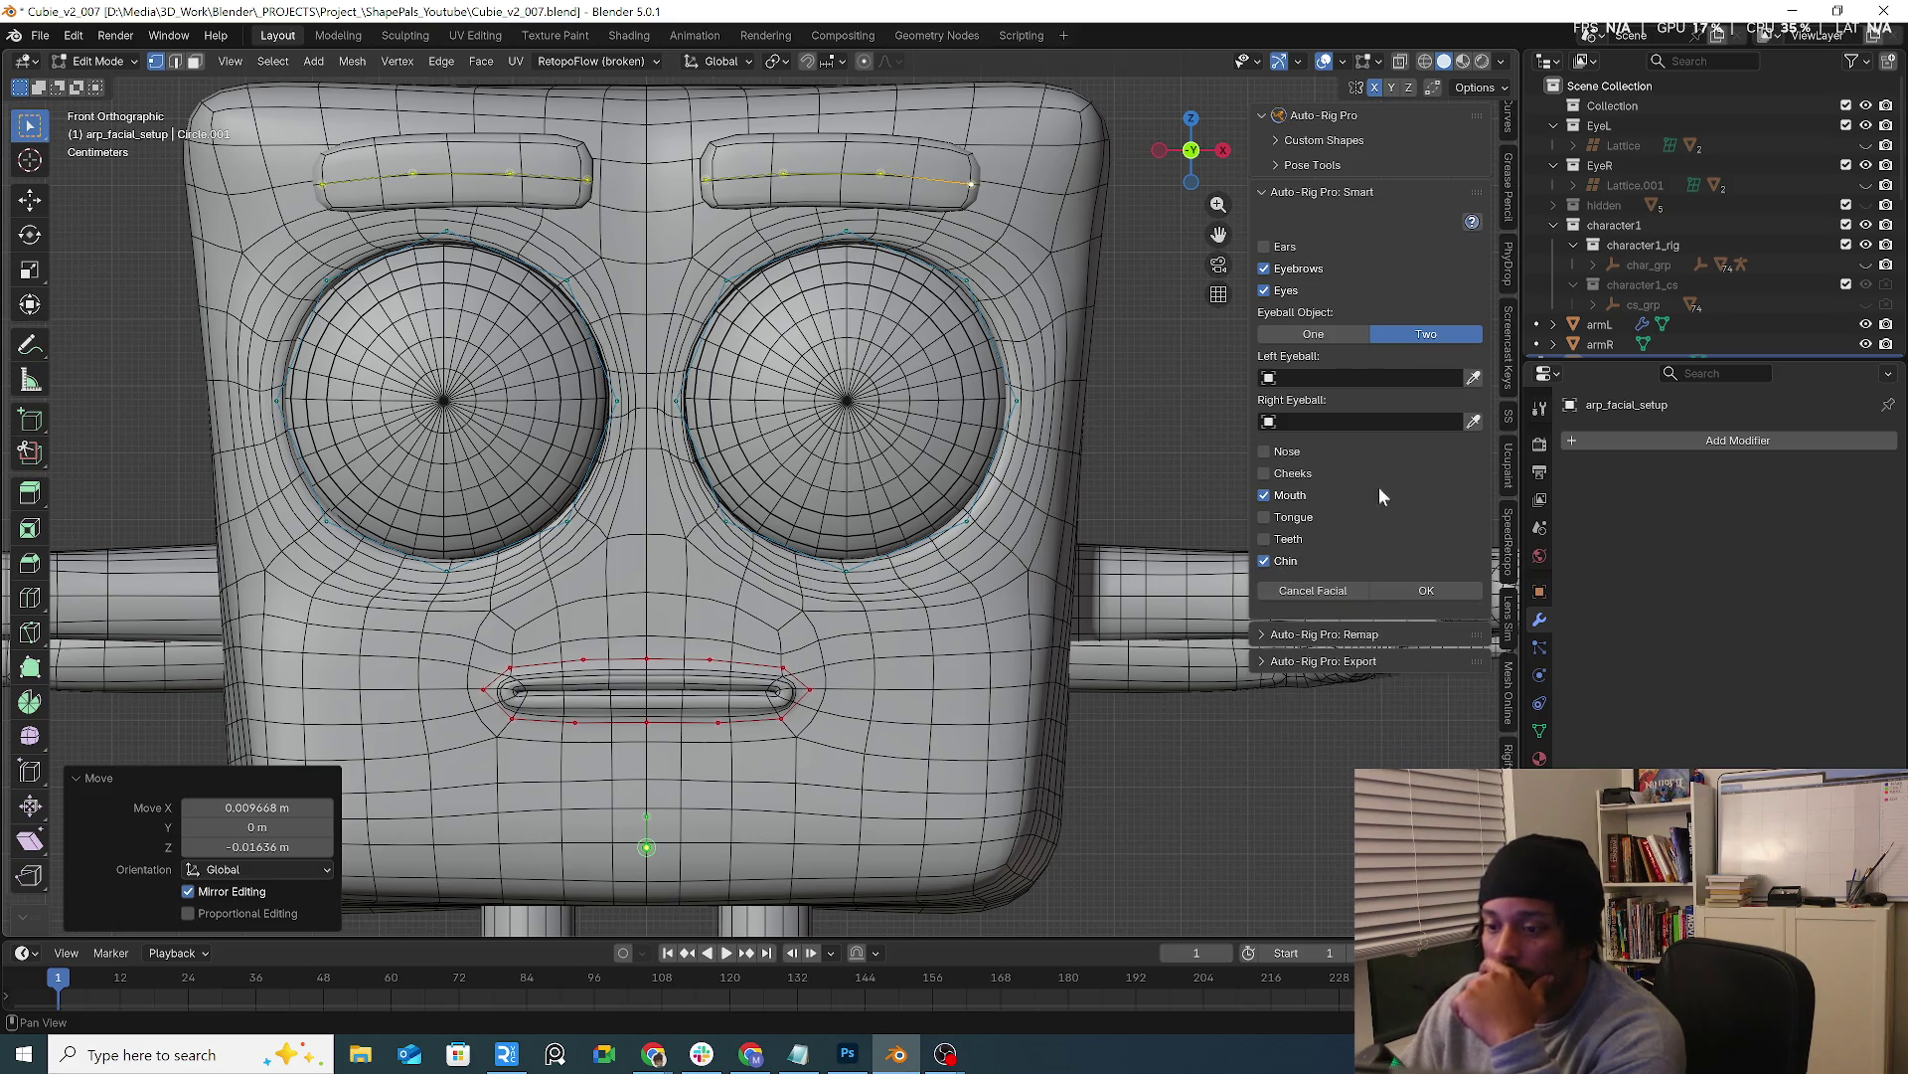
{"action": "left_click", "coordinate": [1370, 380]}
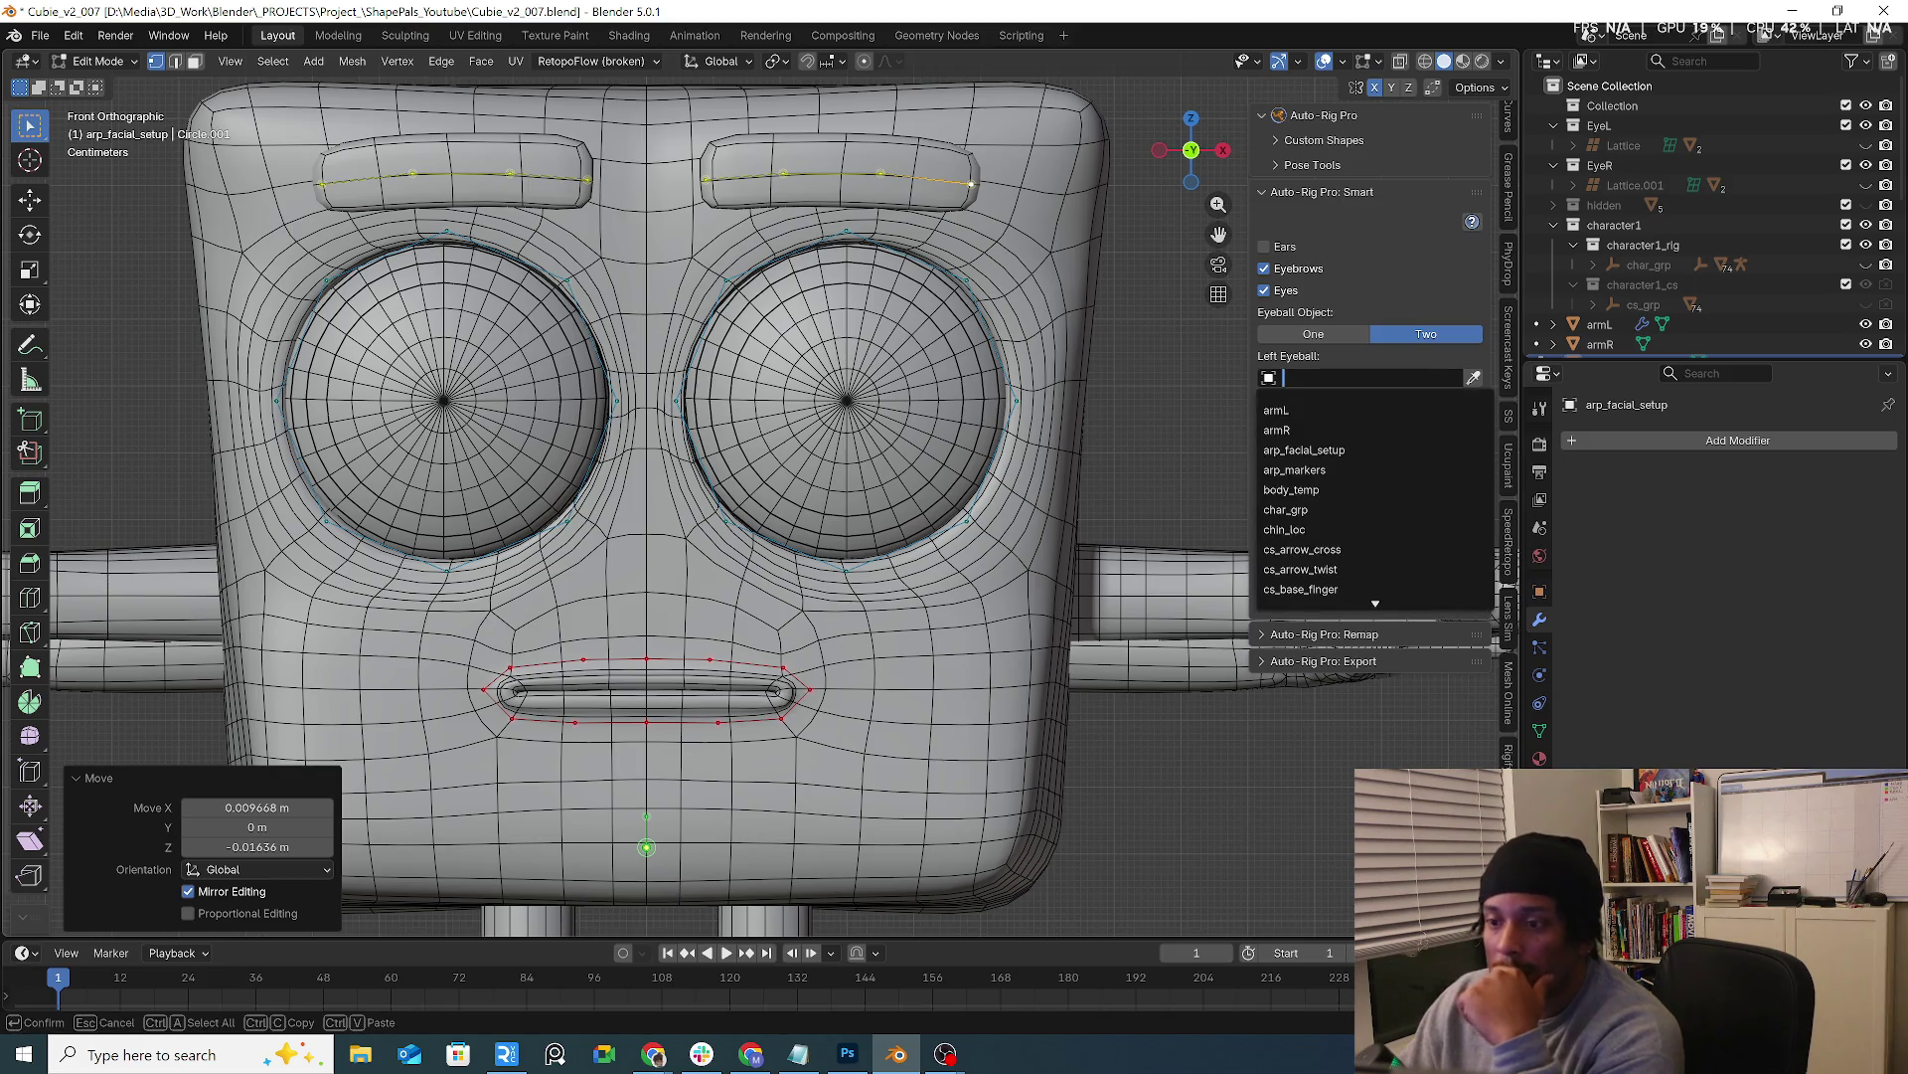
{"action": "type", "text": "eye"}
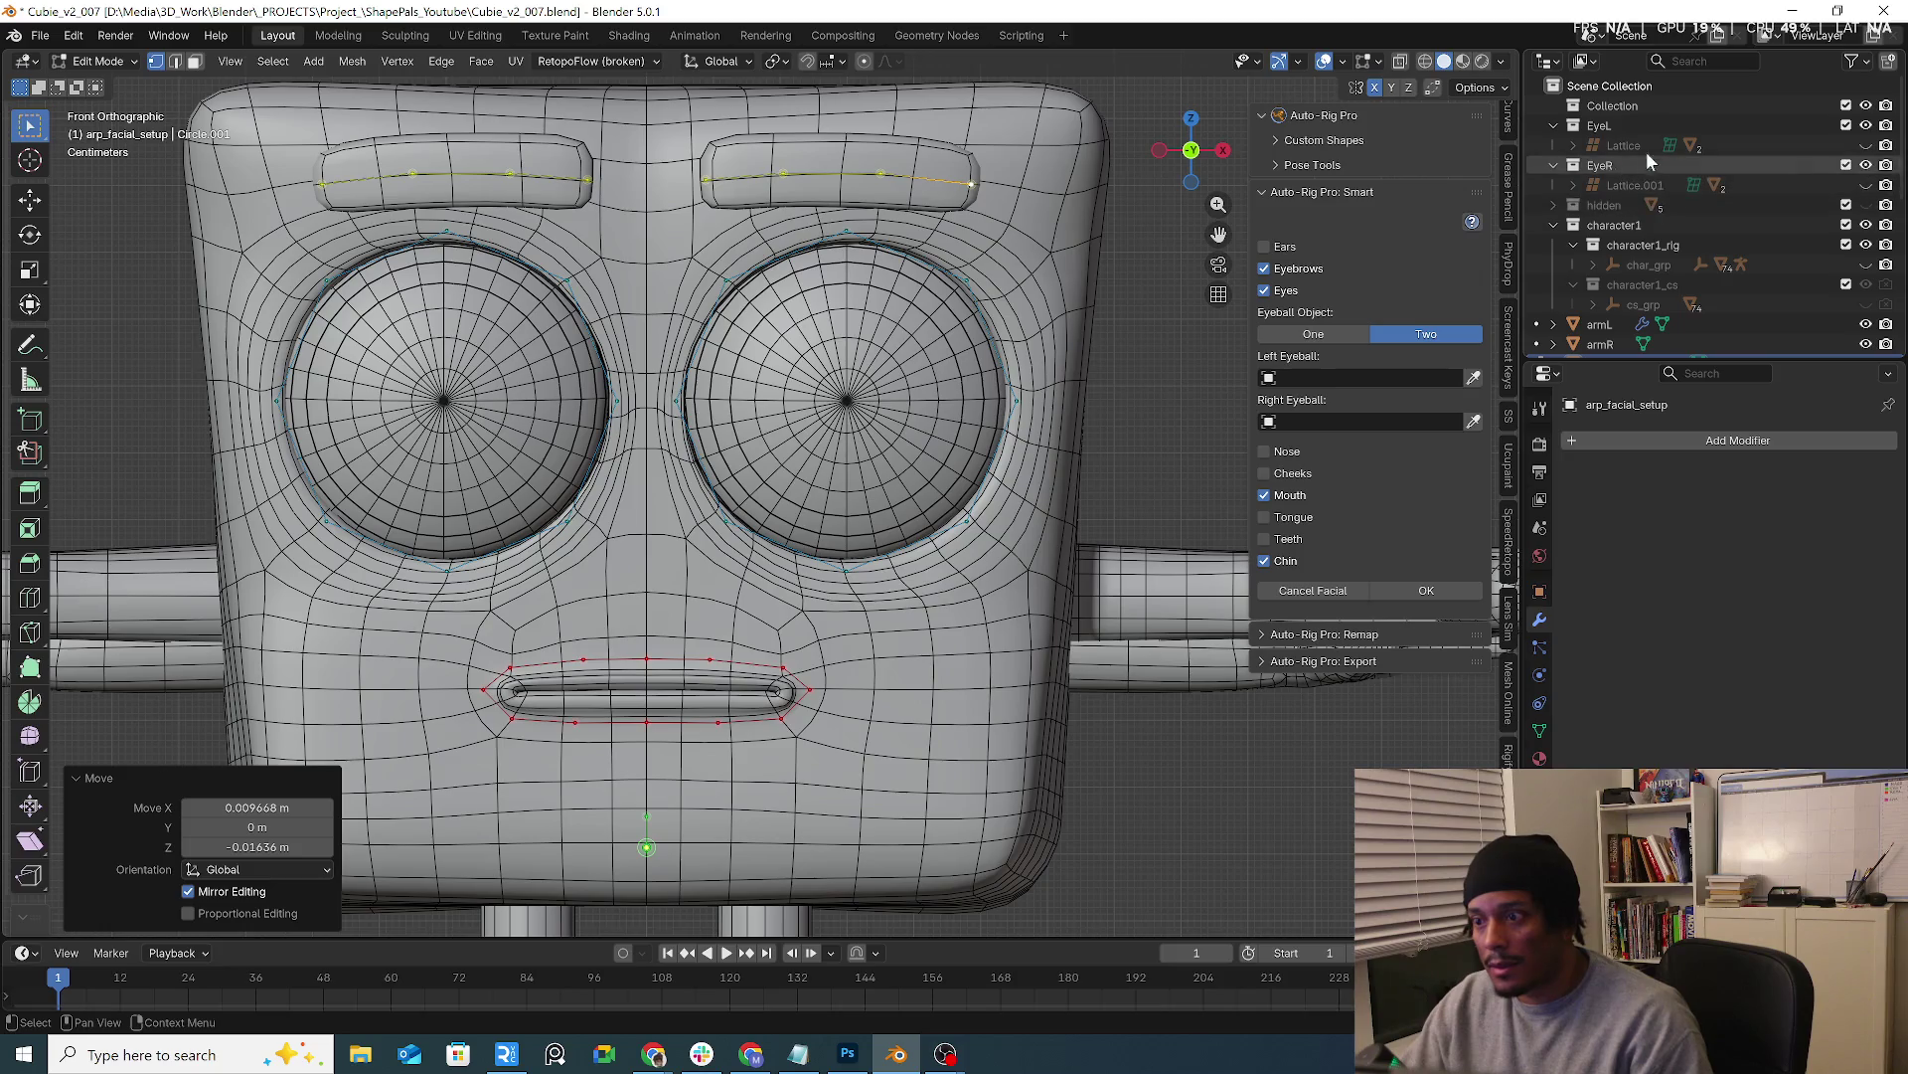
Rename the EyeR eyeball object (eyeball.001) to eyeball.R in the Outliner
{"action": "left_click", "coordinate": [1866, 144]}
{"action": "left_click", "coordinate": [1865, 185]}
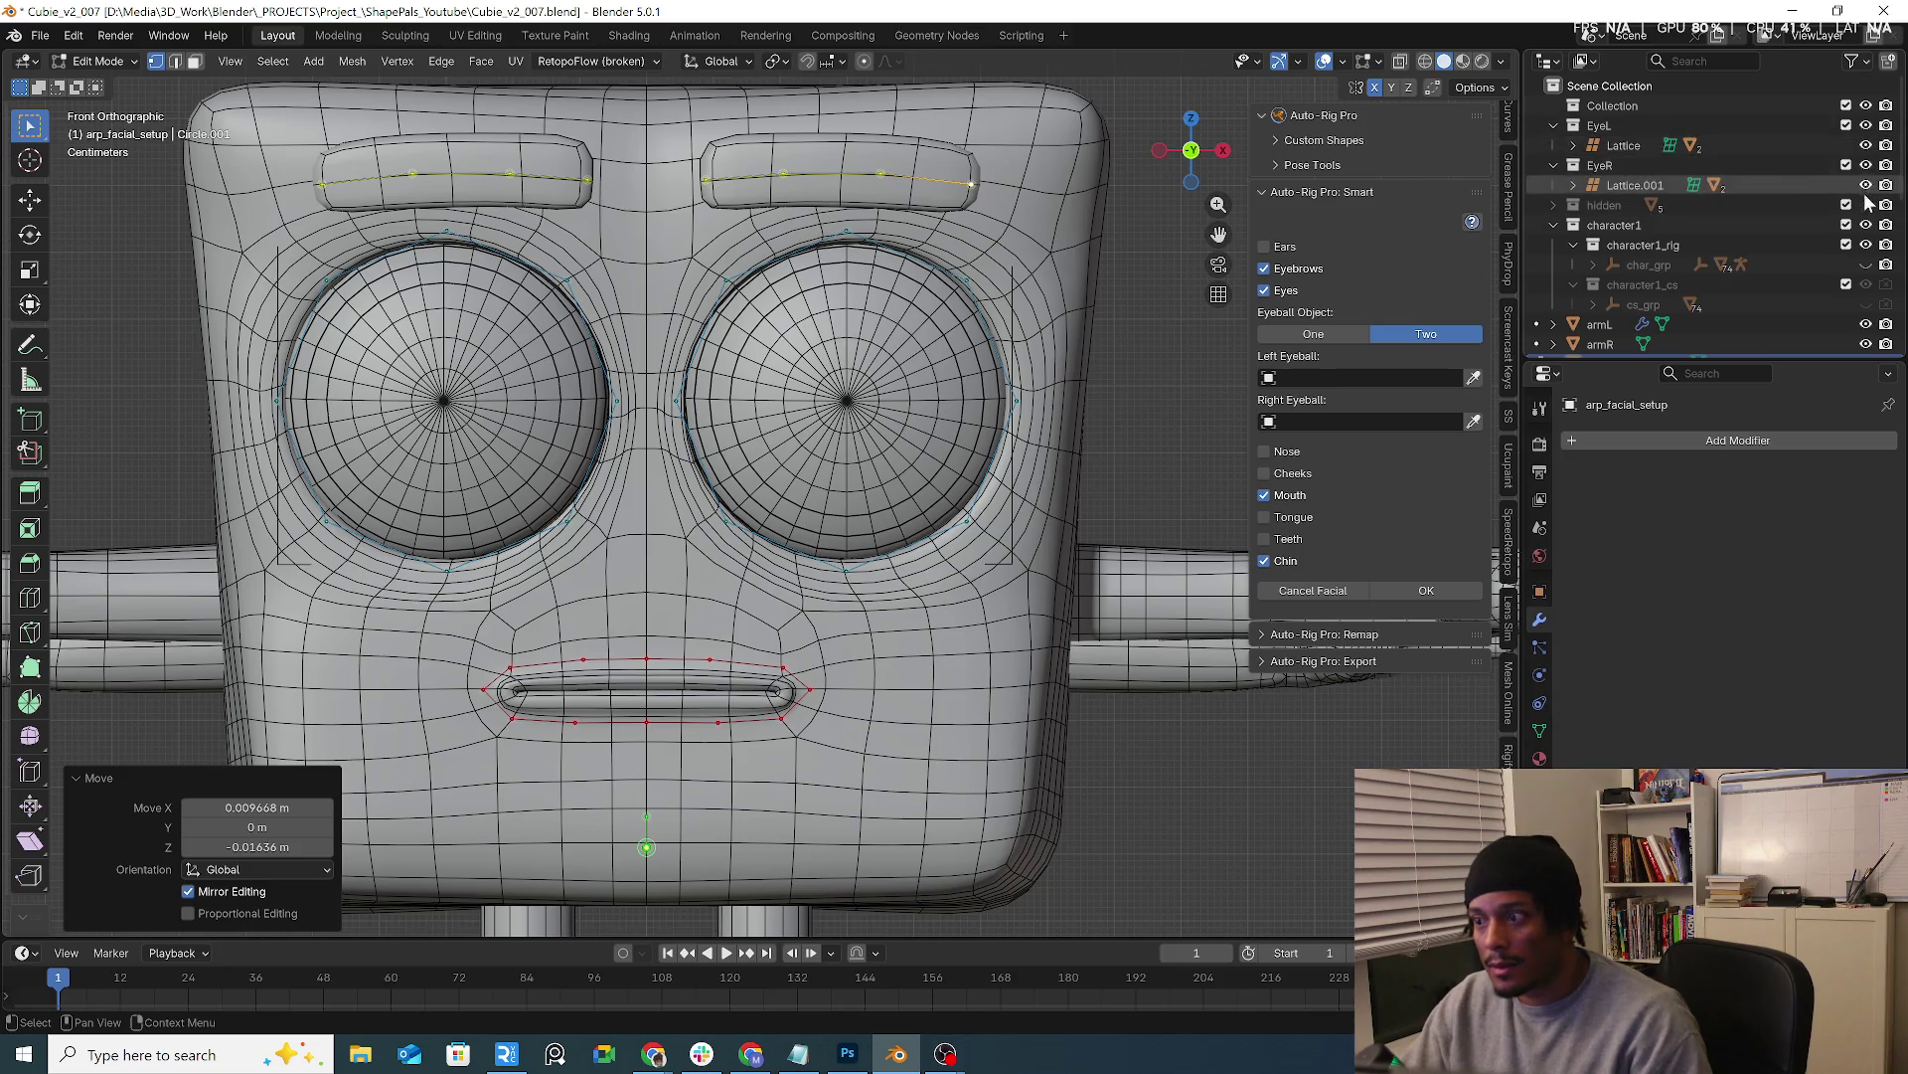
{"action": "left_click", "coordinate": [1574, 185]}
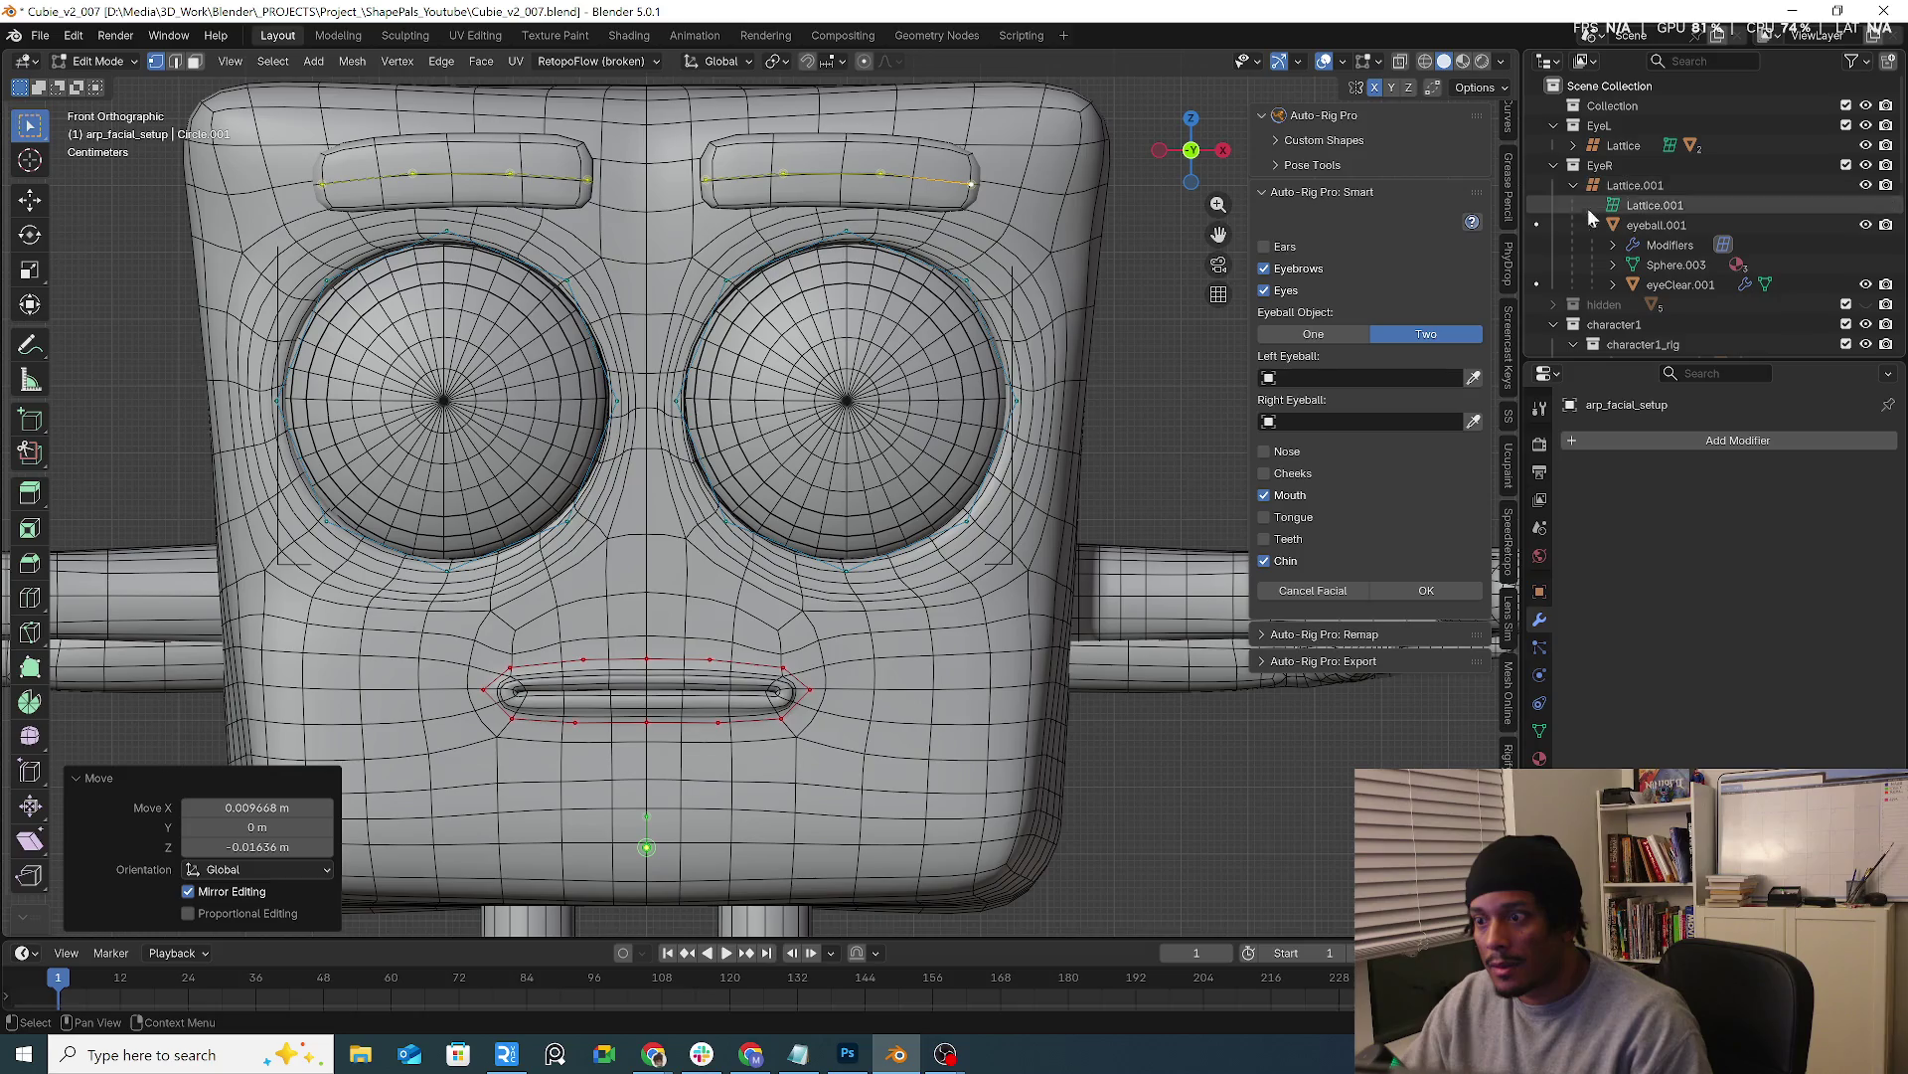
{"action": "double_click", "coordinate": [1700, 223]}
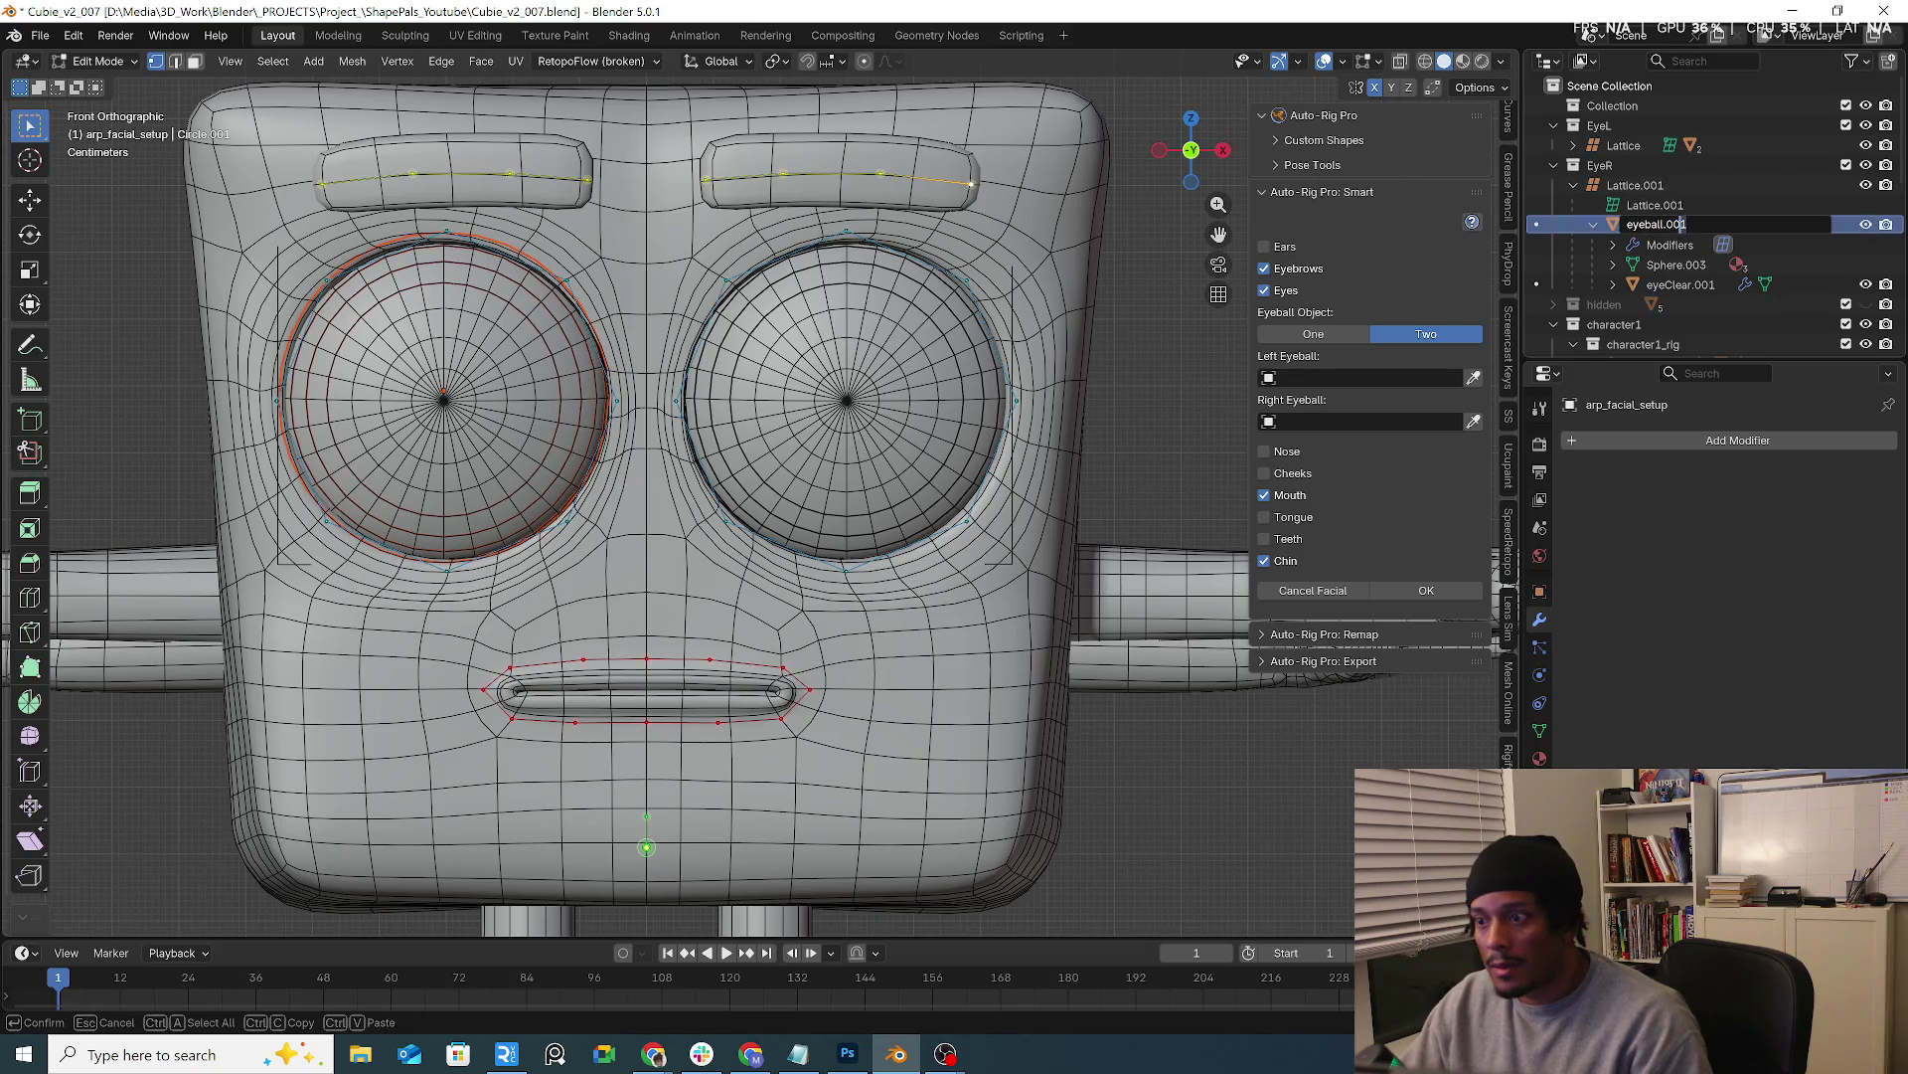
{"action": "type", "text": "R"}
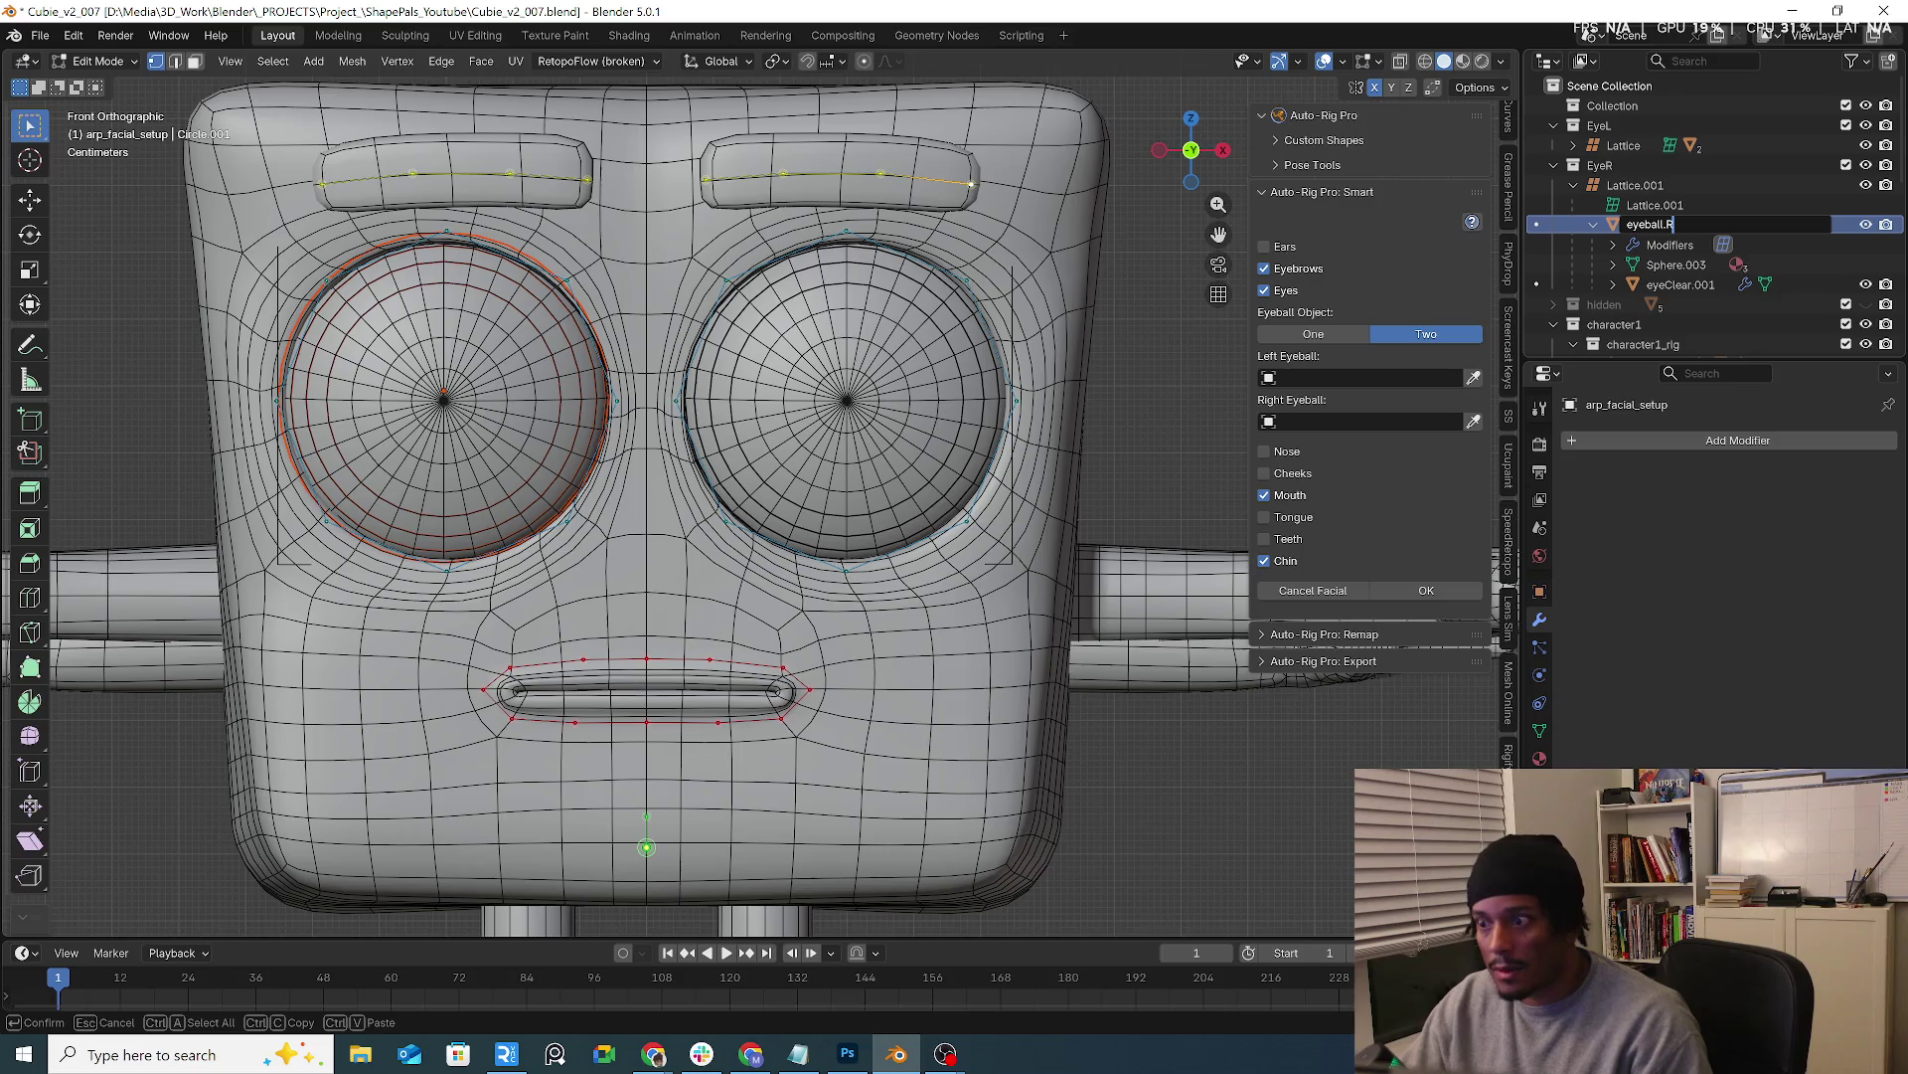
{"action": "key", "text": "Return"}
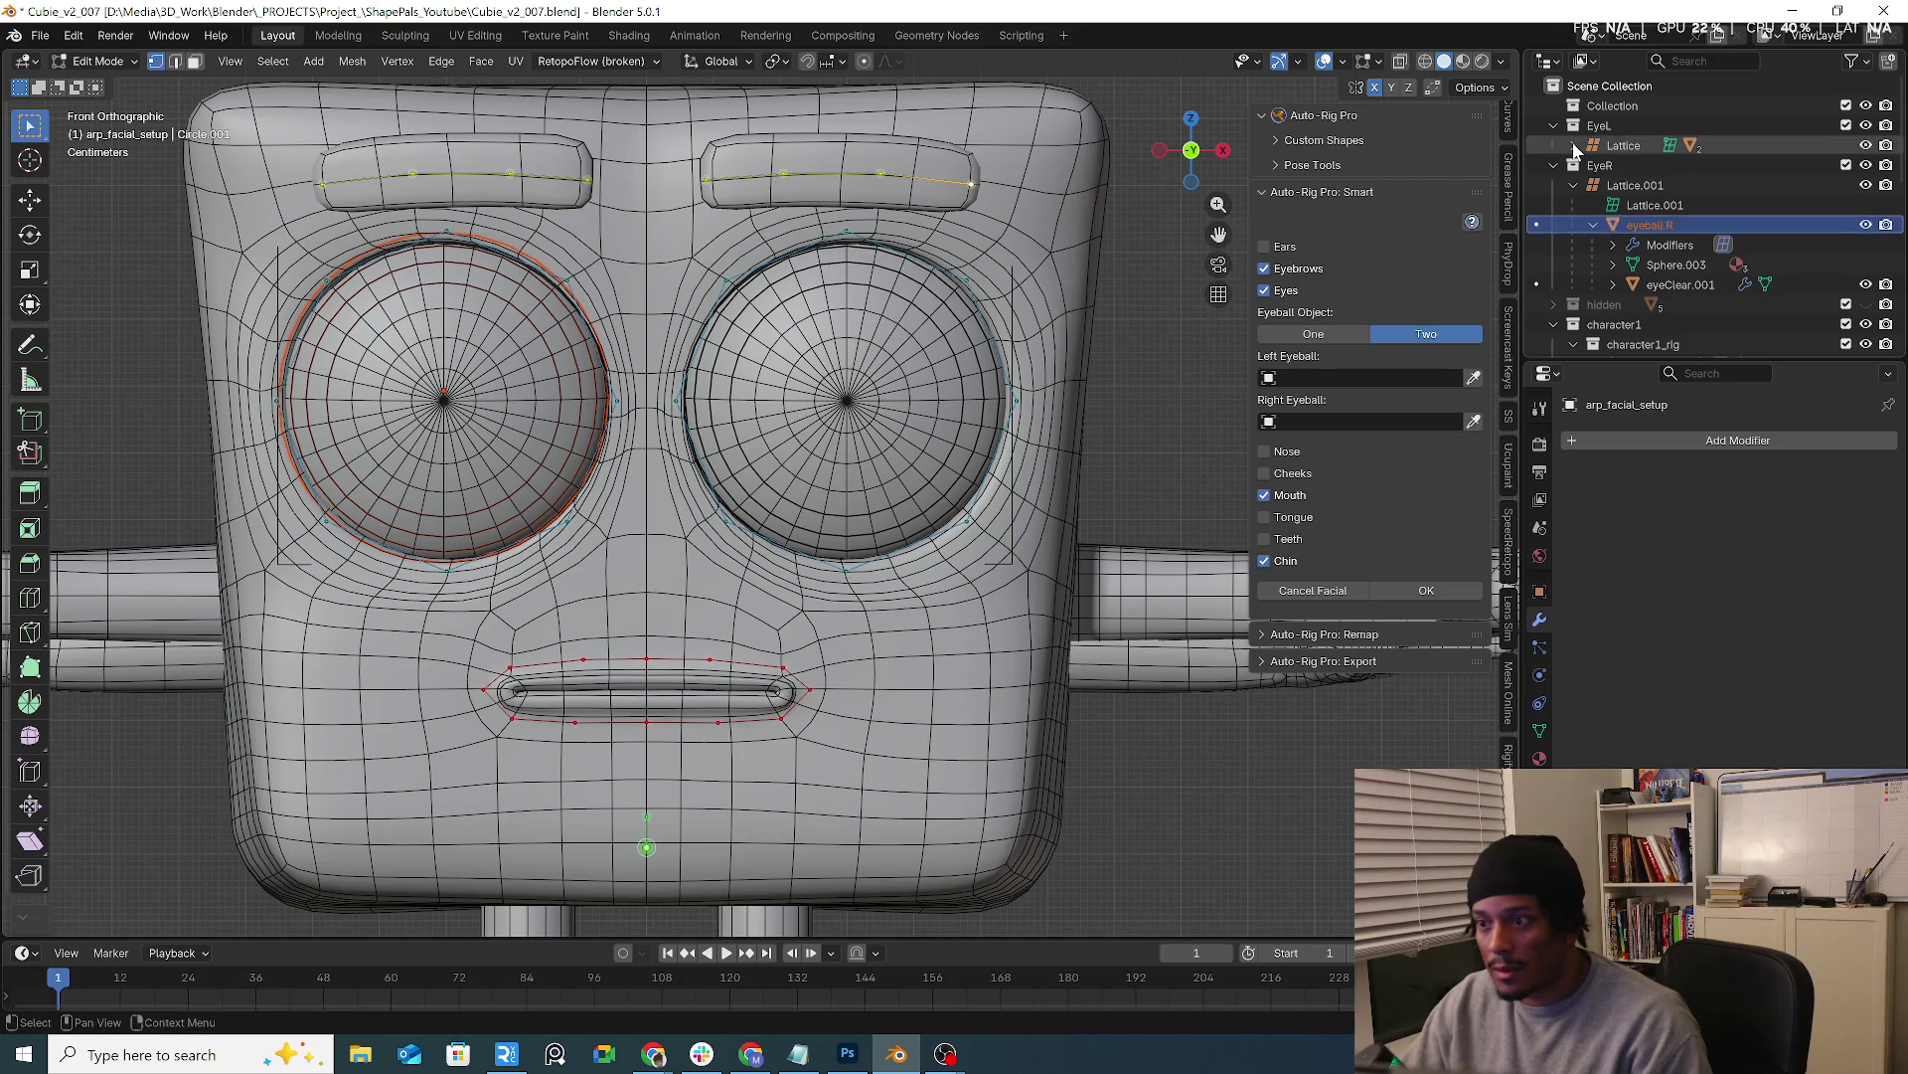
Rename the EyeL eyeball object to eyeball.L in the Outliner
{"action": "left_click", "coordinate": [1574, 145]}
{"action": "left_click", "coordinate": [1664, 183]}
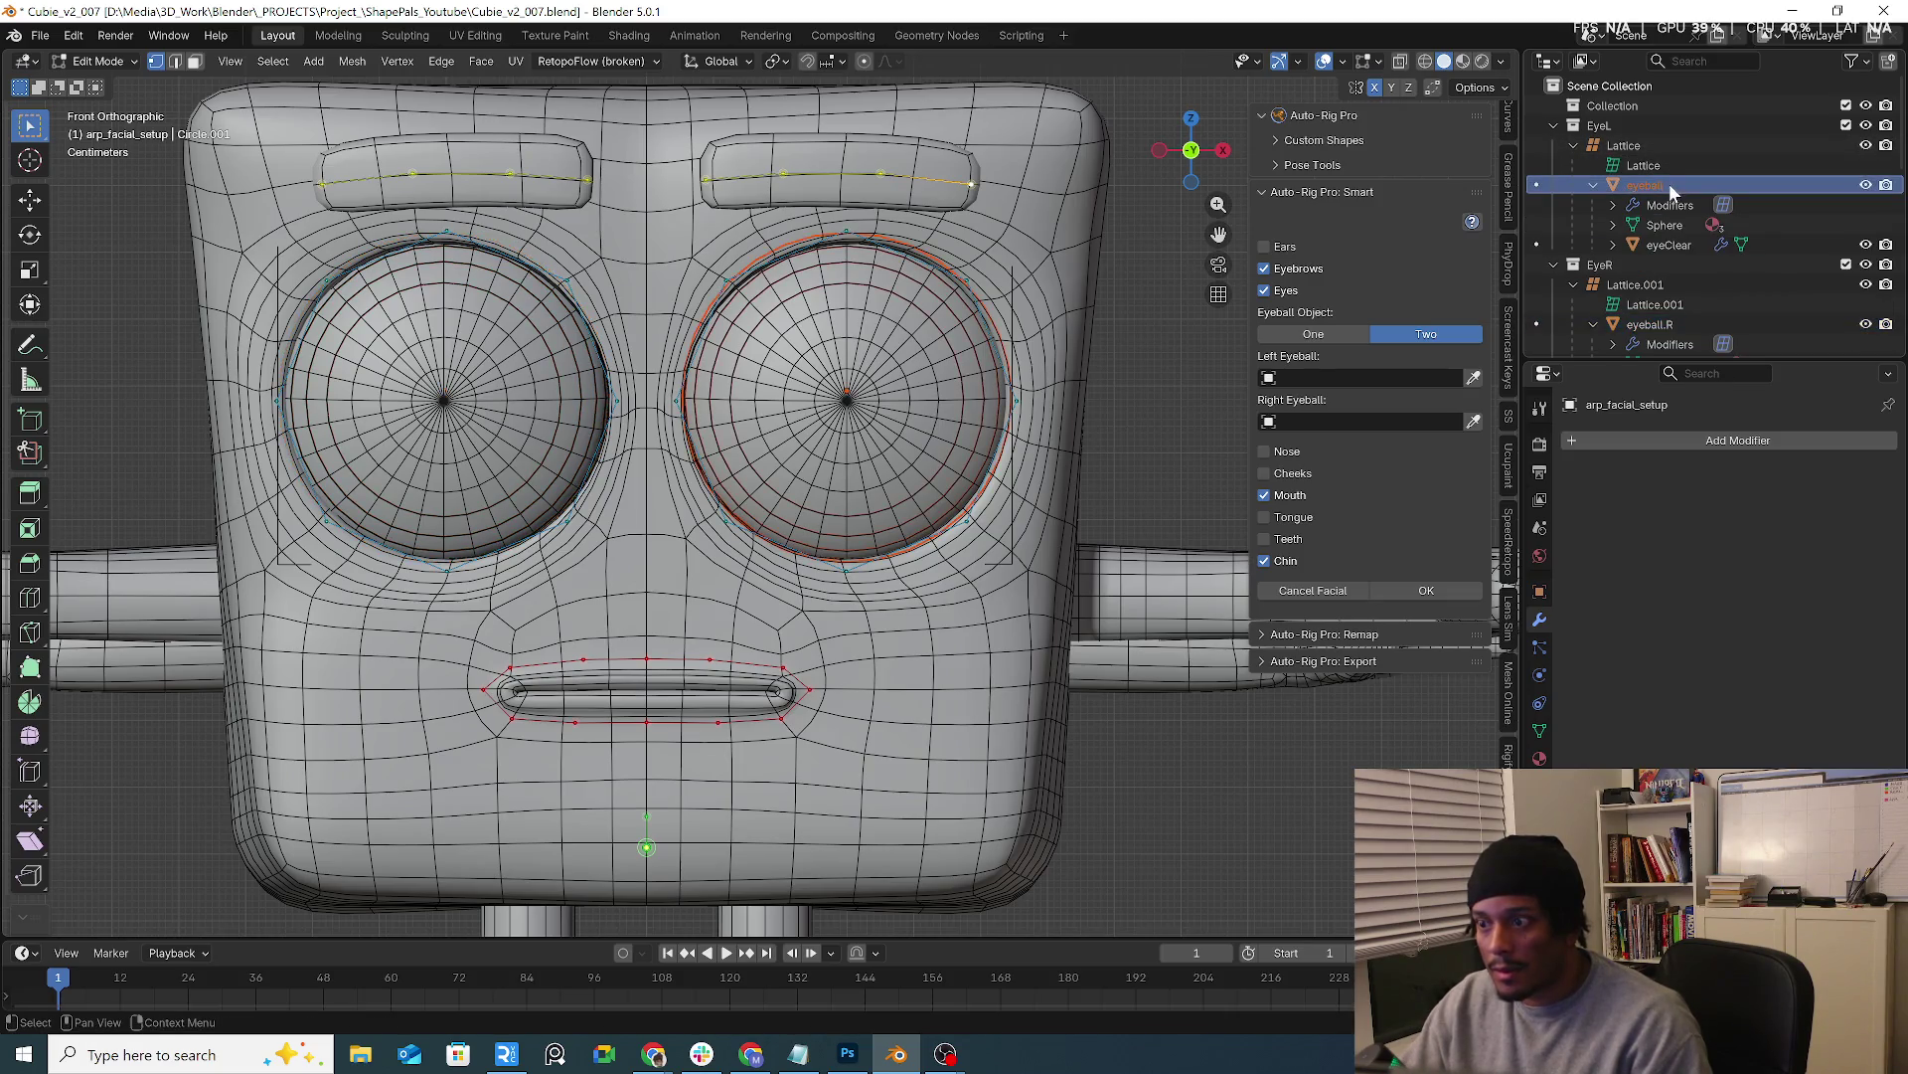
{"action": "double_click", "coordinate": [1668, 183]}
{"action": "key", "text": "ctrl+BackSpace"}
{"action": "type", "text": "L"}
{"action": "key", "text": "Return"}
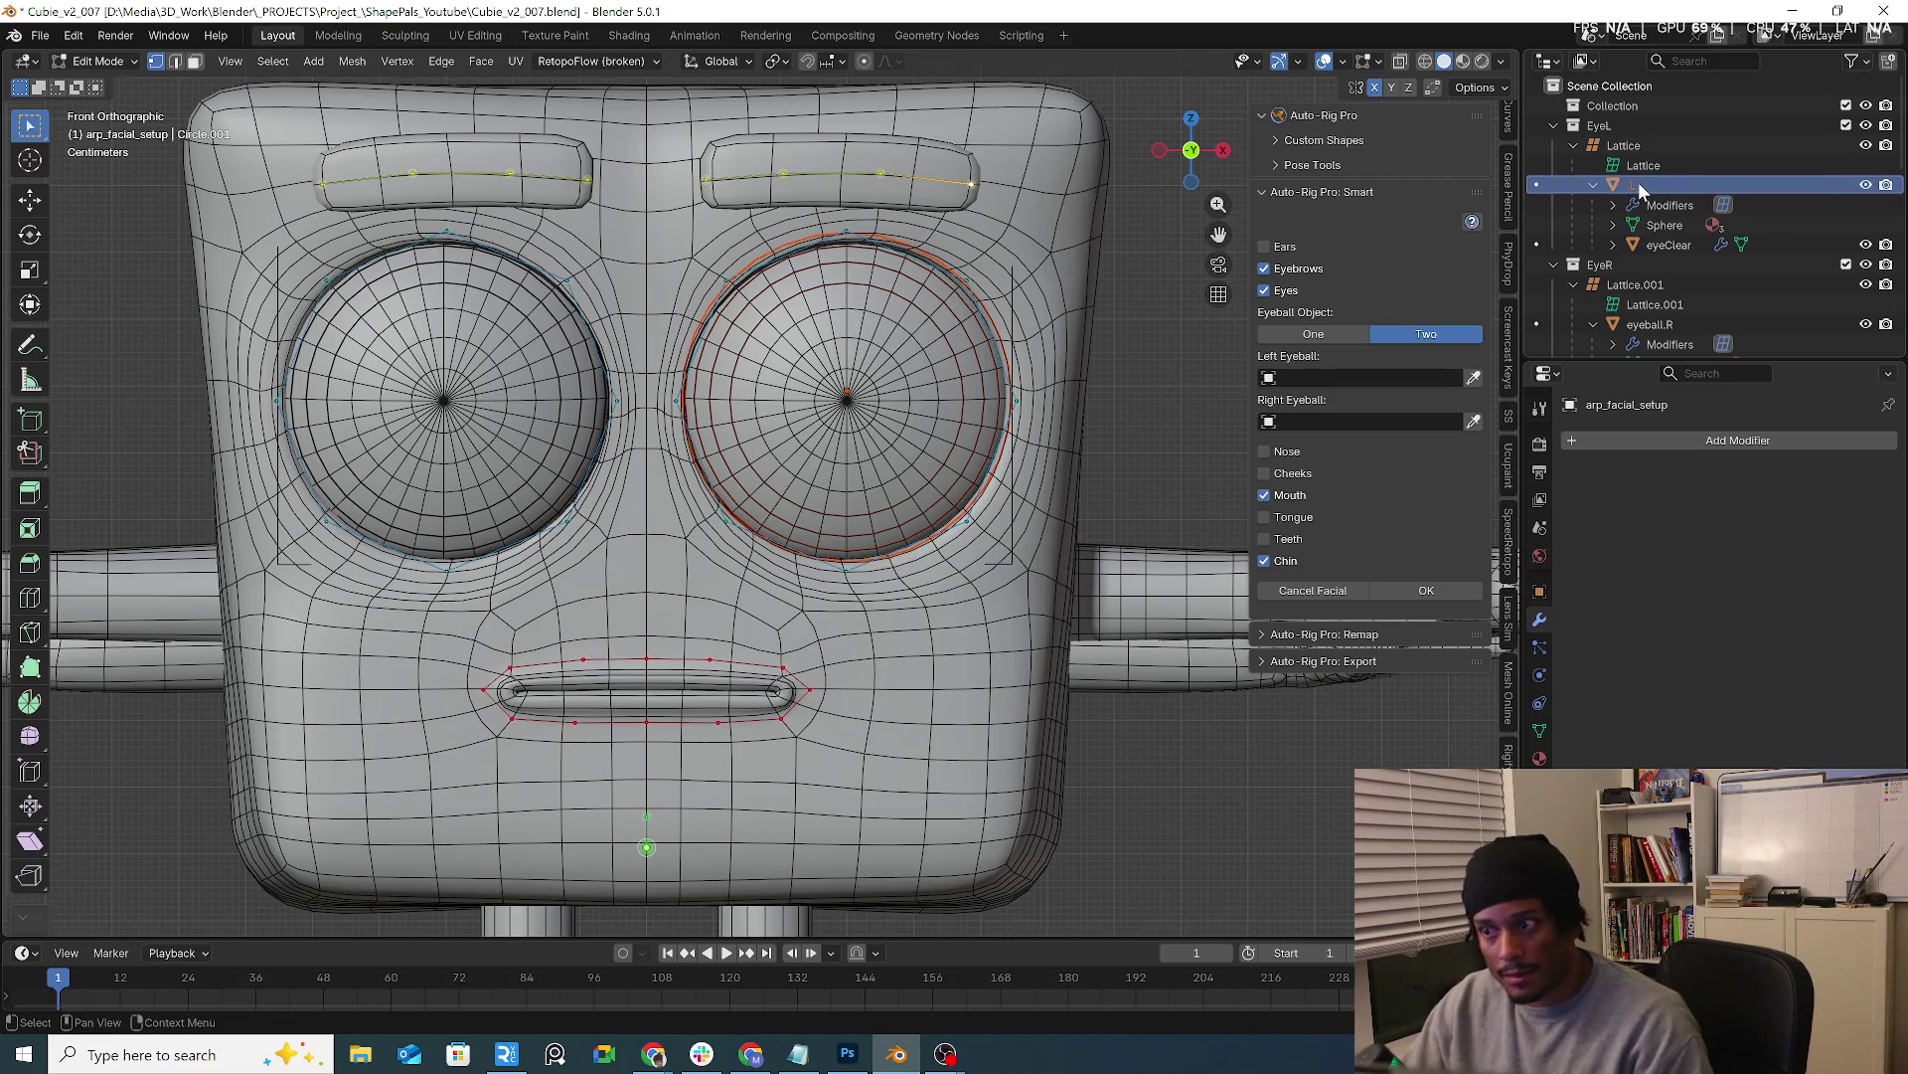
{"action": "double_click", "coordinate": [1639, 182]}
{"action": "type", "text": "eyeball.L"}
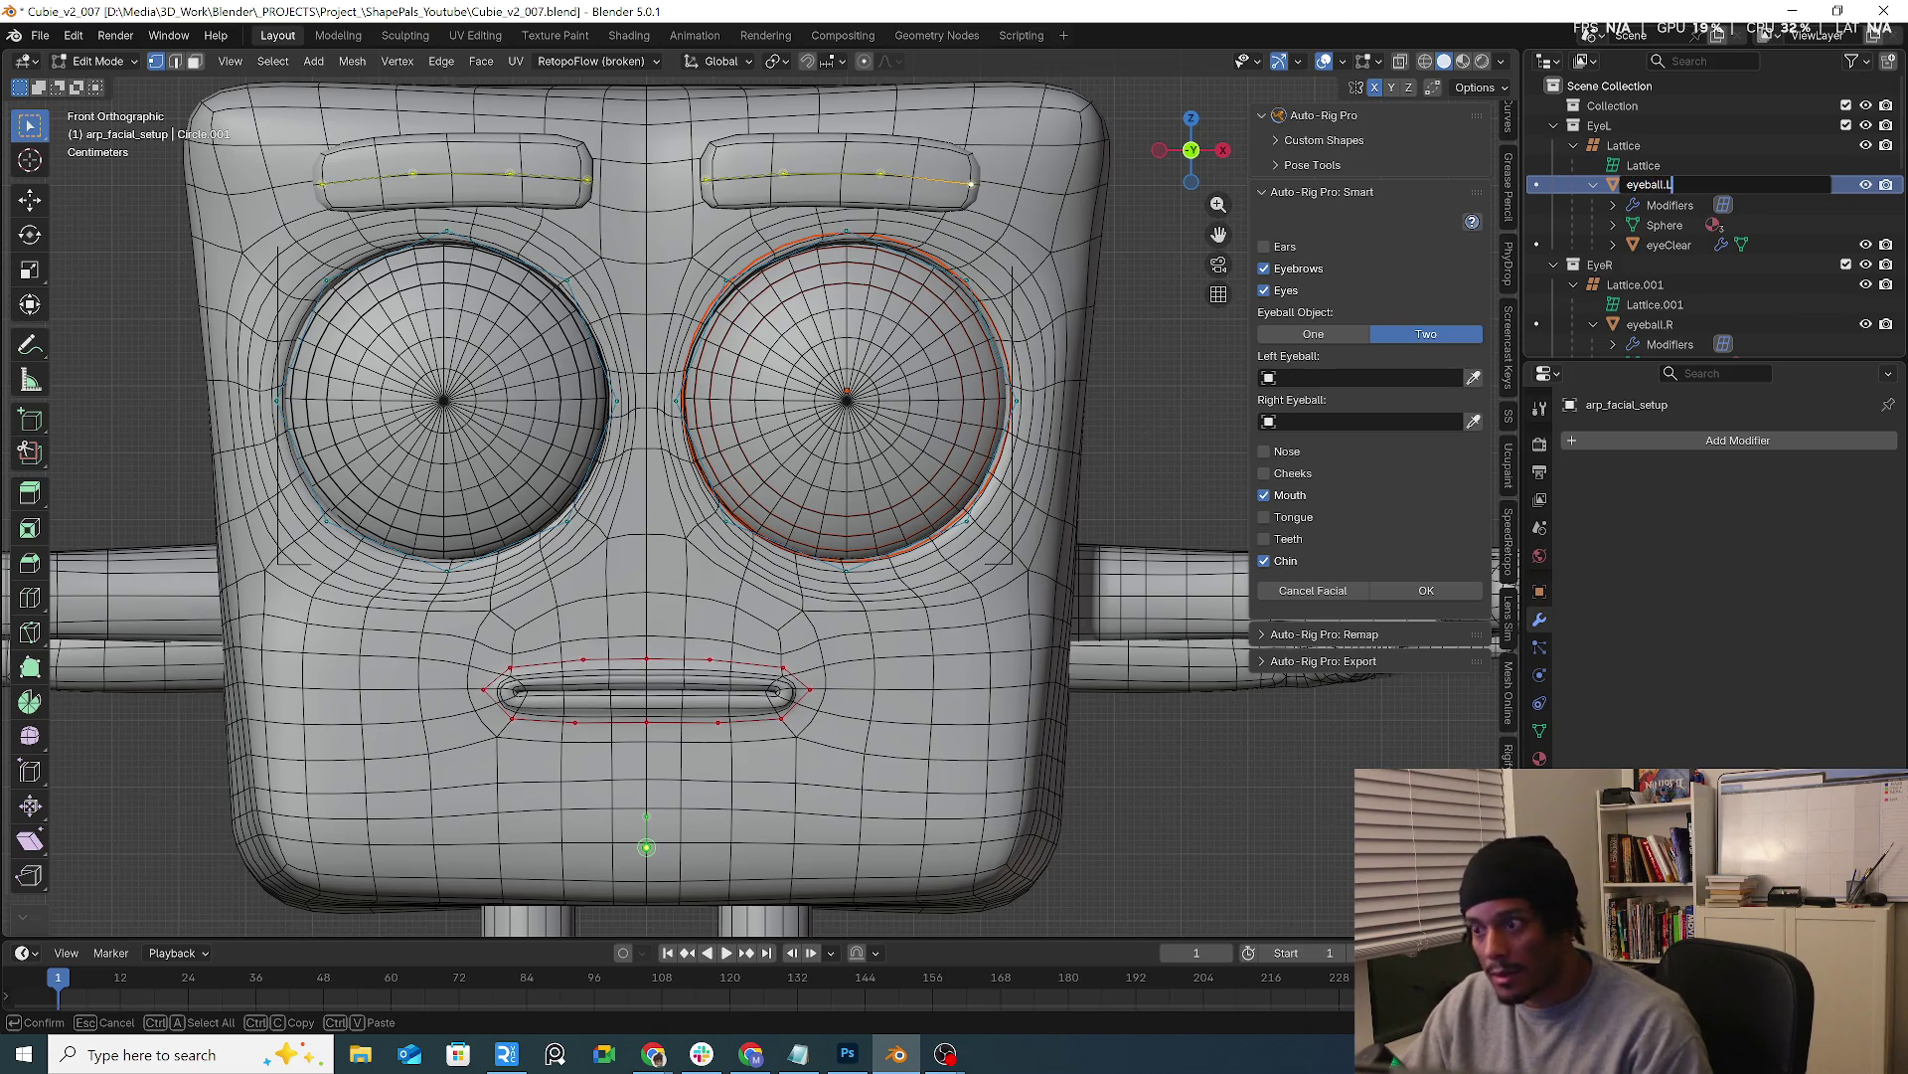
{"action": "key", "text": "Return"}
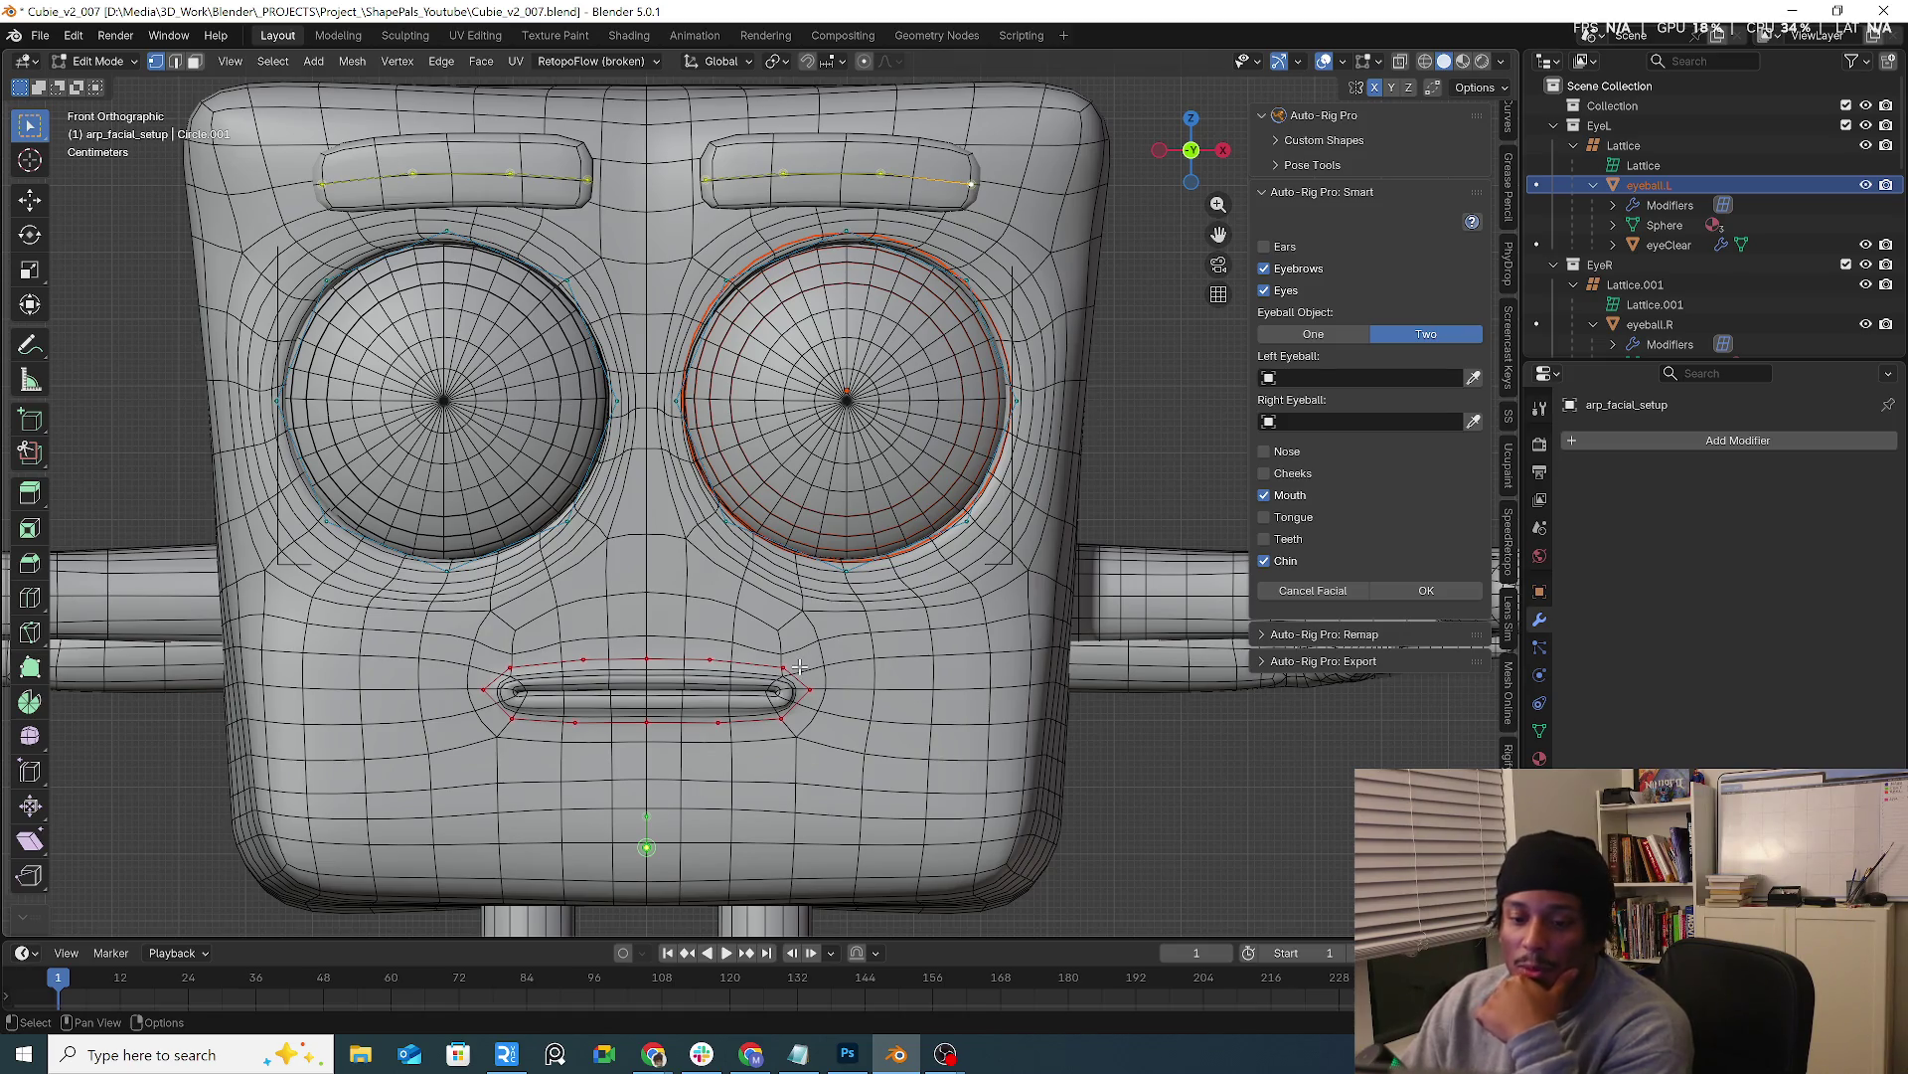
{"action": "scroll", "coordinate": [799, 668], "scroll_direction": "down", "scroll_amount": 1}
{"action": "scroll", "coordinate": [856, 662], "scroll_direction": "down", "scroll_amount": 2}
{"action": "scroll", "coordinate": [878, 657], "scroll_direction": "down", "scroll_amount": 1}
{"action": "scroll", "coordinate": [927, 652], "scroll_direction": "up", "scroll_amount": 1}
{"action": "scroll", "coordinate": [928, 652], "scroll_direction": "up", "scroll_amount": 1}
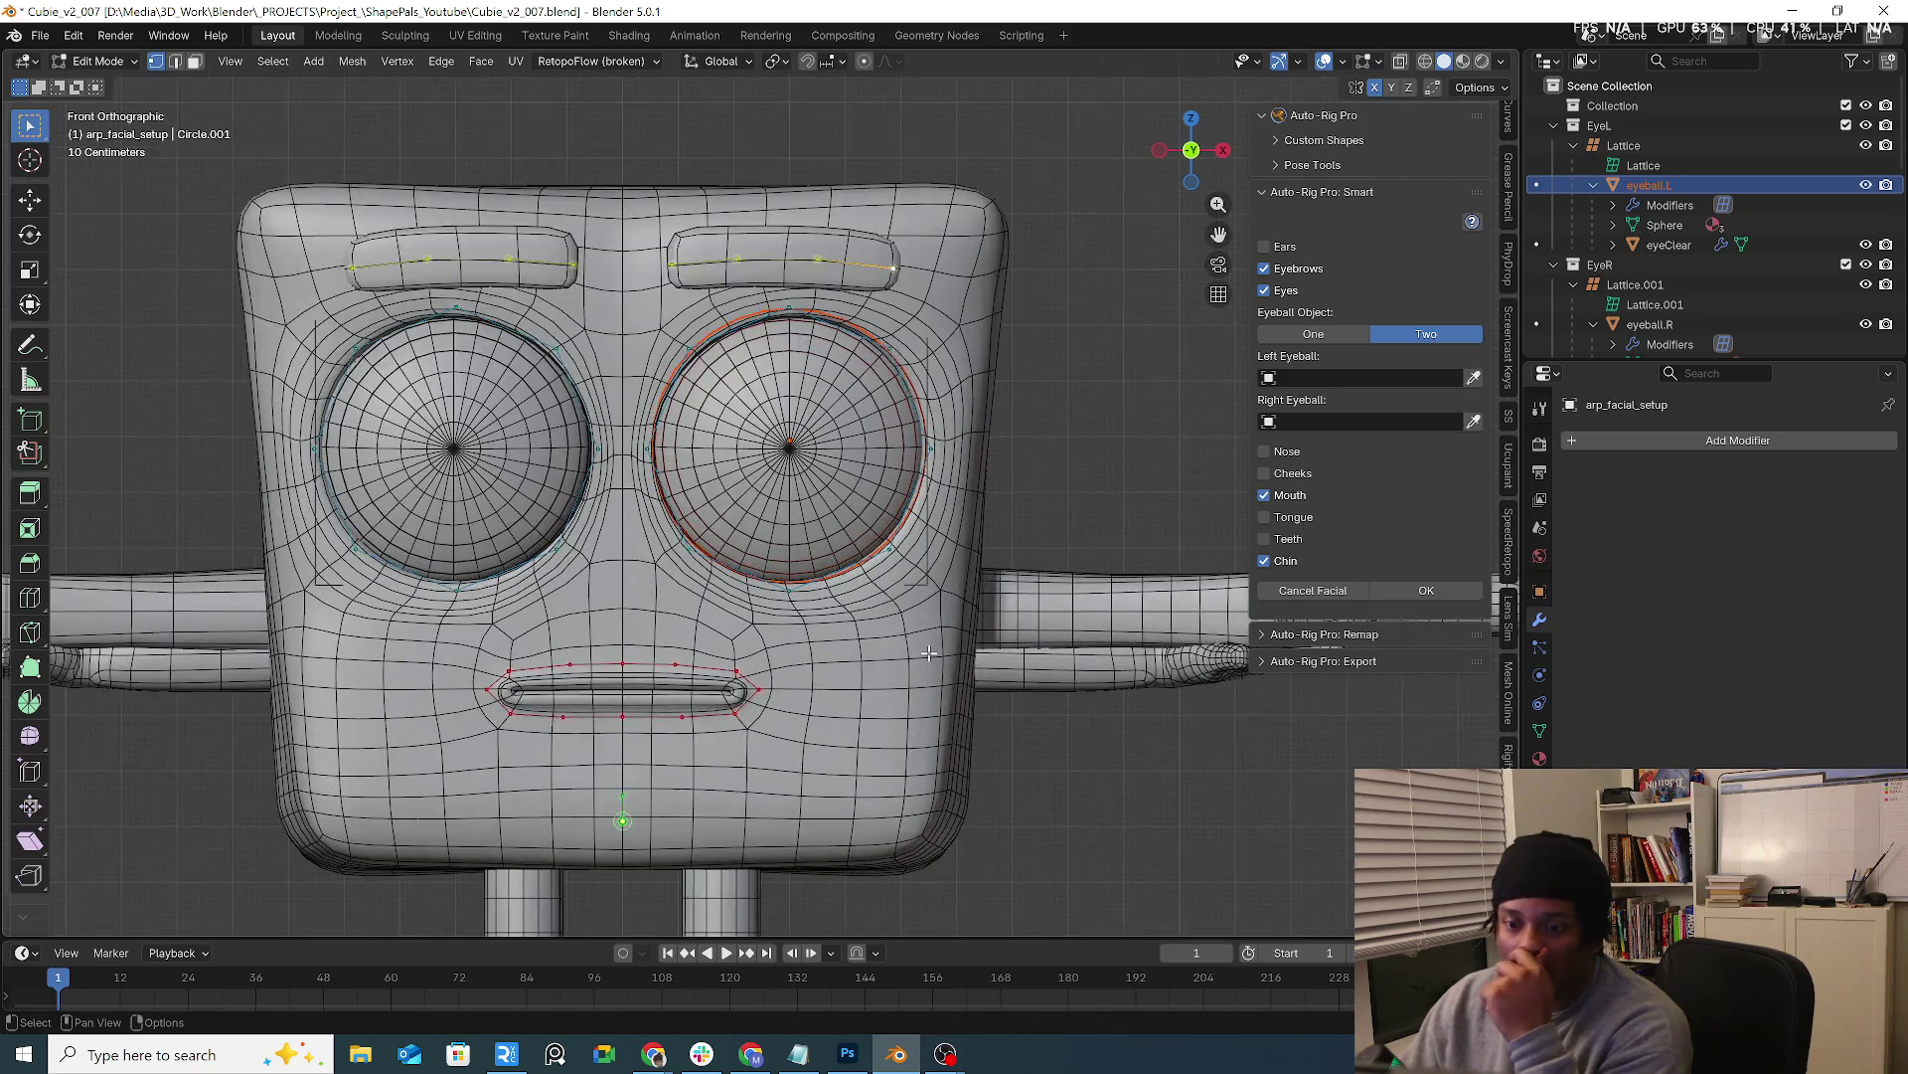
Assign eyeball.L and eyeball.R as the left and right eyeballs in the facial setup and confirm
{"action": "left_click", "coordinate": [1396, 384]}
{"action": "type", "text": "eye"}
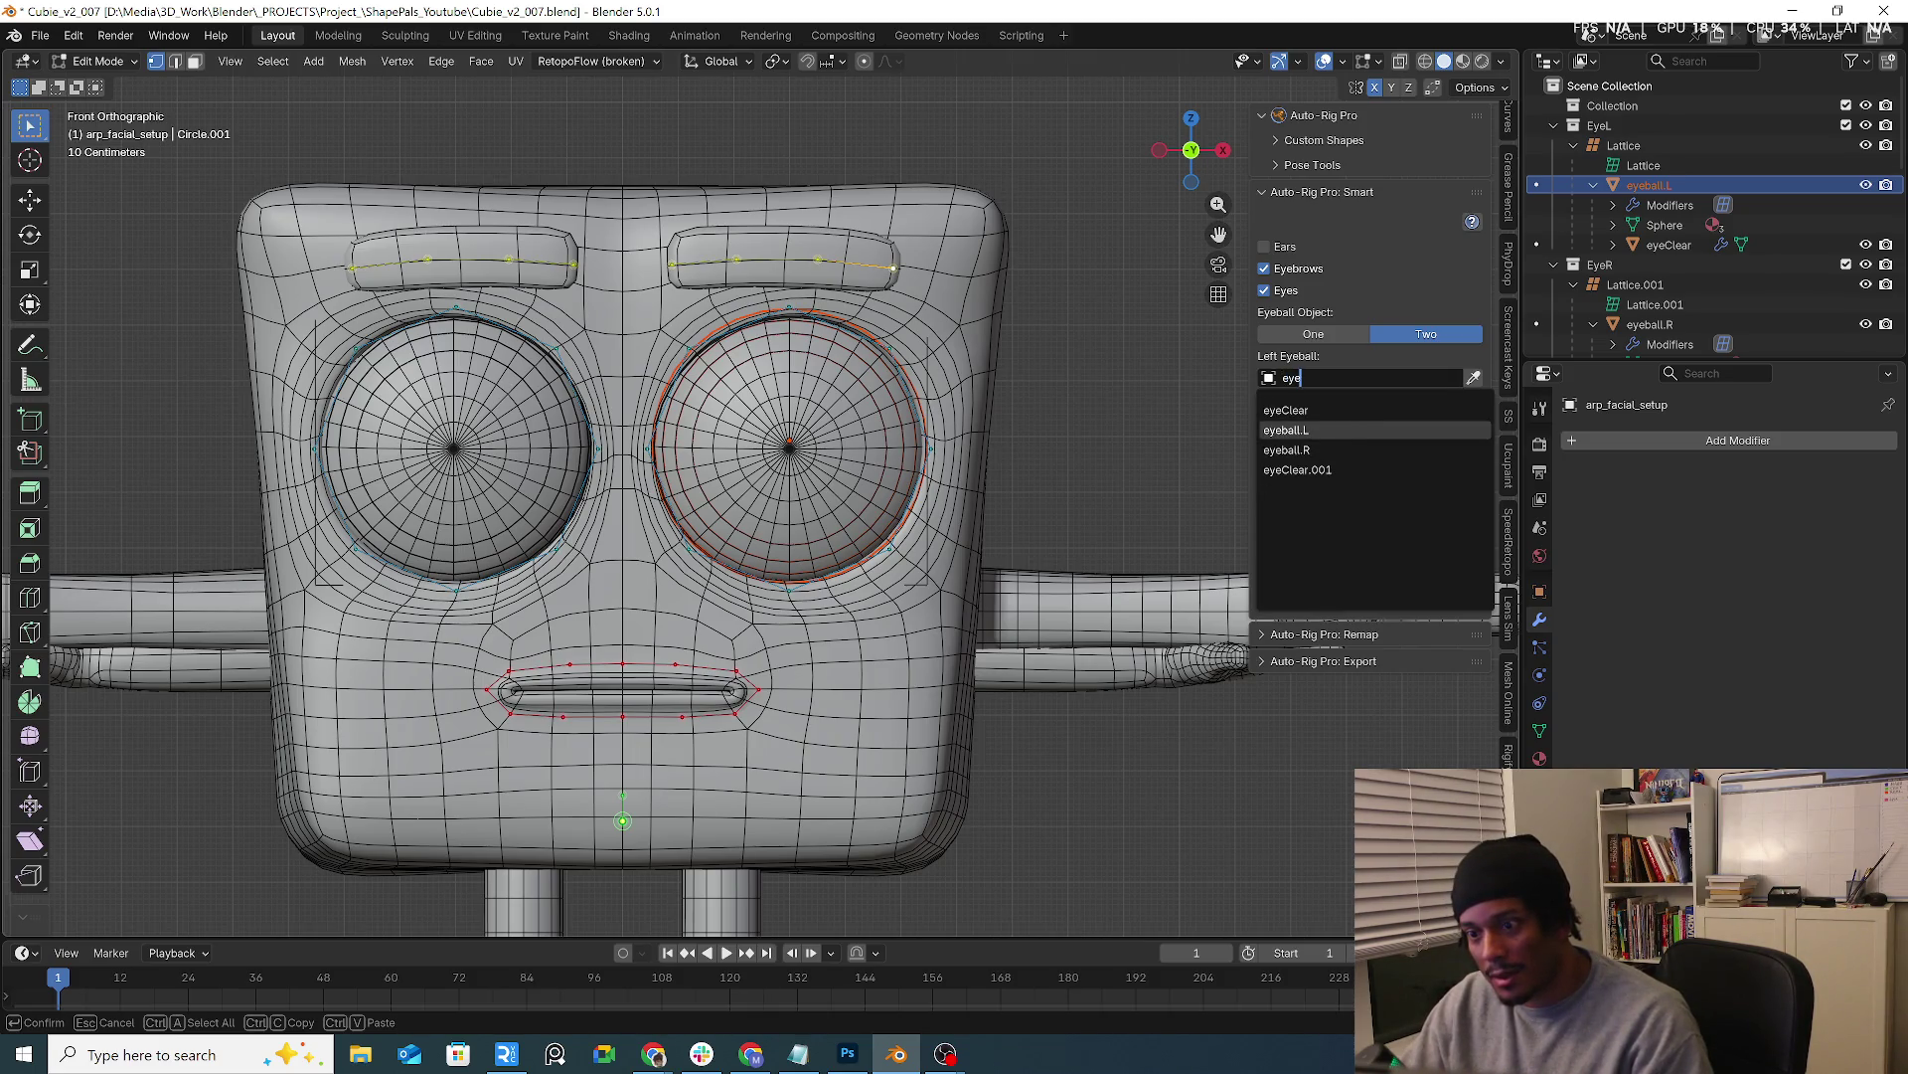
{"action": "left_click", "coordinate": [1312, 430]}
{"action": "type", "text": "eyeb"}
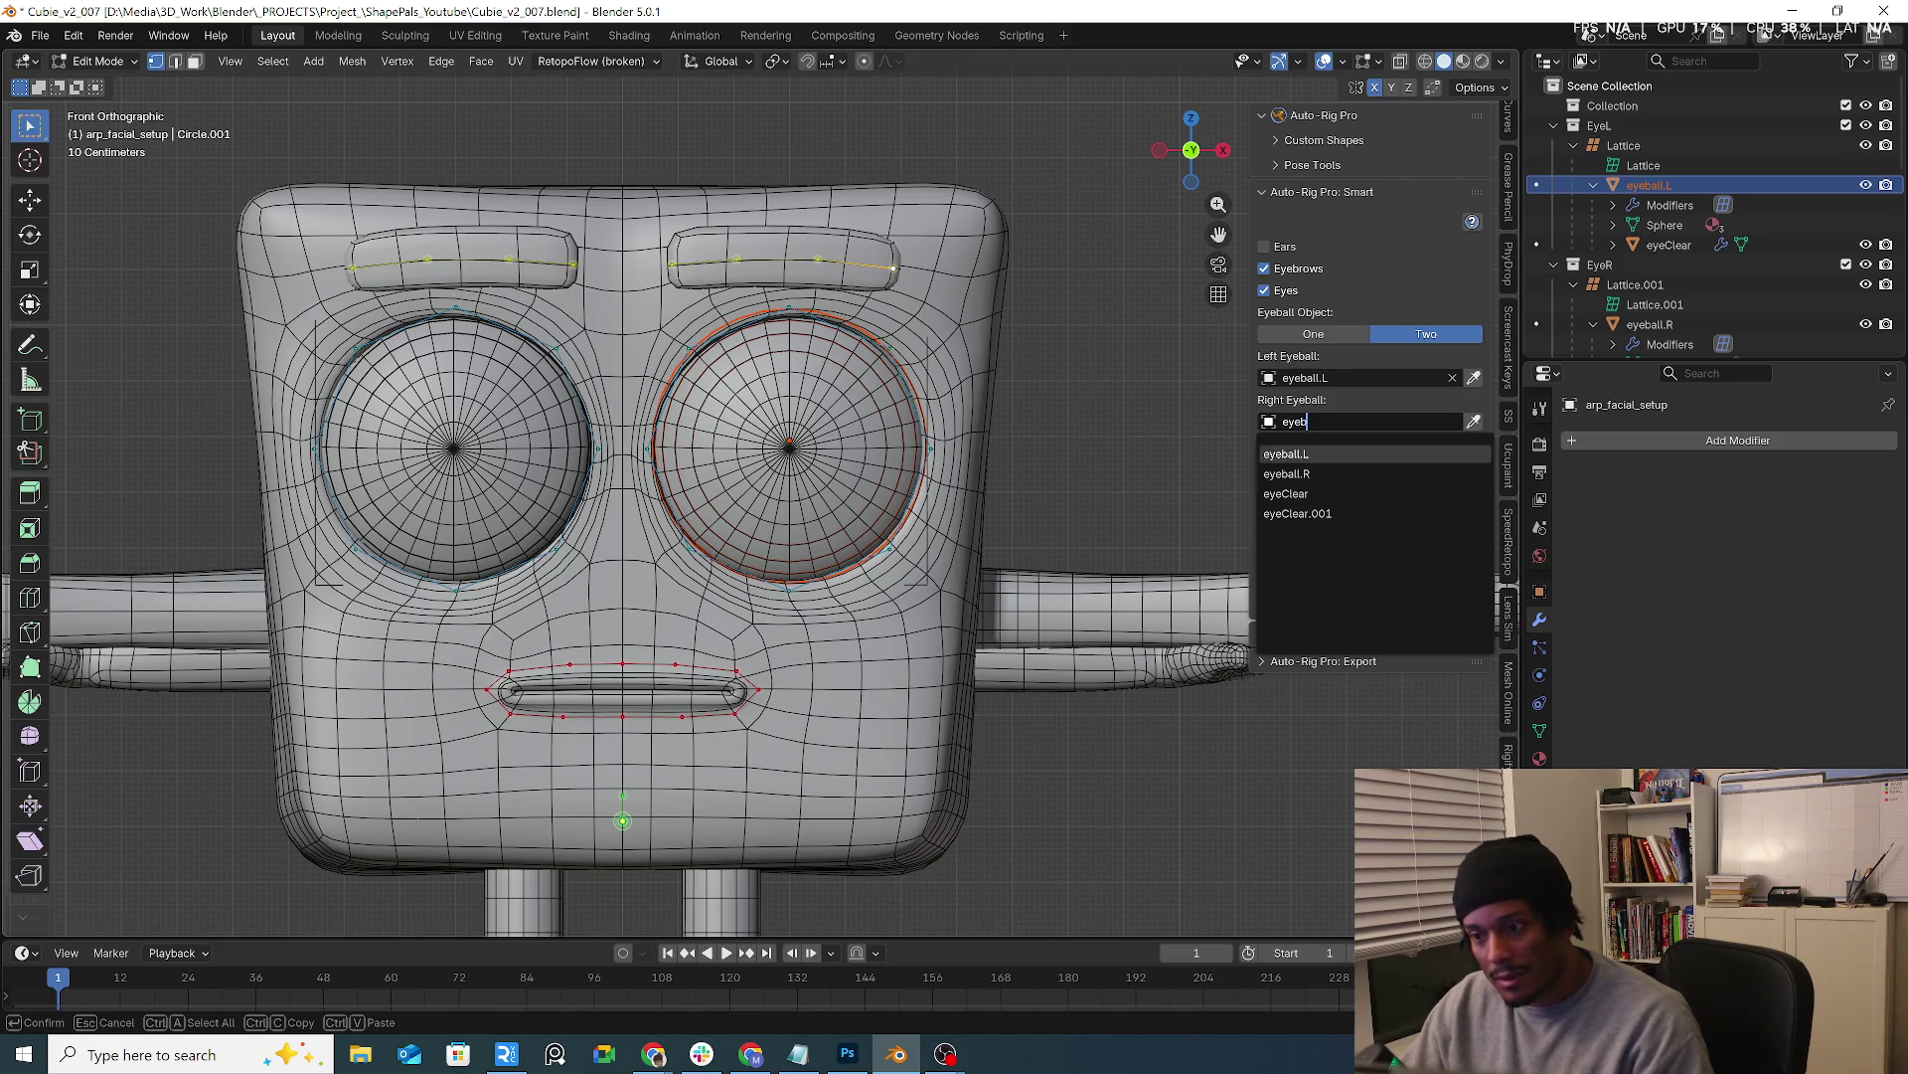
{"action": "left_click", "coordinate": [1292, 492]}
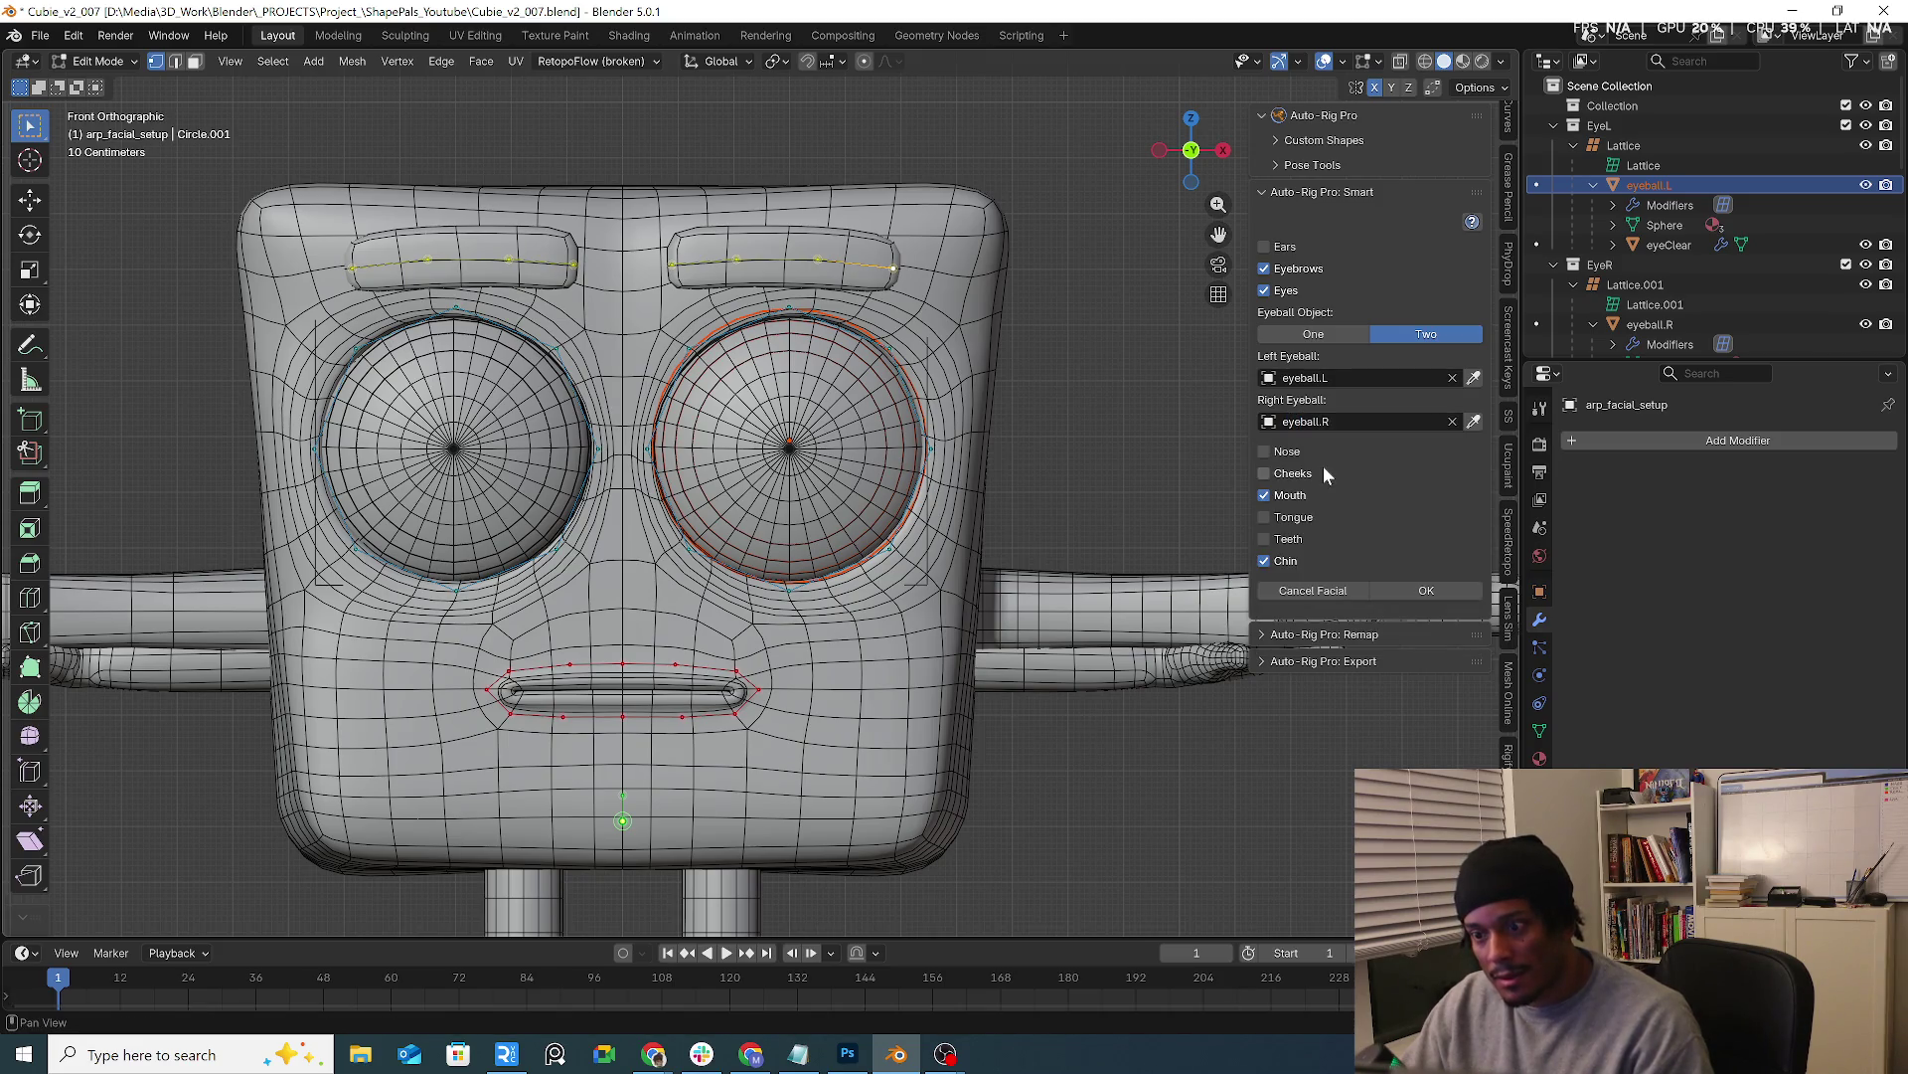
{"action": "left_click", "coordinate": [1440, 591]}
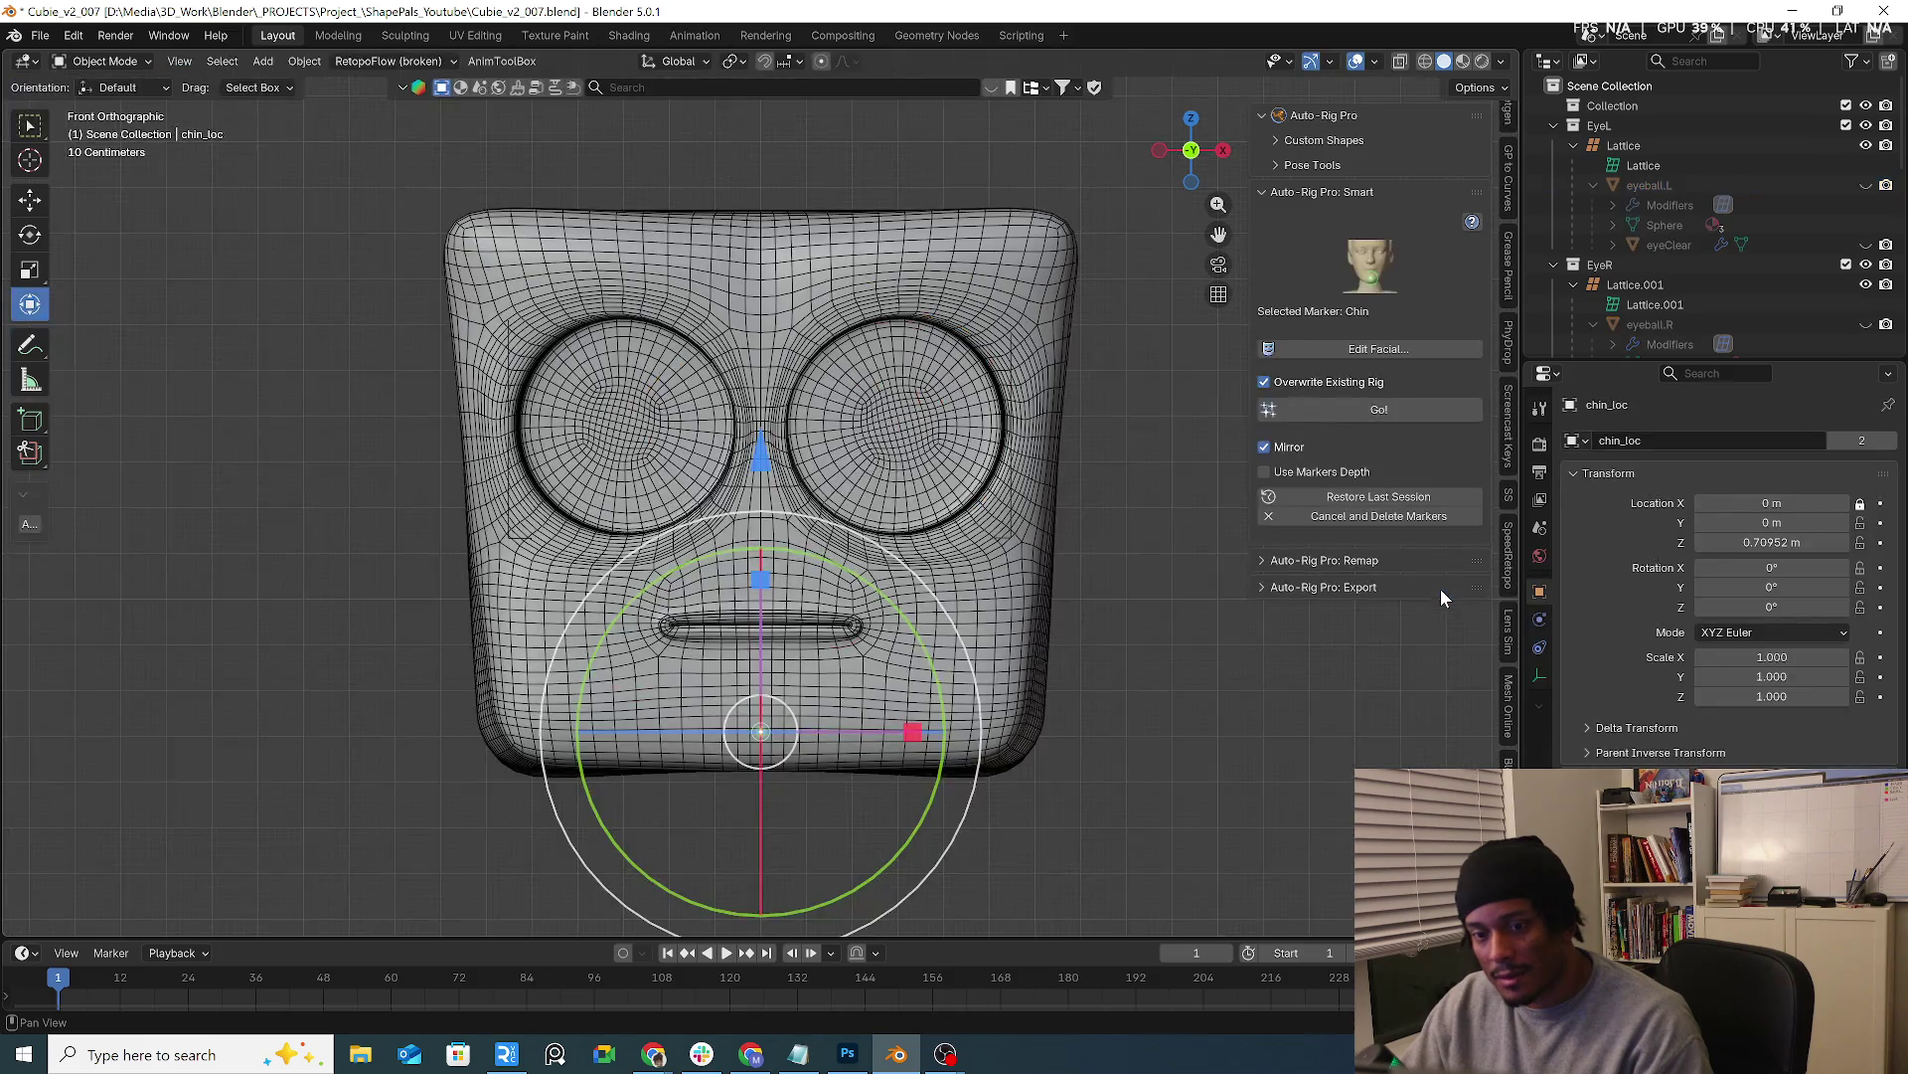
Attempt rig generation, undo the failed result, and cancel the session deleting its markers
{"action": "left_click", "coordinate": [1408, 406]}
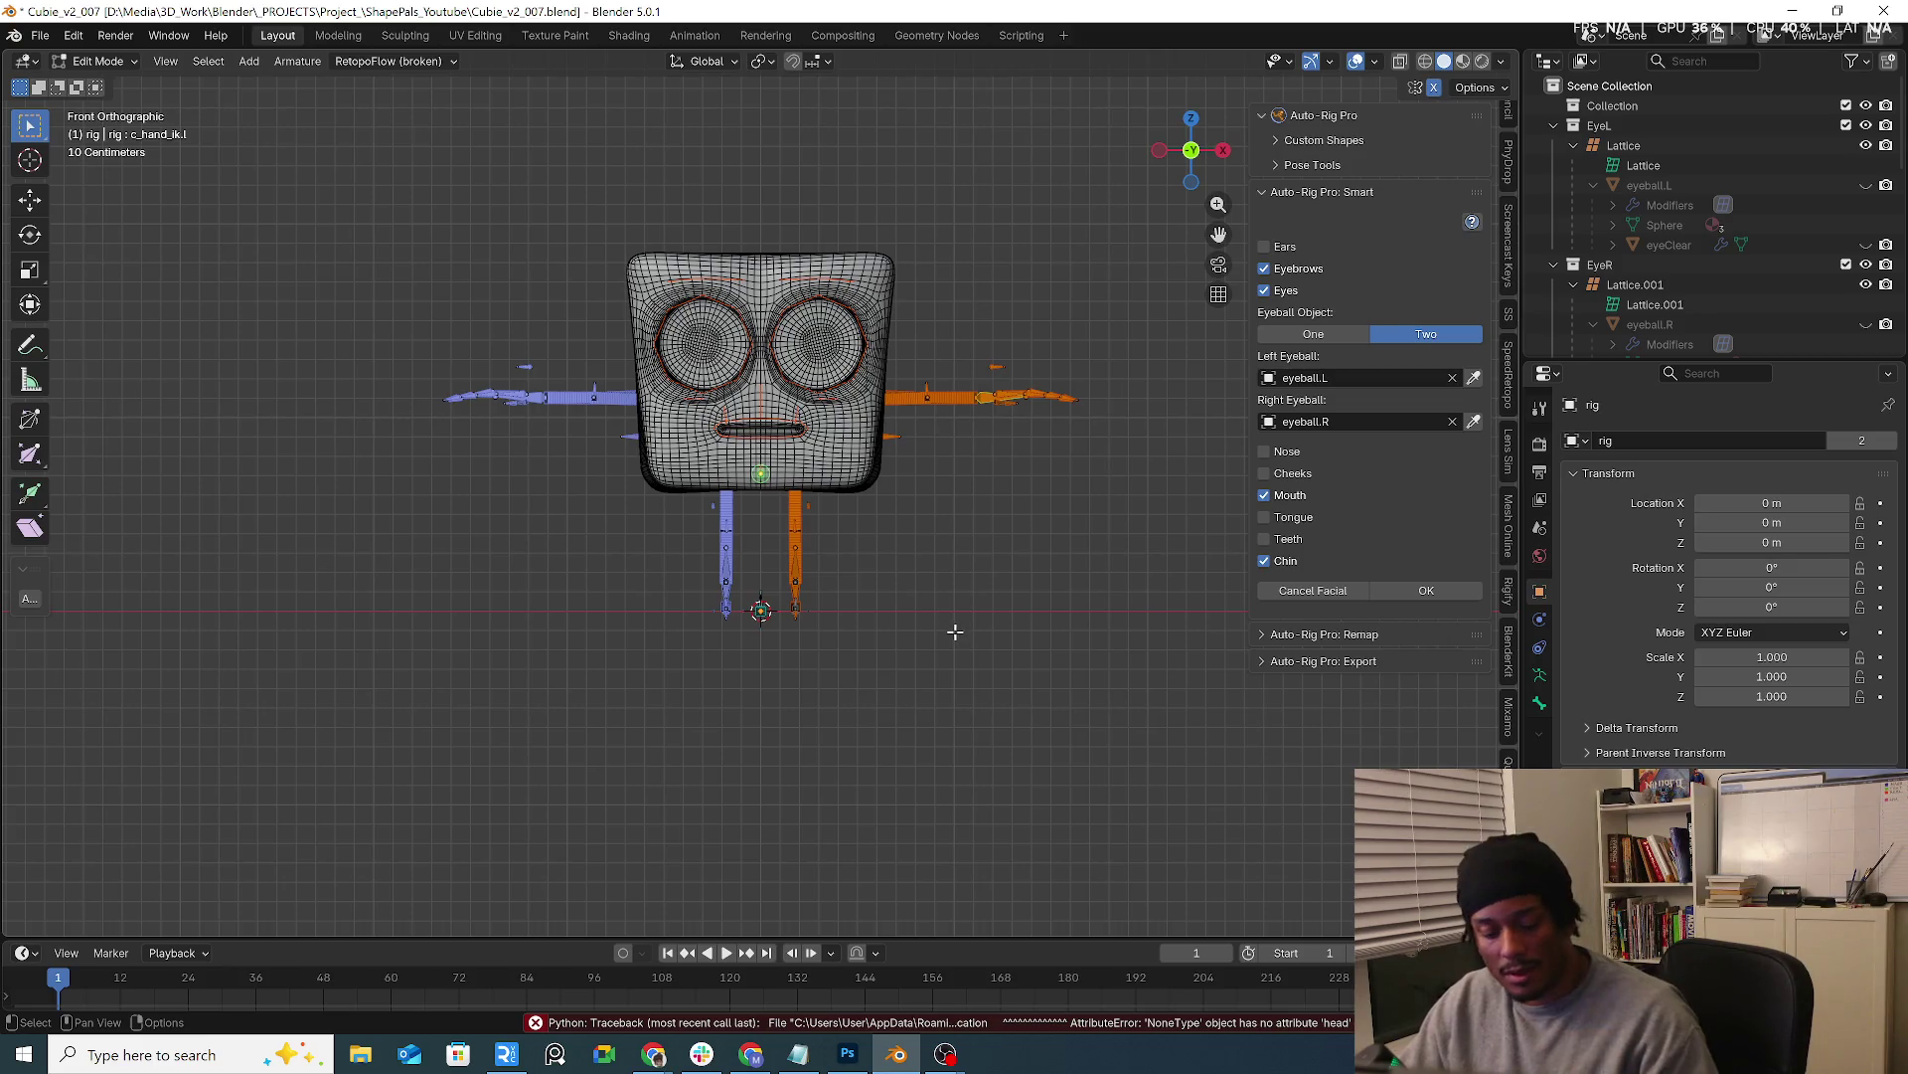
{"action": "key", "text": "ctrl+z"}
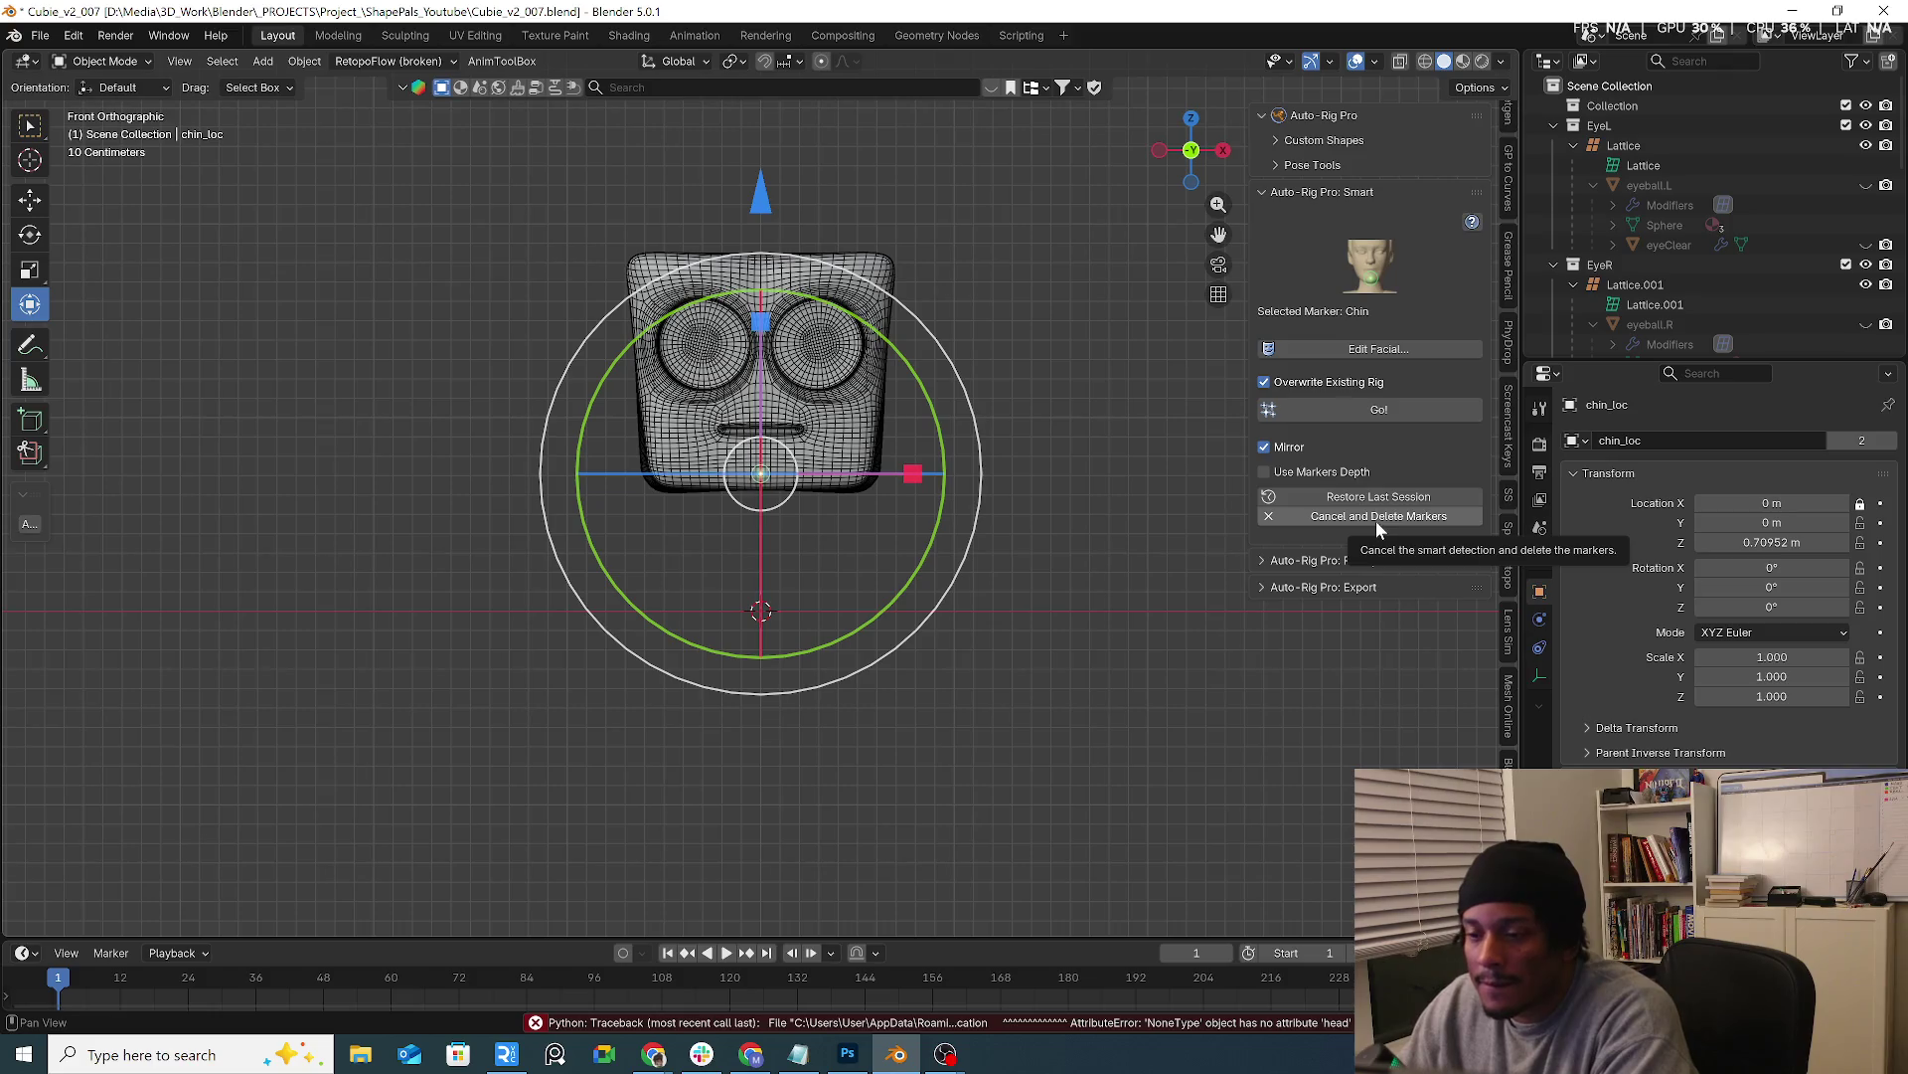
{"action": "left_click", "coordinate": [1367, 518]}
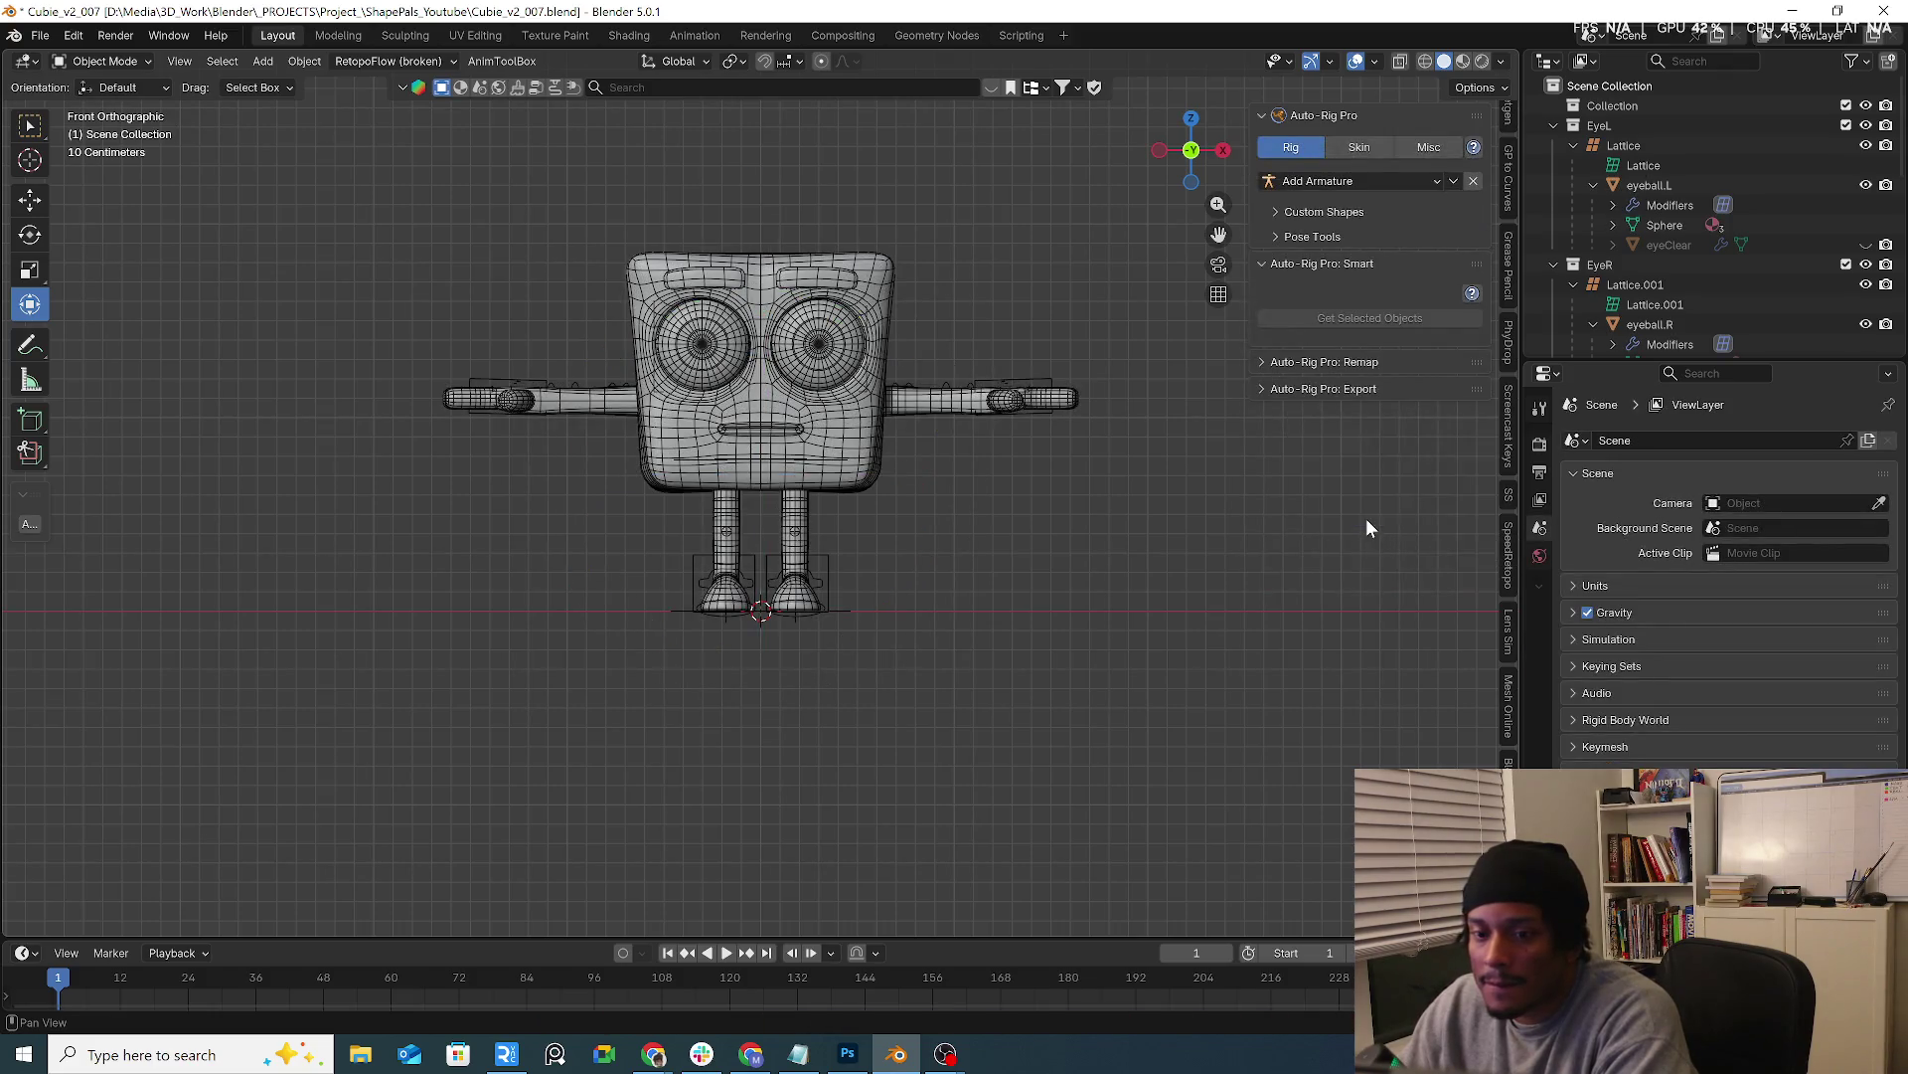
Inspect the character from several angles and select the rig armature
{"action": "left_click", "coordinate": [829, 423]}
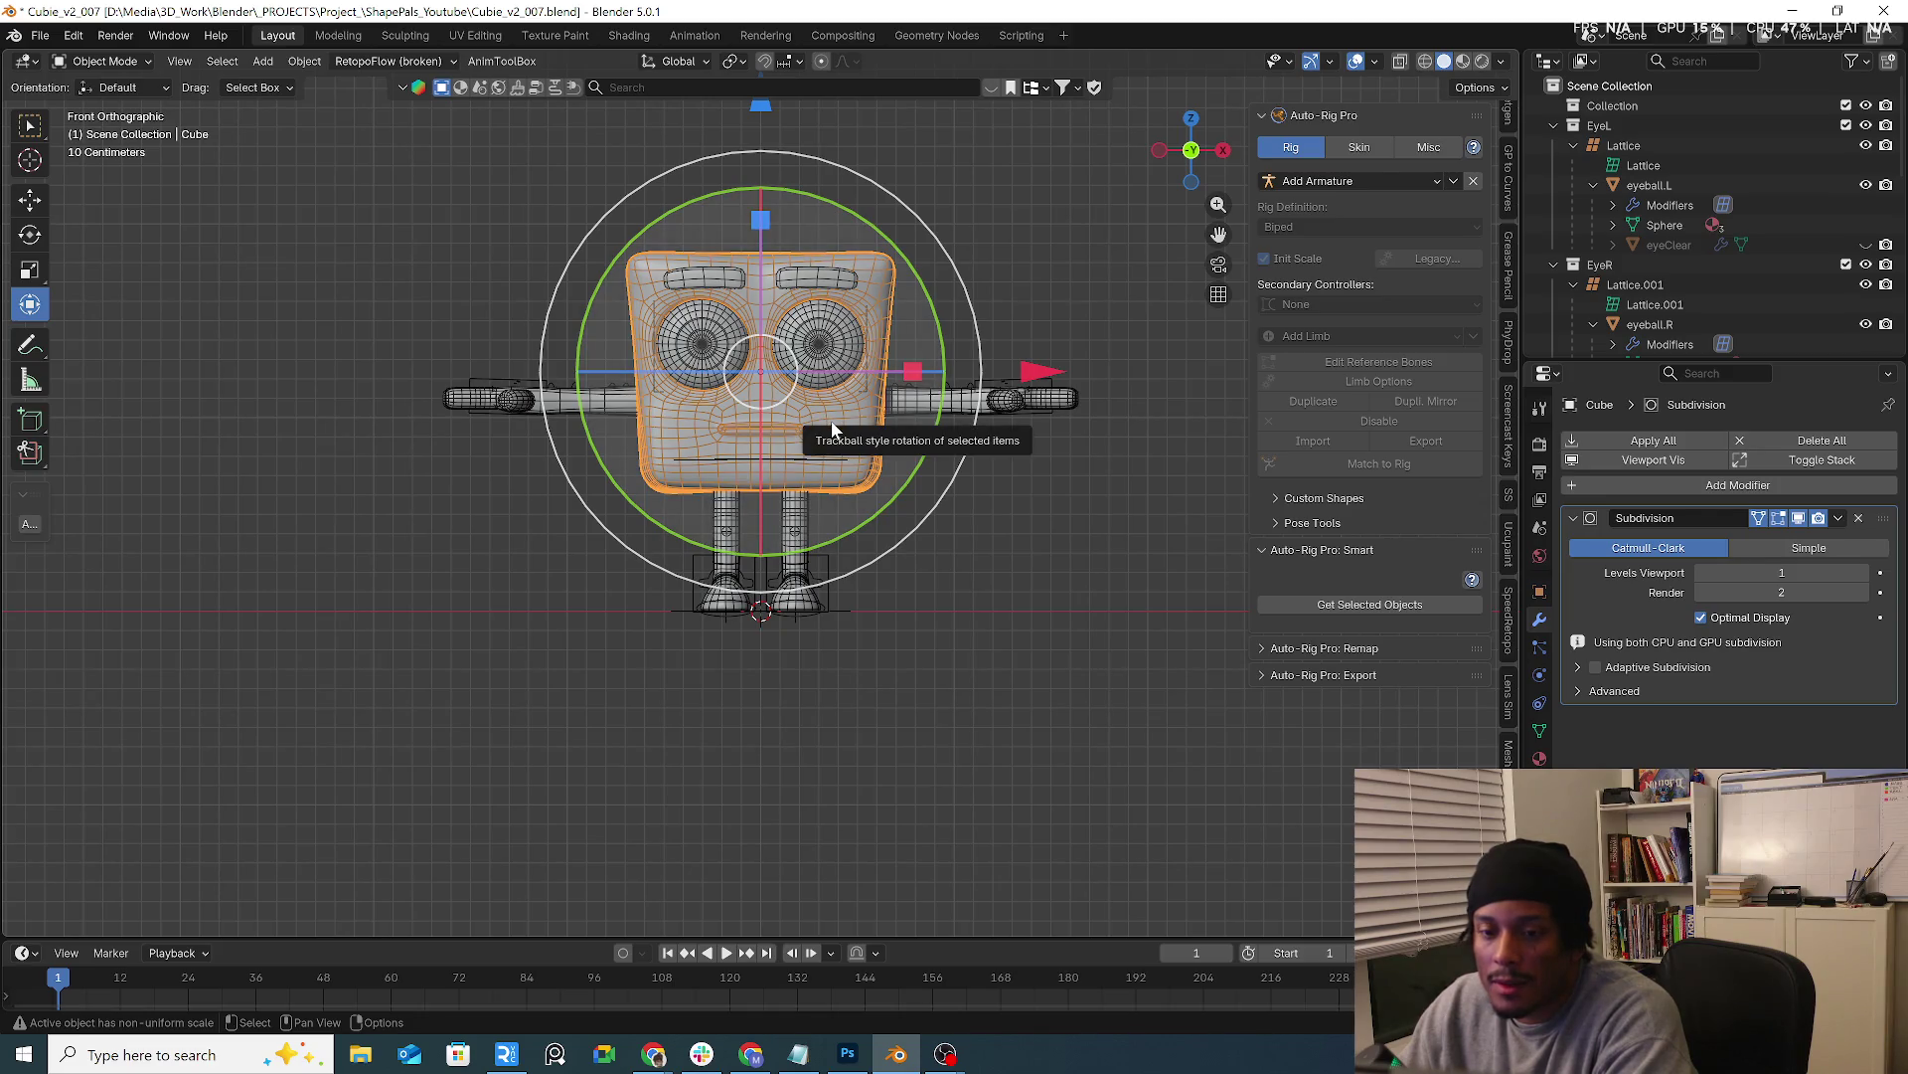
{"action": "mouse_move", "coordinate": [832, 430]}
{"action": "middle_mouse_down"}
{"action": "mouse_move", "coordinate": [1176, 451]}
{"action": "mouse_move", "coordinate": [1001, 402]}
{"action": "mouse_move", "coordinate": [812, 427]}
{"action": "middle_mouse_up"}
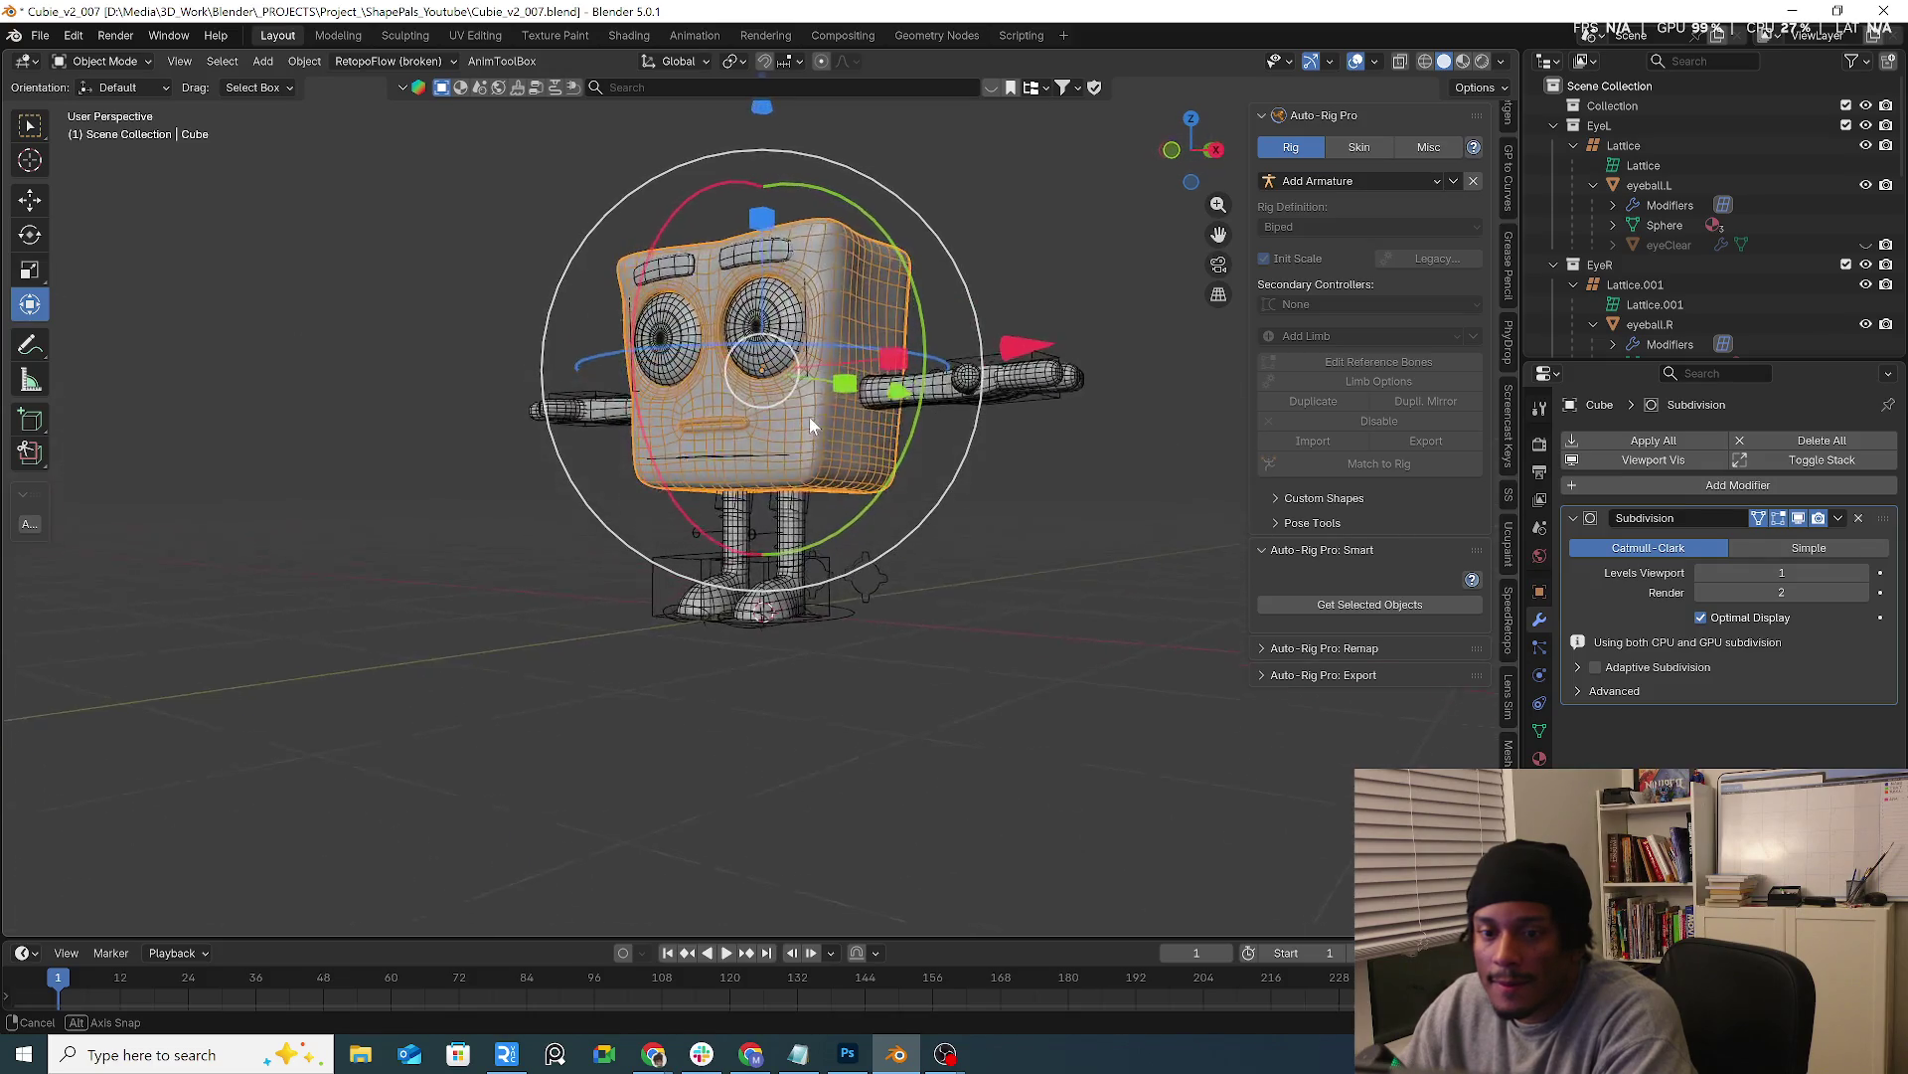
{"action": "middle_click_drag", "start_coordinate": [811, 426], "coordinate": [806, 449]}
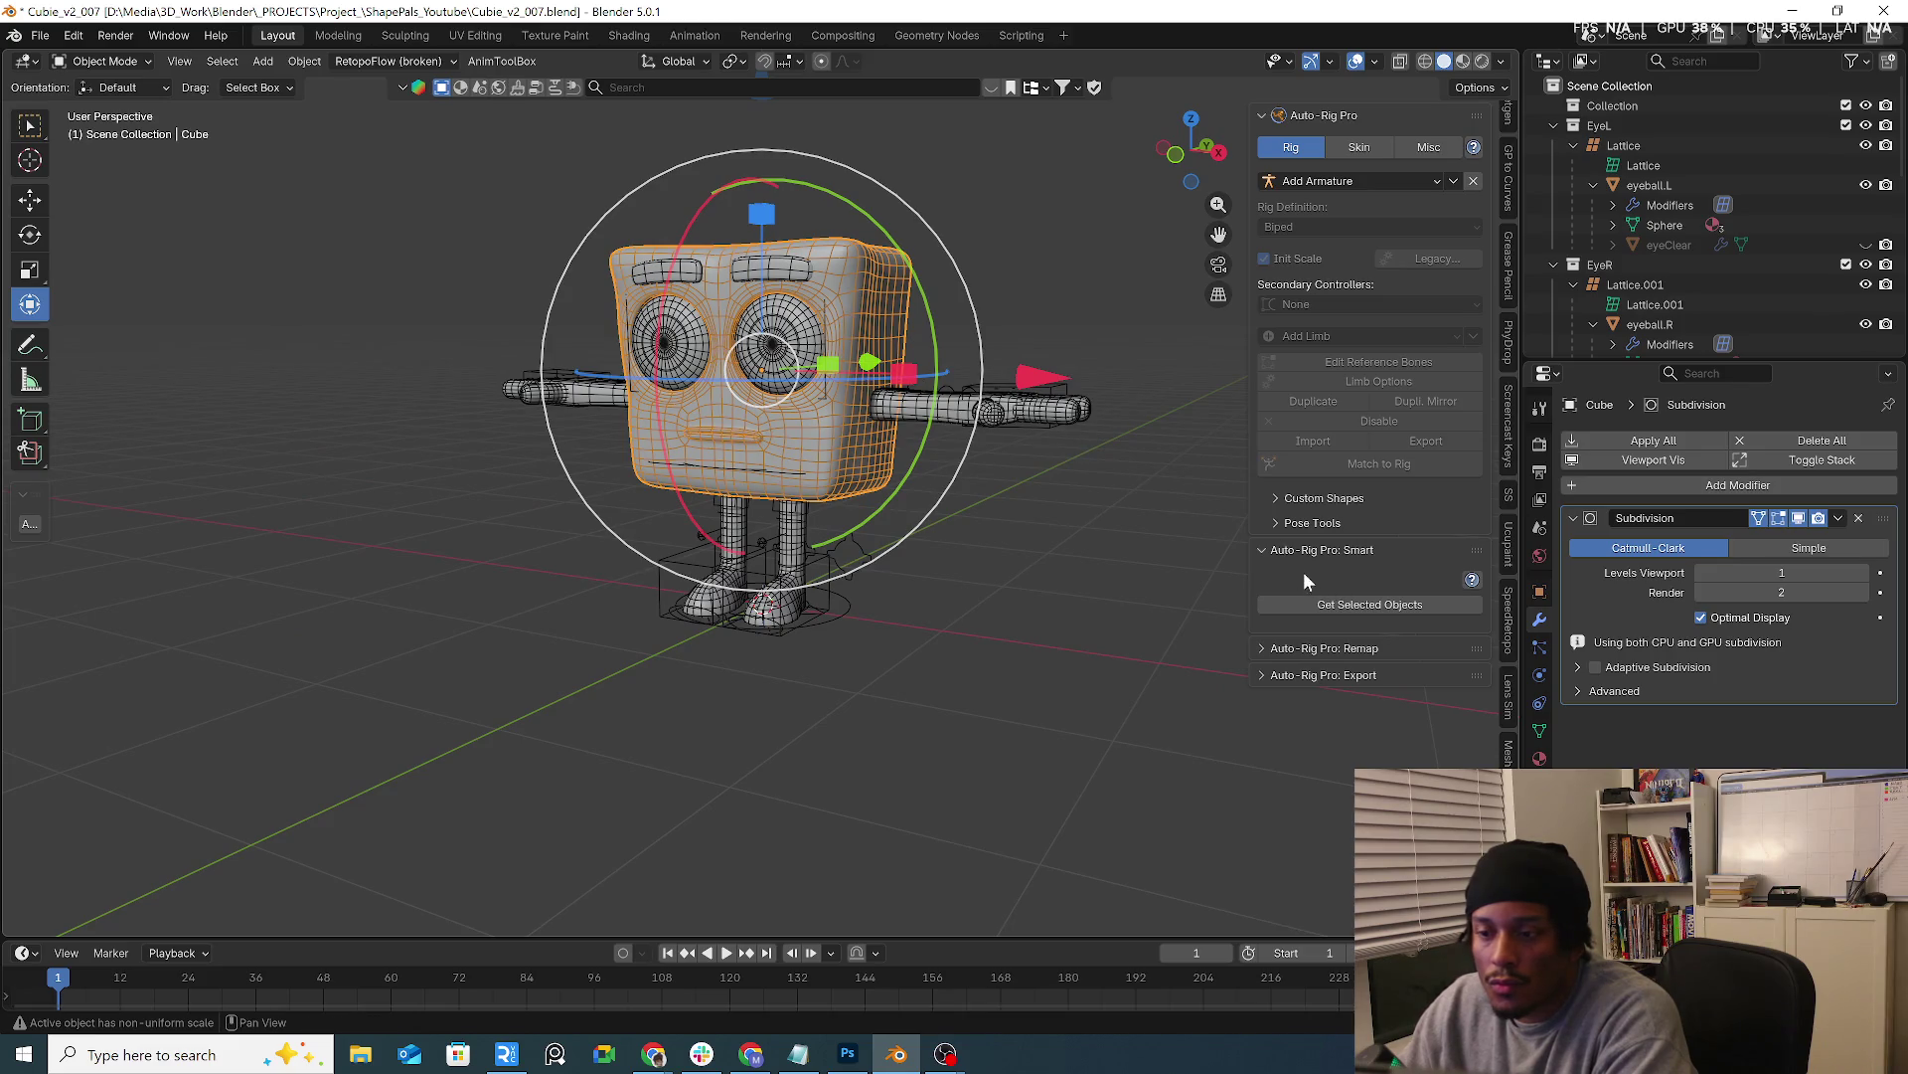
{"action": "left_click", "coordinate": [1003, 396]}
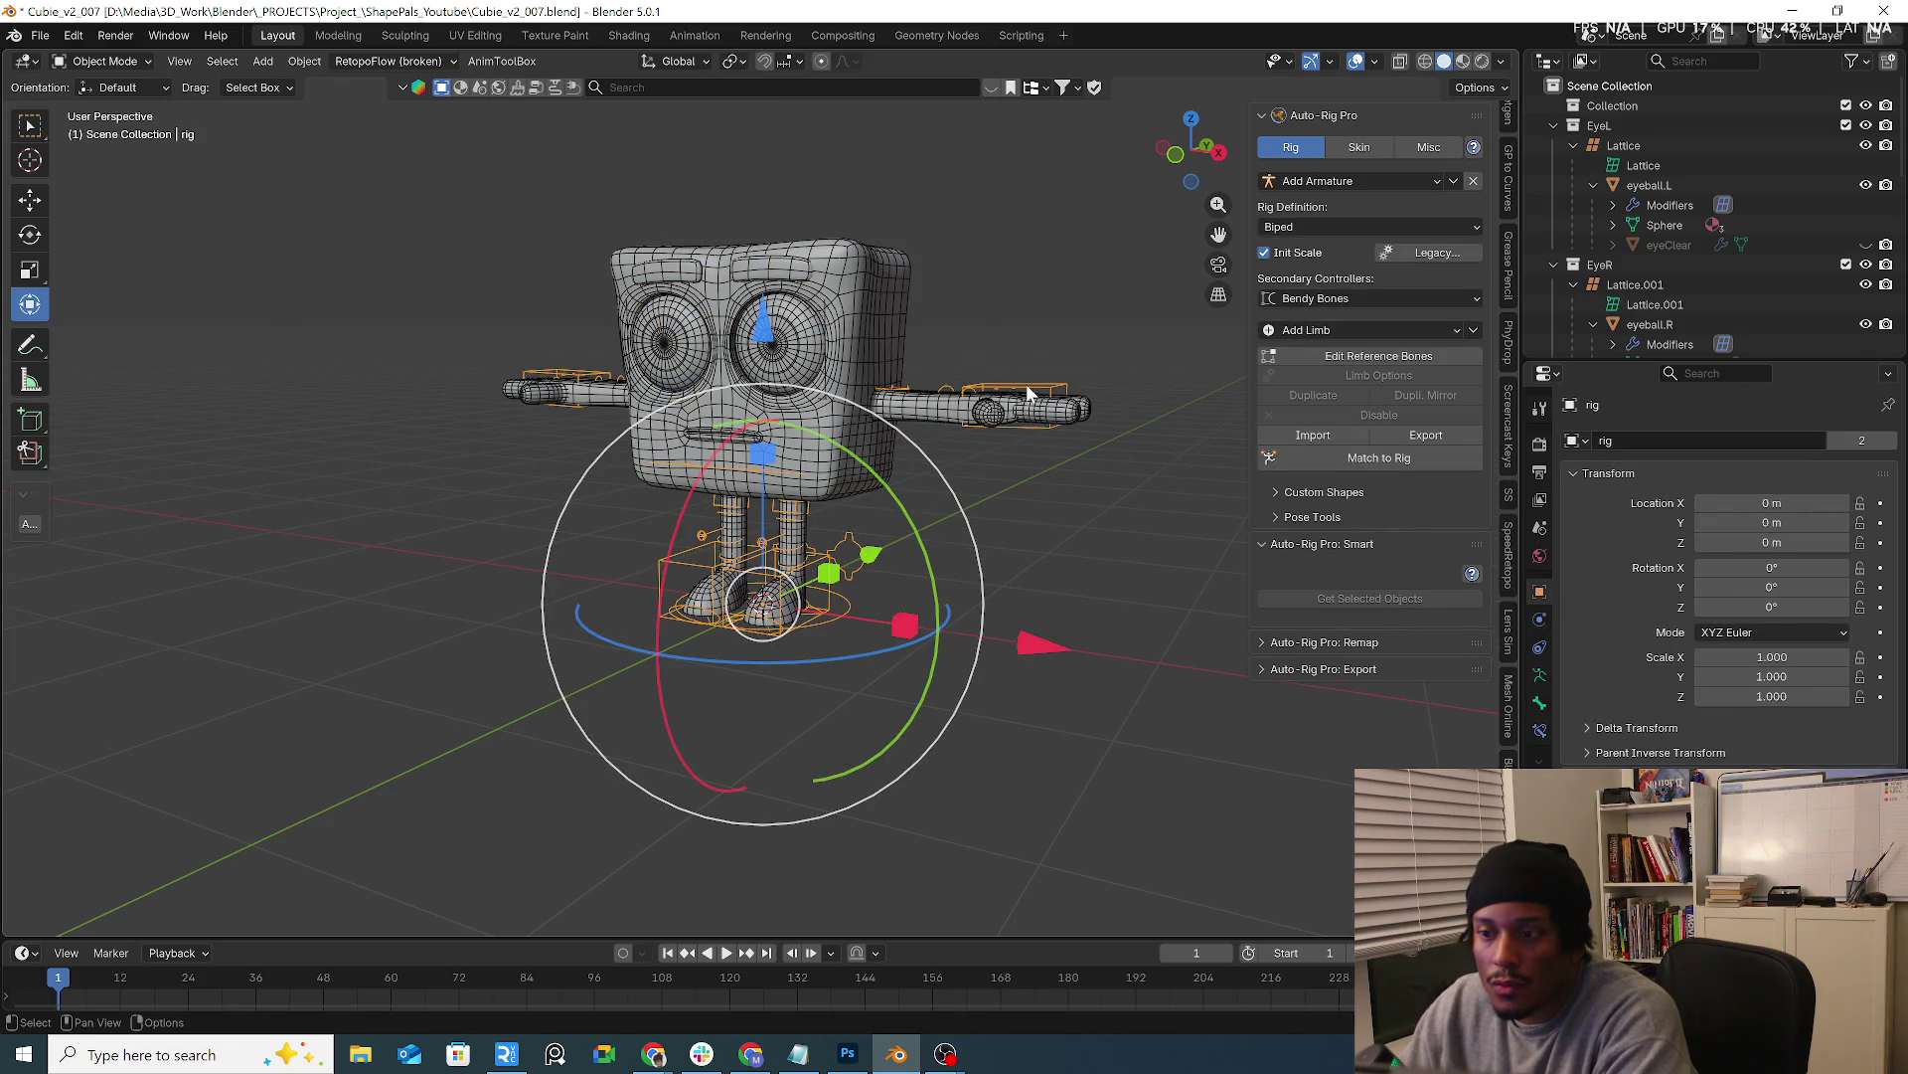
Enter Edit Reference Bones on the rig and check the Custom Shapes options
{"action": "left_click", "coordinate": [1374, 359]}
{"action": "left_click", "coordinate": [1360, 512]}
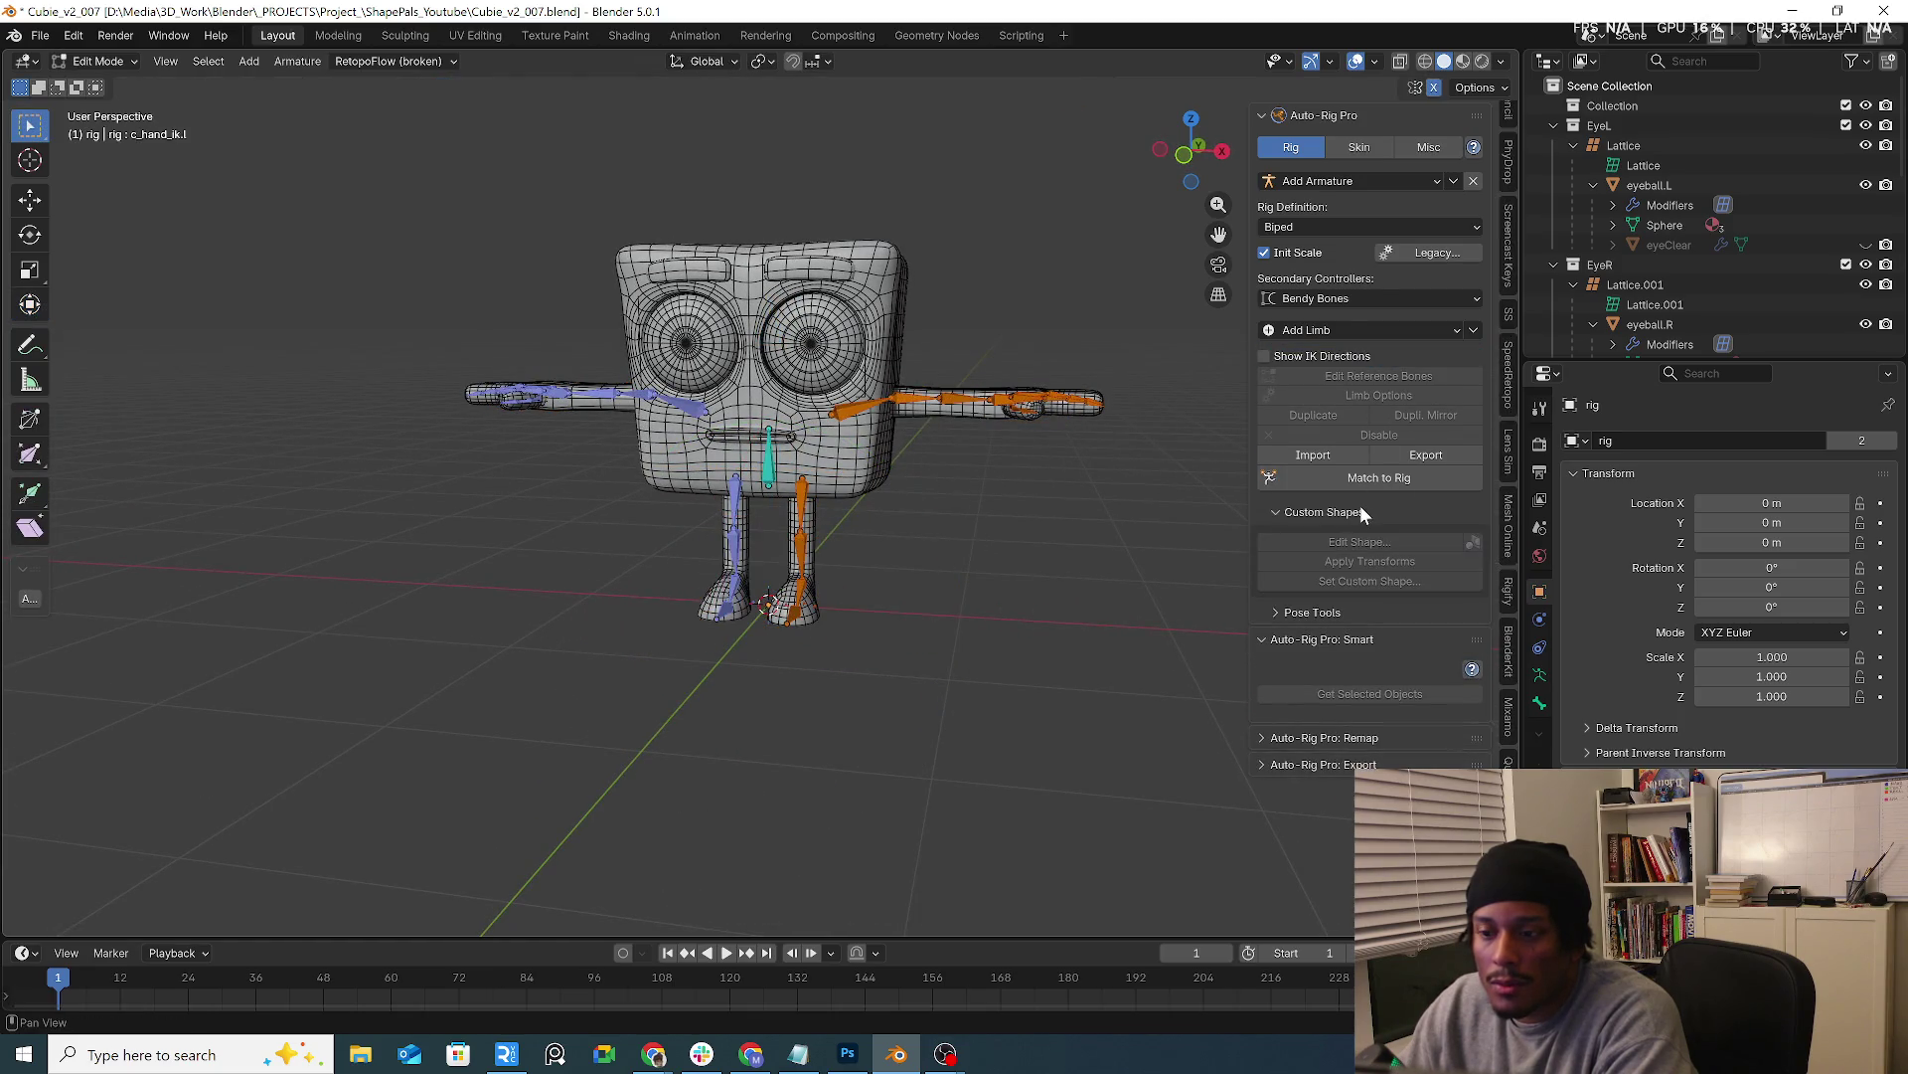
{"action": "left_click", "coordinate": [1358, 512]}
{"action": "left_click", "coordinate": [1358, 568]}
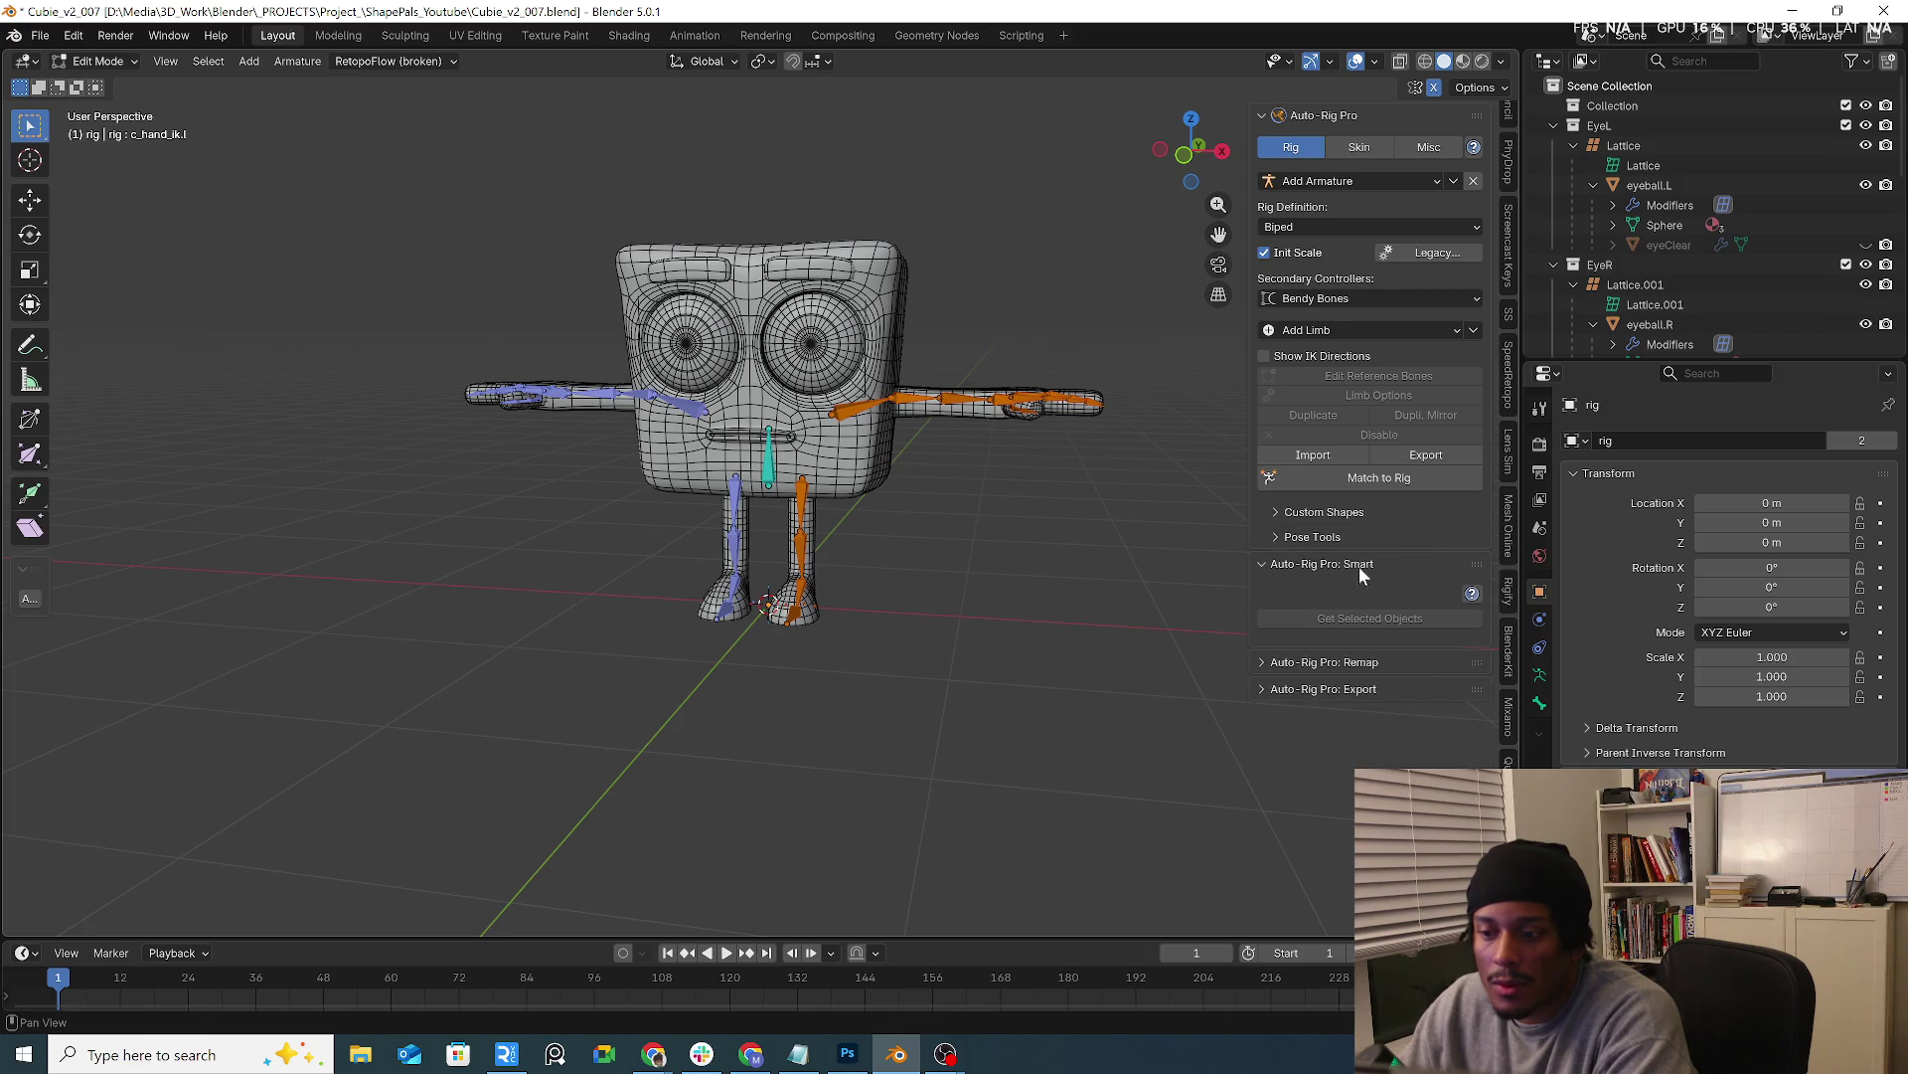
Switch the rig back to Object Mode
{"action": "left_click", "coordinate": [98, 60]}
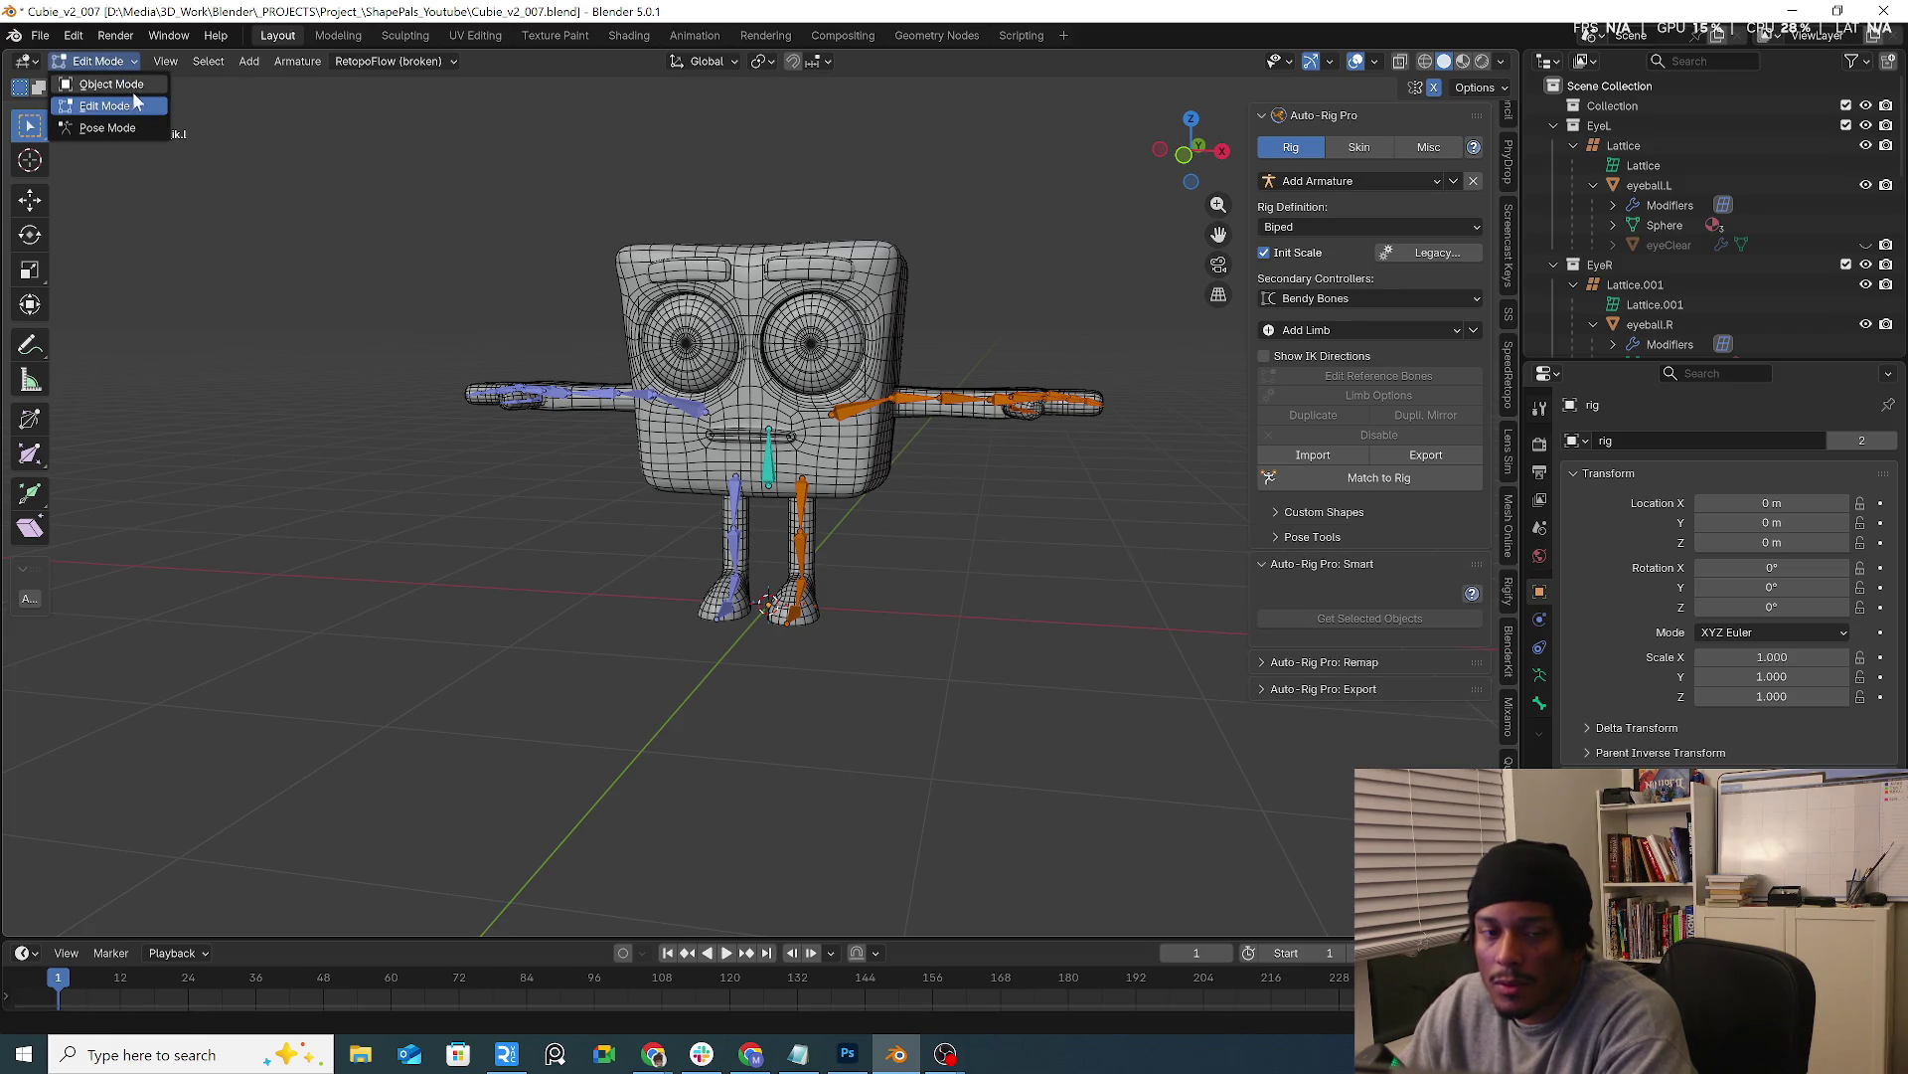
{"action": "left_click", "coordinate": [767, 435]}
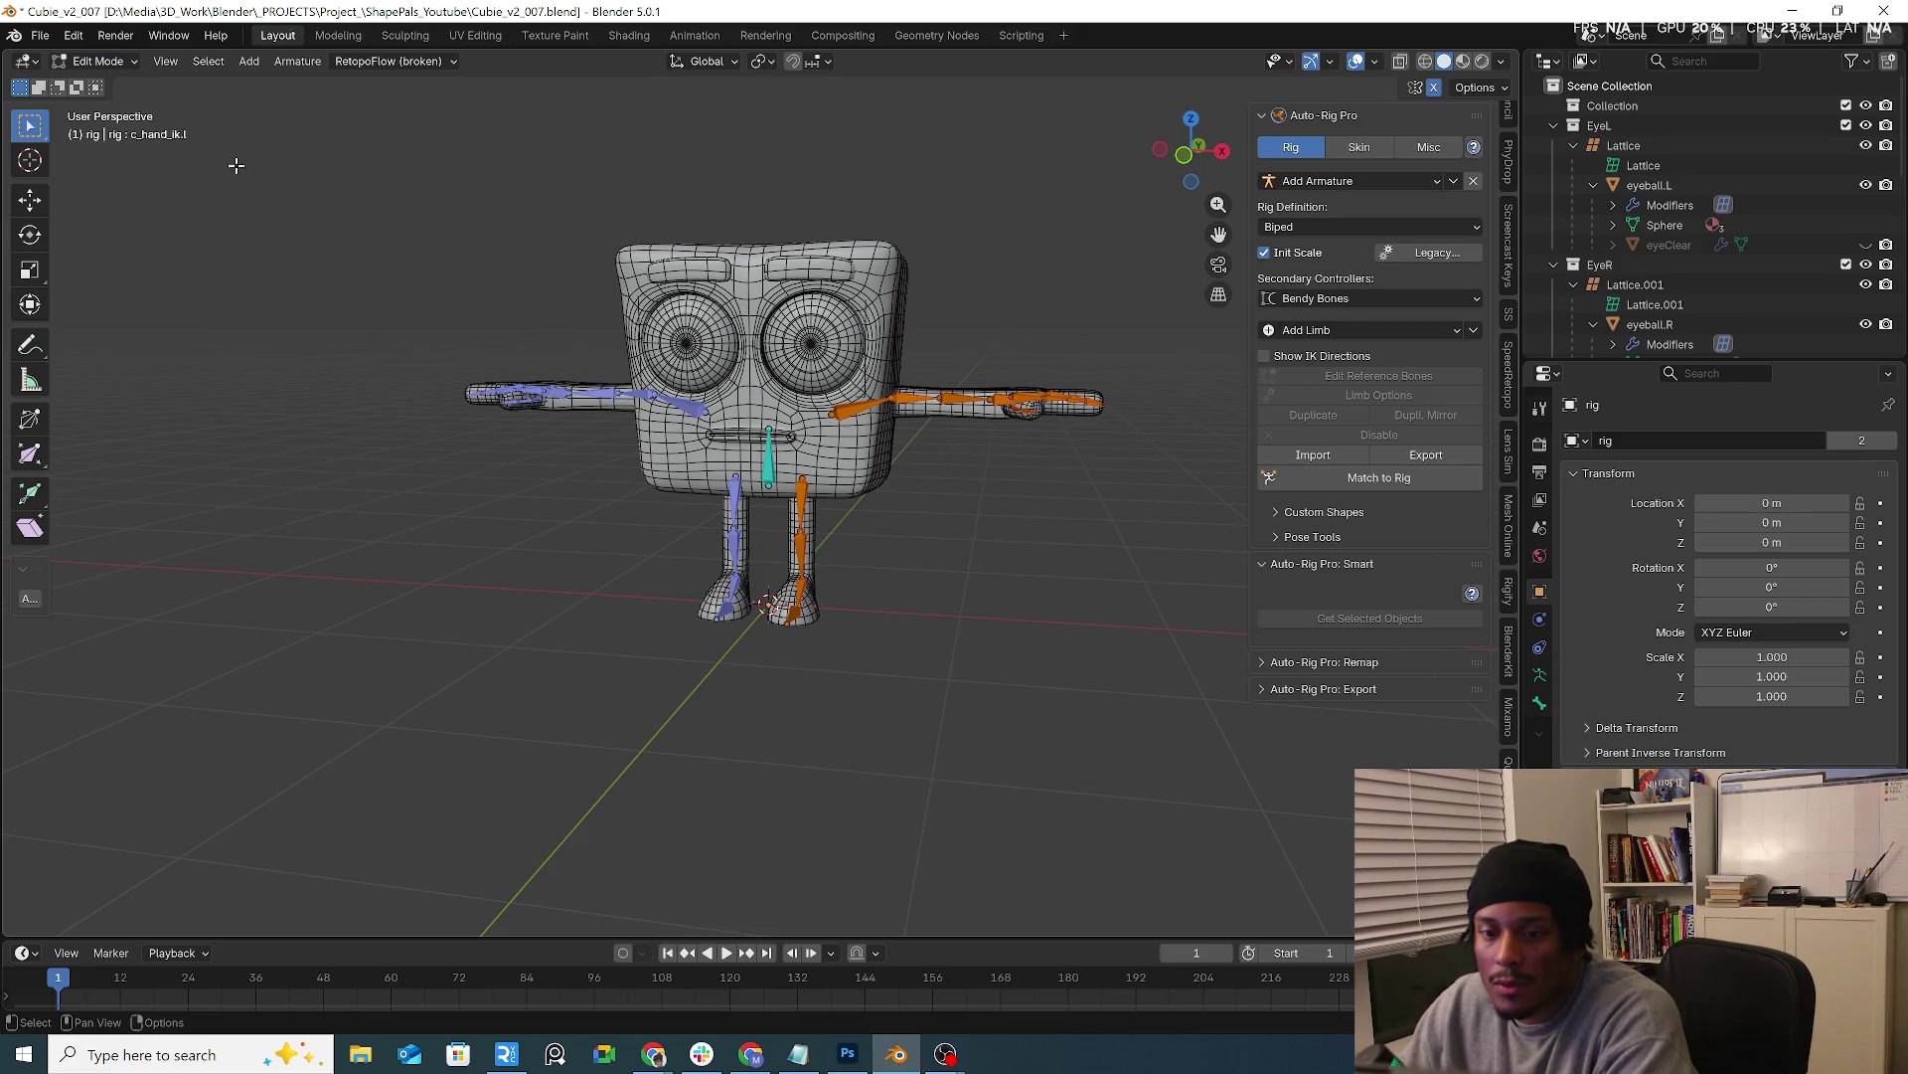
{"action": "left_click", "coordinate": [98, 61]}
{"action": "left_click", "coordinate": [89, 83]}
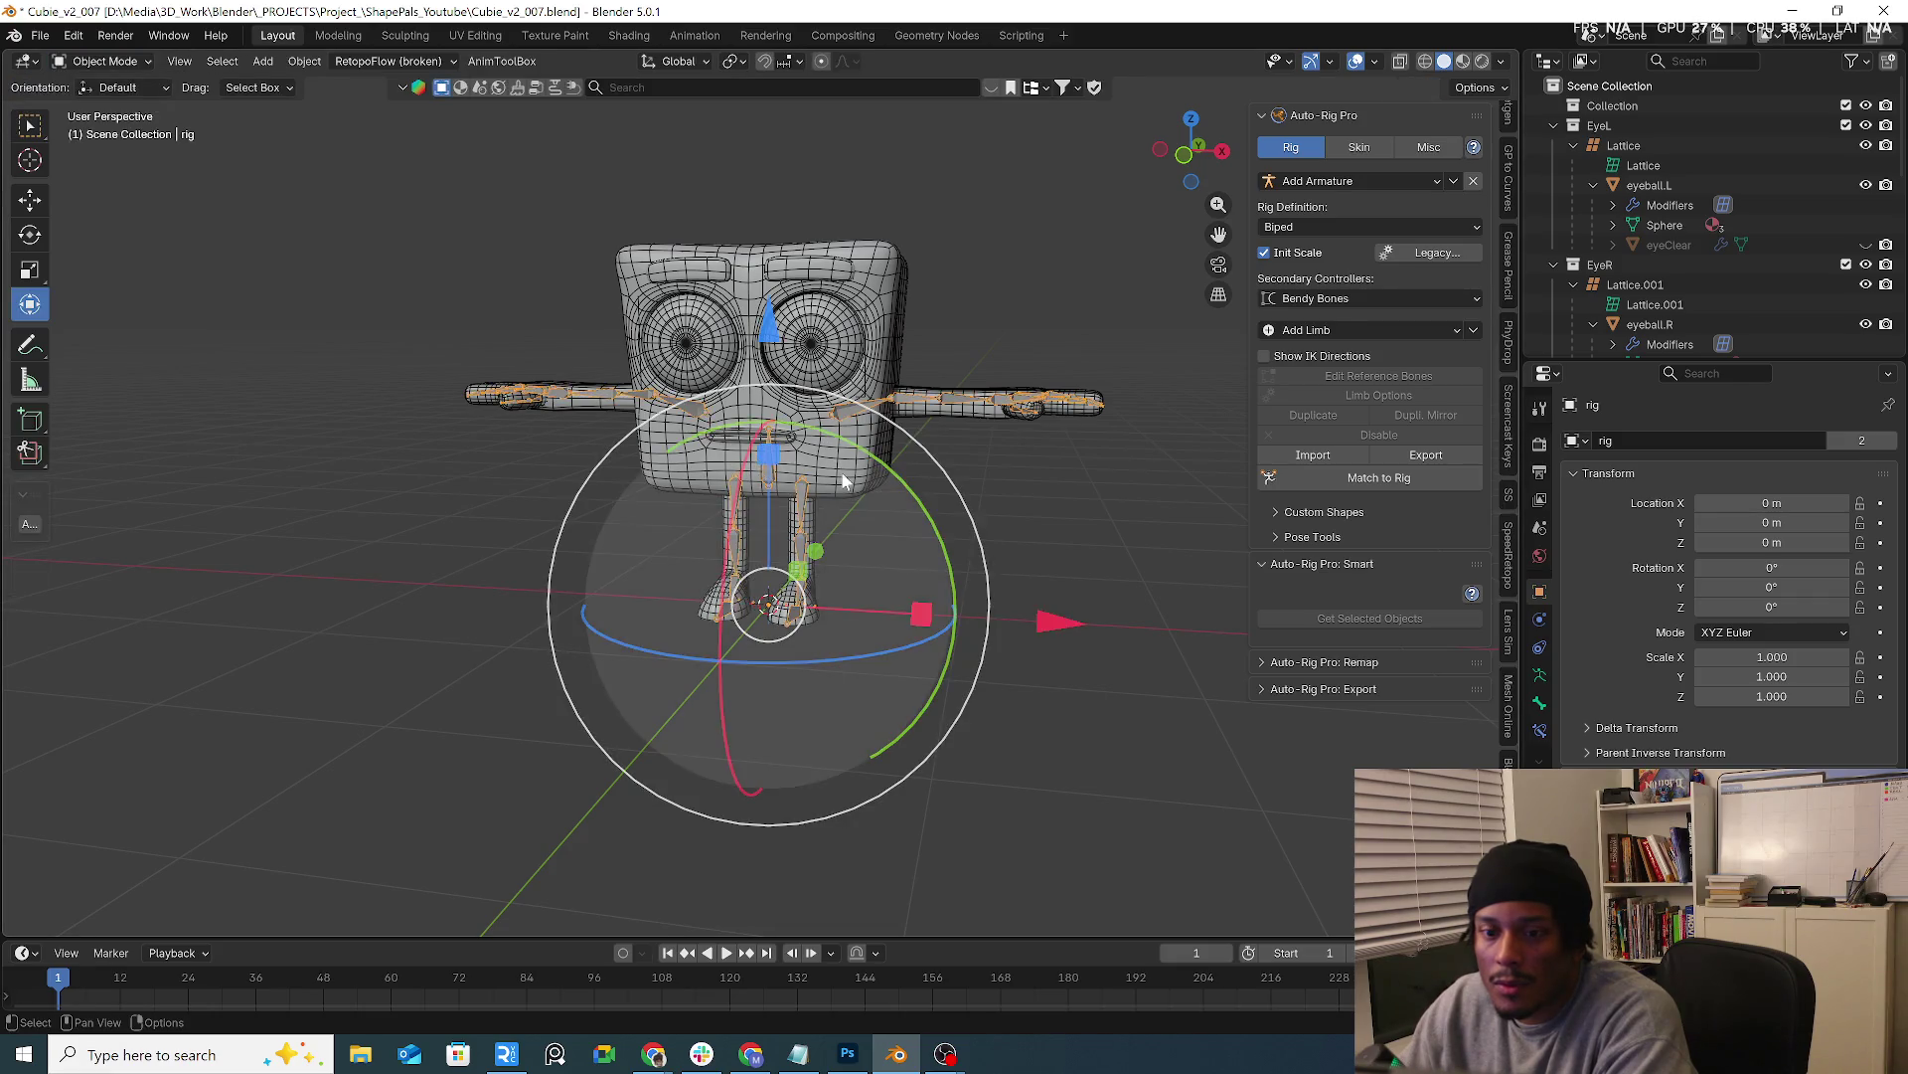
Run Auto-Rig Pro smart detection on the head cube with the Facial Only option
{"action": "left_click", "coordinate": [837, 471]}
{"action": "left_click", "coordinate": [1377, 599]}
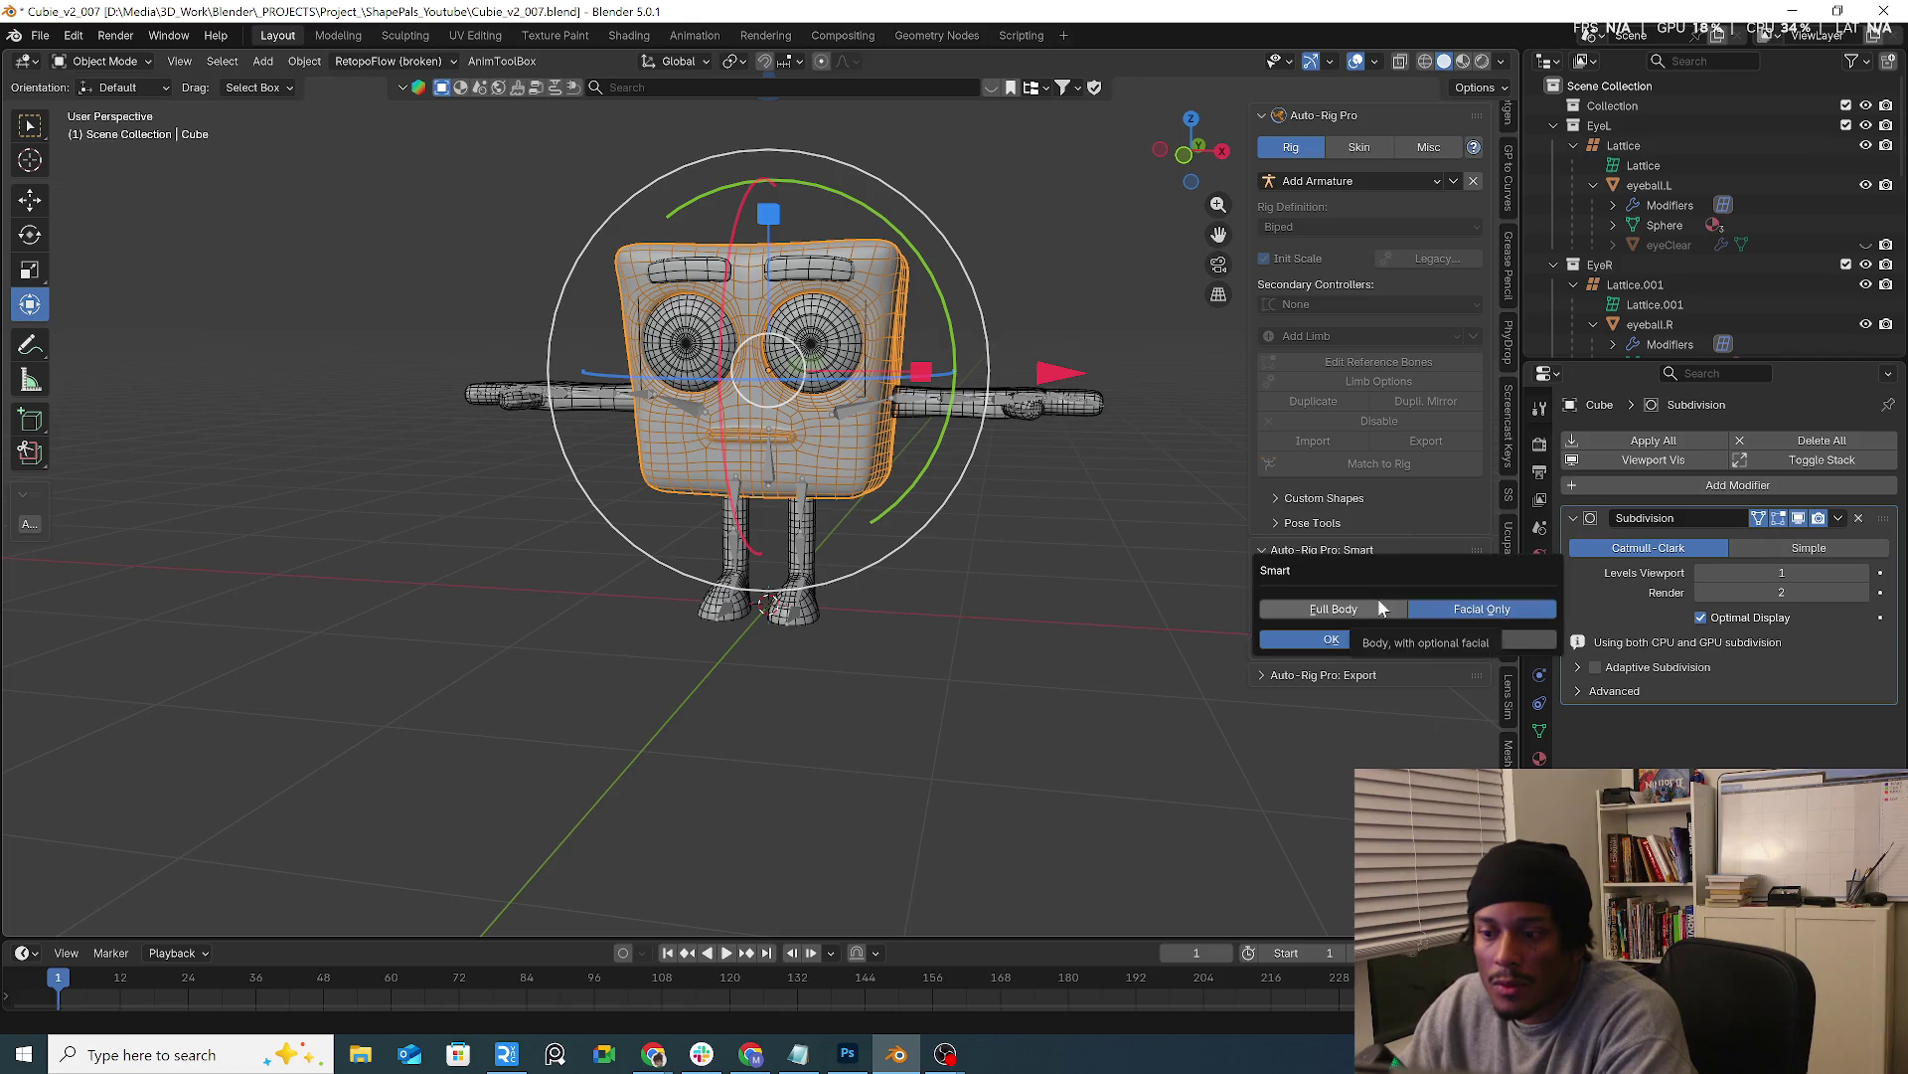
{"action": "left_click", "coordinate": [1359, 639]}
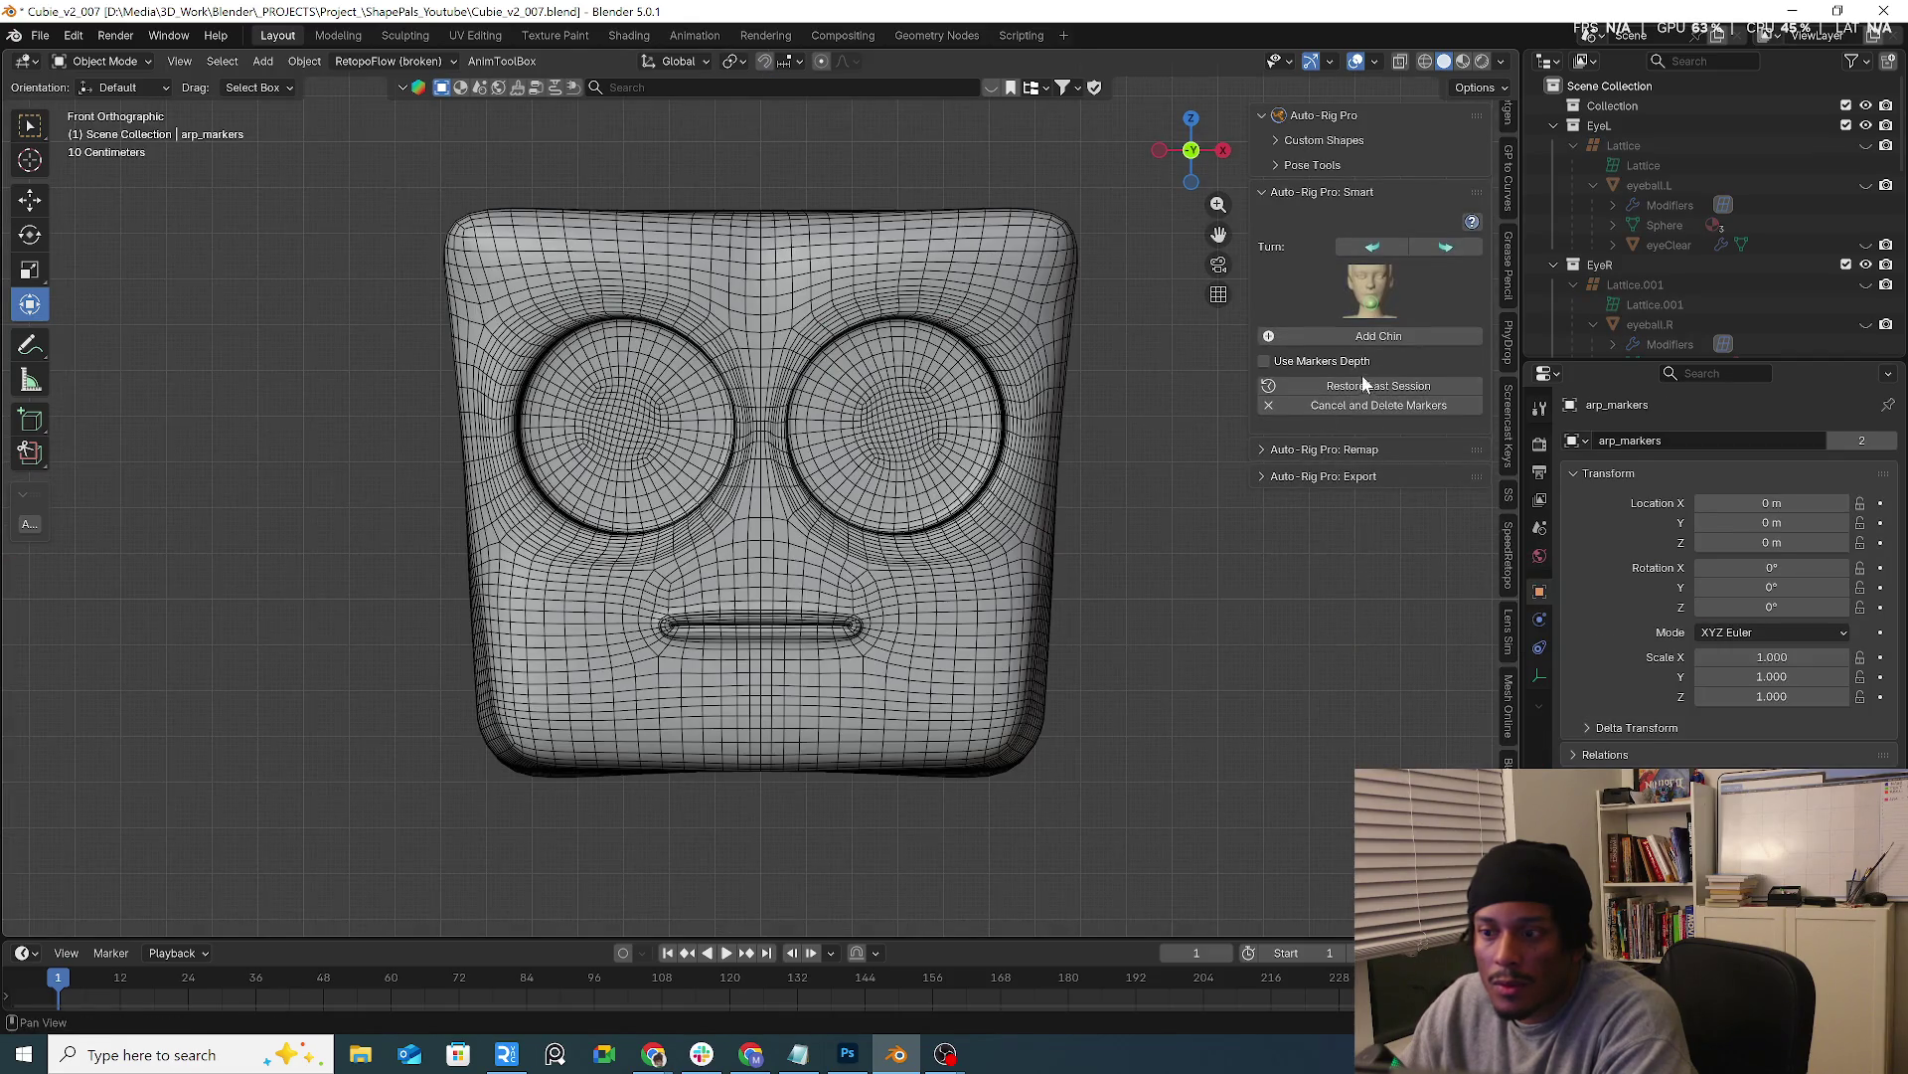
Restore the previous marker session, select all facial guides and resize and reposition them
{"action": "left_click", "coordinate": [1358, 387]}
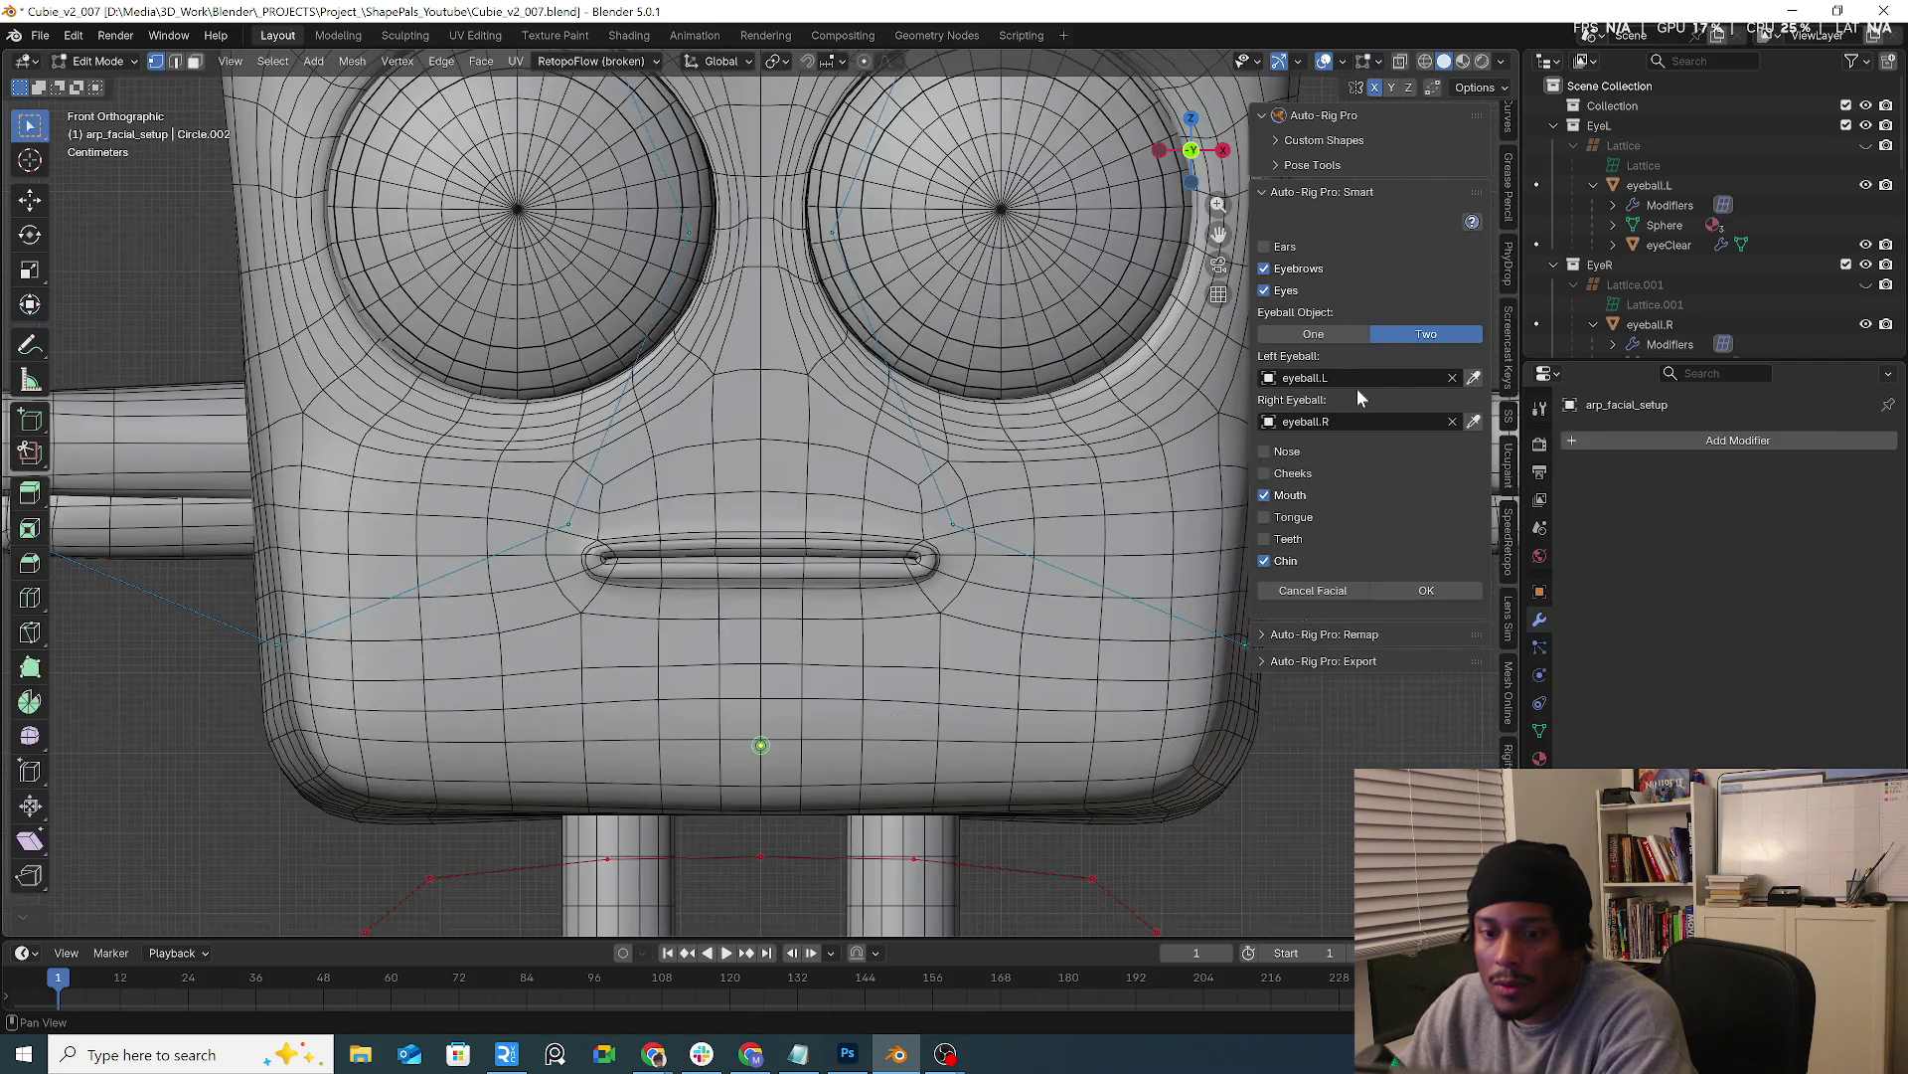
{"action": "scroll", "coordinate": [997, 563], "scroll_direction": "down", "scroll_amount": 5}
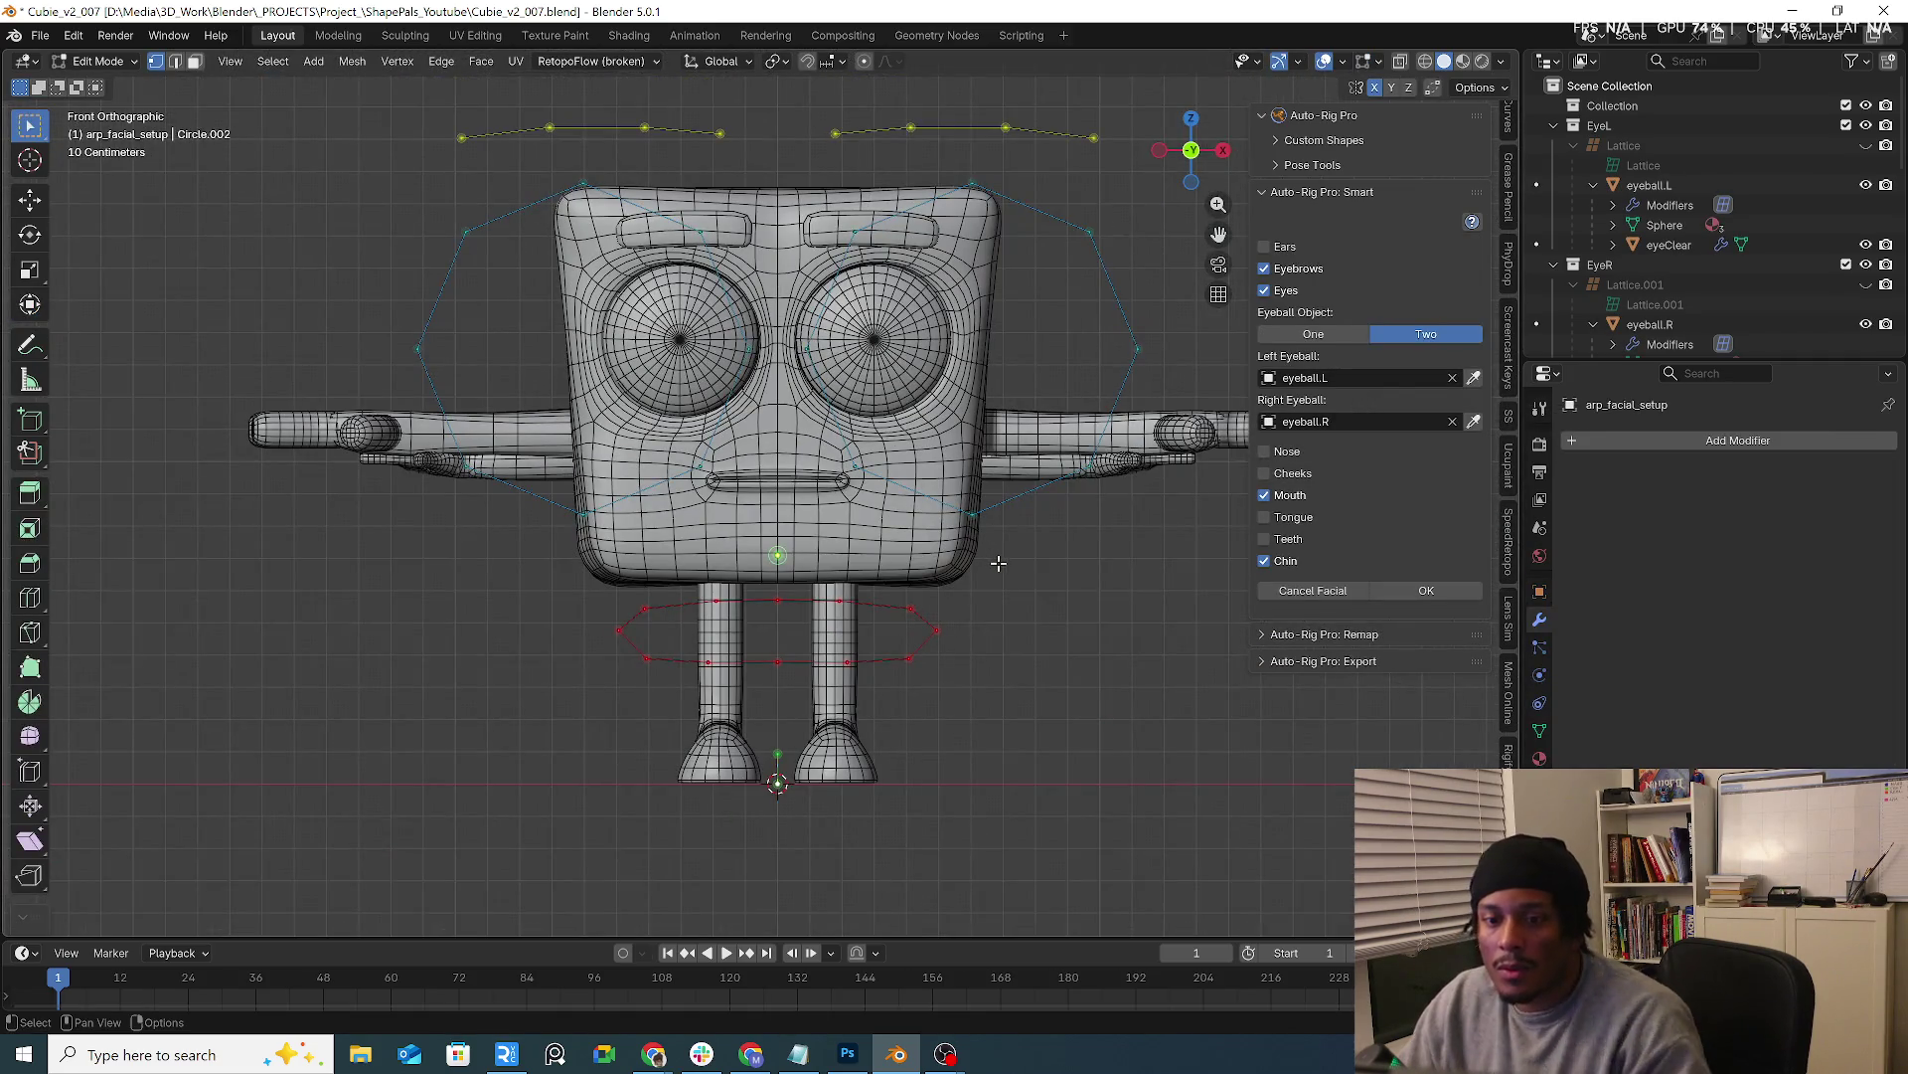
{"action": "key", "text": "a"}
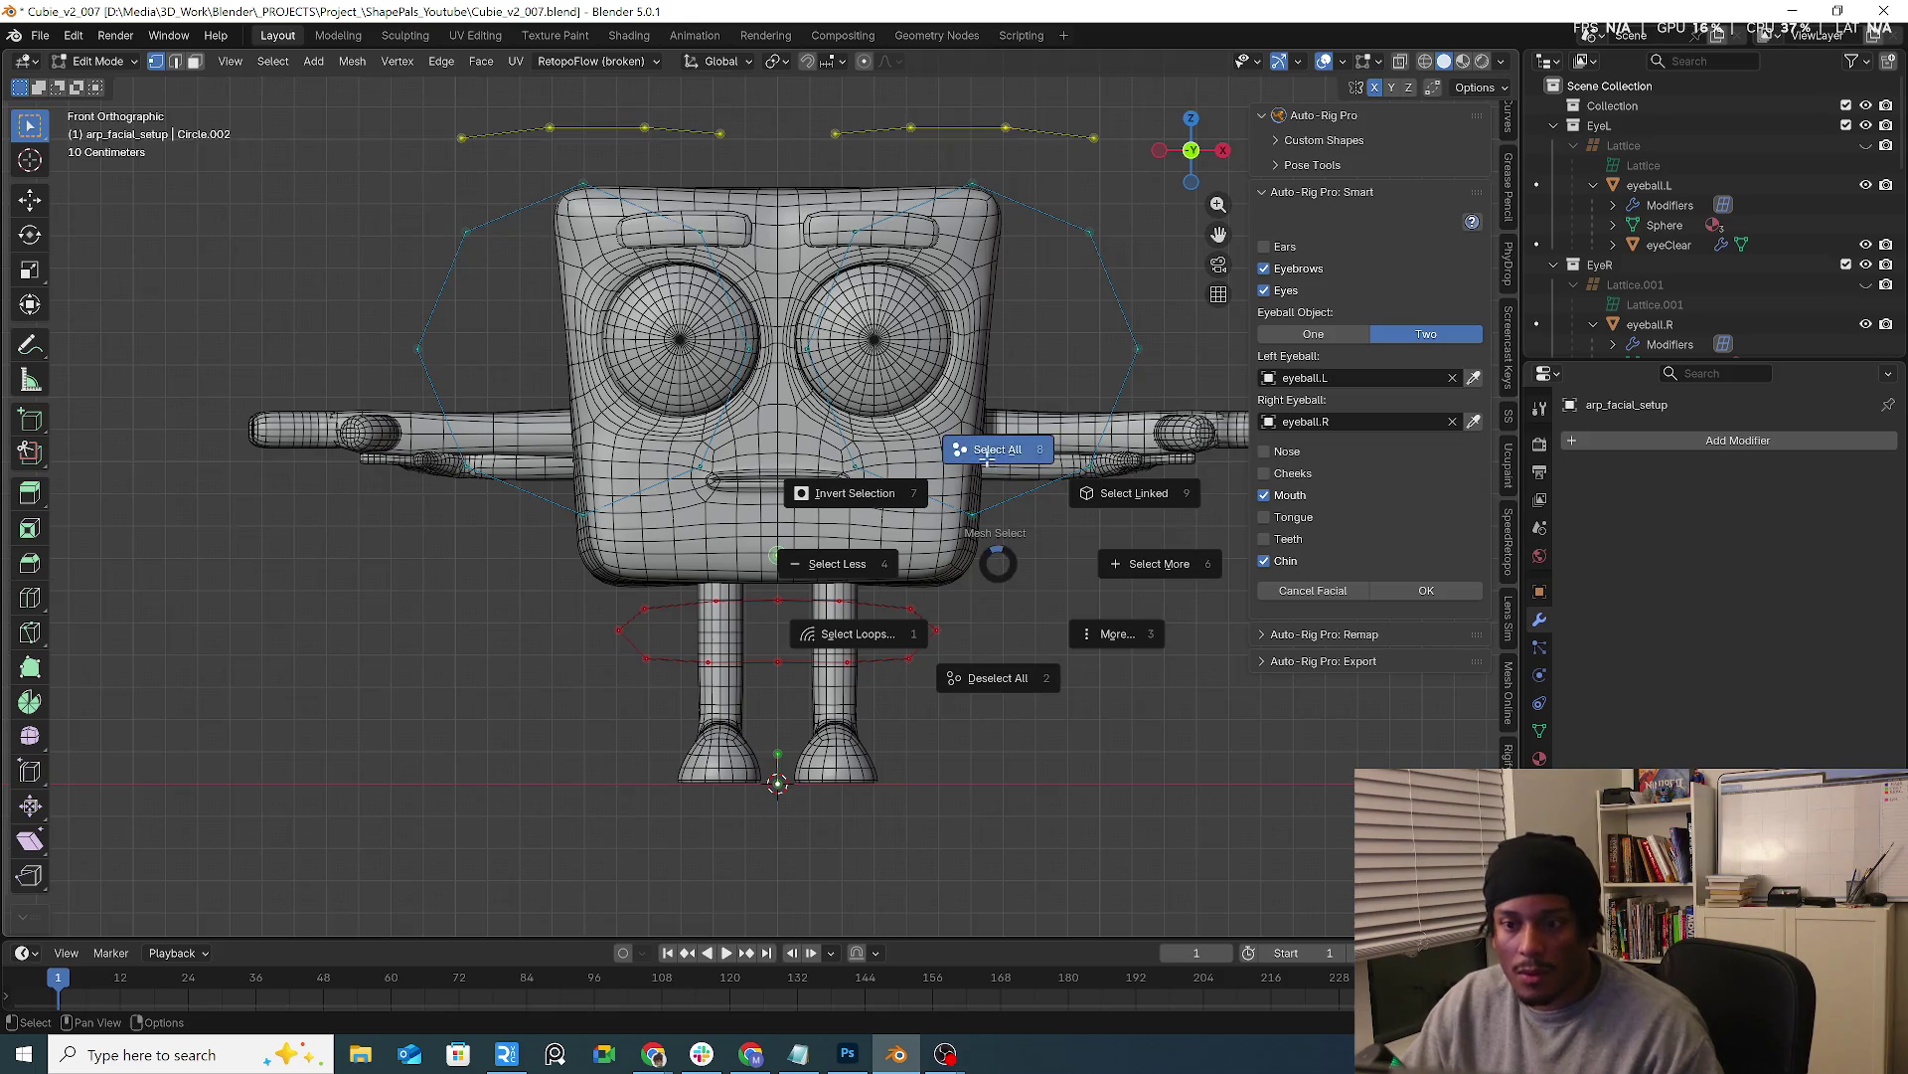
{"action": "left_click", "coordinate": [988, 452]}
{"action": "key", "text": "s"}
{"action": "left_click", "coordinate": [904, 483]}
{"action": "key", "text": "g"}
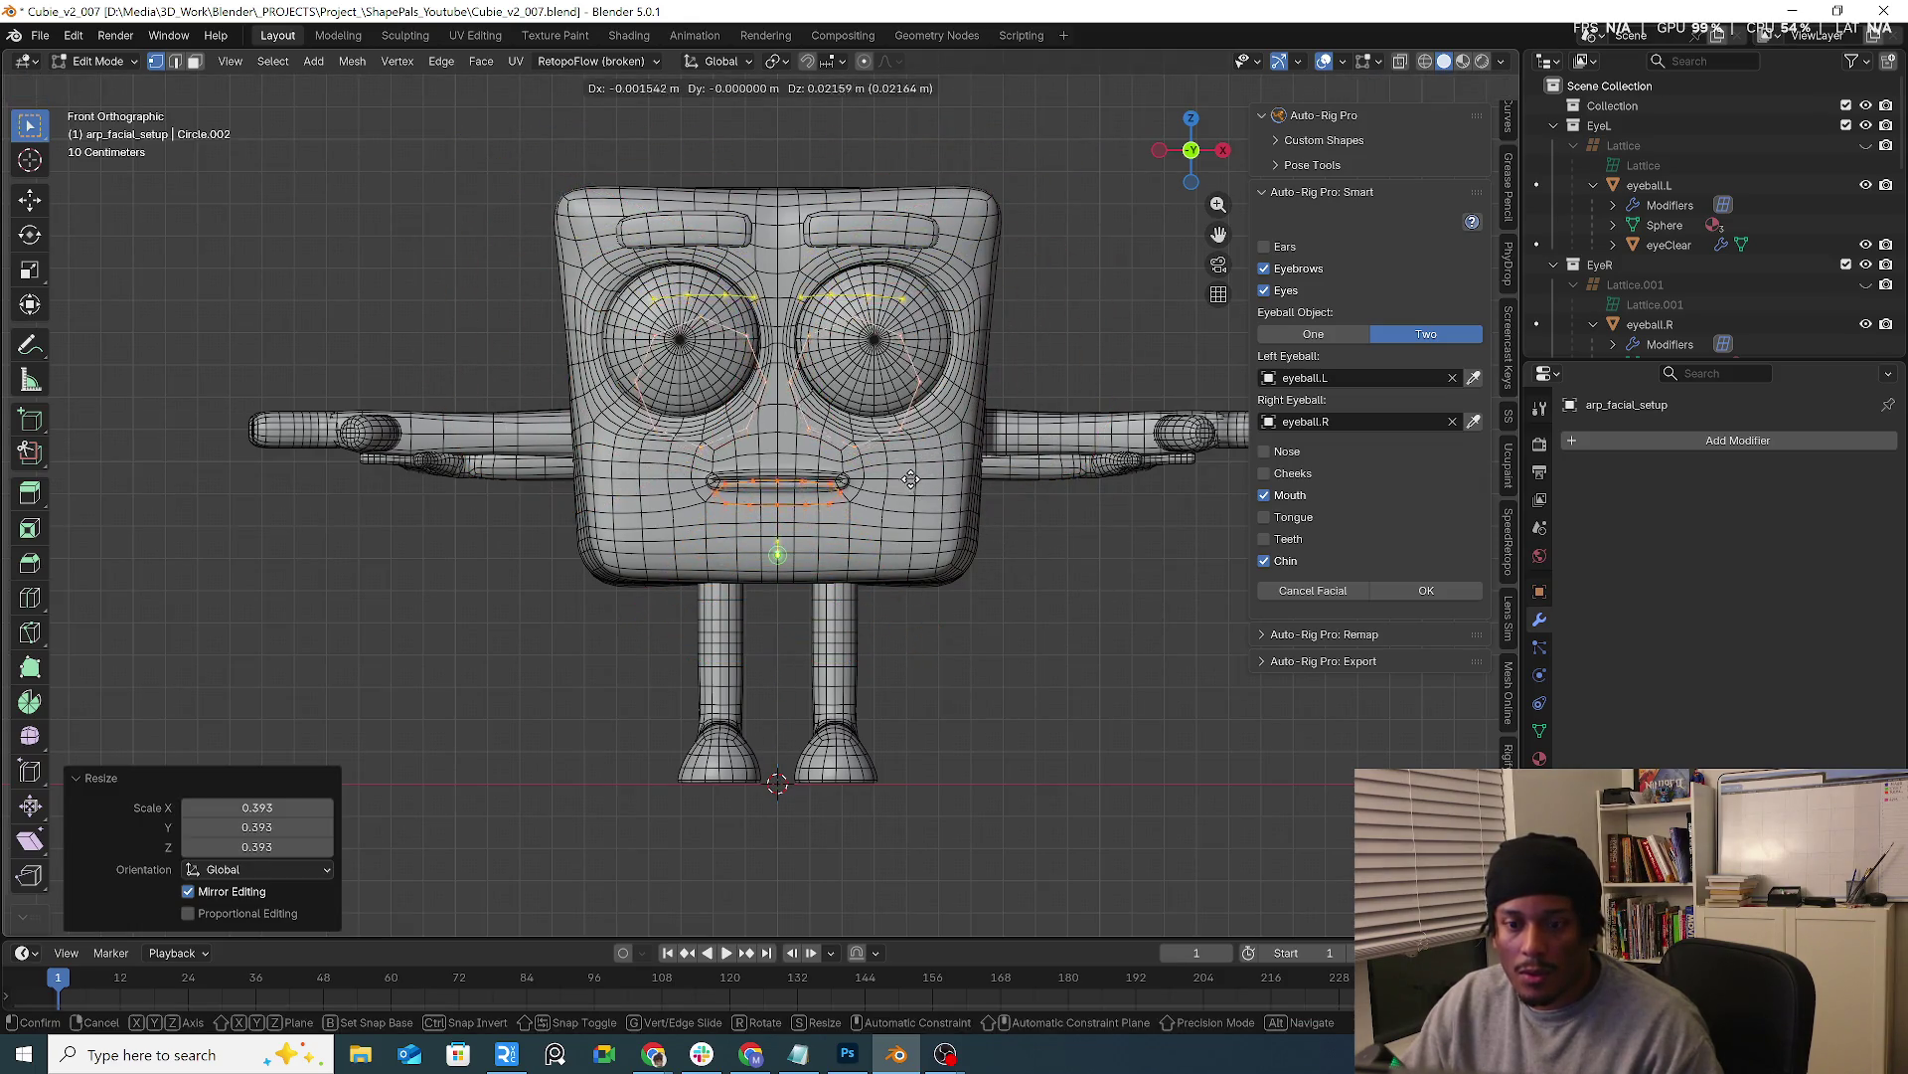
{"action": "key", "text": "s"}
{"action": "left_click", "coordinate": [917, 471]}
{"action": "key", "text": "g"}
{"action": "left_click", "coordinate": [926, 463]}
Refine the facial guides' scale and move them vertically into place below the mouth
{"action": "key", "text": "shift+z"}
{"action": "key", "text": "shift+z"}
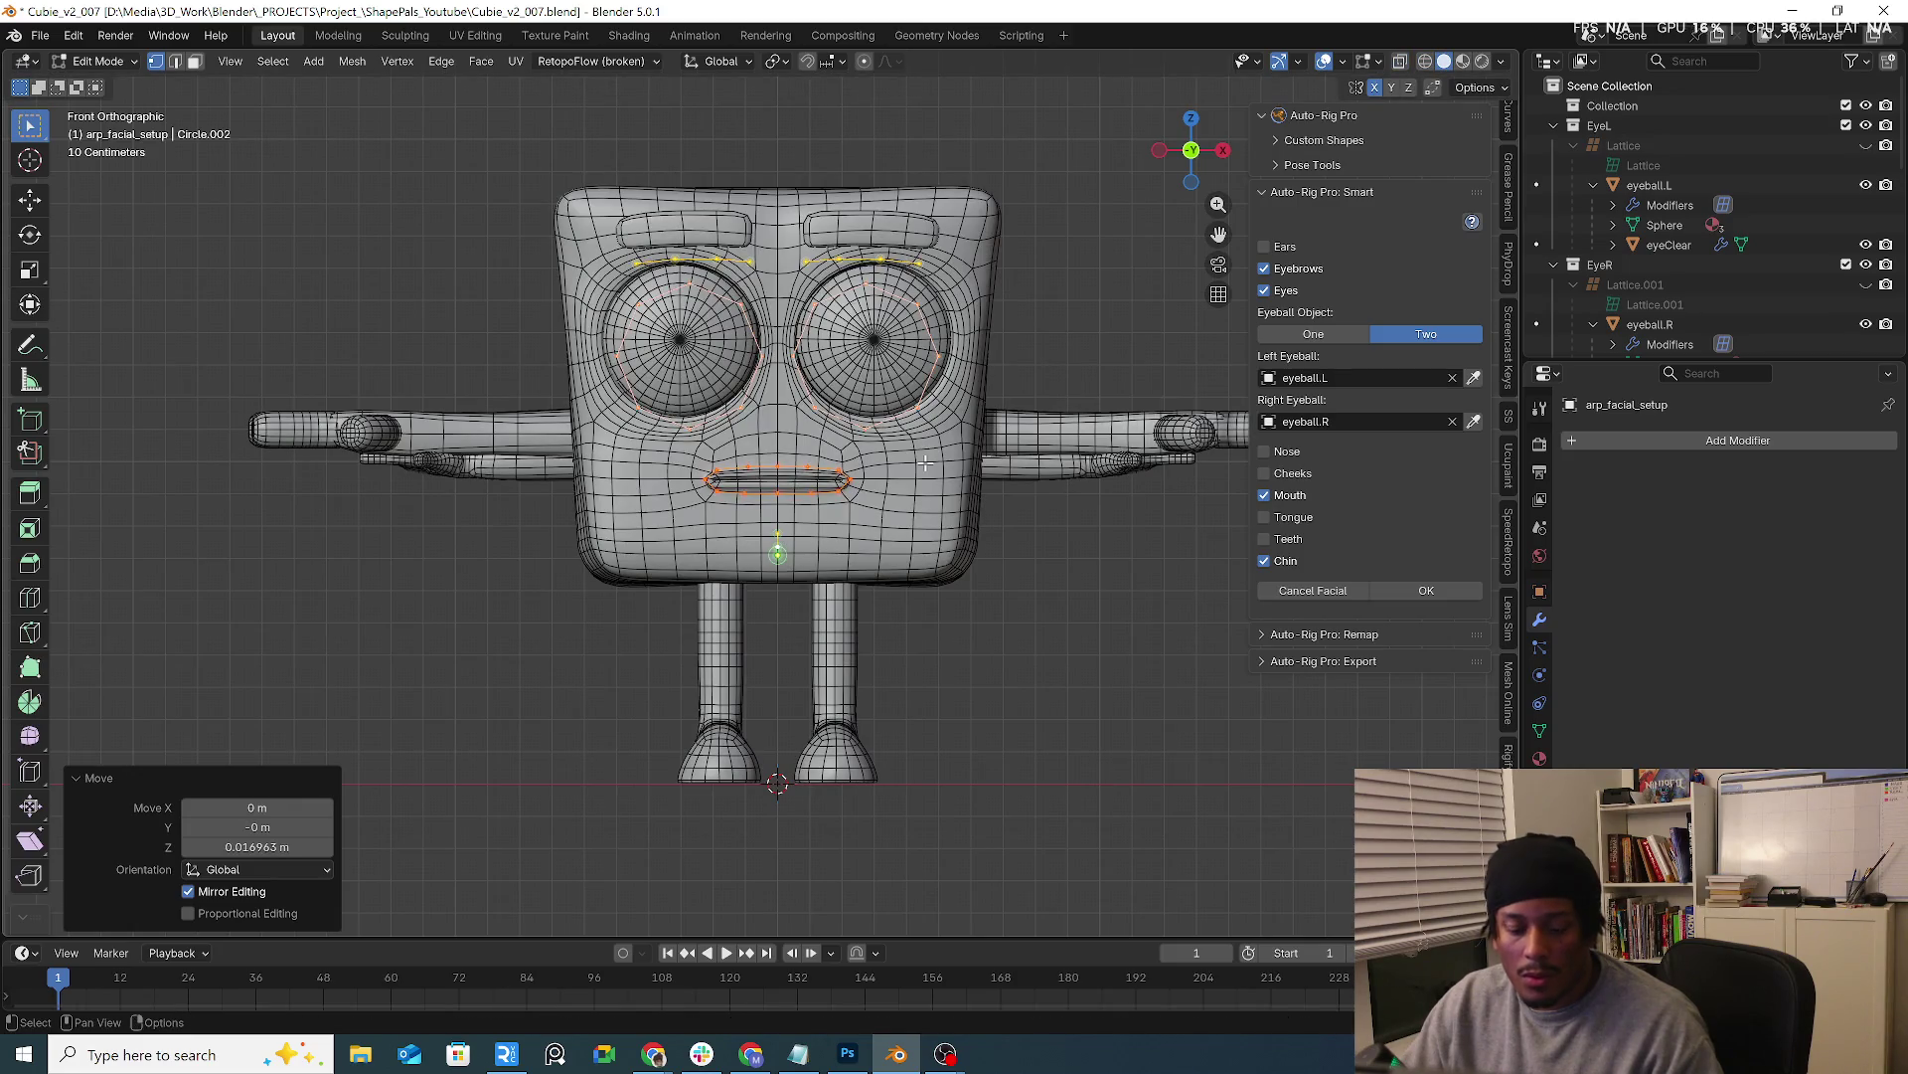
{"action": "key", "text": "g"}
{"action": "left_click", "coordinate": [929, 465]}
{"action": "key", "text": "s"}
{"action": "key", "text": "Escape"}
{"action": "key", "text": "g"}
{"action": "key", "text": "z"}
{"action": "left_click", "coordinate": [934, 465]}
{"action": "key", "text": "s"}
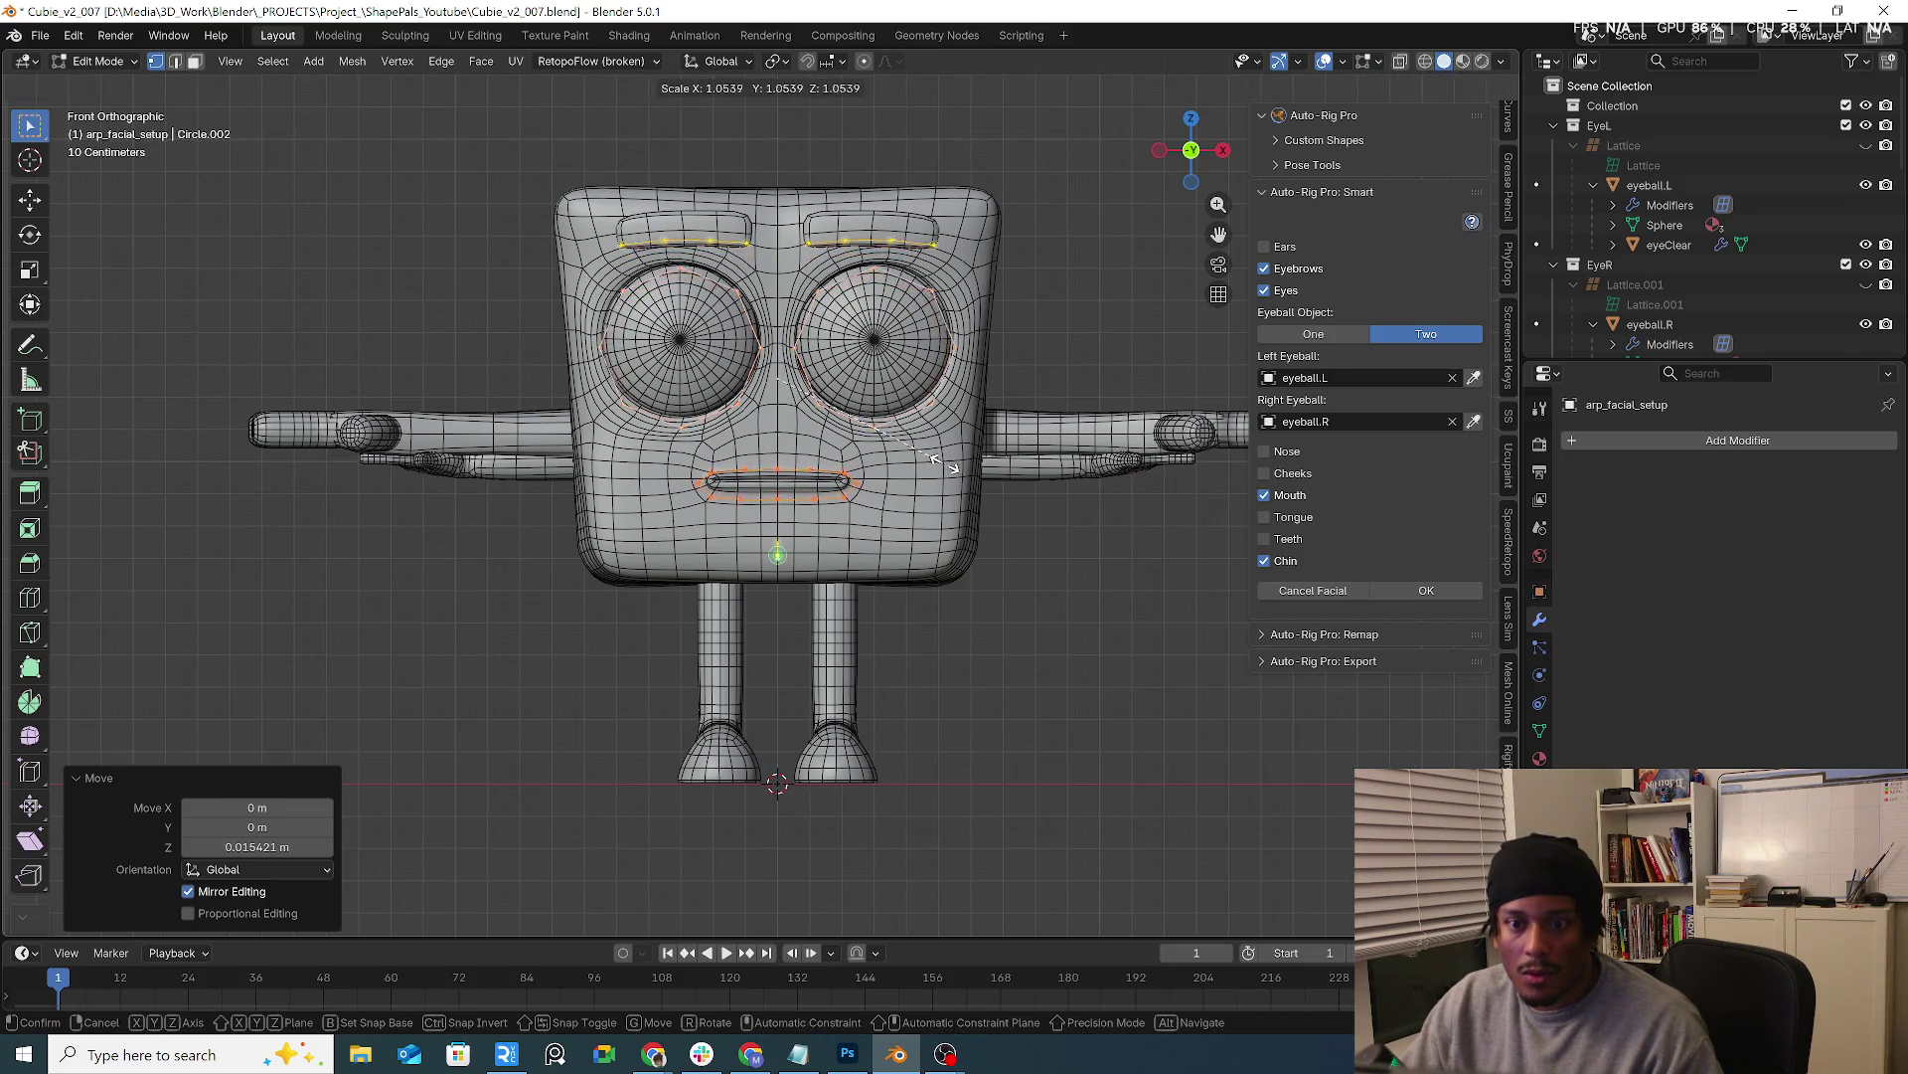
{"action": "key", "text": "g"}
{"action": "key", "text": "z"}
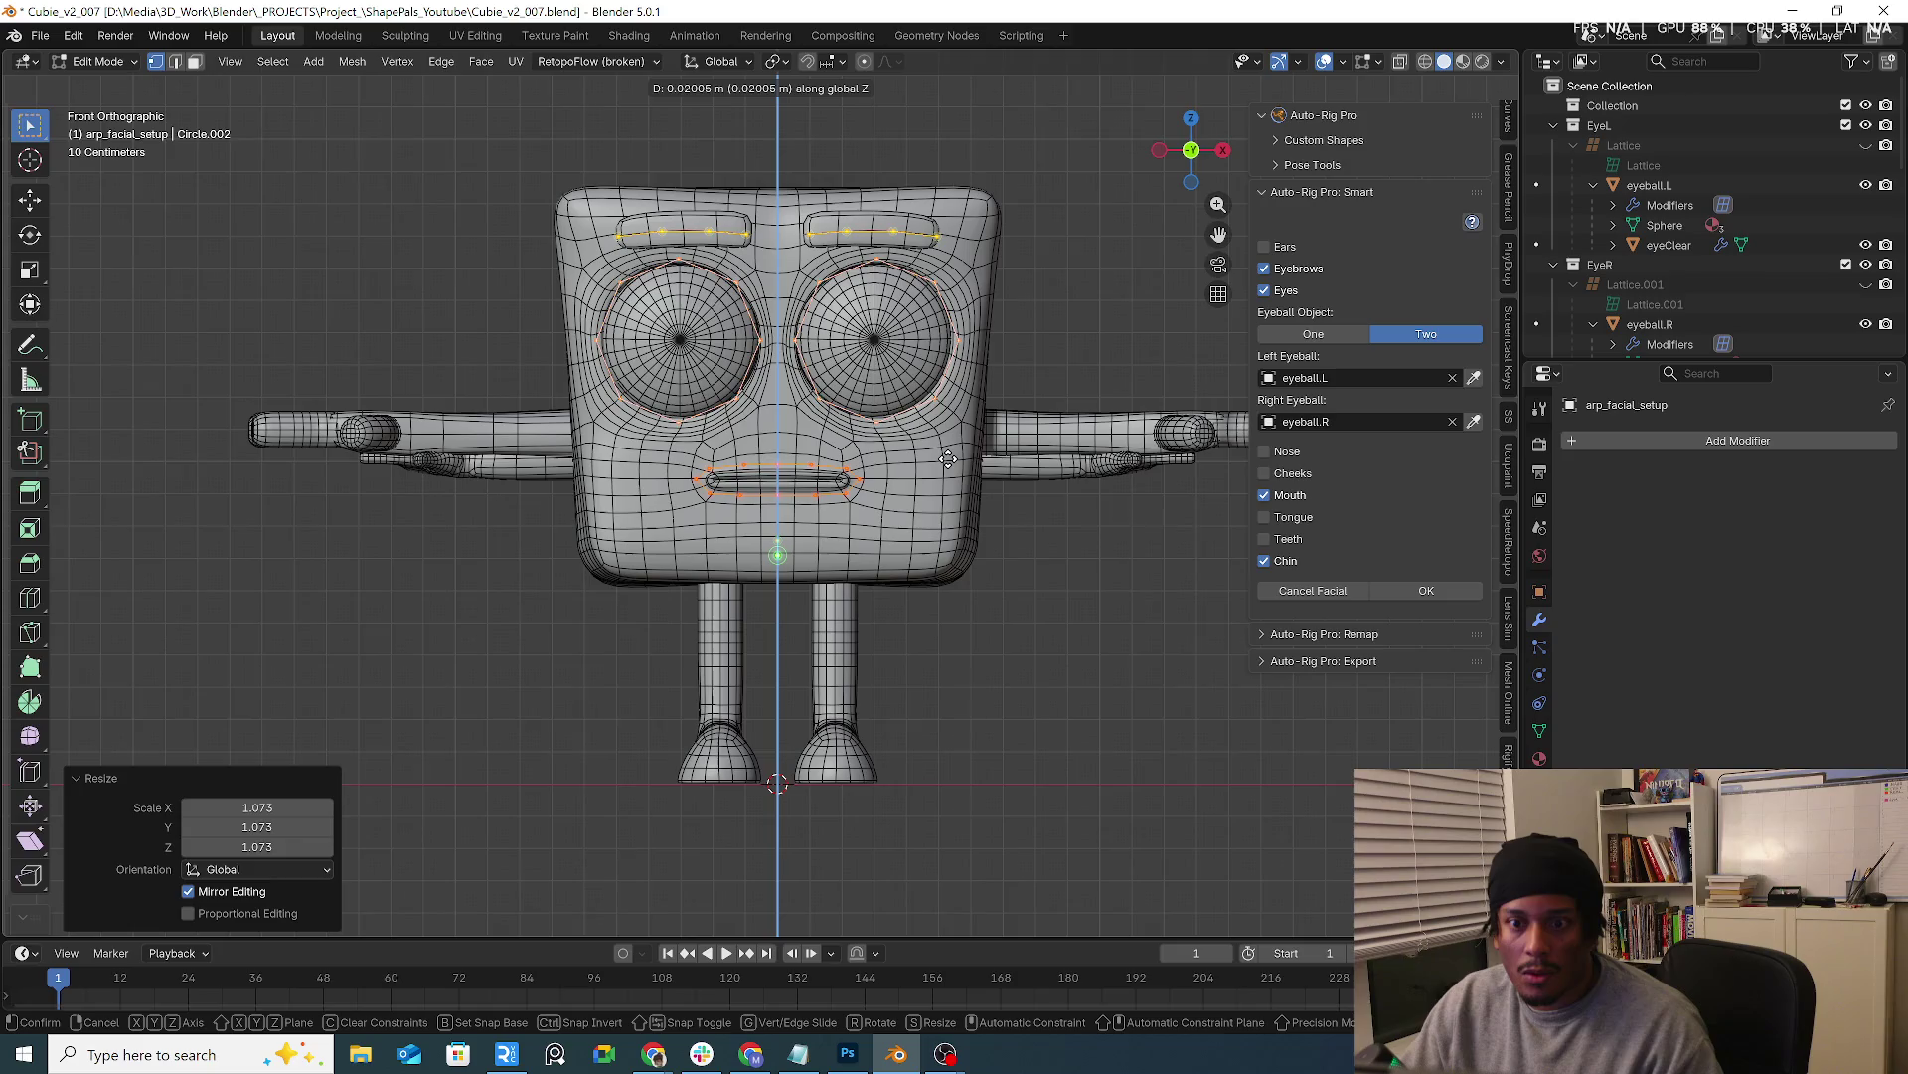
{"action": "left_click", "coordinate": [949, 456]}
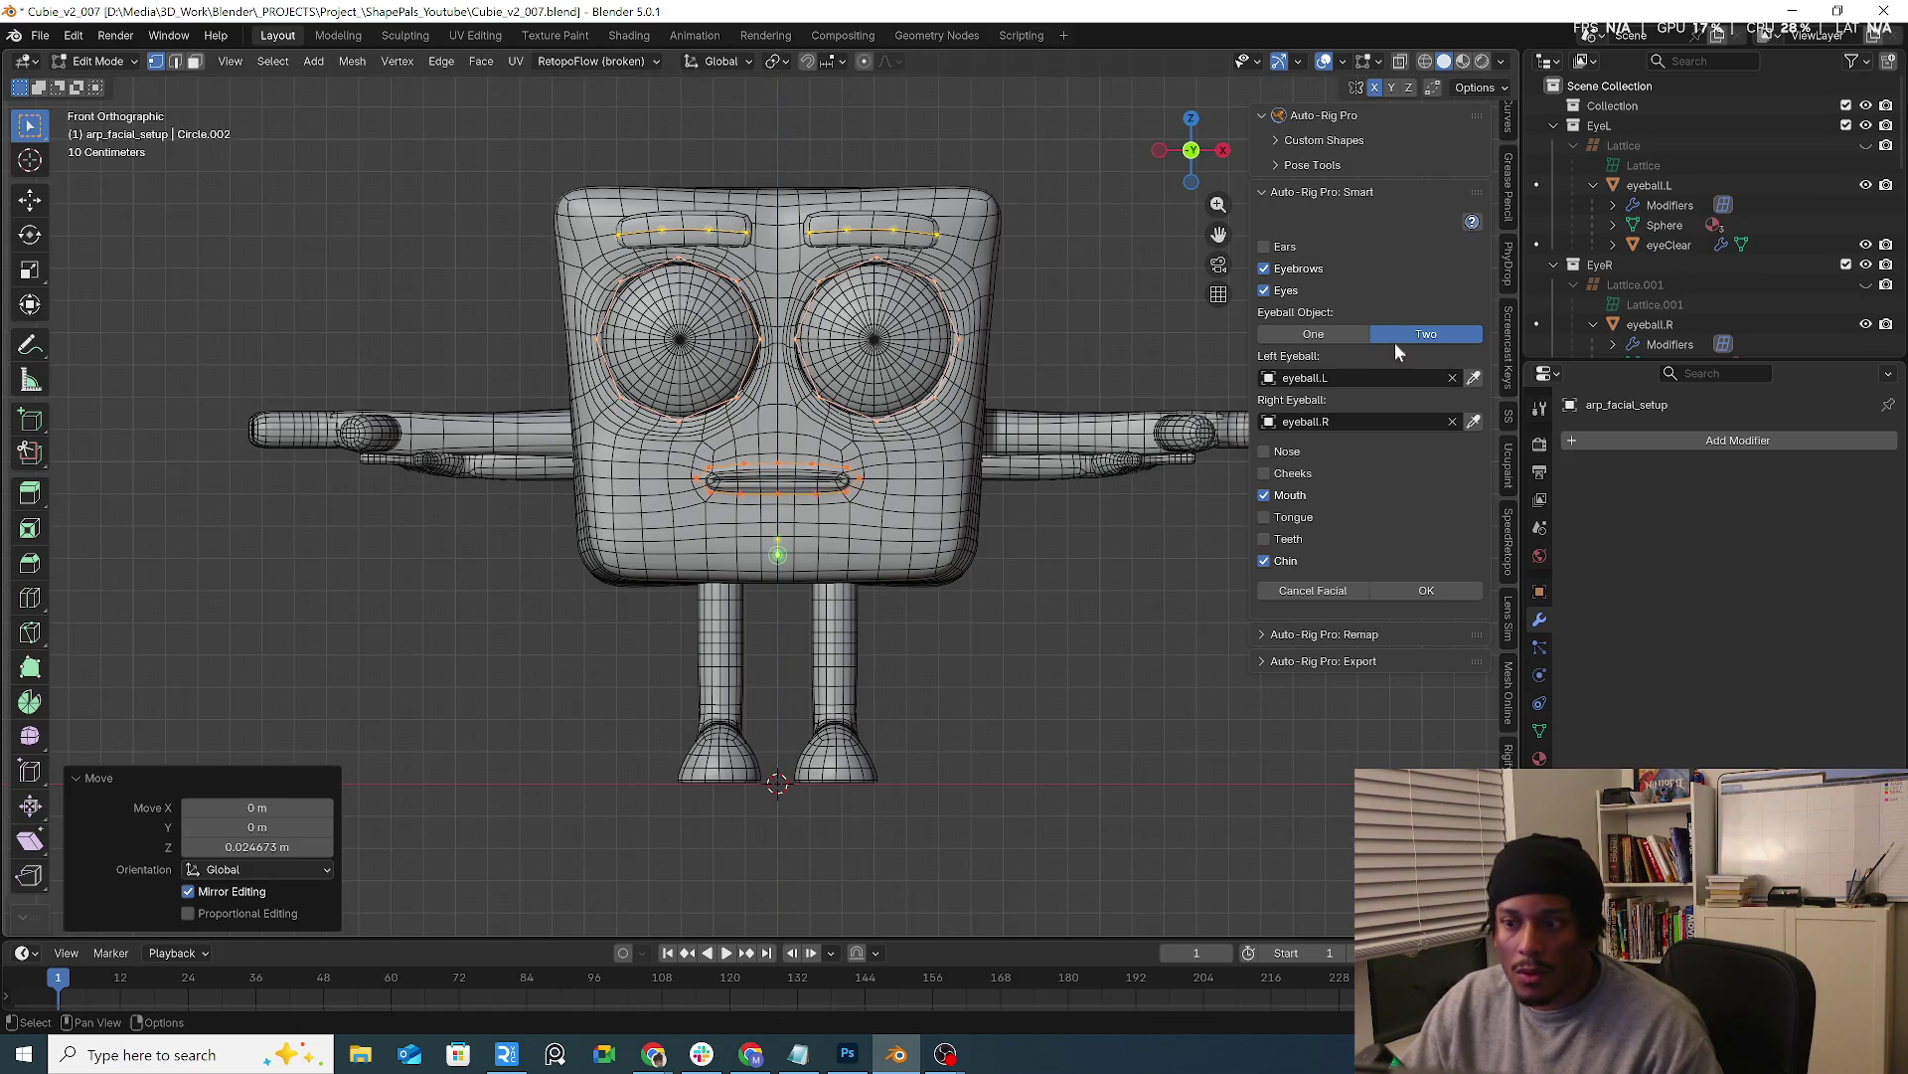
Confirm the facial feature setup and start rig generation from the markers
{"action": "left_click", "coordinate": [1409, 587]}
{"action": "left_click", "coordinate": [1411, 399]}
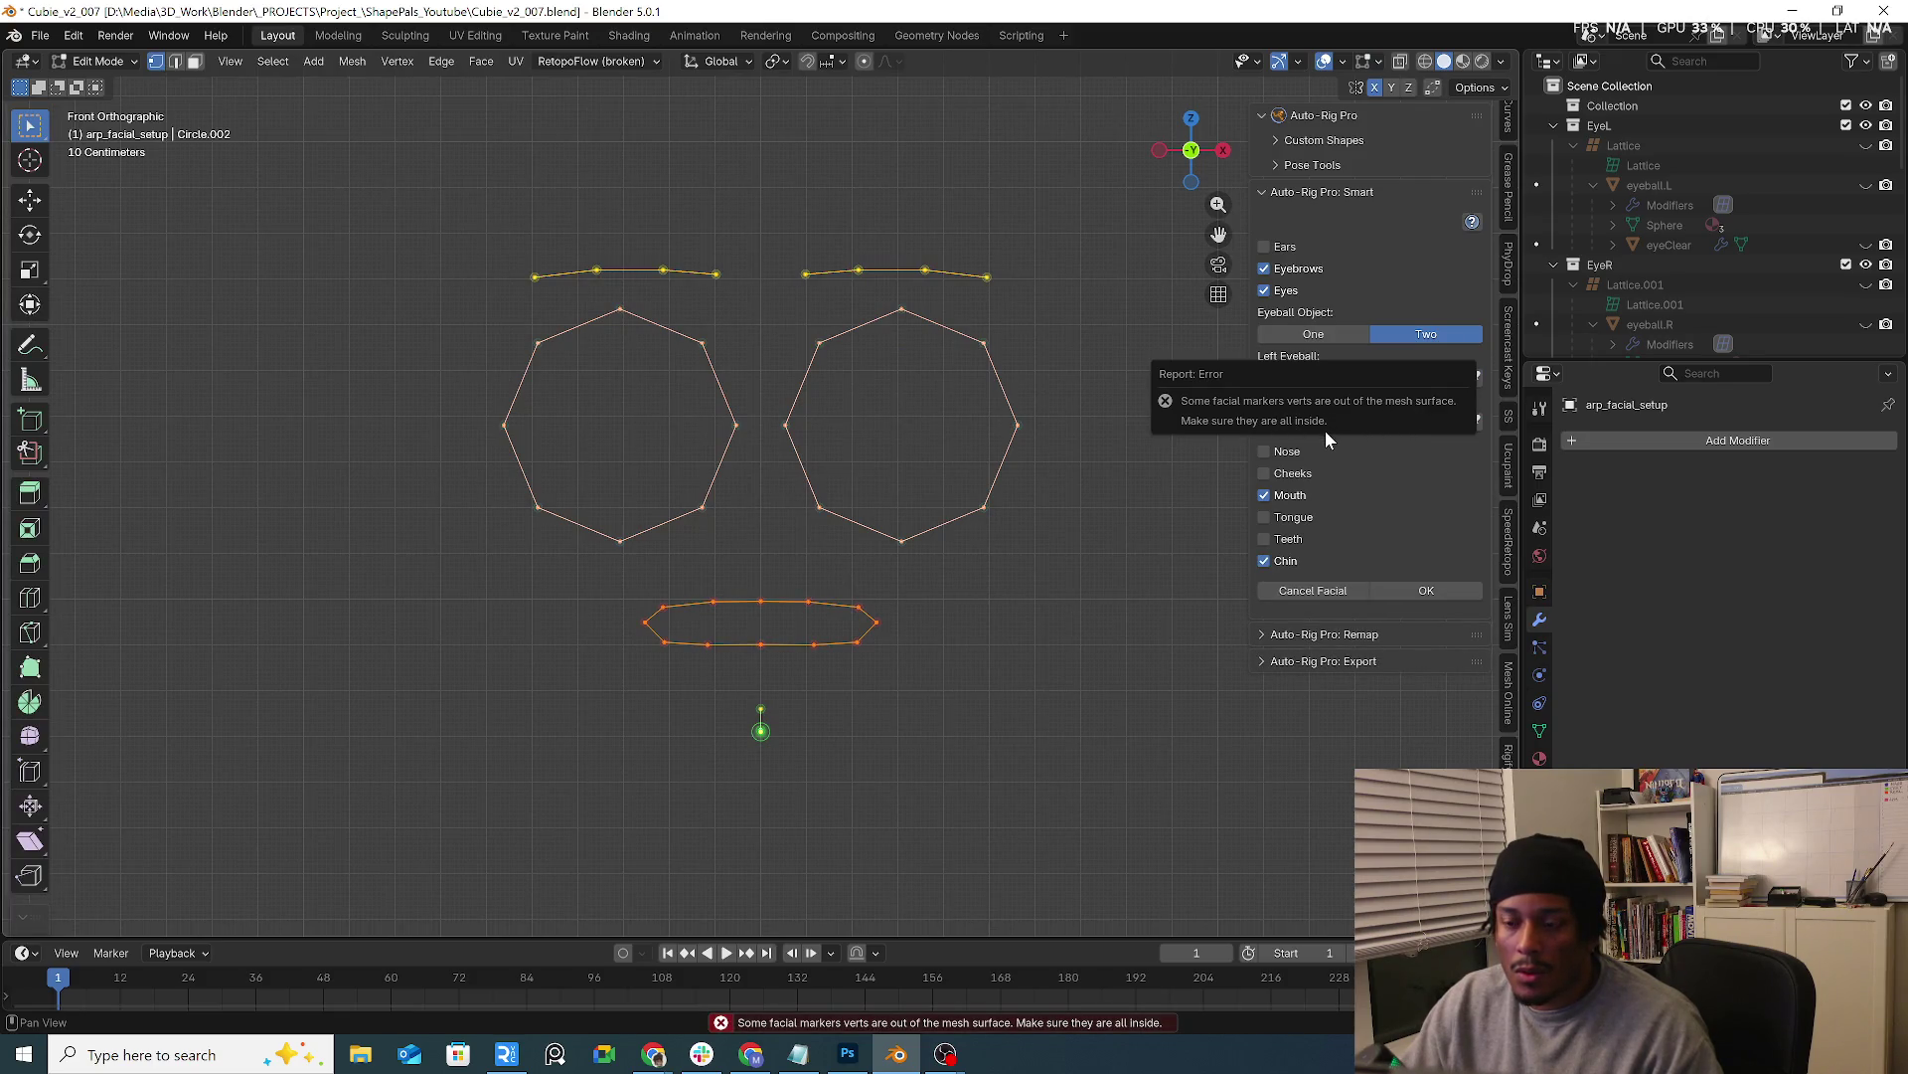
Acknowledge the marker error, retry generation, close the facial setup and run Match to Rig
{"action": "left_click", "coordinate": [1417, 596]}
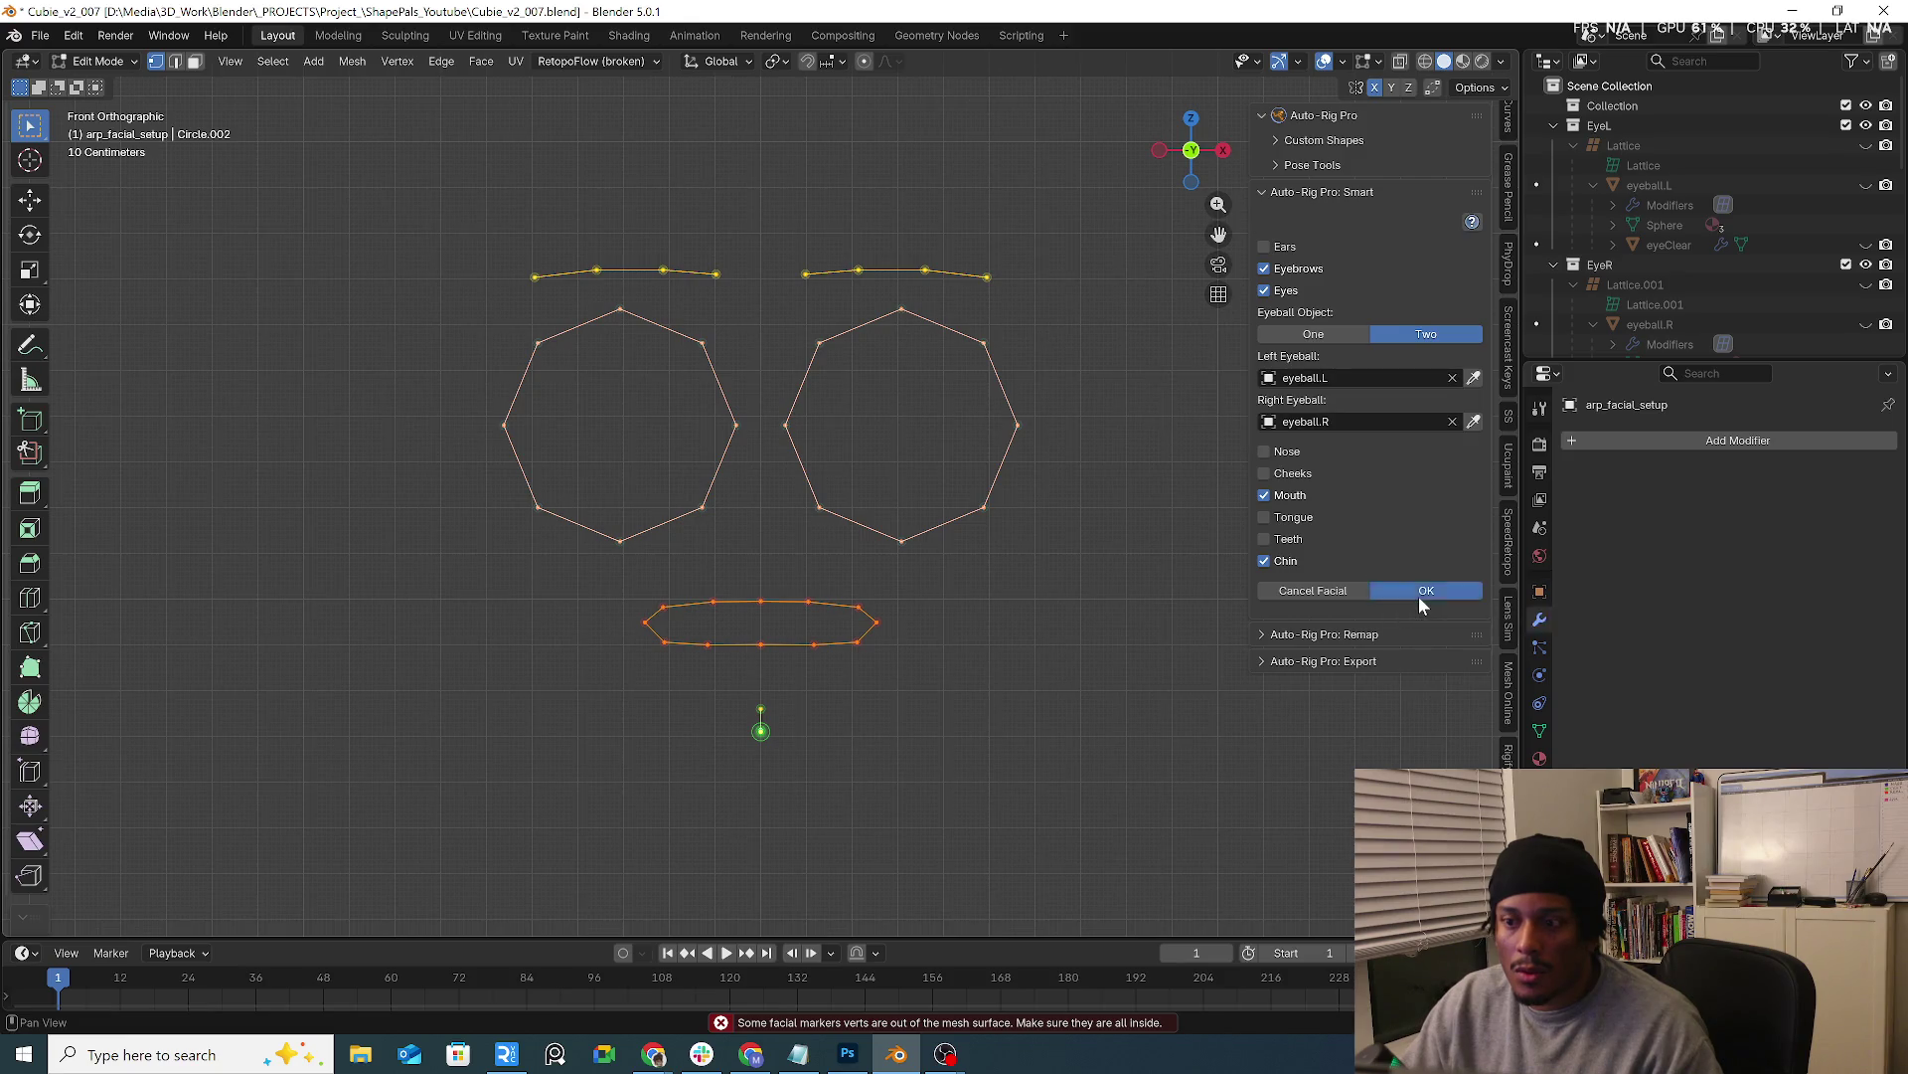
{"action": "left_click", "coordinate": [1414, 413]}
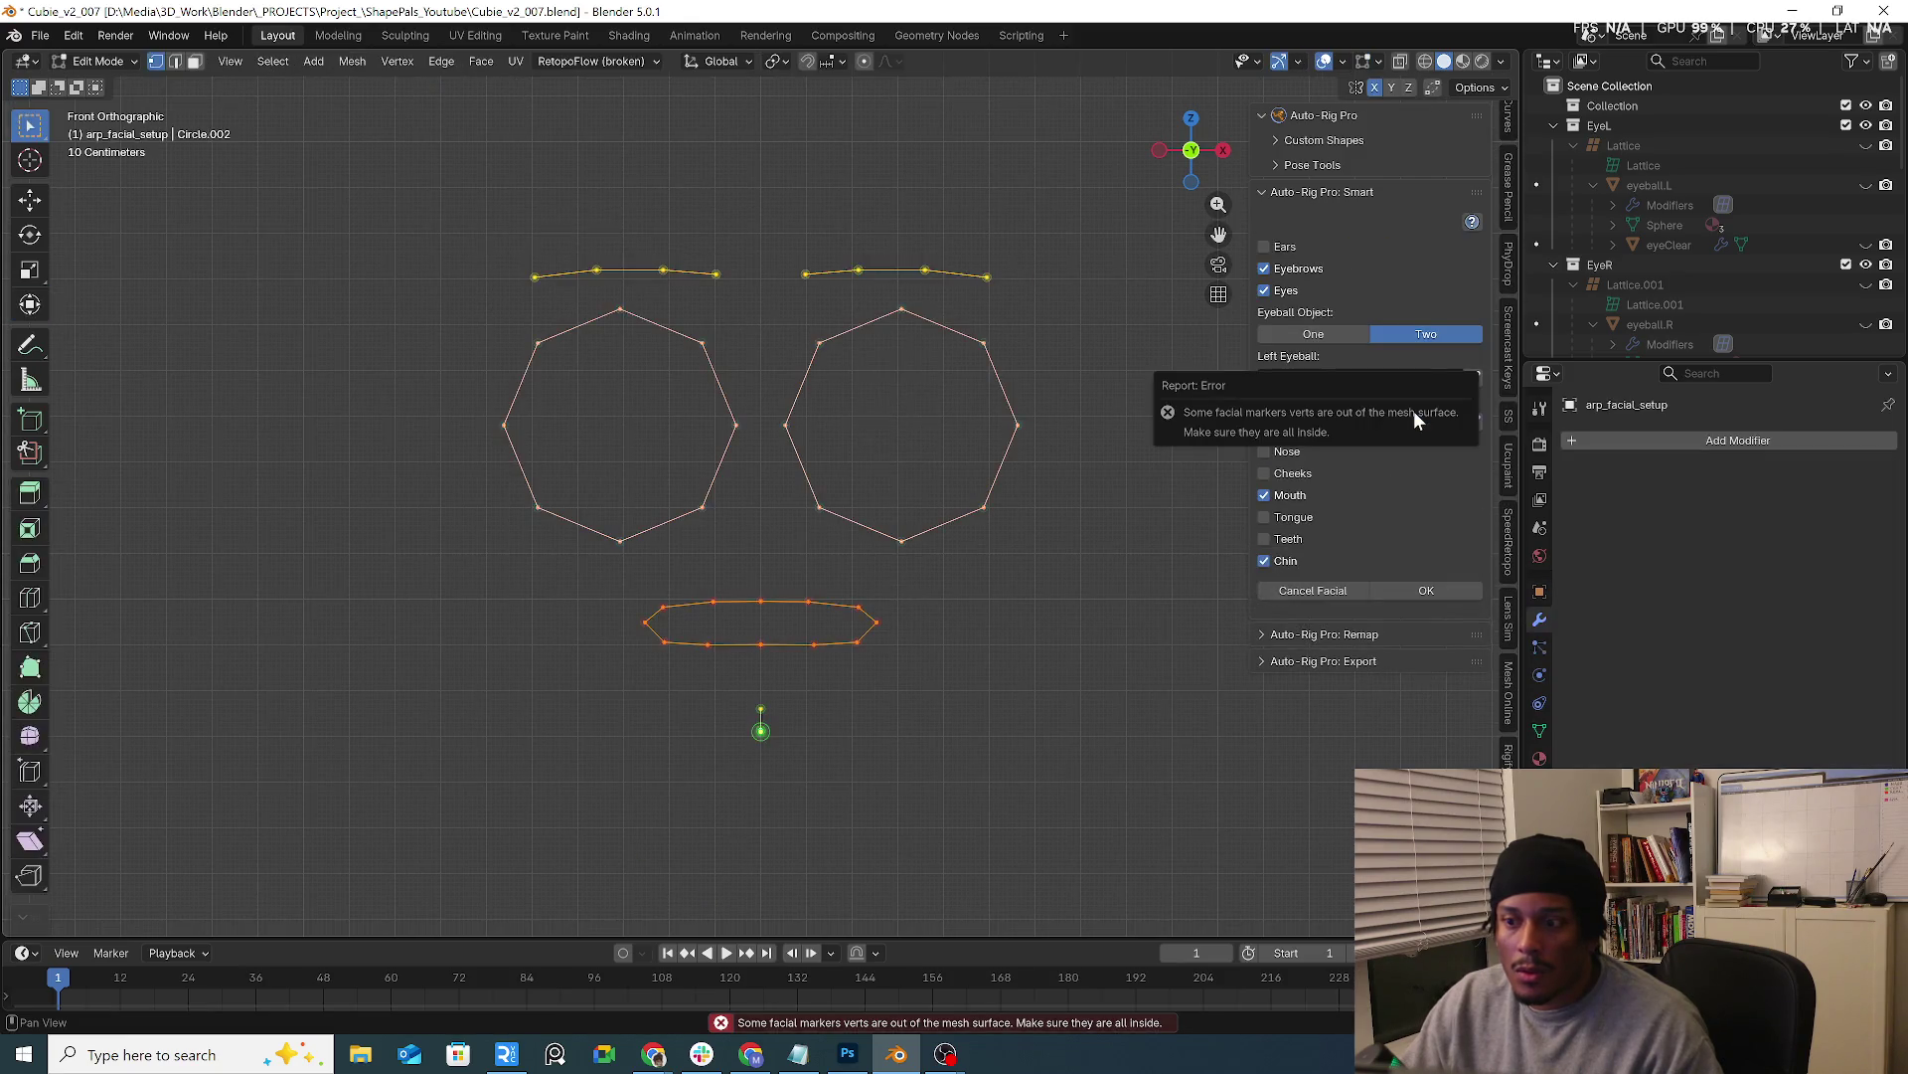
{"action": "left_click", "coordinate": [1425, 591]}
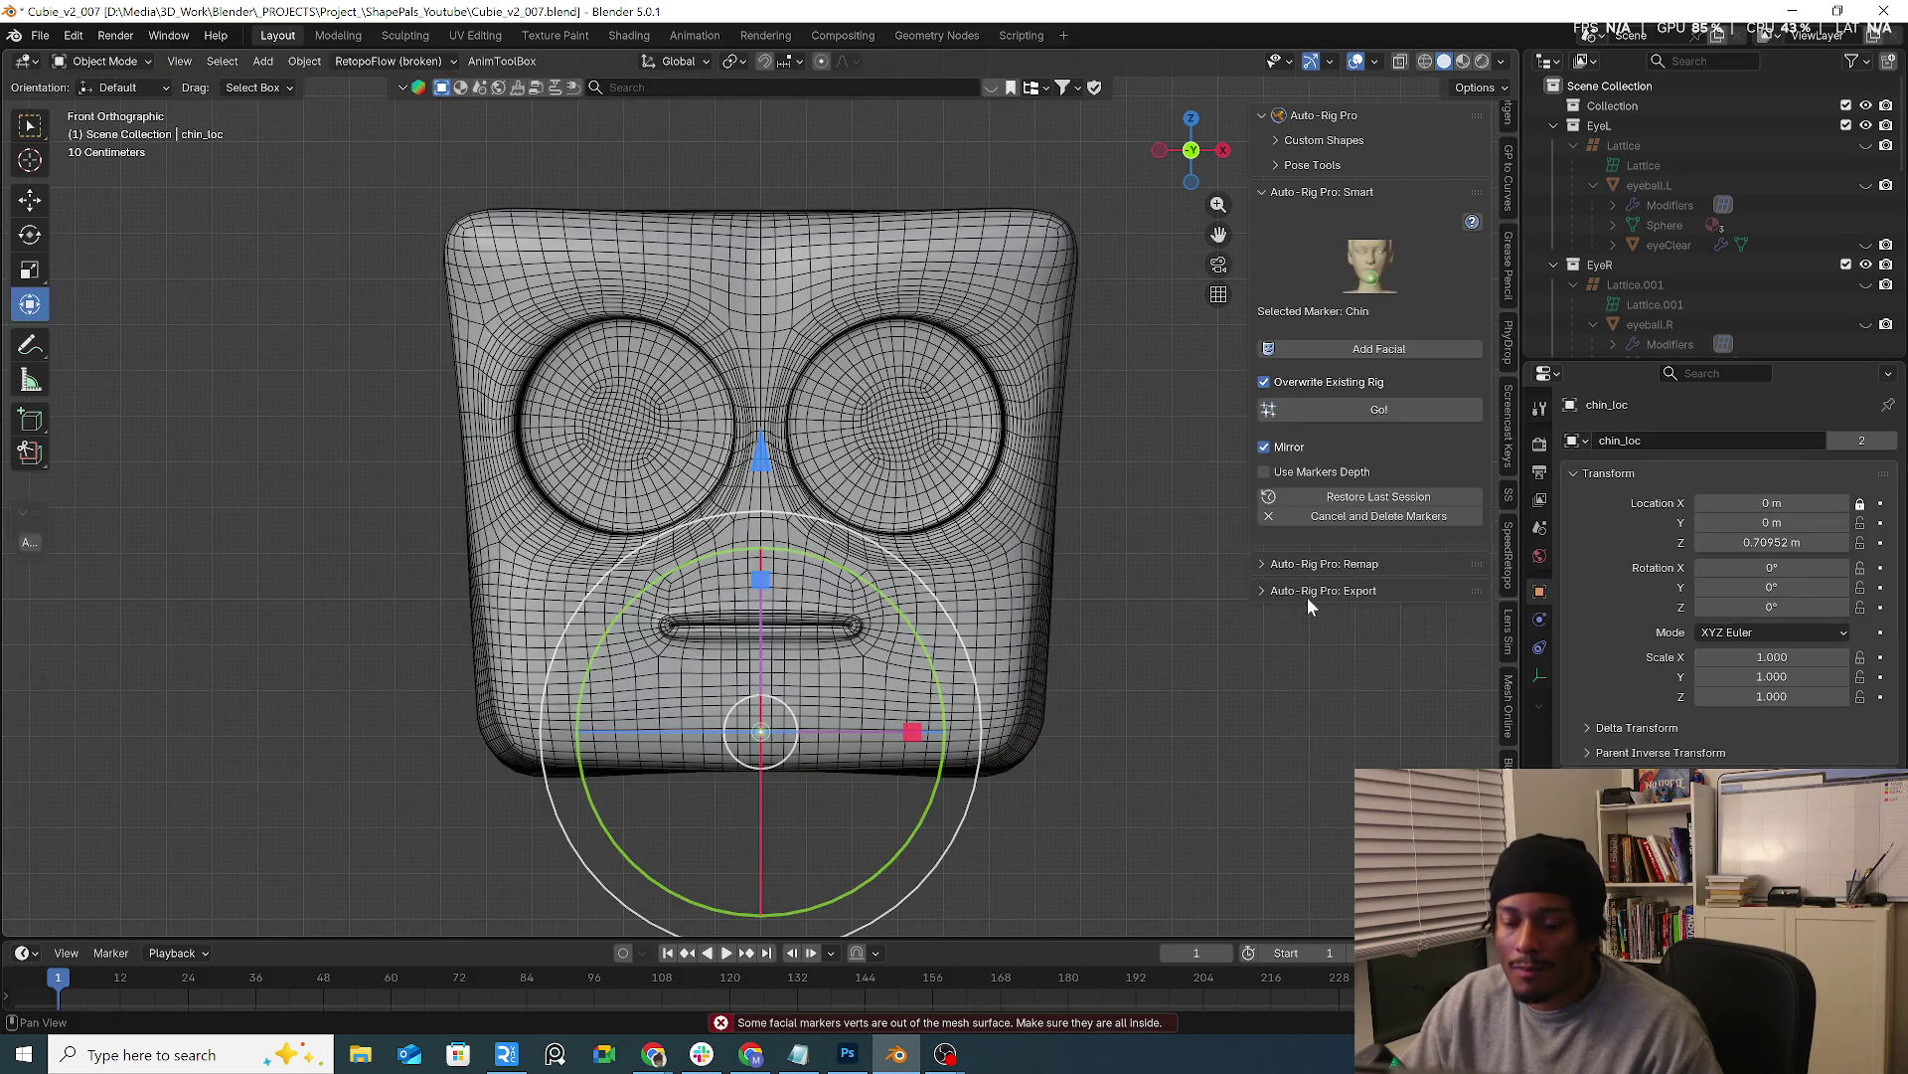
{"action": "left_click", "coordinate": [1388, 517]}
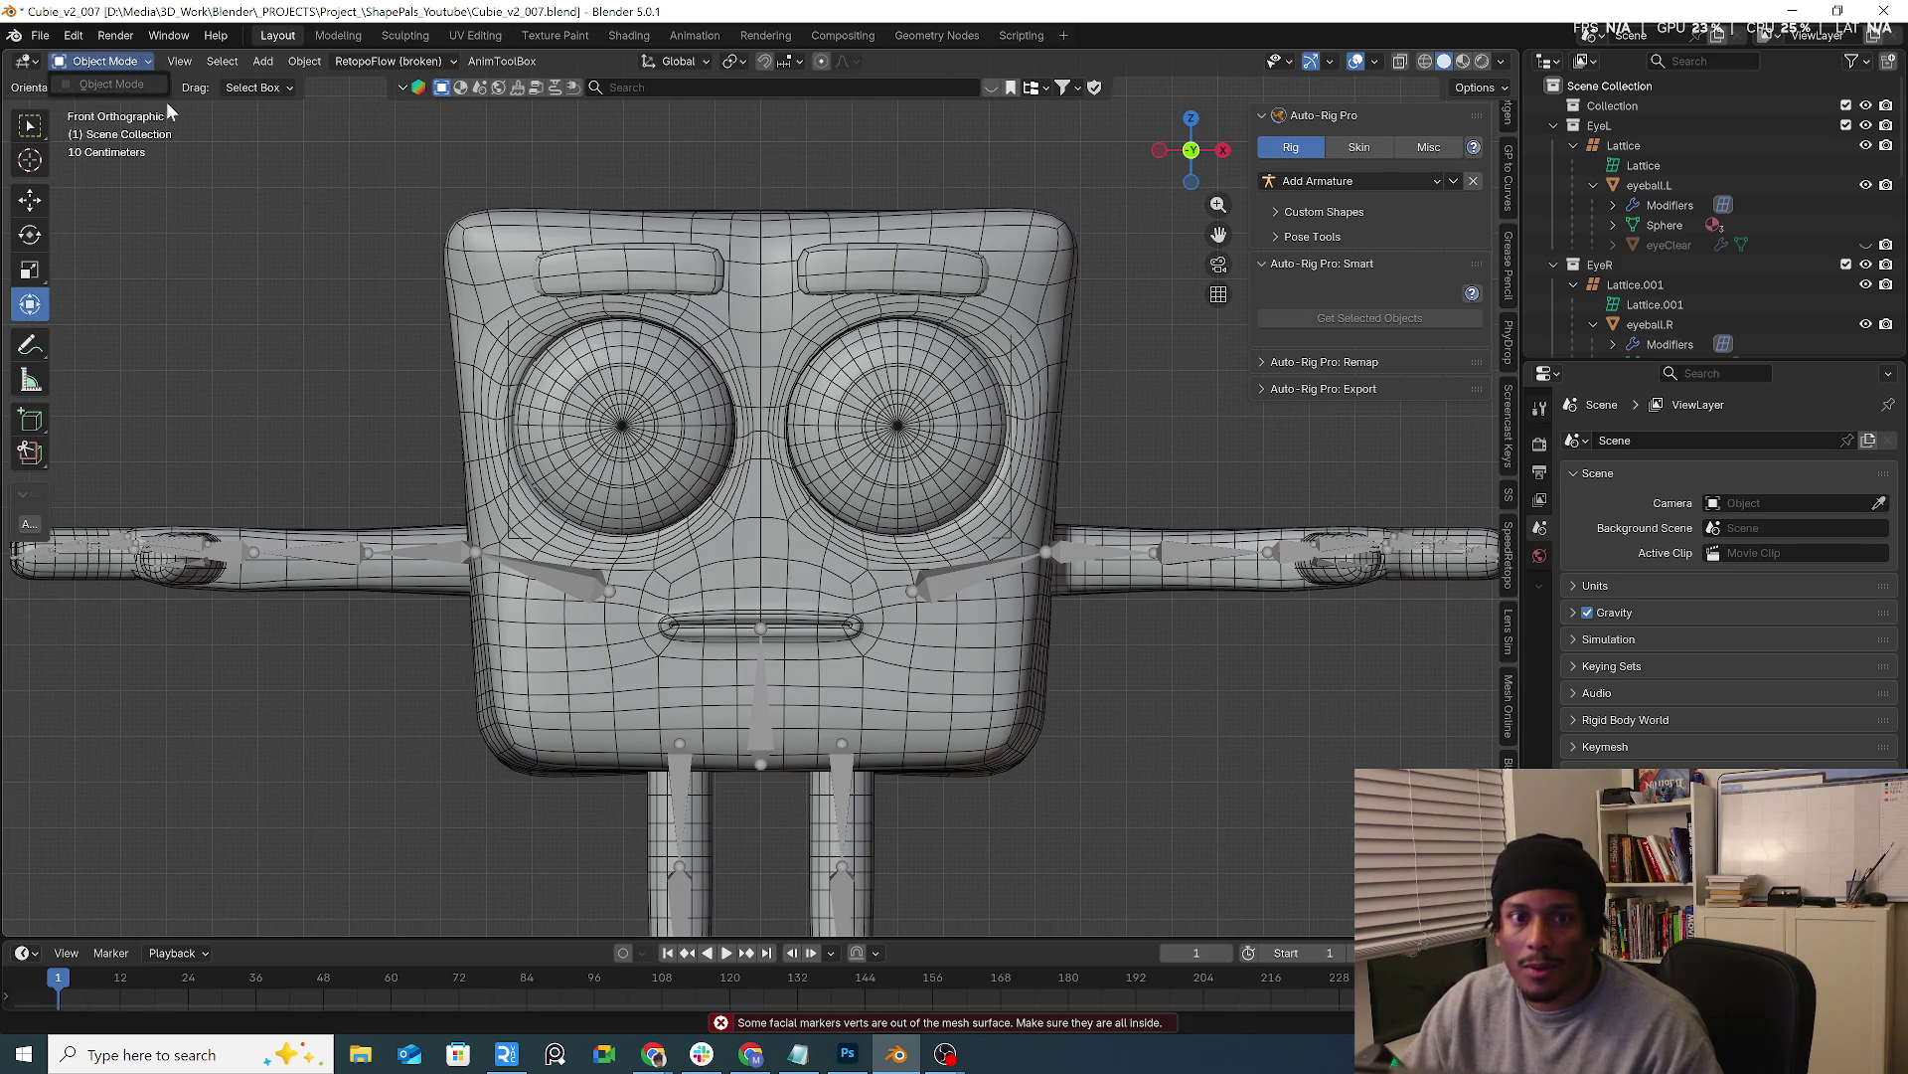
Select the generated armature, return it to Object Mode and reselect it via its hand controller
{"action": "left_click", "coordinate": [550, 576]}
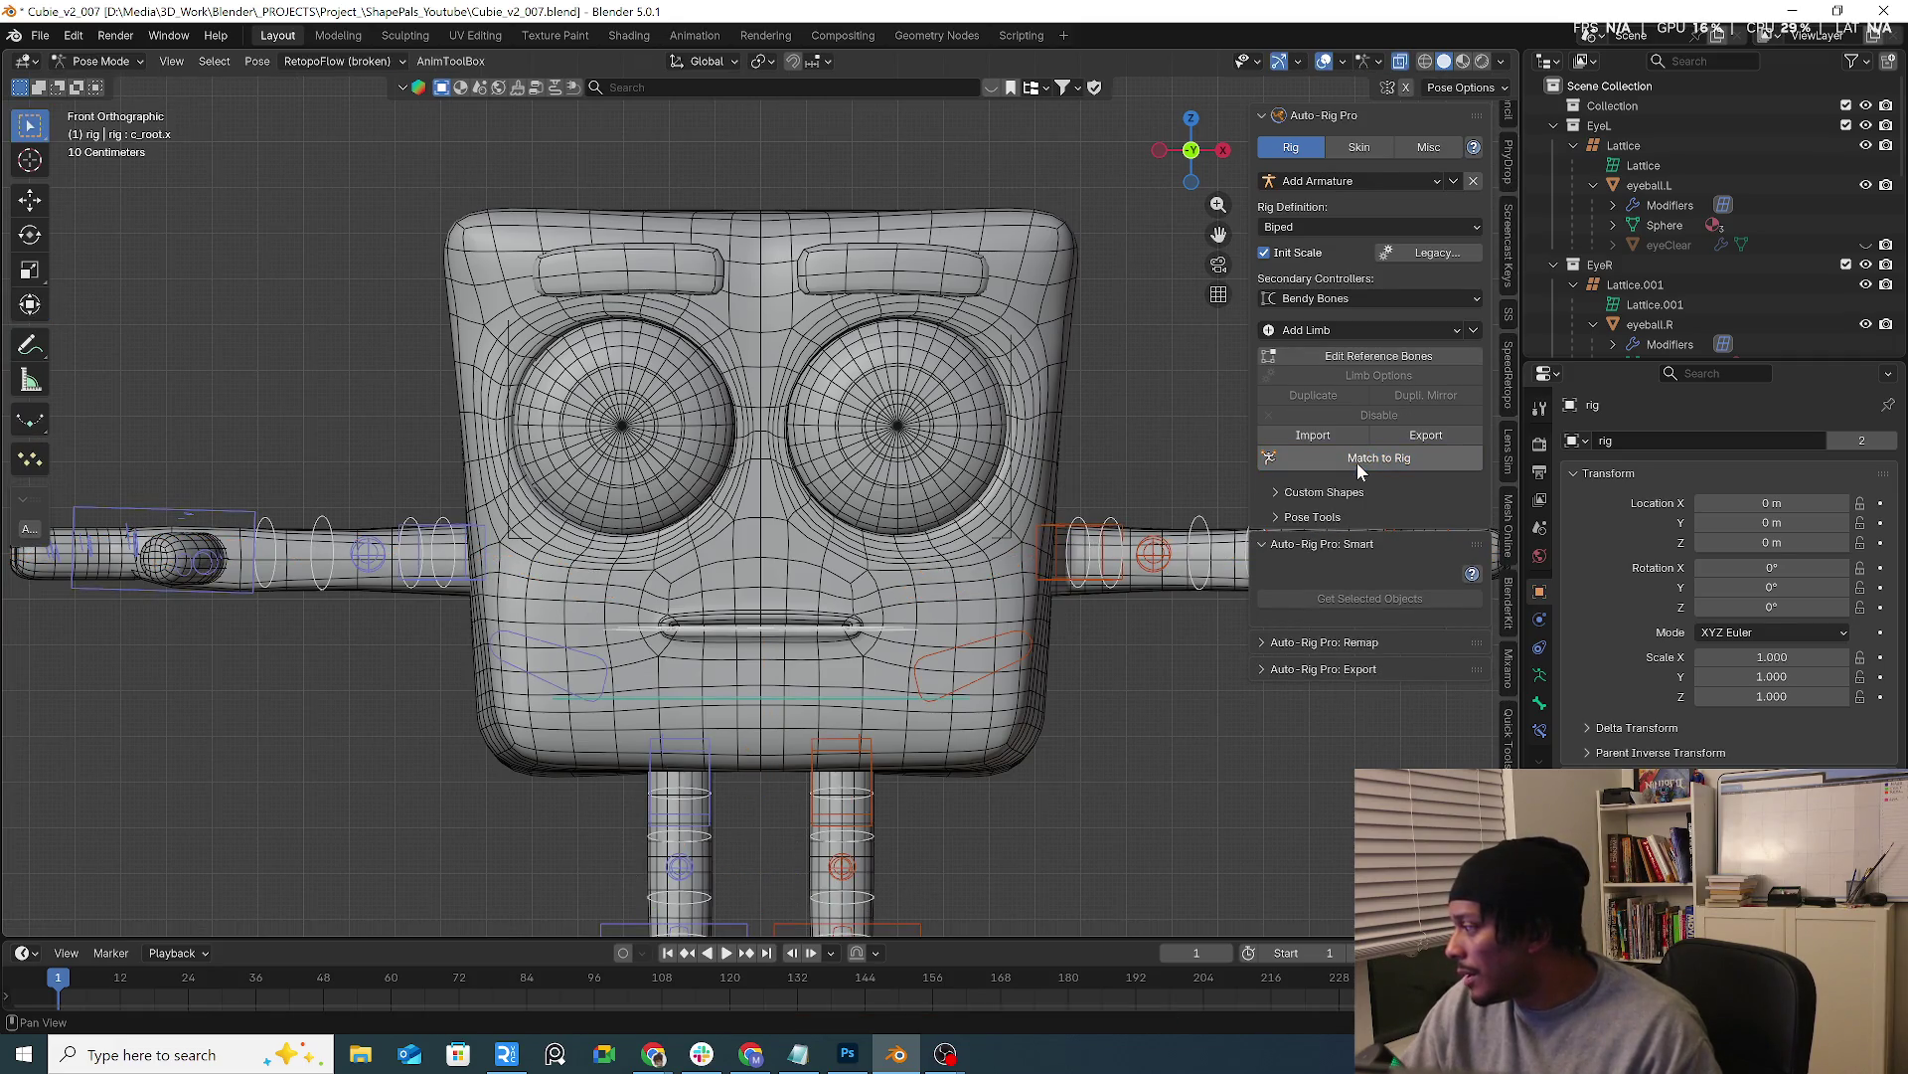
{"action": "scroll", "coordinate": [1079, 553], "scroll_direction": "down", "scroll_amount": 5}
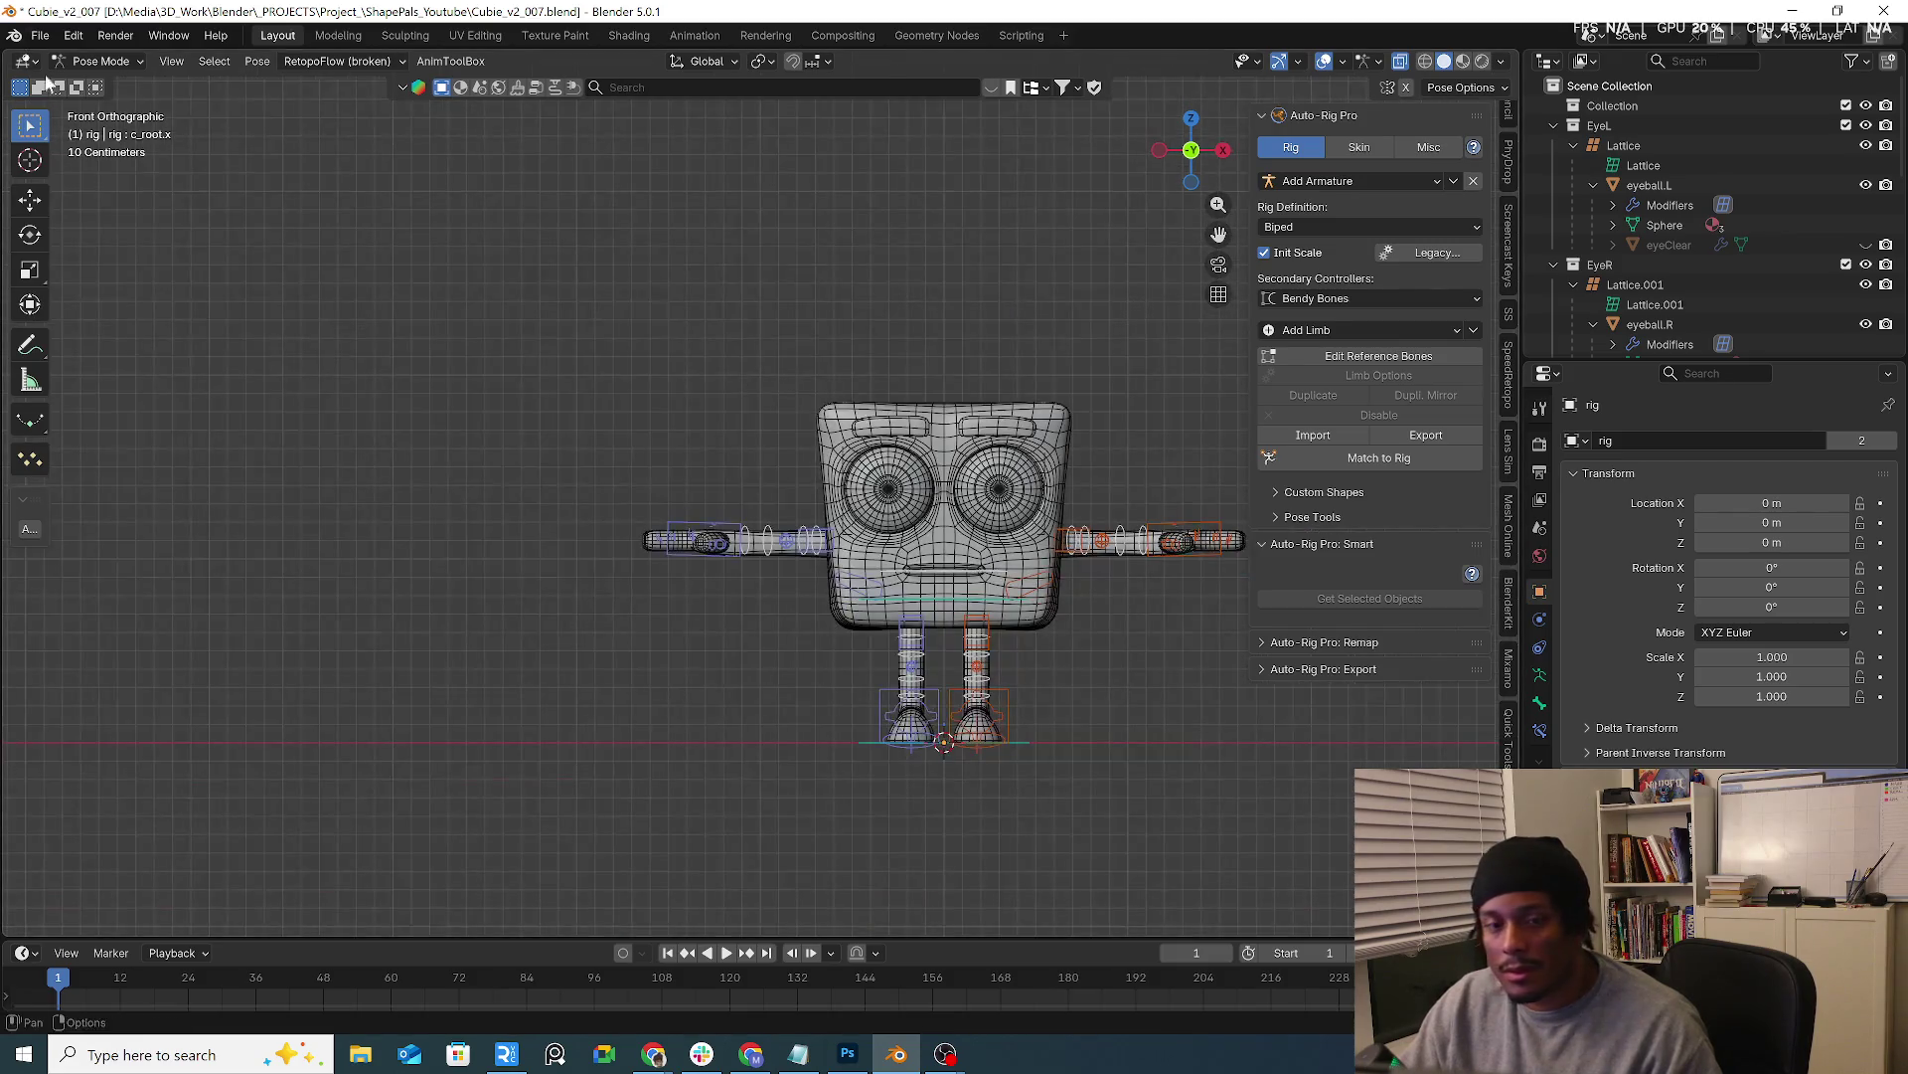
{"action": "key", "text": "ctrl+Tab"}
{"action": "scroll", "coordinate": [624, 347], "scroll_direction": "down", "scroll_amount": 1}
{"action": "left_click", "coordinate": [878, 332]}
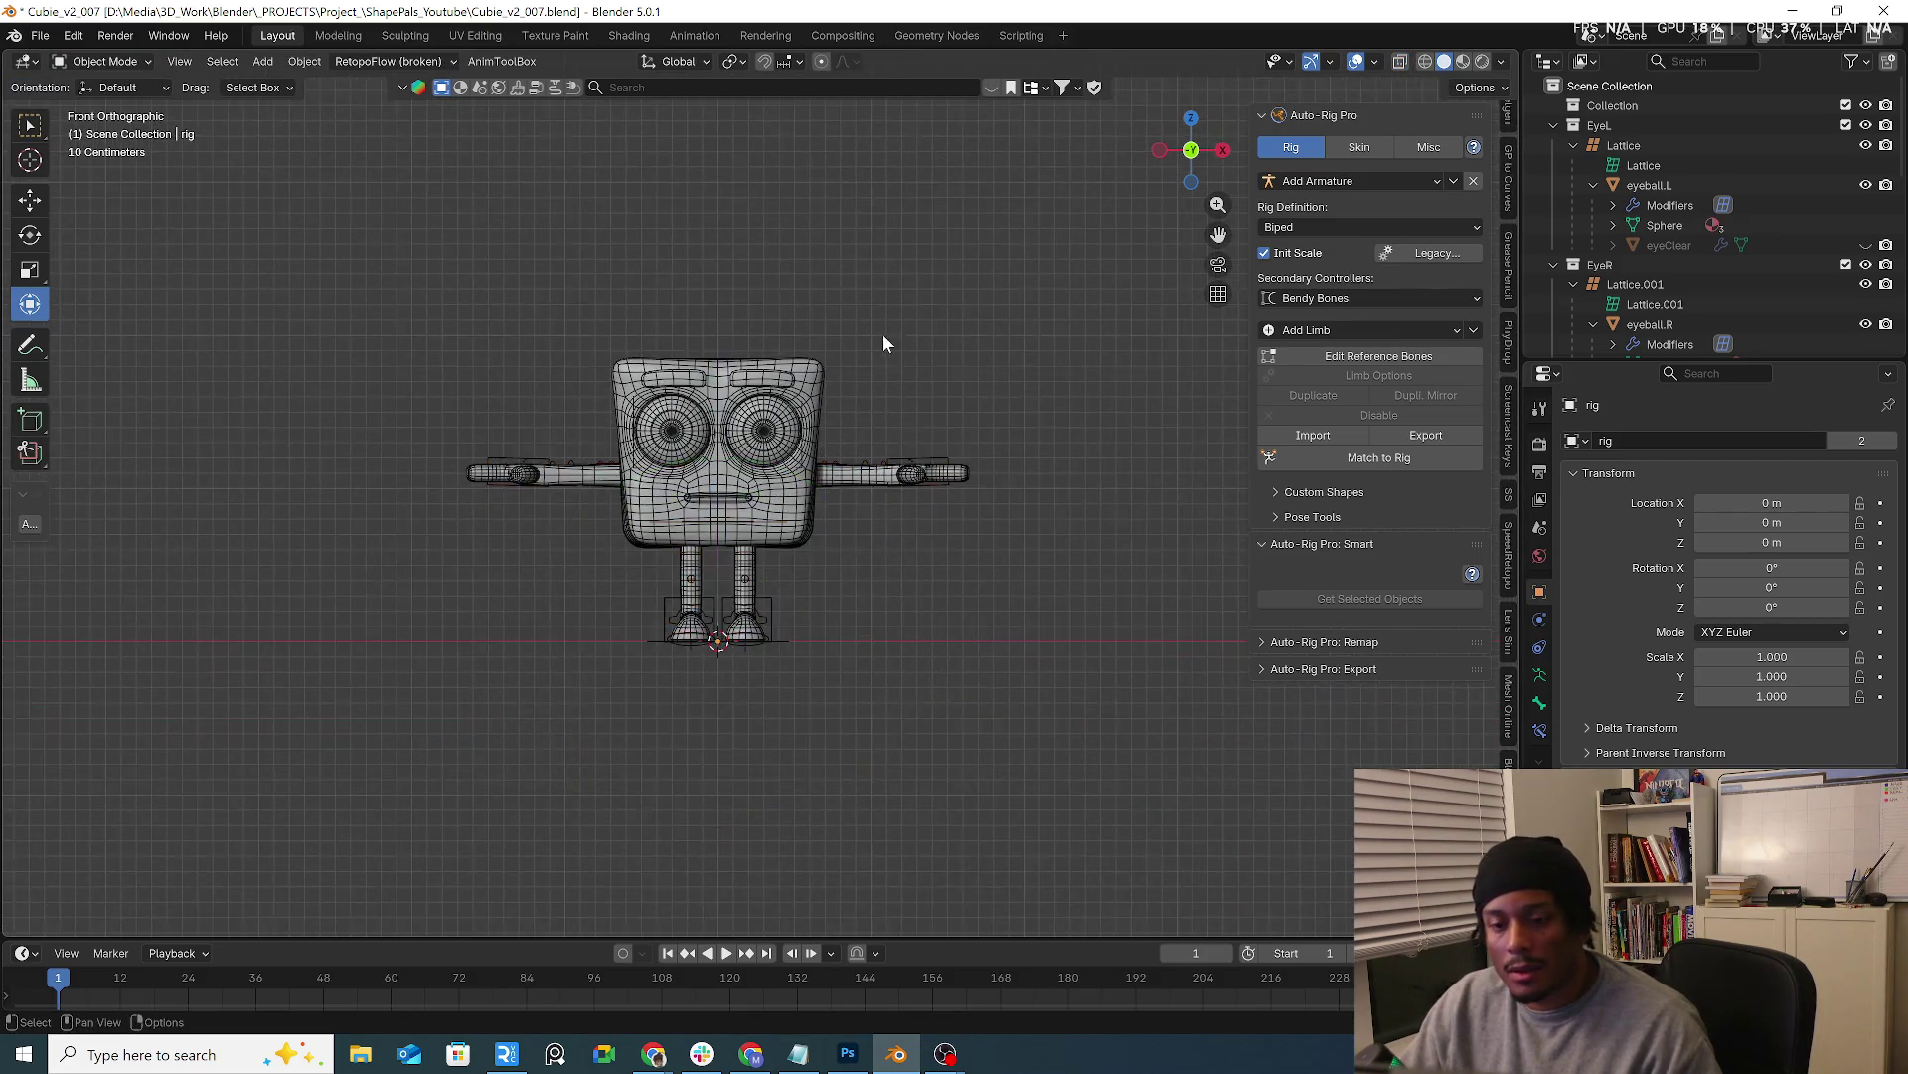
{"action": "scroll", "coordinate": [901, 402], "scroll_direction": "up", "scroll_amount": 4}
{"action": "scroll", "coordinate": [954, 495], "scroll_direction": "down", "scroll_amount": 2}
{"action": "left_click", "coordinate": [977, 515]}
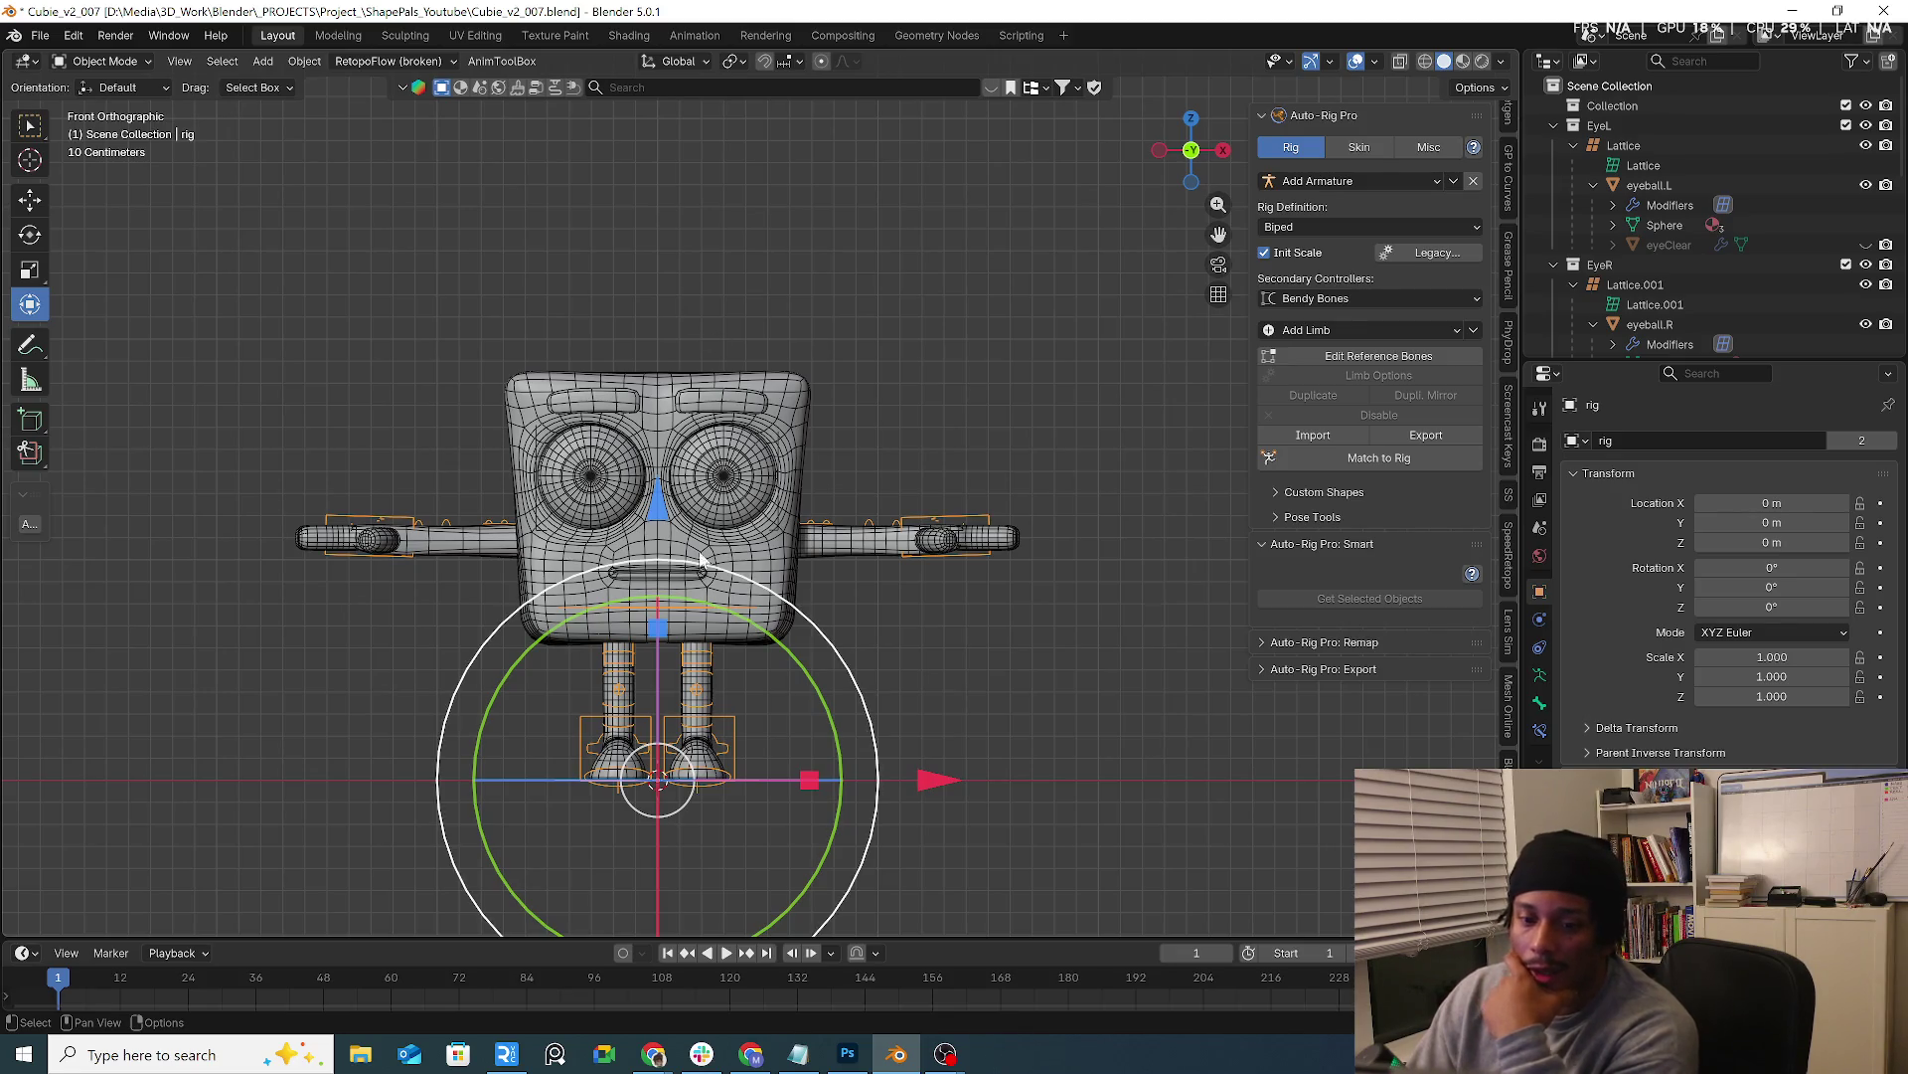
{"action": "scroll", "coordinate": [850, 492], "scroll_direction": "up", "scroll_amount": 3}
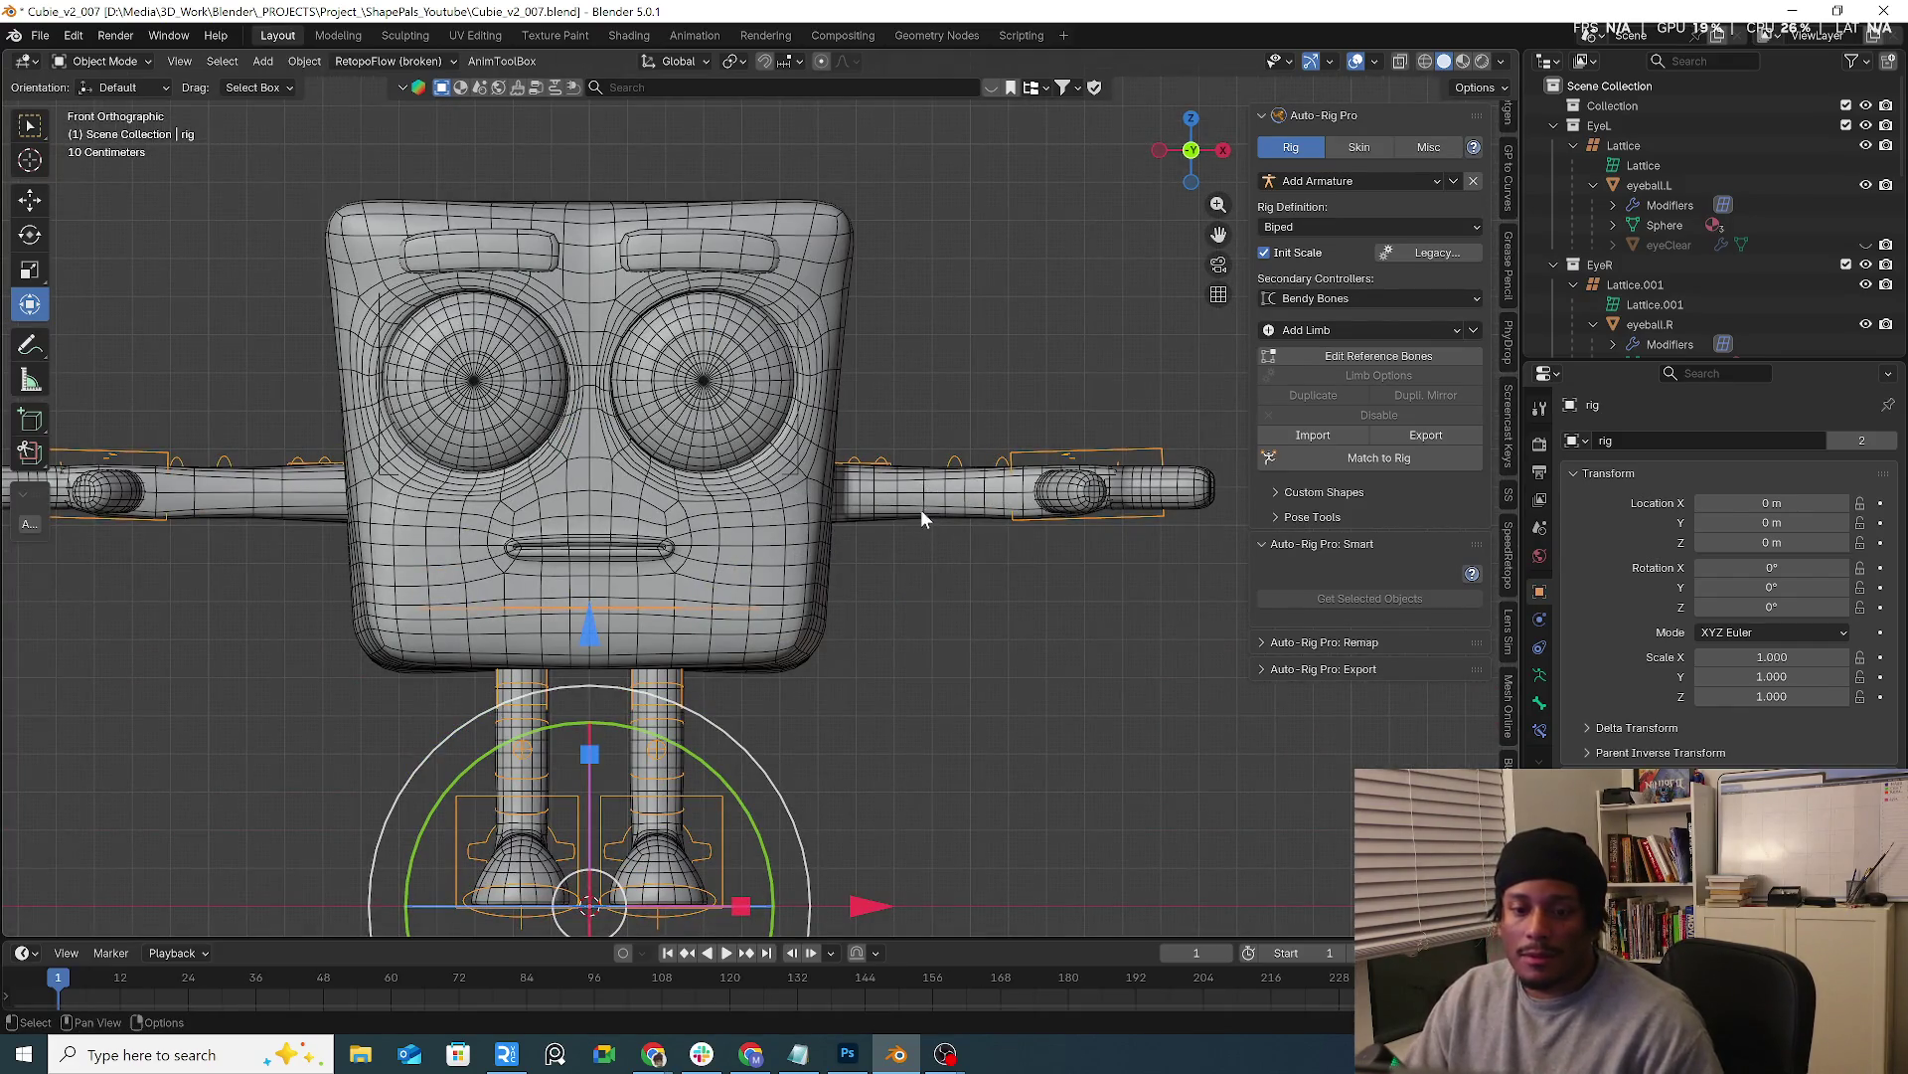
Build a multi-selection of the arms, legs, head and both eyeballs
{"action": "left_click", "coordinate": [921, 510]}
{"action": "left_click", "coordinate": [684, 571]}
{"action": "left_click", "coordinate": [456, 432], "text": "shift"}
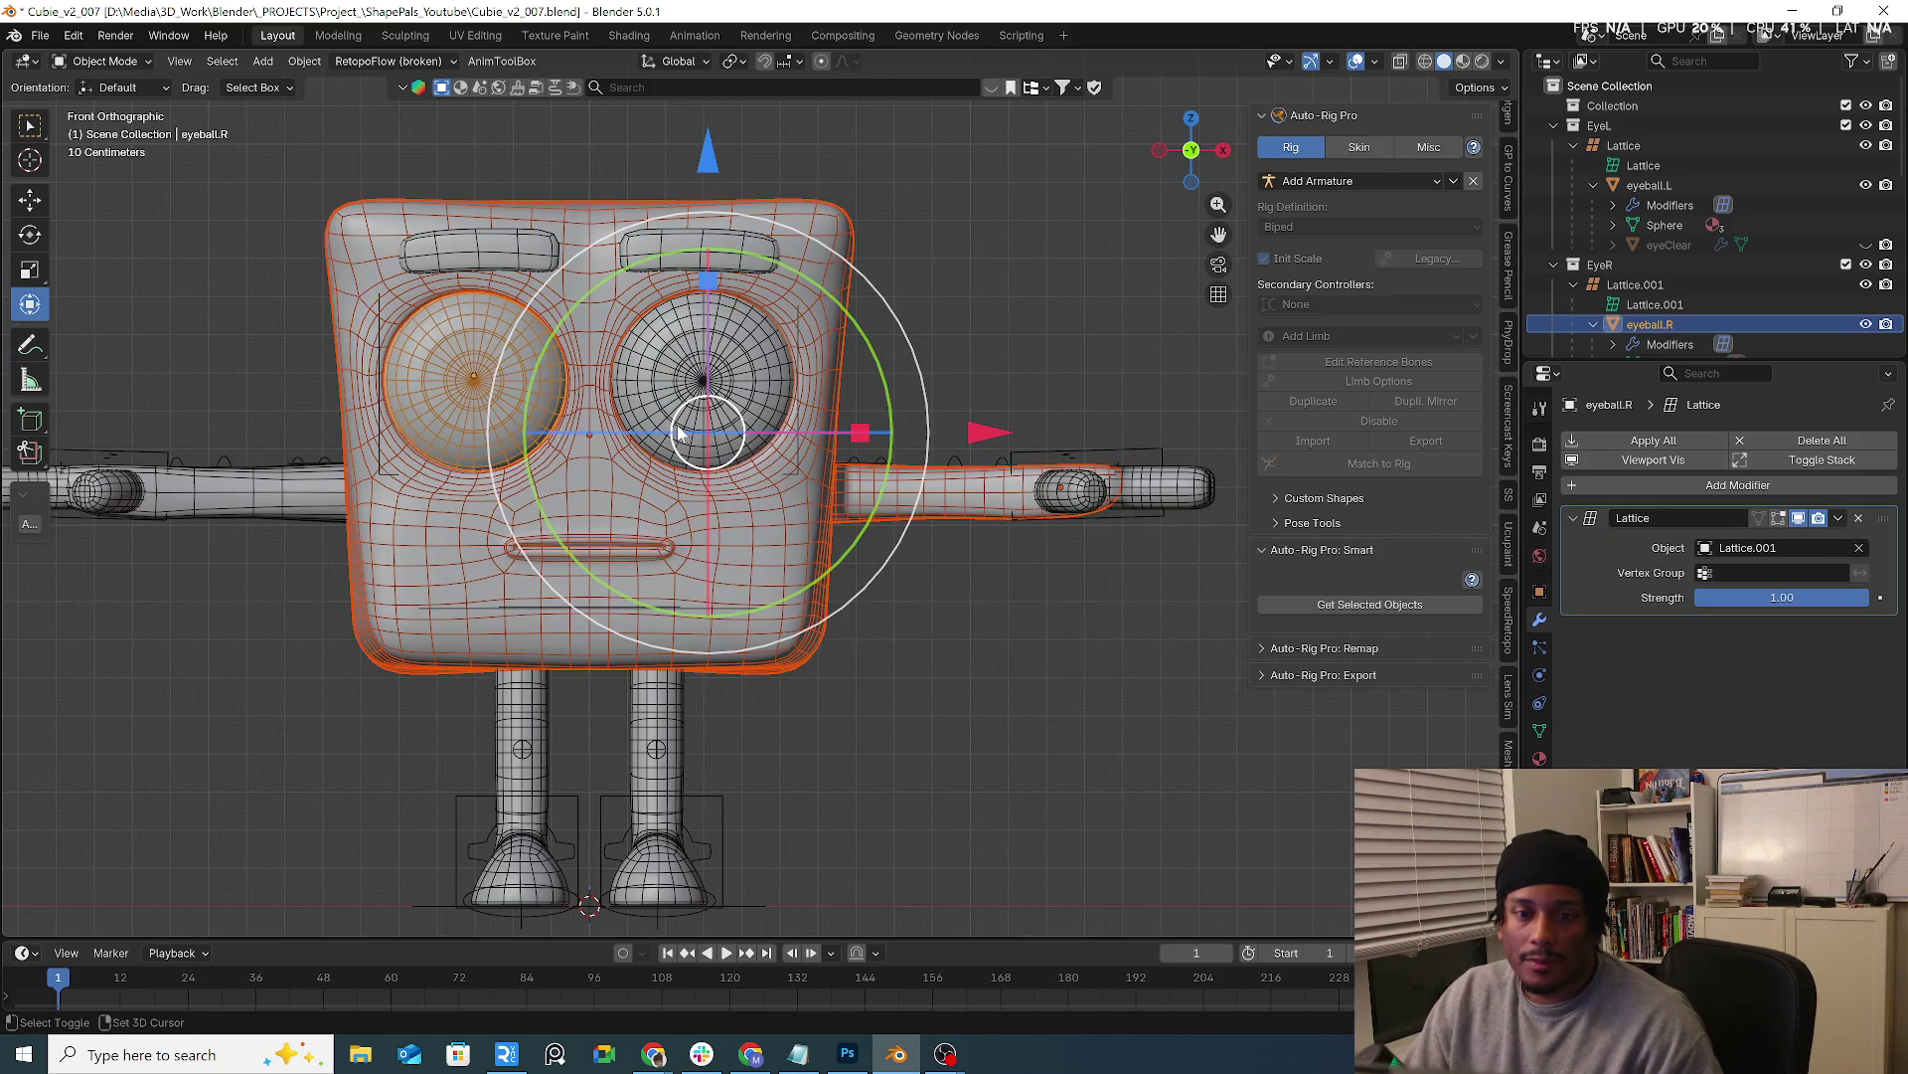
{"action": "left_click", "coordinate": [680, 272], "text": "shift"}
{"action": "left_click", "coordinate": [379, 370], "text": "shift"}
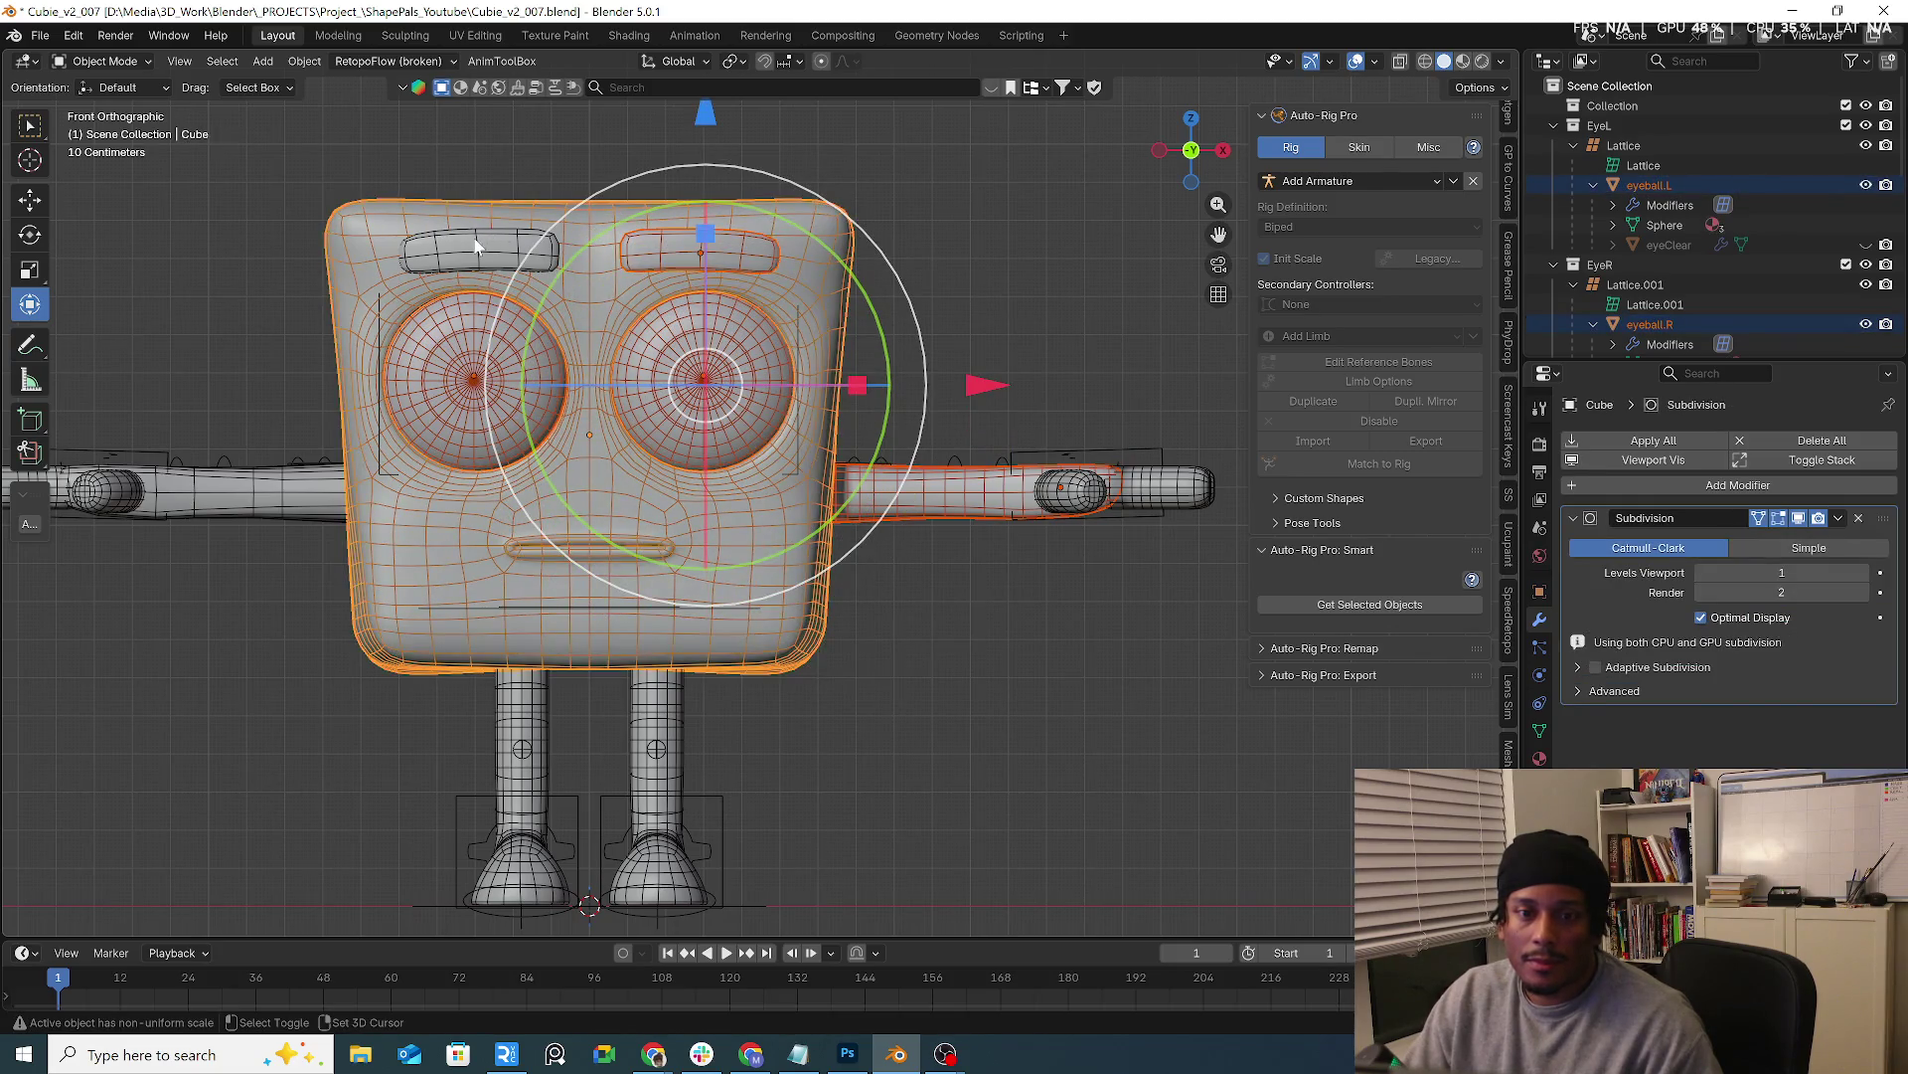
{"action": "left_click", "coordinate": [376, 541]}
{"action": "left_click", "coordinate": [253, 506]}
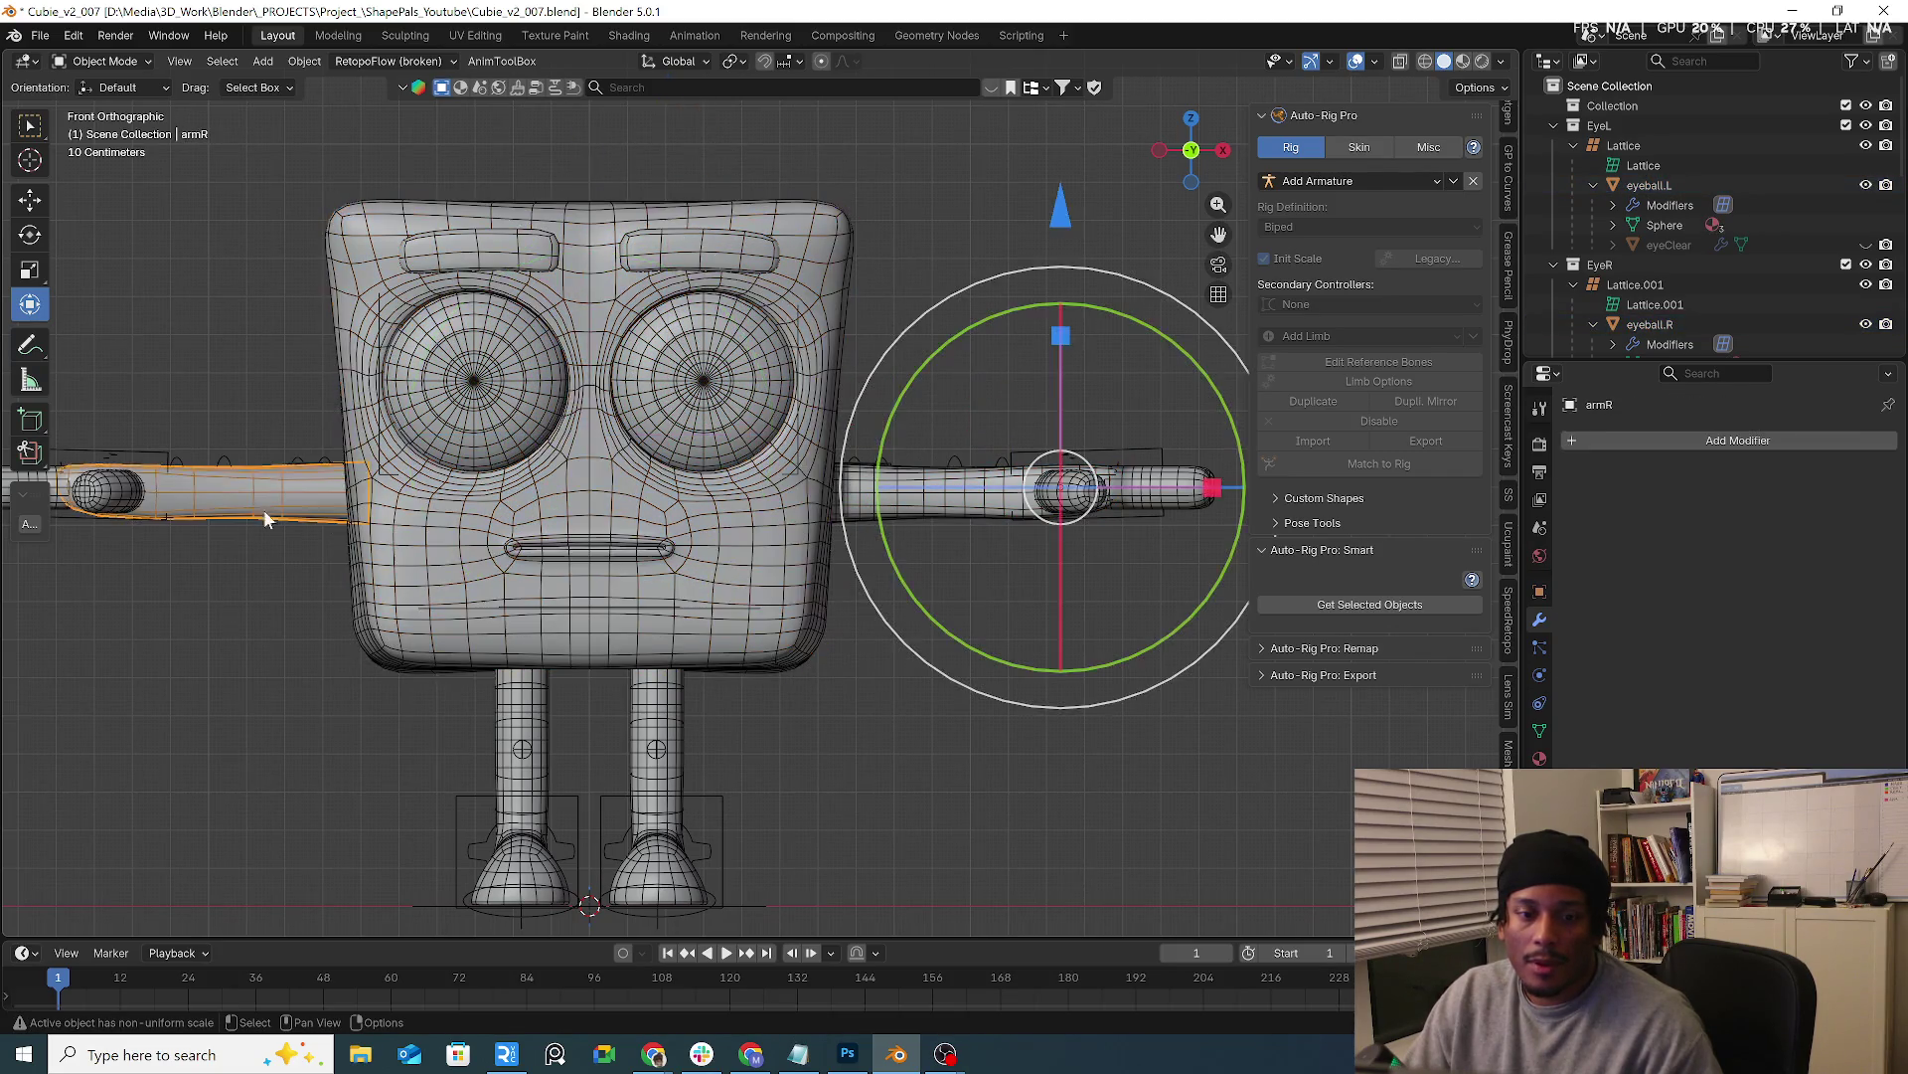
{"action": "left_click", "coordinate": [539, 683], "text": "shift"}
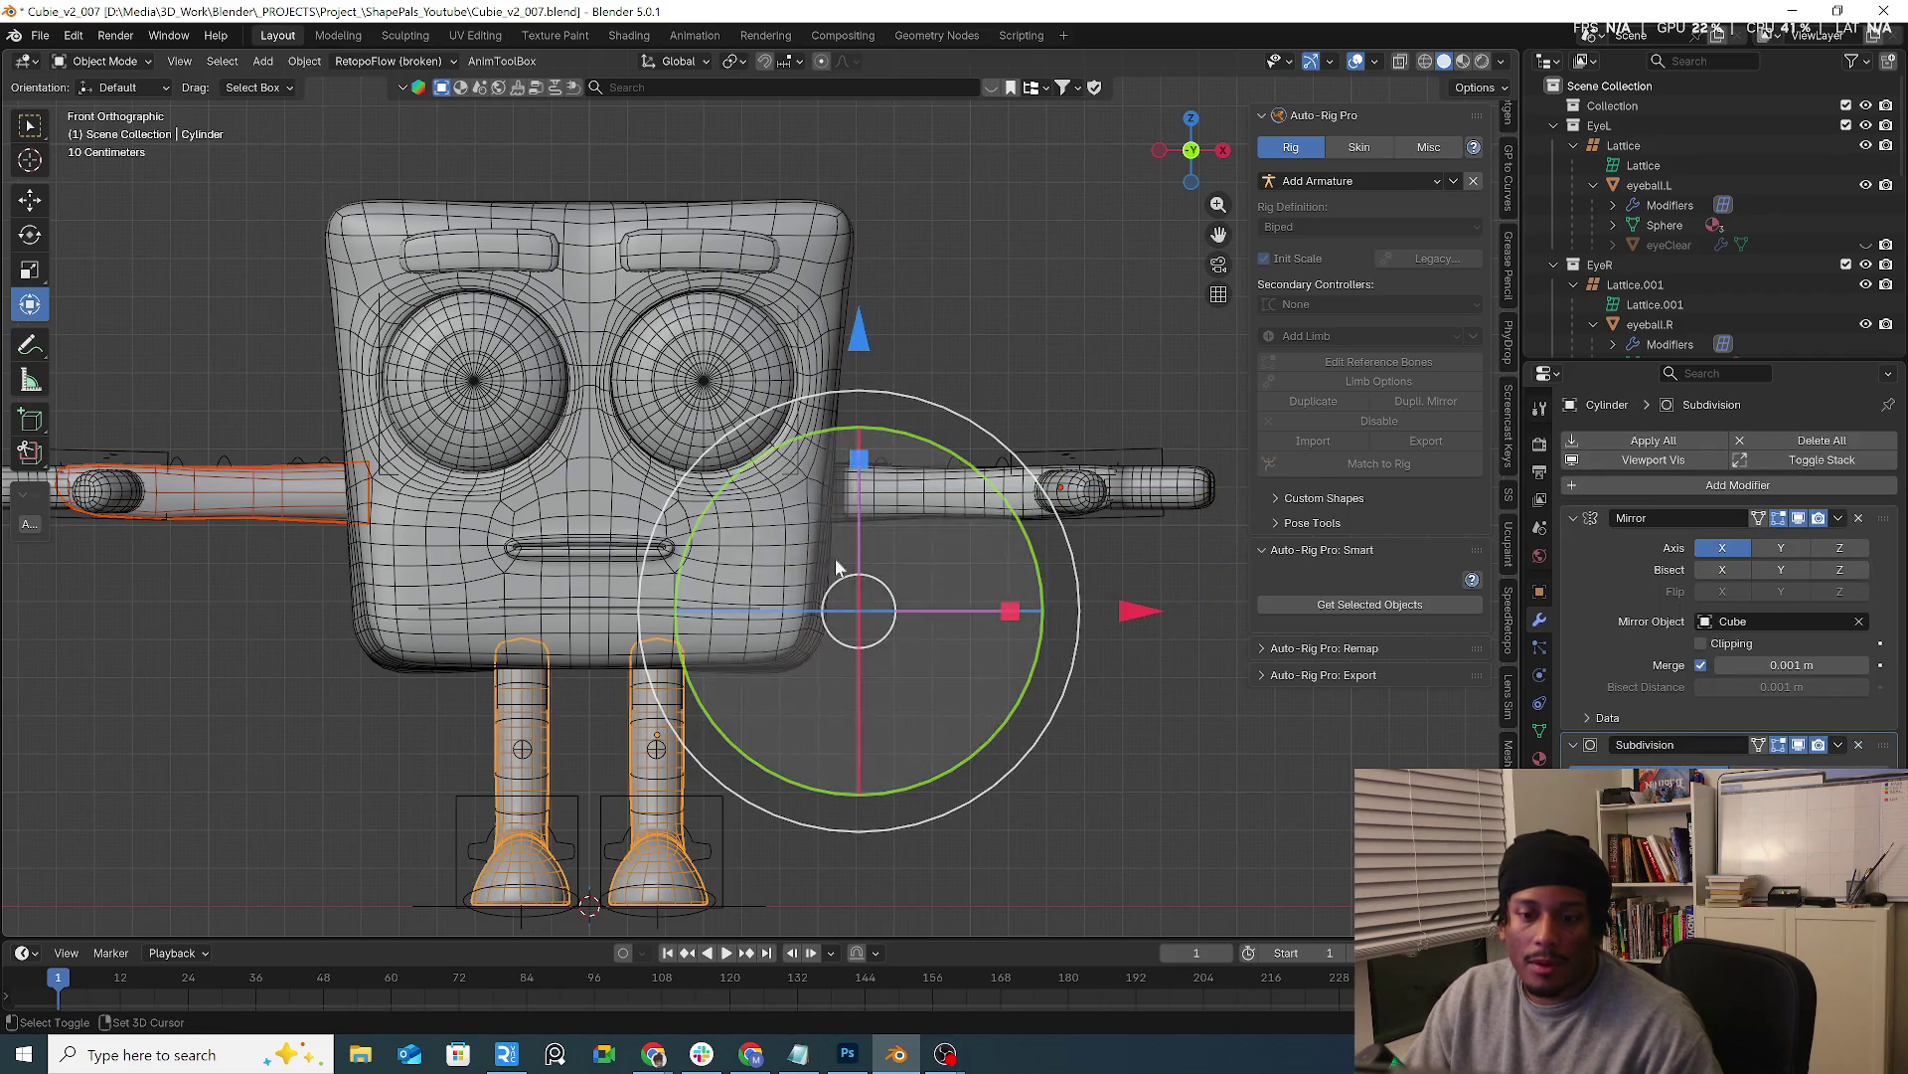
{"action": "left_click", "coordinate": [791, 557], "text": "shift"}
{"action": "left_click", "coordinate": [752, 394], "text": "shift"}
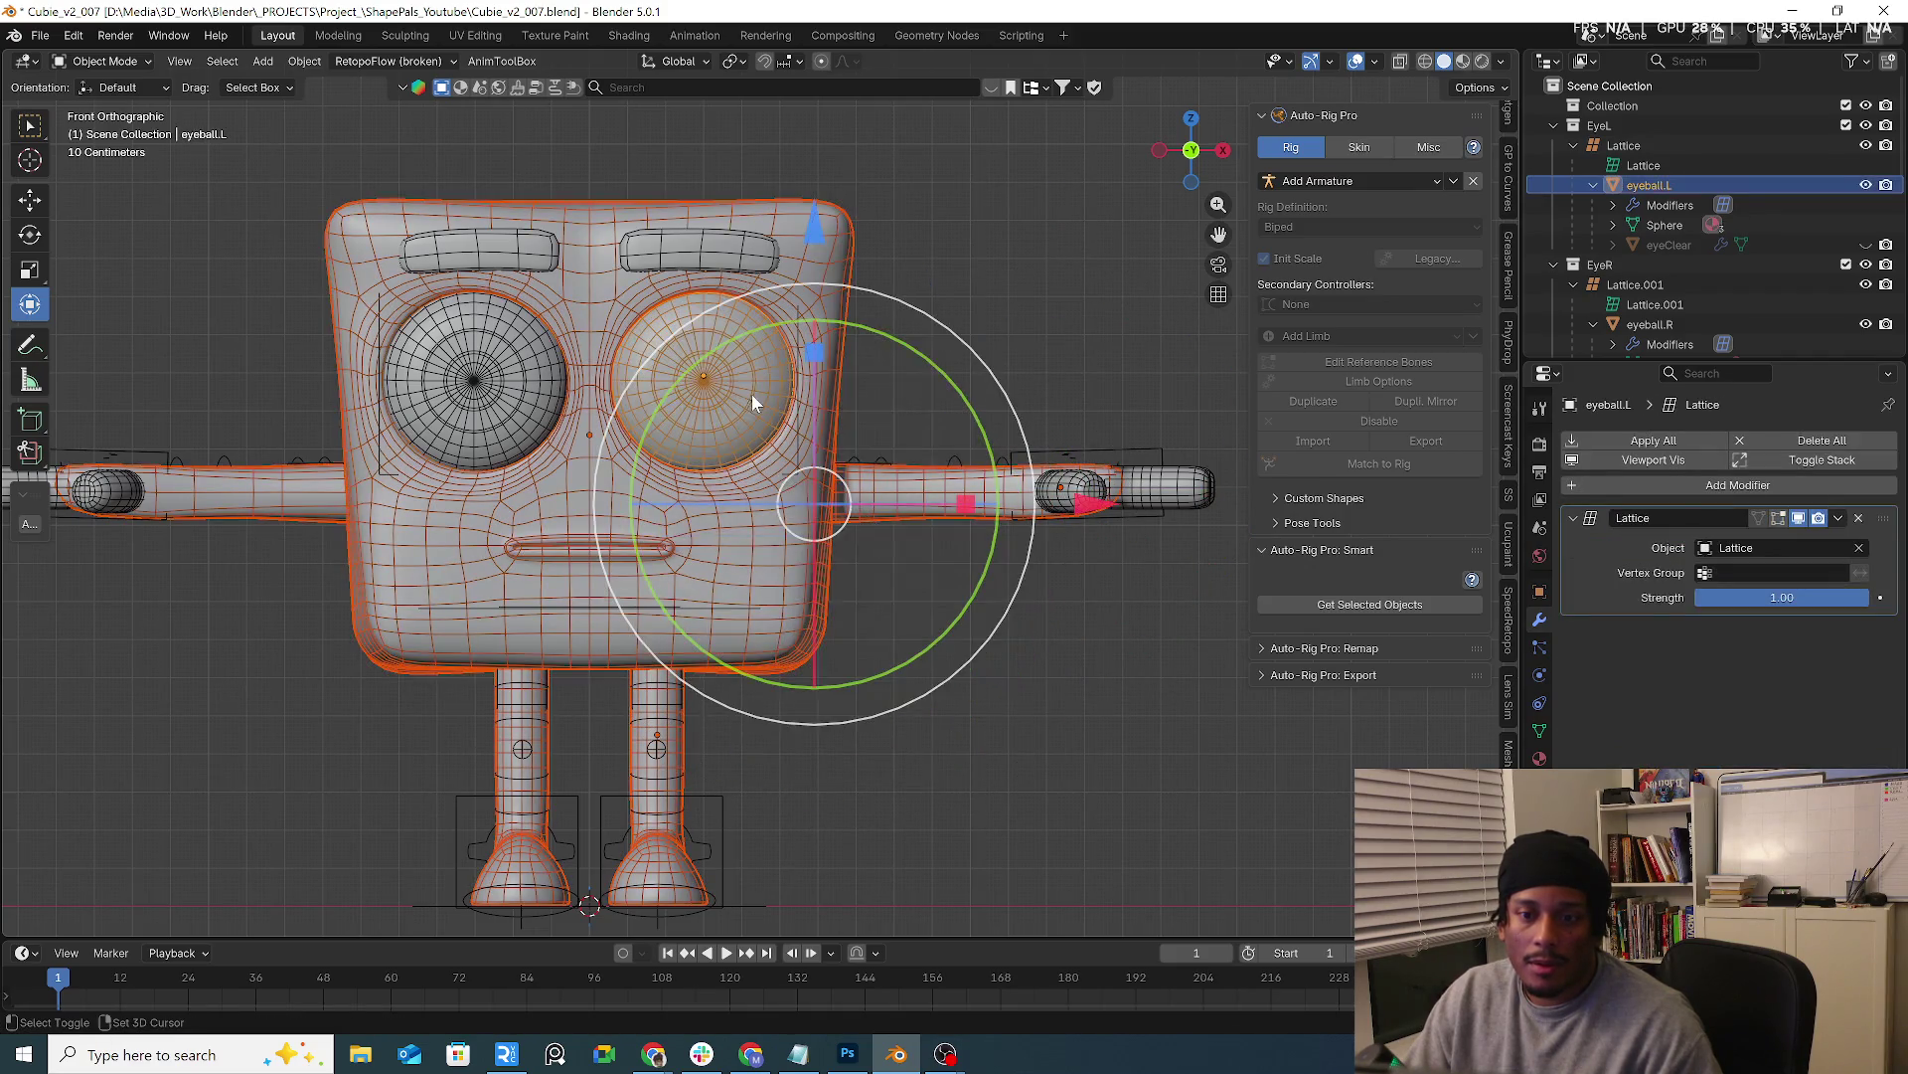
{"action": "left_click", "coordinate": [533, 407], "text": "shift"}
{"action": "left_click", "coordinate": [660, 262]}
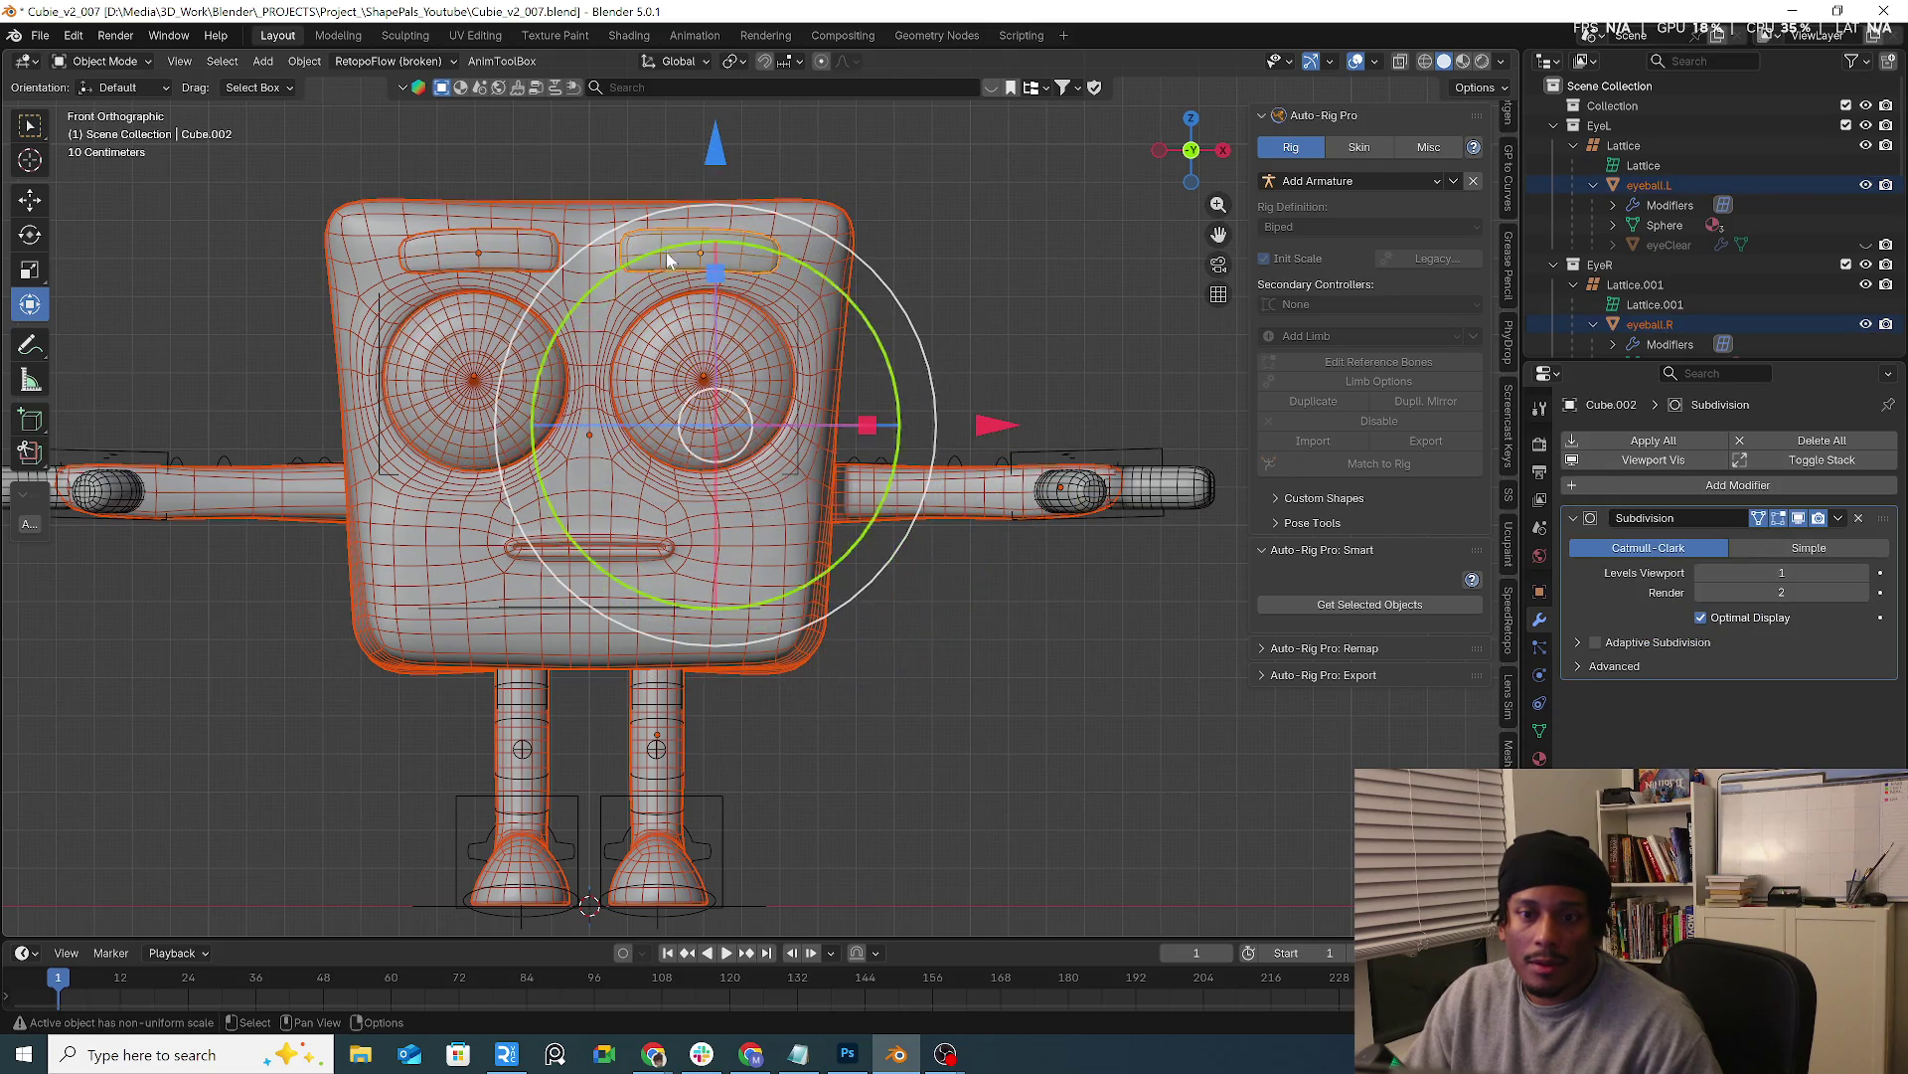
{"action": "scroll", "coordinate": [661, 262], "scroll_direction": "down", "scroll_amount": 2}
{"action": "scroll", "coordinate": [487, 490], "scroll_direction": "up", "scroll_amount": 1}
{"action": "scroll", "coordinate": [1022, 424], "scroll_direction": "up", "scroll_amount": 1}
Add the hand meshes and remaining head parts, make the rig active and show Auto-Rig Pro's Skin options
{"action": "mouse_move", "coordinate": [1022, 423]}
{"action": "middle_mouse_down", "text": "shift"}
{"action": "mouse_move", "coordinate": [552, 433]}
{"action": "mouse_move", "coordinate": [777, 535]}
{"action": "mouse_move", "coordinate": [597, 507]}
{"action": "middle_mouse_up", "text": "shift"}
{"action": "left_click", "coordinate": [730, 472], "text": "shift"}
{"action": "scroll", "coordinate": [597, 508], "scroll_direction": "up", "scroll_amount": 2}
{"action": "left_click", "coordinate": [449, 492], "text": "shift"}
{"action": "left_click", "coordinate": [449, 492], "text": "shift"}
{"action": "left_click", "coordinate": [553, 525], "text": "shift"}
{"action": "mouse_move", "coordinate": [662, 555]}
{"action": "middle_mouse_down"}
{"action": "mouse_move", "coordinate": [780, 554]}
{"action": "mouse_move", "coordinate": [842, 305]}
{"action": "middle_mouse_up"}
{"action": "left_click", "coordinate": [843, 305], "text": "shift"}
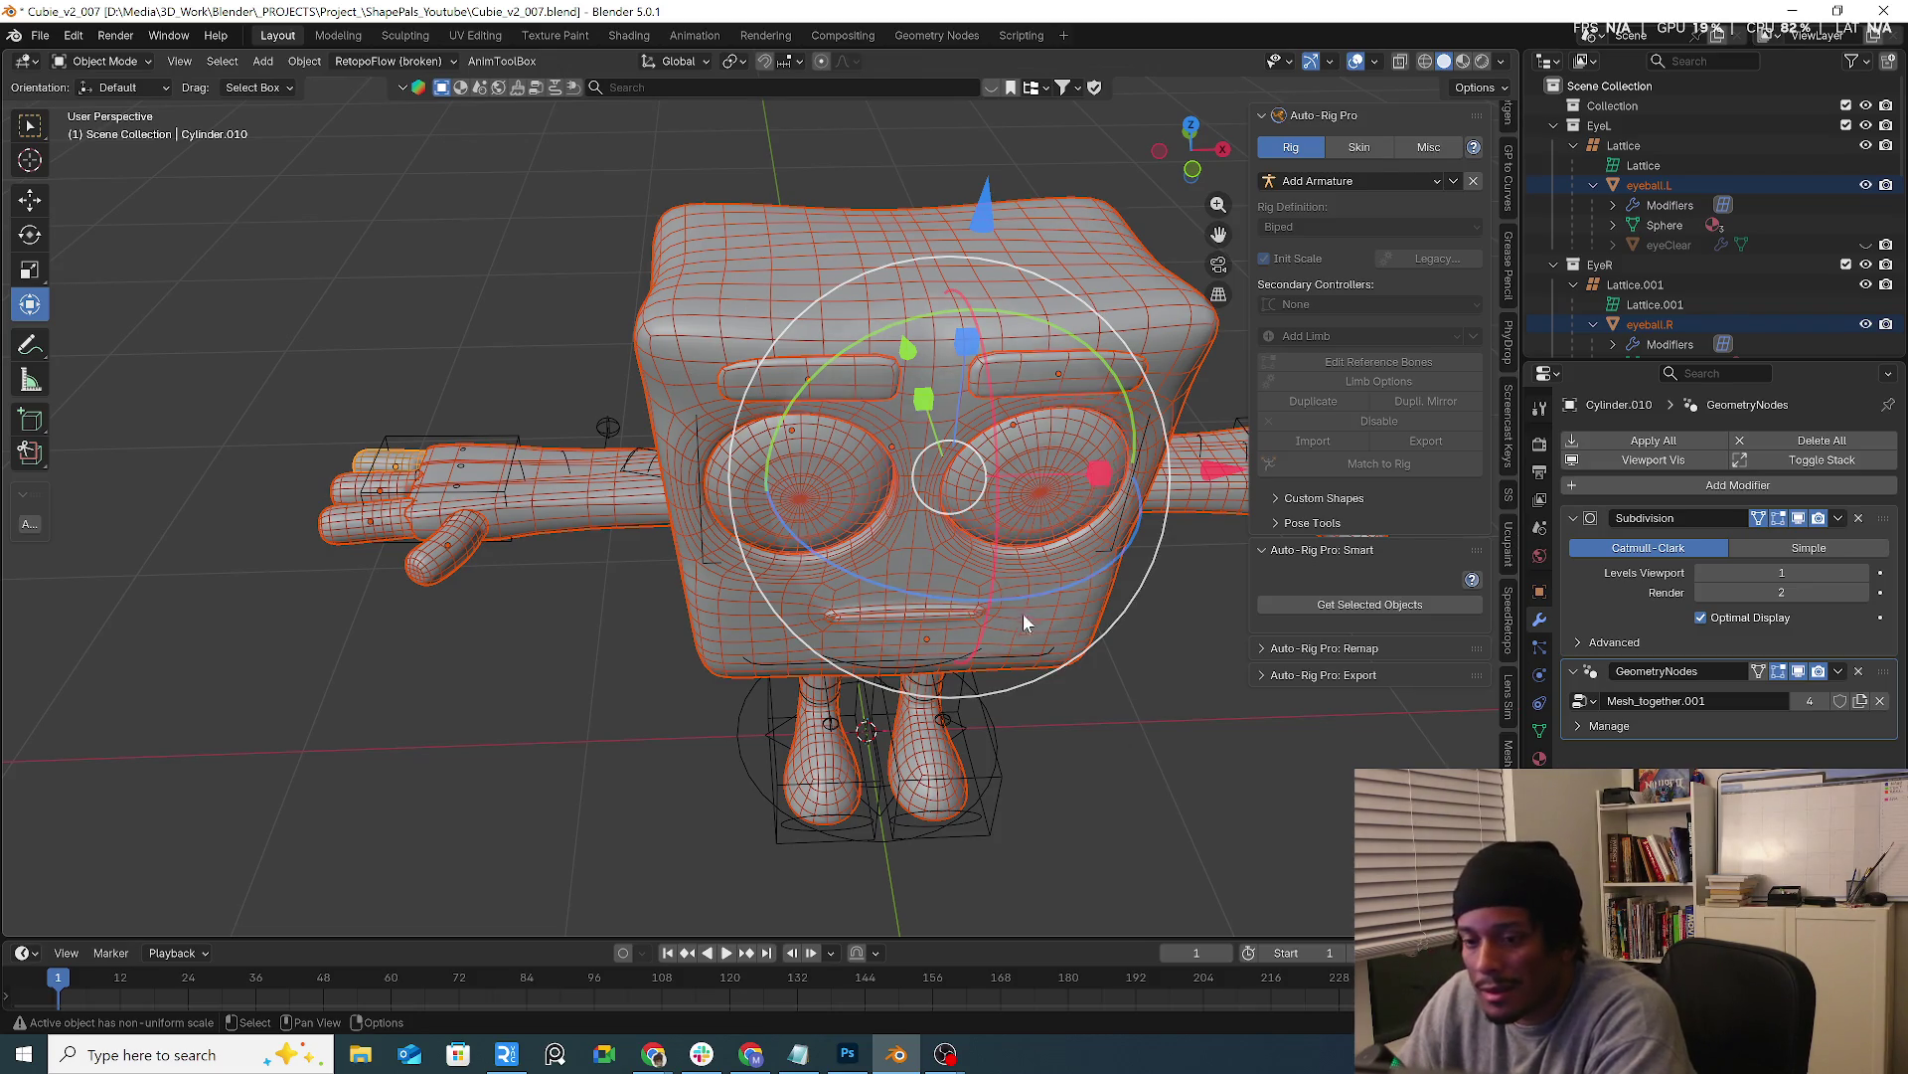
{"action": "middle_click_drag", "start_coordinate": [1022, 609], "coordinate": [923, 737]}
{"action": "left_click", "coordinate": [873, 779], "text": "shift"}
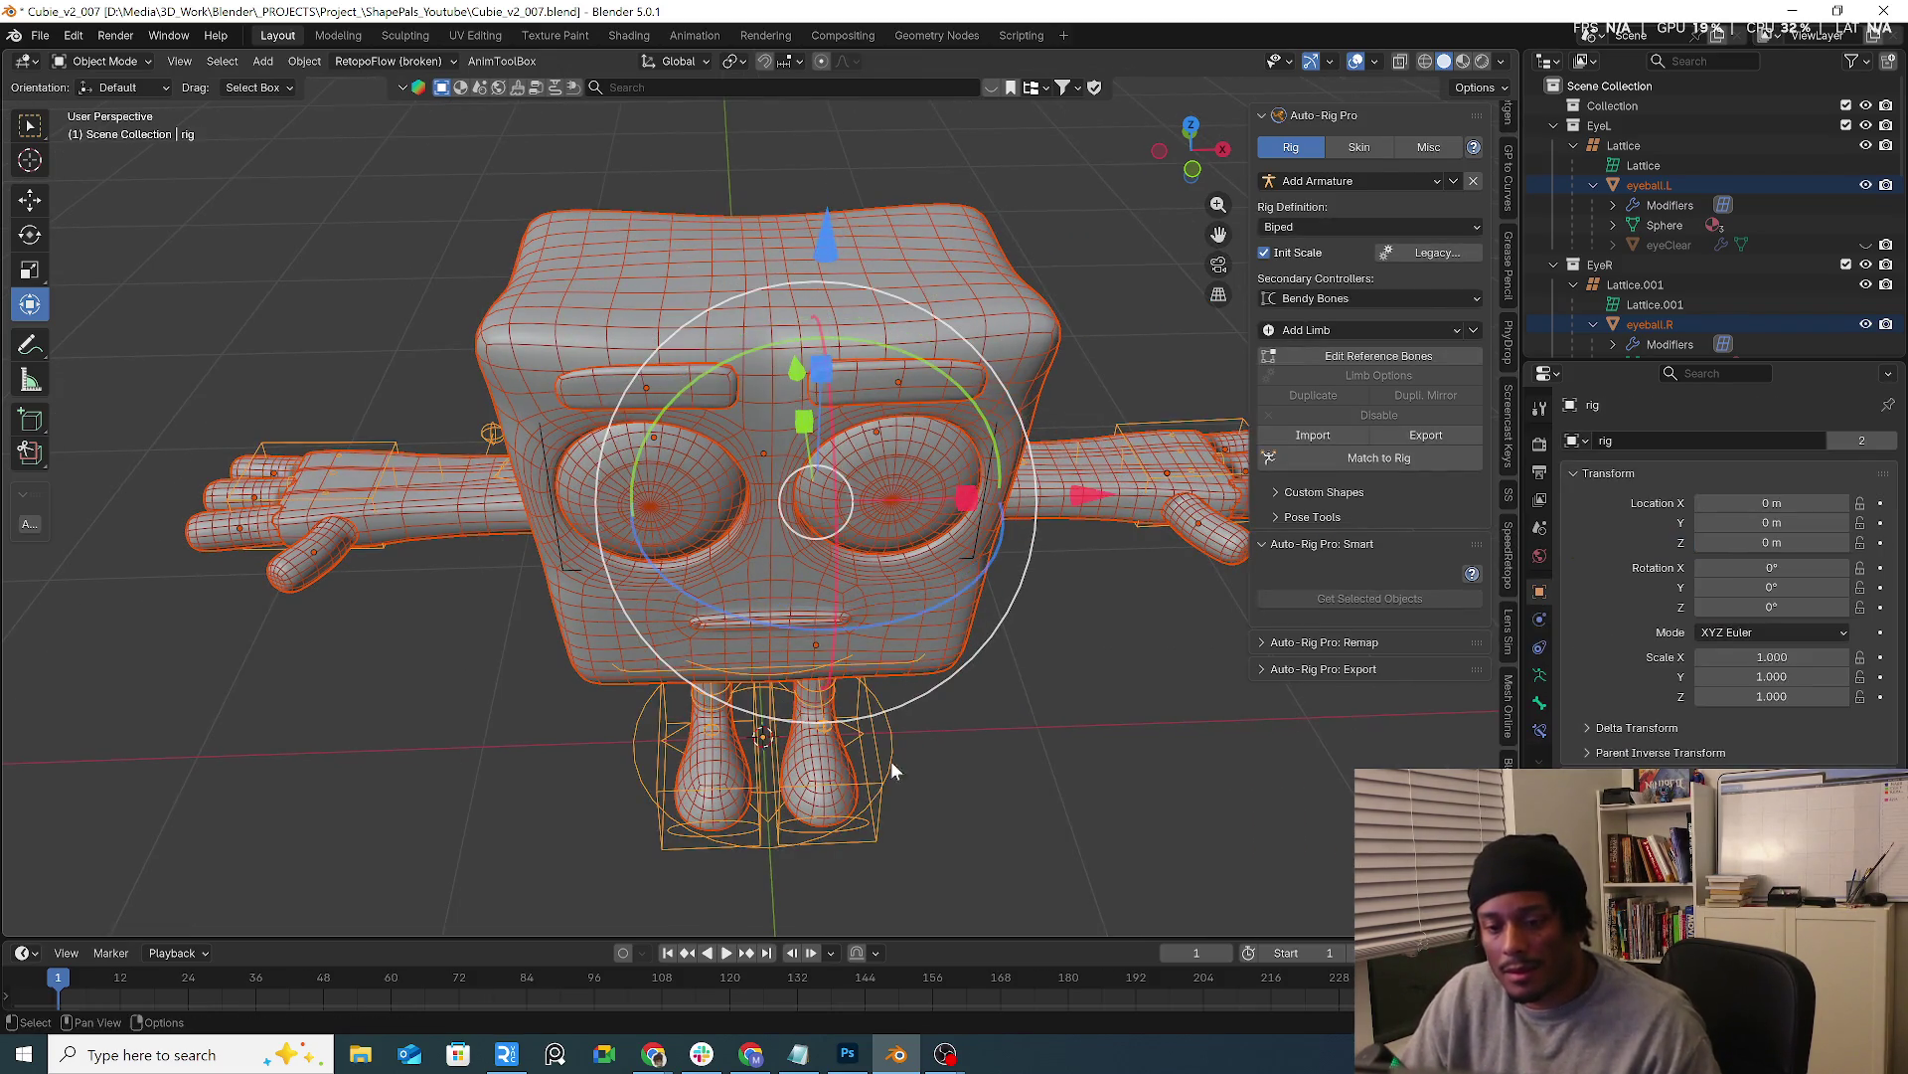
{"action": "left_click", "coordinate": [1359, 148]}
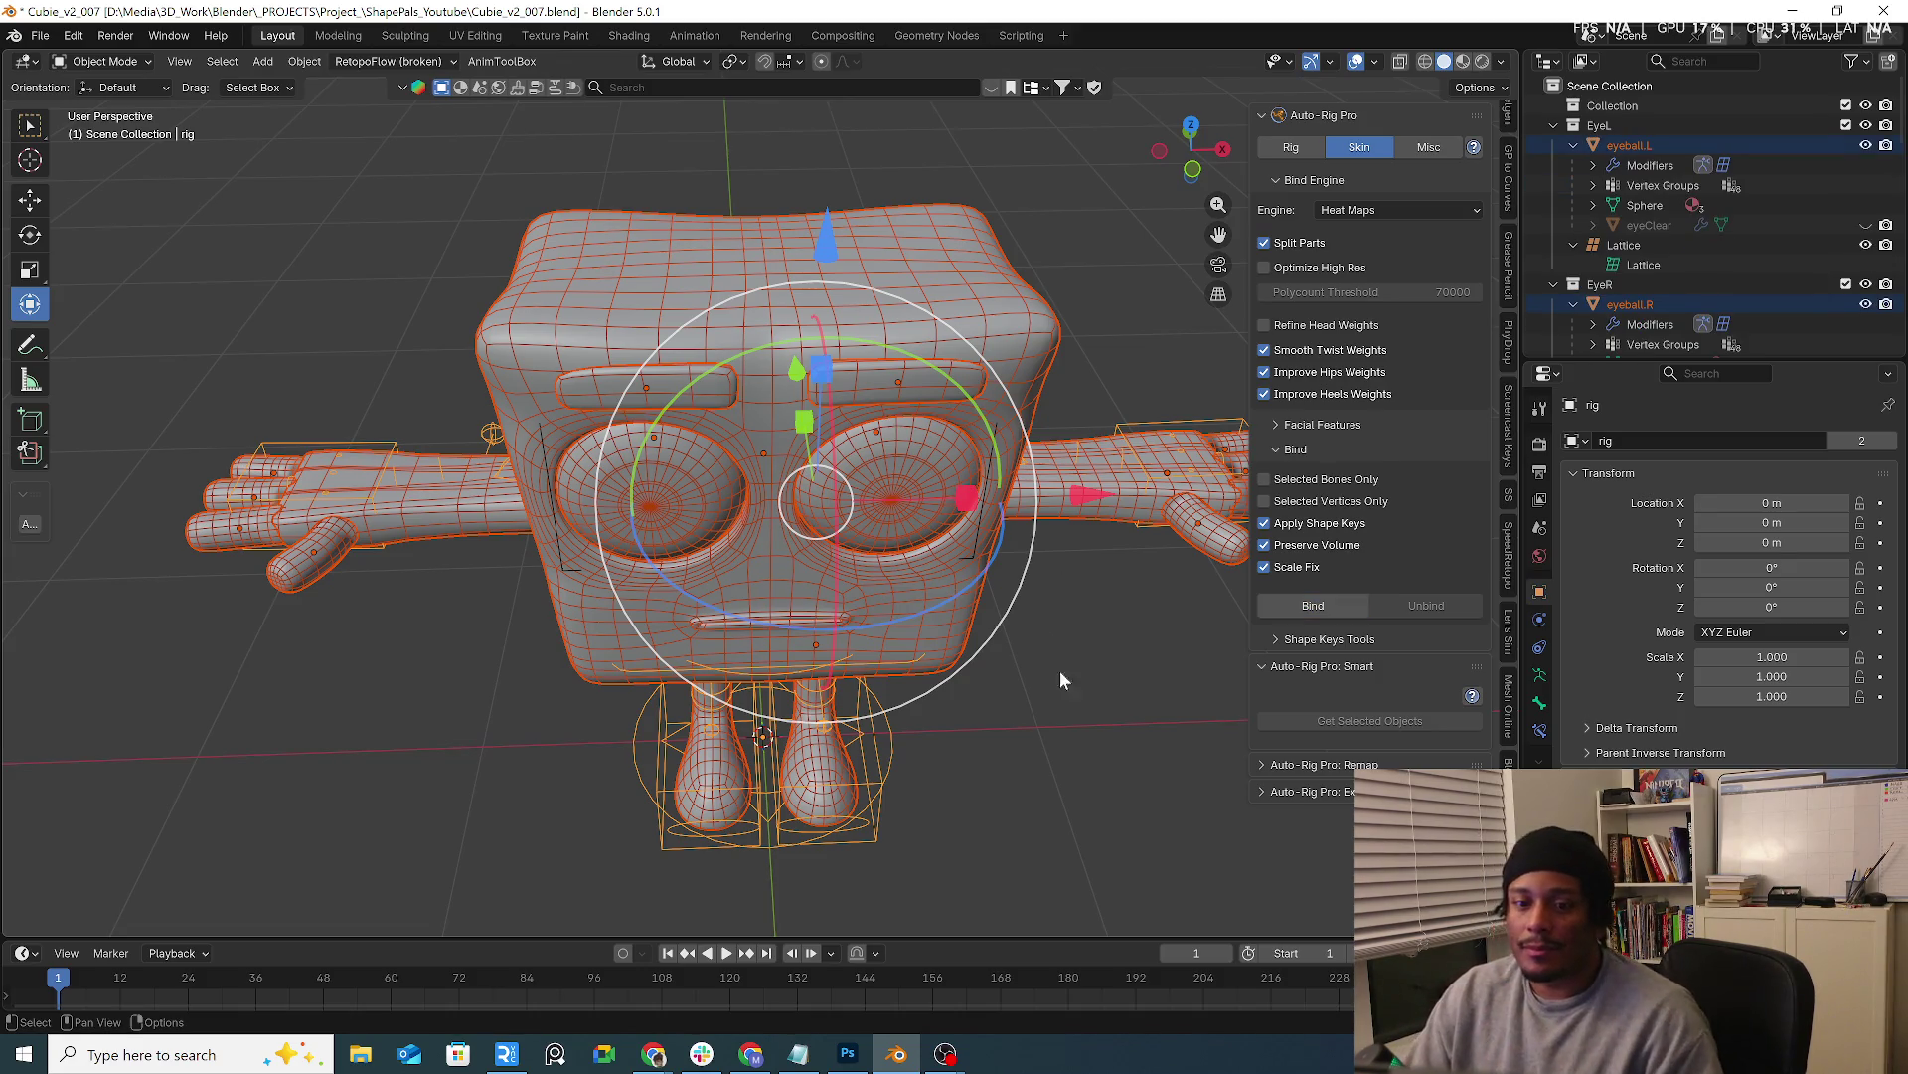
Put the rig in Pose Mode, switch to Material Preview shading and select the left hand IK controller
{"action": "middle_click_drag", "start_coordinate": [1059, 657], "coordinate": [1087, 568]}
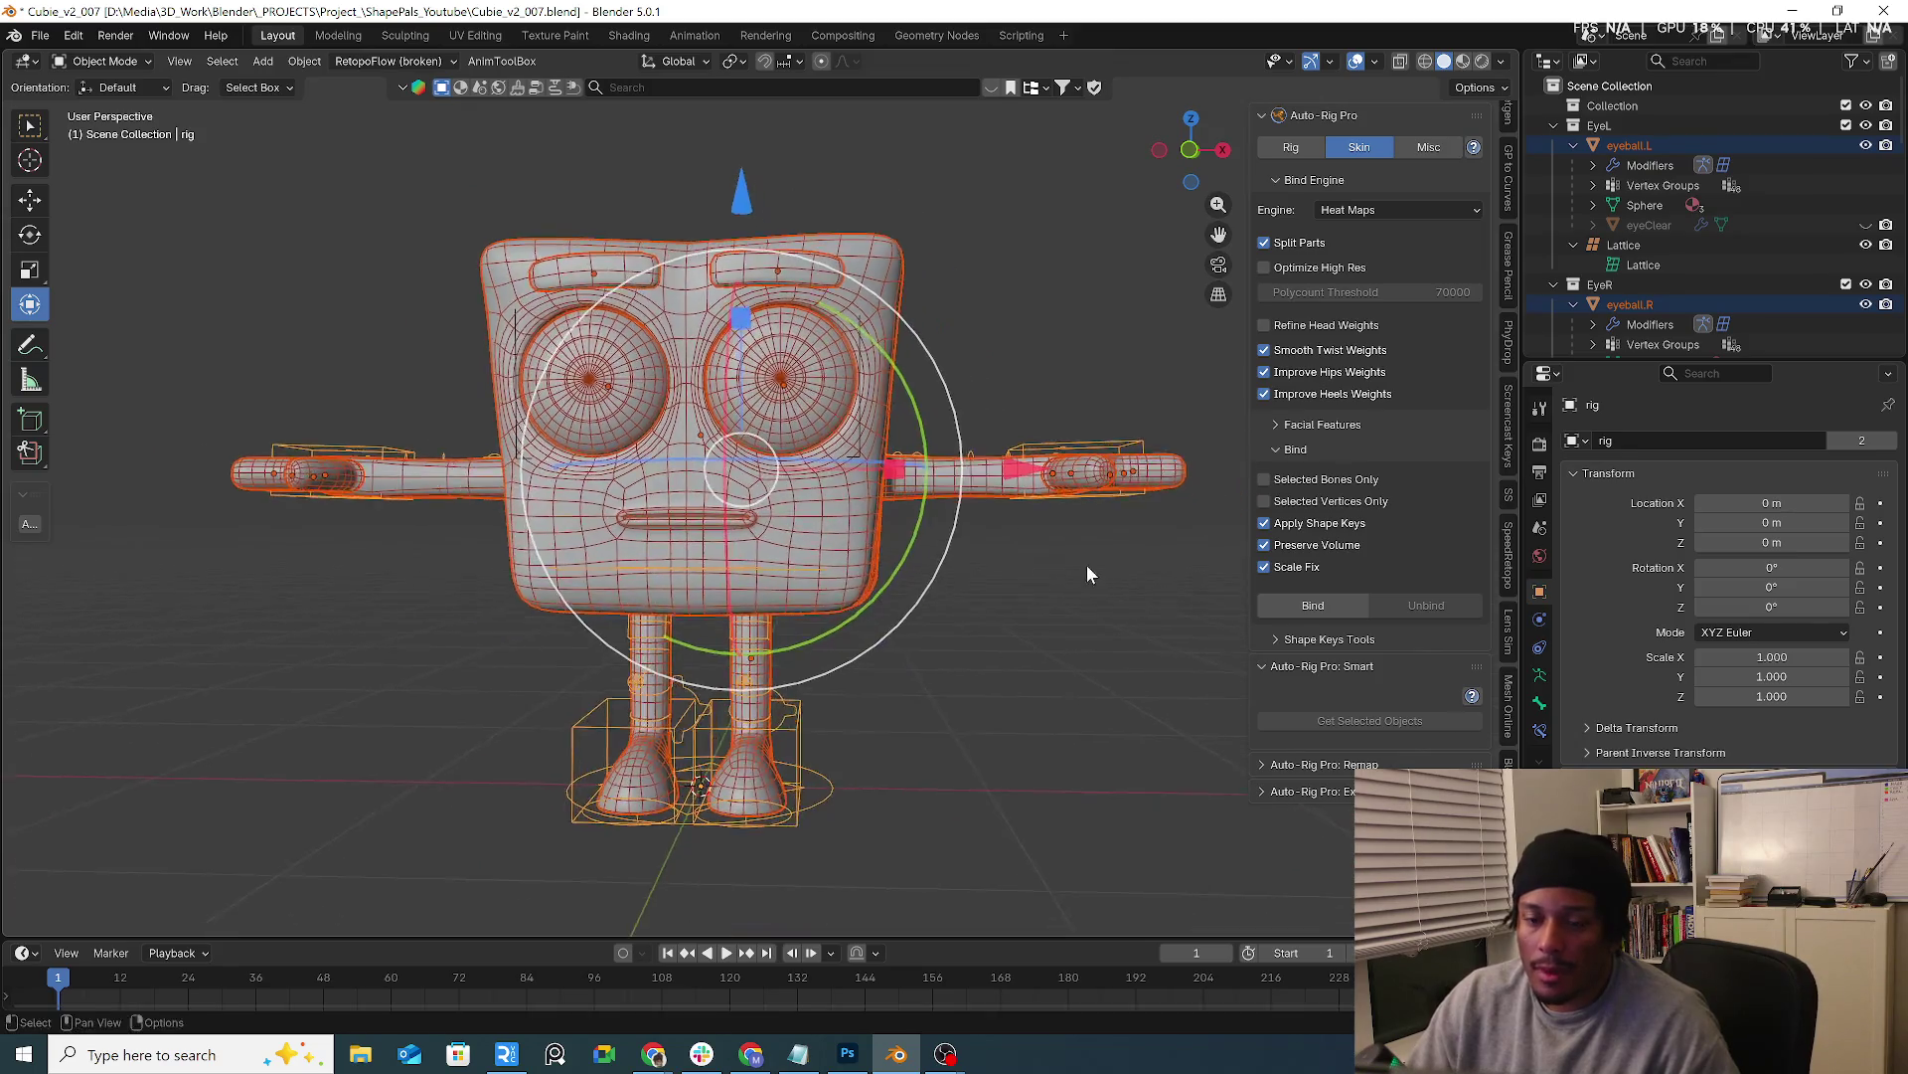
{"action": "key", "text": "ctrl+Tab"}
{"action": "left_click", "coordinate": [1105, 563]}
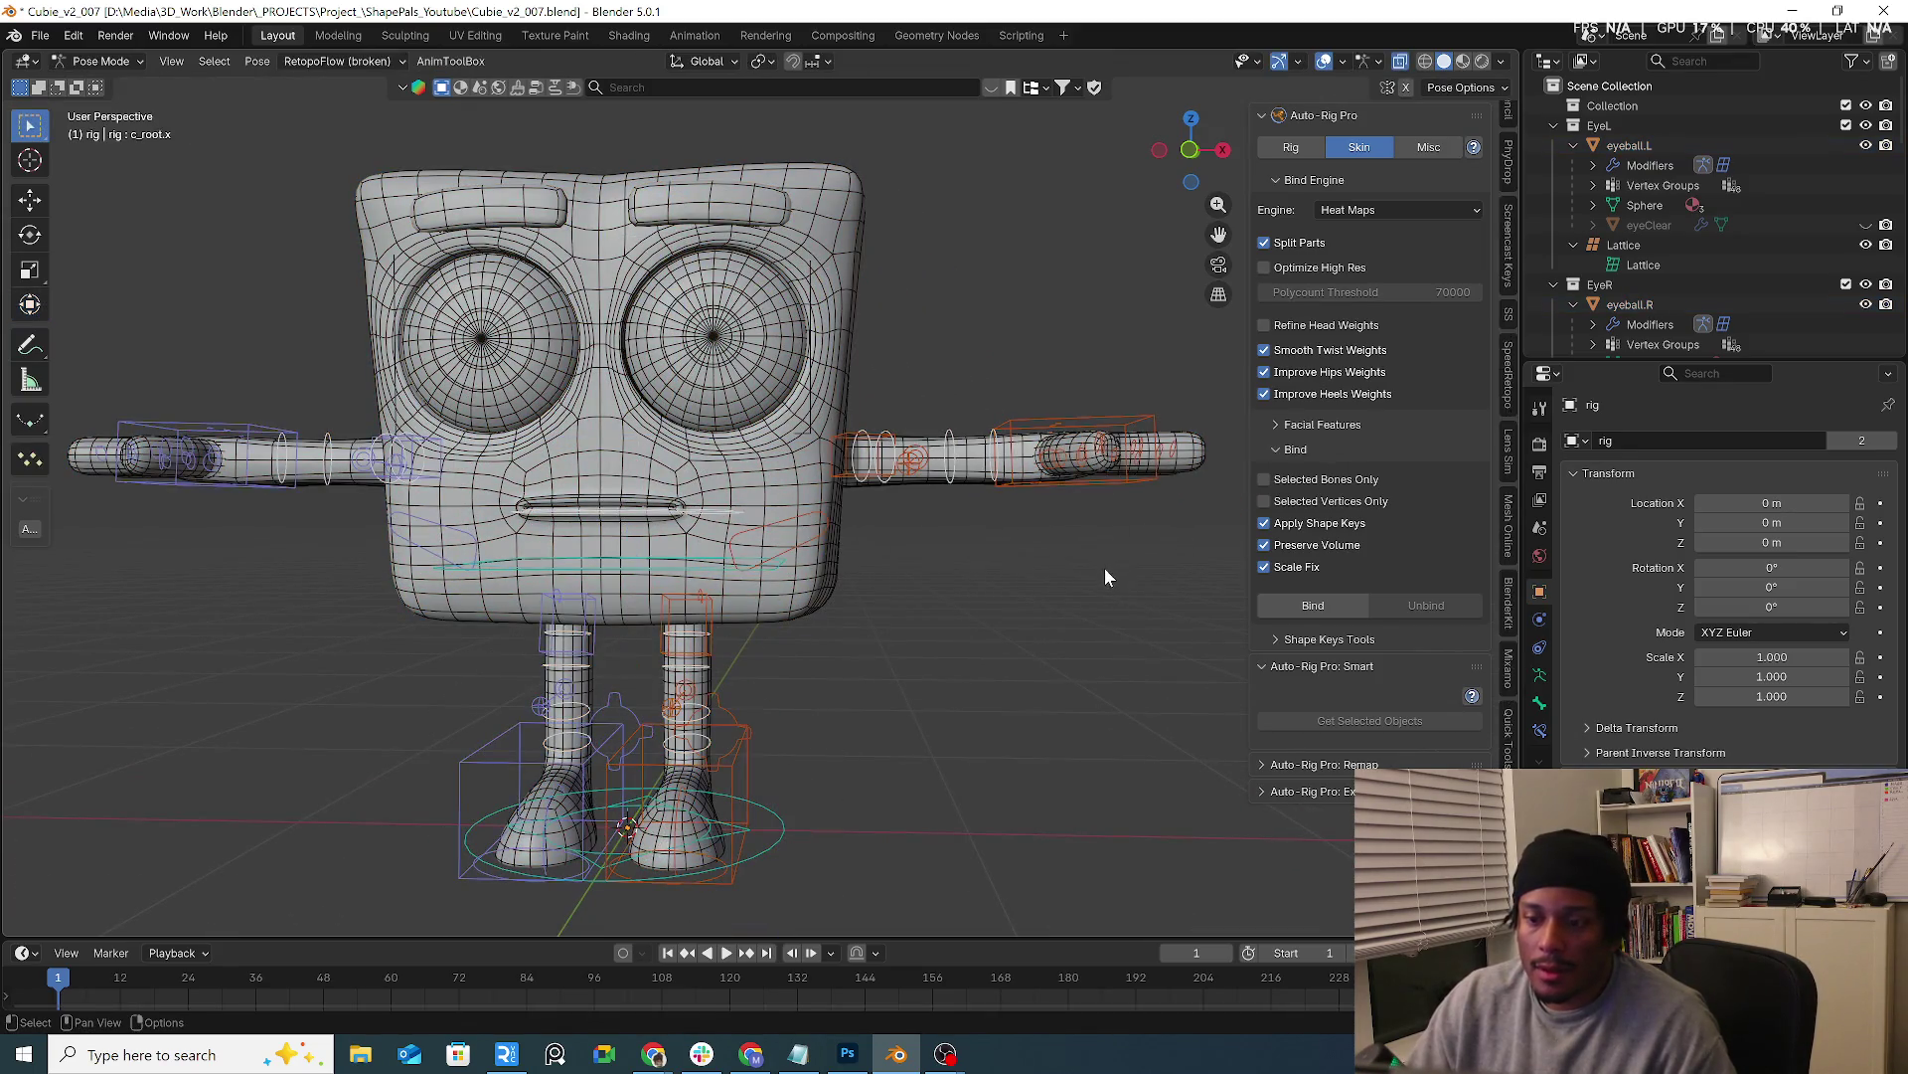
{"action": "left_click", "coordinate": [1462, 62]}
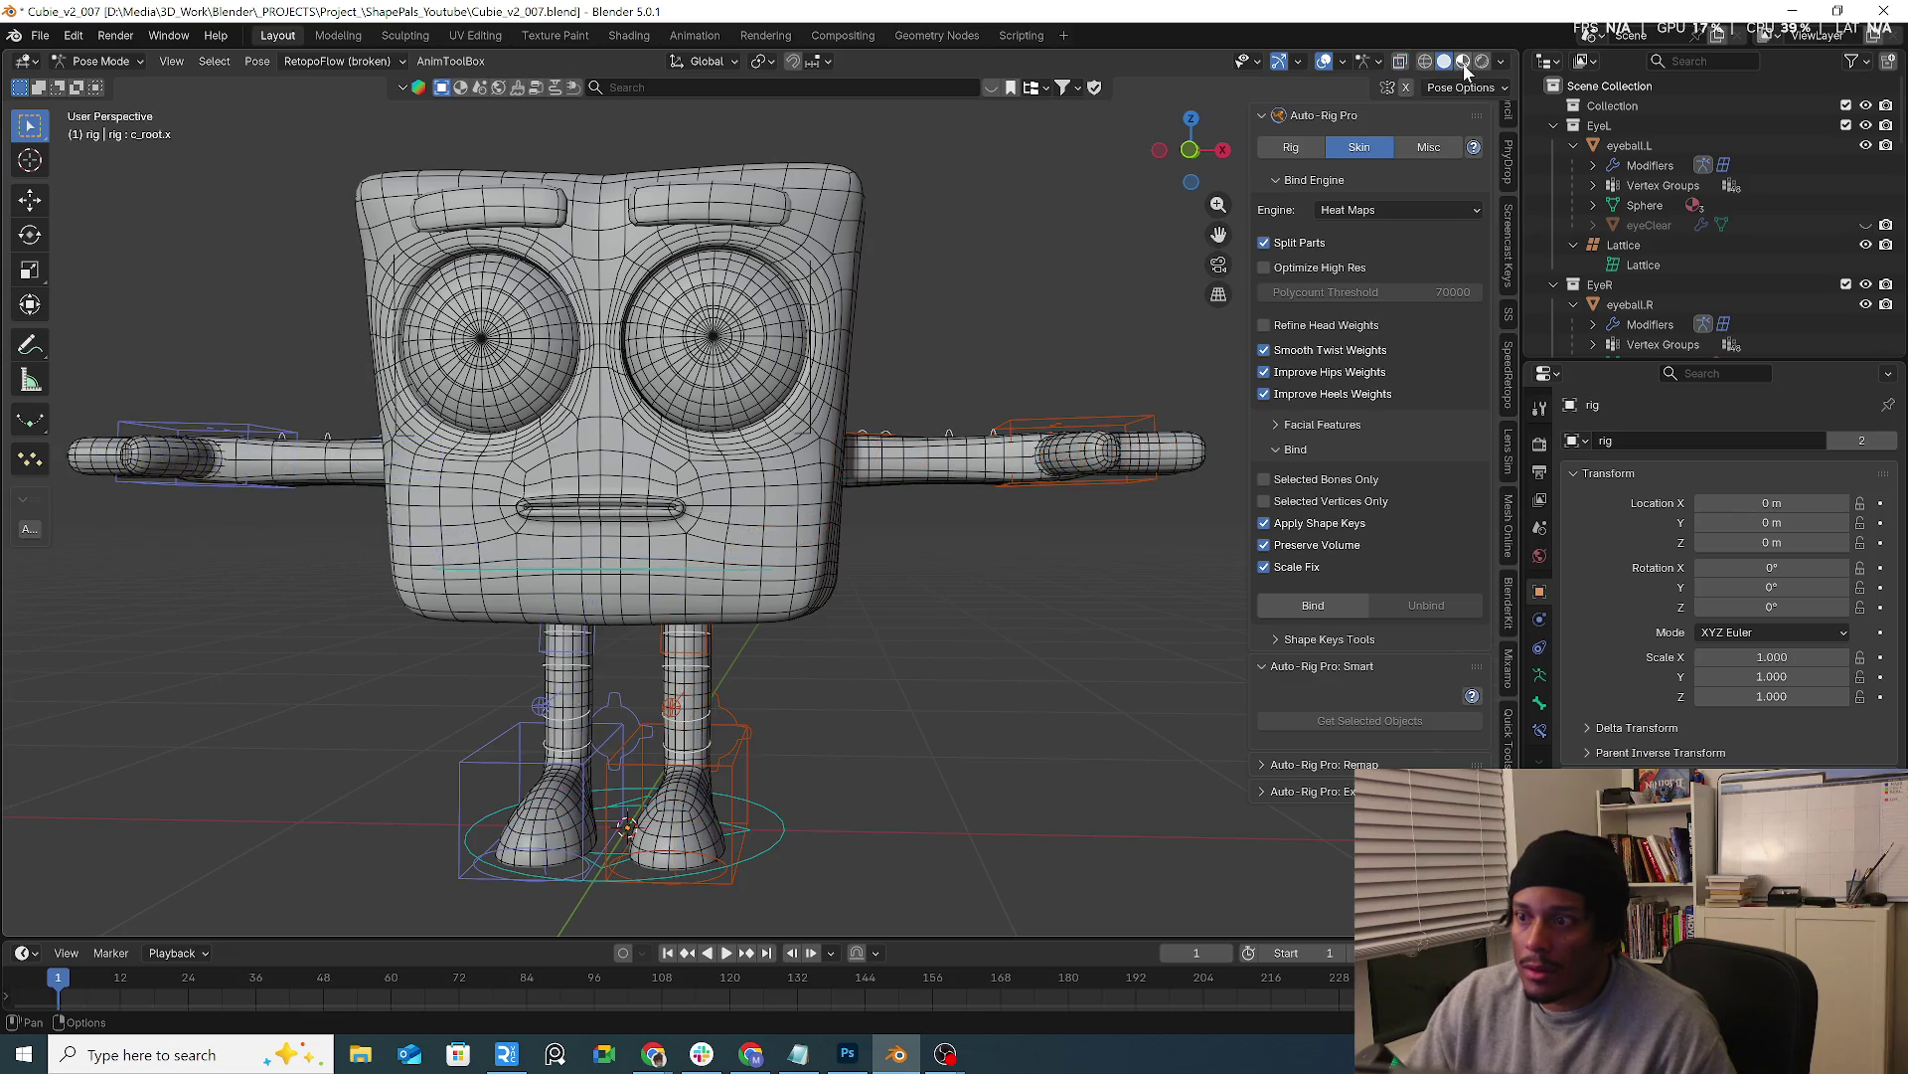
{"action": "scroll", "coordinate": [1088, 502], "scroll_direction": "down", "scroll_amount": 3}
{"action": "left_click", "coordinate": [1064, 437]}
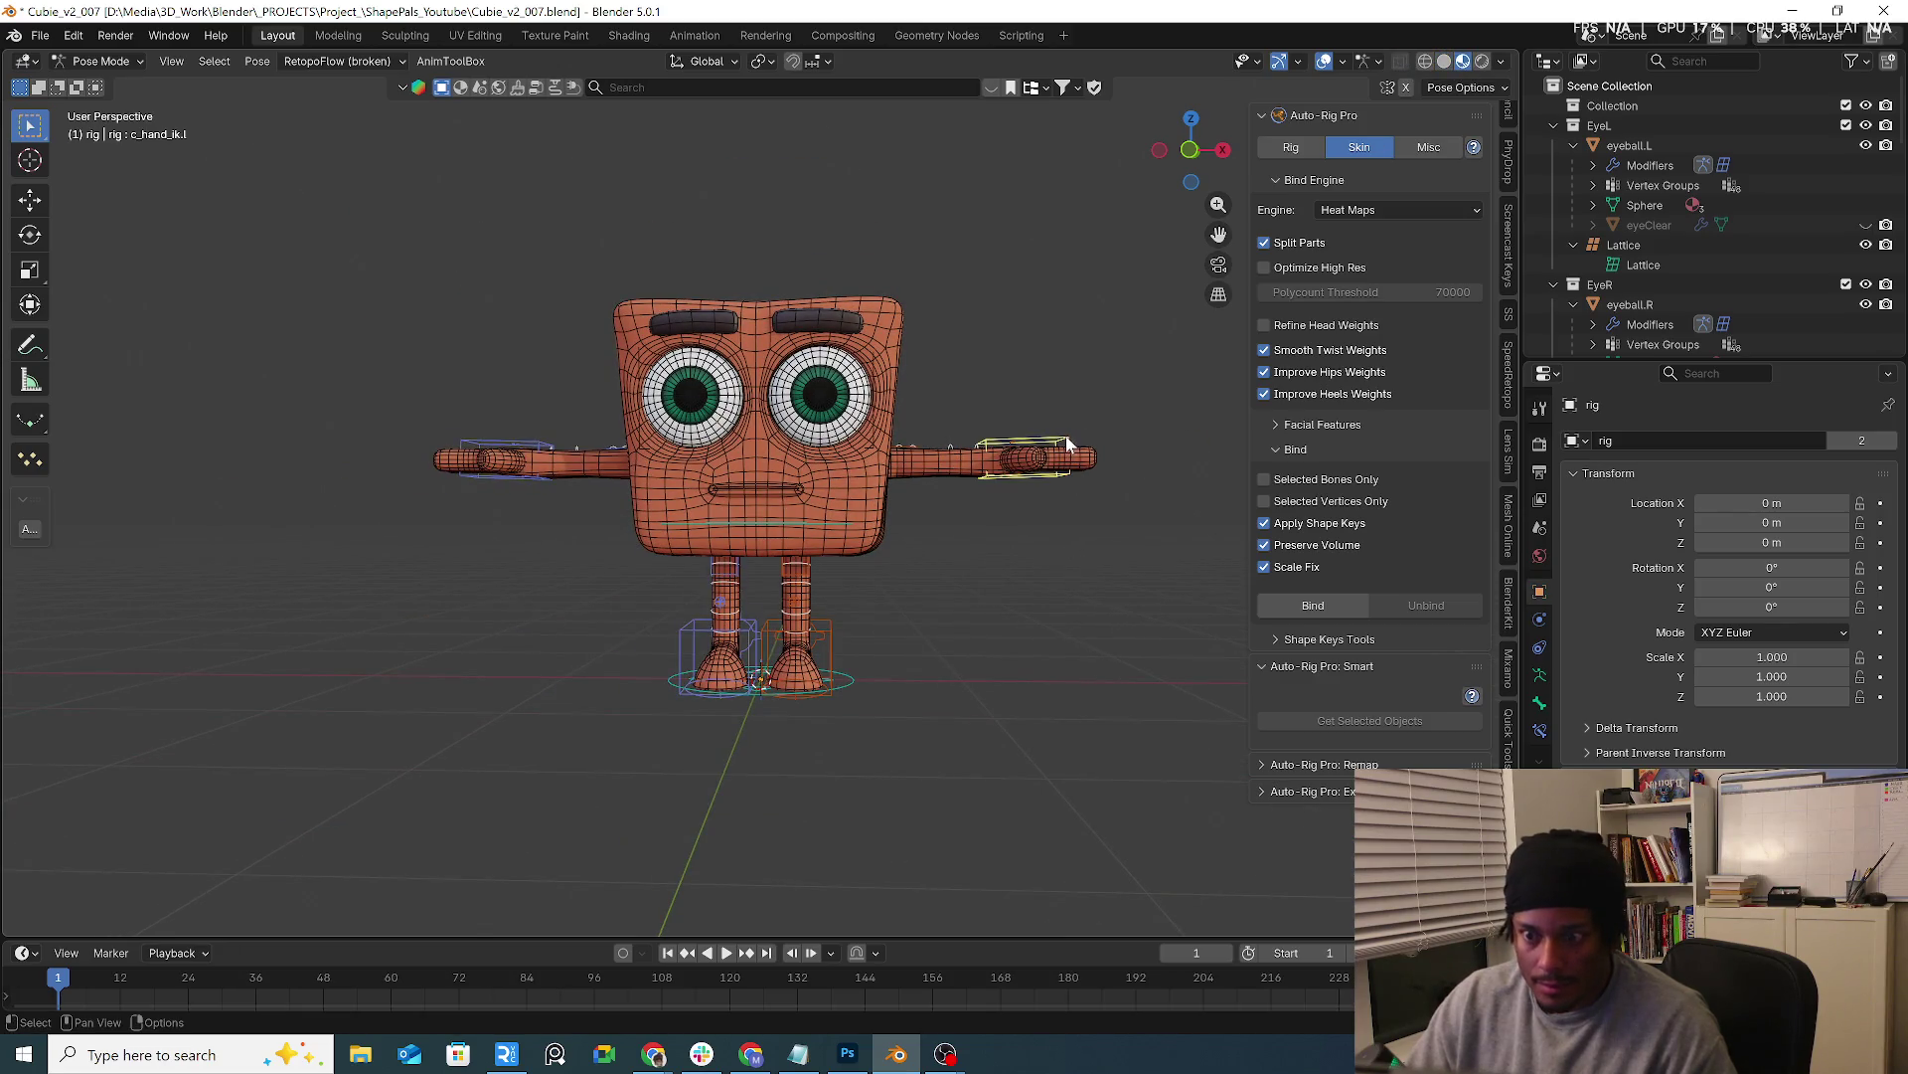
Move and rotate the left hand IK controller to test how the rigged arm deforms
{"action": "key", "text": "g"}
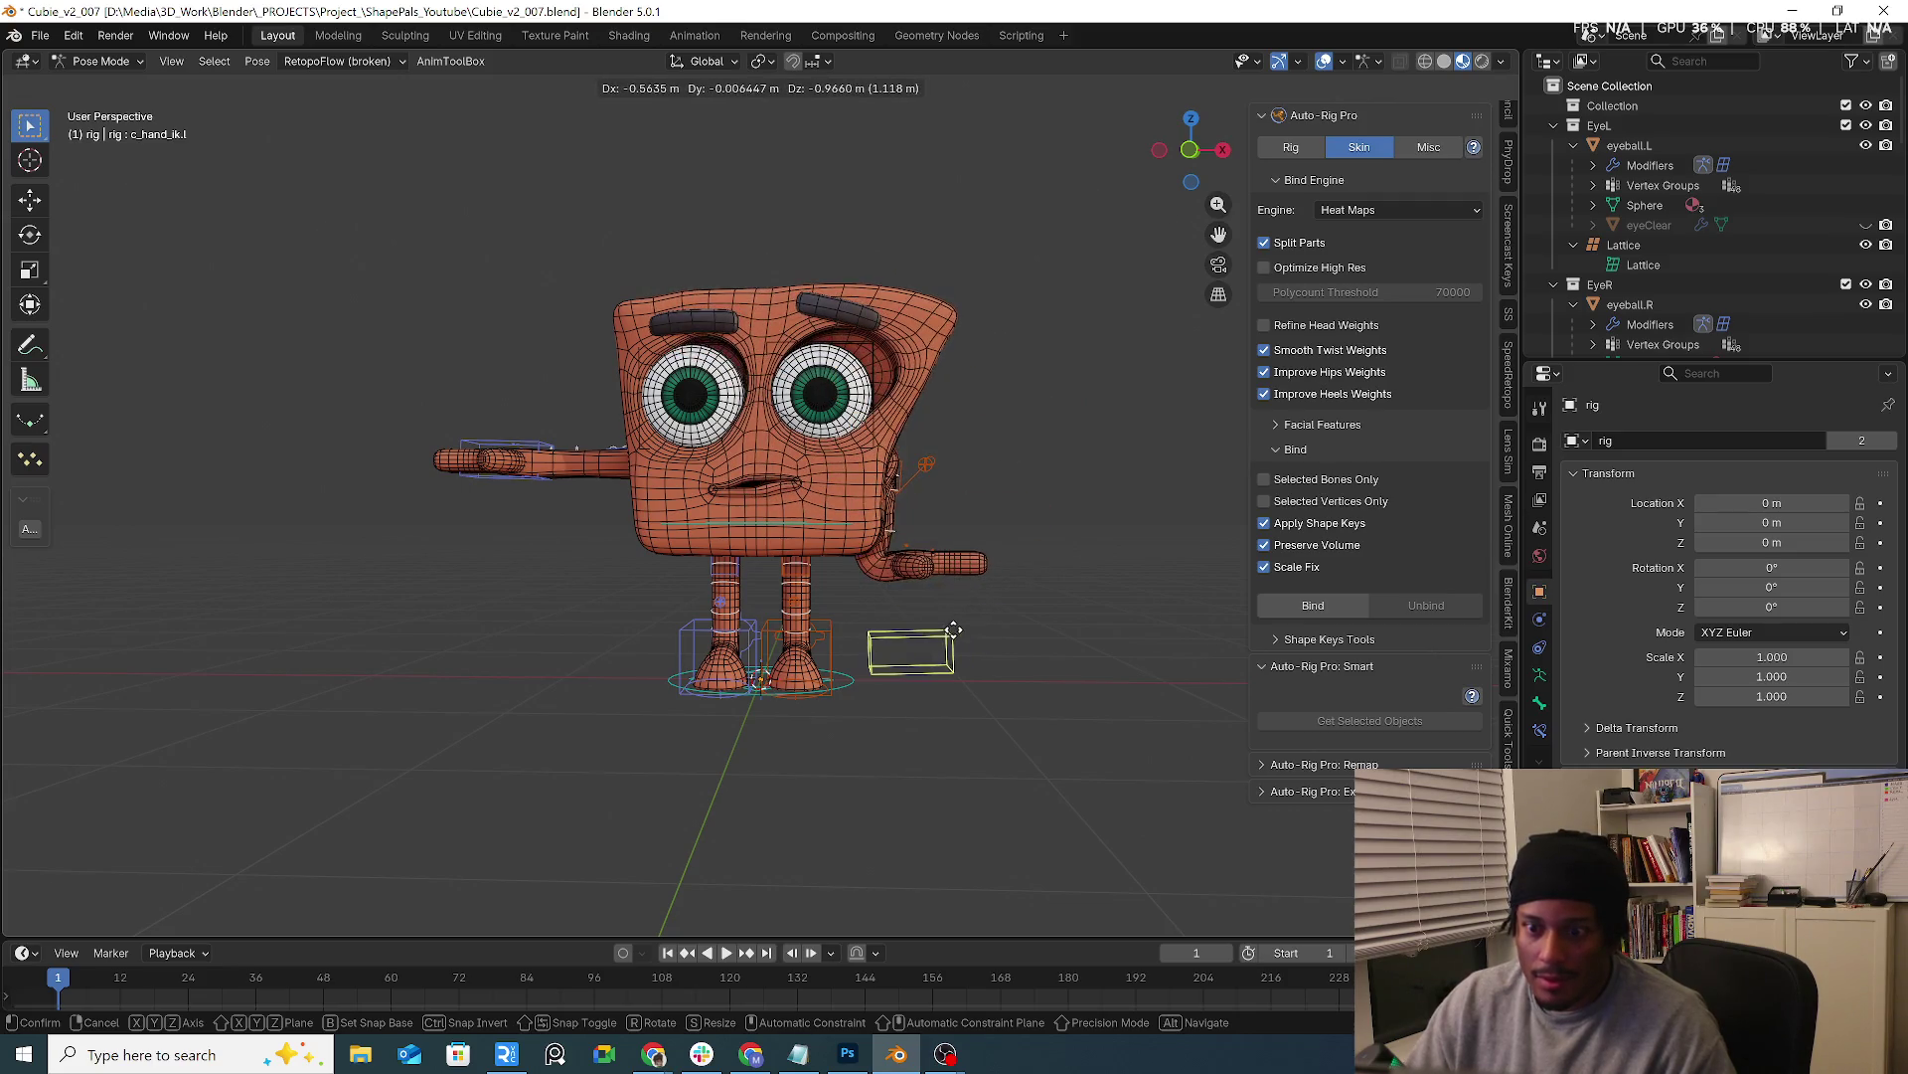
{"action": "left_click", "coordinate": [1060, 600]}
{"action": "mouse_move", "coordinate": [1060, 601]}
{"action": "middle_mouse_down"}
{"action": "mouse_move", "coordinate": [797, 609]}
{"action": "mouse_move", "coordinate": [836, 667]}
{"action": "middle_mouse_up"}
{"action": "key", "text": "r"}
{"action": "left_click", "coordinate": [1014, 741]}
{"action": "mouse_move", "coordinate": [1015, 740]}
{"action": "middle_mouse_down"}
{"action": "mouse_move", "coordinate": [1058, 679]}
{"action": "mouse_move", "coordinate": [699, 639]}
{"action": "middle_mouse_up"}
Move the hand again, select the right hand controller, return to a front view and open the File menu
{"action": "key", "text": "g"}
{"action": "left_click", "coordinate": [1077, 645]}
{"action": "mouse_move", "coordinate": [822, 658]}
{"action": "middle_mouse_down"}
{"action": "mouse_move", "coordinate": [1056, 653]}
{"action": "mouse_move", "coordinate": [872, 638]}
{"action": "mouse_move", "coordinate": [916, 560]}
{"action": "middle_mouse_up"}
{"action": "left_click", "coordinate": [941, 632]}
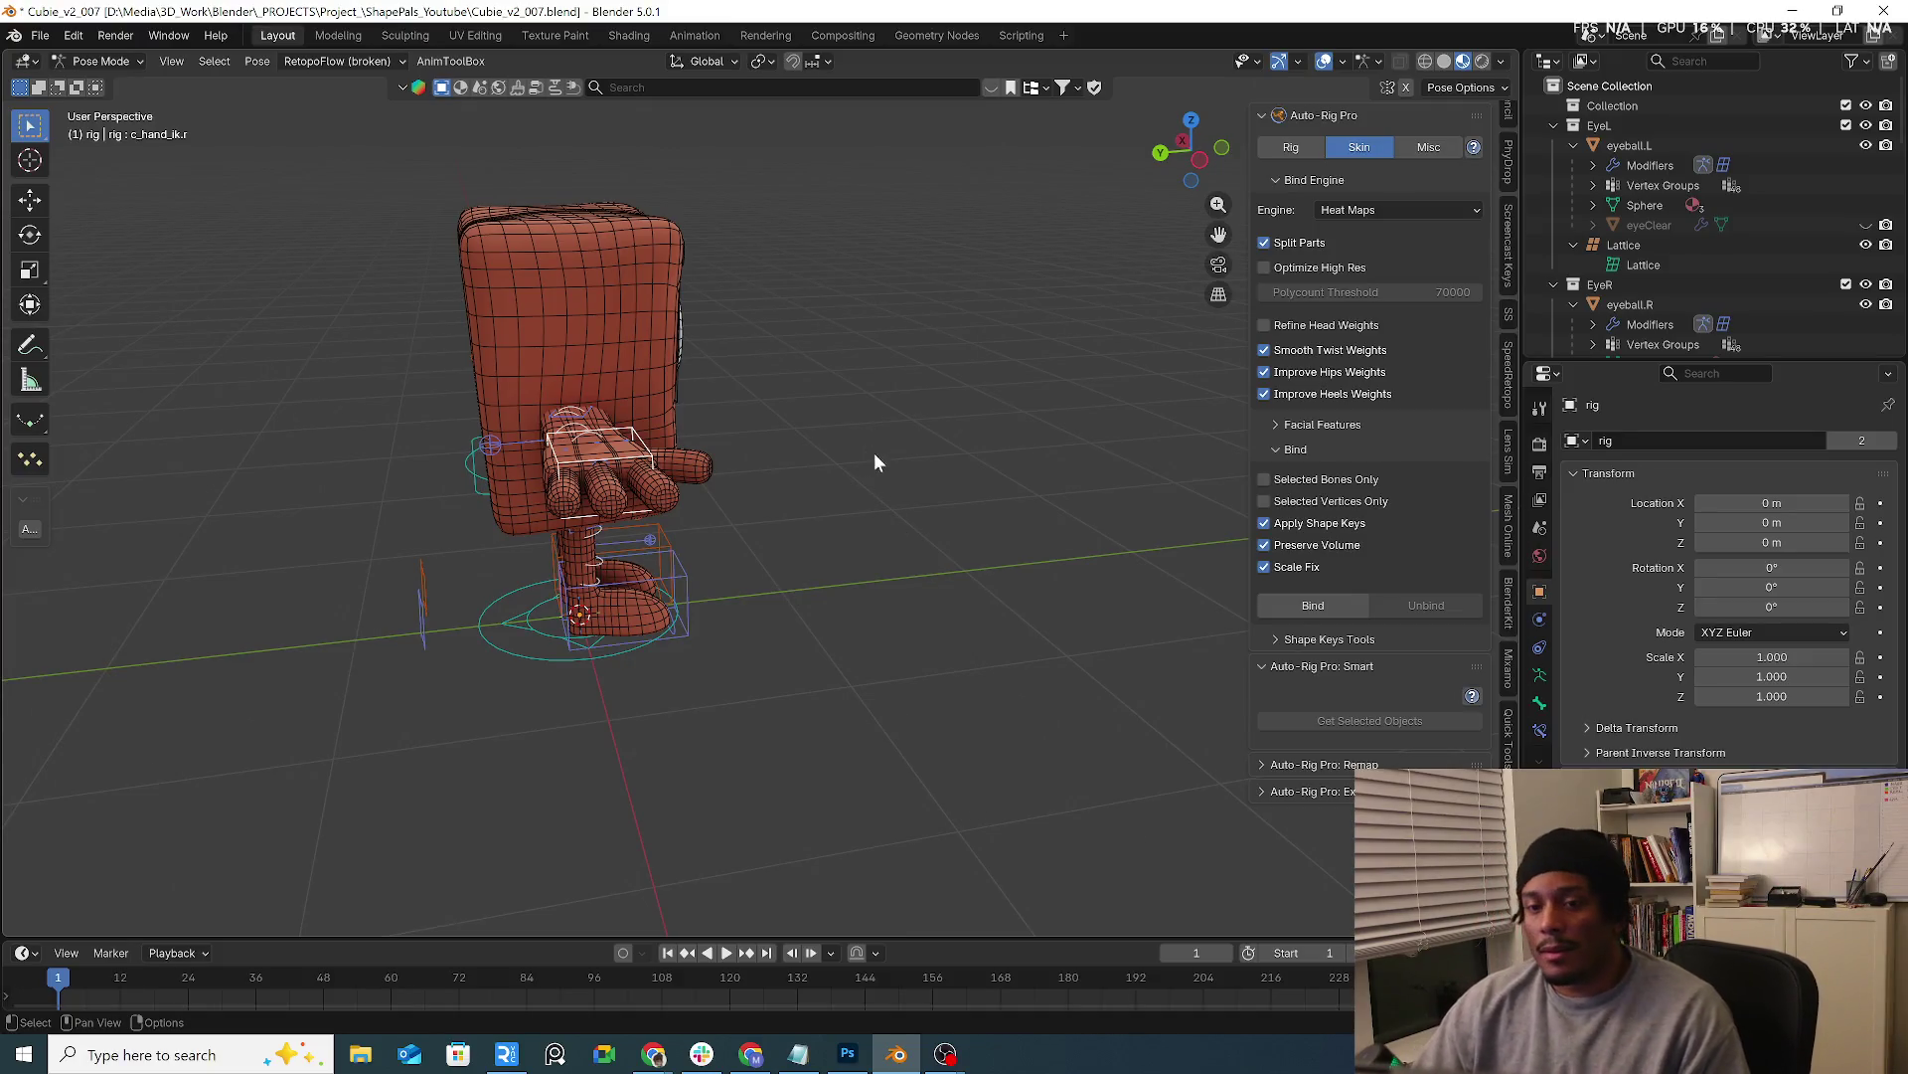
{"action": "middle_click_drag", "start_coordinate": [875, 452], "coordinate": [220, 30]}
{"action": "left_click", "coordinate": [40, 35]}
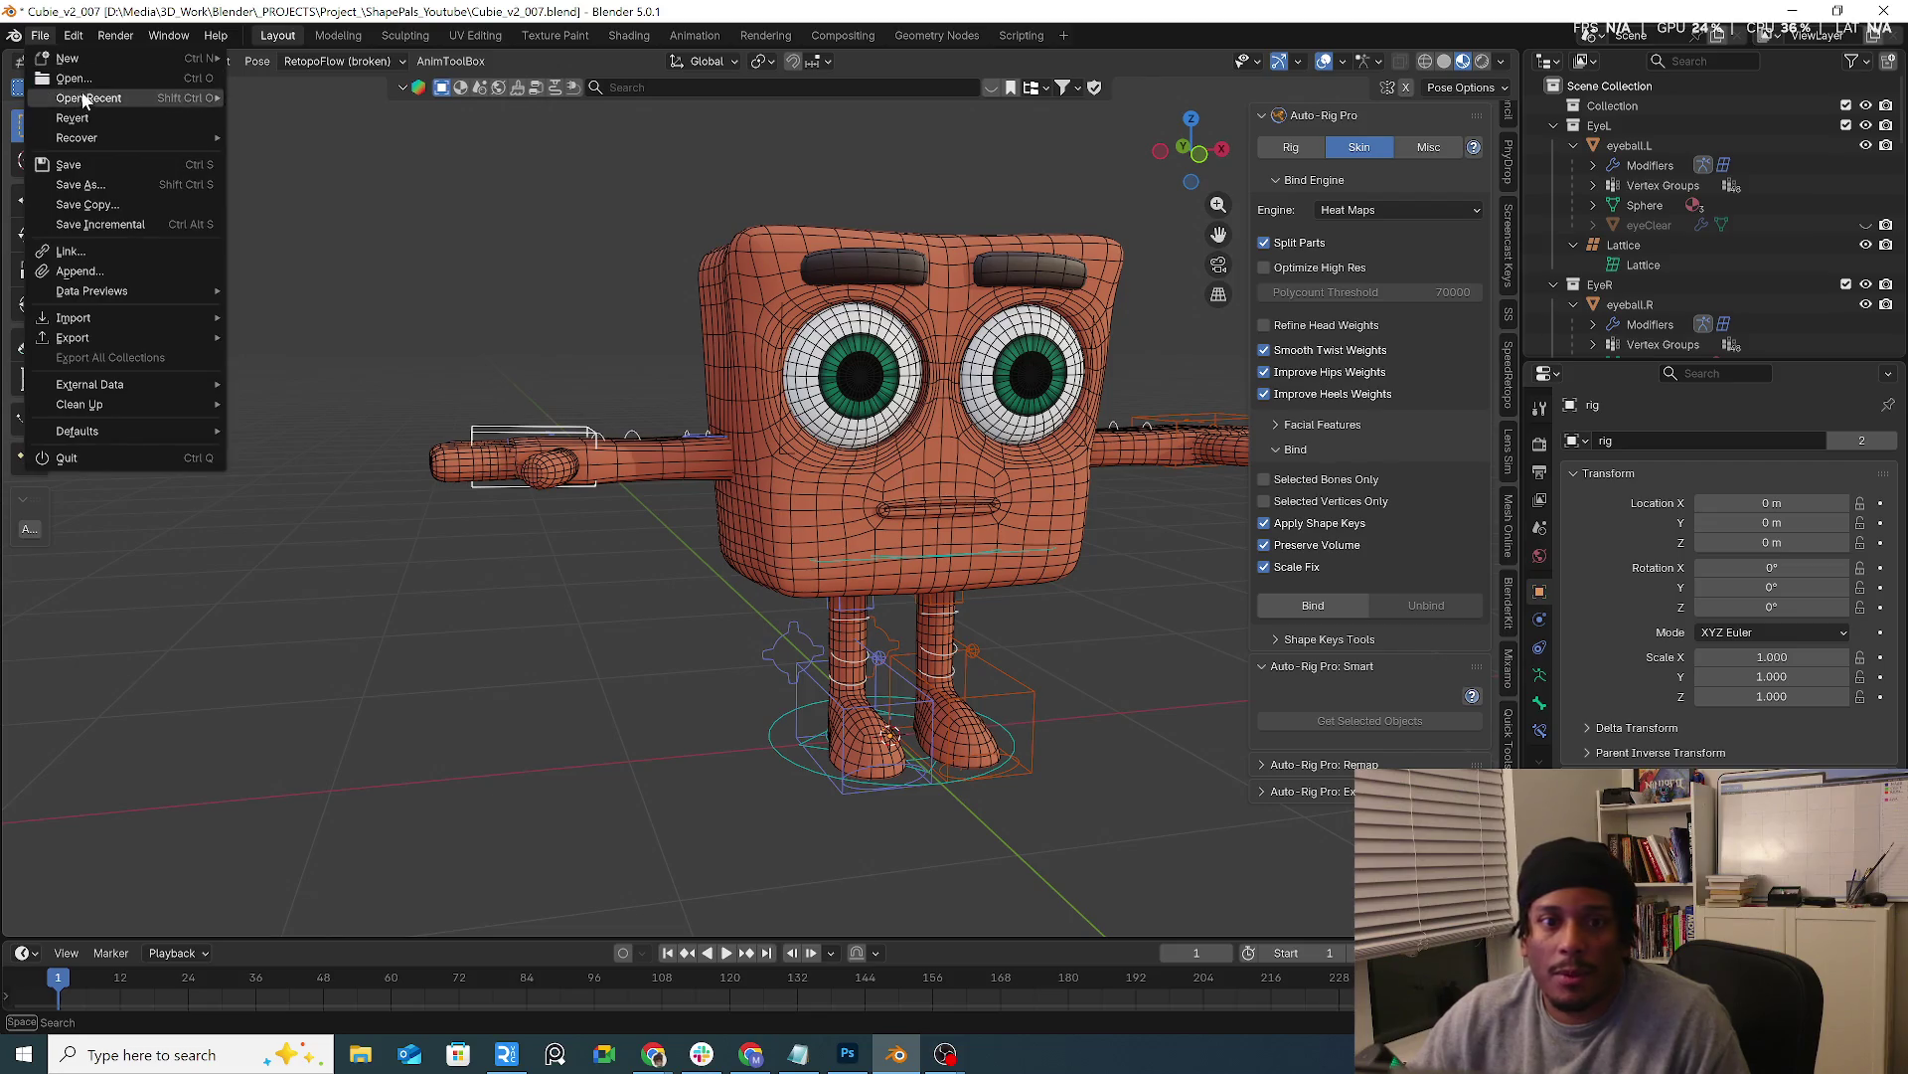
Open bop5.blend without saving the current file
{"action": "key", "text": "ctrl+q"}
{"action": "left_click", "coordinate": [988, 556]}
{"action": "scroll", "coordinate": [717, 504], "scroll_direction": "down", "scroll_amount": 5}
{"action": "scroll", "coordinate": [711, 489], "scroll_direction": "down", "scroll_amount": 5}
{"action": "scroll", "coordinate": [608, 633], "scroll_direction": "up", "scroll_amount": 5}
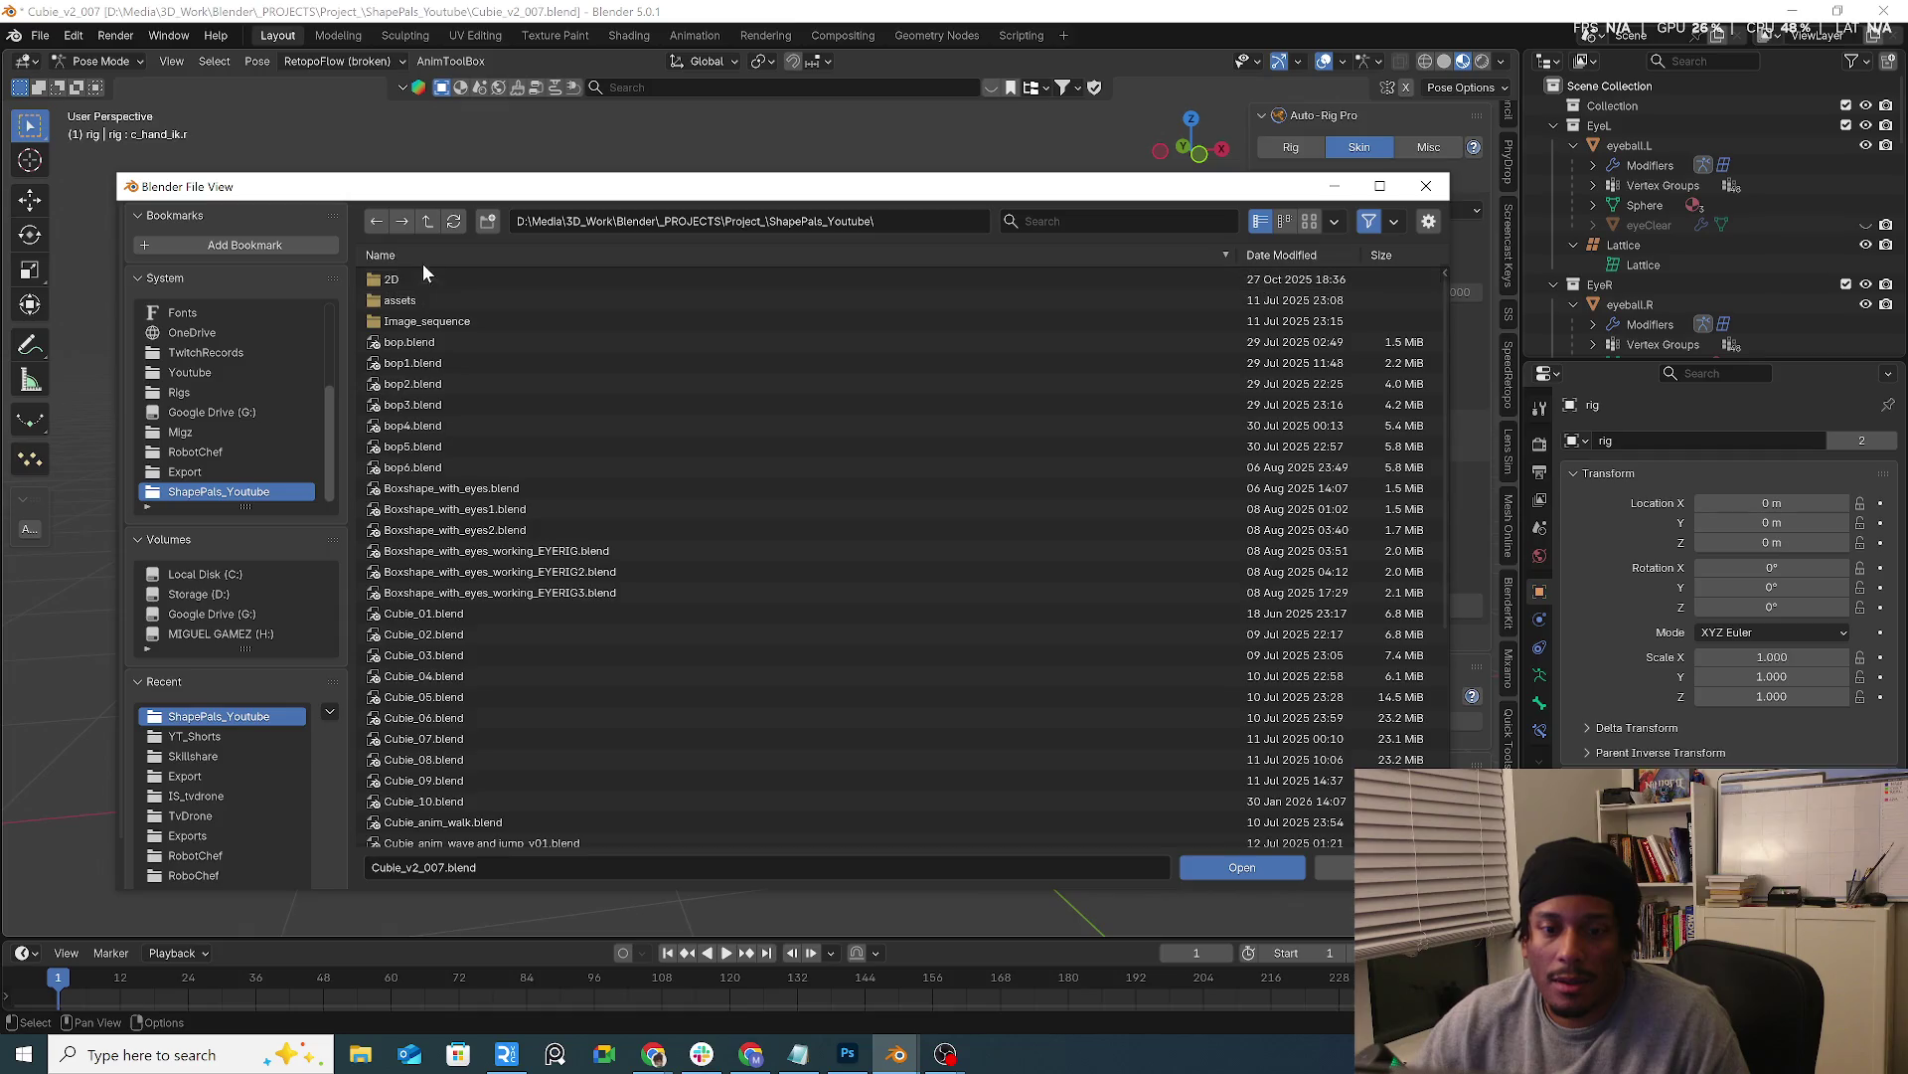
{"action": "double_click", "coordinate": [438, 449]}
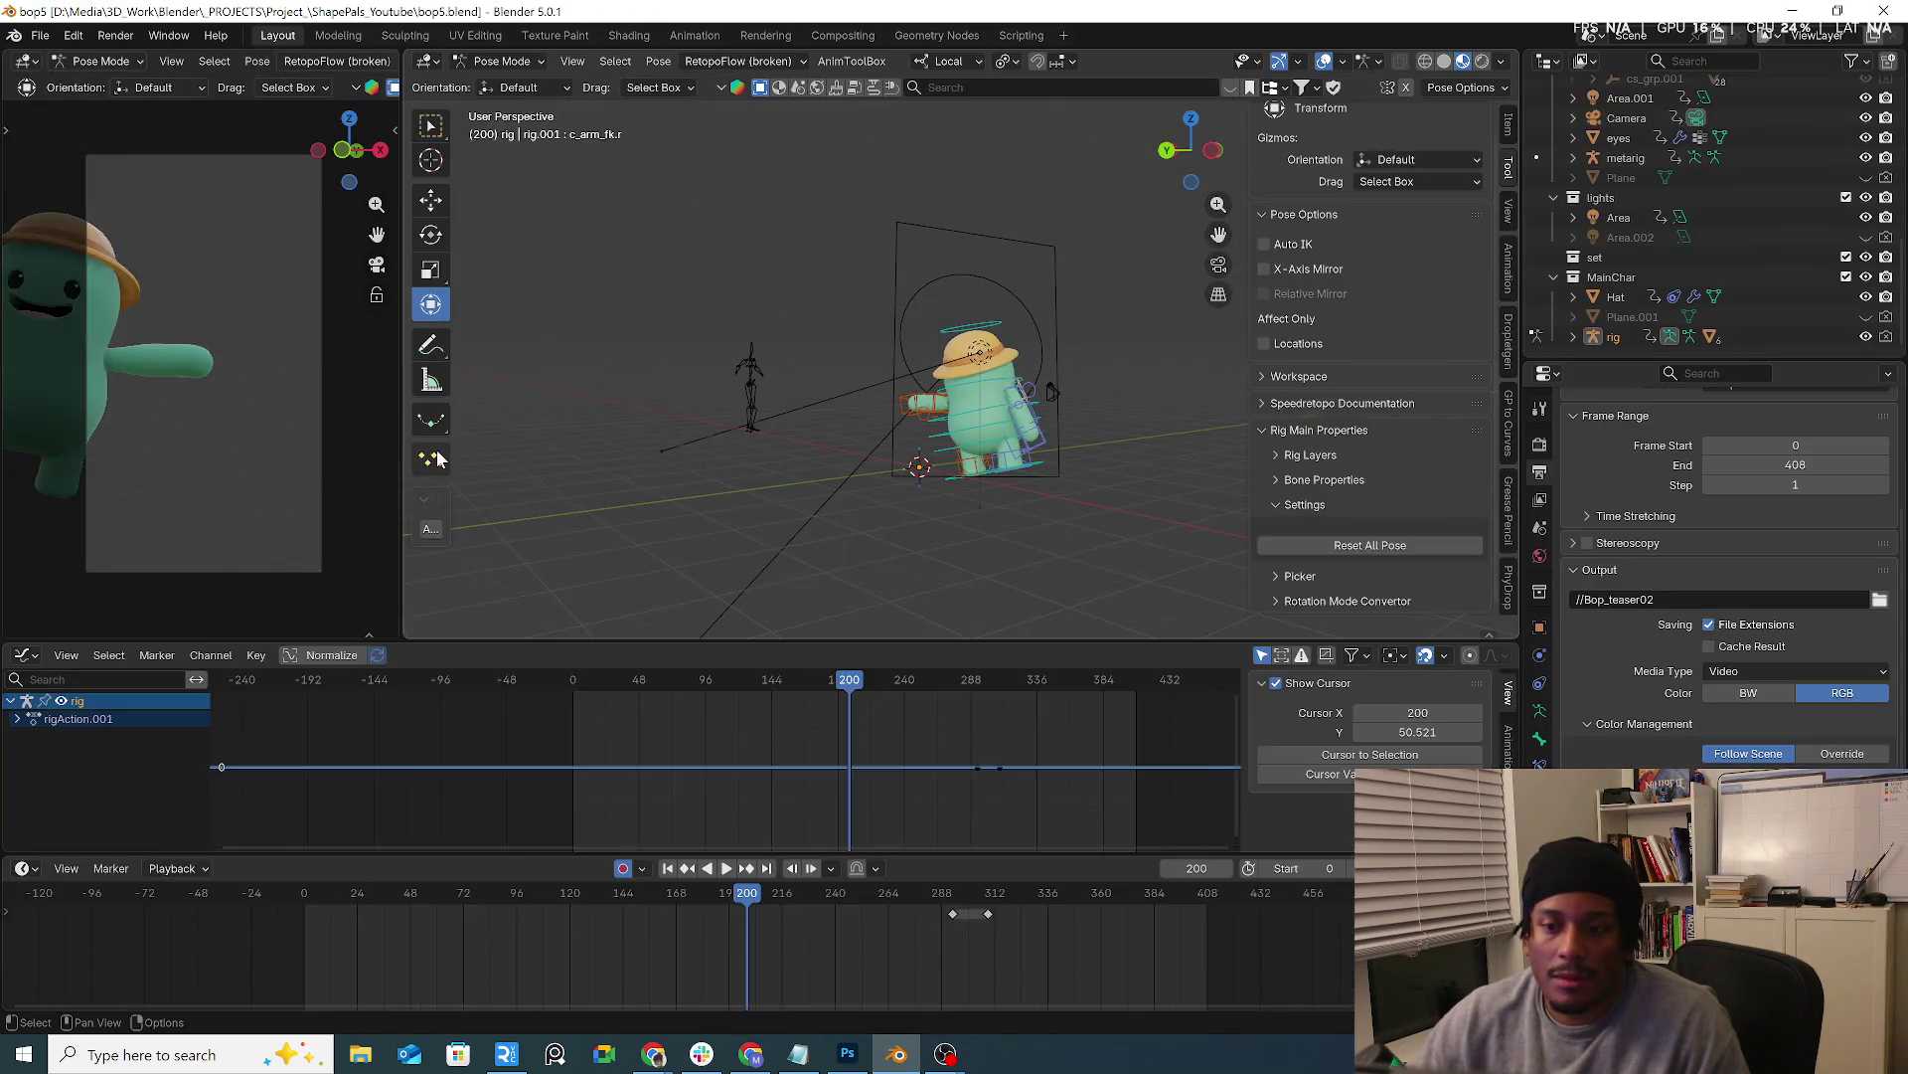
Scrub and play back the bop5 character animation, then leave the playhead around frame 251
{"action": "middle_click_drag", "start_coordinate": [885, 405], "coordinate": [712, 434]}
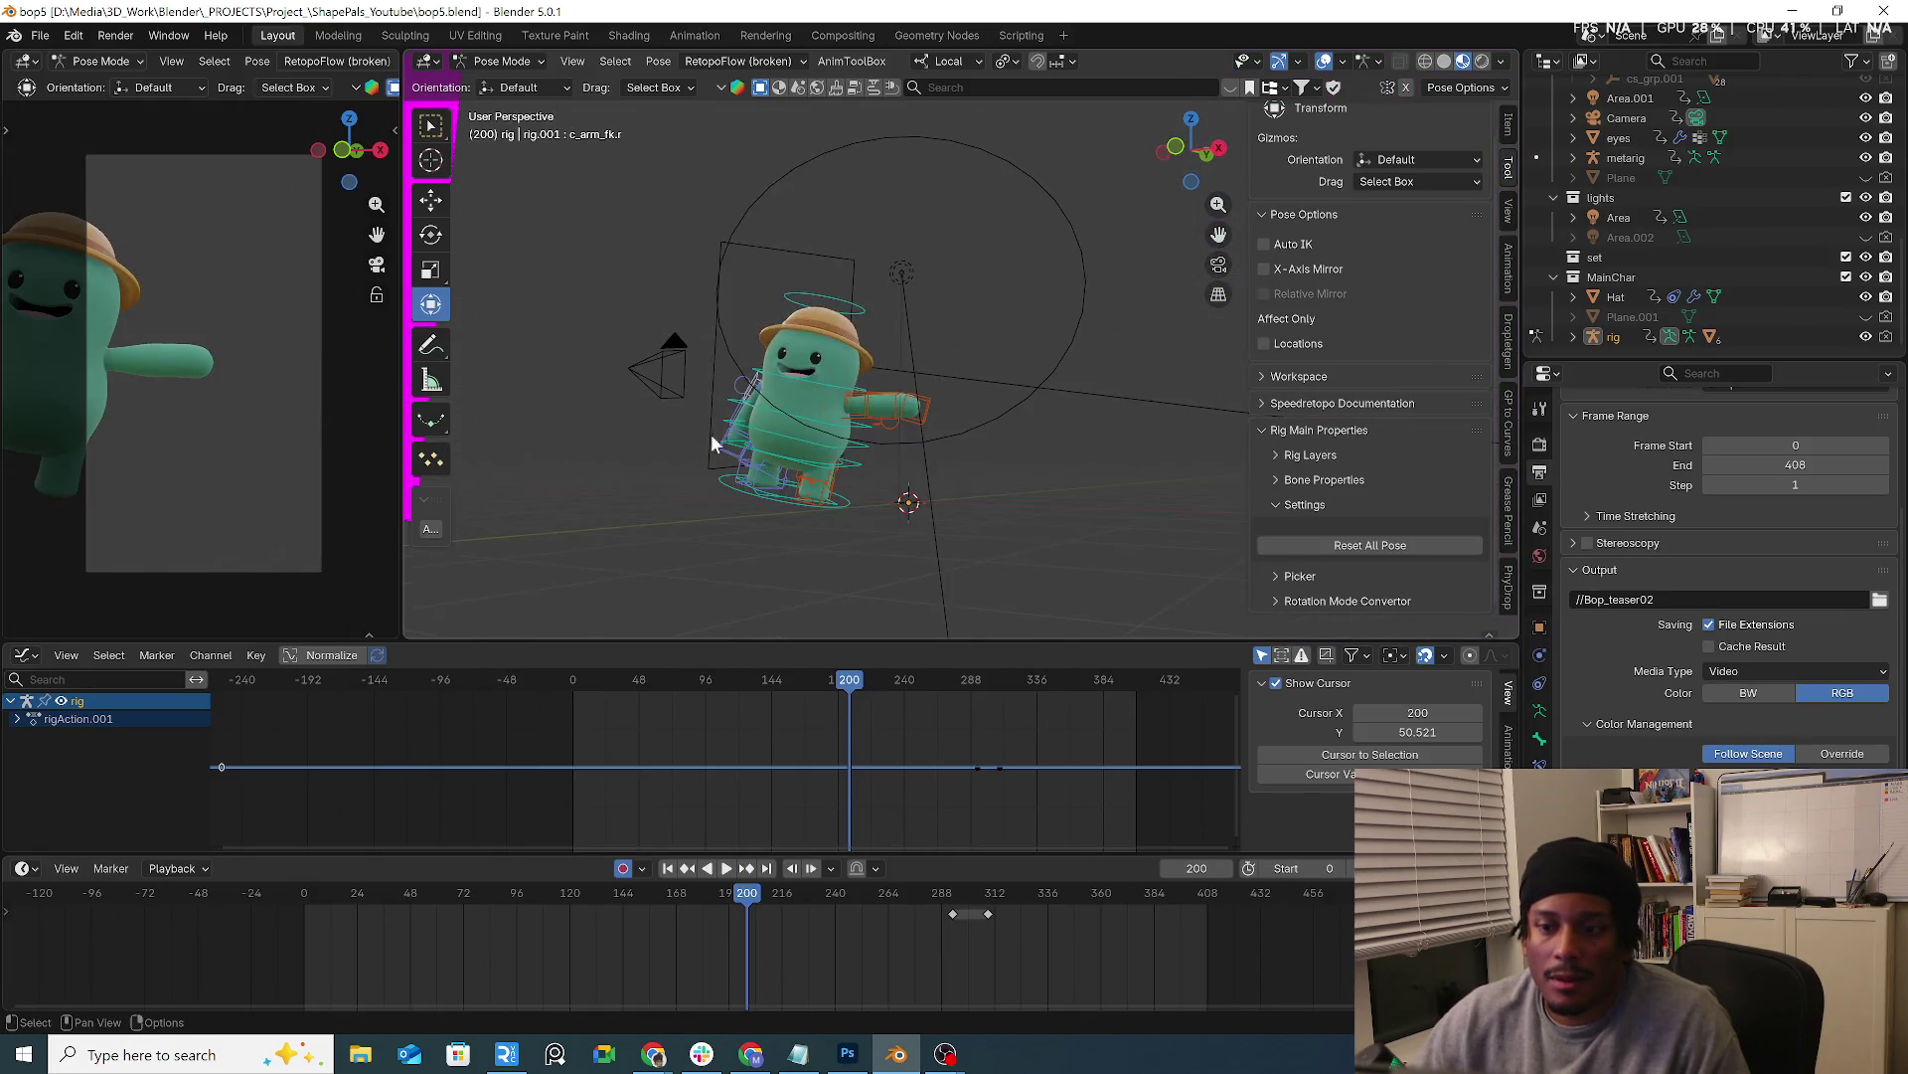
{"action": "left_click_drag", "start_coordinate": [631, 683], "coordinate": [953, 703]}
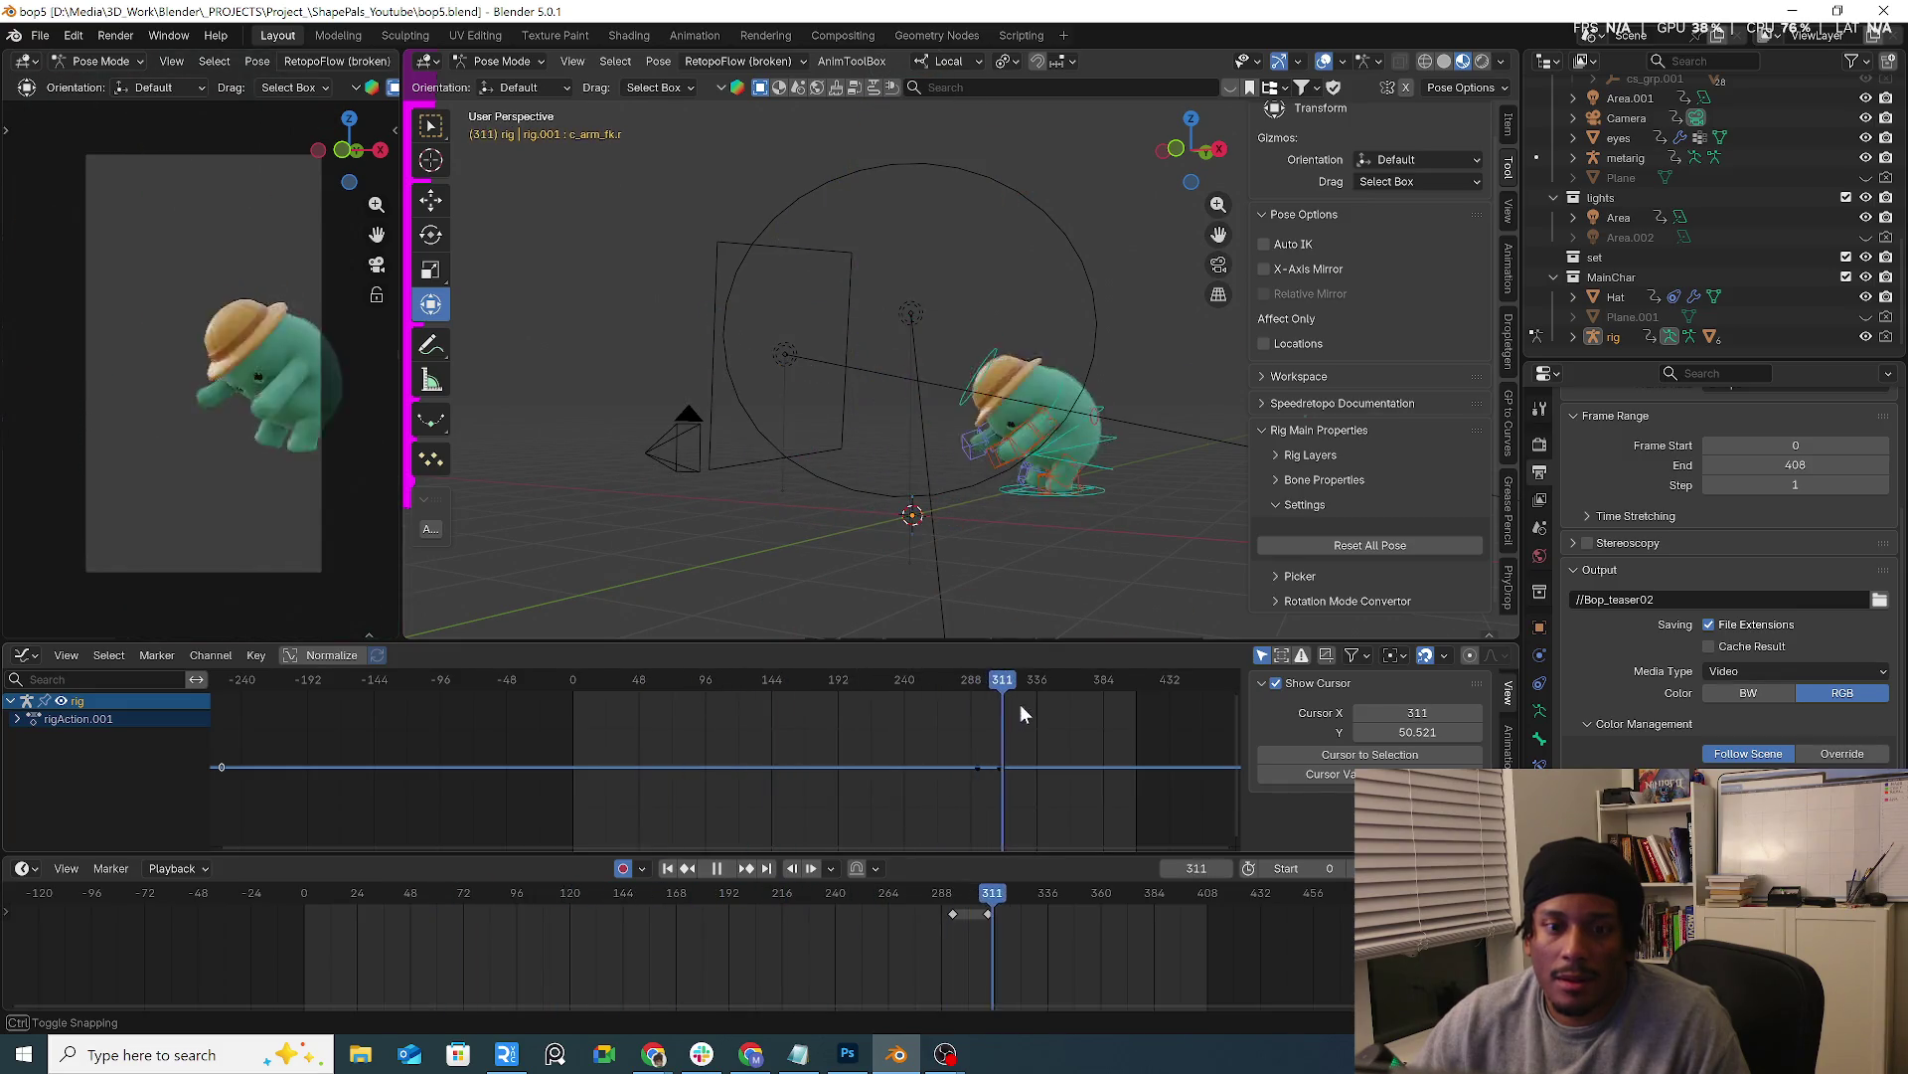
{"action": "mouse_move", "coordinate": [954, 704]}
{"action": "left_mouse_down"}
{"action": "mouse_move", "coordinate": [932, 711]}
{"action": "mouse_move", "coordinate": [1024, 703]}
{"action": "mouse_move", "coordinate": [961, 706]}
{"action": "left_mouse_up"}
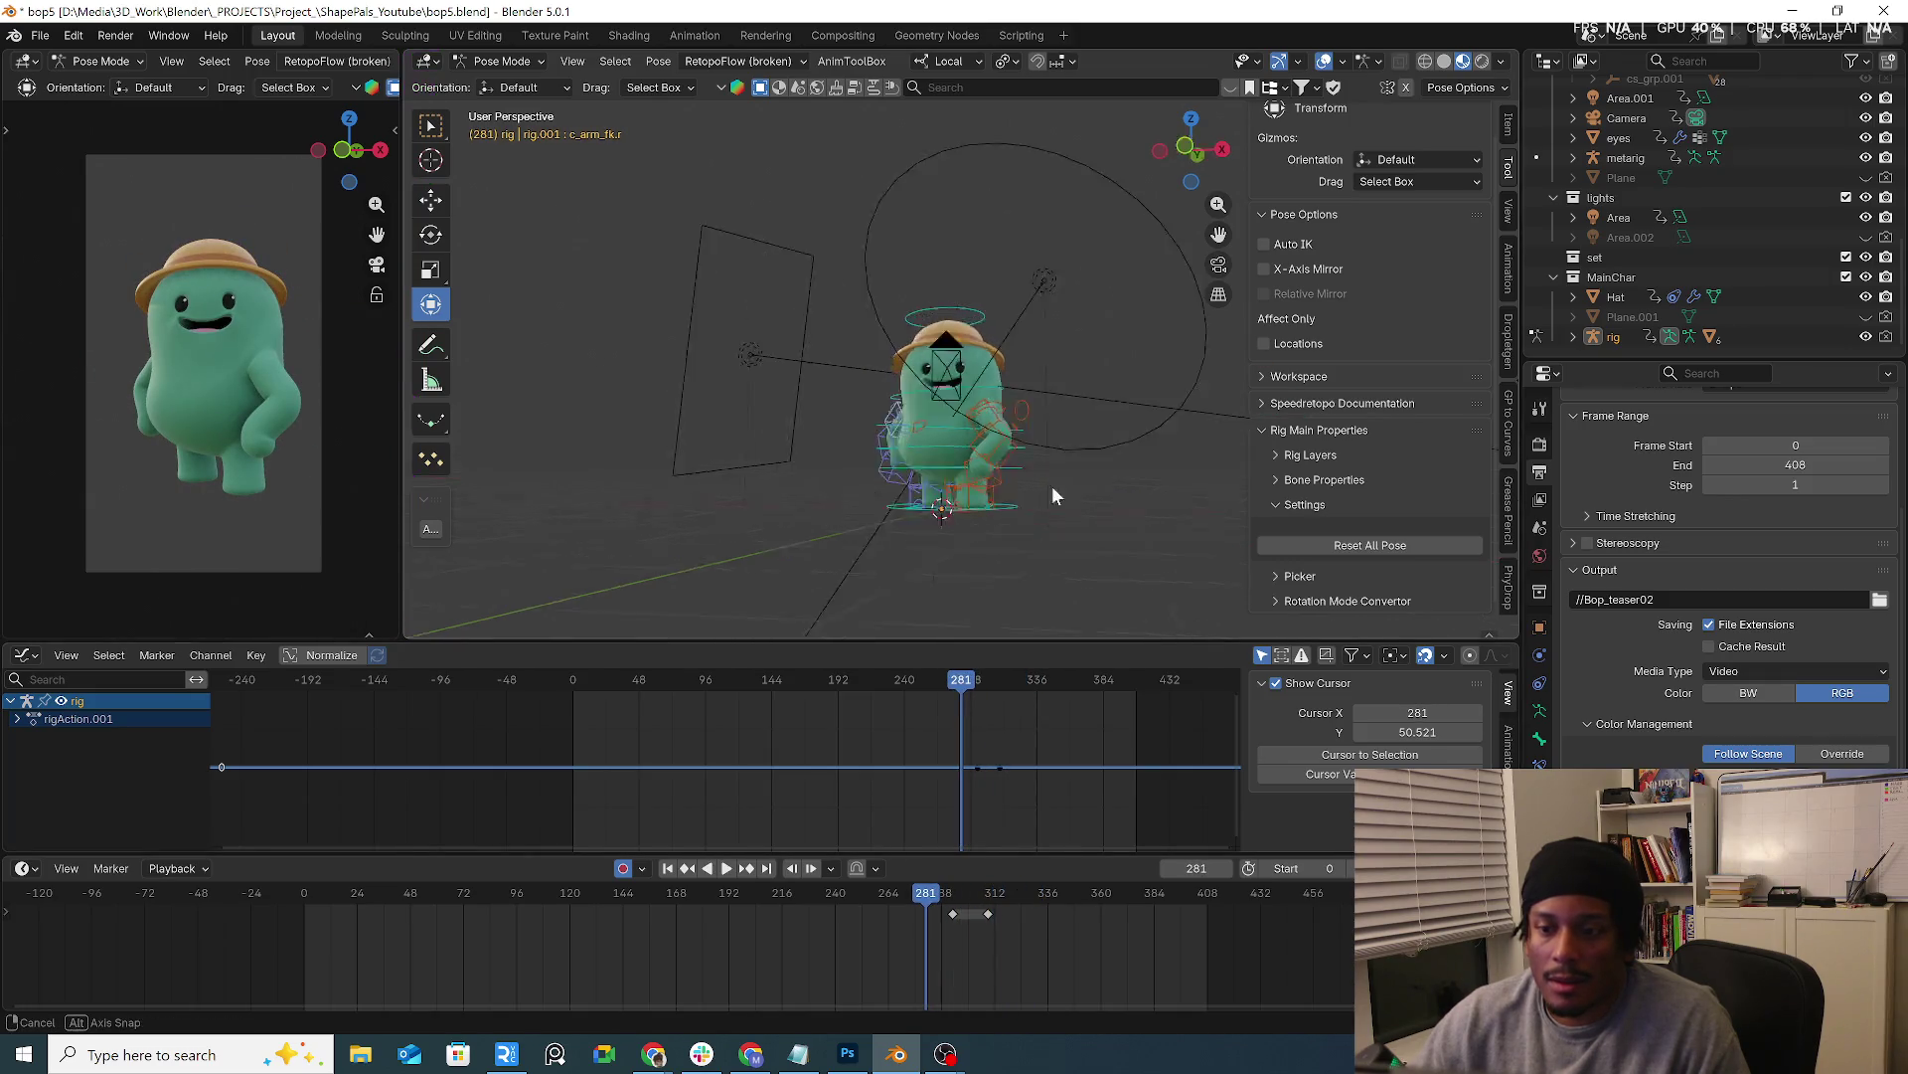
{"action": "scroll", "coordinate": [1057, 508], "scroll_direction": "up", "scroll_amount": 4}
{"action": "key", "text": "space"}
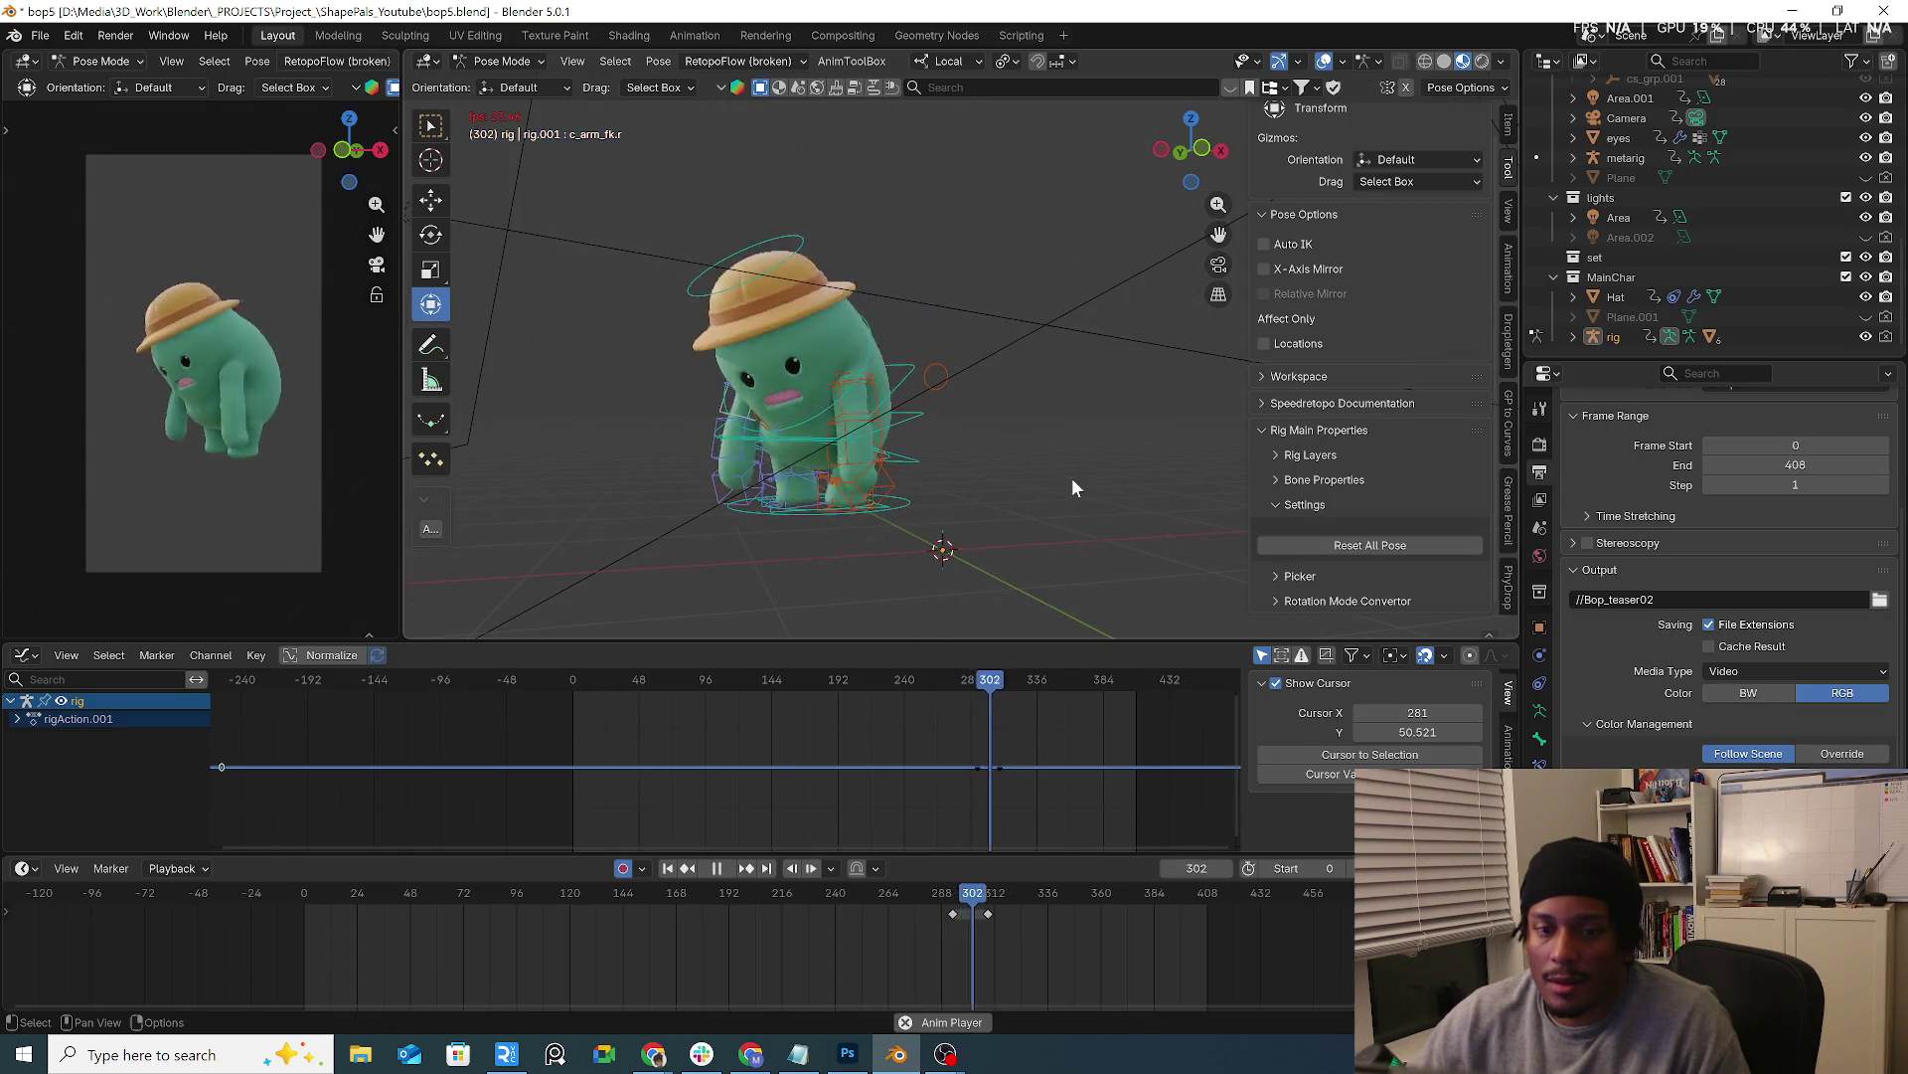
{"action": "left_click", "coordinate": [641, 681]}
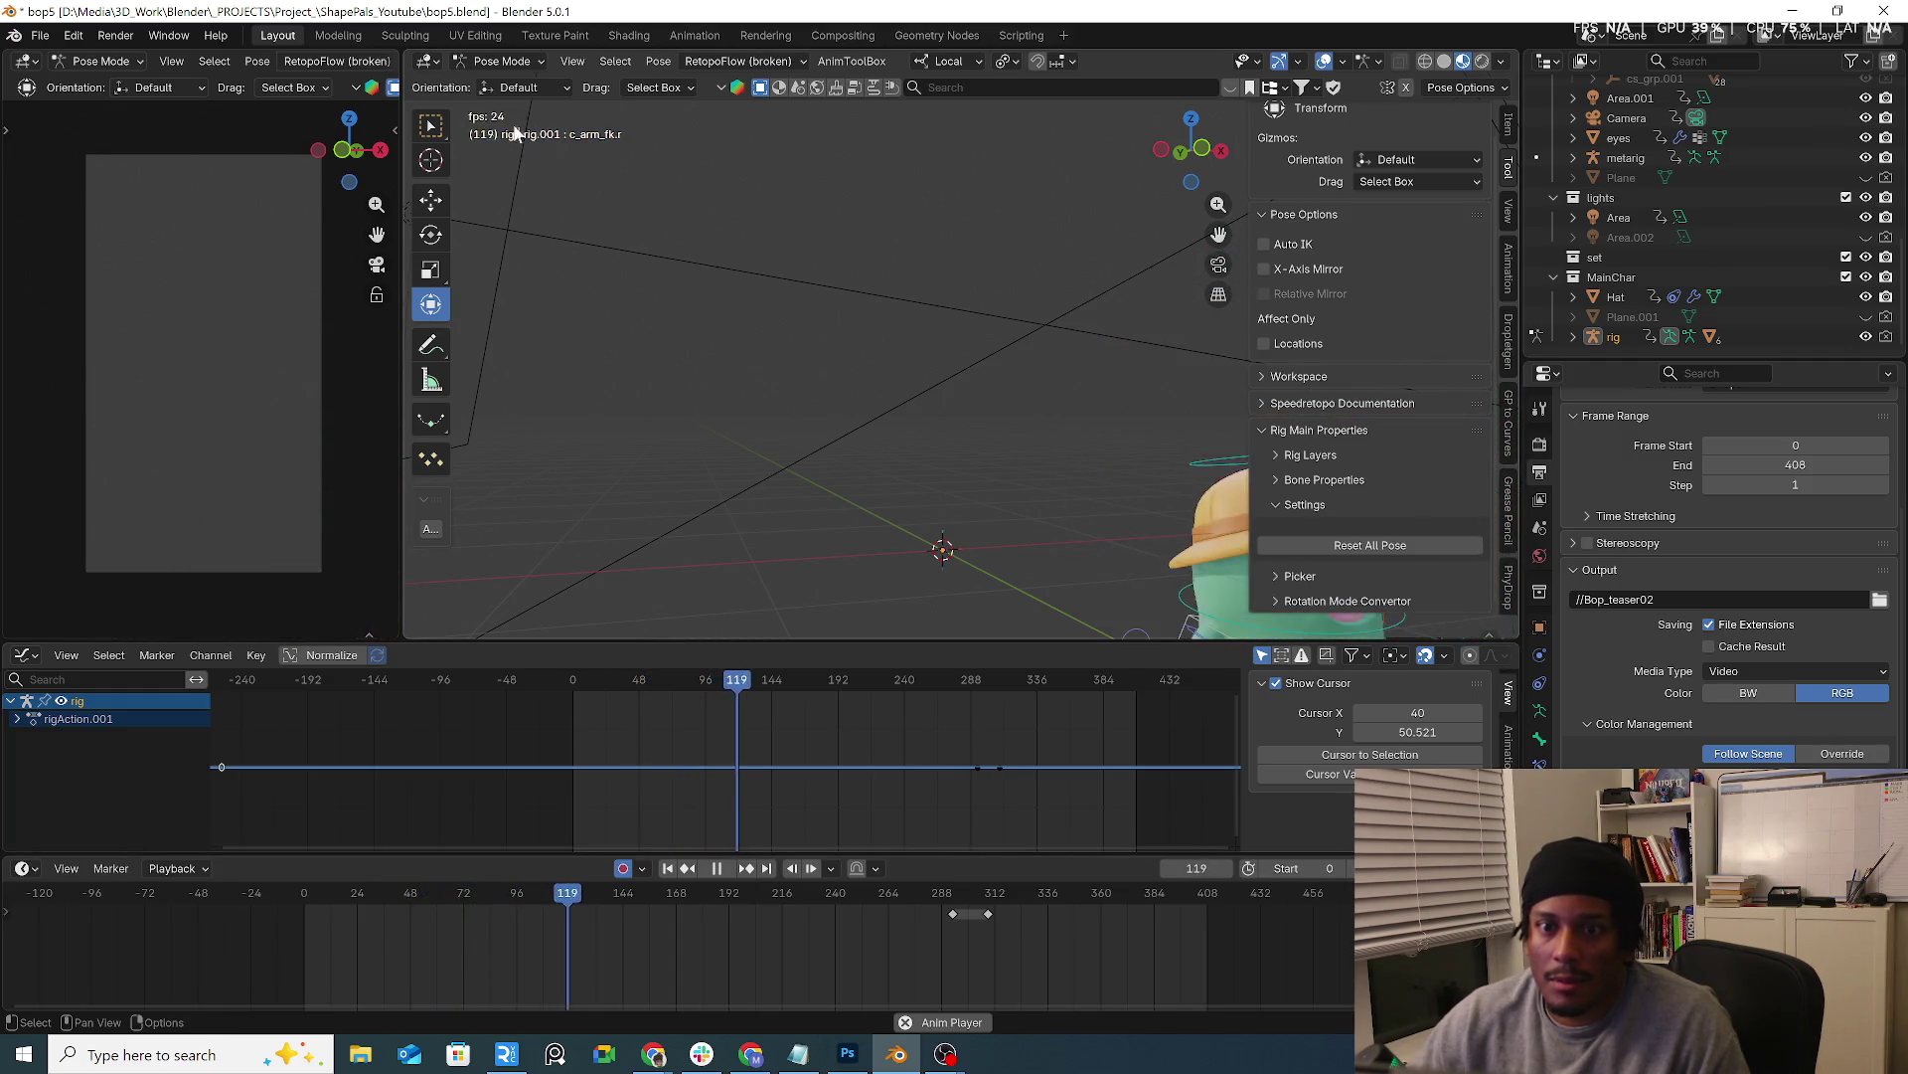
{"action": "key", "text": "space"}
{"action": "middle_click_drag", "start_coordinate": [930, 372], "coordinate": [700, 496]}
{"action": "left_click_drag", "start_coordinate": [775, 688], "coordinate": [924, 681]}
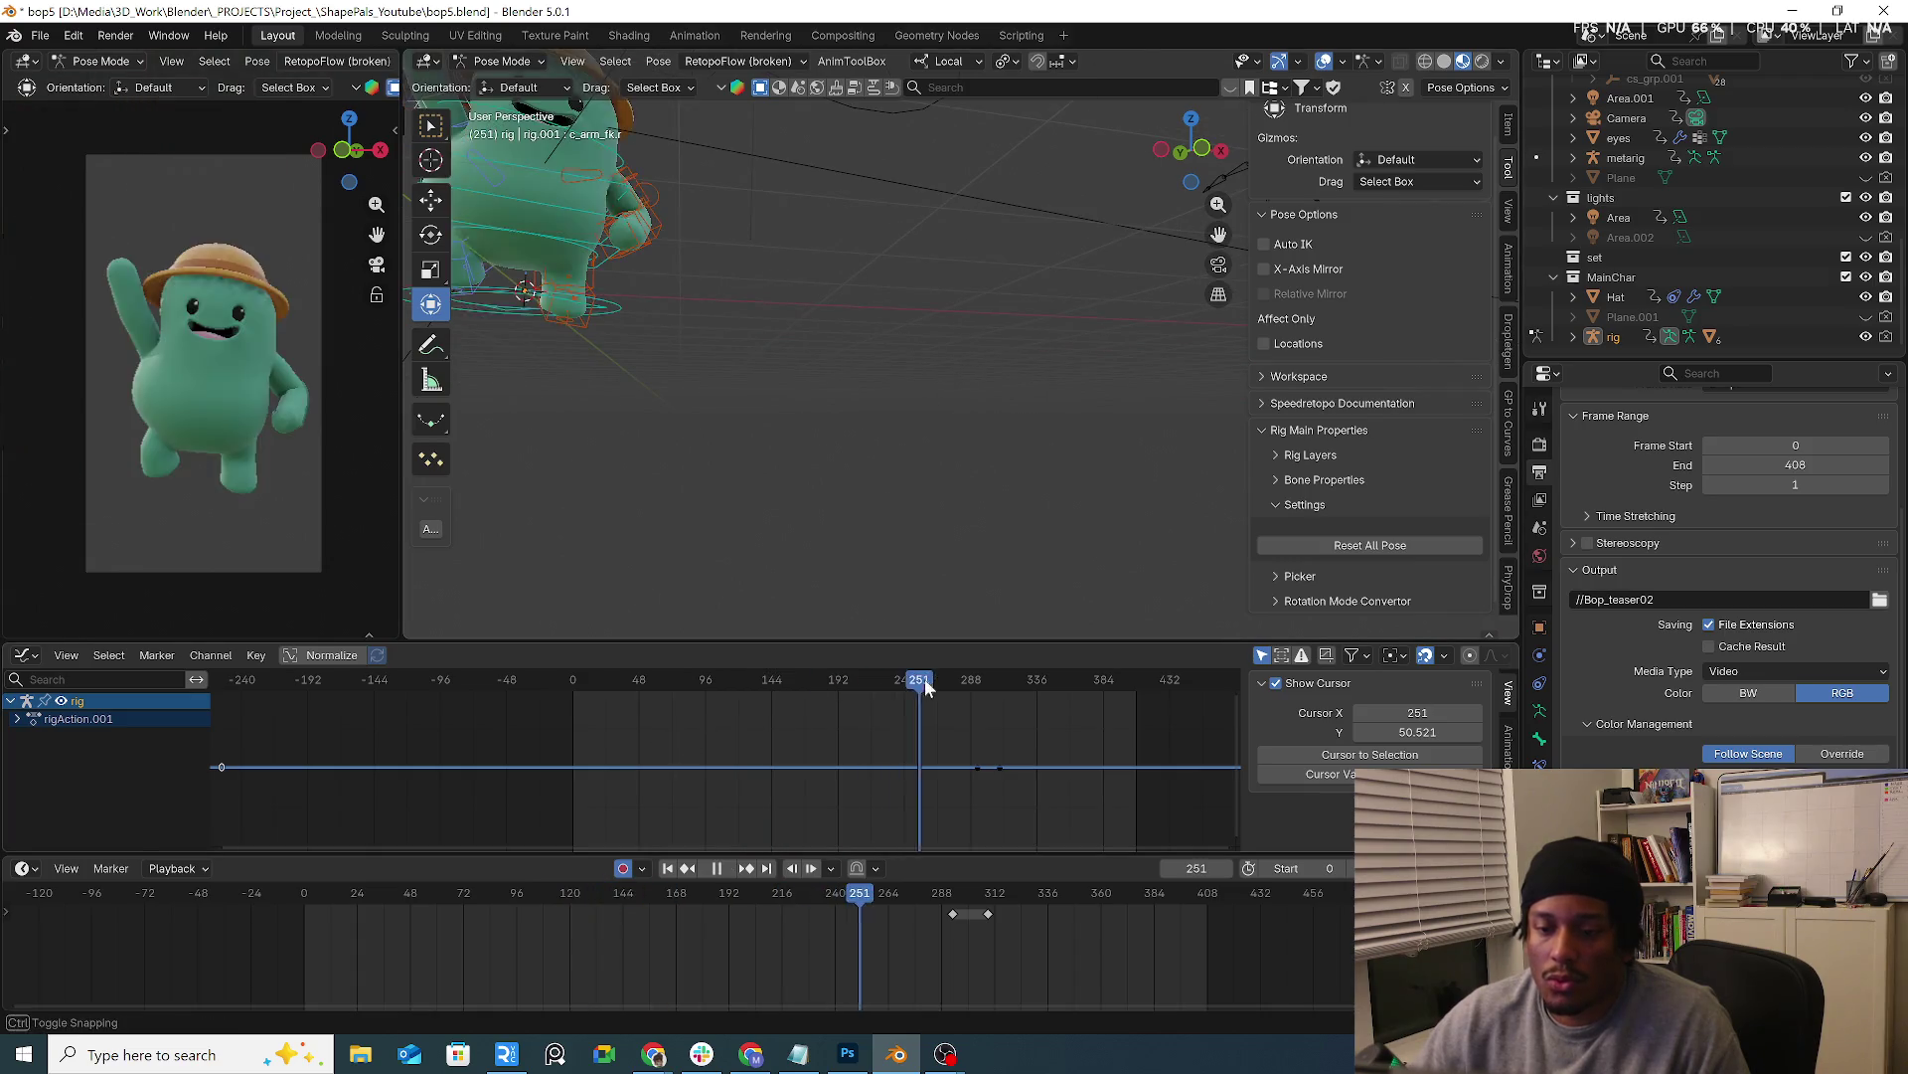
{"action": "scroll", "coordinate": [605, 233], "scroll_direction": "down", "scroll_amount": 4}
Switch to Object Mode and show the body mesh's modifier settings
{"action": "left_click", "coordinate": [503, 59]}
{"action": "left_click", "coordinate": [744, 365]}
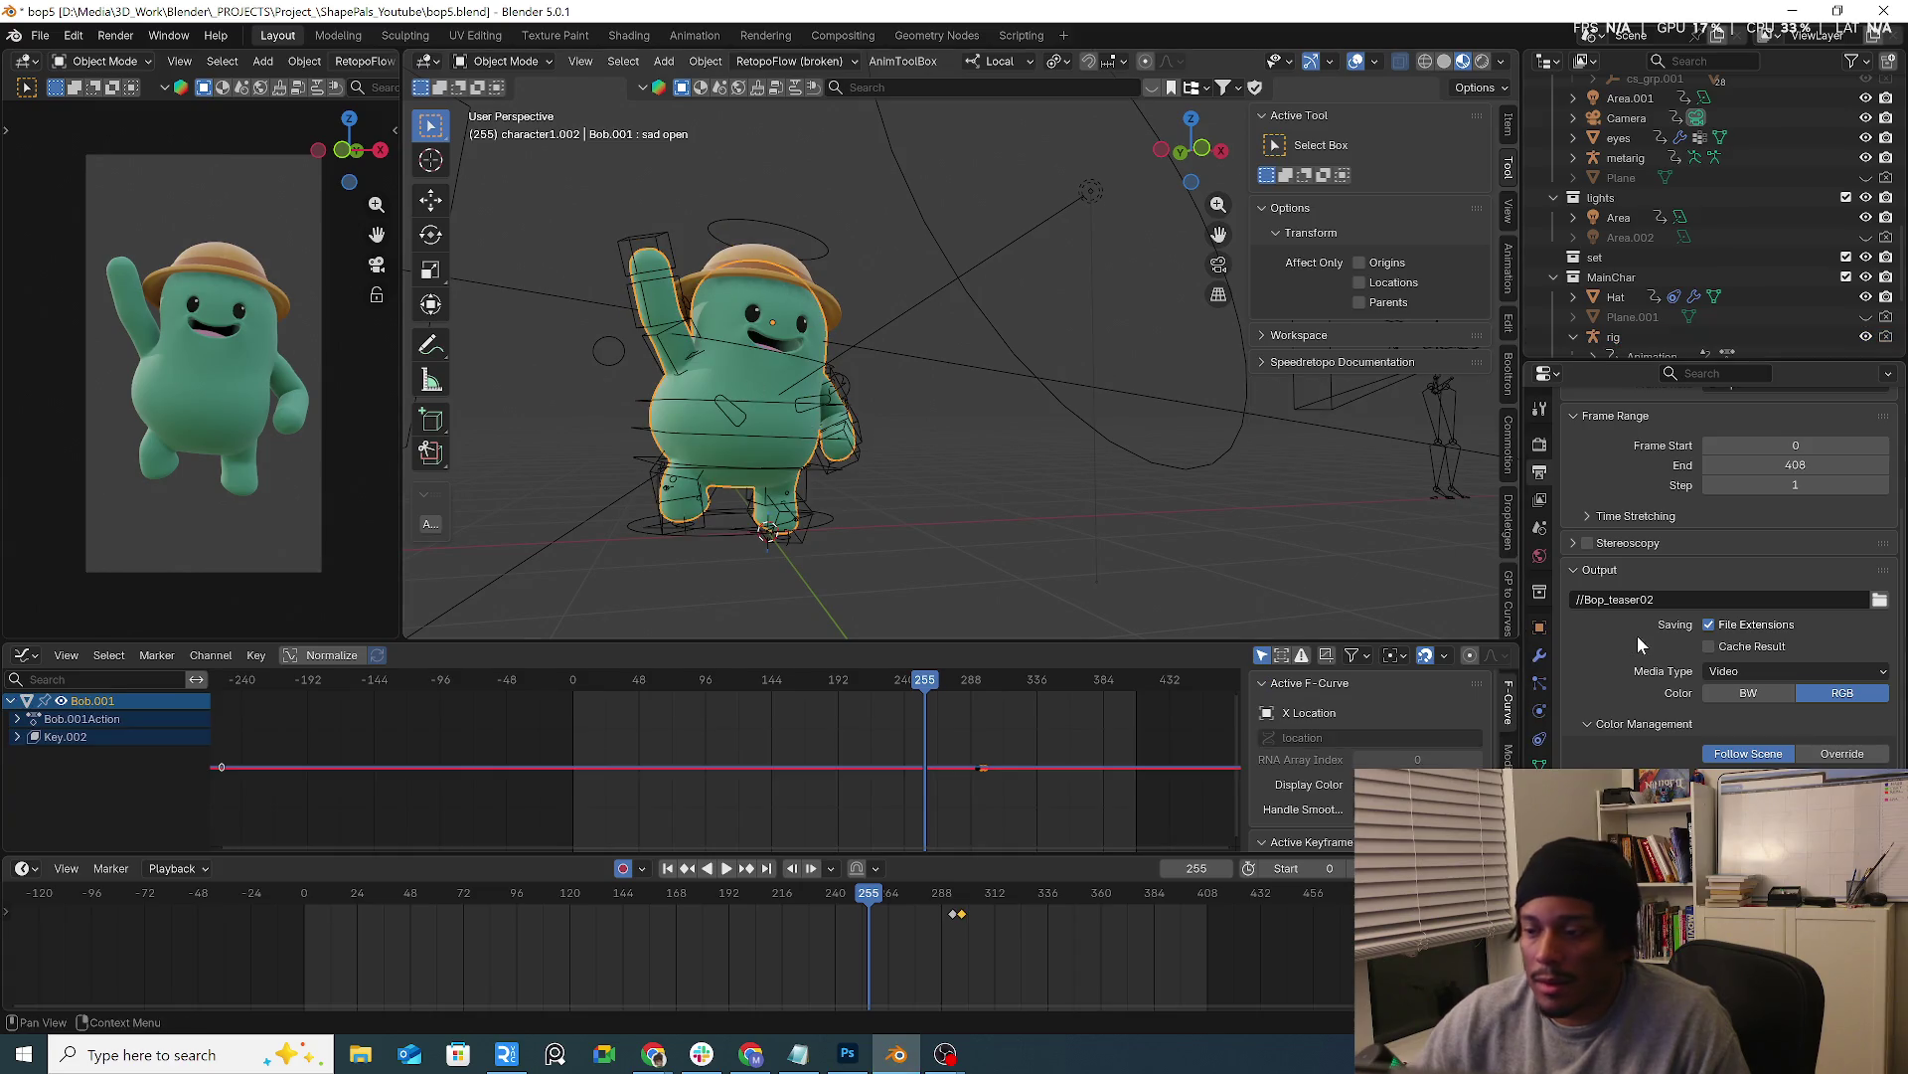
{"action": "left_click", "coordinate": [1544, 655]}
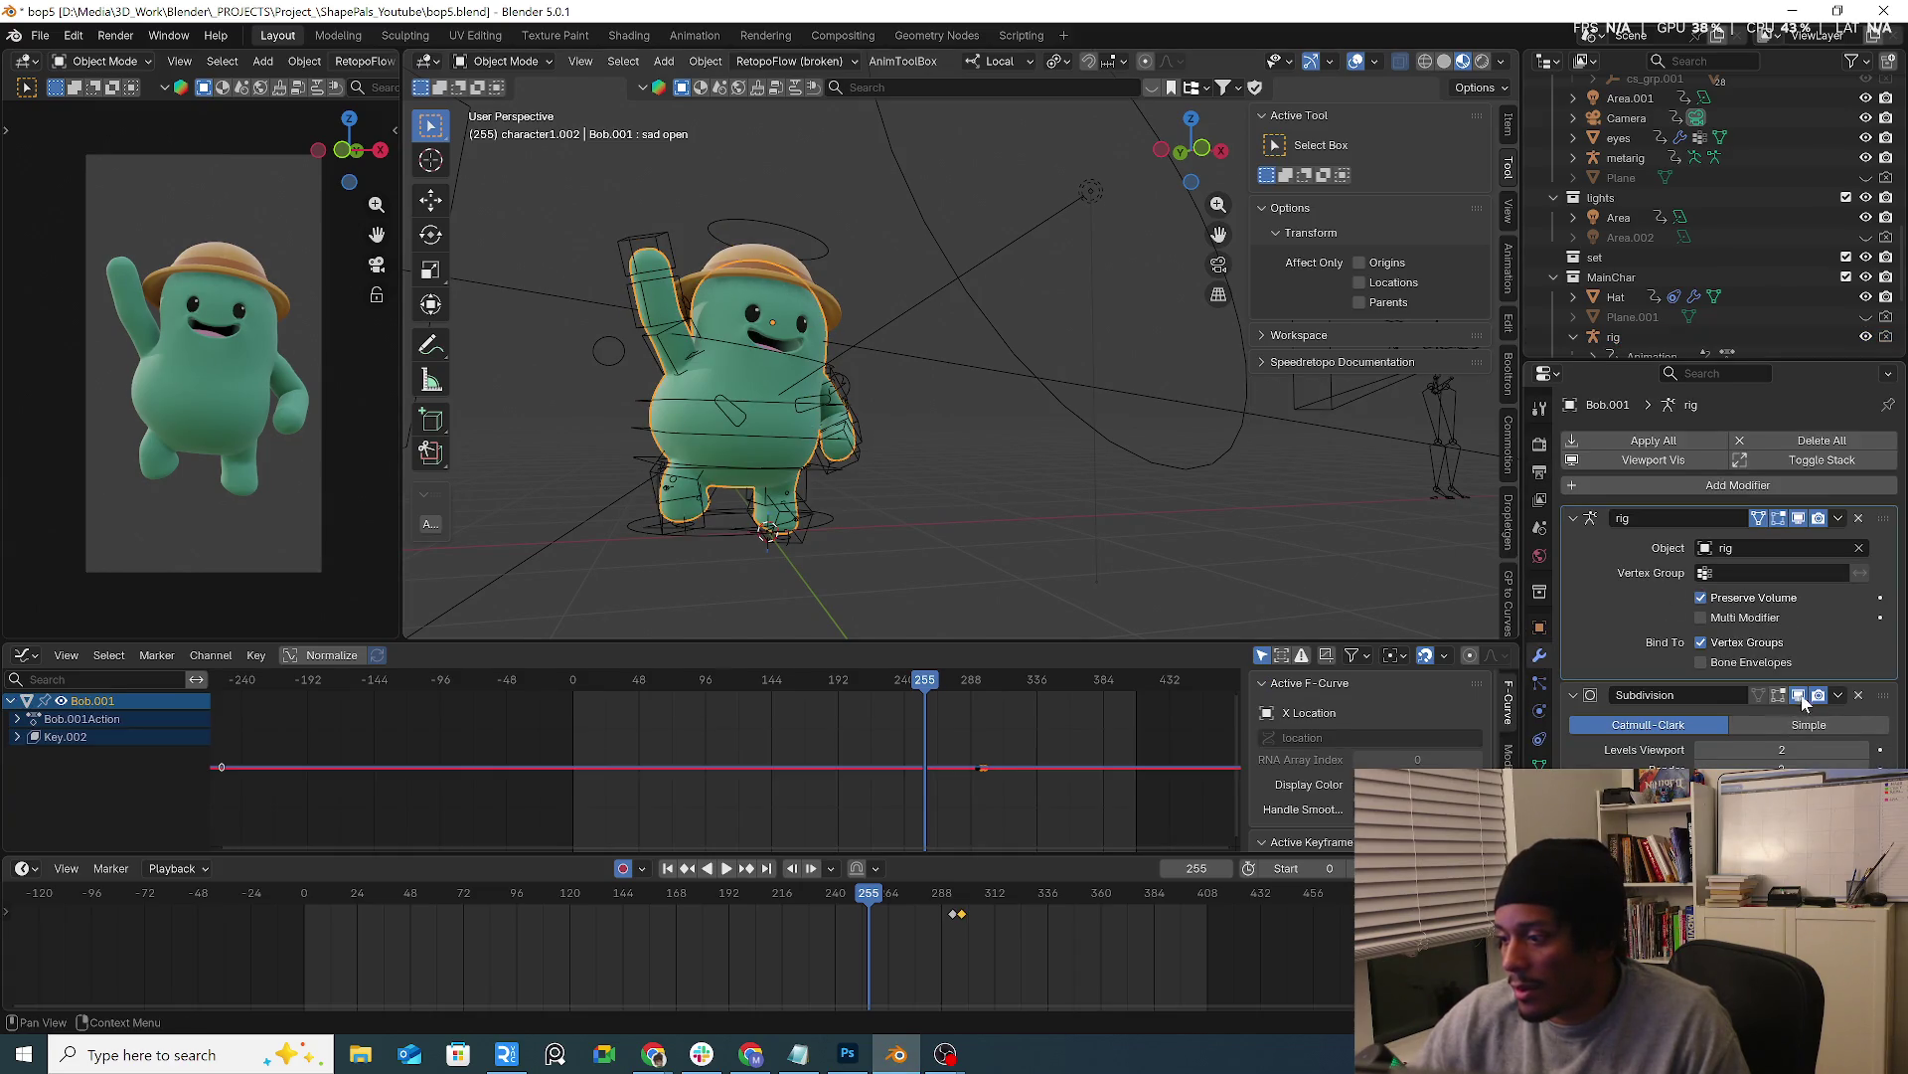
Select the hat and eyes, stop playback and scrub back toward frame 18
{"action": "left_click", "coordinate": [786, 297]}
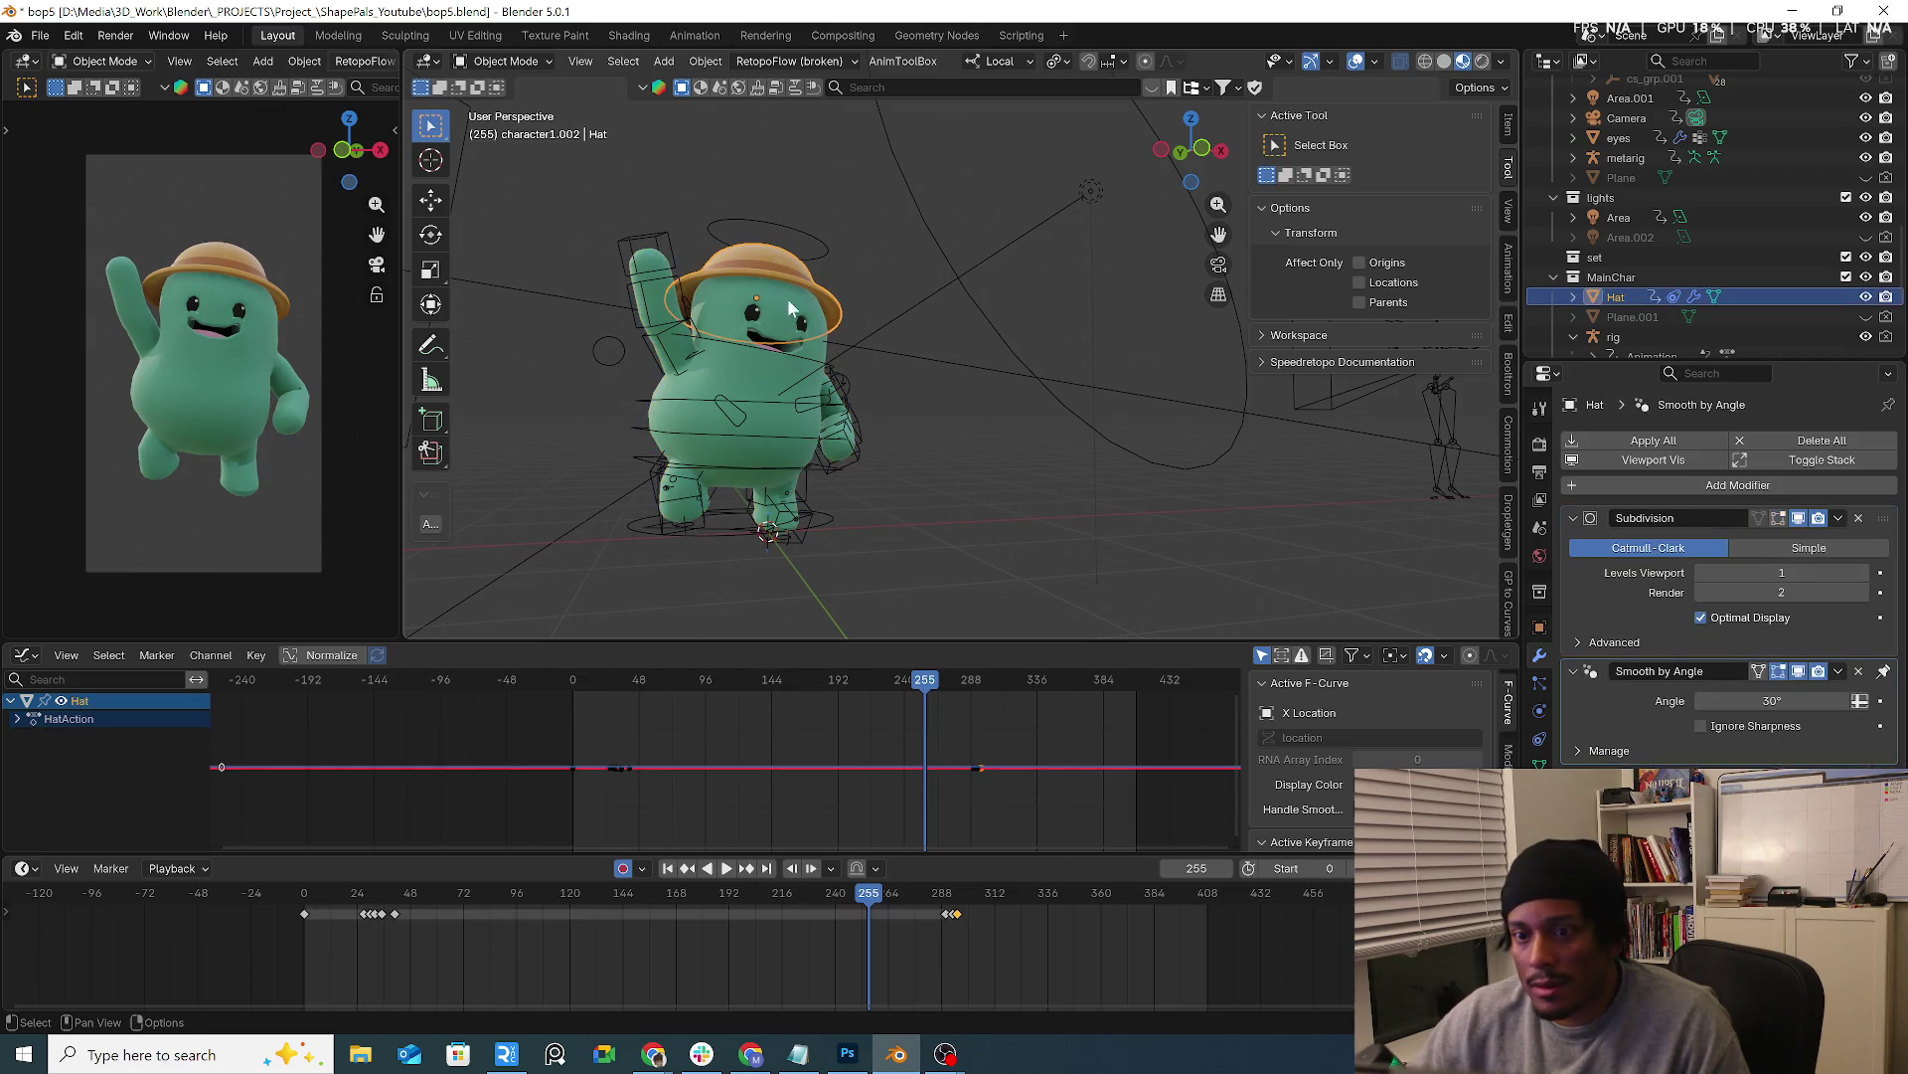
{"action": "left_click", "coordinate": [752, 343]}
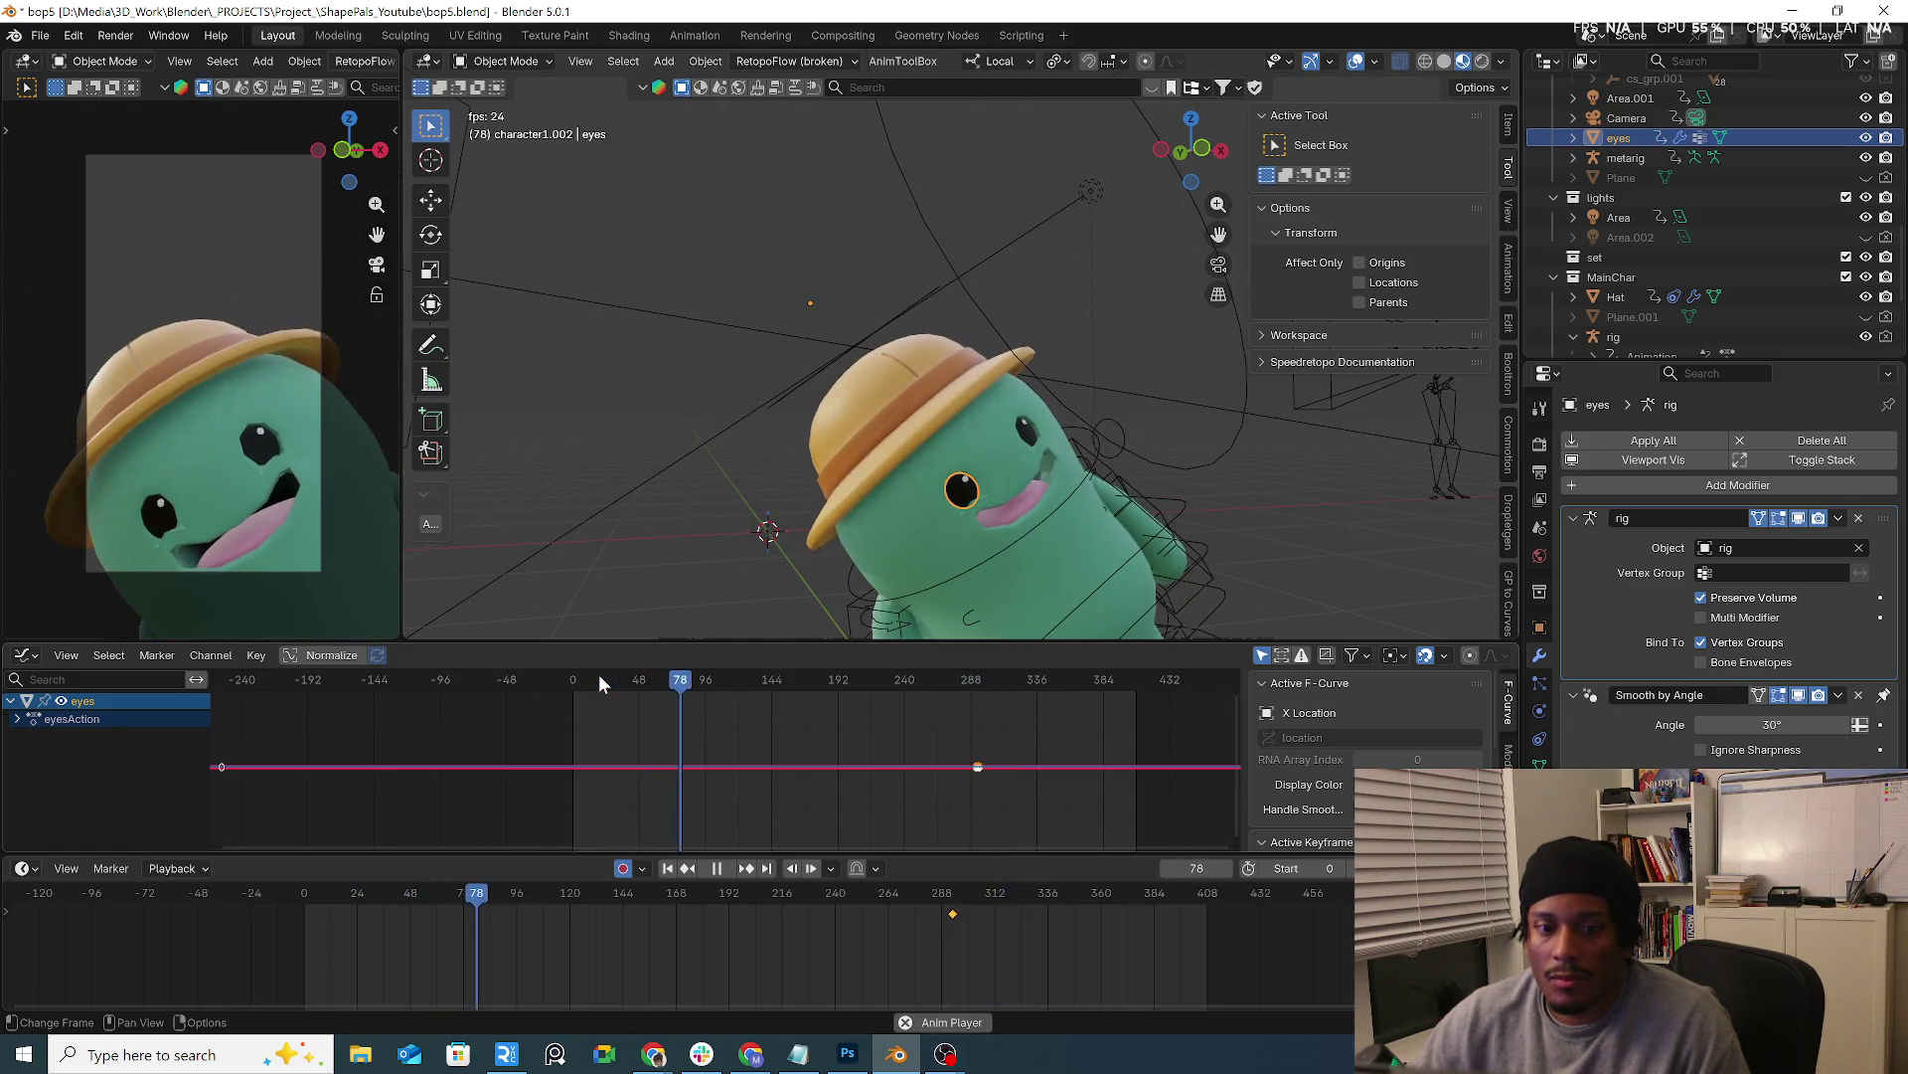
{"action": "key", "text": "space"}
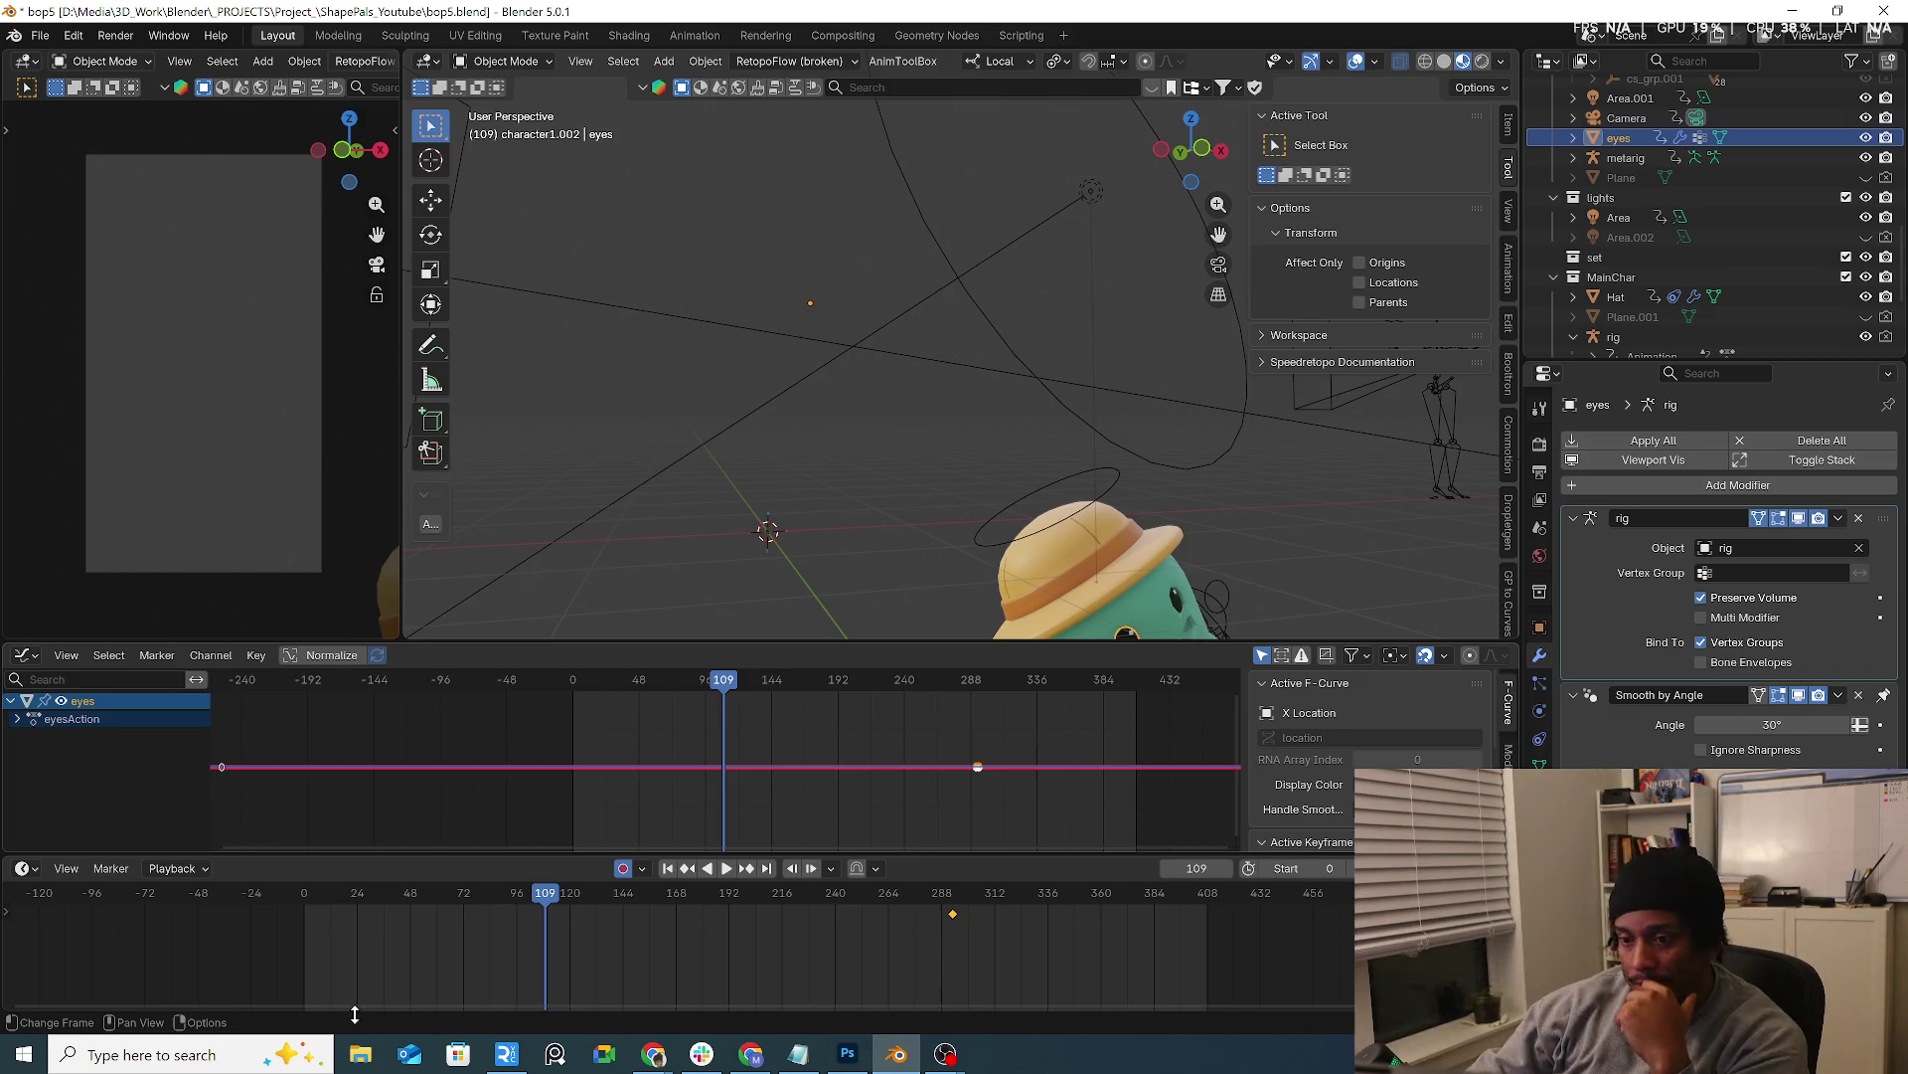
{"action": "left_click_drag", "start_coordinate": [592, 689], "coordinate": [708, 686]}
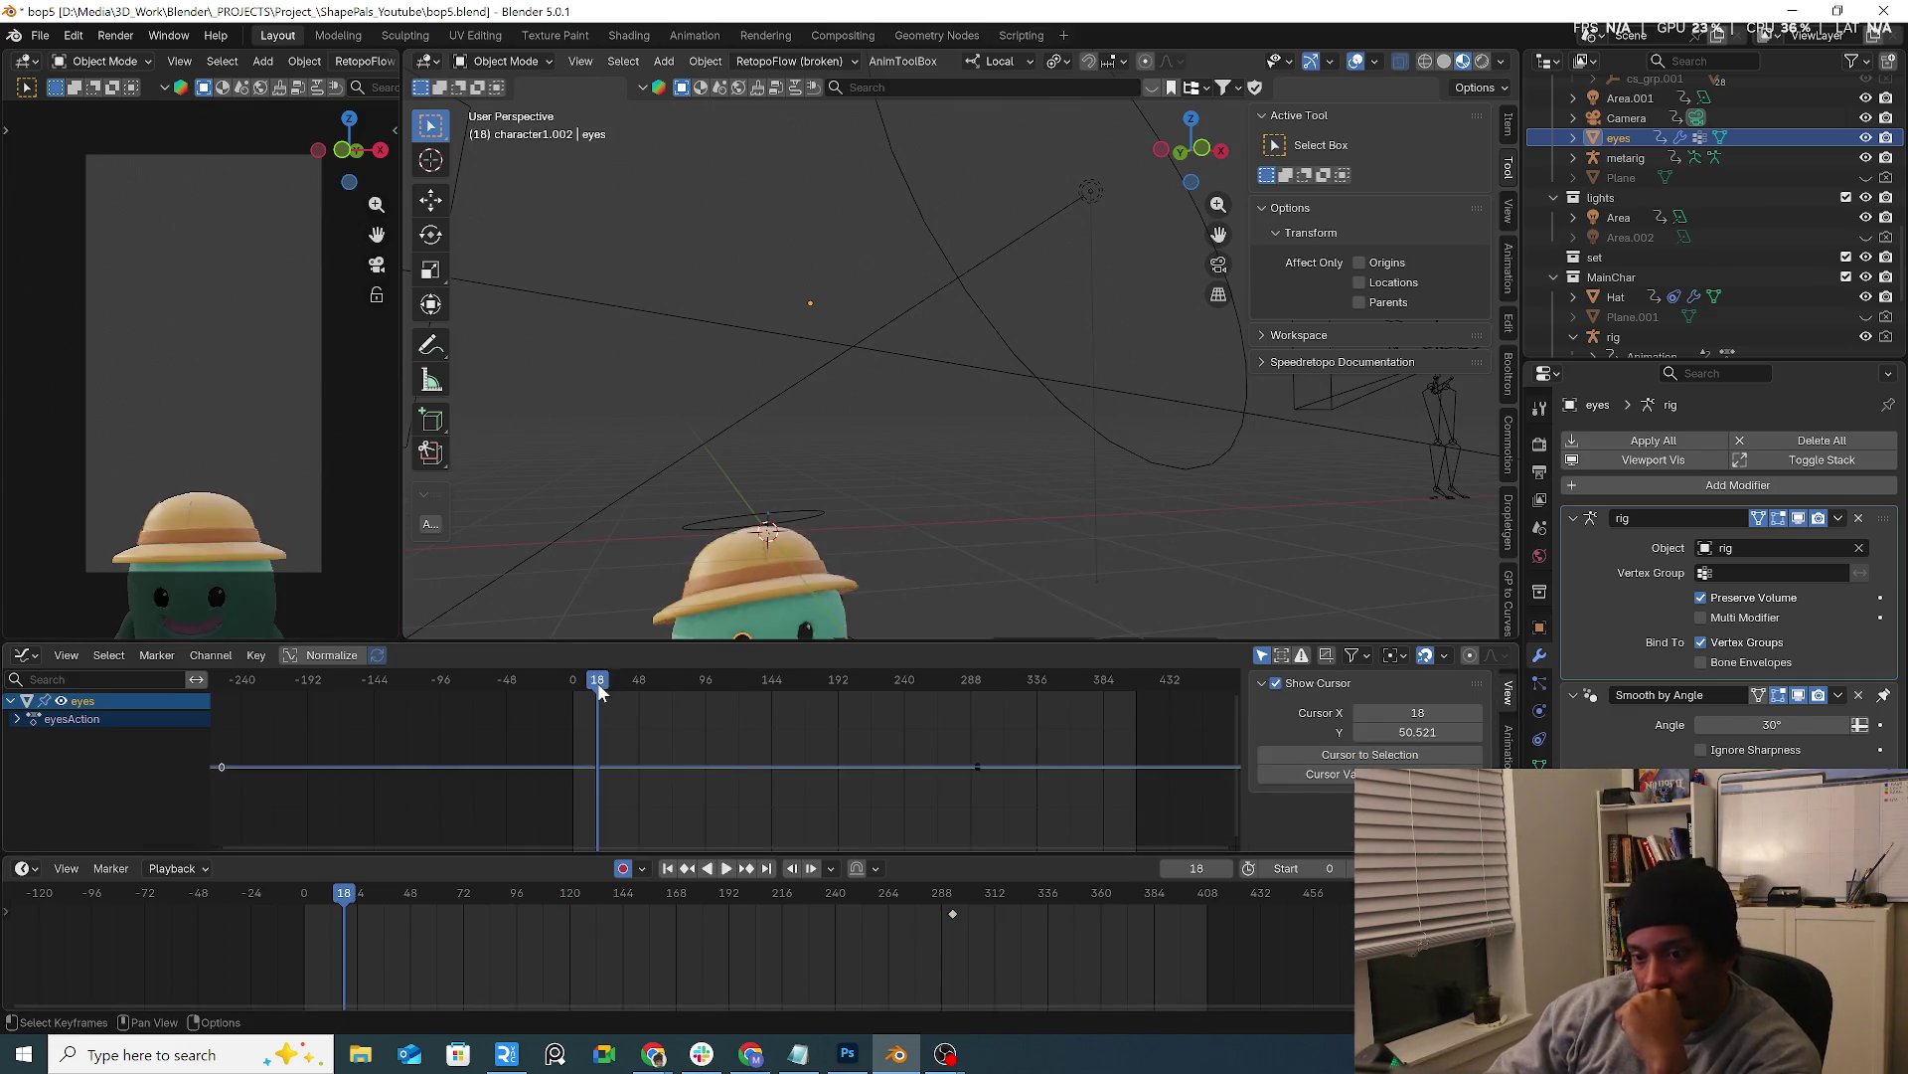
Discard bop5 changes and open RobotChef4.blend from _PROJECTS > Personal > RobotChef
{"action": "left_click", "coordinate": [38, 34]}
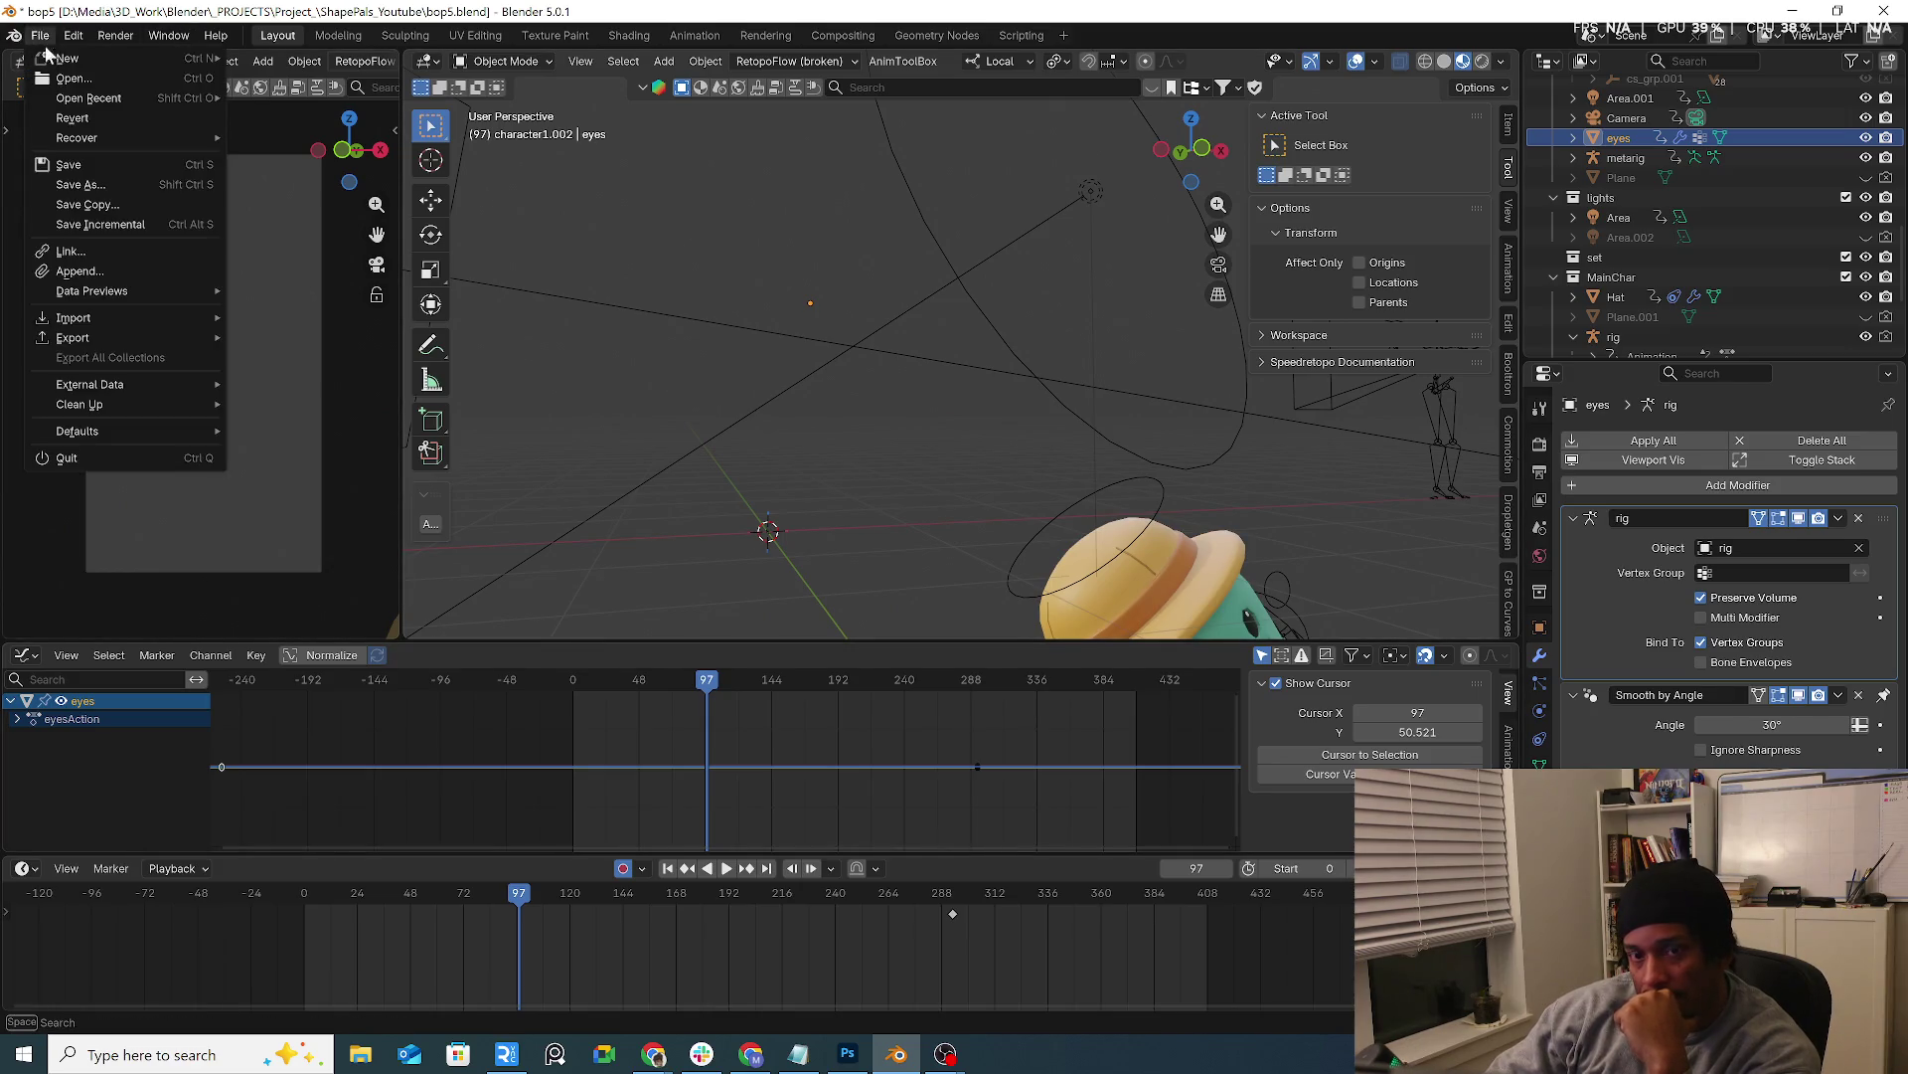
{"action": "key", "text": "ctrl+q"}
{"action": "left_click", "coordinate": [979, 557]}
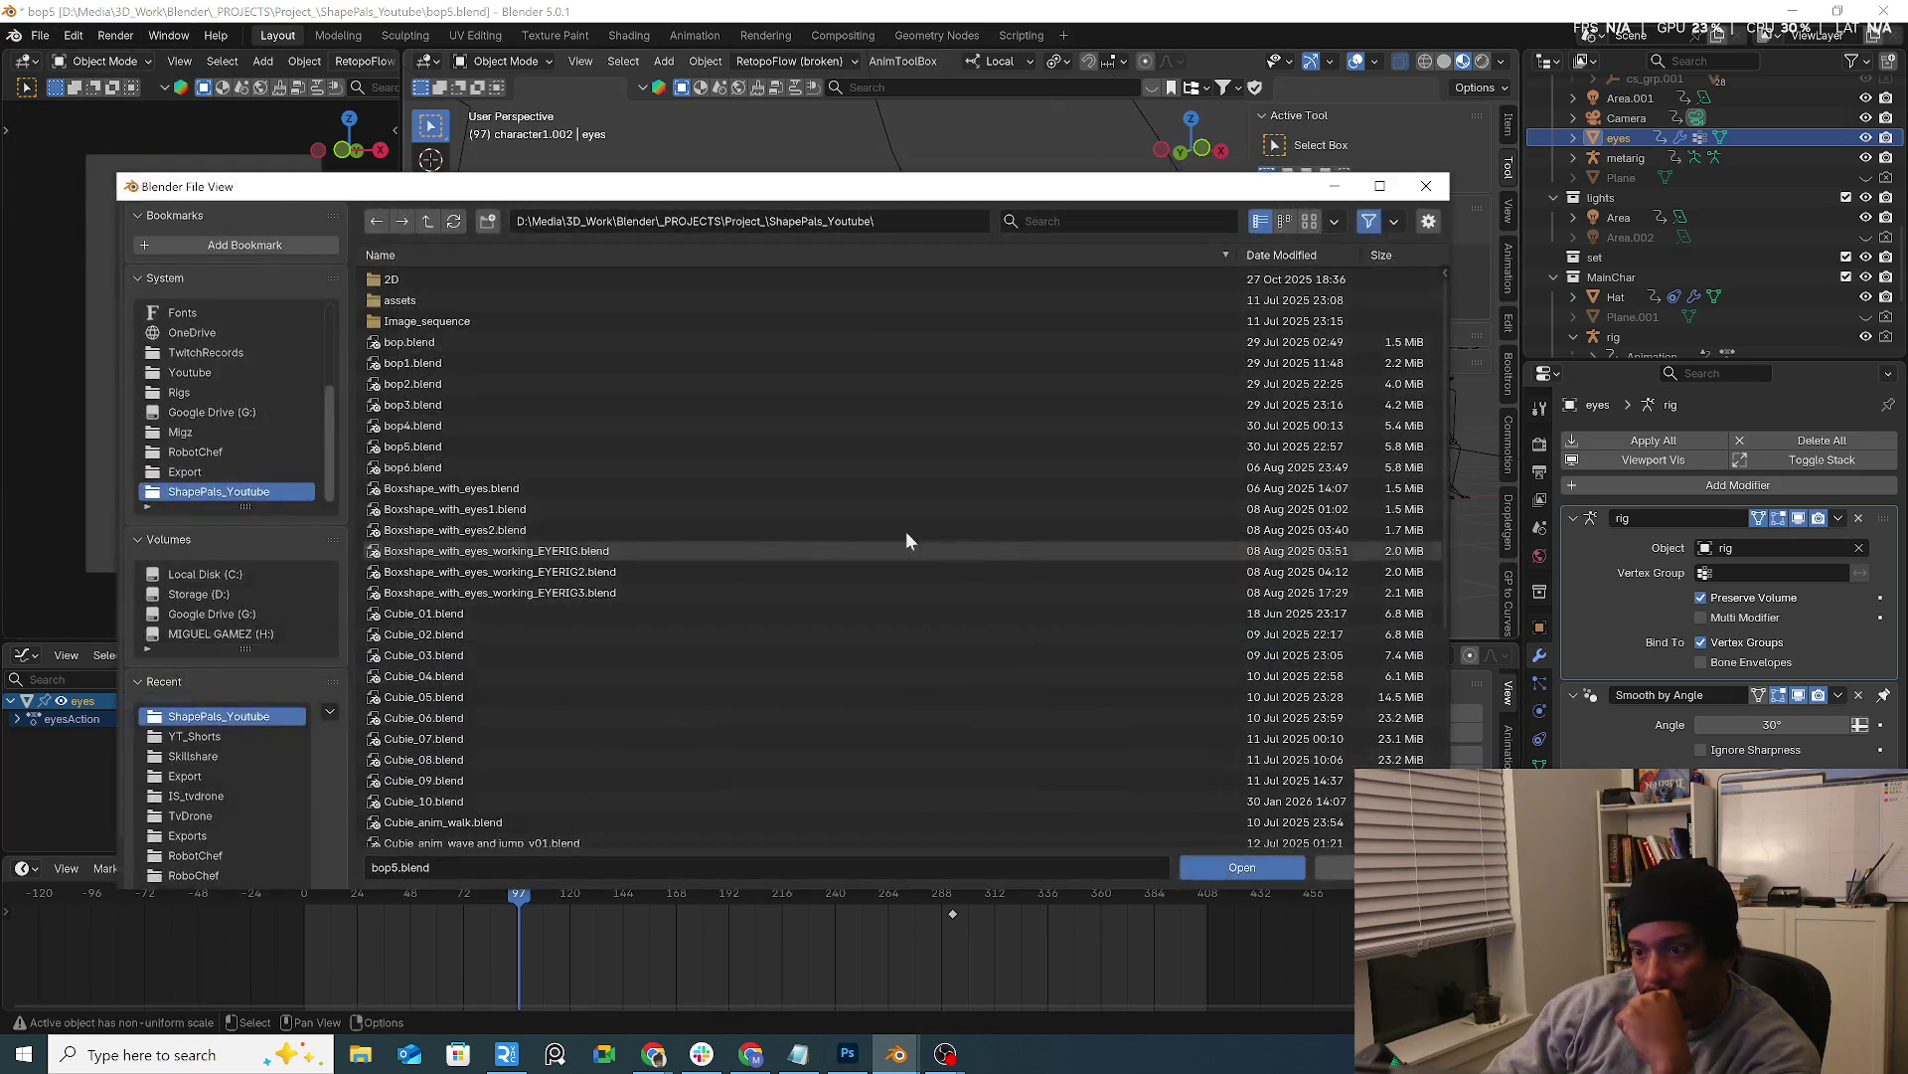
{"action": "left_click", "coordinate": [427, 222]}
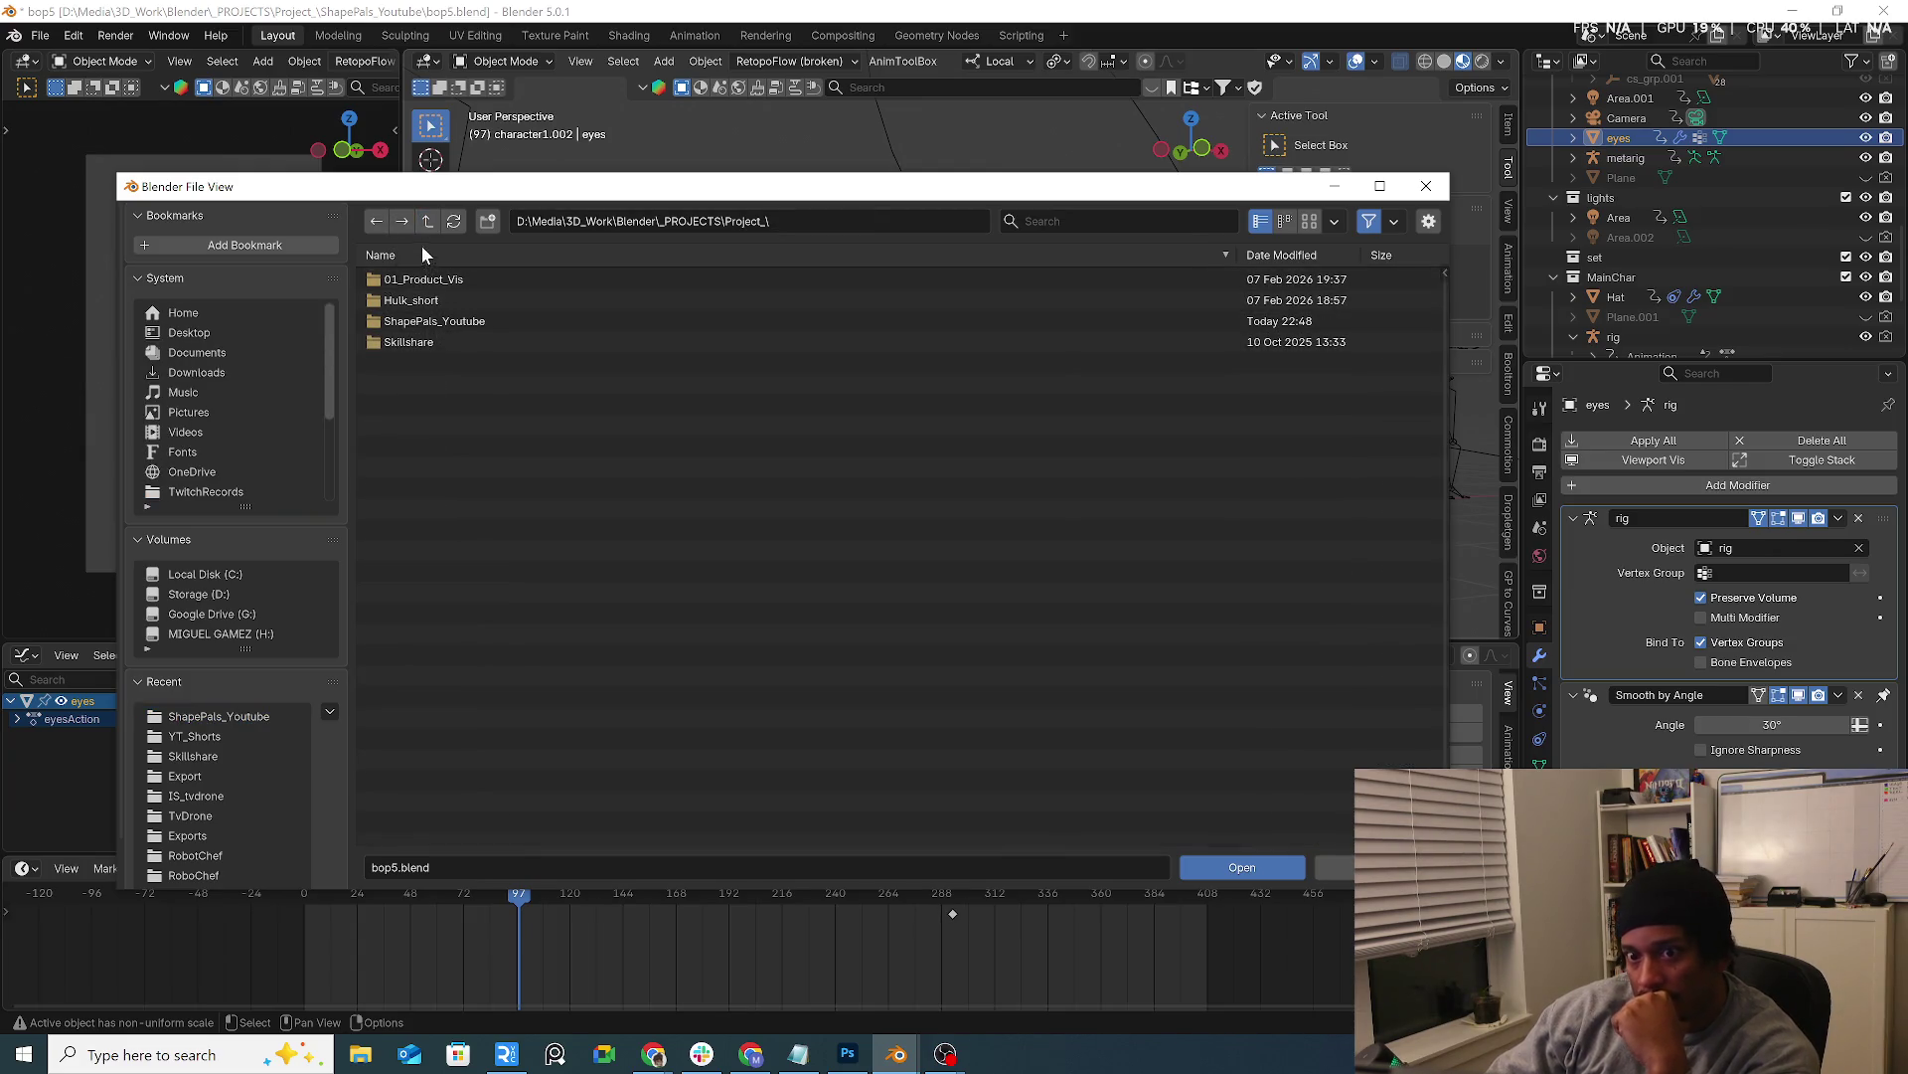
{"action": "left_click", "coordinate": [427, 222]}
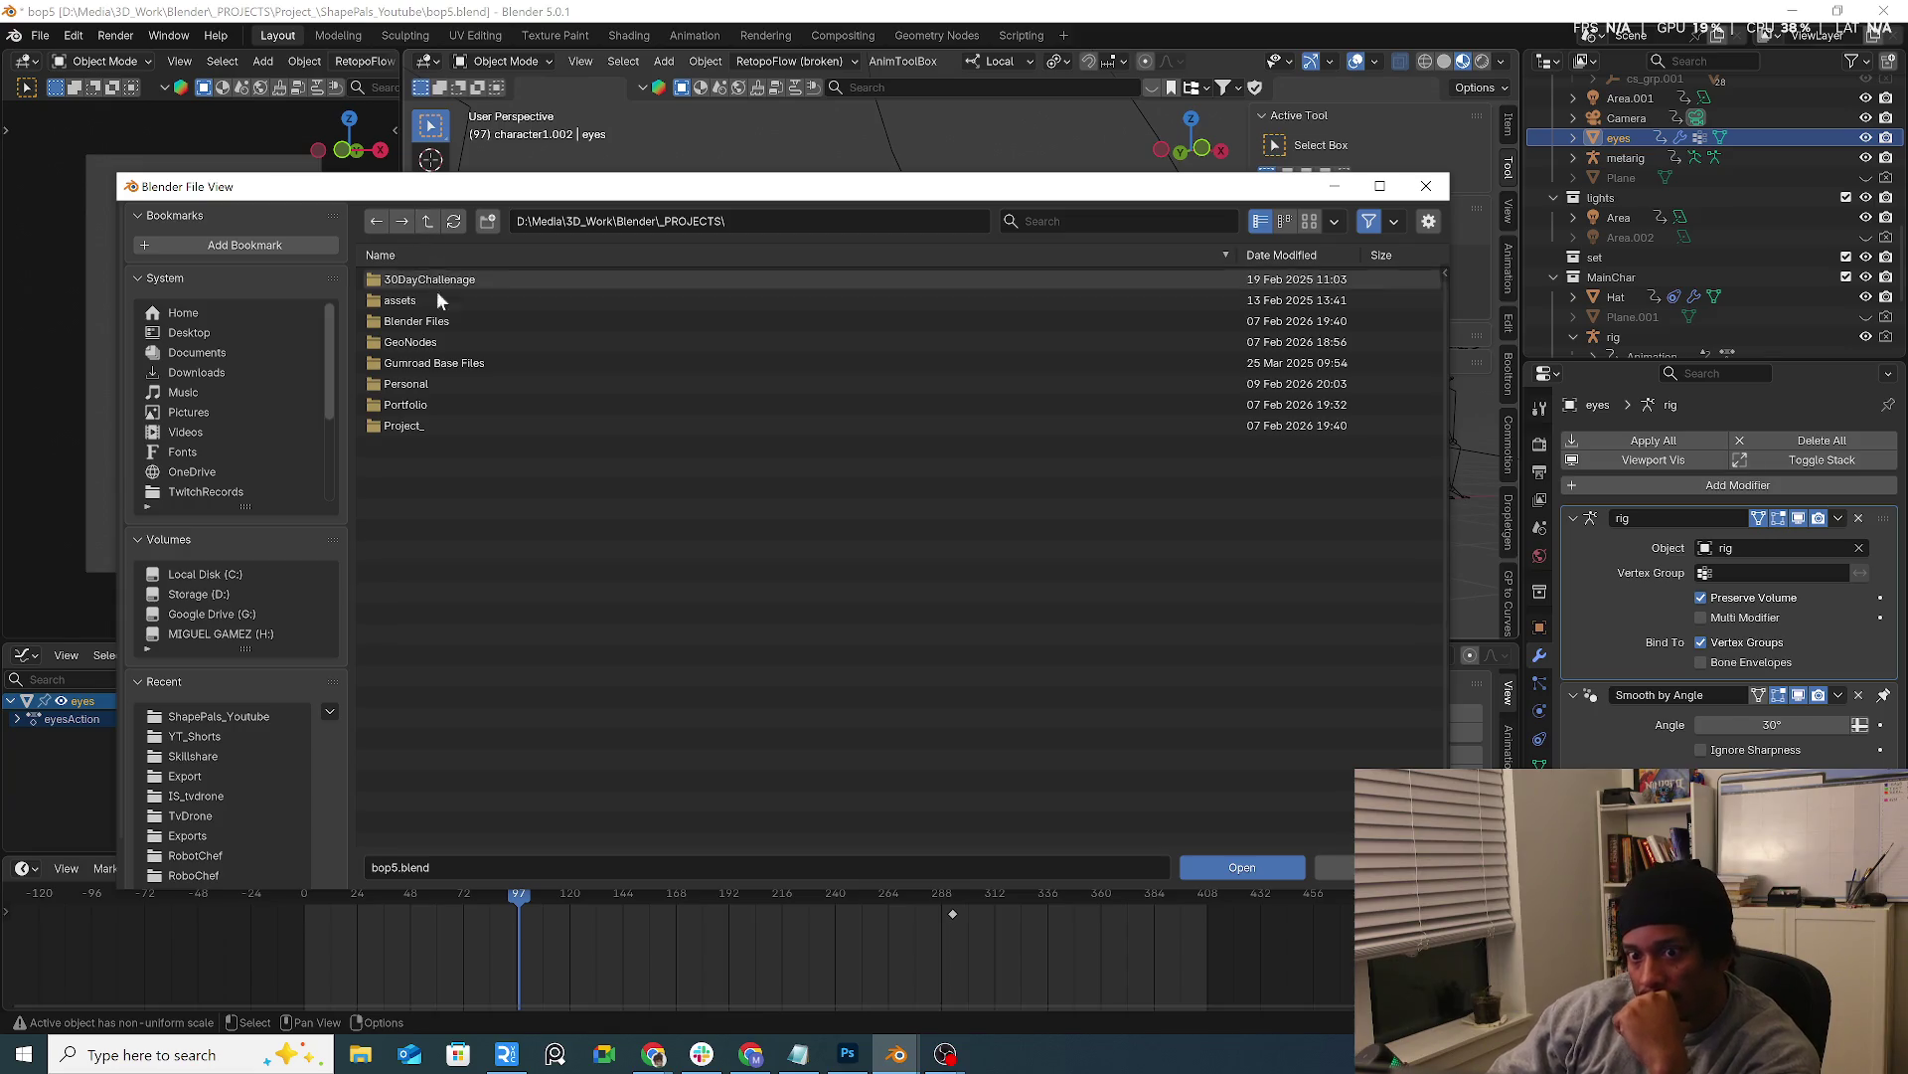
{"action": "left_click", "coordinate": [437, 385]}
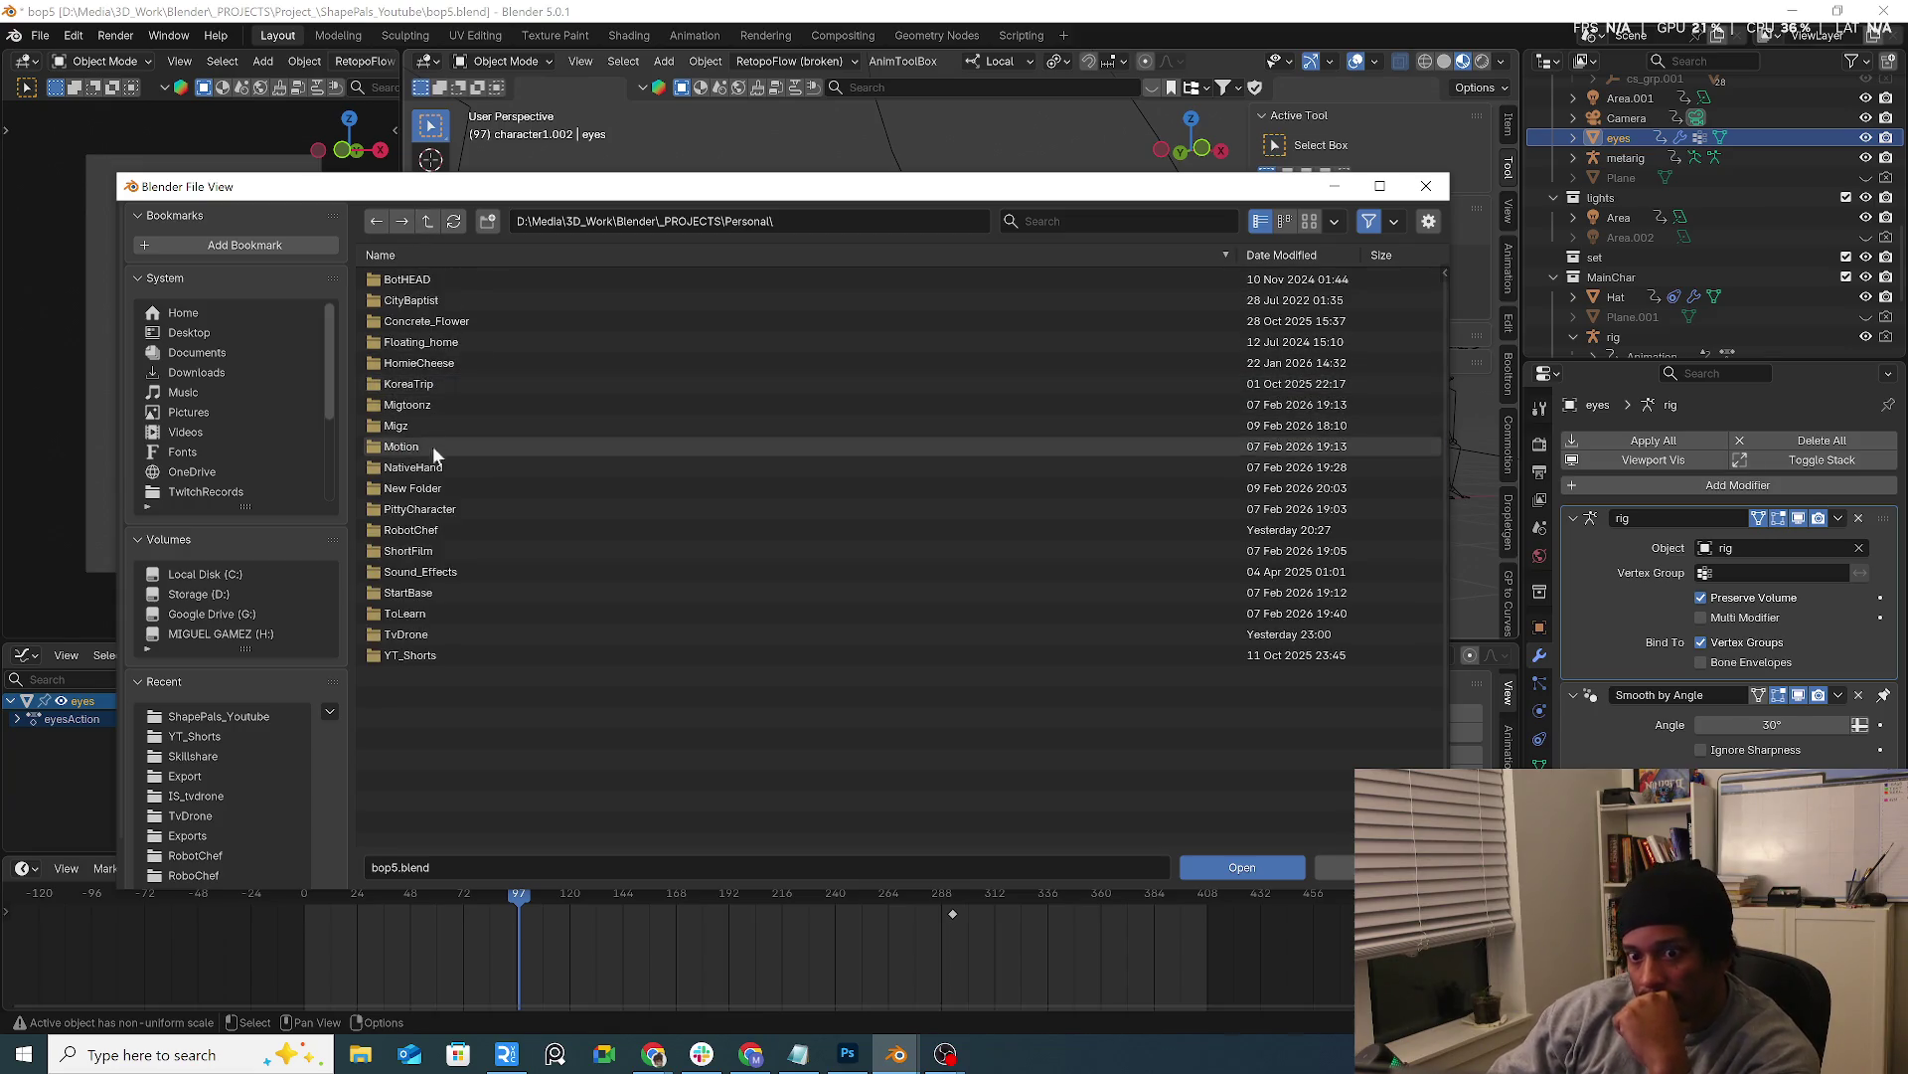
{"action": "left_click", "coordinate": [431, 530]}
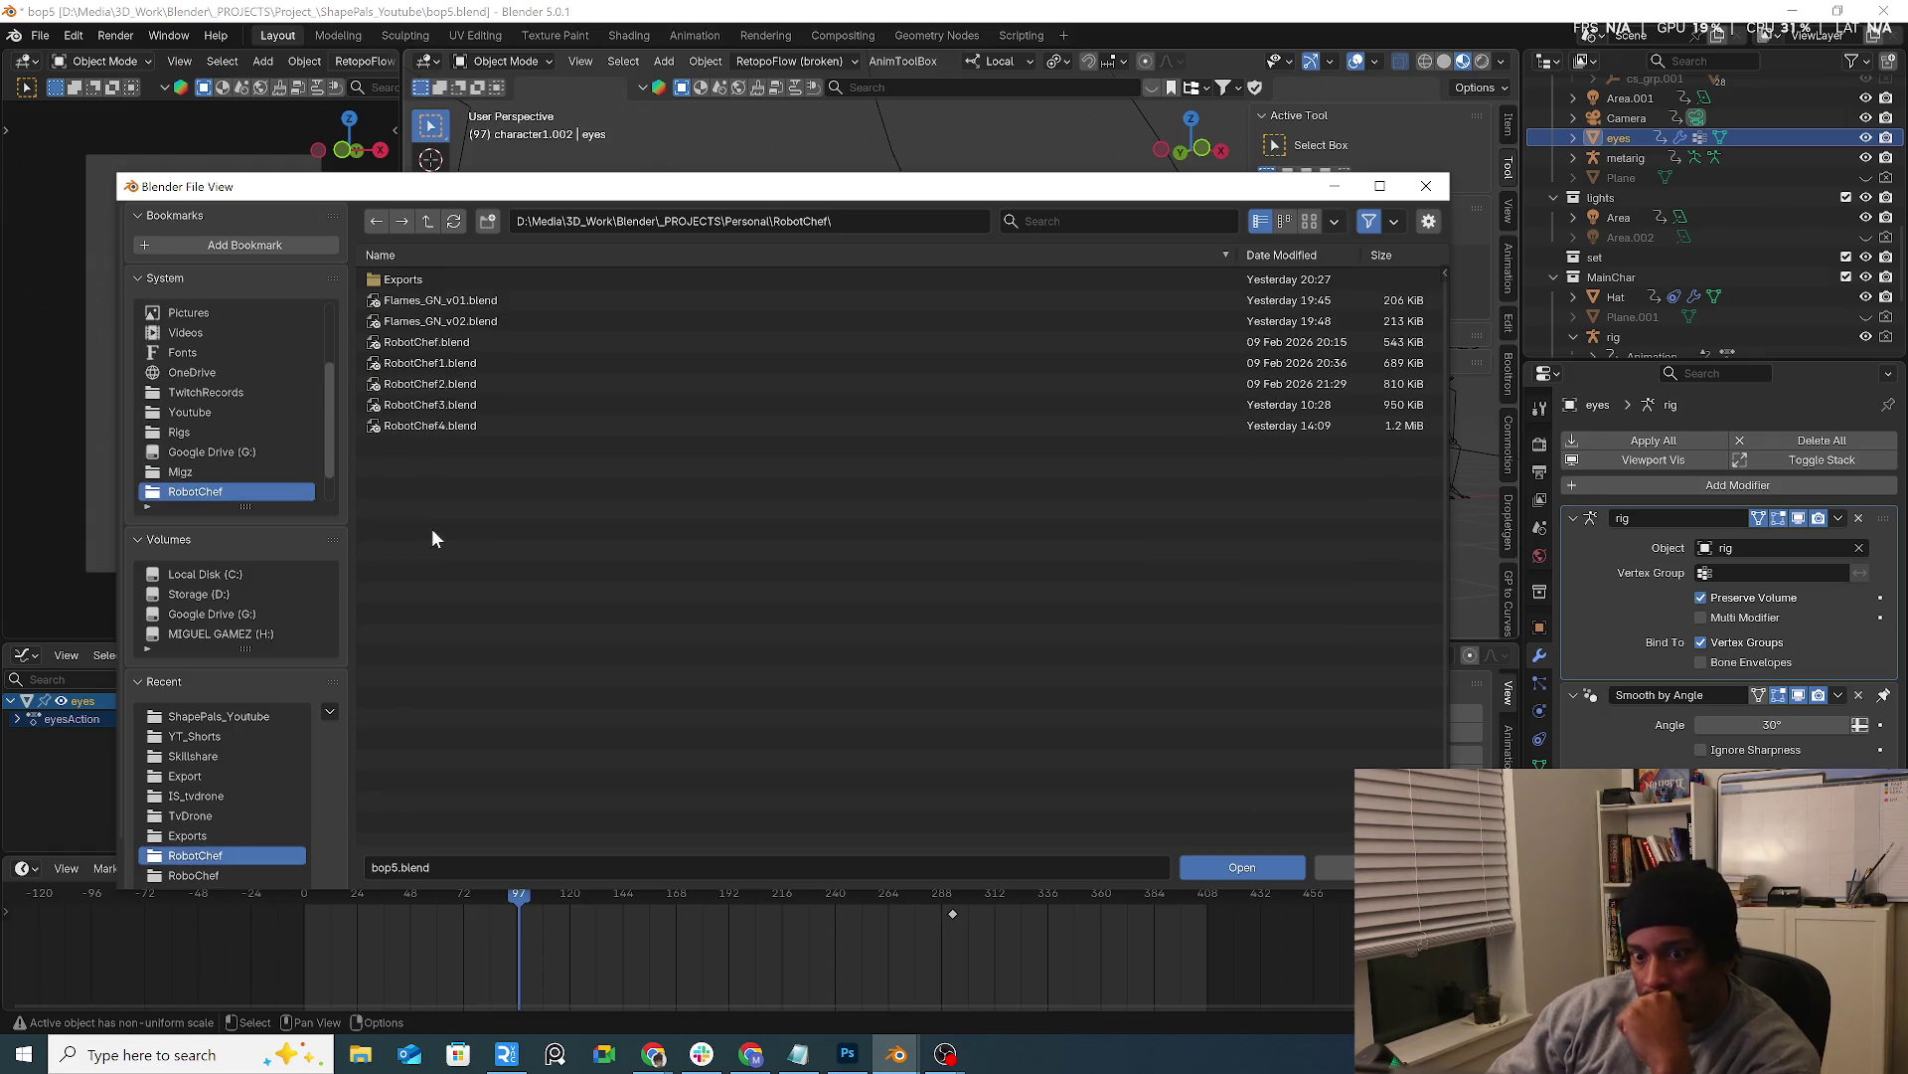
{"action": "double_click", "coordinate": [447, 425]}
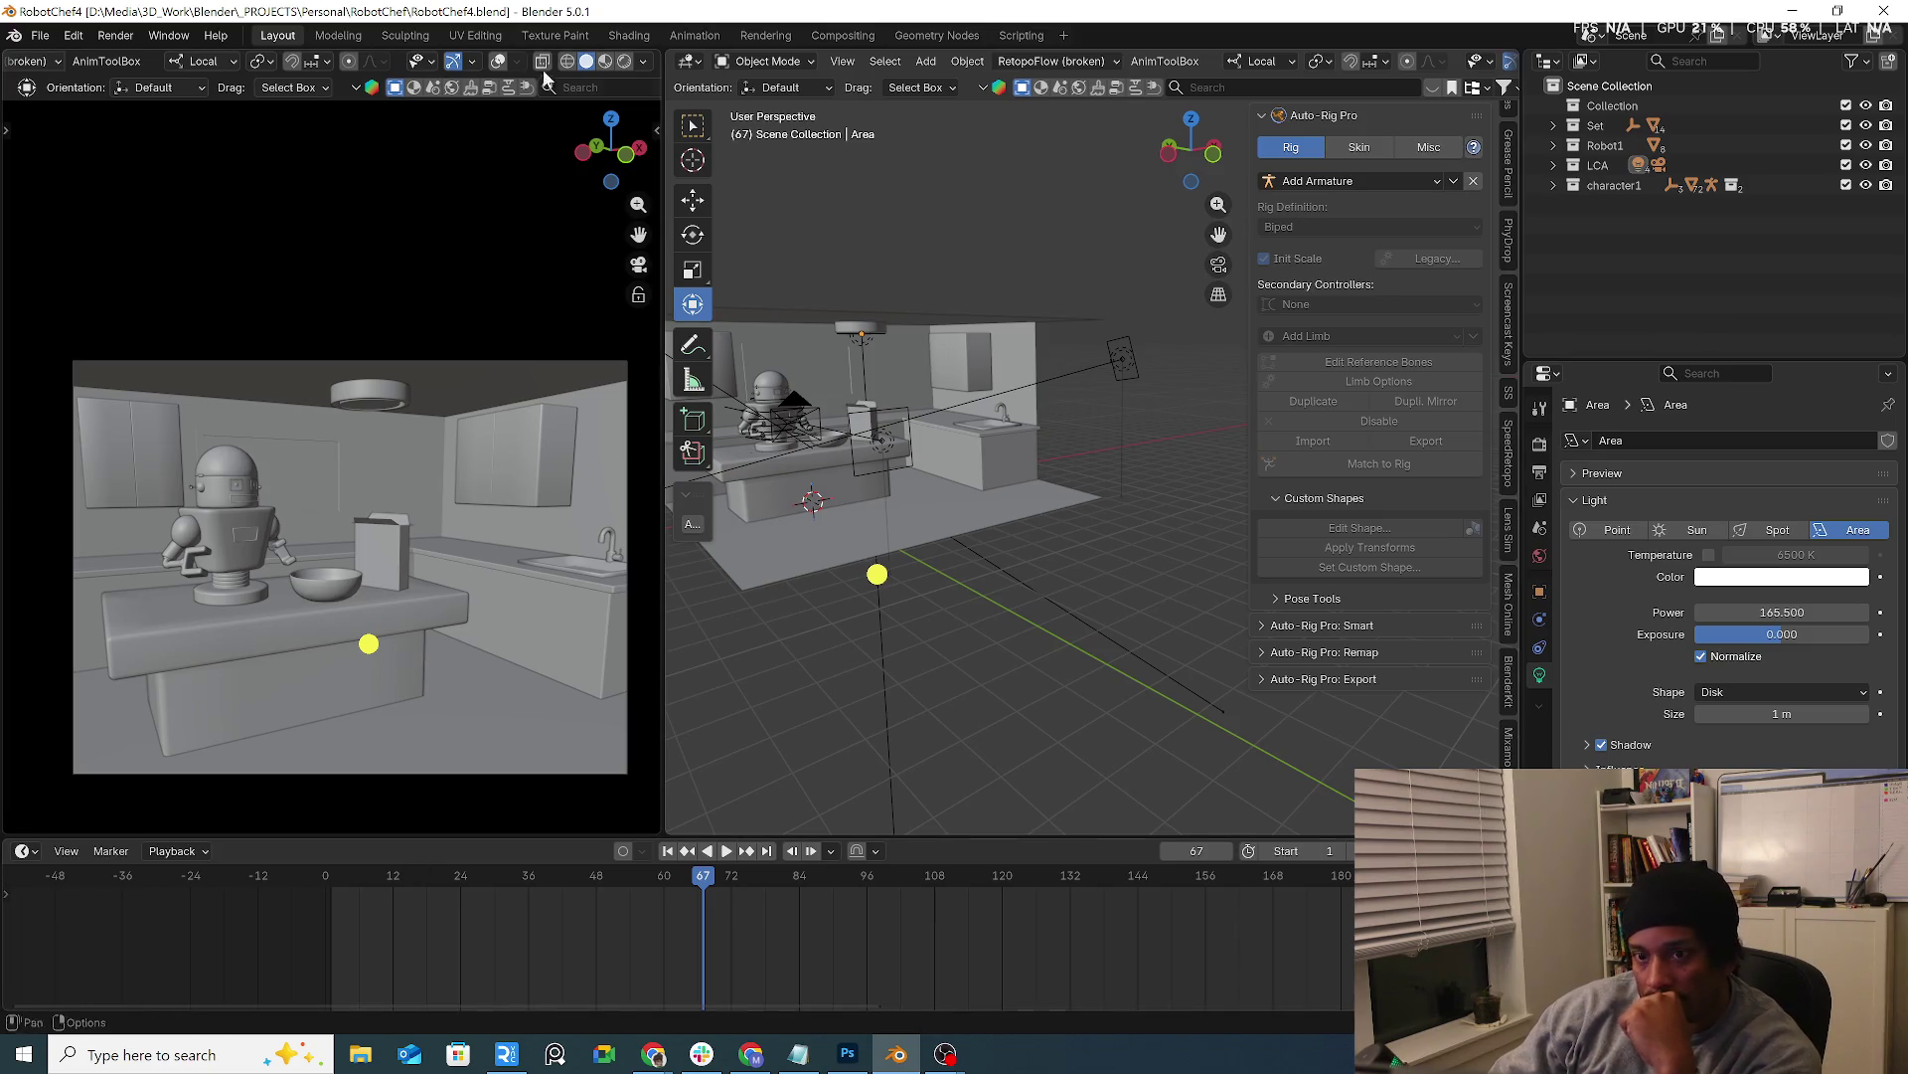
Show the left view with Rendered shading, select the cereal box and reveal it in the Outliner
{"action": "left_click", "coordinate": [621, 62]}
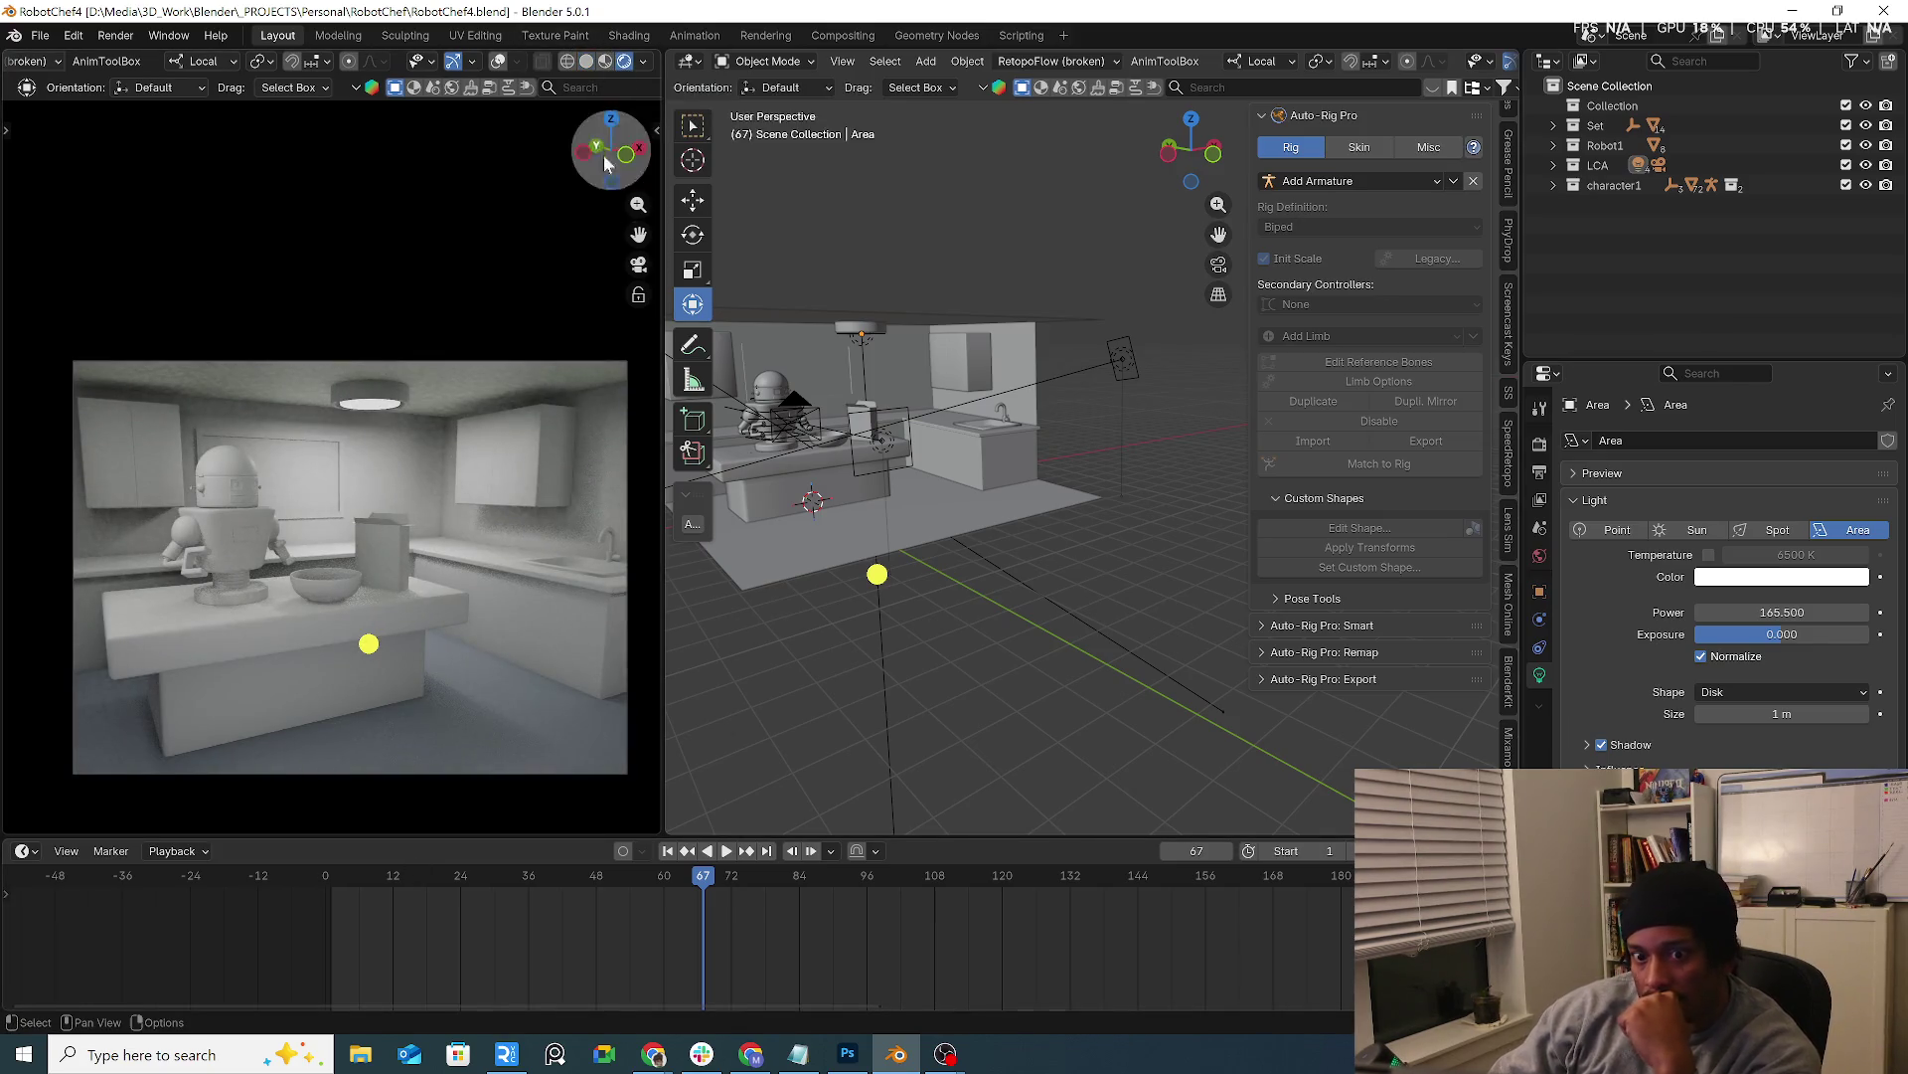
{"action": "middle_click_drag", "start_coordinate": [897, 501], "coordinate": [902, 489]}
{"action": "scroll", "coordinate": [901, 490], "scroll_direction": "up", "scroll_amount": 5}
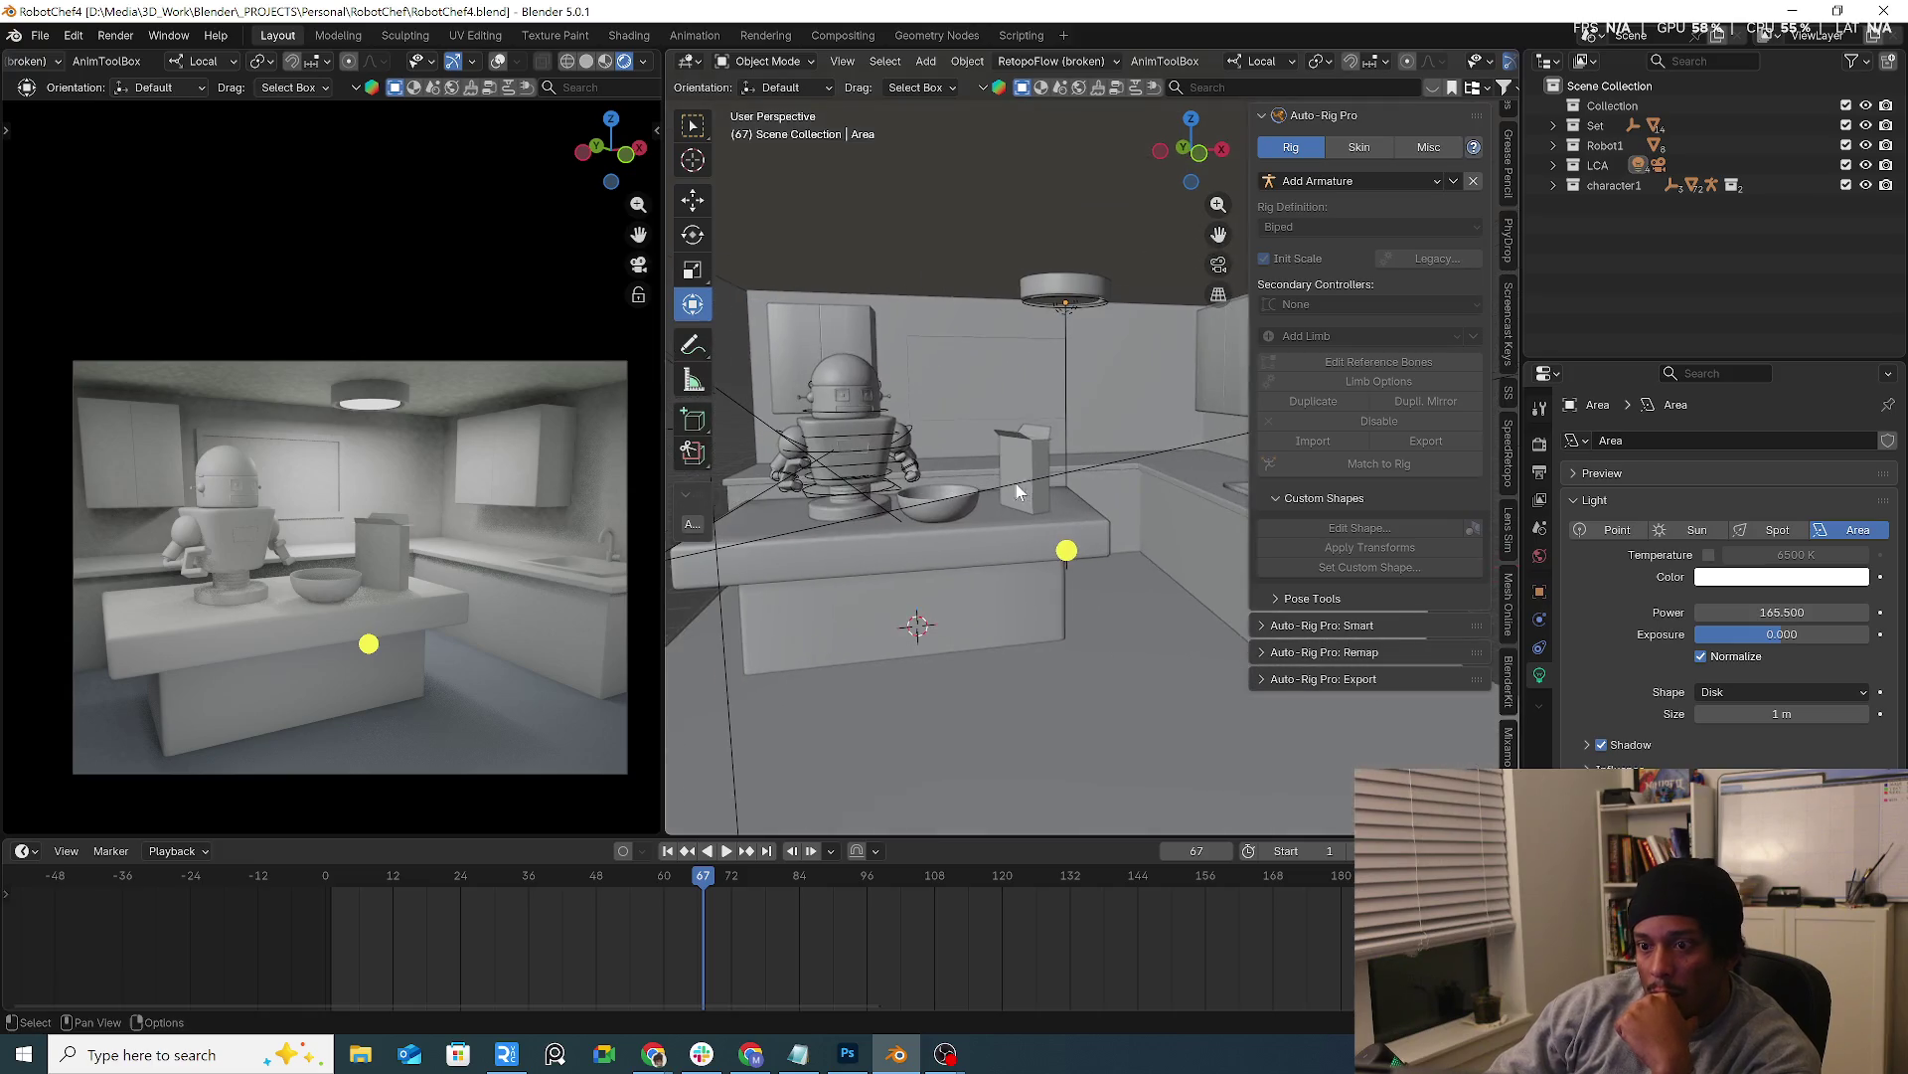
{"action": "left_click", "coordinate": [1018, 454]}
{"action": "scroll", "coordinate": [955, 539], "scroll_direction": "up", "scroll_amount": 3}
{"action": "mouse_move", "coordinate": [946, 500]}
{"action": "middle_mouse_down"}
{"action": "mouse_move", "coordinate": [1027, 618]}
{"action": "mouse_move", "coordinate": [1058, 569]}
{"action": "mouse_move", "coordinate": [959, 492]}
{"action": "middle_mouse_up"}
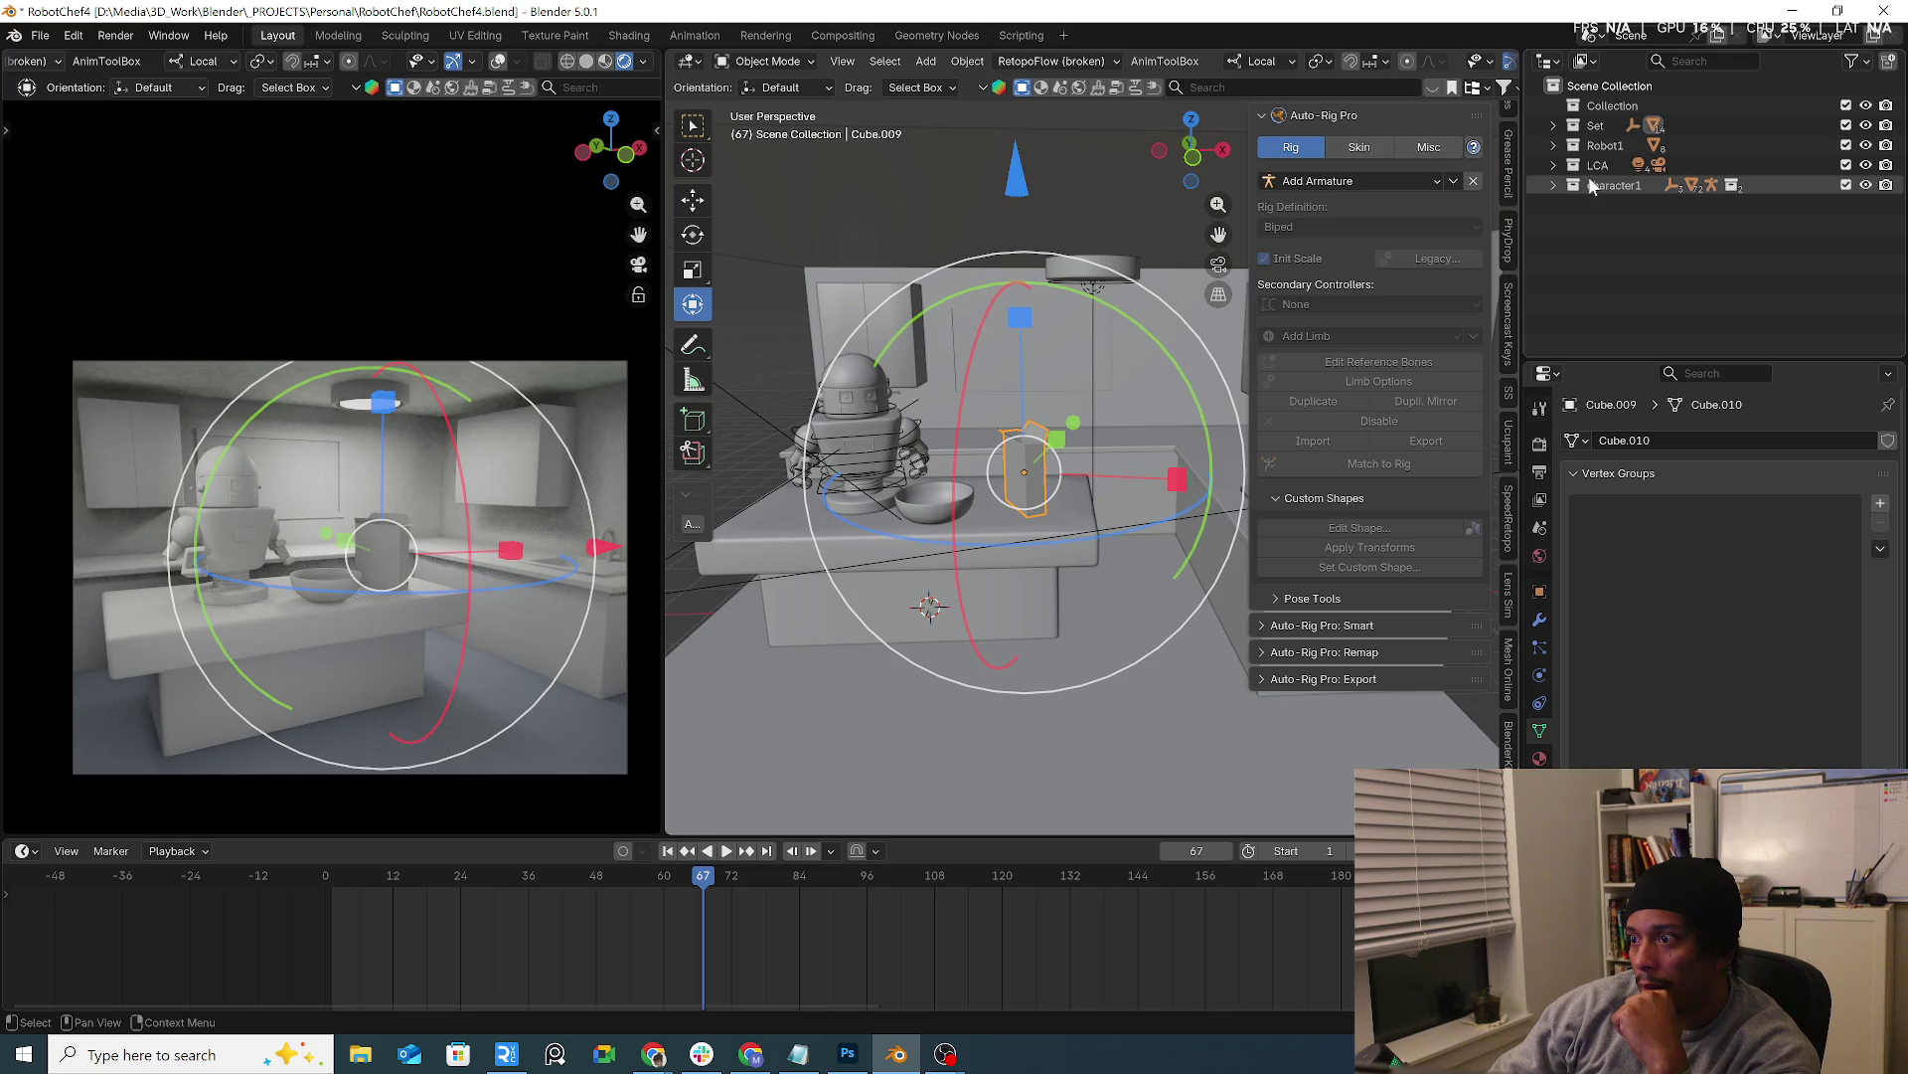
{"action": "key", "text": "KP_Decimal"}
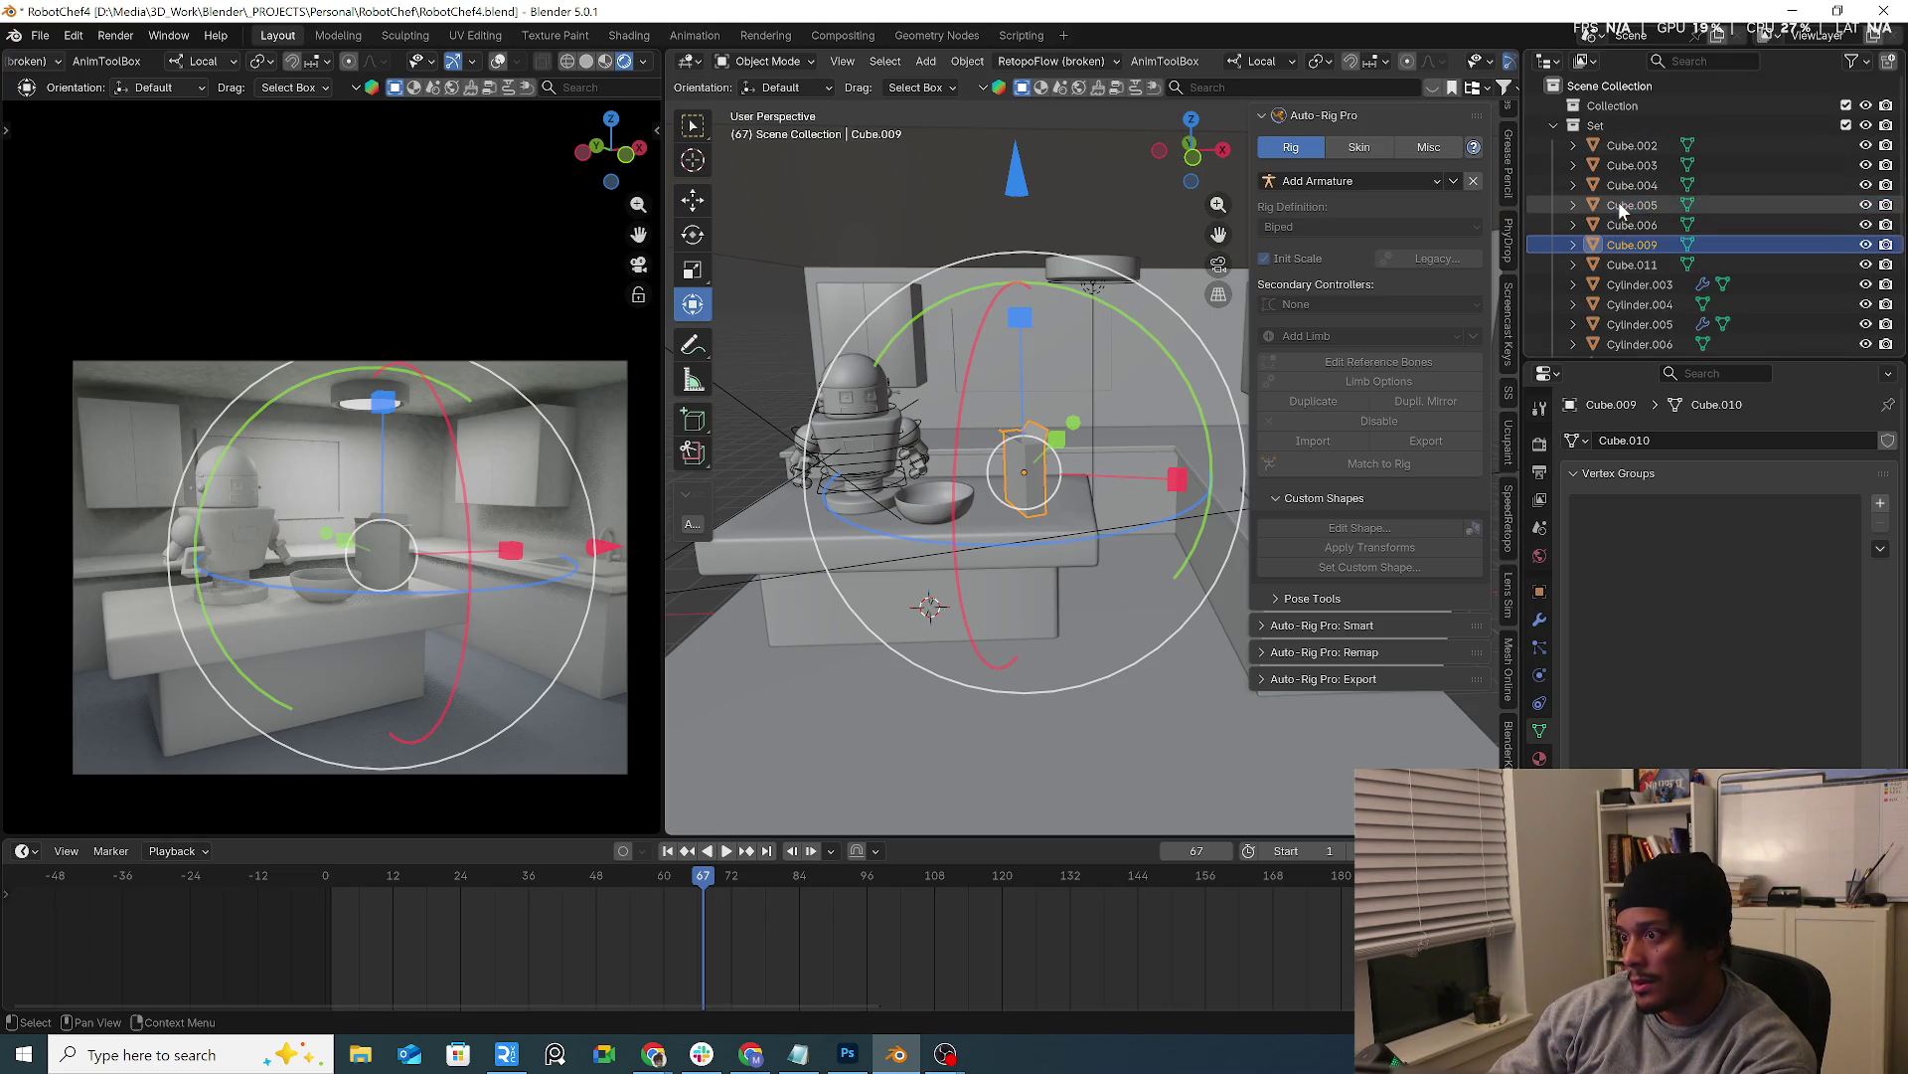
Expand the Set collection to list its Cube and Cylinder objects and narrow the left view
{"action": "left_click", "coordinate": [1553, 126]}
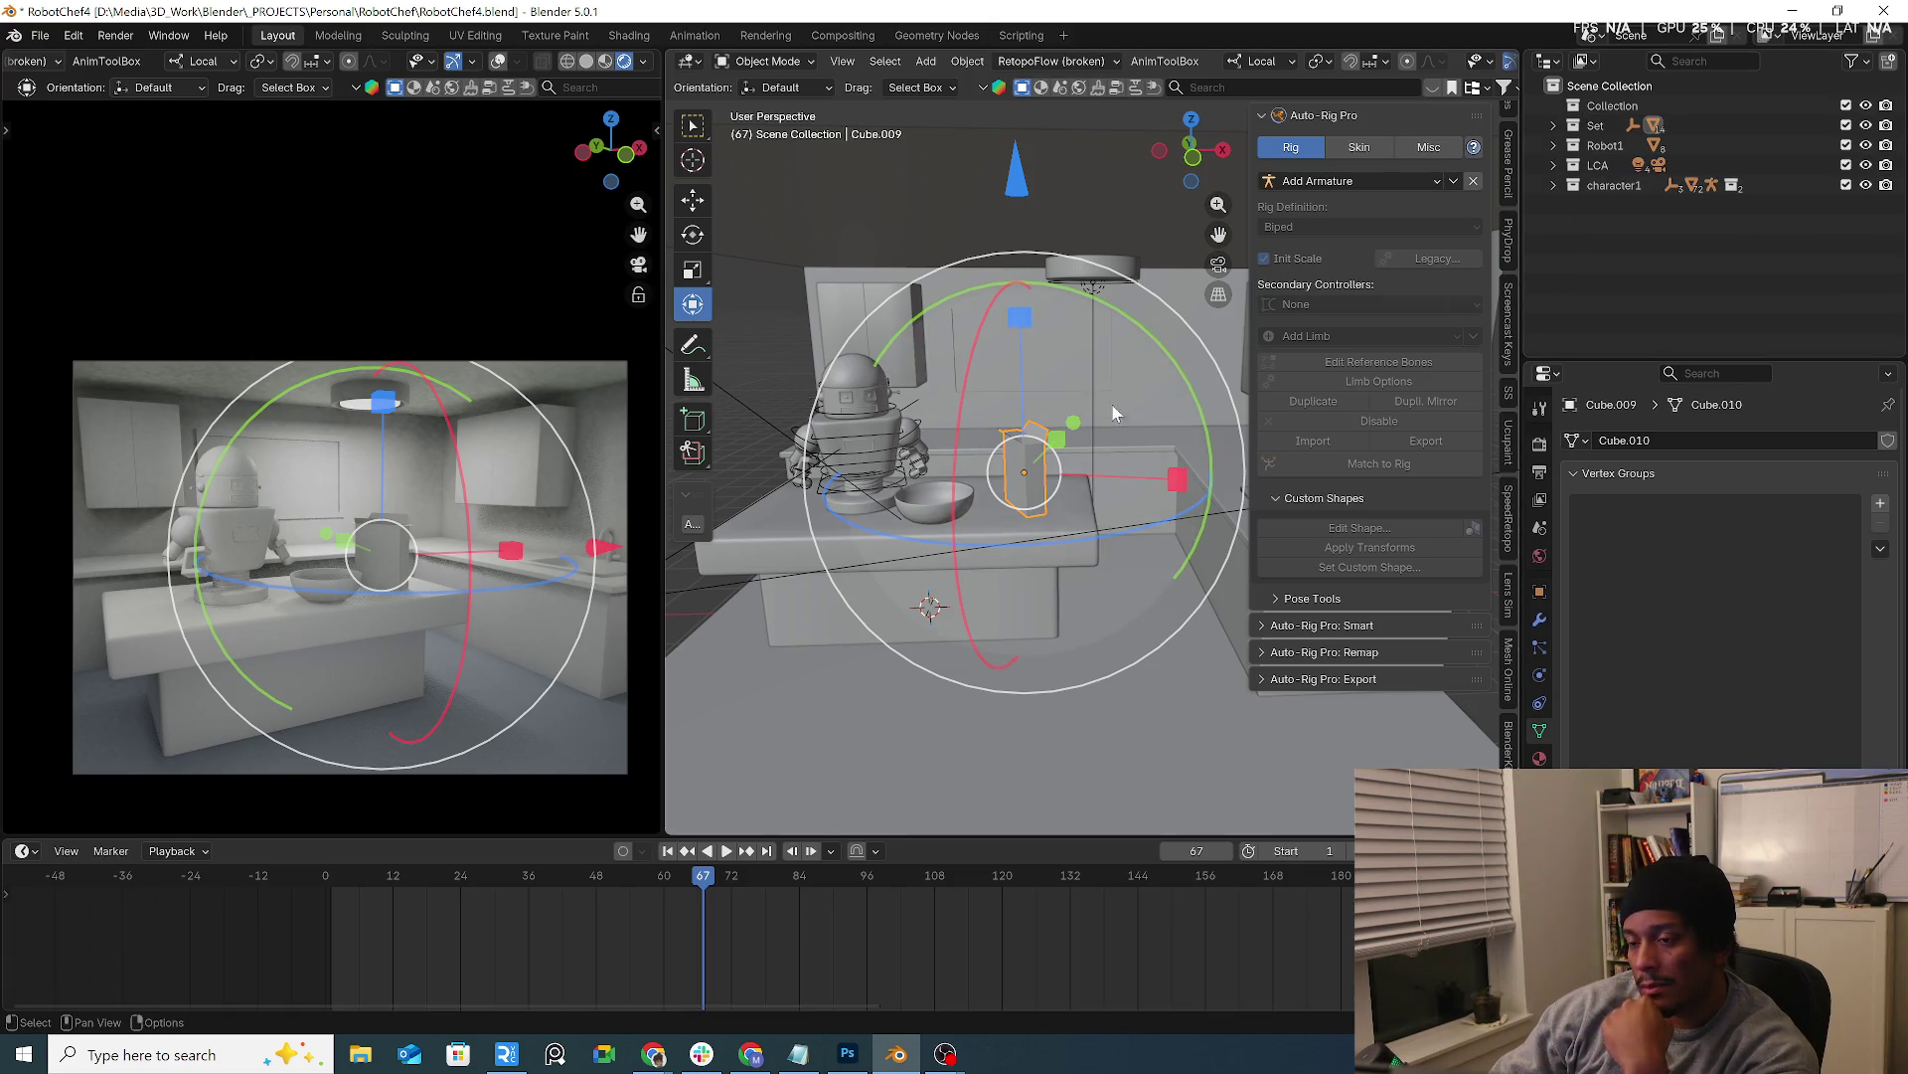
{"action": "mouse_move", "coordinate": [1111, 411]}
{"action": "middle_mouse_down"}
{"action": "mouse_move", "coordinate": [1173, 510]}
{"action": "mouse_move", "coordinate": [948, 480]}
{"action": "mouse_move", "coordinate": [1094, 475]}
{"action": "middle_mouse_up"}
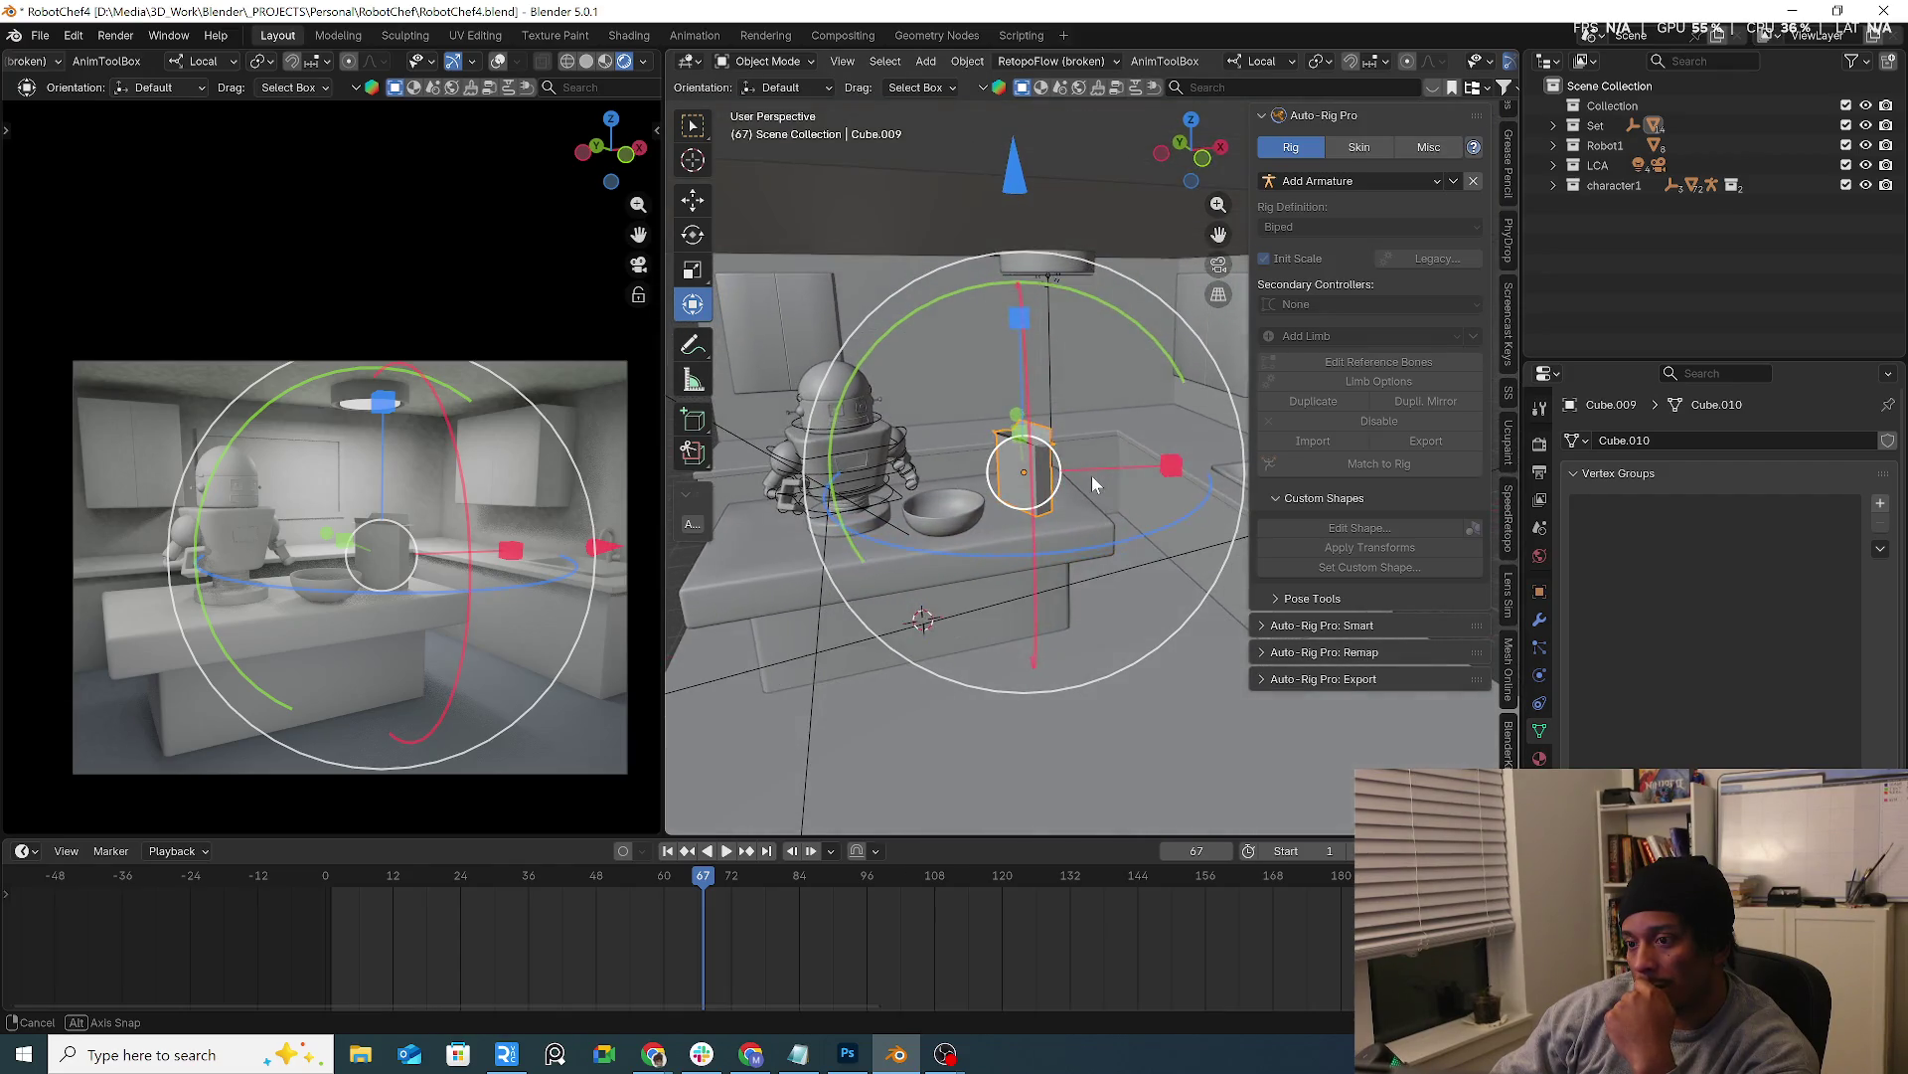
{"action": "mouse_move", "coordinate": [1093, 475]}
{"action": "middle_mouse_down"}
{"action": "mouse_move", "coordinate": [952, 480]}
{"action": "mouse_move", "coordinate": [1065, 489]}
{"action": "mouse_move", "coordinate": [1427, 318]}
{"action": "middle_mouse_up"}
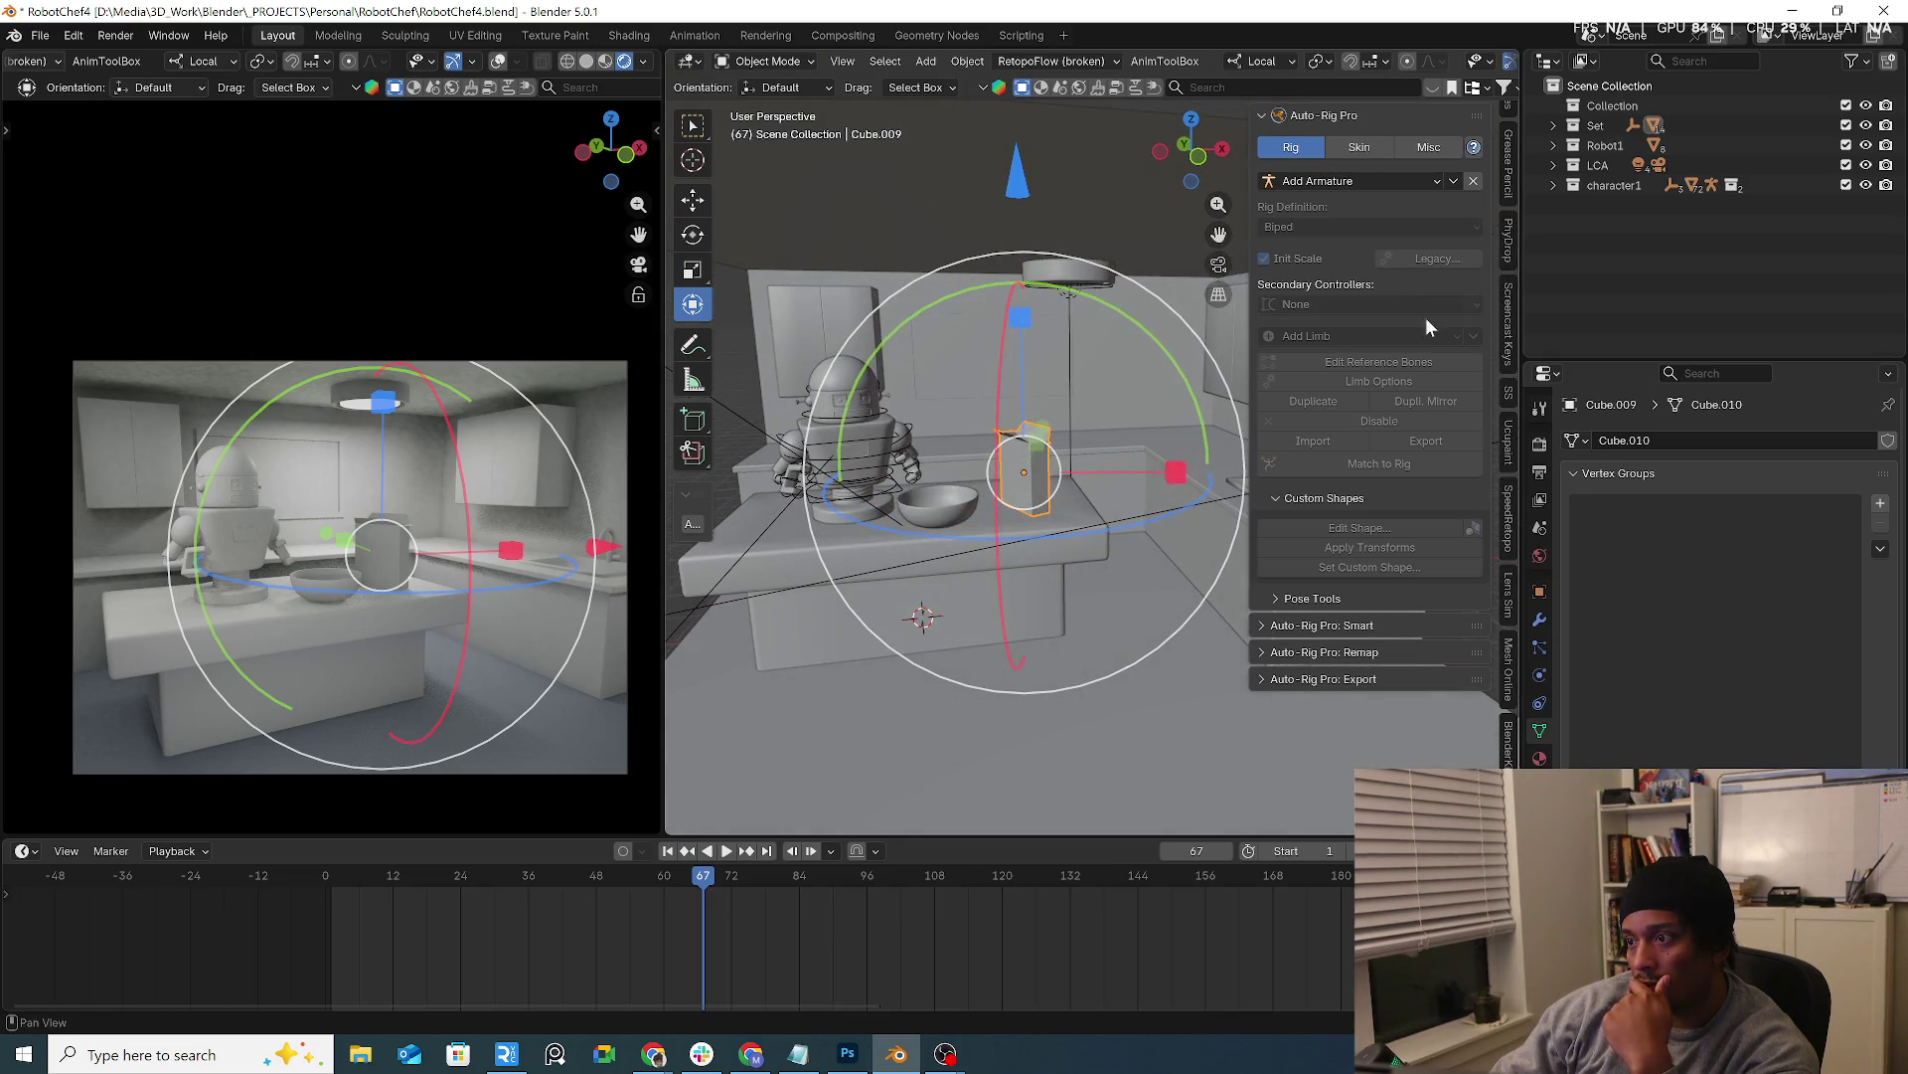
{"action": "left_click", "coordinate": [1554, 126]}
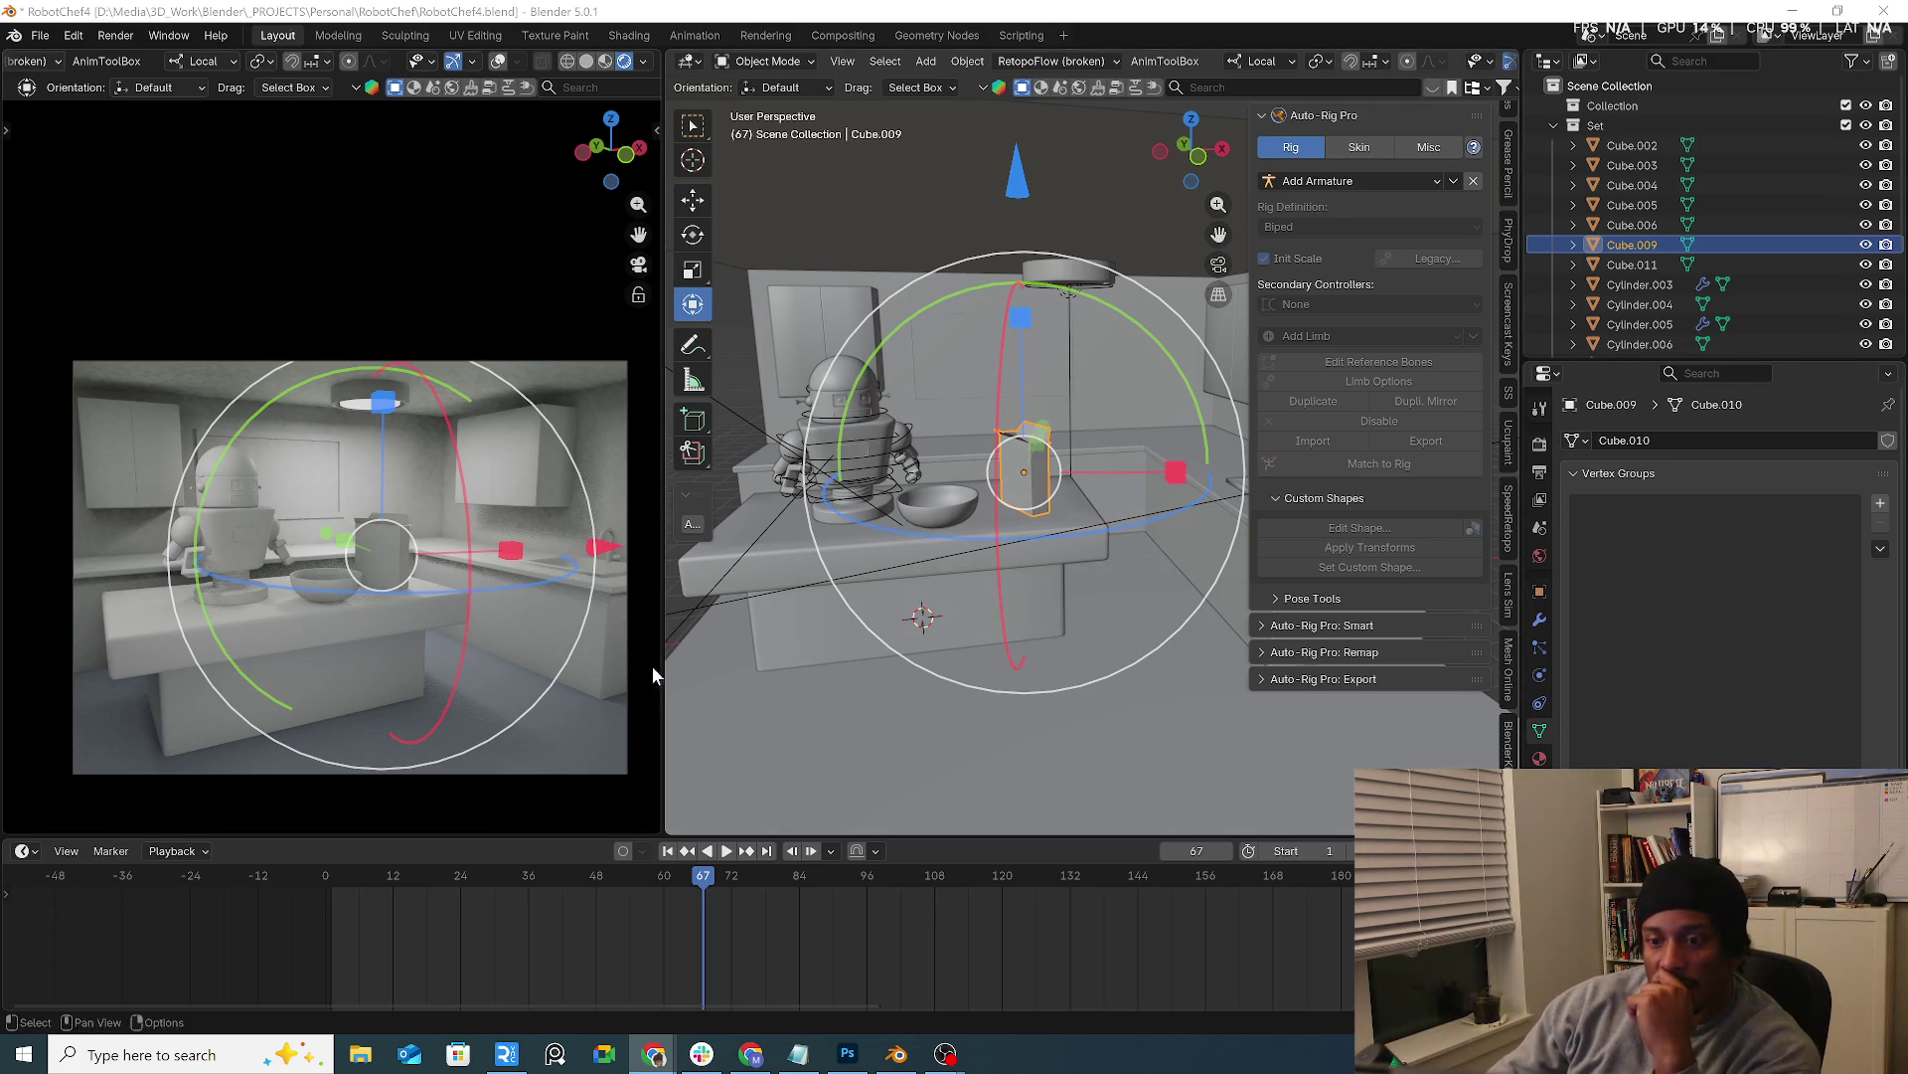
{"action": "left_click_drag", "start_coordinate": [663, 666], "coordinate": [523, 678]}
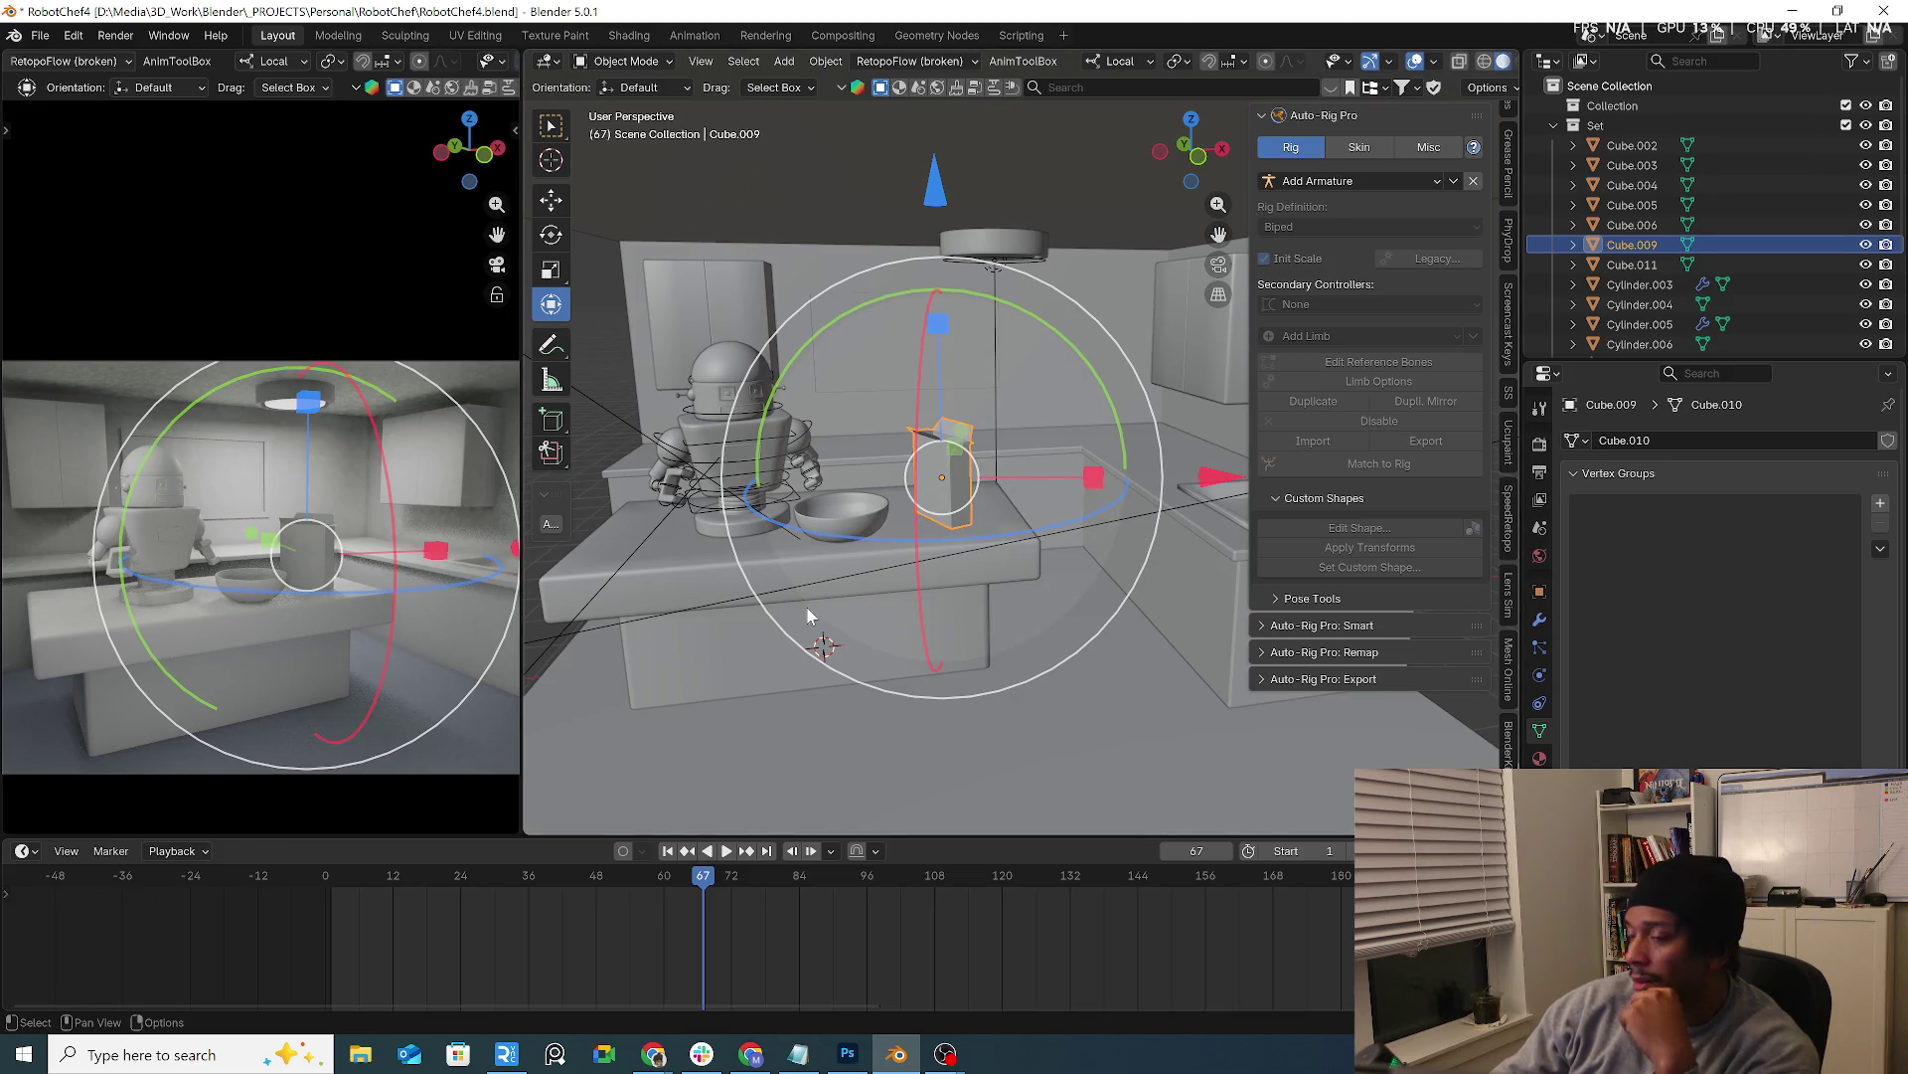
Resize the two viewports and select the Plane.001 object
{"action": "mouse_move", "coordinate": [863, 617]}
{"action": "middle_mouse_down"}
{"action": "mouse_move", "coordinate": [761, 617]}
{"action": "mouse_move", "coordinate": [886, 593]}
{"action": "middle_mouse_up"}
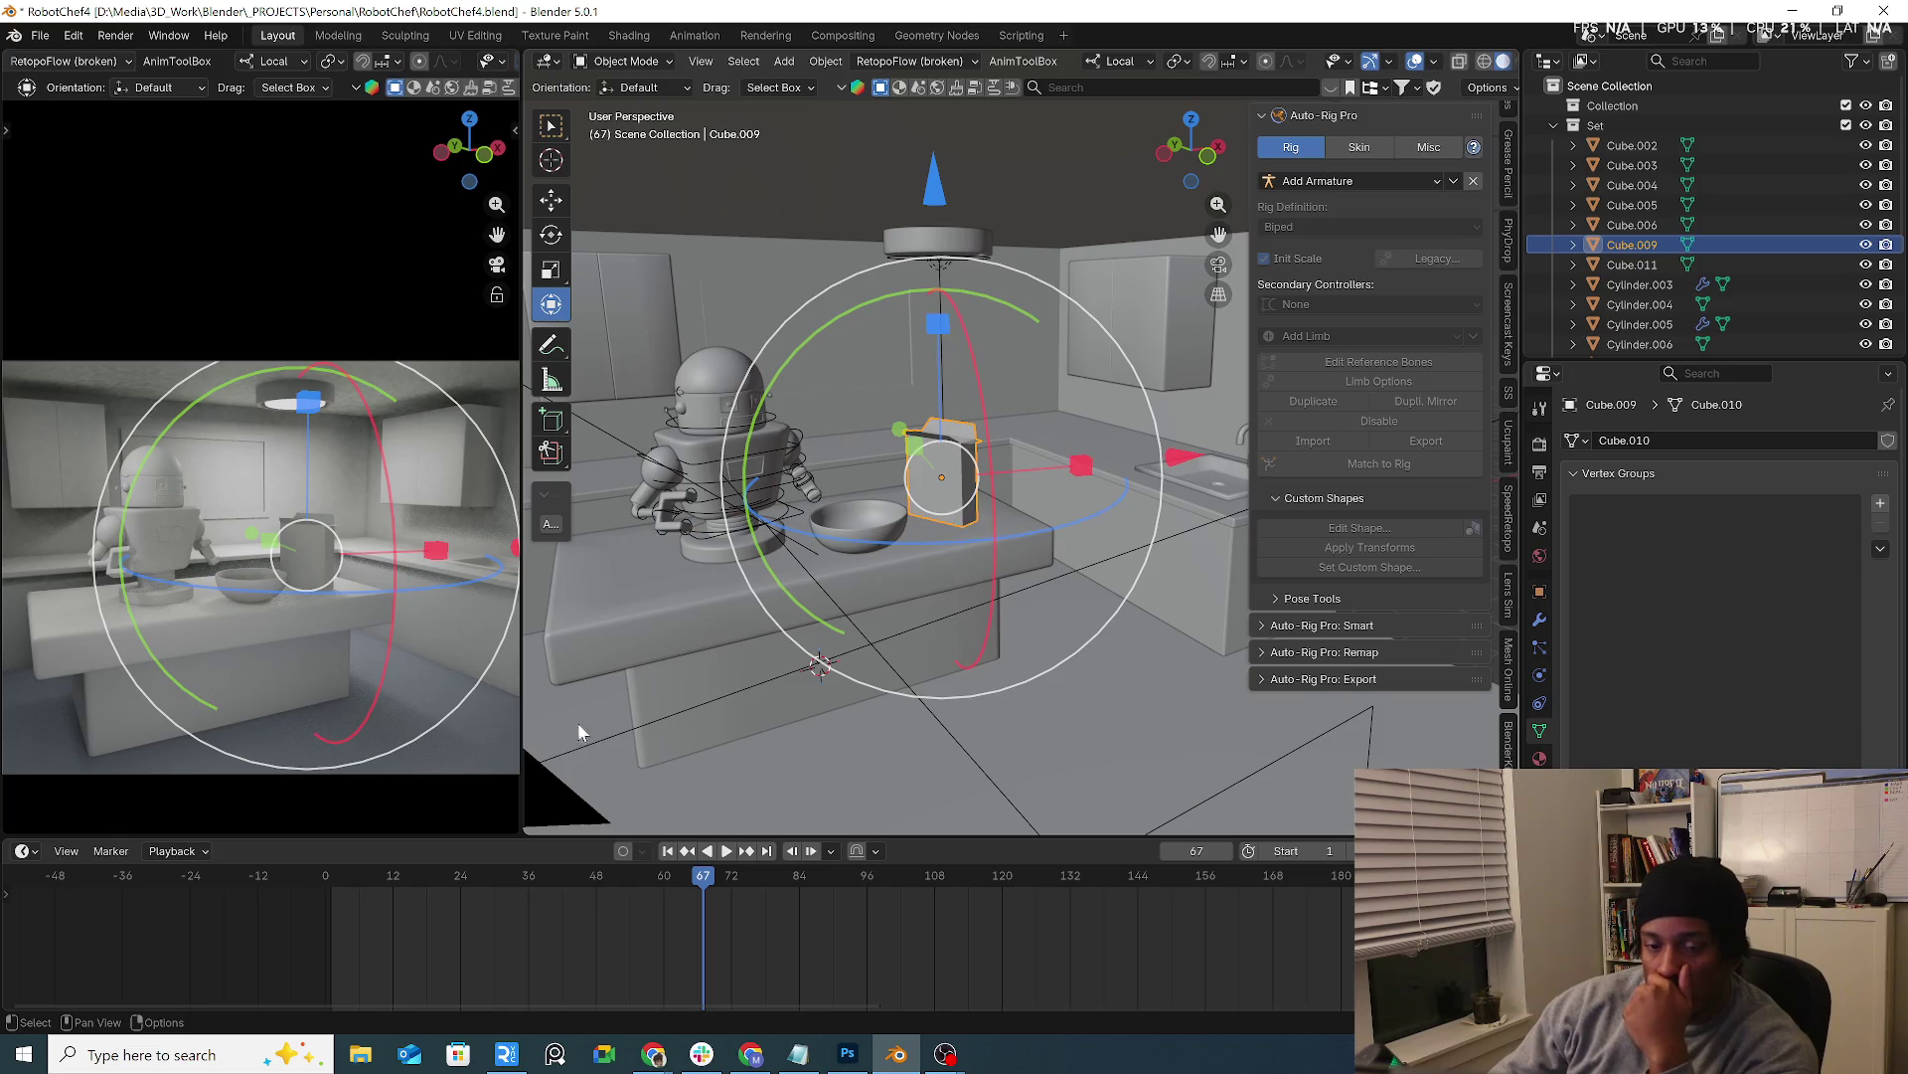
{"action": "left_click_drag", "start_coordinate": [527, 738], "coordinate": [850, 758]}
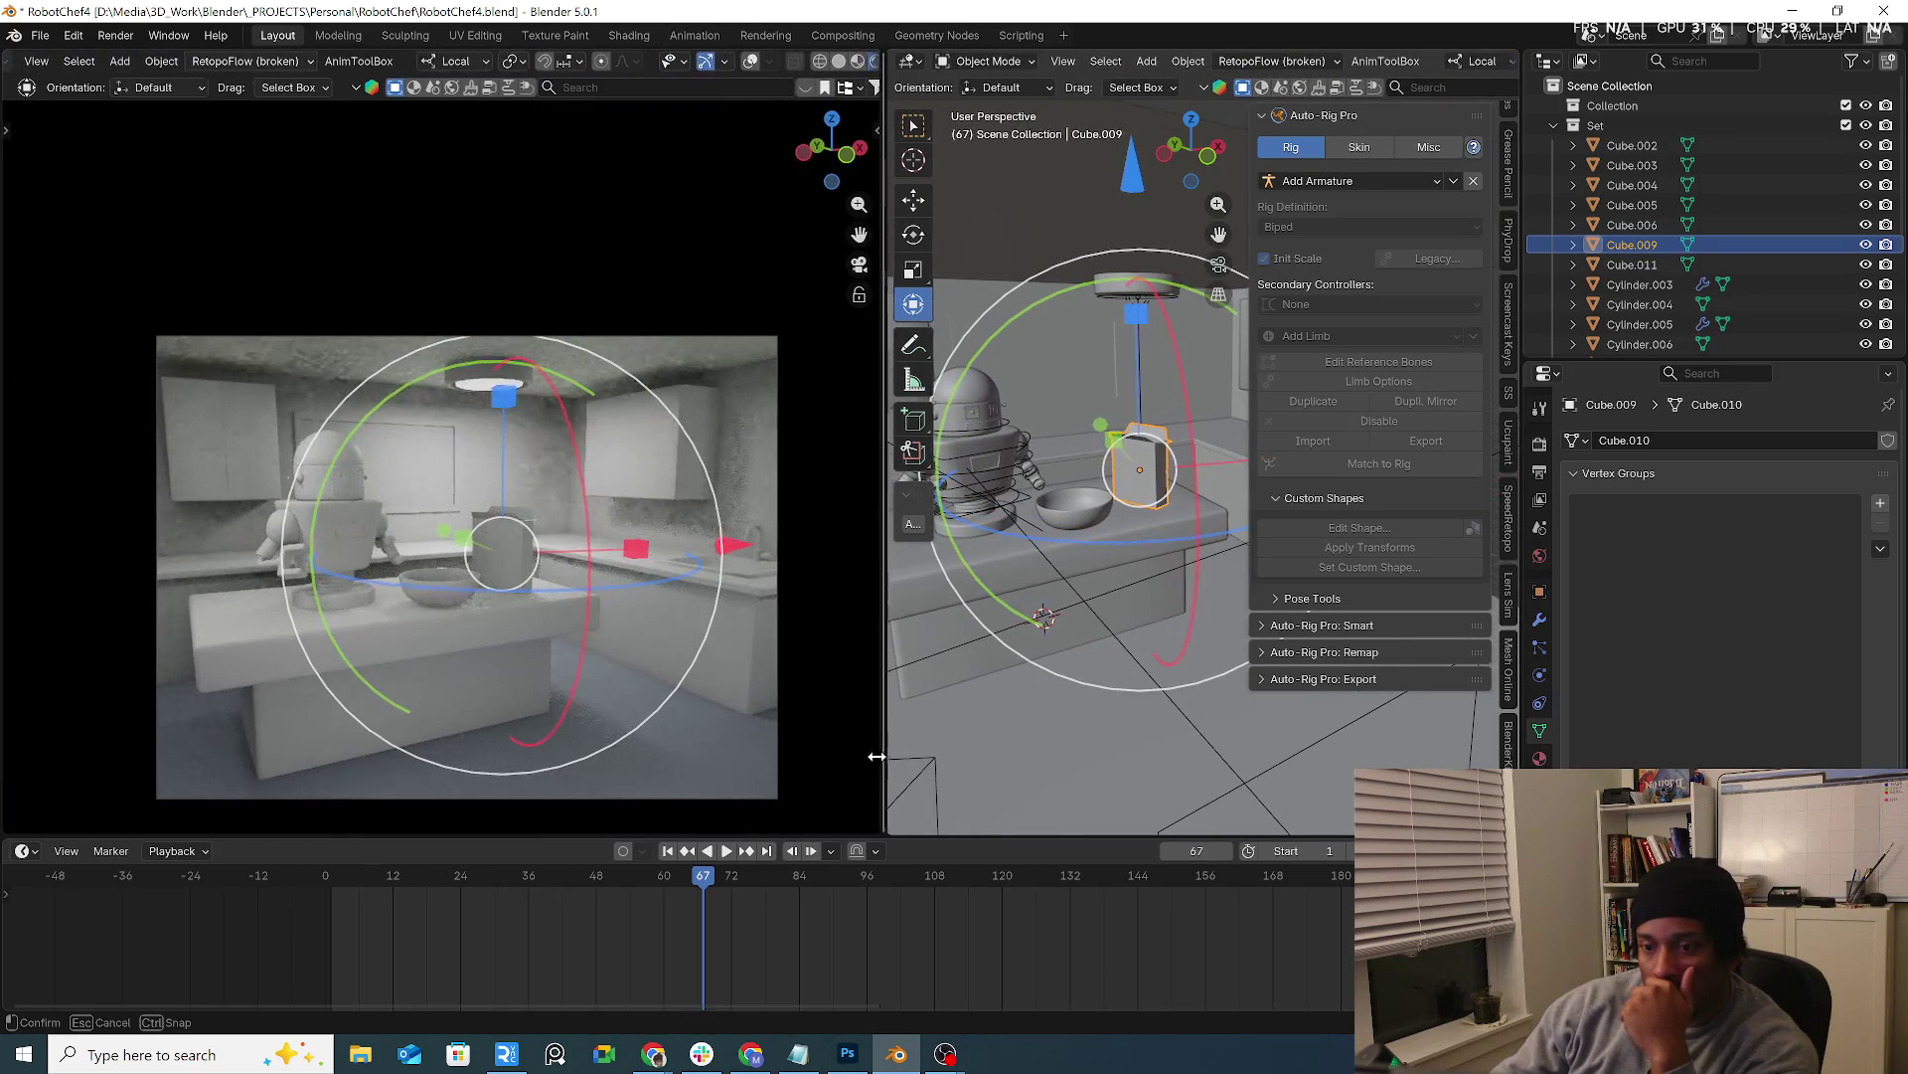
{"action": "left_click", "coordinate": [963, 741]}
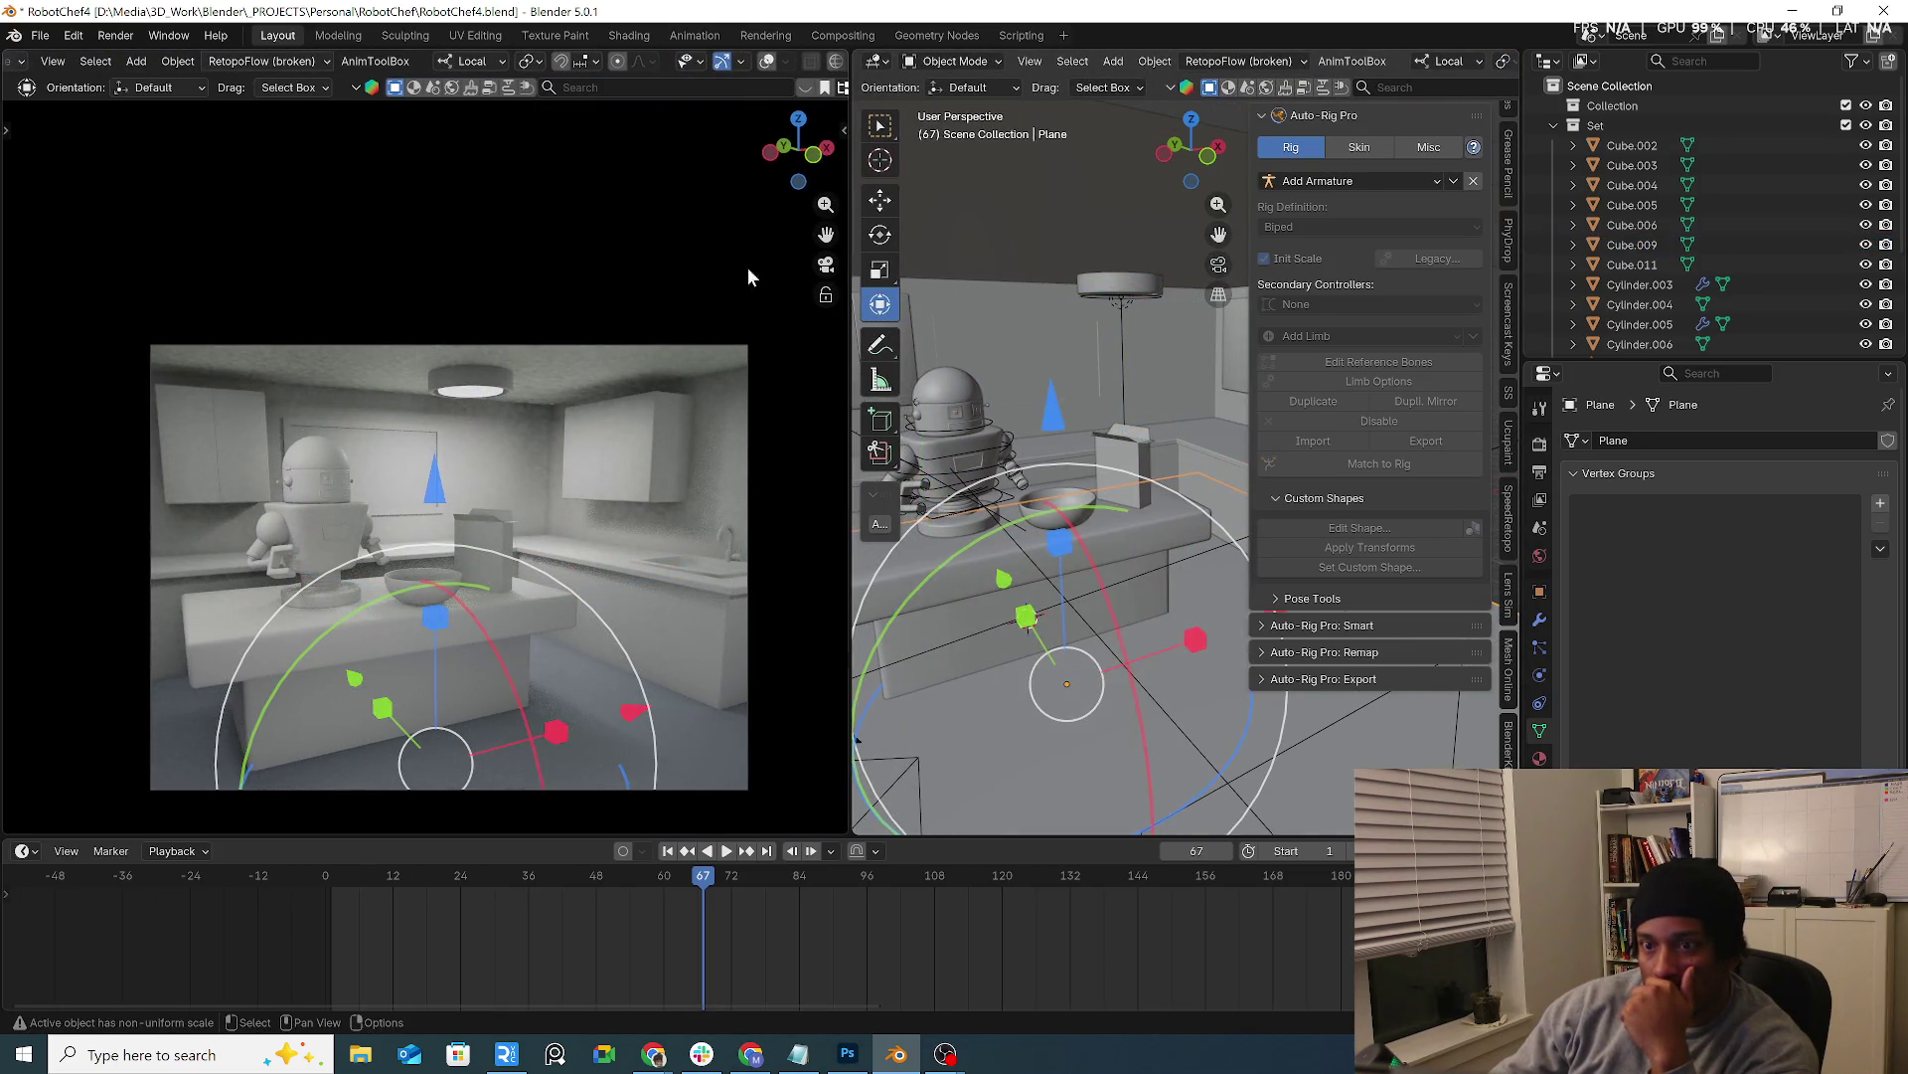
{"action": "left_click", "coordinate": [703, 195]}
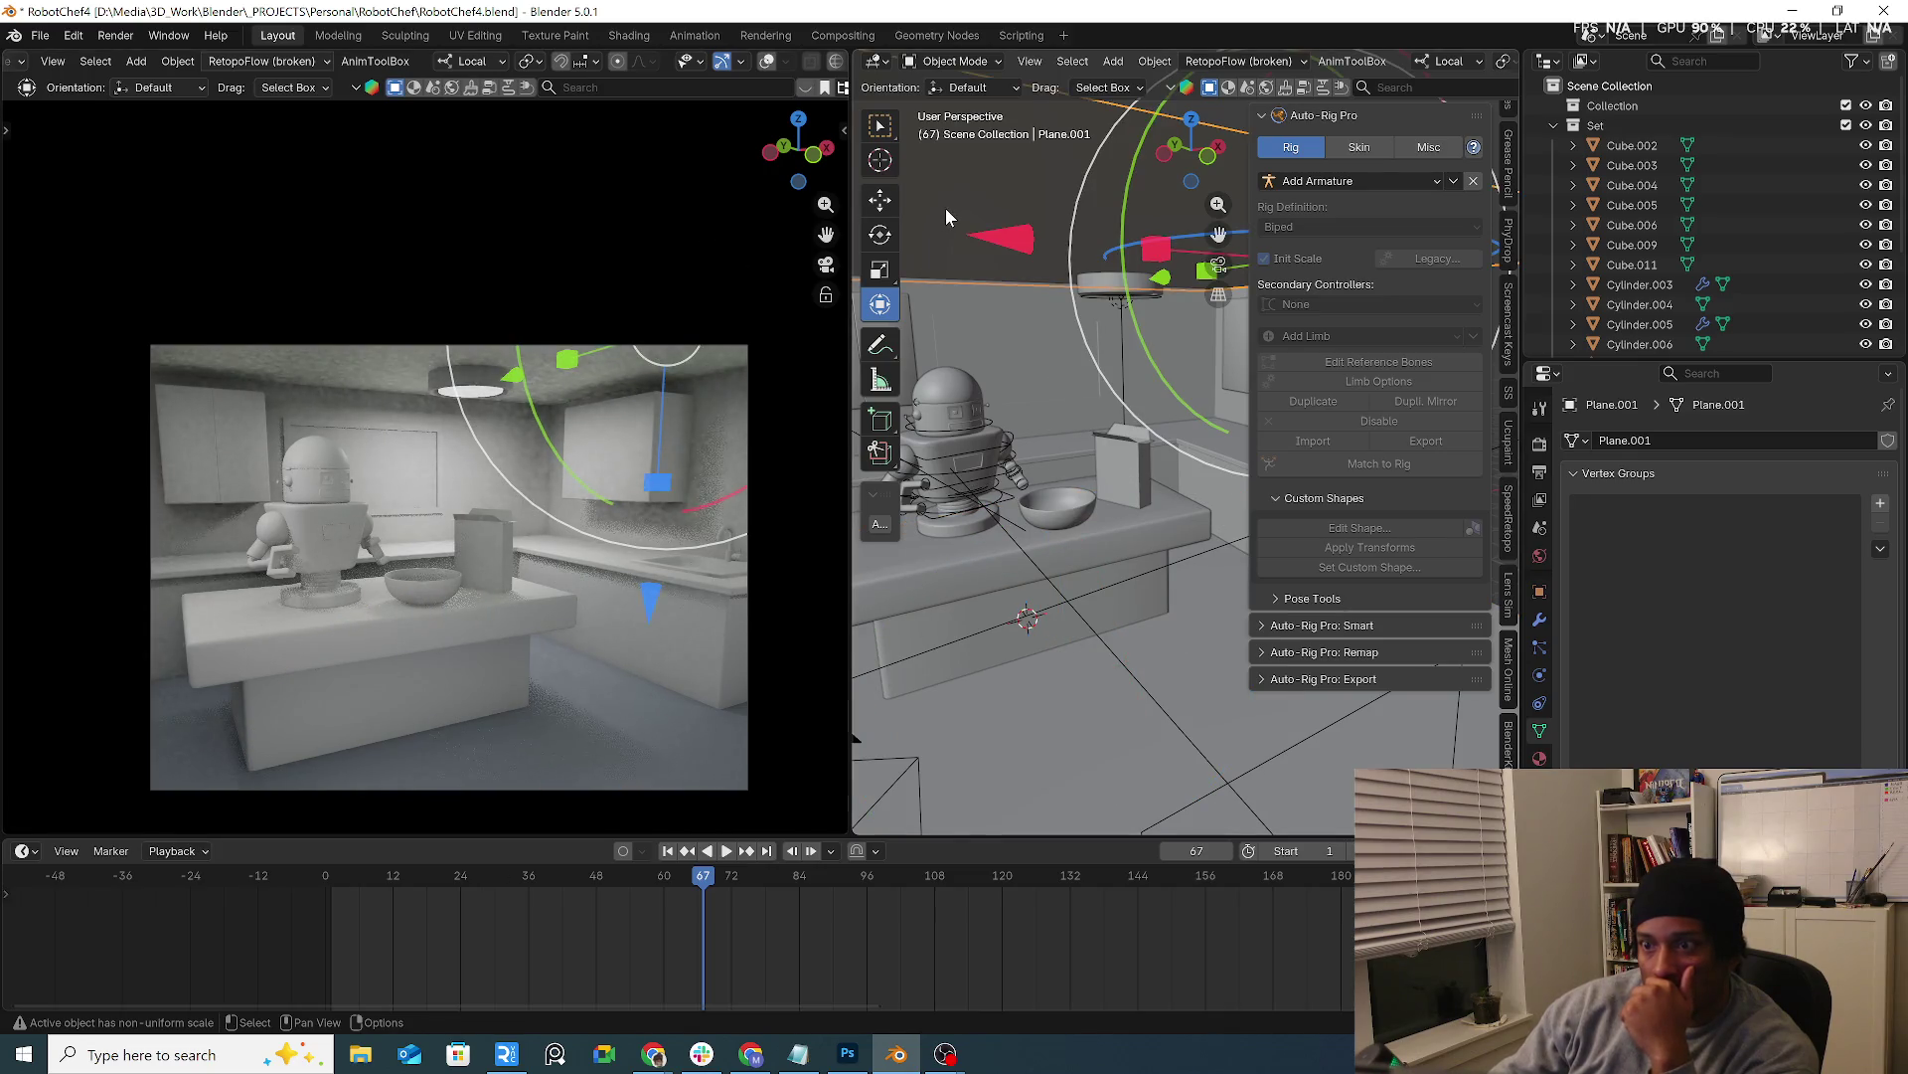
Dismiss Quick Favorites, switch to box selection and open the Windows search
{"action": "key", "text": "q"}
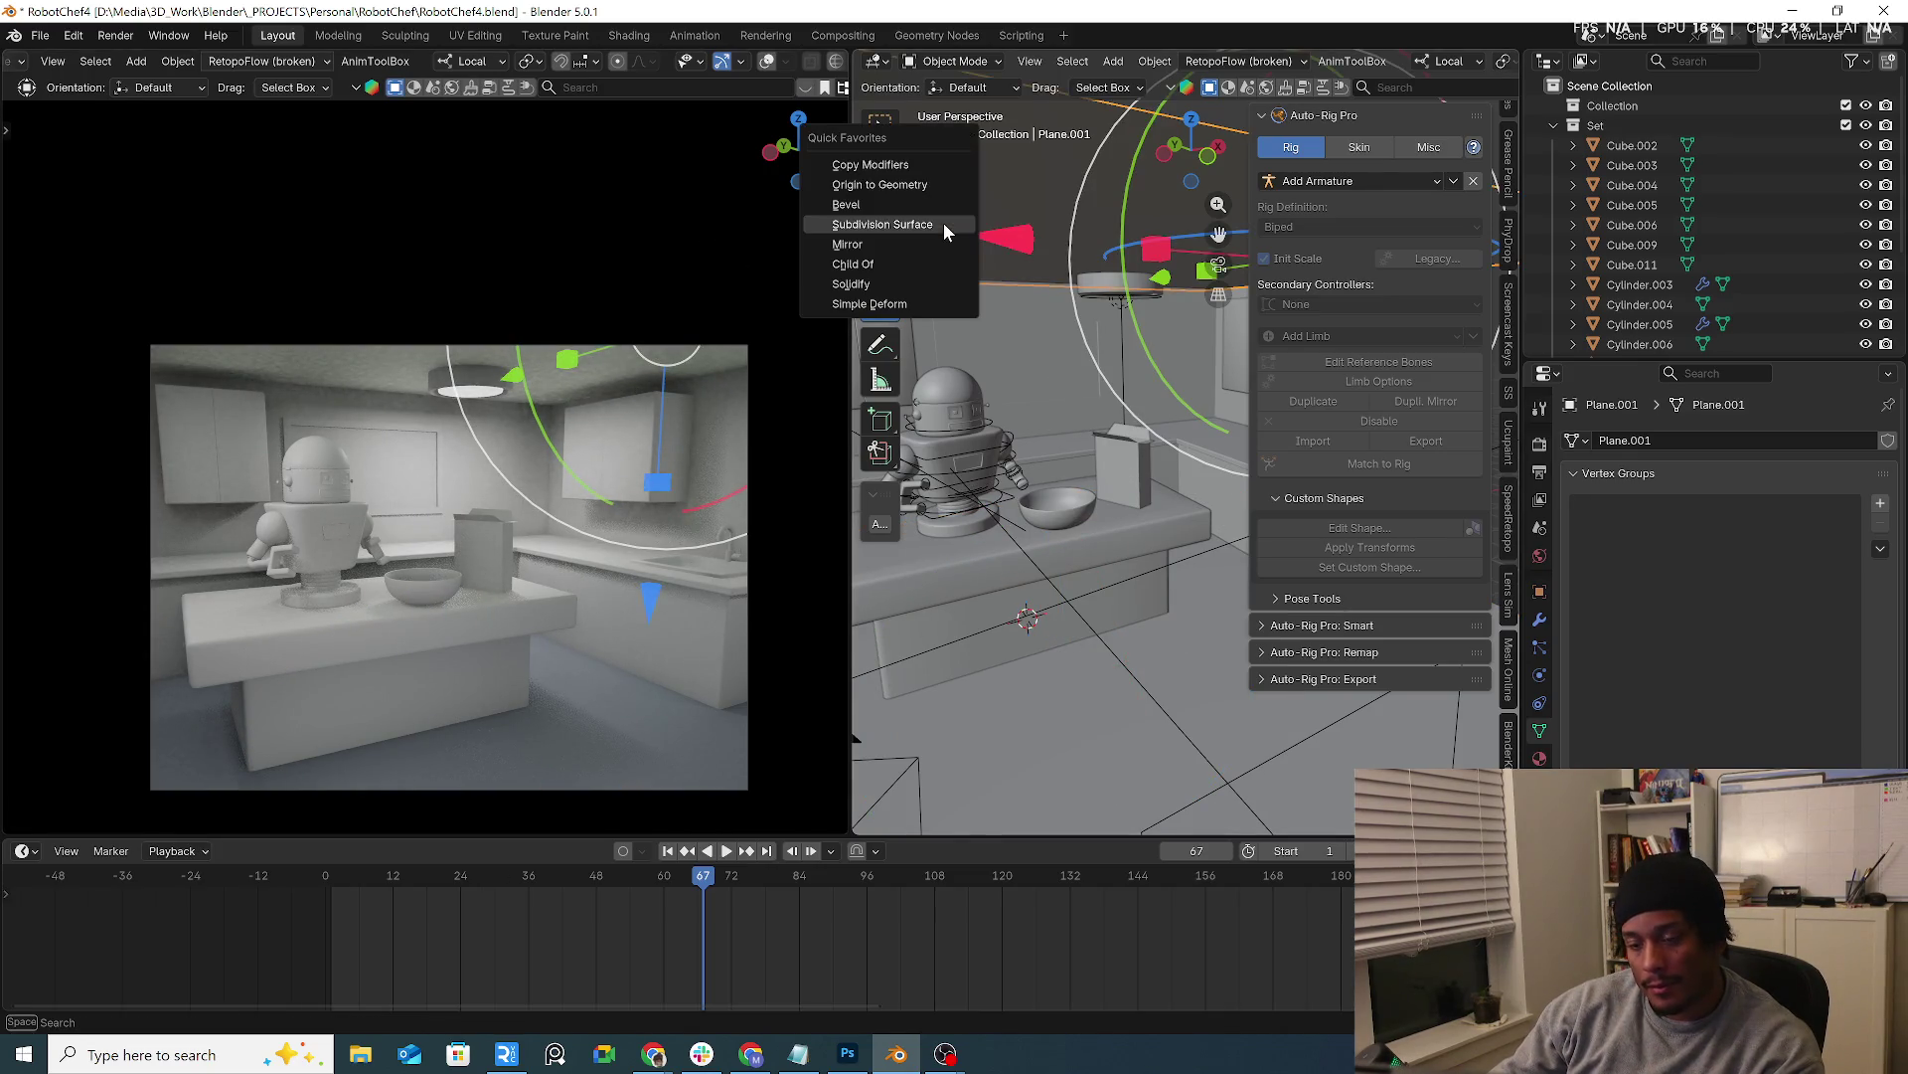
{"action": "middle_click_drag", "start_coordinate": [1010, 150], "coordinate": [911, 148]}
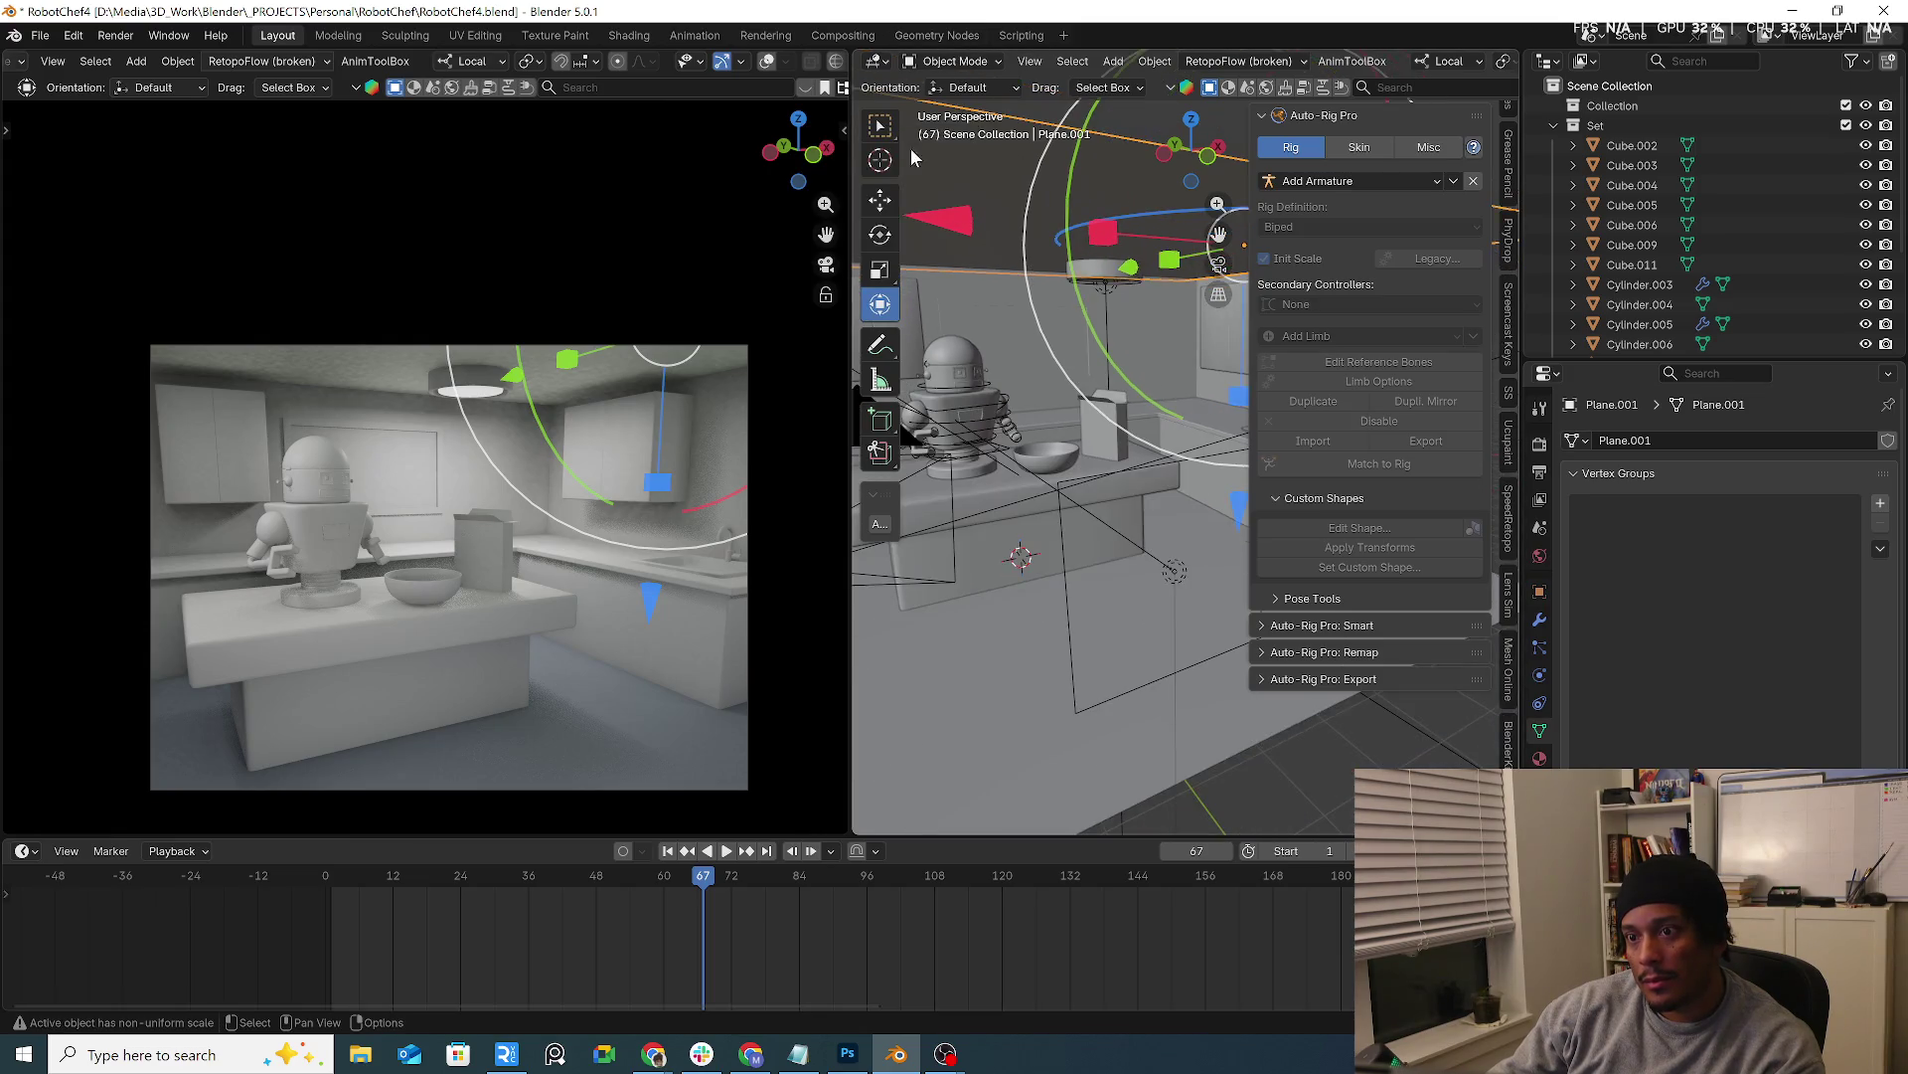
{"action": "key", "text": "w"}
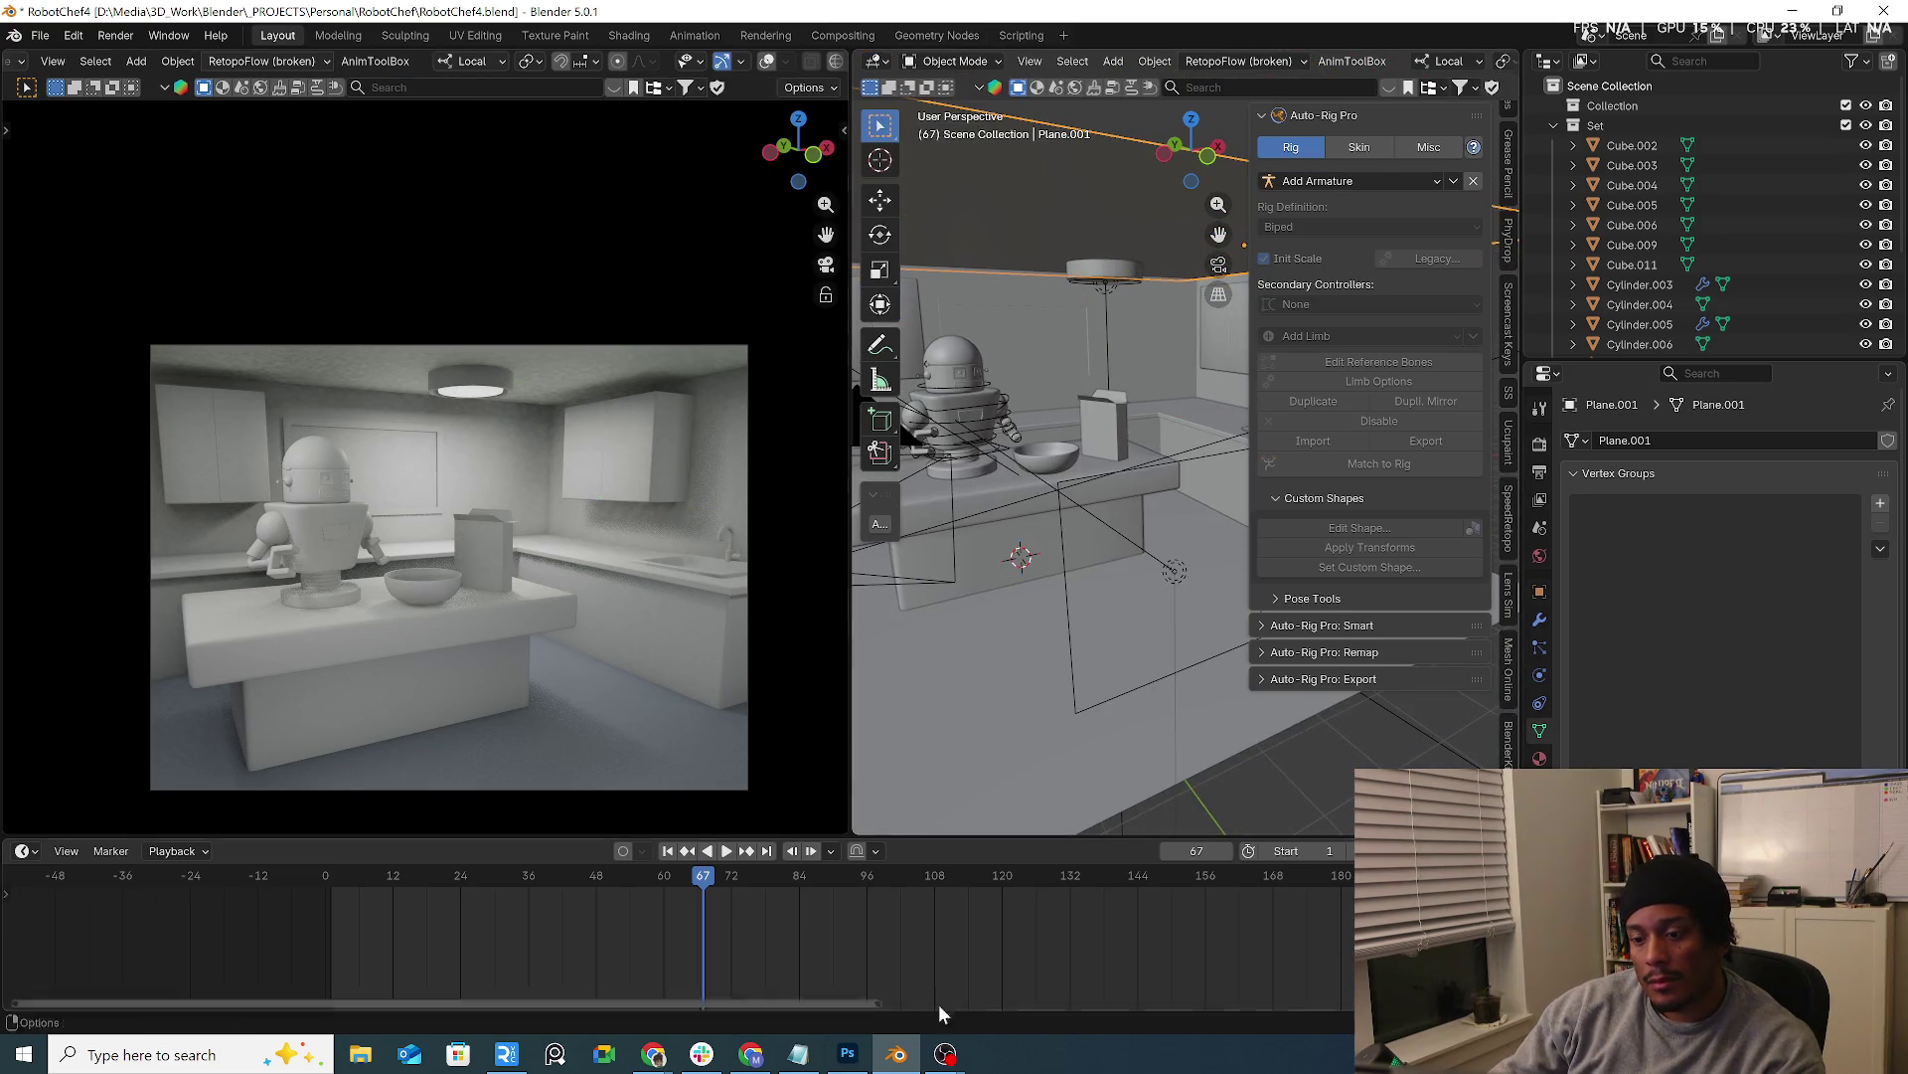
{"action": "left_click", "coordinate": [179, 1054]}
{"action": "type", "text": "n"}
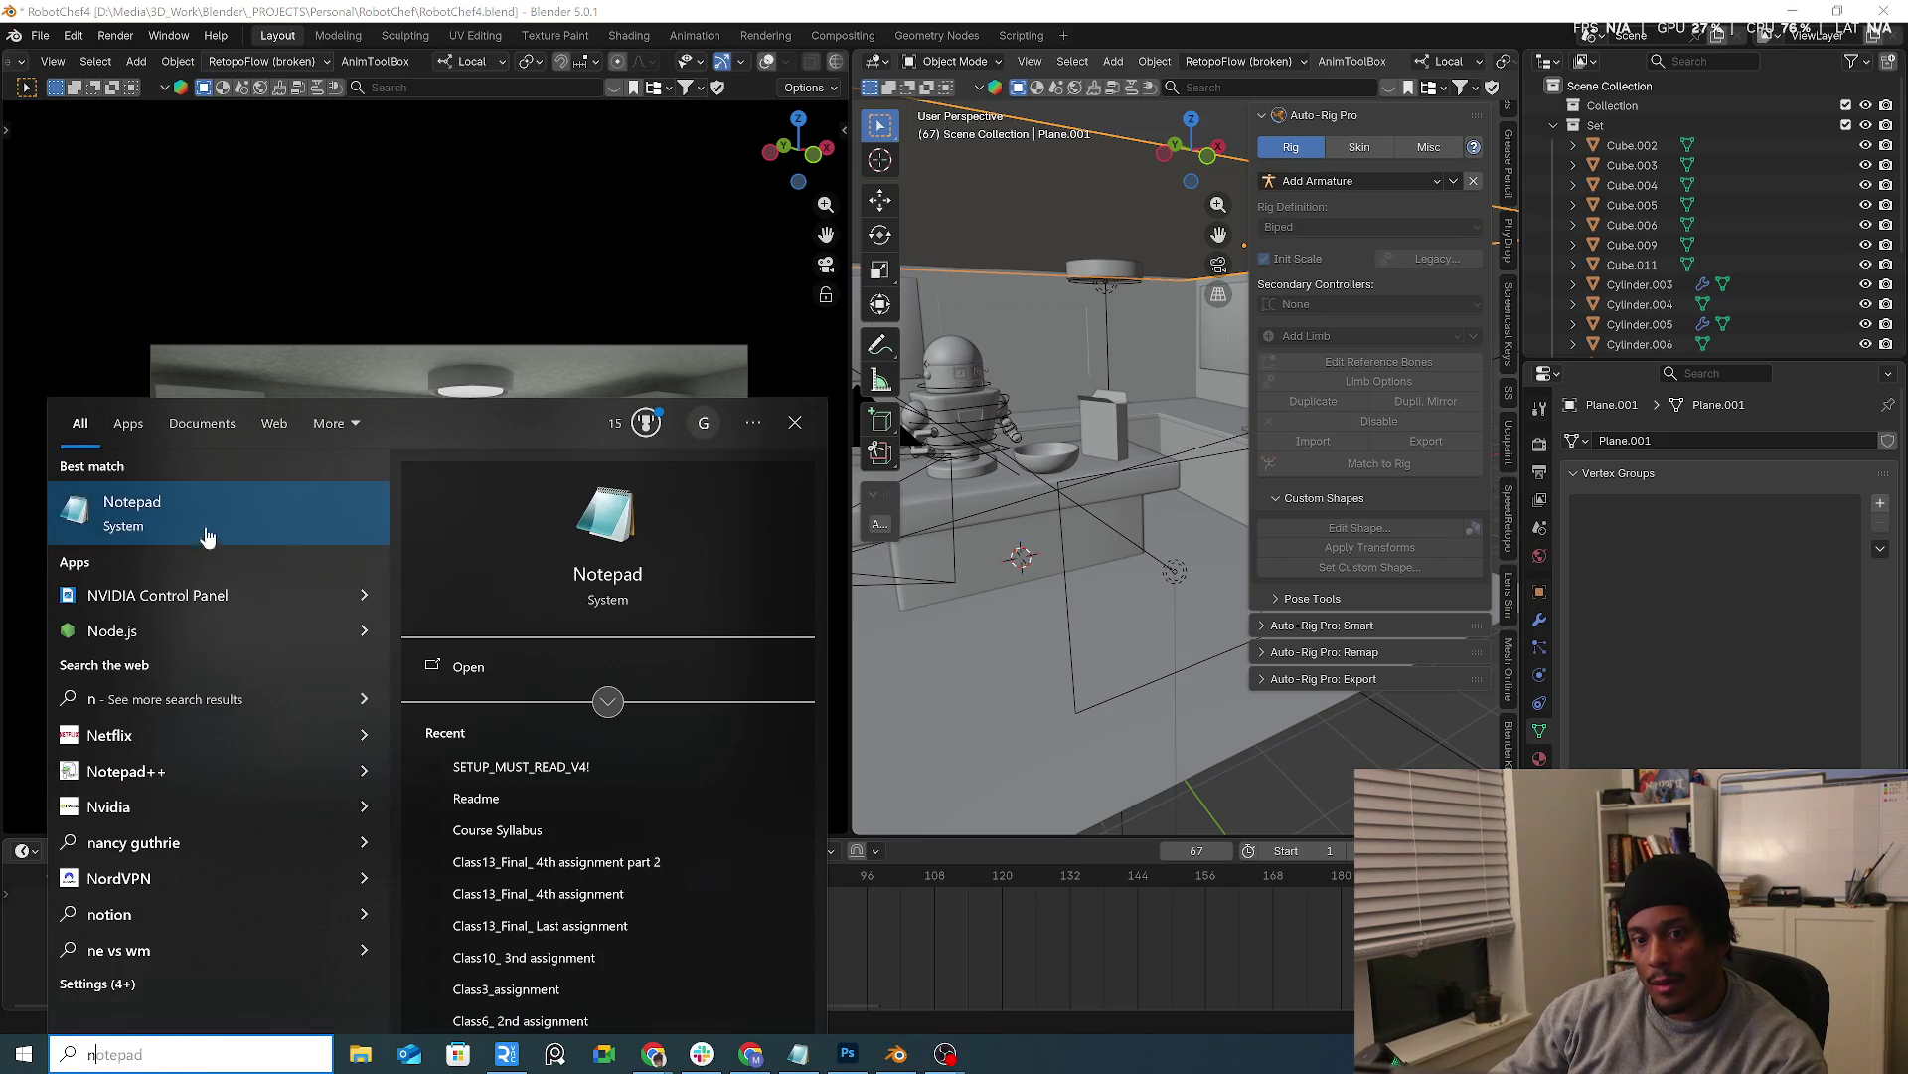
Launch Snipping Tool from search and capture the rendered kitchen preview area
{"action": "key", "text": "BackSpace"}
{"action": "type", "text": "sni"}
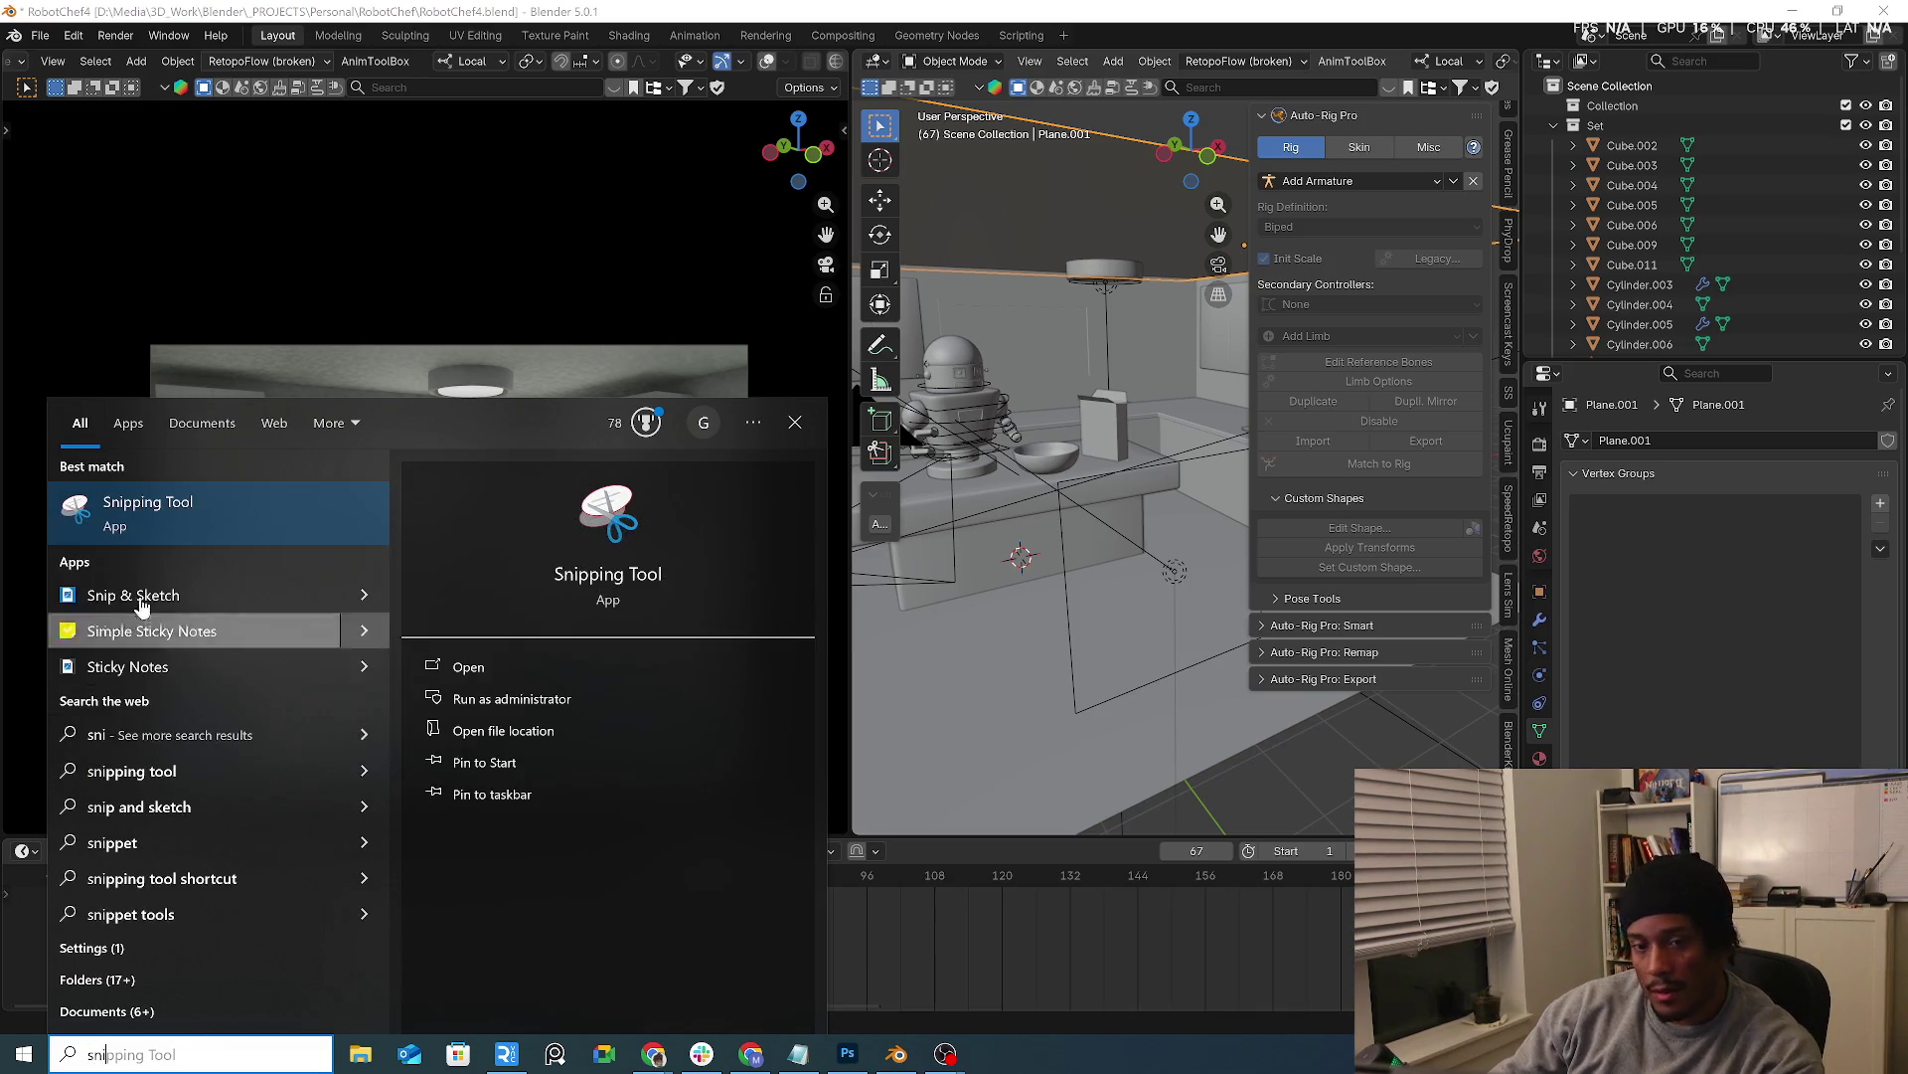
{"action": "left_click", "coordinate": [143, 339]}
{"action": "key", "text": "ctrl+n"}
{"action": "left_click_drag", "start_coordinate": [143, 340], "coordinate": [750, 791]}
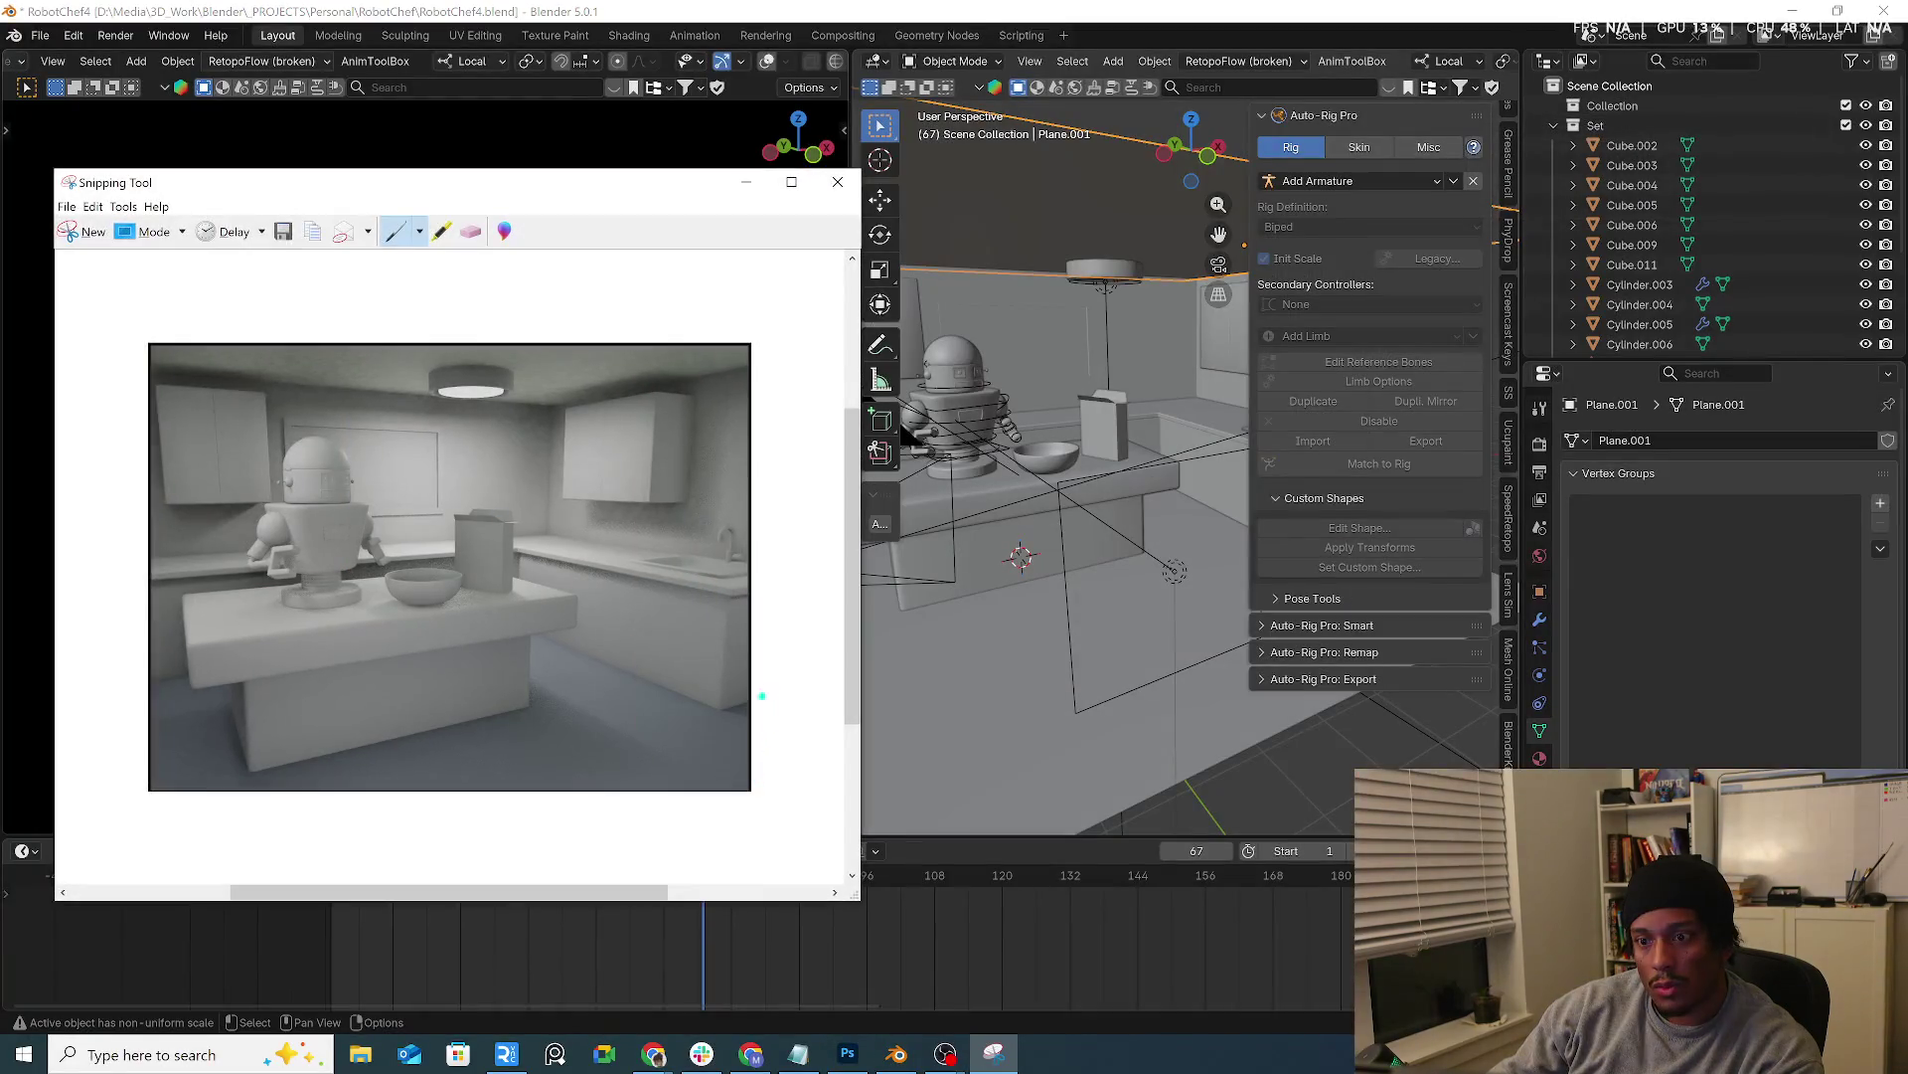
Take a tighter capture of the rendered kitchen preview, then minimize Snipping Tool
{"action": "left_click", "coordinate": [89, 233]}
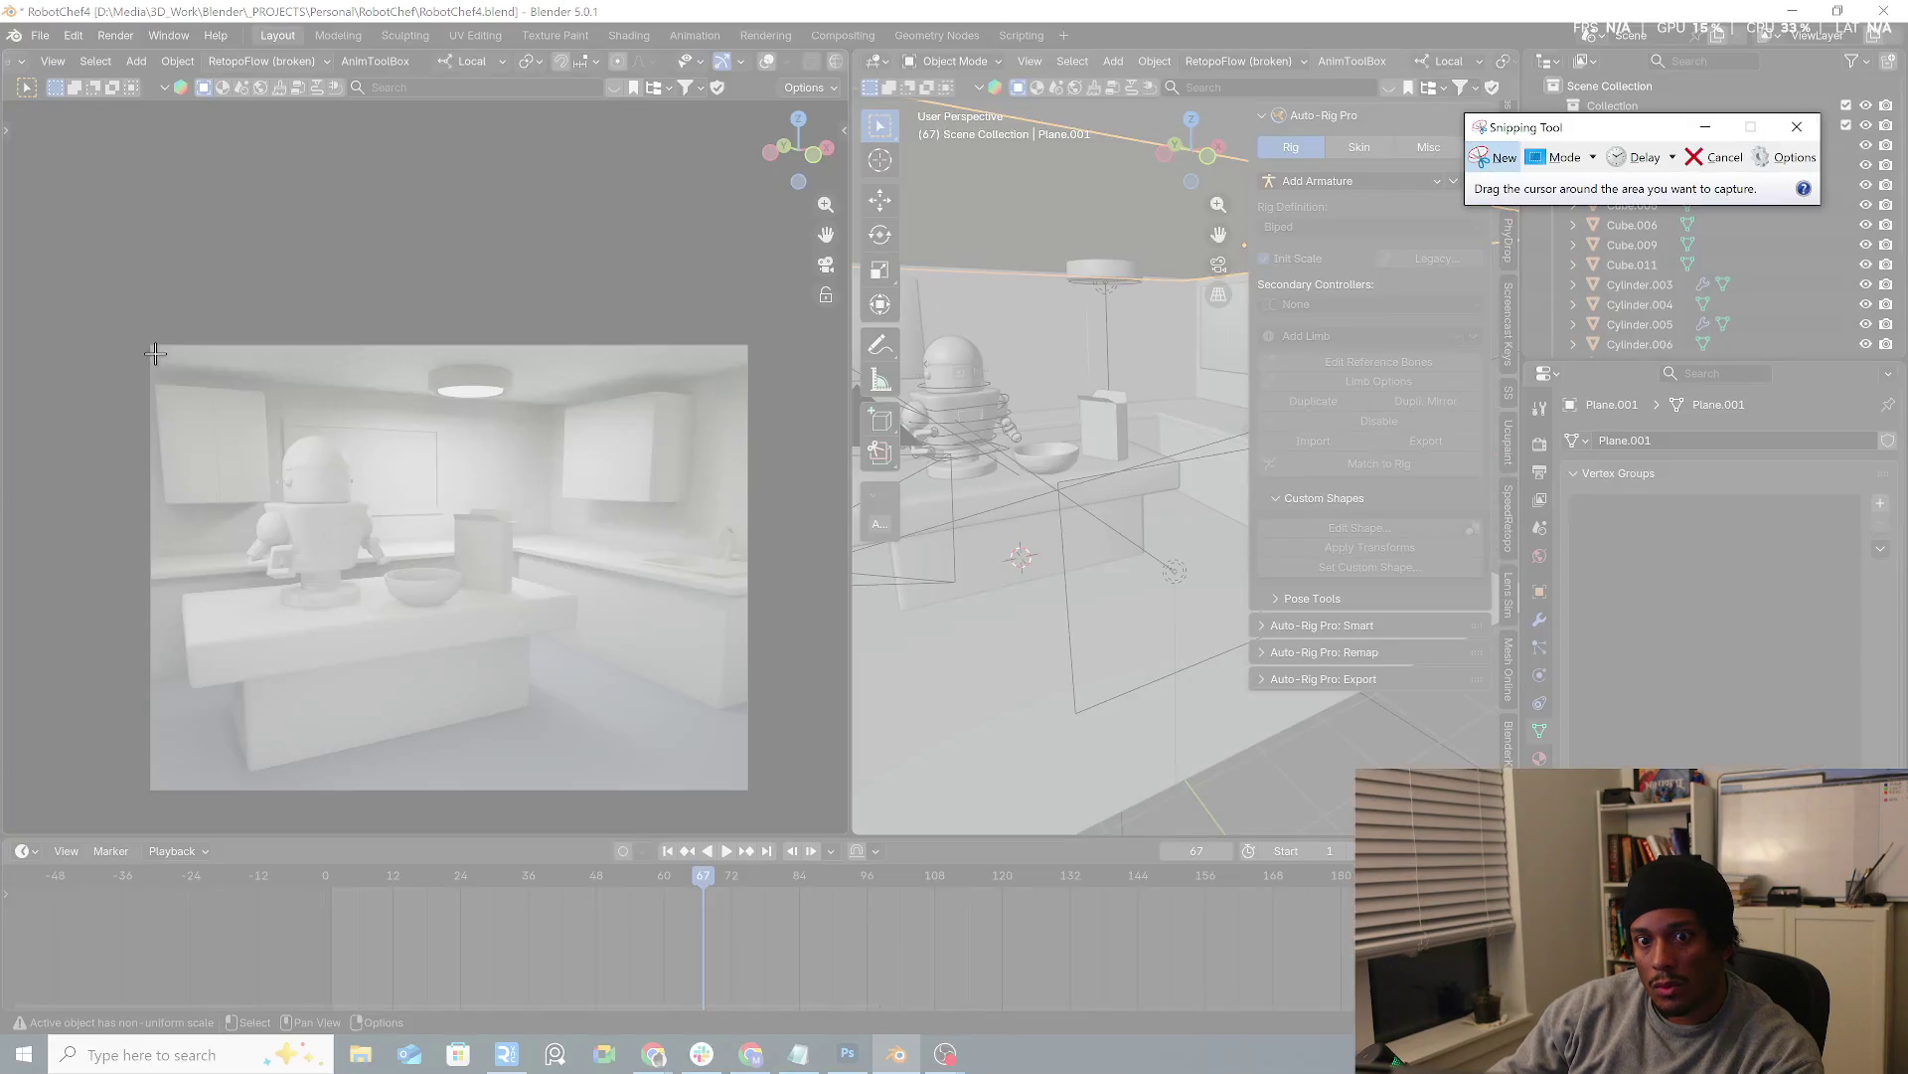
{"action": "left_click_drag", "start_coordinate": [150, 347], "coordinate": [741, 789]}
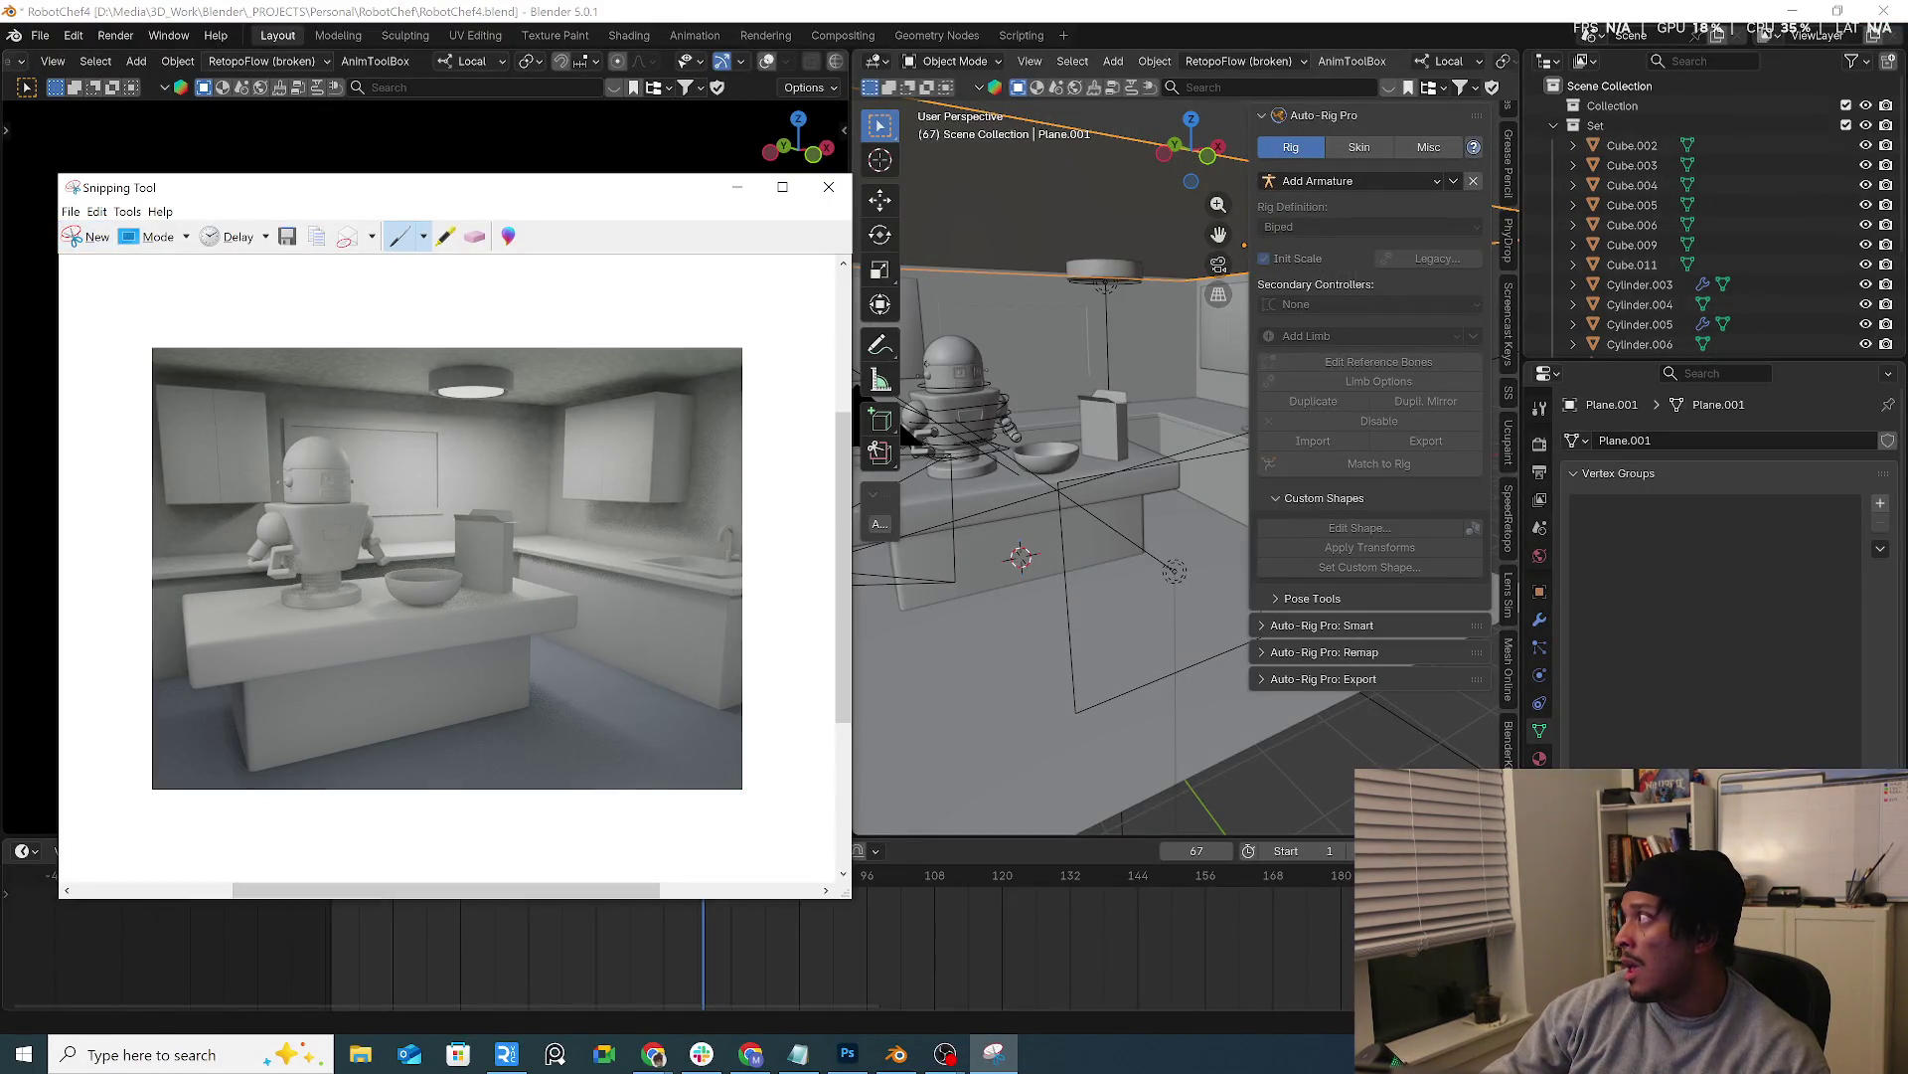
{"action": "key", "text": "alt+Tab"}
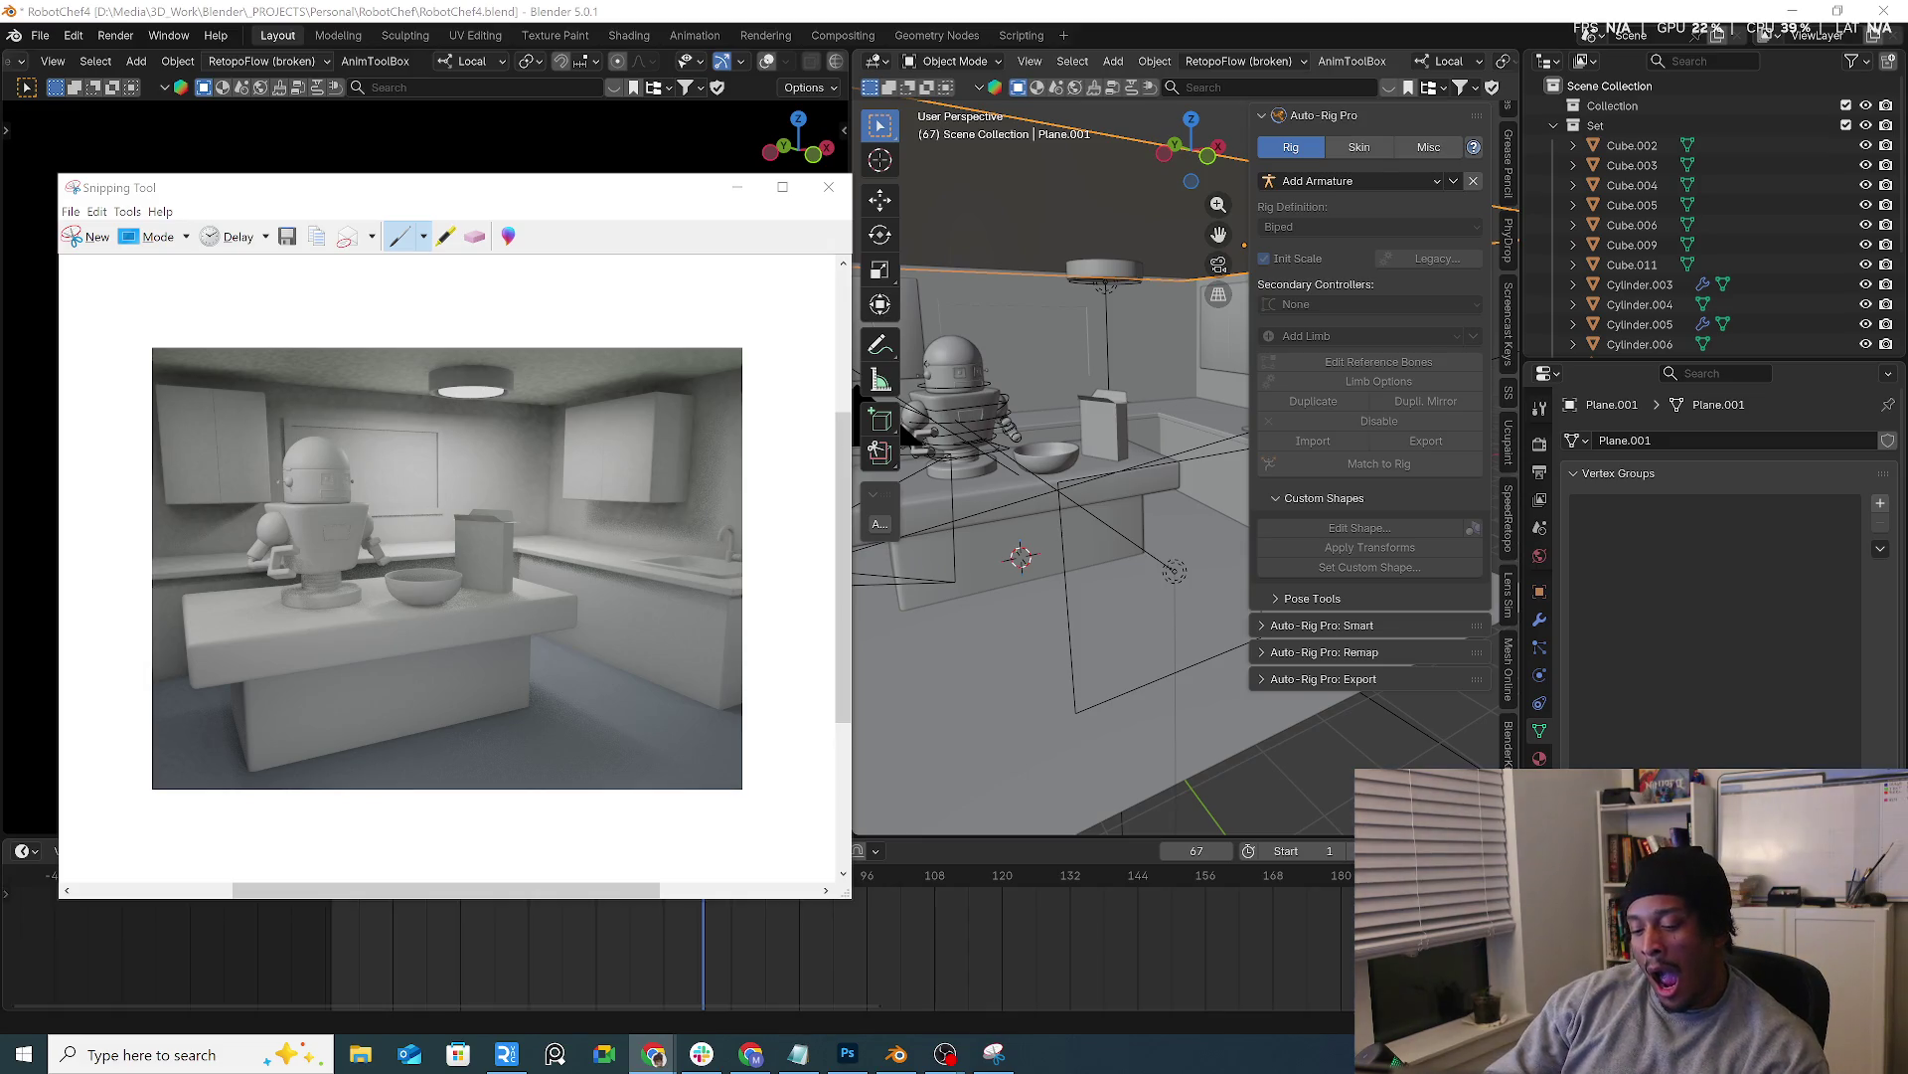
{"action": "left_click", "coordinate": [652, 314]}
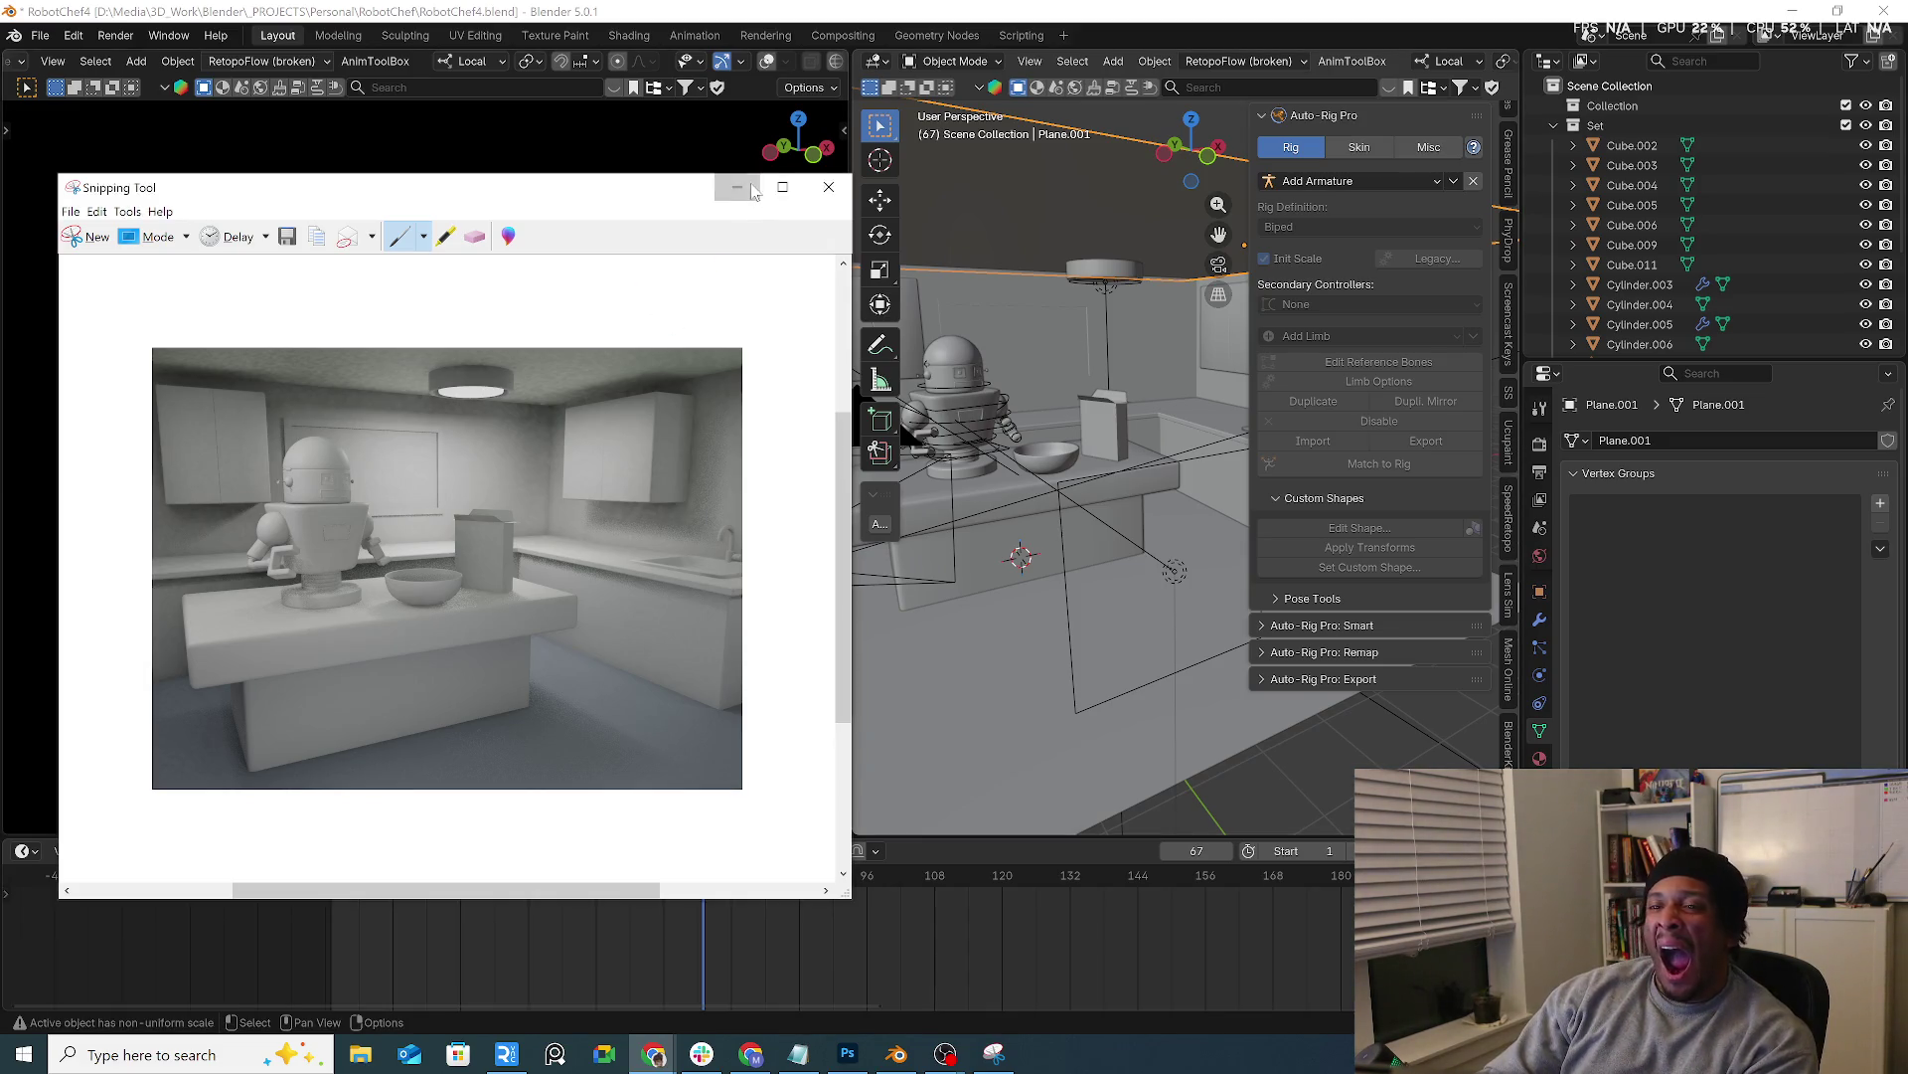
{"action": "left_click", "coordinate": [752, 189]}
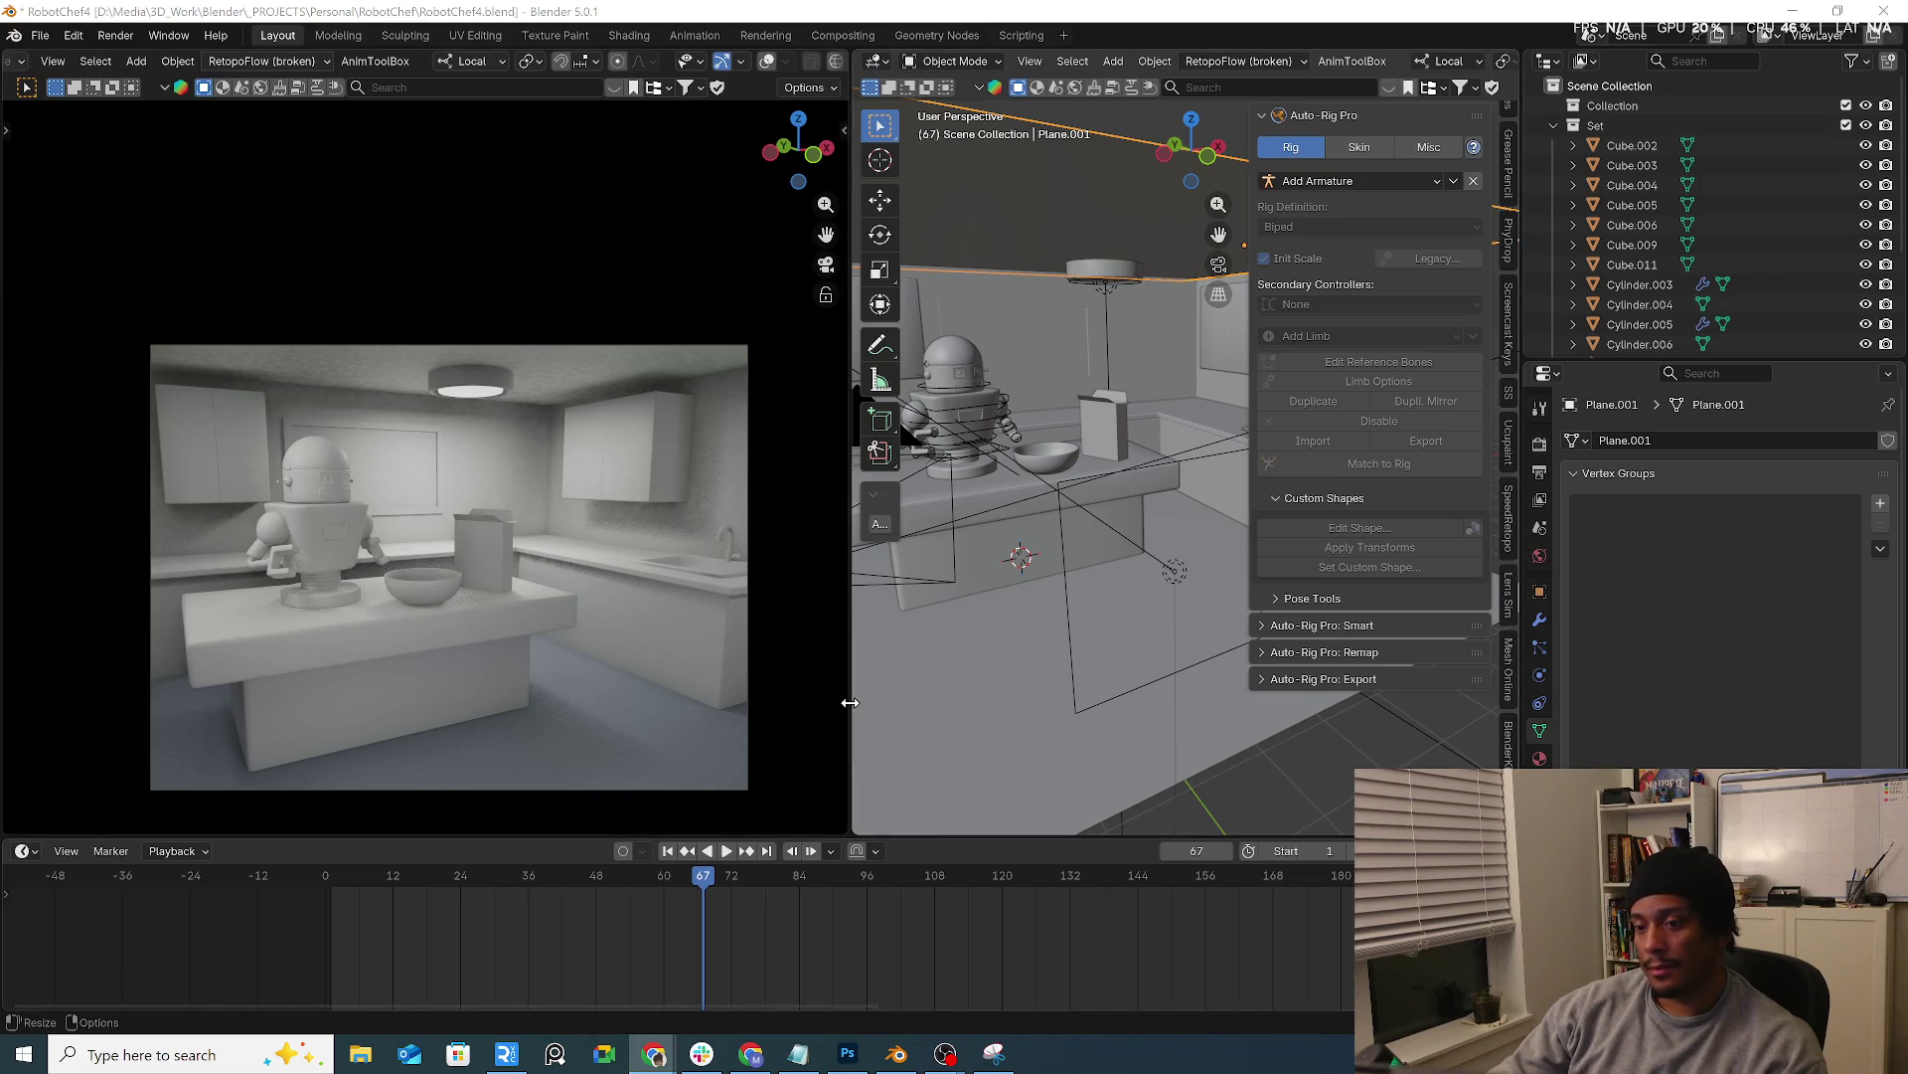
Narrow the render preview and rename the cereal box Cube.009 to cerealBox
{"action": "left_click_drag", "start_coordinate": [853, 701], "coordinate": [473, 702]}
{"action": "mouse_move", "coordinate": [746, 568]}
{"action": "middle_mouse_down"}
{"action": "mouse_move", "coordinate": [808, 500]}
{"action": "mouse_move", "coordinate": [1045, 492]}
{"action": "middle_mouse_up"}
{"action": "left_click", "coordinate": [893, 438]}
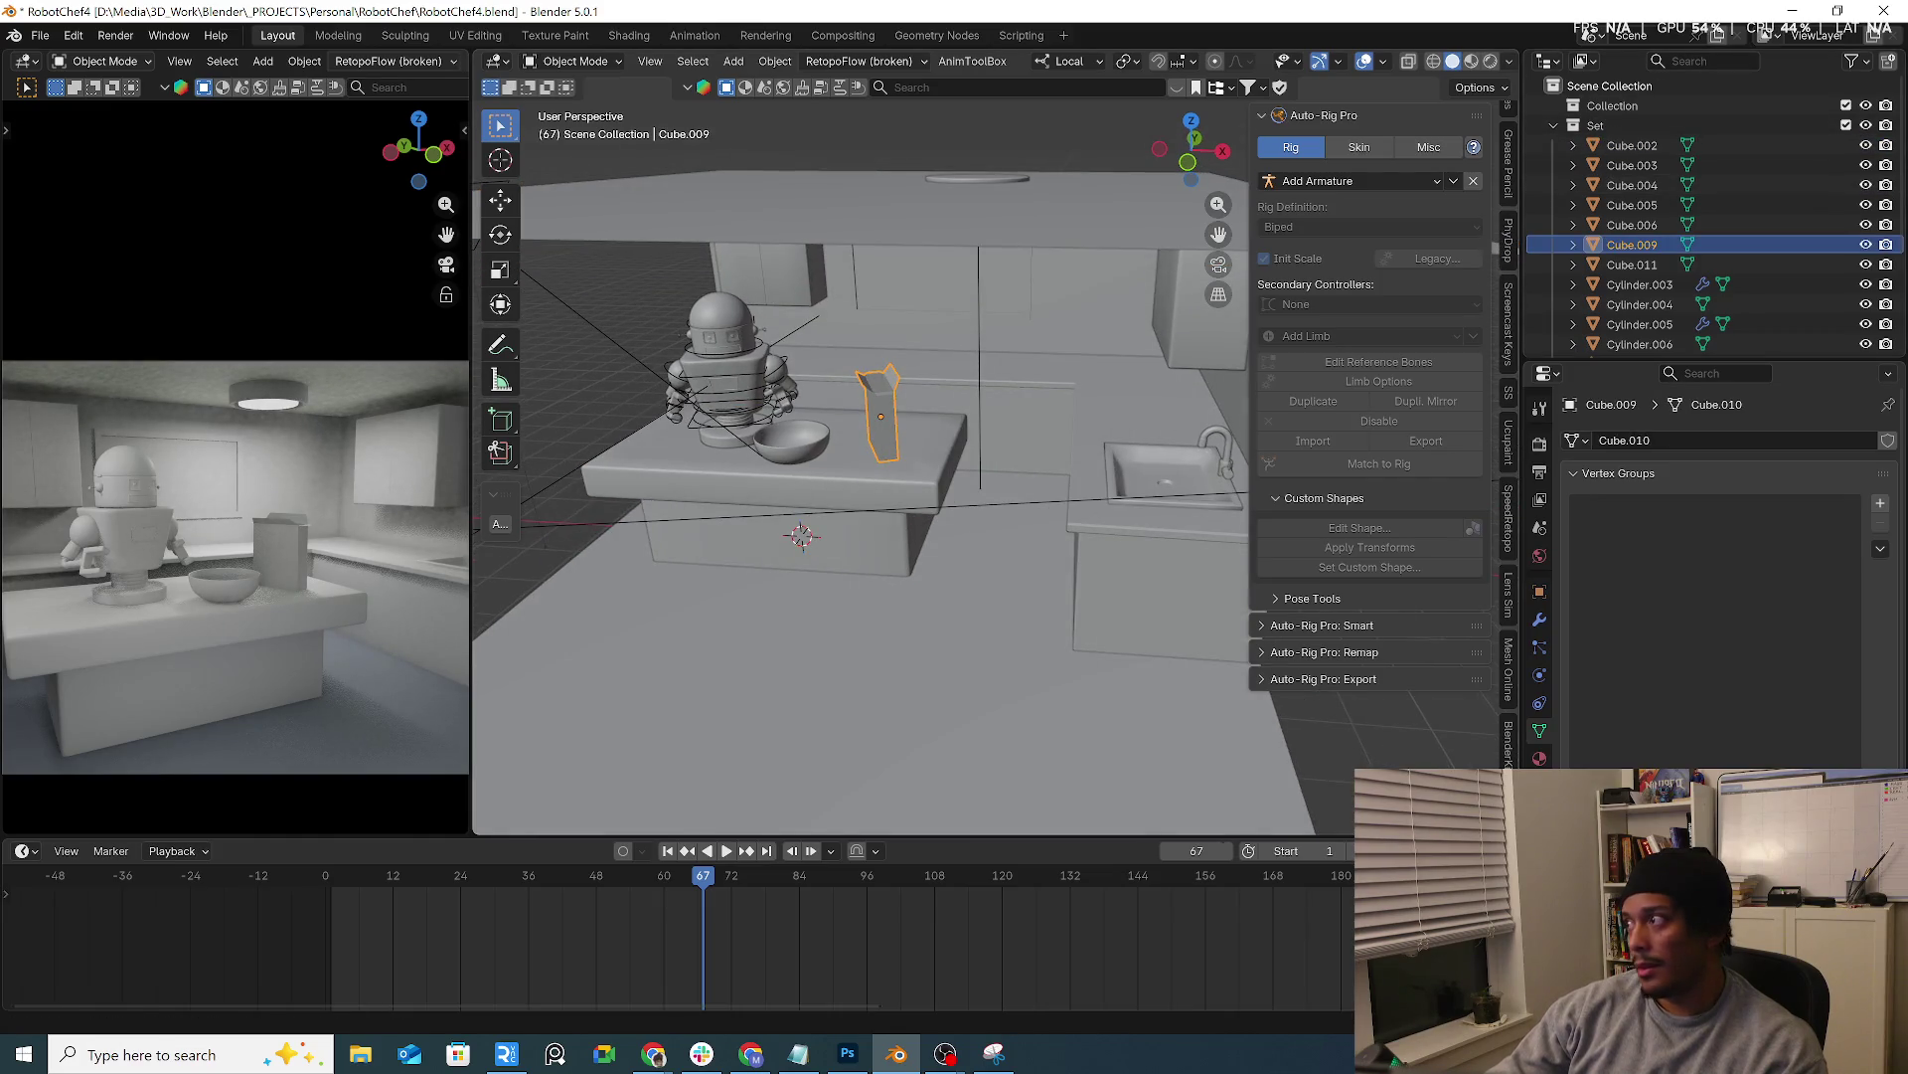
{"action": "left_click", "coordinate": [653, 1054]}
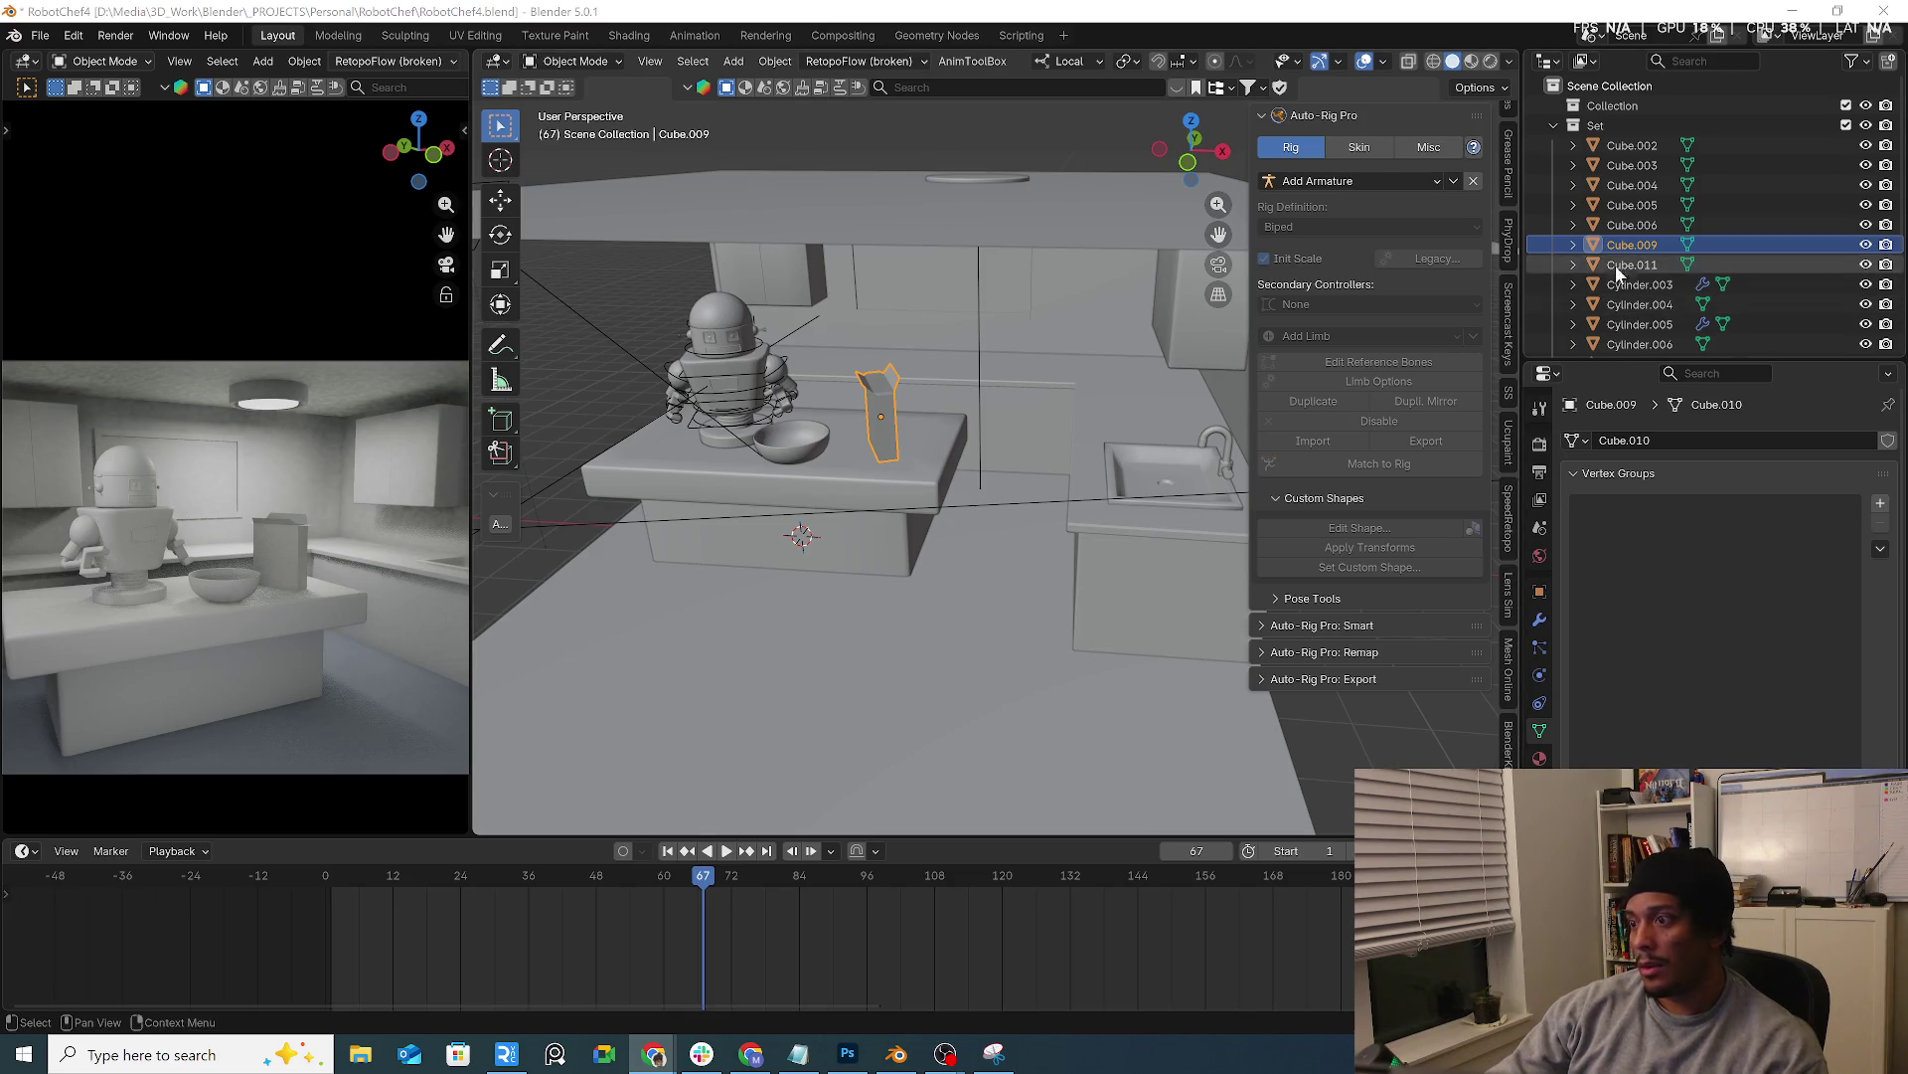
{"action": "scroll", "coordinate": [1633, 239], "scroll_direction": "down", "scroll_amount": 1}
{"action": "double_click", "coordinate": [1633, 205]}
{"action": "type", "text": "cerealBox"}
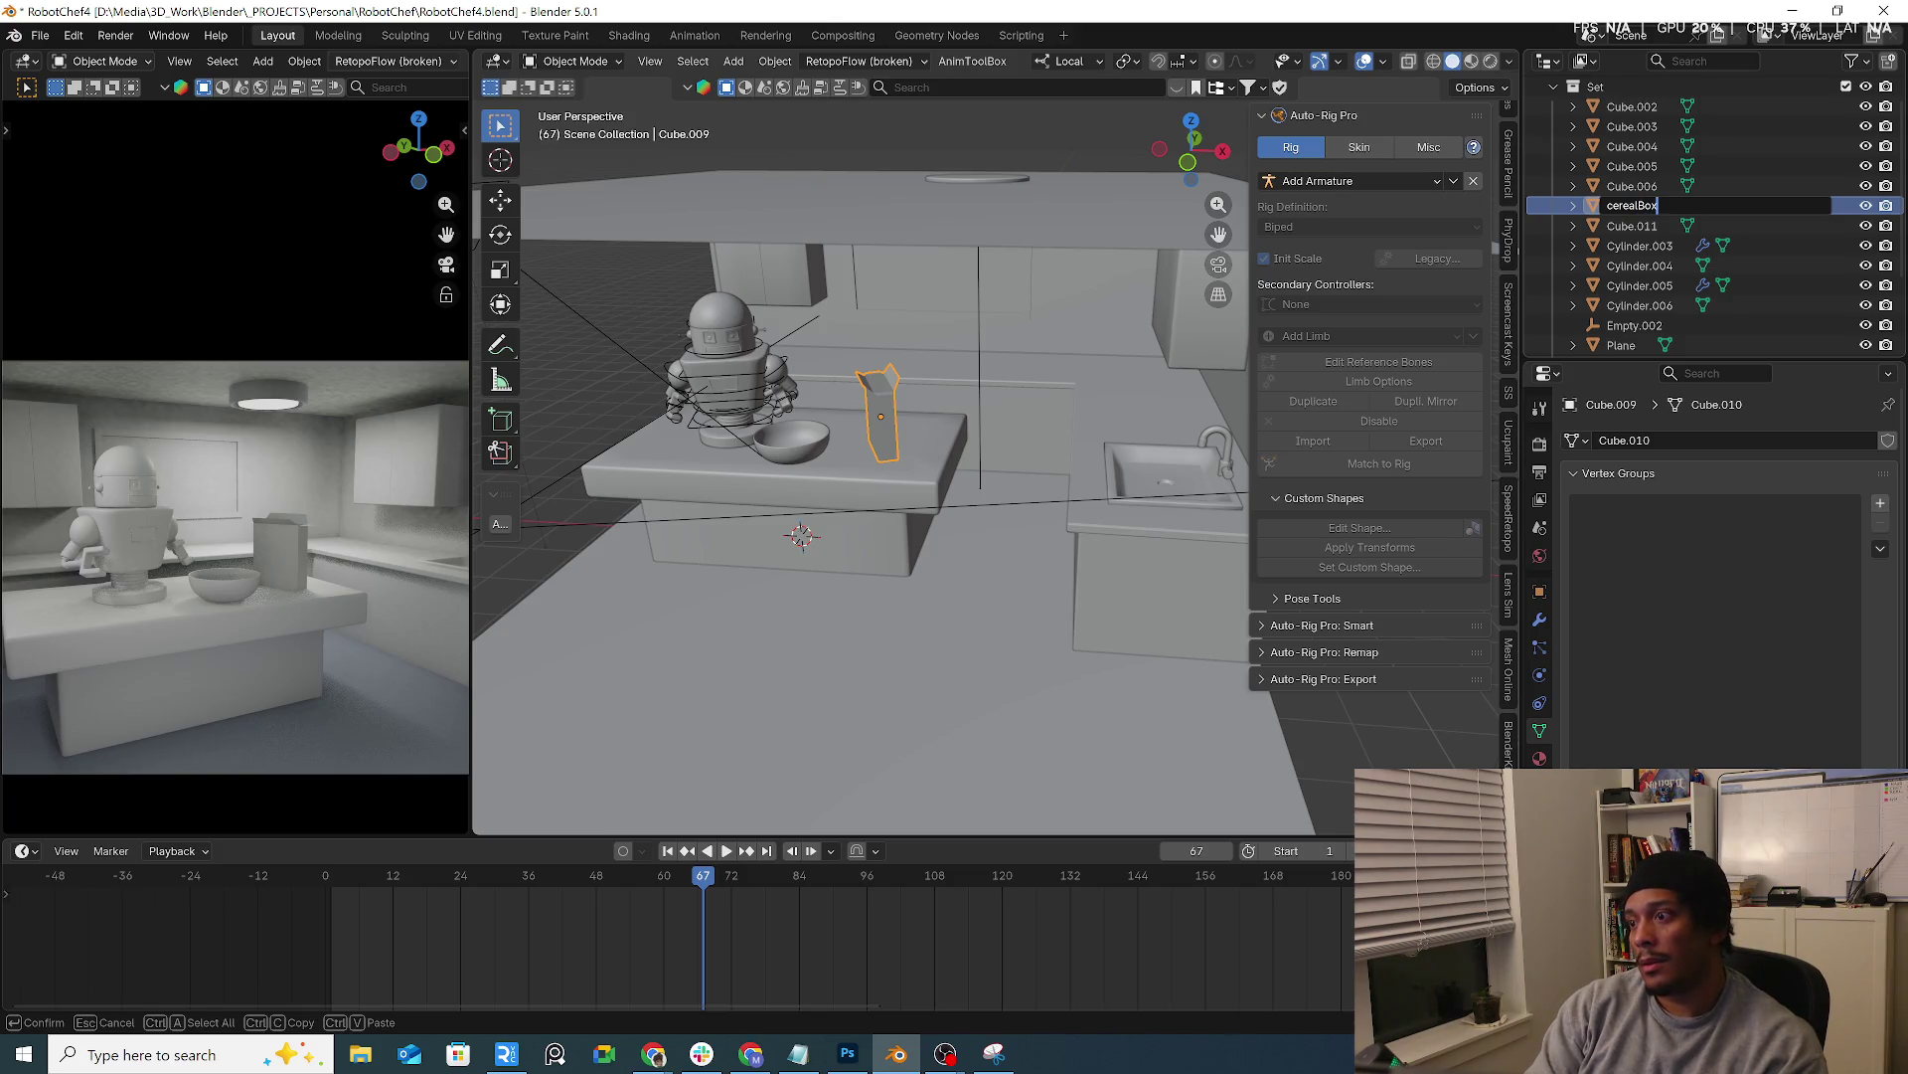
{"action": "key", "text": "Return"}
Rename the bowl object Sphere to Bowl
{"action": "left_click", "coordinate": [802, 462]}
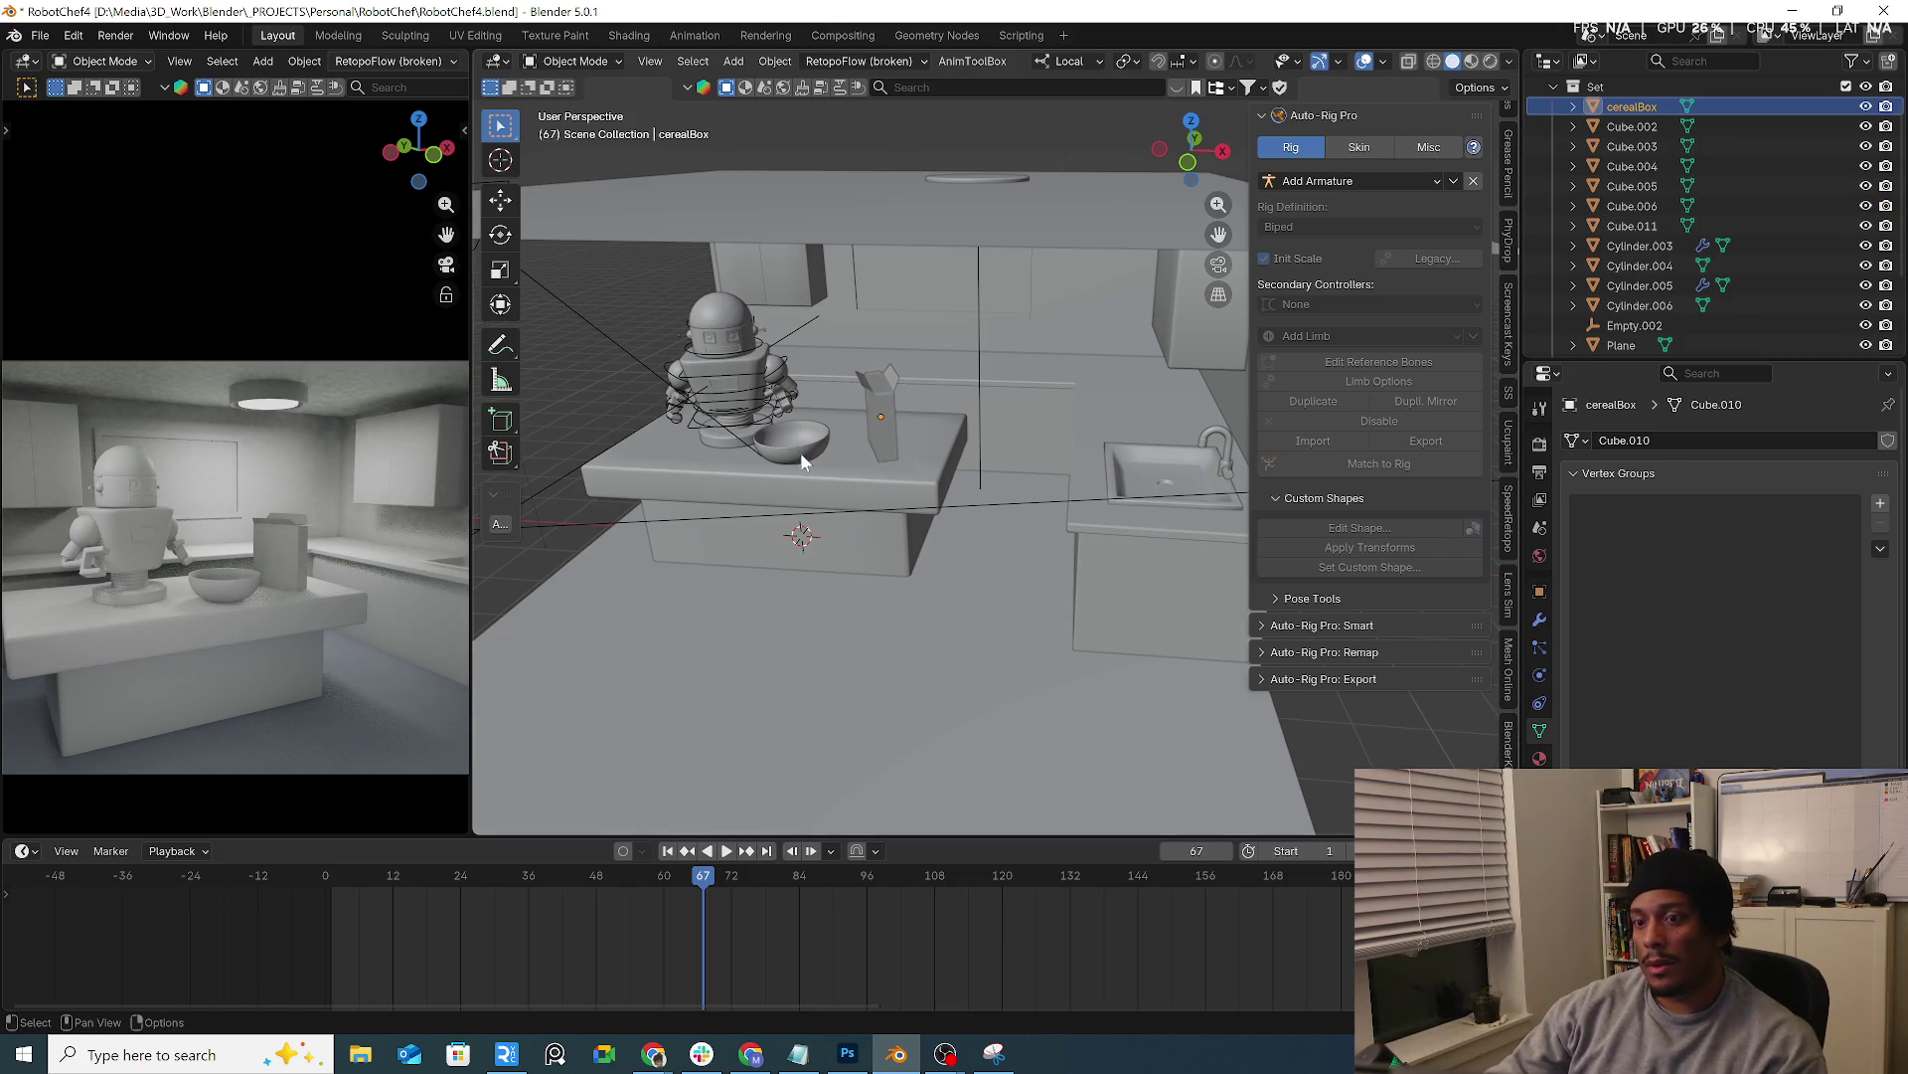
{"action": "scroll", "coordinate": [1655, 268], "scroll_direction": "down", "scroll_amount": 2}
{"action": "left_click", "coordinate": [1655, 289]}
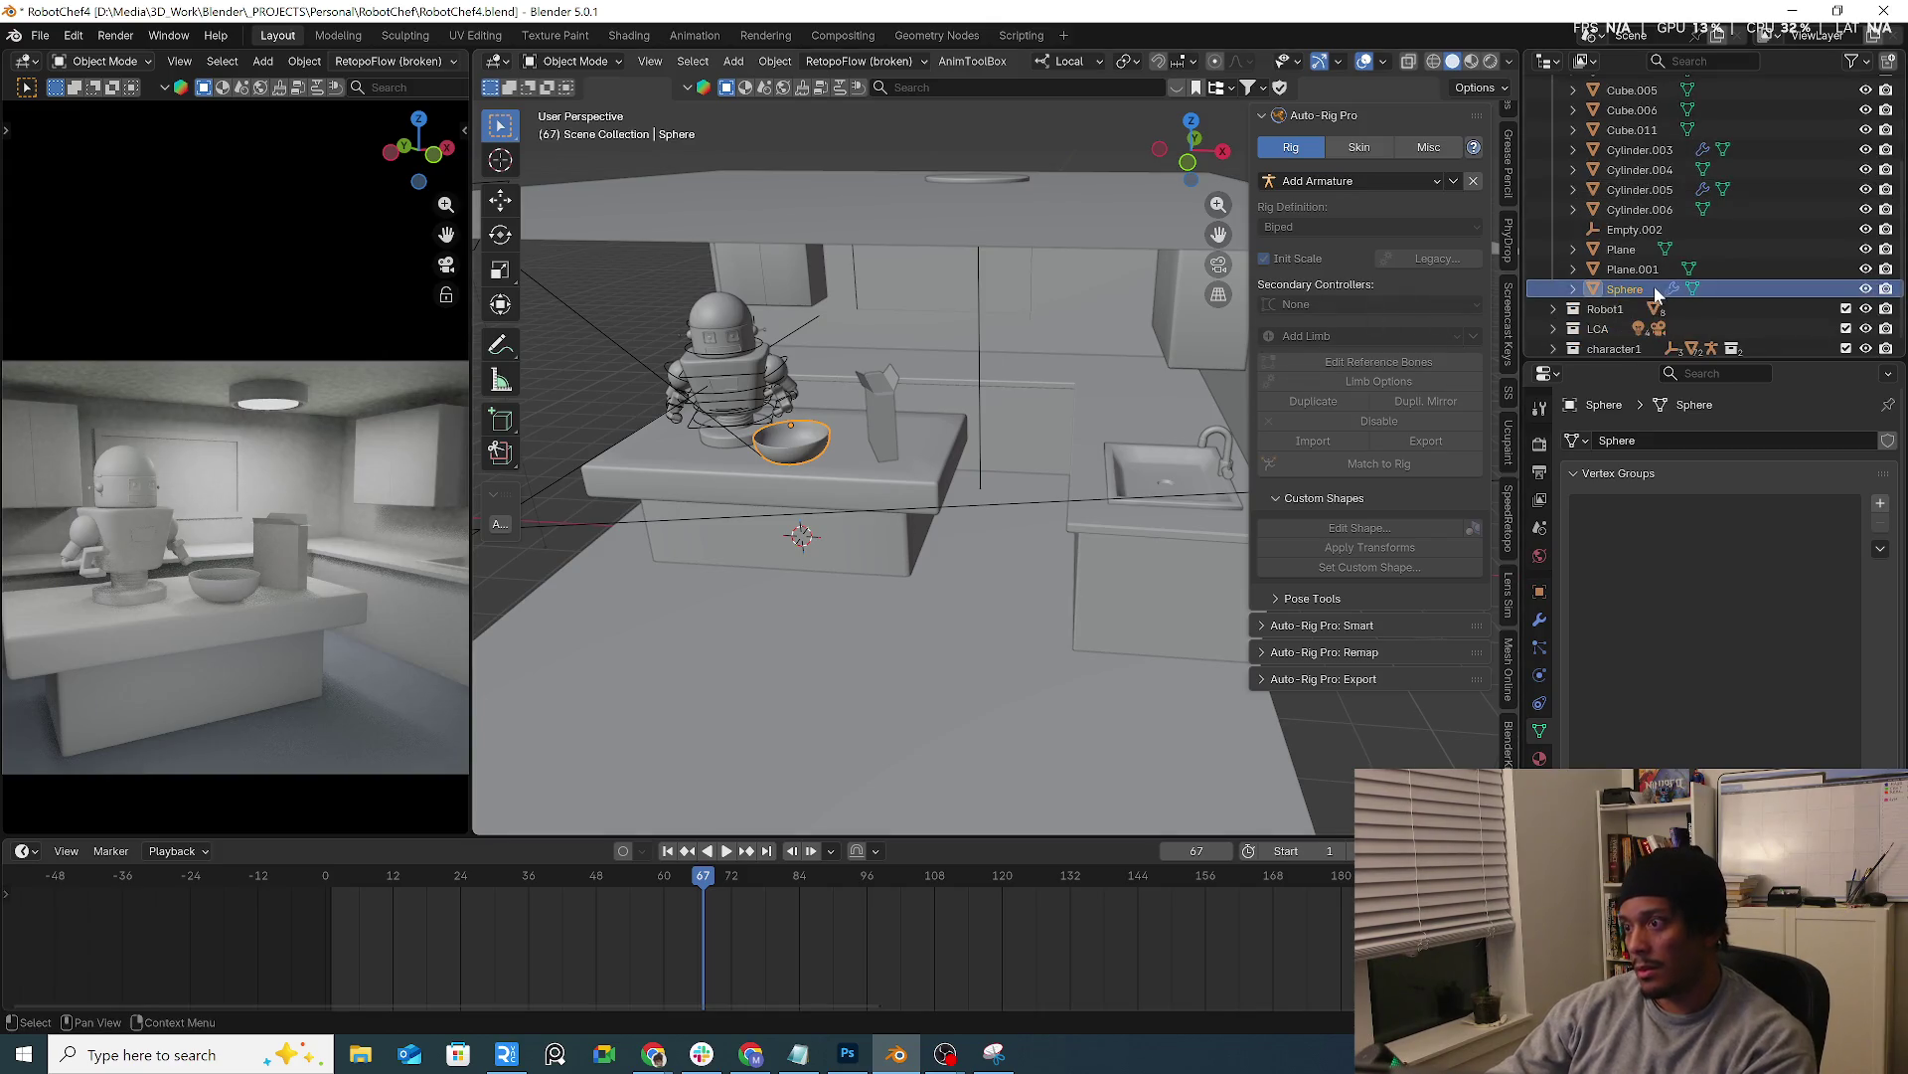
{"action": "double_click", "coordinate": [1644, 290]}
{"action": "type", "text": "Bowl"}
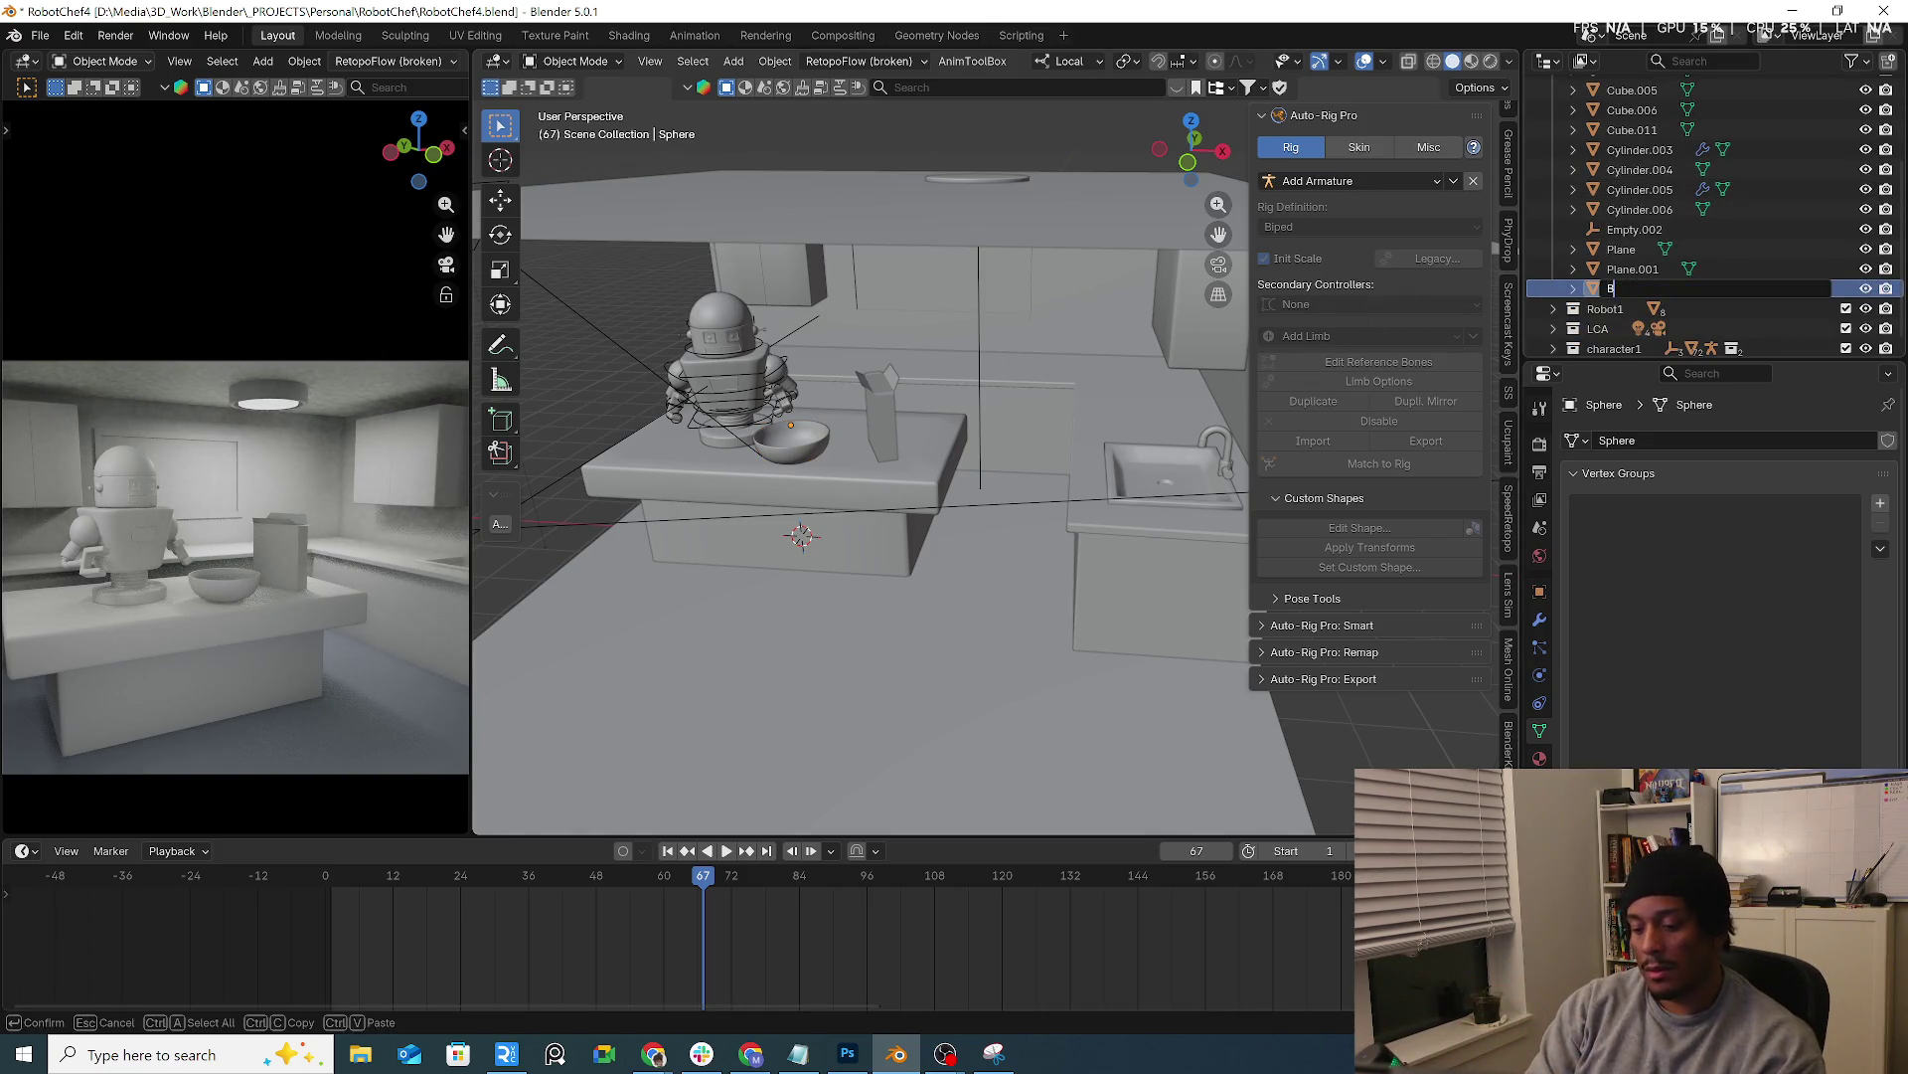
{"action": "key", "text": "Return"}
Rename the counter Cube.002 to Kitchen_top, correct it to Kitchen_island, and select the floor
{"action": "left_click", "coordinate": [876, 486]}
{"action": "scroll", "coordinate": [1702, 254], "scroll_direction": "up", "scroll_amount": 4}
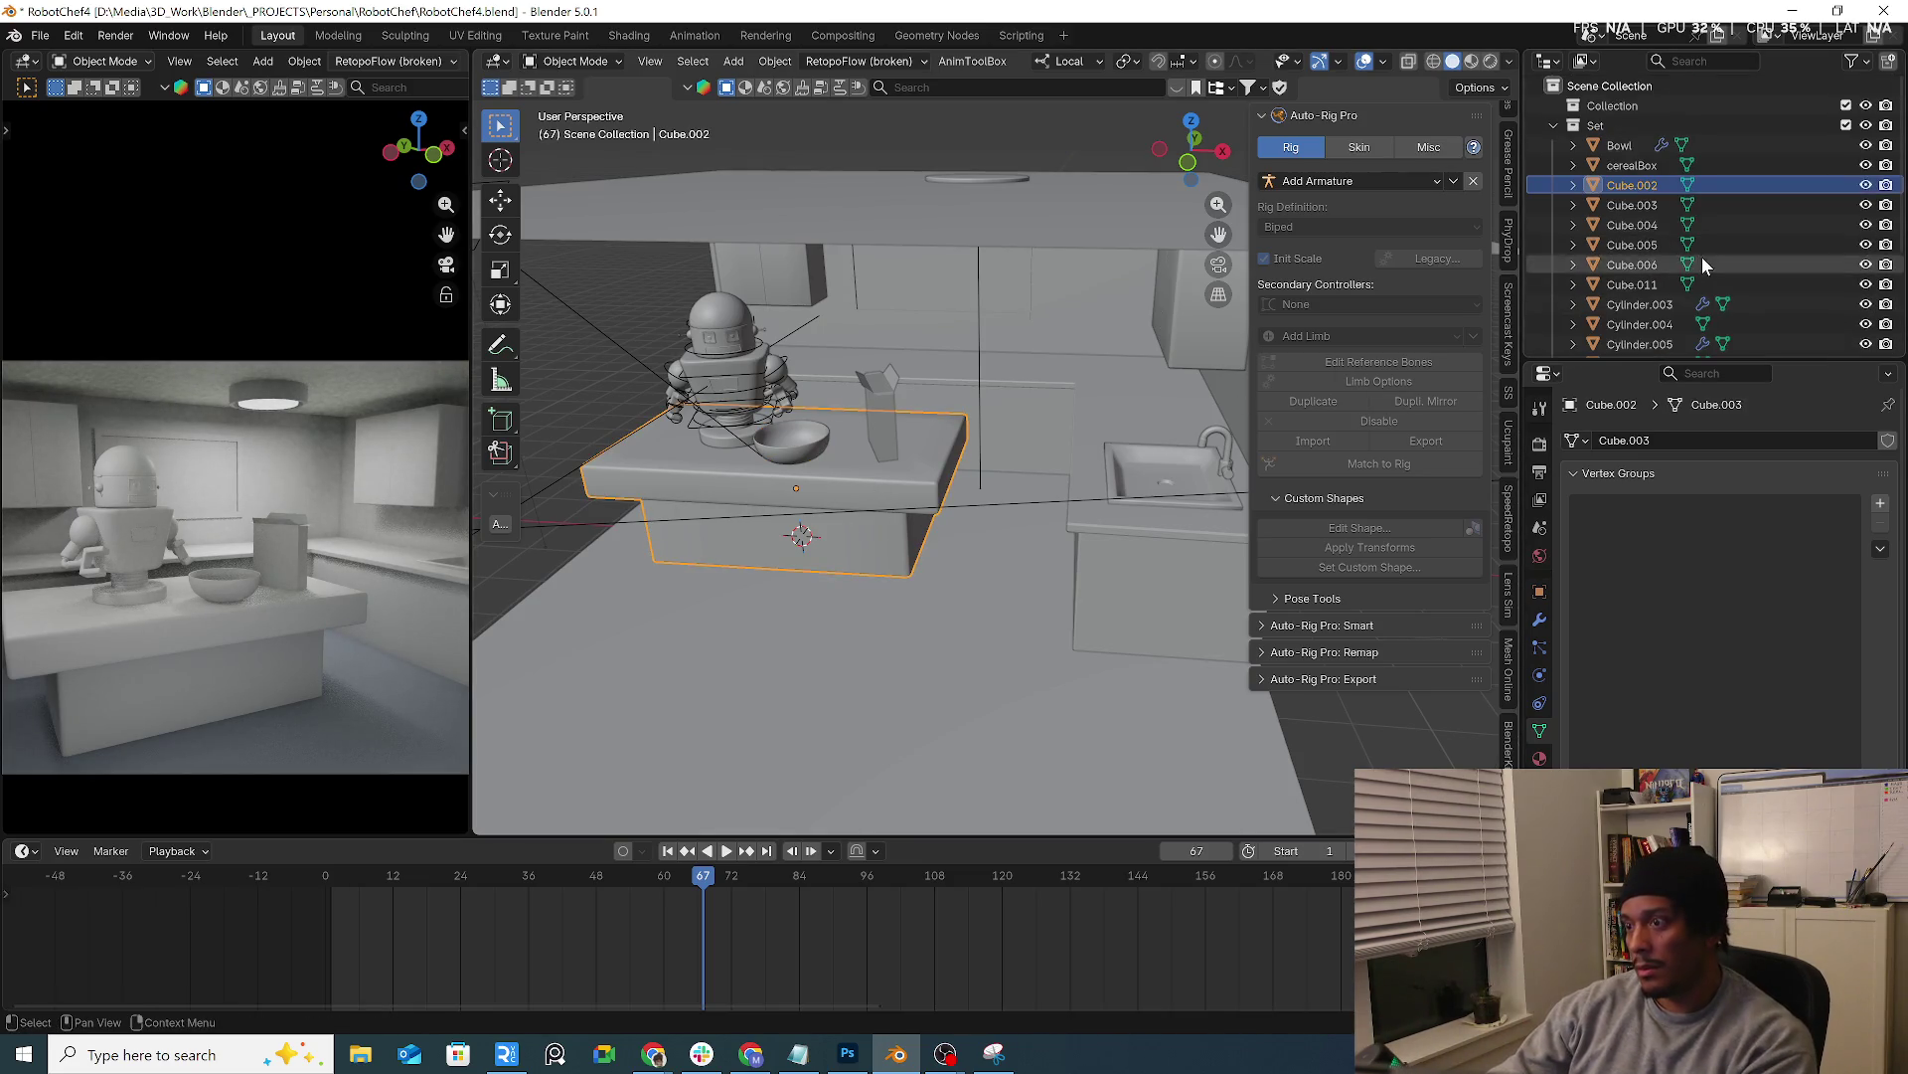
{"action": "double_click", "coordinate": [1651, 187]}
{"action": "type", "text": "Kitchen"}
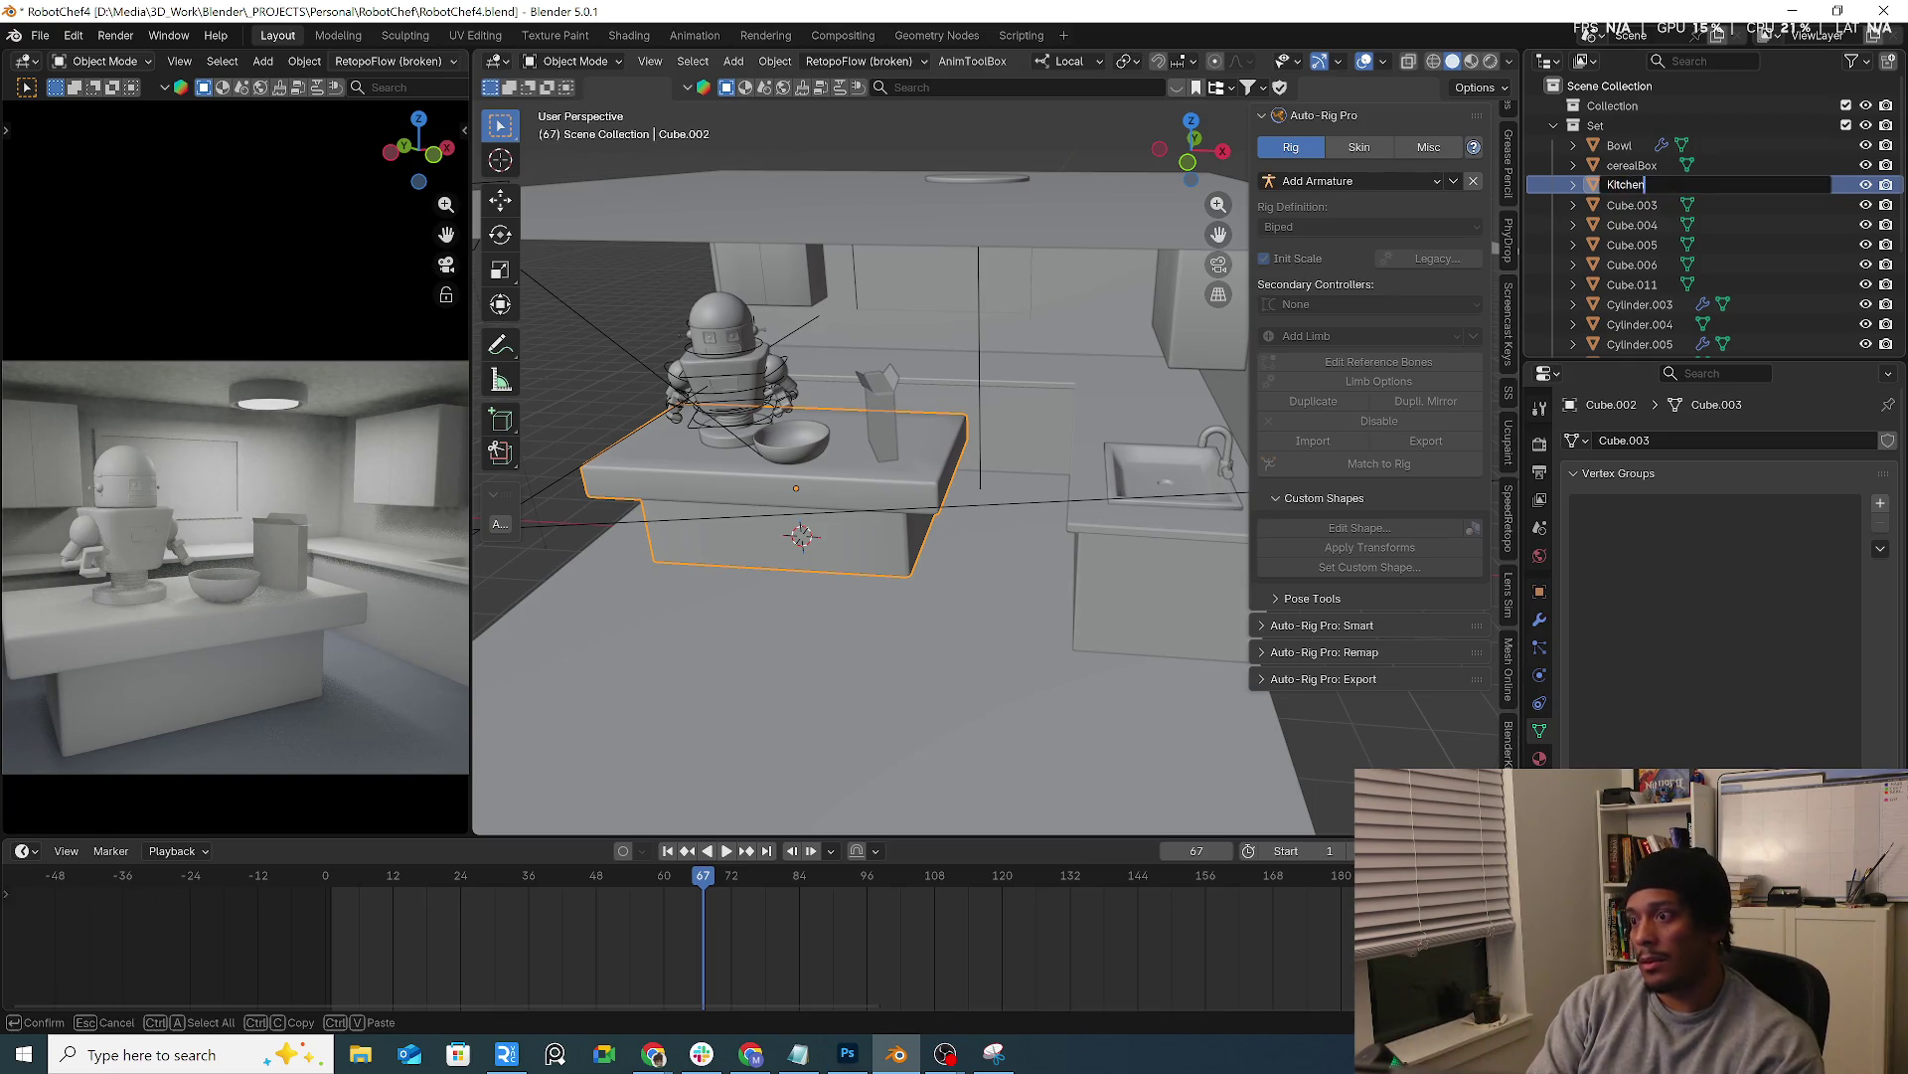
{"action": "type", "text": "p"}
{"action": "key", "text": "Return"}
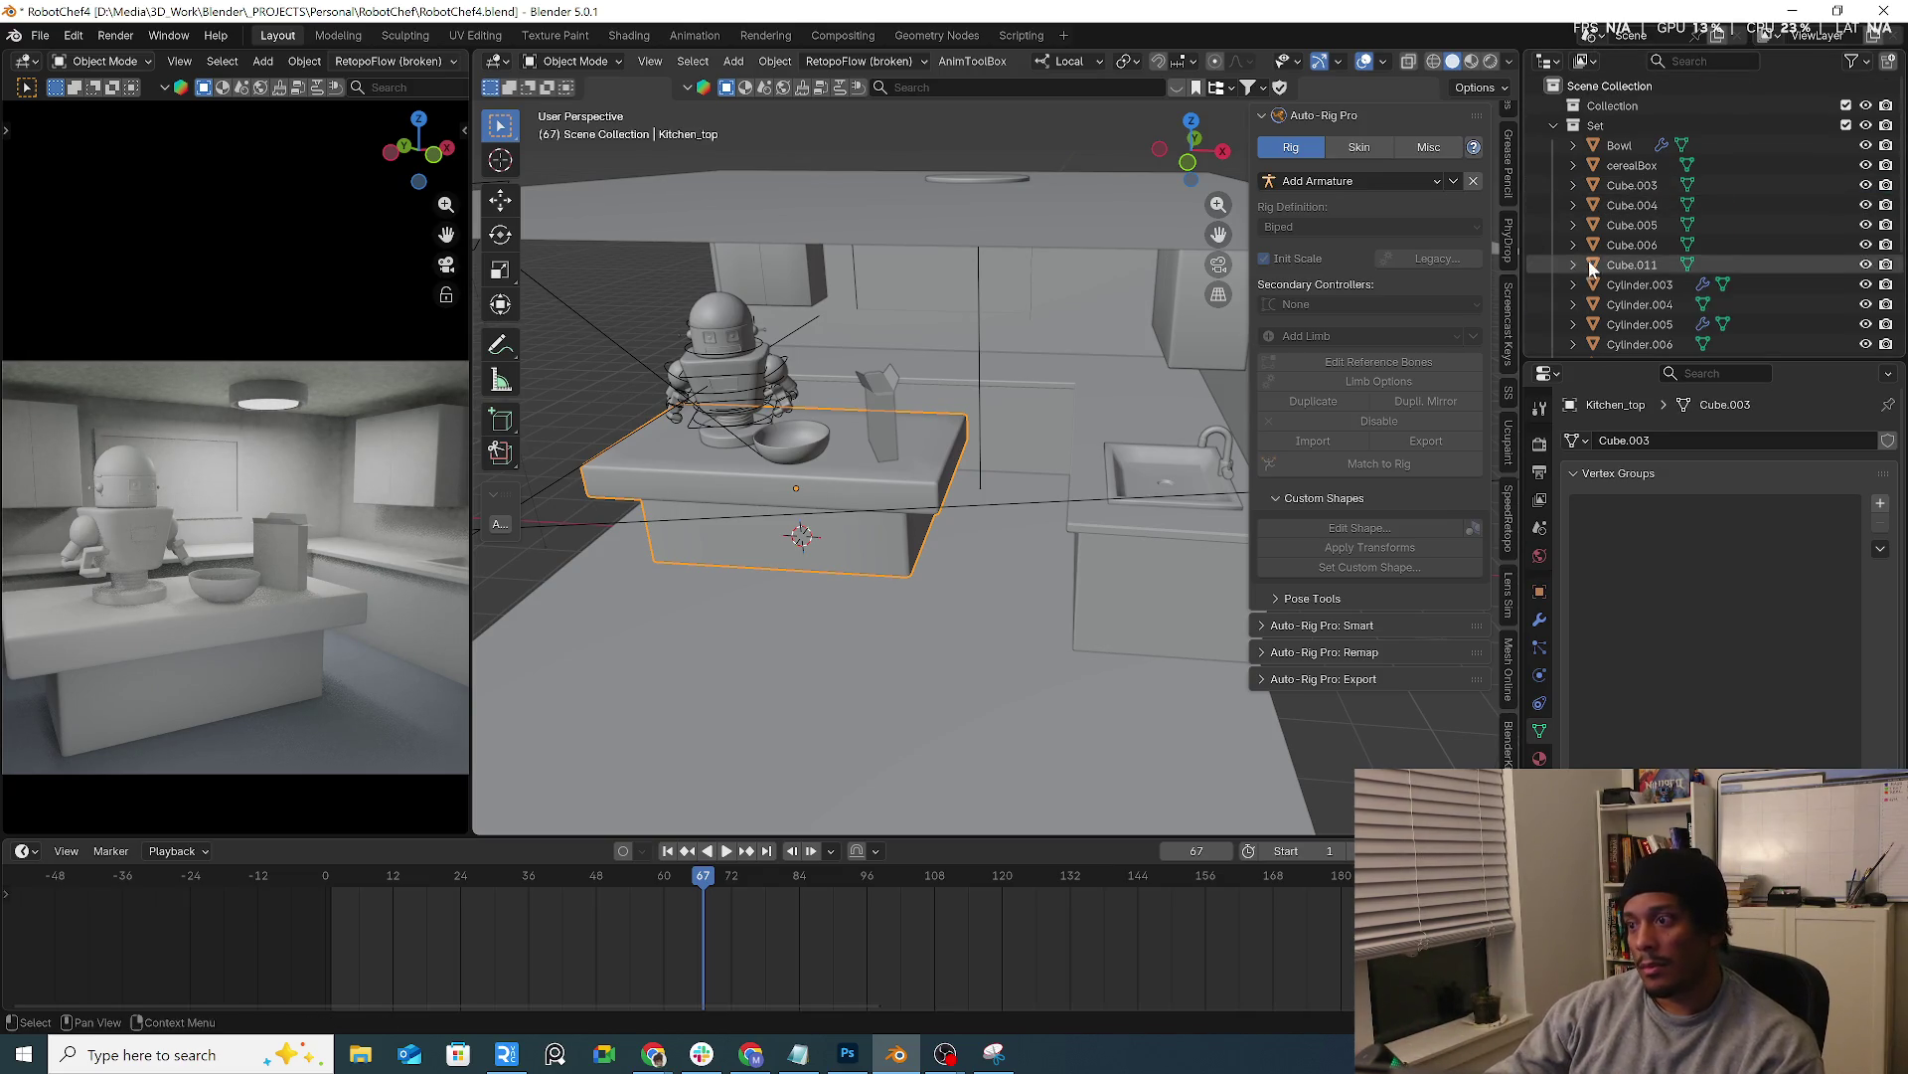
{"action": "scroll", "coordinate": [1630, 269], "scroll_direction": "down", "scroll_amount": 3}
{"action": "double_click", "coordinate": [1648, 236]}
{"action": "key", "text": "BackSpace"}
{"action": "key", "text": "BackSpace"}
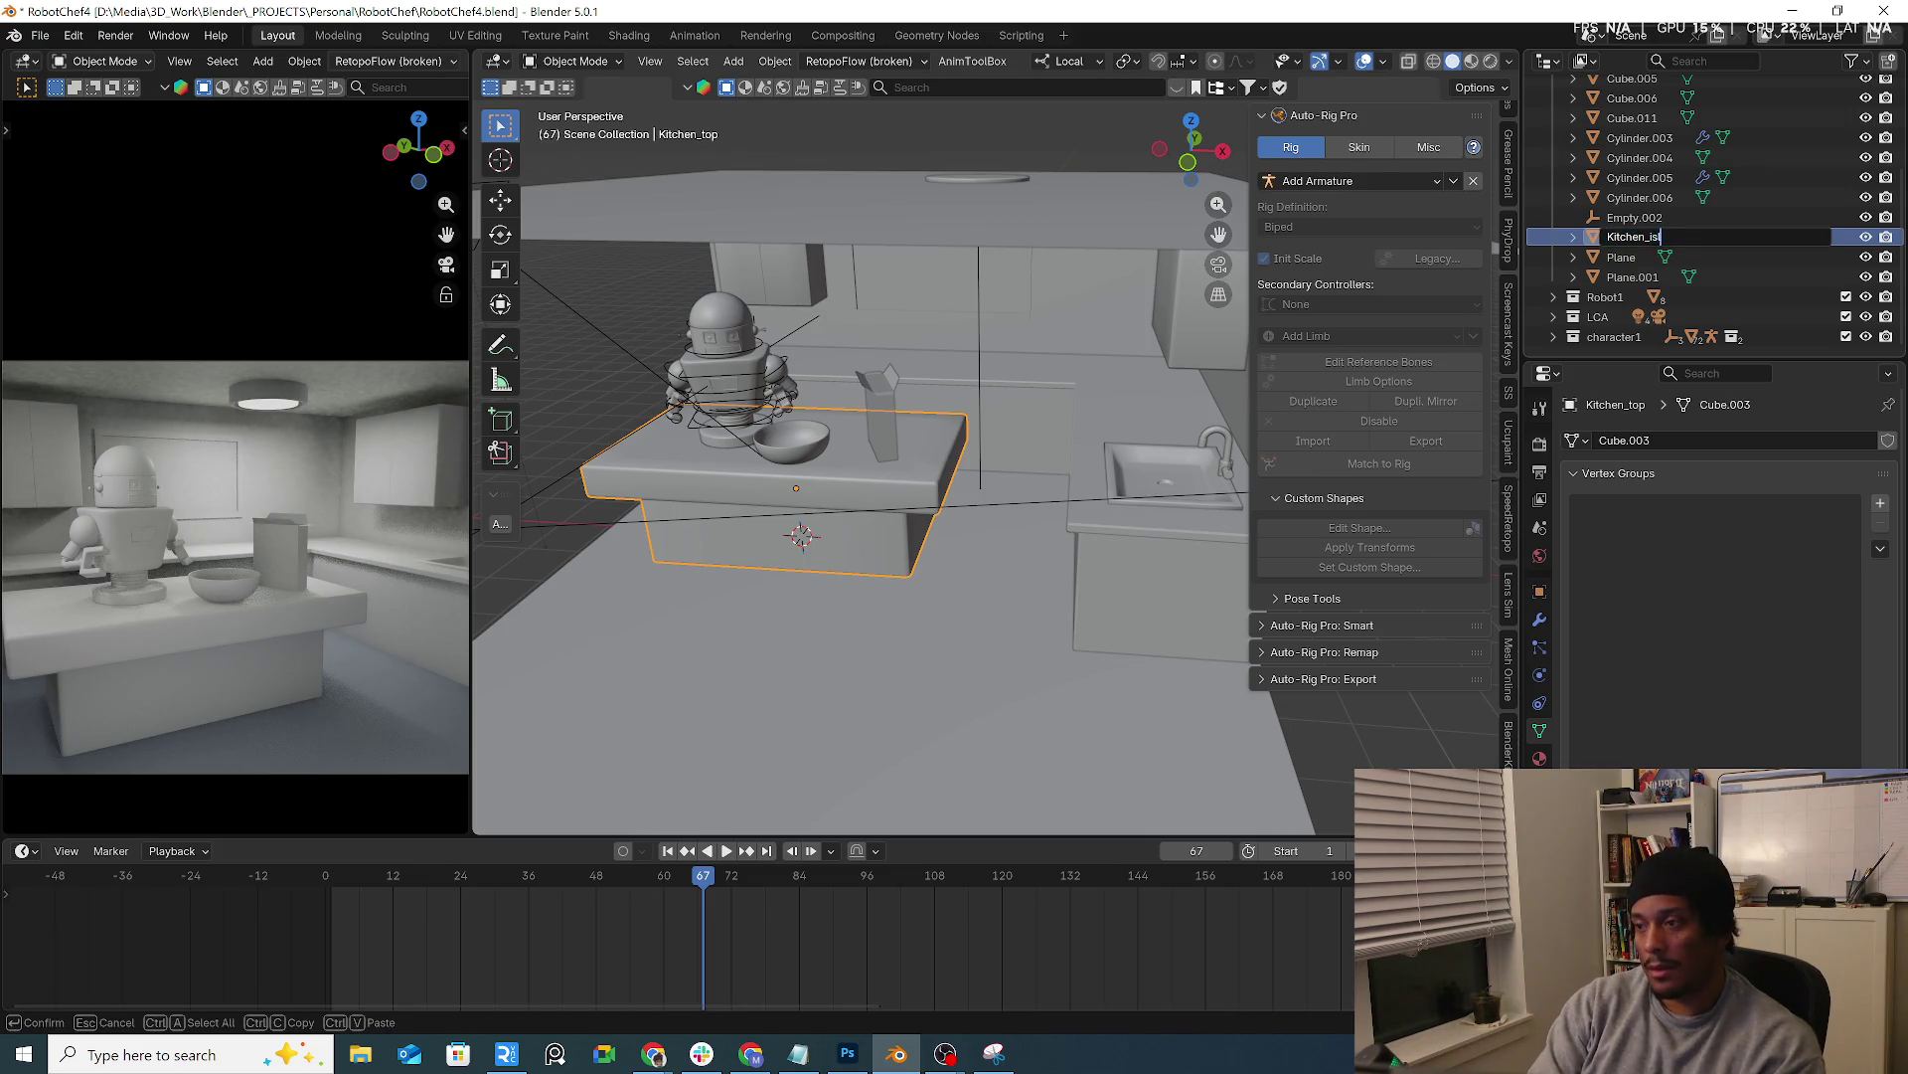
{"action": "type", "text": "and"}
{"action": "key", "text": "Return"}
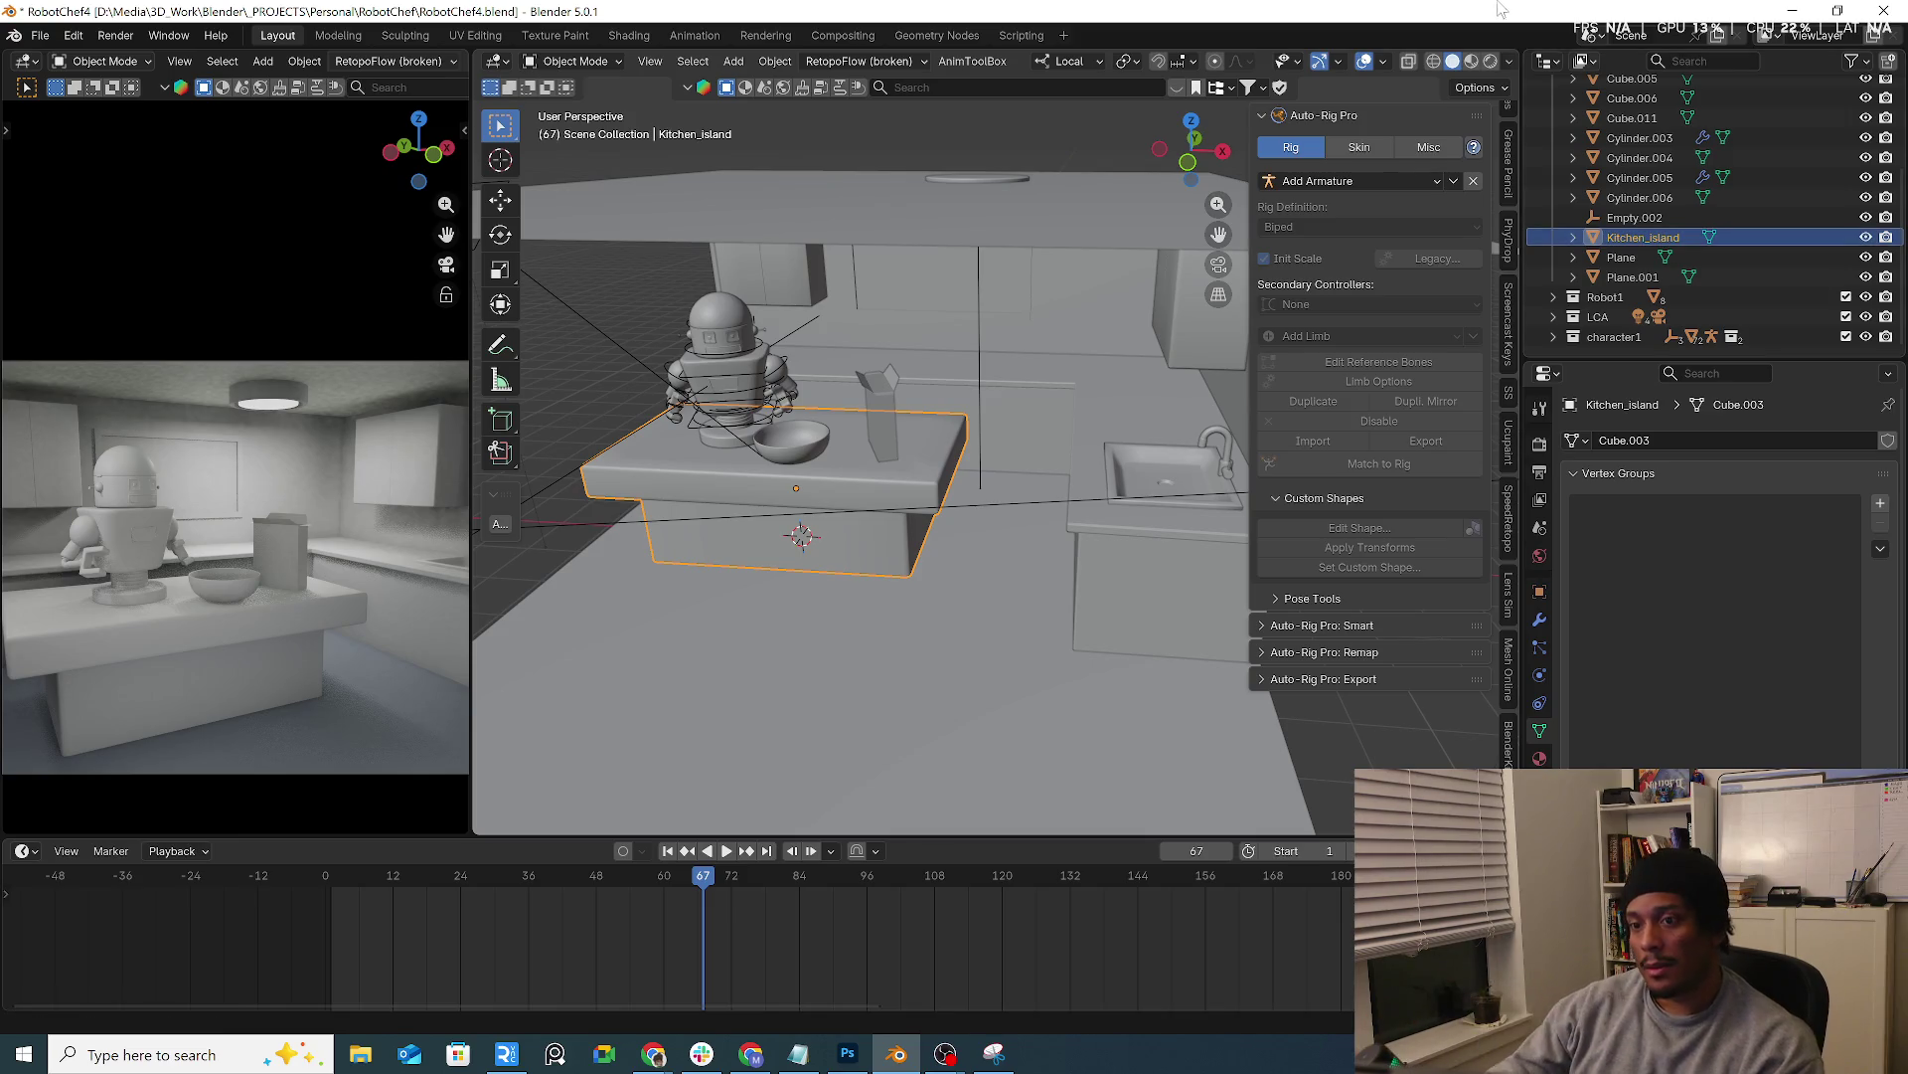
{"action": "scroll", "coordinate": [885, 537], "scroll_direction": "down", "scroll_amount": 5}
{"action": "left_click", "coordinate": [920, 609]}
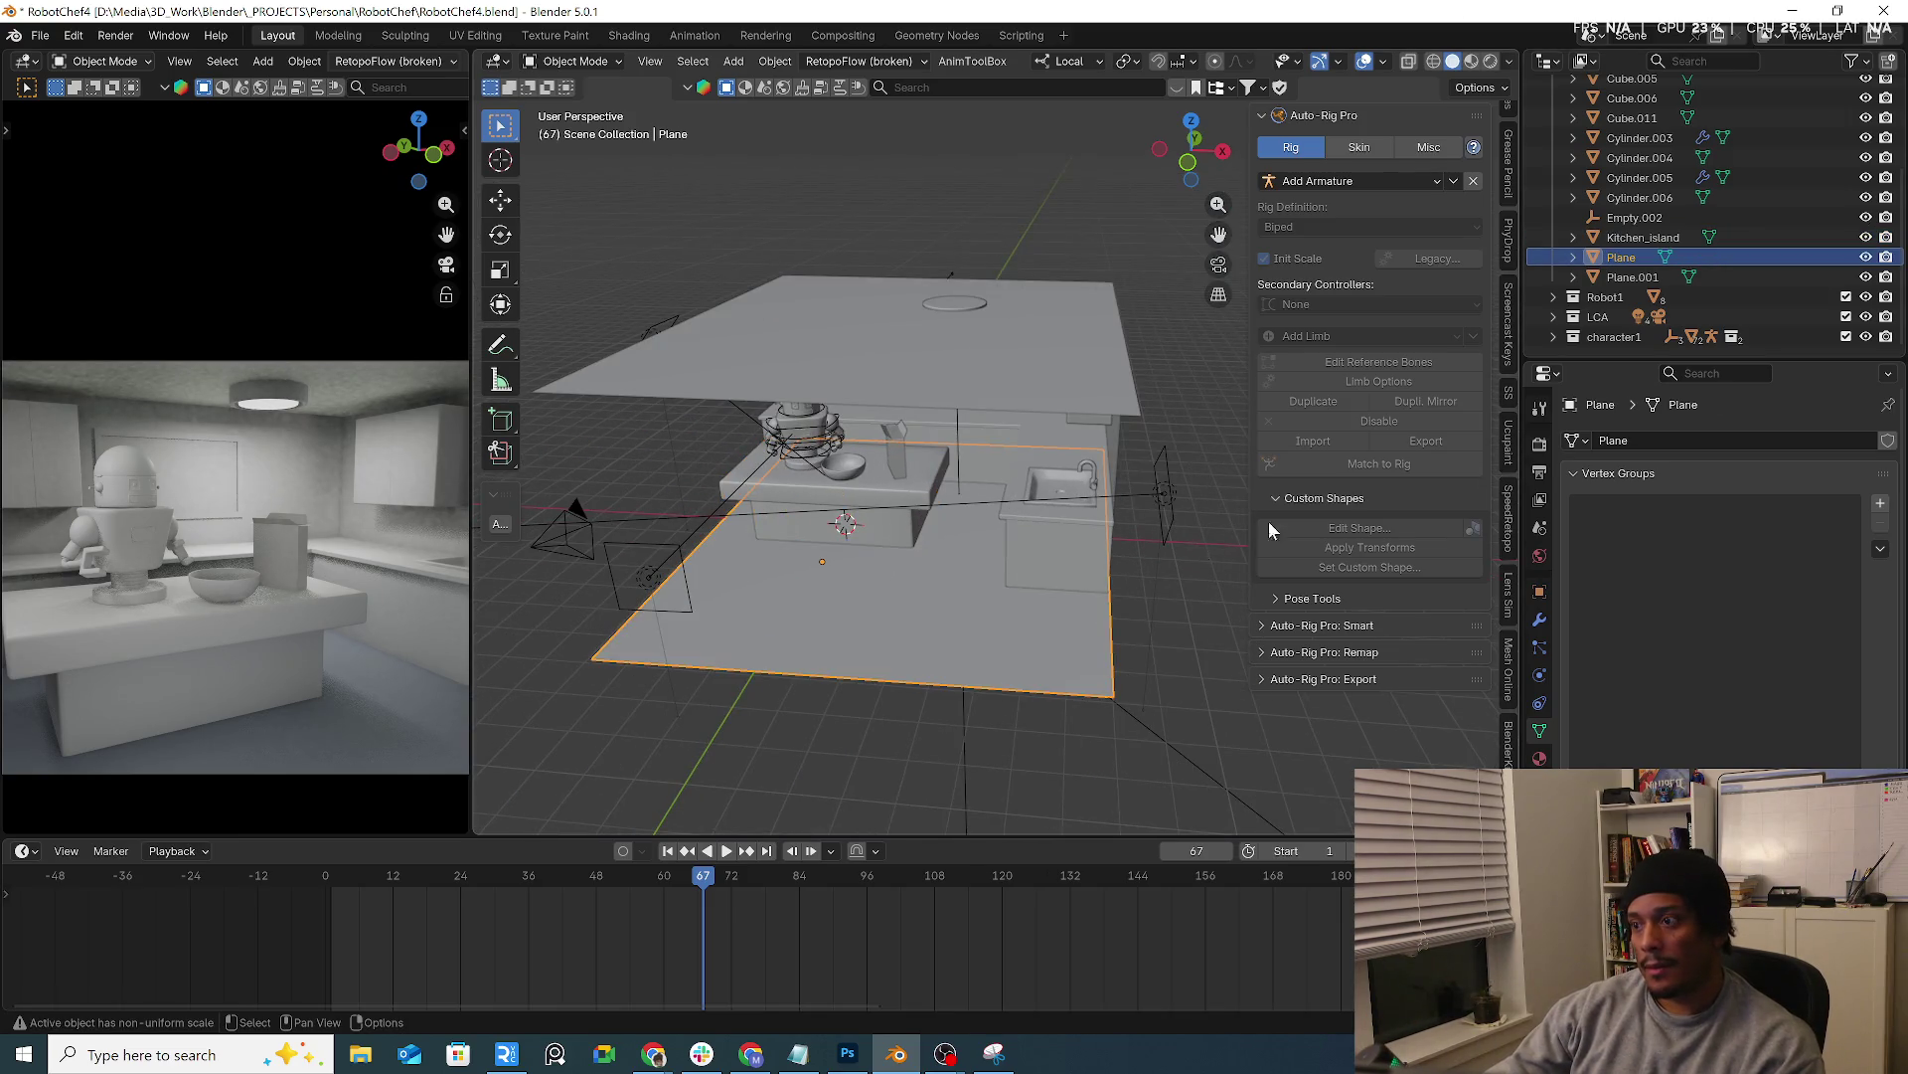
Rename the floor Plane to Kitchen_floor, fixing the Kitch_floor typo
{"action": "double_click", "coordinate": [1623, 257]}
{"action": "type", "text": "Kitch_floor"}
{"action": "key", "text": "Return"}
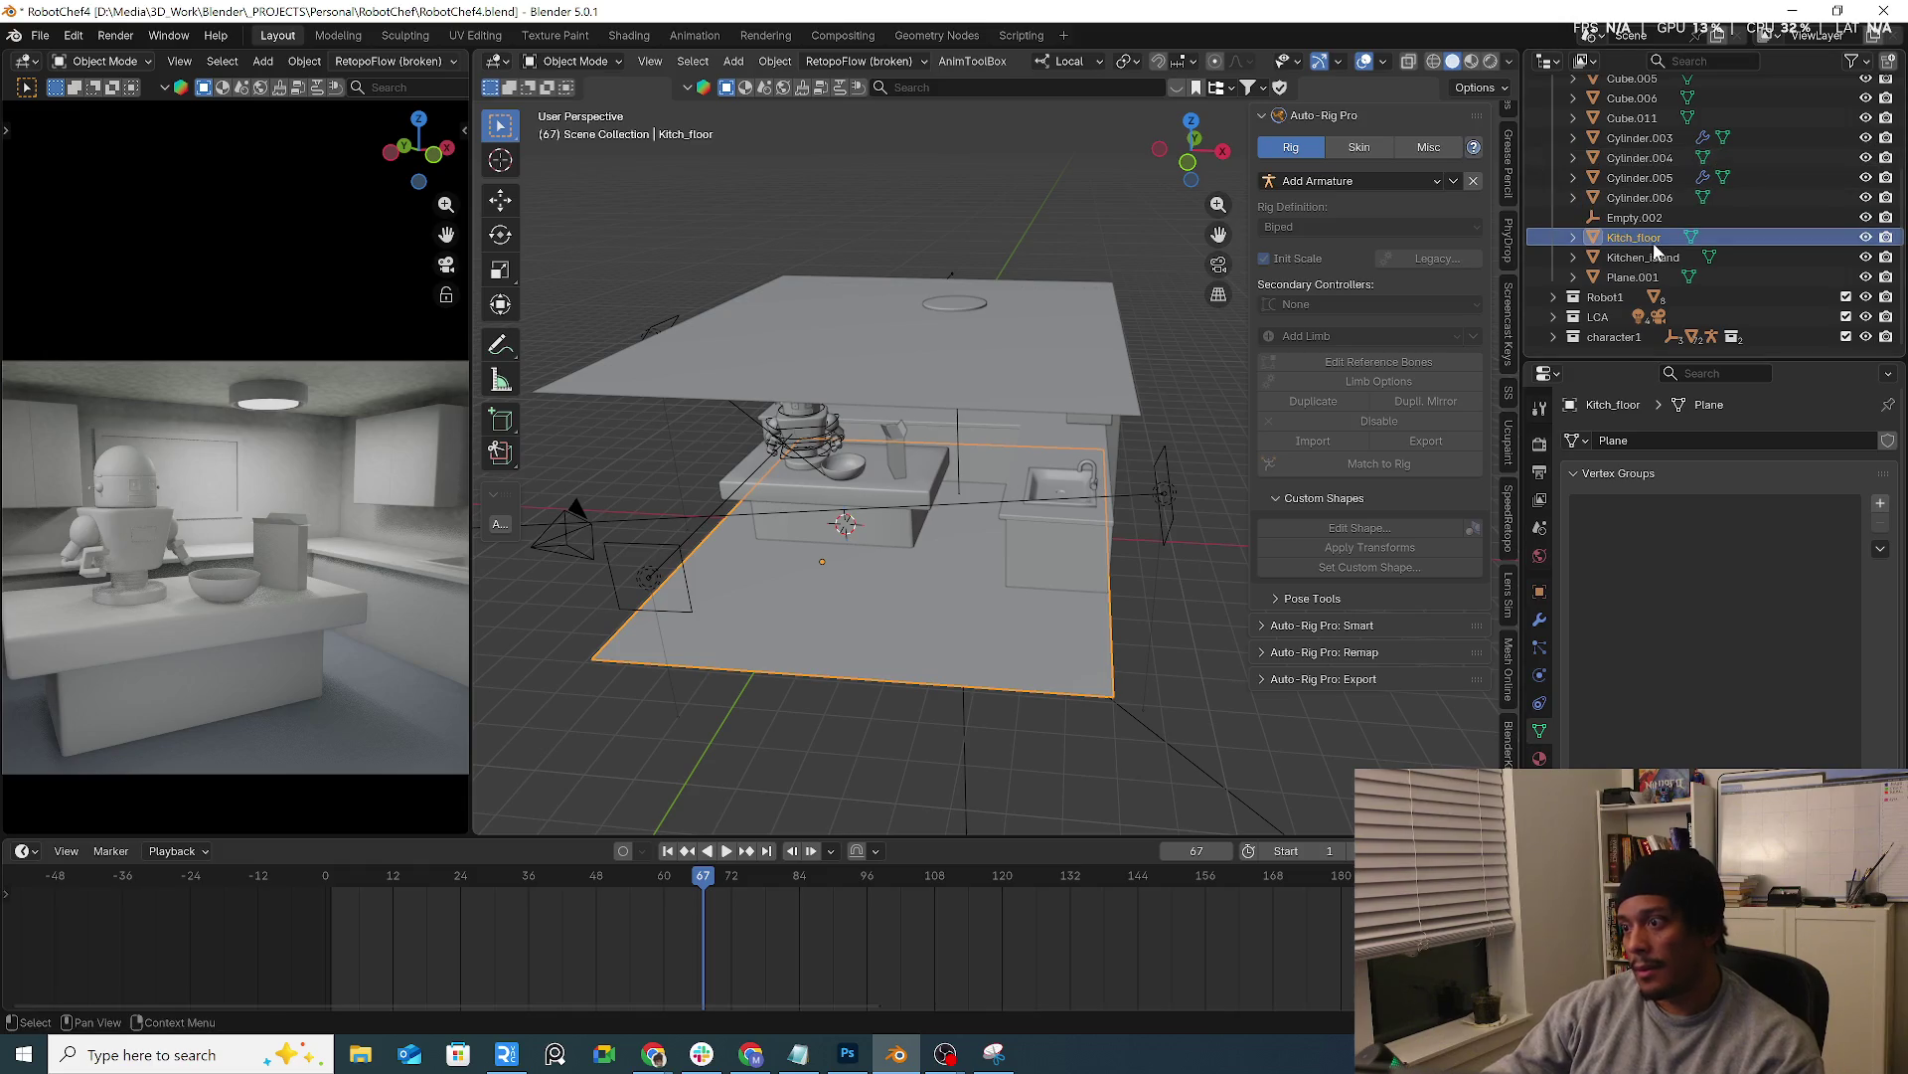
{"action": "double_click", "coordinate": [1638, 242]}
{"action": "type", "text": "en"}
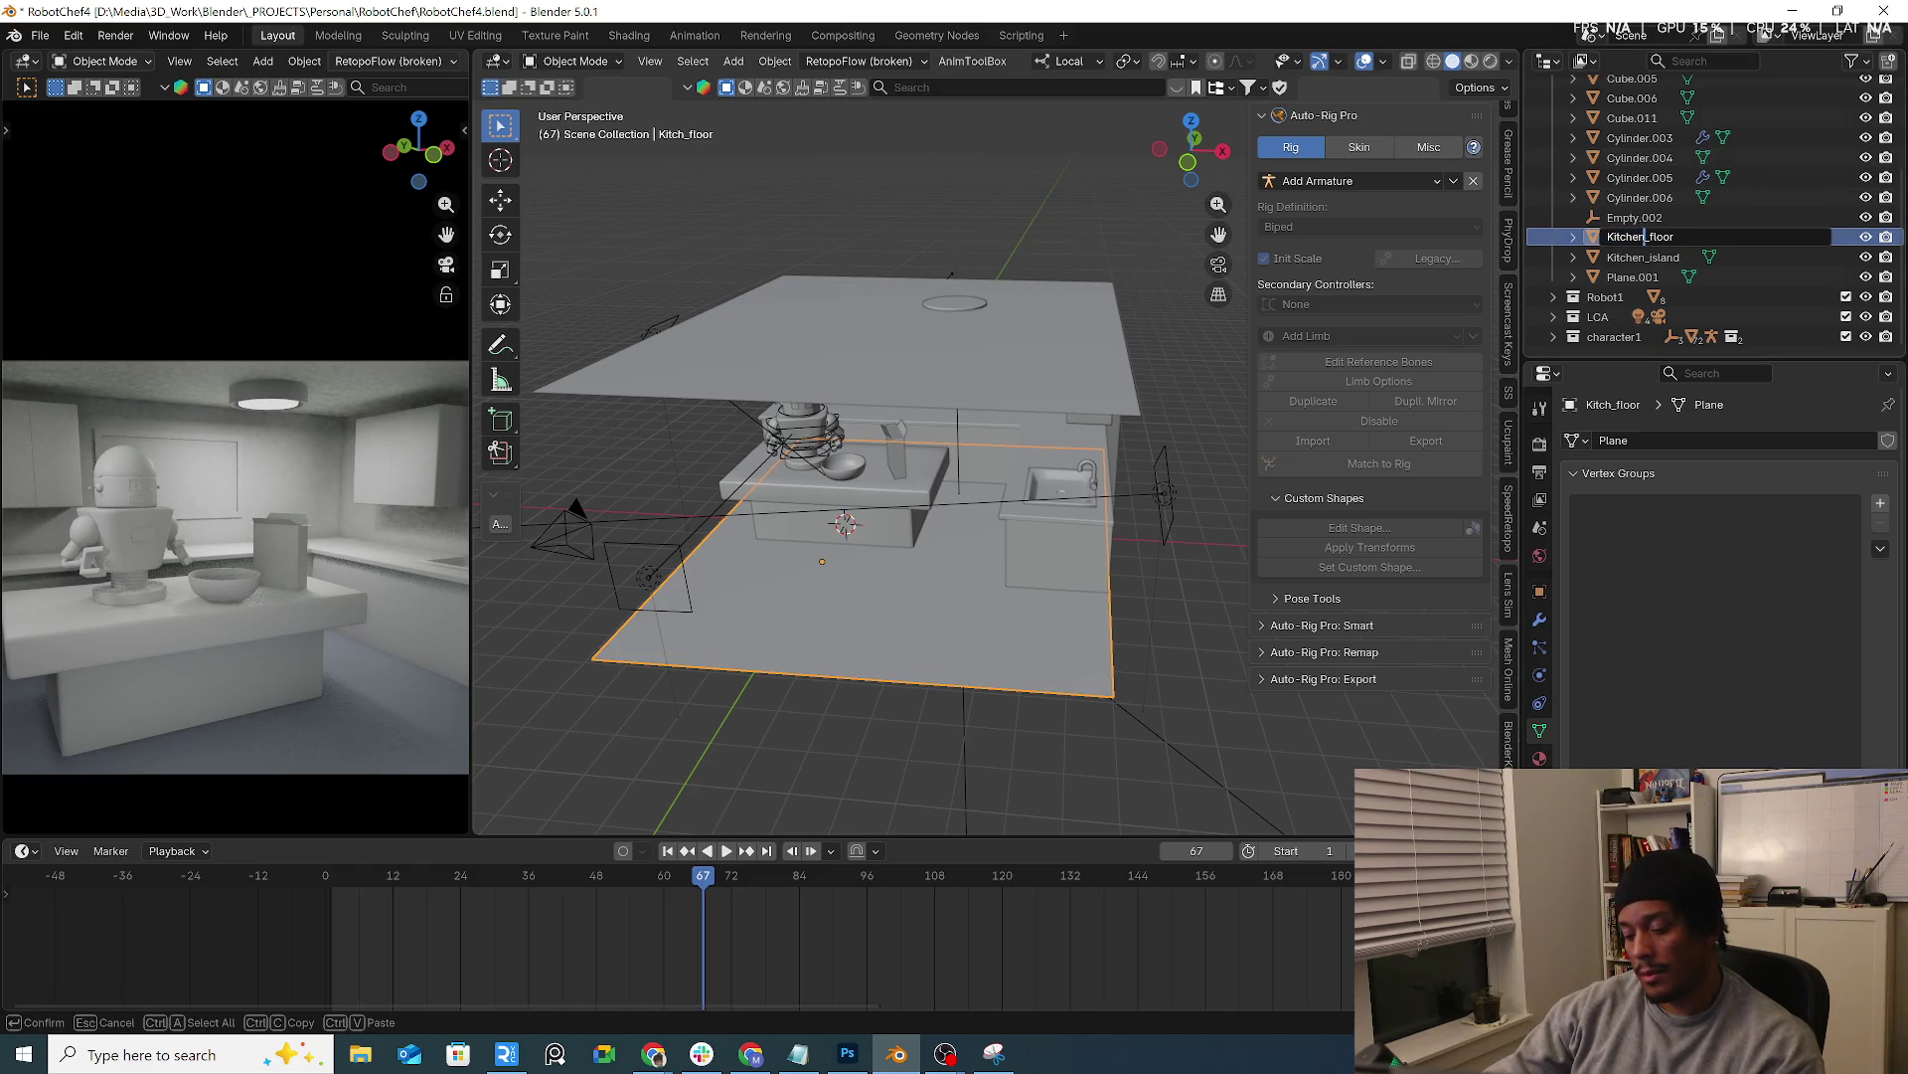
{"action": "key", "text": "Return"}
Frame the faucet and select the faucet pieces and sink together, then switch to the browser
{"action": "left_click", "coordinate": [1641, 197]}
{"action": "key", "text": "KP_Decimal"}
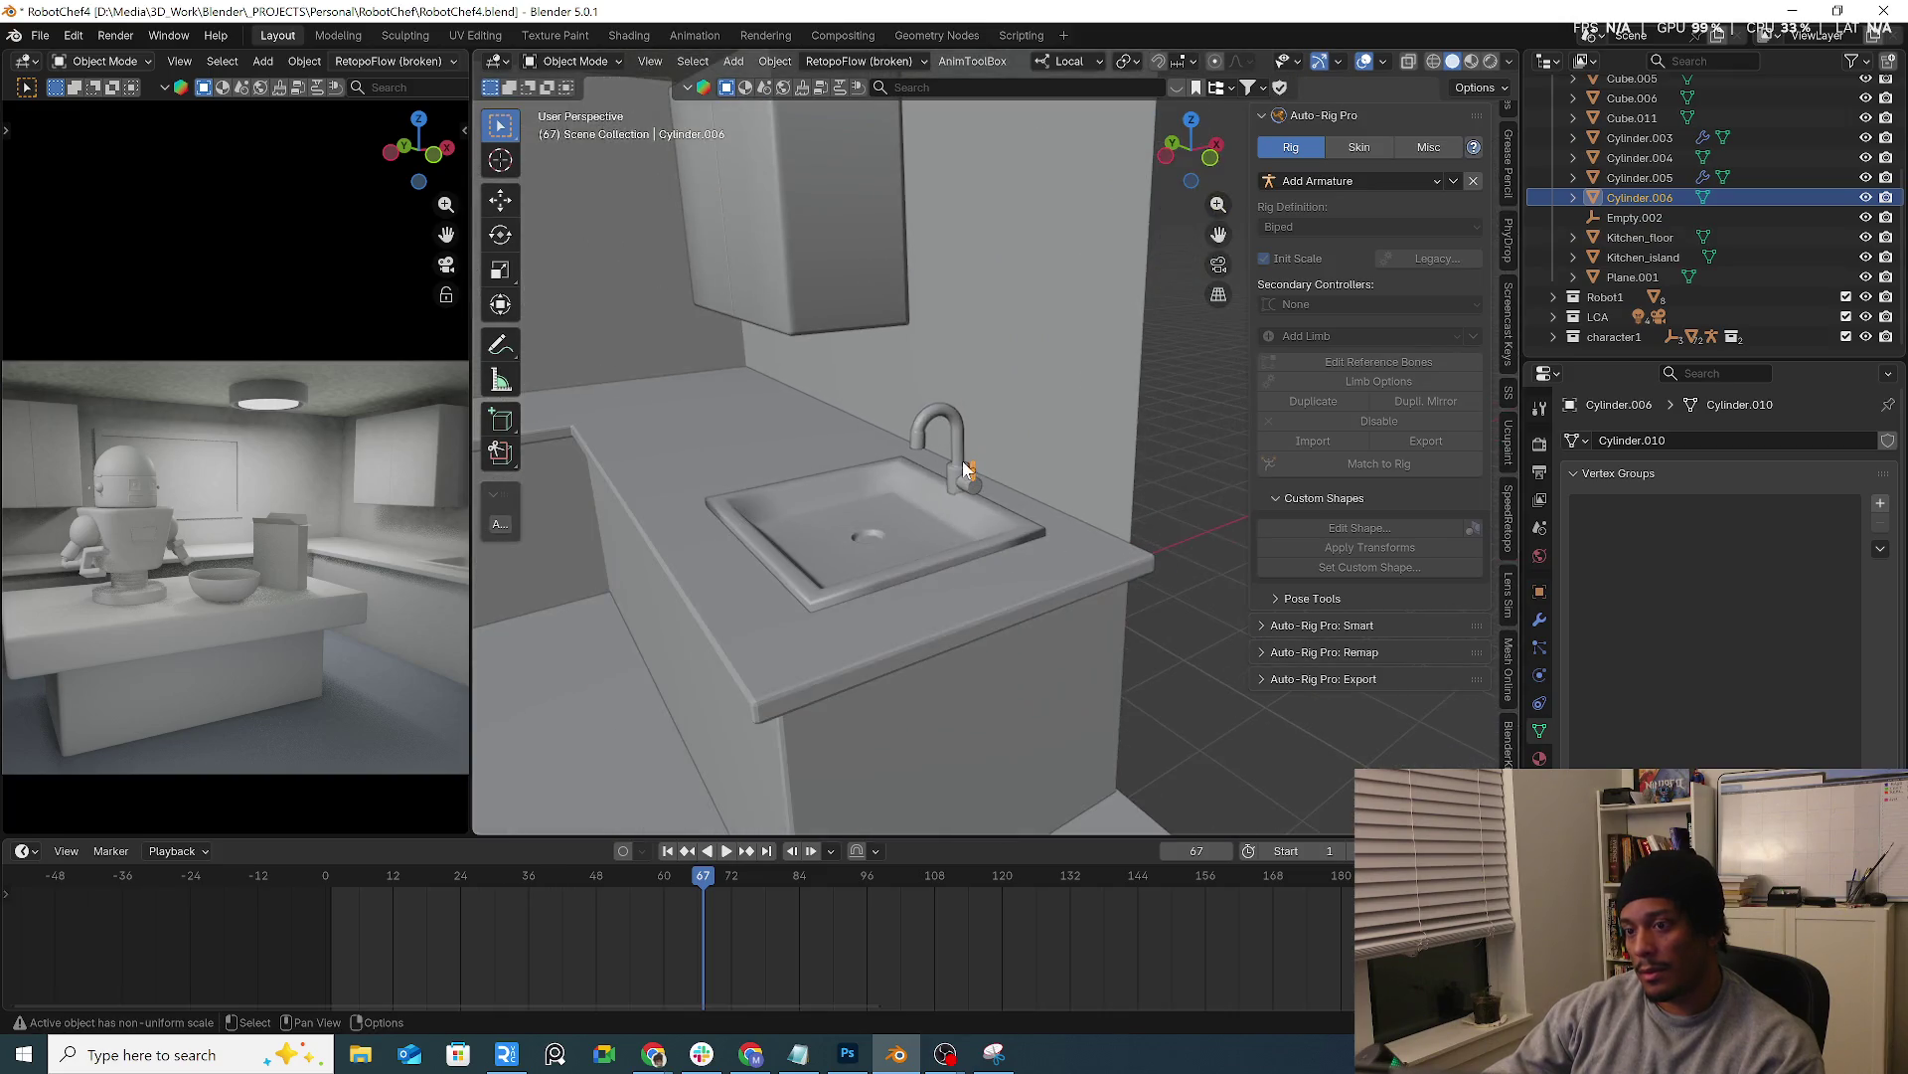
{"action": "left_click", "coordinate": [958, 484]}
{"action": "scroll", "coordinate": [944, 499], "scroll_direction": "up", "scroll_amount": 3}
{"action": "left_click", "coordinate": [977, 492], "text": "shift"}
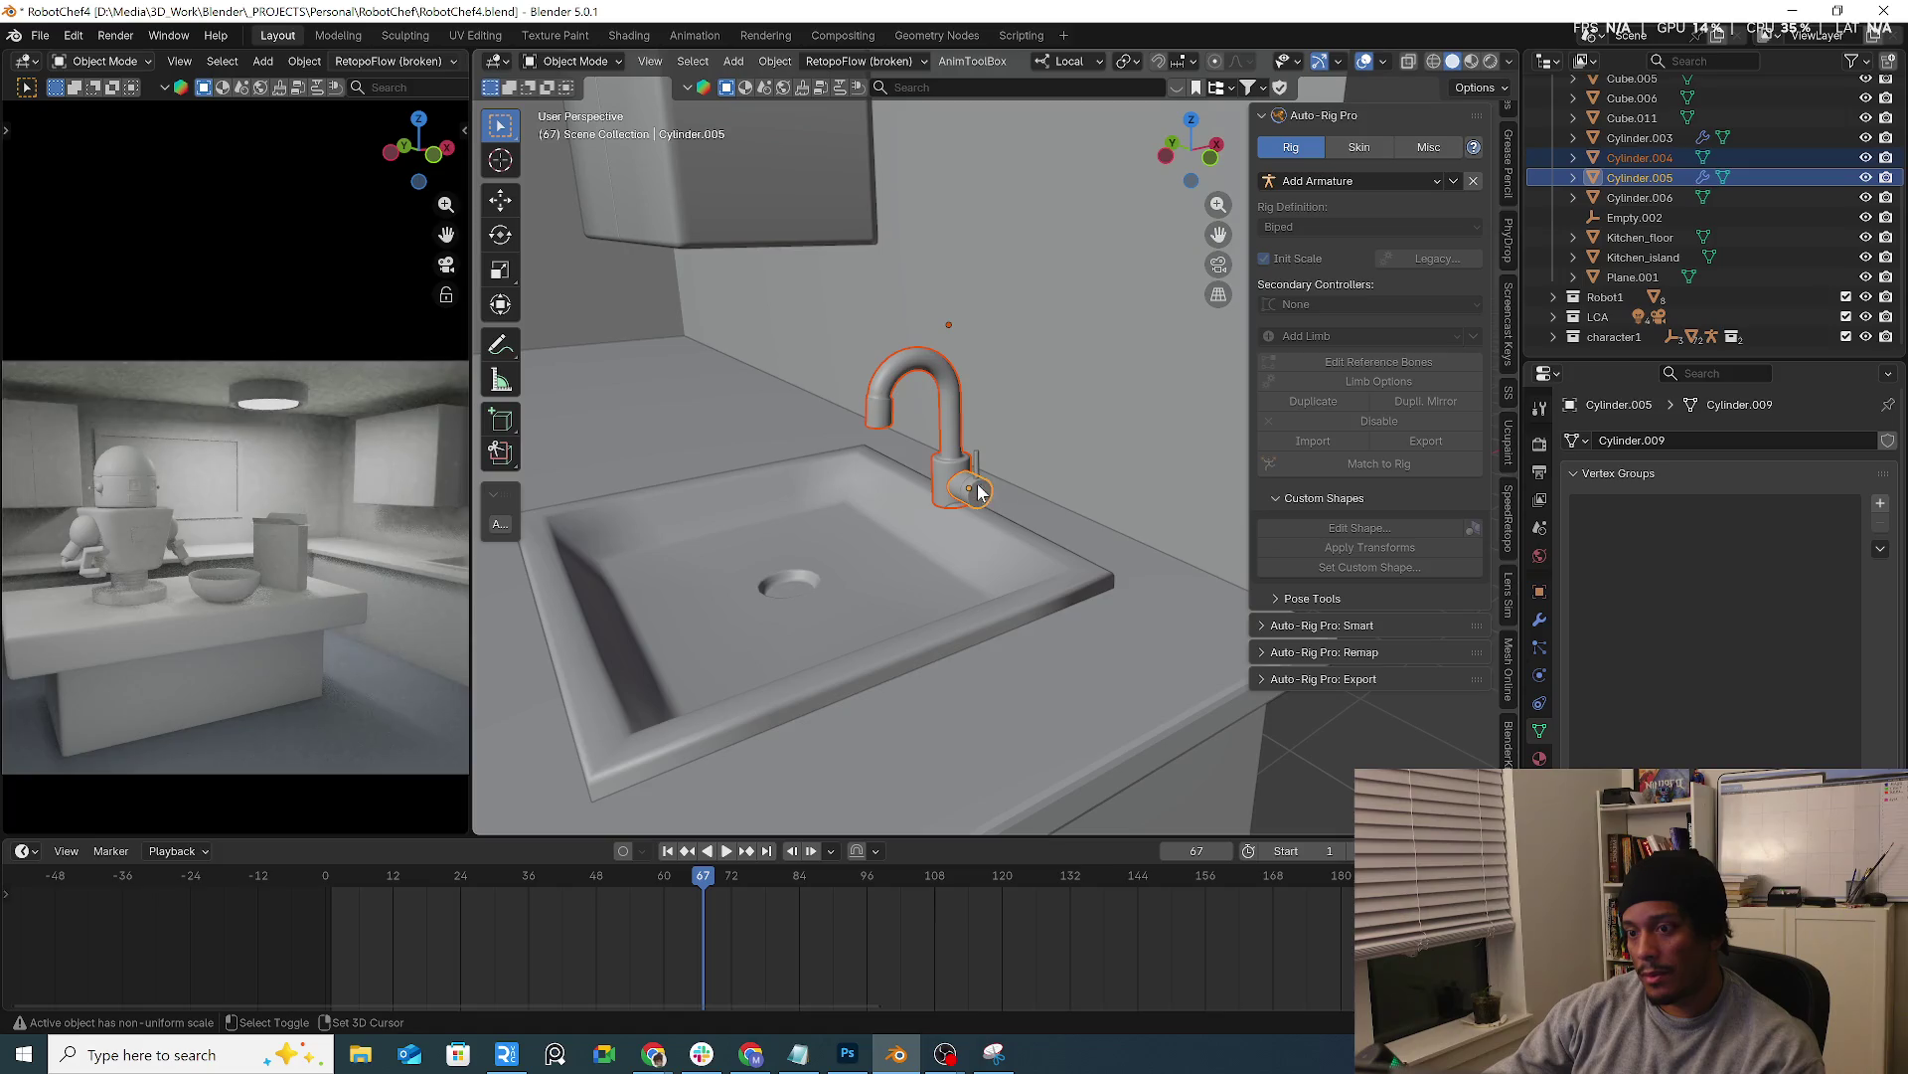
{"action": "left_click", "coordinate": [975, 469], "text": "shift"}
{"action": "left_click", "coordinate": [896, 548], "text": "shift"}
{"action": "mouse_move", "coordinate": [890, 559]}
{"action": "middle_mouse_down"}
{"action": "mouse_move", "coordinate": [895, 591]}
{"action": "mouse_move", "coordinate": [1502, 363]}
{"action": "middle_mouse_up"}
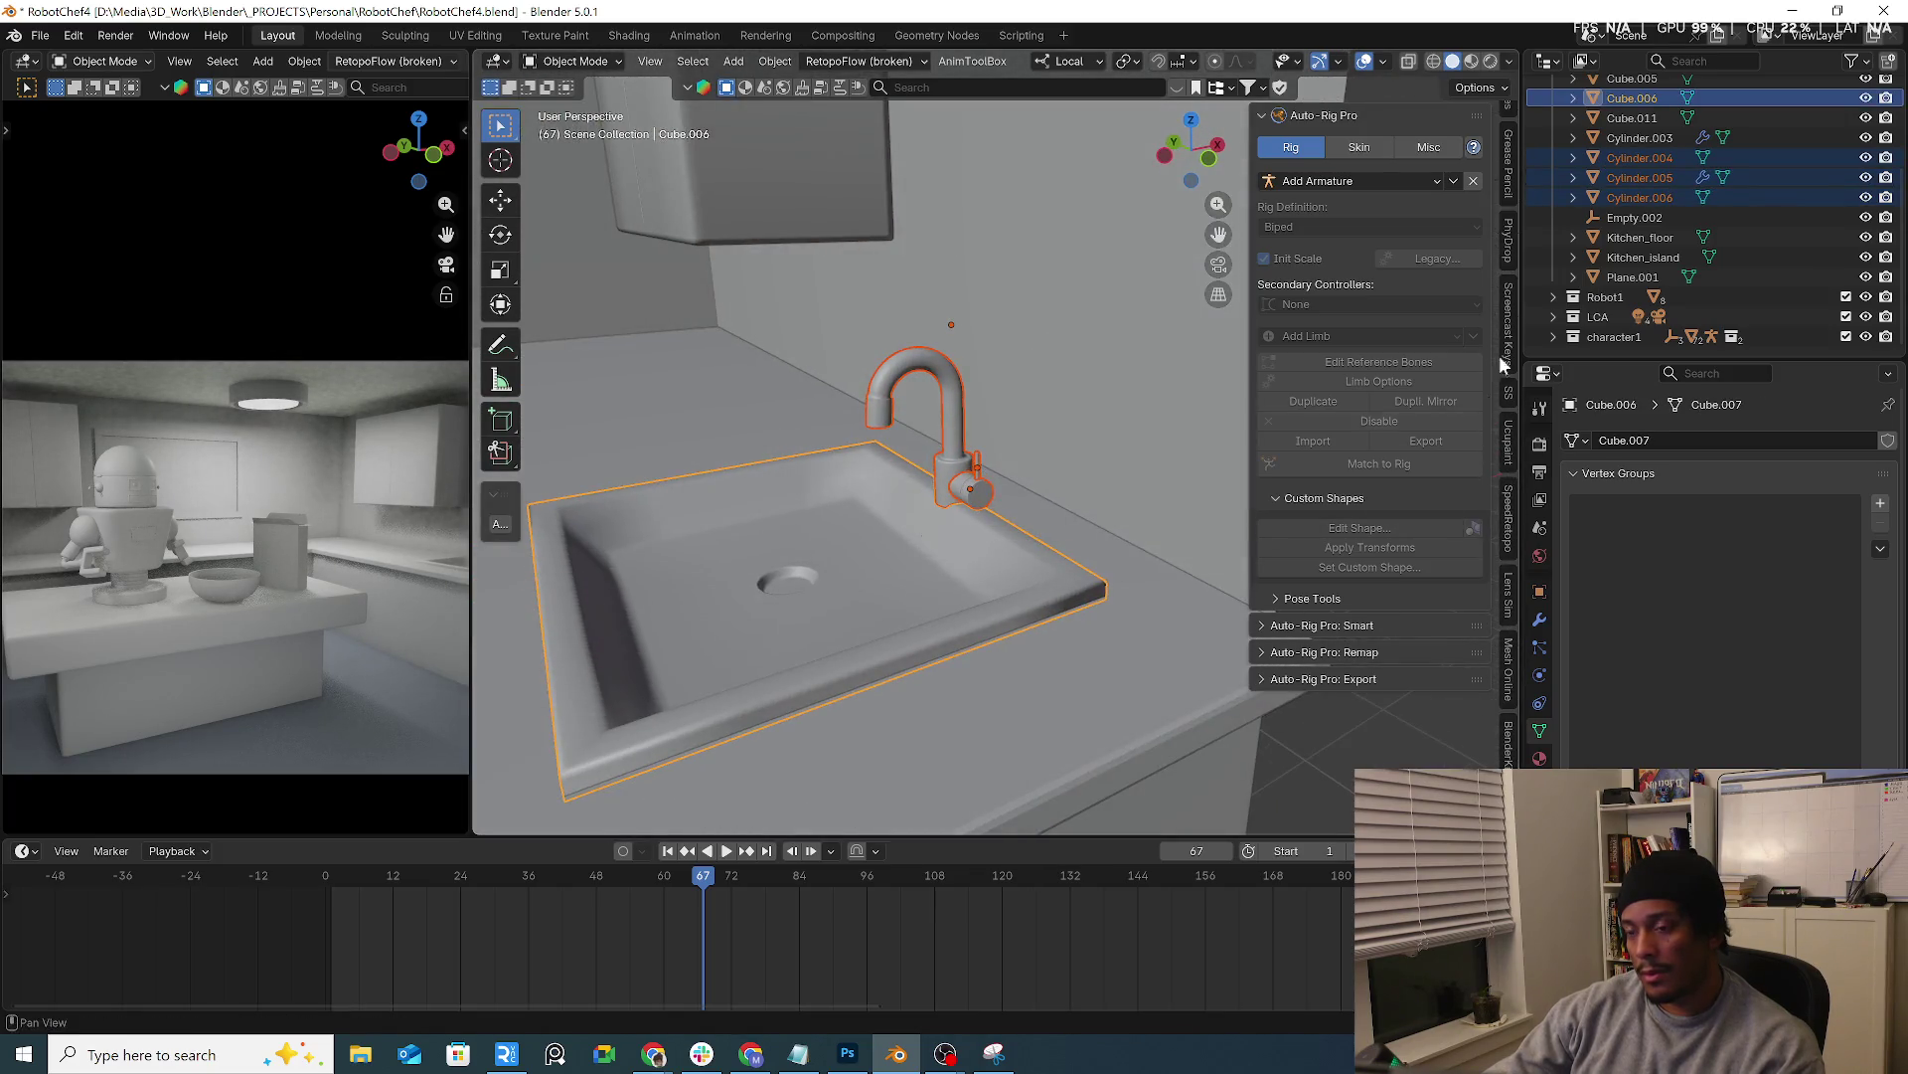
{"action": "key", "text": "alt+Tab"}
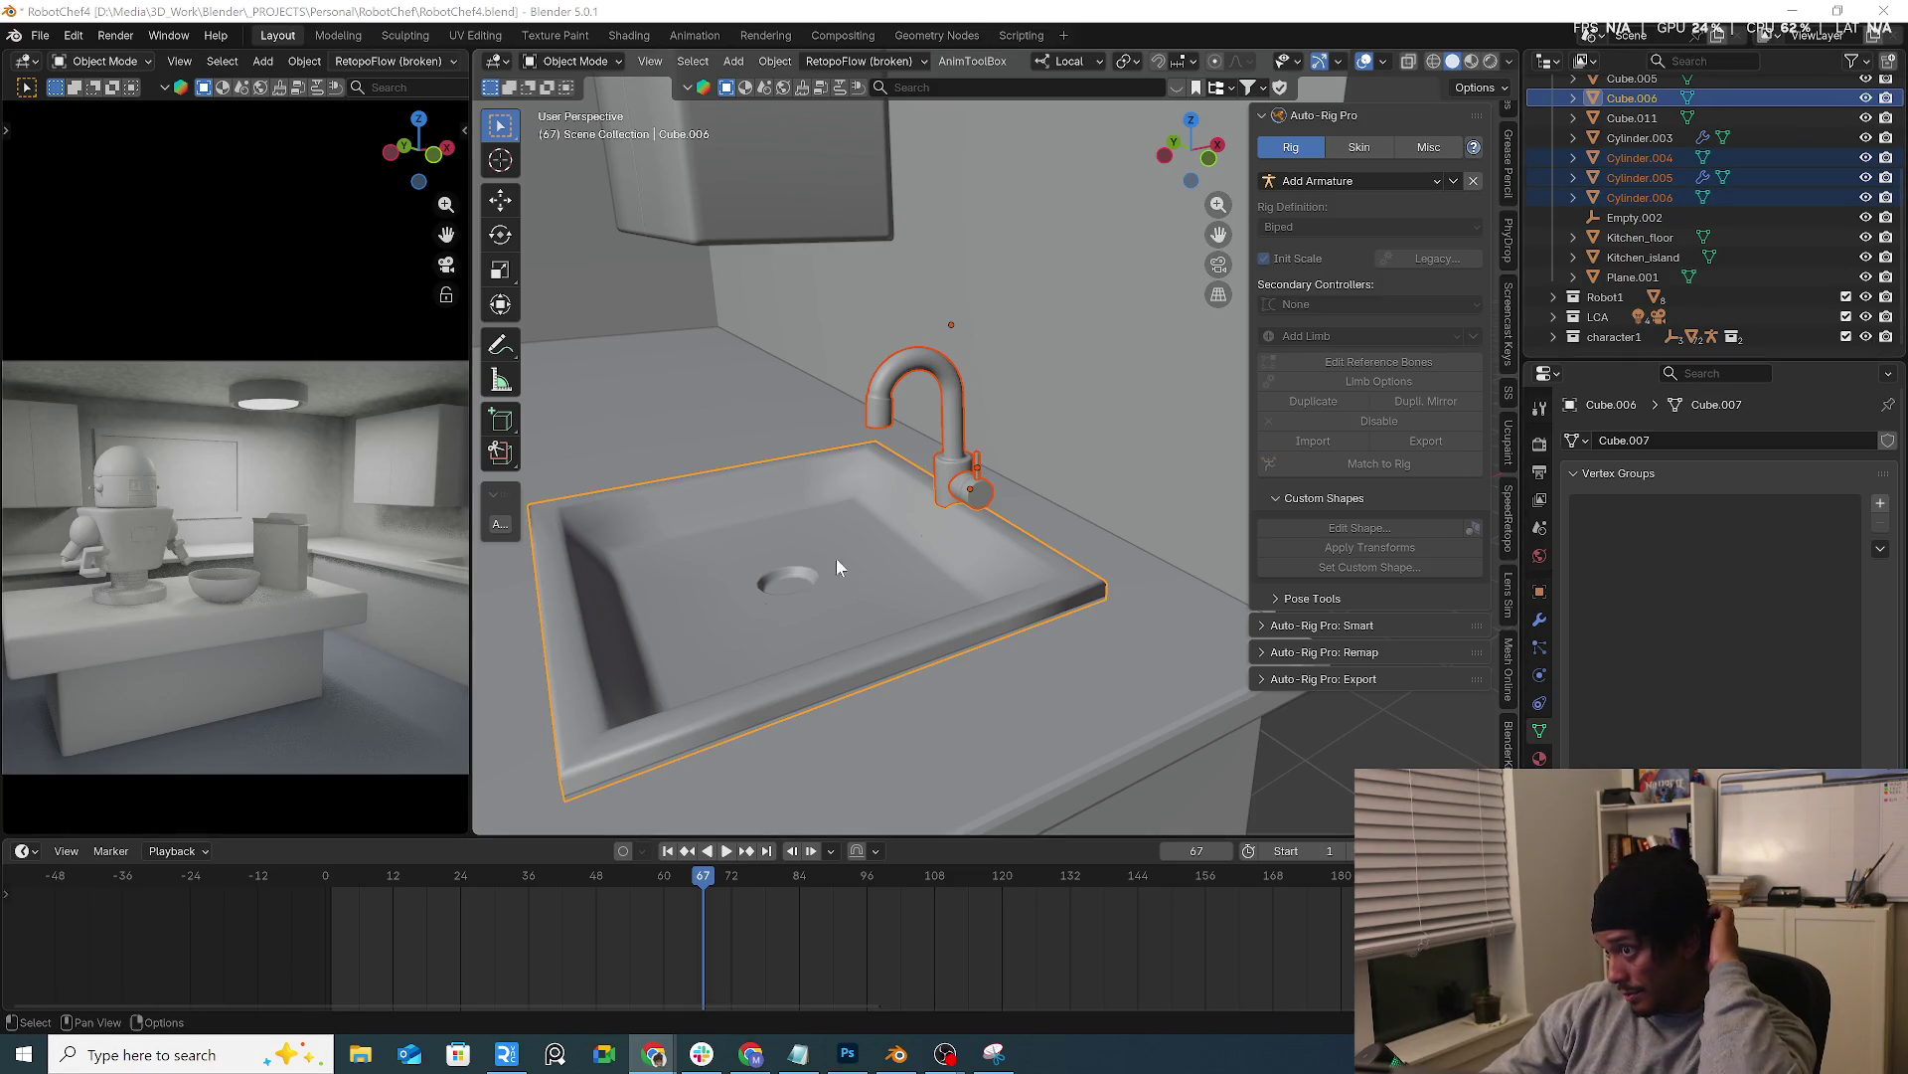
Join the faucet into the sink and rename the merged object Kitchen_sink
{"action": "right_click", "coordinate": [864, 634]}
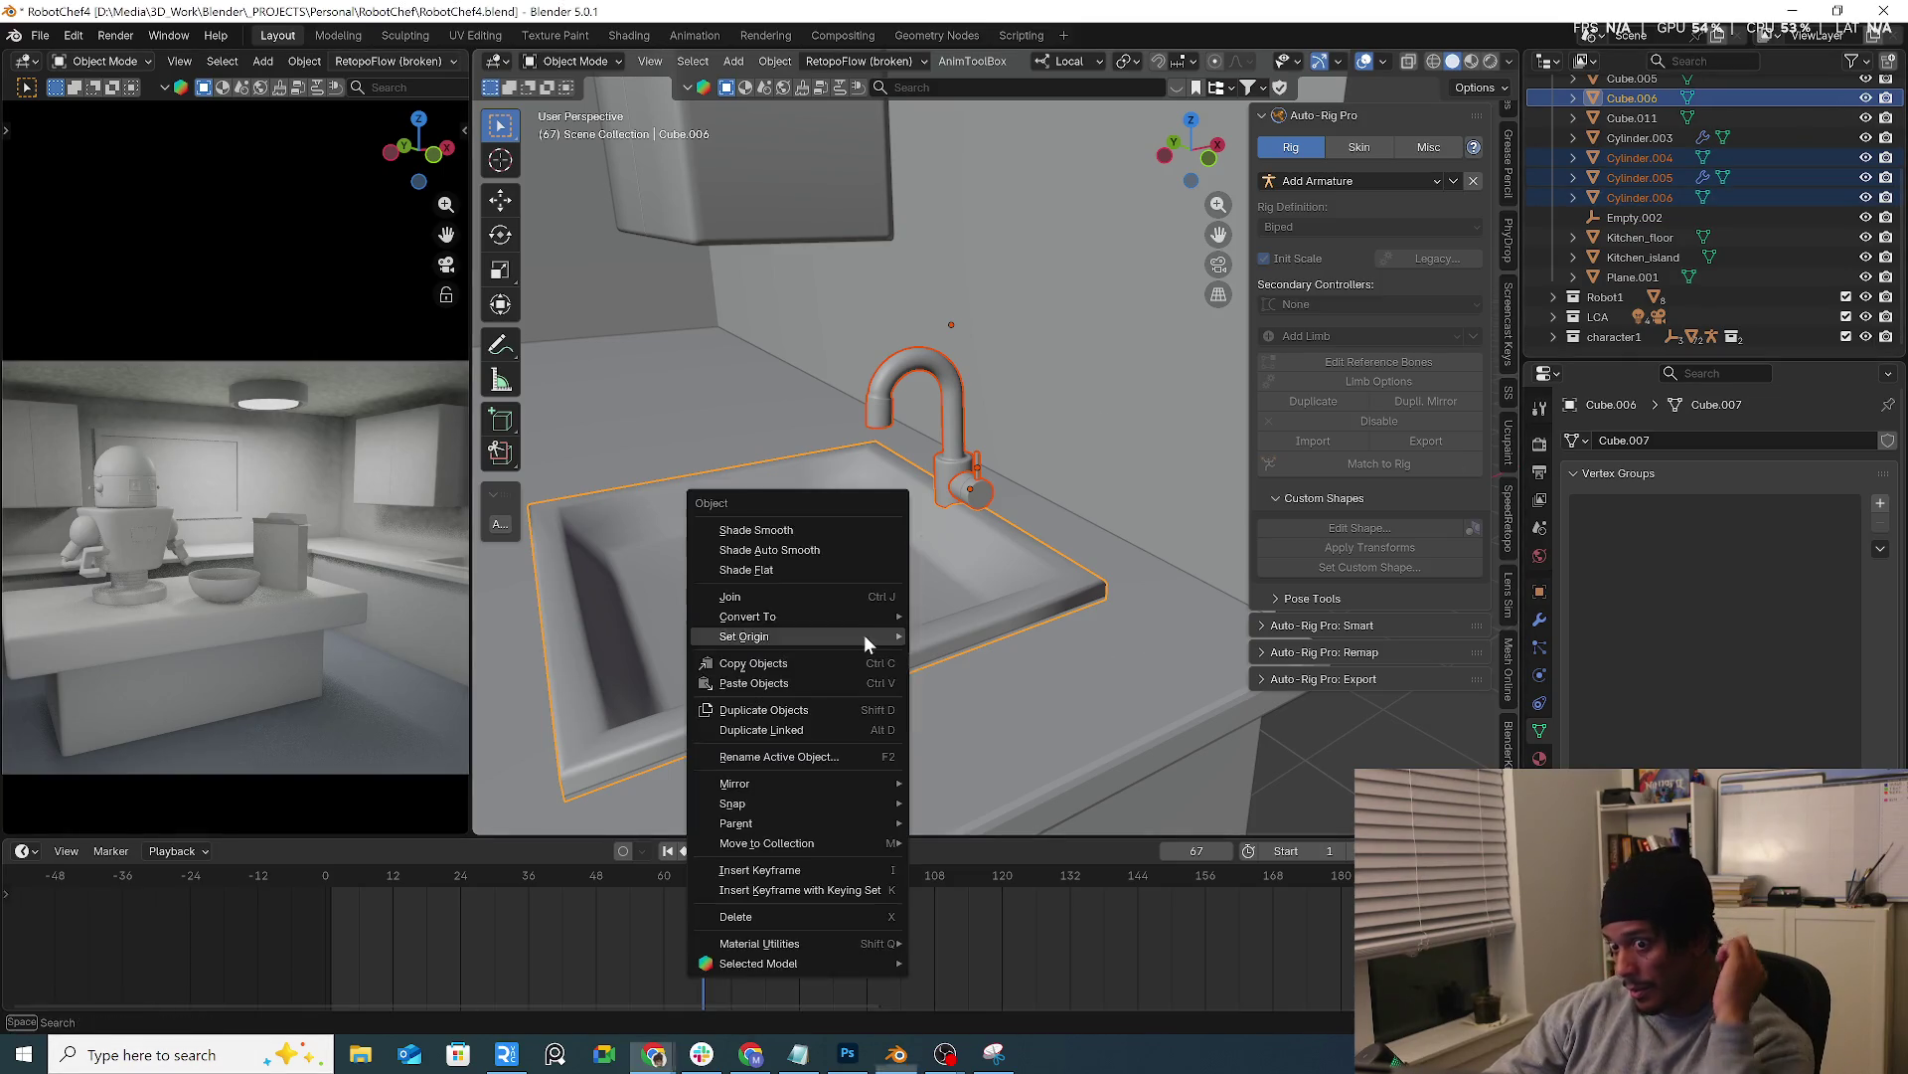
{"action": "left_click", "coordinate": [749, 601]}
{"action": "scroll", "coordinate": [1640, 172], "scroll_direction": "up", "scroll_amount": 2}
{"action": "double_click", "coordinate": [1632, 204]}
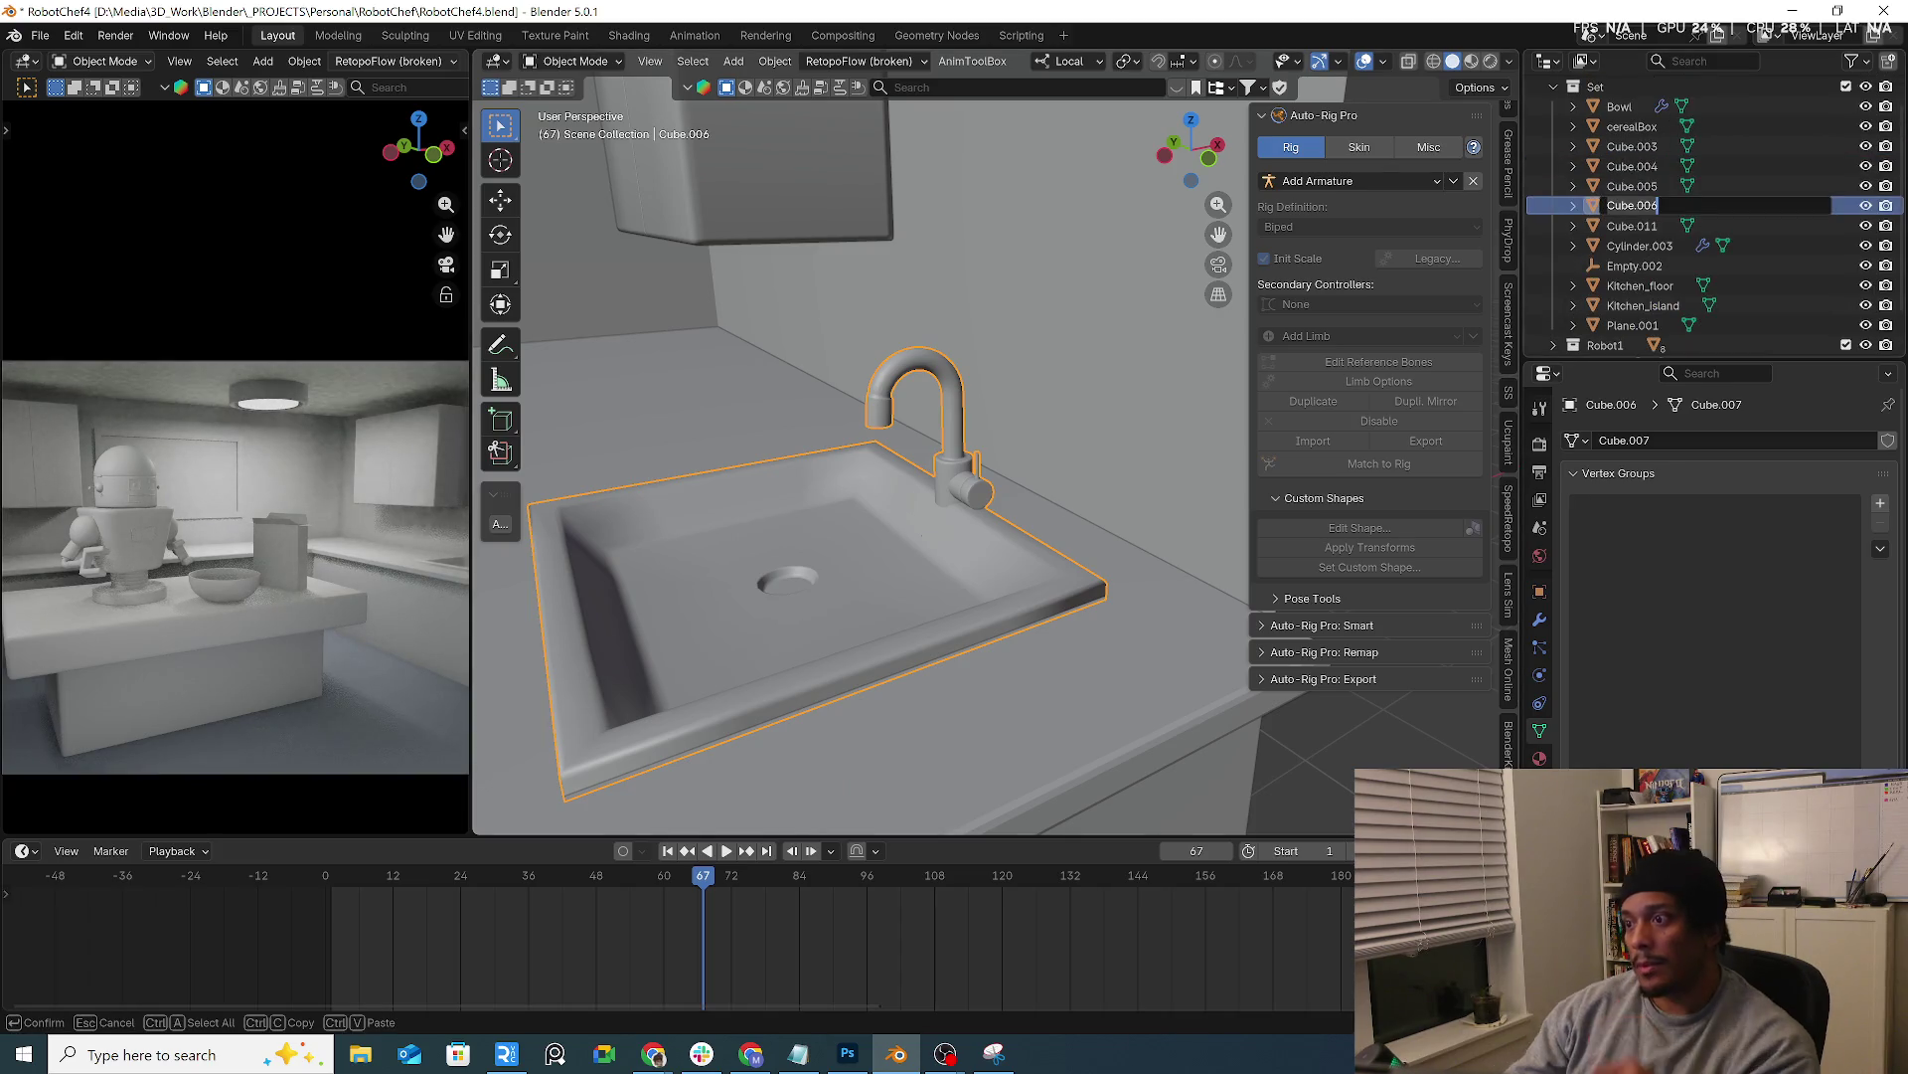
{"action": "type", "text": "Kitchen_sink"}
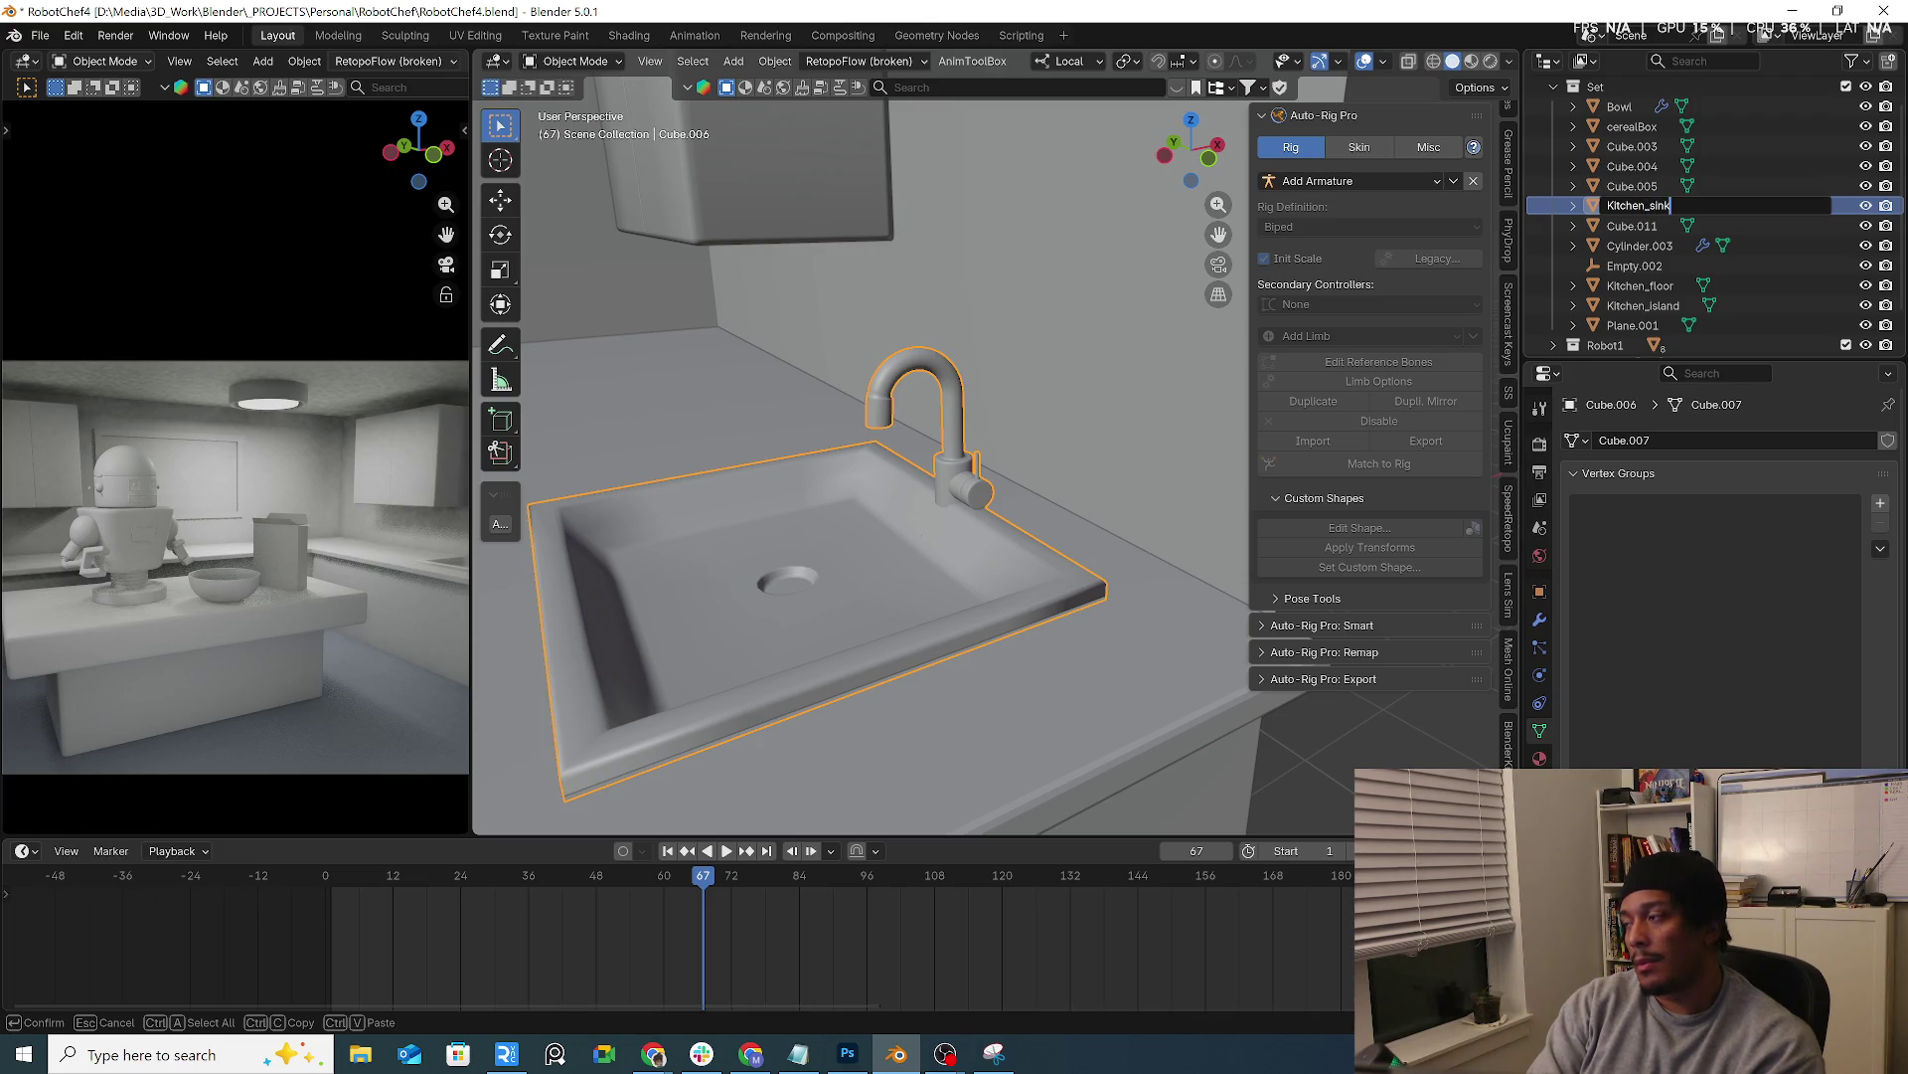
{"action": "key", "text": "Return"}
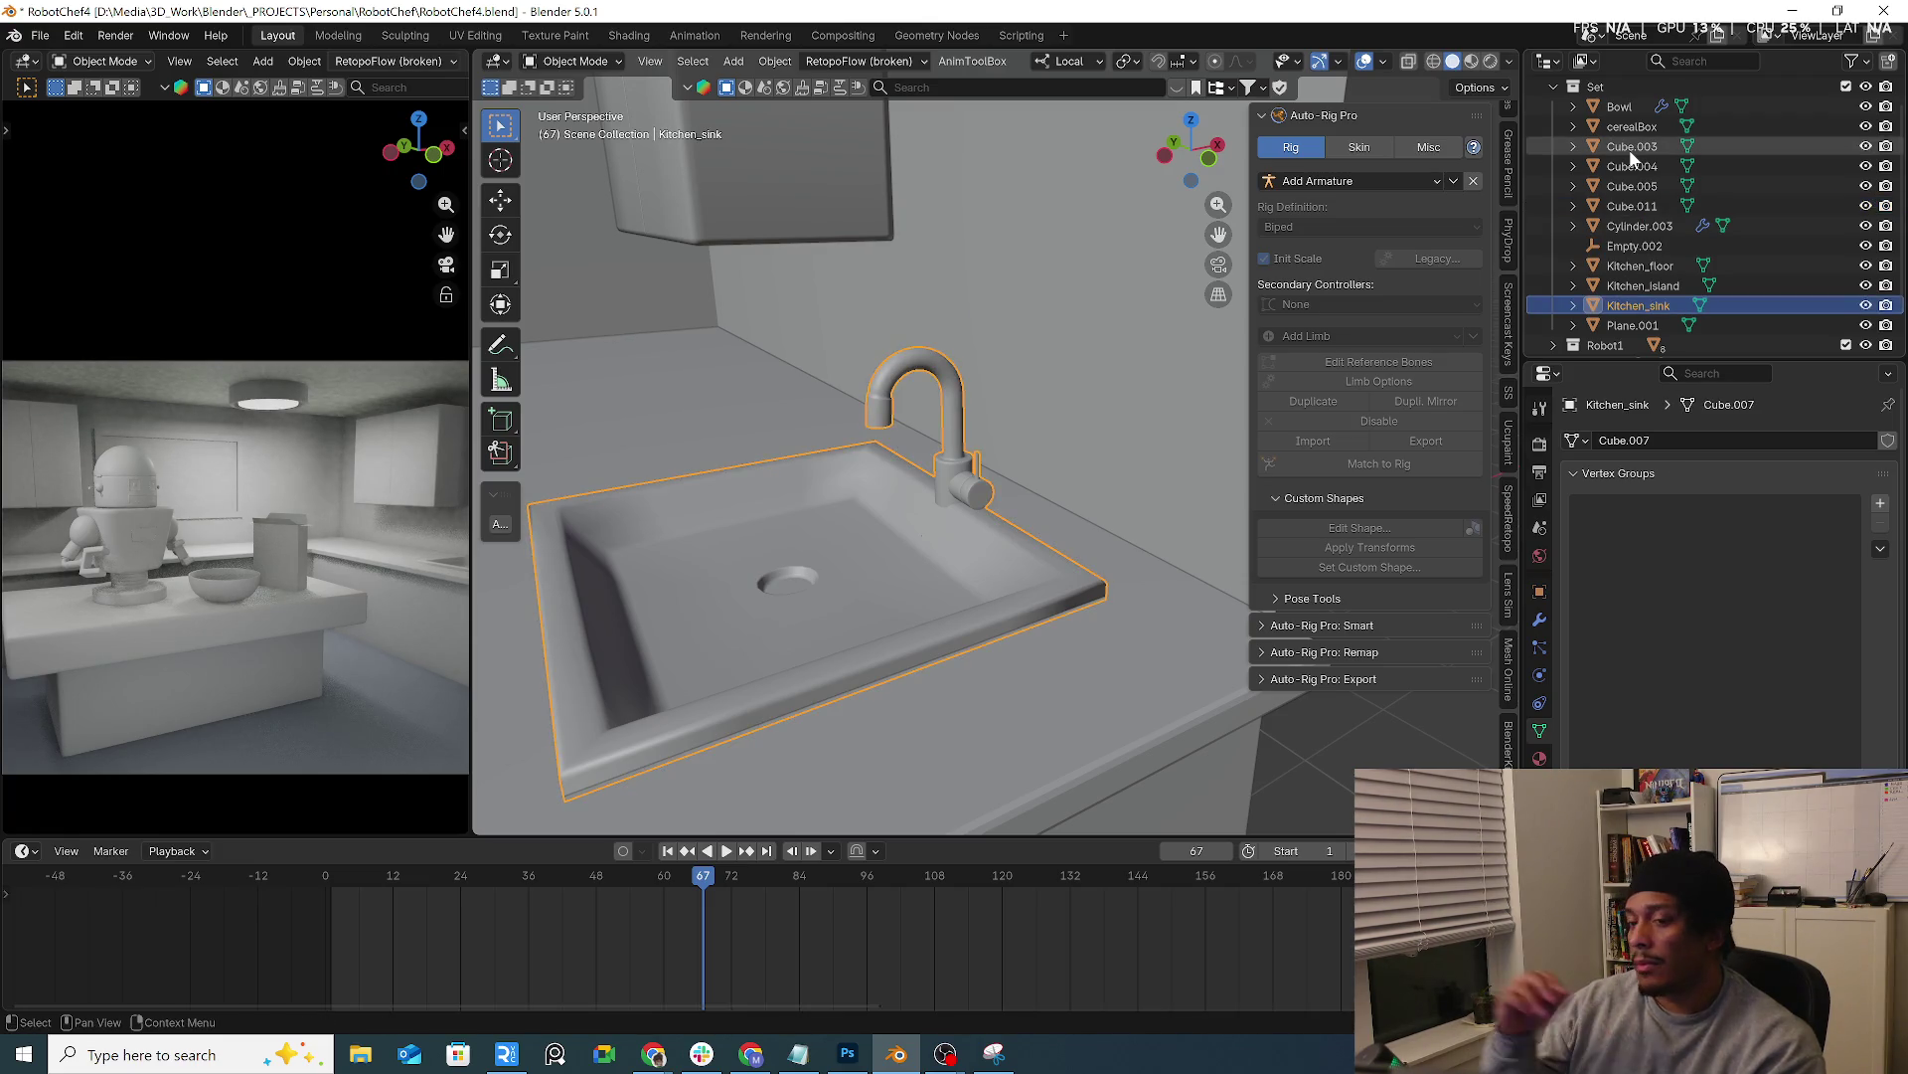
{"action": "scroll", "coordinate": [724, 334], "scroll_direction": "down", "scroll_amount": 5}
Select the ceiling light and begin renaming it in the Outliner
{"action": "mouse_move", "coordinate": [898, 330]}
{"action": "middle_mouse_down"}
{"action": "mouse_move", "coordinate": [851, 363]}
{"action": "mouse_move", "coordinate": [815, 209]}
{"action": "middle_mouse_up"}
{"action": "left_click", "coordinate": [809, 218]}
{"action": "double_click", "coordinate": [1641, 225]}
{"action": "scroll", "coordinate": [1640, 226], "scroll_direction": "down", "scroll_amount": 1}
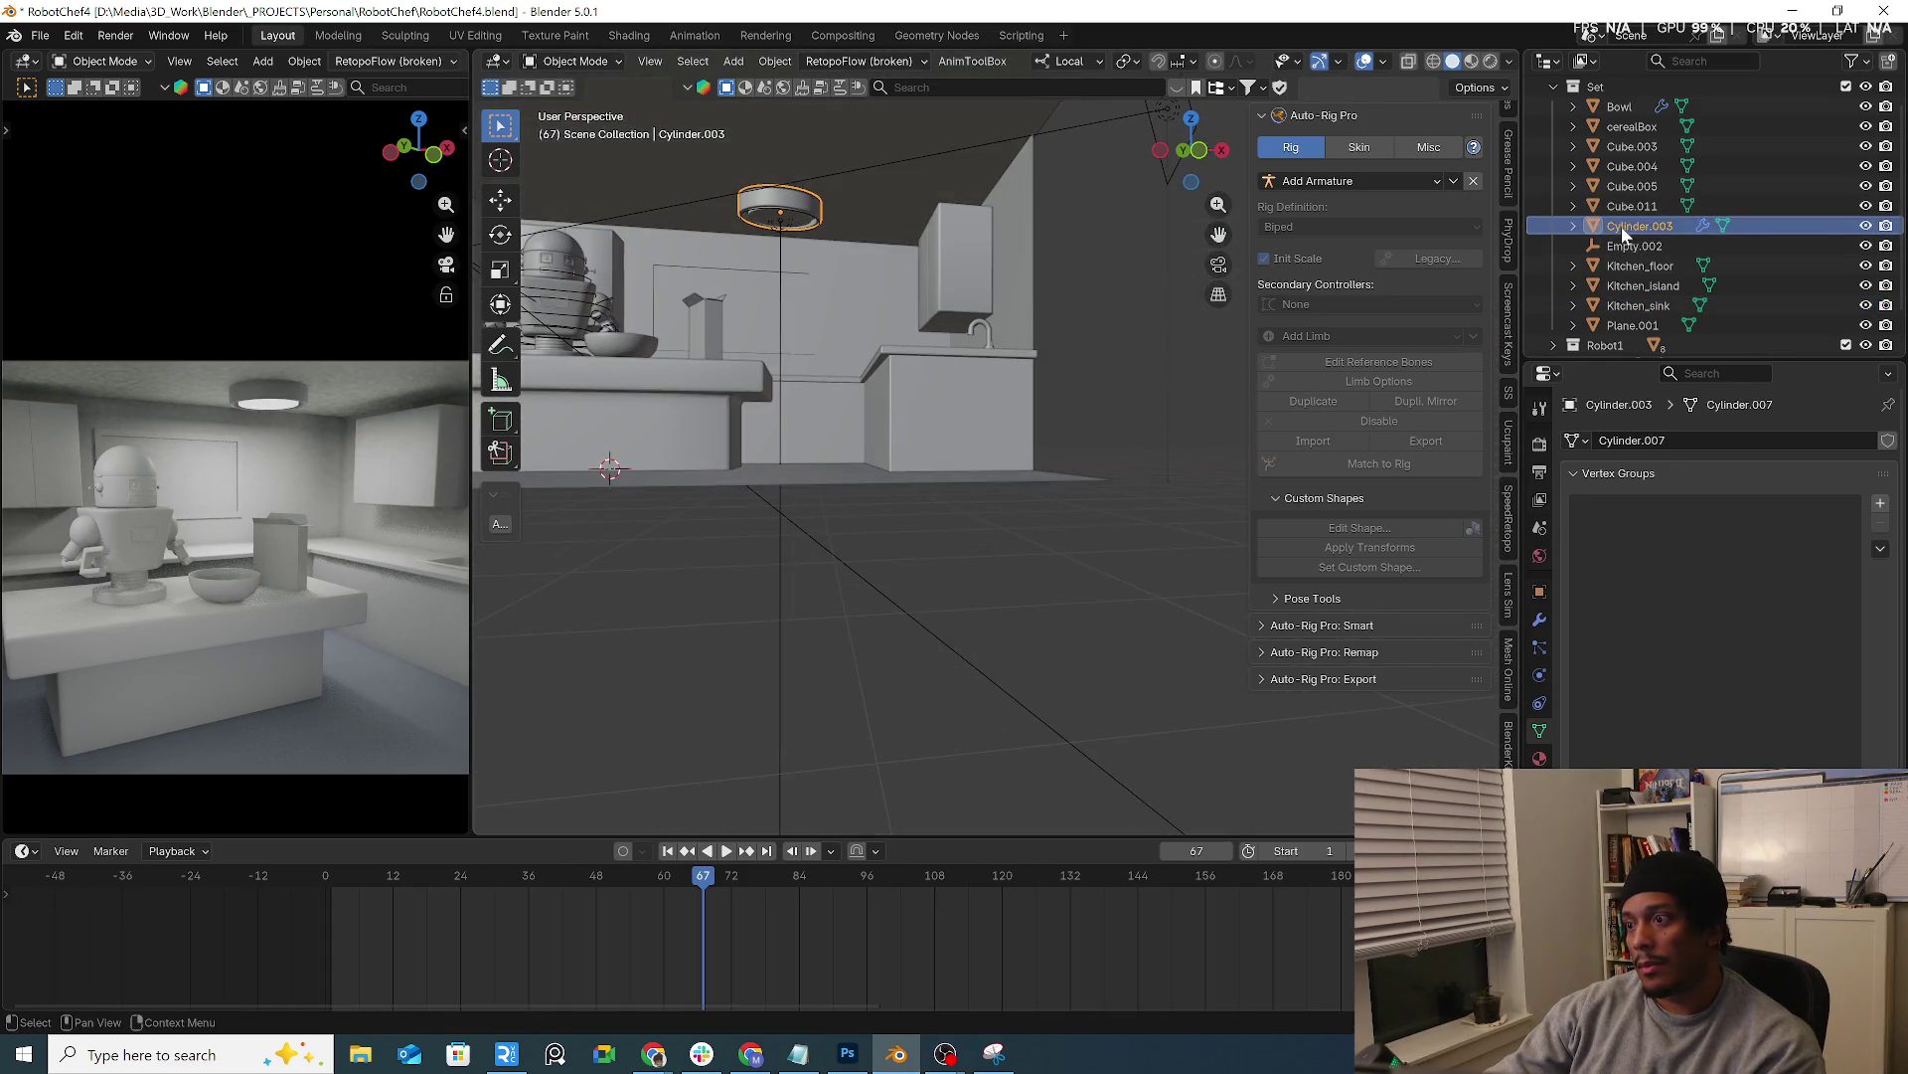
{"action": "type", "text": "Kitchen_light"}
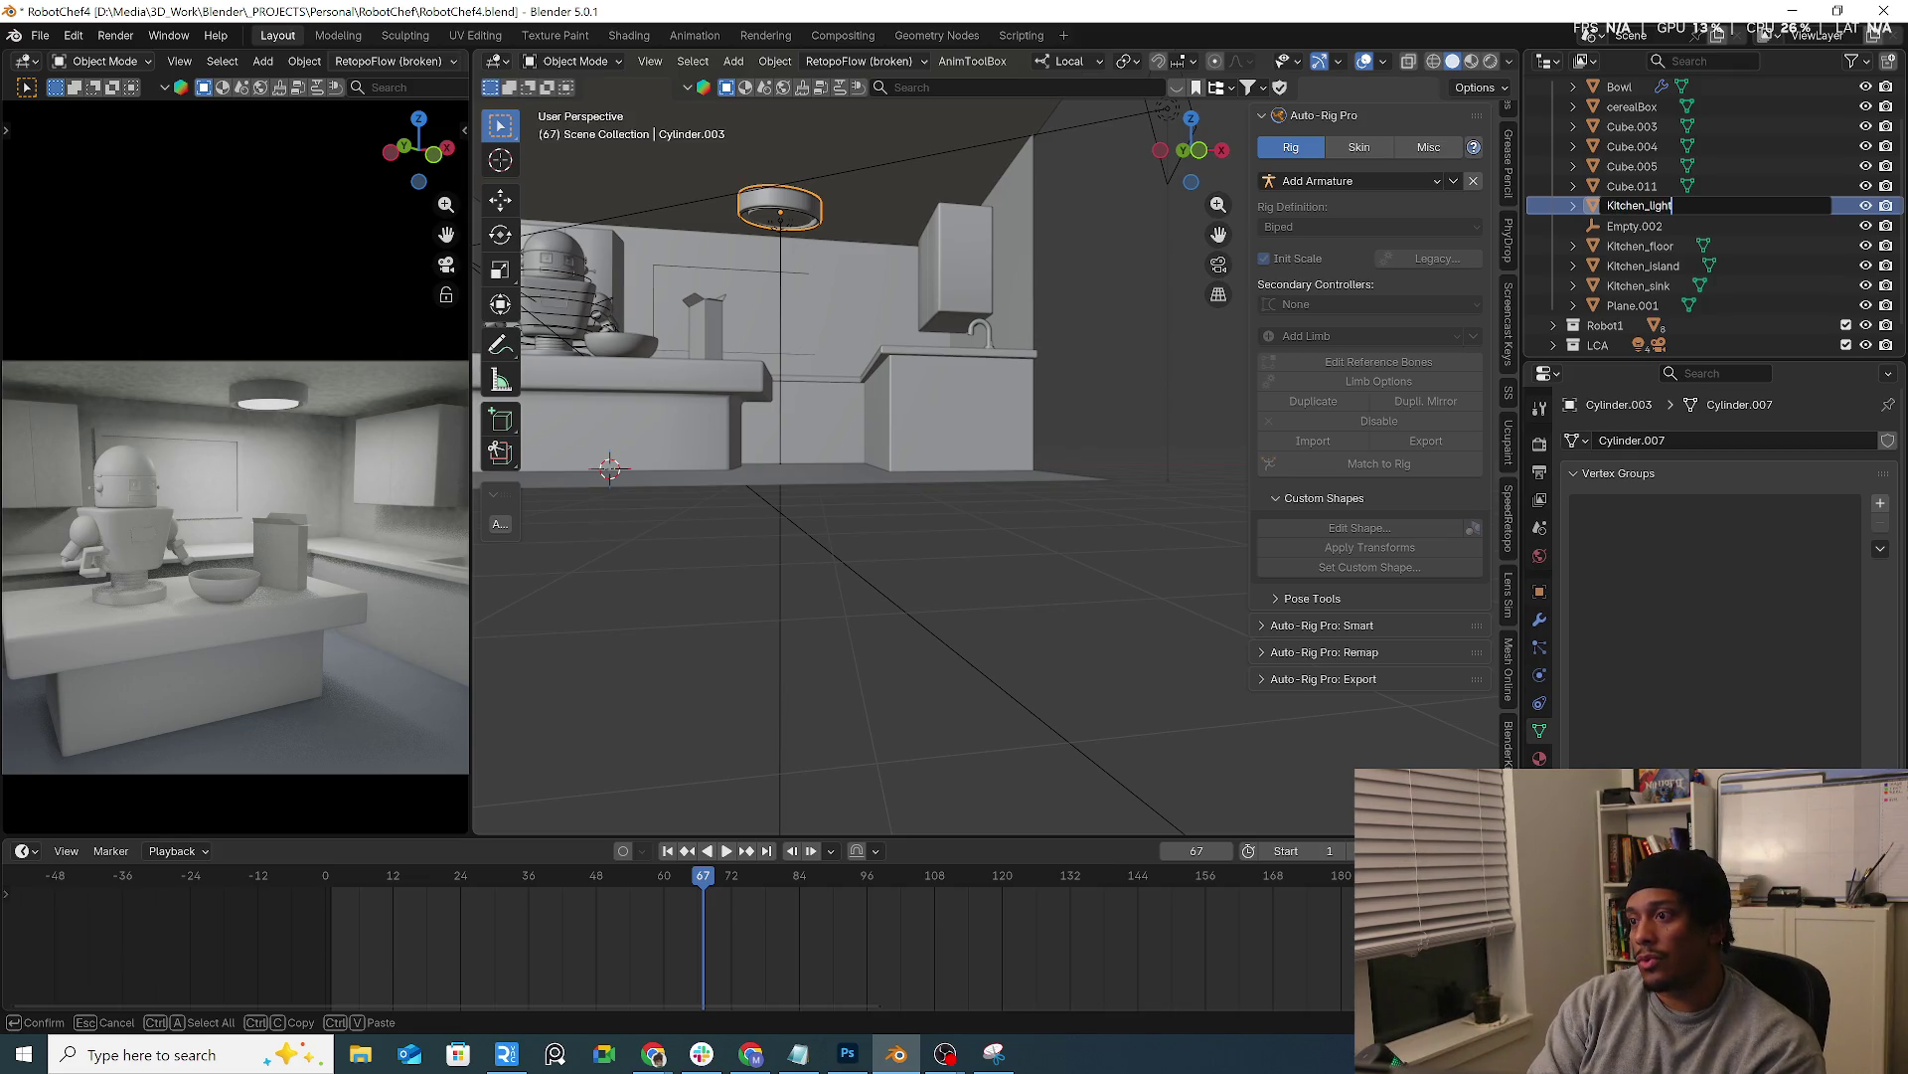
{"action": "type", "text": "s"}
Name the ceiling light Kitchen_light, correcting the extra 's' from Kitchen_lights
{"action": "key", "text": "Return"}
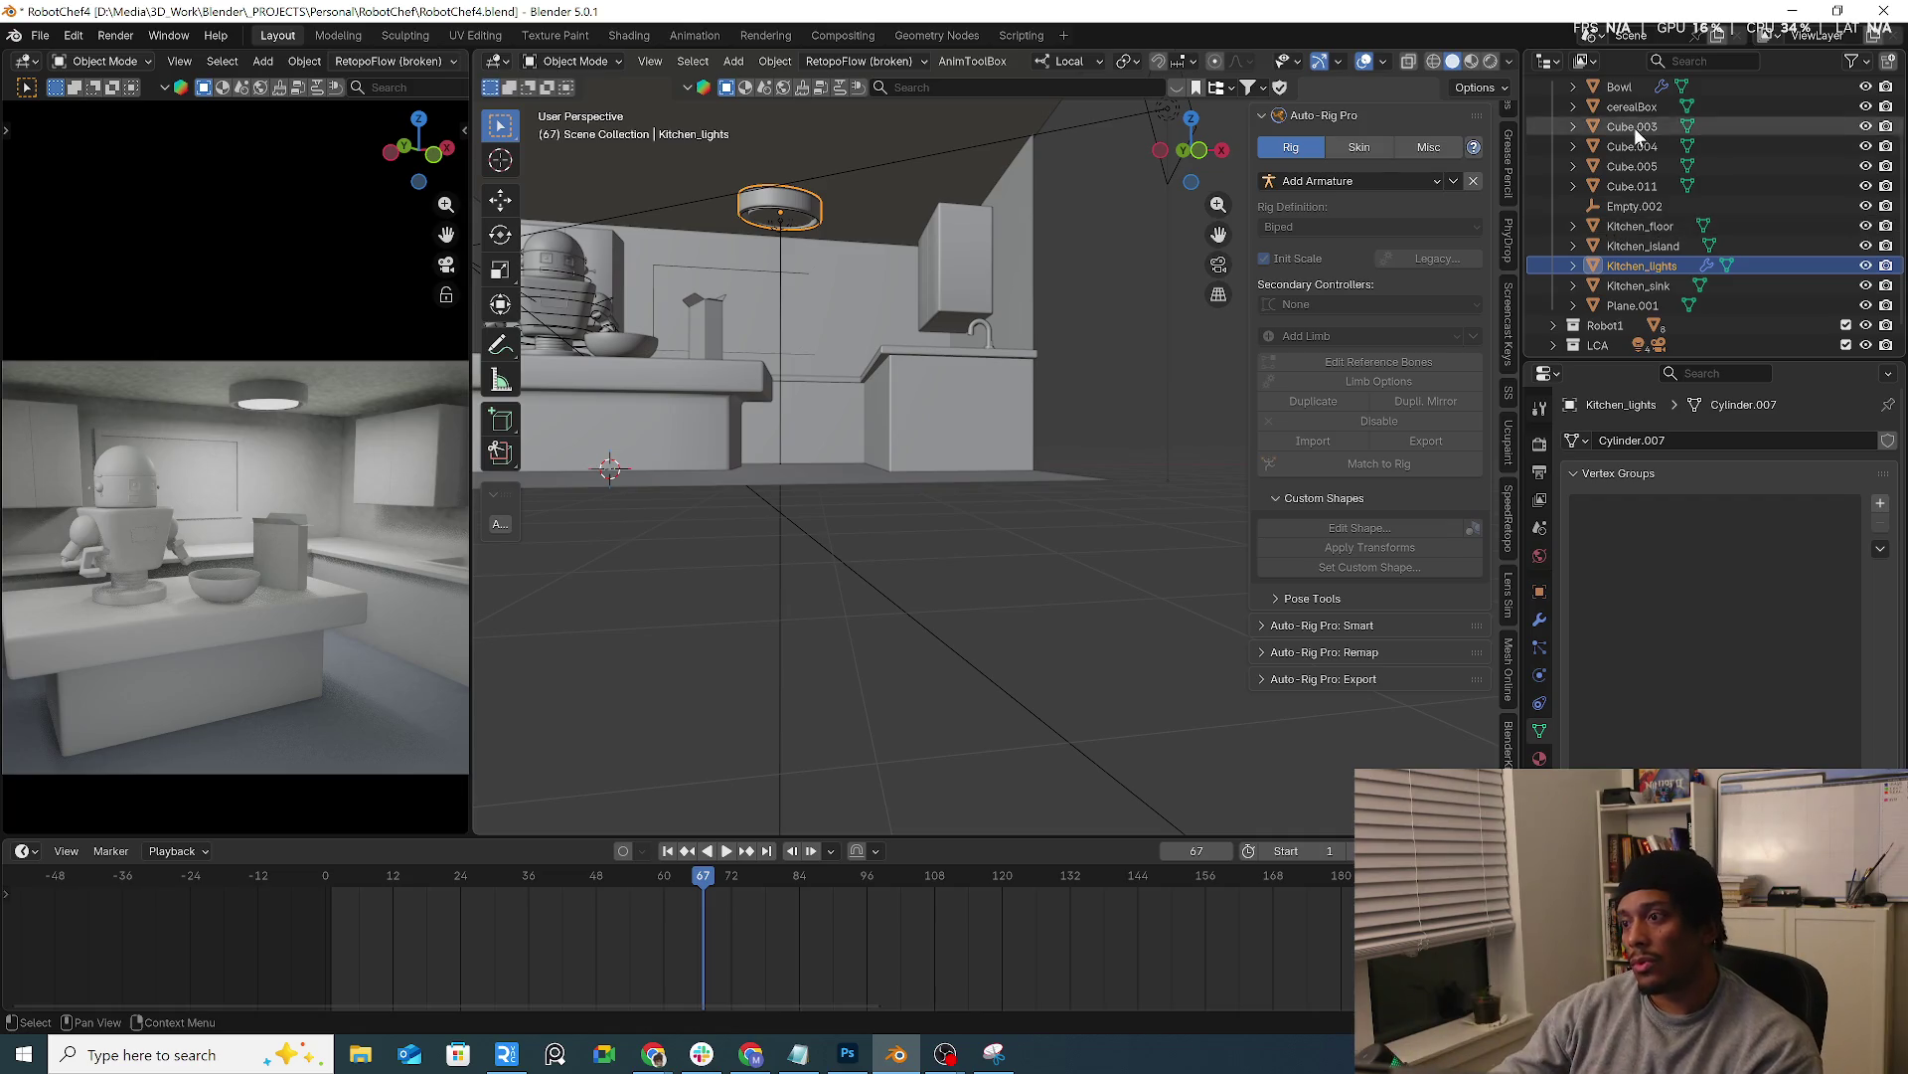
{"action": "scroll", "coordinate": [1685, 269], "scroll_direction": "down", "scroll_amount": 1}
{"action": "double_click", "coordinate": [1641, 247]}
{"action": "key", "text": "End"}
{"action": "key", "text": "BackSpace"}
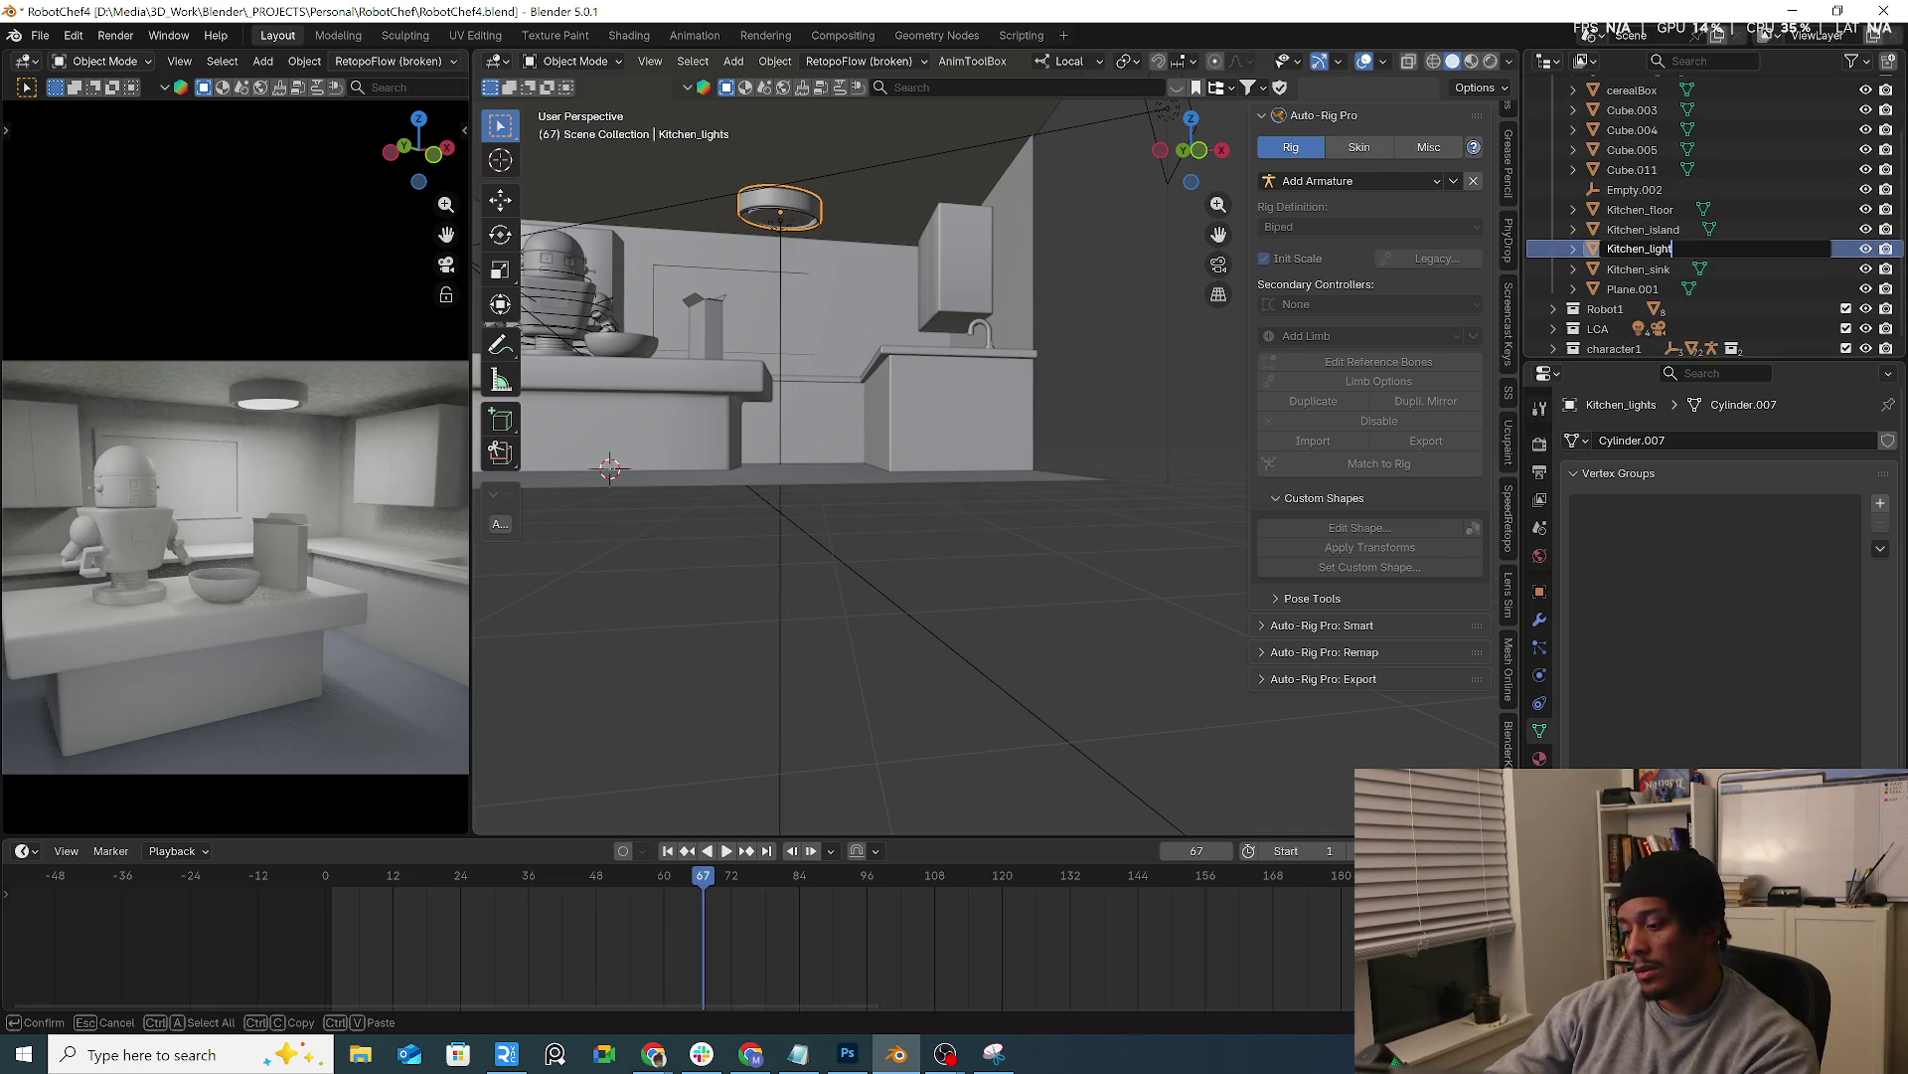
{"action": "key", "text": "Return"}
Rename the back wall object to Kitchen_wall
{"action": "middle_click_drag", "start_coordinate": [750, 321], "coordinate": [853, 333]}
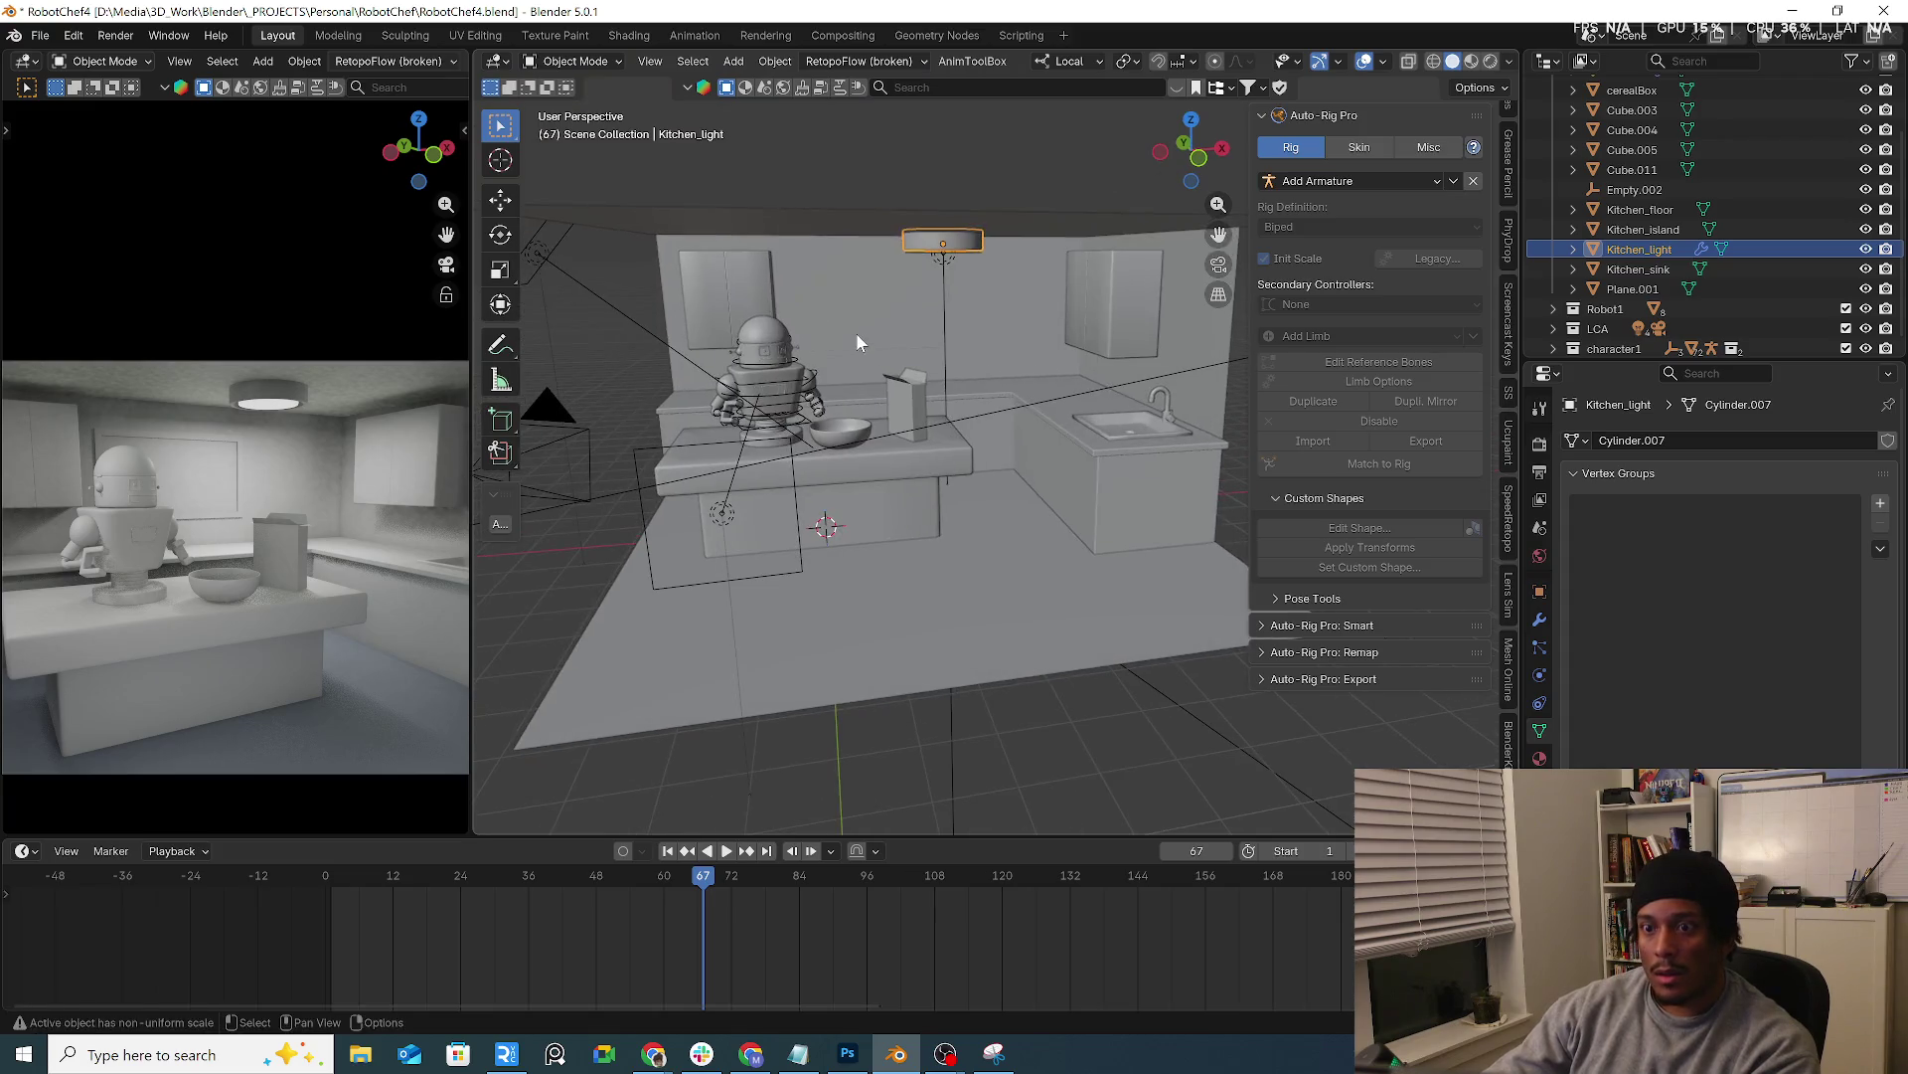
{"action": "left_click", "coordinate": [857, 343]}
{"action": "double_click", "coordinate": [1633, 149]}
{"action": "scroll", "coordinate": [1633, 150], "scroll_direction": "up", "scroll_amount": 2}
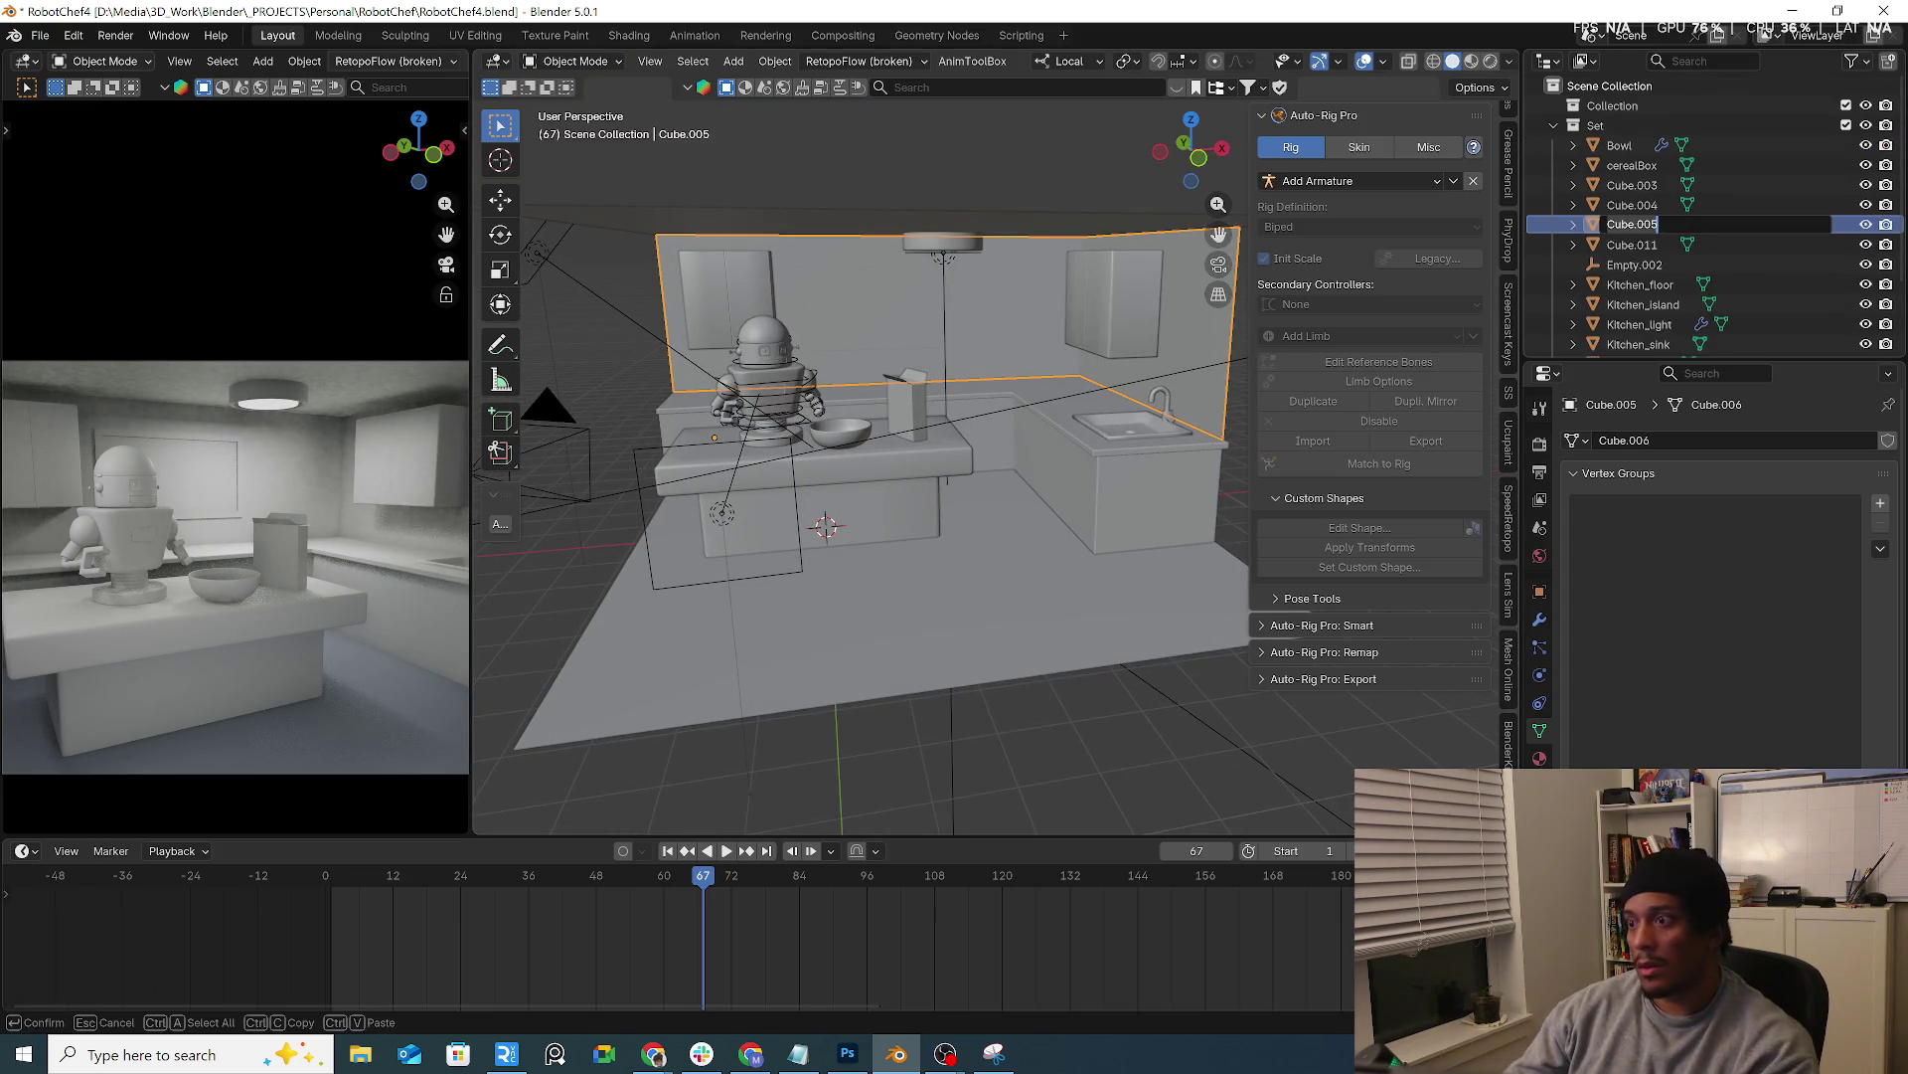
{"action": "type", "text": "Kitchen_w"}
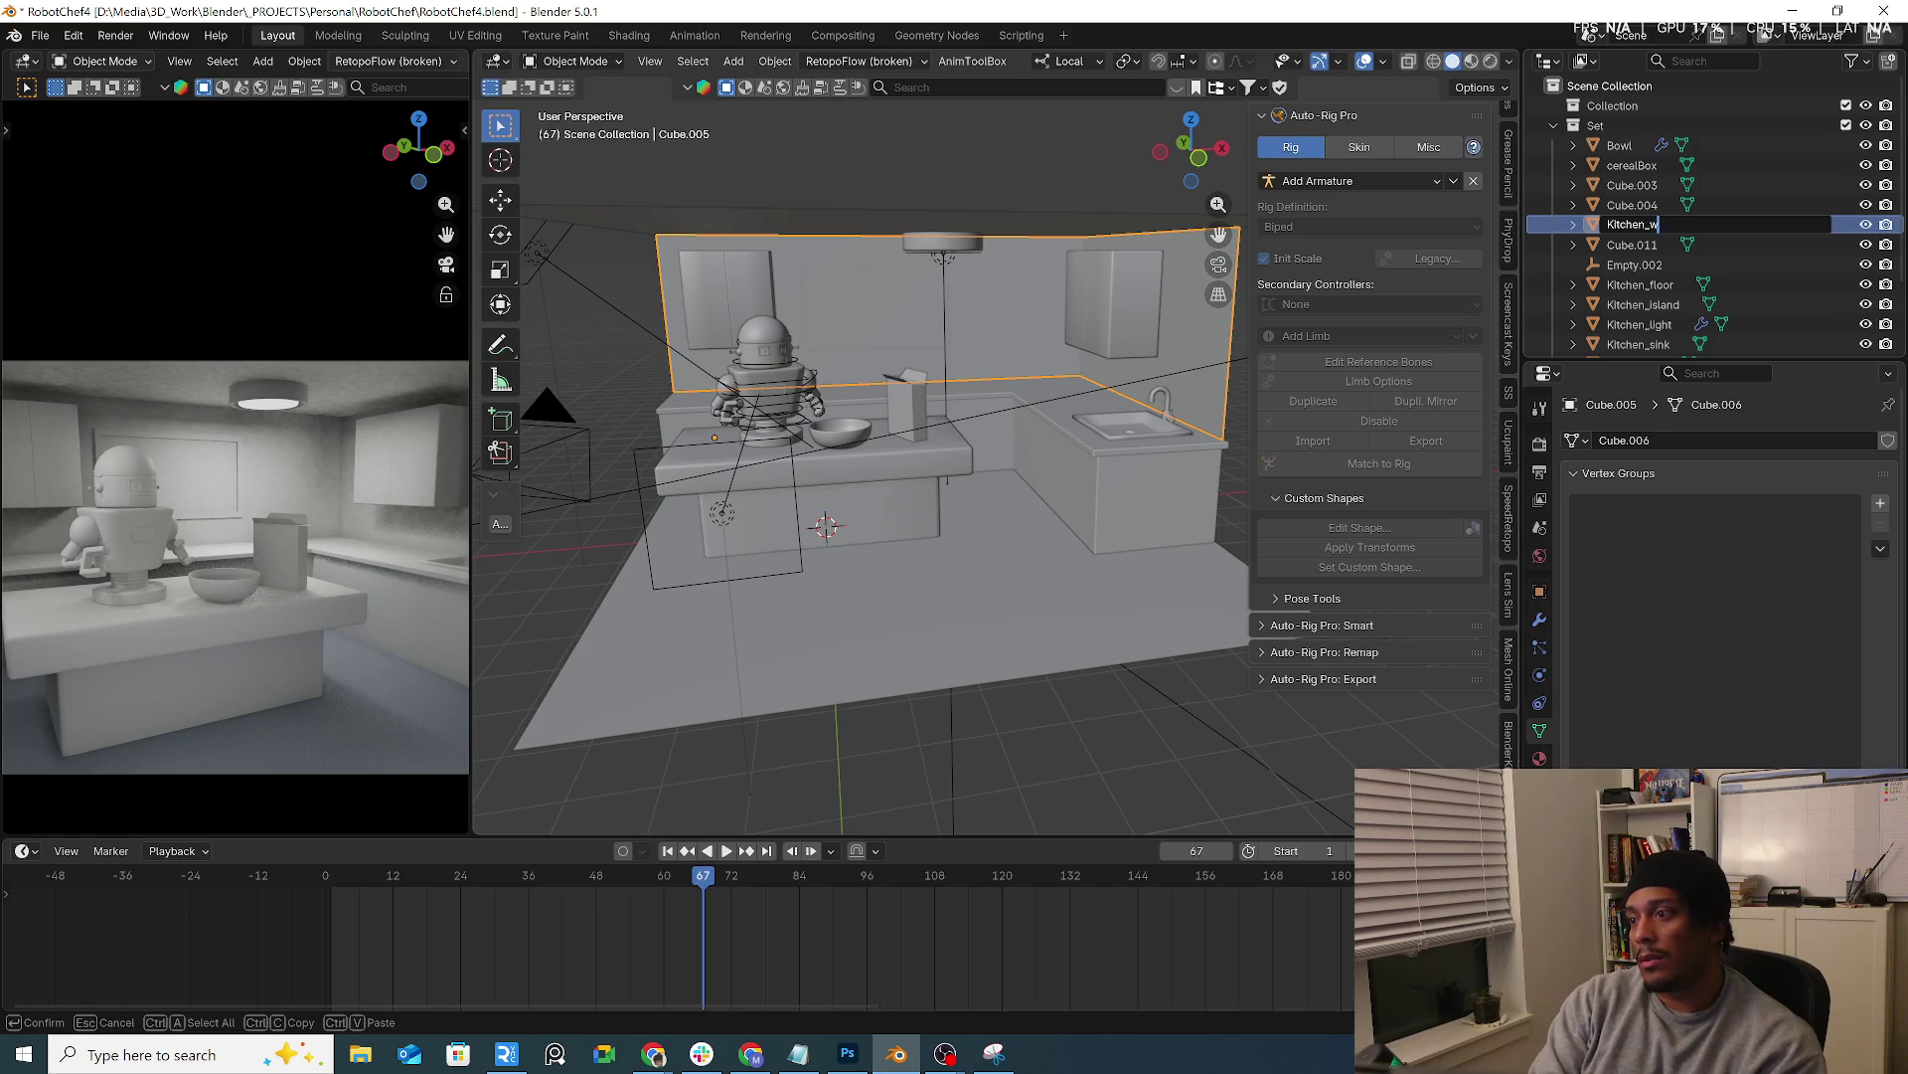
{"action": "type", "text": "all"}
{"action": "key", "text": "Return"}
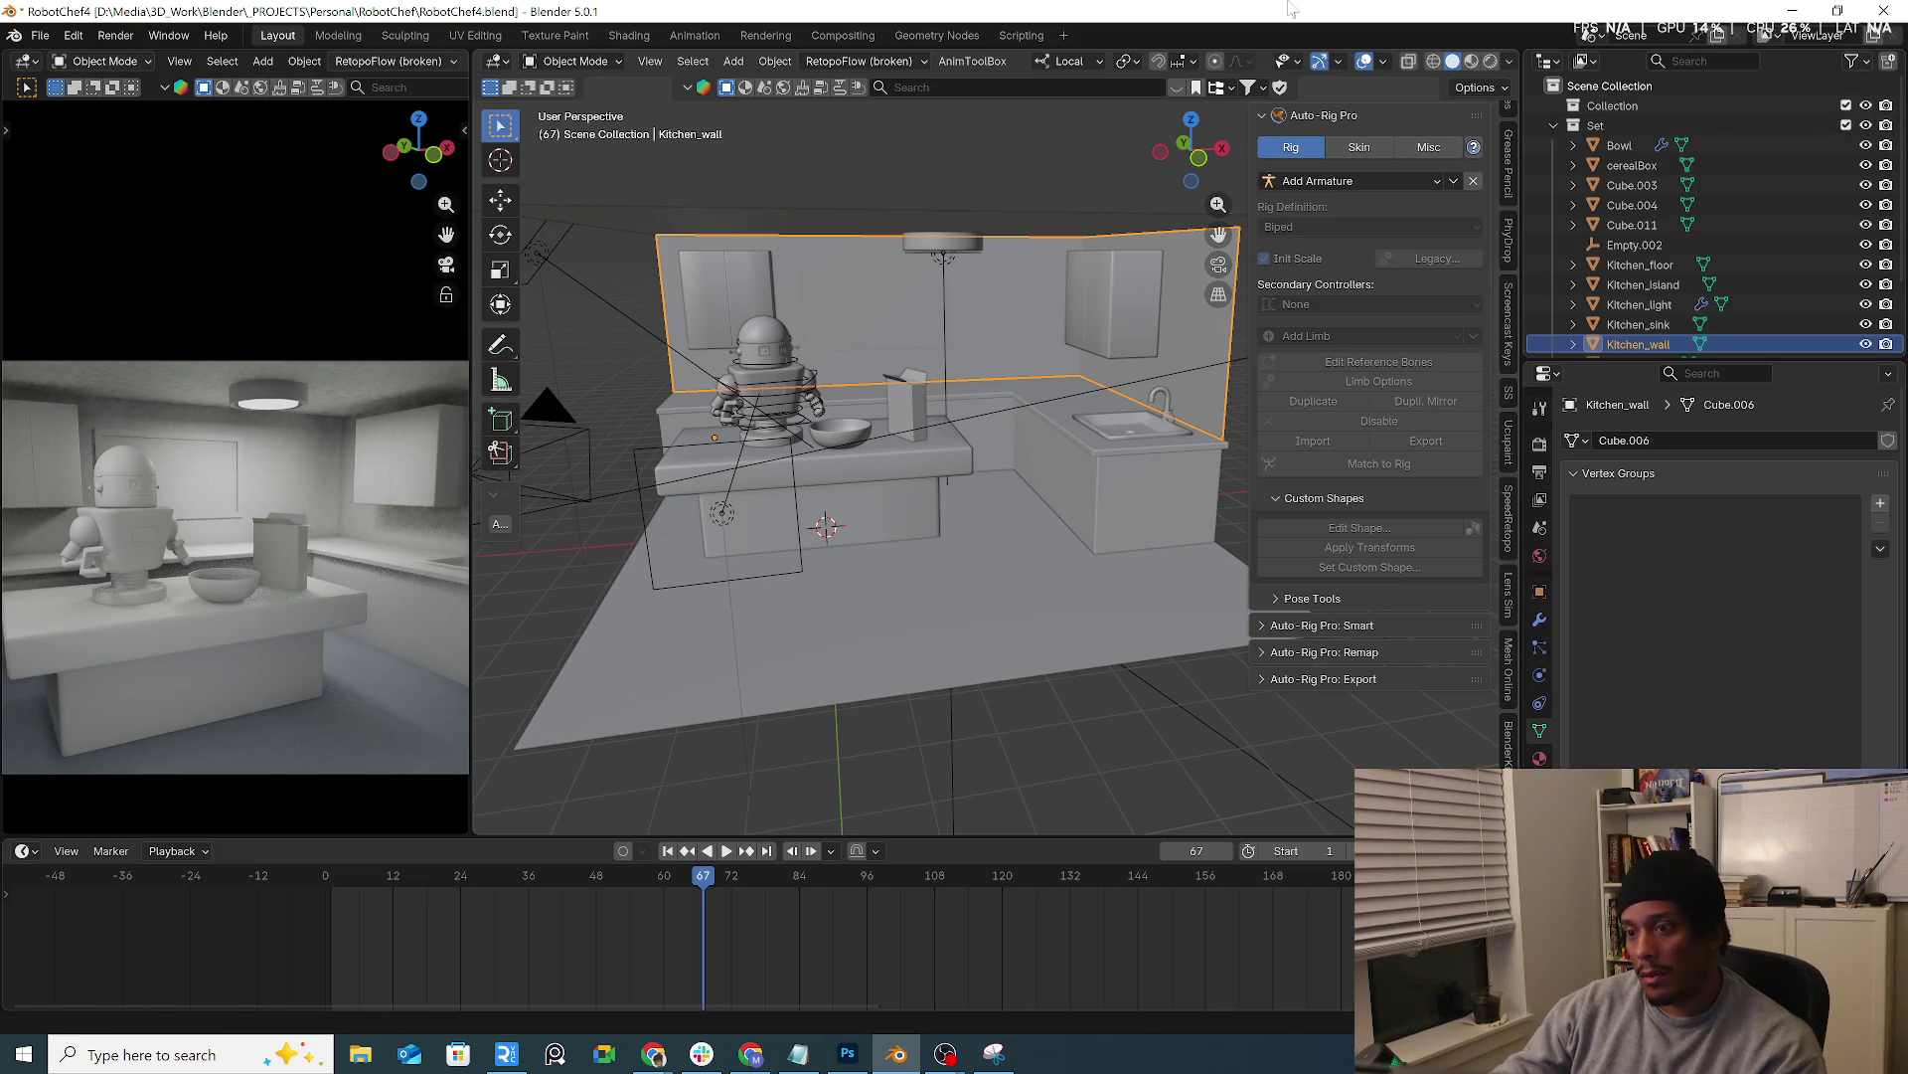
Rename the countertops object to Kitchen_tops
{"action": "left_click", "coordinate": [1110, 493]}
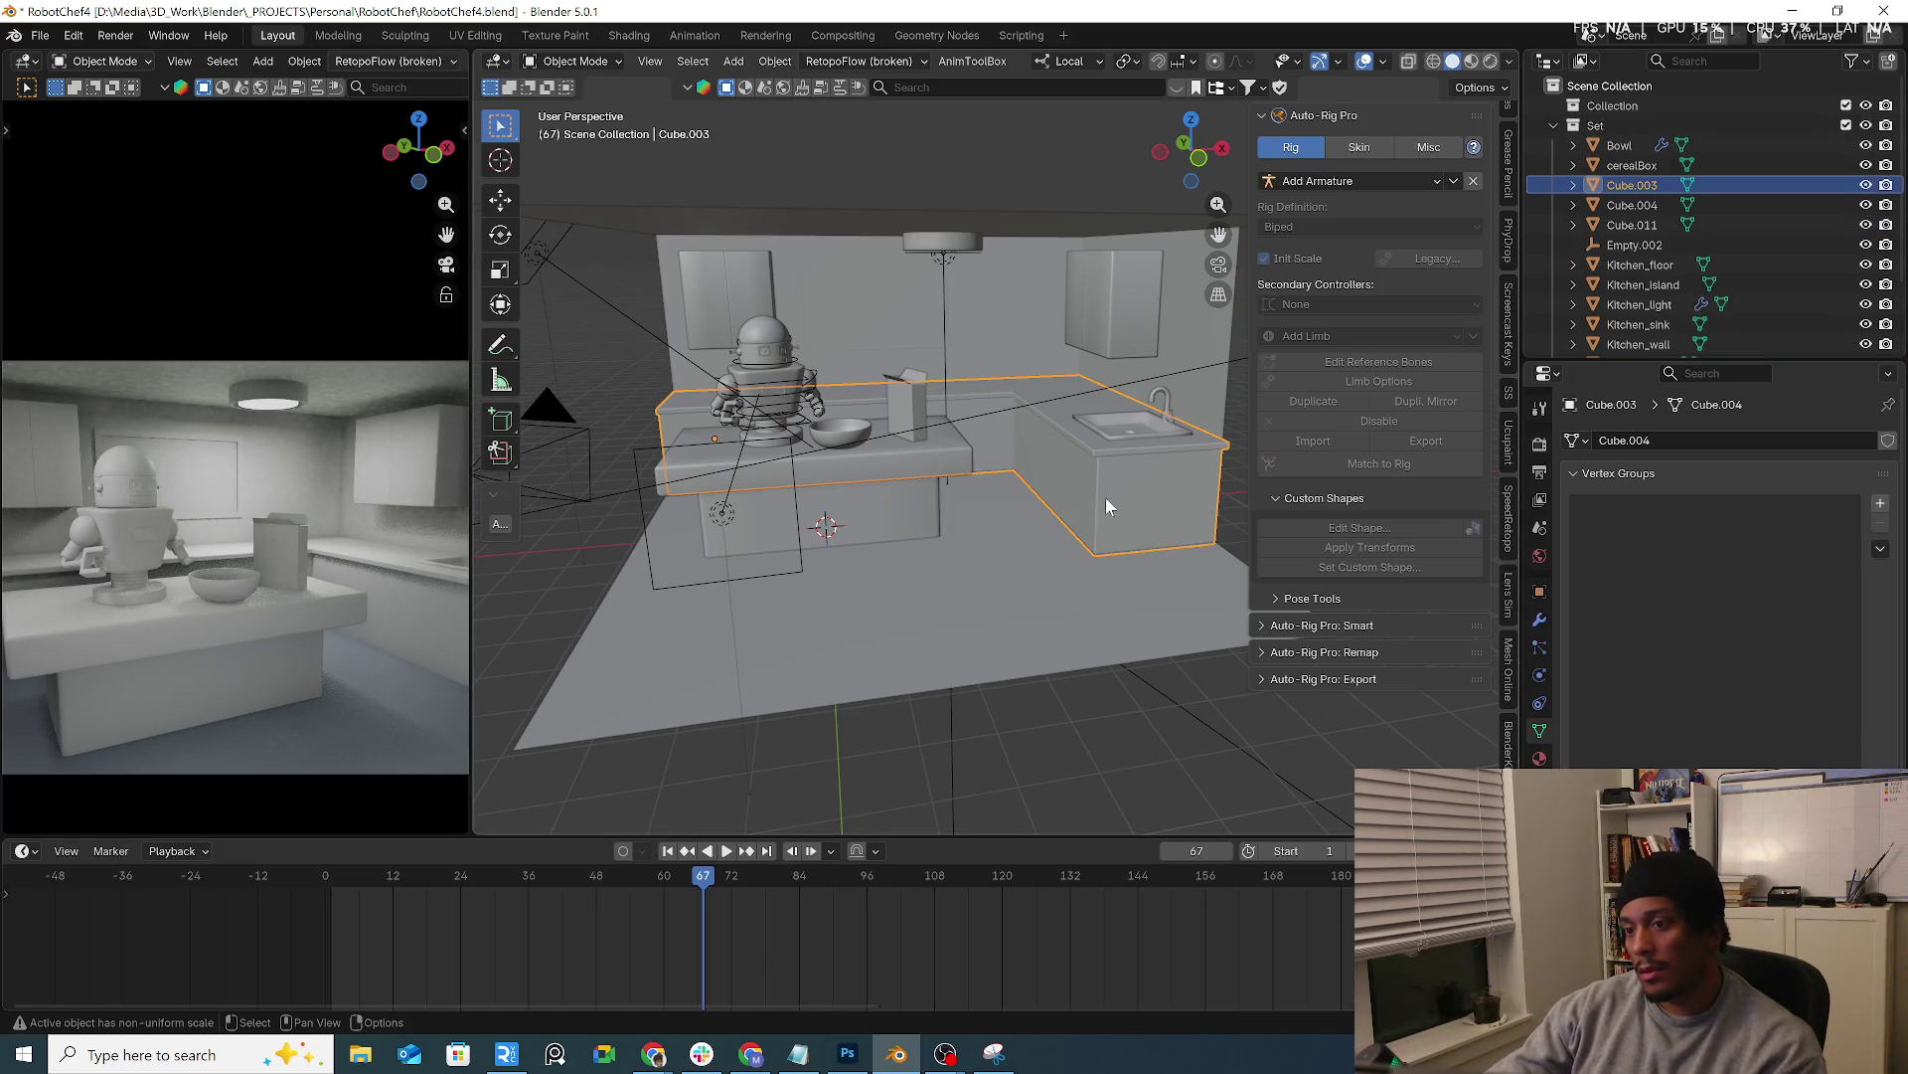
{"action": "double_click", "coordinate": [1638, 180]}
{"action": "type", "text": "Kitchen_tops"}
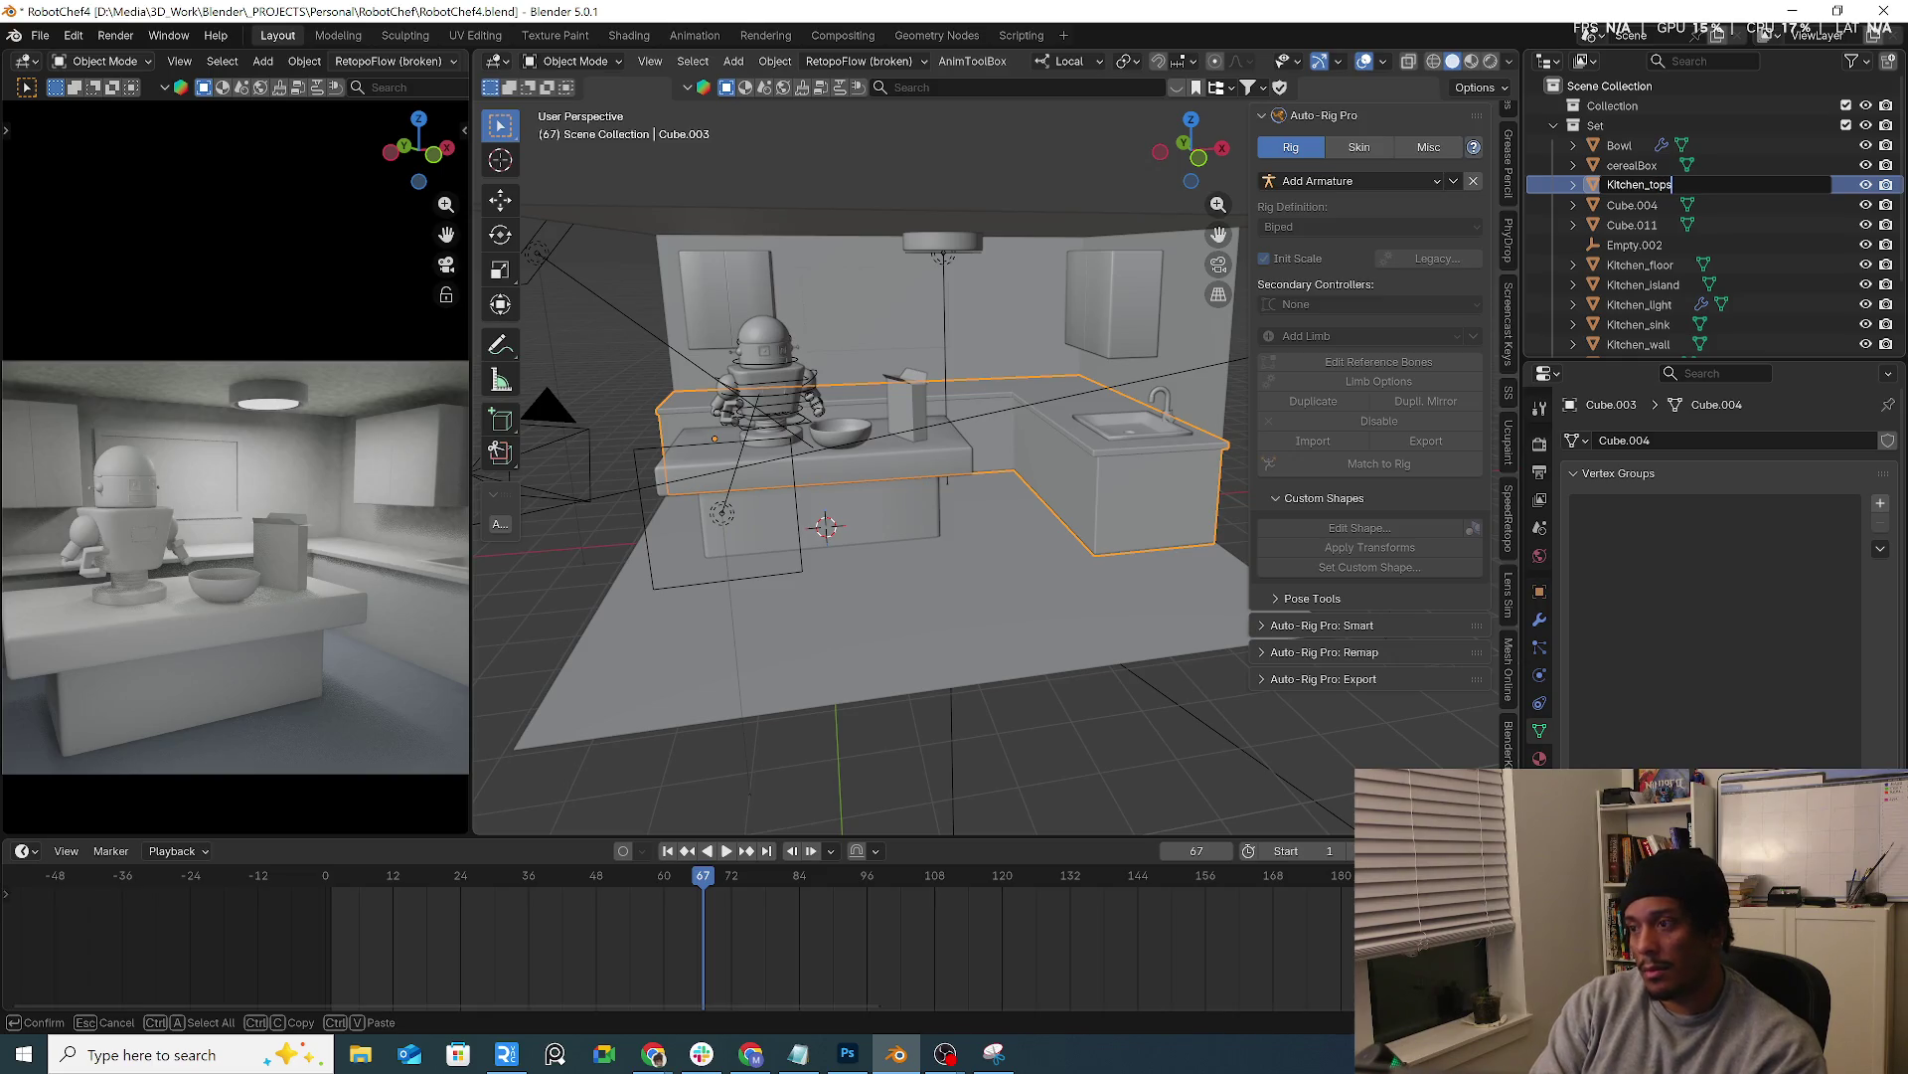
{"action": "key", "text": "Return"}
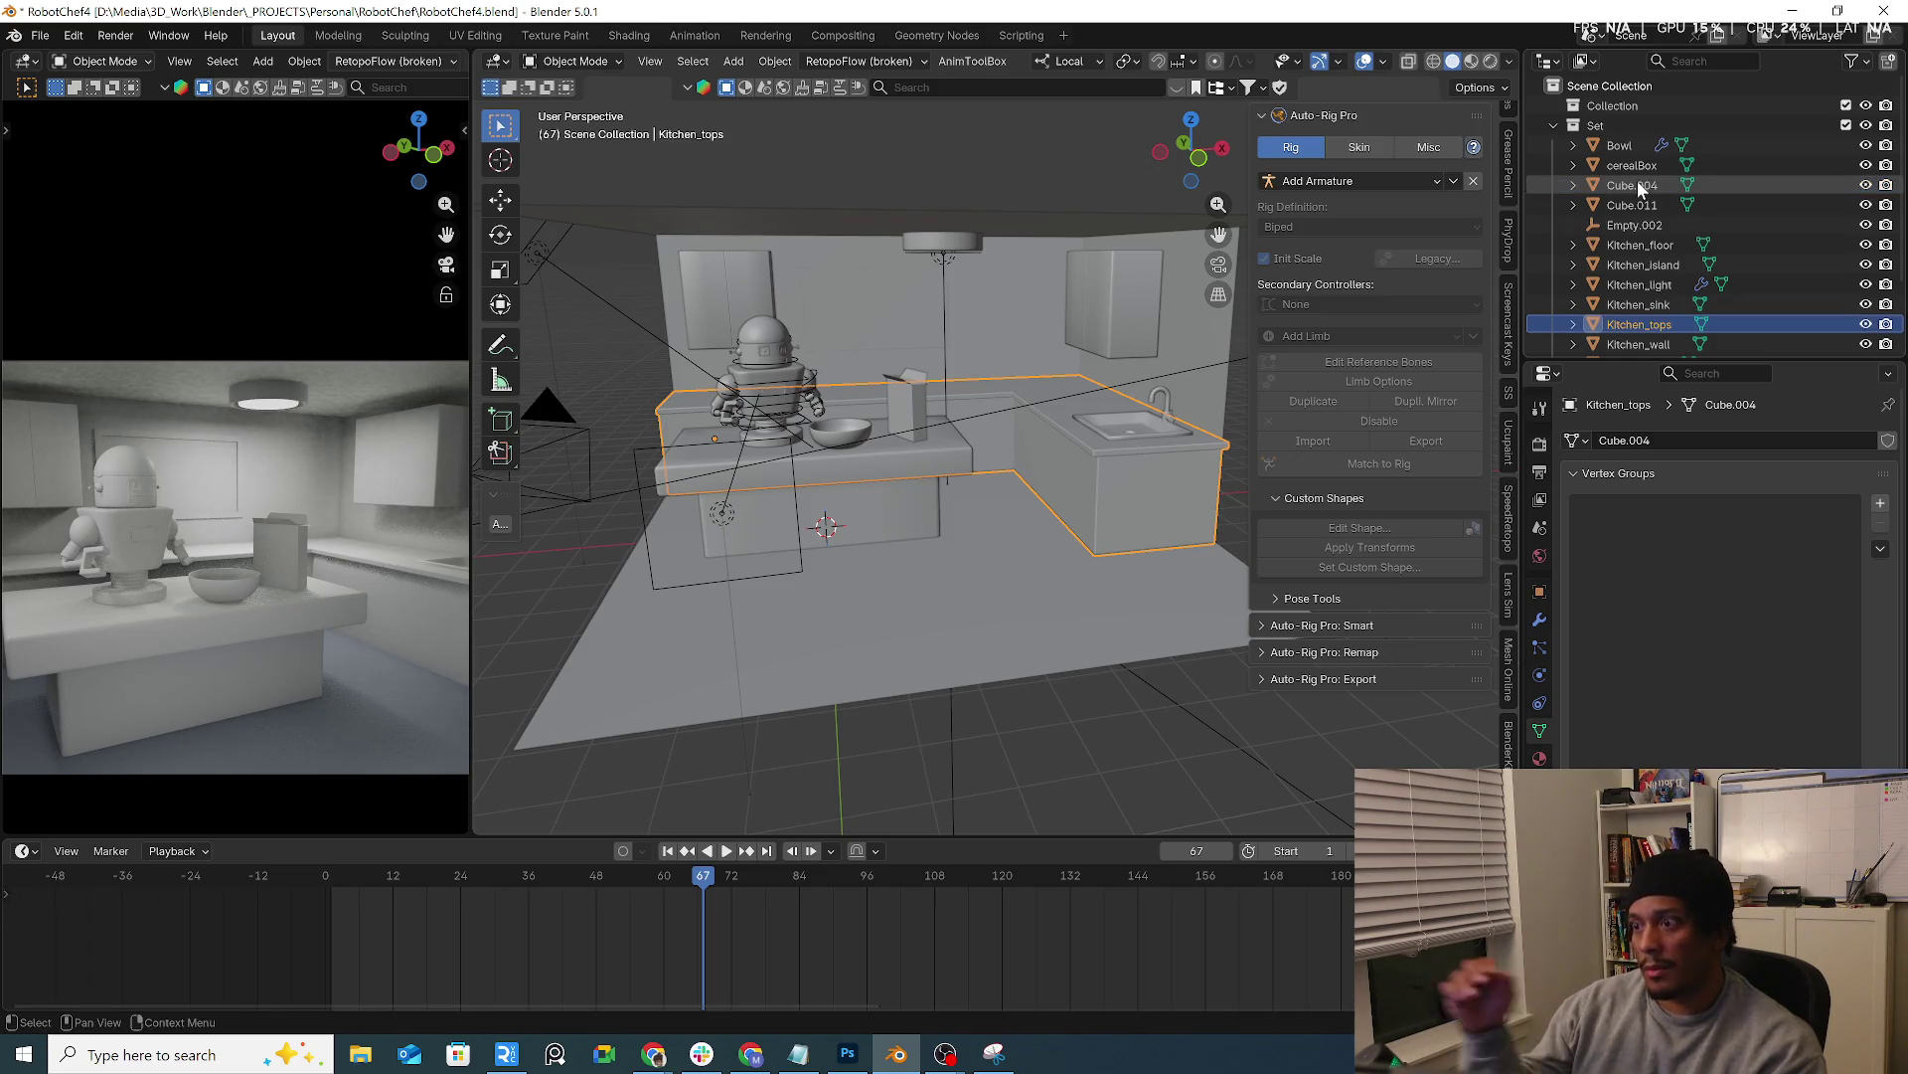
{"action": "mouse_move", "coordinate": [903, 398]}
{"action": "middle_mouse_down"}
{"action": "mouse_move", "coordinate": [892, 412]}
{"action": "mouse_move", "coordinate": [967, 416]}
{"action": "middle_mouse_up"}
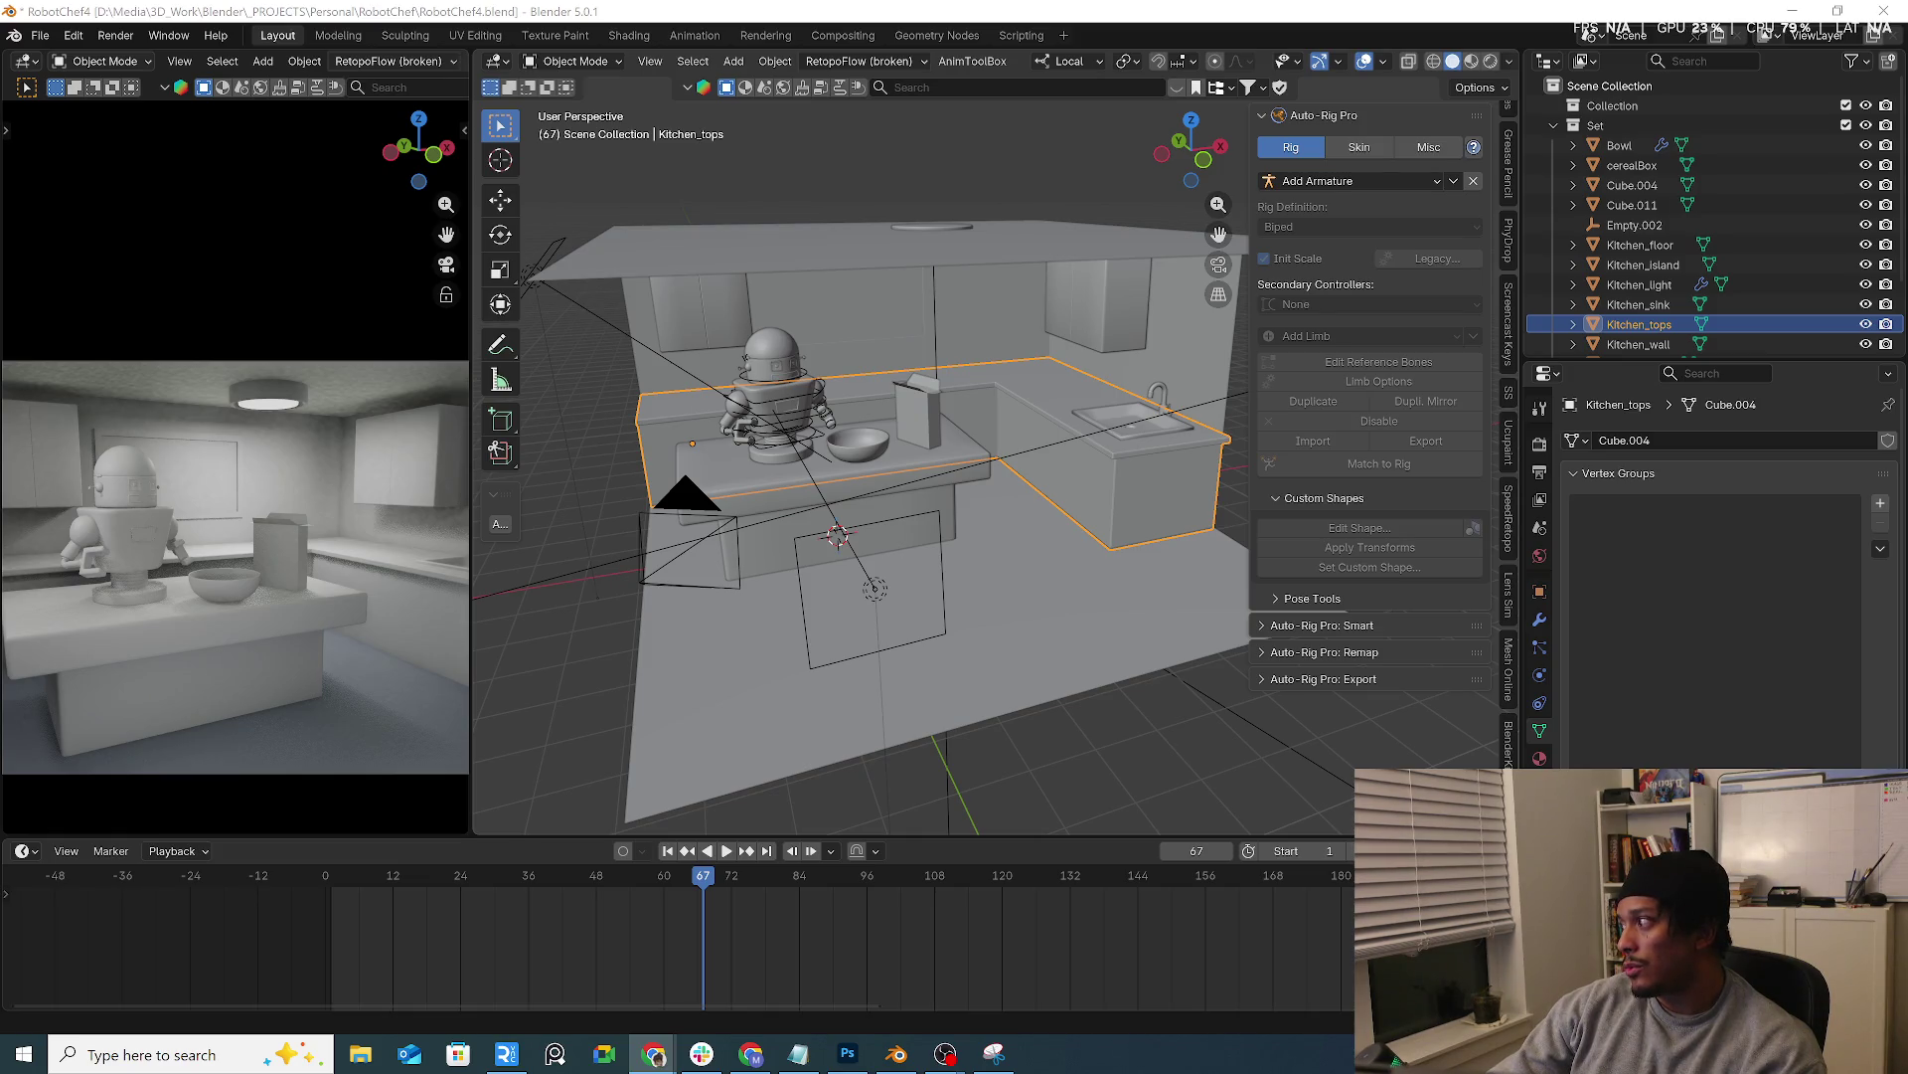
Rename the left upper wall cabinet to Kitchen_cabinet_01
{"action": "left_click", "coordinate": [741, 287]}
{"action": "middle_click_drag", "start_coordinate": [888, 328], "coordinate": [954, 343]}
{"action": "double_click", "coordinate": [1632, 204]}
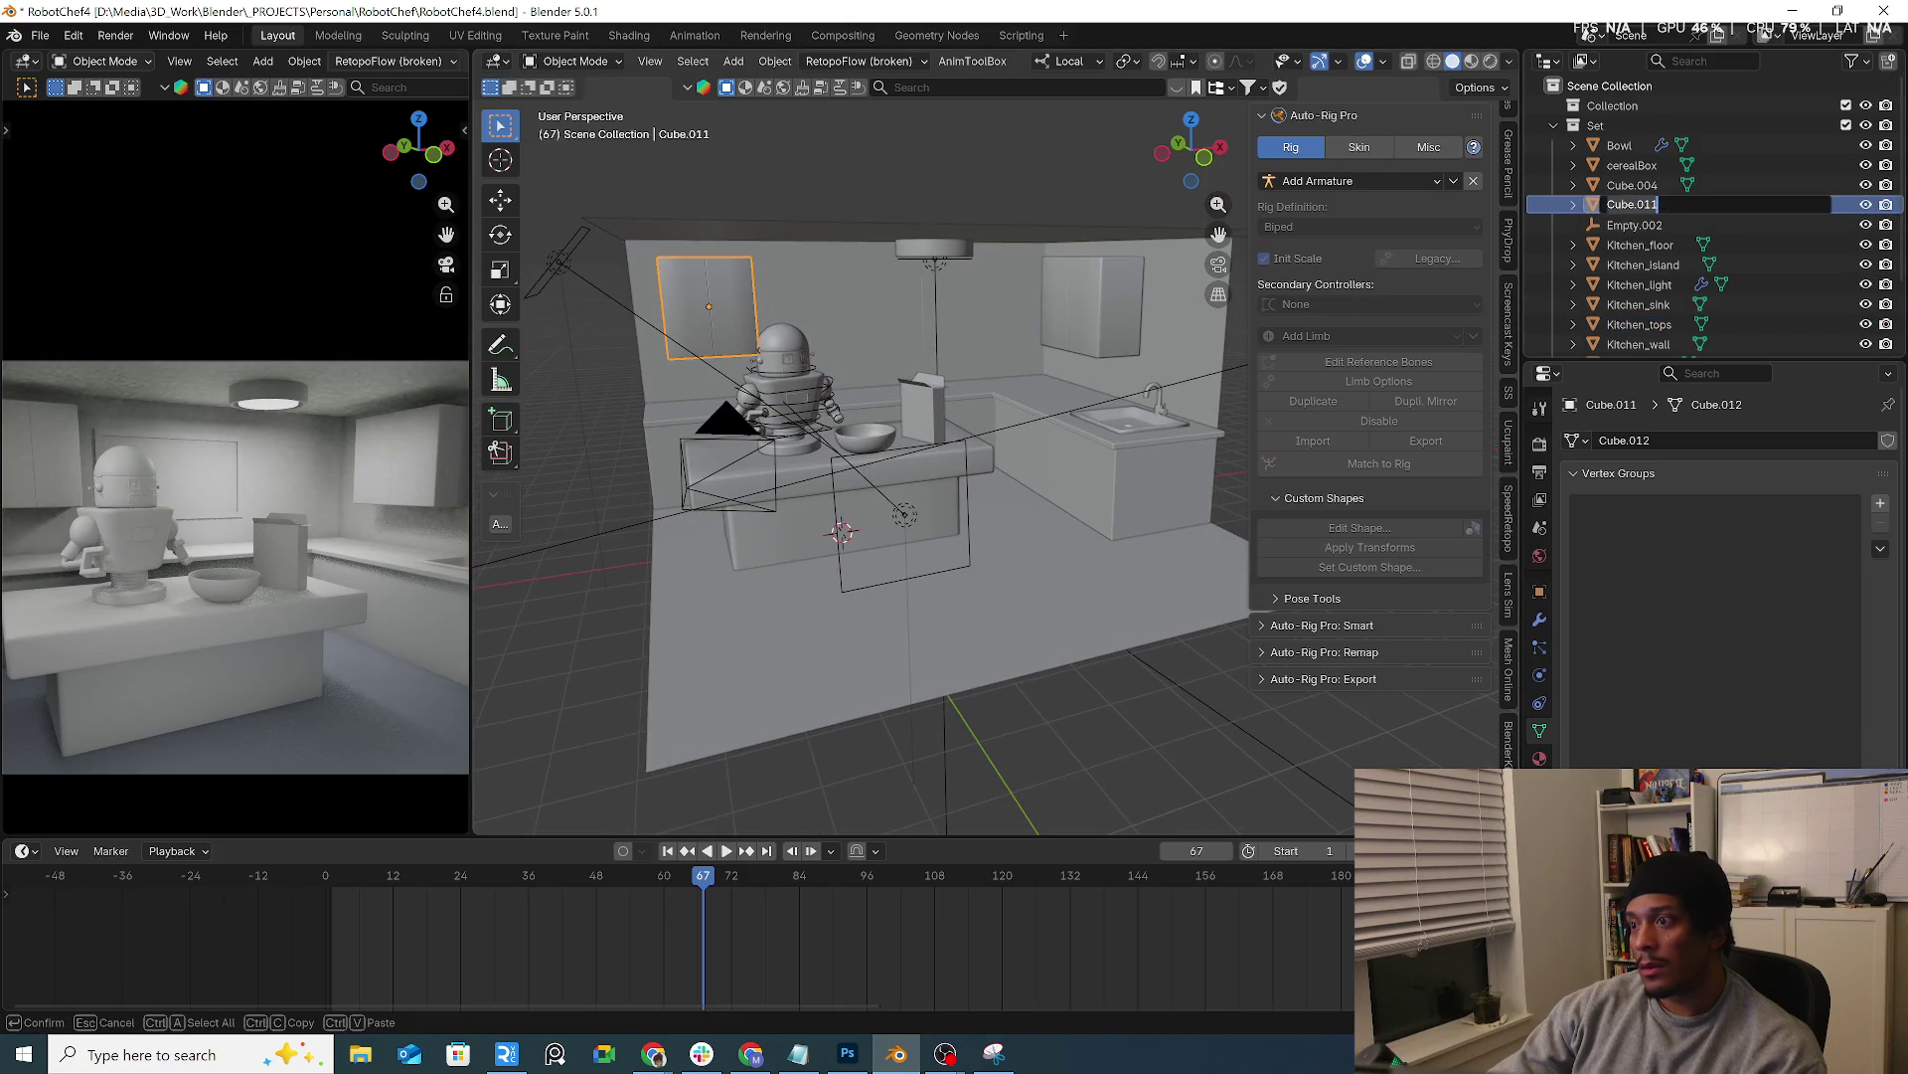
{"action": "type", "text": "Kitchen"}
{"action": "type", "text": "inets_0"}
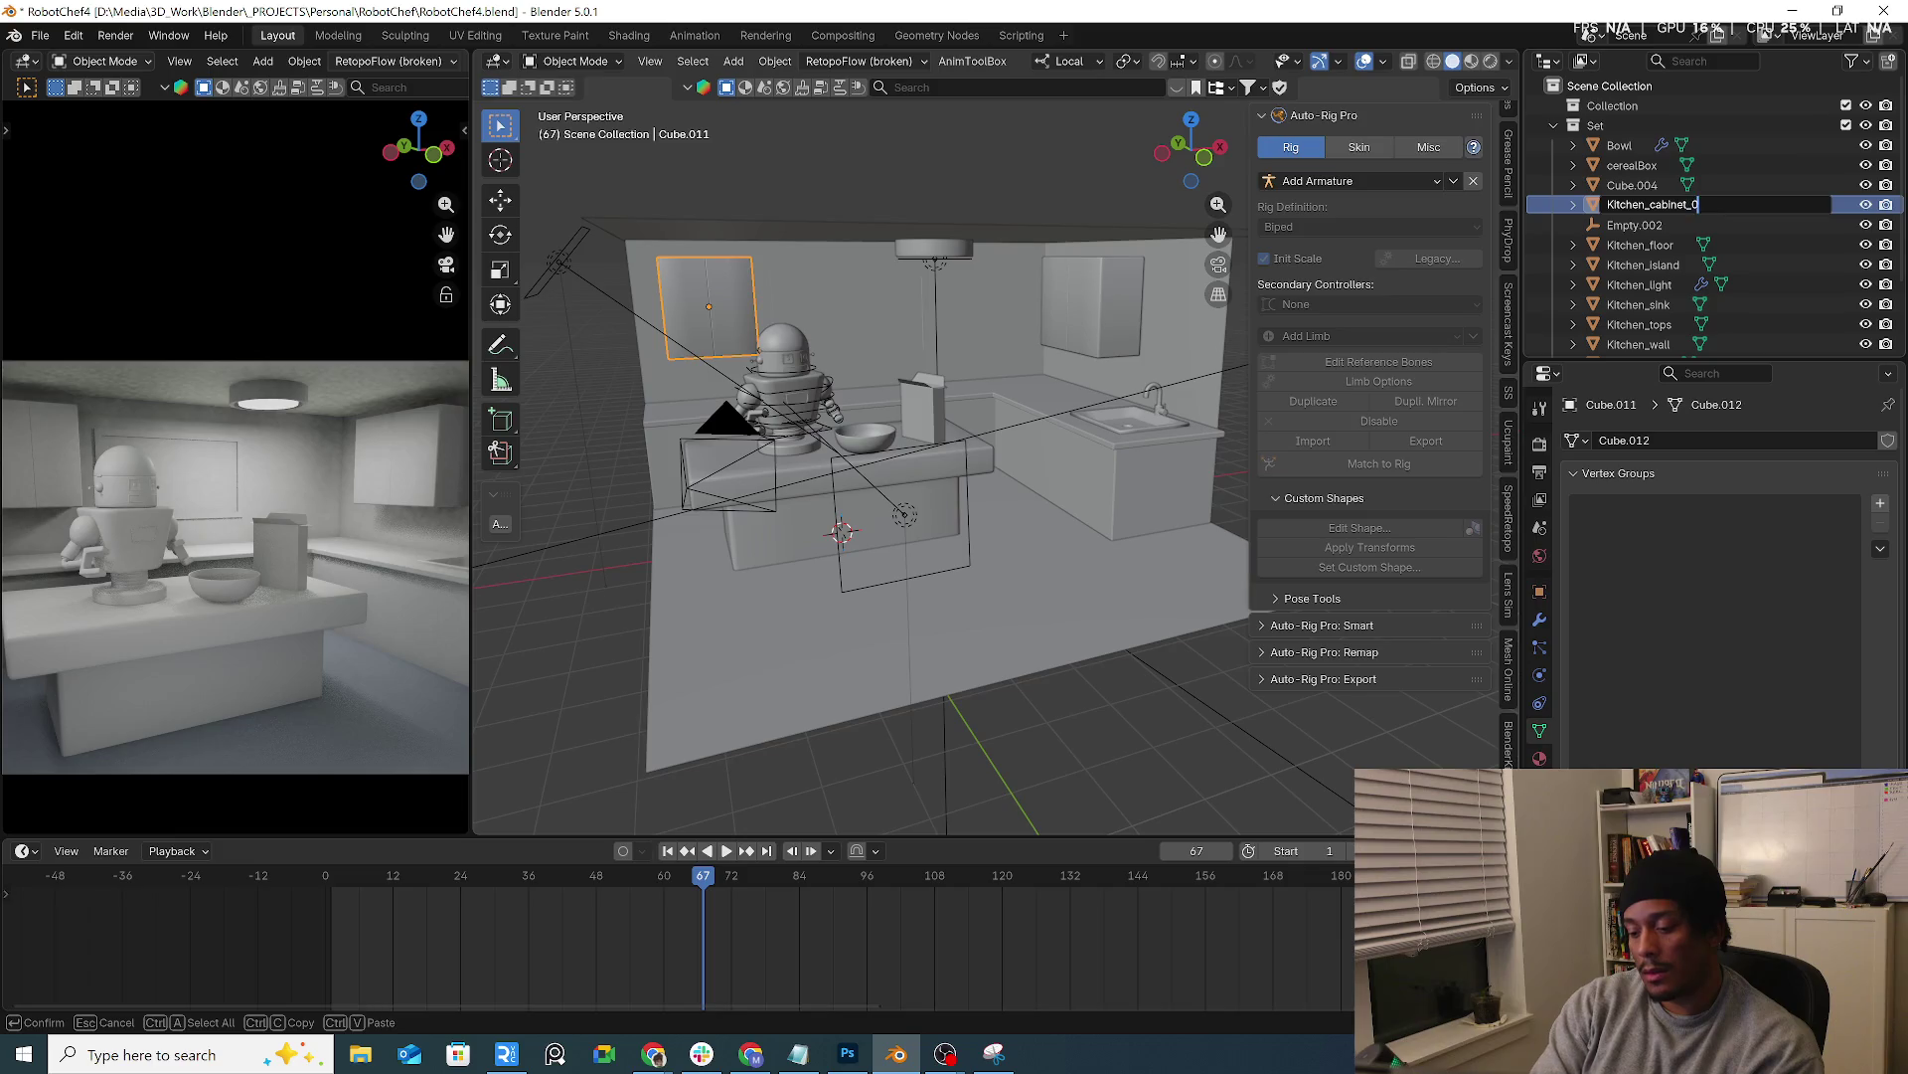
{"action": "type", "text": "1"}
{"action": "key", "text": "Return"}
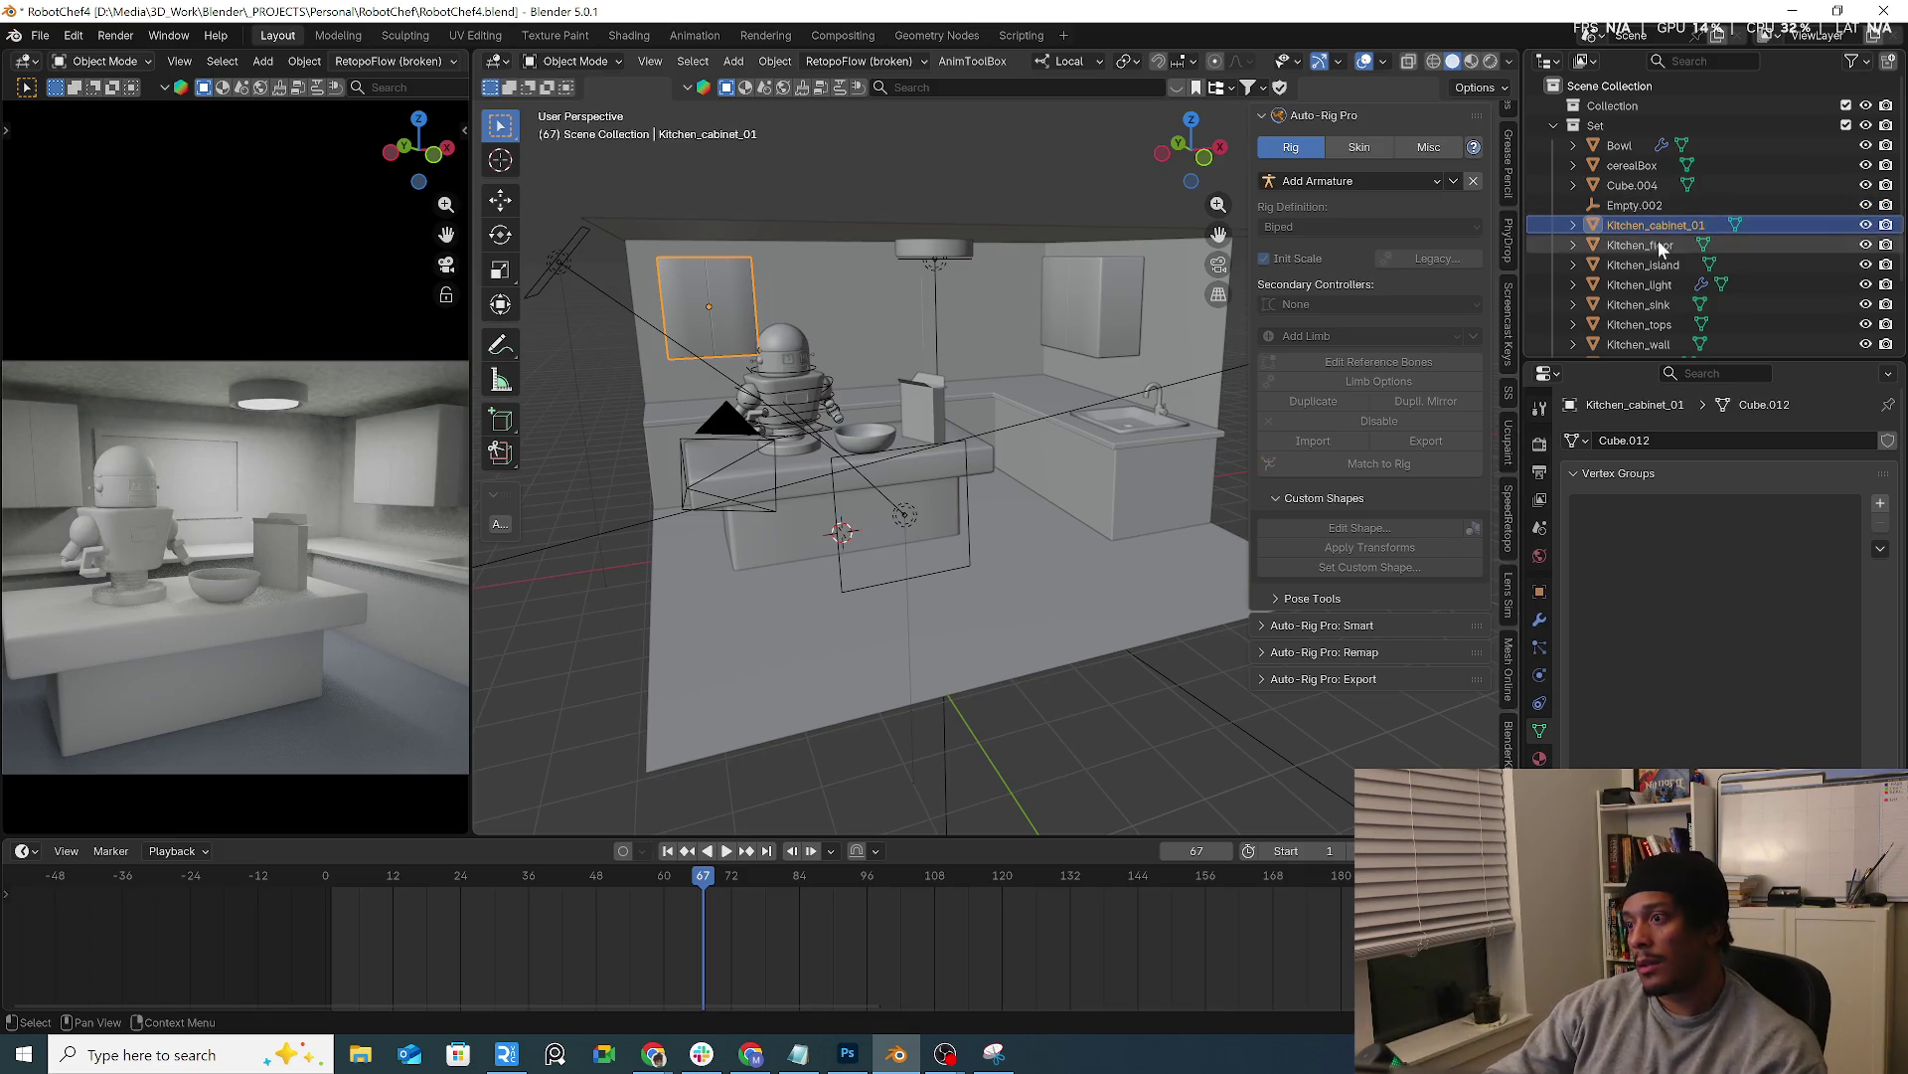
{"action": "double_click", "coordinate": [1655, 224]}
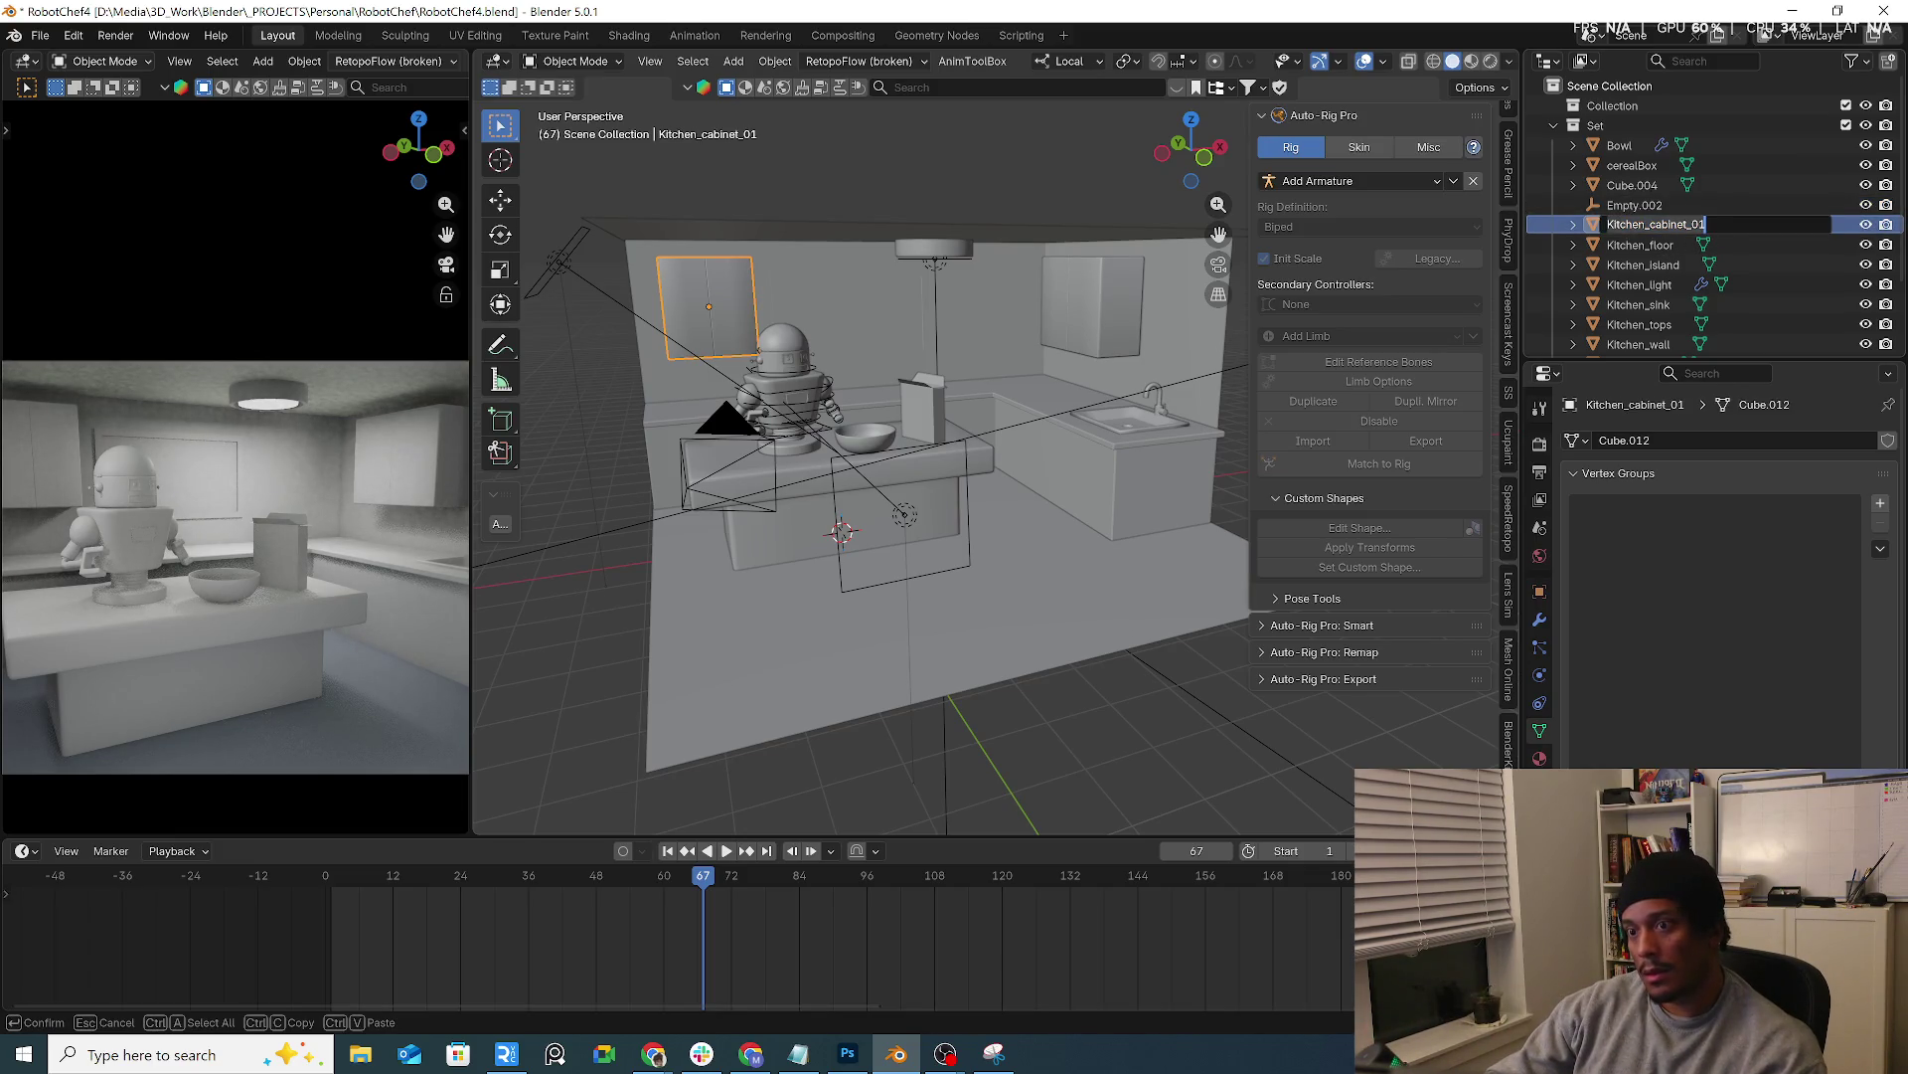
{"action": "key", "text": "Return"}
Rename the right upper wall cabinet to Kitchen_cabinet_02, pasting the cabinet base name
{"action": "left_click", "coordinate": [1633, 183]}
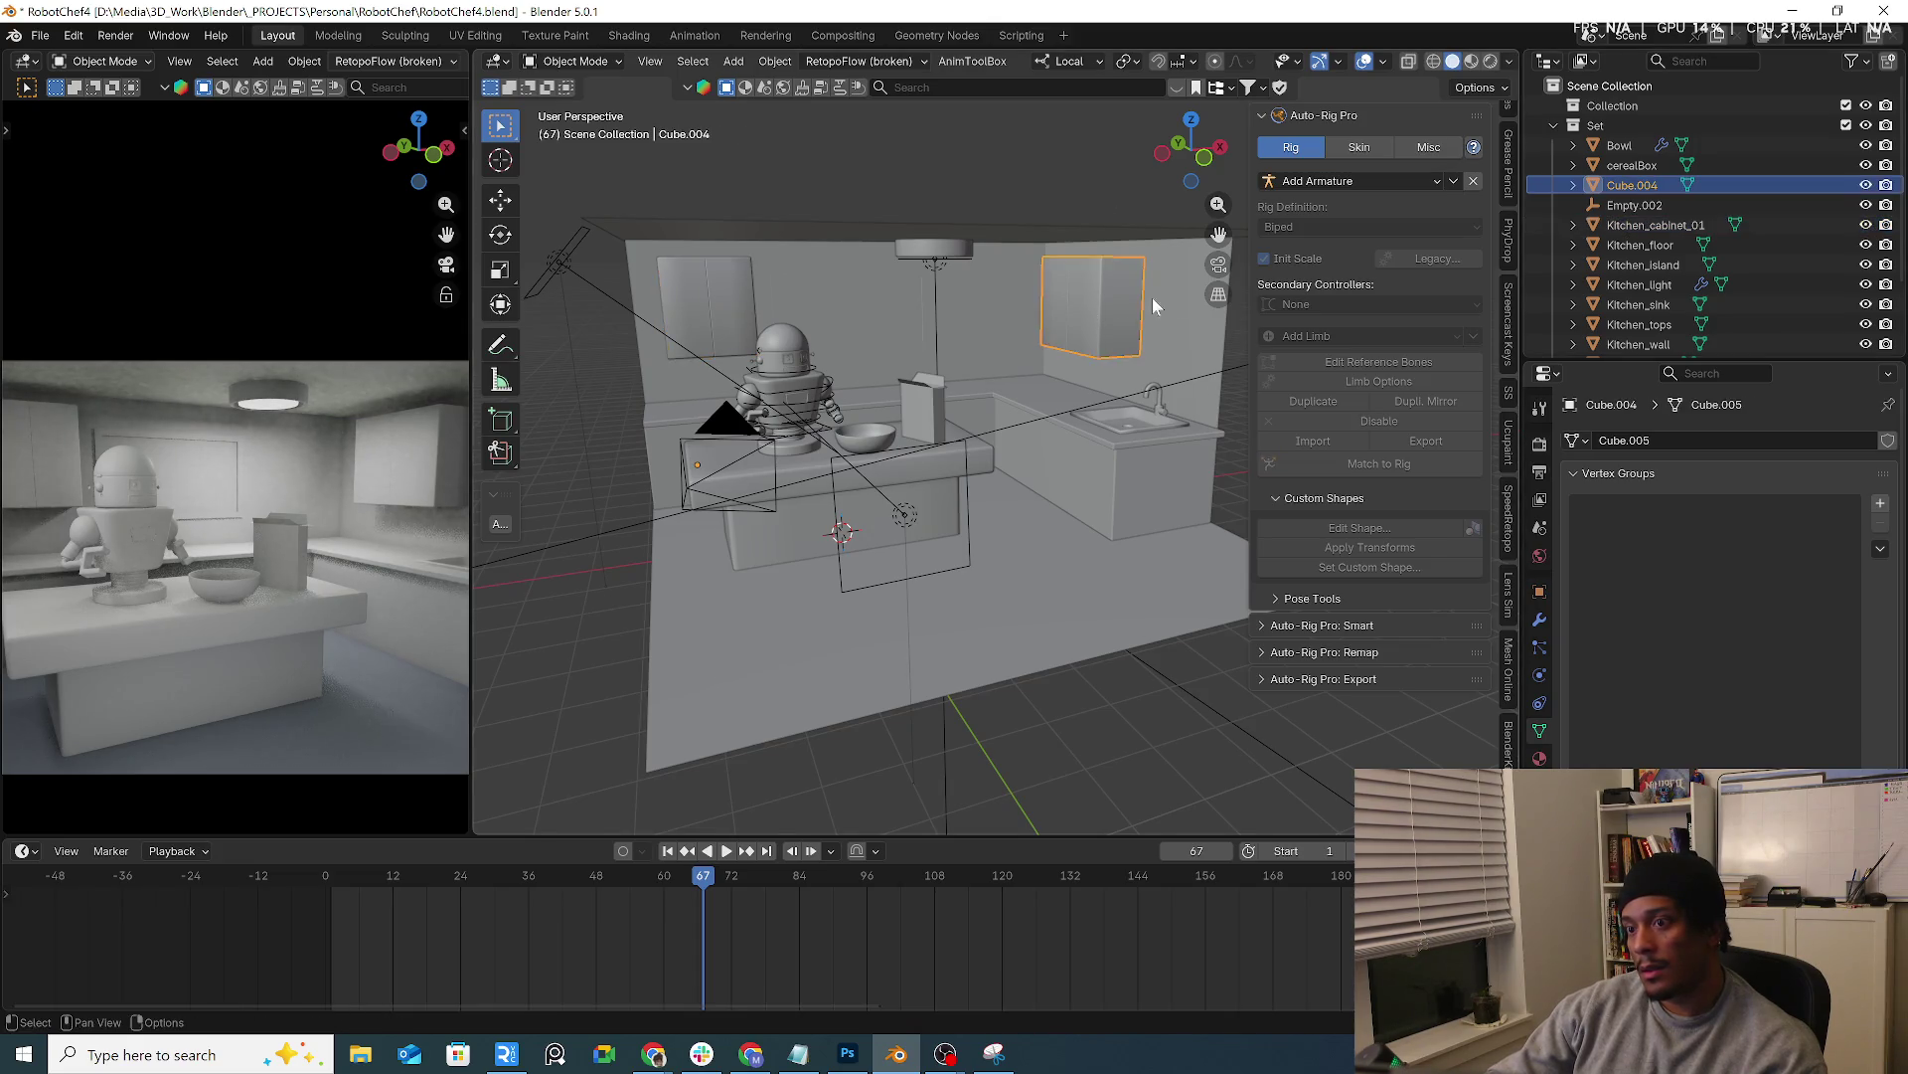
{"action": "double_click", "coordinate": [1633, 184]}
{"action": "type", "text": "Kitchen_cabinet_01"}
{"action": "type", "text": "_02"}
{"action": "key", "text": "Return"}
Select the countertops, floor and ceiling plane in turn to check their names
{"action": "middle_click_drag", "start_coordinate": [1086, 443], "coordinate": [1019, 453]}
{"action": "left_click", "coordinate": [997, 368]}
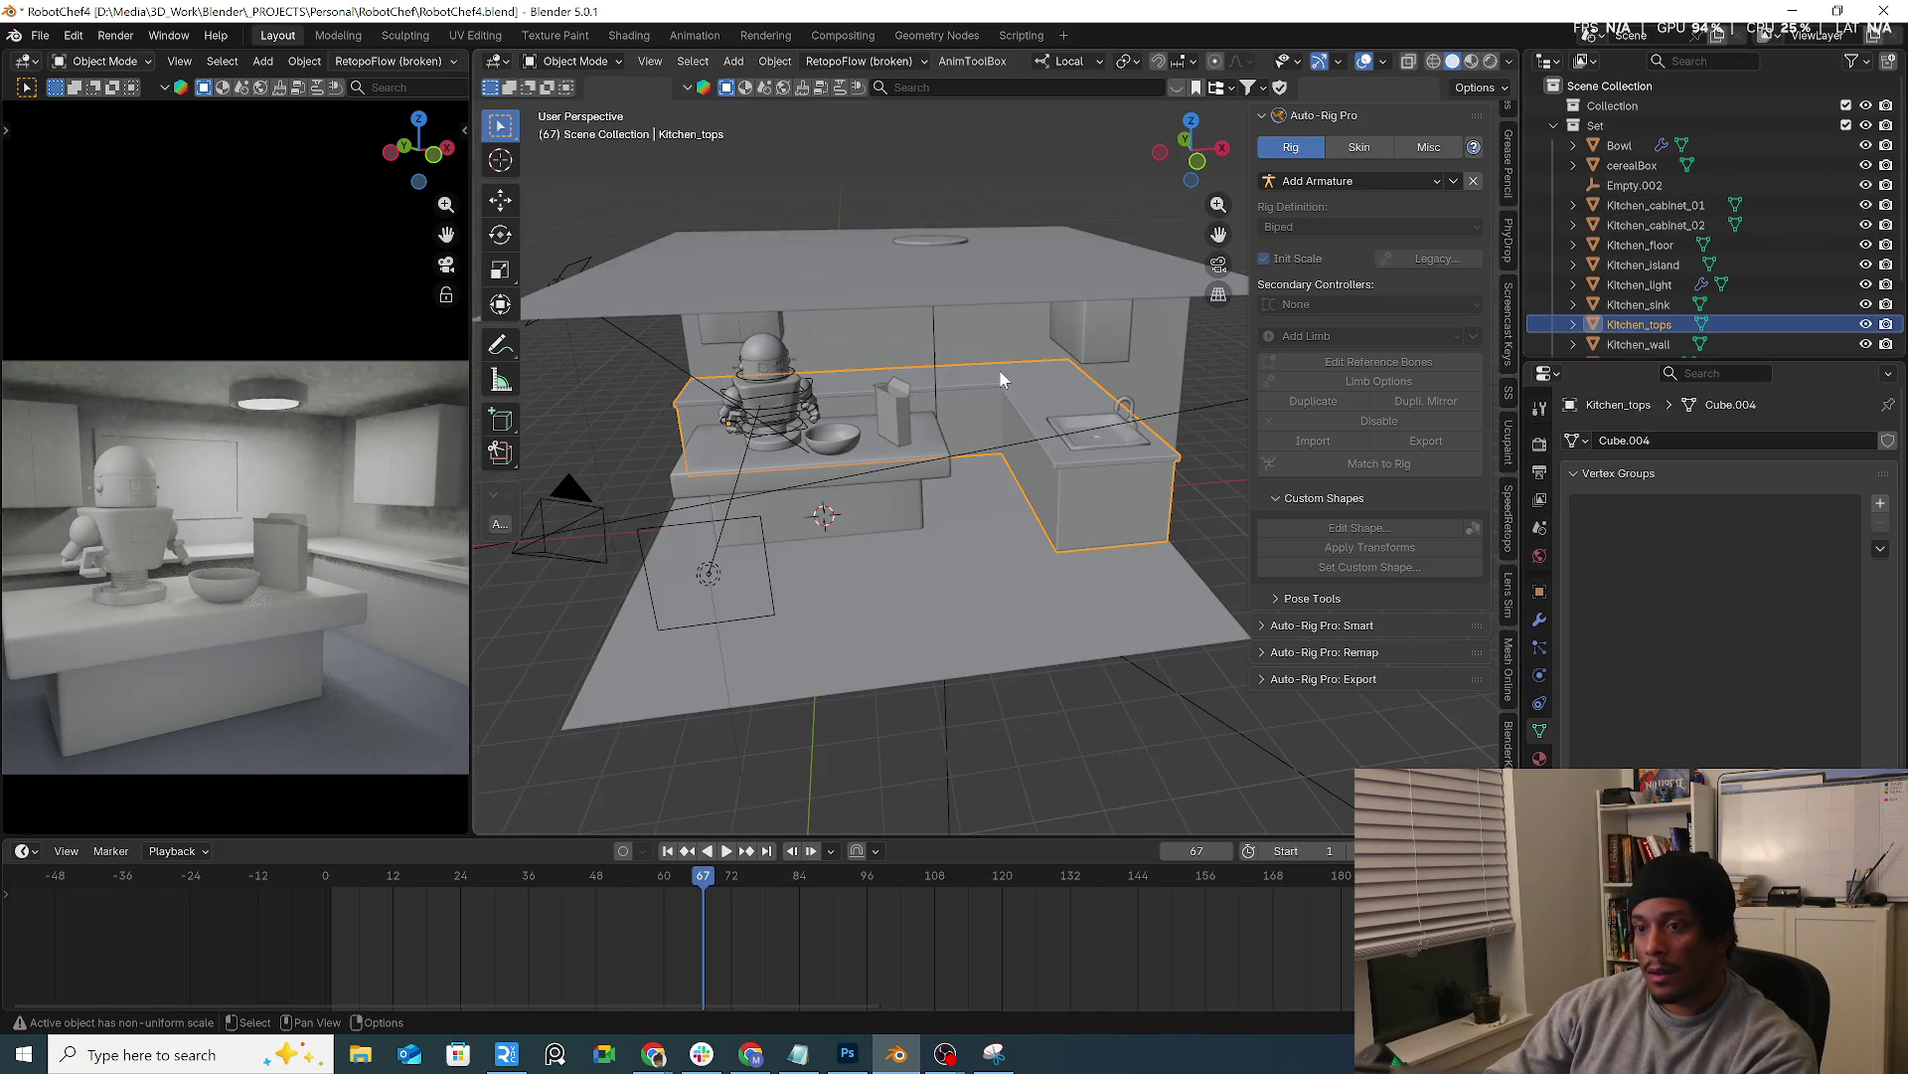
{"action": "left_click", "coordinate": [1004, 535]}
{"action": "left_click", "coordinate": [1012, 287]}
{"action": "scroll", "coordinate": [1677, 277], "scroll_direction": "down", "scroll_amount": 2}
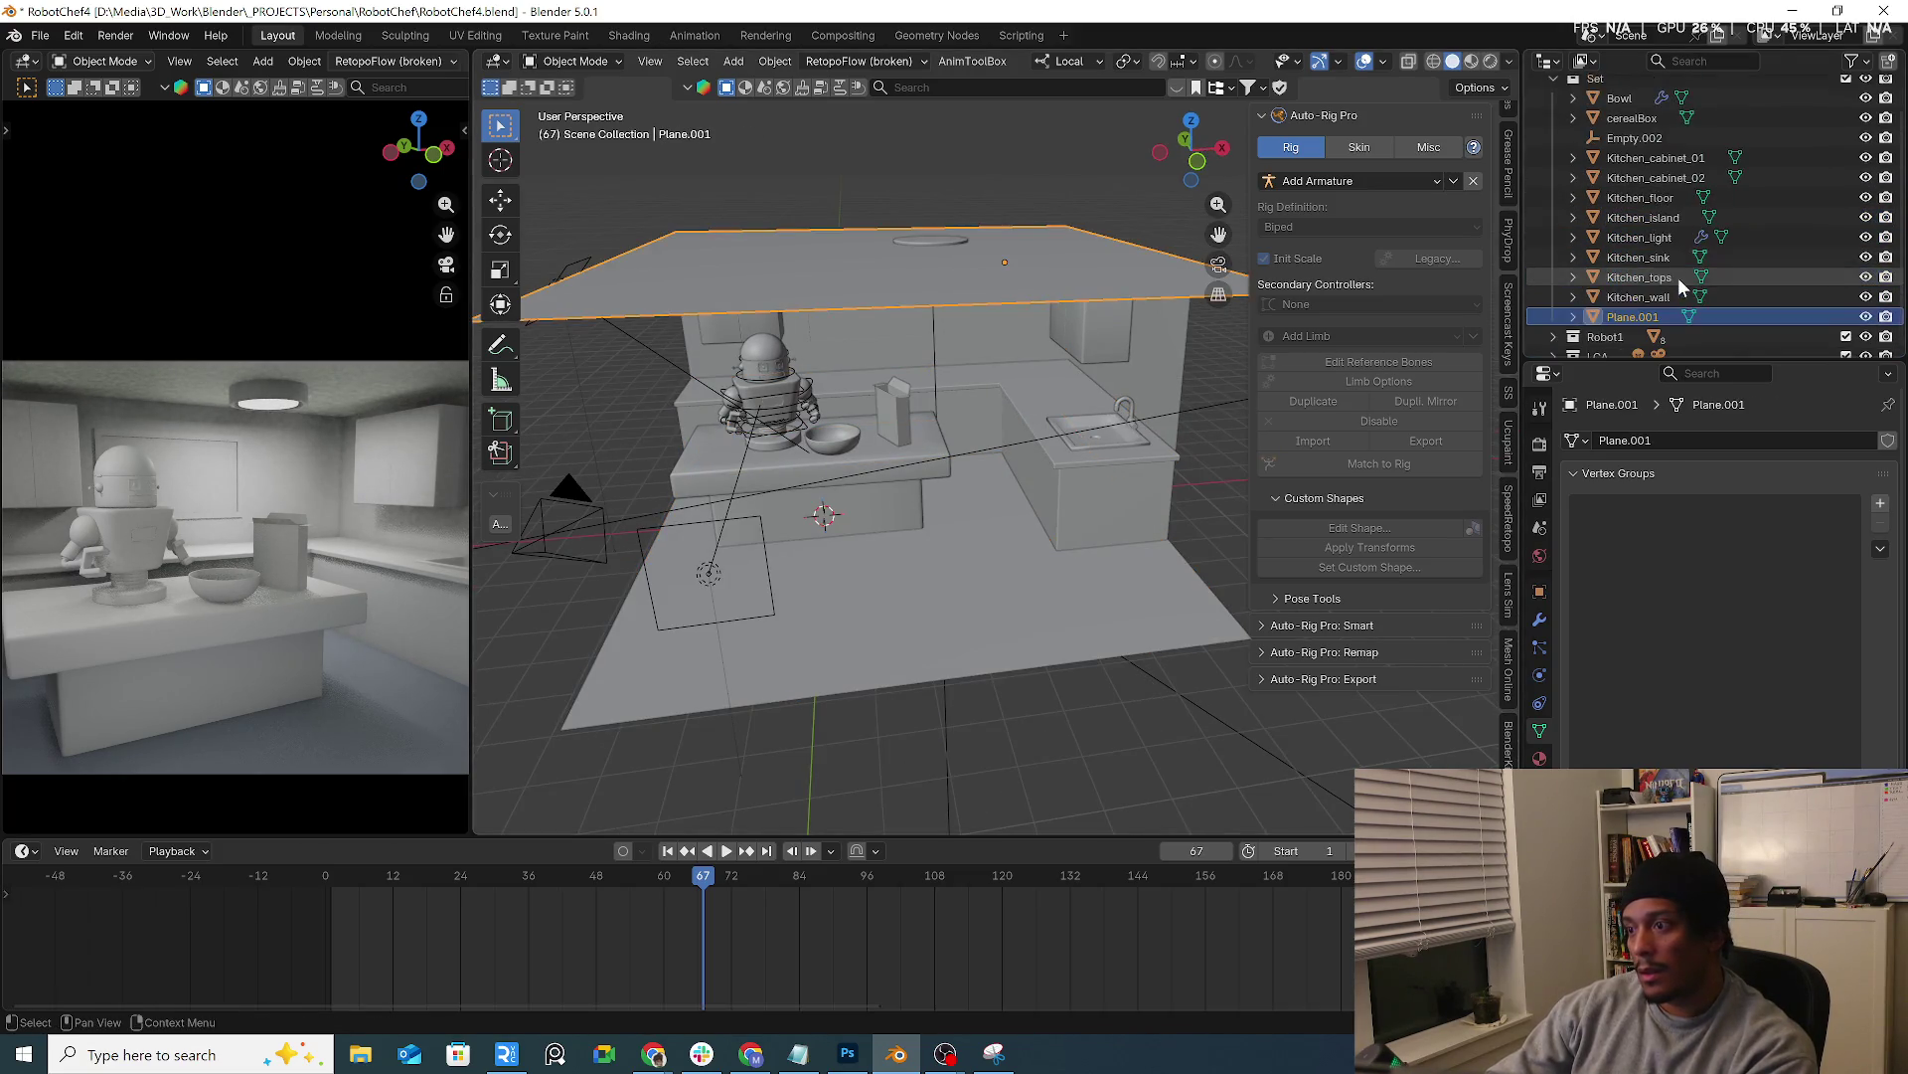
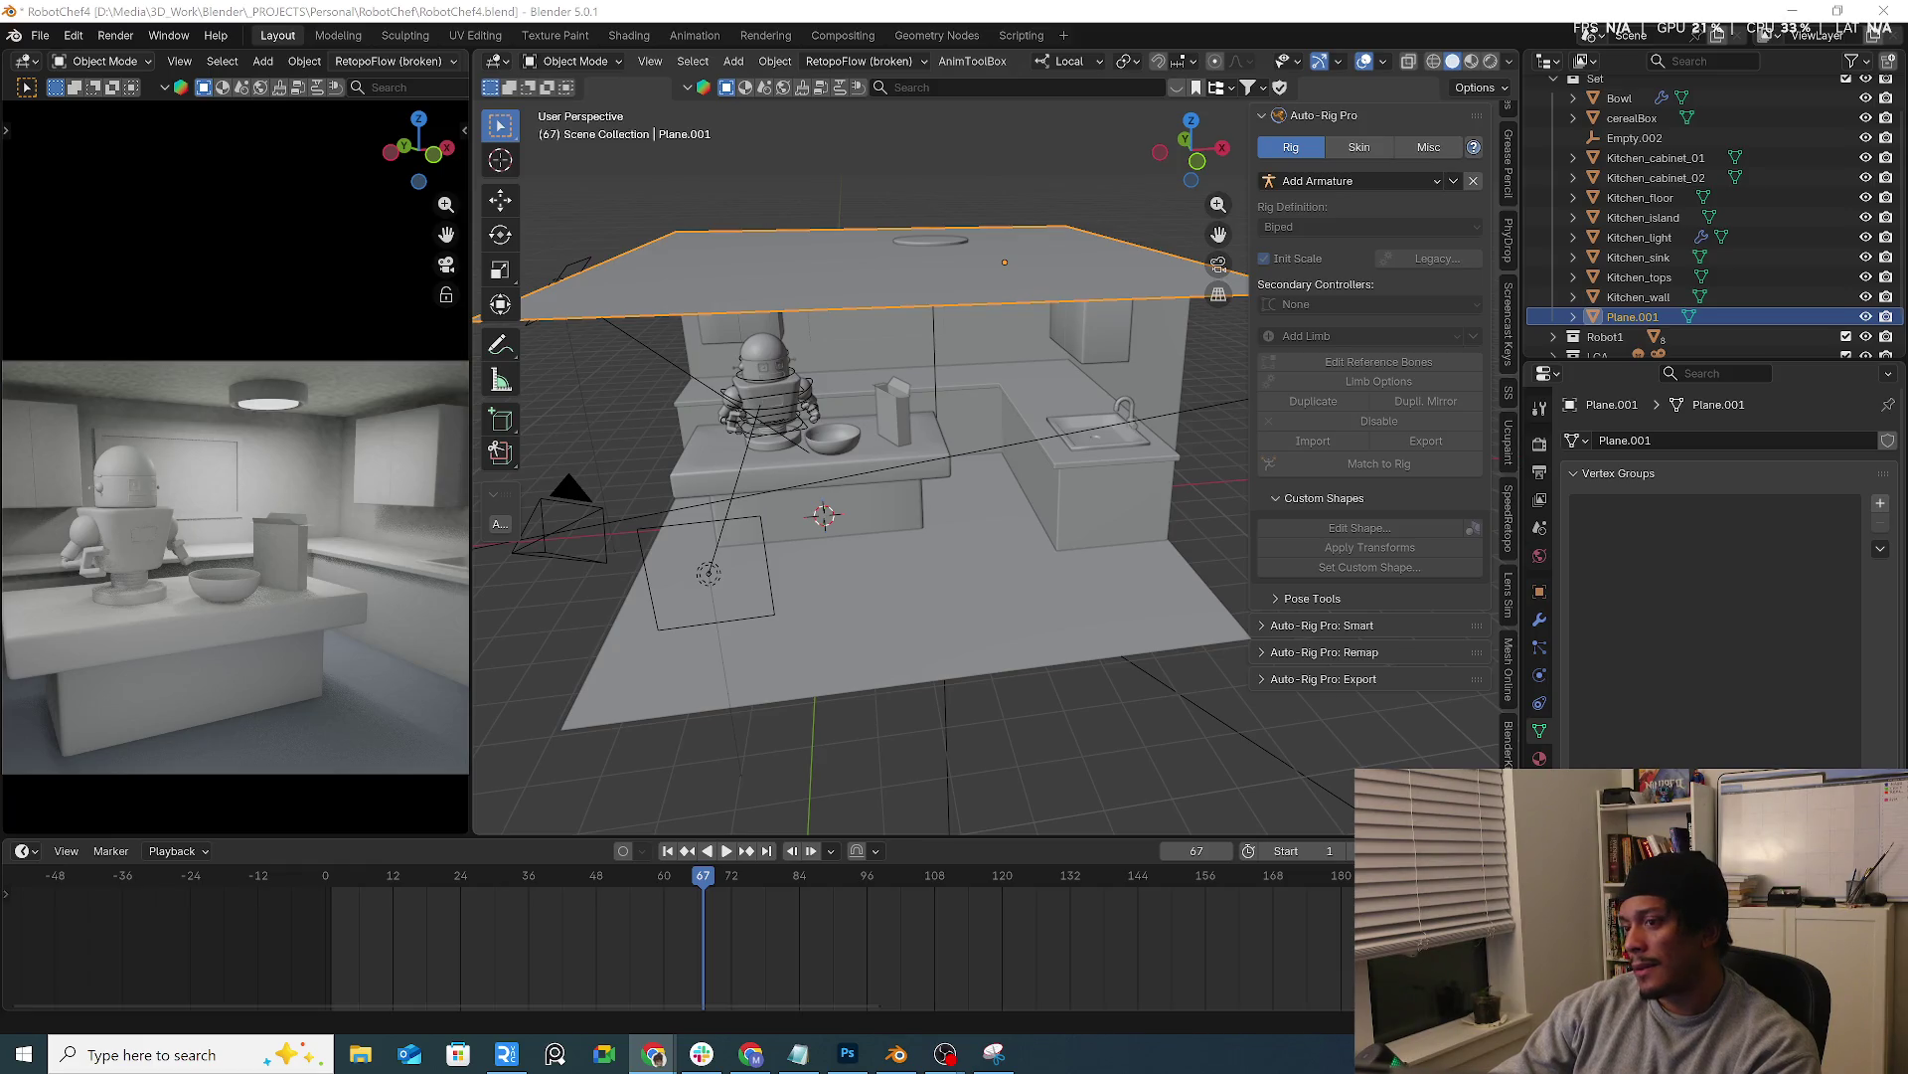
Inspect the kitchen island, Head_Lid and cereal box, then collapse the Set collection in the Outliner
{"action": "left_click", "coordinate": [1073, 682]}
{"action": "mouse_move", "coordinate": [1075, 682]}
{"action": "middle_mouse_down"}
{"action": "mouse_move", "coordinate": [1055, 698]}
{"action": "mouse_move", "coordinate": [962, 542]}
{"action": "middle_mouse_up"}
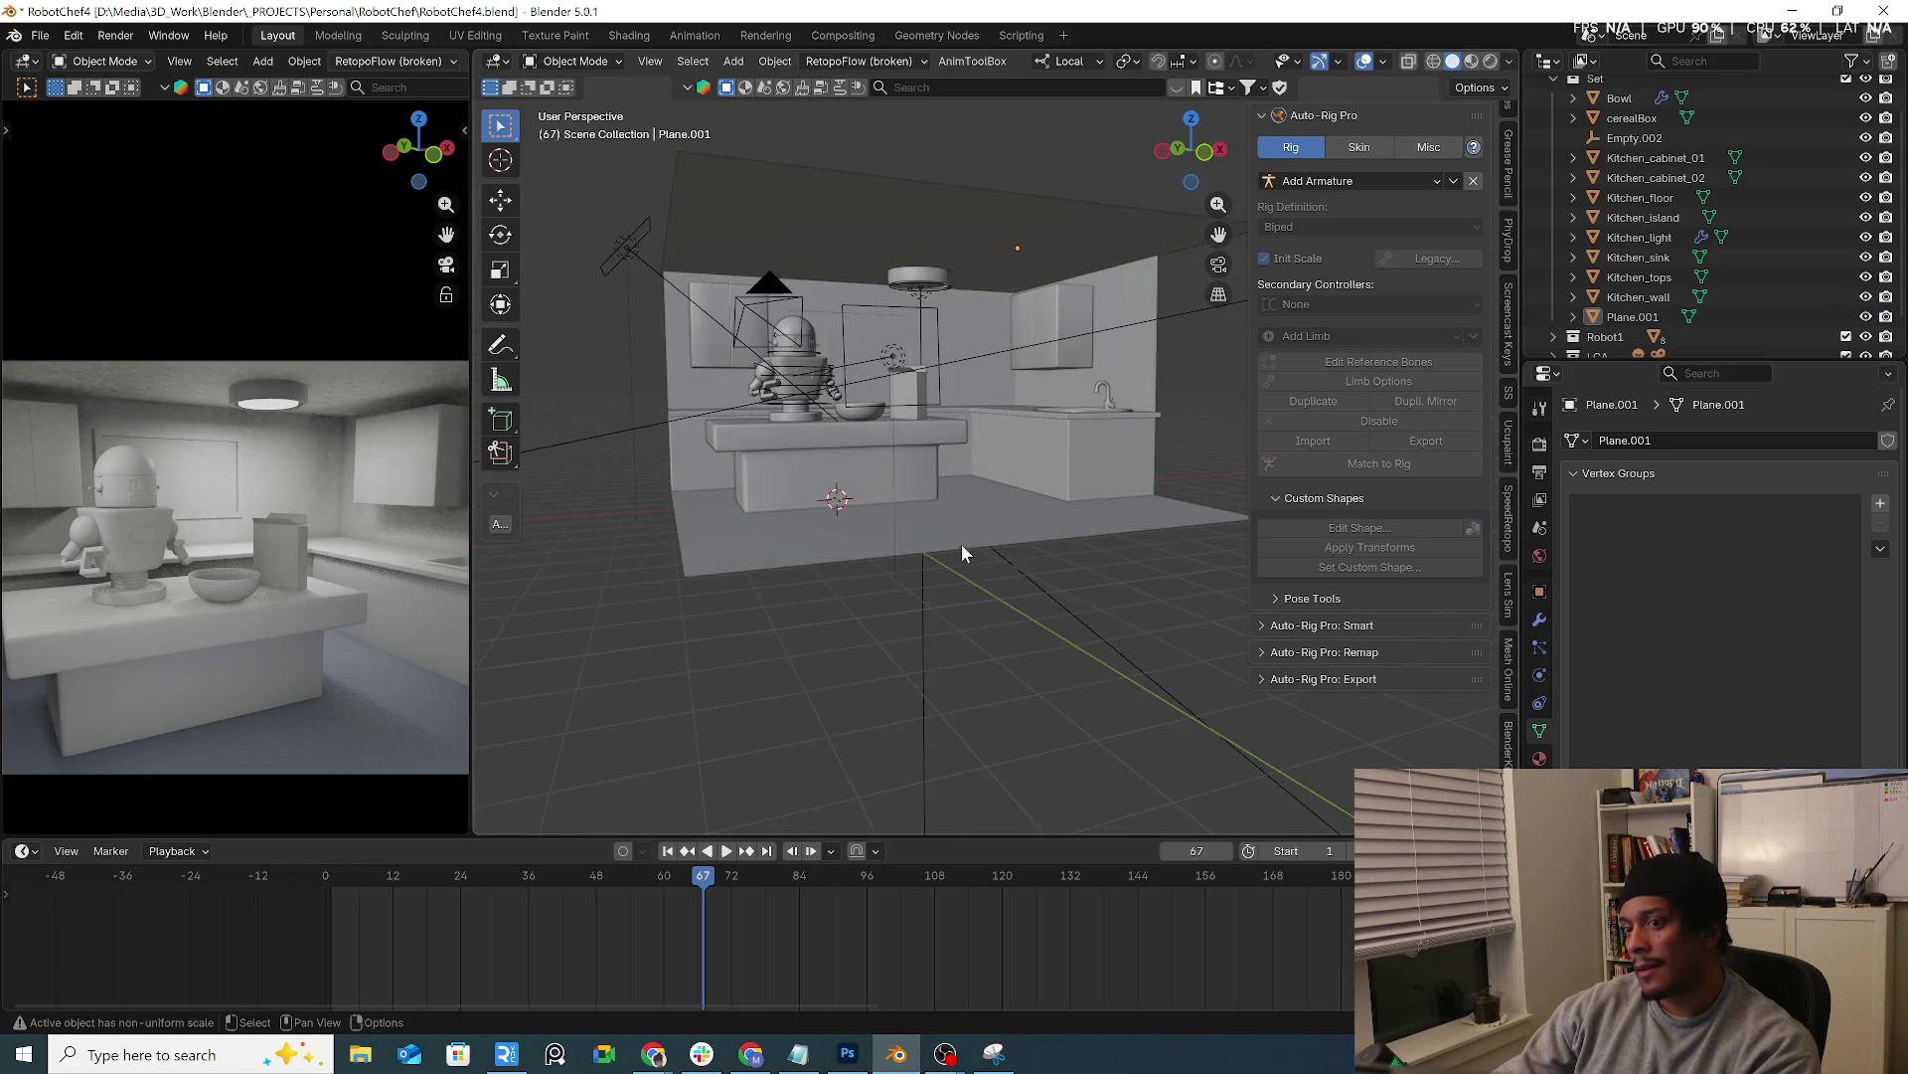
{"action": "left_click", "coordinate": [865, 464]}
{"action": "middle_click_drag", "start_coordinate": [867, 464], "coordinate": [824, 434]}
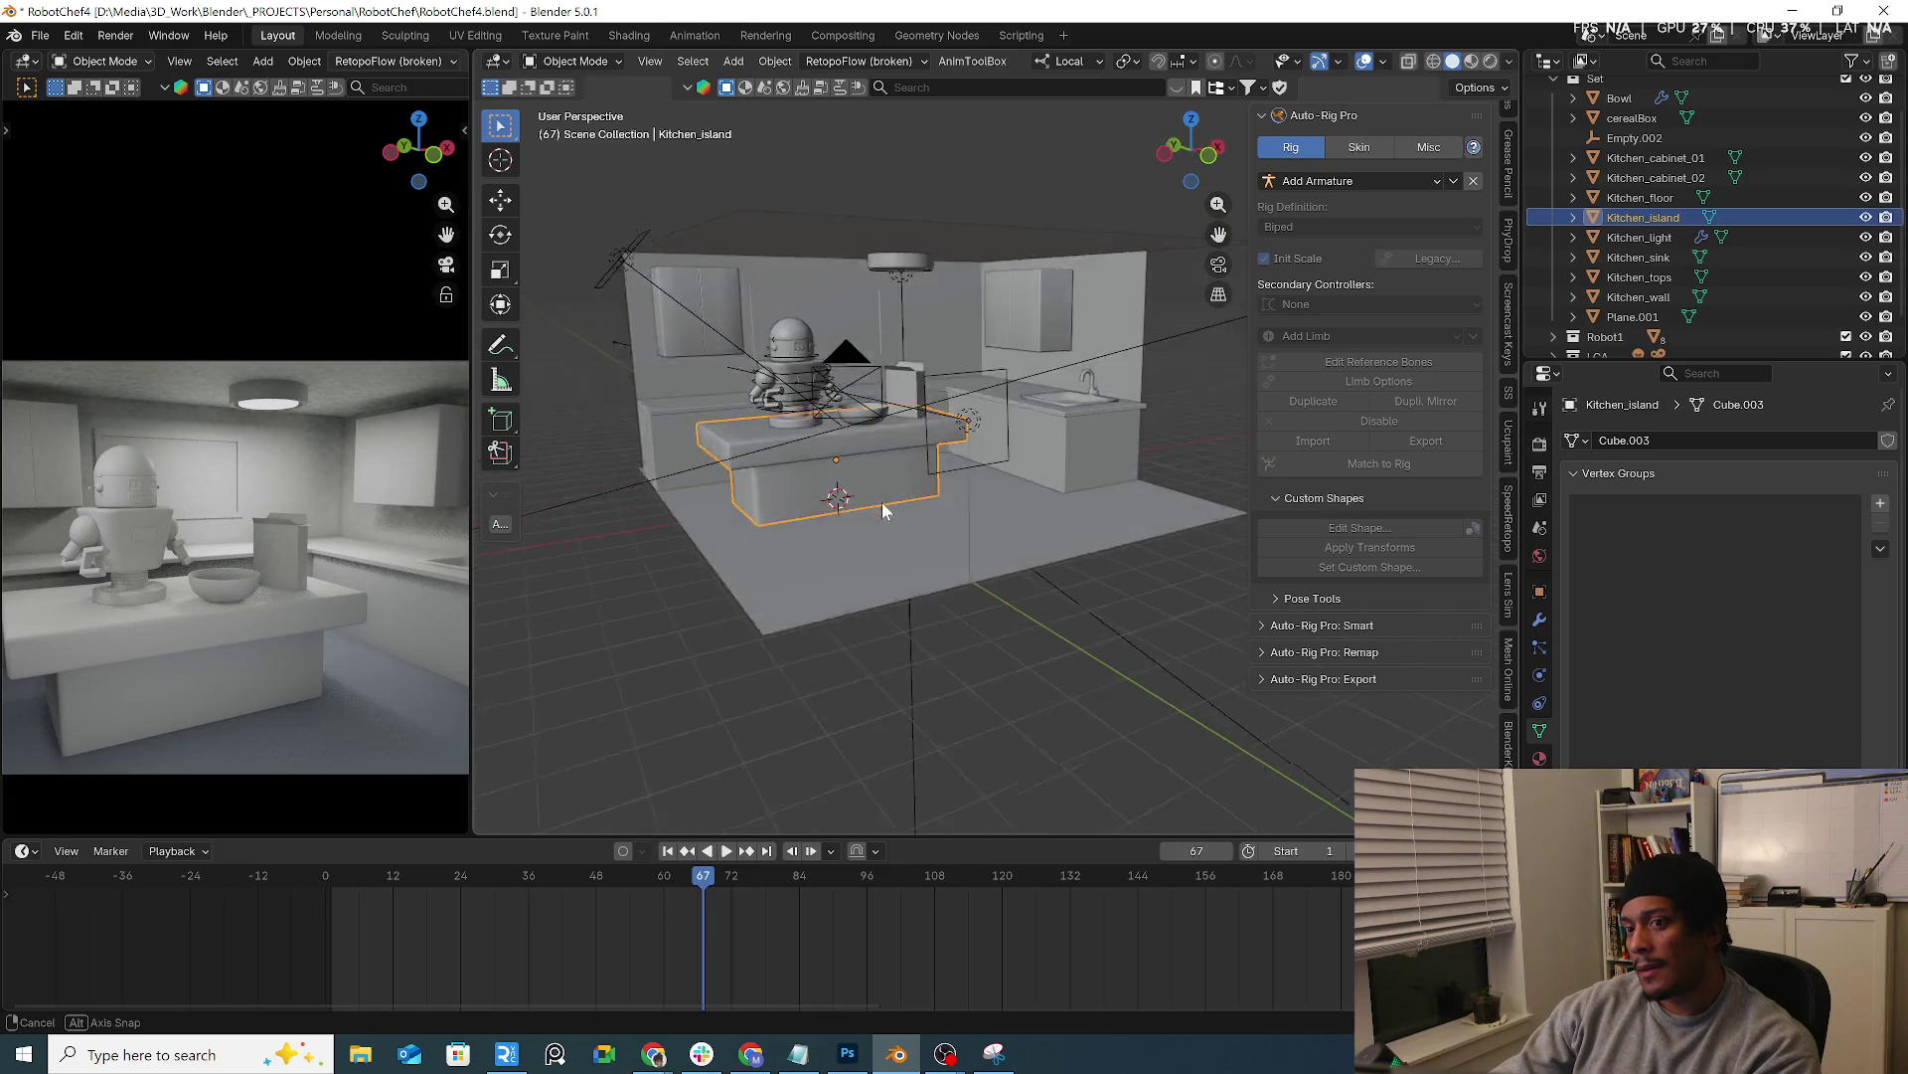
{"action": "left_click", "coordinate": [792, 351]}
{"action": "mouse_move", "coordinate": [791, 350]}
{"action": "middle_mouse_down"}
{"action": "mouse_move", "coordinate": [1118, 509]}
{"action": "mouse_move", "coordinate": [1040, 522]}
{"action": "mouse_move", "coordinate": [966, 587]}
{"action": "mouse_move", "coordinate": [995, 557]}
{"action": "mouse_move", "coordinate": [972, 509]}
{"action": "mouse_move", "coordinate": [1086, 579]}
{"action": "mouse_move", "coordinate": [1016, 584]}
{"action": "middle_mouse_up"}
{"action": "scroll", "coordinate": [1026, 467], "scroll_direction": "up", "scroll_amount": 3}
{"action": "scroll", "coordinate": [961, 493], "scroll_direction": "up", "scroll_amount": 3}
{"action": "left_click", "coordinate": [1005, 539]}
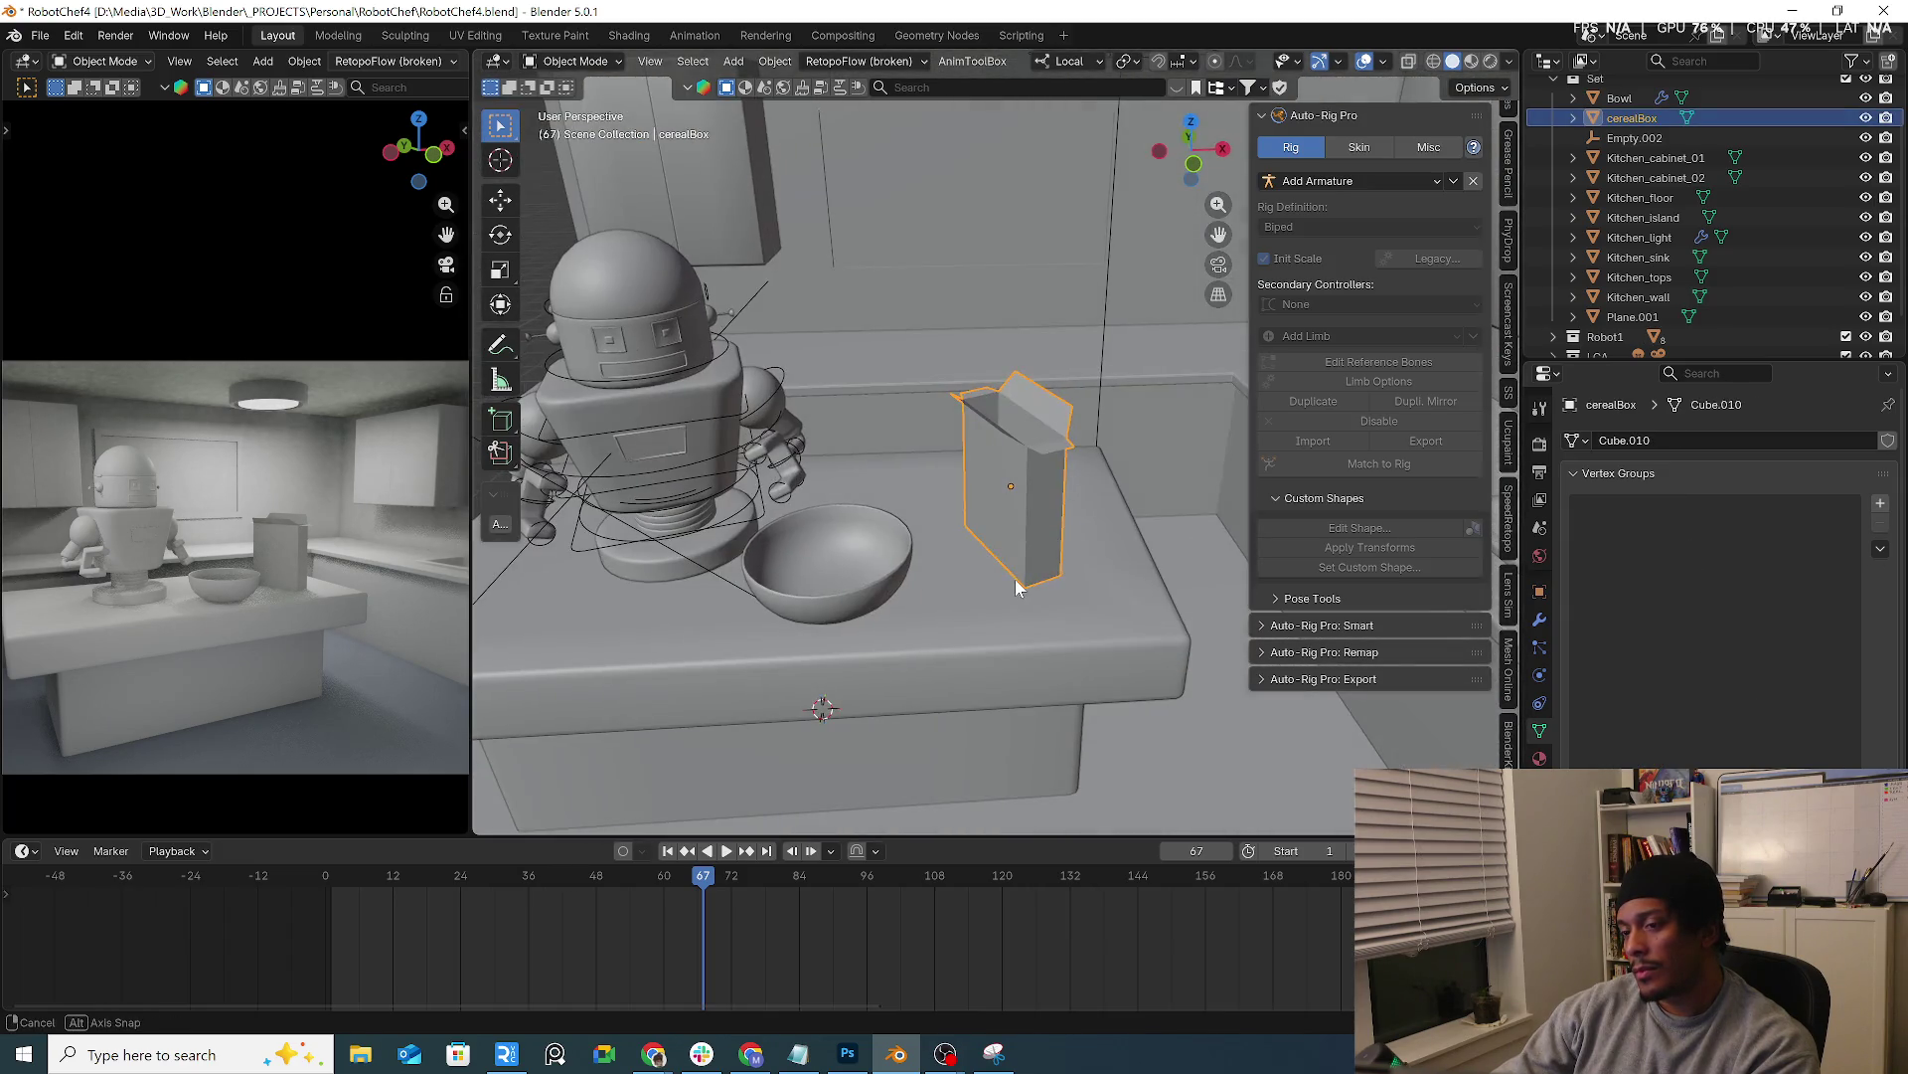
{"action": "scroll", "coordinate": [1555, 217], "scroll_direction": "up", "scroll_amount": 3}
{"action": "left_click", "coordinate": [1555, 127]}
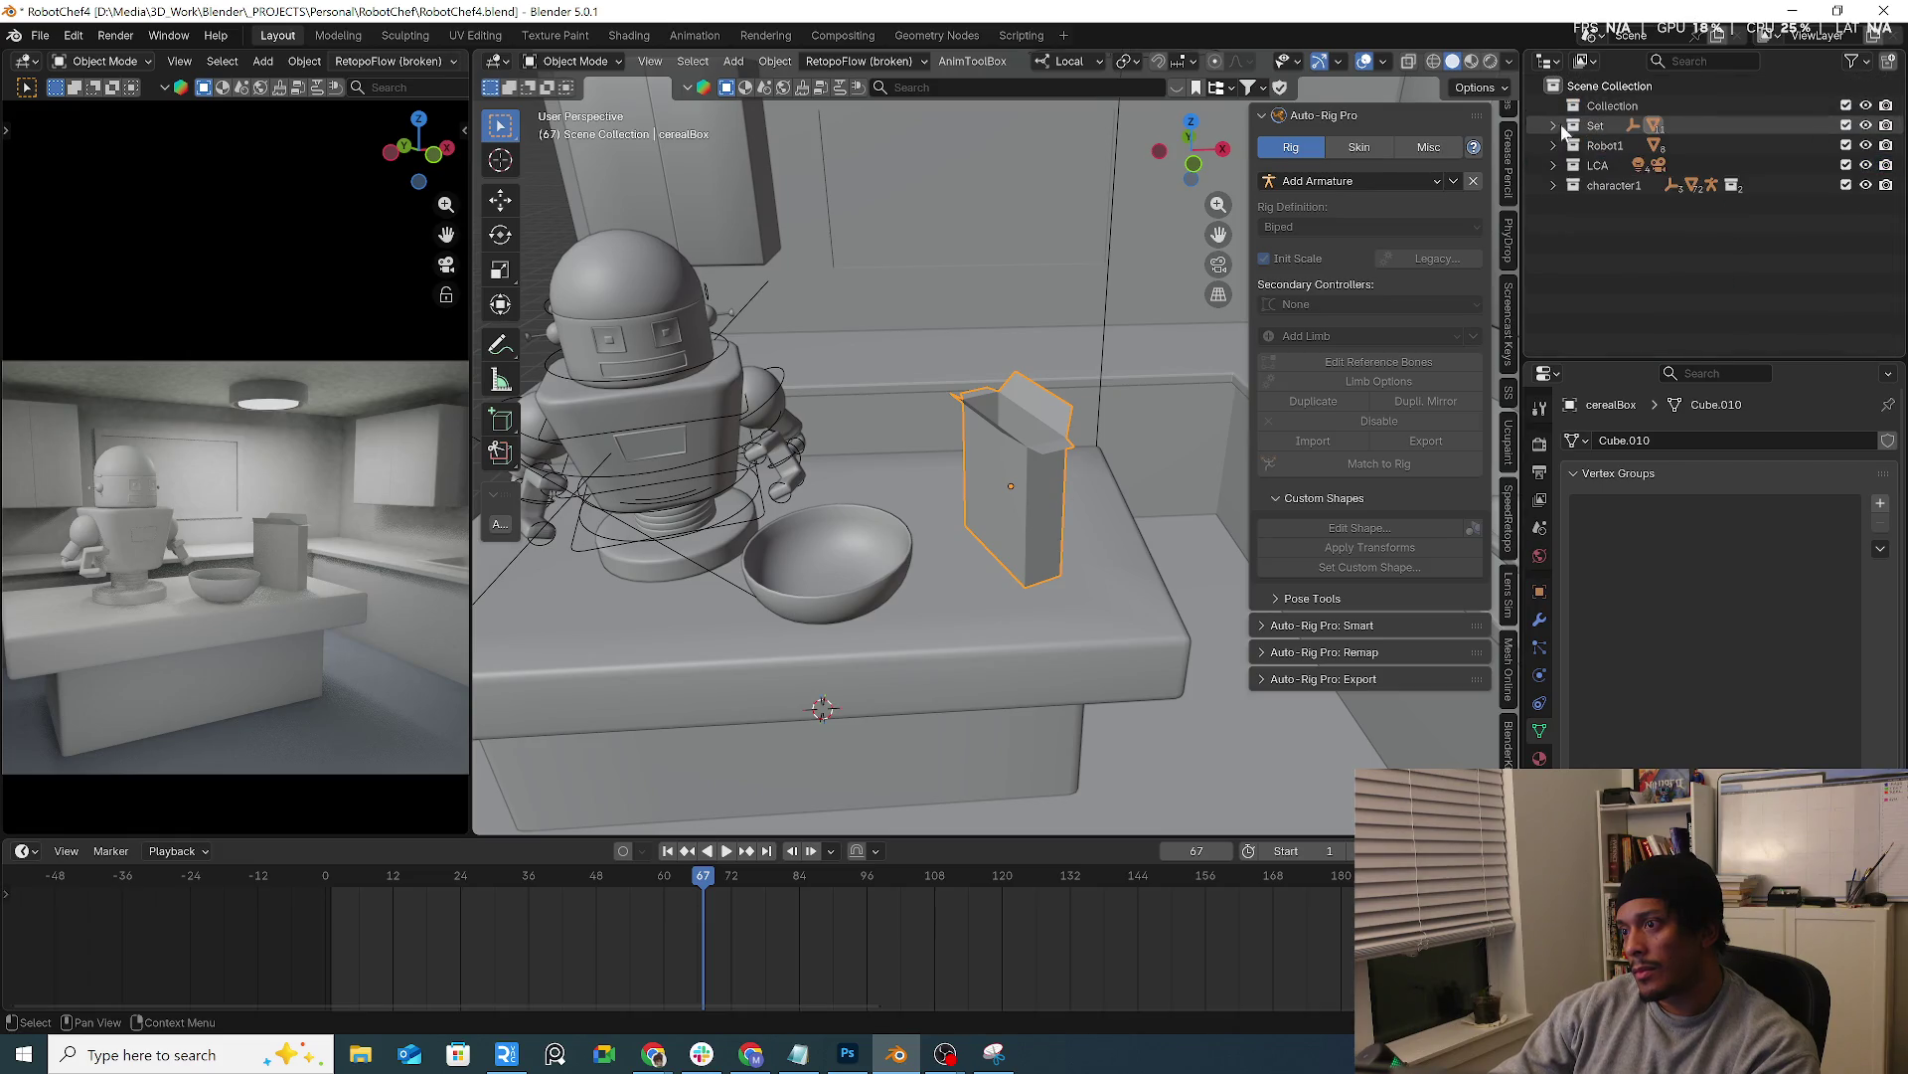
Delete the Collection group with its hierarchy and move character1 into Robot1
{"action": "left_click", "coordinate": [1627, 105]}
{"action": "right_click", "coordinate": [1625, 99]}
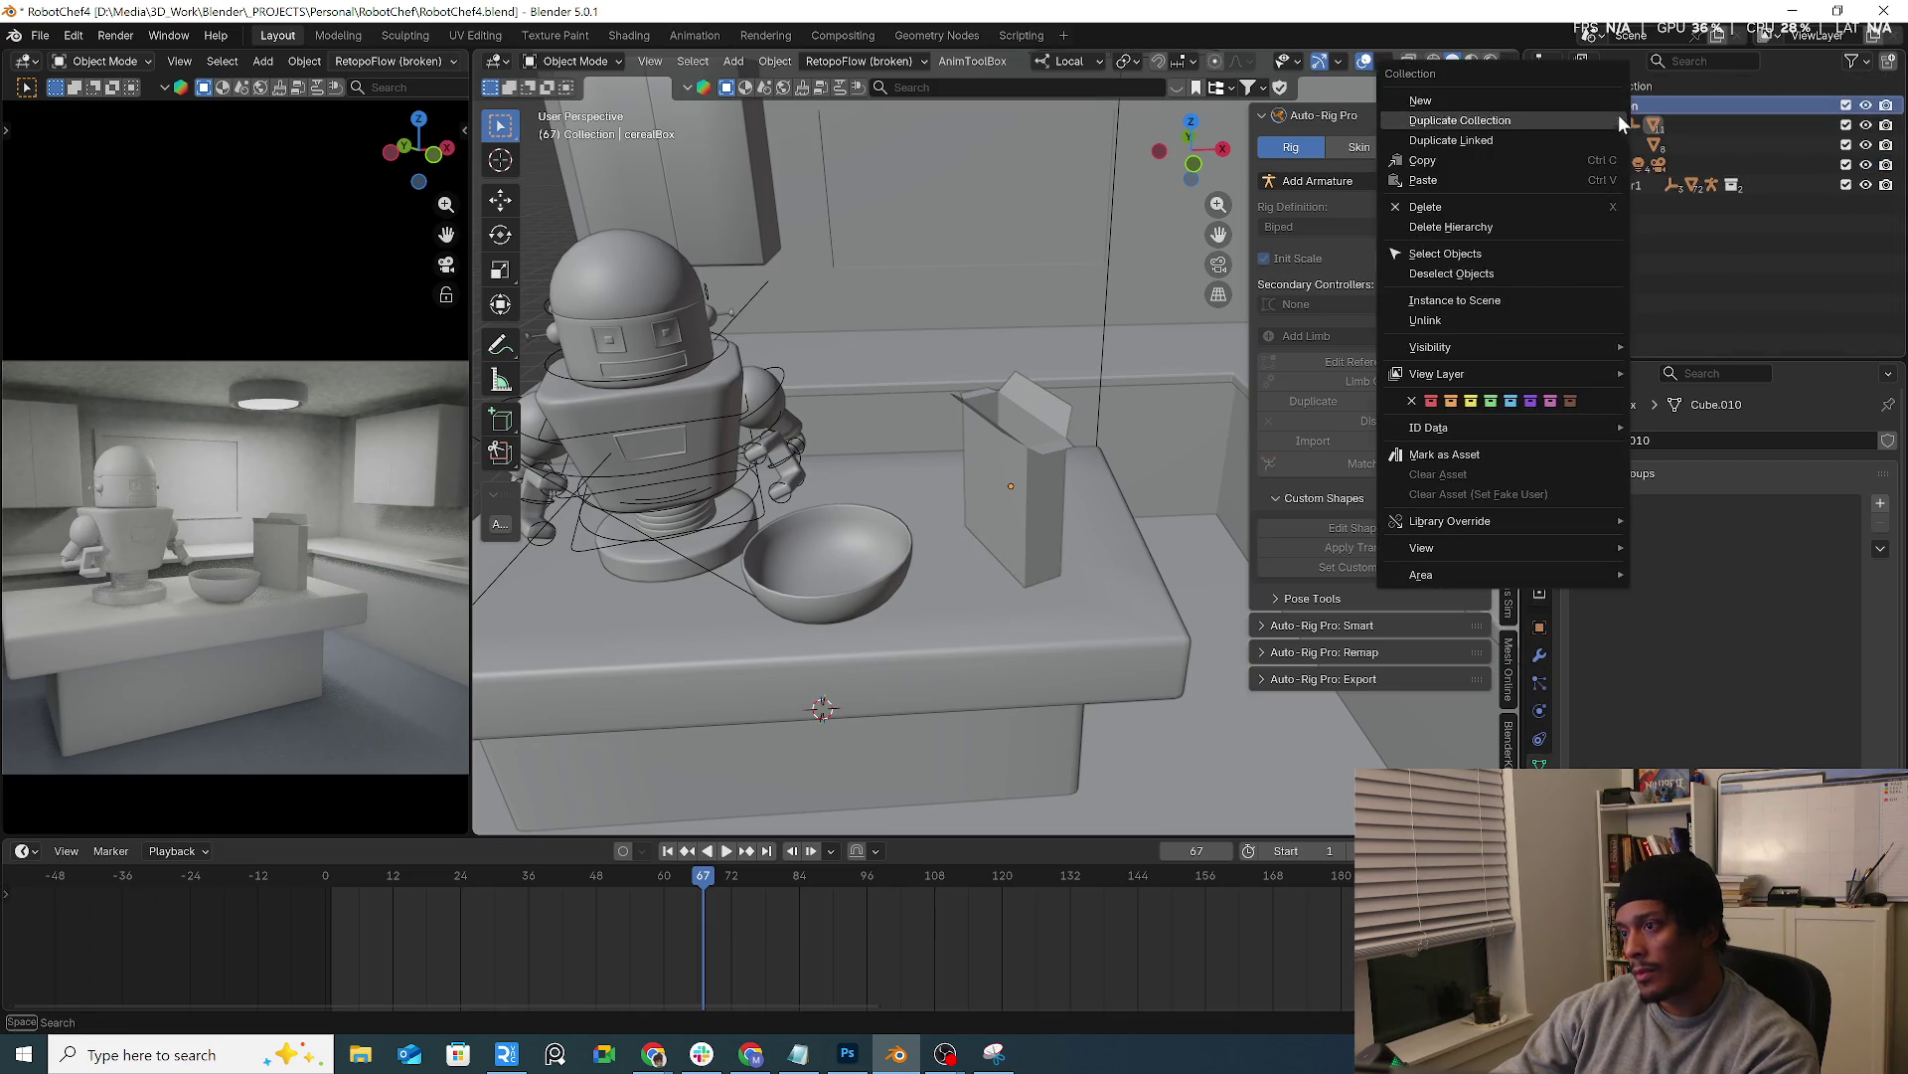
{"action": "left_click", "coordinate": [1459, 225]}
{"action": "left_click", "coordinate": [1612, 166]}
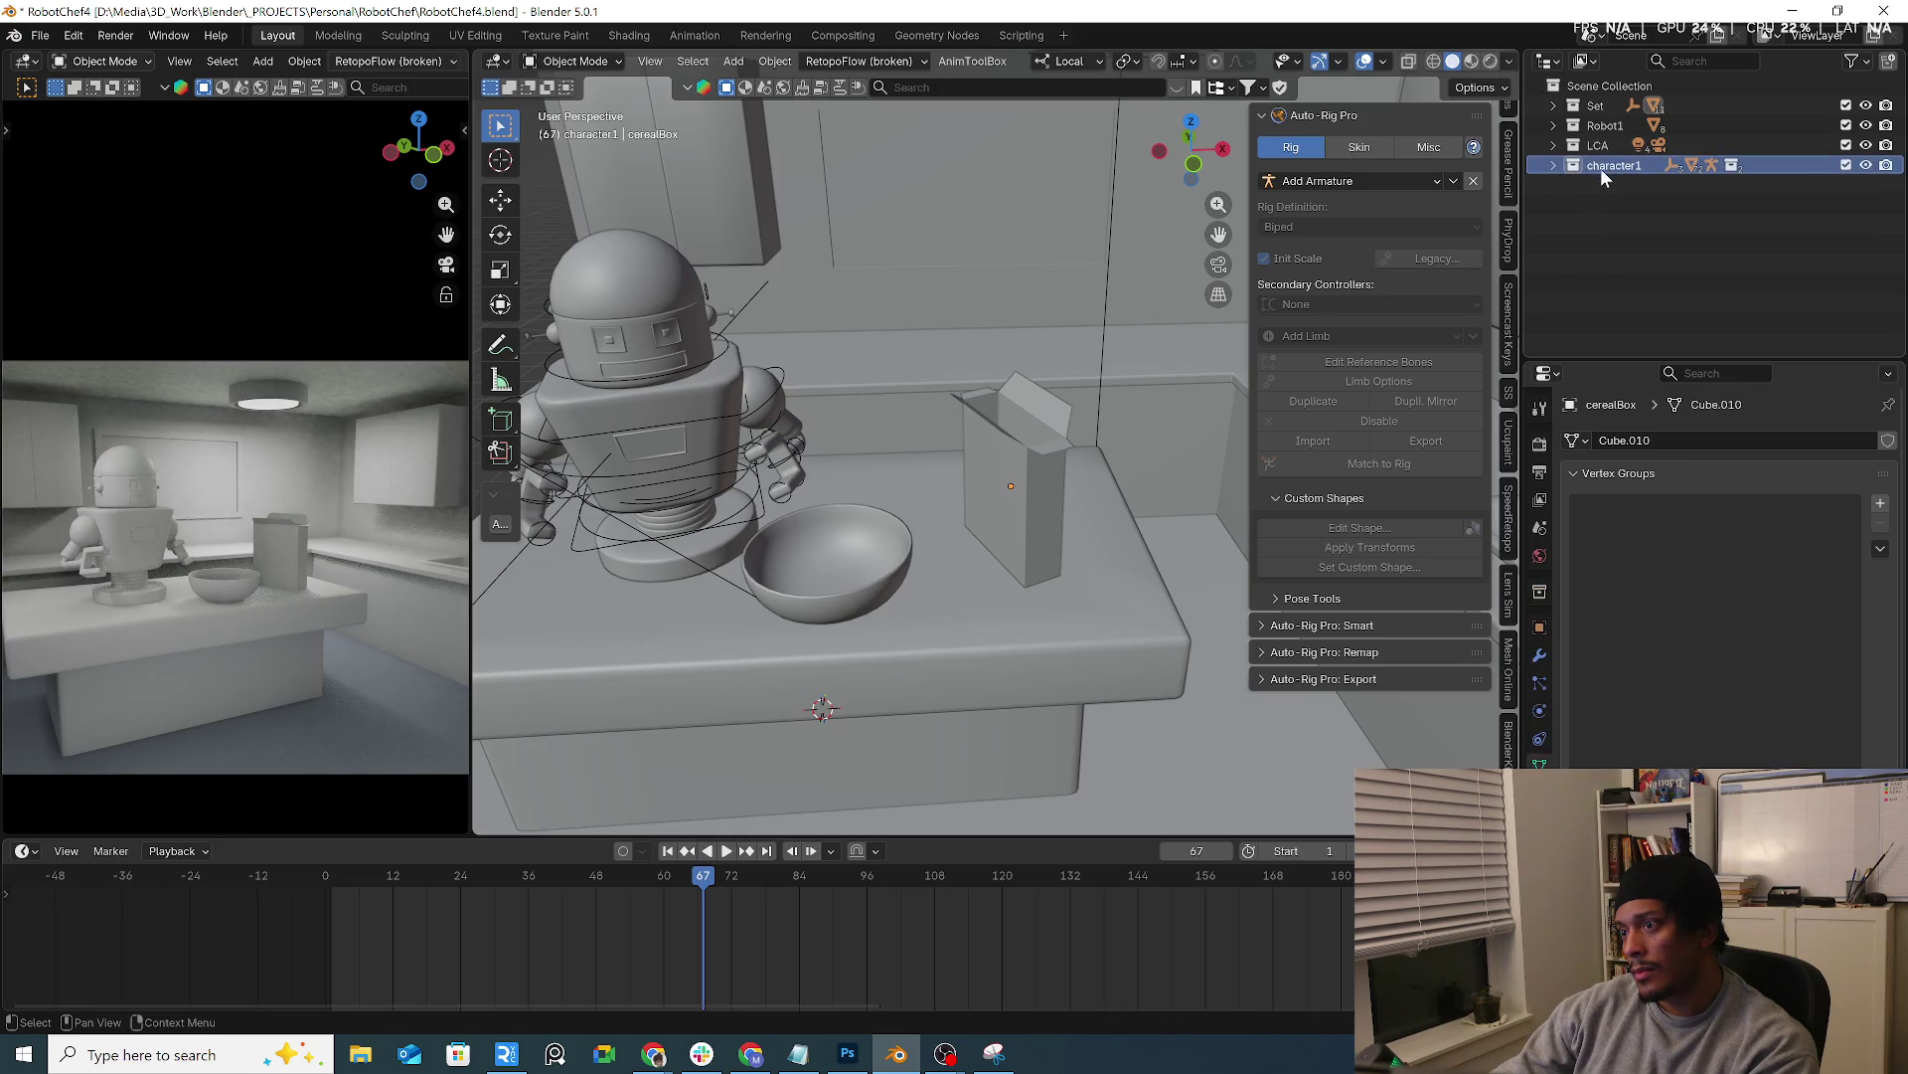
{"action": "left_click_drag", "start_coordinate": [1603, 167], "coordinate": [1610, 130]}
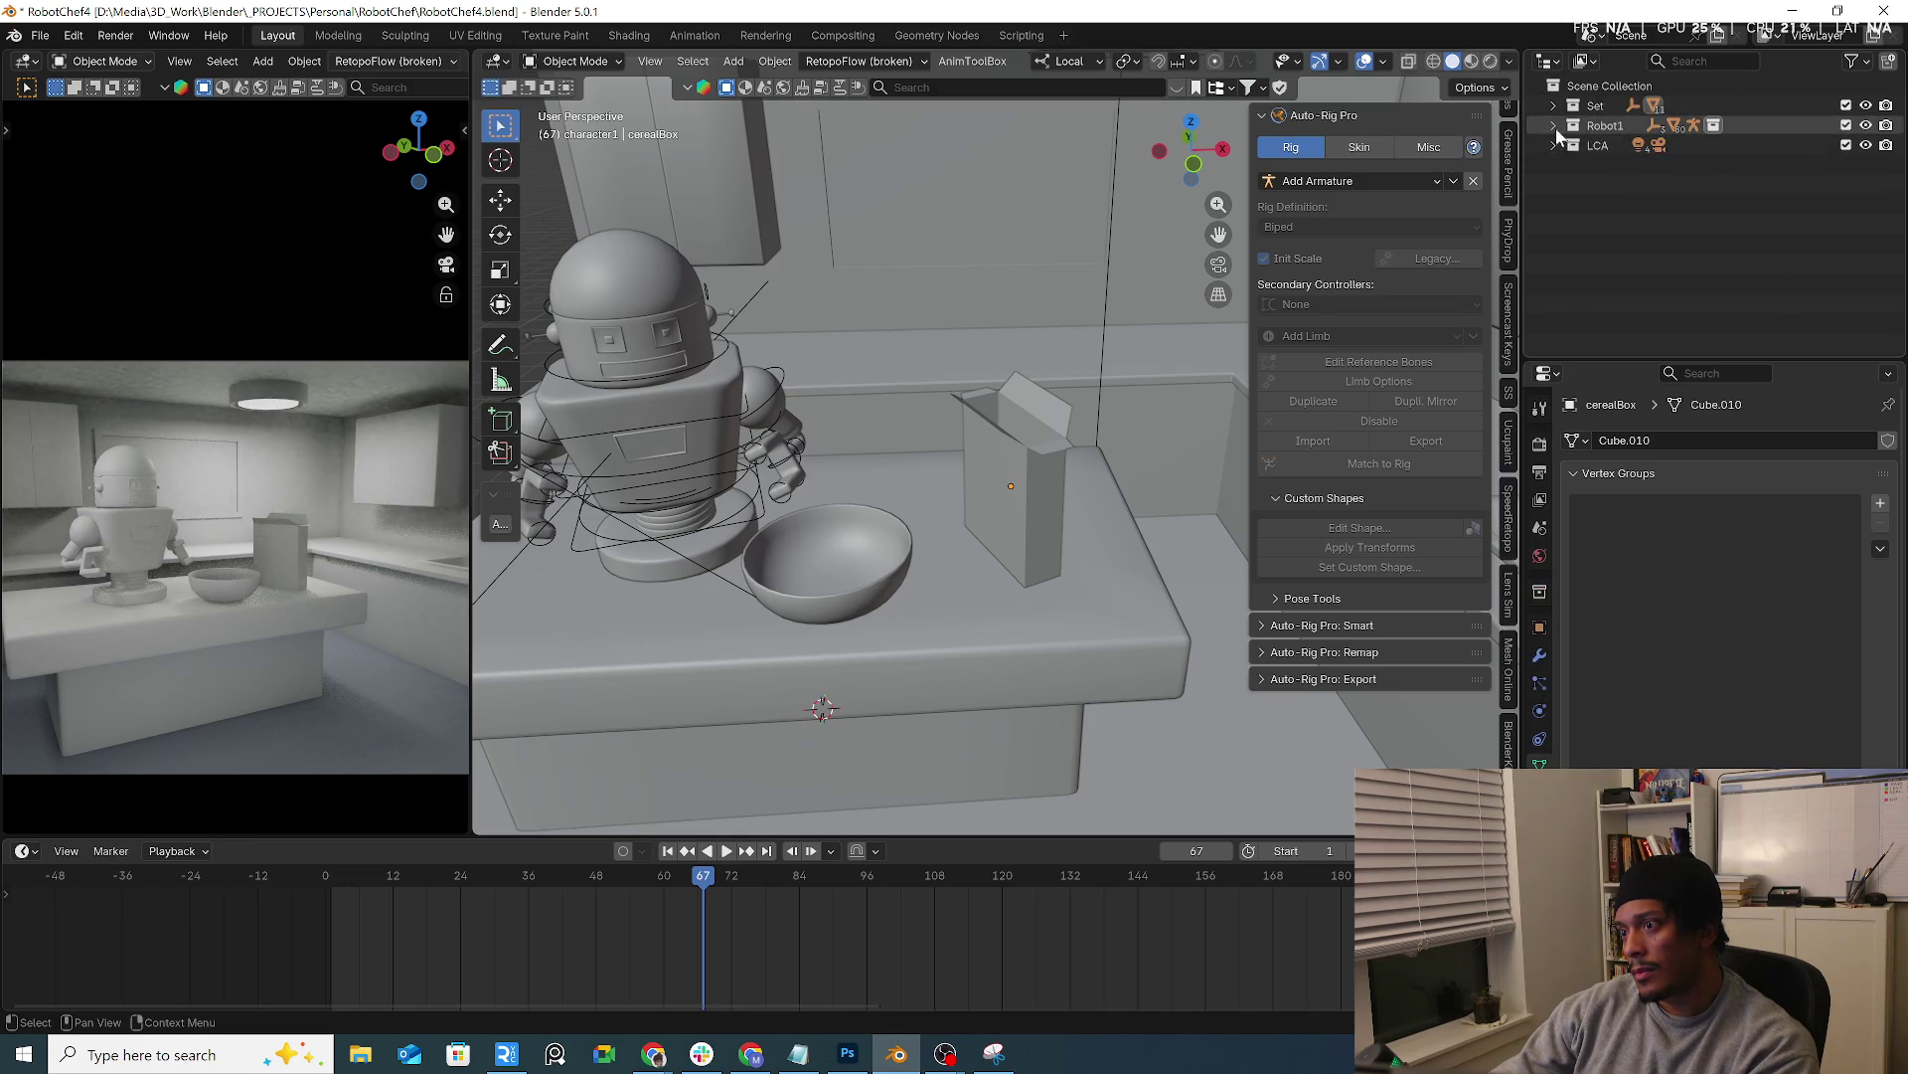
Toggle visibility of Robot1, LCA and Set to verify each collection's contents
{"action": "left_click", "coordinate": [1865, 126]}
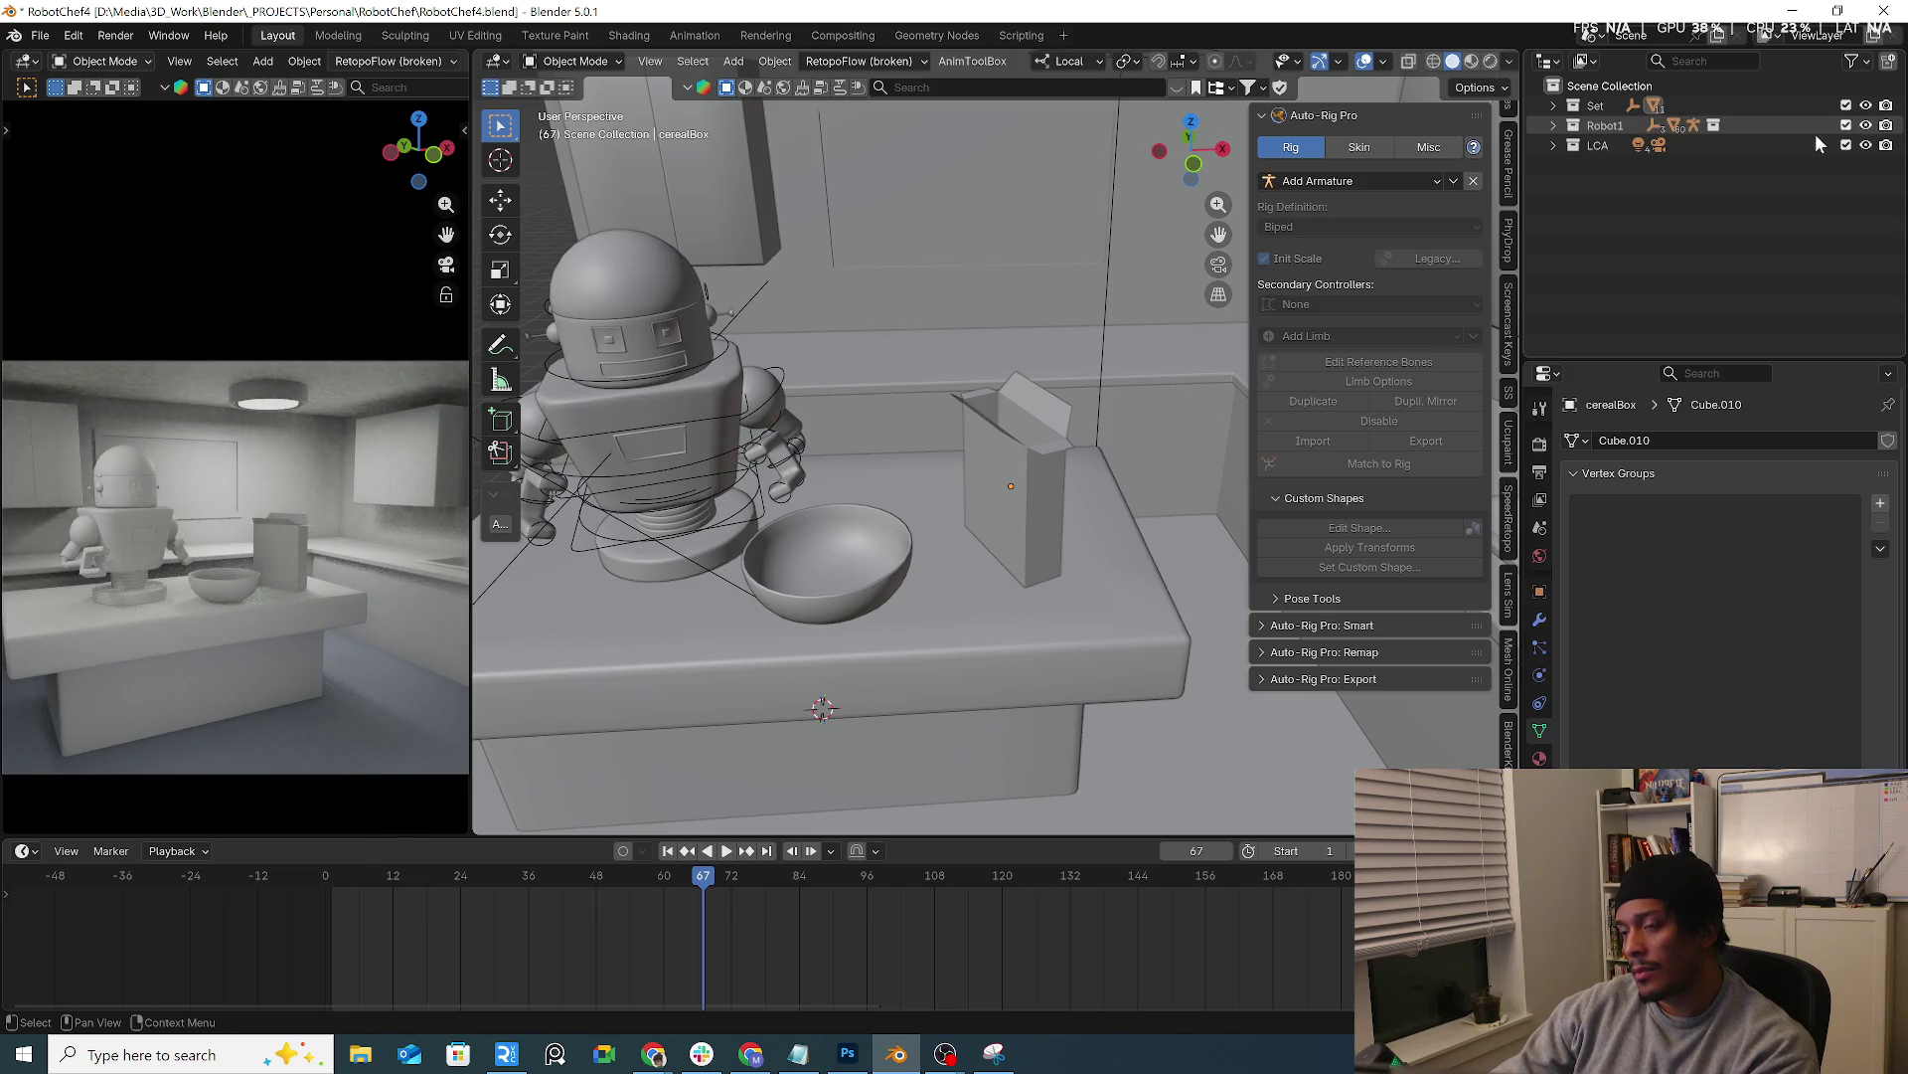
{"action": "left_click", "coordinate": [1554, 145]}
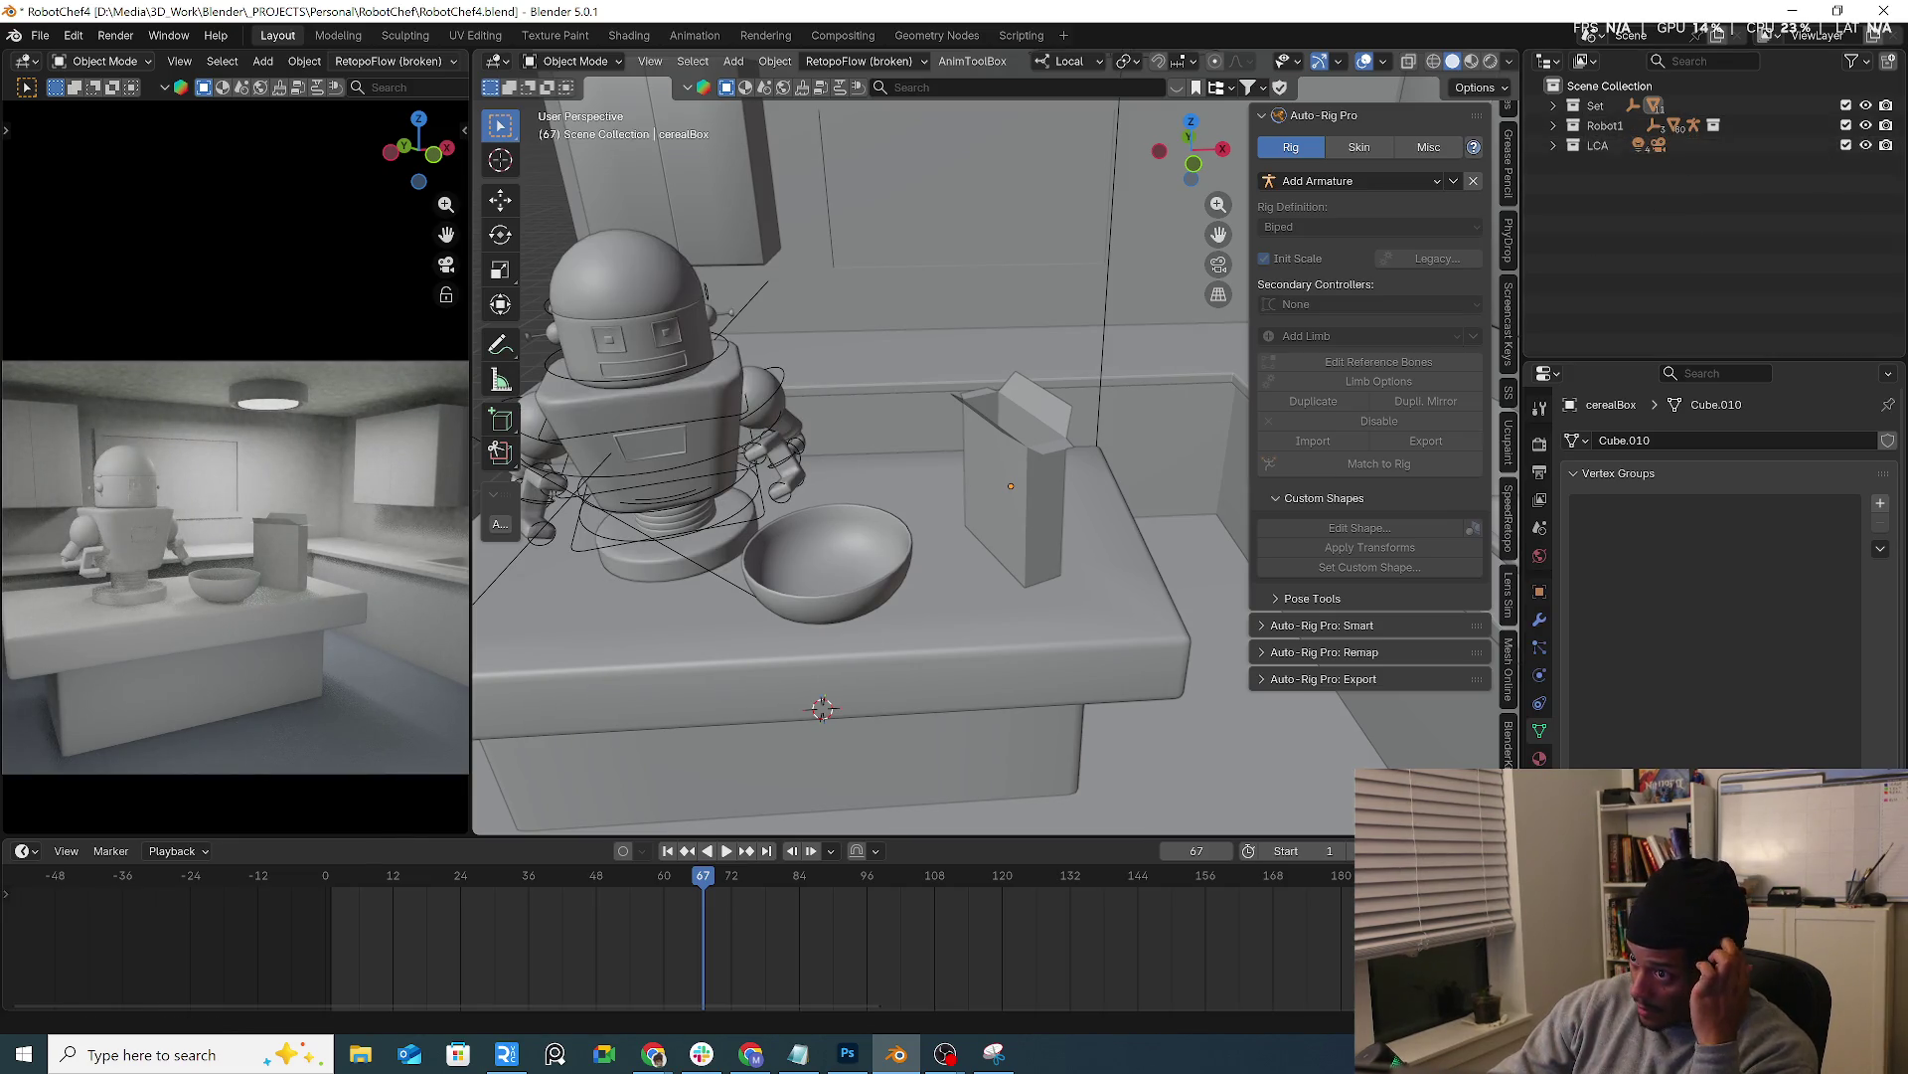
{"action": "left_click", "coordinate": [1866, 145]}
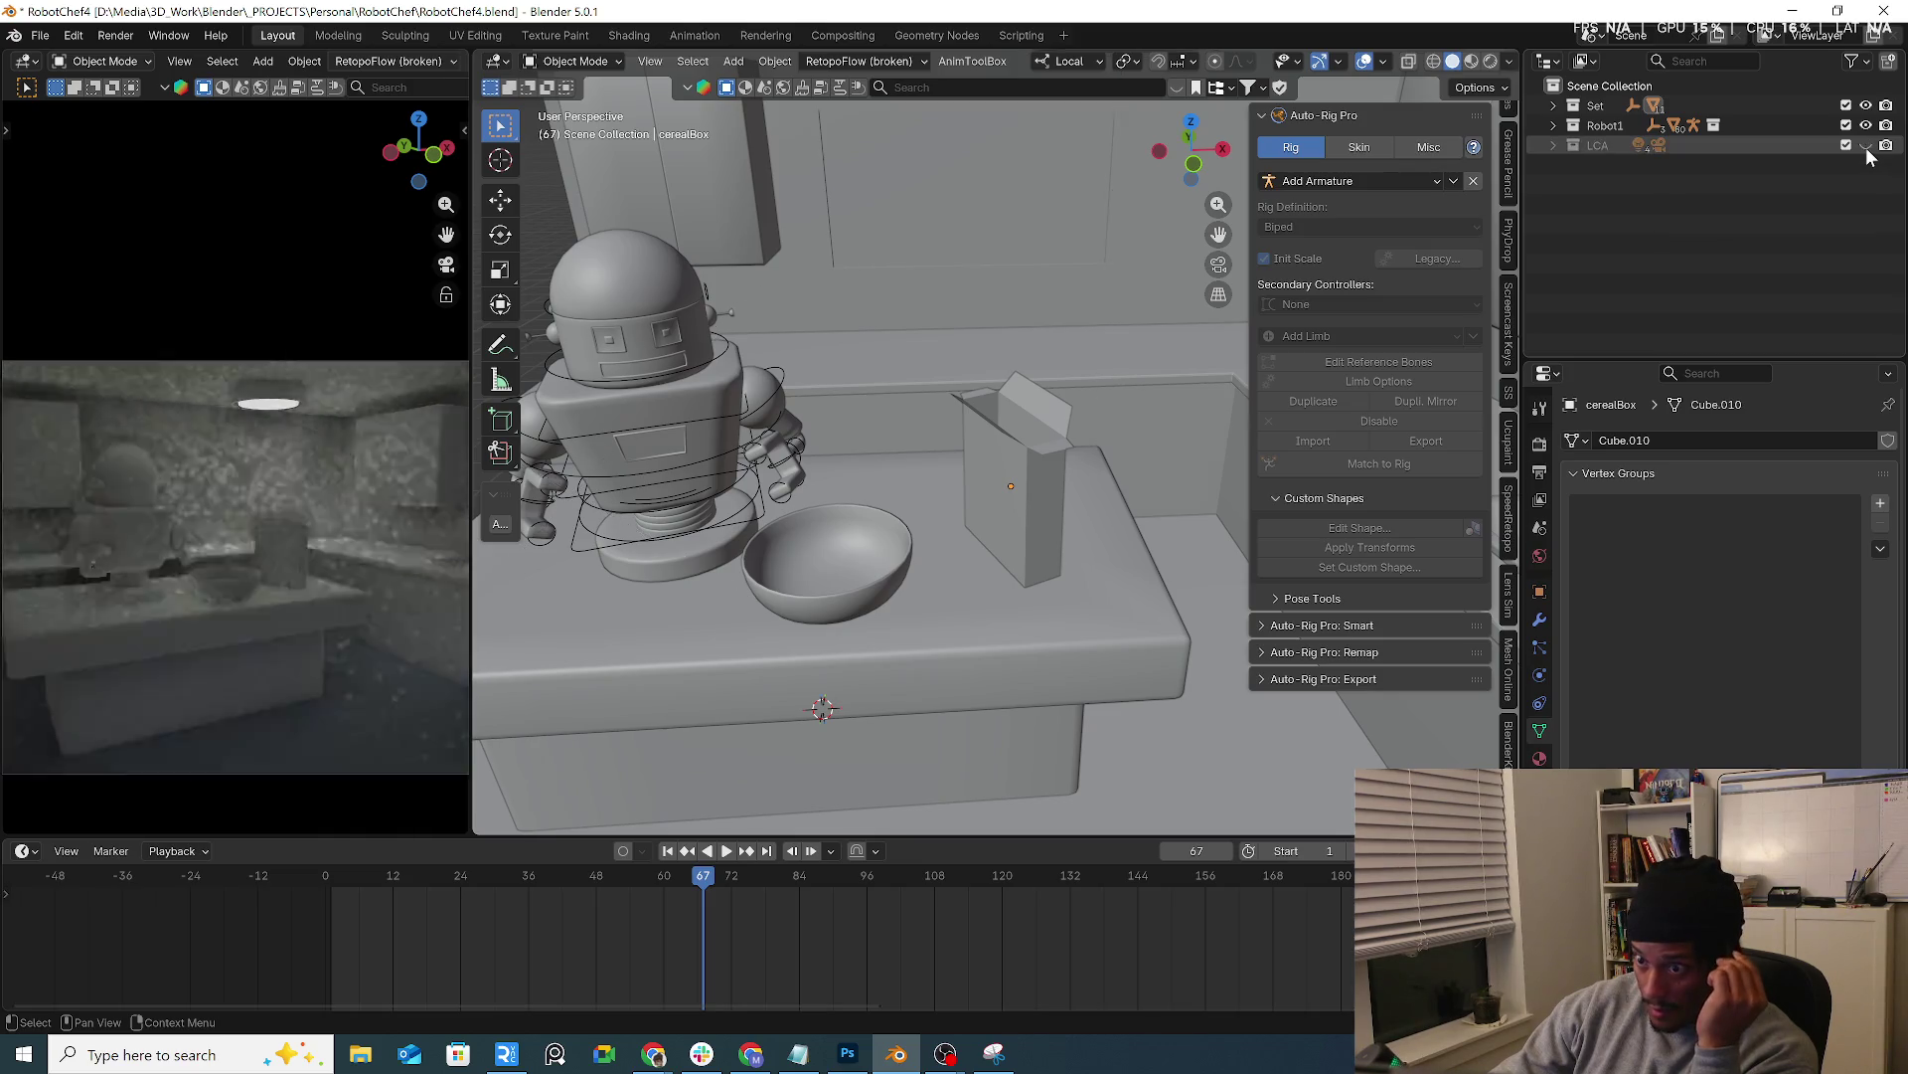
{"action": "left_click", "coordinate": [1865, 146]}
{"action": "left_click", "coordinate": [1865, 126]}
{"action": "left_click", "coordinate": [1866, 125]}
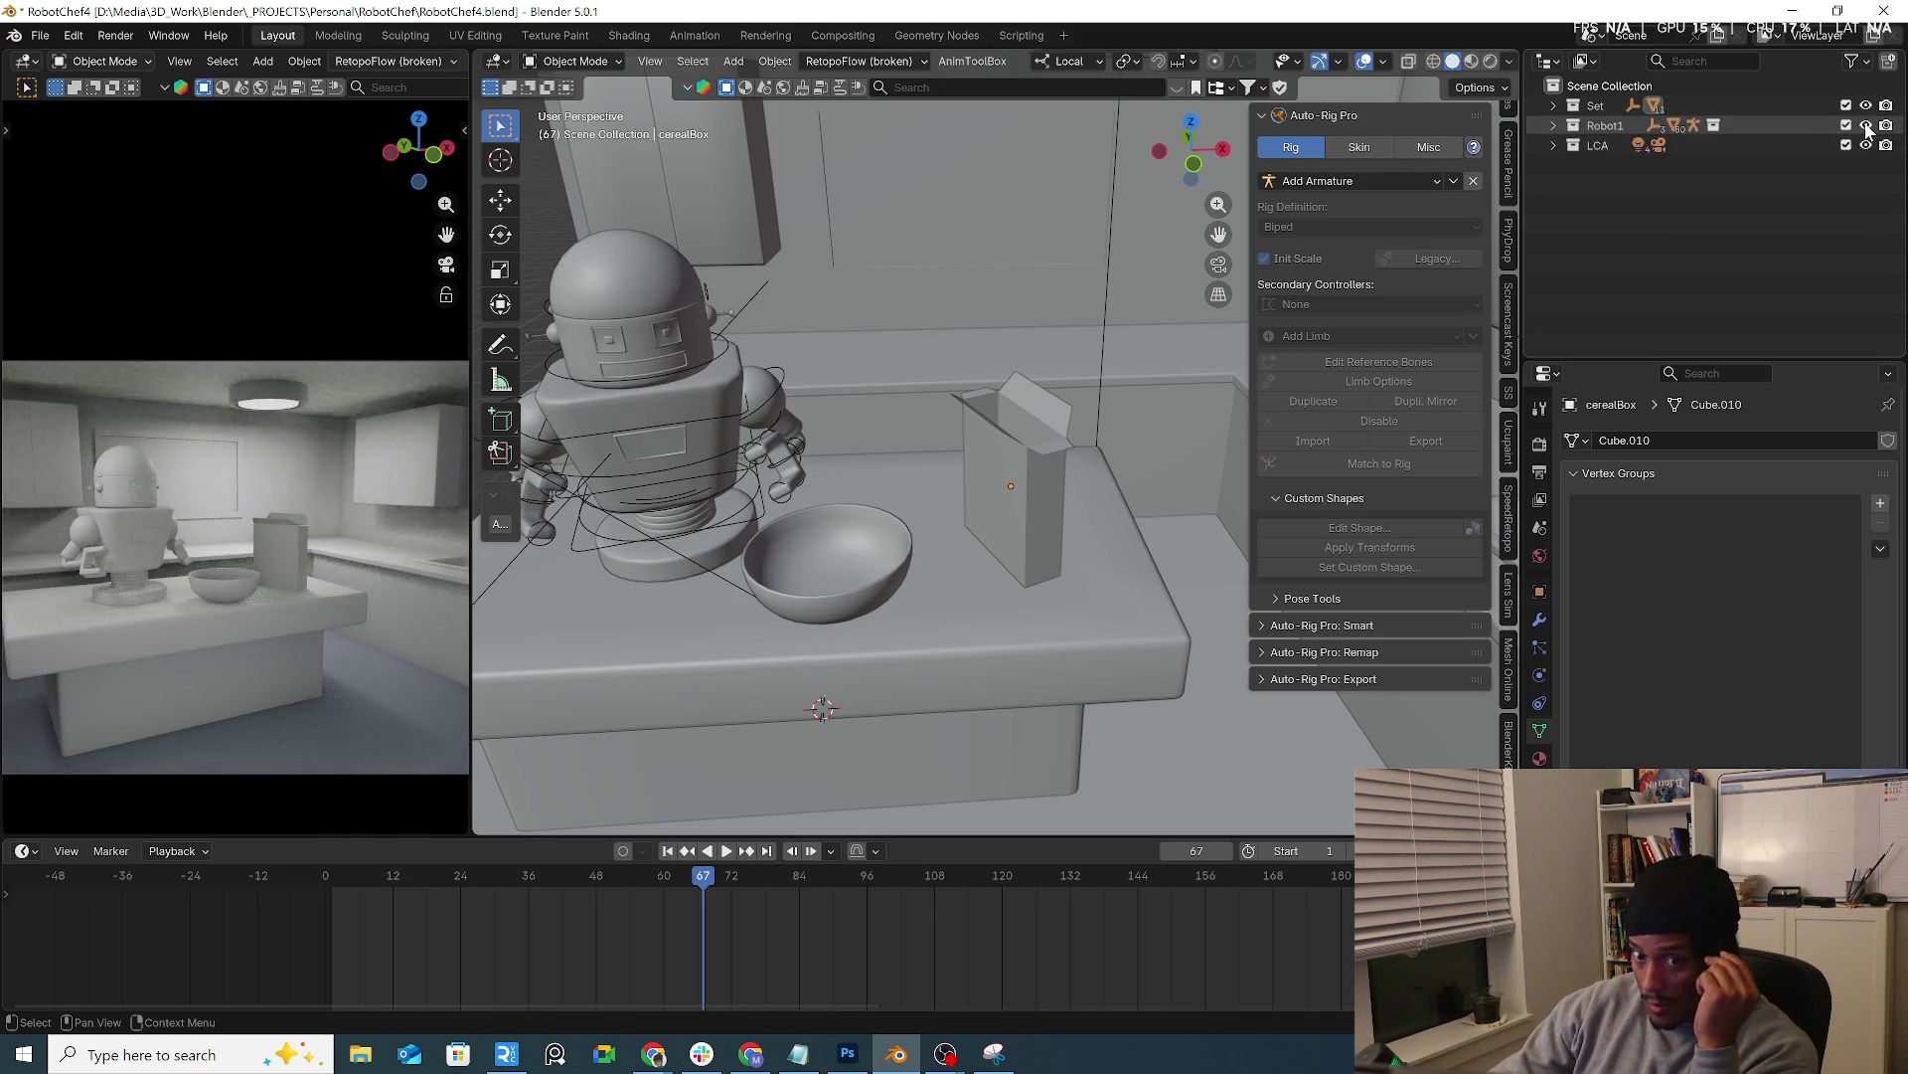
{"action": "left_click", "coordinate": [1865, 107]}
{"action": "left_click", "coordinate": [1866, 106]}
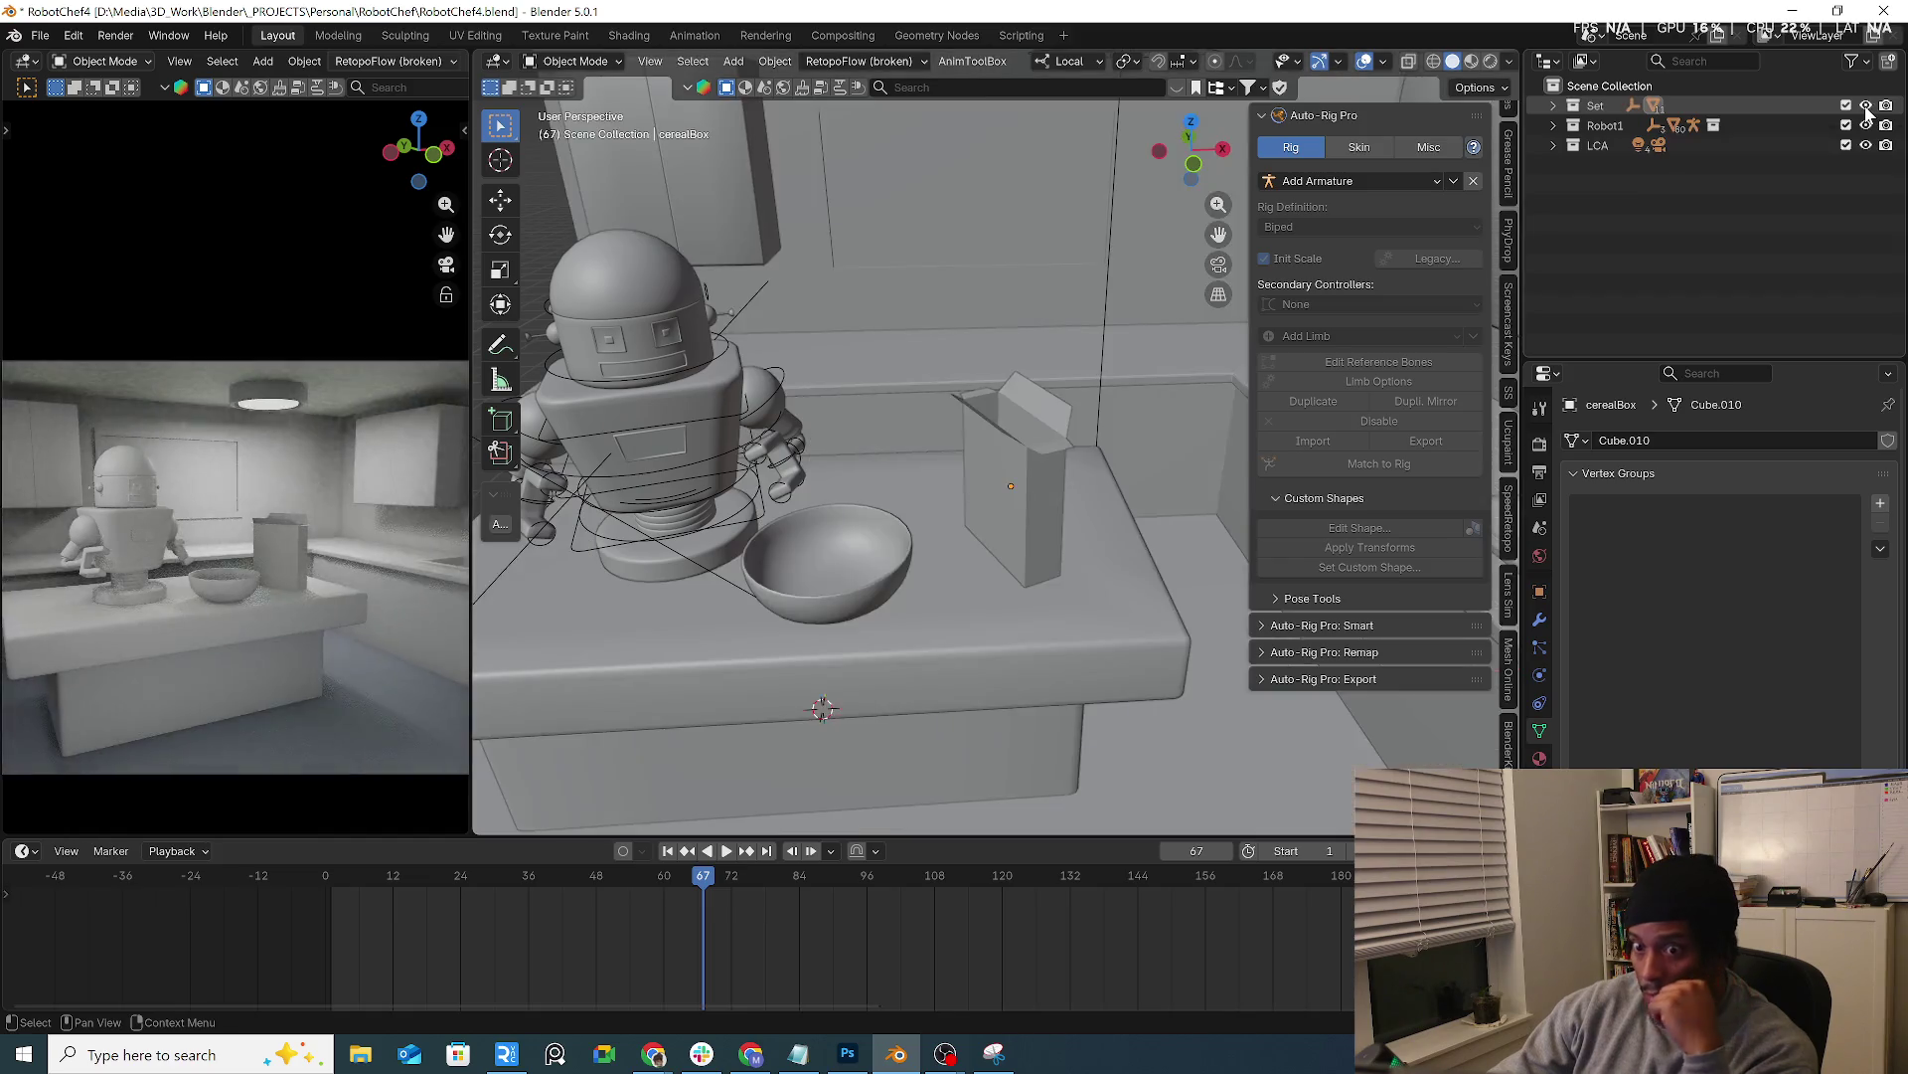
{"action": "left_click", "coordinate": [1865, 107]}
{"action": "left_click", "coordinate": [1864, 106]}
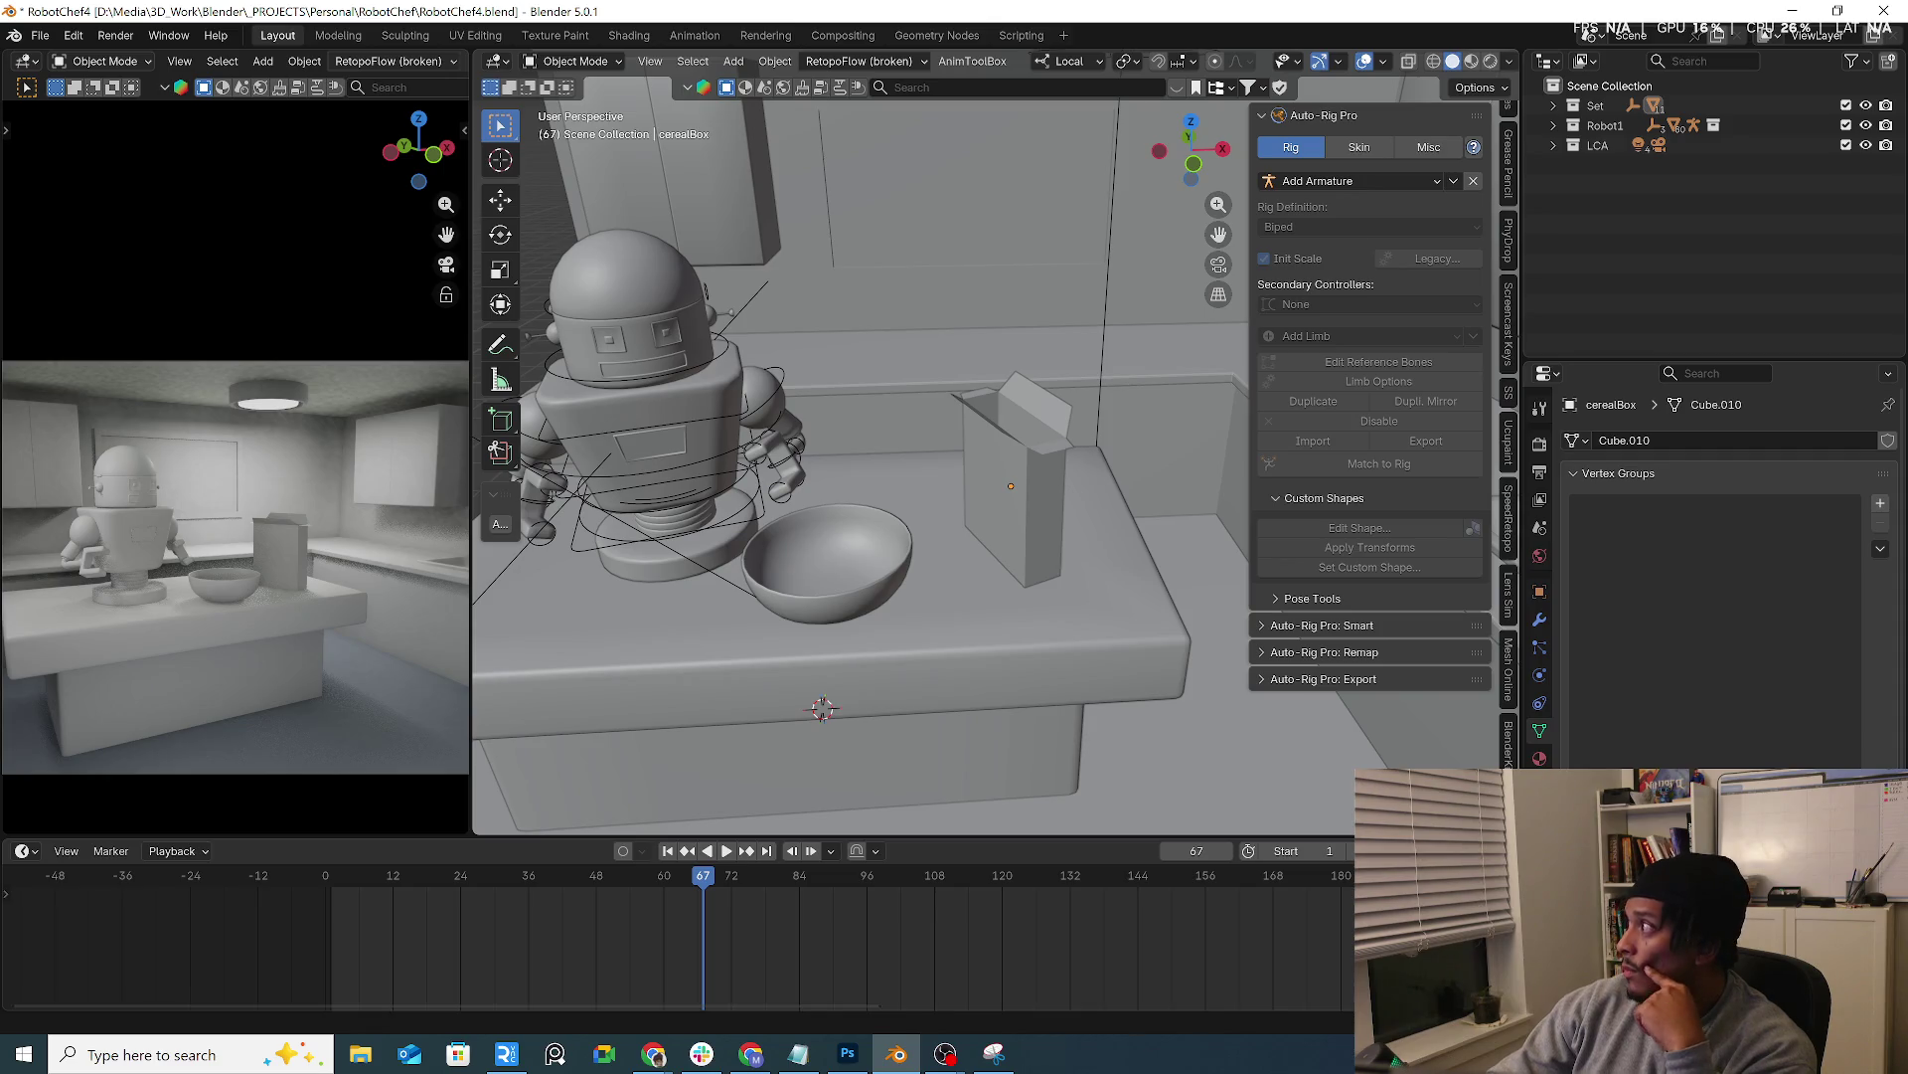
{"action": "key", "text": "alt+Tab"}
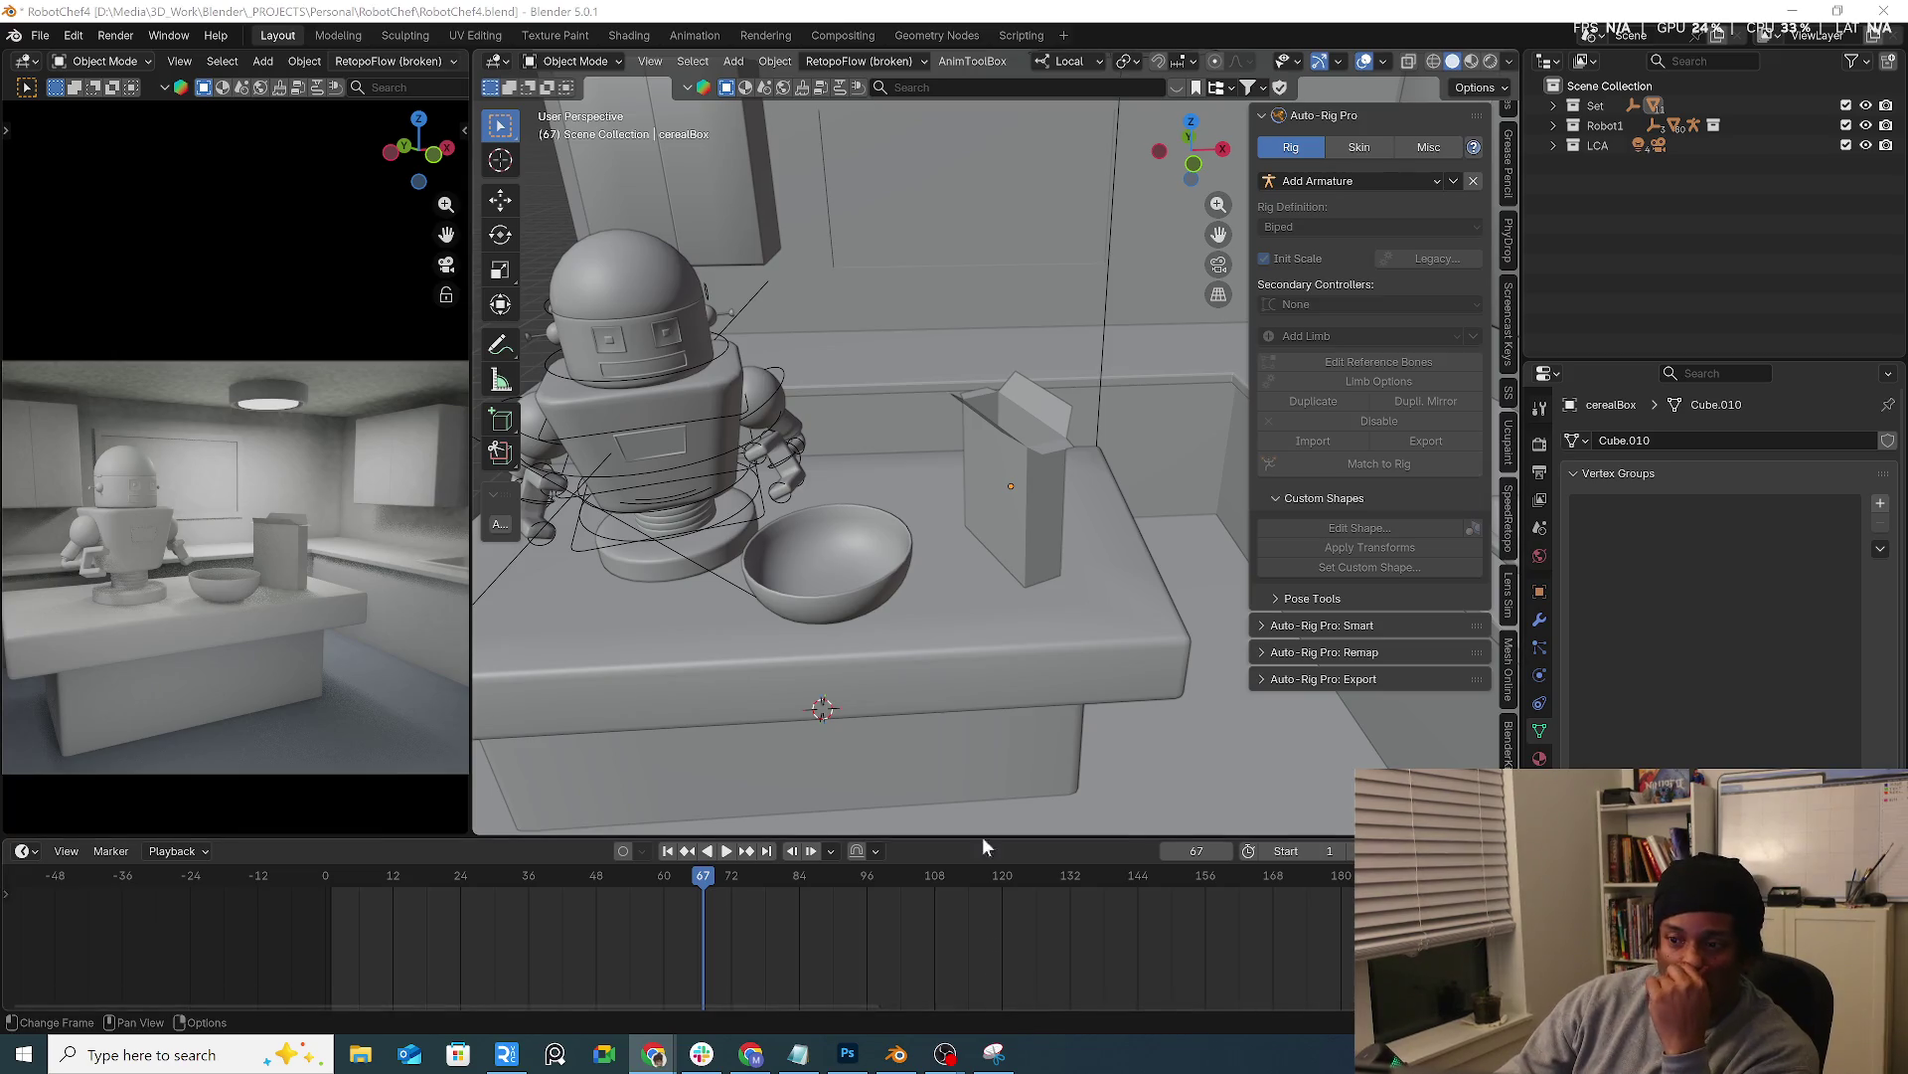
Select the cereal box and show its UVPackmaster and Ucupaint sidebar panels
{"action": "mouse_move", "coordinate": [894, 537]}
{"action": "middle_mouse_down"}
{"action": "mouse_move", "coordinate": [928, 488]}
{"action": "mouse_move", "coordinate": [751, 495]}
{"action": "mouse_move", "coordinate": [930, 550]}
{"action": "mouse_move", "coordinate": [1057, 545]}
{"action": "mouse_move", "coordinate": [1047, 562]}
{"action": "mouse_move", "coordinate": [953, 515]}
{"action": "middle_mouse_up"}
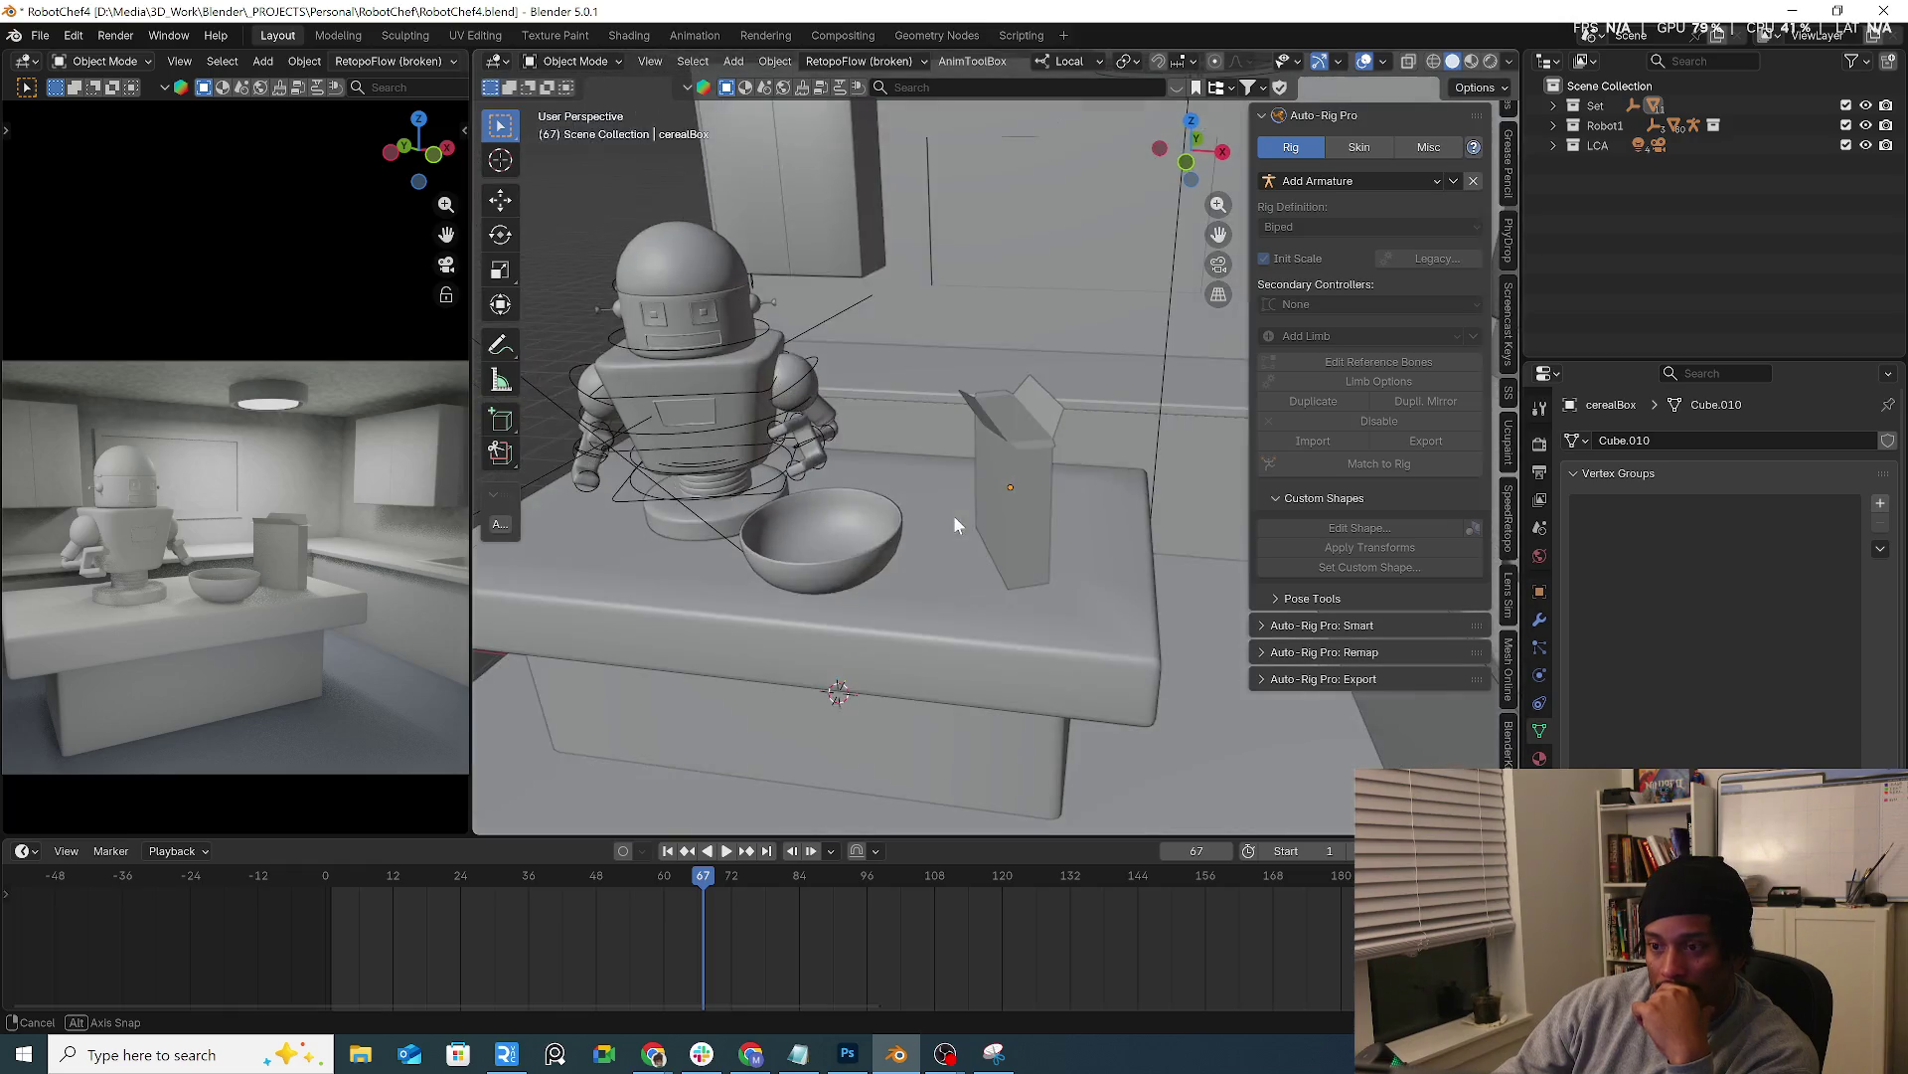
{"action": "left_click", "coordinate": [1007, 514]}
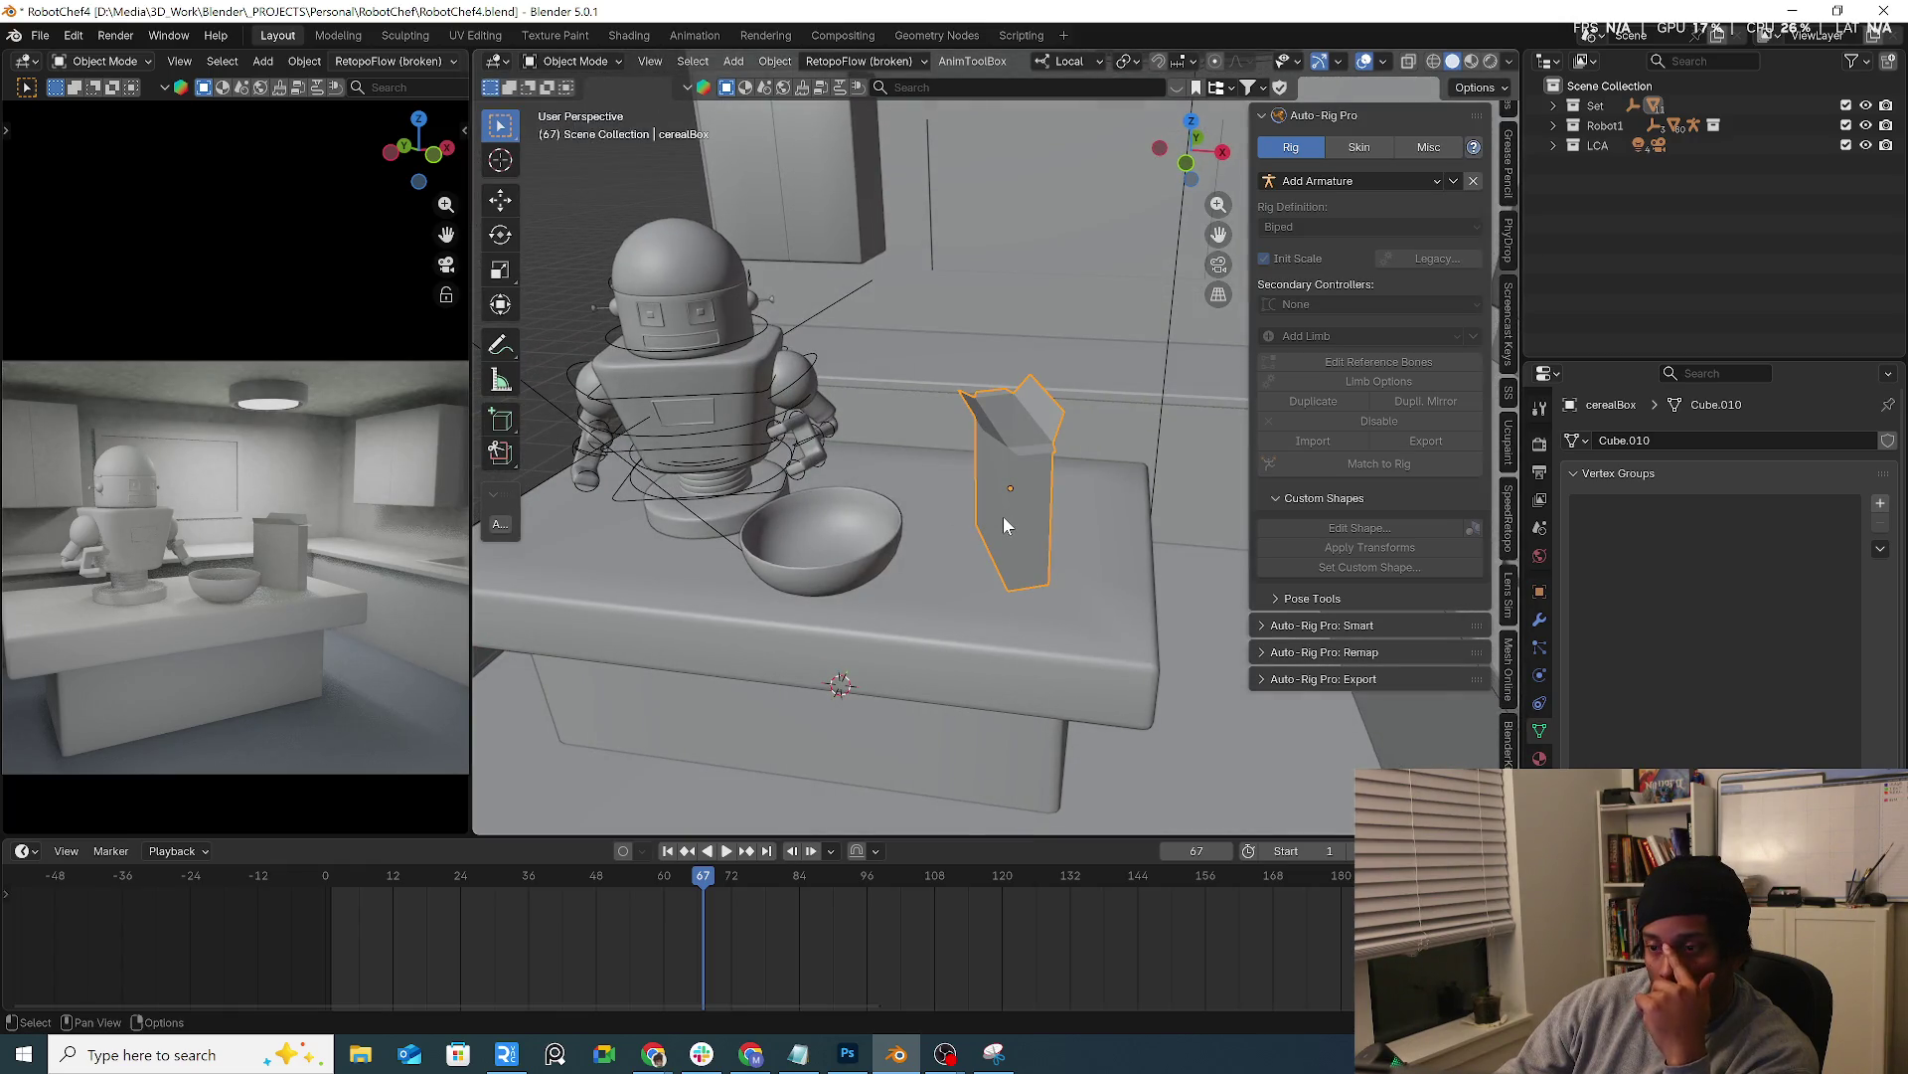
{"action": "mouse_move", "coordinate": [1008, 533]}
{"action": "middle_mouse_down"}
{"action": "mouse_move", "coordinate": [1059, 515]}
{"action": "mouse_move", "coordinate": [1028, 506]}
{"action": "mouse_move", "coordinate": [1076, 535]}
{"action": "mouse_move", "coordinate": [956, 540]}
{"action": "mouse_move", "coordinate": [1016, 570]}
{"action": "mouse_move", "coordinate": [1062, 530]}
{"action": "mouse_move", "coordinate": [979, 428]}
{"action": "mouse_move", "coordinate": [777, 467]}
{"action": "mouse_move", "coordinate": [1005, 495]}
{"action": "mouse_move", "coordinate": [1025, 434]}
{"action": "mouse_move", "coordinate": [968, 464]}
{"action": "mouse_move", "coordinate": [1101, 604]}
{"action": "mouse_move", "coordinate": [932, 616]}
{"action": "mouse_move", "coordinate": [910, 679]}
{"action": "mouse_move", "coordinate": [1013, 515]}
{"action": "middle_mouse_up"}
{"action": "scroll", "coordinate": [1013, 515], "scroll_direction": "up", "scroll_amount": 2}
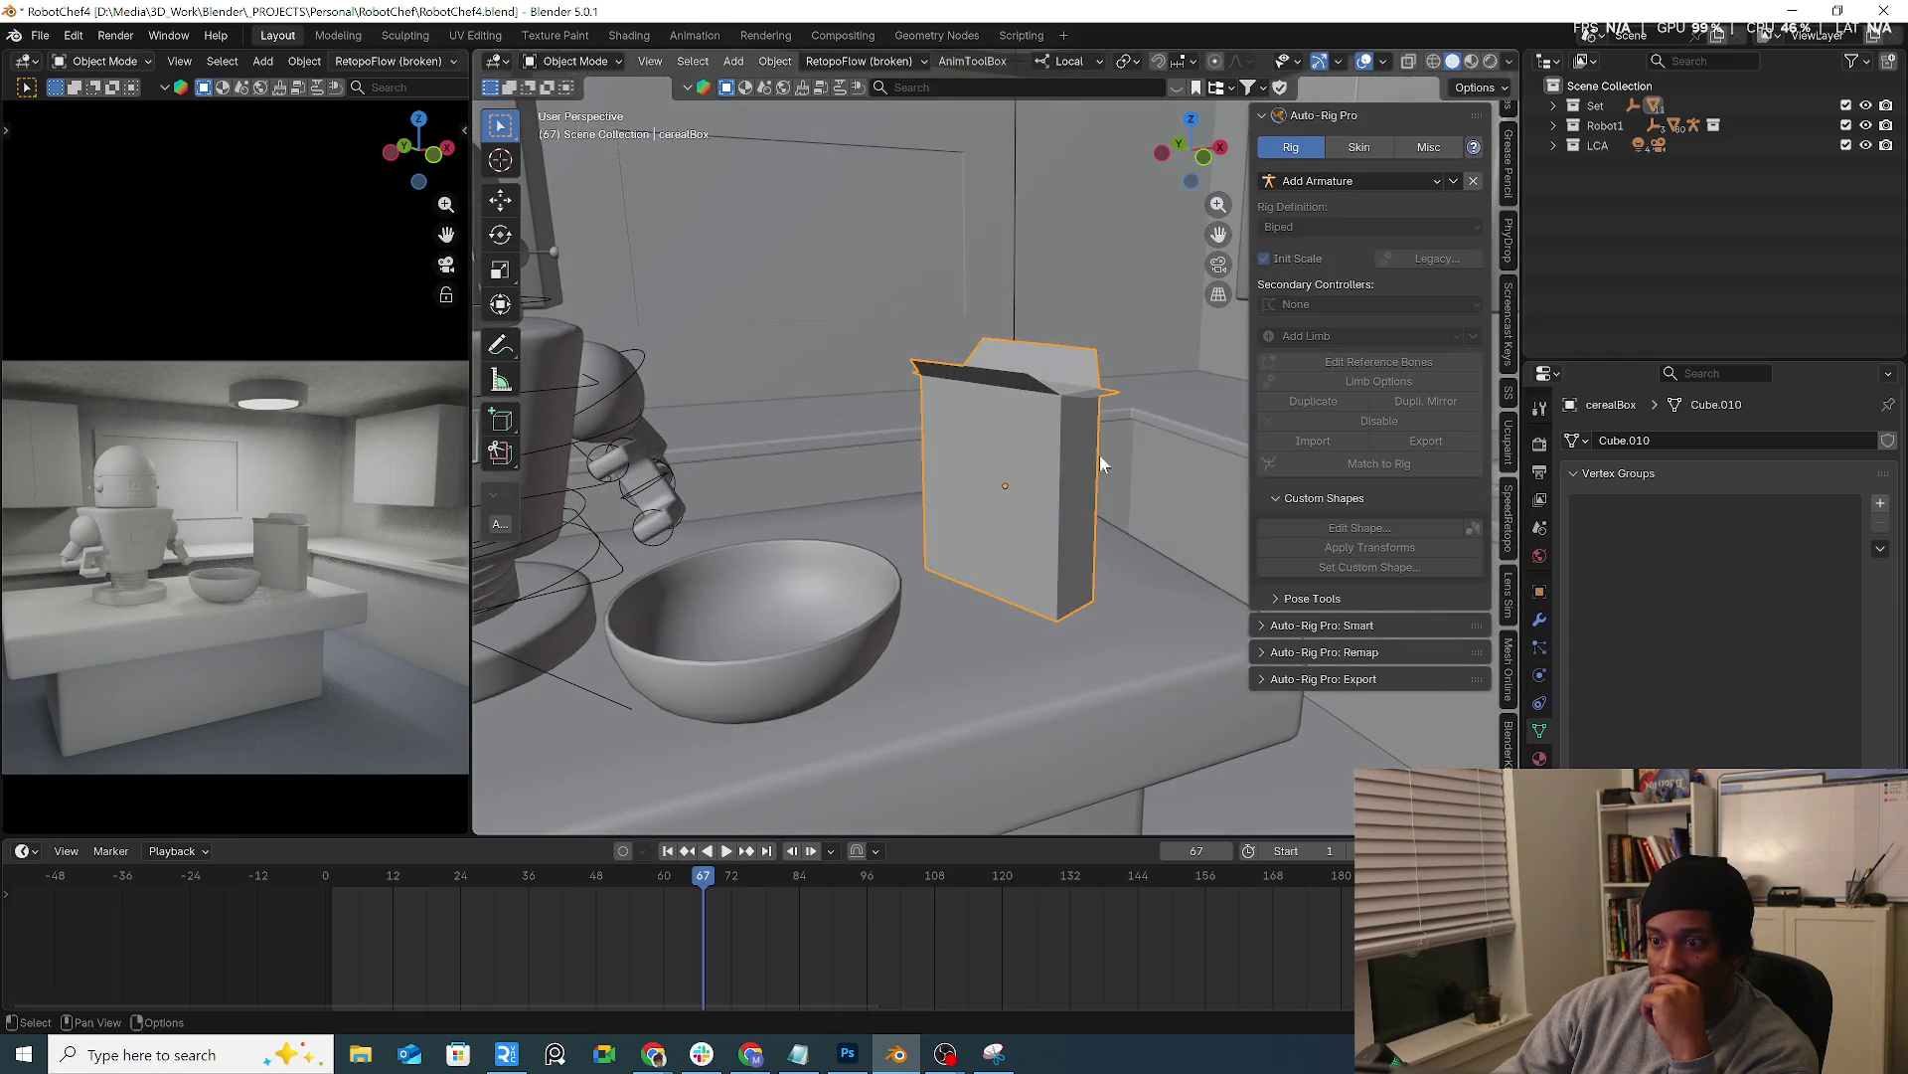
{"action": "scroll", "coordinate": [1509, 753], "scroll_direction": "down", "scroll_amount": 4}
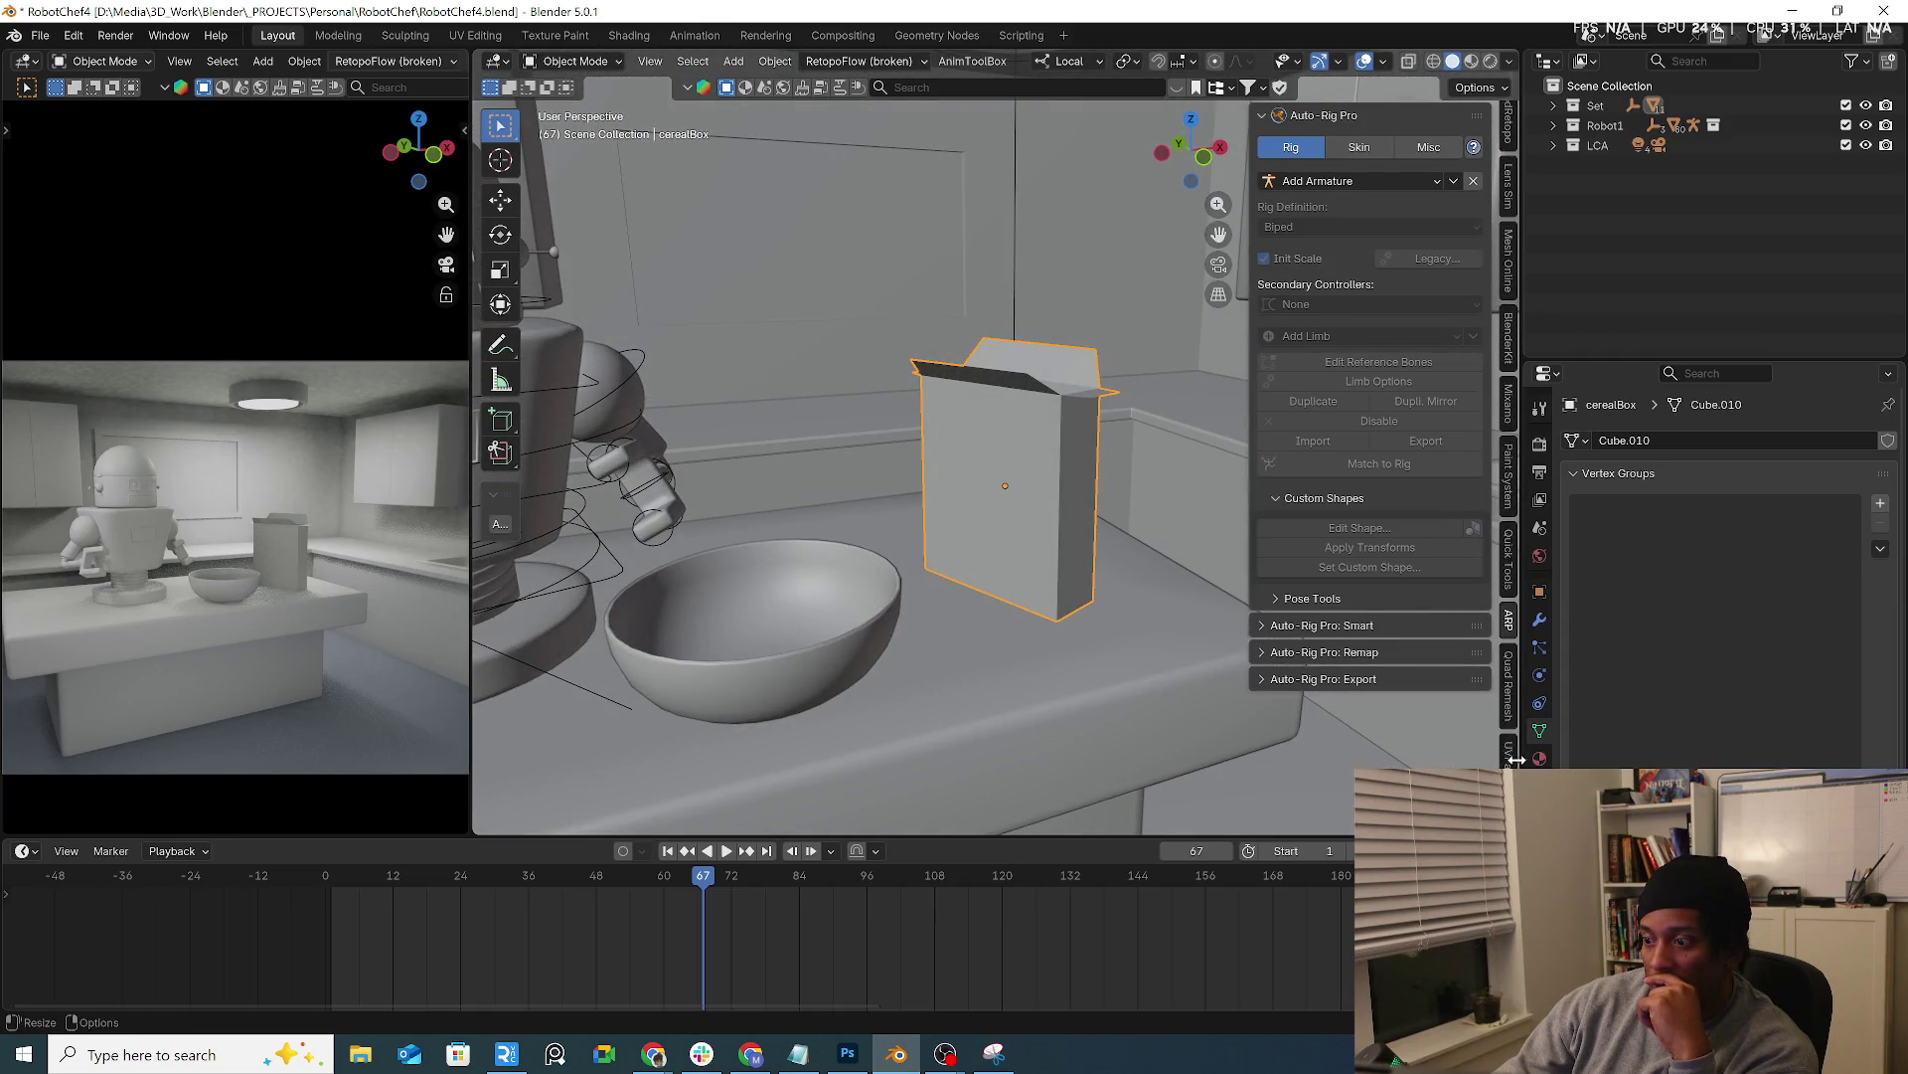
{"action": "left_click", "coordinate": [1510, 752]}
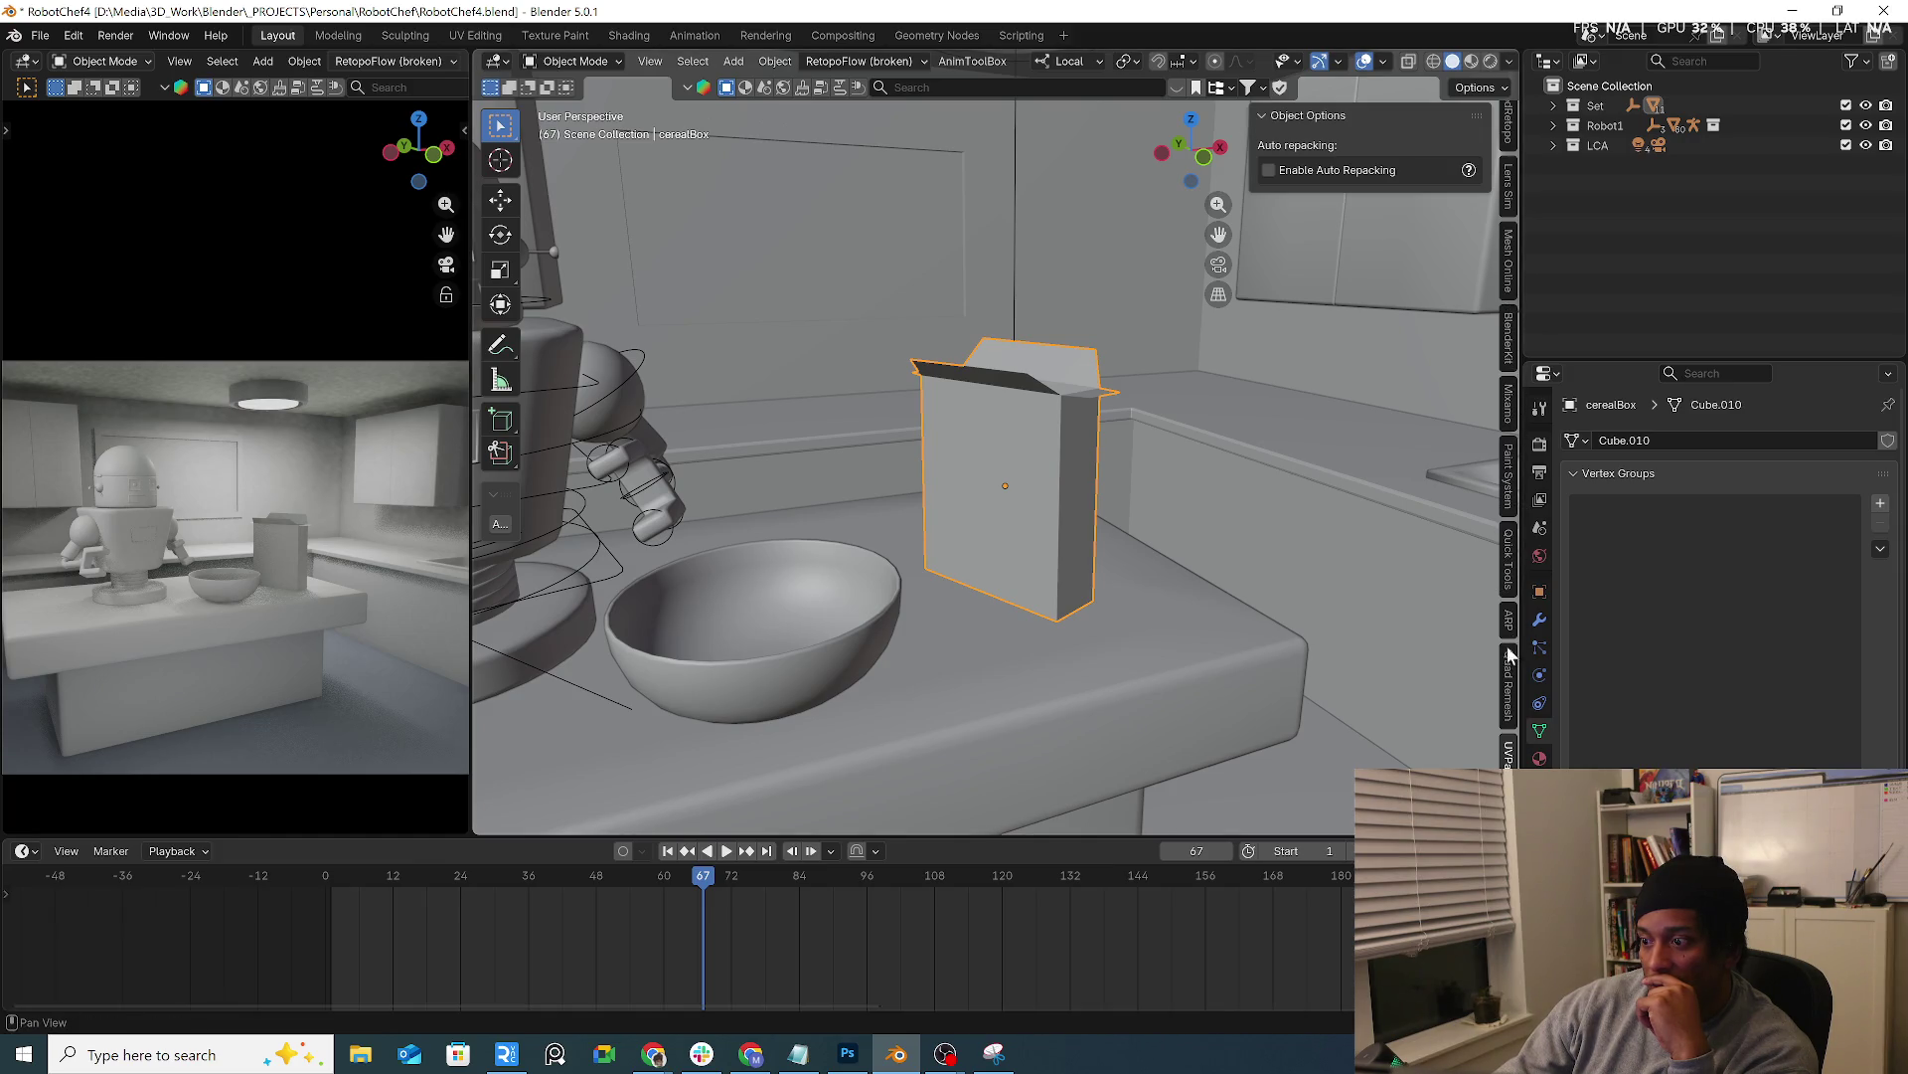
{"action": "scroll", "coordinate": [1510, 627], "scroll_direction": "up", "scroll_amount": 2}
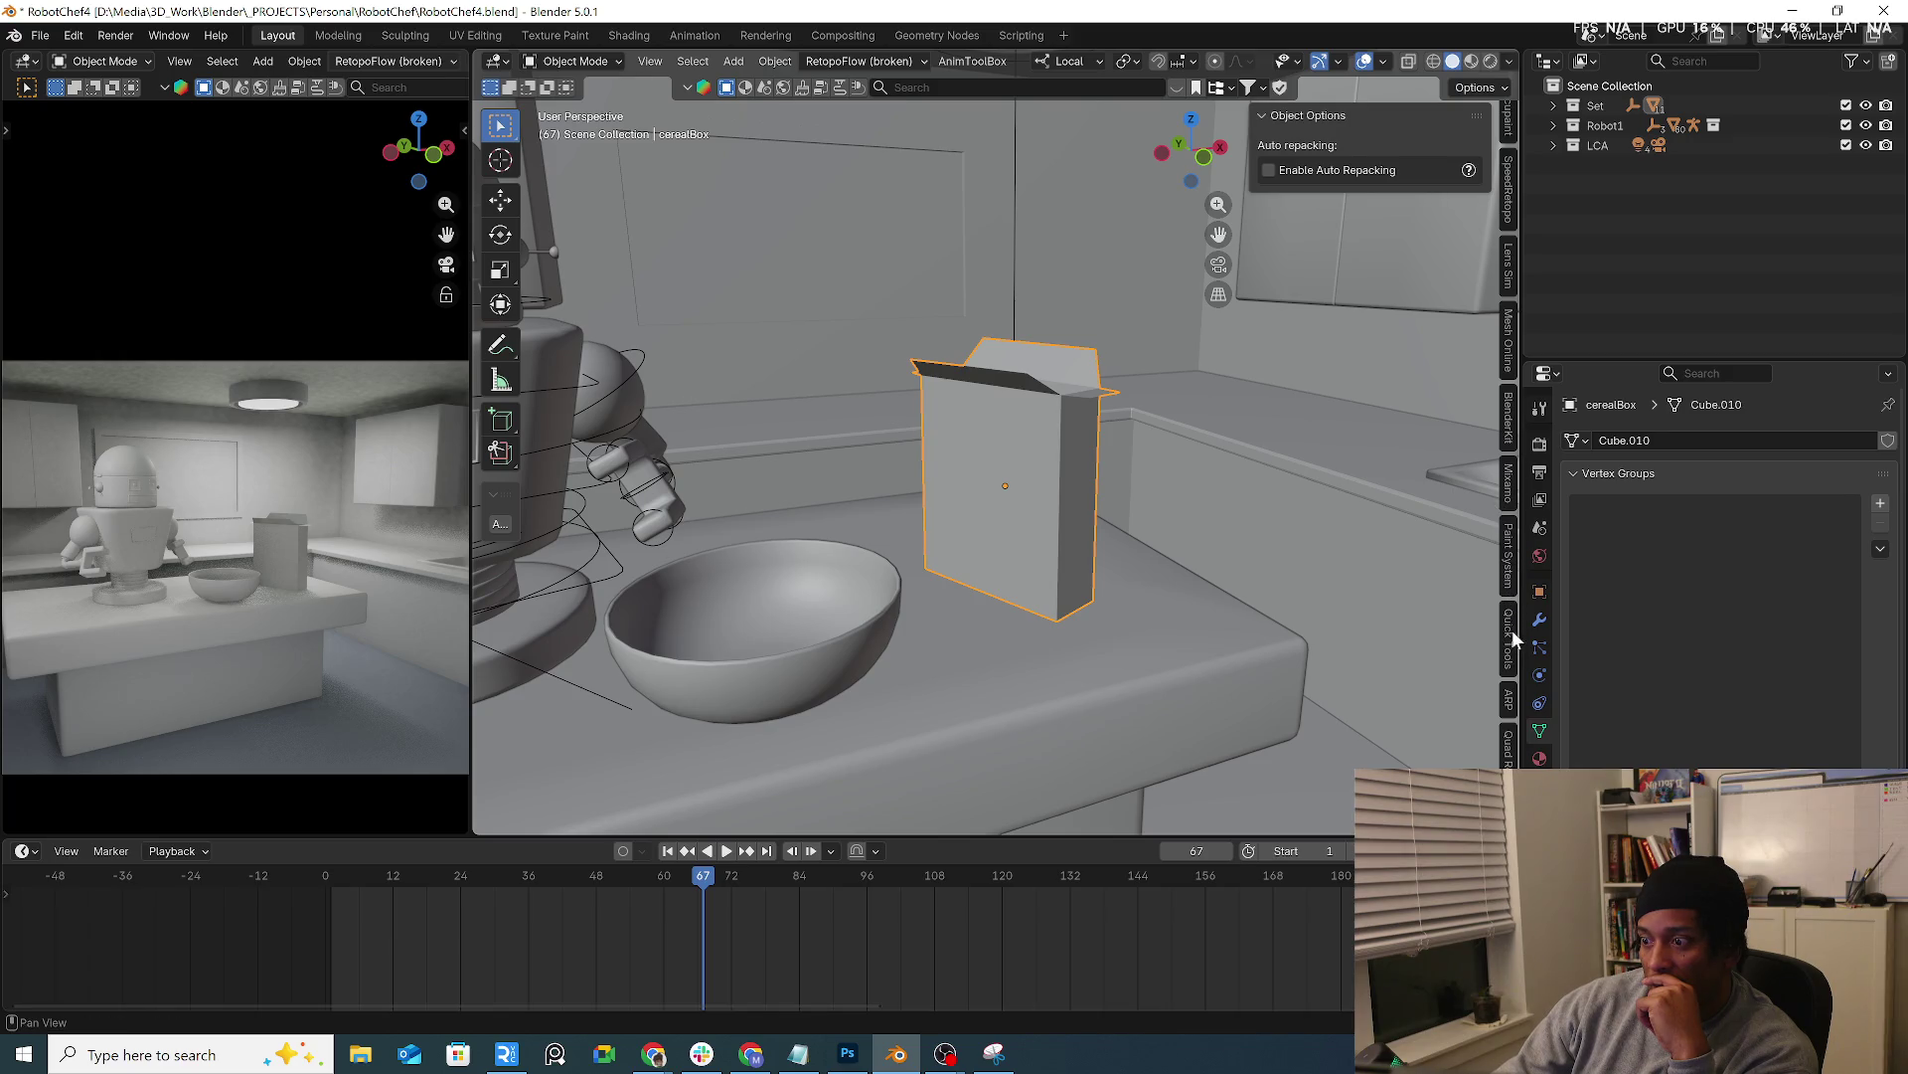
{"action": "scroll", "coordinate": [1509, 598], "scroll_direction": "down", "scroll_amount": 2}
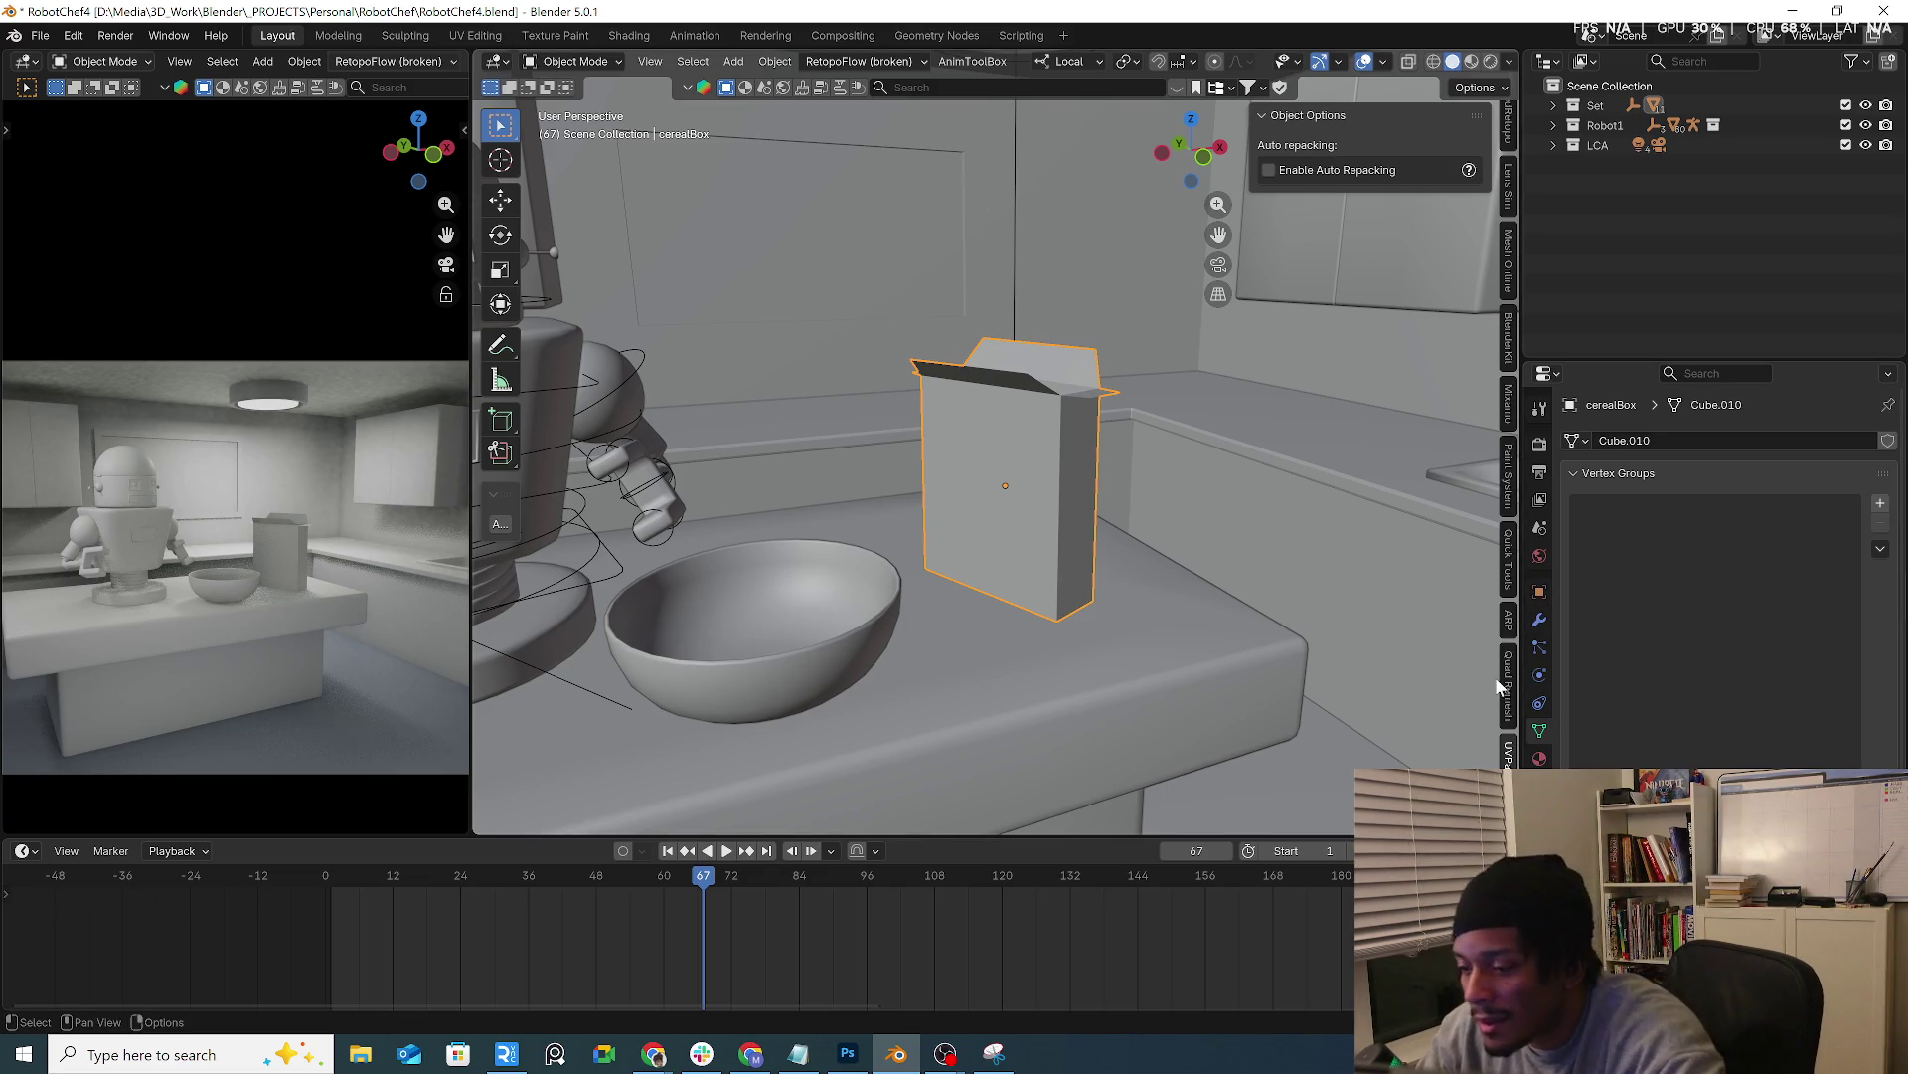
{"action": "scroll", "coordinate": [1496, 676], "scroll_direction": "down", "scroll_amount": 2}
{"action": "scroll", "coordinate": [1513, 581], "scroll_direction": "up", "scroll_amount": 2}
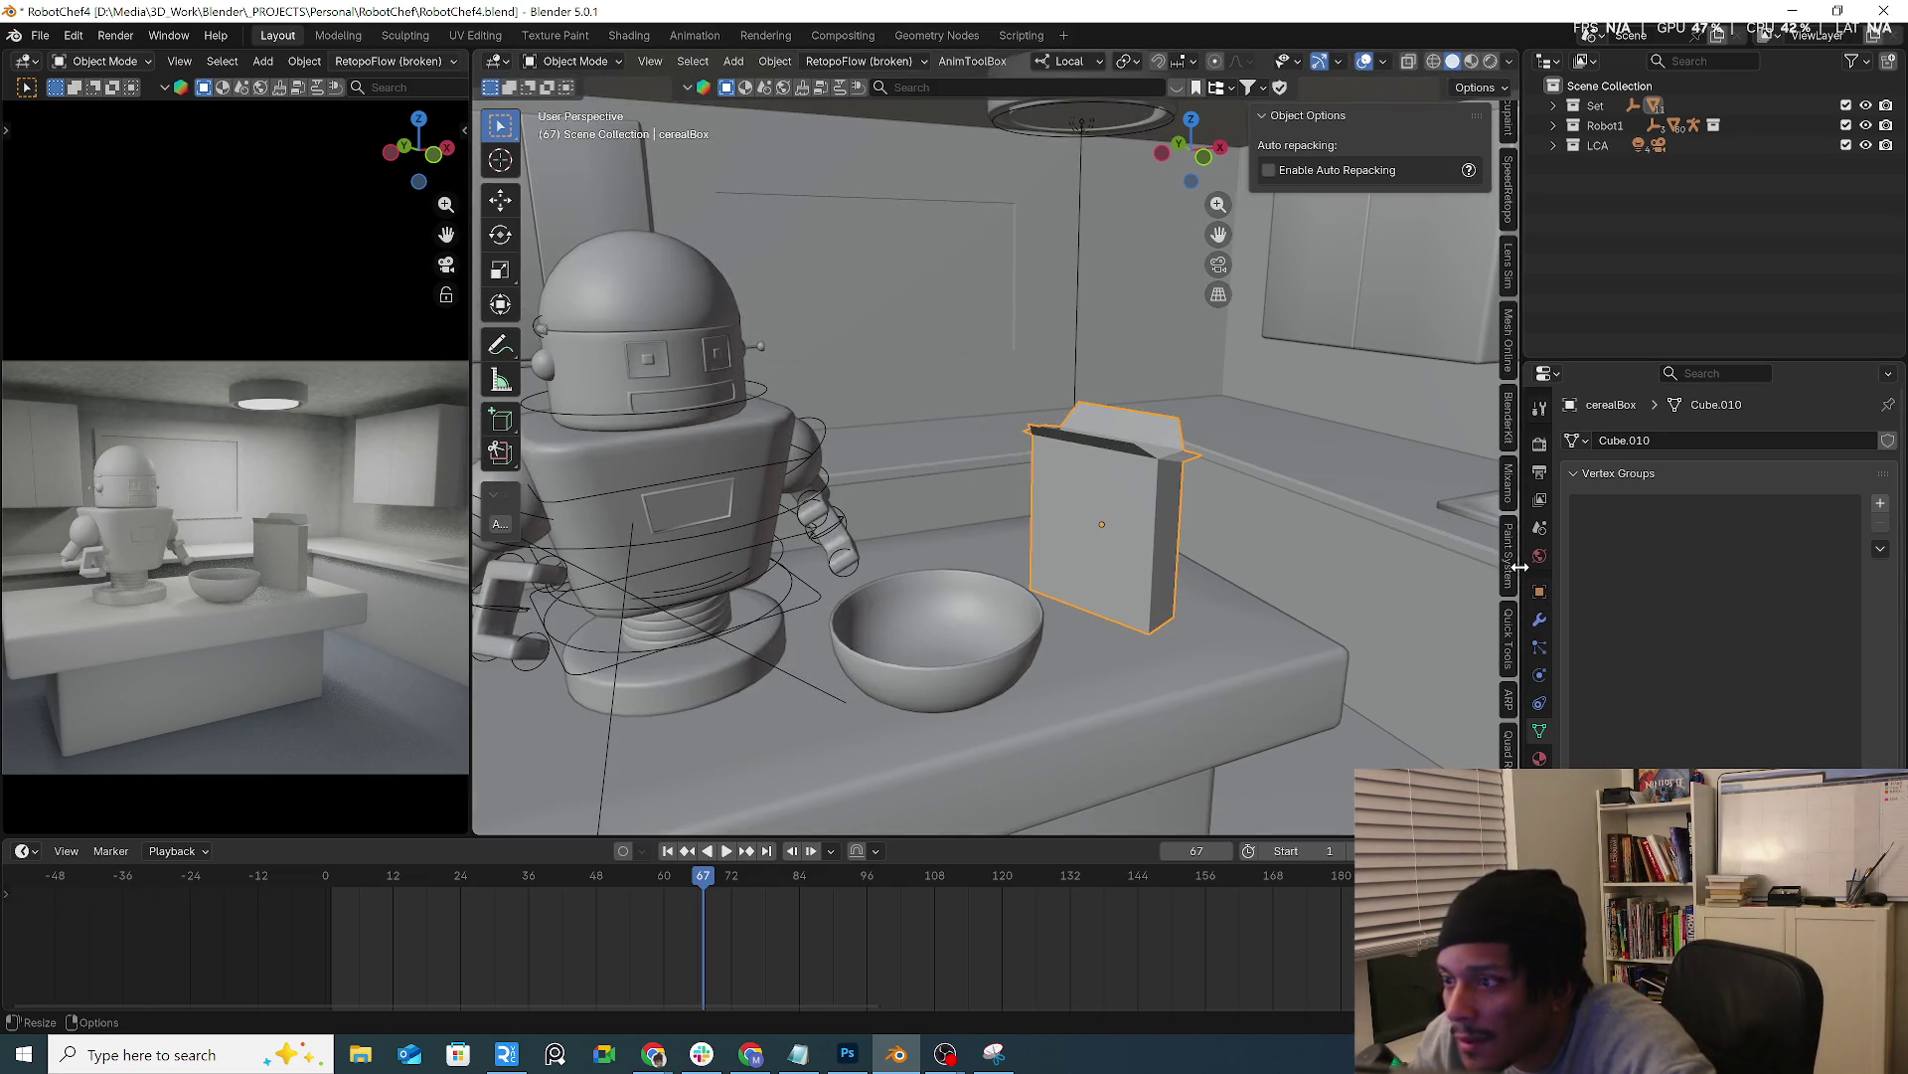
{"action": "scroll", "coordinate": [1513, 566], "scroll_direction": "up", "scroll_amount": 2}
{"action": "left_click", "coordinate": [1510, 220]}
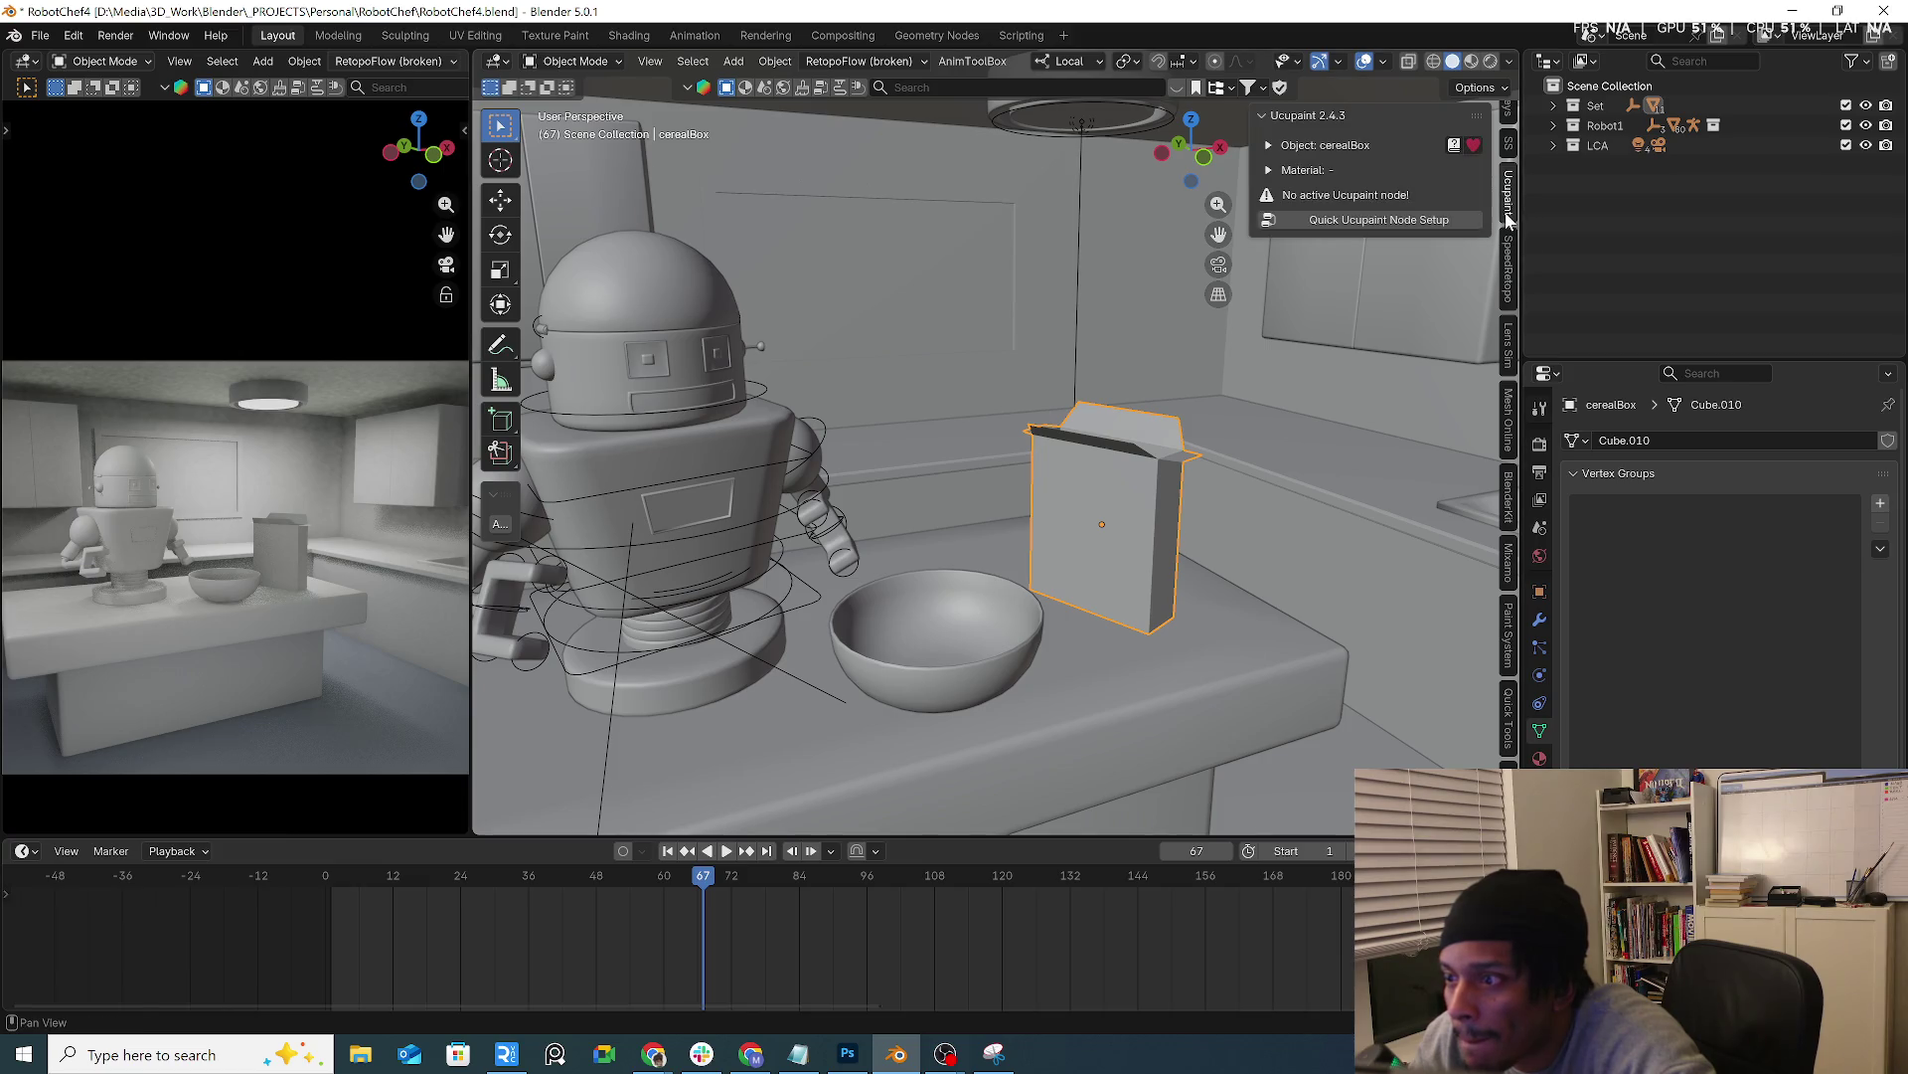
Create a quick Ucupaint node setup for the box named cerealBox
{"action": "left_click", "coordinate": [1403, 222]}
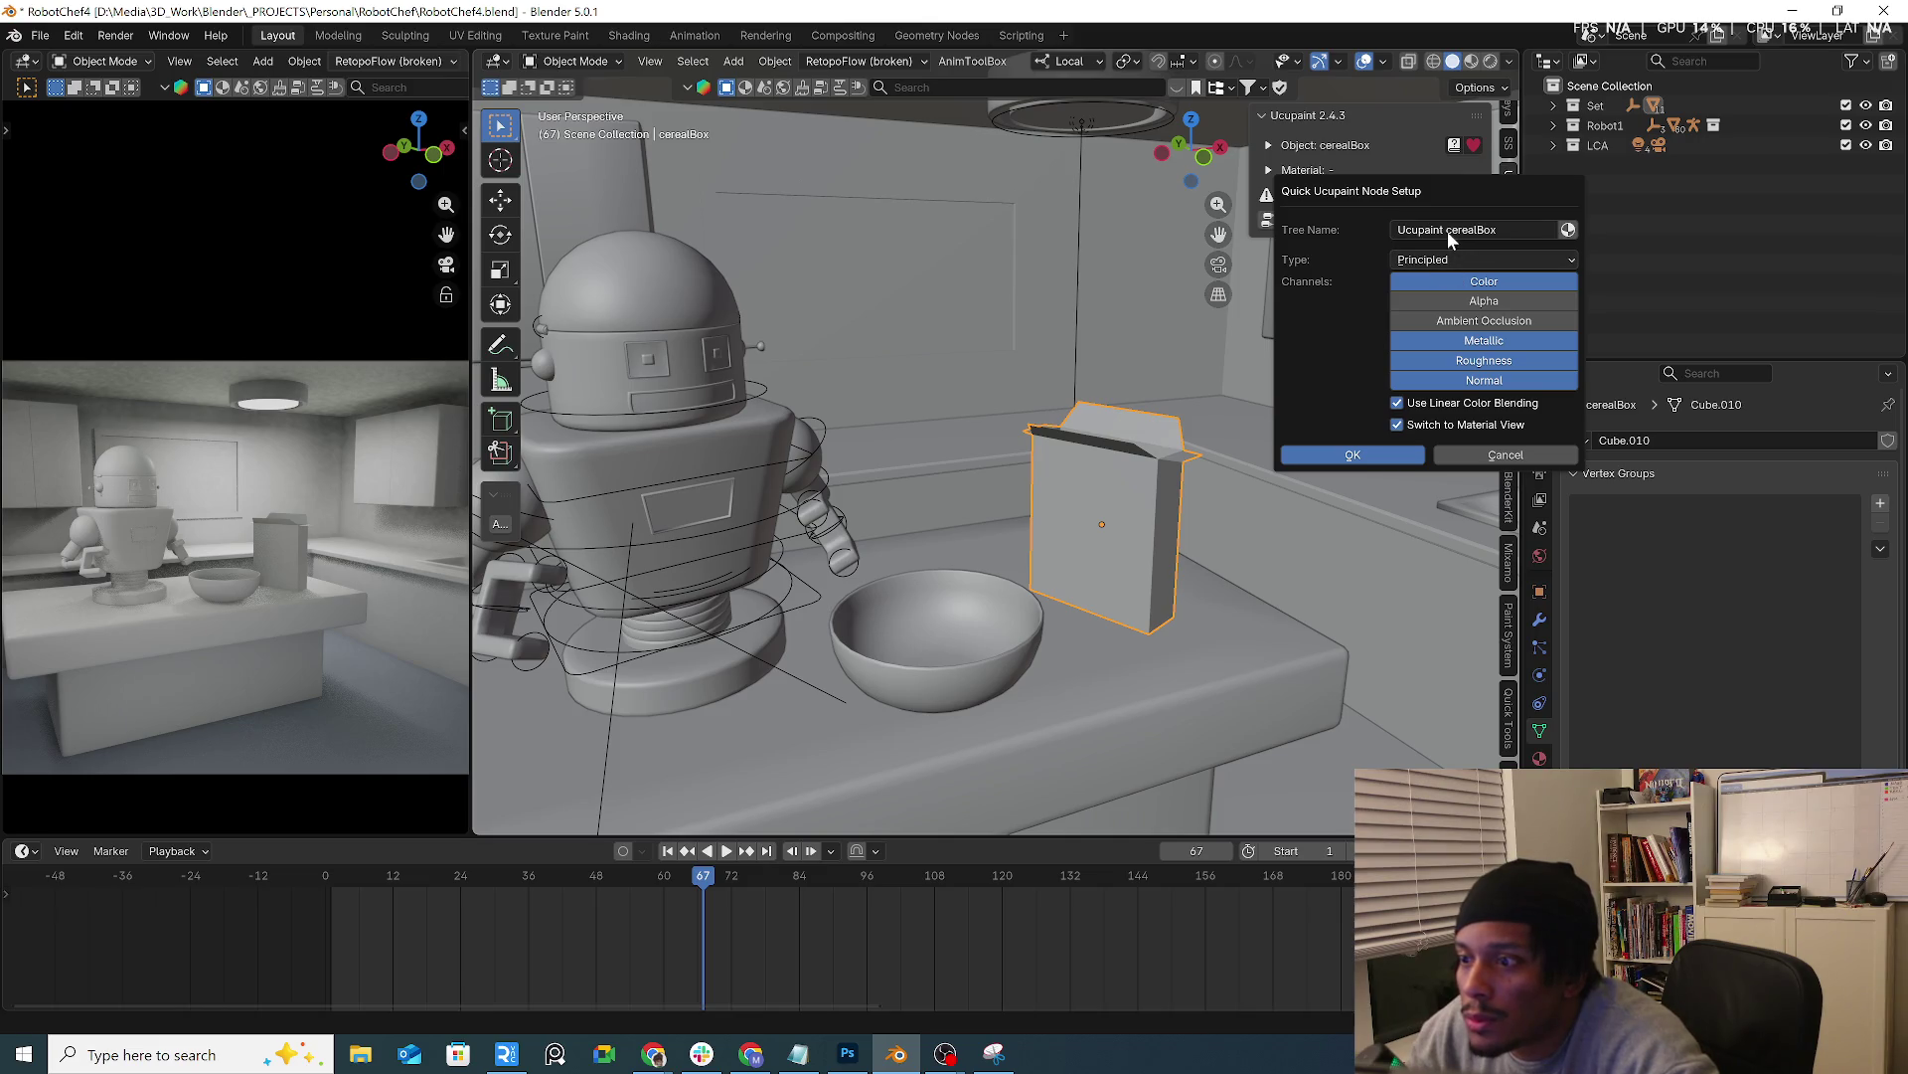
{"action": "double_click", "coordinate": [1447, 232]}
{"action": "key", "text": "BackSpace"}
{"action": "key", "text": "Return"}
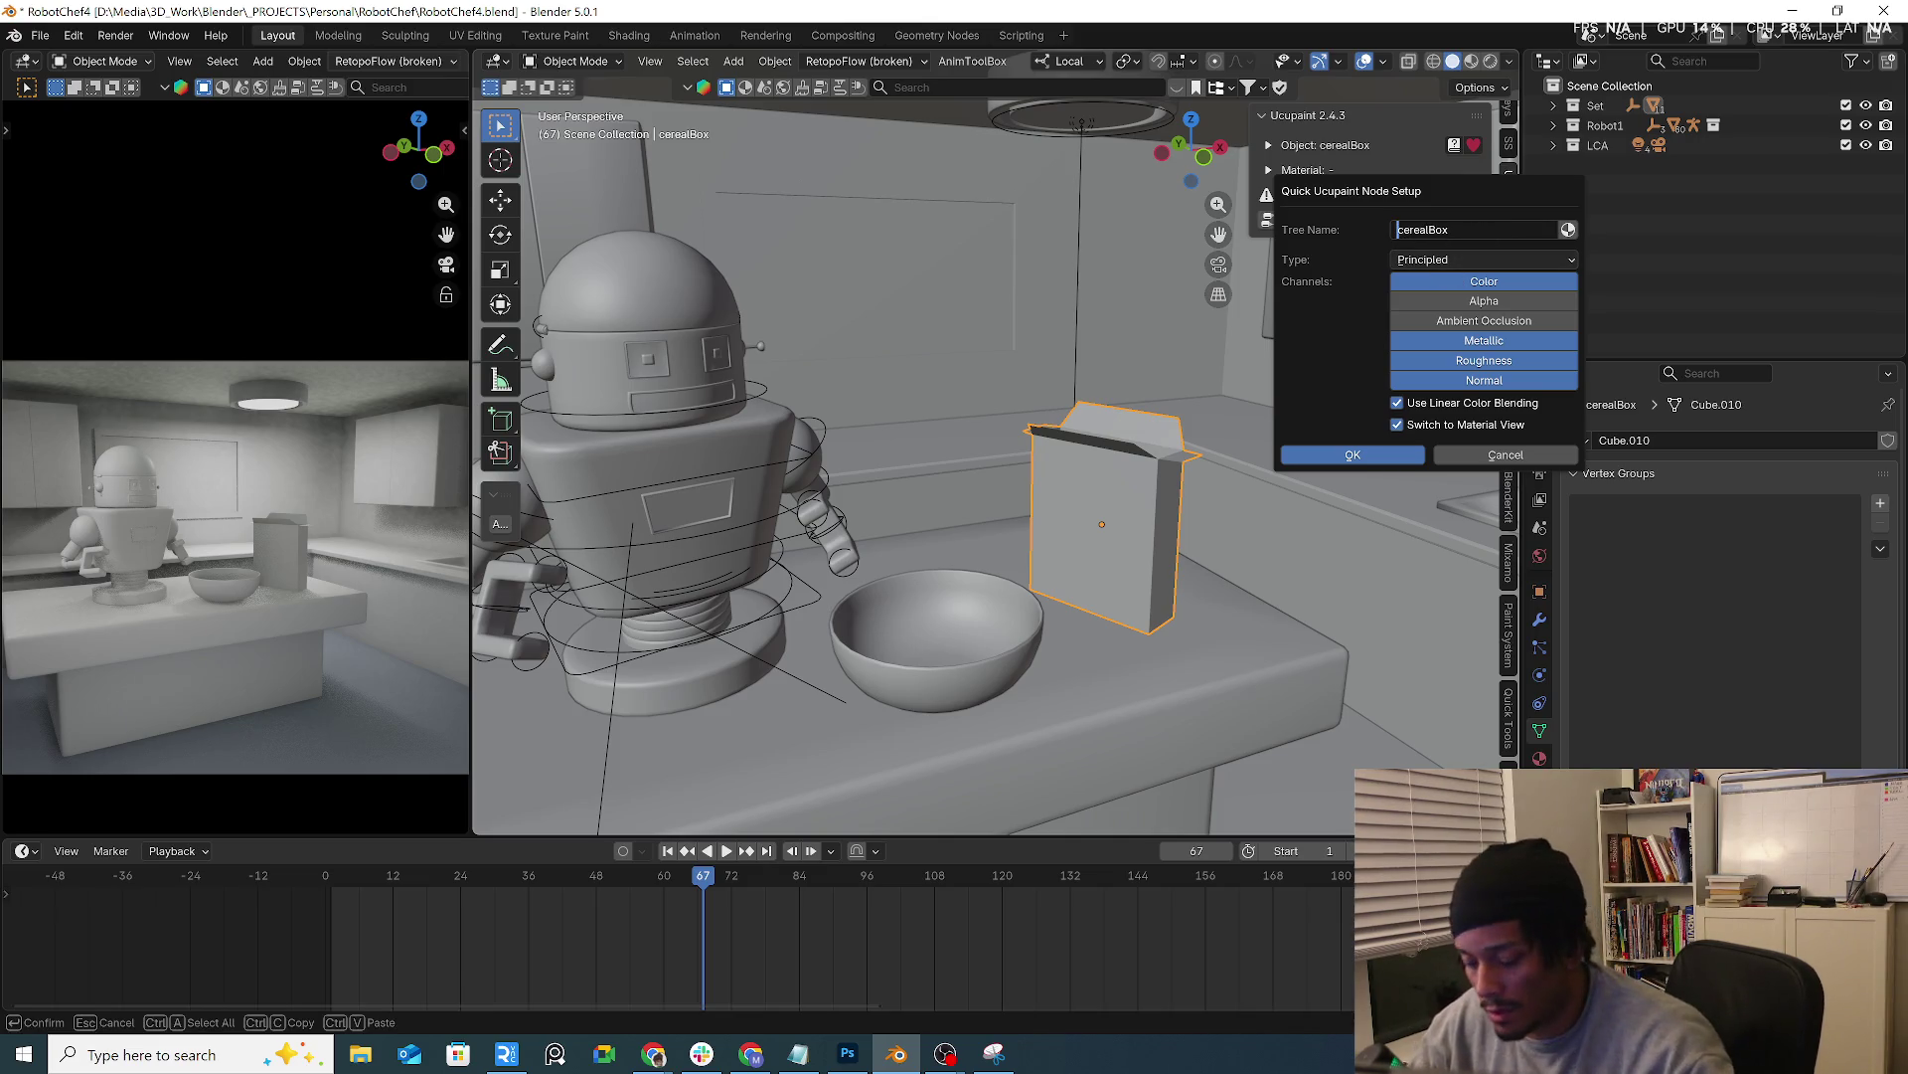
{"action": "left_click", "coordinate": [1374, 461]}
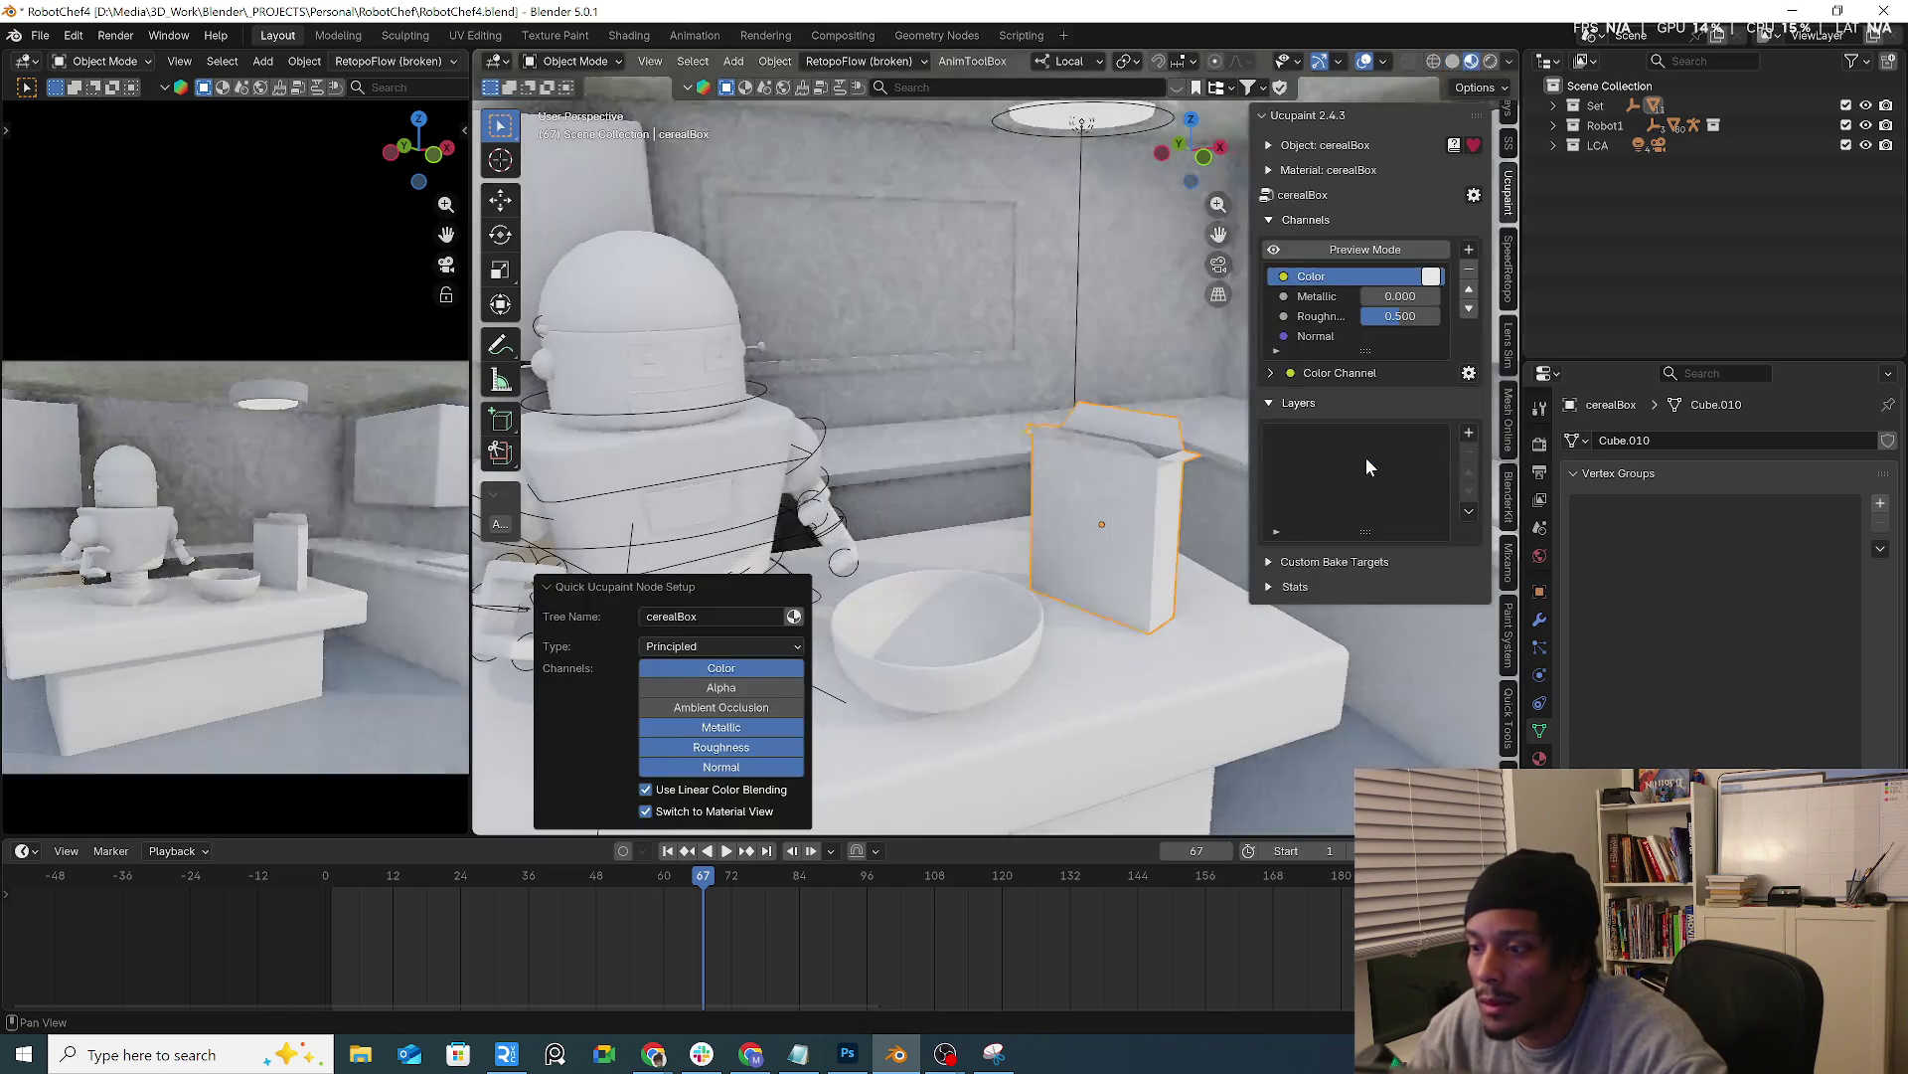
Add a yellow Solid Color layer to the cereal box
{"action": "left_click", "coordinate": [1468, 434]}
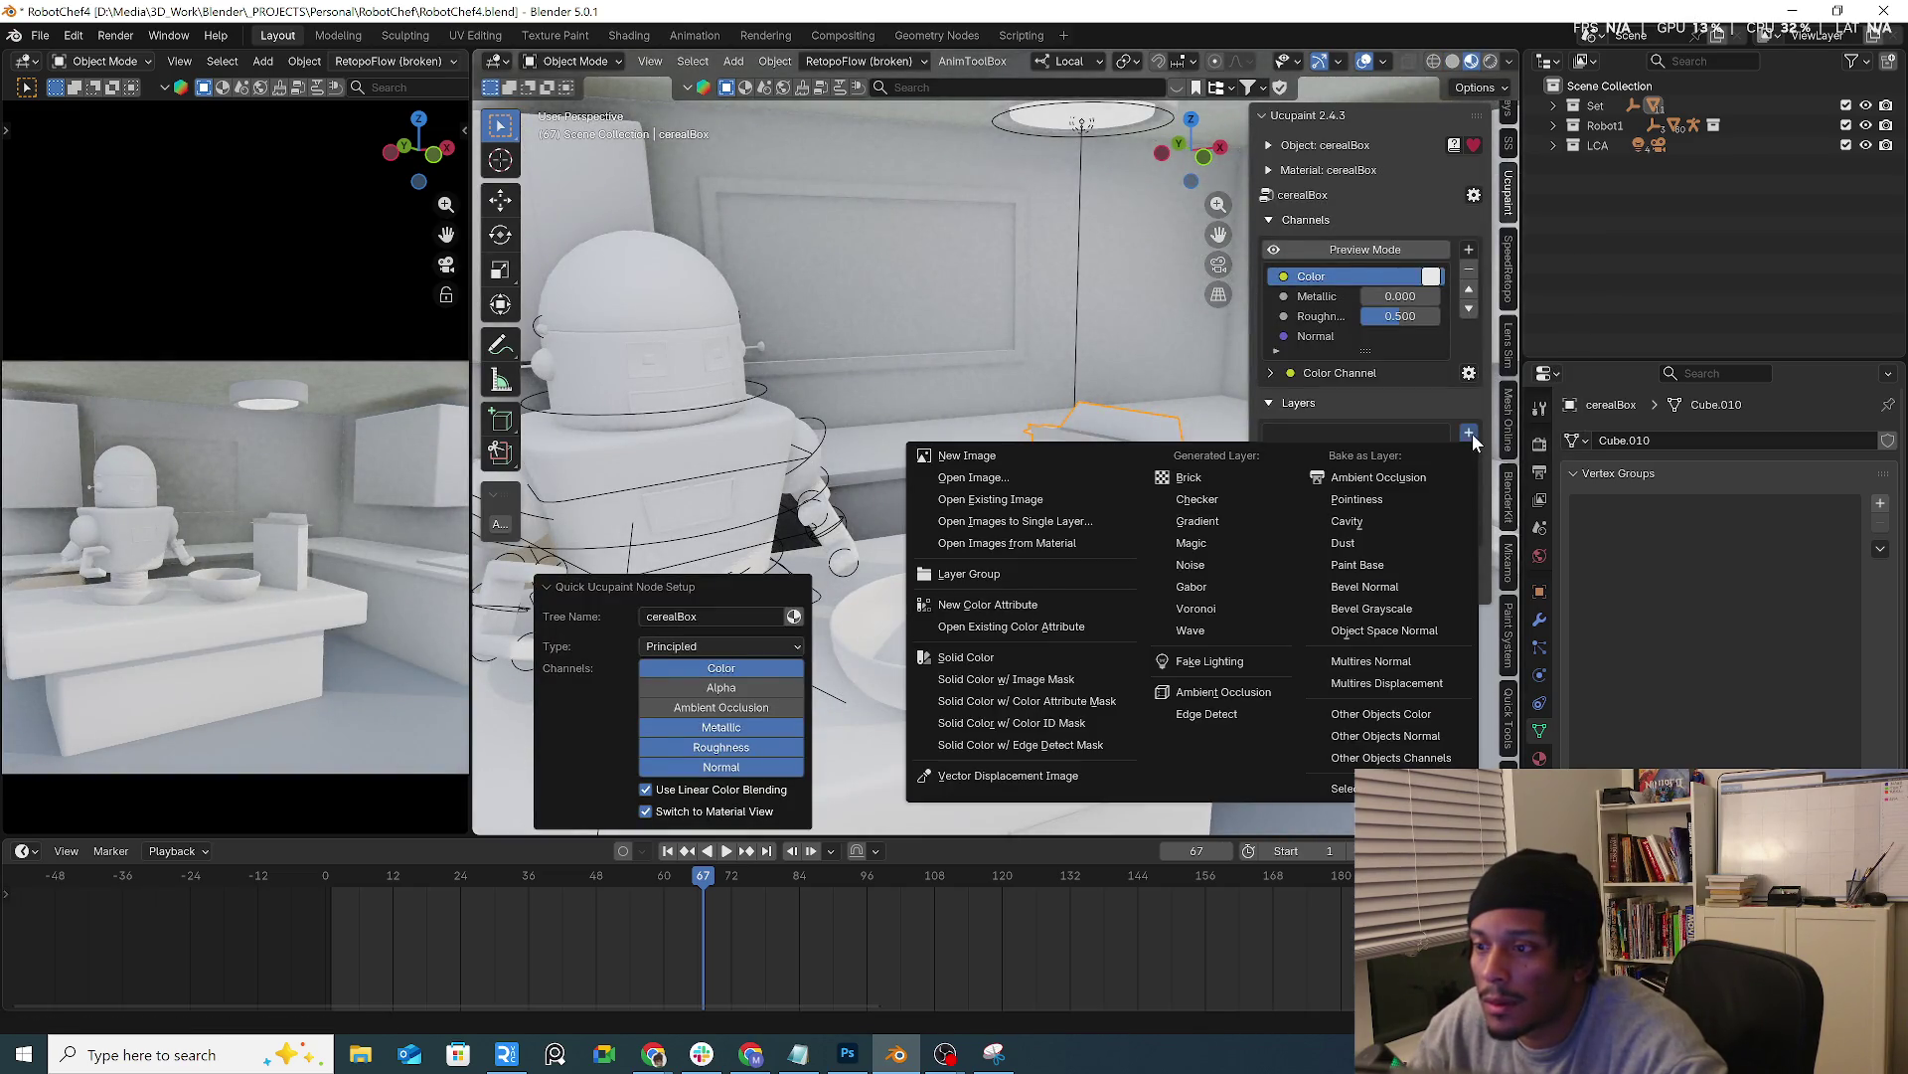
{"action": "left_click", "coordinate": [1012, 656]}
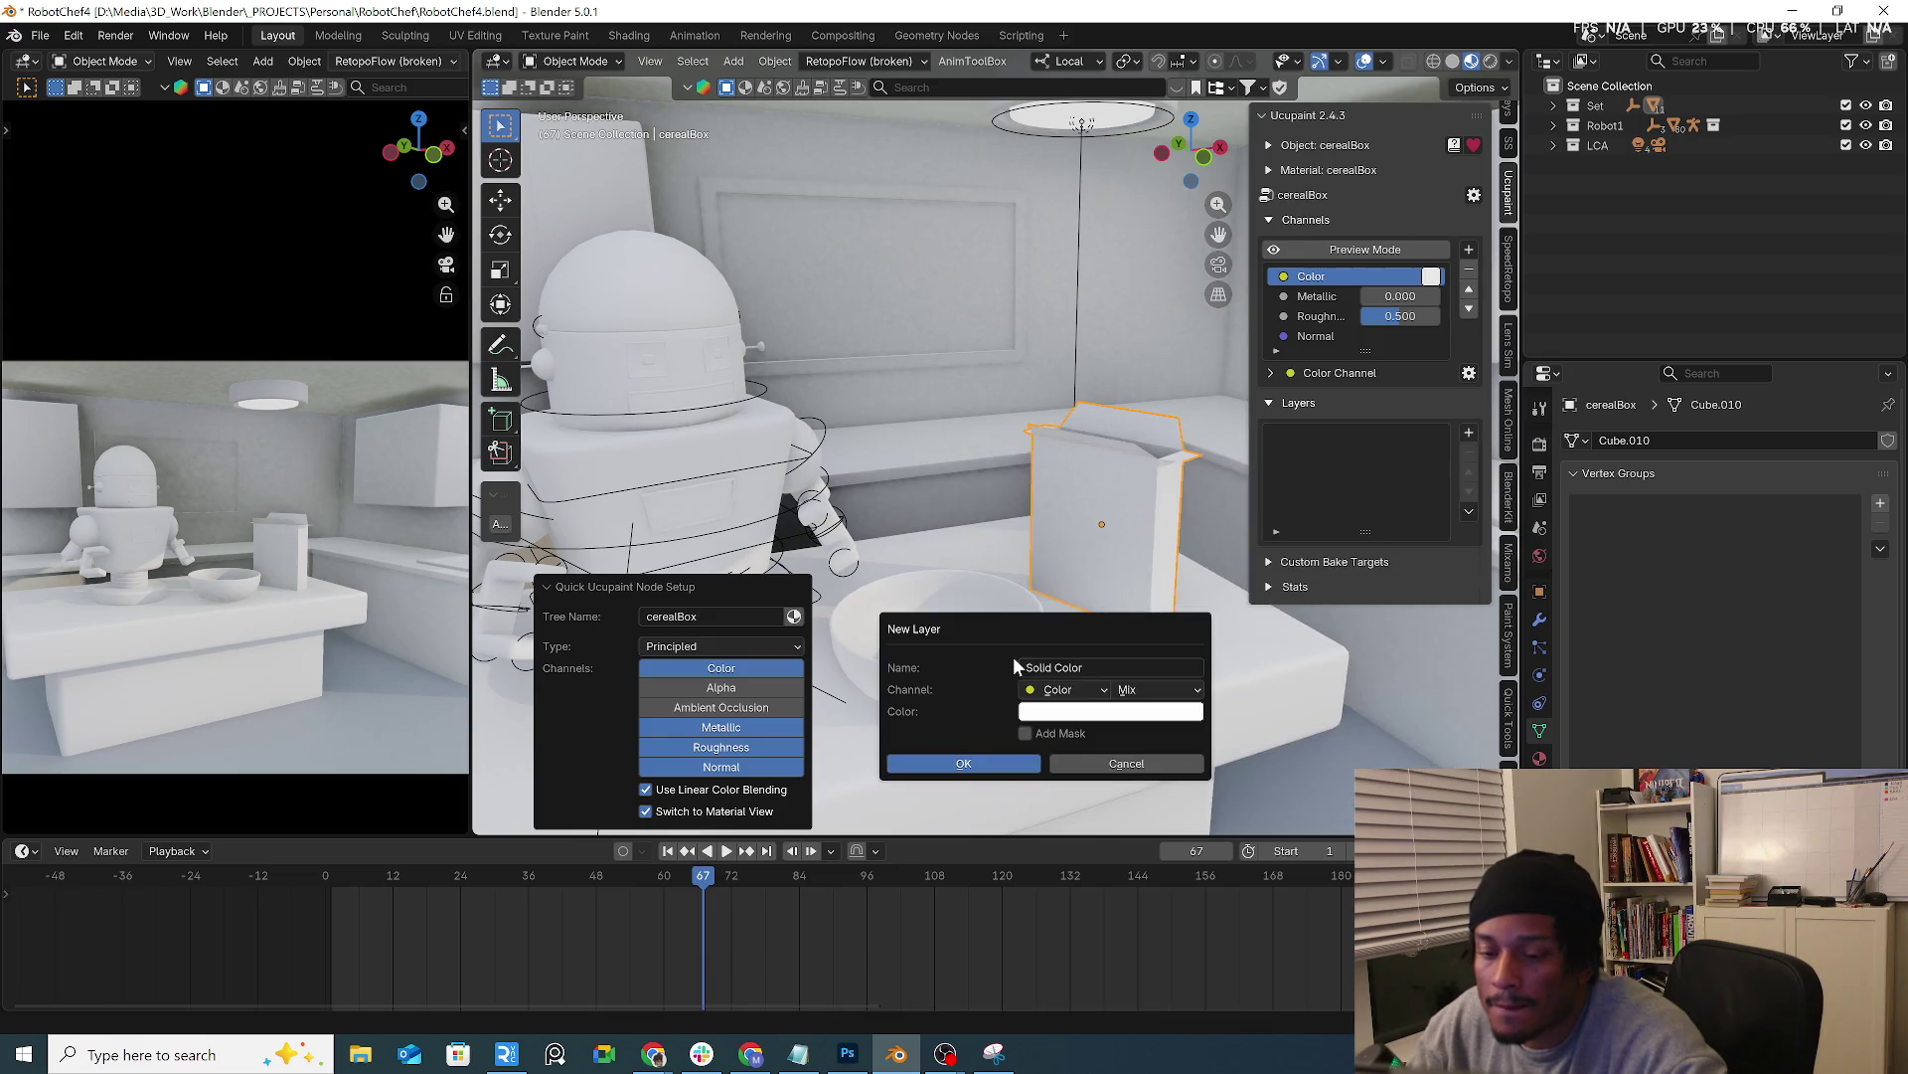
{"action": "left_click", "coordinate": [1068, 711]}
{"action": "left_click_drag", "start_coordinate": [1094, 494], "coordinate": [1054, 511]}
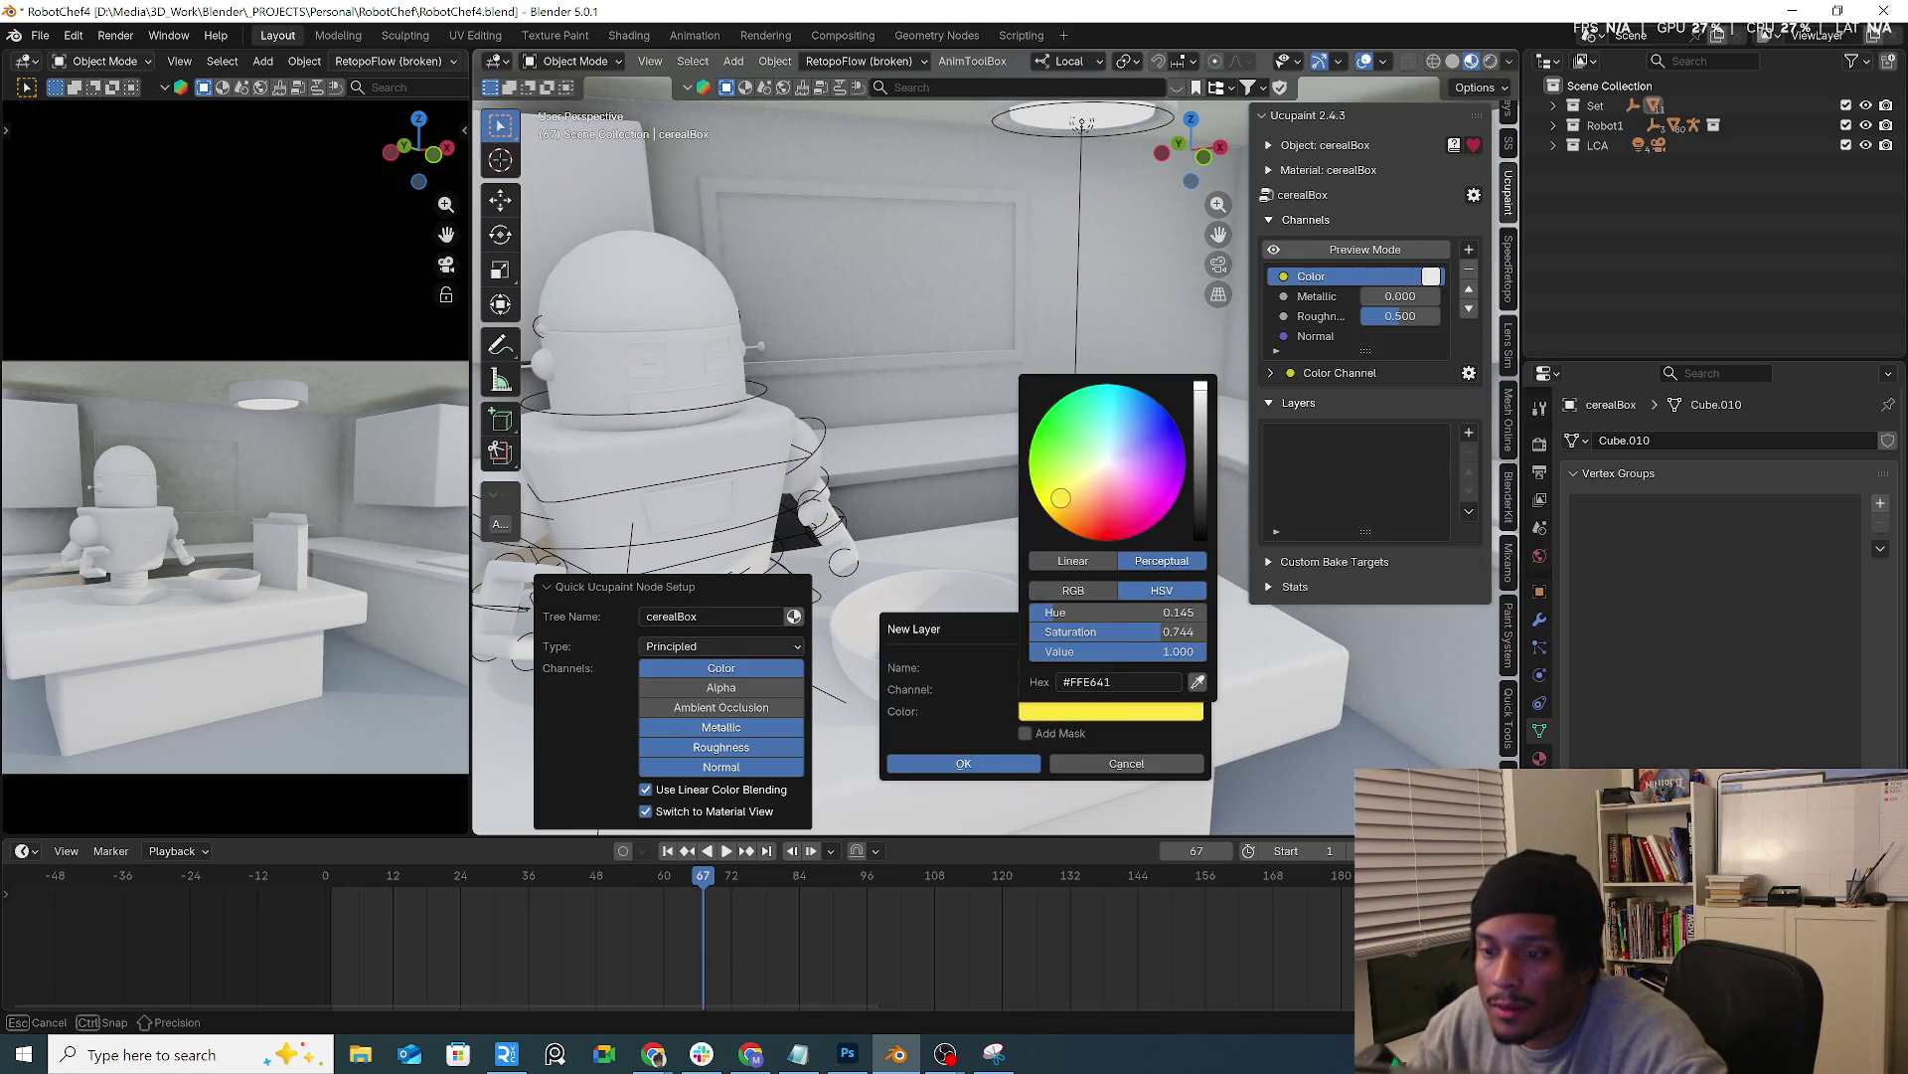
{"action": "left_click", "coordinate": [1018, 763]}
Add an image paint layer named Layer1 above the Solid Color layer
{"action": "left_click", "coordinate": [1469, 433]}
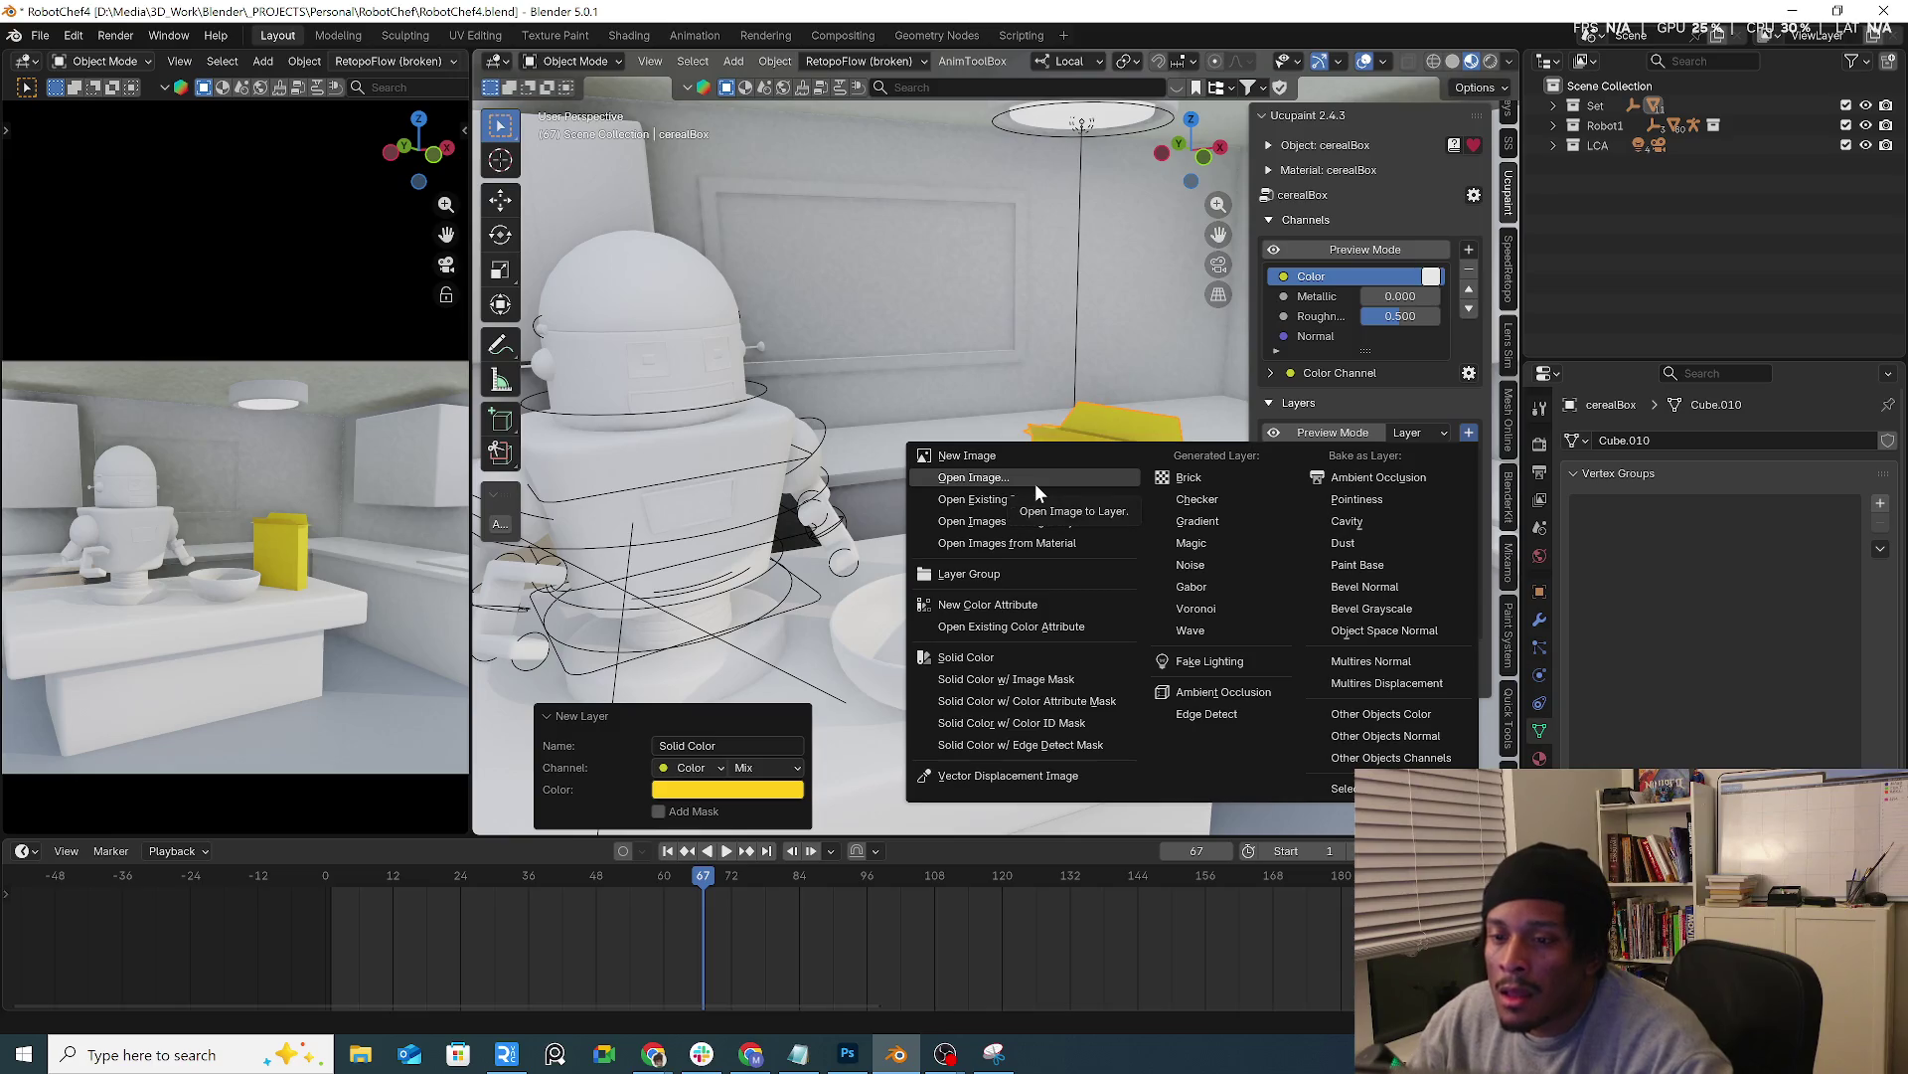
{"action": "left_click", "coordinate": [1050, 458]}
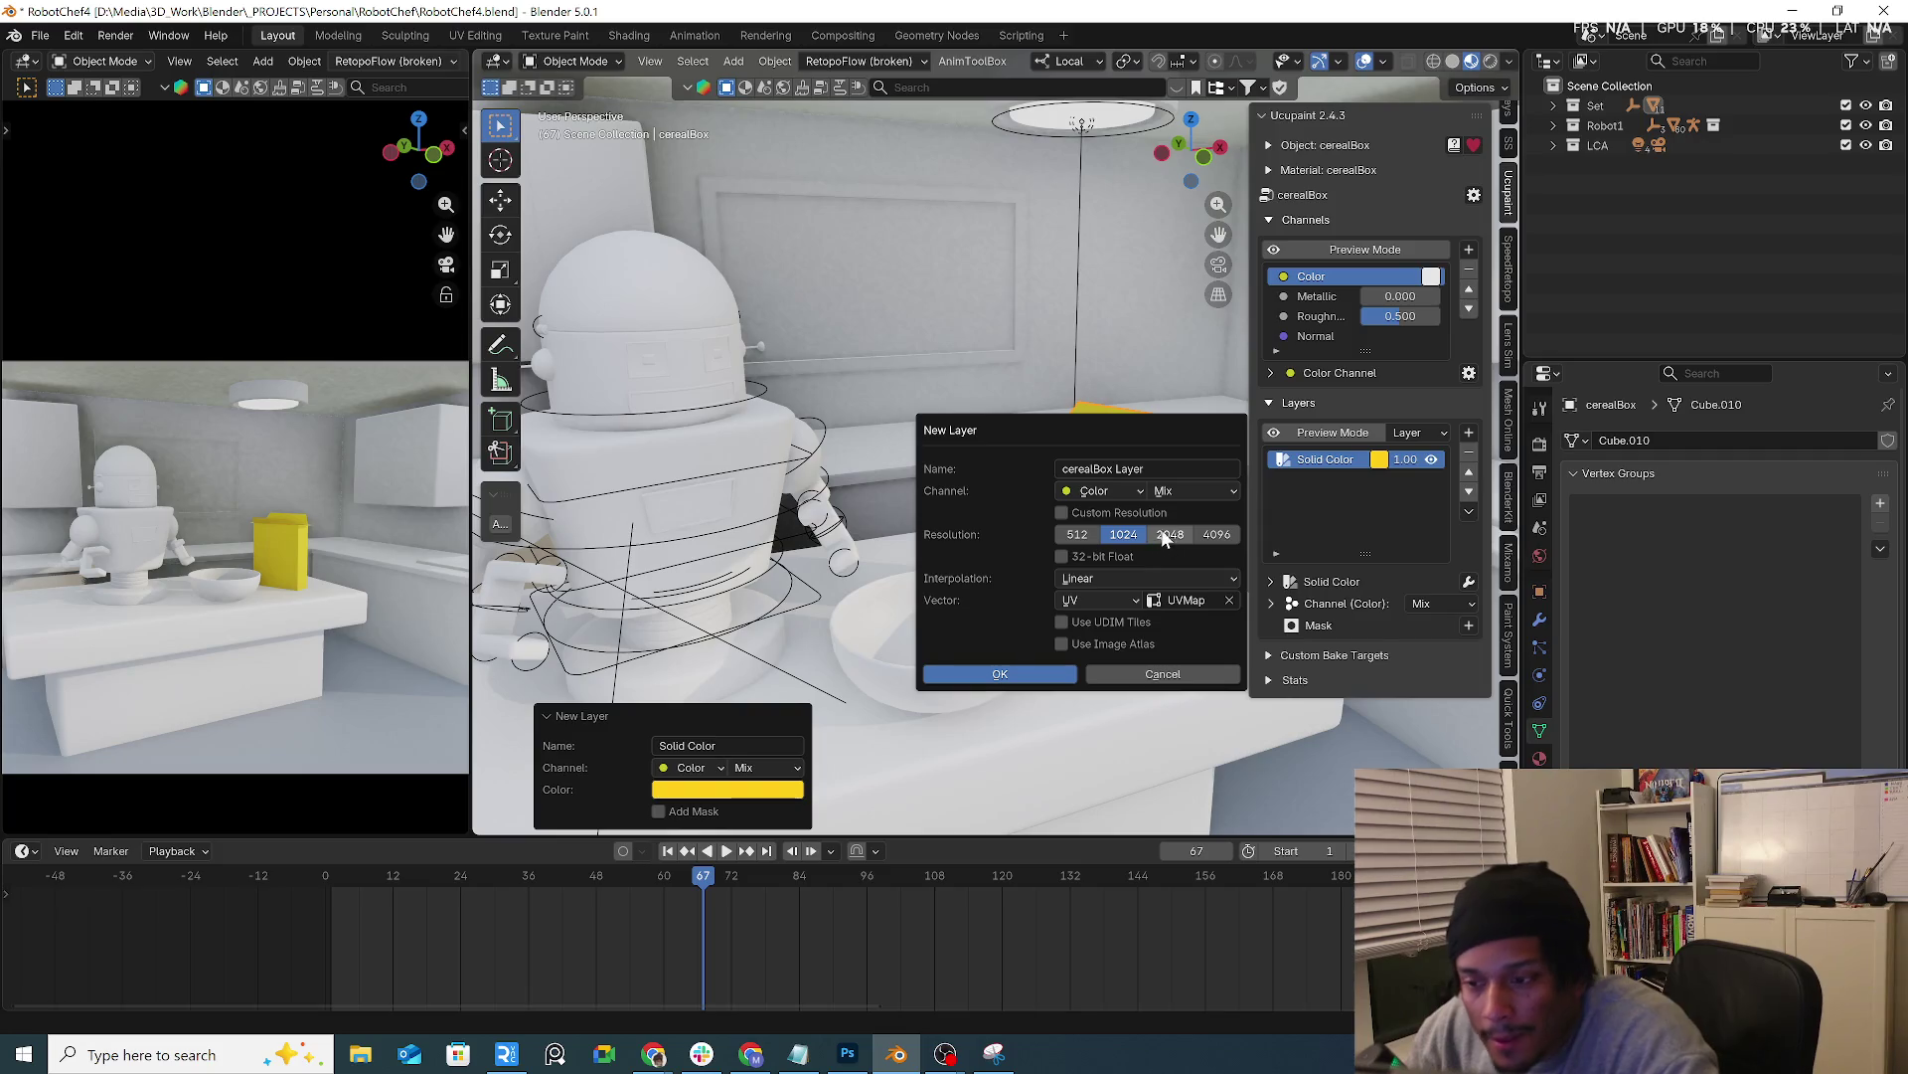
{"action": "left_click", "coordinate": [1155, 471]}
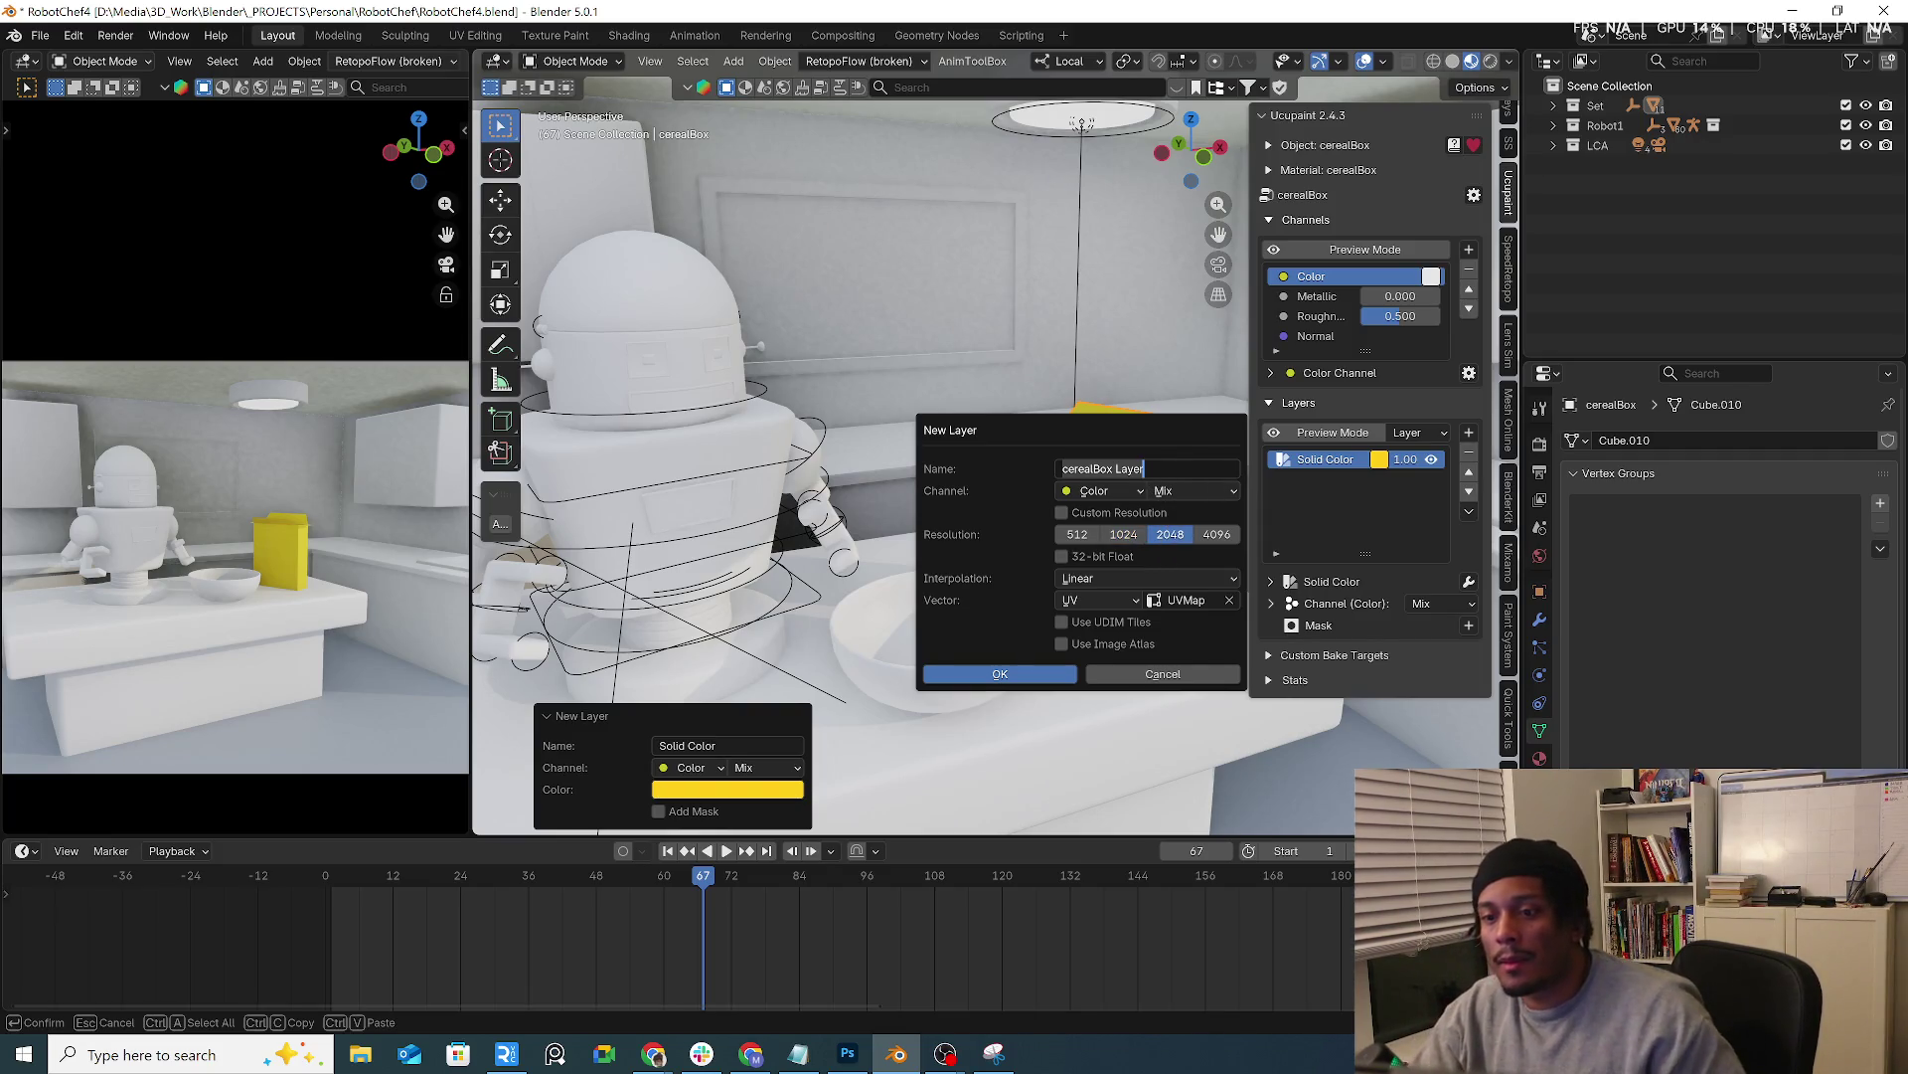
{"action": "left_click_drag", "start_coordinate": [1118, 468], "coordinate": [1064, 469]}
{"action": "type", "text": "Layer1"}
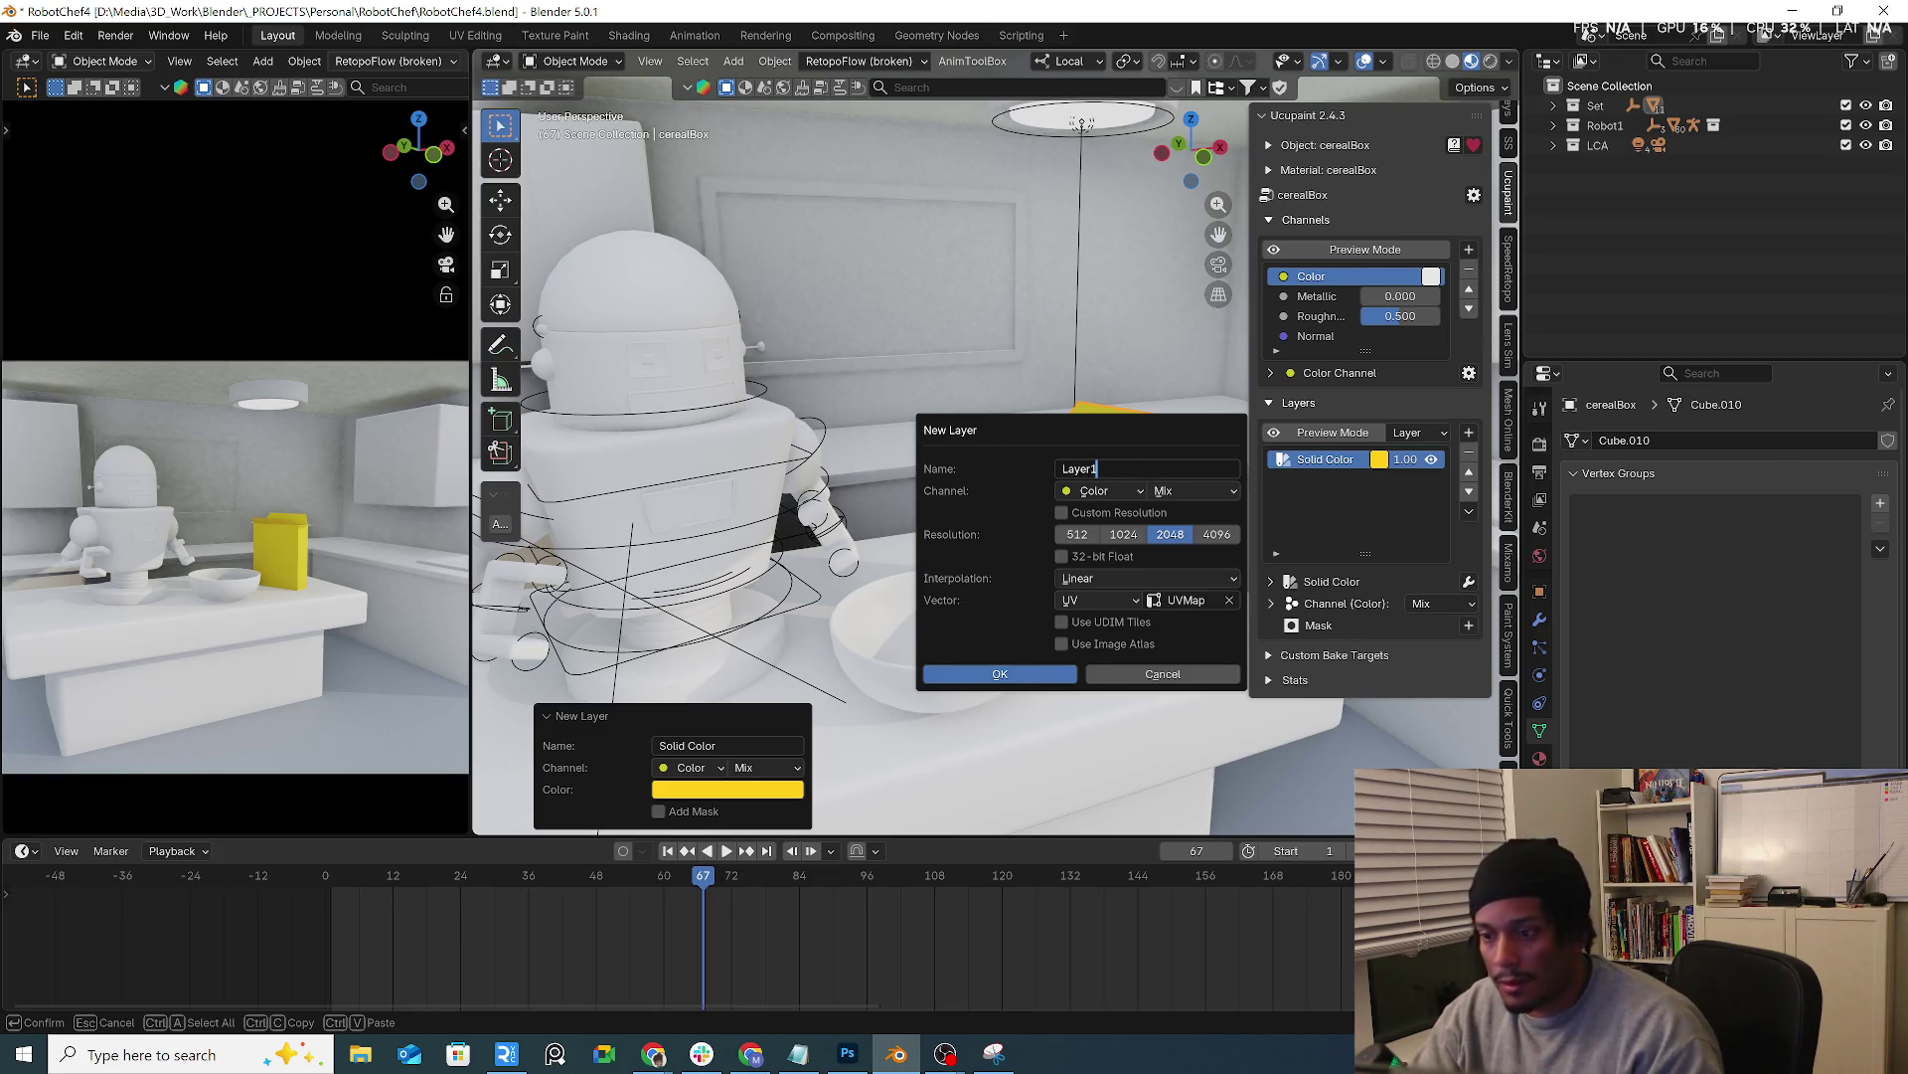
{"action": "left_click", "coordinate": [953, 674]}
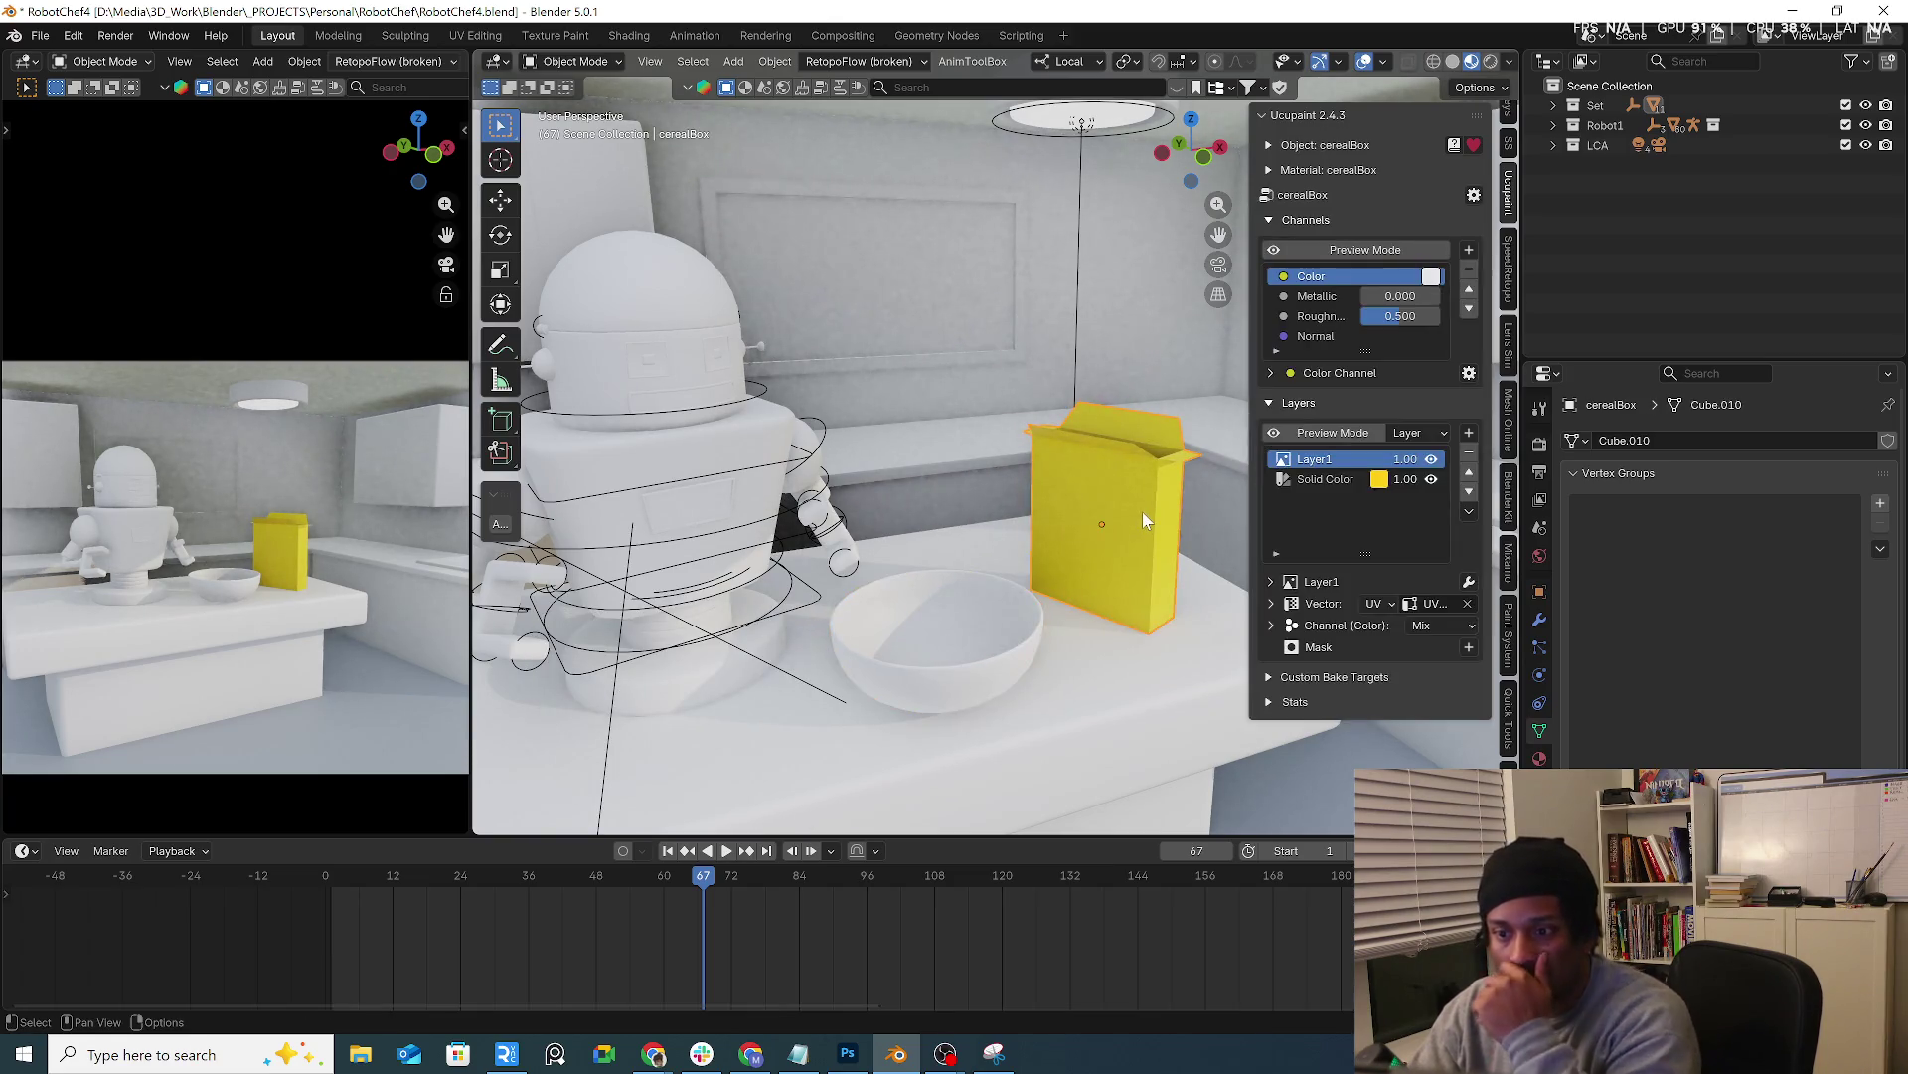
{"action": "mouse_move", "coordinate": [1053, 480]}
{"action": "middle_mouse_down", "text": "ctrl"}
{"action": "mouse_move", "coordinate": [989, 435]}
{"action": "mouse_move", "coordinate": [1036, 424]}
{"action": "mouse_move", "coordinate": [1133, 492]}
{"action": "middle_mouse_up", "text": "ctrl"}
Enter Edit Mode on the cereal box with face selection and frame it in the view
{"action": "left_click", "coordinate": [574, 60]}
{"action": "left_click", "coordinate": [567, 108]}
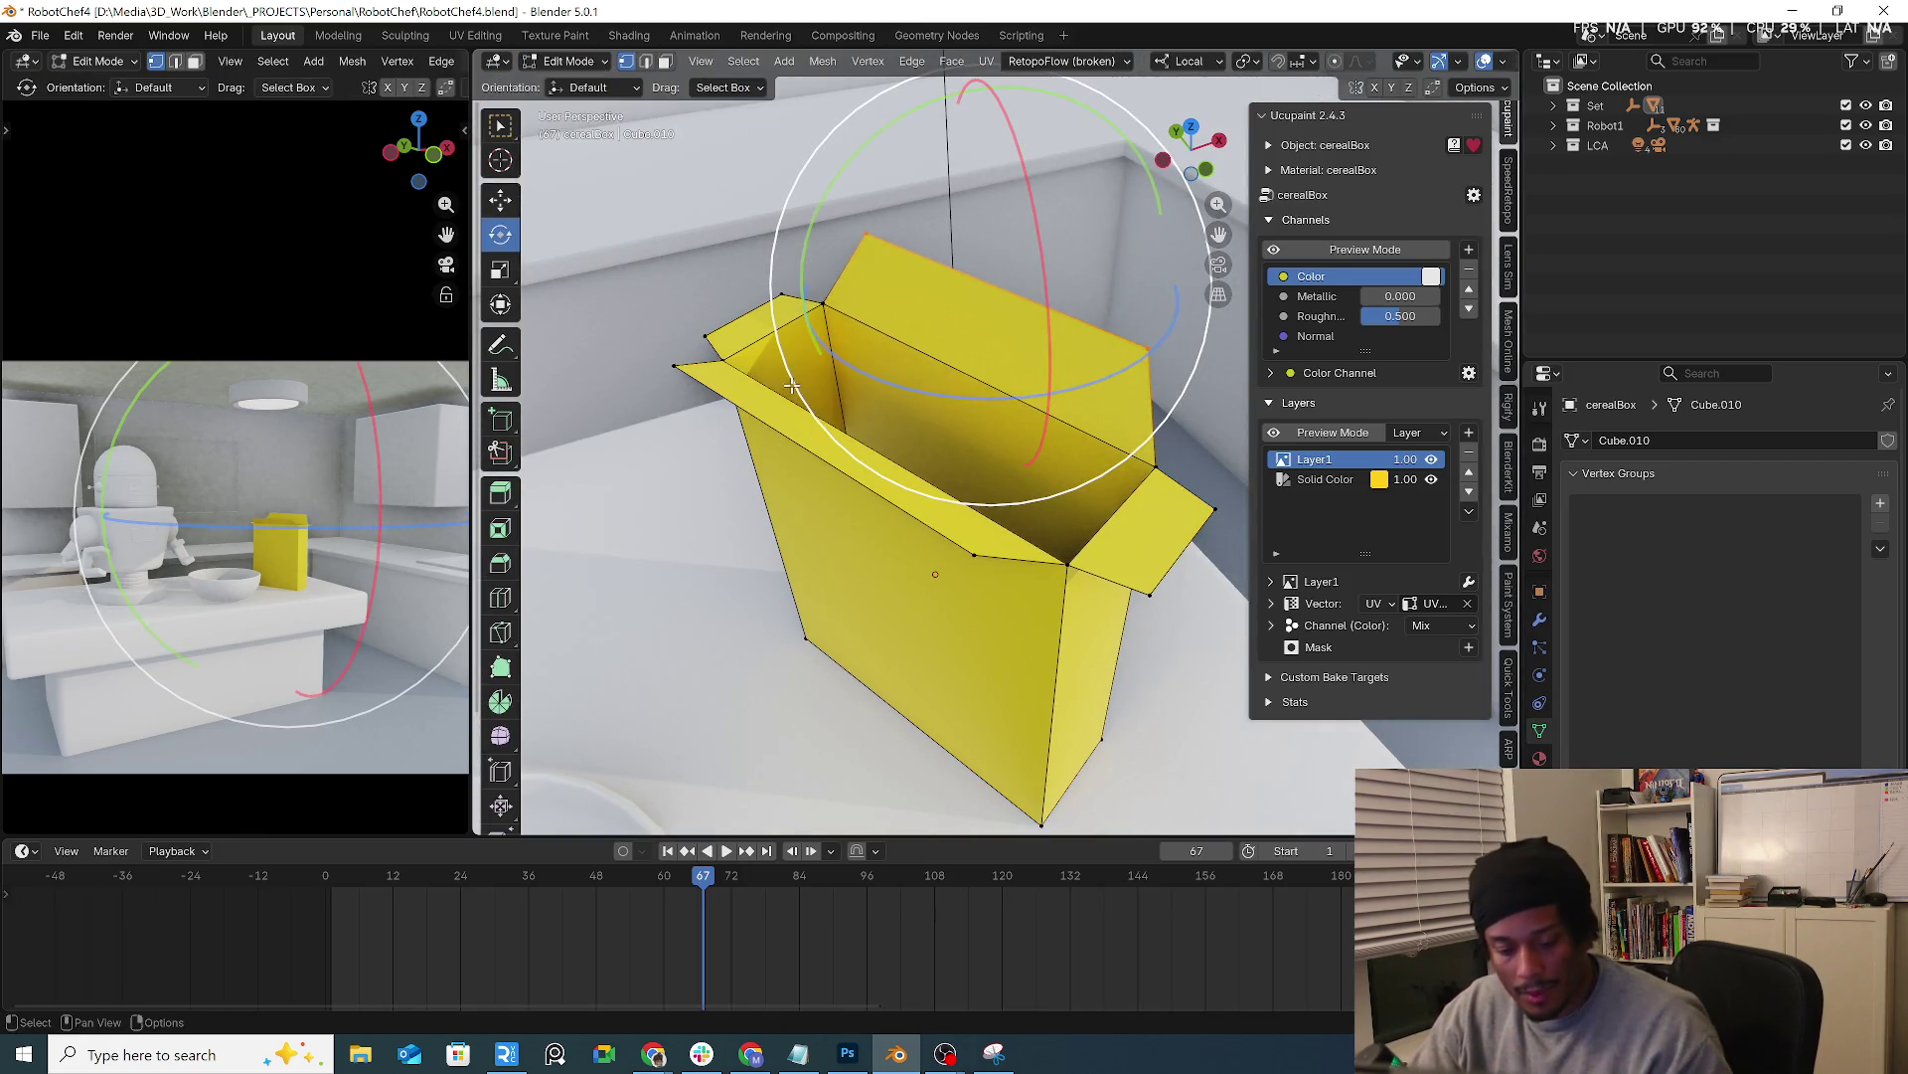
{"action": "key", "text": "3"}
{"action": "key", "text": "a"}
{"action": "middle_click_drag", "start_coordinate": [743, 322], "coordinate": [687, 180]}
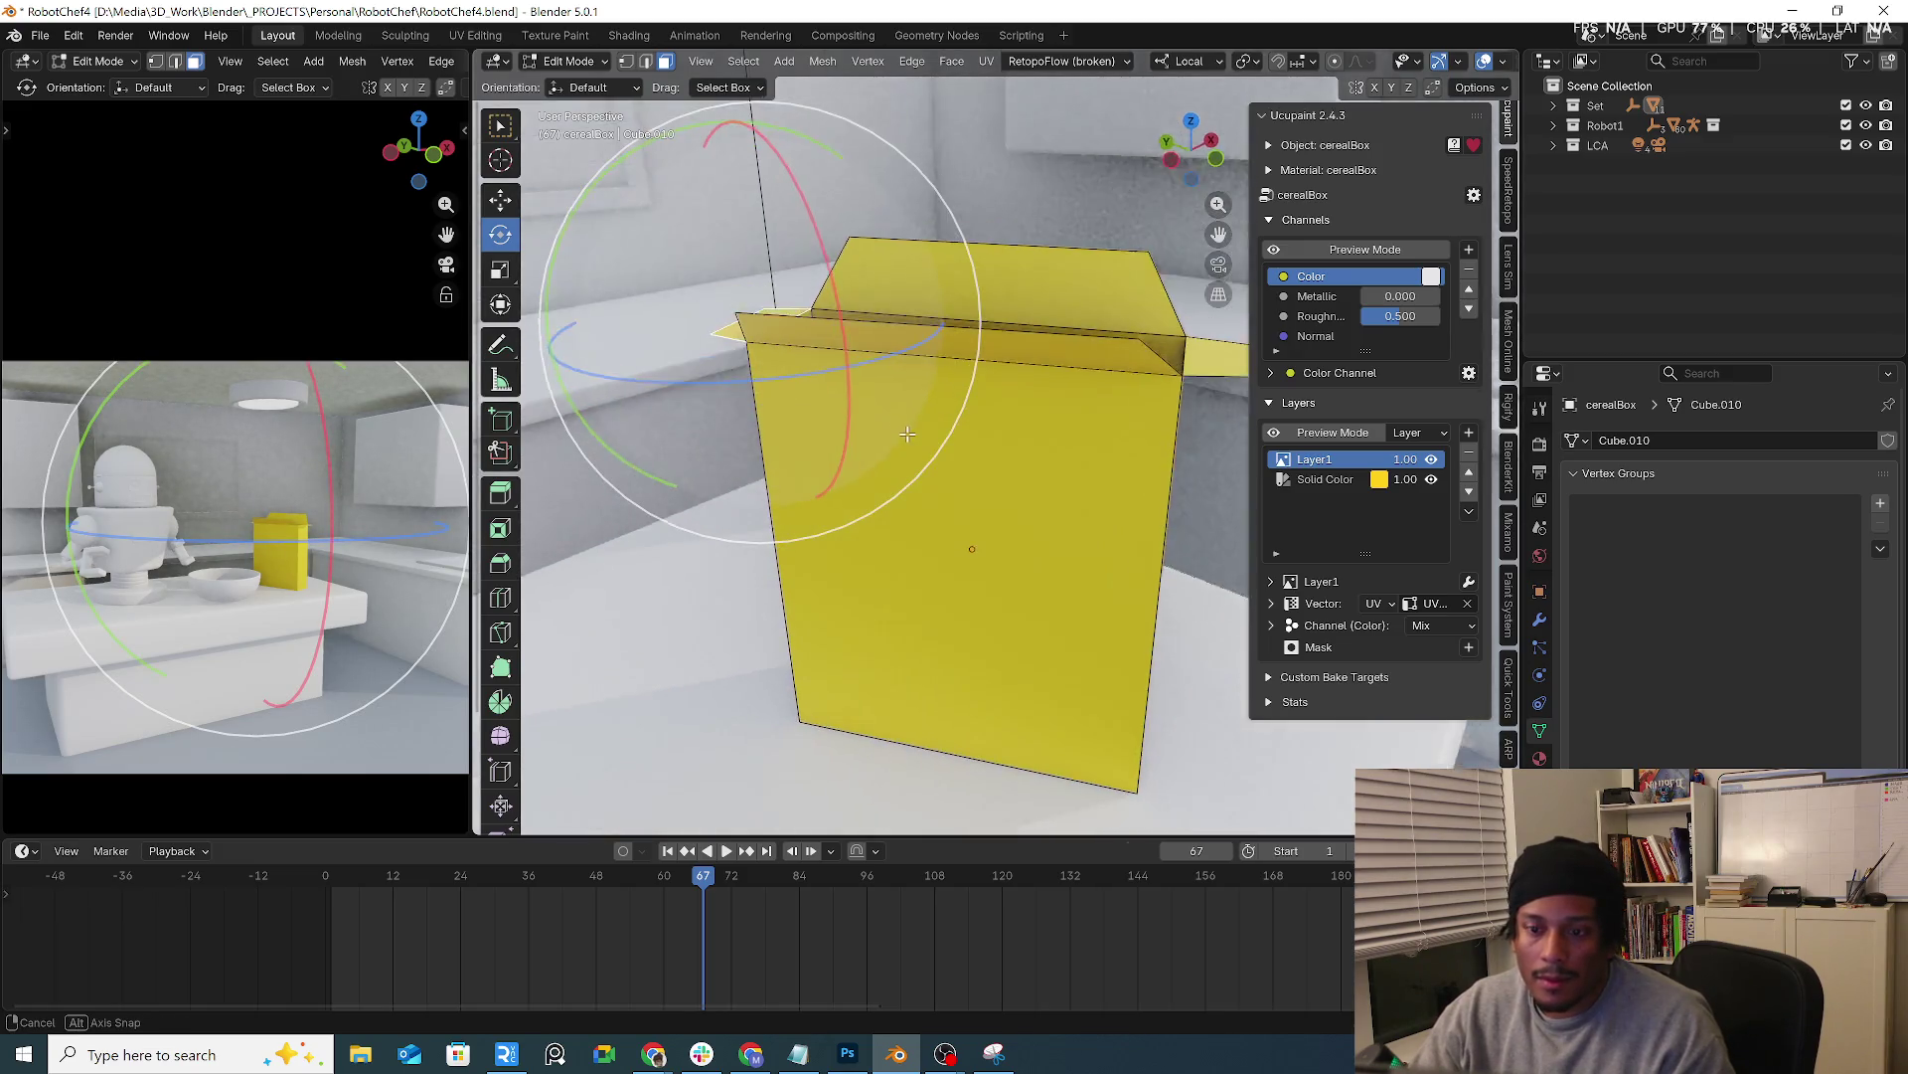
{"action": "left_click", "coordinate": [568, 59]}
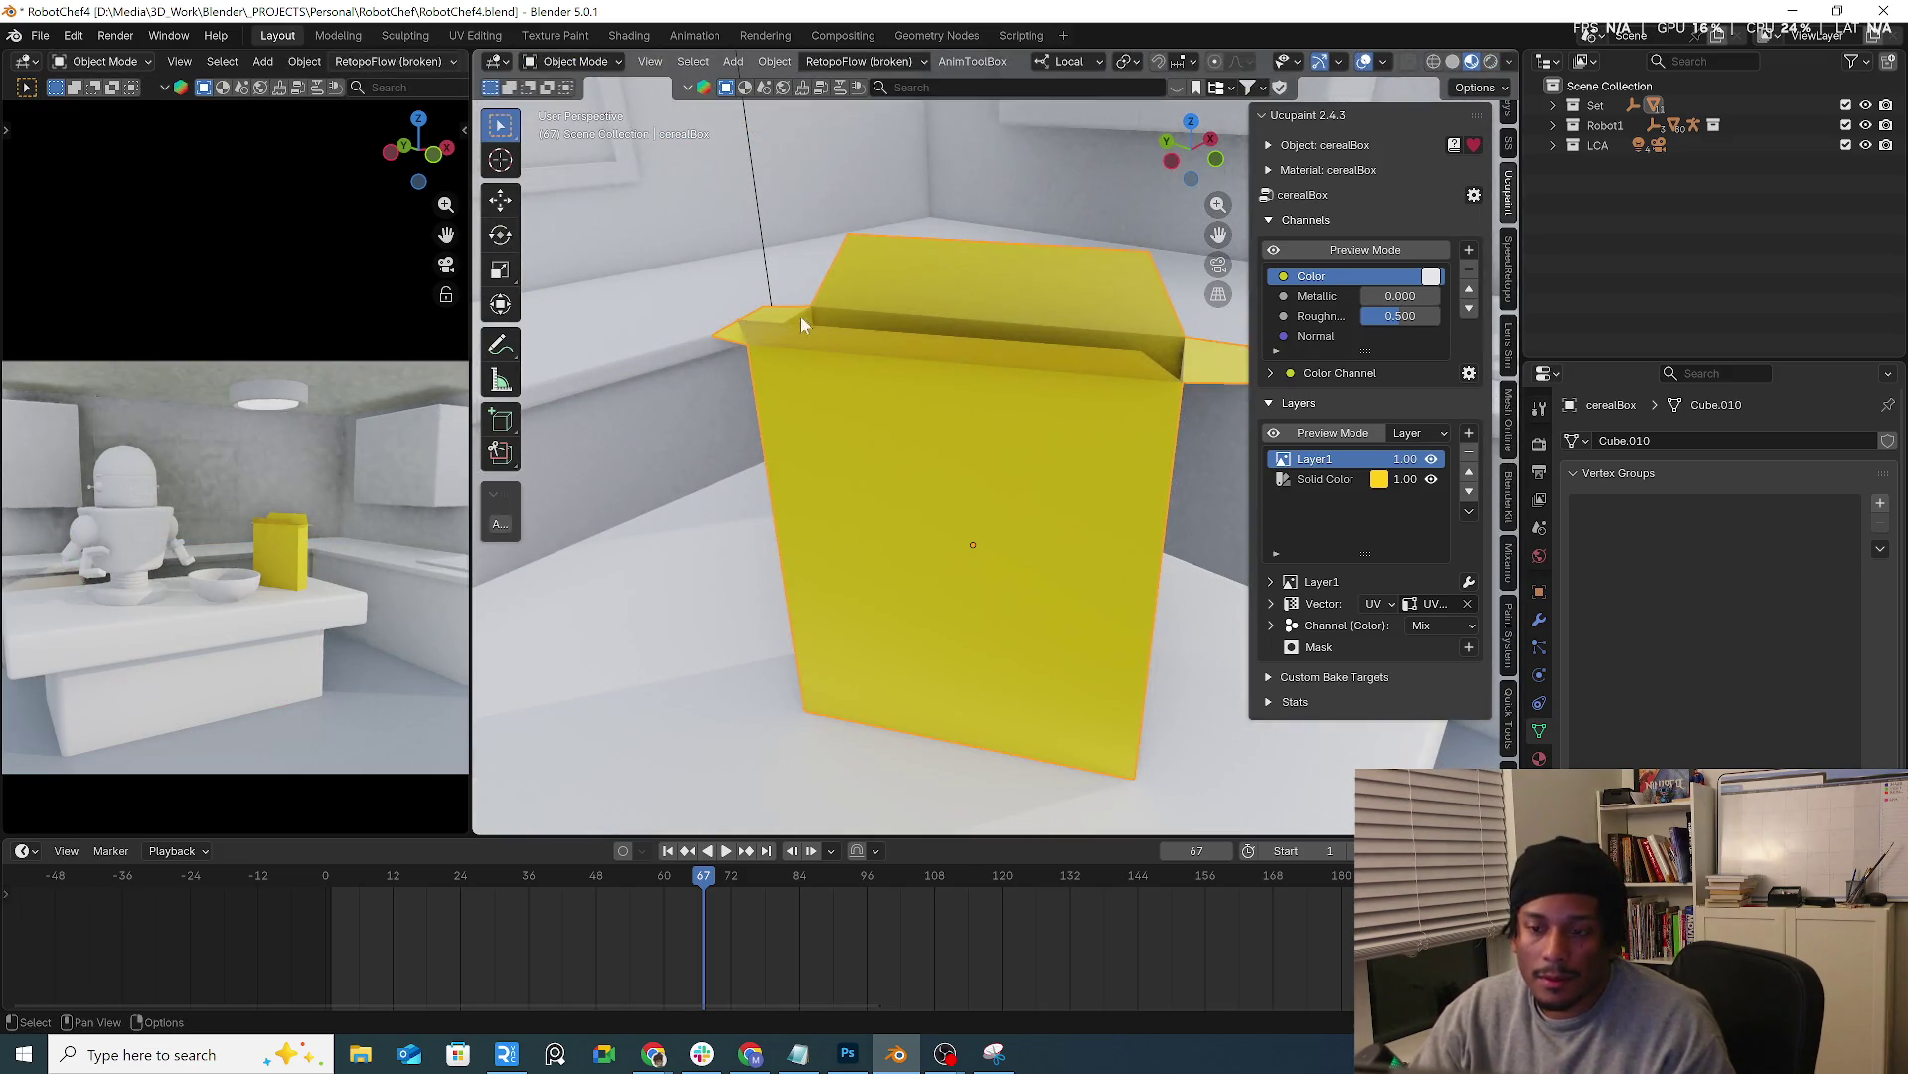
{"action": "left_click", "coordinate": [567, 61]}
{"action": "left_click", "coordinate": [581, 112]}
{"action": "middle_click_drag", "start_coordinate": [926, 418], "coordinate": [1034, 409]}
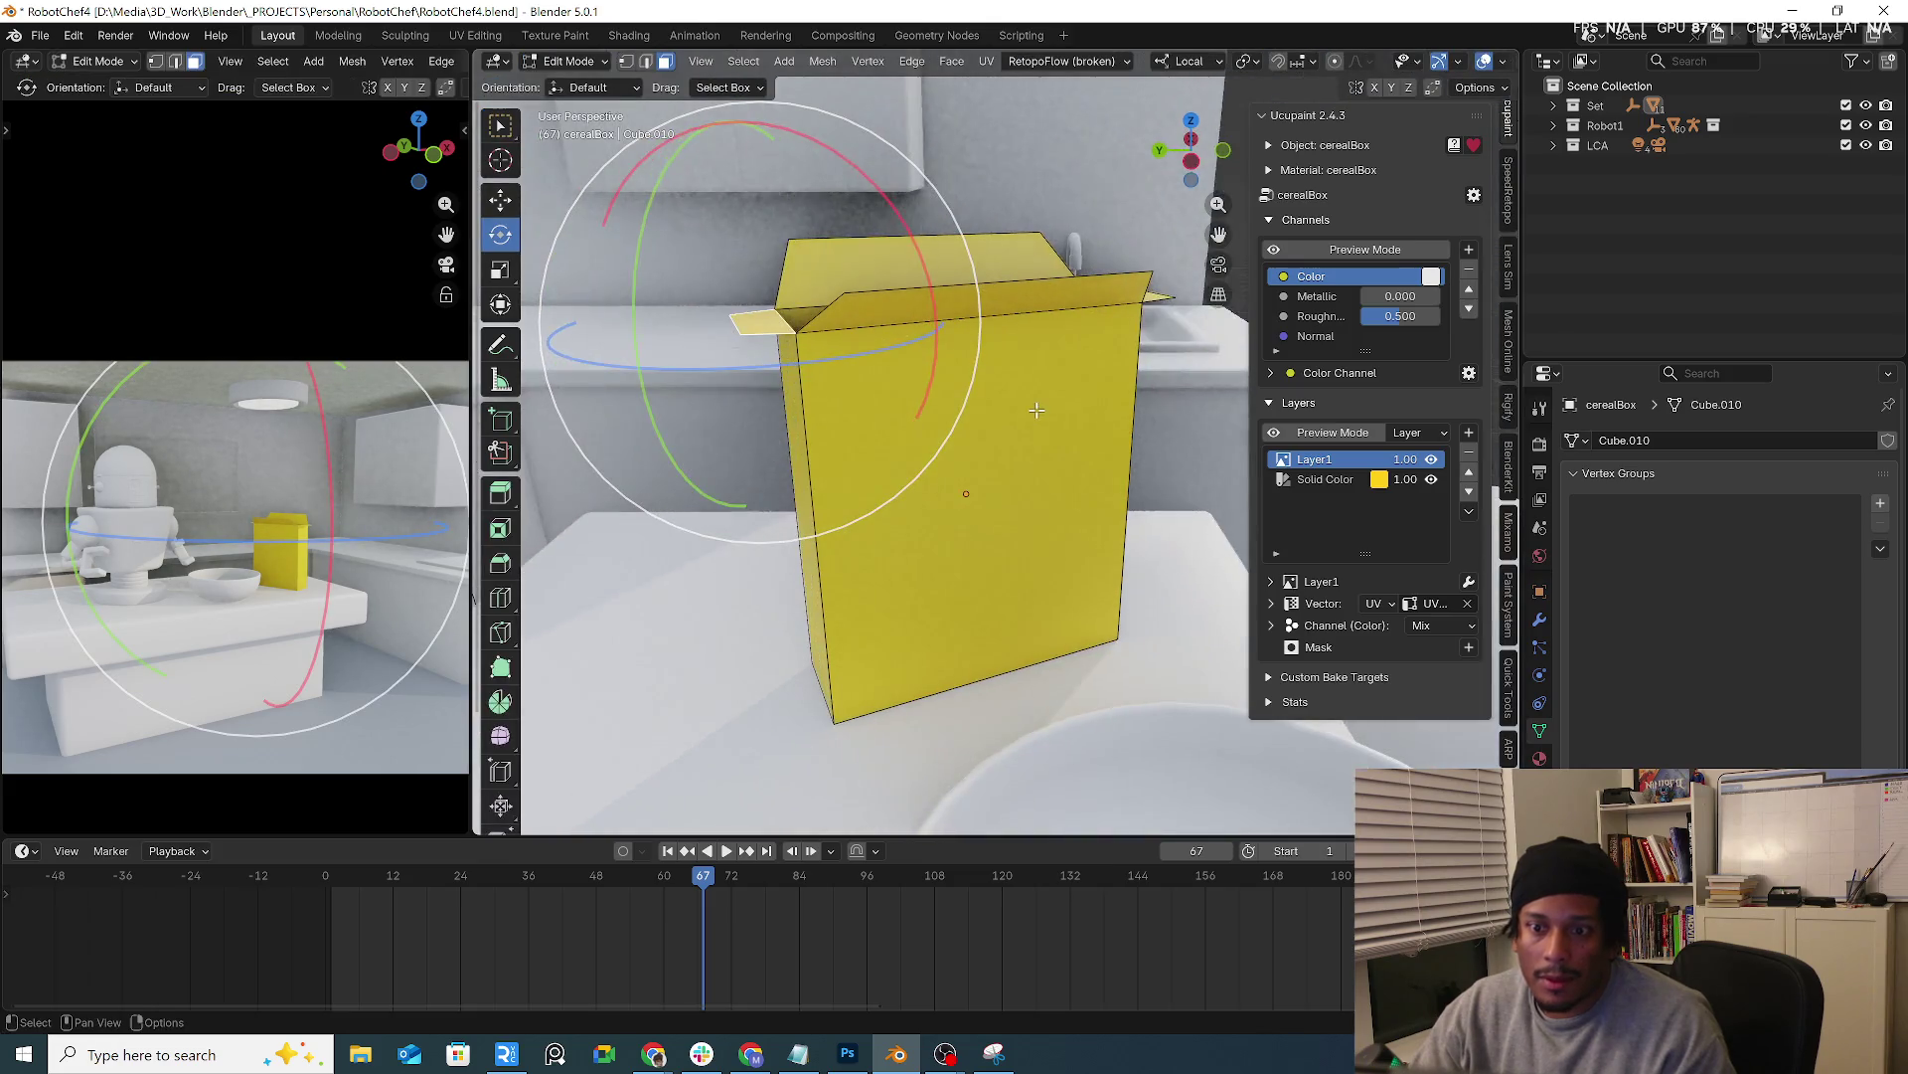
{"action": "key", "text": "grave"}
{"action": "left_click", "coordinate": [1142, 478]}
{"action": "key", "text": "h"}
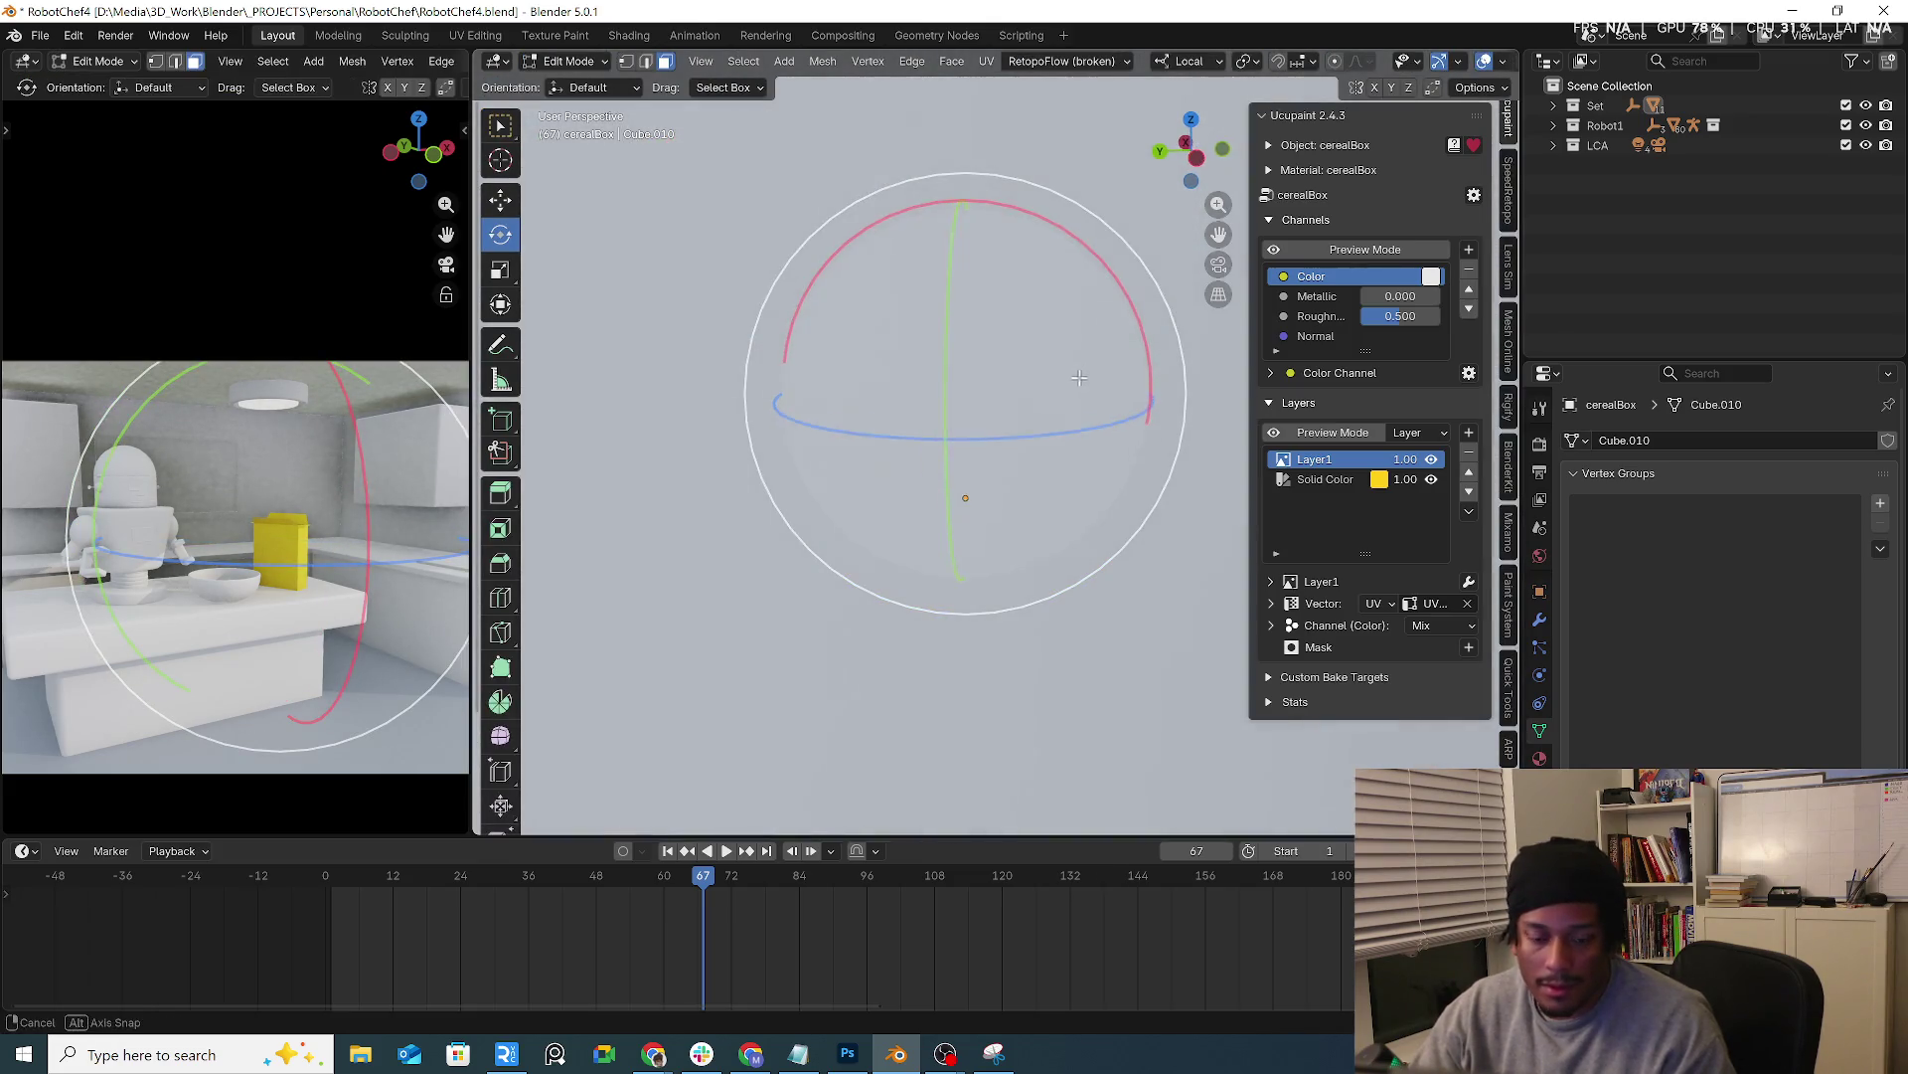
Subdivide the box mesh twice via Quick Favorites and isolate it in Local view for editing
{"action": "key", "text": "q"}
{"action": "left_click", "coordinate": [1071, 398]}
{"action": "scroll", "coordinate": [932, 390], "scroll_direction": "down", "scroll_amount": 4}
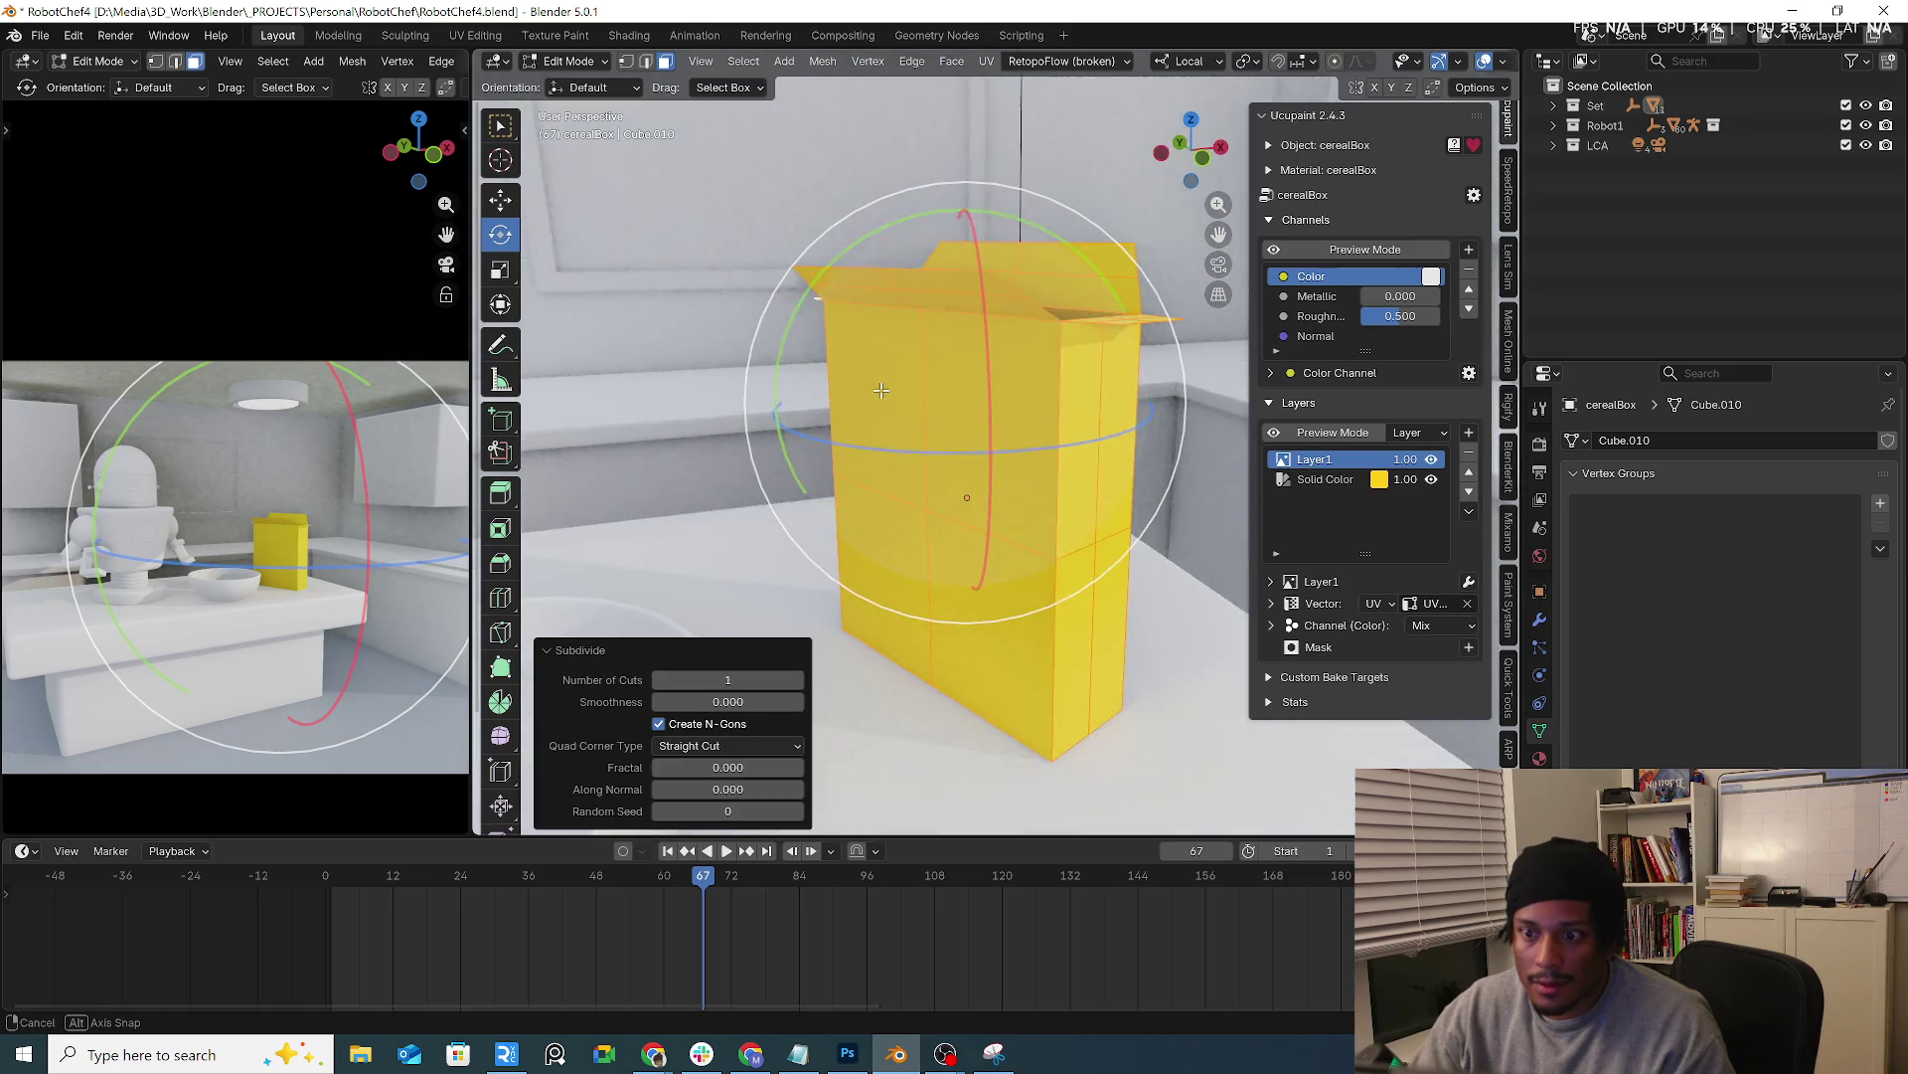
{"action": "key", "text": "q"}
{"action": "left_click", "coordinate": [933, 391]}
{"action": "mouse_move", "coordinate": [932, 391]}
{"action": "middle_mouse_down"}
{"action": "mouse_move", "coordinate": [799, 414]}
{"action": "mouse_move", "coordinate": [944, 466]}
{"action": "mouse_move", "coordinate": [1014, 447]}
{"action": "mouse_move", "coordinate": [976, 451]}
{"action": "middle_mouse_up"}
{"action": "key", "text": "Tab"}
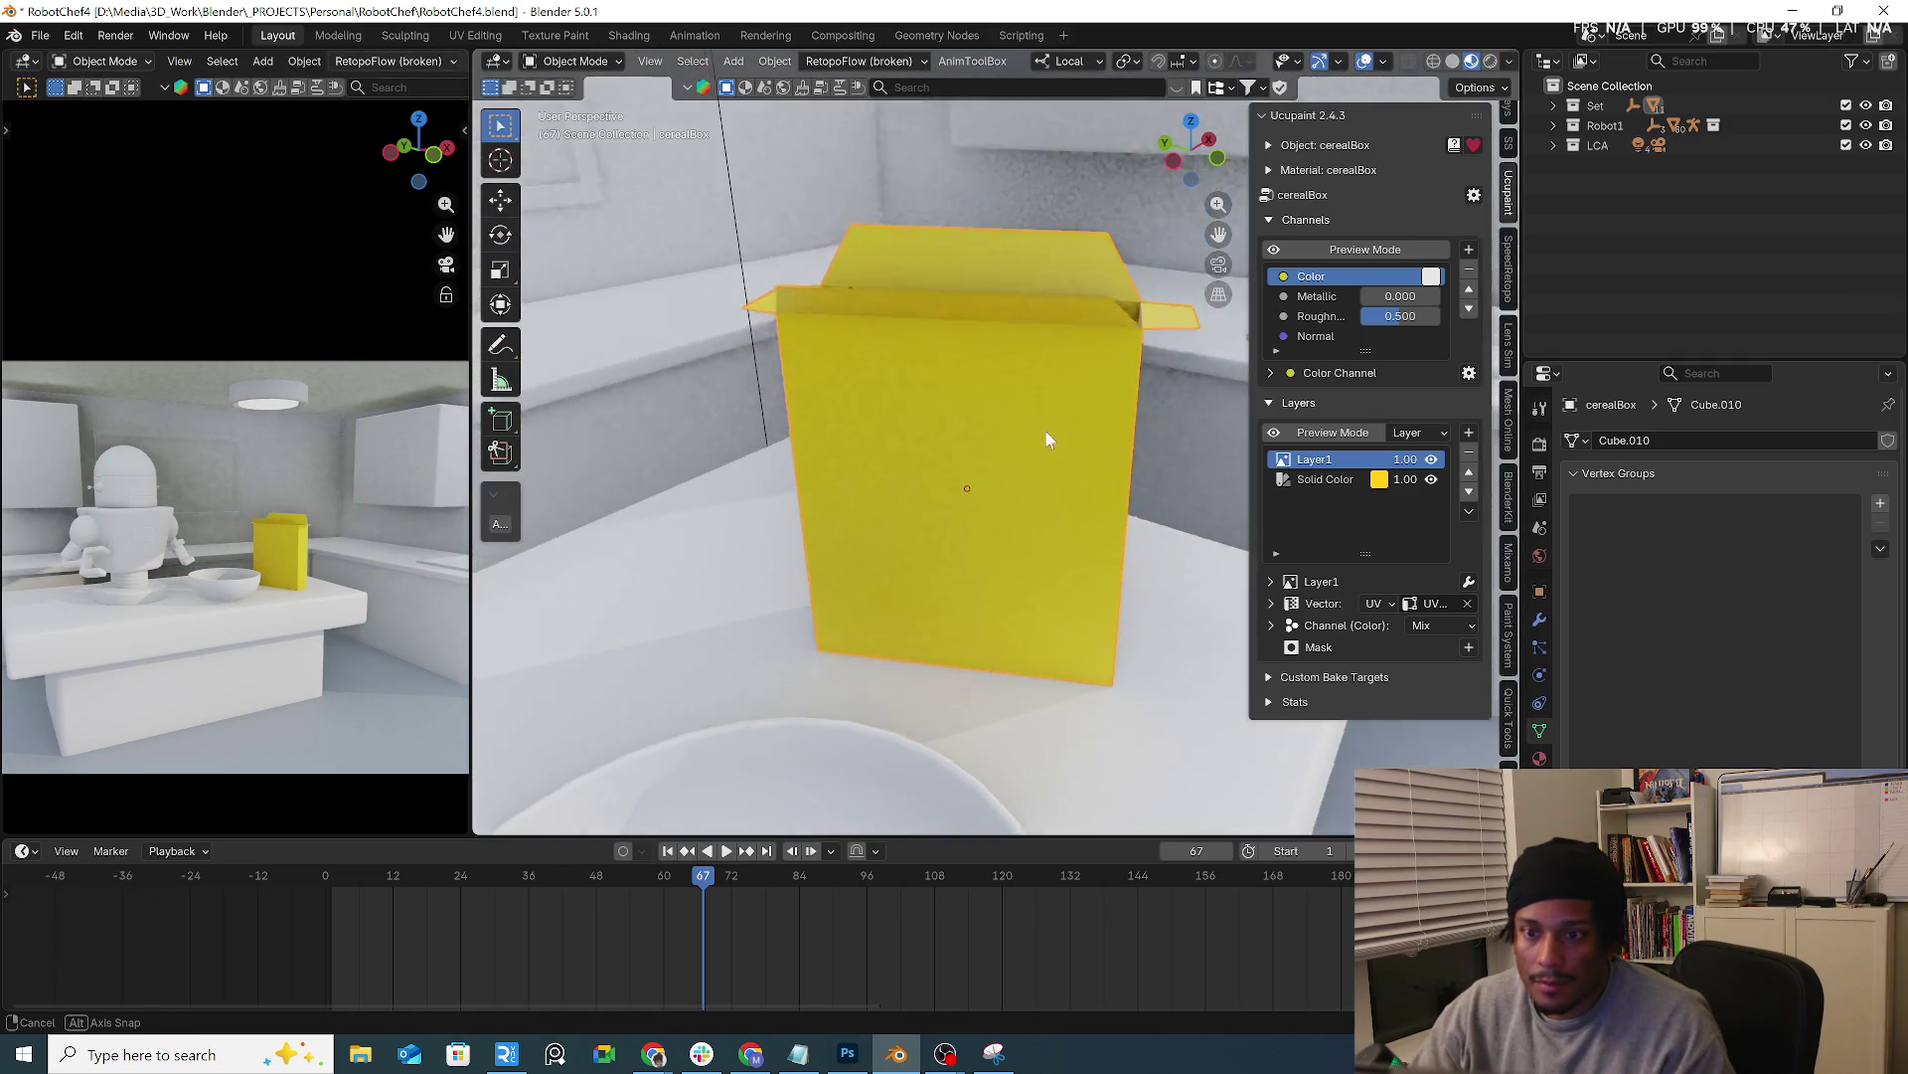
{"action": "key", "text": "KP_Divide"}
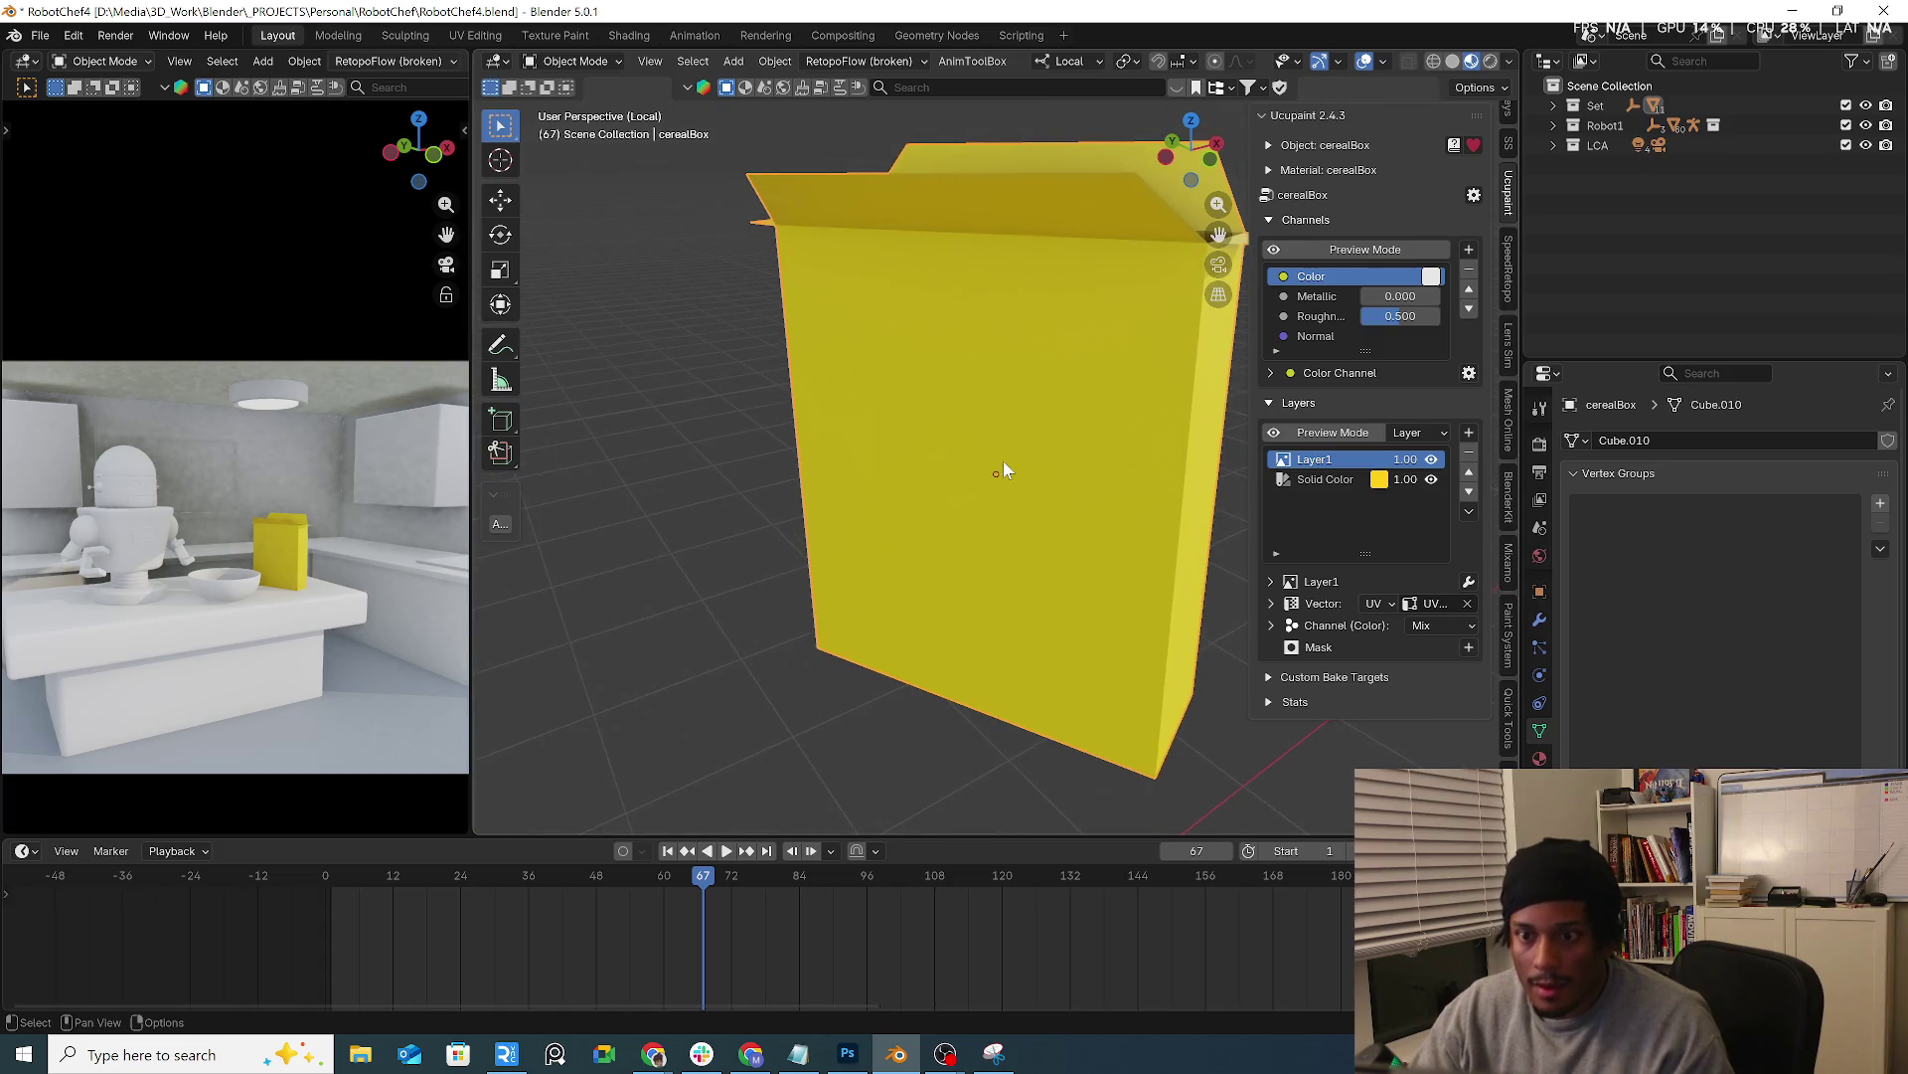
{"action": "left_click", "coordinate": [574, 59]}
{"action": "left_click", "coordinate": [613, 98]}
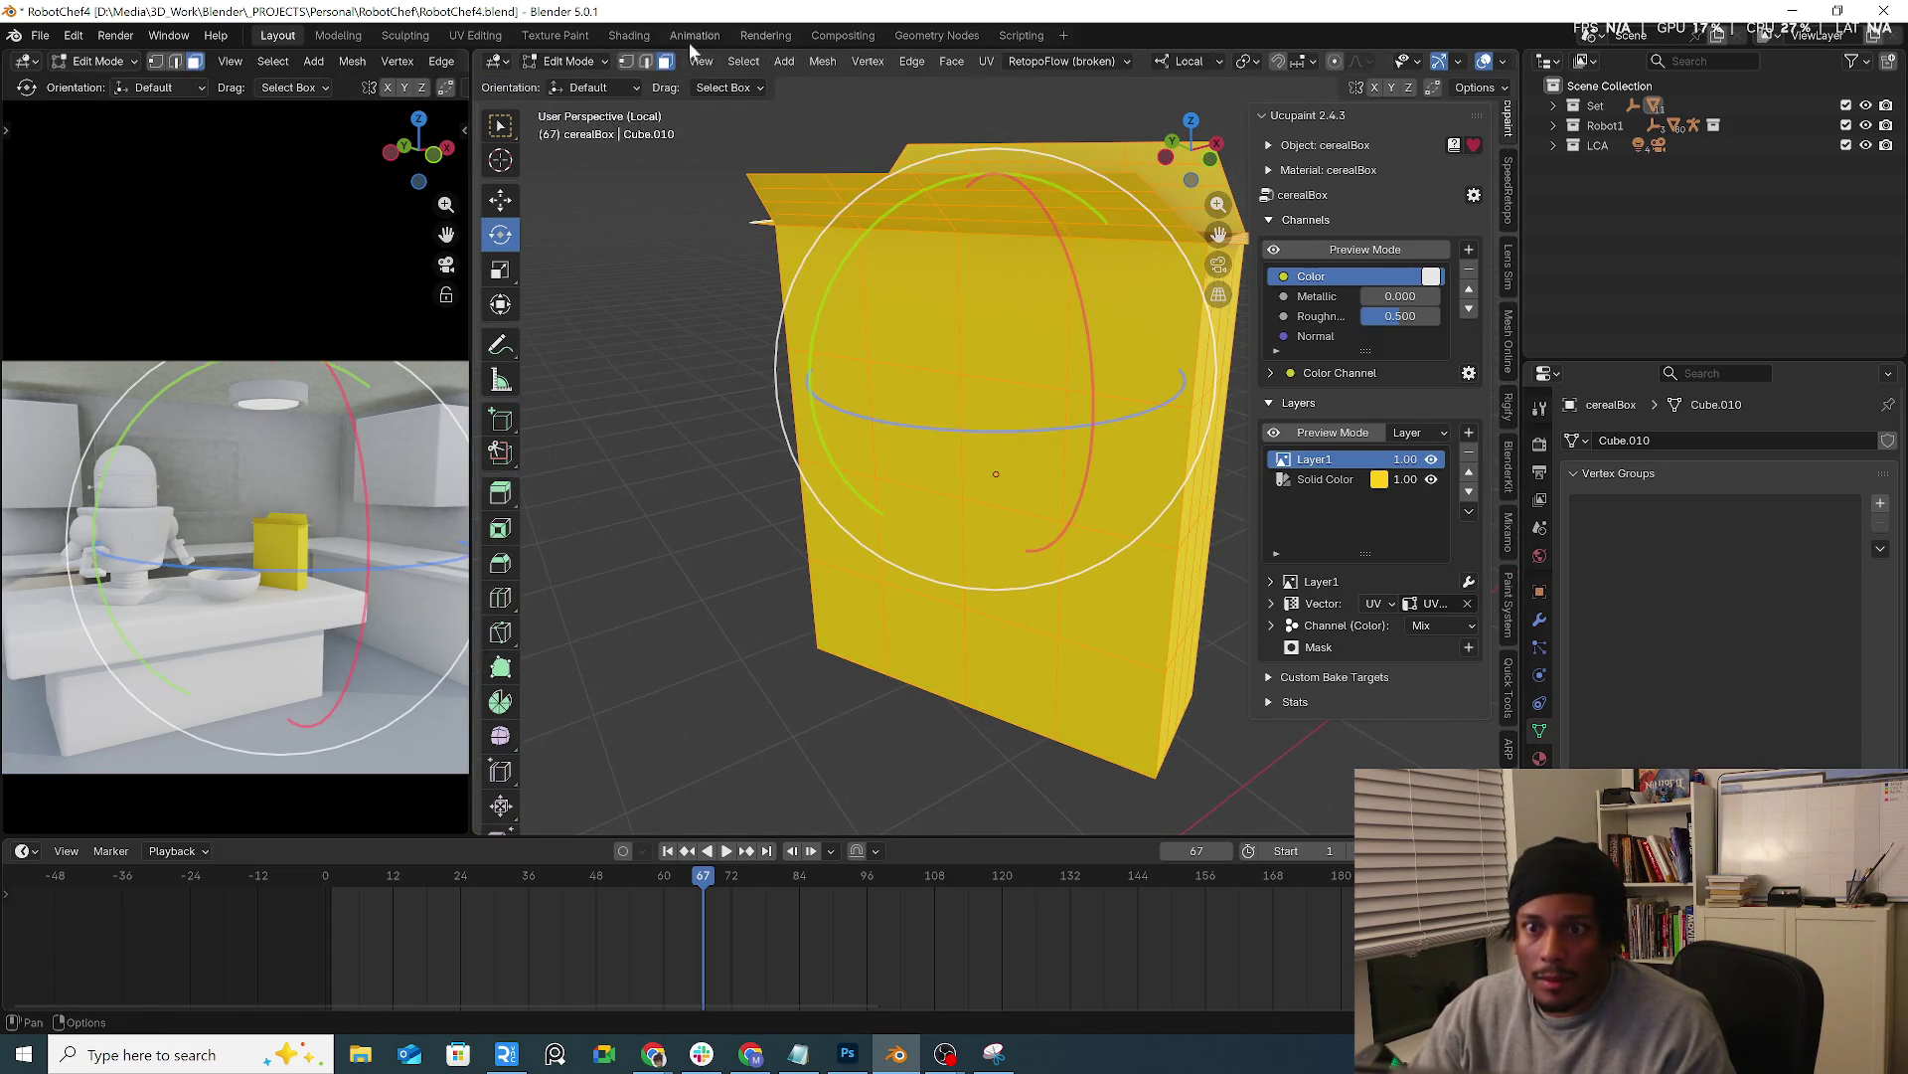
In the UV Editing workspace, select the box's corner edges to use as seams
{"action": "left_click", "coordinate": [474, 35]}
{"action": "key", "text": "KP_Divide"}
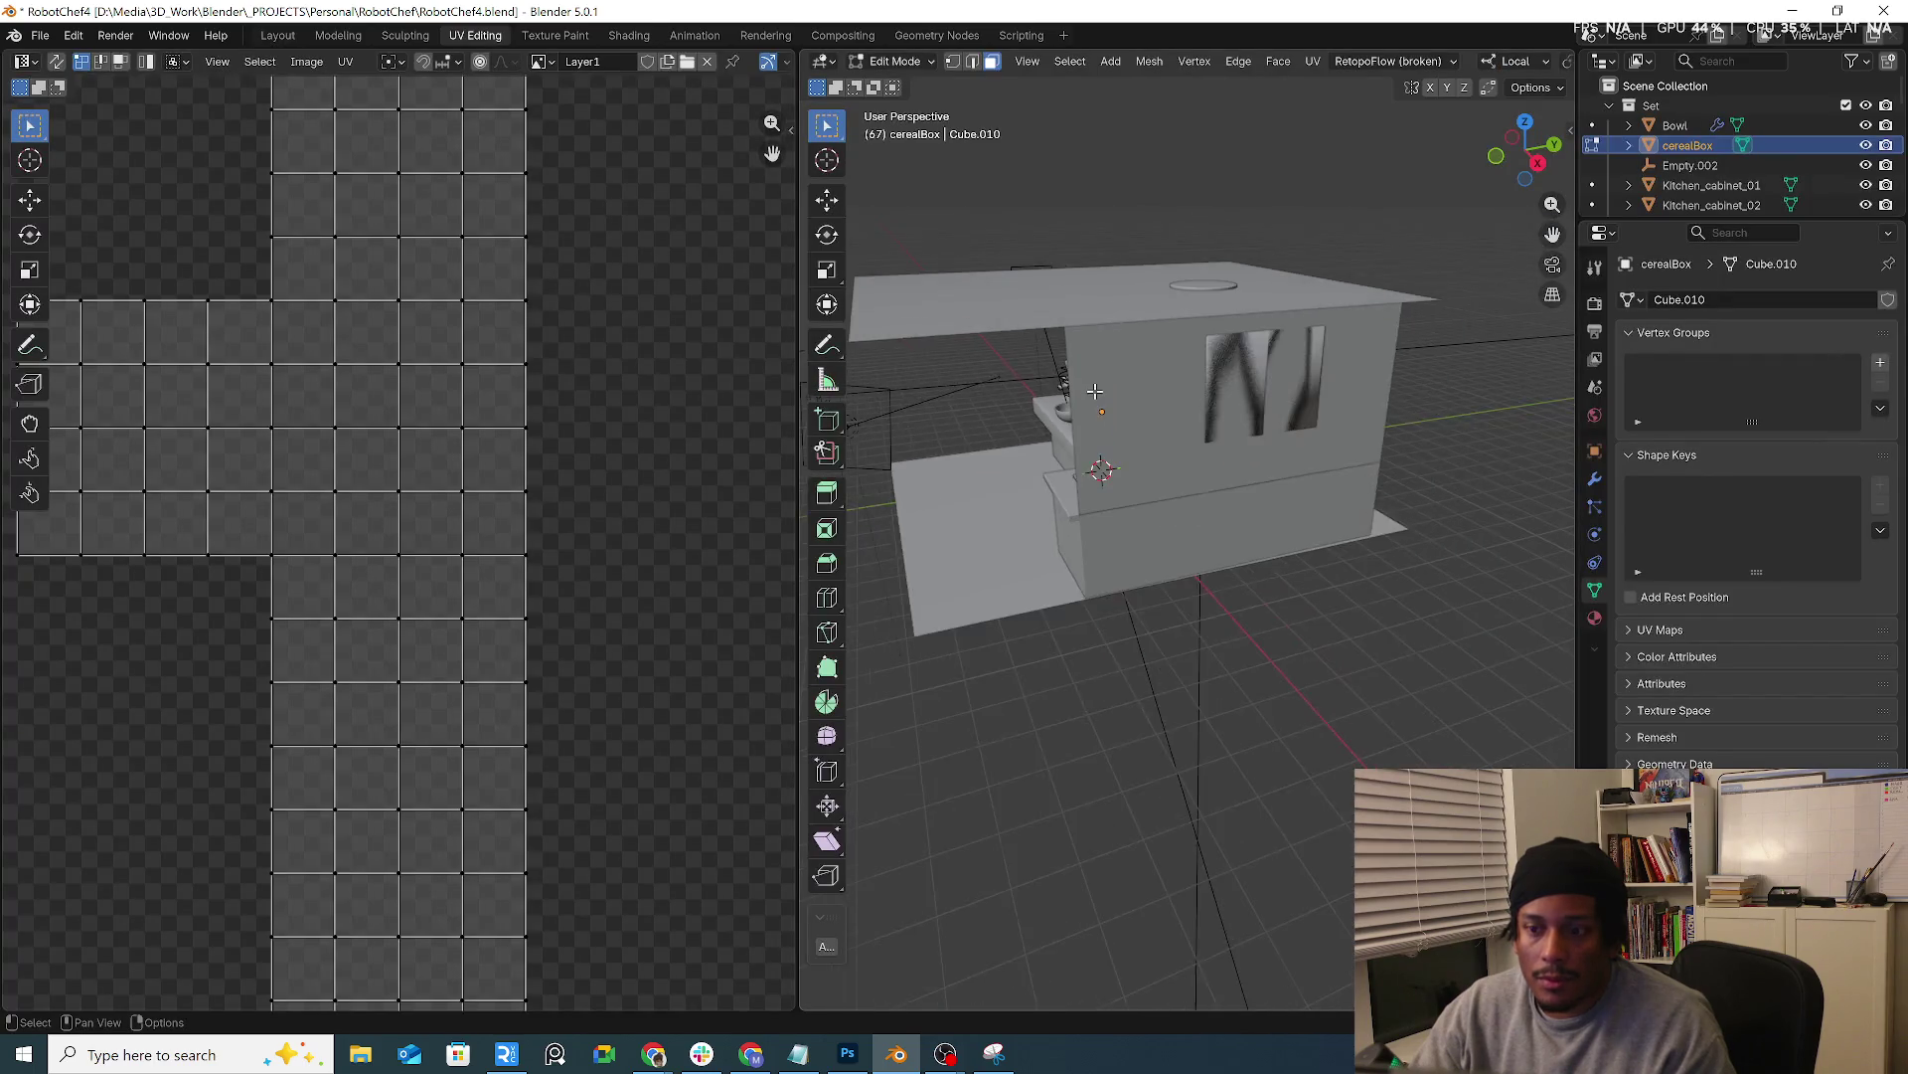
{"action": "scroll", "coordinate": [400, 411], "scroll_direction": "down", "scroll_amount": 4}
{"action": "middle_click_drag", "start_coordinate": [1043, 478], "coordinate": [1162, 480]}
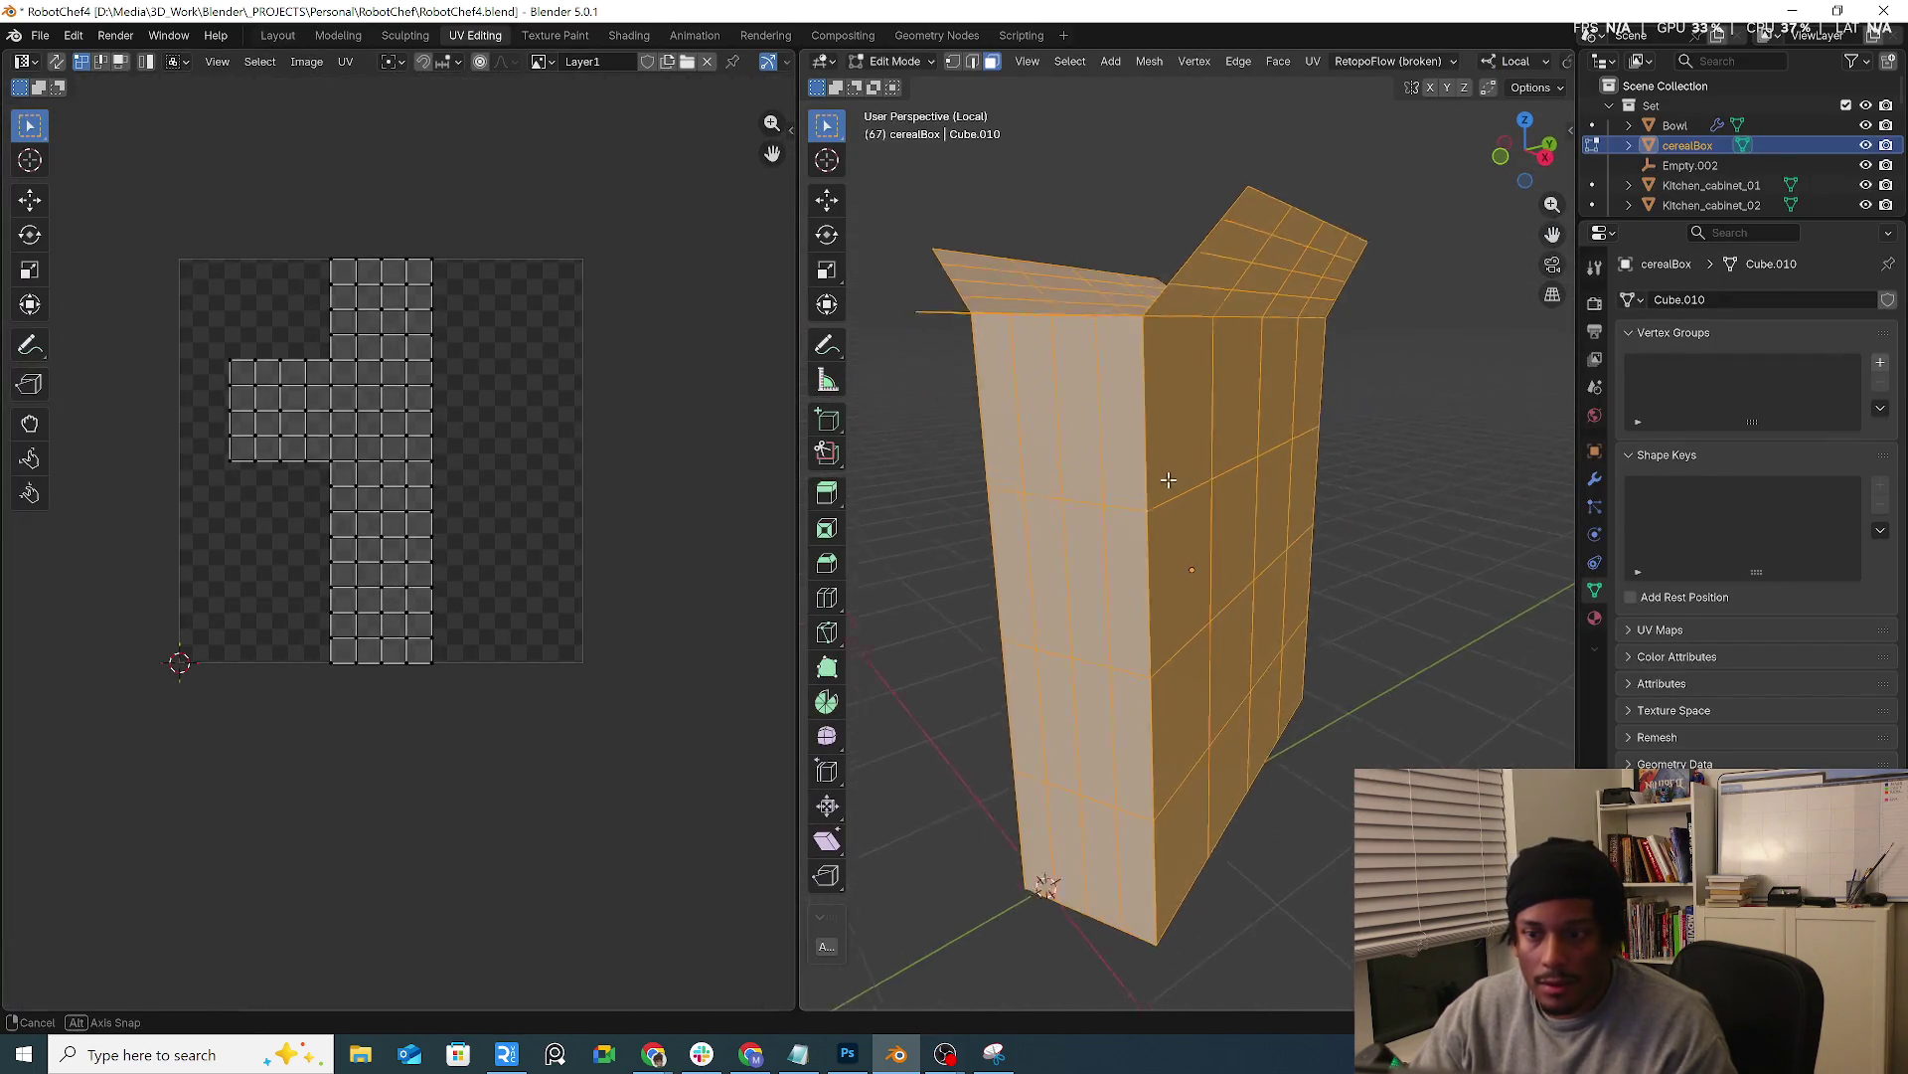
{"action": "left_click", "coordinate": [1161, 515], "text": "alt"}
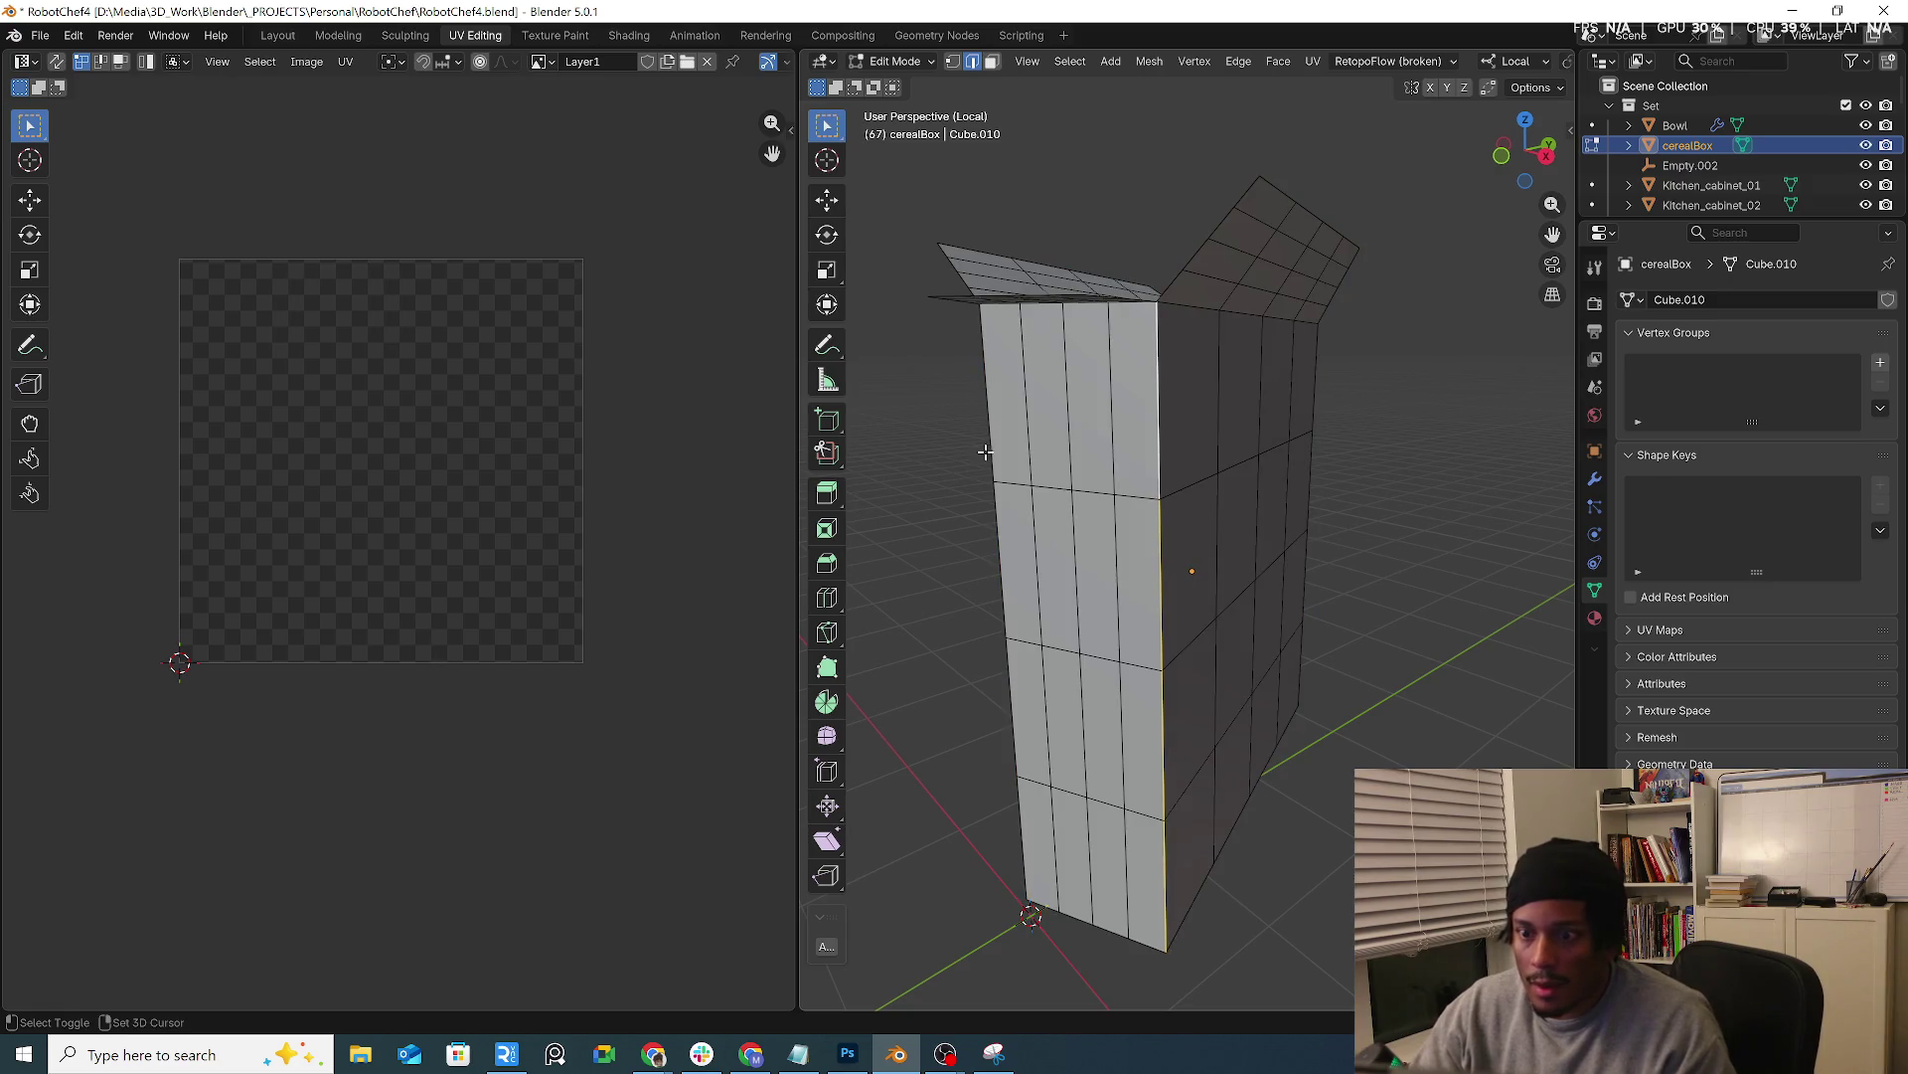
{"action": "middle_click_drag", "start_coordinate": [986, 449], "coordinate": [1279, 329]}
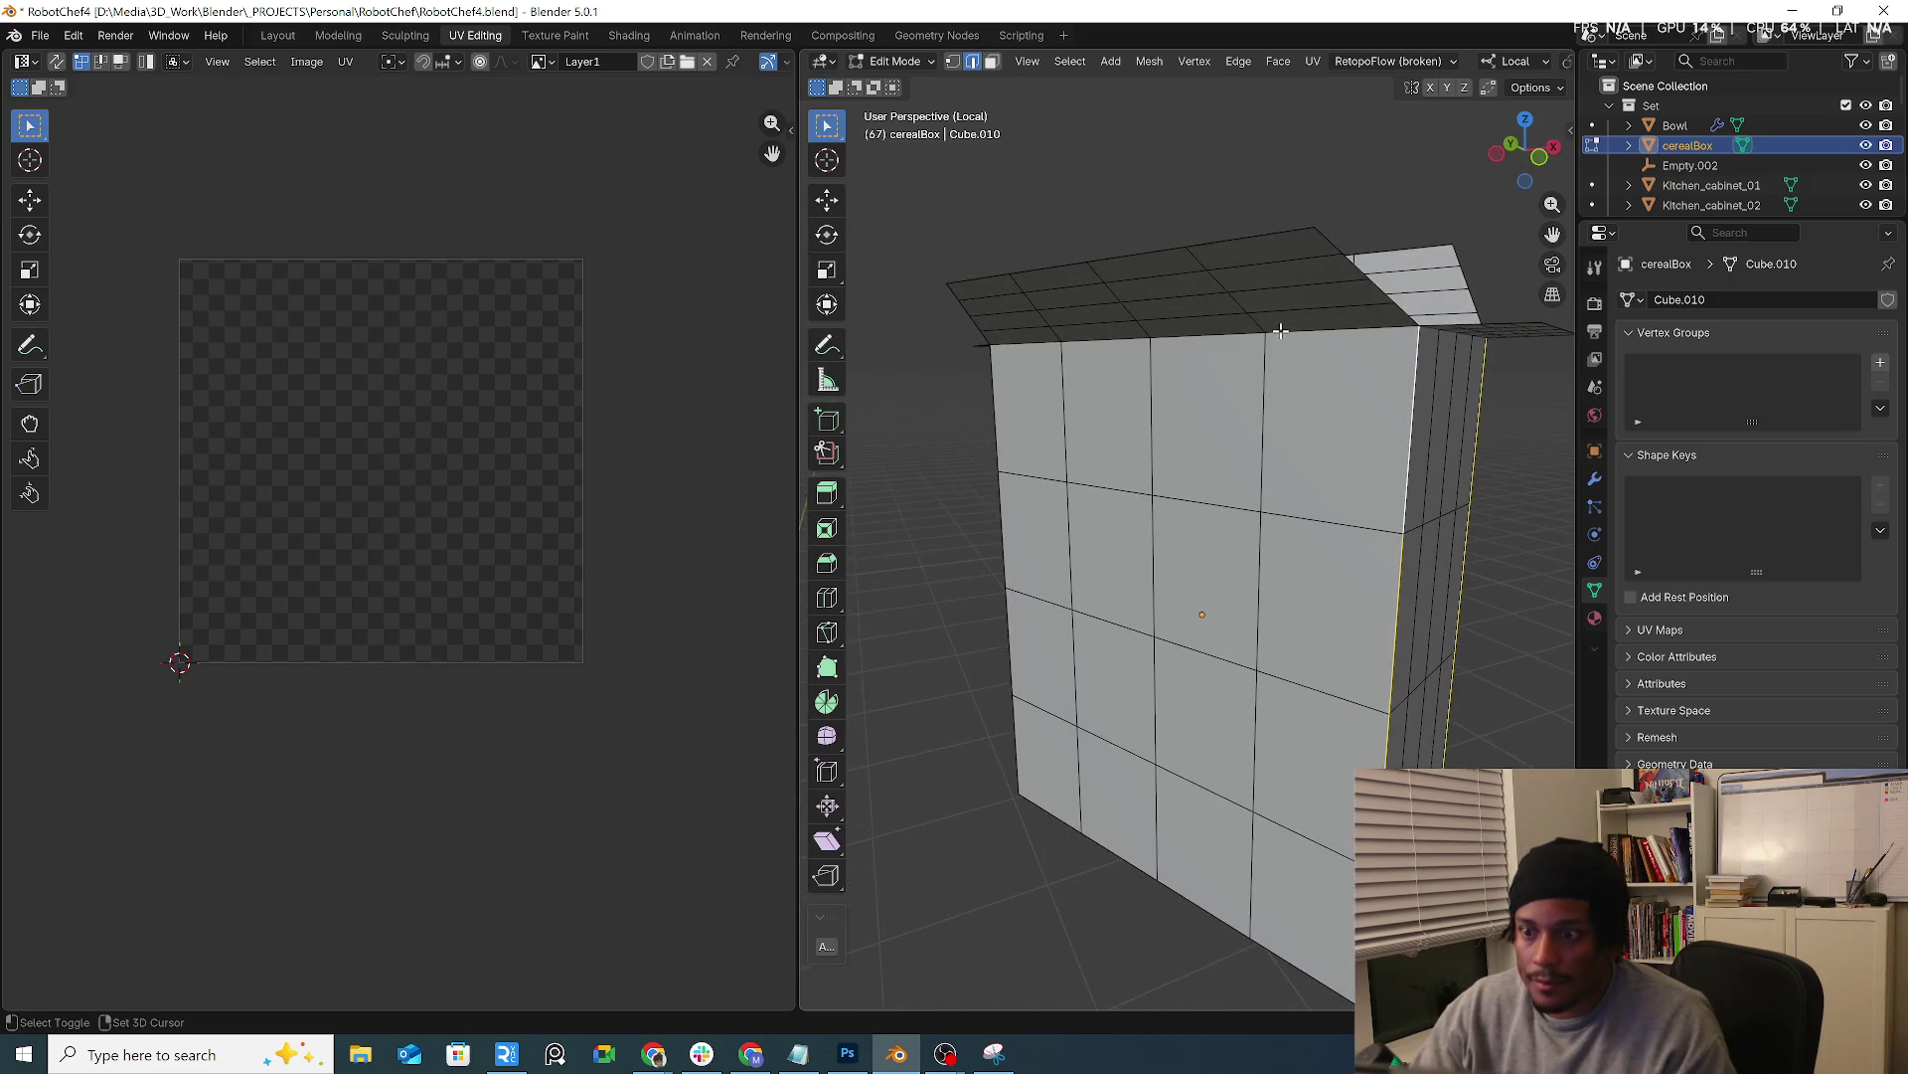
{"action": "mouse_move", "coordinate": [1144, 428]}
{"action": "middle_mouse_down"}
{"action": "mouse_move", "coordinate": [1240, 401]}
{"action": "mouse_move", "coordinate": [1131, 435]}
{"action": "mouse_move", "coordinate": [1104, 485]}
{"action": "mouse_move", "coordinate": [1269, 574]}
{"action": "middle_mouse_up"}
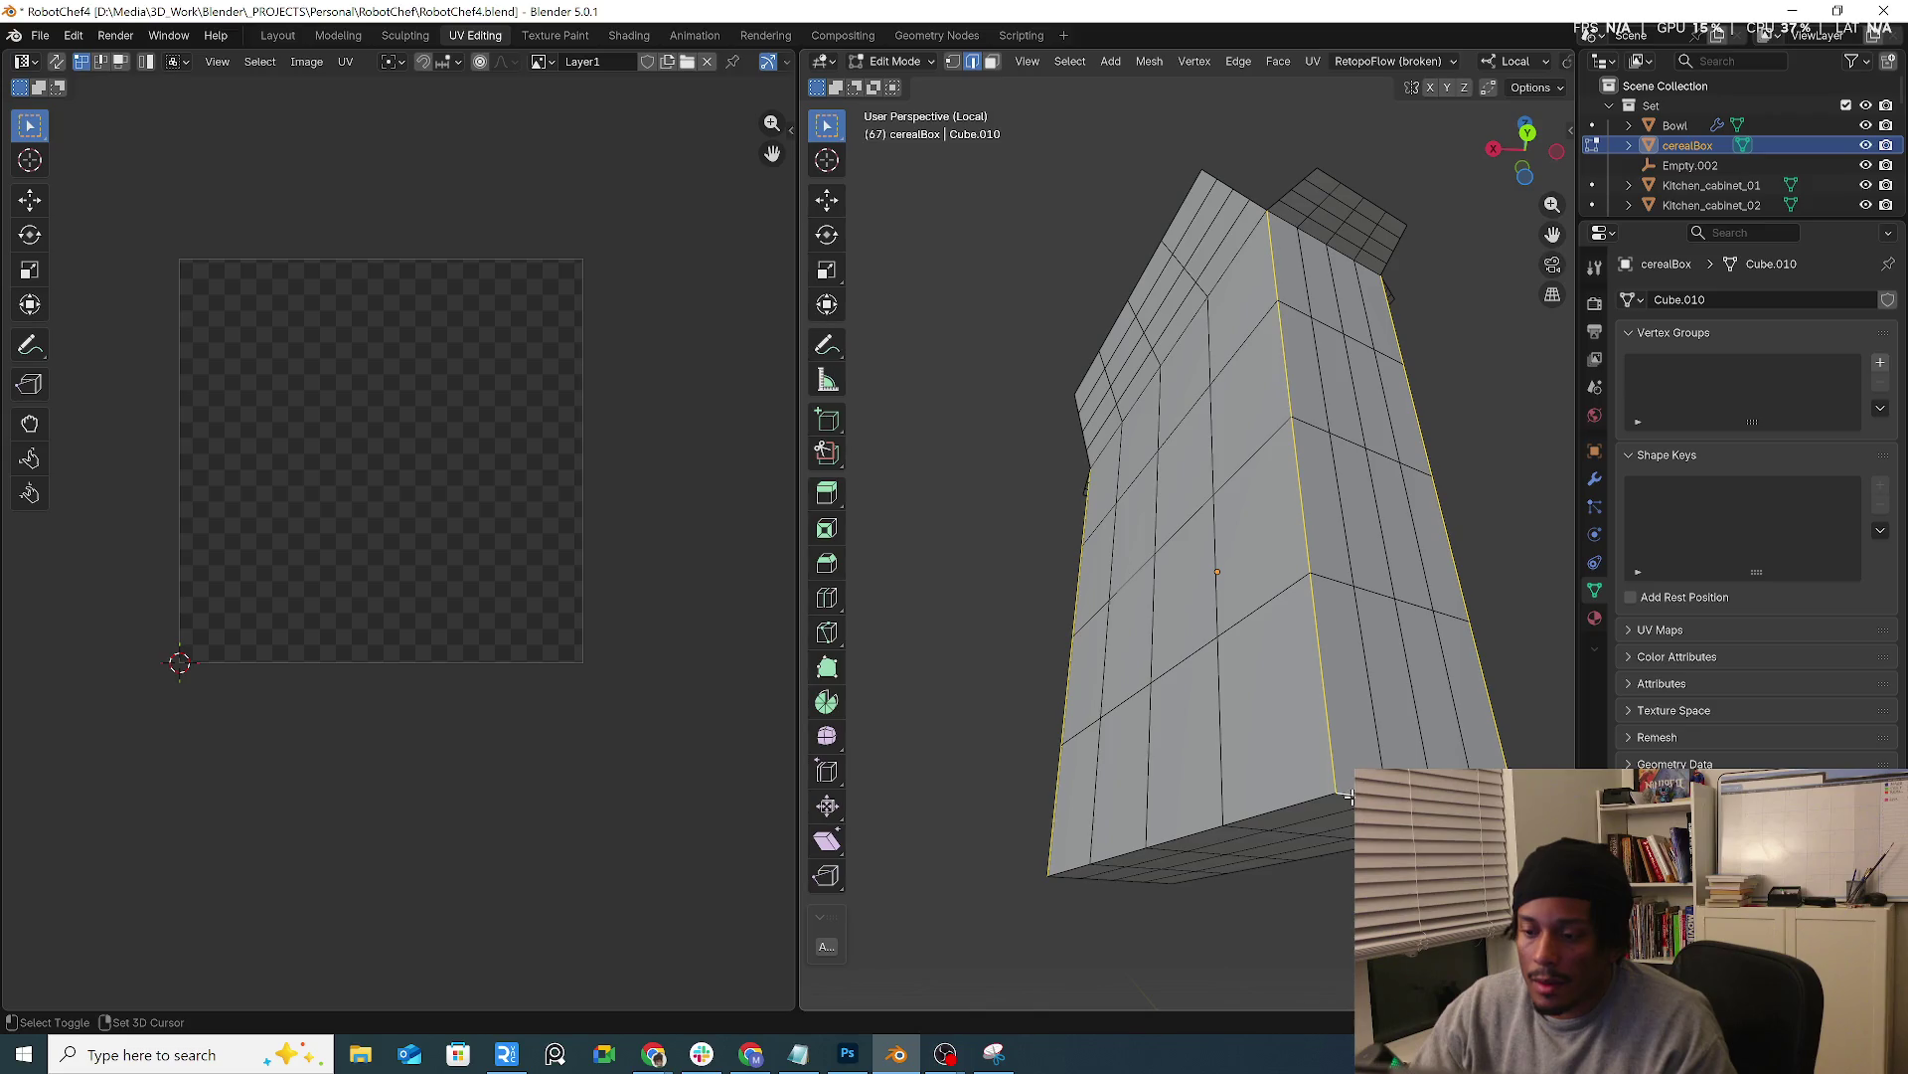
{"action": "middle_click_drag", "start_coordinate": [1307, 801], "coordinate": [1263, 695]}
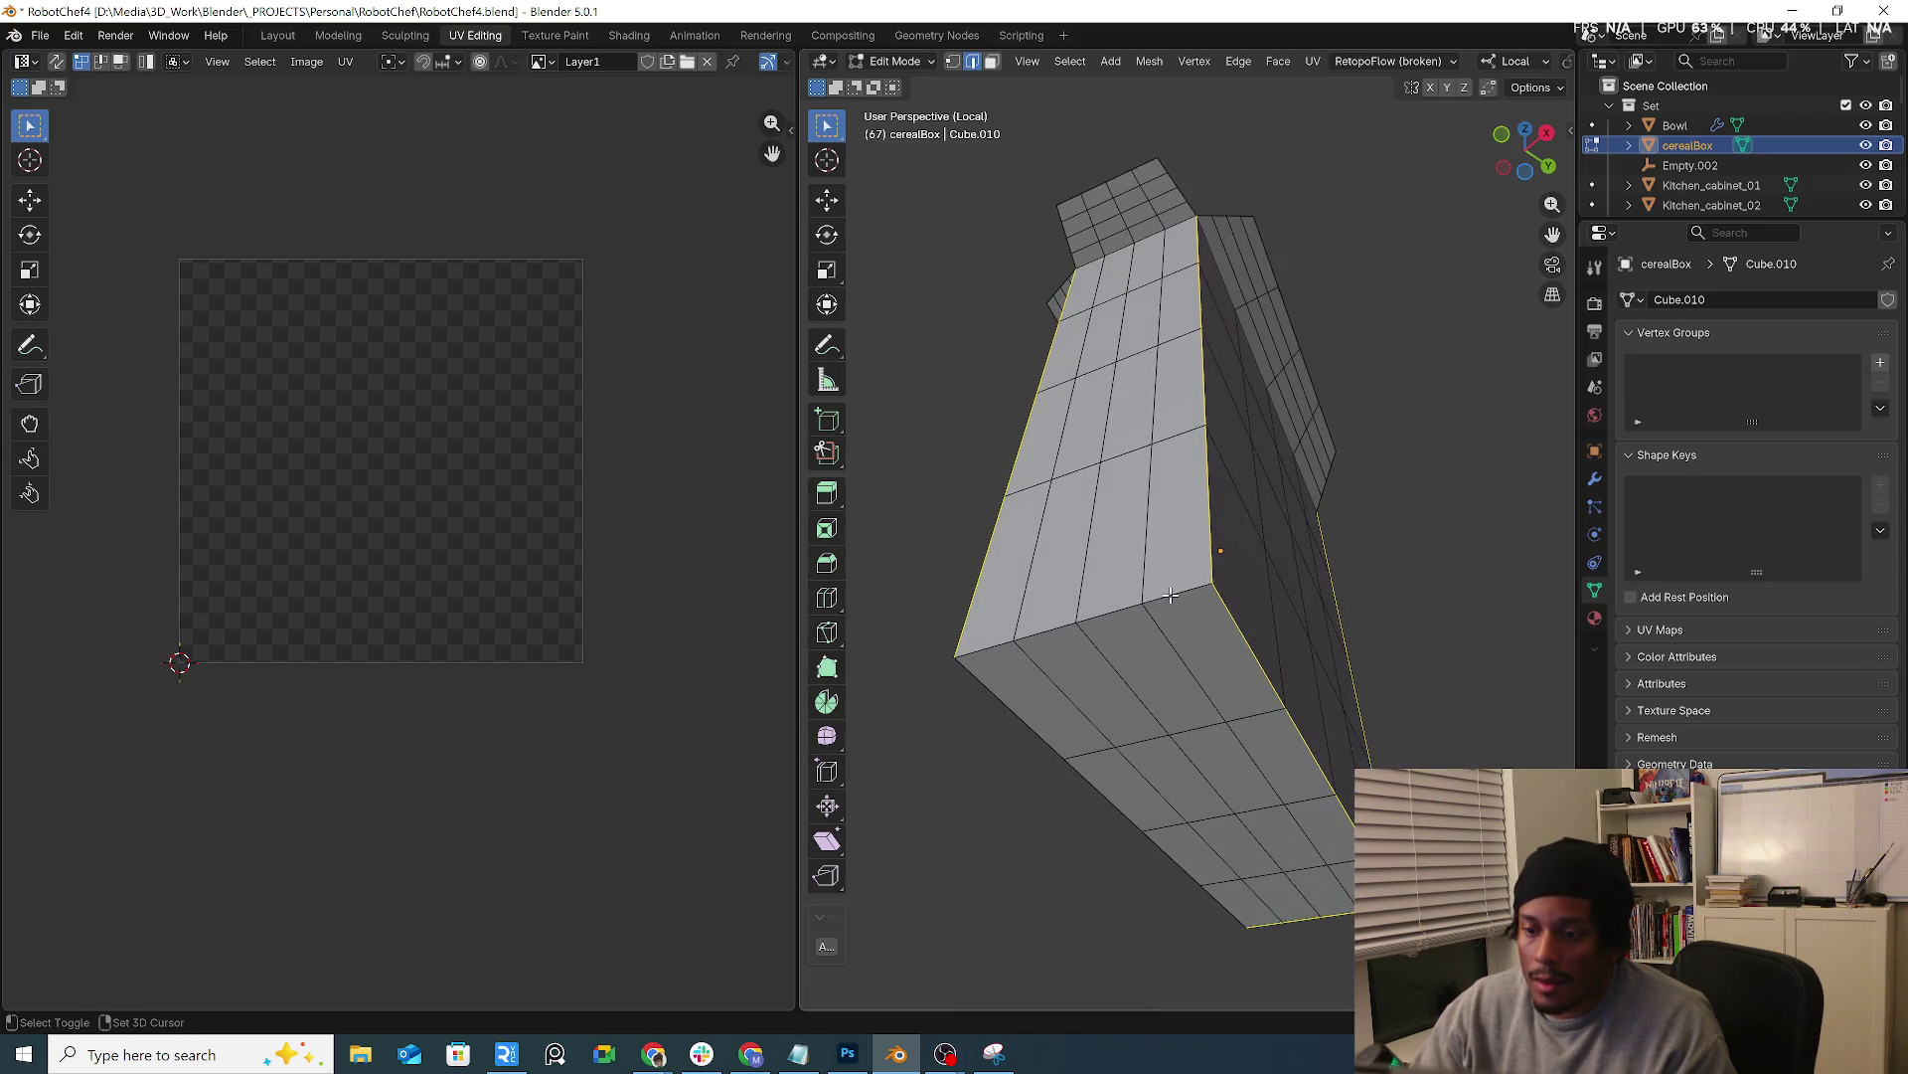
{"action": "mouse_move", "coordinate": [1173, 596]}
{"action": "middle_mouse_down"}
{"action": "mouse_move", "coordinate": [1368, 655]}
{"action": "mouse_move", "coordinate": [1204, 341]}
{"action": "mouse_move", "coordinate": [1427, 342]}
{"action": "mouse_move", "coordinate": [1217, 352]}
{"action": "mouse_move", "coordinate": [1268, 327]}
{"action": "middle_mouse_up"}
{"action": "mouse_move", "coordinate": [1387, 339]}
{"action": "middle_mouse_down"}
{"action": "mouse_move", "coordinate": [1312, 358]}
{"action": "mouse_move", "coordinate": [1346, 329]}
{"action": "mouse_move", "coordinate": [1141, 384]}
{"action": "middle_mouse_up"}
{"action": "right_click", "coordinate": [1298, 575]}
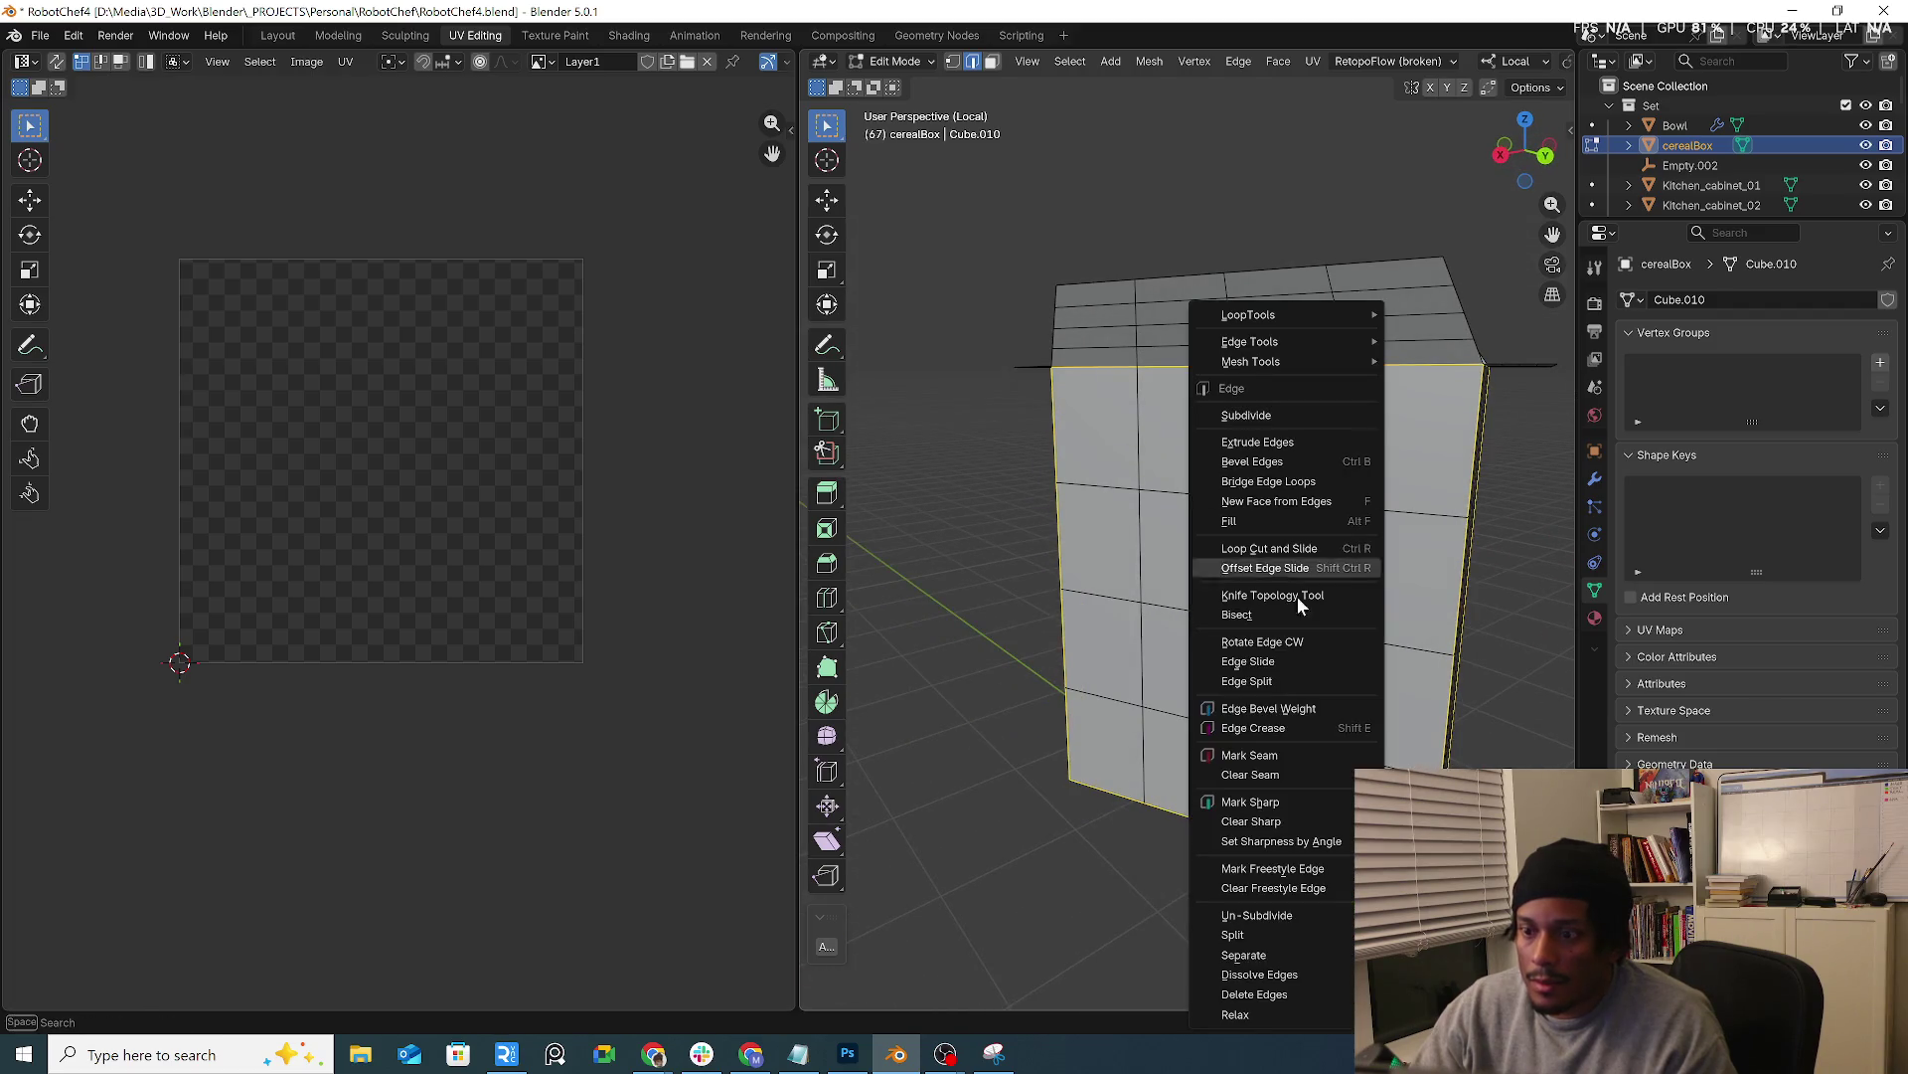
Mark the selected edges as seams and unwrap the whole box's UVs
{"action": "left_click", "coordinate": [1267, 753]}
{"action": "key", "text": "a"}
{"action": "left_click", "coordinate": [1275, 626]}
{"action": "key", "text": "u"}
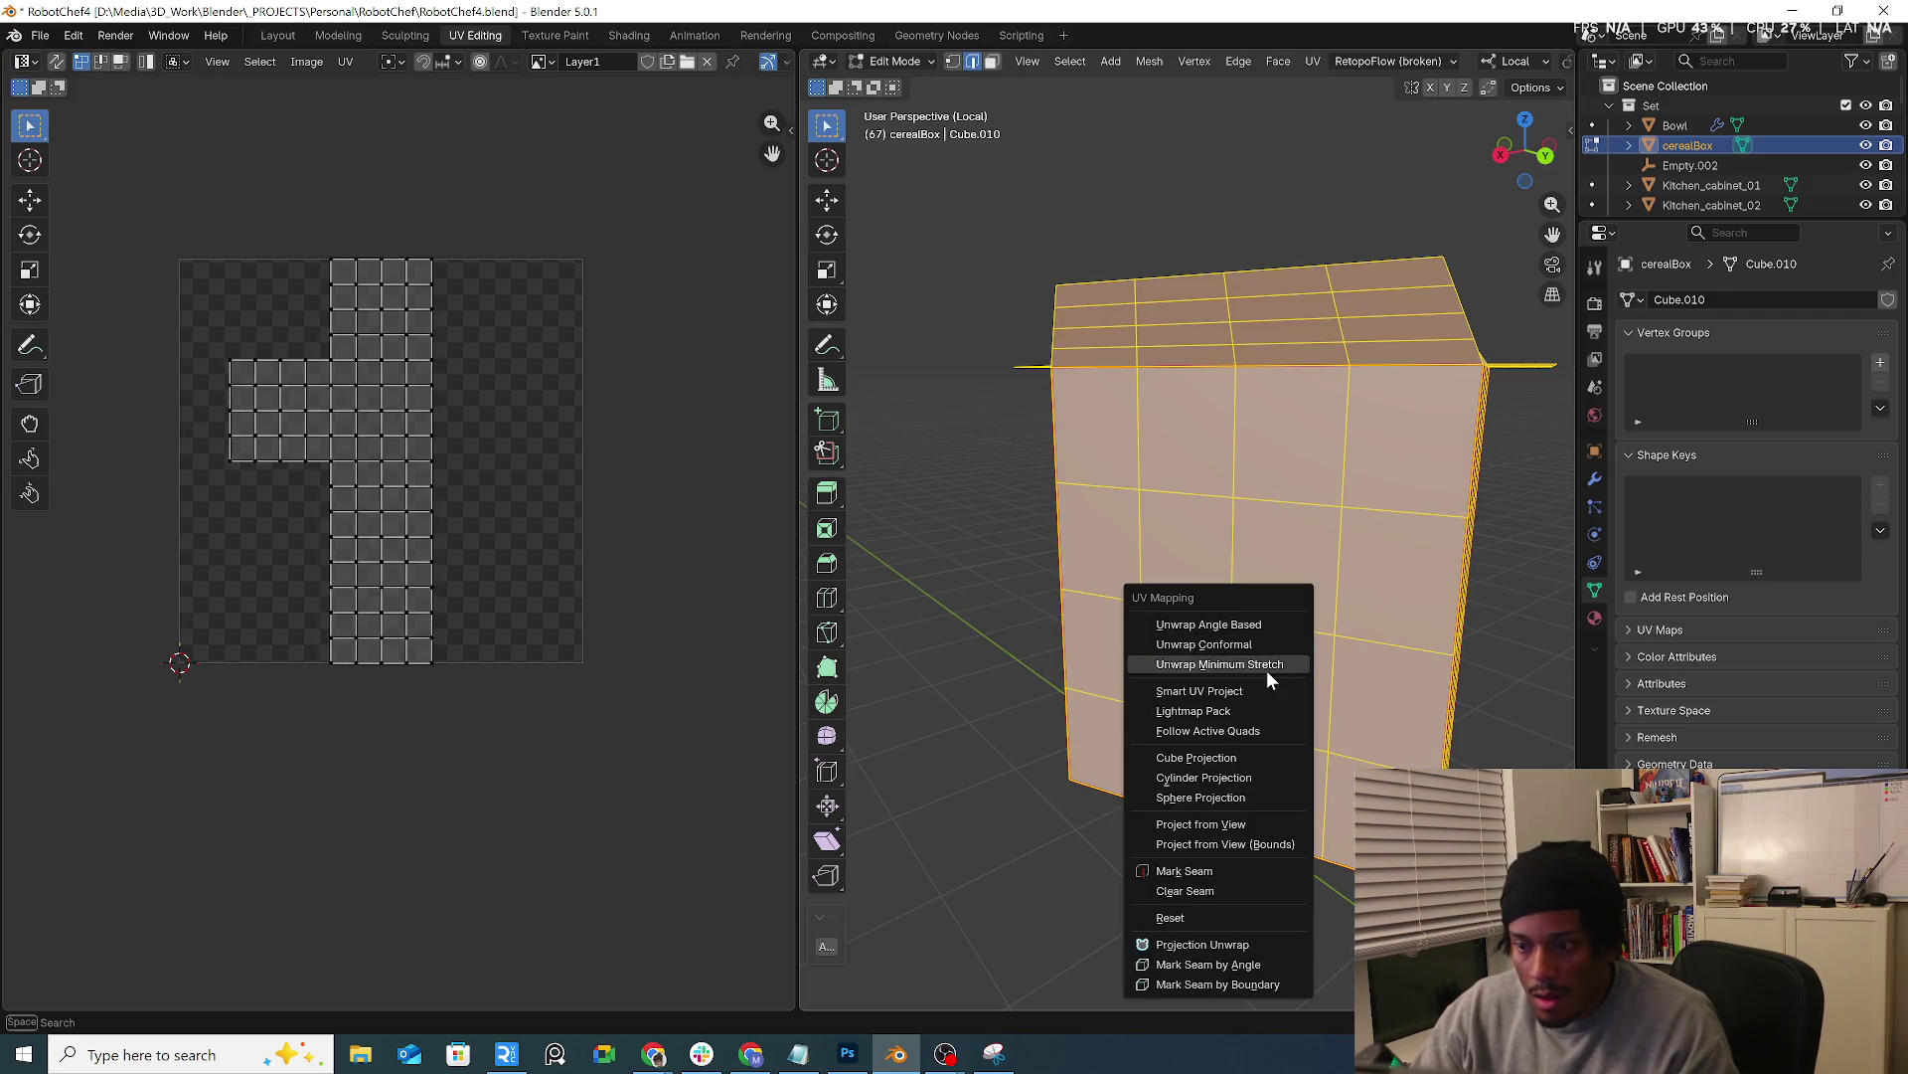
{"action": "left_click", "coordinate": [1268, 667]}
Re-unwrap the UVs with alternative methods, then leave Edit Mode
{"action": "key", "text": "u"}
{"action": "left_click", "coordinate": [1280, 627]}
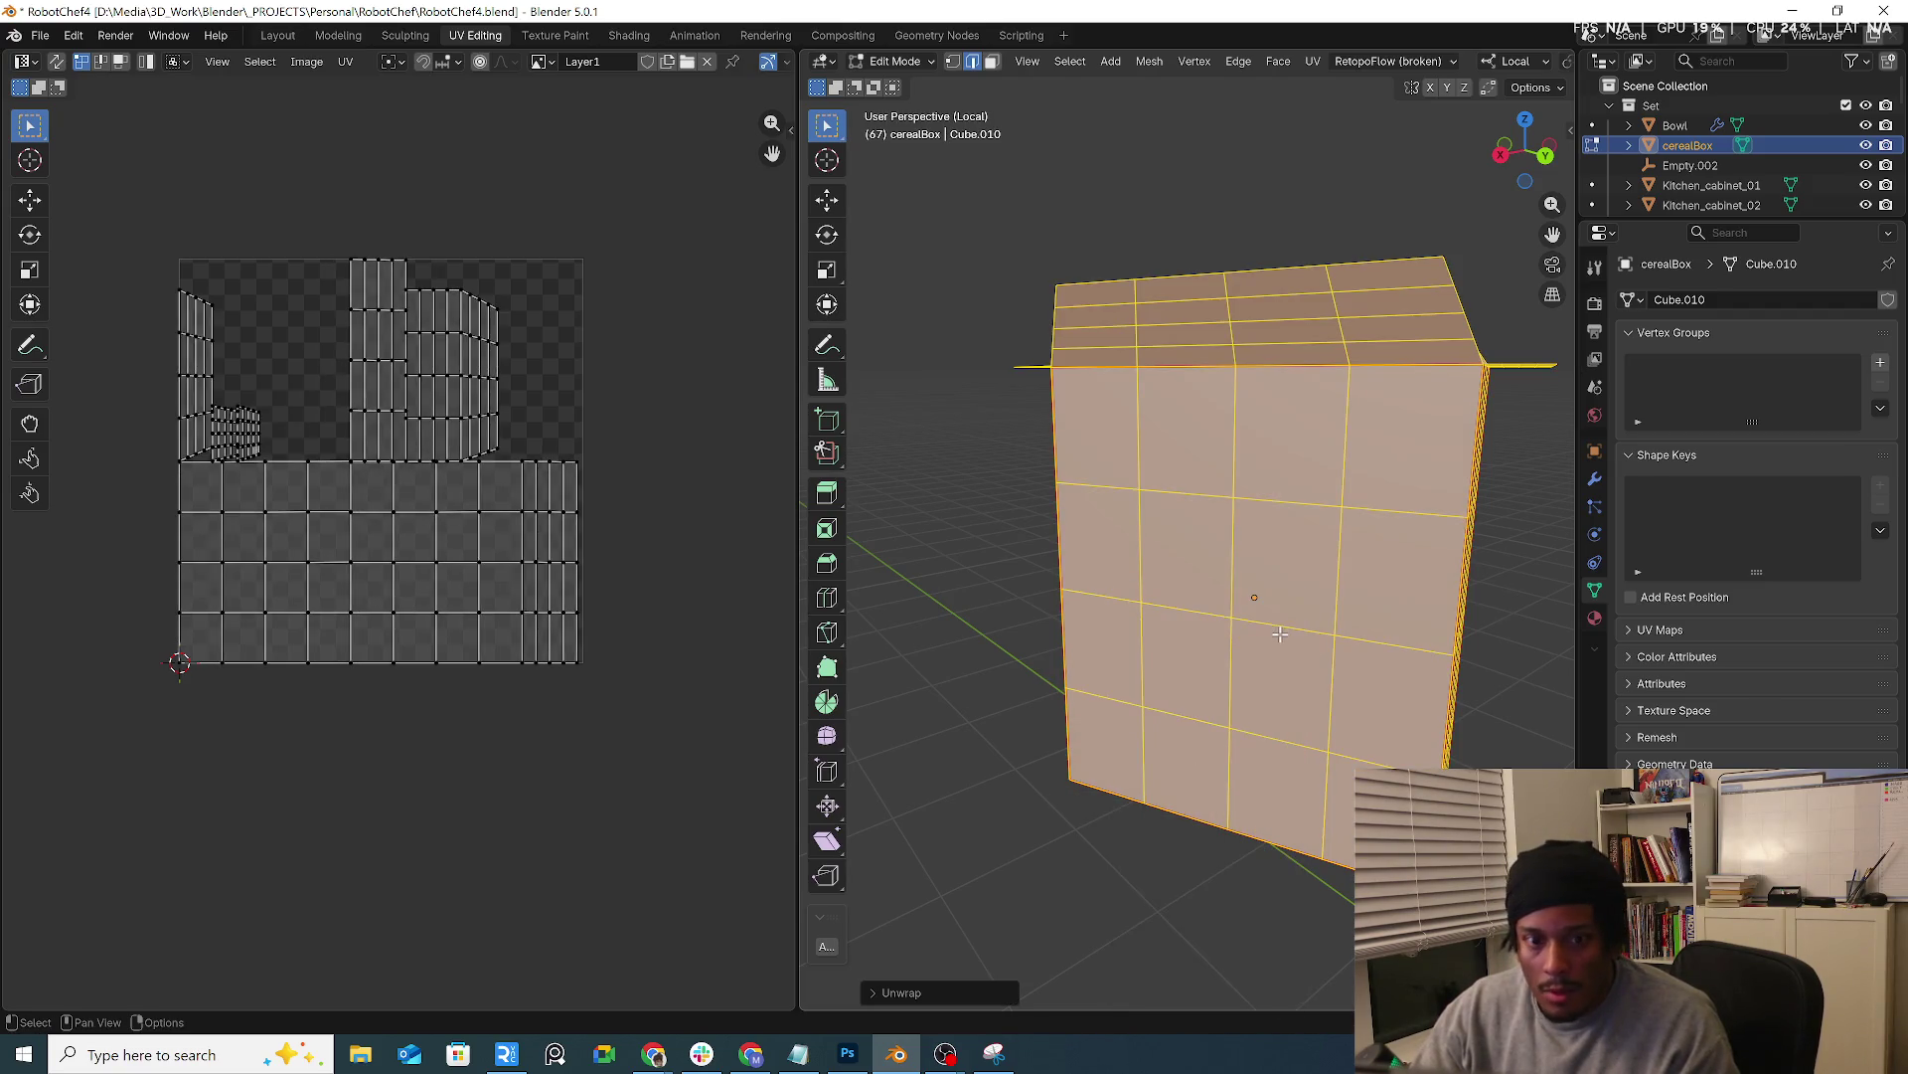
{"action": "key", "text": "u"}
{"action": "left_click", "coordinate": [1282, 652]}
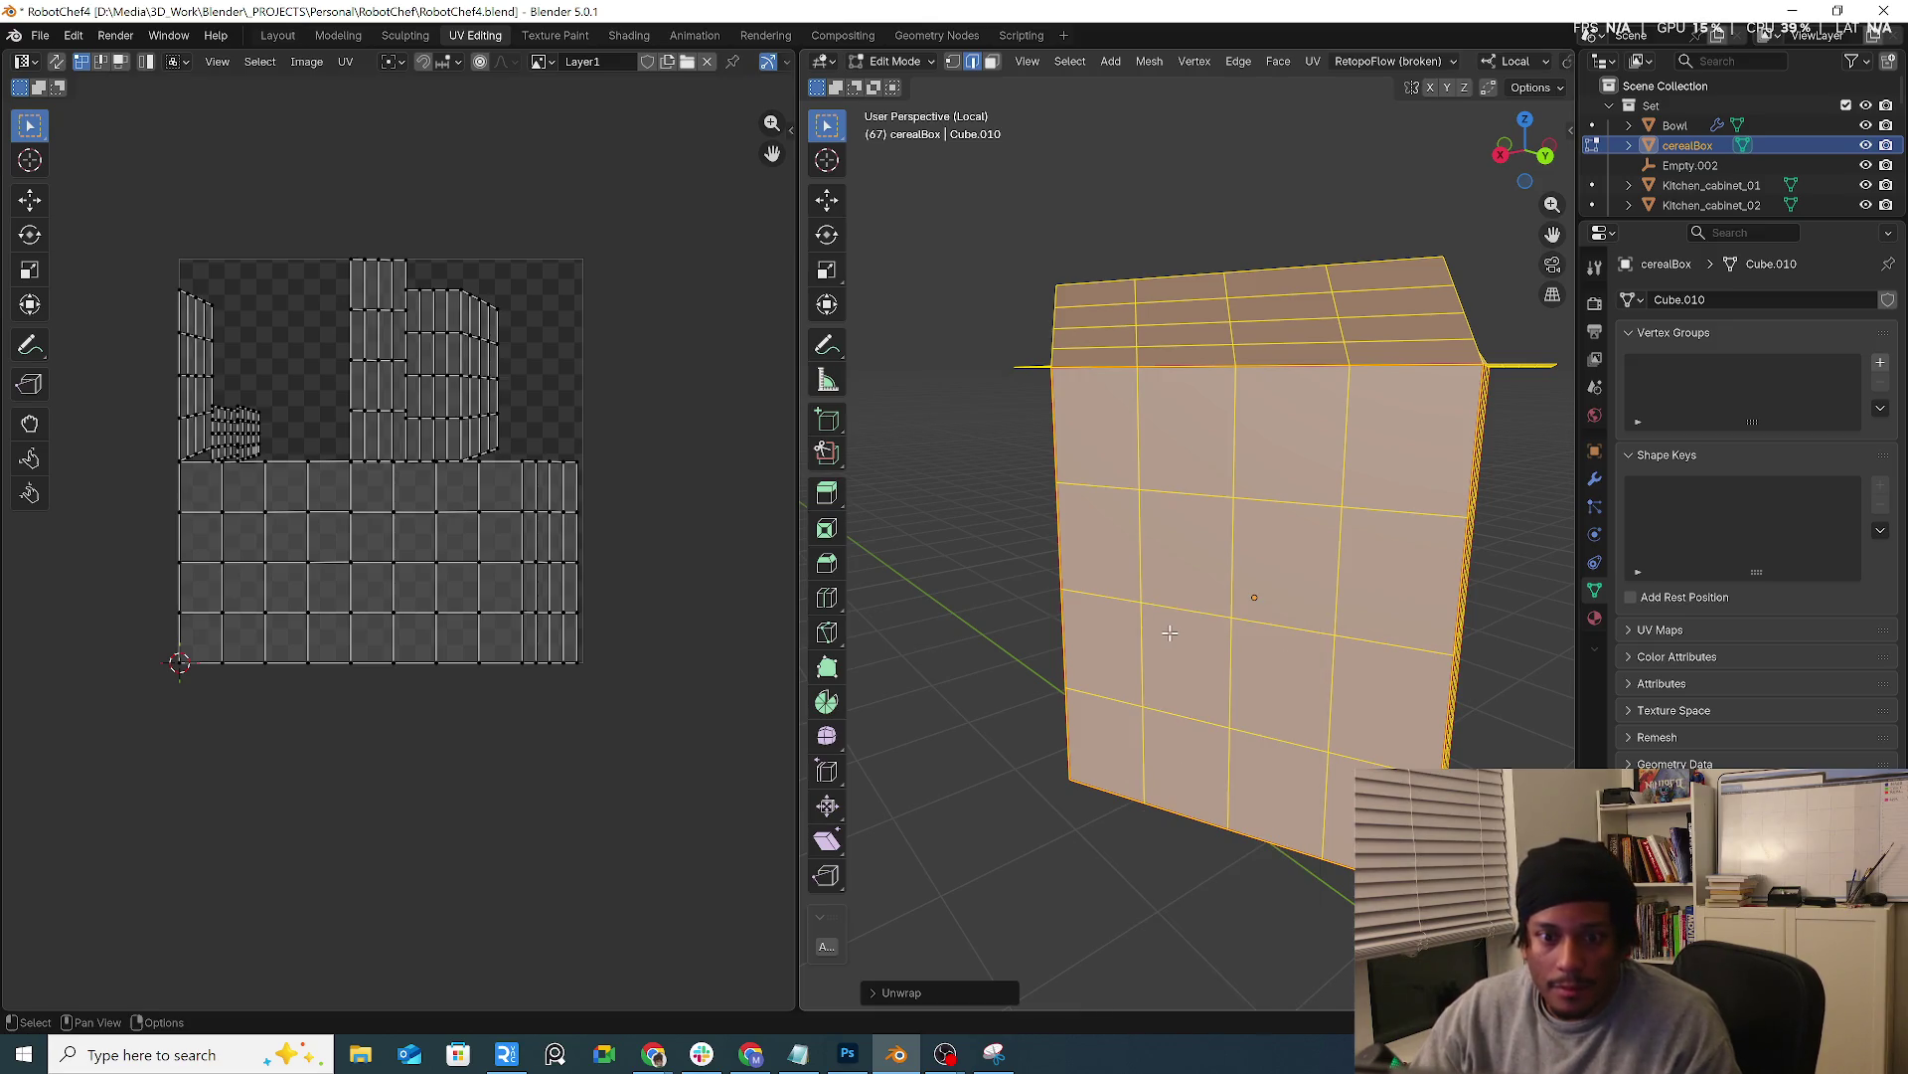
{"action": "scroll", "coordinate": [1168, 642], "scroll_direction": "down", "scroll_amount": 3}
{"action": "mouse_move", "coordinate": [1170, 641]}
{"action": "middle_mouse_down"}
{"action": "mouse_move", "coordinate": [1421, 725]}
{"action": "mouse_move", "coordinate": [1316, 770]}
{"action": "mouse_move", "coordinate": [1175, 489]}
{"action": "middle_mouse_up"}
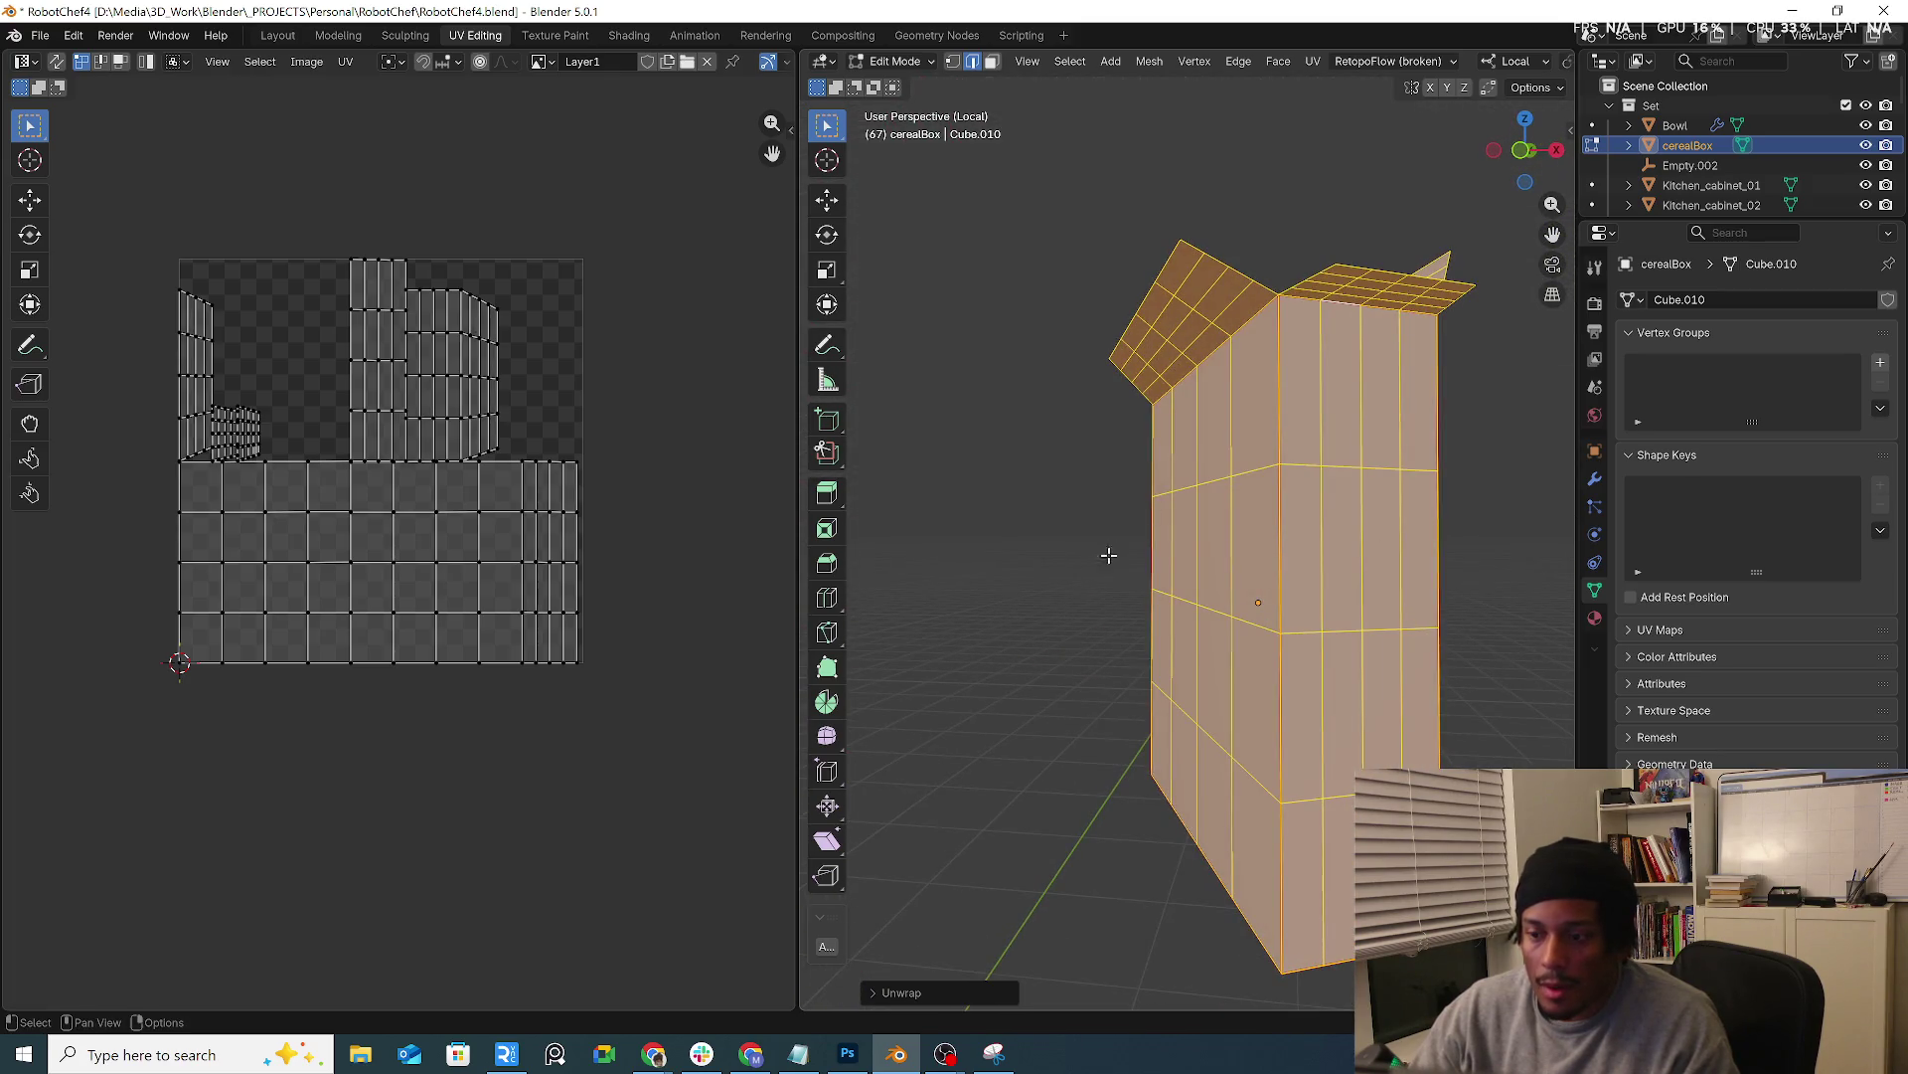
{"action": "key", "text": "Tab"}
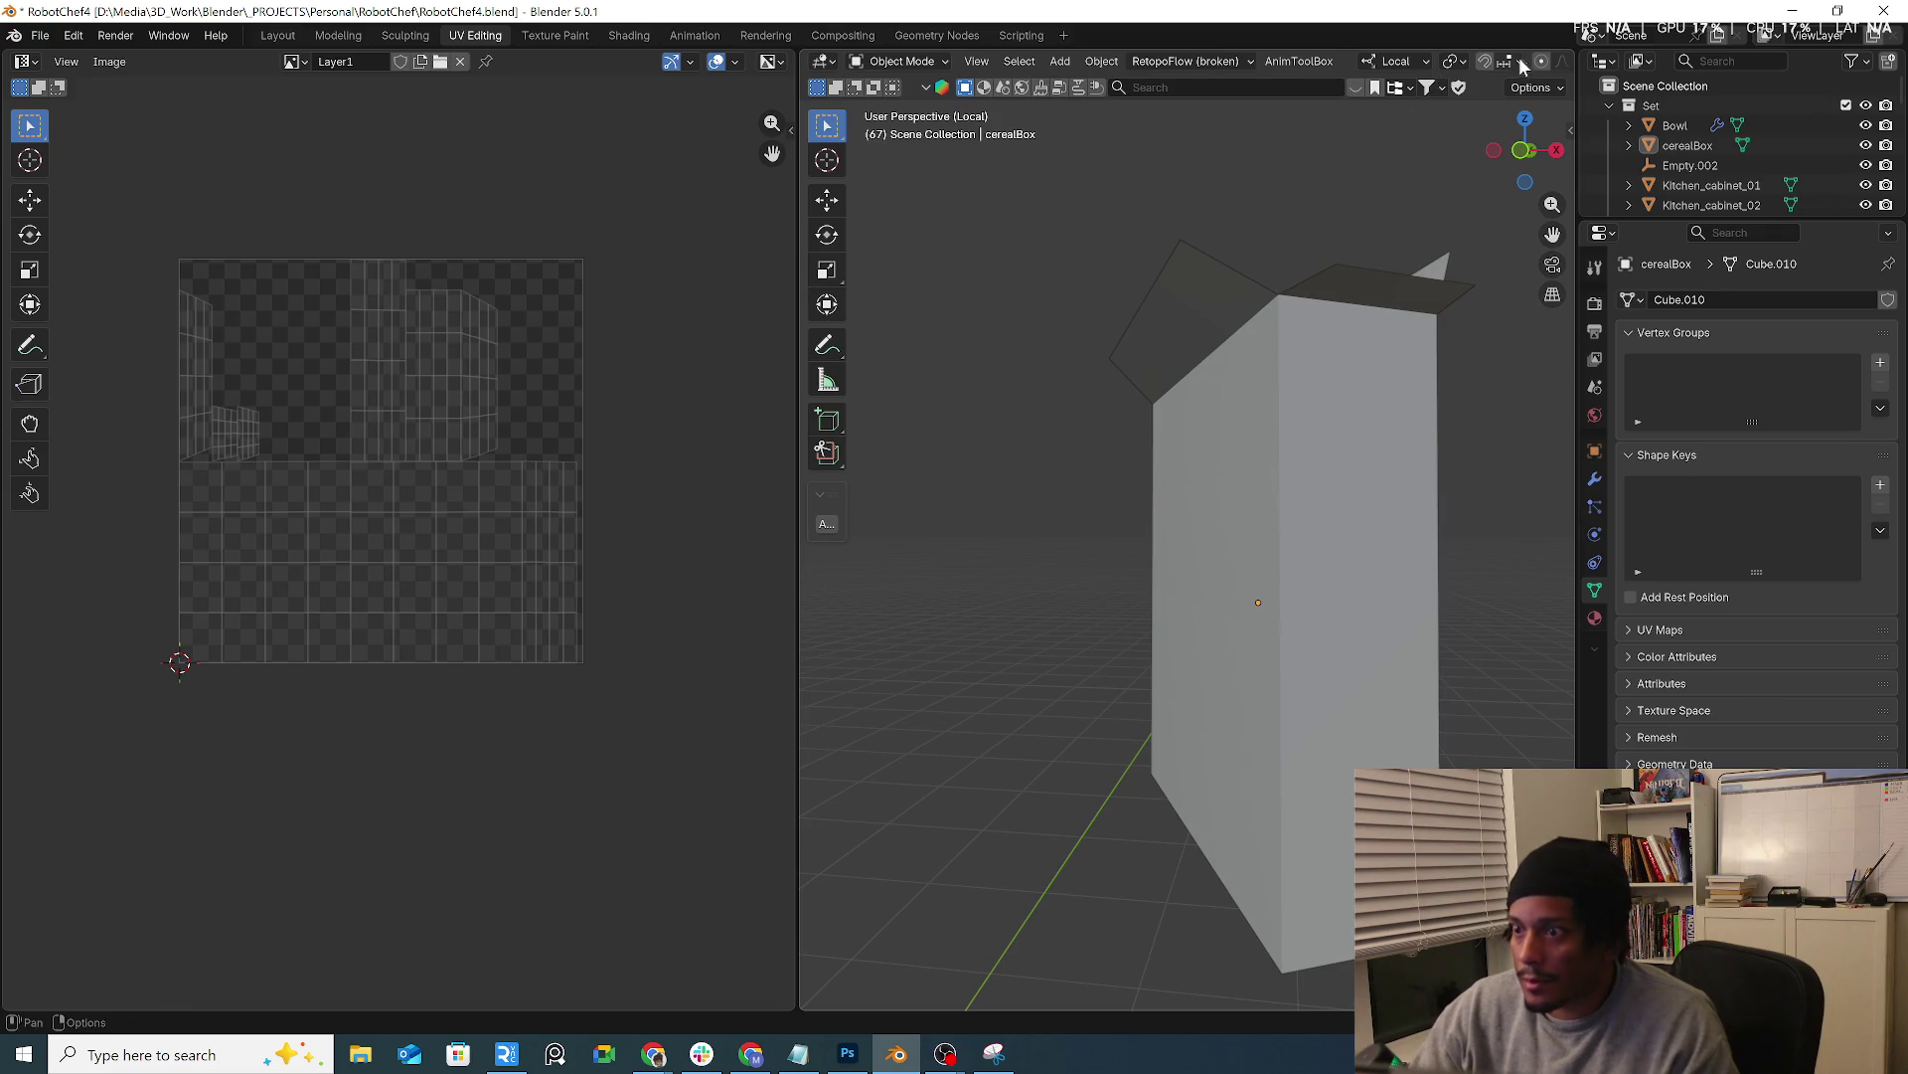
Check overlays, enable face selection masking in Texture Paint, then return to Object Mode
{"action": "left_click", "coordinate": [1340, 478]}
{"action": "scroll", "coordinate": [1491, 60], "scroll_direction": "down", "scroll_amount": 3}
{"action": "scroll", "coordinate": [1316, 101], "scroll_direction": "up", "scroll_amount": 2}
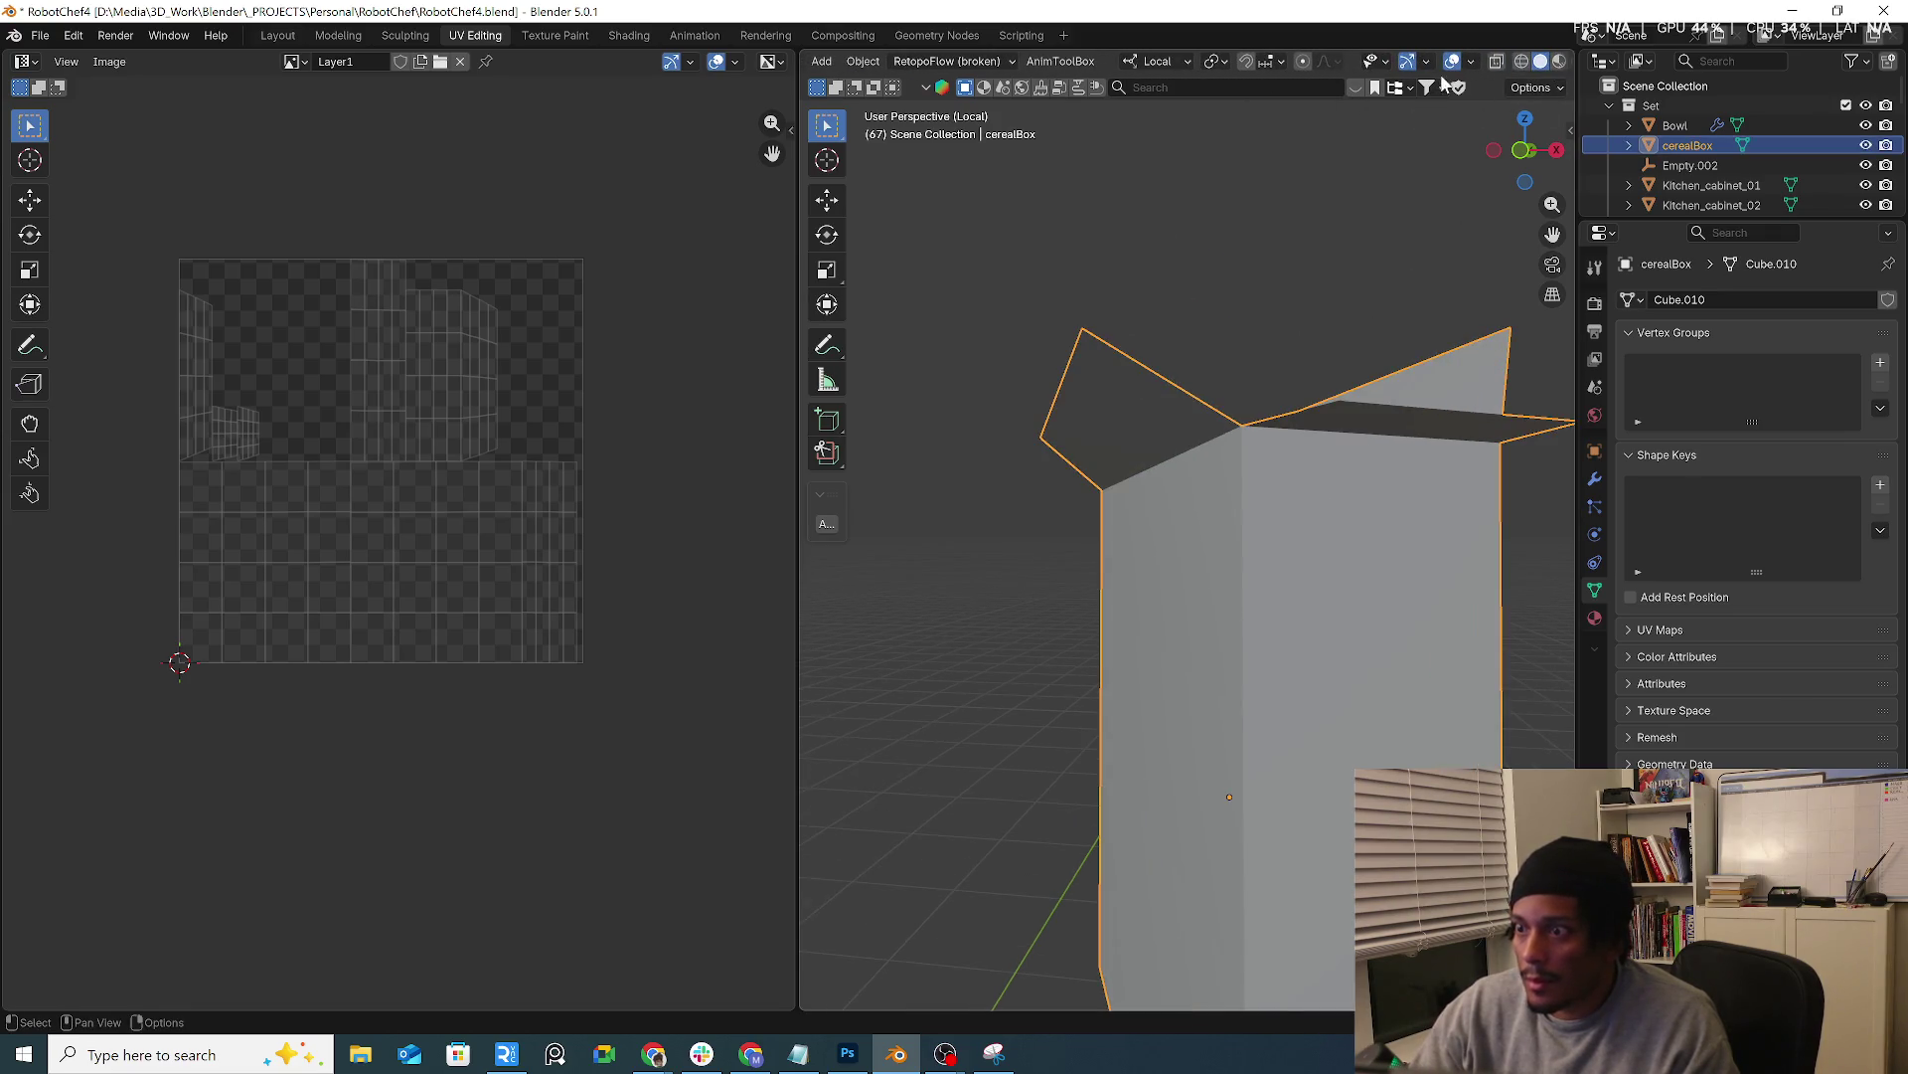
{"action": "left_click", "coordinate": [1469, 60]}
{"action": "mouse_move", "coordinate": [1249, 672]}
{"action": "middle_mouse_down"}
{"action": "mouse_move", "coordinate": [1248, 694]}
{"action": "mouse_move", "coordinate": [1151, 710]}
{"action": "middle_mouse_up"}
{"action": "scroll", "coordinate": [1161, 672], "scroll_direction": "down", "scroll_amount": 2}
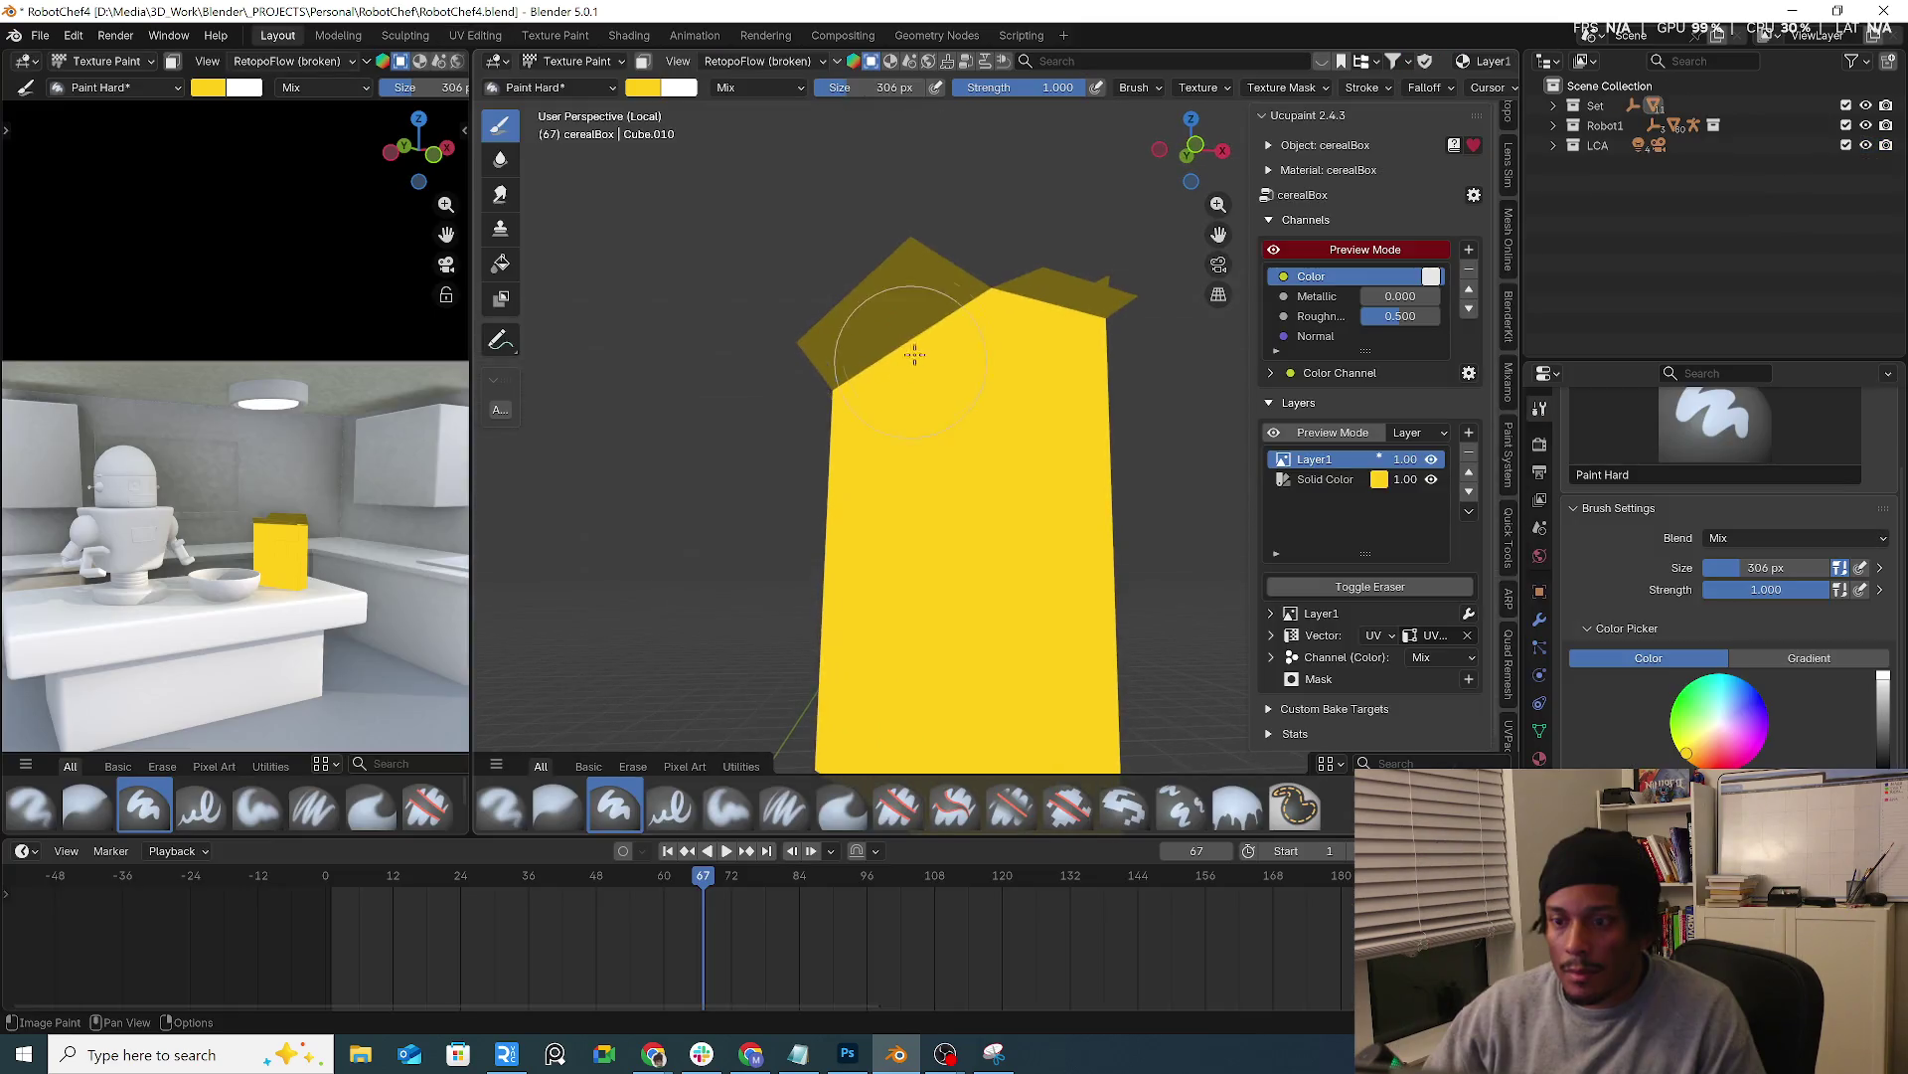
{"action": "mouse_move", "coordinate": [1100, 320]}
{"action": "middle_mouse_down"}
{"action": "mouse_move", "coordinate": [950, 422]}
{"action": "mouse_move", "coordinate": [1011, 337]}
{"action": "mouse_move", "coordinate": [961, 332]}
{"action": "middle_mouse_up"}
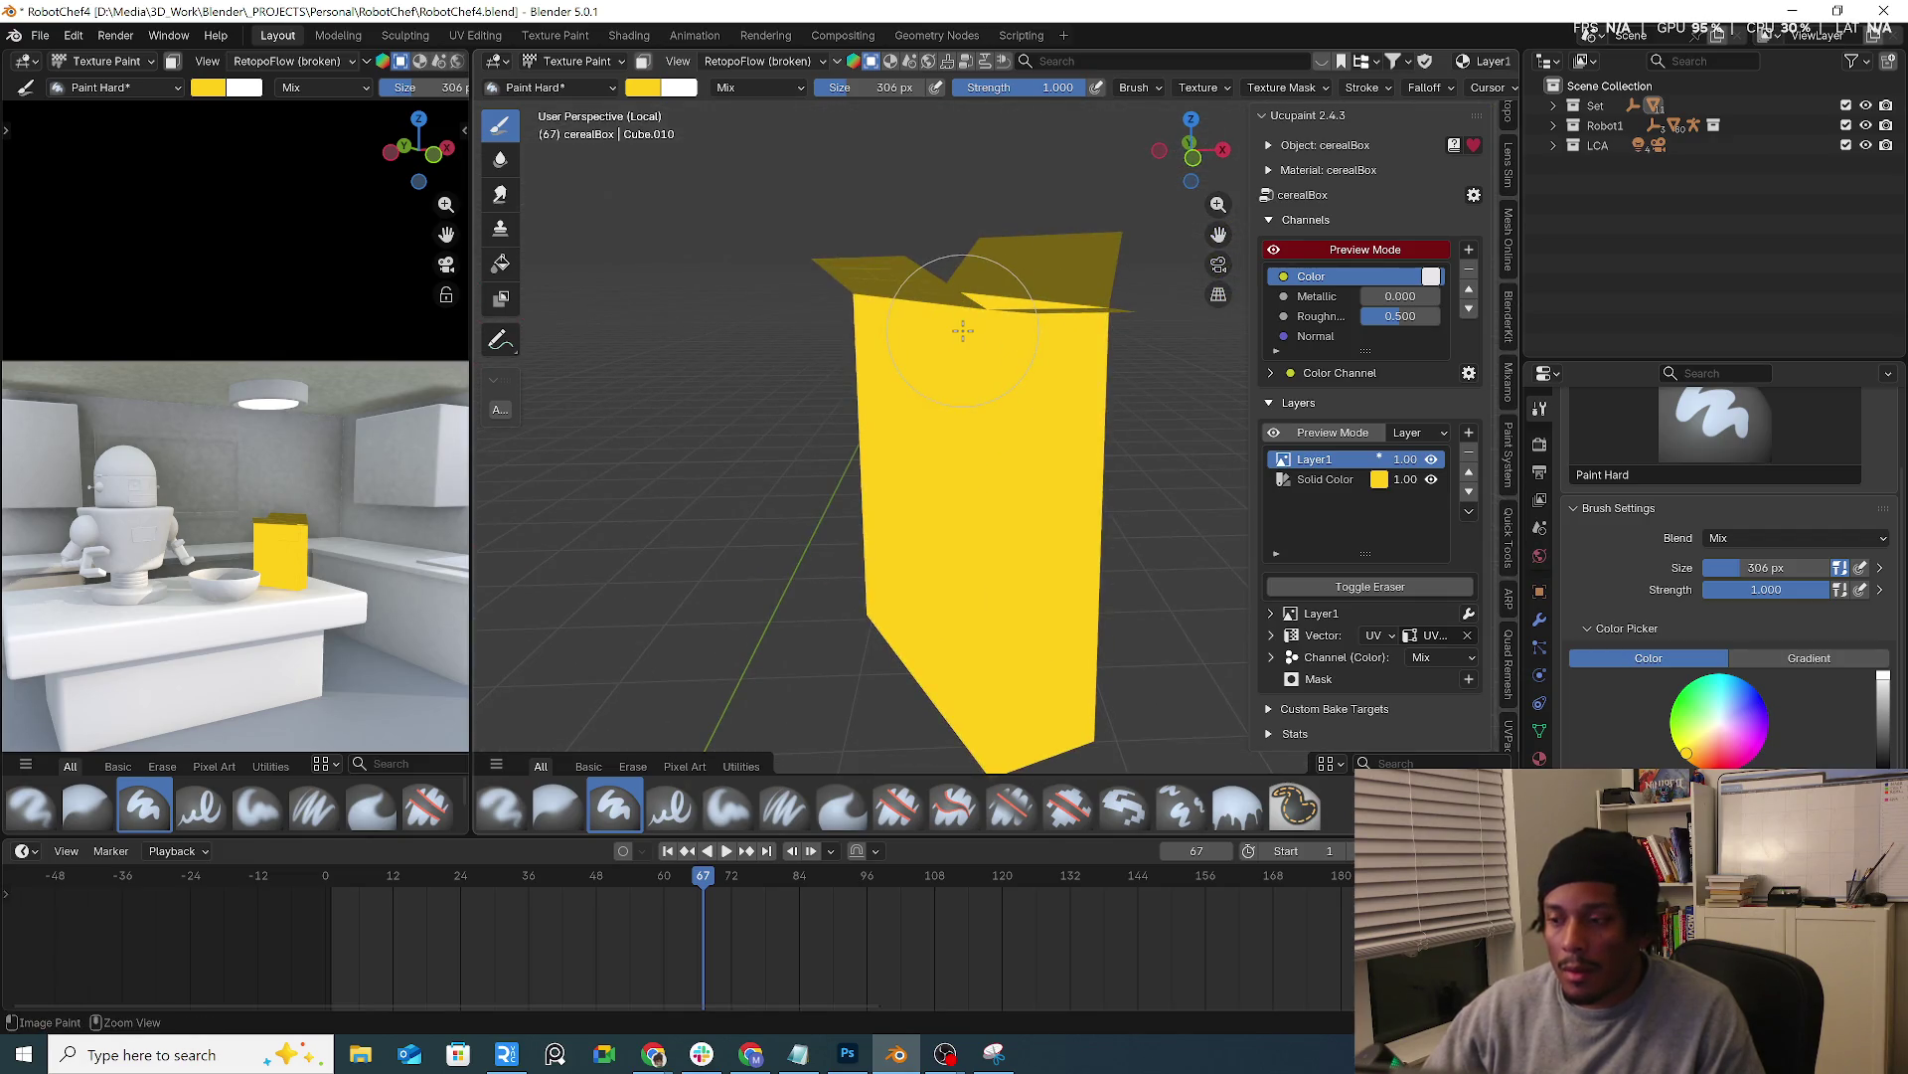
{"action": "key", "text": "m"}
{"action": "left_click", "coordinate": [605, 70]}
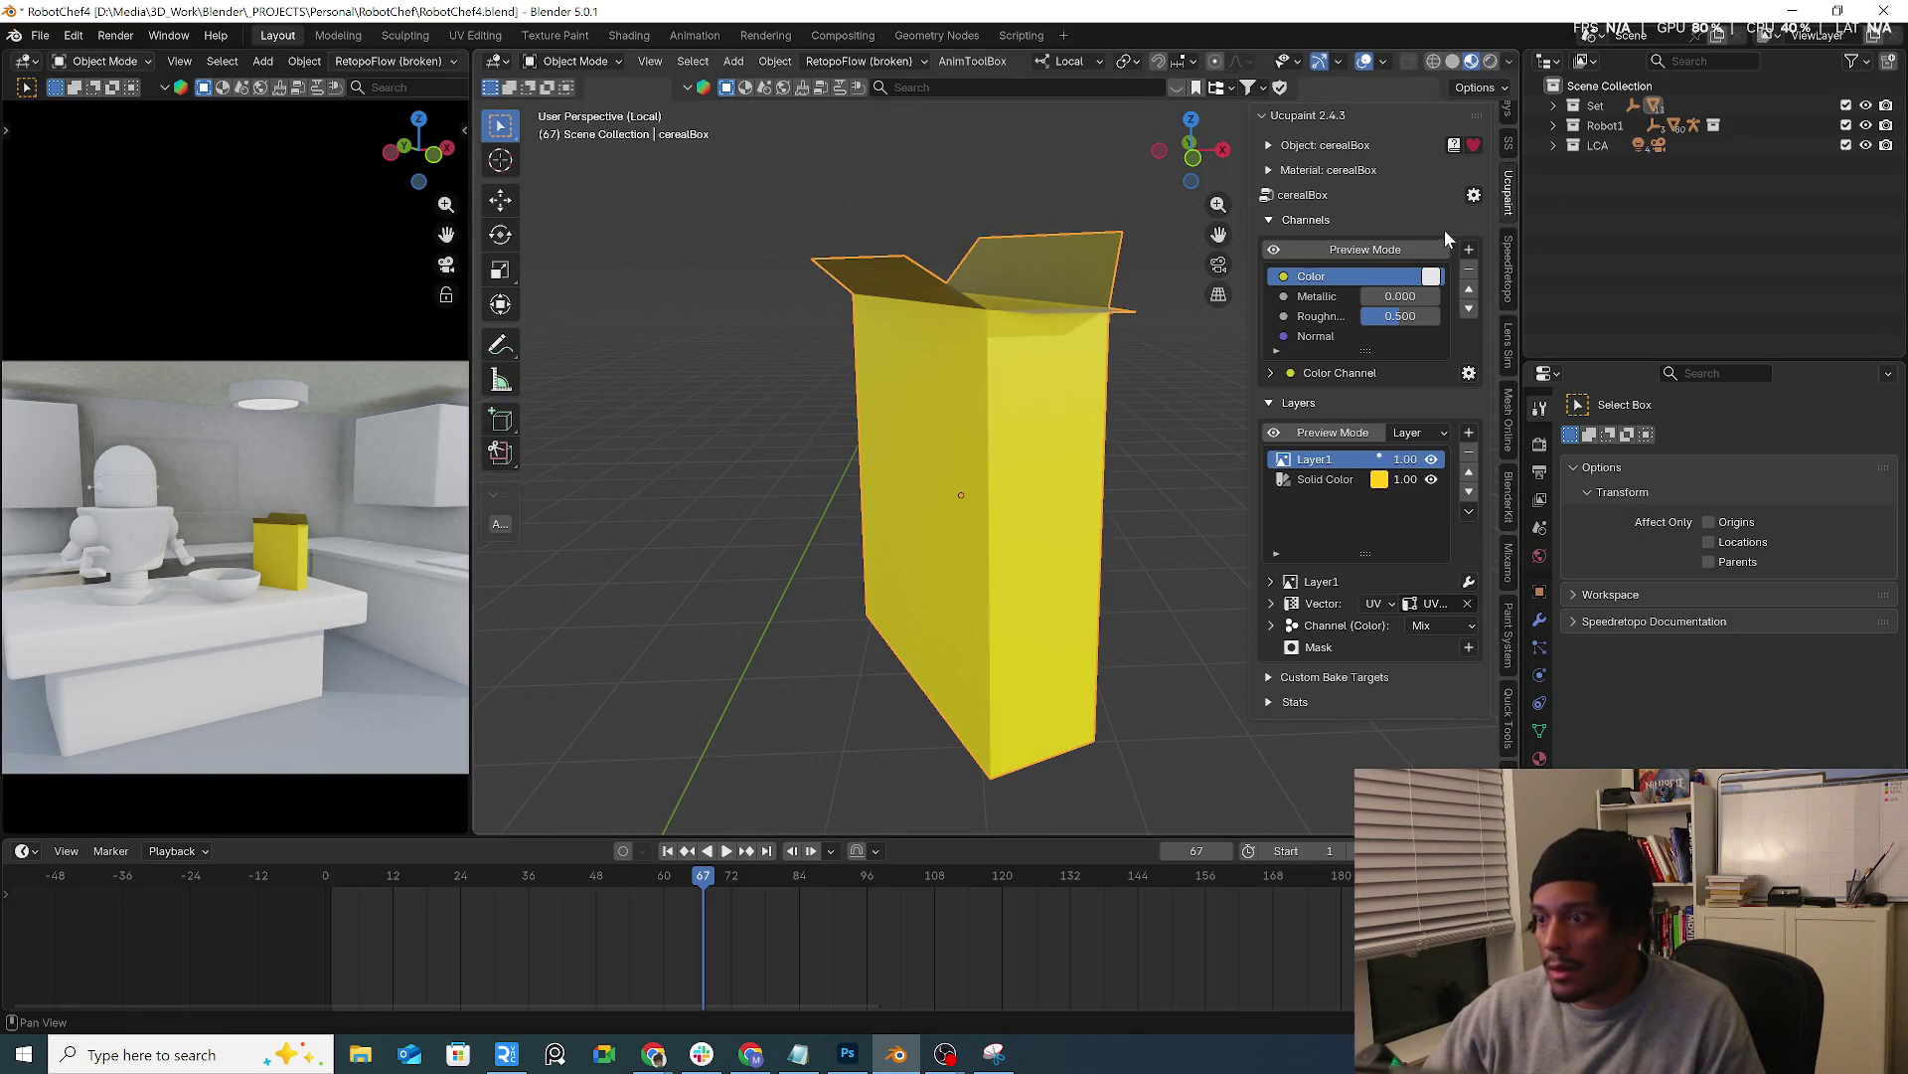
Open and dismiss the Ucupaint bake-all-channels settings
{"action": "left_click", "coordinate": [1473, 195]}
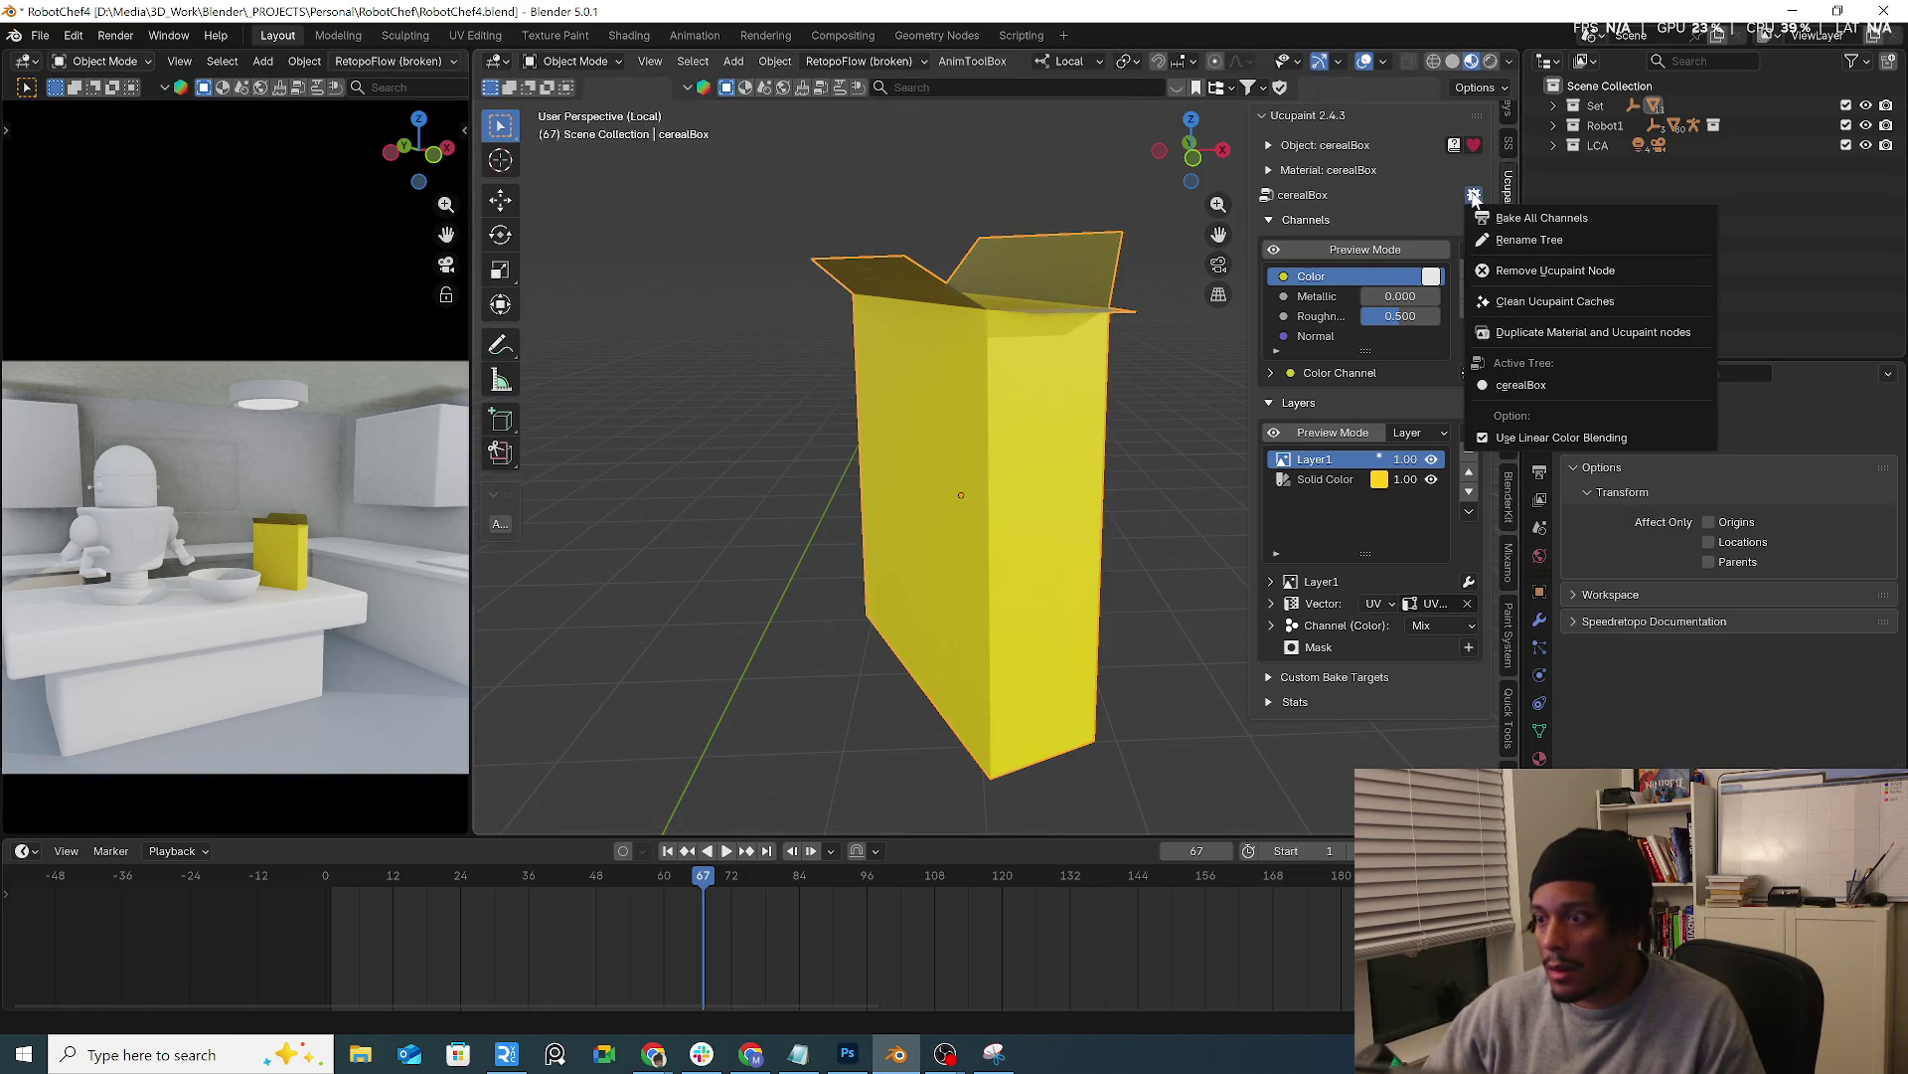
{"action": "left_click", "coordinate": [1581, 217]}
{"action": "left_click", "coordinate": [1747, 599]}
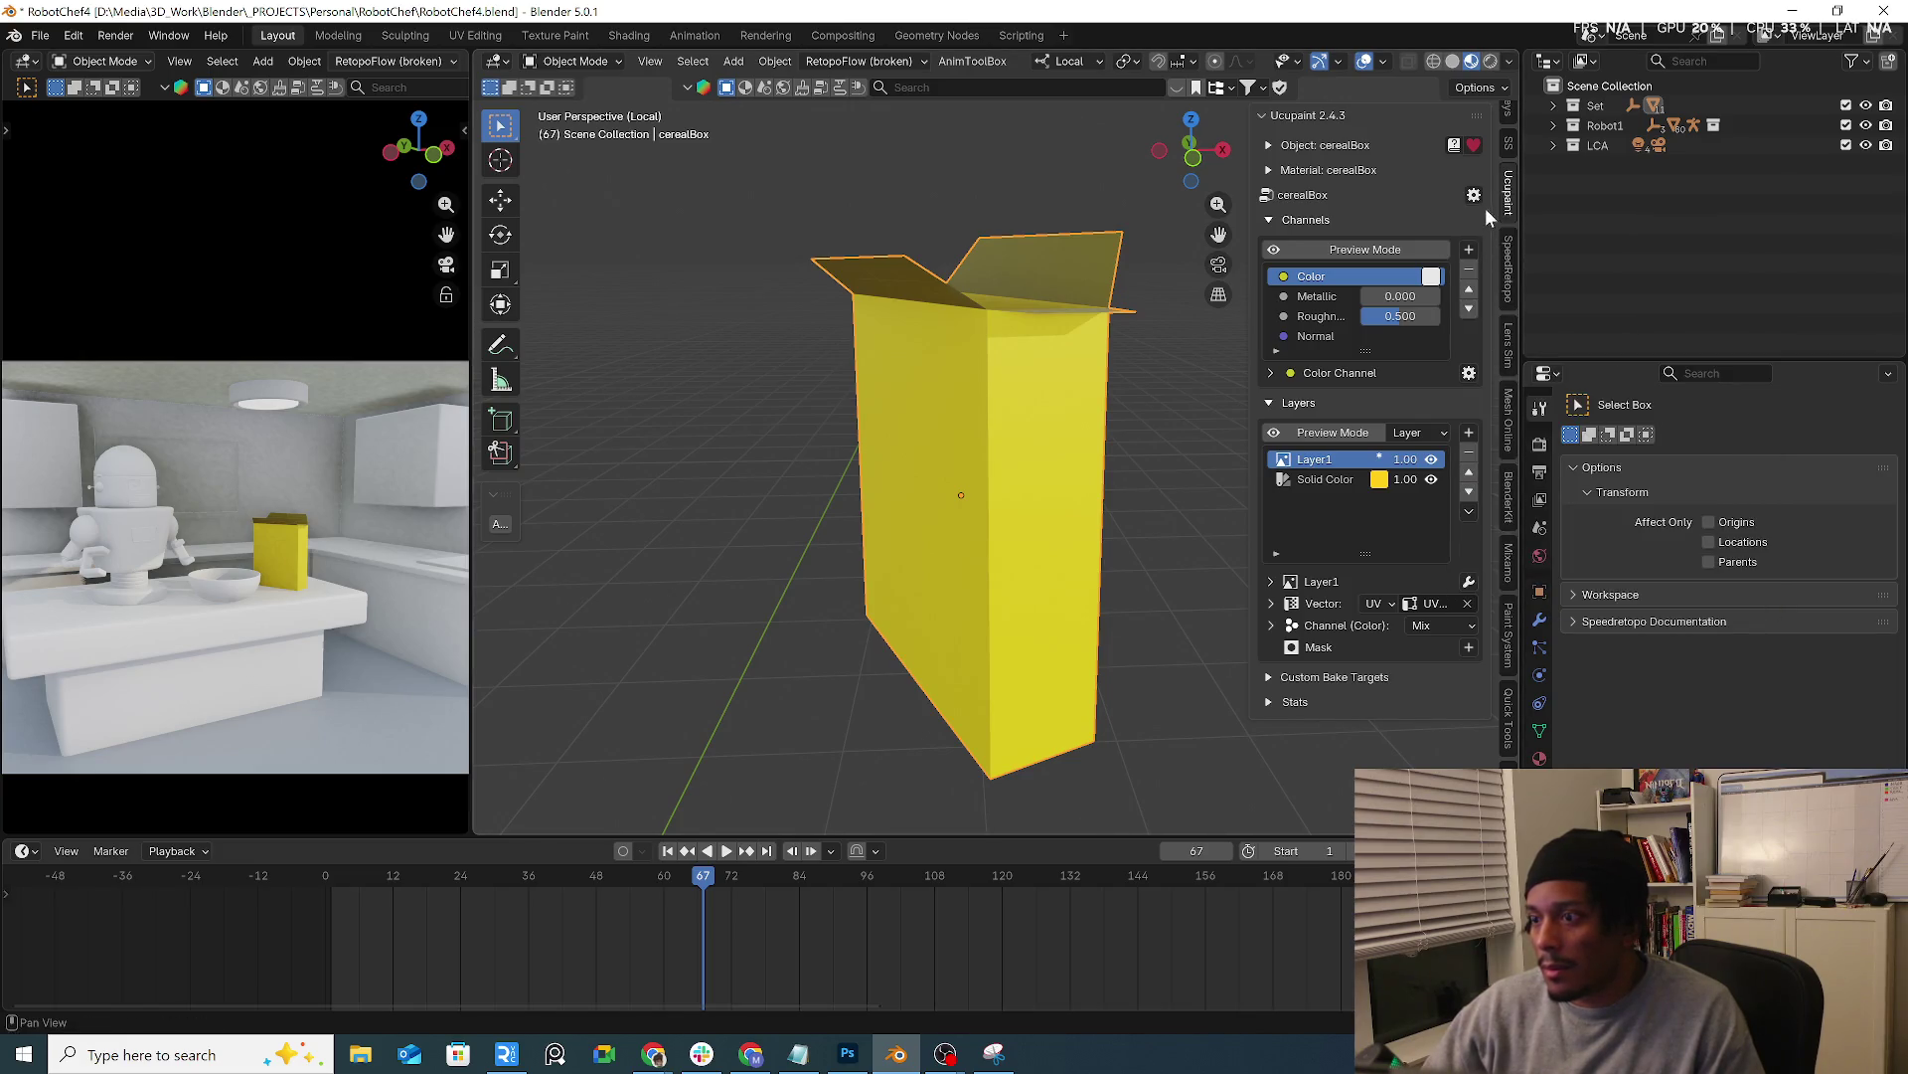
Remove the Ucupaint node from the cereal box and show its modifier settings
{"action": "left_click", "coordinate": [1475, 197]}
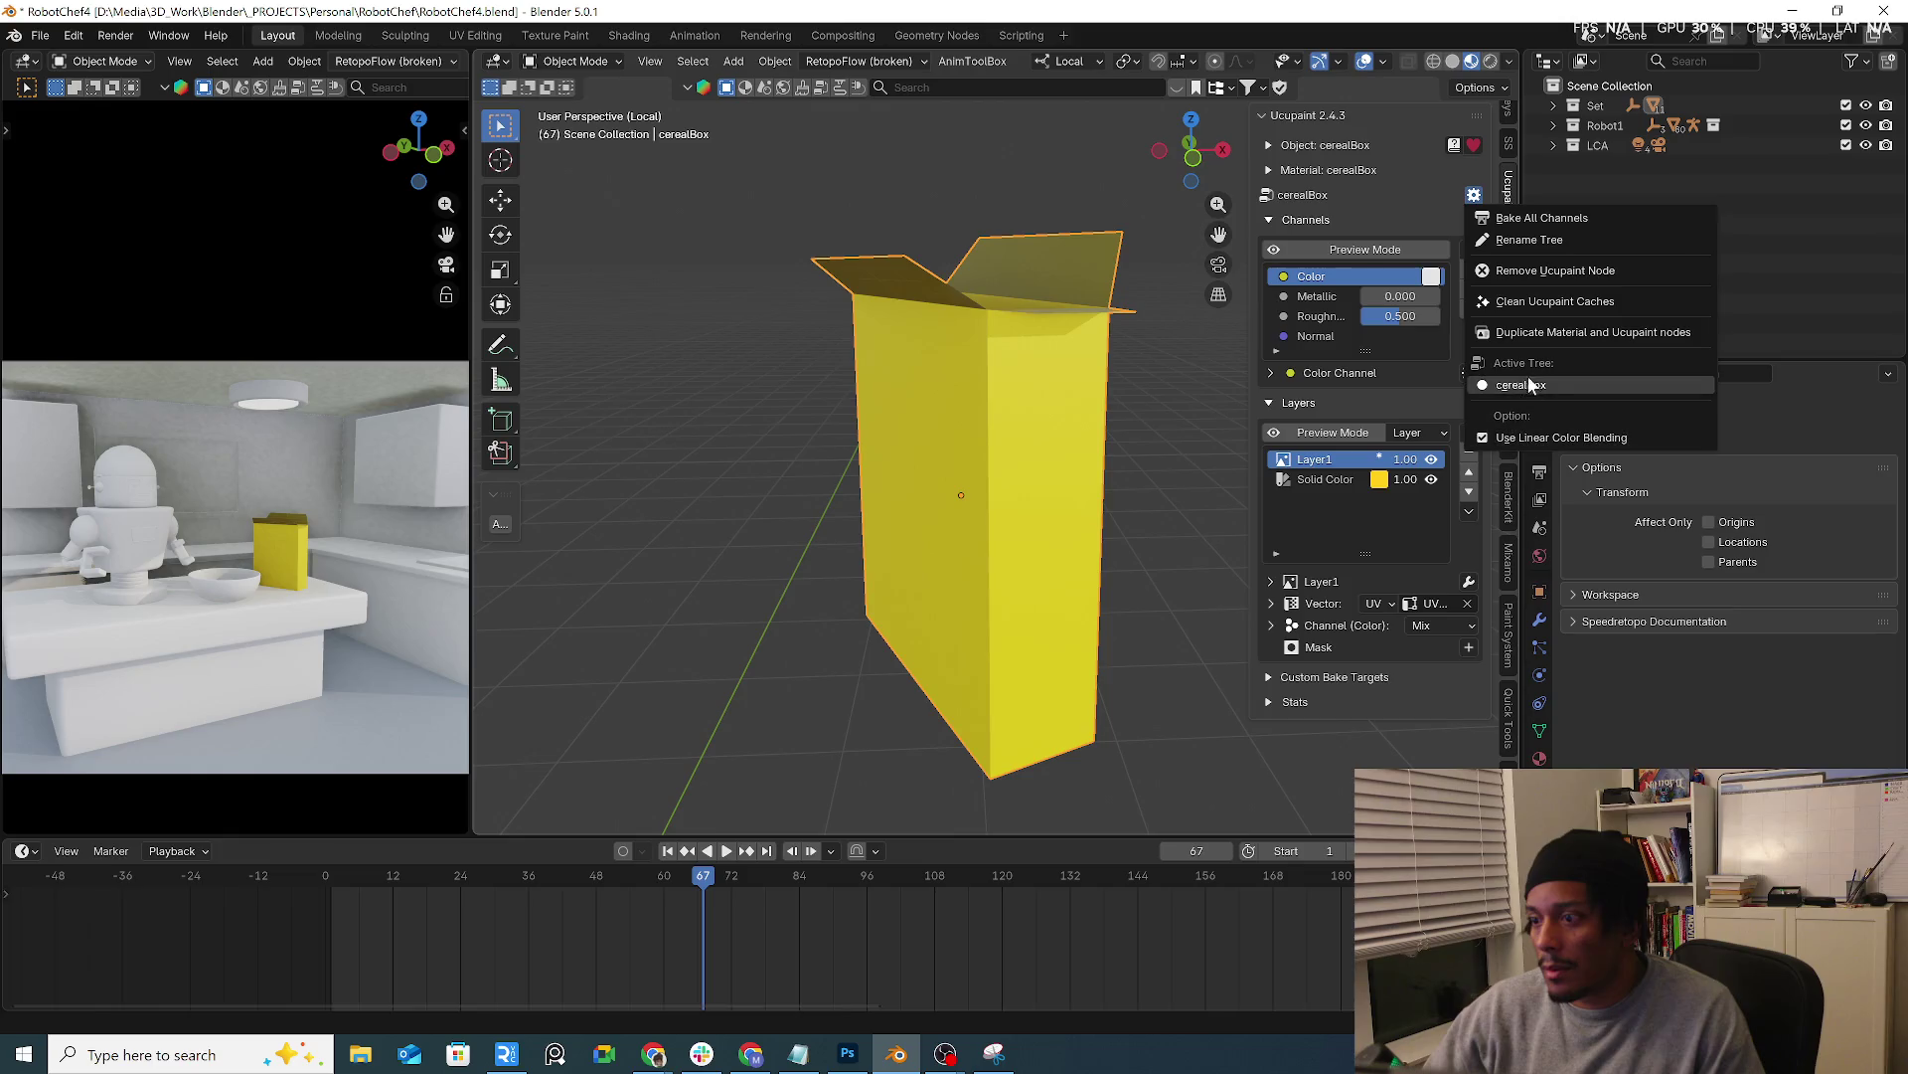
{"action": "left_click", "coordinate": [1594, 271]}
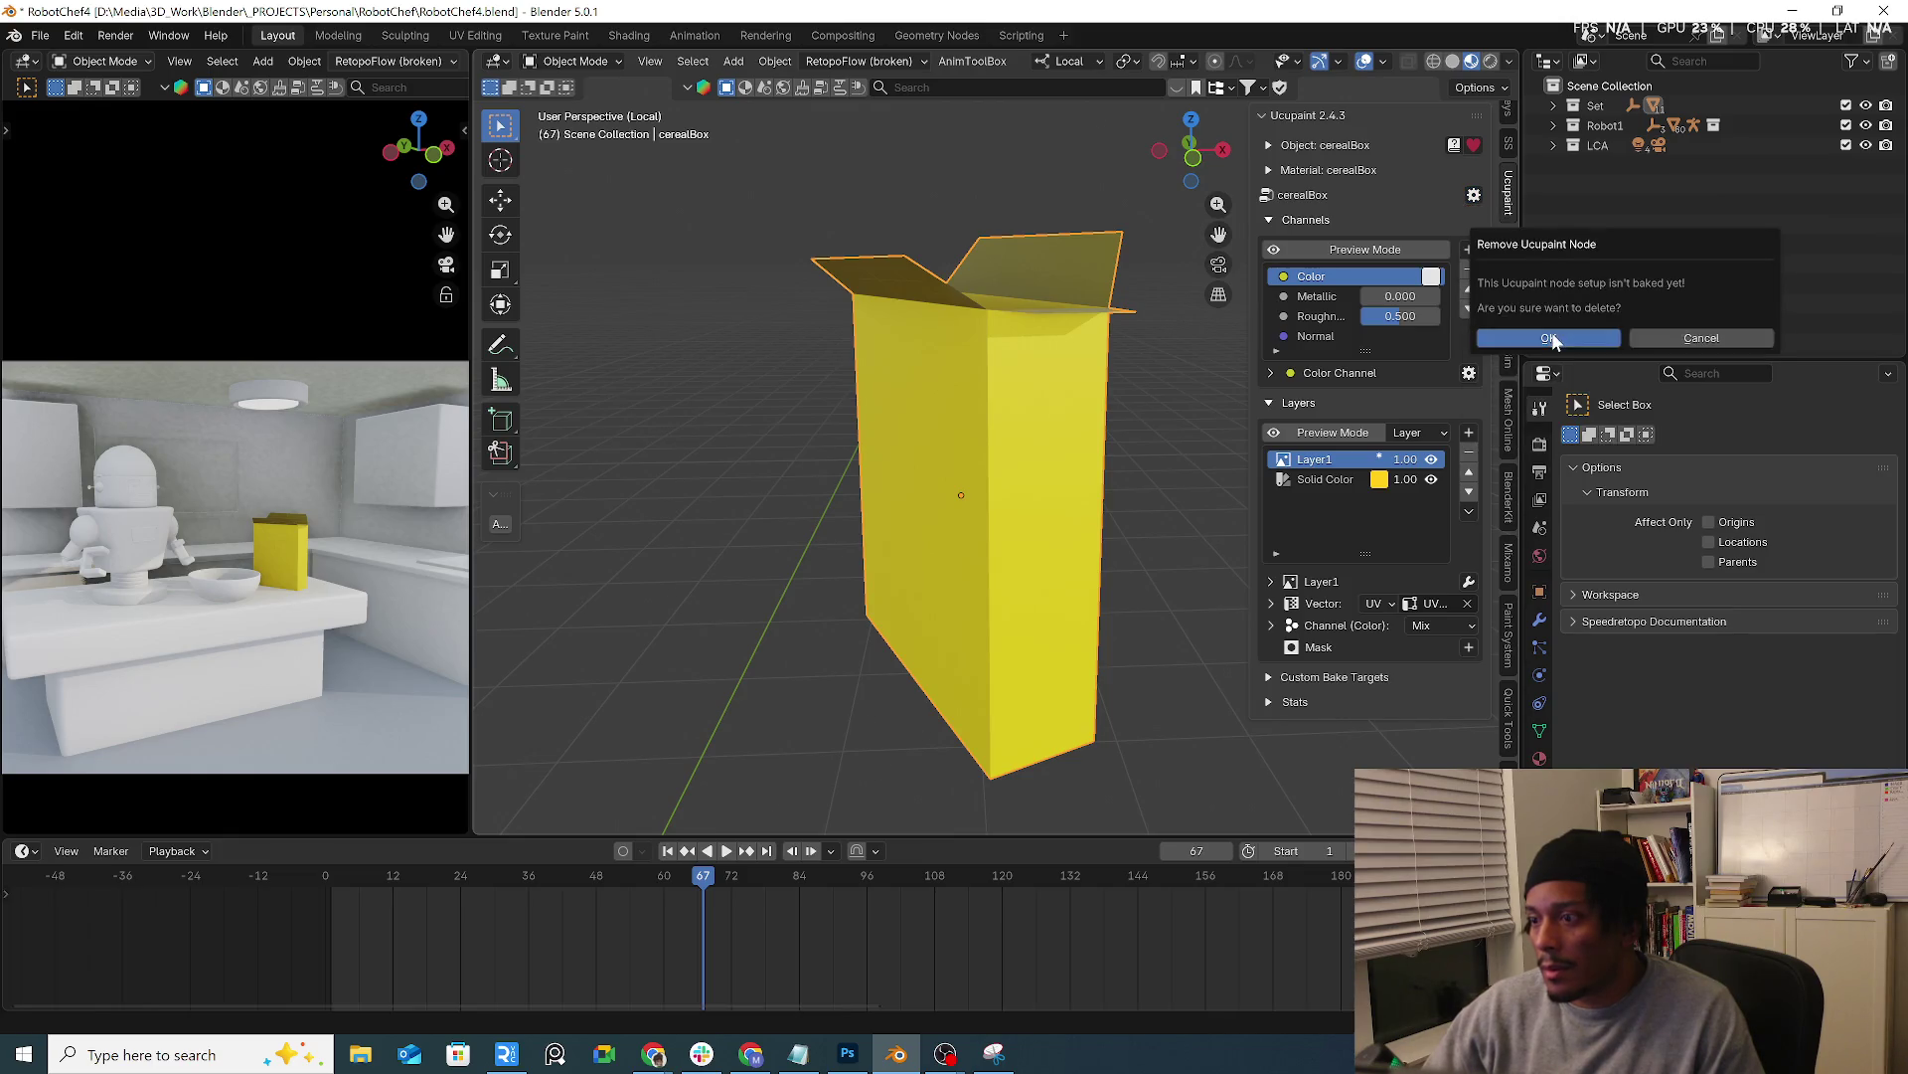
{"action": "left_click", "coordinate": [1552, 341]}
{"action": "middle_click_drag", "start_coordinate": [1026, 465], "coordinate": [1031, 493]}
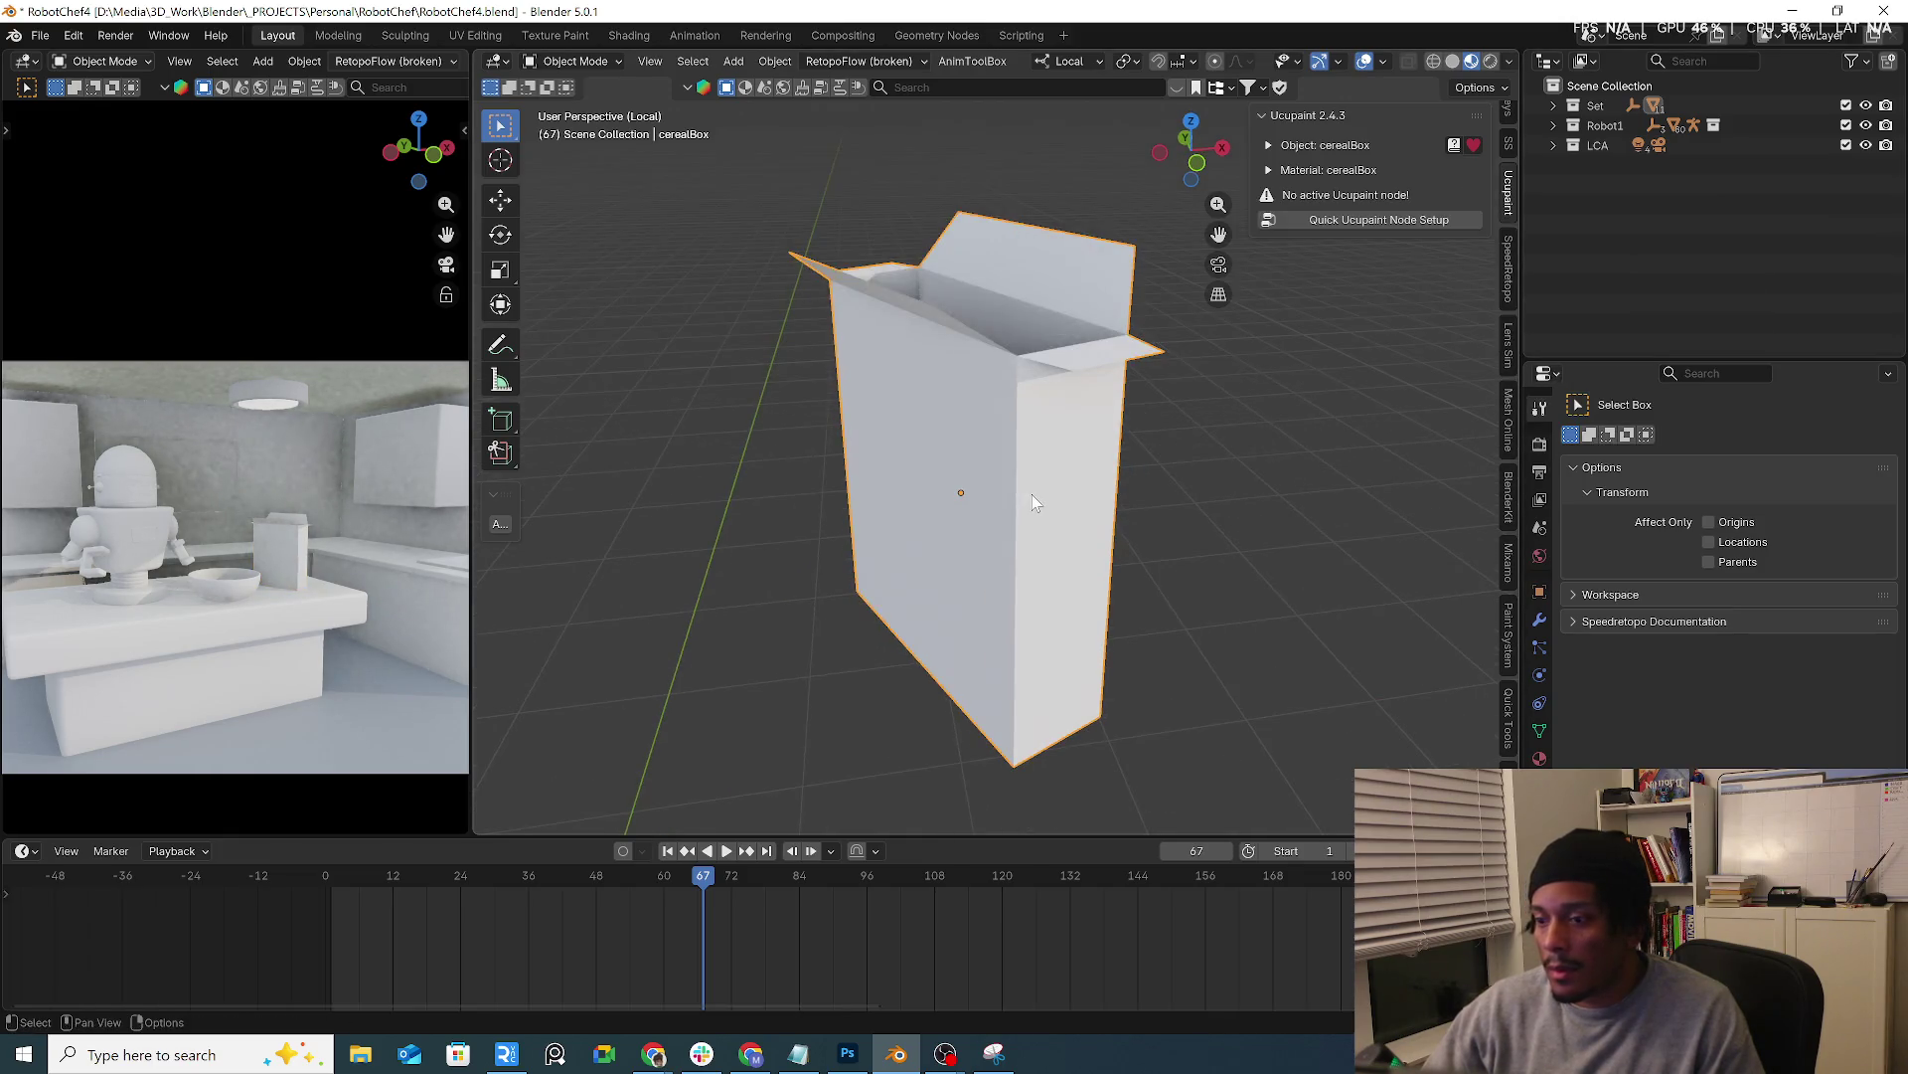
{"action": "left_click", "coordinate": [1540, 621]}
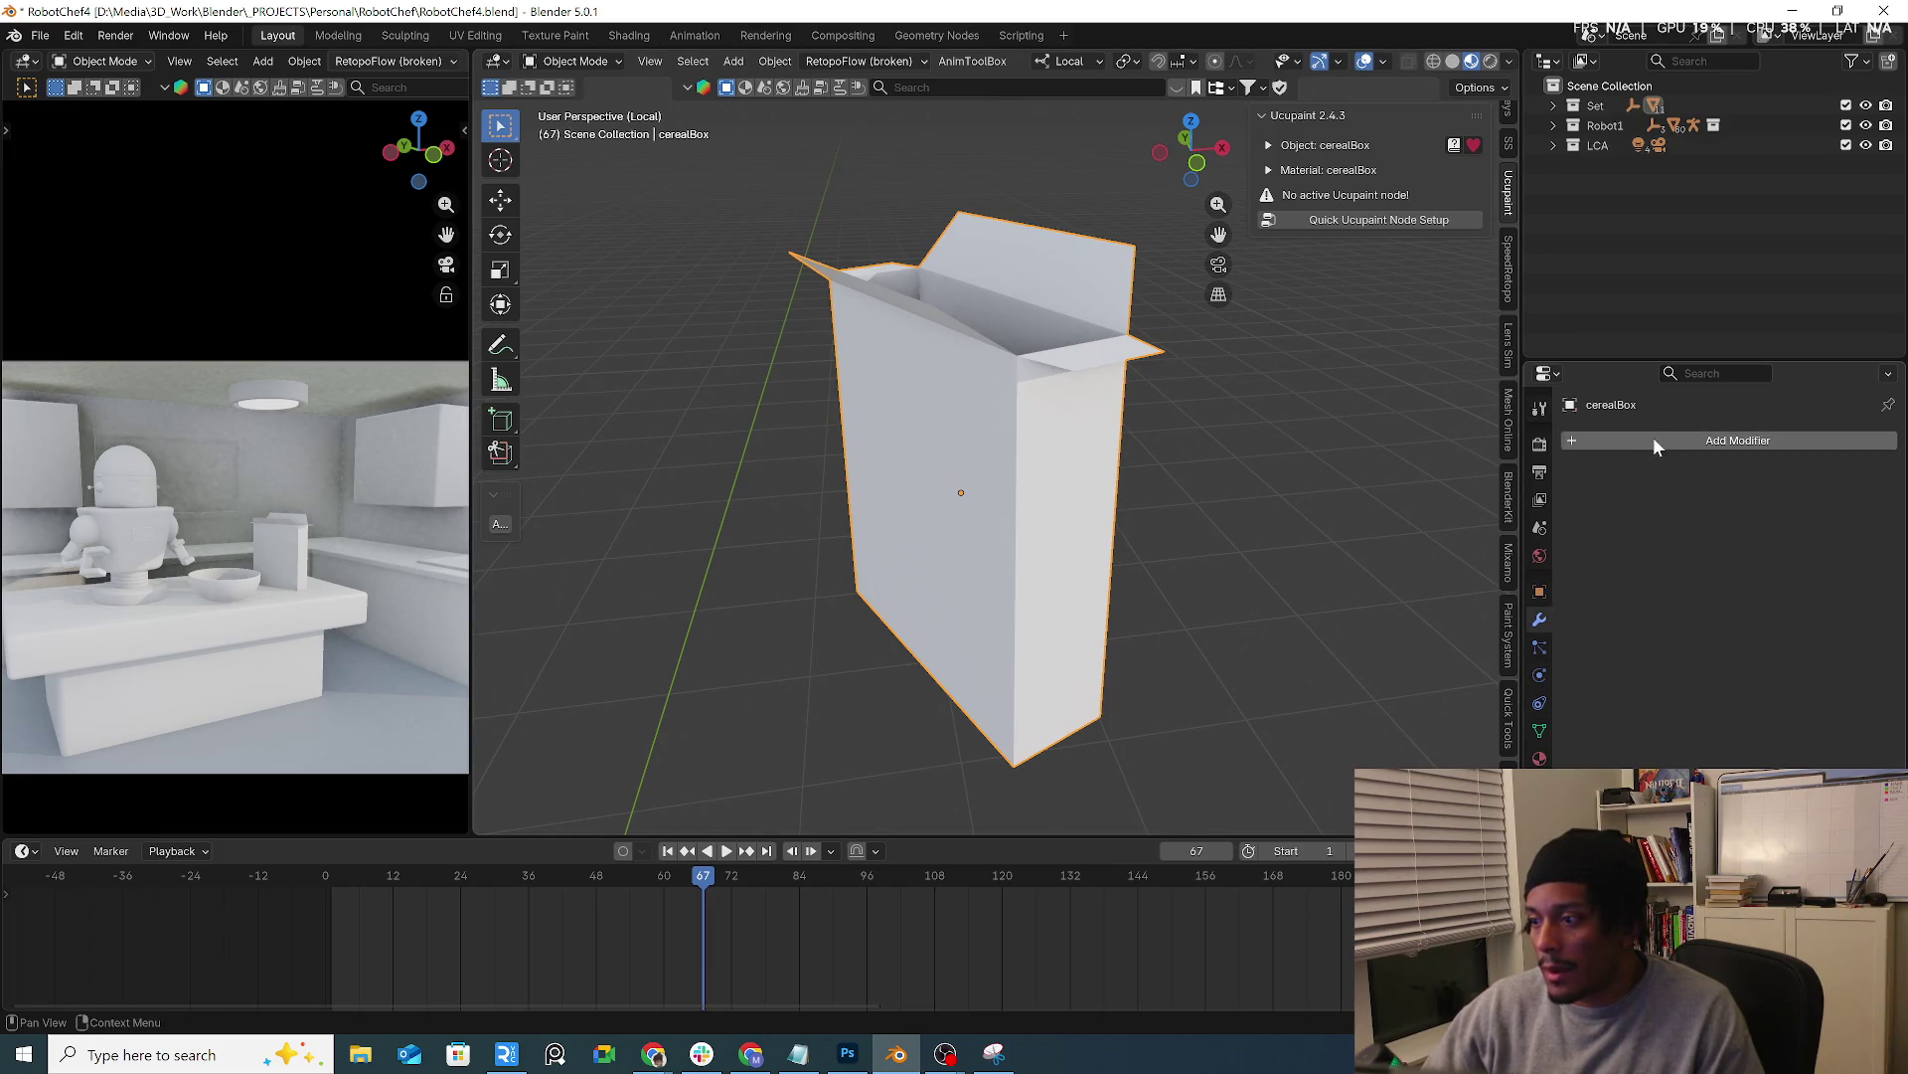
Add a Solidify modifier with increased even thickness and apply it to the box mesh
{"action": "left_click", "coordinate": [1714, 440]}
{"action": "mouse_move", "coordinate": [1568, 439]}
{"action": "left_click", "coordinate": [1798, 737]}
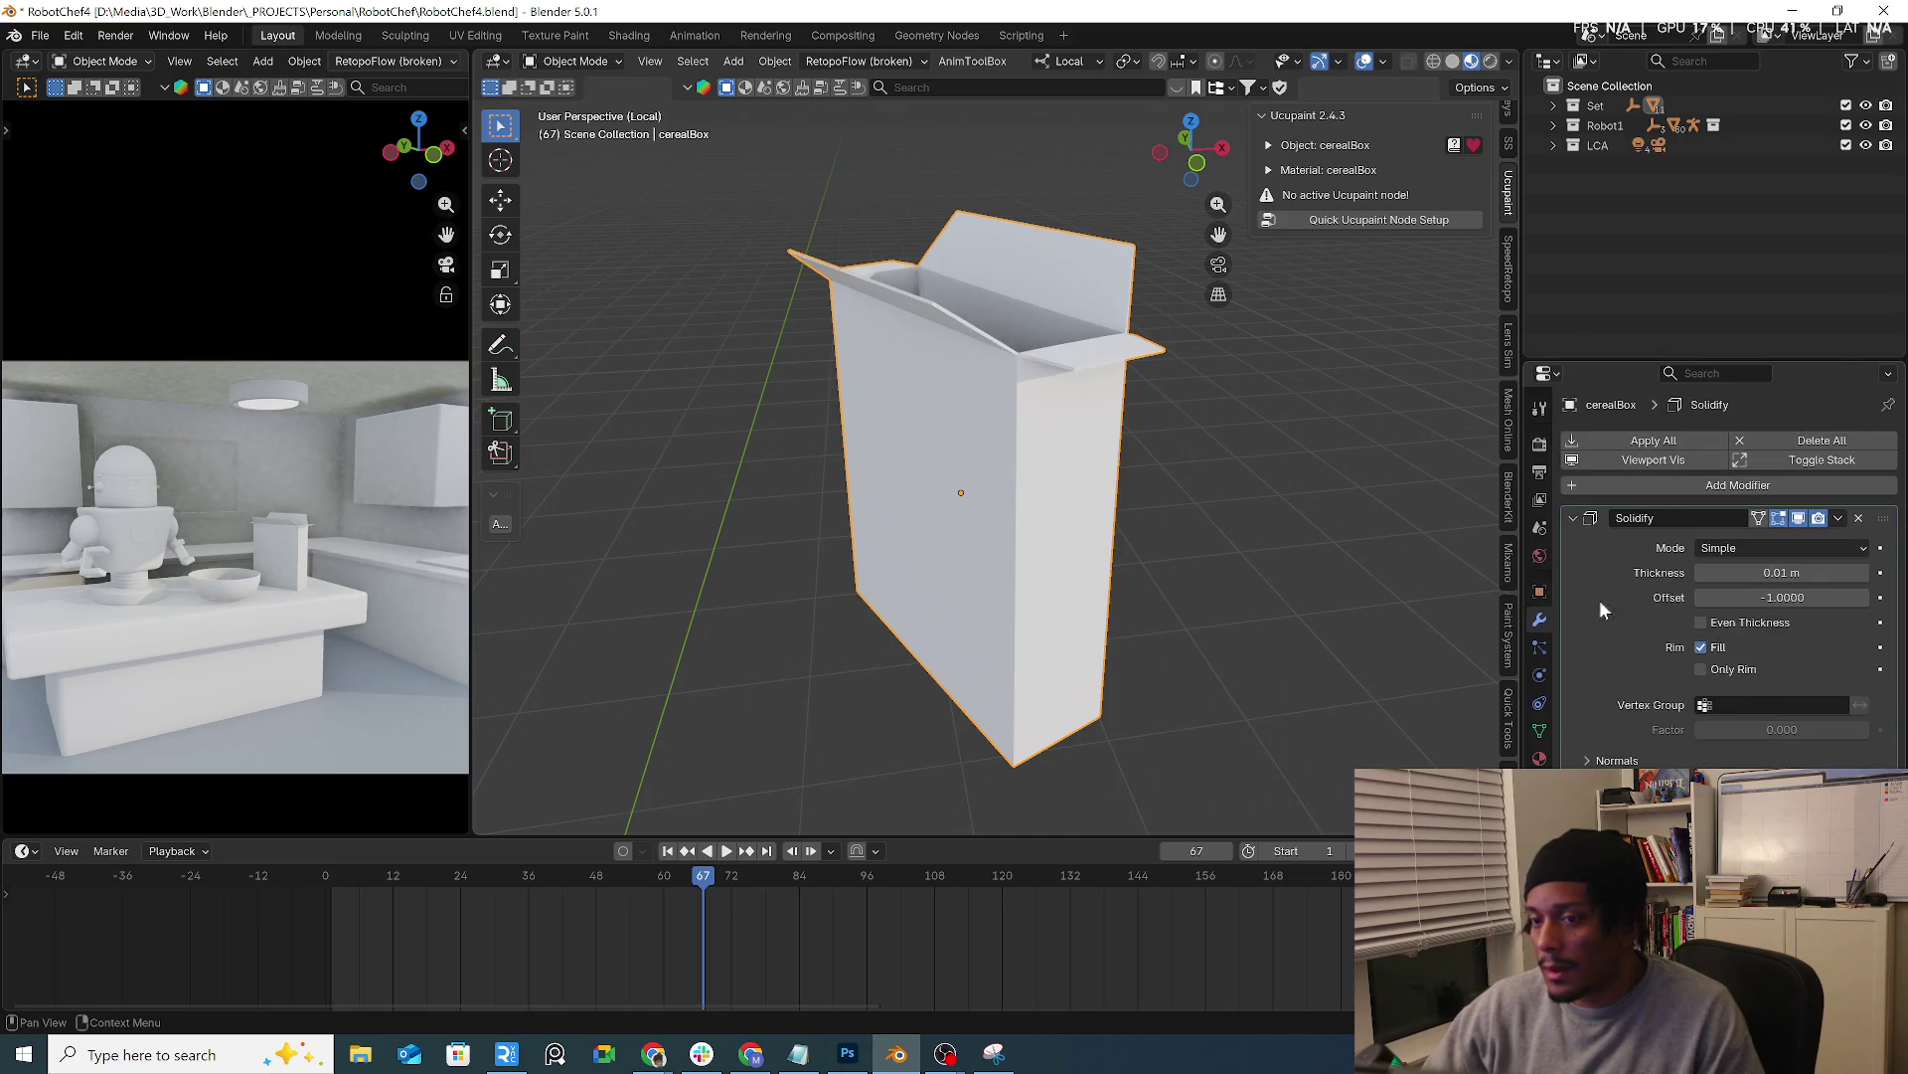
{"action": "mouse_move", "coordinate": [1268, 534]}
{"action": "middle_mouse_down"}
{"action": "mouse_move", "coordinate": [1219, 581]}
{"action": "mouse_move", "coordinate": [1266, 594]}
{"action": "mouse_move", "coordinate": [1263, 536]}
{"action": "mouse_move", "coordinate": [1332, 556]}
{"action": "middle_mouse_up"}
{"action": "scroll", "coordinate": [1332, 556], "scroll_direction": "up", "scroll_amount": 1}
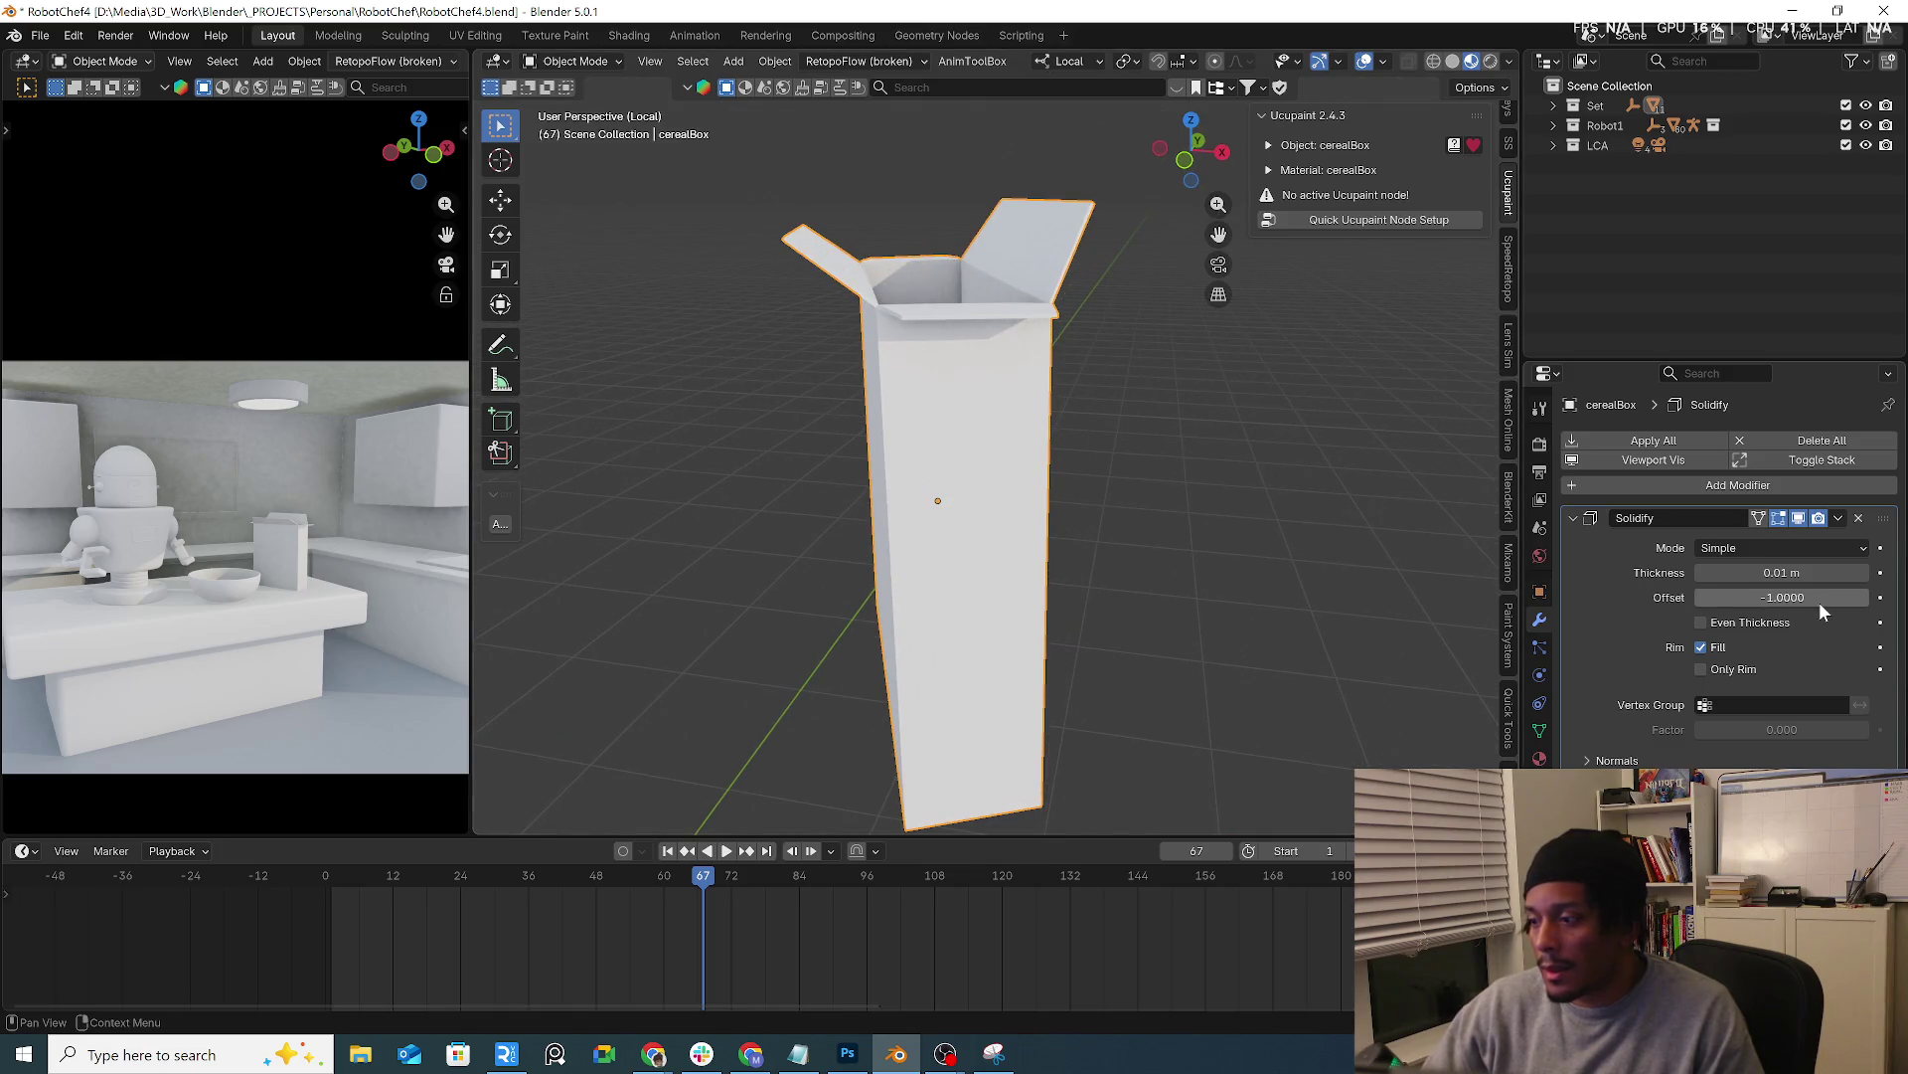
{"action": "mouse_move", "coordinate": [1820, 573]}
{"action": "left_mouse_down"}
{"action": "mouse_move", "coordinate": [1842, 572]}
{"action": "mouse_move", "coordinate": [1789, 573]}
{"action": "left_mouse_up"}
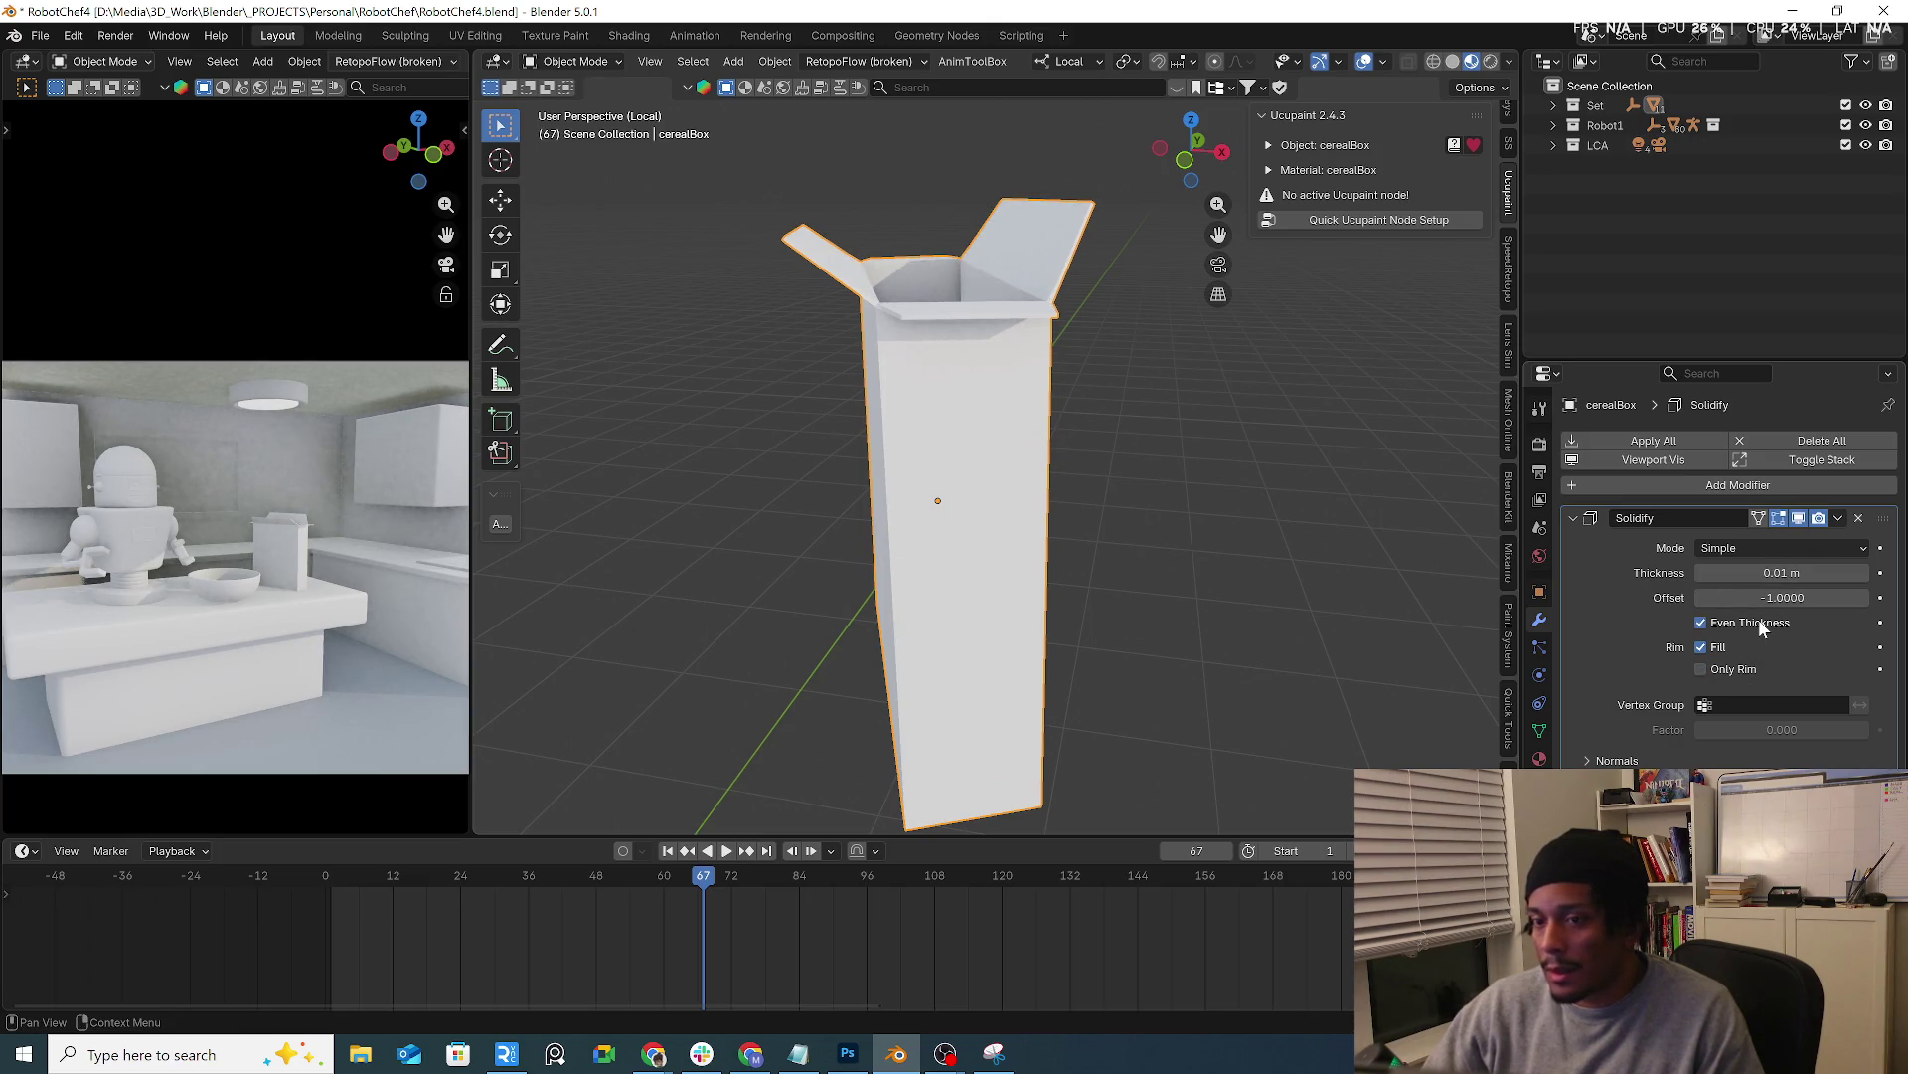
{"action": "mouse_move", "coordinate": [936, 464]}
{"action": "middle_mouse_down"}
{"action": "mouse_move", "coordinate": [1055, 527]}
{"action": "mouse_move", "coordinate": [1229, 453]}
{"action": "middle_mouse_up"}
{"action": "left_click", "coordinate": [1837, 516]}
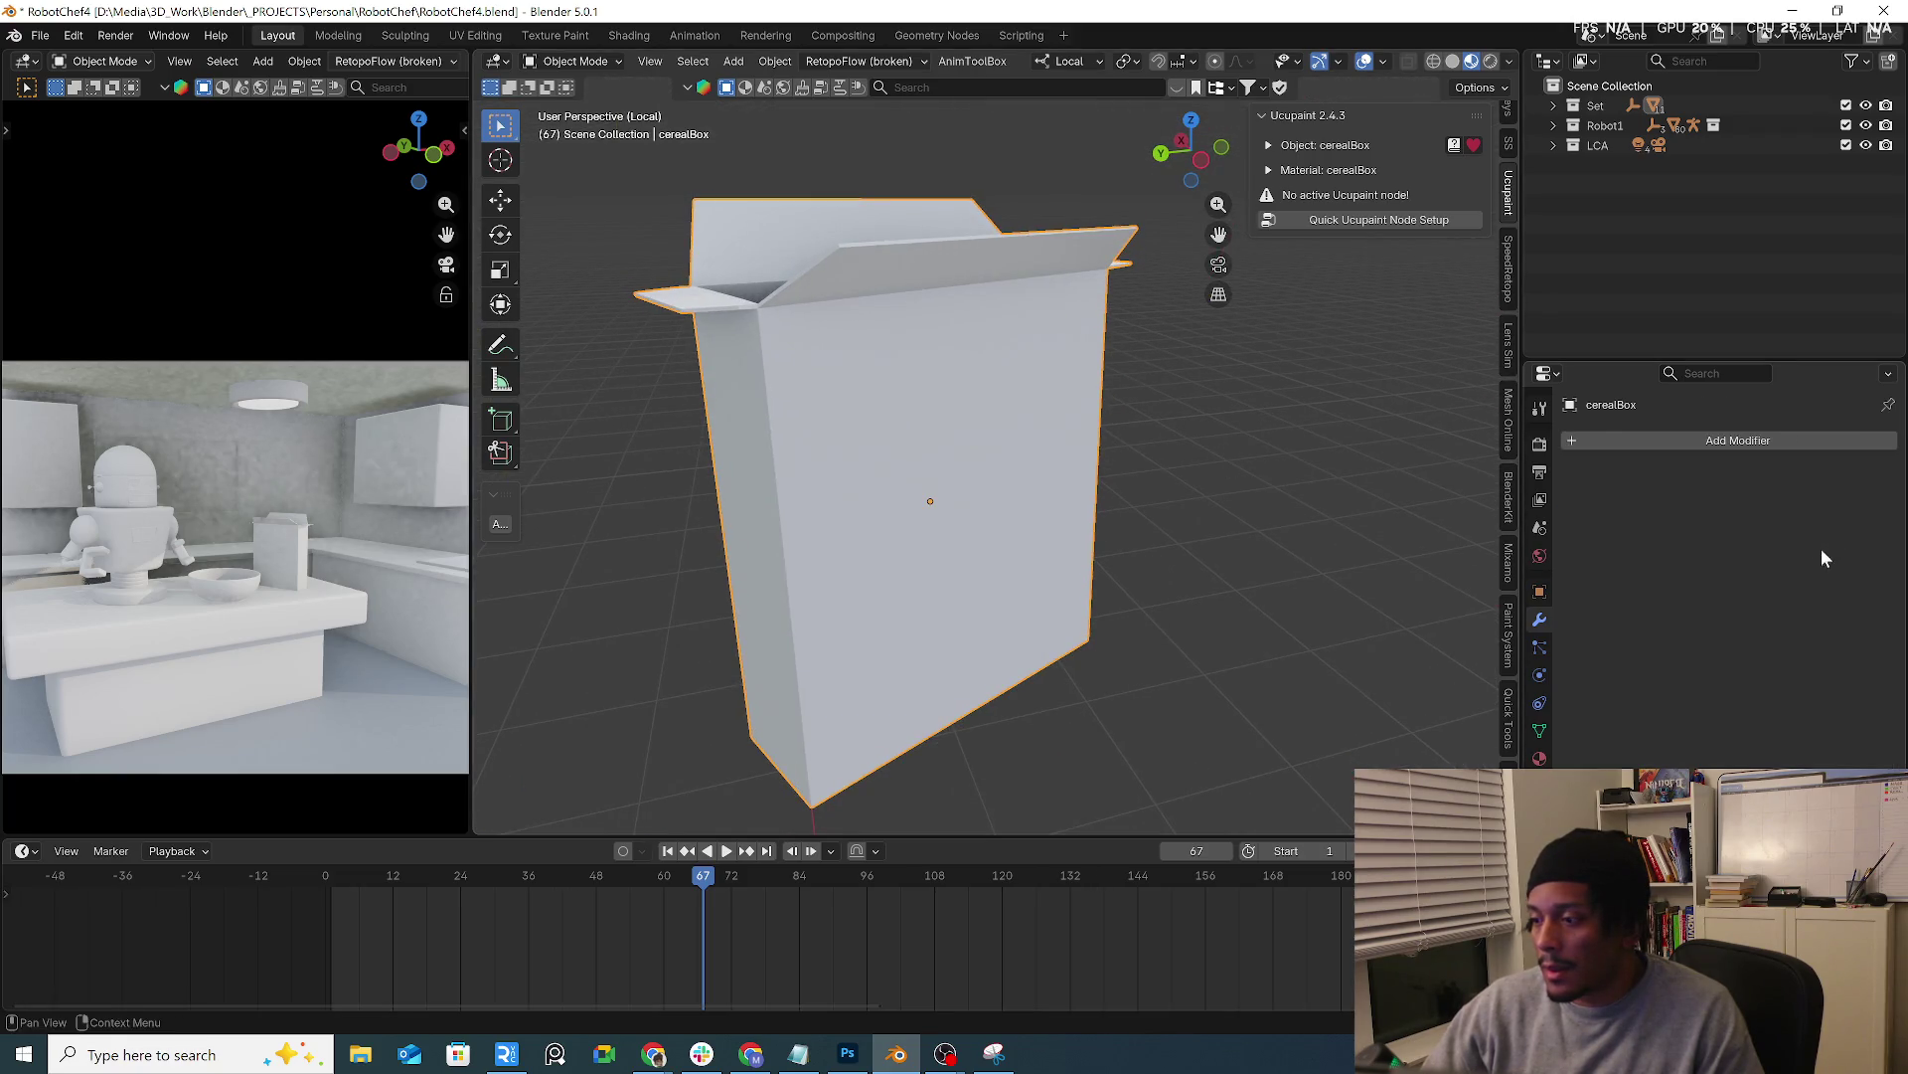
Return to the UV Editing workspace and select the whole box mesh
{"action": "middle_click_drag", "start_coordinate": [1121, 497], "coordinate": [1451, 138]}
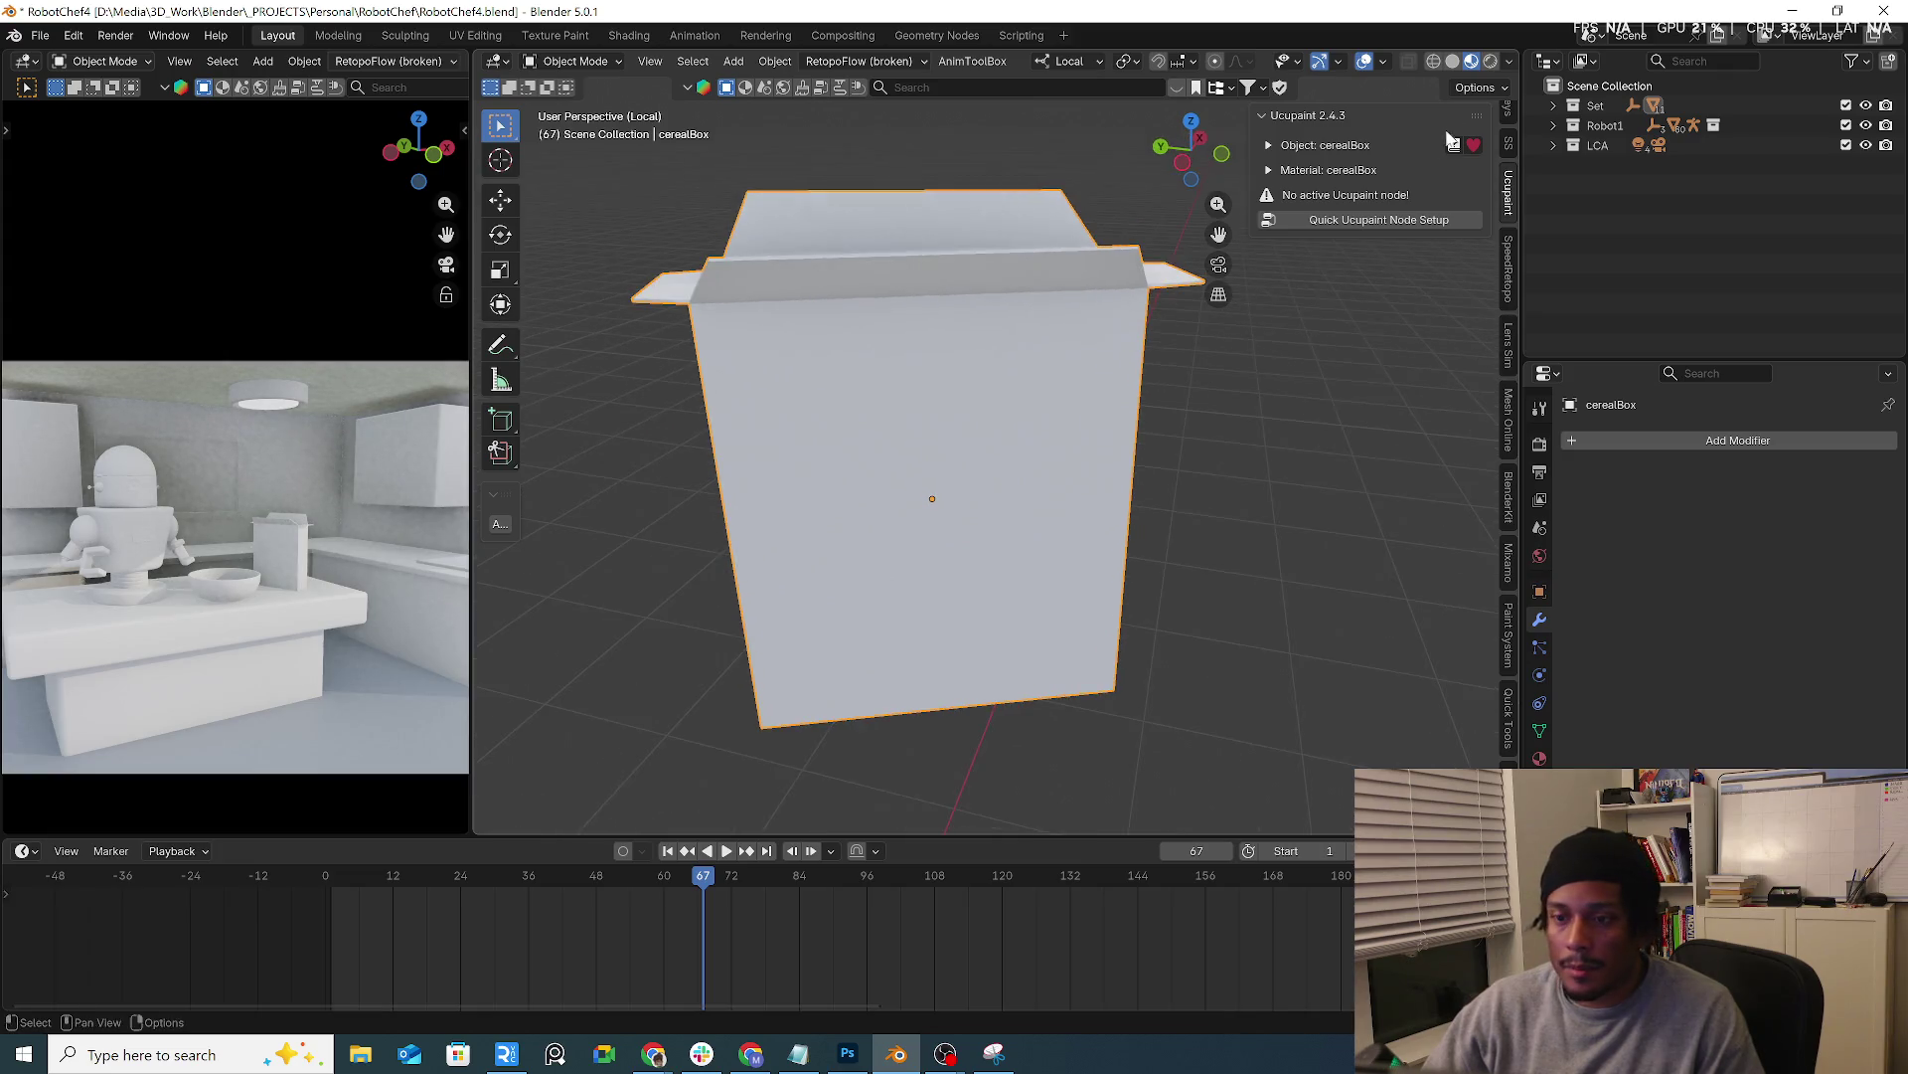
{"action": "left_click", "coordinate": [1384, 64]}
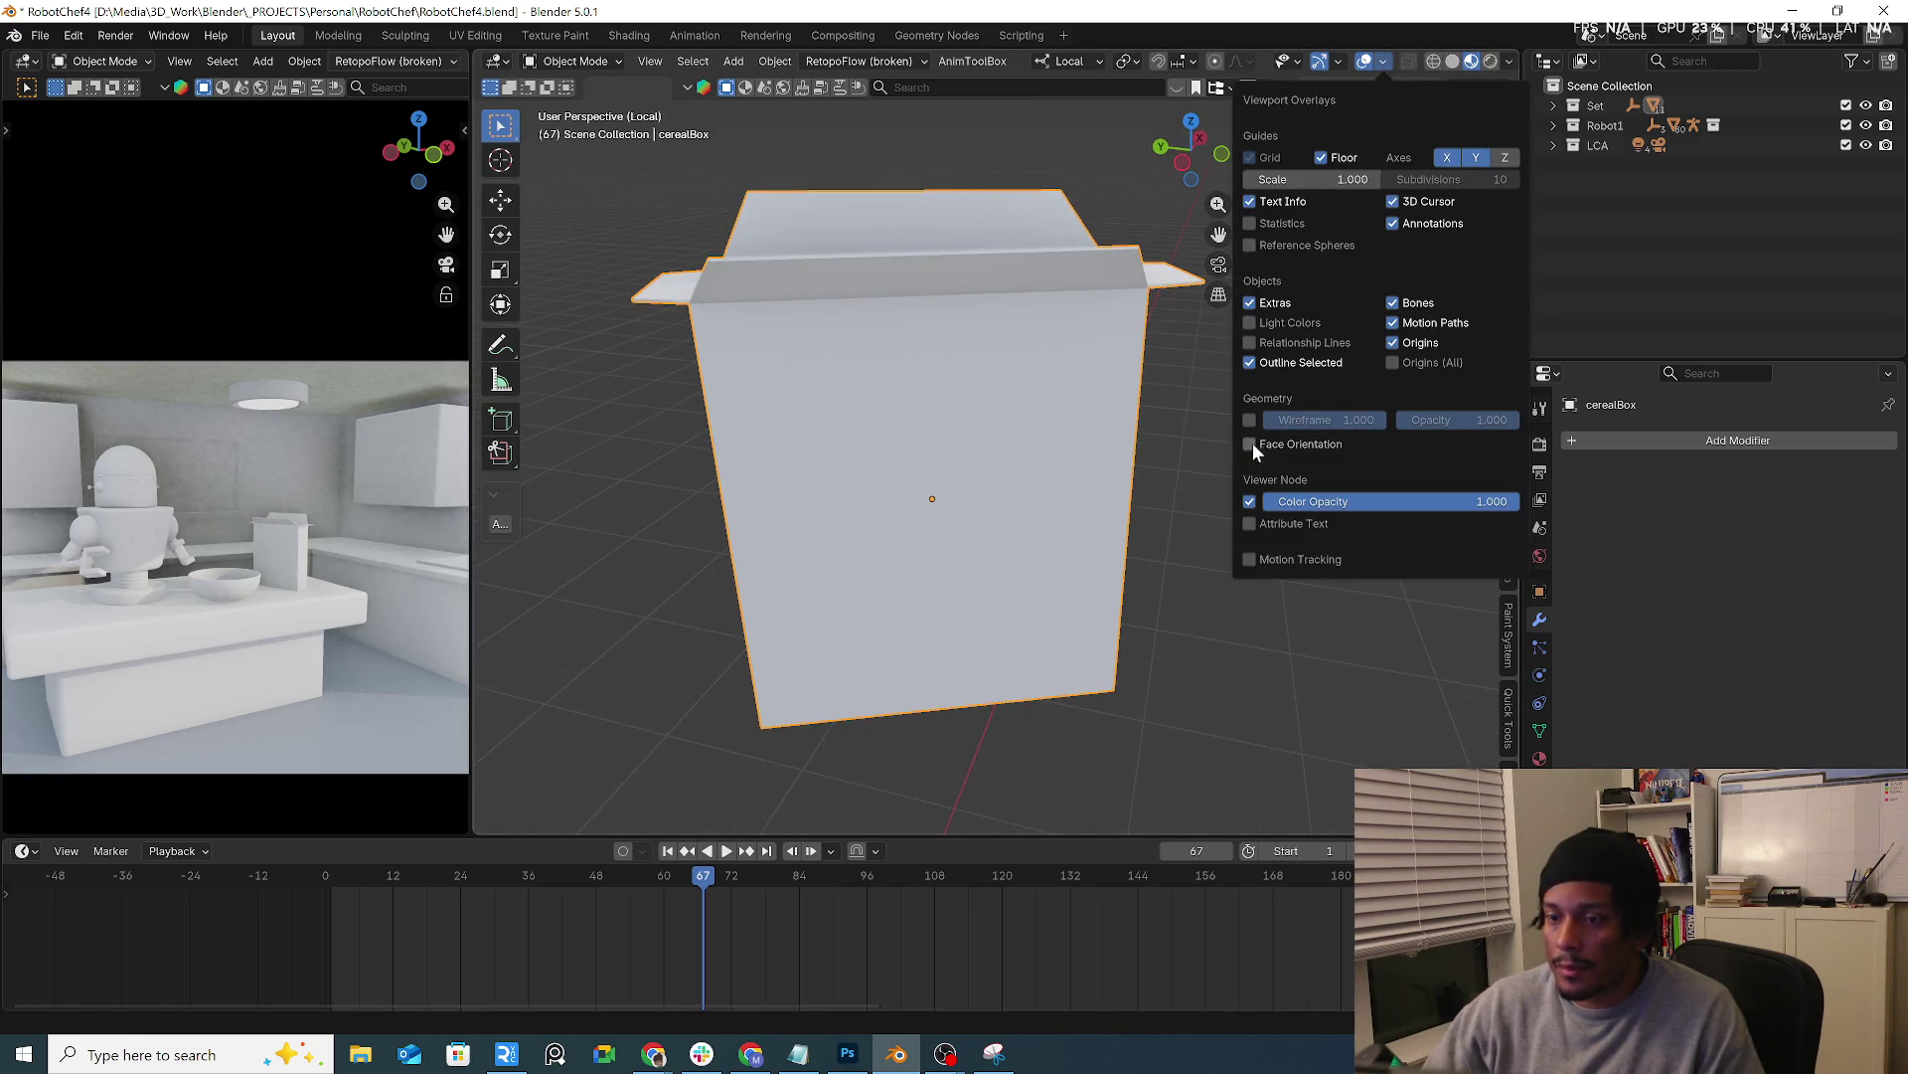
{"action": "left_click", "coordinate": [596, 62]}
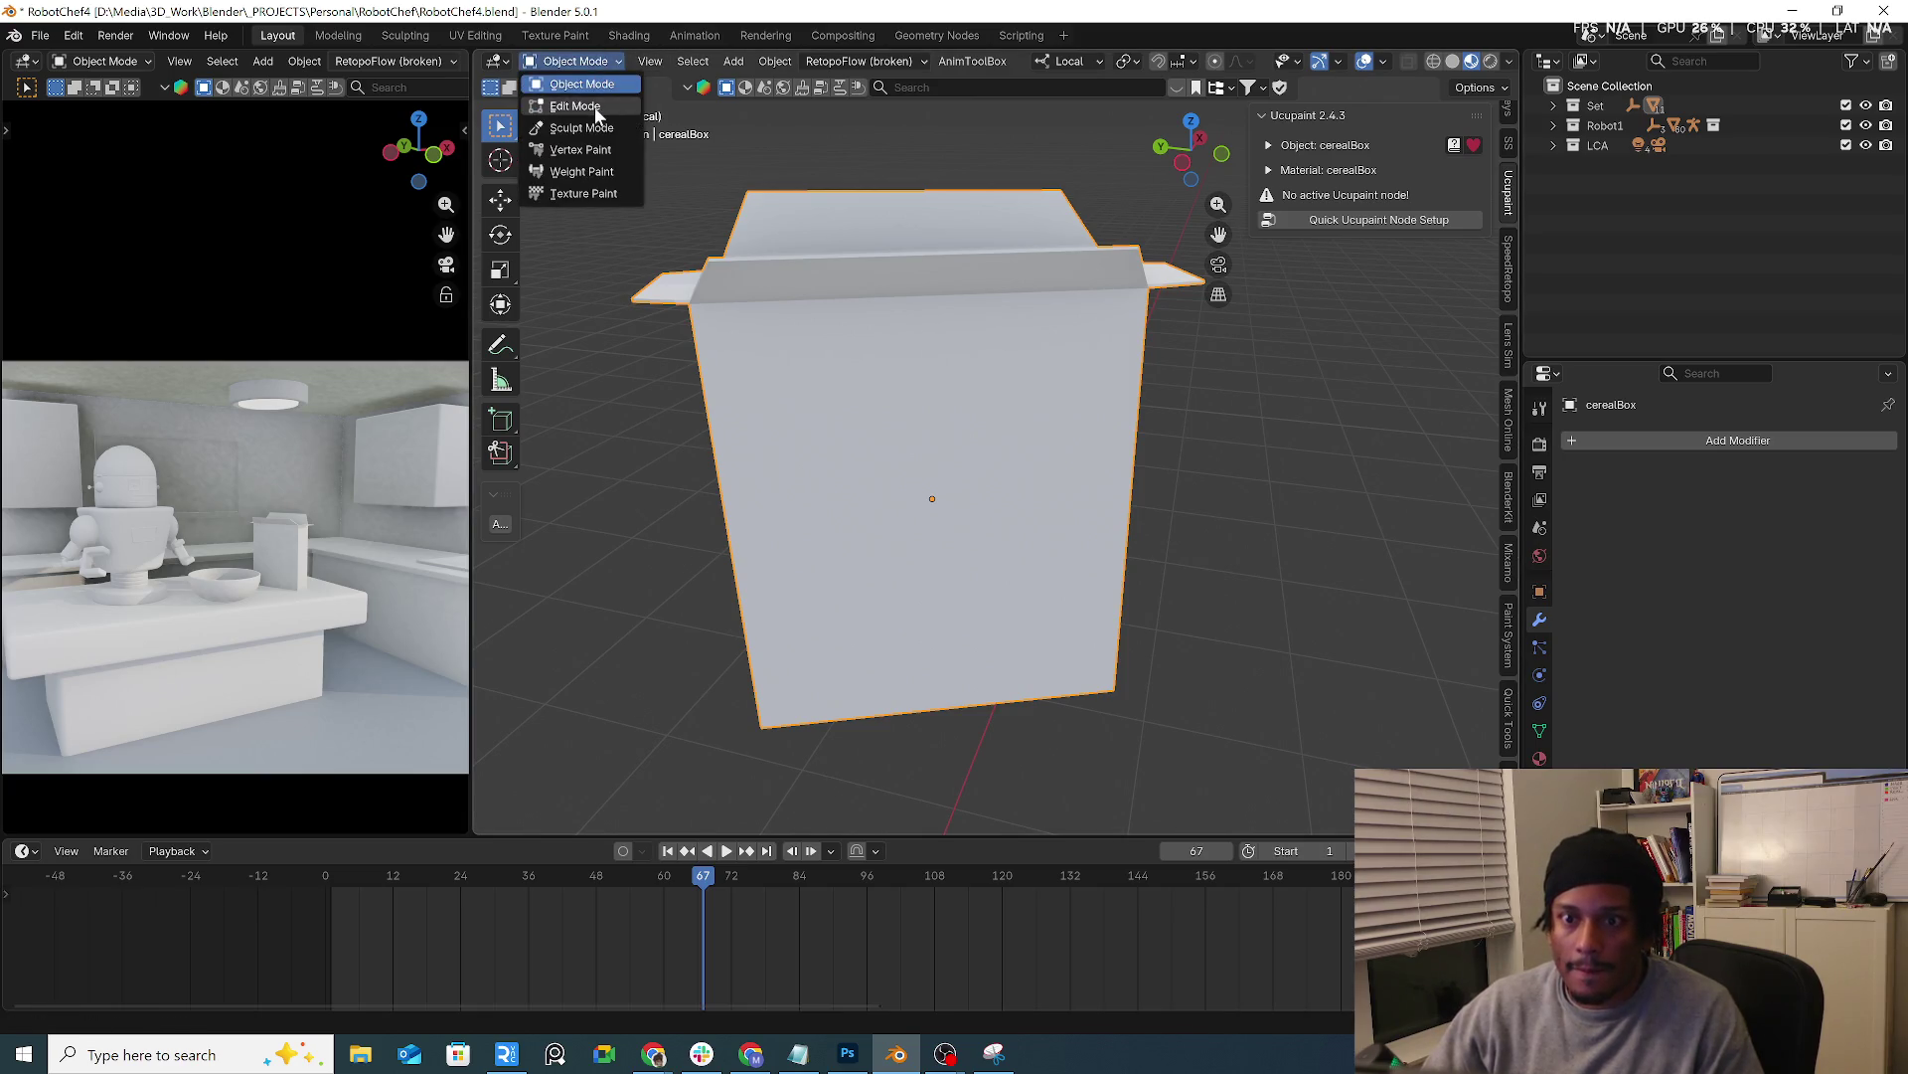
{"action": "left_click", "coordinate": [474, 34]}
{"action": "key", "text": "a"}
{"action": "key", "text": "Home"}
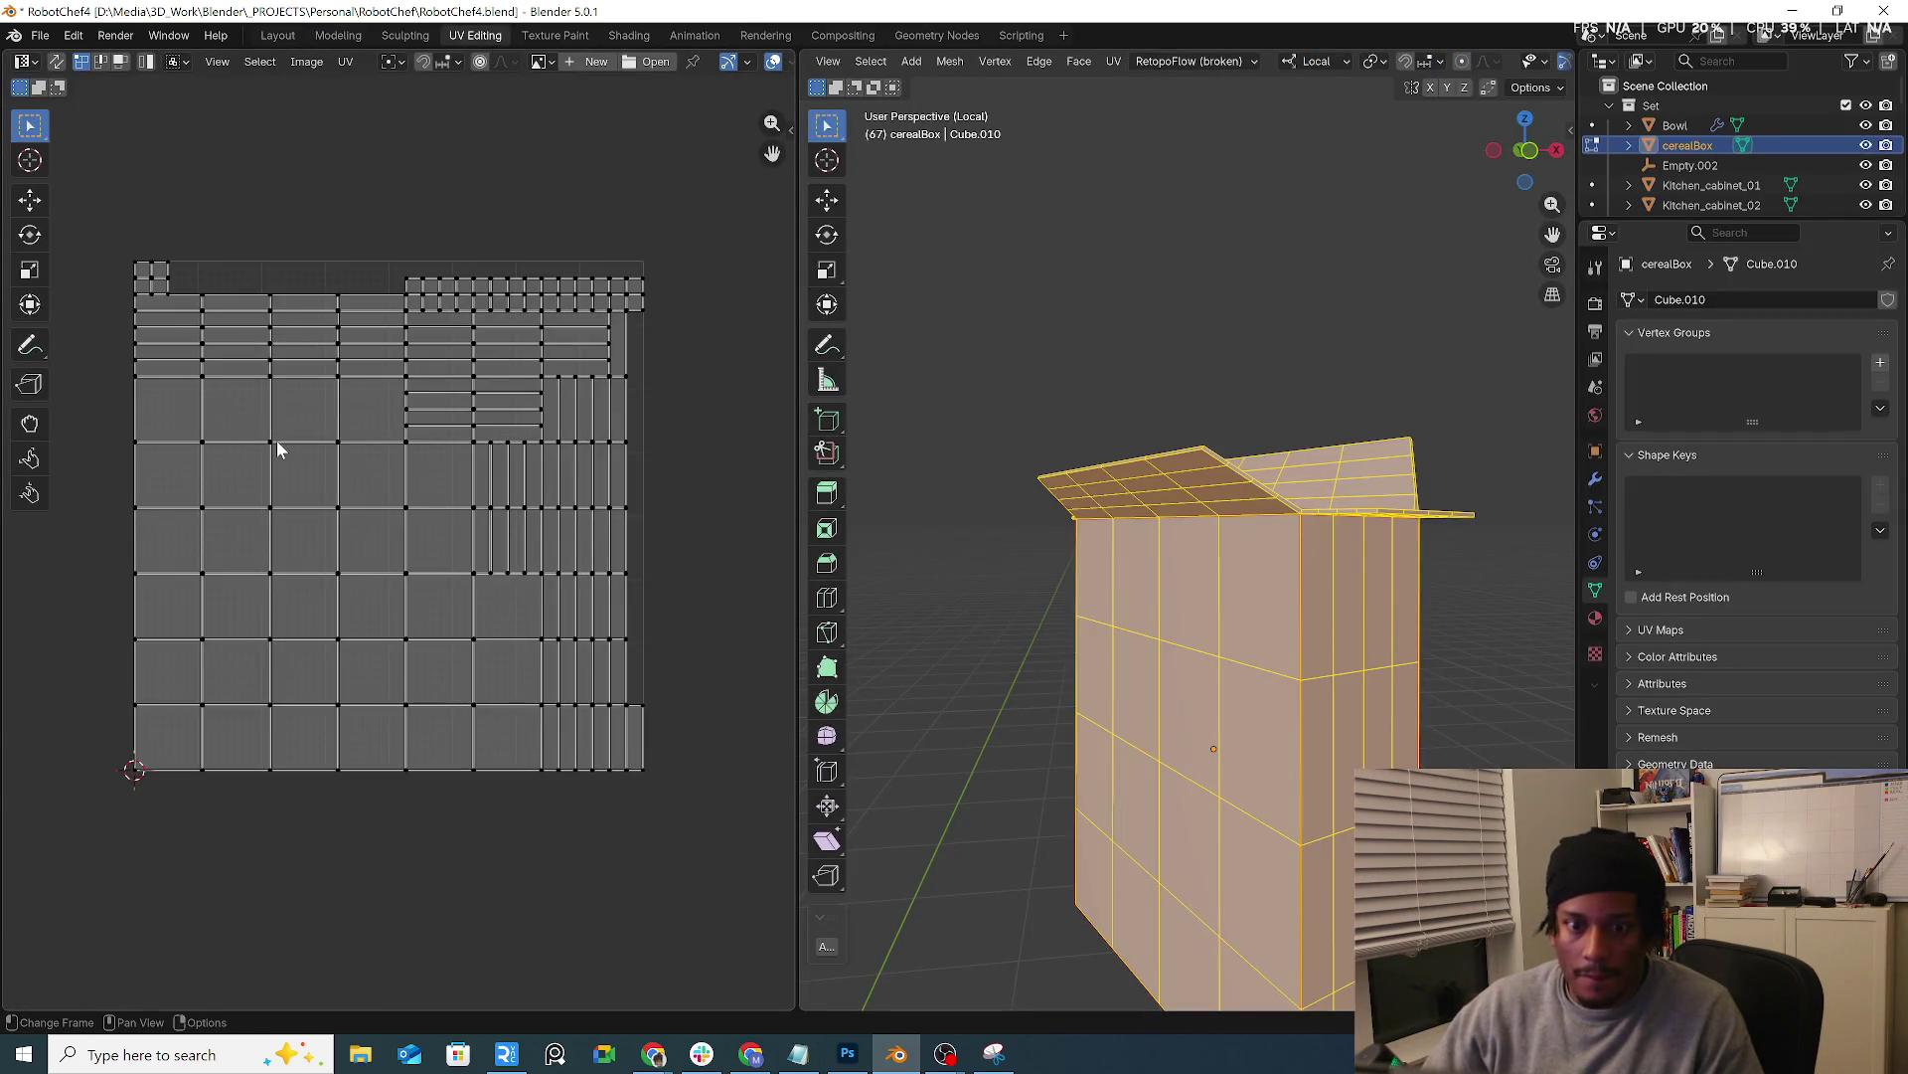
Repack the cereal box's UVs with Lightmap Pack
{"action": "mouse_move", "coordinate": [1014, 497]}
{"action": "middle_mouse_down"}
{"action": "mouse_move", "coordinate": [1179, 563]}
{"action": "mouse_move", "coordinate": [1311, 536]}
{"action": "middle_mouse_up"}
{"action": "key", "text": "ctrl+e"}
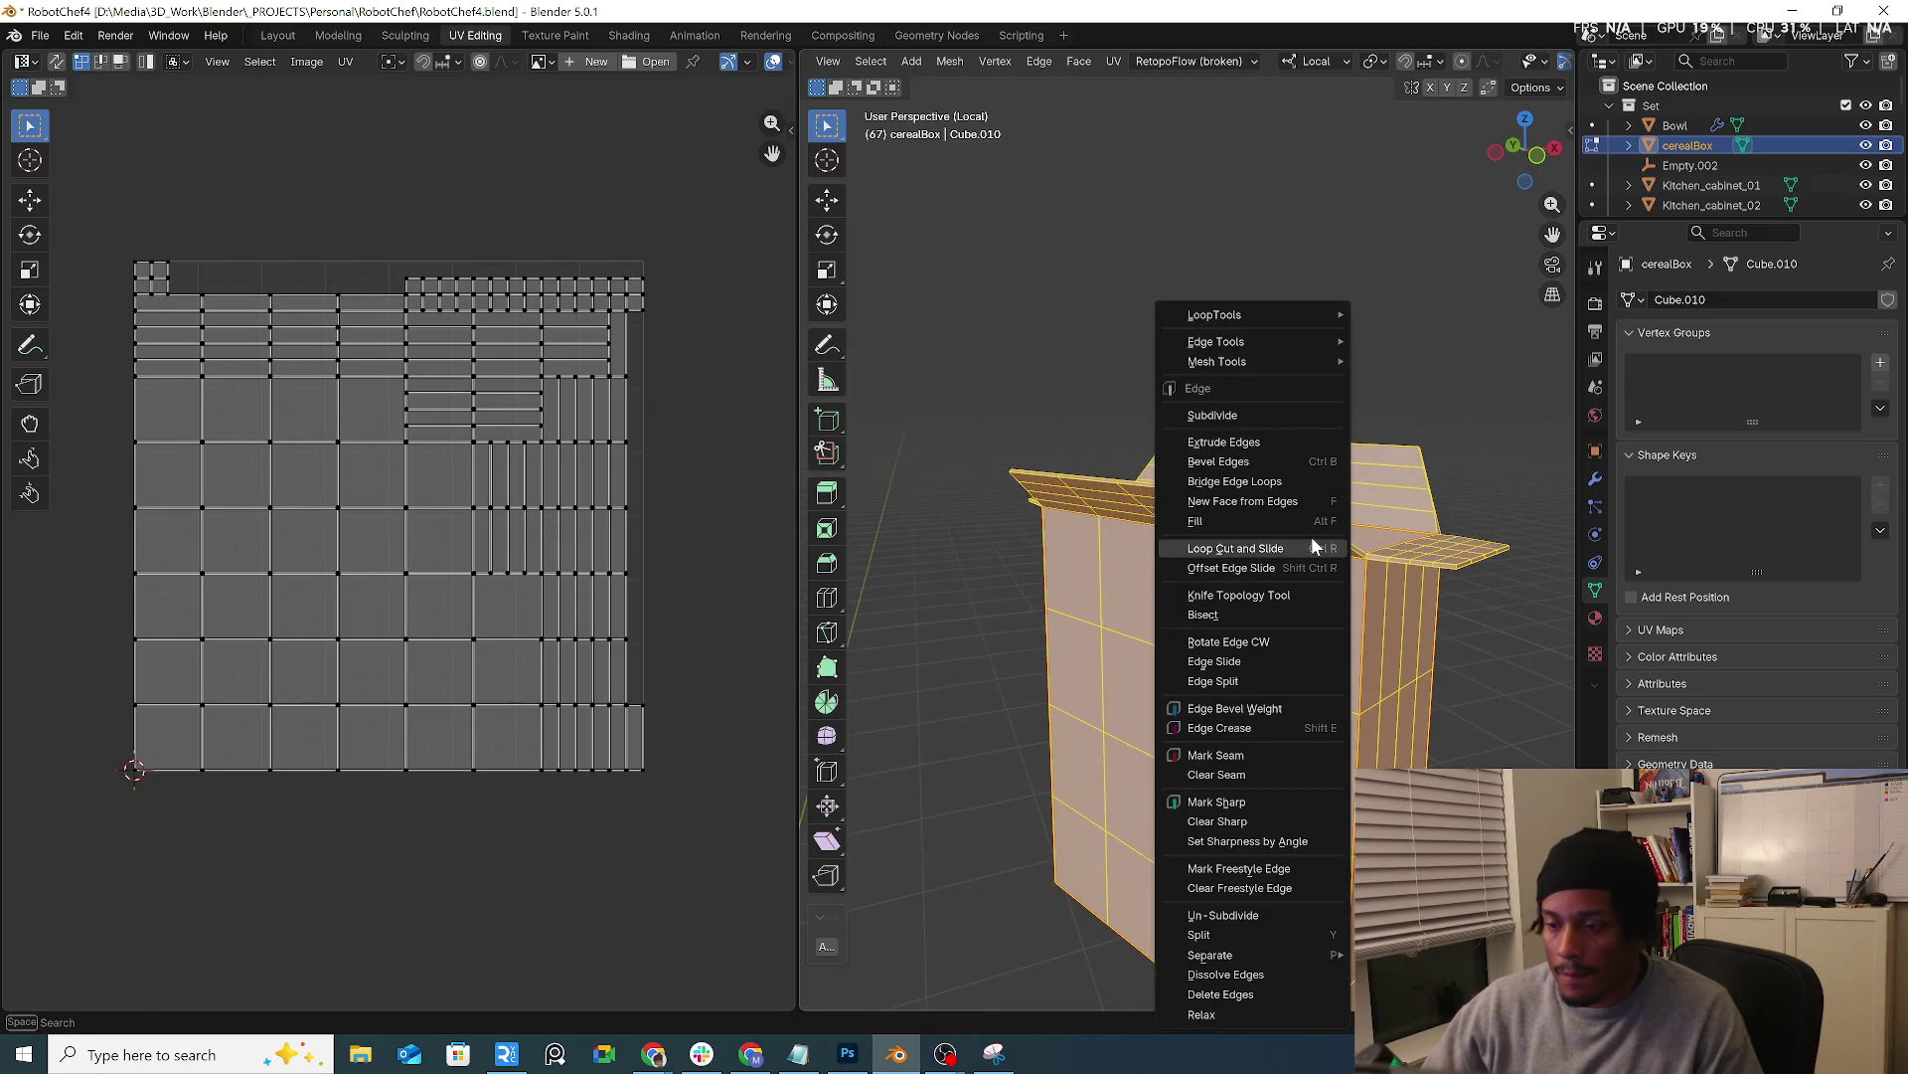
{"action": "key", "text": "Escape"}
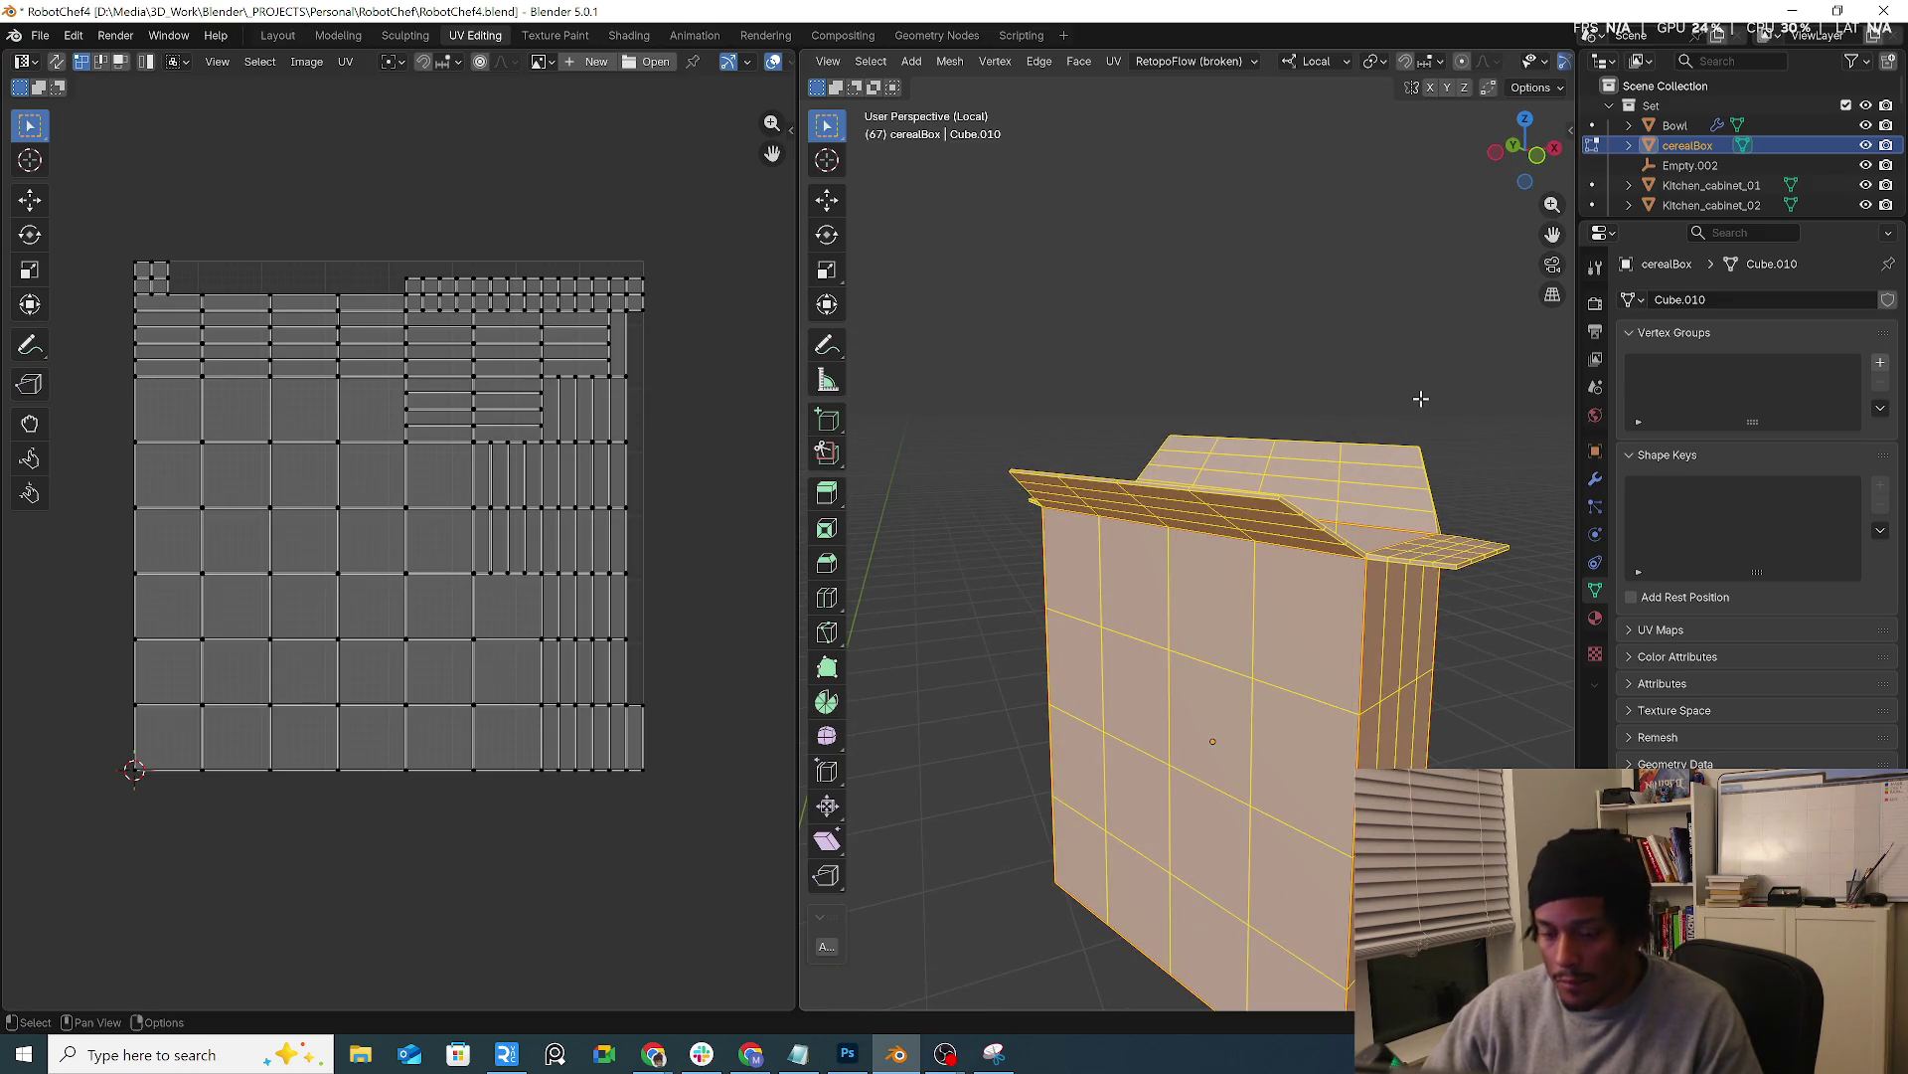
{"action": "key", "text": "u"}
{"action": "left_click", "coordinate": [1410, 399]}
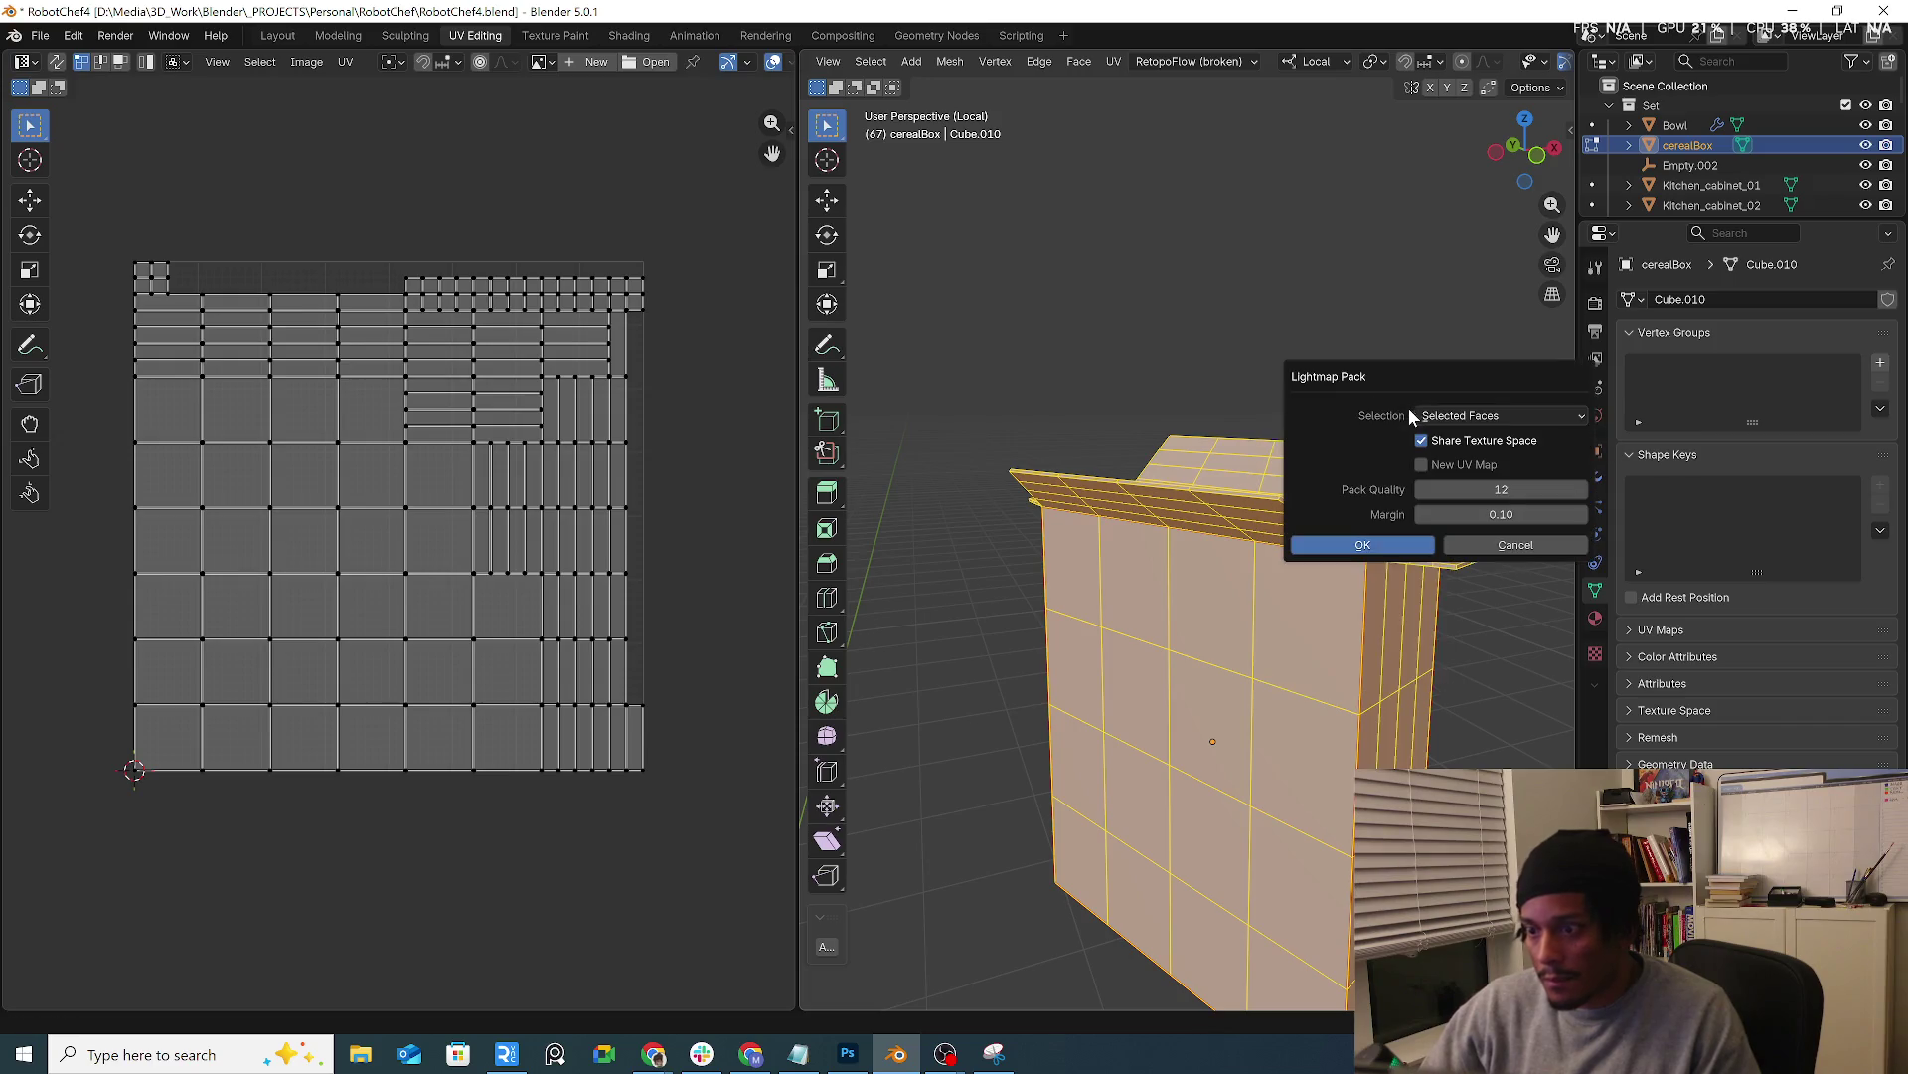
{"action": "left_click", "coordinate": [1400, 552]}
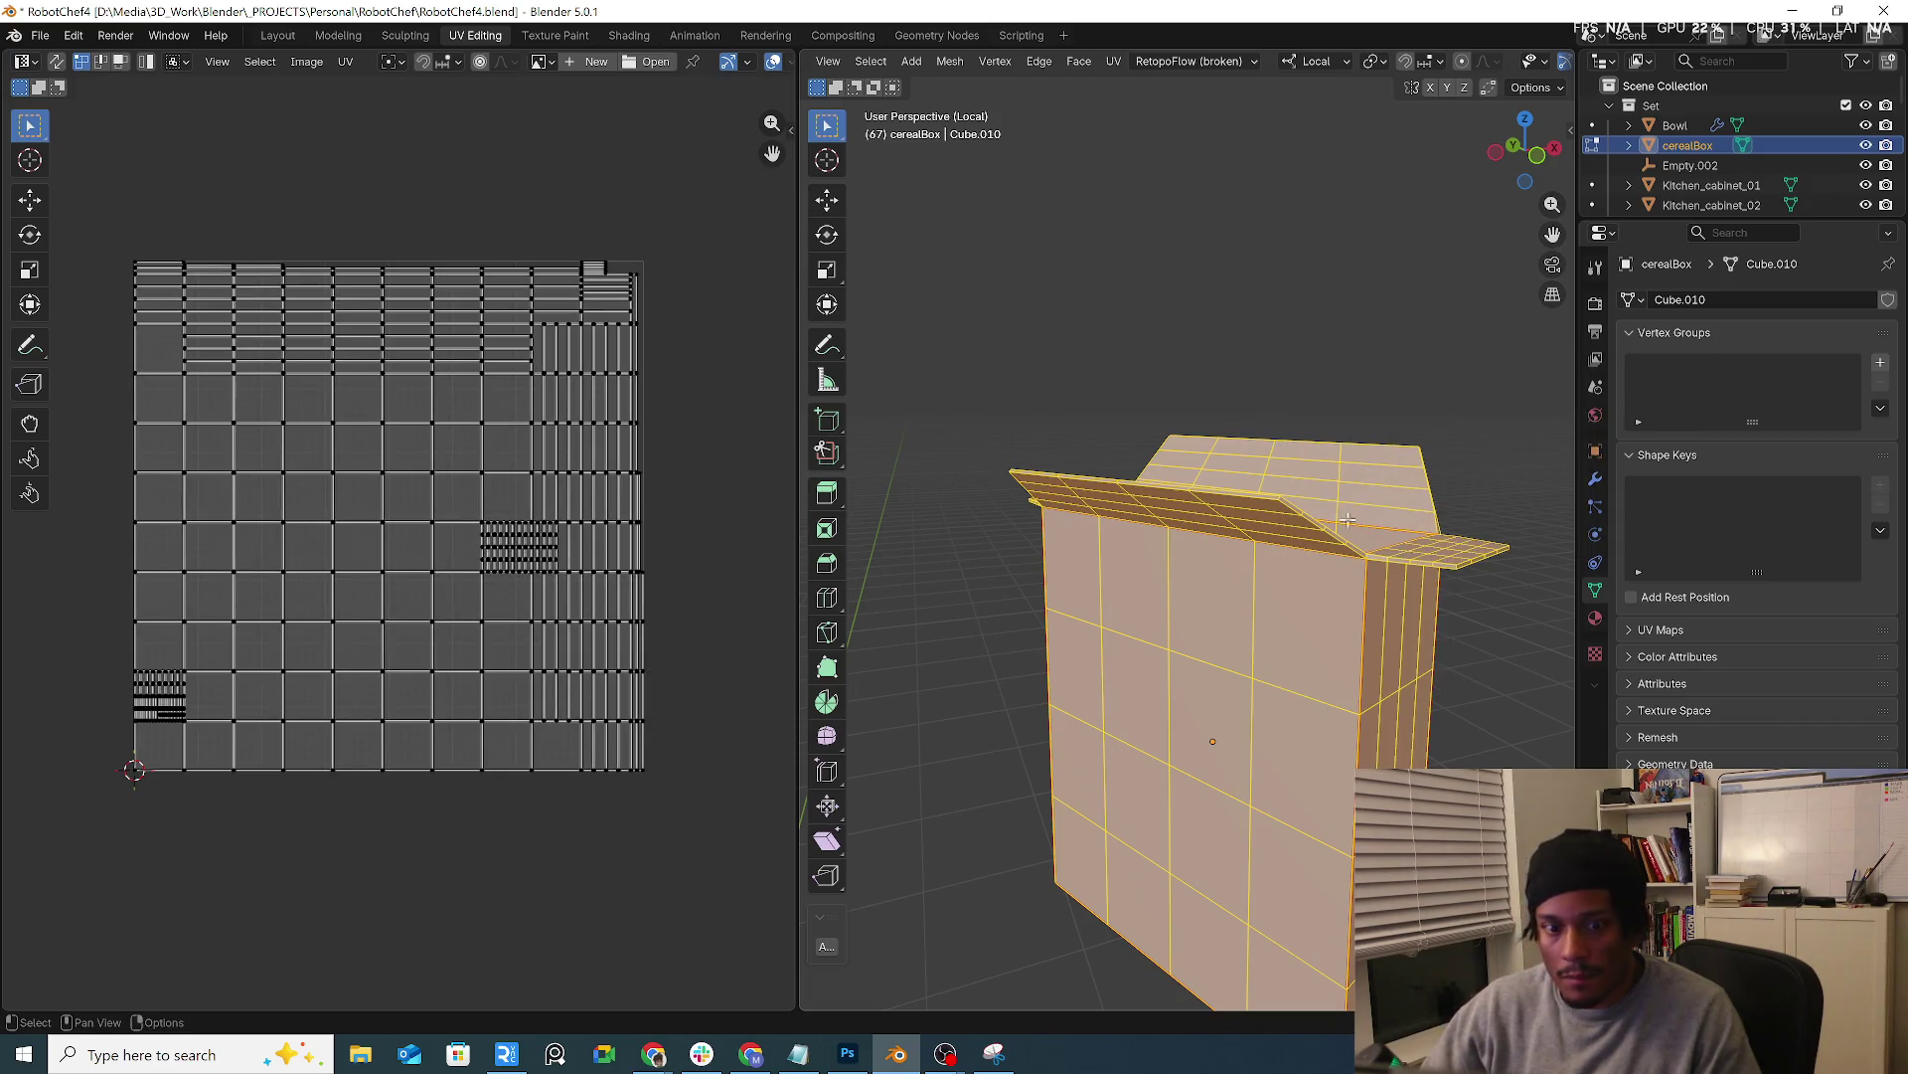
Deselect the mesh and return to the Layout workspace with the box selected
{"action": "middle_click_drag", "start_coordinate": [1152, 496], "coordinate": [1108, 405]}
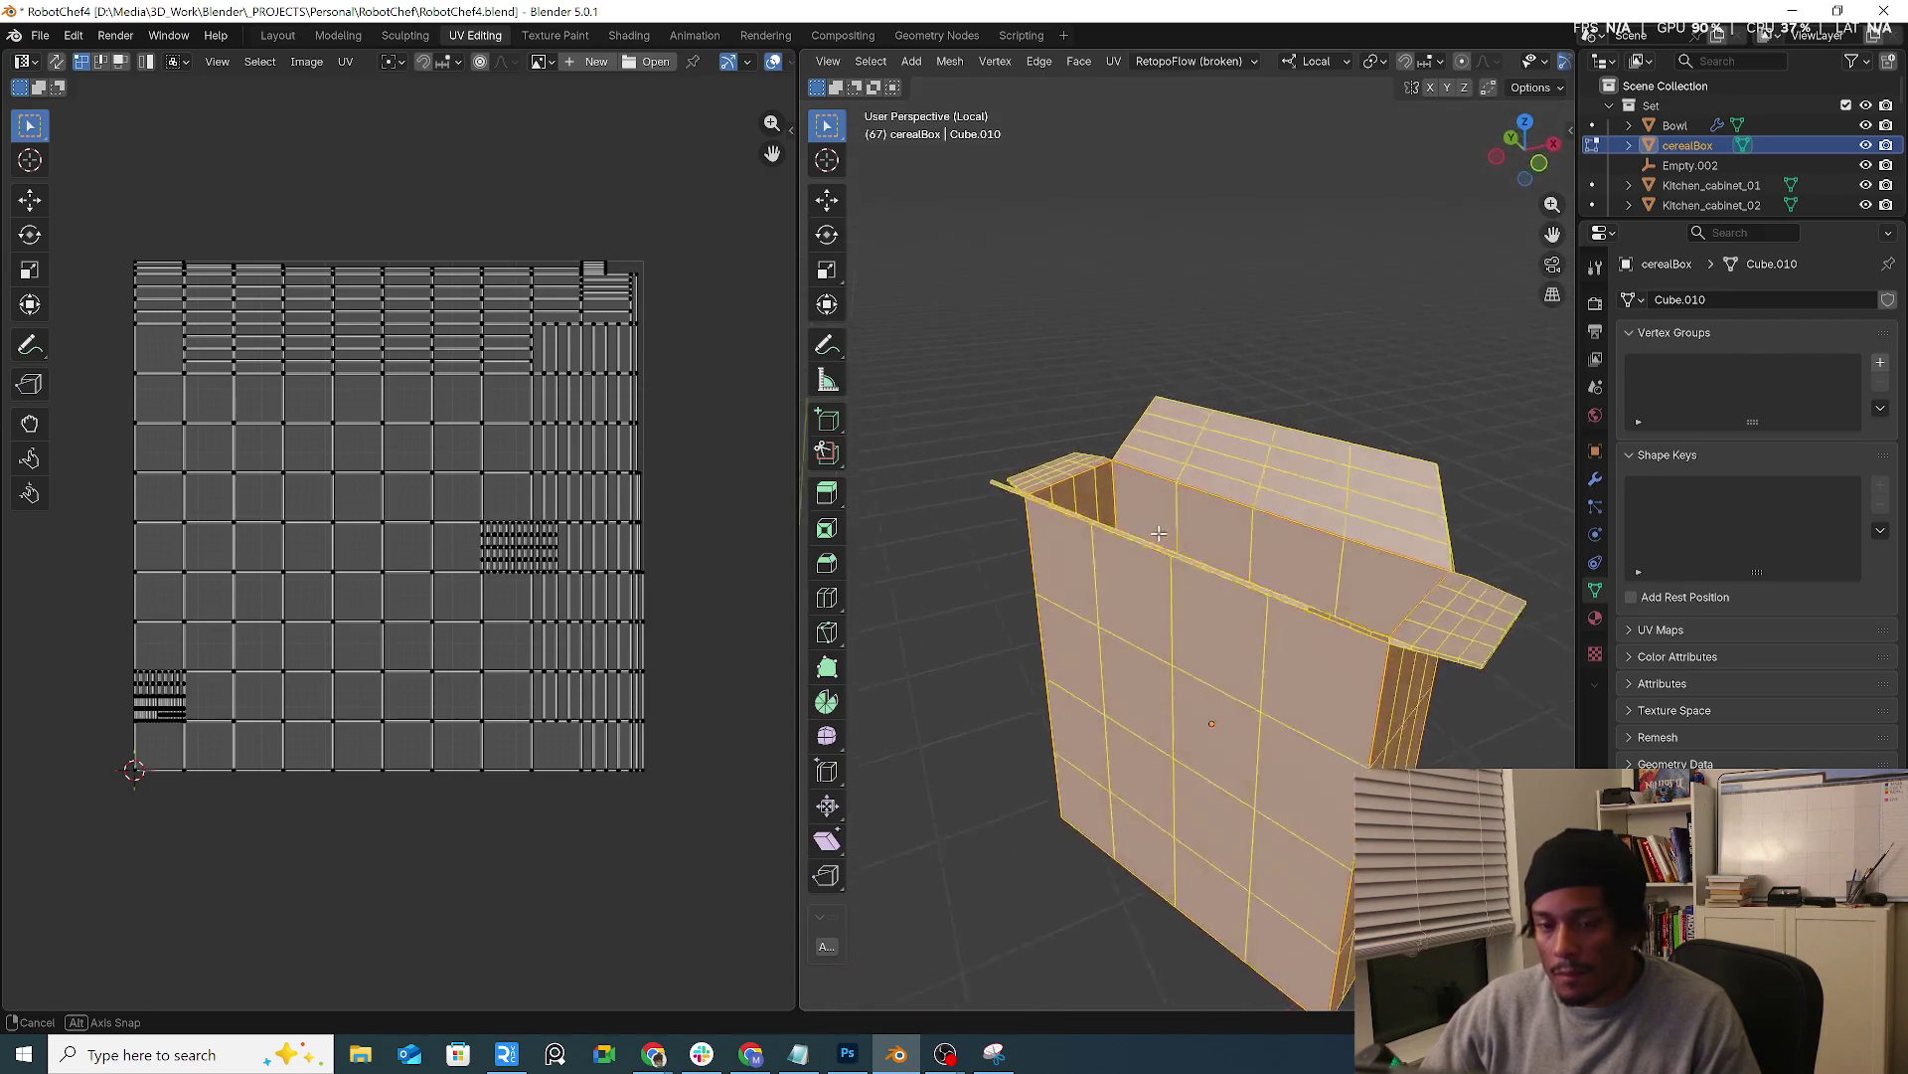
{"action": "left_click", "coordinate": [1105, 373]}
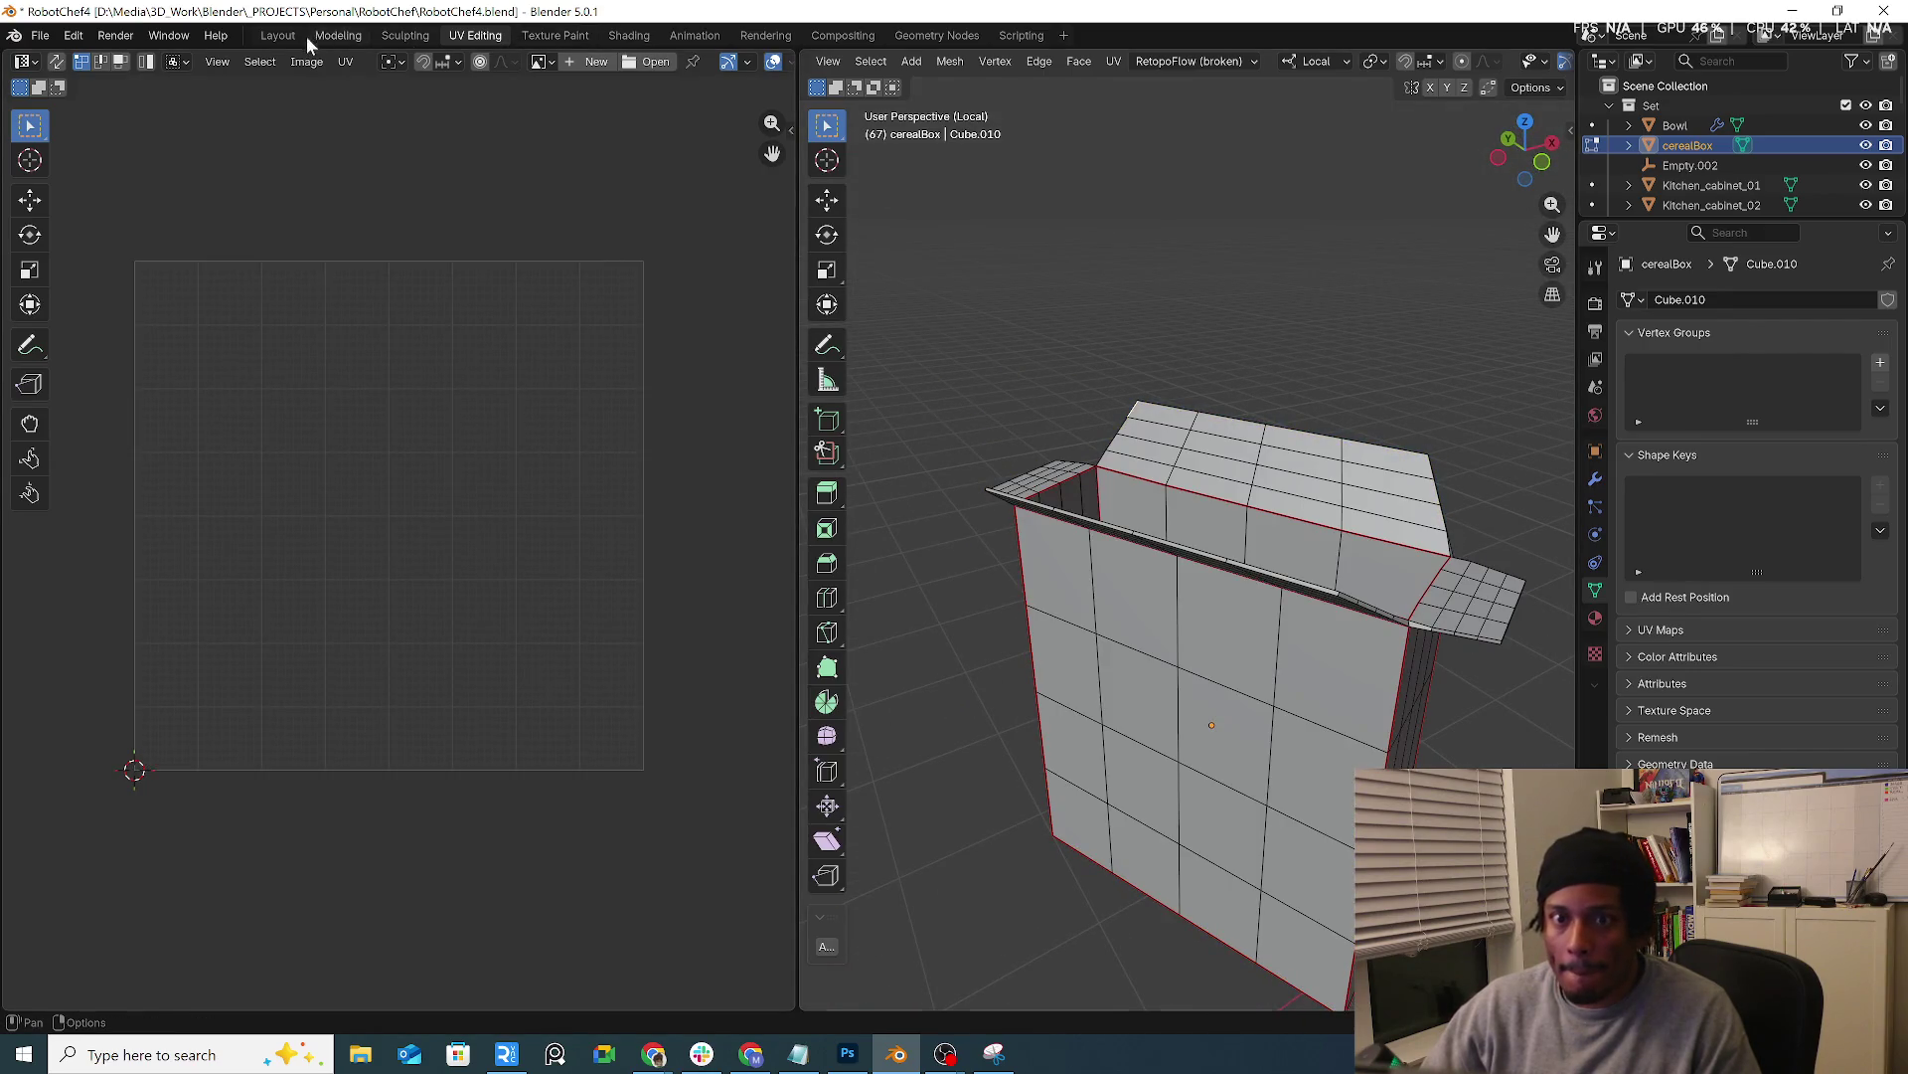
{"action": "left_click", "coordinate": [280, 35]}
{"action": "left_click", "coordinate": [969, 460]}
{"action": "middle_click_drag", "start_coordinate": [970, 460], "coordinate": [898, 448]}
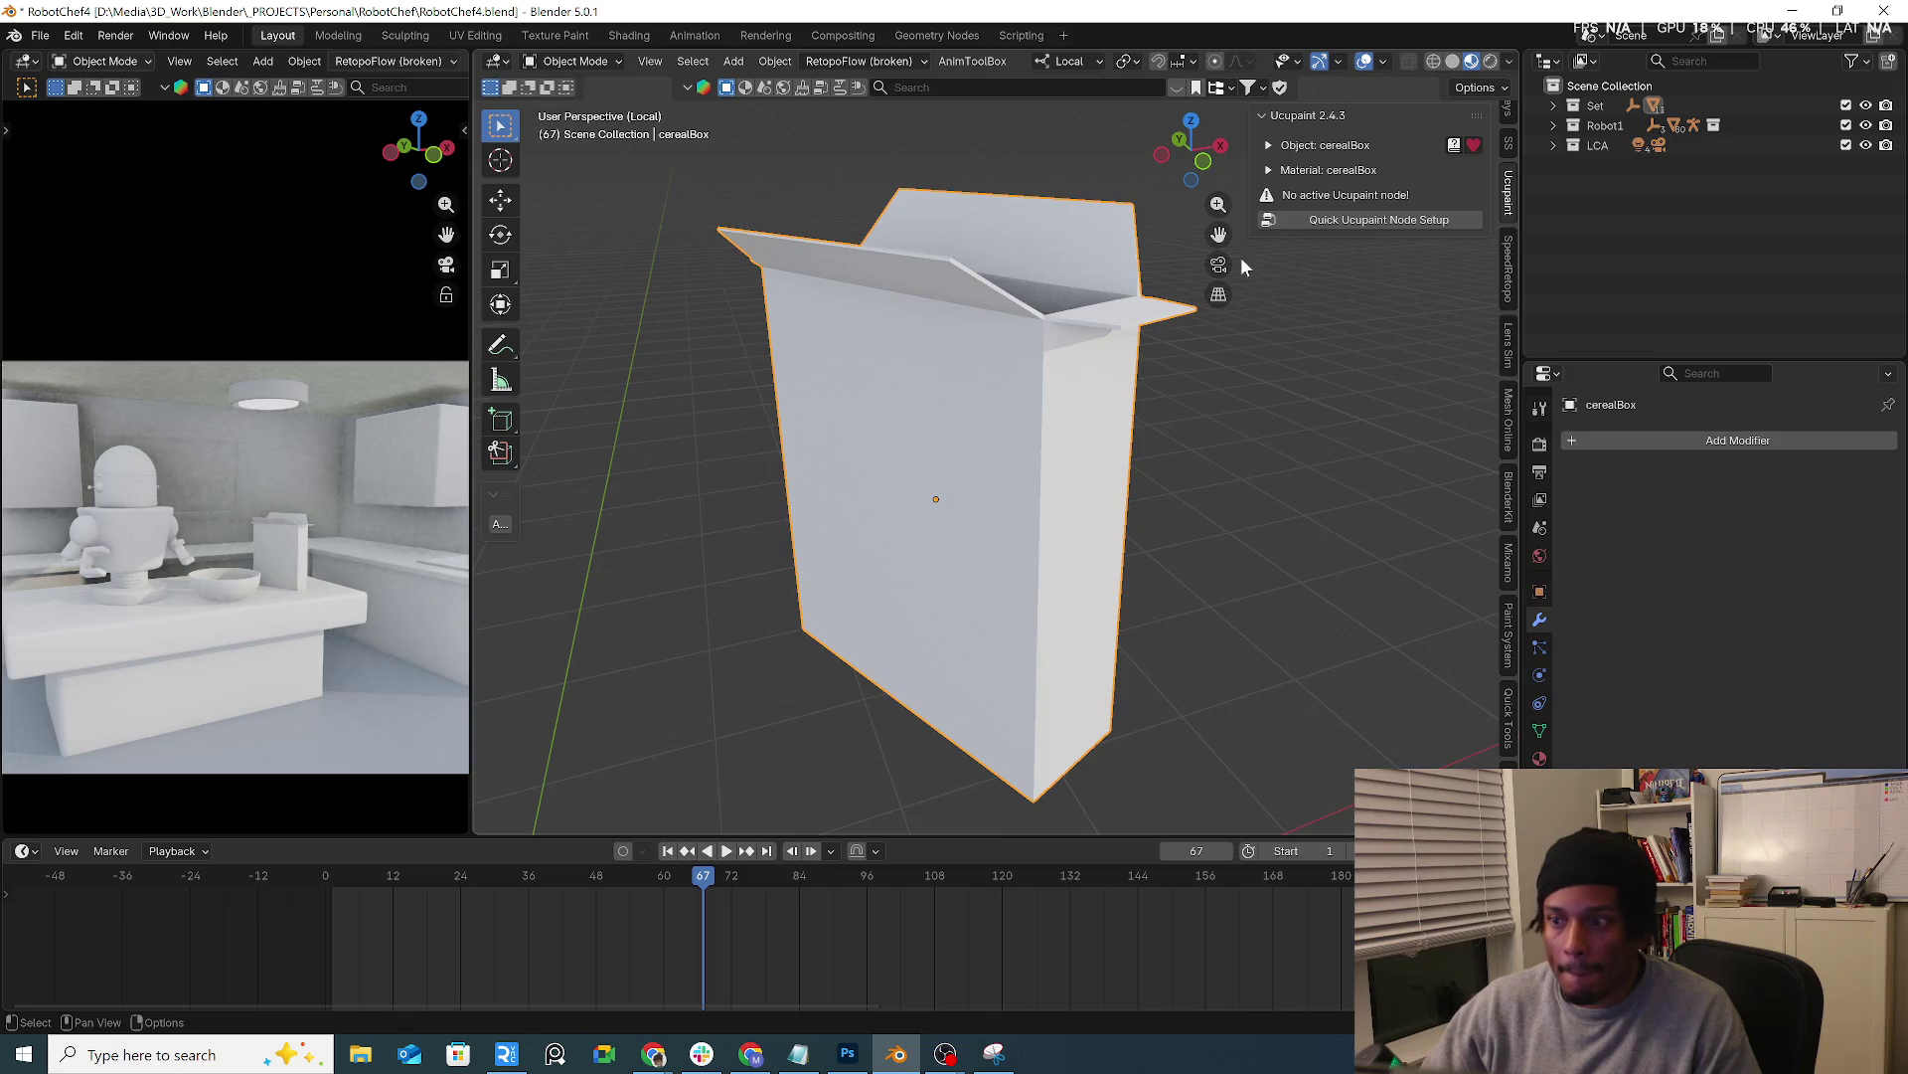
Create a quick Ucupaint node setup for the box, trimming the Ucupaint prefix from its tree name
{"action": "left_click", "coordinate": [1314, 220]}
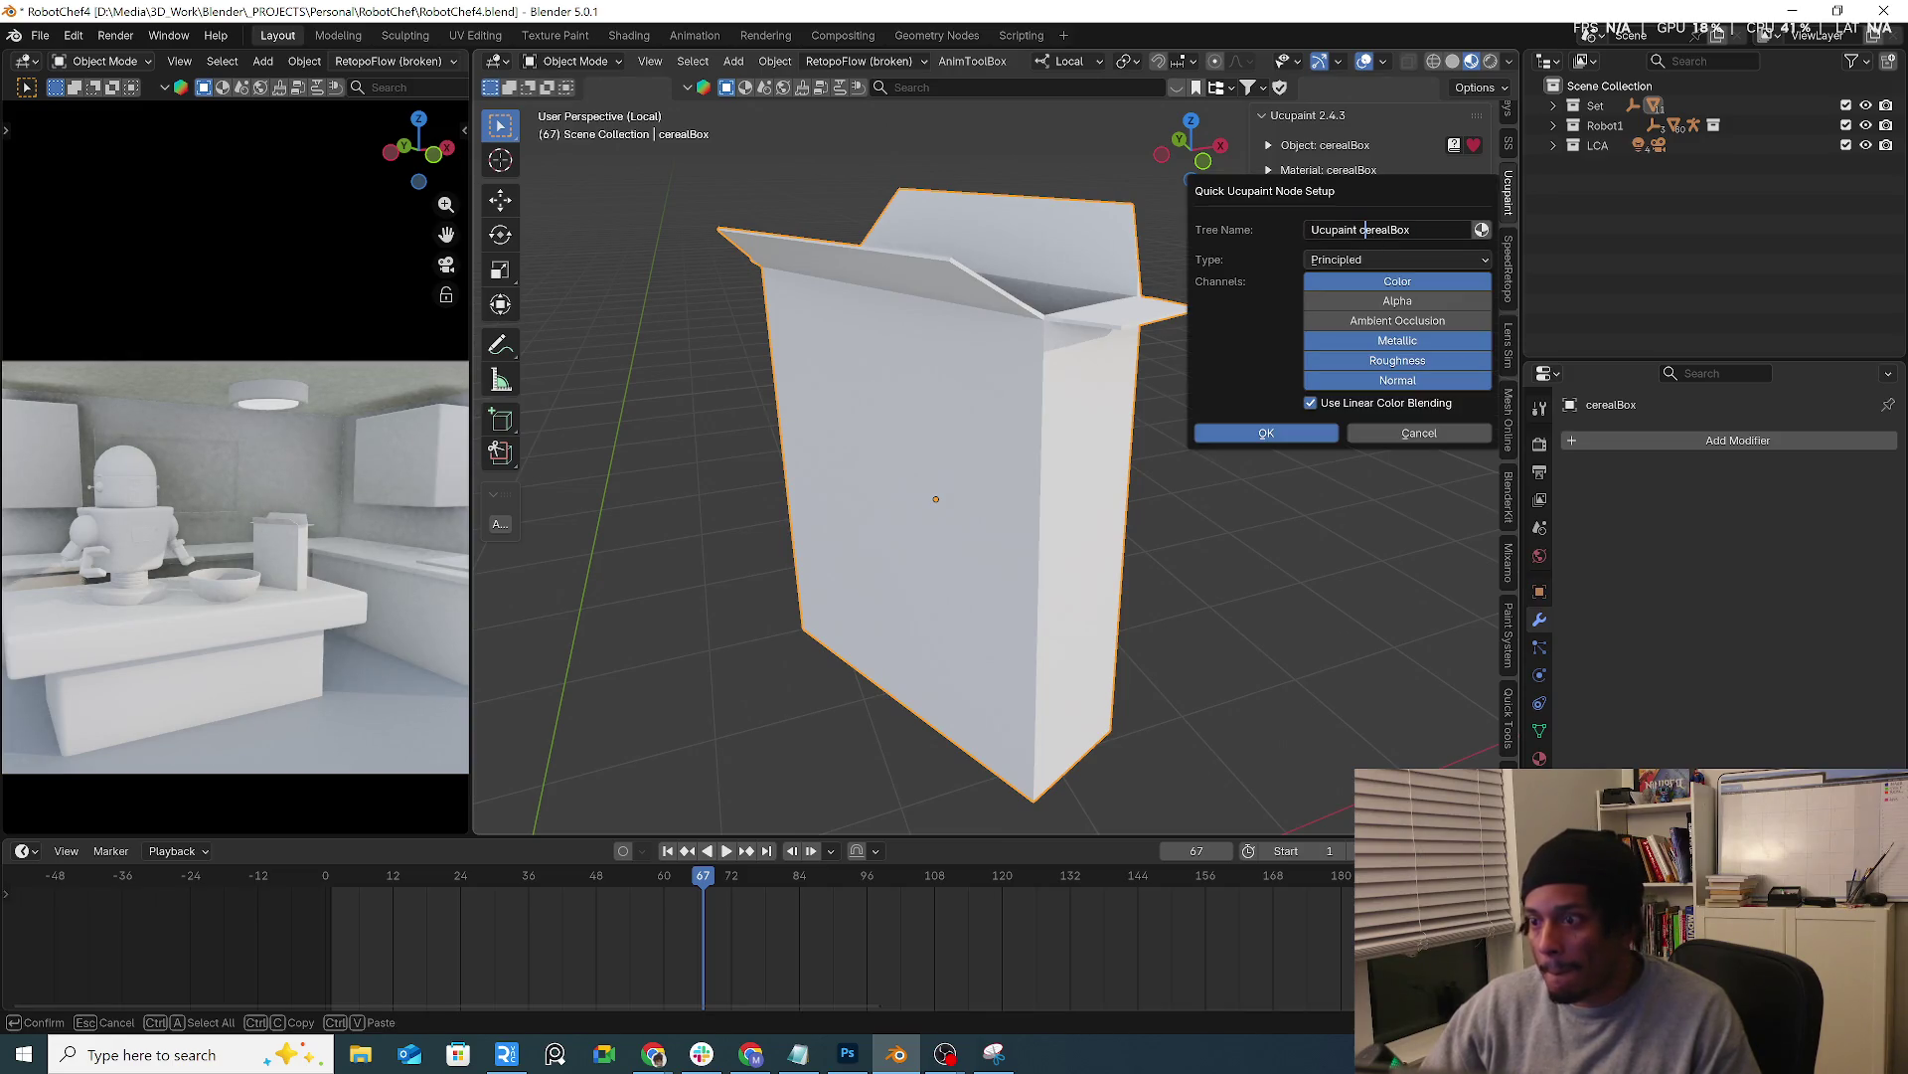
{"action": "key", "text": "BackSpace"}
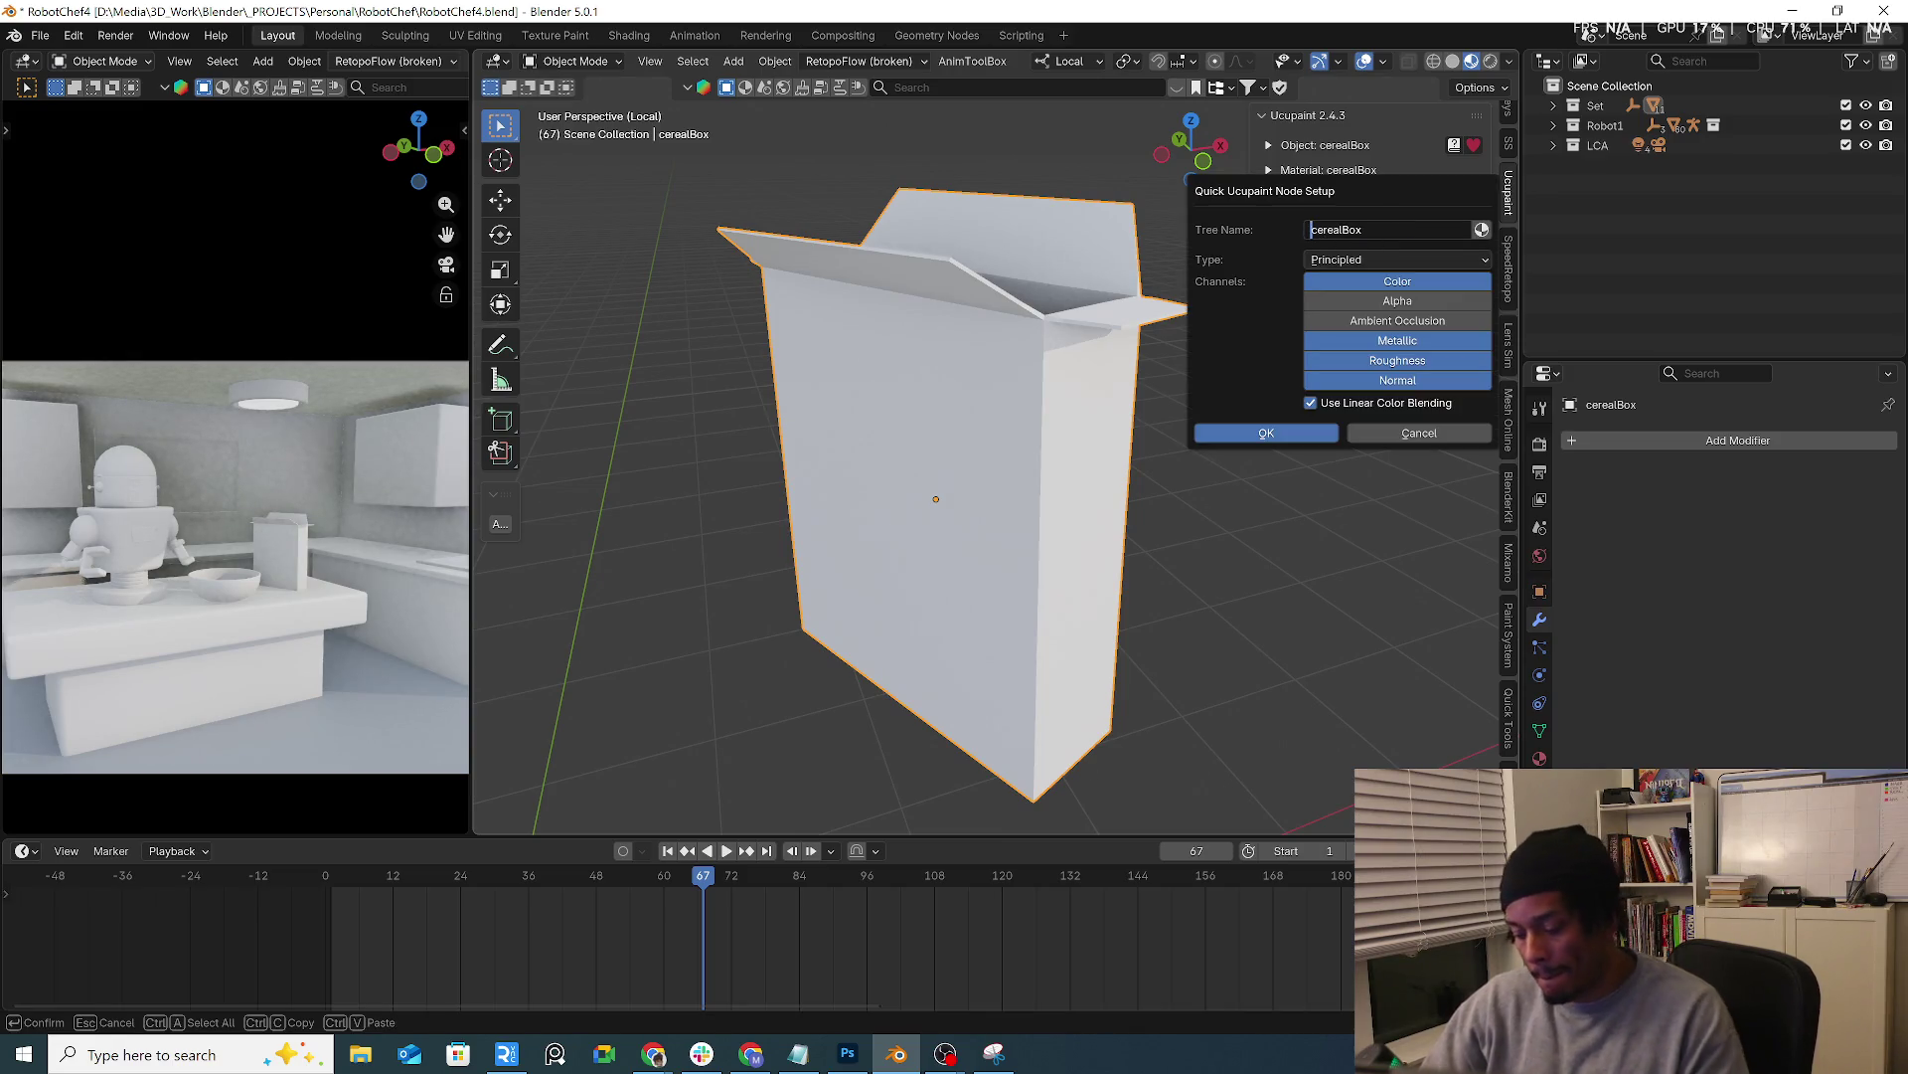
{"action": "key", "text": "Return"}
{"action": "left_click", "coordinate": [1305, 433]}
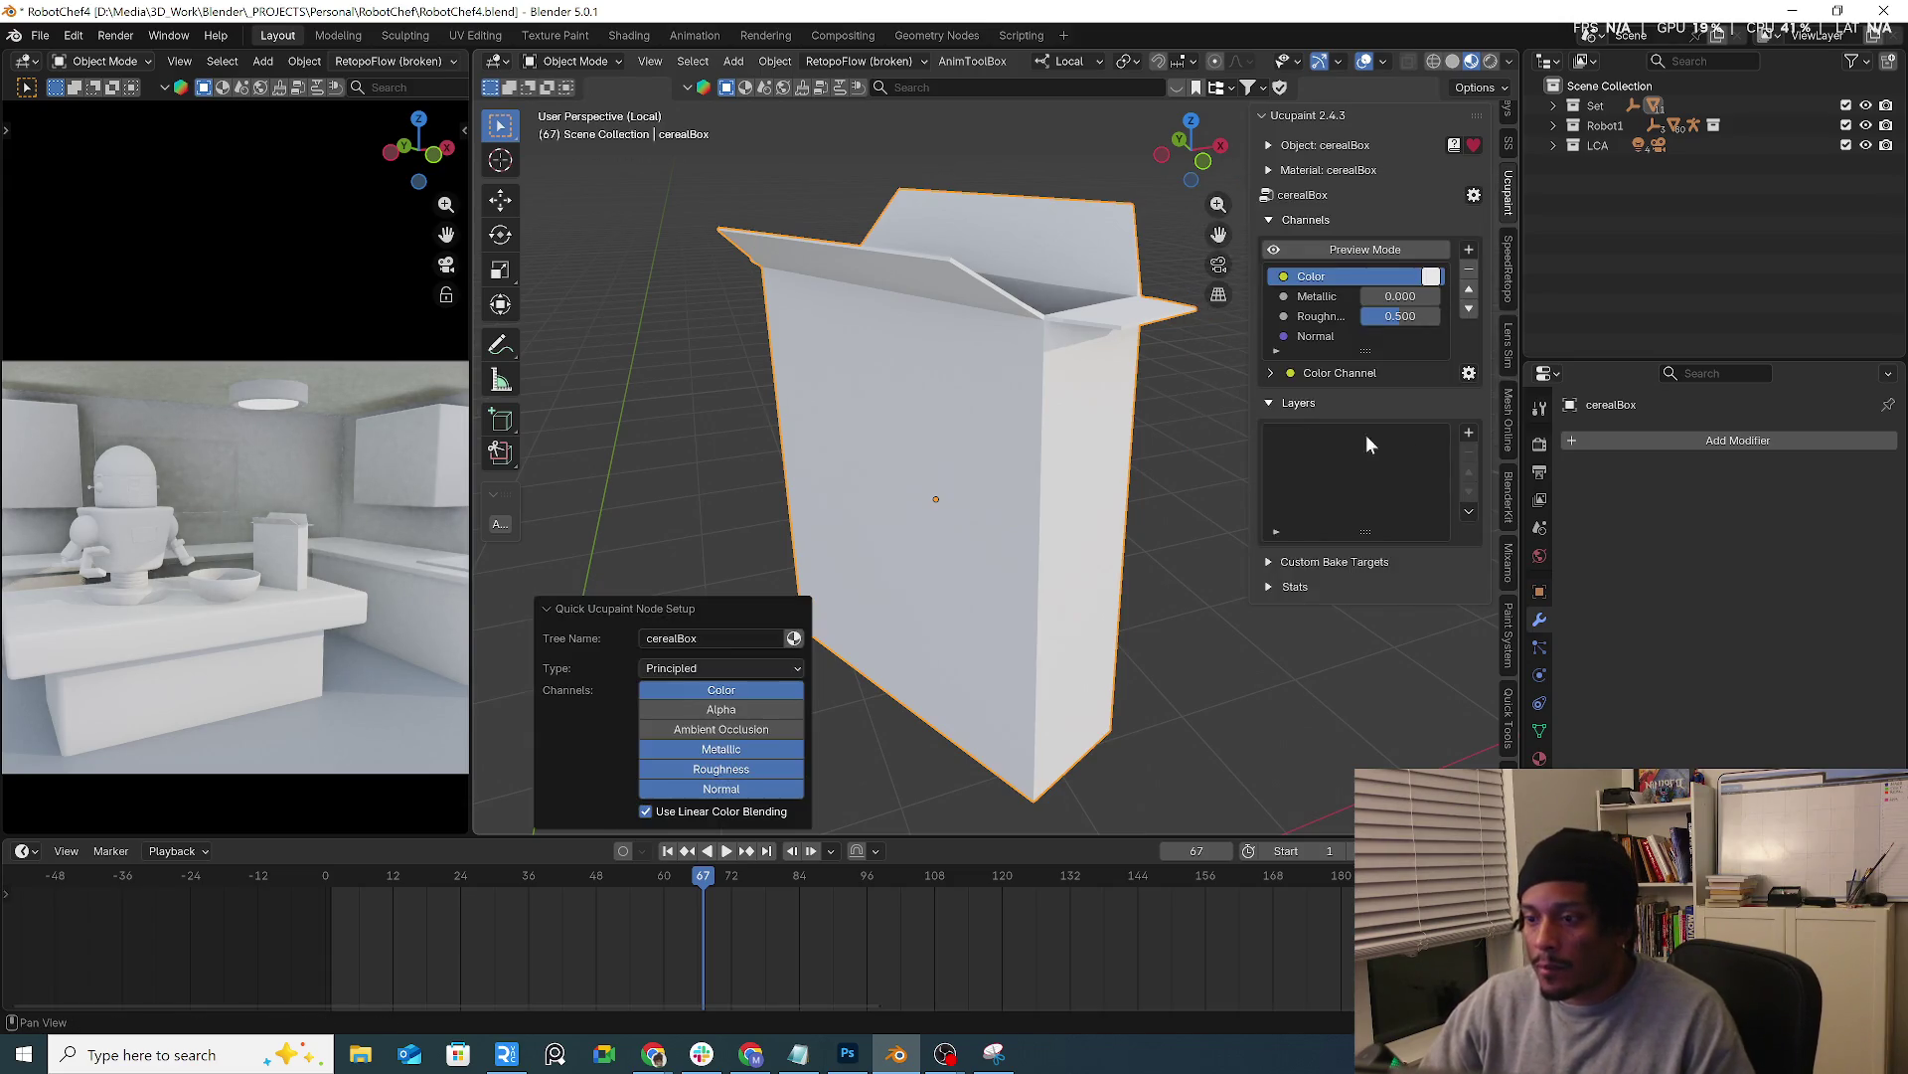
Add a solid colour layer to the paint setup and show the active tool settings
{"action": "left_click", "coordinate": [1469, 433]}
{"action": "left_click", "coordinate": [984, 661]}
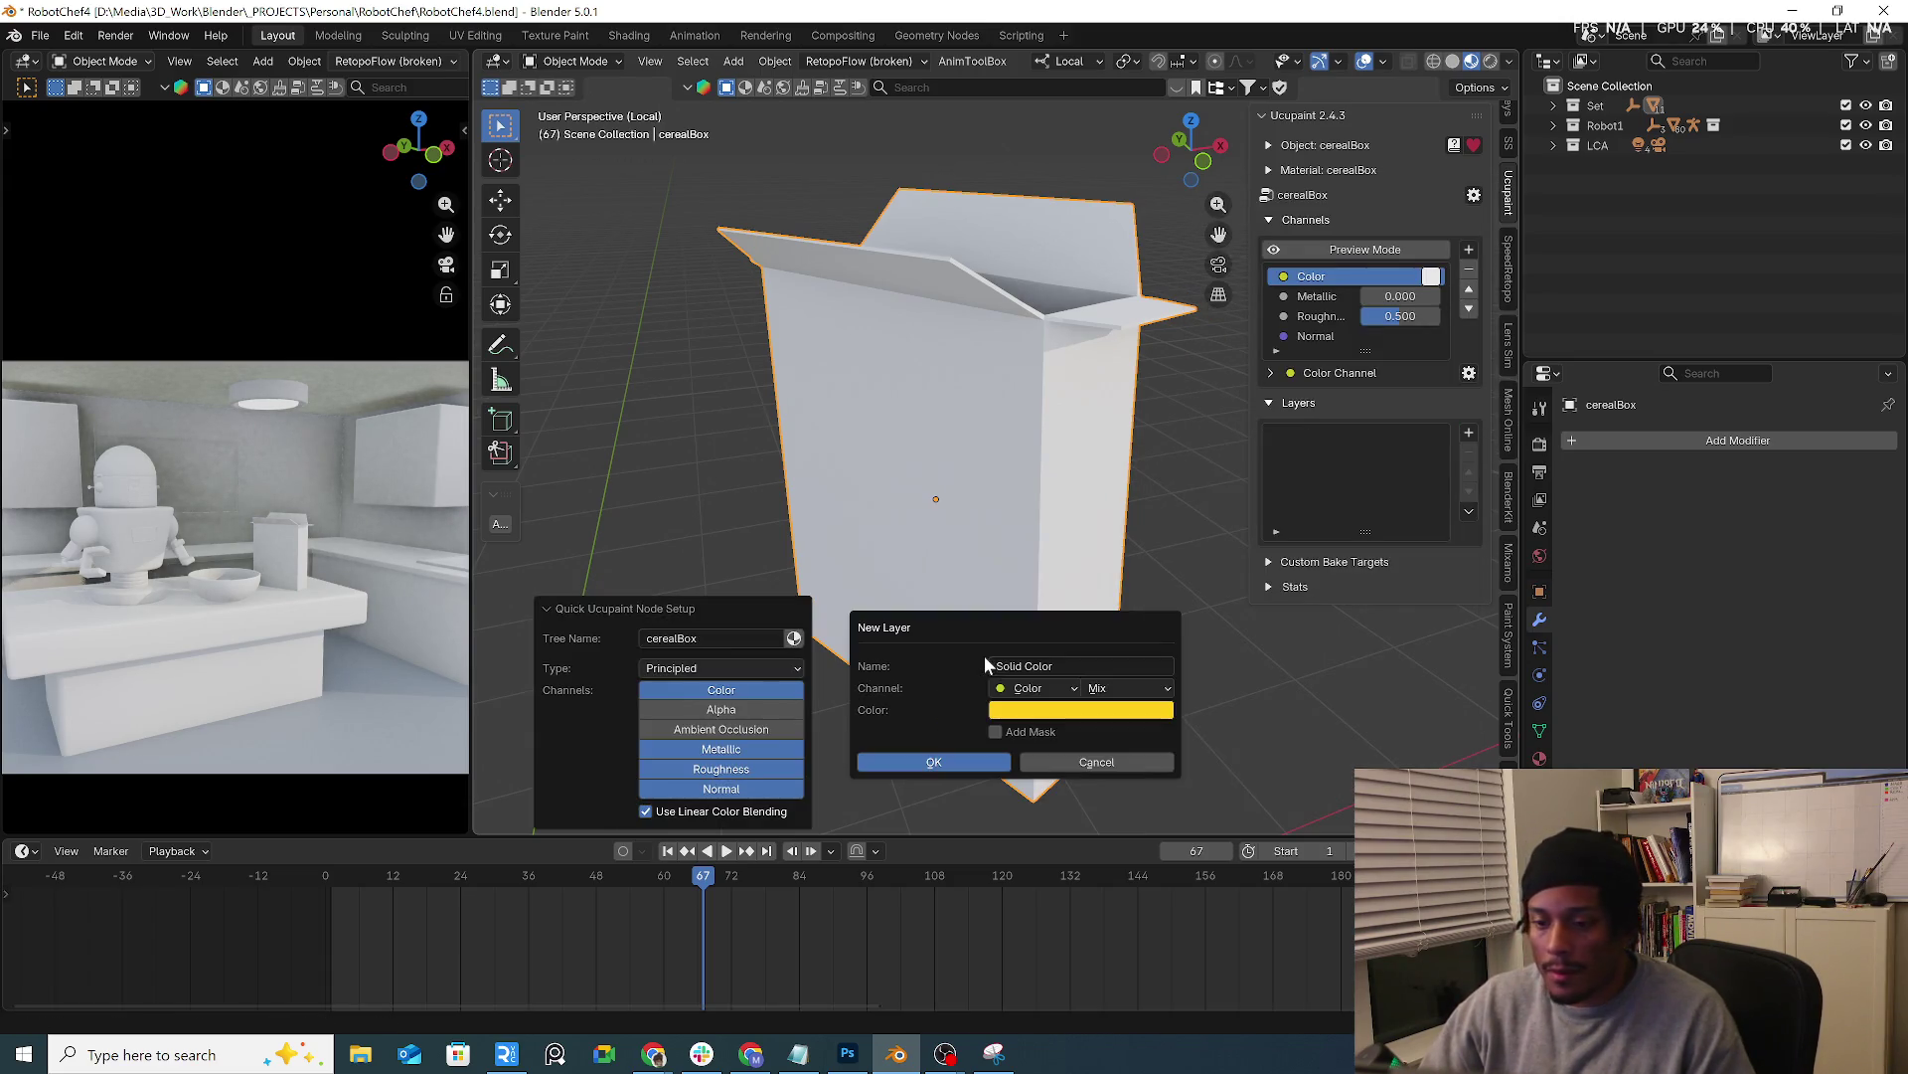
{"action": "left_click", "coordinate": [985, 758]}
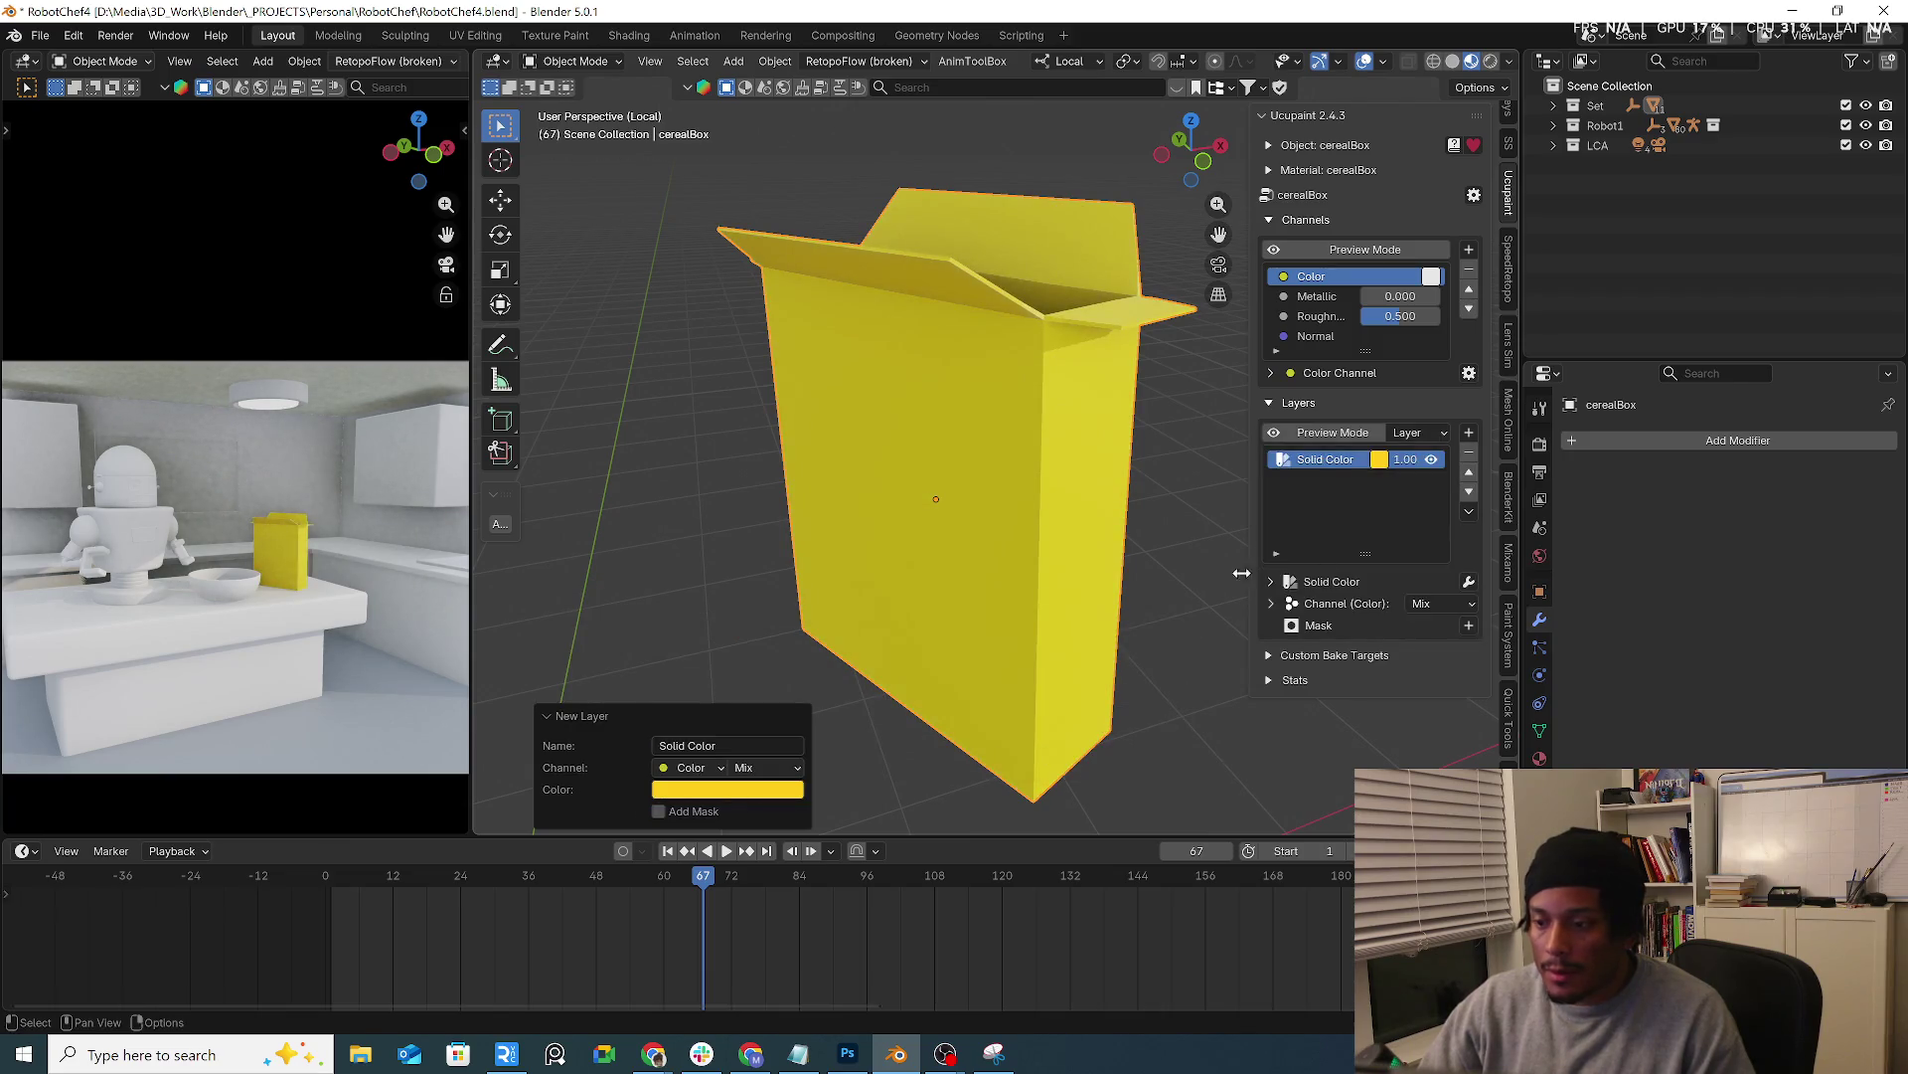
{"action": "left_click", "coordinate": [1540, 408]}
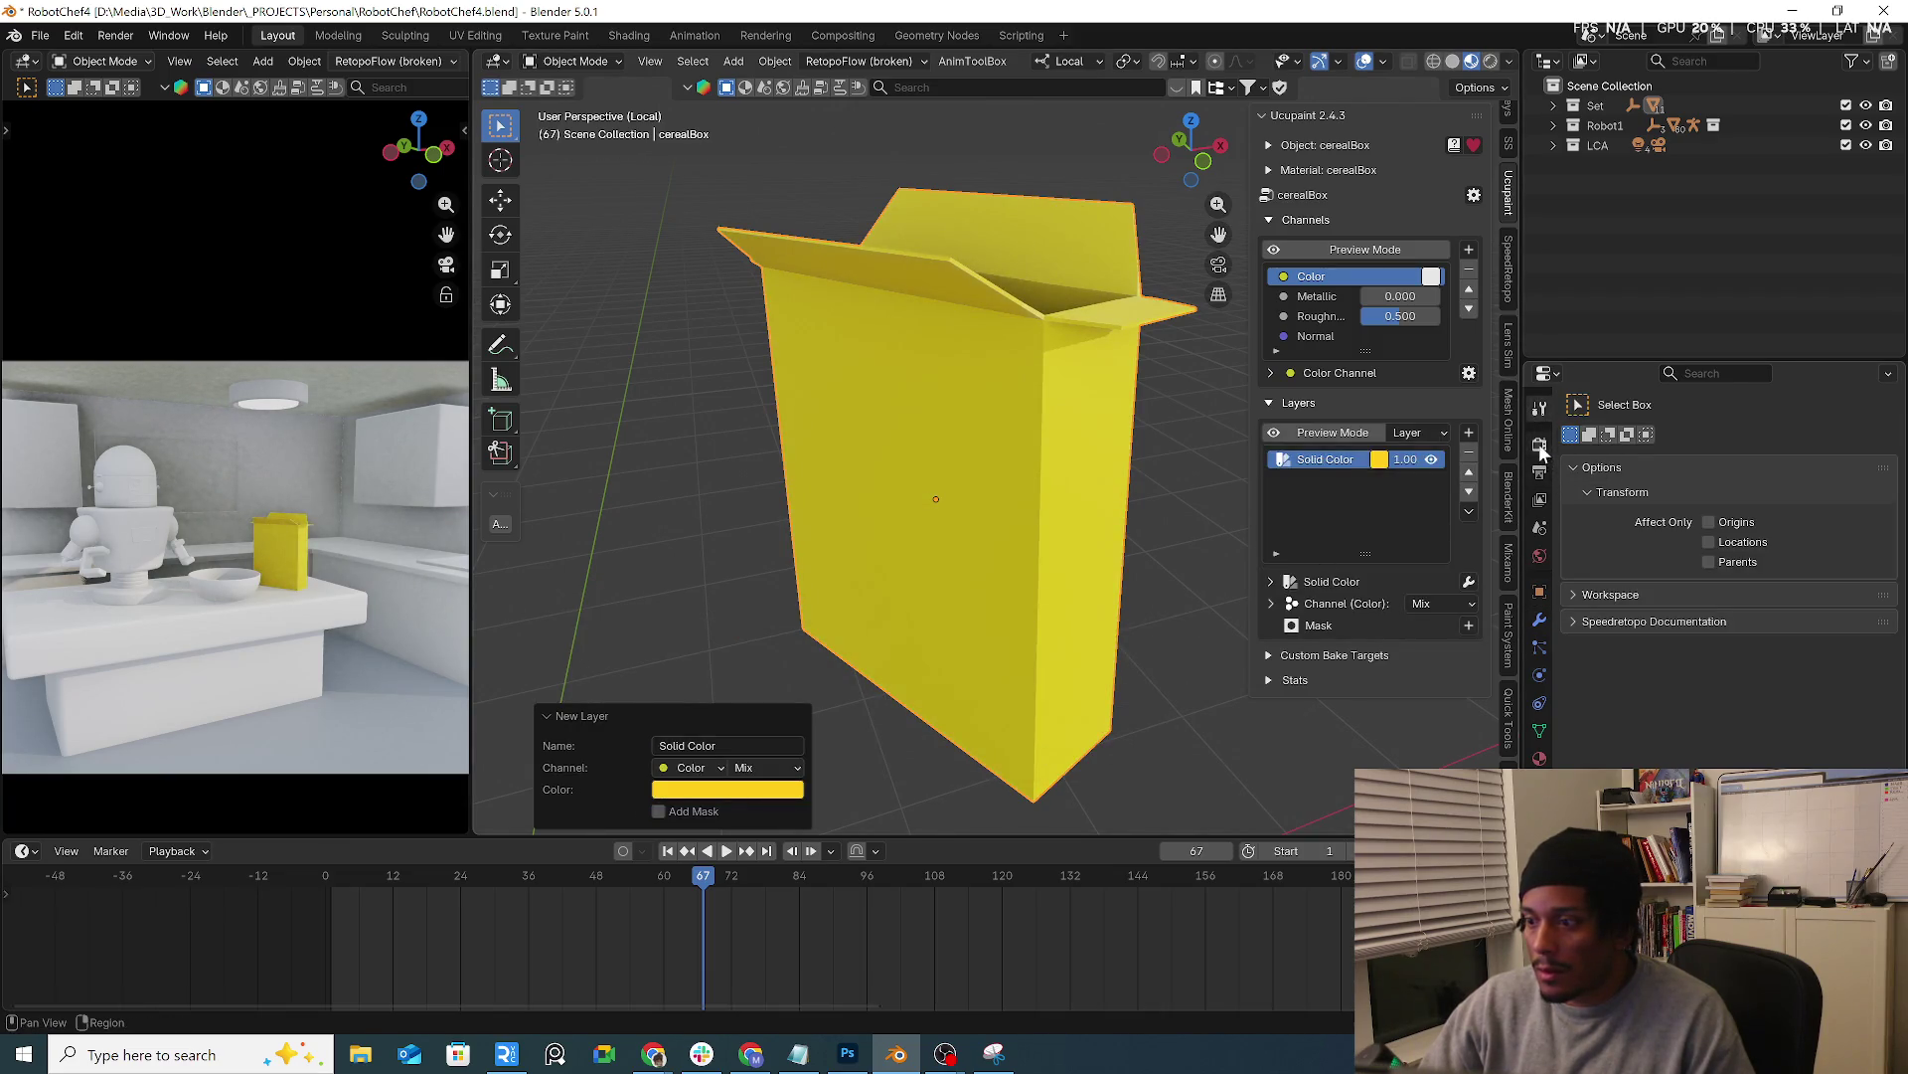
Enter Texture Paint mode with the paint mask off and the box shown in flat preview colour
{"action": "left_click", "coordinate": [574, 62]}
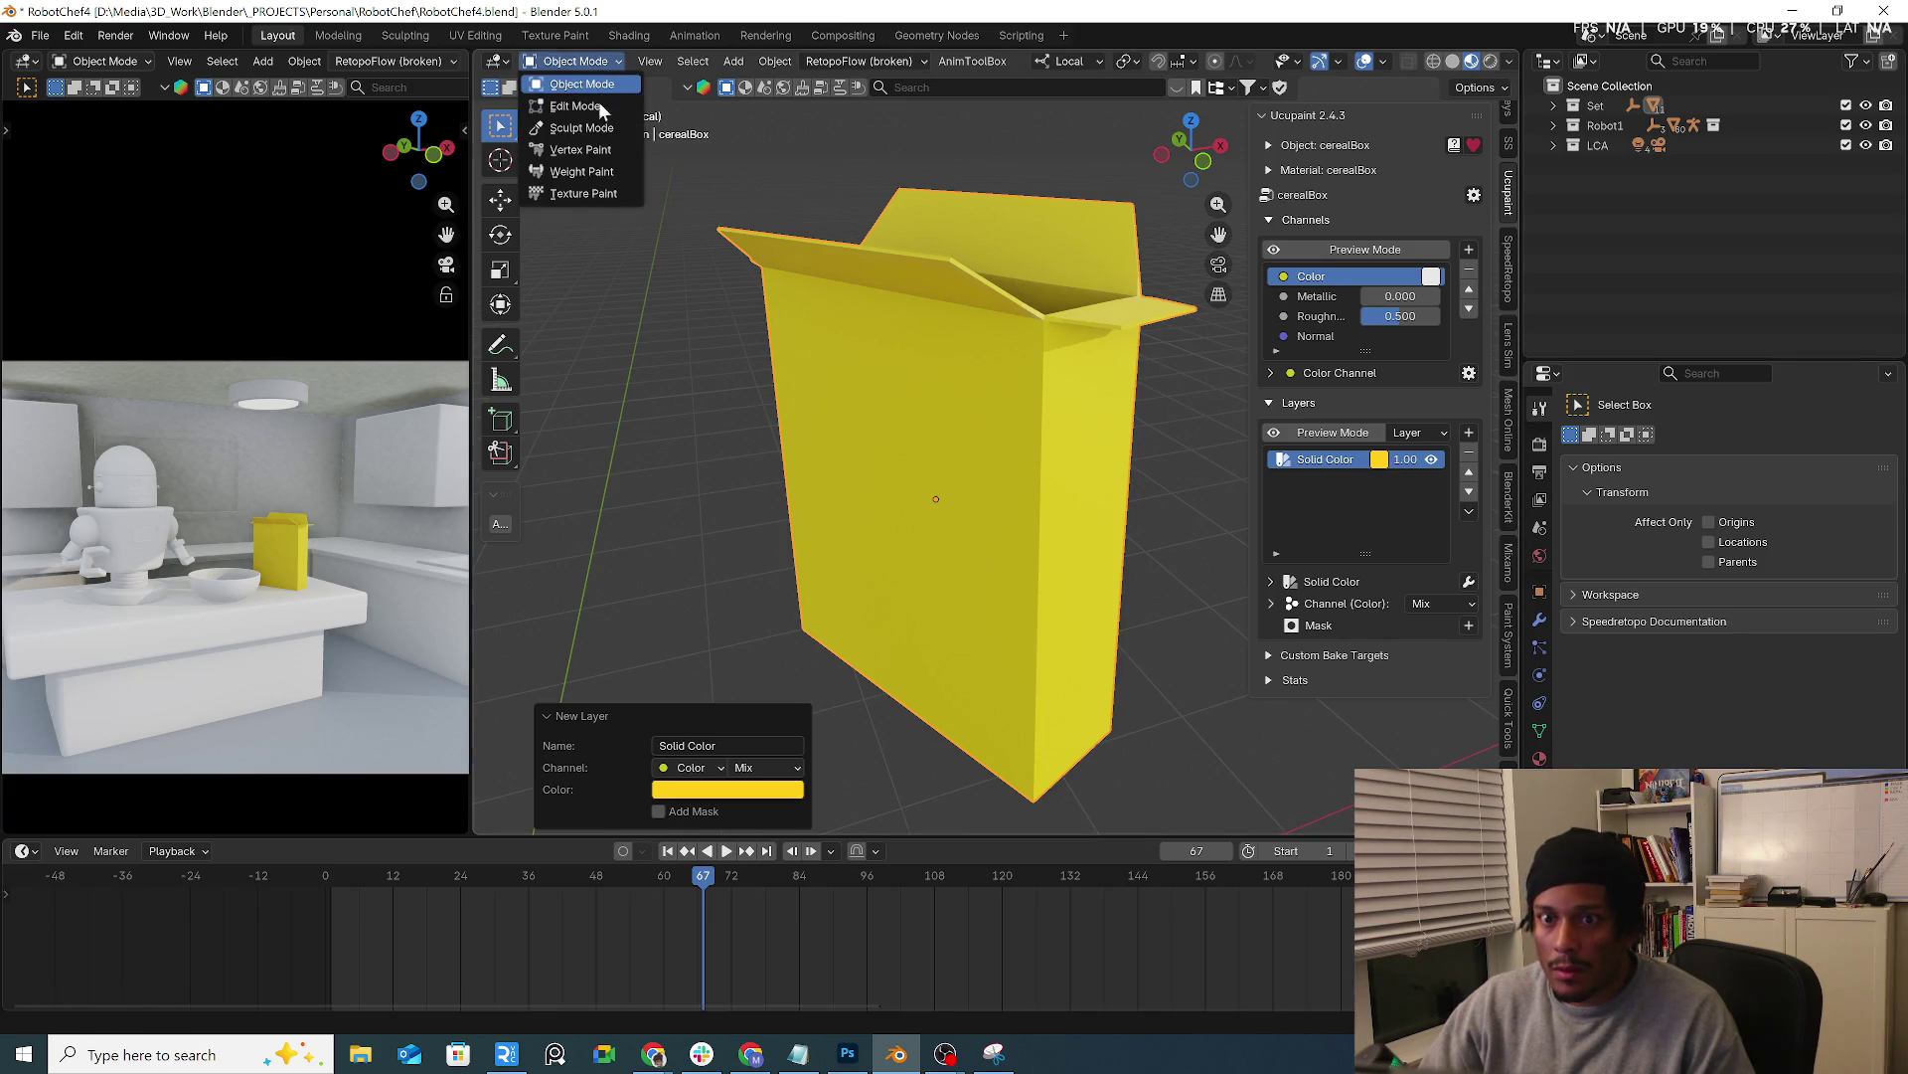
{"action": "left_click", "coordinate": [589, 198]}
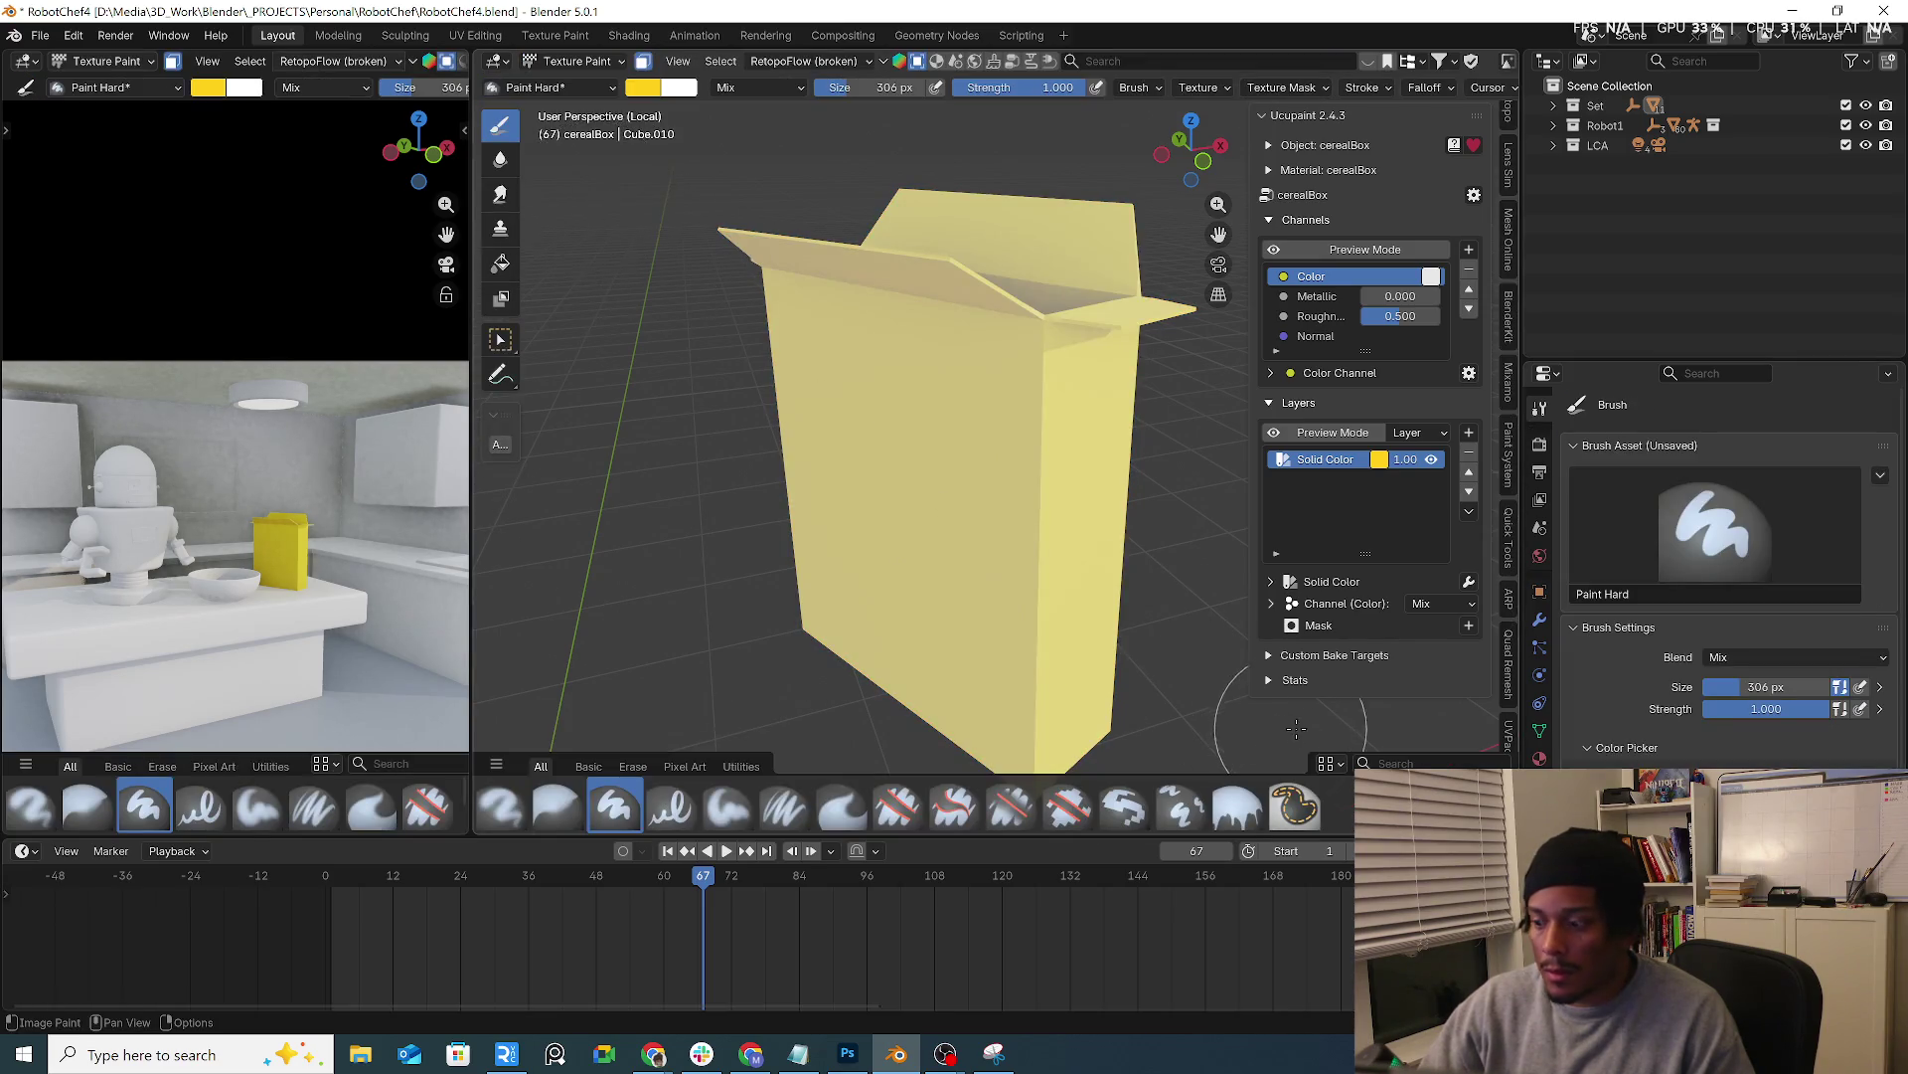
{"action": "scroll", "coordinate": [1731, 576], "scroll_direction": "down", "scroll_amount": 2}
{"action": "scroll", "coordinate": [1729, 577], "scroll_direction": "up", "scroll_amount": 1}
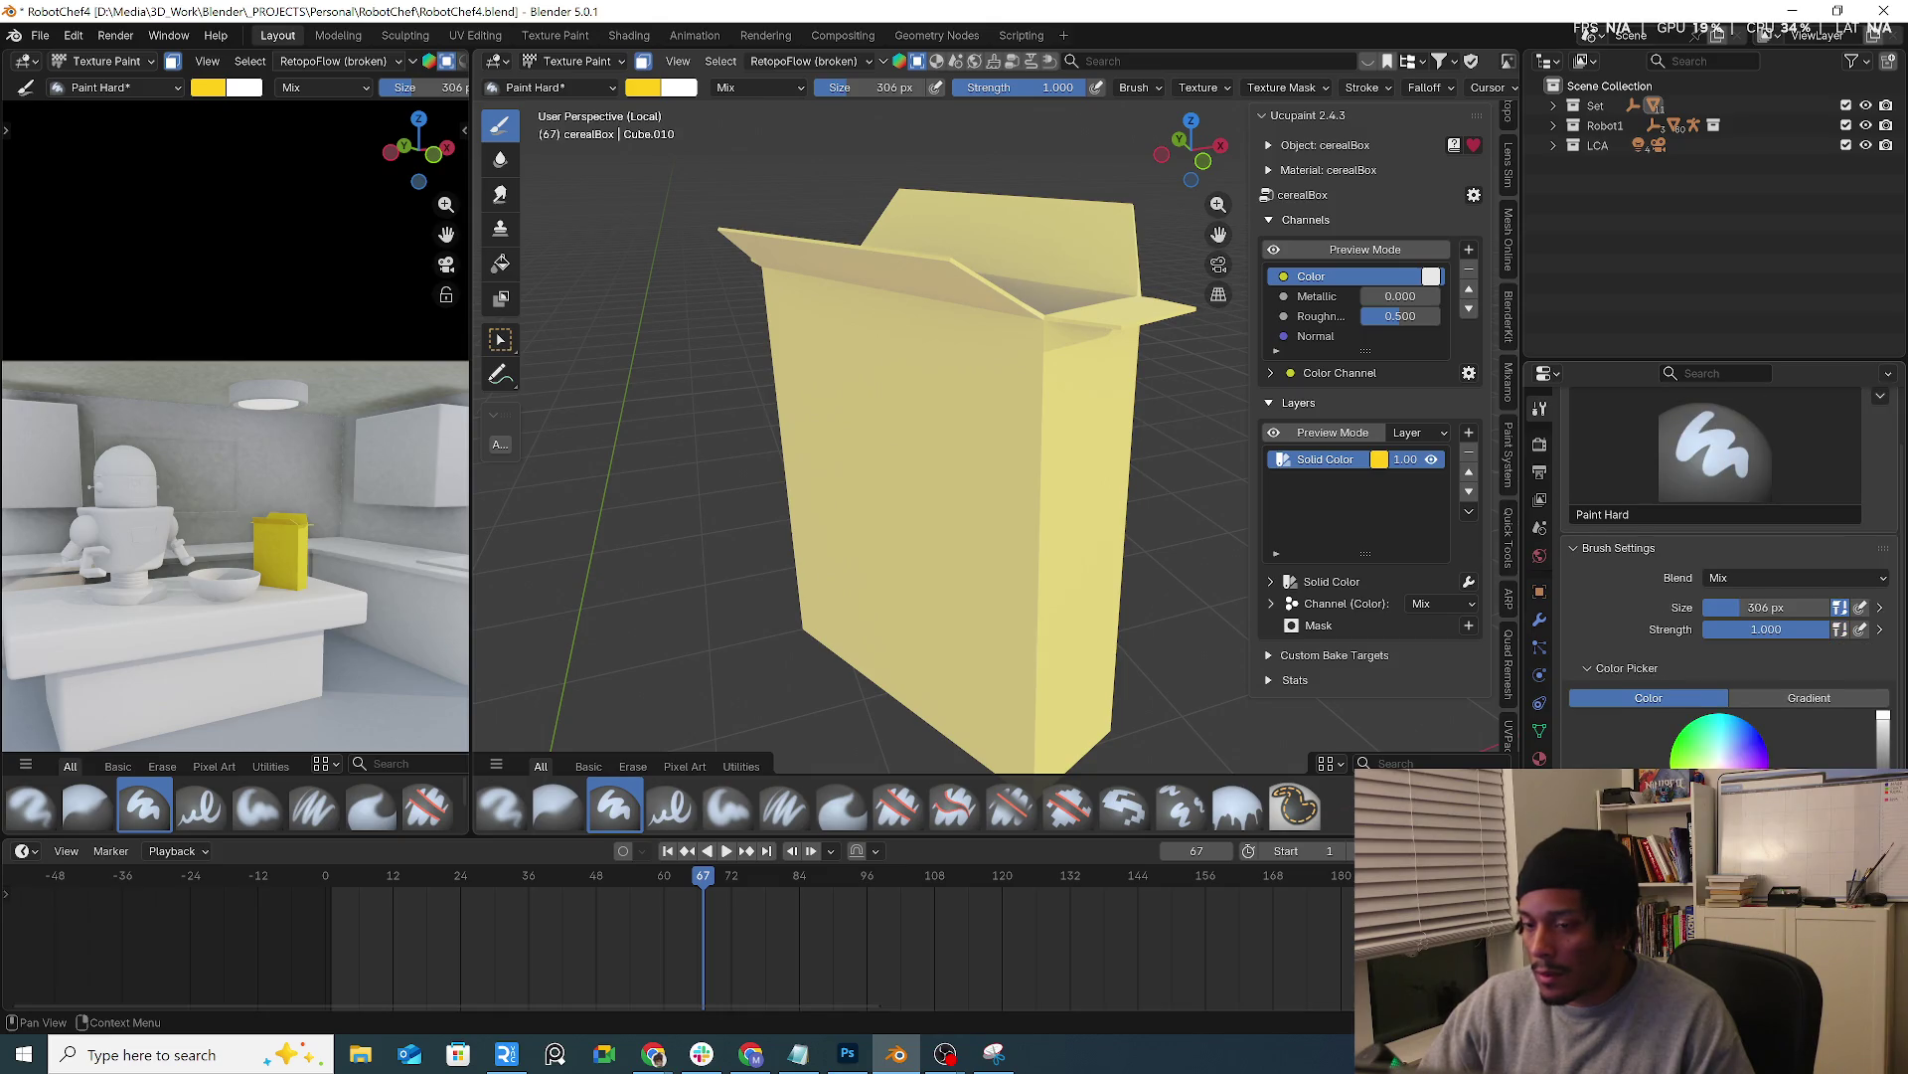
{"action": "left_click", "coordinate": [642, 62]}
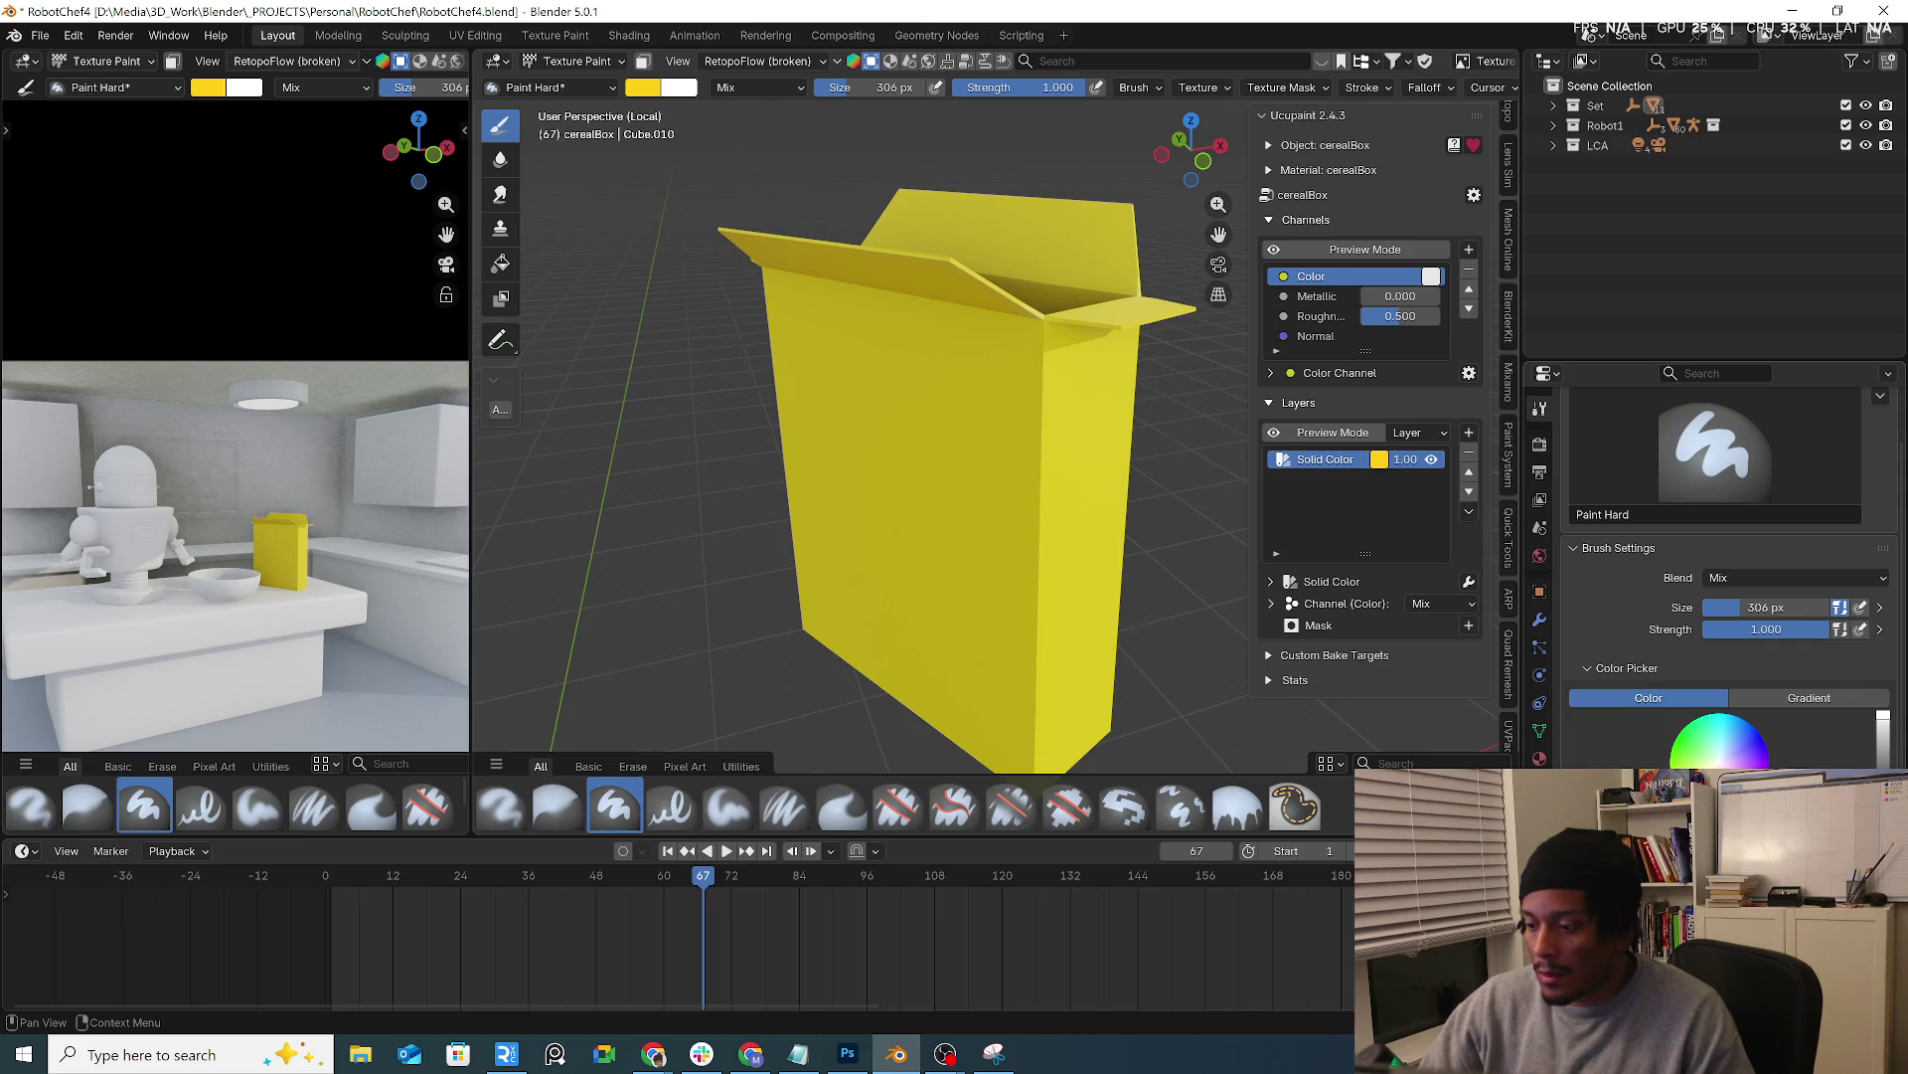
{"action": "middle_click_drag", "start_coordinate": [946, 243], "coordinate": [644, 119]}
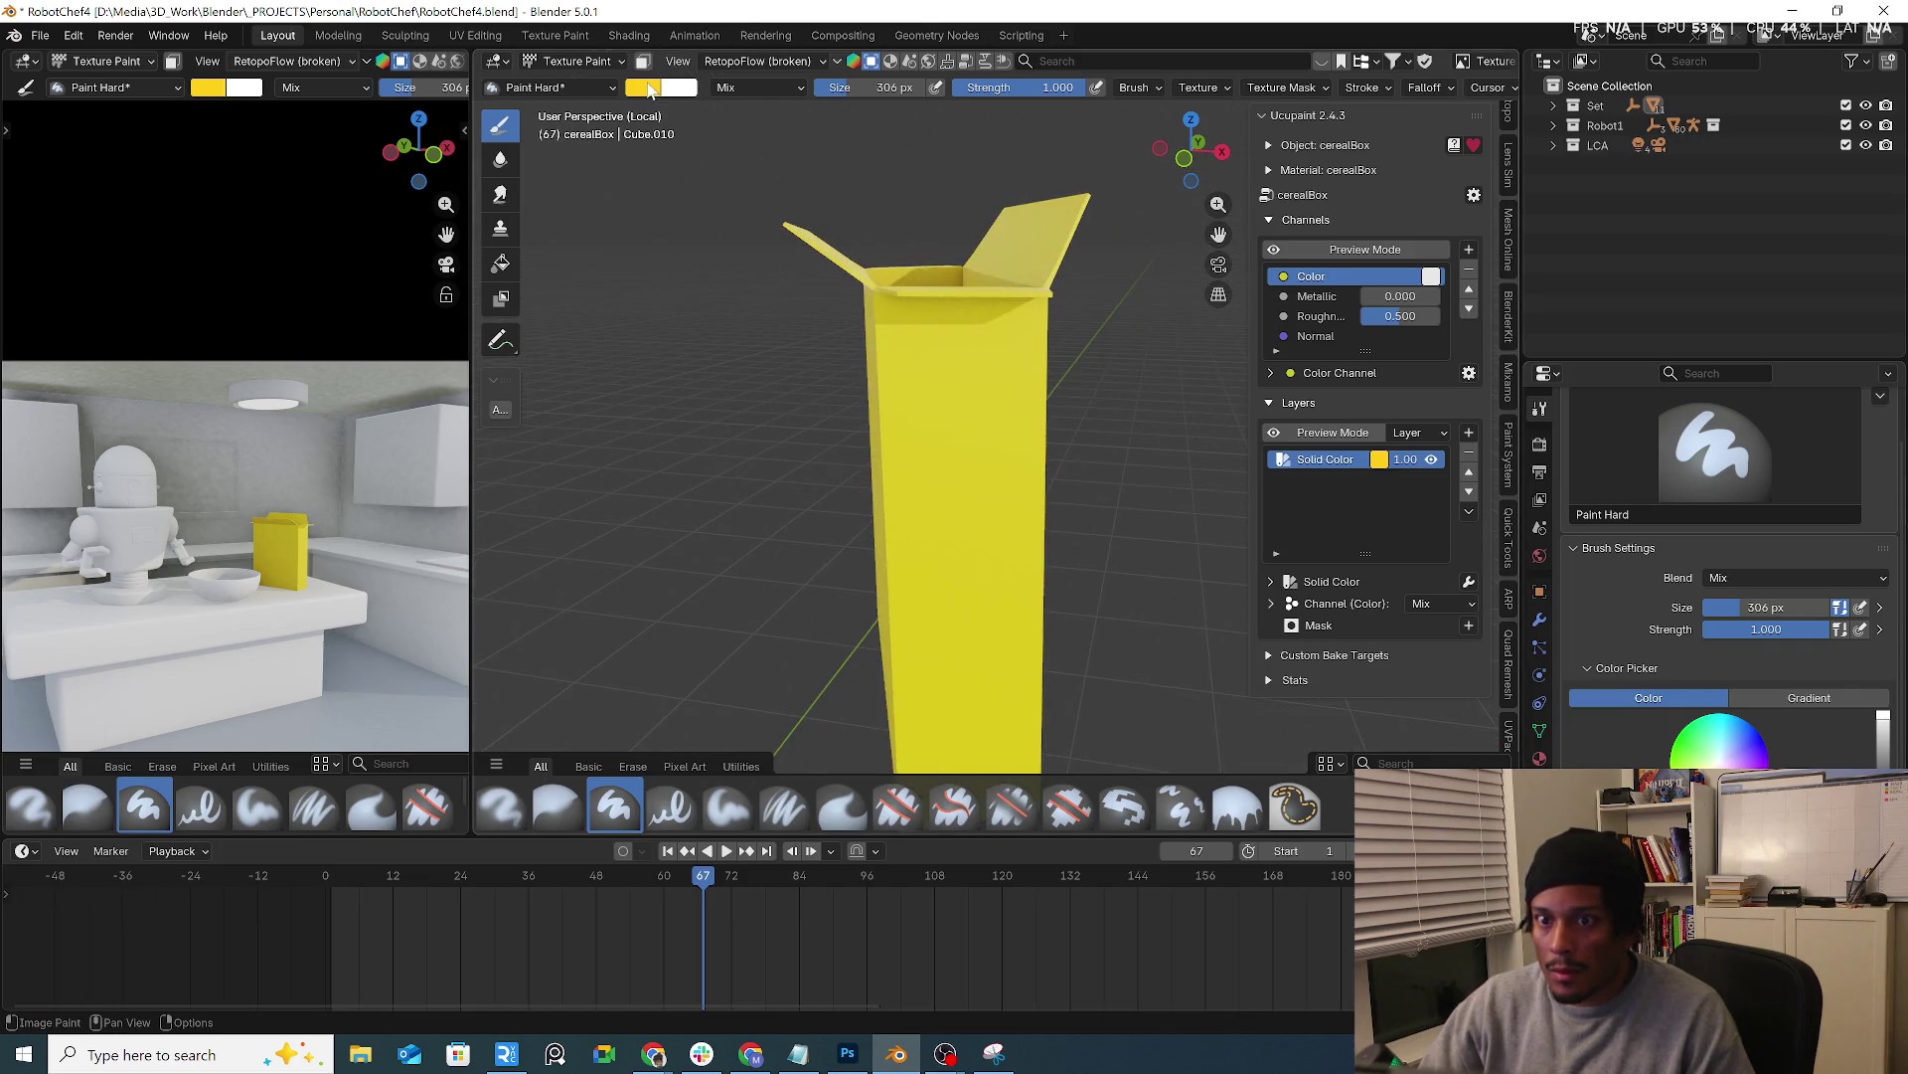
{"action": "left_click", "coordinate": [649, 89]}
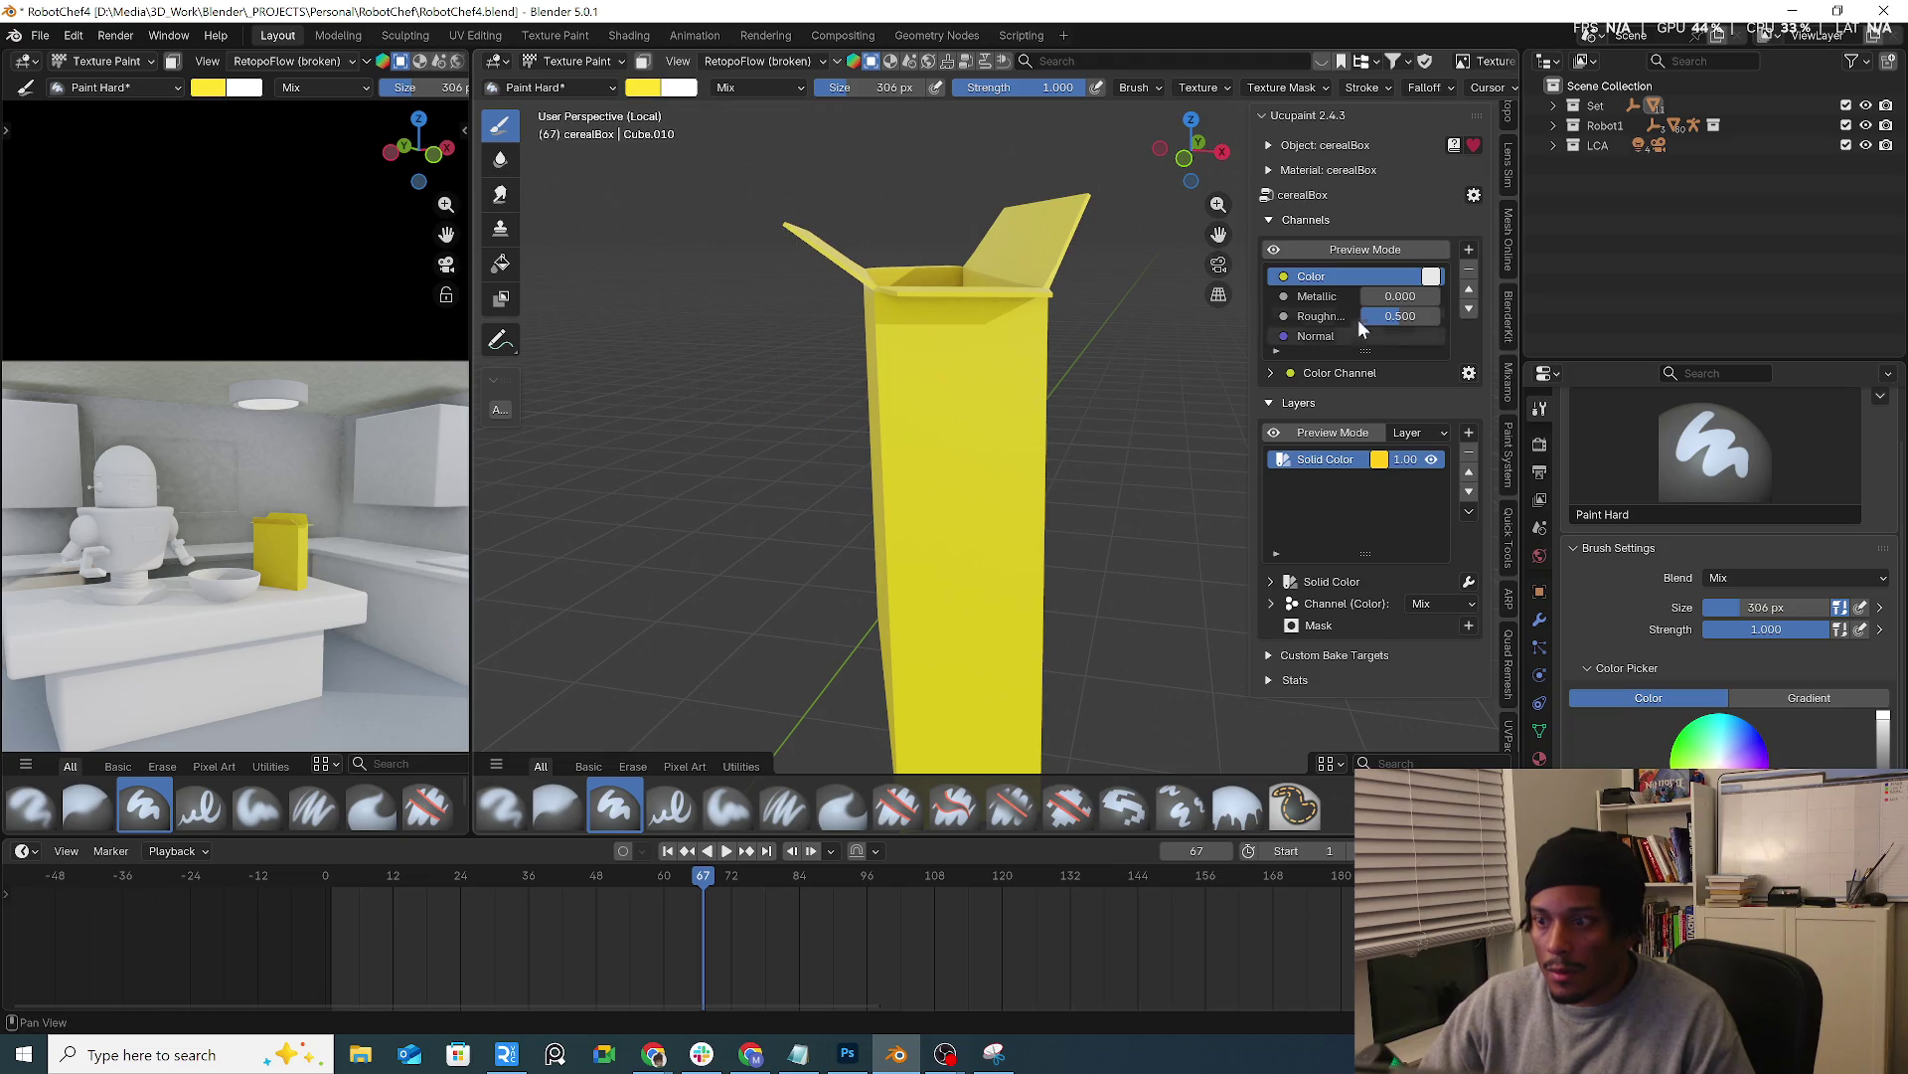
{"action": "left_click", "coordinate": [1371, 247]}
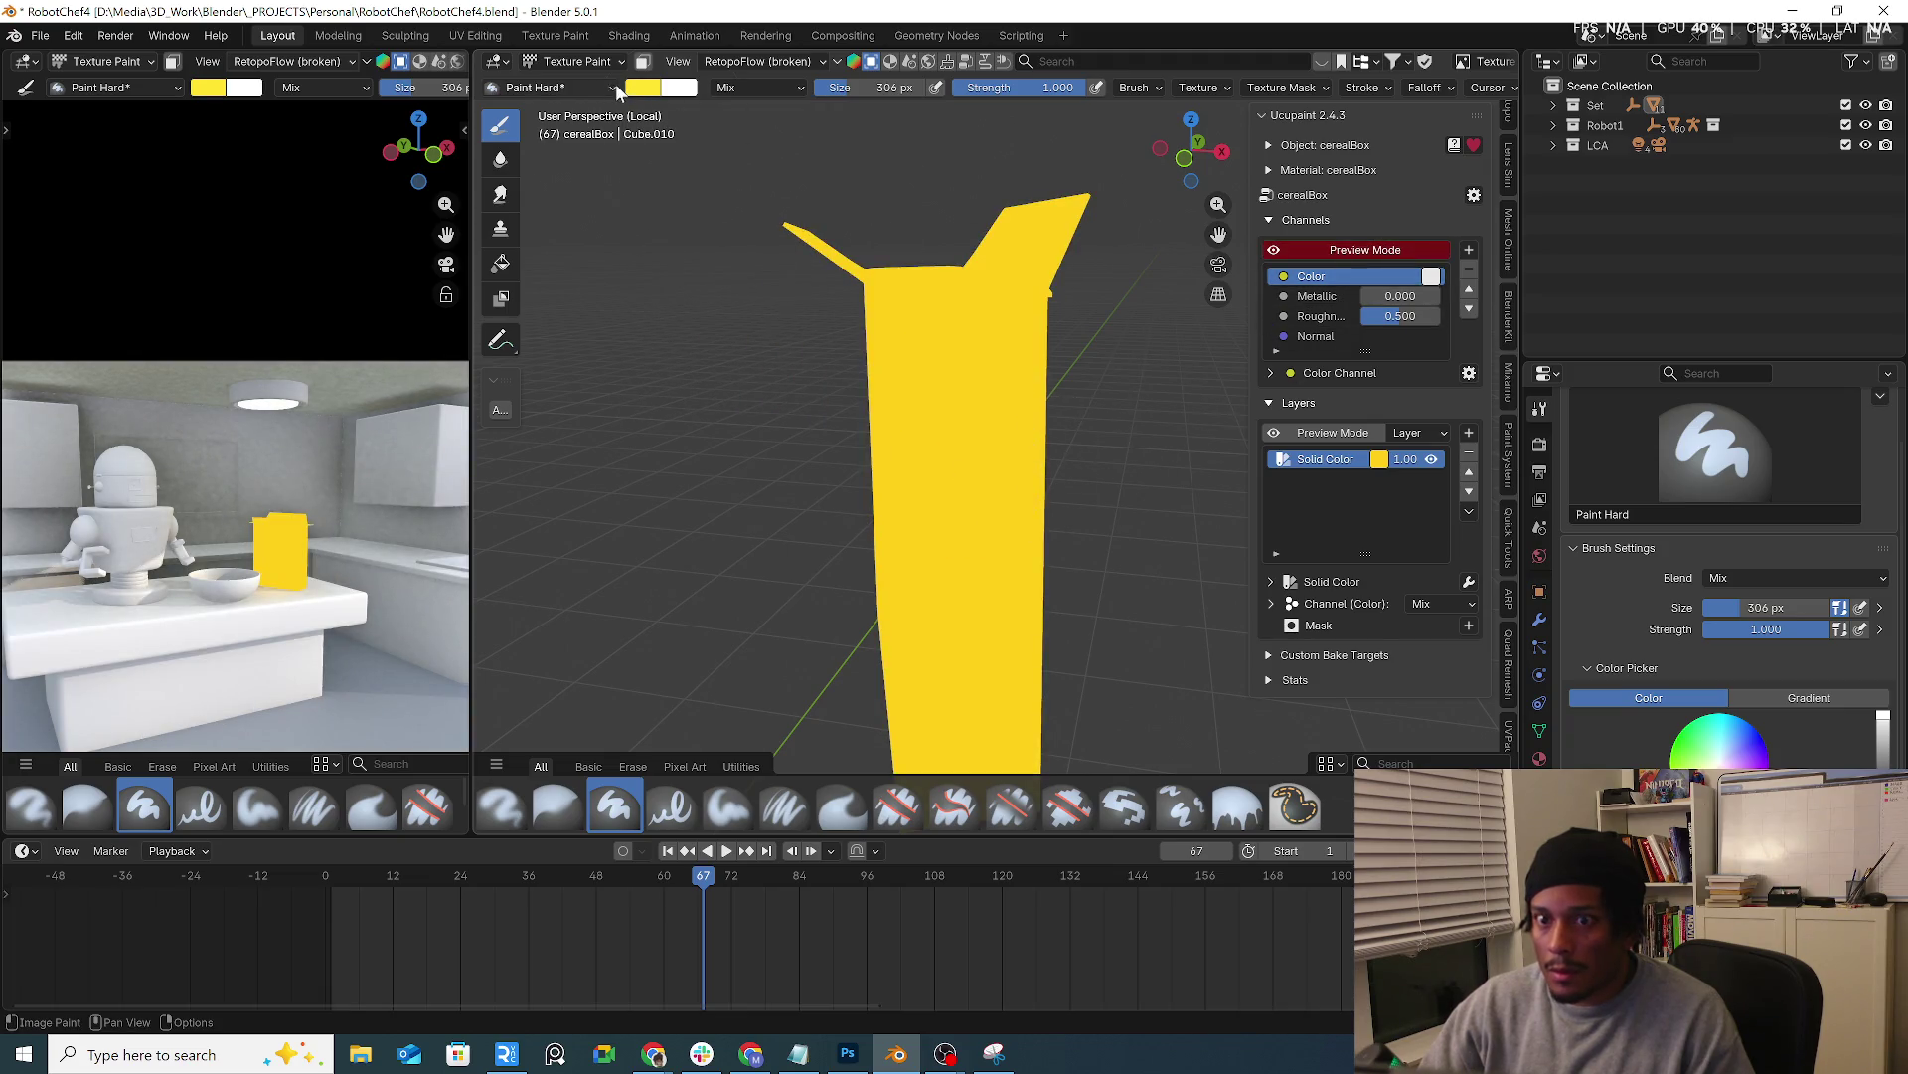
{"action": "left_click", "coordinate": [644, 90]}
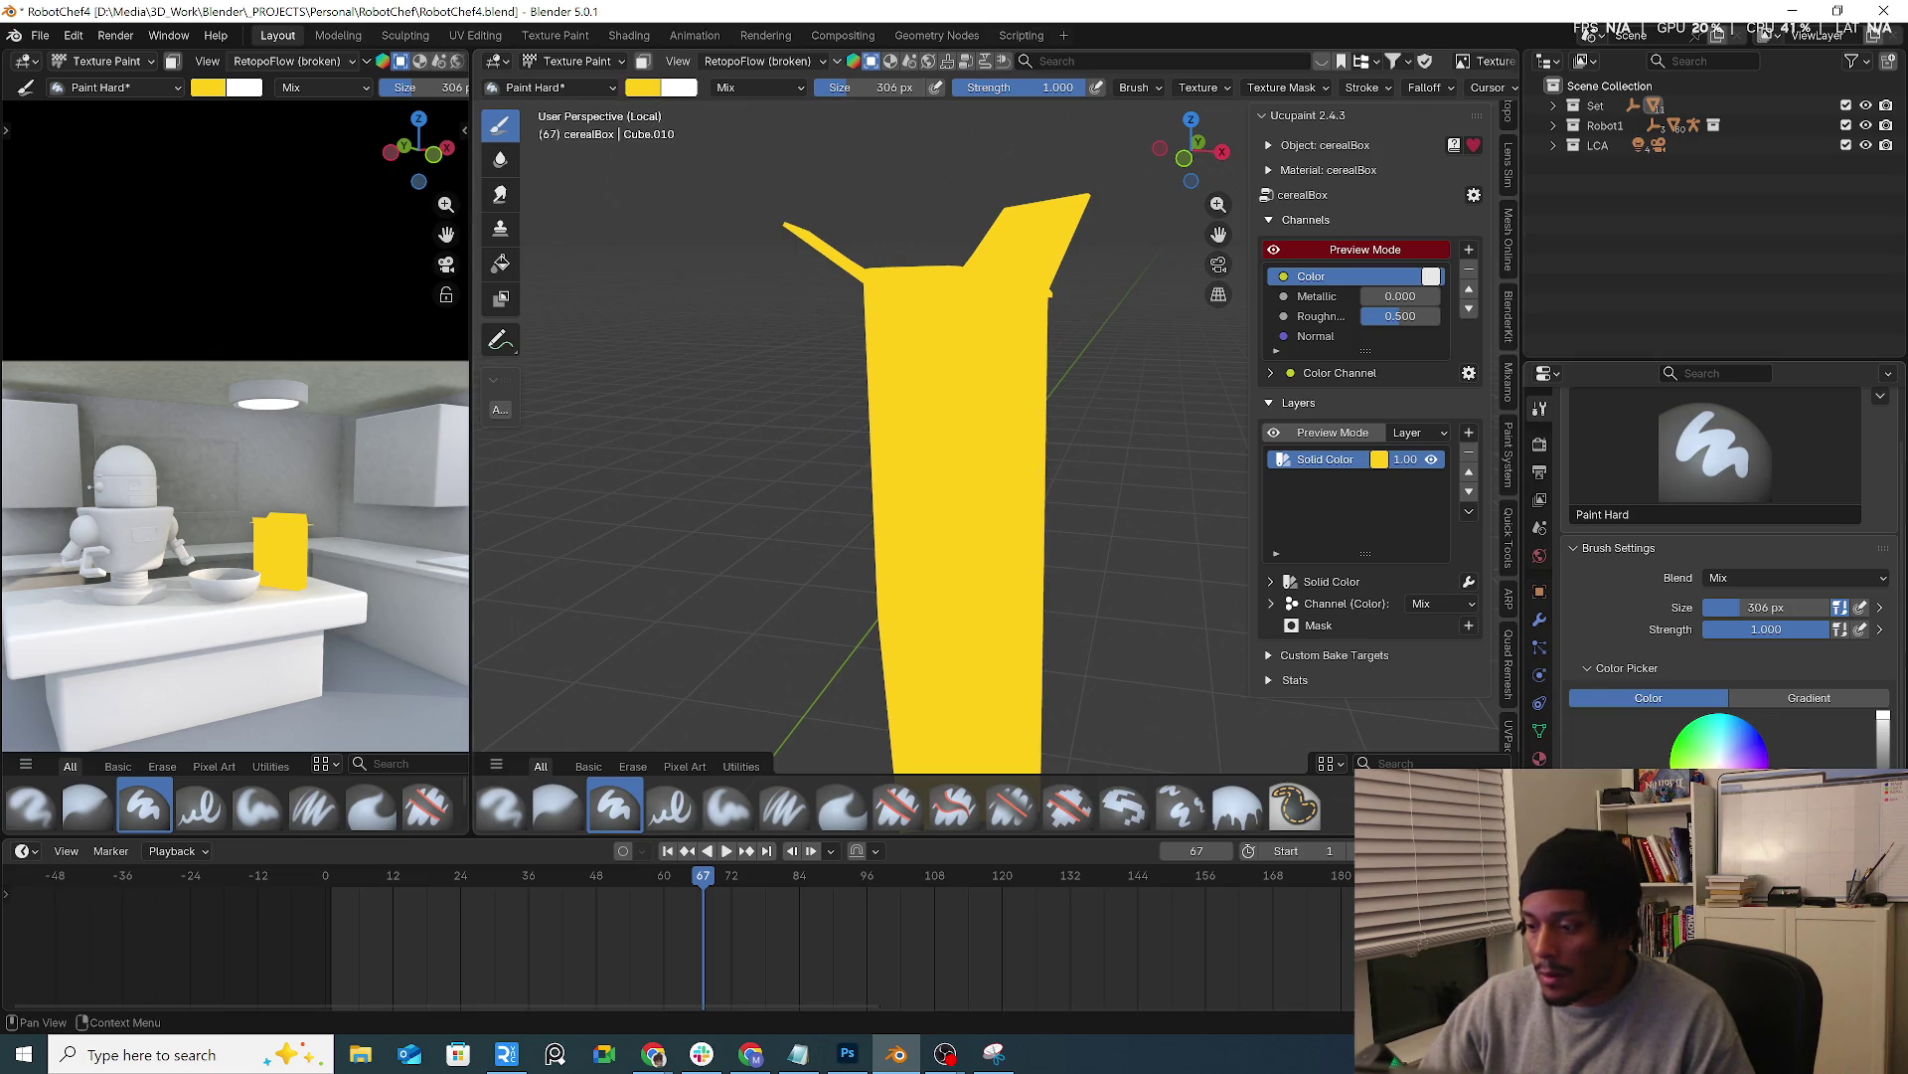
{"action": "middle_click_drag", "start_coordinate": [810, 342], "coordinate": [925, 358]}
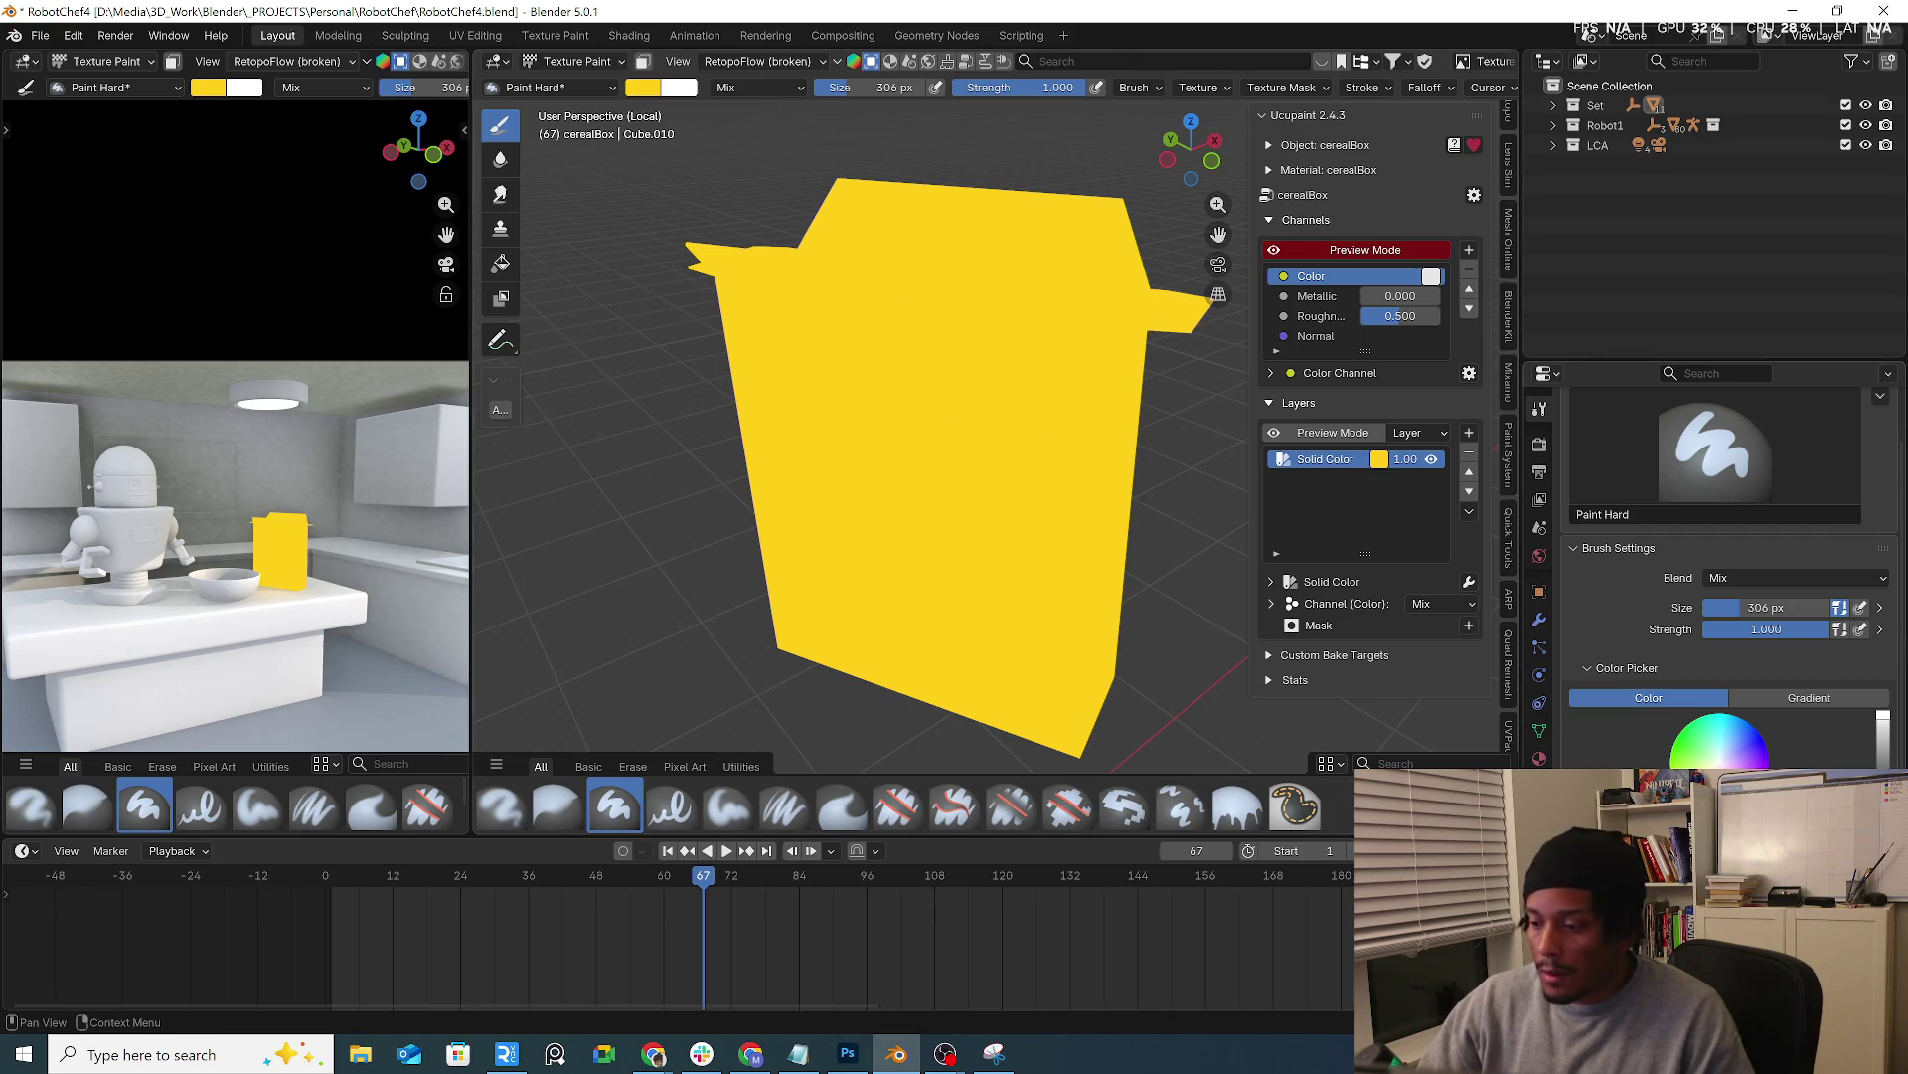
Leave texture painting and return the box to object mode
{"action": "left_click", "coordinate": [608, 65]}
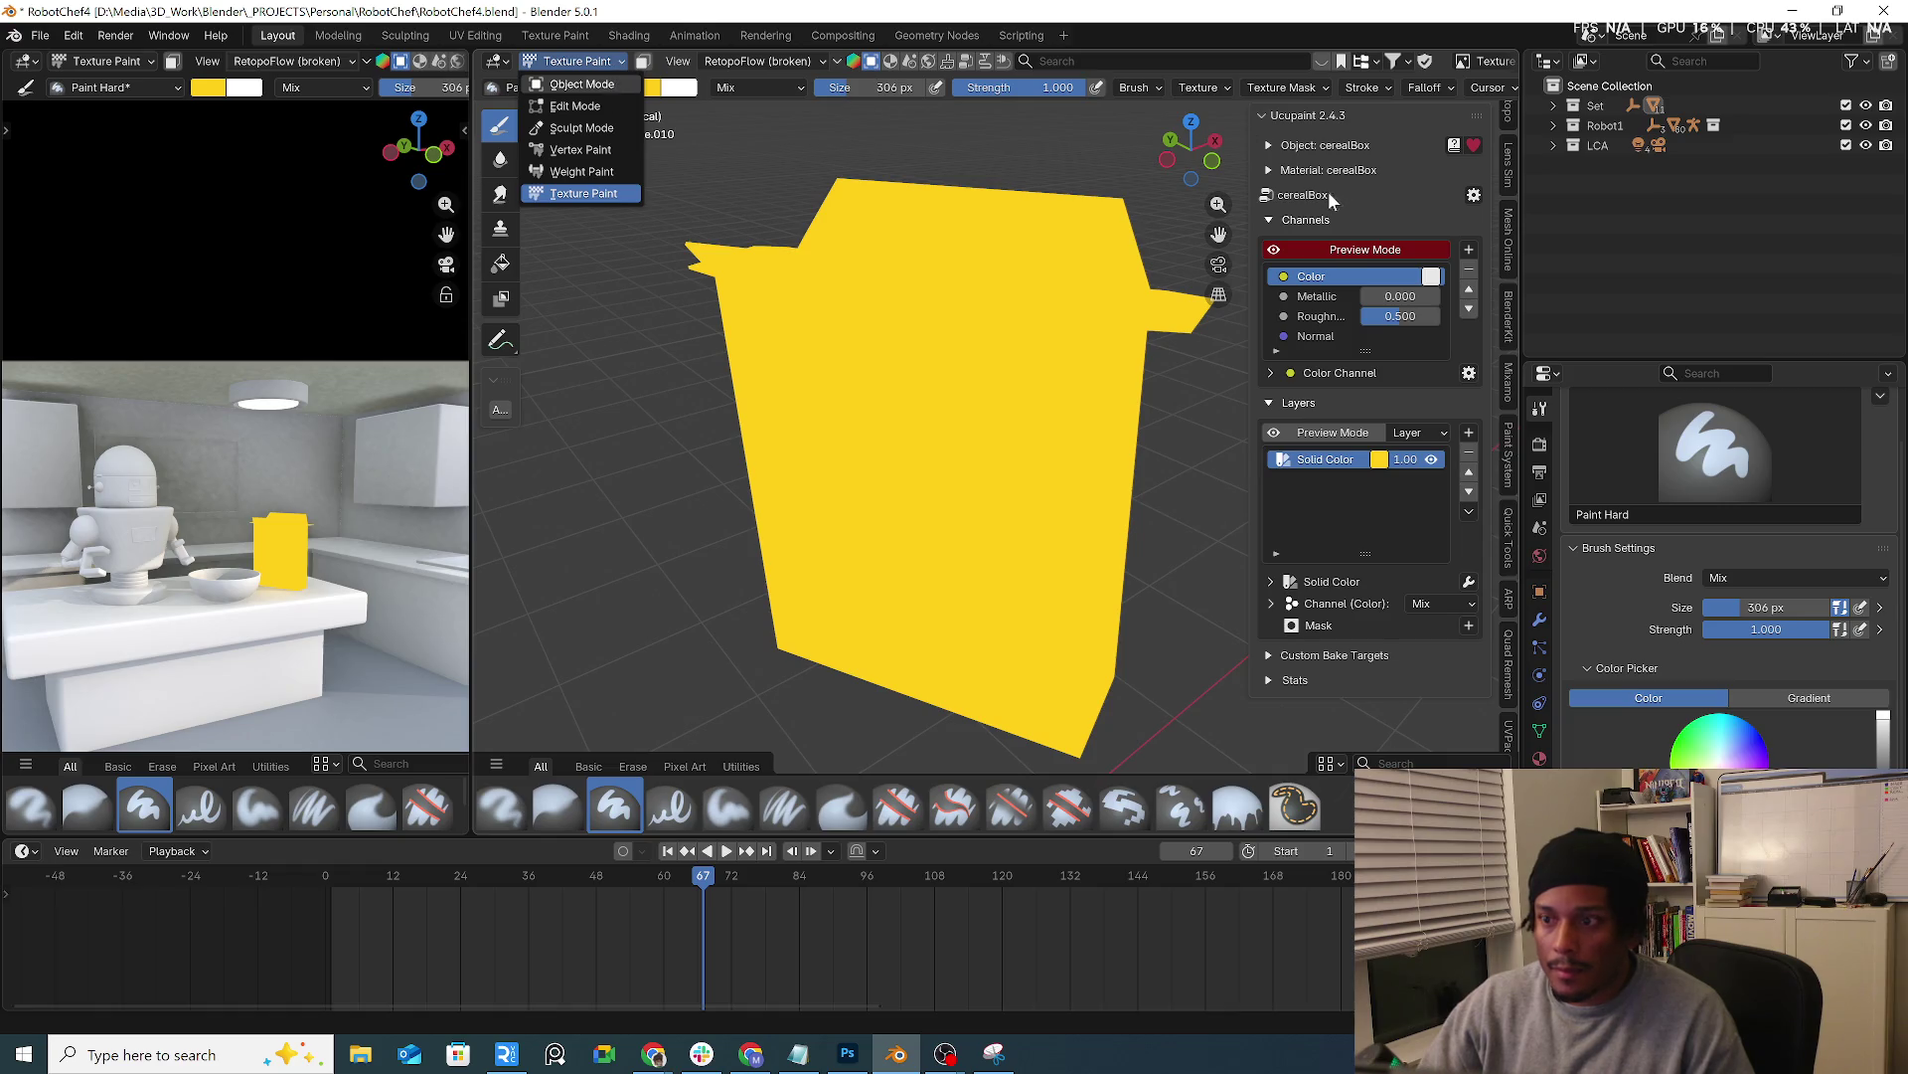
{"action": "left_click", "coordinate": [575, 61]}
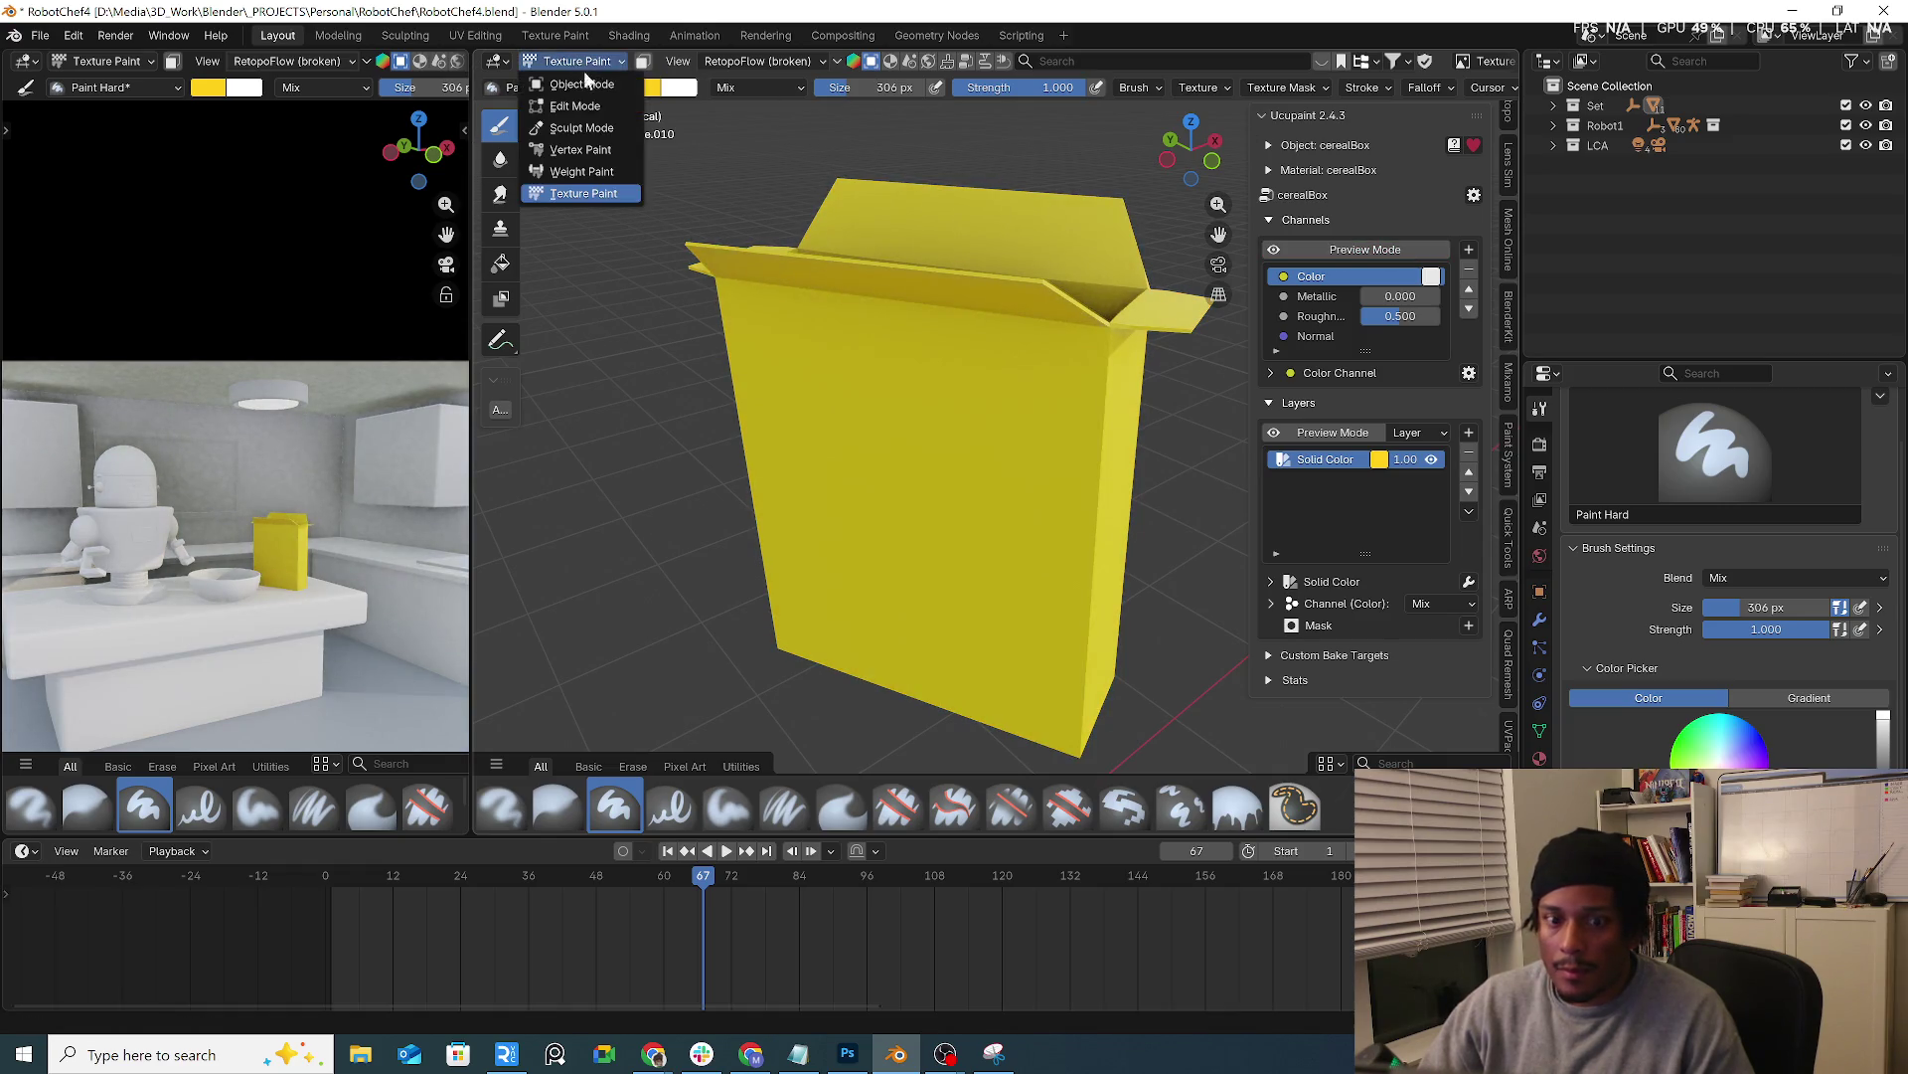
{"action": "left_click", "coordinate": [586, 83]}
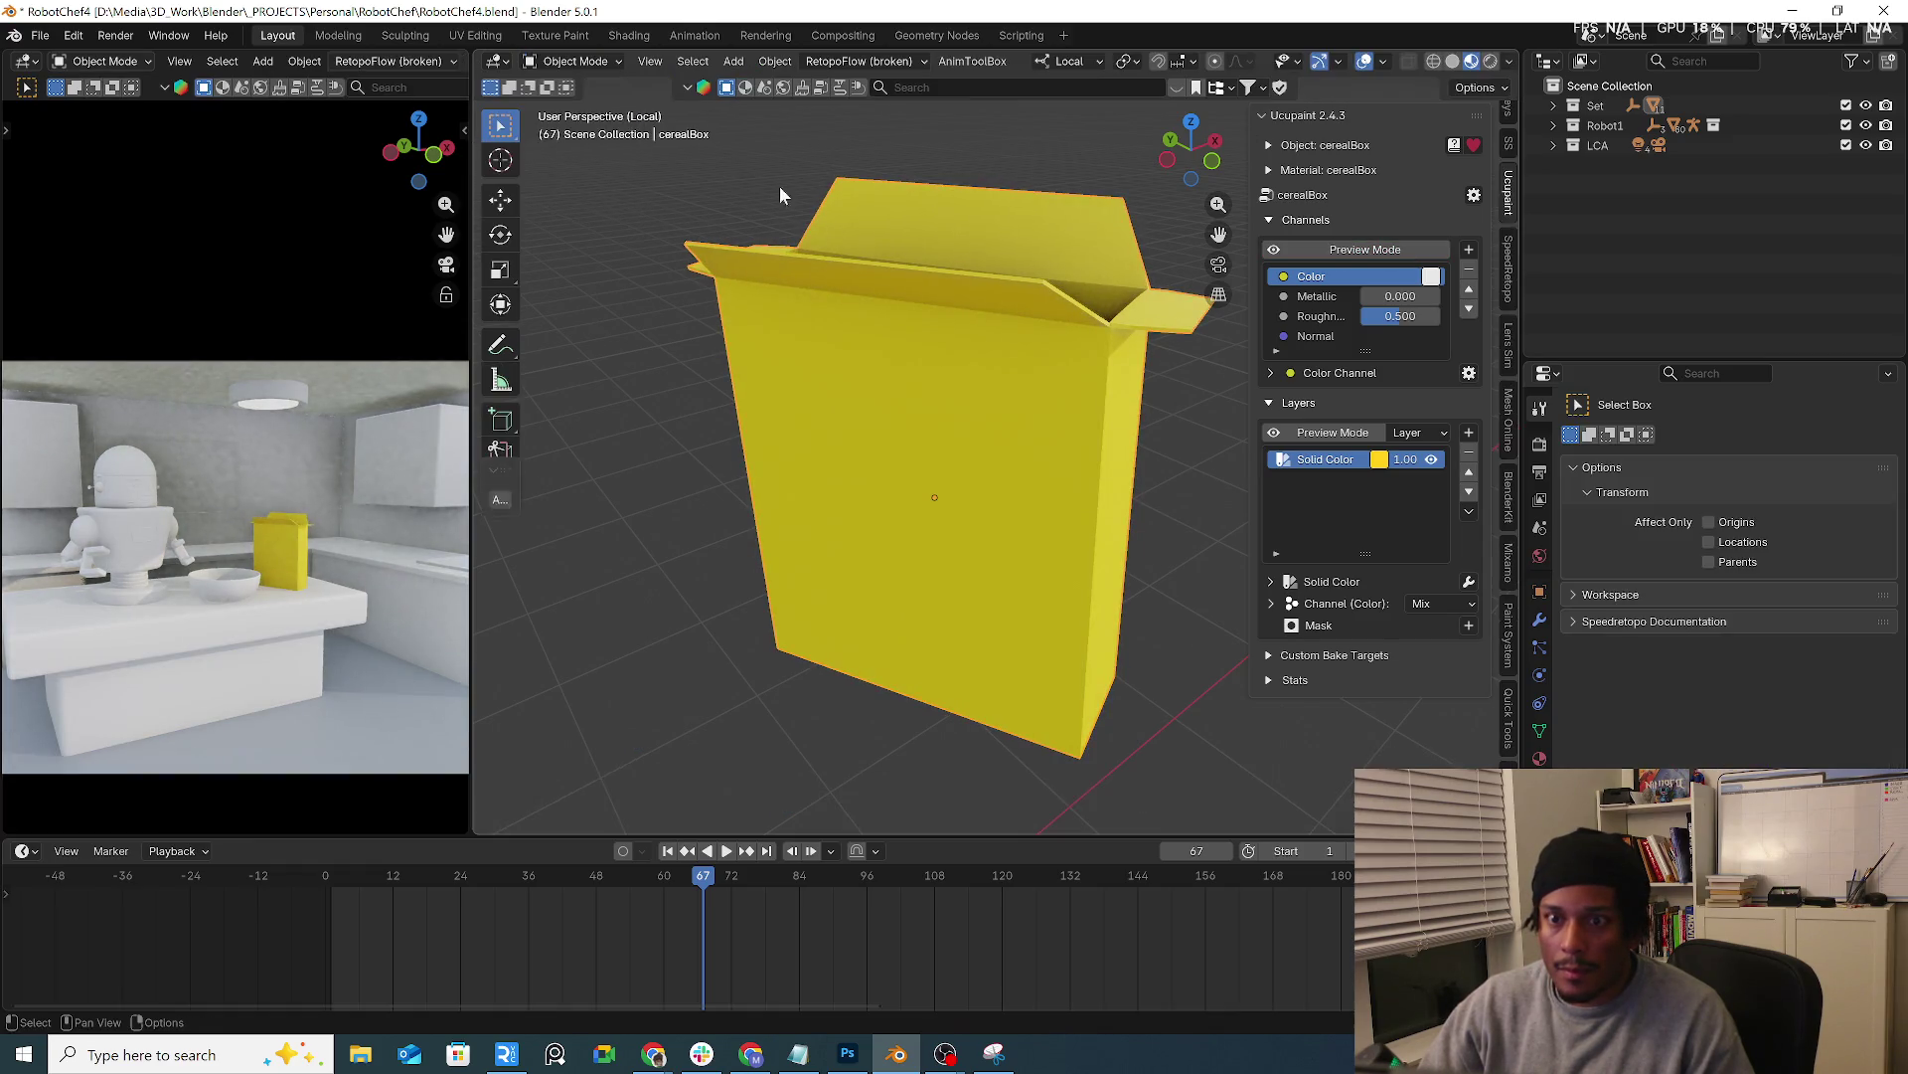
{"action": "left_click", "coordinate": [600, 71]}
Enter edit mode and select the box's linked mesh, splitting the linked selection at seams
{"action": "left_click", "coordinate": [598, 103]}
{"action": "left_click_drag", "start_coordinate": [895, 299], "coordinate": [948, 234]}
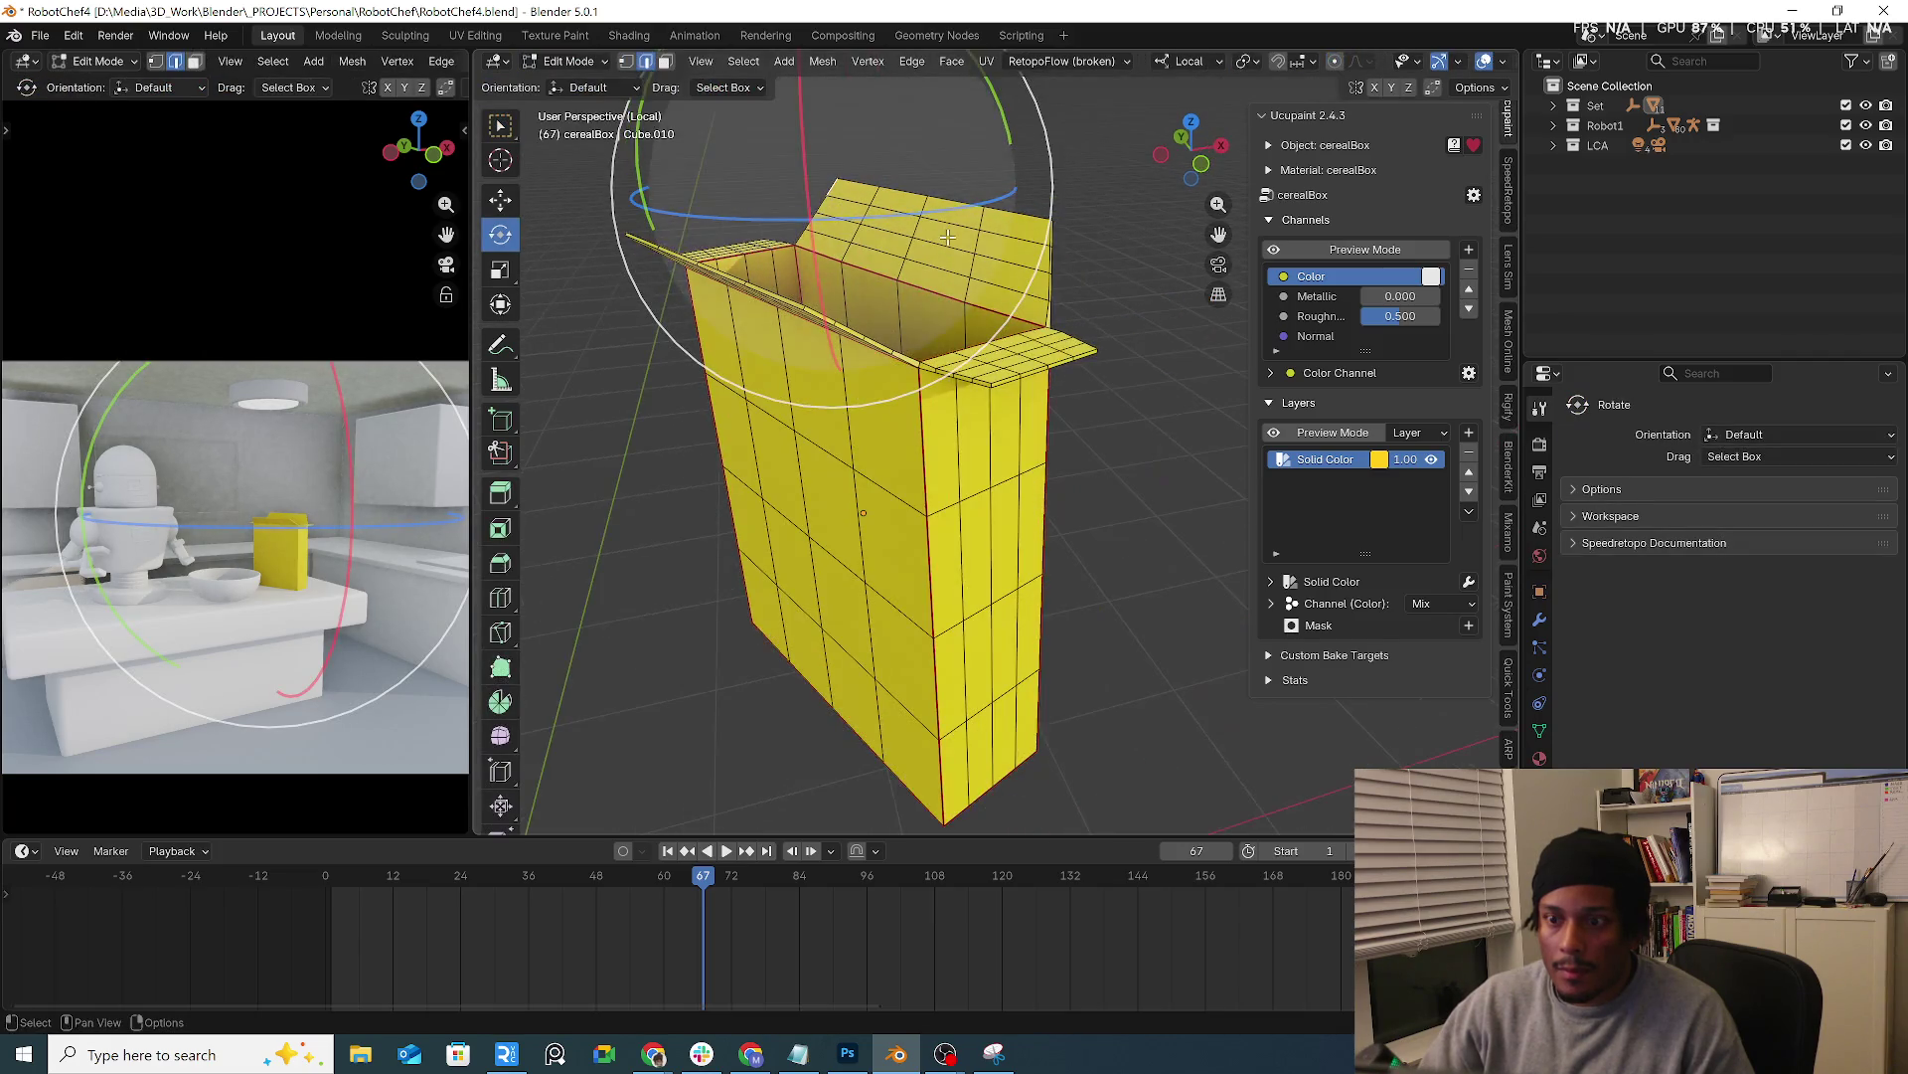
{"action": "key", "text": "l"}
{"action": "middle_click_drag", "start_coordinate": [948, 234], "coordinate": [808, 228]}
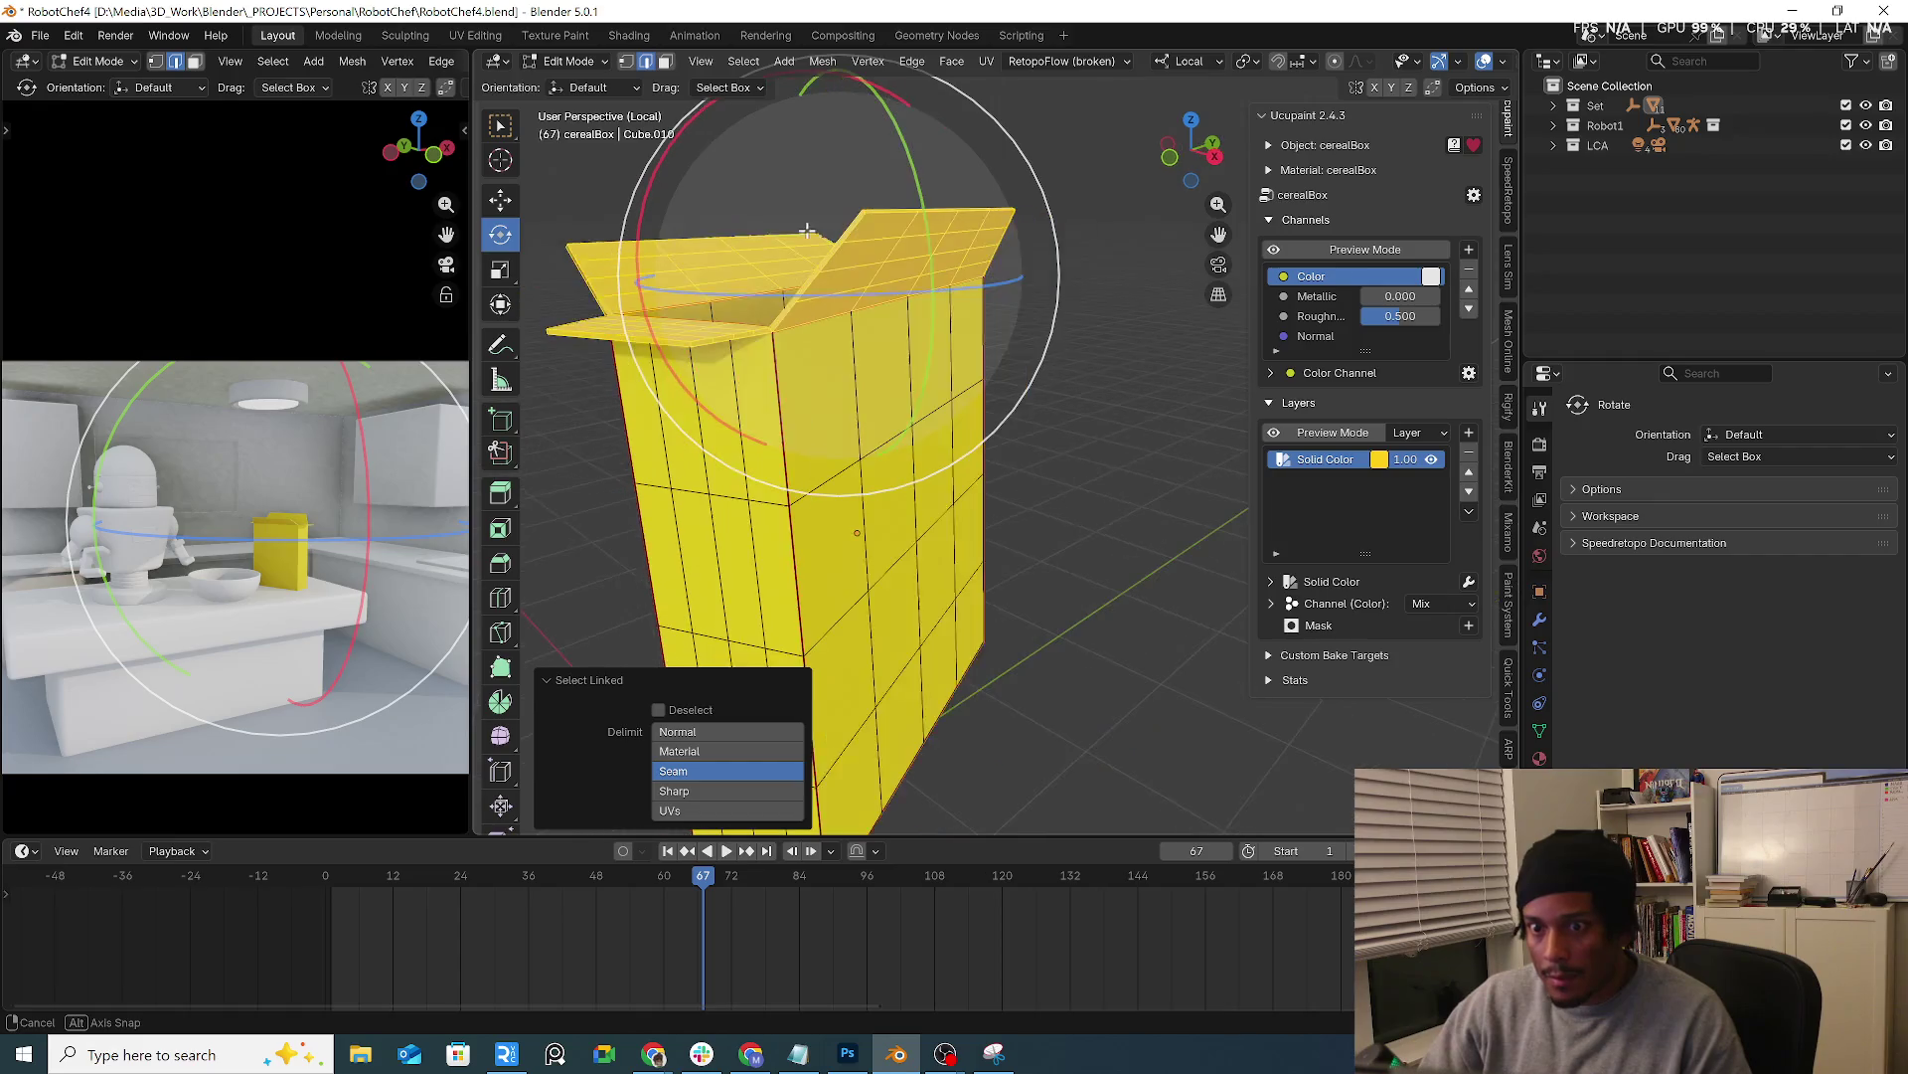
{"action": "right_click", "coordinate": [806, 228]}
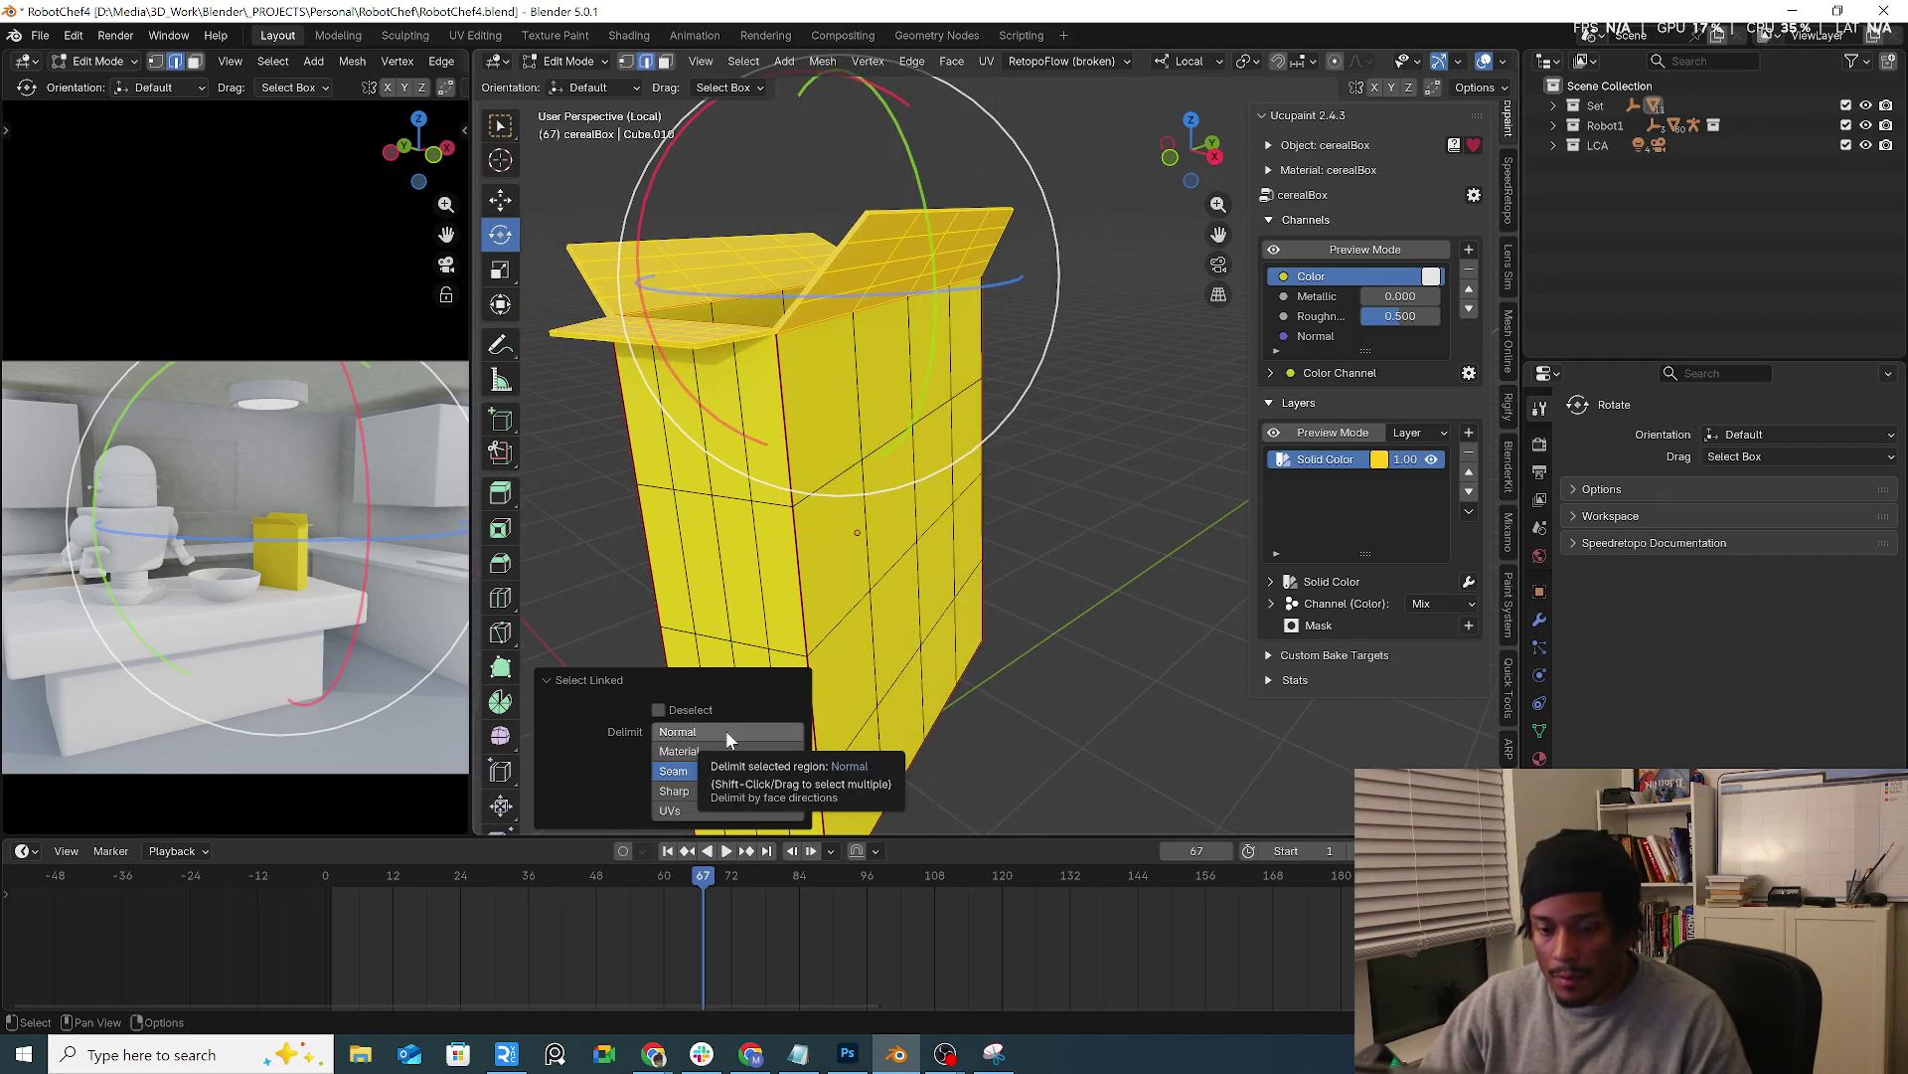
{"action": "mouse_move", "coordinate": [726, 728]}
{"action": "middle_mouse_down"}
{"action": "mouse_move", "coordinate": [1031, 273]}
{"action": "mouse_move", "coordinate": [804, 399]}
{"action": "middle_mouse_up"}
{"action": "left_click", "coordinate": [1032, 273]}
{"action": "key", "text": "l"}
{"action": "left_click", "coordinate": [718, 768]}
{"action": "mouse_move", "coordinate": [716, 769]}
{"action": "middle_mouse_down"}
{"action": "mouse_move", "coordinate": [989, 462]}
{"action": "mouse_move", "coordinate": [986, 345]}
{"action": "middle_mouse_up"}
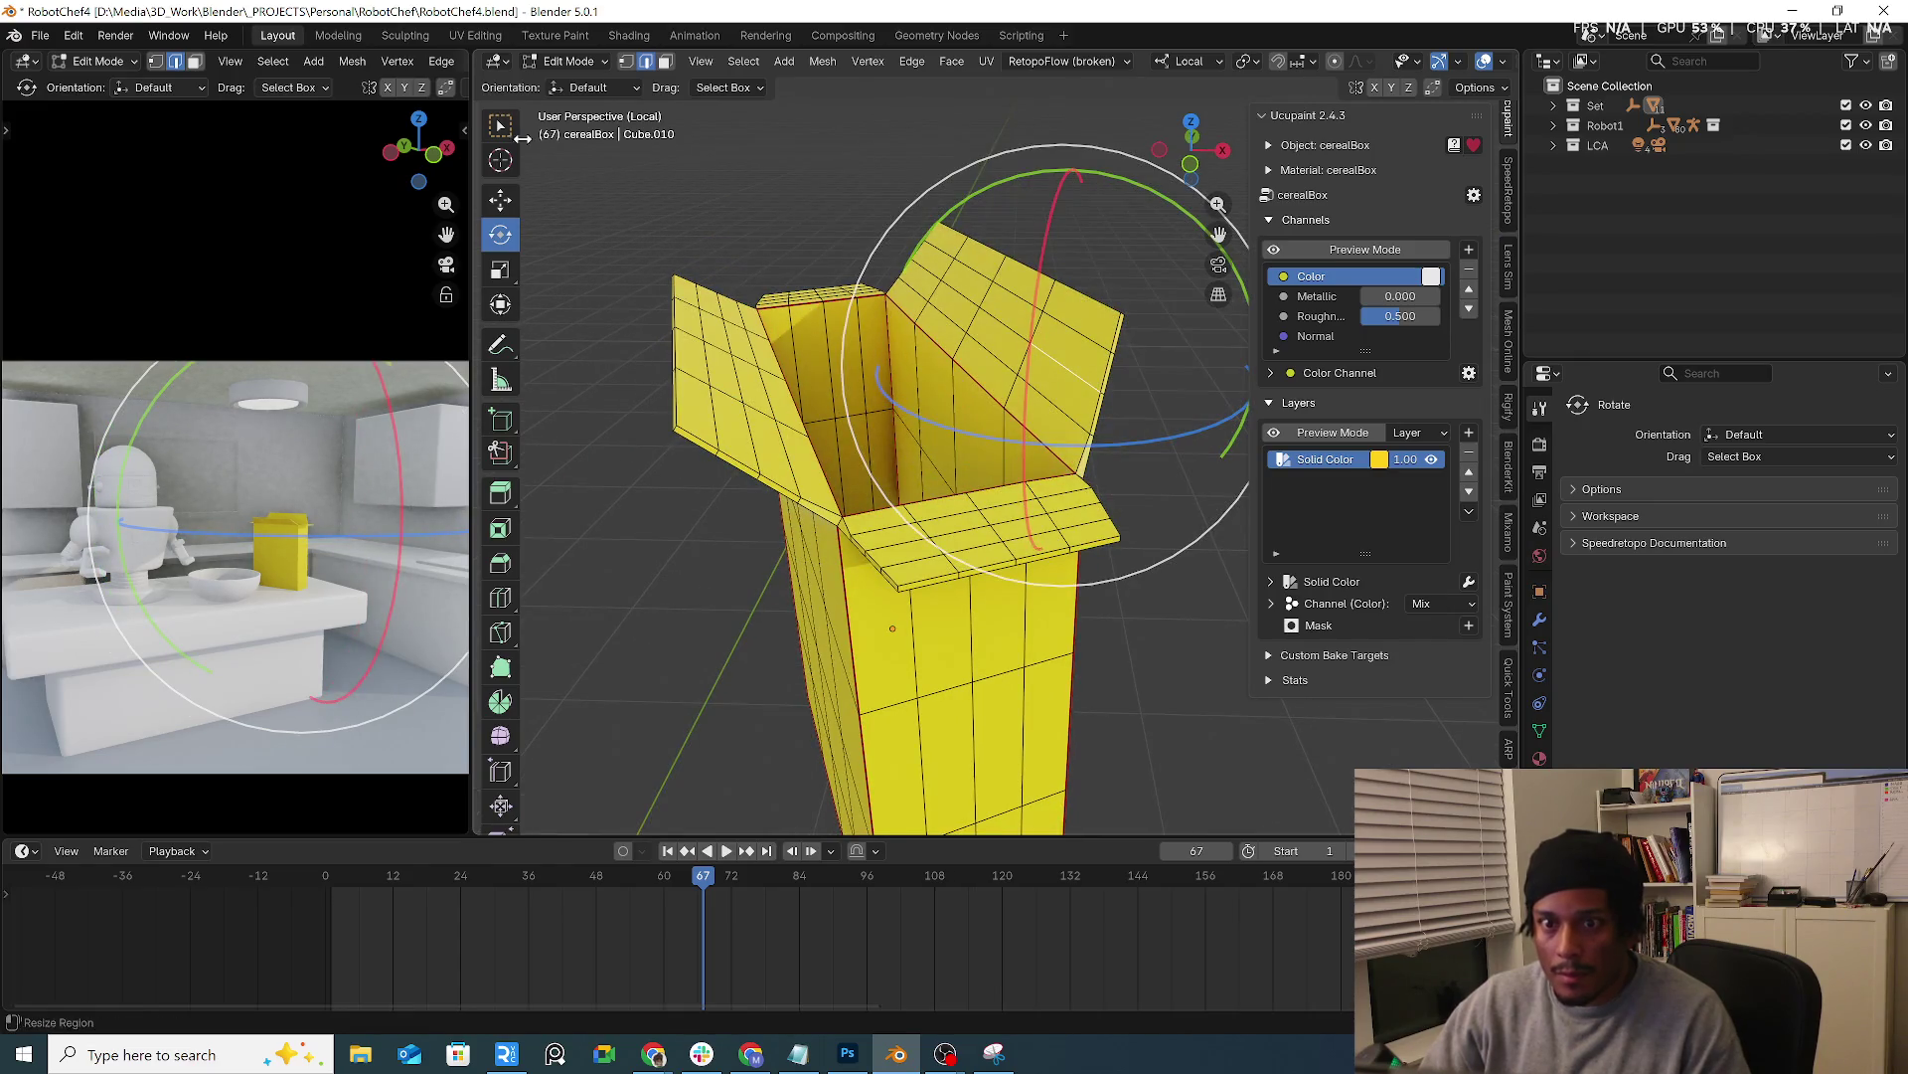
Circle-select the flap and inner bottom faces, then grow the selection onto the inner walls
{"action": "key", "text": "w"}
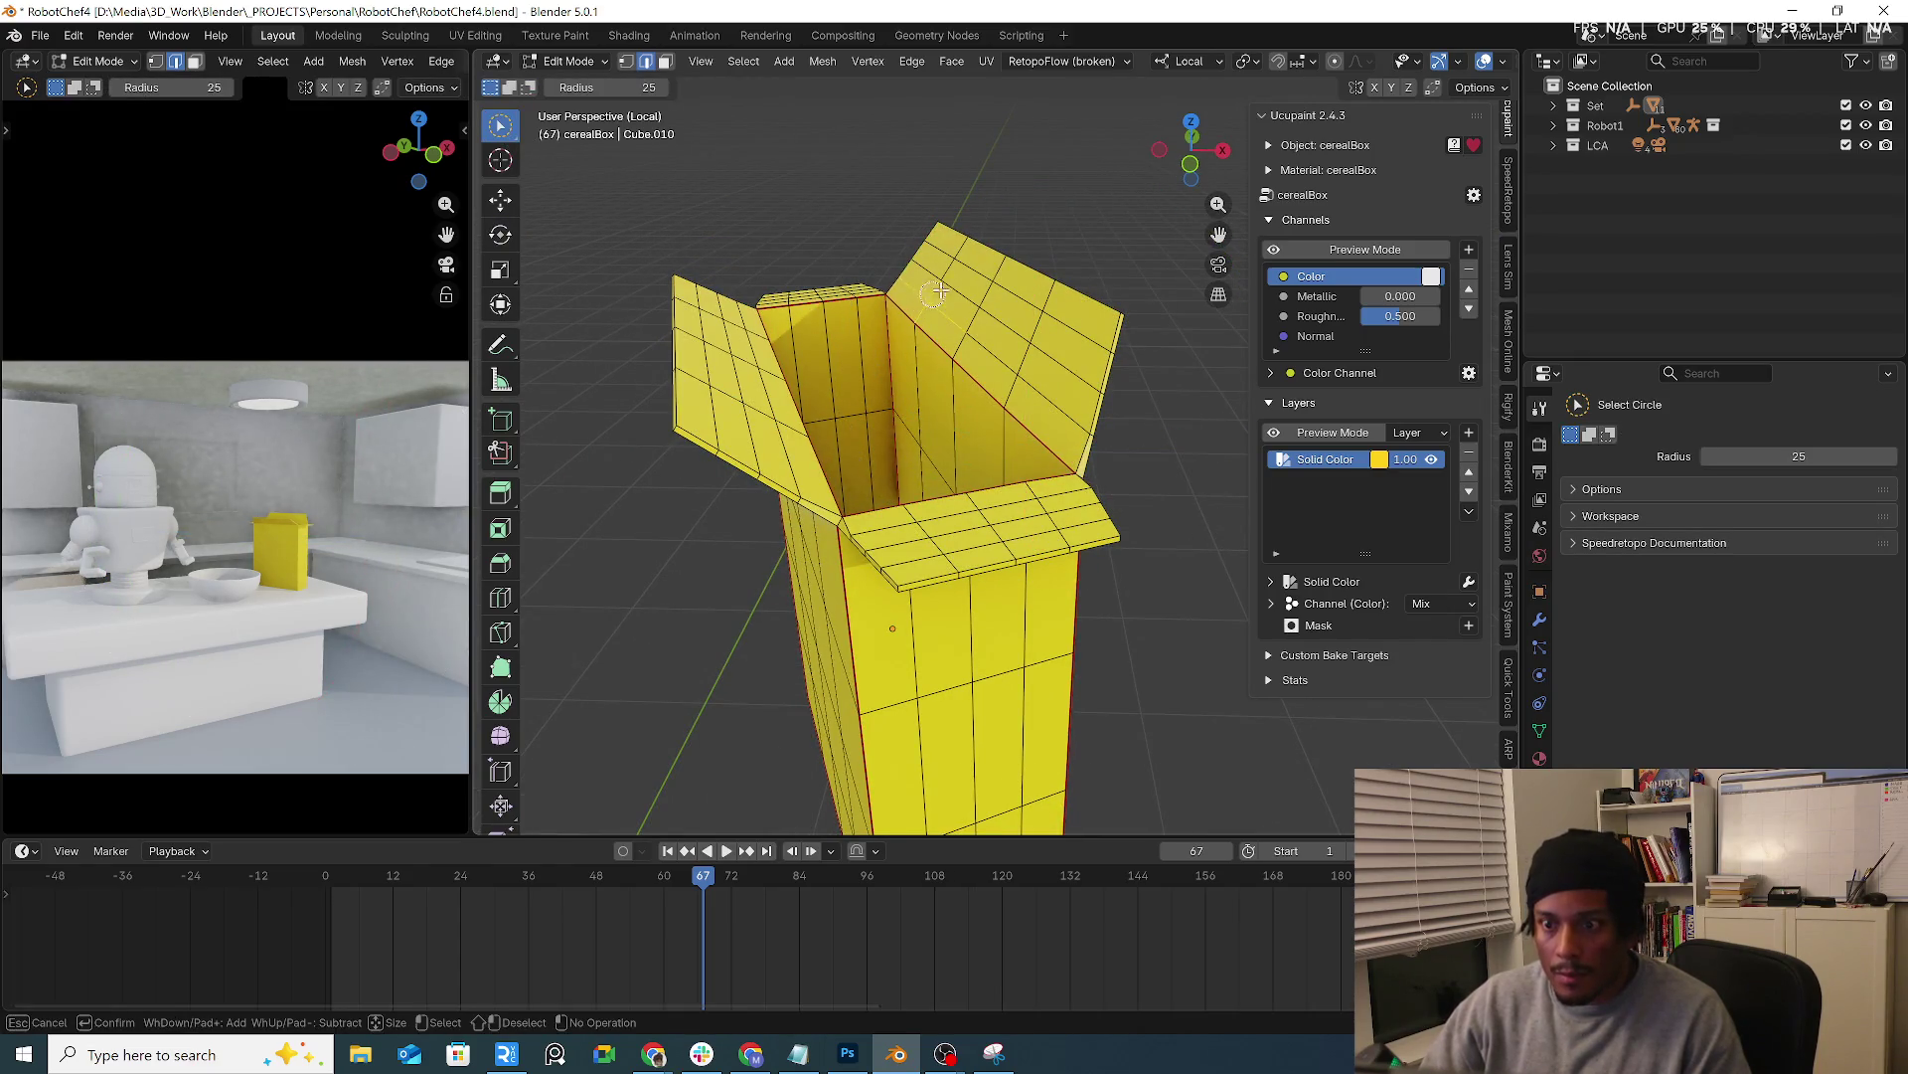
{"action": "left_click_drag", "start_coordinate": [939, 287], "coordinate": [951, 275]}
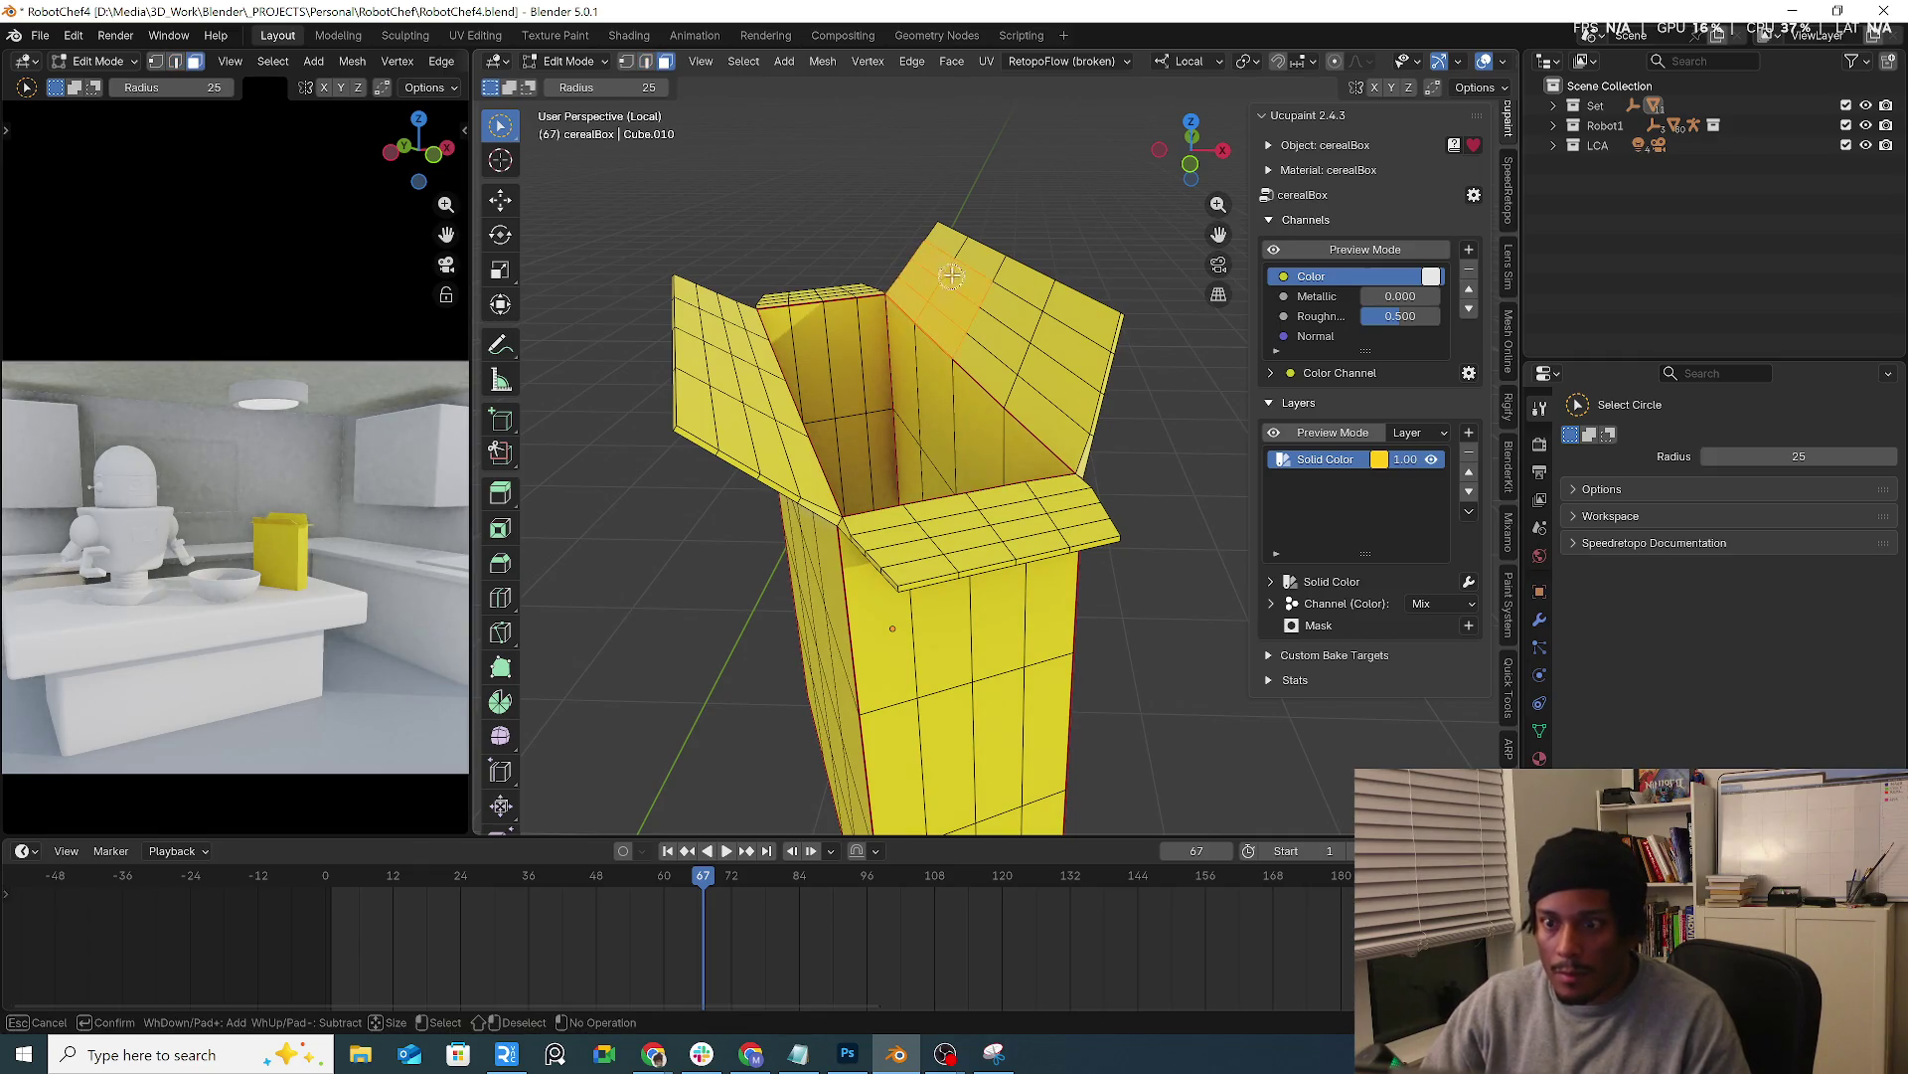
{"action": "left_click_drag", "start_coordinate": [1053, 308], "coordinate": [1030, 268]}
{"action": "middle_click_drag", "start_coordinate": [840, 418], "coordinate": [644, 390]}
{"action": "left_click_drag", "start_coordinate": [666, 376], "coordinate": [680, 338]}
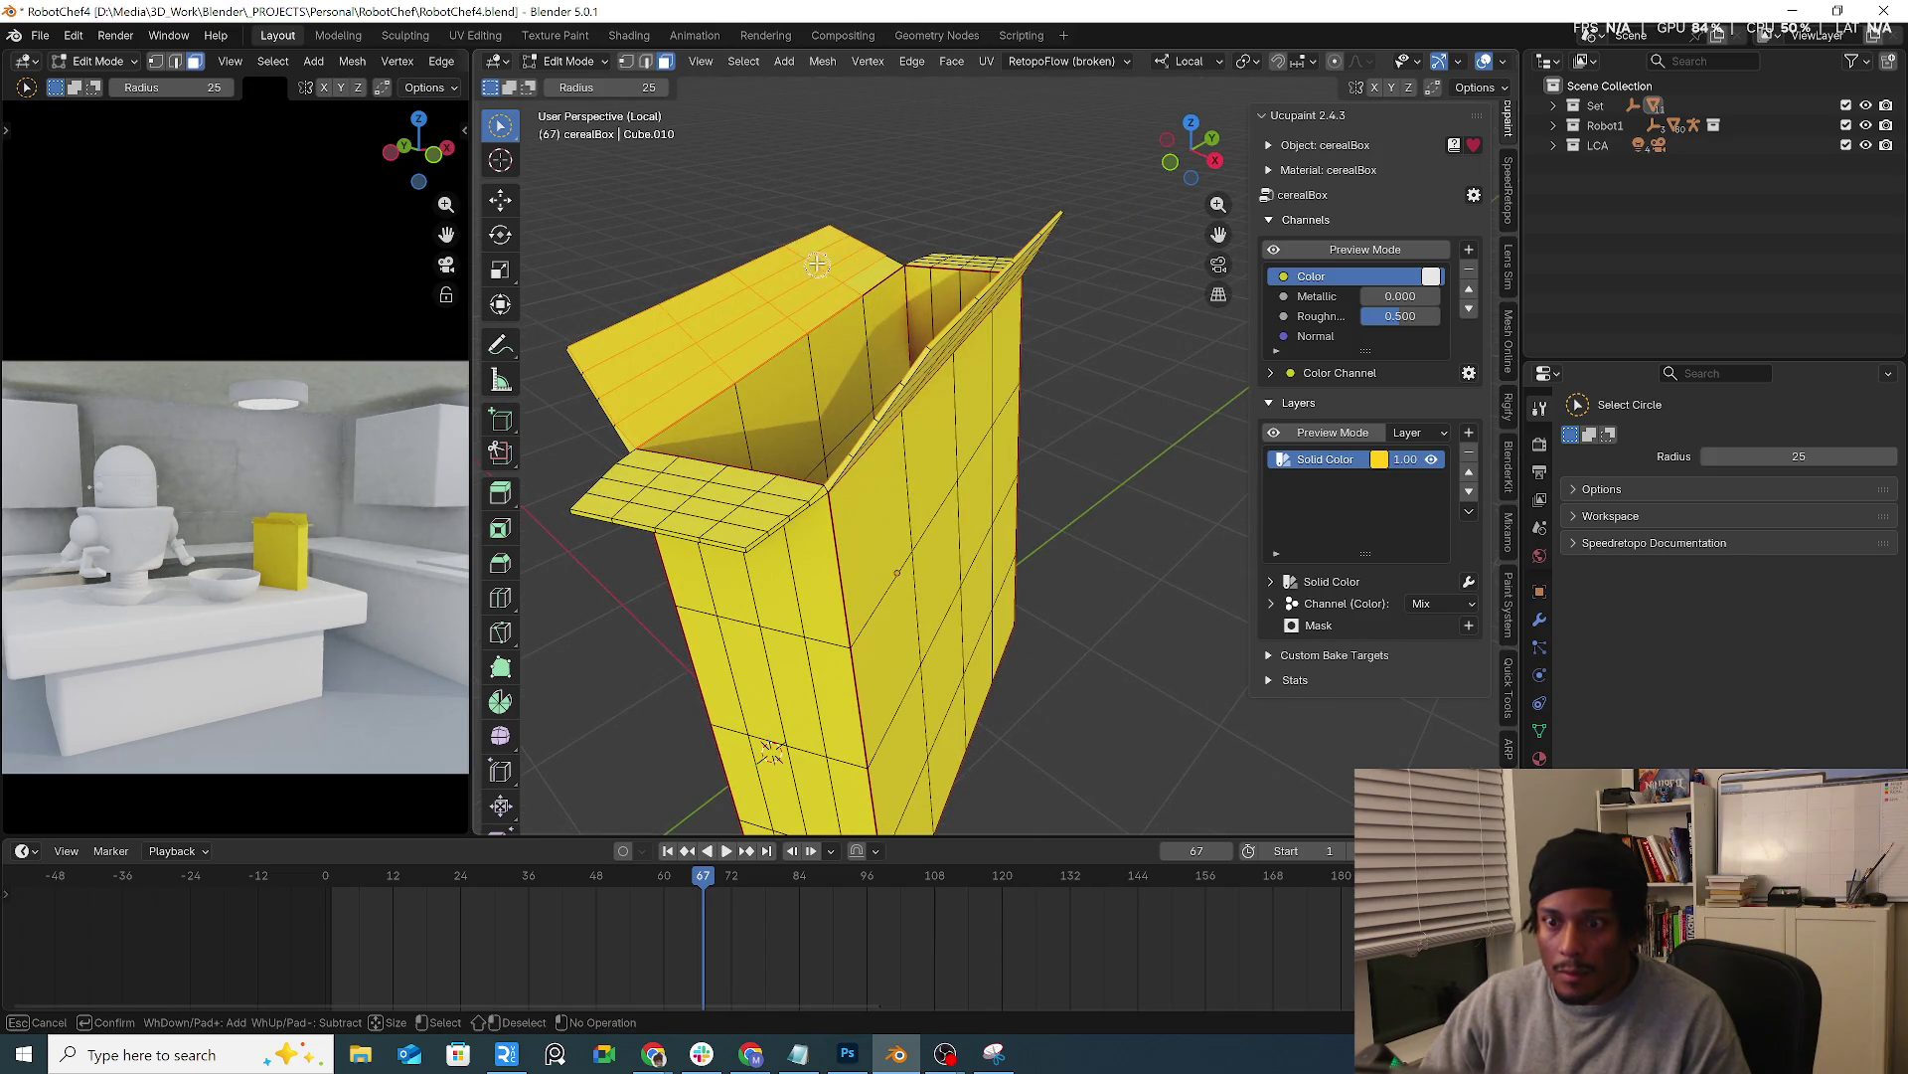
{"action": "left_click_drag", "start_coordinate": [839, 269], "coordinate": [840, 274]}
{"action": "middle_click_drag", "start_coordinate": [839, 273], "coordinate": [895, 412]}
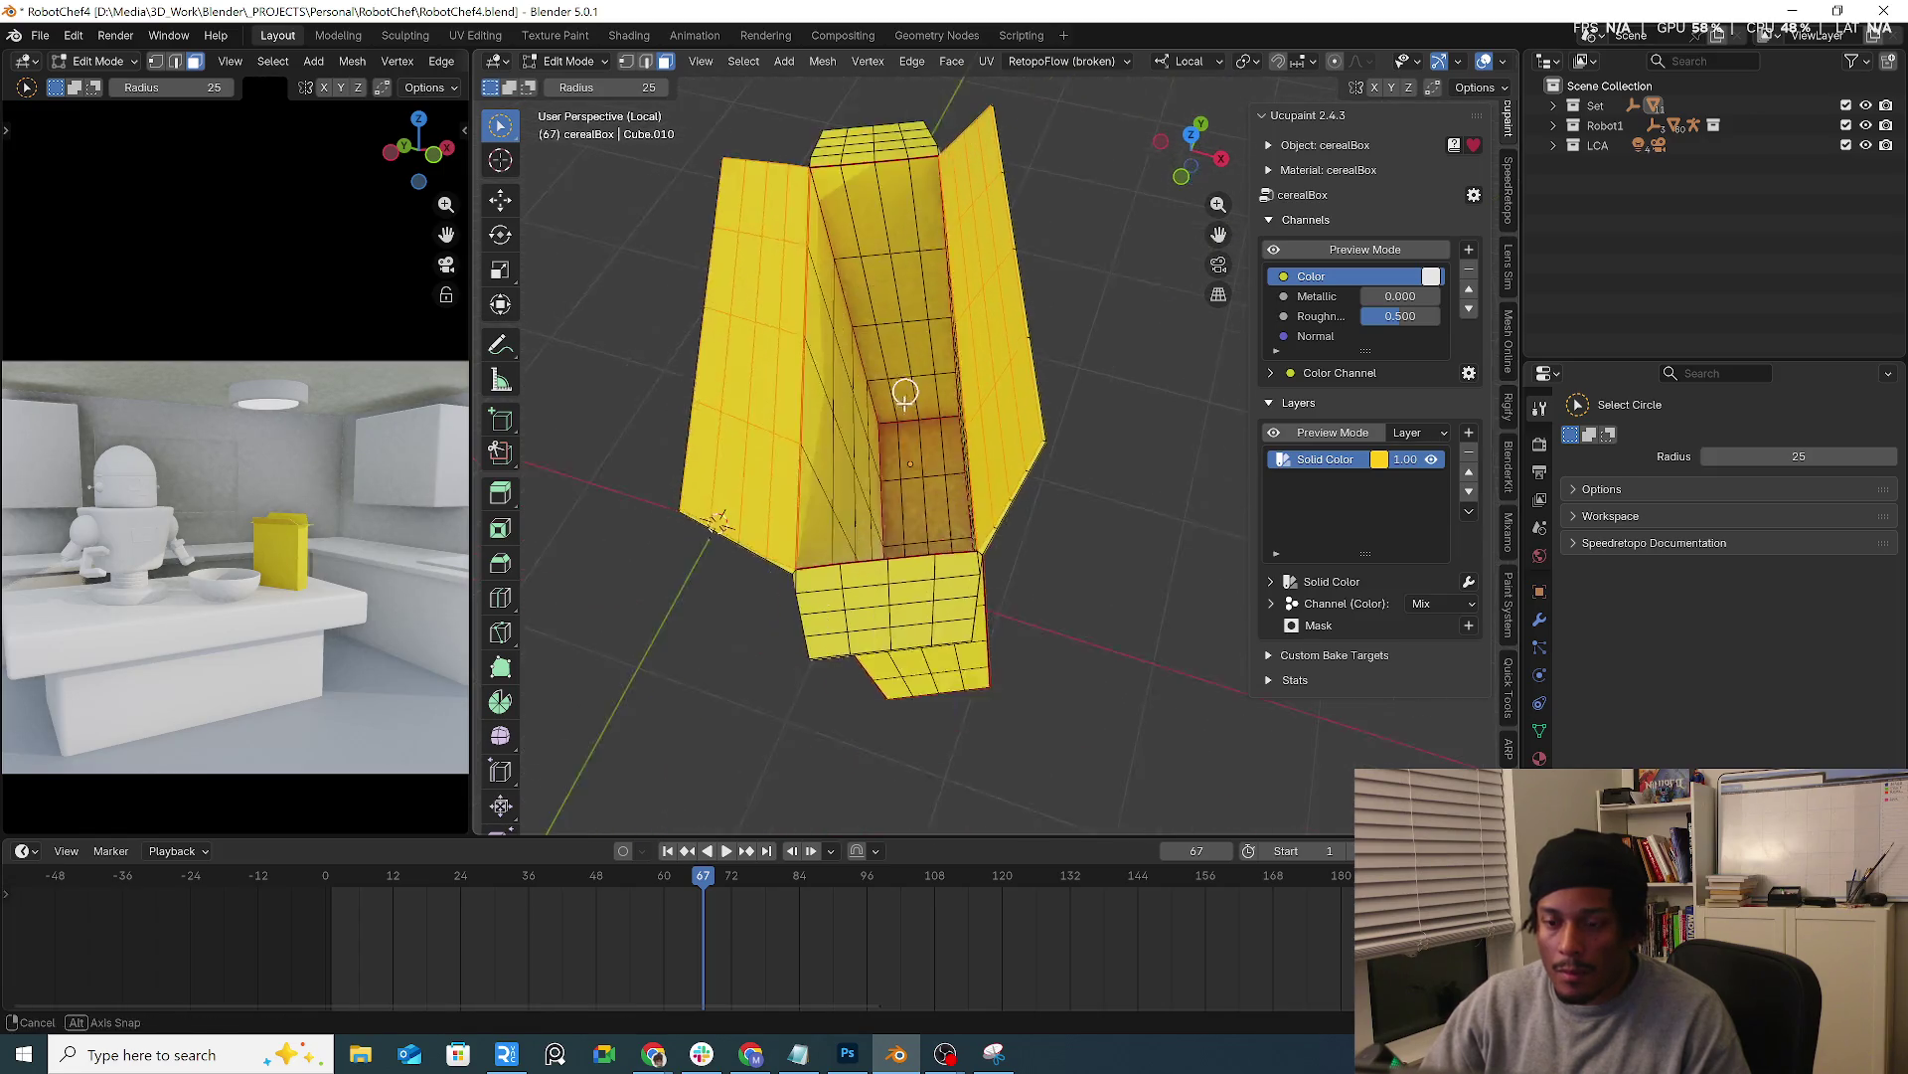
{"action": "mouse_move", "coordinate": [907, 426]}
{"action": "left_mouse_down"}
{"action": "mouse_move", "coordinate": [915, 504]}
{"action": "mouse_move", "coordinate": [940, 512]}
{"action": "left_mouse_up"}
{"action": "middle_click_drag", "start_coordinate": [941, 512], "coordinate": [972, 503]}
{"action": "left_click_drag", "start_coordinate": [961, 492], "coordinate": [929, 456]}
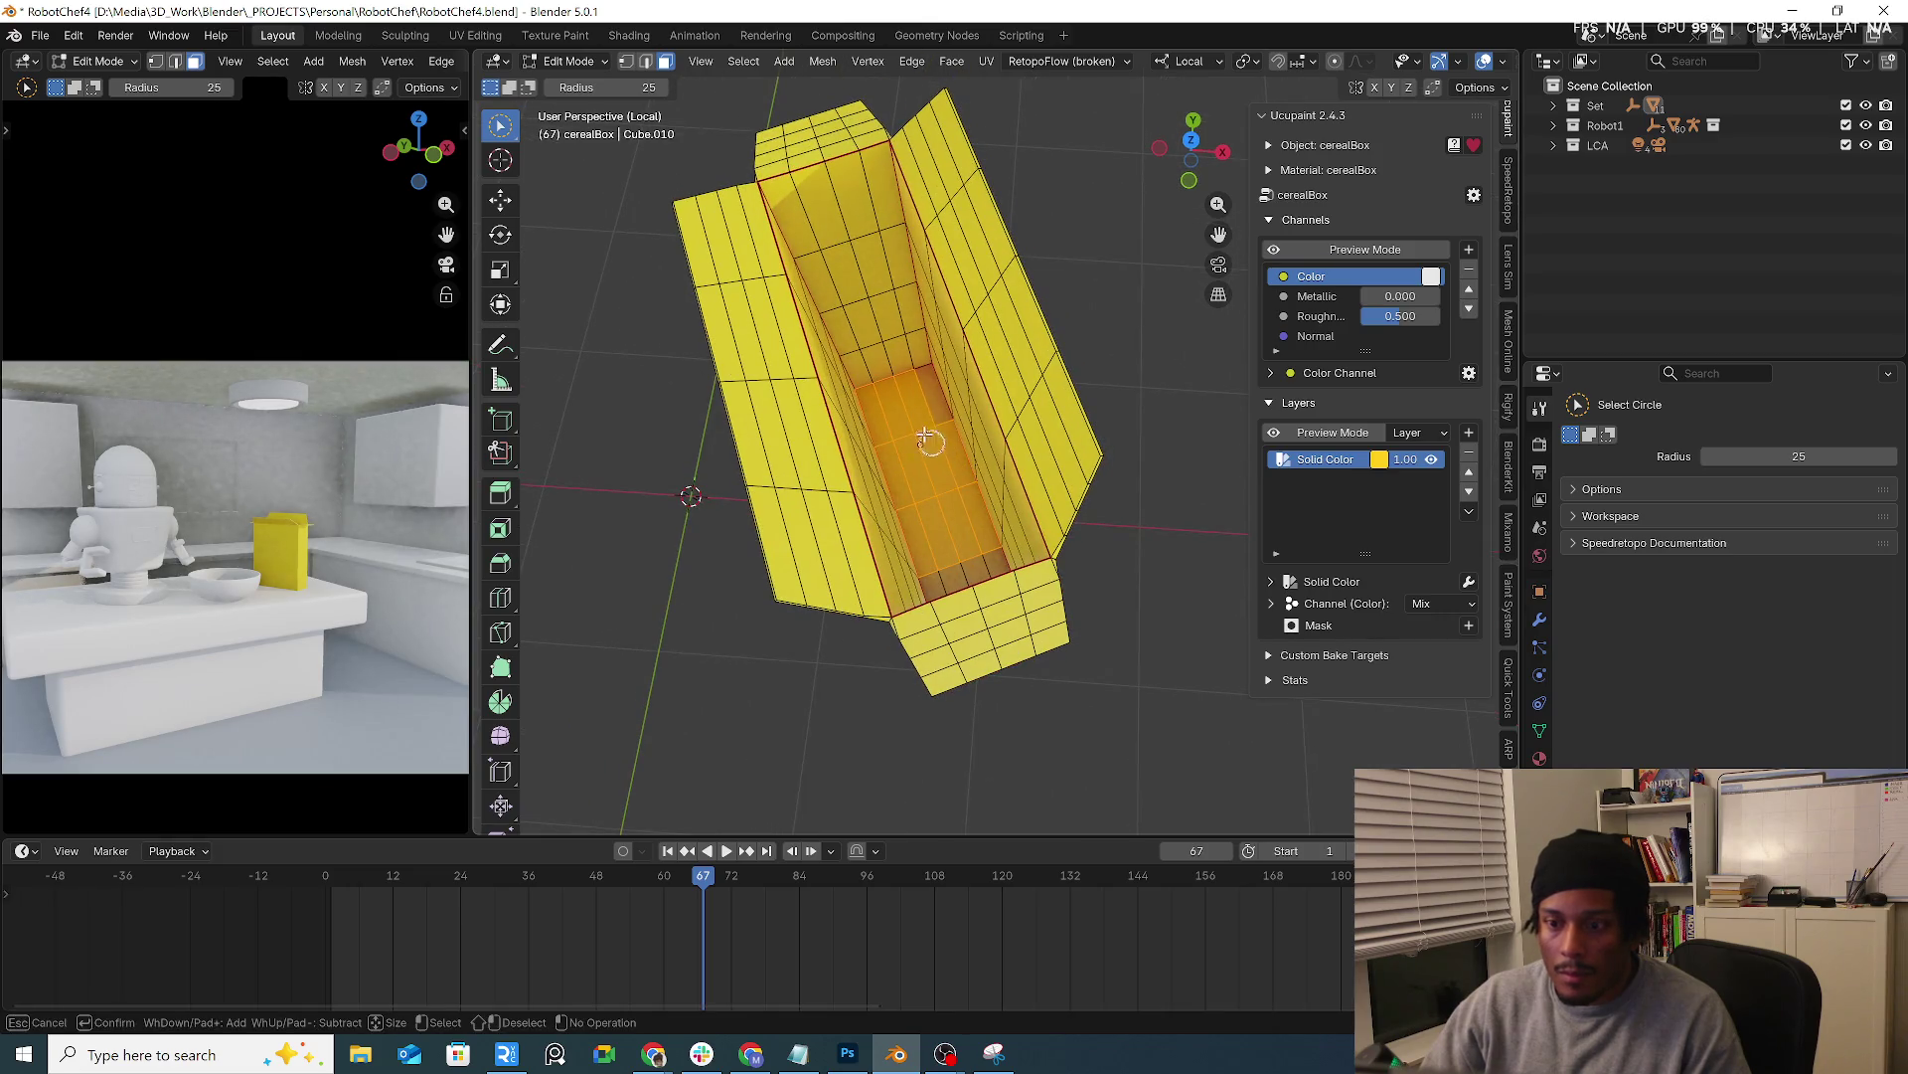
{"action": "middle_click_drag", "start_coordinate": [928, 457], "coordinate": [941, 568]}
{"action": "left_click_drag", "start_coordinate": [941, 569], "coordinate": [959, 567]}
{"action": "middle_click_drag", "start_coordinate": [959, 566], "coordinate": [989, 546]}
{"action": "left_click_drag", "start_coordinate": [989, 546], "coordinate": [988, 570]}
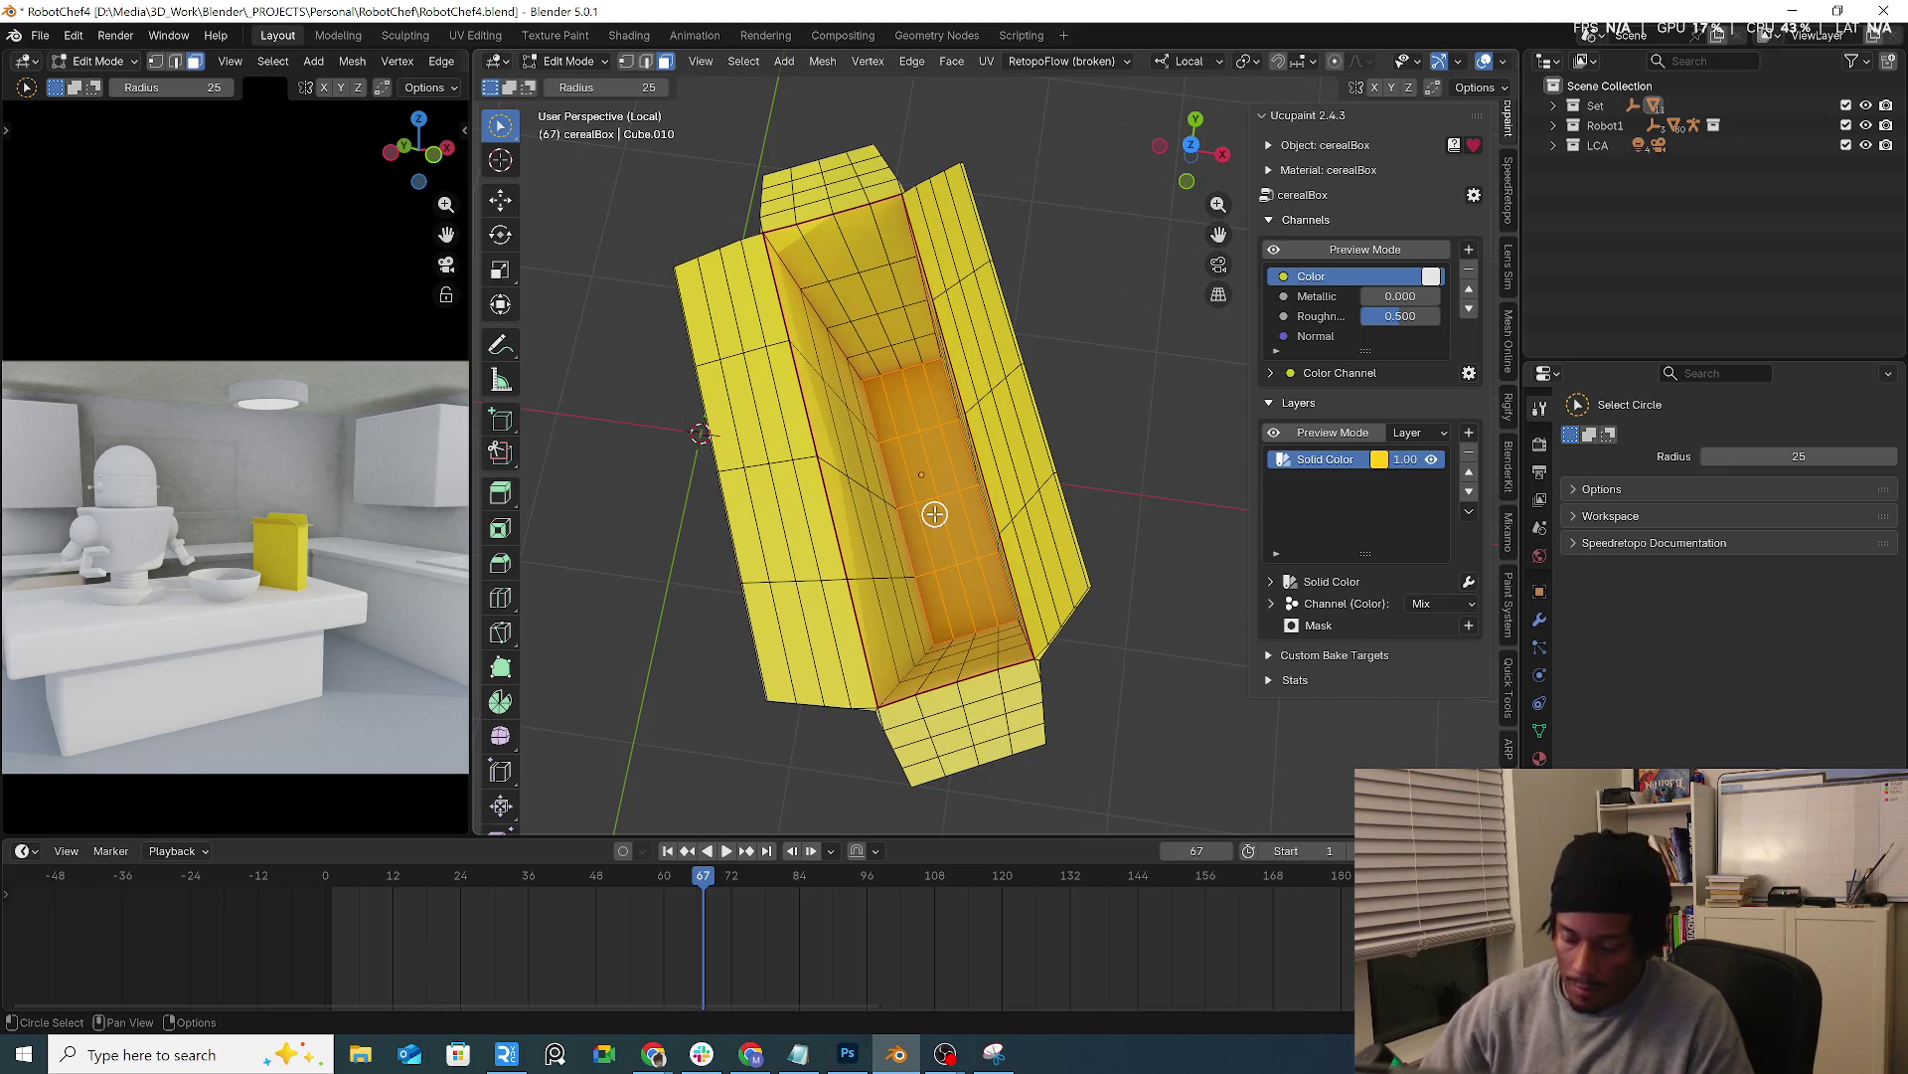
{"action": "key", "text": "ctrl+KP_Add"}
{"action": "key", "text": "ctrl+KP_Add"}
{"action": "key", "text": "ctrl+KP_Add"}
{"action": "key", "text": "ctrl+KP_Add"}
{"action": "key", "text": "ctrl+KP_Add"}
{"action": "key", "text": "ctrl+KP_Add"}
Deselect the outer, top, front-right and lower faces so only inside faces remain selected
{"action": "mouse_move", "coordinate": [907, 477]}
{"action": "middle_mouse_down"}
{"action": "mouse_move", "coordinate": [958, 366]}
{"action": "mouse_move", "coordinate": [821, 563]}
{"action": "middle_mouse_up"}
{"action": "left_click_drag", "start_coordinate": [791, 635], "coordinate": [965, 462], "text": "ctrl"}
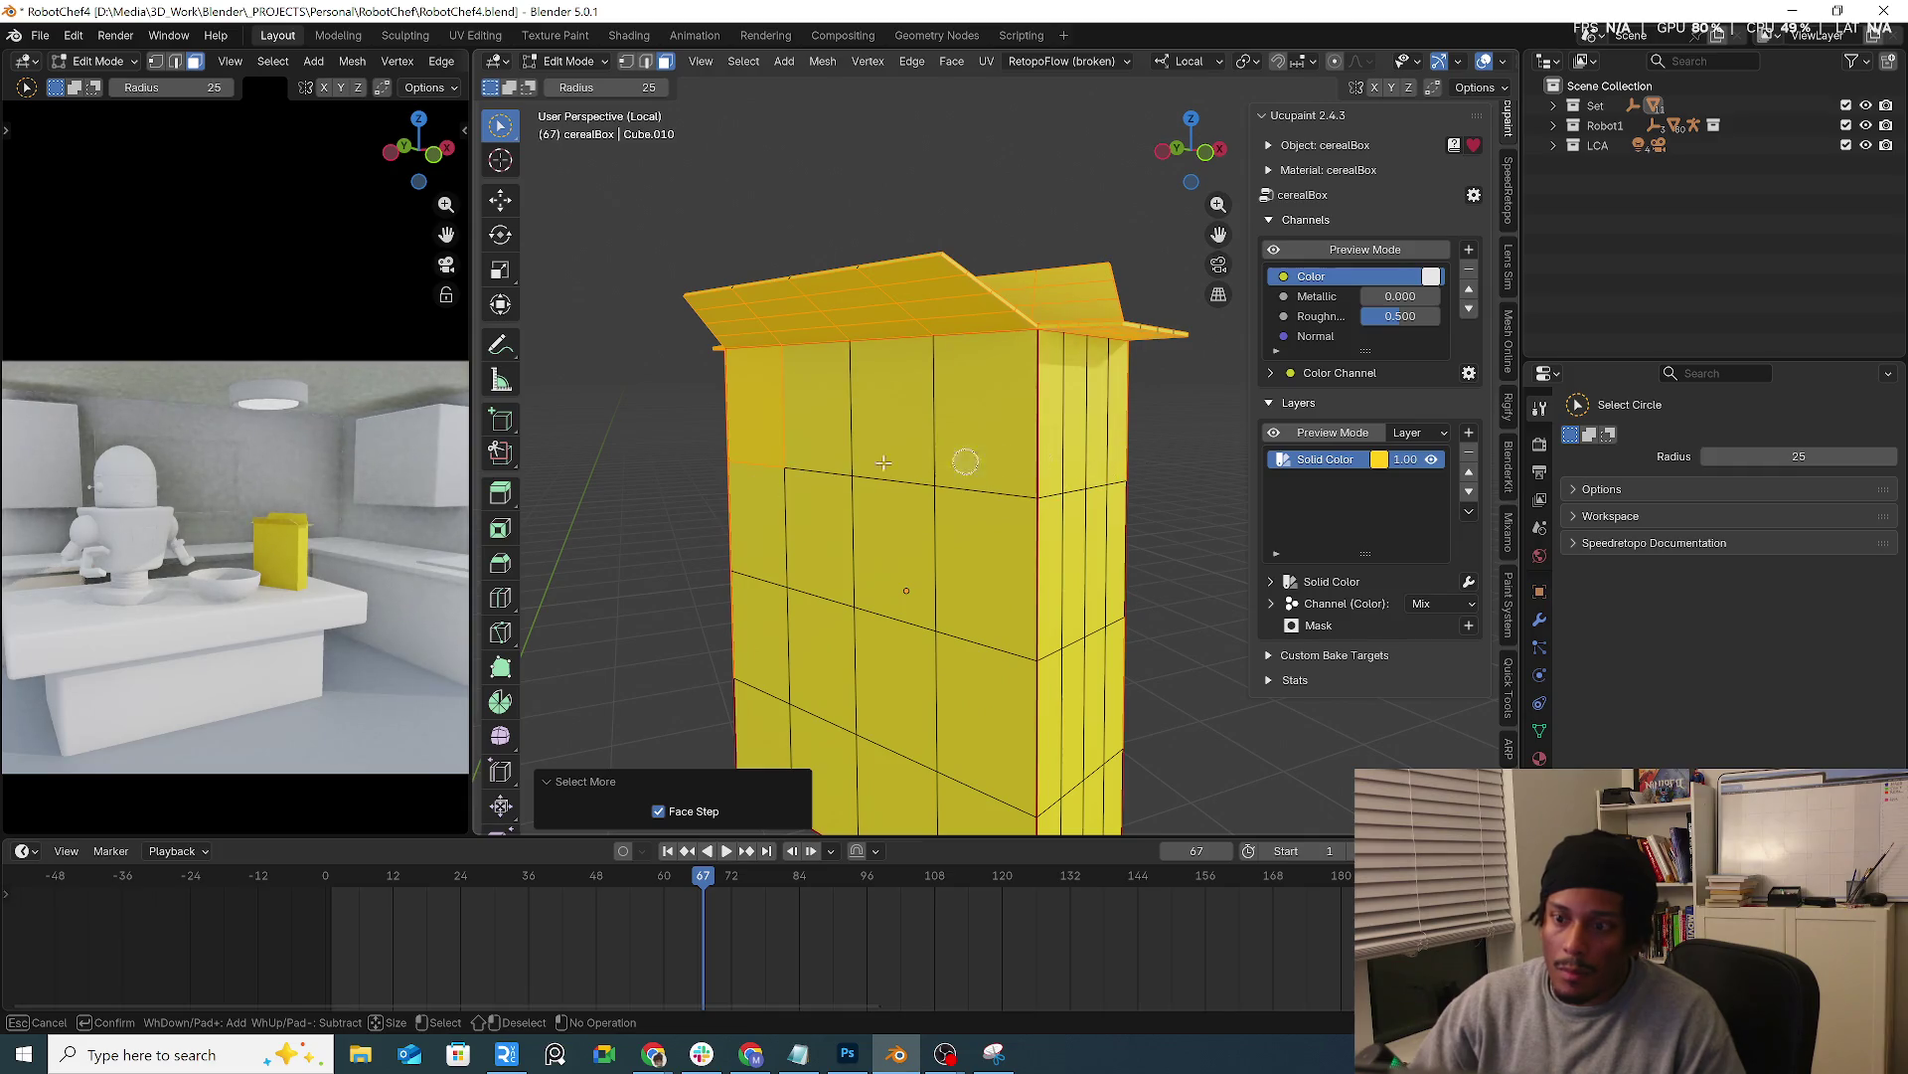
{"action": "mouse_move", "coordinate": [734, 482]}
{"action": "middle_mouse_down"}
{"action": "mouse_move", "coordinate": [959, 681]}
{"action": "mouse_move", "coordinate": [936, 290]}
{"action": "middle_mouse_up"}
{"action": "key", "text": "Escape"}
{"action": "left_click_drag", "start_coordinate": [803, 274], "coordinate": [686, 279], "text": "ctrl"}
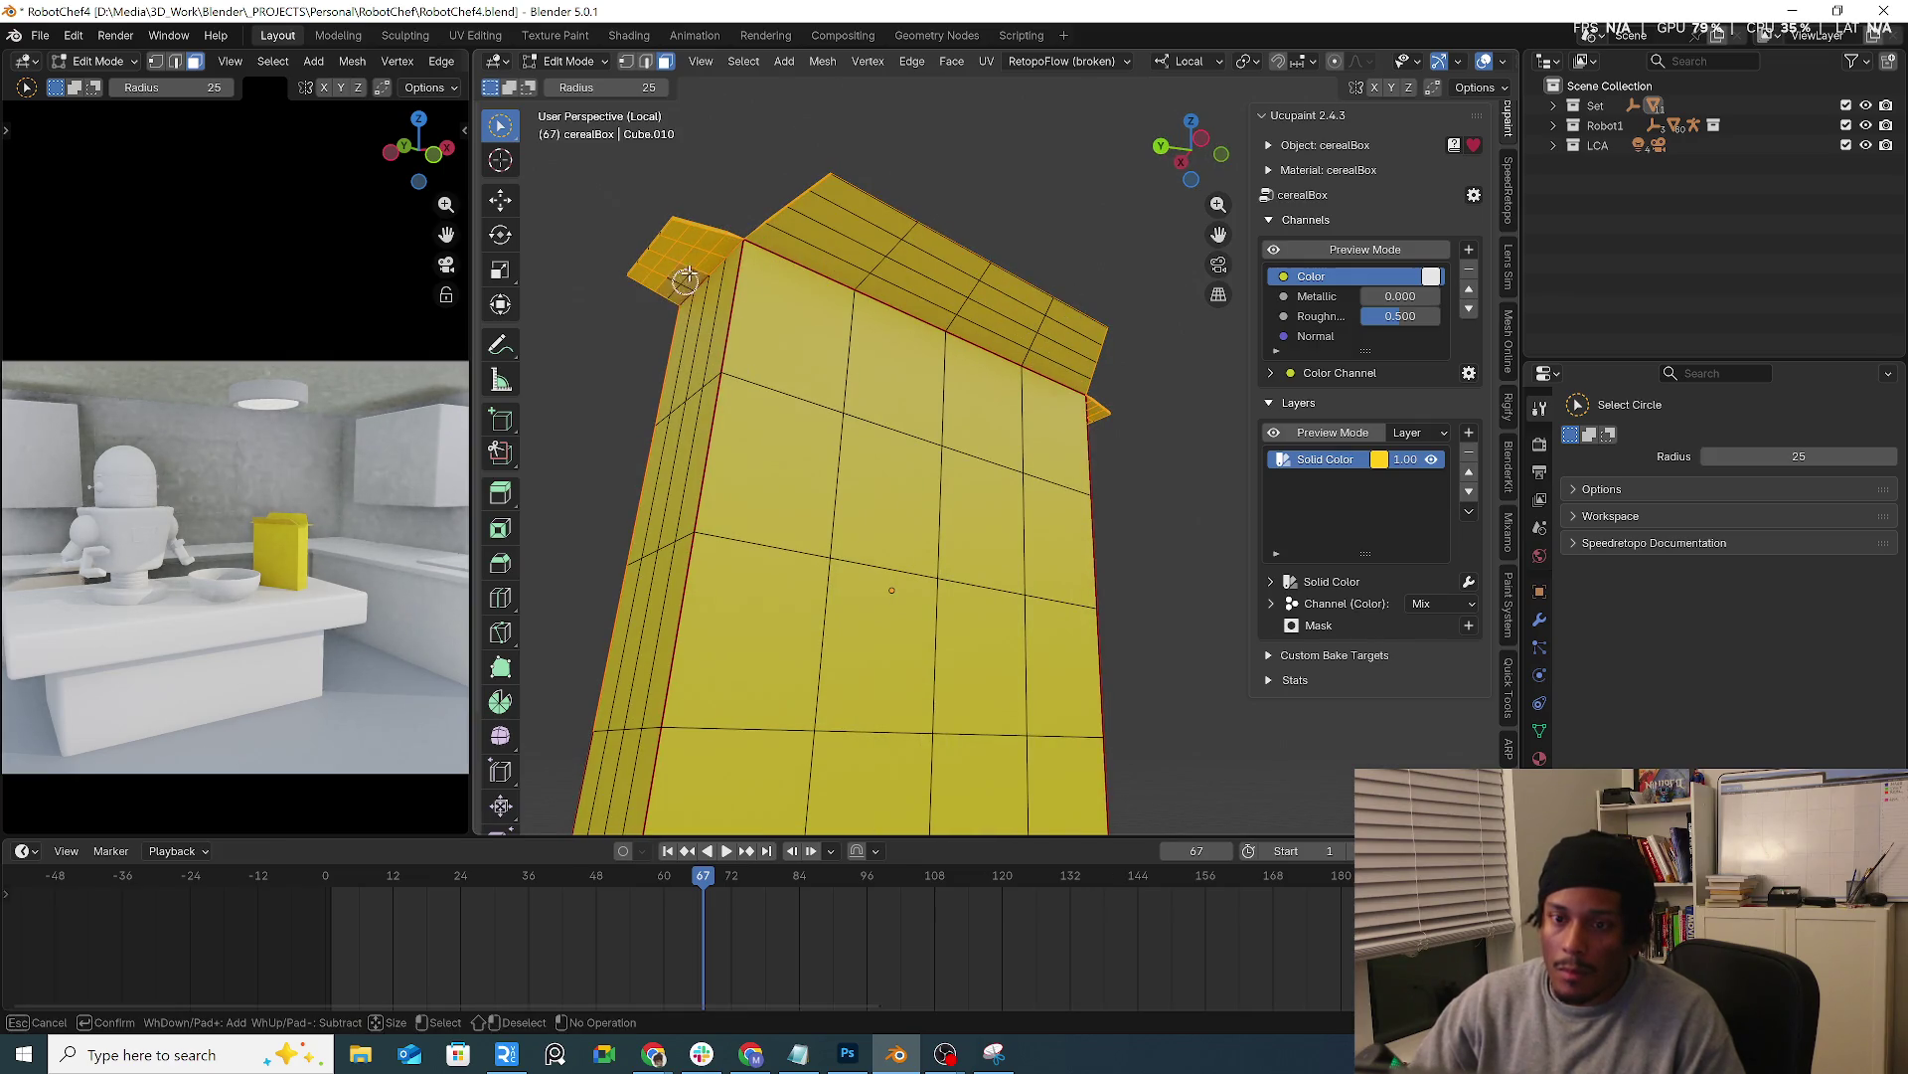
{"action": "key", "text": "Escape"}
{"action": "middle_click_drag", "start_coordinate": [701, 291], "coordinate": [972, 352]}
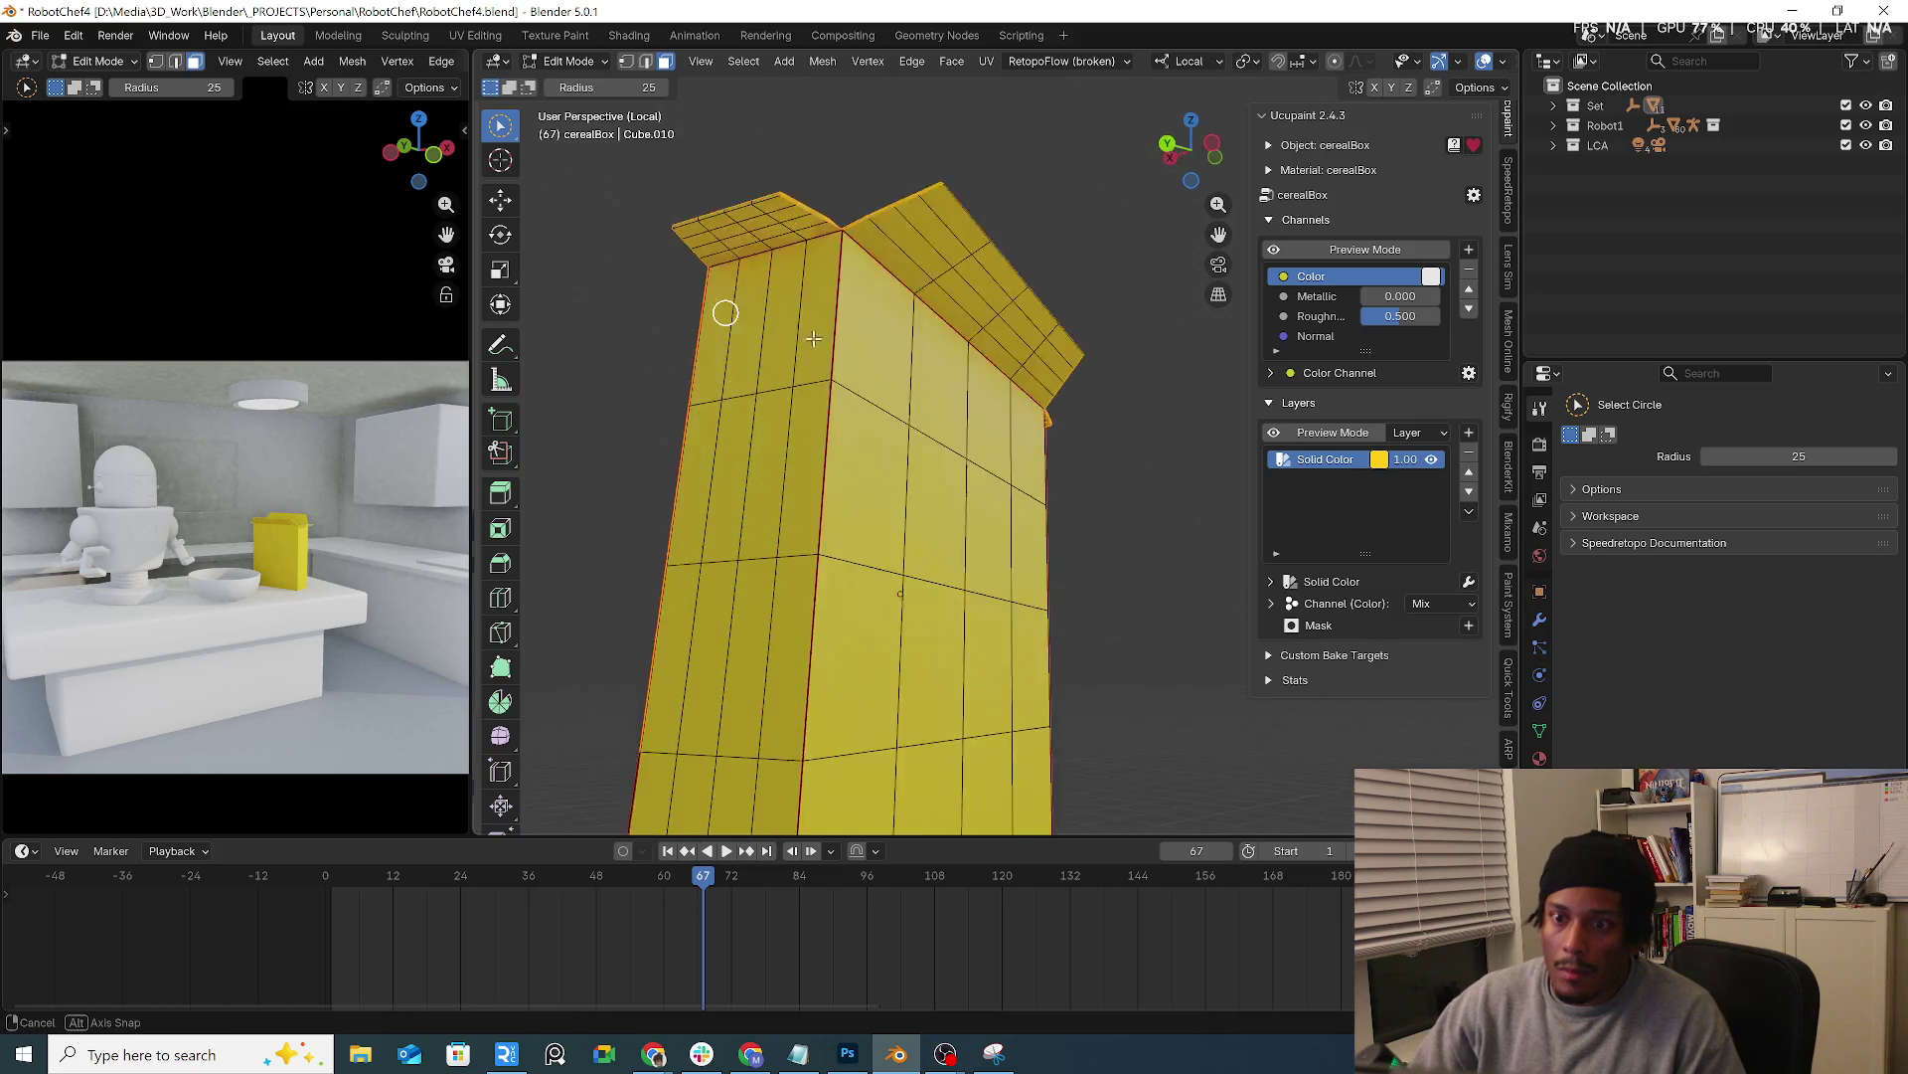
{"action": "left_click_drag", "start_coordinate": [972, 351], "coordinate": [710, 626], "text": "ctrl"}
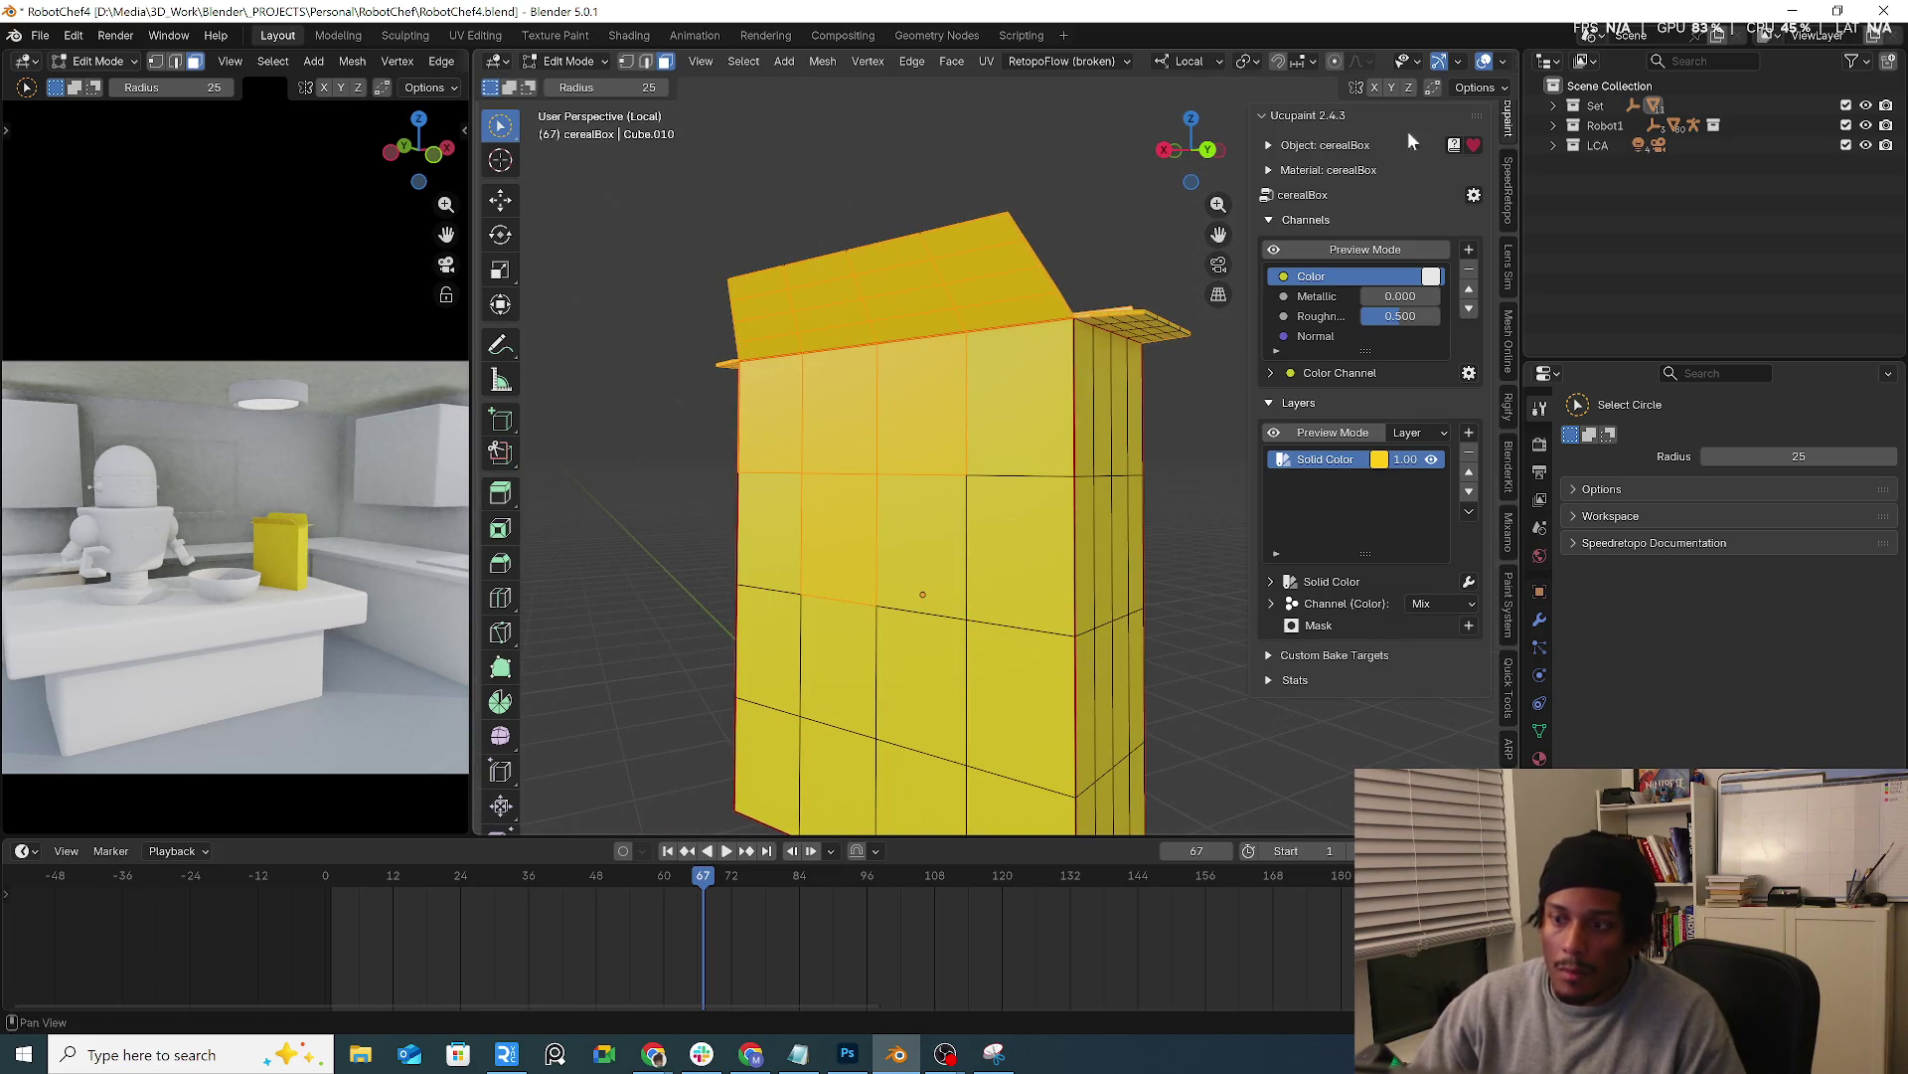
{"action": "scroll", "coordinate": [1480, 70], "scroll_direction": "down", "scroll_amount": 3}
{"action": "middle_click_drag", "start_coordinate": [894, 447], "coordinate": [895, 536]}
{"action": "left_click", "coordinate": [1444, 60]}
Deselect the lid faces on both sides with circle select
{"action": "key", "text": "c"}
{"action": "left_click_drag", "start_coordinate": [694, 444], "coordinate": [821, 395], "text": "shift"}
{"action": "key", "text": "Escape"}
{"action": "mouse_move", "coordinate": [820, 395]}
{"action": "middle_mouse_down"}
{"action": "mouse_move", "coordinate": [765, 490]}
{"action": "mouse_move", "coordinate": [865, 584]}
{"action": "mouse_move", "coordinate": [839, 670]}
{"action": "mouse_move", "coordinate": [1006, 402]}
{"action": "mouse_move", "coordinate": [849, 383]}
{"action": "mouse_move", "coordinate": [758, 299]}
{"action": "middle_mouse_up"}
{"action": "key", "text": "c"}
{"action": "mouse_move", "coordinate": [759, 298]}
{"action": "left_mouse_down", "text": "shift"}
{"action": "mouse_move", "coordinate": [703, 289]}
{"action": "mouse_move", "coordinate": [754, 242]}
{"action": "mouse_move", "coordinate": [819, 307]}
{"action": "mouse_move", "coordinate": [860, 278]}
{"action": "left_mouse_up", "text": "shift"}
{"action": "key", "text": "Escape"}
Select the faces along the lid edge and around the open rim
{"action": "mouse_move", "coordinate": [861, 278]}
{"action": "middle_mouse_down"}
{"action": "mouse_move", "coordinate": [814, 352]}
{"action": "mouse_move", "coordinate": [638, 347]}
{"action": "mouse_move", "coordinate": [780, 289]}
{"action": "mouse_move", "coordinate": [801, 353]}
{"action": "middle_mouse_up"}
{"action": "mouse_move", "coordinate": [802, 353]}
{"action": "left_mouse_down"}
{"action": "mouse_move", "coordinate": [915, 354]}
{"action": "mouse_move", "coordinate": [1006, 323]}
{"action": "left_mouse_up"}
{"action": "middle_click_drag", "start_coordinate": [1007, 324], "coordinate": [810, 374]}
{"action": "left_click_drag", "start_coordinate": [809, 375], "coordinate": [702, 374]}
{"action": "mouse_move", "coordinate": [702, 374]}
{"action": "middle_mouse_down"}
{"action": "mouse_move", "coordinate": [851, 358]}
{"action": "mouse_move", "coordinate": [891, 464]}
{"action": "mouse_move", "coordinate": [660, 507]}
{"action": "middle_mouse_up"}
{"action": "left_click_drag", "start_coordinate": [661, 507], "coordinate": [971, 533]}
{"action": "middle_click_drag", "start_coordinate": [971, 532], "coordinate": [996, 567]}
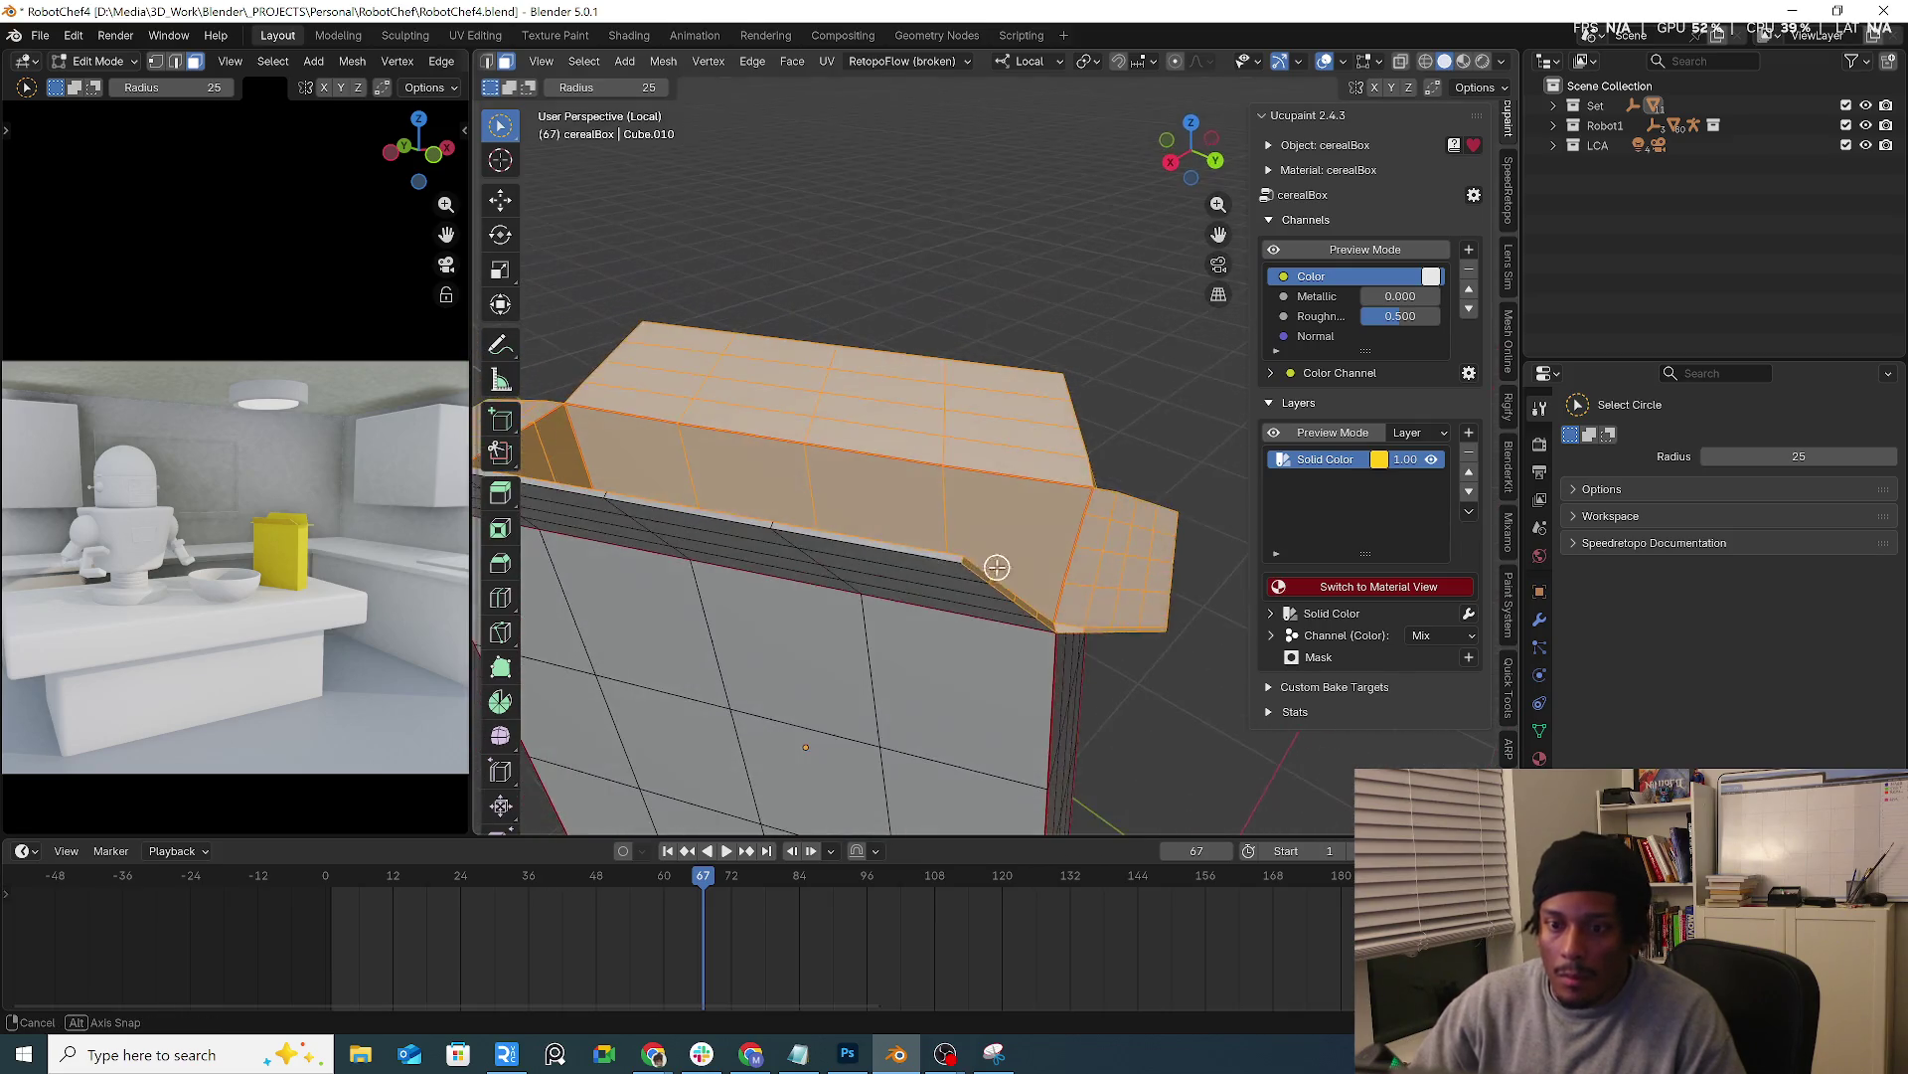
{"action": "mouse_move", "coordinate": [730, 499]}
{"action": "middle_mouse_down"}
{"action": "mouse_move", "coordinate": [885, 477]}
{"action": "mouse_move", "coordinate": [960, 520]}
{"action": "middle_mouse_up"}
{"action": "left_click_drag", "start_coordinate": [925, 553], "coordinate": [954, 528]}
{"action": "mouse_move", "coordinate": [953, 528]}
{"action": "middle_mouse_down"}
{"action": "mouse_move", "coordinate": [721, 478]}
{"action": "mouse_move", "coordinate": [963, 537]}
{"action": "mouse_move", "coordinate": [819, 519]}
{"action": "mouse_move", "coordinate": [1180, 478]}
{"action": "mouse_move", "coordinate": [831, 521]}
{"action": "mouse_move", "coordinate": [882, 560]}
{"action": "mouse_move", "coordinate": [1022, 398]}
{"action": "mouse_move", "coordinate": [1201, 520]}
{"action": "mouse_move", "coordinate": [874, 648]}
{"action": "mouse_move", "coordinate": [1028, 734]}
{"action": "middle_mouse_up"}
{"action": "scroll", "coordinate": [950, 515], "scroll_direction": "up", "scroll_amount": 3}
{"action": "scroll", "coordinate": [796, 531], "scroll_direction": "down", "scroll_amount": 3}
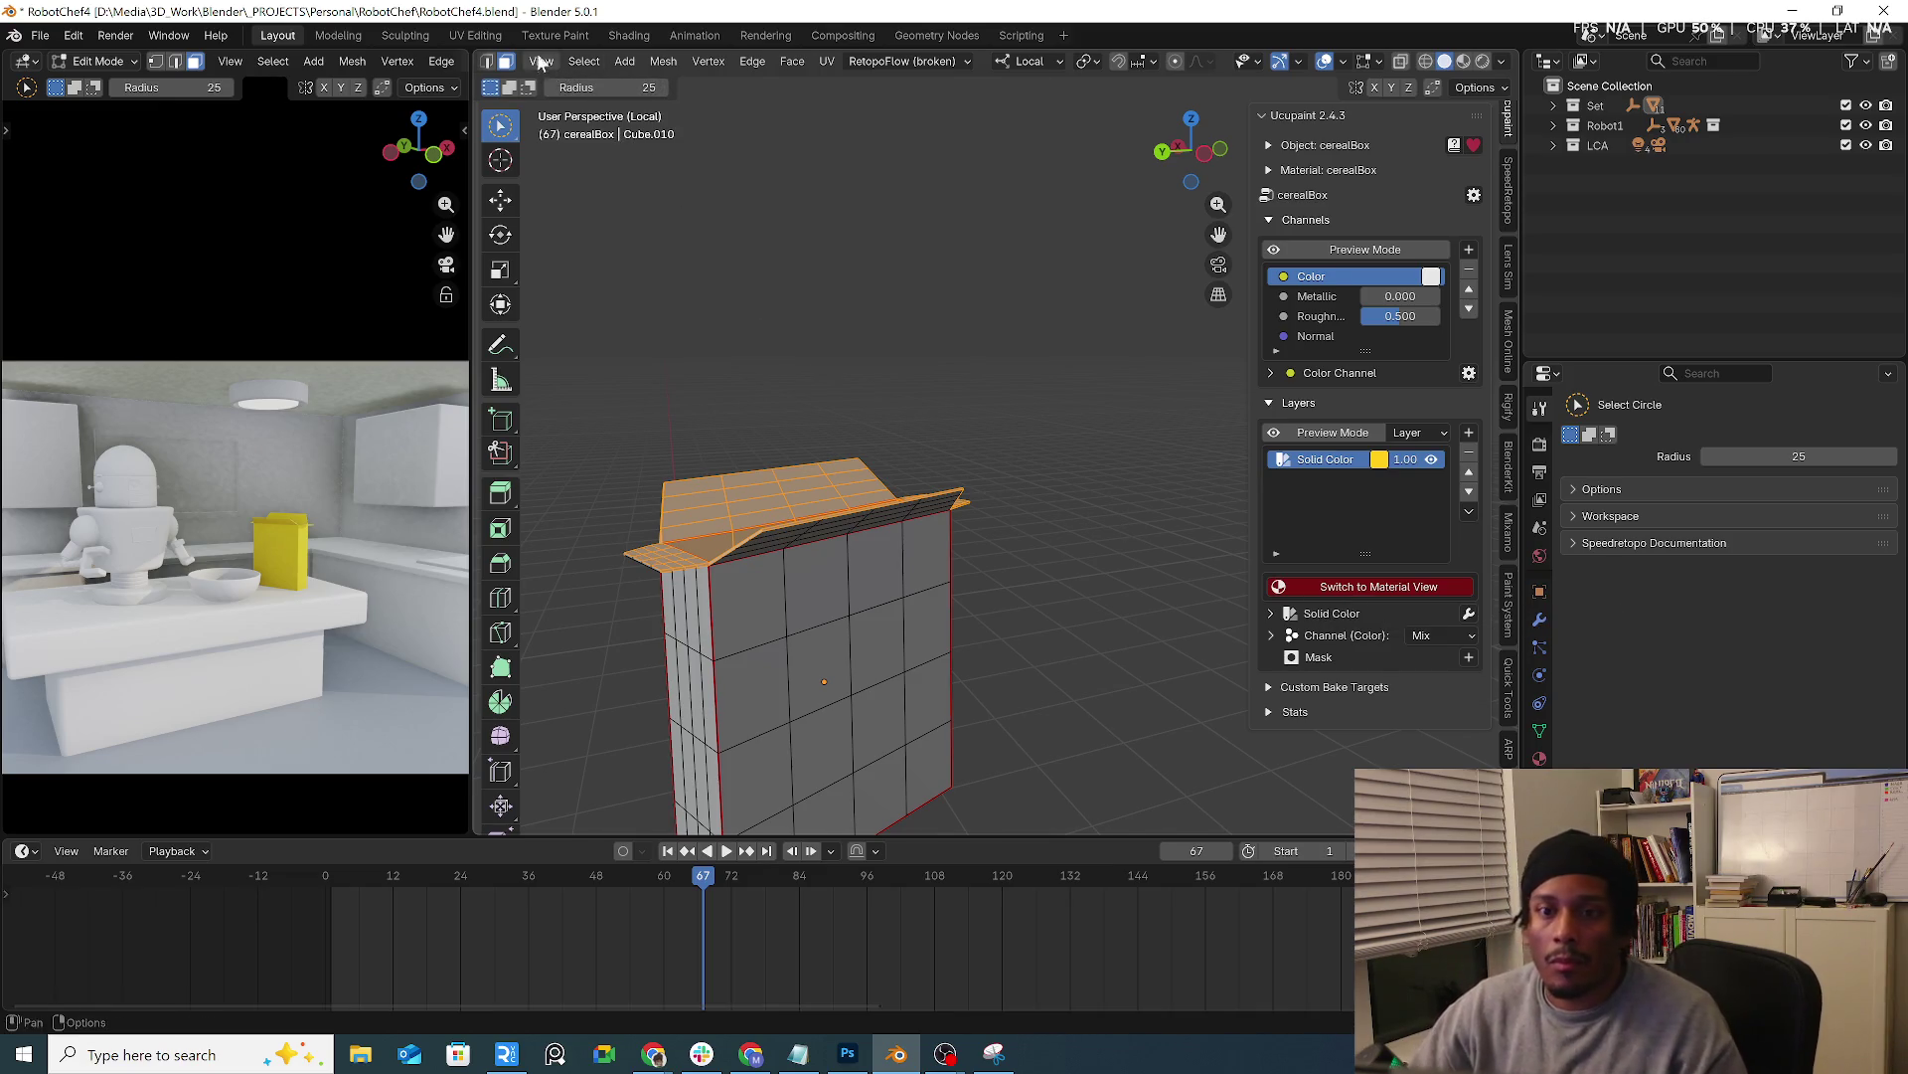
Switch the box to material view so it shows its yellow shading again
{"action": "left_click", "coordinate": [1465, 64]}
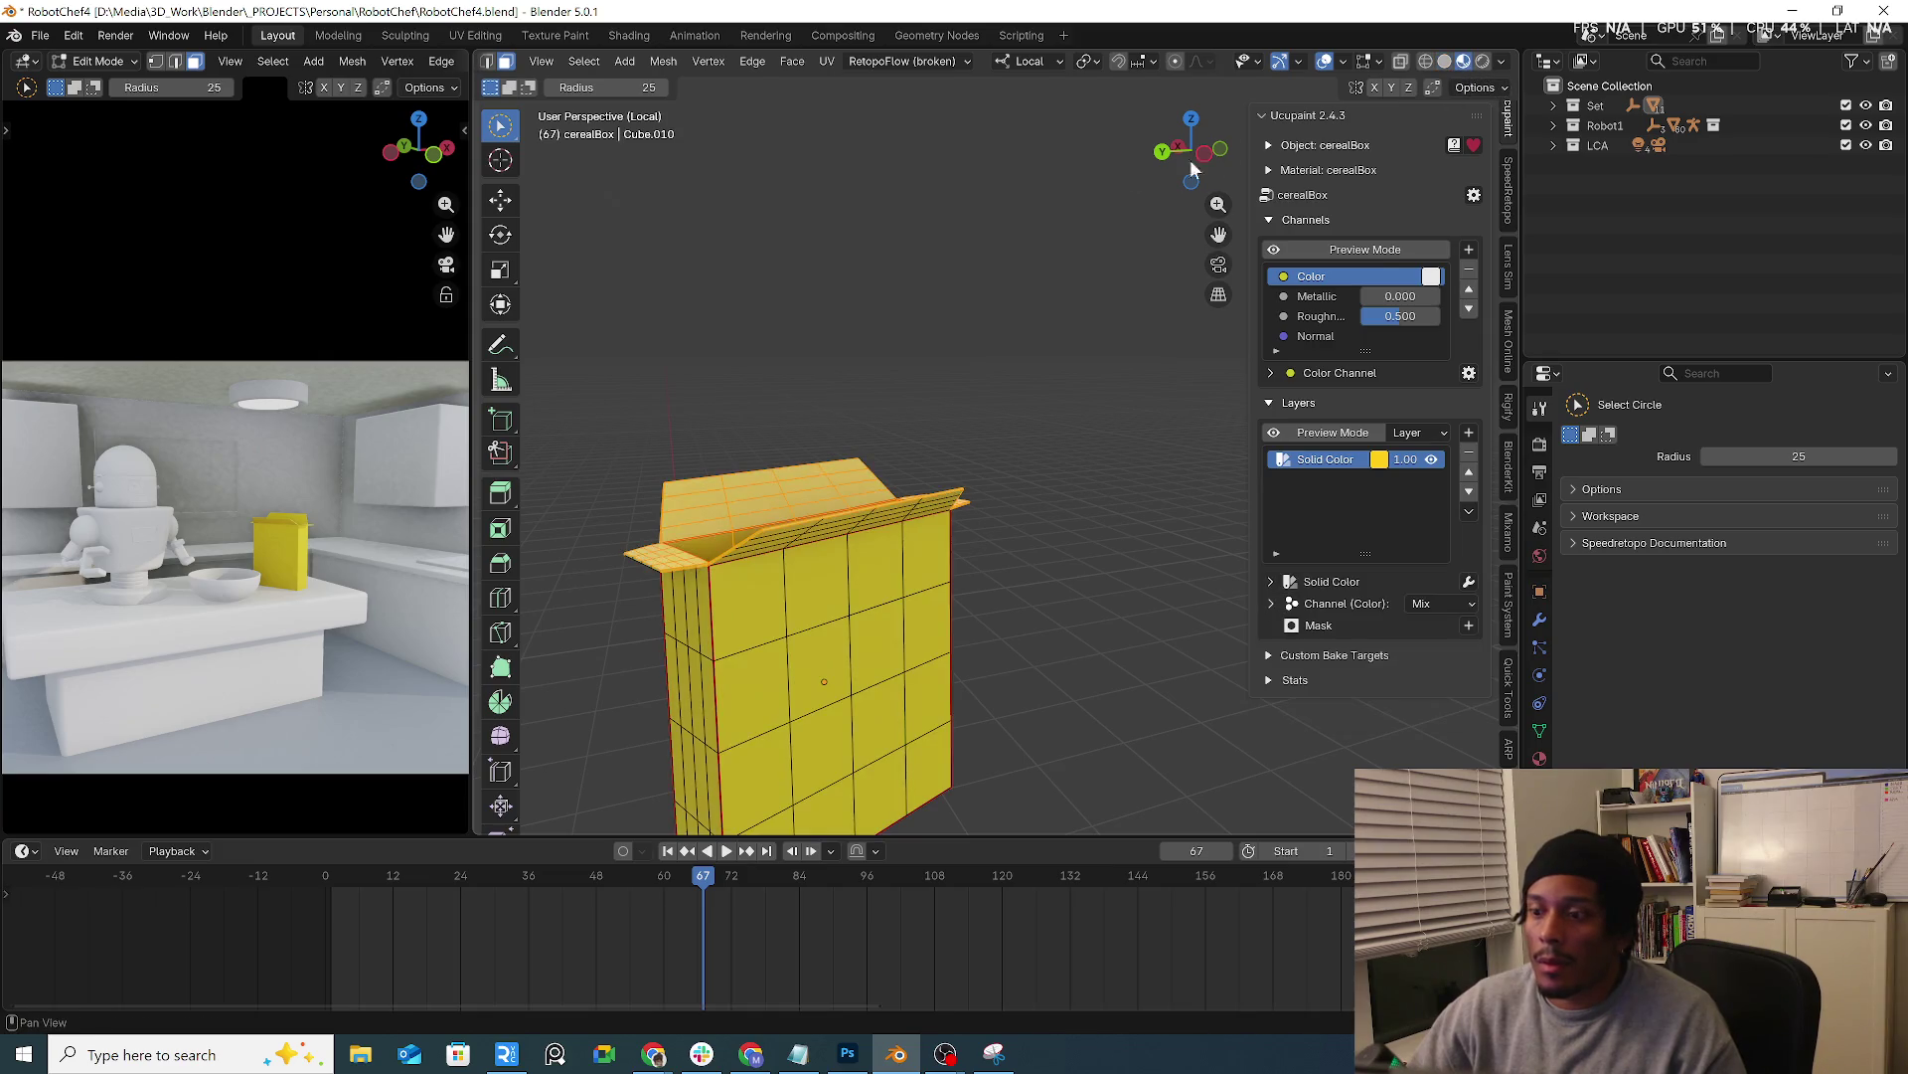
{"action": "middle_click_drag", "start_coordinate": [739, 297], "coordinate": [860, 226], "text": "shift"}
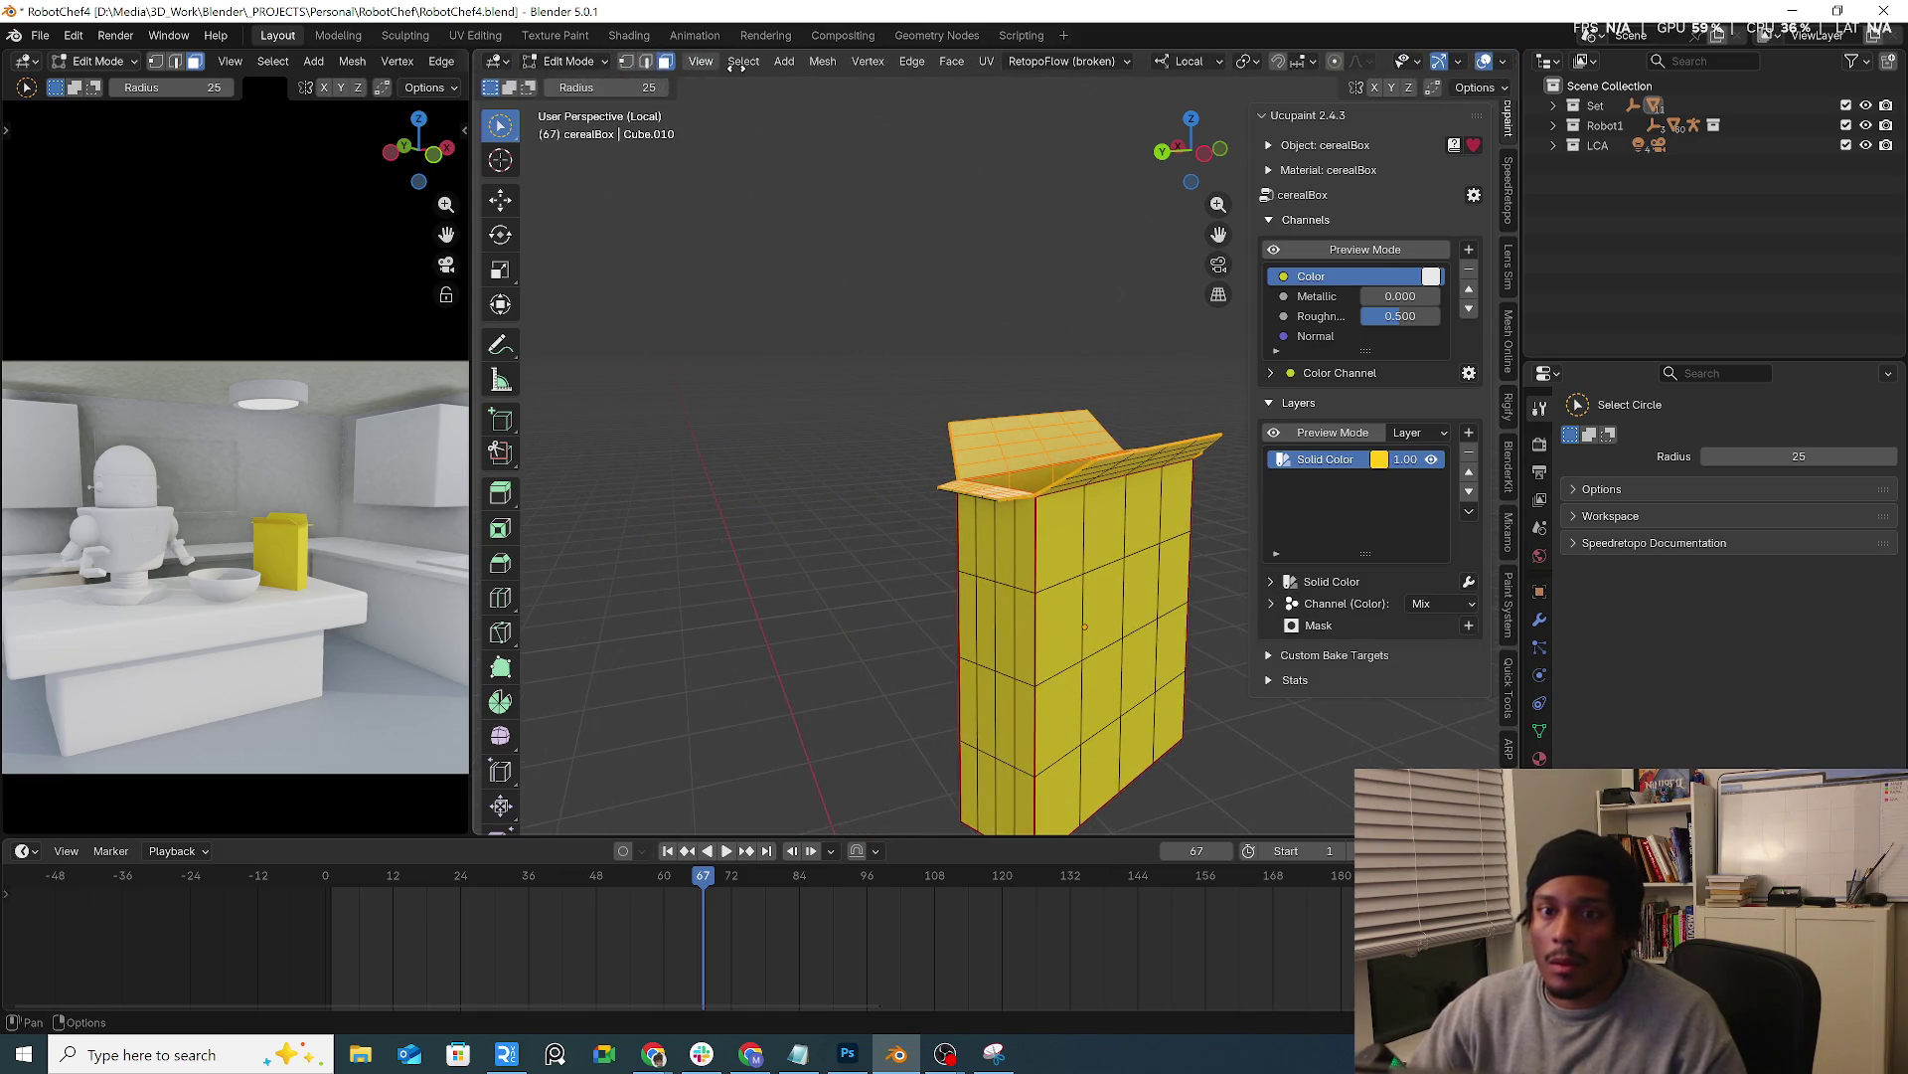
{"action": "left_click", "coordinate": [597, 61]}
Enter Texture Paint with the Fill tool, add the new cerealBox Layer and leave local view to show the room
{"action": "left_click", "coordinate": [597, 168]}
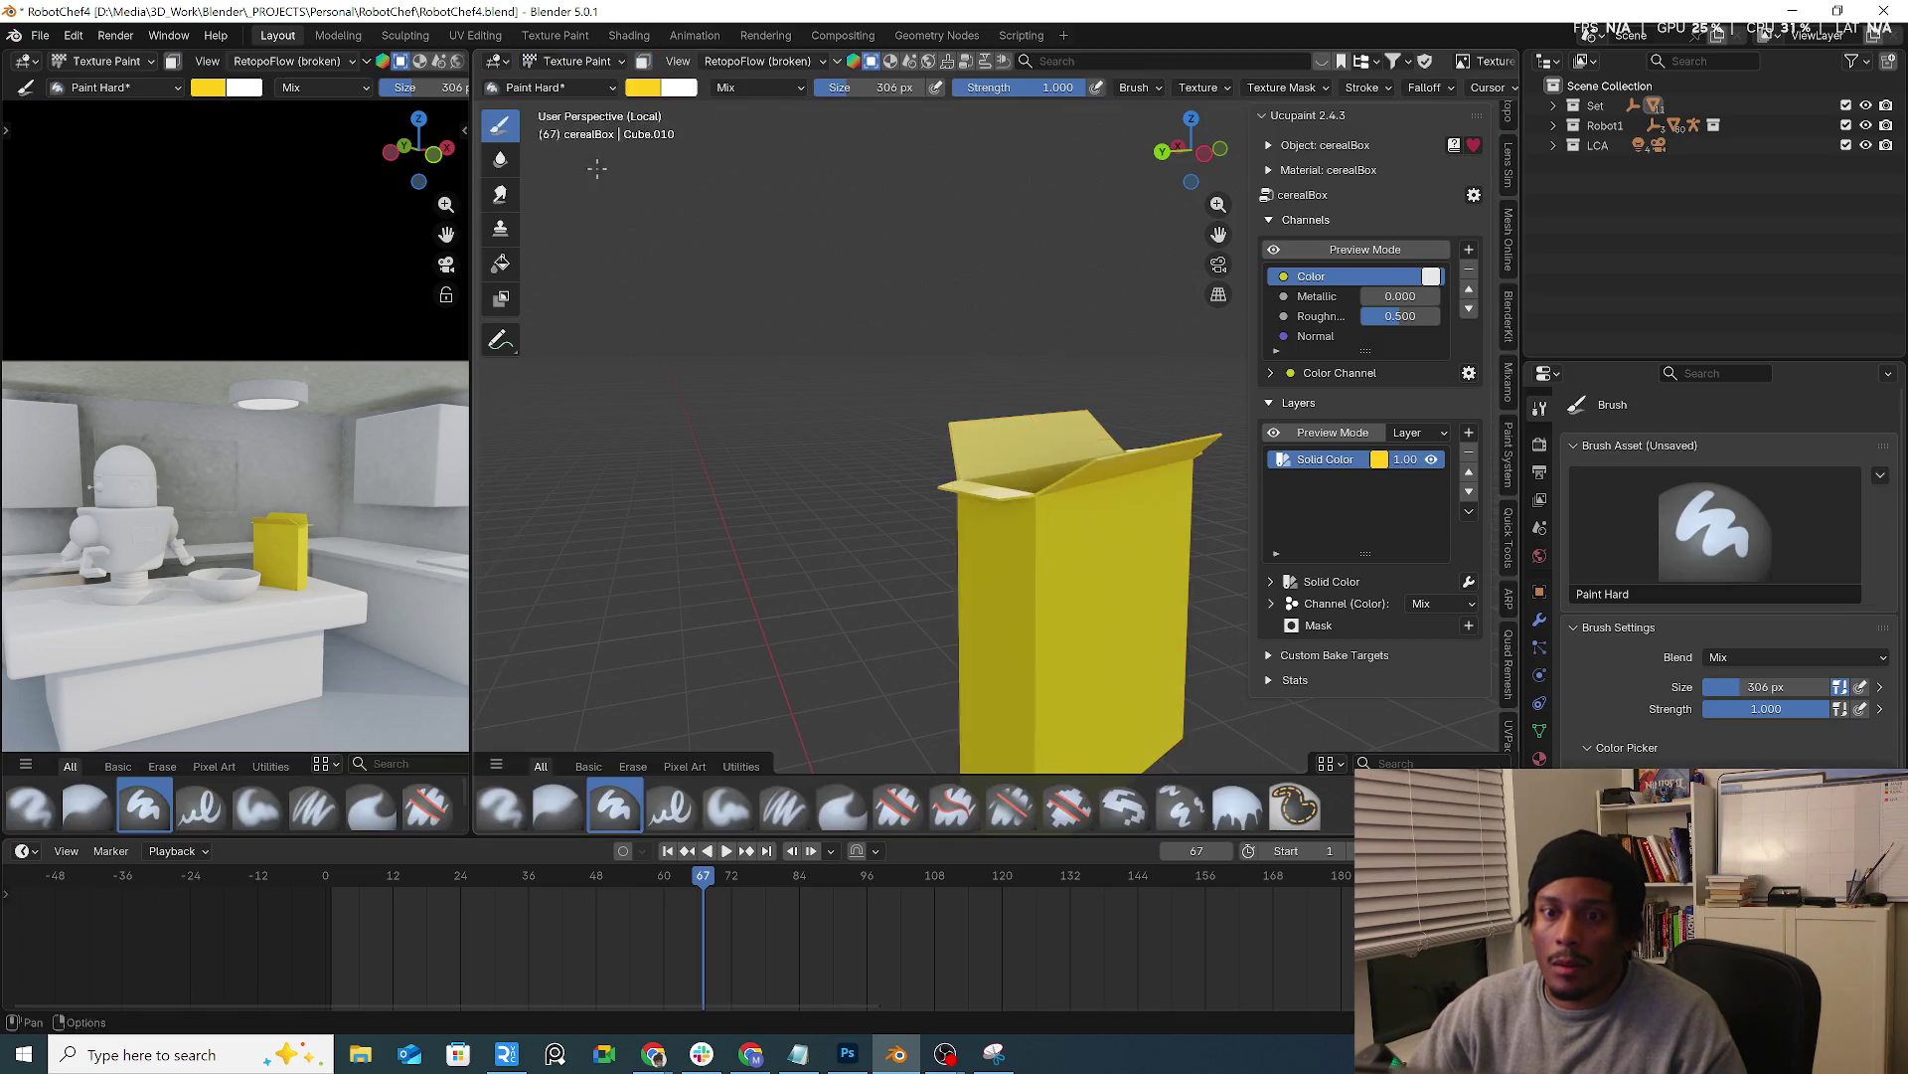
{"action": "scroll", "coordinate": [959, 342], "scroll_direction": "up", "scroll_amount": 2}
{"action": "middle_click_drag", "start_coordinate": [958, 341], "coordinate": [623, 233], "text": "shift"}
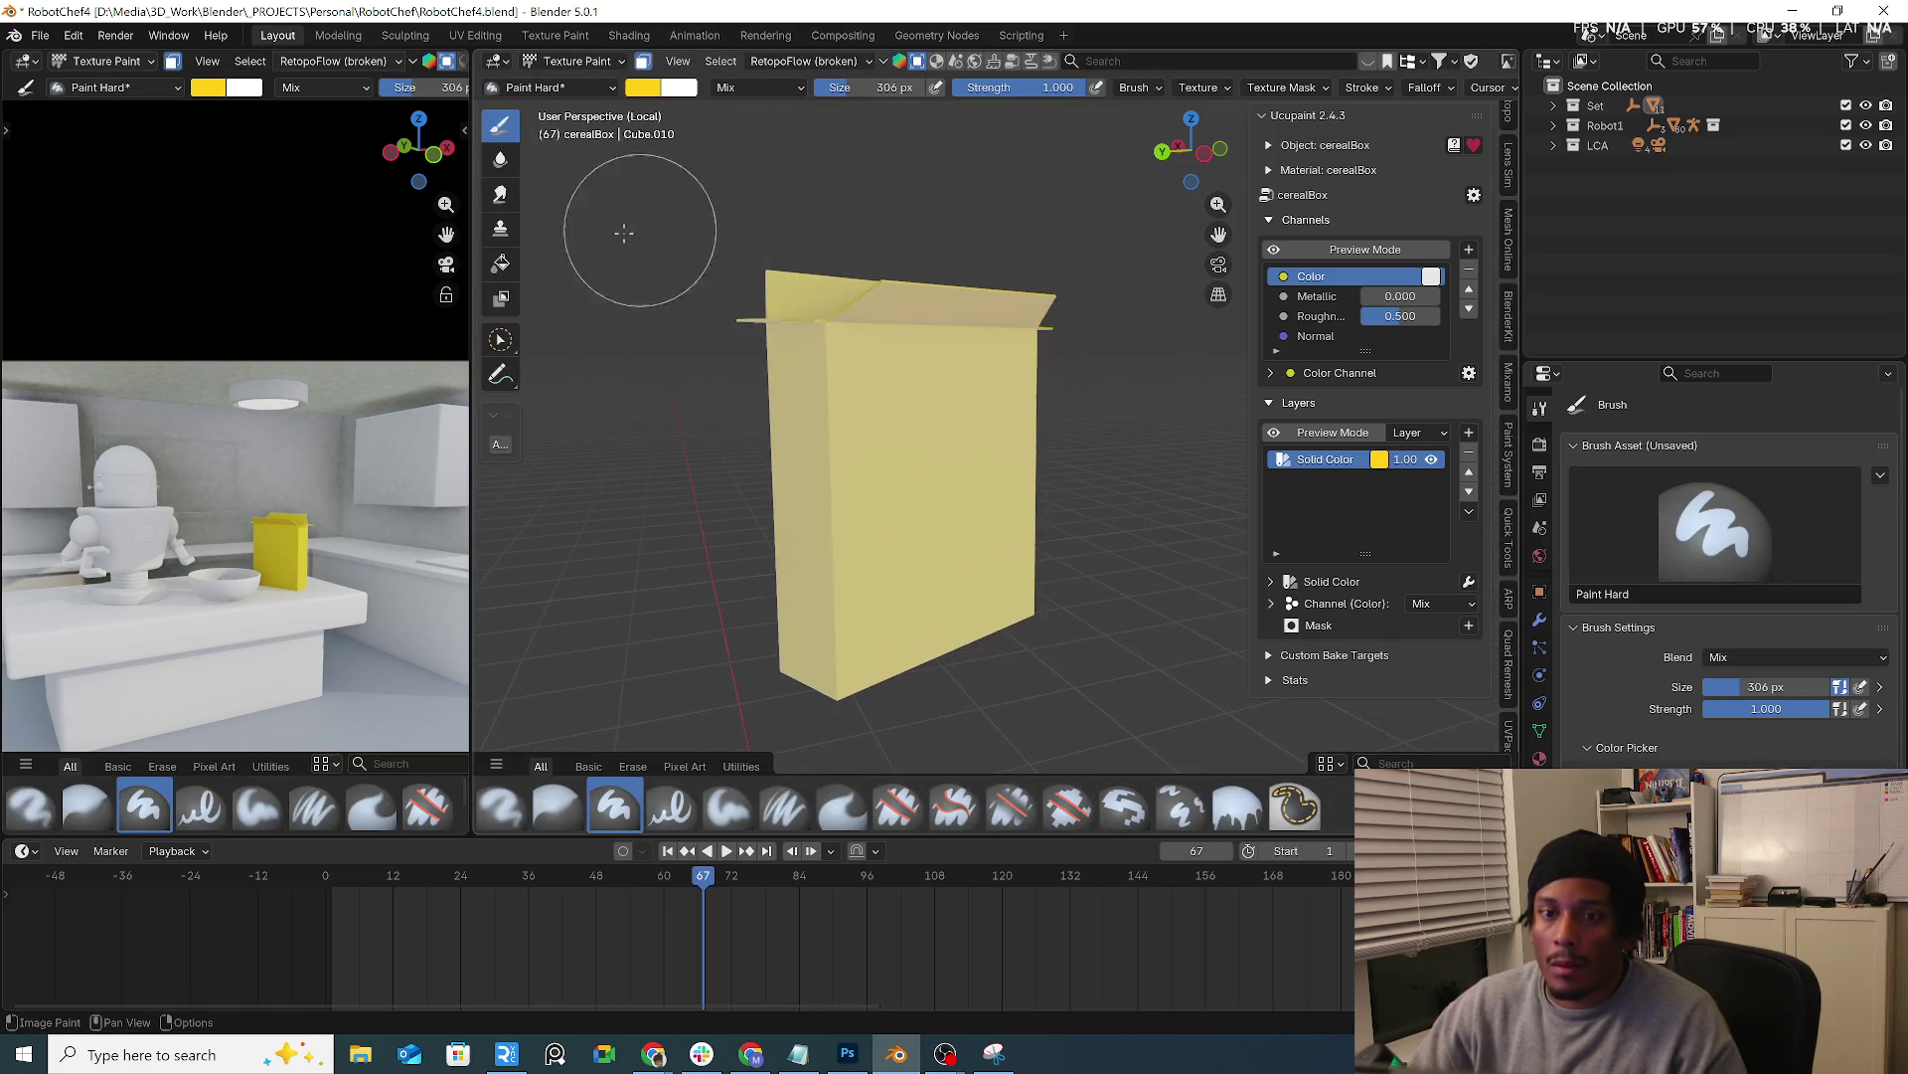
{"action": "left_click", "coordinate": [499, 265]}
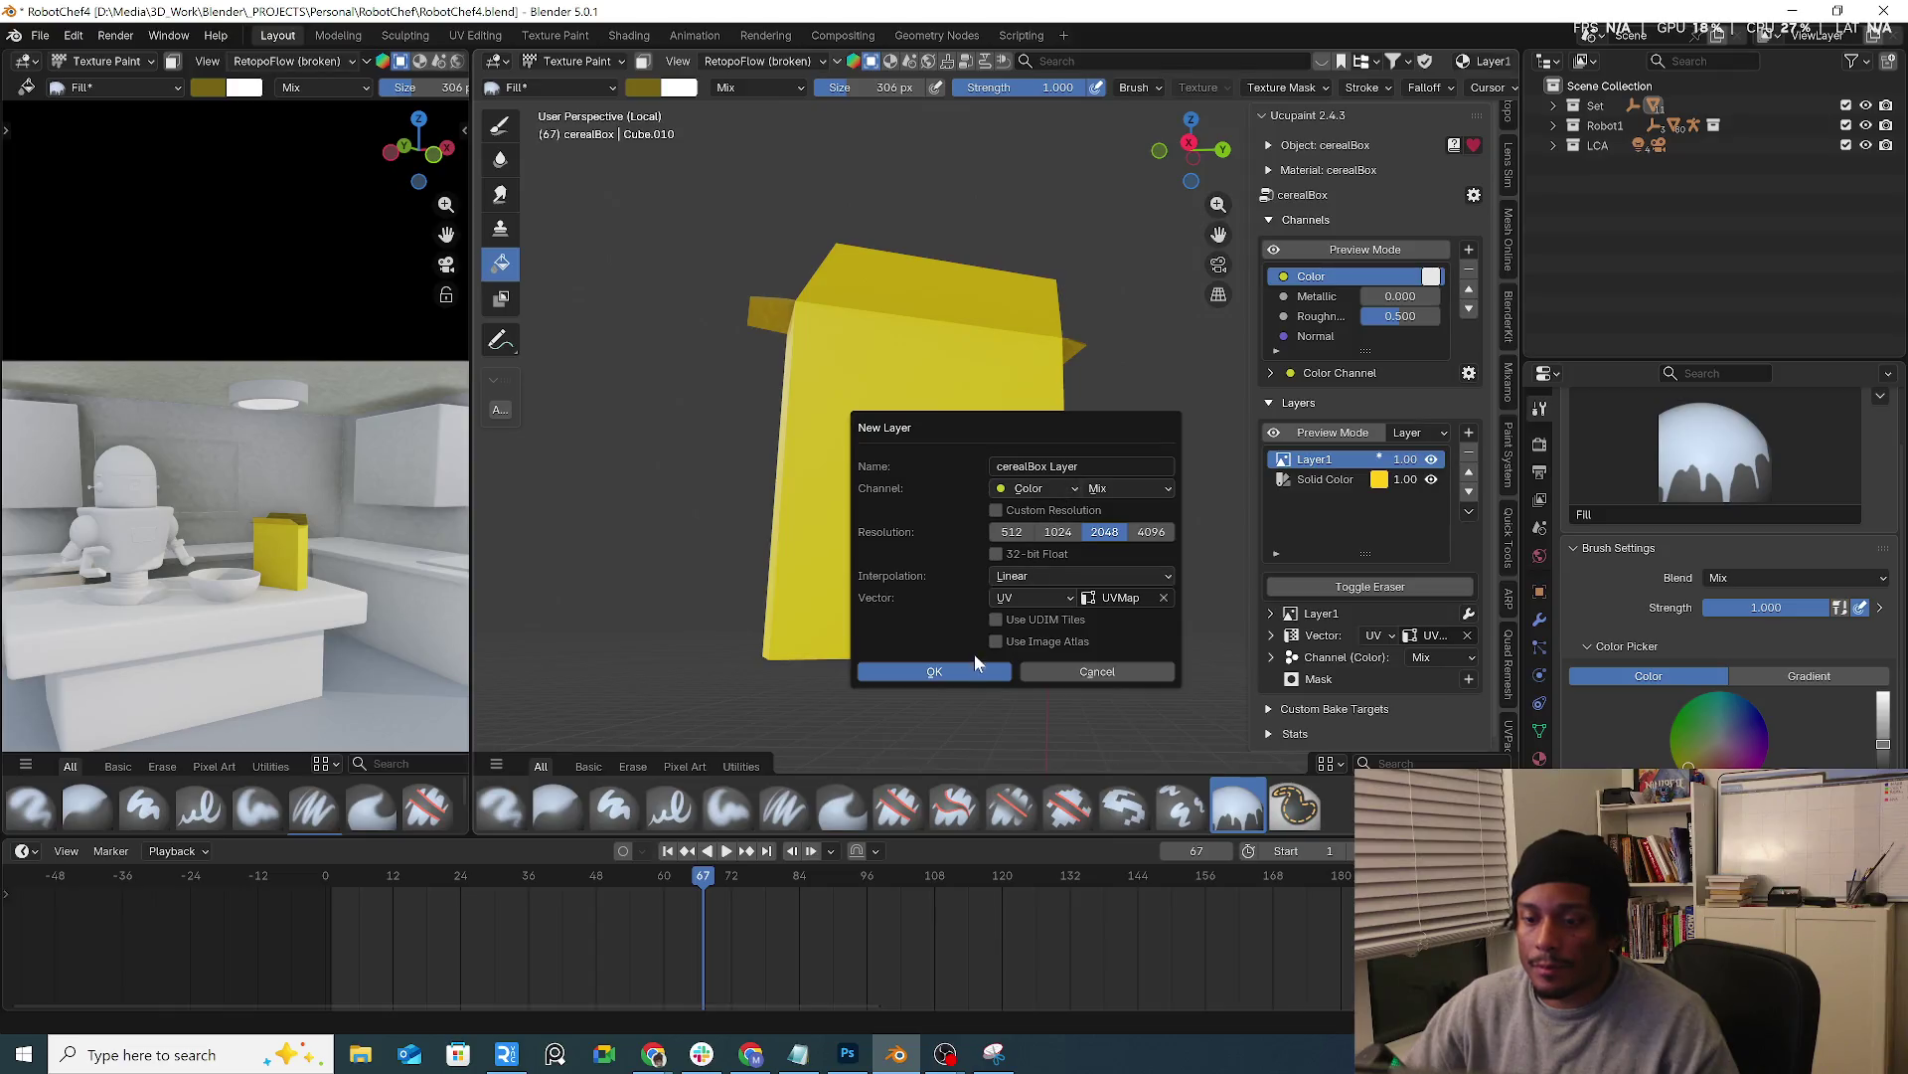
{"action": "left_click", "coordinate": [962, 666]}
{"action": "mouse_move", "coordinate": [961, 666]}
{"action": "middle_mouse_down"}
{"action": "mouse_move", "coordinate": [988, 485]}
{"action": "mouse_move", "coordinate": [1168, 508]}
{"action": "middle_mouse_up"}
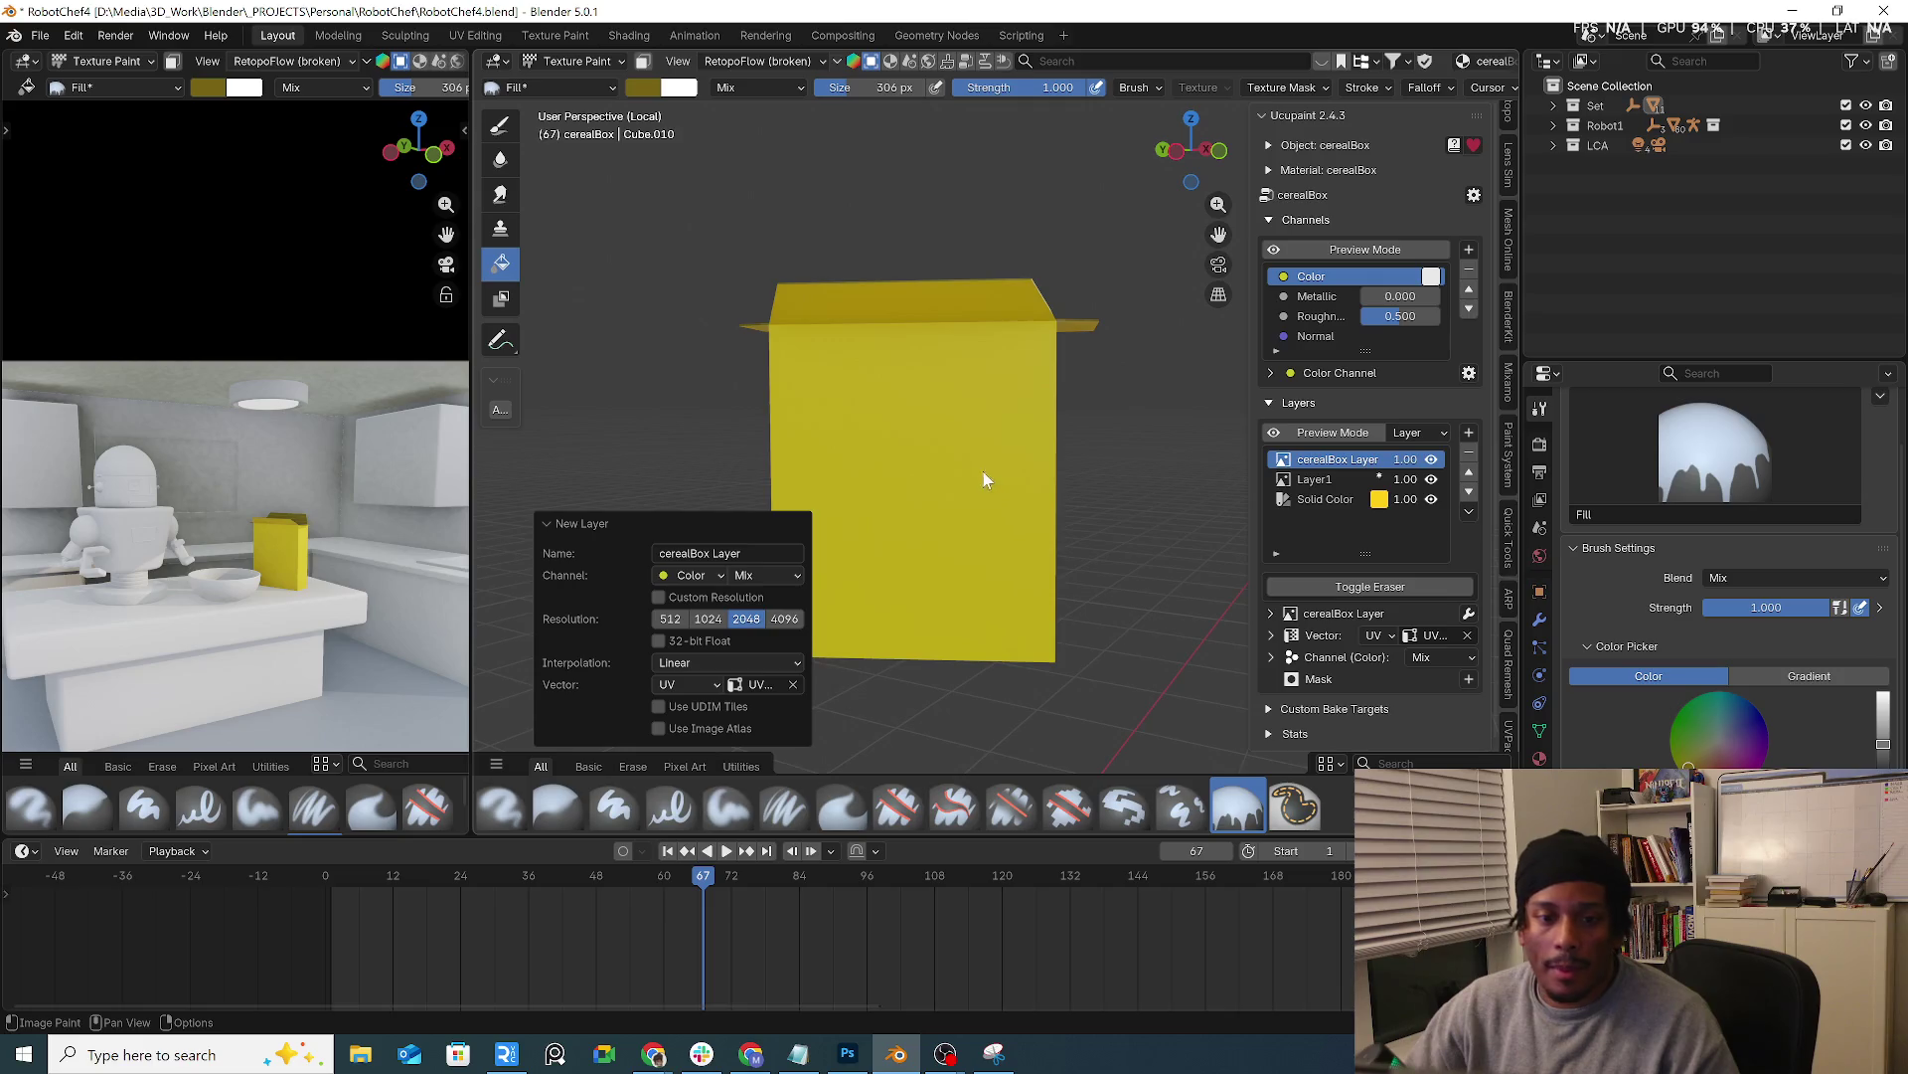
{"action": "mouse_move", "coordinate": [981, 480]}
{"action": "middle_mouse_down"}
{"action": "mouse_move", "coordinate": [1098, 503]}
{"action": "mouse_move", "coordinate": [1044, 494]}
{"action": "middle_mouse_up"}
{"action": "key", "text": "KP_Divide"}
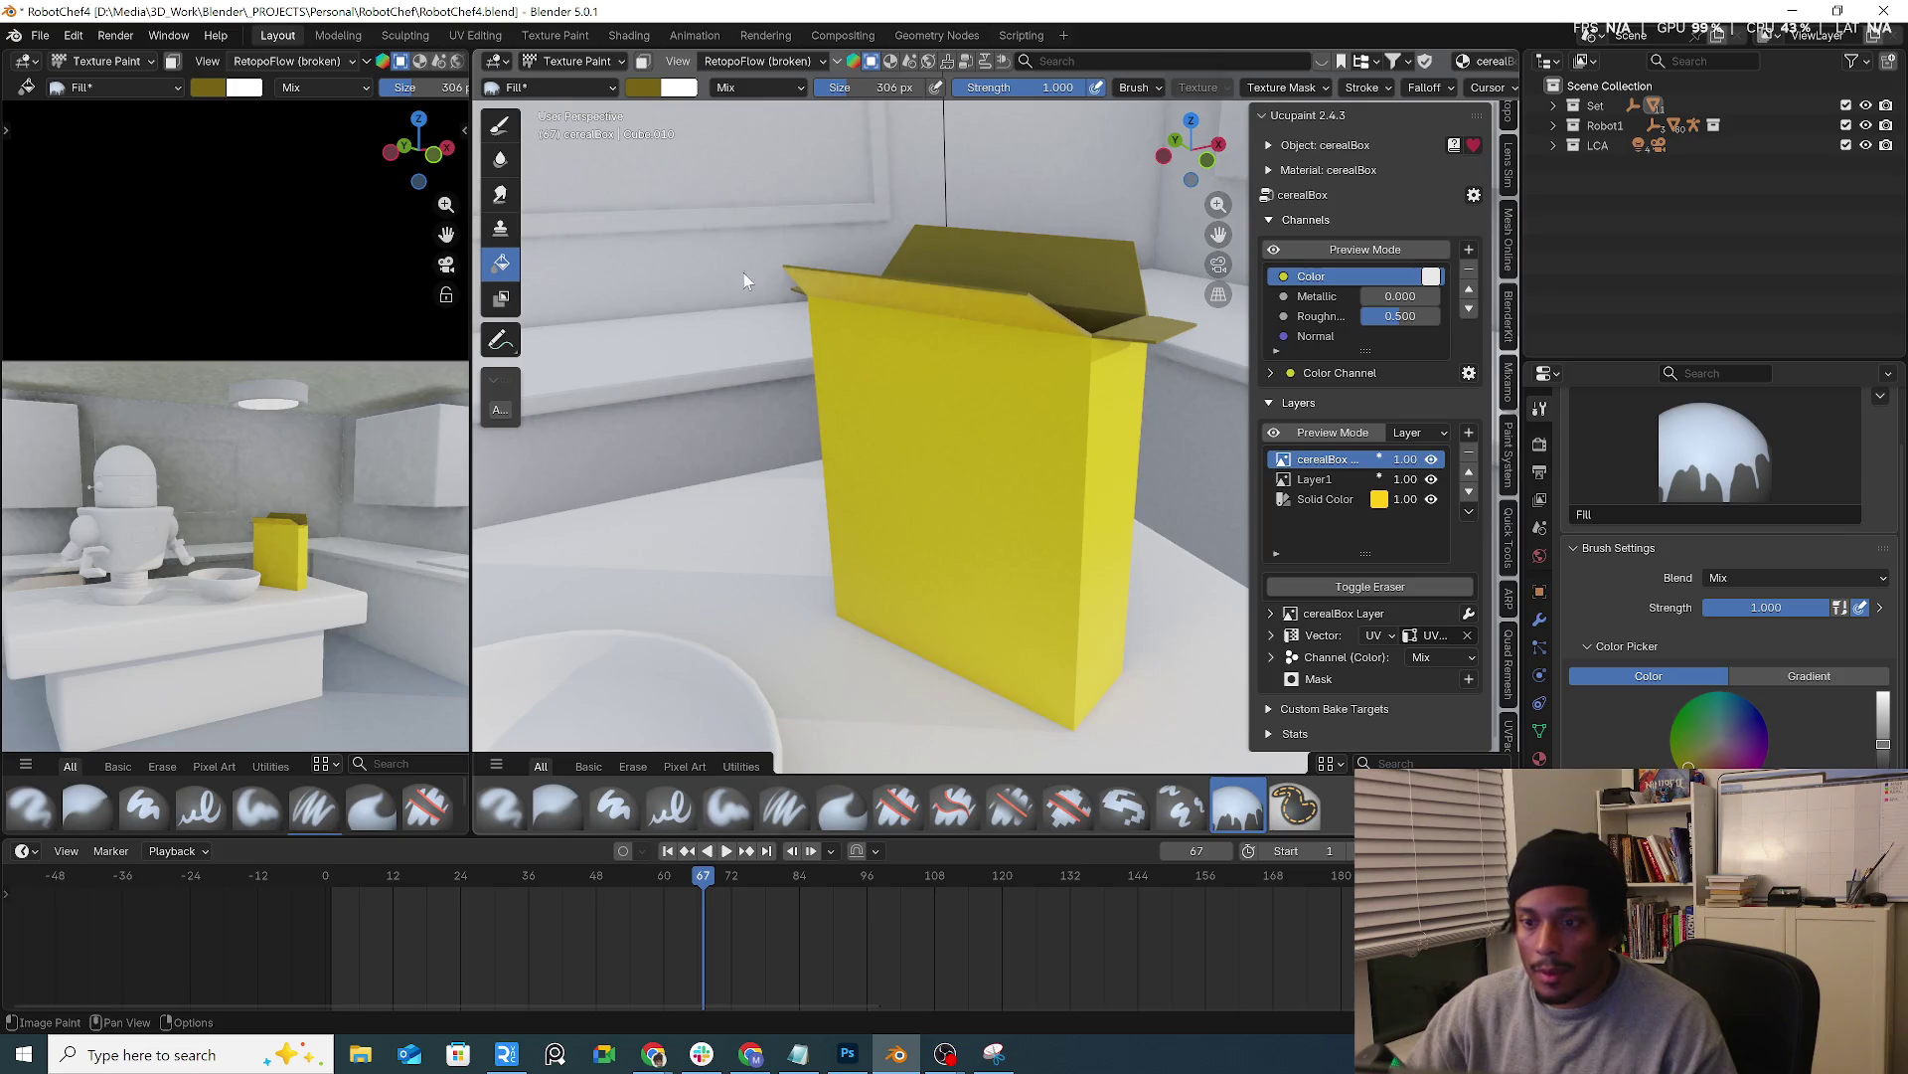
Switch to the Paint Hard brush and set its colour to dark red #A52A01
{"action": "left_click", "coordinate": [502, 124]}
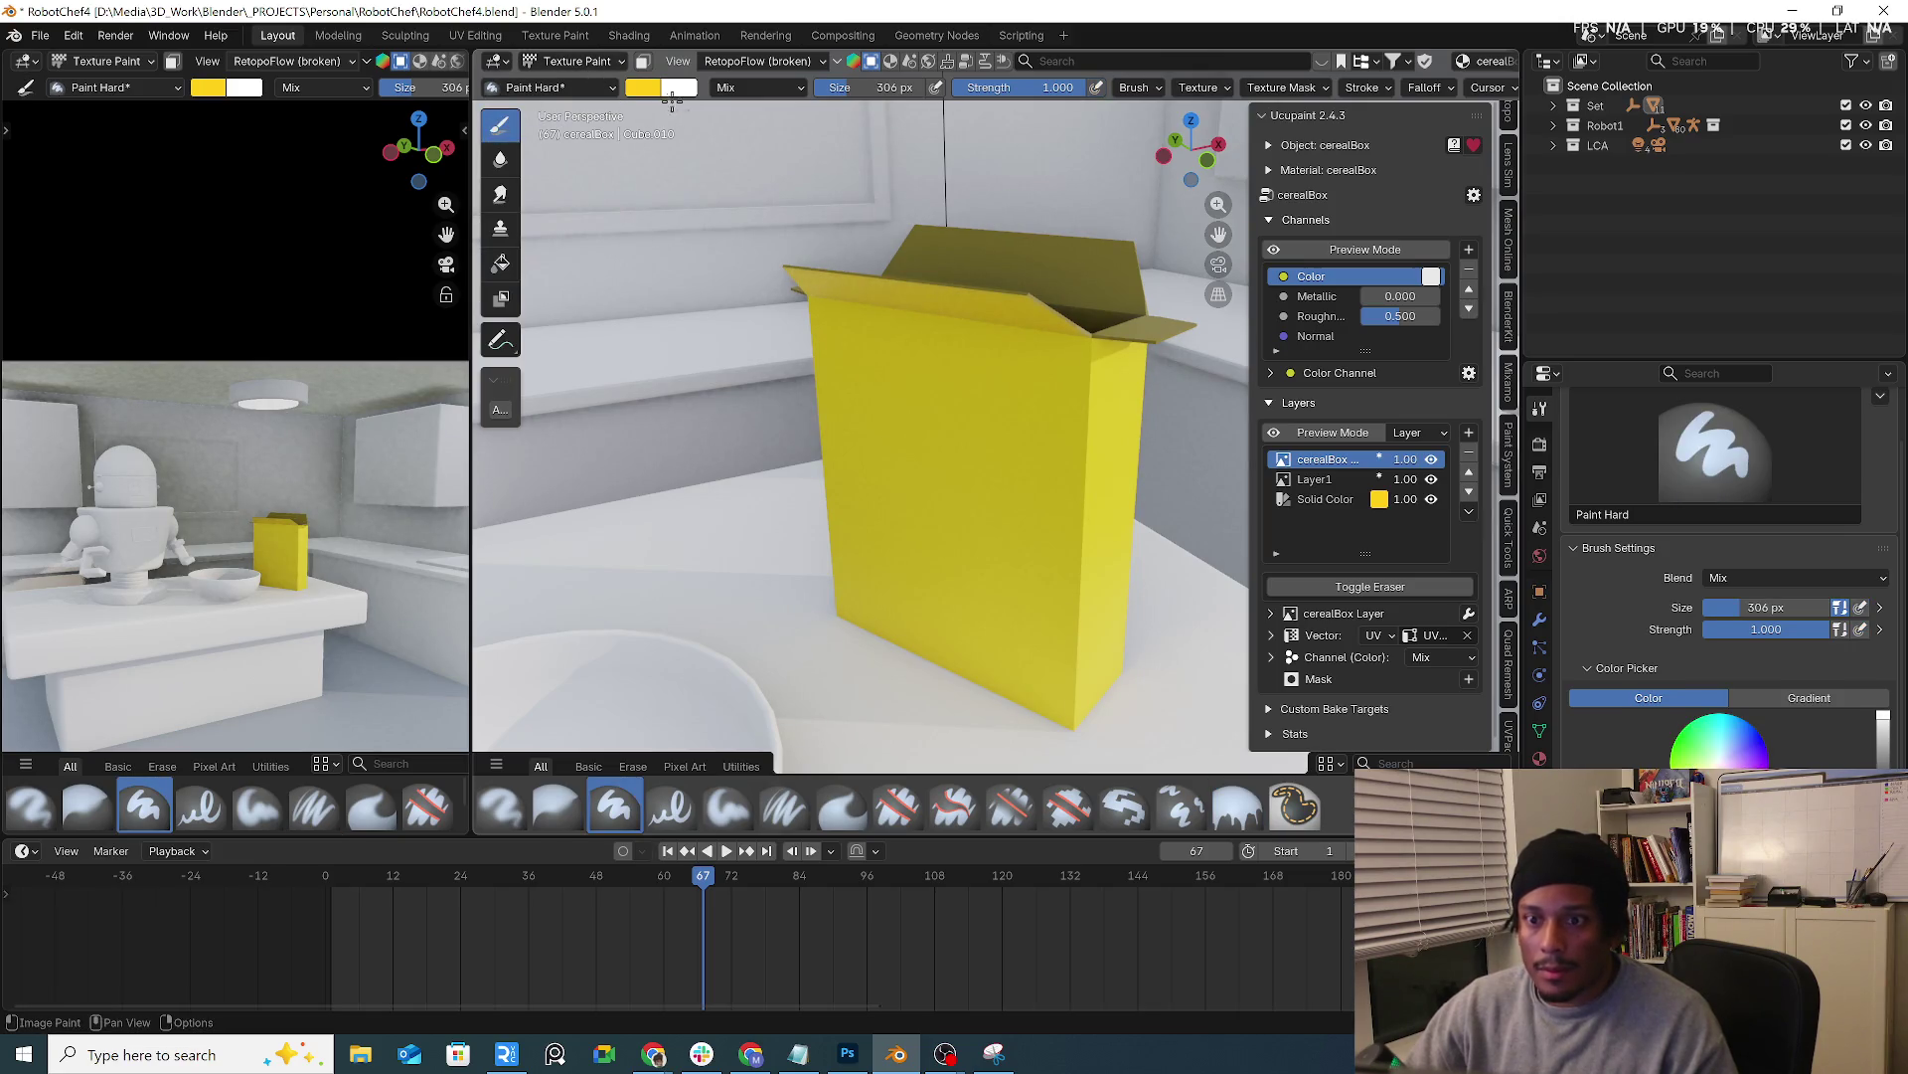
{"action": "left_click", "coordinate": [652, 93]}
{"action": "left_click_drag", "start_coordinate": [798, 142], "coordinate": [805, 117]}
{"action": "left_click_drag", "start_coordinate": [663, 233], "coordinate": [699, 247]}
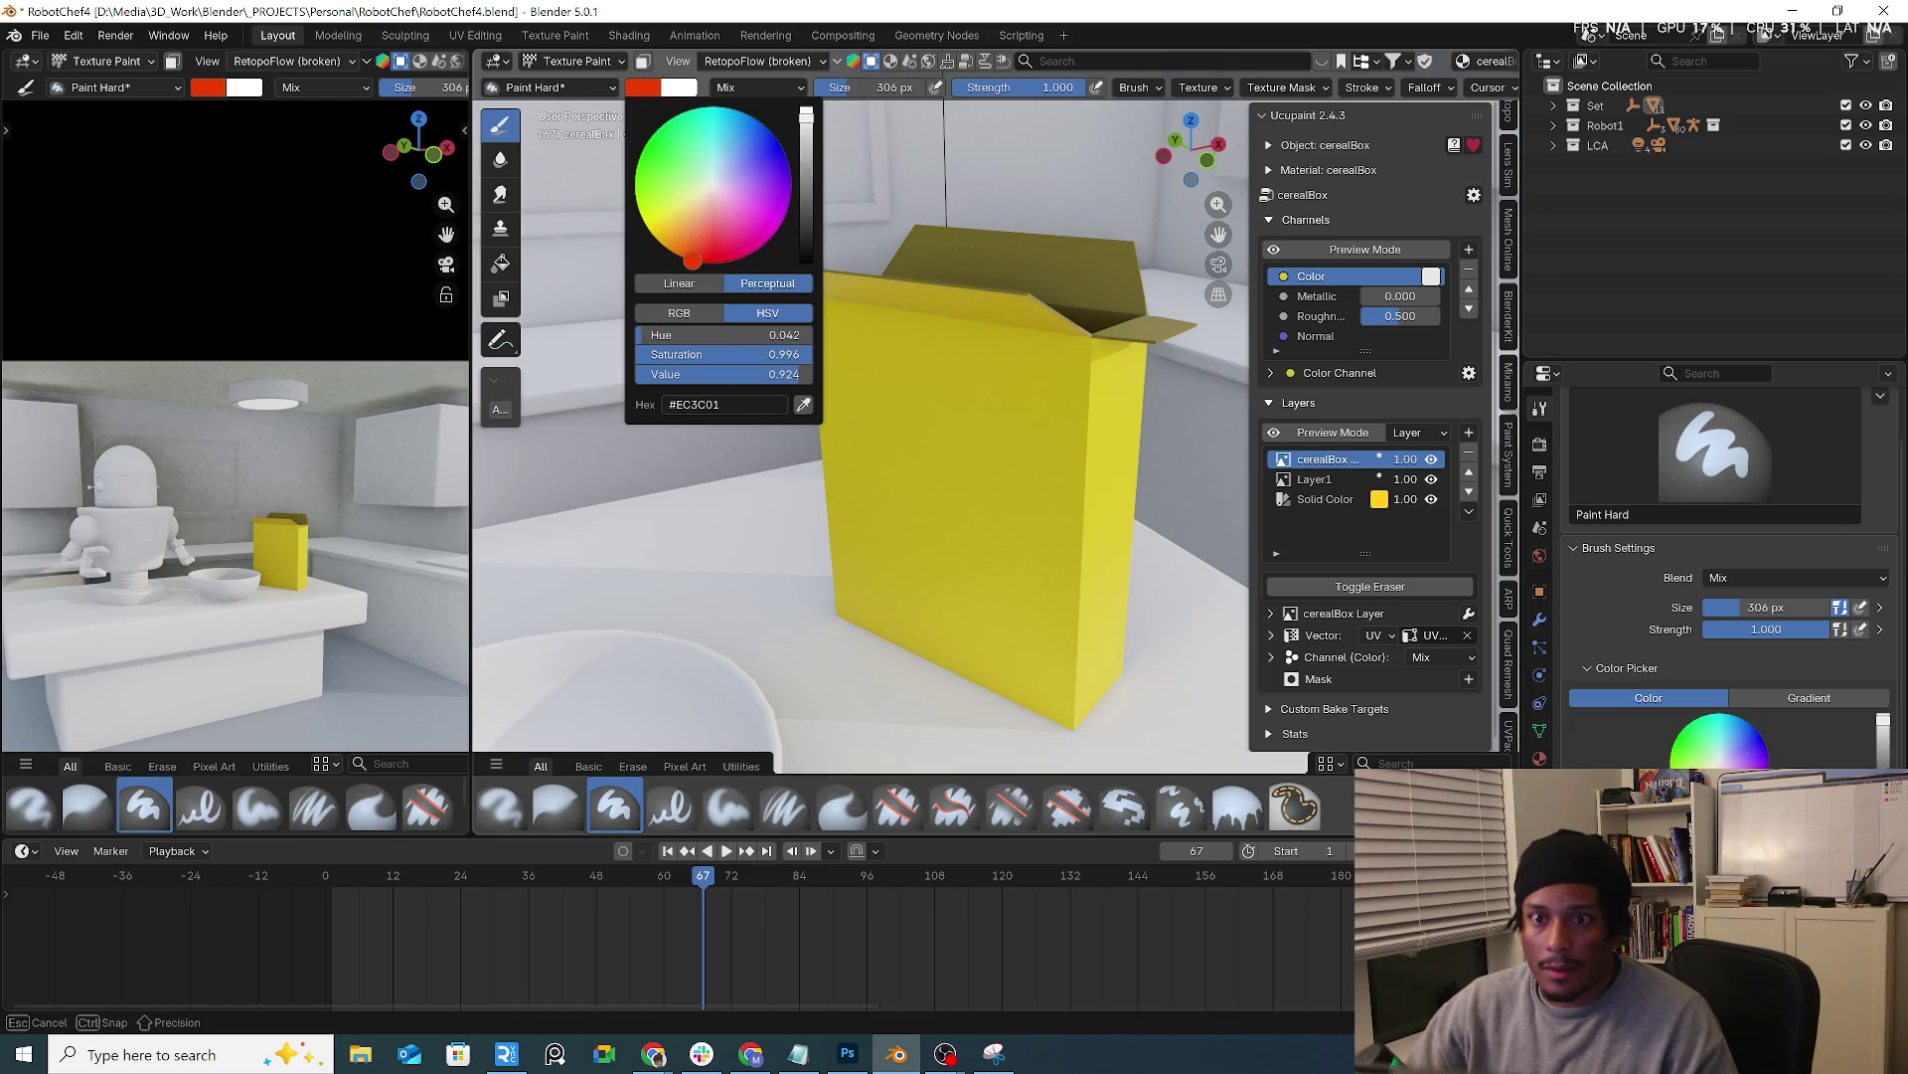
{"action": "left_click_drag", "start_coordinate": [817, 134], "coordinate": [805, 161]}
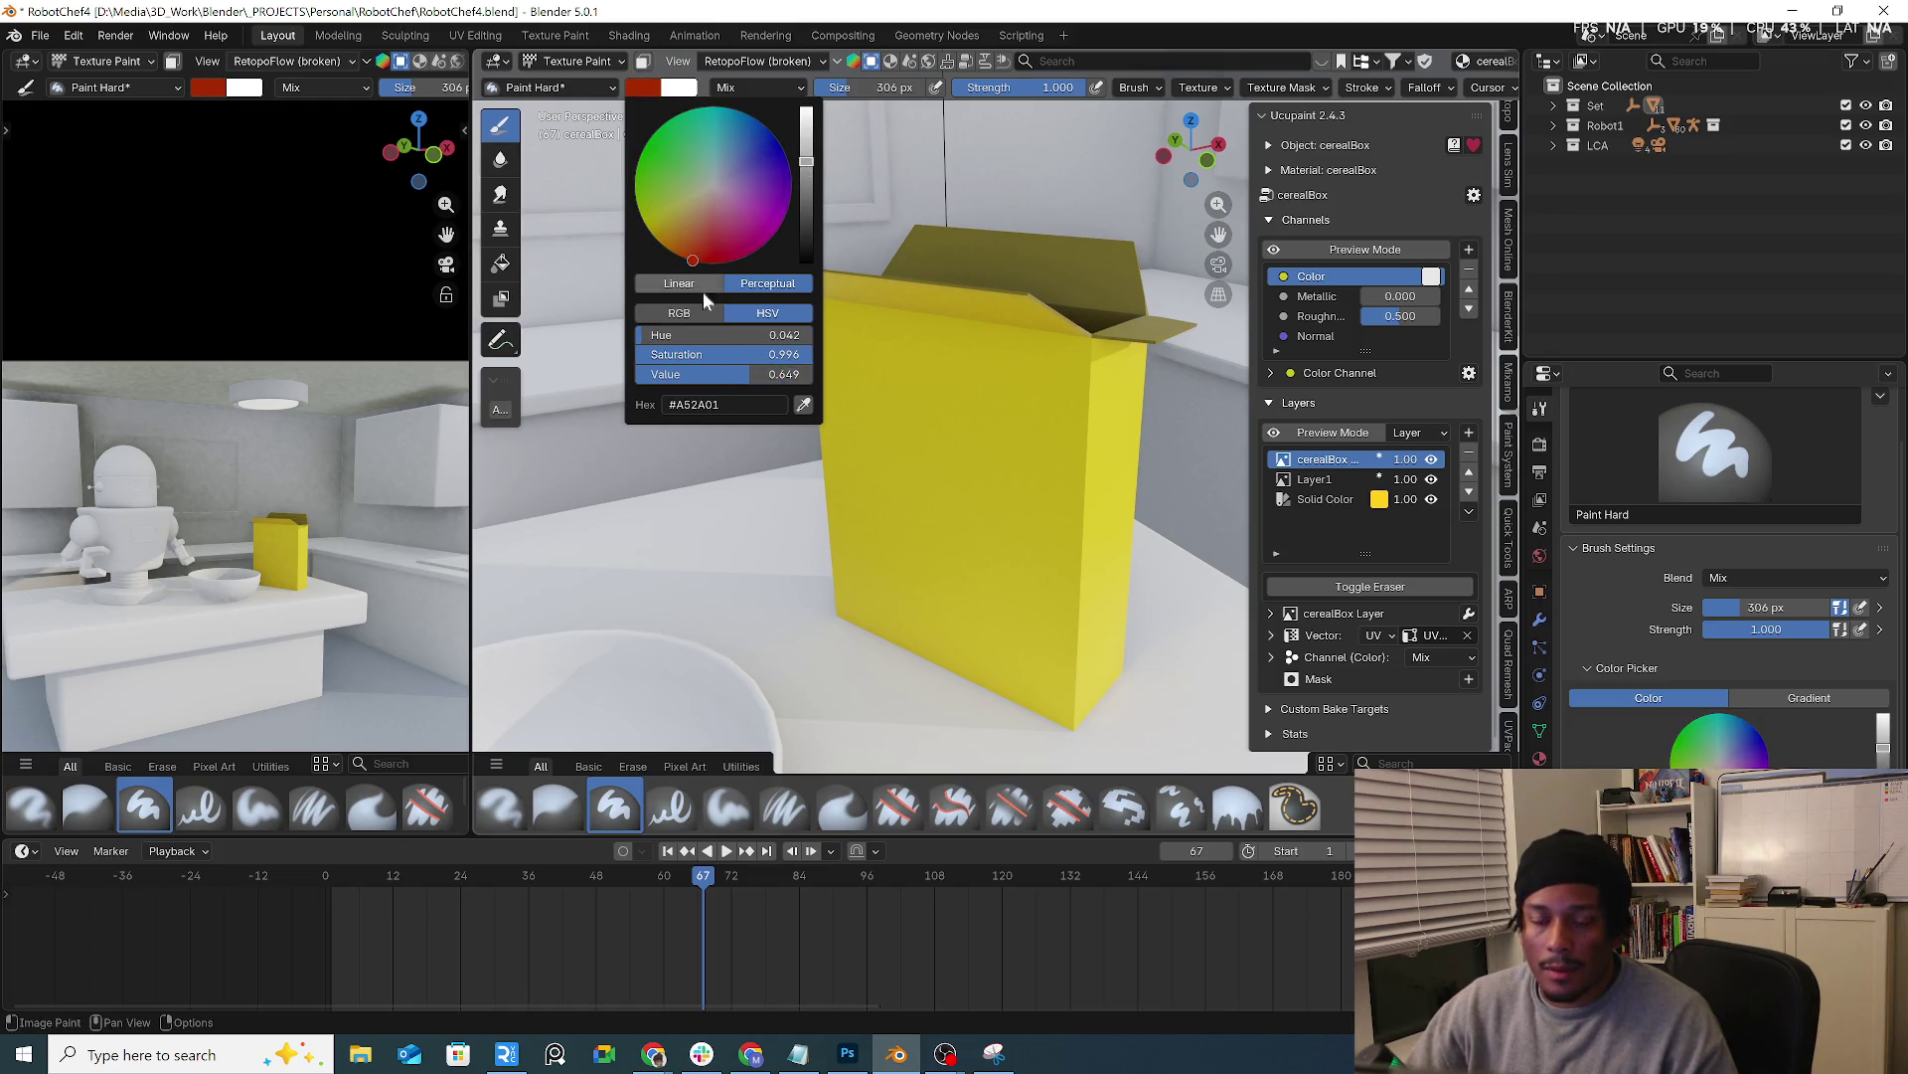
{"action": "mouse_move", "coordinate": [1087, 402]}
{"action": "middle_mouse_down"}
{"action": "mouse_move", "coordinate": [1081, 433]}
{"action": "mouse_move", "coordinate": [924, 437]}
{"action": "middle_mouse_up"}
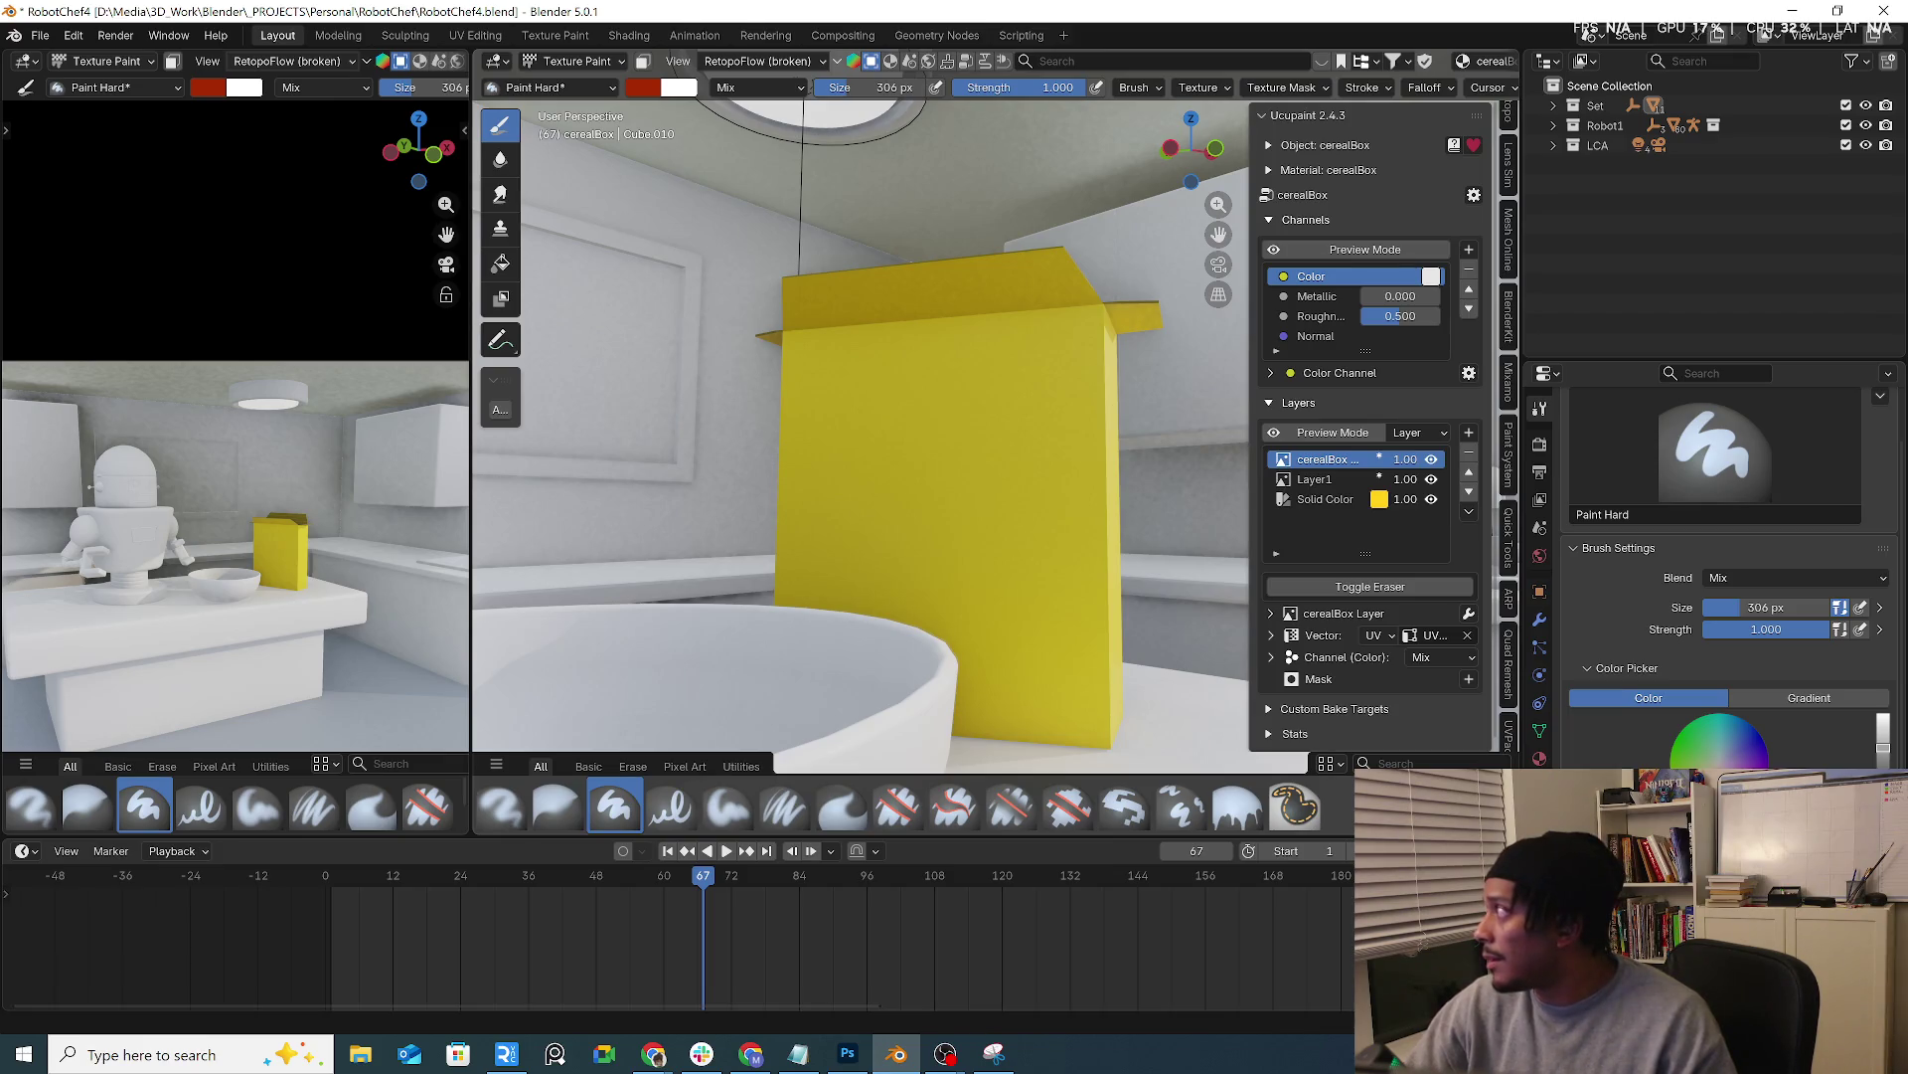
{"action": "key", "text": "alt+Tab"}
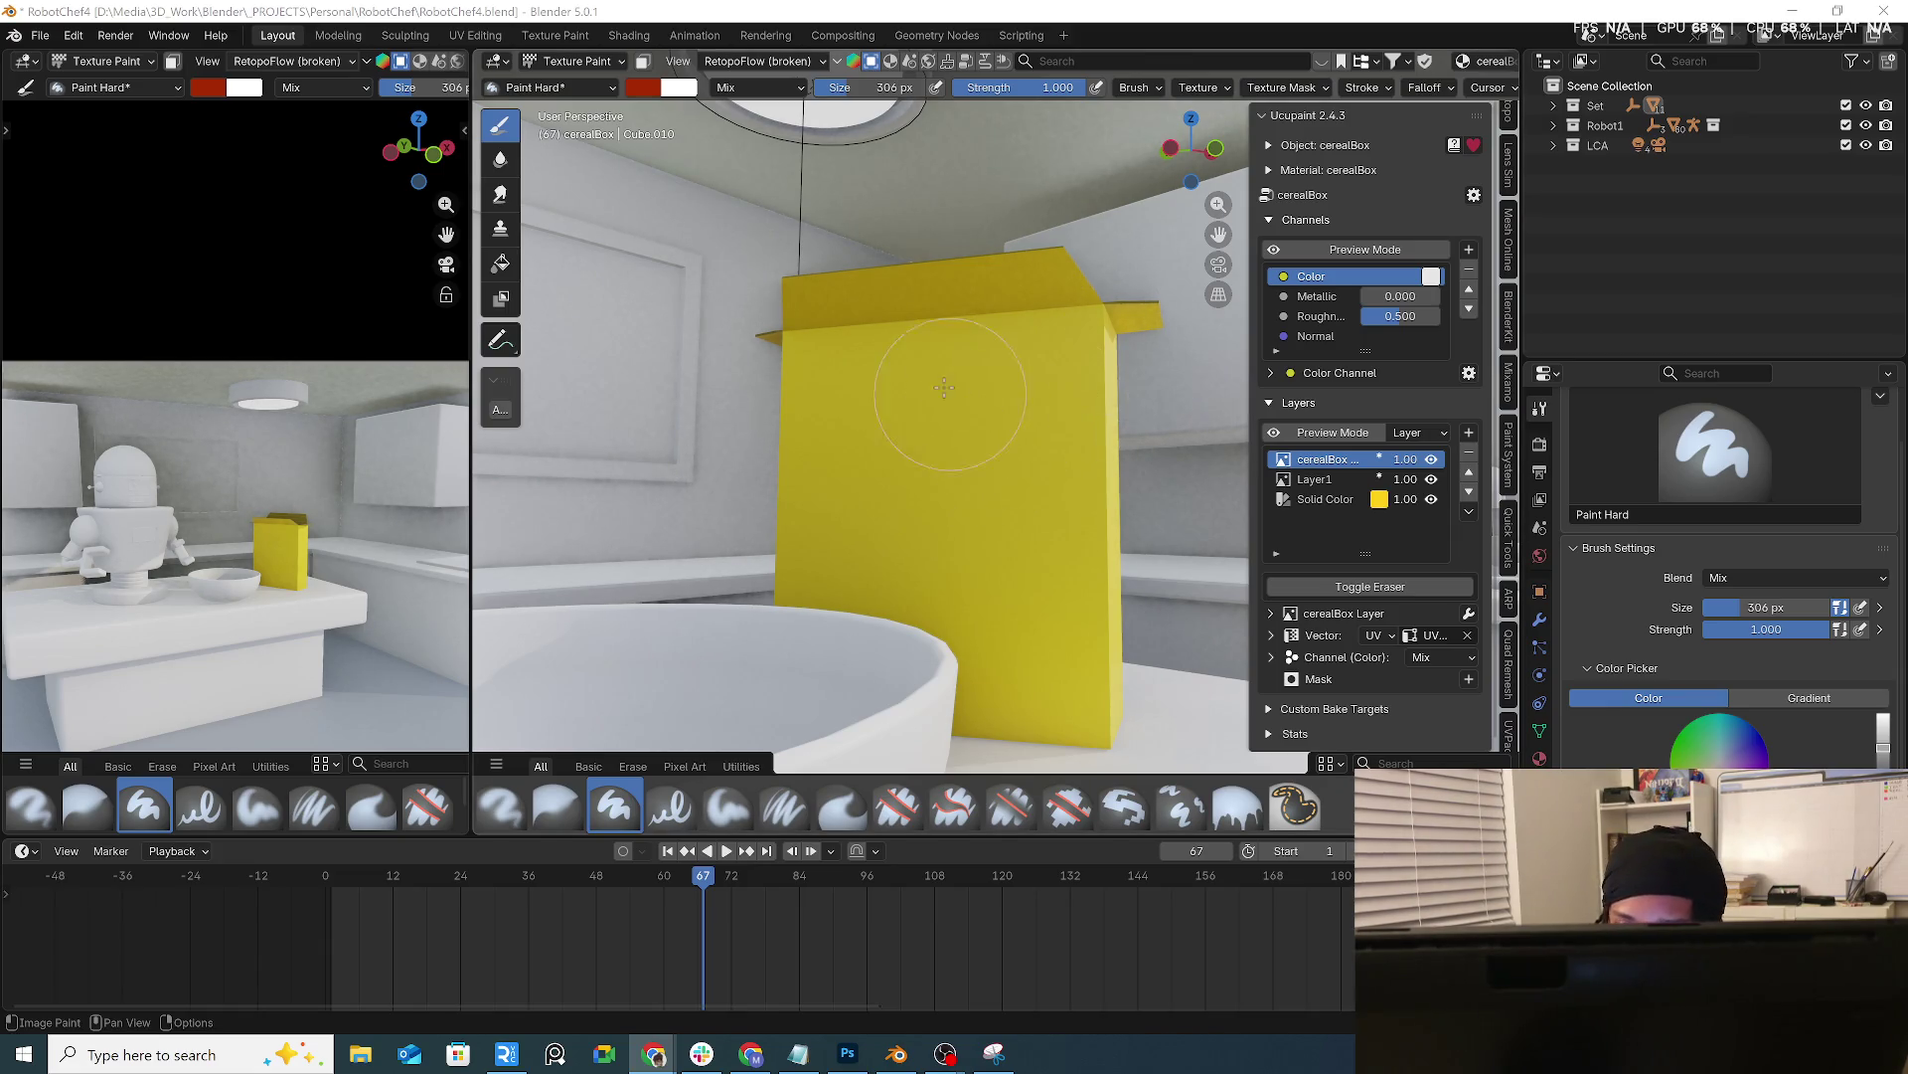
Shrink the red paint brush down to 68 px, undoing a trial stroke on the way
{"action": "middle_click_drag", "start_coordinate": [945, 387], "coordinate": [995, 447]}
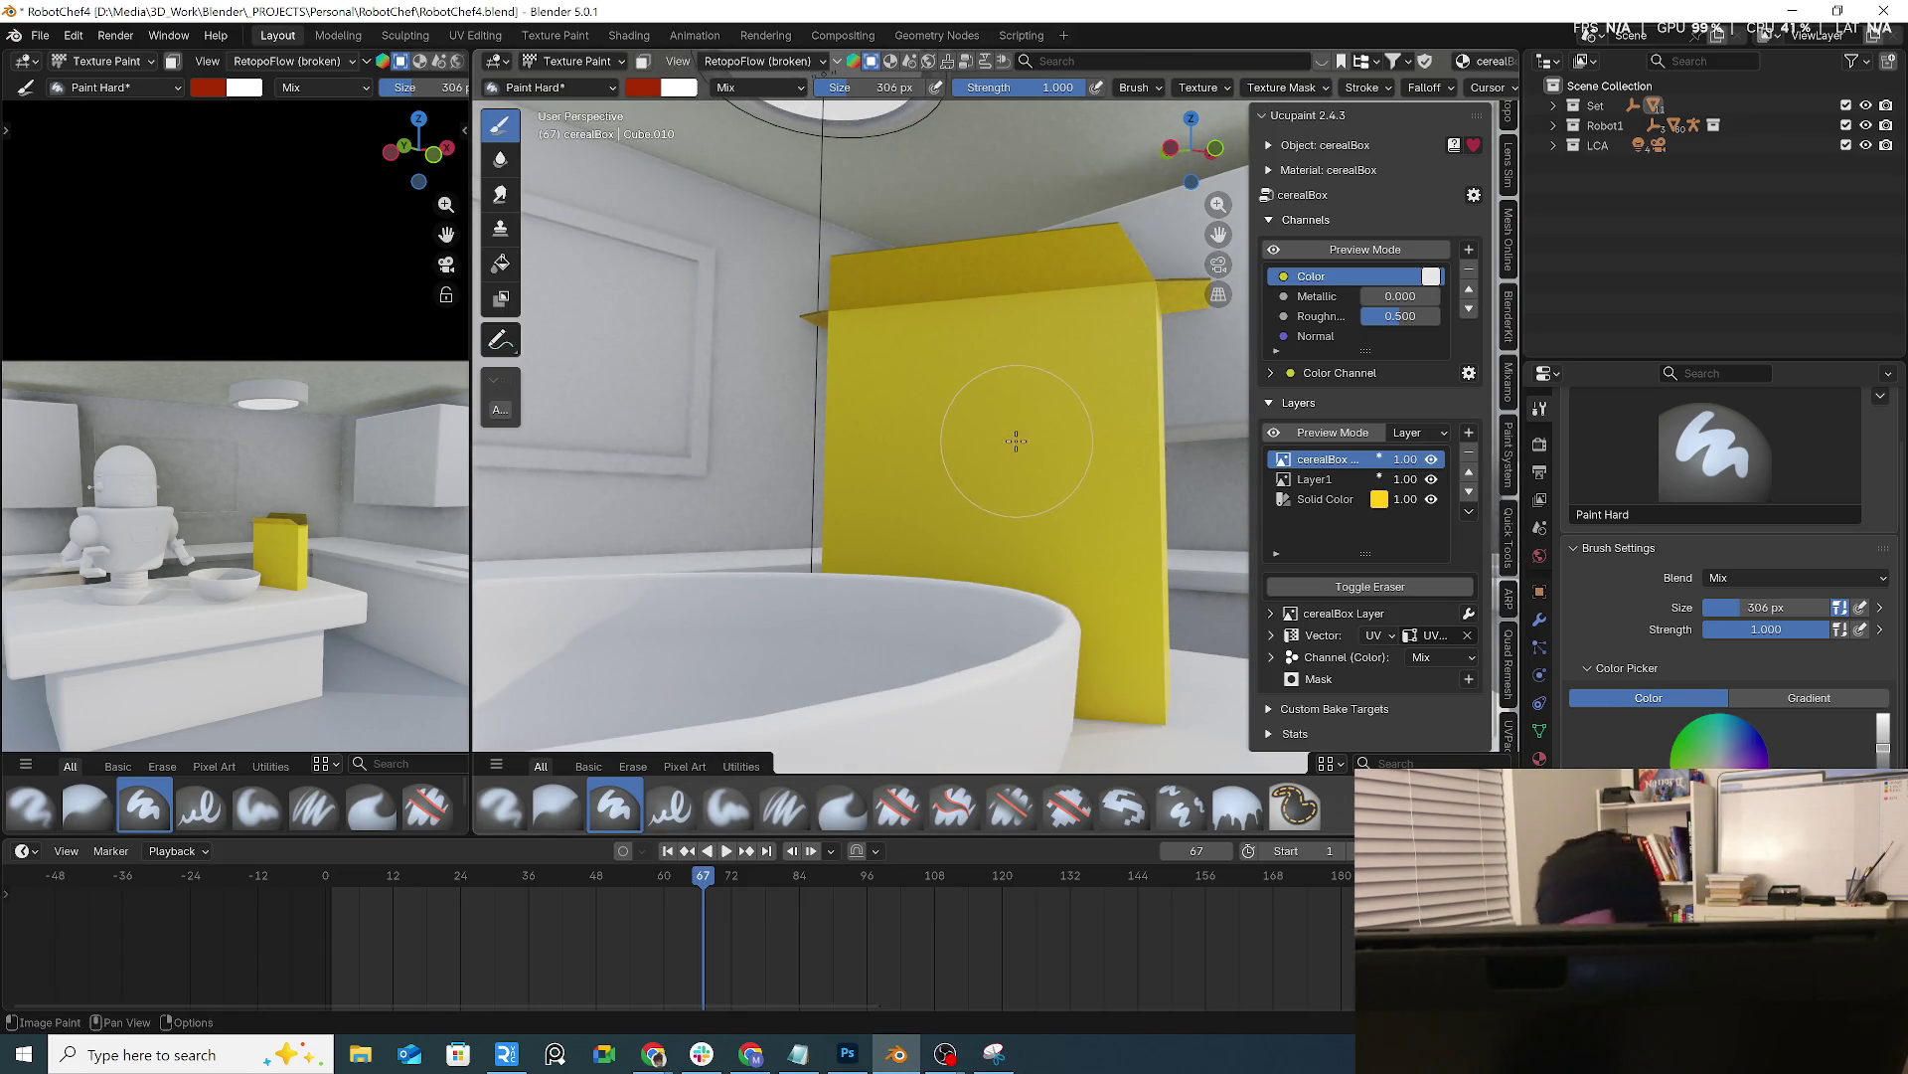
{"action": "key", "text": "f"}
{"action": "left_click", "coordinate": [1048, 428]}
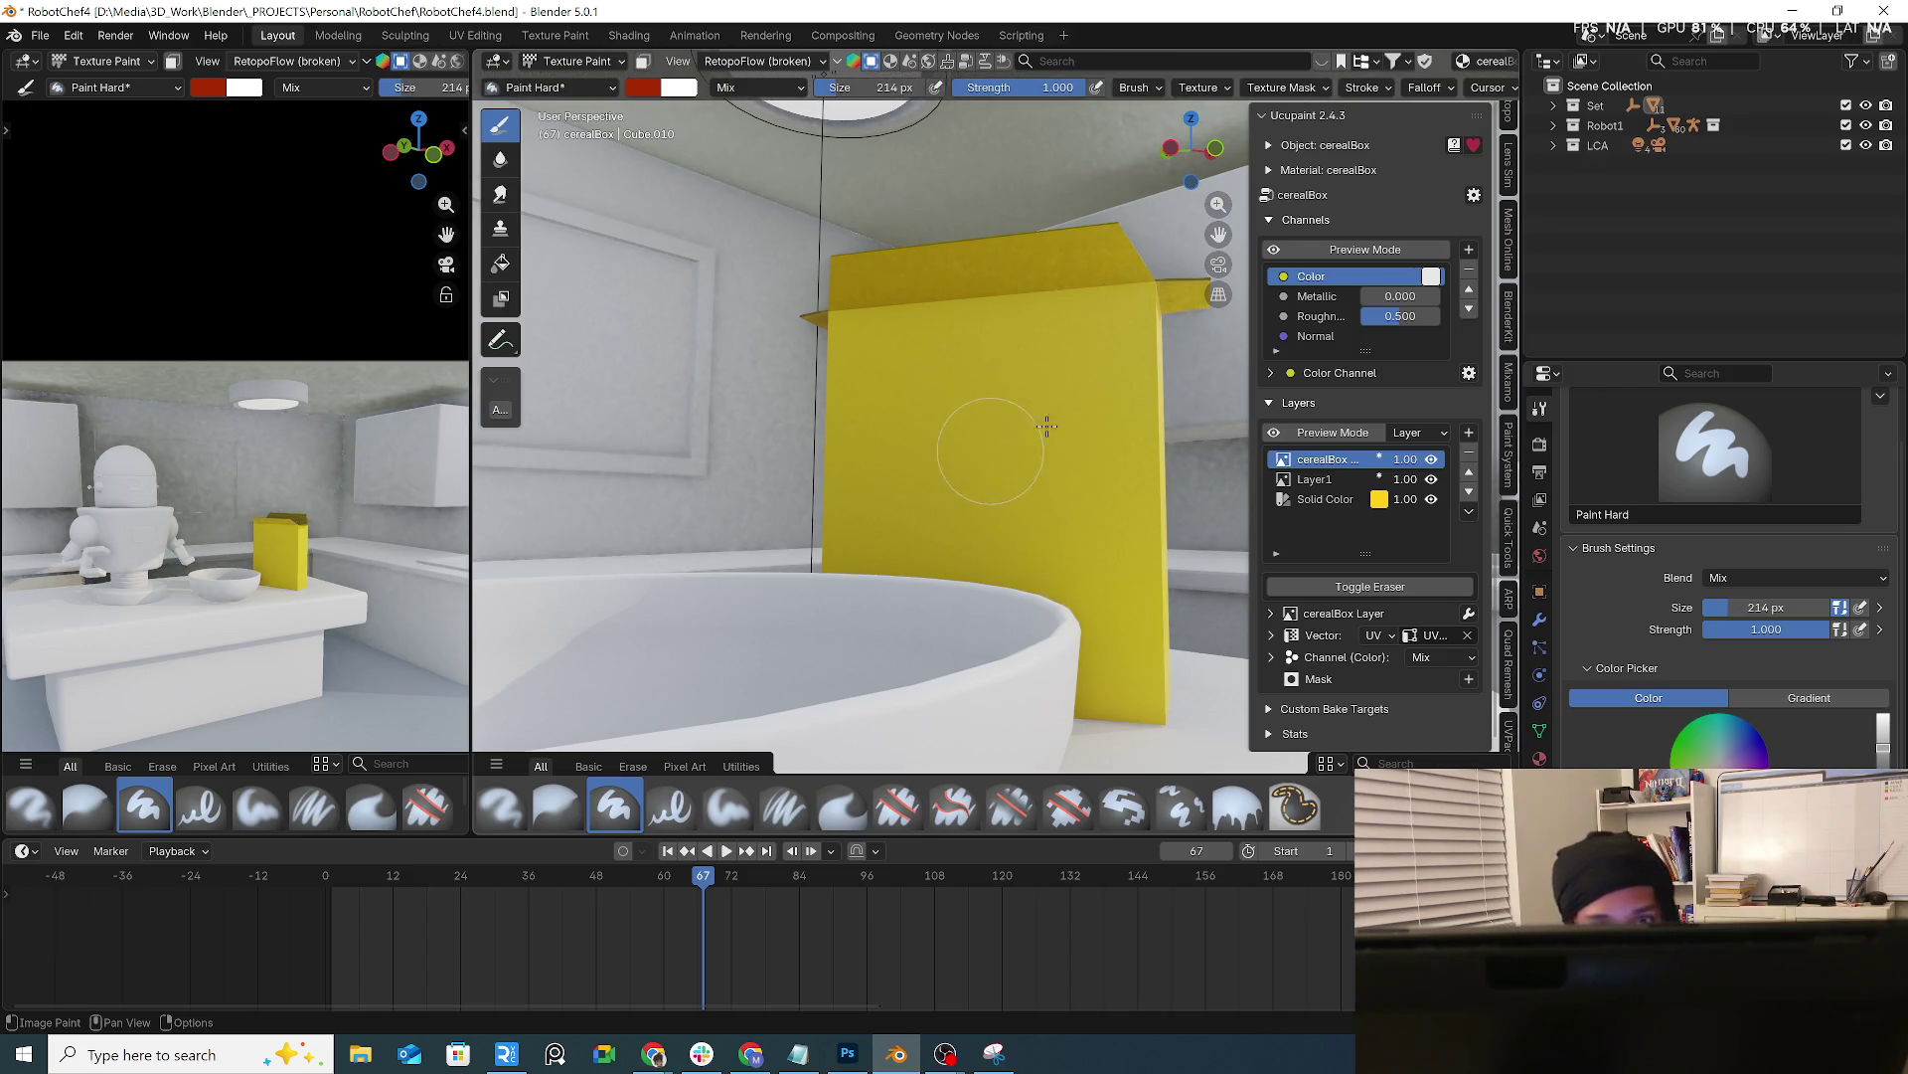
{"action": "key", "text": "f"}
{"action": "left_click", "coordinate": [1149, 380]}
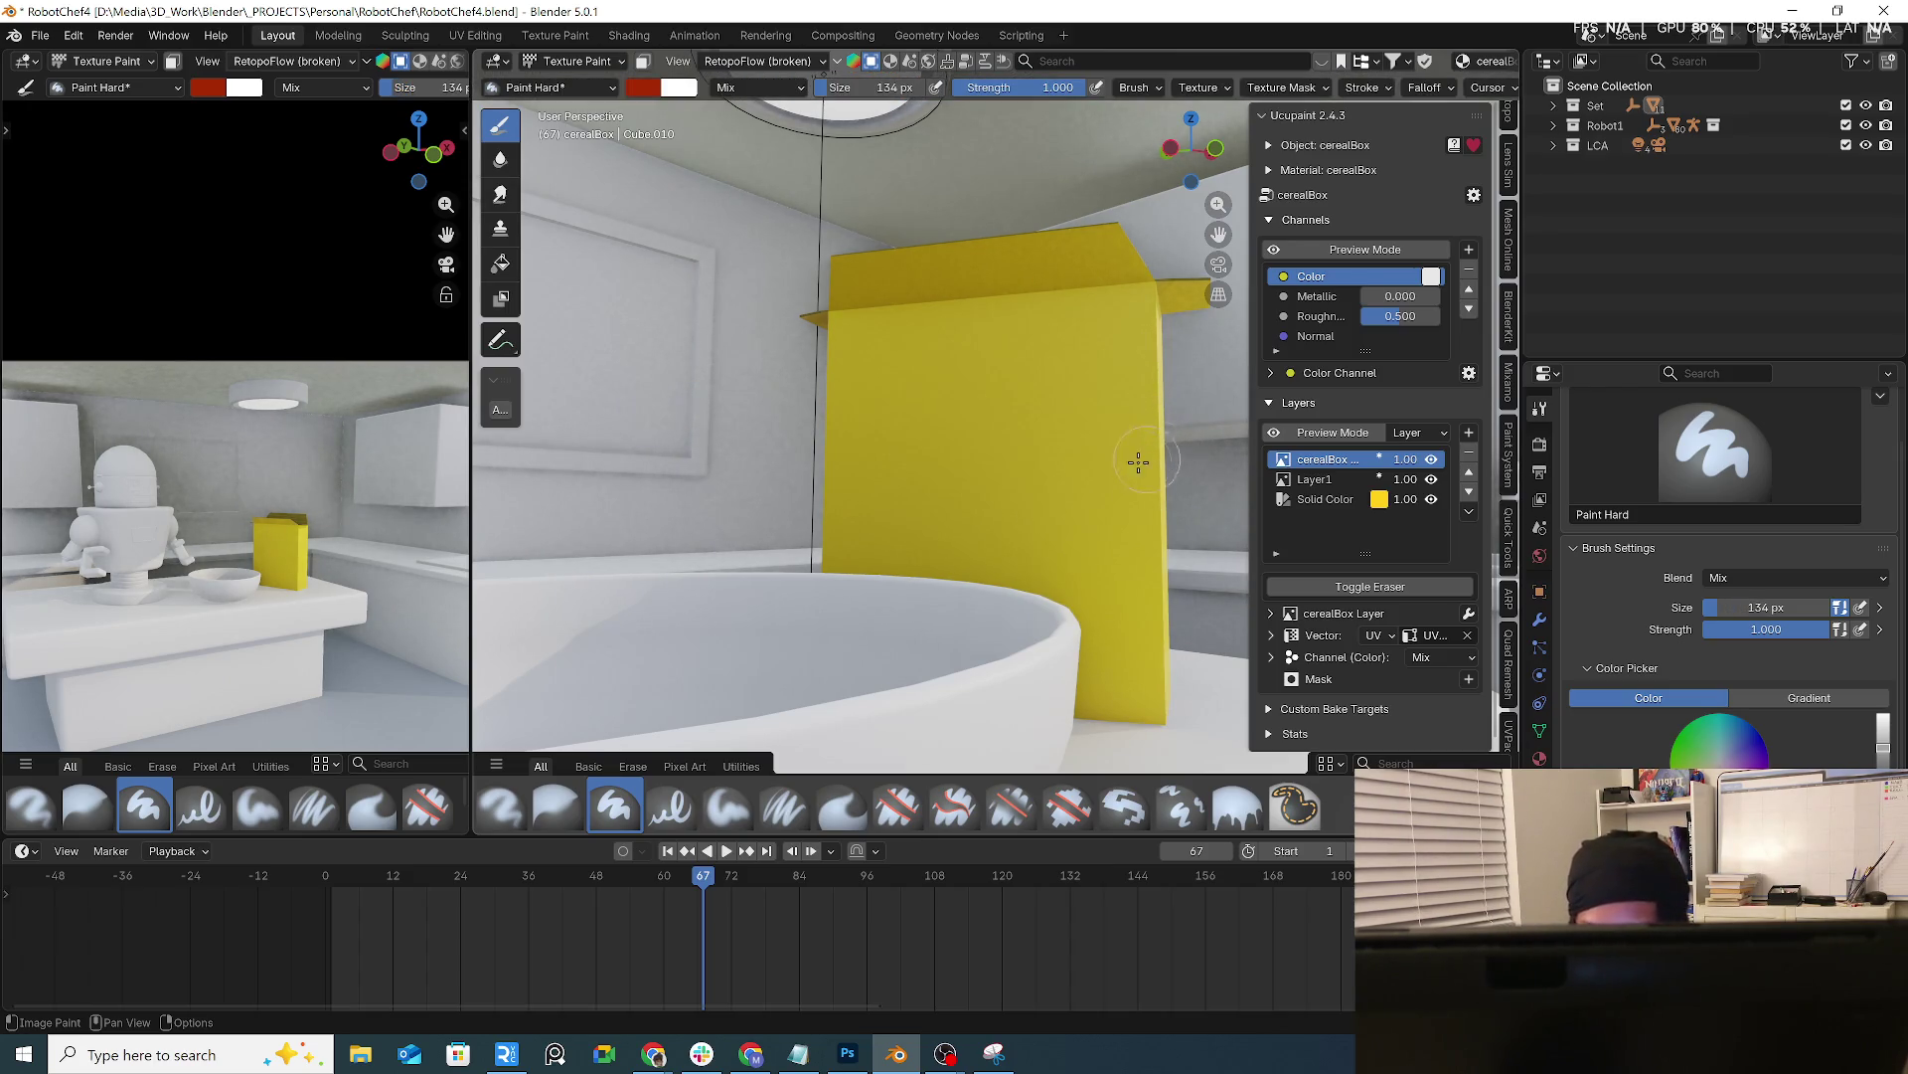
{"action": "left_click_drag", "start_coordinate": [966, 535], "coordinate": [1119, 503]}
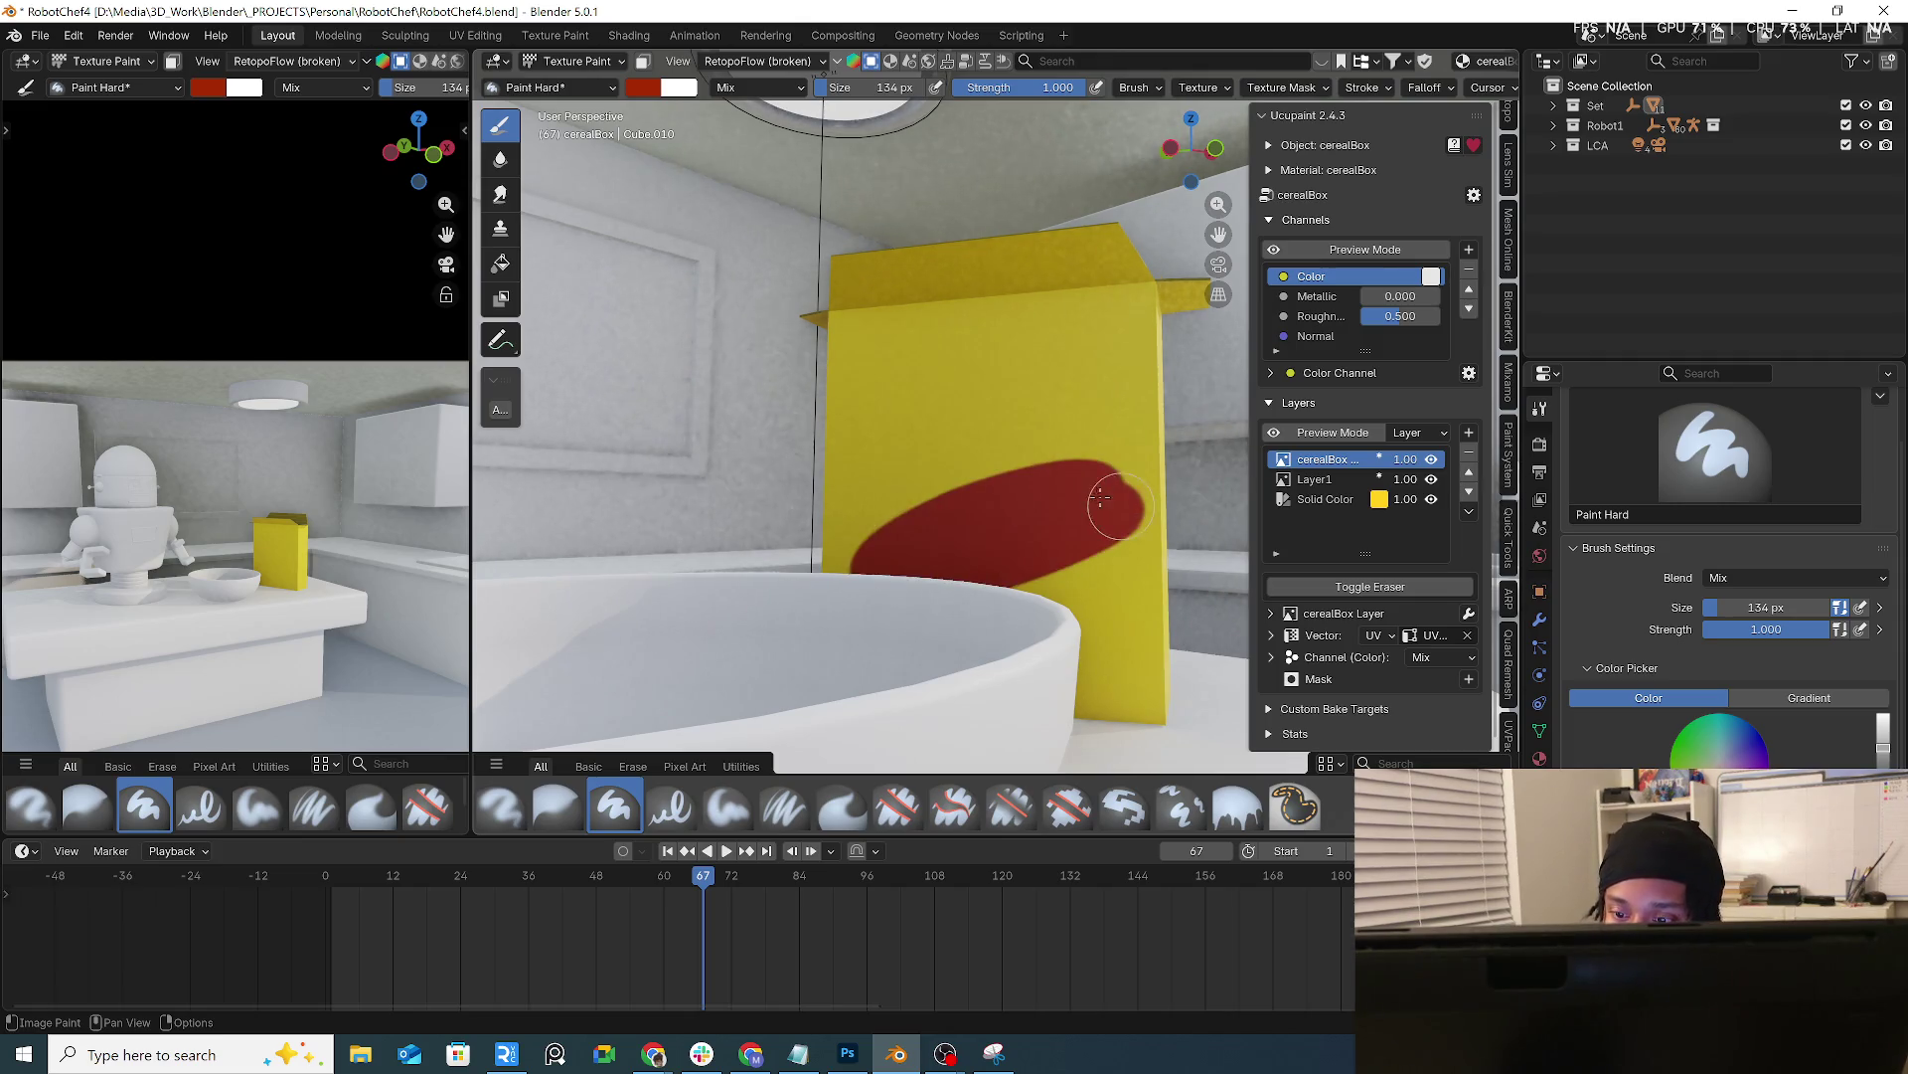
{"action": "key", "text": "ctrl+z"}
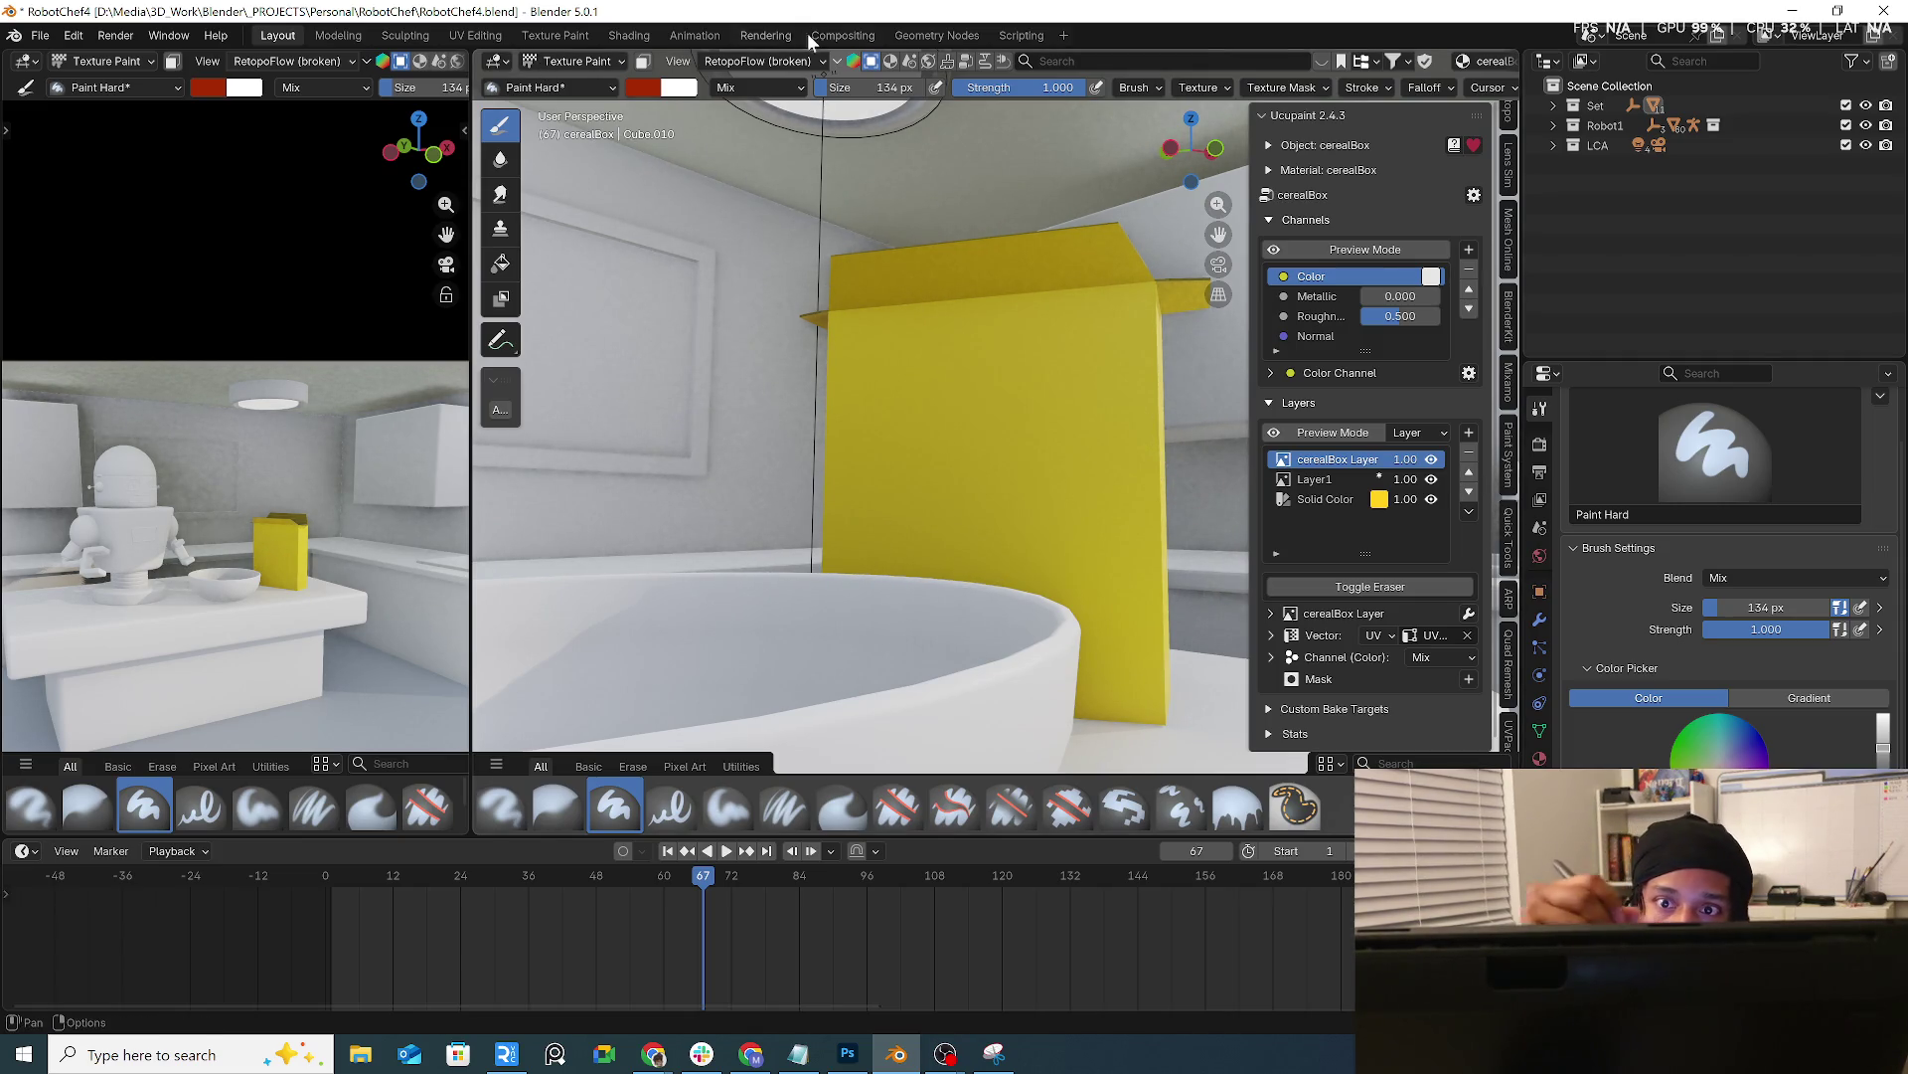
{"action": "left_click", "coordinate": [886, 95]}
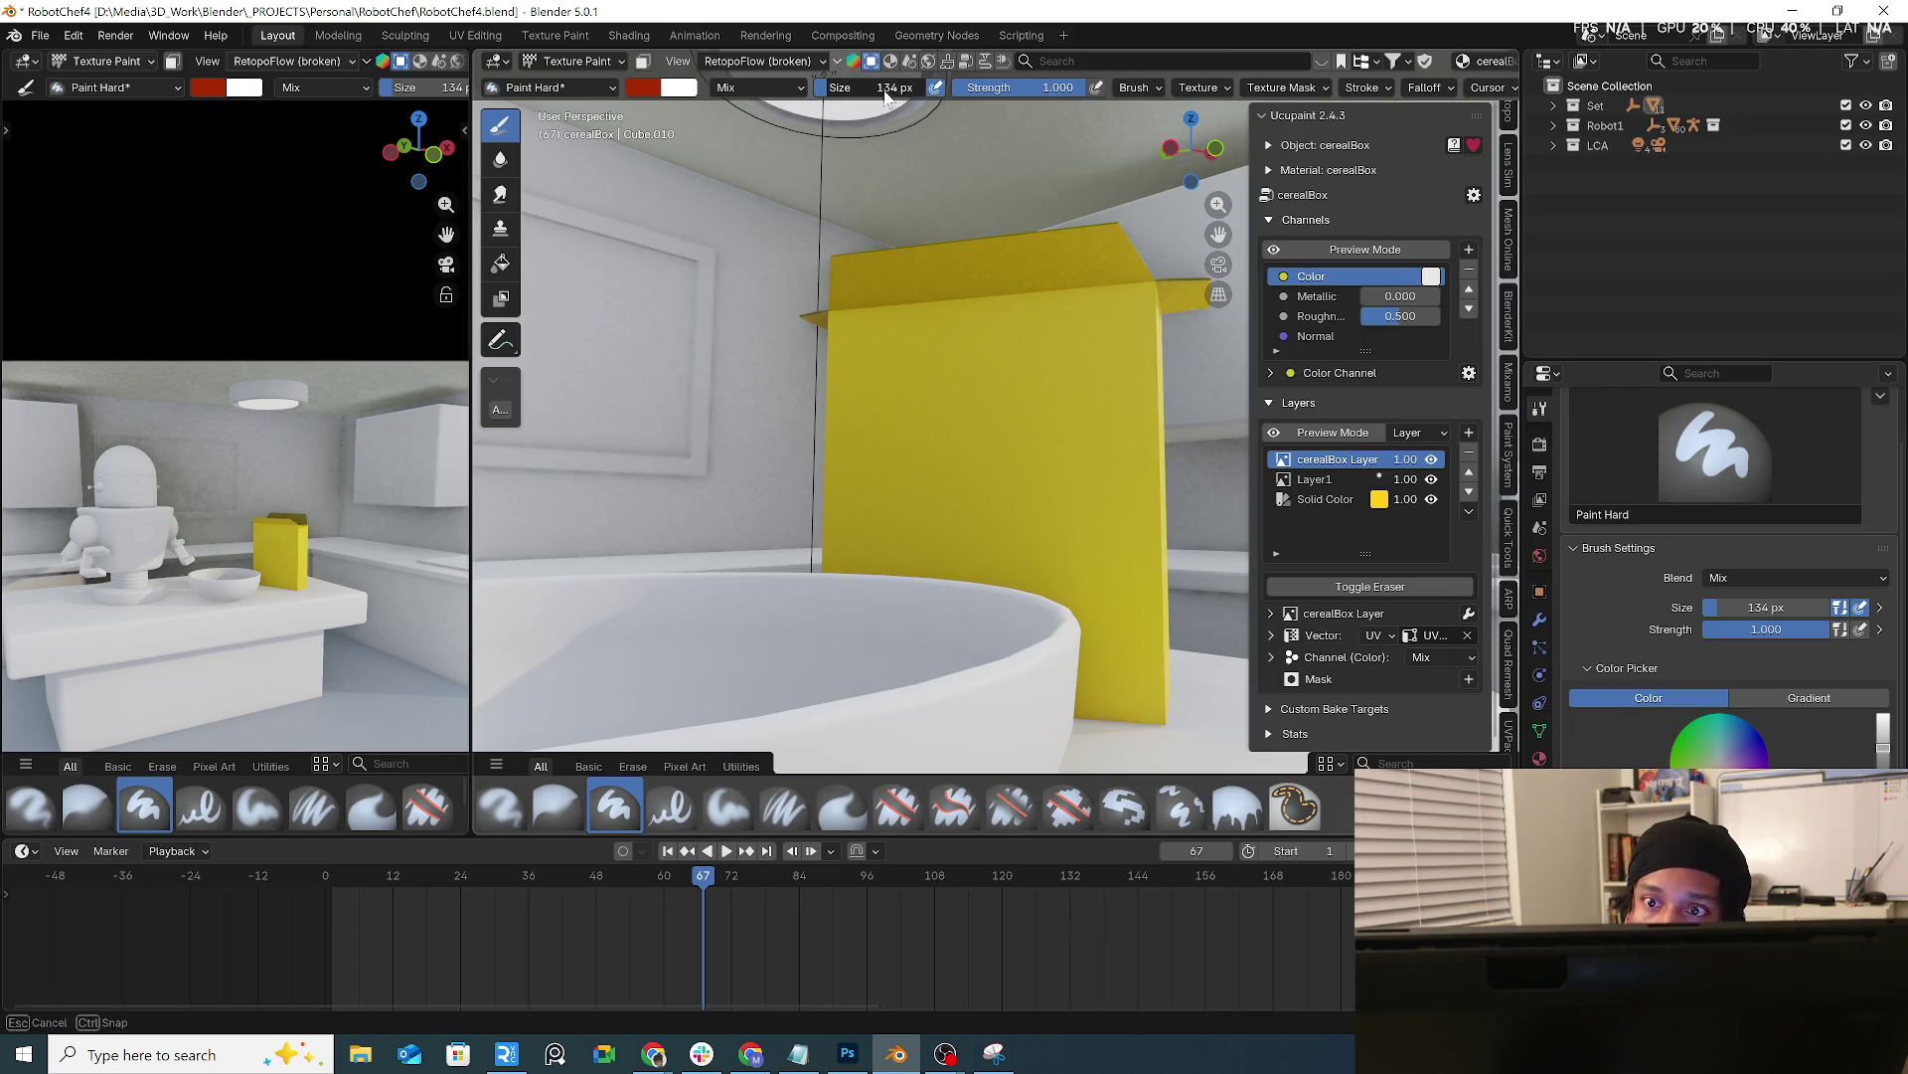
{"action": "left_click", "coordinate": [918, 122]}
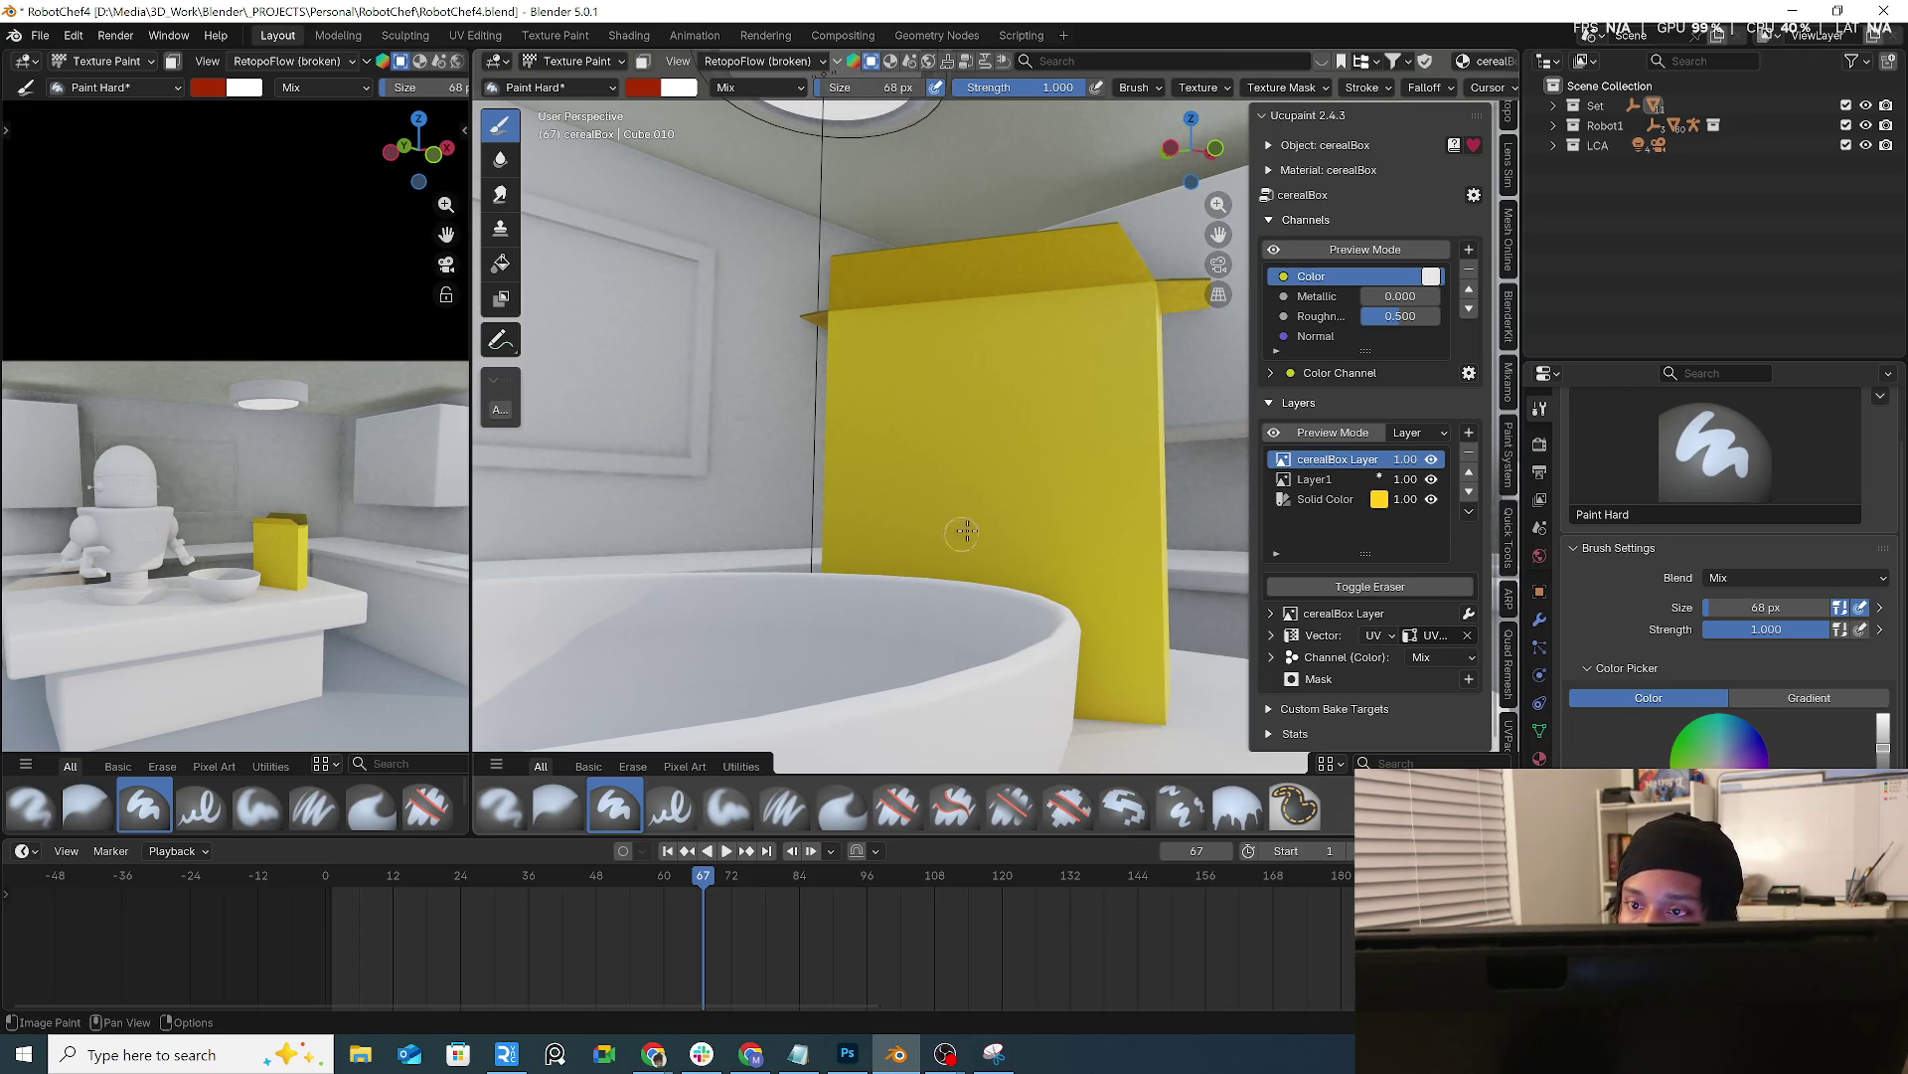
Sketch the large bowl with its curved underside, an S stroke and a lined rectangle in red
{"action": "left_click_drag", "start_coordinate": [1097, 455], "coordinate": [1051, 475]}
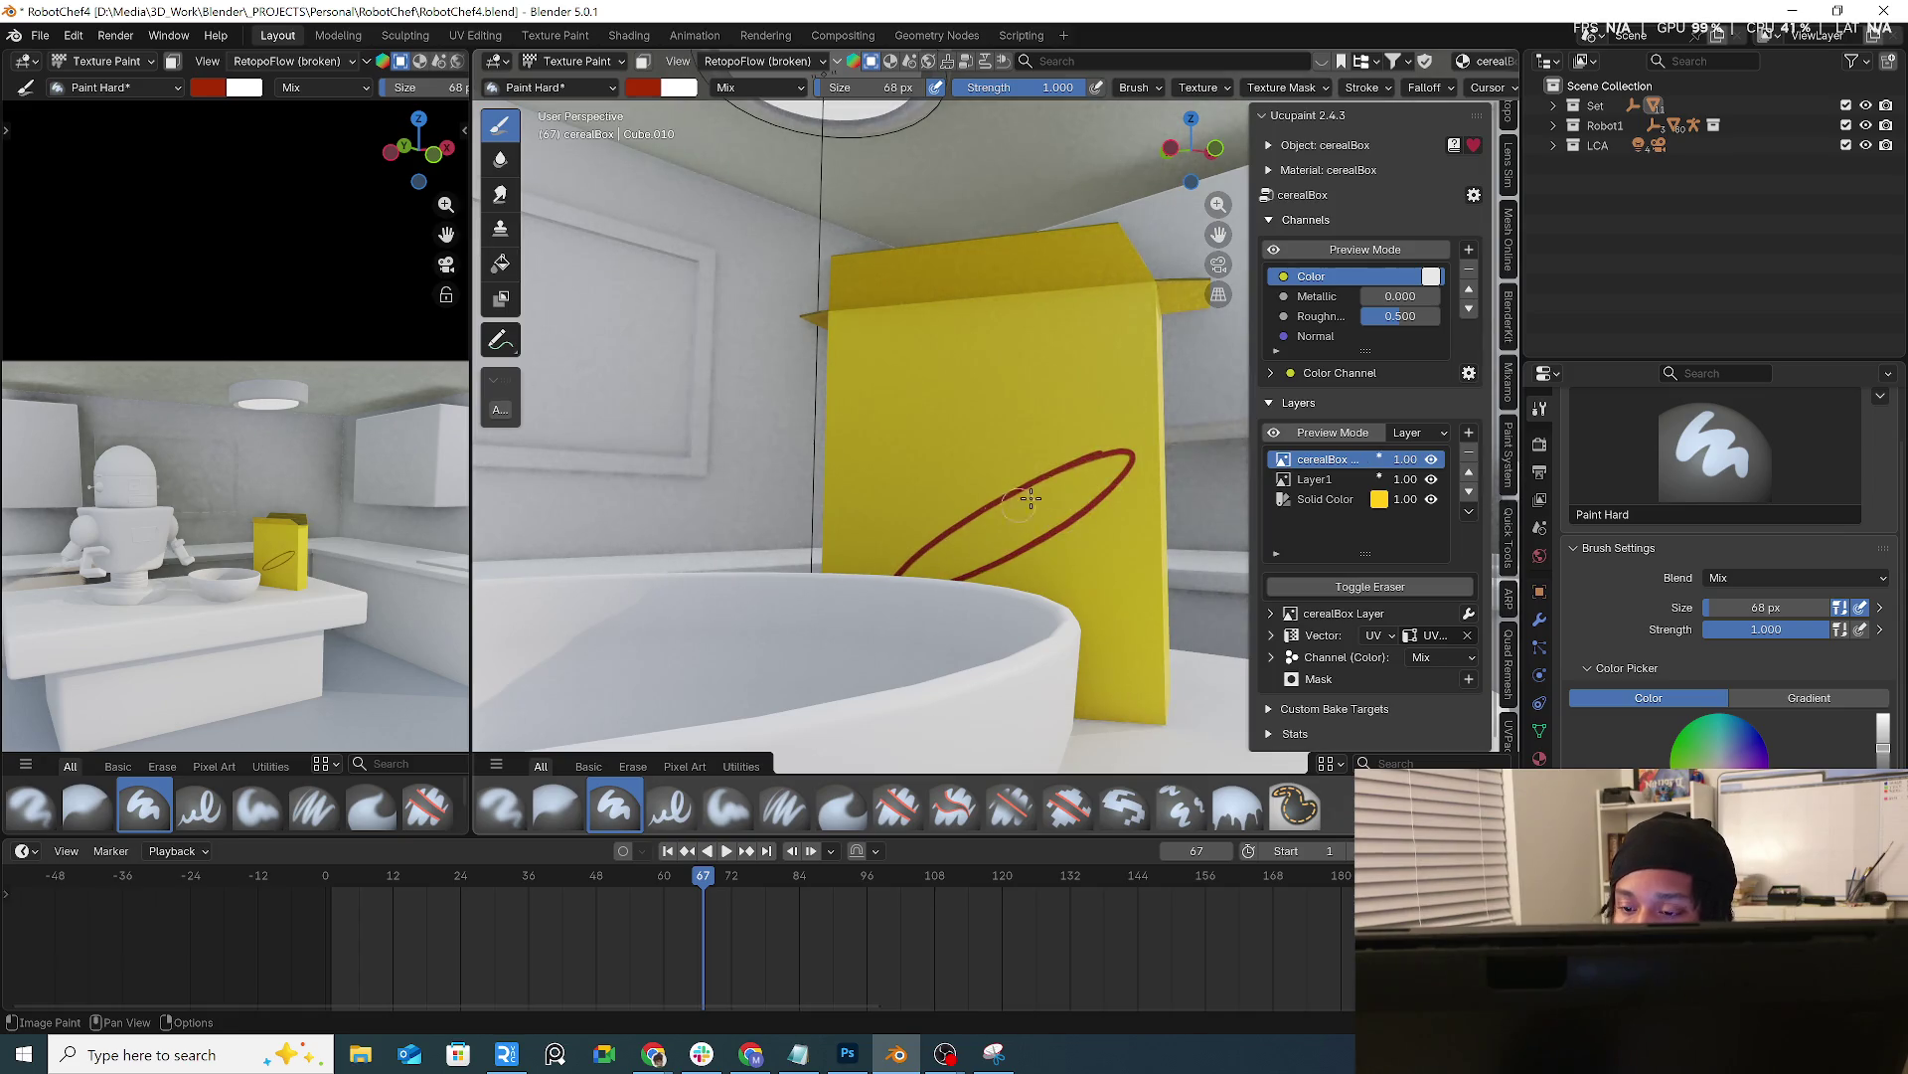
{"action": "middle_click_drag", "start_coordinate": [979, 558], "coordinate": [1095, 567]}
{"action": "left_click_drag", "start_coordinate": [909, 579], "coordinate": [1145, 573]}
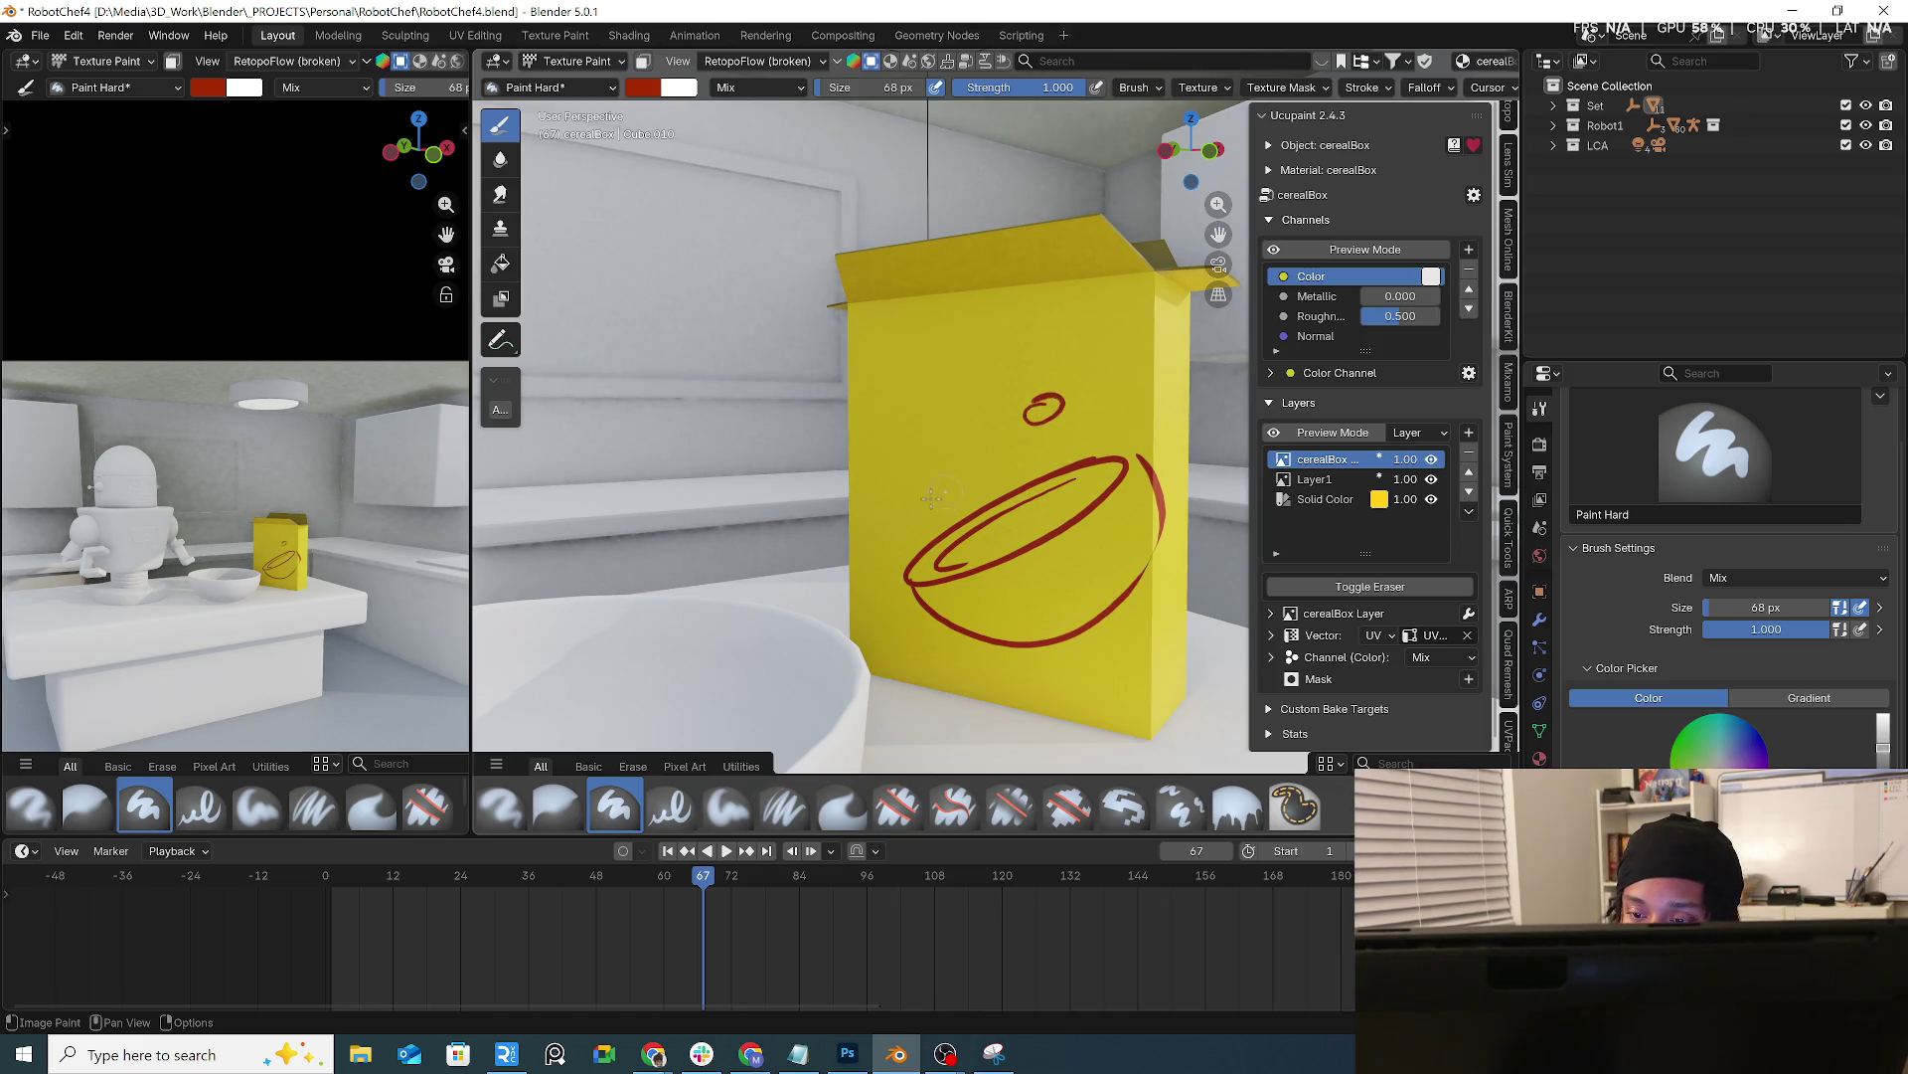
{"action": "scroll", "coordinate": [1088, 629], "scroll_direction": "up", "scroll_amount": 2}
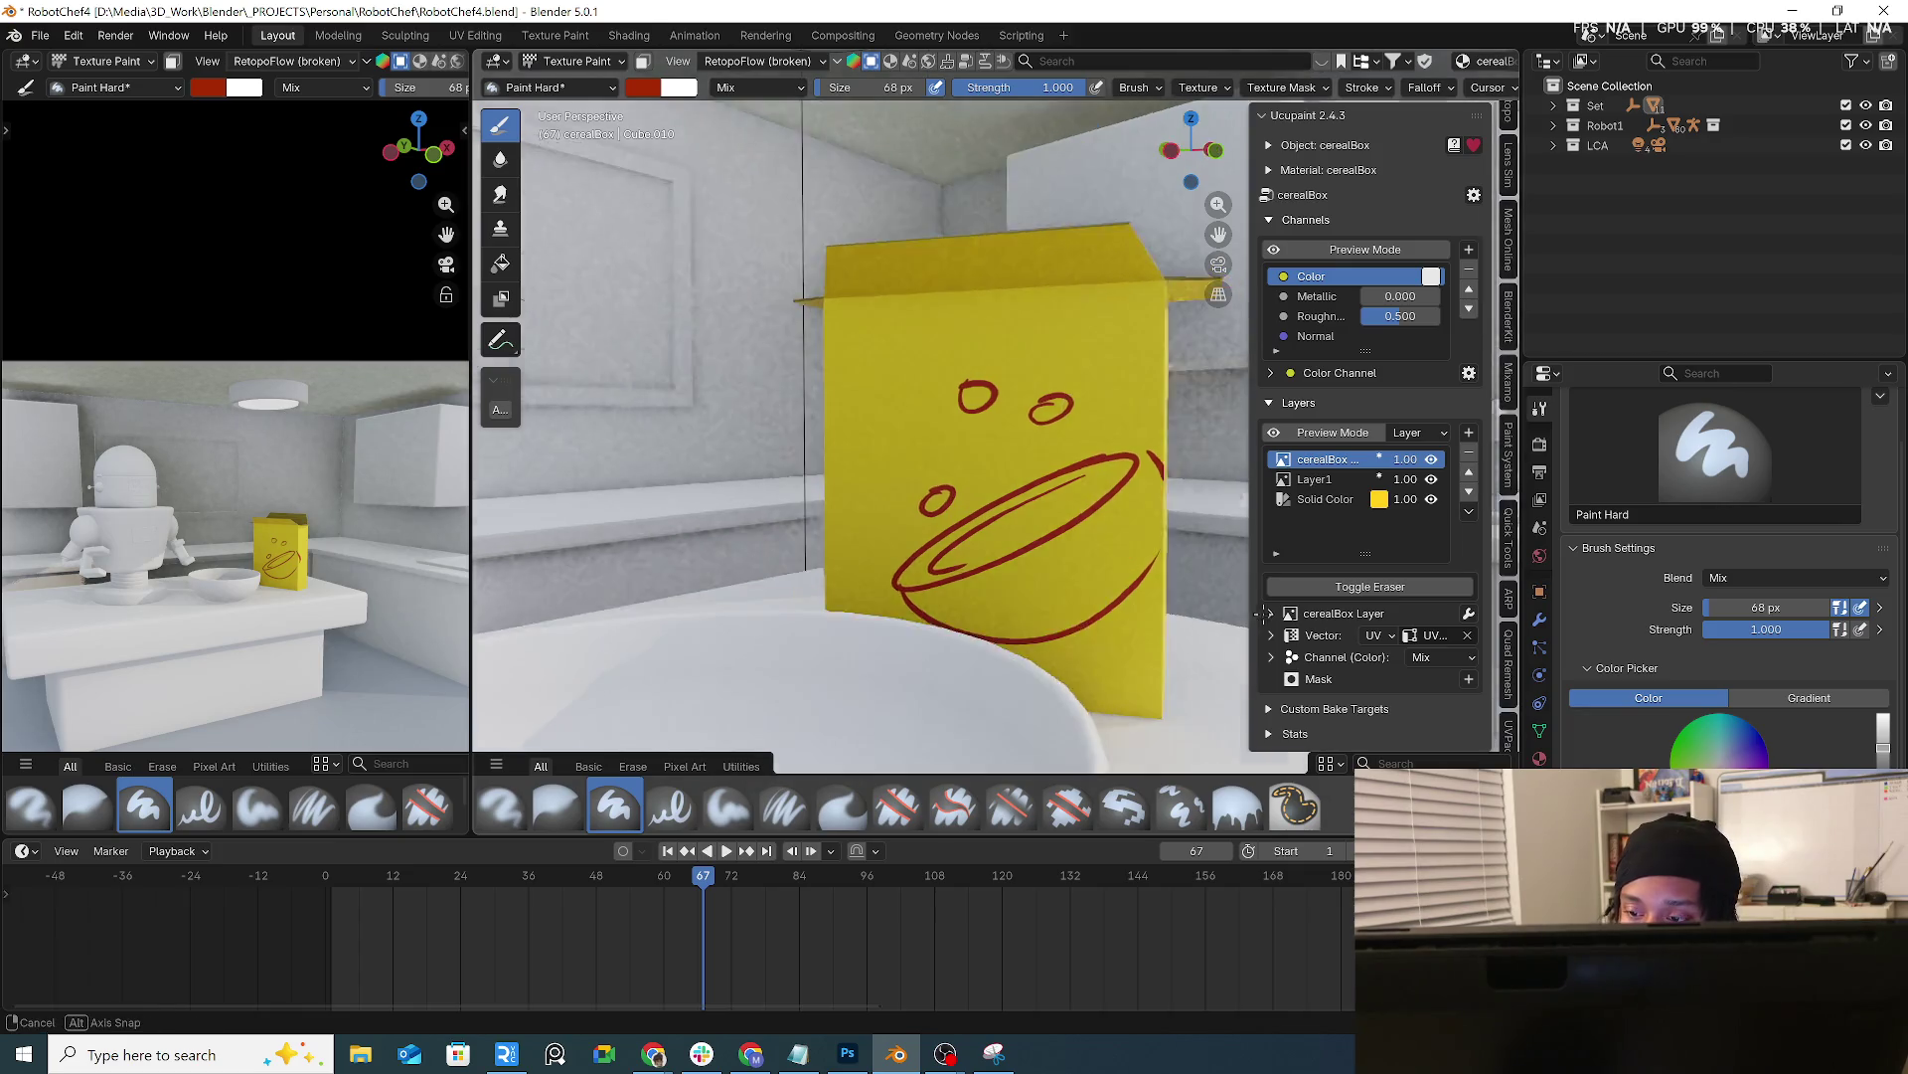
{"action": "scroll", "coordinate": [1051, 628], "scroll_direction": "up", "scroll_amount": 4}
{"action": "scroll", "coordinate": [1052, 627], "scroll_direction": "down", "scroll_amount": 5}
{"action": "mouse_move", "coordinate": [1052, 628]}
{"action": "middle_mouse_down"}
{"action": "mouse_move", "coordinate": [1111, 583]}
{"action": "mouse_move", "coordinate": [886, 567]}
{"action": "middle_mouse_up"}
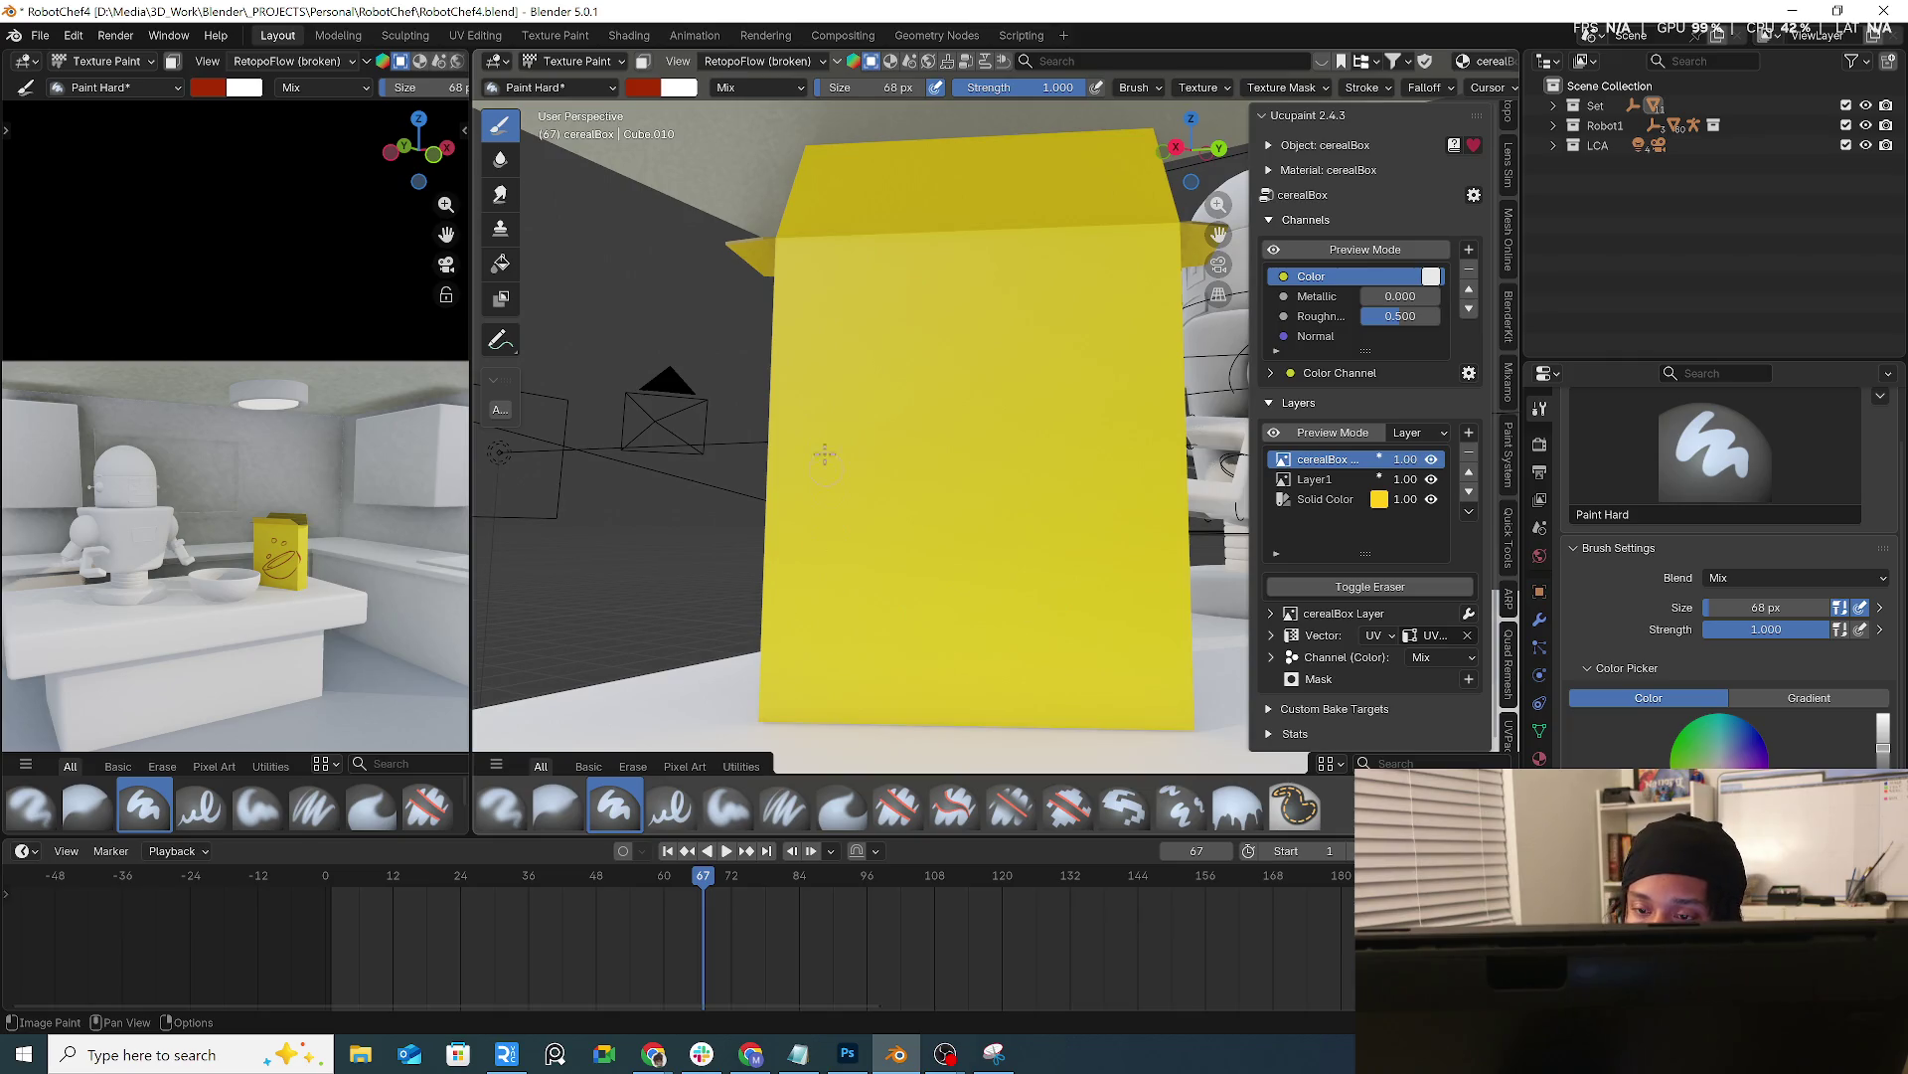
{"action": "mouse_move", "coordinate": [975, 260]}
{"action": "left_mouse_down"}
{"action": "mouse_move", "coordinate": [1071, 243]}
{"action": "mouse_move", "coordinate": [1020, 278]}
{"action": "left_mouse_up"}
{"action": "mouse_move", "coordinate": [984, 462]}
{"action": "left_mouse_down"}
{"action": "mouse_move", "coordinate": [885, 510]}
{"action": "mouse_move", "coordinate": [892, 582]}
{"action": "left_mouse_up"}
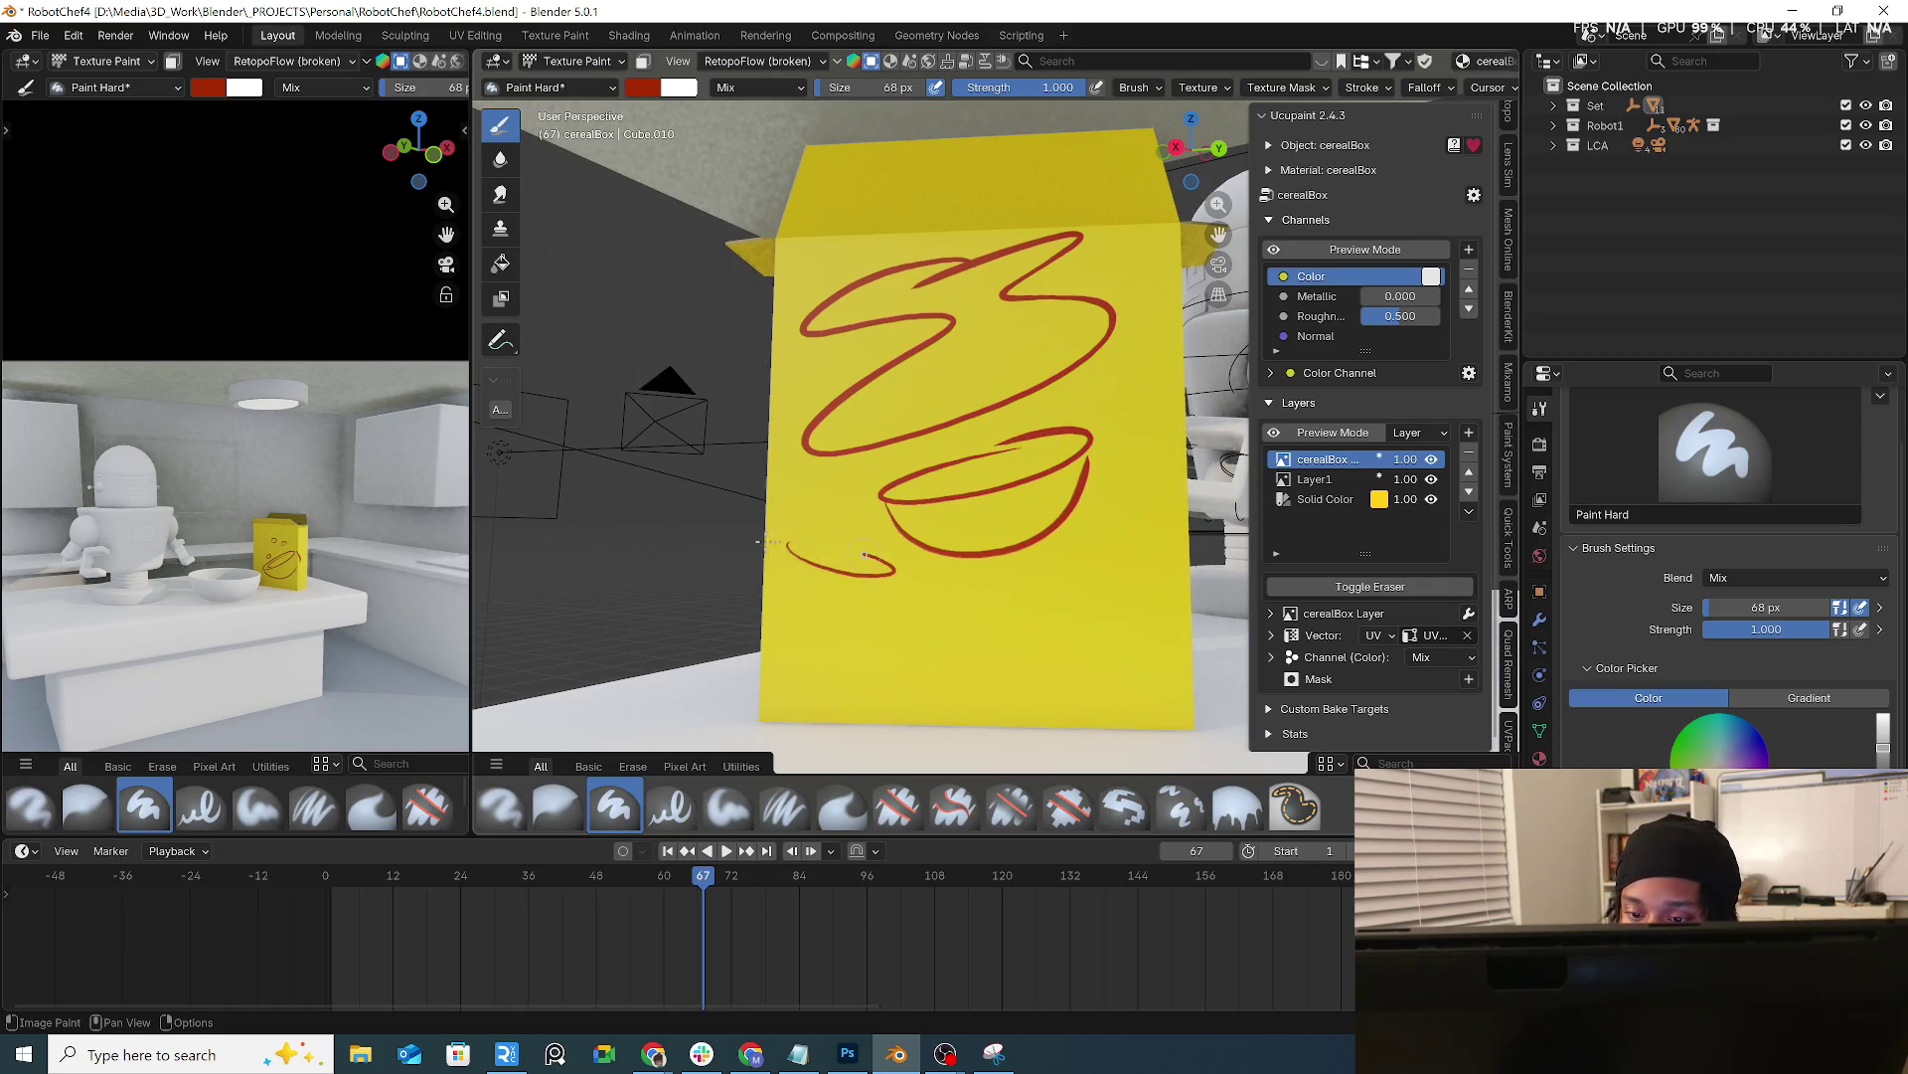
{"action": "mouse_move", "coordinate": [996, 657]}
{"action": "left_mouse_down"}
{"action": "mouse_move", "coordinate": [1158, 698]}
{"action": "mouse_move", "coordinate": [1087, 670]}
{"action": "mouse_move", "coordinate": [1118, 672]}
{"action": "mouse_move", "coordinate": [1100, 634]}
{"action": "left_mouse_up"}
Paint a short mark and two stacked rectangles on the box's side face
{"action": "middle_click_drag", "start_coordinate": [1102, 633], "coordinate": [971, 397]}
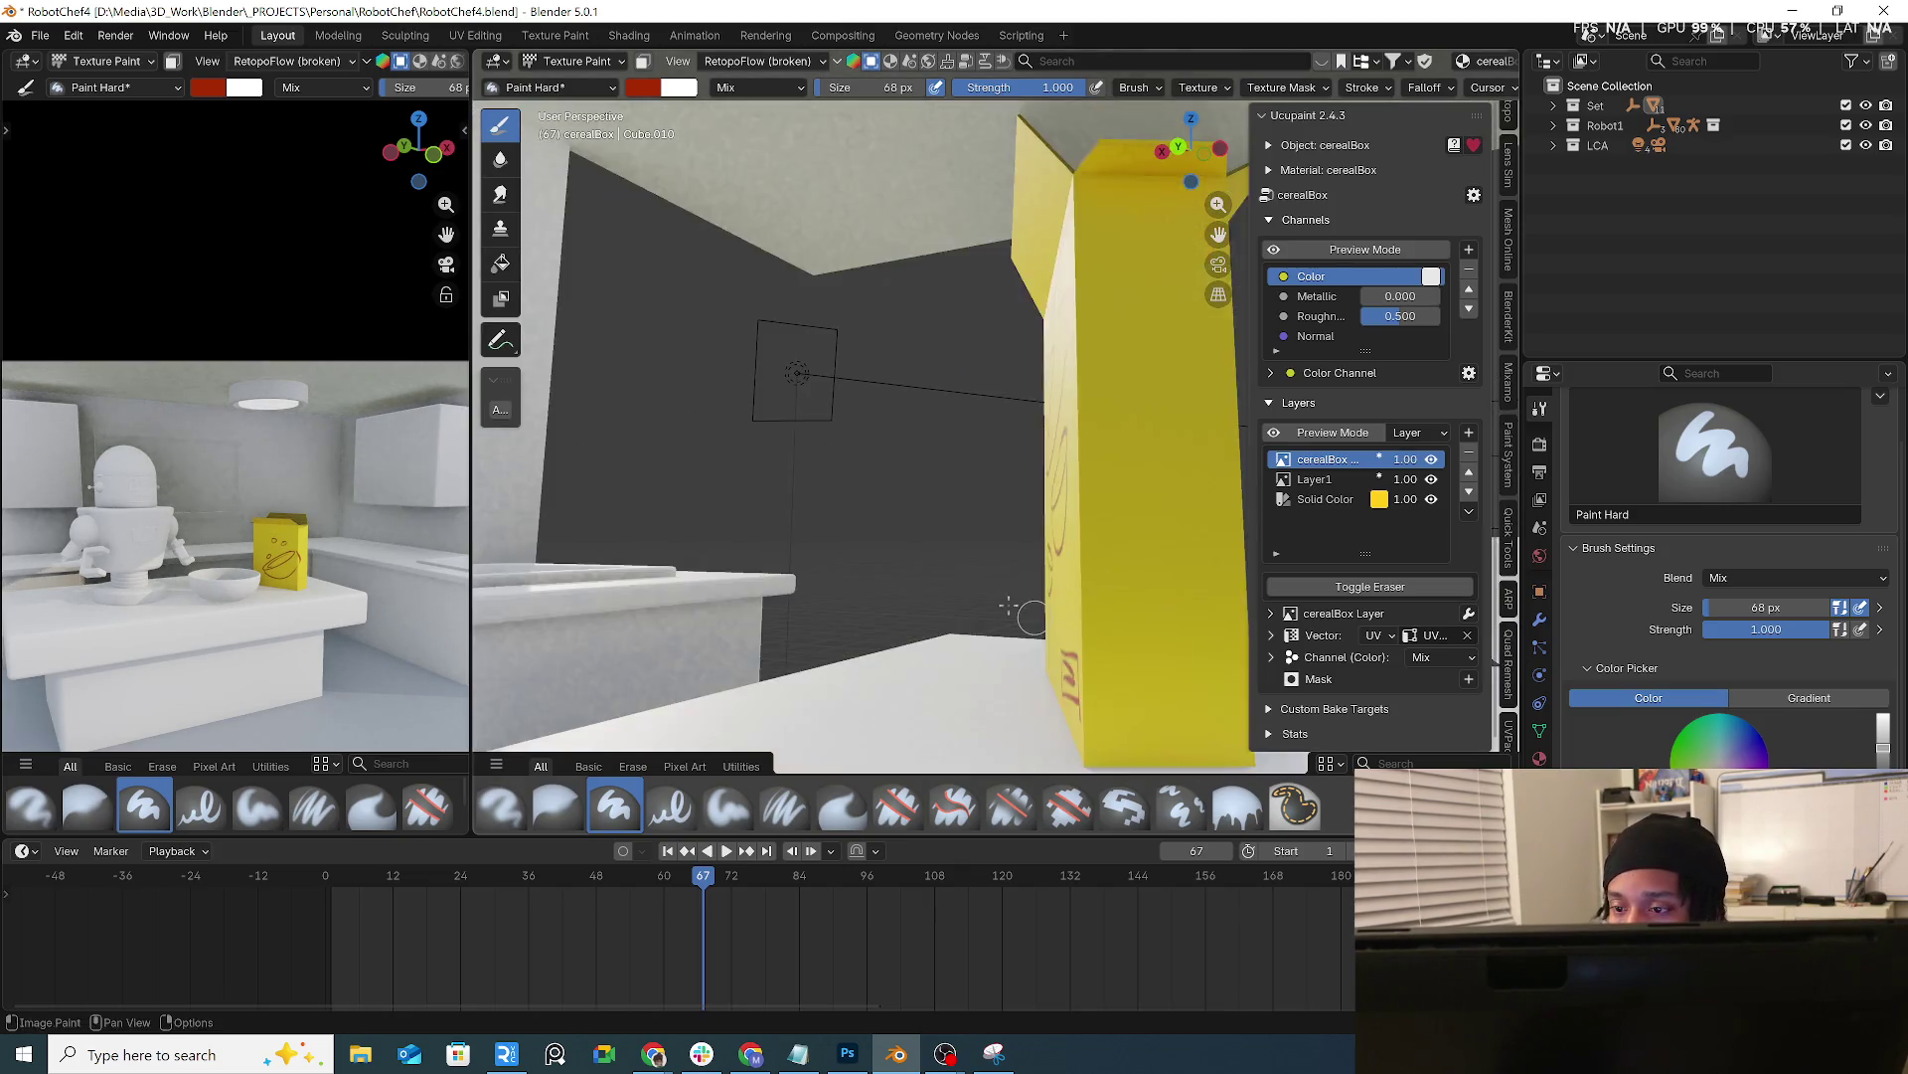
{"action": "mouse_move", "coordinate": [918, 220]}
{"action": "left_mouse_down"}
{"action": "mouse_move", "coordinate": [978, 268]}
{"action": "mouse_move", "coordinate": [1040, 239]}
{"action": "mouse_move", "coordinate": [912, 216]}
{"action": "left_mouse_up"}
{"action": "mouse_move", "coordinate": [913, 290]}
{"action": "left_mouse_down"}
{"action": "mouse_move", "coordinate": [1035, 346]}
{"action": "mouse_move", "coordinate": [966, 329]}
{"action": "left_mouse_up"}
{"action": "mouse_move", "coordinate": [966, 328]}
{"action": "middle_mouse_down"}
{"action": "mouse_move", "coordinate": [1061, 555]}
{"action": "mouse_move", "coordinate": [1001, 499]}
{"action": "mouse_move", "coordinate": [886, 478]}
{"action": "middle_mouse_up"}
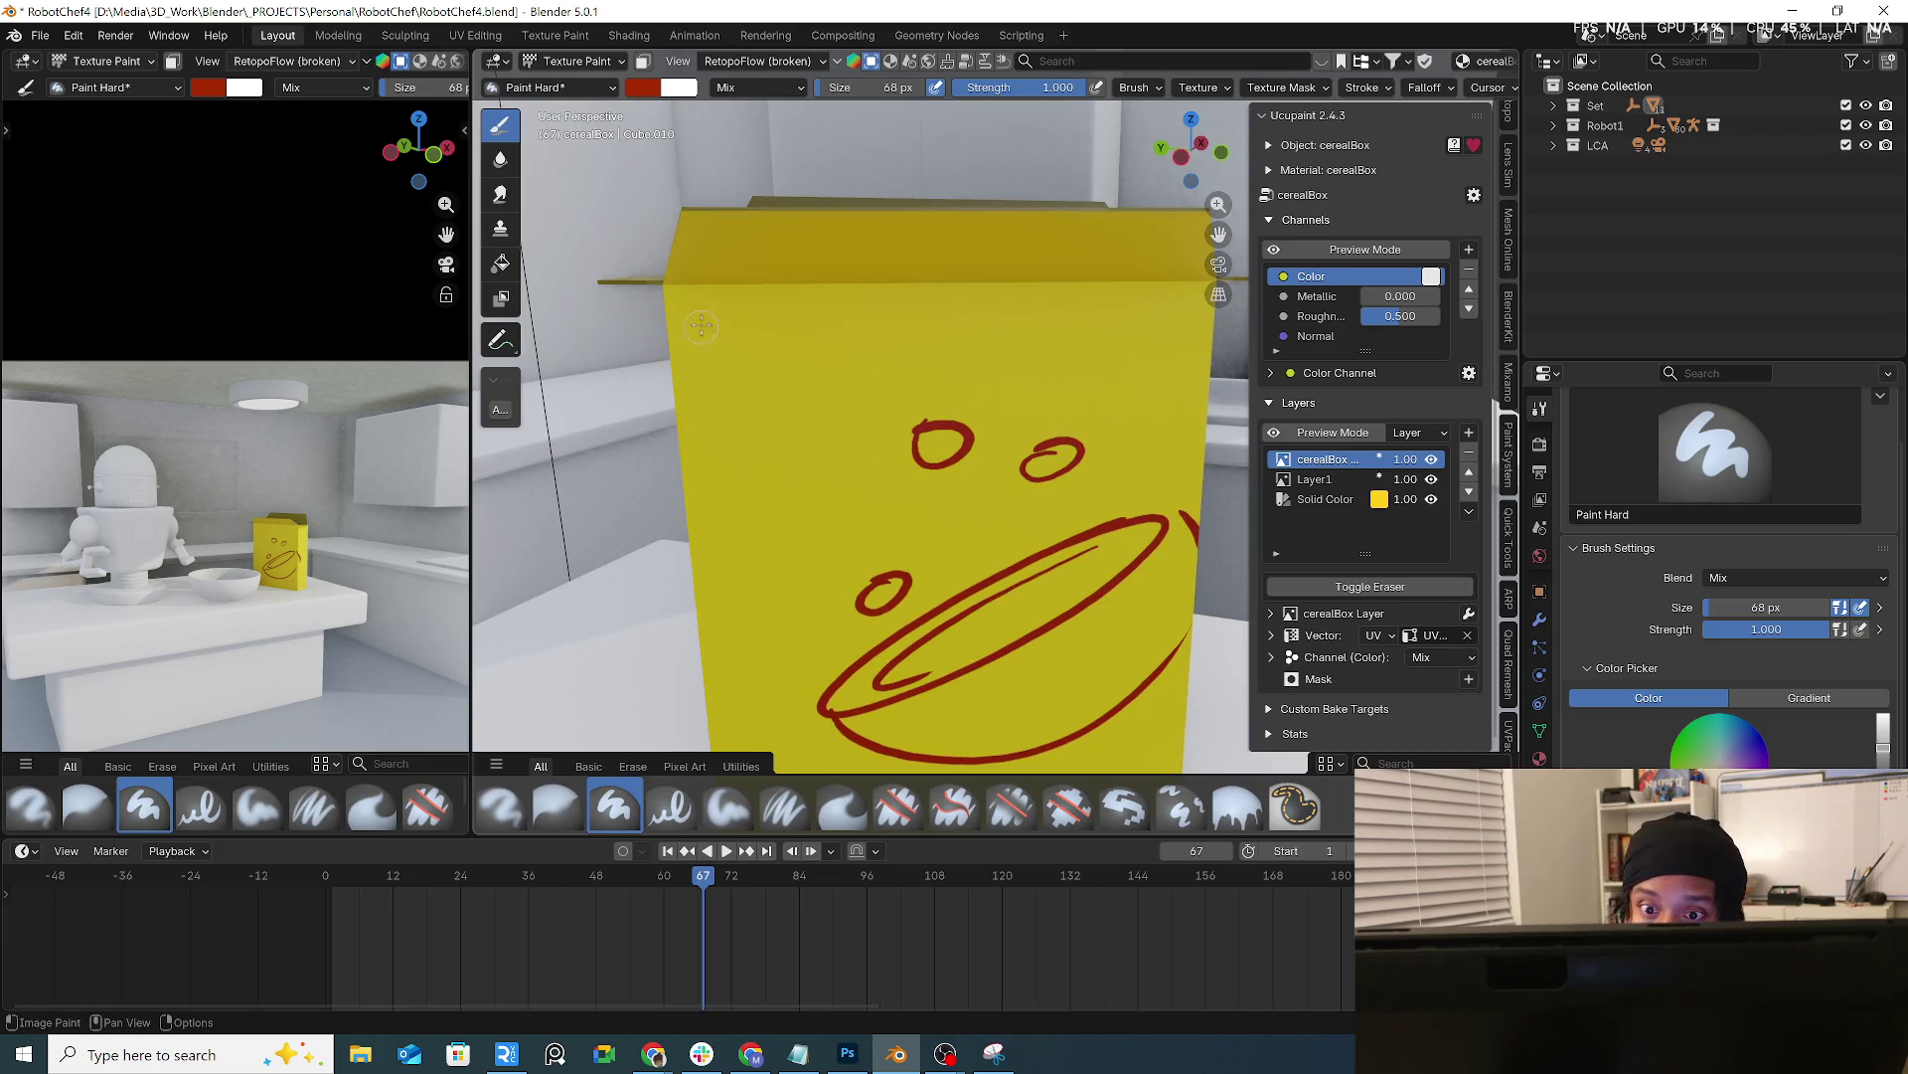
Draw the character's grinning head with eyes, chin and ears, redoing a botched eye scribble
{"action": "left_click_drag", "start_coordinate": [686, 310], "coordinate": [755, 327]}
{"action": "key", "text": "ctrl+z"}
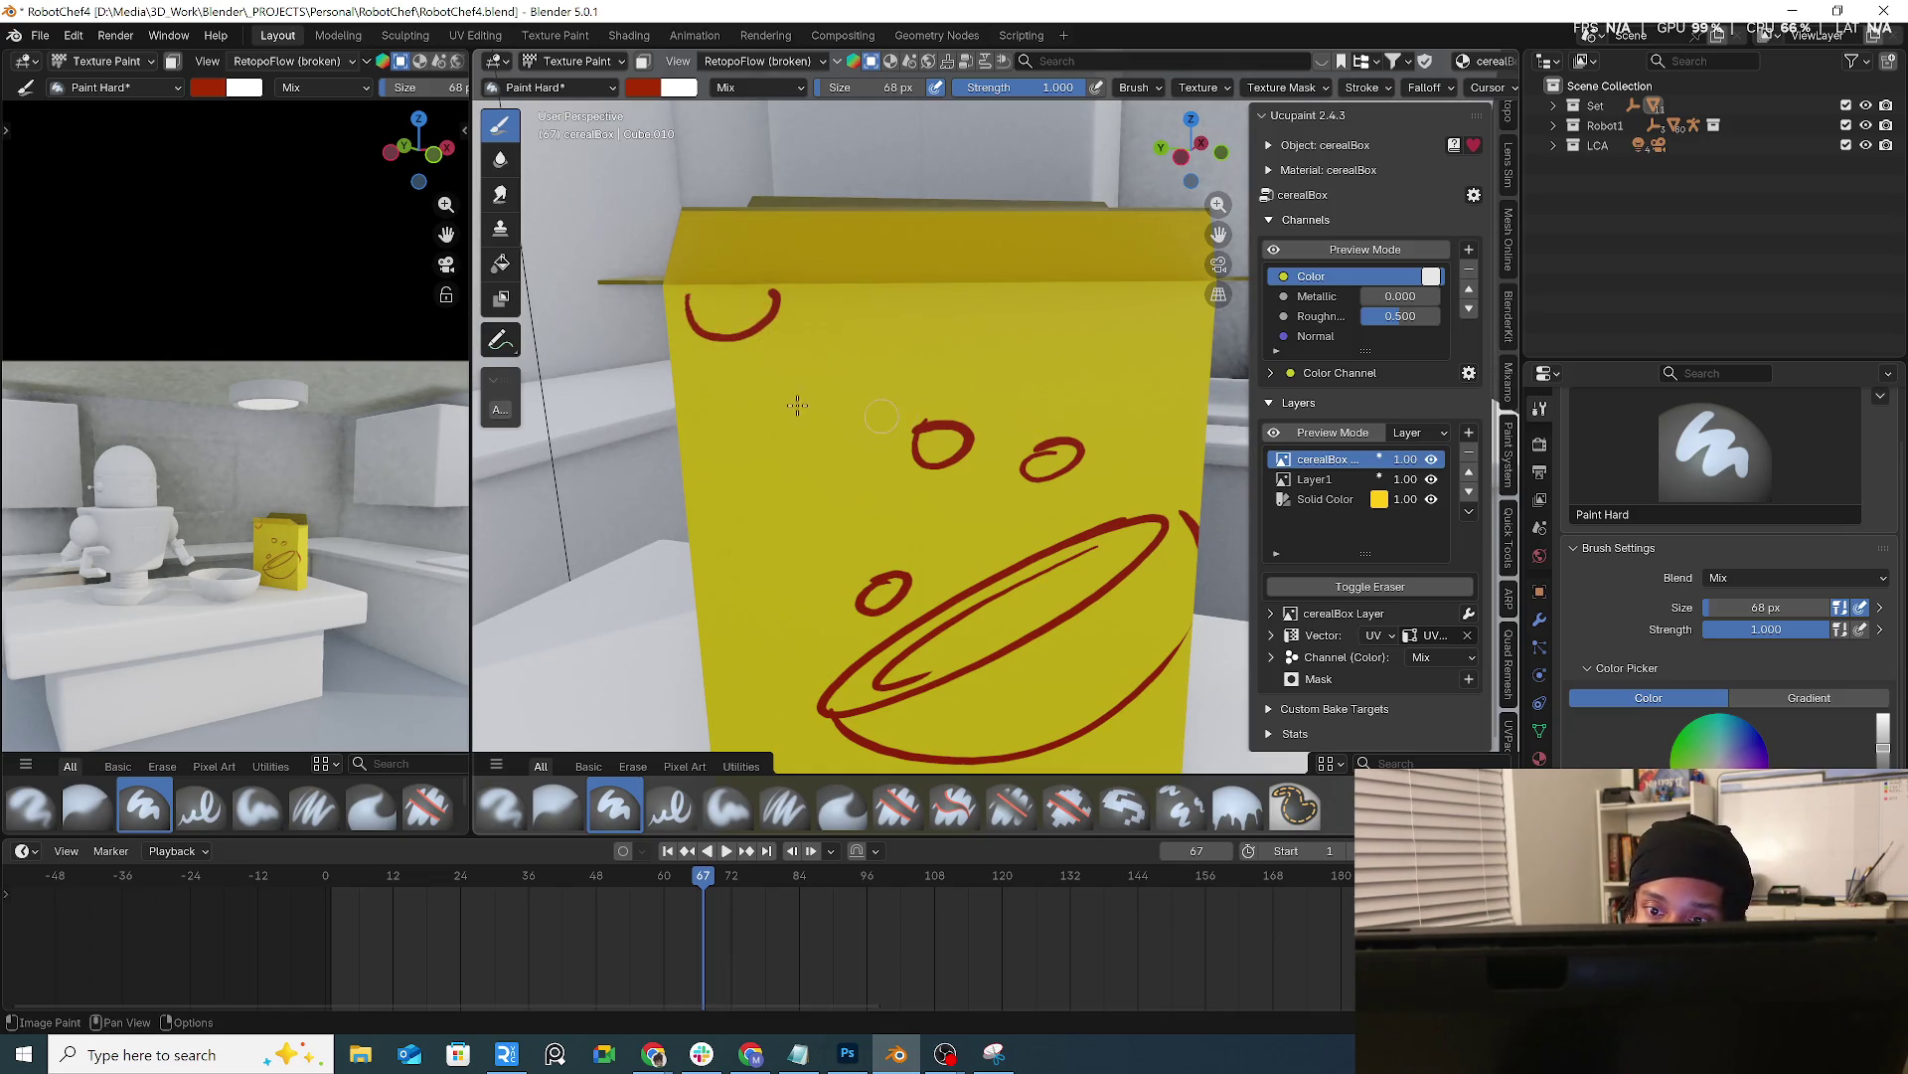
{"action": "key", "text": "ctrl+z"}
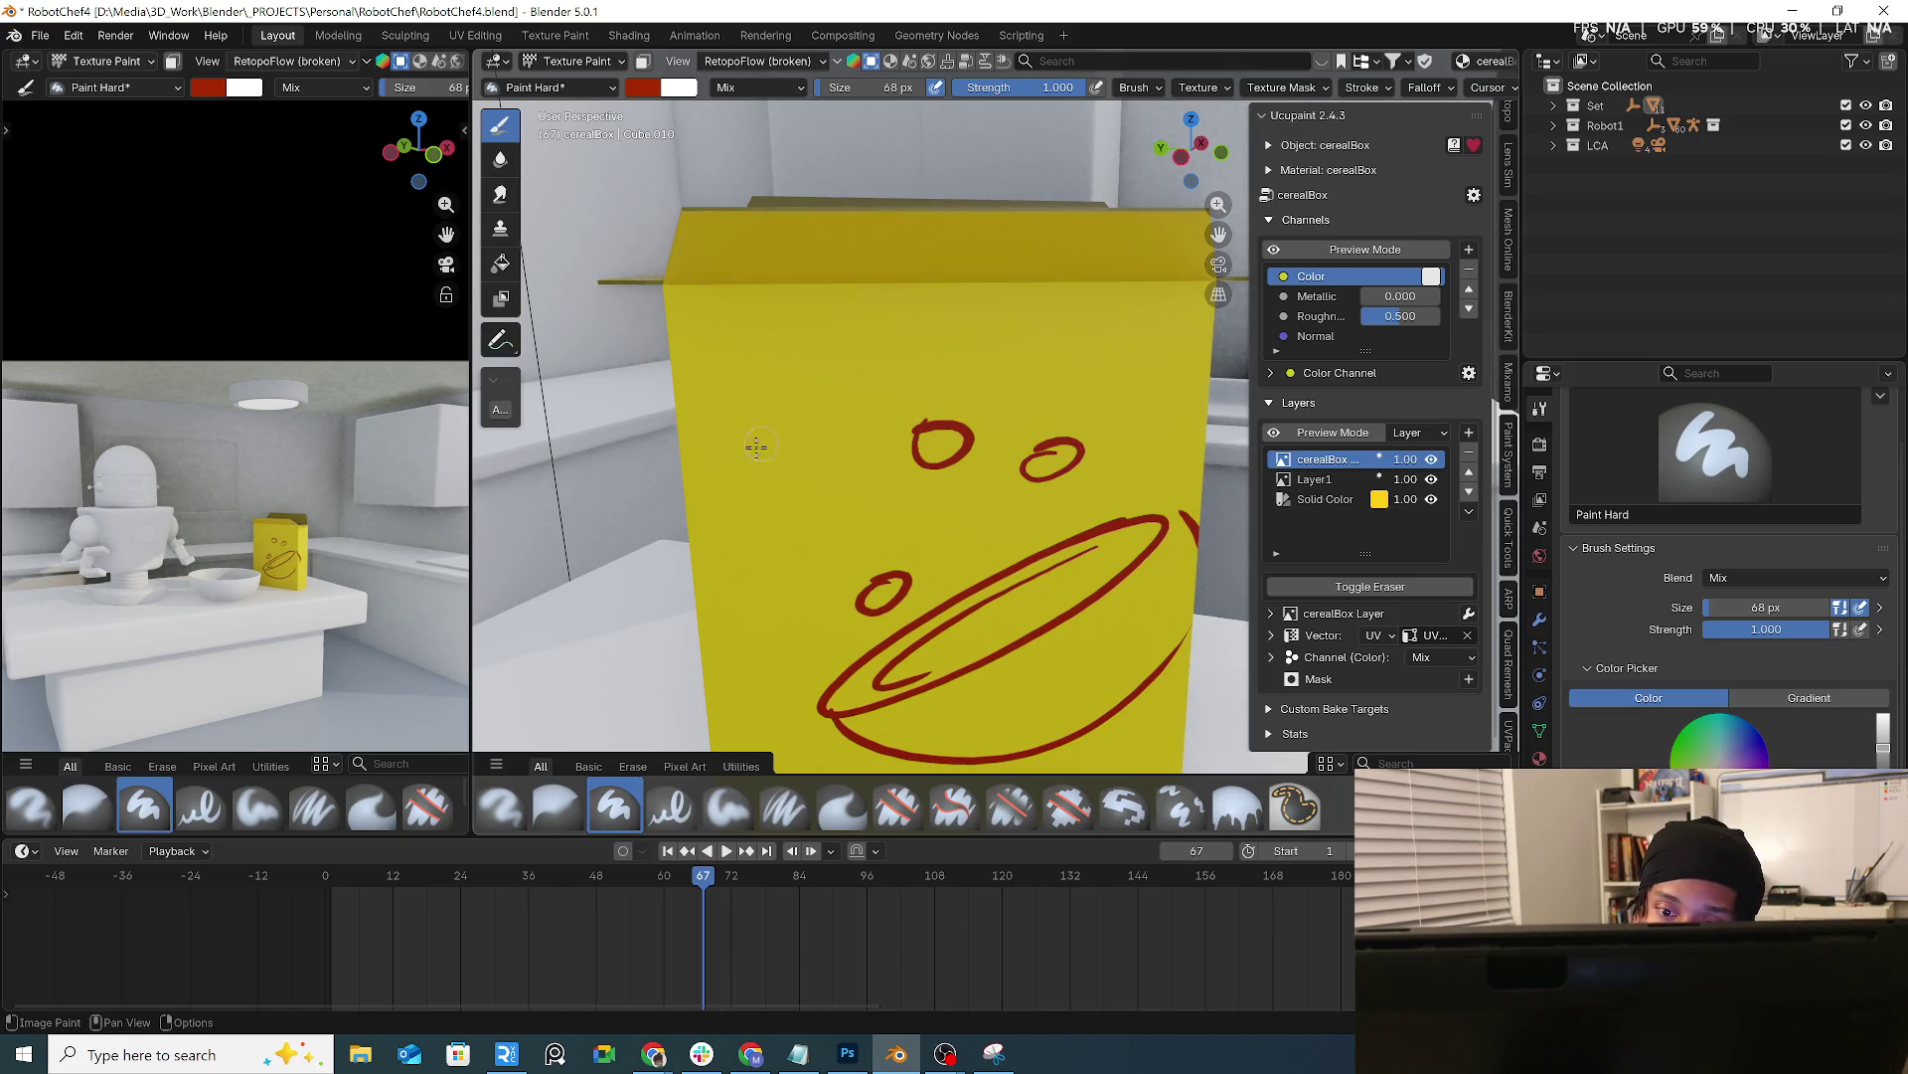
{"action": "left_click_drag", "start_coordinate": [735, 475], "coordinate": [850, 457]}
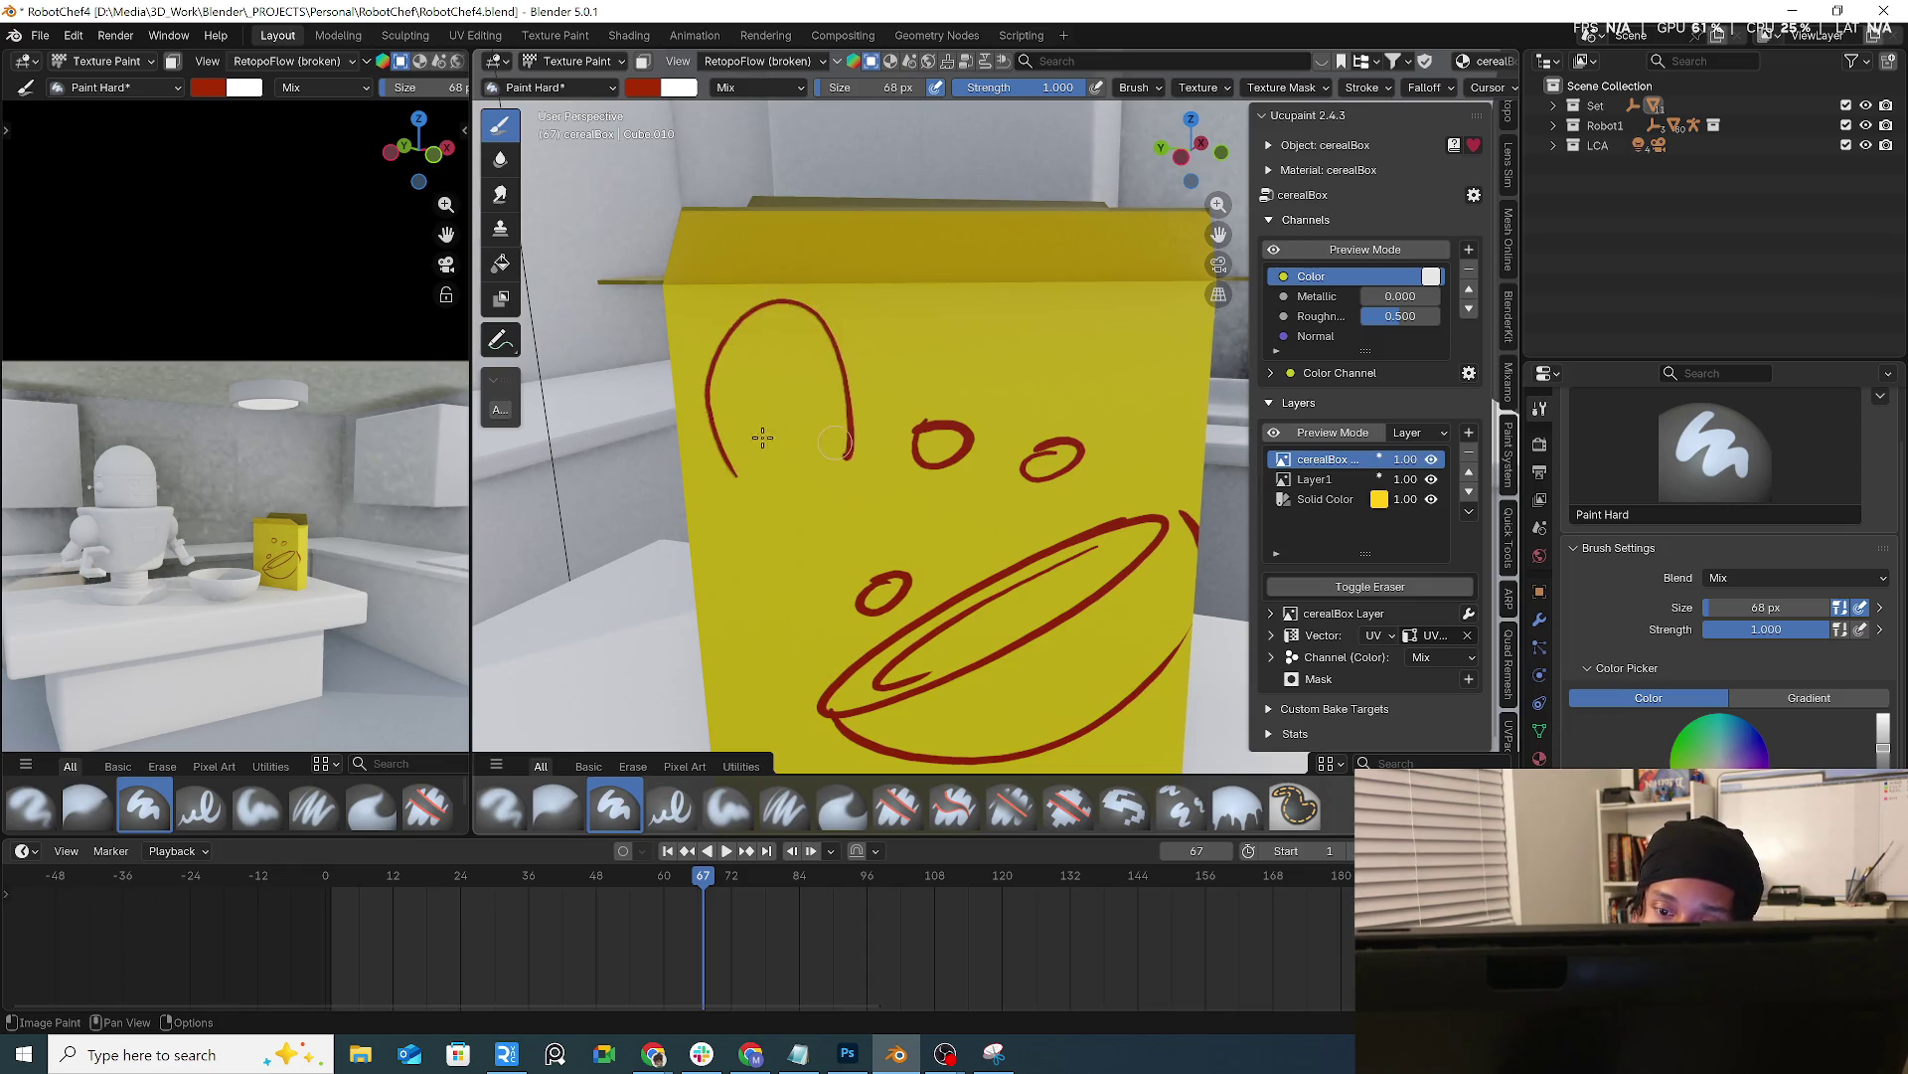
{"action": "mouse_move", "coordinate": [737, 439]}
{"action": "left_mouse_down"}
{"action": "mouse_move", "coordinate": [820, 412]}
{"action": "mouse_move", "coordinate": [761, 381]}
{"action": "mouse_move", "coordinate": [809, 387]}
{"action": "left_mouse_up"}
{"action": "left_click_drag", "start_coordinate": [753, 502], "coordinate": [829, 472]}
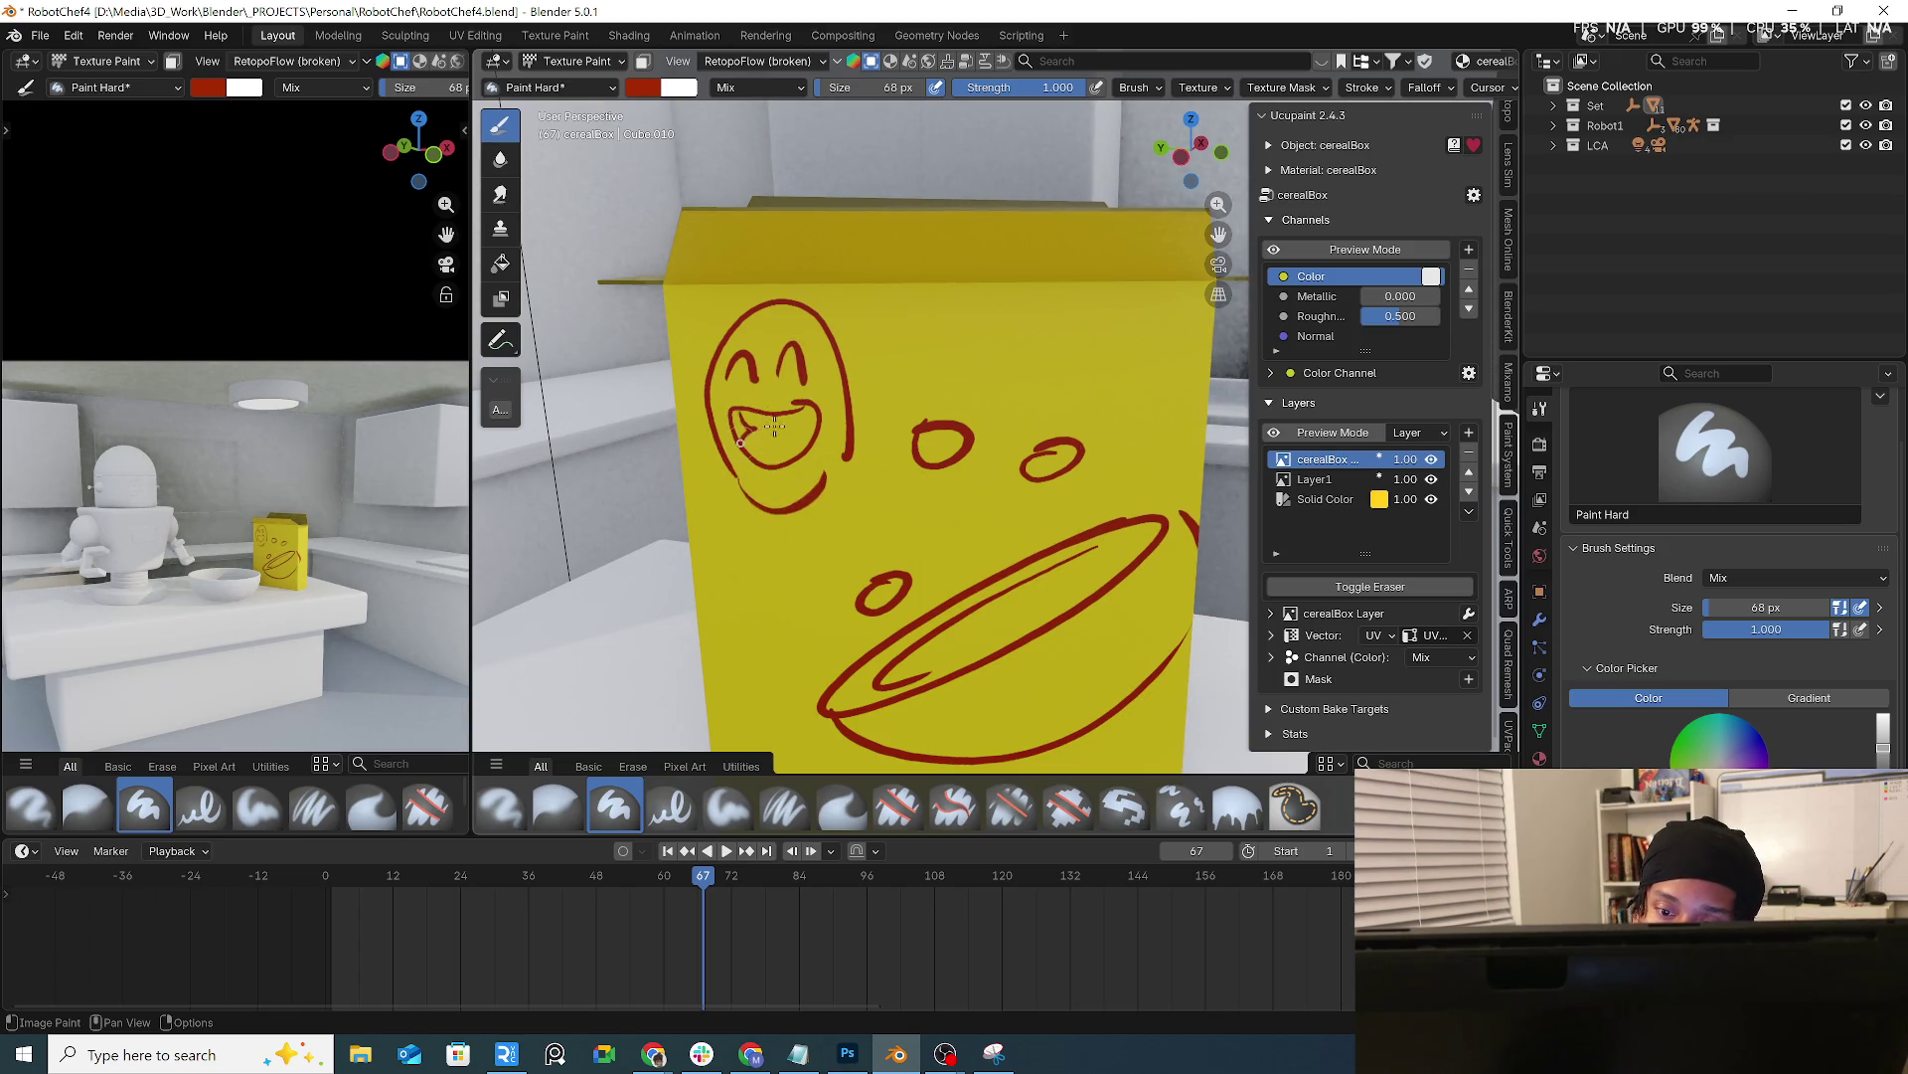
{"action": "left_click_drag", "start_coordinate": [846, 373], "coordinate": [853, 409]}
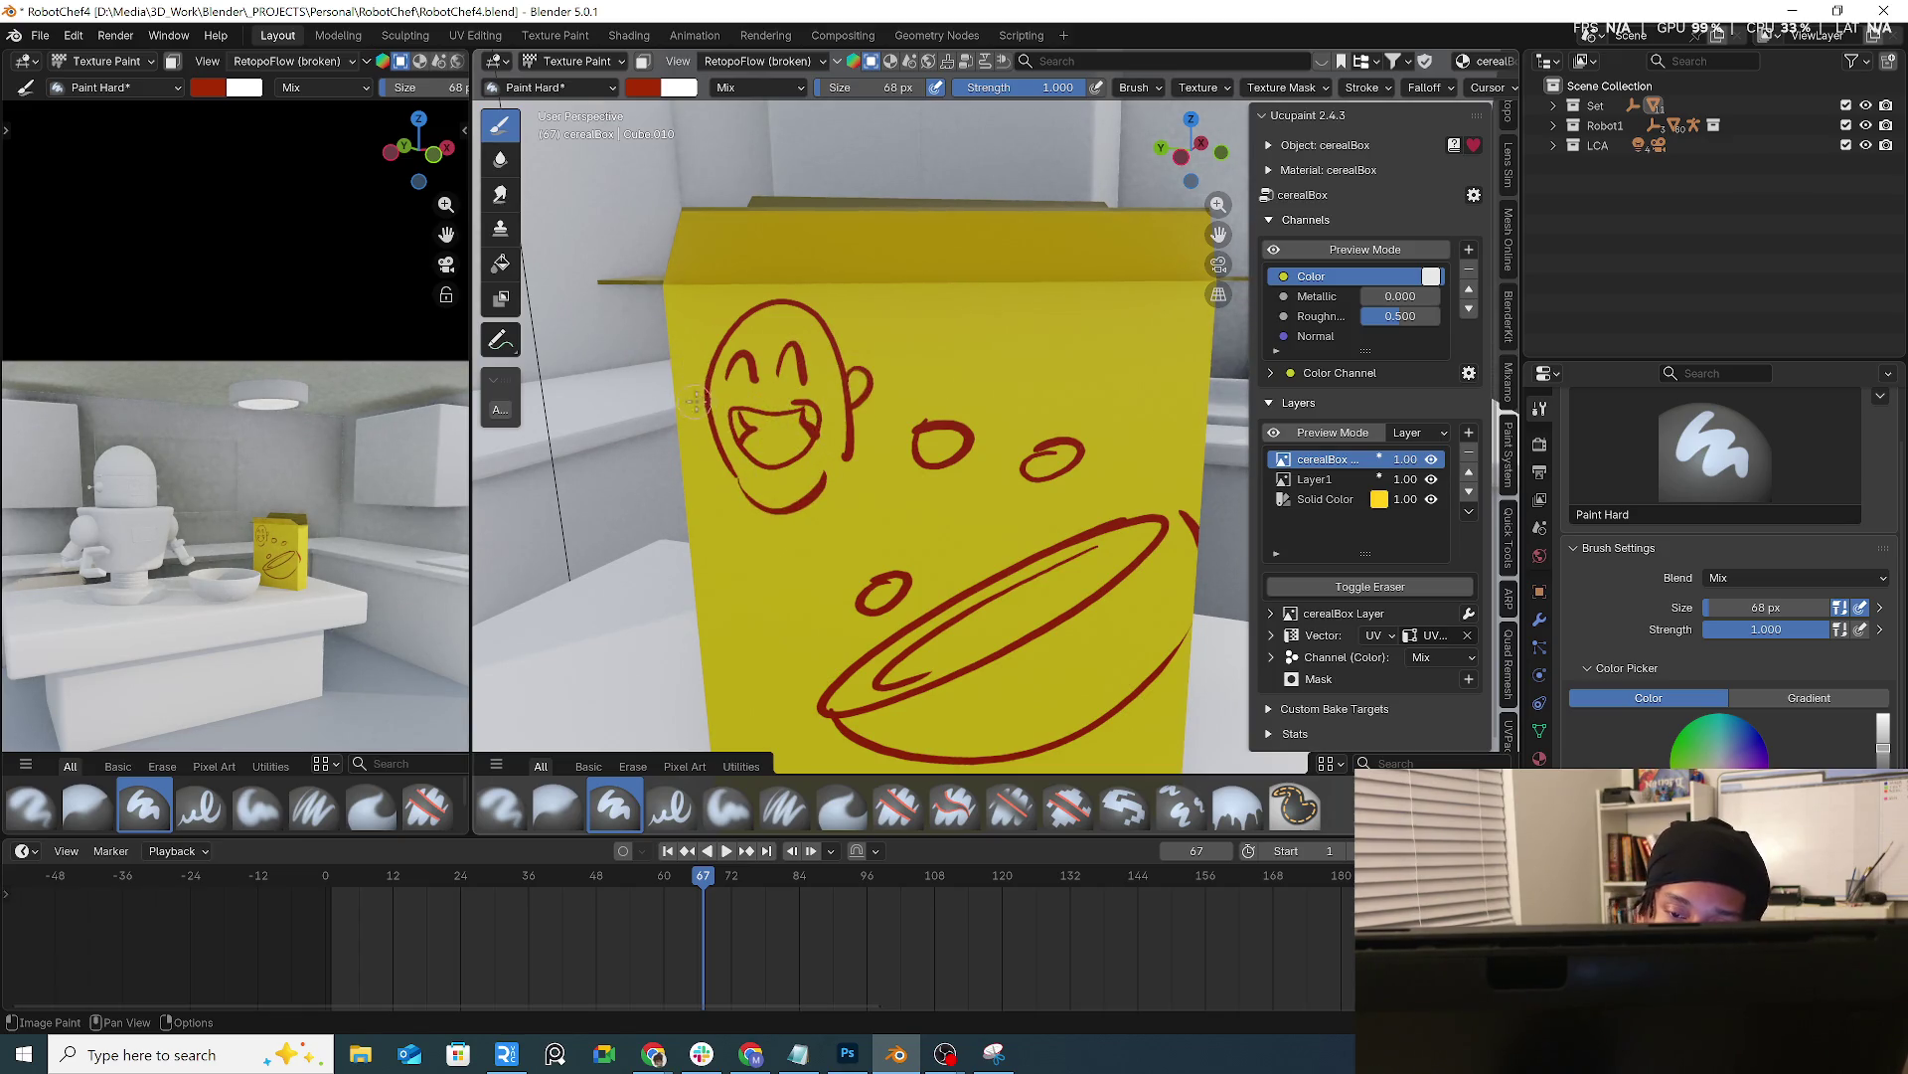
{"action": "left_click_drag", "start_coordinate": [701, 384], "coordinate": [695, 443]}
{"action": "left_click_drag", "start_coordinate": [699, 302], "coordinate": [691, 391]}
{"action": "left_click_drag", "start_coordinate": [844, 373], "coordinate": [866, 319]}
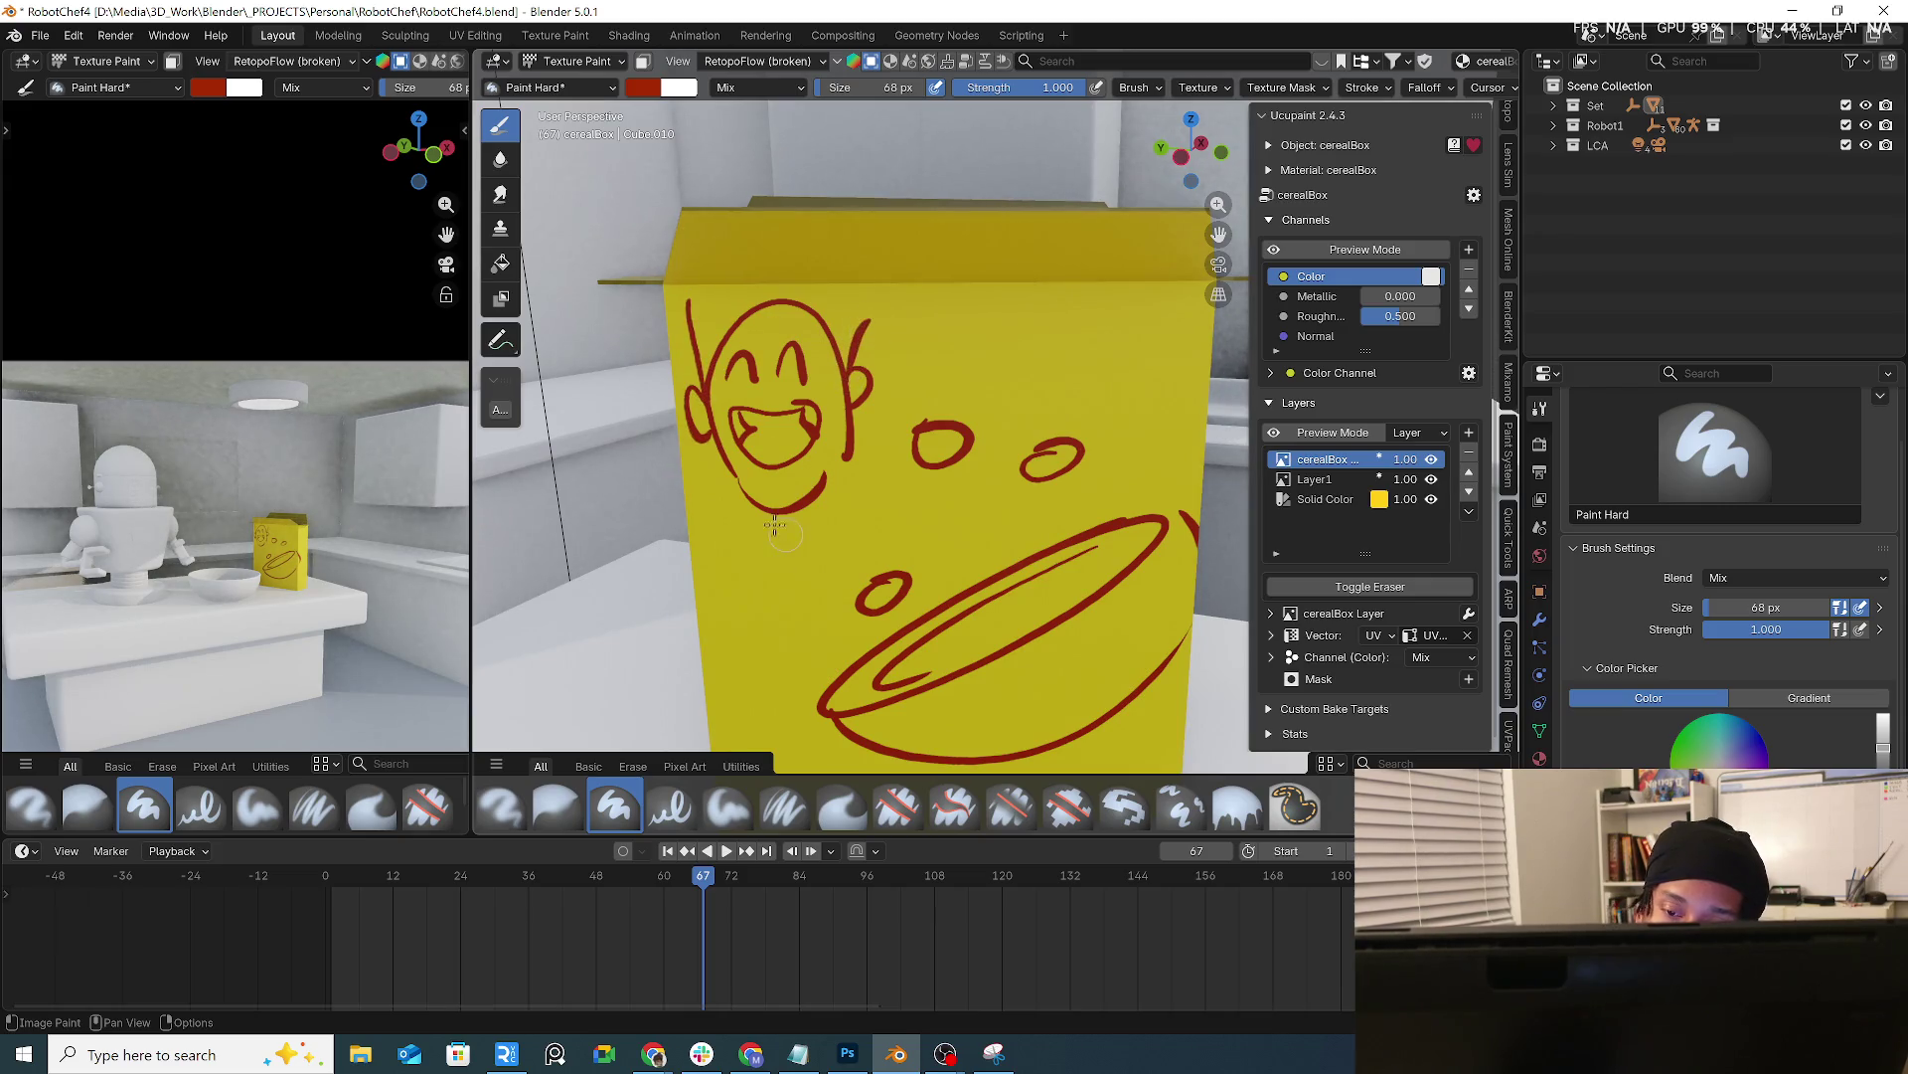
{"action": "left_click_drag", "start_coordinate": [695, 501], "coordinate": [723, 625]}
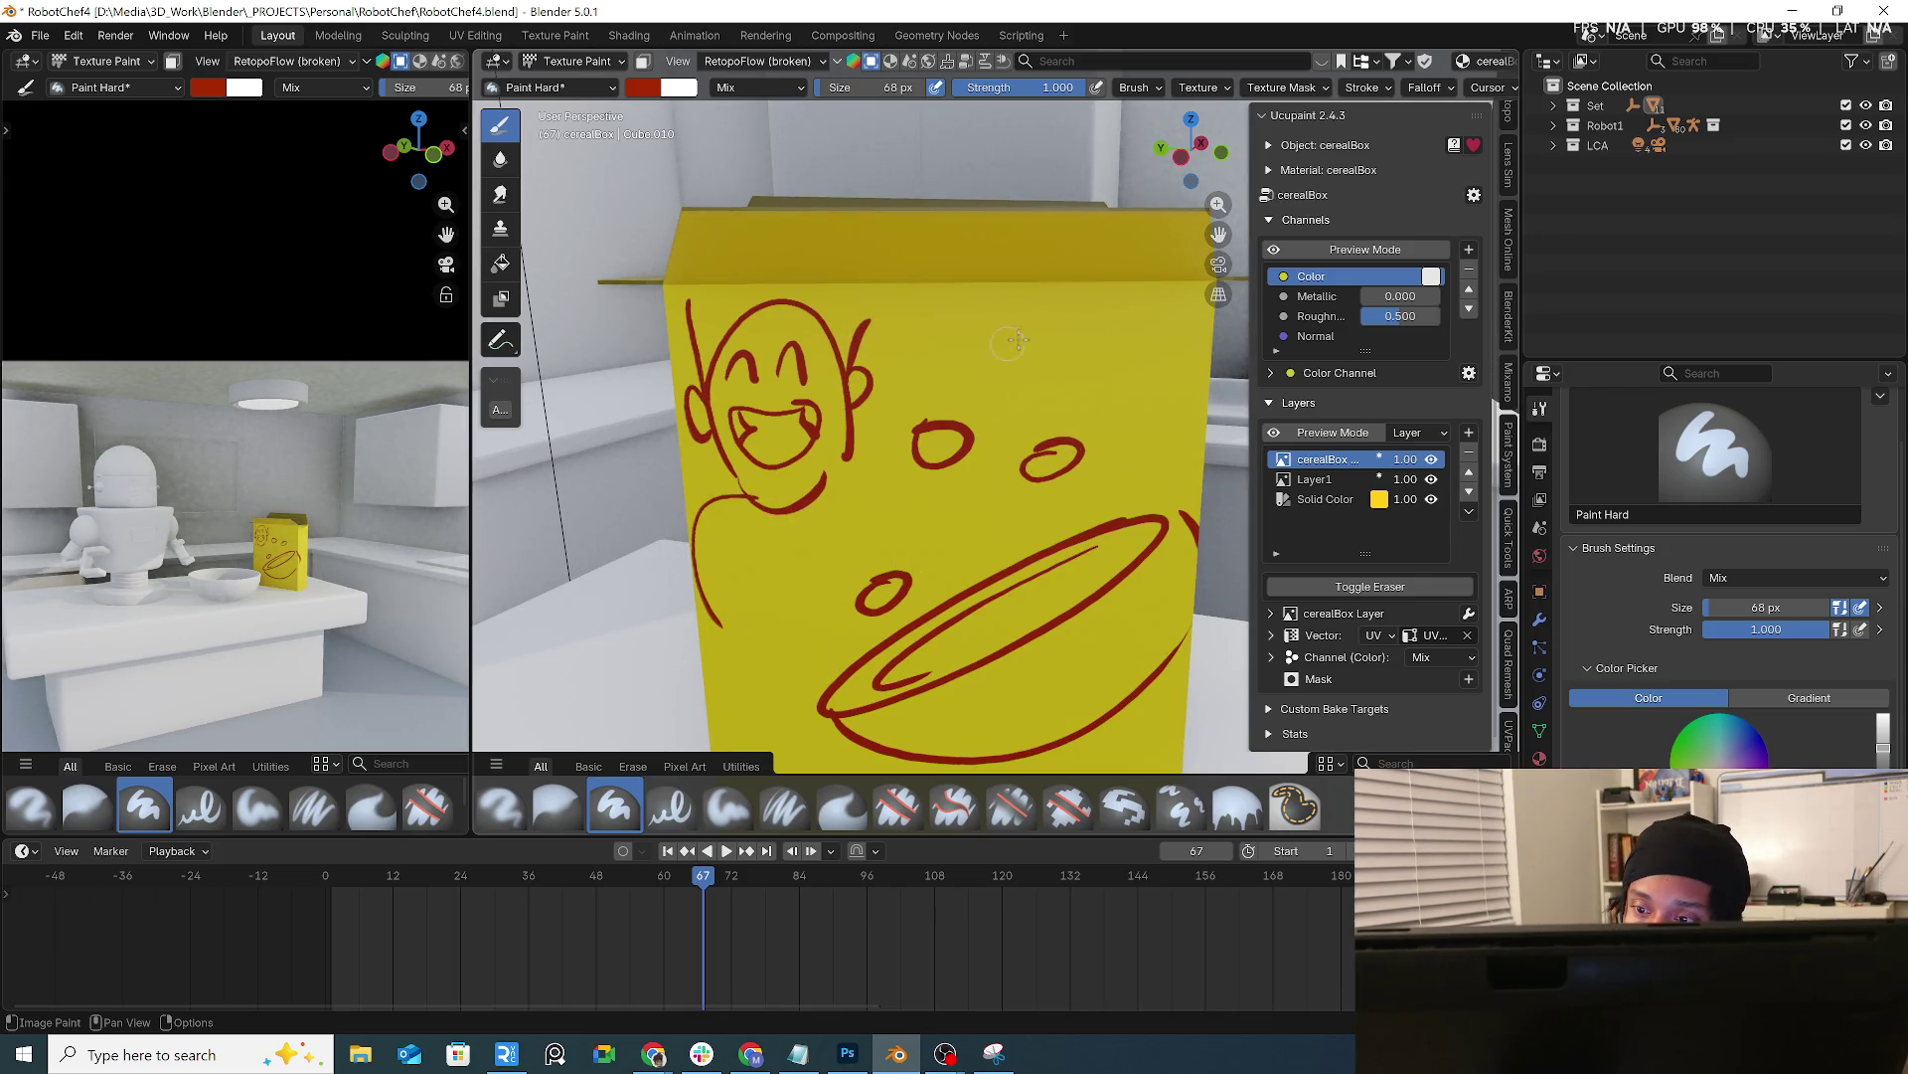
Add an elongated ellipse of cereal above the circles with hooked curves and loops
{"action": "mouse_move", "coordinate": [1017, 359]}
{"action": "left_mouse_down"}
{"action": "mouse_move", "coordinate": [880, 400]}
{"action": "mouse_move", "coordinate": [1020, 352]}
{"action": "left_mouse_up"}
{"action": "mouse_move", "coordinate": [911, 390]}
{"action": "left_mouse_down"}
{"action": "mouse_move", "coordinate": [1000, 356]}
{"action": "mouse_move", "coordinate": [1070, 373]}
{"action": "left_mouse_up"}
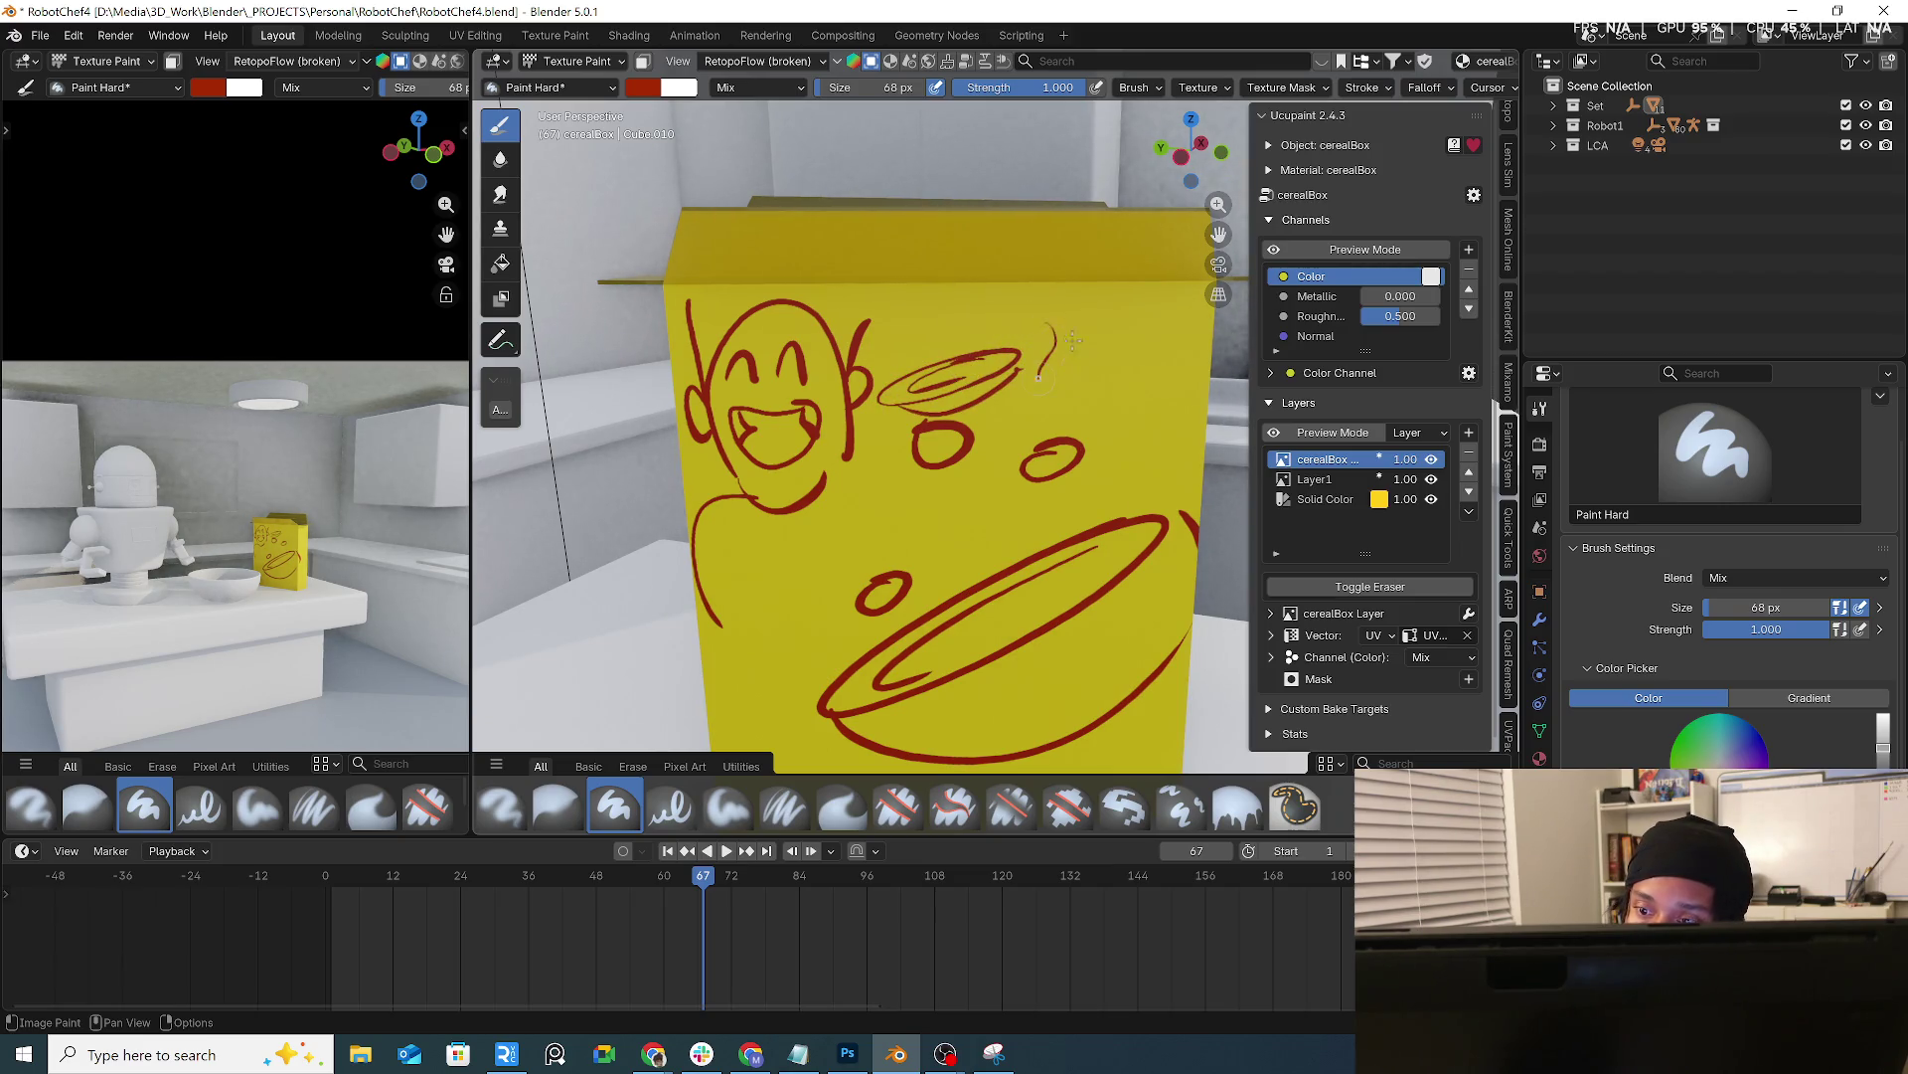
{"action": "mouse_move", "coordinate": [1071, 293]}
{"action": "left_mouse_down"}
{"action": "mouse_move", "coordinate": [1103, 364]}
{"action": "mouse_move", "coordinate": [1014, 356]}
{"action": "left_mouse_up"}
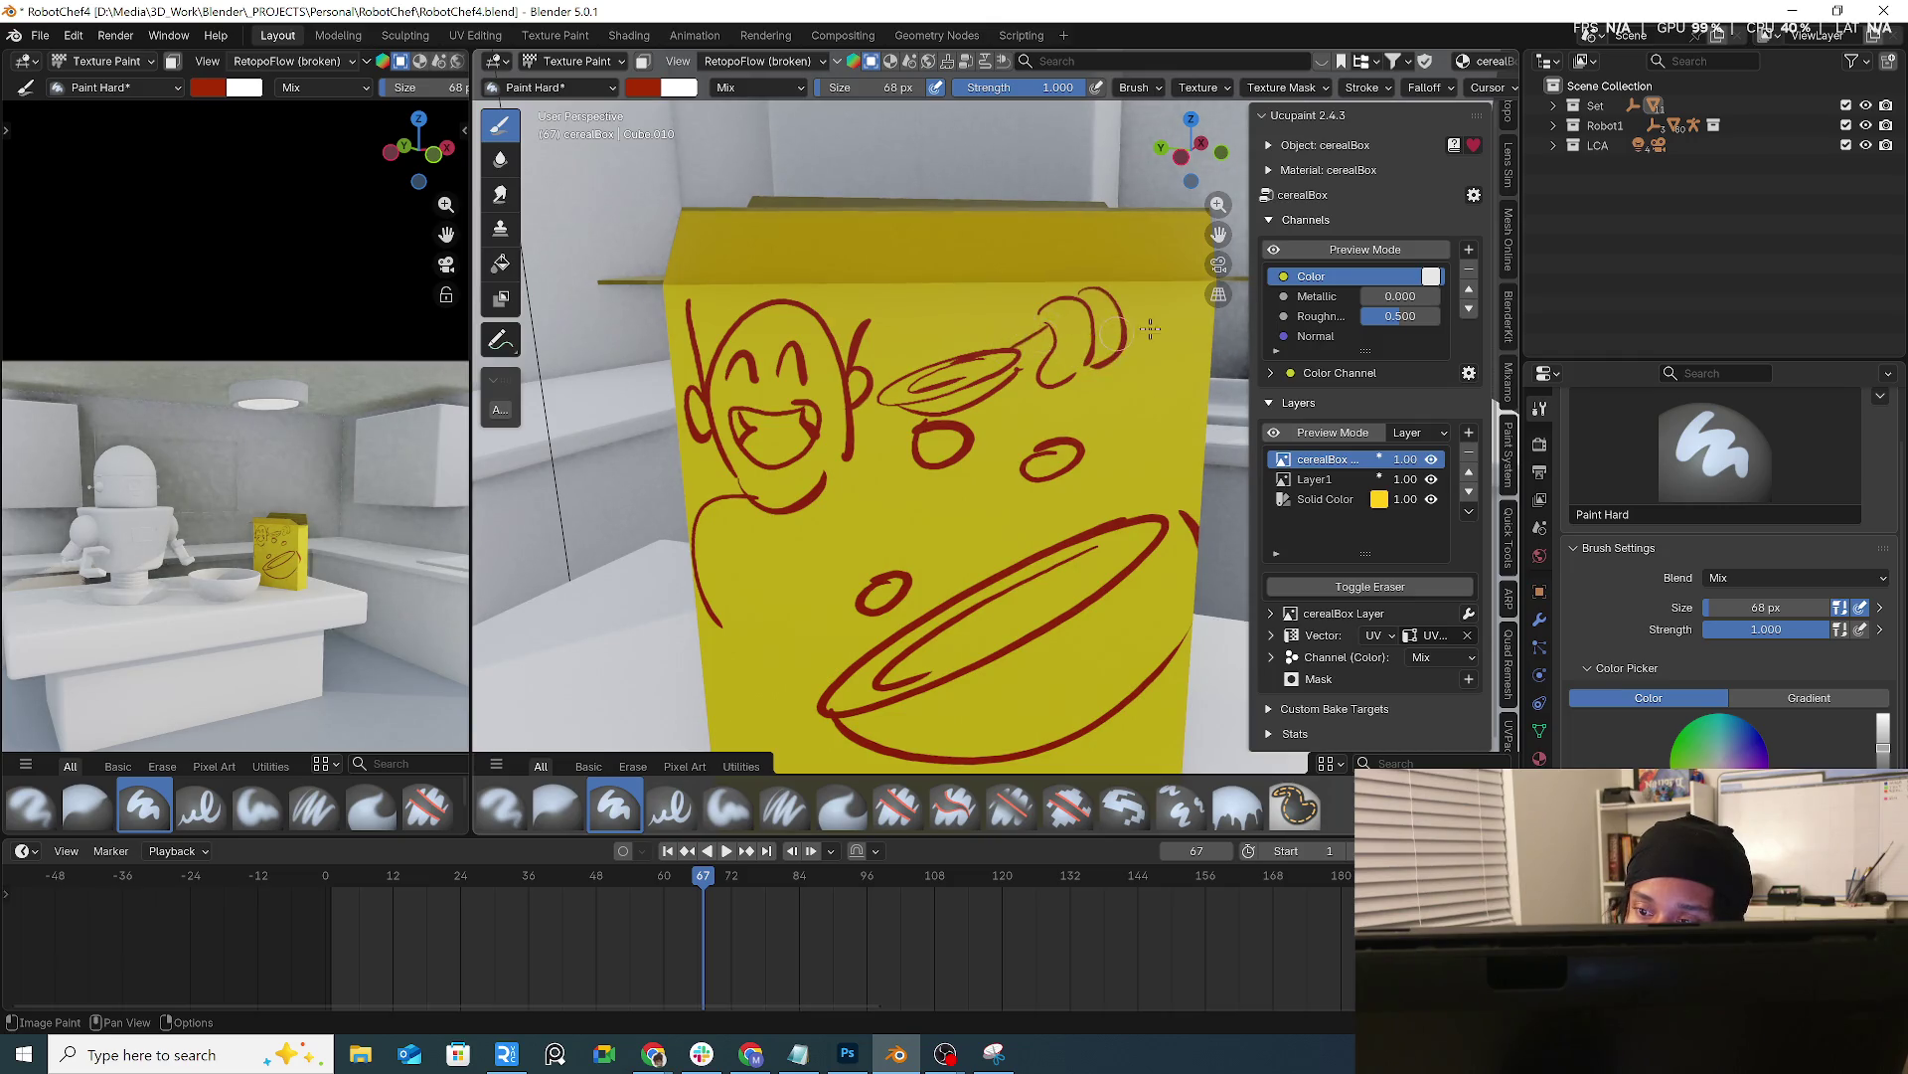
{"action": "left_click_drag", "start_coordinate": [1106, 284], "coordinate": [1145, 358]}
{"action": "mouse_move", "coordinate": [999, 380]}
{"action": "left_mouse_down"}
{"action": "mouse_move", "coordinate": [1076, 393]}
{"action": "mouse_move", "coordinate": [1098, 373]}
{"action": "left_mouse_up"}
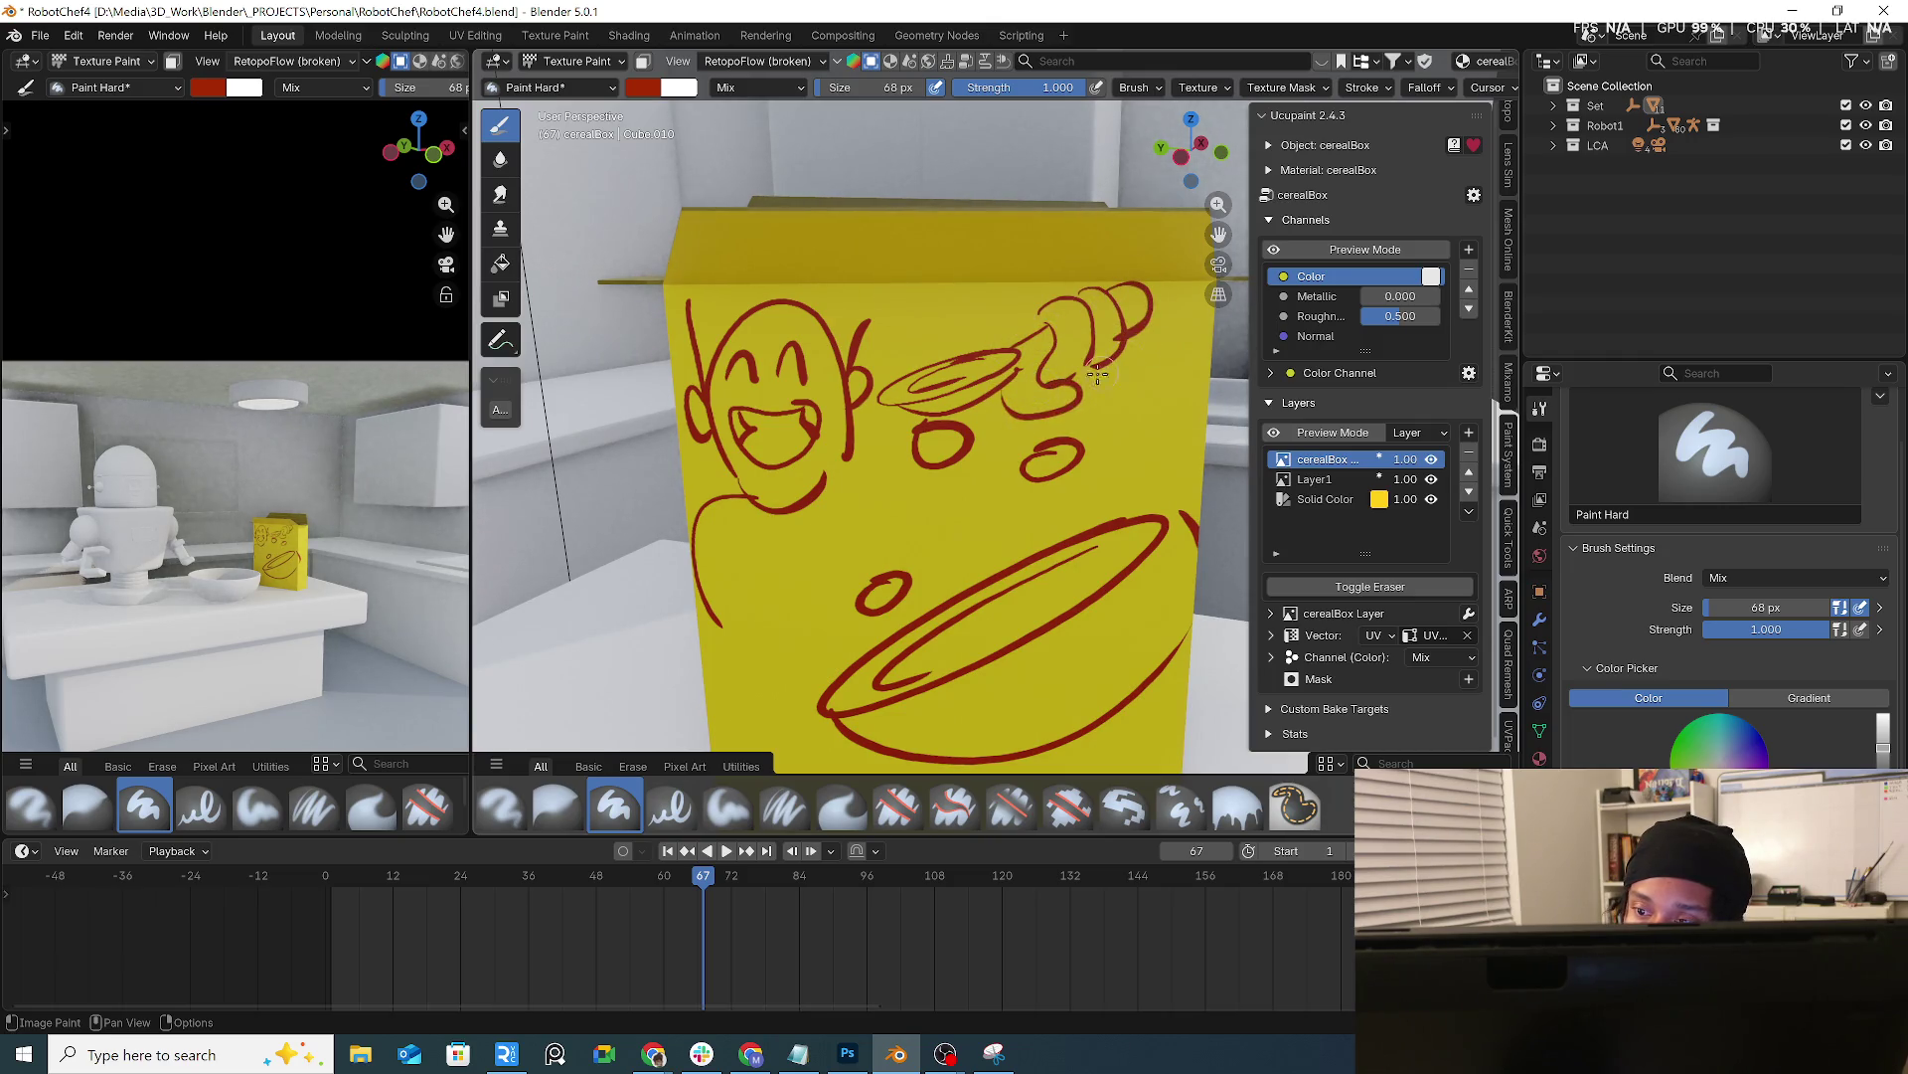
{"action": "mouse_move", "coordinate": [1133, 286]}
{"action": "left_mouse_down"}
{"action": "mouse_move", "coordinate": [1190, 278]}
{"action": "mouse_move", "coordinate": [1193, 311]}
{"action": "left_mouse_up"}
Draw the character's arm and body lines below the face
{"action": "middle_click_drag", "start_coordinate": [1149, 314], "coordinate": [900, 414]}
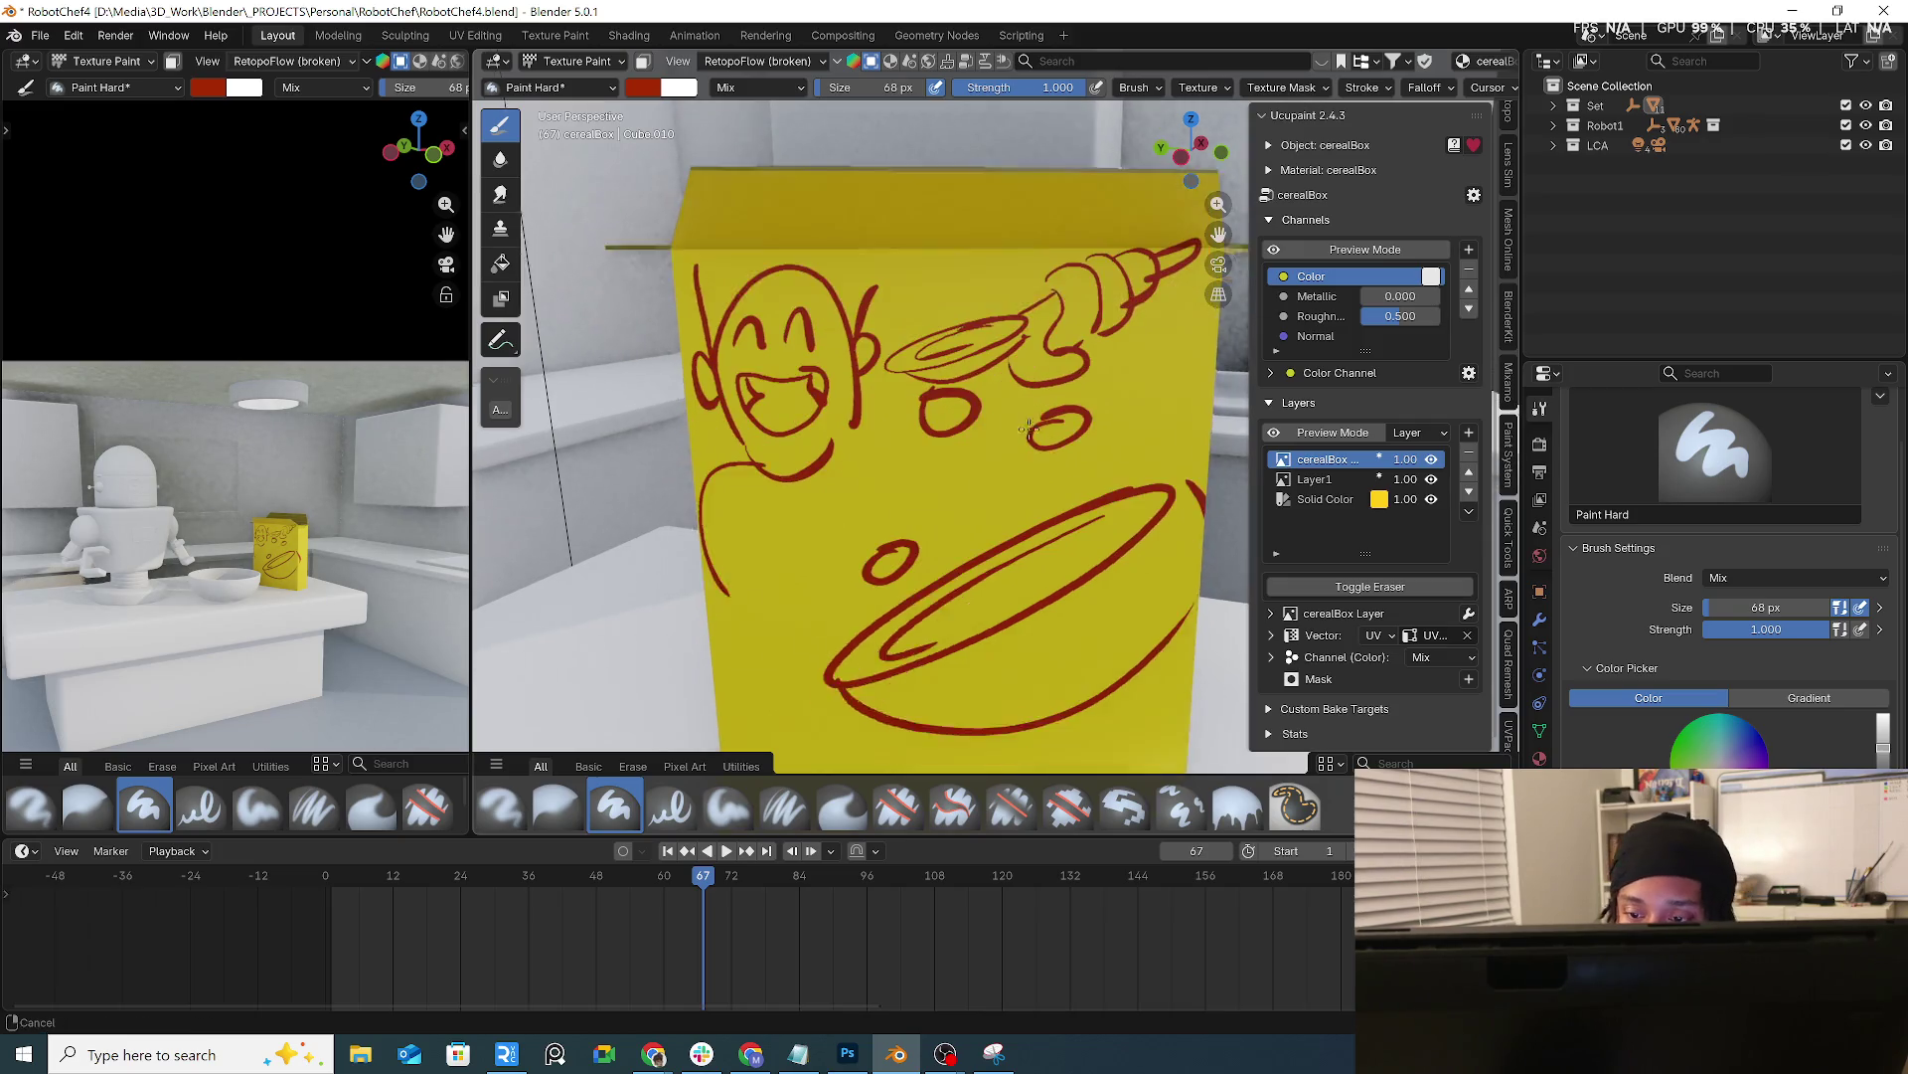
{"action": "mouse_move", "coordinate": [901, 298]}
{"action": "left_mouse_down"}
{"action": "mouse_move", "coordinate": [910, 384]}
{"action": "mouse_move", "coordinate": [963, 435]}
{"action": "left_mouse_up"}
{"action": "mouse_move", "coordinate": [1032, 343]}
{"action": "left_mouse_down"}
{"action": "mouse_move", "coordinate": [914, 445]}
{"action": "mouse_move", "coordinate": [889, 492]}
{"action": "left_mouse_up"}
{"action": "left_click_drag", "start_coordinate": [1111, 392], "coordinate": [894, 493]}
{"action": "left_click_drag", "start_coordinate": [746, 467], "coordinate": [793, 582]}
{"action": "mouse_move", "coordinate": [811, 607]}
{"action": "middle_mouse_down"}
{"action": "mouse_move", "coordinate": [1039, 515]}
{"action": "mouse_move", "coordinate": [931, 424]}
{"action": "middle_mouse_up"}
{"action": "scroll", "coordinate": [1040, 515], "scroll_direction": "down", "scroll_amount": 3}
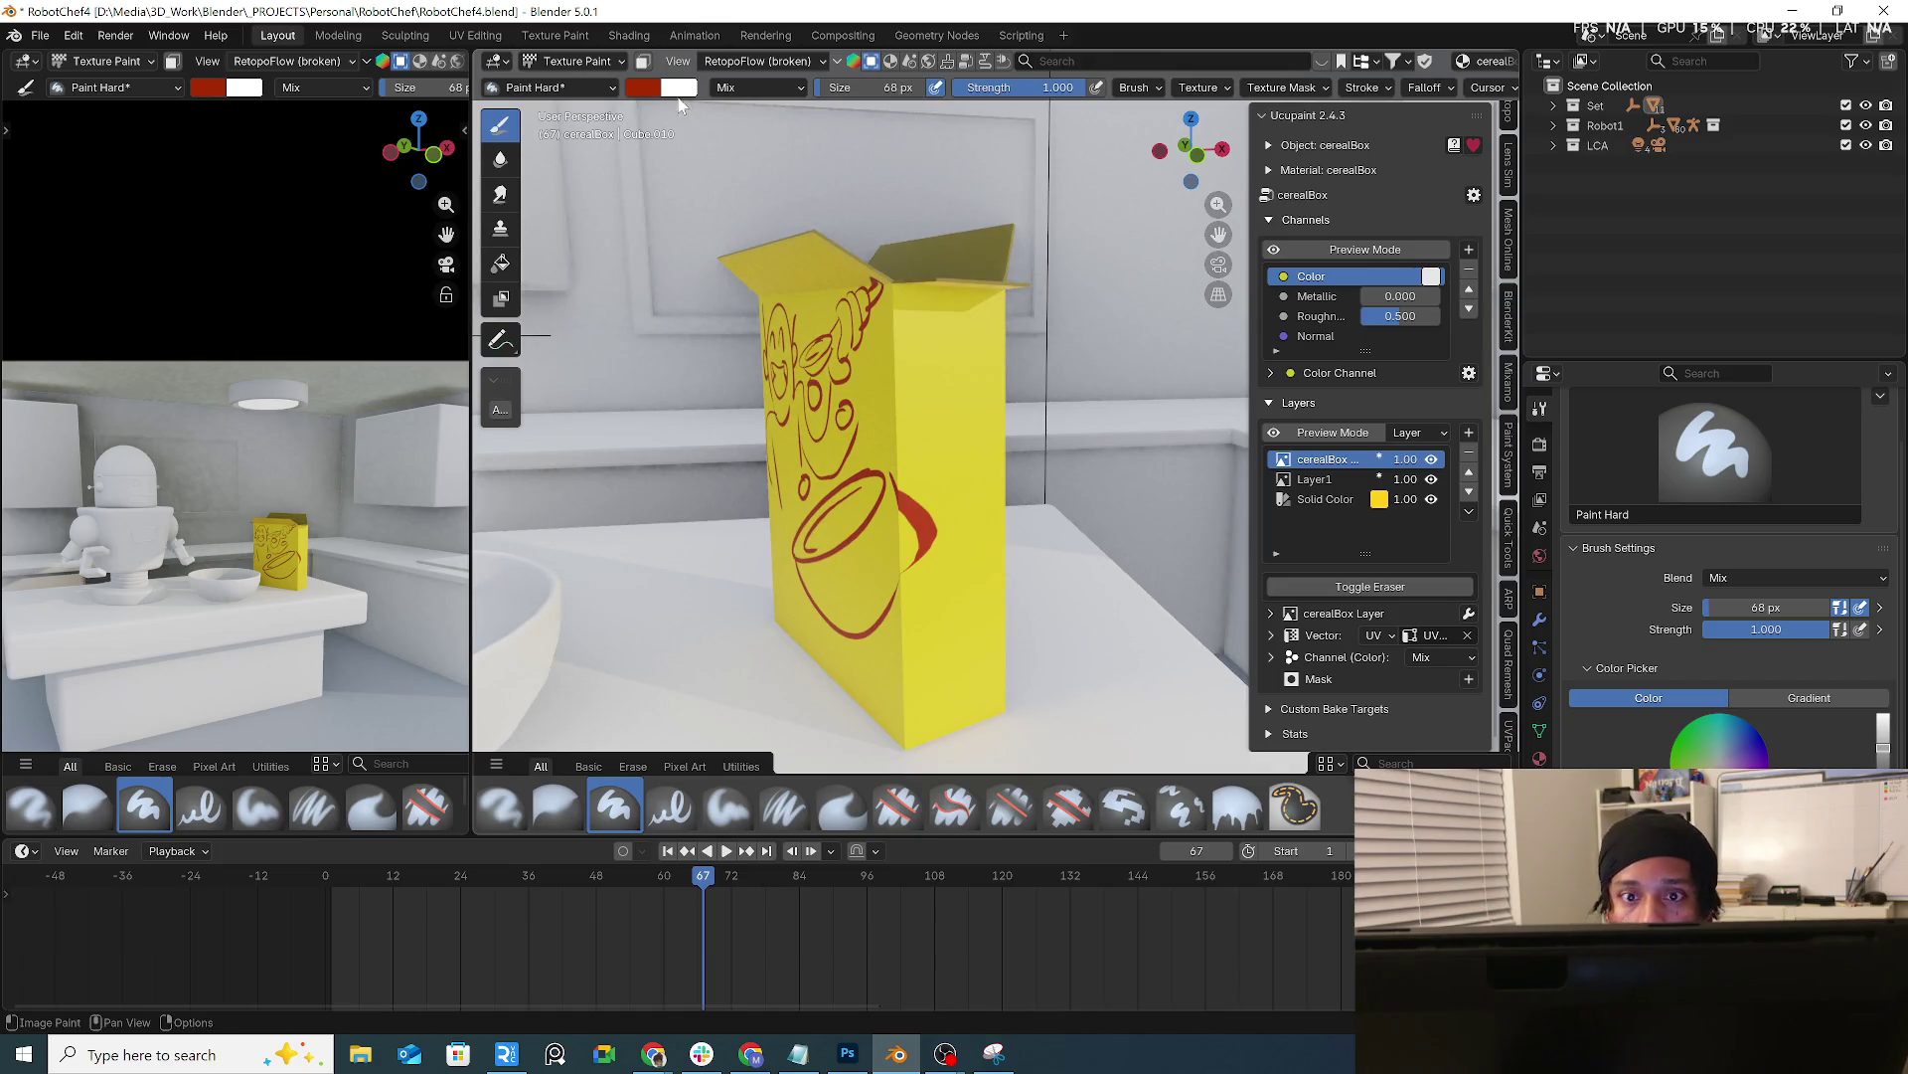
Set the brush colour to white (Value 1.0) and undo a thin trial stroke
{"action": "left_click", "coordinate": [651, 89]}
{"action": "left_click_drag", "start_coordinate": [805, 175], "coordinate": [805, 111]}
{"action": "left_click", "coordinate": [715, 187]}
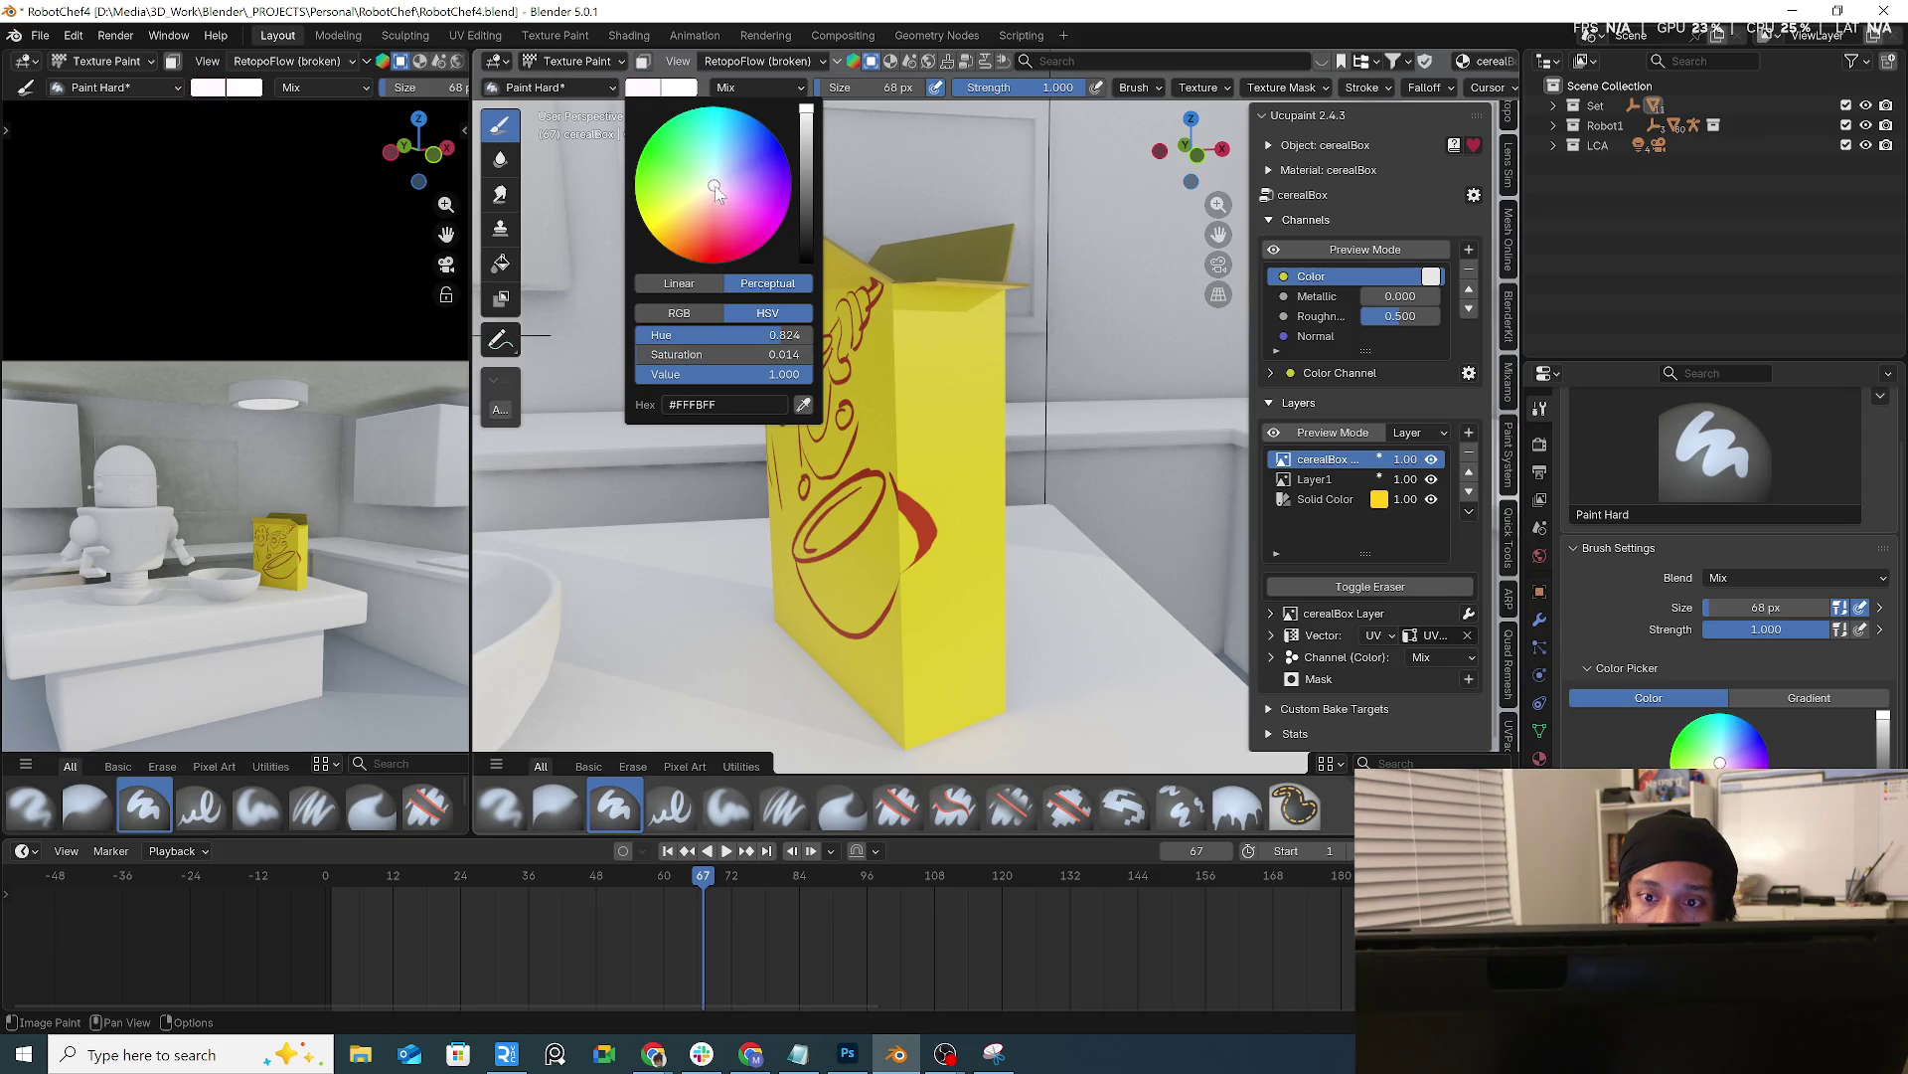
{"action": "left_click_drag", "start_coordinate": [920, 605], "coordinate": [925, 710]}
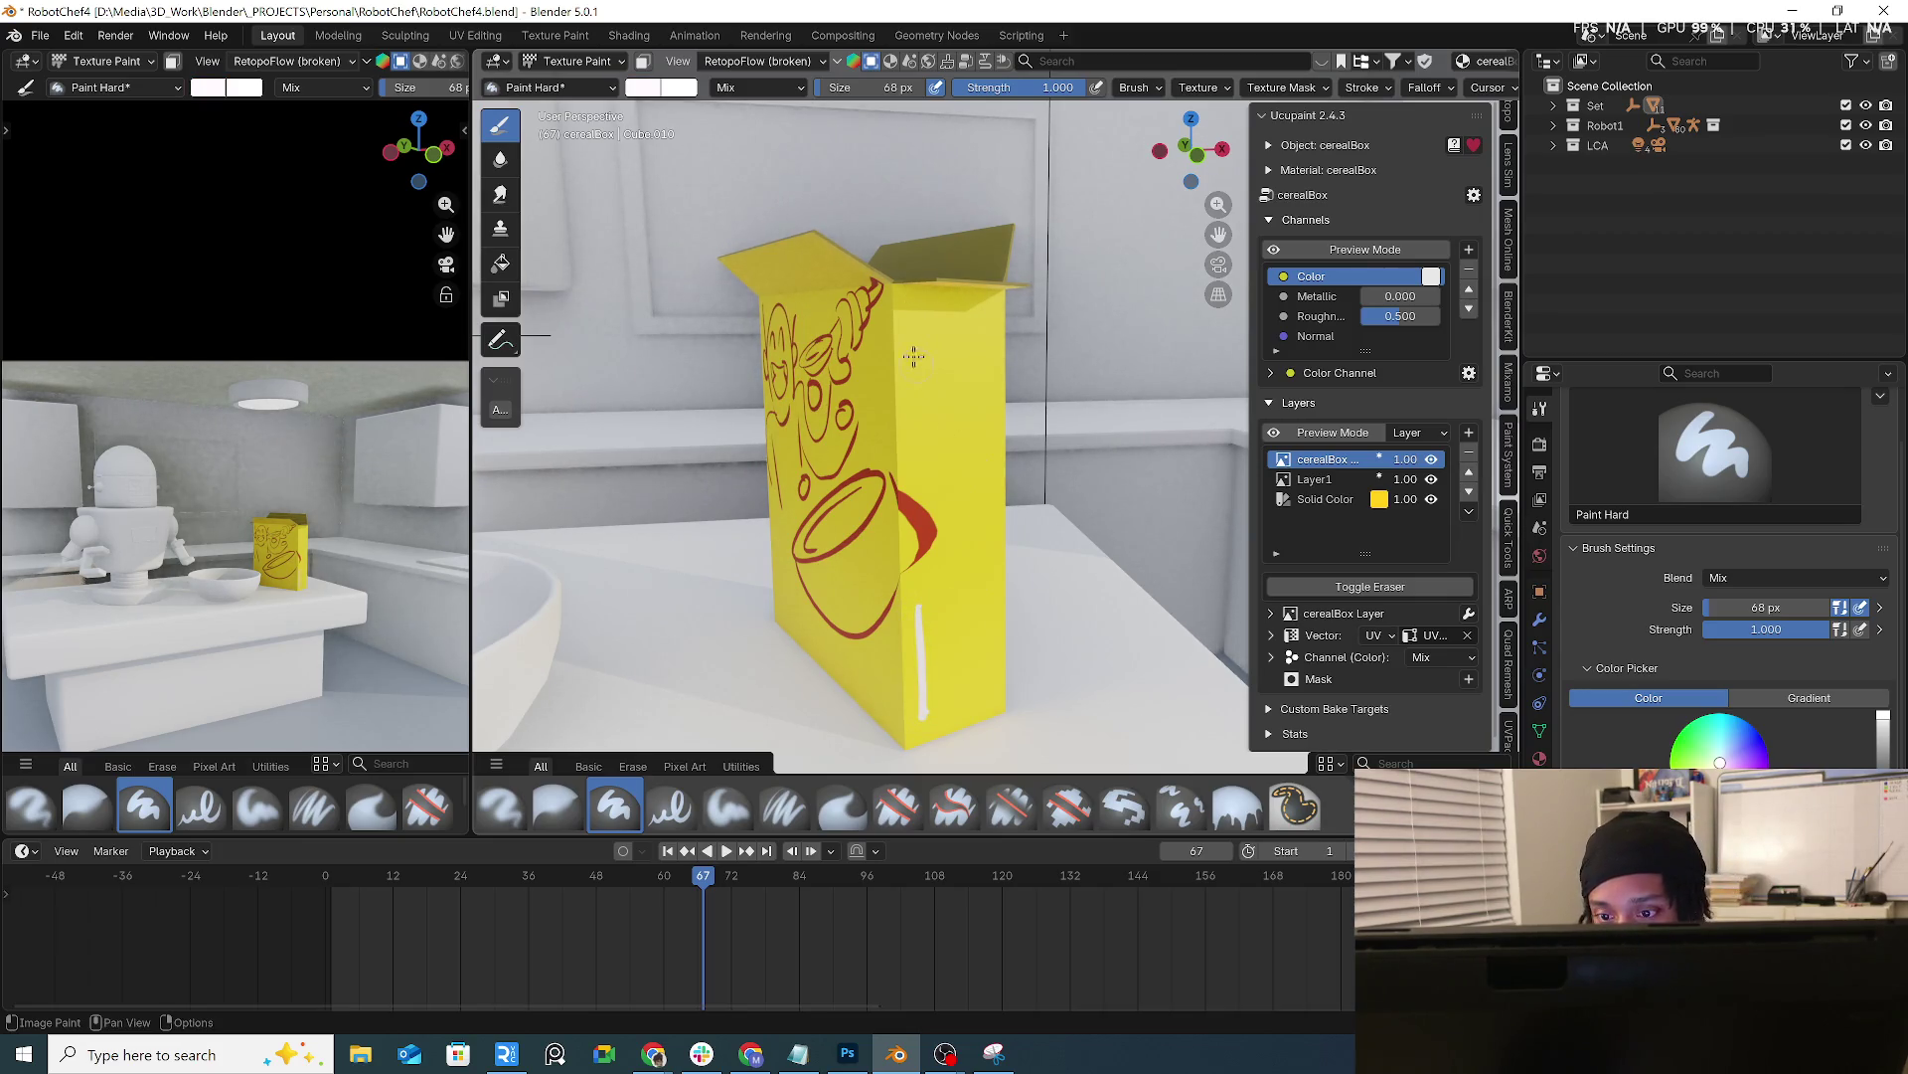
{"action": "key", "text": "ctrl+z"}
Paint a solid white rectangle filling the box's narrow side, then switch the brush to black
{"action": "mouse_move", "coordinate": [912, 323]}
{"action": "left_mouse_down"}
{"action": "mouse_move", "coordinate": [914, 444]}
{"action": "mouse_move", "coordinate": [978, 316]}
{"action": "mouse_move", "coordinate": [984, 441]}
{"action": "left_mouse_up"}
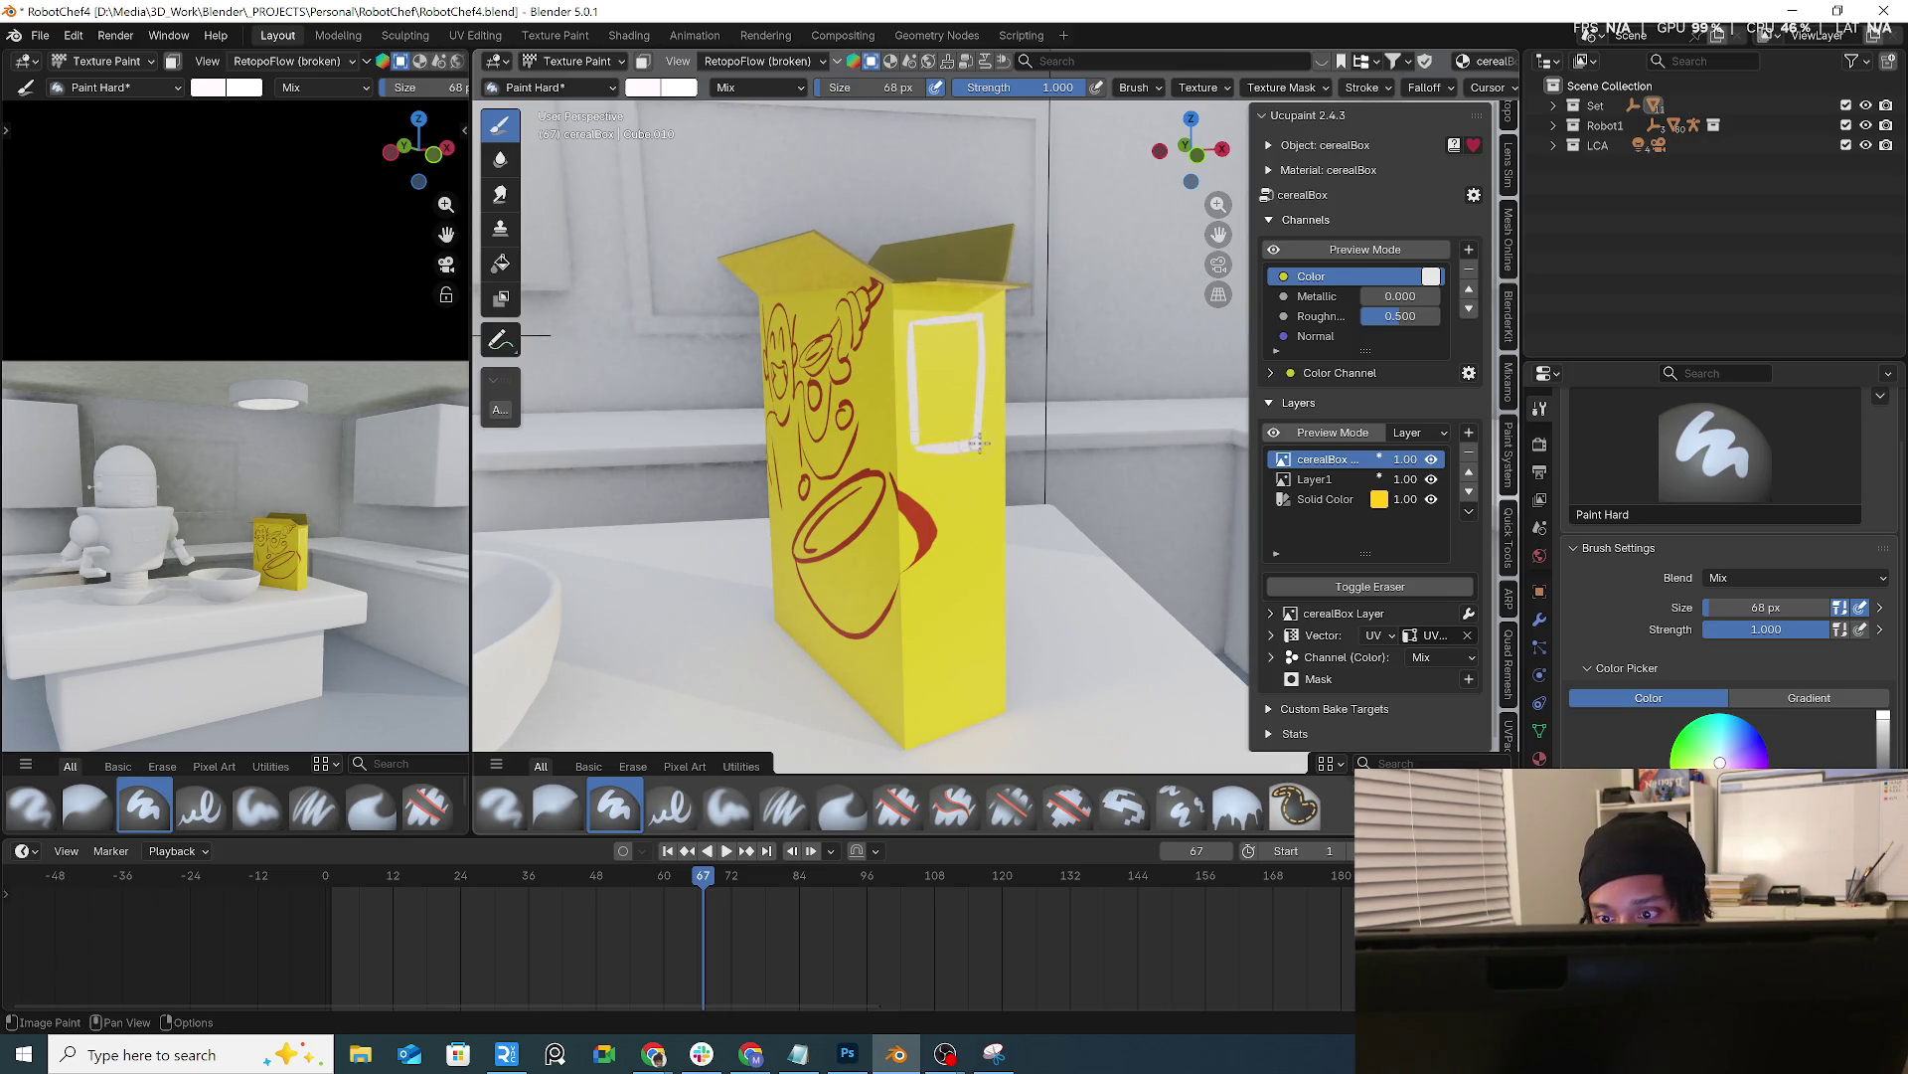
{"action": "left_click_drag", "start_coordinate": [981, 316], "coordinate": [984, 435]}
{"action": "mouse_move", "coordinate": [920, 331]}
{"action": "left_mouse_down"}
{"action": "mouse_move", "coordinate": [931, 446]}
{"action": "mouse_move", "coordinate": [951, 322]}
{"action": "mouse_move", "coordinate": [973, 445]}
{"action": "left_mouse_up"}
{"action": "middle_click_drag", "start_coordinate": [972, 444], "coordinate": [958, 367]}
{"action": "mouse_move", "coordinate": [960, 368]}
{"action": "left_mouse_down"}
{"action": "mouse_move", "coordinate": [973, 442]}
{"action": "mouse_move", "coordinate": [977, 343]}
{"action": "mouse_move", "coordinate": [909, 320]}
{"action": "mouse_move", "coordinate": [994, 318]}
{"action": "left_mouse_up"}
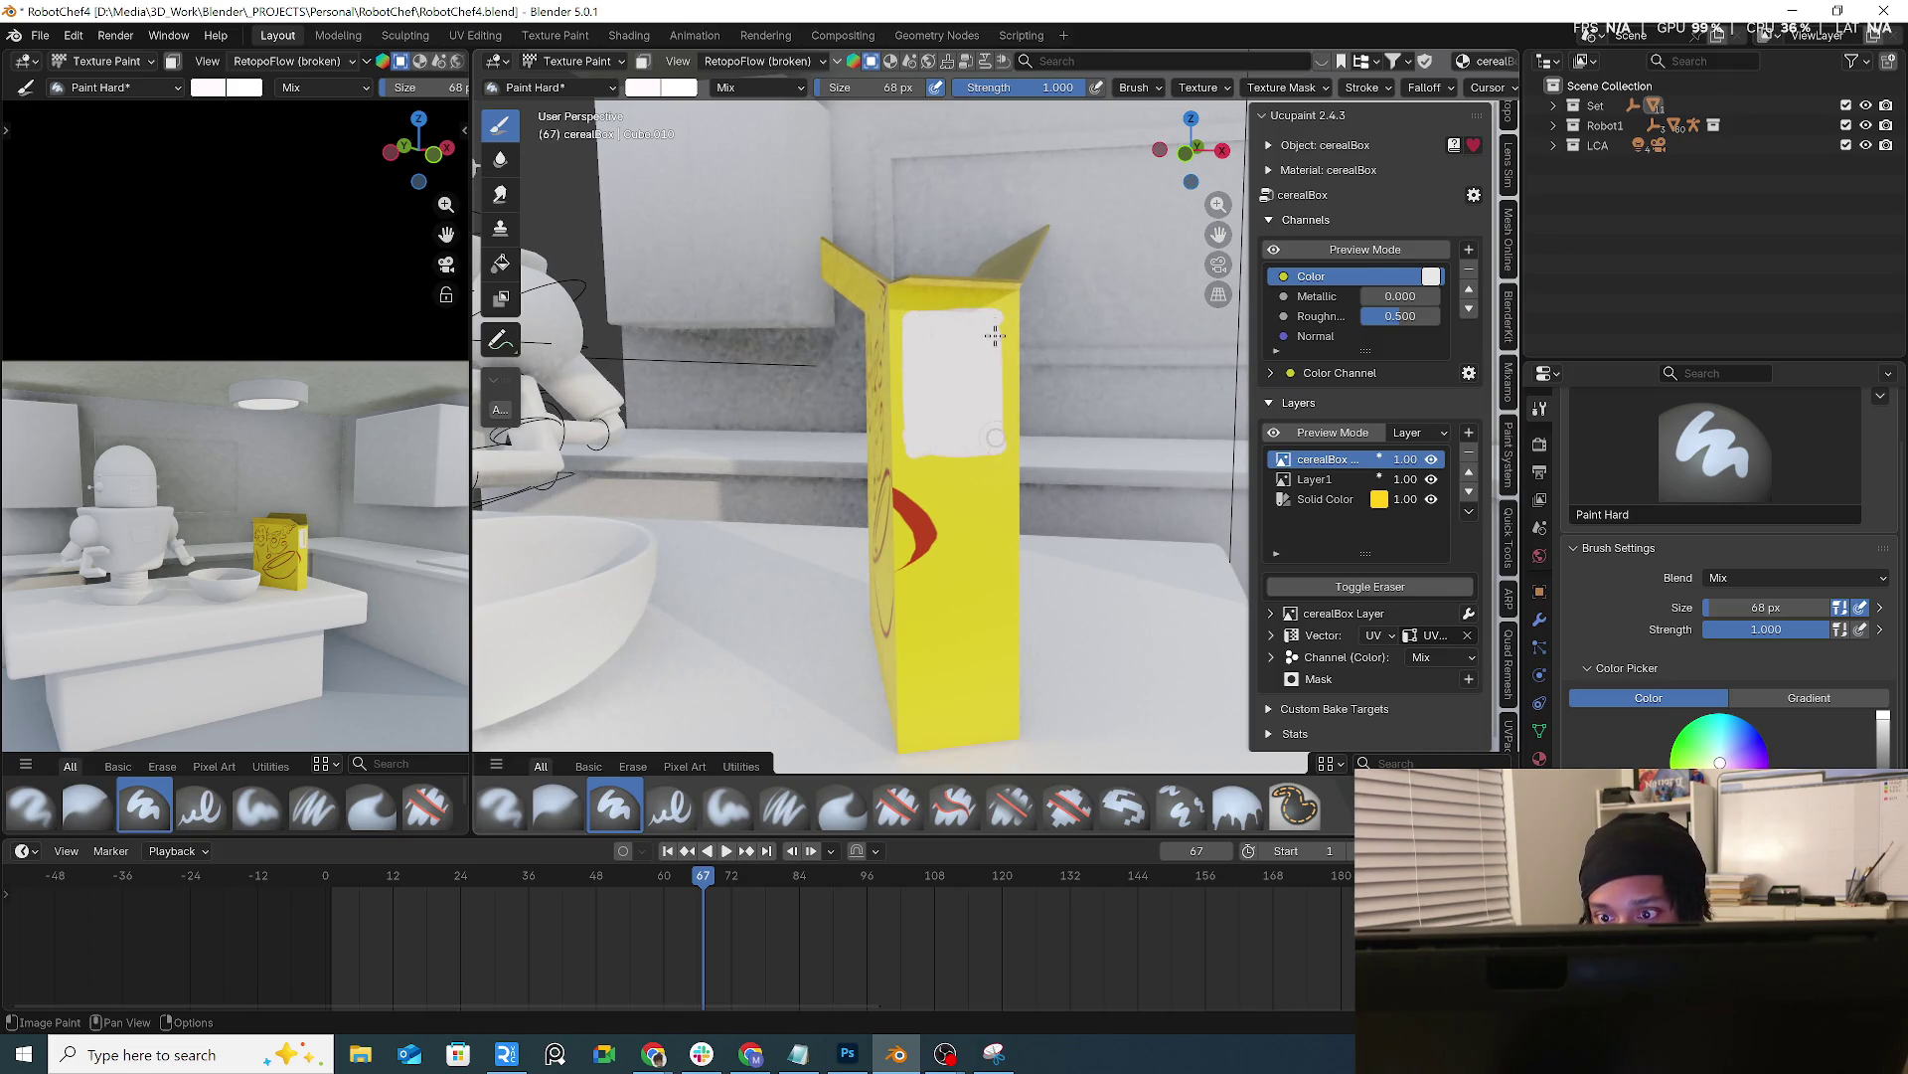
{"action": "left_click_drag", "start_coordinate": [1000, 317], "coordinate": [1002, 444]}
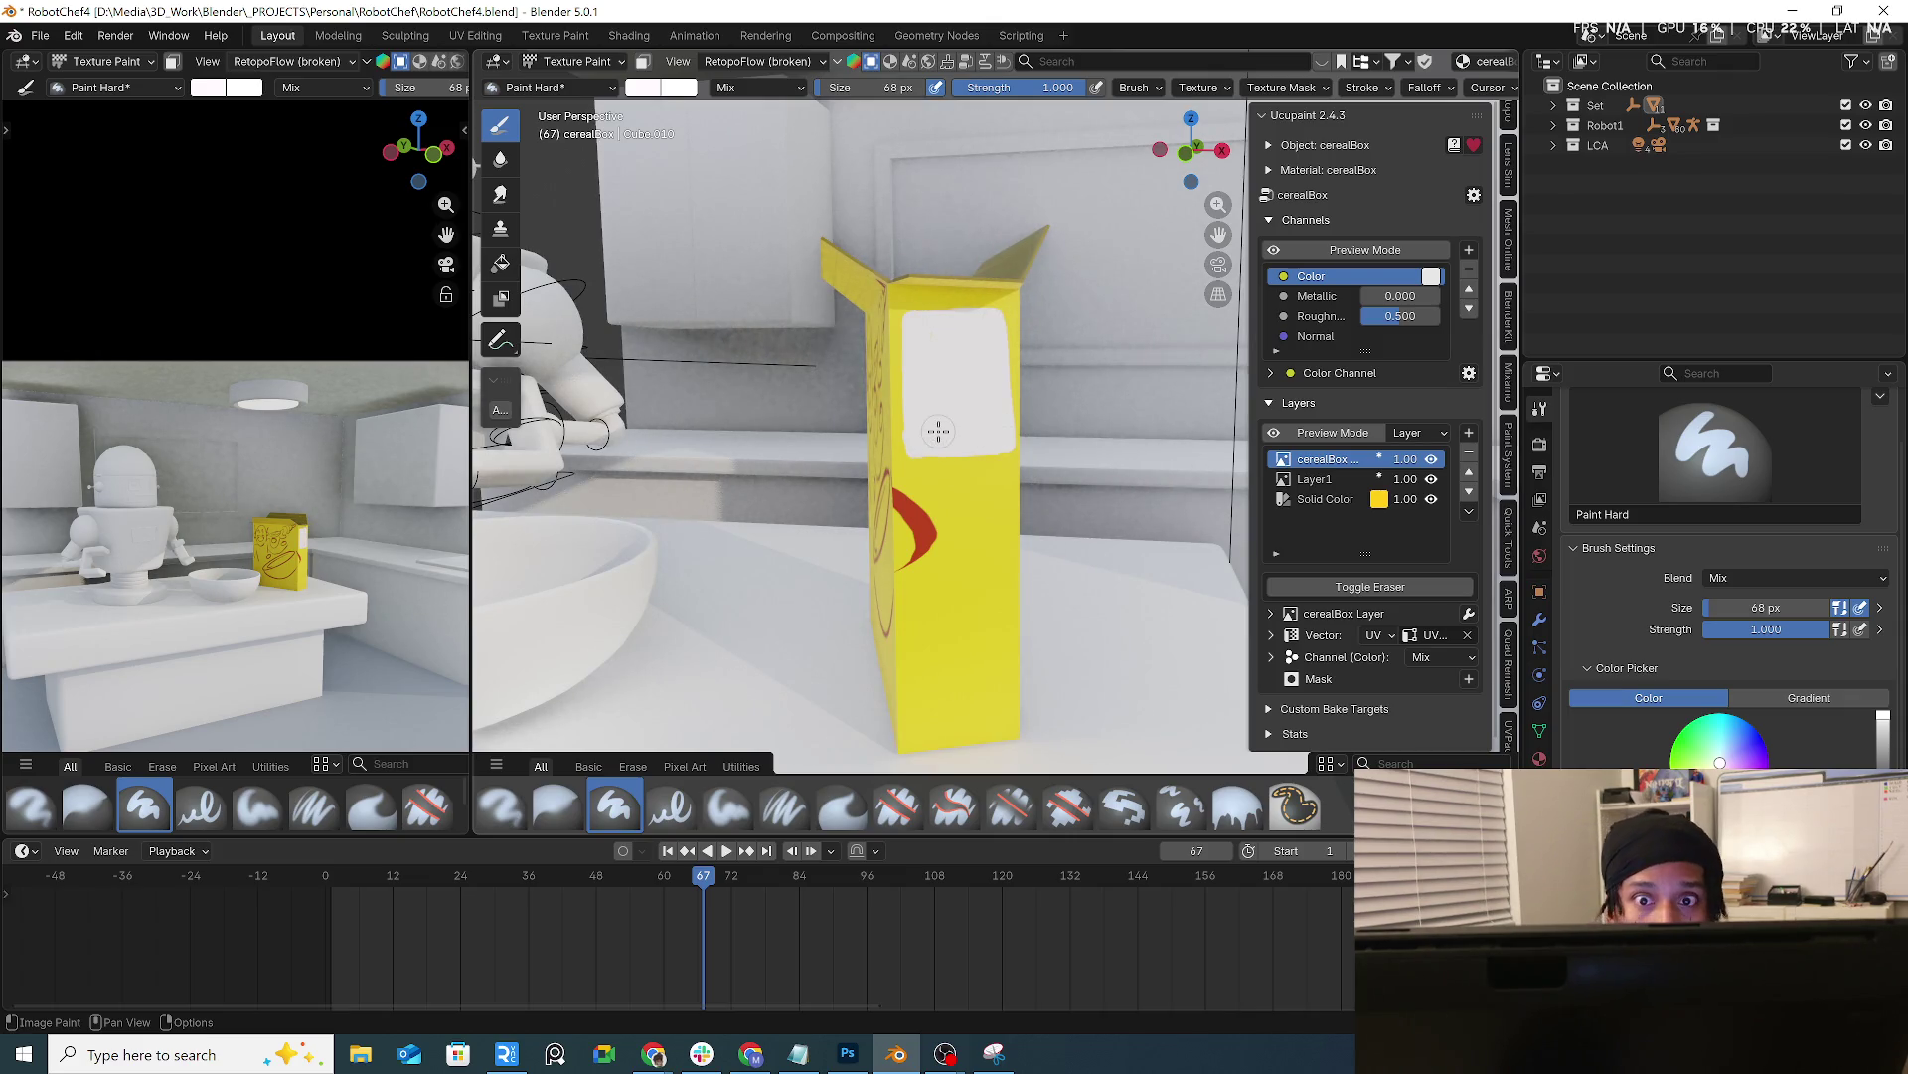
{"action": "left_click", "coordinate": [659, 86]}
{"action": "left_click_drag", "start_coordinate": [805, 165], "coordinate": [804, 262]}
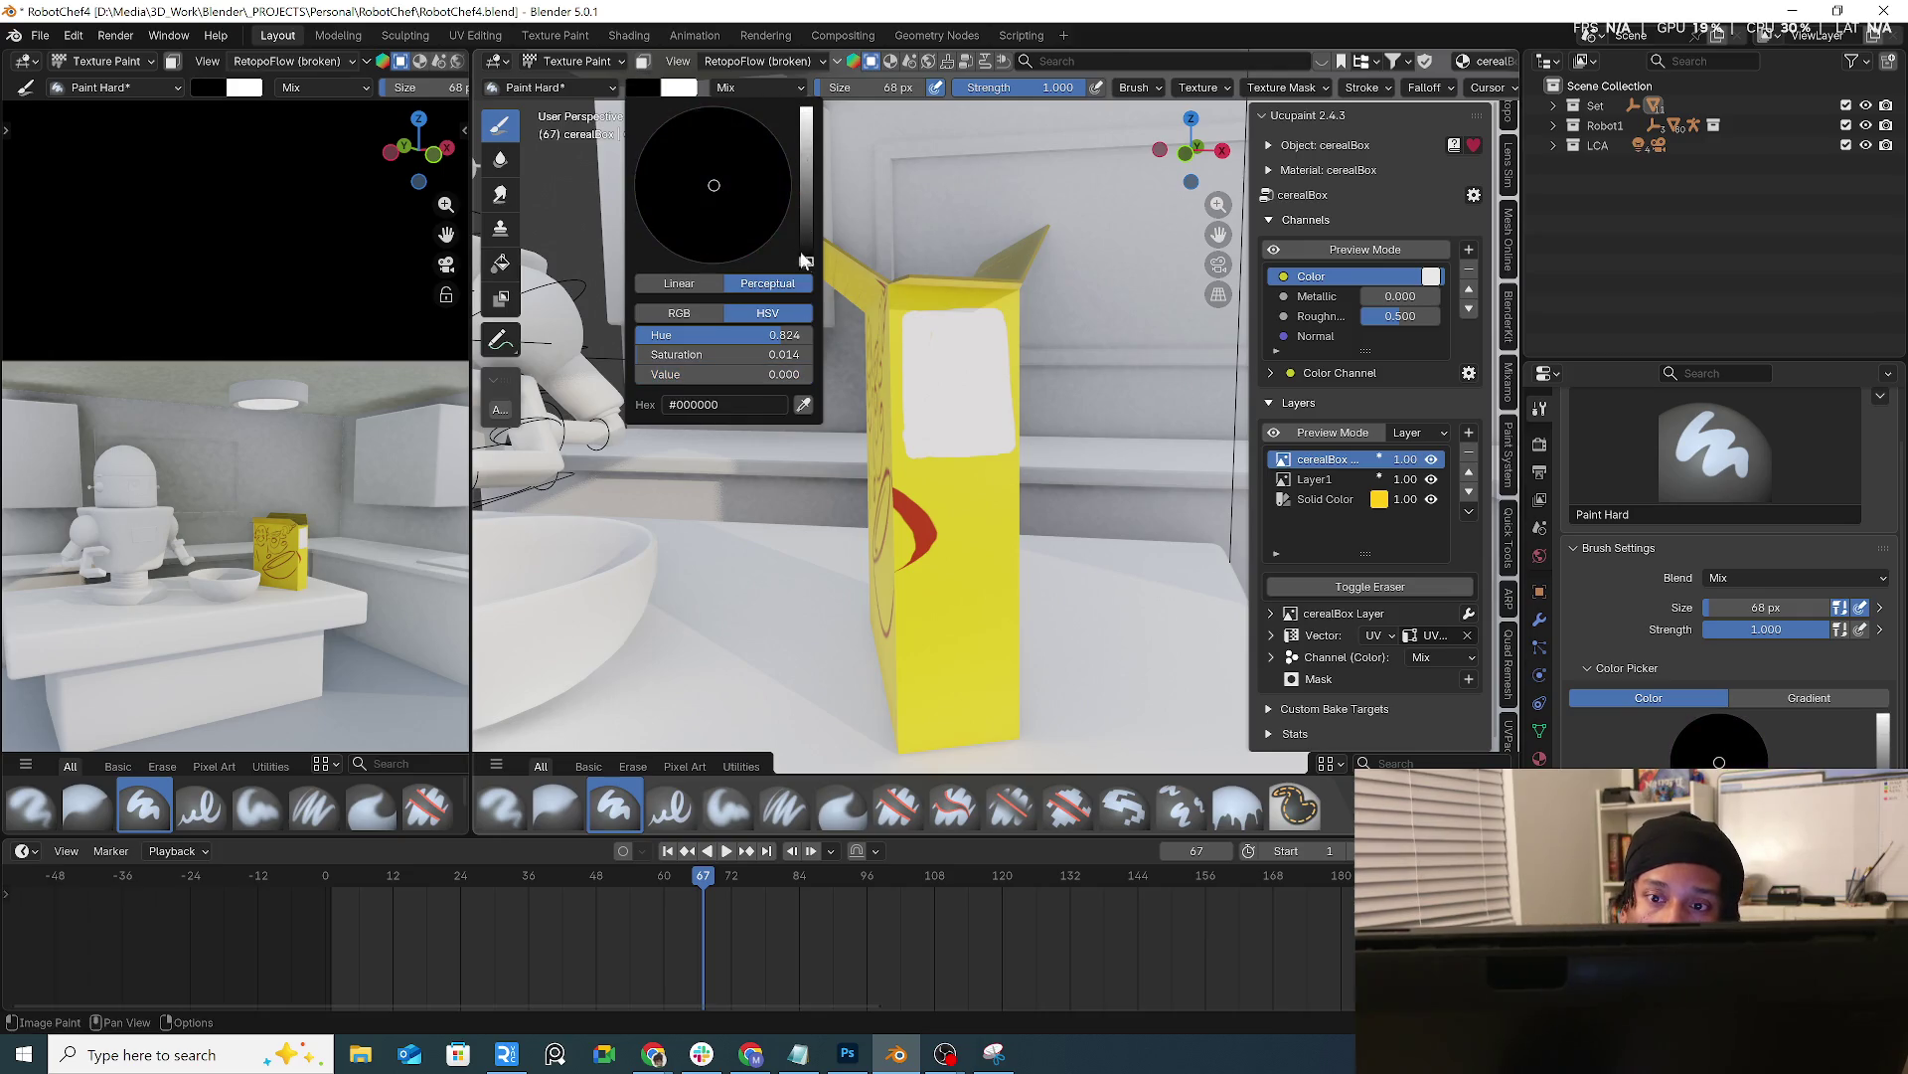
With a 19 px brush, hand-letter black text starting with an F across the white label
{"action": "key", "text": "f"}
{"action": "left_click", "coordinate": [885, 99]}
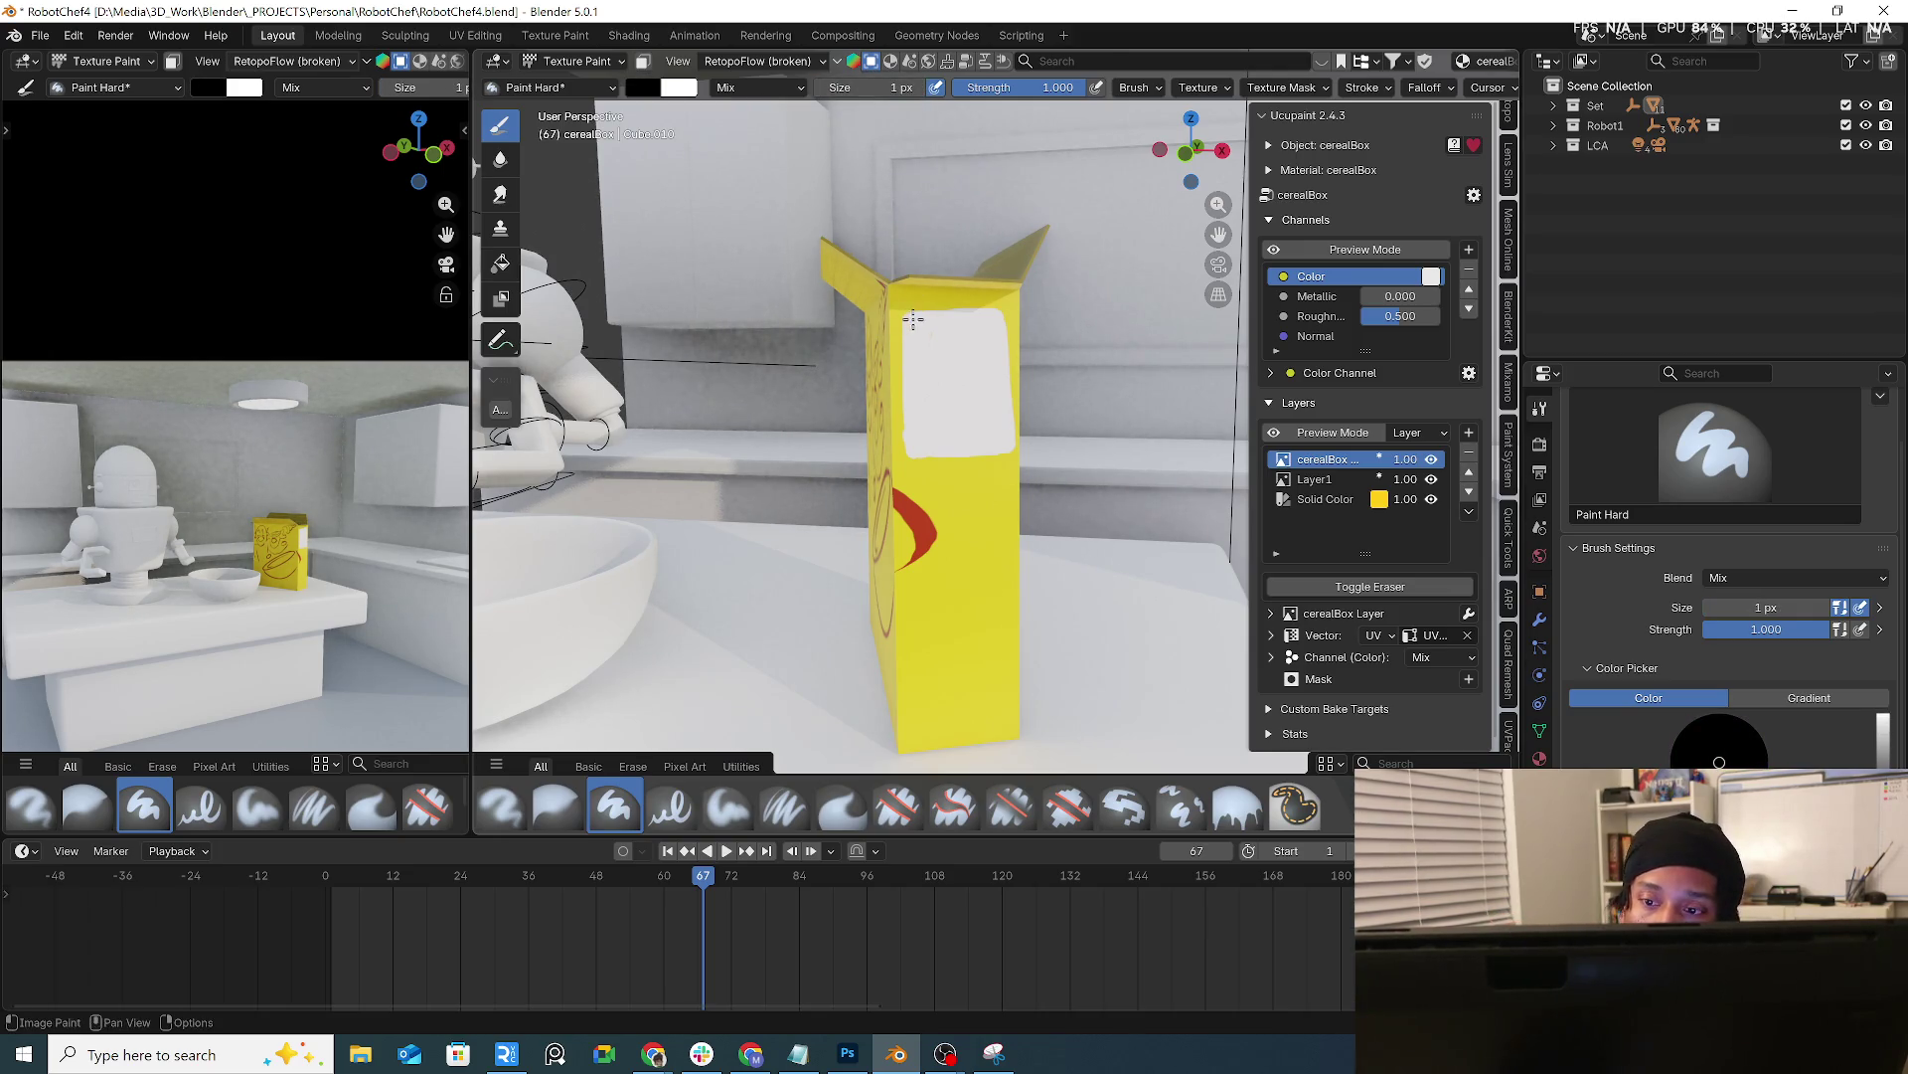
{"action": "left_click_drag", "start_coordinate": [910, 319], "coordinate": [922, 316]}
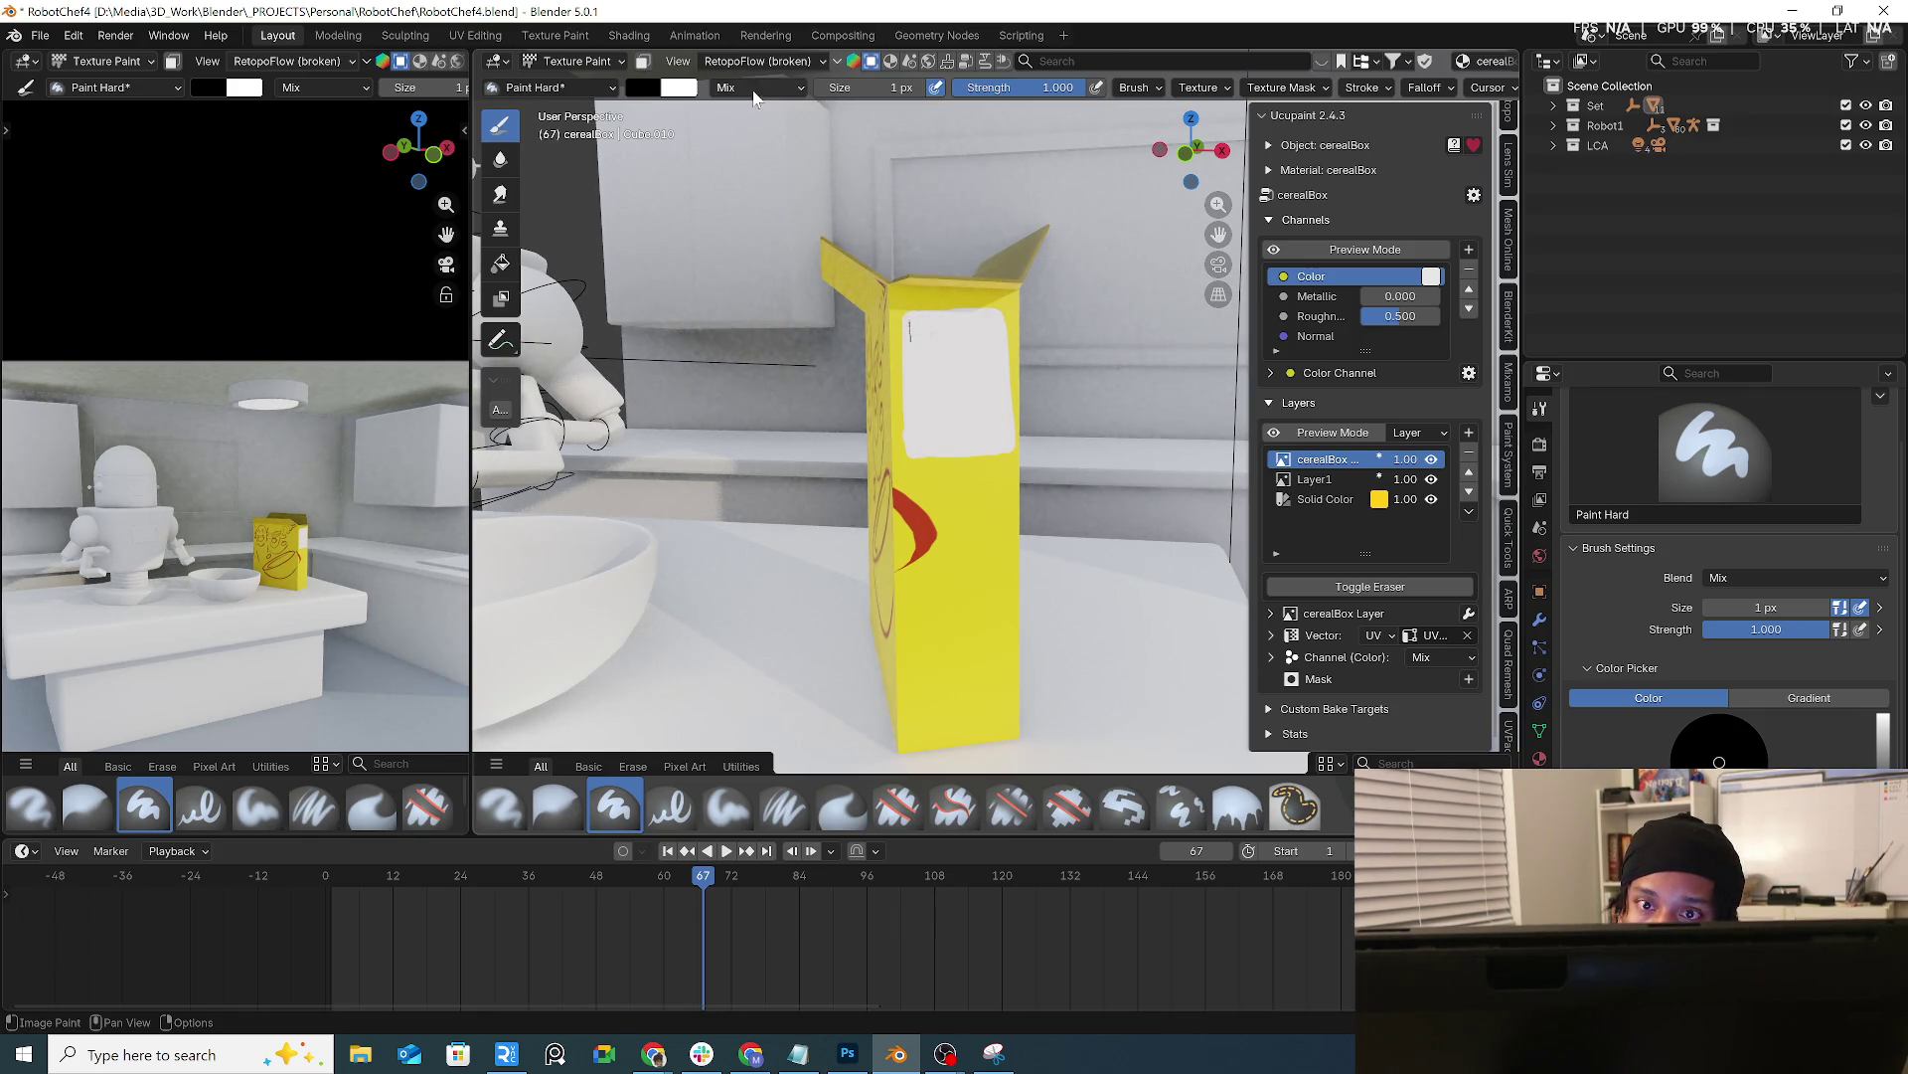
{"action": "left_click", "coordinate": [894, 90]}
{"action": "type", "text": "19"}
{"action": "key", "text": "Return"}
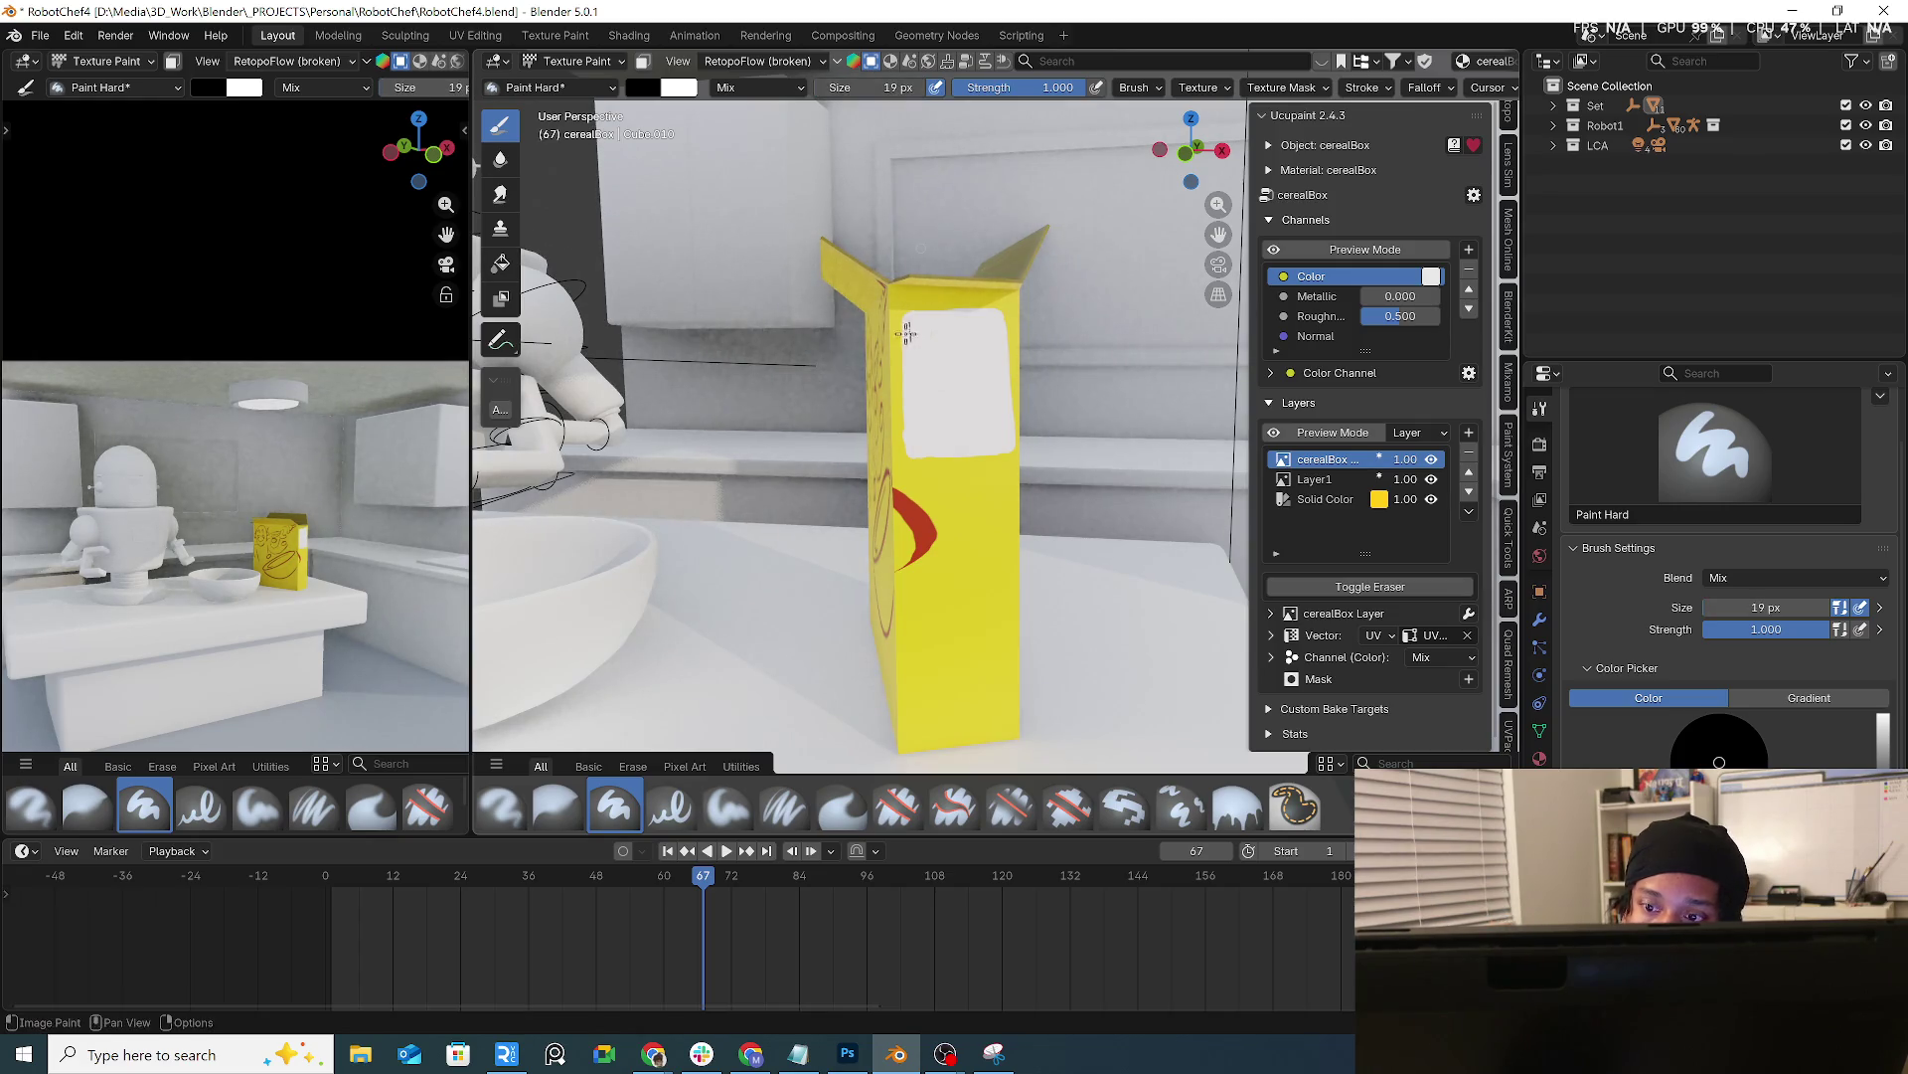
{"action": "left_click_drag", "start_coordinate": [910, 319], "coordinate": [967, 341]}
{"action": "left_click_drag", "start_coordinate": [959, 333], "coordinate": [976, 341]}
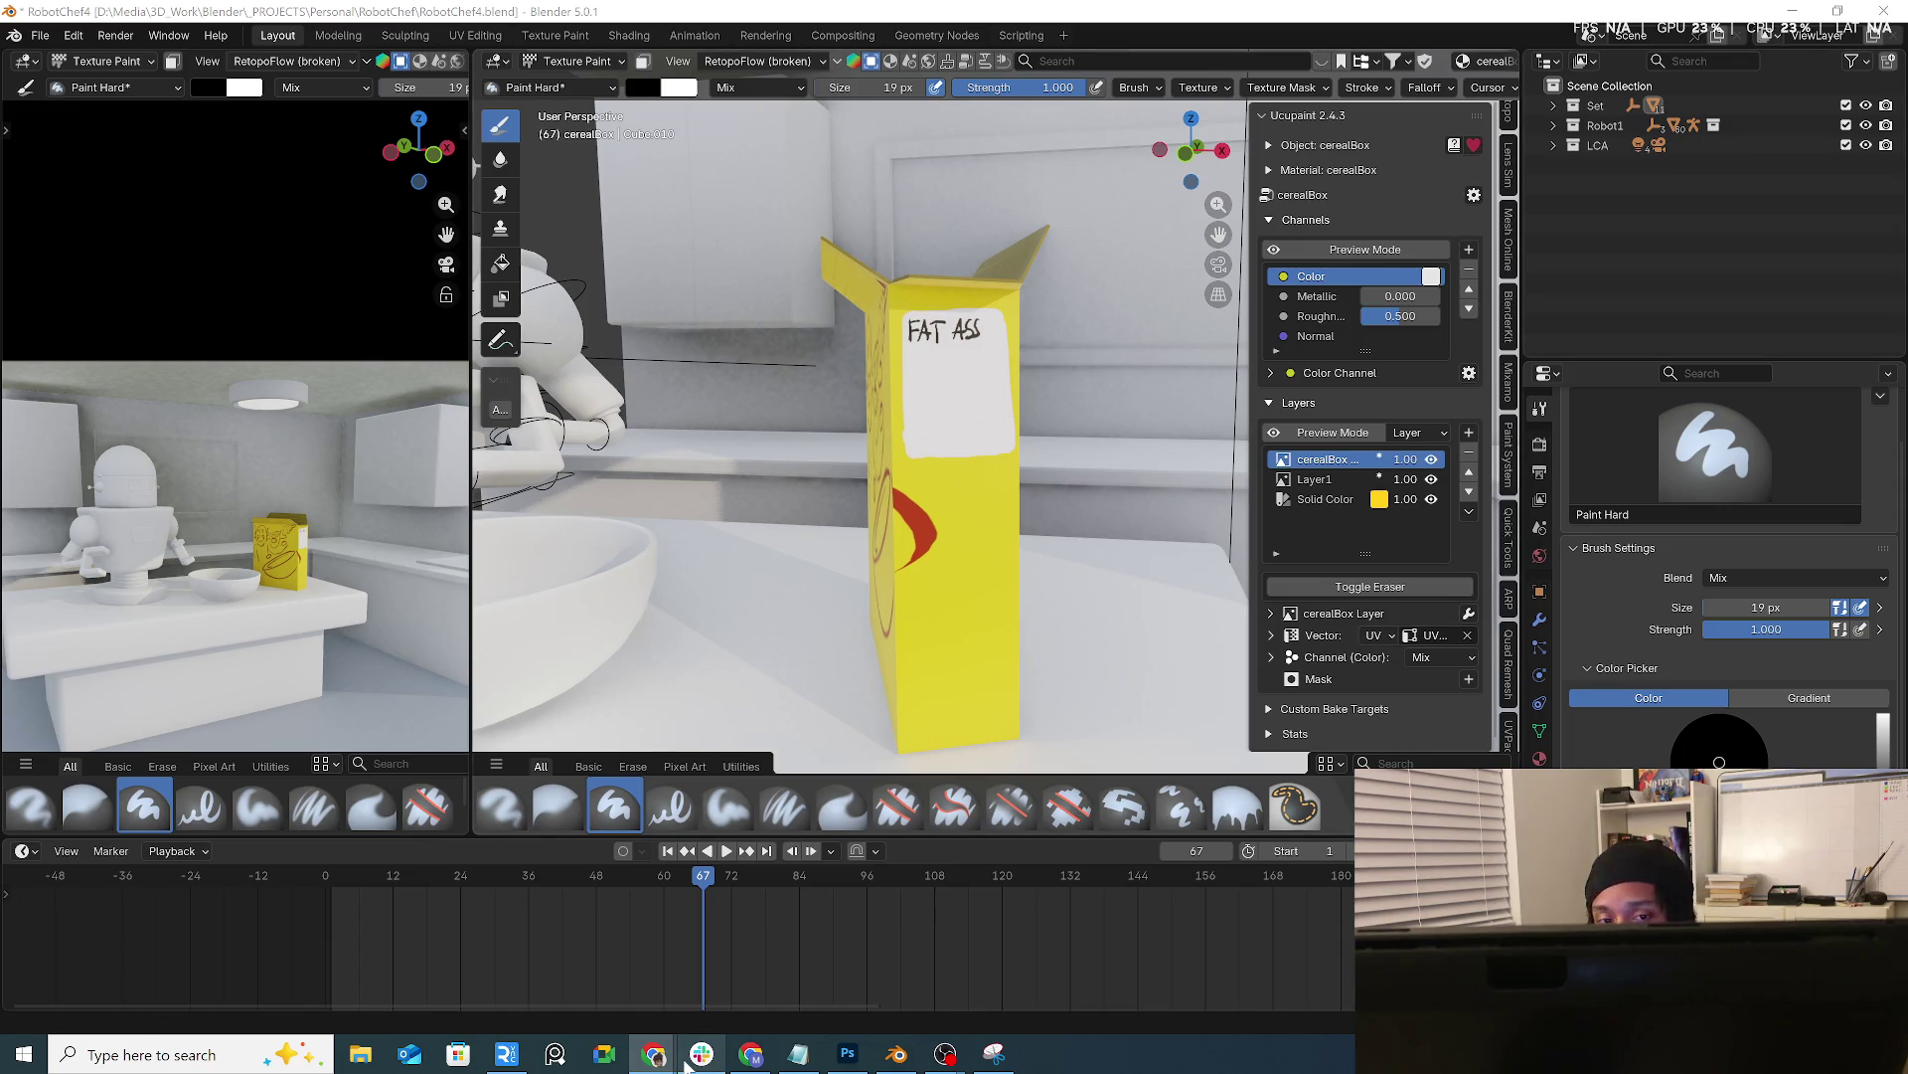
In Object Mode select the bowl and run Ucupaint Quick Node Setup on it
{"action": "mouse_move", "coordinate": [835, 493]}
{"action": "middle_mouse_down"}
{"action": "mouse_move", "coordinate": [820, 535]}
{"action": "mouse_move", "coordinate": [831, 474]}
{"action": "middle_mouse_up"}
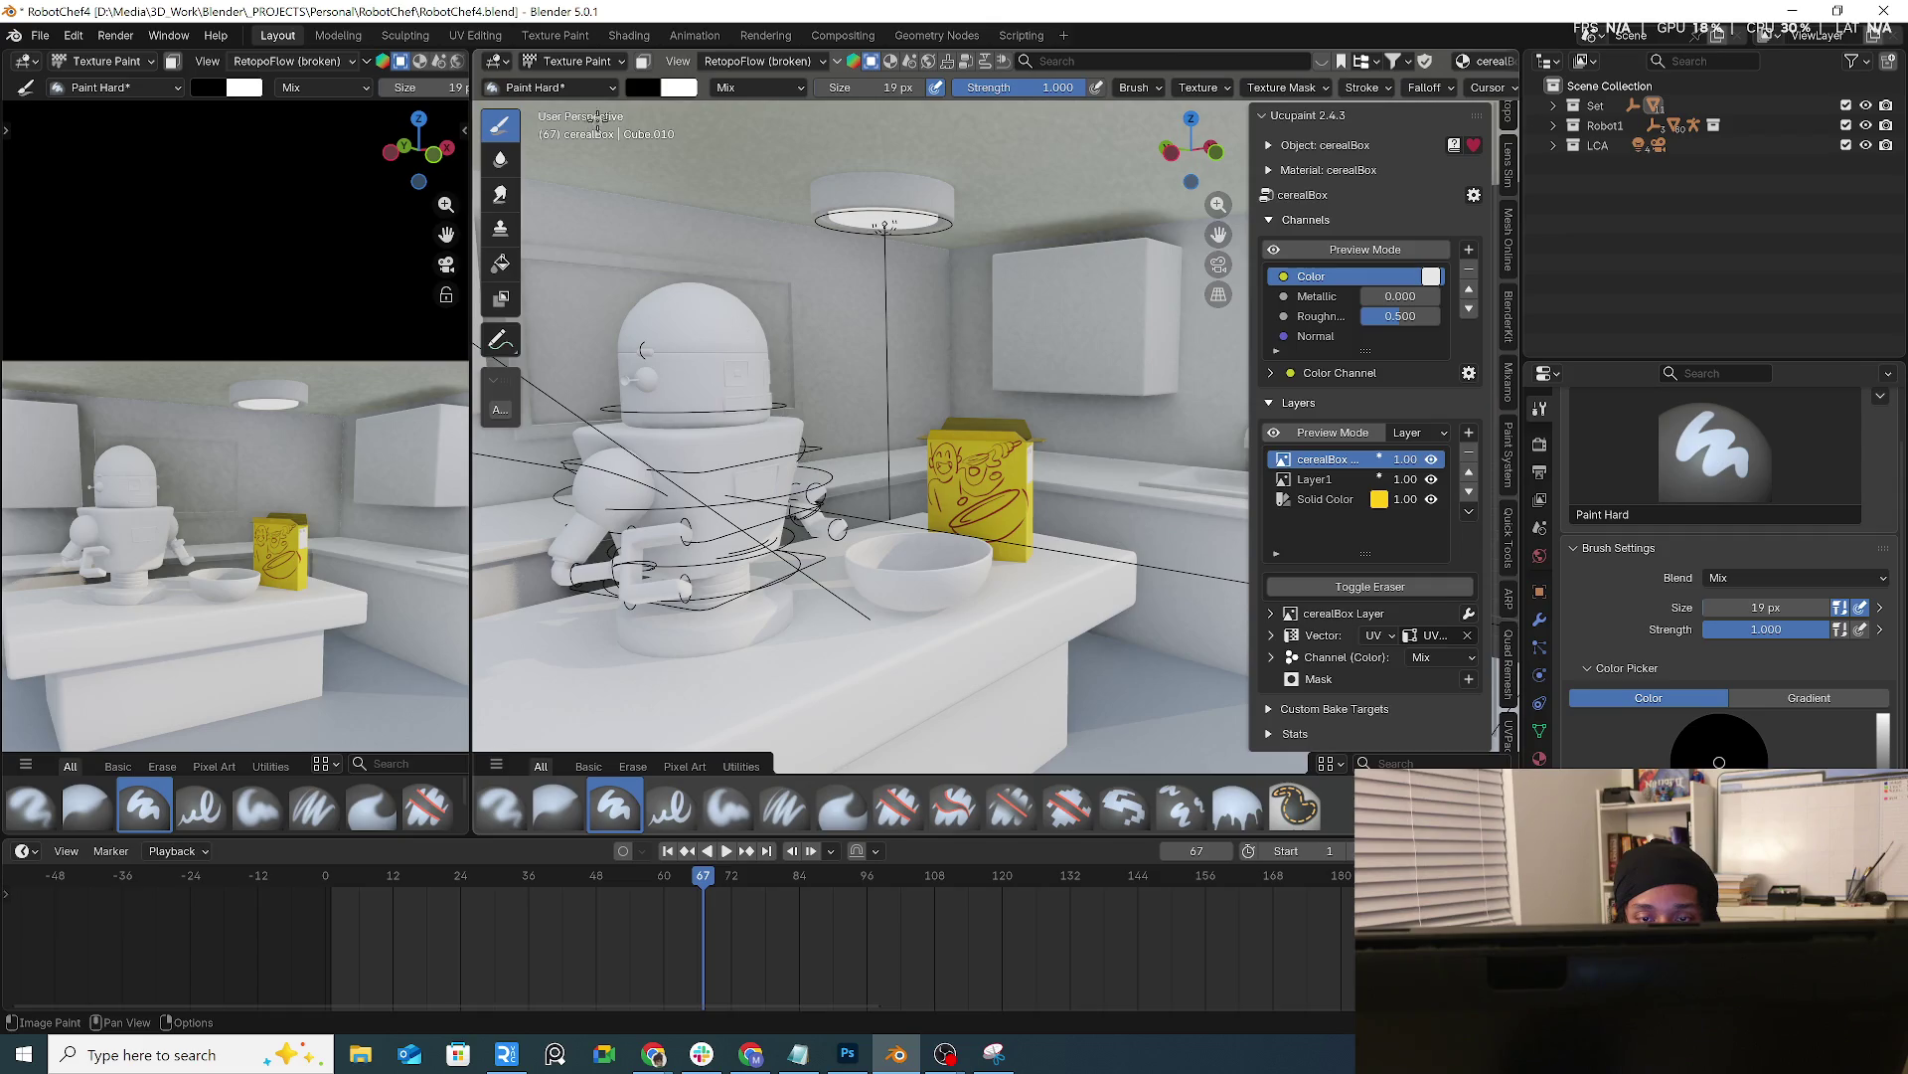
{"action": "left_click", "coordinate": [574, 59]}
{"action": "left_click", "coordinate": [920, 574]}
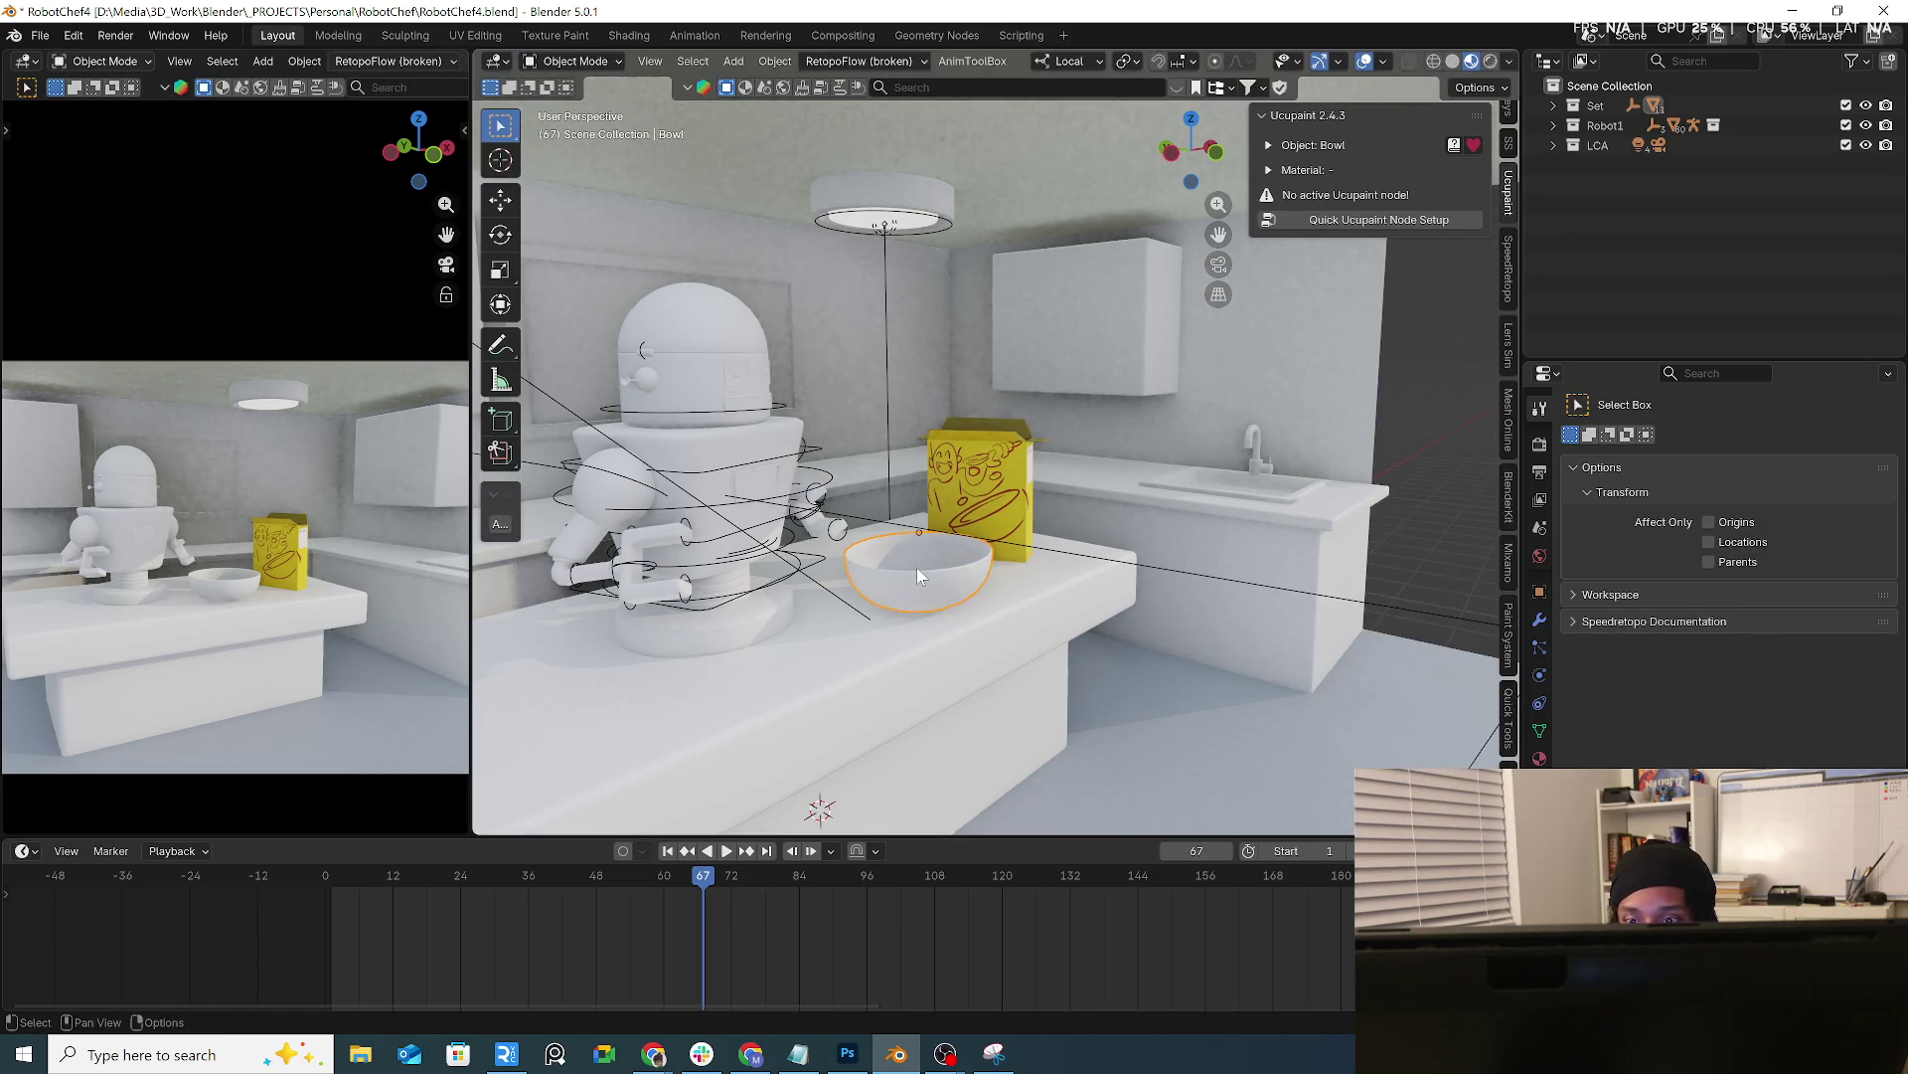
{"action": "left_click", "coordinate": [1338, 219]}
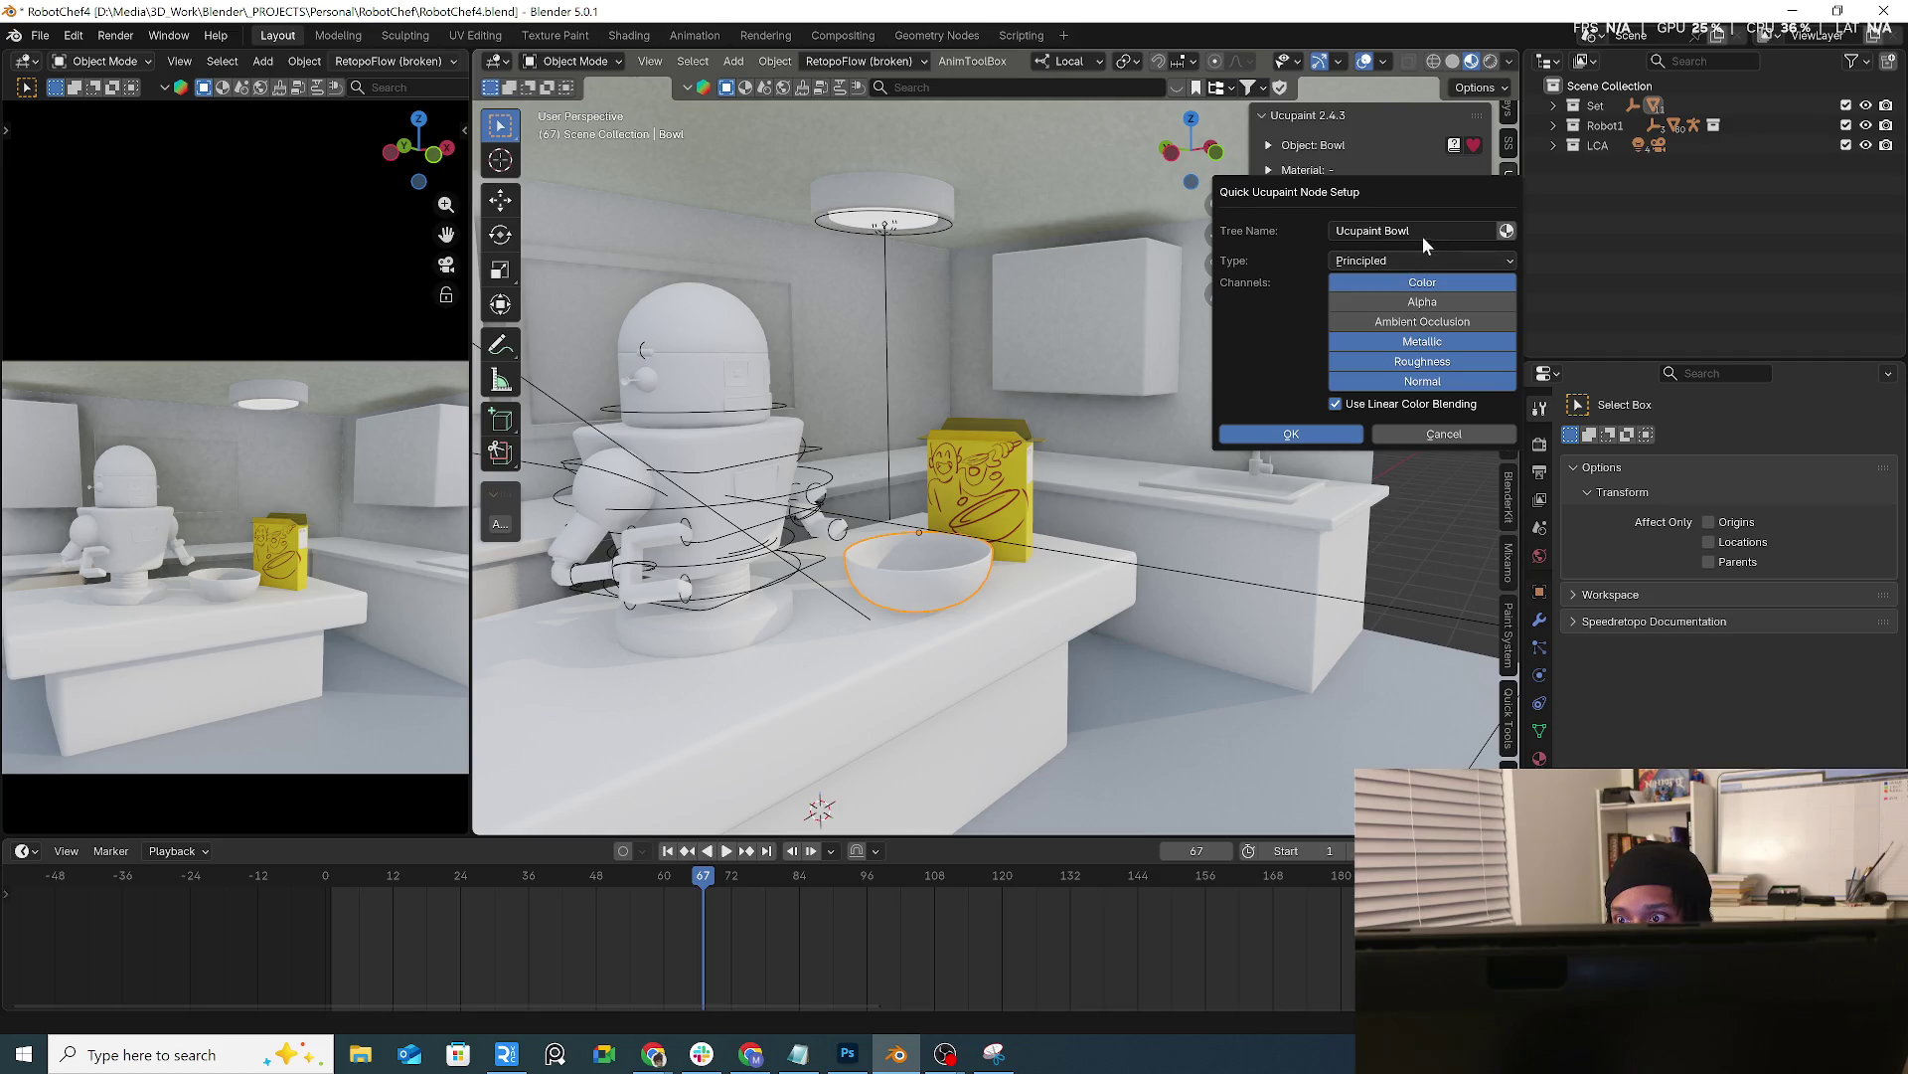
{"action": "left_click", "coordinate": [1292, 433]}
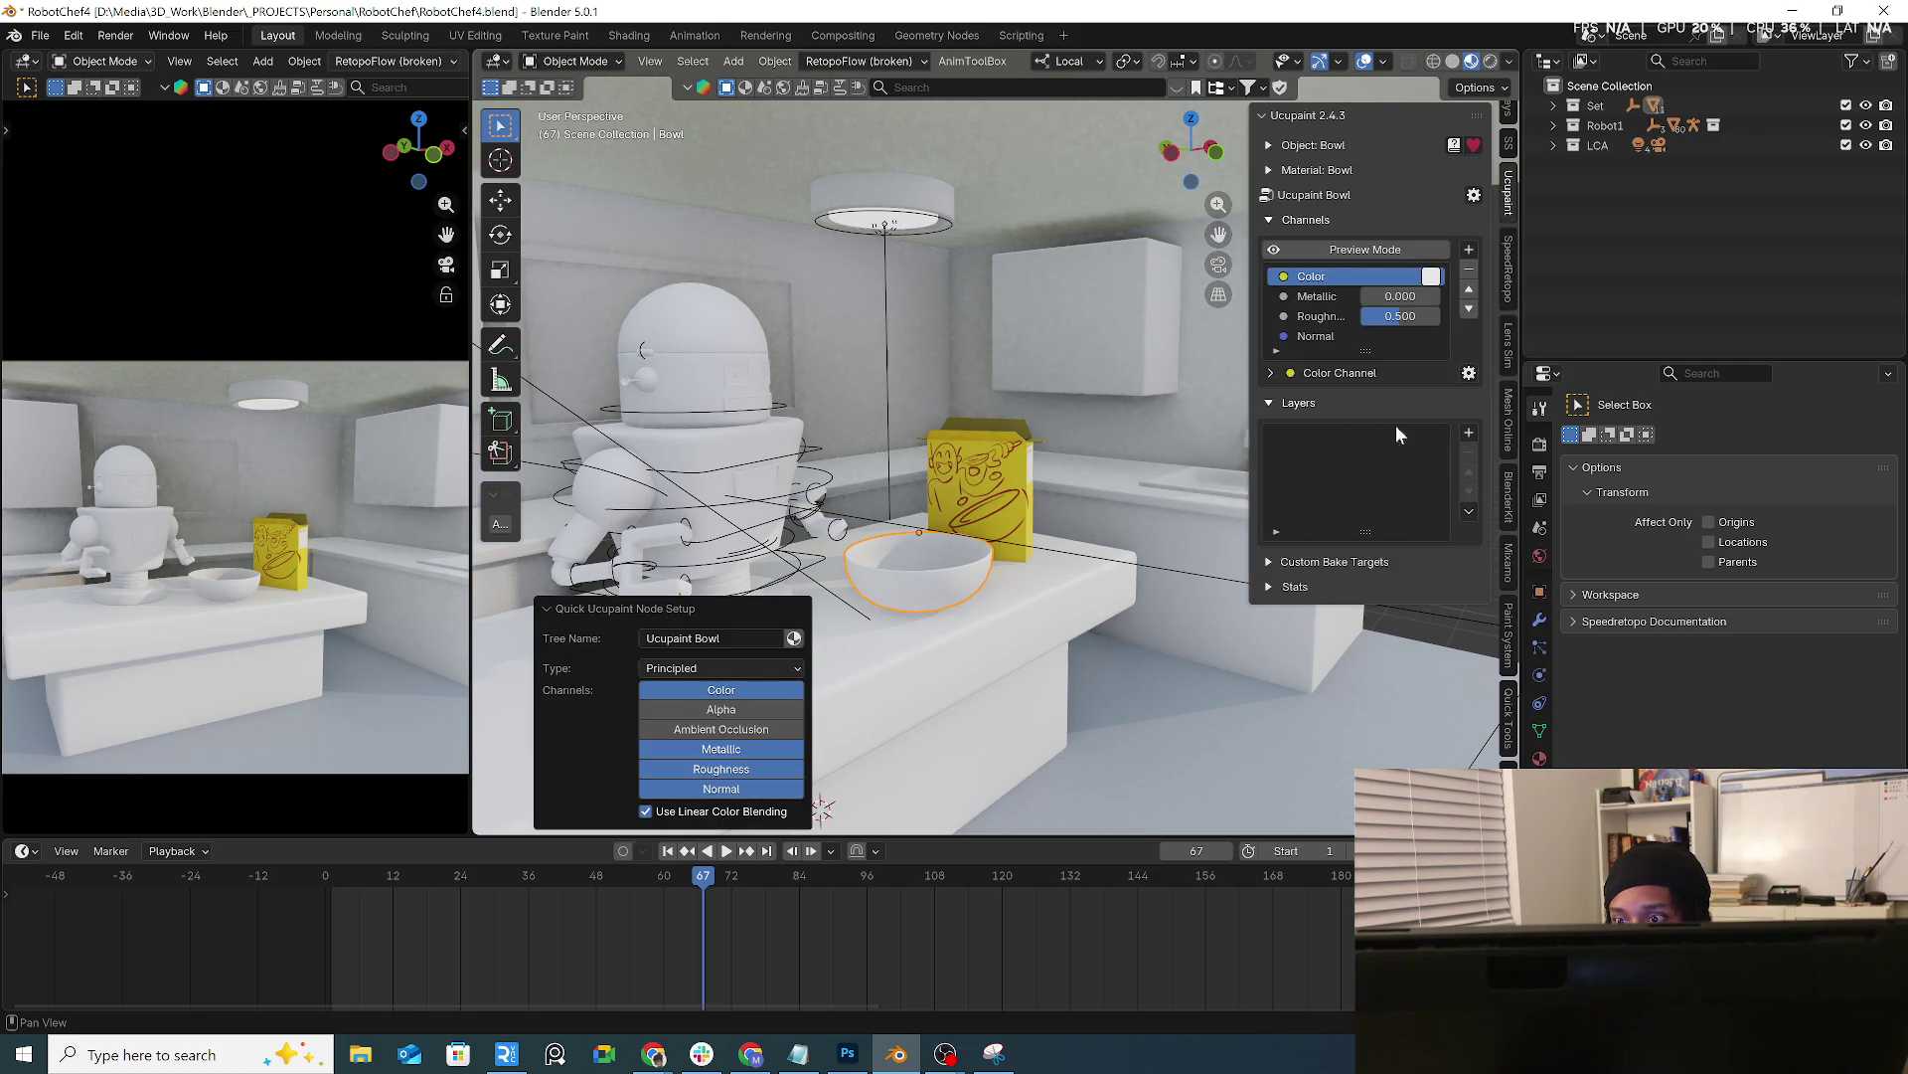
Add a Solid Color layer to the bowl in a muted slate blue
{"action": "left_click", "coordinate": [1468, 433]}
{"action": "left_click", "coordinate": [962, 657]}
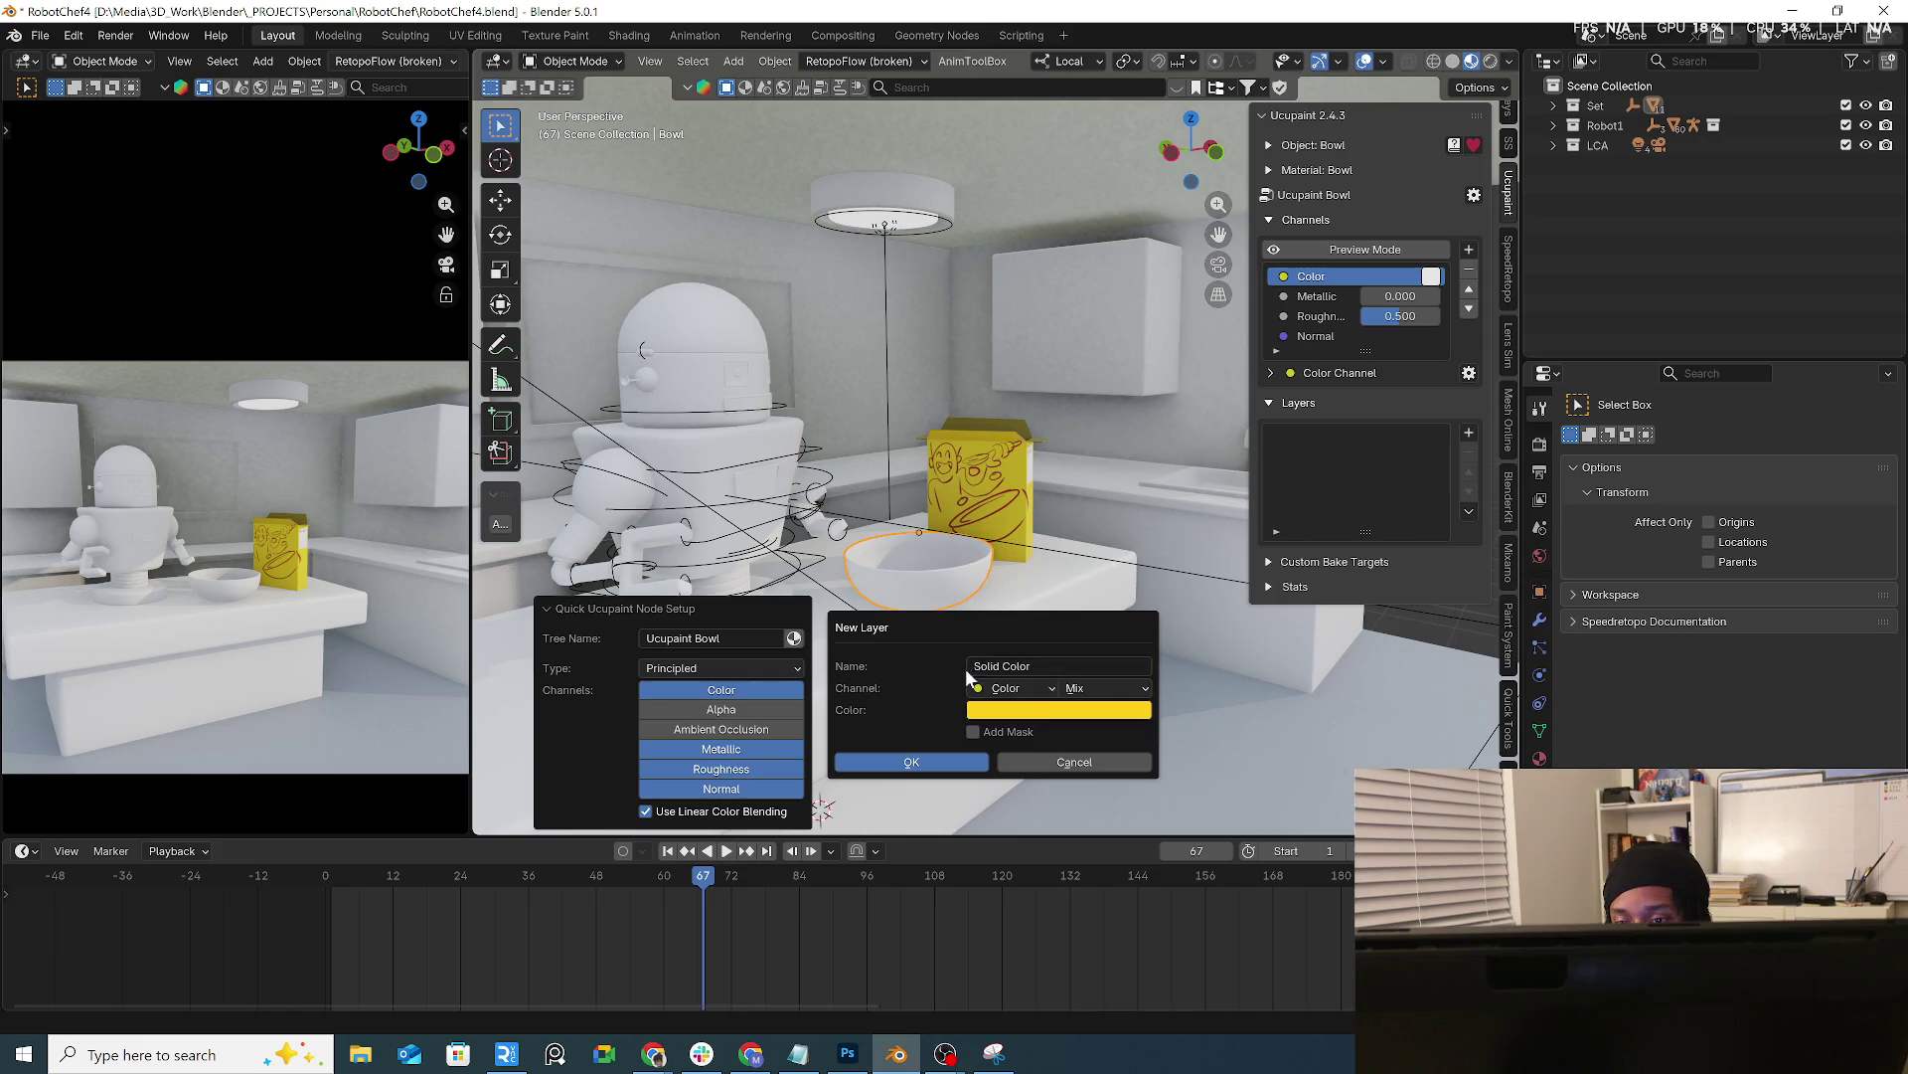
{"action": "left_click", "coordinate": [1040, 712]}
{"action": "left_click_drag", "start_coordinate": [1067, 506], "coordinate": [1082, 443]}
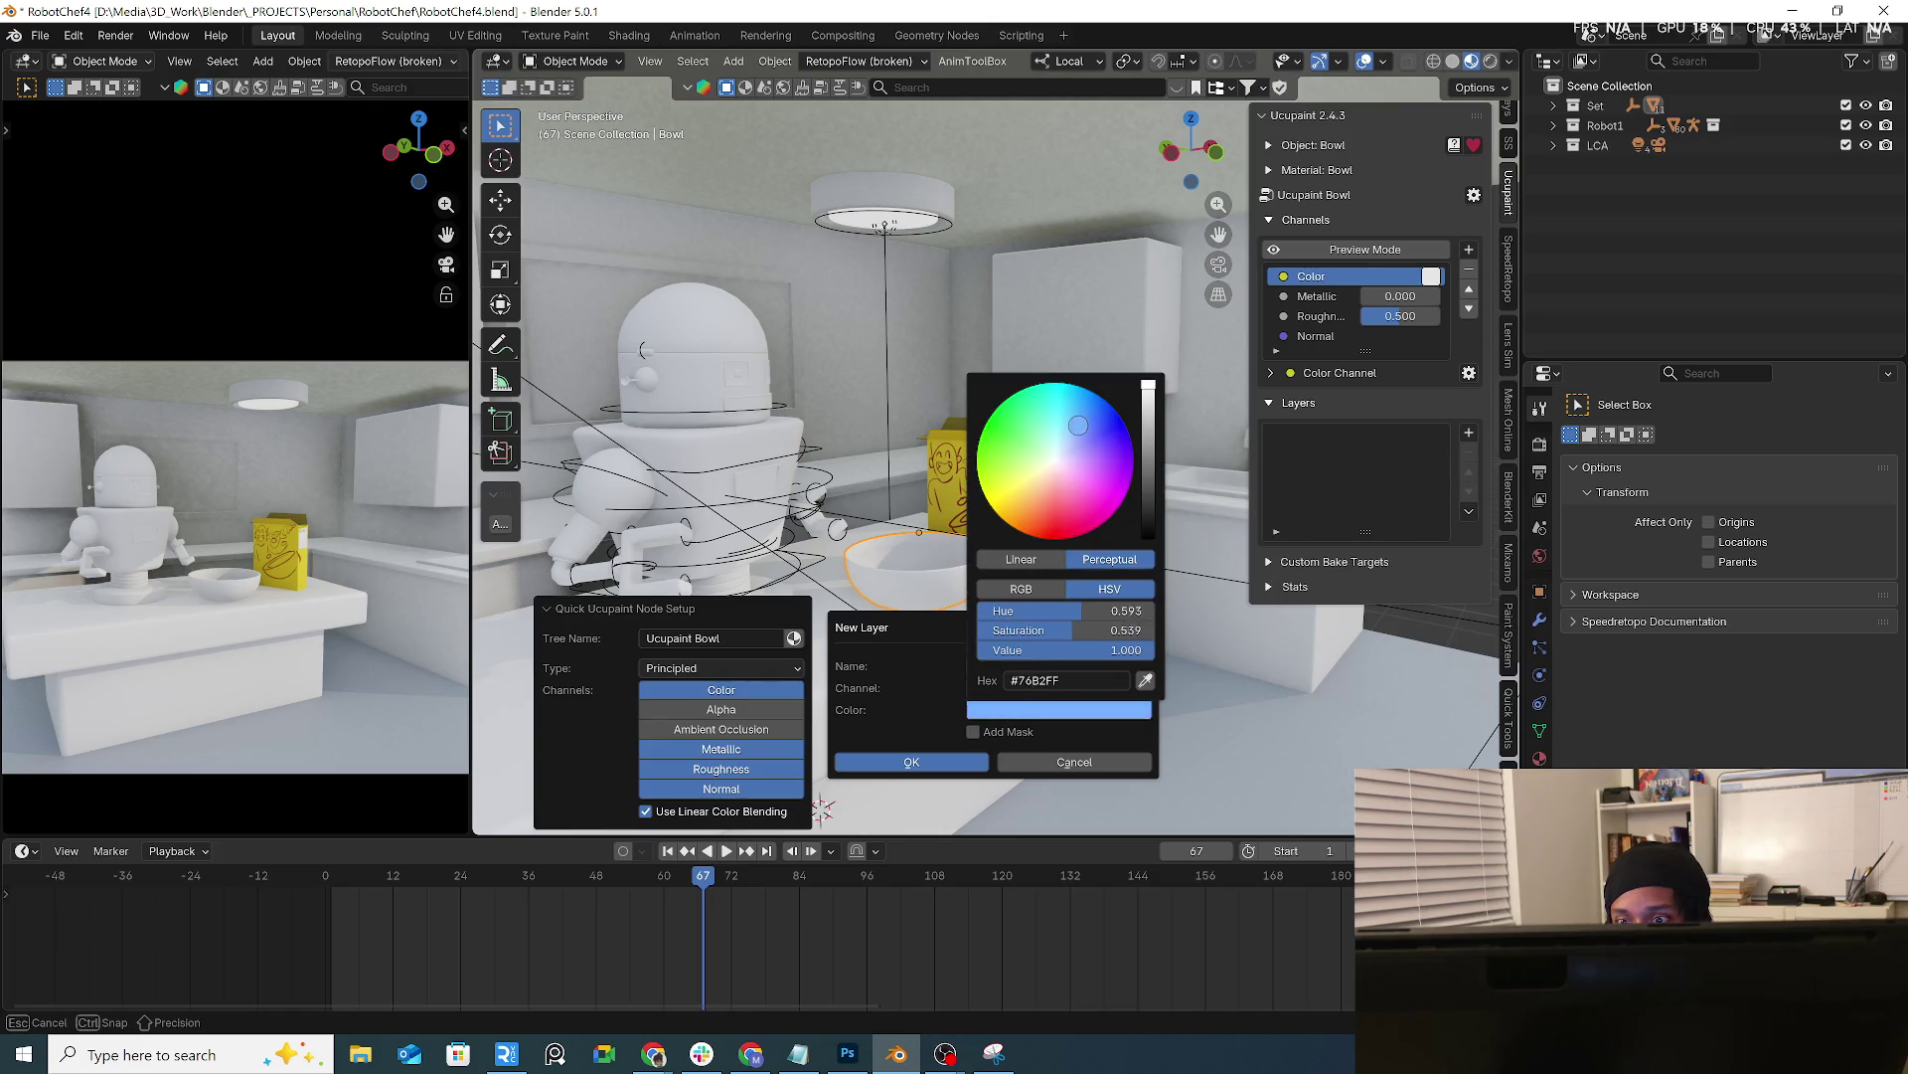
{"action": "scroll", "coordinate": [1081, 443], "scroll_direction": "down", "scroll_amount": 8, "text": "ctrl"}
{"action": "mouse_move", "coordinate": [1080, 443]}
{"action": "left_mouse_down"}
{"action": "mouse_move", "coordinate": [1079, 423]}
{"action": "mouse_move", "coordinate": [1043, 541]}
{"action": "left_mouse_up"}
{"action": "left_click", "coordinate": [913, 762]}
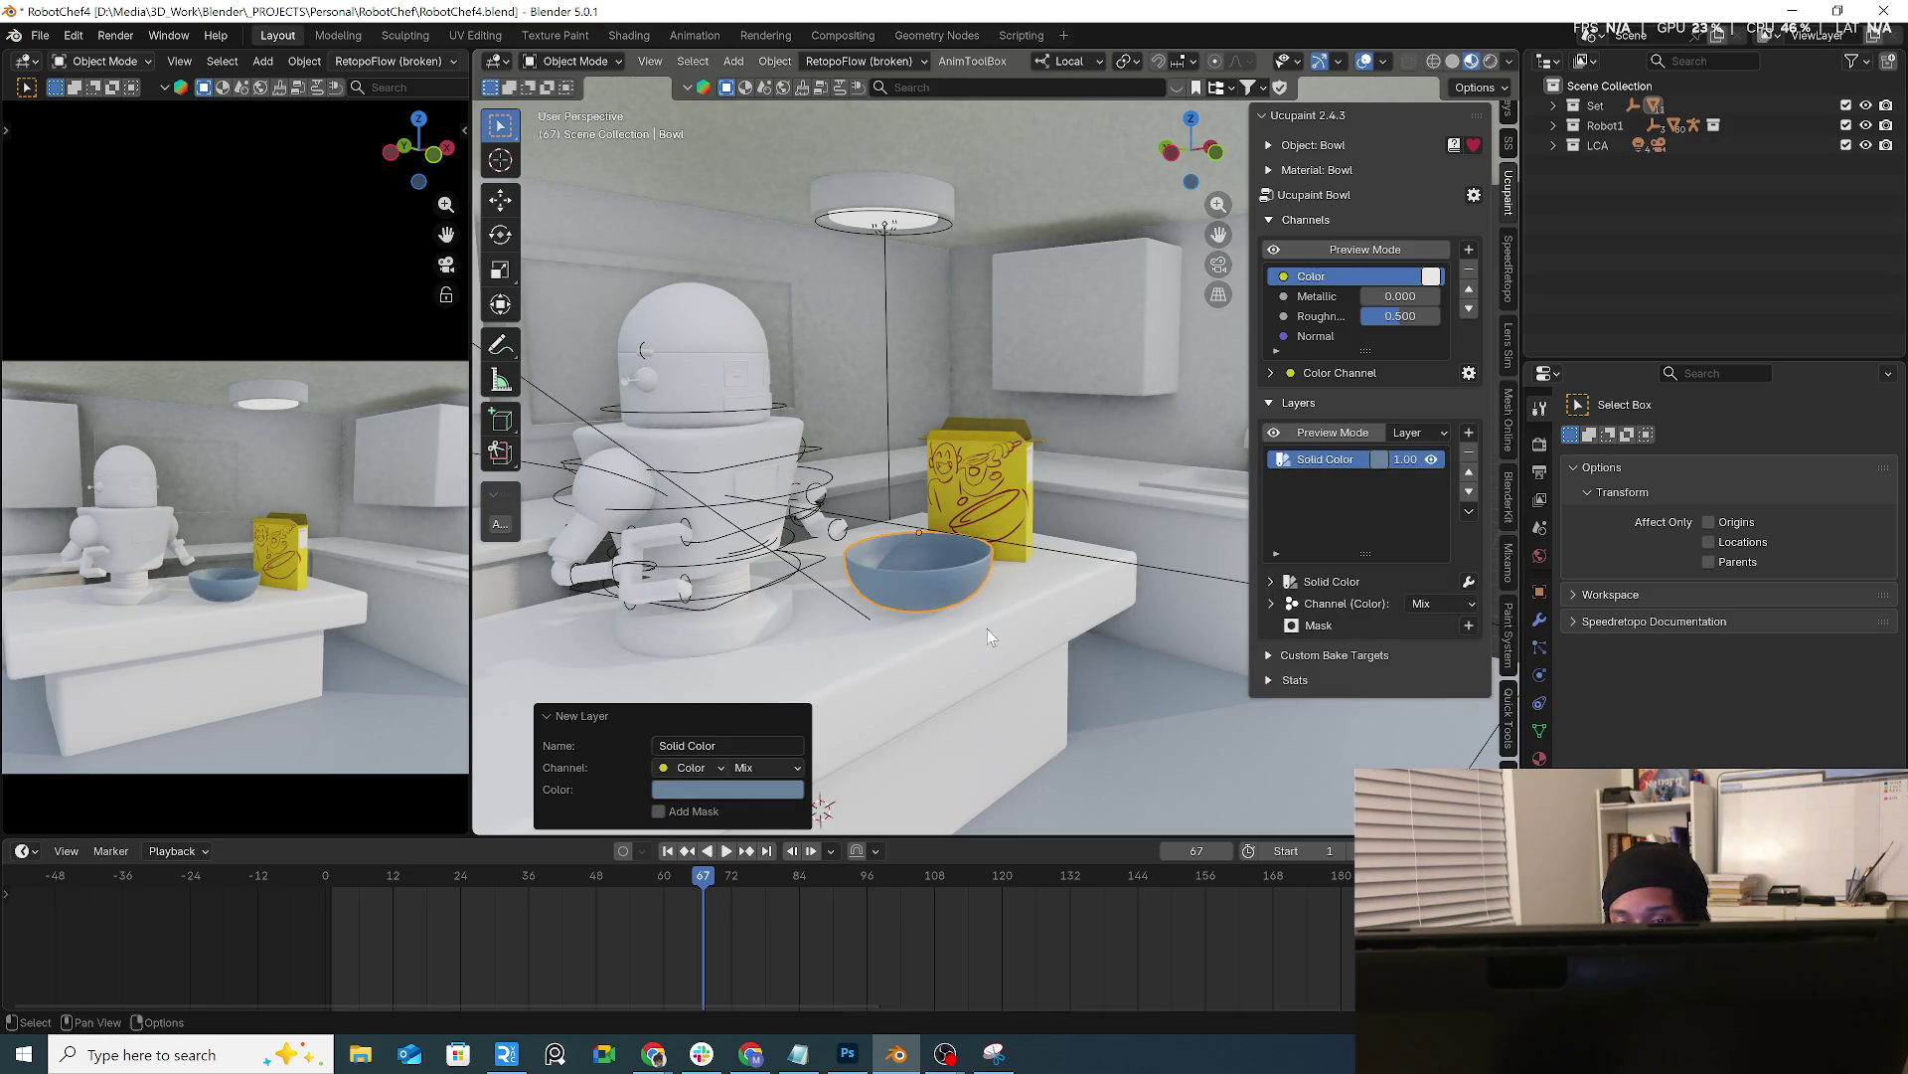
{"action": "mouse_move", "coordinate": [1049, 663]}
{"action": "middle_mouse_down"}
{"action": "mouse_move", "coordinate": [928, 649]}
{"action": "mouse_move", "coordinate": [1004, 590]}
{"action": "middle_mouse_up"}
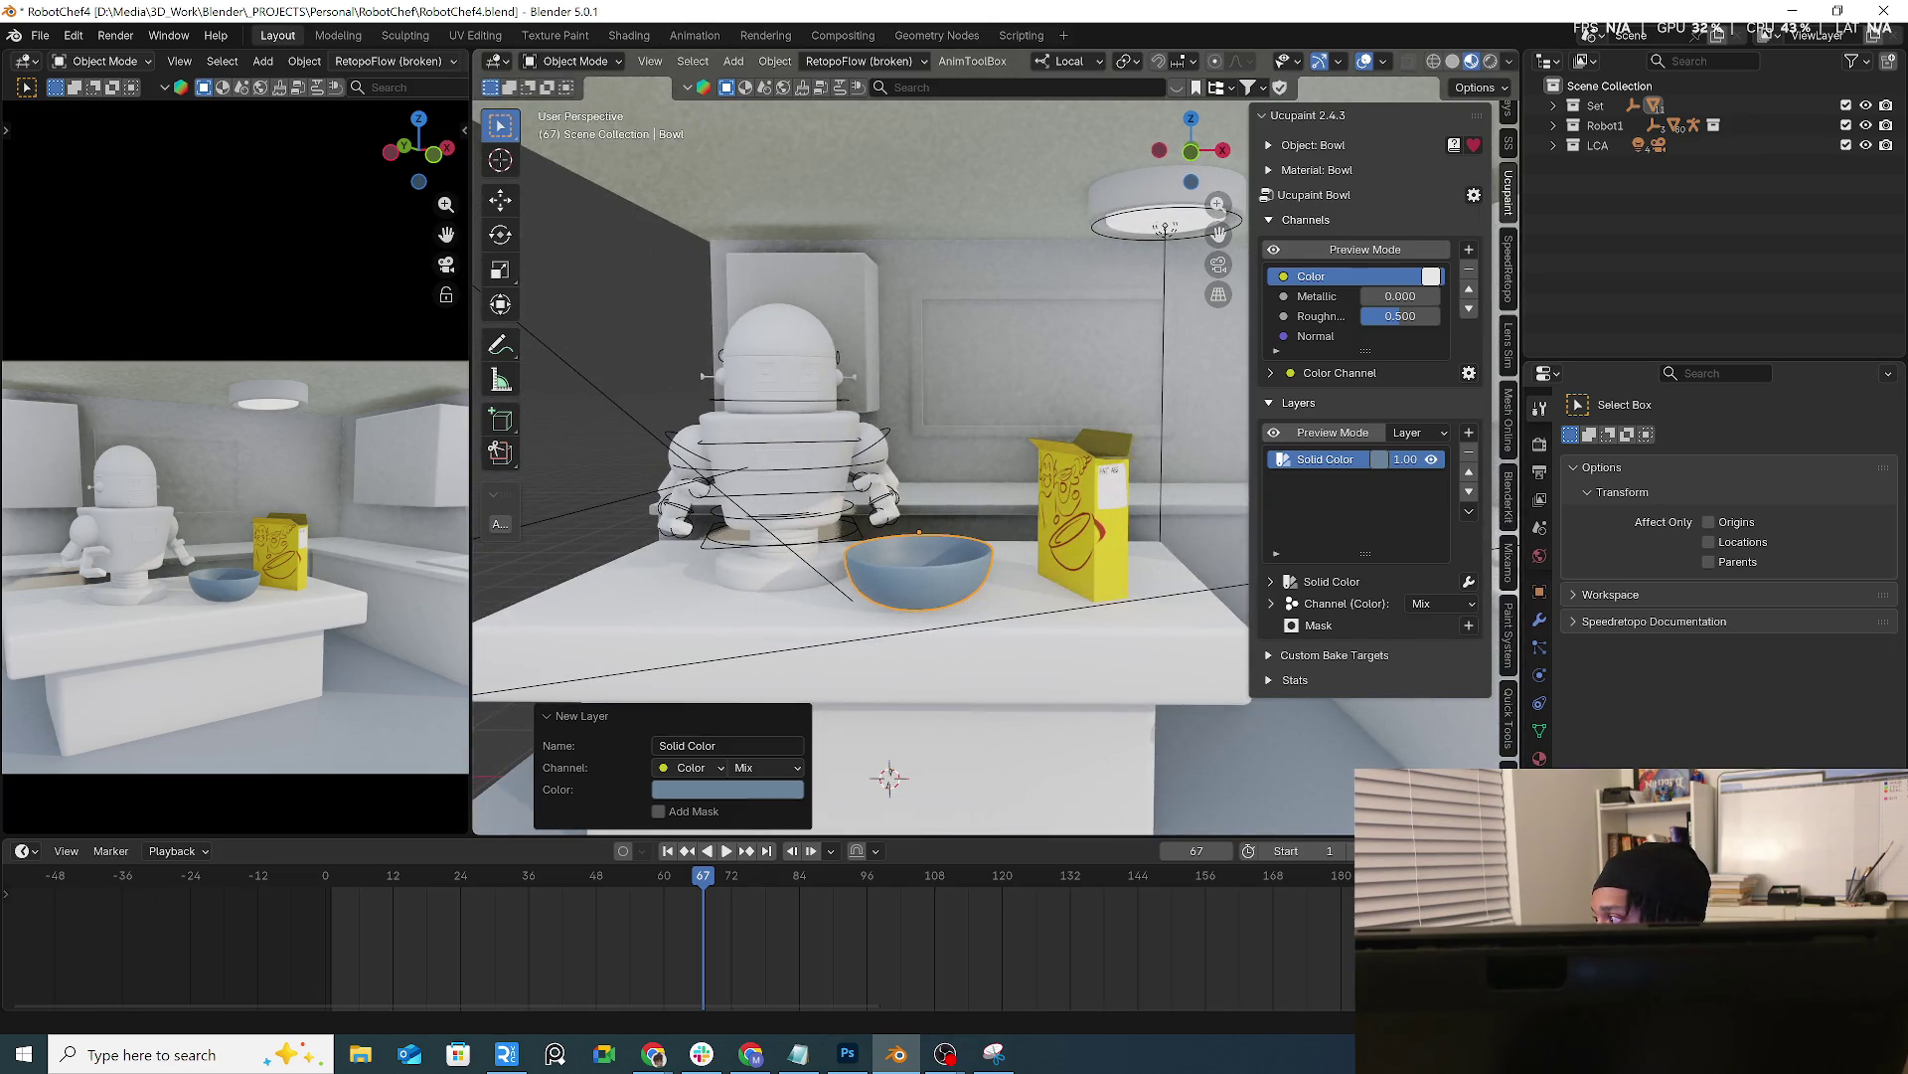
{"action": "key", "text": "alt+Tab"}
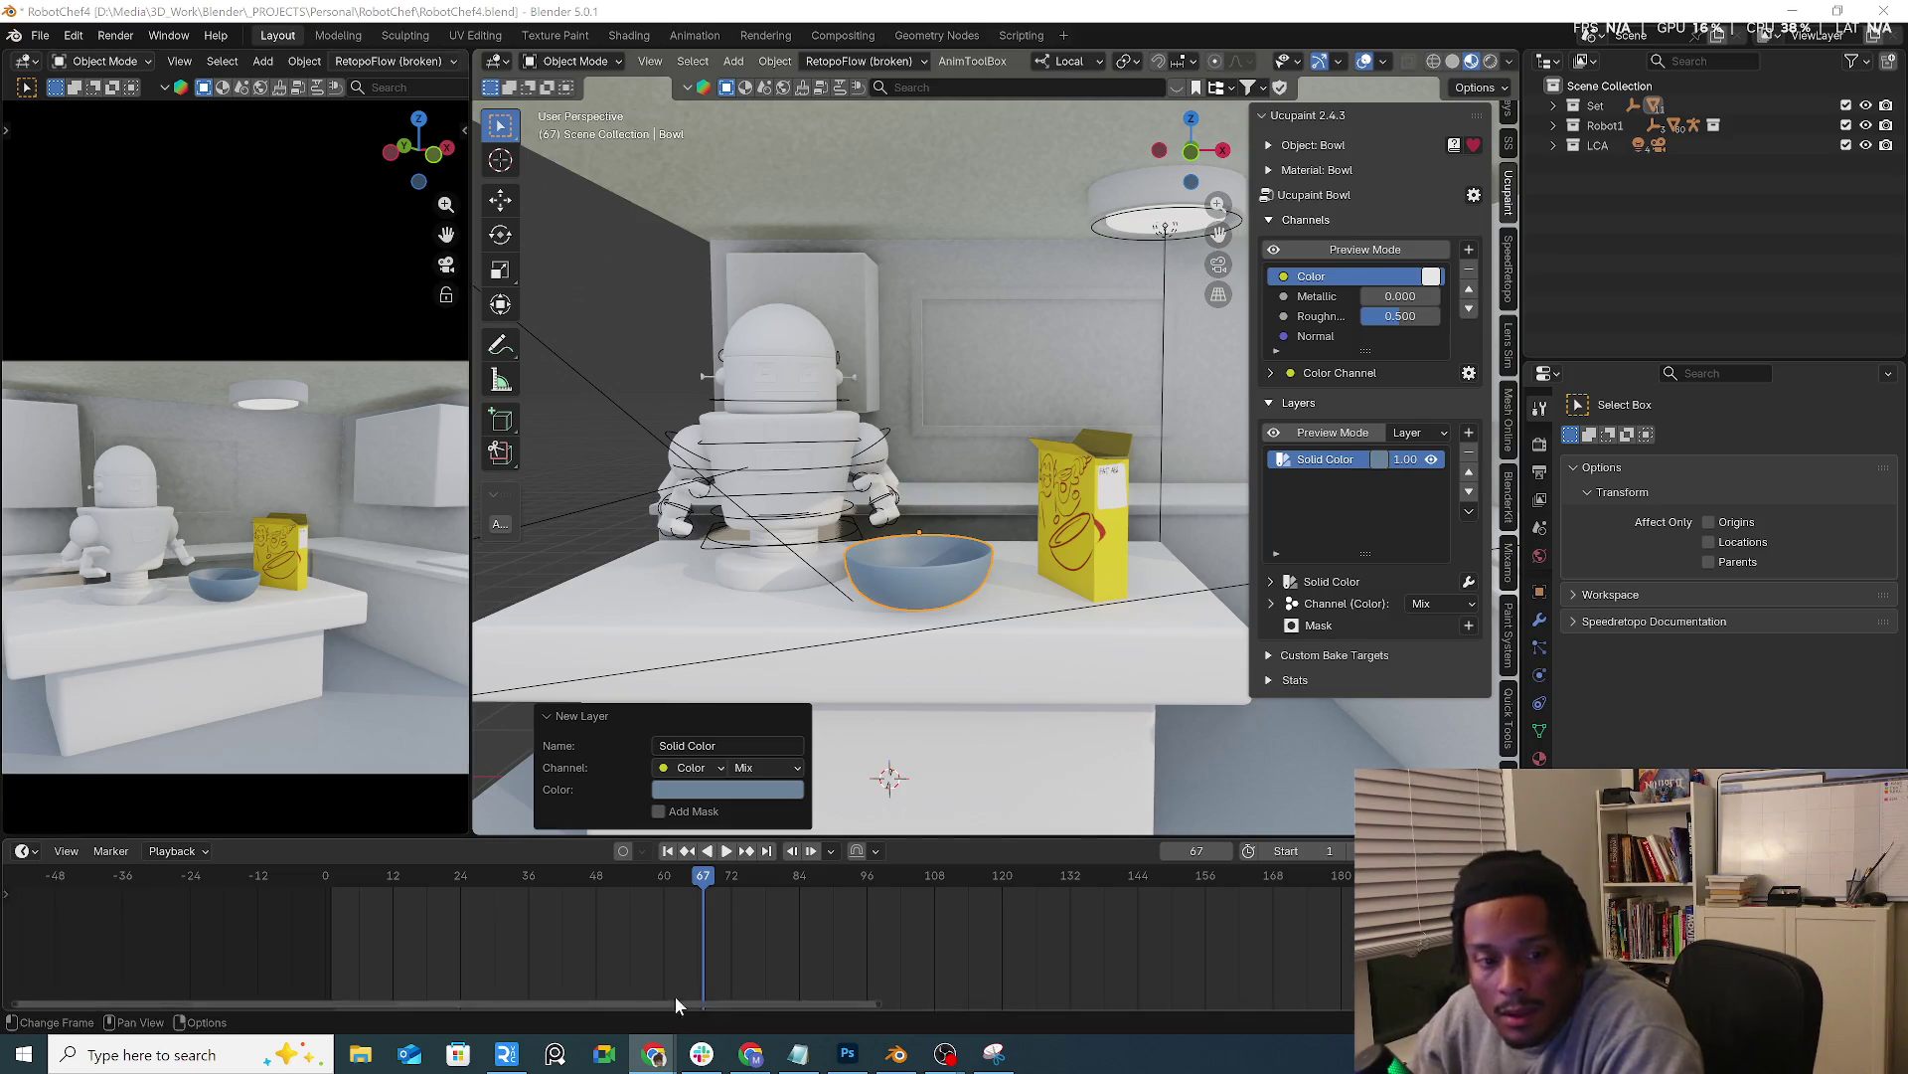
{"action": "mouse_move", "coordinate": [508, 876]}
{"action": "left_mouse_down"}
{"action": "mouse_move", "coordinate": [406, 873]}
{"action": "mouse_move", "coordinate": [693, 875]}
{"action": "left_mouse_up"}
Set the bowl's origin to its geometry and inspect it from above
{"action": "mouse_move", "coordinate": [862, 631]}
{"action": "middle_mouse_down"}
{"action": "mouse_move", "coordinate": [1019, 647]}
{"action": "mouse_move", "coordinate": [1001, 665]}
{"action": "mouse_move", "coordinate": [831, 646]}
{"action": "mouse_move", "coordinate": [1163, 647]}
{"action": "middle_mouse_up"}
{"action": "right_click", "coordinate": [1058, 636]}
{"action": "mouse_move", "coordinate": [984, 688]}
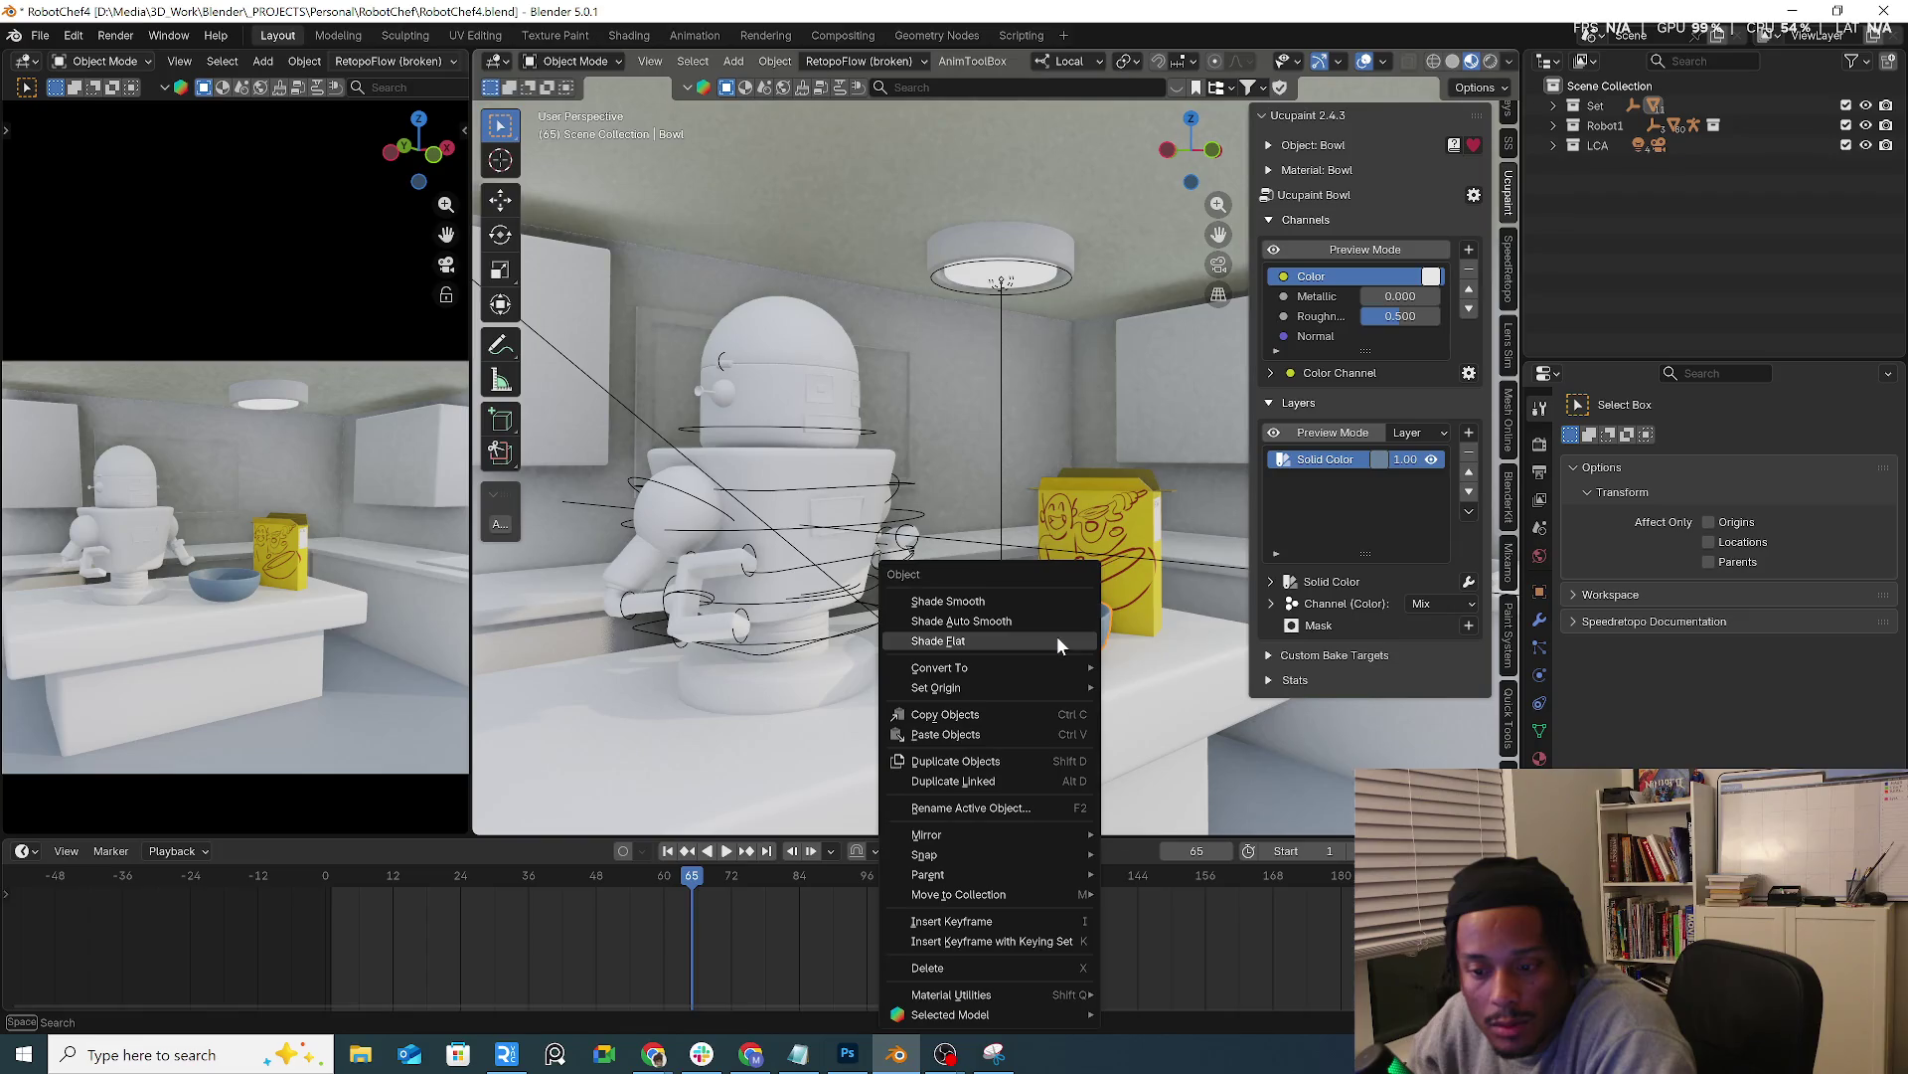
{"action": "left_click", "coordinate": [1180, 708]}
{"action": "mouse_move", "coordinate": [1129, 683]}
{"action": "middle_mouse_down"}
{"action": "mouse_move", "coordinate": [1016, 694]}
{"action": "mouse_move", "coordinate": [1104, 722]}
{"action": "mouse_move", "coordinate": [1143, 673]}
{"action": "middle_mouse_up"}
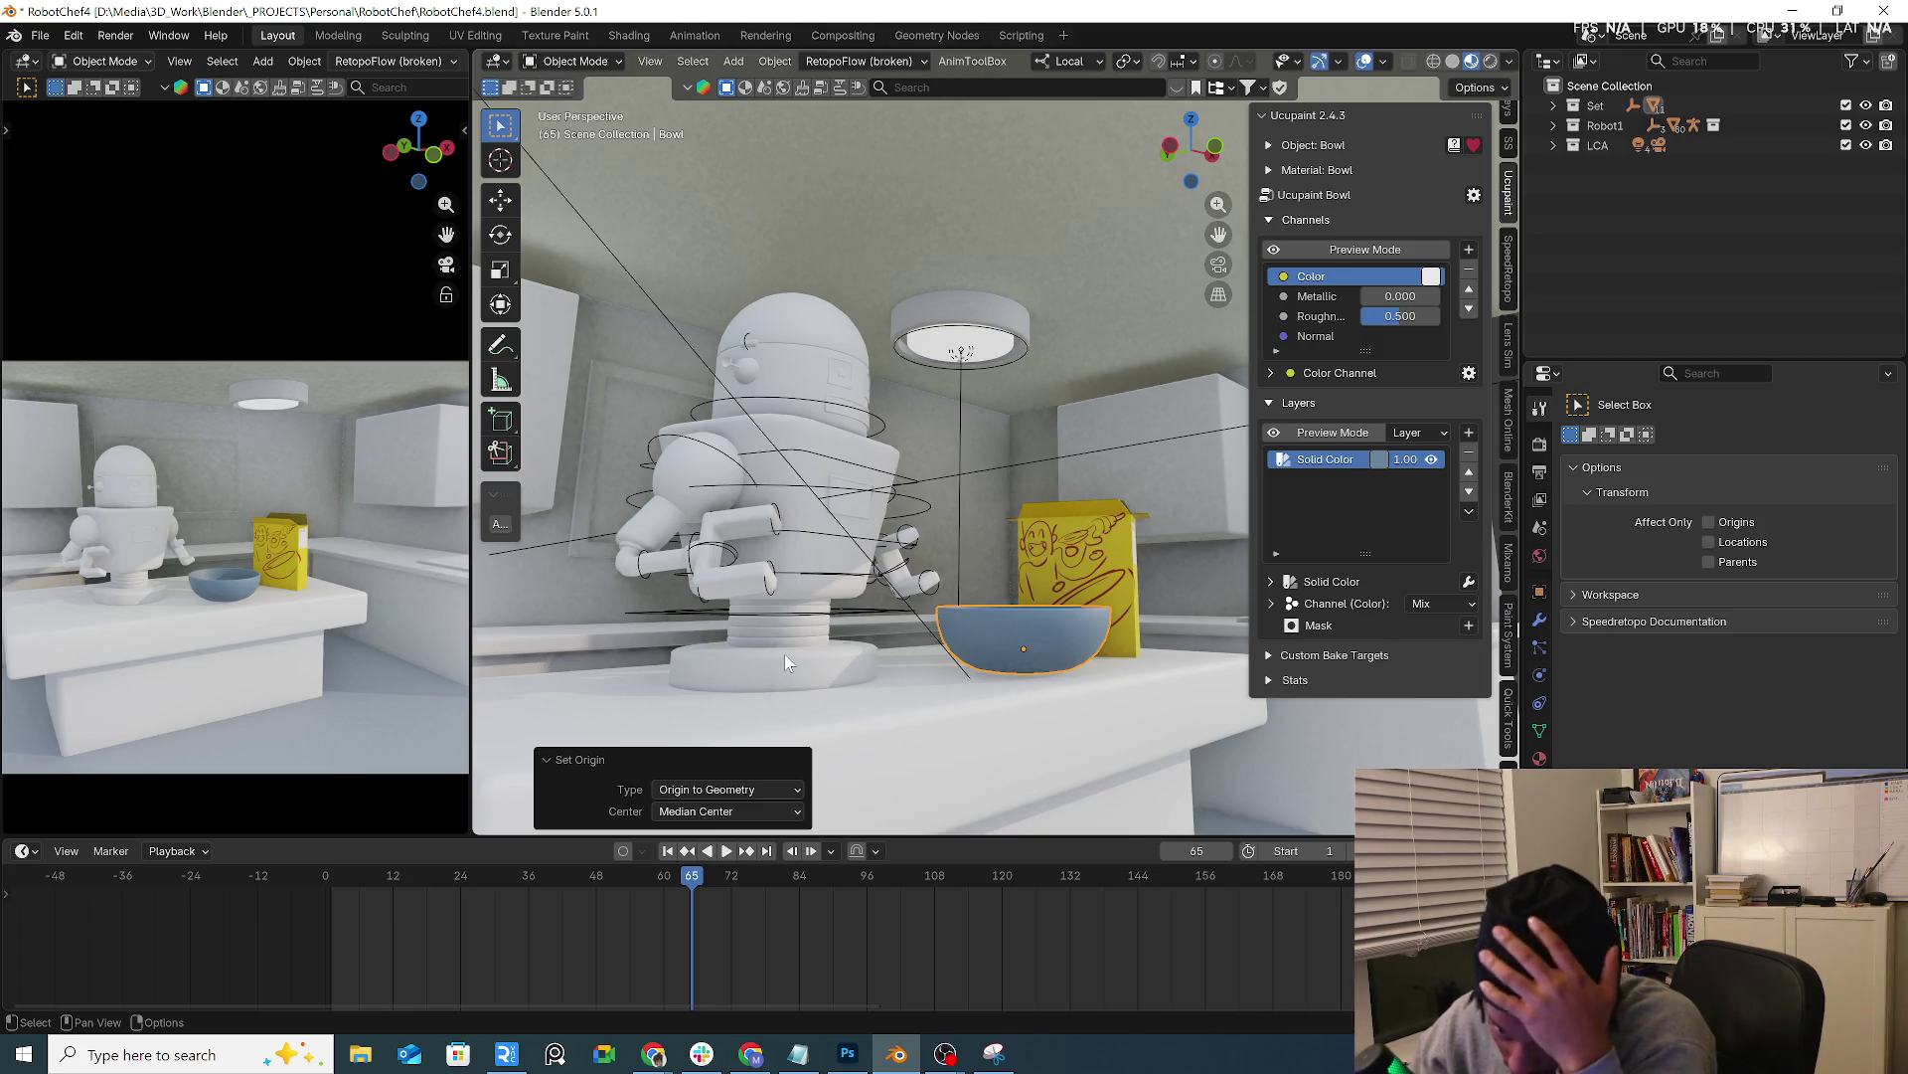
{"action": "middle_click_drag", "start_coordinate": [785, 654], "coordinate": [946, 603]}
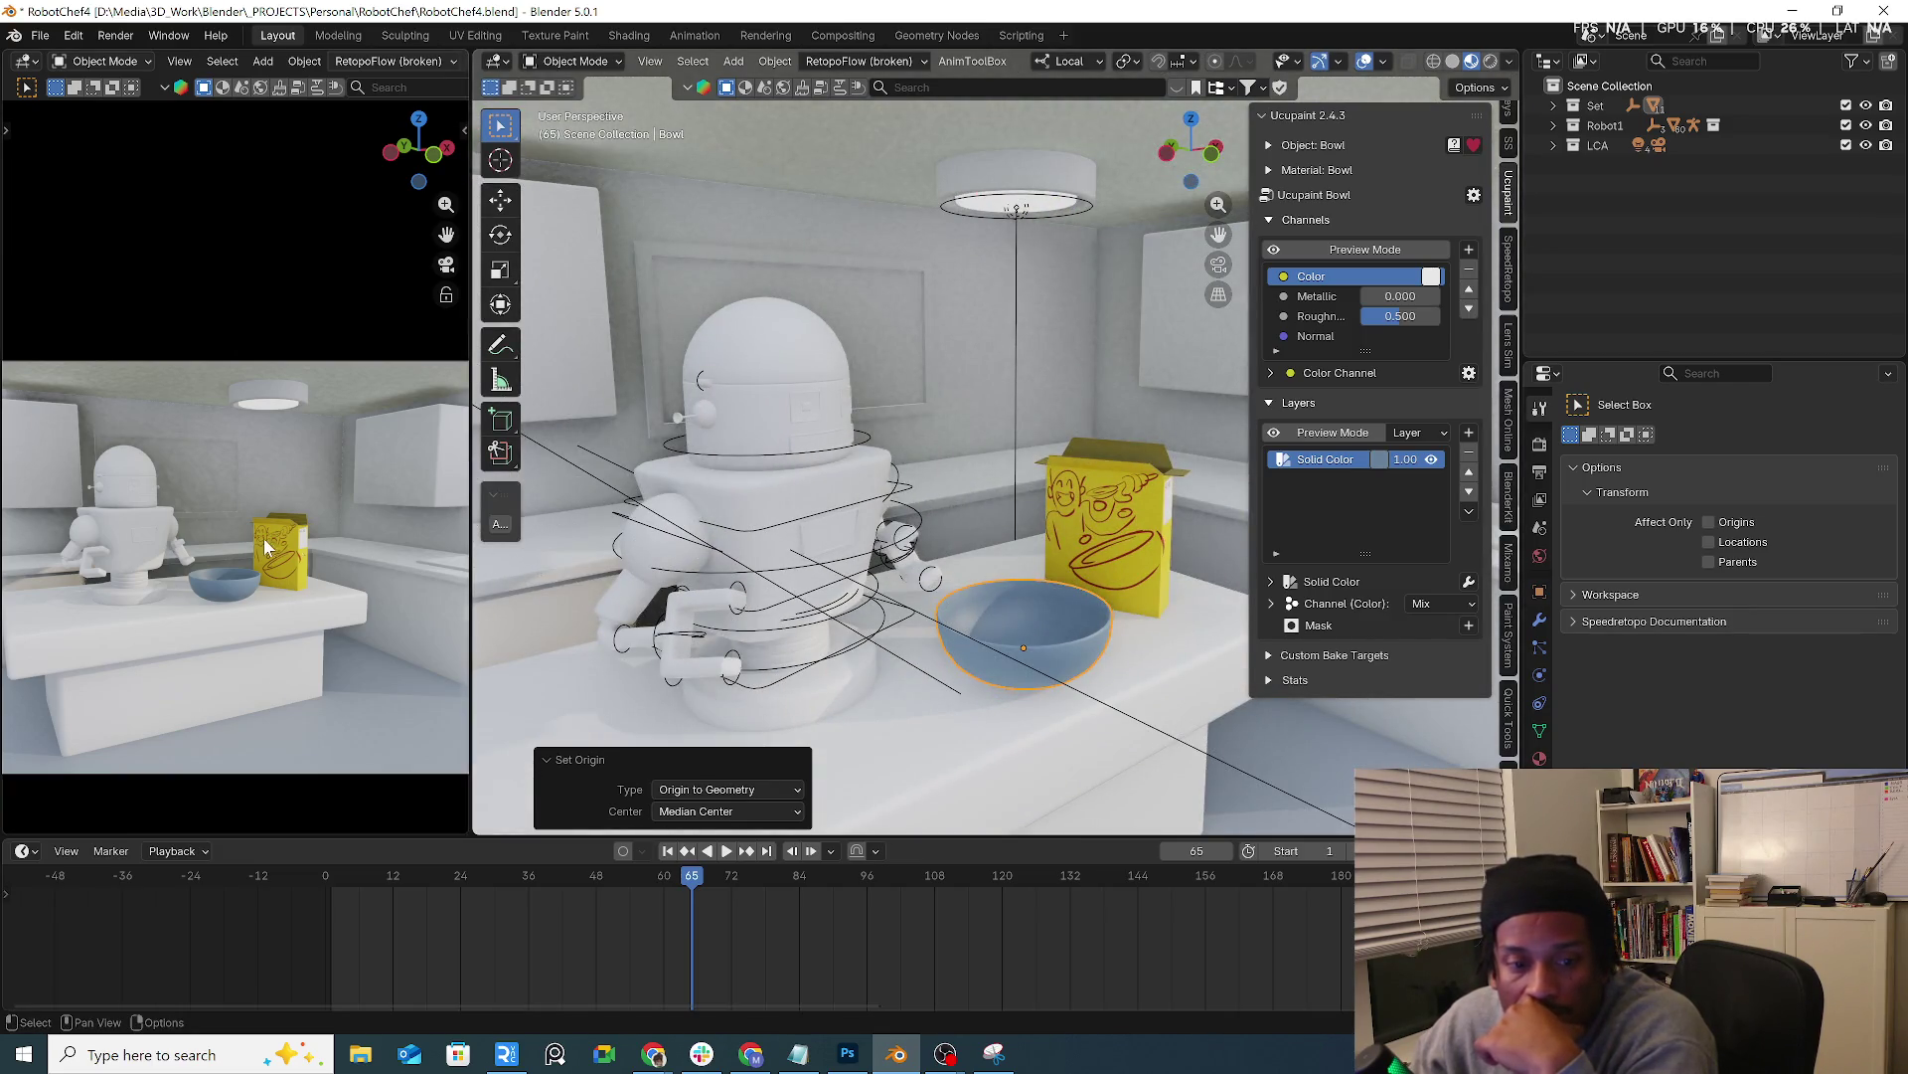
{"action": "scroll", "coordinate": [278, 549], "scroll_direction": "down", "scroll_amount": 1}
Preview the animation, rewind to frame 1, and select the robot's armature
{"action": "left_click", "coordinate": [348, 885]}
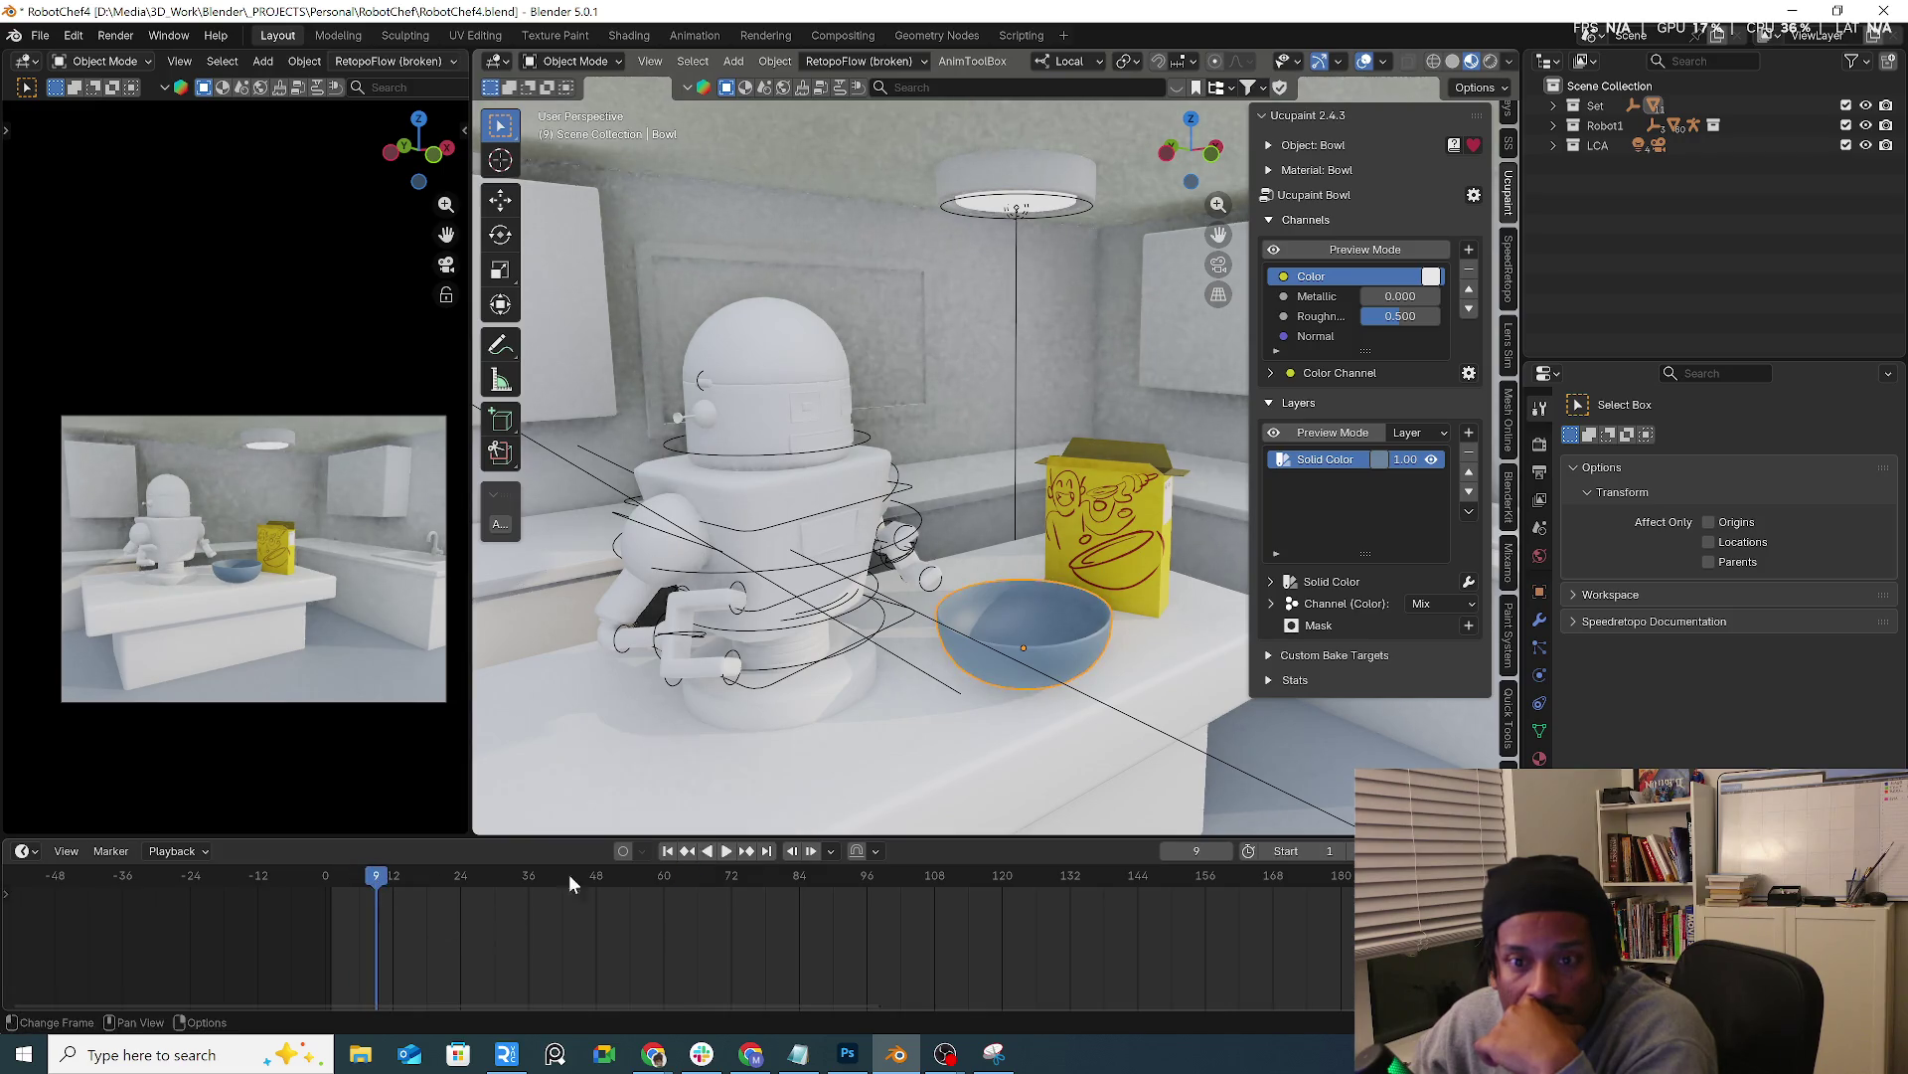
{"action": "left_click", "coordinate": [718, 851]}
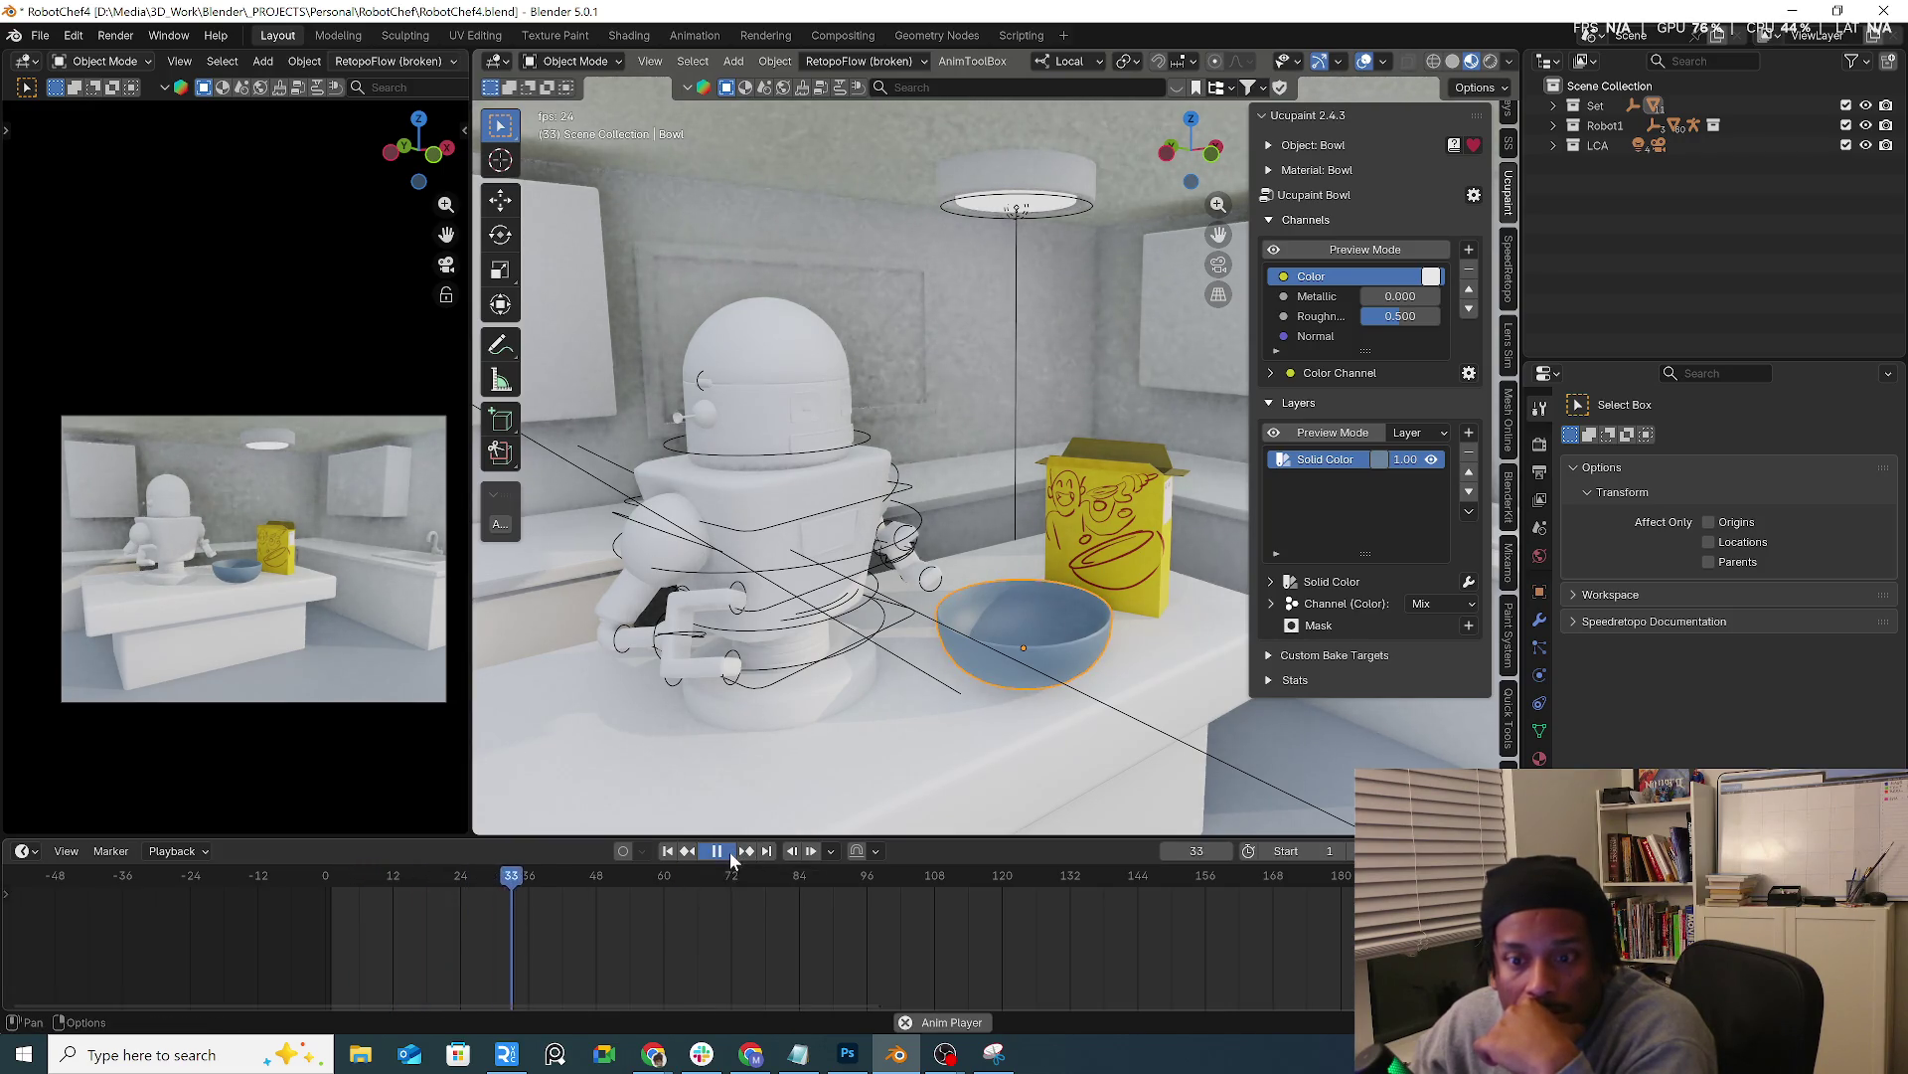
{"action": "left_click", "coordinate": [666, 851]}
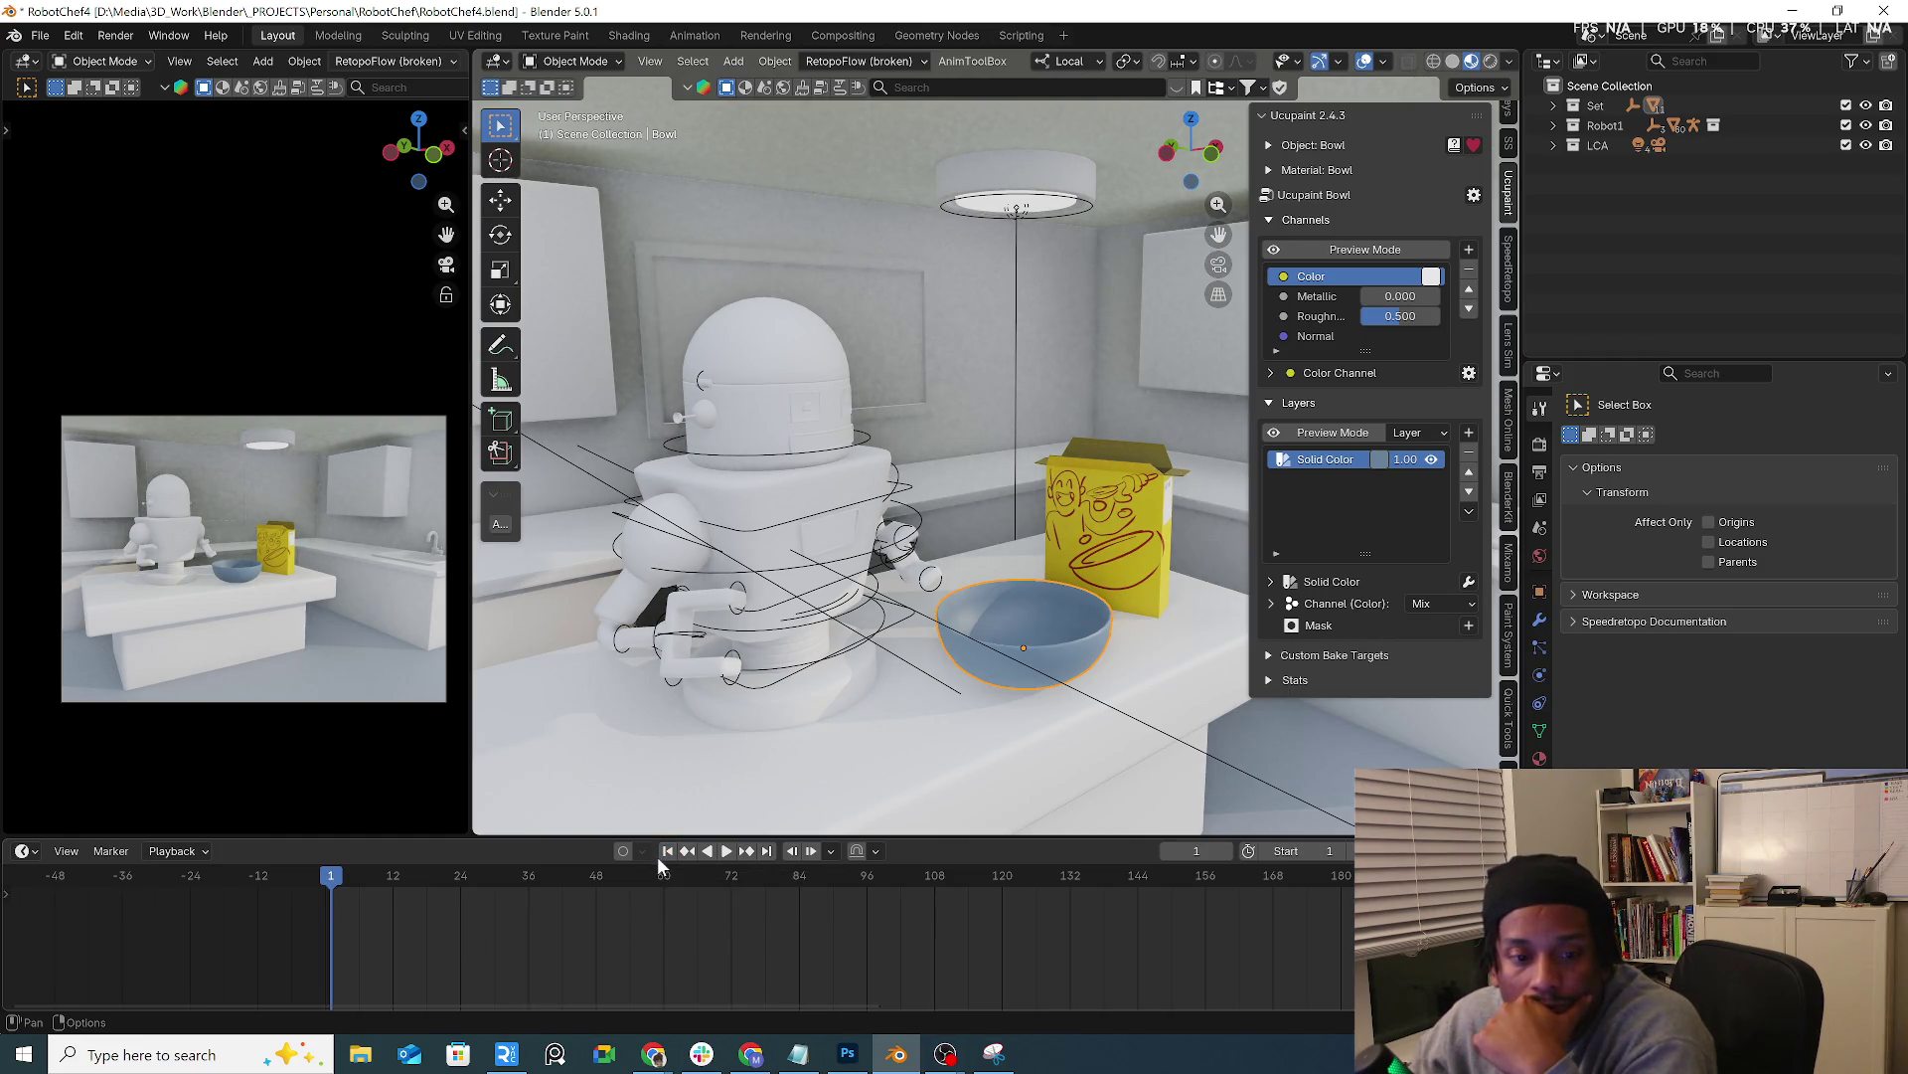
{"action": "middle_click_drag", "start_coordinate": [916, 560], "coordinate": [762, 563]}
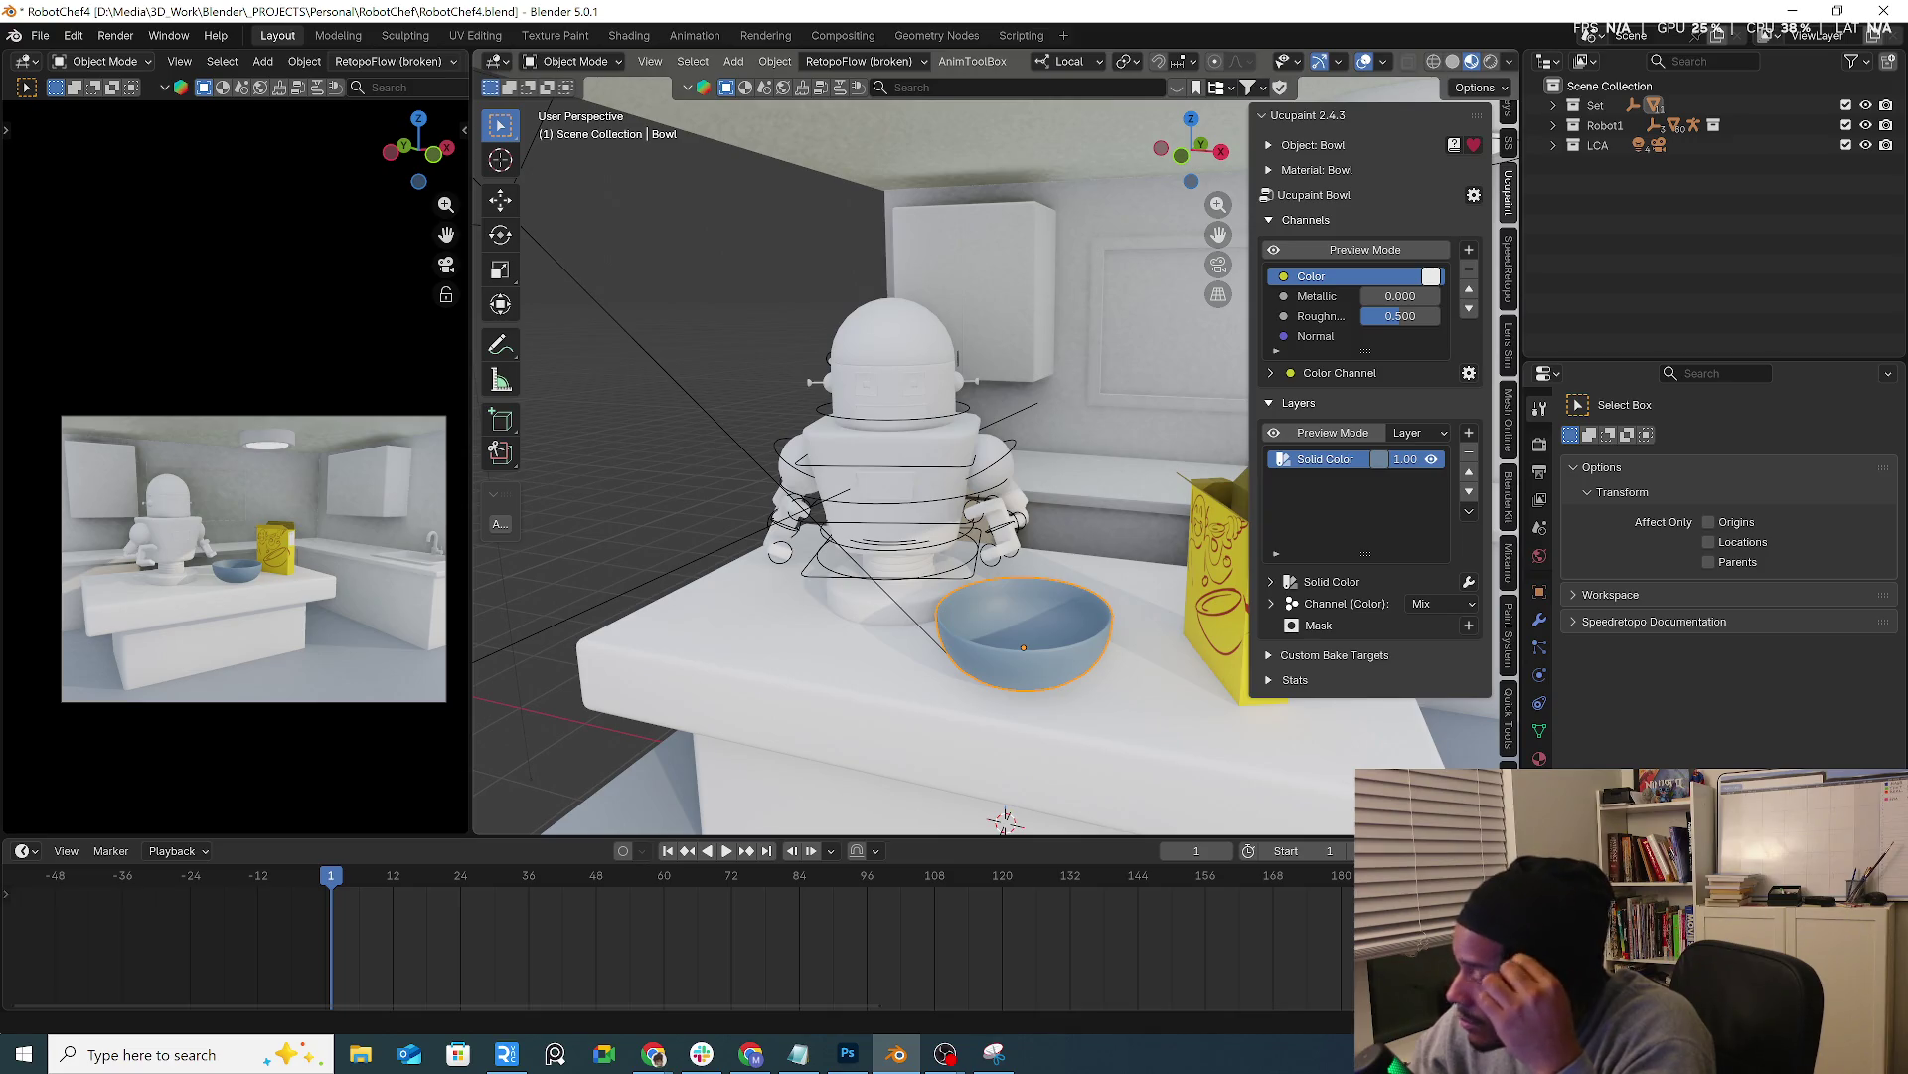
{"action": "middle_click_drag", "start_coordinate": [902, 405], "coordinate": [874, 416]}
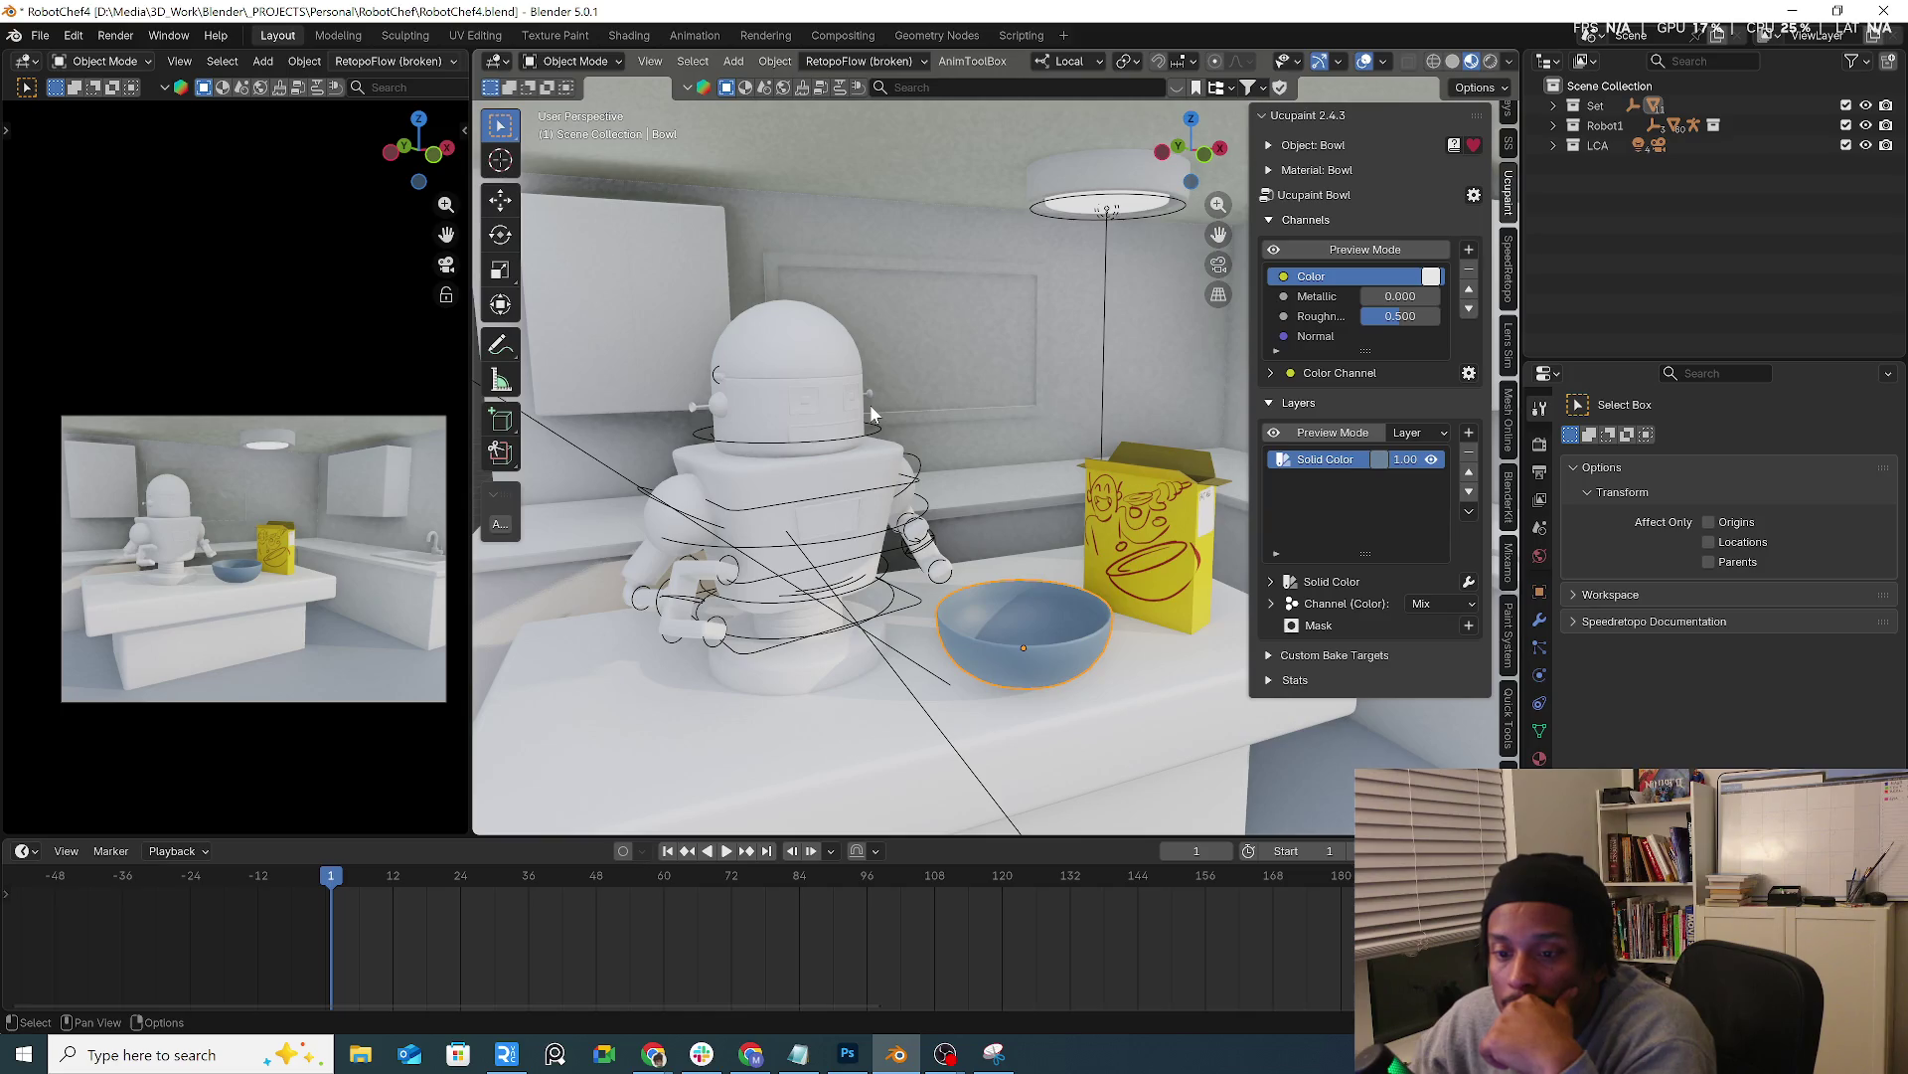
{"action": "middle_click_drag", "start_coordinate": [876, 404], "coordinate": [1045, 371]}
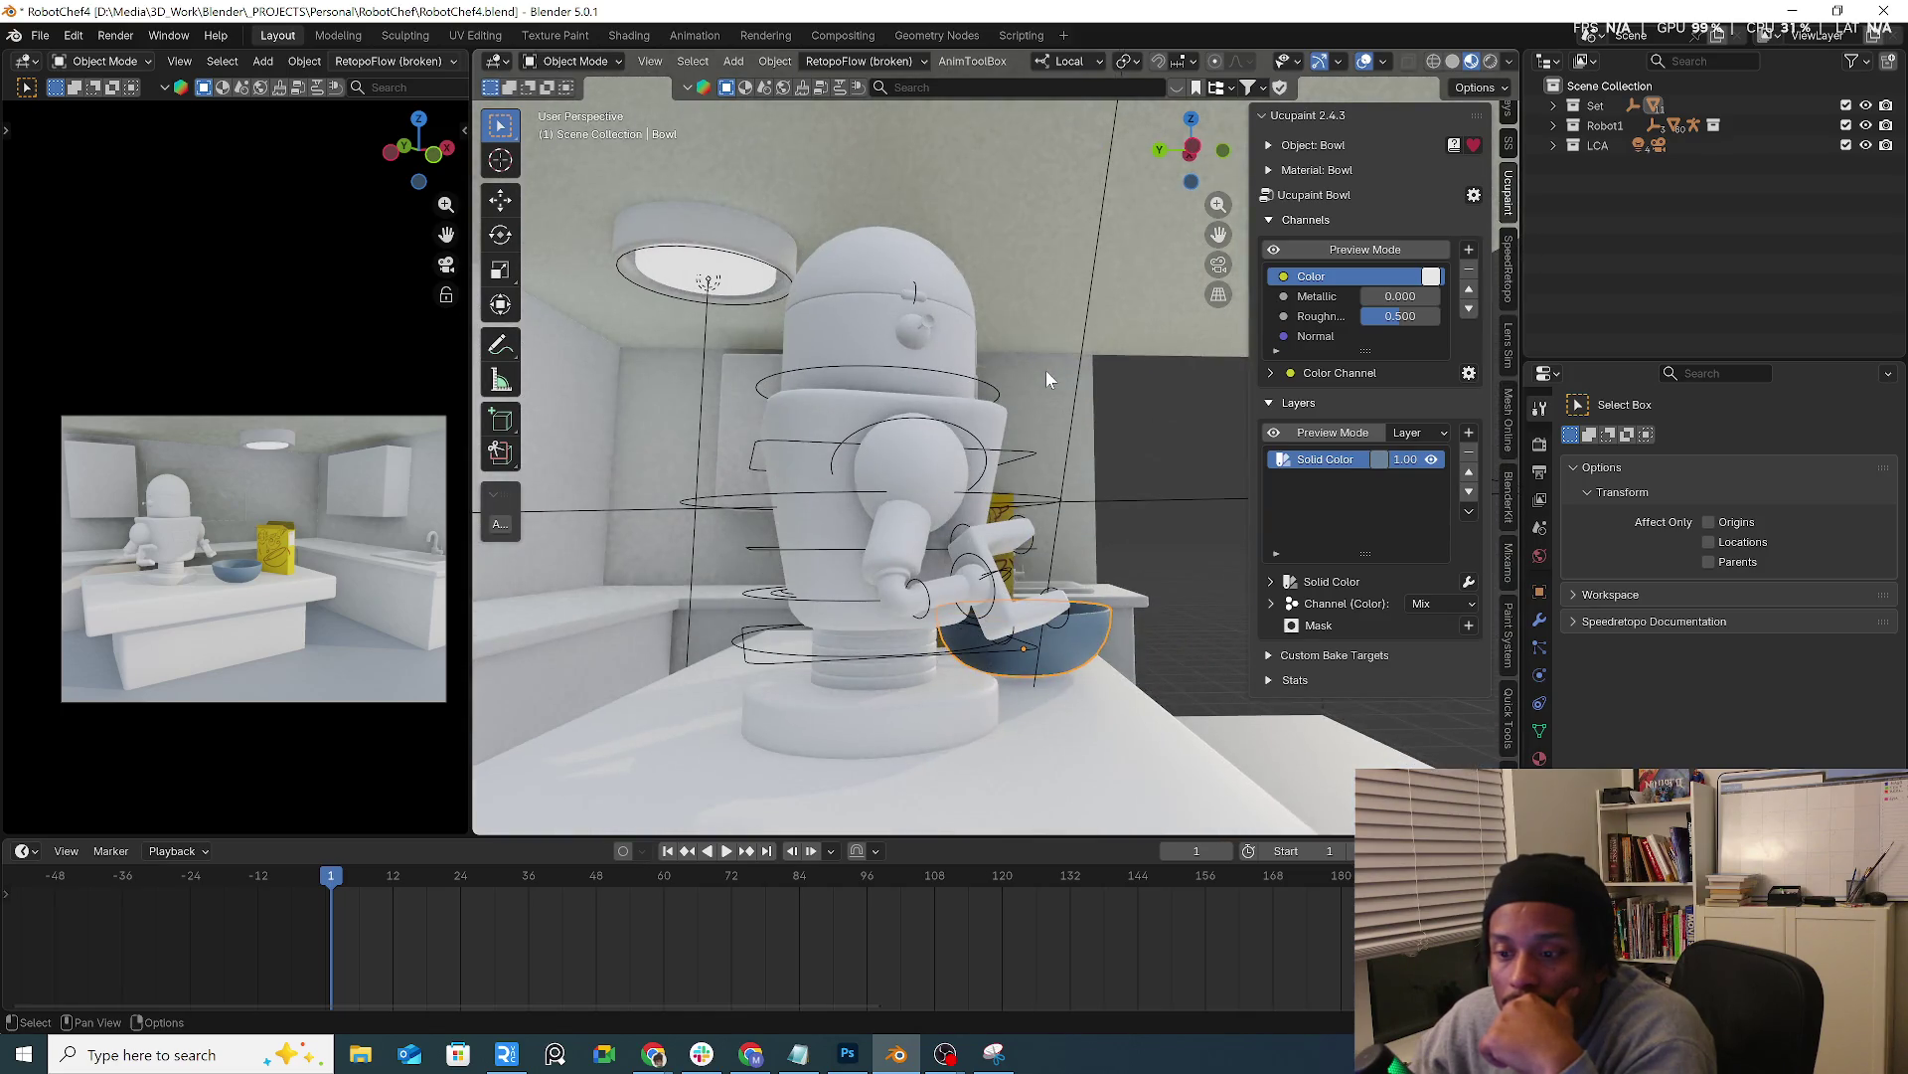
{"action": "left_click", "coordinate": [994, 393]}
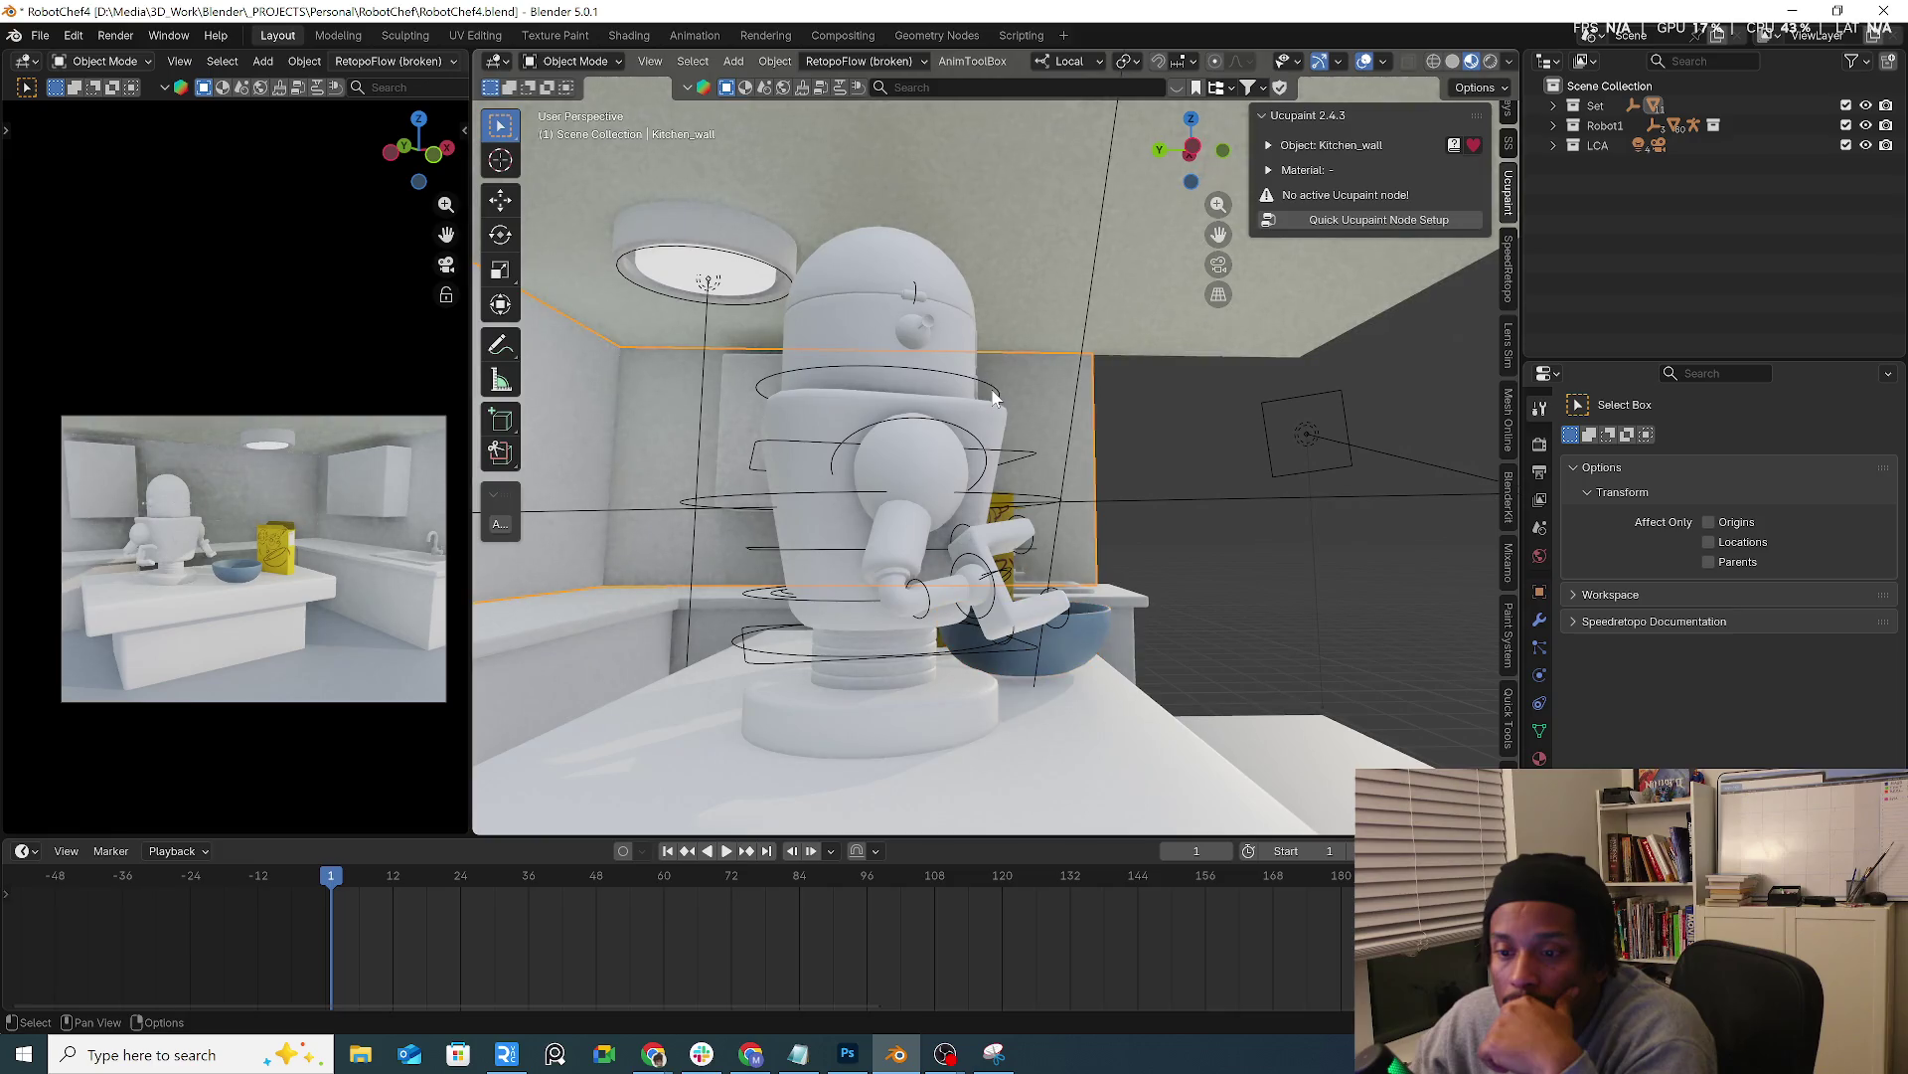
Add Auto-Rig Pro reference bones to the robot and leave bone editing
{"action": "middle_click_drag", "start_coordinate": [996, 385], "coordinate": [1047, 402]}
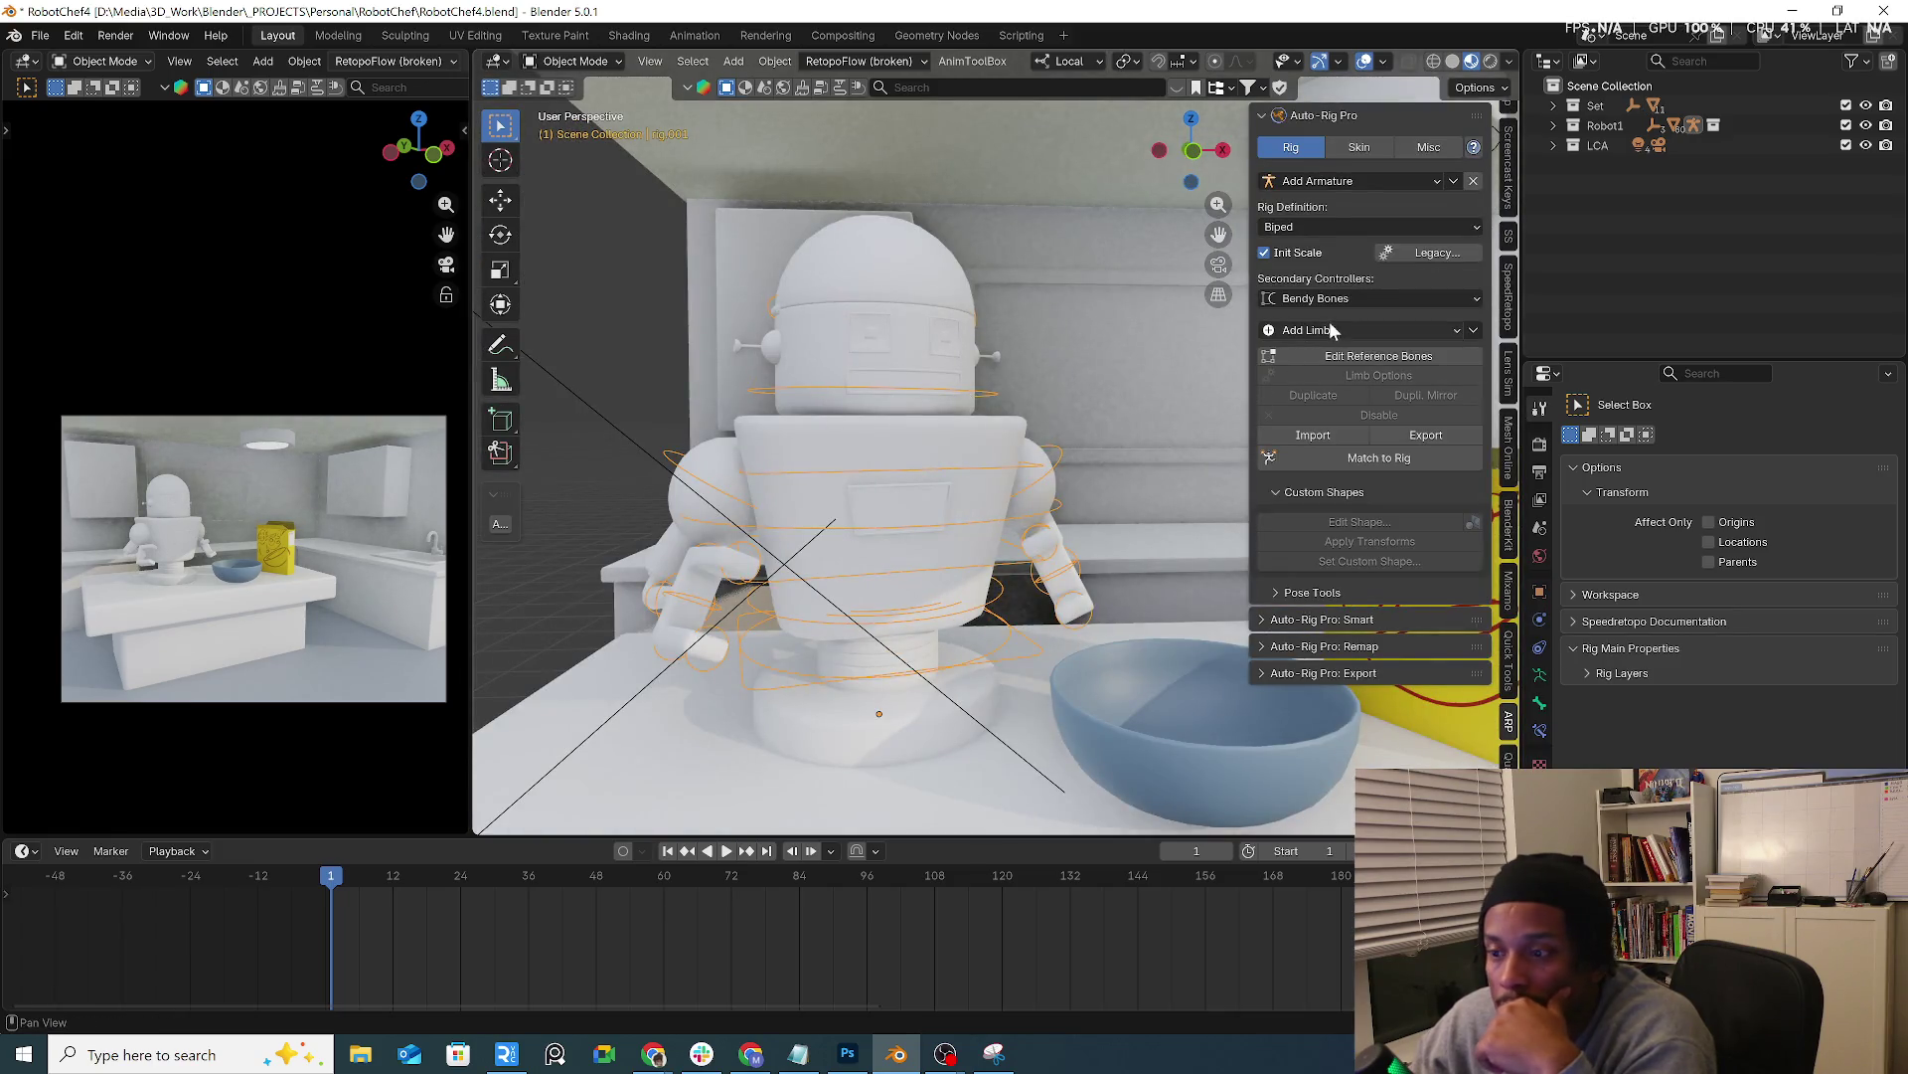
{"action": "left_click", "coordinate": [1347, 355]}
{"action": "middle_click_drag", "start_coordinate": [1155, 366], "coordinate": [985, 417]}
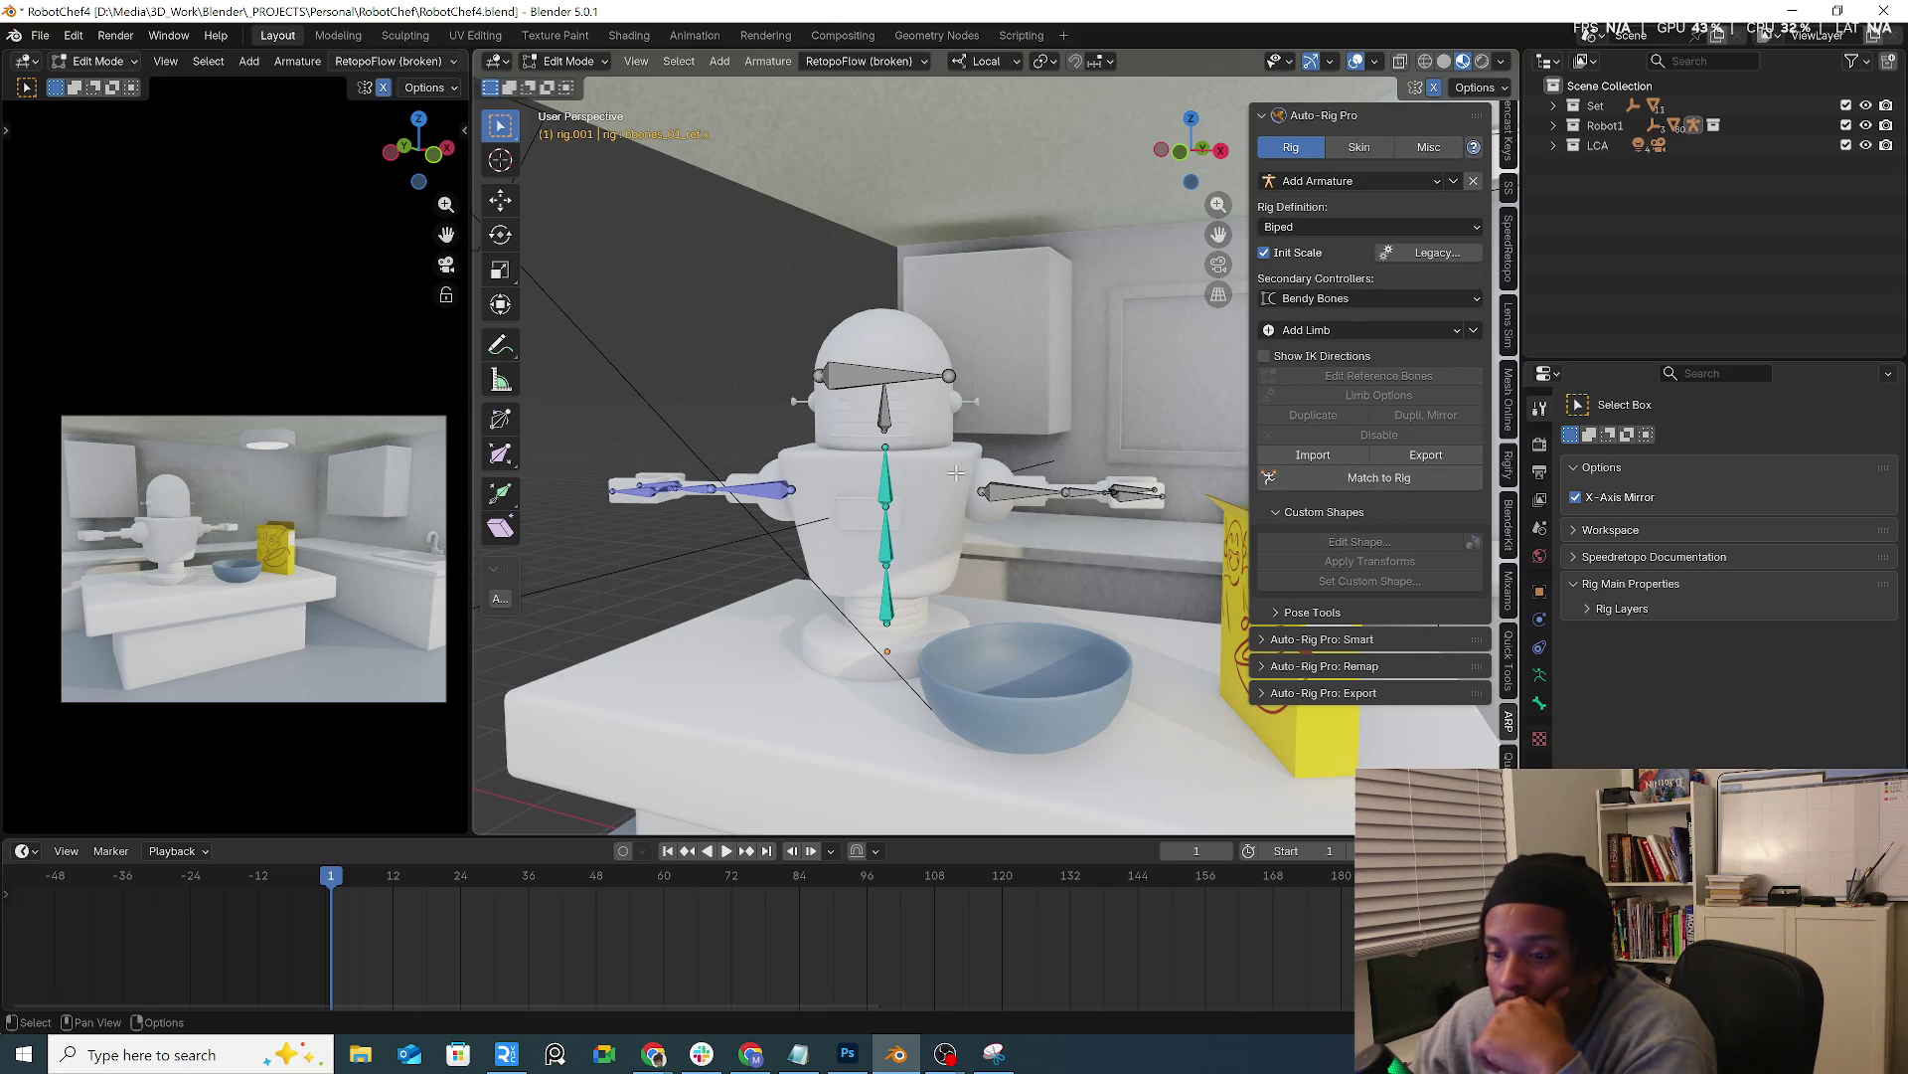
{"action": "left_click", "coordinate": [570, 60]}
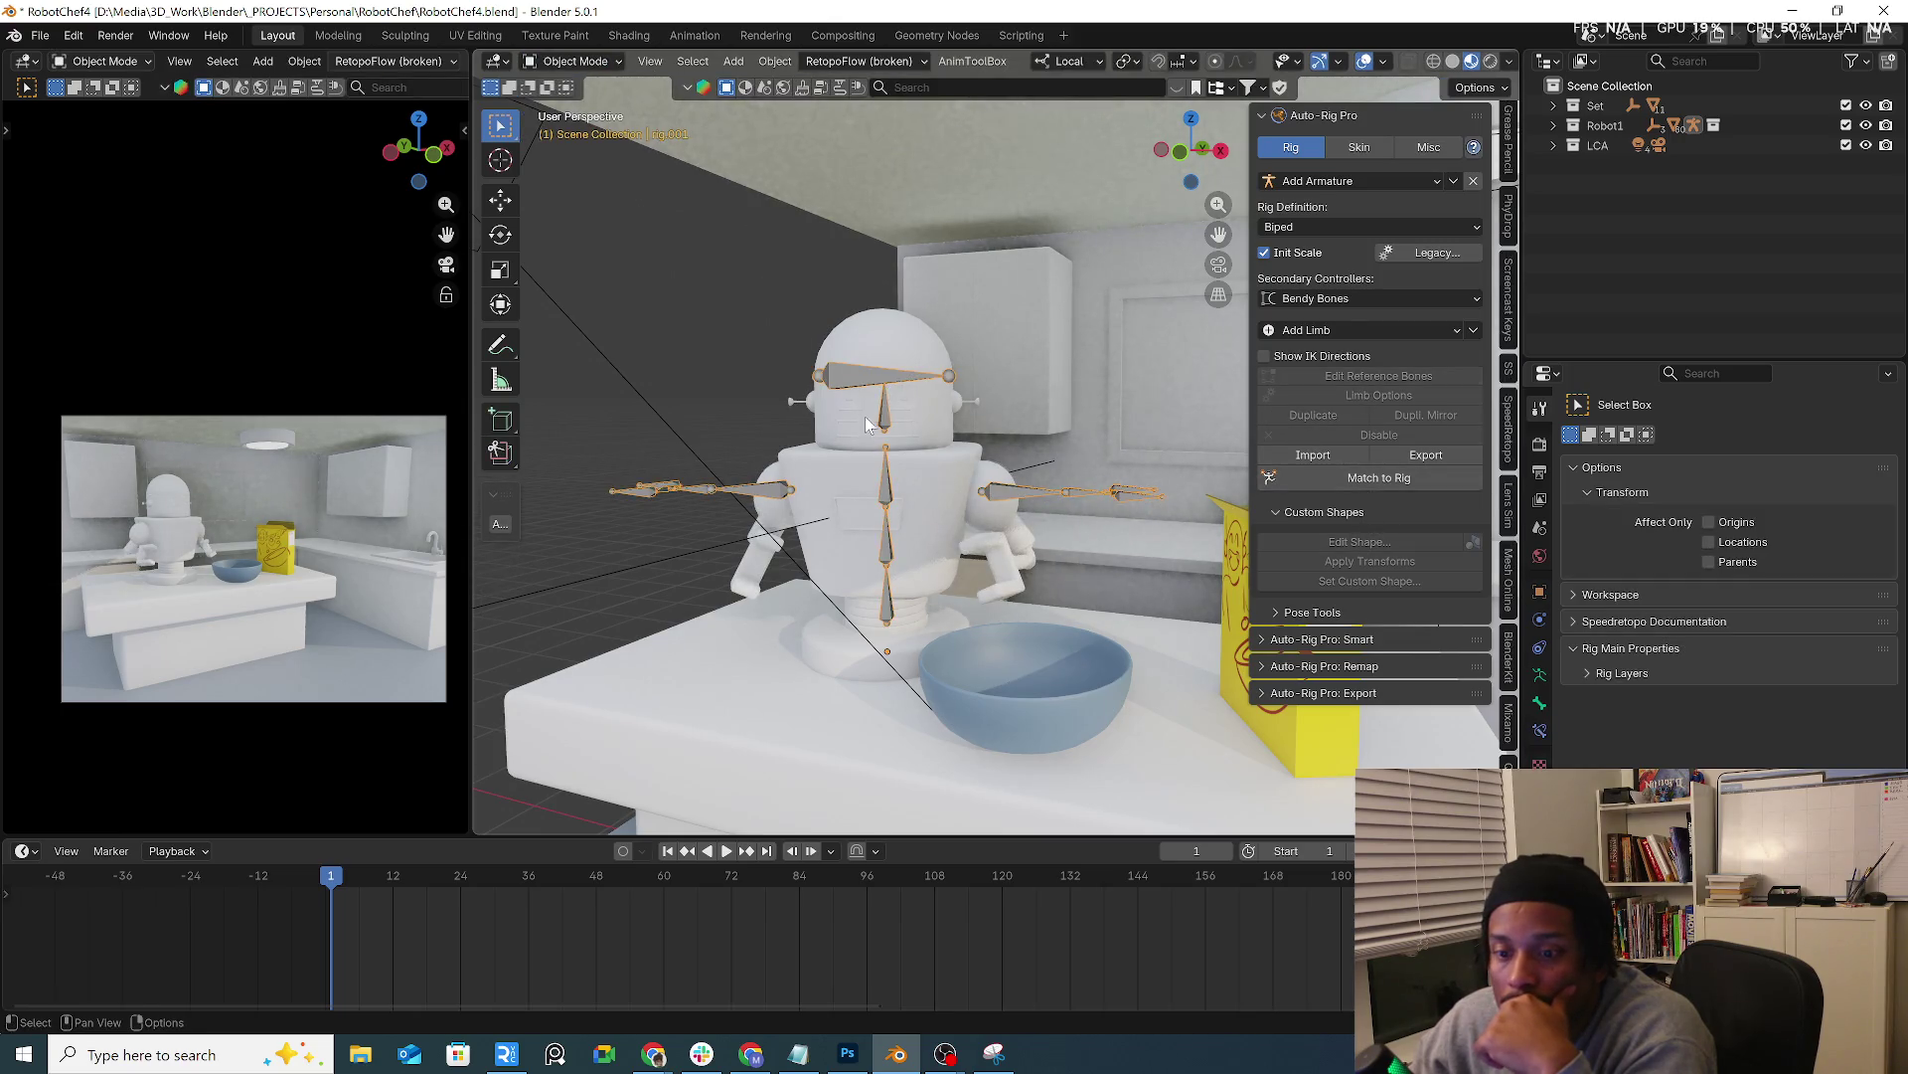
{"action": "left_click", "coordinate": [609, 68]}
Build the control rig with Match to Rig, return to Object Mode and save an incremental copy
{"action": "left_click", "coordinate": [623, 107]}
{"action": "left_click", "coordinate": [1402, 480]}
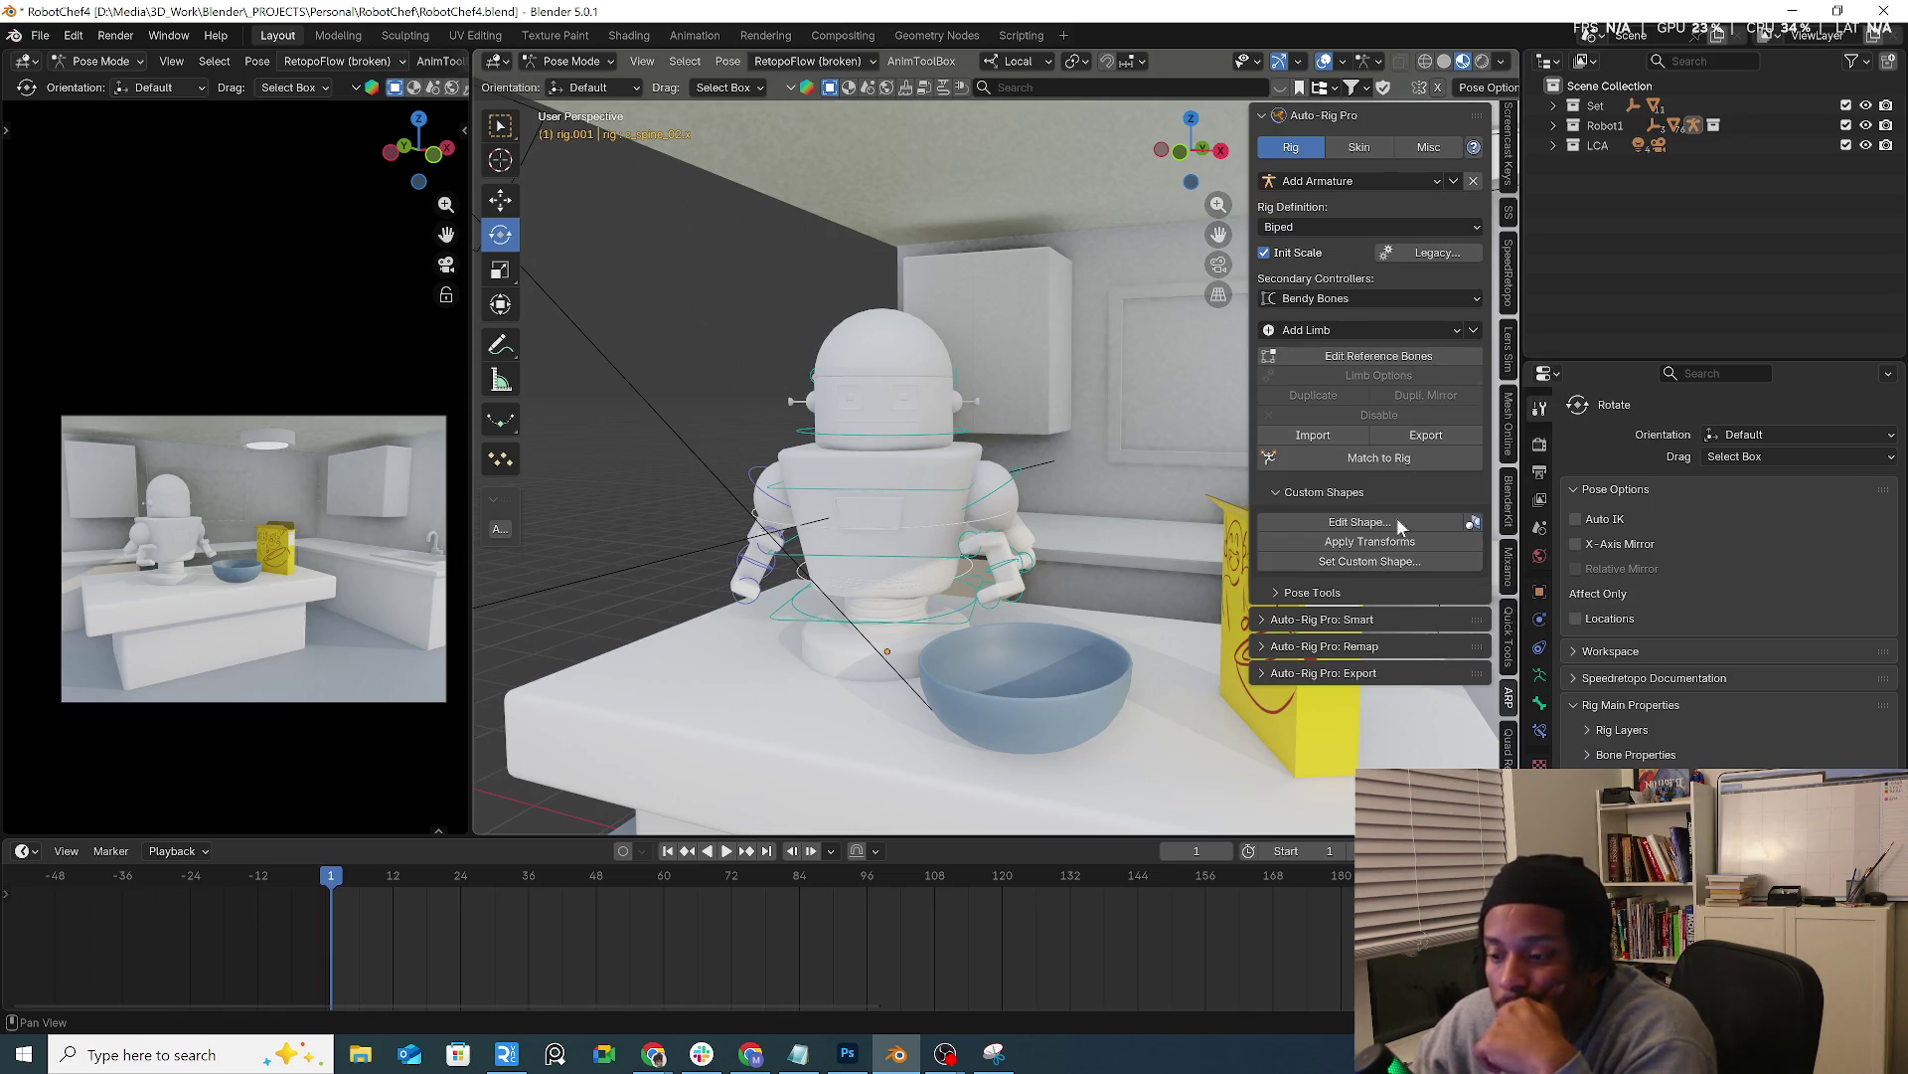
{"action": "left_click", "coordinate": [589, 60]}
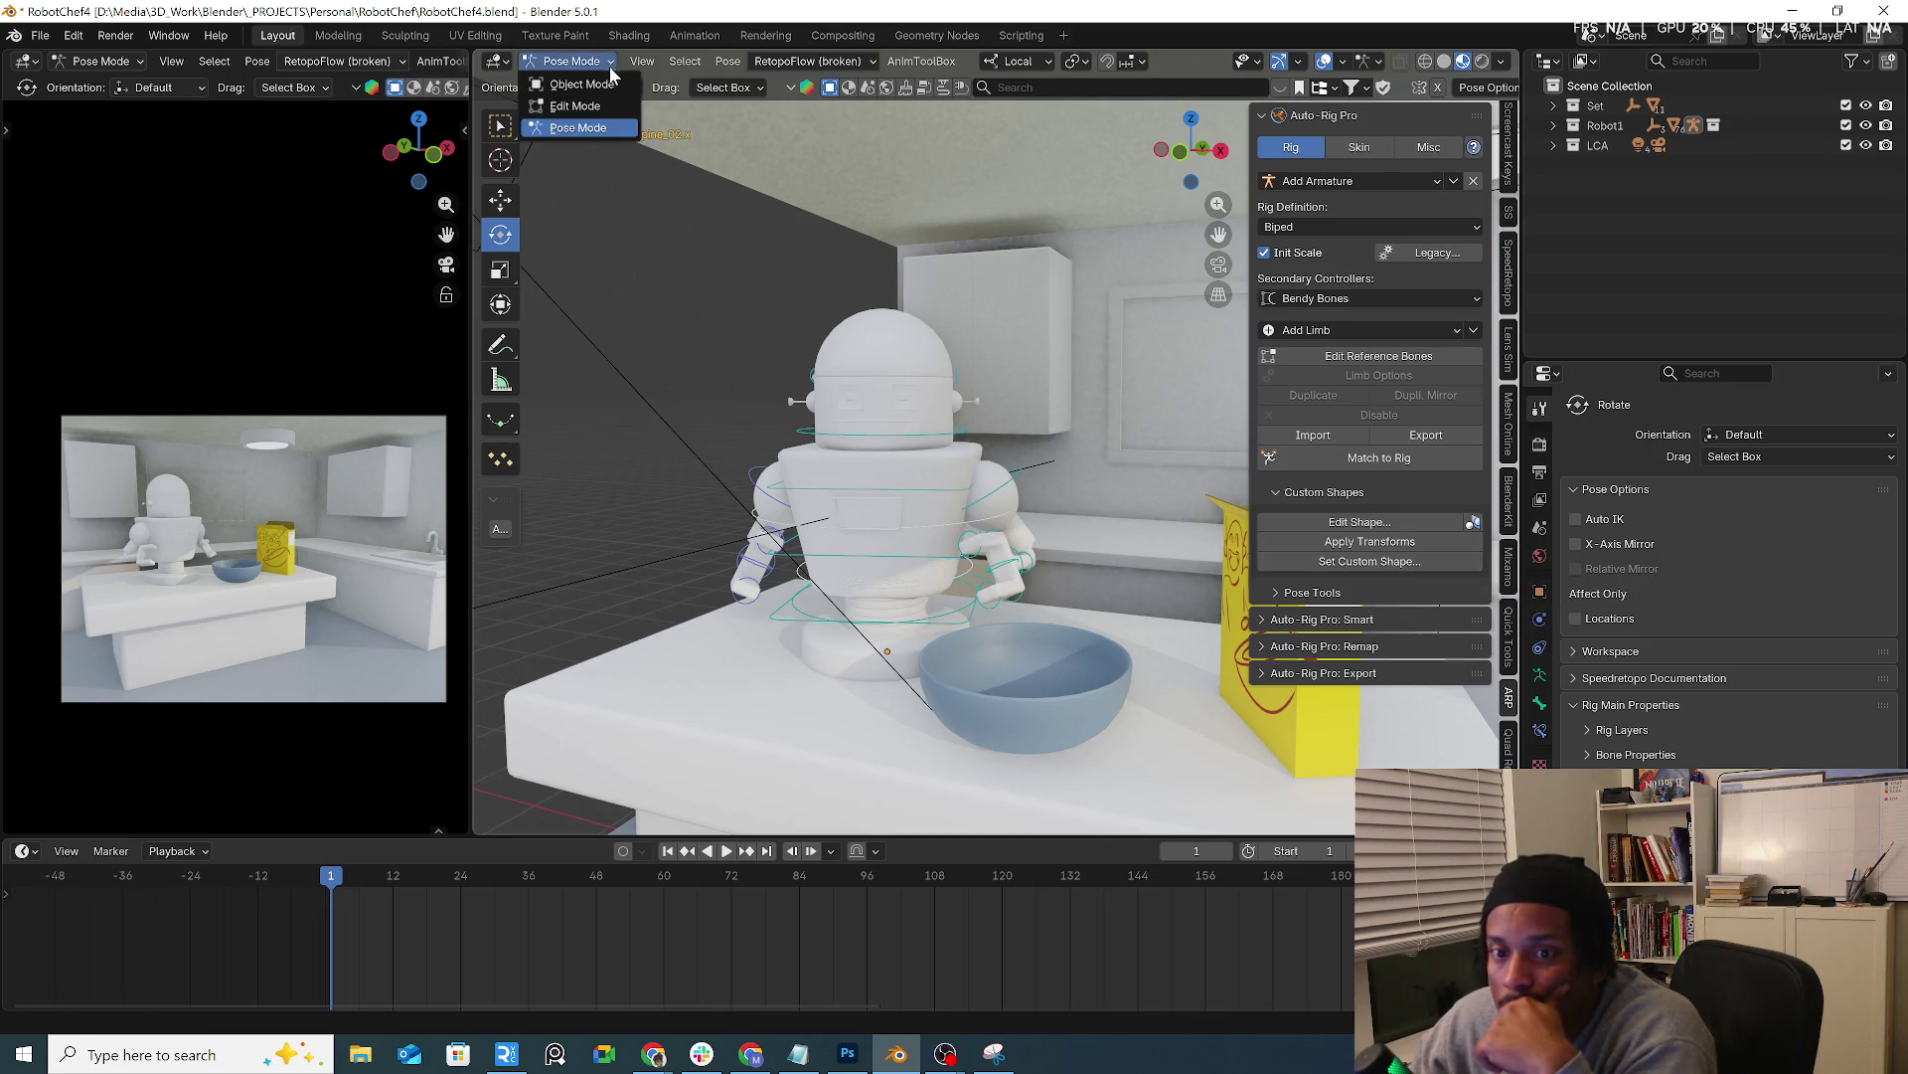
{"action": "left_click", "coordinate": [51, 39]}
{"action": "left_click", "coordinate": [164, 219]}
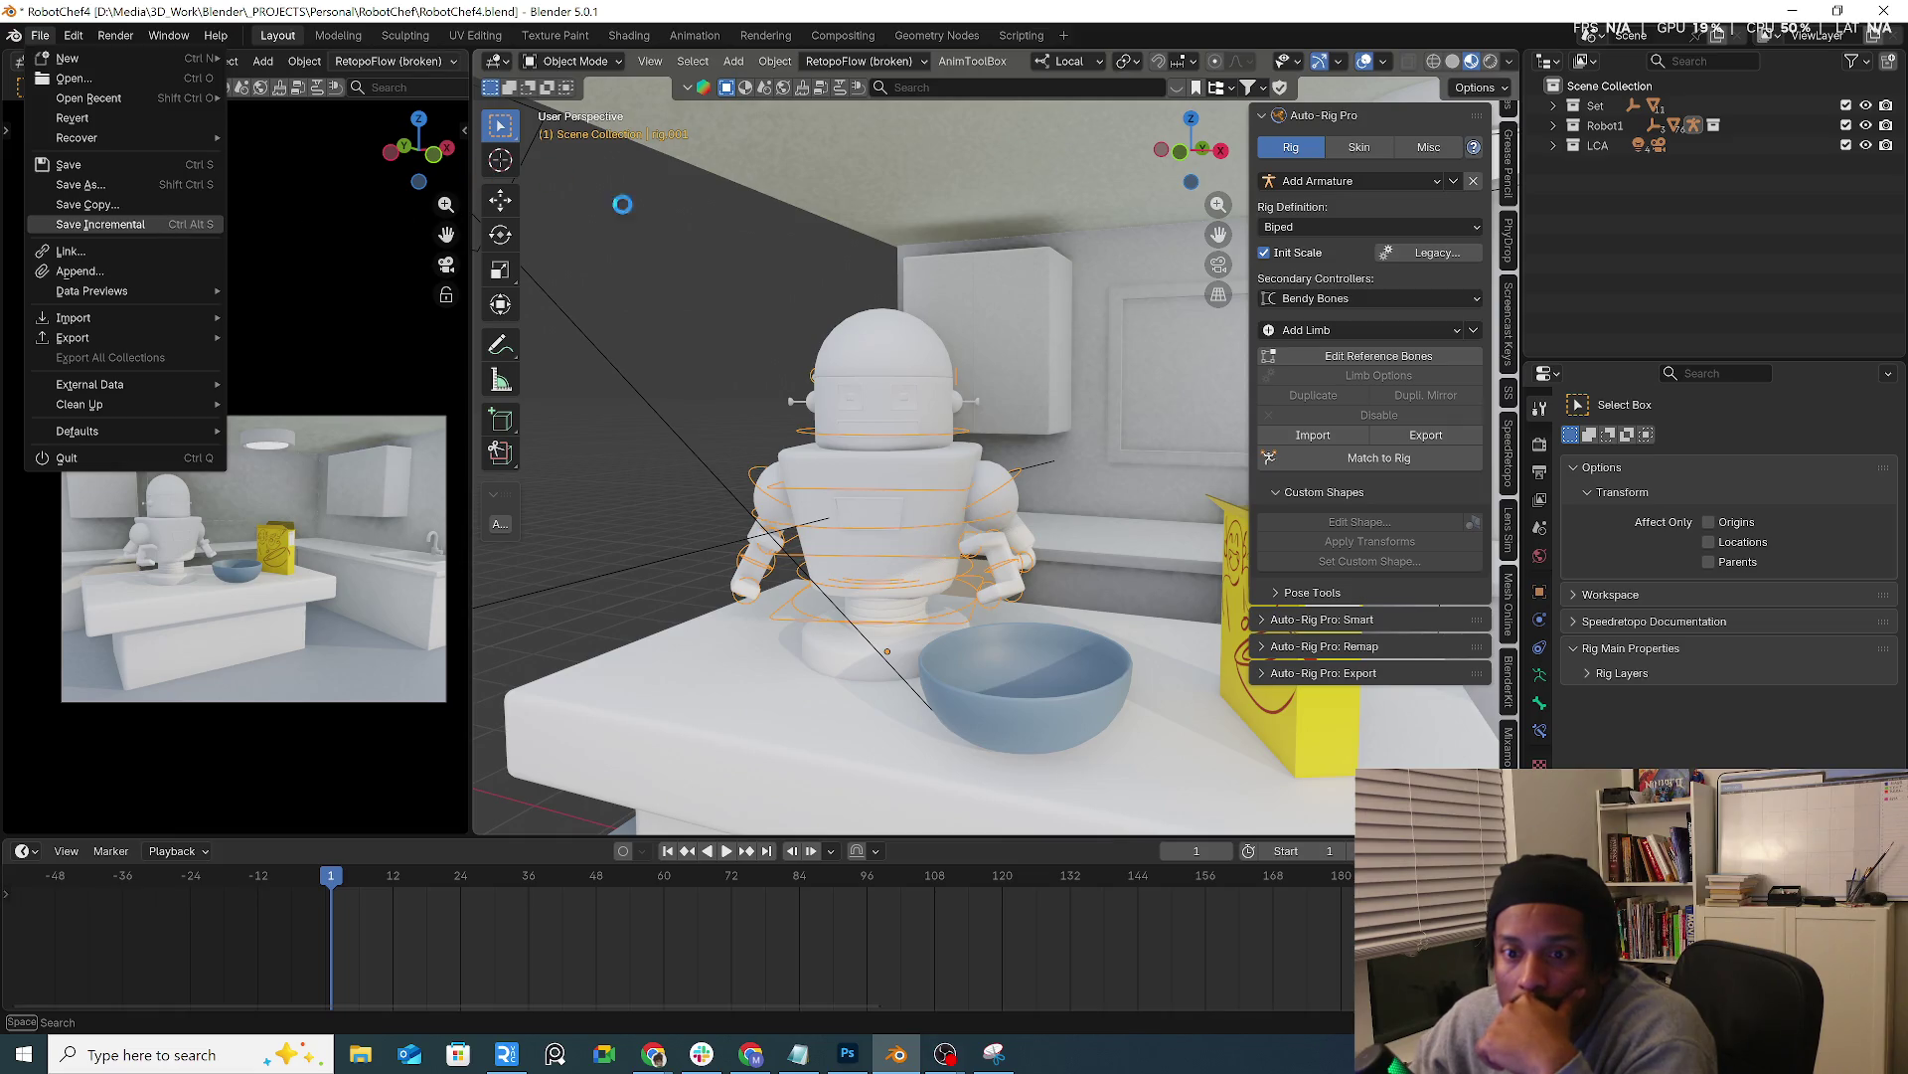
{"action": "left_click", "coordinate": [854, 351]}
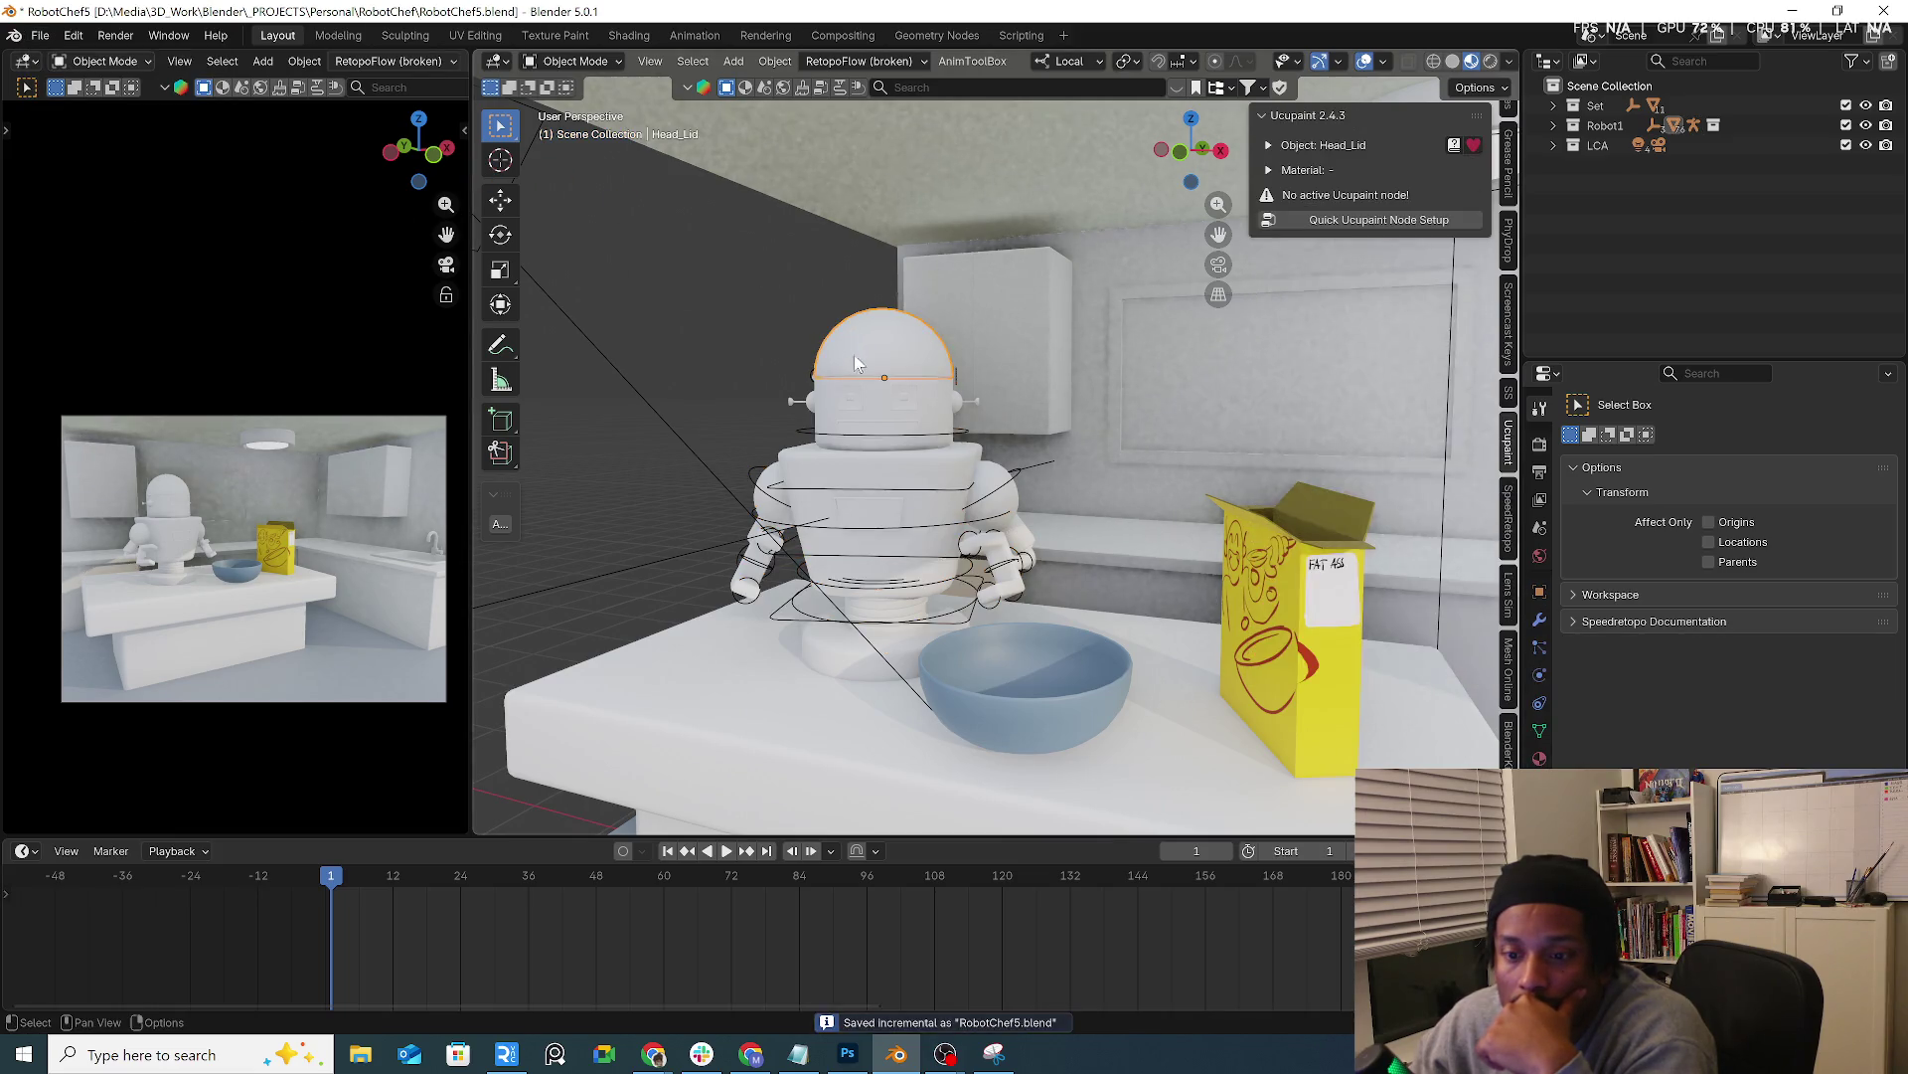
{"action": "left_click", "coordinate": [876, 433]}
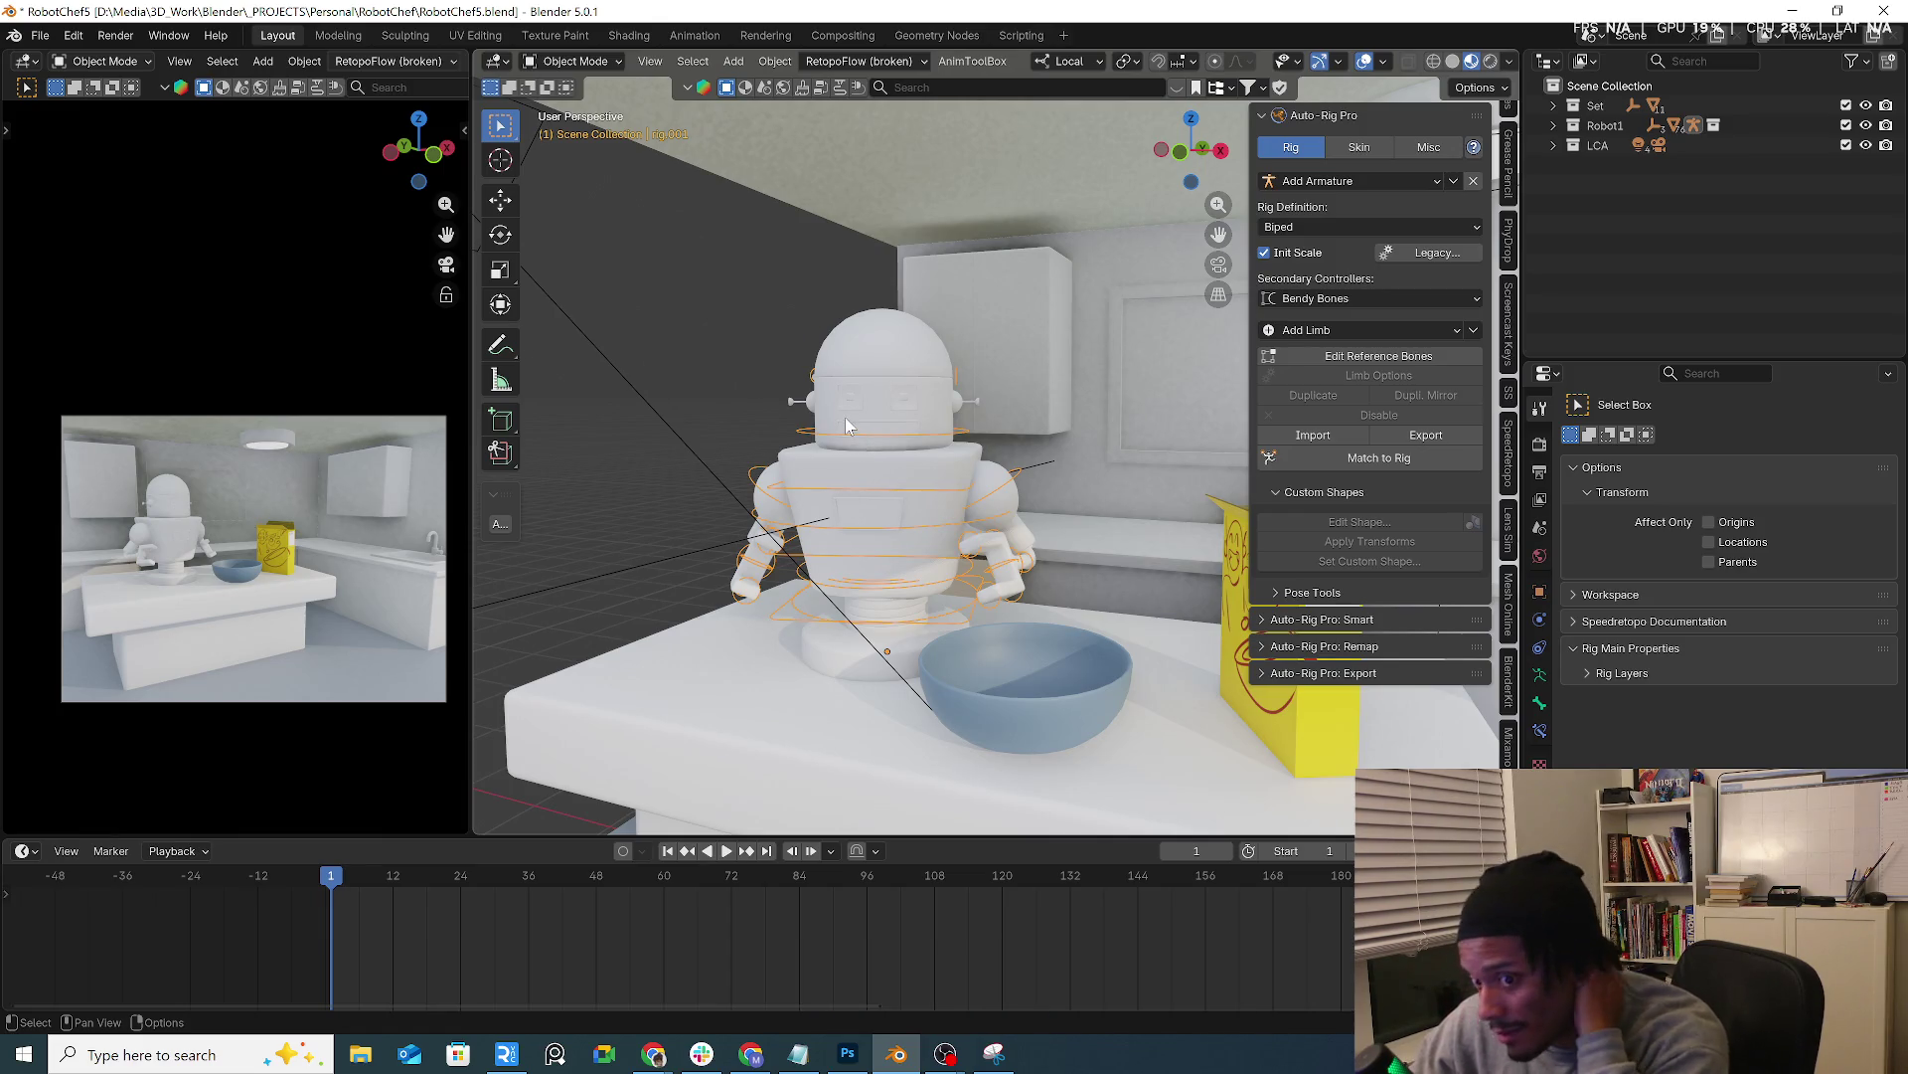
{"action": "middle_click_drag", "start_coordinate": [846, 426], "coordinate": [930, 408]}
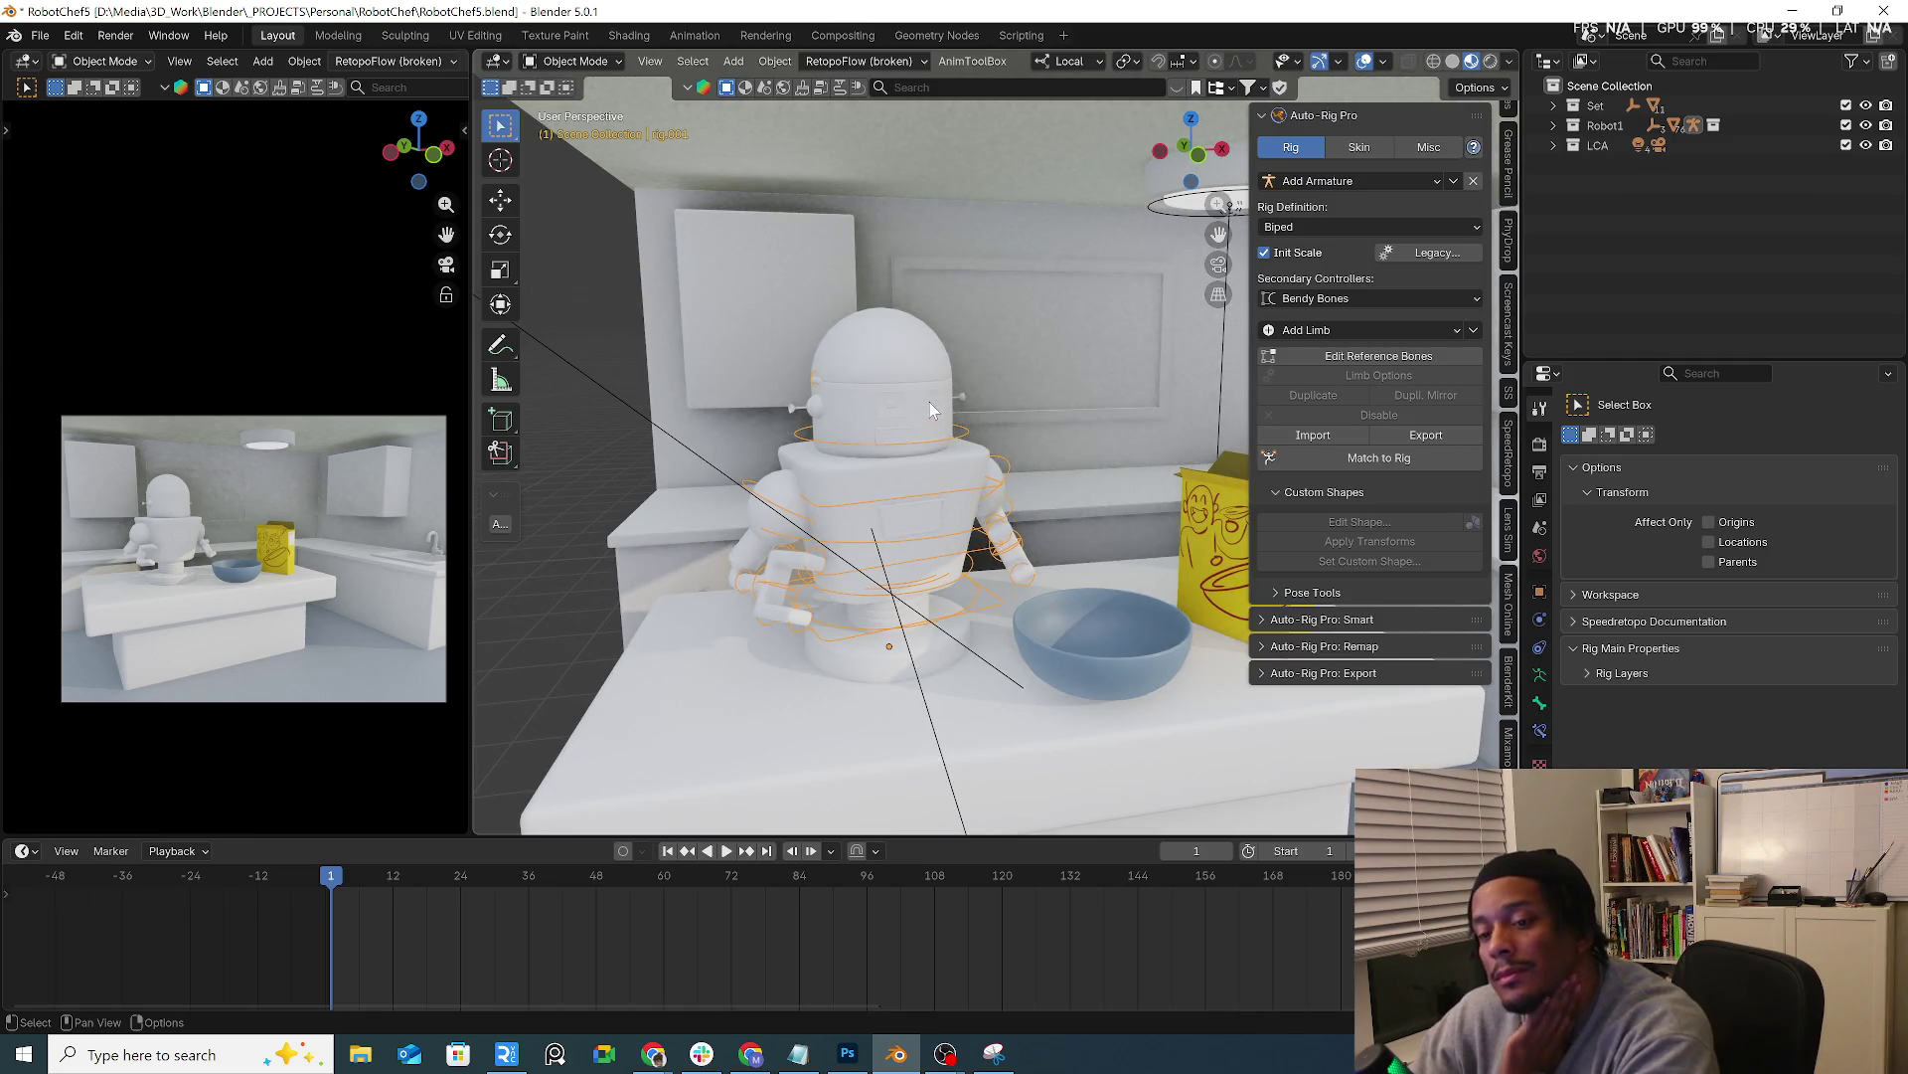
{"action": "scroll", "coordinate": [929, 401], "scroll_direction": "up", "scroll_amount": 2}
{"action": "scroll", "coordinate": [915, 395], "scroll_direction": "up", "scroll_amount": 2}
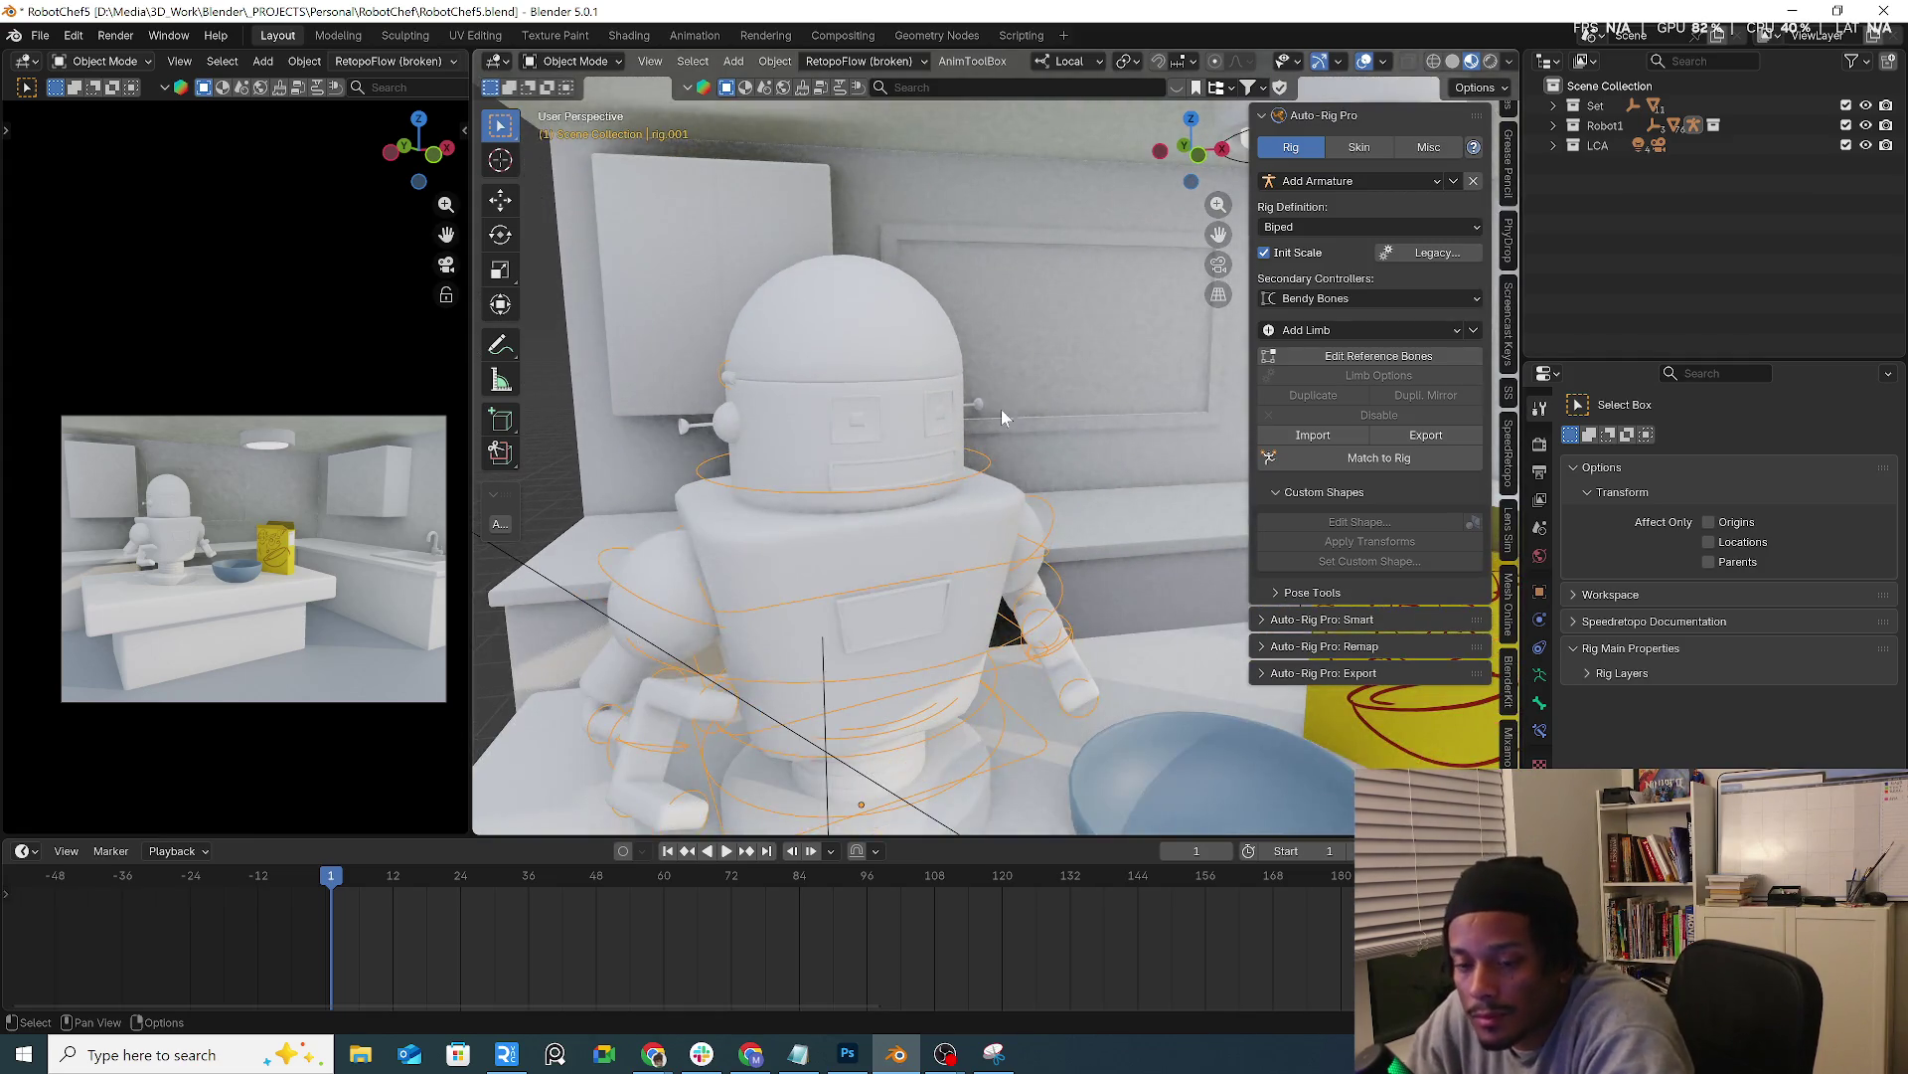
{"action": "left_click", "coordinate": [1382, 356]}
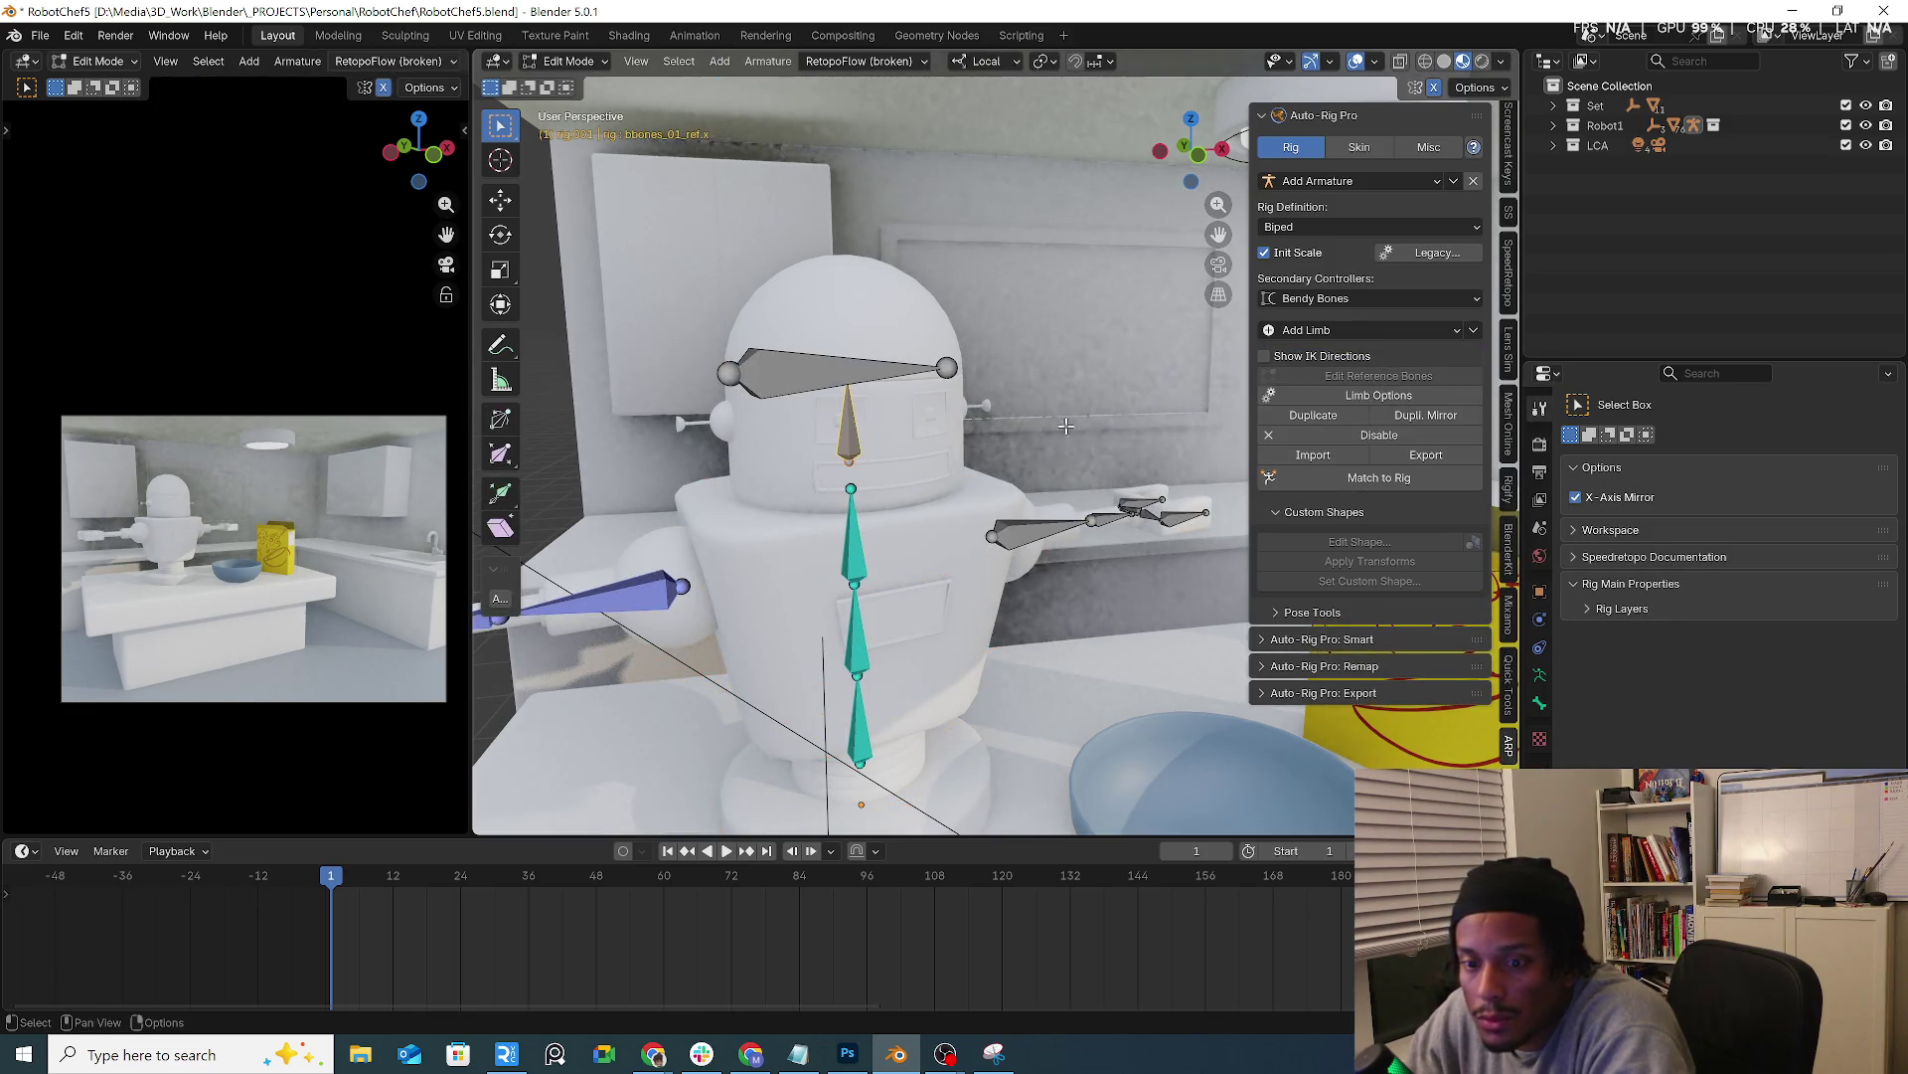
Browse the limb options, rig definitions and armature presets unchanged, then rebuild the rig with Match to Rig
{"action": "middle_click_drag", "start_coordinate": [1065, 426], "coordinate": [1134, 421]}
{"action": "left_click", "coordinate": [1381, 397]}
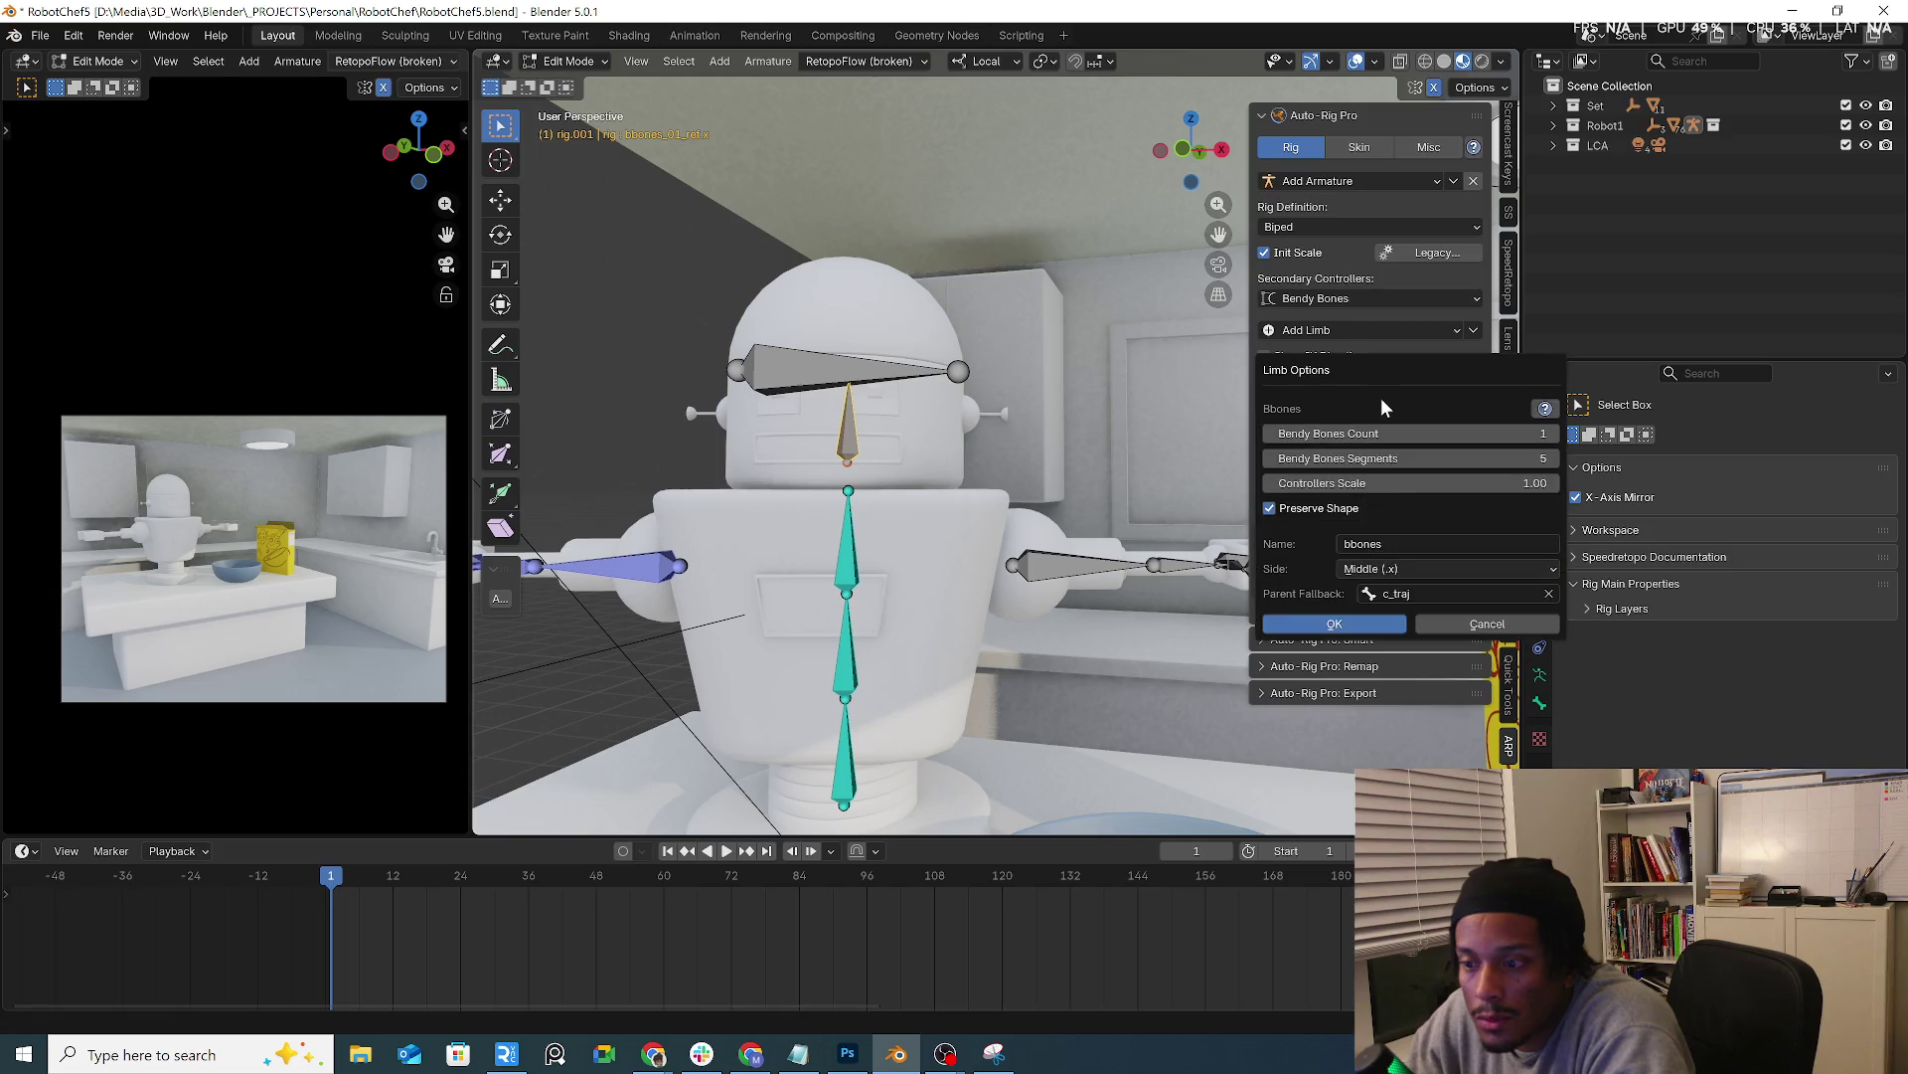
{"action": "left_click", "coordinate": [1472, 626]}
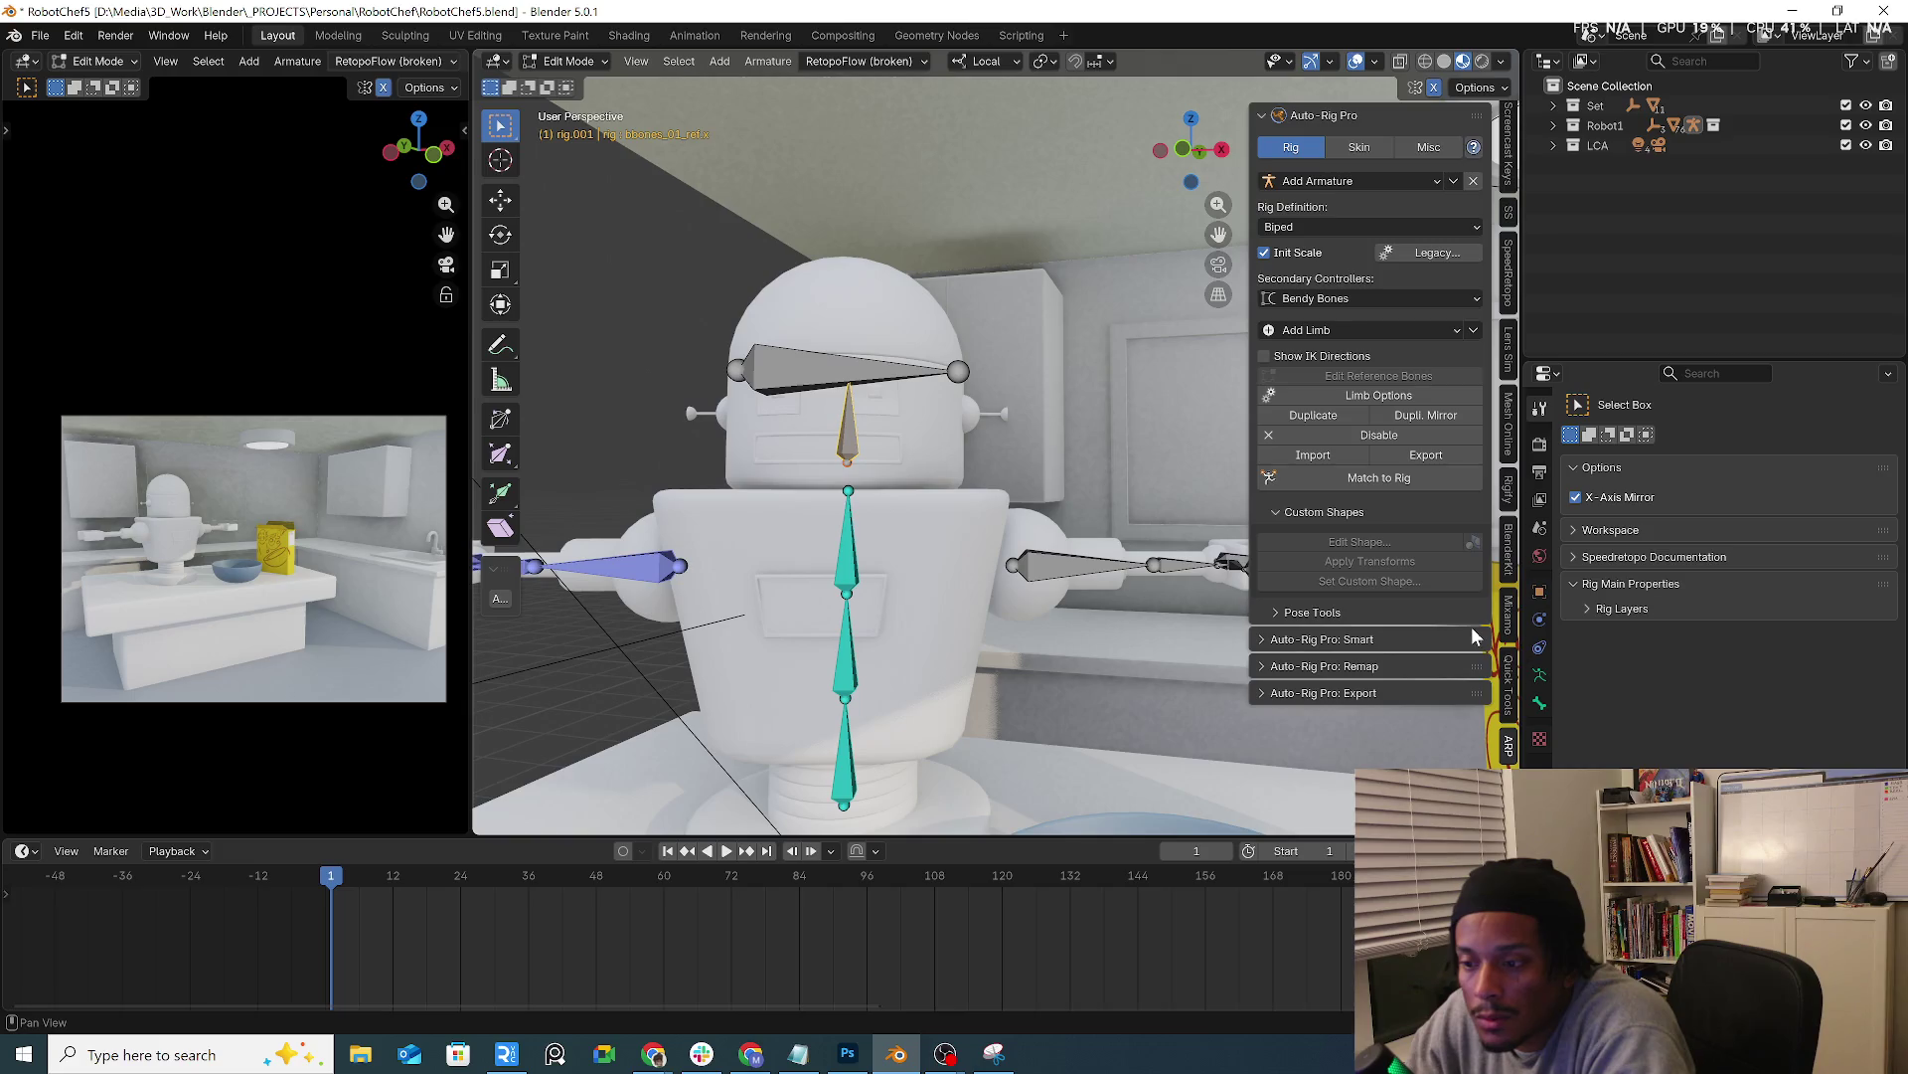
{"action": "left_click", "coordinate": [1366, 330]}
{"action": "left_click", "coordinate": [1400, 226]}
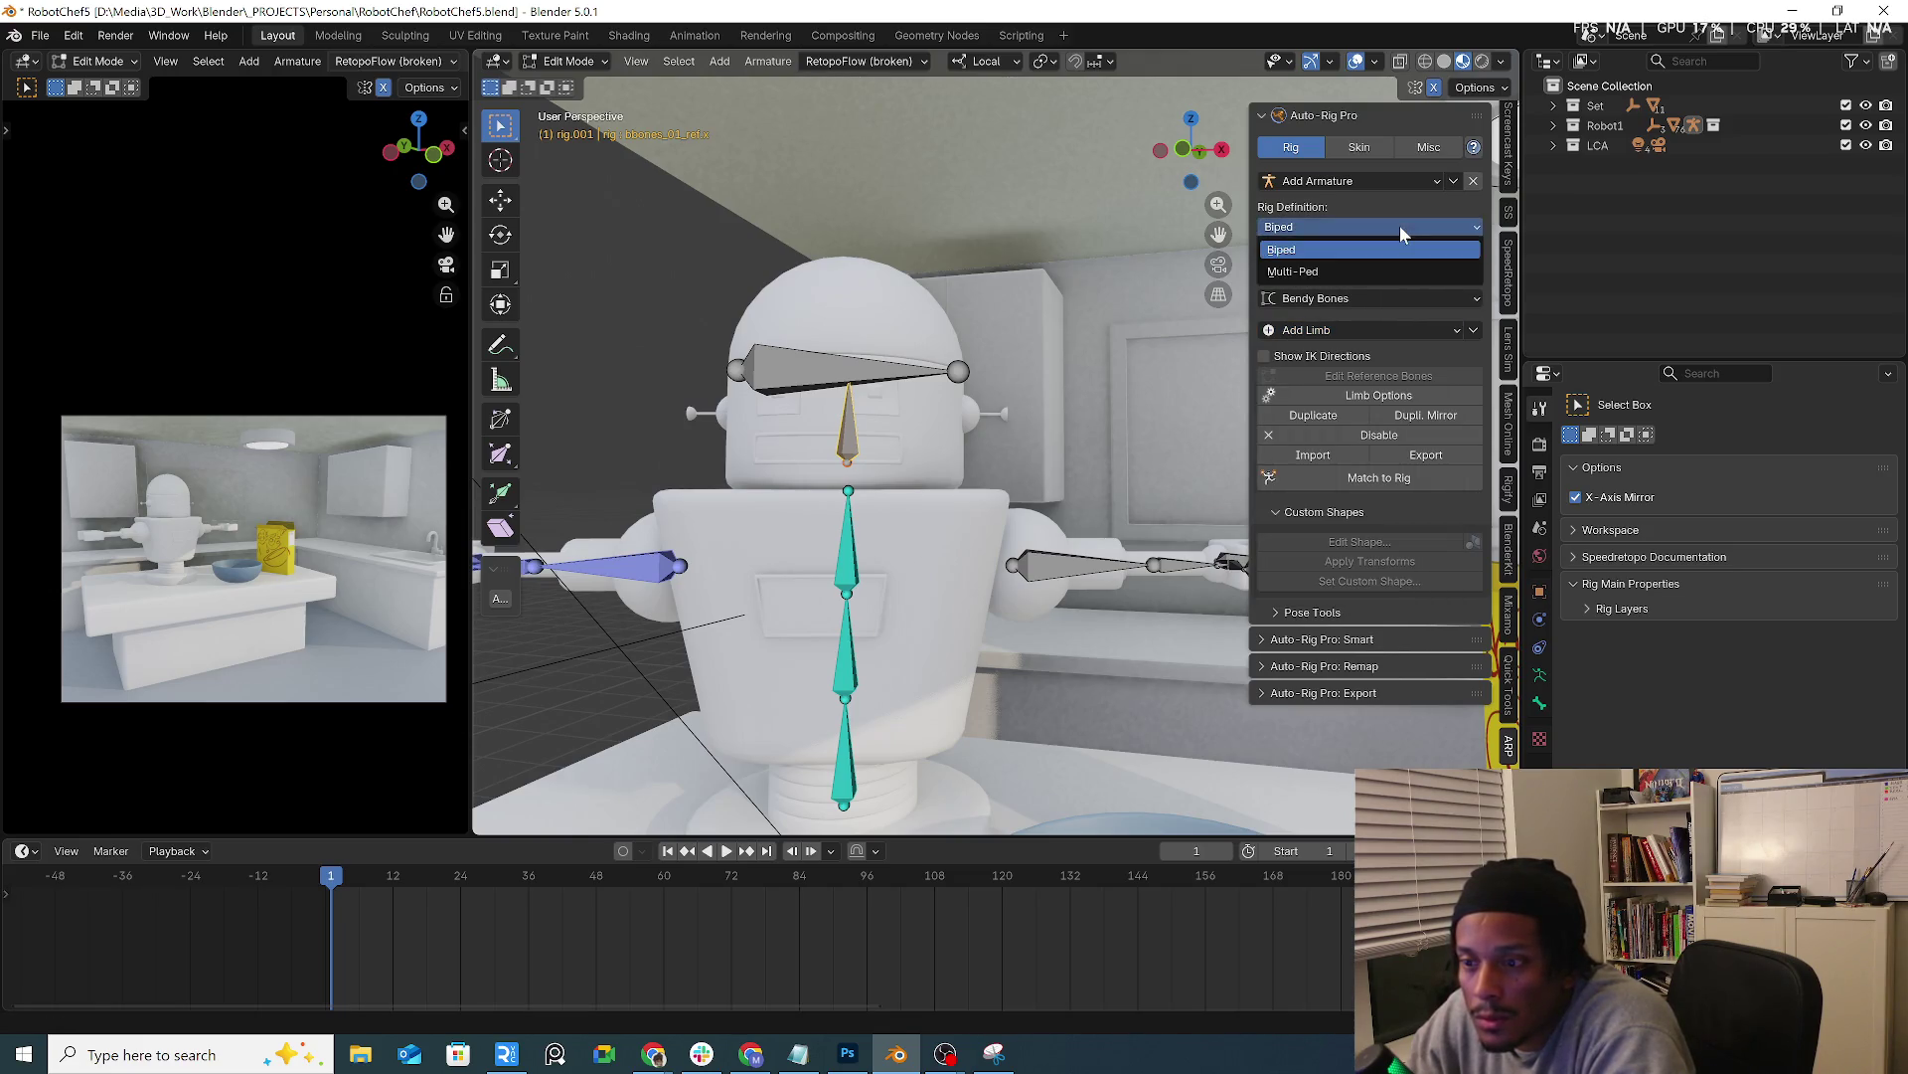
{"action": "left_click", "coordinate": [1418, 180]}
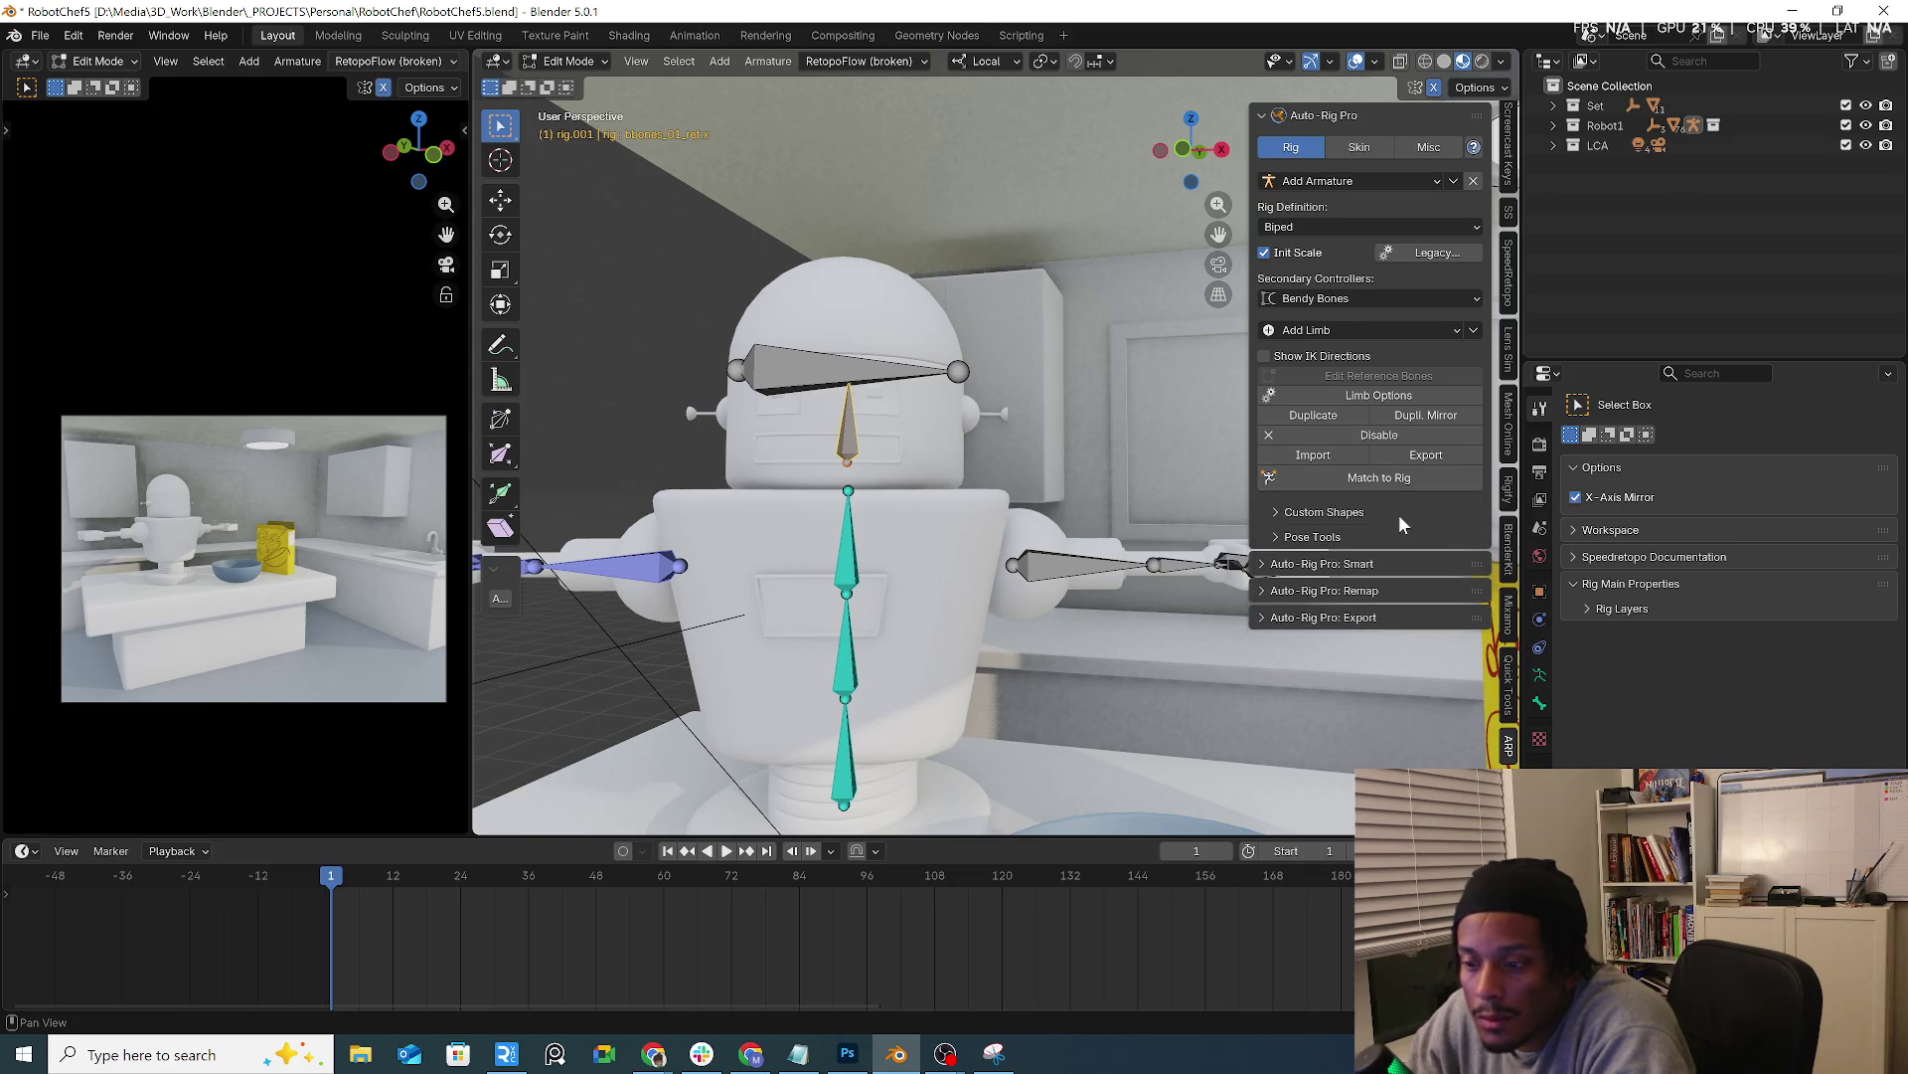
{"action": "left_click", "coordinate": [564, 60]}
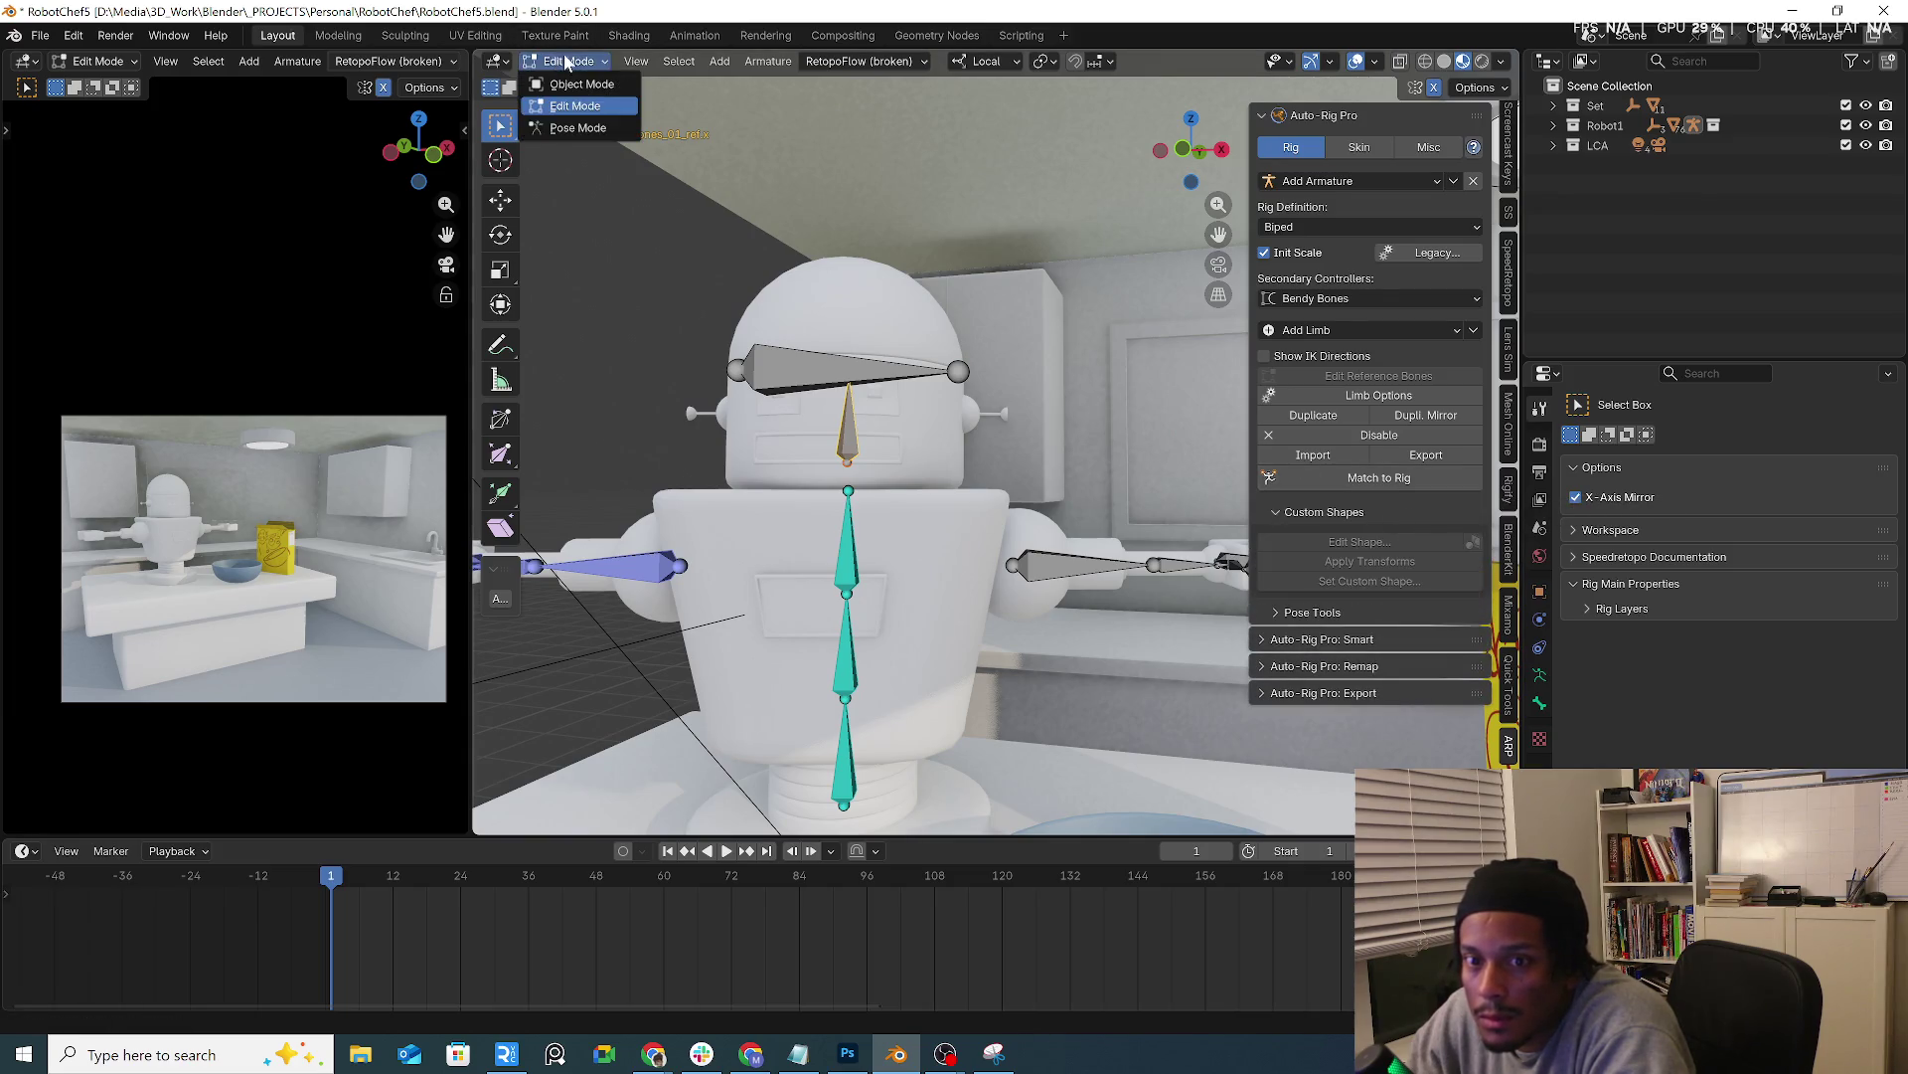
{"action": "left_click", "coordinate": [1412, 478]}
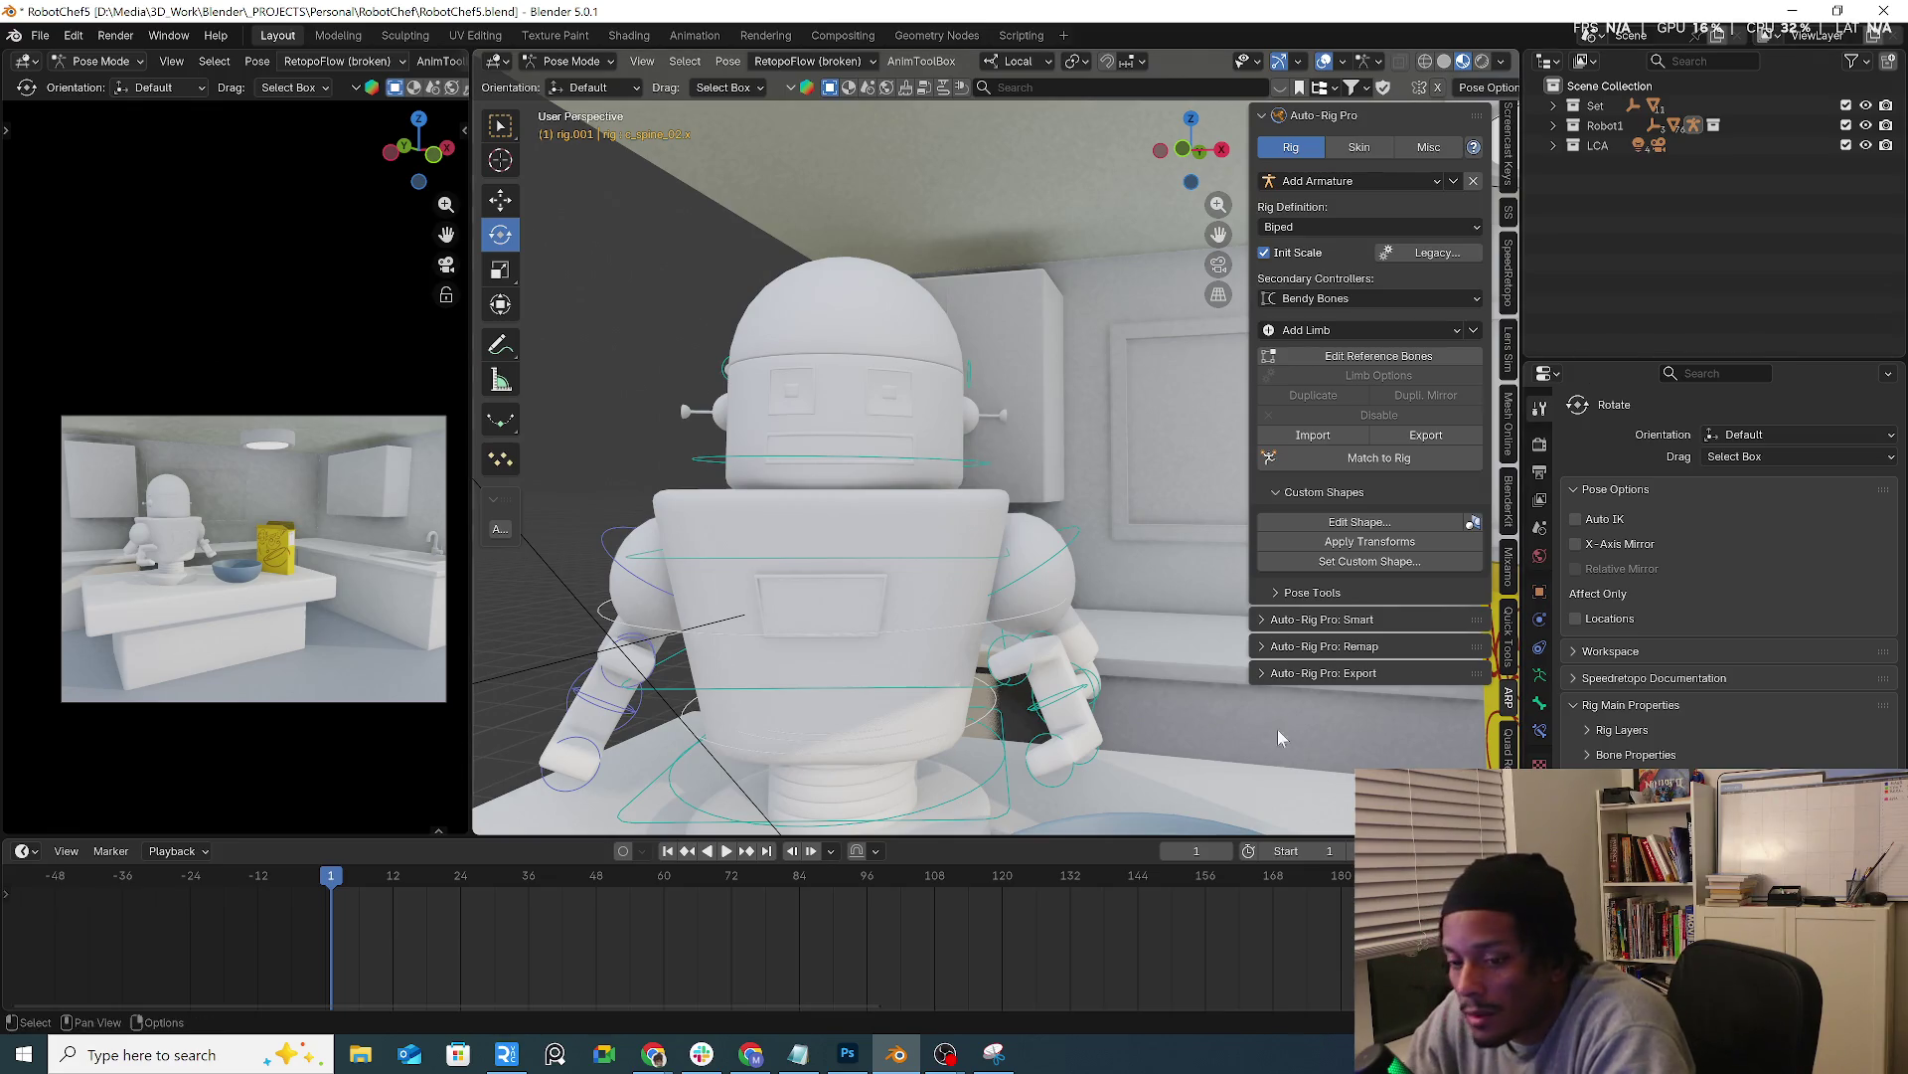
Leave Pose Mode for Object Mode and select the robot's Head mesh
{"action": "key", "text": "alt+Tab"}
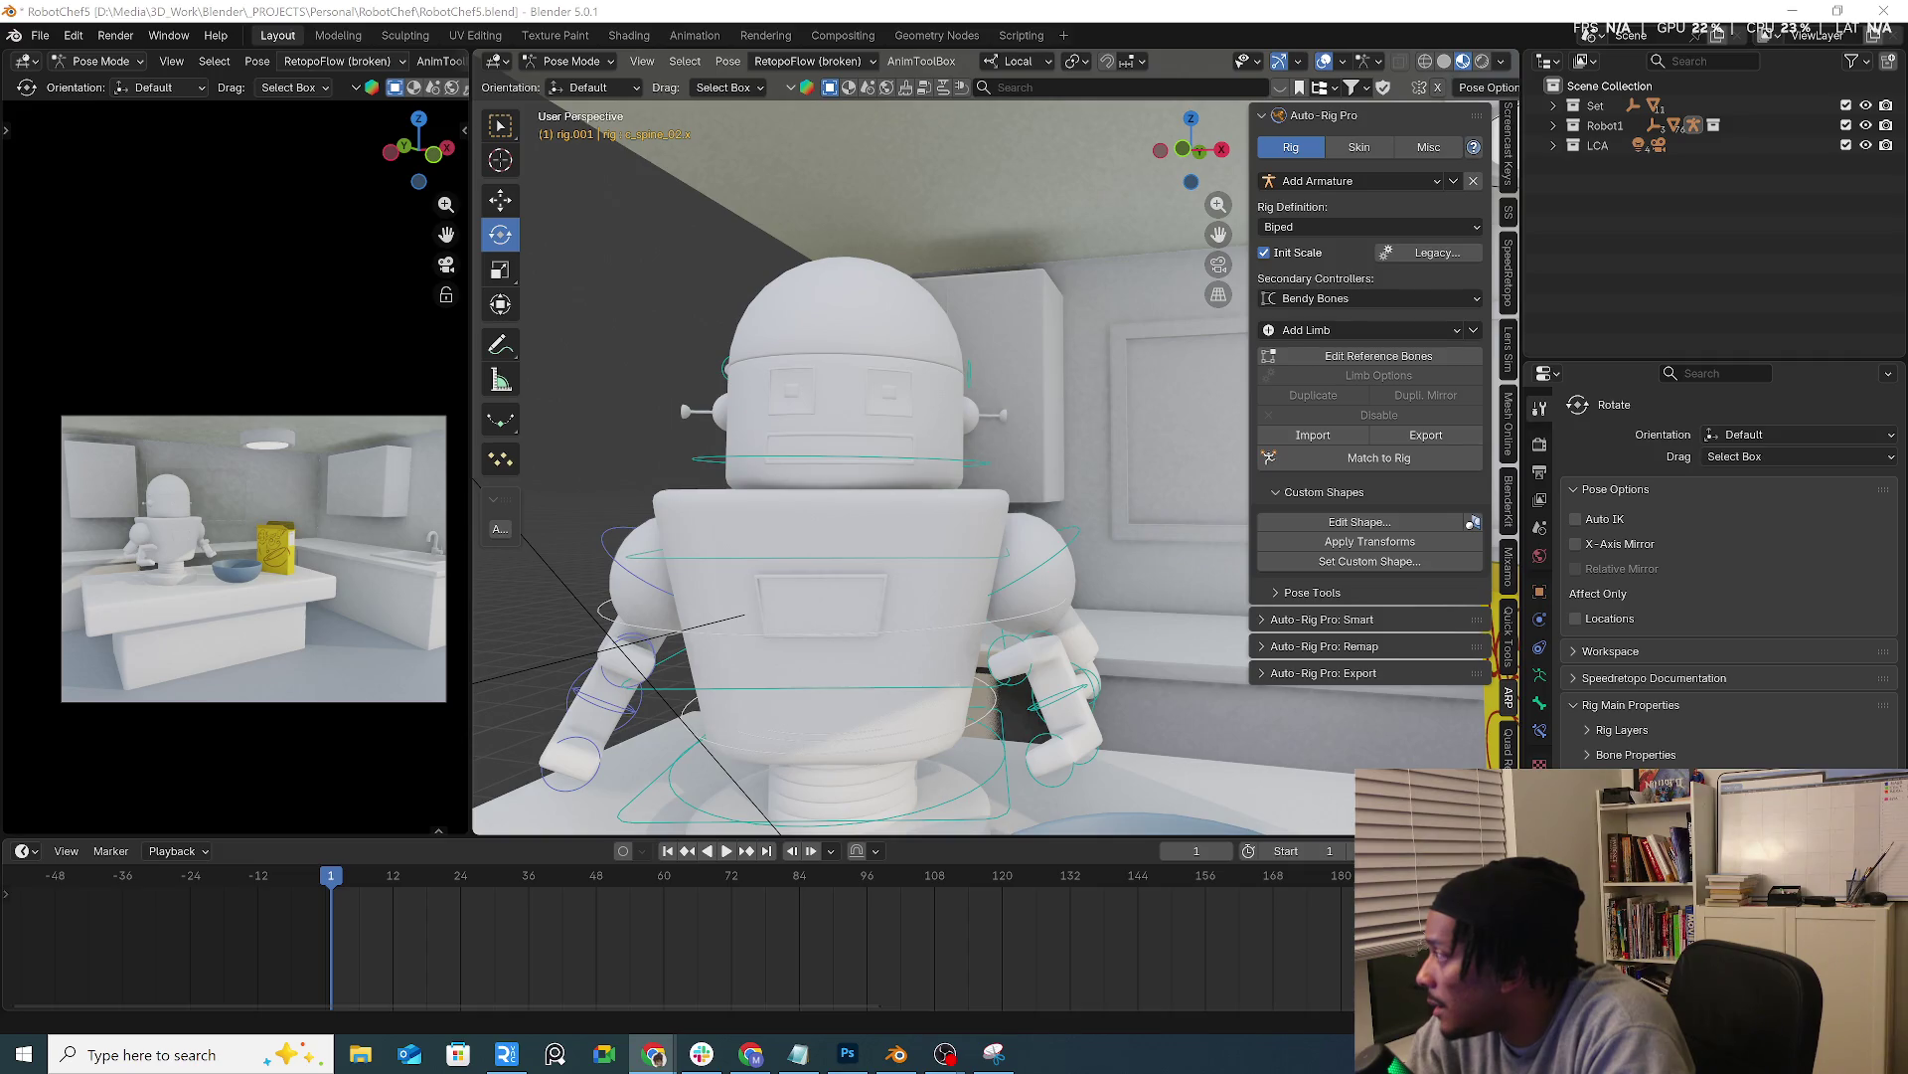
{"action": "mouse_move", "coordinate": [917, 624]}
{"action": "middle_mouse_down"}
{"action": "mouse_move", "coordinate": [970, 649]}
{"action": "mouse_move", "coordinate": [731, 488]}
{"action": "middle_mouse_up"}
{"action": "middle_click_drag", "start_coordinate": [804, 414], "coordinate": [824, 455]}
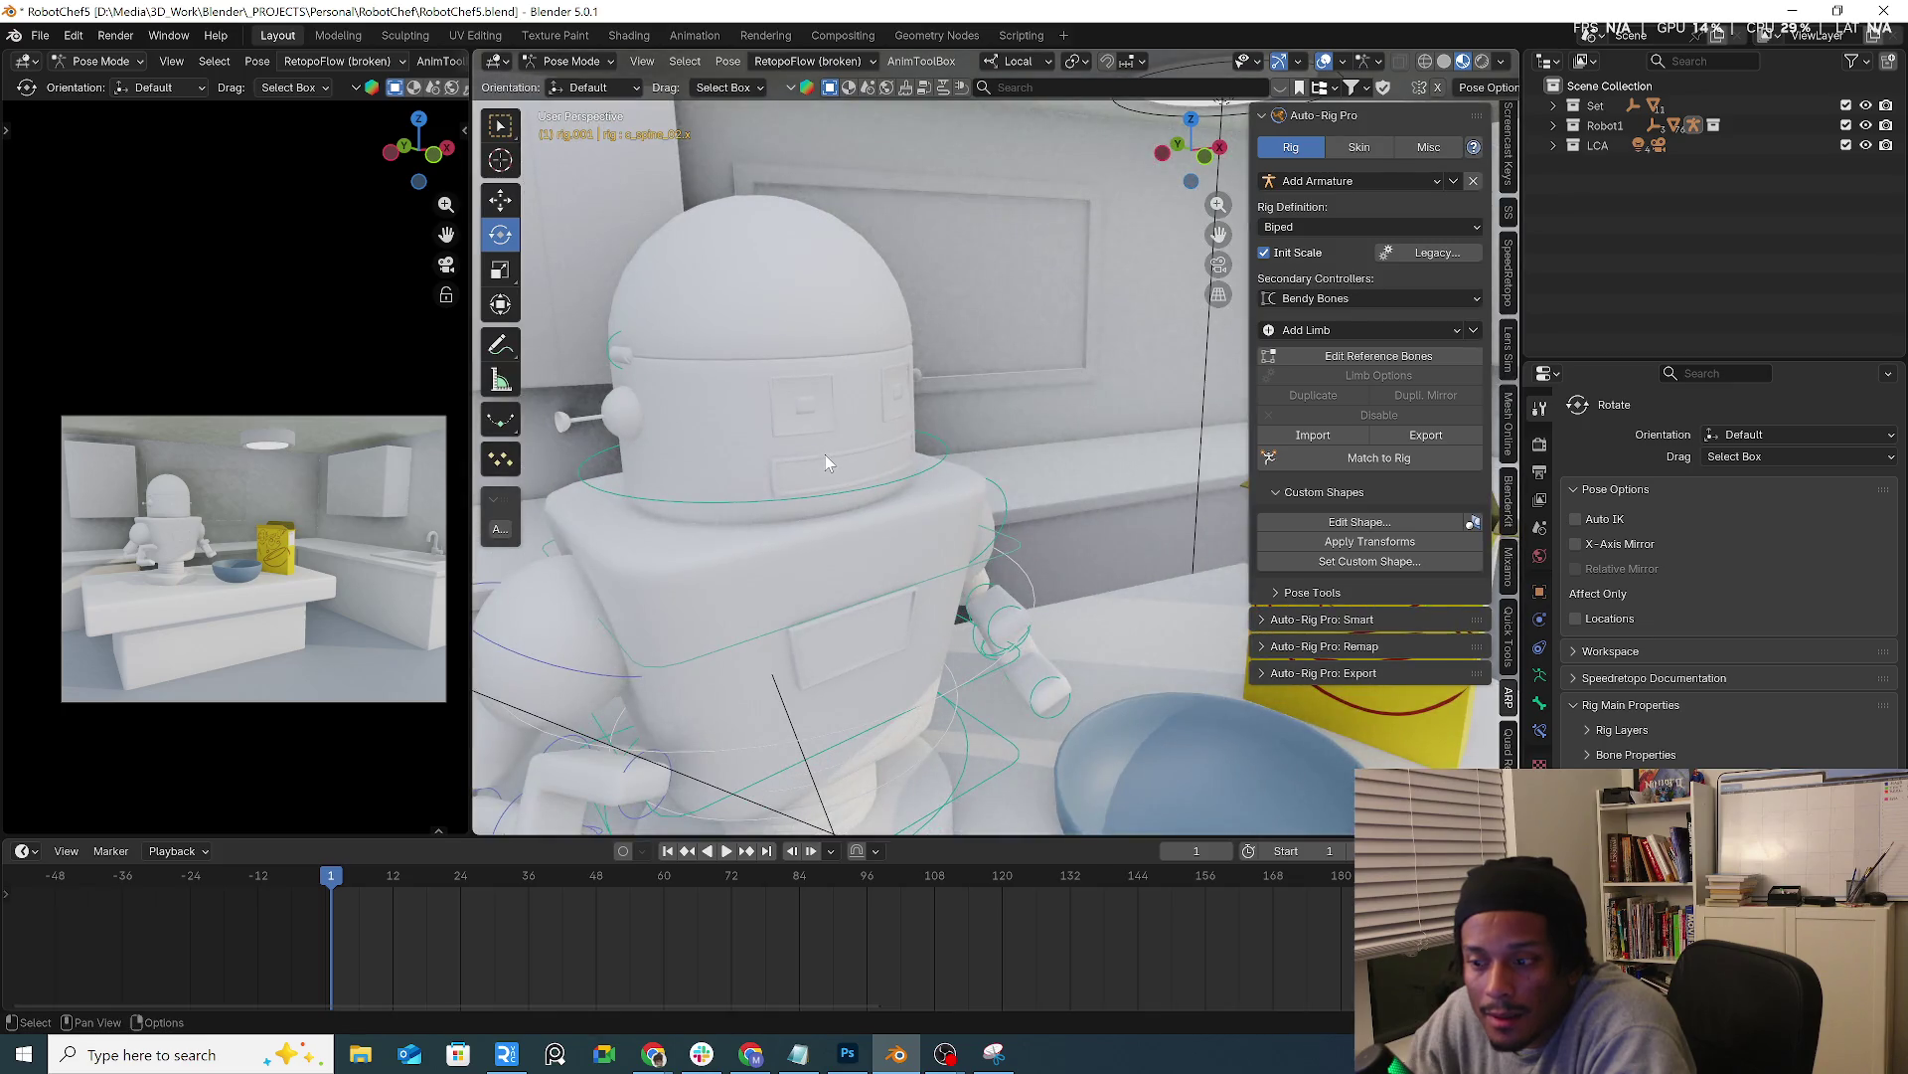
{"action": "left_click", "coordinate": [572, 60]}
{"action": "left_click", "coordinate": [735, 412]}
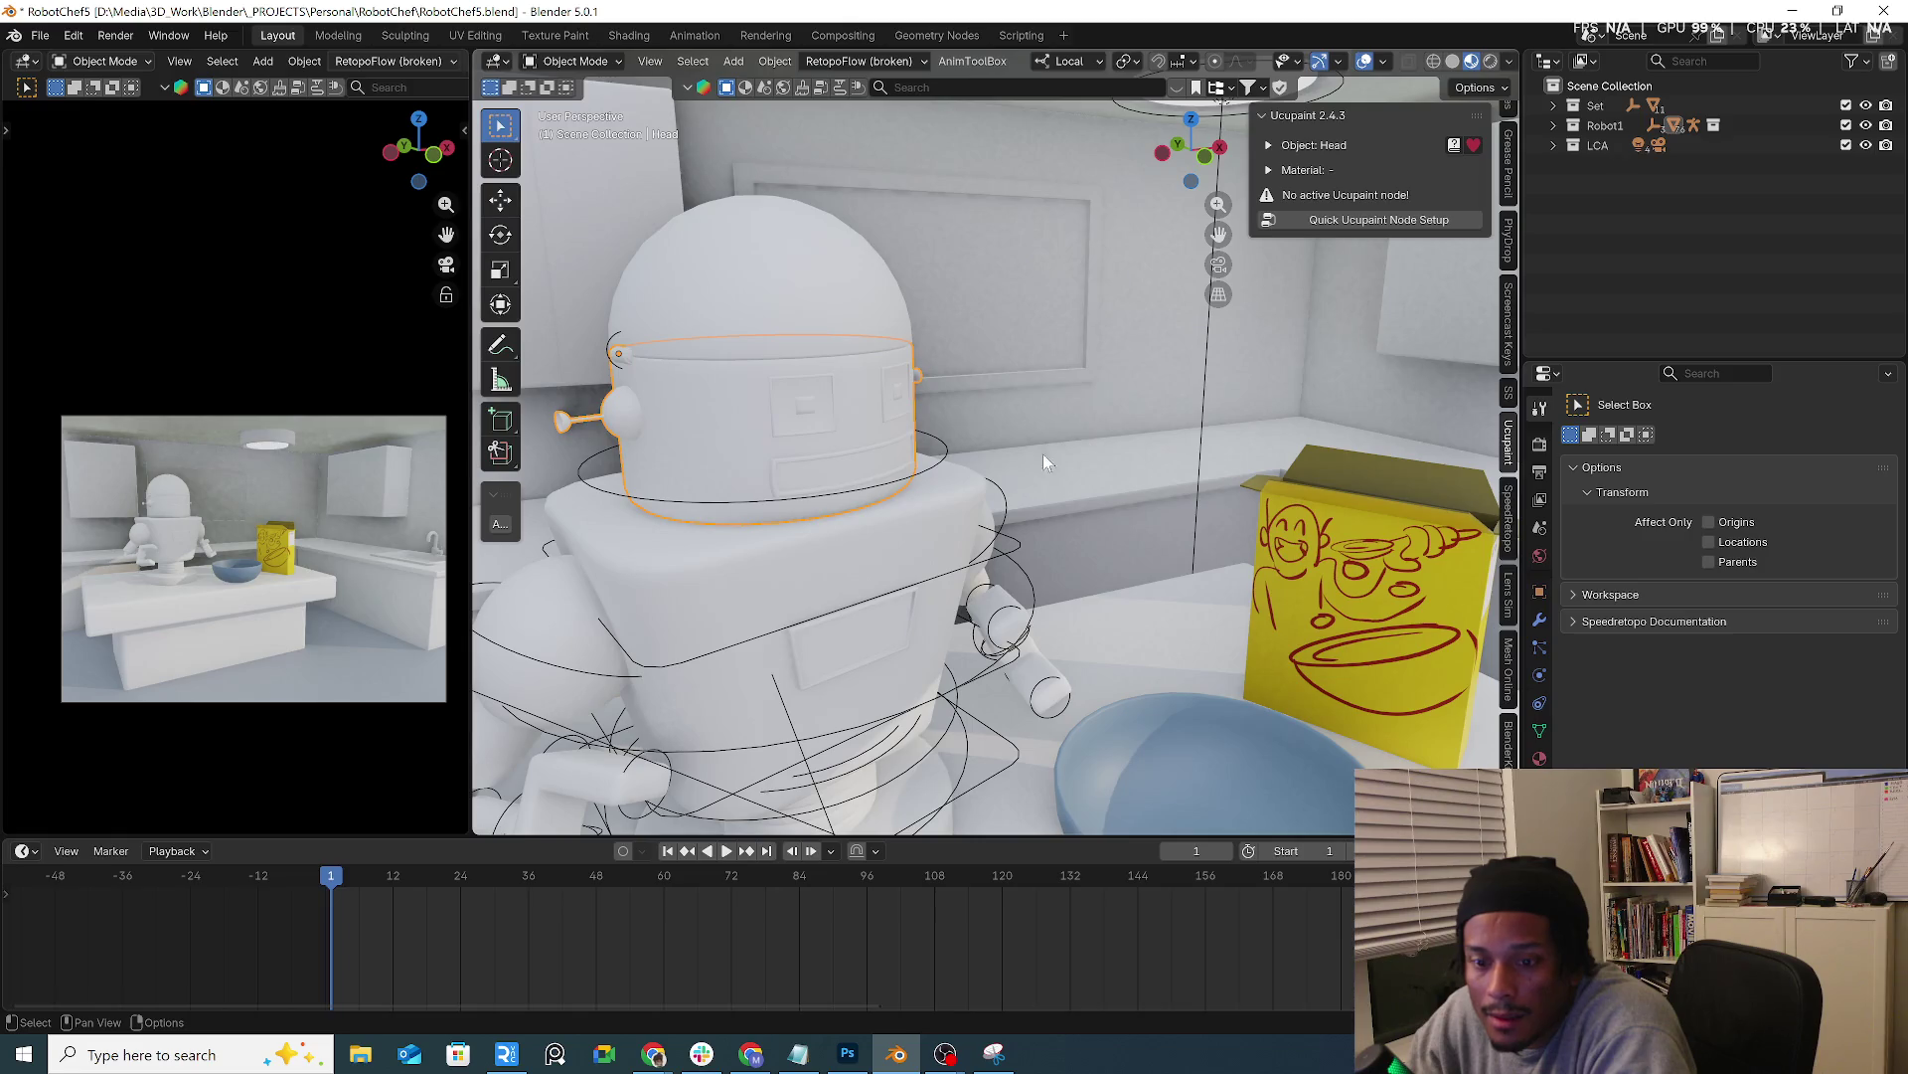
{"action": "scroll", "coordinate": [1506, 522], "scroll_direction": "down", "scroll_amount": 5}
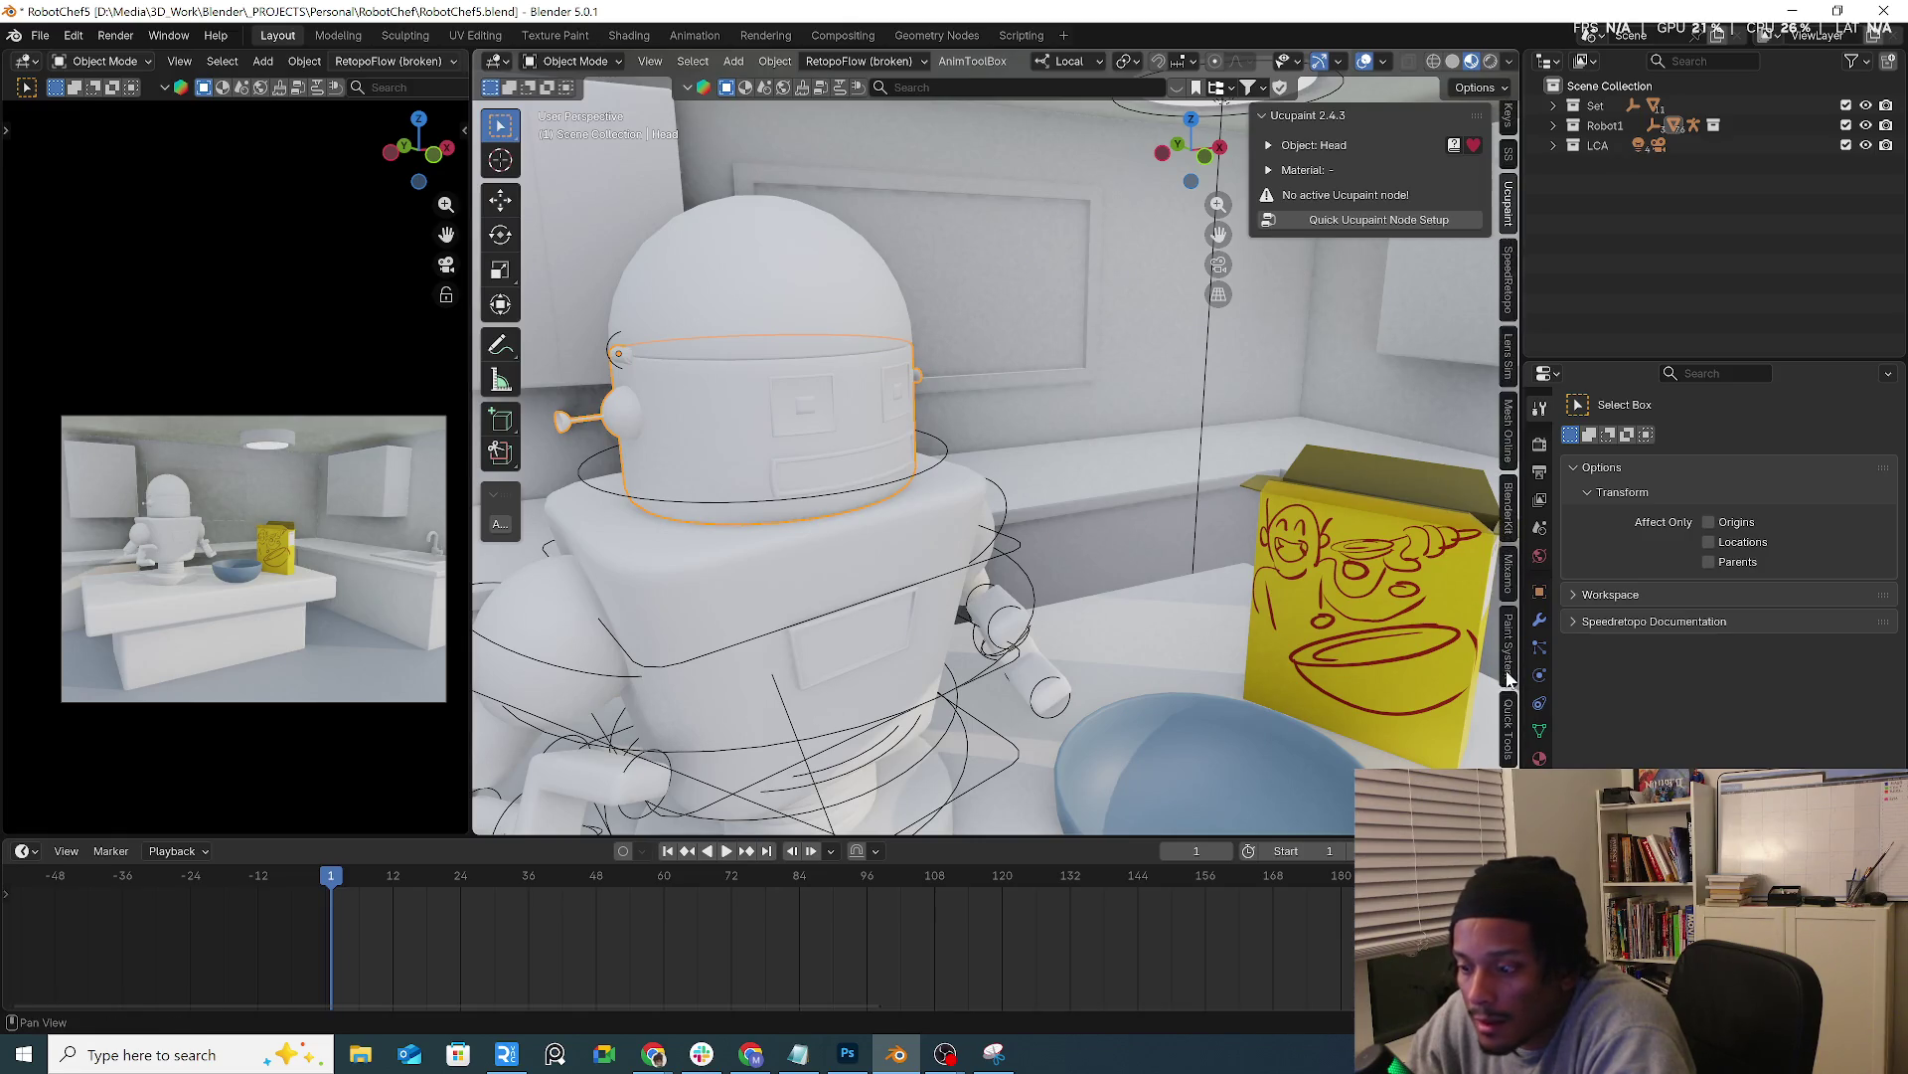
{"action": "left_click", "coordinate": [1507, 632]}
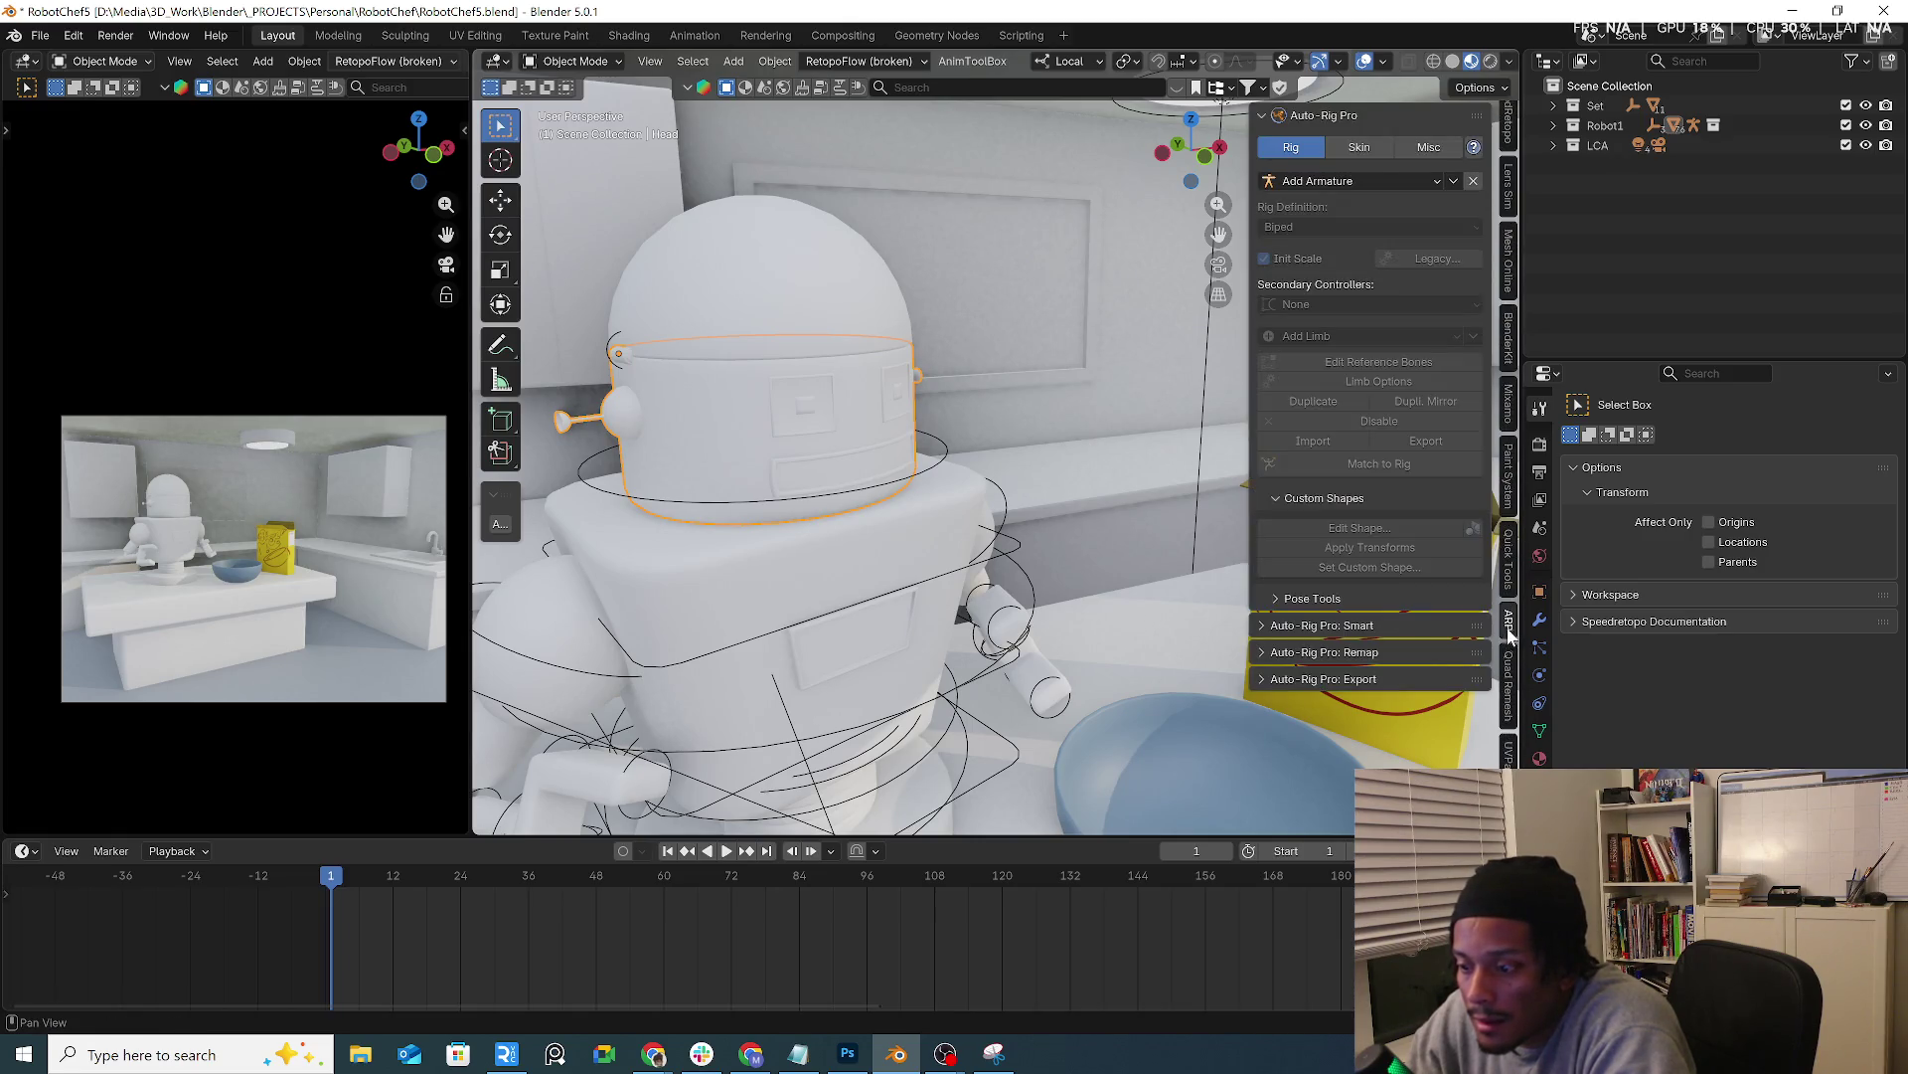
{"action": "left_click", "coordinate": [1374, 626]}
{"action": "left_click", "coordinate": [1379, 681]}
{"action": "left_click", "coordinate": [1451, 695]}
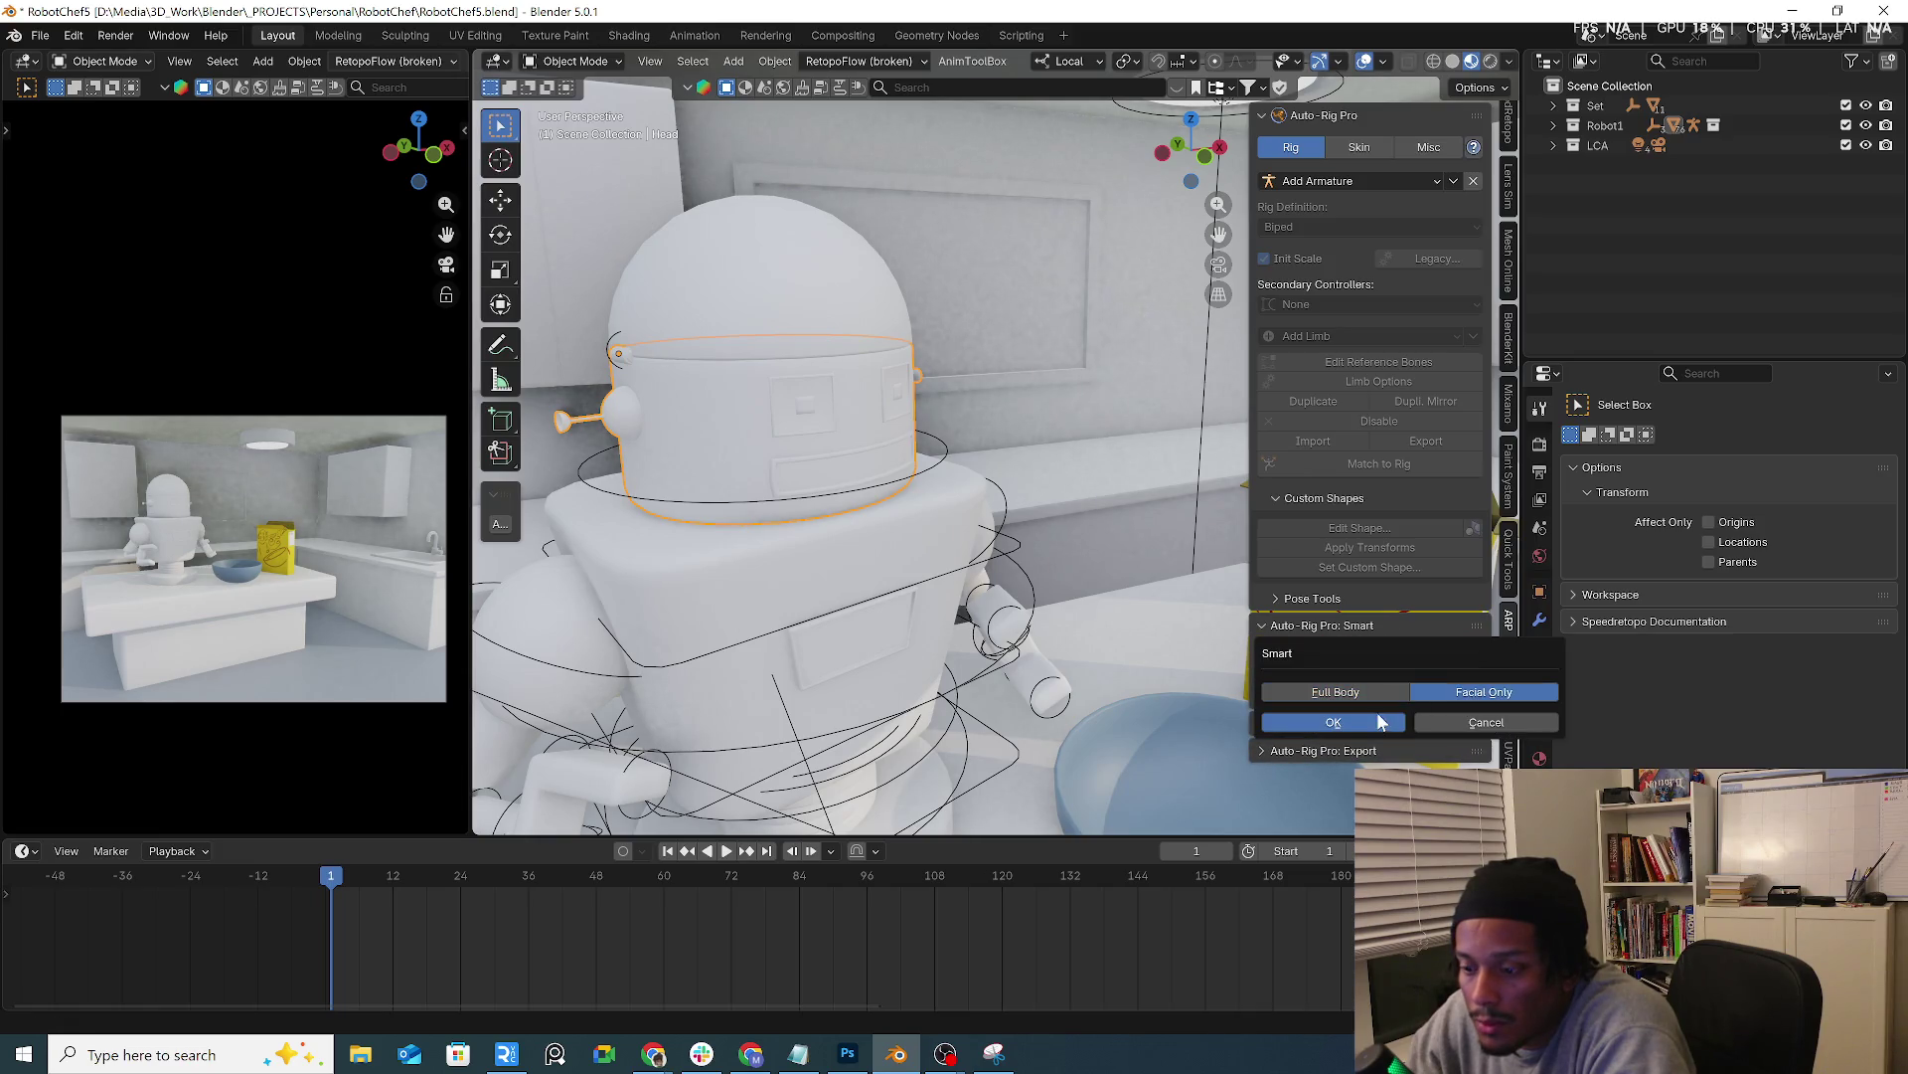
{"action": "left_click", "coordinate": [1379, 721]}
{"action": "scroll", "coordinate": [1282, 565], "scroll_direction": "up", "scroll_amount": 1}
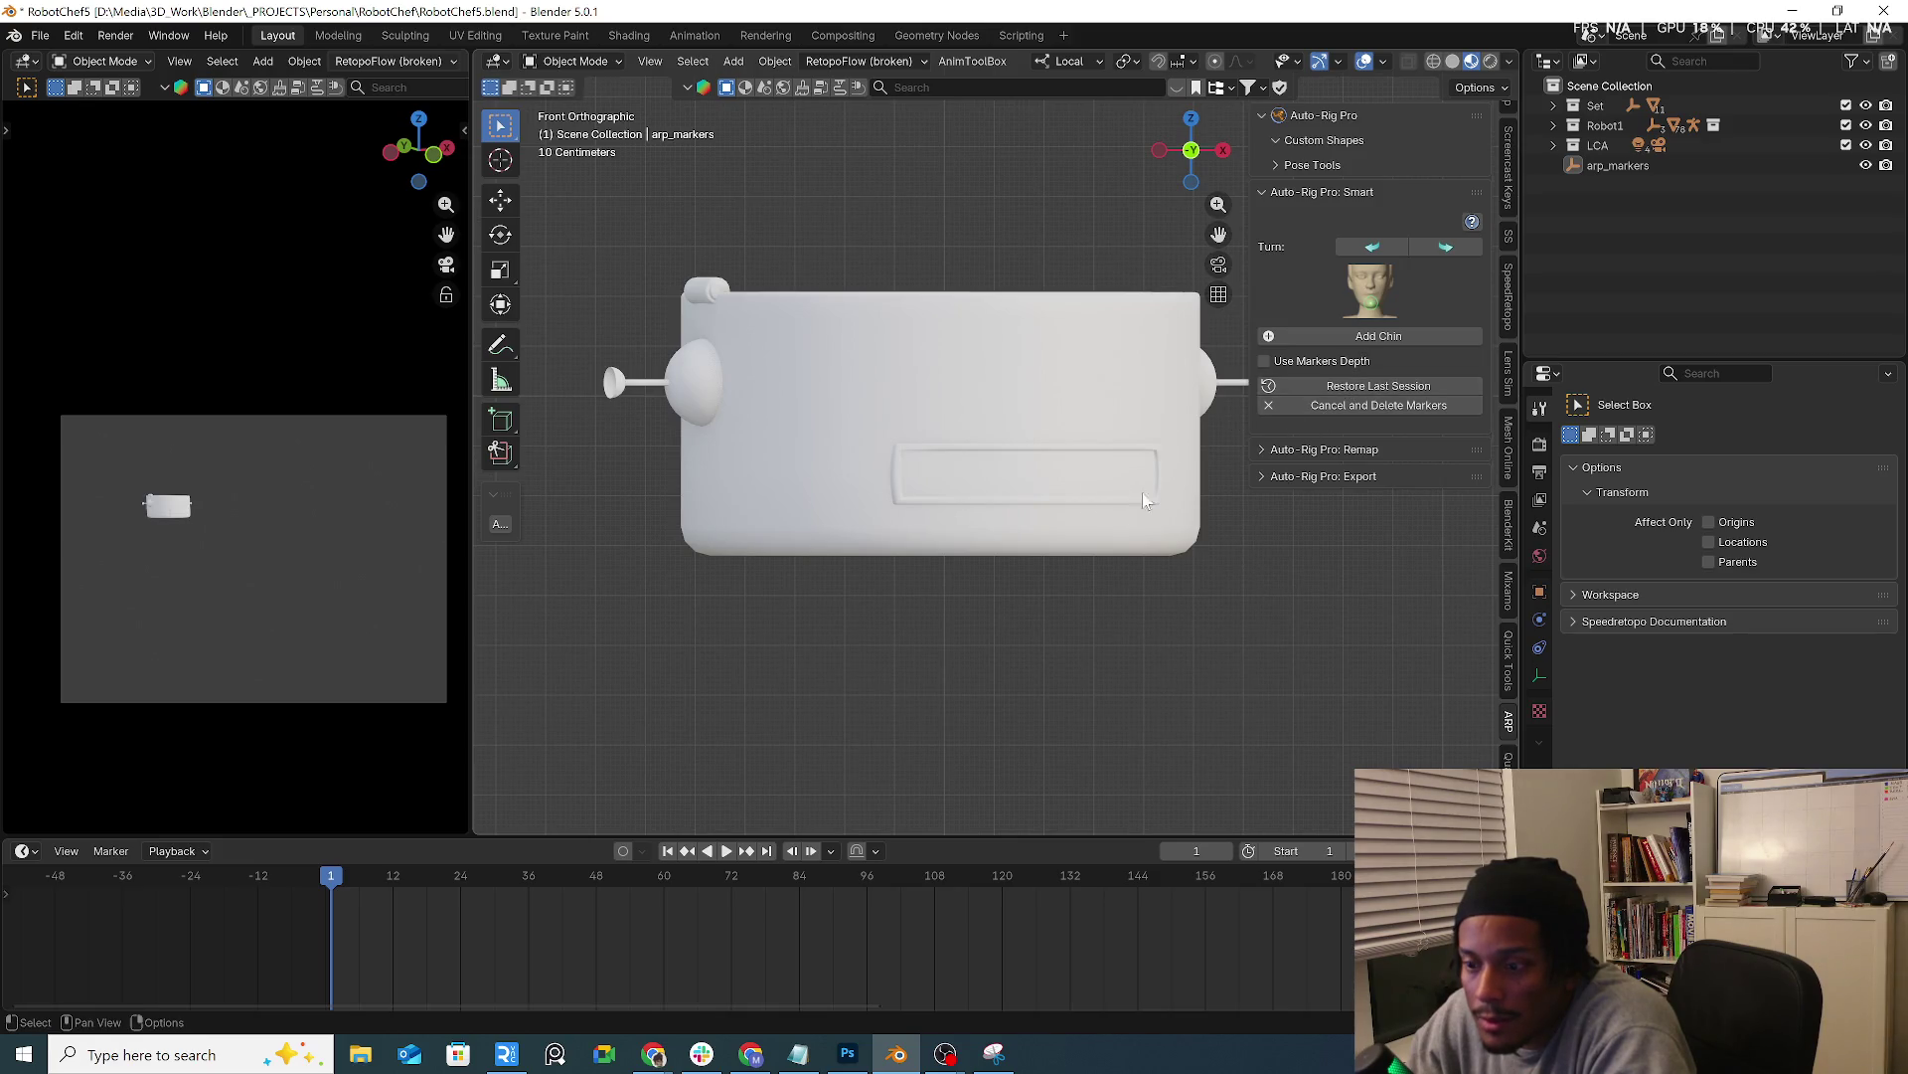
{"action": "left_click", "coordinate": [1389, 337]}
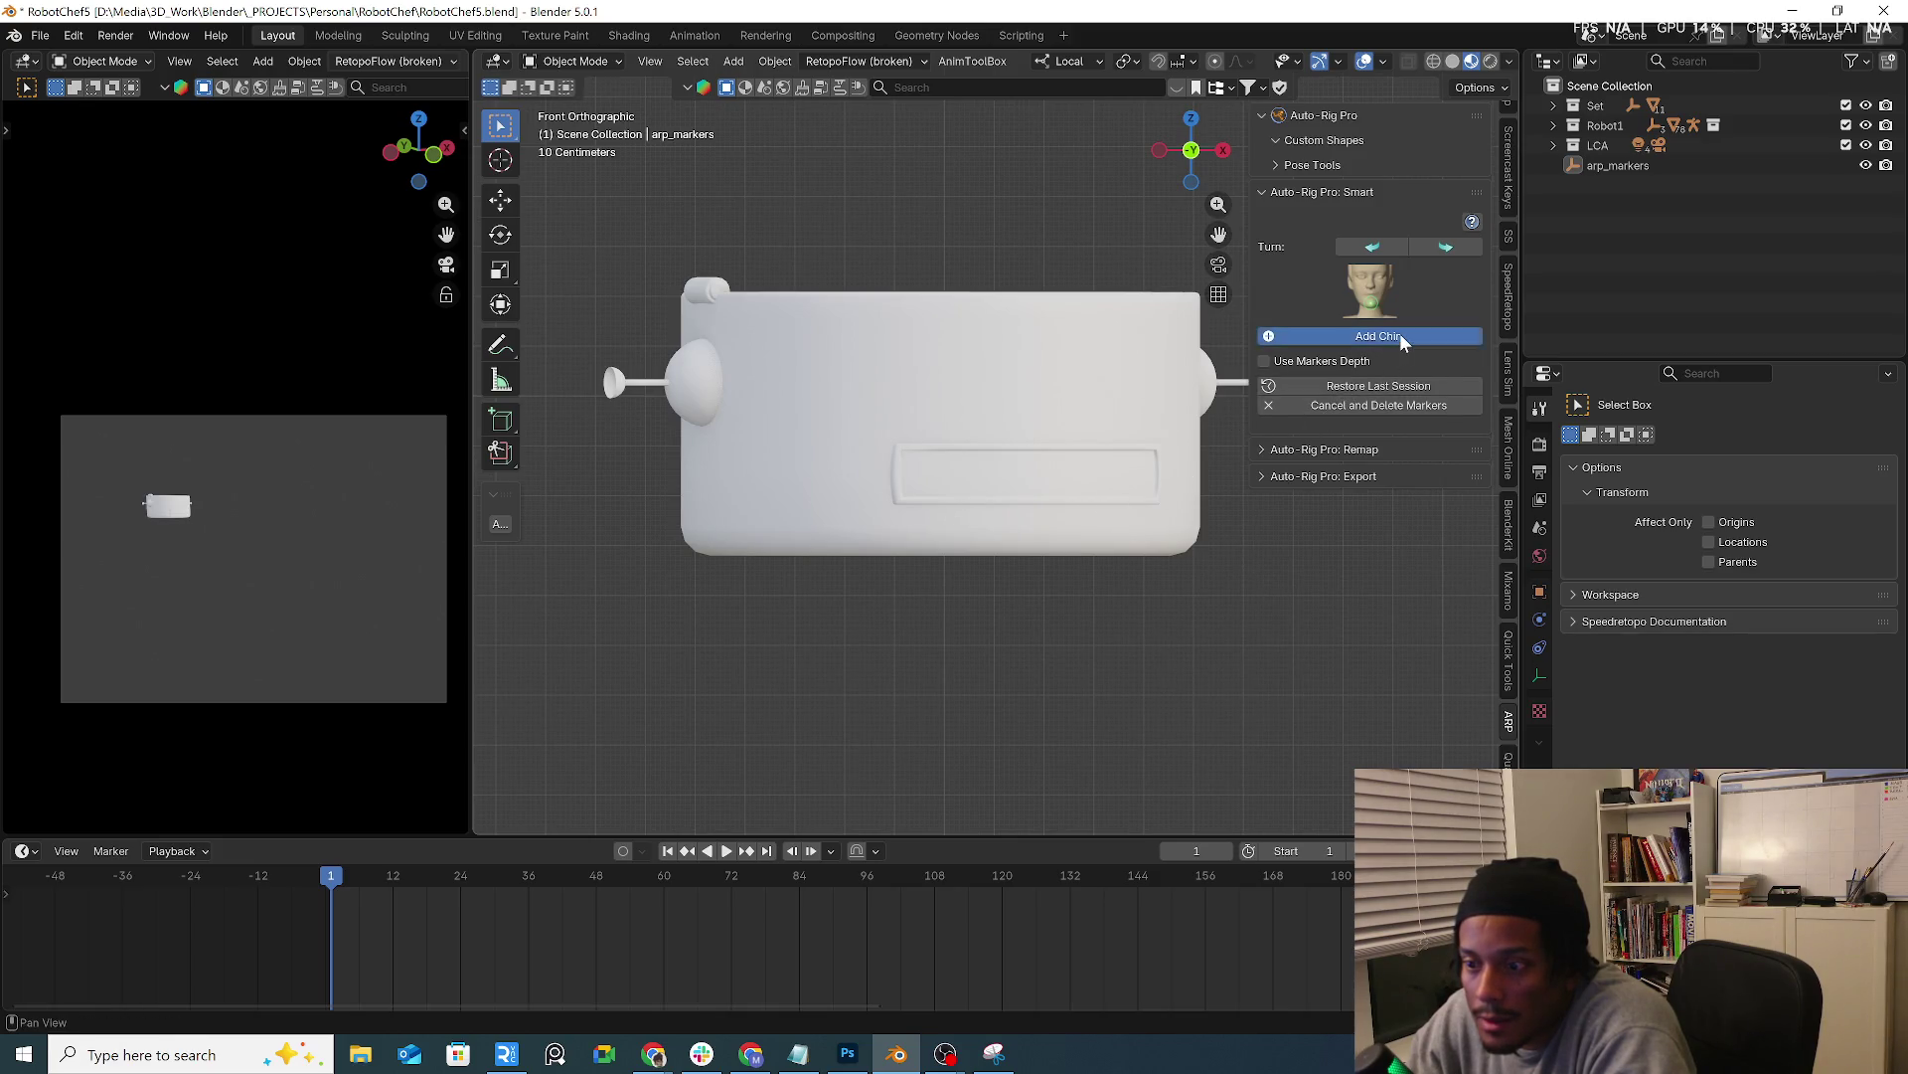
{"action": "left_click", "coordinate": [1106, 555]}
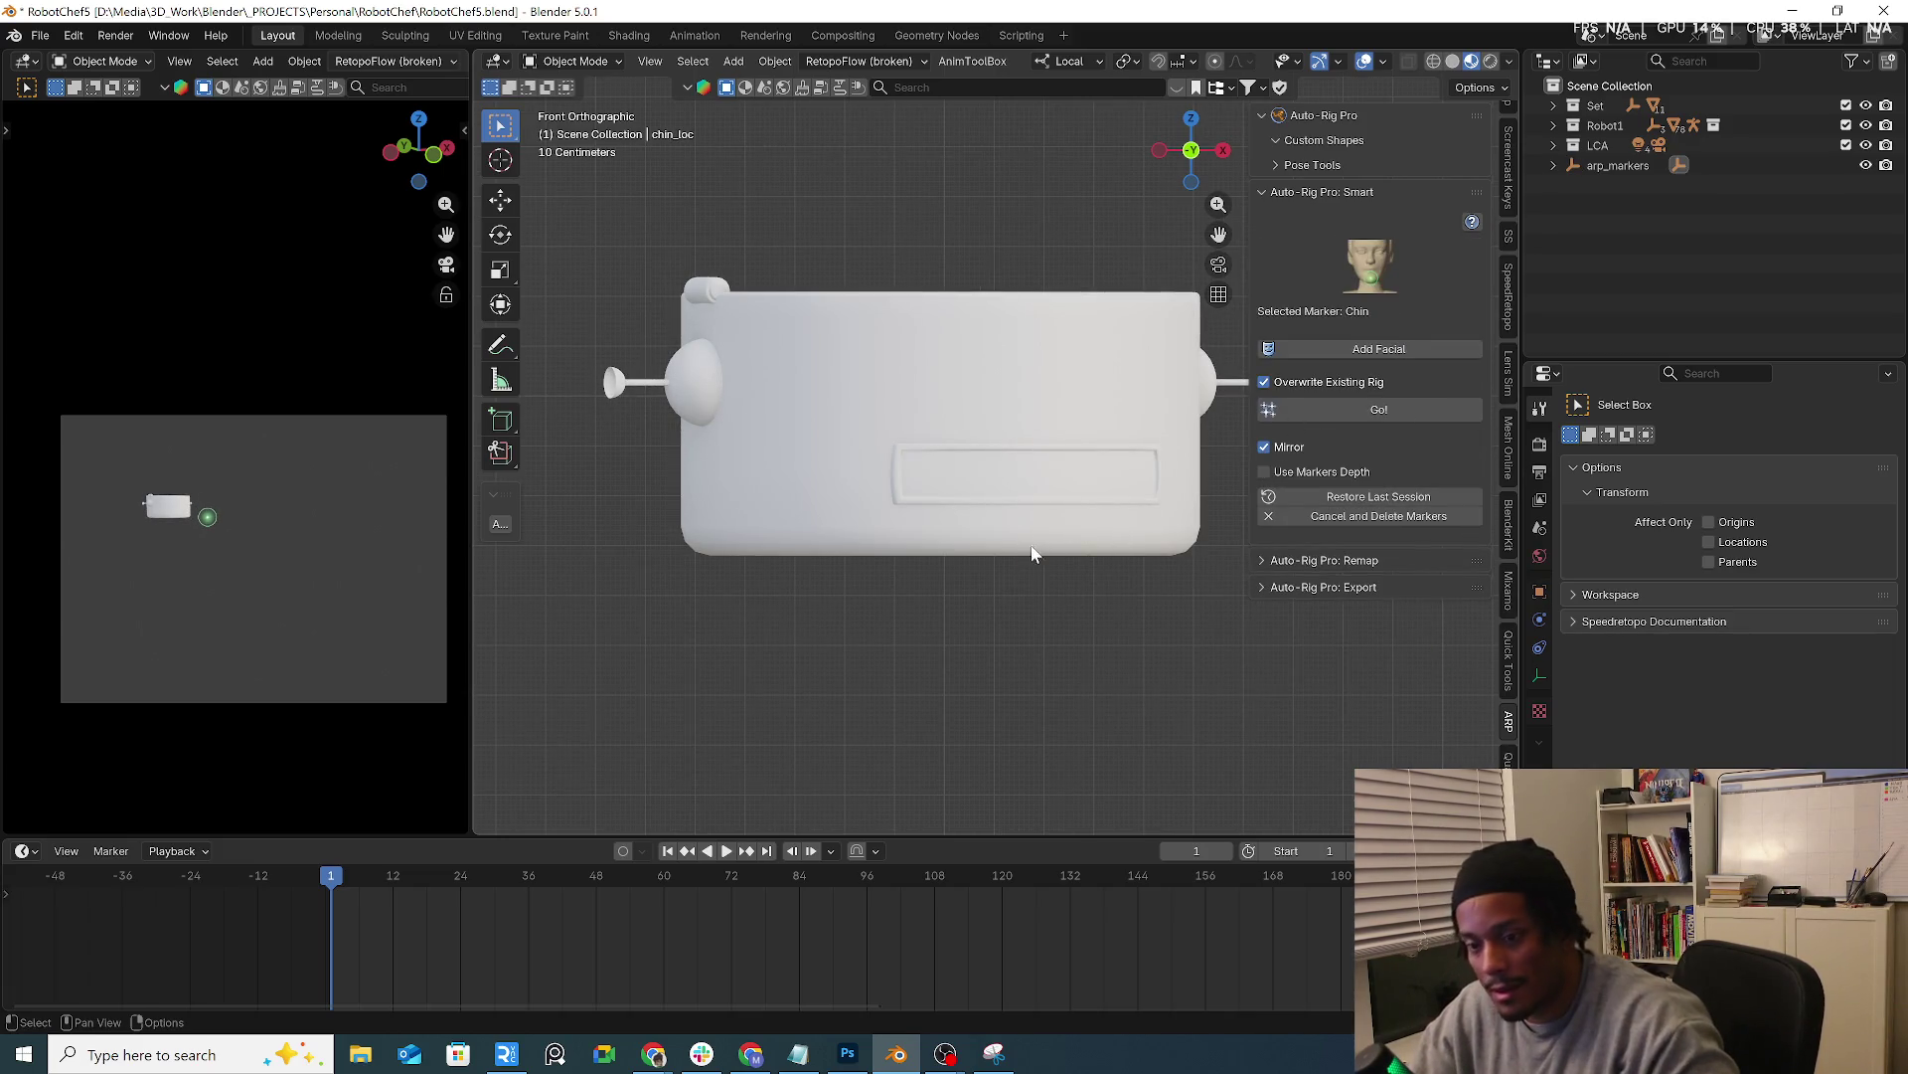
{"action": "scroll", "coordinate": [1104, 523], "scroll_direction": "down", "scroll_amount": 4}
{"action": "middle_click_drag", "start_coordinate": [1143, 505], "coordinate": [848, 525], "text": "shift"}
{"action": "scroll", "coordinate": [848, 526], "scroll_direction": "up", "scroll_amount": 2}
{"action": "key", "text": "g"}
{"action": "left_click", "coordinate": [786, 527]}
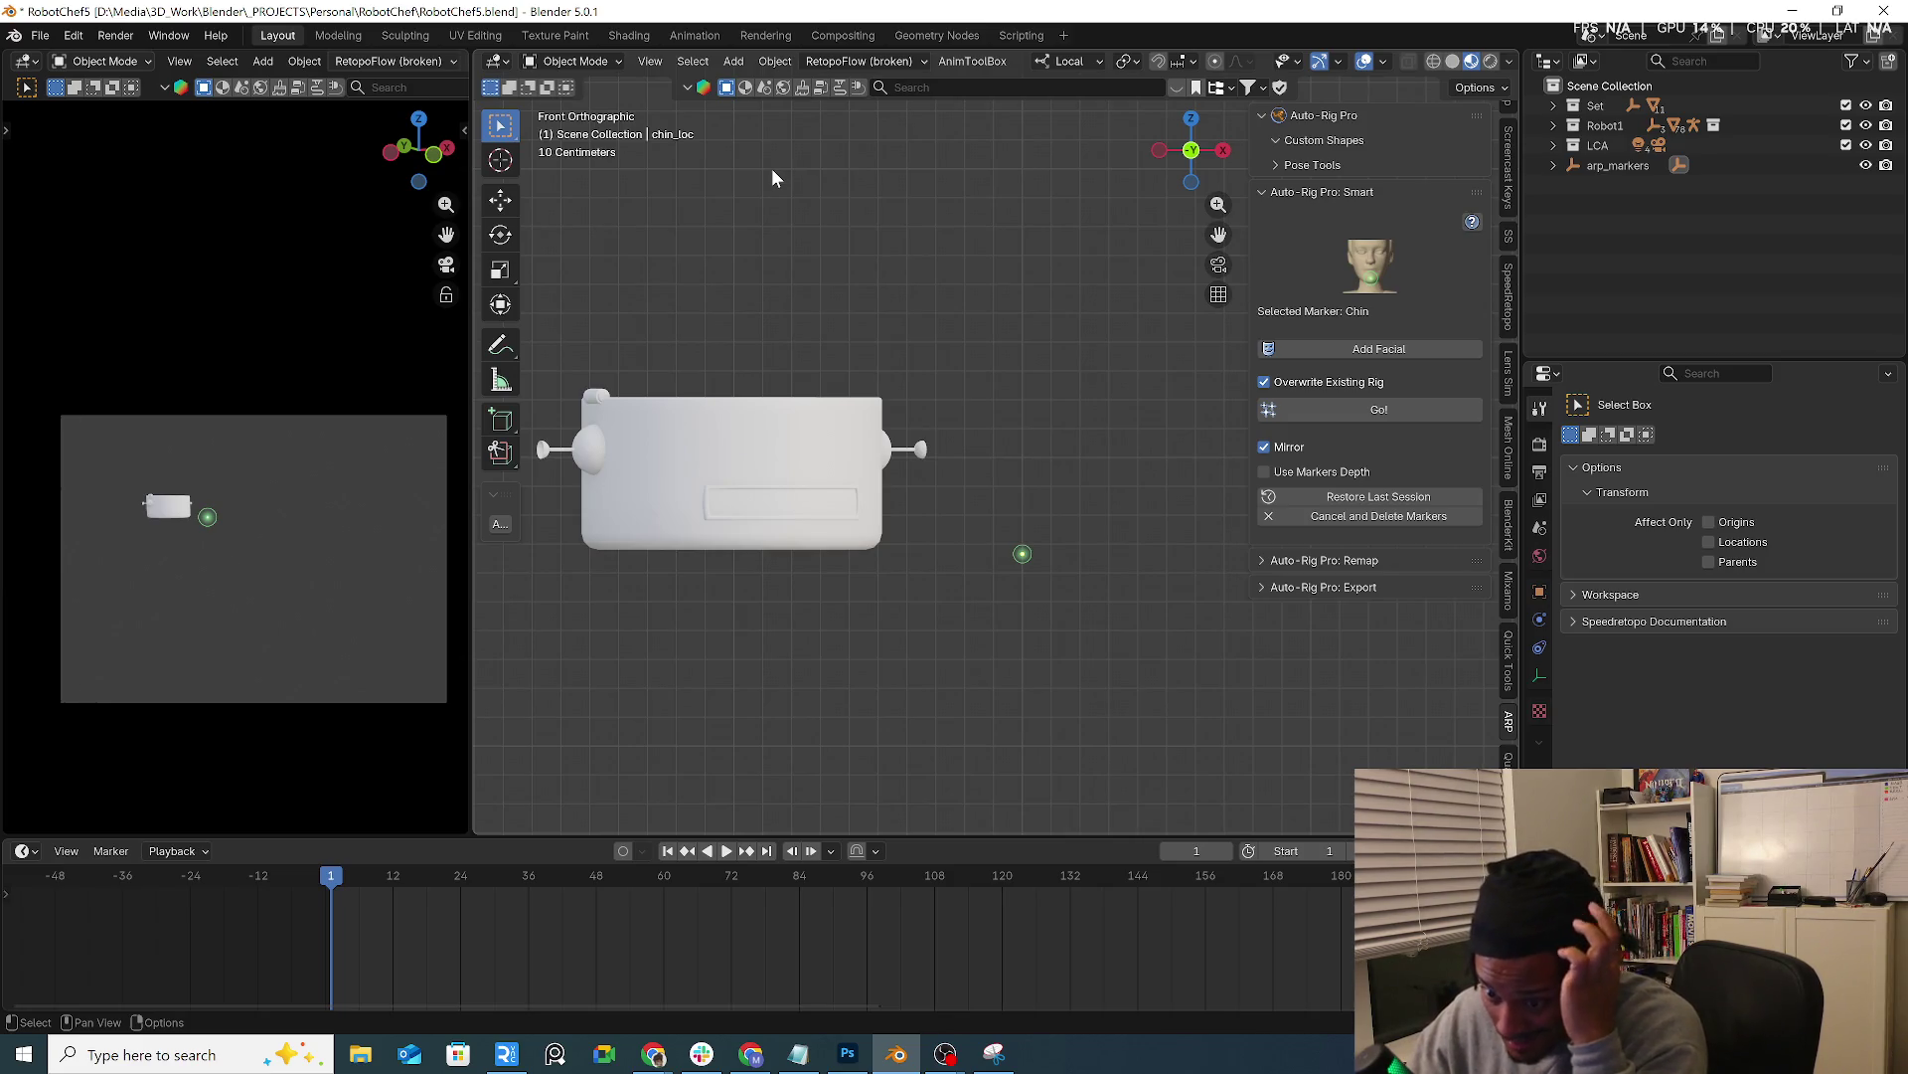
{"action": "left_click", "coordinate": [1343, 516]}
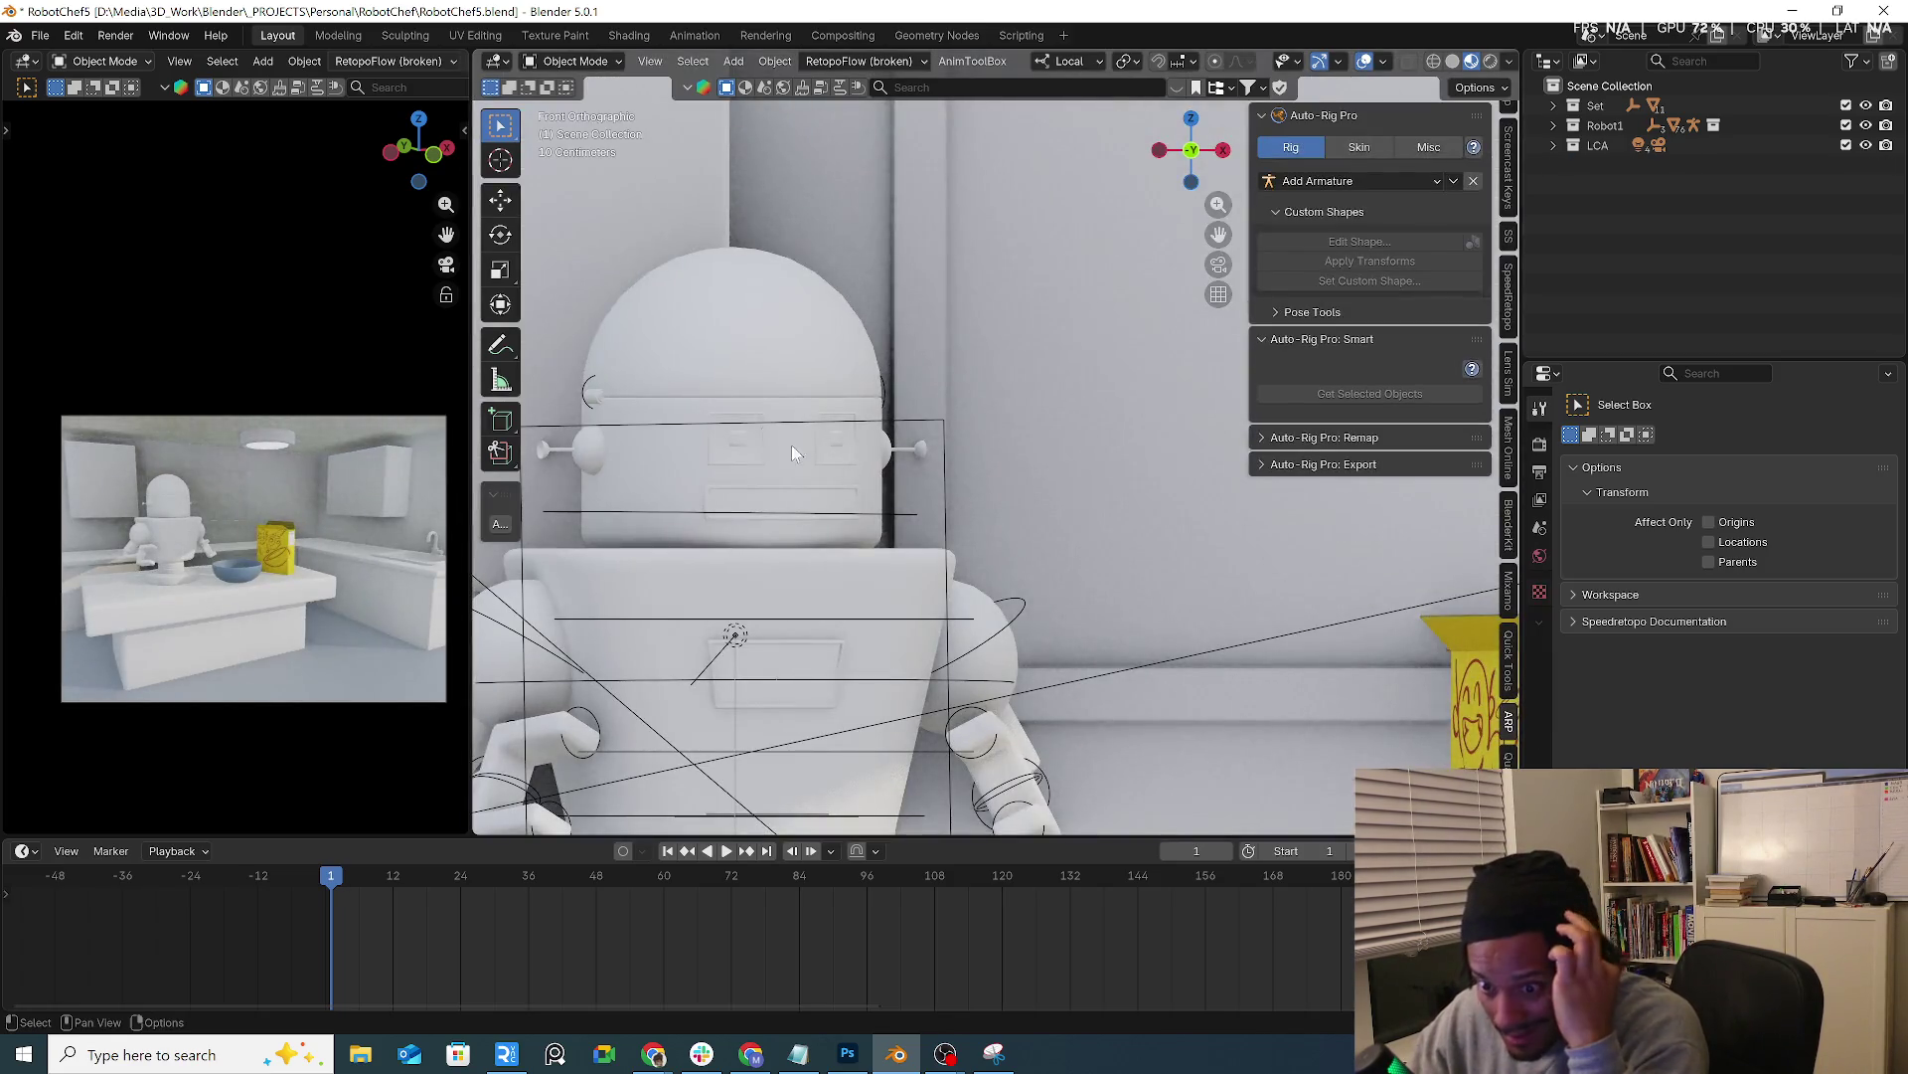
{"action": "scroll", "coordinate": [669, 329], "scroll_direction": "up", "scroll_amount": 1}
{"action": "scroll", "coordinate": [670, 328], "scroll_direction": "up", "scroll_amount": 1}
{"action": "scroll", "coordinate": [670, 328], "scroll_direction": "up", "scroll_amount": 2}
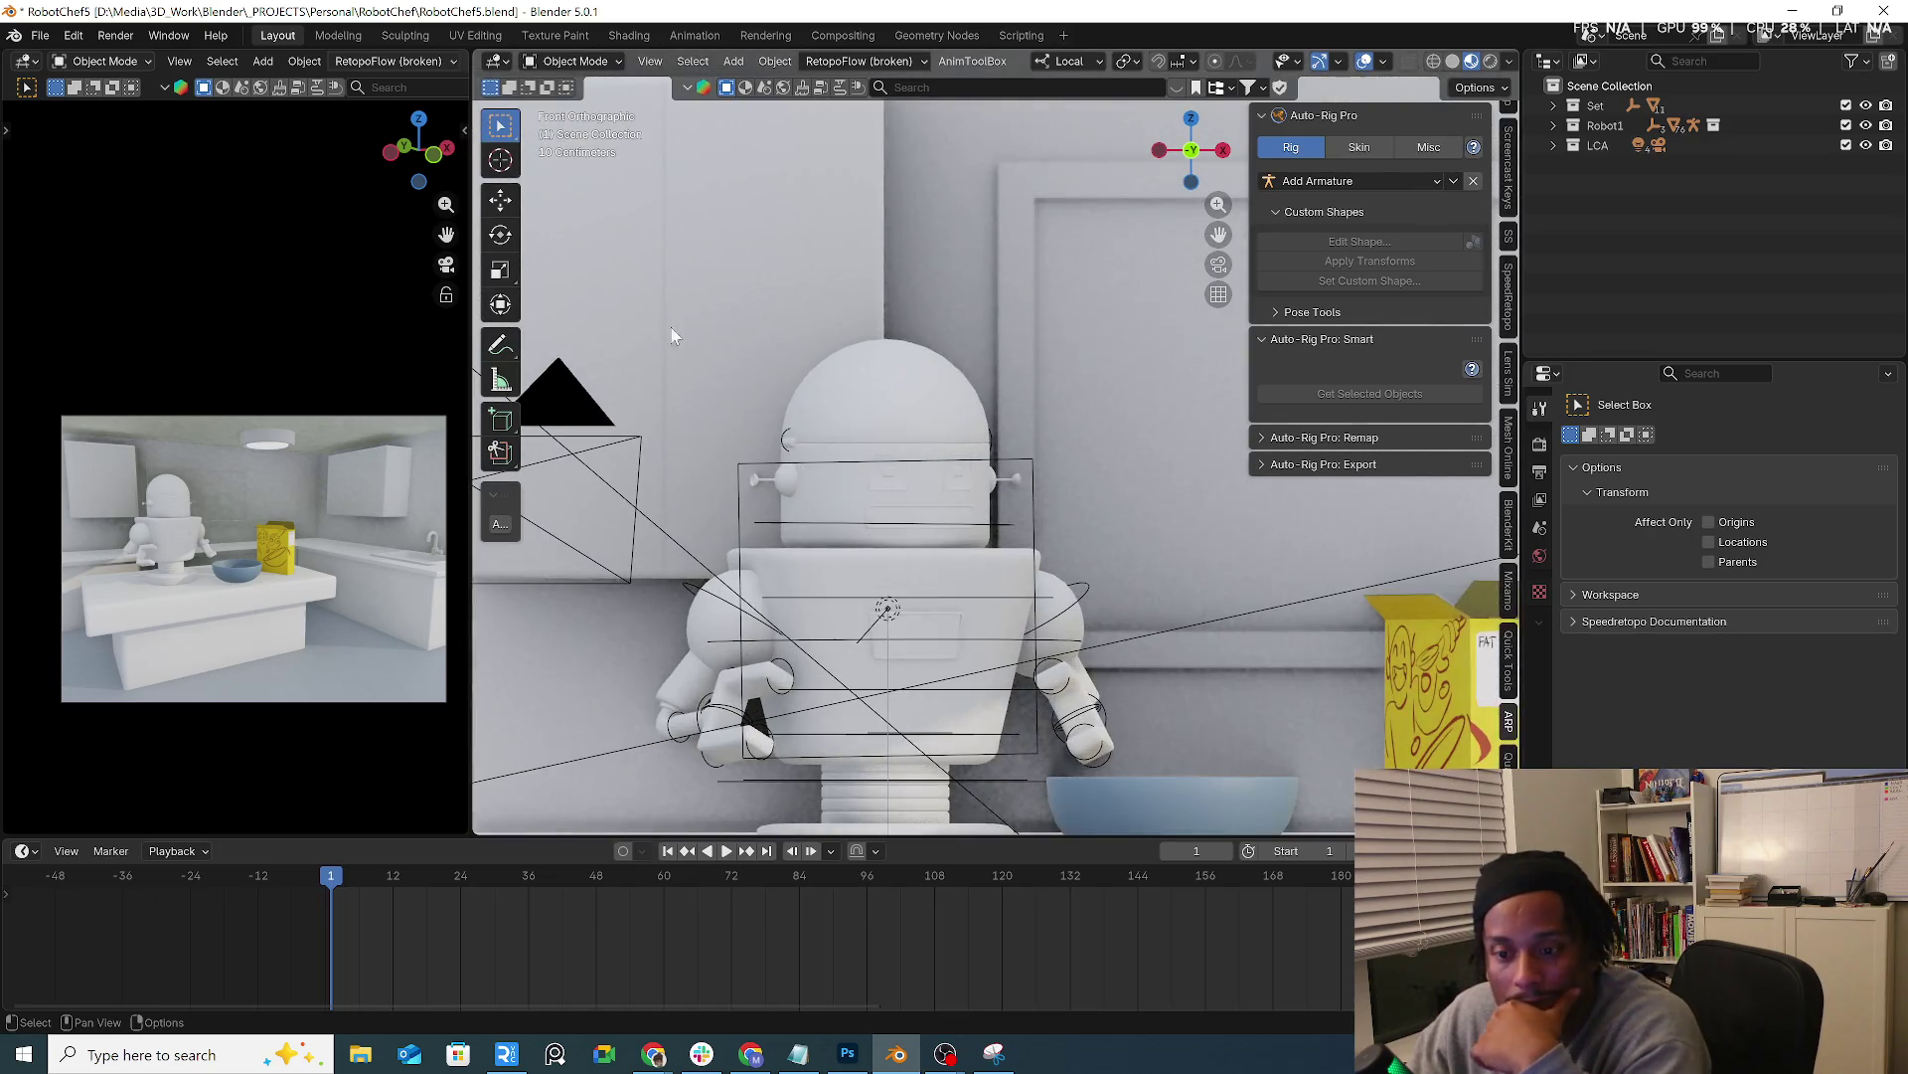
Delete the LCA and Set collections with Delete Hierarchy, leaving only Robot1
{"action": "left_click", "coordinate": [46, 40]}
{"action": "mouse_move", "coordinate": [68, 59]}
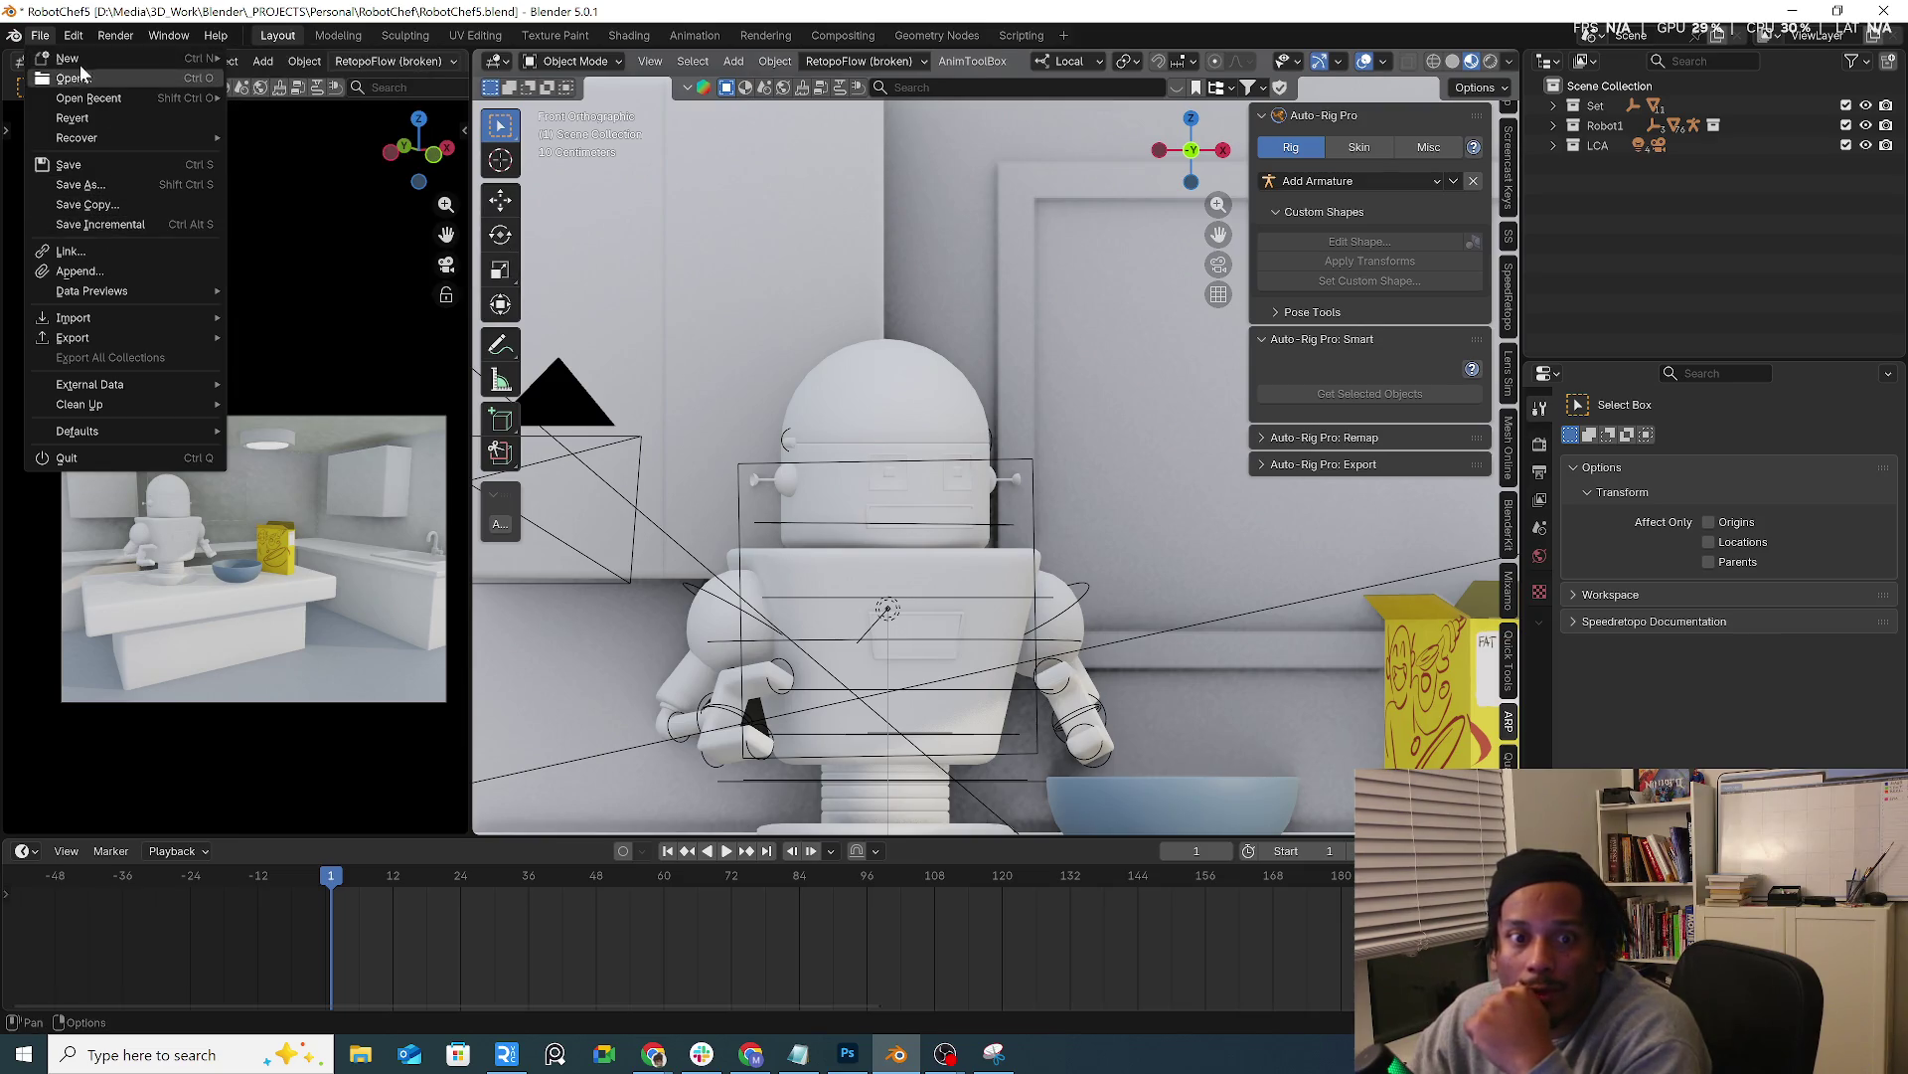
{"action": "left_click", "coordinate": [1591, 142]}
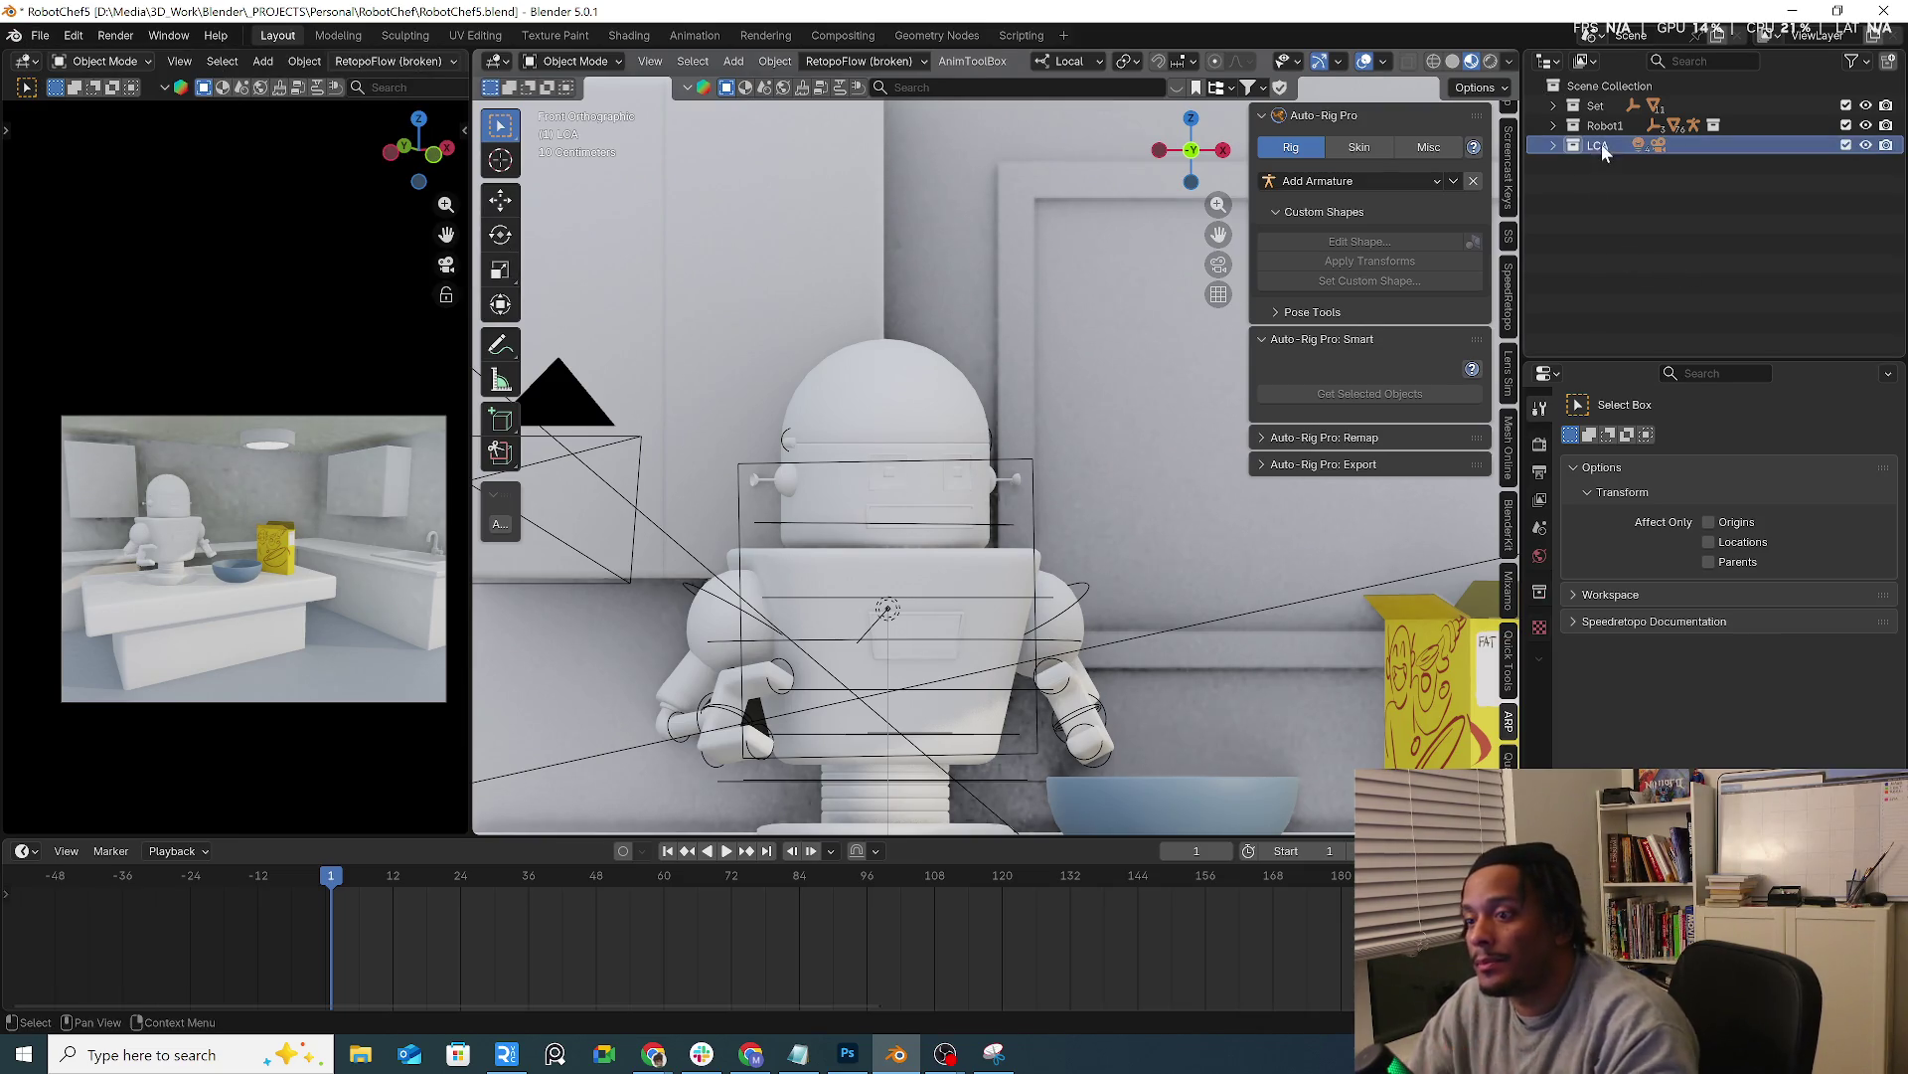
{"action": "right_click", "coordinate": [1598, 155]}
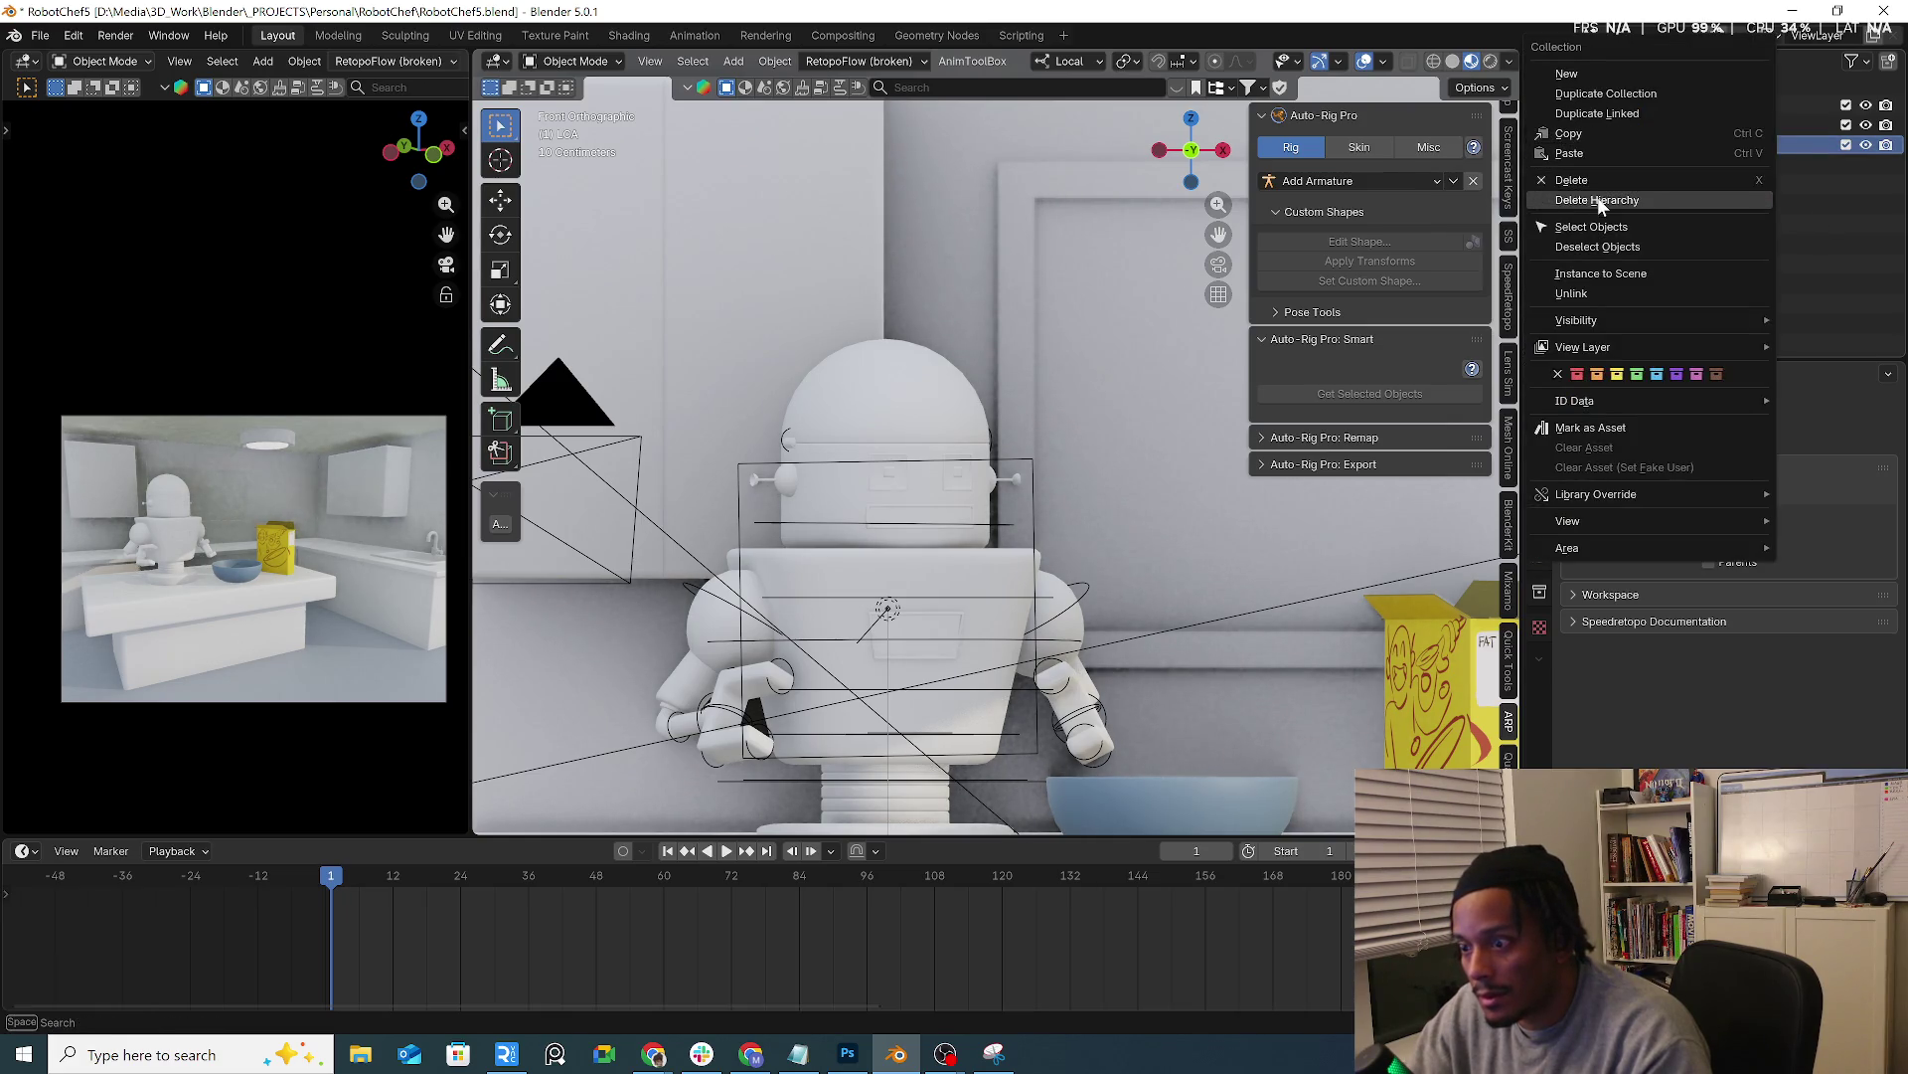
{"action": "left_click", "coordinate": [1598, 199]}
{"action": "right_click", "coordinate": [1598, 108]}
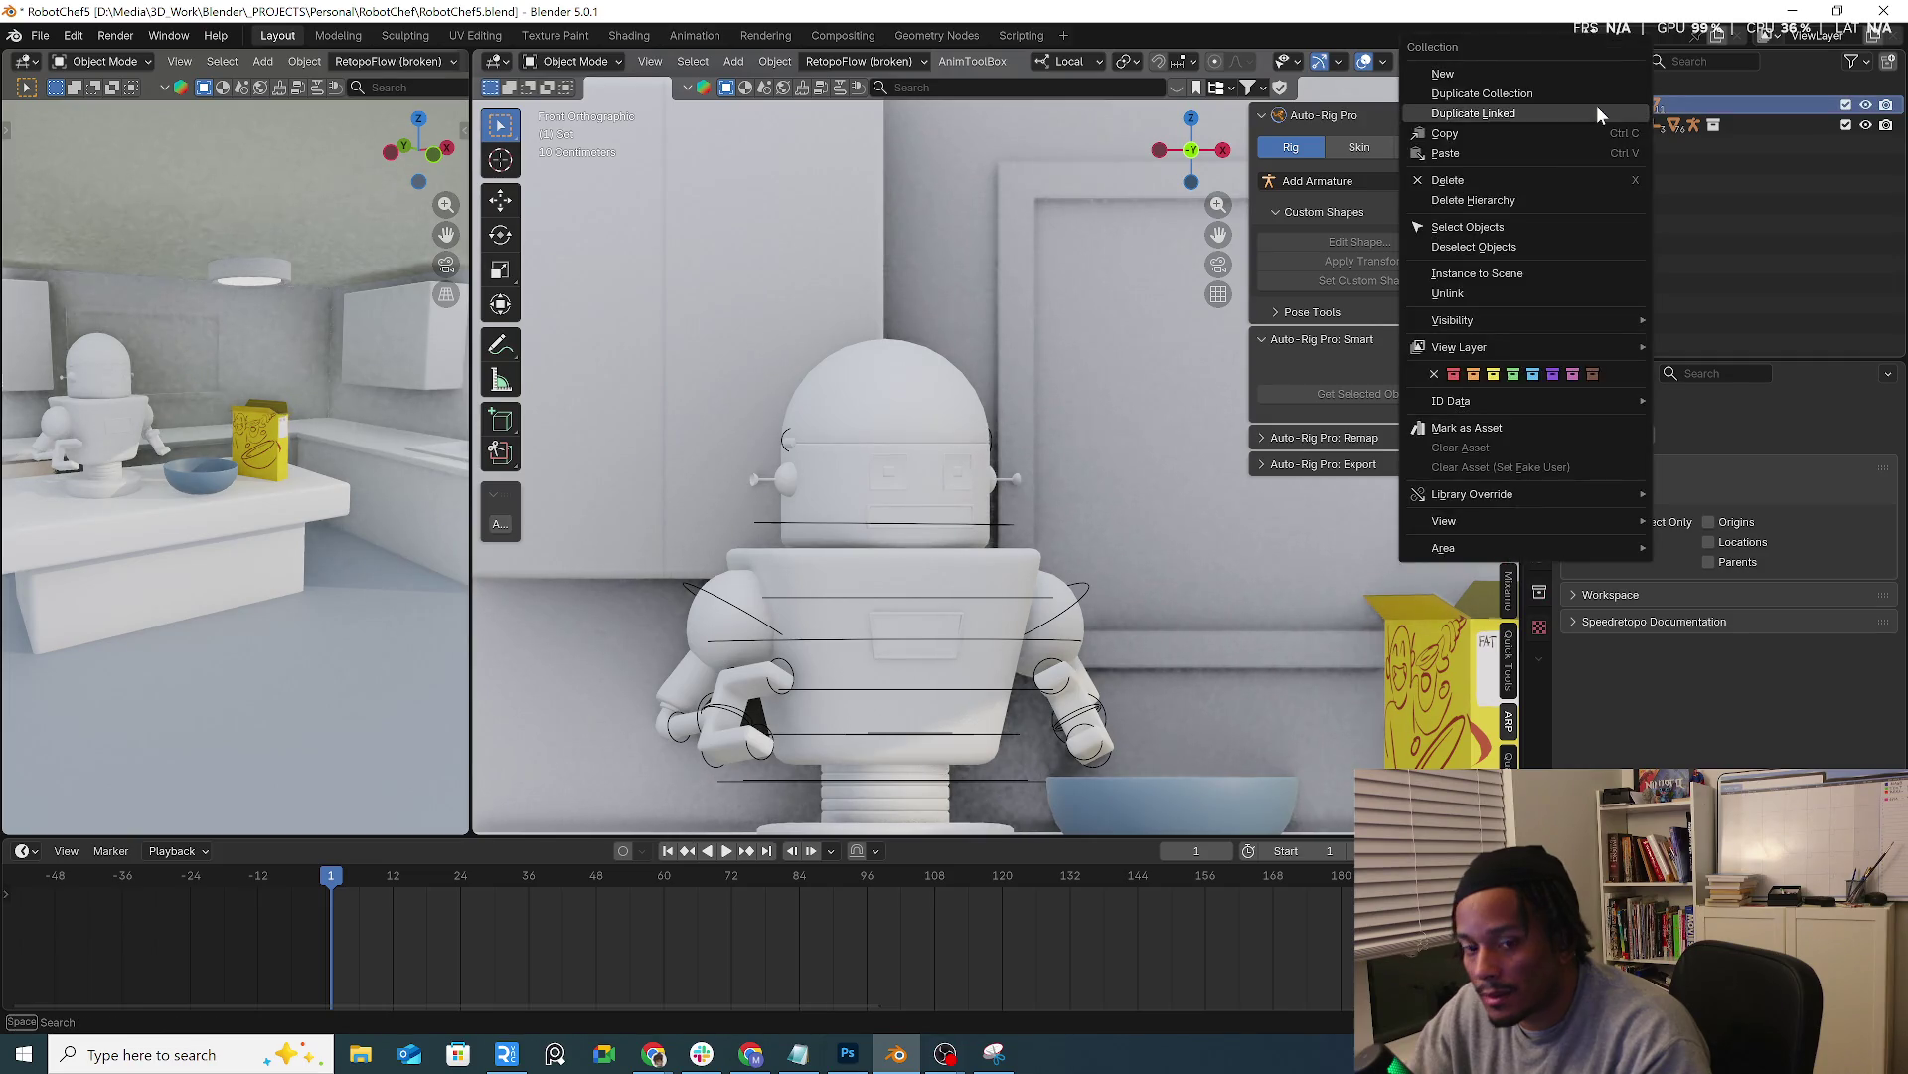
{"action": "left_click", "coordinate": [1526, 199]}
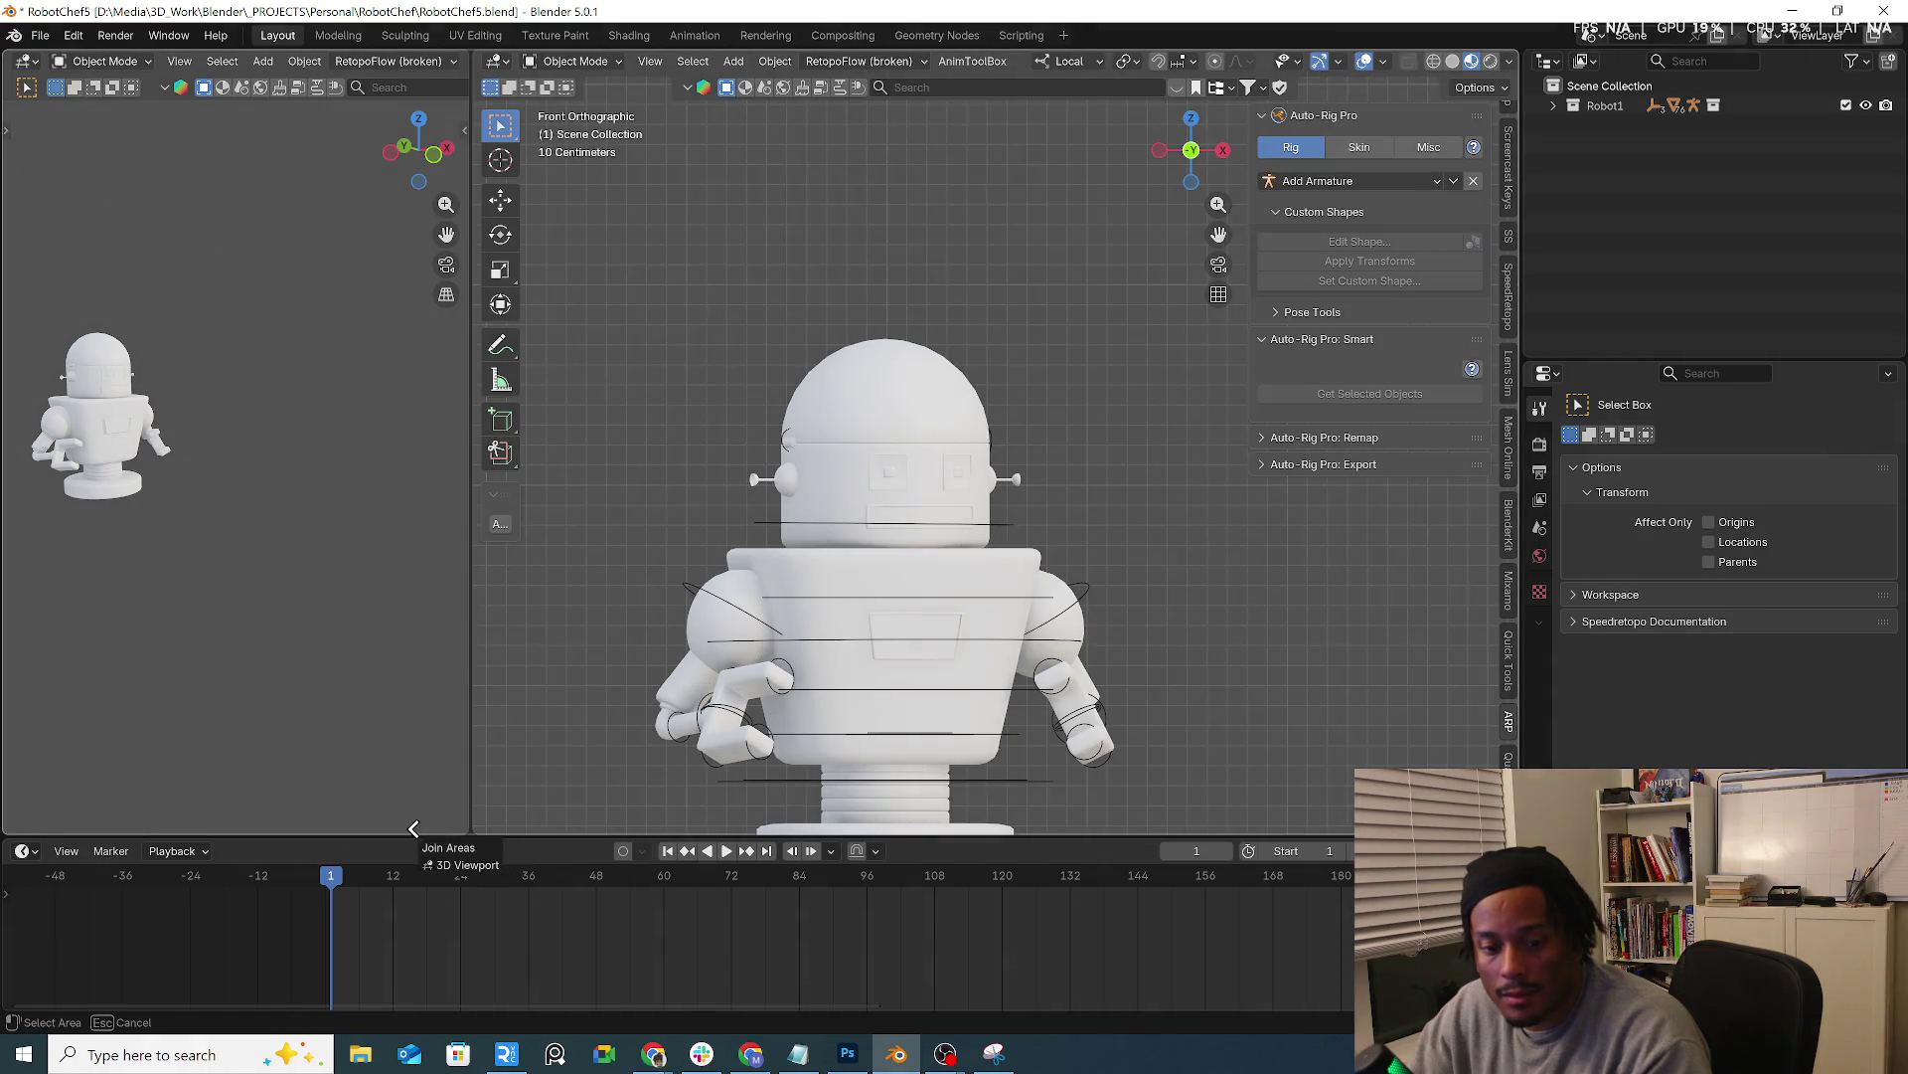
Merge into a single solid-shaded viewport and put the robot rig into Pose Mode
{"action": "left_click_drag", "start_coordinate": [474, 825], "coordinate": [373, 820]}
{"action": "left_click", "coordinate": [1443, 62]}
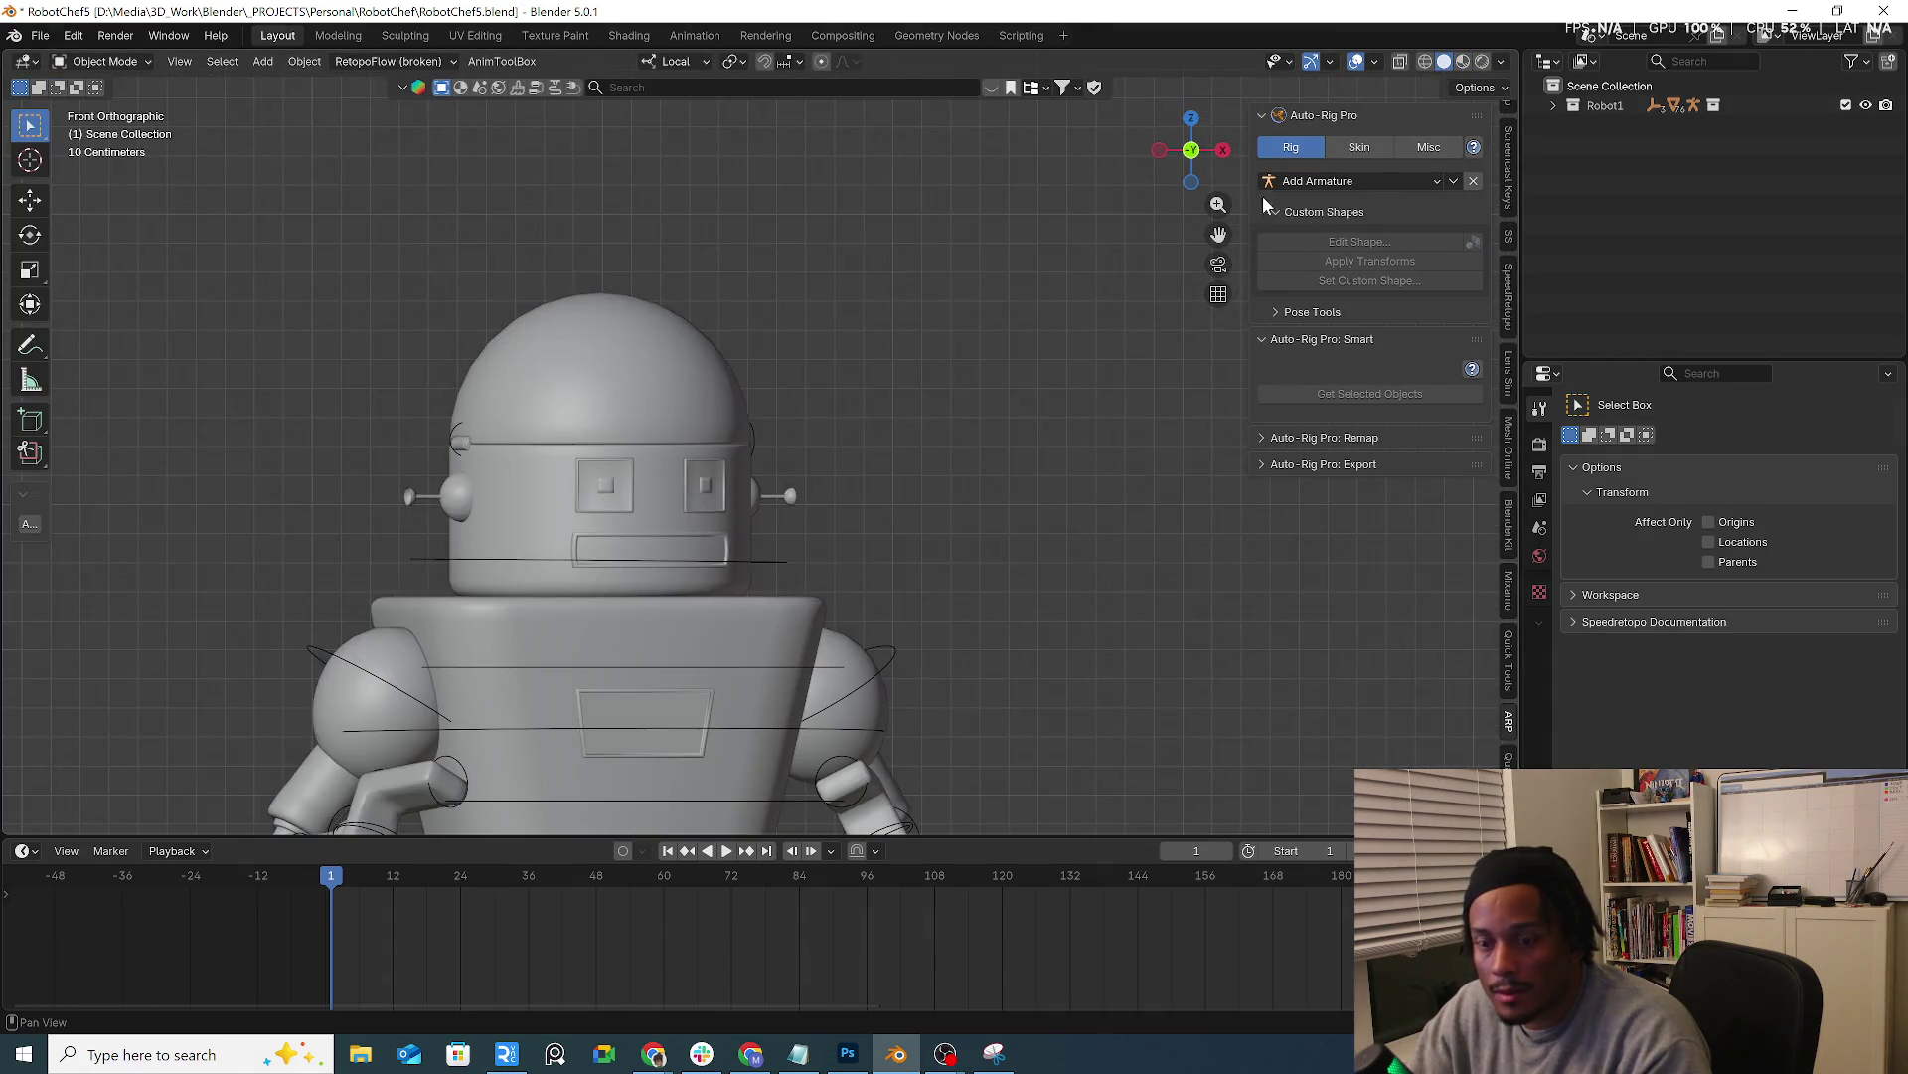
{"action": "scroll", "coordinate": [841, 484], "scroll_direction": "down", "scroll_amount": 3}
{"action": "scroll", "coordinate": [850, 514], "scroll_direction": "up", "scroll_amount": 1}
{"action": "left_click", "coordinate": [863, 532]}
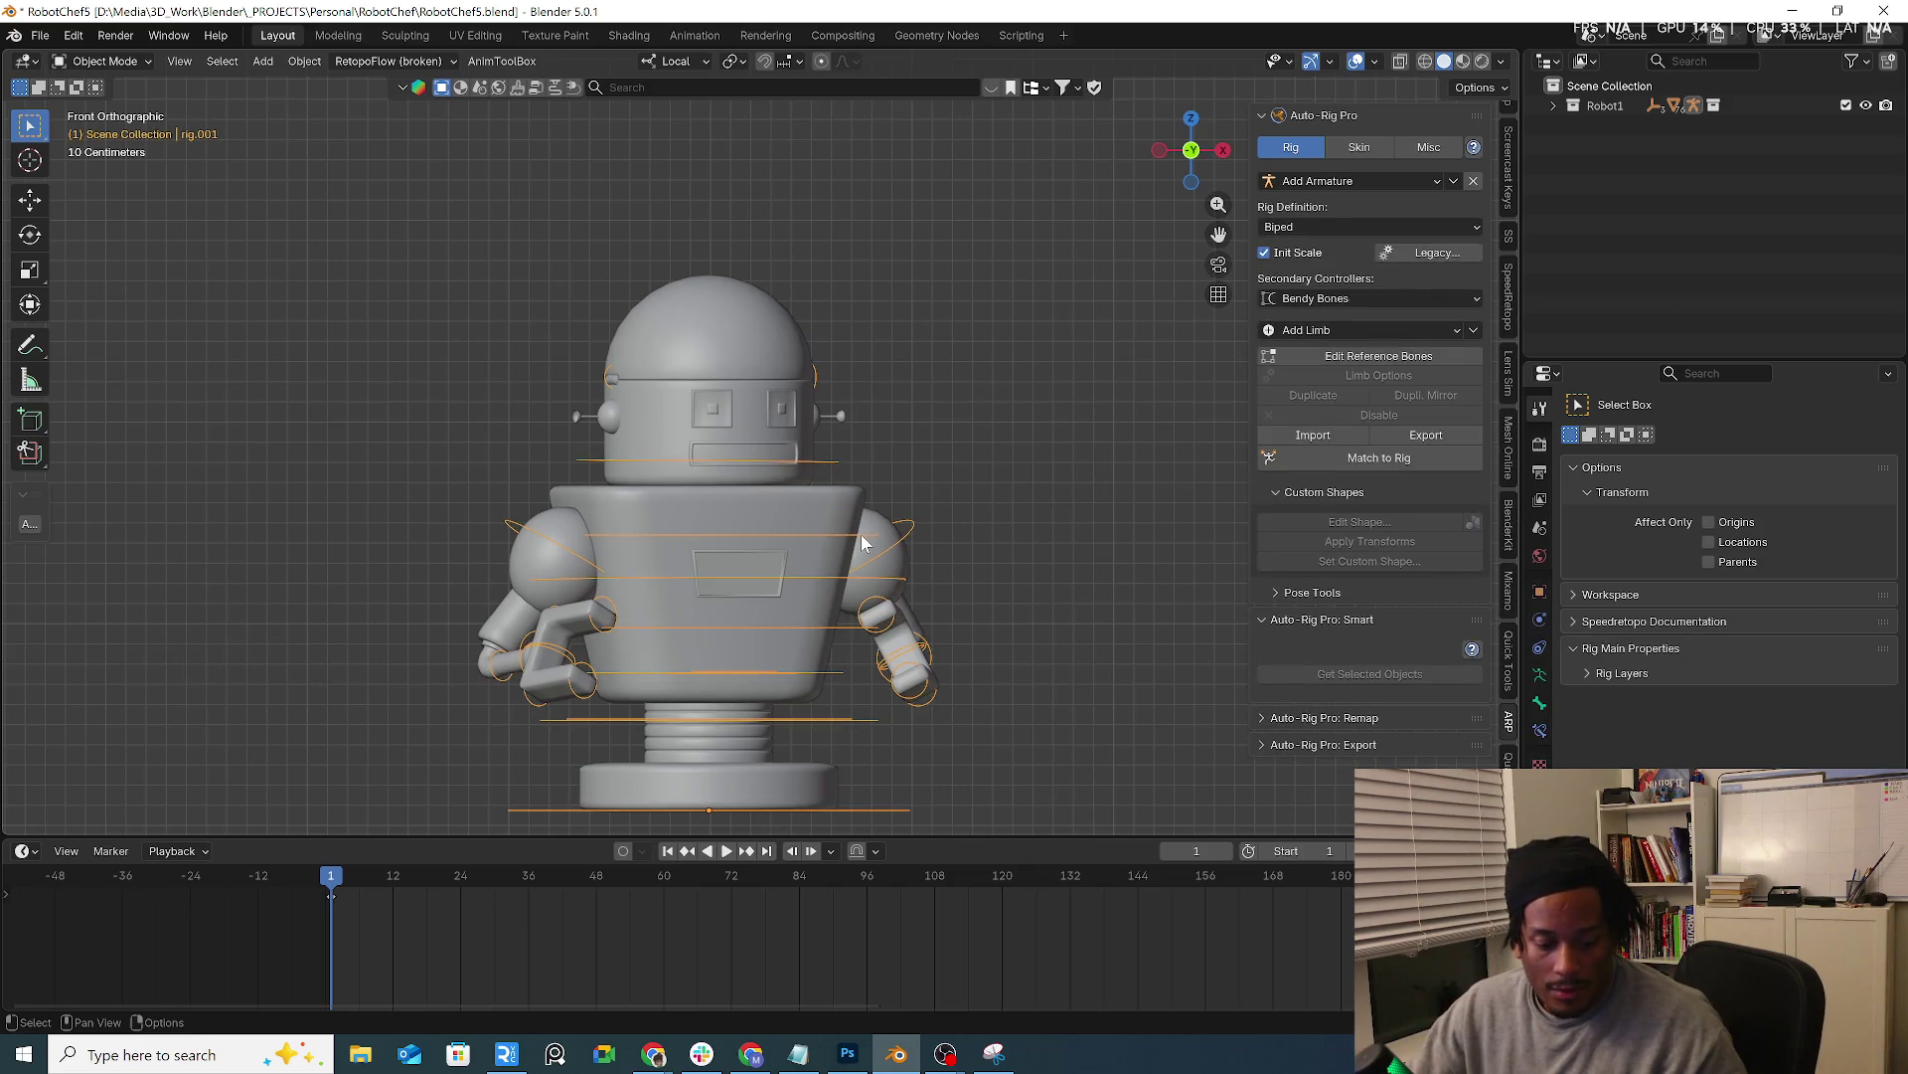
{"action": "key", "text": "ctrl+Tab"}
{"action": "left_click", "coordinate": [848, 641]}
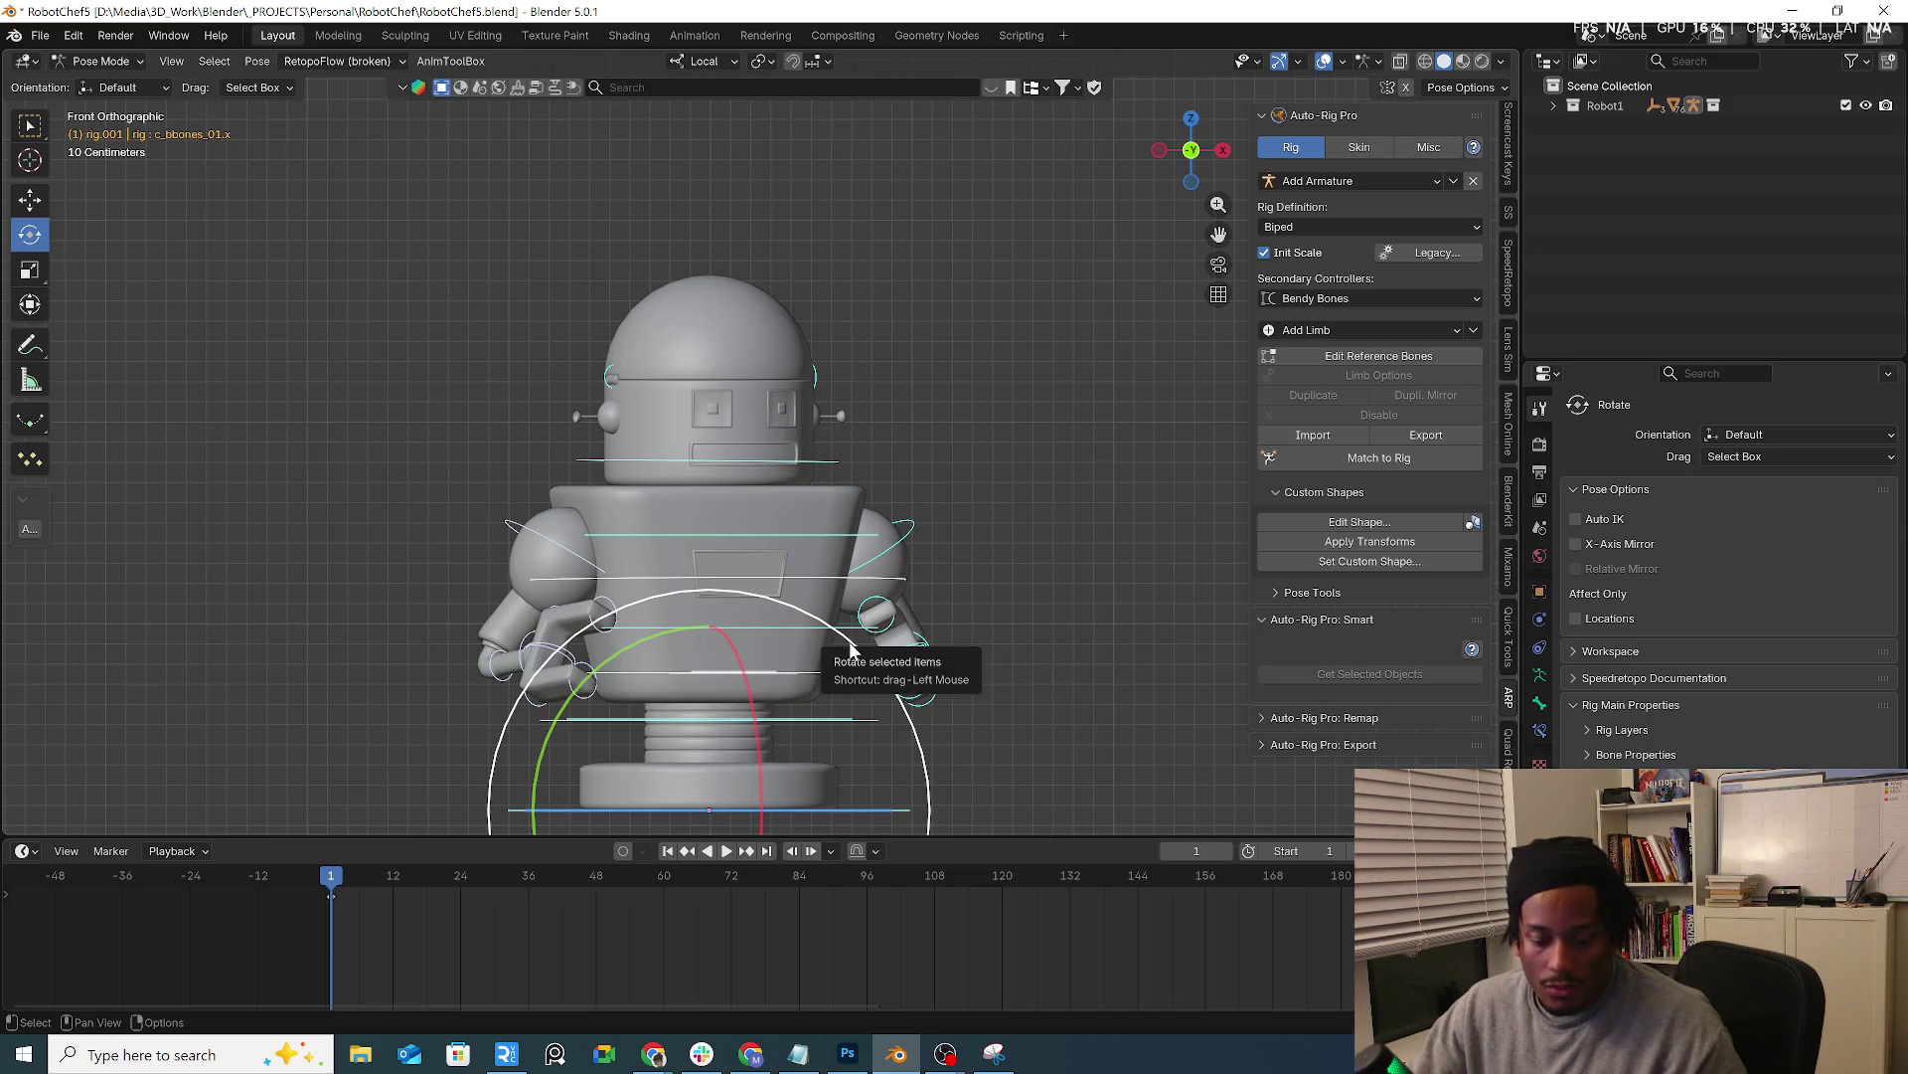
Reset all bones to the straight-arm rest pose and return the rig to Object Mode
{"action": "key", "text": "a"}
{"action": "key", "text": "alt+r"}
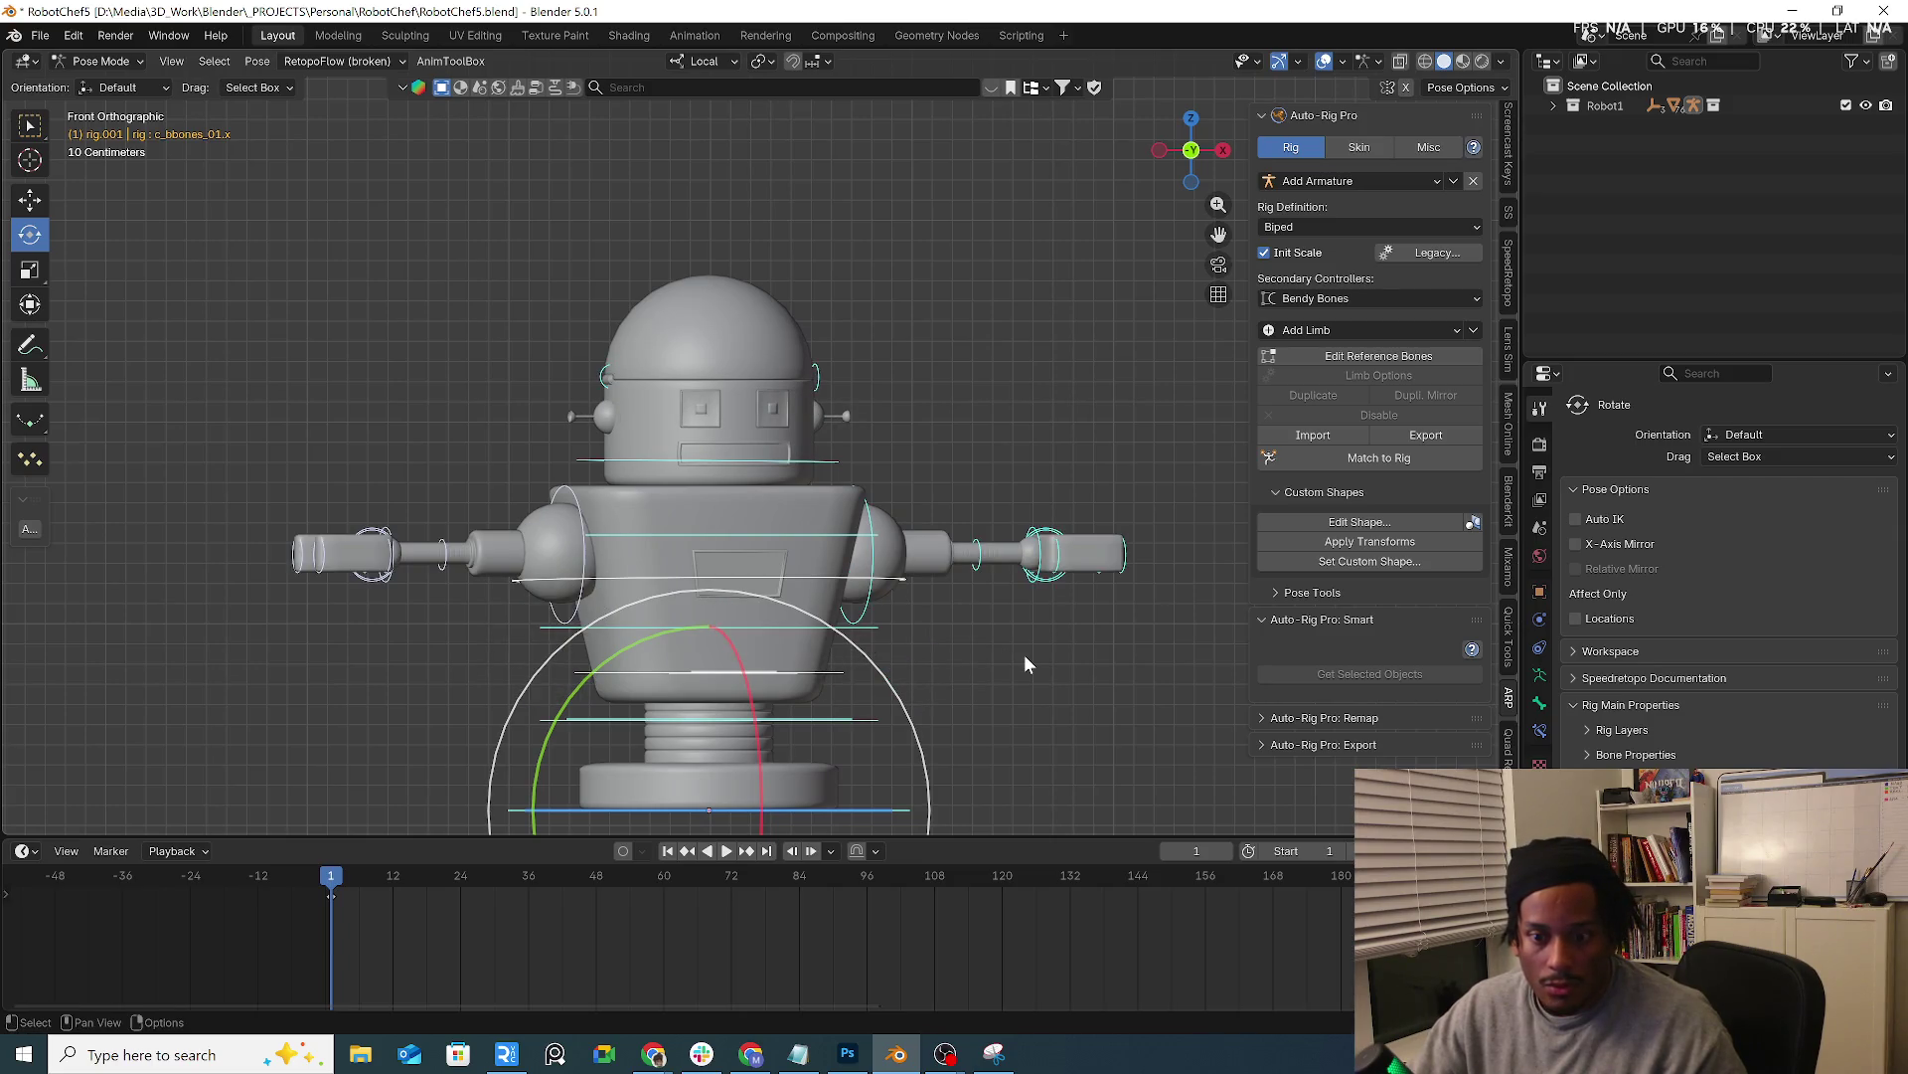
{"action": "middle_click_drag", "start_coordinate": [1037, 646], "coordinate": [1058, 649]}
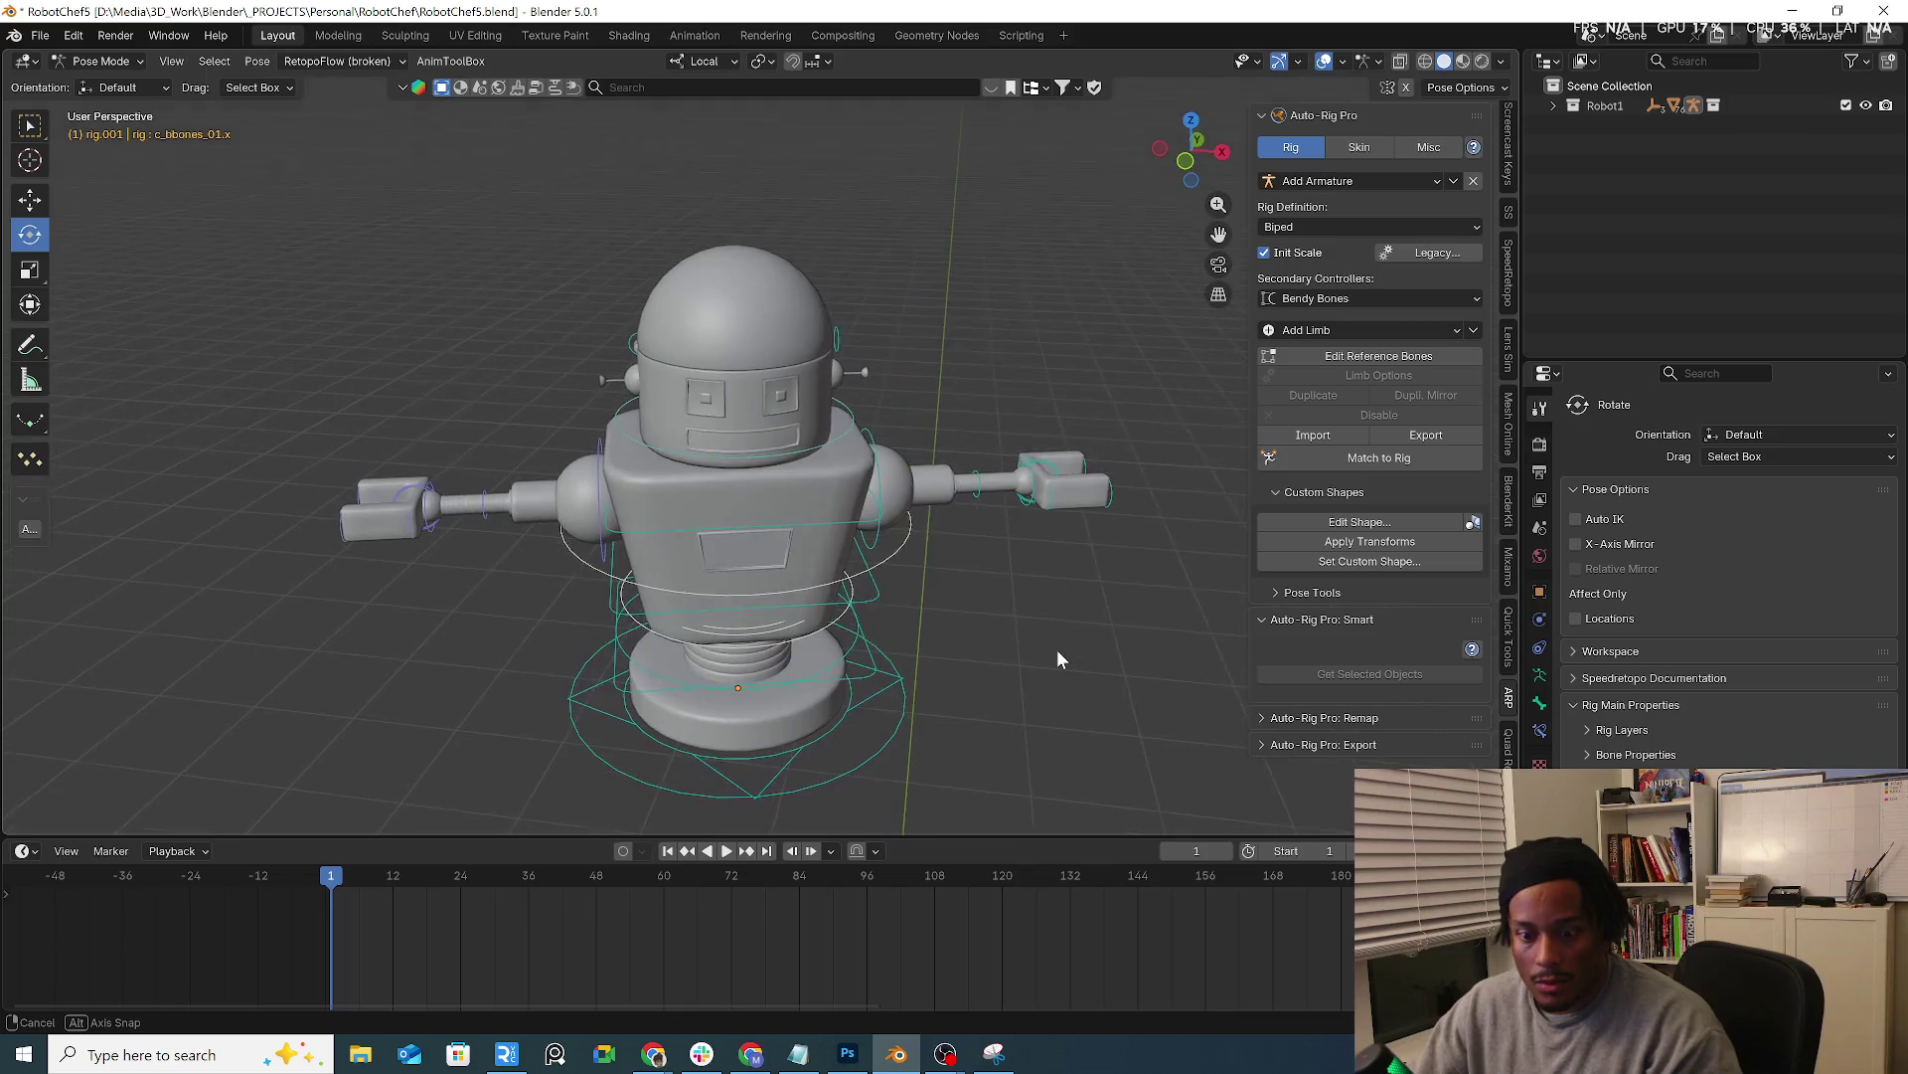
{"action": "key", "text": "KP_1"}
{"action": "left_click", "coordinate": [101, 60]}
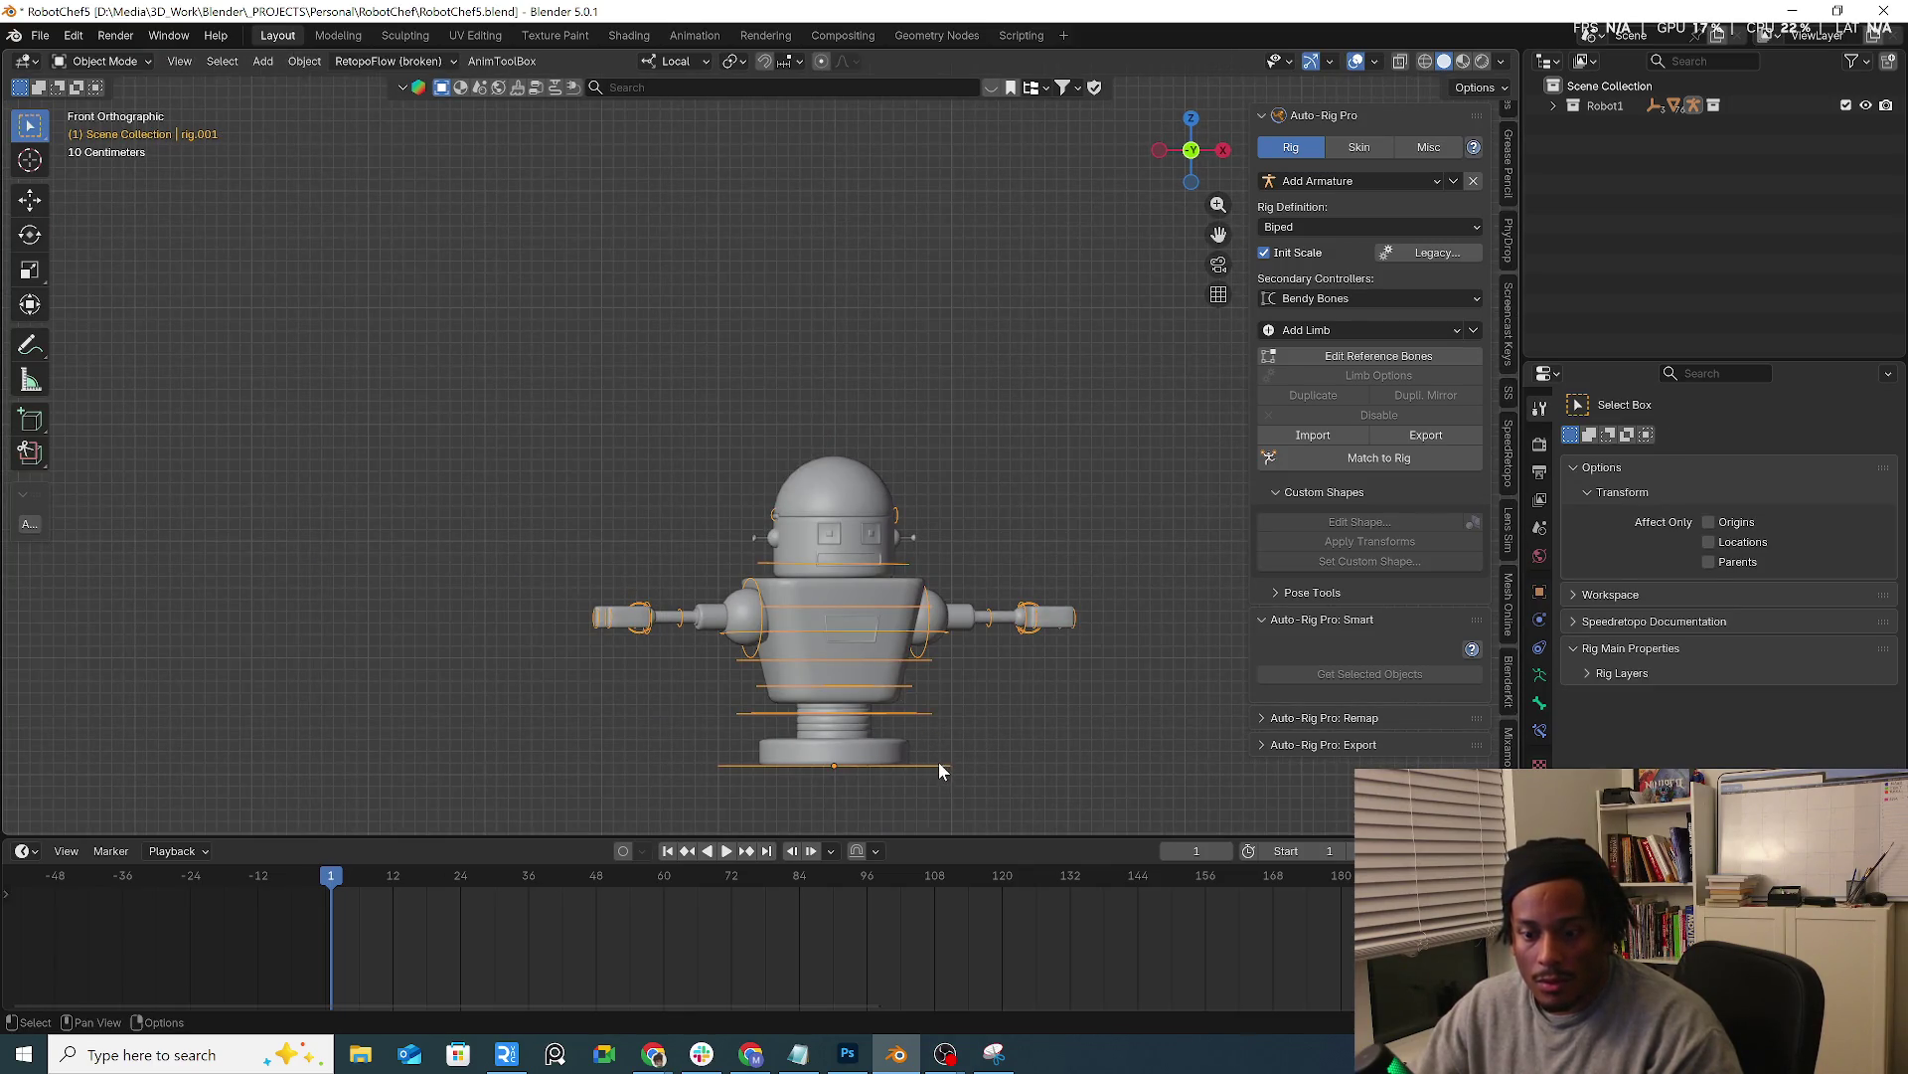
{"action": "middle_click_drag", "start_coordinate": [939, 763], "coordinate": [1005, 696]}
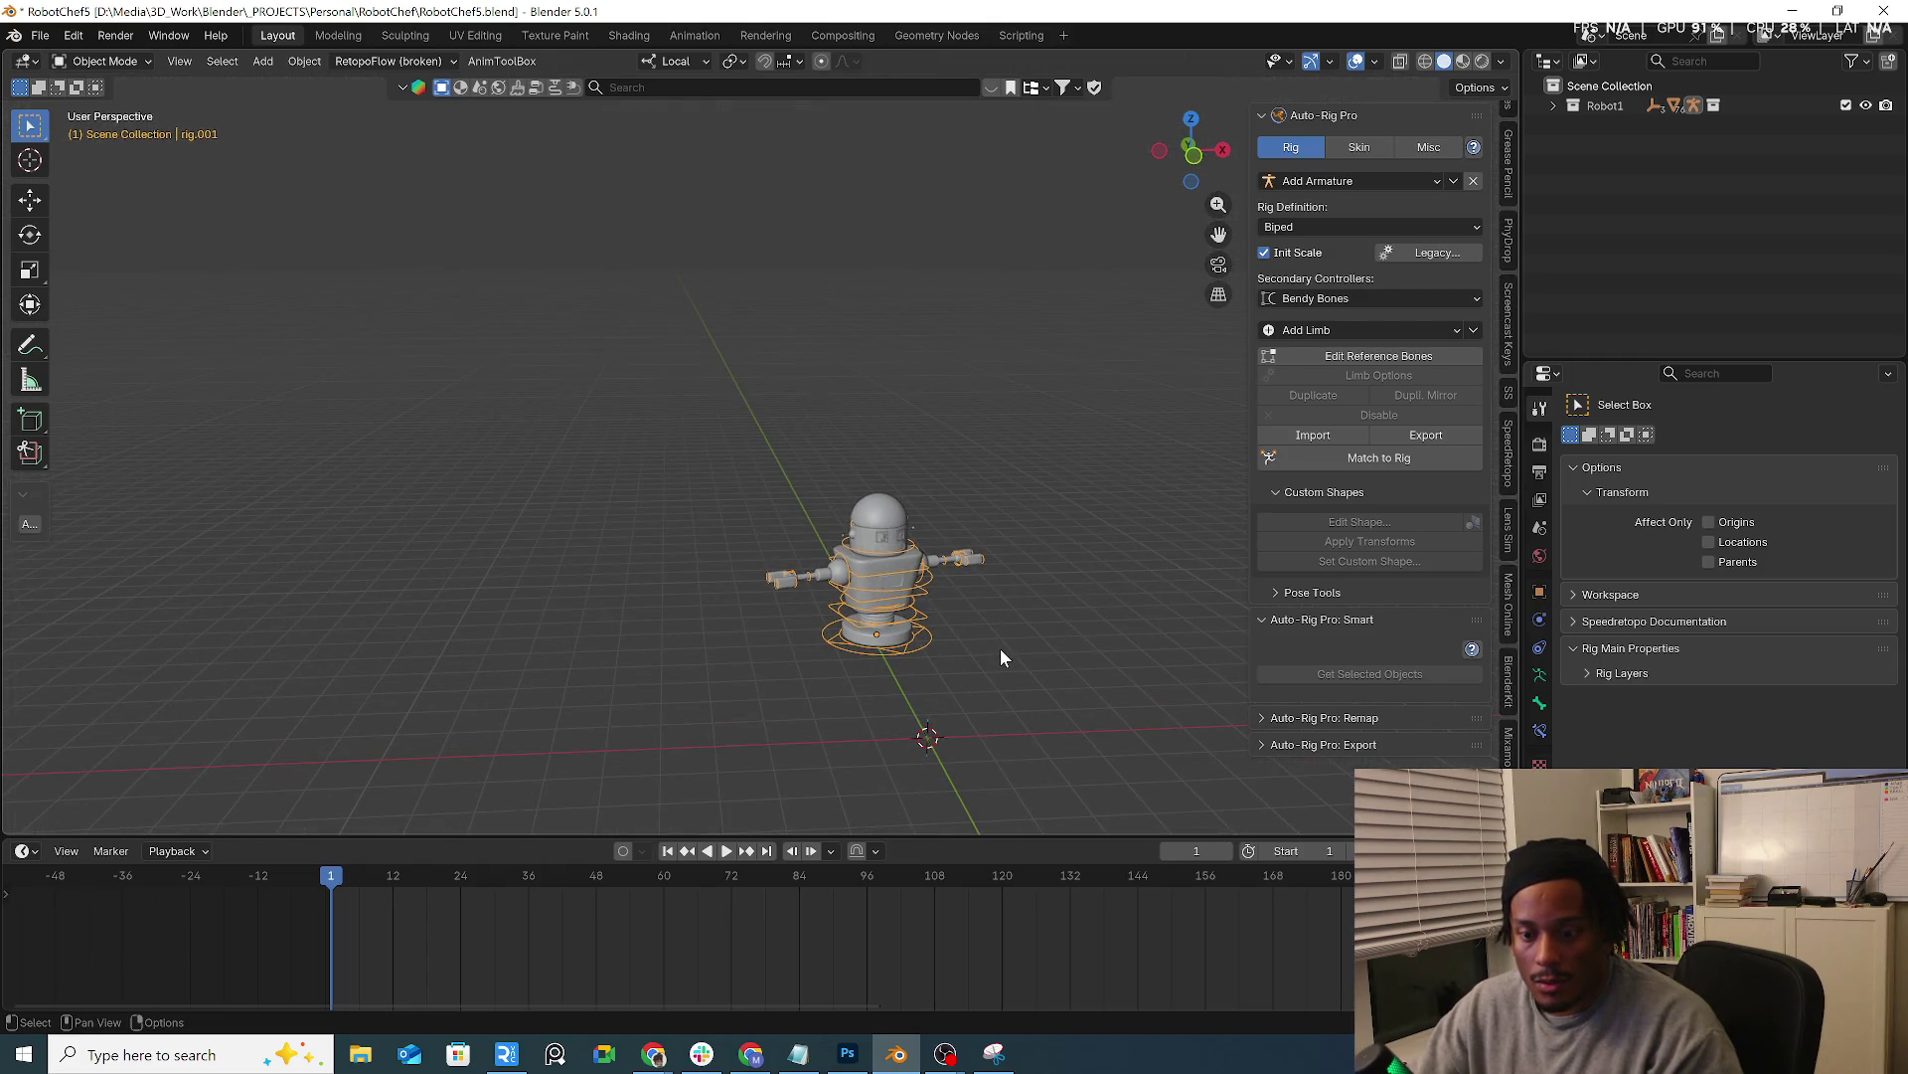
{"action": "key", "text": "n"}
{"action": "key", "text": "n"}
{"action": "scroll", "coordinate": [1506, 225], "scroll_direction": "up", "scroll_amount": 5}
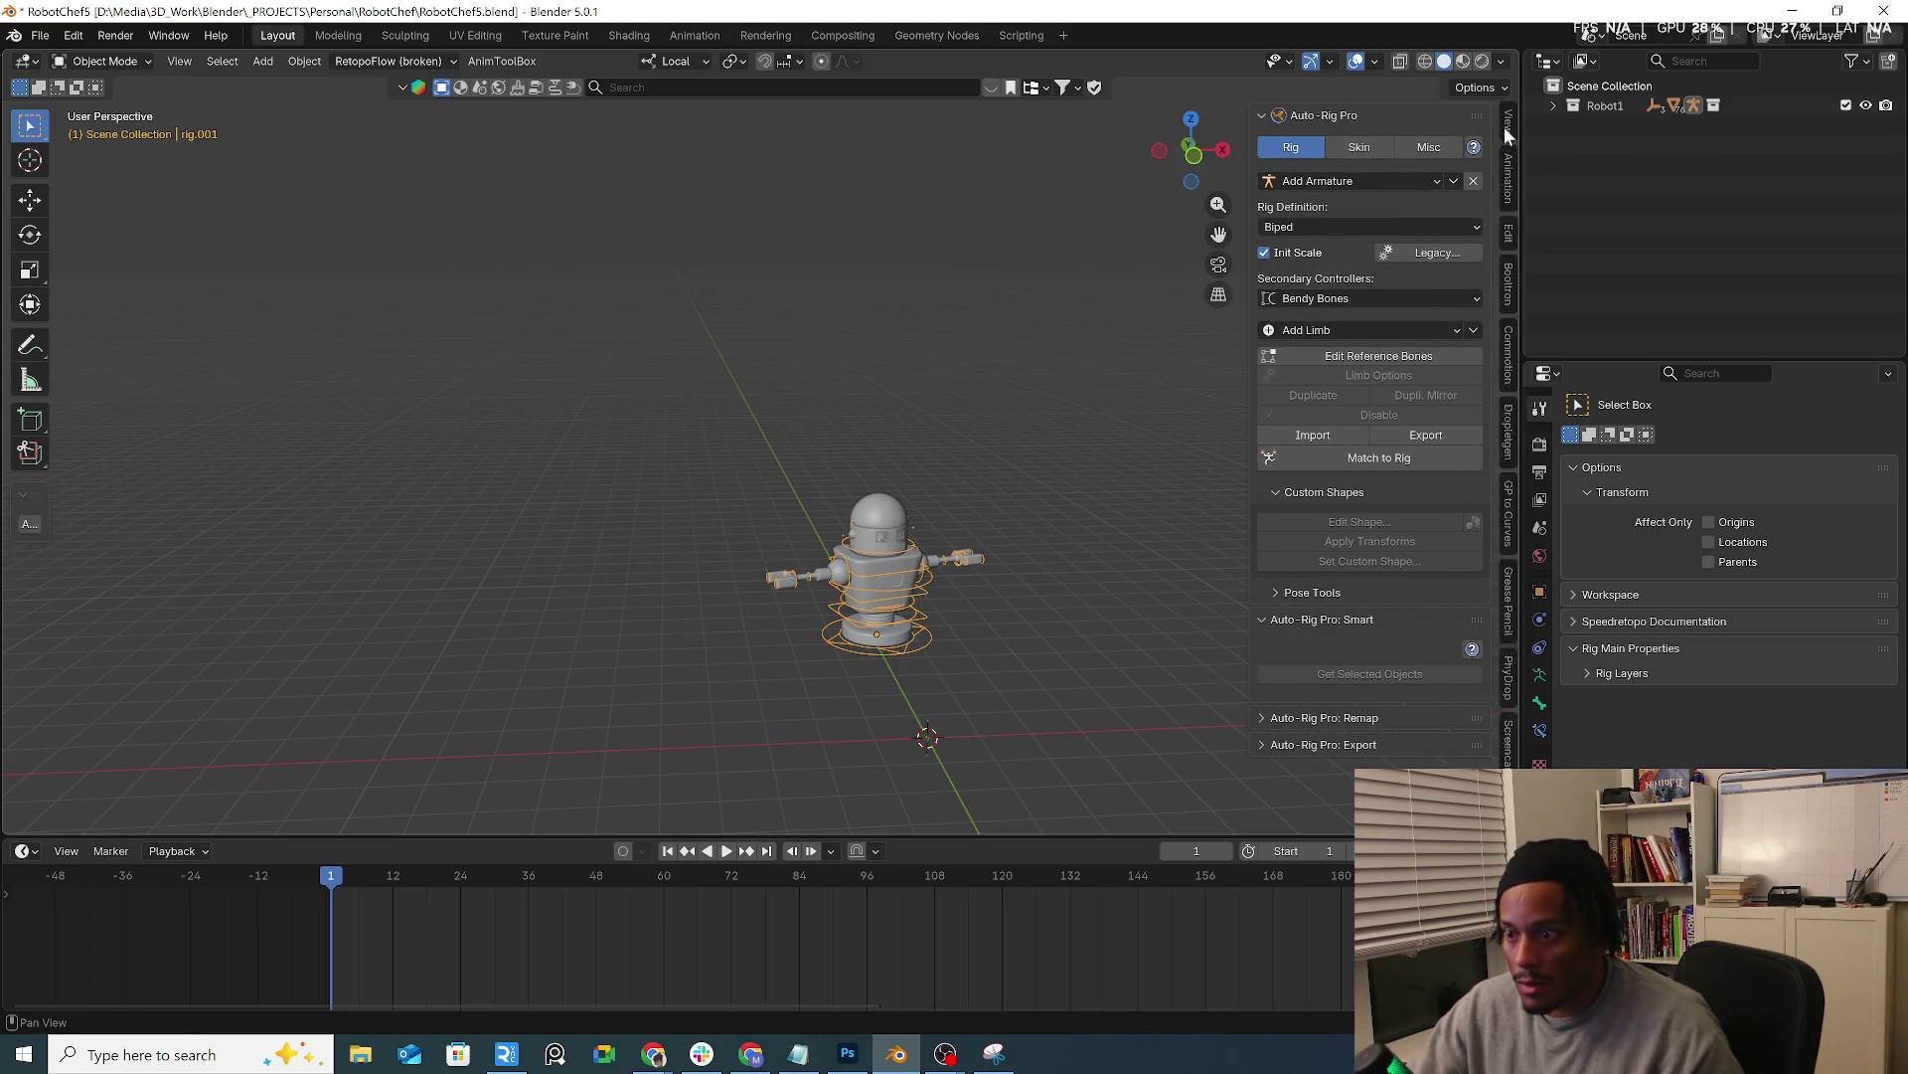
Zero the rig's Z rotation and X/Y/Z location in the Item sidebar so it sits at the origin
{"action": "left_click", "coordinate": [1506, 131]}
{"action": "left_click", "coordinate": [1503, 182]}
{"action": "scroll", "coordinate": [1505, 150], "scroll_direction": "up", "scroll_amount": 2}
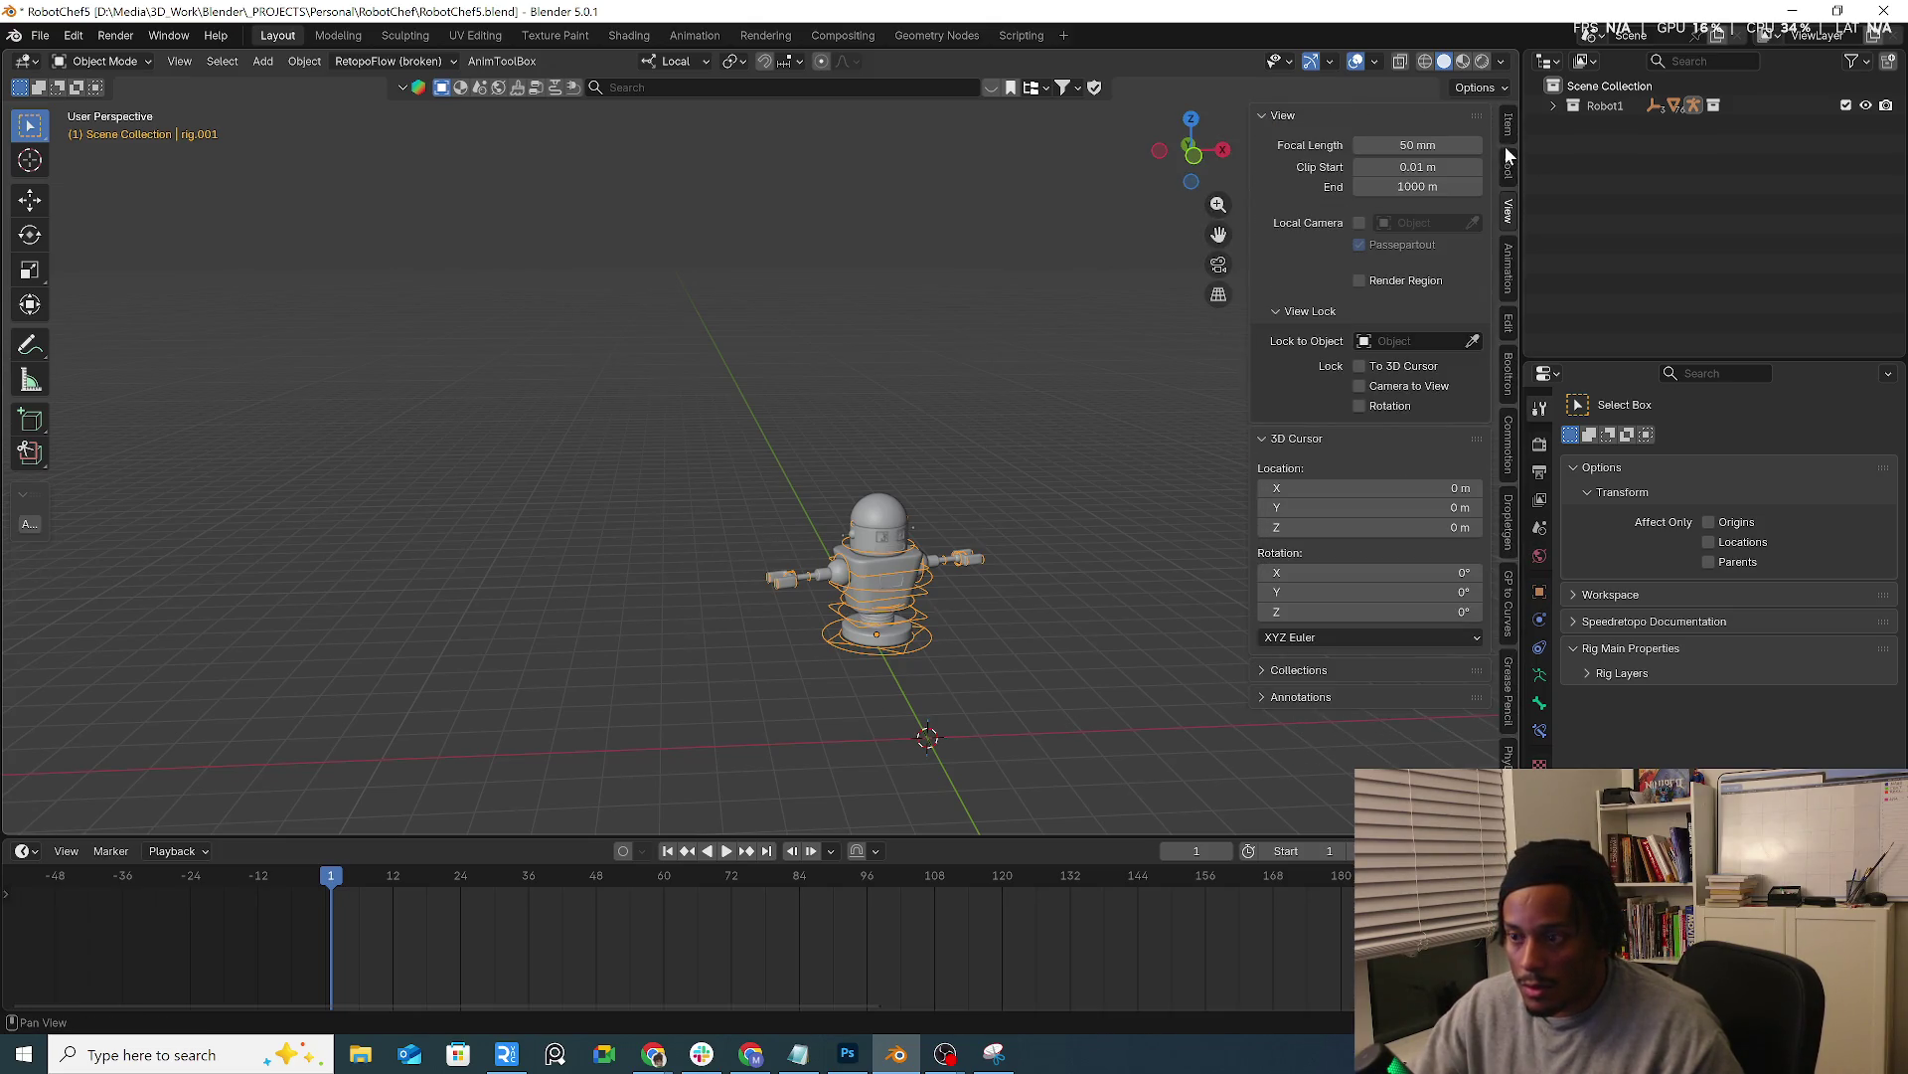
{"action": "left_click", "coordinate": [1507, 131]}
{"action": "left_click", "coordinate": [1398, 285]}
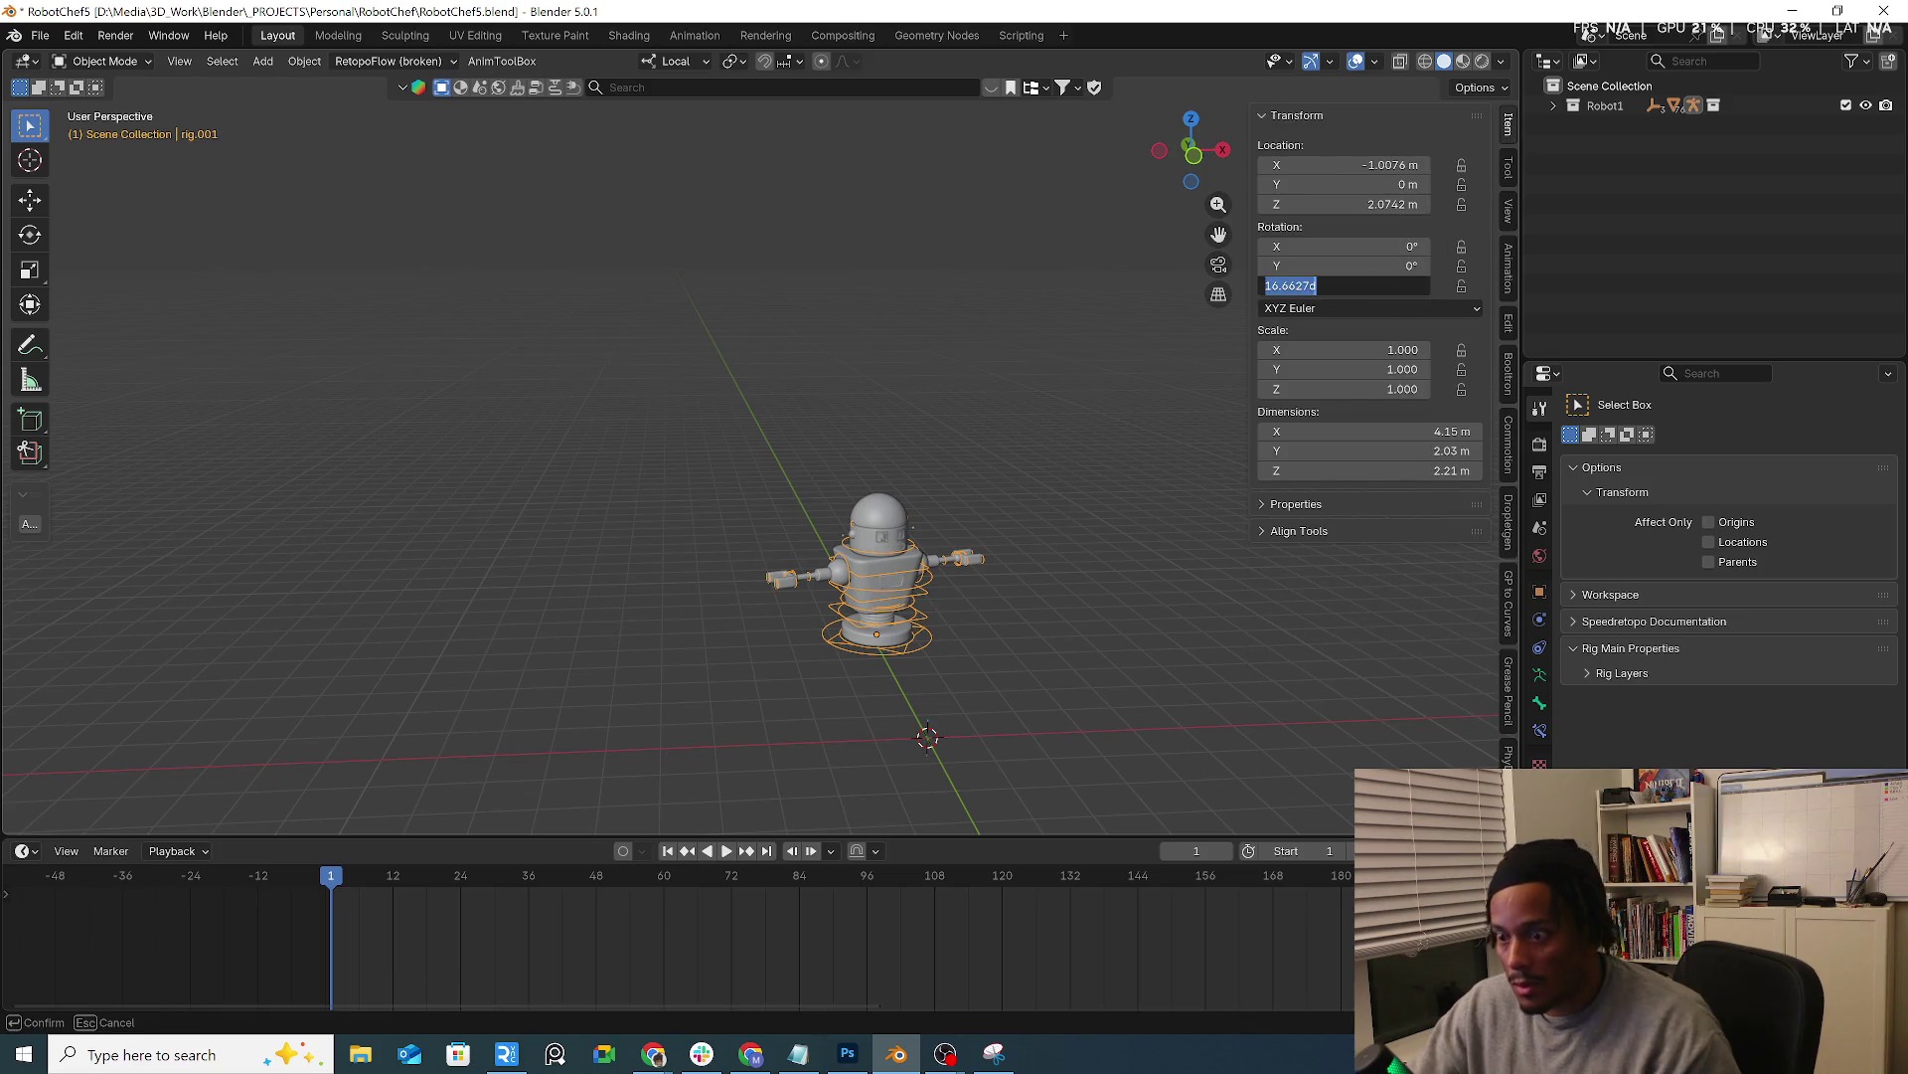
{"action": "type", "text": "0"}
{"action": "key", "text": "Return"}
{"action": "left_click", "coordinate": [1343, 183]}
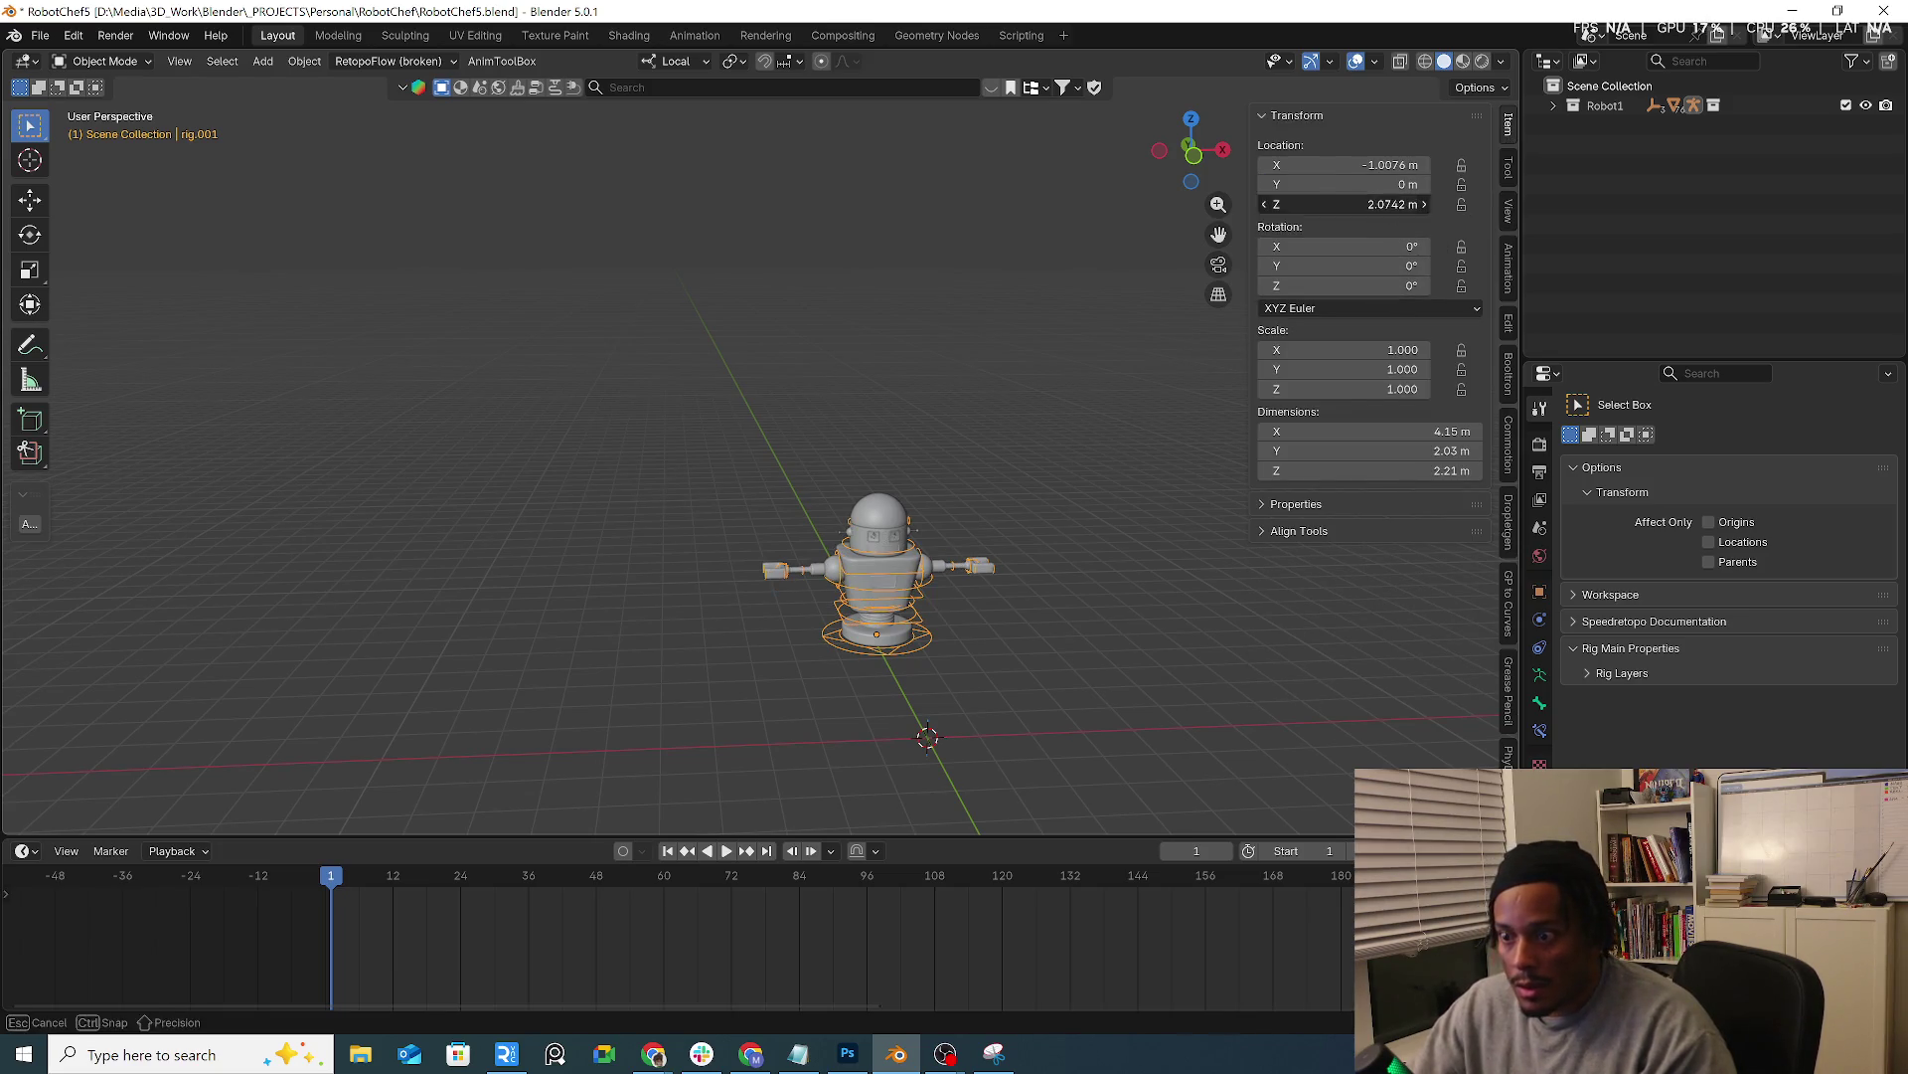
{"action": "type", "text": "0"}
{"action": "key", "text": "Return"}
{"action": "left_click", "coordinate": [1342, 164]}
{"action": "type", "text": "0"}
{"action": "key", "text": "Return"}
Deselect the rig and check it from the front orthographic view
{"action": "left_click", "coordinate": [1122, 612]}
{"action": "key", "text": "KP_1"}
{"action": "scroll", "coordinate": [1109, 644], "scroll_direction": "up", "scroll_amount": 1}
{"action": "scroll", "coordinate": [1034, 591], "scroll_direction": "up", "scroll_amount": 4}
{"action": "scroll", "coordinate": [974, 556], "scroll_direction": "down", "scroll_amount": 2}
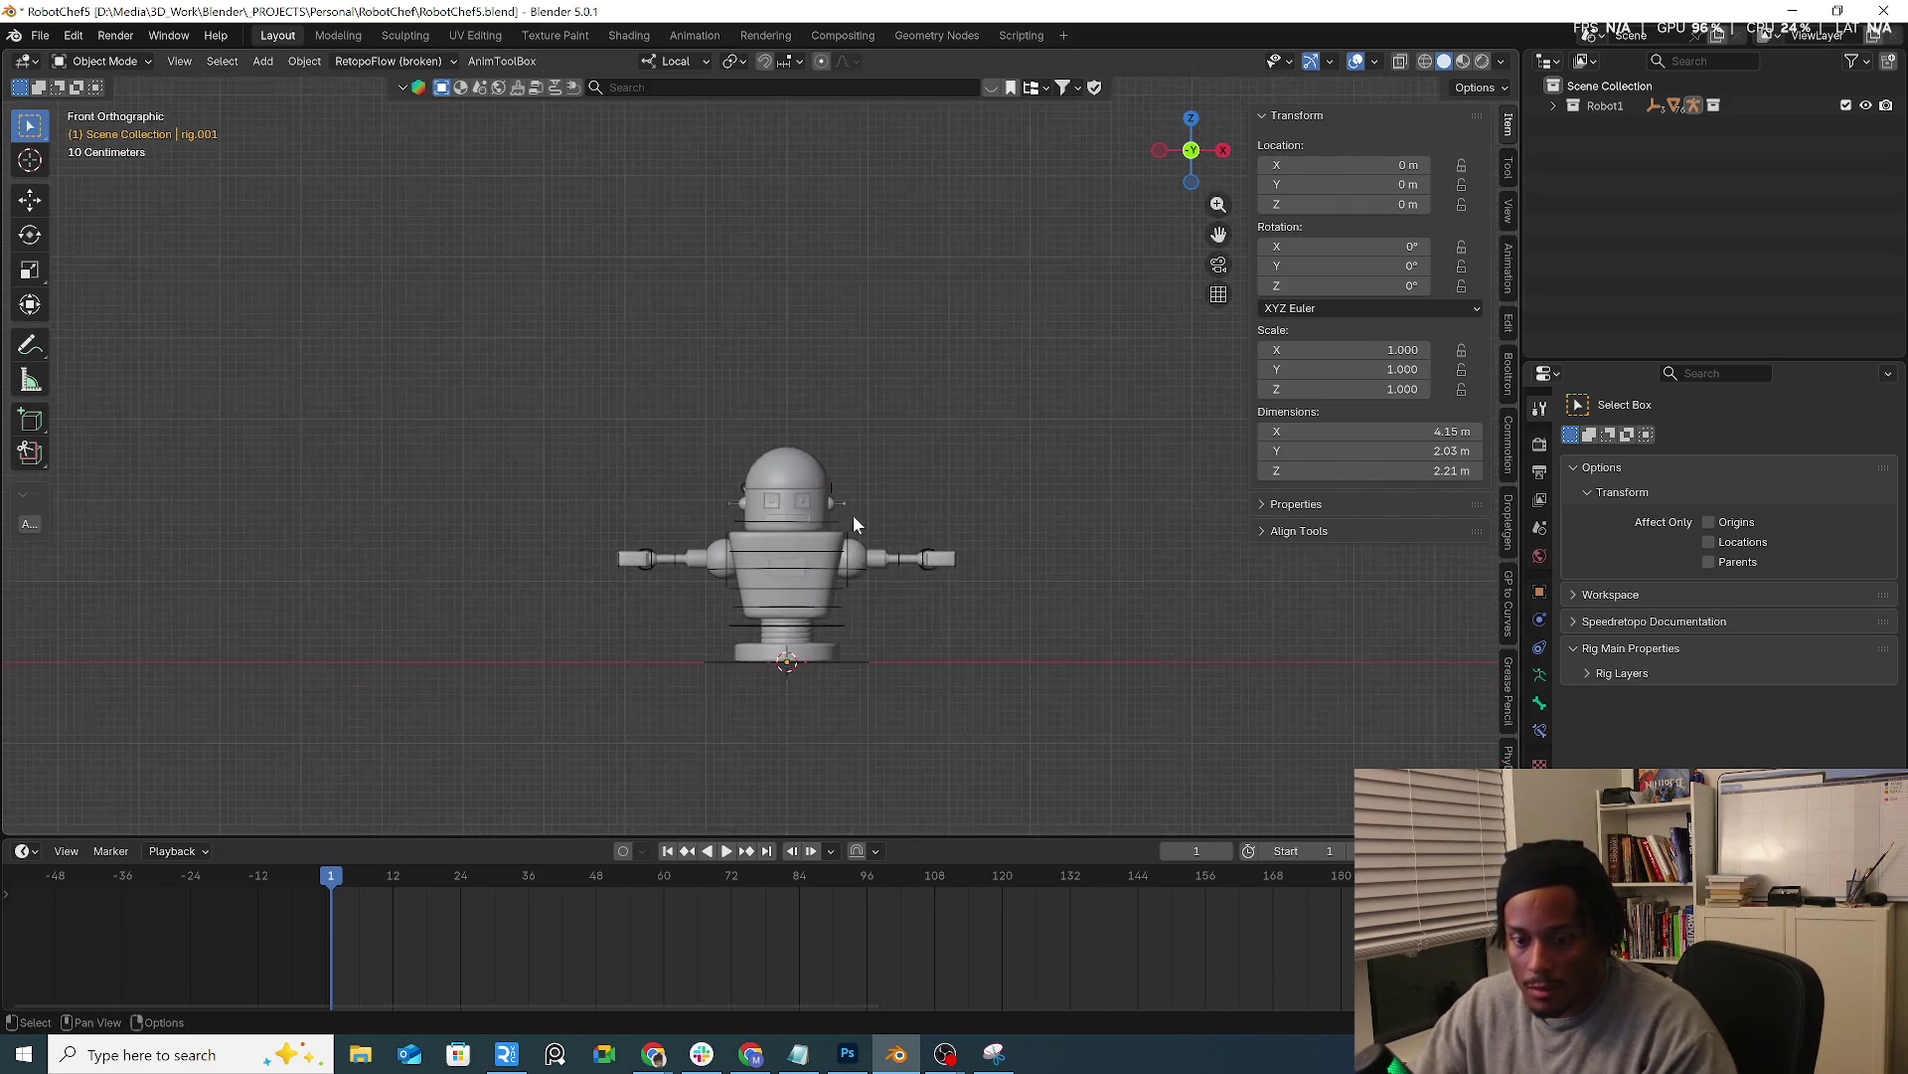
{"action": "scroll", "coordinate": [853, 515], "scroll_direction": "up", "scroll_amount": 1}
{"action": "left_click", "coordinate": [41, 36]}
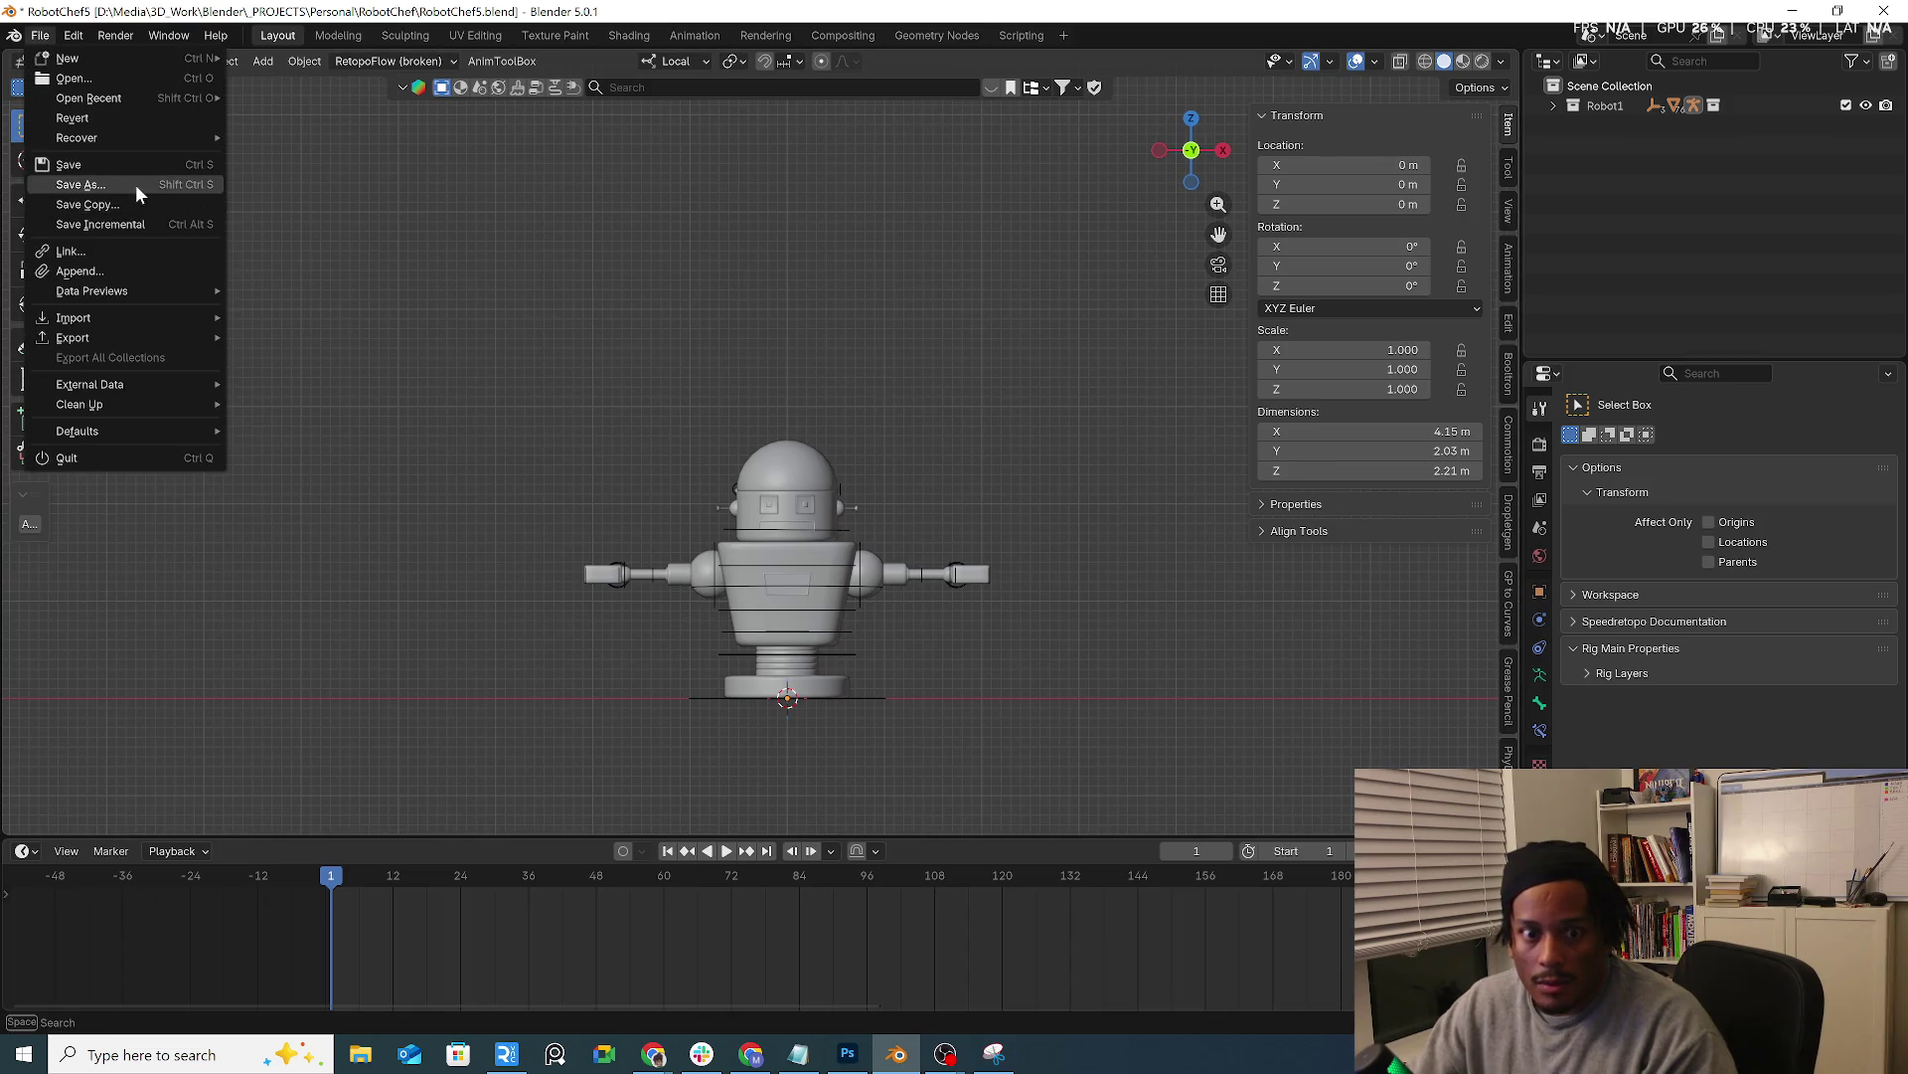
Save the file as RobotChef_Rig.blend and rename the Robot1 collection to Robot
{"action": "left_click", "coordinate": [137, 183]}
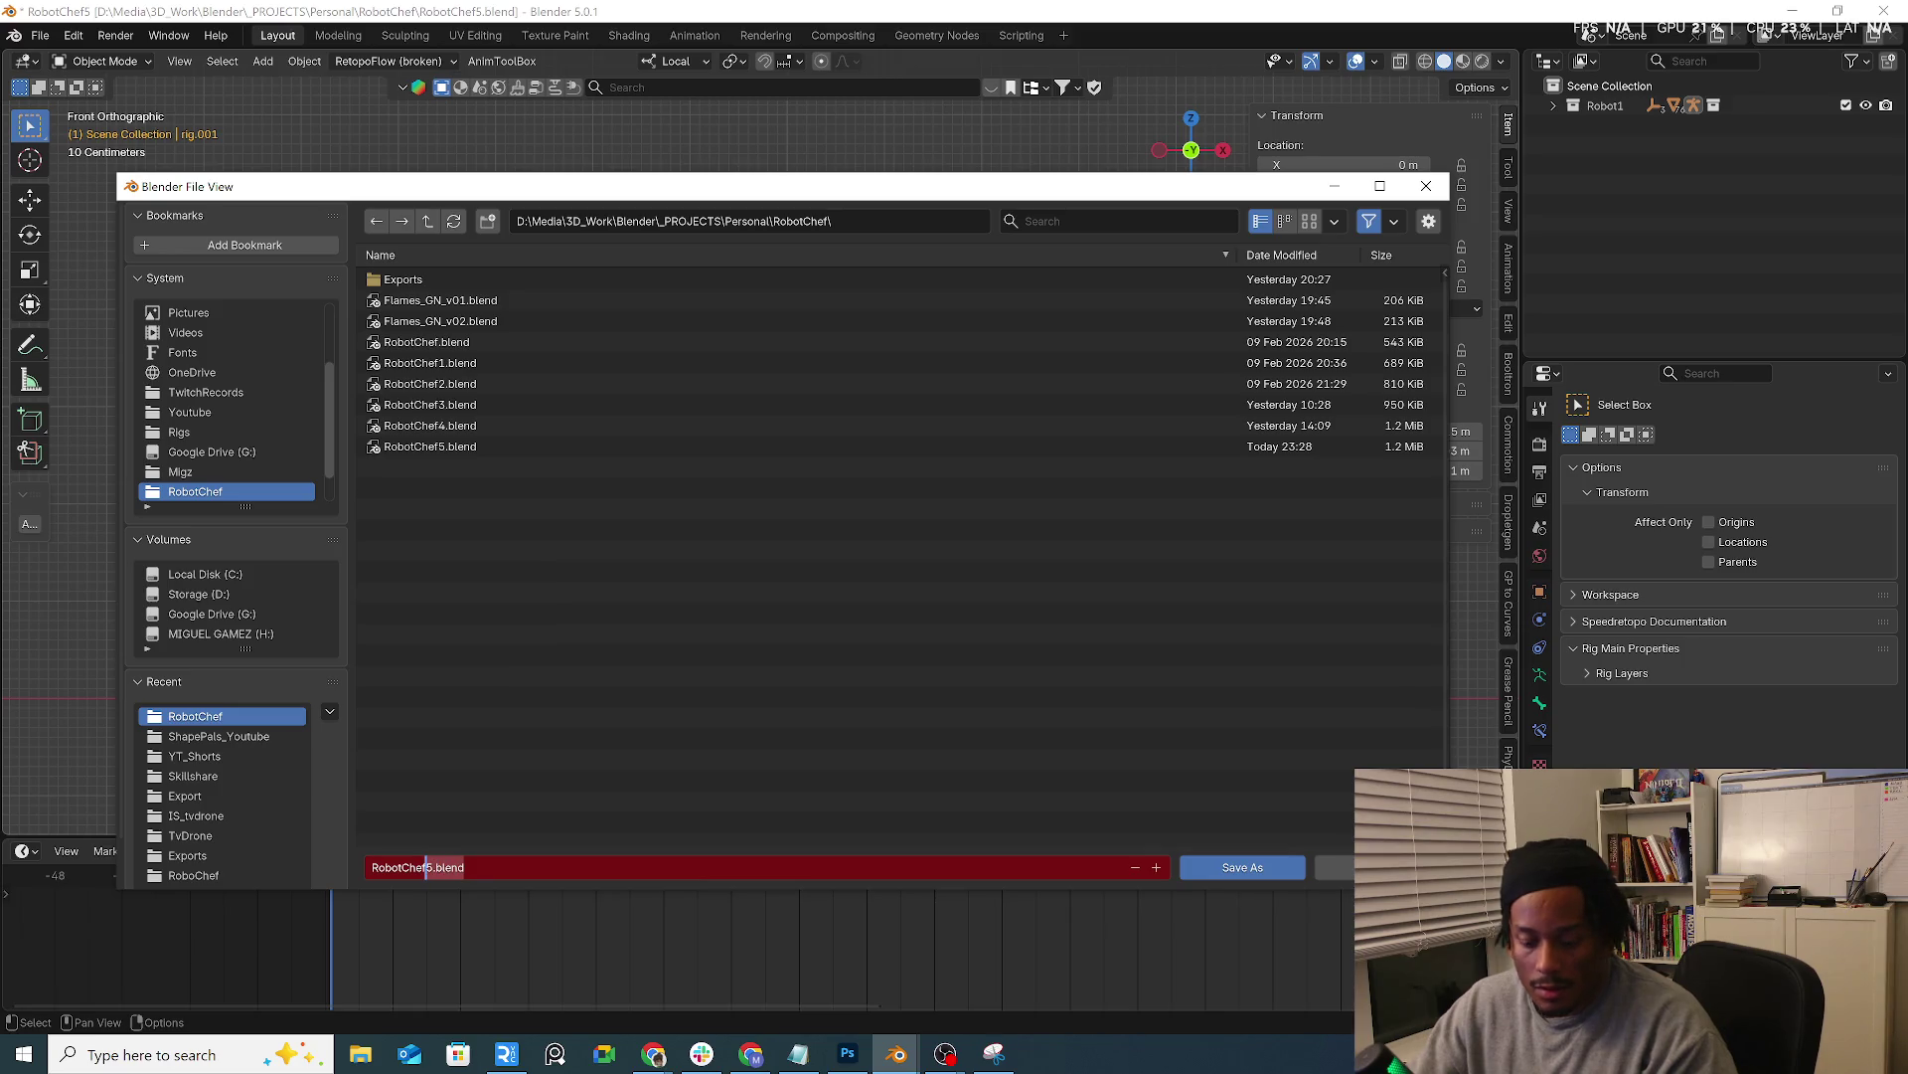
{"action": "type", "text": "_Rig"}
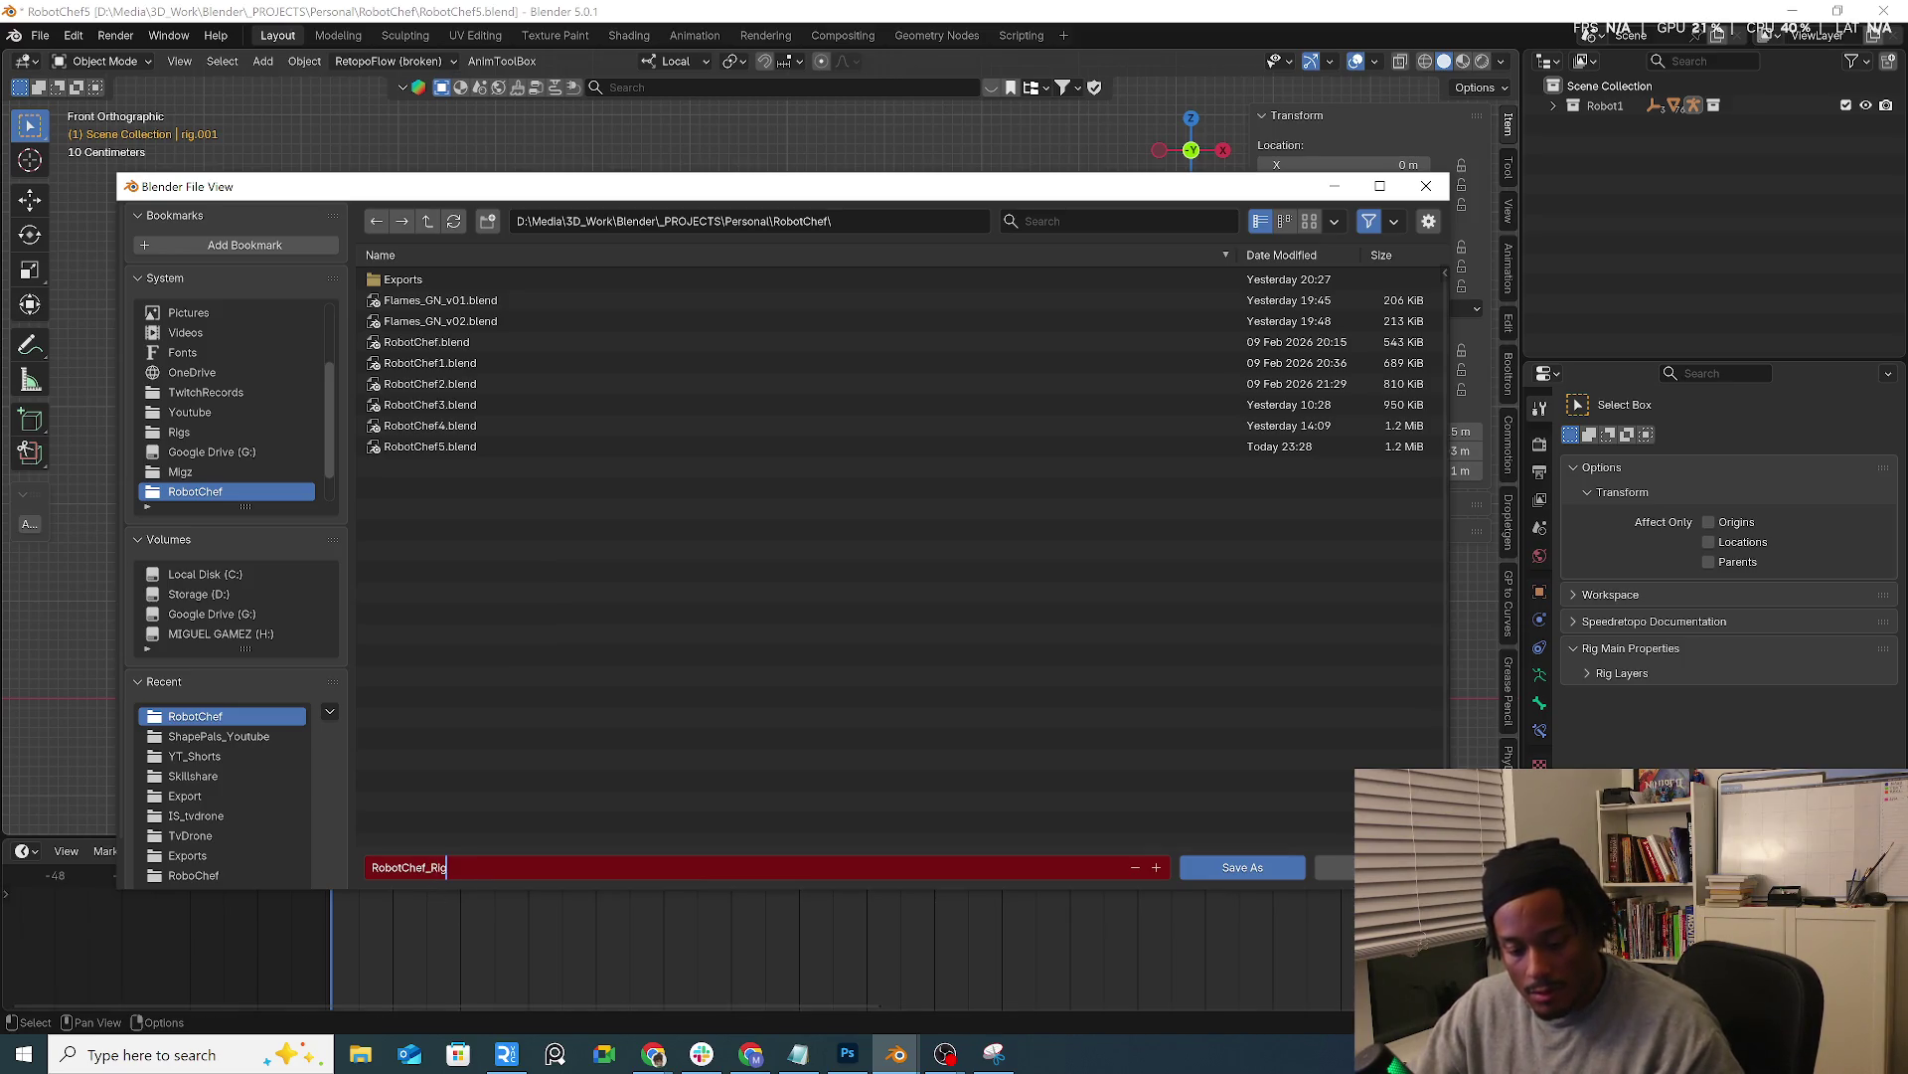
{"action": "left_click", "coordinate": [1242, 867]}
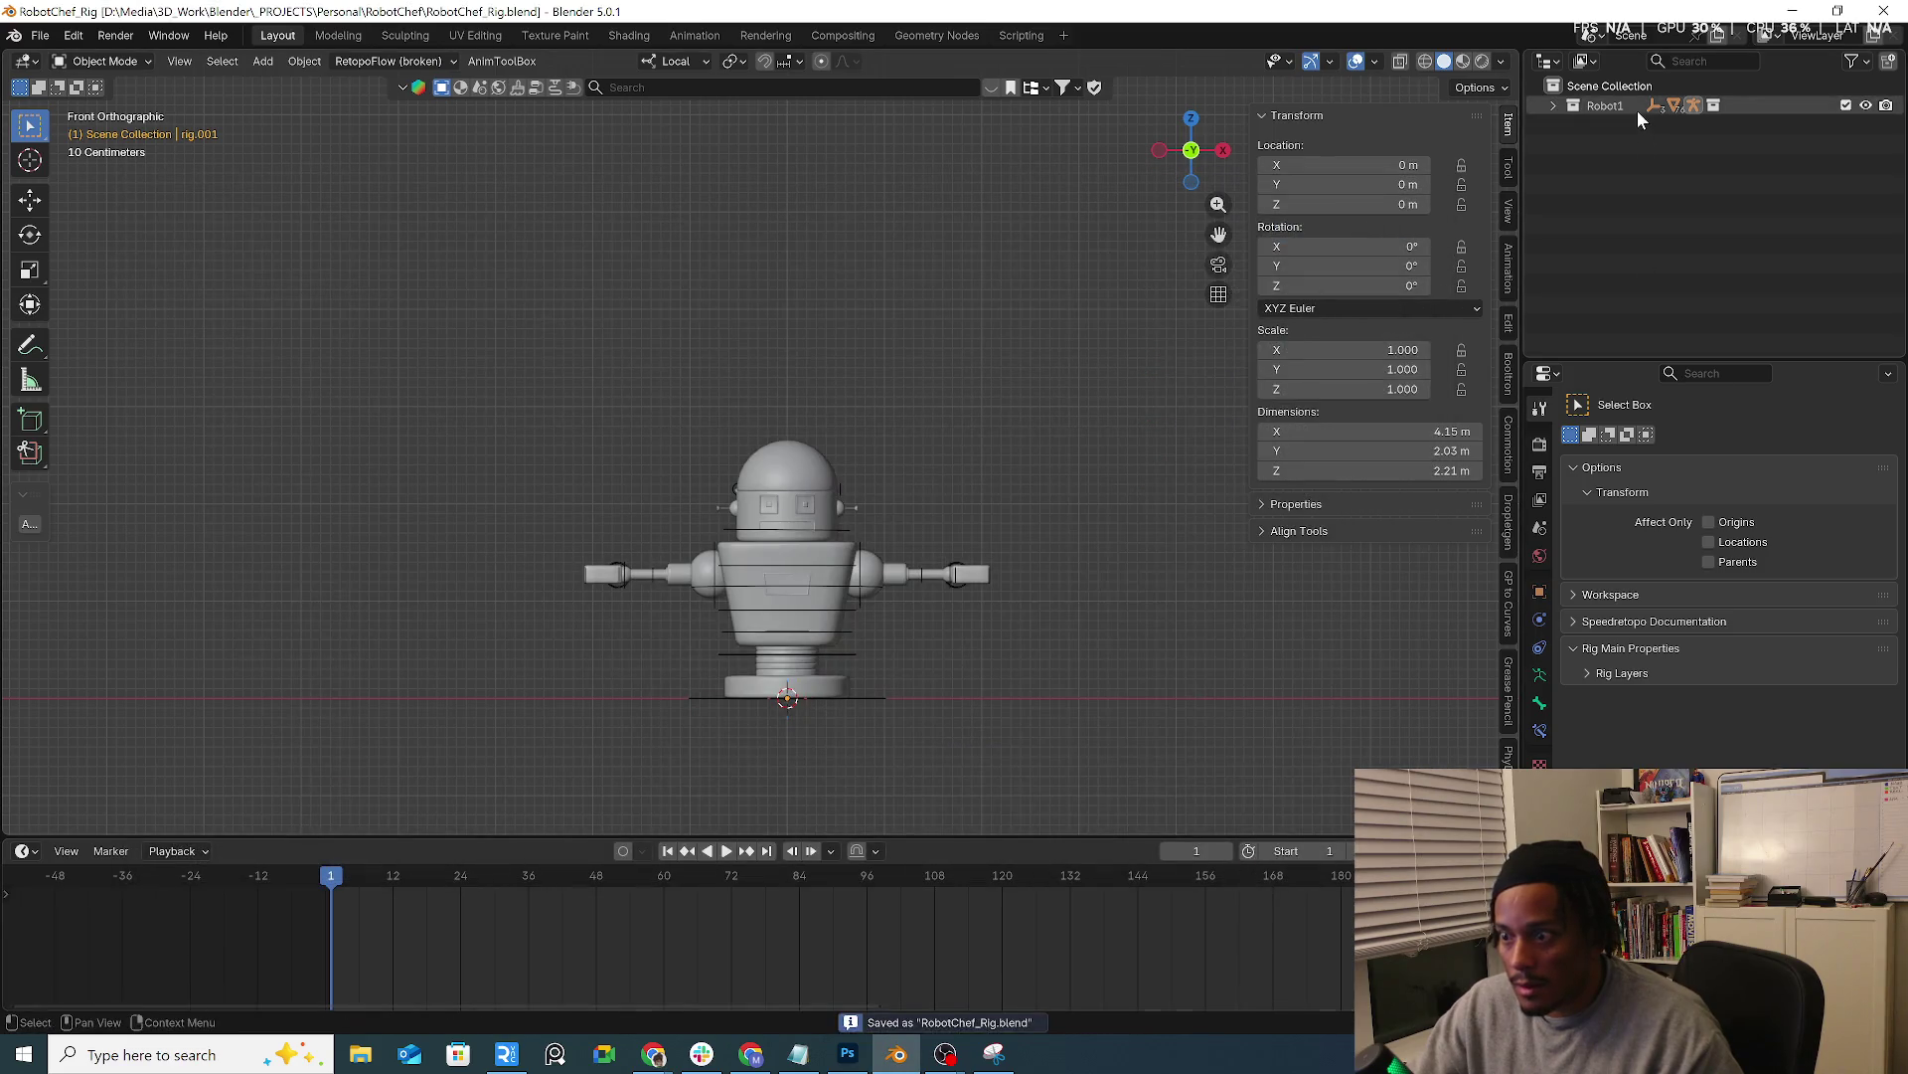
{"action": "double_click", "coordinate": [1604, 105]}
{"action": "type", "text": "Robot"}
{"action": "key", "text": "Return"}
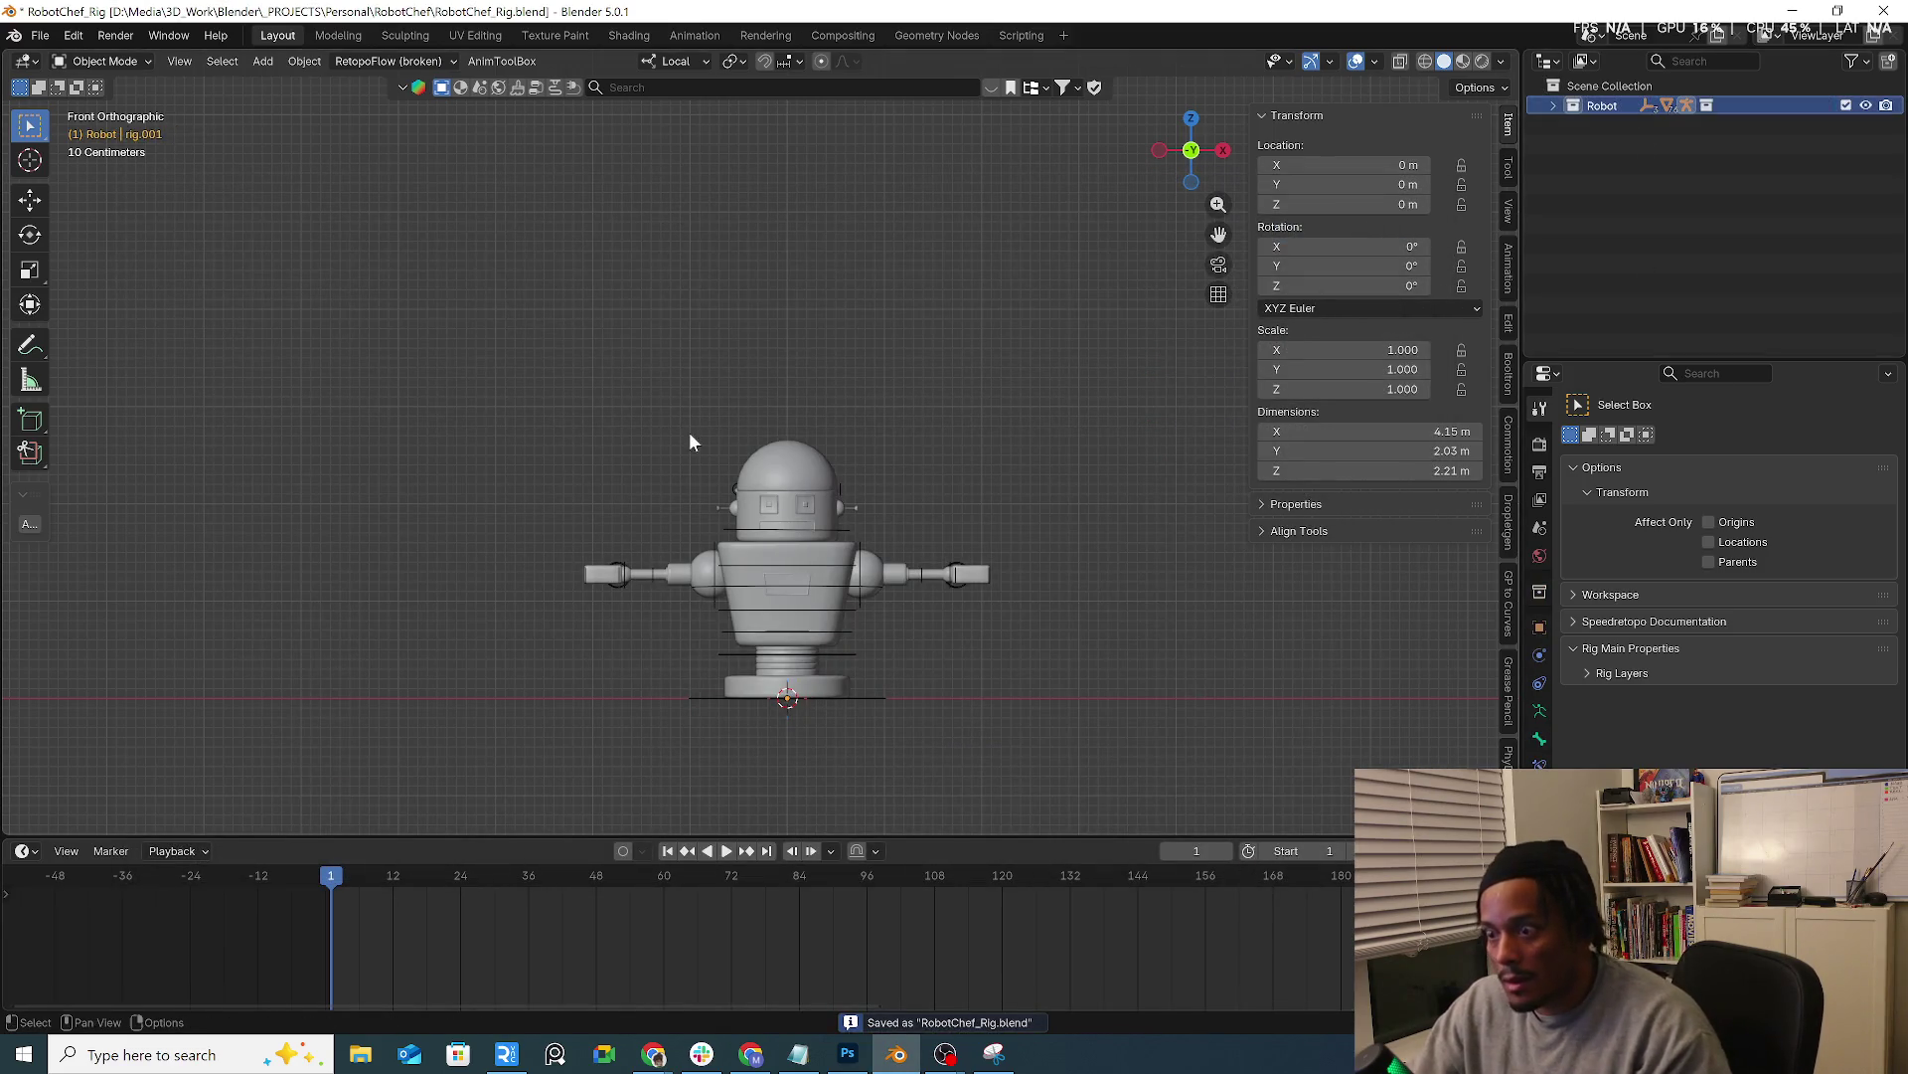
Save the file again and select the robot's Head object
{"action": "left_click", "coordinate": [40, 35]}
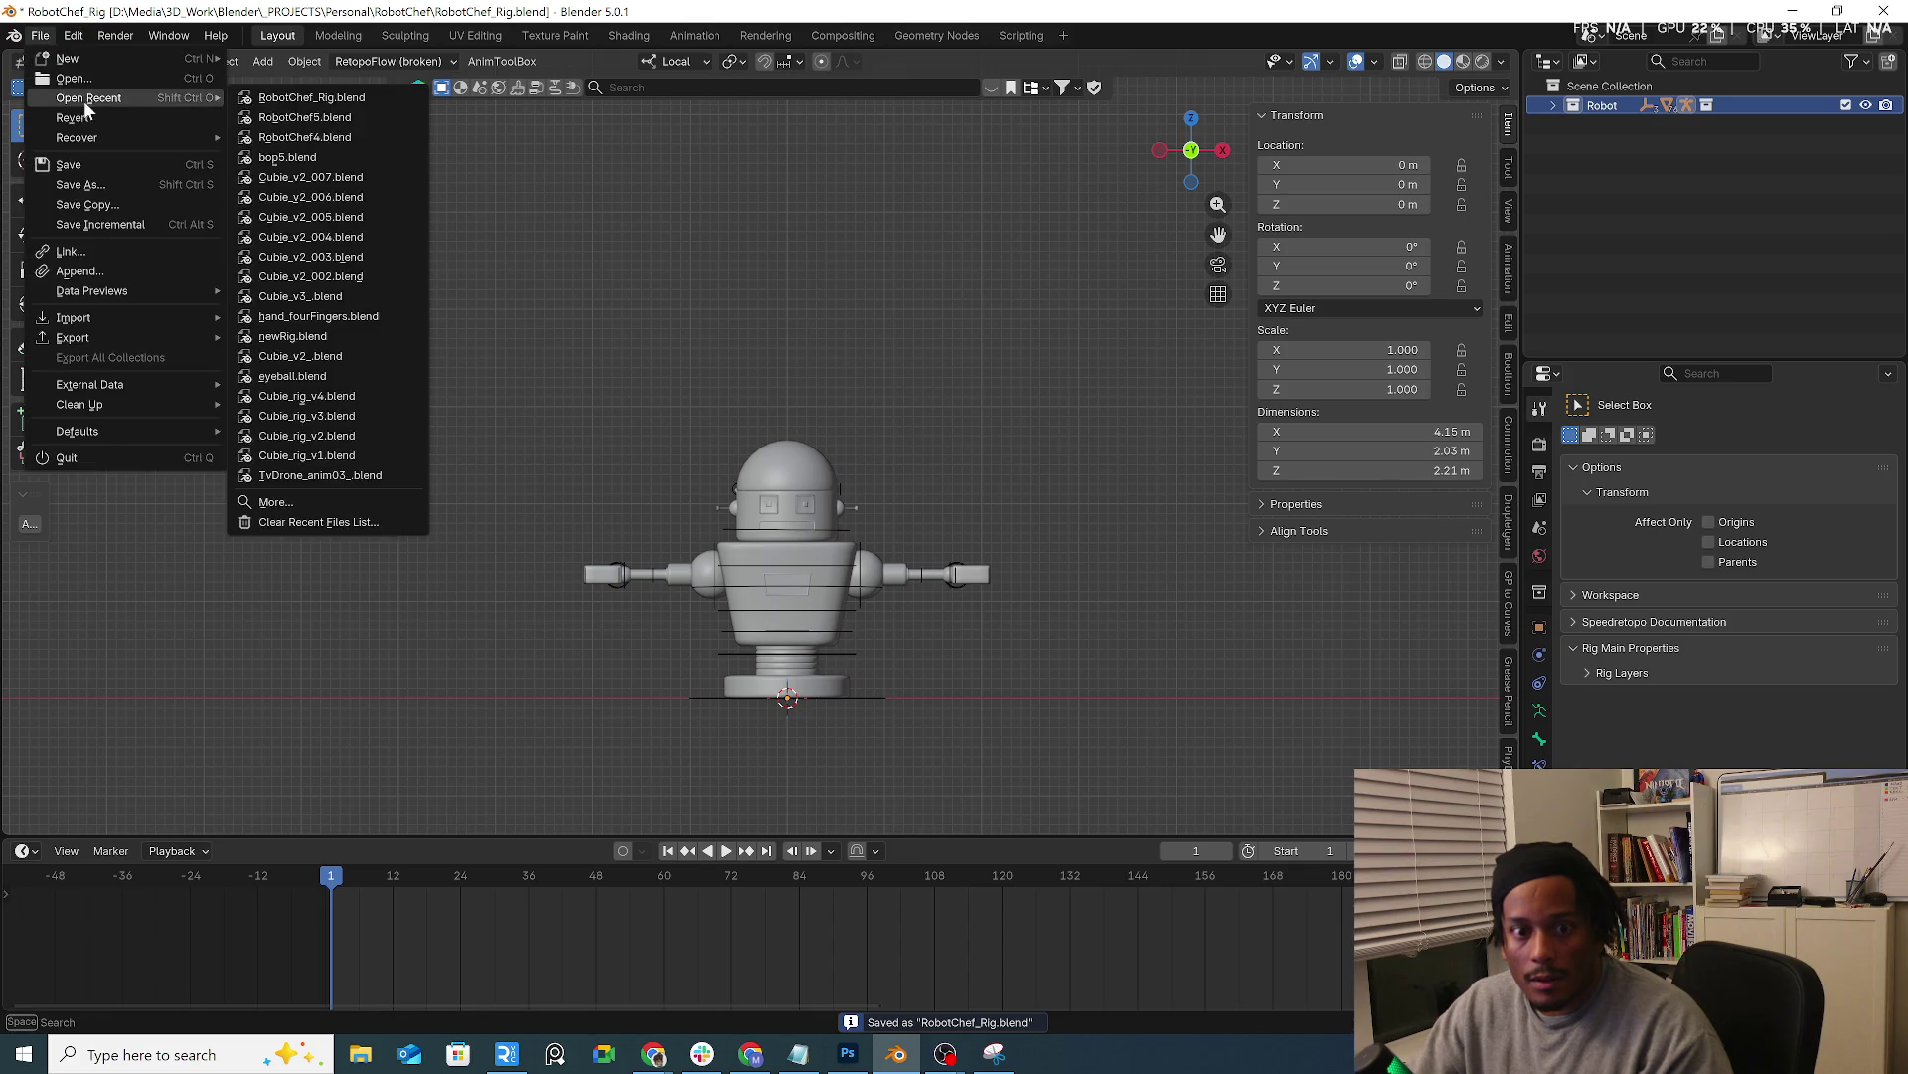
{"action": "left_click", "coordinate": [83, 166]}
{"action": "scroll", "coordinate": [854, 511], "scroll_direction": "up", "scroll_amount": 4}
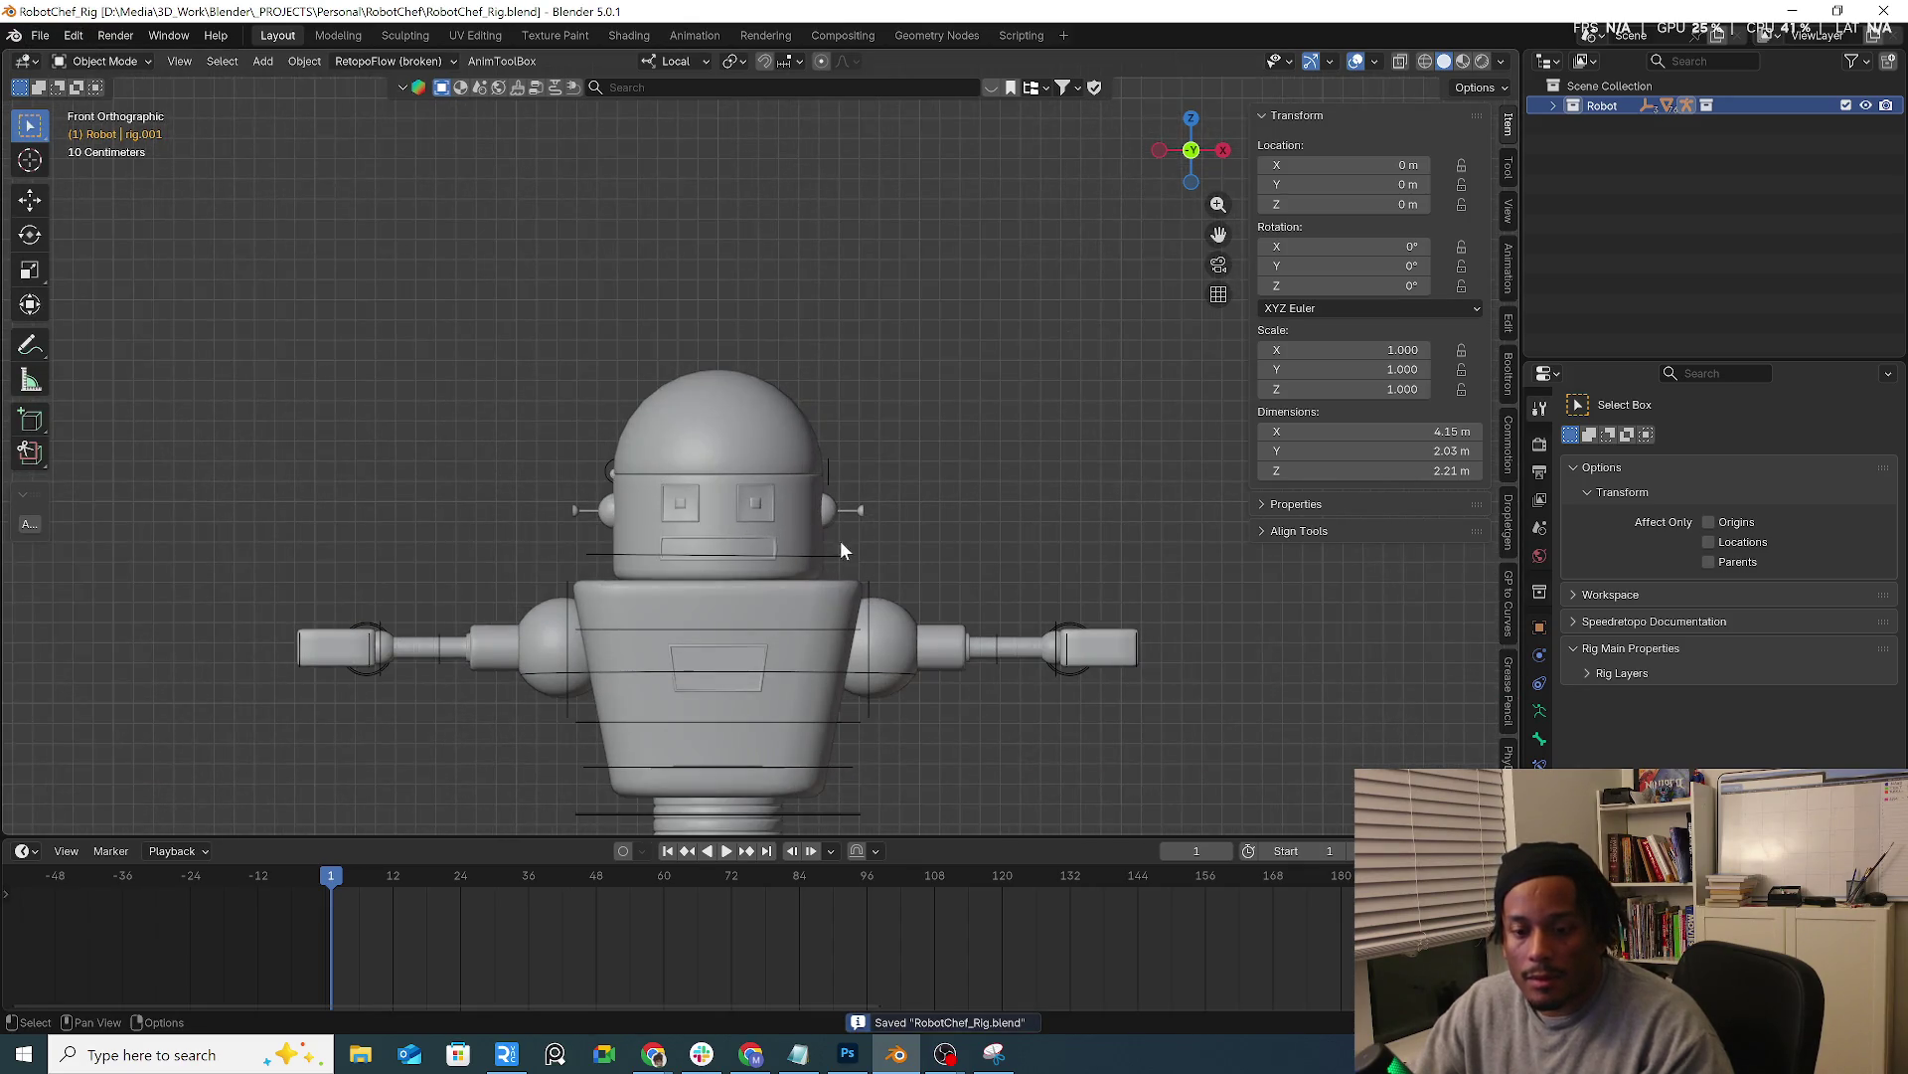
{"action": "left_click", "coordinate": [835, 551]}
{"action": "left_click", "coordinate": [785, 514]}
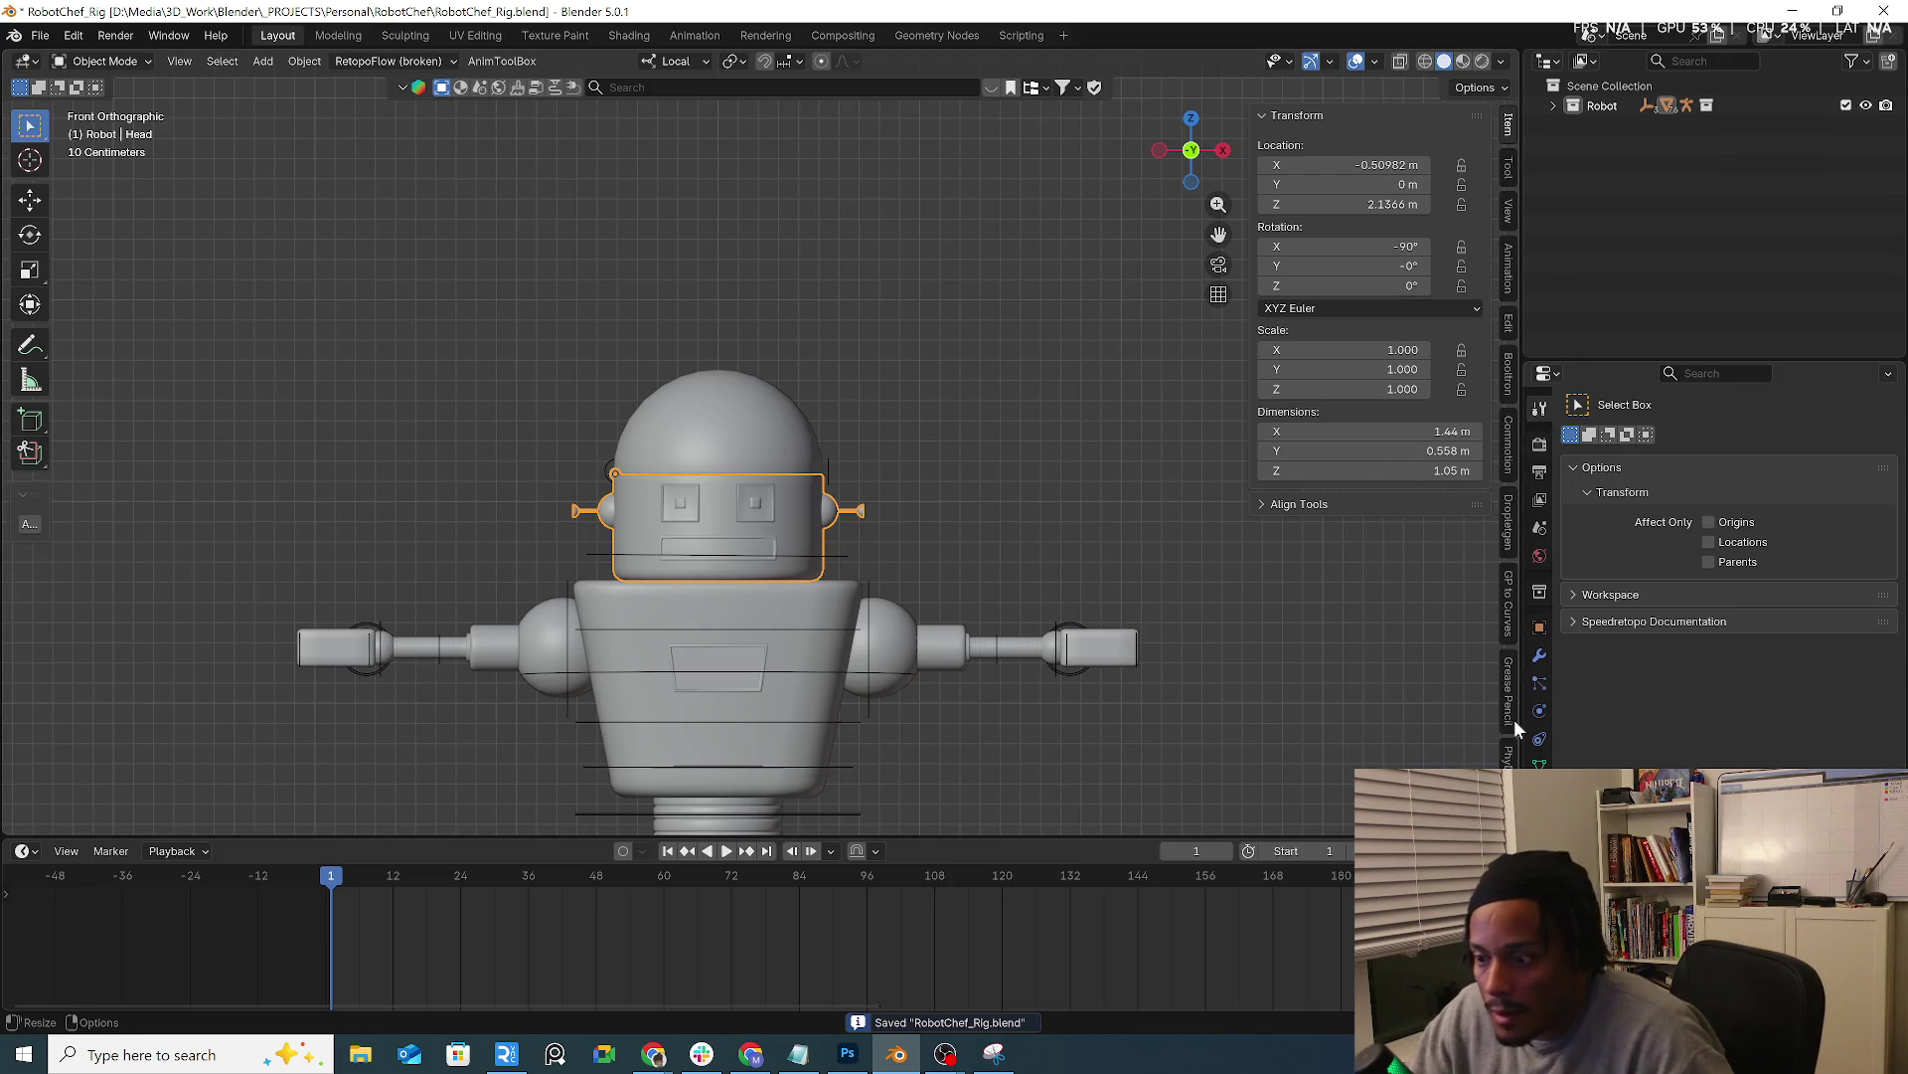
{"action": "scroll", "coordinate": [1513, 739], "scroll_direction": "down", "scroll_amount": 3}
{"action": "scroll", "coordinate": [1503, 708], "scroll_direction": "down", "scroll_amount": 3}
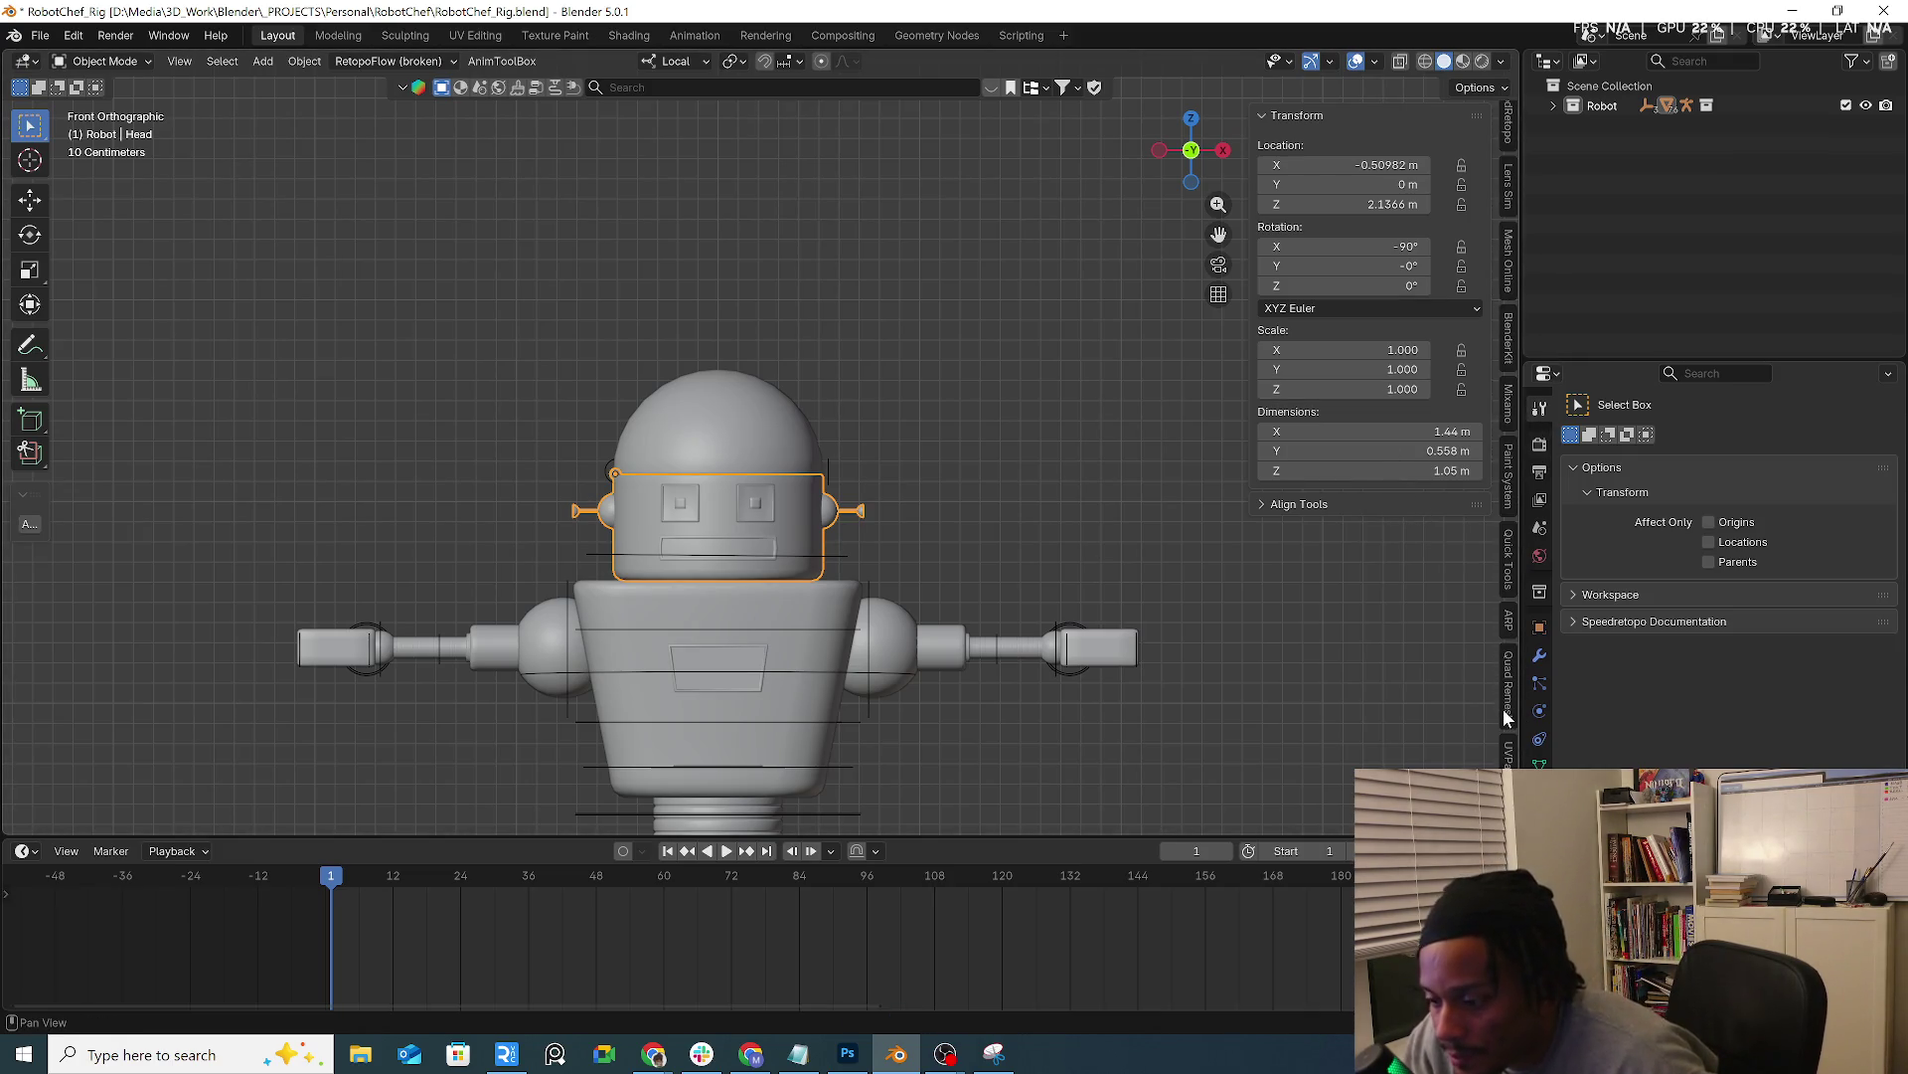
Start Auto-Rig Pro Smart setup in Facial Only mode and place the chin marker under the mouth
{"action": "left_click", "coordinate": [1507, 620]}
{"action": "left_click", "coordinate": [1358, 679]}
{"action": "left_click", "coordinate": [1435, 693]}
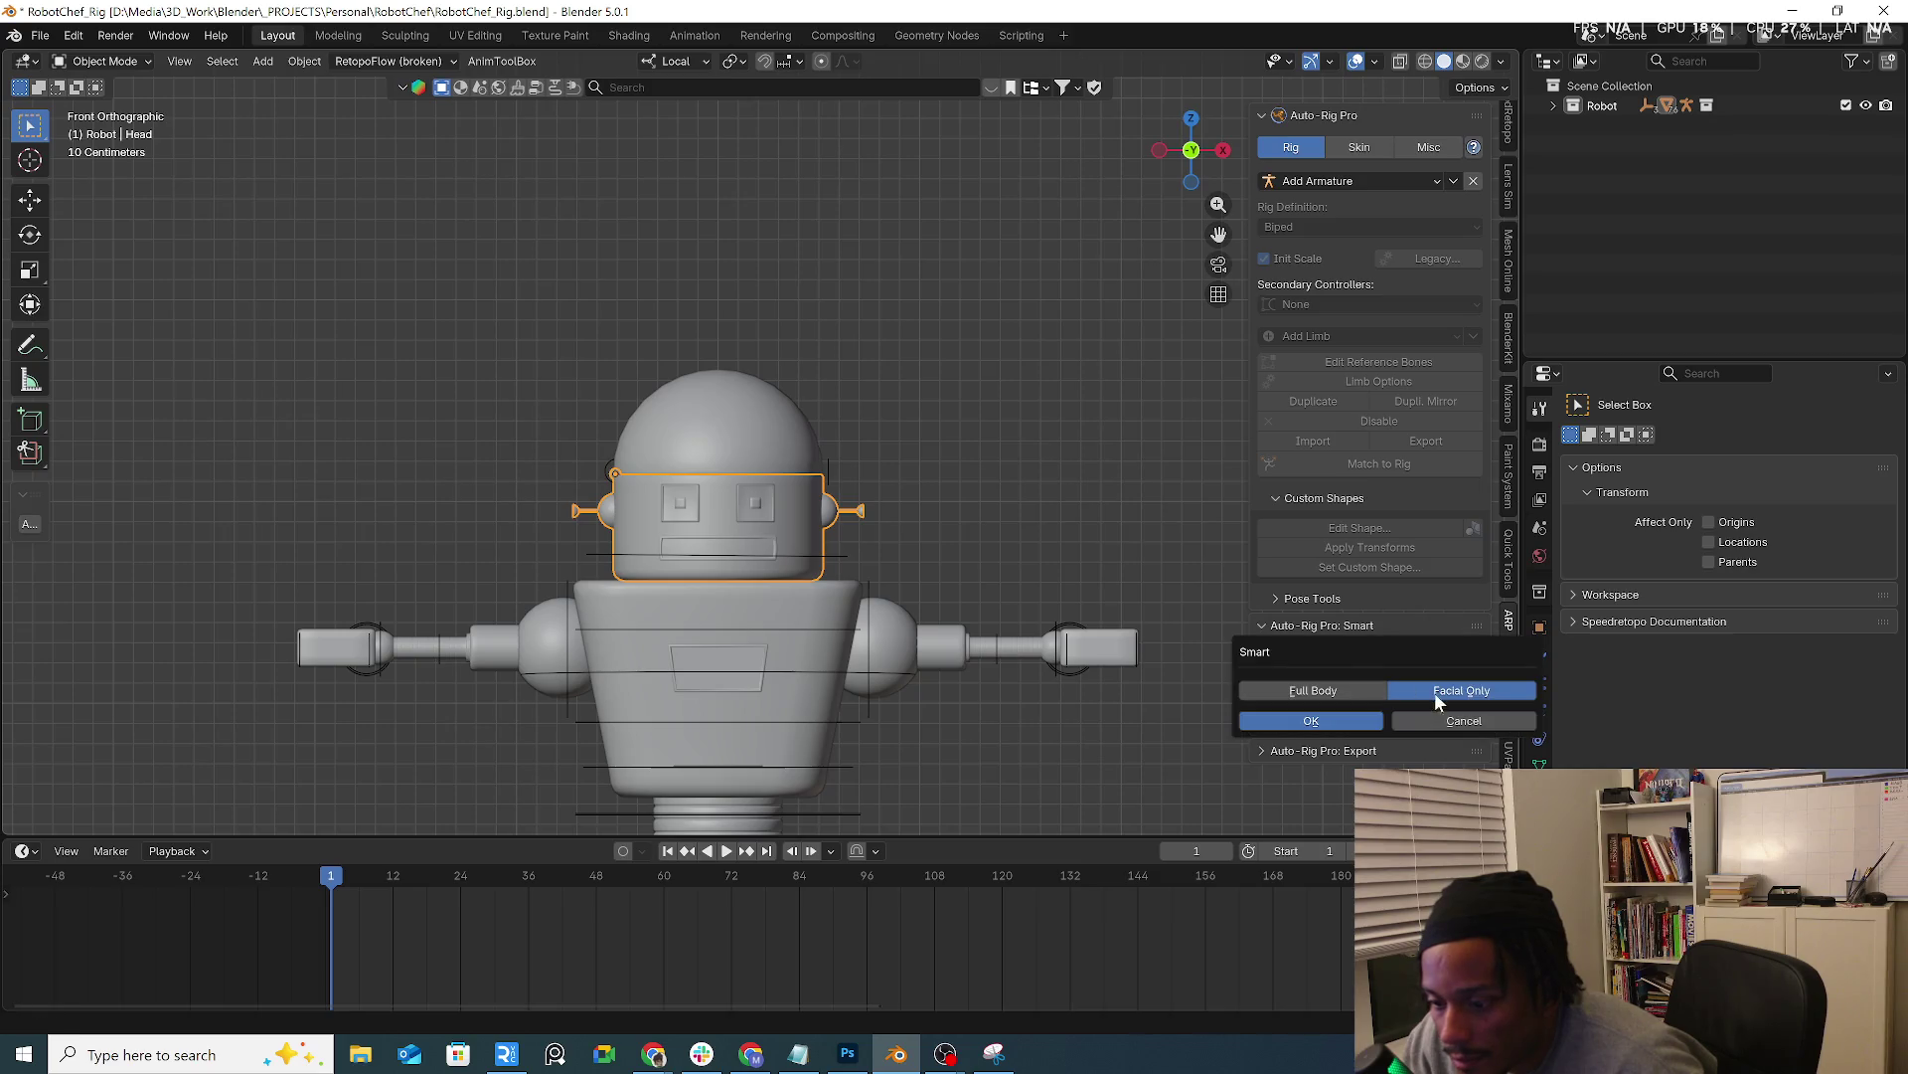
{"action": "left_click", "coordinate": [1342, 719]}
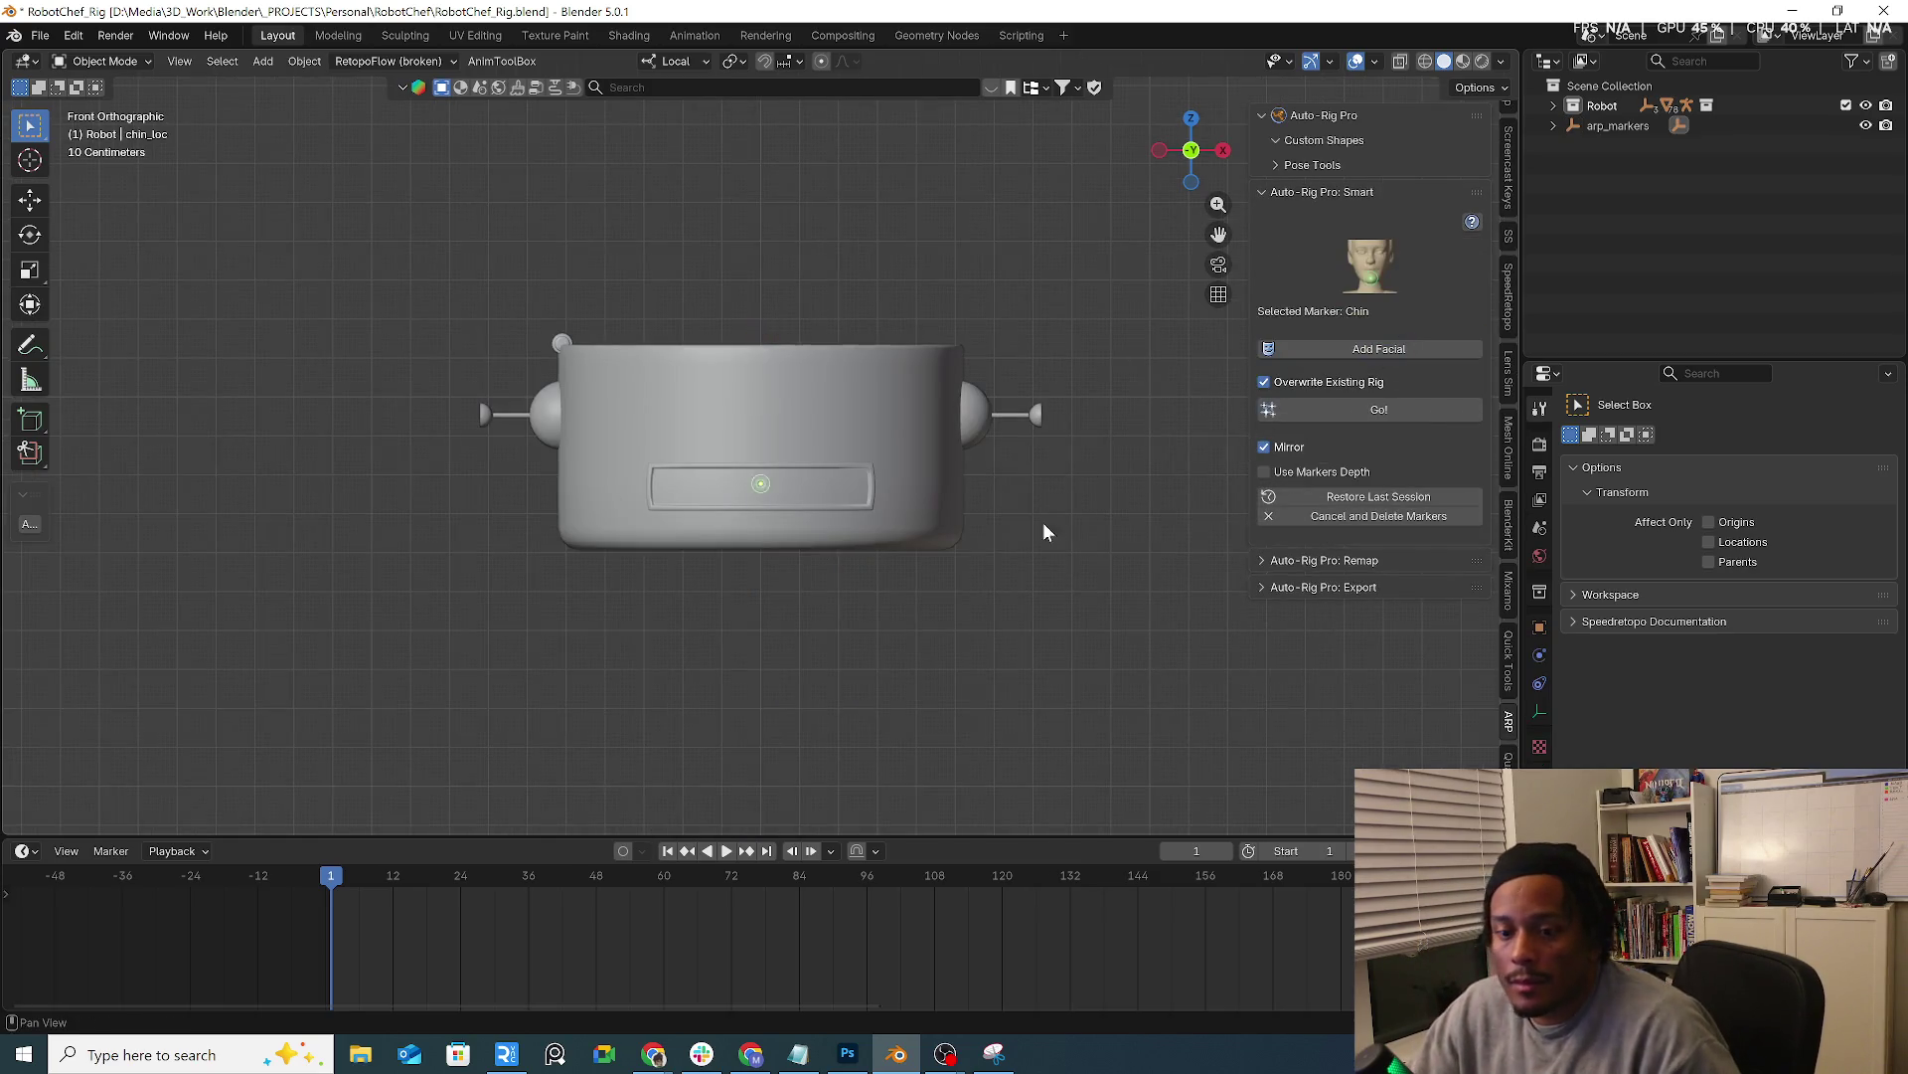
{"action": "left_click", "coordinate": [1039, 532]}
Try Add Facial without mouth and with Eyes as a separate eyeball, then cancel and delete the markers
{"action": "left_click", "coordinate": [1362, 350]}
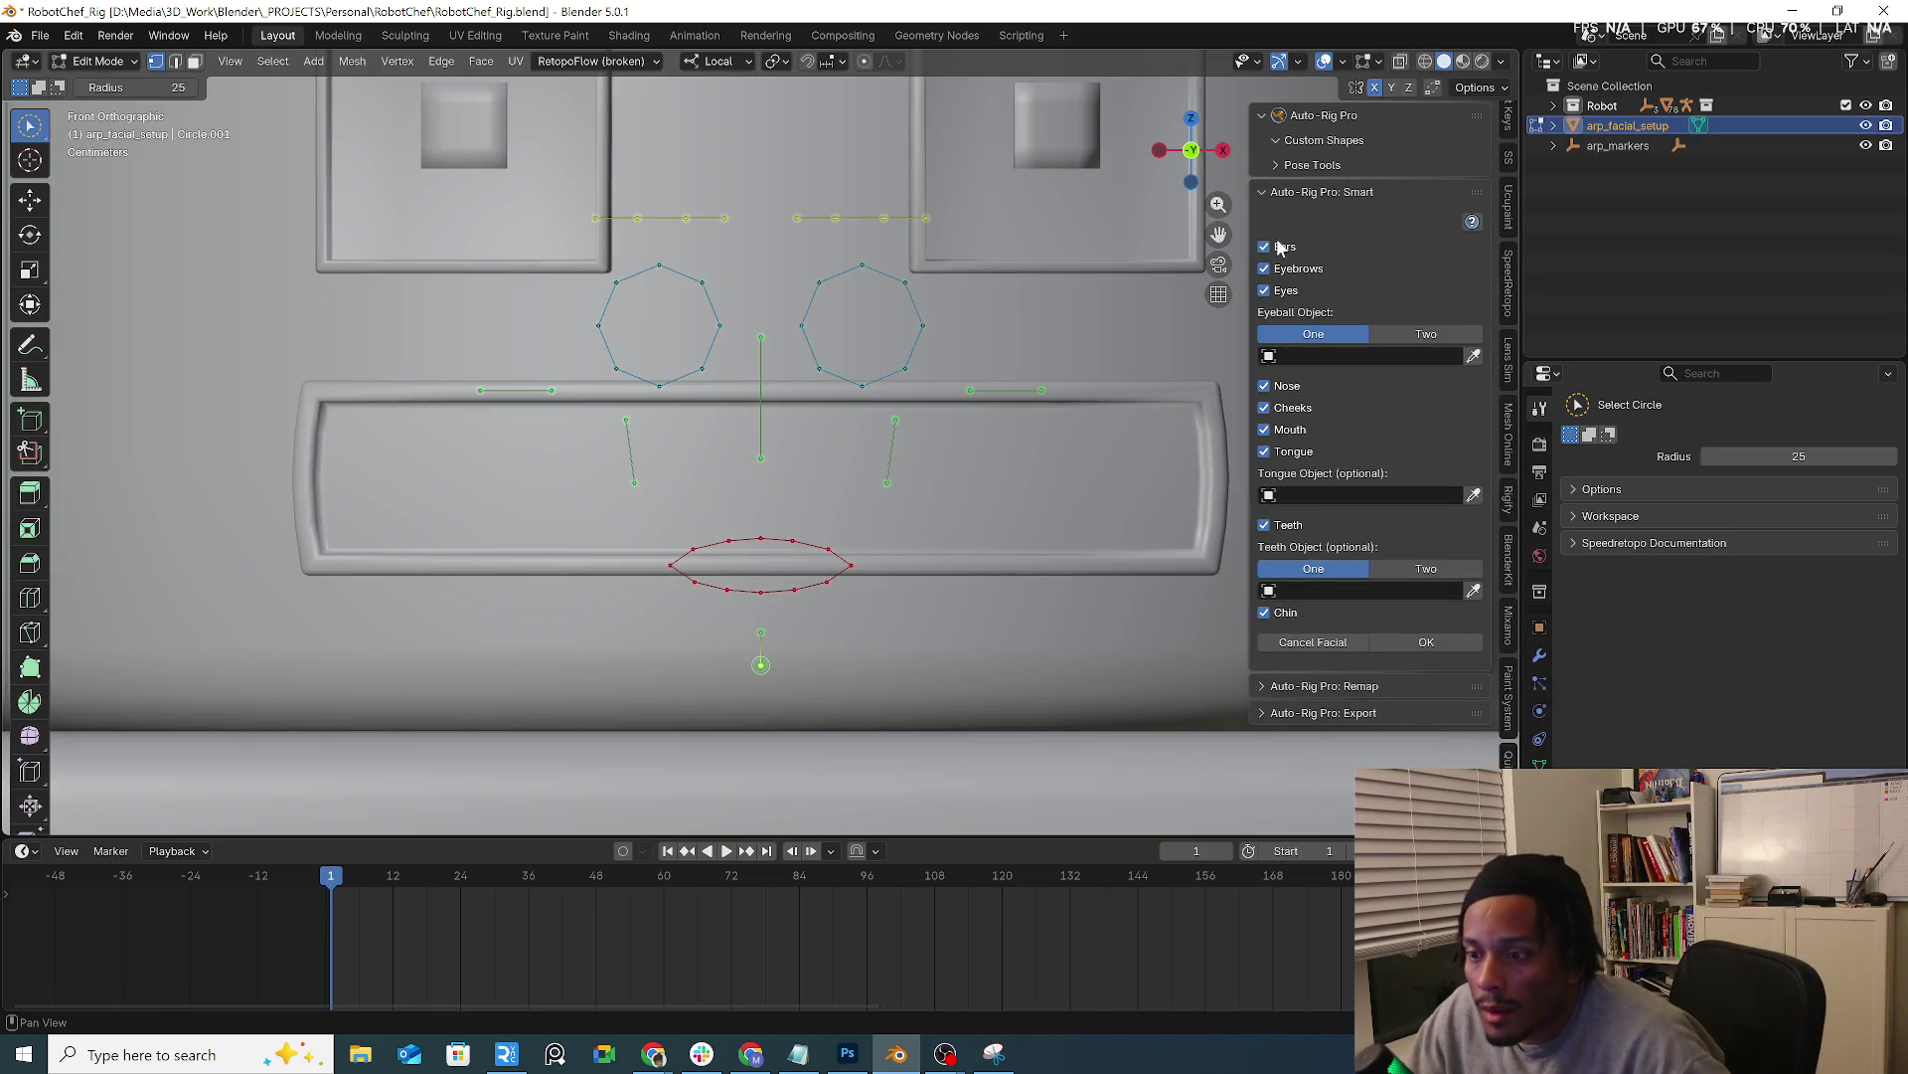
{"action": "left_click", "coordinate": [1266, 430]}
{"action": "key", "text": "c"}
{"action": "middle_click_drag", "start_coordinate": [1083, 358], "coordinate": [1106, 571], "text": "shift"}
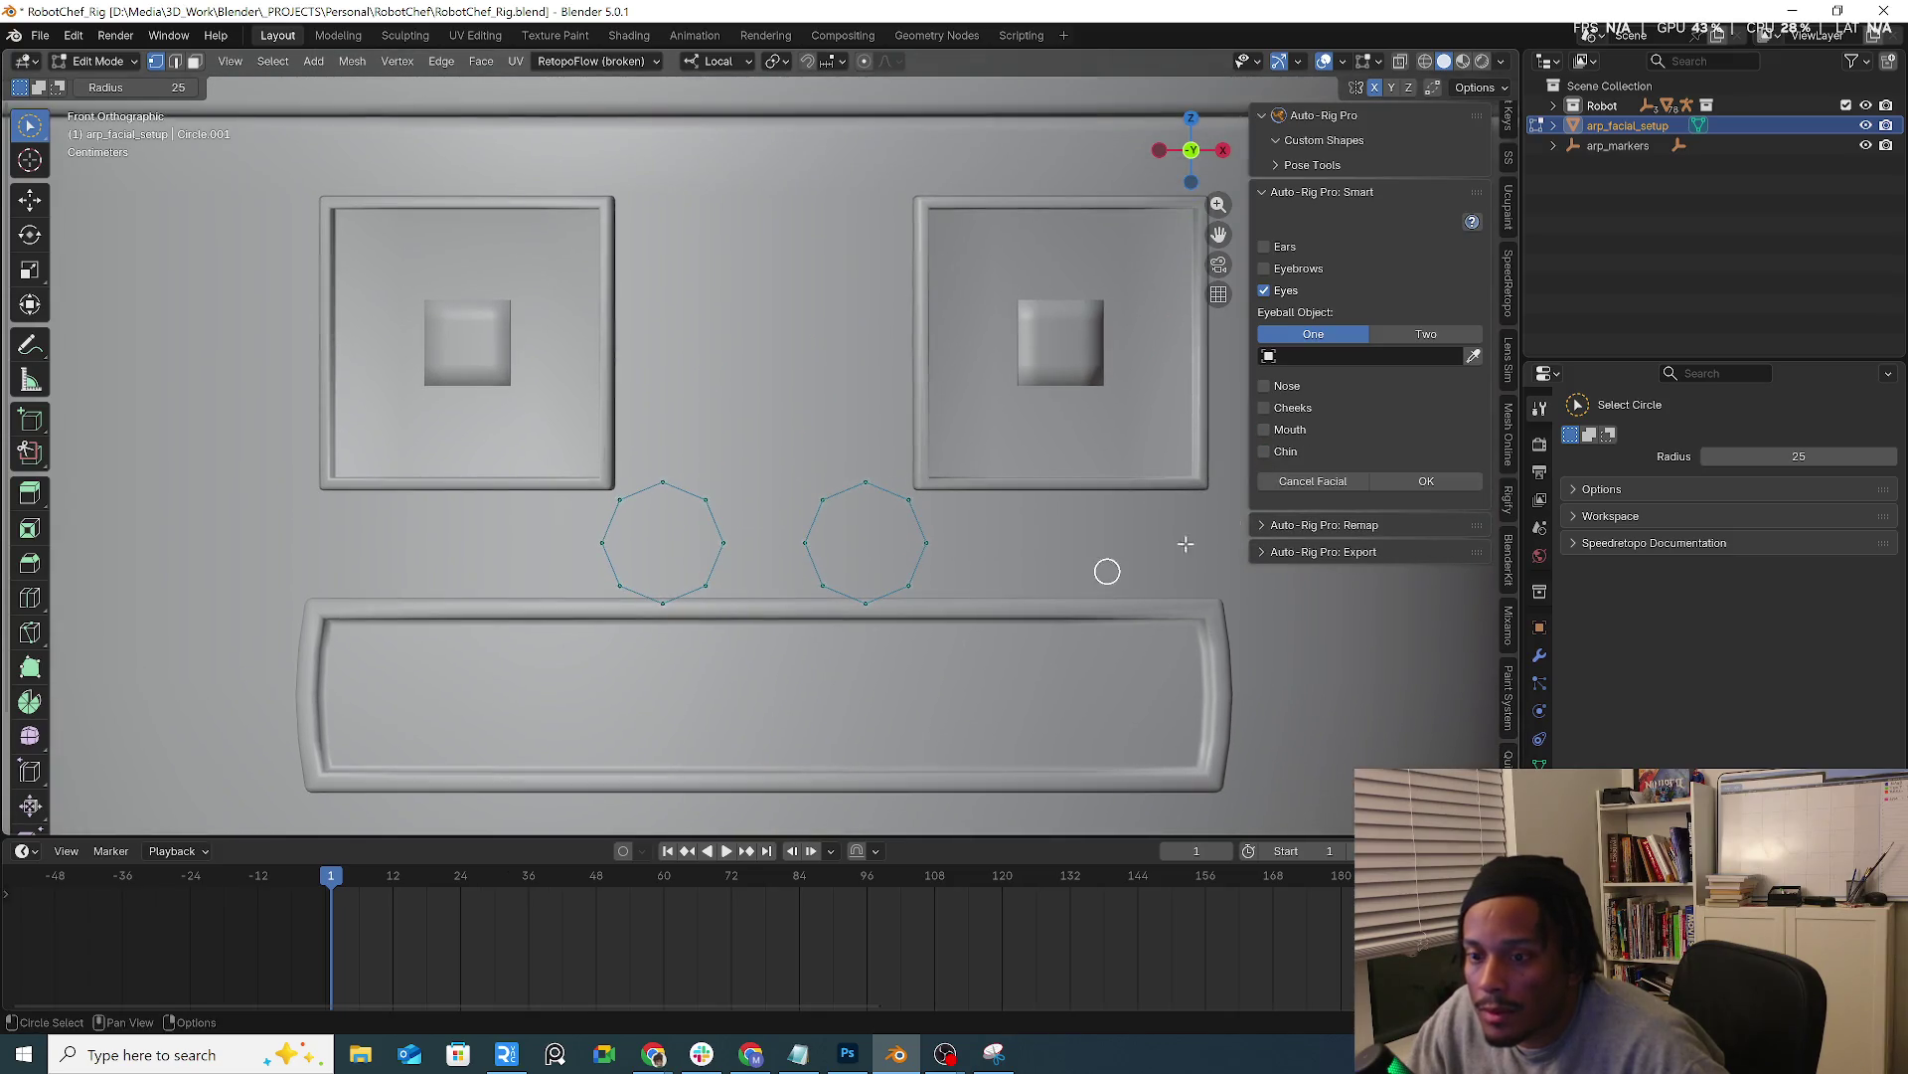
{"action": "left_click", "coordinate": [1424, 334]}
{"action": "left_click", "coordinate": [1361, 376]}
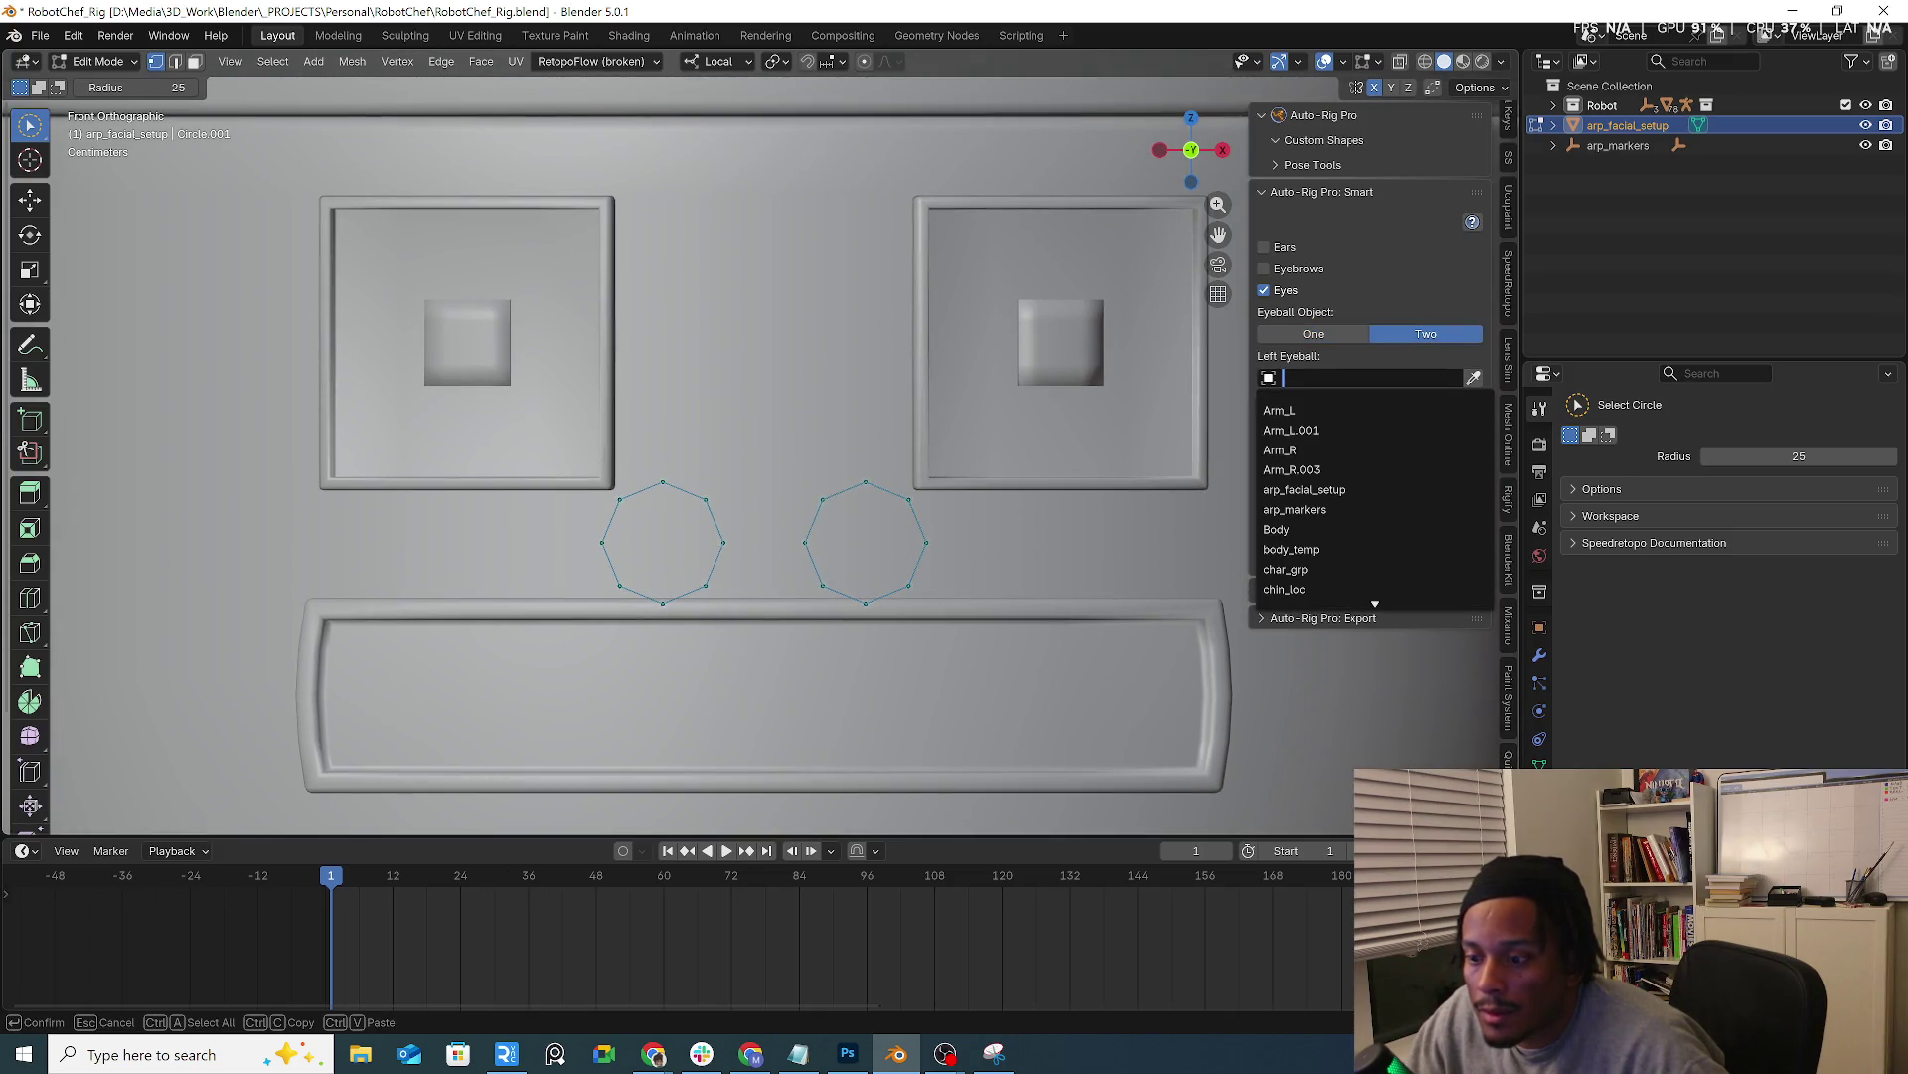
{"action": "type", "text": "eye"}
{"action": "key", "text": "Return"}
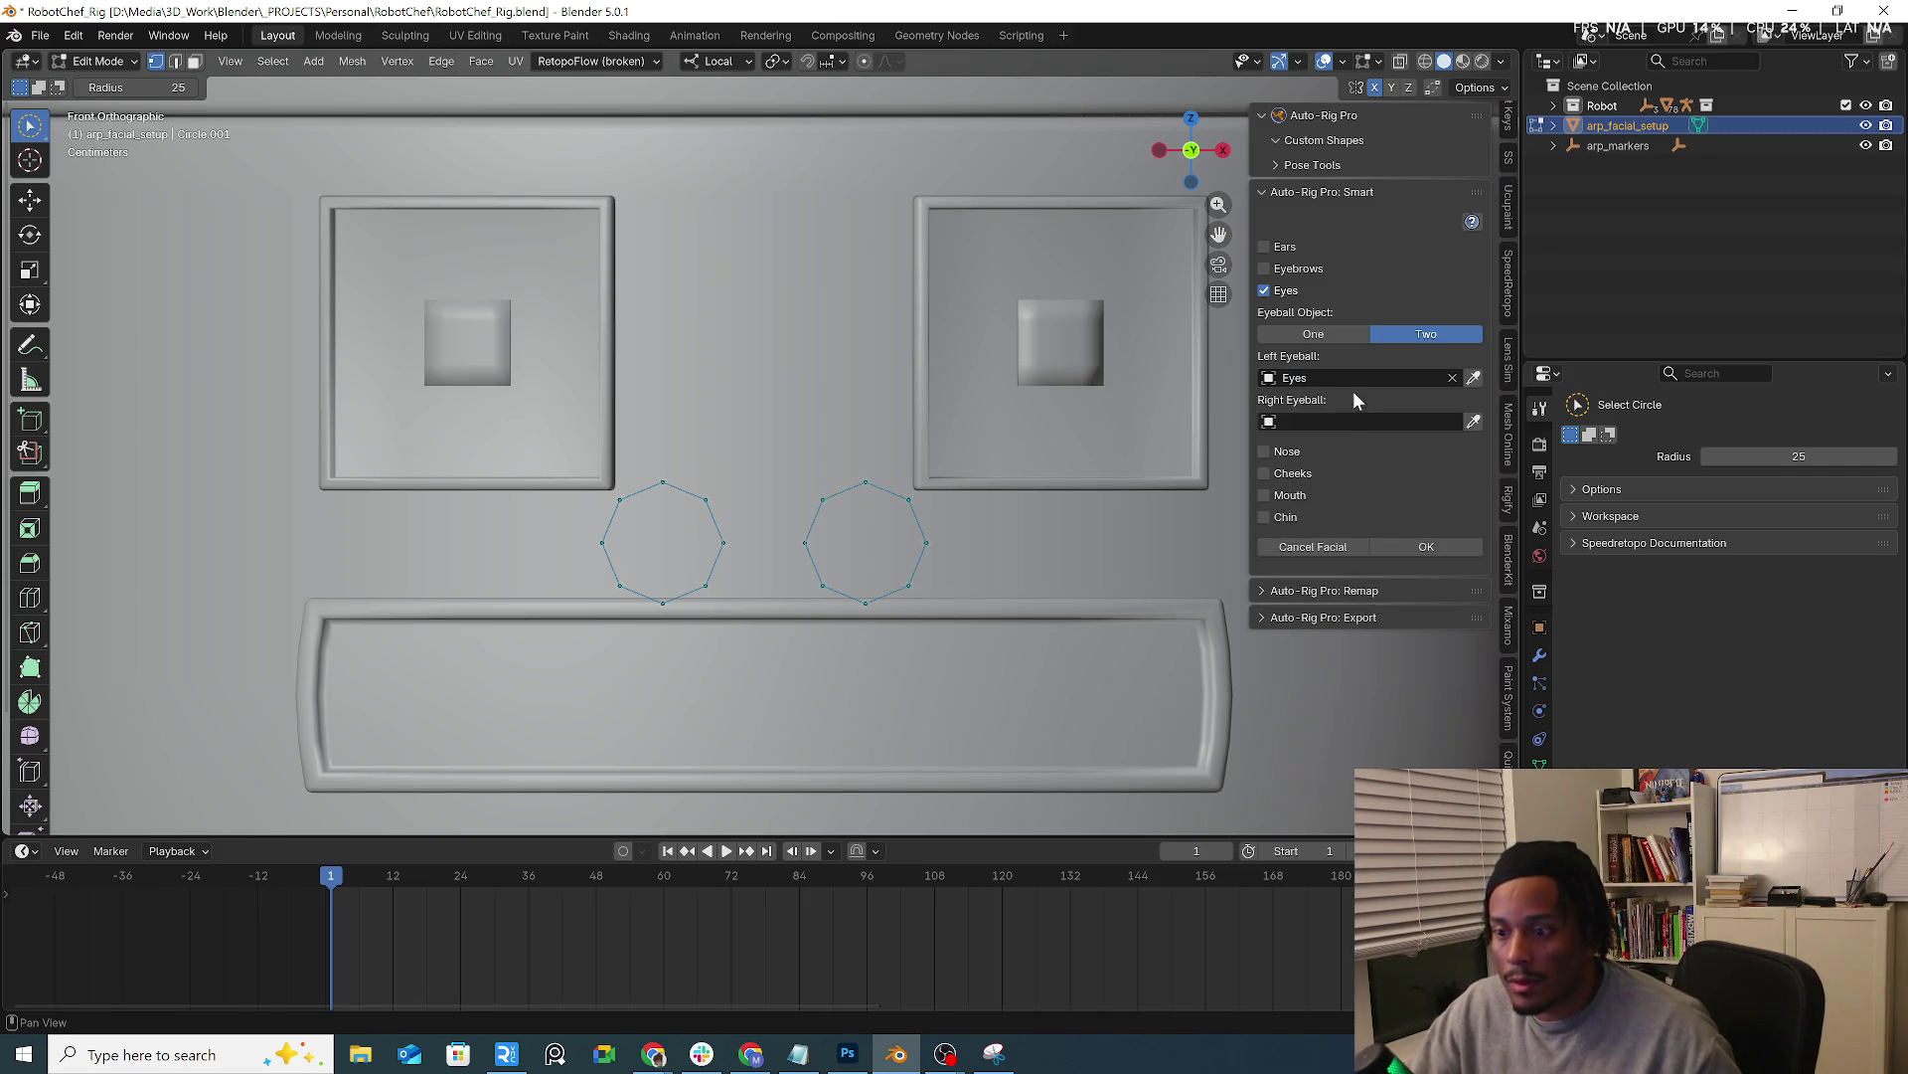
{"action": "left_click", "coordinate": [1325, 546]}
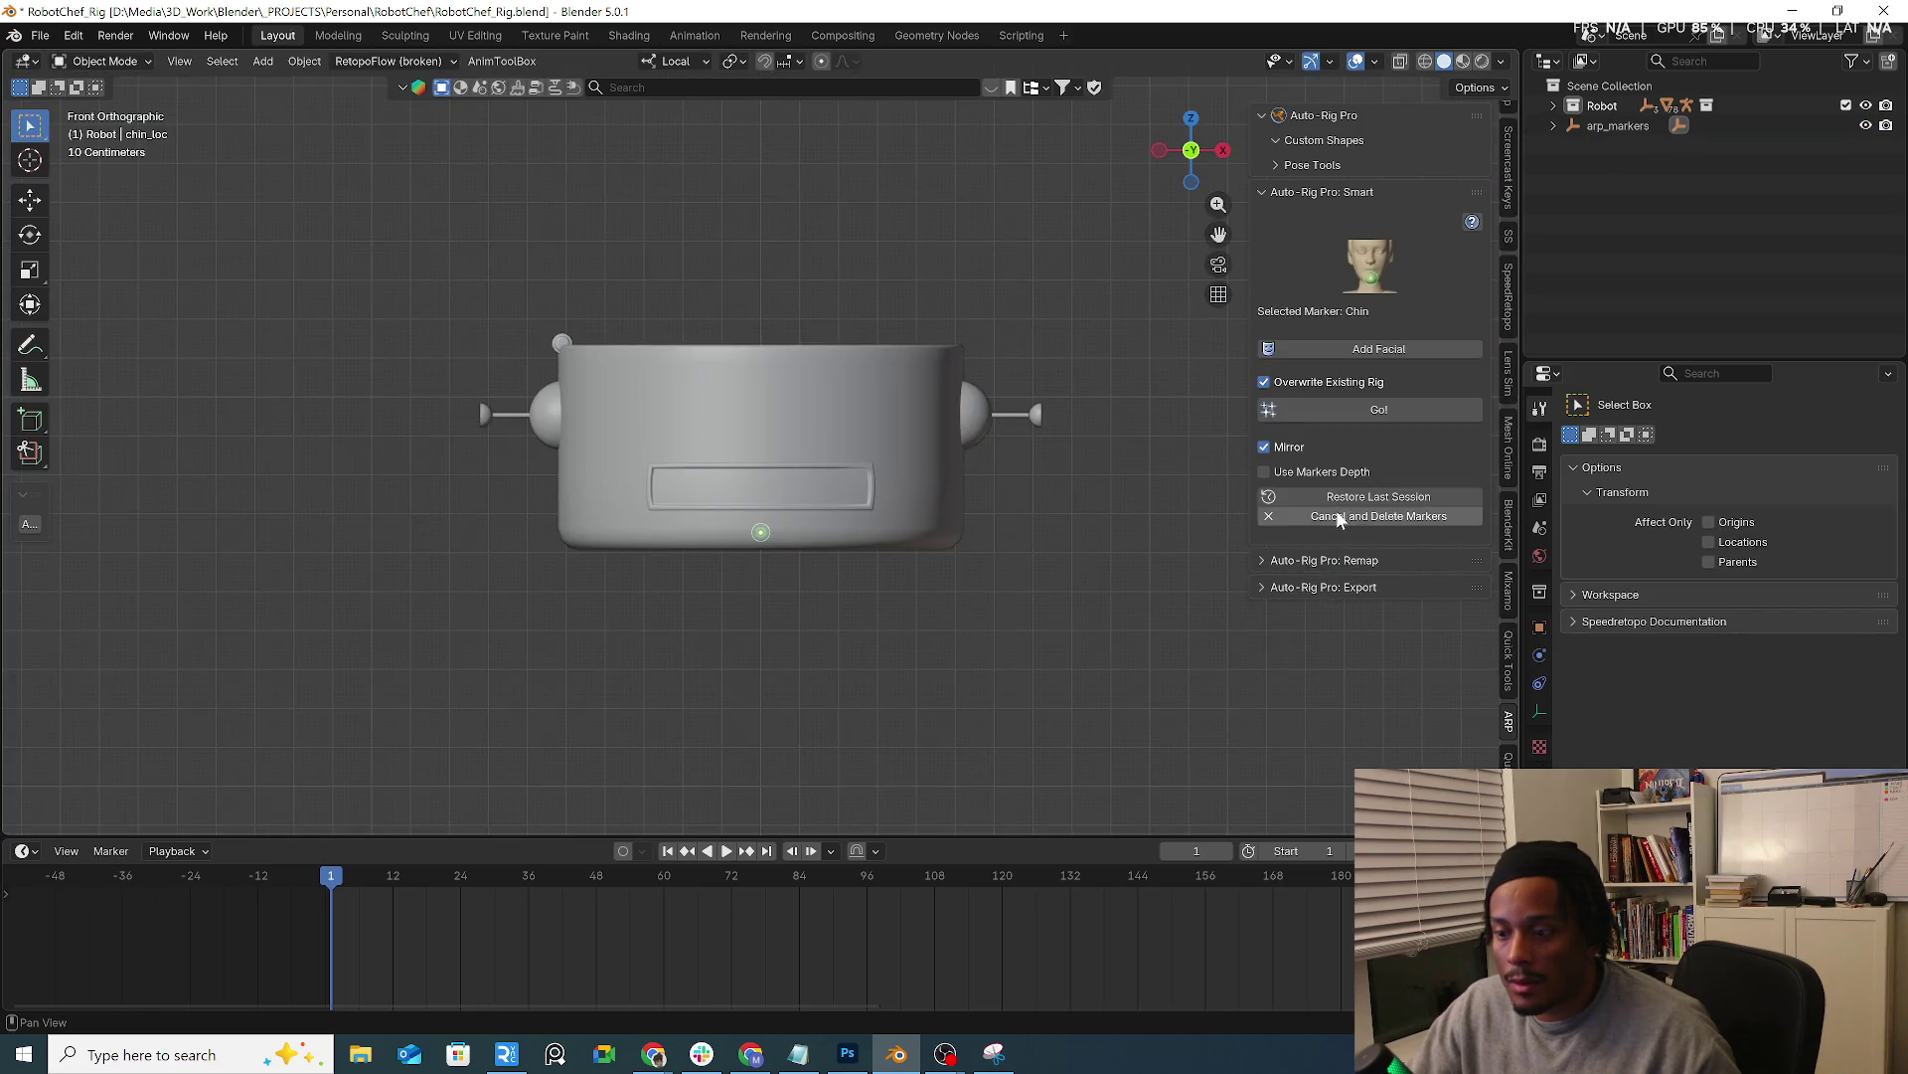
{"action": "left_click", "coordinate": [1337, 511]}
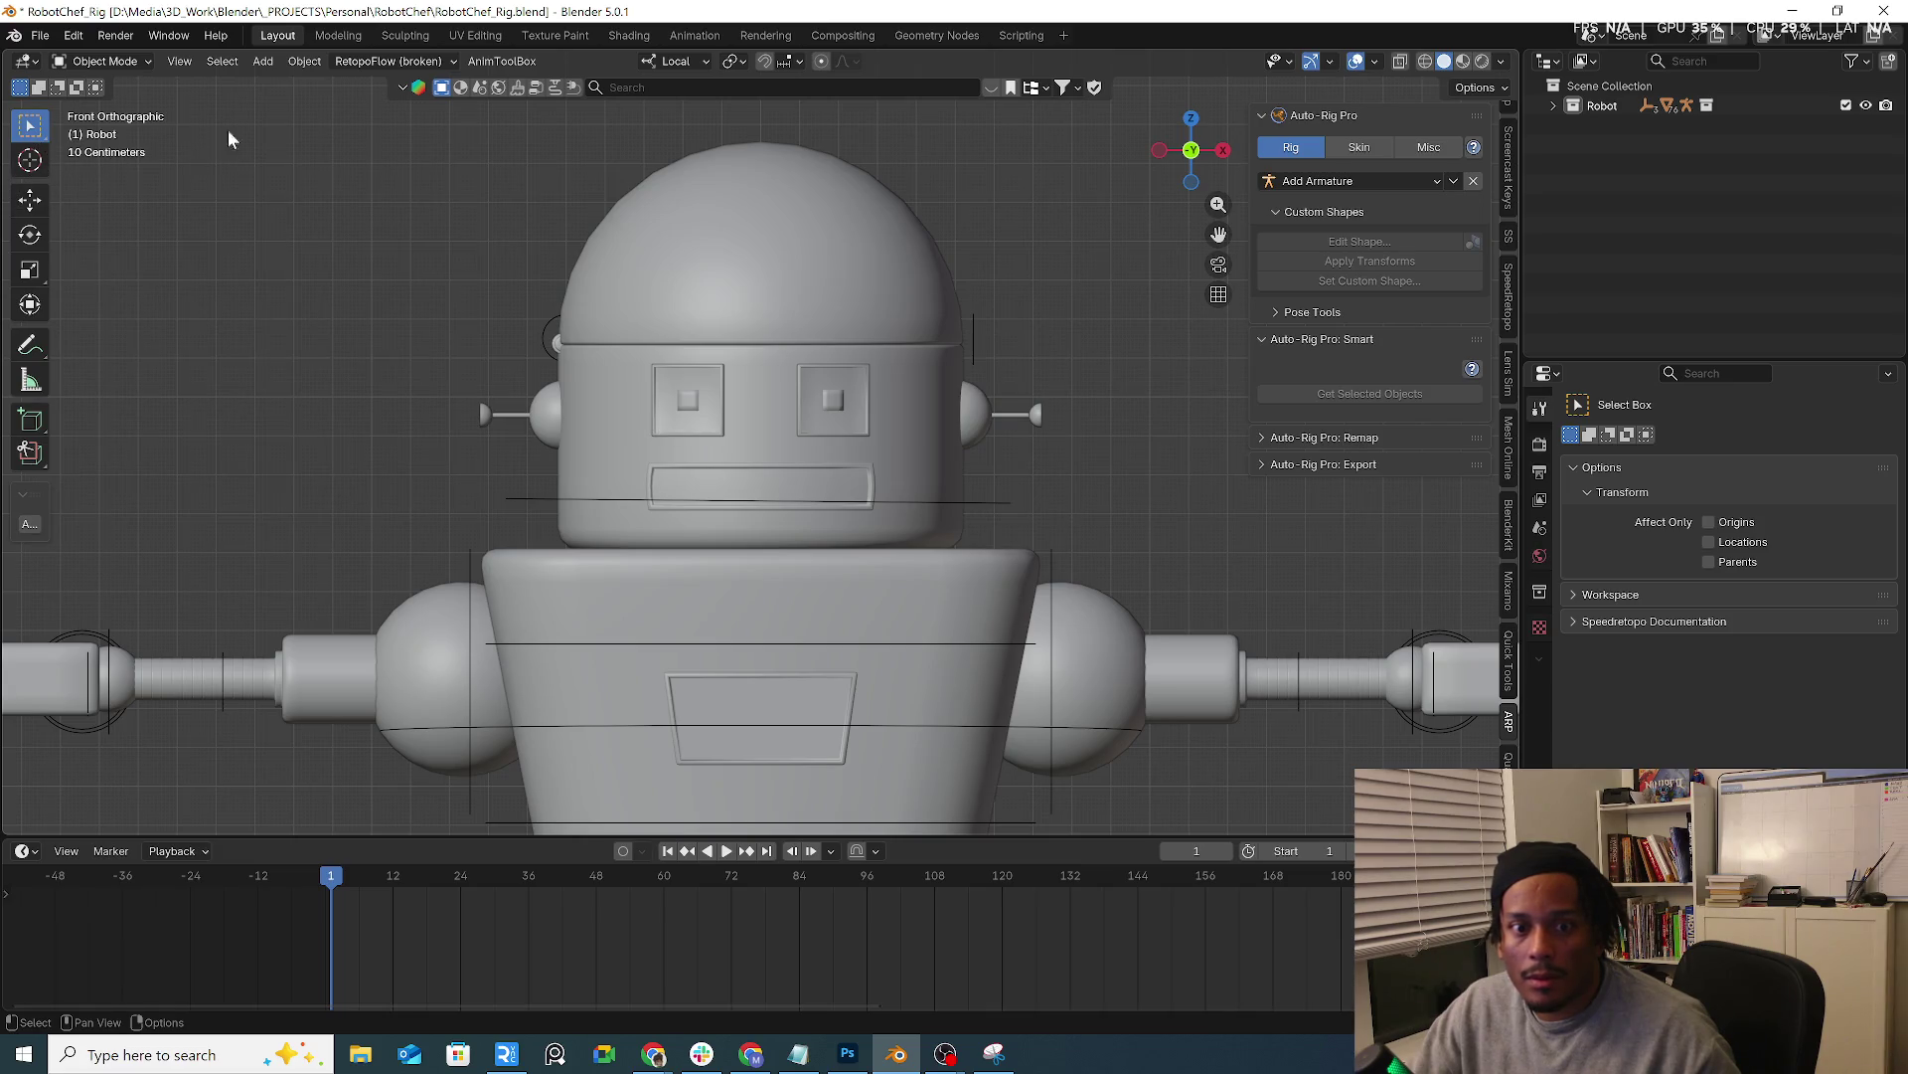
Inspect and delete the separate Eyes object, leaving only the mouth panel, and select the Head
{"action": "left_click", "coordinate": [688, 402]}
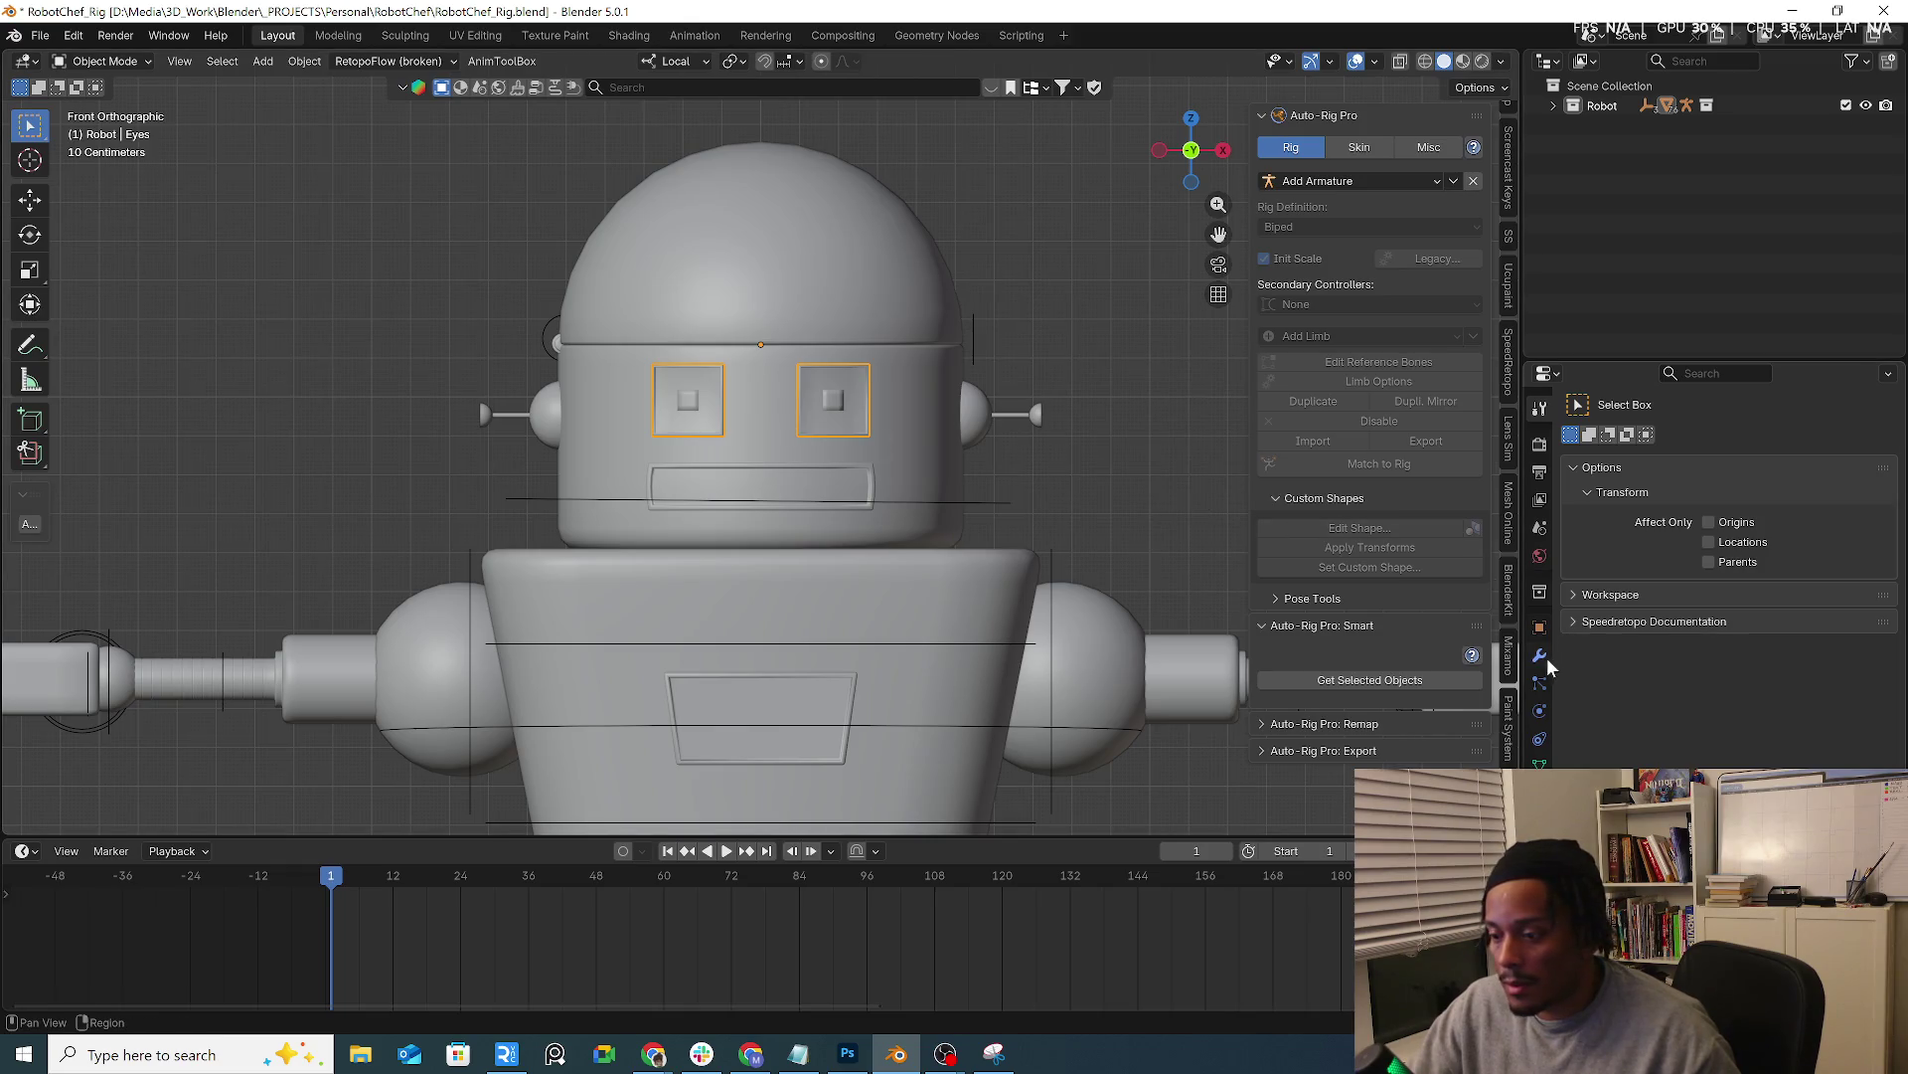
{"action": "scroll", "coordinate": [844, 405], "scroll_direction": "up", "scroll_amount": 4}
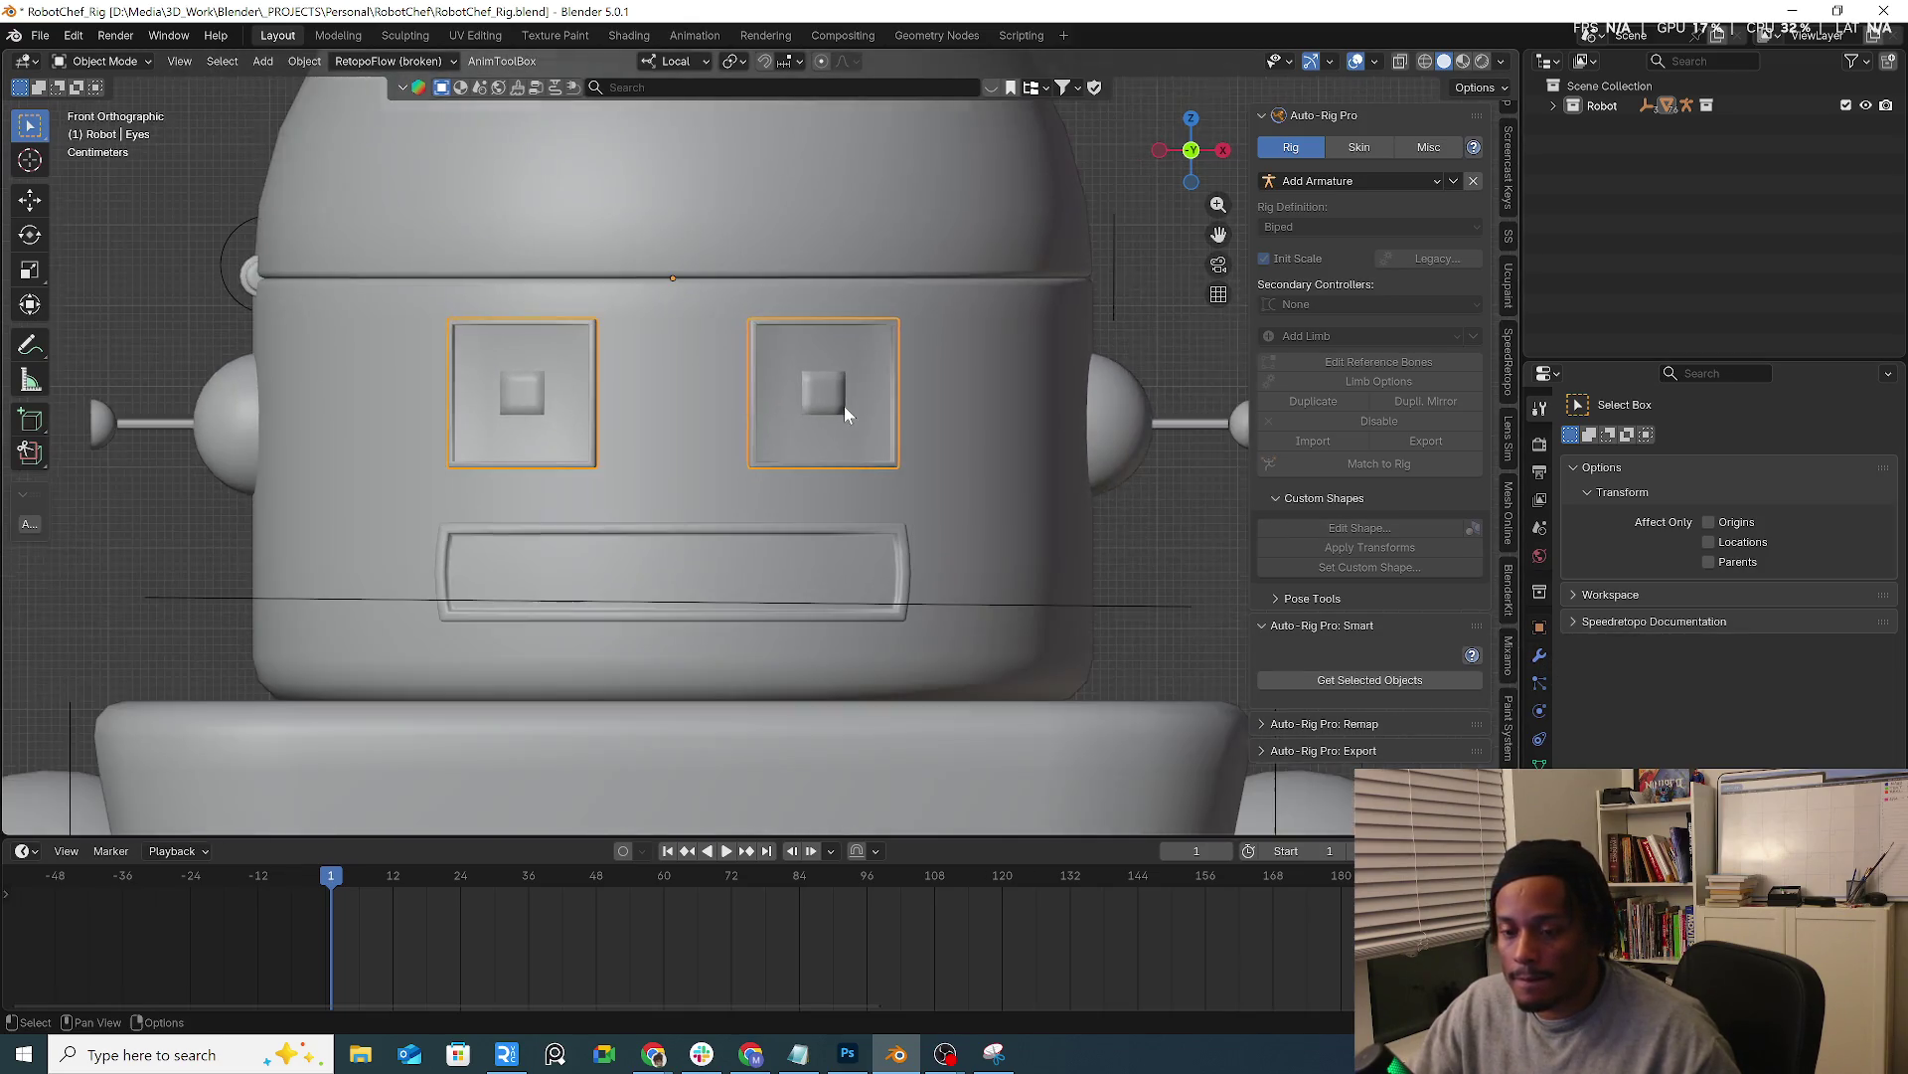
{"action": "mouse_move", "coordinate": [844, 405]}
{"action": "middle_mouse_down"}
{"action": "mouse_move", "coordinate": [836, 387]}
{"action": "mouse_move", "coordinate": [1032, 427]}
{"action": "mouse_move", "coordinate": [590, 361]}
{"action": "middle_mouse_up"}
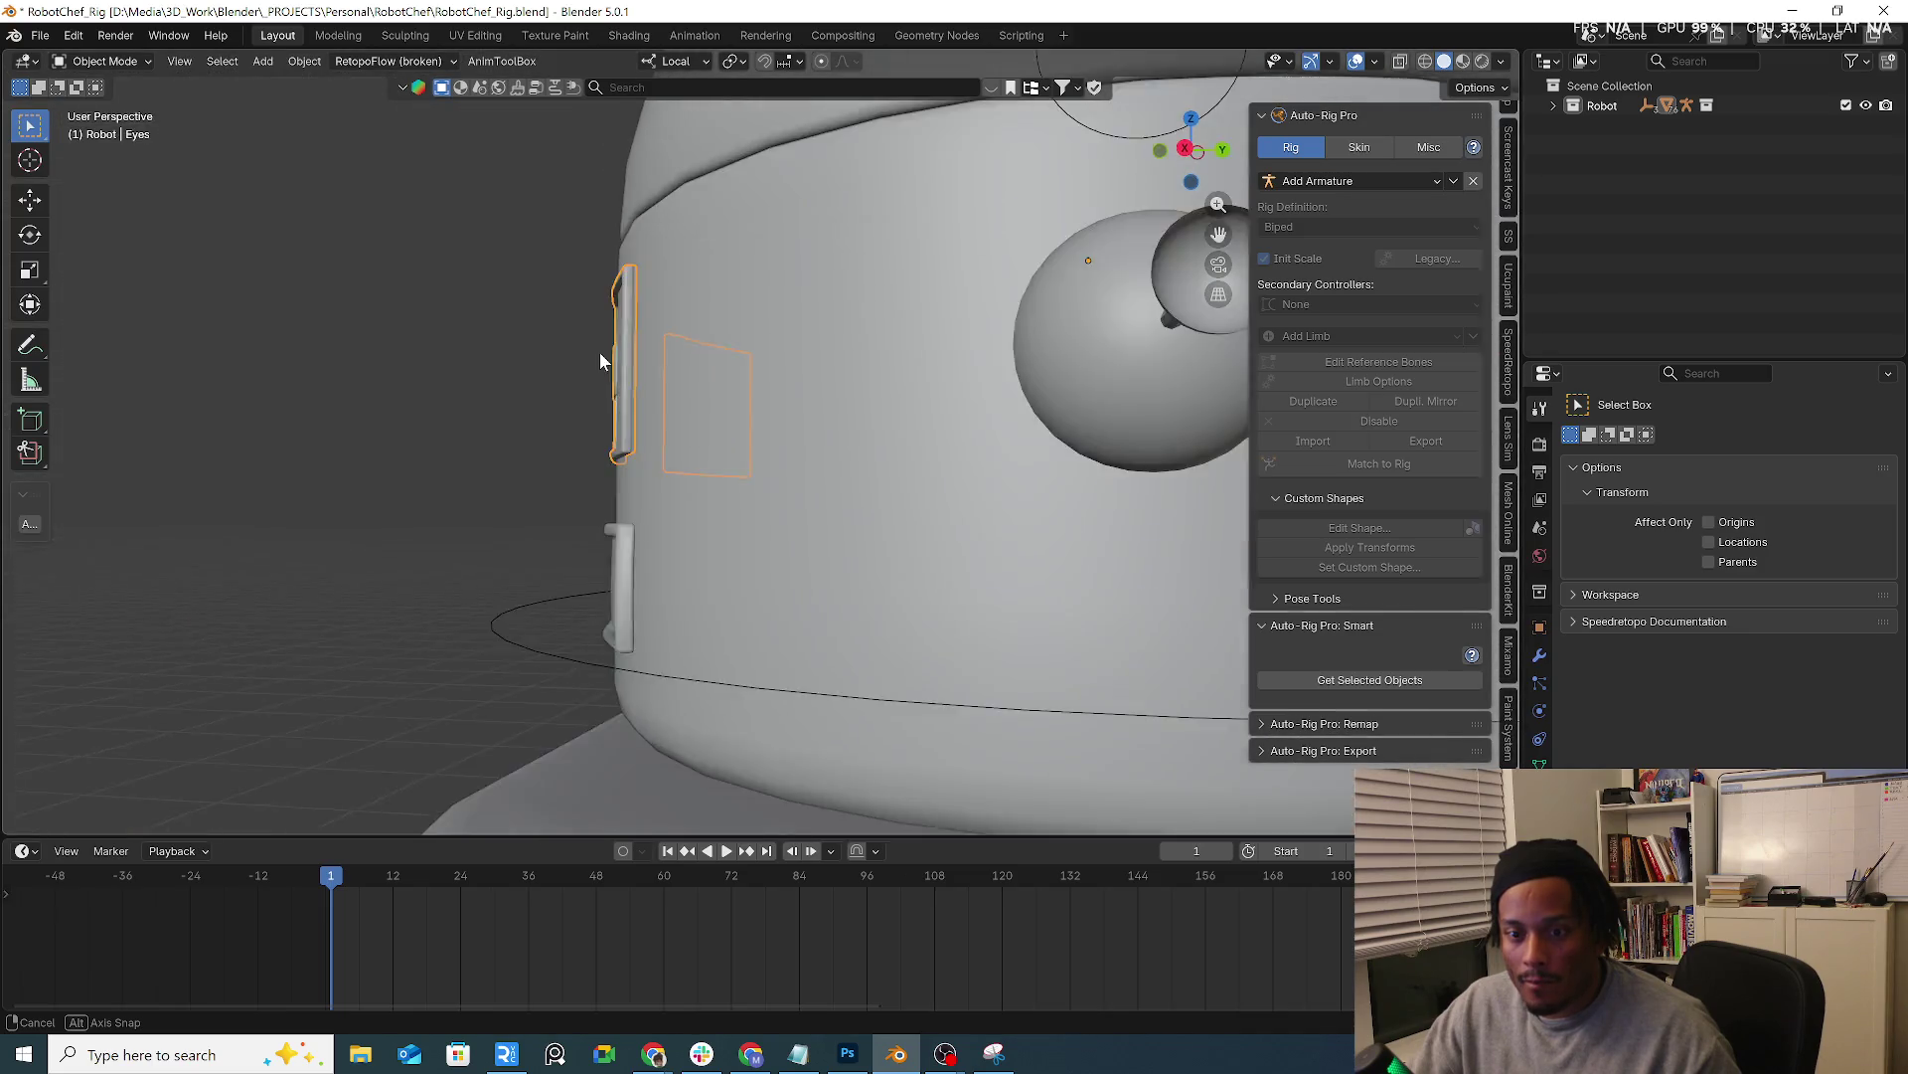
{"action": "mouse_move", "coordinate": [591, 361]}
{"action": "middle_mouse_down"}
{"action": "mouse_move", "coordinate": [679, 334]}
{"action": "mouse_move", "coordinate": [628, 392]}
{"action": "mouse_move", "coordinate": [725, 465]}
{"action": "mouse_move", "coordinate": [896, 444]}
{"action": "mouse_move", "coordinate": [824, 449]}
{"action": "mouse_move", "coordinate": [772, 357]}
{"action": "mouse_move", "coordinate": [858, 527]}
{"action": "middle_mouse_up"}
{"action": "key", "text": "Delete"}
{"action": "left_click", "coordinate": [762, 467]}
{"action": "scroll", "coordinate": [757, 470], "scroll_direction": "up", "scroll_amount": 2}
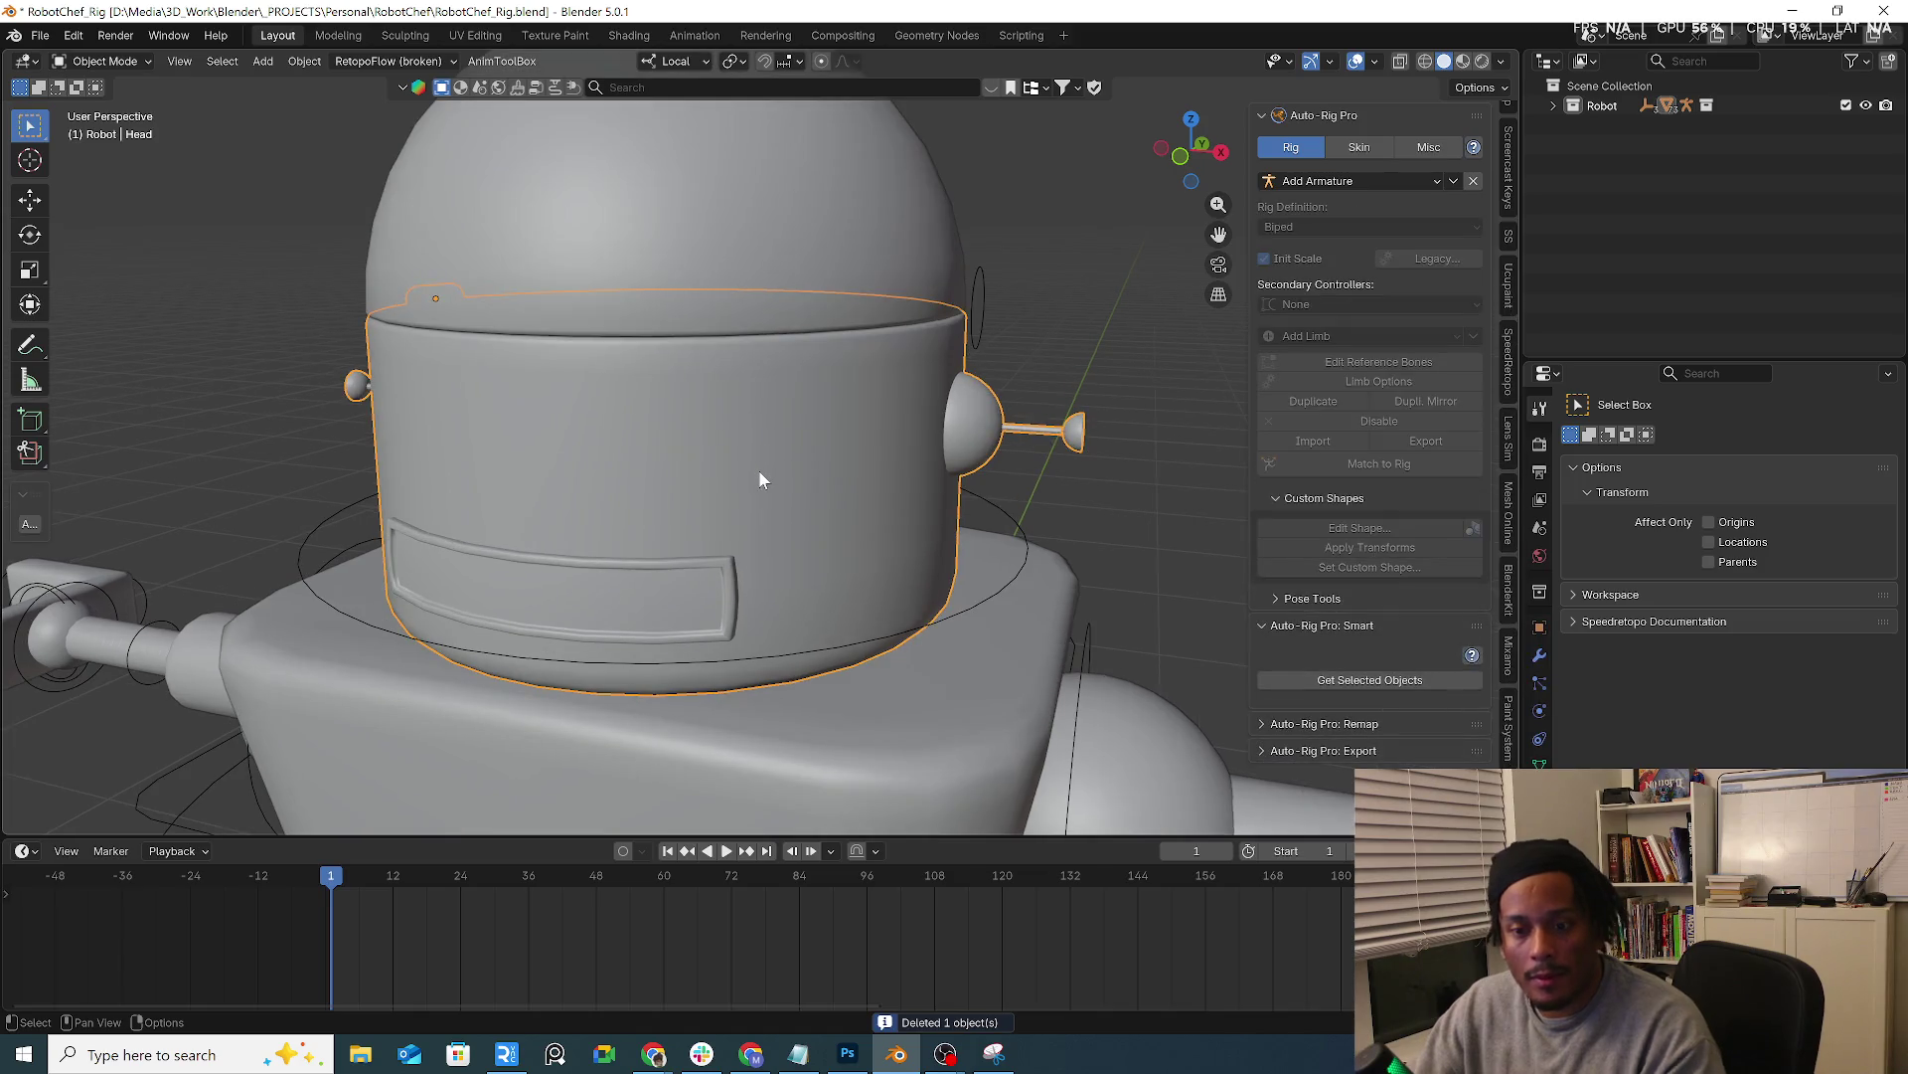
Enter Edit Mode on the head in face-select mode, viewed from the front
{"action": "middle_click_drag", "start_coordinate": [759, 470], "coordinate": [818, 450]}
{"action": "key", "text": "Tab"}
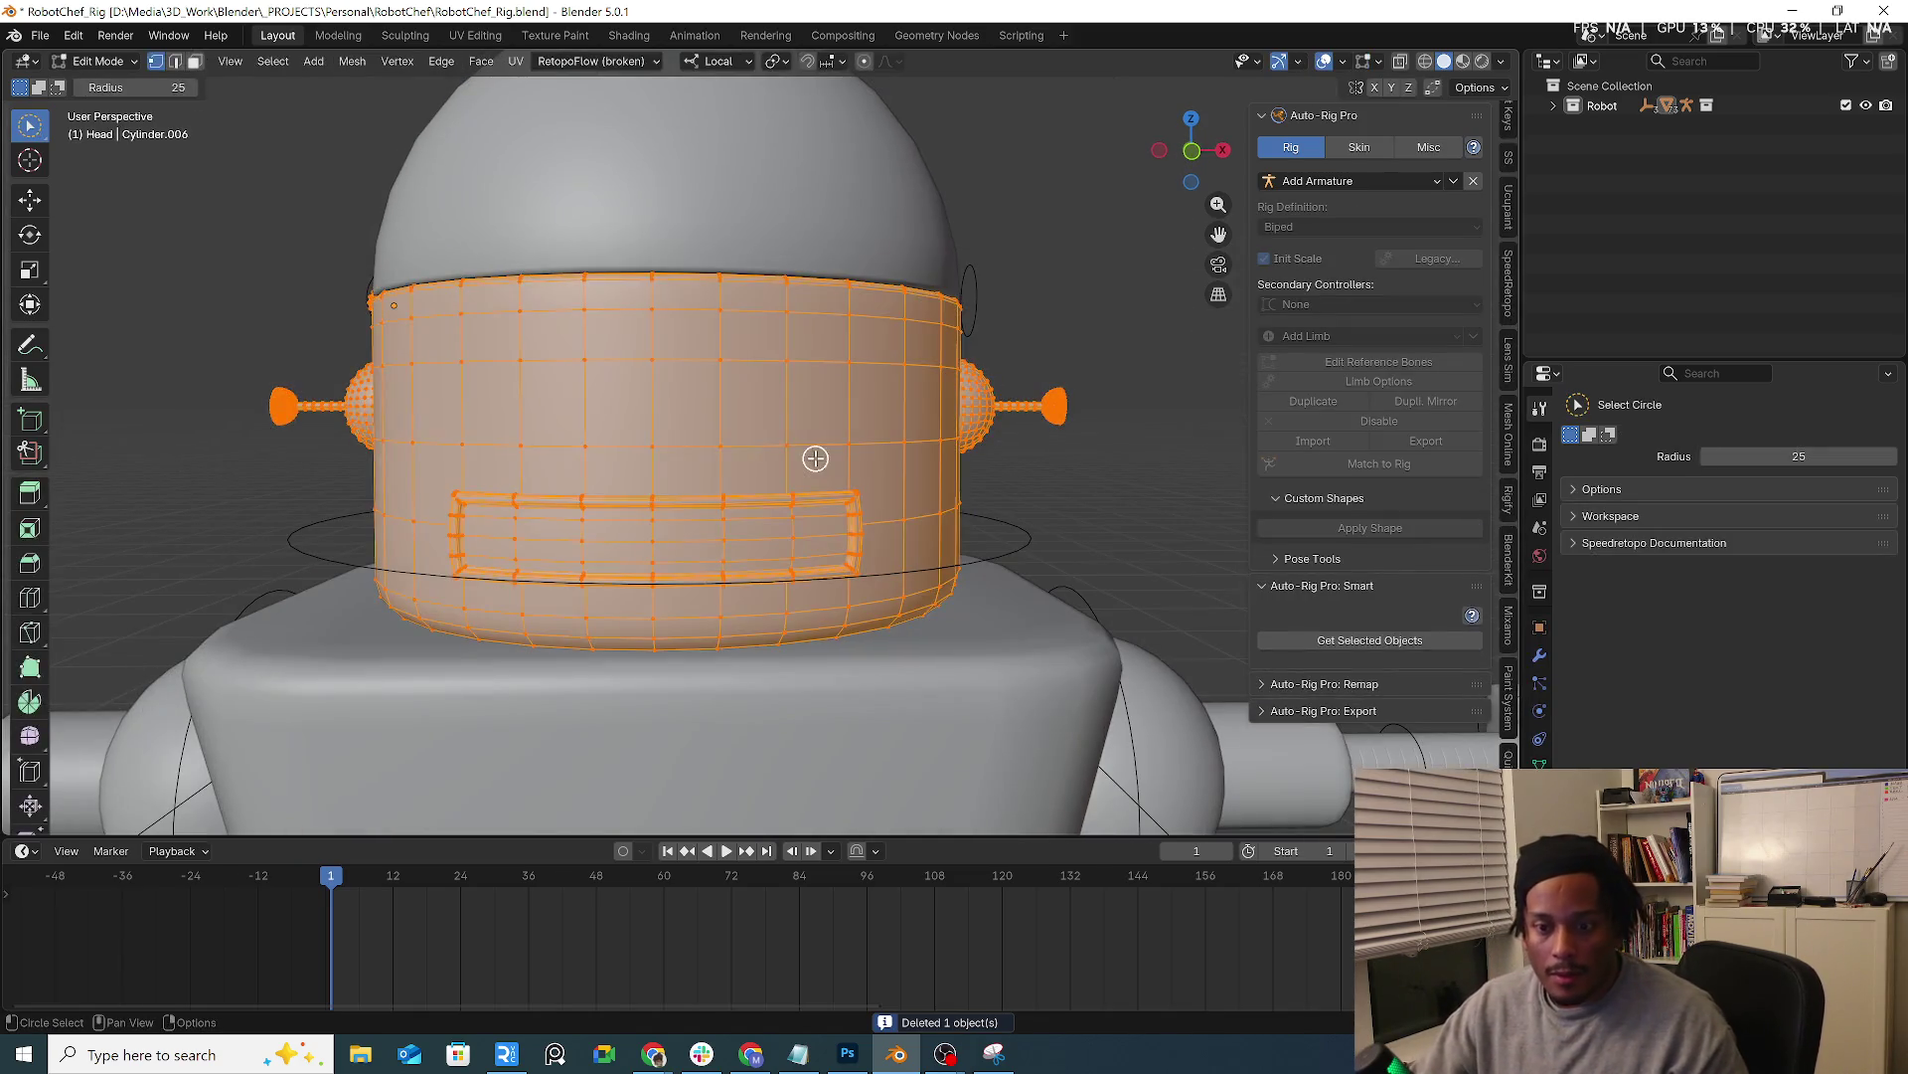
{"action": "key", "text": "3"}
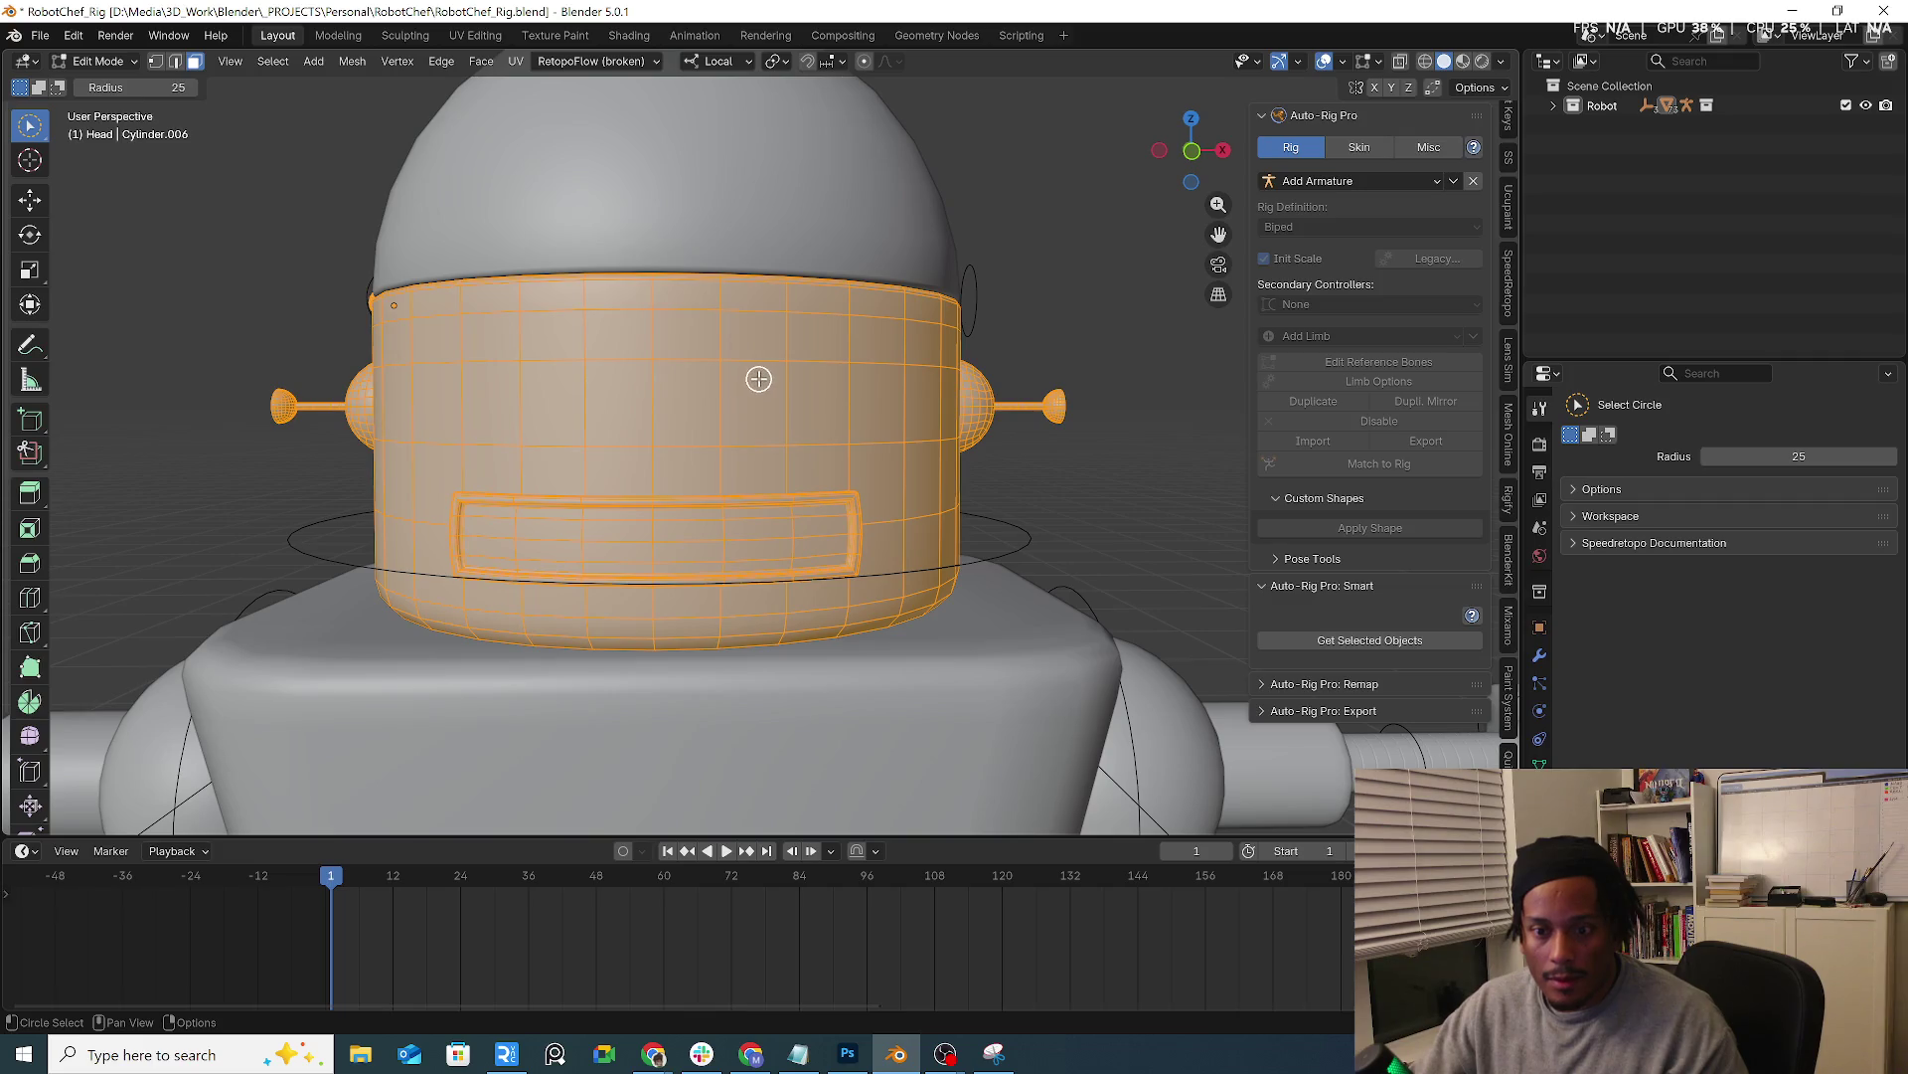
{"action": "key", "text": "KP_1"}
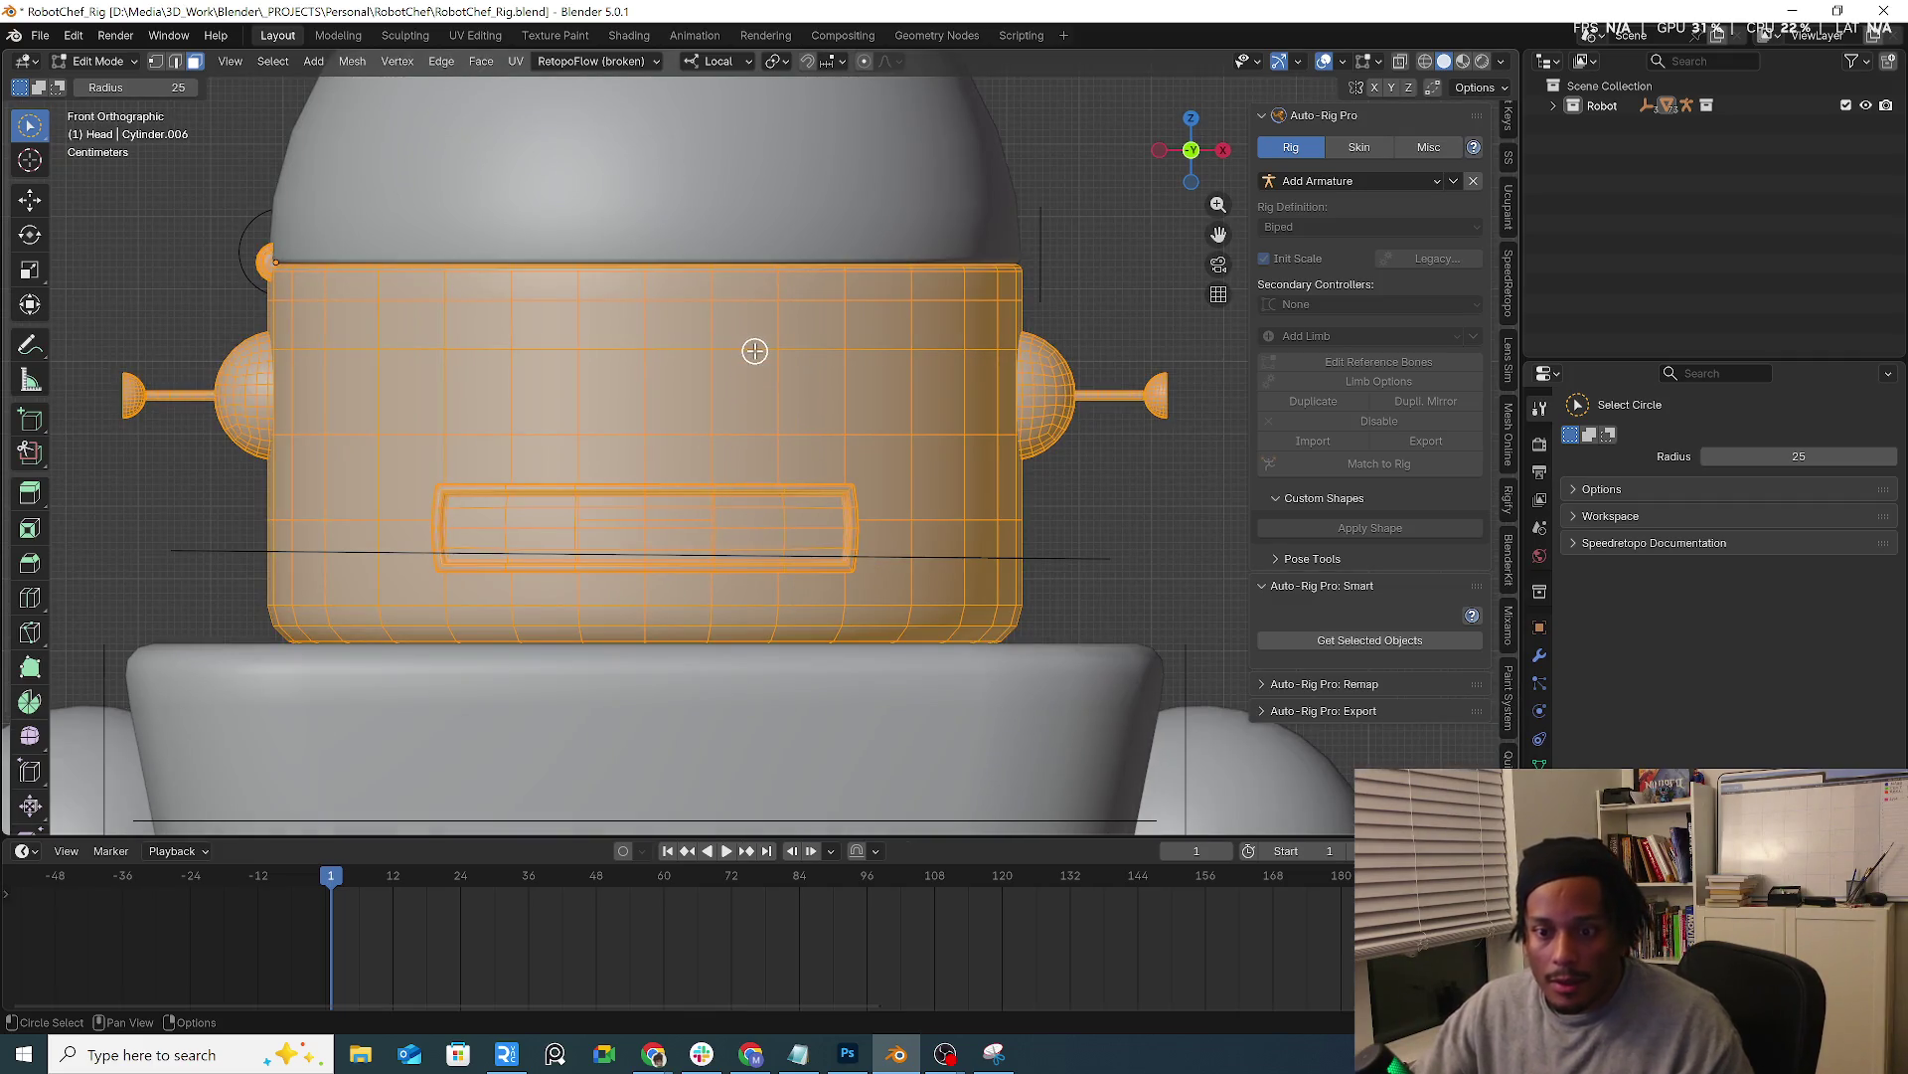
{"action": "scroll", "coordinate": [755, 351], "scroll_direction": "down", "scroll_amount": 4}
{"action": "scroll", "coordinate": [772, 355], "scroll_direction": "up", "scroll_amount": 2}
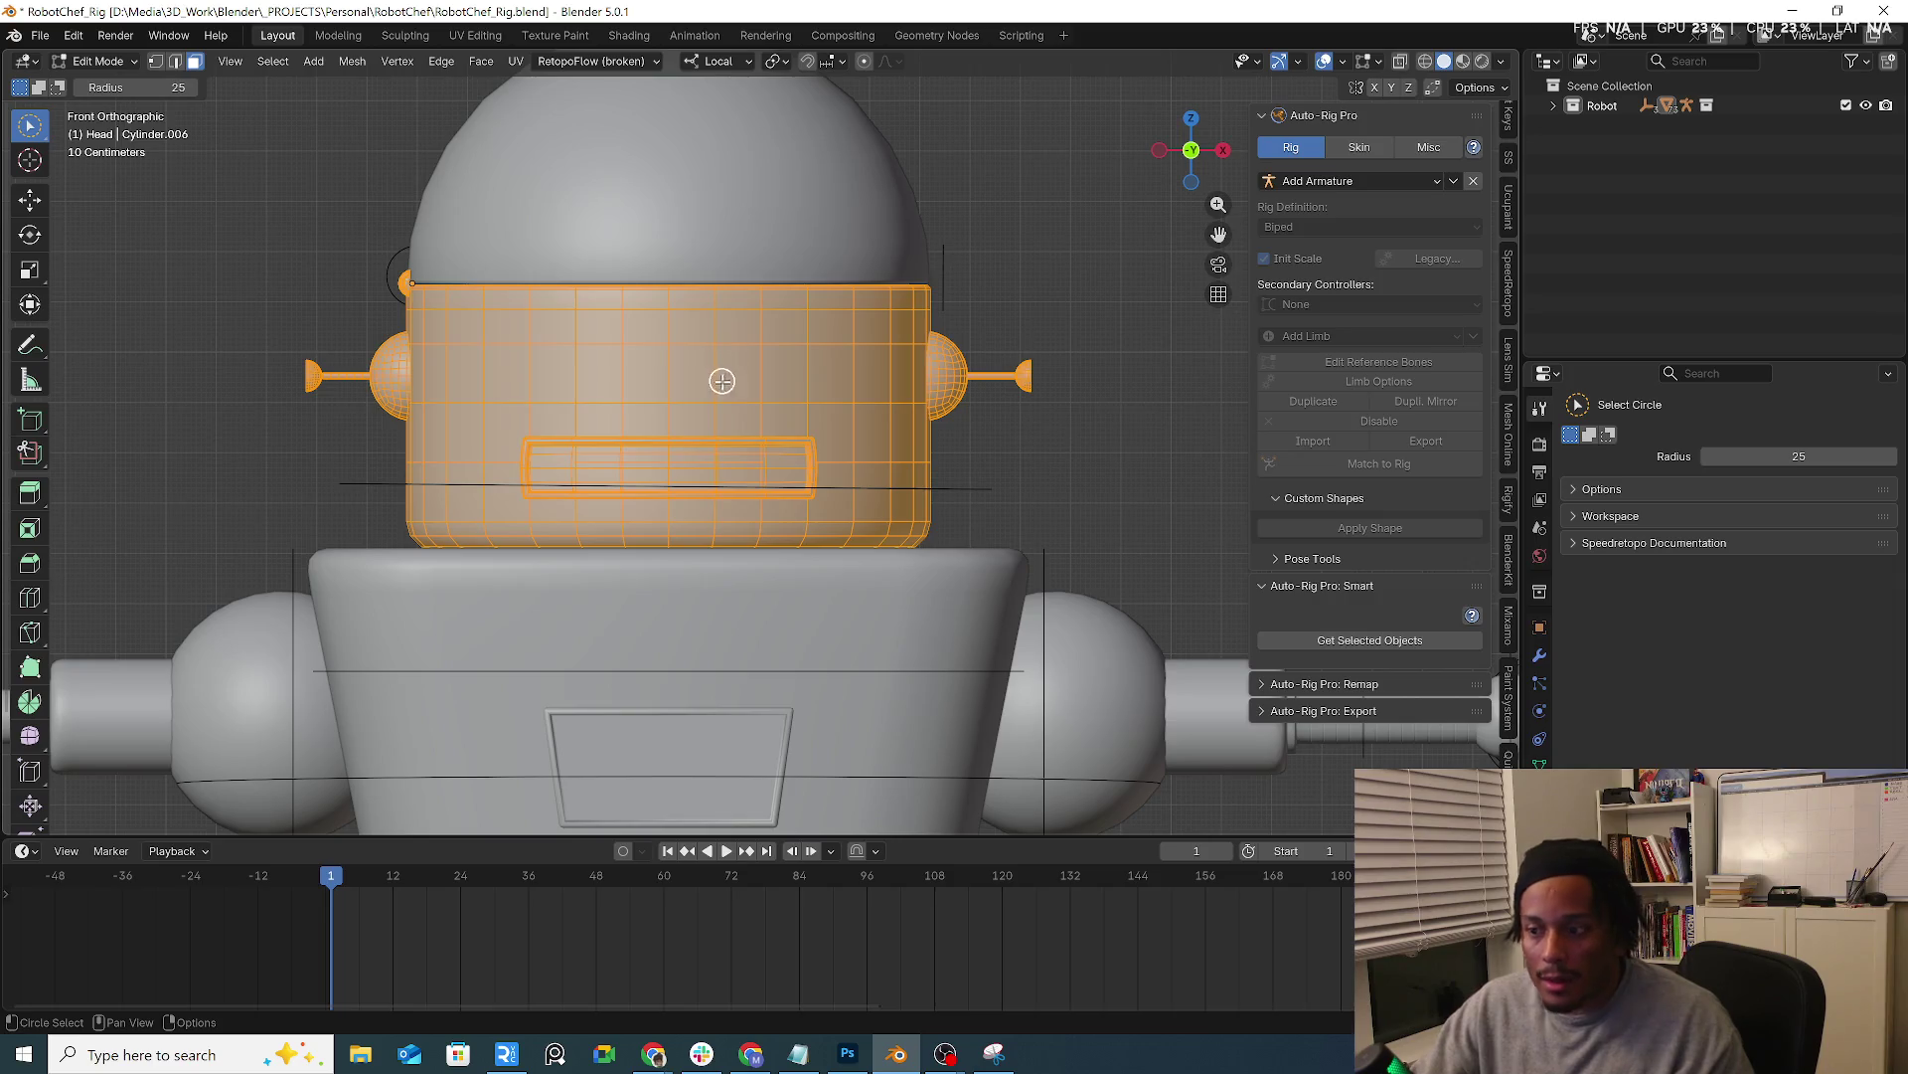
Back in Object Mode, select the torso, shoulder spheres and head parts together
{"action": "left_click", "coordinate": [97, 60]}
{"action": "scroll", "coordinate": [583, 530], "scroll_direction": "down", "scroll_amount": 3}
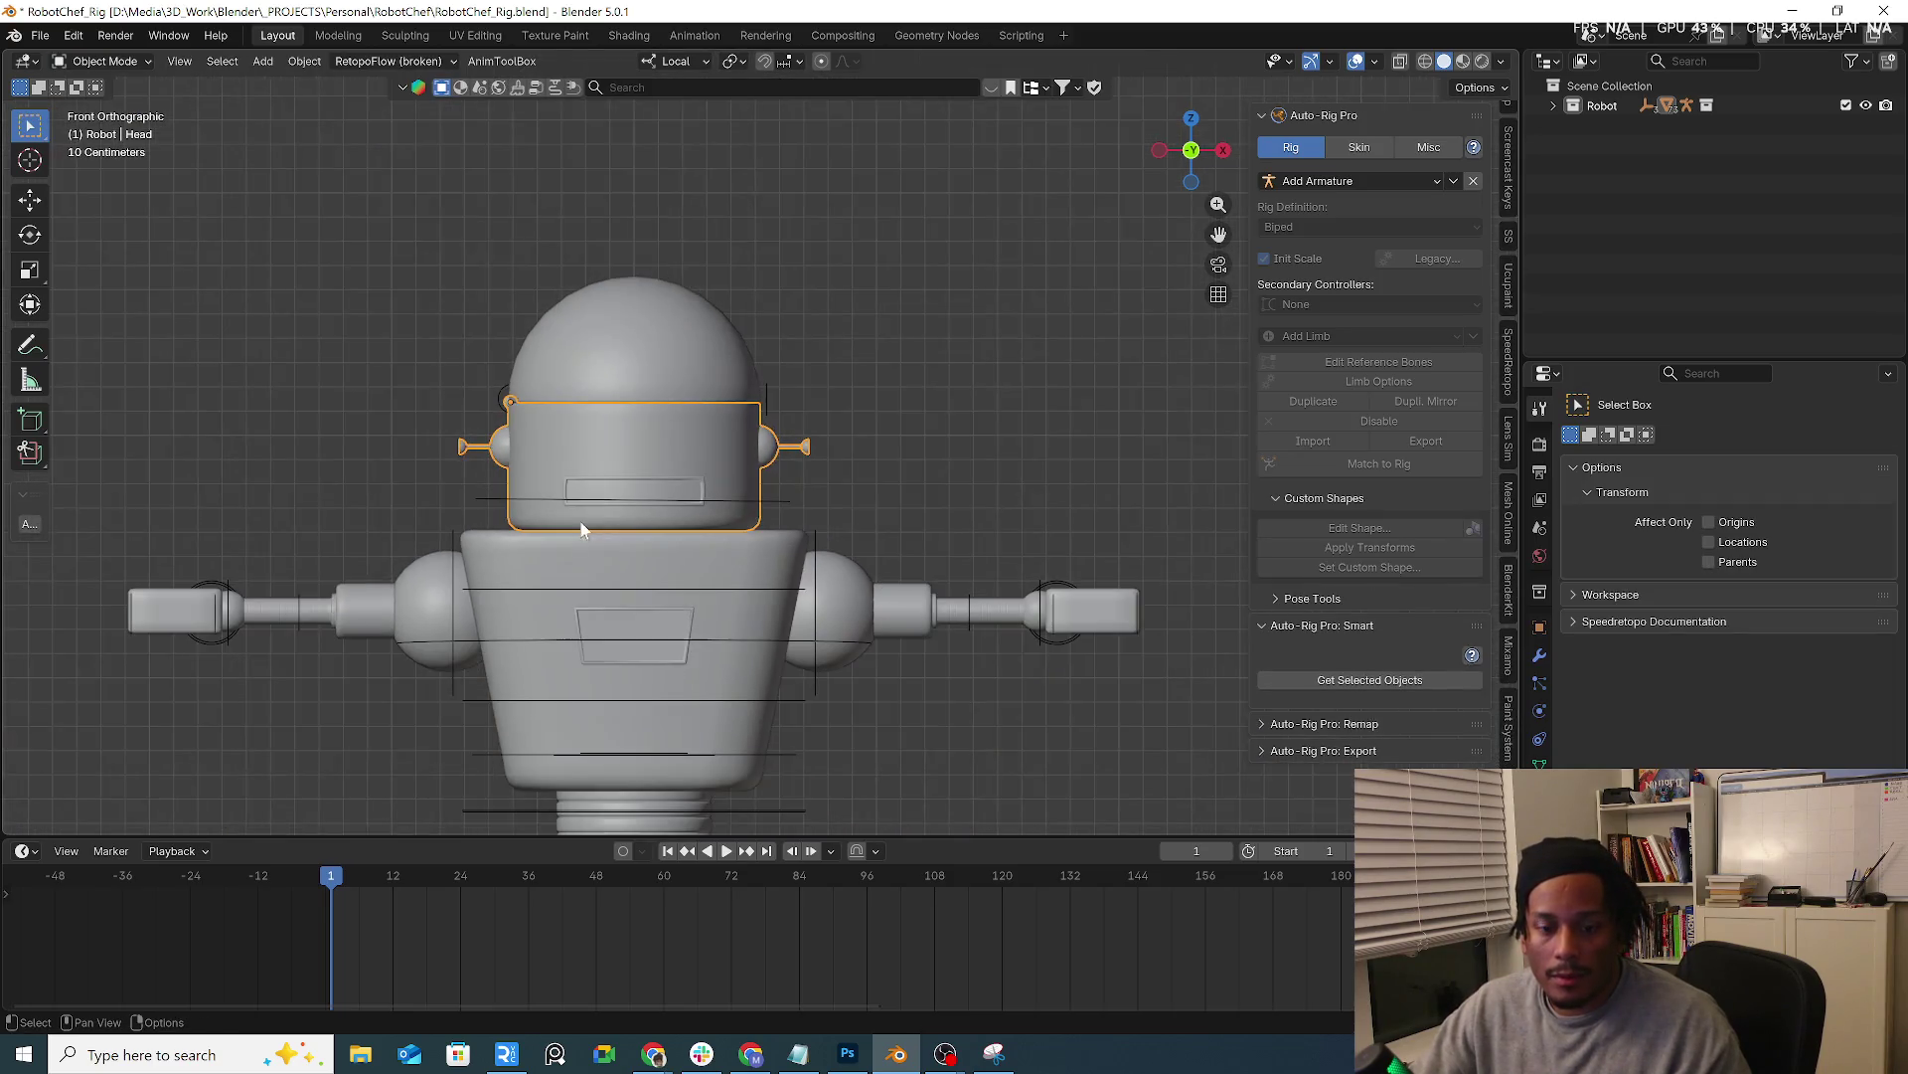
{"action": "left_click", "coordinate": [588, 588]}
{"action": "left_click", "coordinate": [571, 550]}
{"action": "left_click", "coordinate": [427, 608], "text": "shift"}
{"action": "left_click", "coordinate": [581, 443], "text": "shift"}
{"action": "left_click", "coordinate": [601, 375], "text": "shift"}
{"action": "left_click", "coordinate": [859, 617], "text": "shift"}
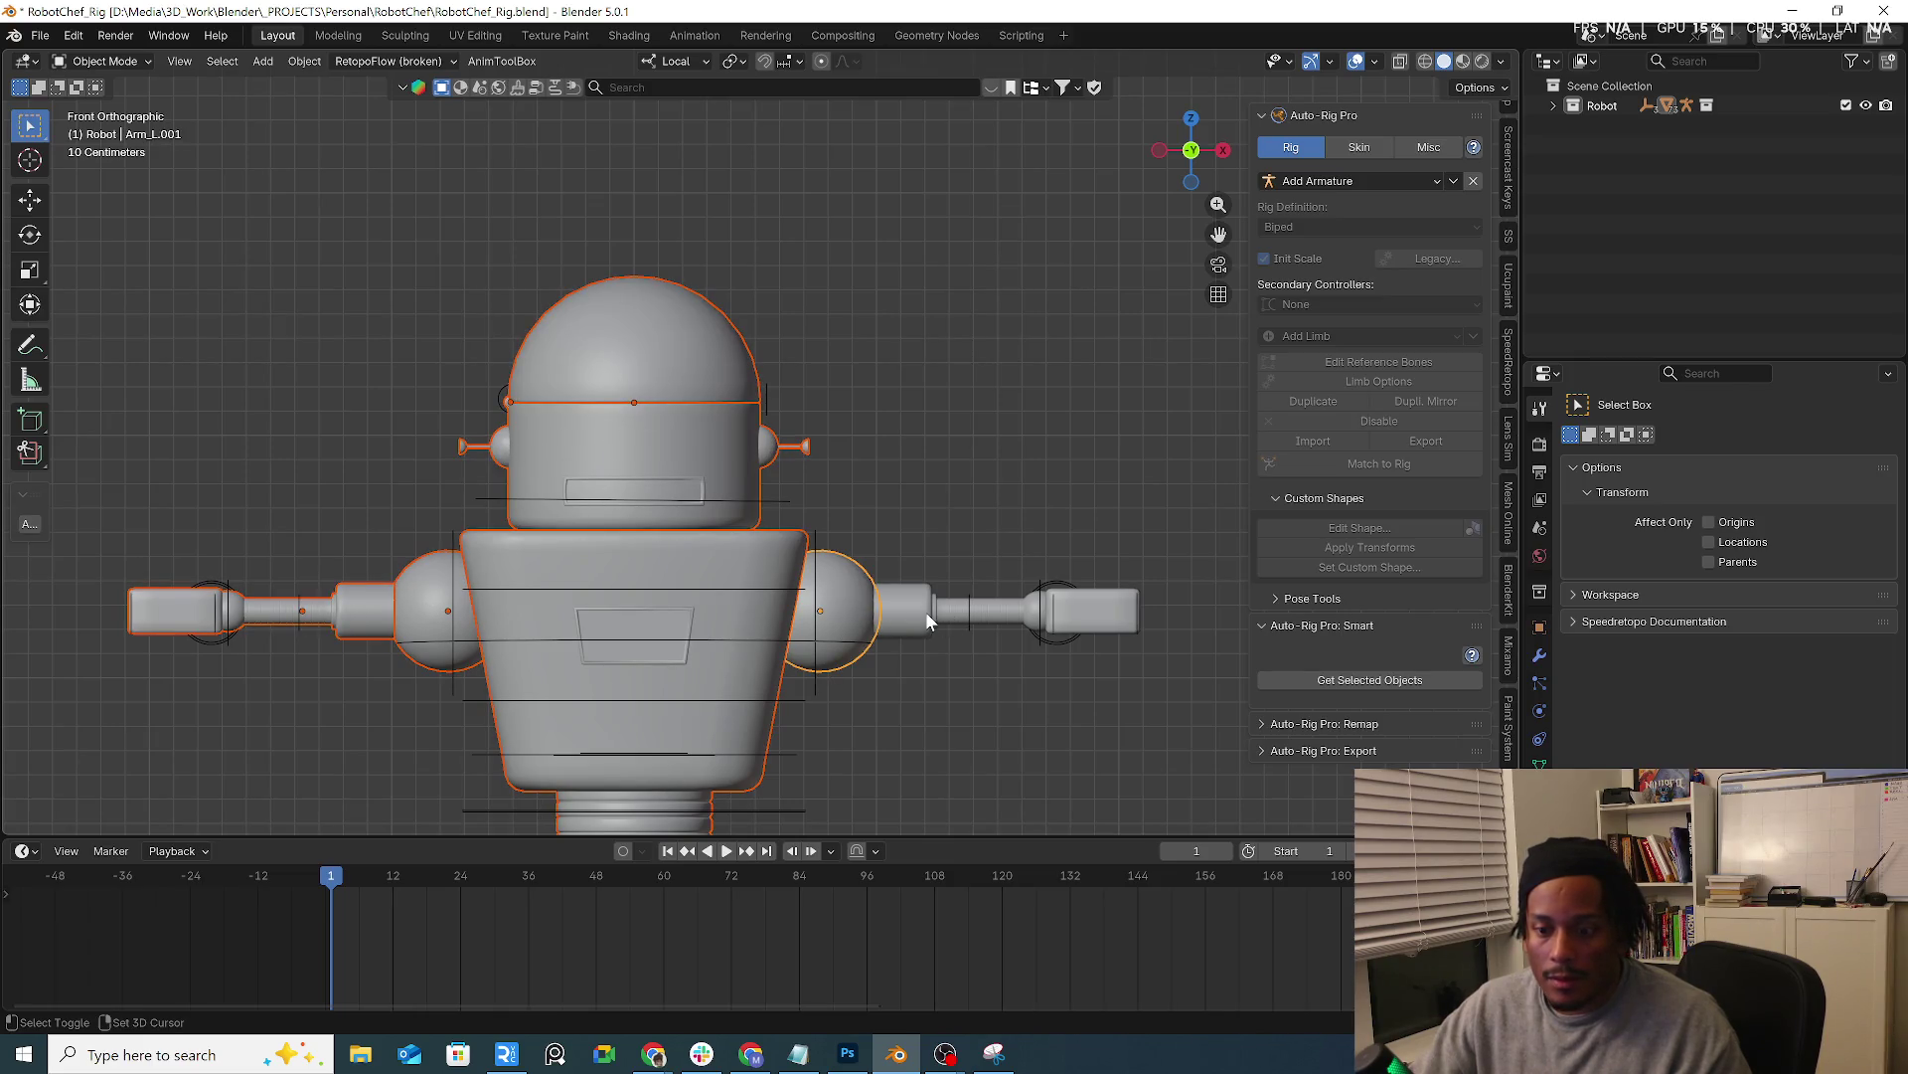
{"action": "scroll", "coordinate": [690, 658], "scroll_direction": "down", "scroll_amount": 4, "text": "shift"}
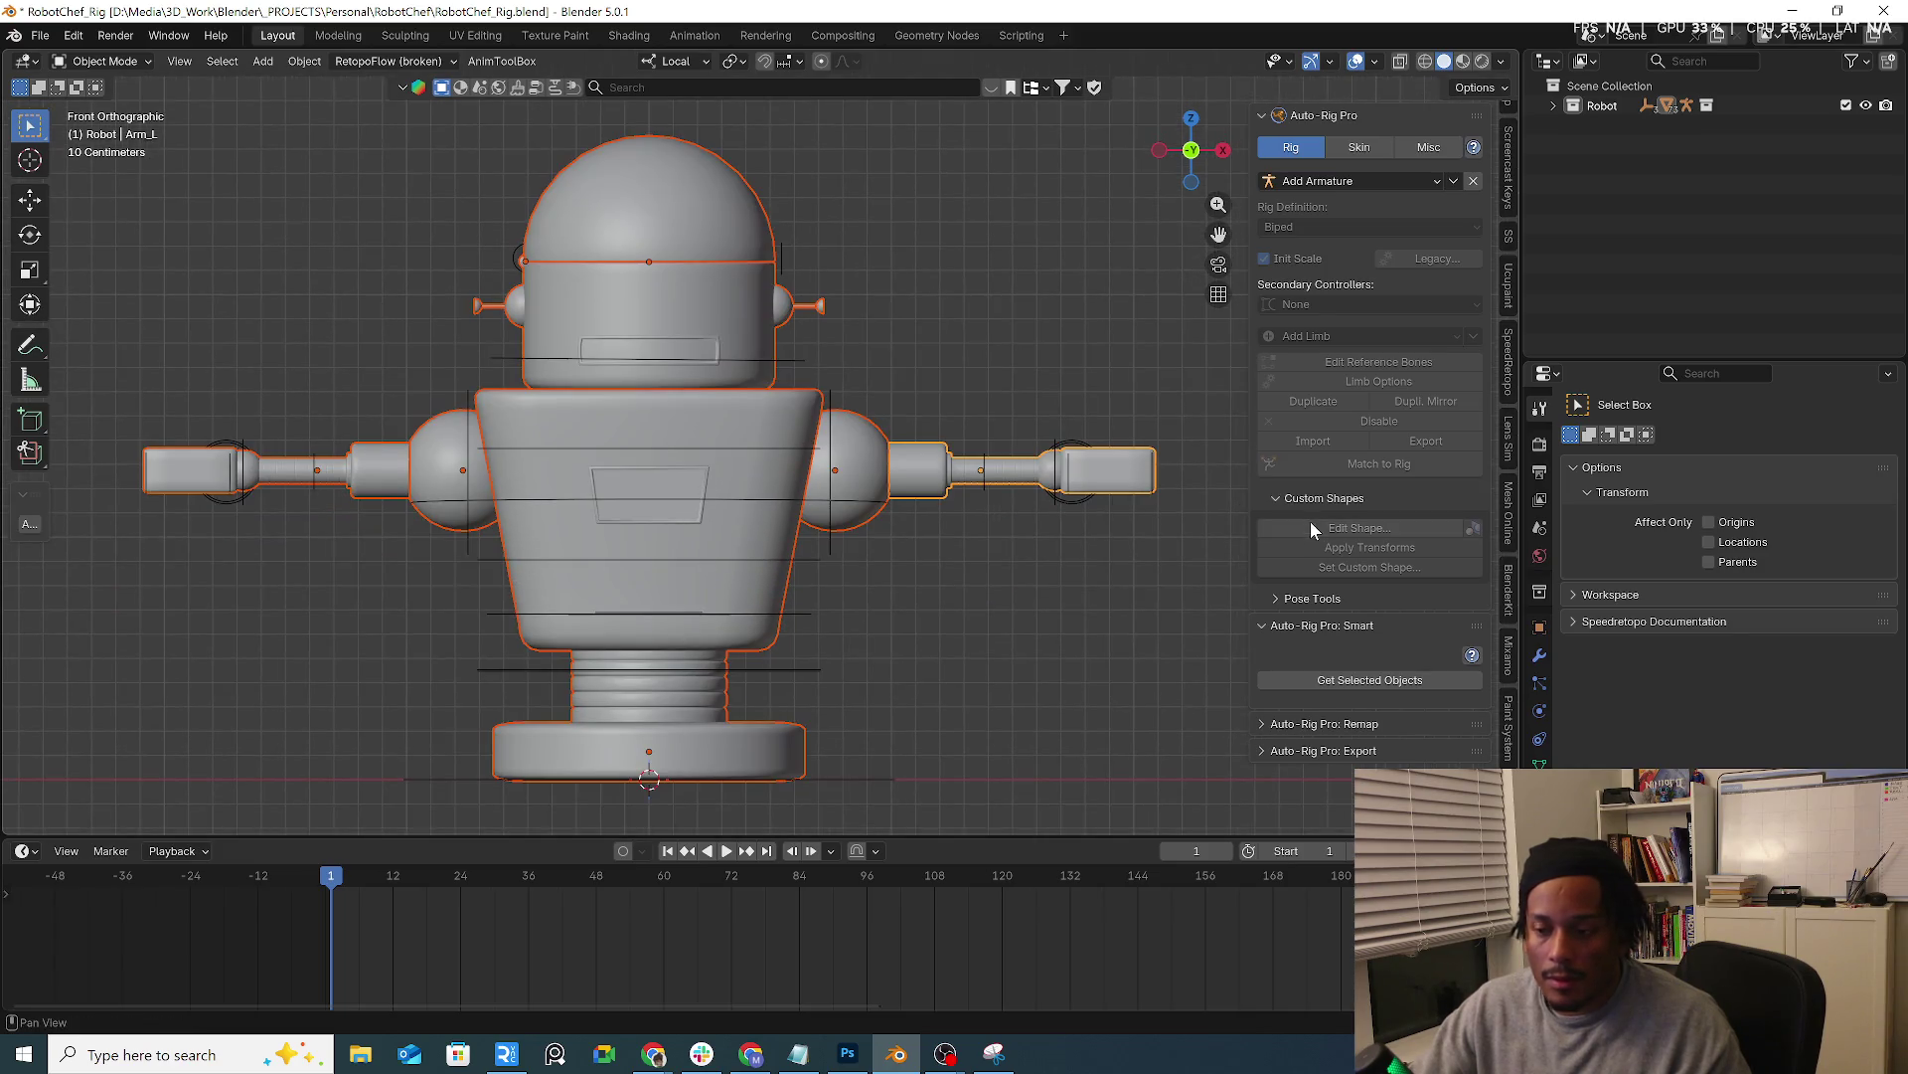
Show the ARP Skin tab, reselect only the lower head and circle-select faces for an eye socket
{"action": "left_click", "coordinate": [1359, 146]}
{"action": "left_click", "coordinate": [826, 641]}
{"action": "left_click", "coordinate": [636, 311]}
{"action": "scroll", "coordinate": [636, 312], "scroll_direction": "up", "scroll_amount": 3}
{"action": "middle_click_drag", "start_coordinate": [616, 277], "coordinate": [796, 392], "text": "shift"}
{"action": "left_click", "coordinate": [96, 60]}
{"action": "left_click", "coordinate": [89, 110]}
{"action": "mouse_move", "coordinate": [682, 351]}
{"action": "left_mouse_down"}
{"action": "mouse_move", "coordinate": [727, 355]}
{"action": "mouse_move", "coordinate": [694, 369]}
{"action": "left_mouse_up"}
Circle-select small blocks of faces where the two eyes will go
{"action": "key", "text": "Escape"}
{"action": "left_click_drag", "start_coordinate": [515, 345], "coordinate": [543, 350], "text": "shift"}
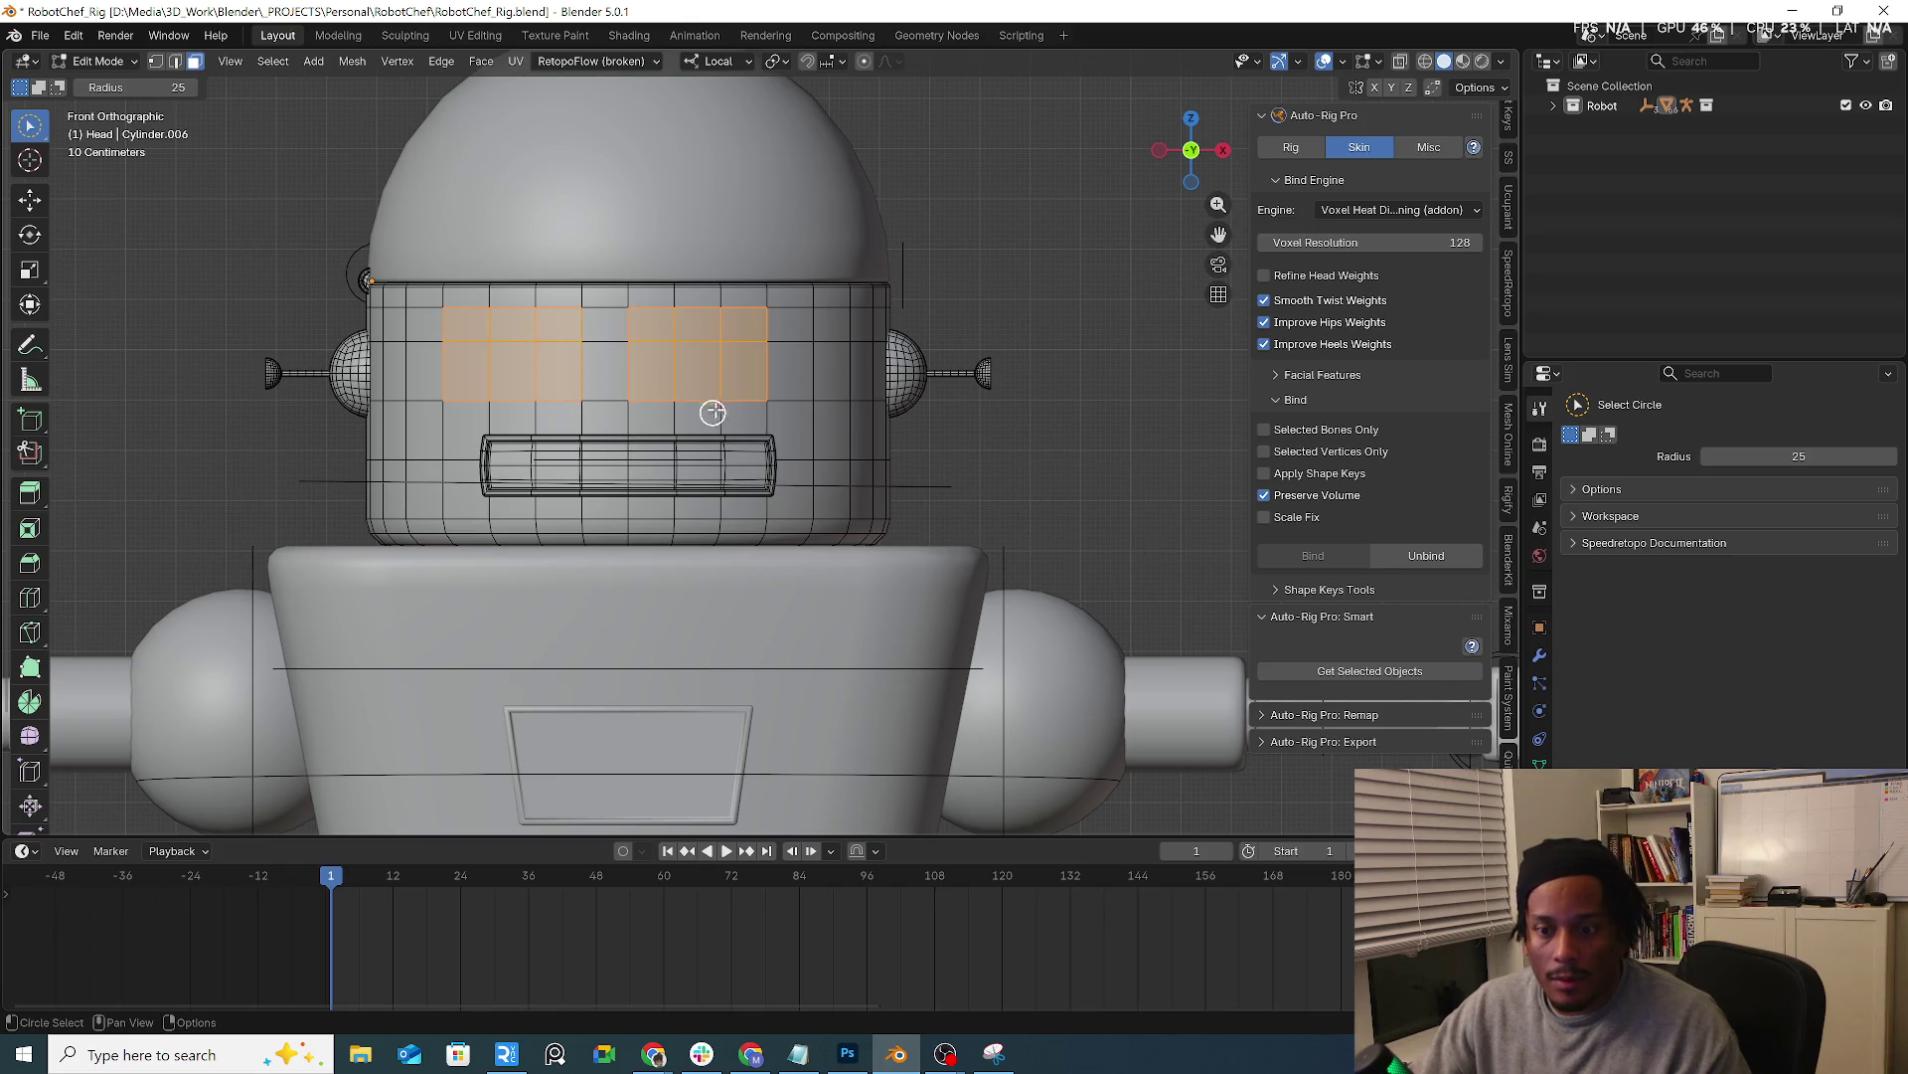
{"action": "left_click_drag", "start_coordinate": [668, 392], "coordinate": [754, 356]}
{"action": "left_click", "coordinate": [545, 343], "text": "shift"}
{"action": "left_click_drag", "start_coordinate": [482, 343], "coordinate": [492, 352], "text": "shift"}
Add a centred horizontal edge loop around the head above the mouth
{"action": "mouse_move", "coordinate": [749, 441]}
{"action": "middle_mouse_down"}
{"action": "mouse_move", "coordinate": [611, 432]}
{"action": "mouse_move", "coordinate": [846, 447]}
{"action": "mouse_move", "coordinate": [788, 452]}
{"action": "middle_mouse_up"}
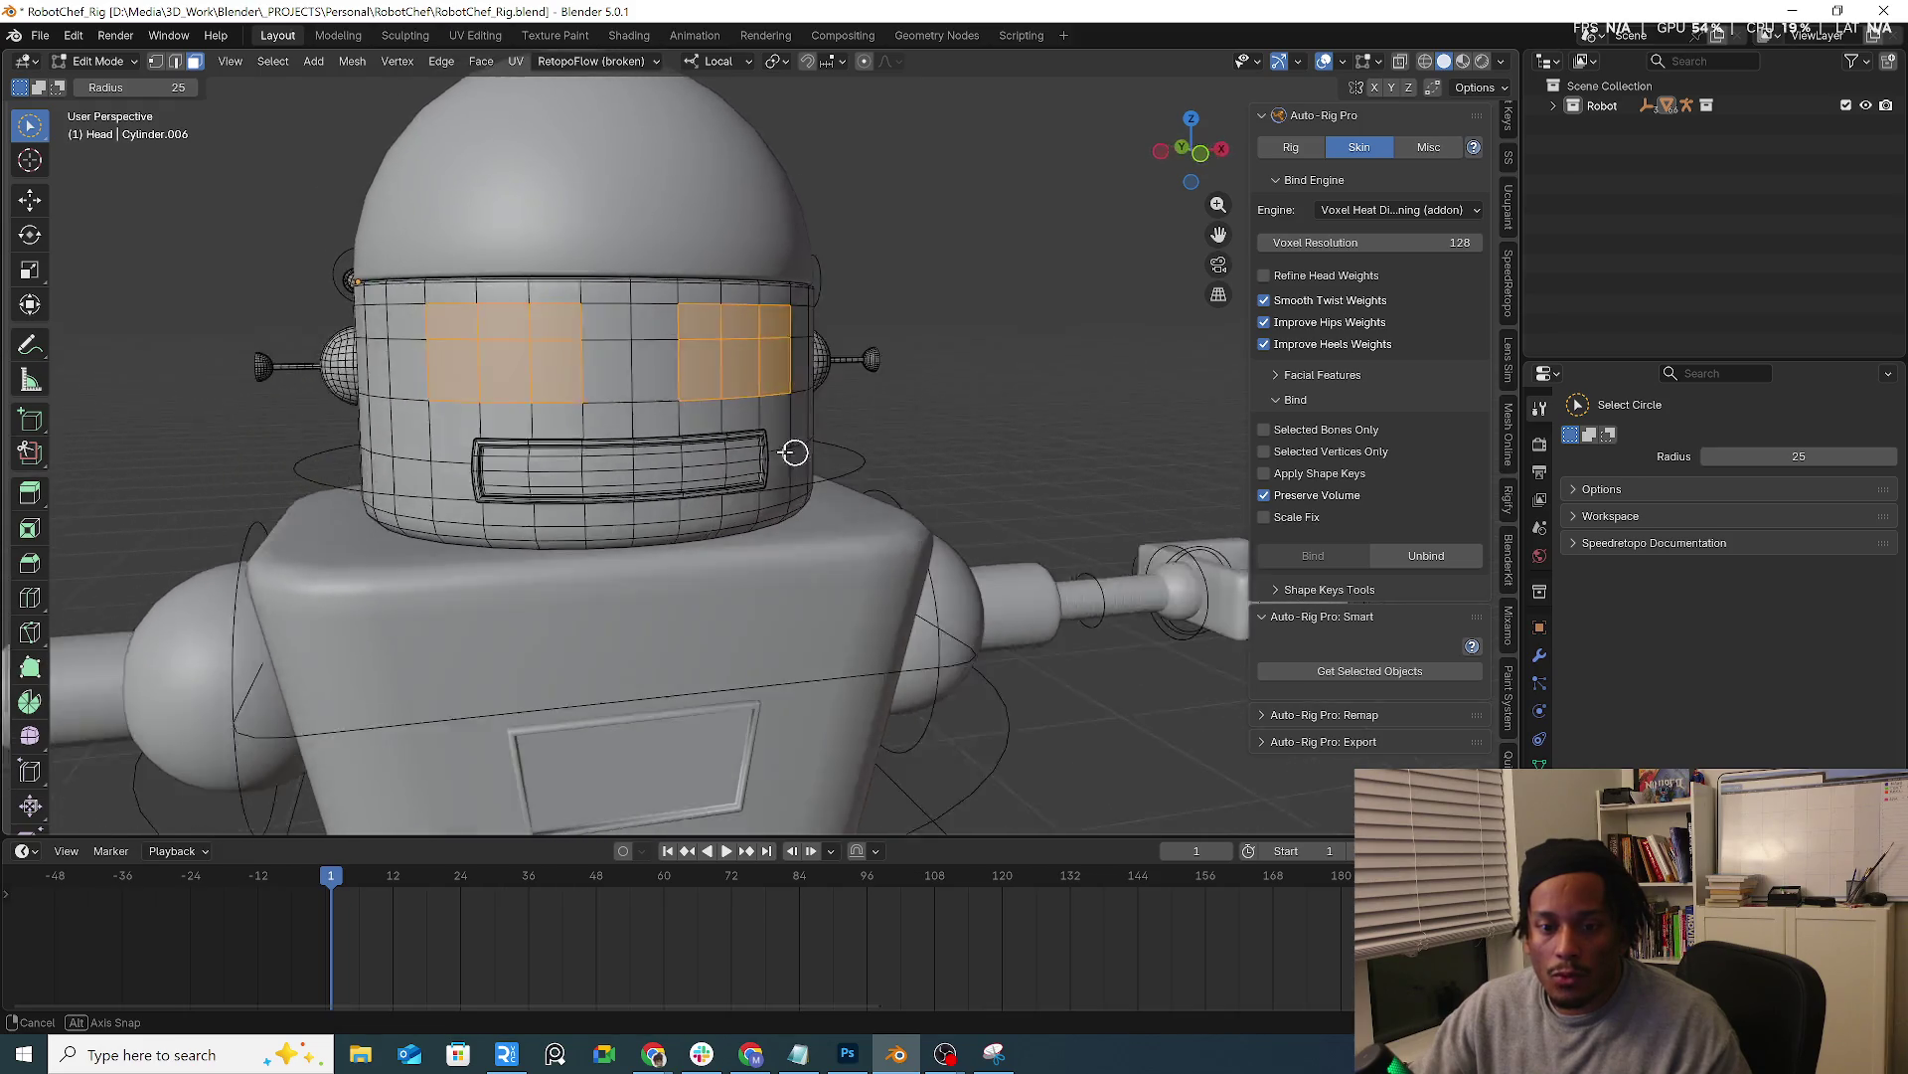
{"action": "middle_click_drag", "start_coordinate": [787, 453], "coordinate": [792, 443]}
{"action": "key", "text": "ctrl+r"}
{"action": "left_click", "coordinate": [568, 423]}
{"action": "right_click", "coordinate": [569, 422]}
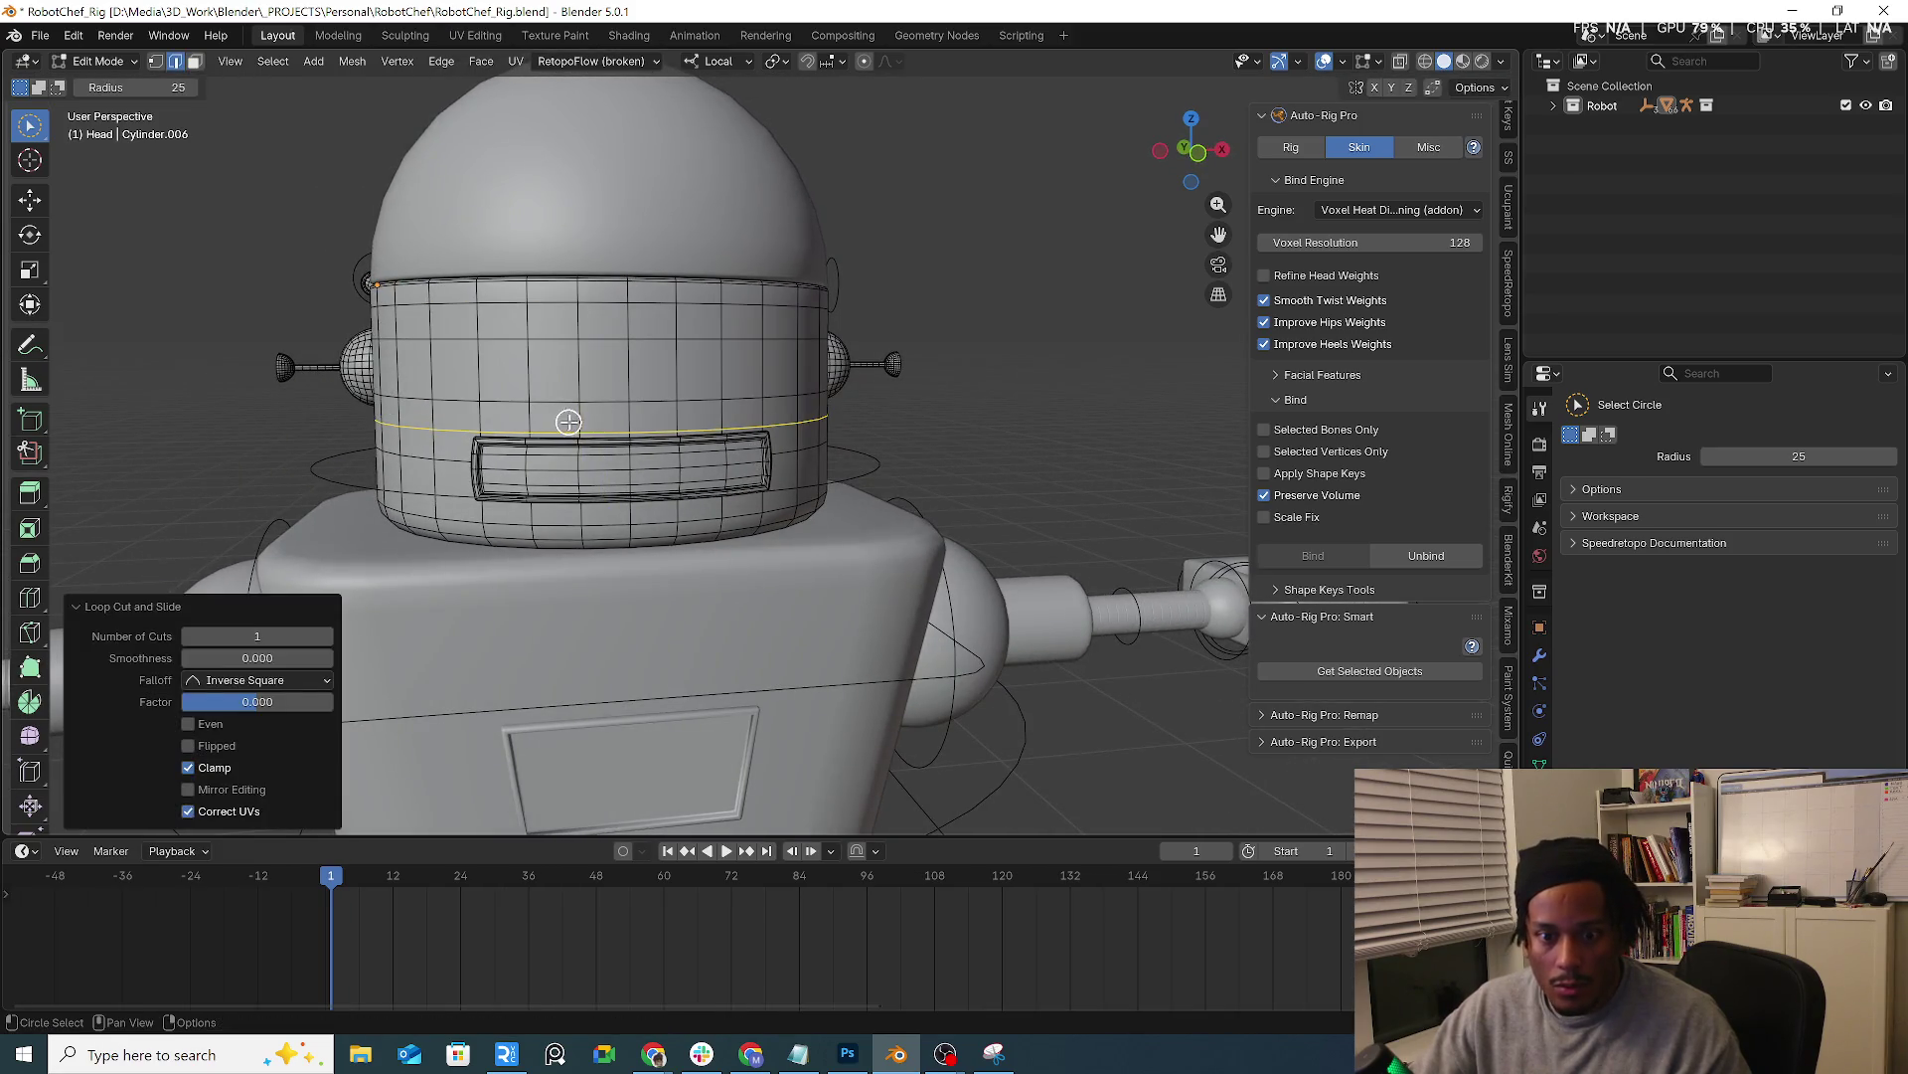
Select both rectangular eye patches in front view and start insetting them
{"action": "left_click_drag", "start_coordinate": [494, 389], "coordinate": [483, 374]}
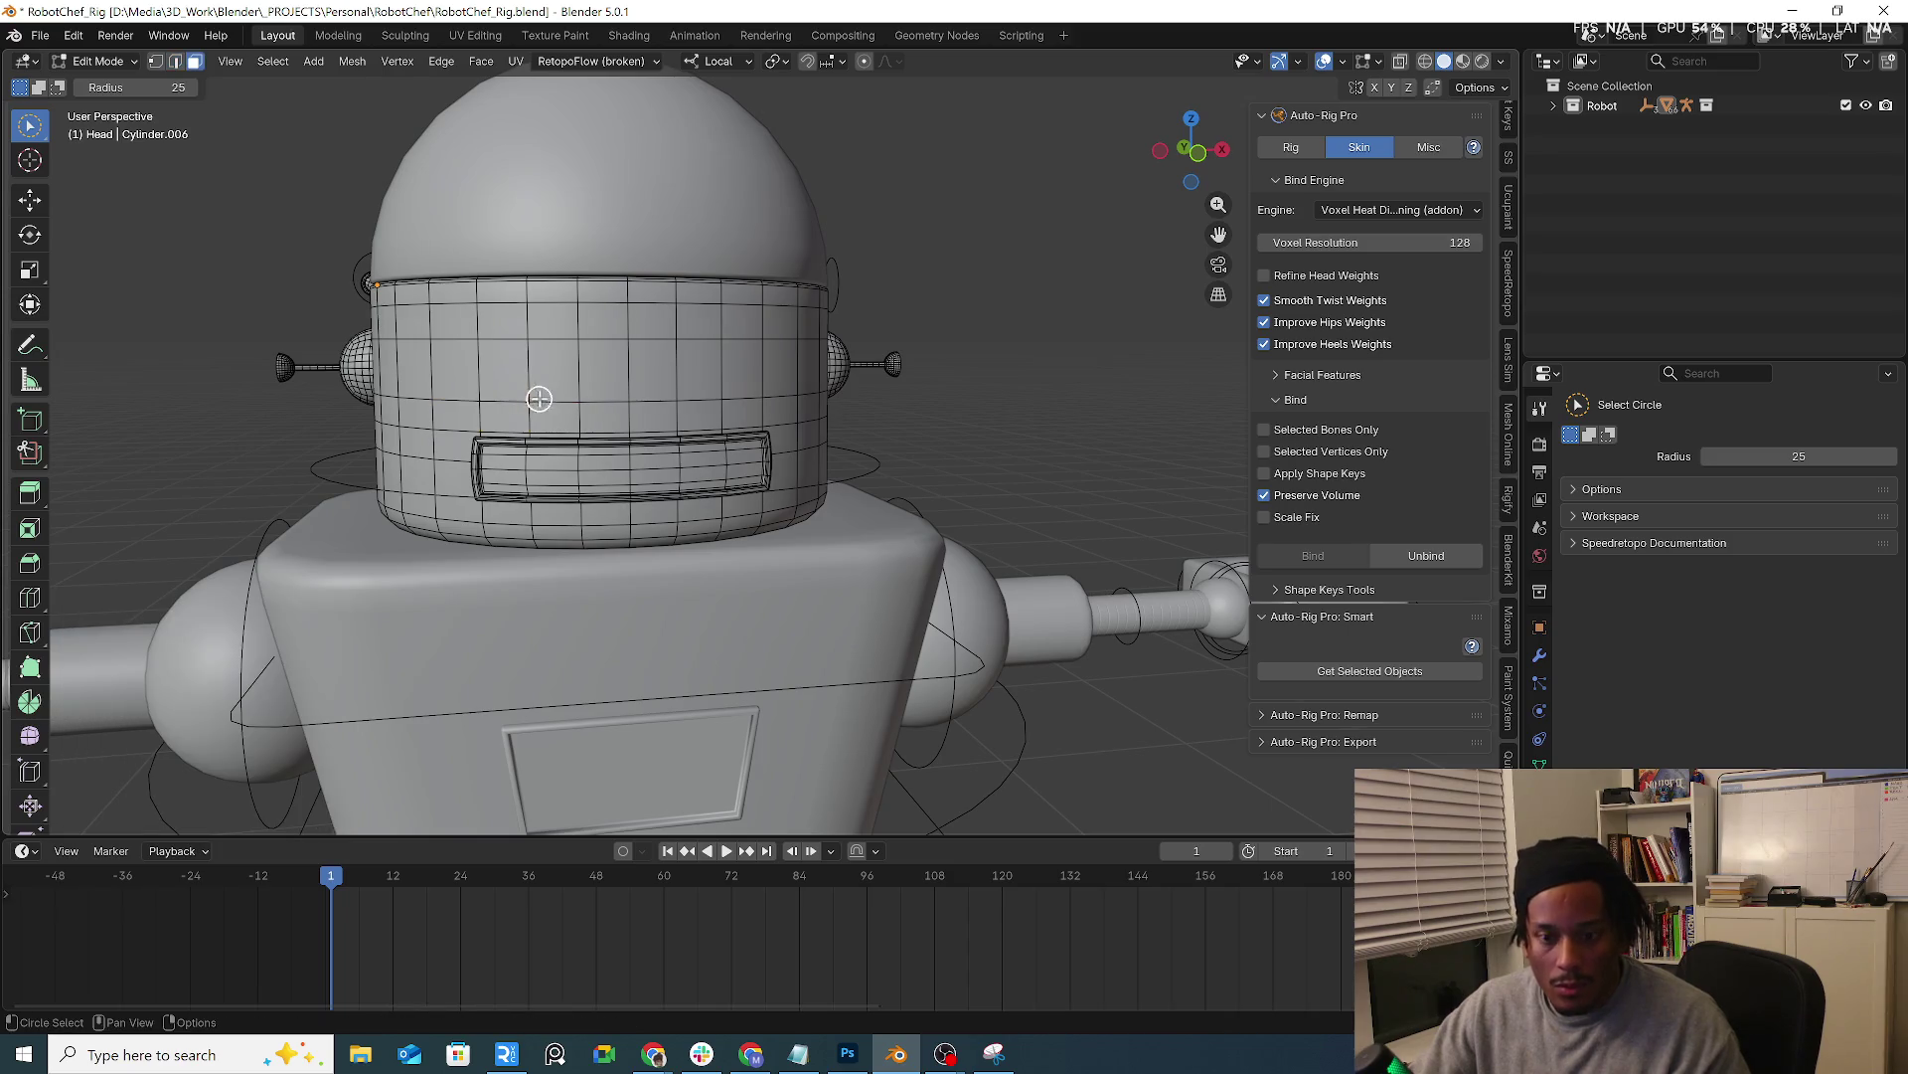
{"action": "key", "text": "Escape"}
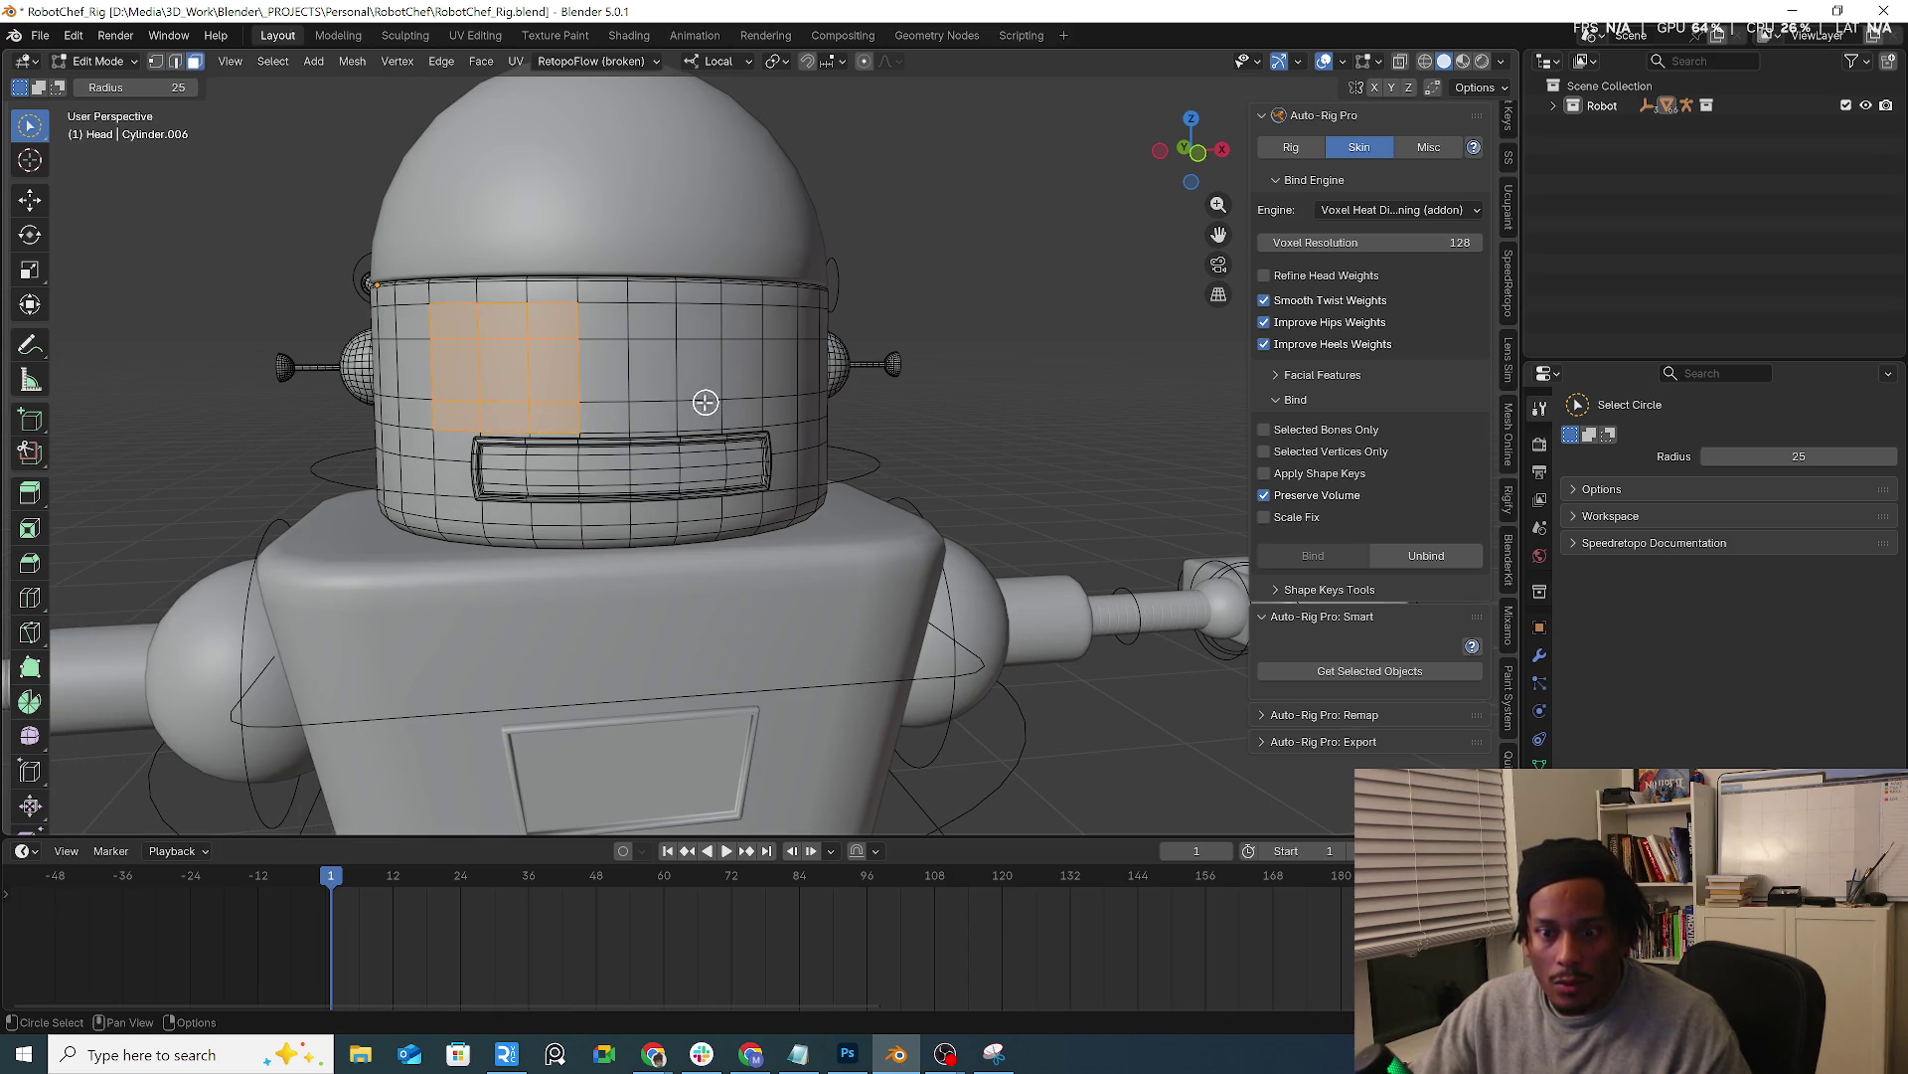
{"action": "key", "text": "KP_1"}
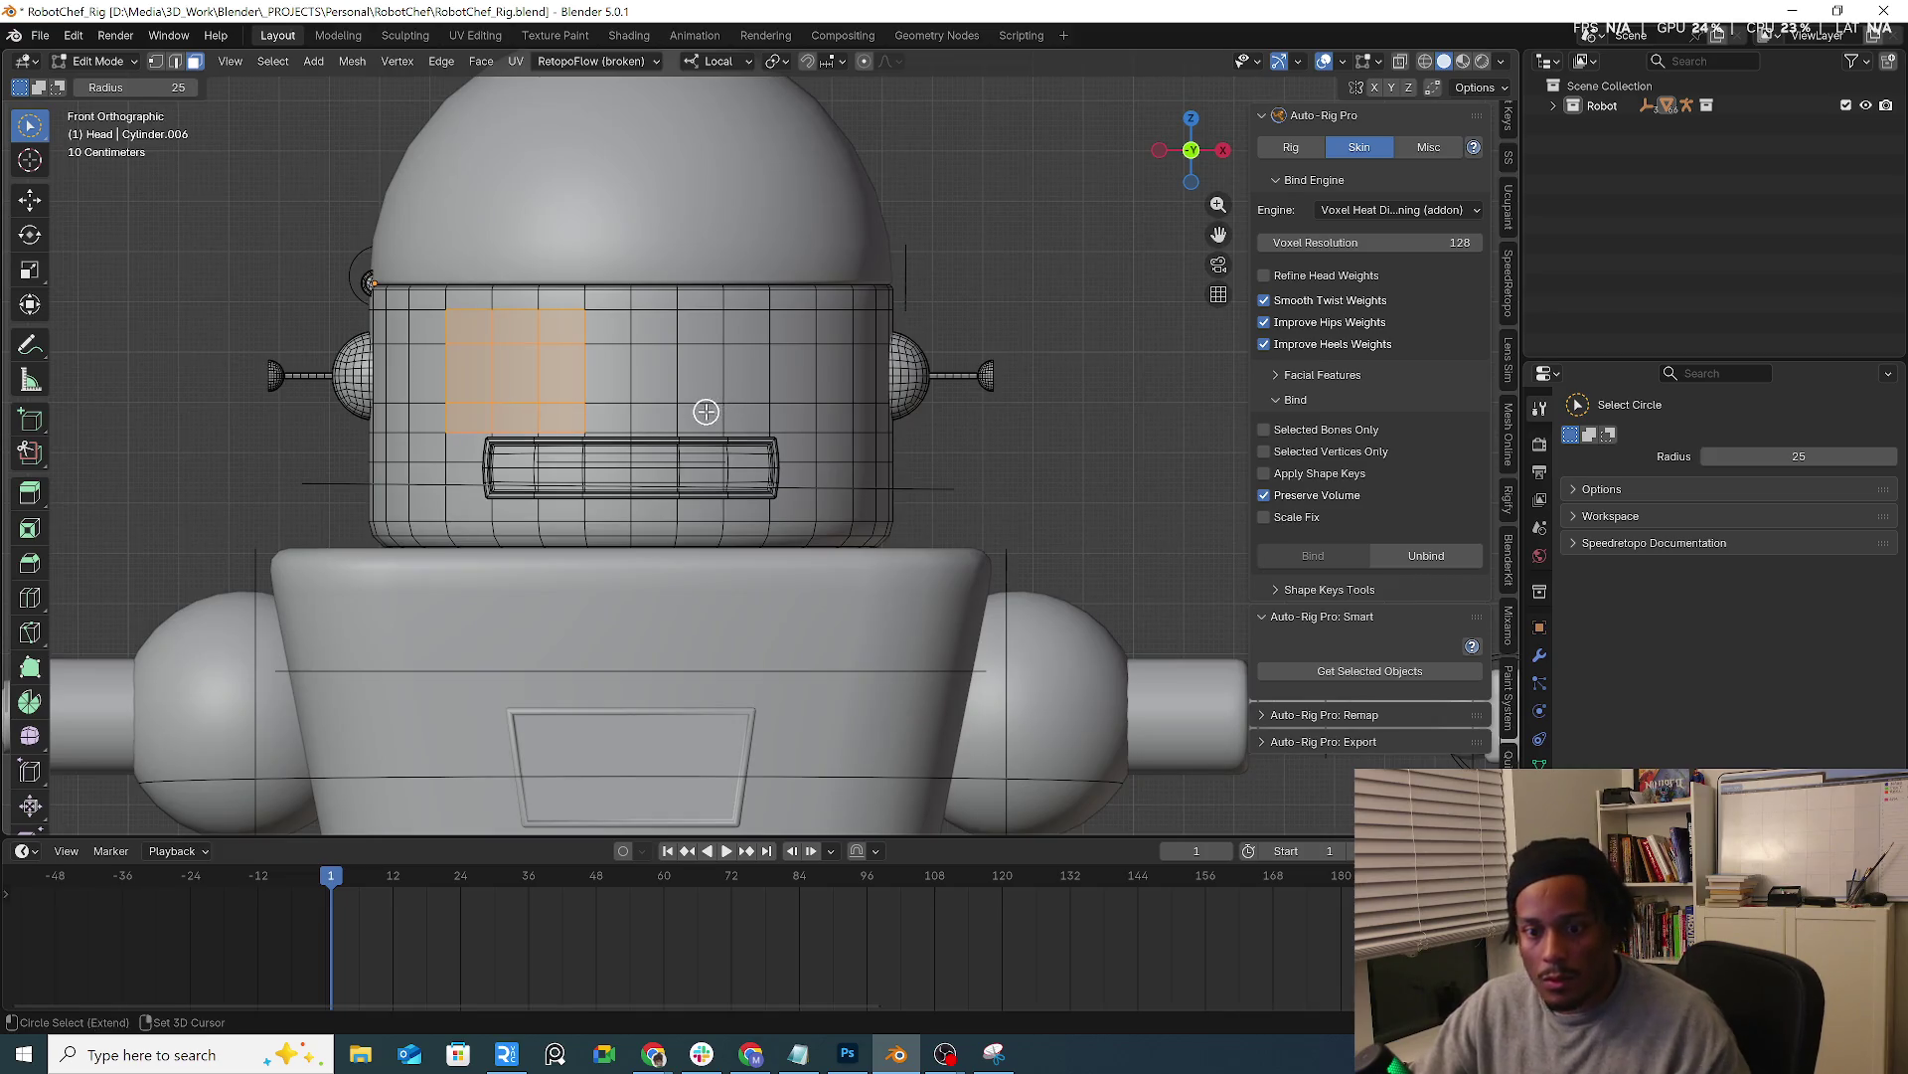
{"action": "key", "text": "c"}
{"action": "left_click", "coordinate": [716, 410]}
{"action": "left_click_drag", "start_coordinate": [716, 411], "coordinate": [781, 397]}
{"action": "key", "text": "Escape"}
{"action": "key", "text": "i"}
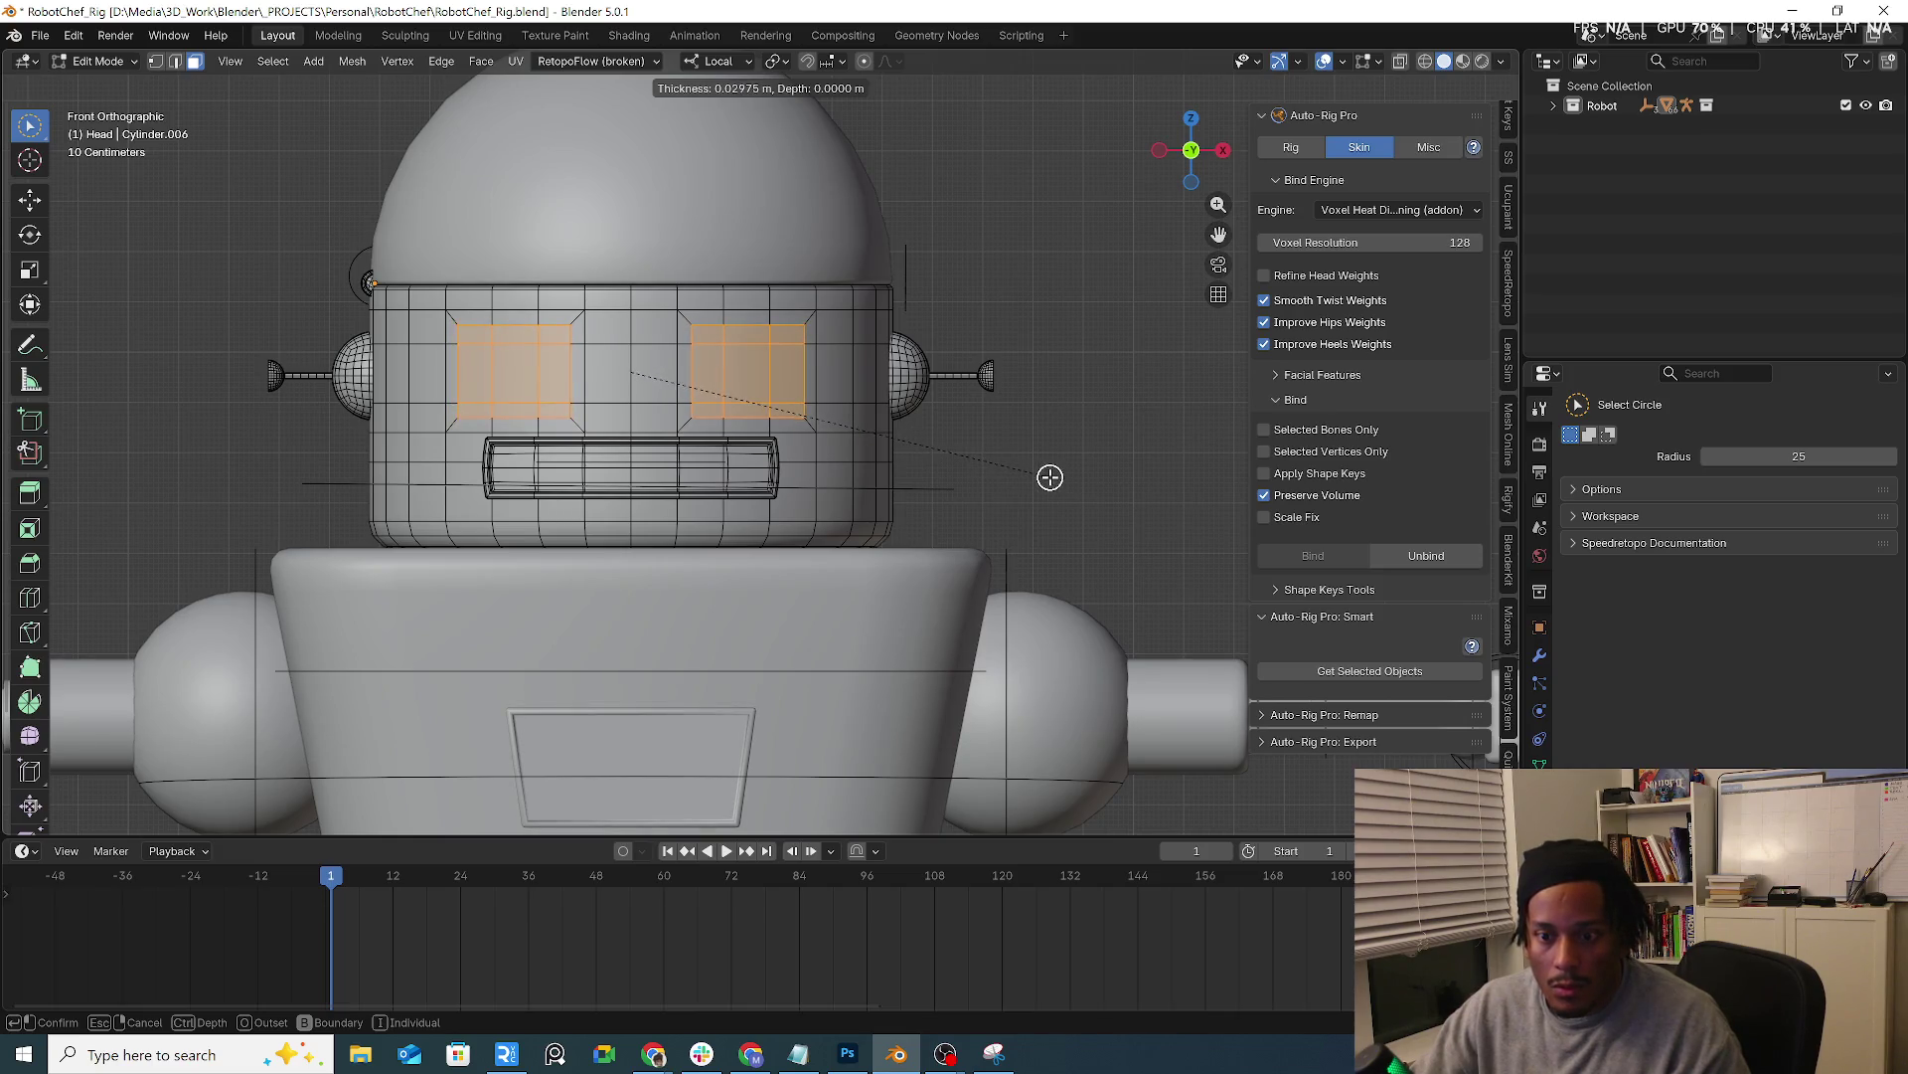
Confirm the inset and round both eye patches with LoopTools Circle at a 6° angle
{"action": "left_click", "coordinate": [1049, 478]}
{"action": "right_click", "coordinate": [751, 393]}
{"action": "mouse_move", "coordinate": [660, 383]}
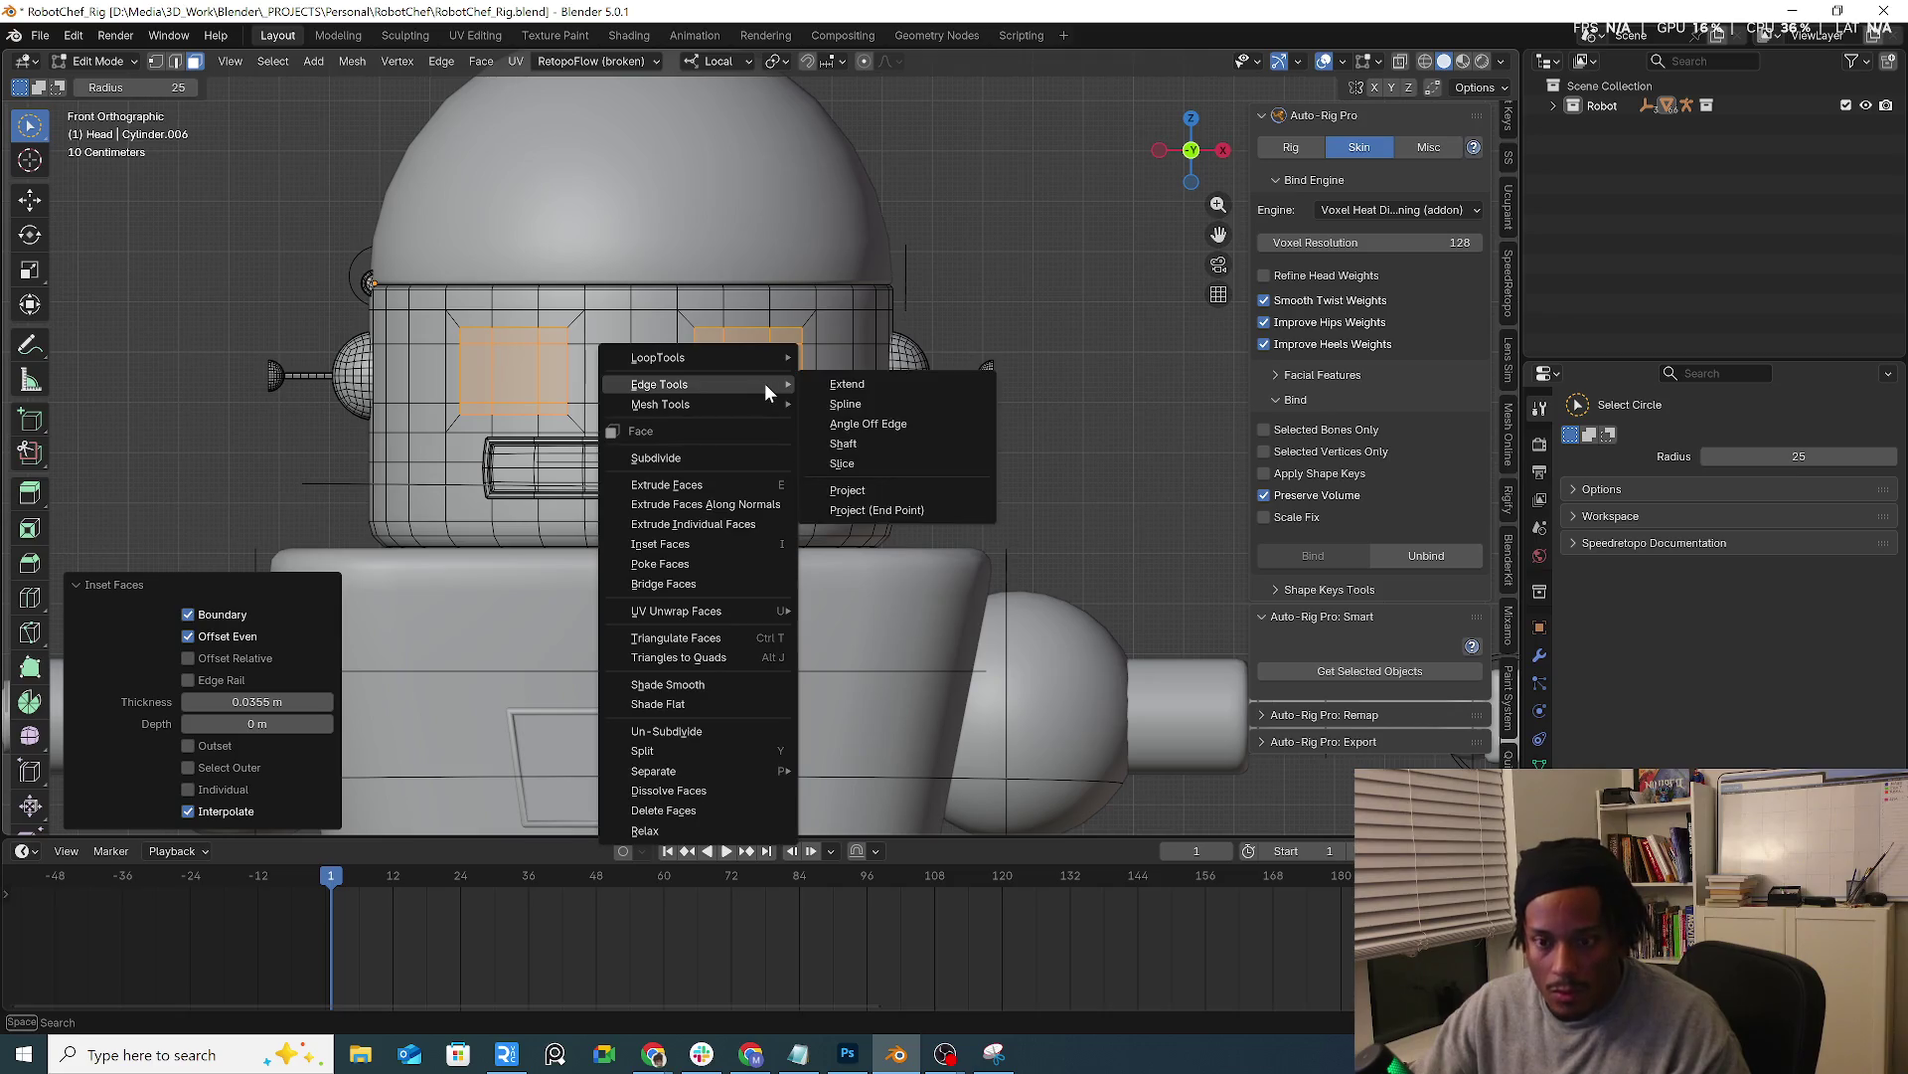
{"action": "left_click", "coordinate": [852, 375]}
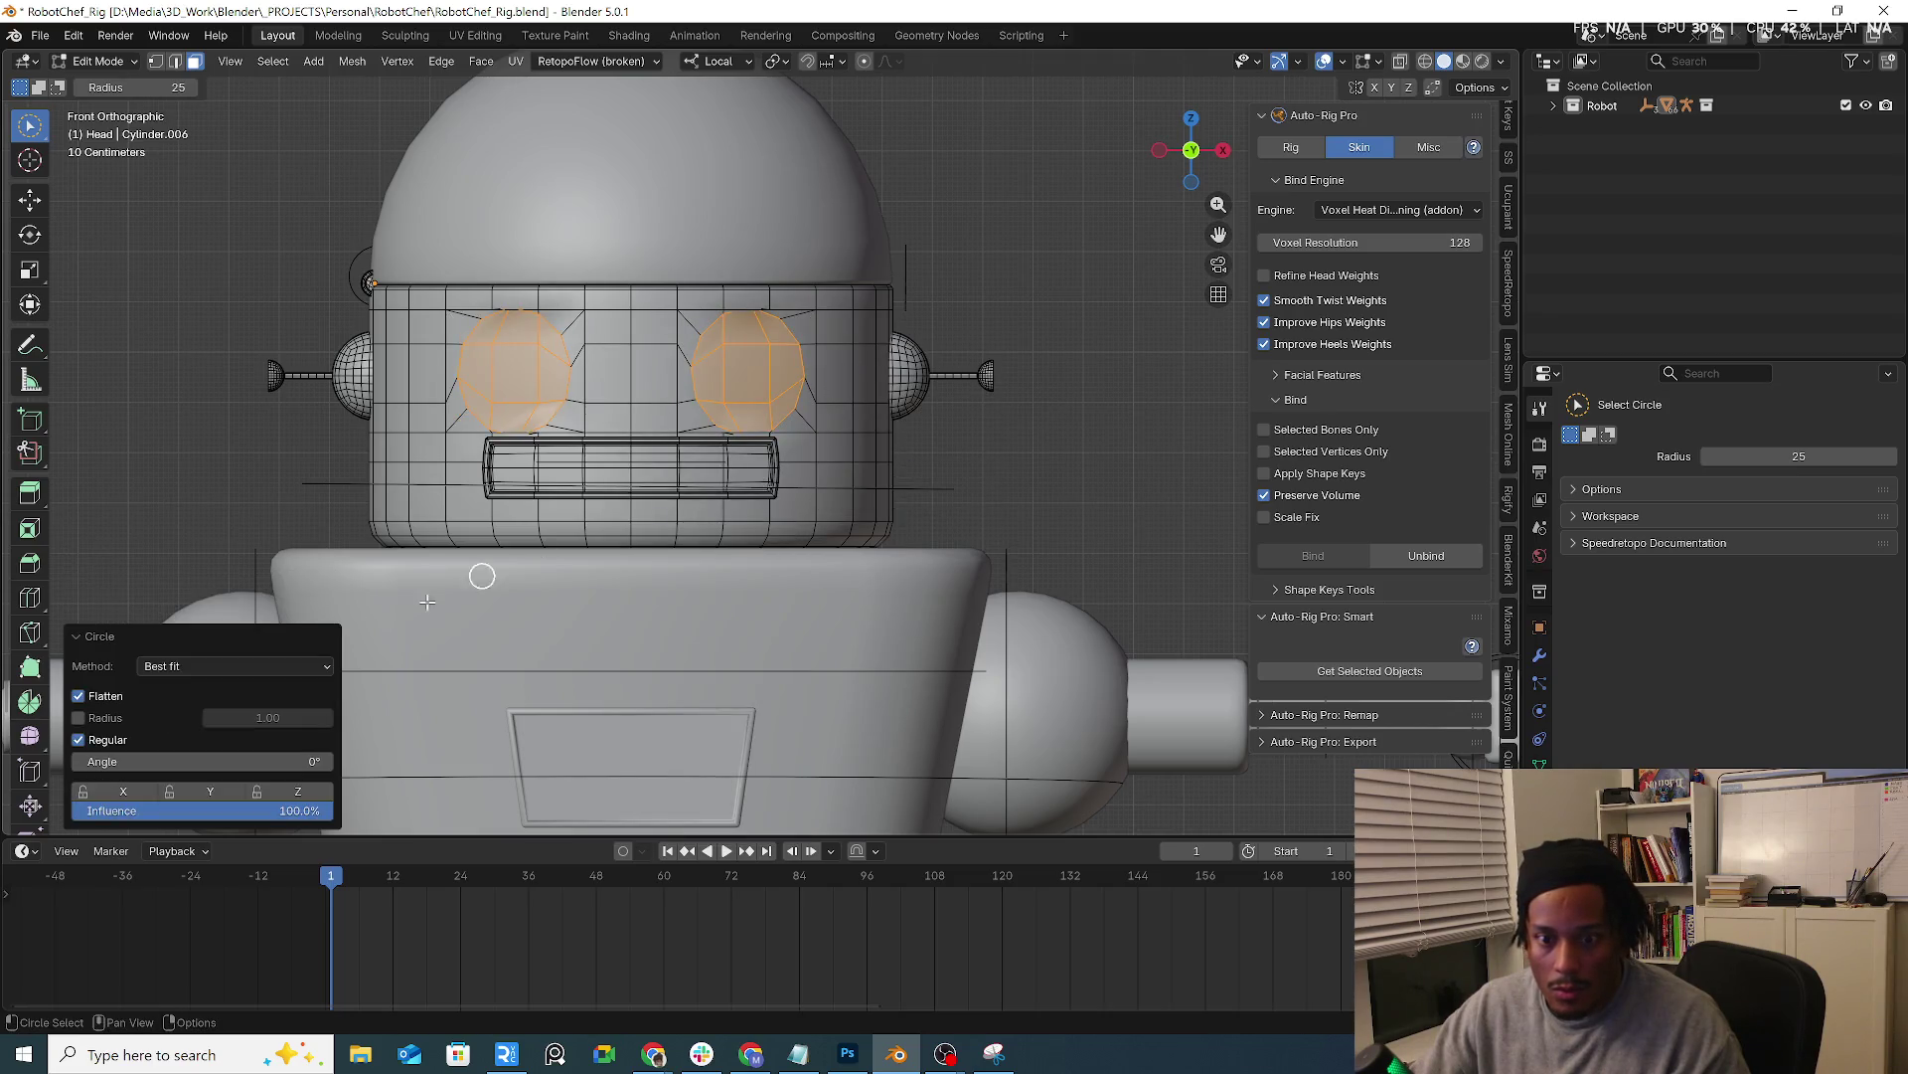
{"action": "left_click_drag", "start_coordinate": [248, 761], "coordinate": [249, 762]}
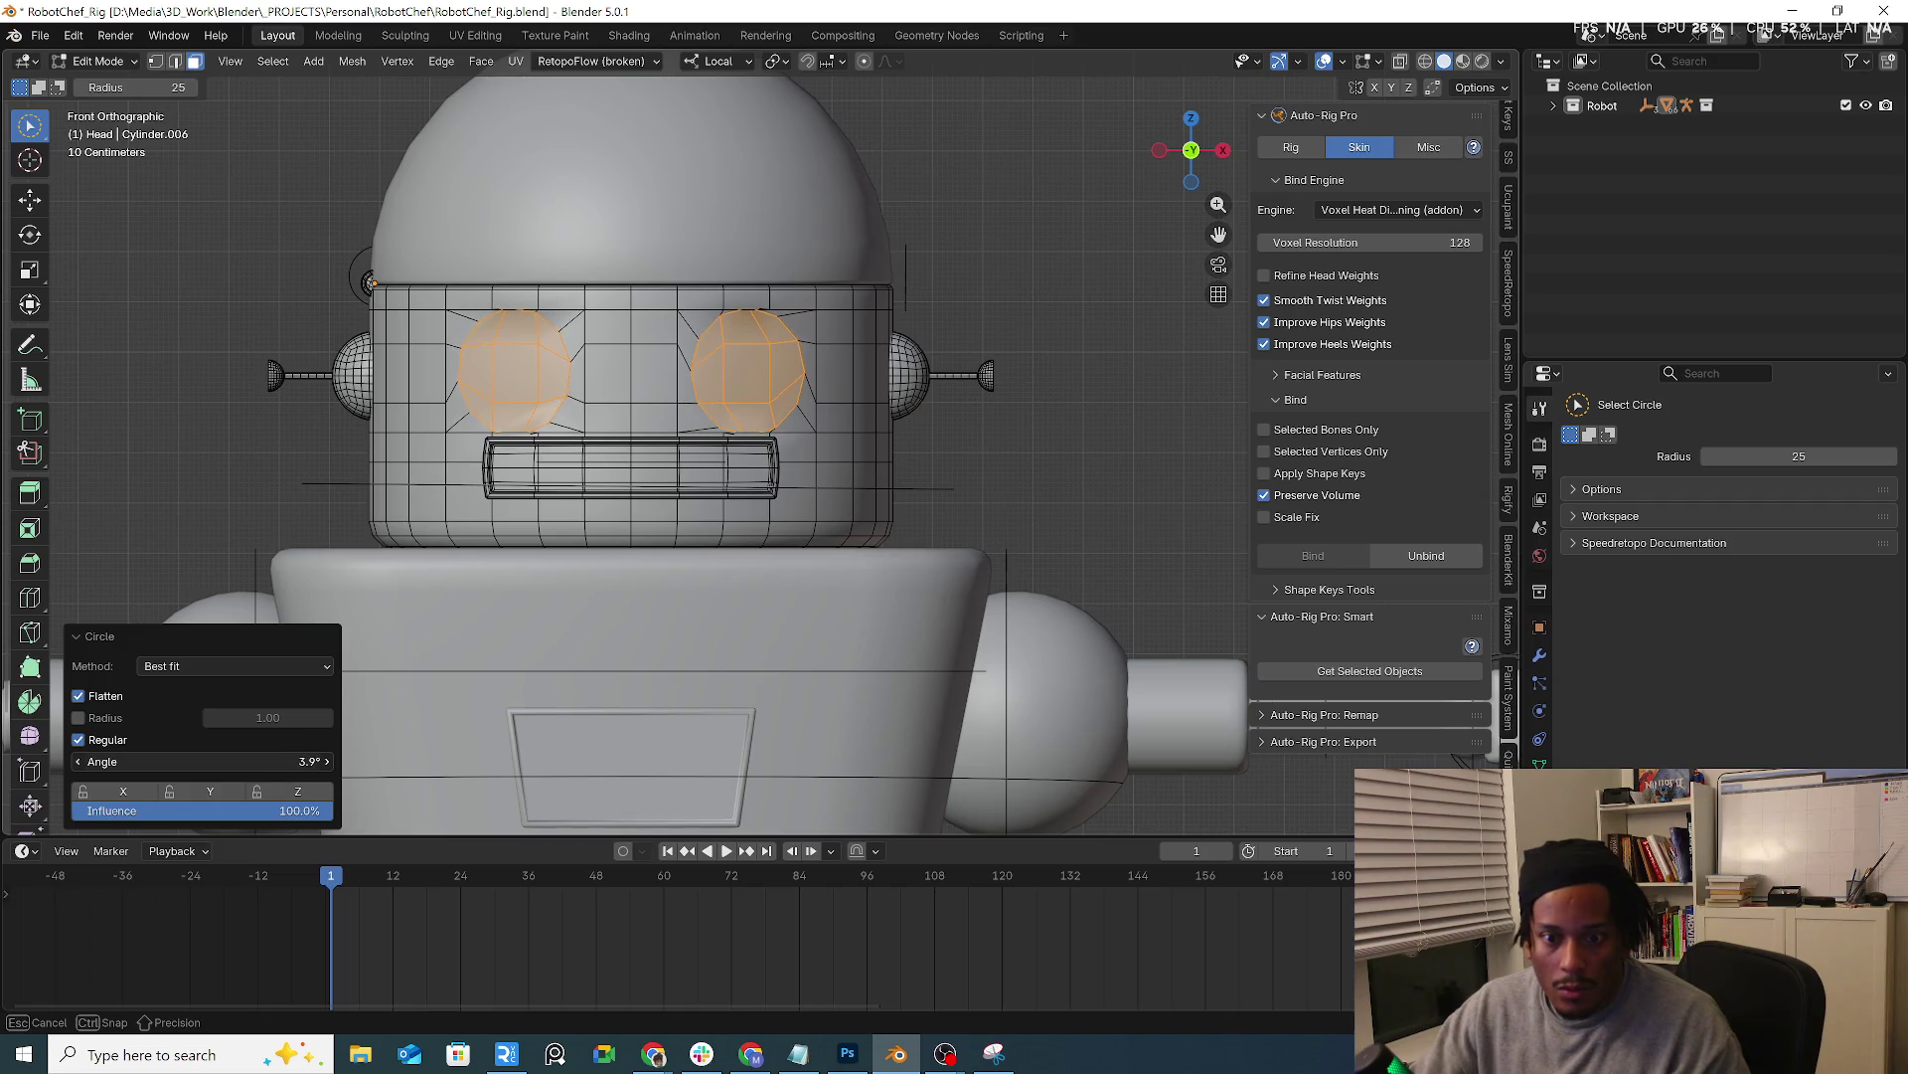
{"action": "left_click_drag", "start_coordinate": [248, 762], "coordinate": [260, 761]}
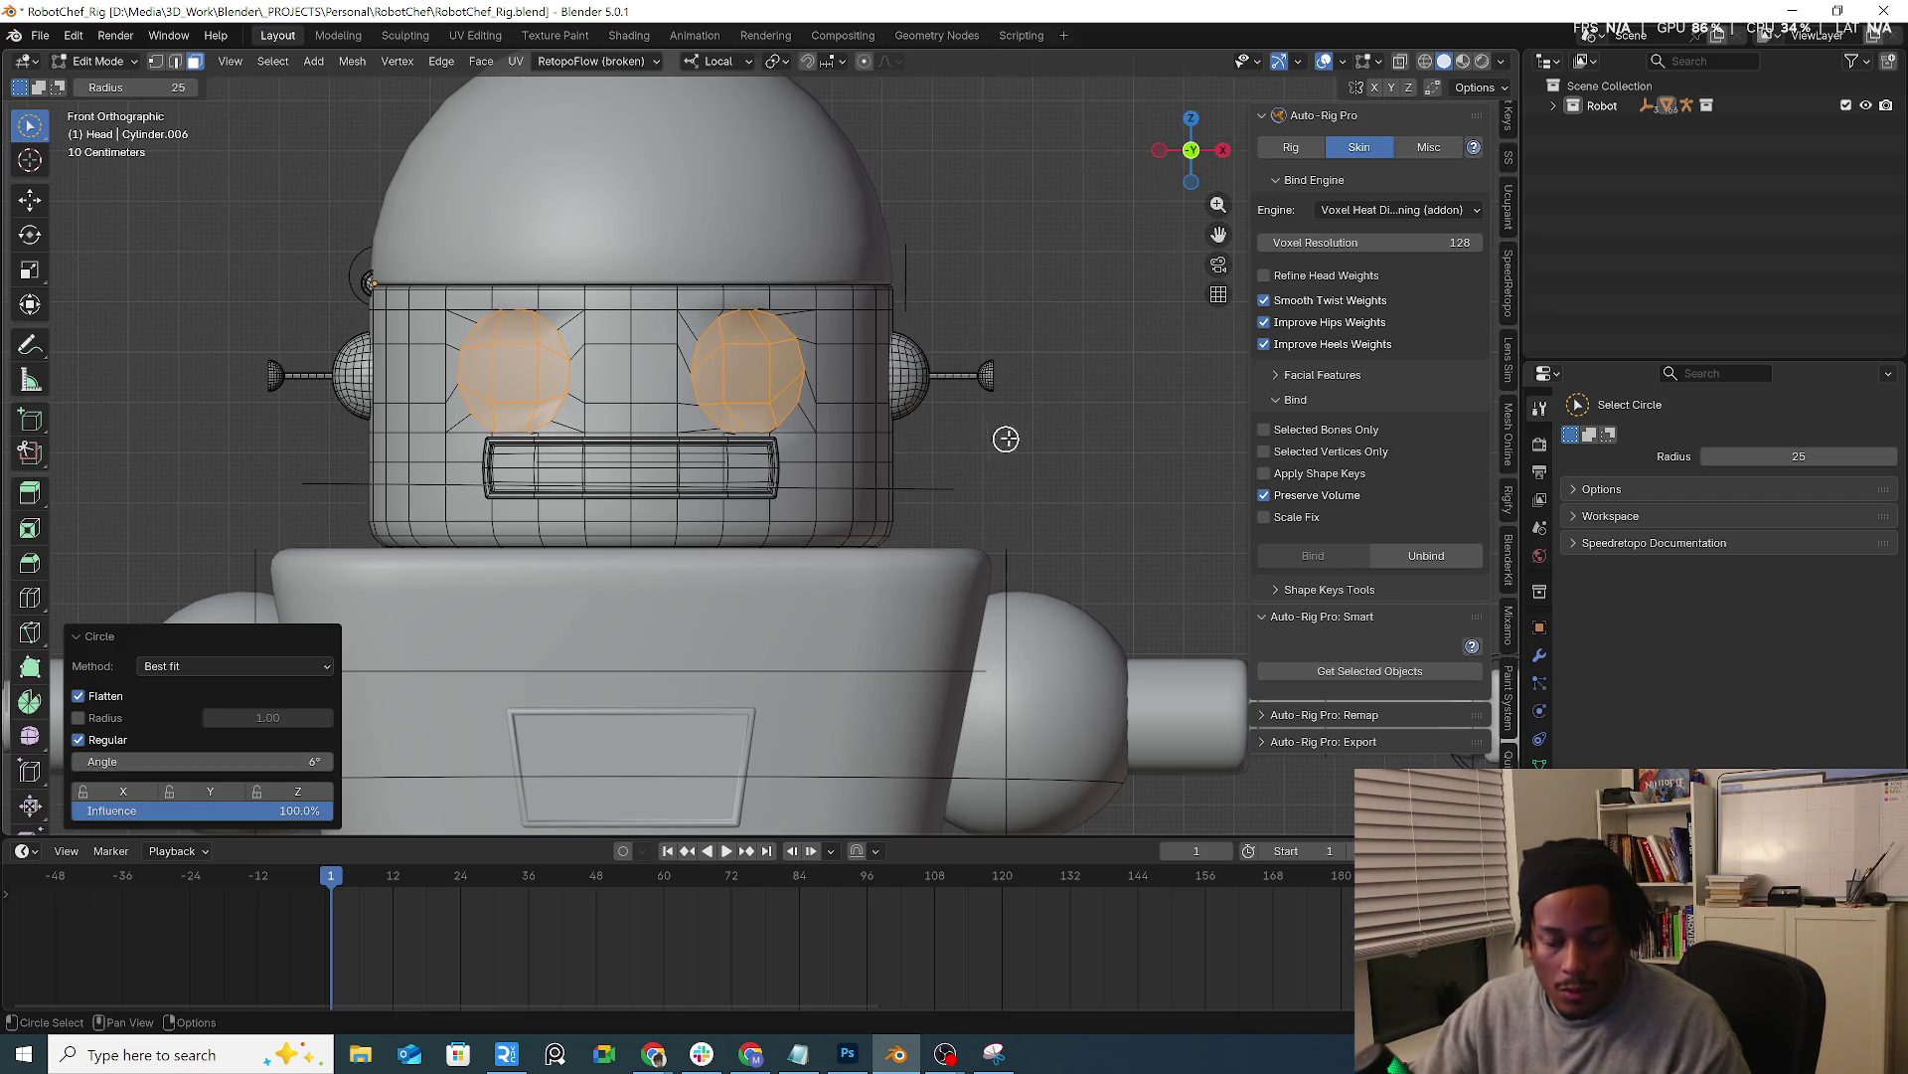
Scale each eye circle to about 0.8 around its own centre using Individual Origins pivot
{"action": "key", "text": "s"}
{"action": "key", "text": "Escape"}
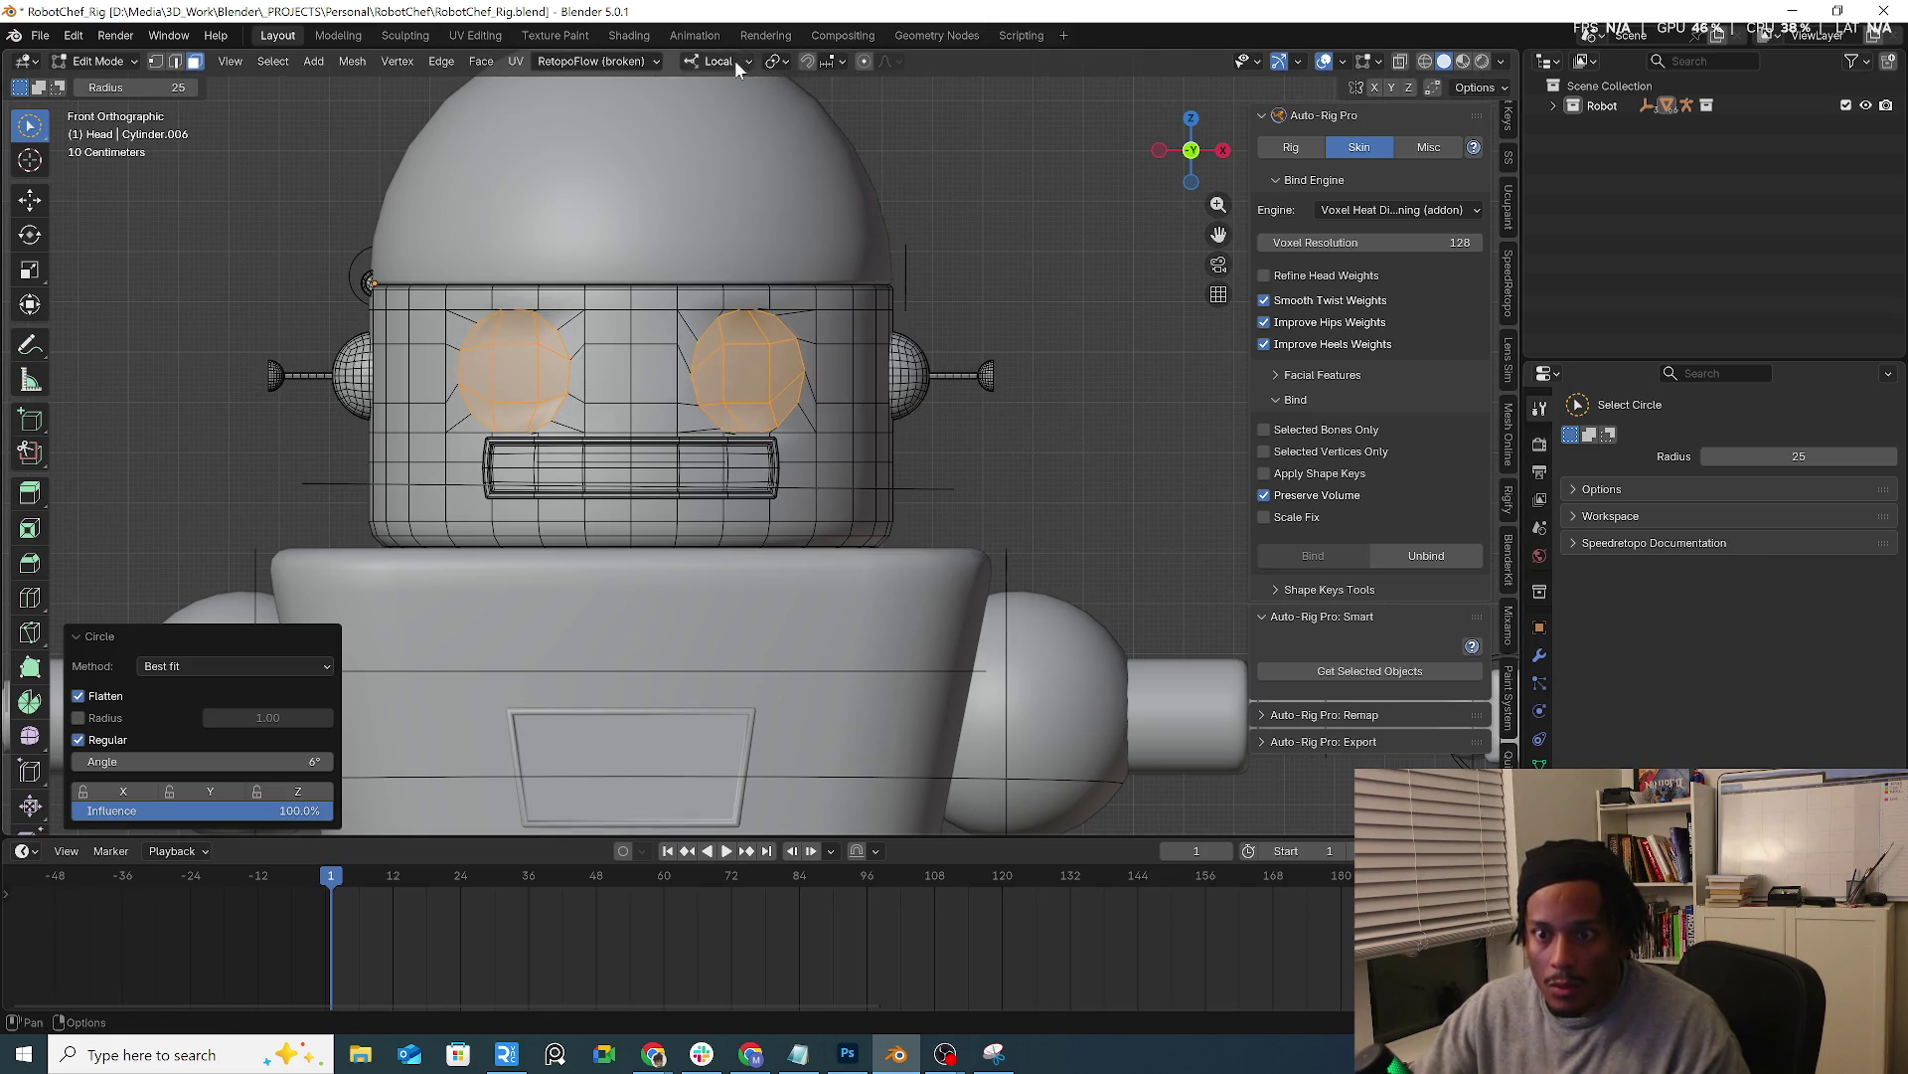
{"action": "left_click", "coordinate": [778, 60]}
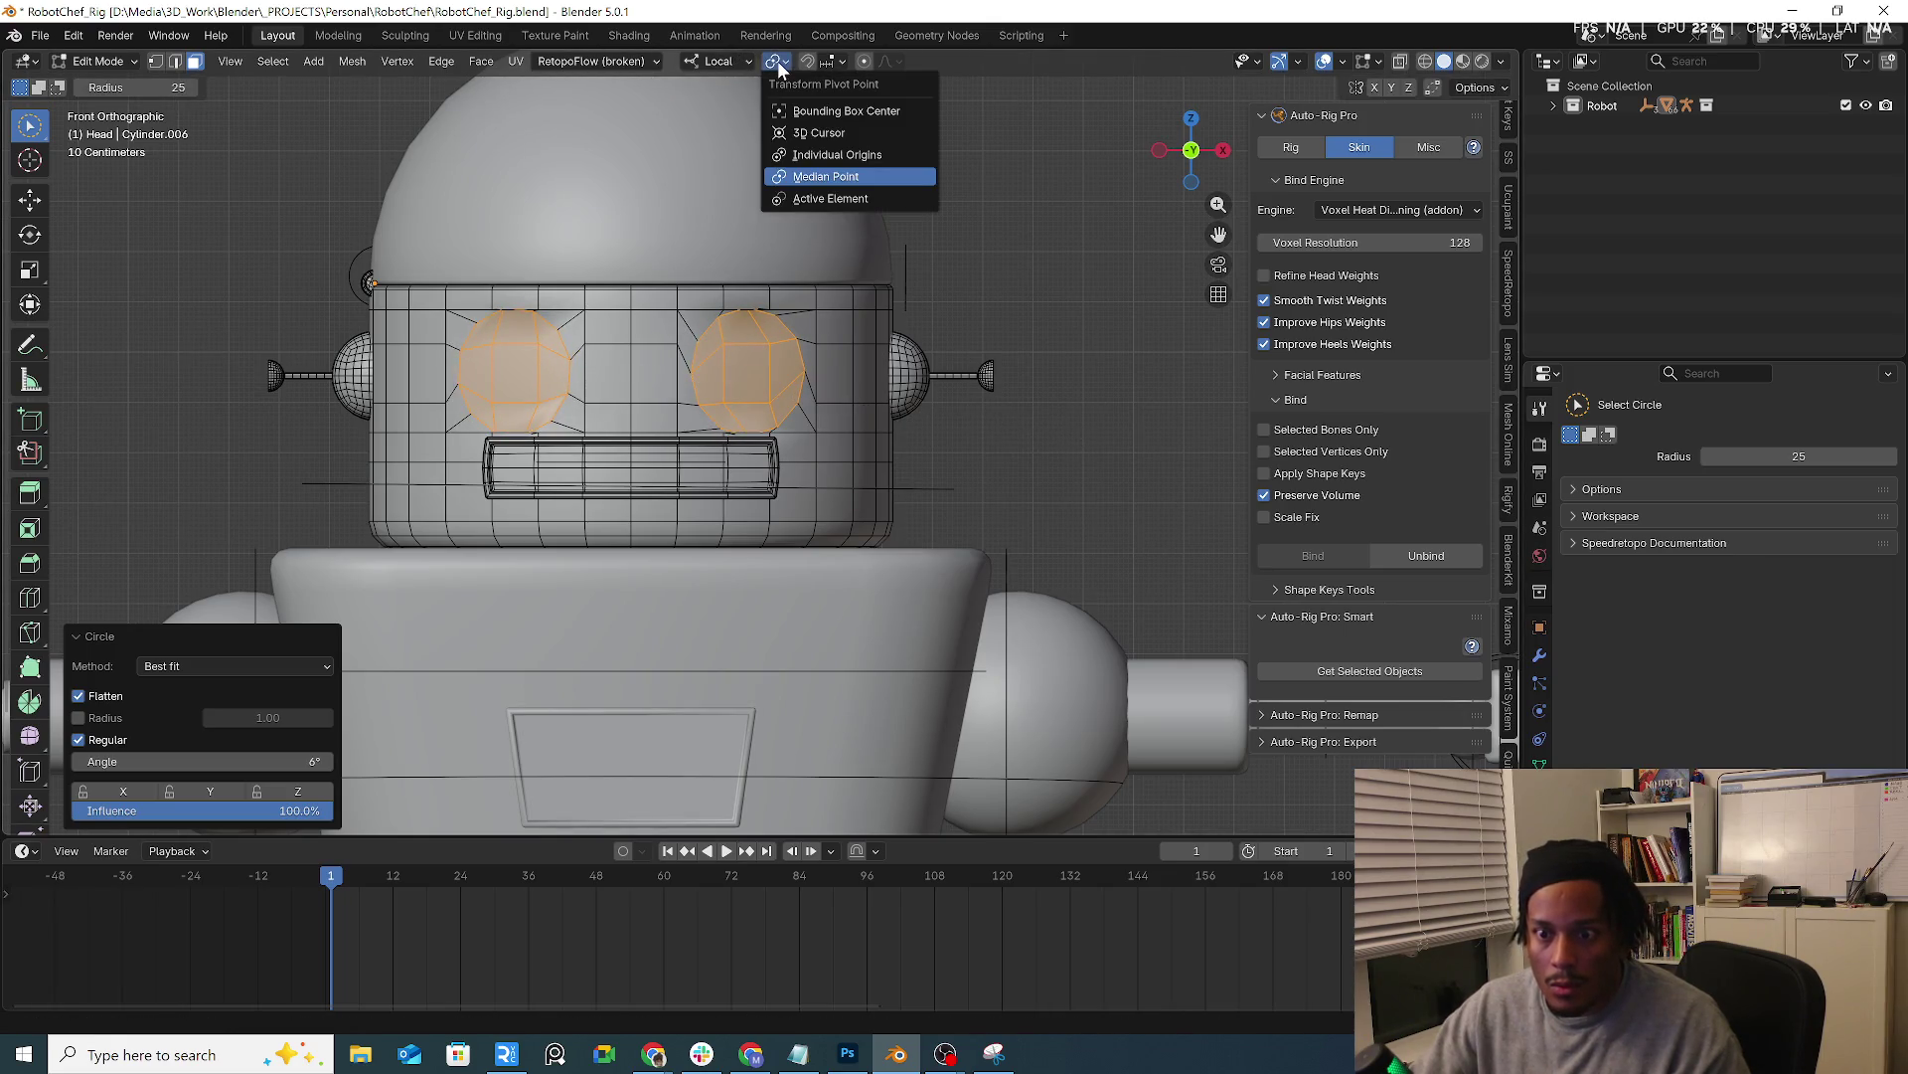
{"action": "left_click", "coordinate": [851, 156]}
{"action": "key", "text": "s"}
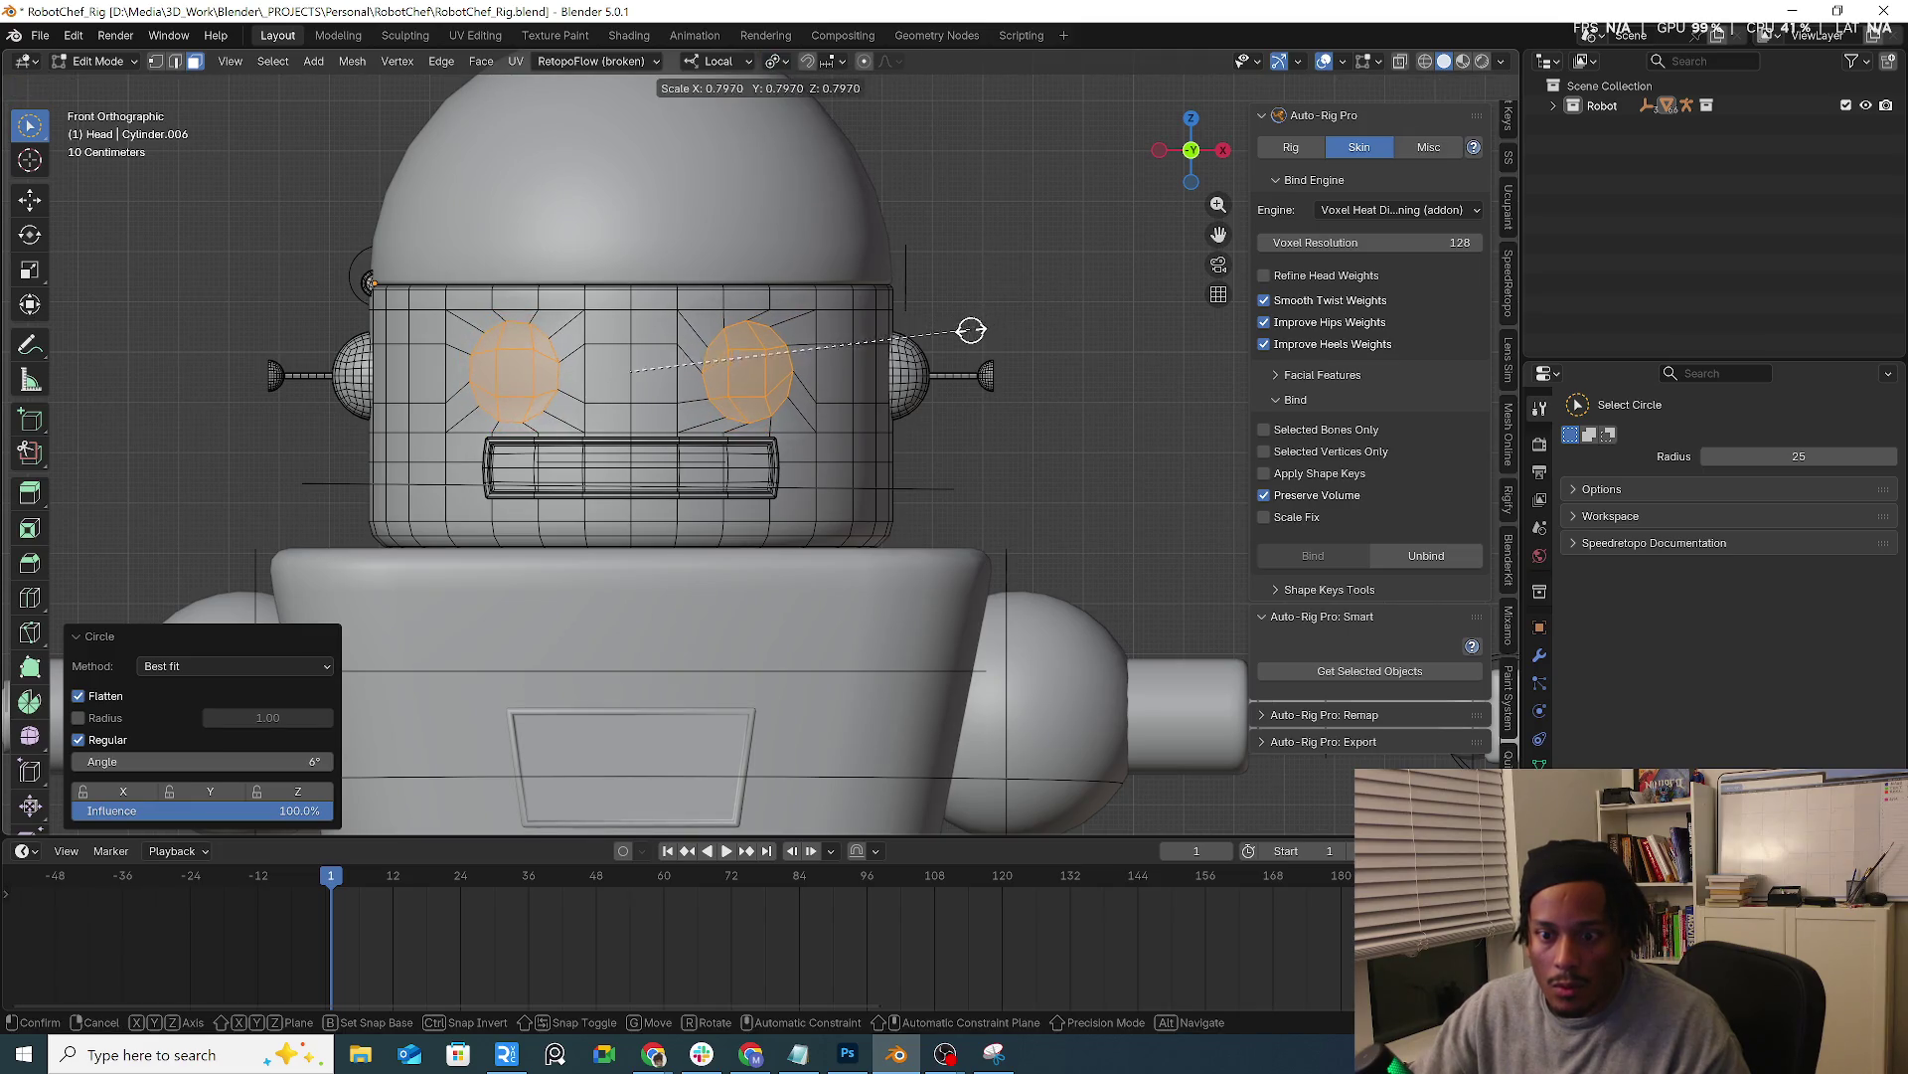
{"action": "left_click", "coordinate": [971, 329]}
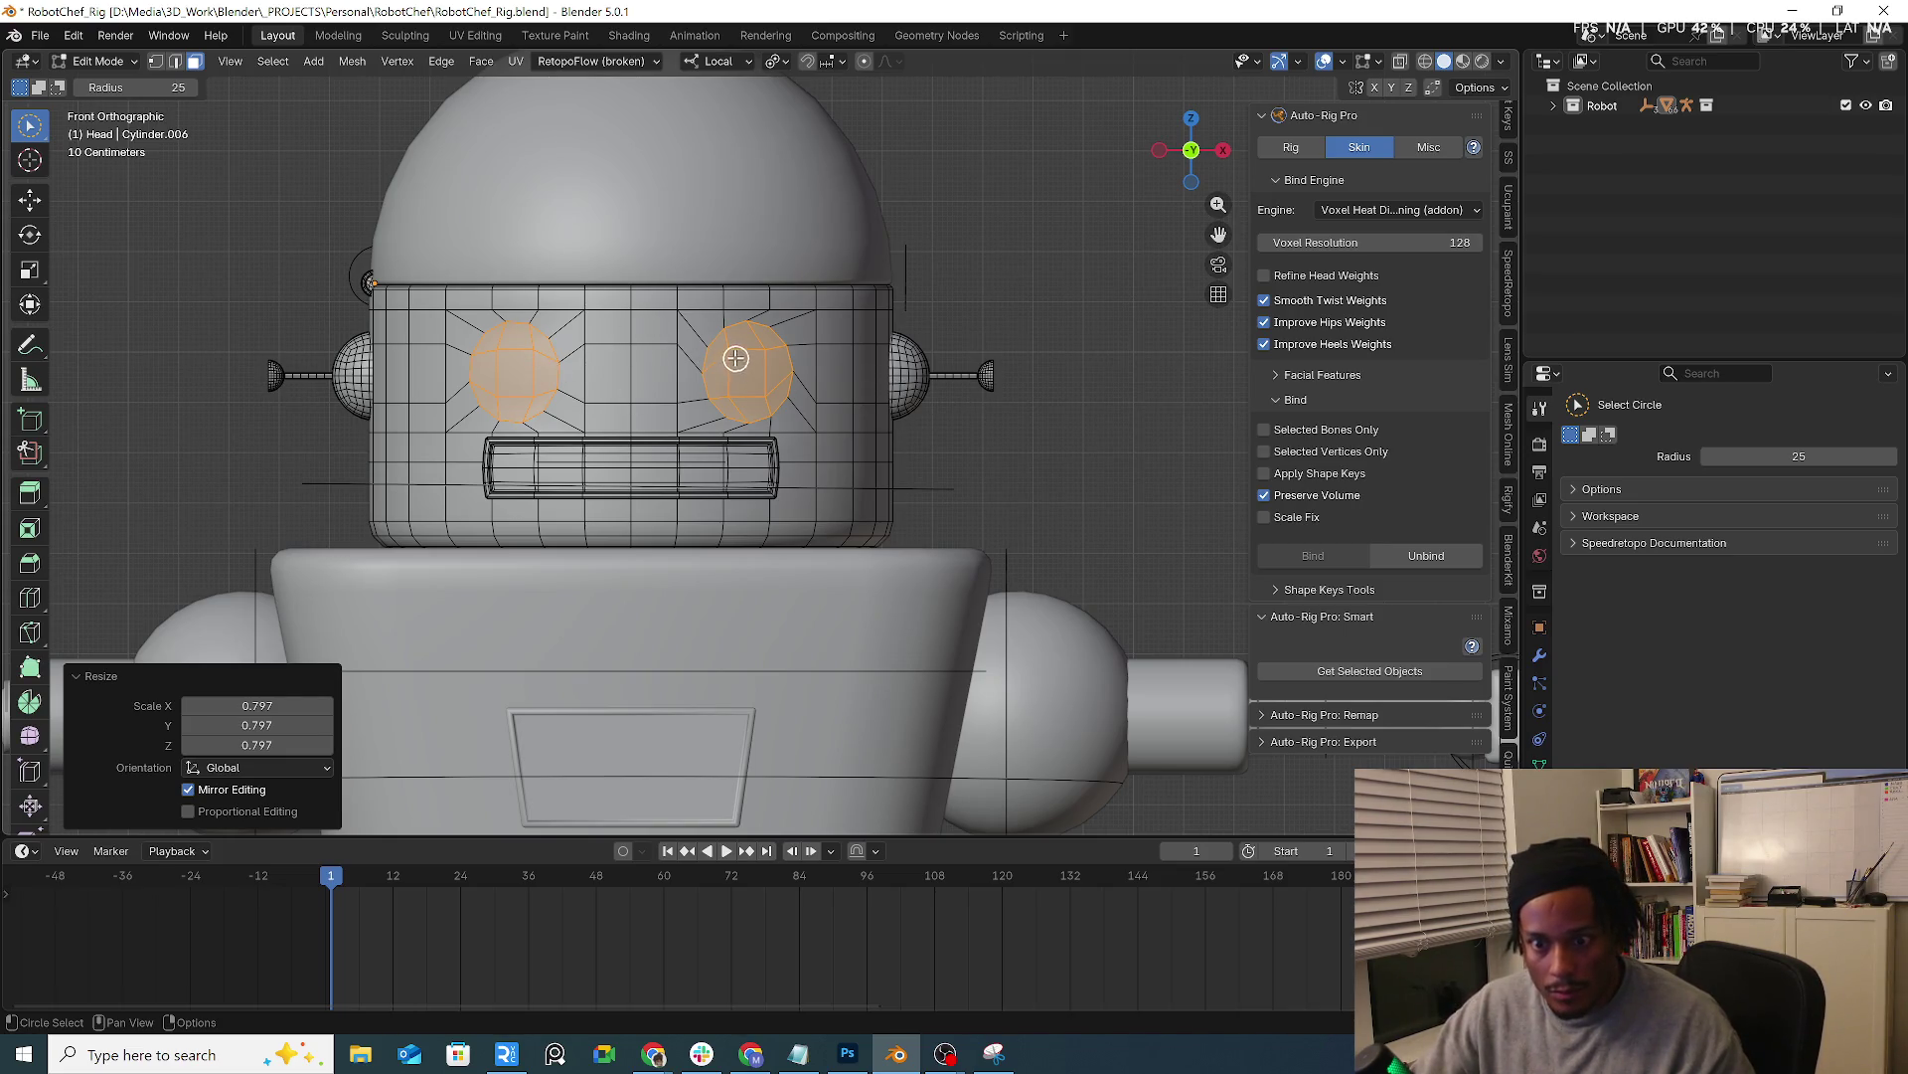
Rotate the right eye circle slightly and dissolve its inner edges into one face
{"action": "left_click_drag", "start_coordinate": [729, 346], "coordinate": [748, 388]}
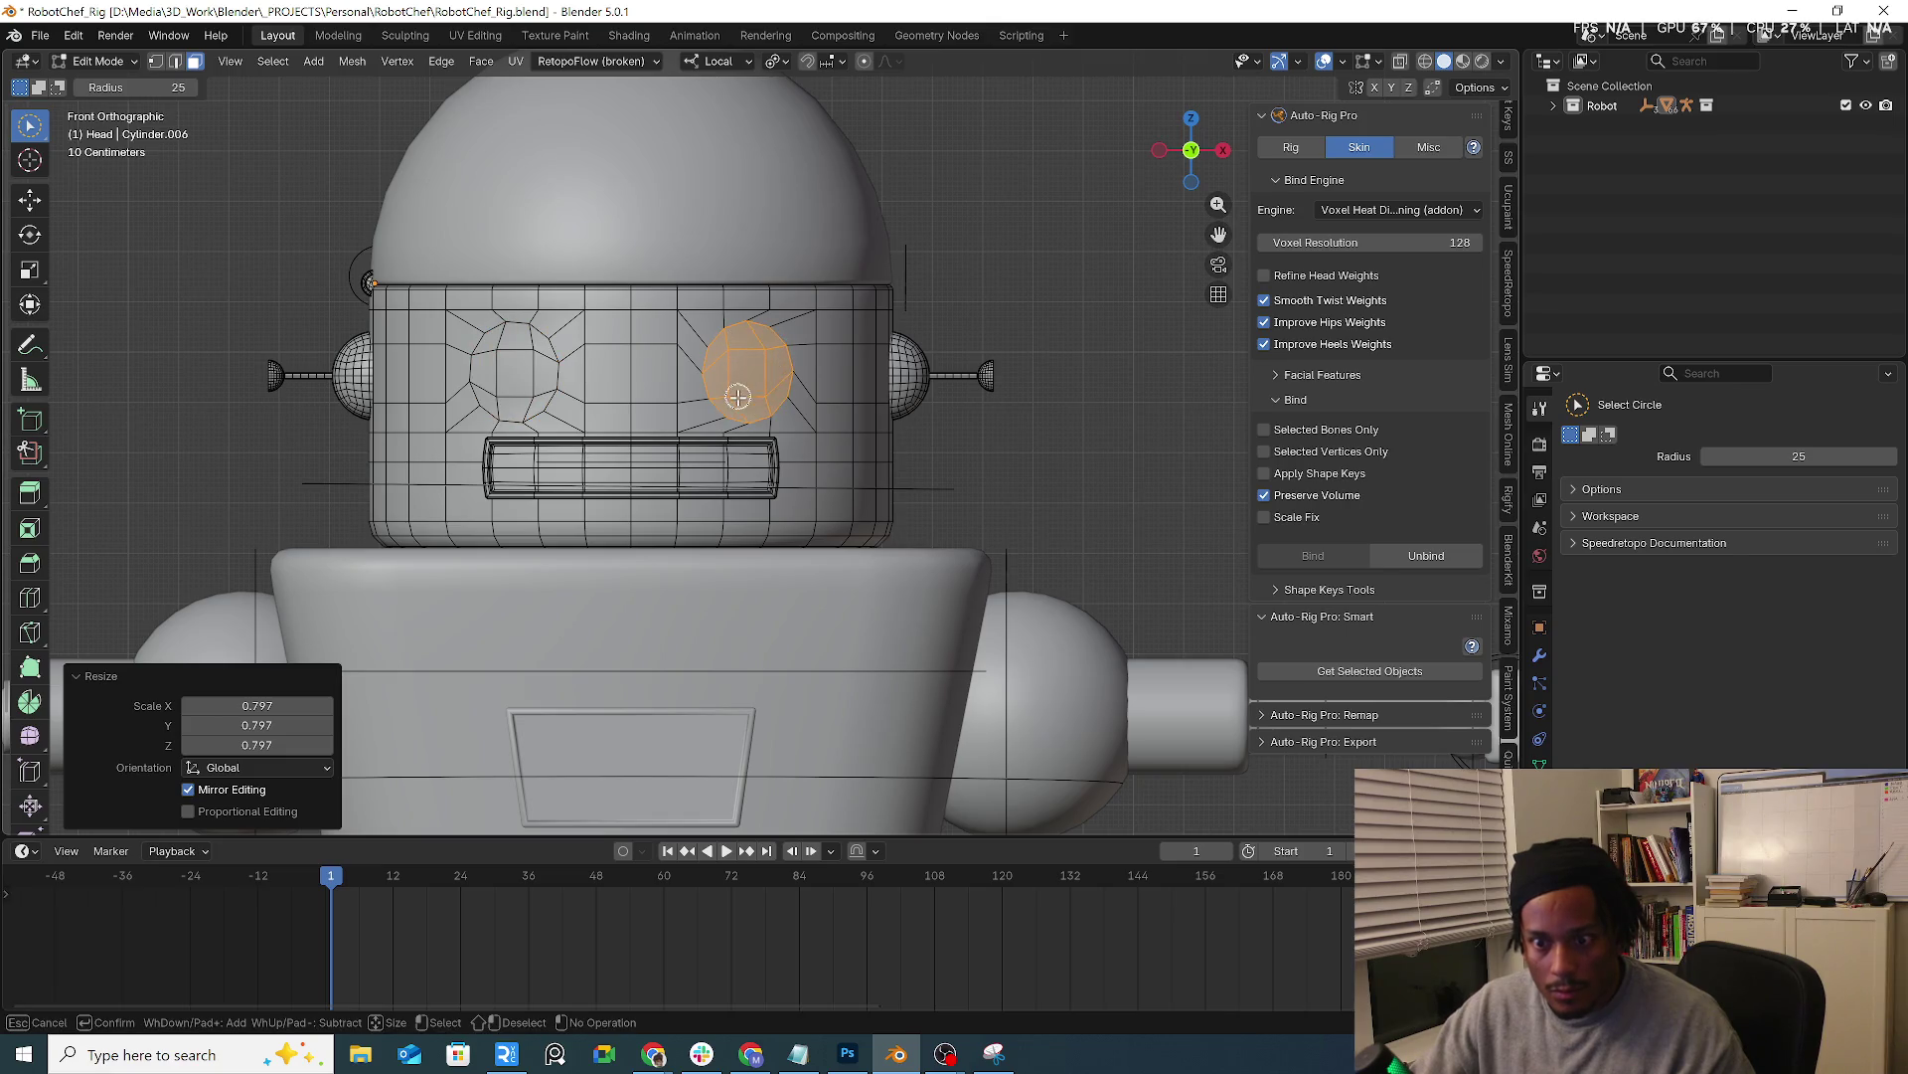
{"action": "key", "text": "Escape"}
{"action": "key", "text": "r"}
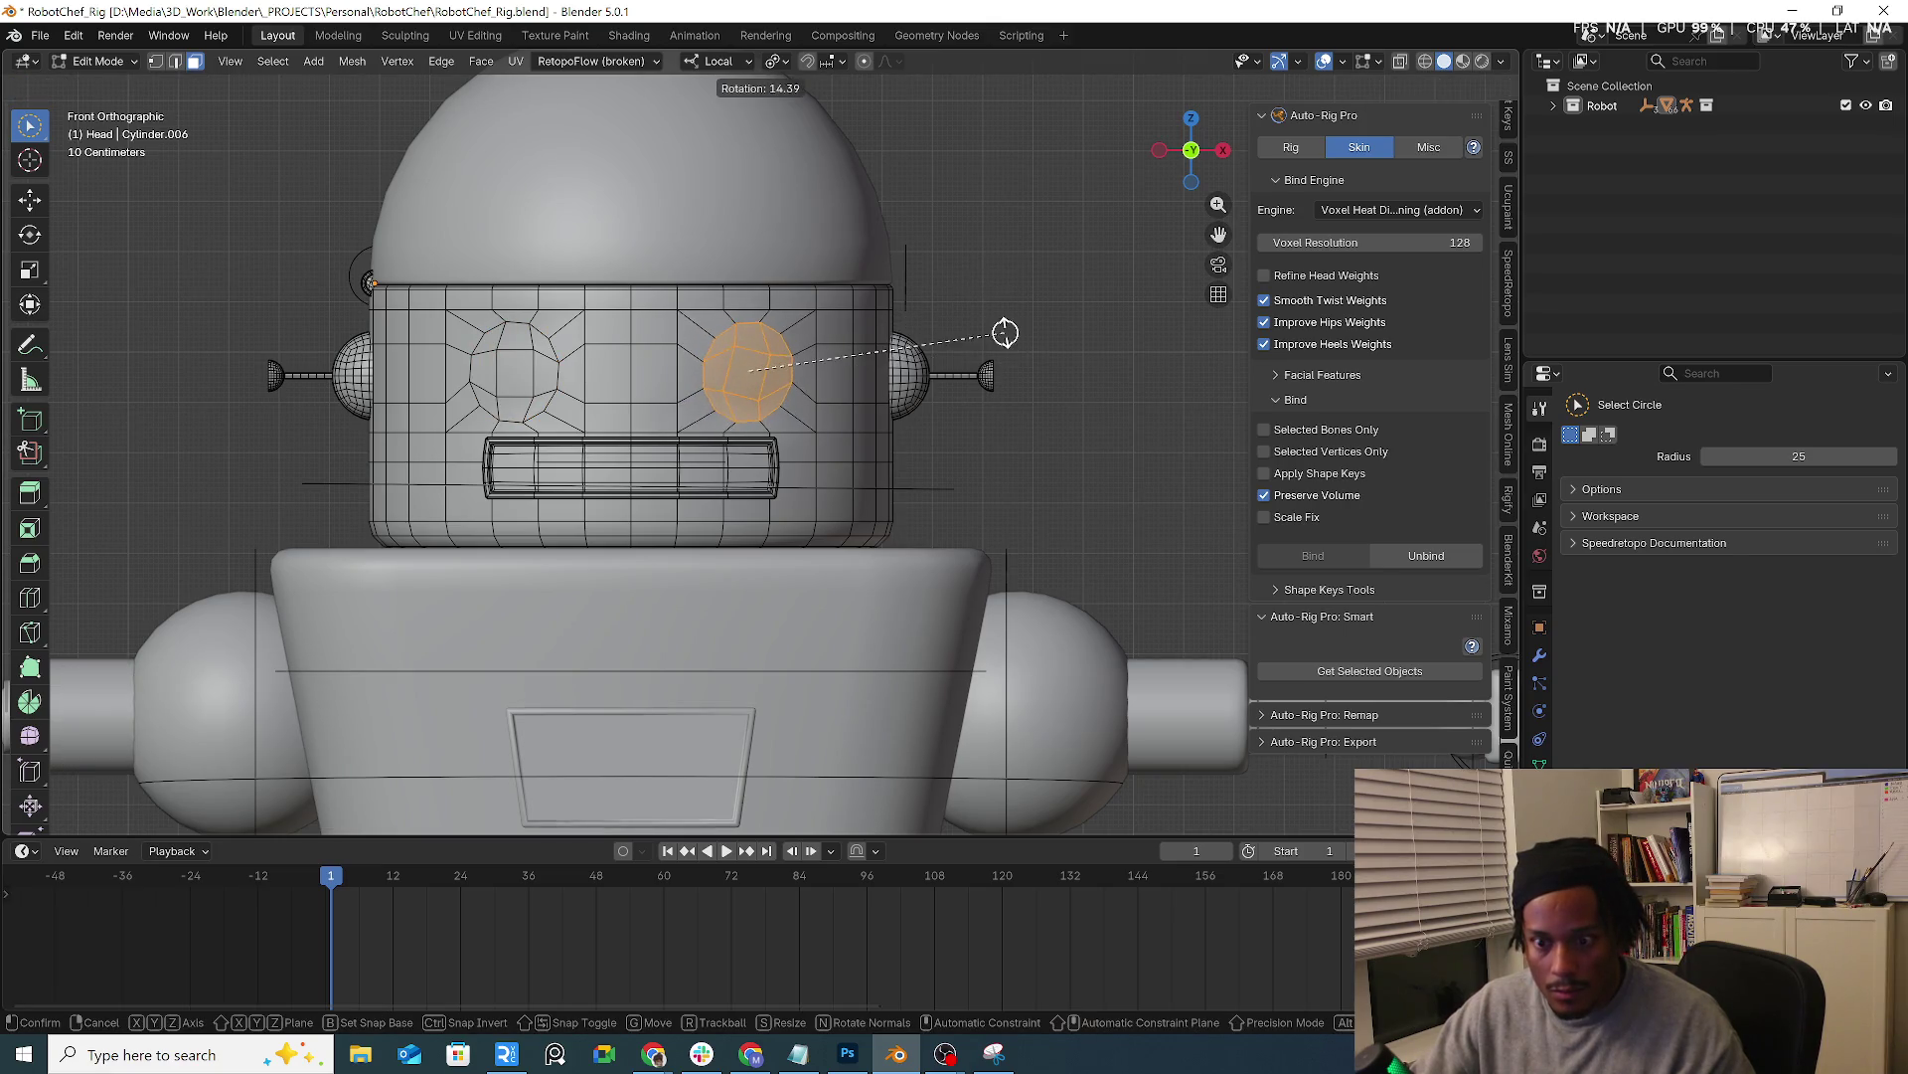
{"action": "left_click", "coordinate": [996, 318]}
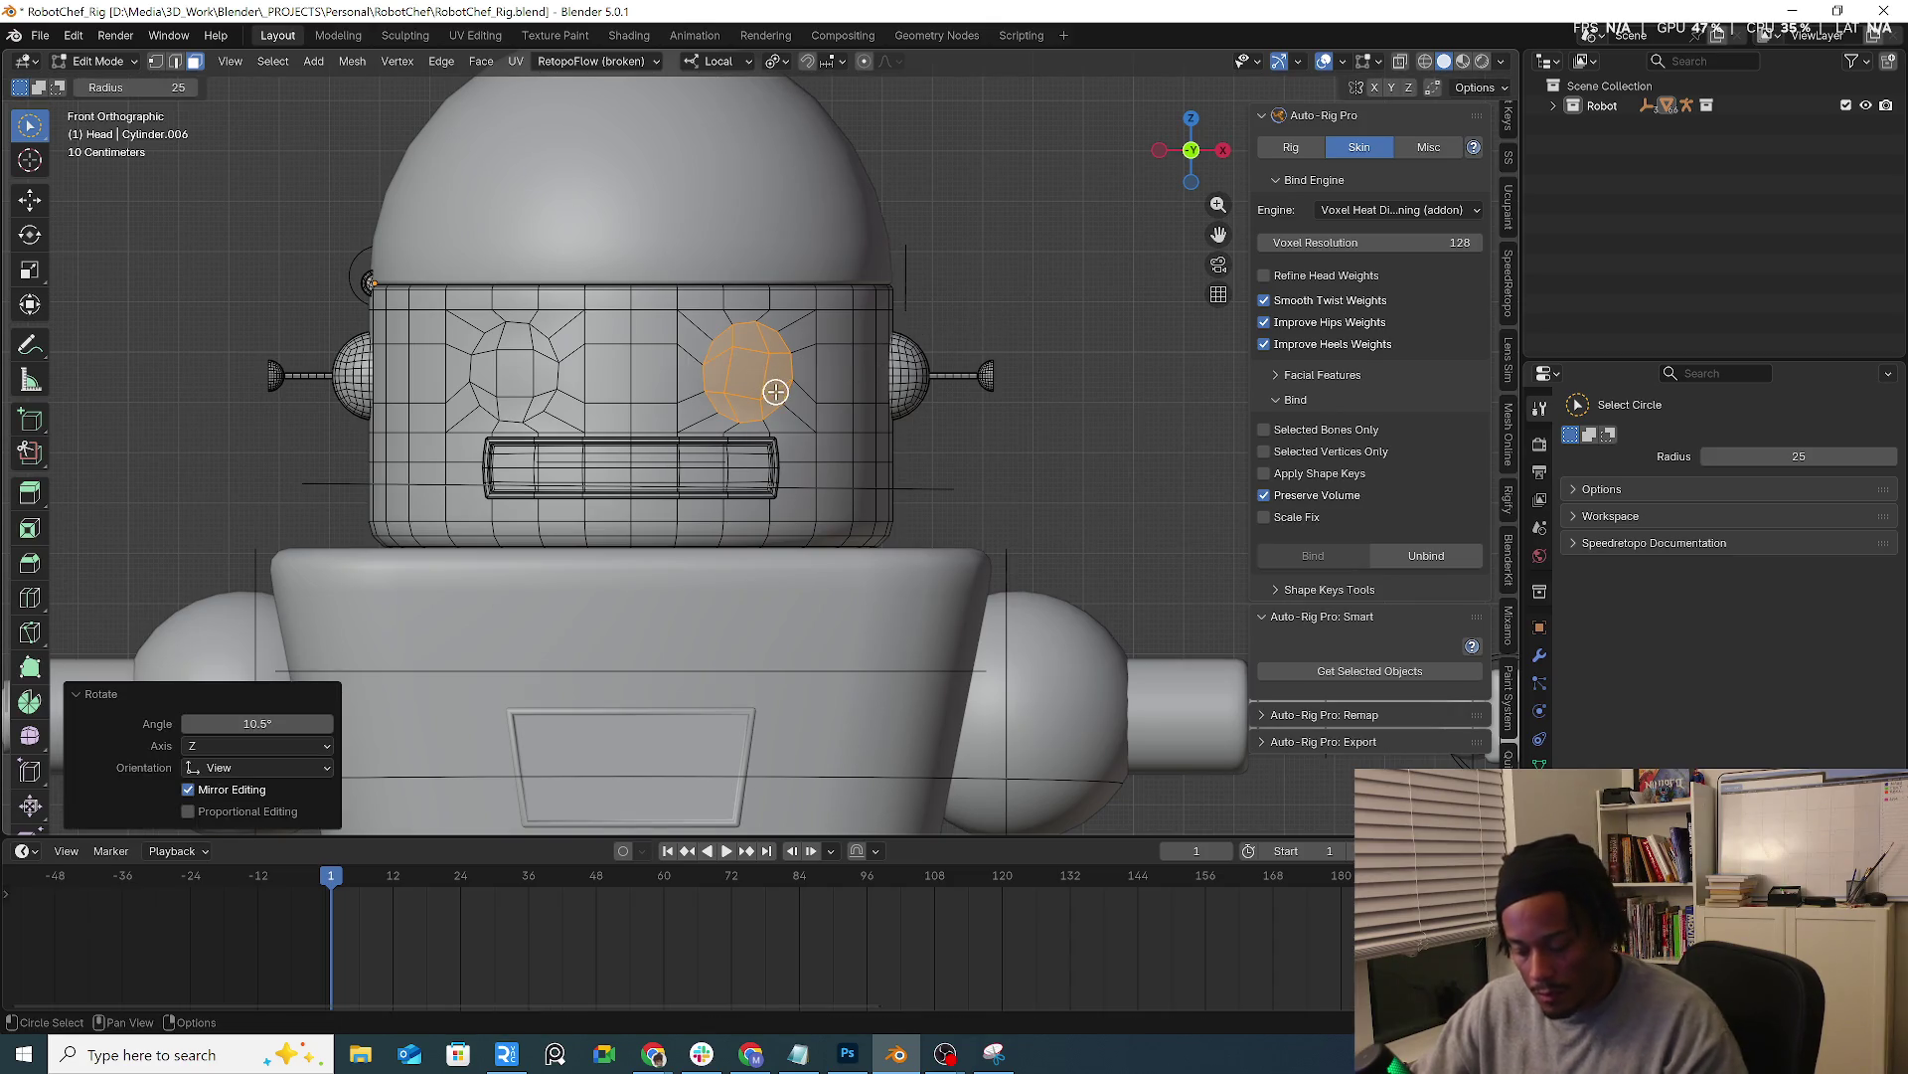
{"action": "key", "text": "x"}
{"action": "left_click", "coordinate": [778, 390]}
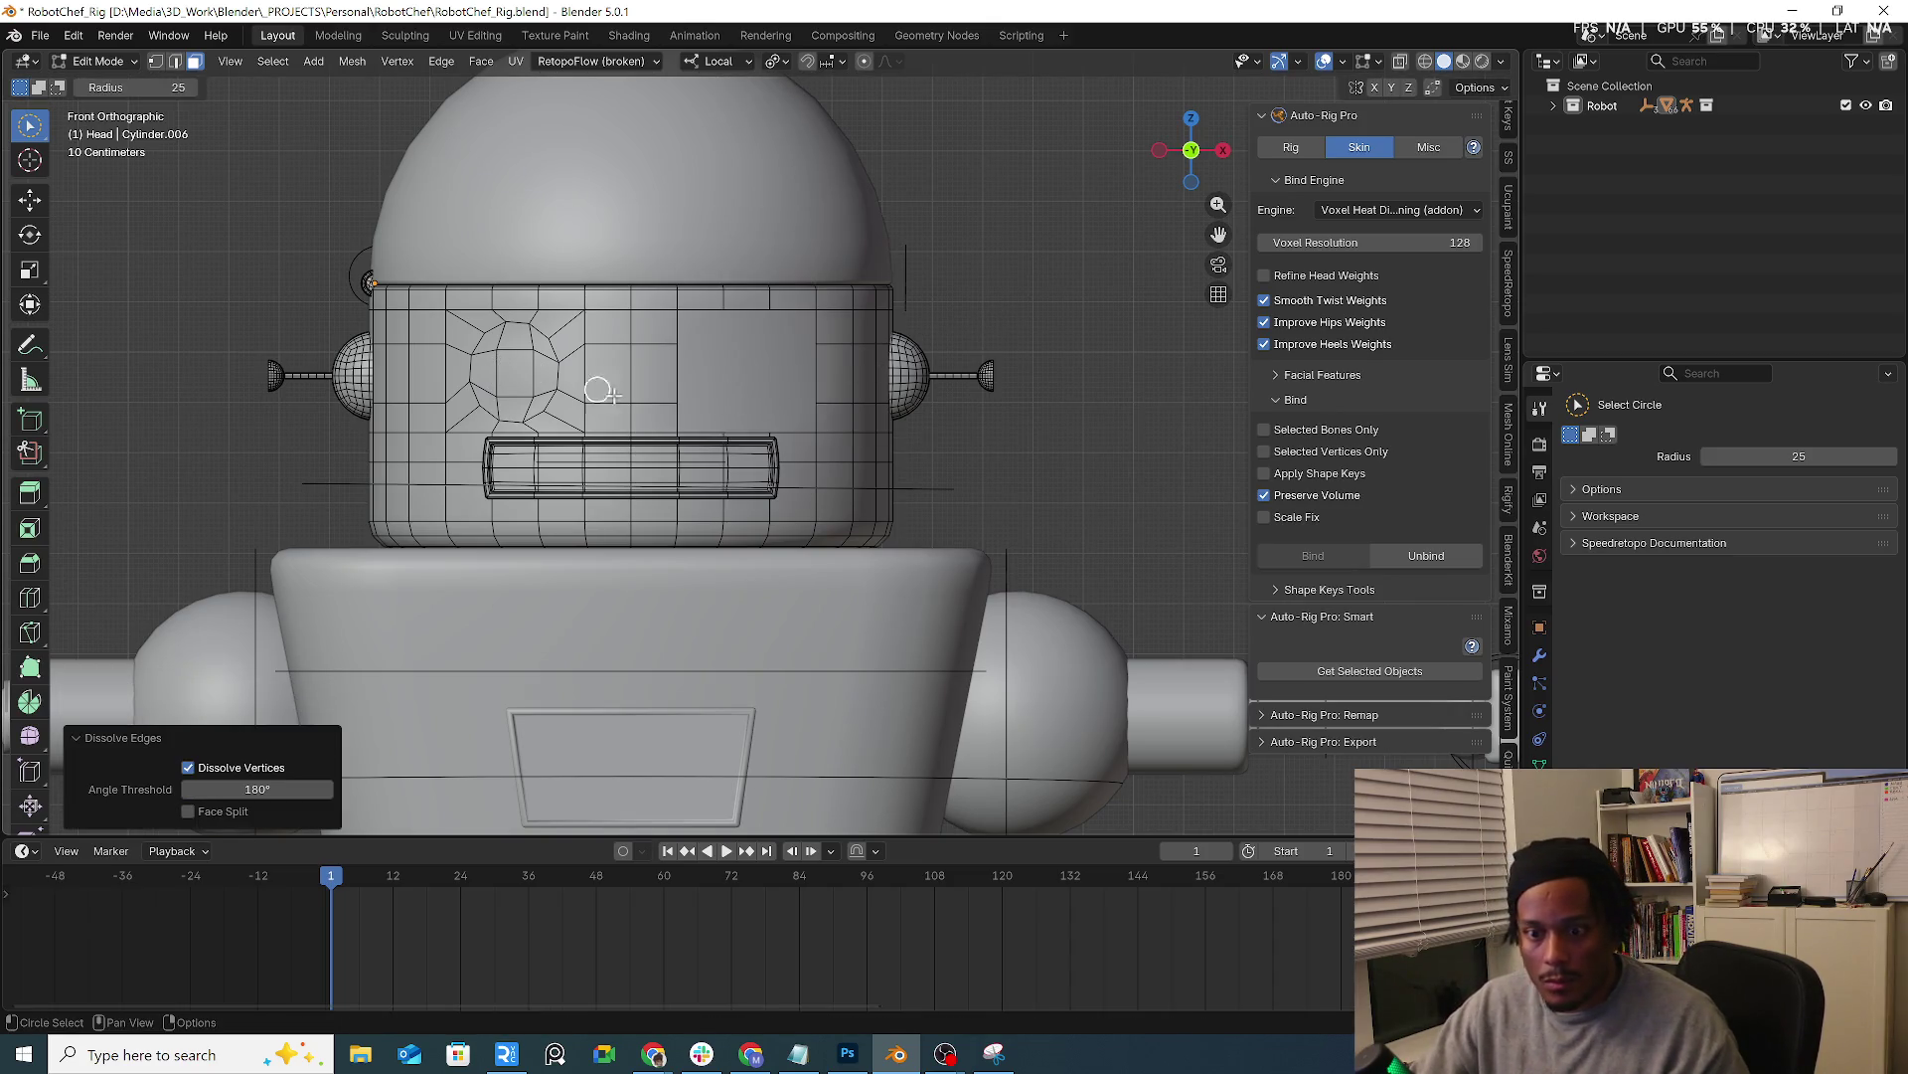
Undo the dissolve and delete the faces of both eyes, leaving open round sockets
{"action": "key", "text": "ctrl+z"}
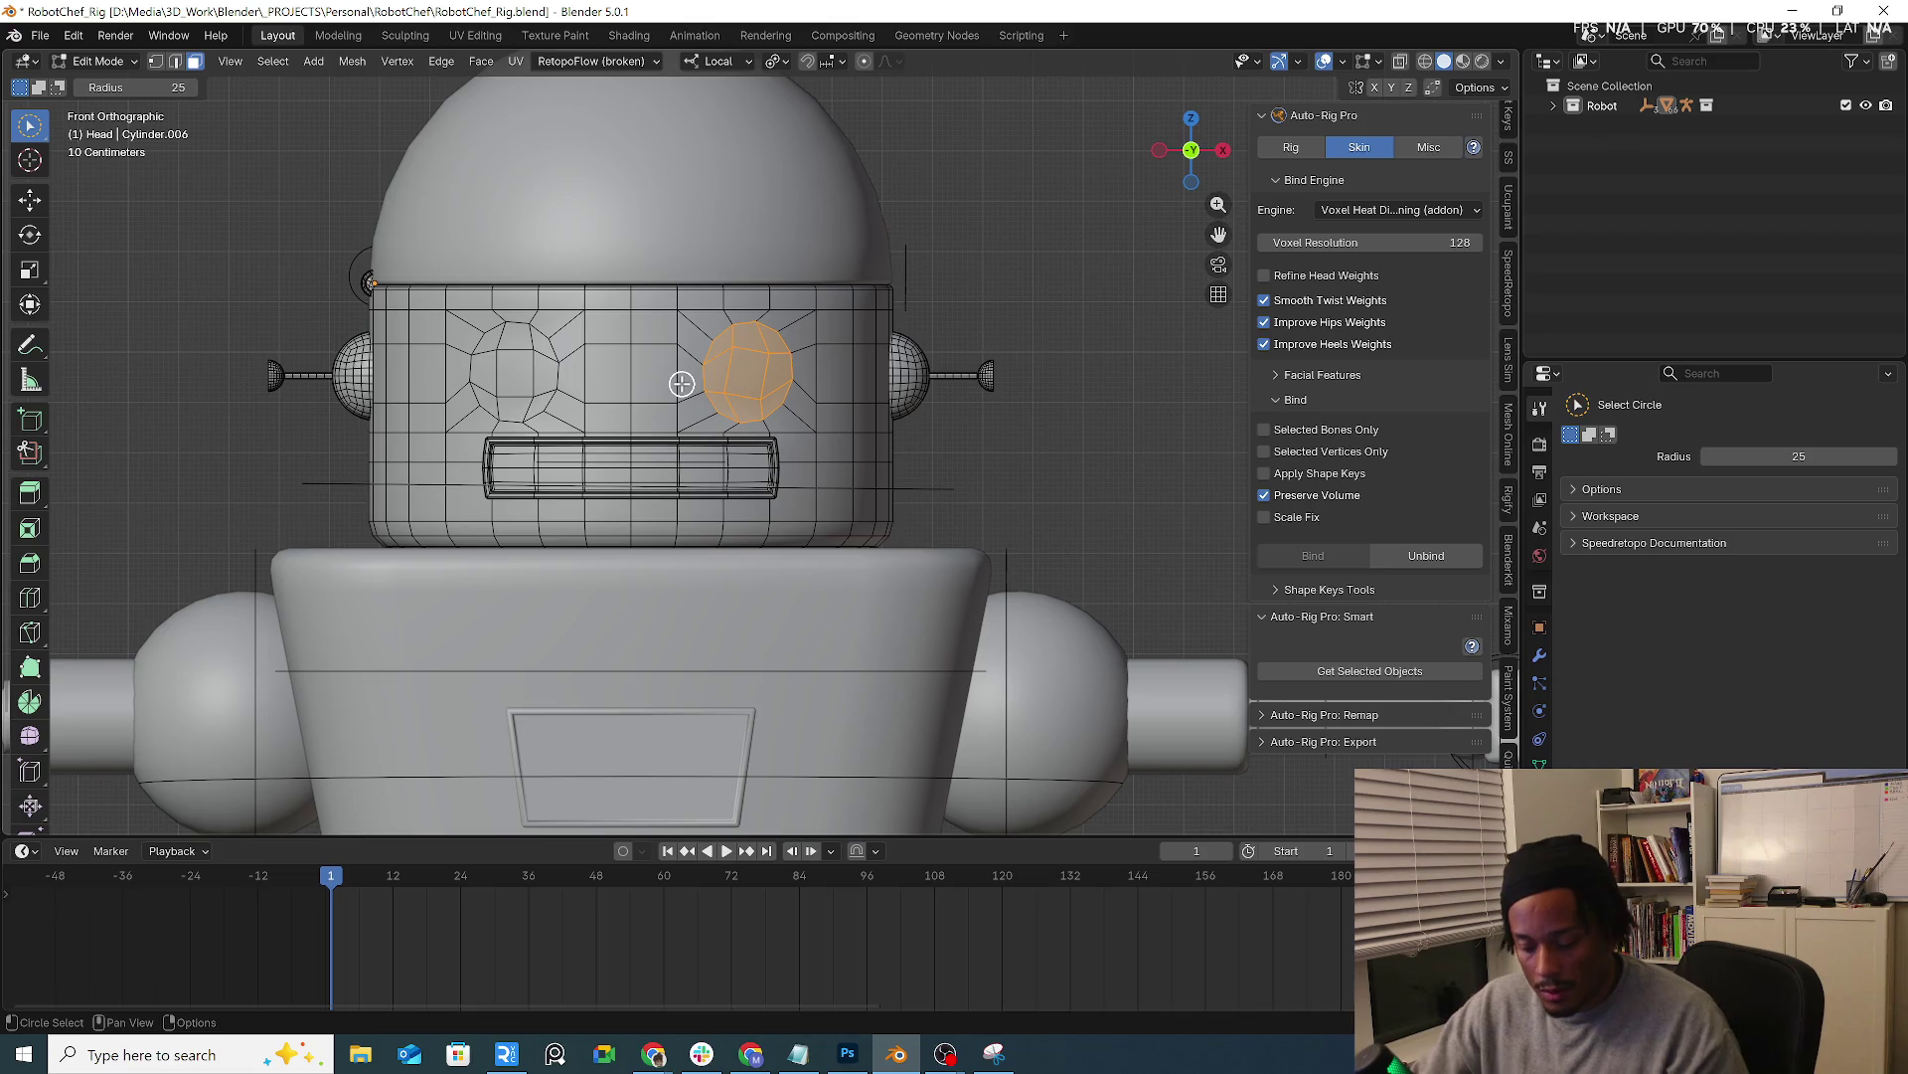
{"action": "key", "text": "x"}
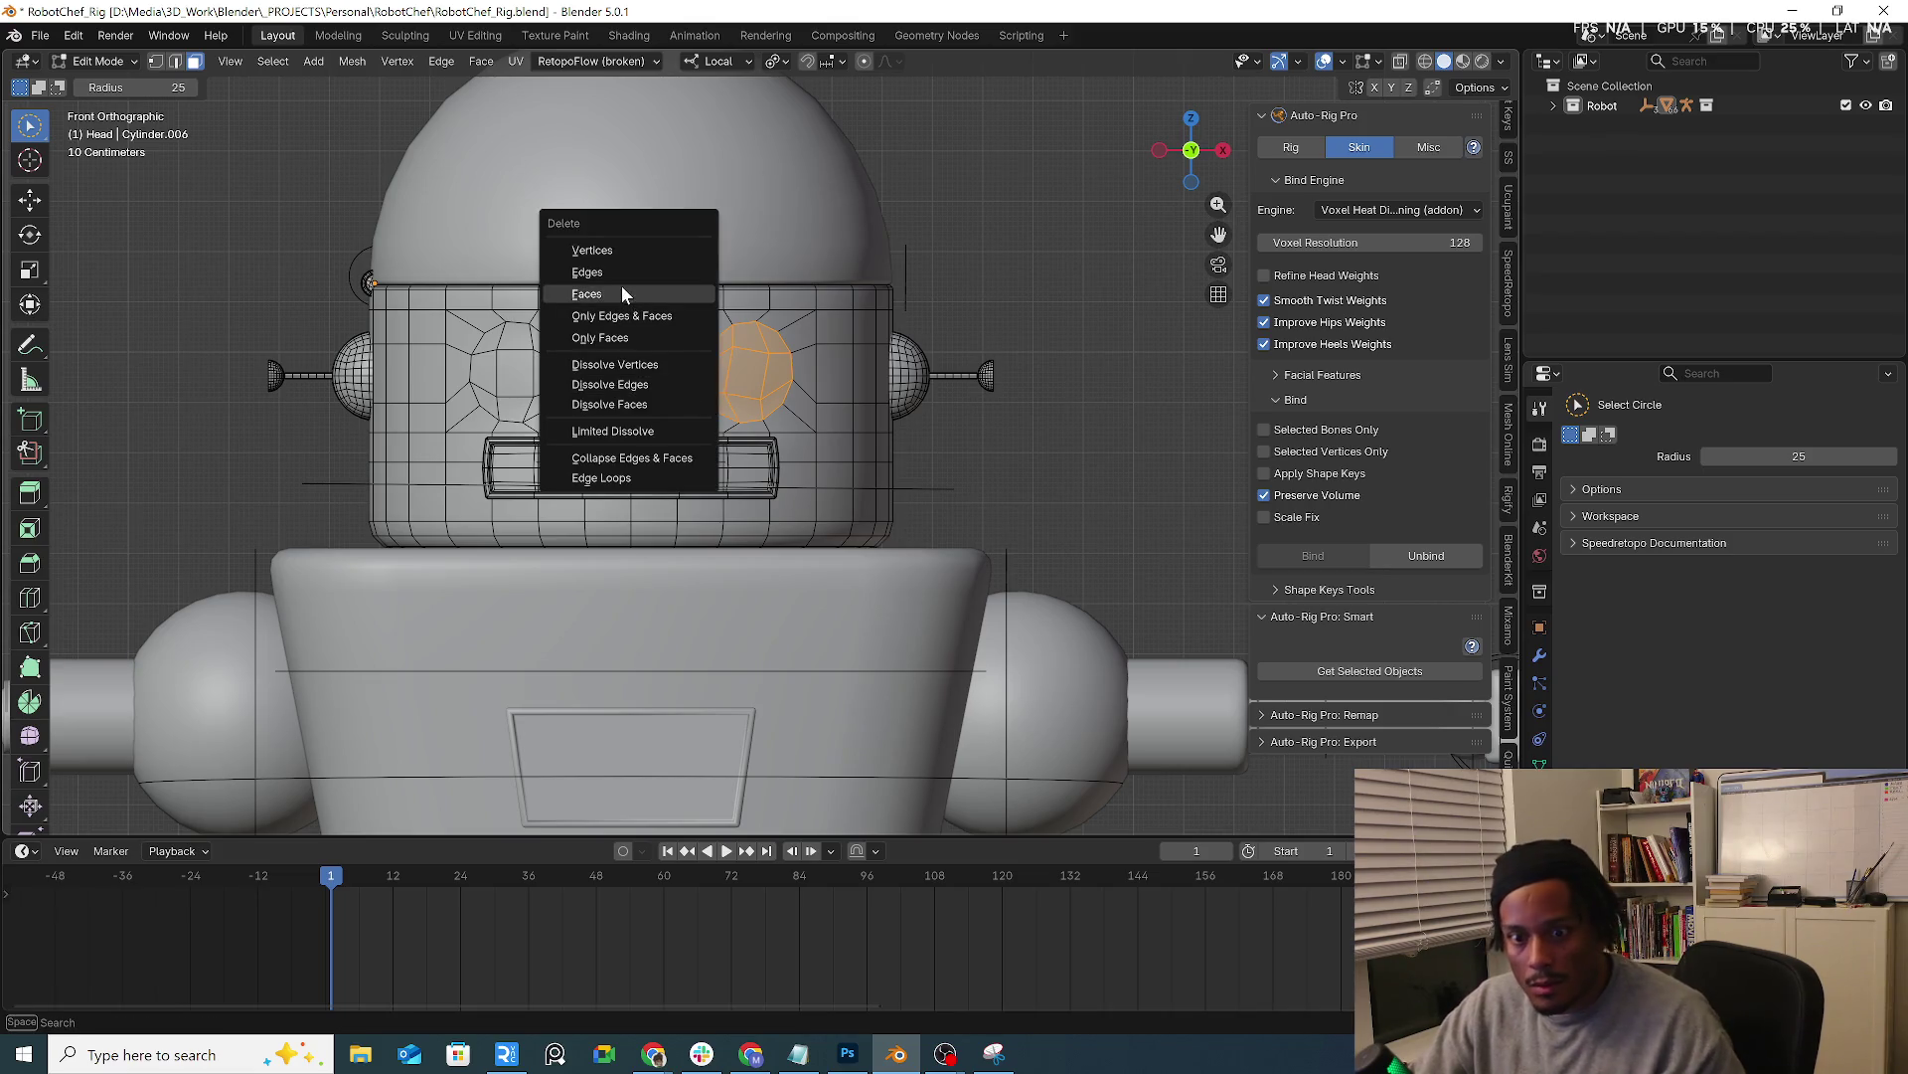
{"action": "left_click", "coordinate": [623, 286]}
{"action": "left_click_drag", "start_coordinate": [498, 363], "coordinate": [507, 385]}
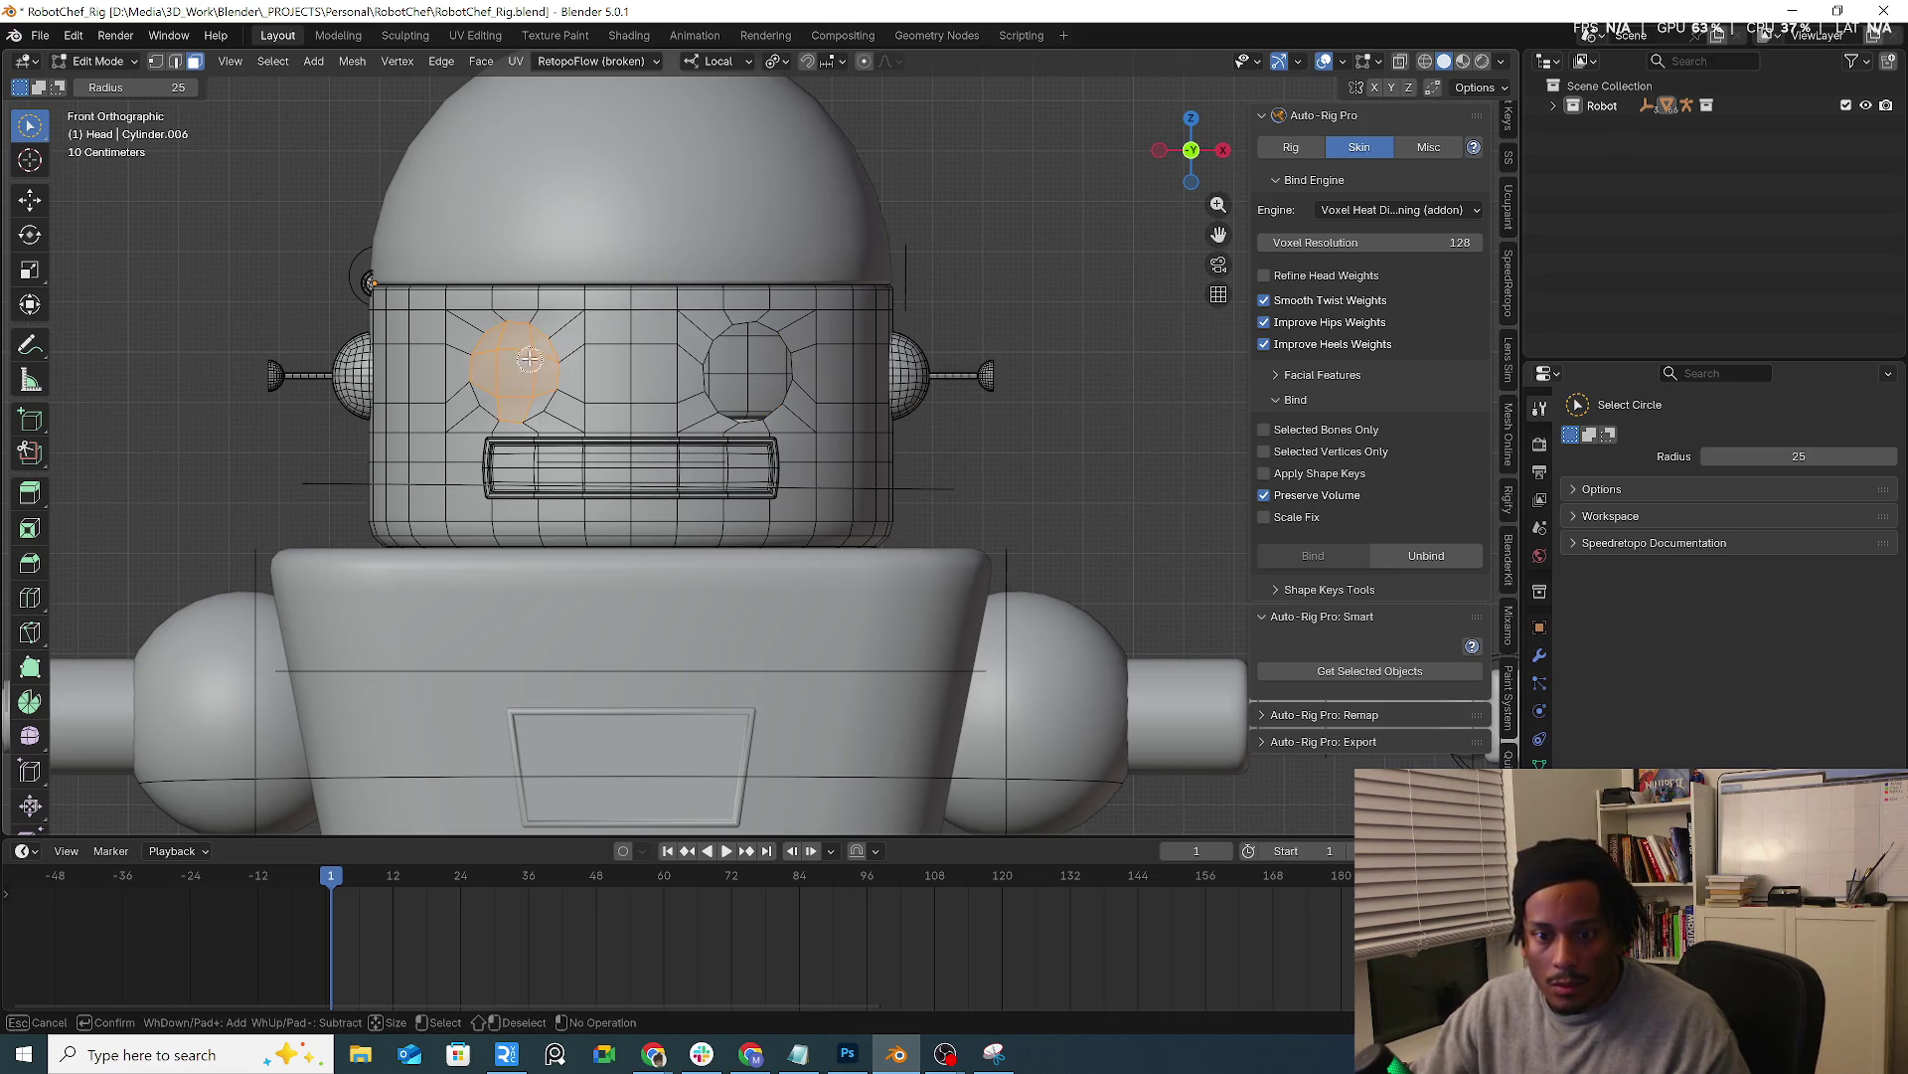
{"action": "key", "text": "x"}
{"action": "left_click", "coordinate": [517, 384]}
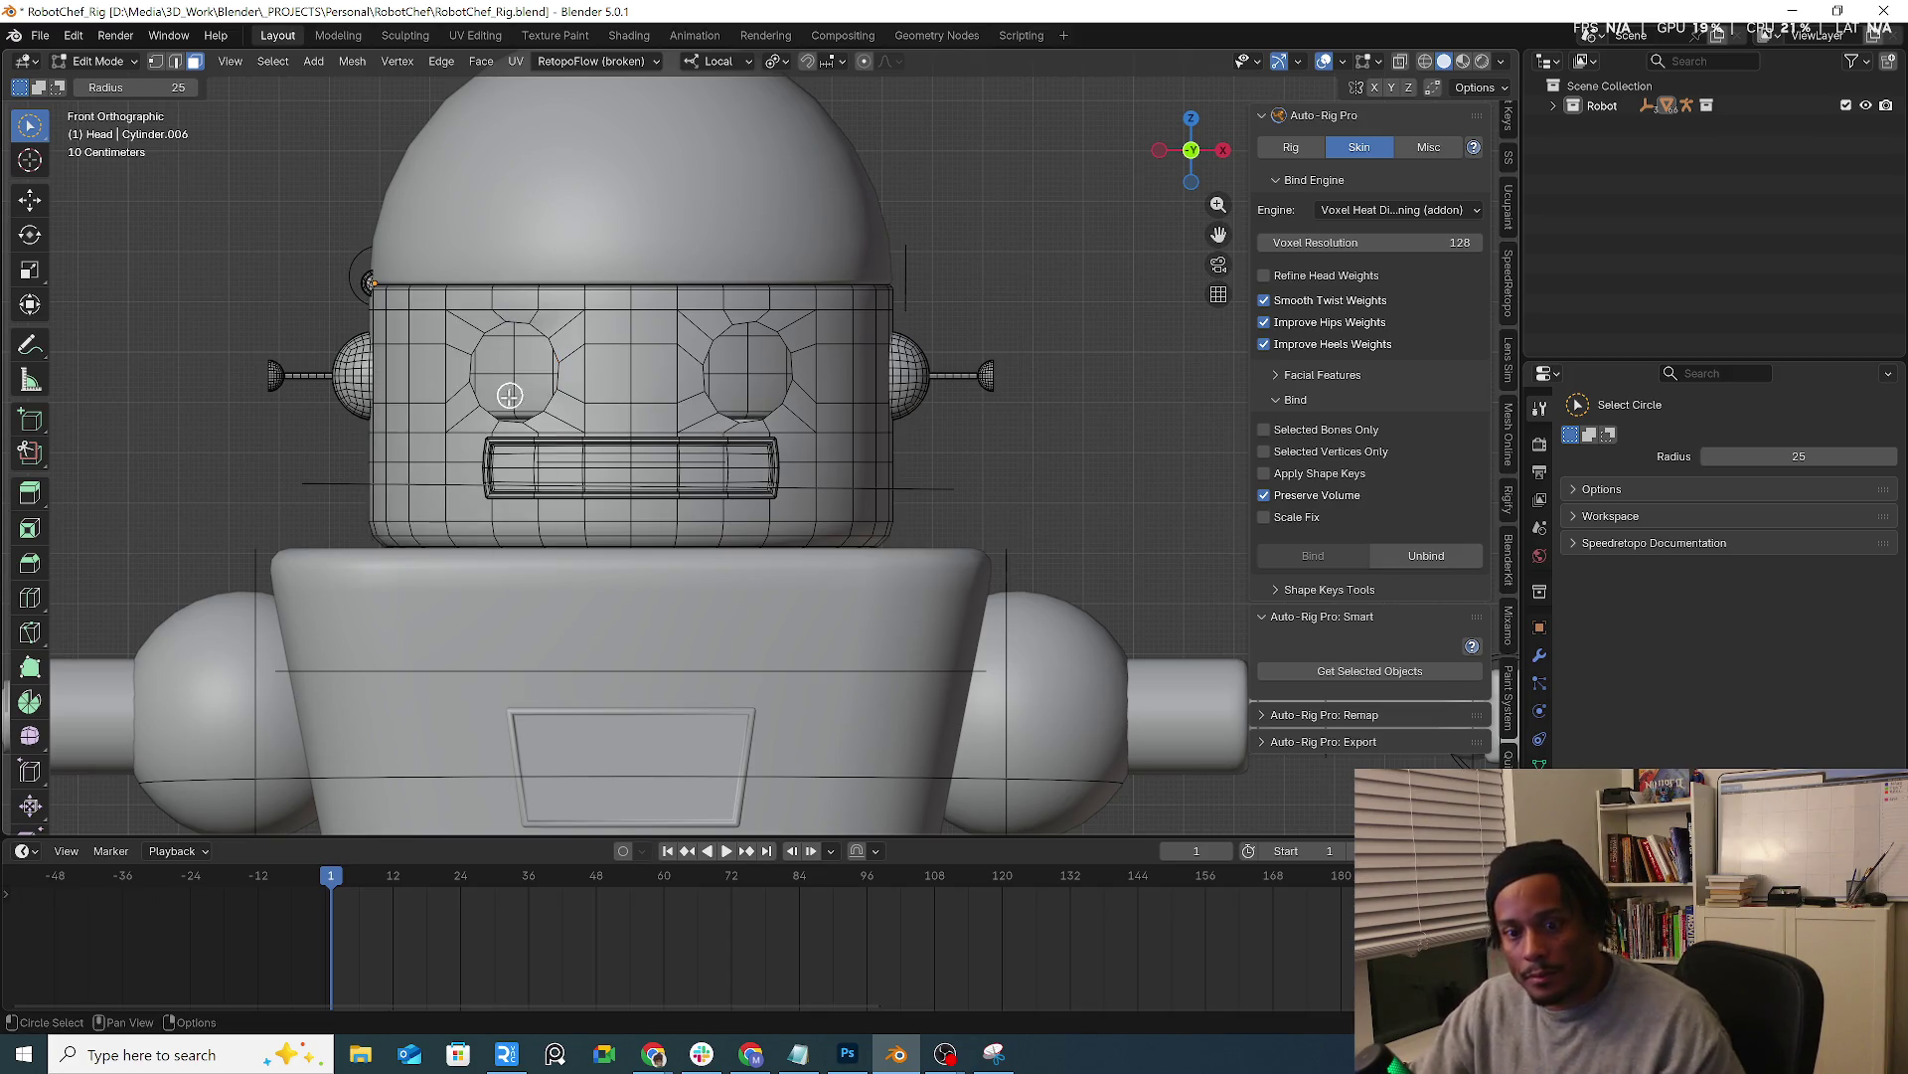
Check the sockets in Object Mode with the modifier tab shown, then return to Edit Mode
{"action": "left_click", "coordinate": [97, 62]}
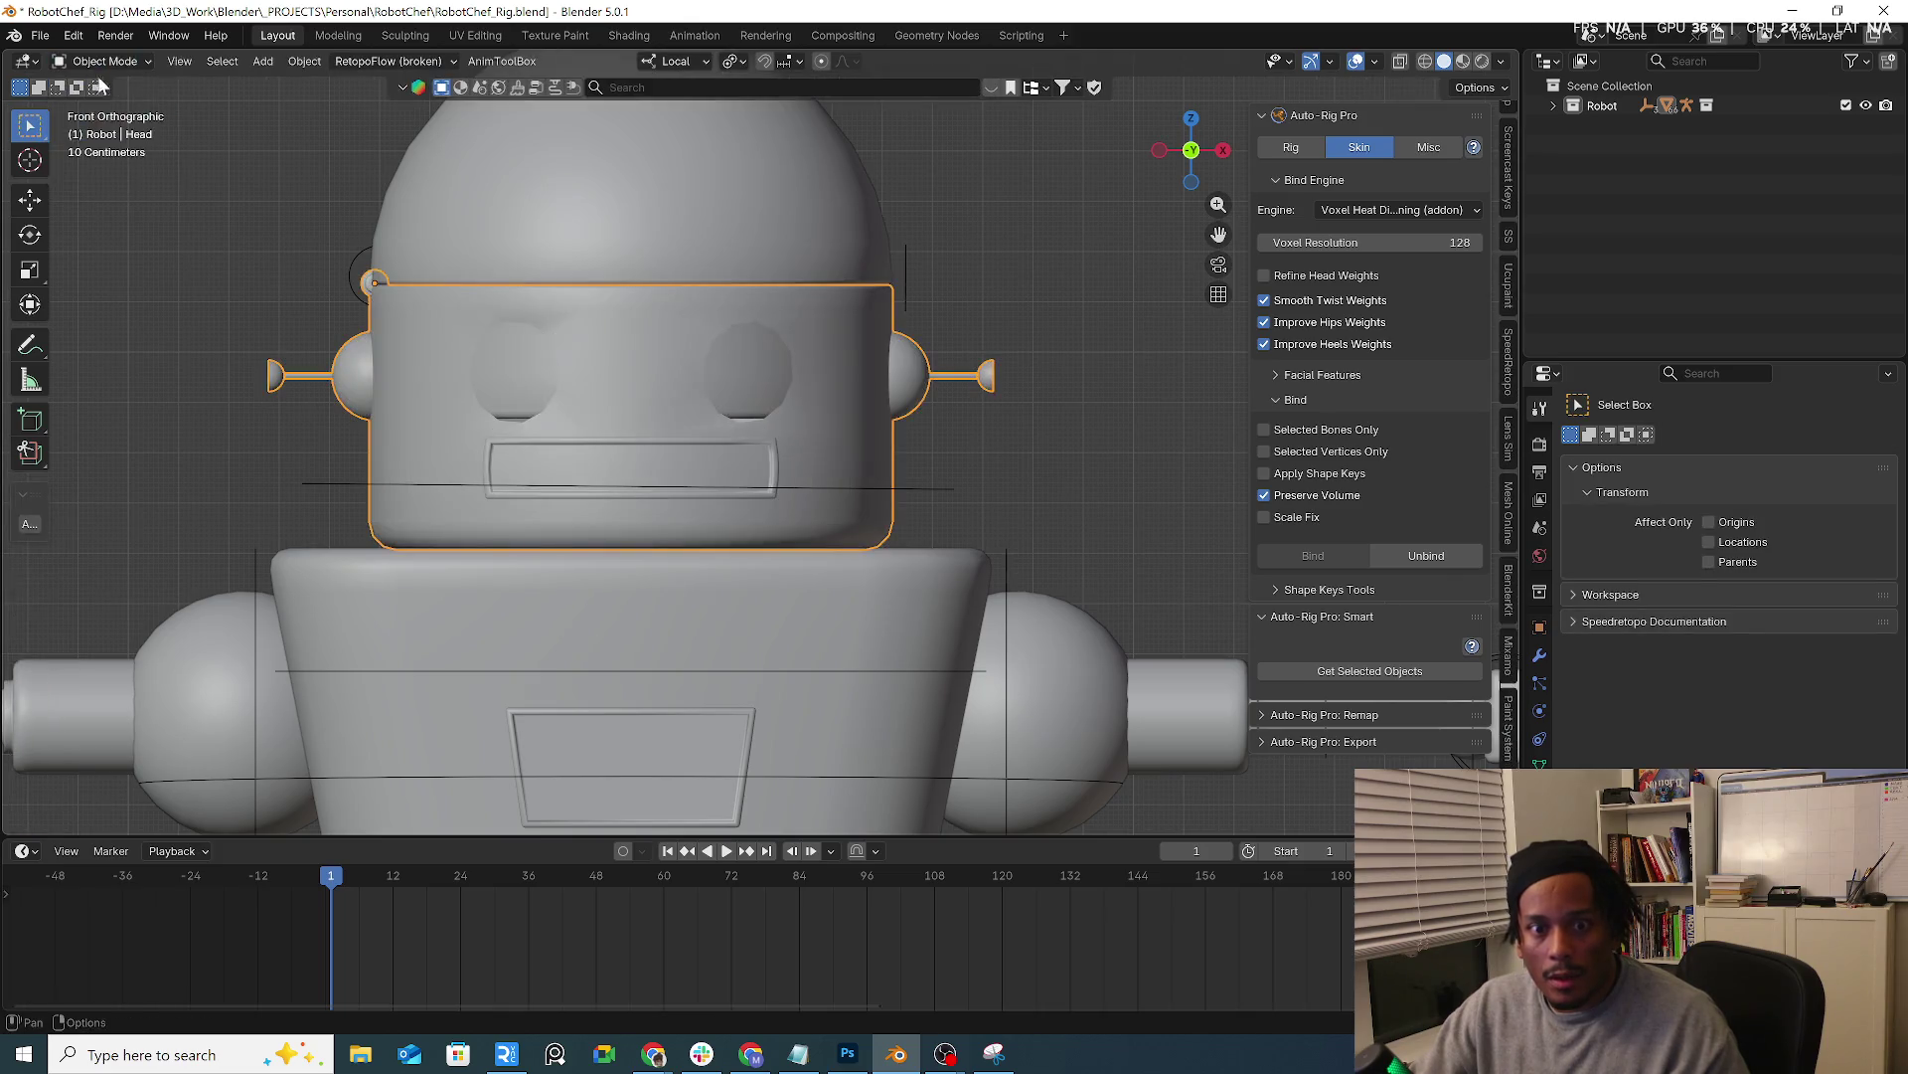
{"action": "left_click", "coordinate": [1539, 653]}
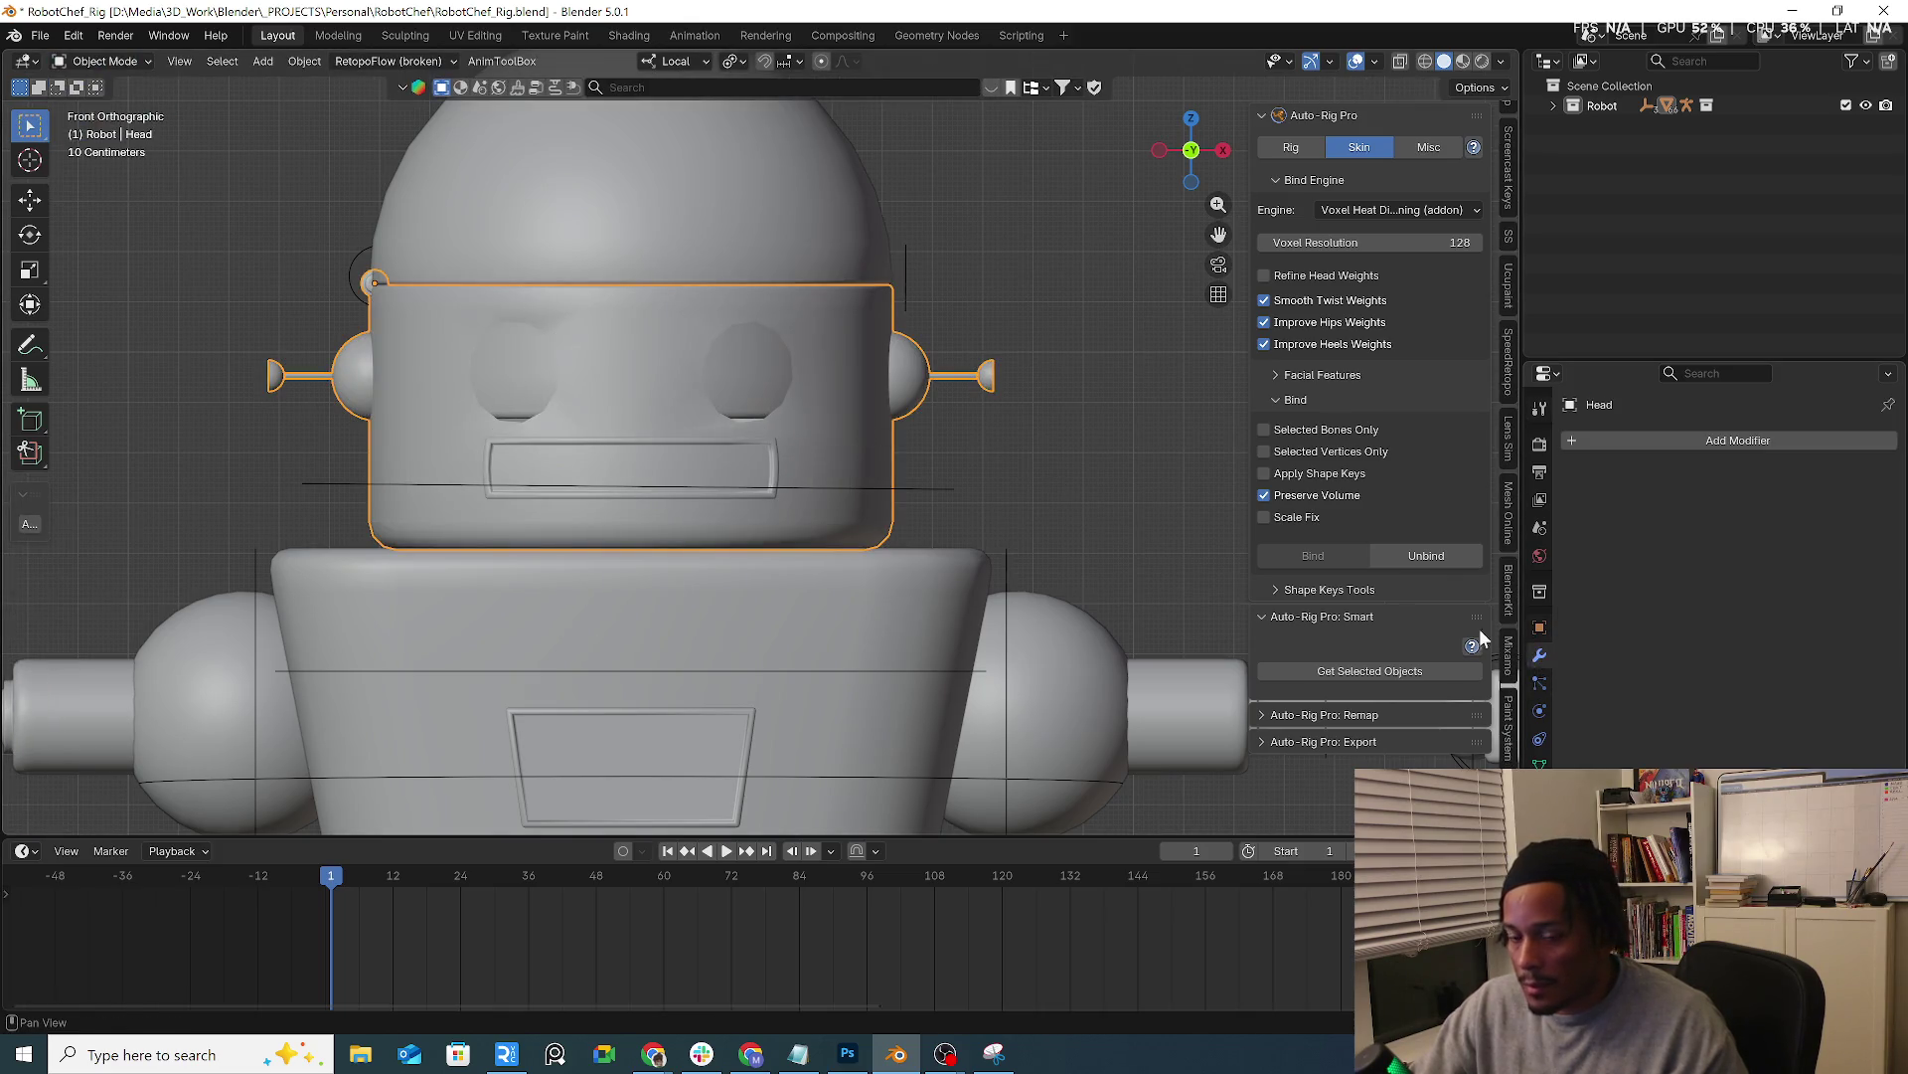
{"action": "key", "text": "Tab"}
{"action": "key", "text": "w"}
{"action": "scroll", "coordinate": [666, 364], "scroll_direction": "up", "scroll_amount": 2}
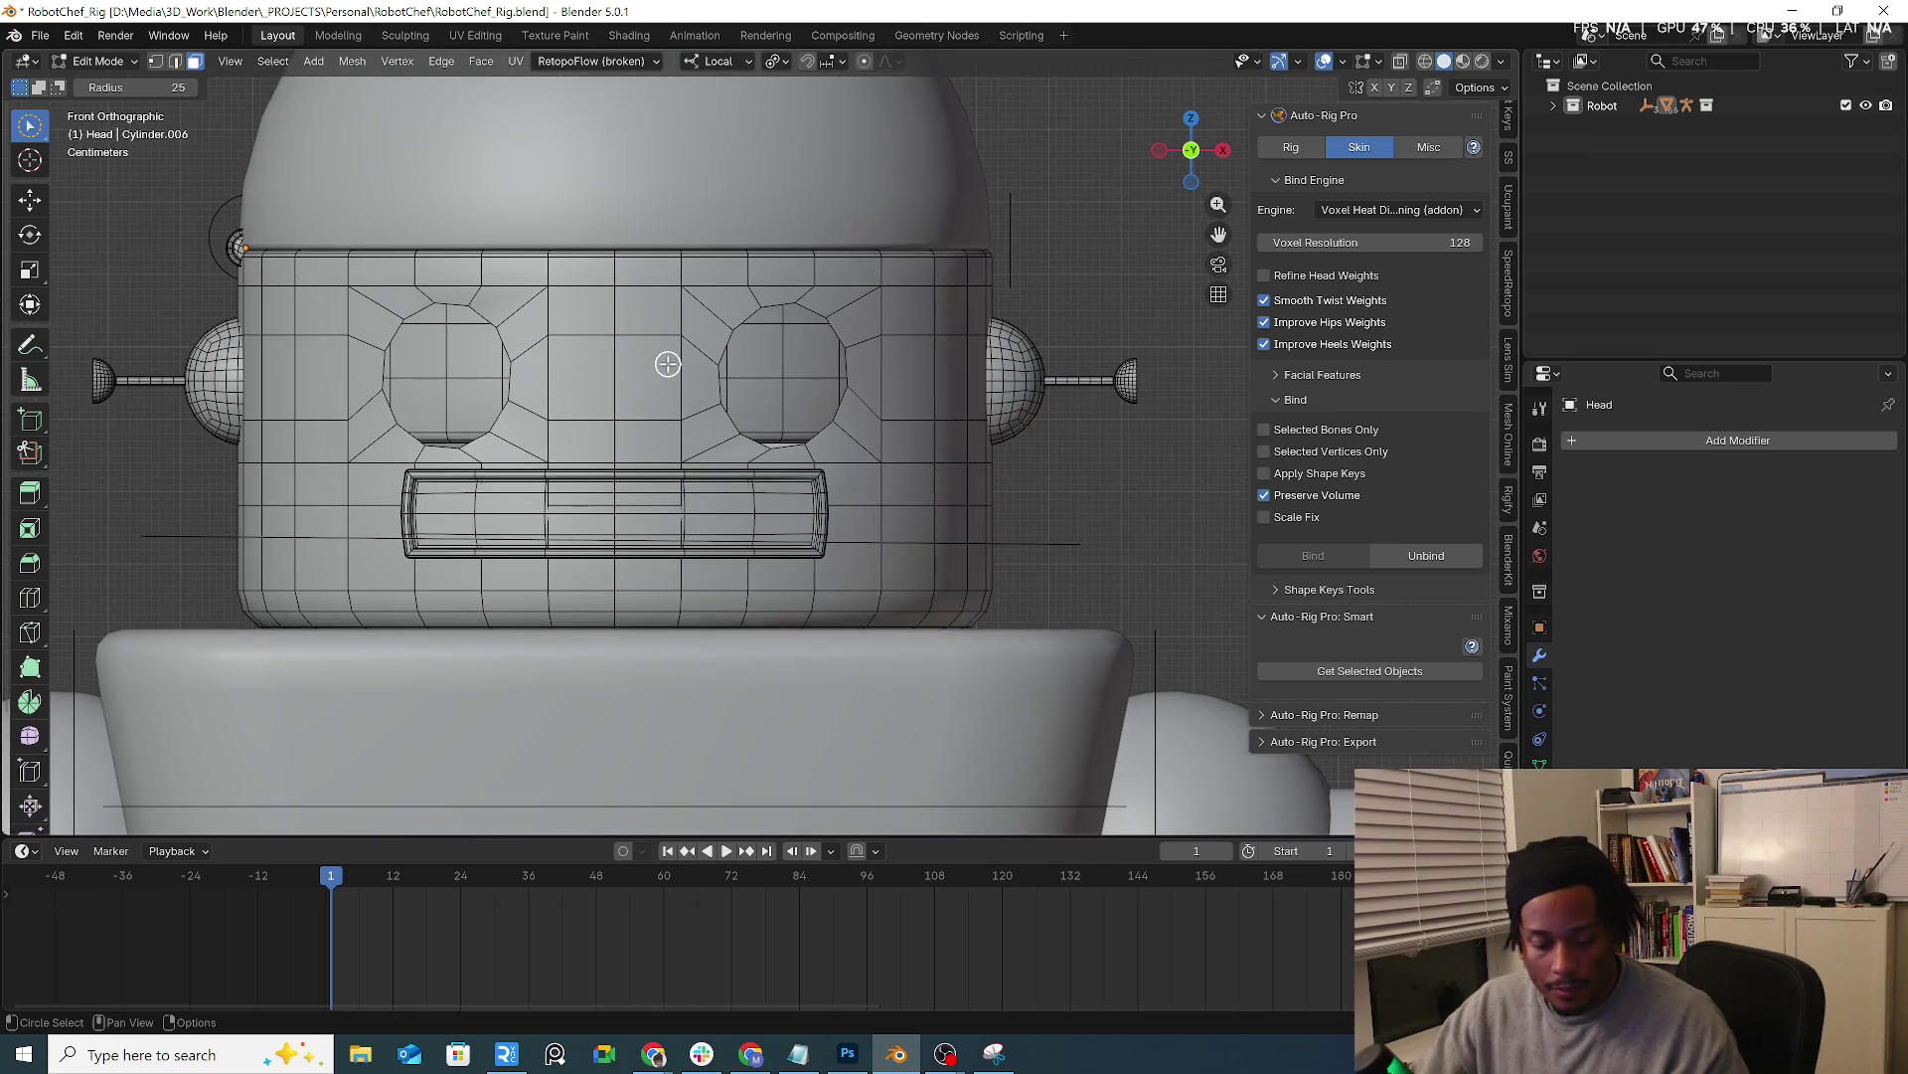
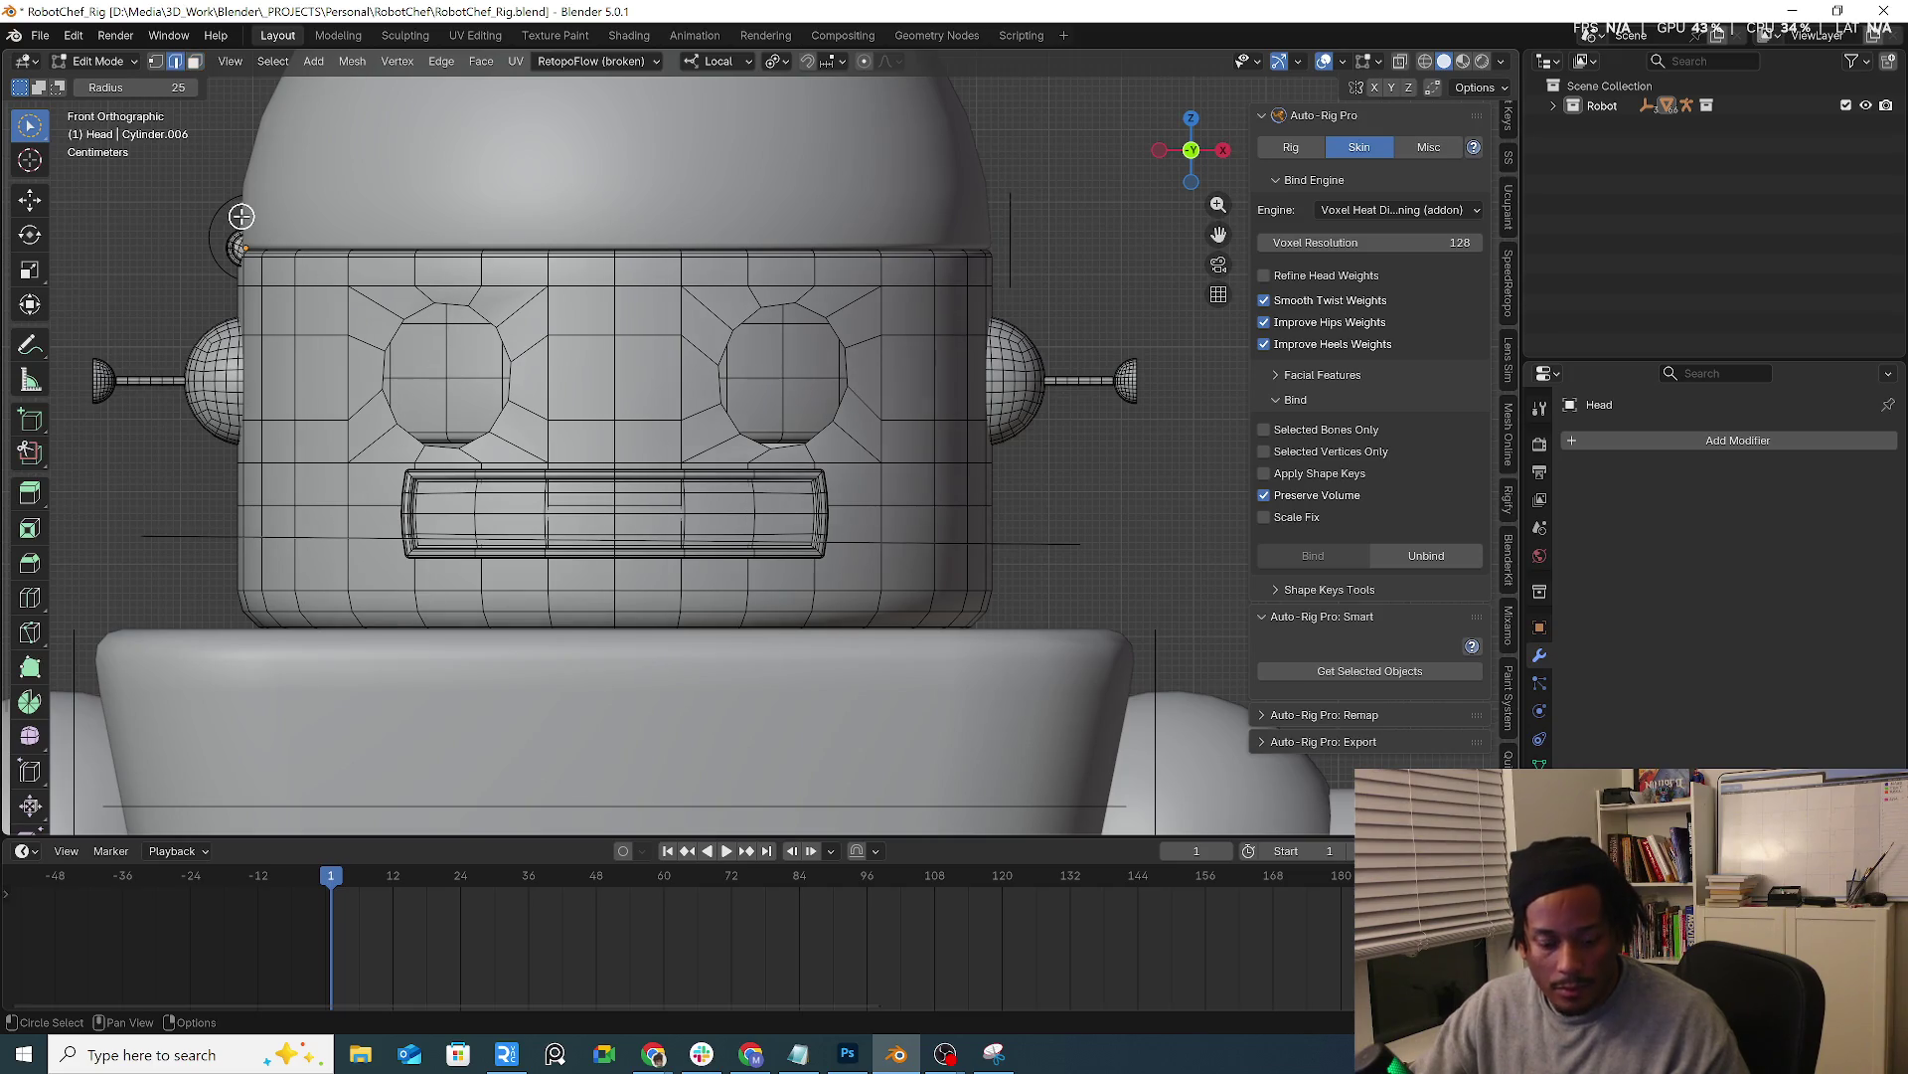
Scale the selected eye loops on both sockets to size before recessing them
{"action": "key", "text": "w"}
{"action": "key", "text": "w"}
{"action": "key", "text": "w"}
{"action": "key", "text": "w"}
{"action": "key", "text": "w"}
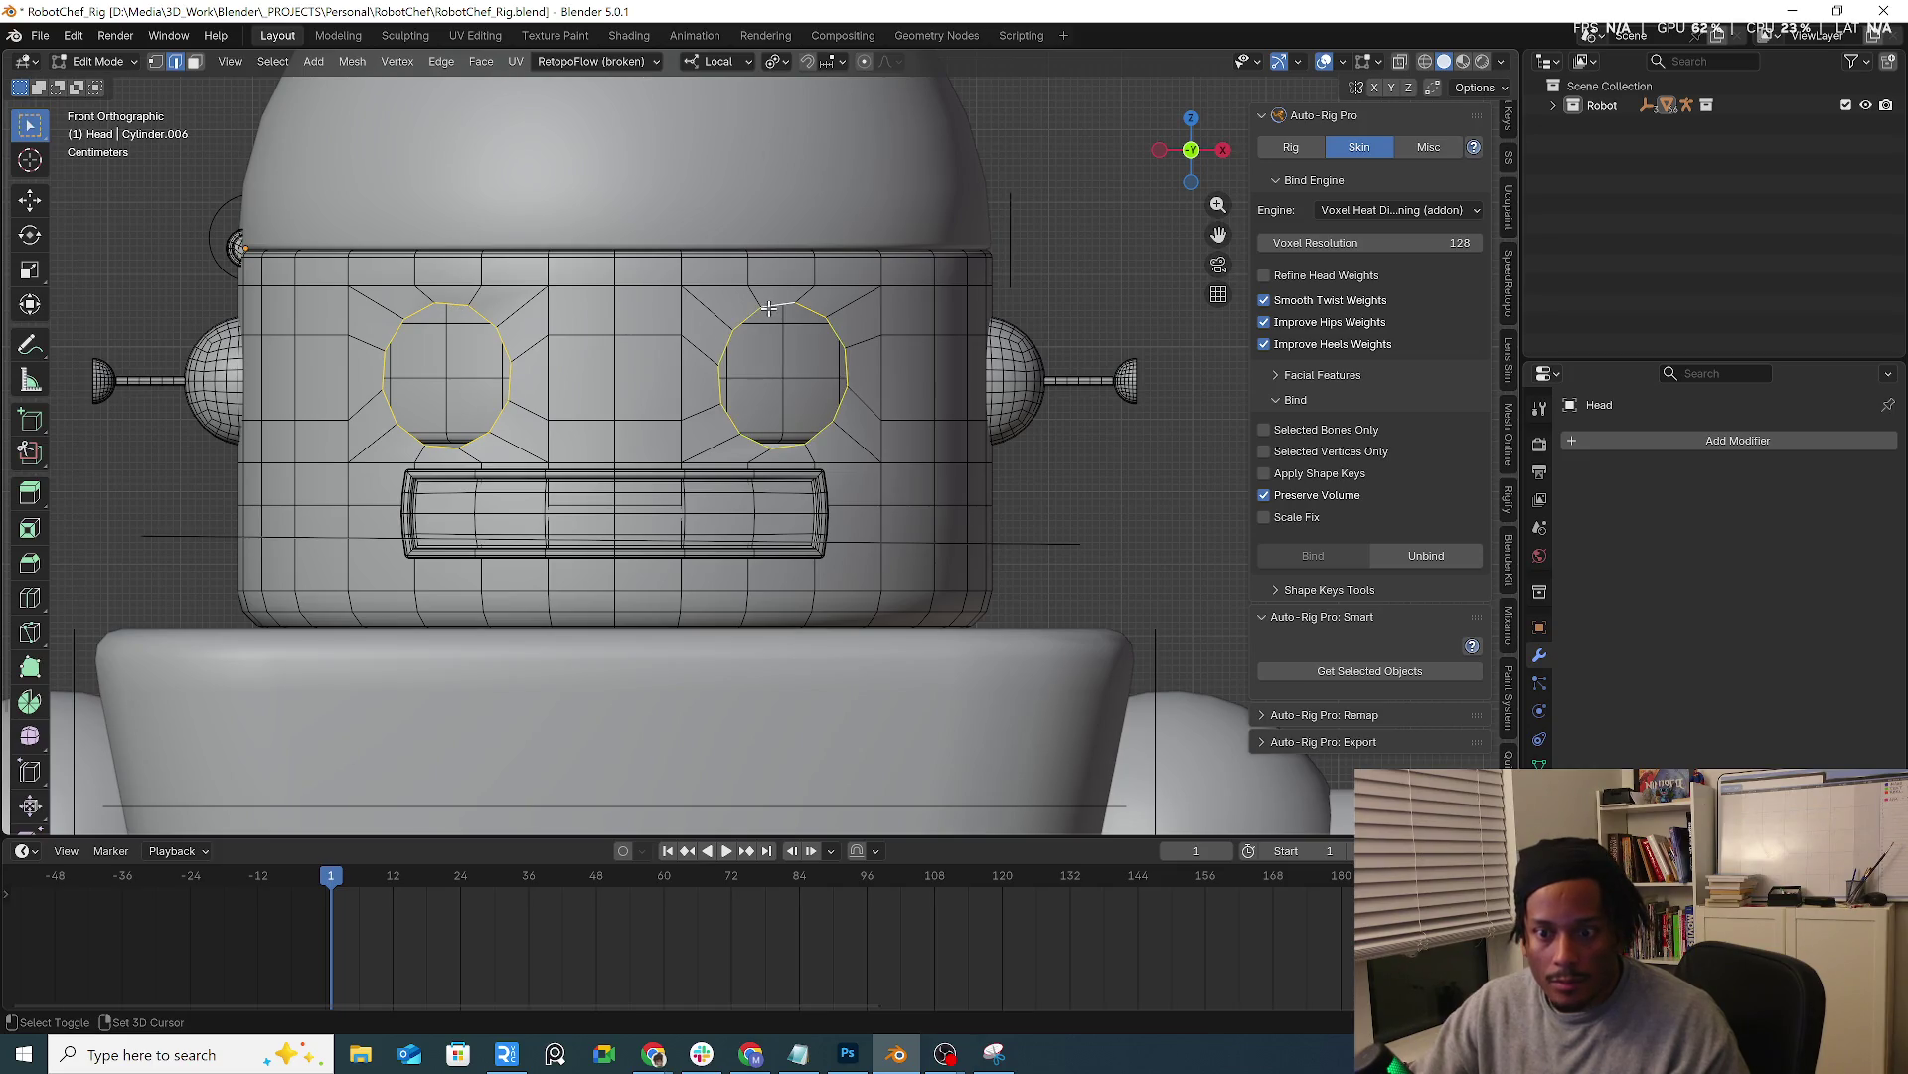
{"action": "key", "text": "s"}
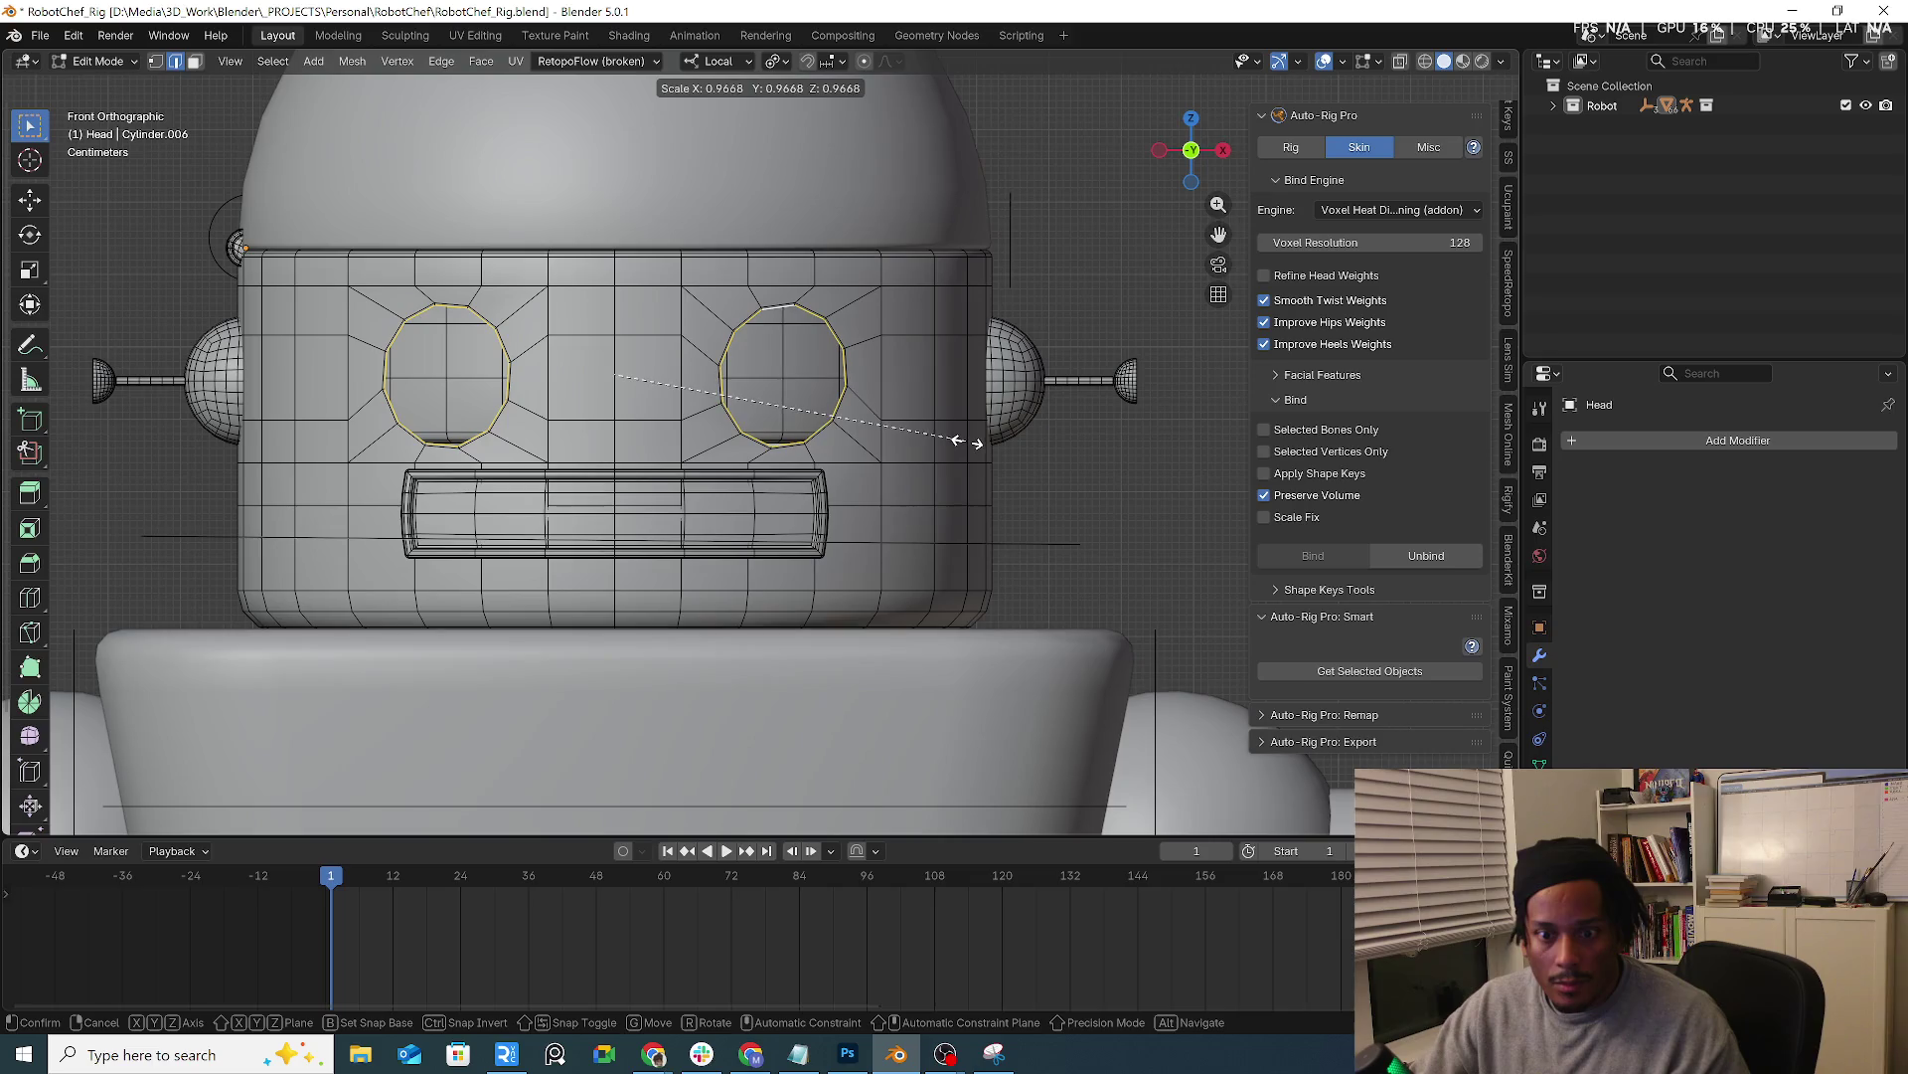
{"action": "left_click", "coordinate": [964, 442]}
{"action": "middle_click_drag", "start_coordinate": [964, 443], "coordinate": [817, 468]}
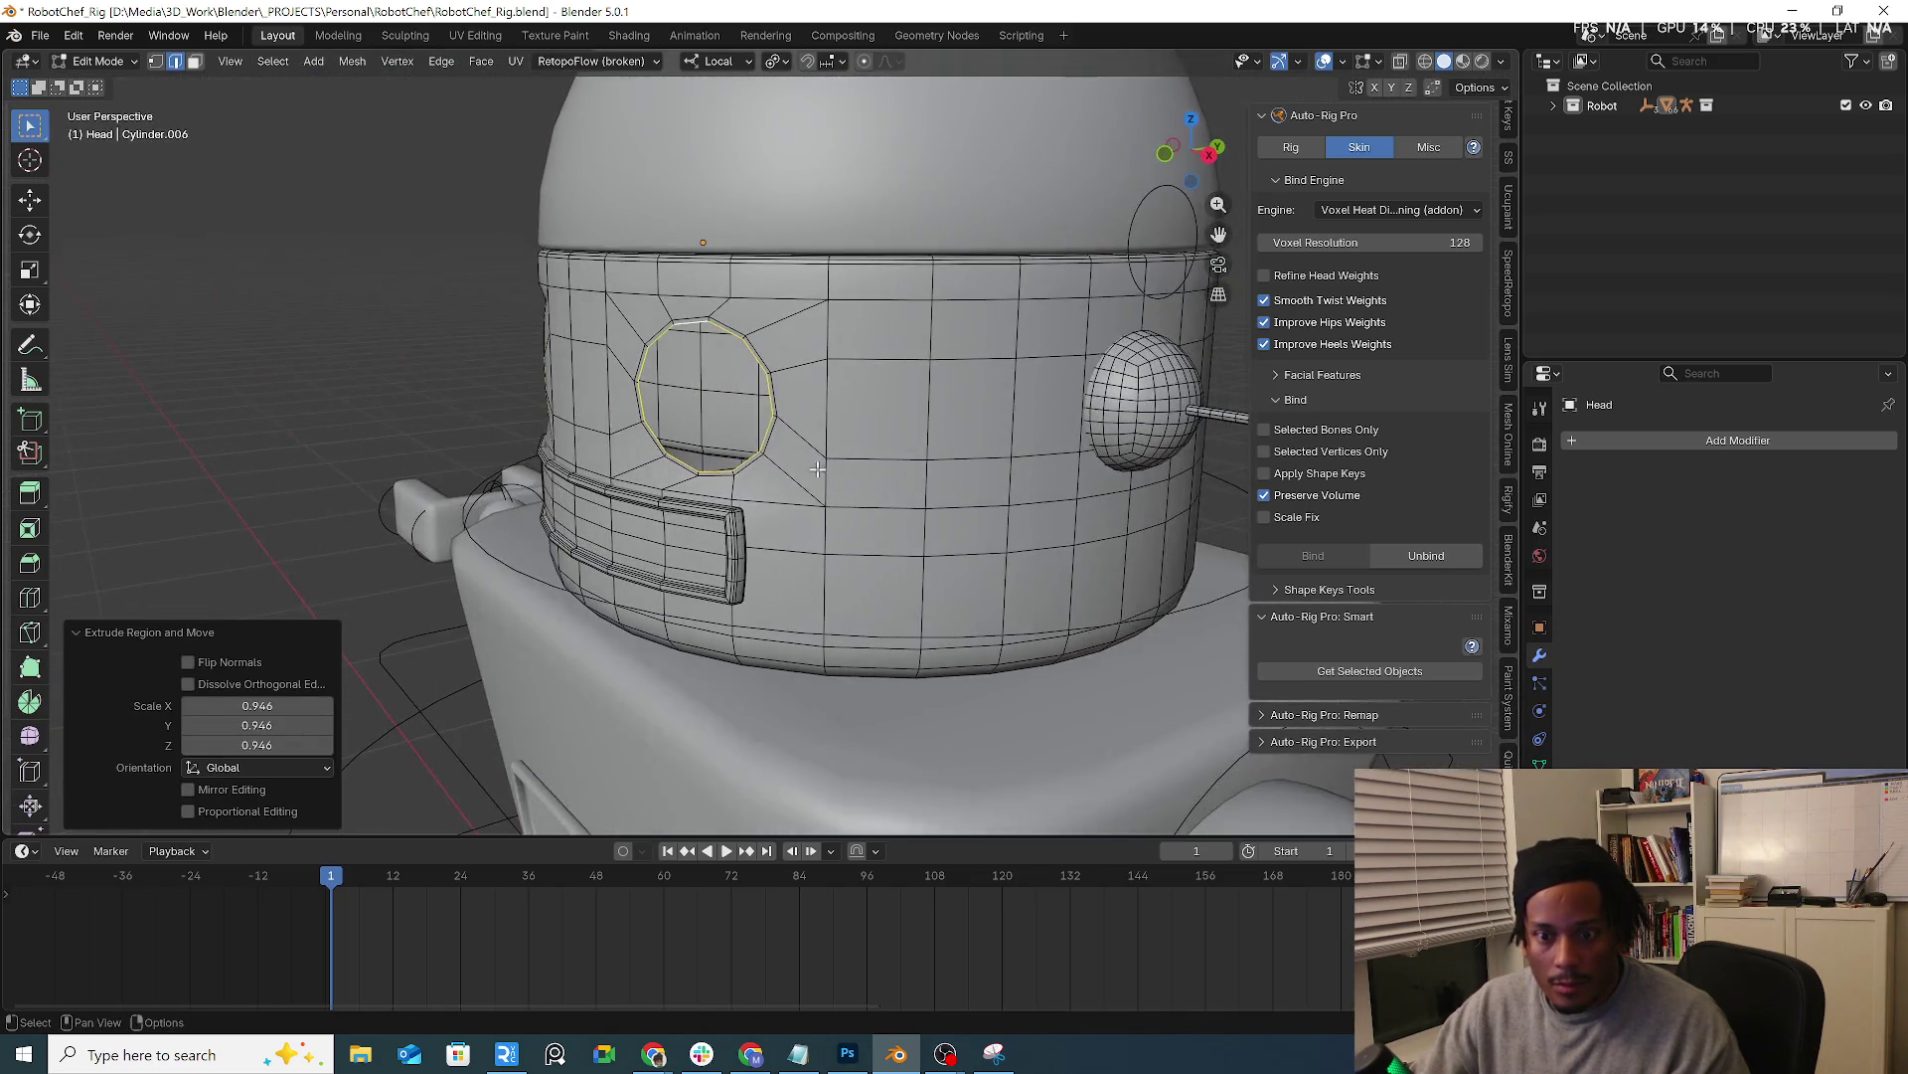
{"action": "scroll", "coordinate": [817, 469], "scroll_direction": "up", "scroll_amount": 2}
Extrude the eye loops inward along Y three times to form recessed sockets
{"action": "key", "text": "g"}
{"action": "key", "text": "z"}
{"action": "key", "text": "y"}
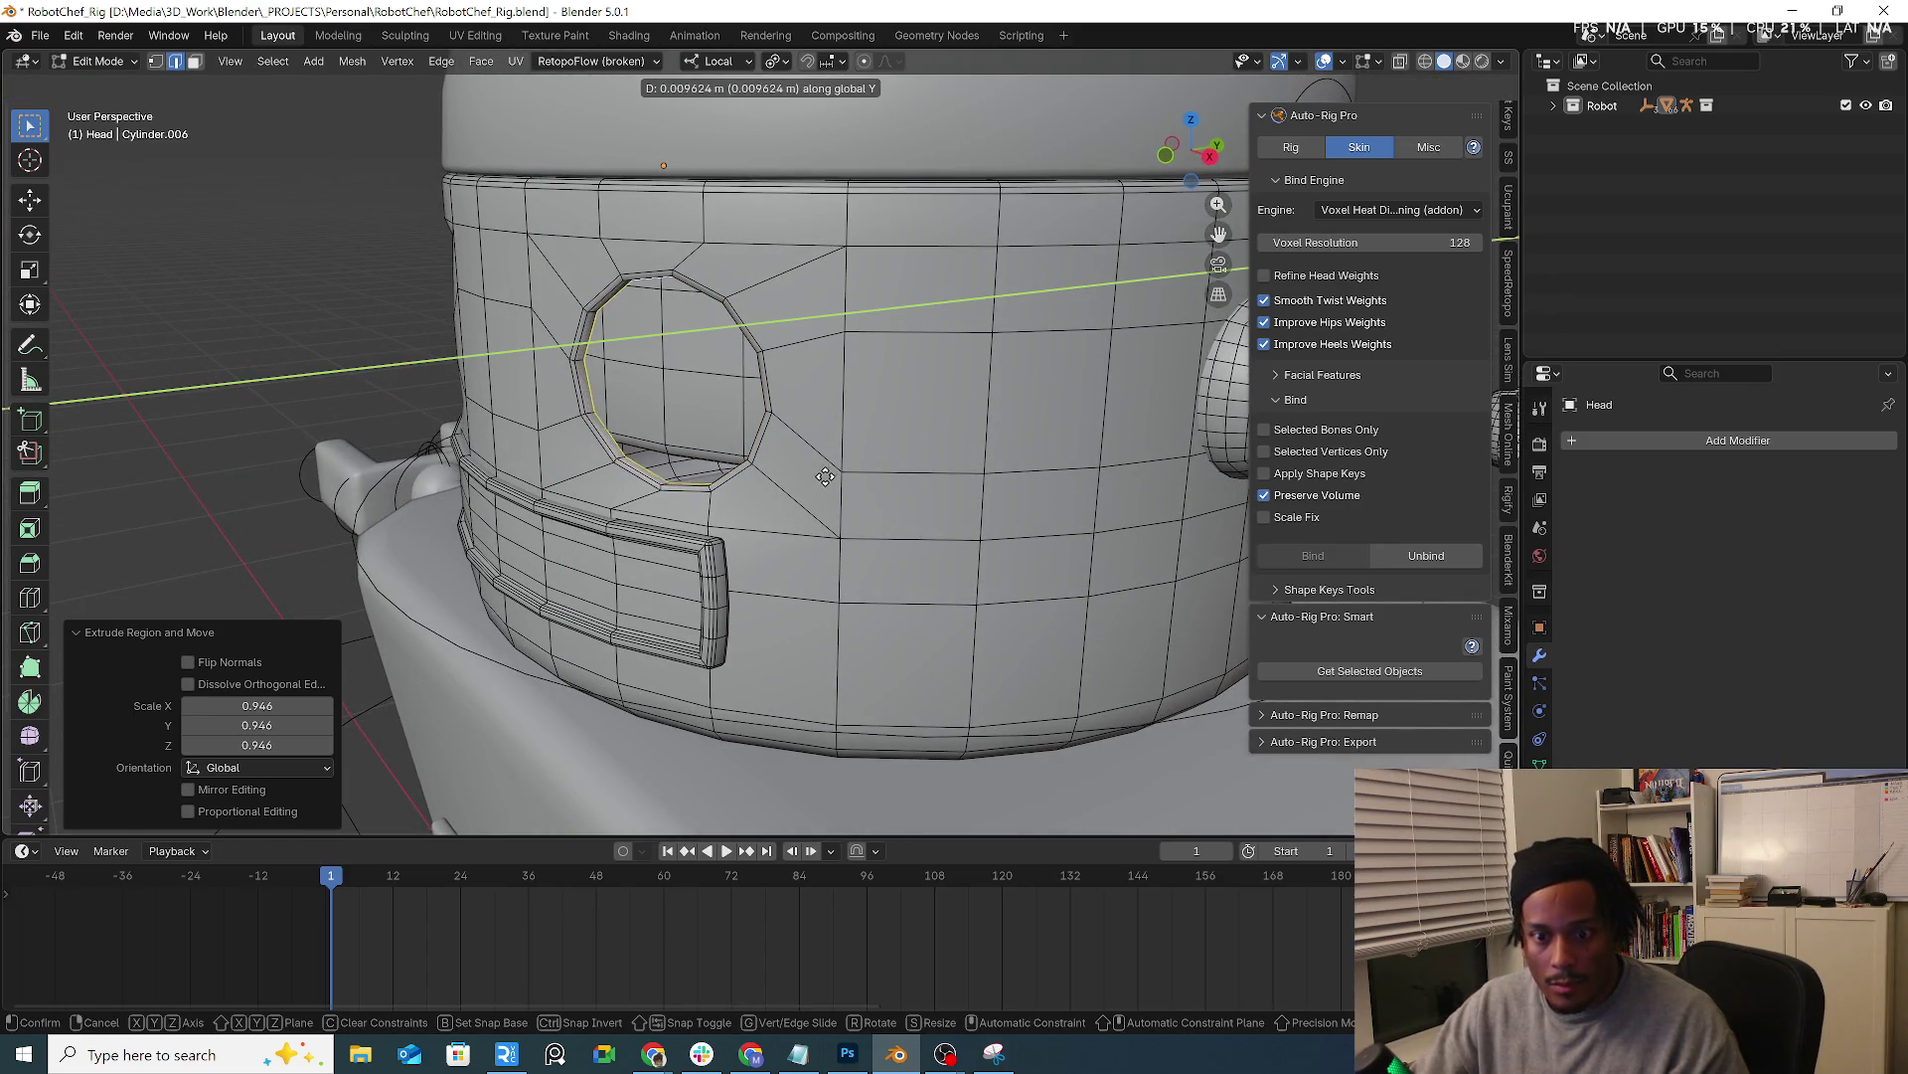
{"action": "left_click", "coordinate": [824, 478]}
{"action": "key", "text": "g"}
{"action": "key", "text": "z"}
{"action": "key", "text": "y"}
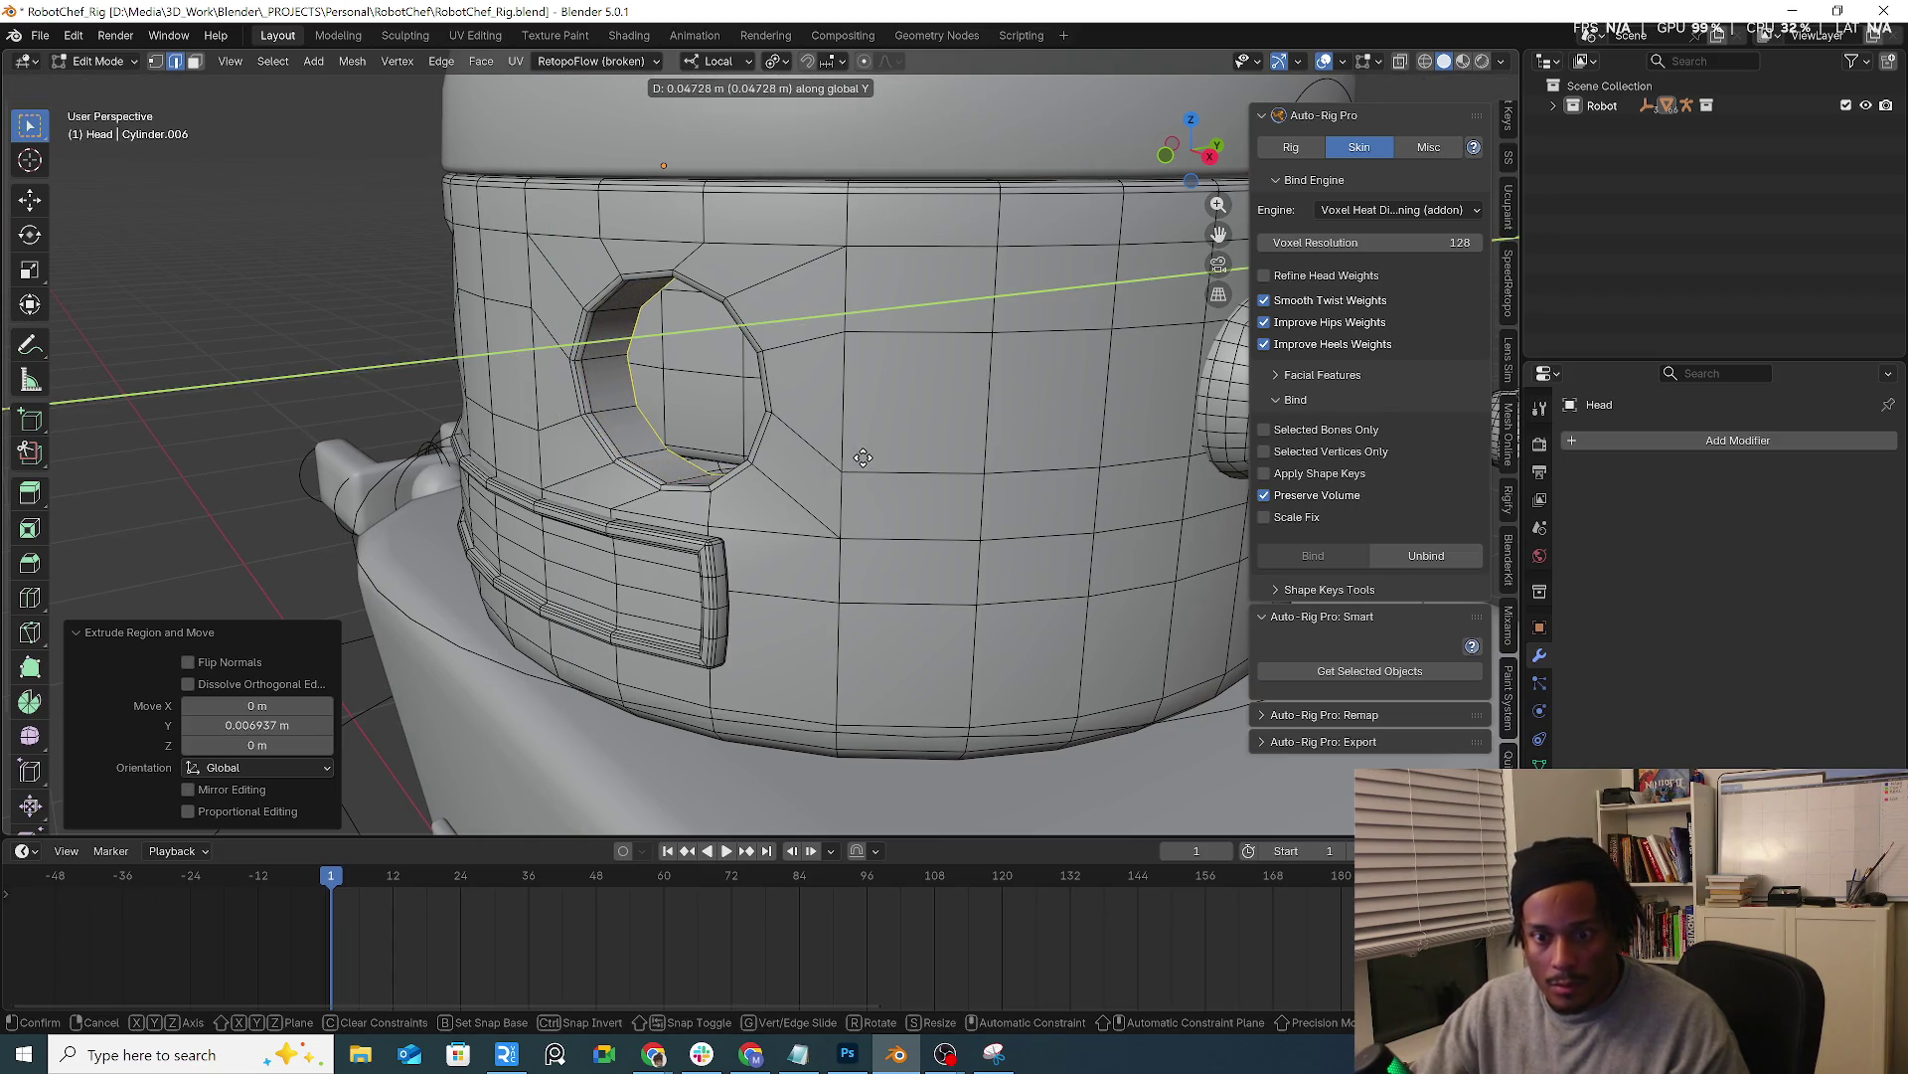
{"action": "left_click", "coordinate": [853, 464]}
{"action": "key", "text": "g"}
{"action": "key", "text": "z"}
{"action": "key", "text": "y"}
{"action": "left_click", "coordinate": [864, 463]}
Shrink the socket loops, extrude an inner ring scaled inward, fill the holes and undo the fill
{"action": "middle_click_drag", "start_coordinate": [866, 463], "coordinate": [976, 474]}
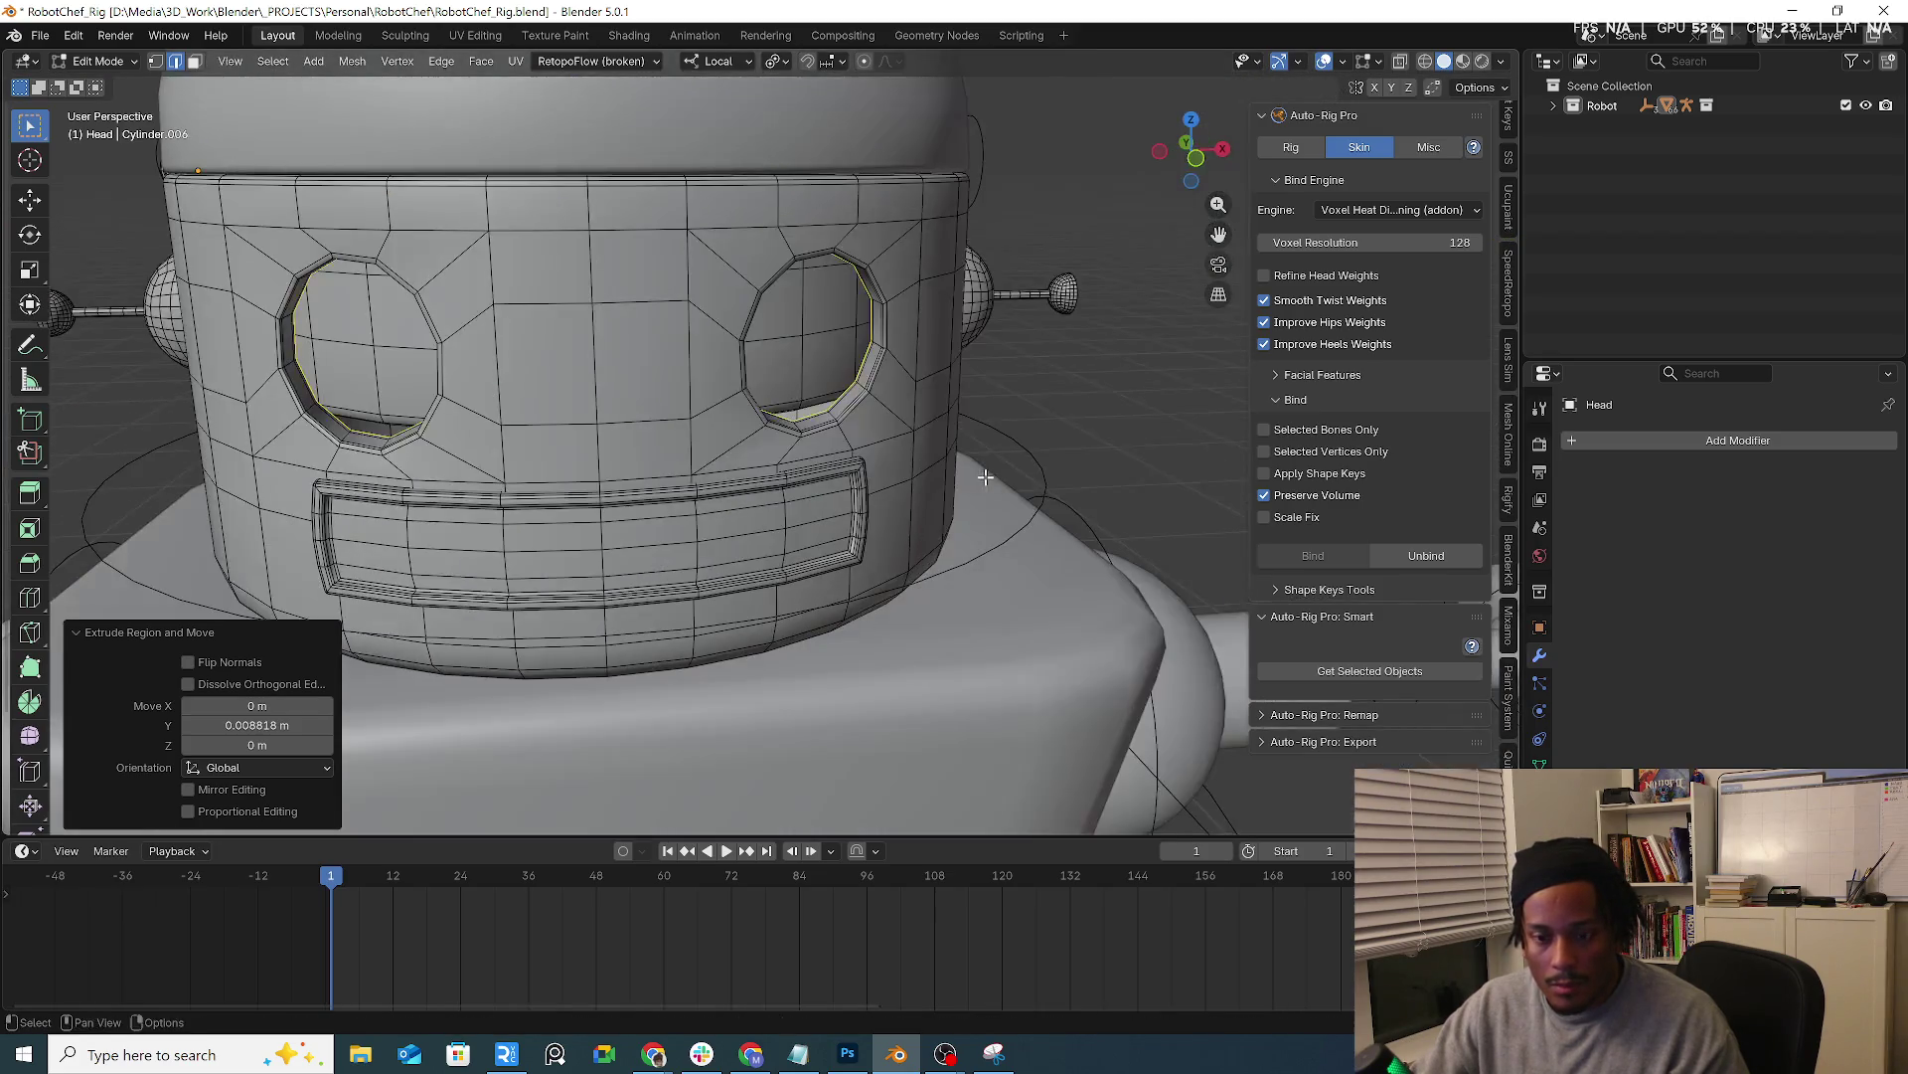
{"action": "key", "text": "s"}
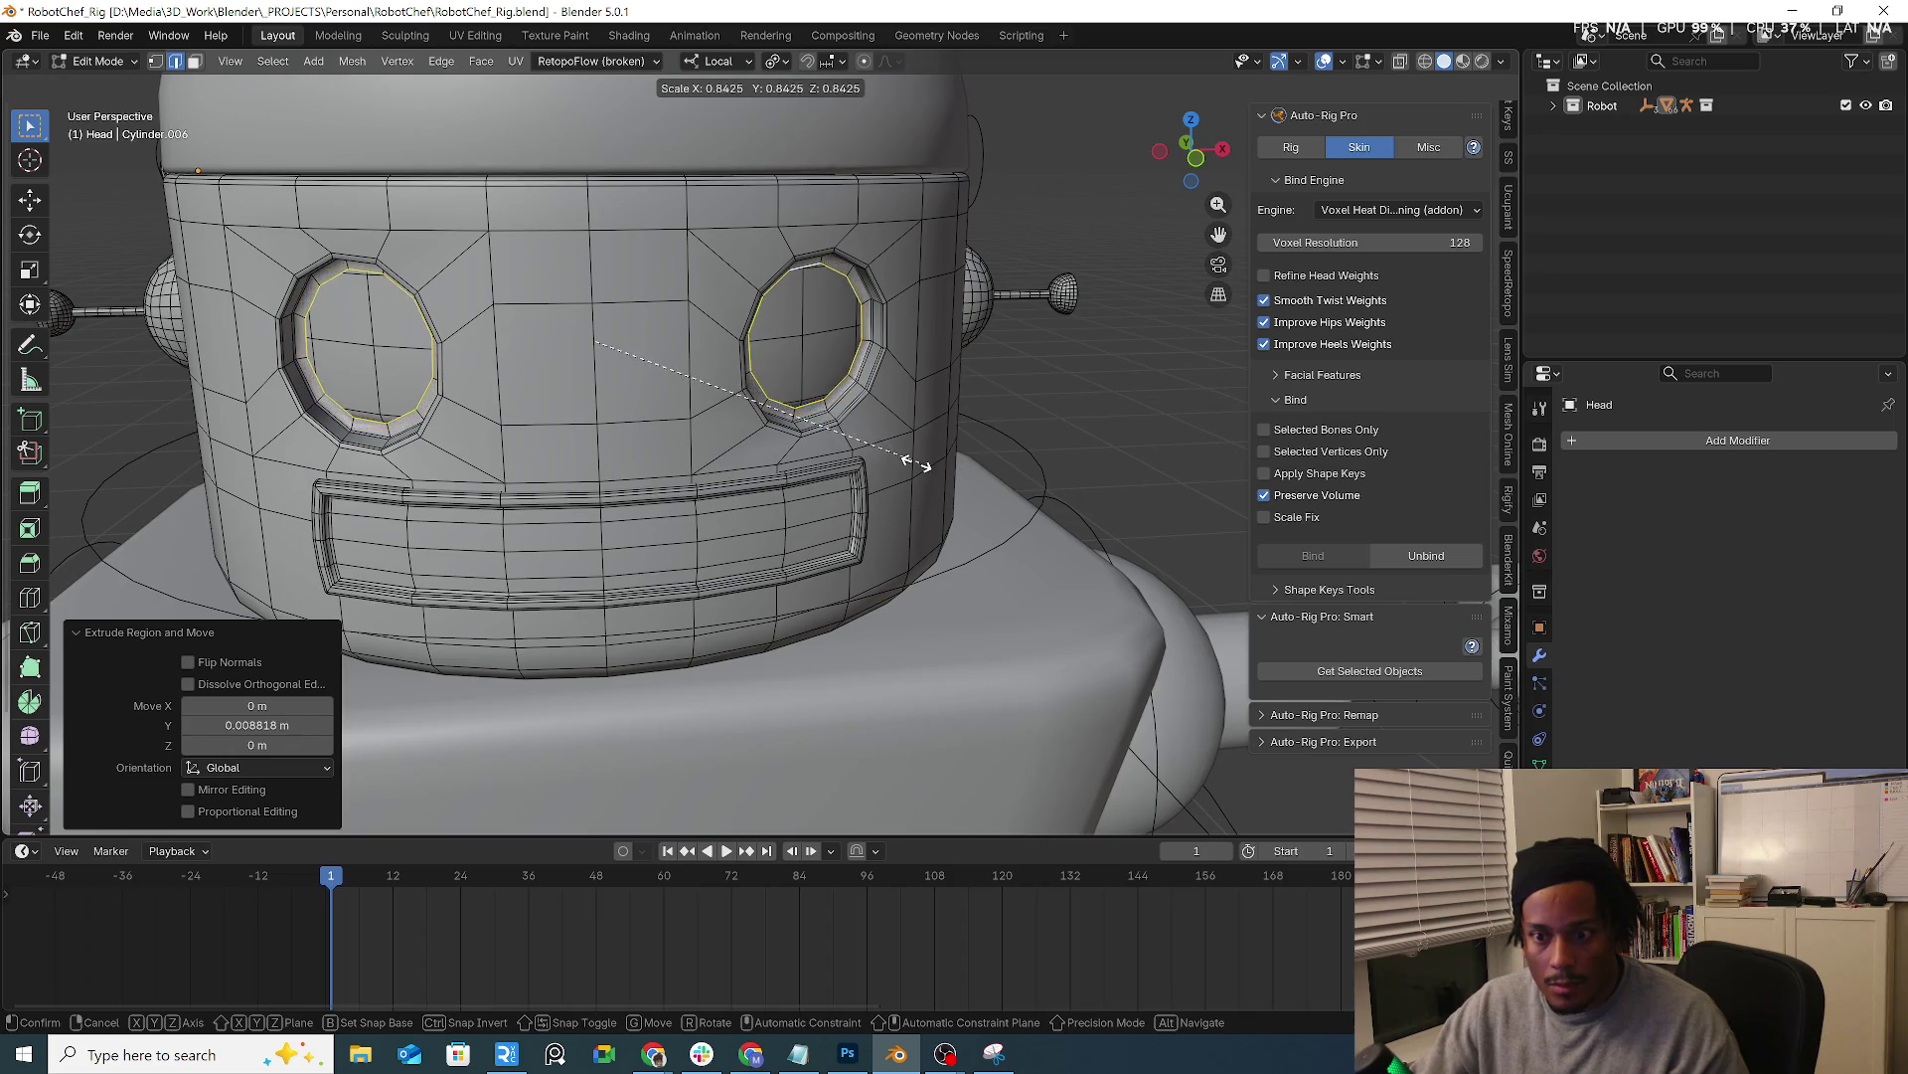
{"action": "left_click", "coordinate": [937, 464]}
{"action": "key", "text": "s"}
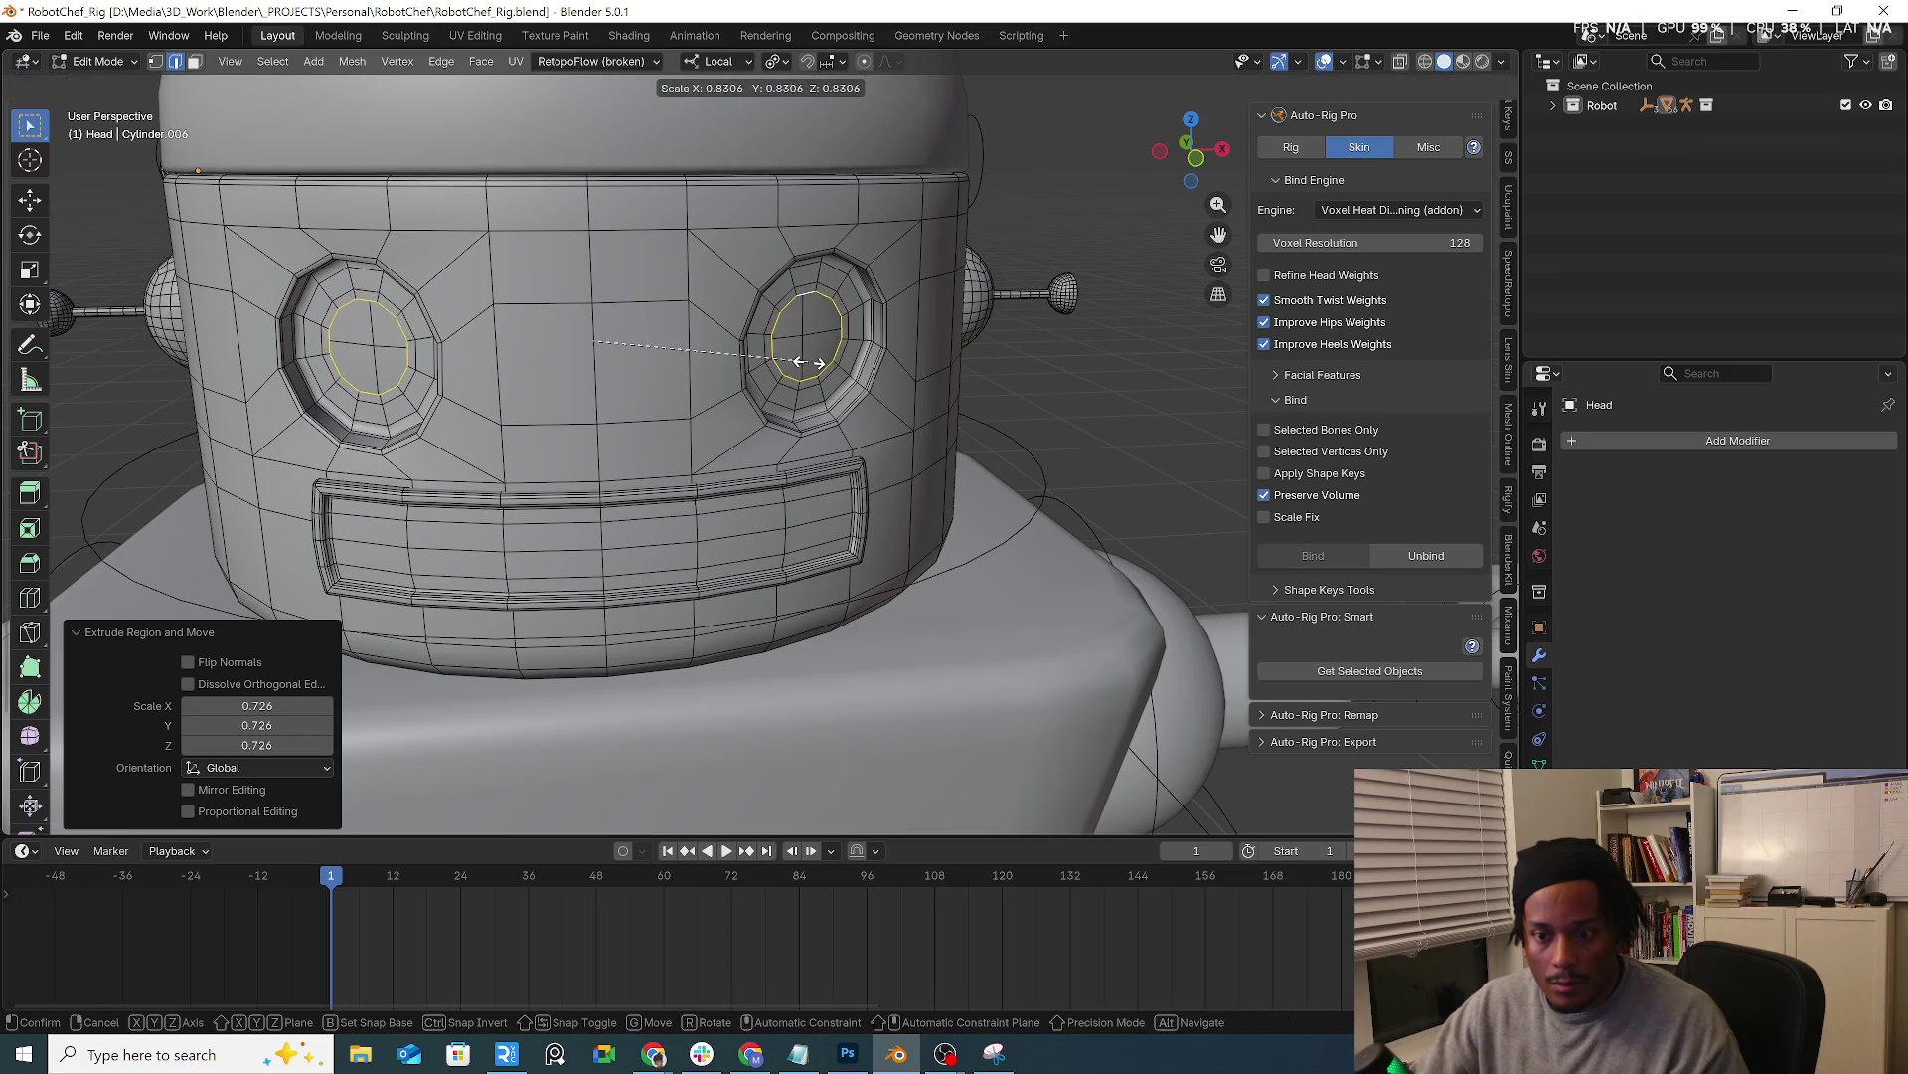
{"action": "right_click", "coordinate": [758, 362]}
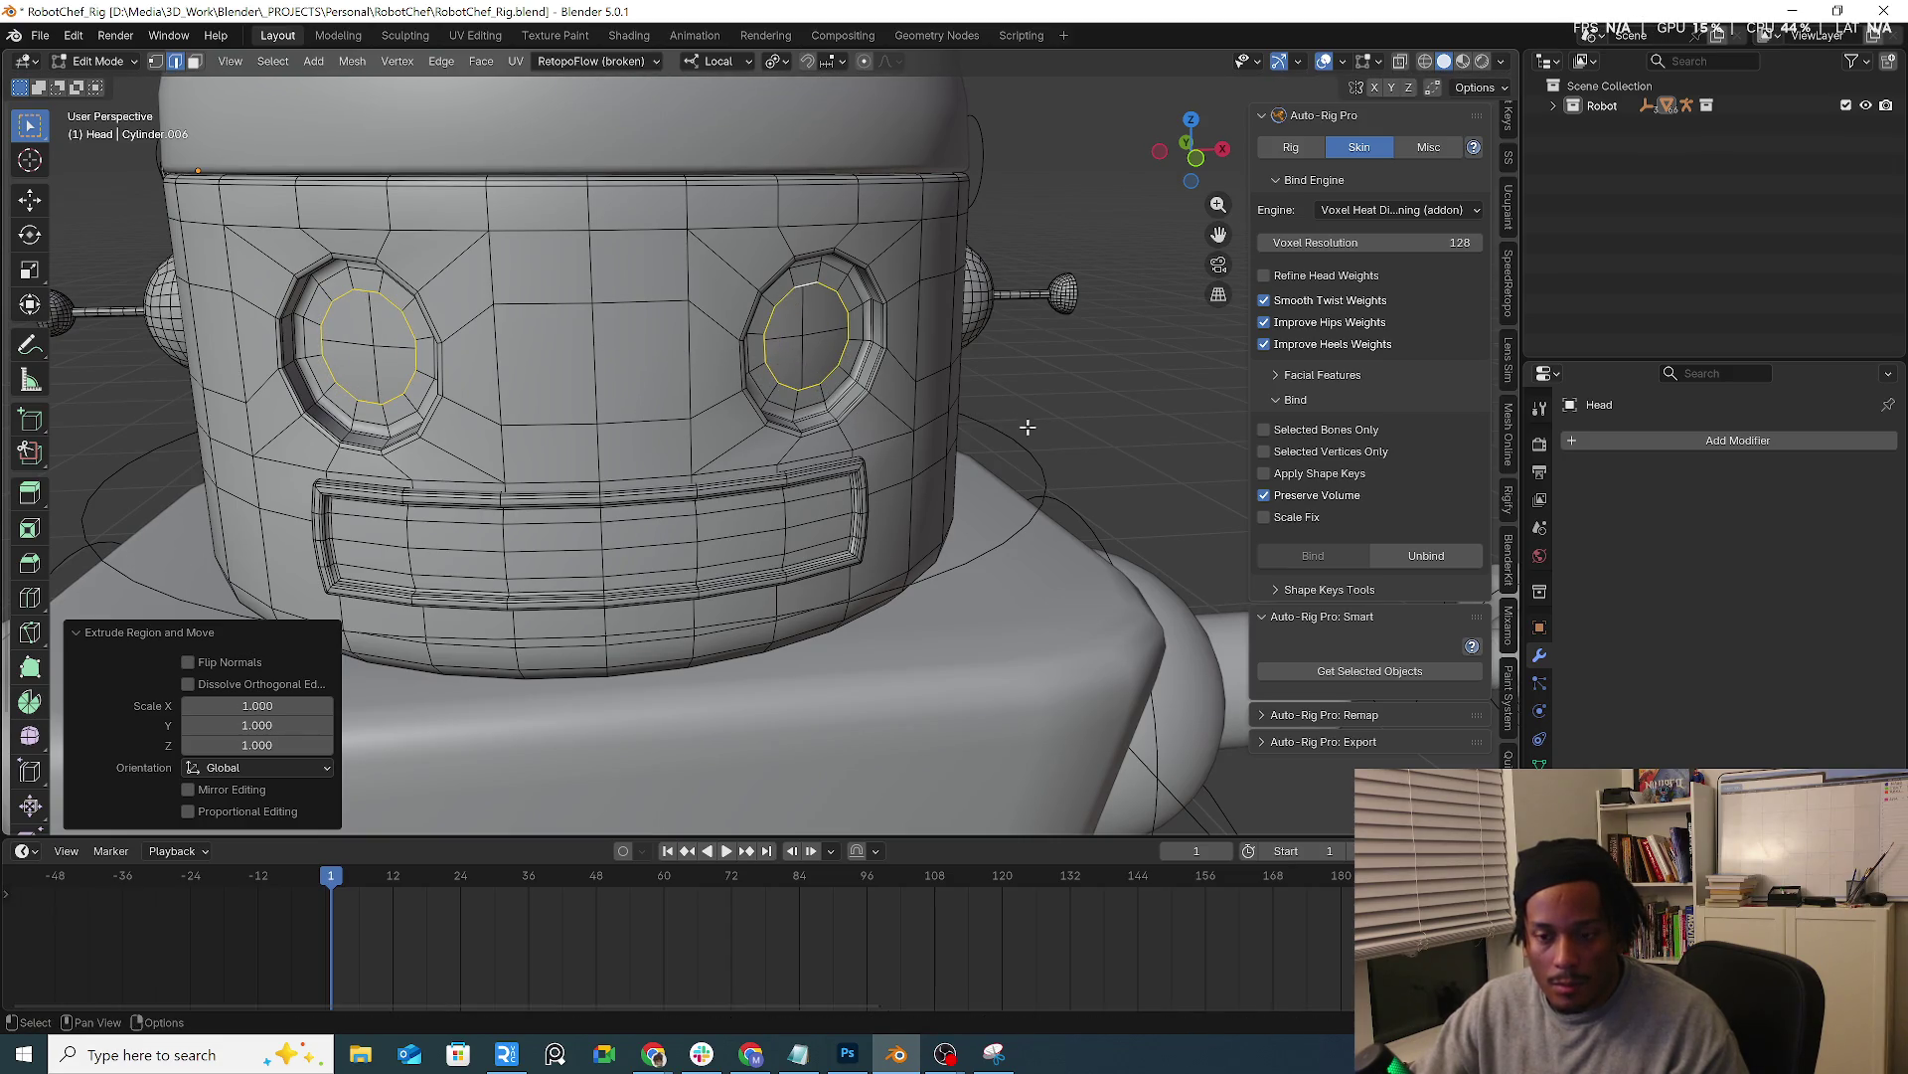
{"action": "key", "text": "e"}
{"action": "key", "text": "s"}
{"action": "left_click", "coordinate": [844, 394]}
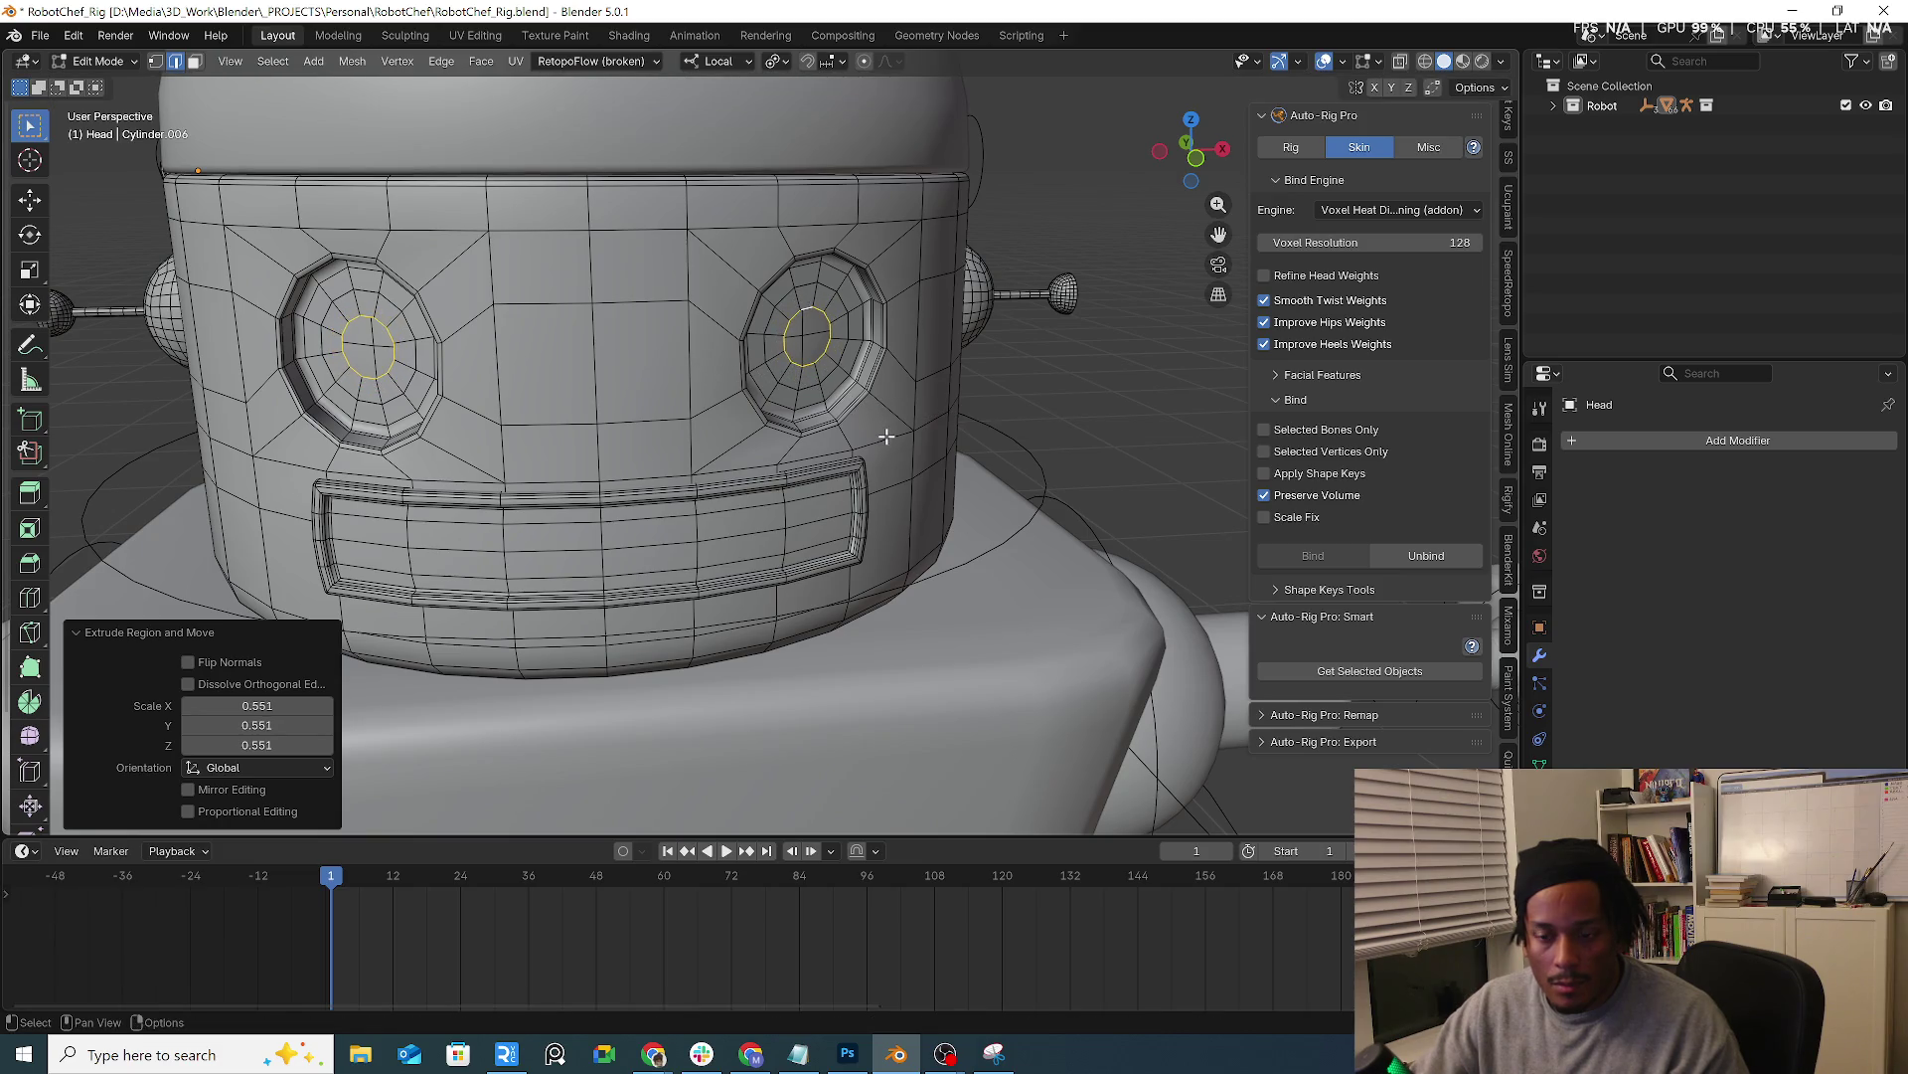
{"action": "key", "text": "f"}
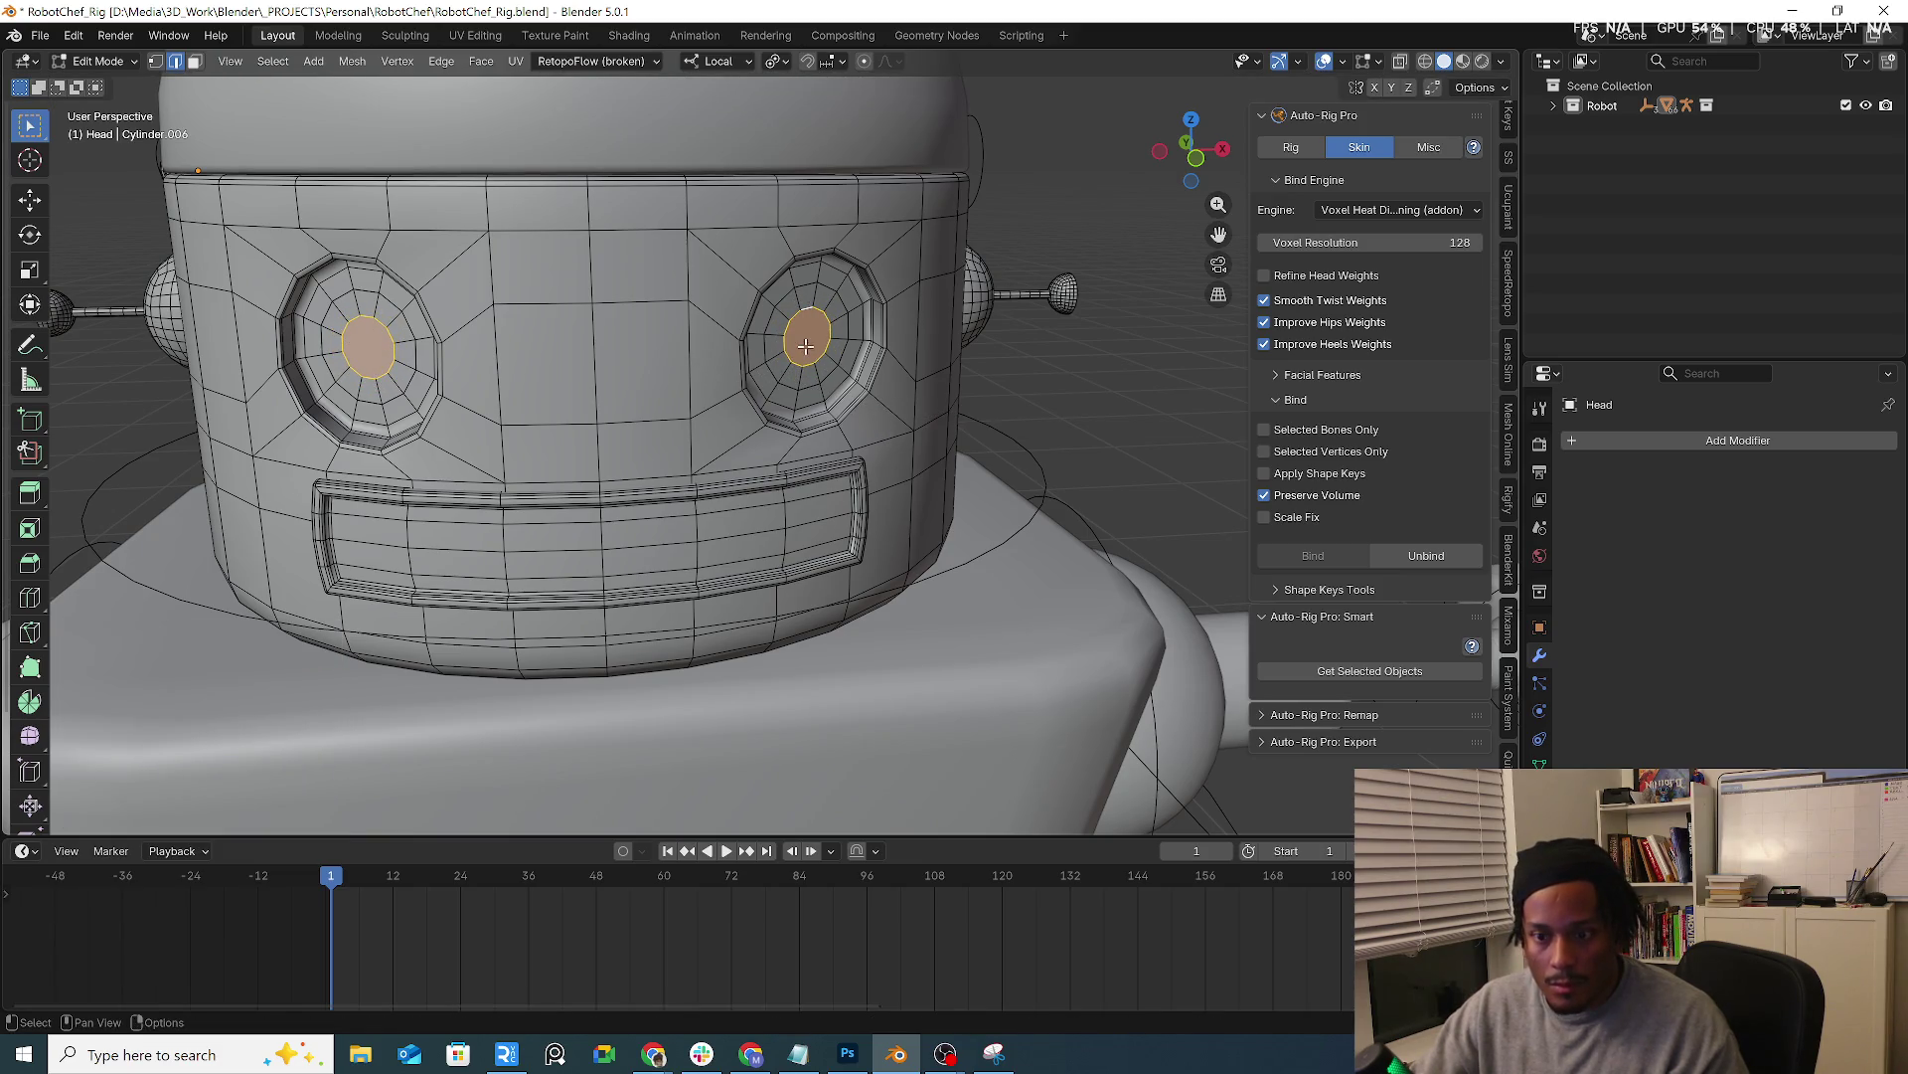
{"action": "key", "text": "ctrl+z"}
Grid-fill the right eye hole and then the left eye hole
{"action": "left_click", "coordinate": [805, 345], "text": "alt"}
{"action": "key", "text": "ctrl+f"}
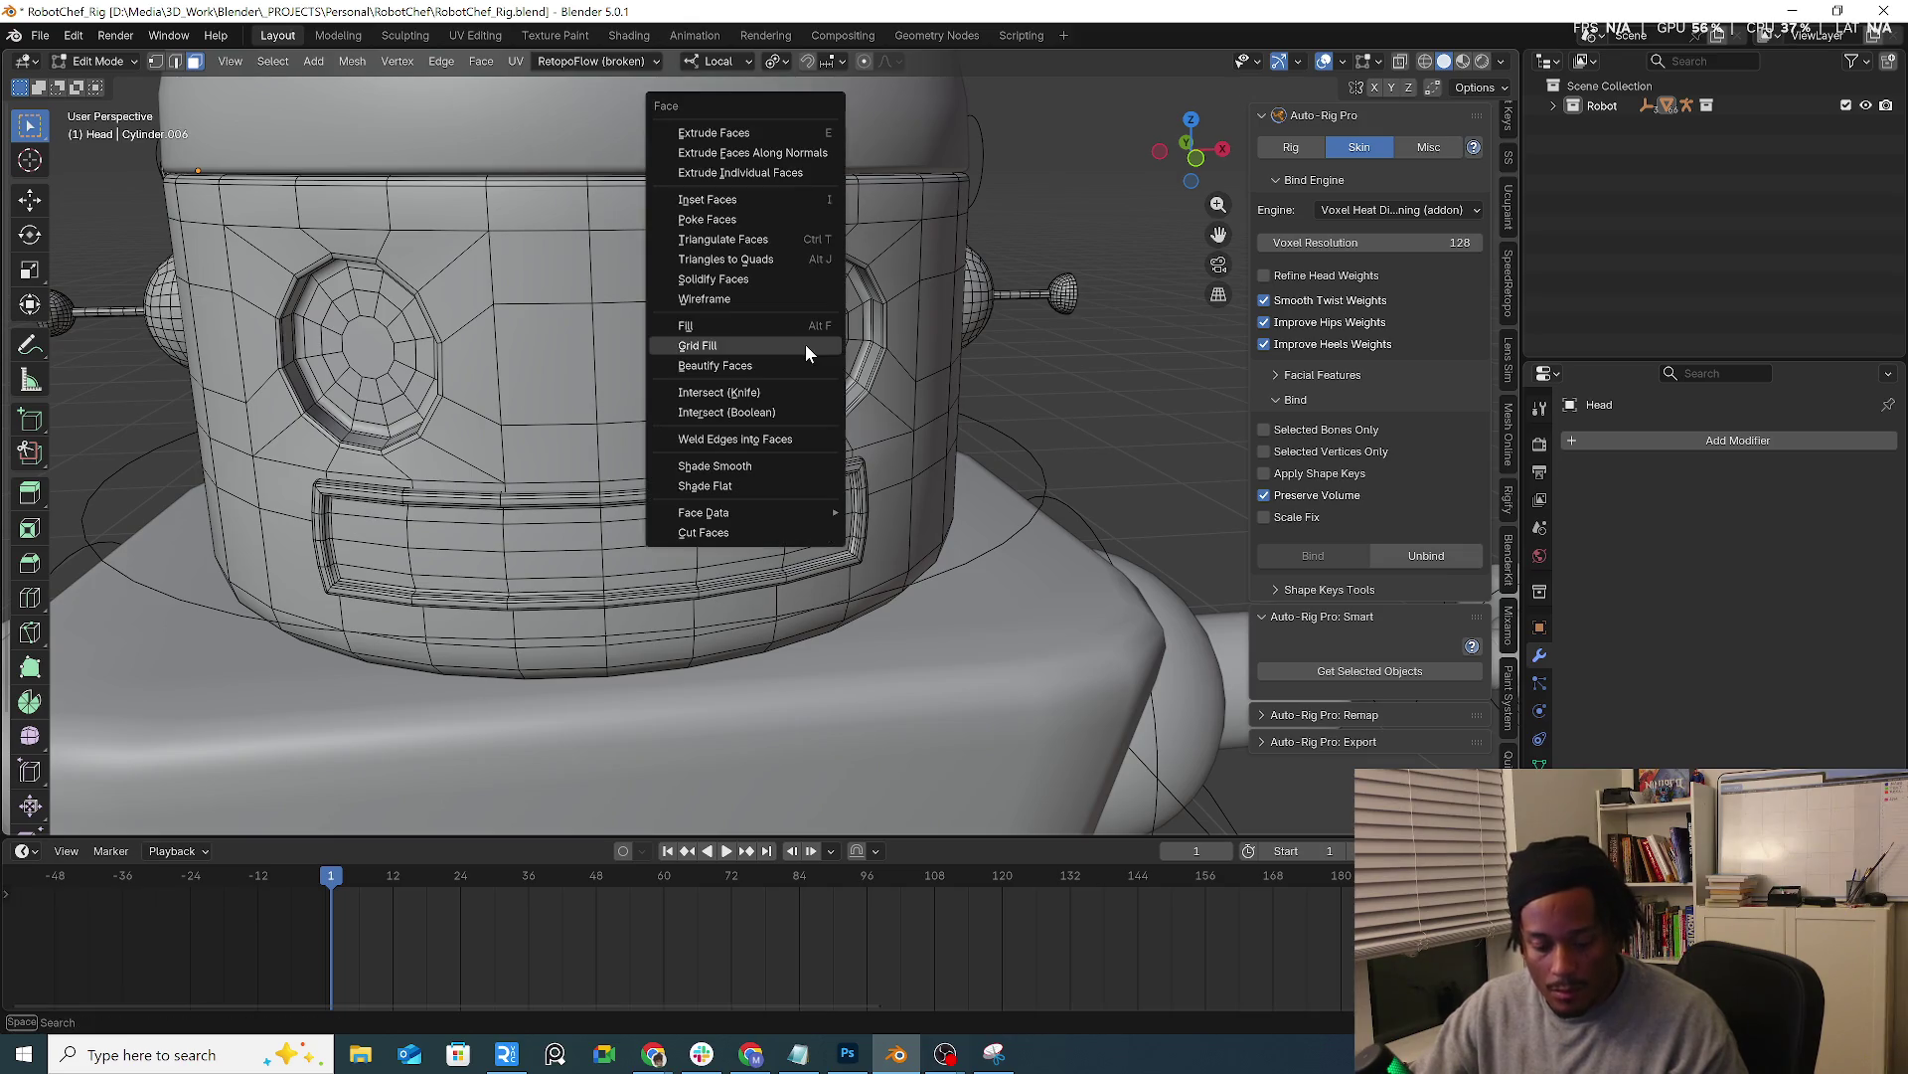
{"action": "left_click", "coordinate": [805, 343]}
{"action": "left_click", "coordinate": [366, 346], "text": "alt"}
{"action": "key", "text": "ctrl+f"}
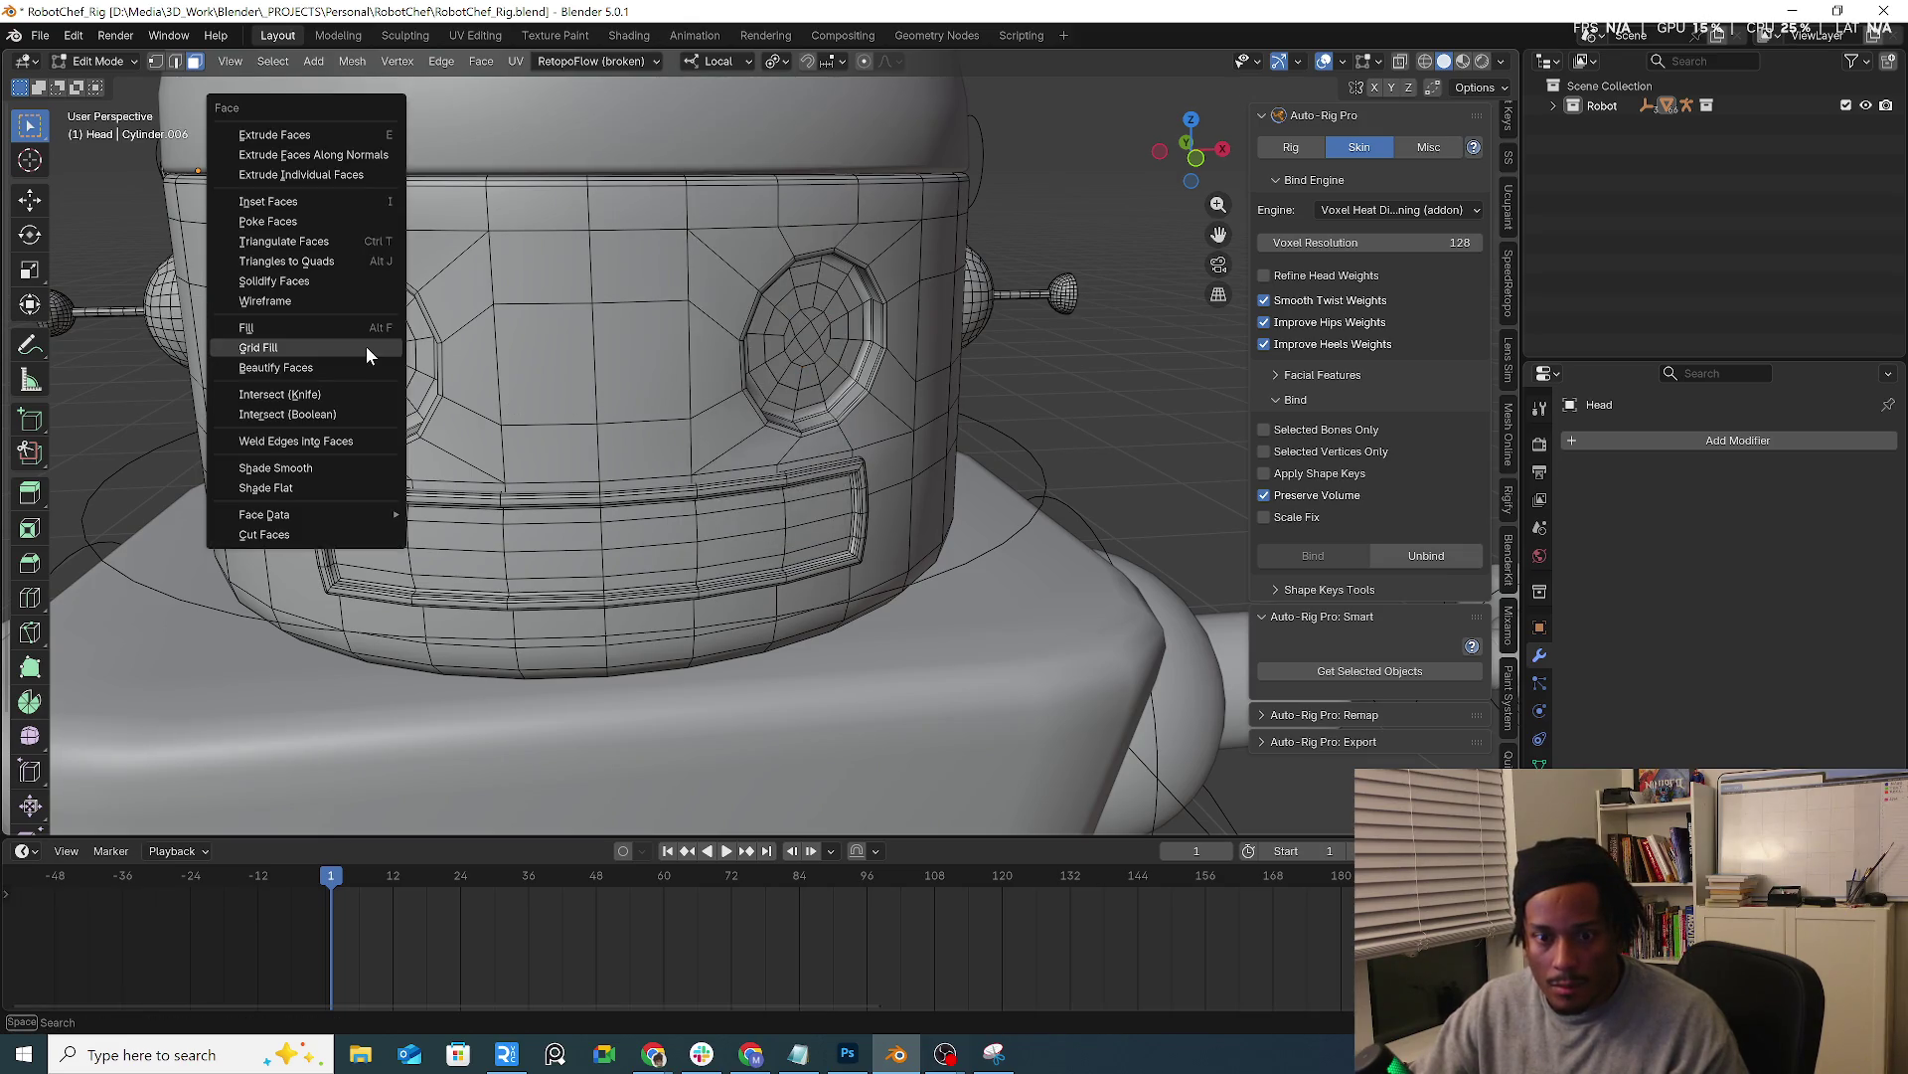
{"action": "left_click", "coordinate": [365, 346]}
Inspect the head in object and edit mode, then shade the head flat
{"action": "middle_click_drag", "start_coordinate": [366, 346], "coordinate": [657, 454]}
{"action": "key", "text": "Tab"}
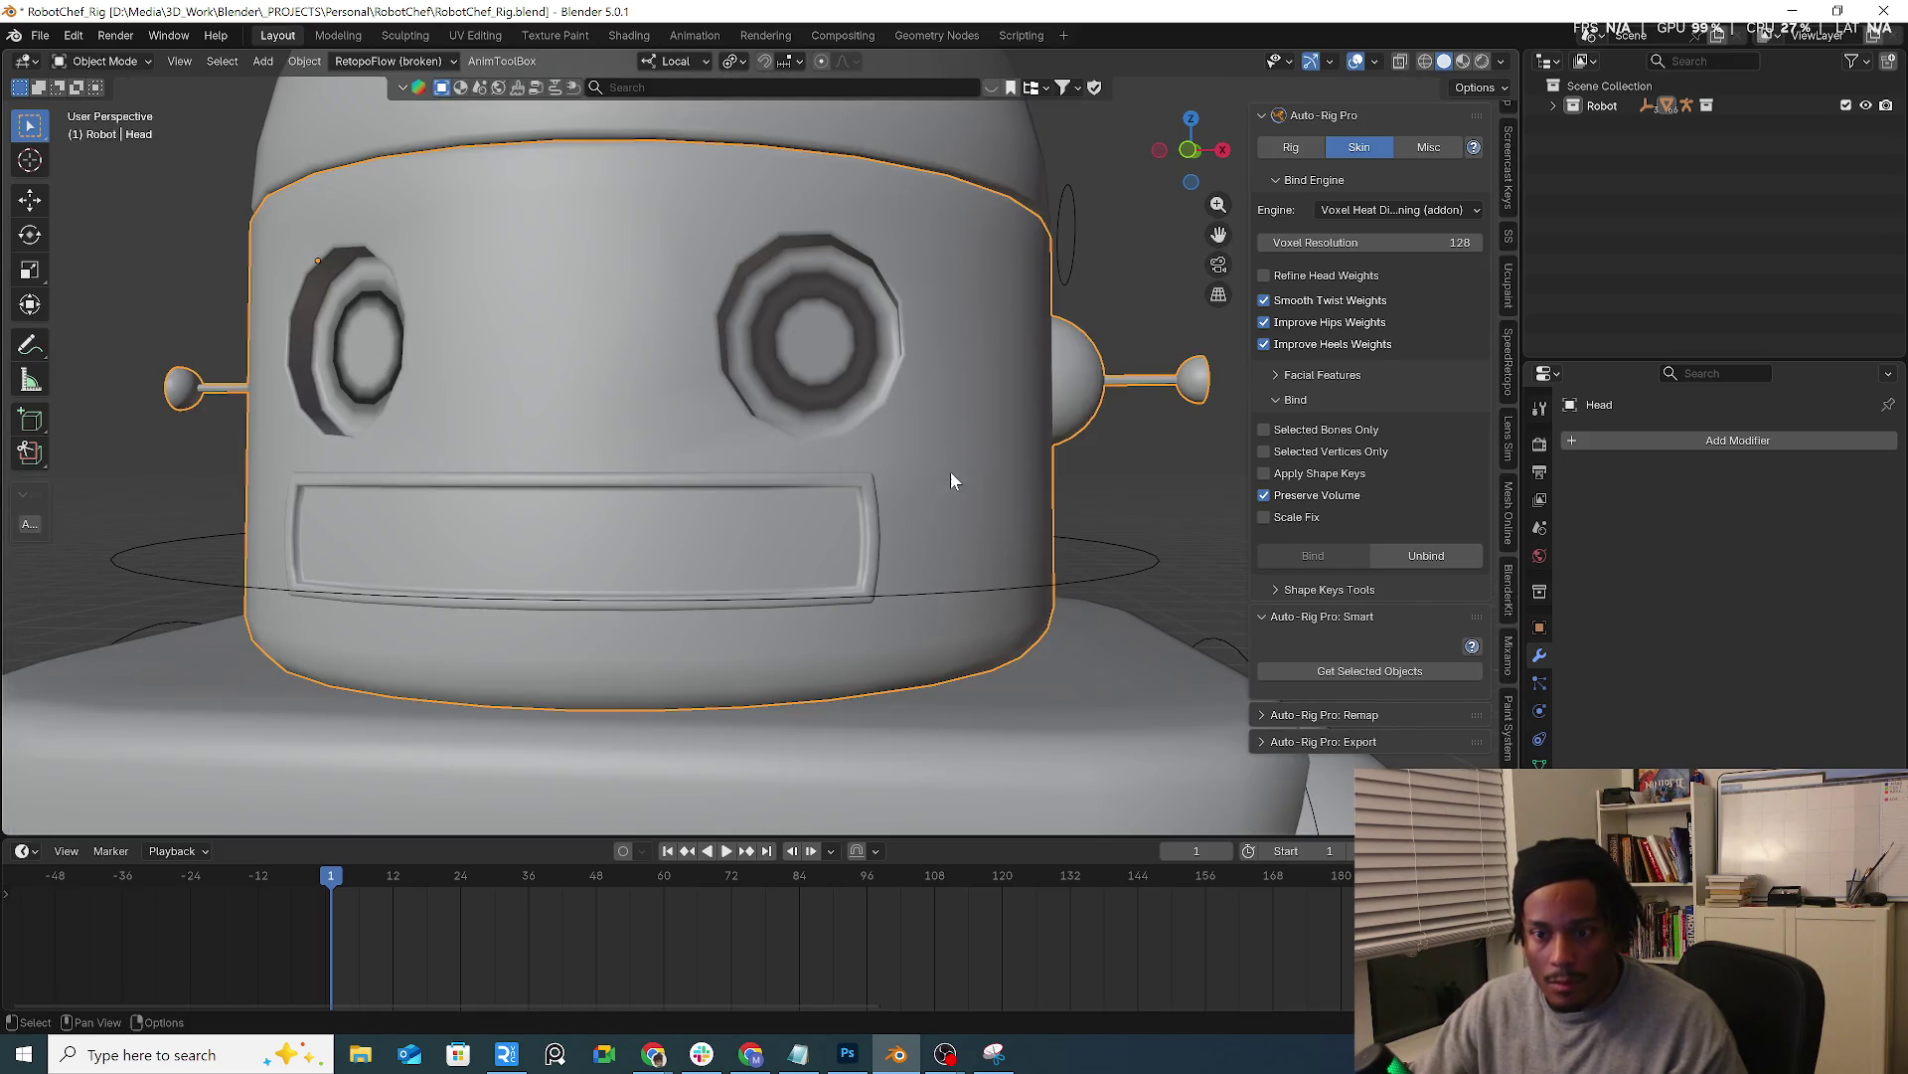
{"action": "middle_click_drag", "start_coordinate": [950, 481], "coordinate": [966, 499]}
{"action": "left_click", "coordinate": [1375, 61]}
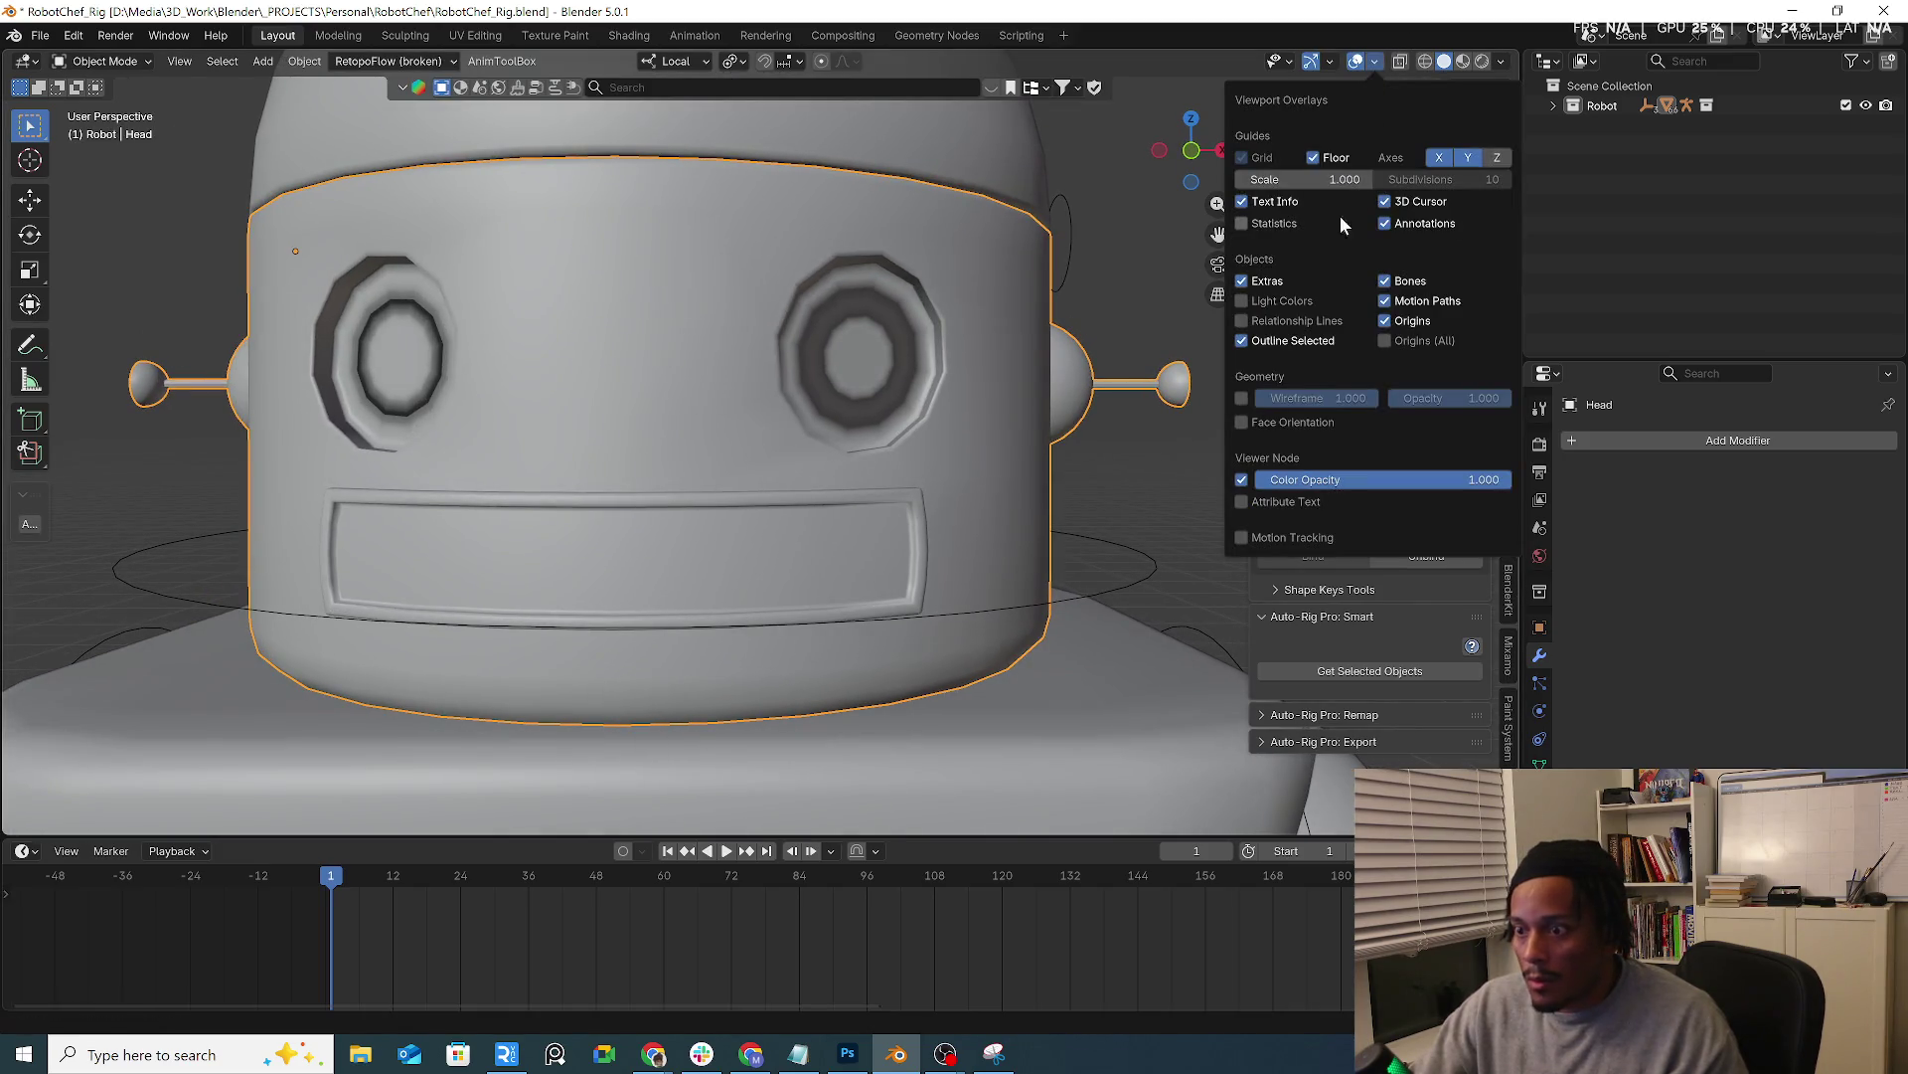
{"action": "middle_click_drag", "start_coordinate": [1004, 408], "coordinate": [841, 412]}
{"action": "key", "text": "Tab"}
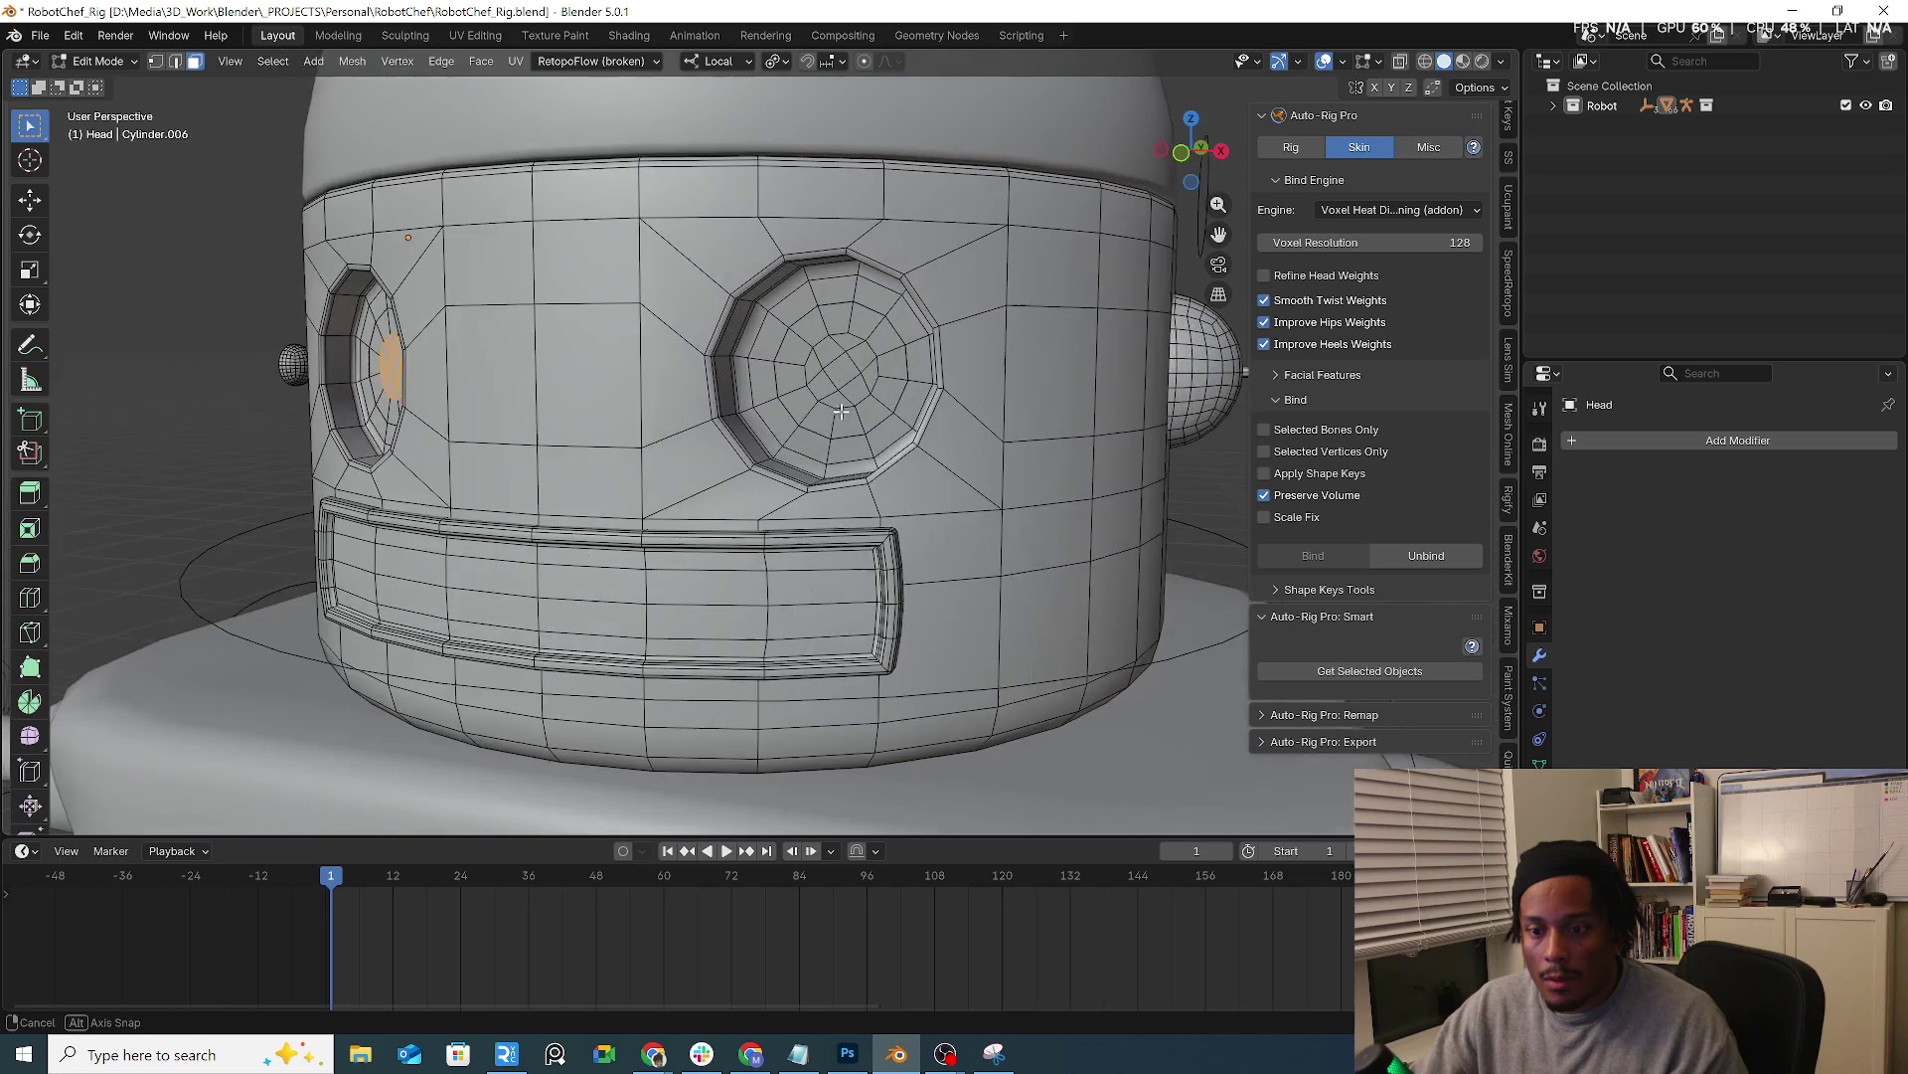
{"action": "key", "text": "Tab"}
{"action": "right_click", "coordinate": [801, 451]}
{"action": "mouse_move", "coordinate": [682, 452]}
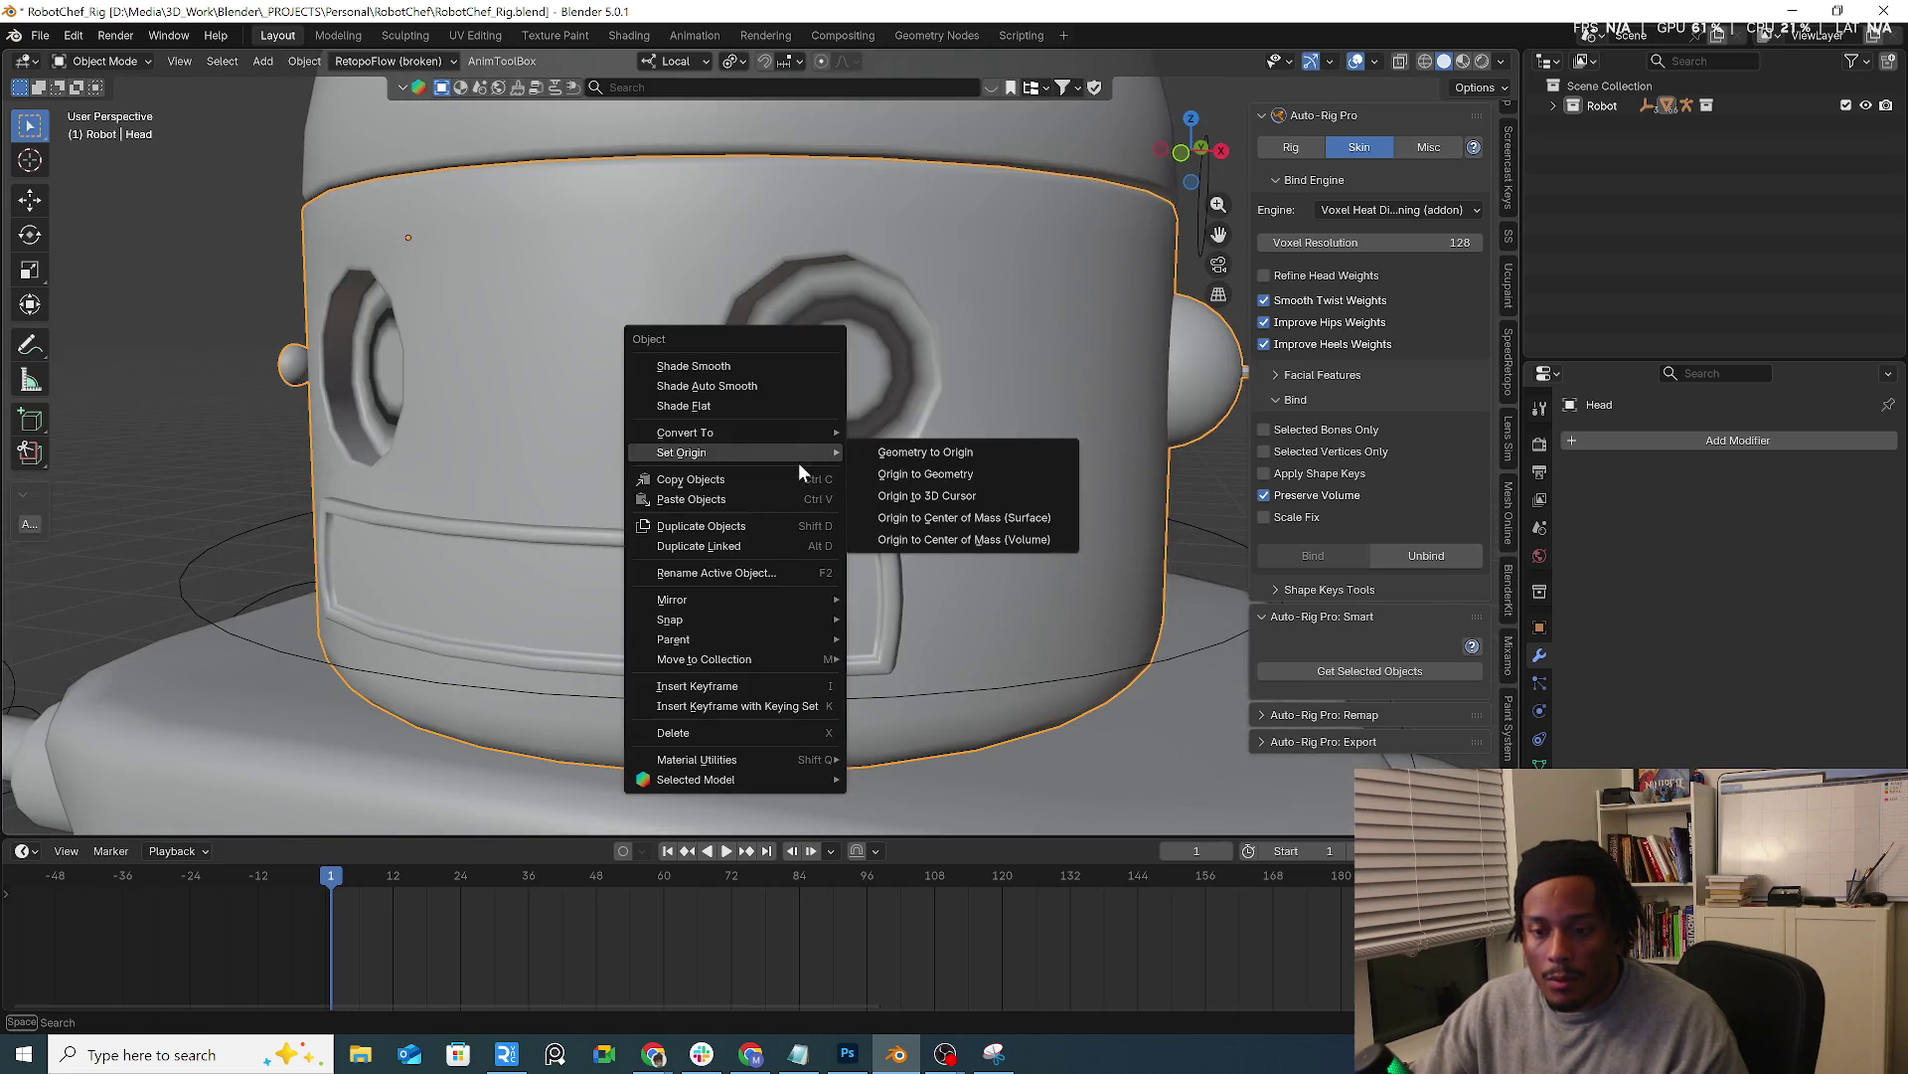
{"action": "left_click", "coordinate": [772, 403]}
Check the eye topology in edit mode, then shade the head smooth
{"action": "middle_click_drag", "start_coordinate": [821, 425], "coordinate": [888, 427]}
{"action": "key", "text": "Tab"}
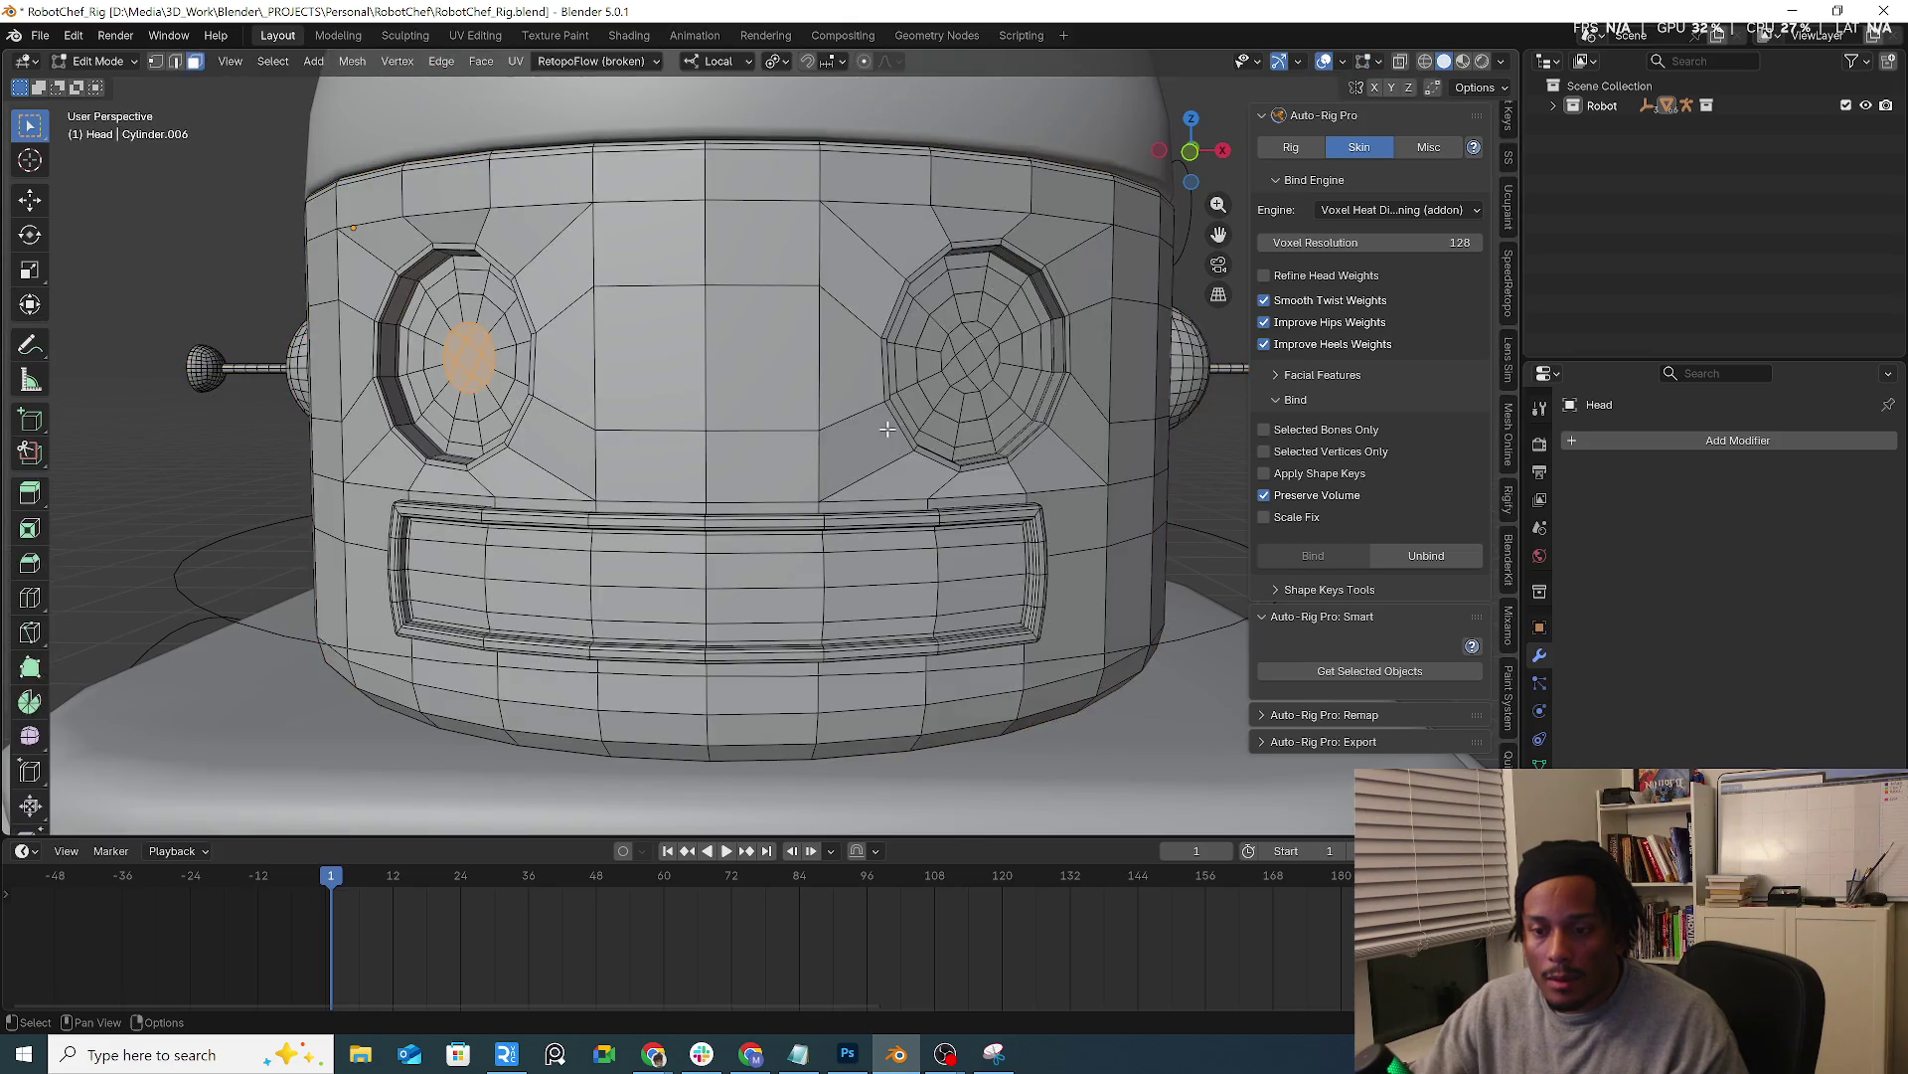
{"action": "right_click", "coordinate": [960, 403]}
{"action": "key", "text": "Tab"}
{"action": "right_click", "coordinate": [995, 321]}
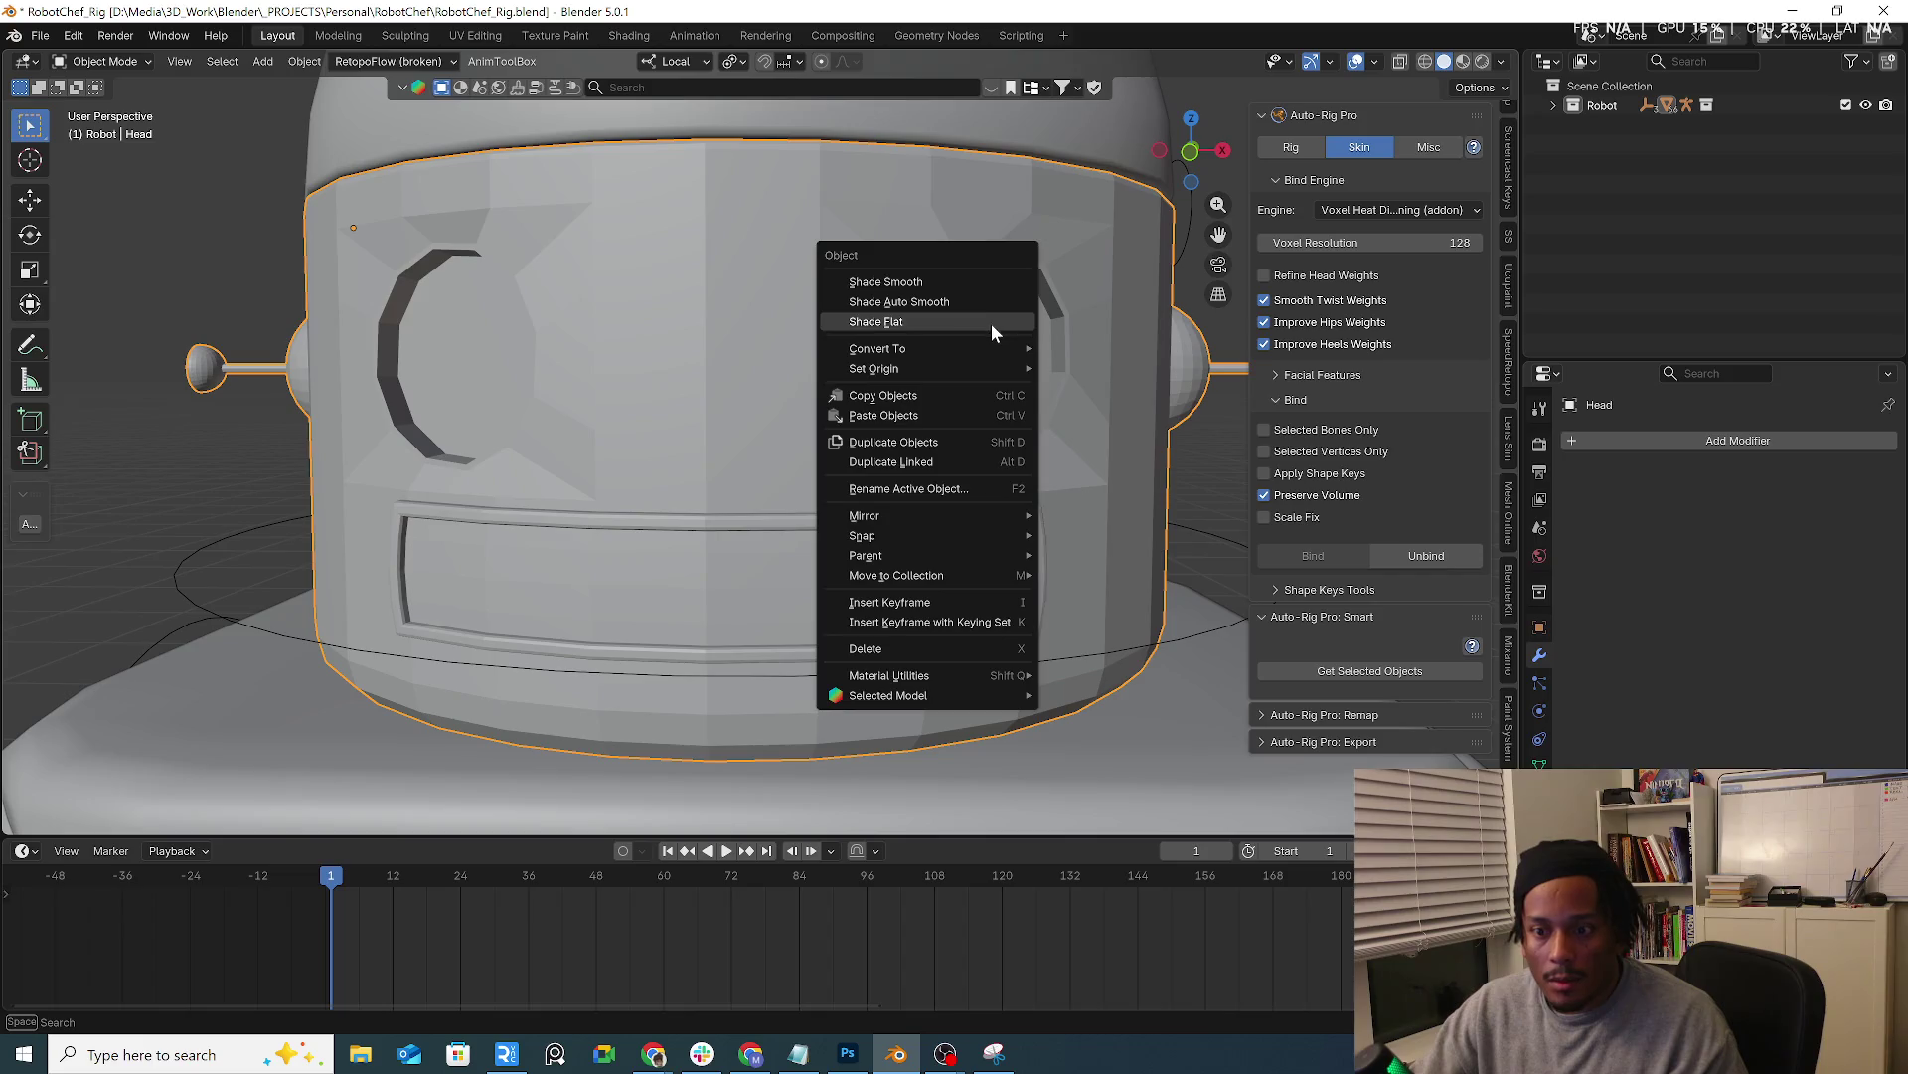
{"action": "left_click", "coordinate": [986, 282]}
{"action": "left_click", "coordinate": [1016, 339]}
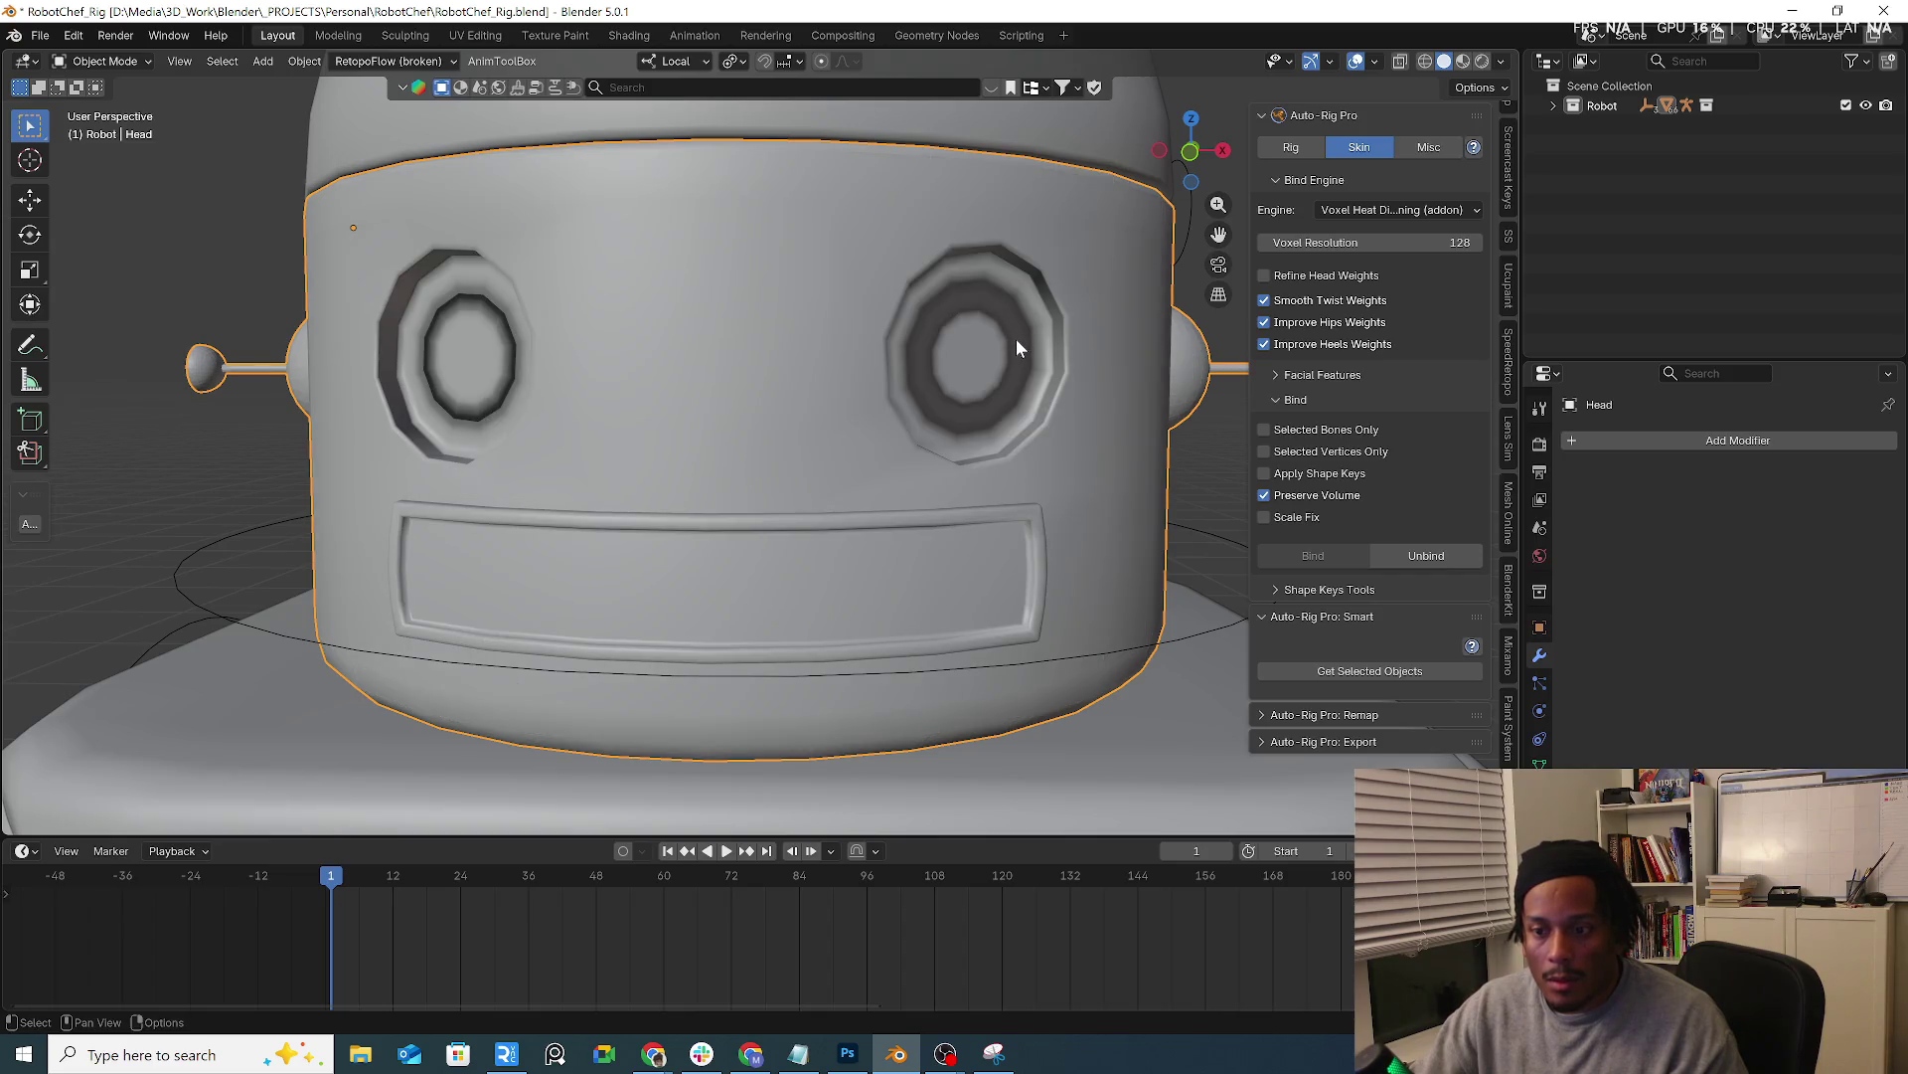
Turn off Face Orientation and the object Outline, trying Specular and Cavity and leaving them as before
{"action": "left_click", "coordinate": [1374, 62]}
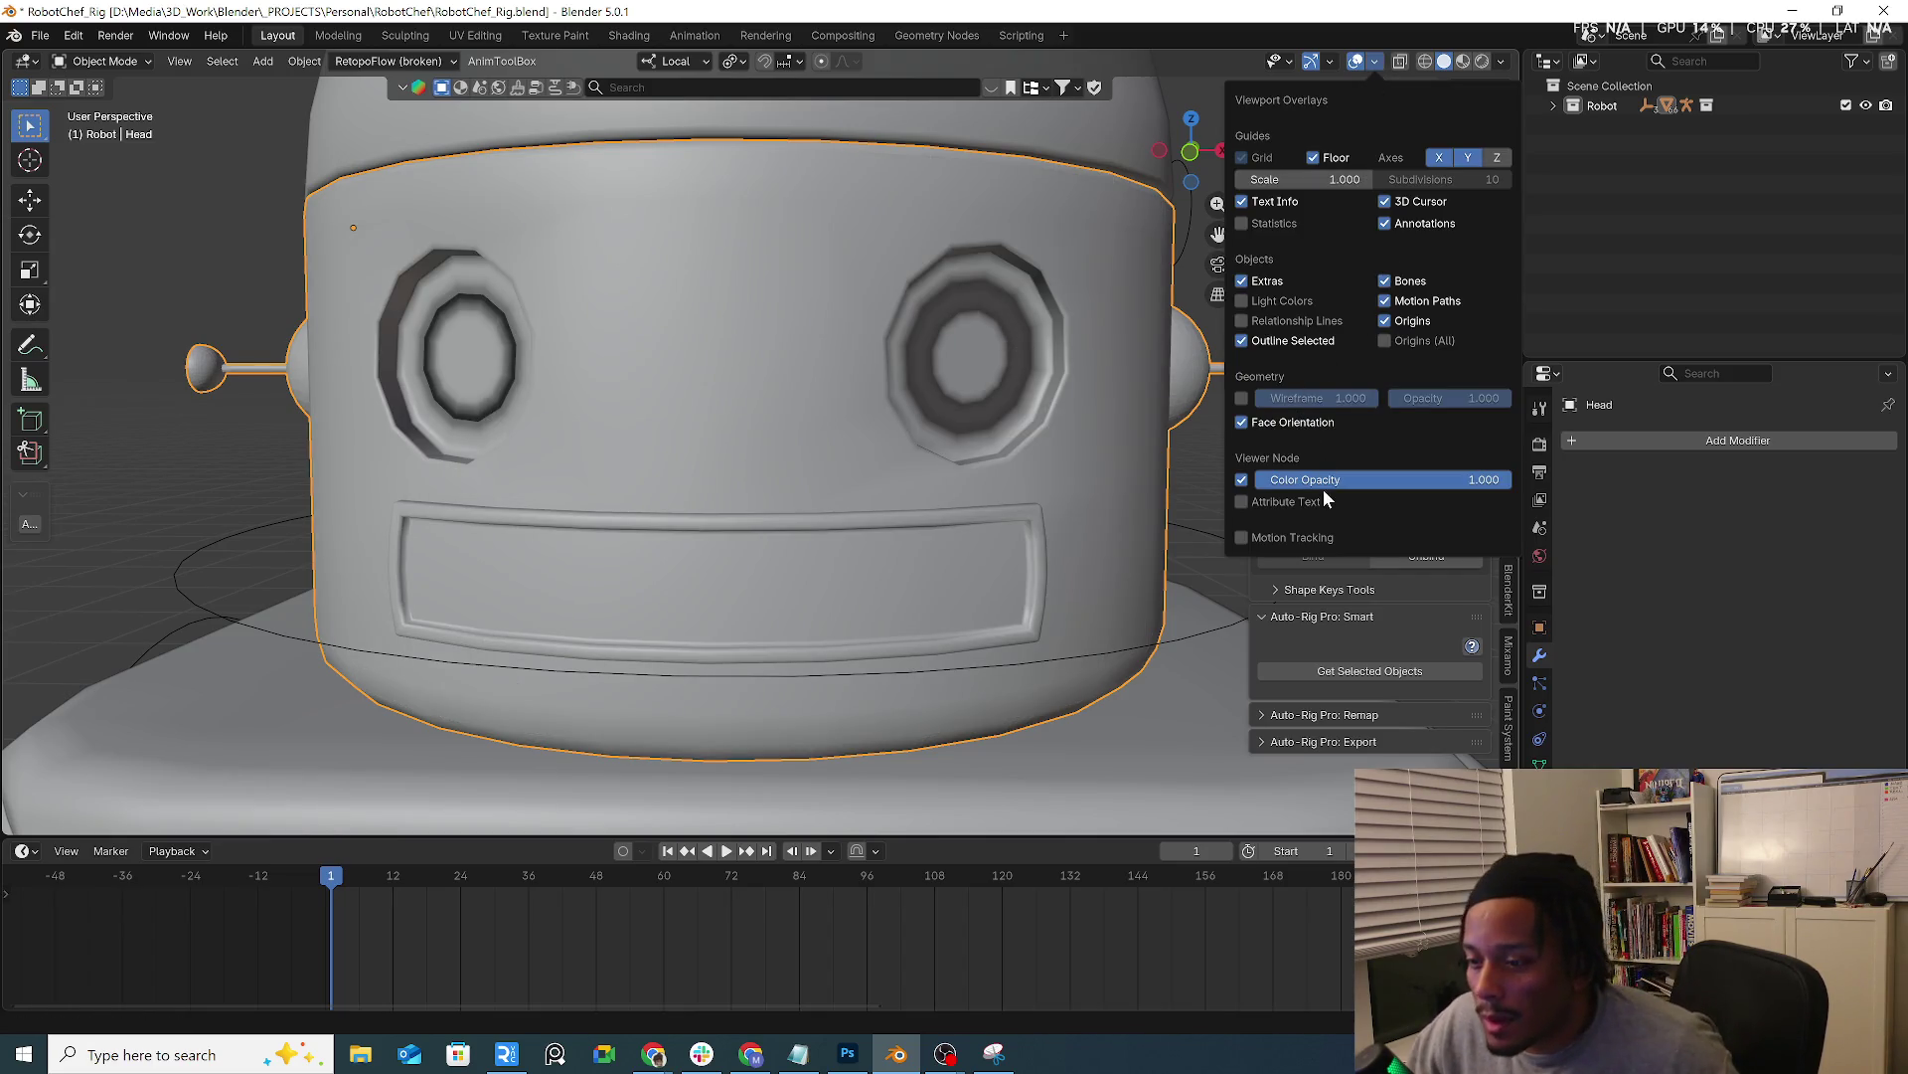
{"action": "left_click", "coordinate": [1244, 422]}
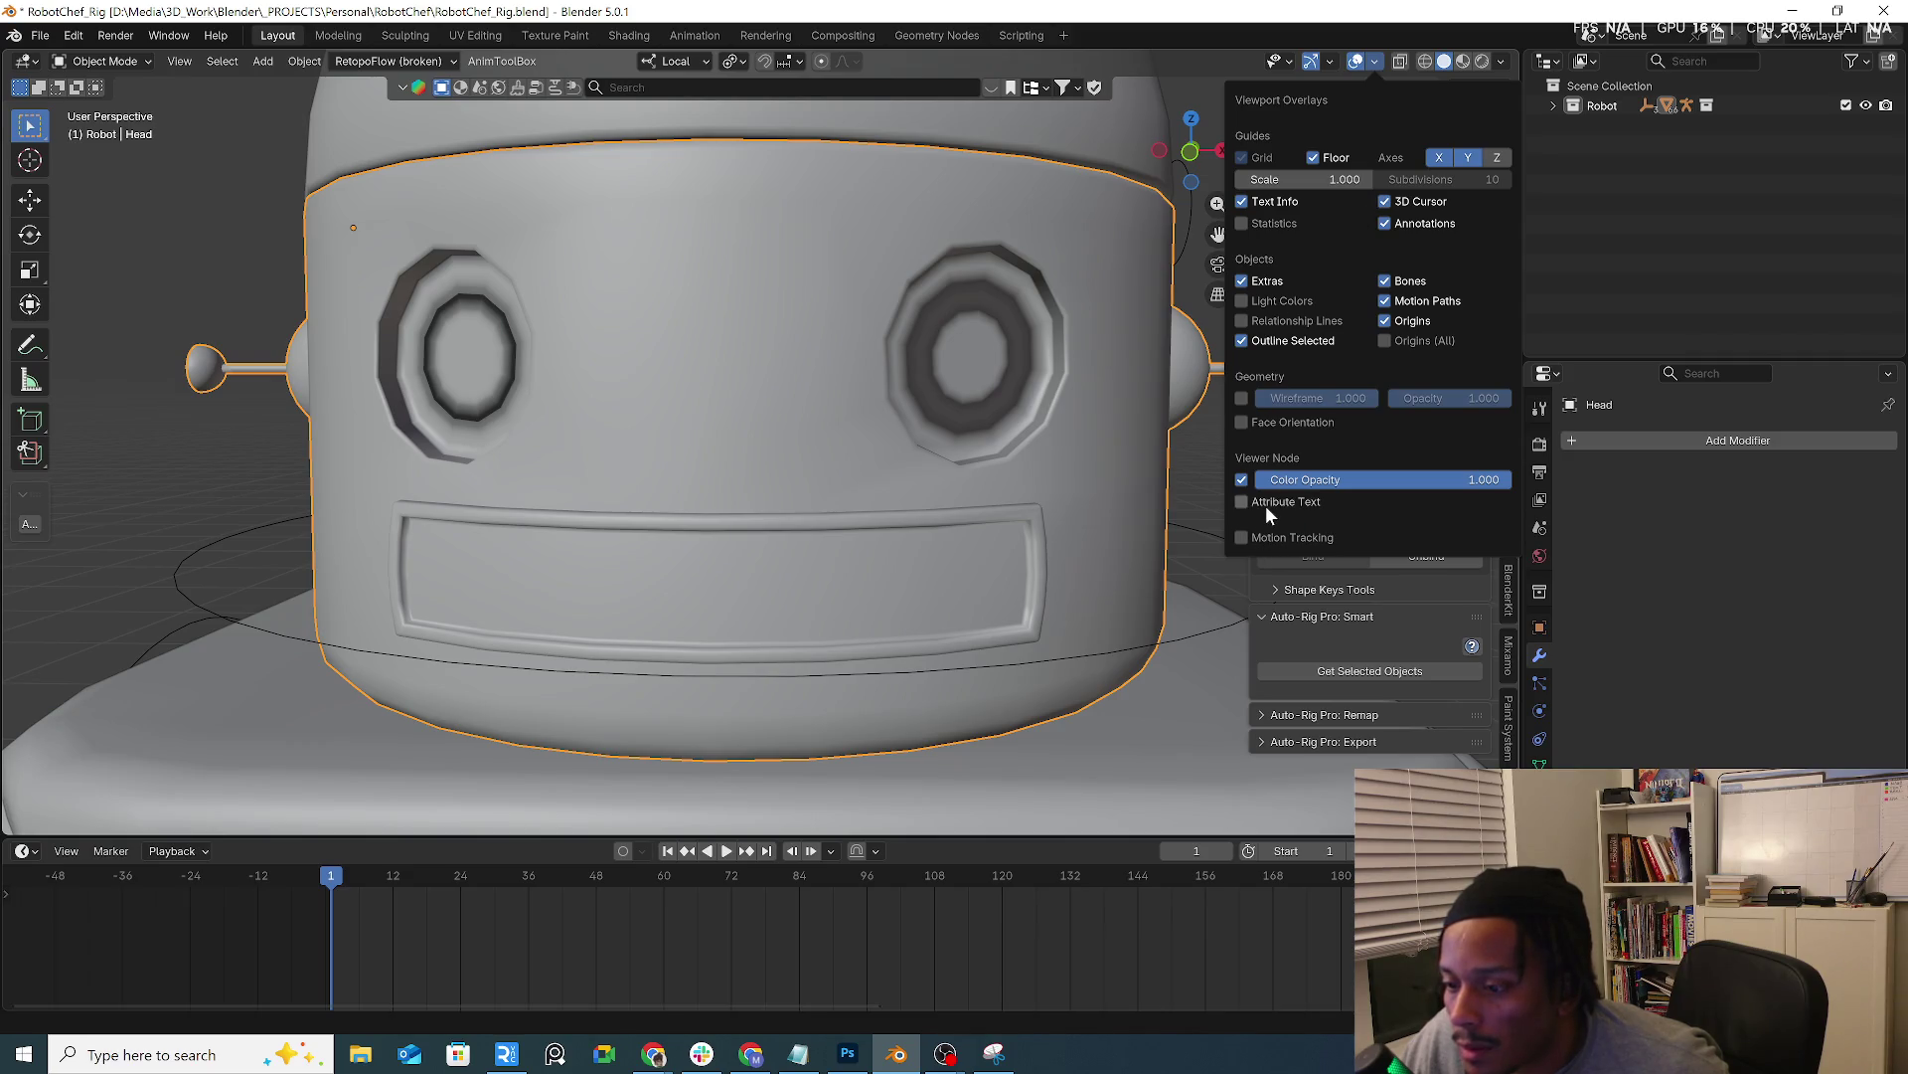
{"action": "left_click", "coordinate": [1271, 301]}
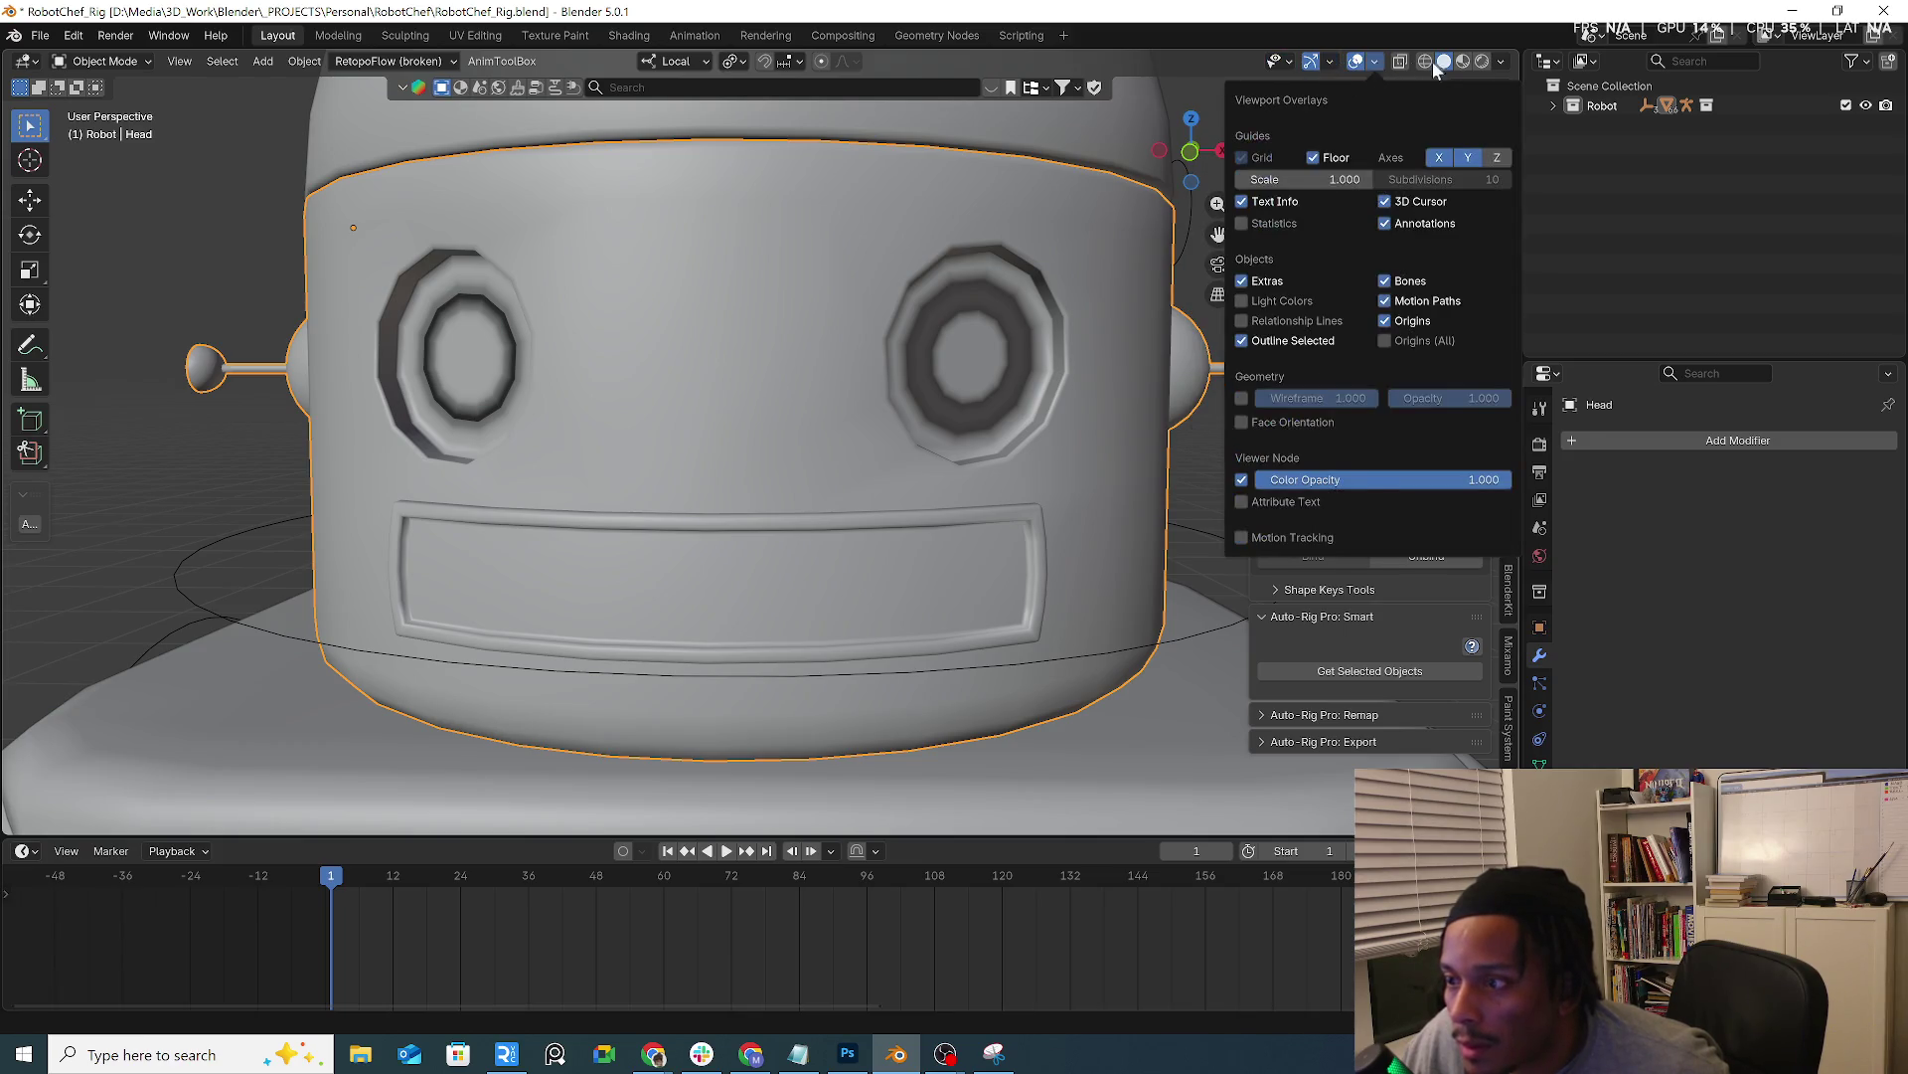
{"action": "mouse_move", "coordinate": [1500, 62]}
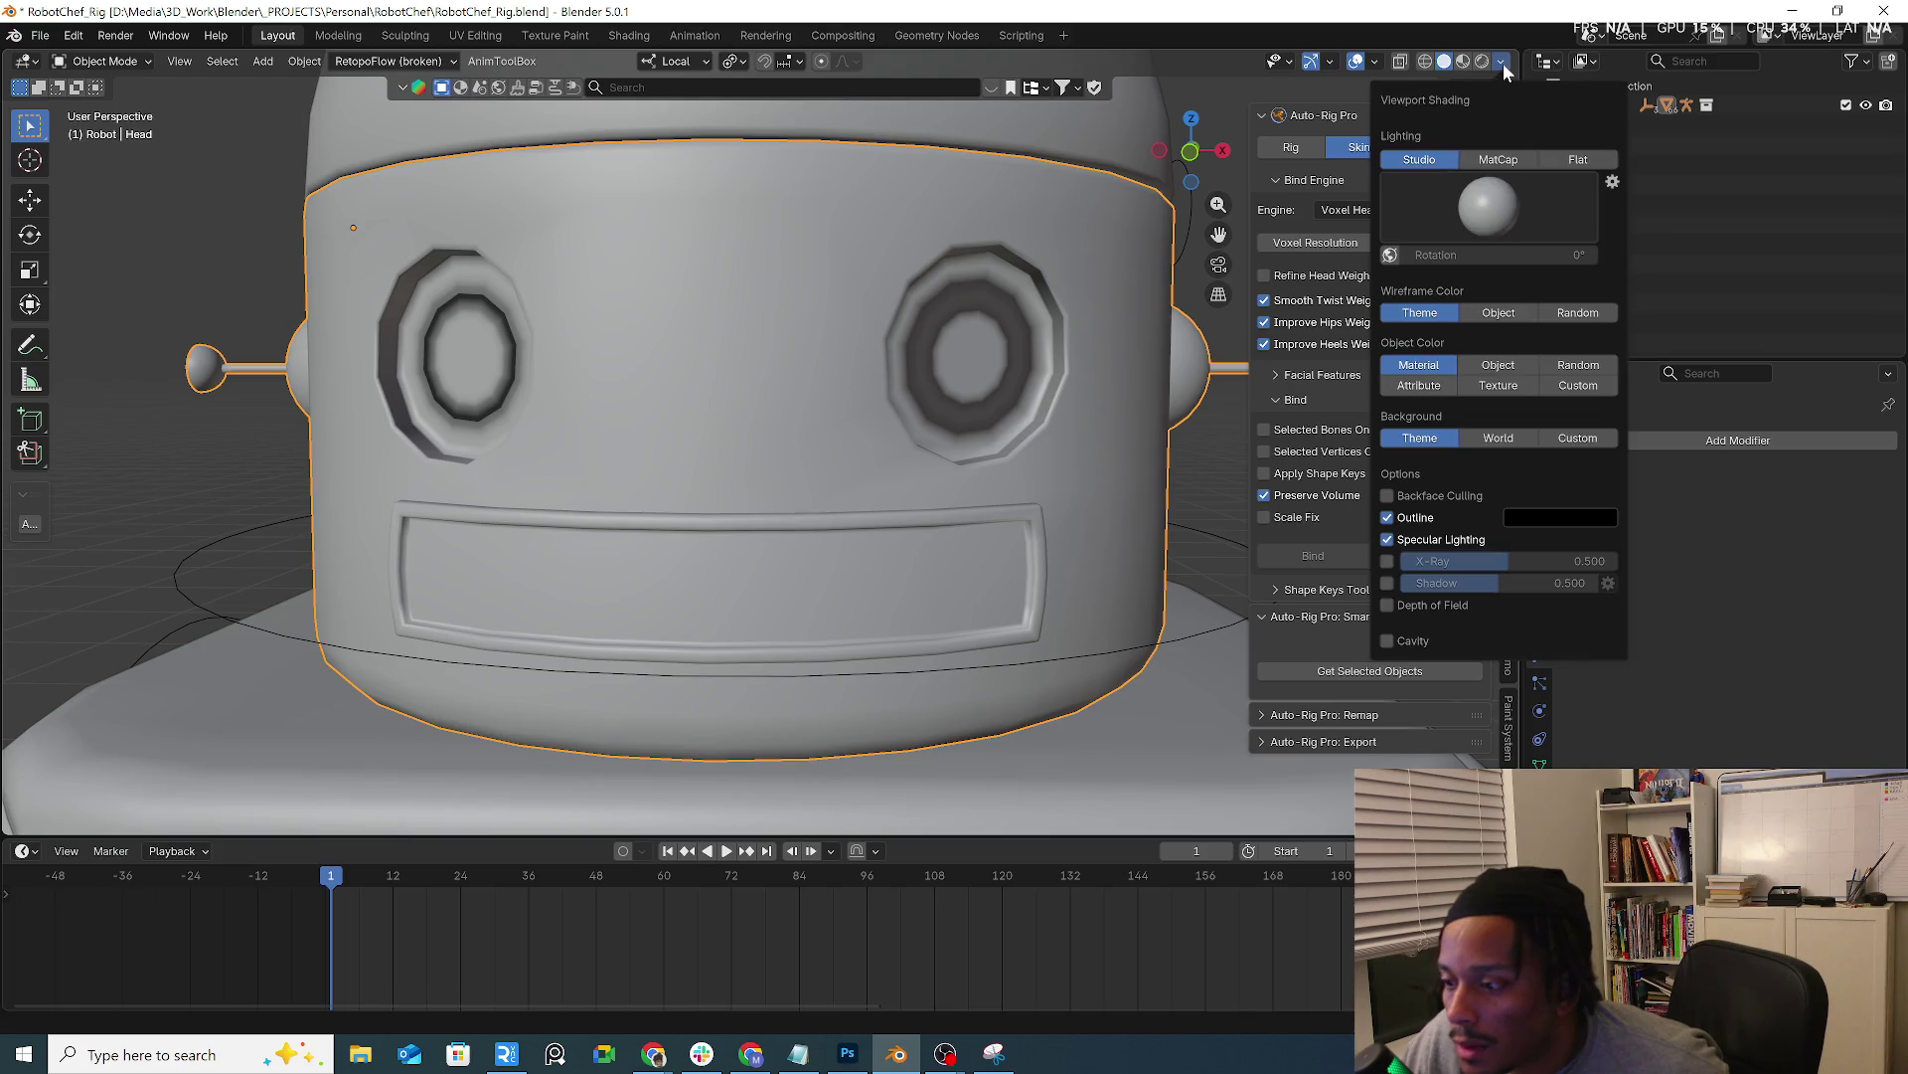
{"action": "left_click", "coordinate": [1388, 518]}
{"action": "left_click", "coordinate": [1387, 541]}
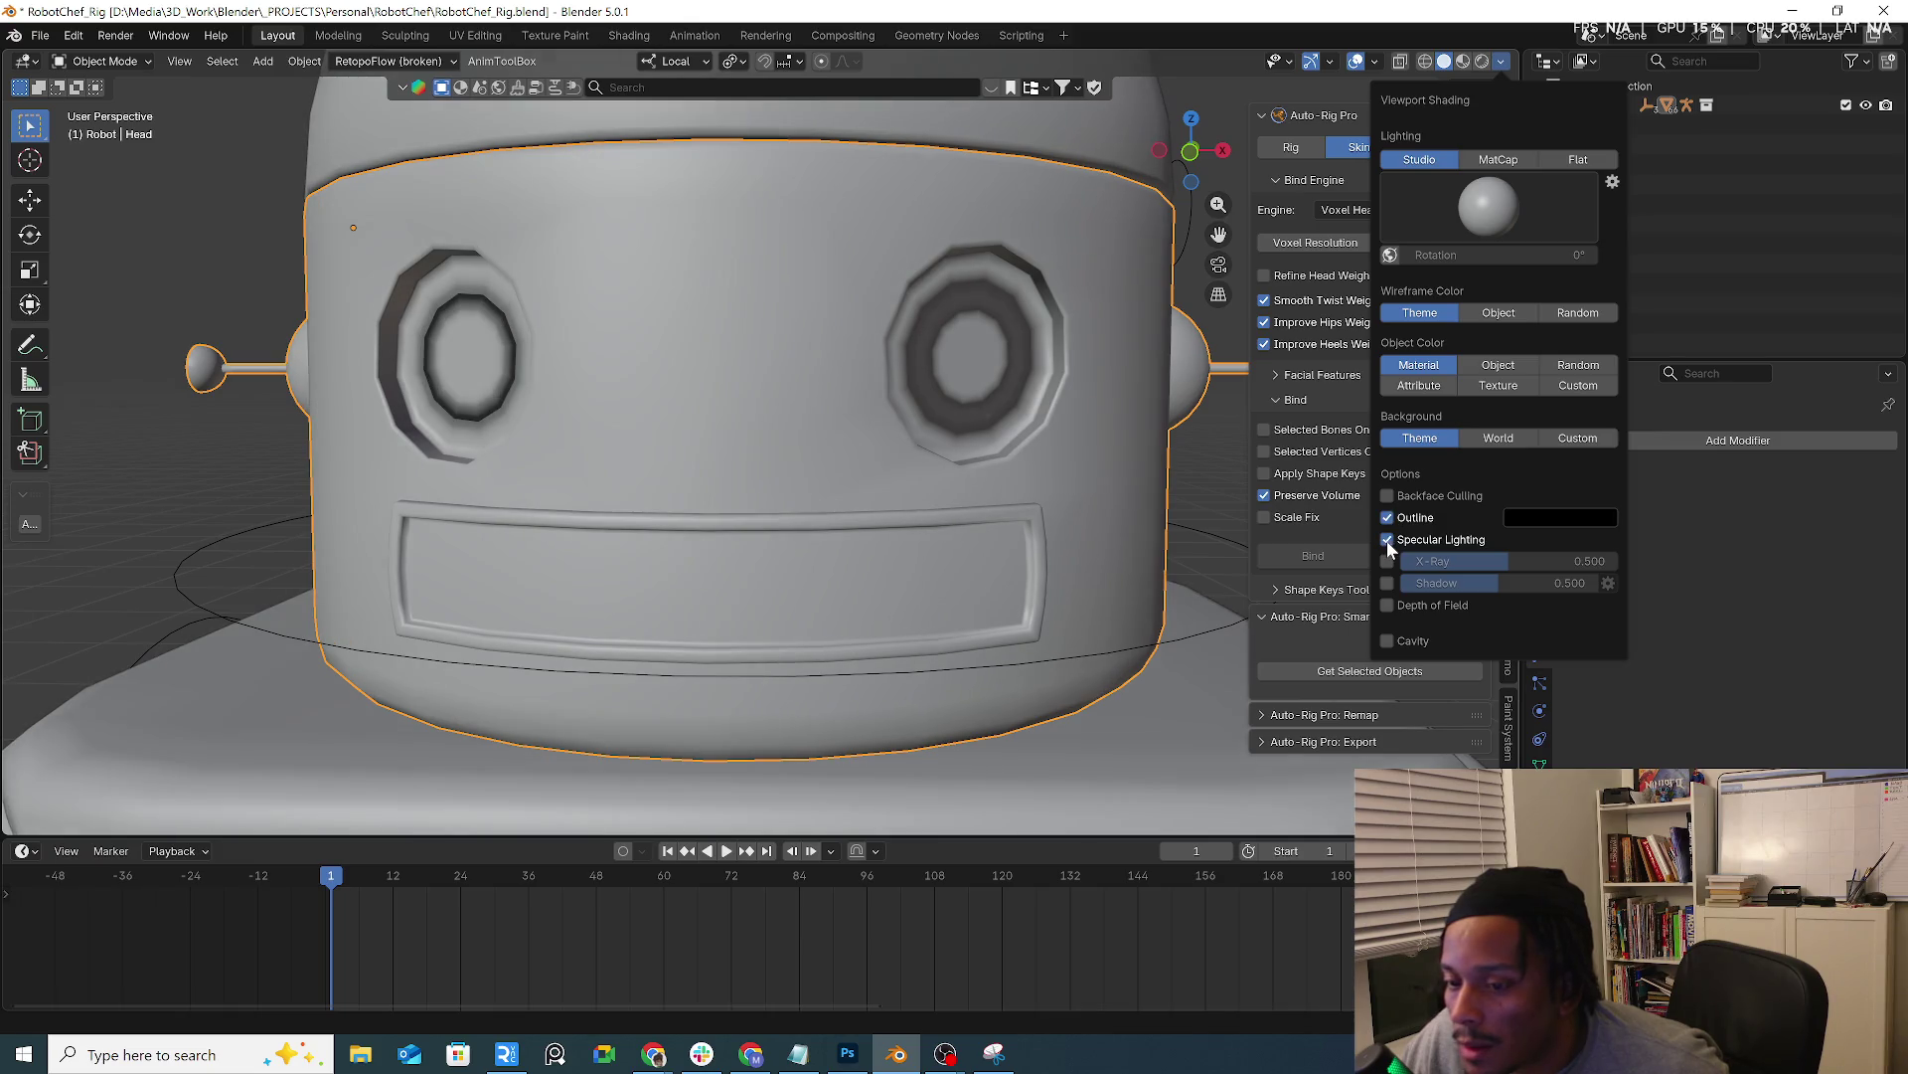
{"action": "left_click", "coordinate": [1390, 516]}
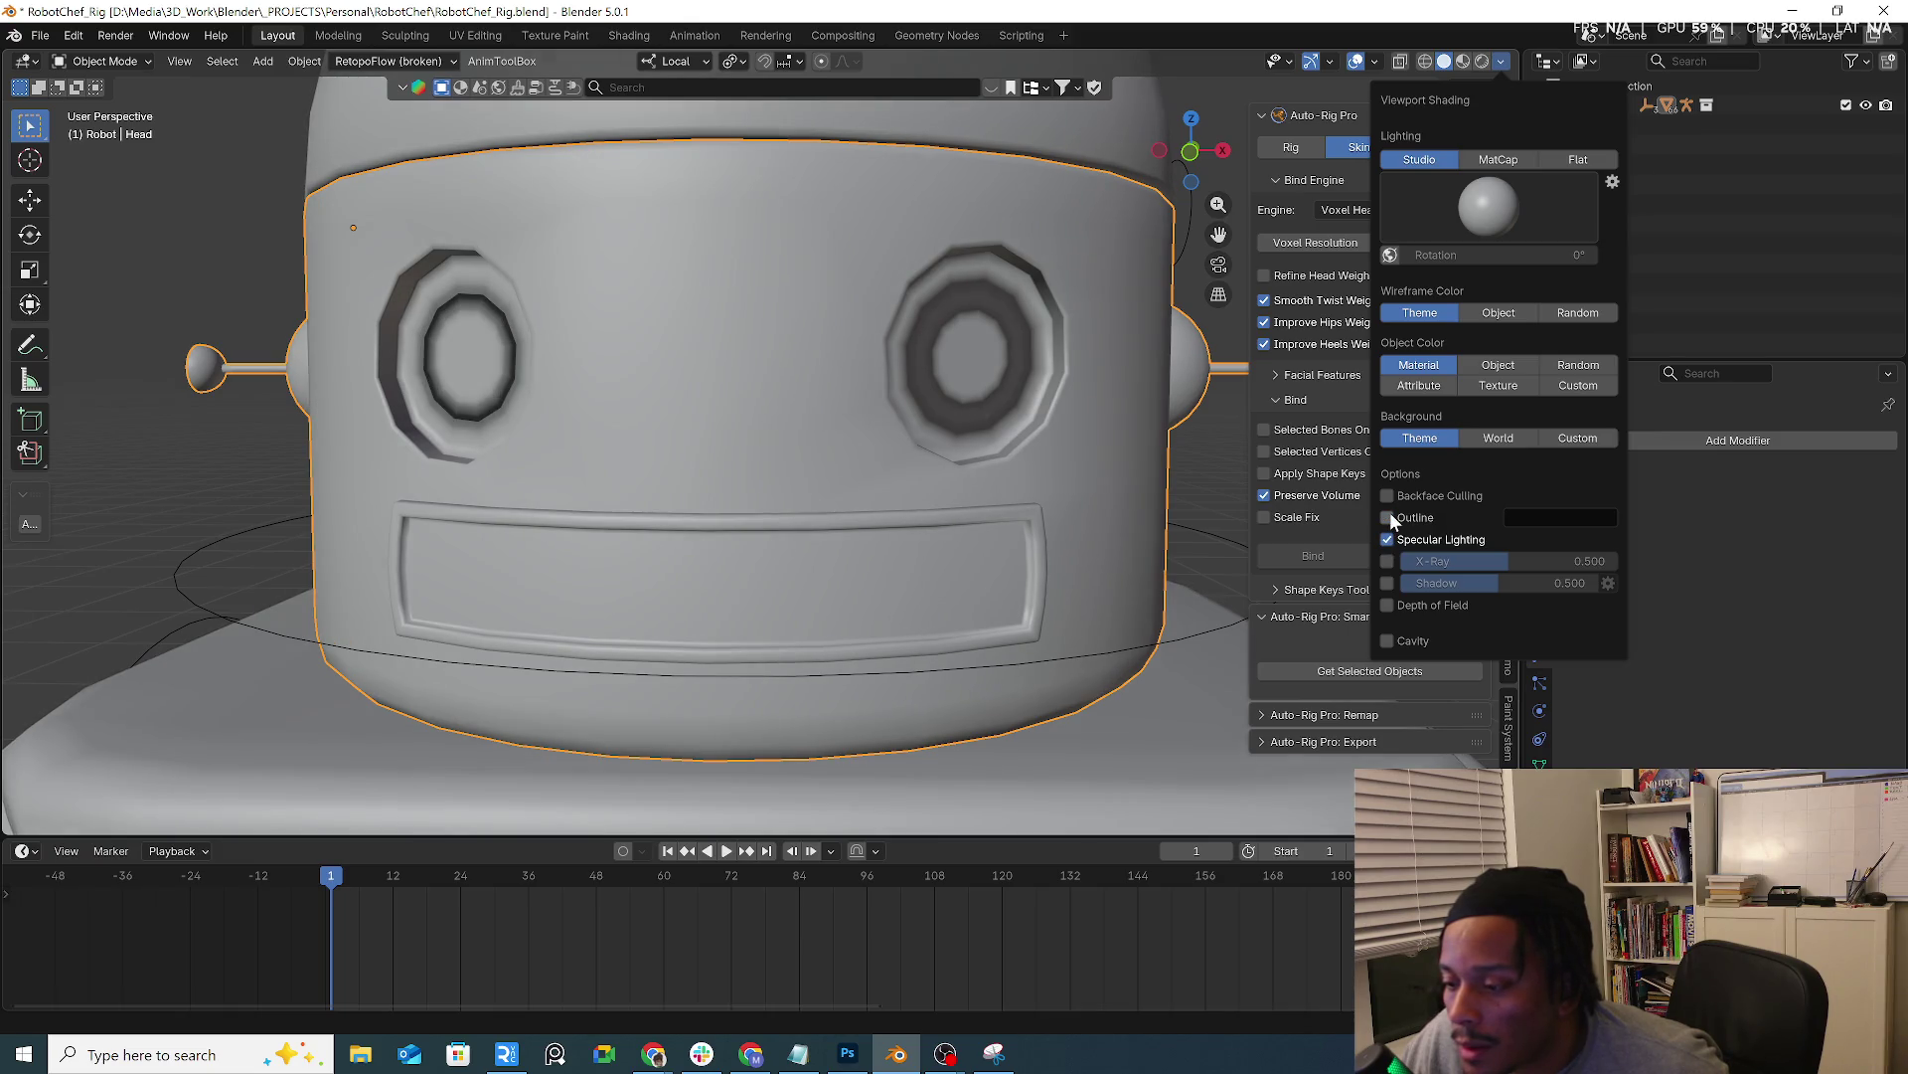
{"action": "left_click", "coordinate": [1388, 642]}
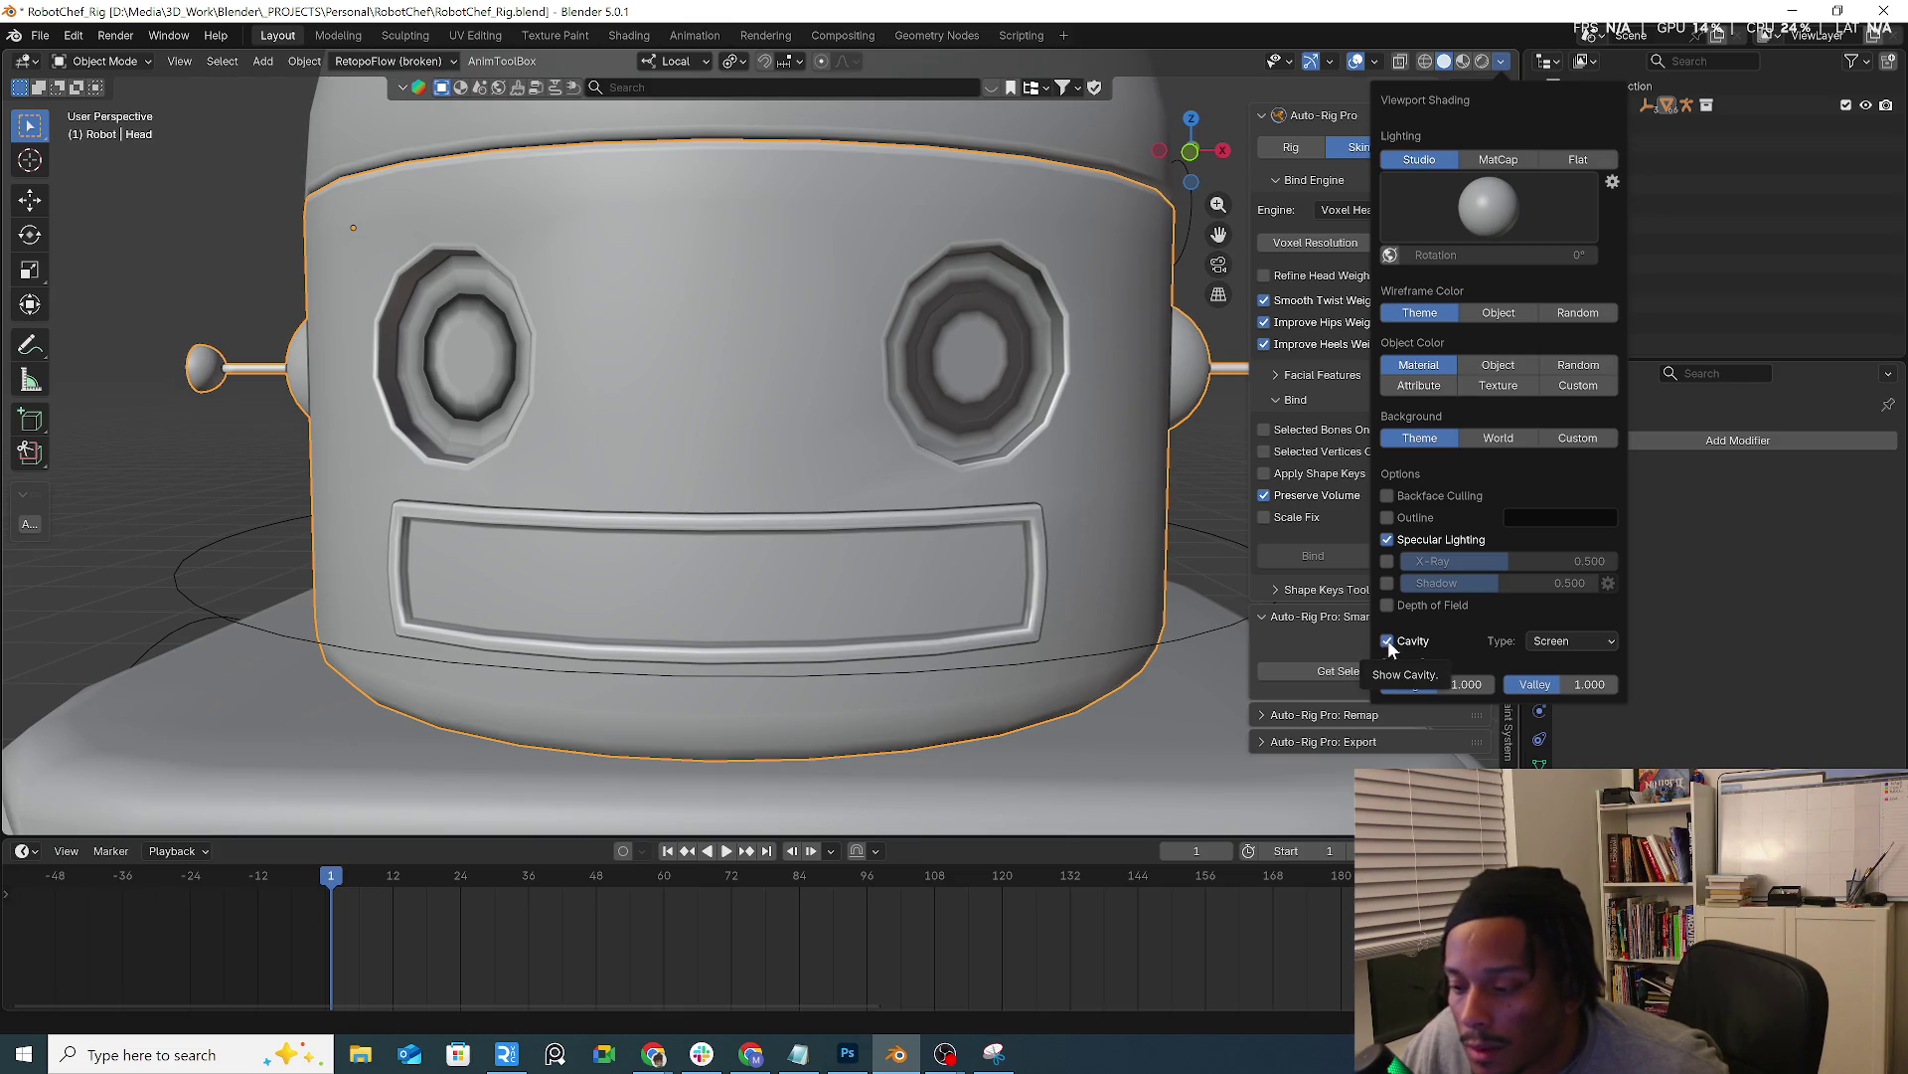
{"action": "left_click", "coordinate": [1387, 642]}
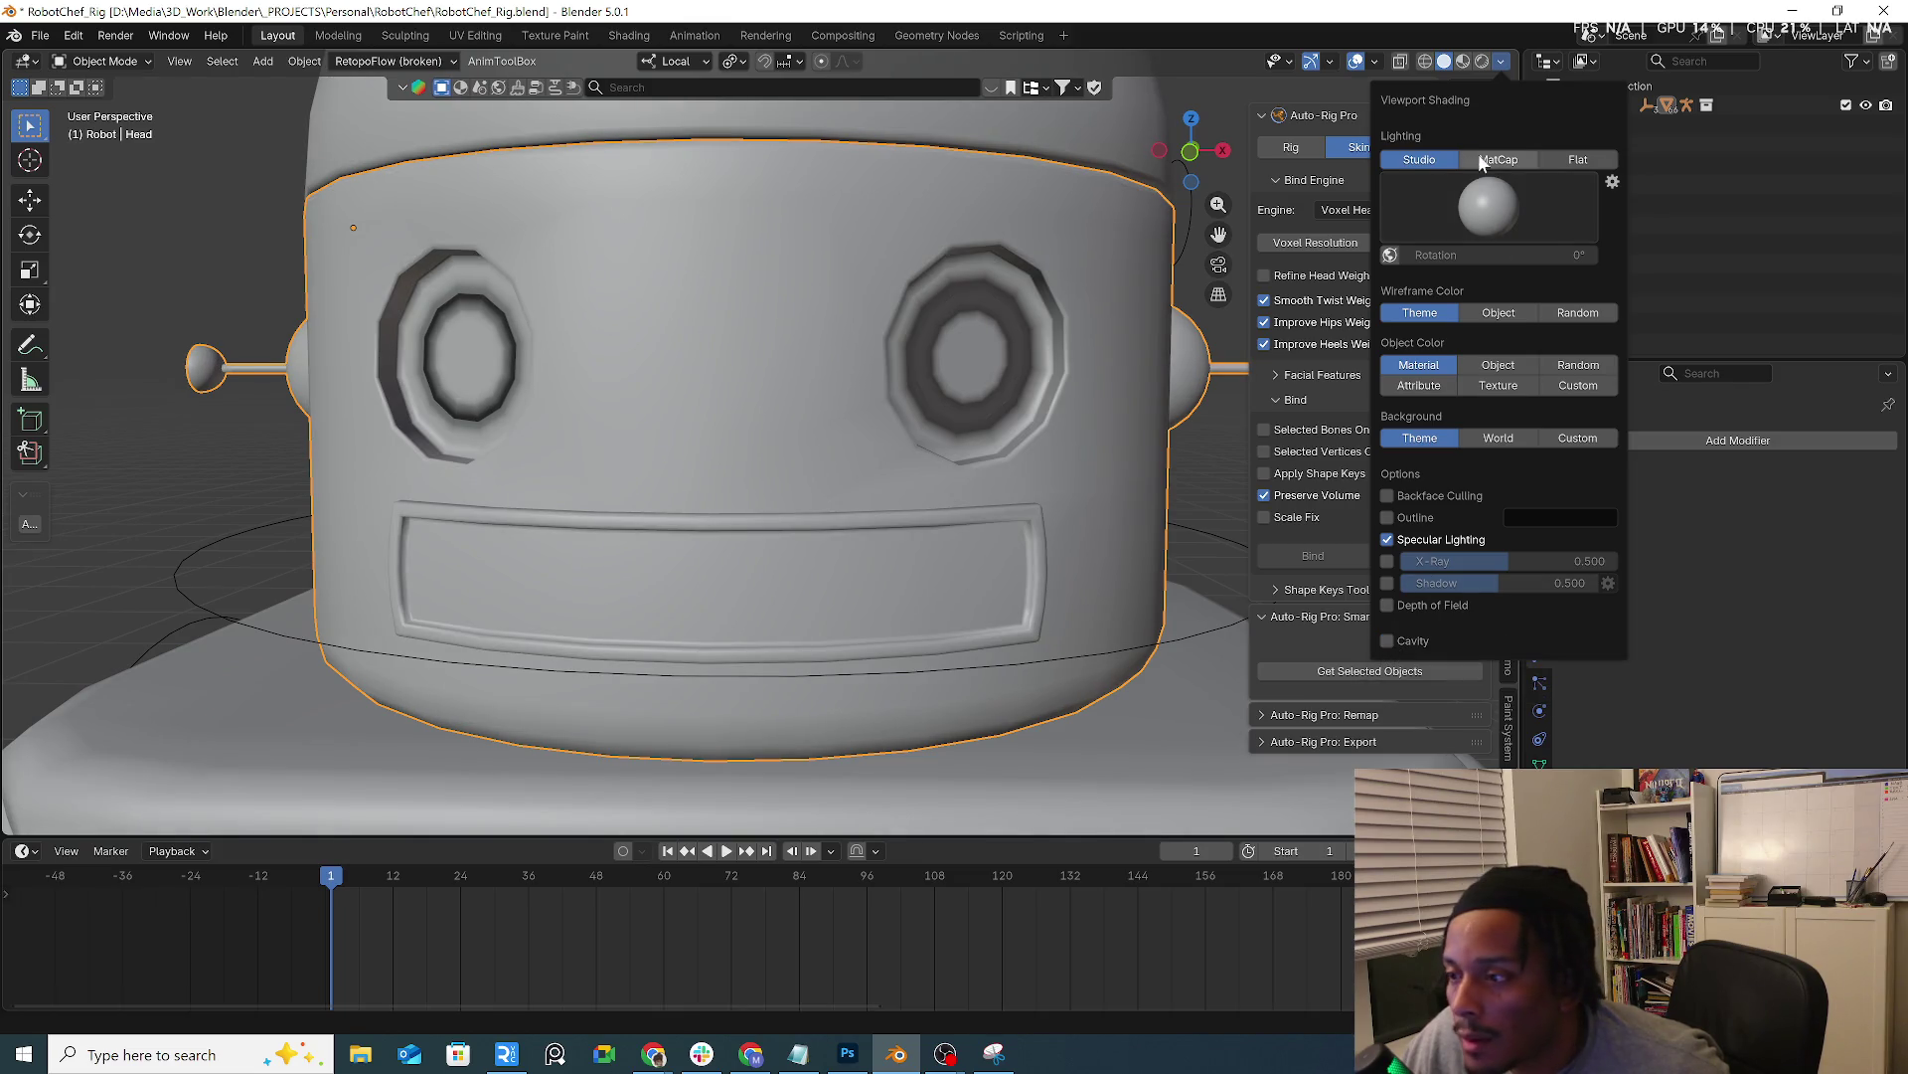
Toggle the Wireframe overlay on and back off, then orbit to an angled view of the head
{"action": "left_click", "coordinate": [1377, 62]}
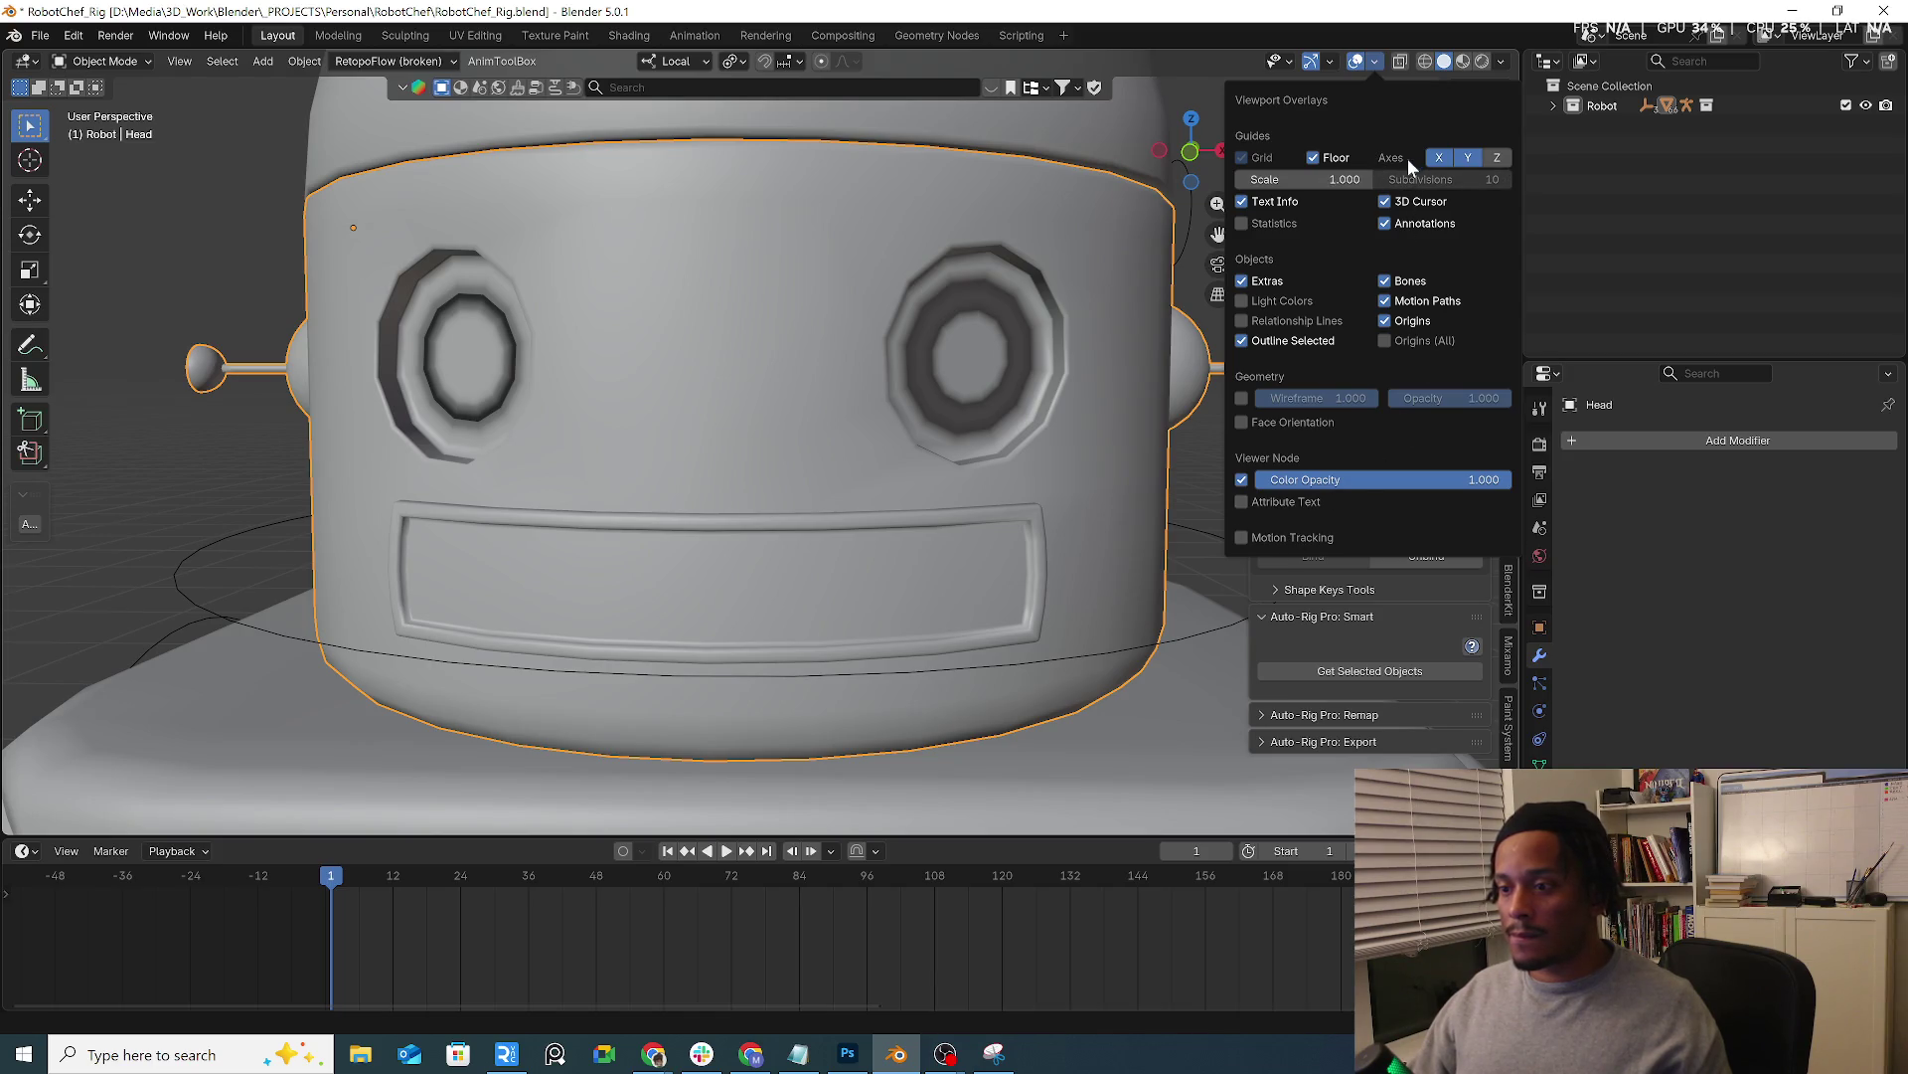
{"action": "left_click", "coordinate": [1404, 340]}
{"action": "left_click", "coordinate": [1239, 401]}
{"action": "left_click", "coordinate": [1239, 400]}
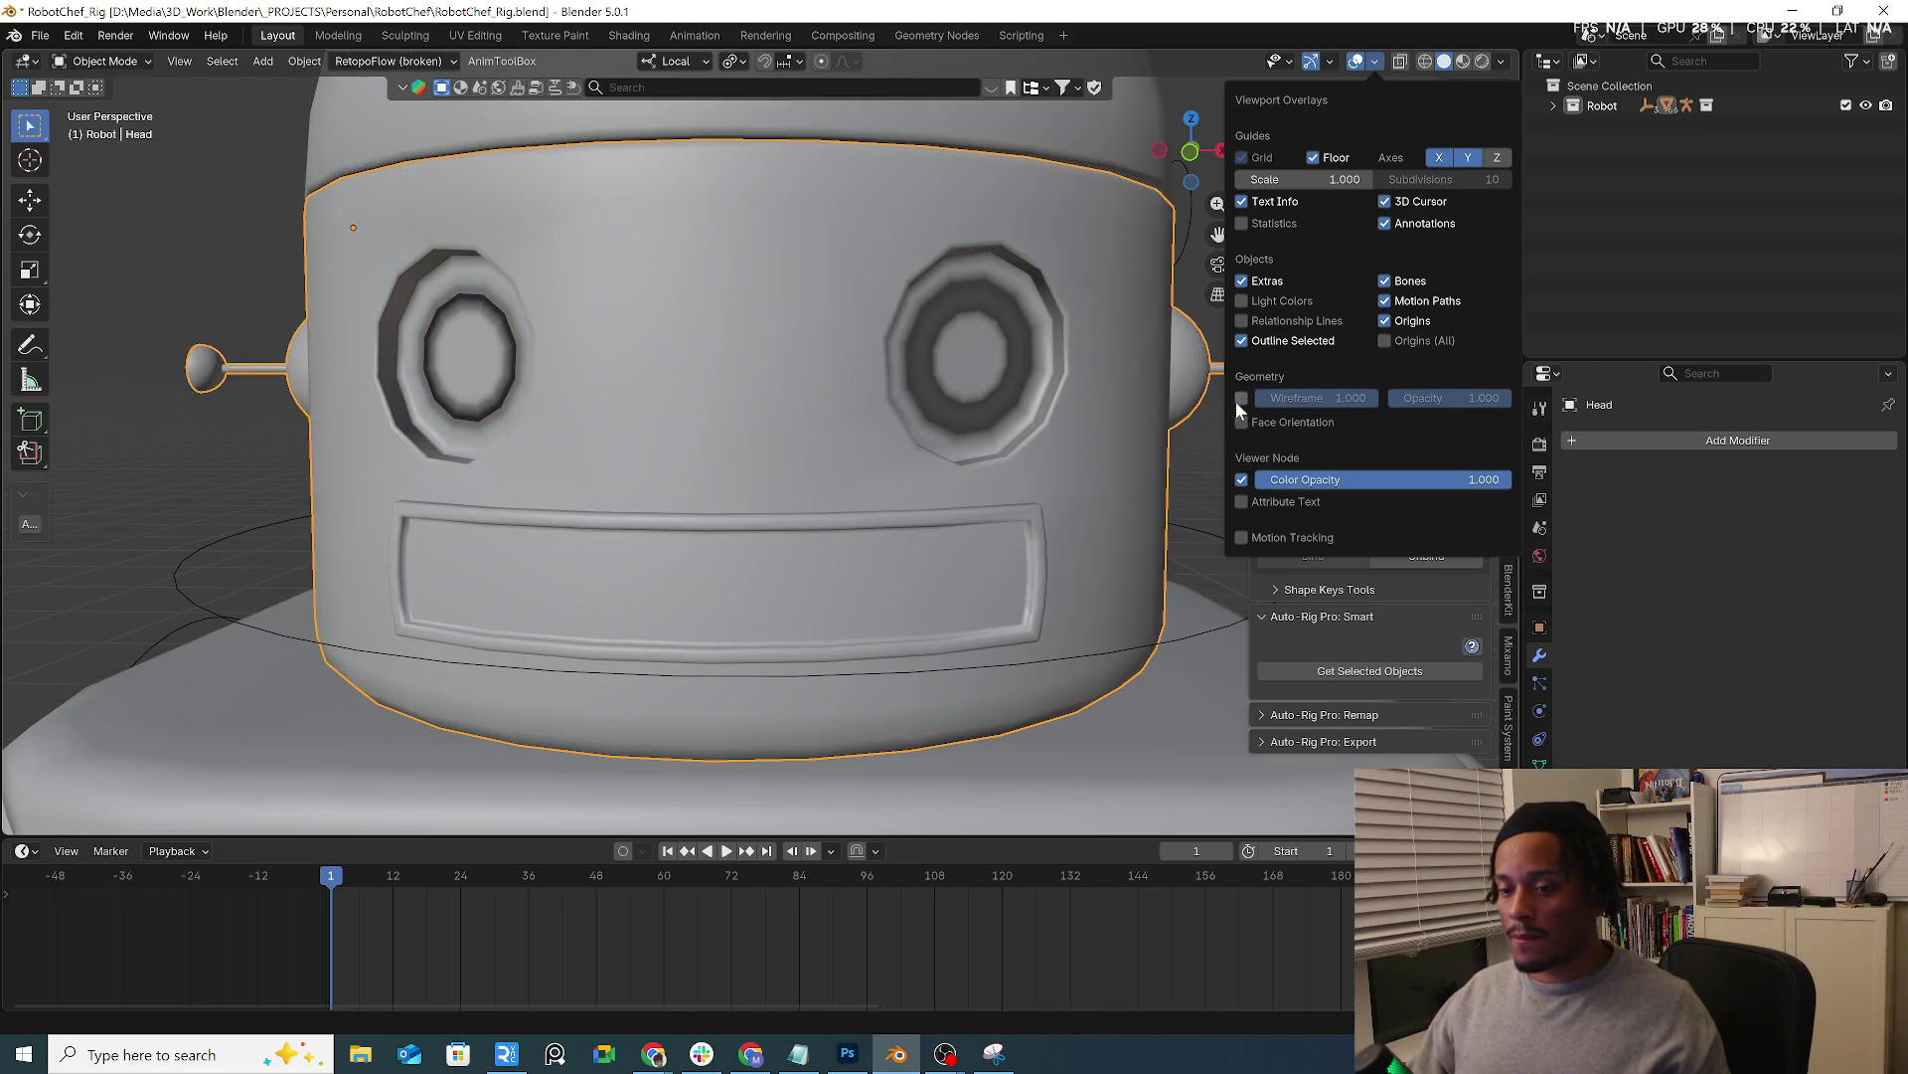
{"action": "mouse_move", "coordinate": [945, 415]}
{"action": "middle_mouse_down"}
{"action": "mouse_move", "coordinate": [884, 443]}
{"action": "mouse_move", "coordinate": [888, 416]}
{"action": "middle_mouse_up"}
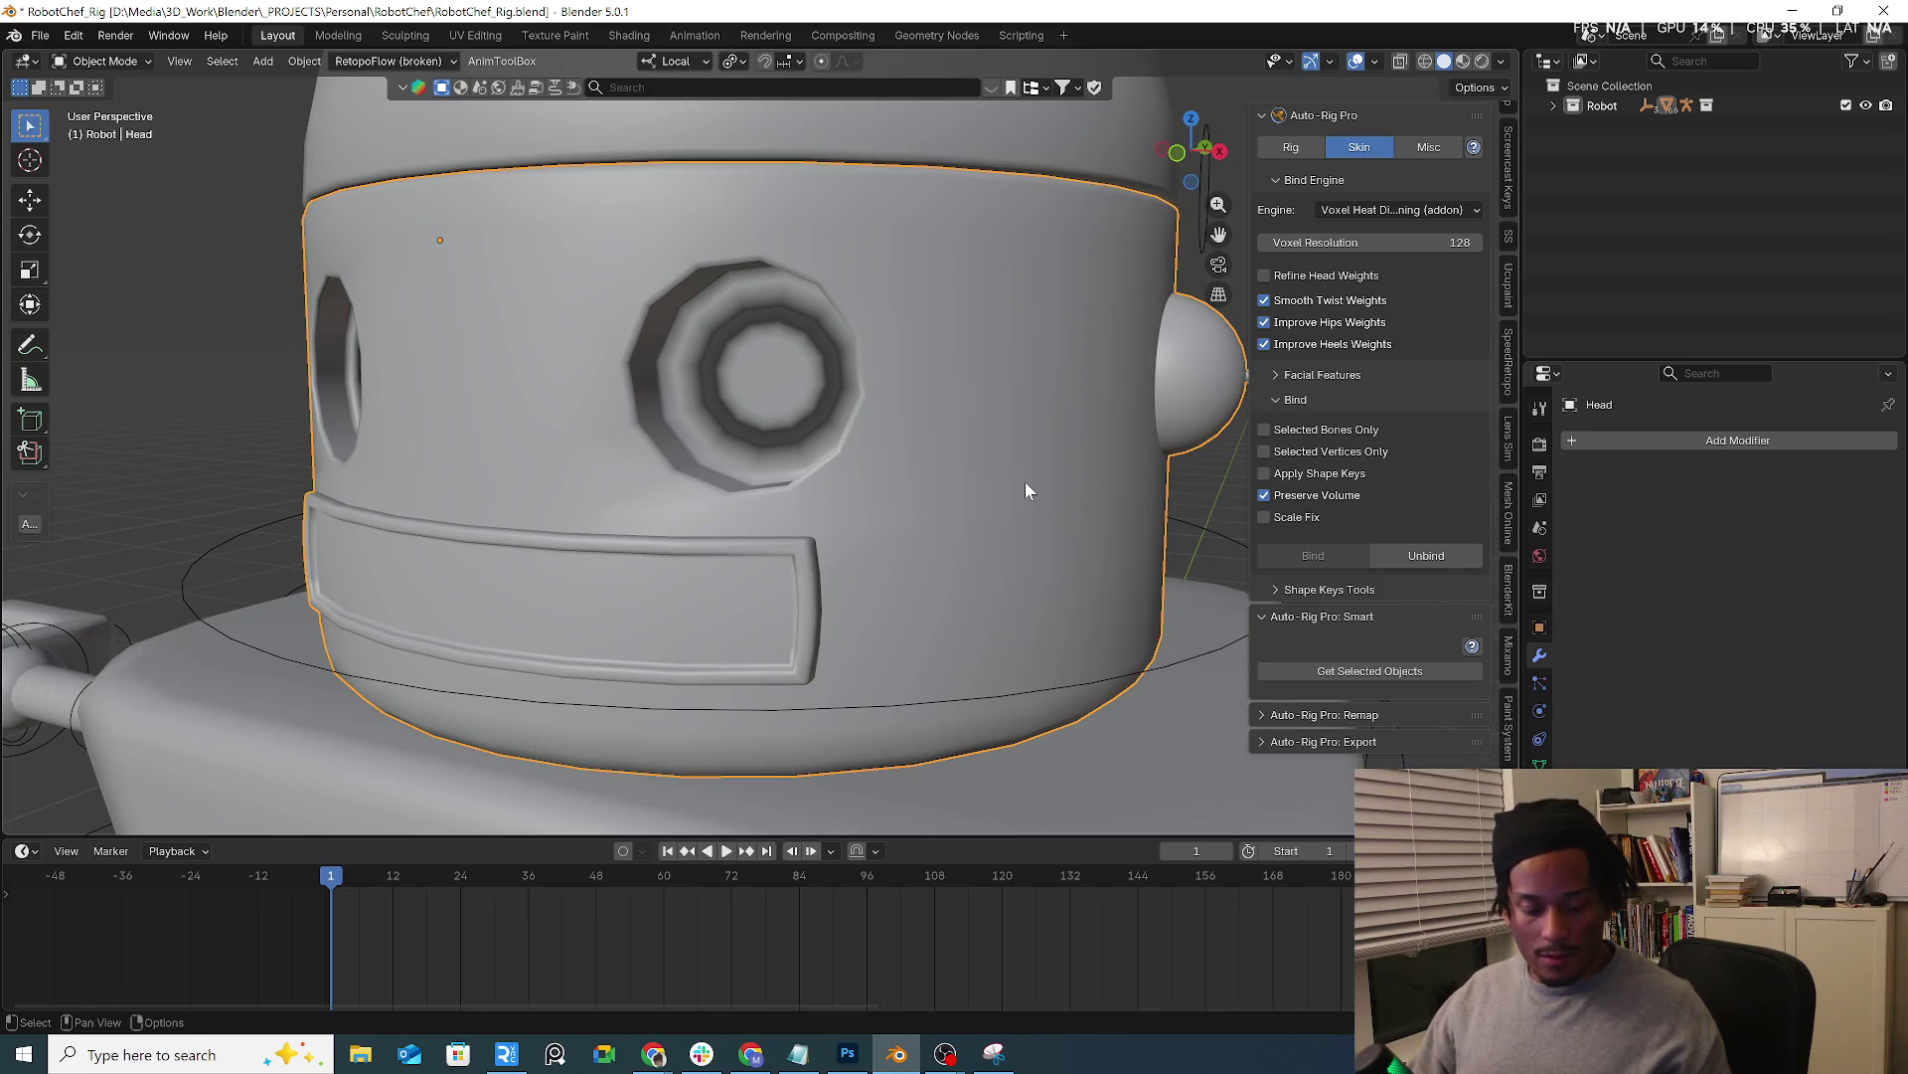
Add a Subdivision Surface modifier to the head and frame it in a square-on front view
{"action": "key", "text": "q"}
{"action": "left_click", "coordinate": [1001, 539]}
{"action": "mouse_move", "coordinate": [986, 517]}
{"action": "middle_mouse_down"}
{"action": "mouse_move", "coordinate": [998, 474]}
{"action": "mouse_move", "coordinate": [954, 474]}
{"action": "middle_mouse_up"}
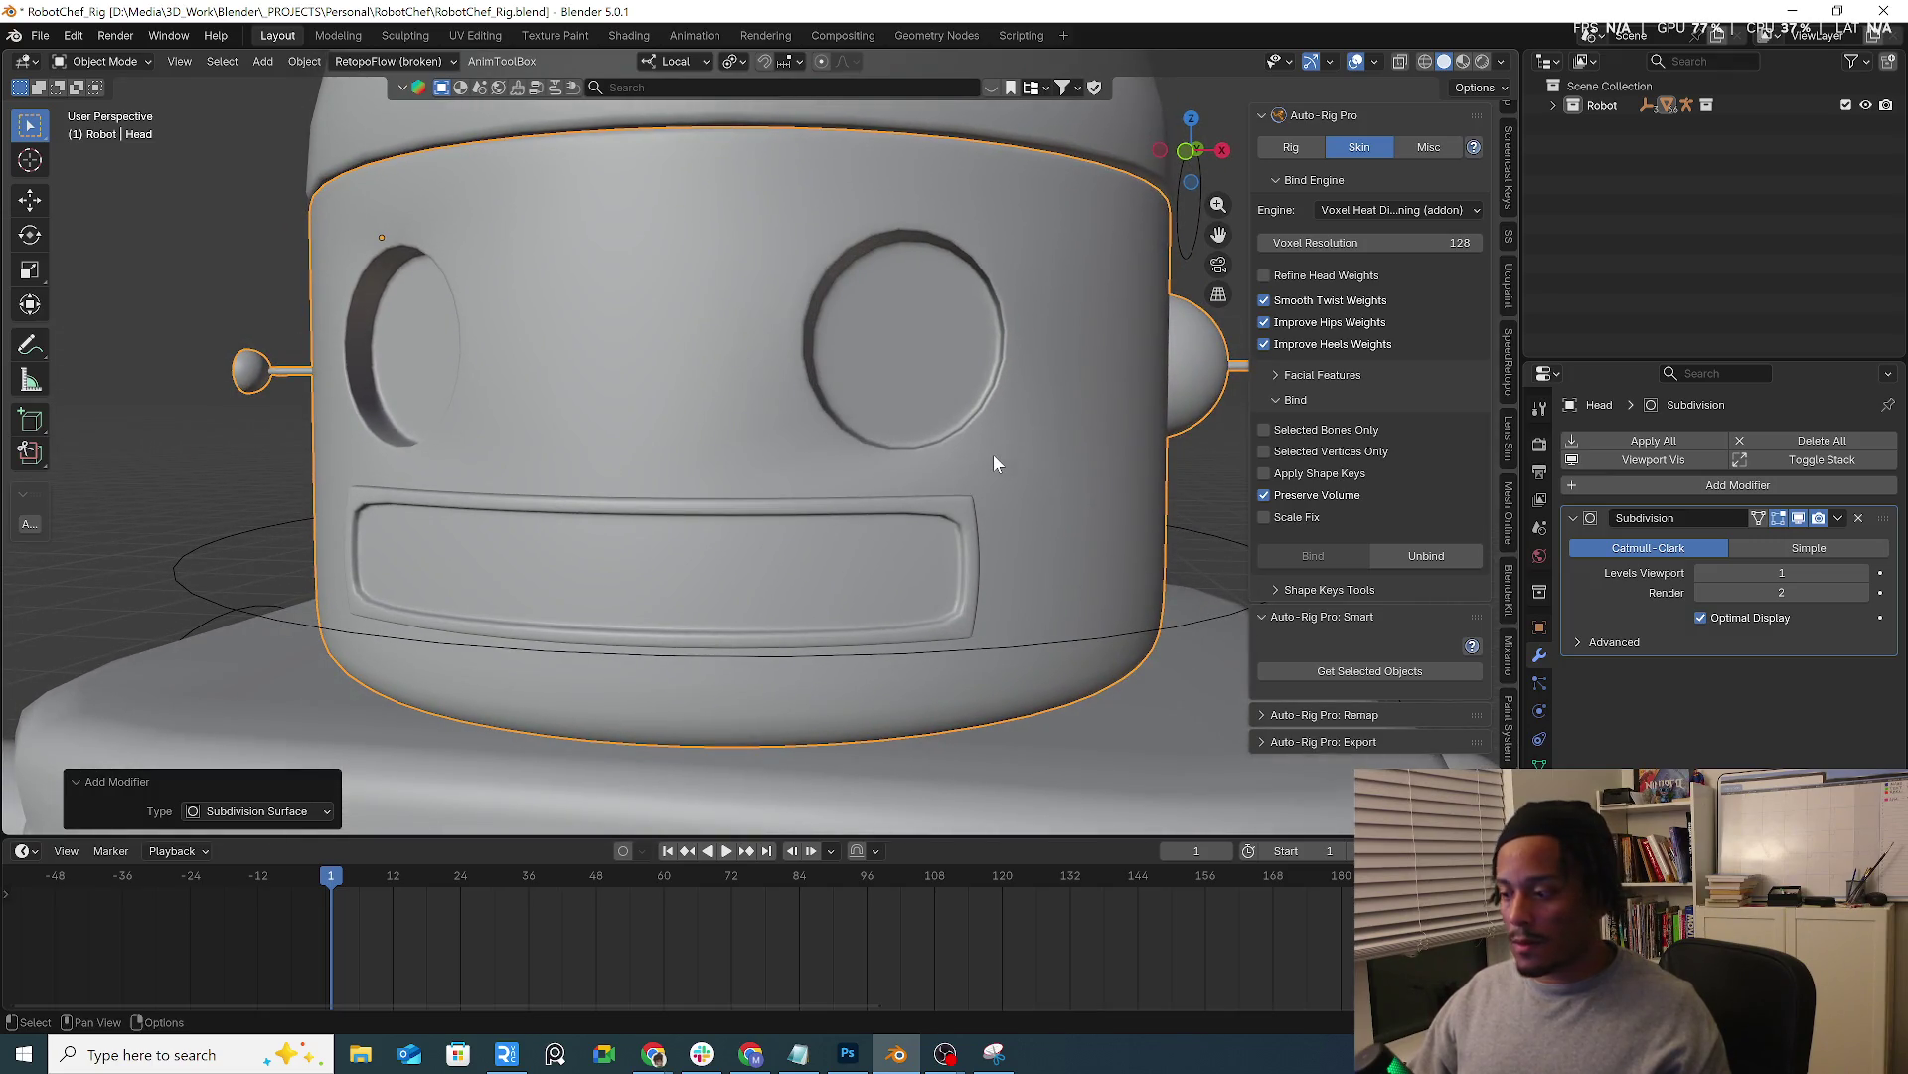
{"action": "key", "text": "KP_Divide"}
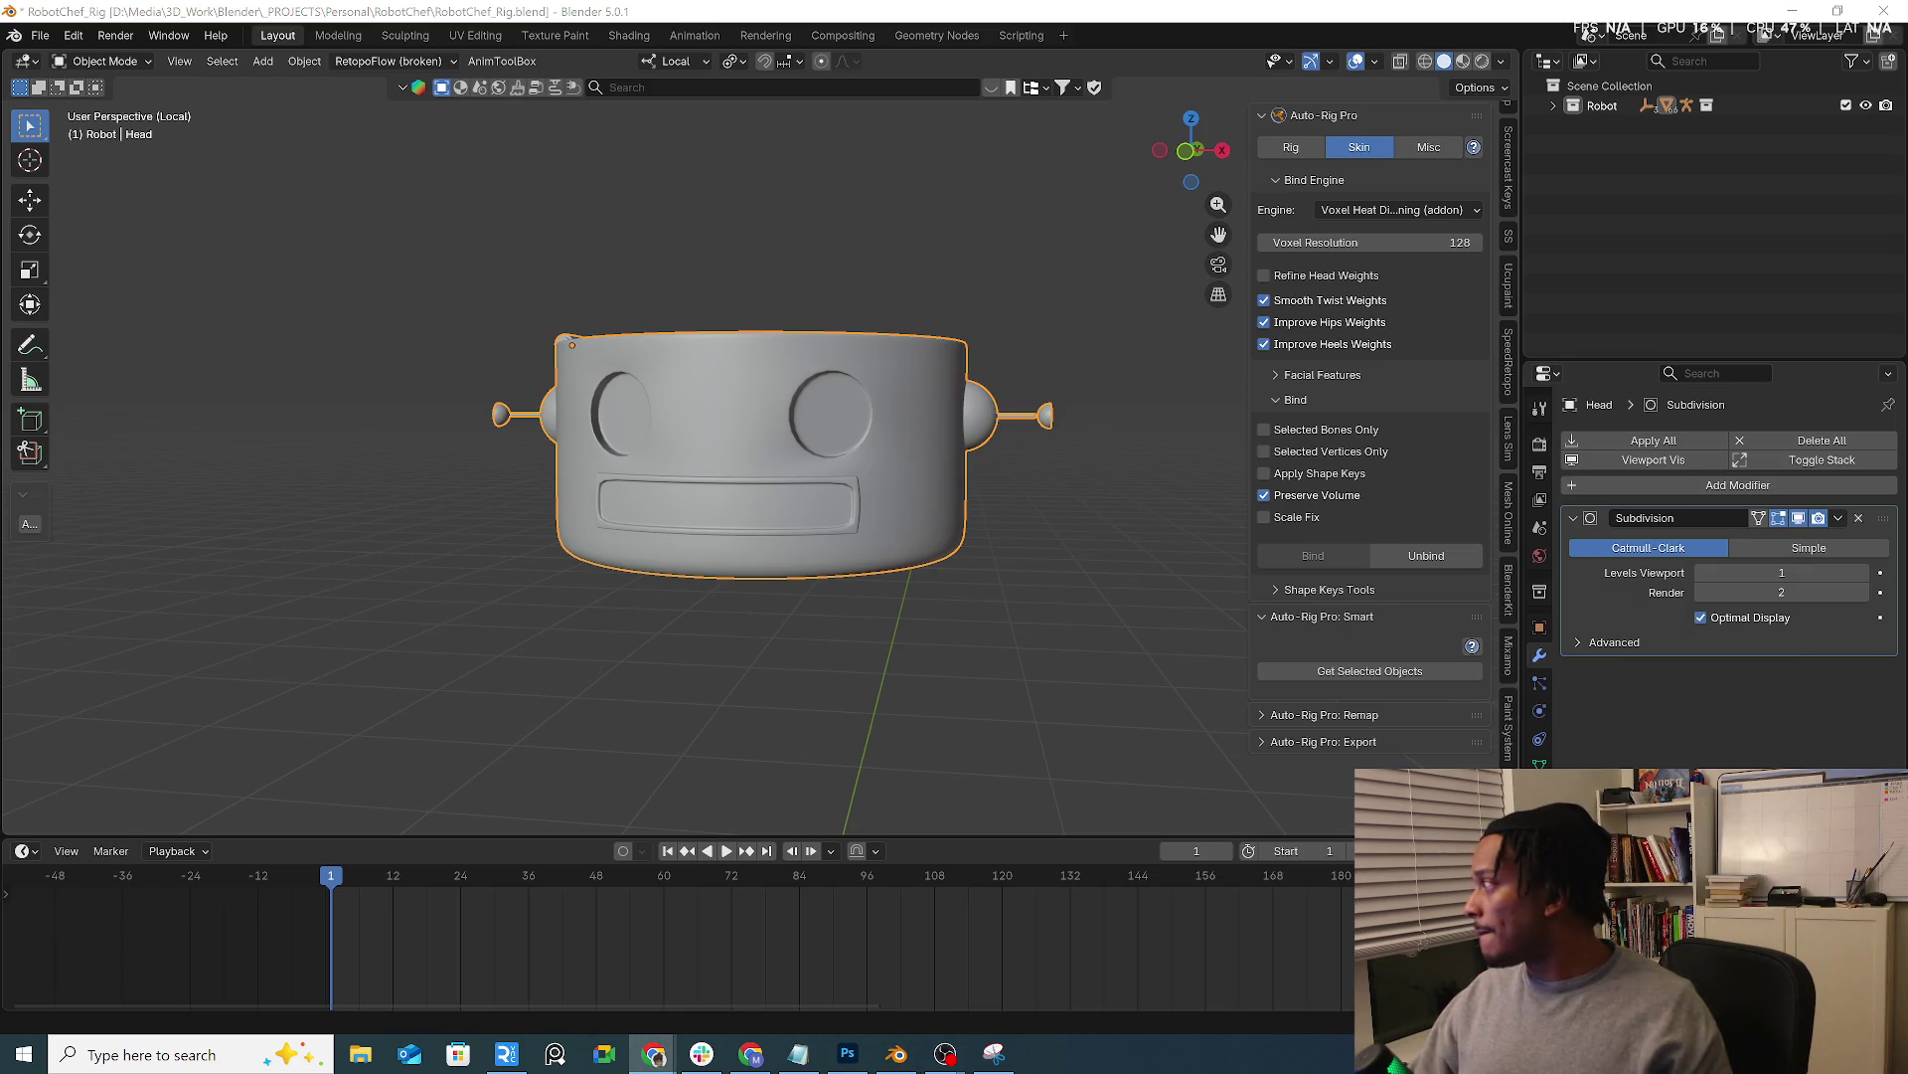
{"action": "mouse_move", "coordinate": [920, 436]}
{"action": "middle_mouse_down"}
{"action": "mouse_move", "coordinate": [800, 440]}
{"action": "mouse_move", "coordinate": [796, 466]}
{"action": "middle_mouse_up"}
Snap the 3D cursor to the right eye's centre face and bring up the Add menu
{"action": "key", "text": "Tab"}
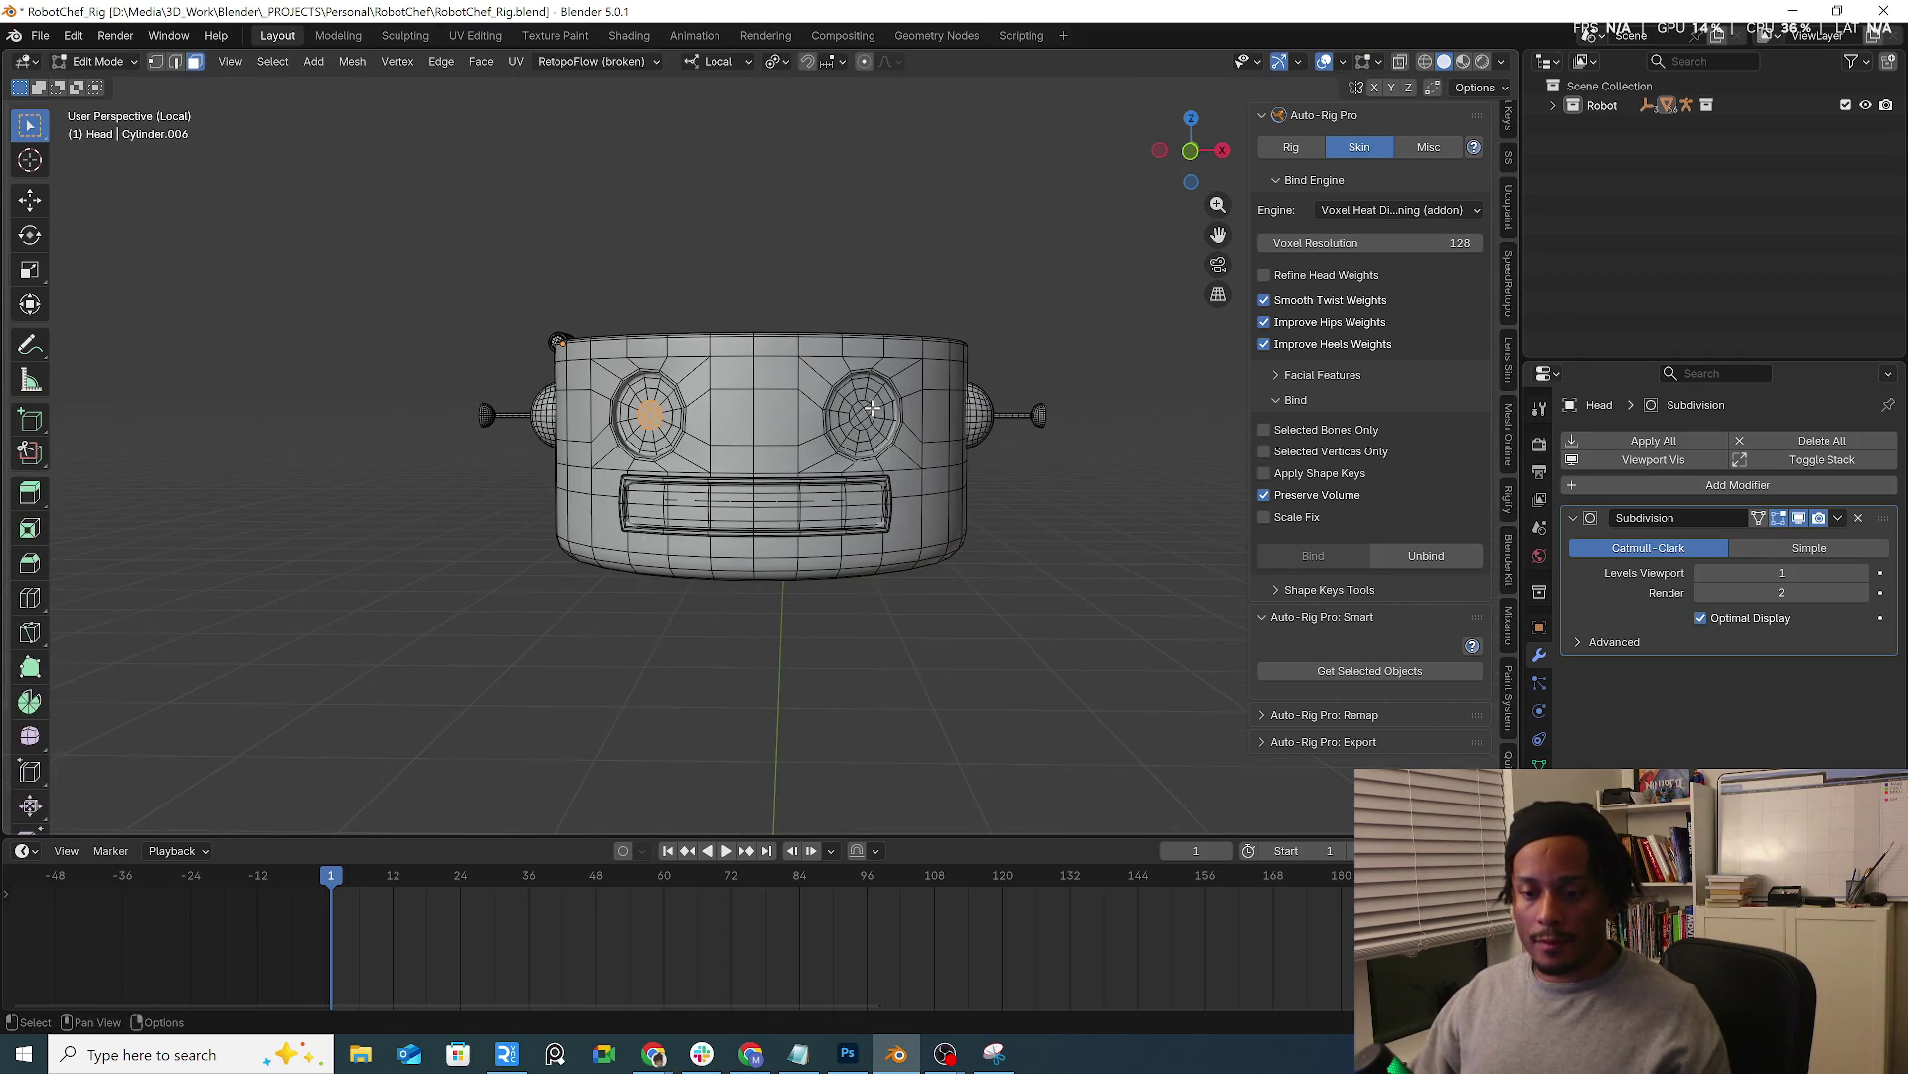
{"action": "scroll", "coordinate": [878, 431], "scroll_direction": "up", "scroll_amount": 3}
{"action": "scroll", "coordinate": [849, 418], "scroll_direction": "up", "scroll_amount": 2}
{"action": "left_click", "coordinate": [853, 420]}
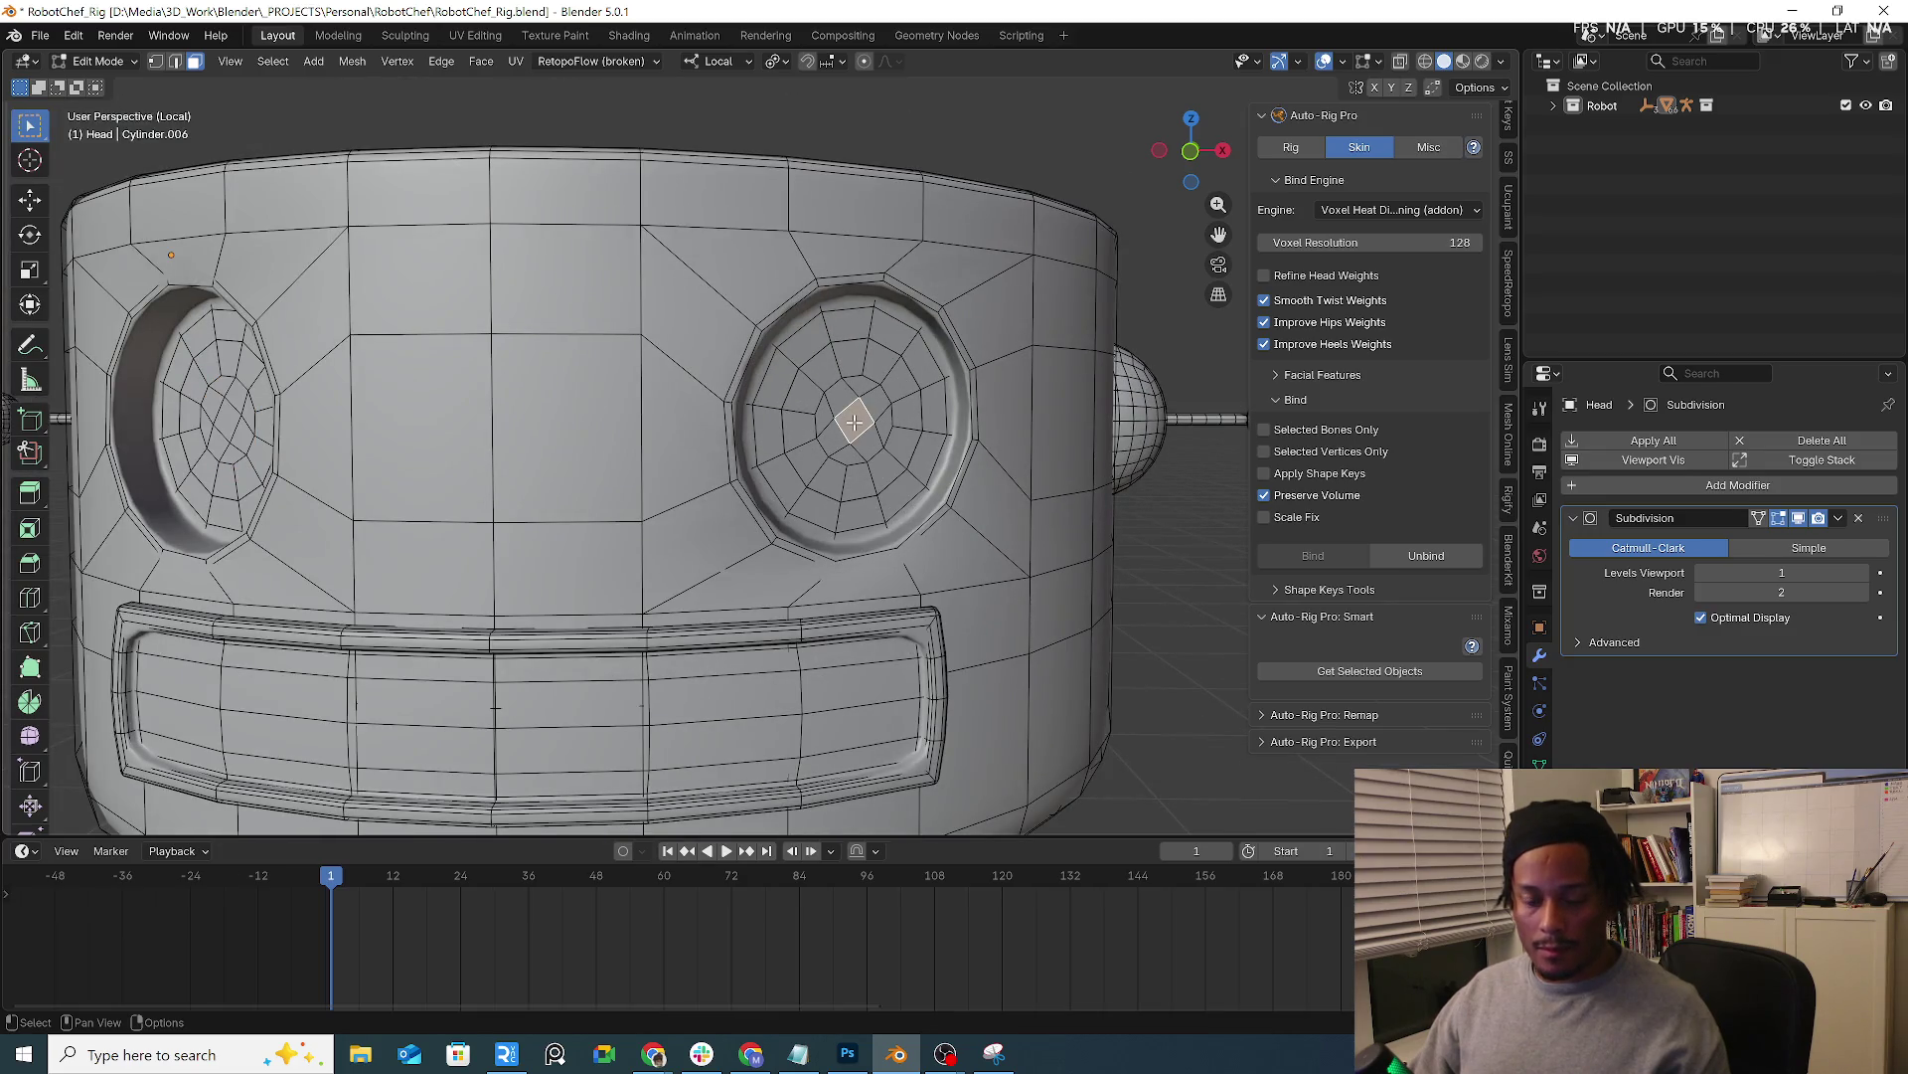
{"action": "key", "text": "grave"}
{"action": "left_click", "coordinate": [844, 532]}
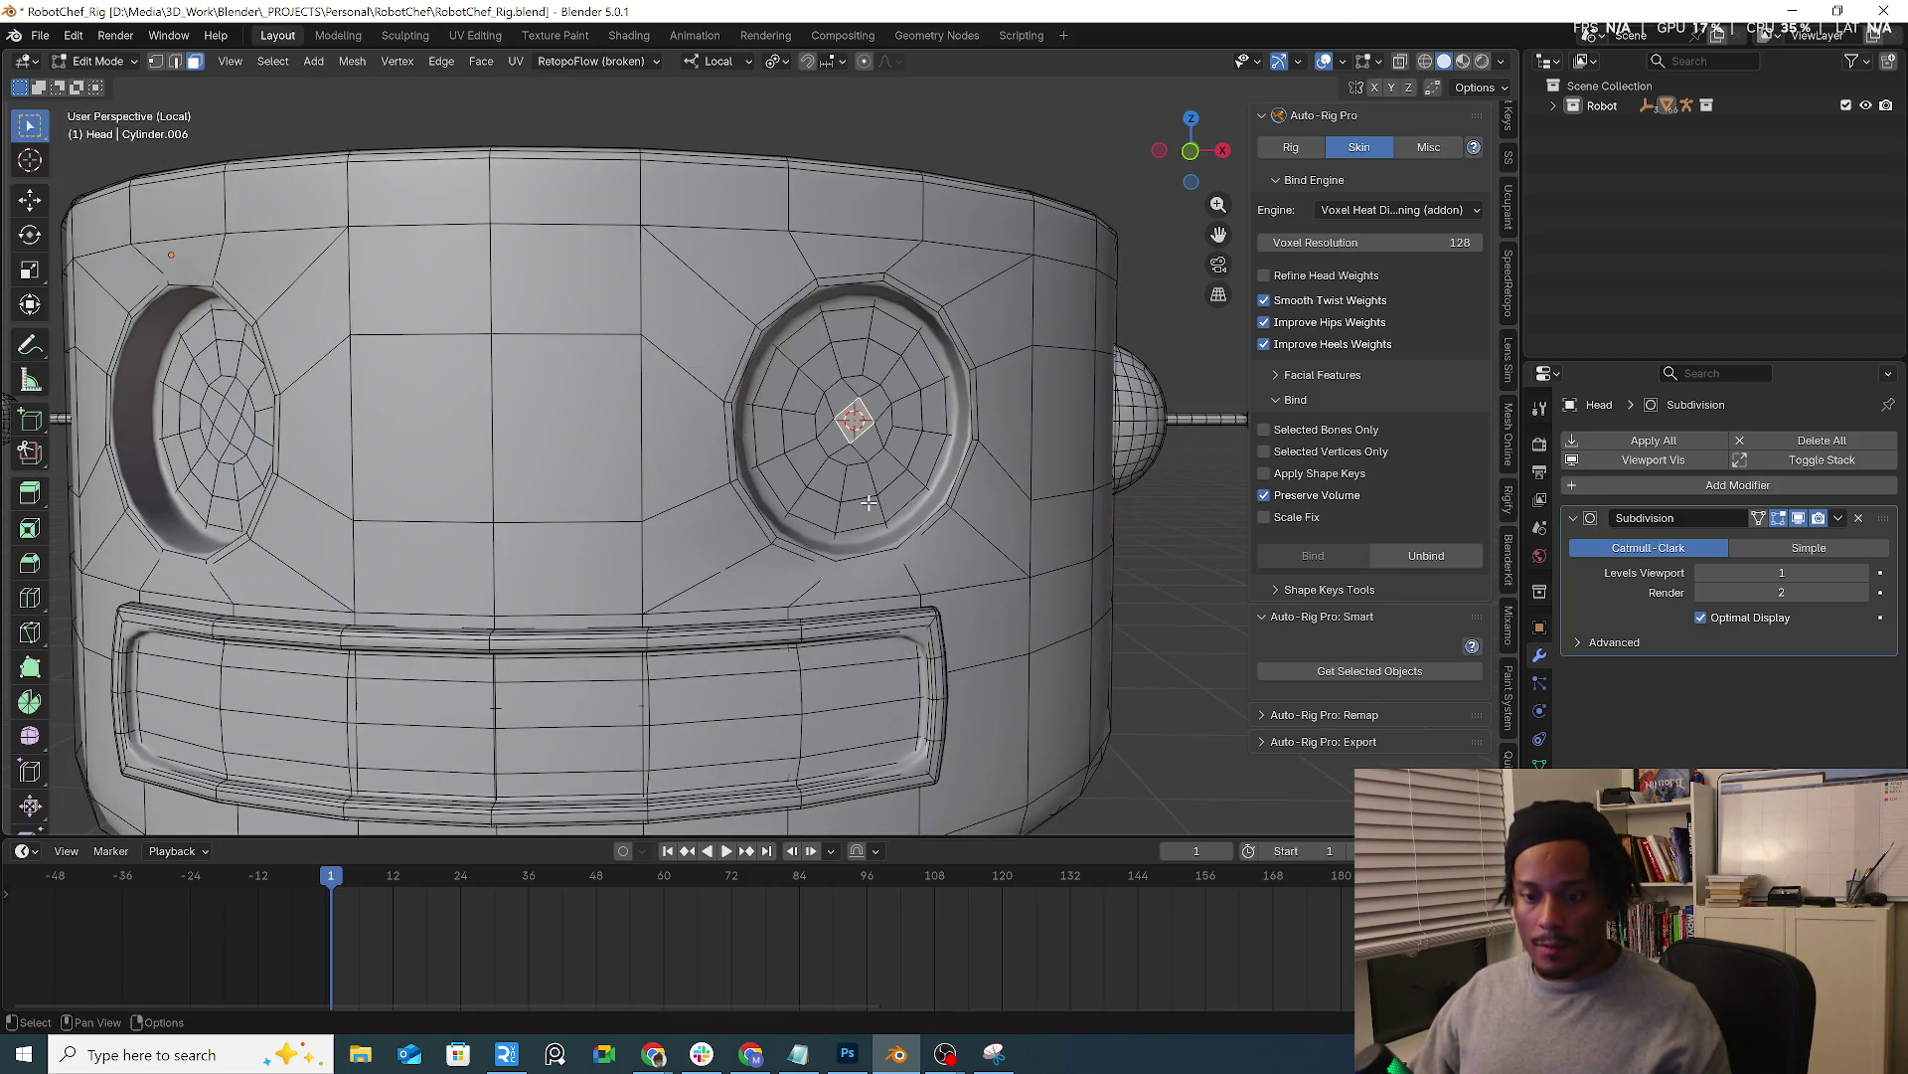
{"action": "key", "text": "Tab"}
{"action": "key", "text": "shift+a"}
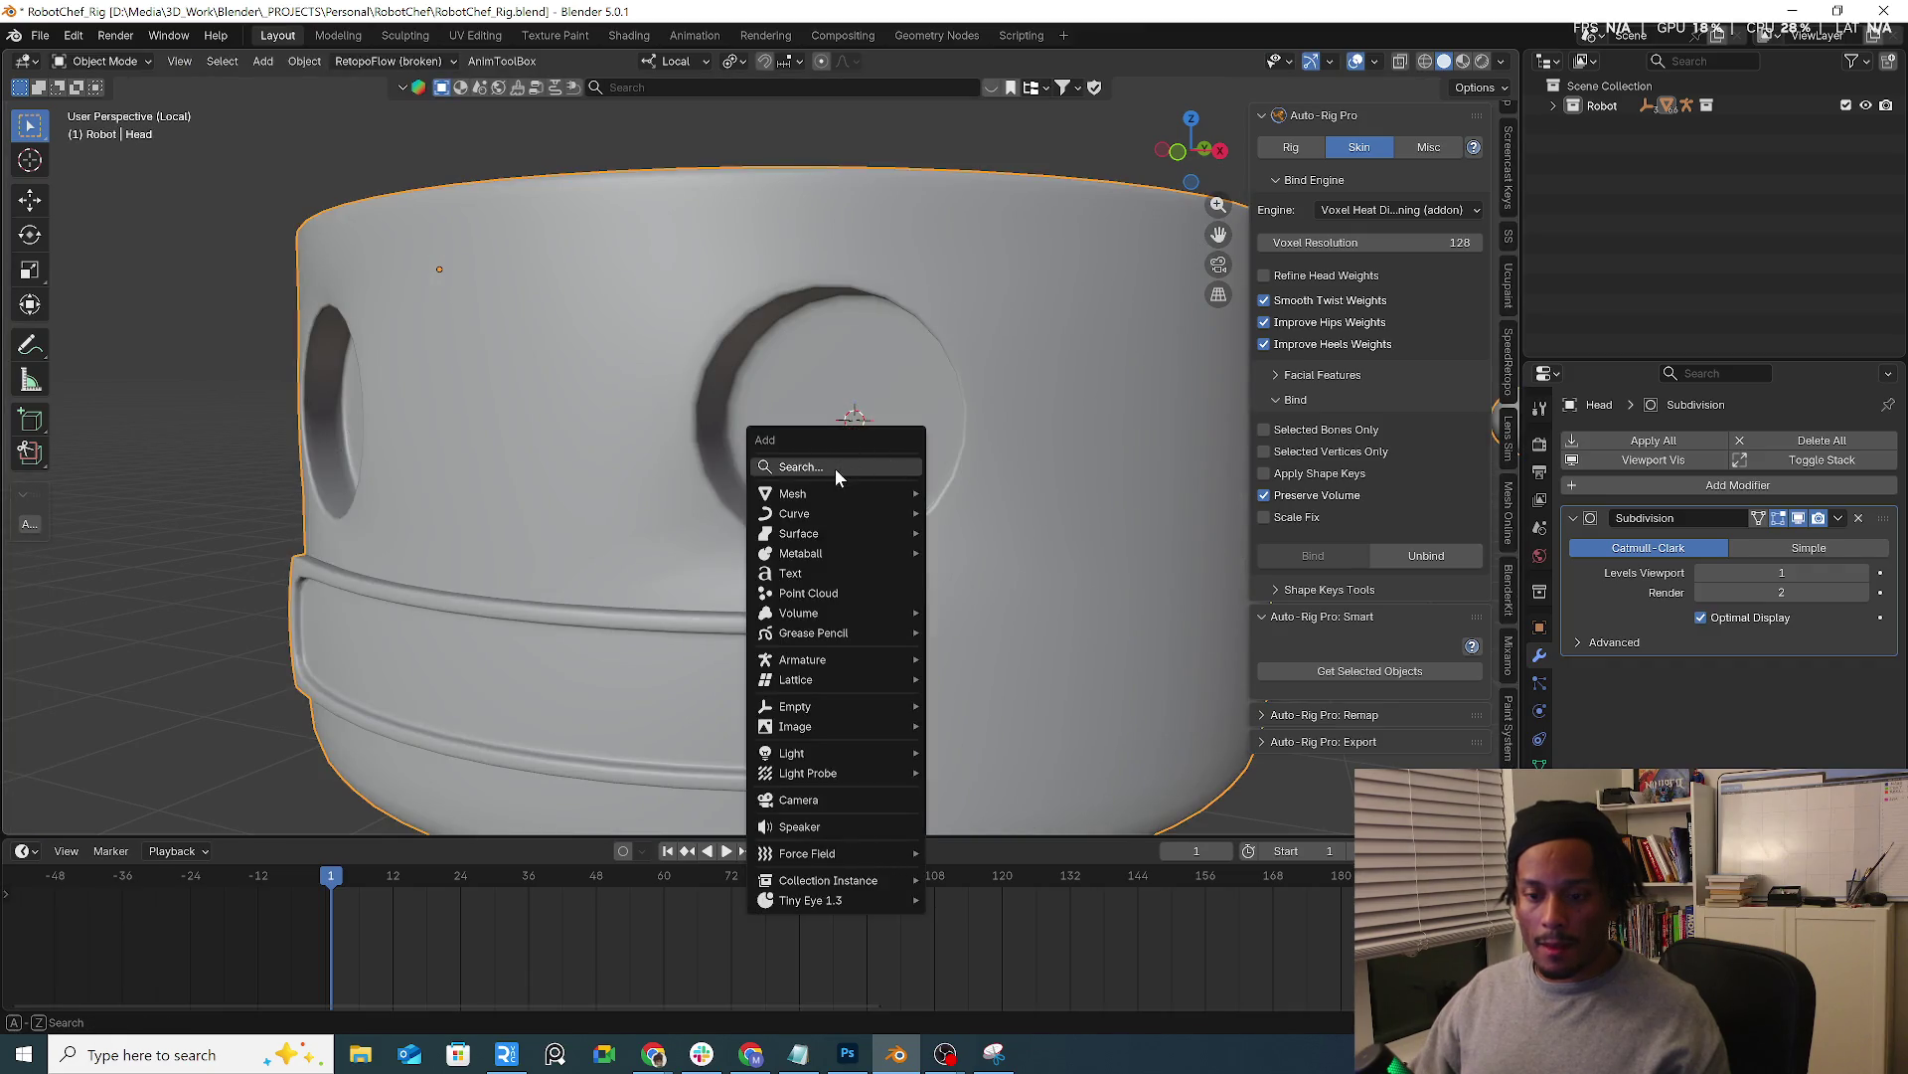
{"action": "mouse_move", "coordinate": [792, 493]}
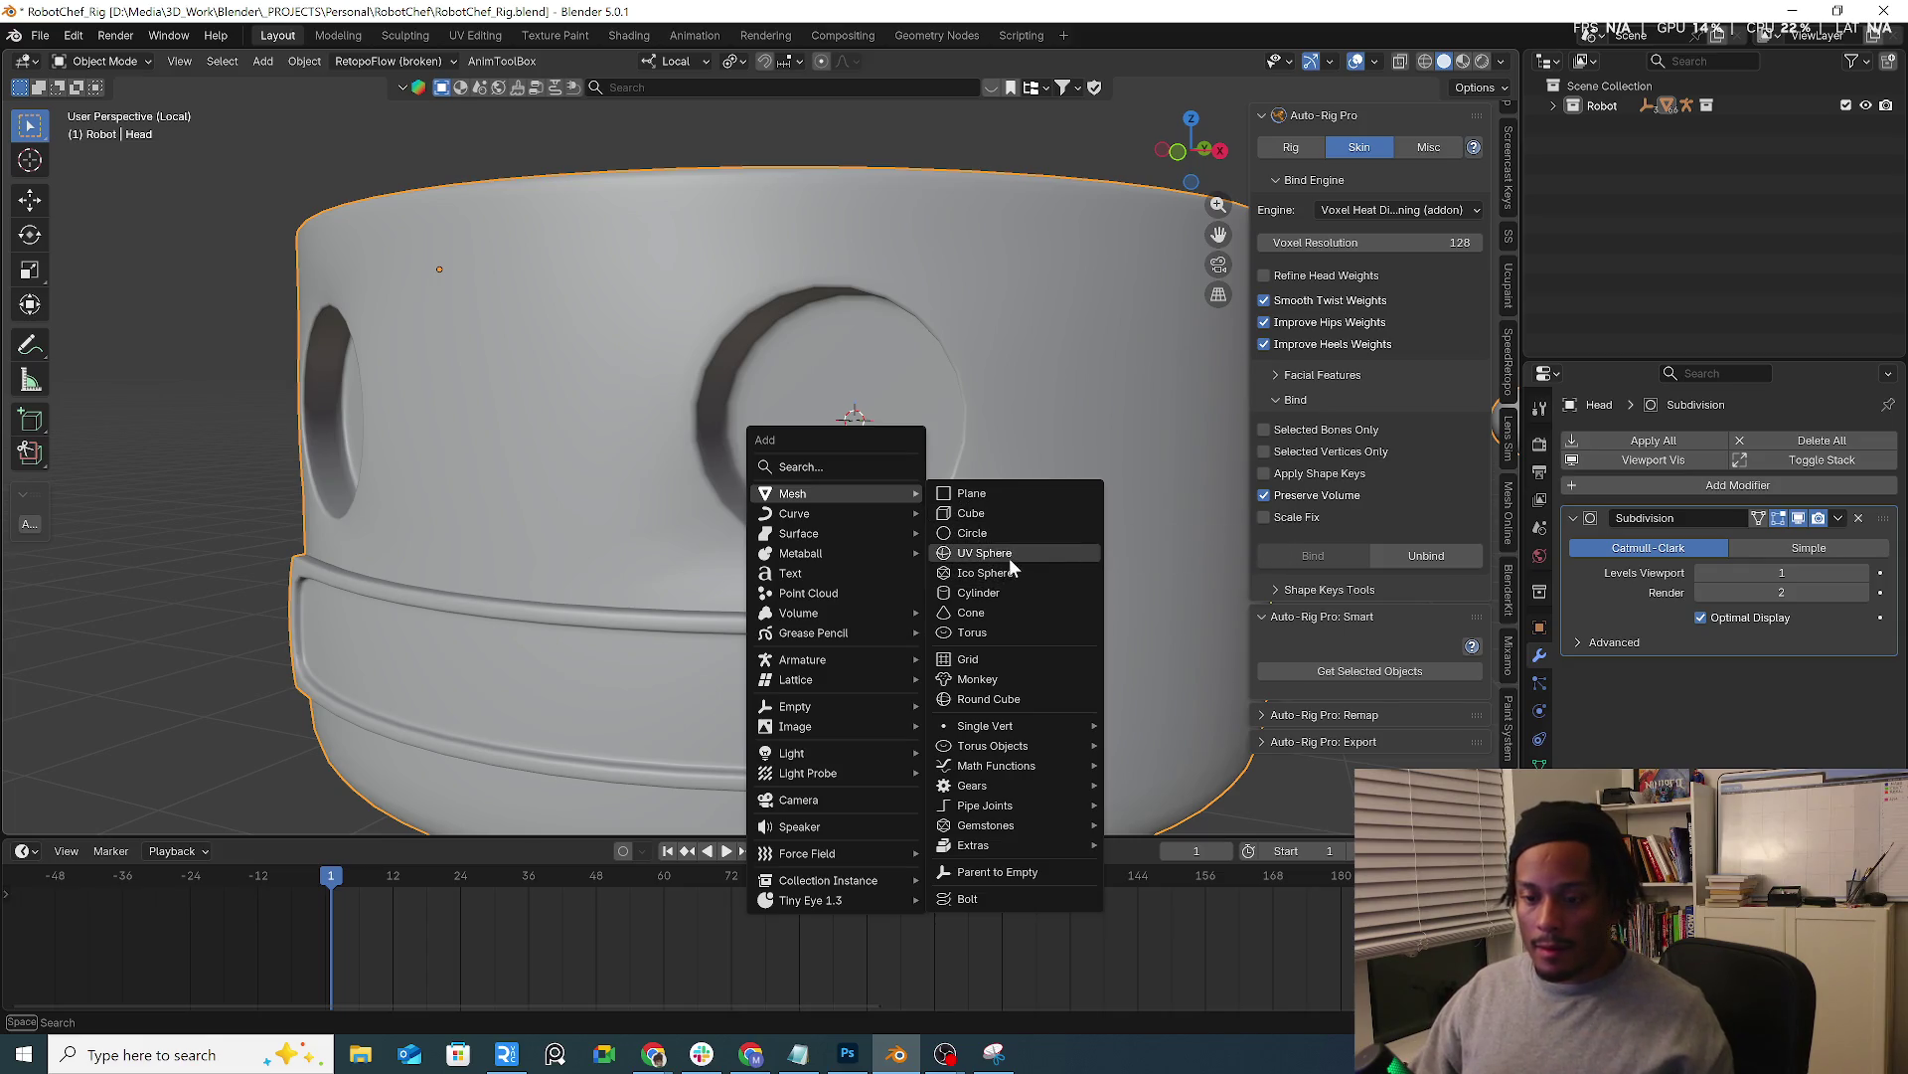
Add a UV sphere at the cursor in the right eye socket, scaled to 0.1
{"action": "left_click", "coordinate": [1009, 558]}
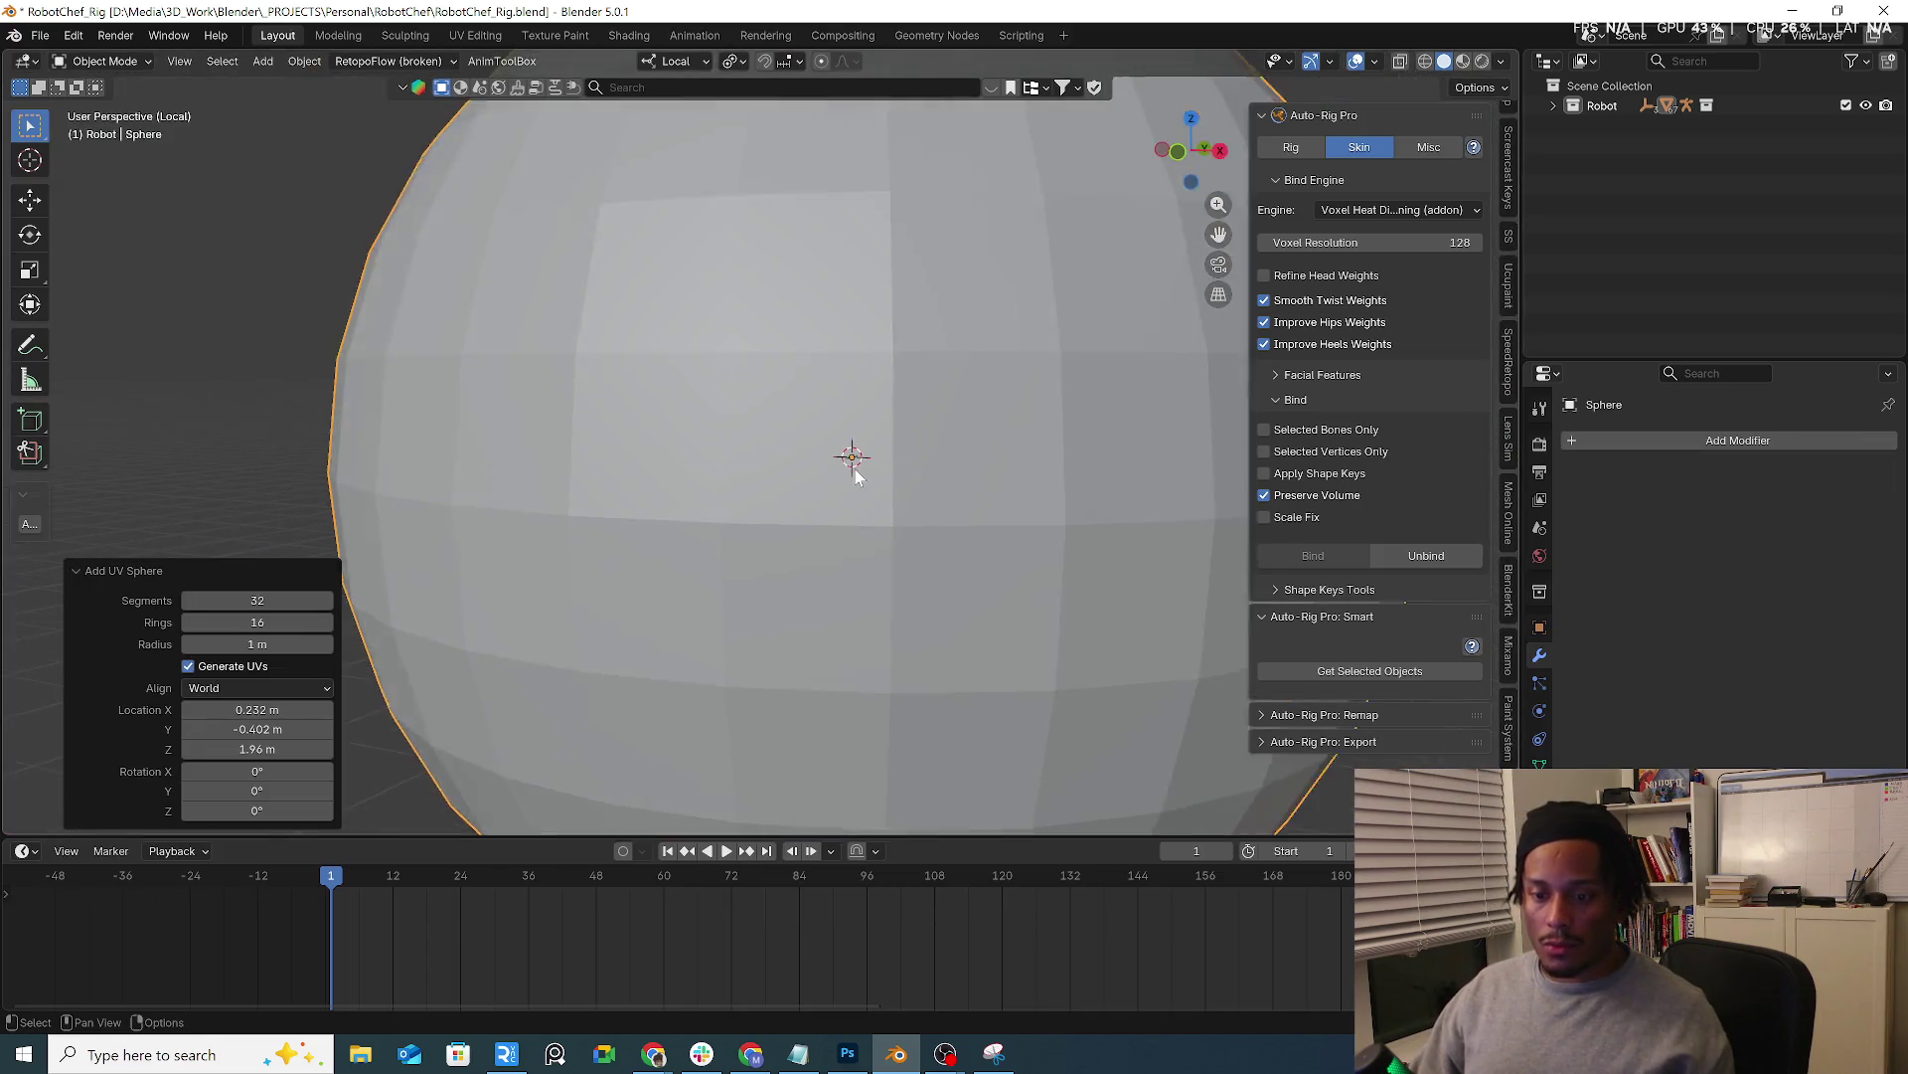
{"action": "key", "text": "s"}
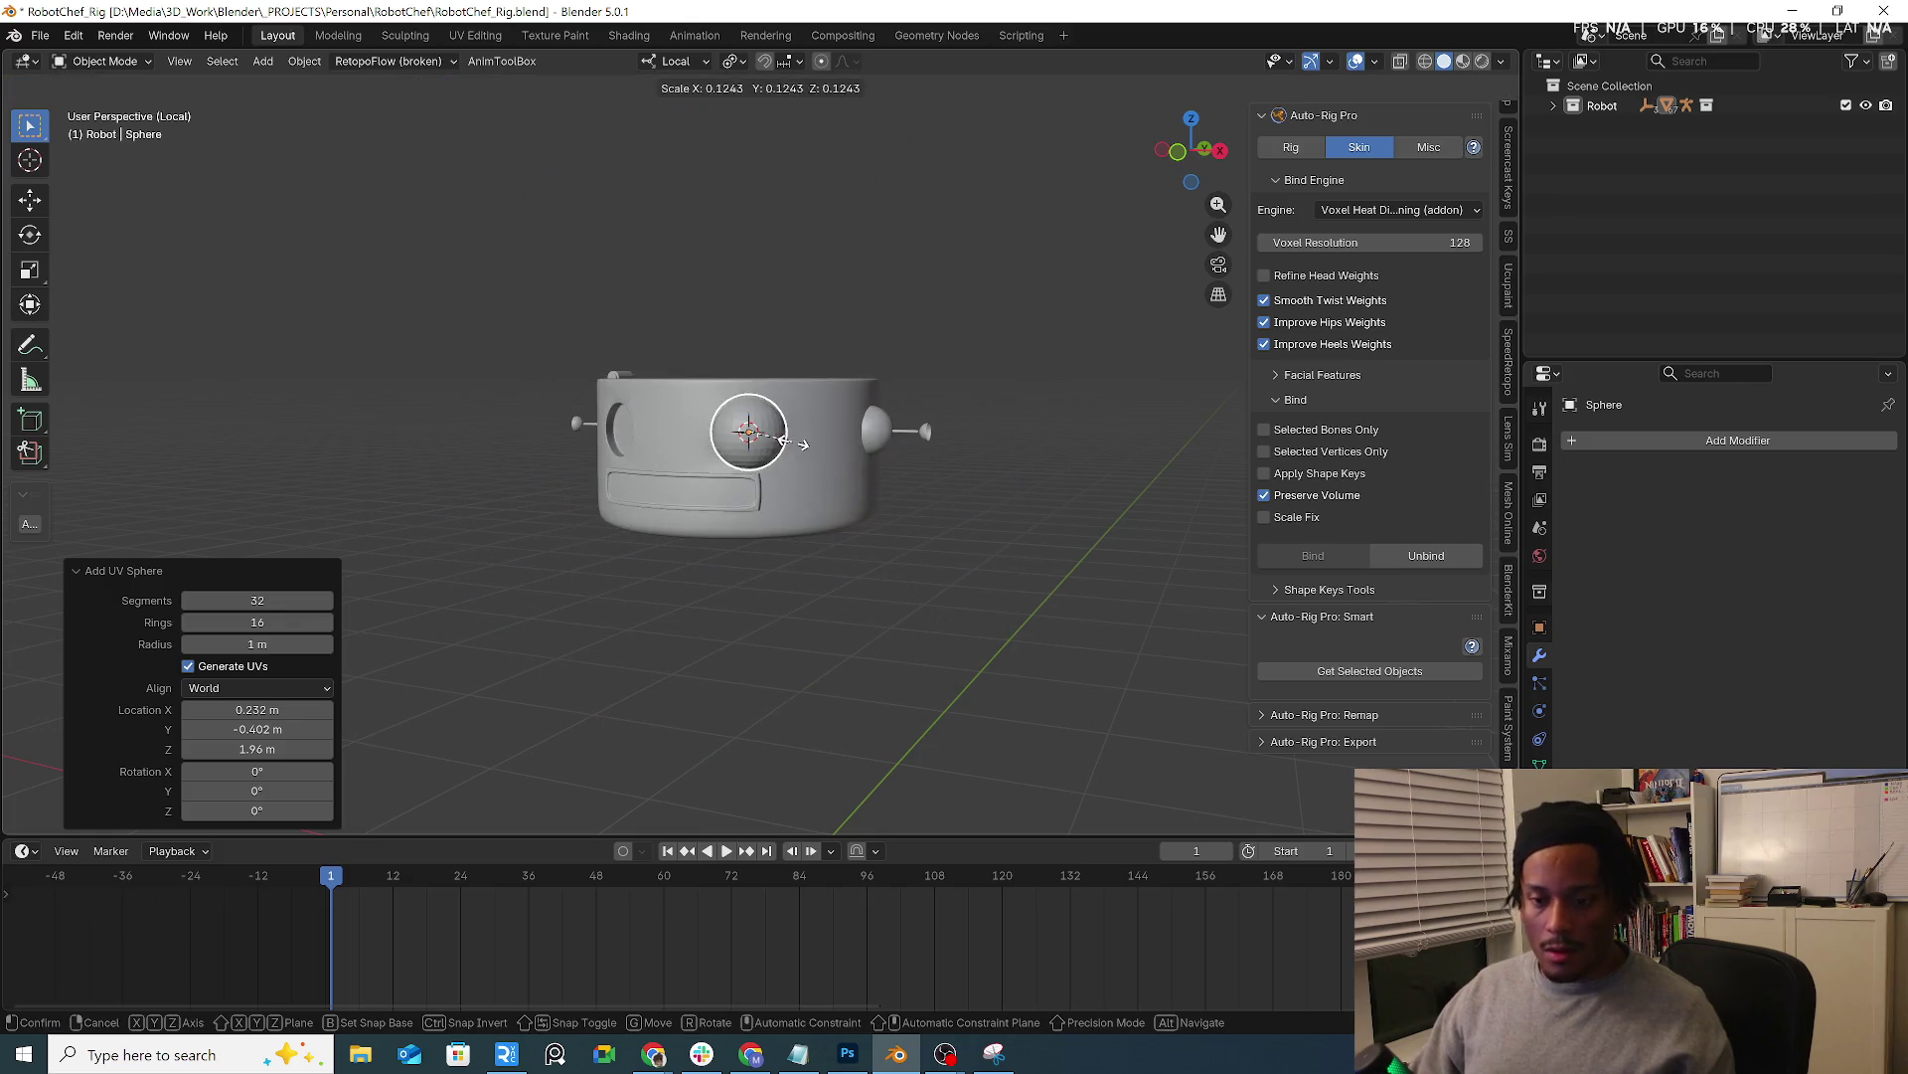
{"action": "type", "text": ".1"}
{"action": "key", "text": "Return"}
{"action": "mouse_move", "coordinate": [783, 428]}
{"action": "middle_mouse_down"}
{"action": "mouse_move", "coordinate": [812, 468]}
{"action": "mouse_move", "coordinate": [762, 414]}
{"action": "middle_mouse_up"}
{"action": "scroll", "coordinate": [763, 415], "scroll_direction": "up", "scroll_amount": 2}
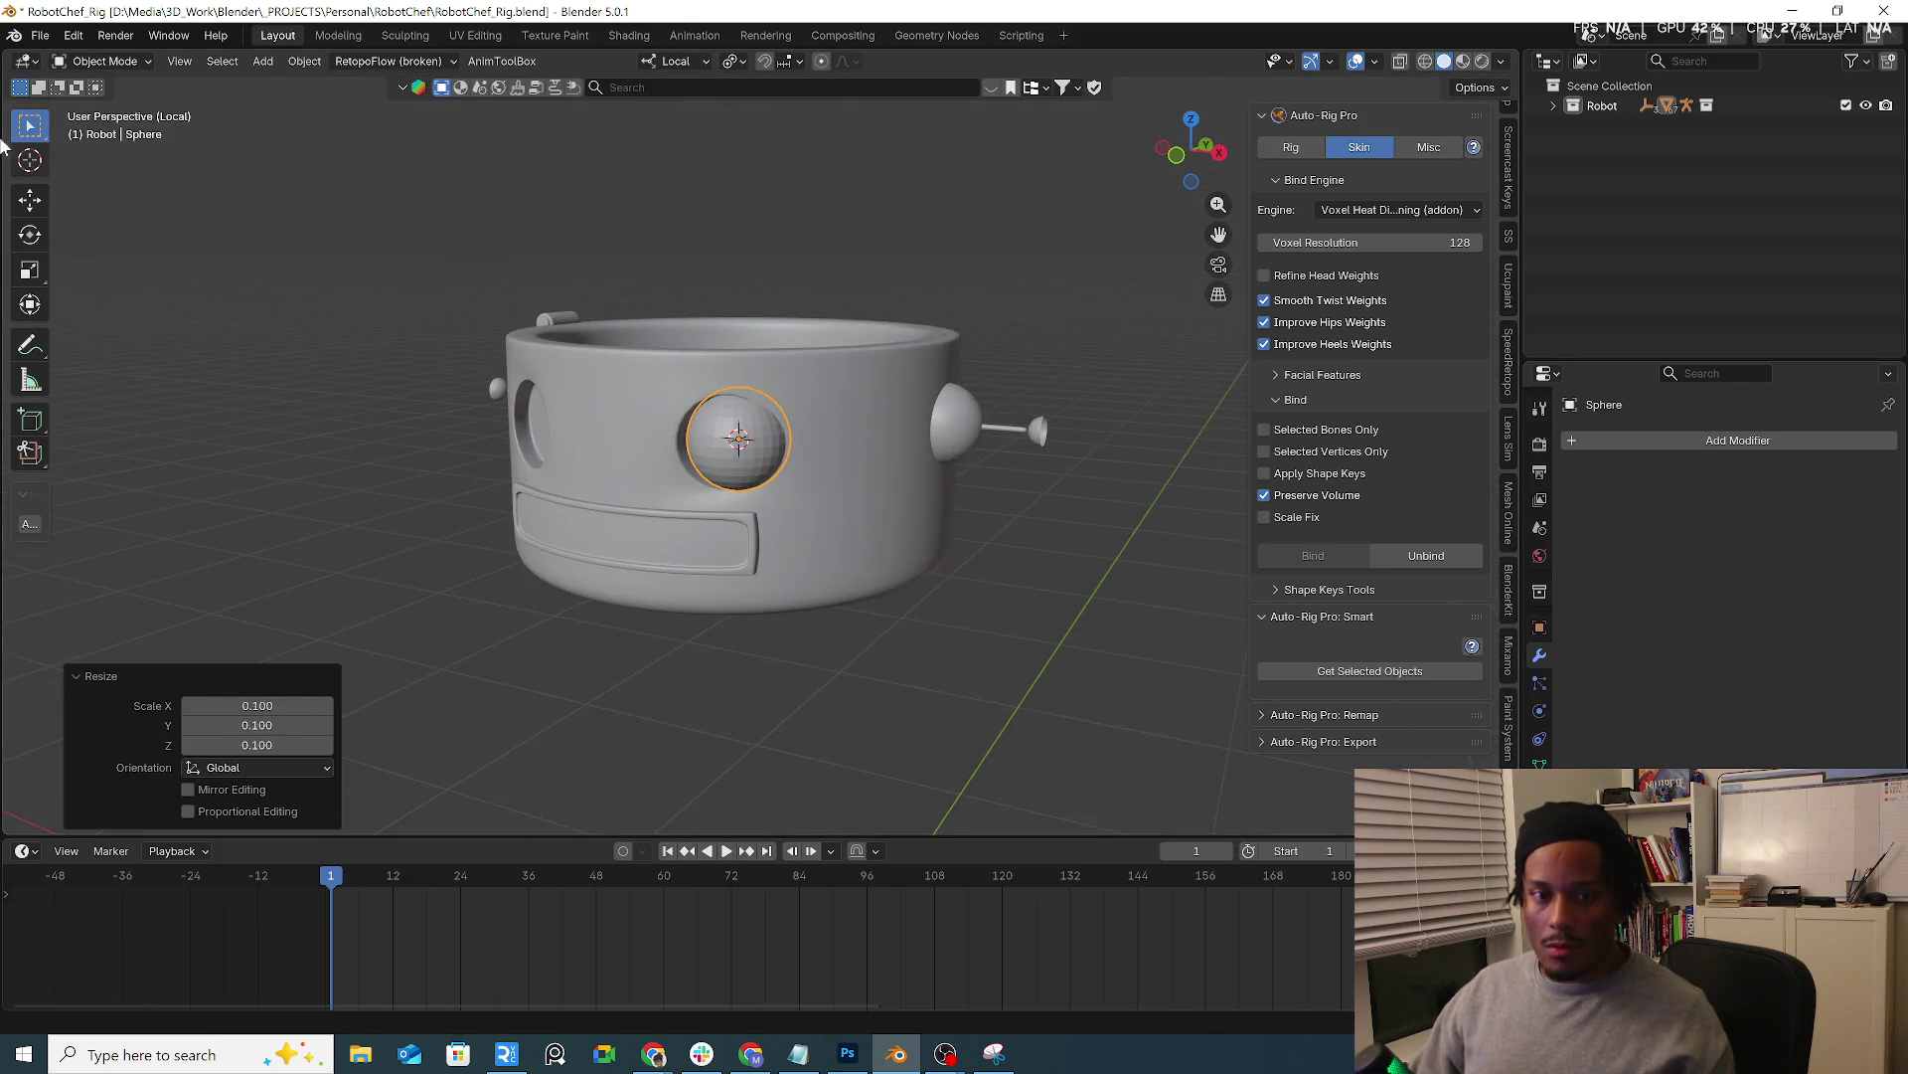
Rotate the sphere 90° about its X axis with the Transform gizmo
{"action": "left_click", "coordinate": [30, 305]}
{"action": "middle_click_drag", "start_coordinate": [447, 328], "coordinate": [649, 285]}
{"action": "left_click_drag", "start_coordinate": [631, 289], "coordinate": [560, 446]}
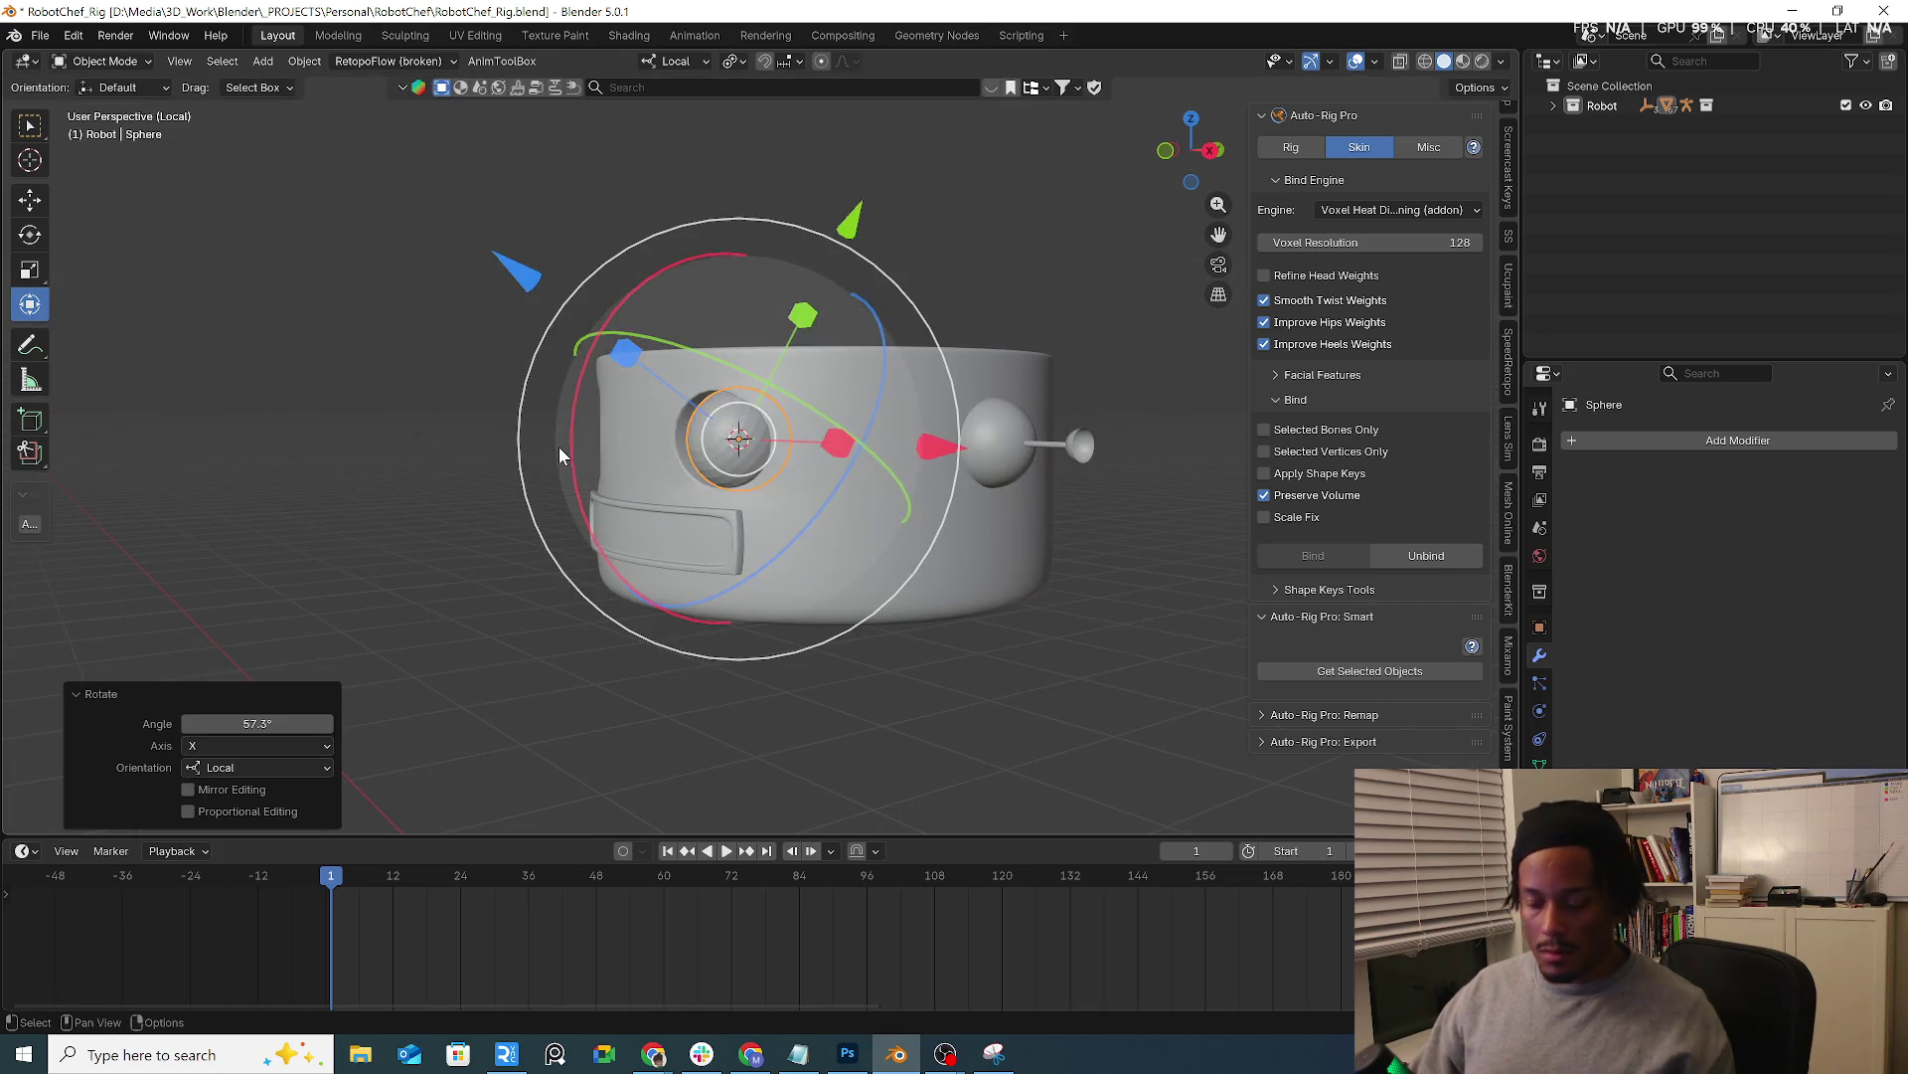
{"action": "middle_click_drag", "start_coordinate": [560, 446], "coordinate": [560, 446]}
{"action": "mouse_move", "coordinate": [988, 393]}
{"action": "middle_mouse_down"}
{"action": "mouse_move", "coordinate": [755, 341]}
{"action": "mouse_move", "coordinate": [769, 374]}
{"action": "mouse_move", "coordinate": [814, 378]}
{"action": "mouse_move", "coordinate": [875, 324]}
{"action": "middle_mouse_up"}
{"action": "mouse_move", "coordinate": [679, 263]}
{"action": "left_mouse_down"}
{"action": "mouse_move", "coordinate": [653, 291]}
{"action": "mouse_move", "coordinate": [678, 271]}
{"action": "left_mouse_up"}
{"action": "mouse_move", "coordinate": [678, 271]}
{"action": "middle_mouse_down"}
{"action": "mouse_move", "coordinate": [879, 393]}
{"action": "mouse_move", "coordinate": [888, 455]}
{"action": "middle_mouse_up"}
{"action": "scroll", "coordinate": [890, 469], "scroll_direction": "up", "scroll_amount": 3}
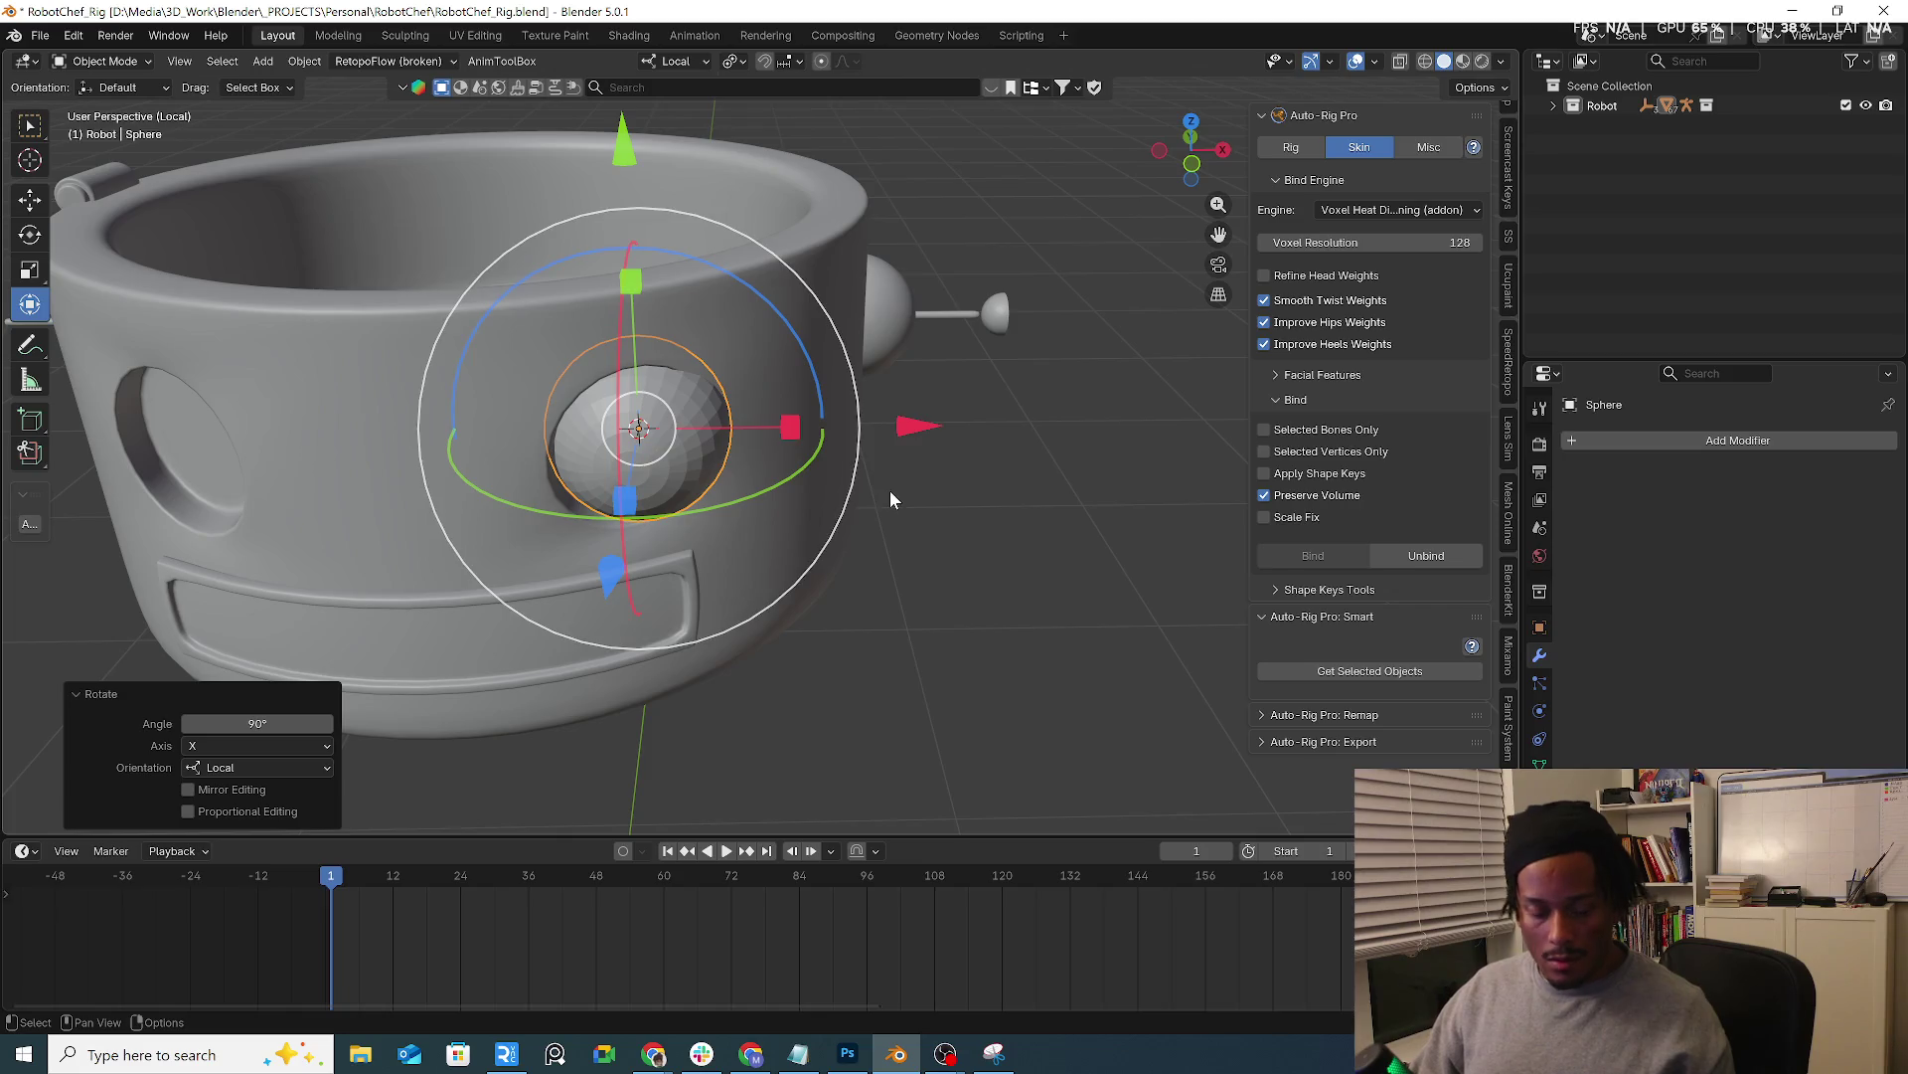
Enlarge the eyeball sphere to fill the socket
{"action": "key", "text": "s"}
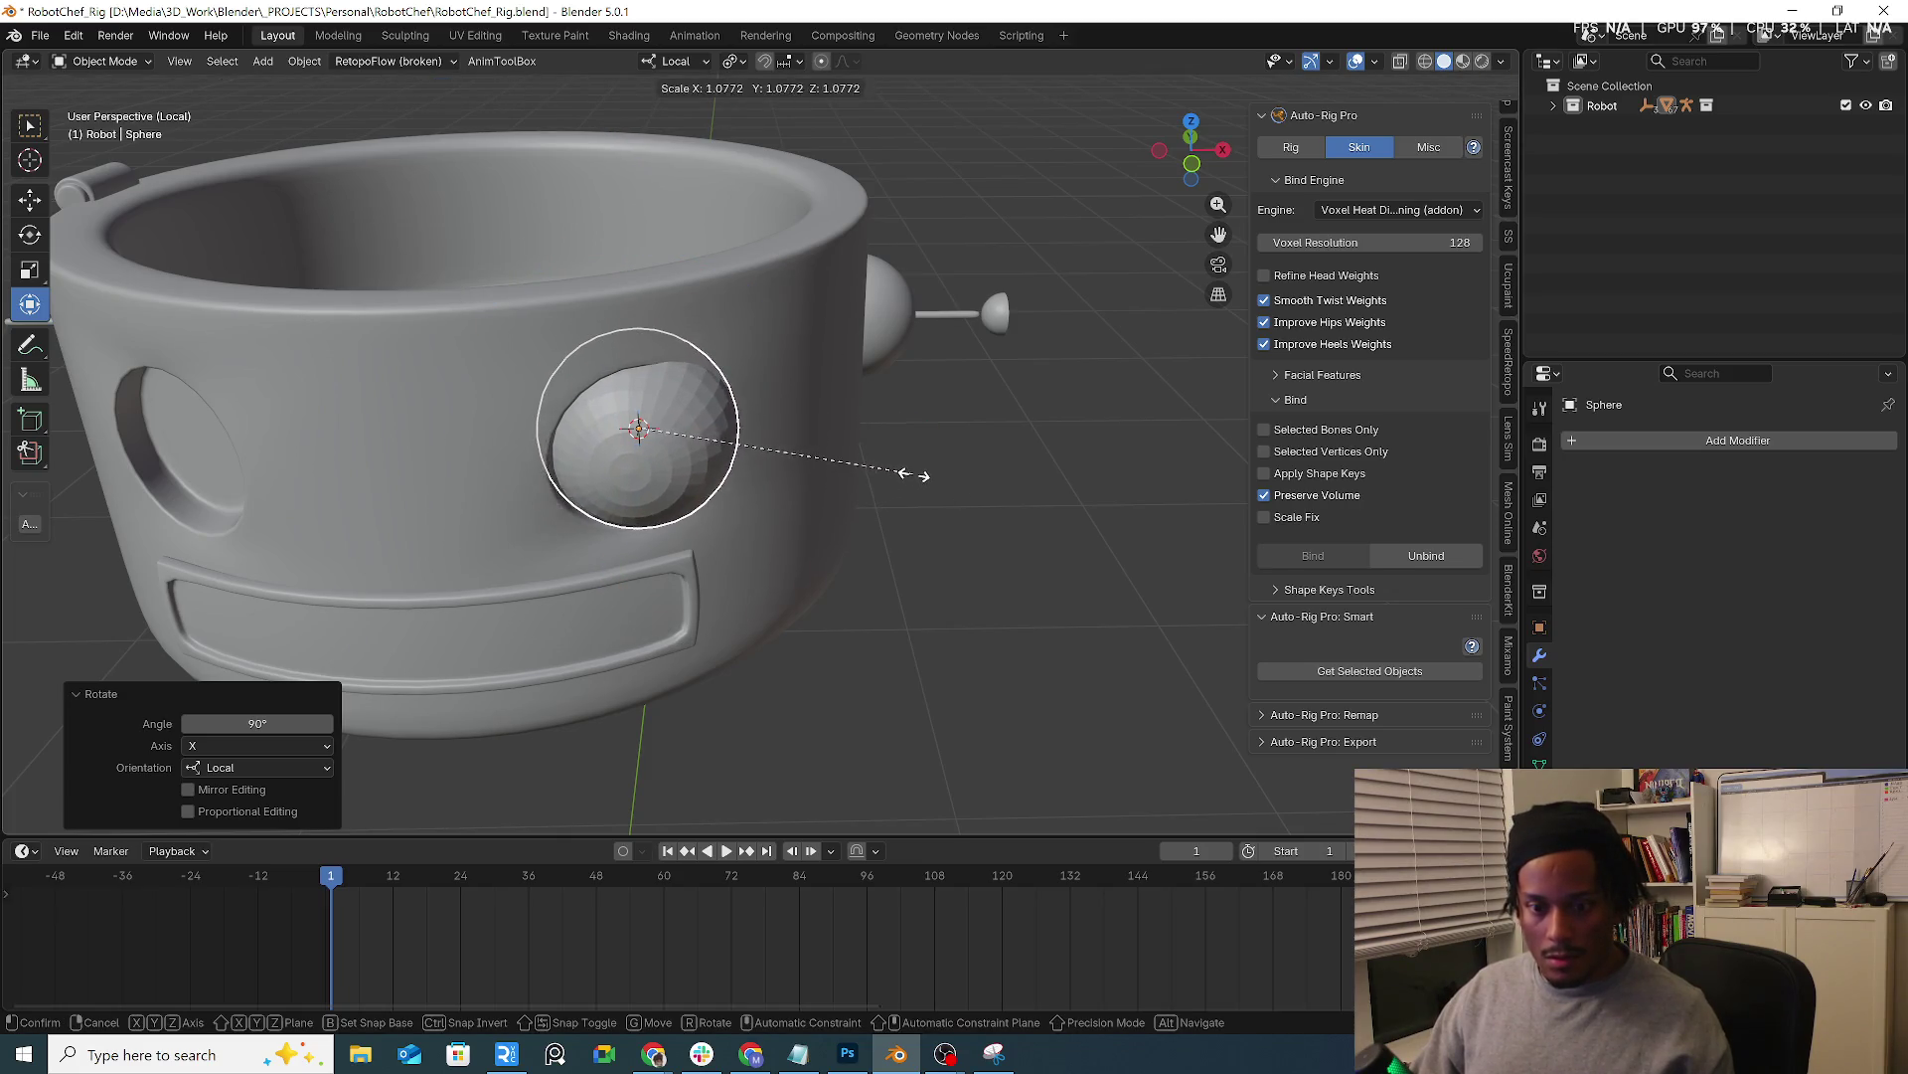
{"action": "left_click", "coordinate": [927, 466]}
Shade the sphere smooth and give it two materials, making Material.005 black
{"action": "mouse_move", "coordinate": [928, 472]}
{"action": "middle_mouse_down"}
{"action": "mouse_move", "coordinate": [864, 402]}
{"action": "mouse_move", "coordinate": [806, 400]}
{"action": "middle_mouse_up"}
{"action": "right_click", "coordinate": [720, 399]}
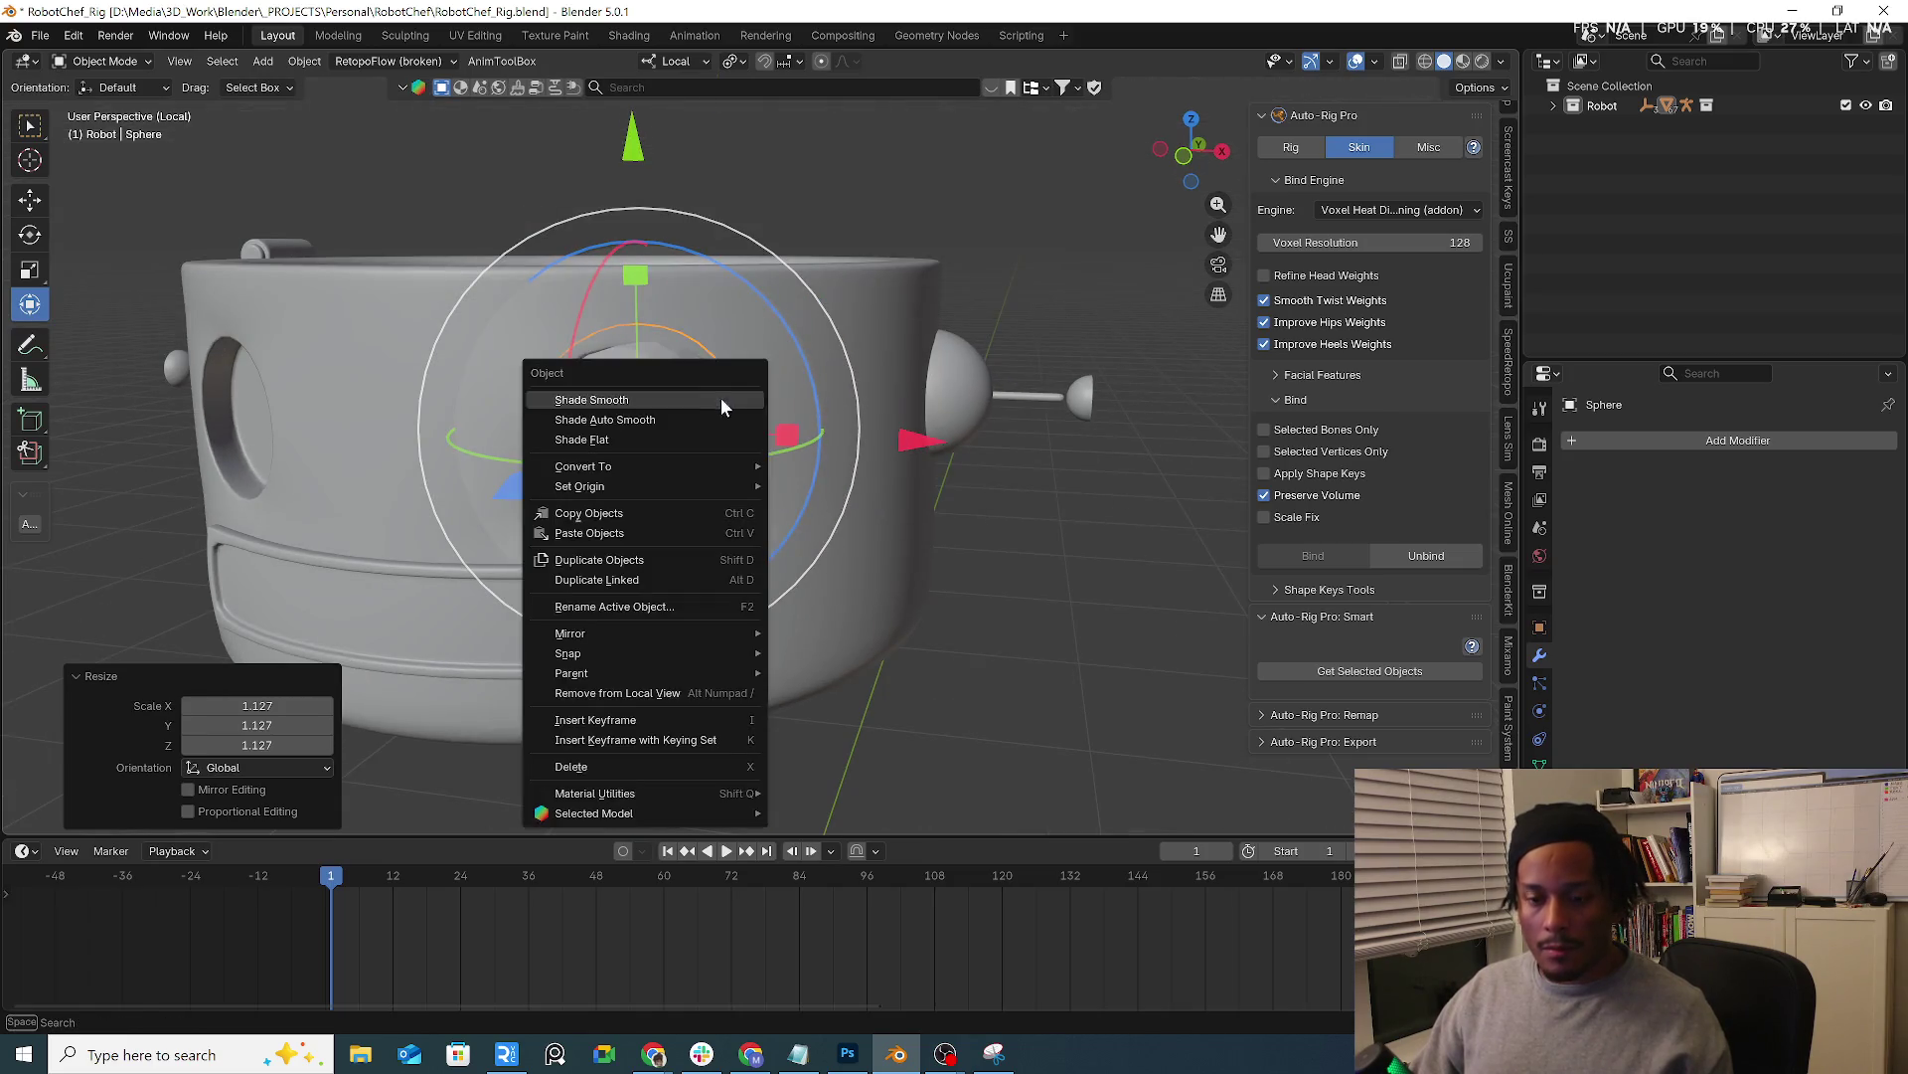
{"action": "left_click", "coordinate": [672, 405]}
{"action": "key", "text": "Tab"}
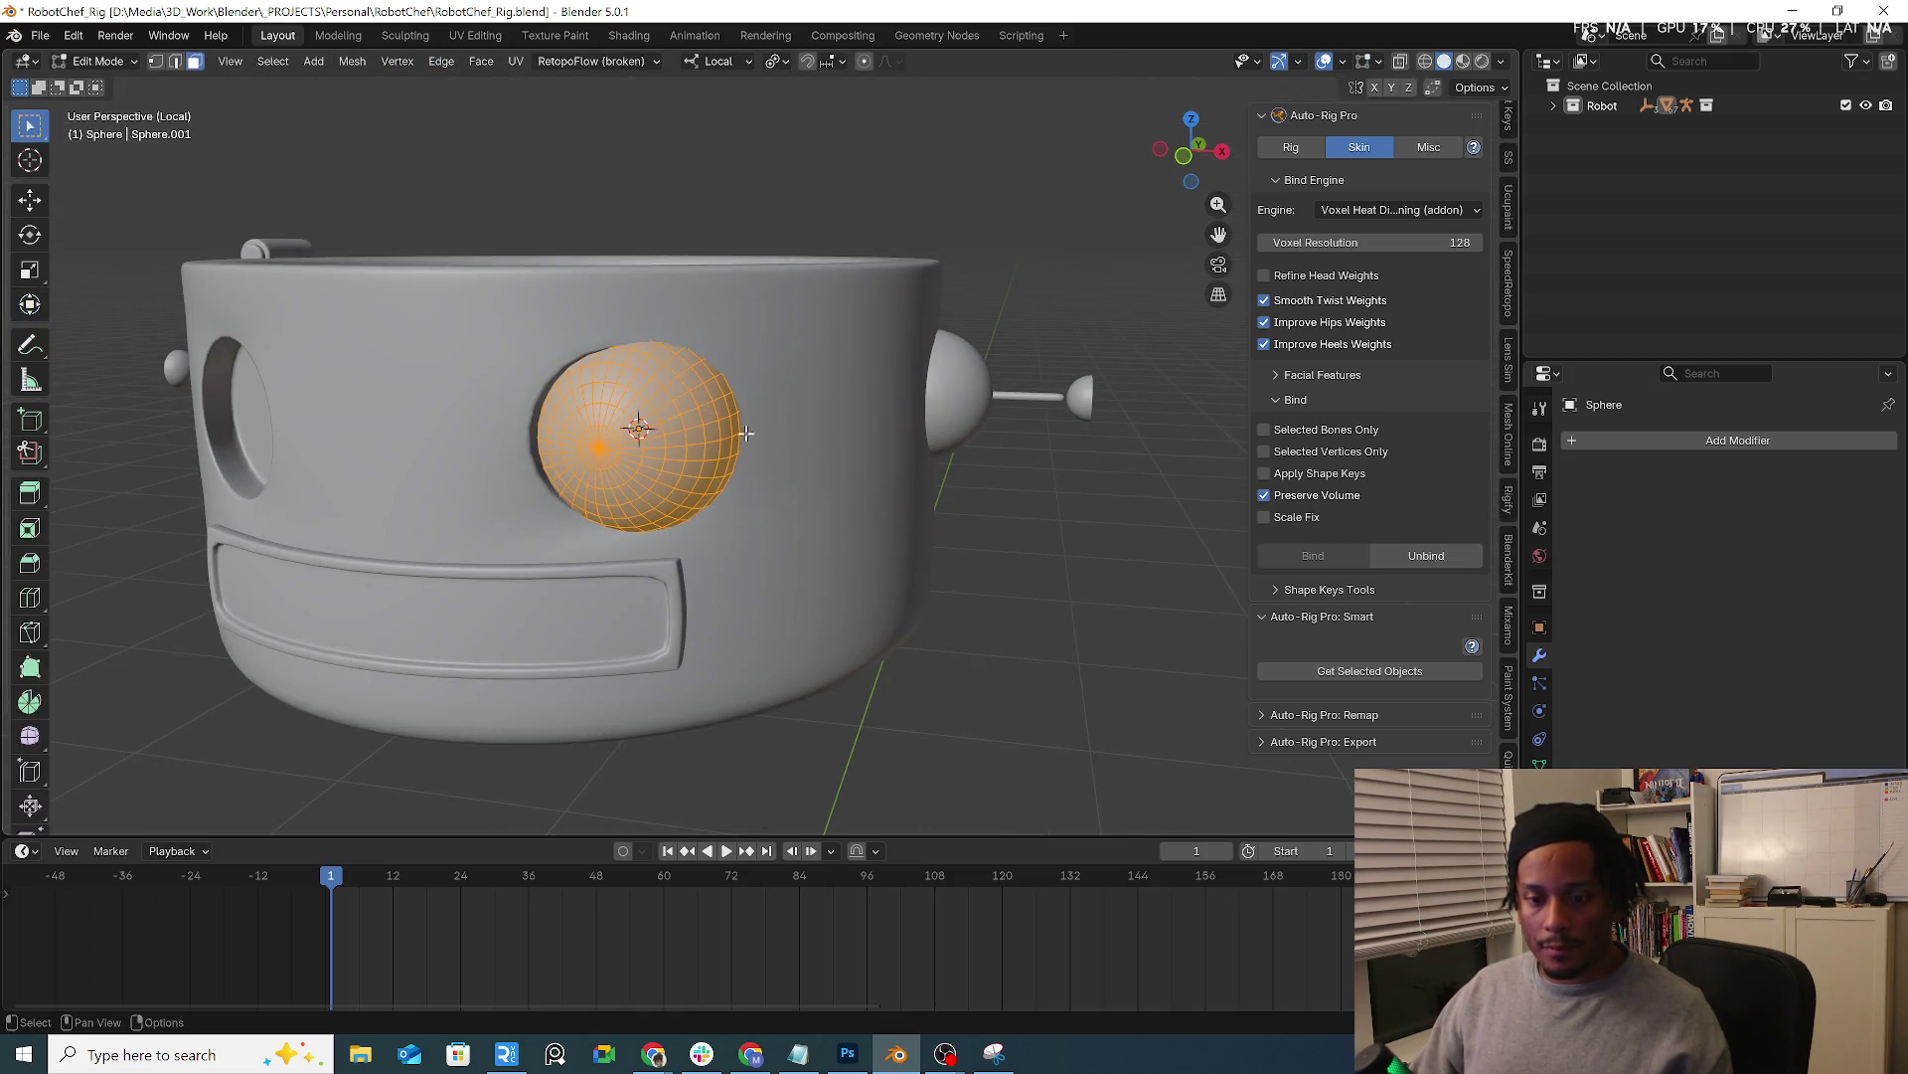
{"action": "left_click", "coordinate": [1539, 764]}
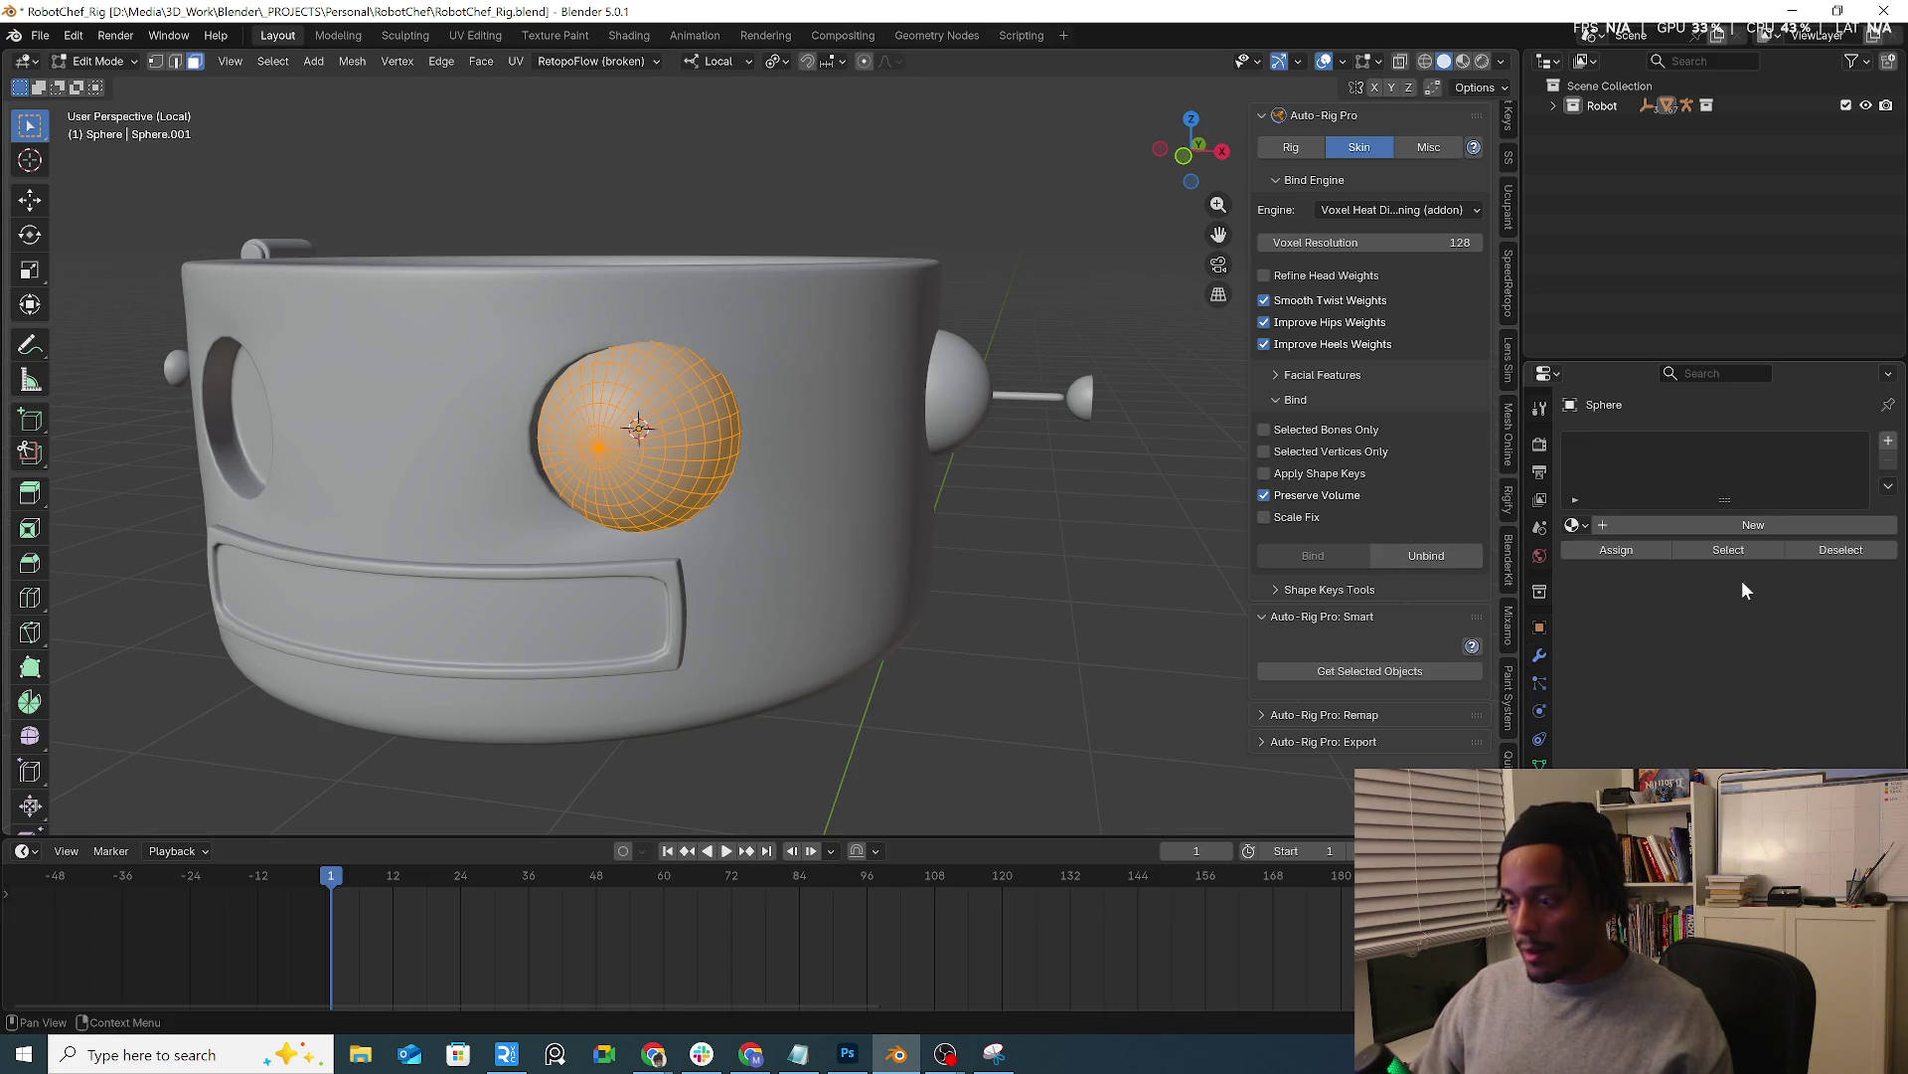
{"action": "left_click", "coordinate": [1766, 523]}
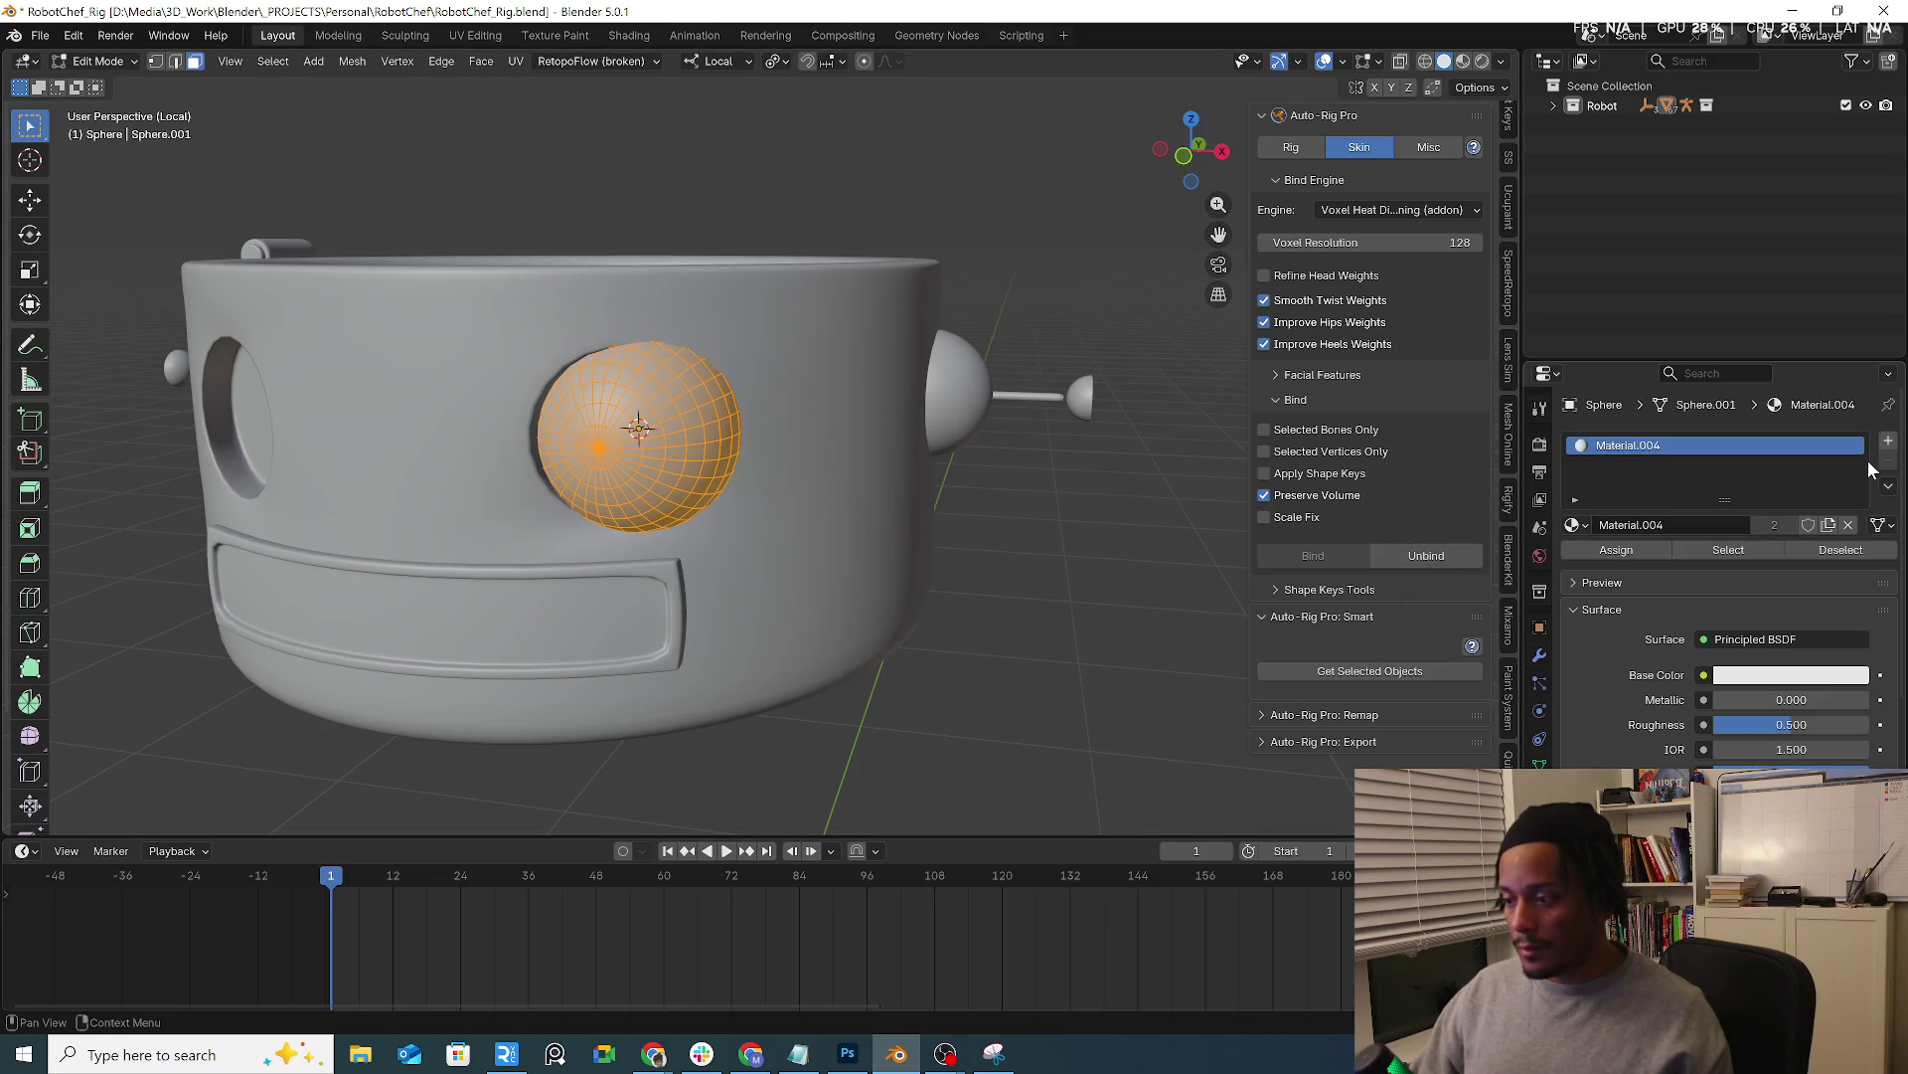
{"action": "left_click", "coordinate": [1888, 441]}
{"action": "left_click", "coordinate": [1671, 565]}
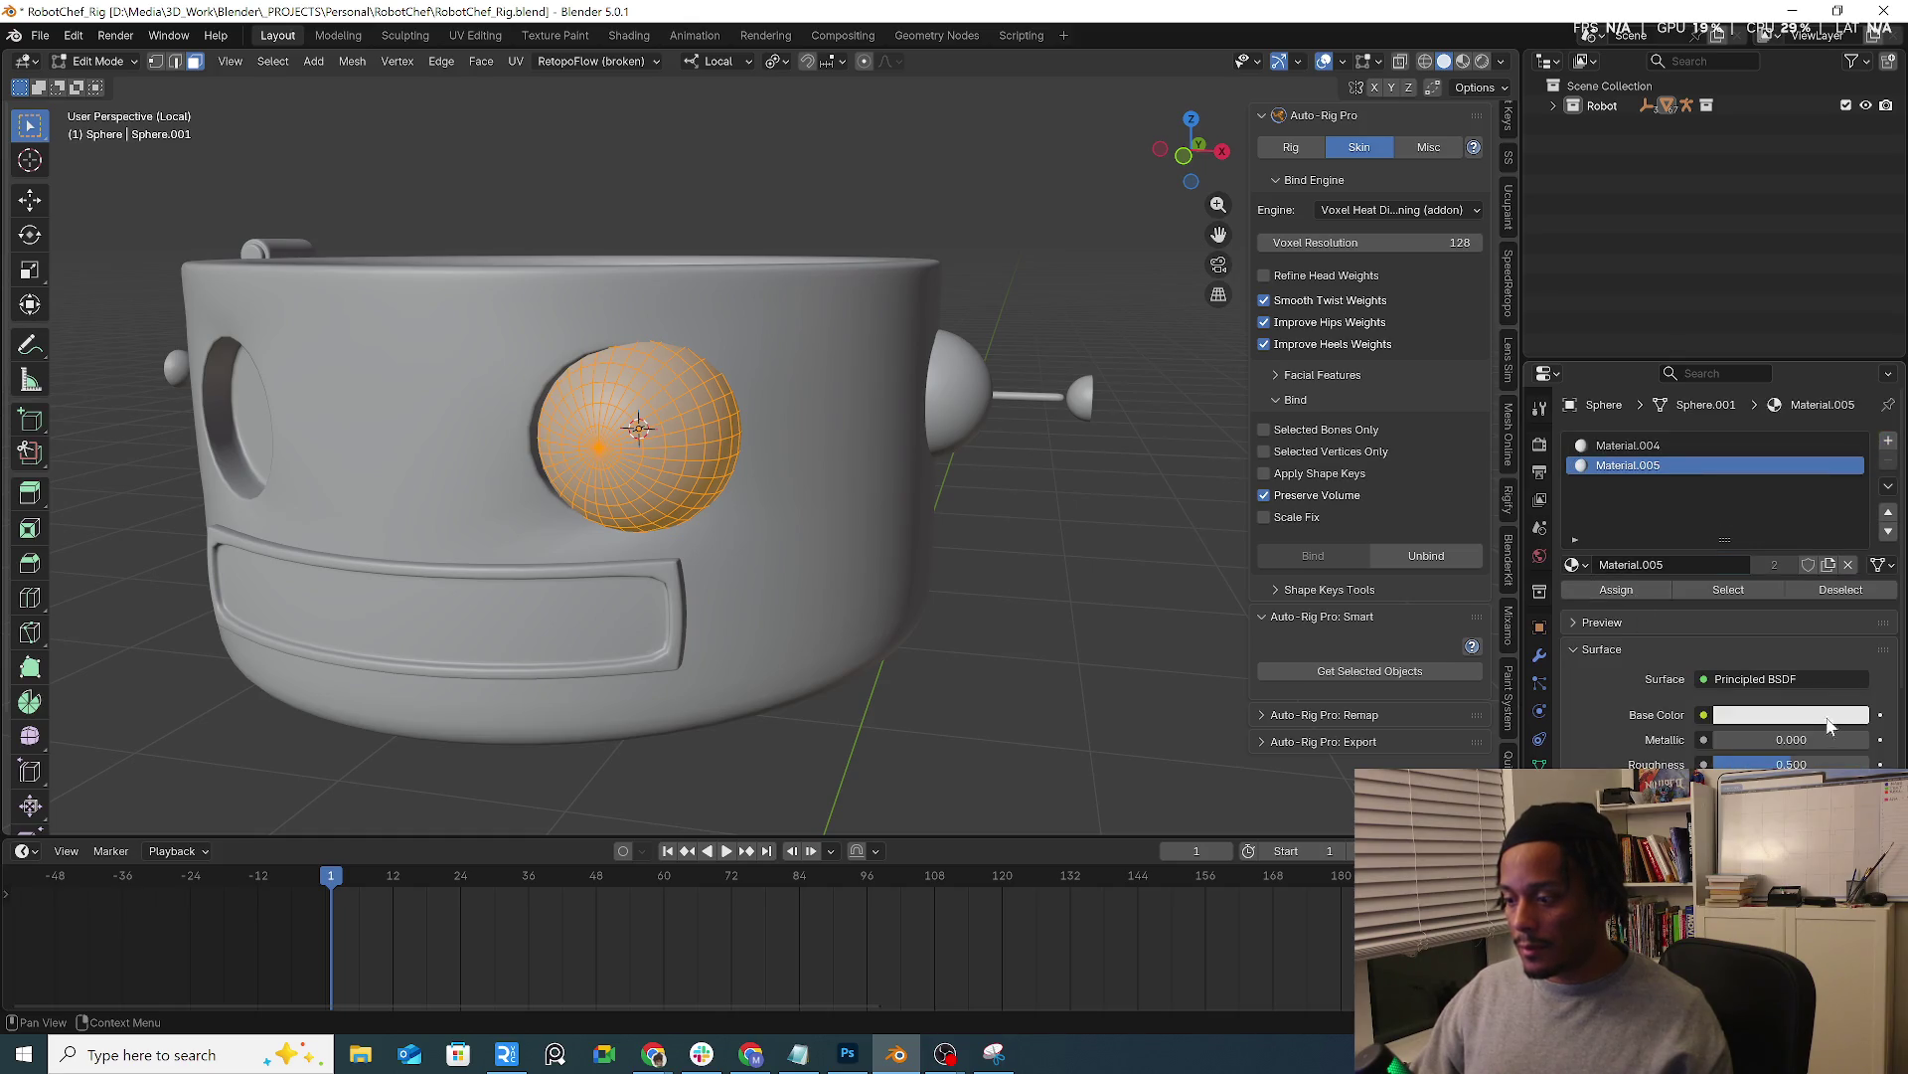
{"action": "left_click", "coordinate": [1831, 716]}
{"action": "left_click_drag", "start_coordinate": [1845, 446], "coordinate": [1854, 526]}
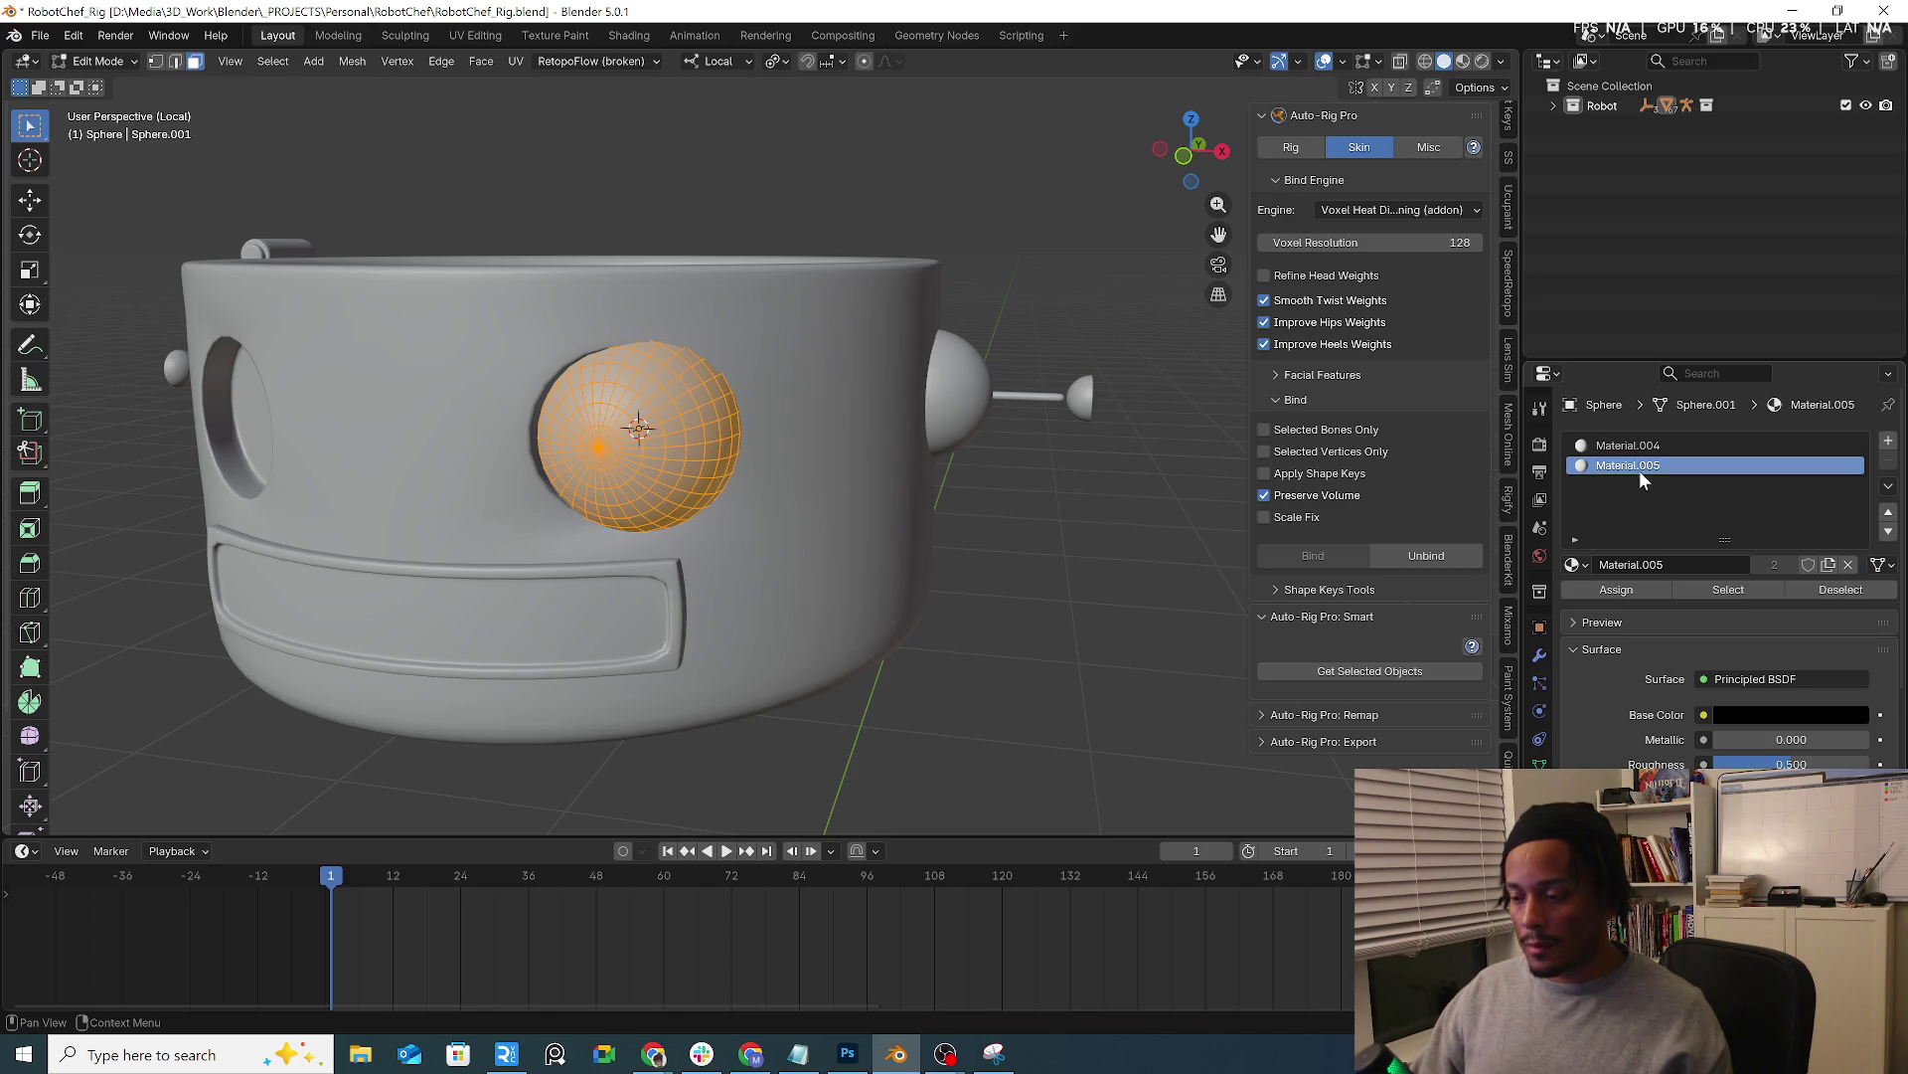
Assign the black material to the grown front-pole pupil faces, switch to Material Preview and select the head
{"action": "middle_click_drag", "start_coordinate": [805, 388], "coordinate": [736, 370]}
{"action": "scroll", "coordinate": [602, 464], "scroll_direction": "up", "scroll_amount": 2}
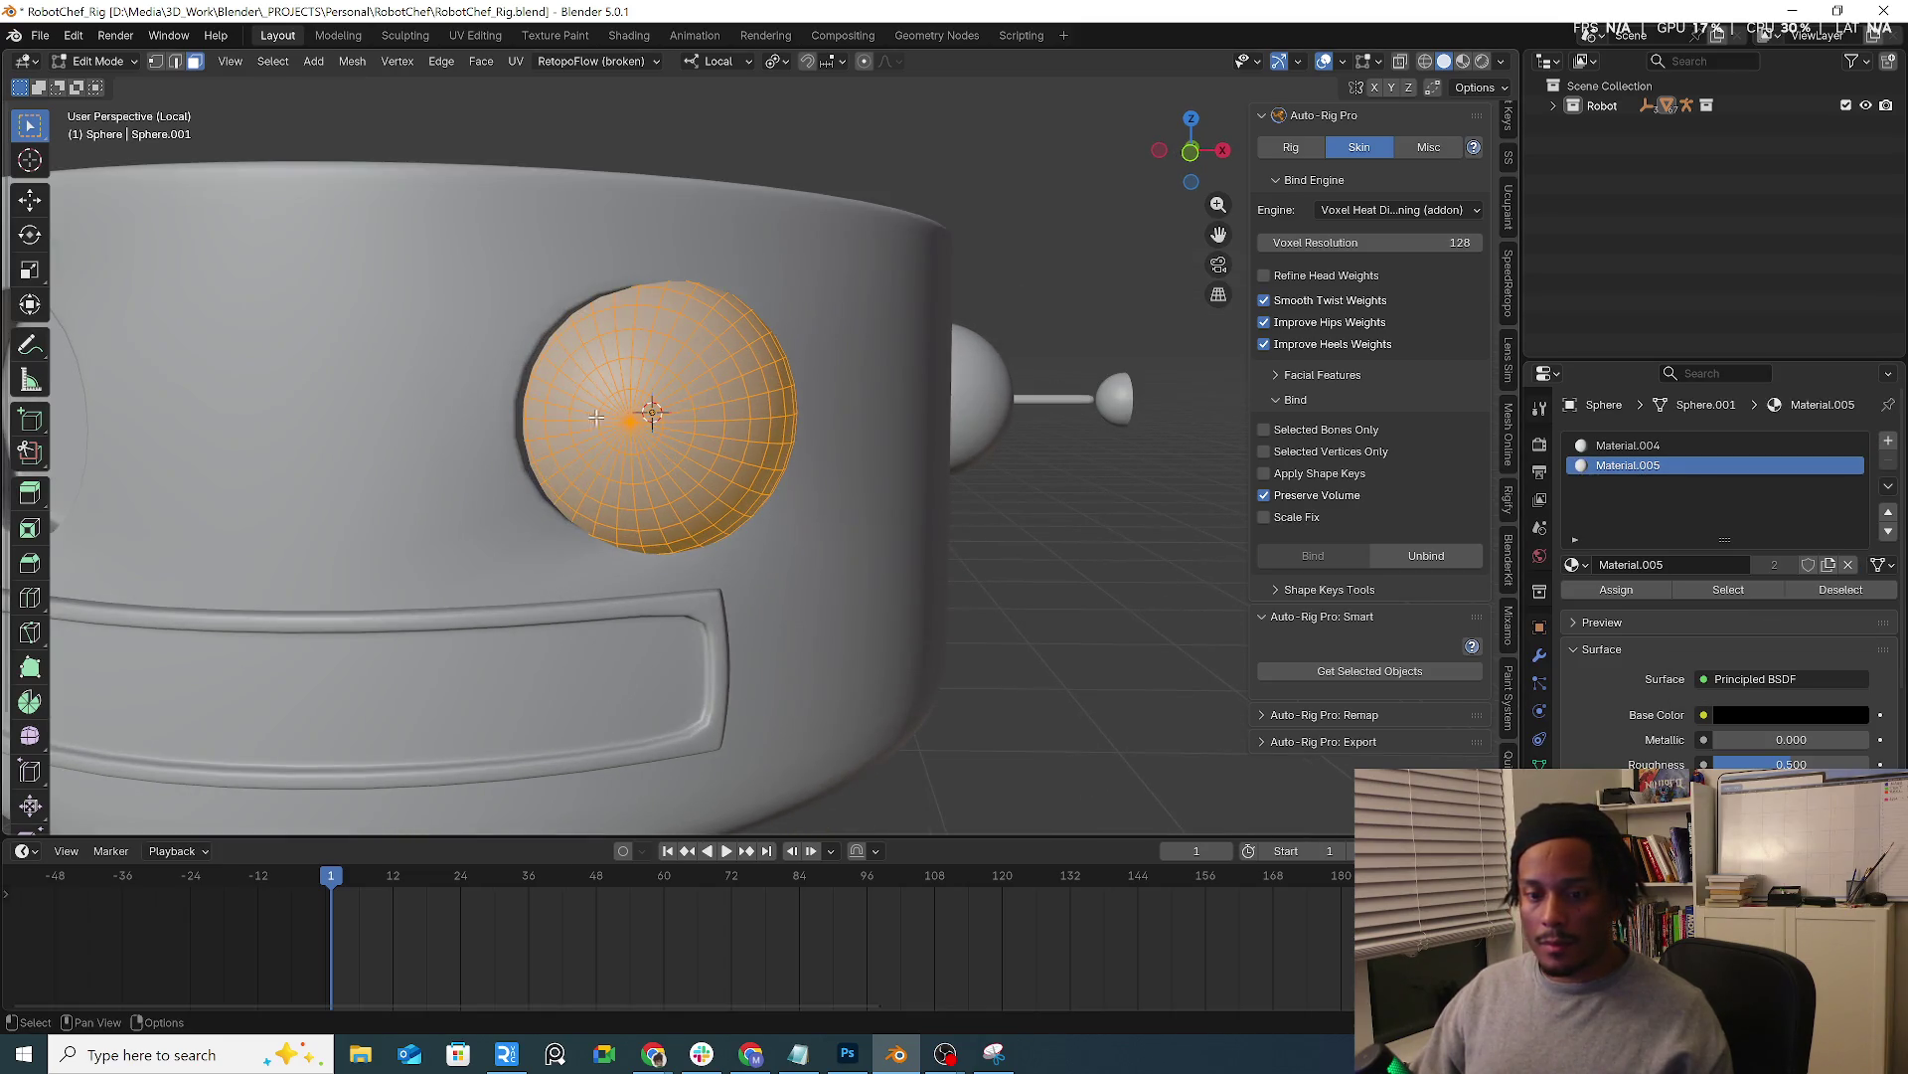
{"action": "left_click", "coordinate": [615, 414]}
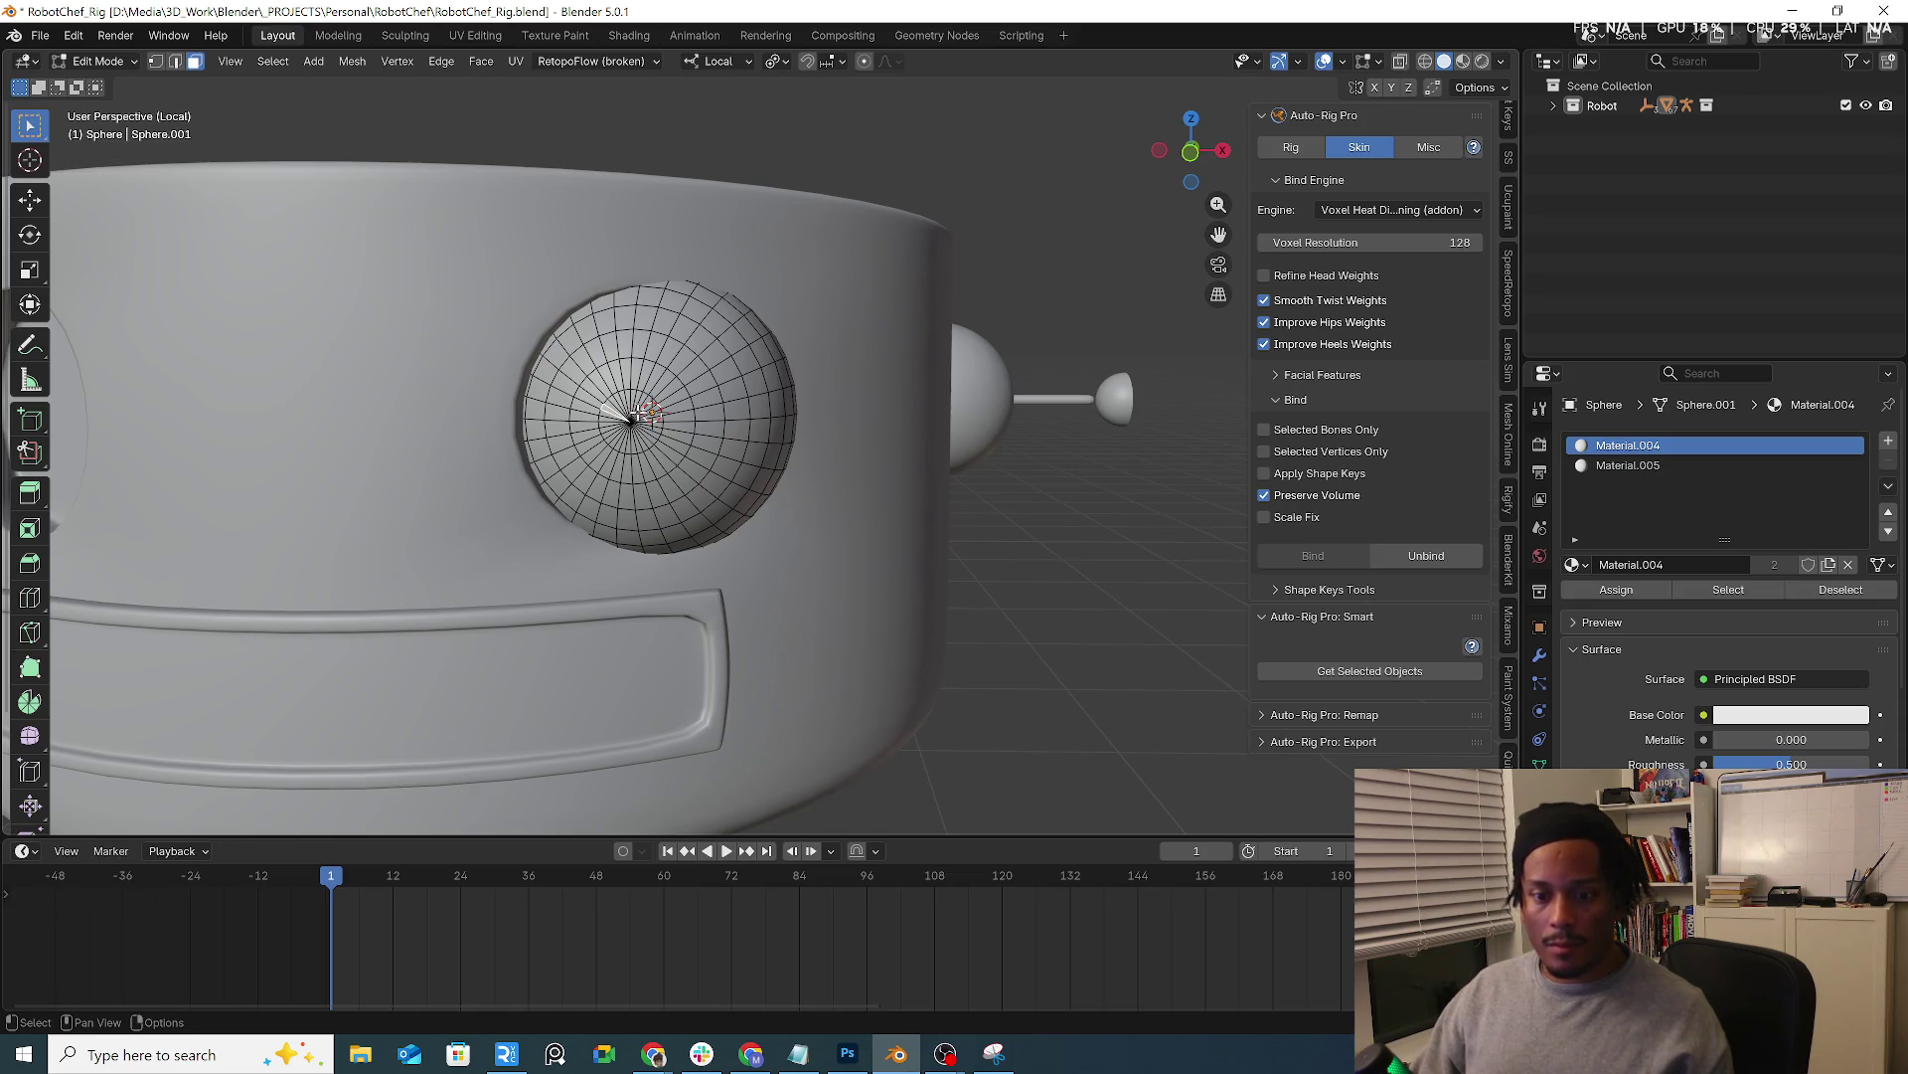
{"action": "left_click", "coordinate": [619, 426]}
{"action": "key", "text": "ctrl+KP_Add"}
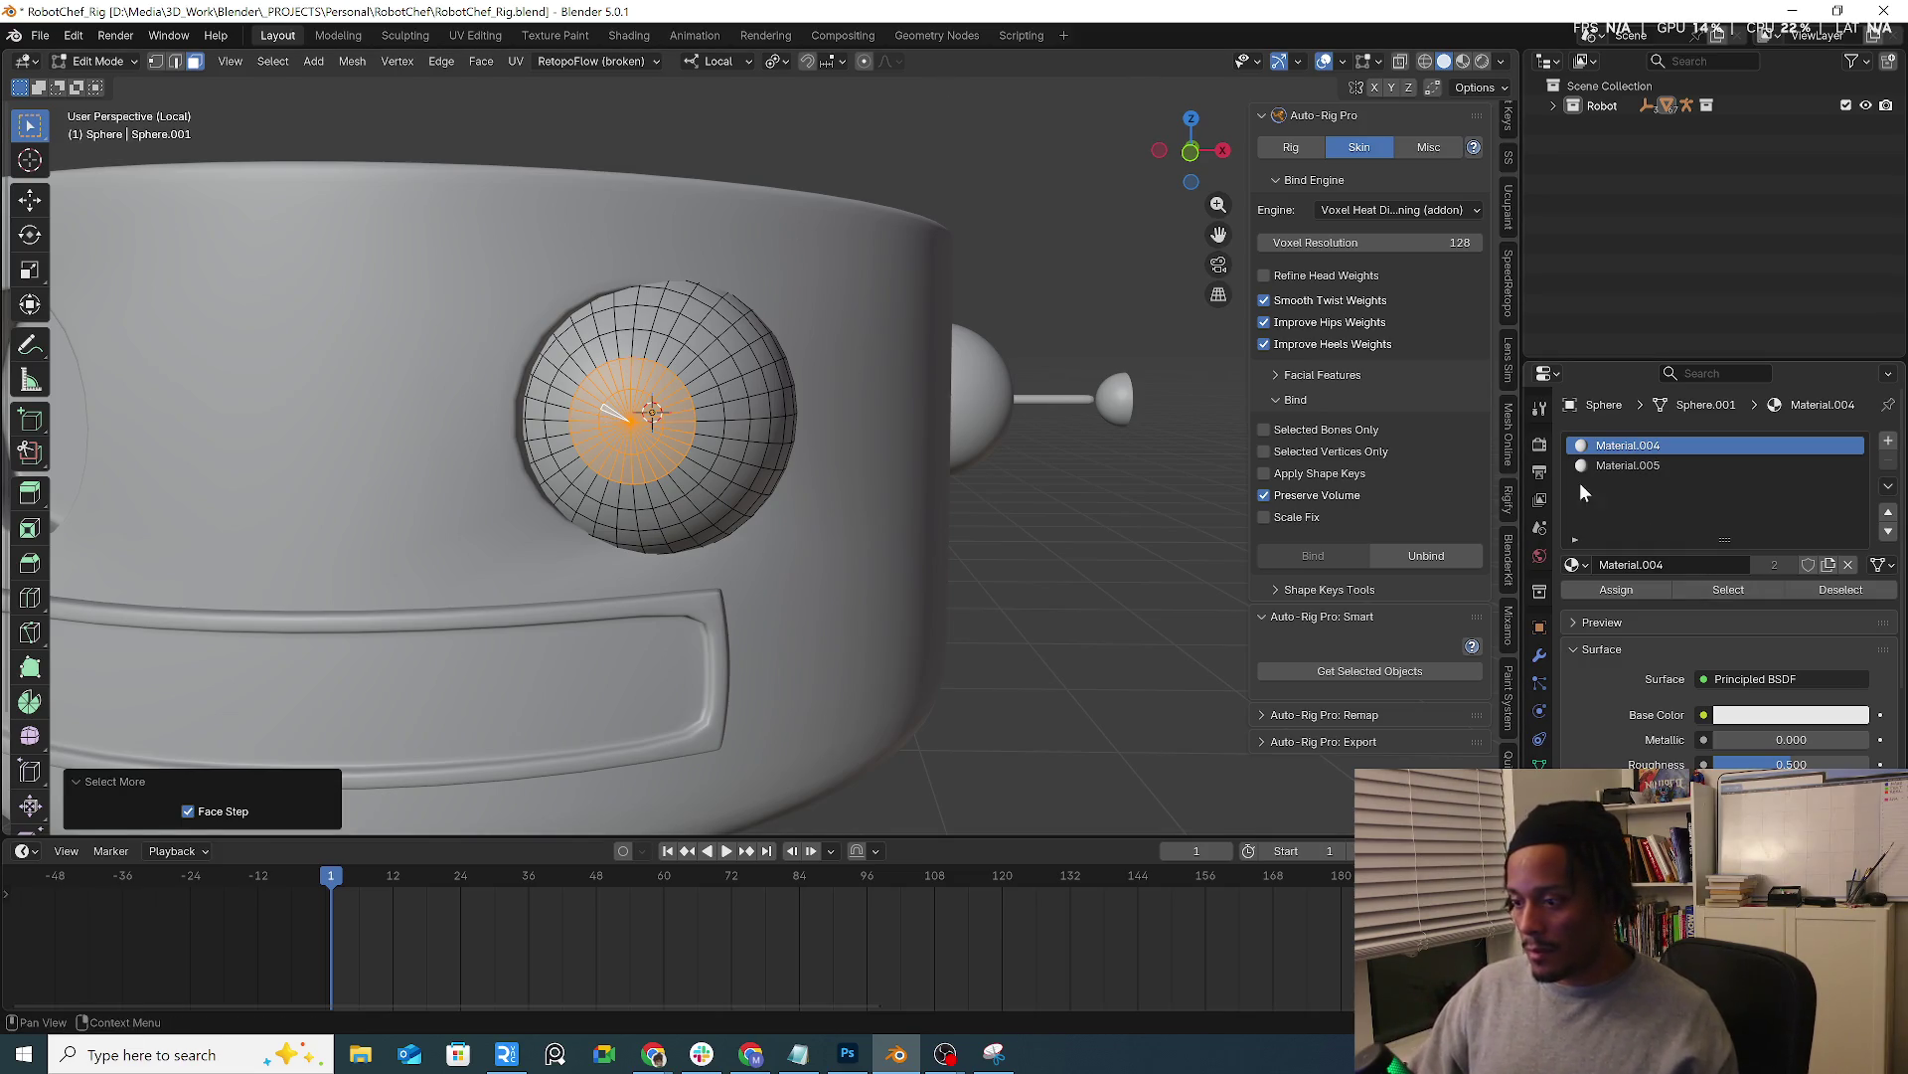
{"action": "left_click", "coordinate": [1608, 465]}
{"action": "left_click", "coordinate": [1612, 588]}
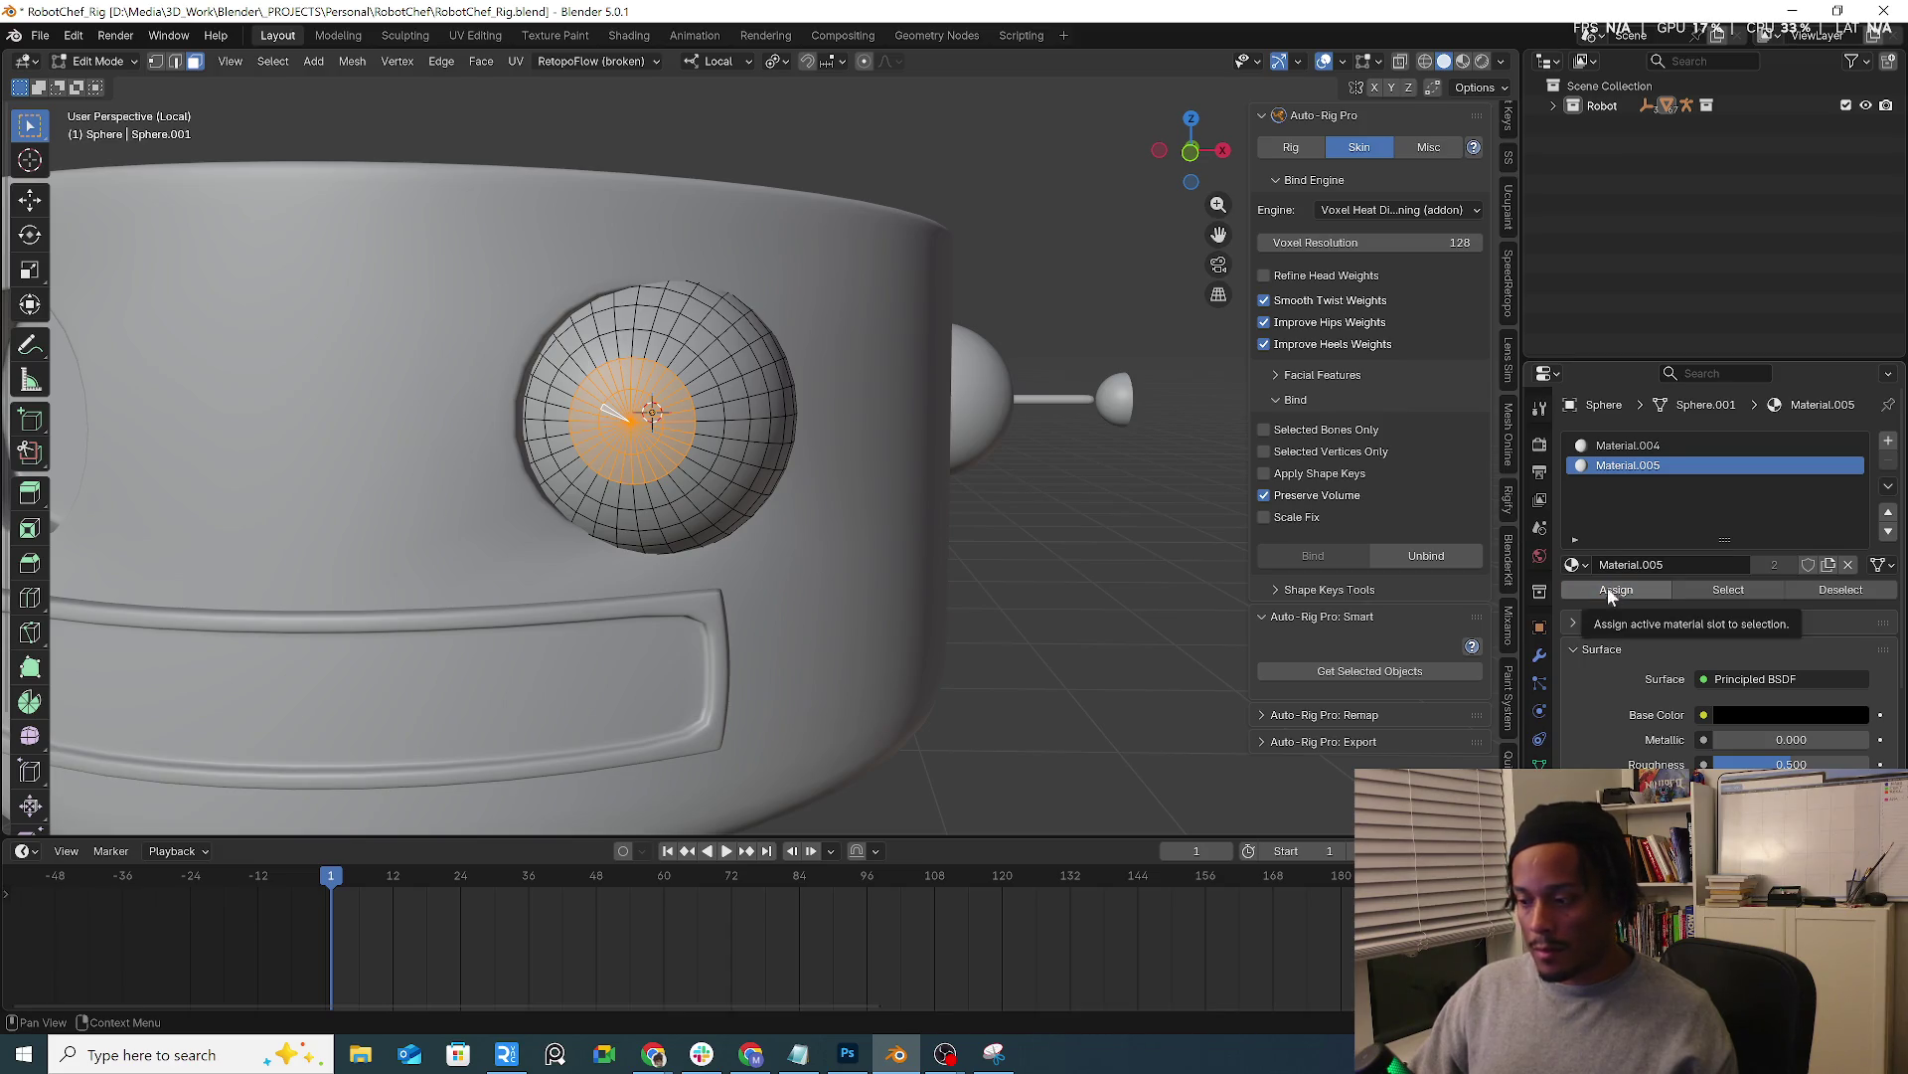
{"action": "left_click", "coordinate": [1462, 60]}
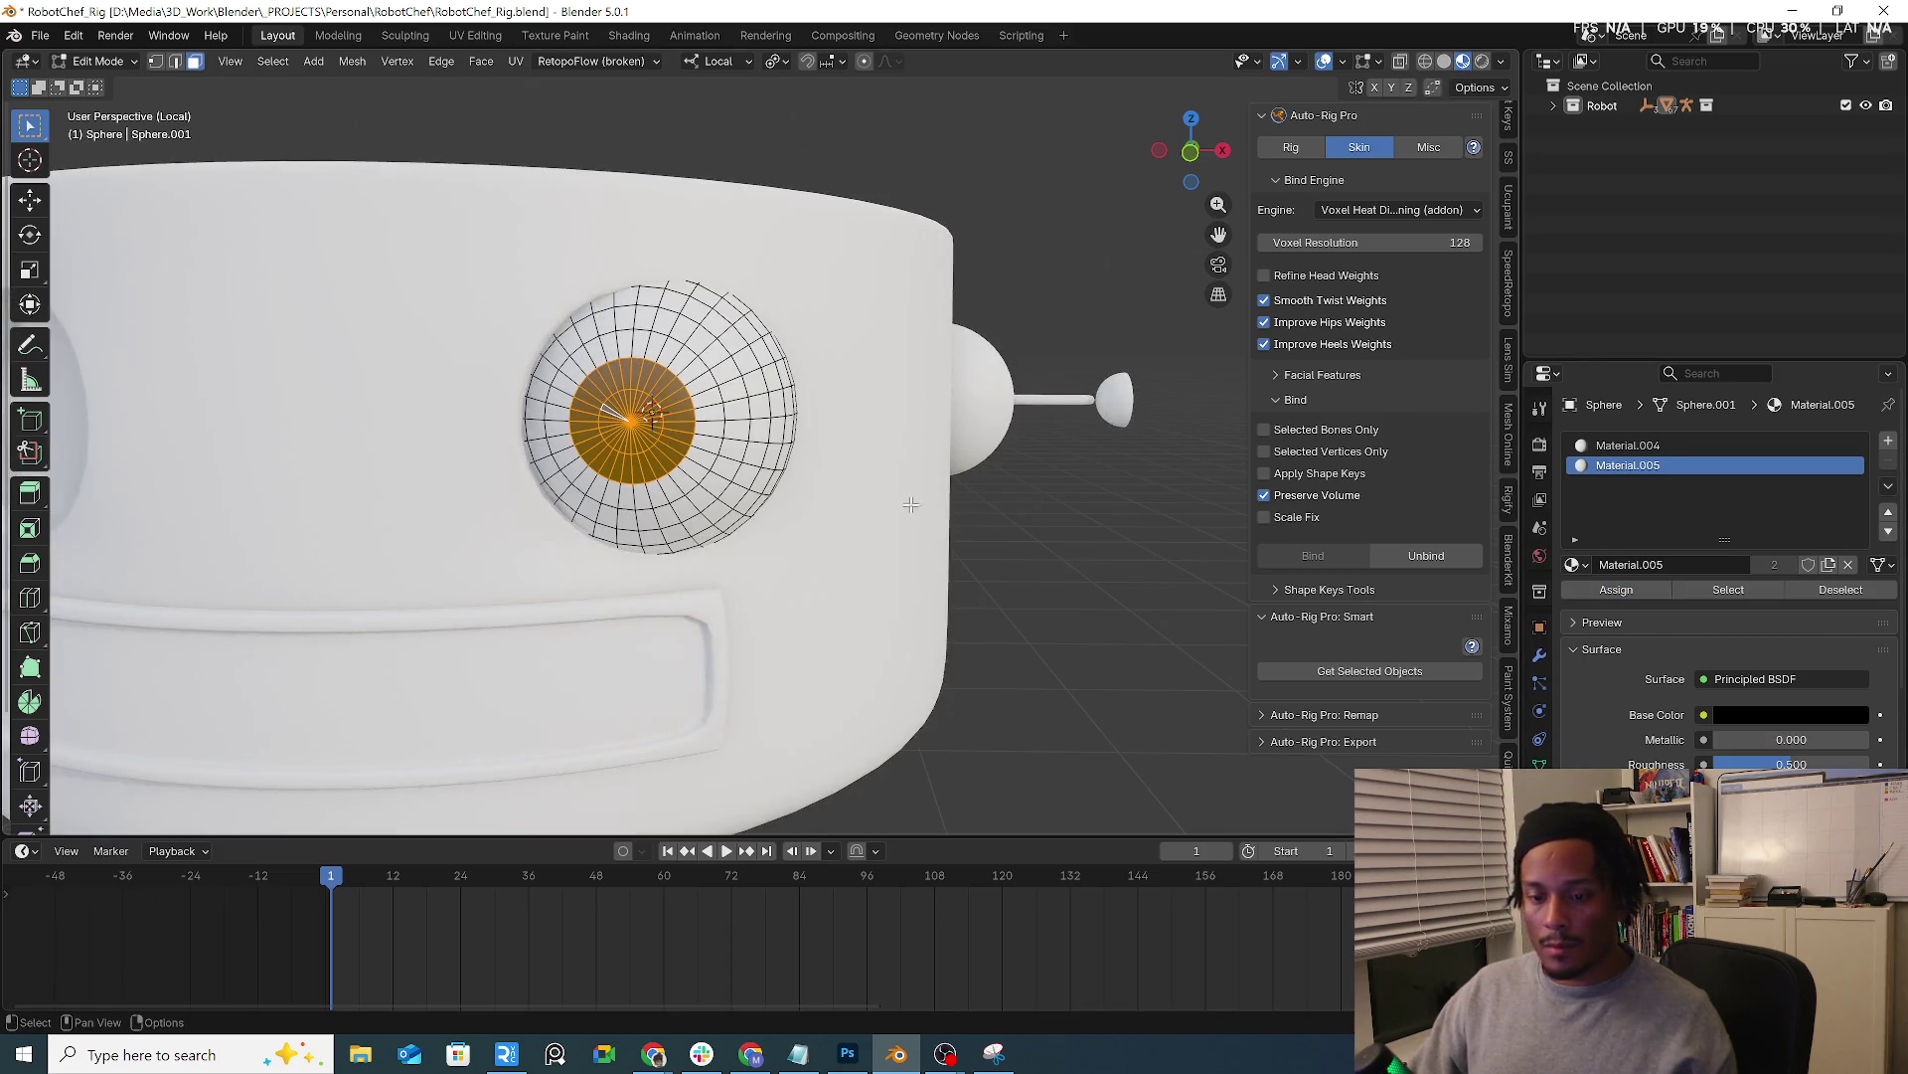
{"action": "scroll", "coordinate": [880, 504], "scroll_direction": "down", "scroll_amount": 5}
{"action": "key", "text": "Tab"}
{"action": "left_click", "coordinate": [828, 509]}
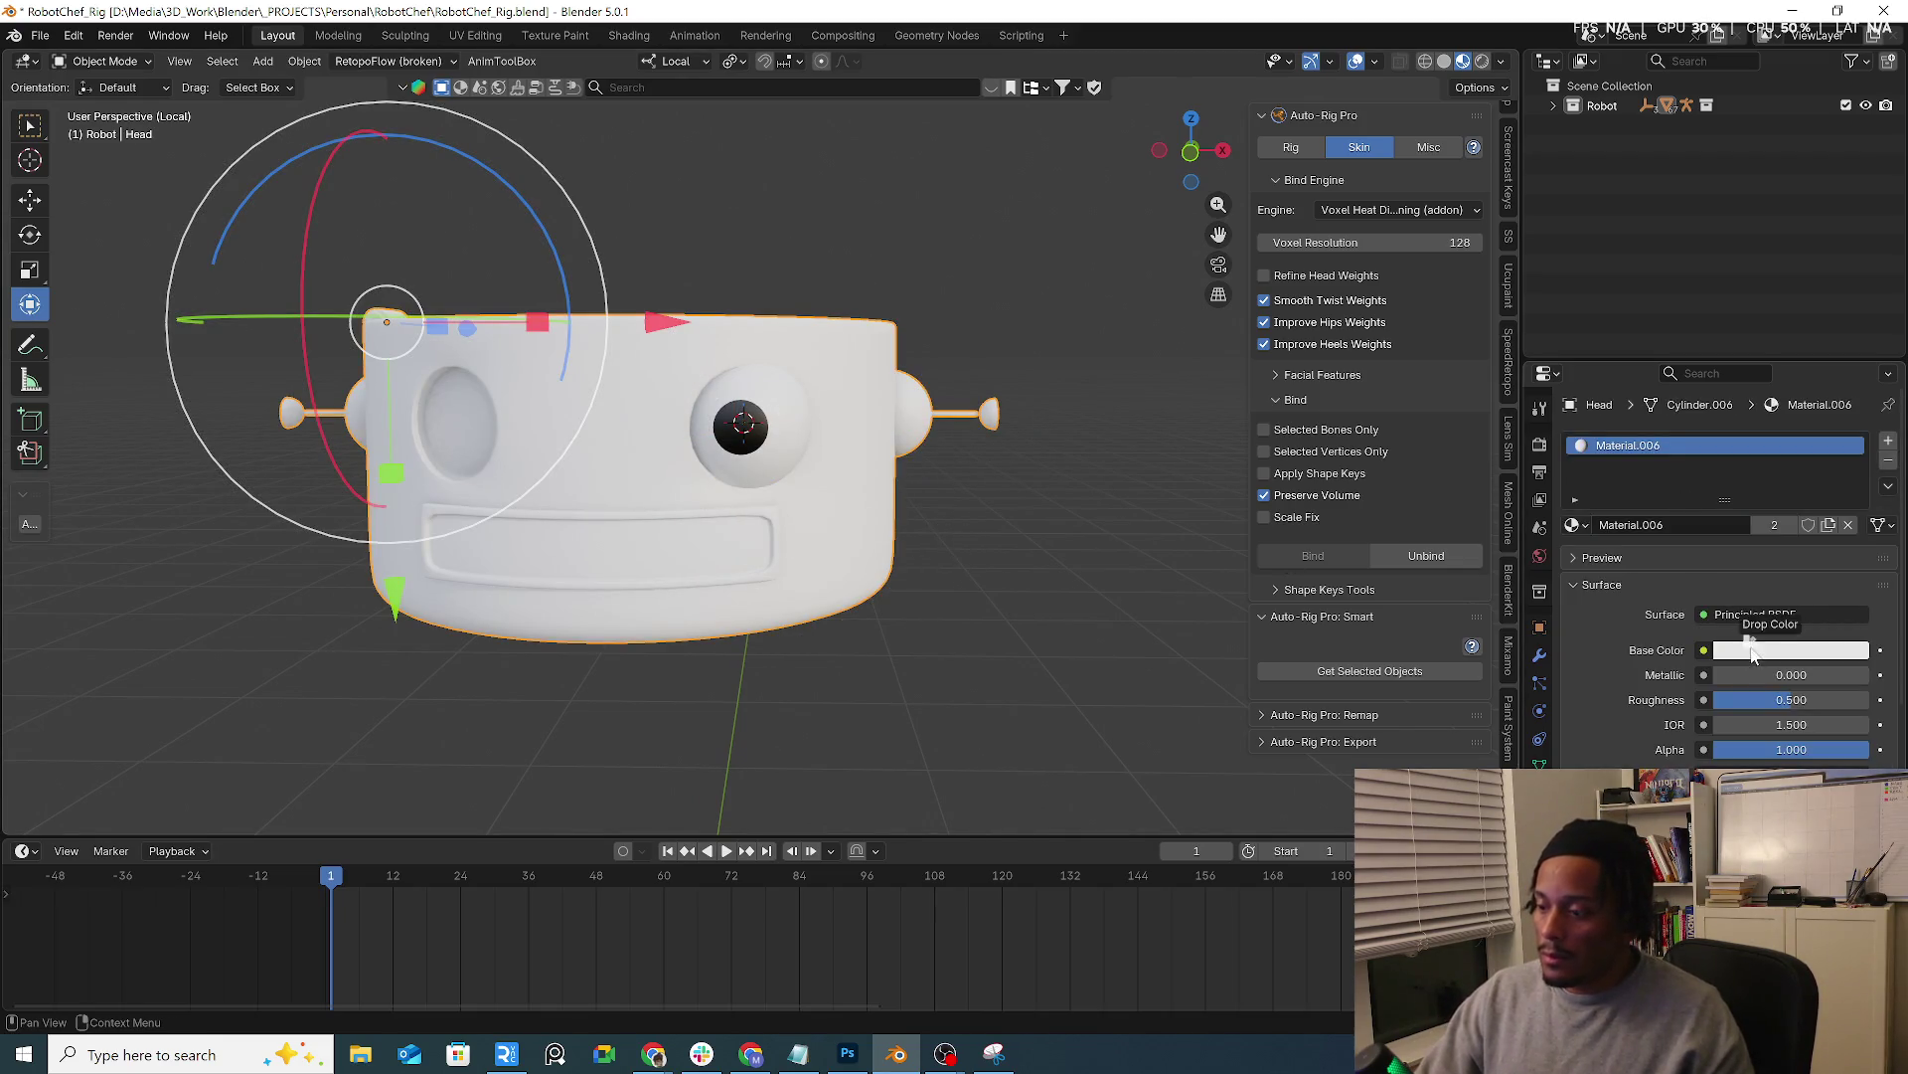
Set the head's base colour to slate blue #515F76 and metallic to about 0.37
{"action": "left_click", "coordinate": [1765, 644]}
{"action": "mouse_move", "coordinate": [1779, 379]}
{"action": "left_mouse_down"}
{"action": "mouse_move", "coordinate": [1776, 359]}
{"action": "mouse_move", "coordinate": [1853, 384]}
{"action": "mouse_move", "coordinate": [1785, 358]}
{"action": "left_mouse_up"}
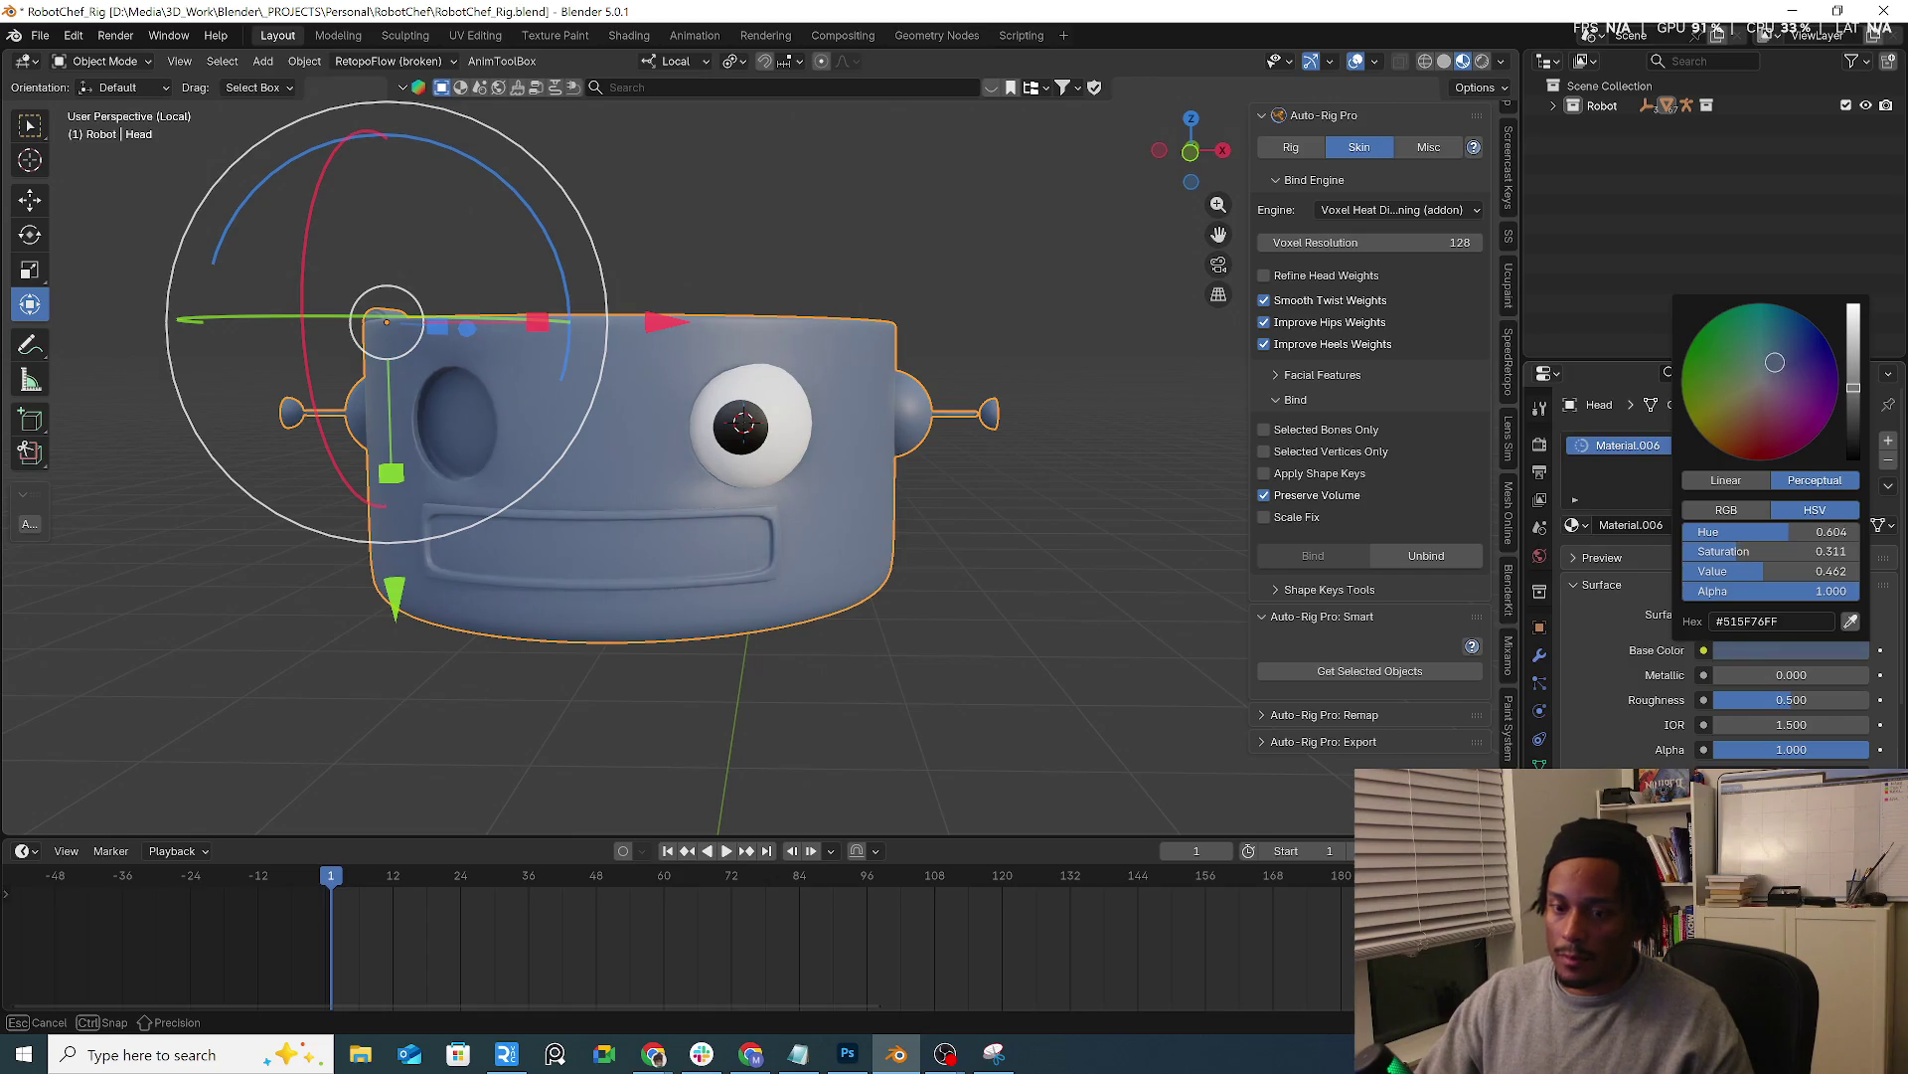
{"action": "mouse_move", "coordinate": [1791, 700]}
{"action": "left_mouse_down"}
{"action": "mouse_move", "coordinate": [1841, 700]}
{"action": "mouse_move", "coordinate": [1799, 674]}
{"action": "mouse_move", "coordinate": [1768, 704]}
{"action": "mouse_move", "coordinate": [1766, 680]}
{"action": "mouse_move", "coordinate": [1805, 678]}
{"action": "left_mouse_up"}
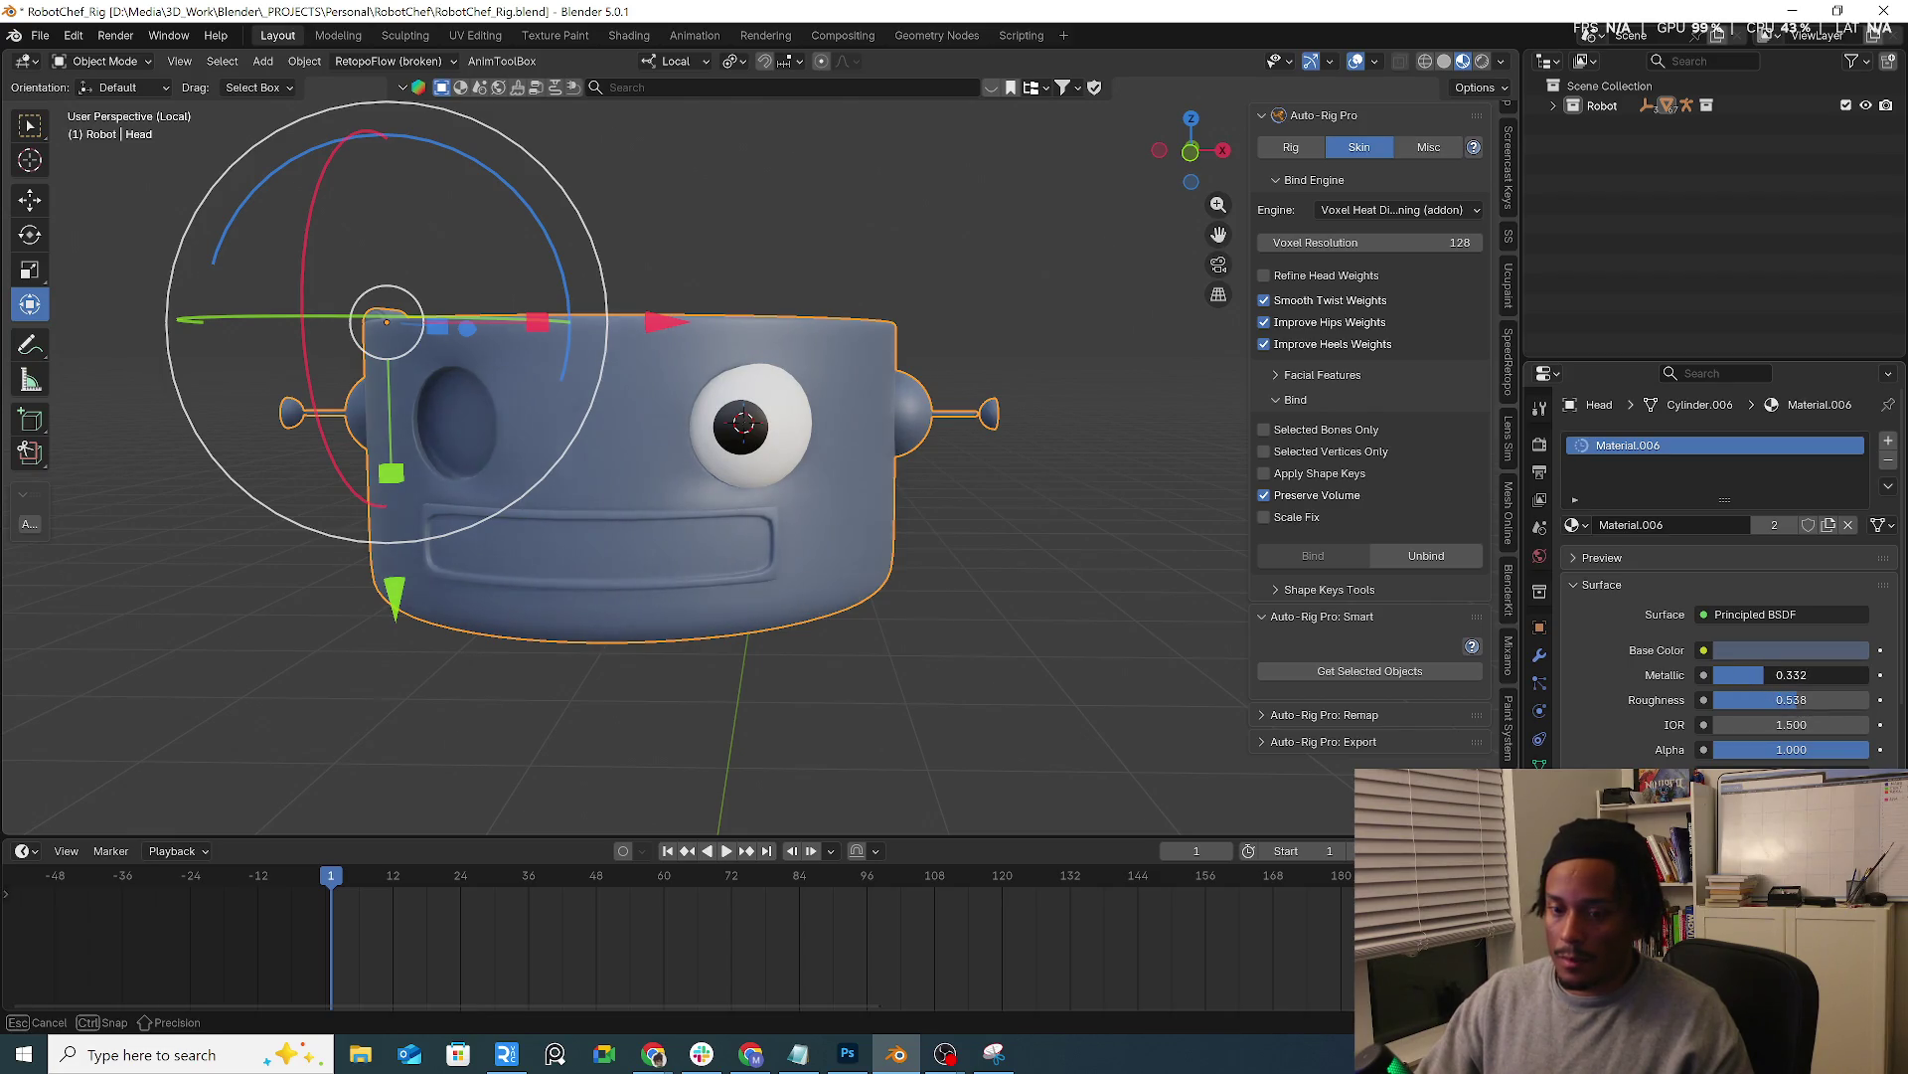
Deselect the head, orbit around it and select the eyeball sphere with its object options
{"action": "left_click", "coordinate": [1044, 551]}
{"action": "middle_click_drag", "start_coordinate": [1026, 548], "coordinate": [1035, 427]}
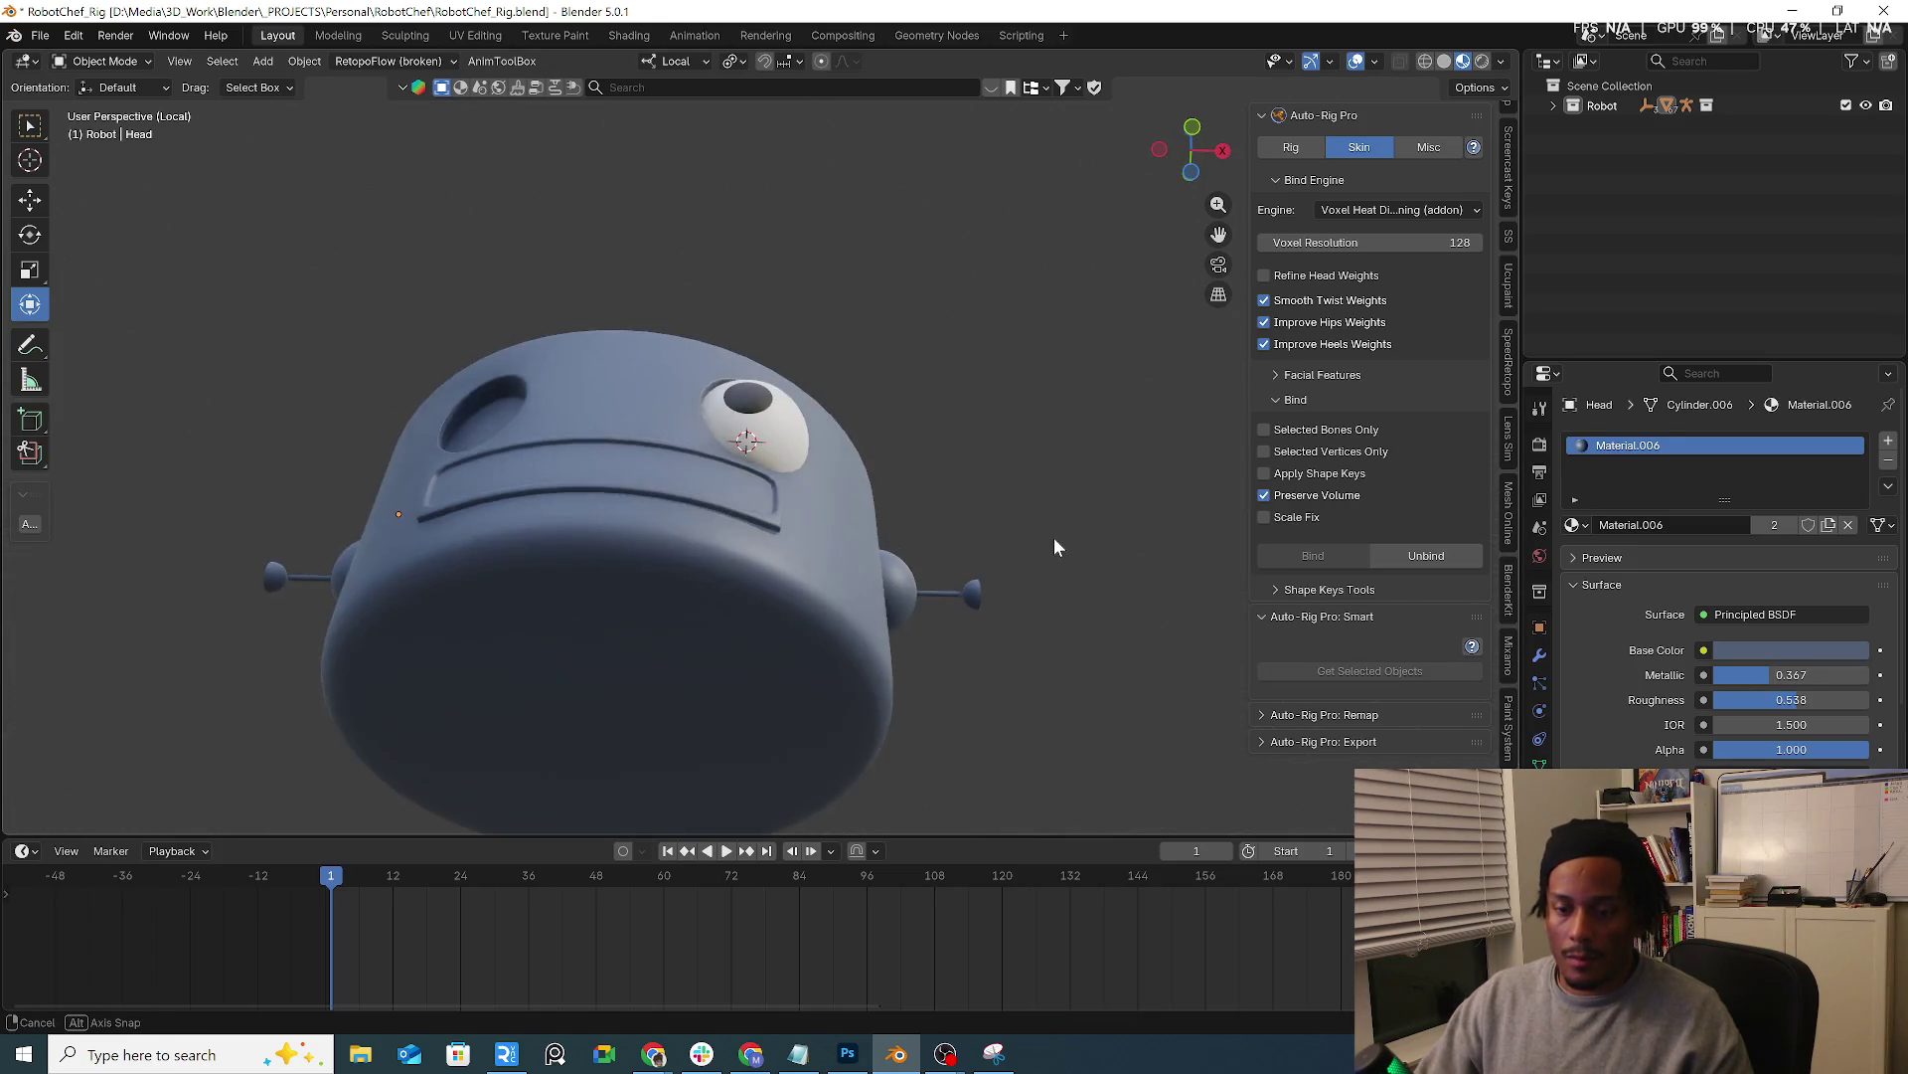
{"action": "middle_click_drag", "start_coordinate": [1054, 537], "coordinate": [724, 440]}
{"action": "left_click", "coordinate": [819, 482]}
{"action": "mouse_move", "coordinate": [819, 481]}
{"action": "middle_mouse_down"}
{"action": "mouse_move", "coordinate": [750, 467]}
{"action": "mouse_move", "coordinate": [800, 456]}
{"action": "mouse_move", "coordinate": [789, 436]}
{"action": "middle_mouse_up"}
{"action": "scroll", "coordinate": [749, 468], "scroll_direction": "up", "scroll_amount": 4}
{"action": "right_click", "coordinate": [789, 436]}
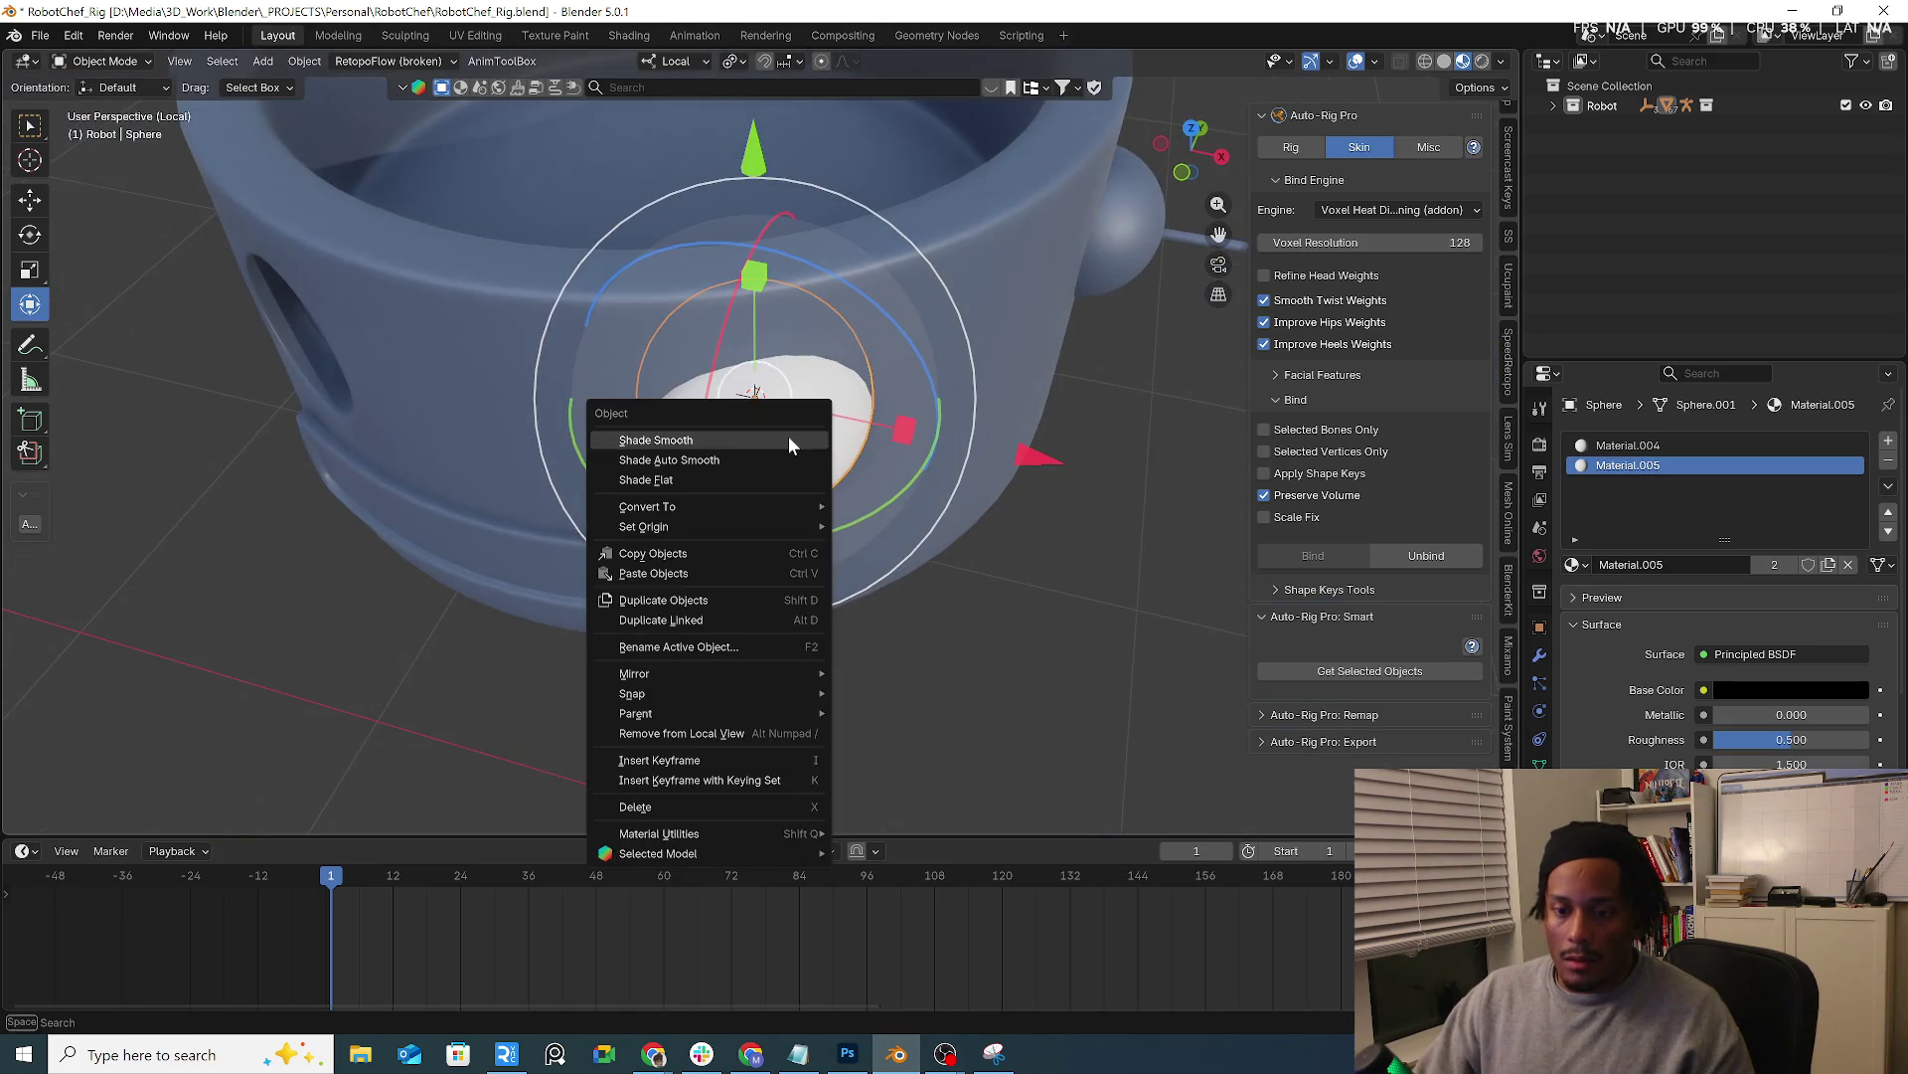
Add a lattice deforming the eyeball and switch to editing its points
{"action": "key", "text": "shift+a"}
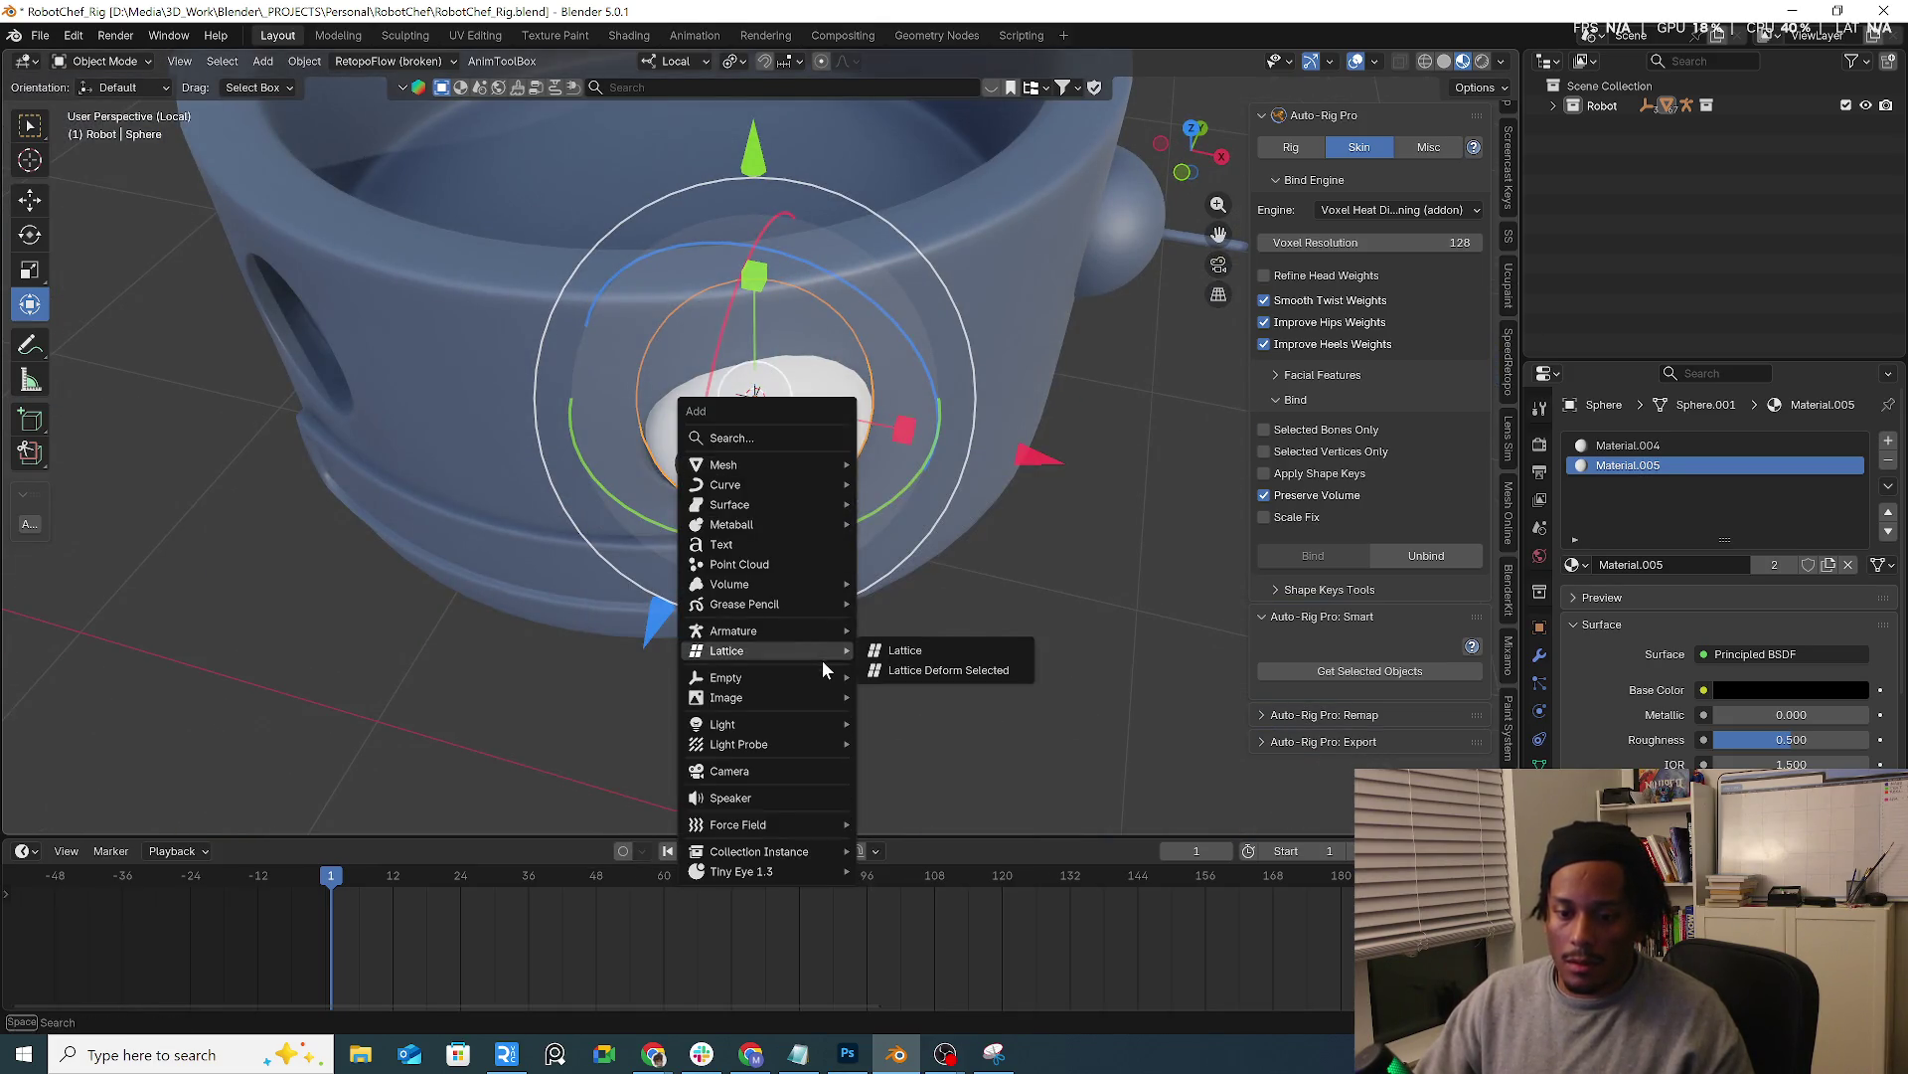
{"action": "left_click", "coordinate": [979, 673]}
{"action": "middle_click_drag", "start_coordinate": [1002, 594], "coordinate": [834, 298]}
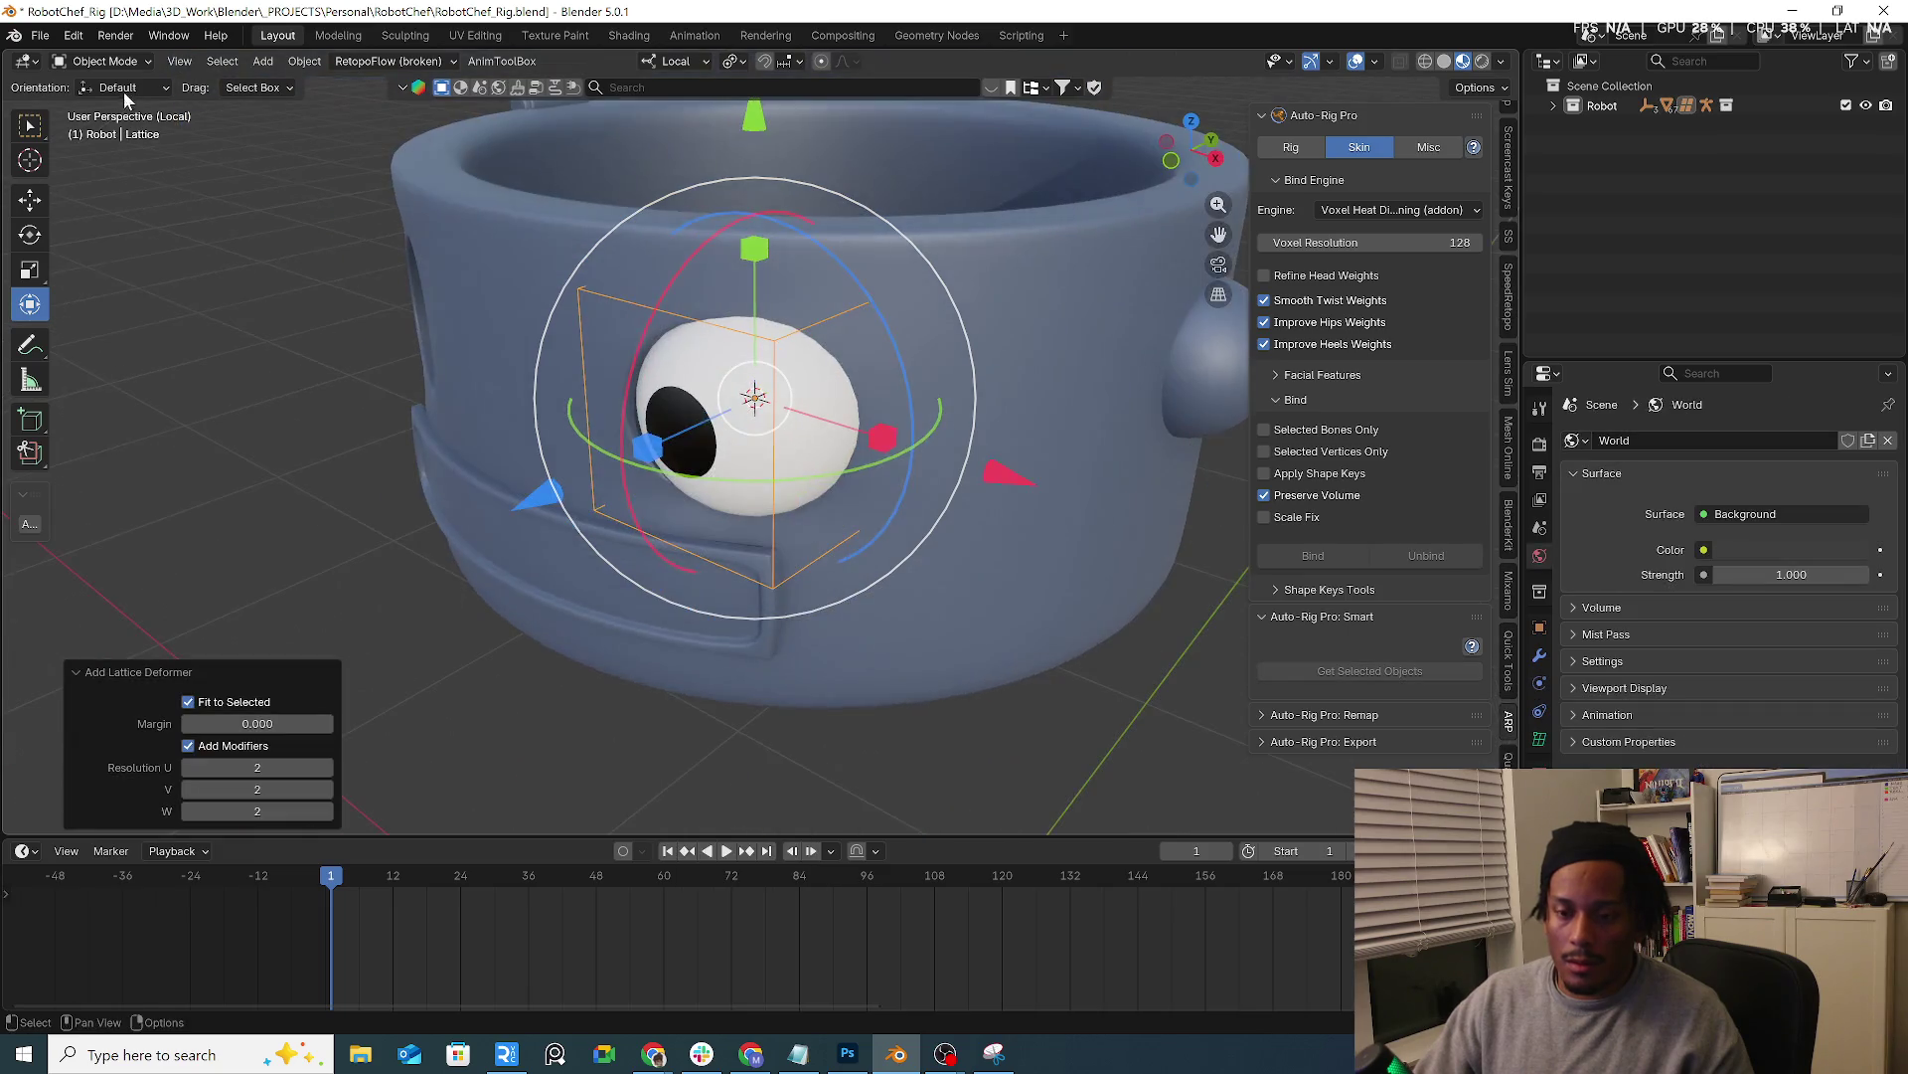
{"action": "left_click", "coordinate": [120, 62]}
{"action": "left_click", "coordinate": [125, 108]}
{"action": "middle_click_drag", "start_coordinate": [836, 448], "coordinate": [907, 492]}
Flatten the lattice along Y and rotate it from top view to follow the head's curve
{"action": "key", "text": "s"}
{"action": "key", "text": "z"}
{"action": "key", "text": "y"}
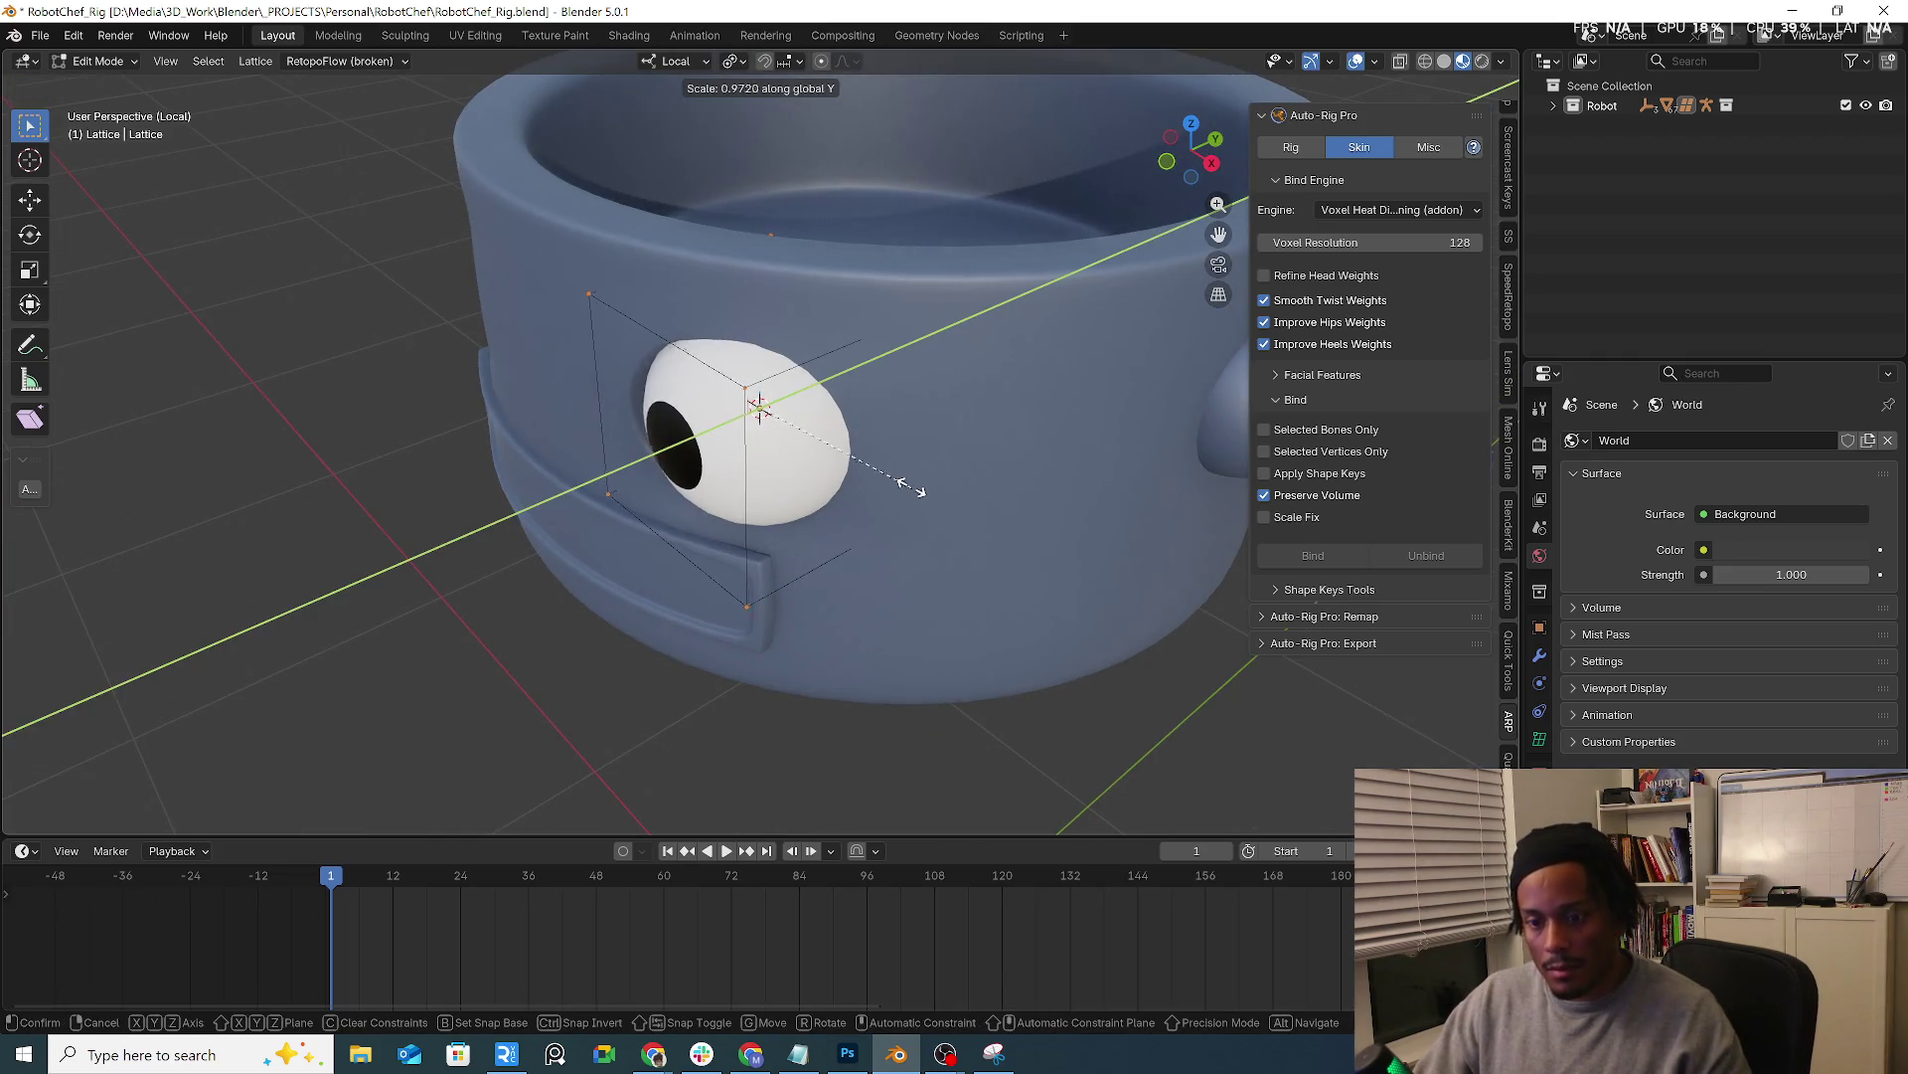
{"action": "left_click", "coordinate": [816, 423]}
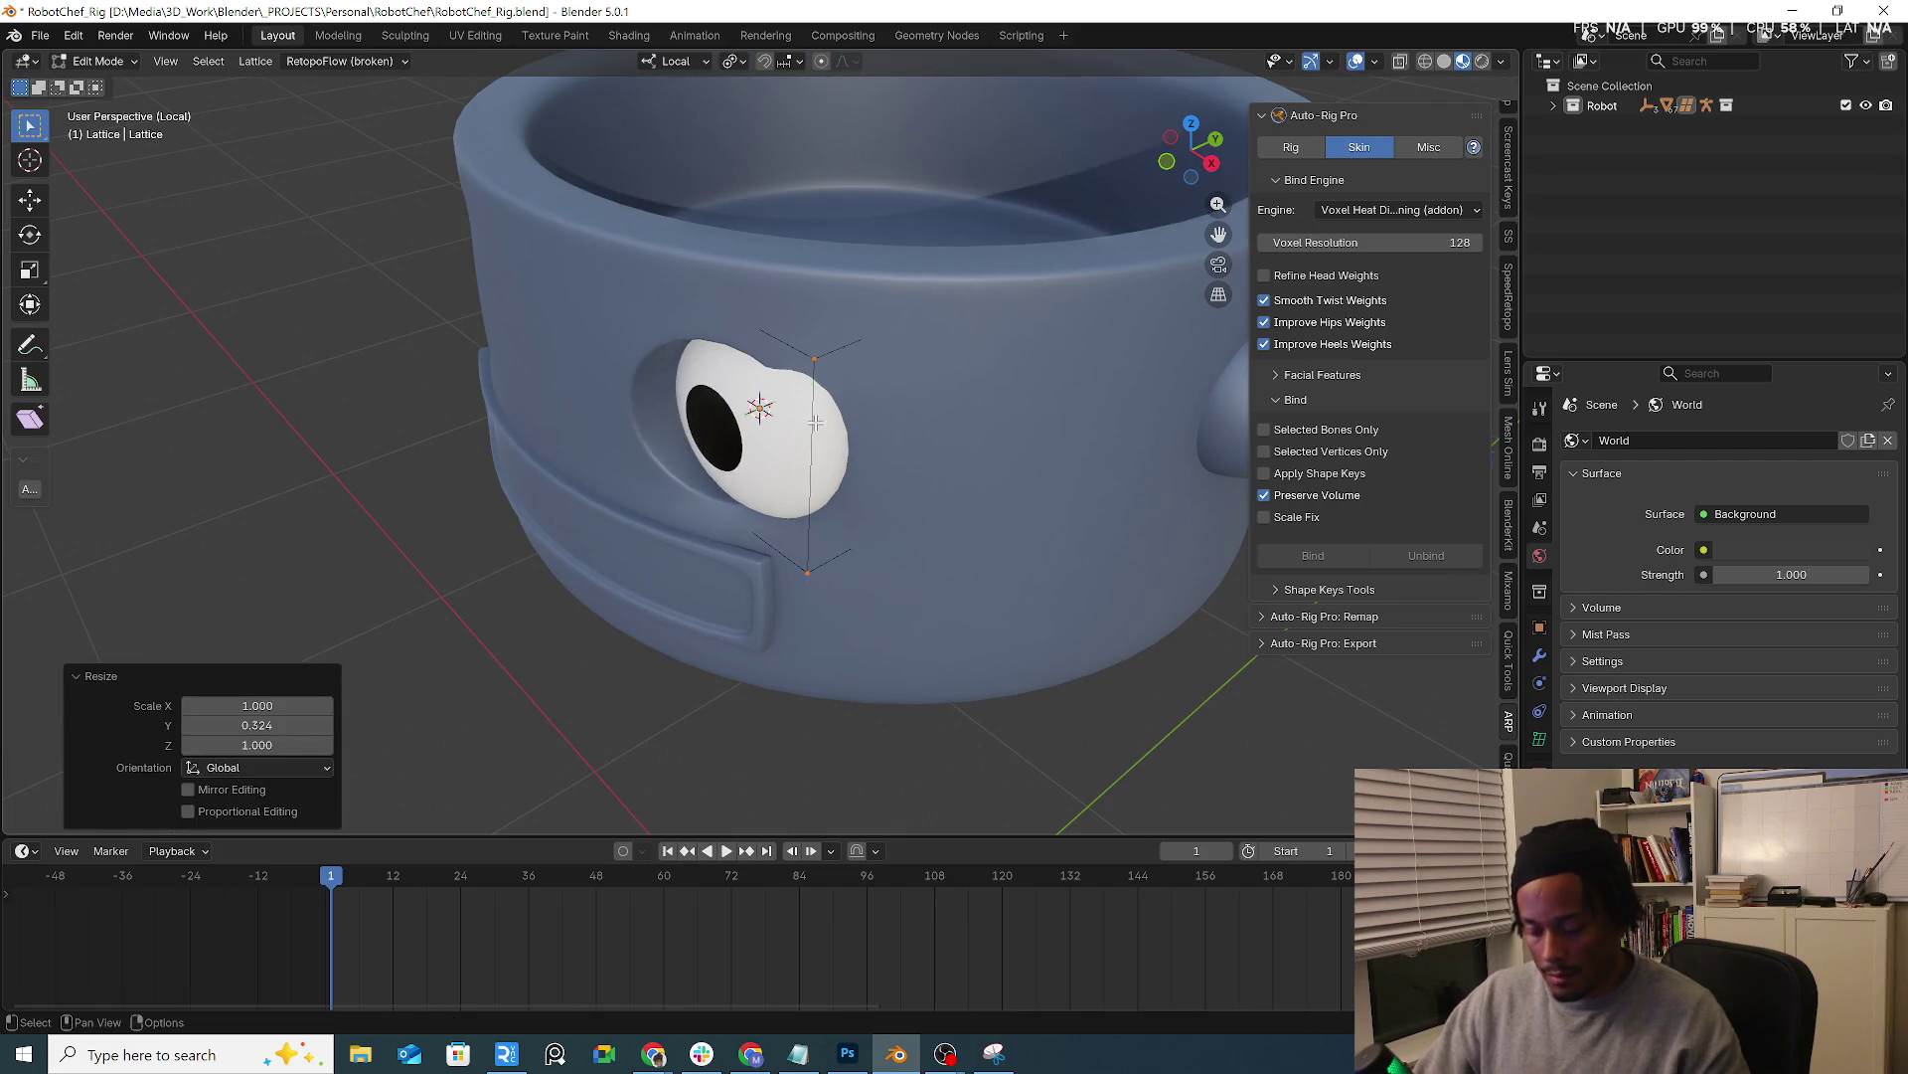
{"action": "key", "text": "KP_7"}
{"action": "key", "text": "r"}
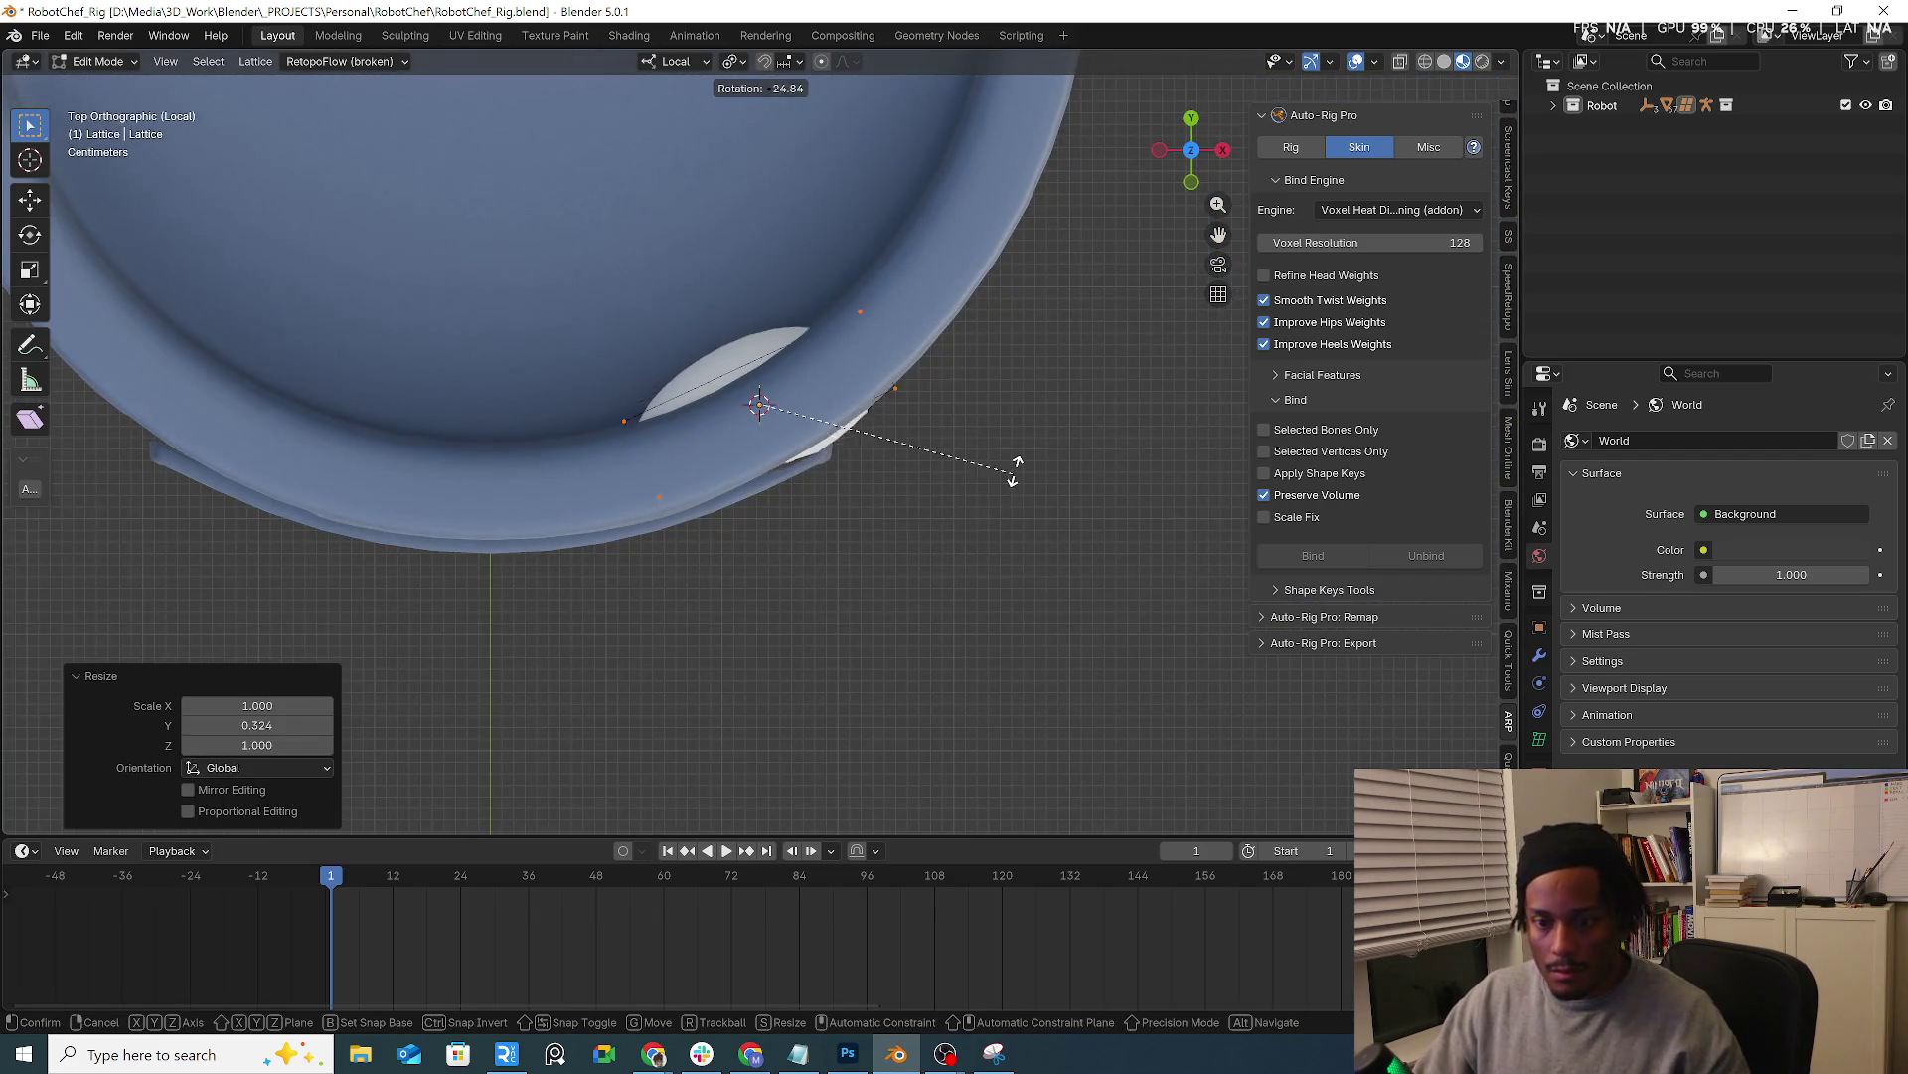
{"action": "left_click", "coordinate": [1026, 432]}
{"action": "middle_click_drag", "start_coordinate": [1010, 456], "coordinate": [913, 433]}
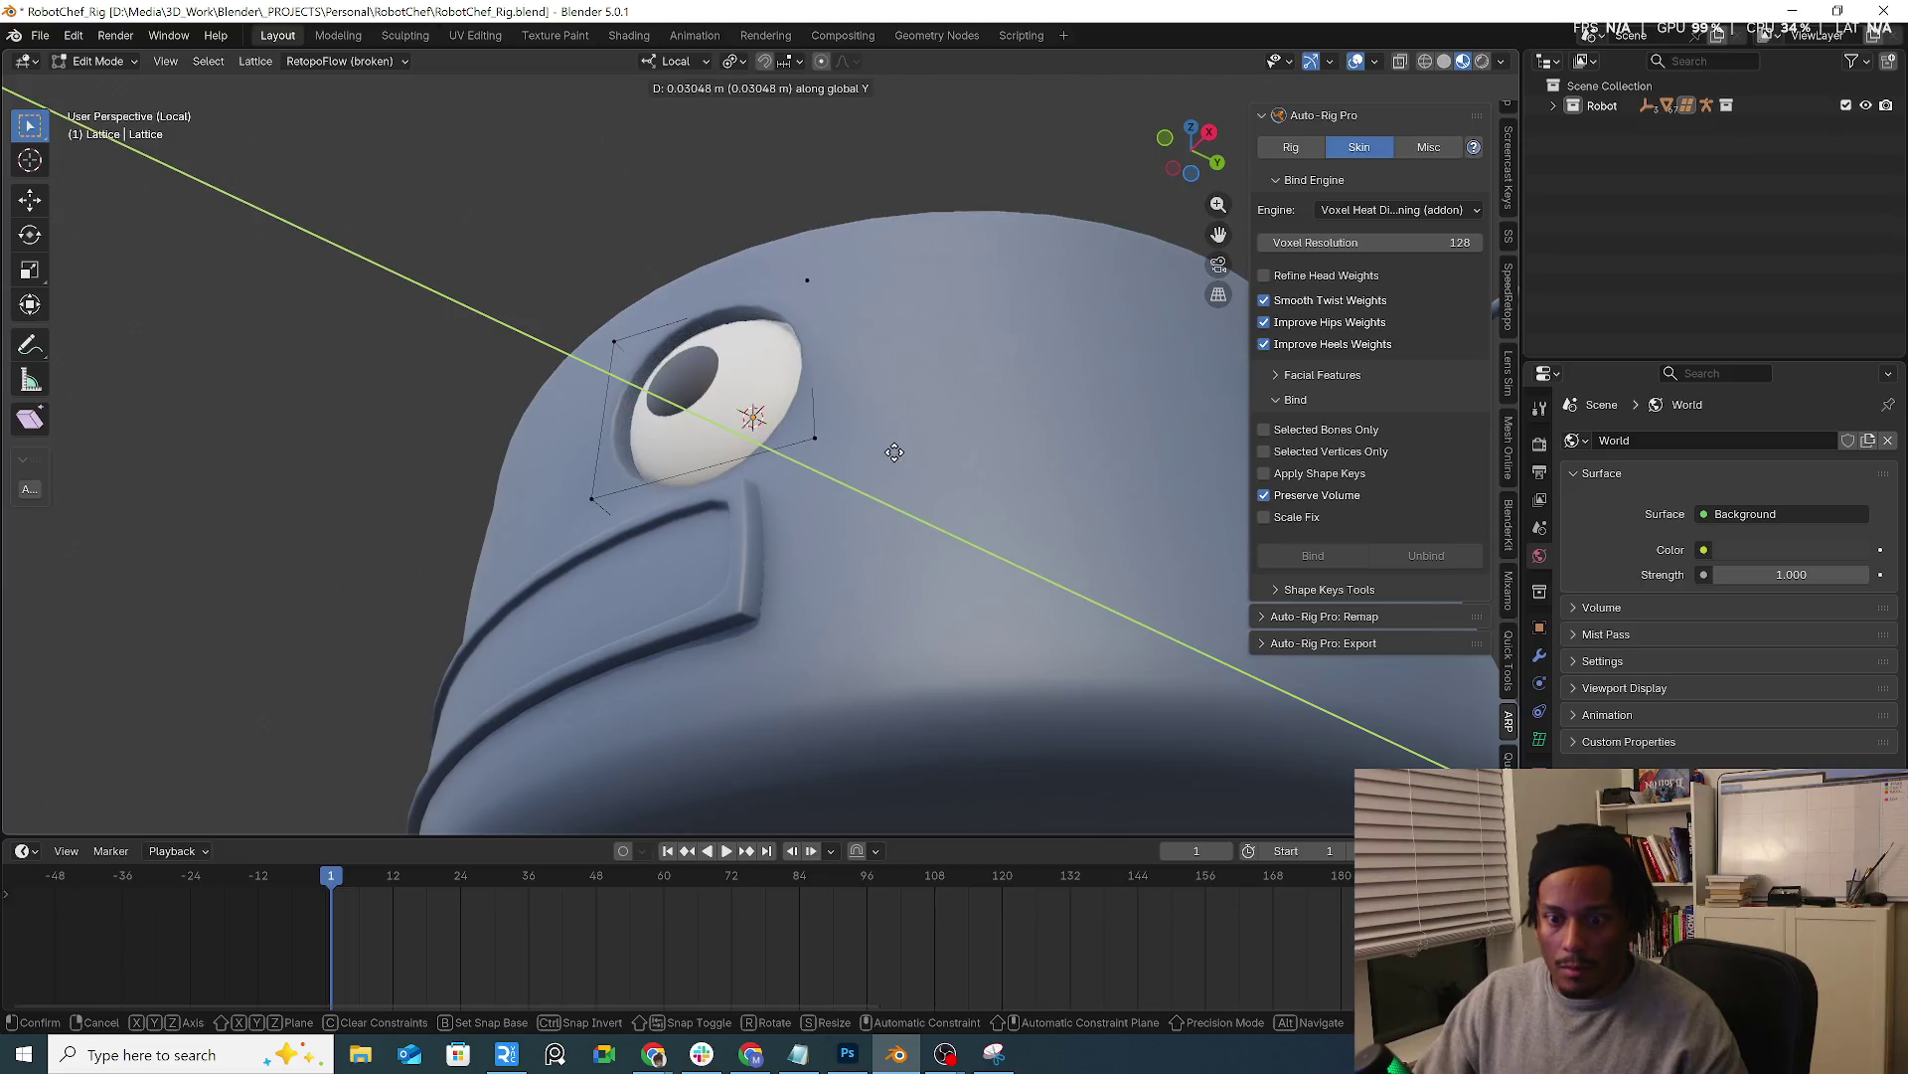
From right view, slide the lattice points along global Y to sit over the eye
{"action": "key", "text": "KP_3"}
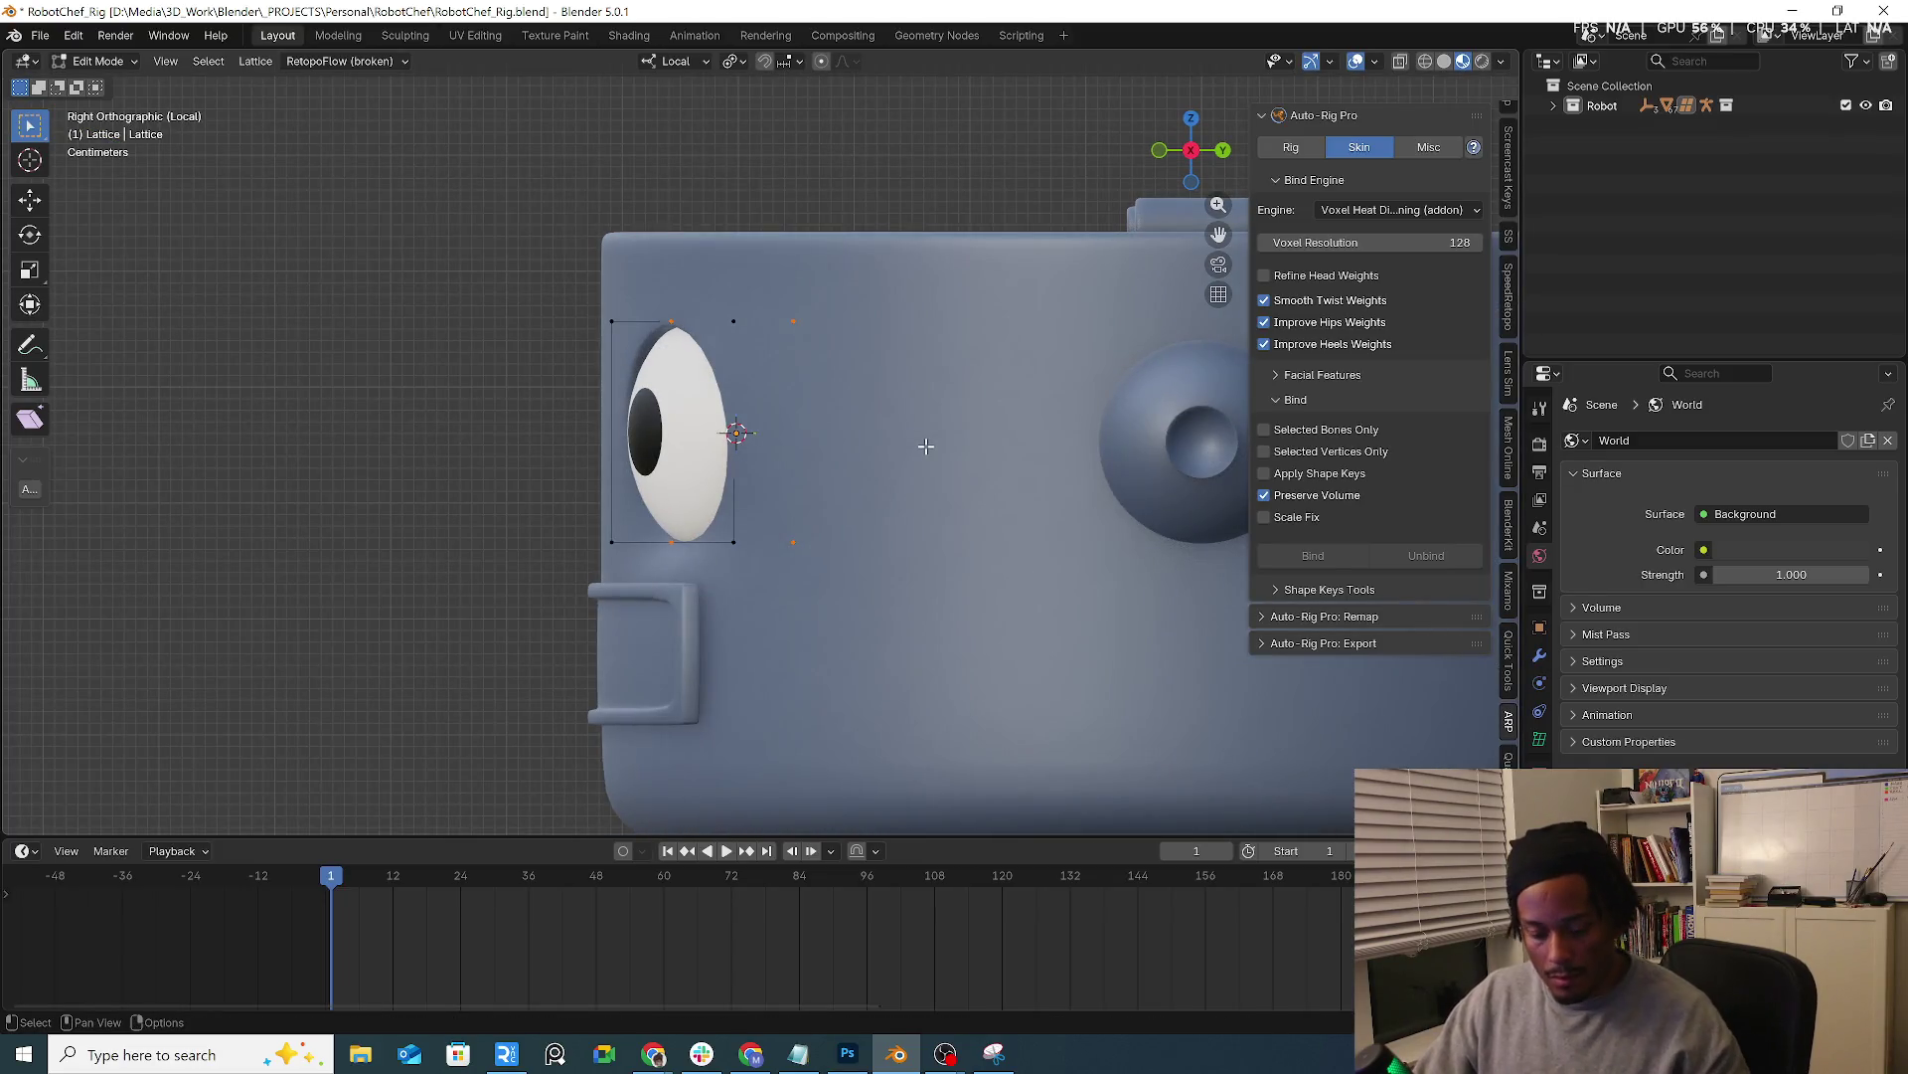
{"action": "key", "text": "g"}
{"action": "key", "text": "z"}
{"action": "key", "text": "y"}
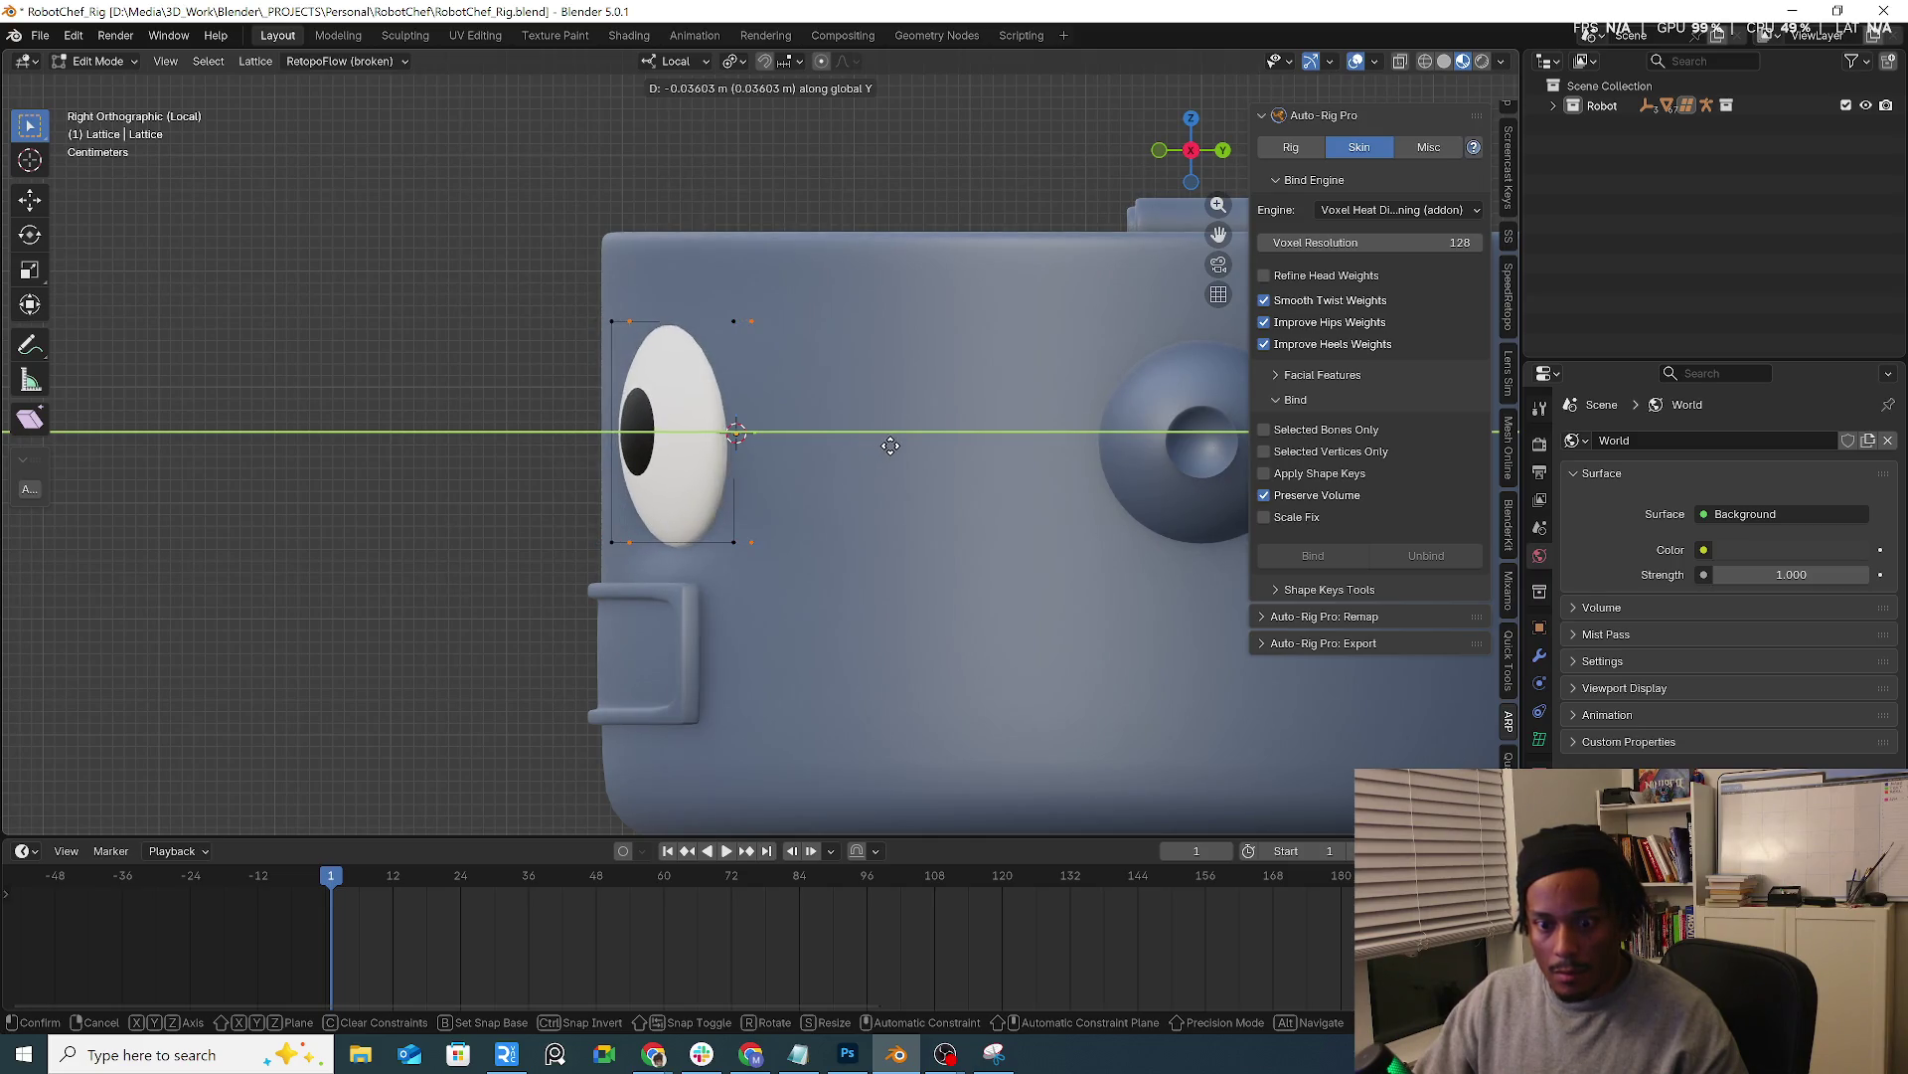
{"action": "key", "text": "Escape"}
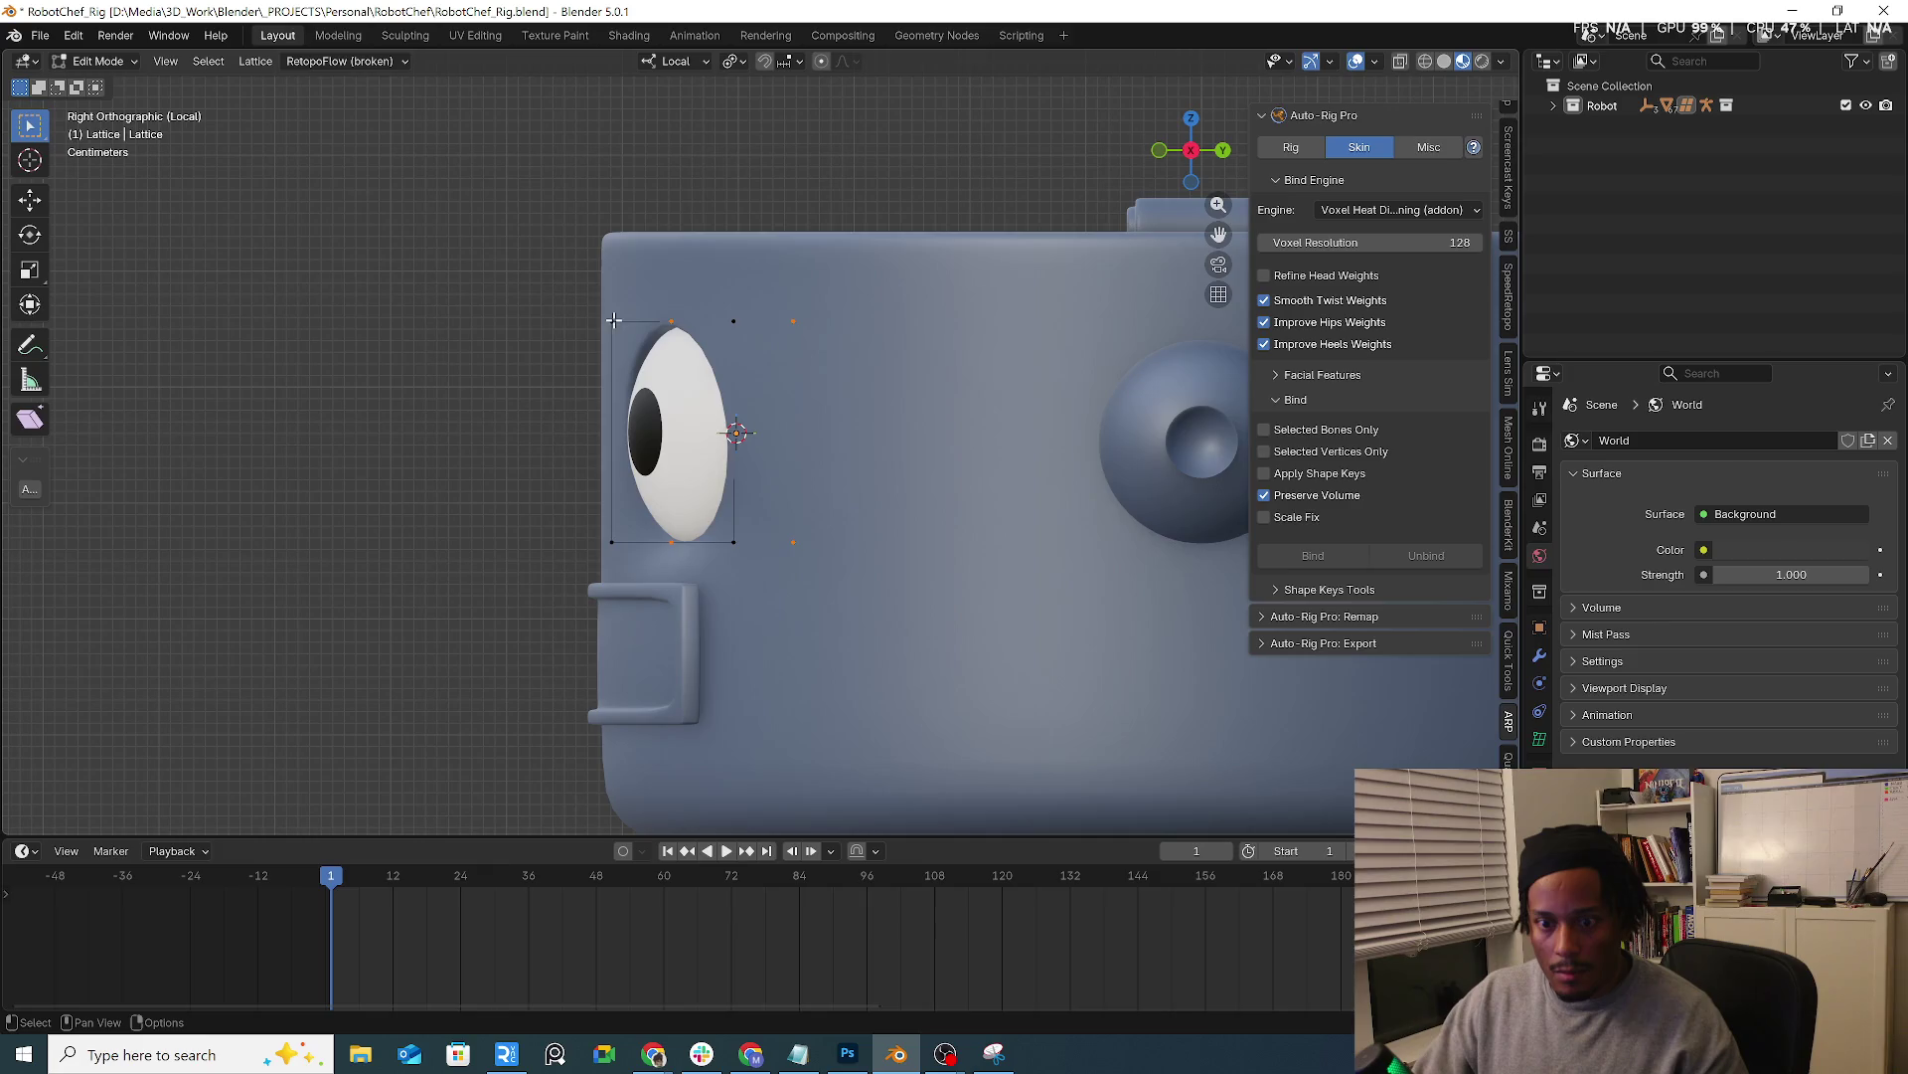
{"action": "key", "text": "g"}
{"action": "key", "text": "y"}
{"action": "key", "text": "y"}
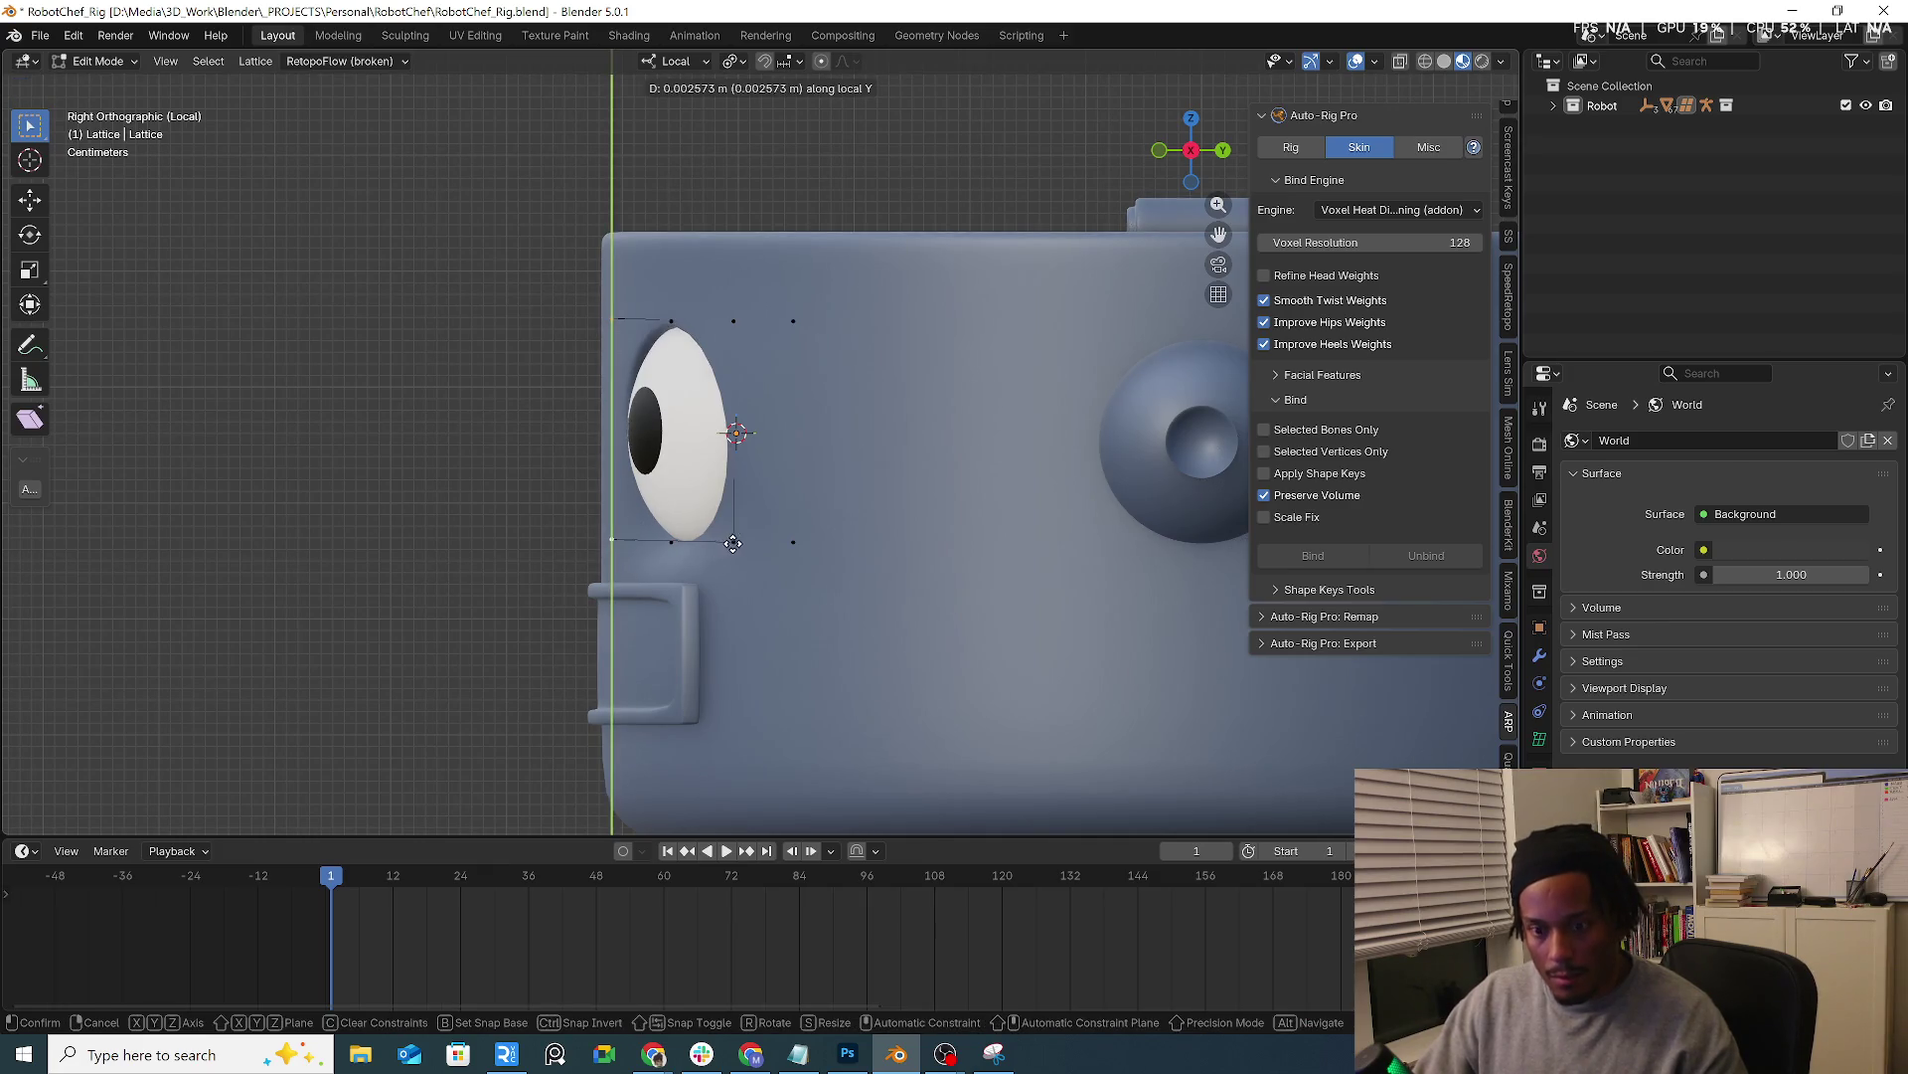
{"action": "key", "text": "y"}
{"action": "key", "text": "y"}
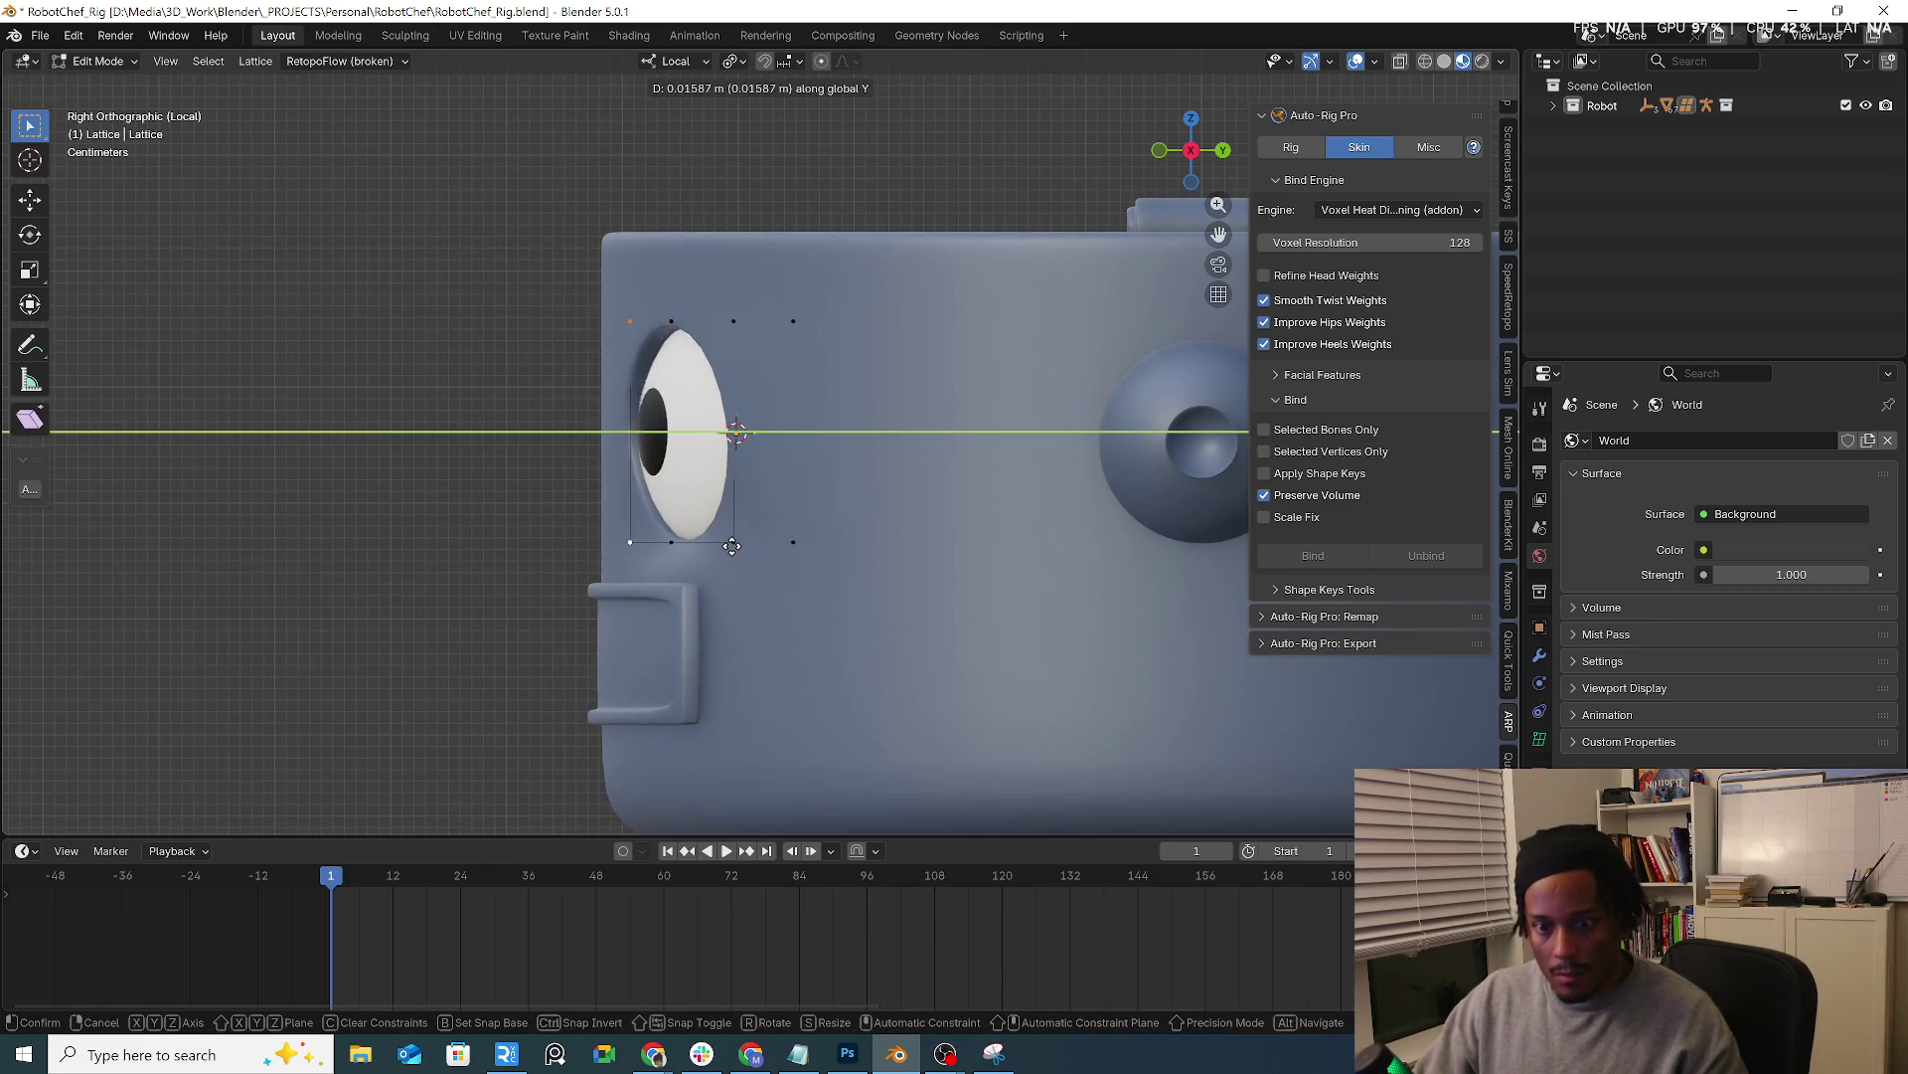
{"action": "left_click", "coordinate": [726, 540]}
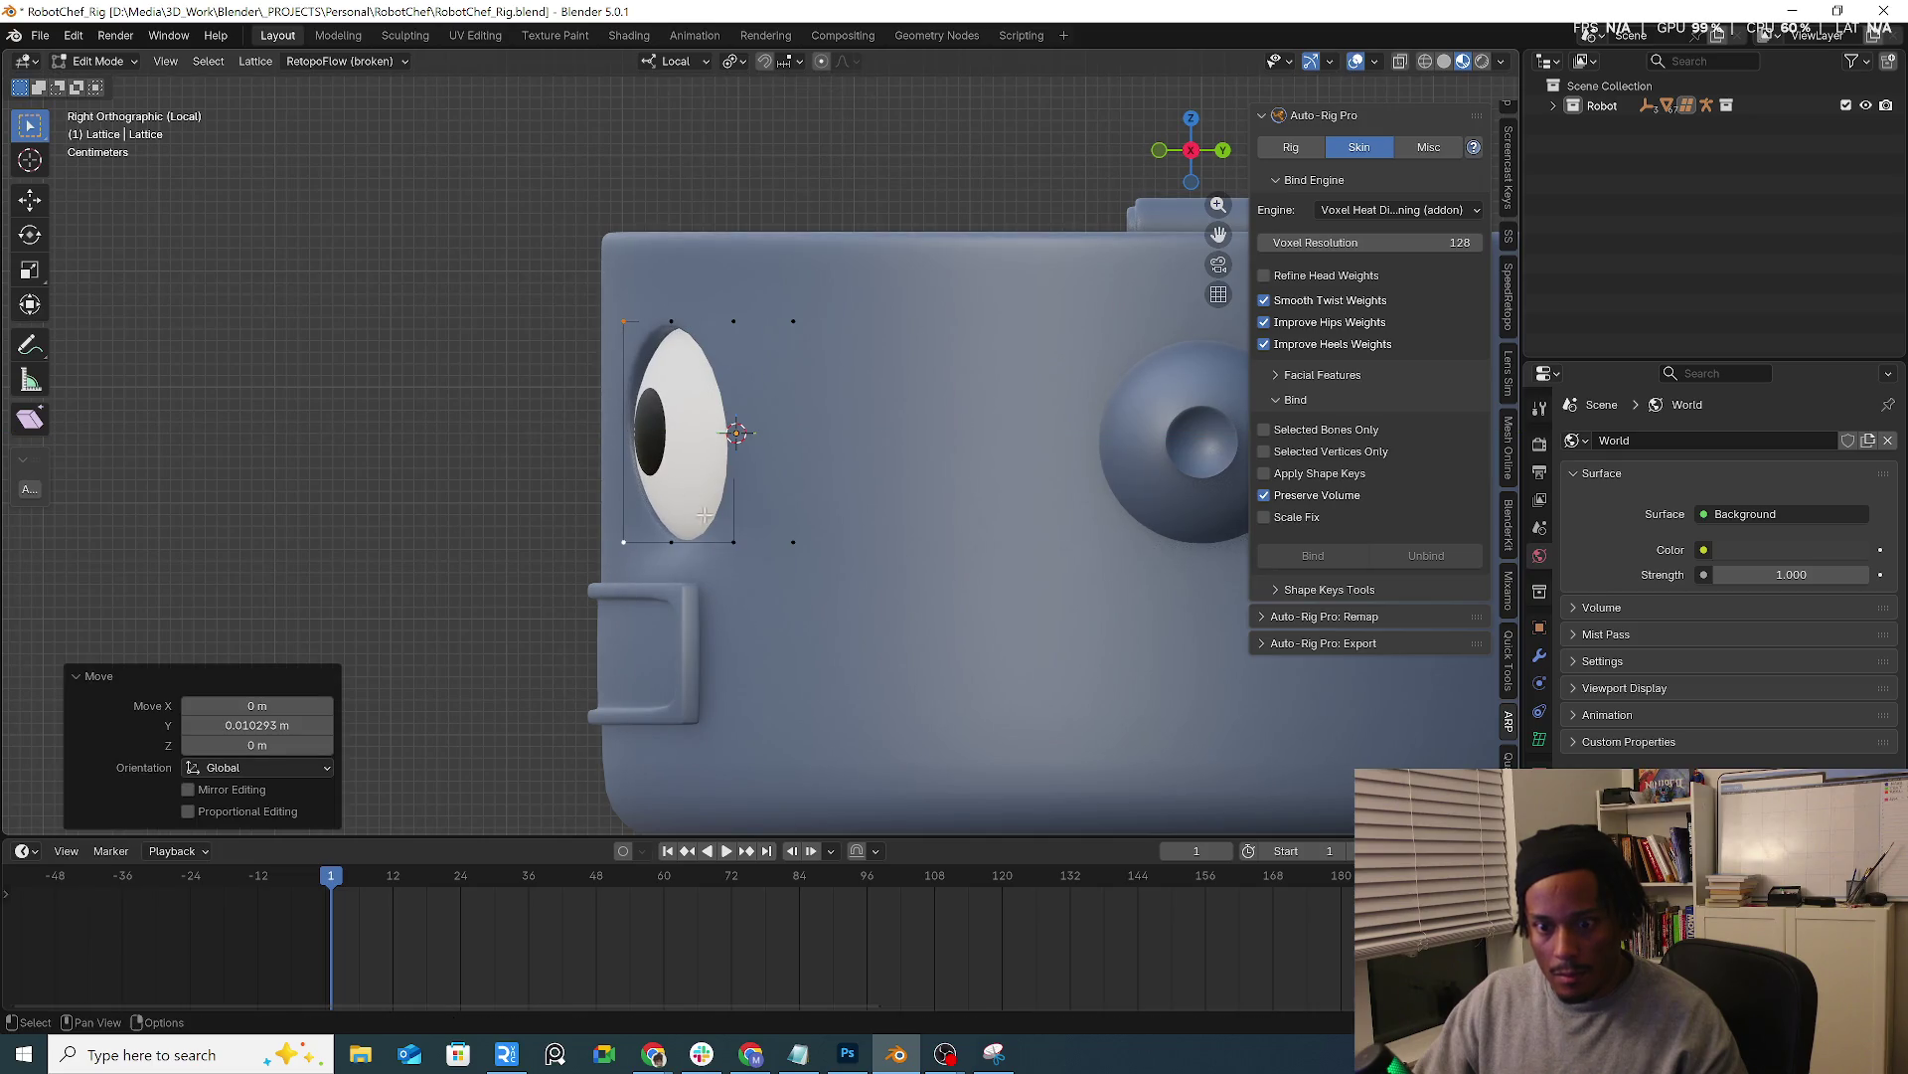
Move the top-left lattice point so the cage hugs the eyeball, then orbit back to perspective
{"action": "left_click", "coordinate": [624, 315]}
{"action": "key", "text": "g"}
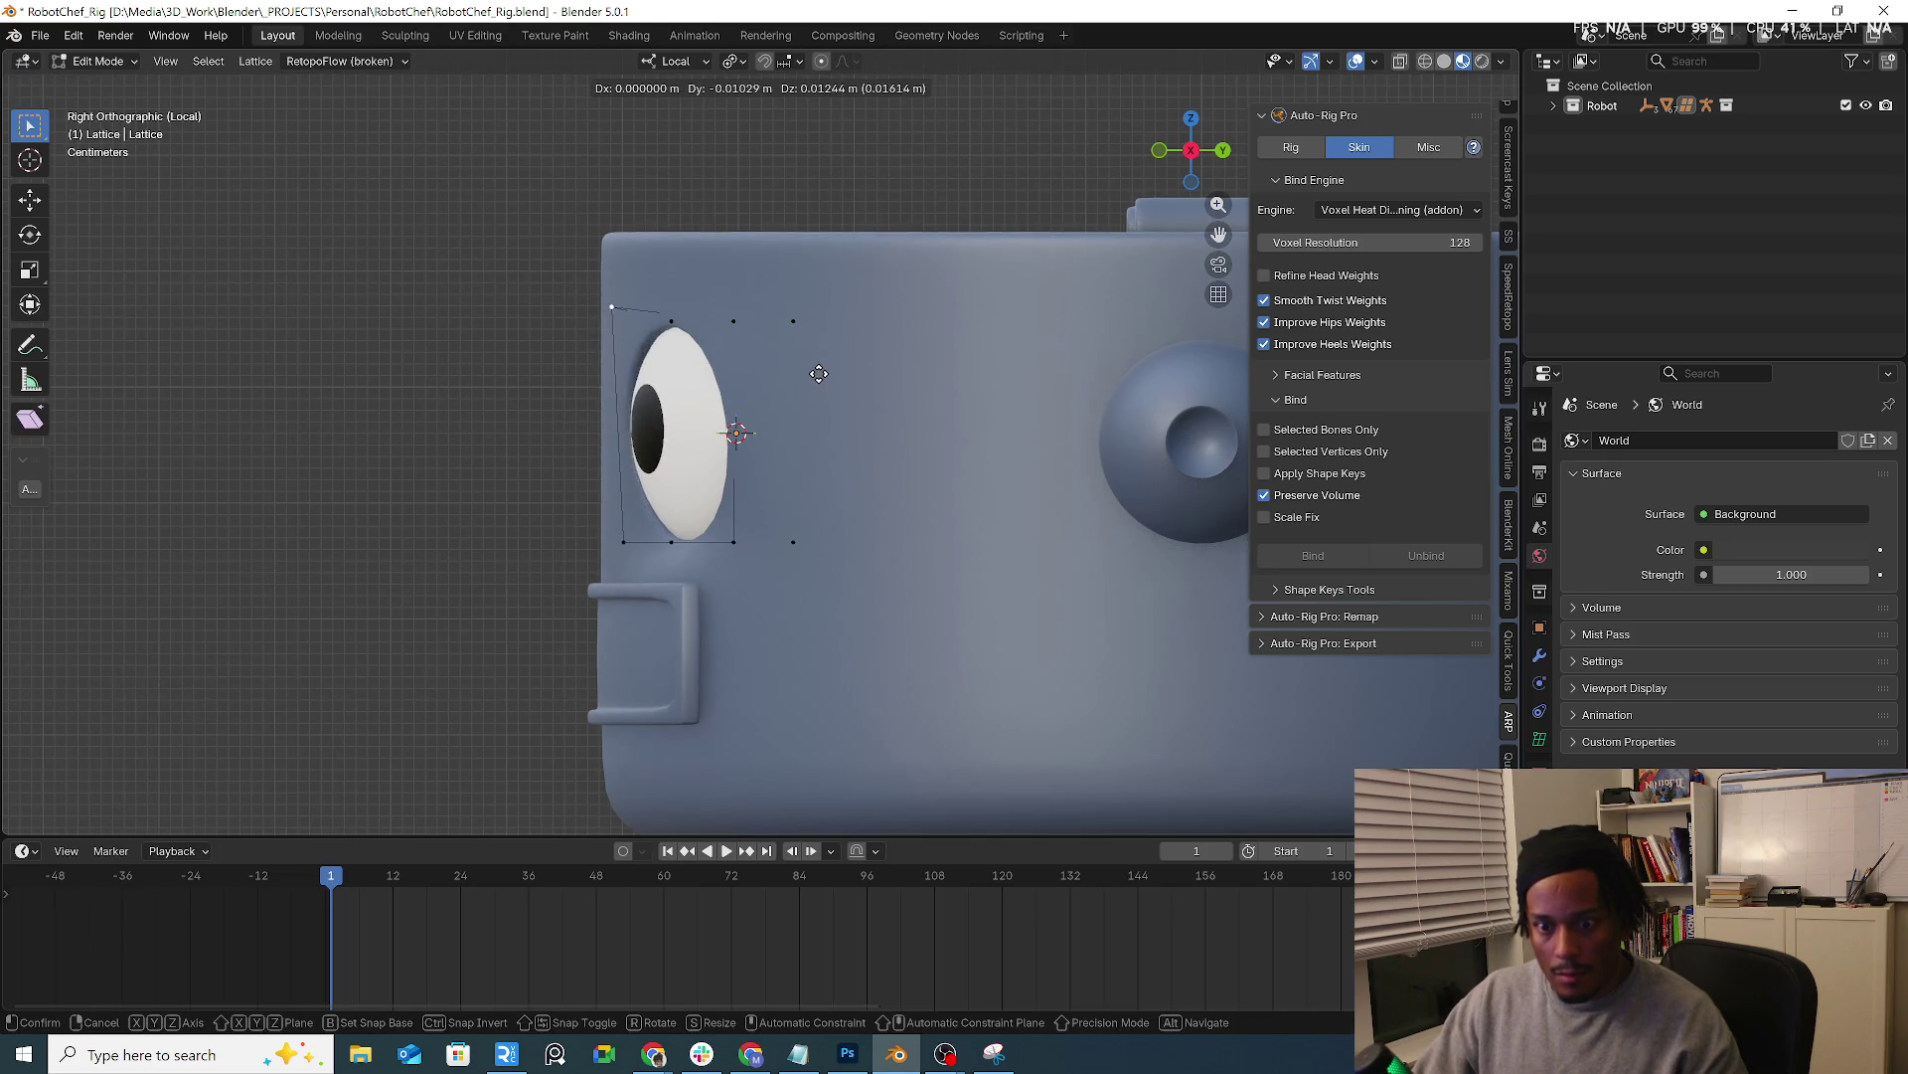
{"action": "left_click", "coordinate": [819, 373]}
{"action": "mouse_move", "coordinate": [819, 373]}
{"action": "middle_mouse_down"}
{"action": "mouse_move", "coordinate": [836, 484]}
{"action": "mouse_move", "coordinate": [827, 265]}
{"action": "mouse_move", "coordinate": [633, 183]}
{"action": "middle_mouse_up"}
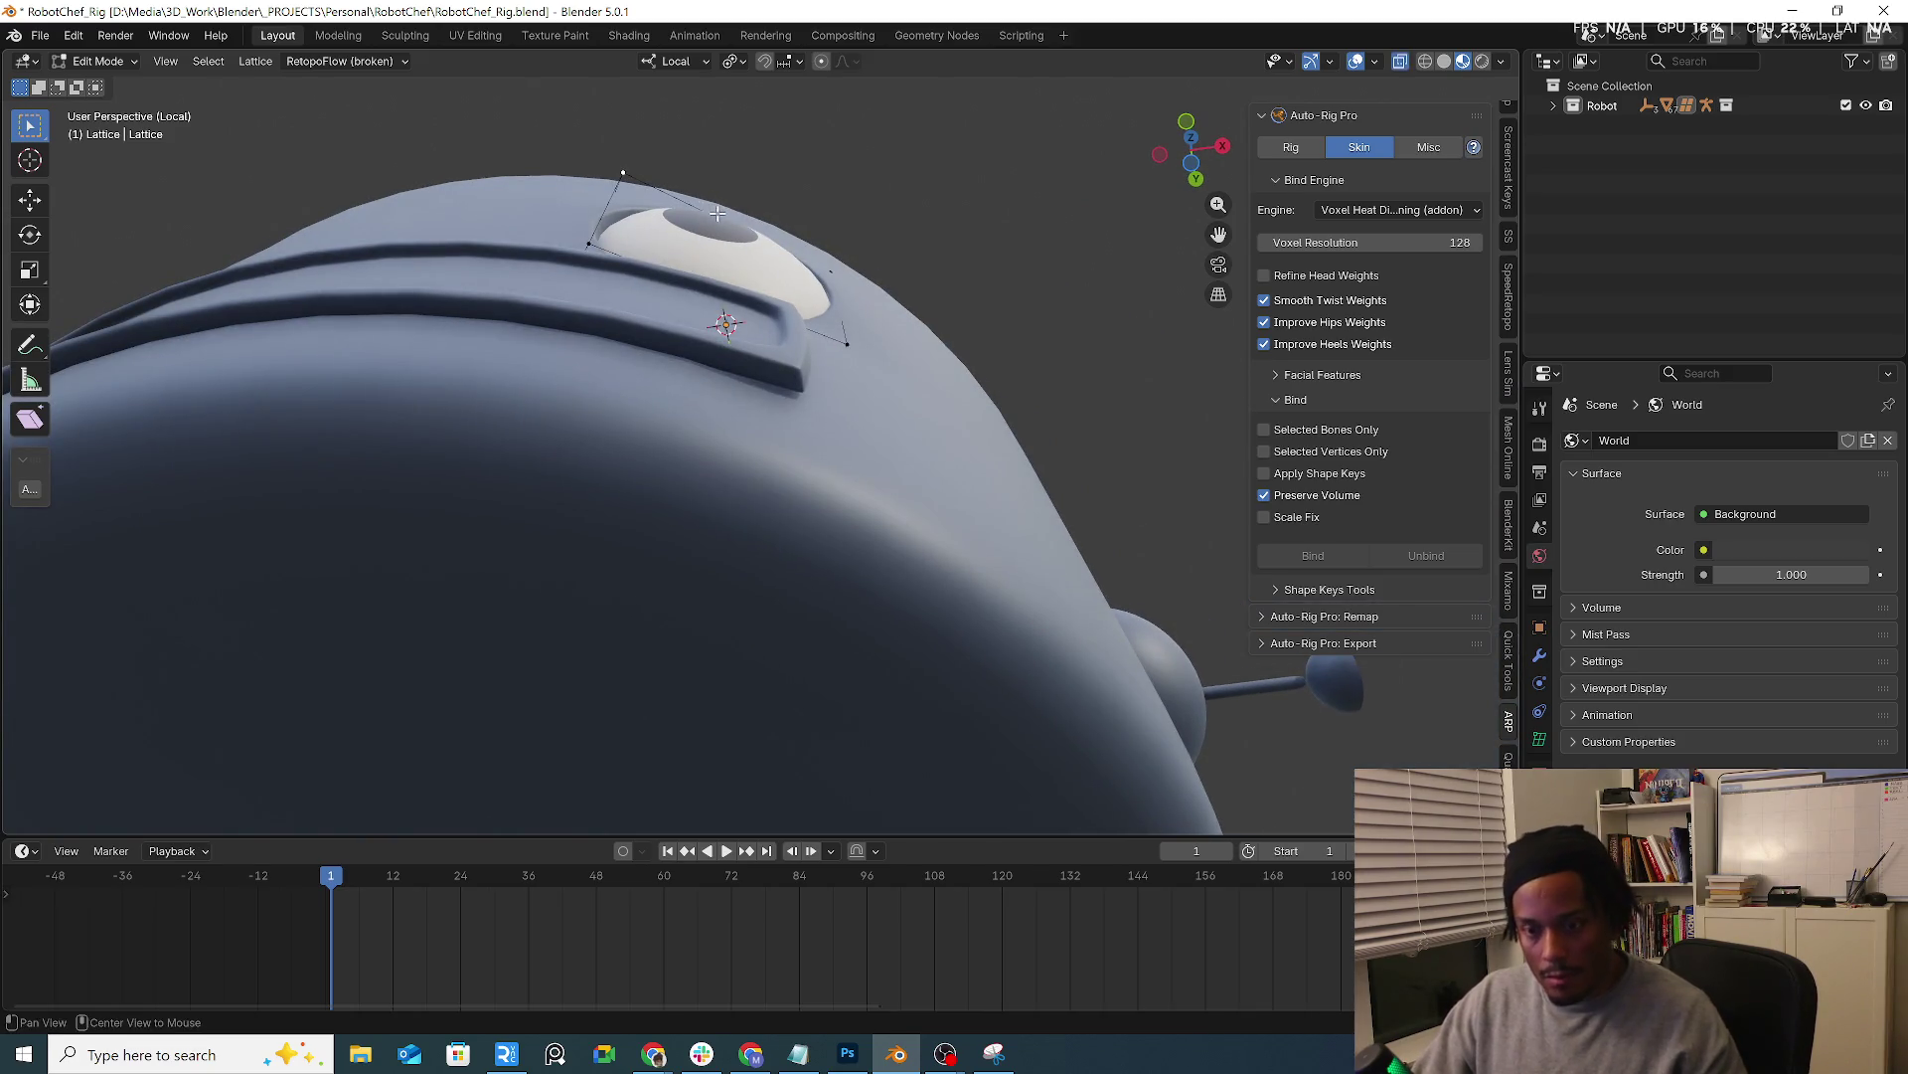
Check the eye through wireframe and X-ray display, then return to Solid and orbit above the eye
{"action": "key", "text": "shift+z"}
{"action": "key", "text": "shift+z"}
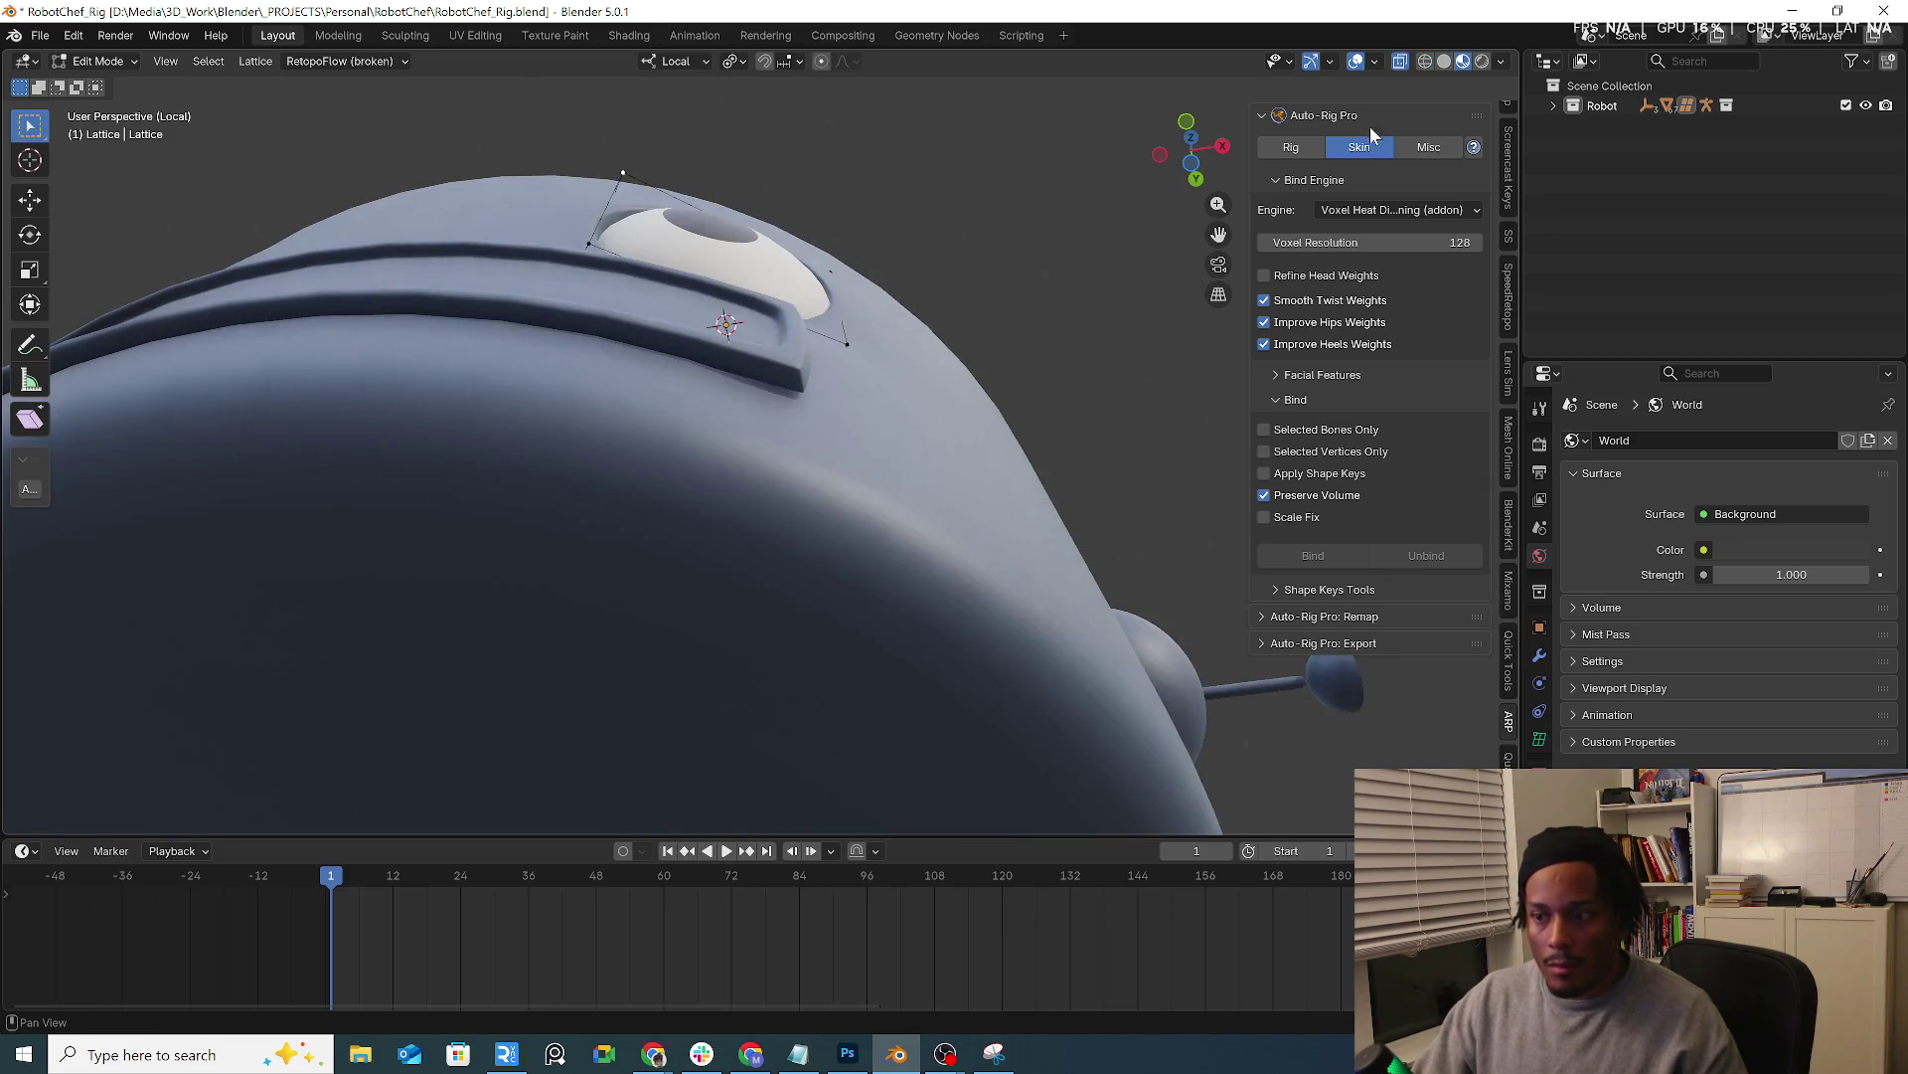
{"action": "left_click", "coordinate": [1426, 62]}
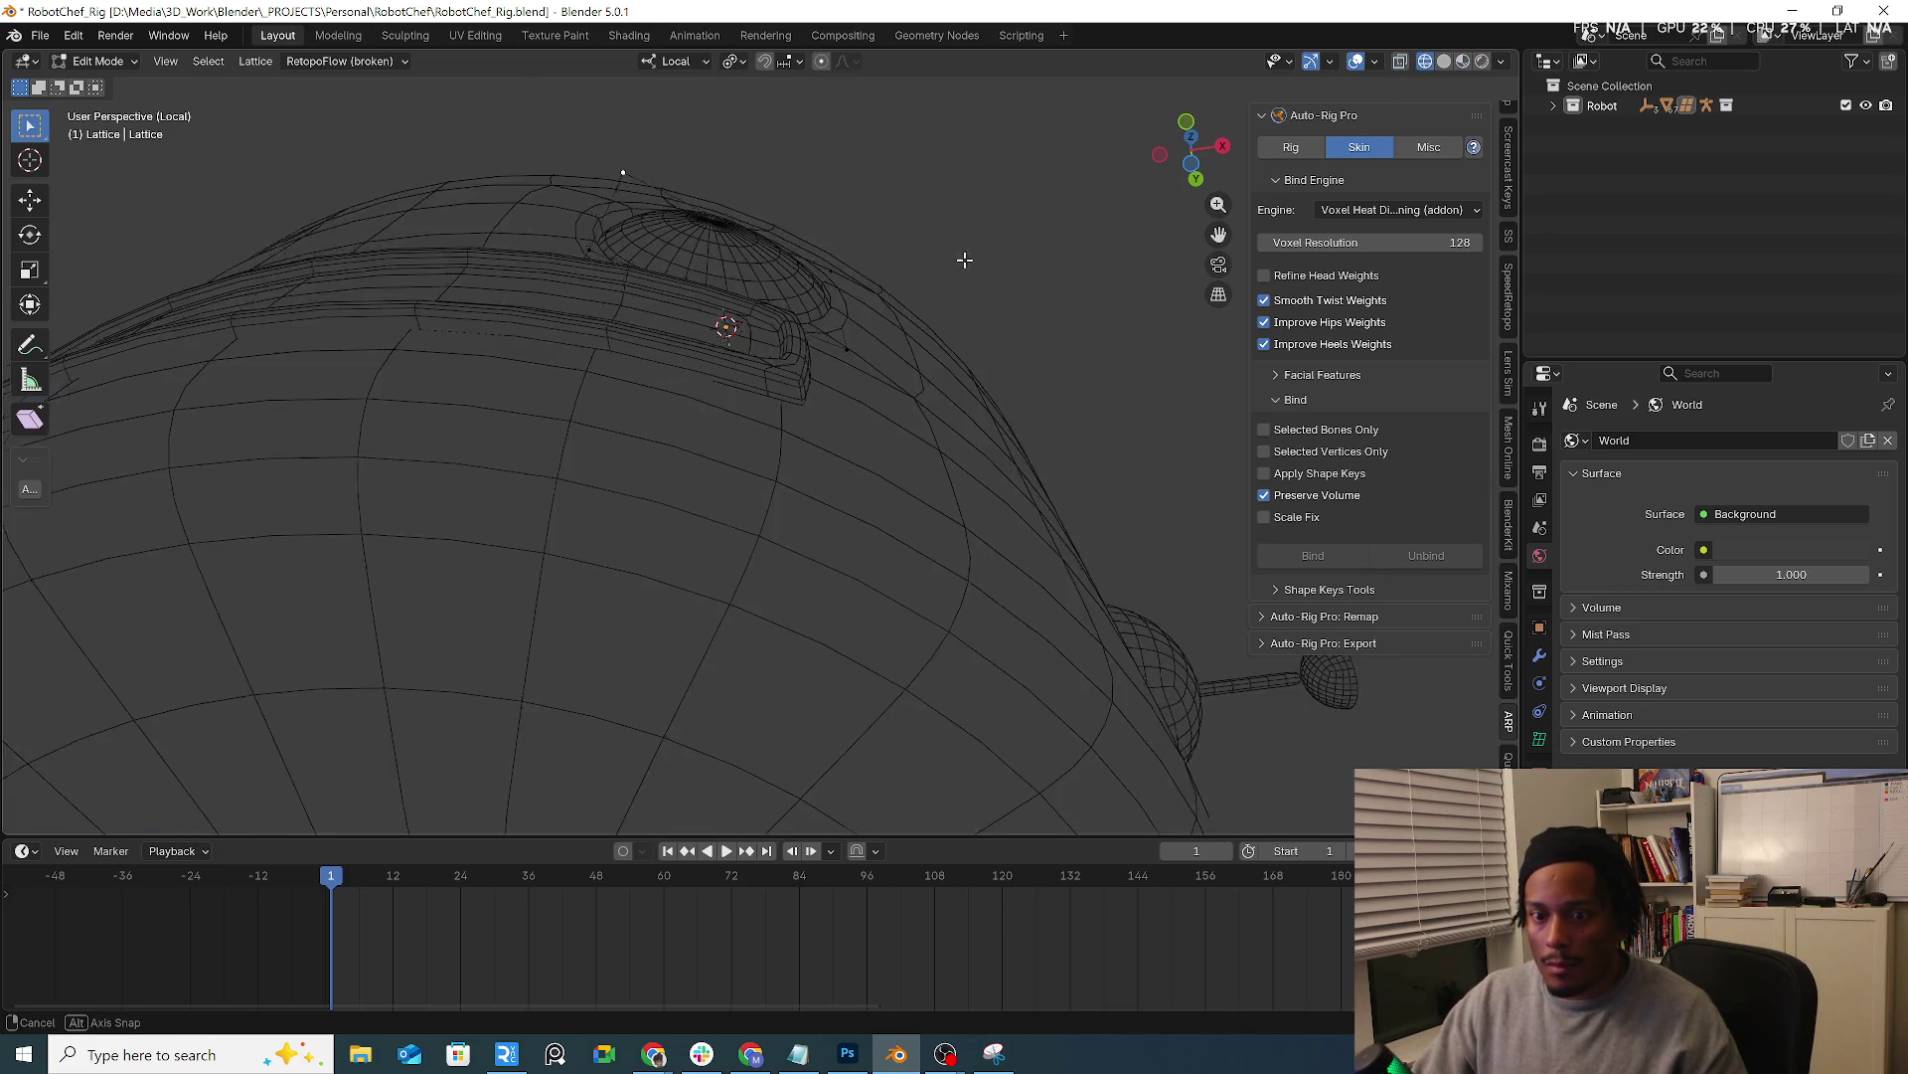
{"action": "left_click", "coordinate": [1401, 64]}
{"action": "left_click", "coordinate": [1445, 62]}
{"action": "middle_click_drag", "start_coordinate": [836, 313], "coordinate": [897, 270]}
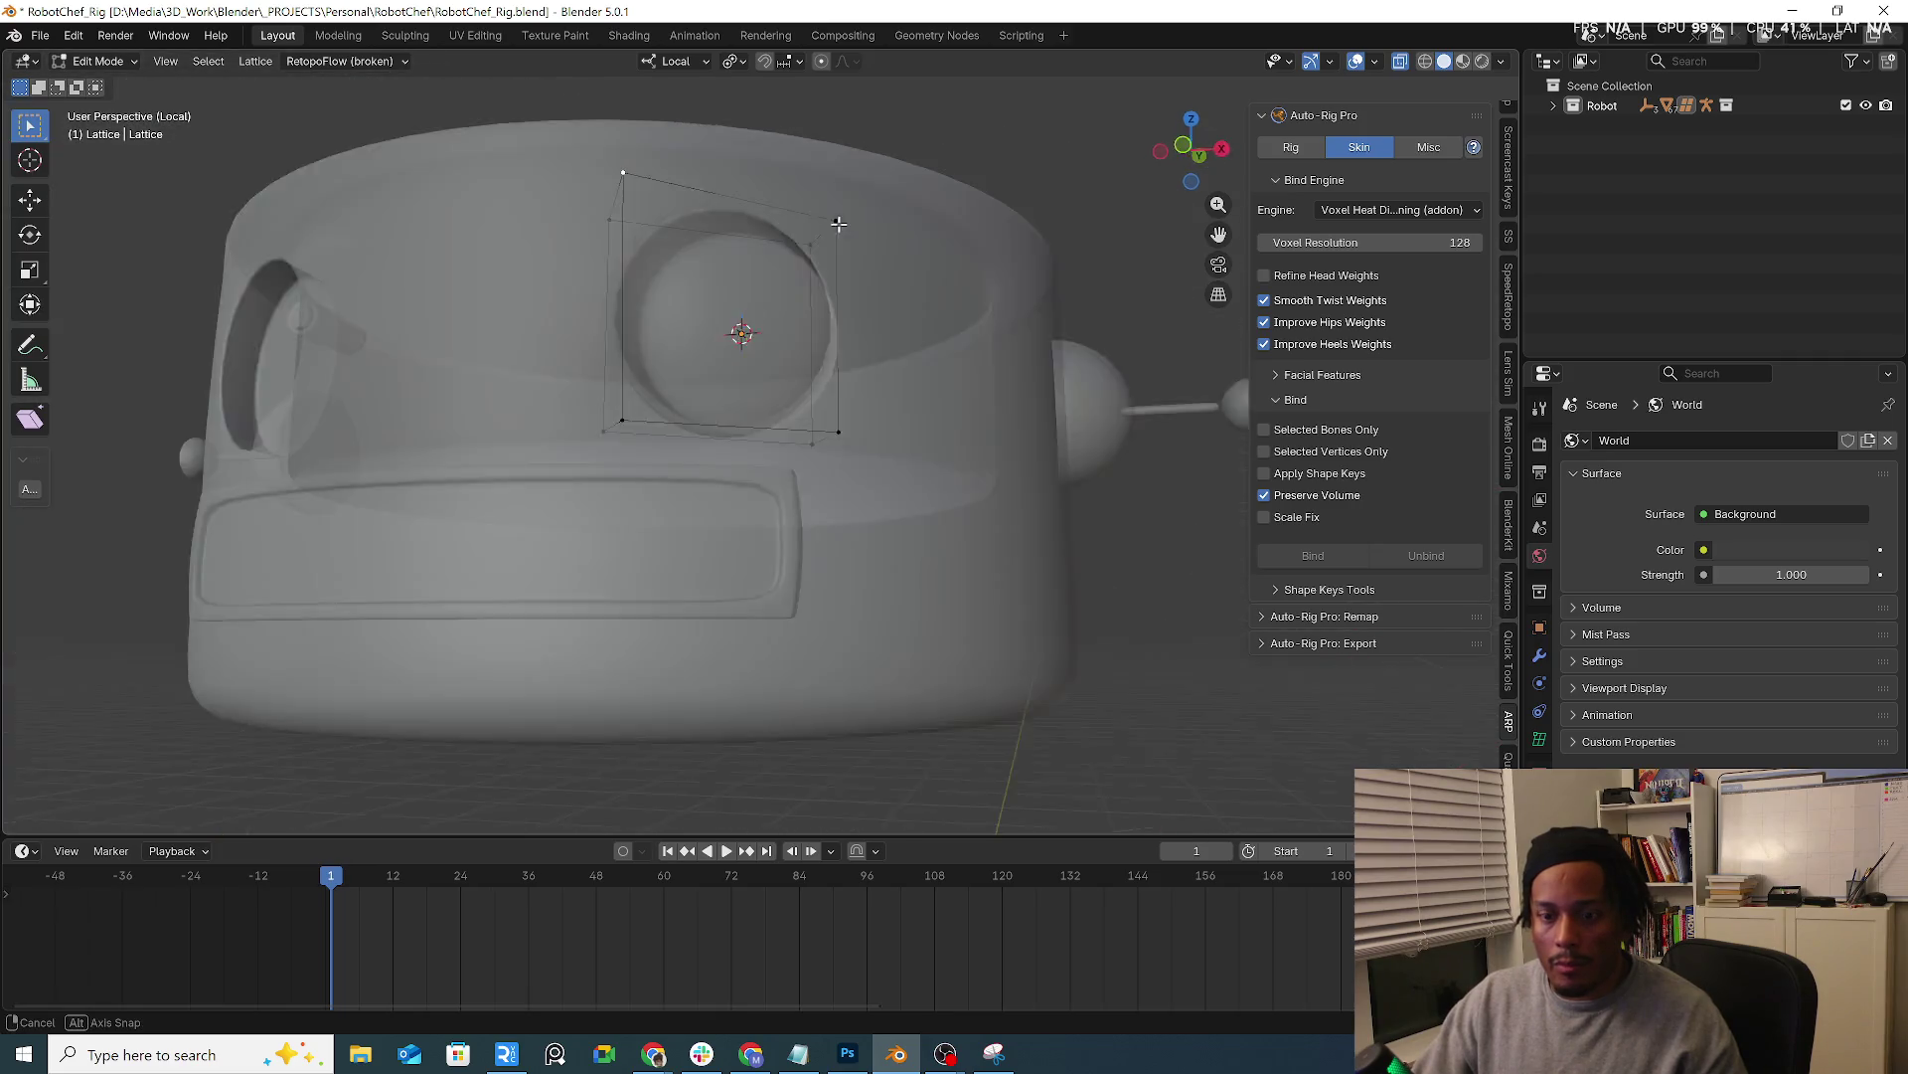
{"action": "middle_click_drag", "start_coordinate": [895, 271], "coordinate": [783, 169]}
Nudge the lattice points with G to fit the socket and return the lattice to Object Mode
{"action": "key", "text": "alt+z"}
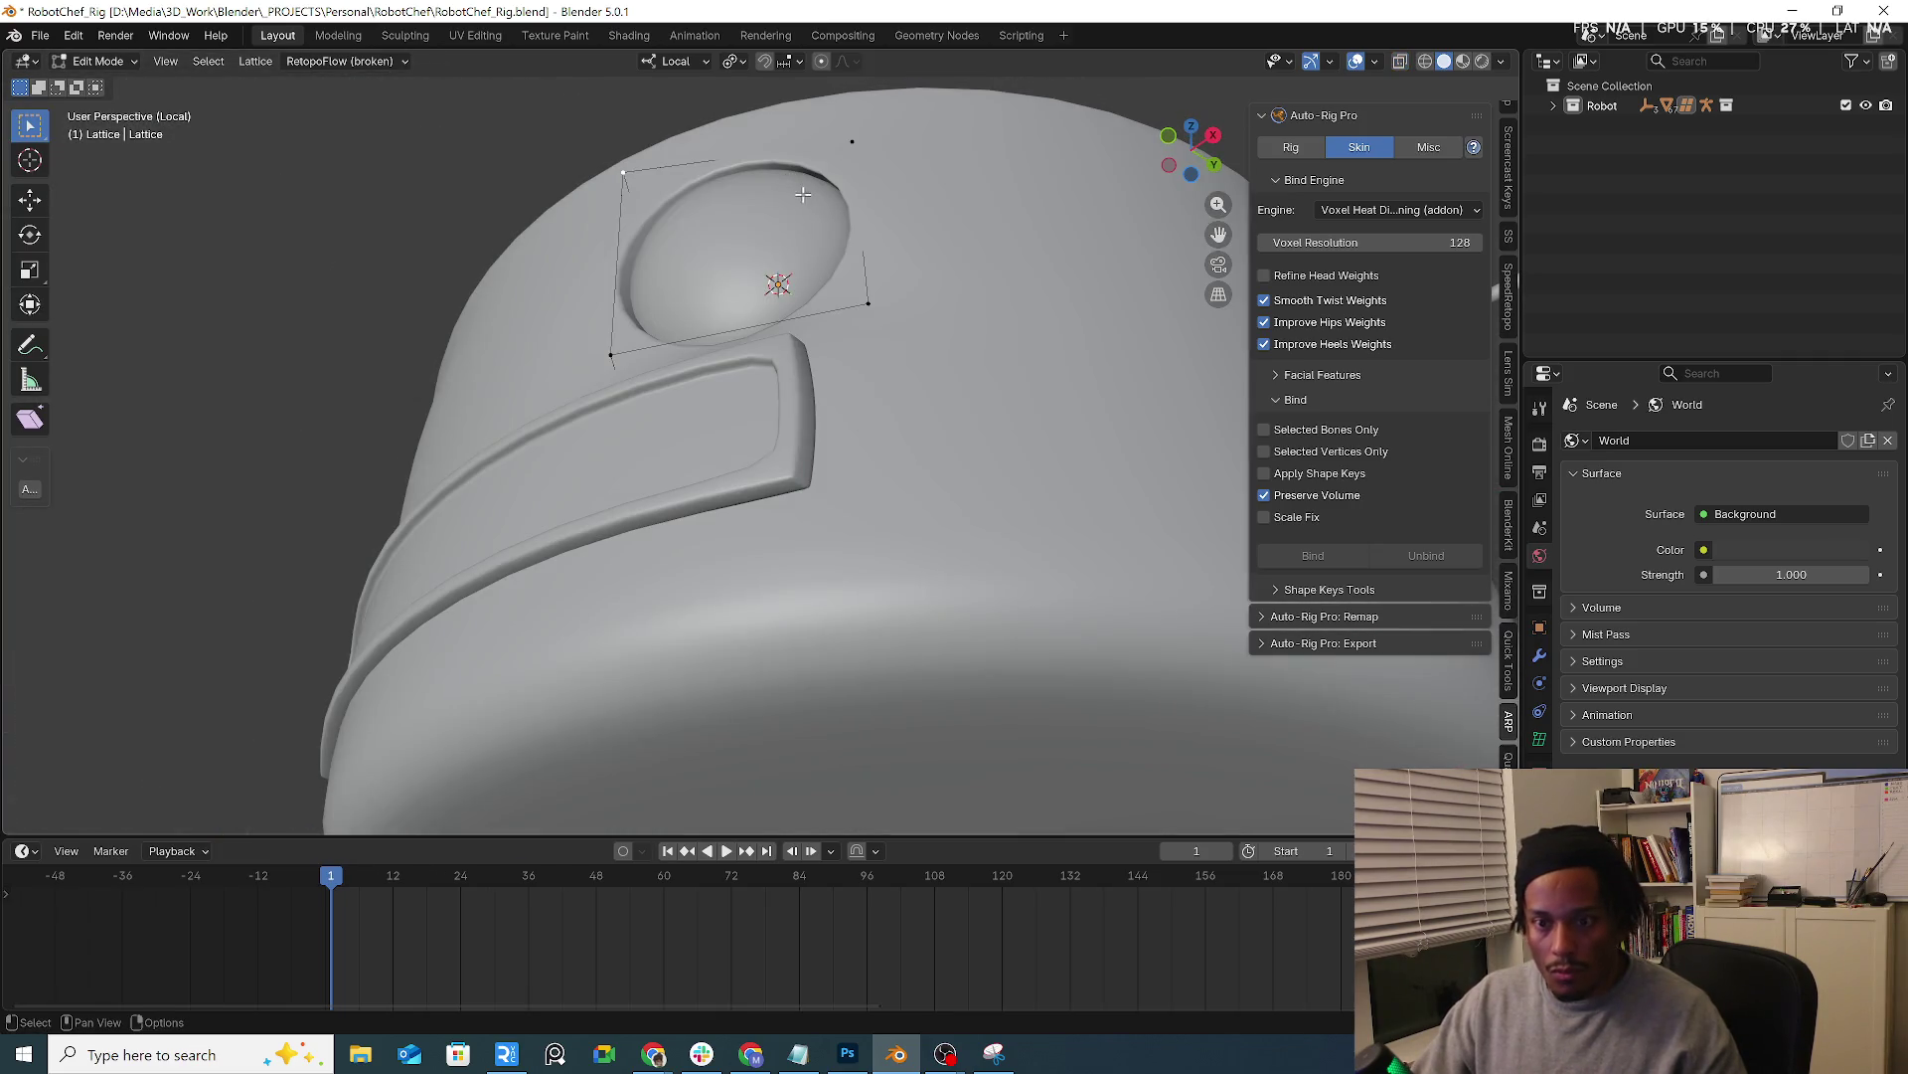
{"action": "key", "text": "g"}
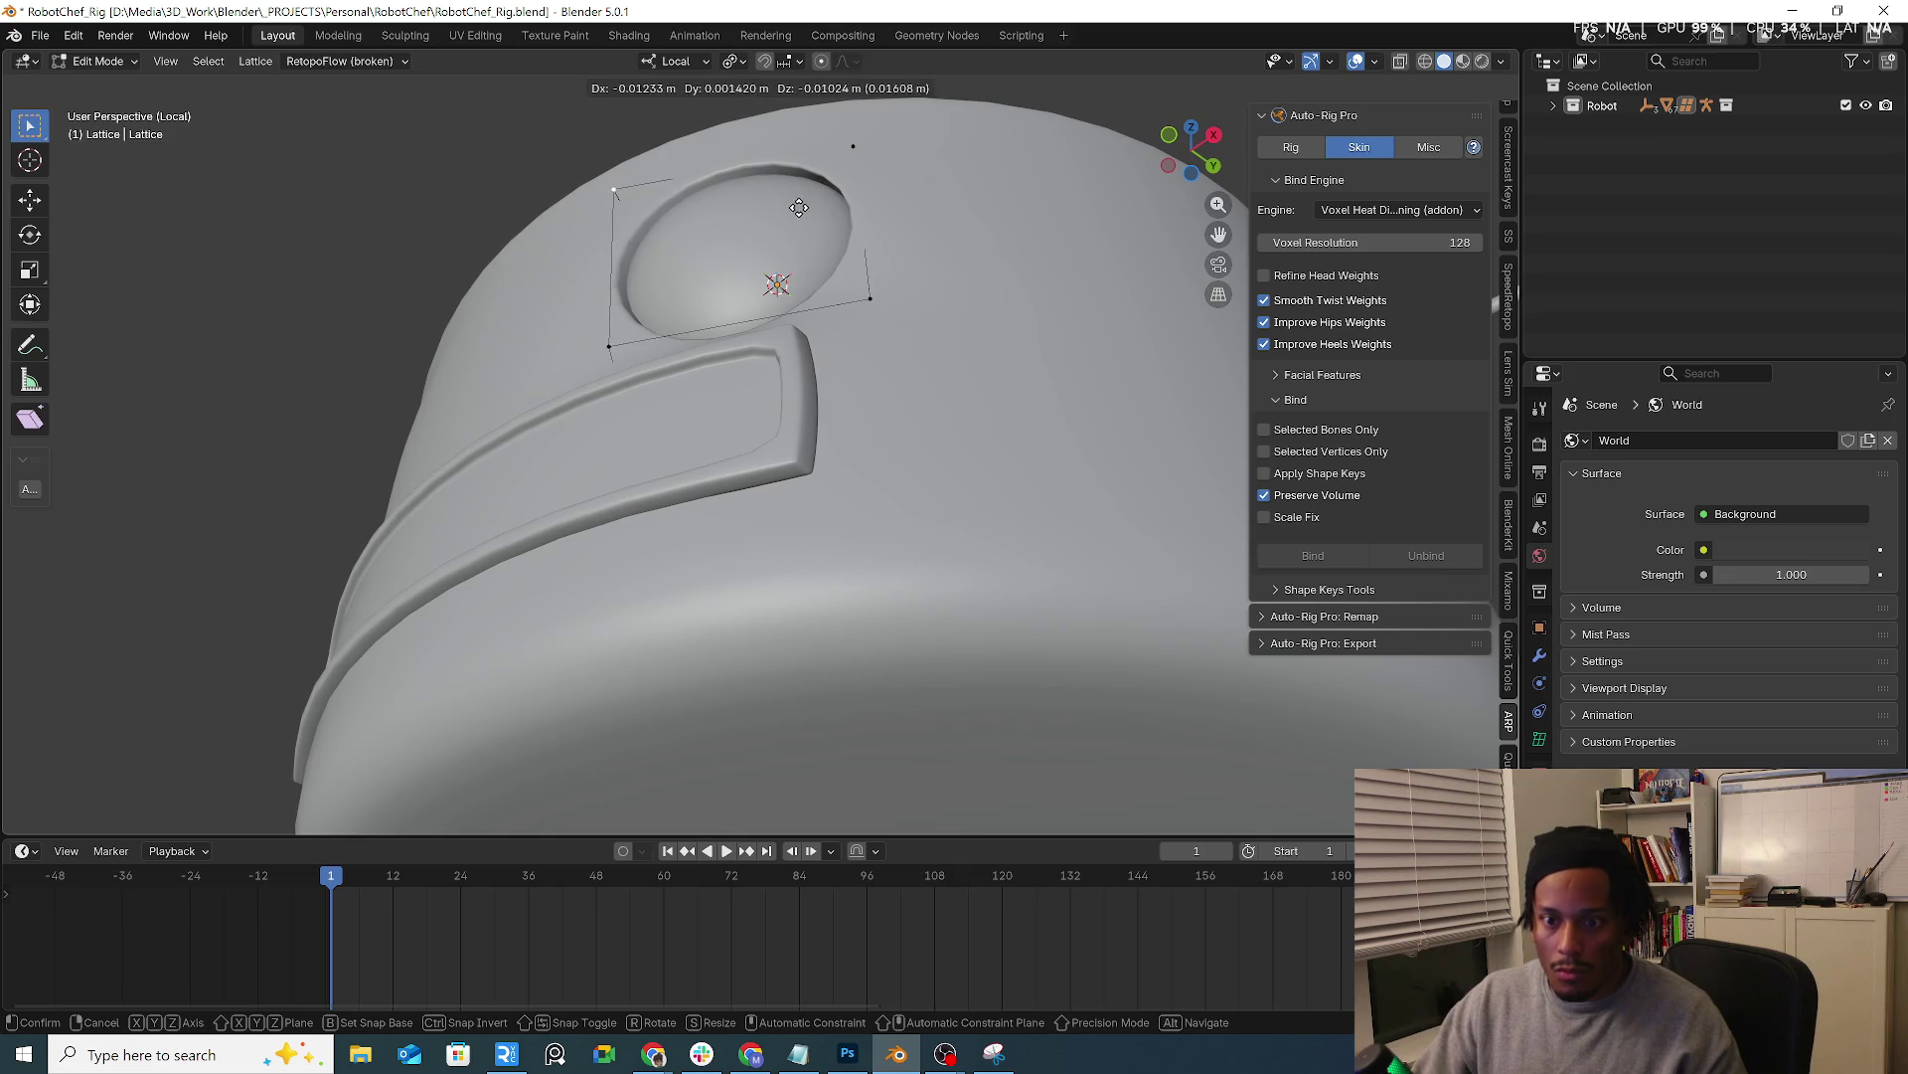
{"action": "left_click", "coordinate": [794, 206]}
{"action": "key", "text": "g"}
{"action": "mouse_move", "coordinate": [794, 206]}
{"action": "middle_mouse_down", "text": "alt"}
{"action": "mouse_move", "coordinate": [997, 231]}
{"action": "mouse_move", "coordinate": [885, 412]}
{"action": "mouse_move", "coordinate": [699, 384]}
{"action": "mouse_move", "coordinate": [834, 390]}
{"action": "middle_mouse_up", "text": "alt"}
{"action": "left_click", "coordinate": [997, 230]}
{"action": "key", "text": "g"}
{"action": "left_click", "coordinate": [700, 382]}
{"action": "key", "text": "Tab"}
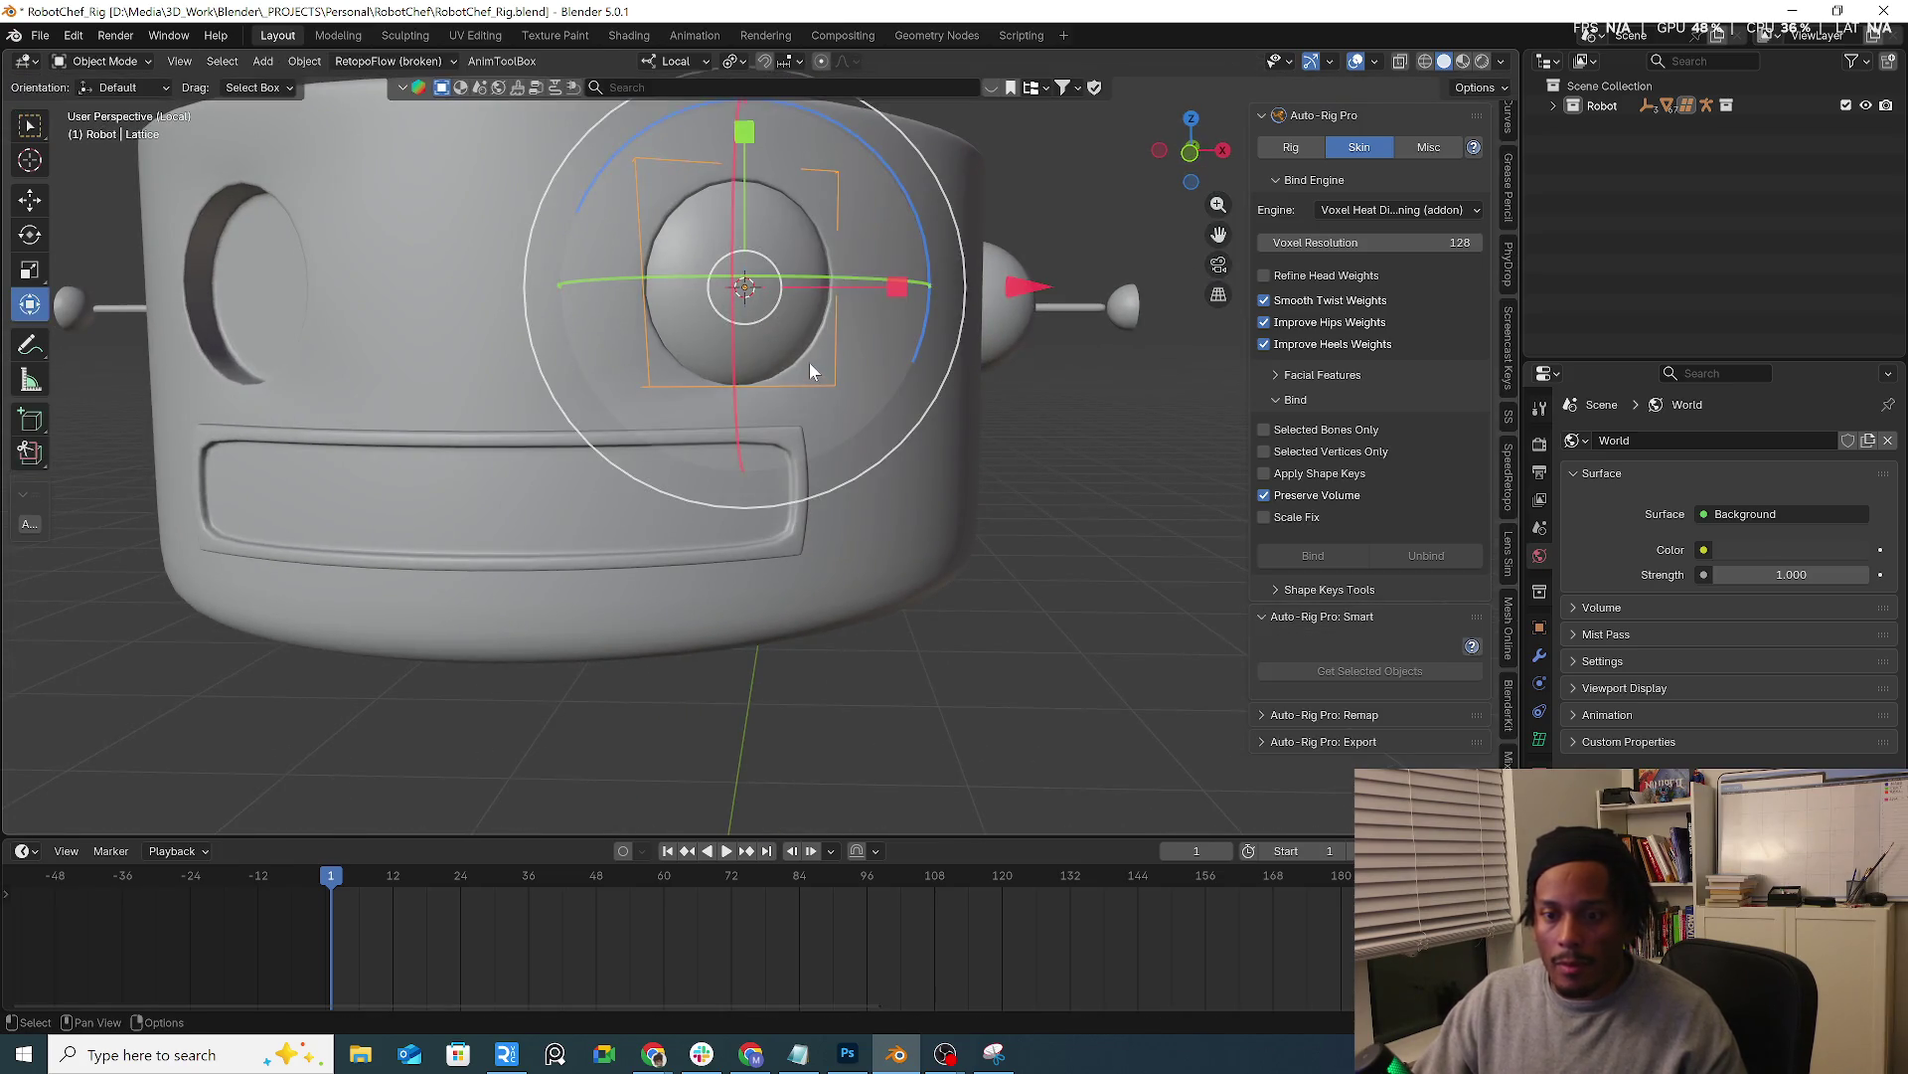
Switch to Material Preview and test-grab the eye sphere and lattice, cancelling each move
{"action": "left_click", "coordinate": [1446, 62]}
{"action": "mouse_move", "coordinate": [1047, 391]}
{"action": "middle_mouse_down"}
{"action": "mouse_move", "coordinate": [1027, 432]}
{"action": "mouse_move", "coordinate": [1014, 409]}
{"action": "middle_mouse_up"}
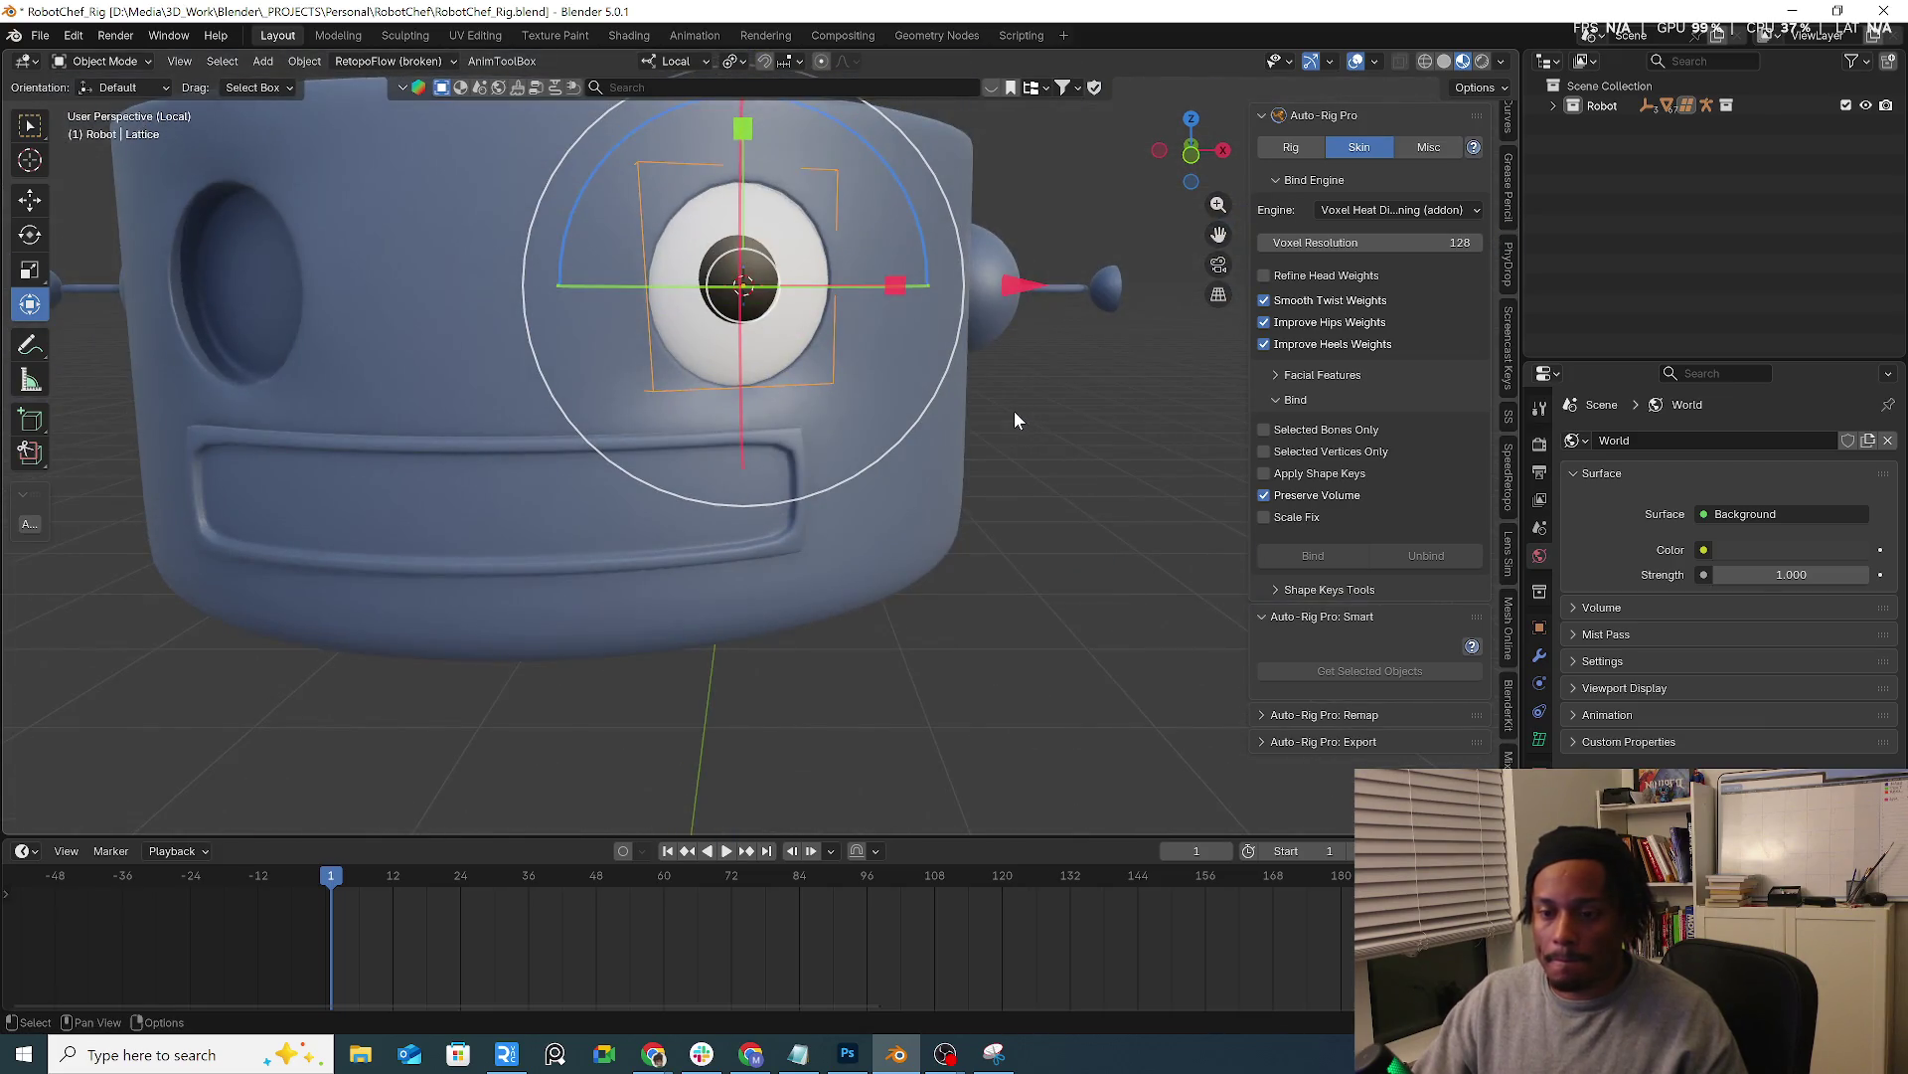
{"action": "key", "text": "Tab"}
{"action": "key", "text": "Tab"}
{"action": "left_click", "coordinate": [792, 332]}
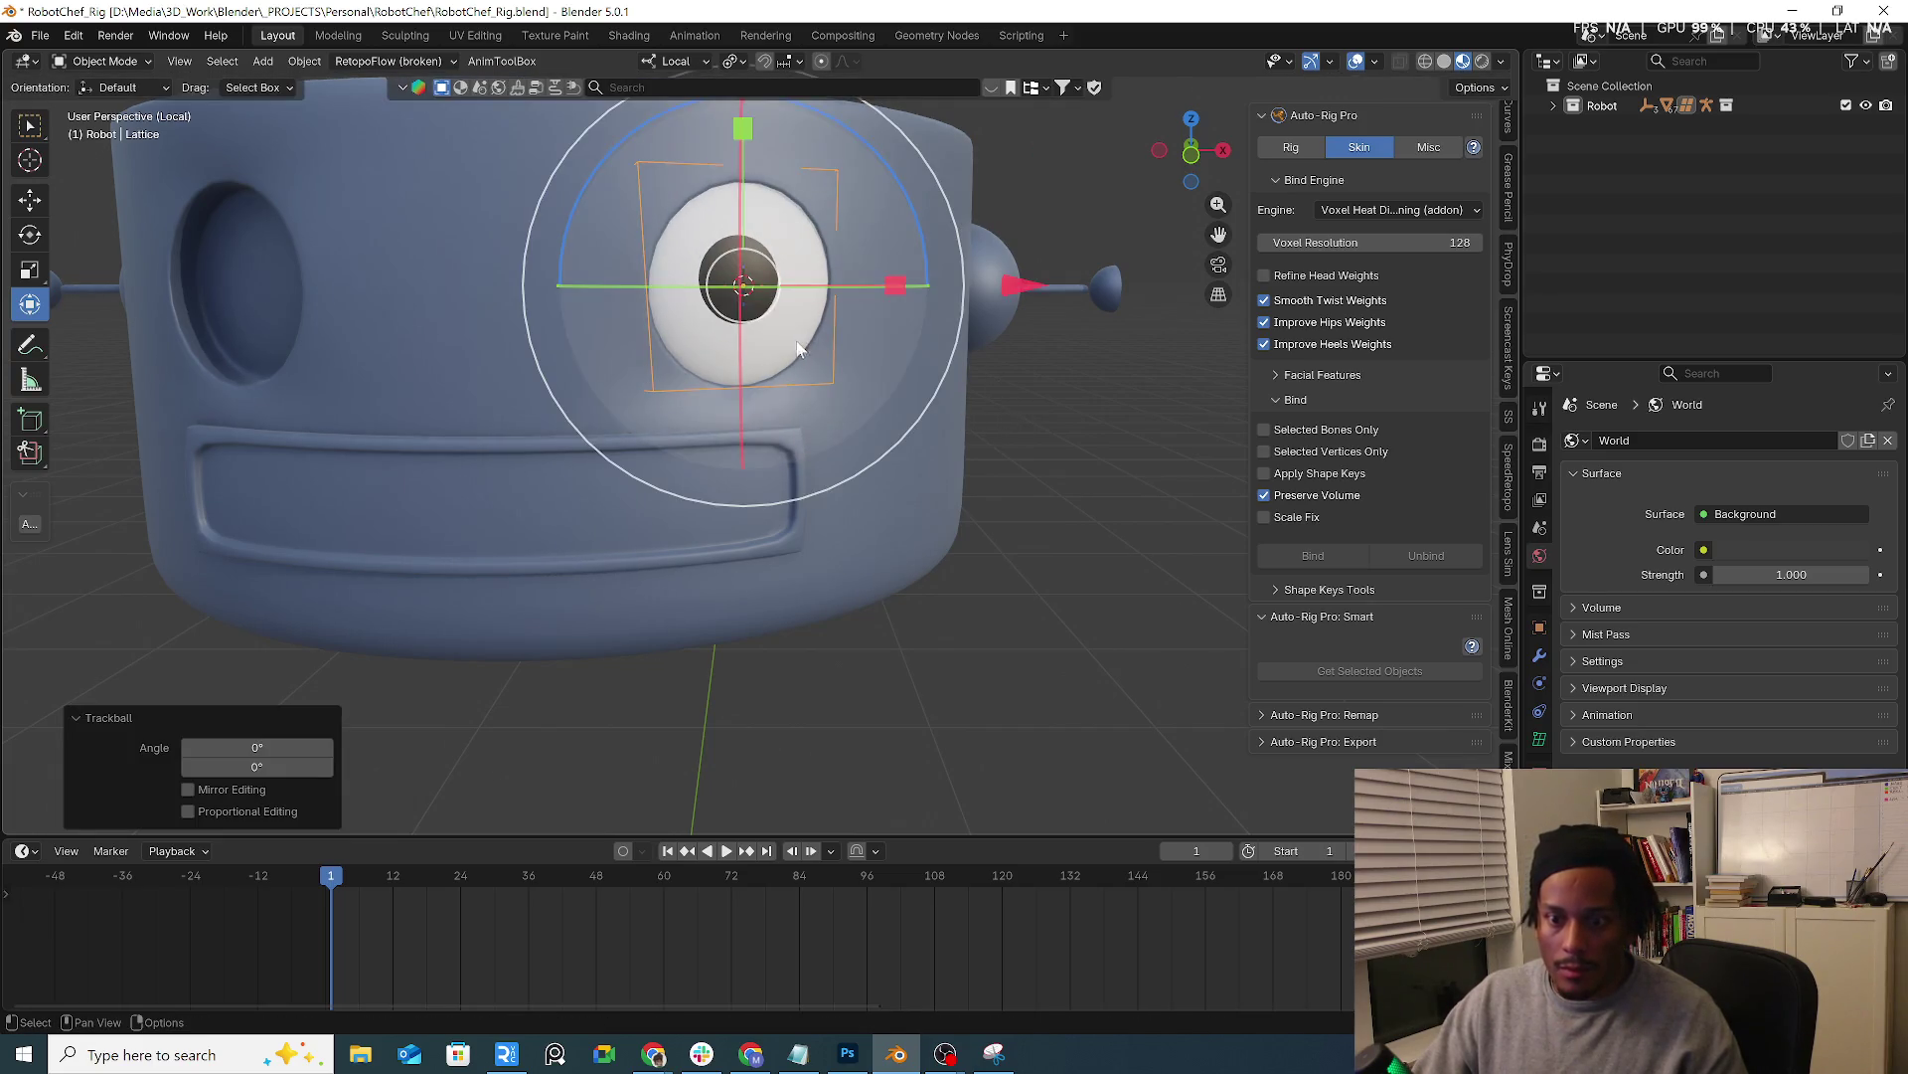
{"action": "key", "text": "Tab"}
{"action": "key", "text": "Tab"}
{"action": "mouse_move", "coordinate": [777, 327]}
{"action": "left_mouse_down"}
{"action": "mouse_move", "coordinate": [705, 350]}
{"action": "mouse_move", "coordinate": [573, 702]}
{"action": "left_mouse_up"}
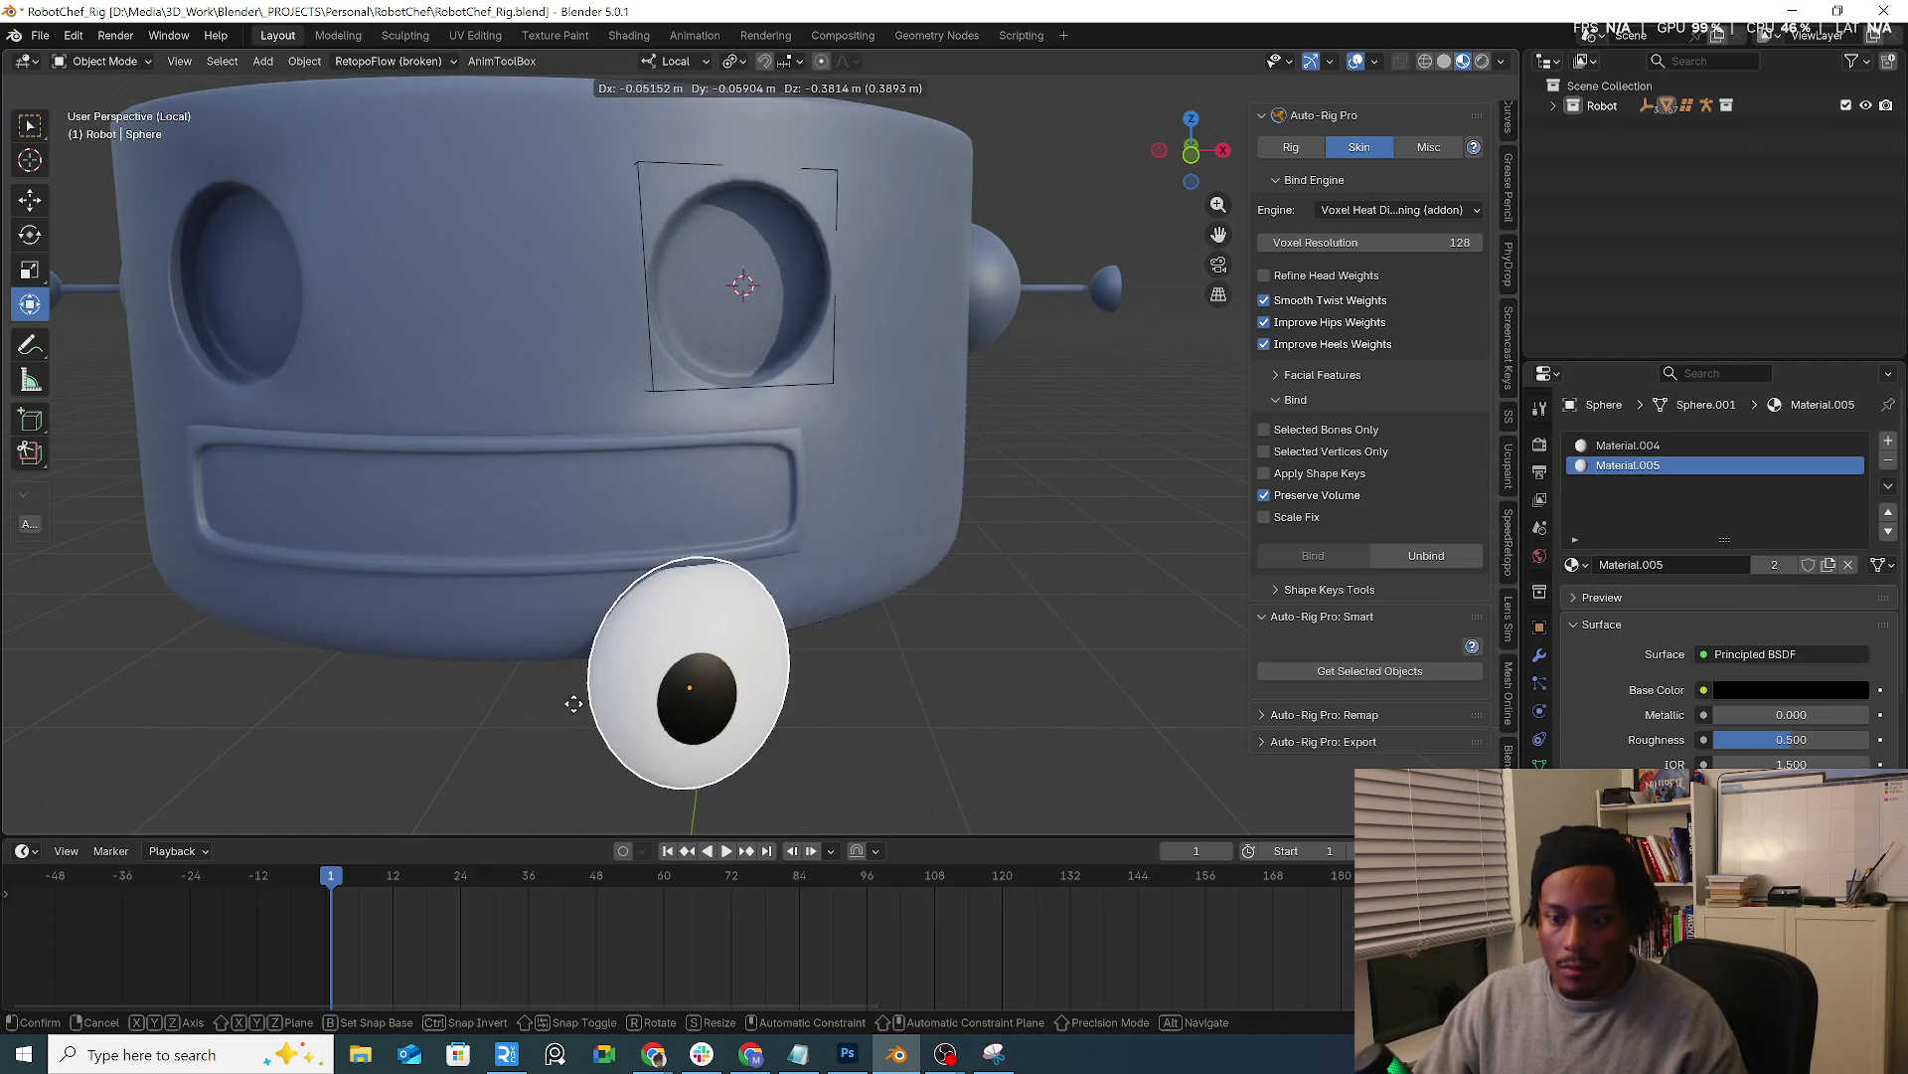
{"action": "right_click", "coordinate": [370, 586]}
{"action": "left_click", "coordinate": [825, 386]}
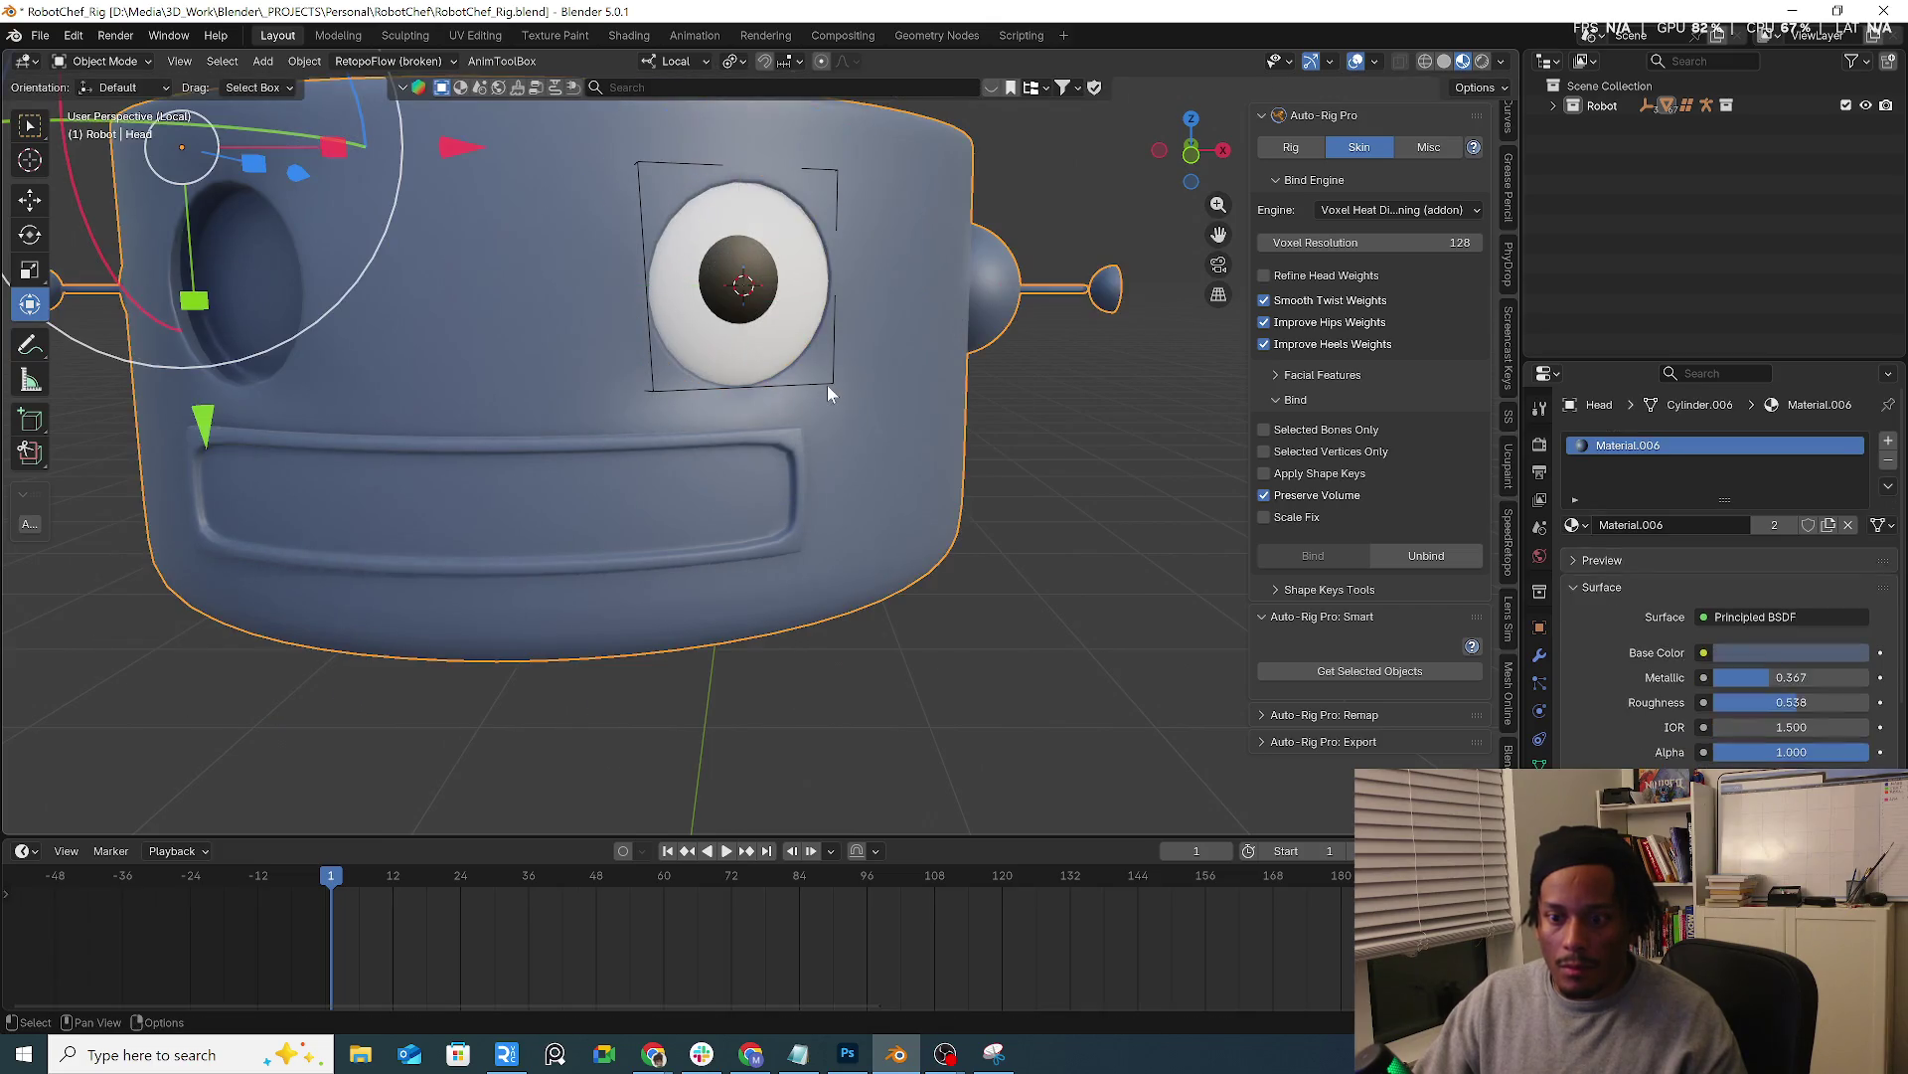
{"action": "key", "text": "g"}
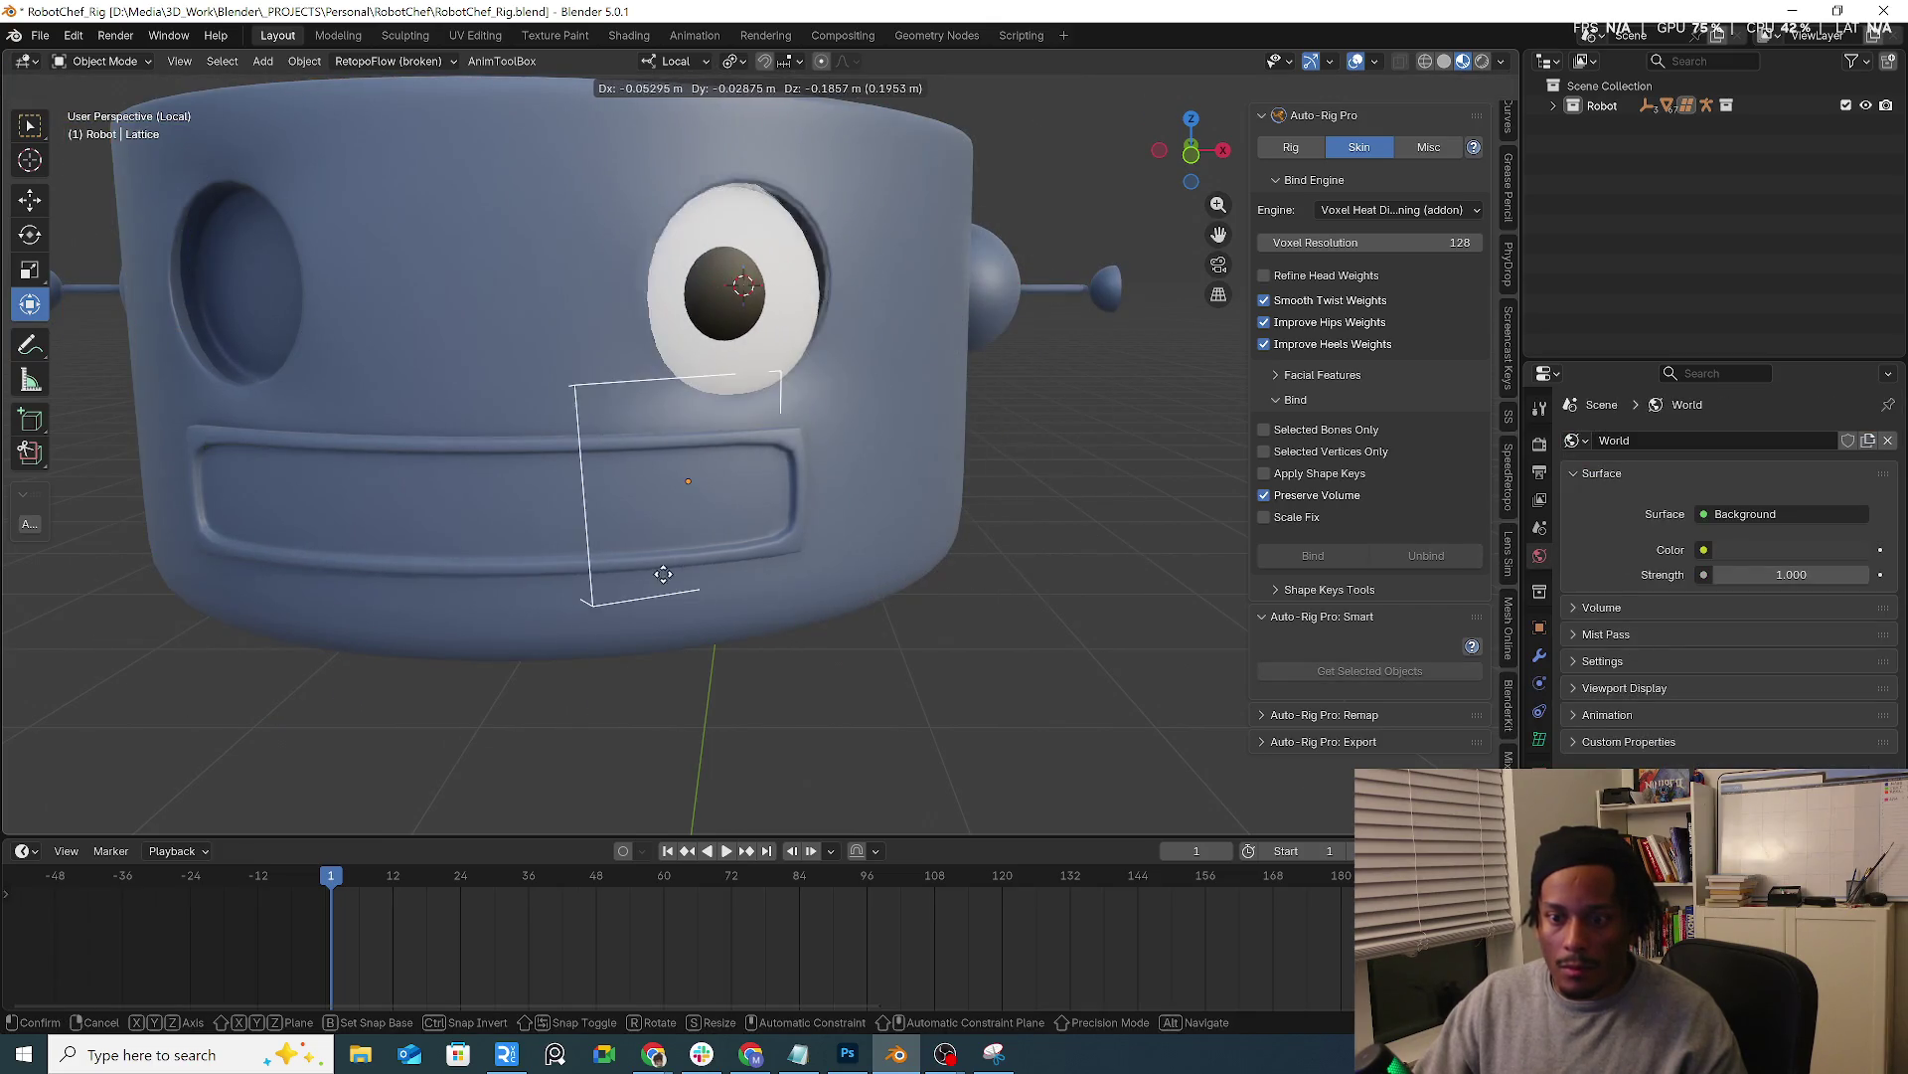
{"action": "right_click", "coordinate": [729, 431]}
Parent the eye sphere to the lattice (Ctrl+P Object) and verify the sphere follows the lattice
{"action": "left_click", "coordinate": [811, 370]}
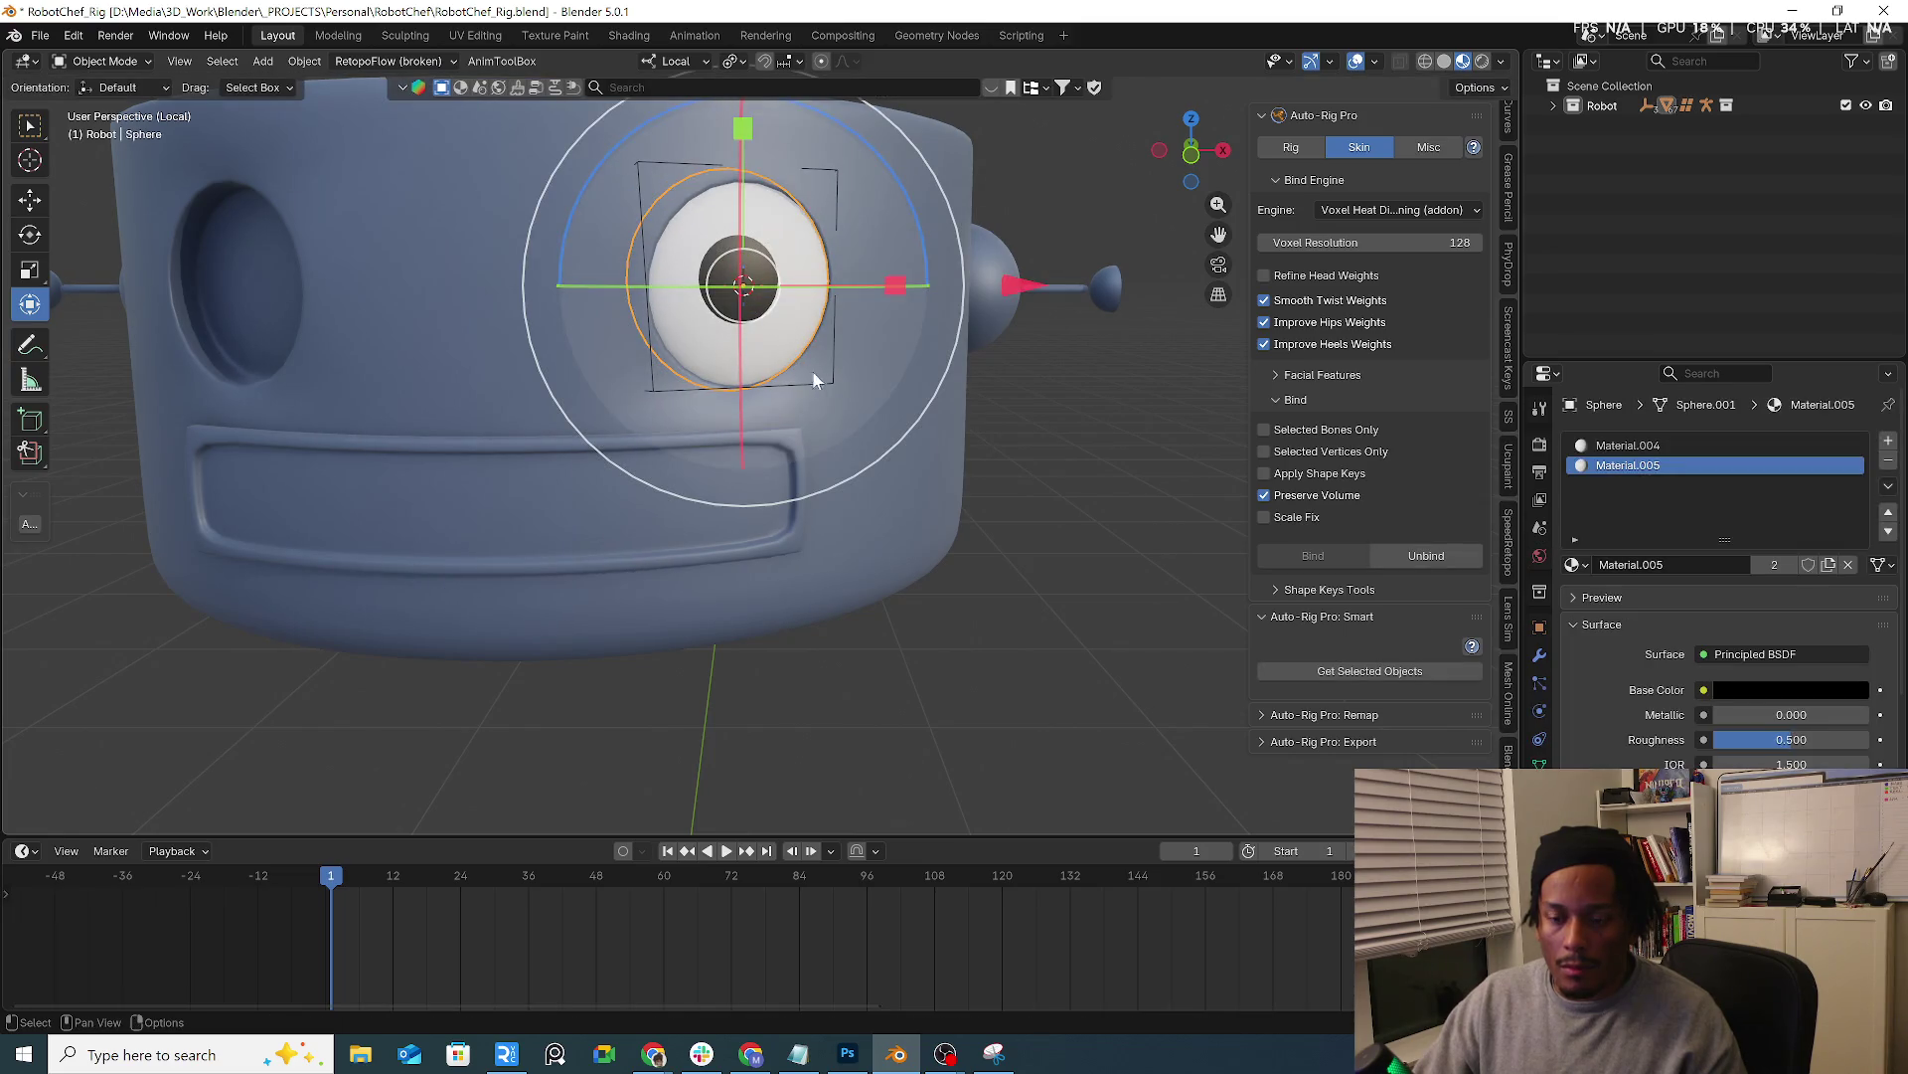
{"action": "left_click", "coordinate": [833, 382], "text": "shift"}
{"action": "key", "text": "ctrl+p"}
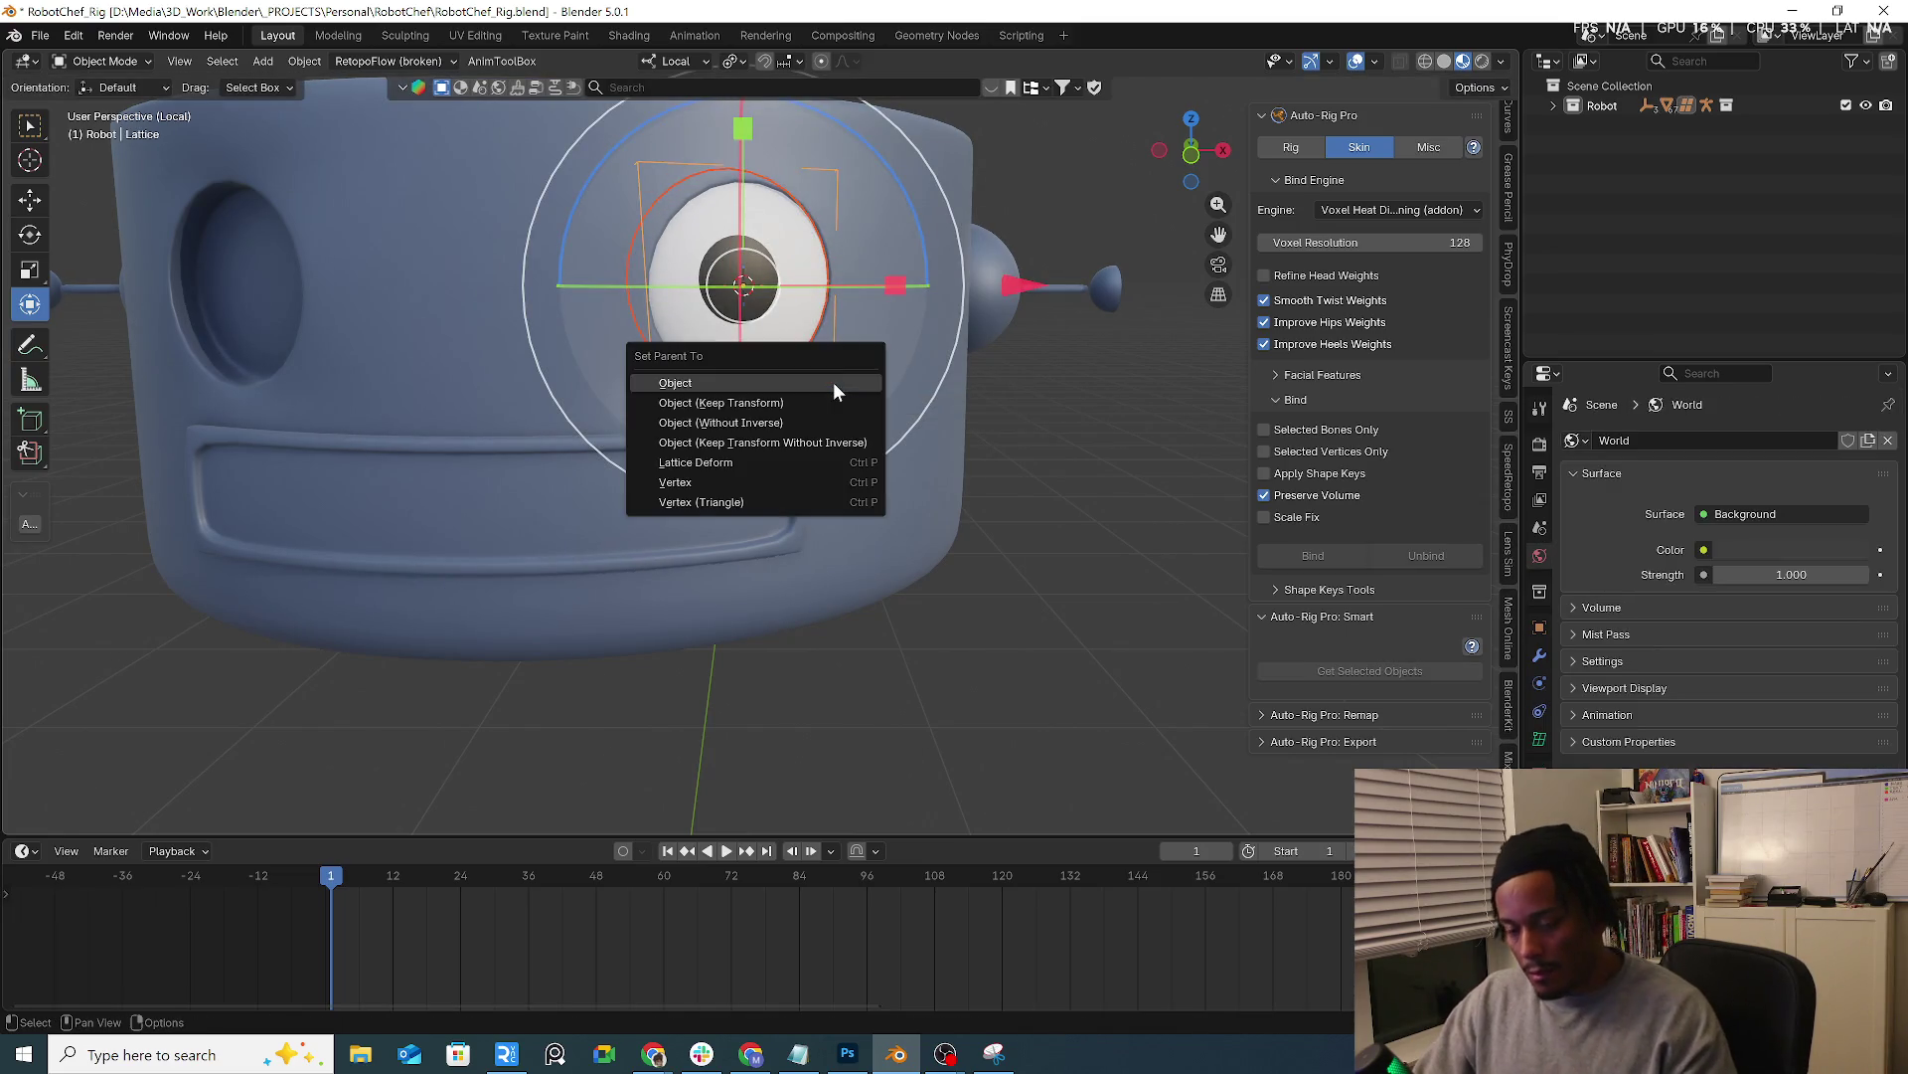
{"action": "left_click", "coordinate": [834, 383]}
{"action": "left_click", "coordinate": [810, 319]}
{"action": "key", "text": "g"}
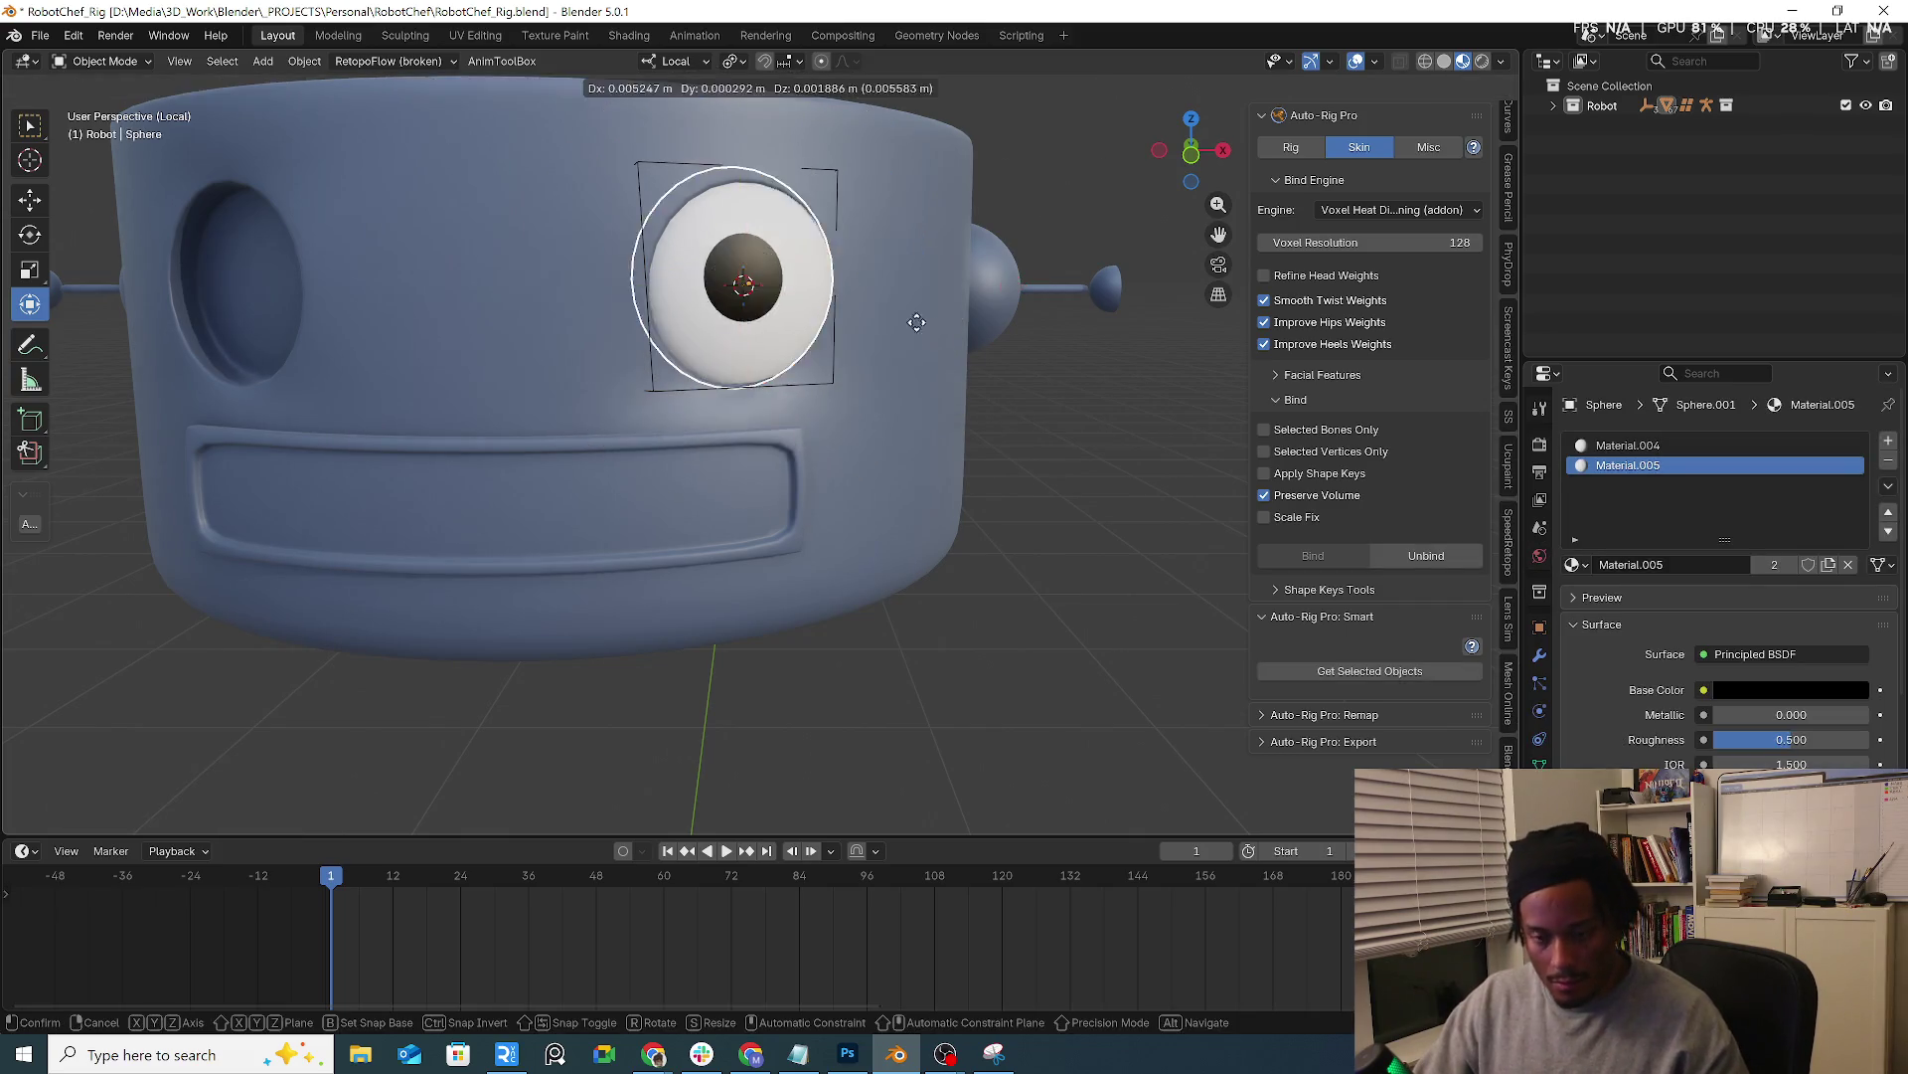
{"action": "right_click", "coordinate": [817, 375]}
{"action": "left_click", "coordinate": [836, 381]}
{"action": "key", "text": "g"}
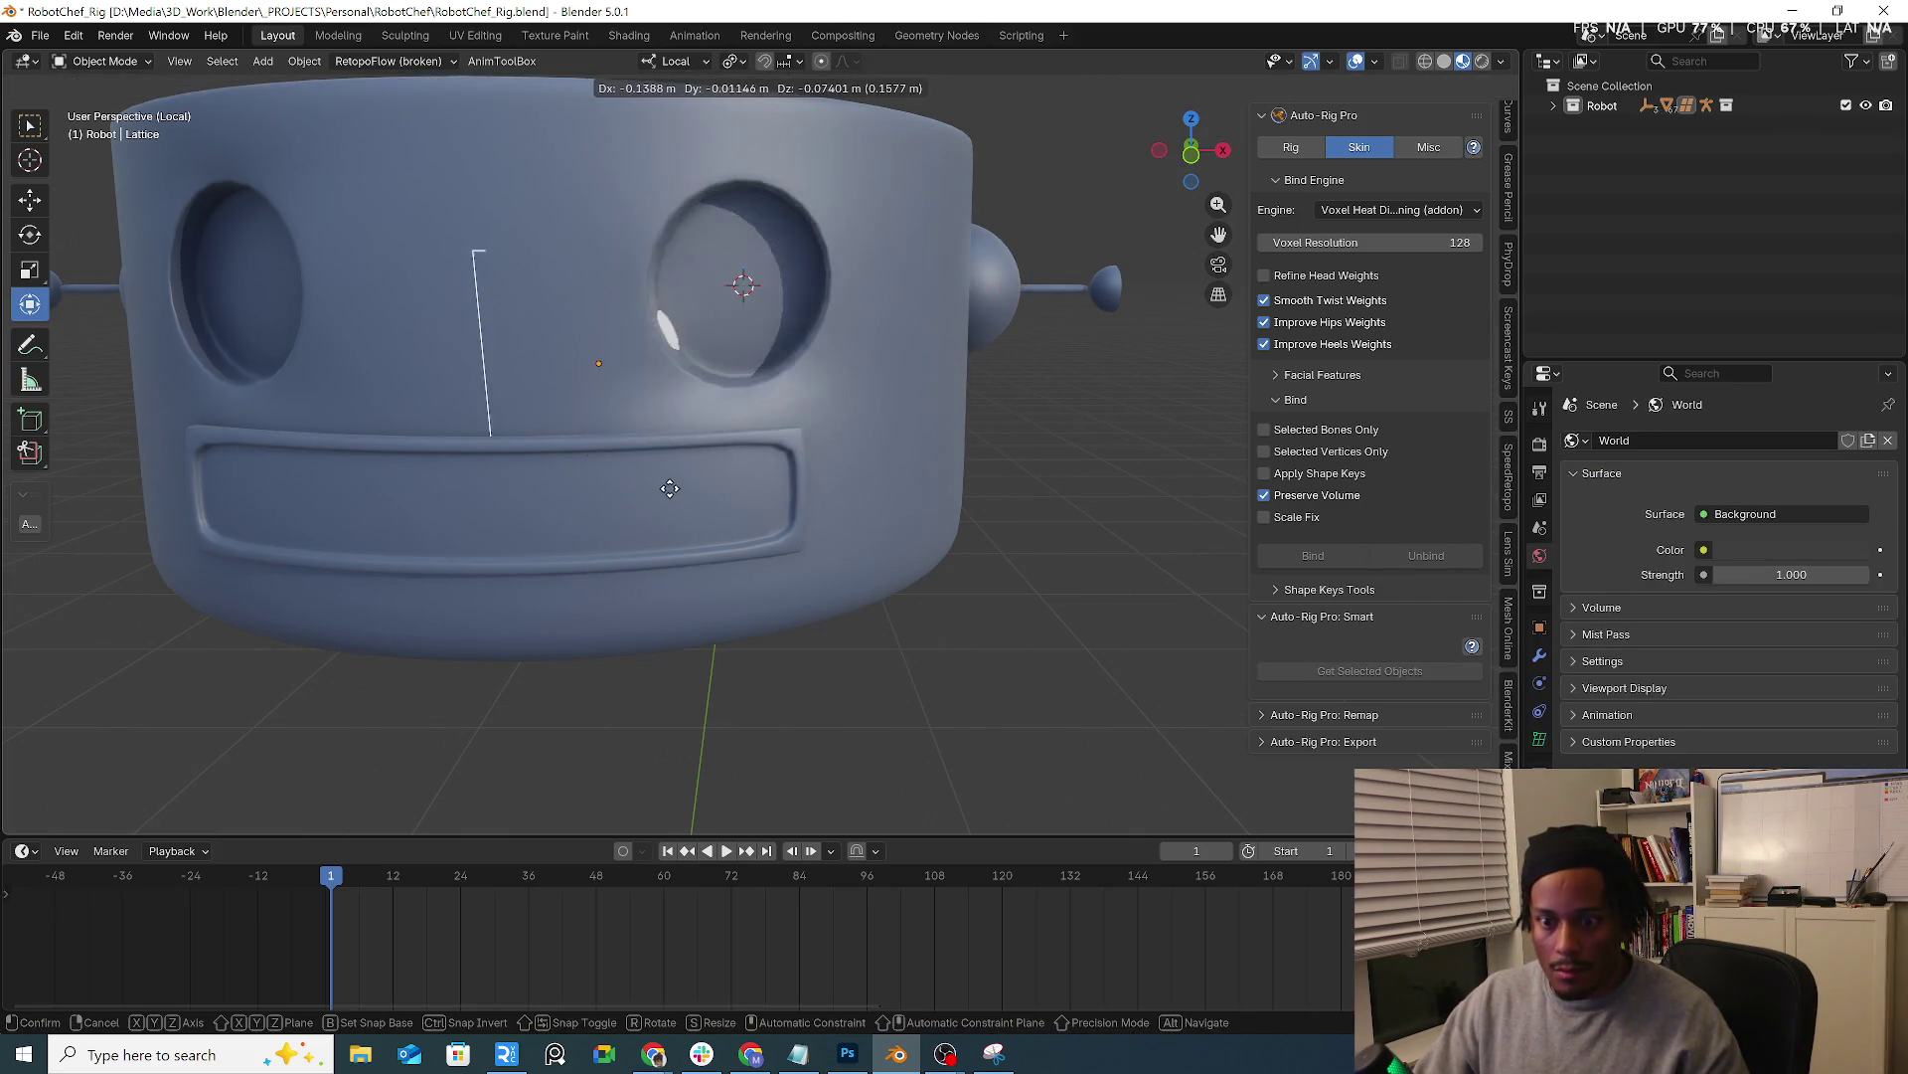
{"action": "right_click", "coordinate": [1141, 545]}
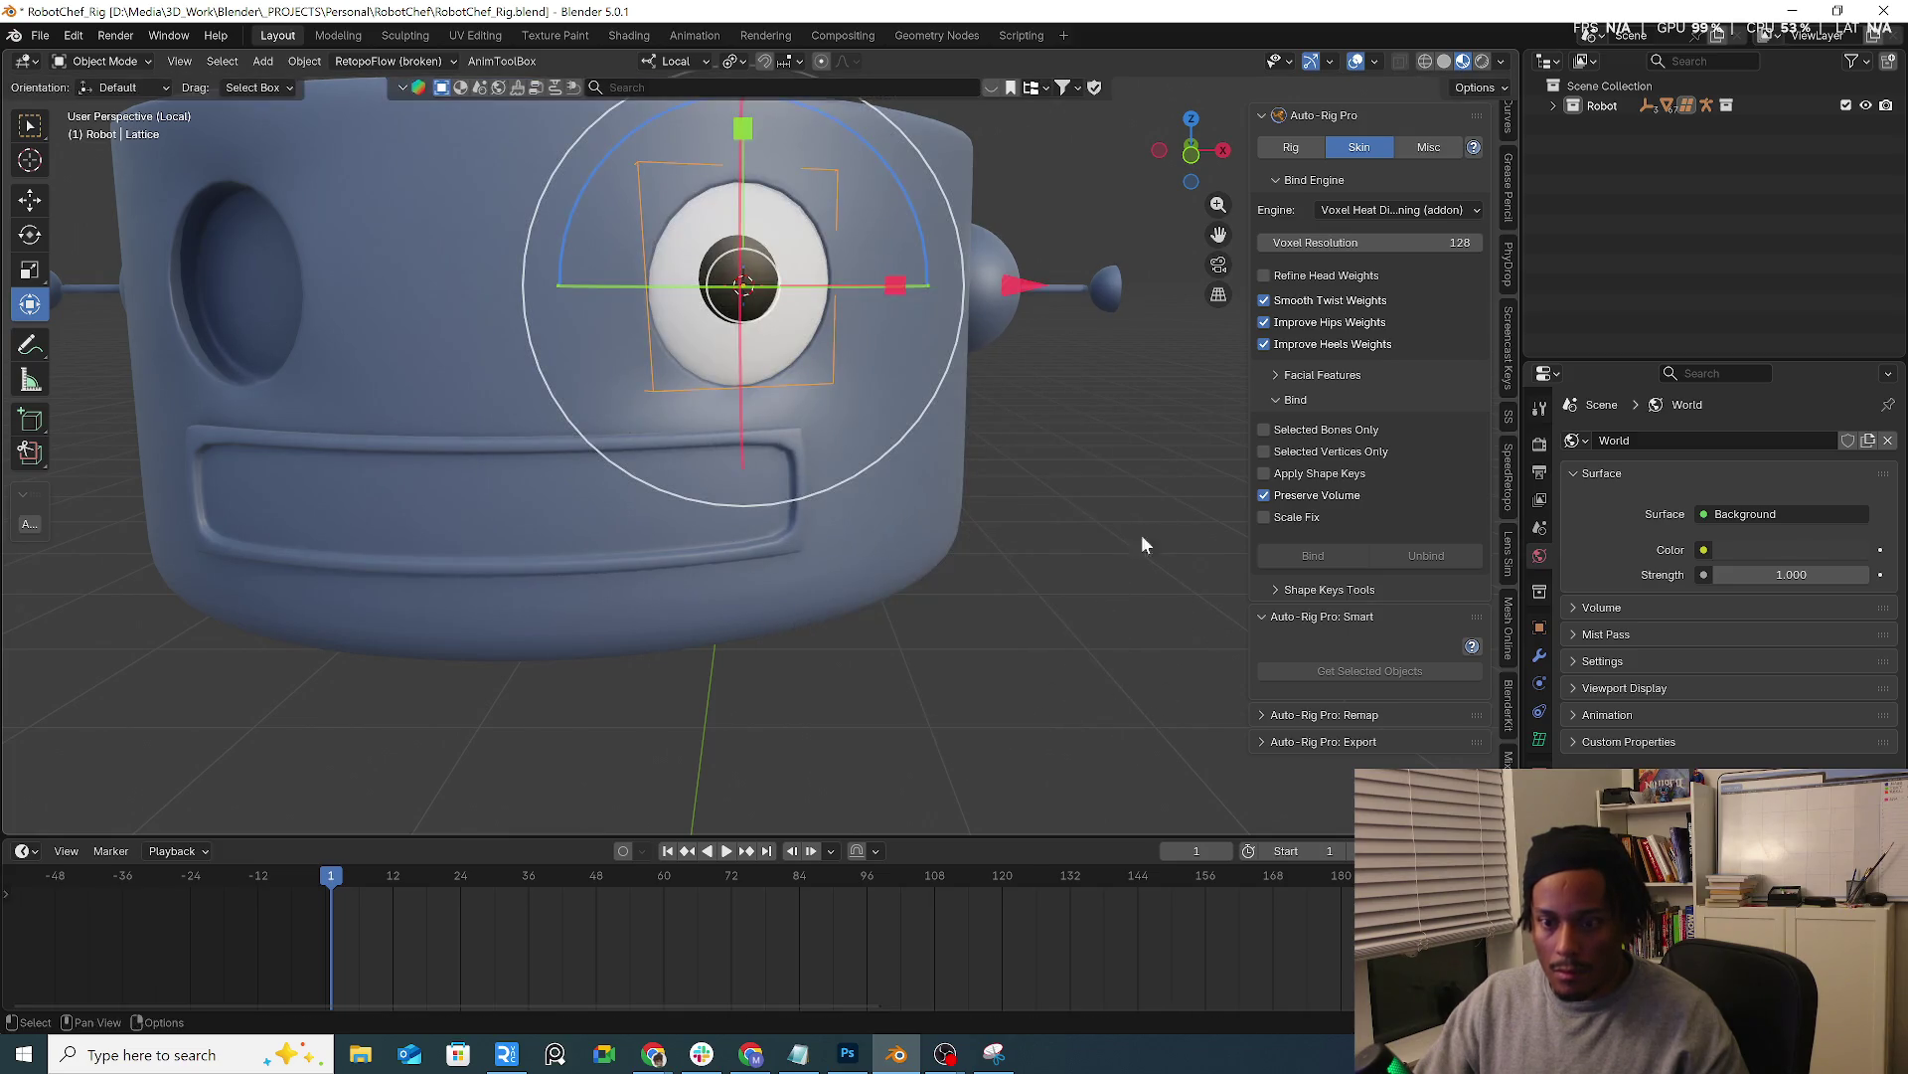
Reveal the Sphere under Lattice in the Outliner and start moving it to a collection with M
{"action": "left_click", "coordinate": [1556, 107]}
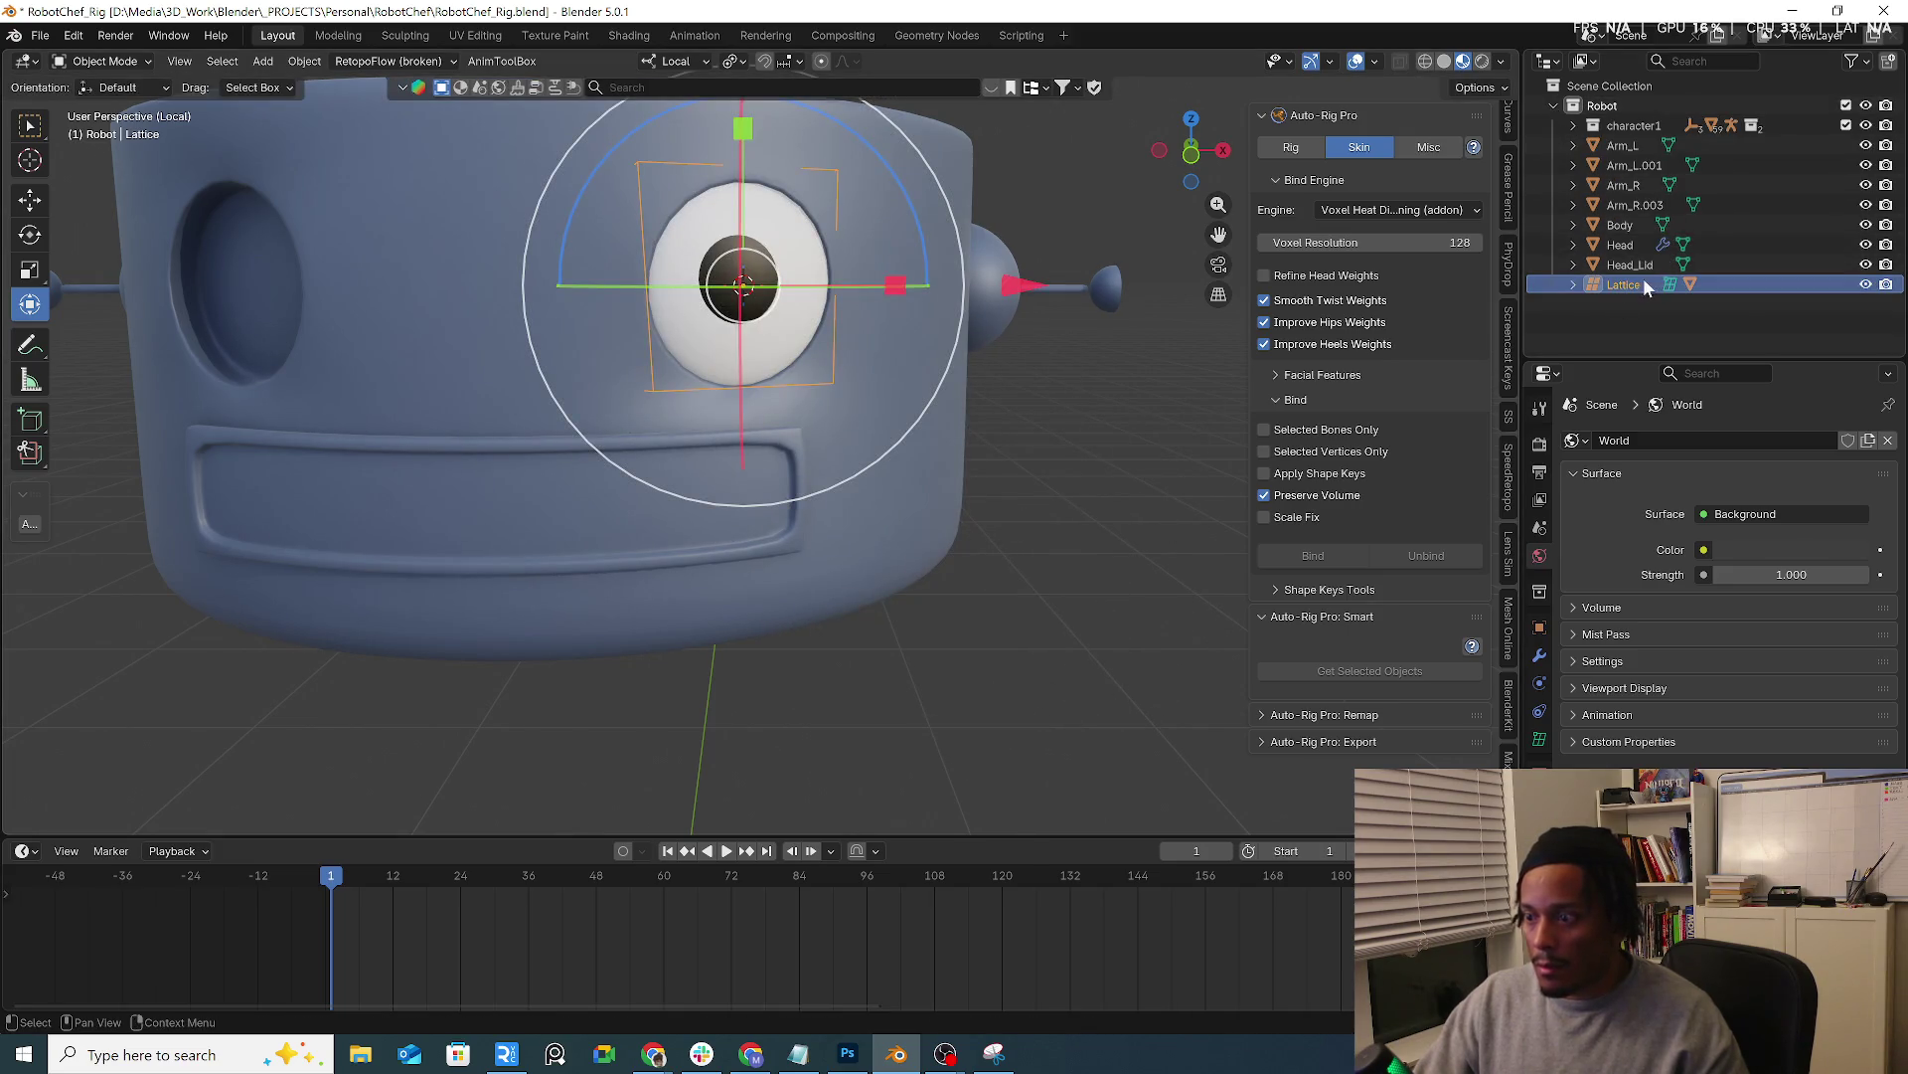
{"action": "left_click", "coordinate": [774, 315]}
{"action": "key", "text": "KP_Decimal"}
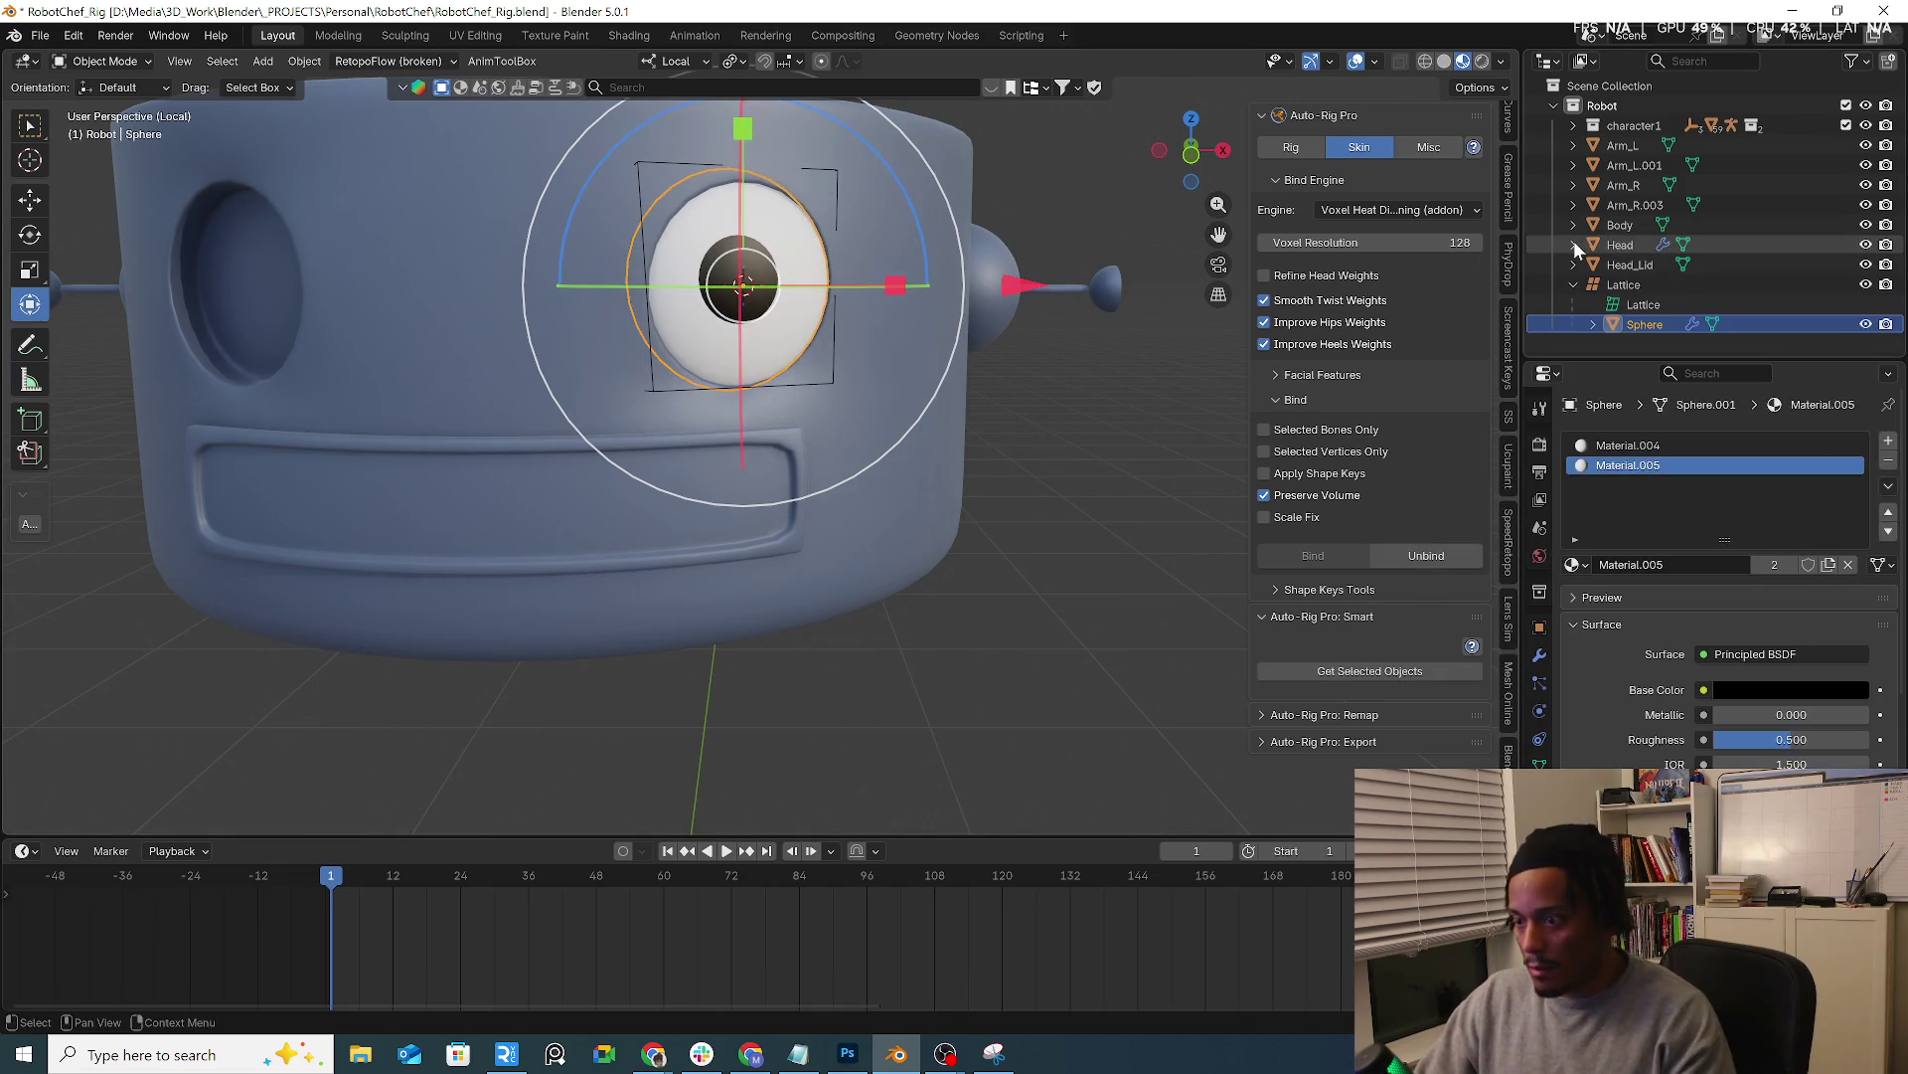
{"action": "left_click", "coordinate": [1627, 281]}
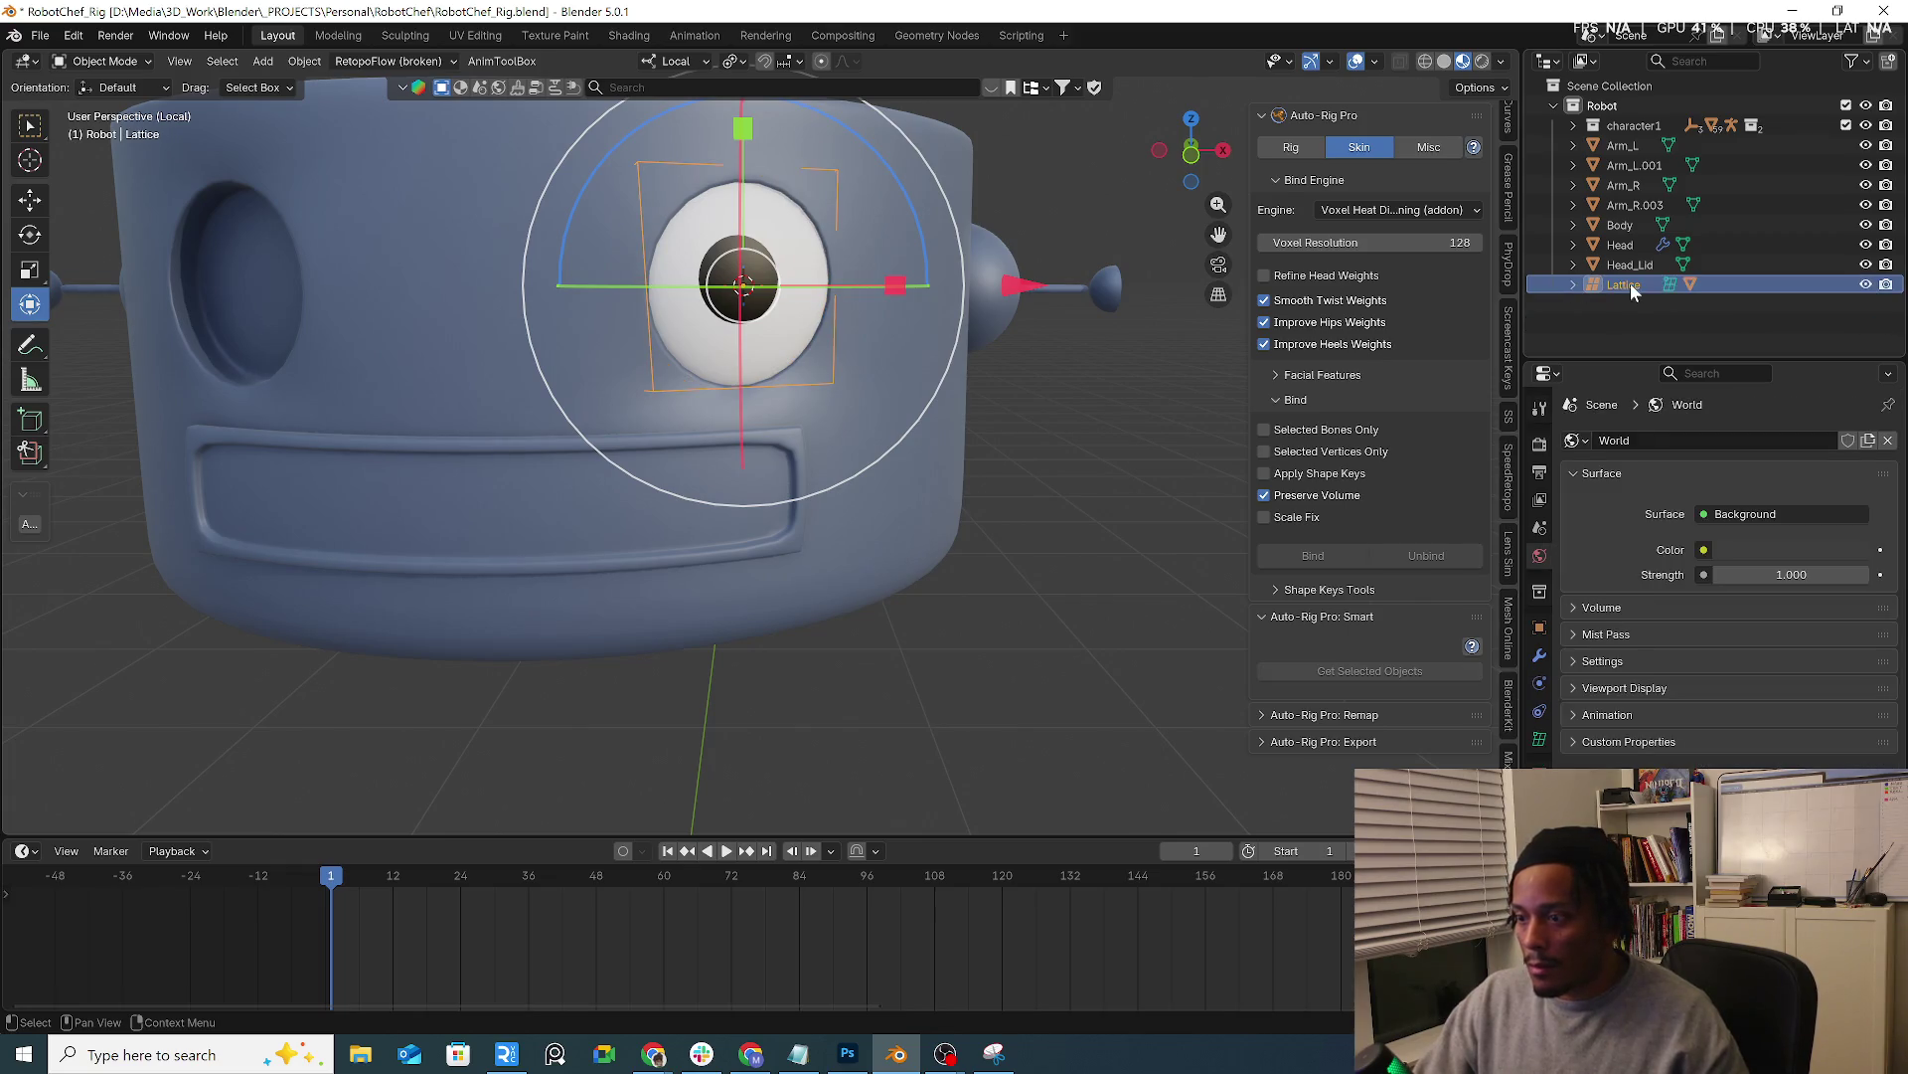
{"action": "left_click", "coordinate": [1573, 284]}
{"action": "left_click", "coordinate": [1640, 323]}
{"action": "left_click_drag", "start_coordinate": [1640, 324], "coordinate": [1603, 85]}
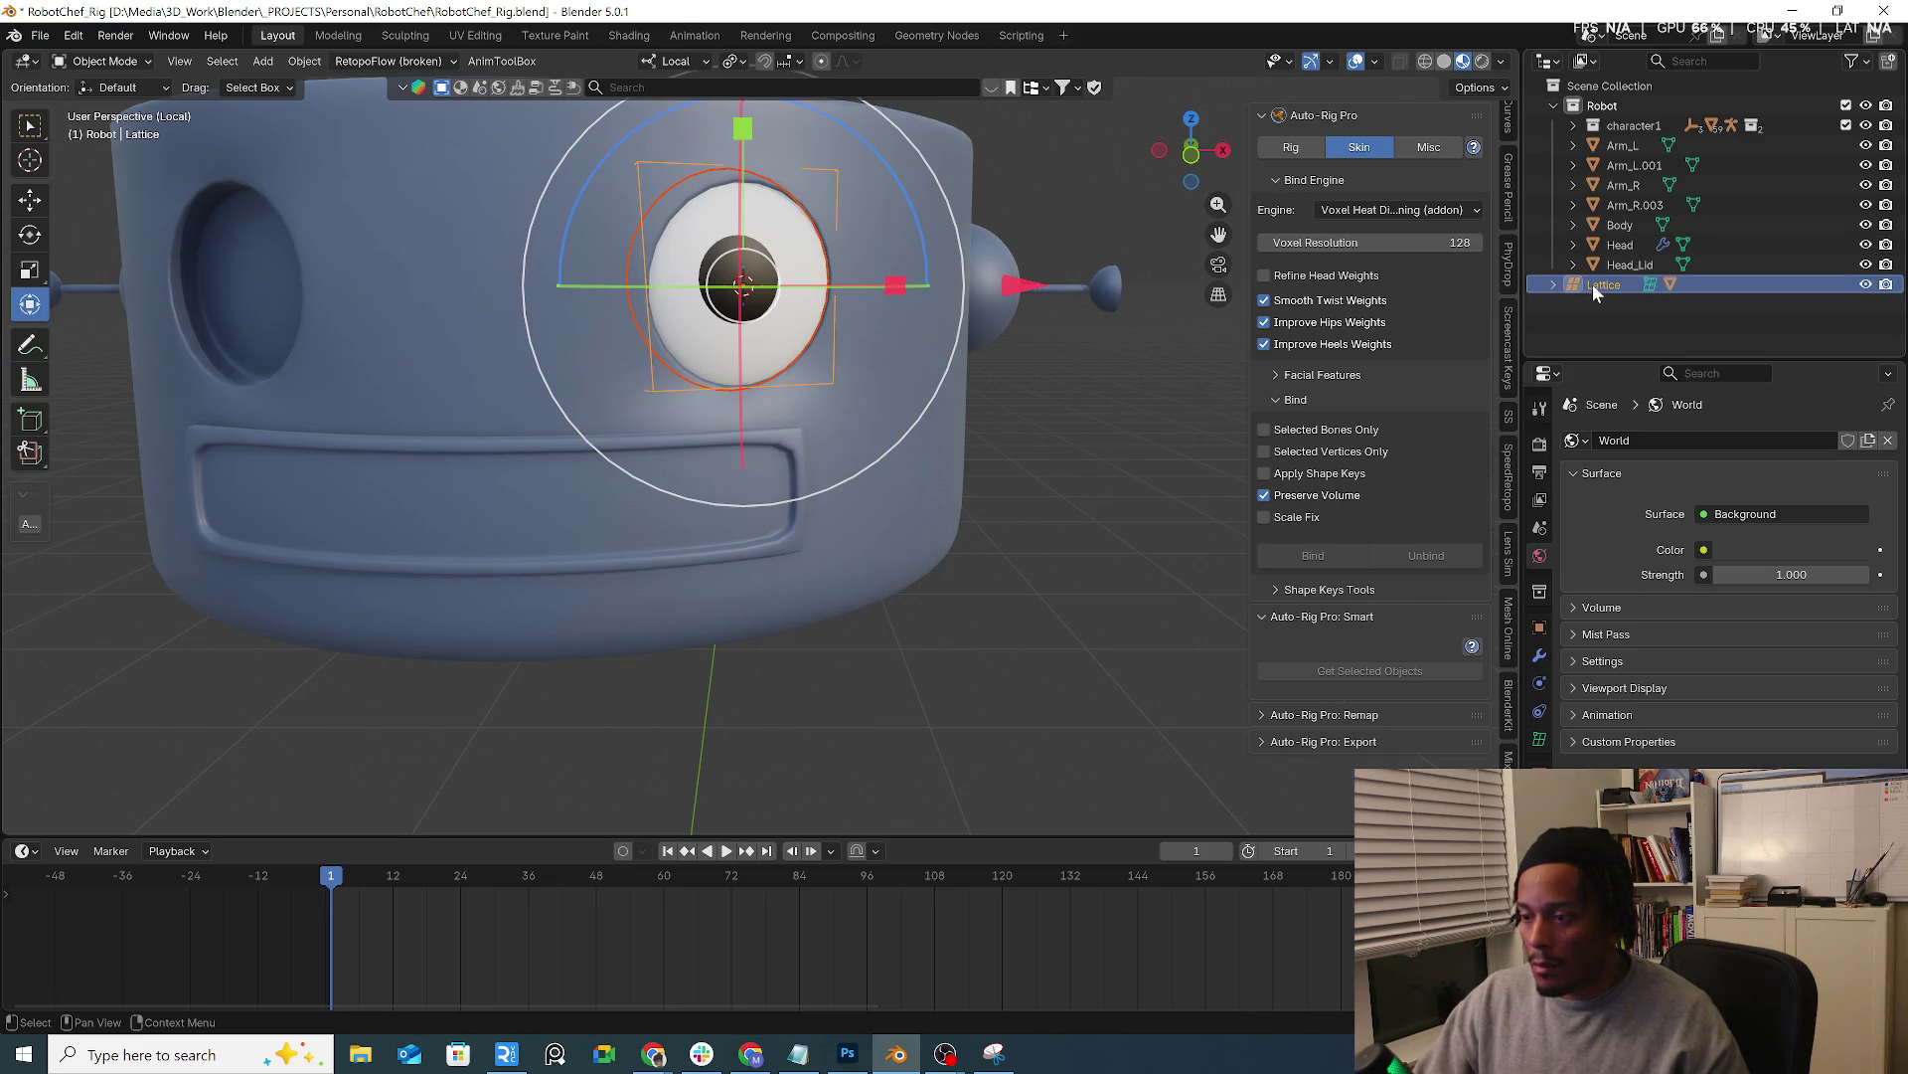
{"action": "key", "text": "m"}
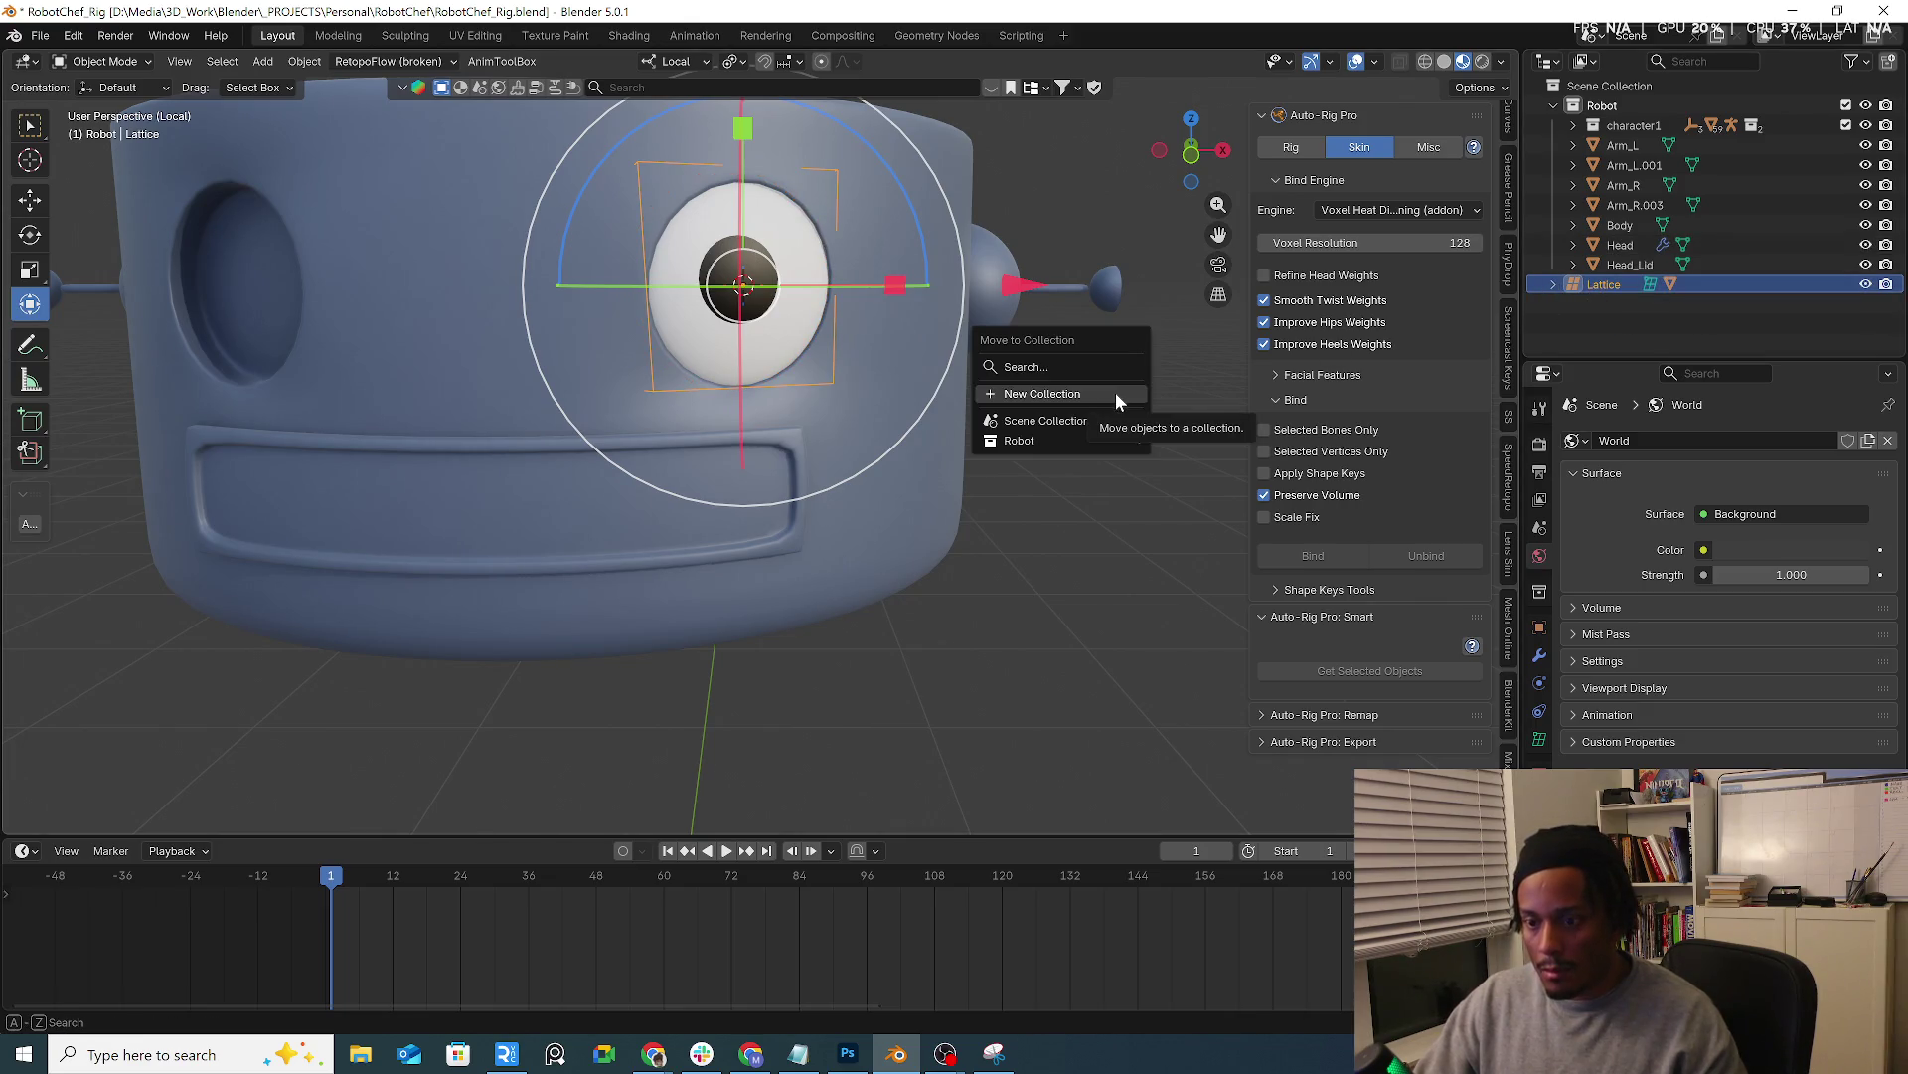
Move the Lattice and its Sphere into a new collection named Eye_L
{"action": "key", "text": "KP_Add"}
{"action": "left_click", "coordinate": [1644, 323], "text": "shift"}
{"action": "key", "text": "m"}
{"action": "left_click", "coordinate": [1202, 440]}
{"action": "type", "text": "Eye_L"}
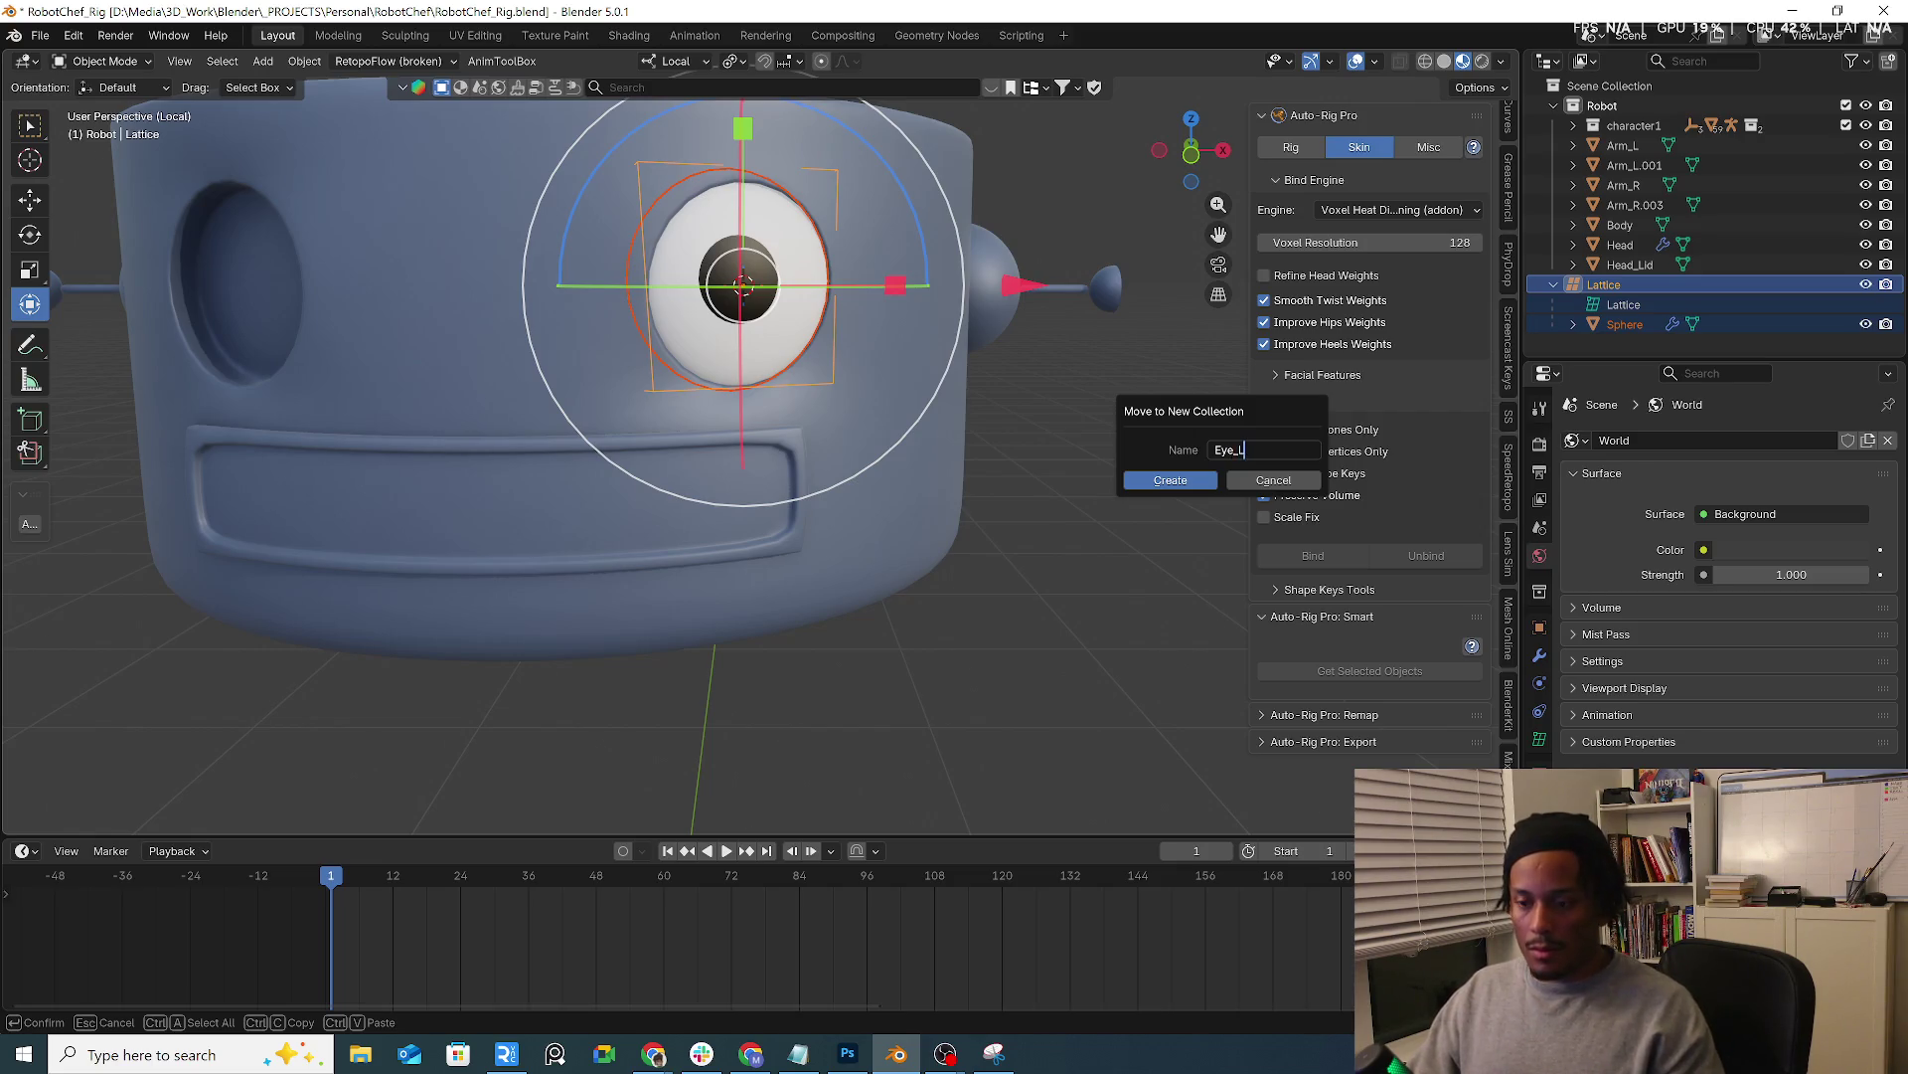
{"action": "key", "text": "Return"}
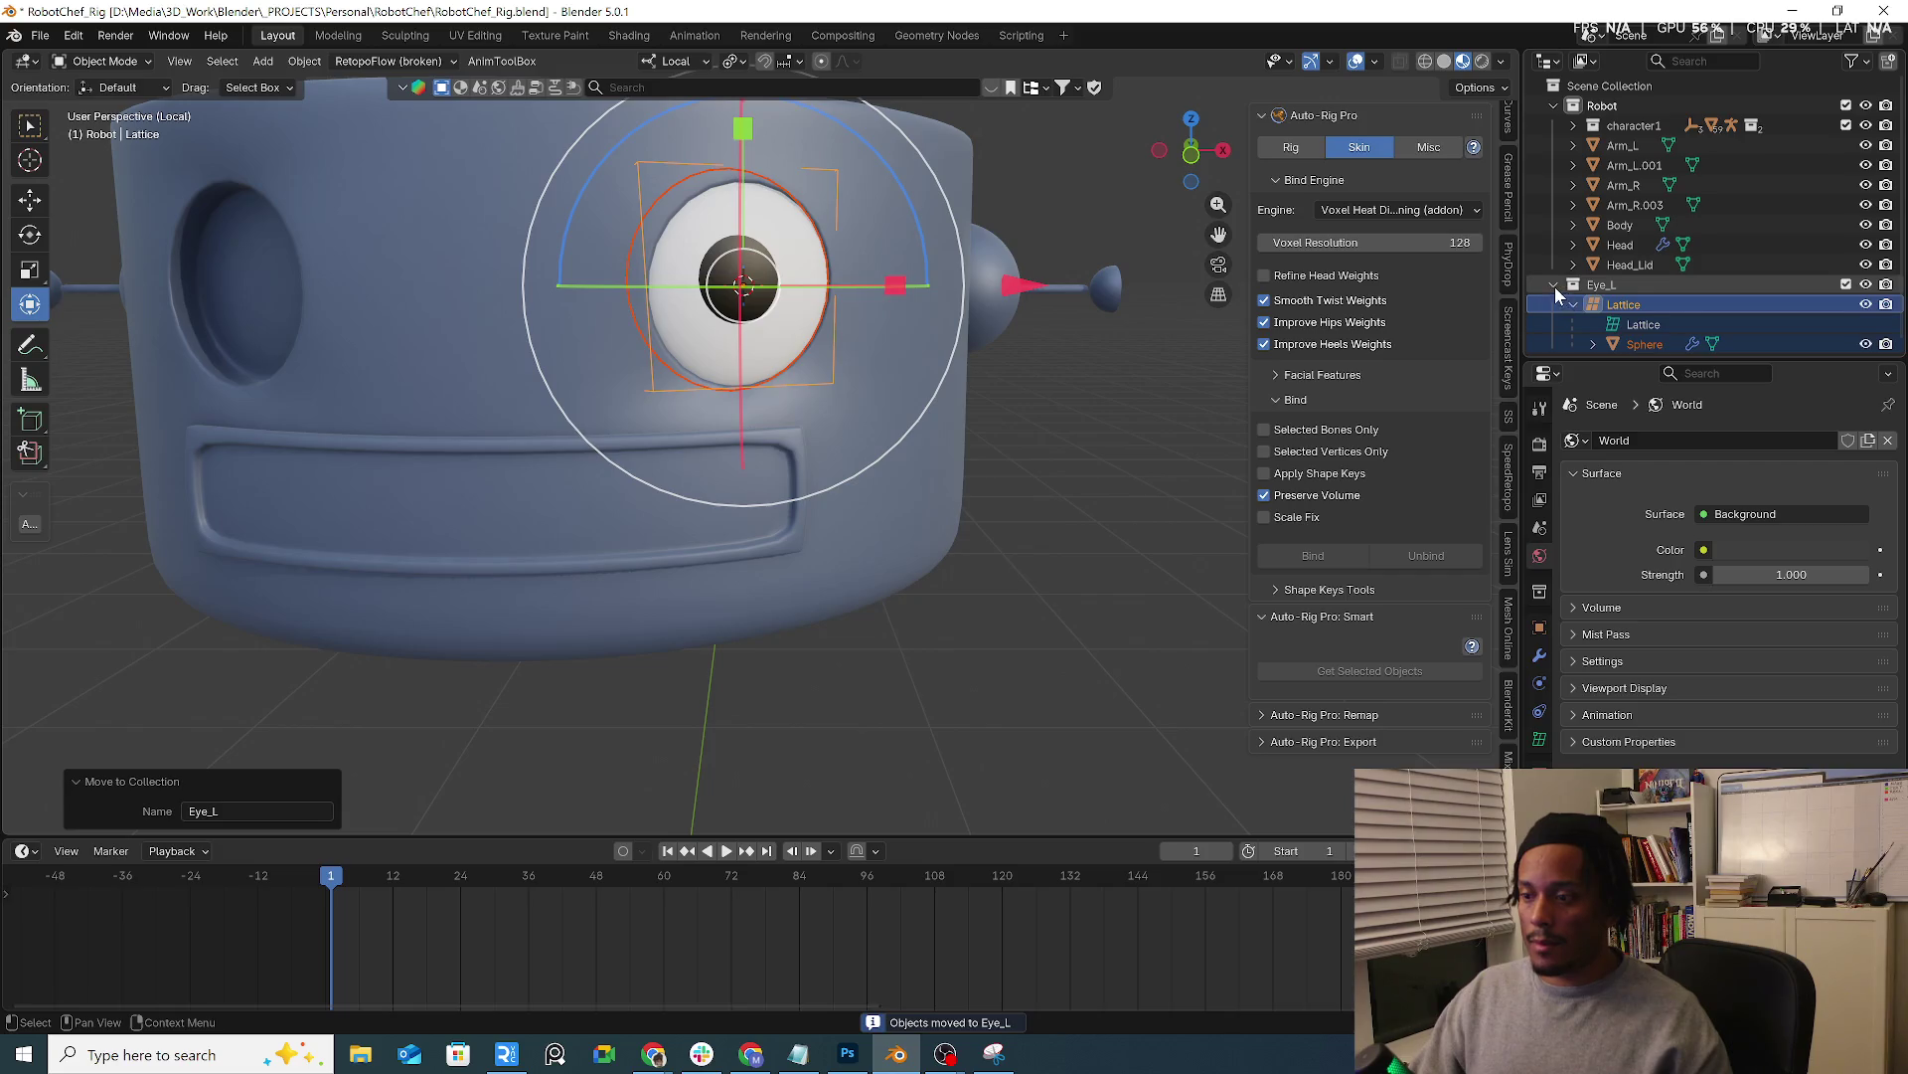
{"action": "left_click", "coordinate": [1599, 284]}
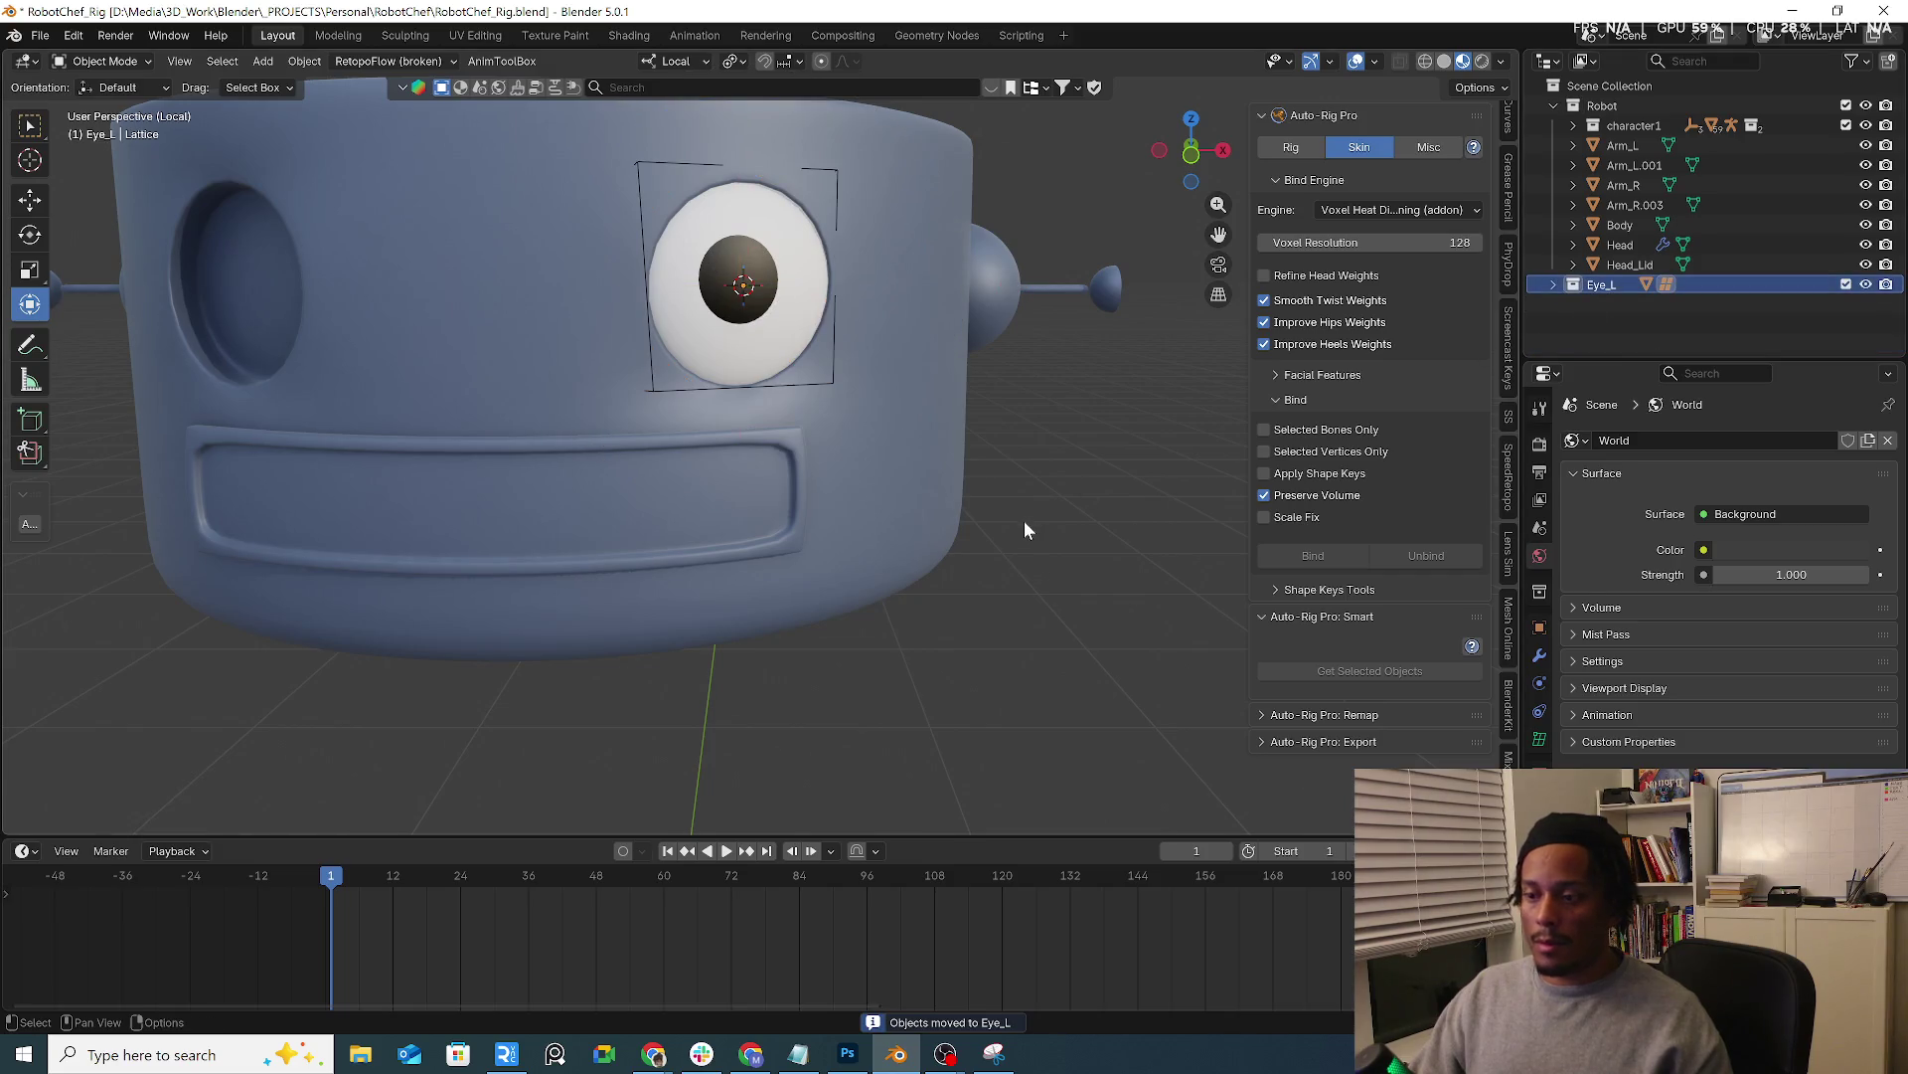
{"action": "right_click", "coordinate": [1595, 287]}
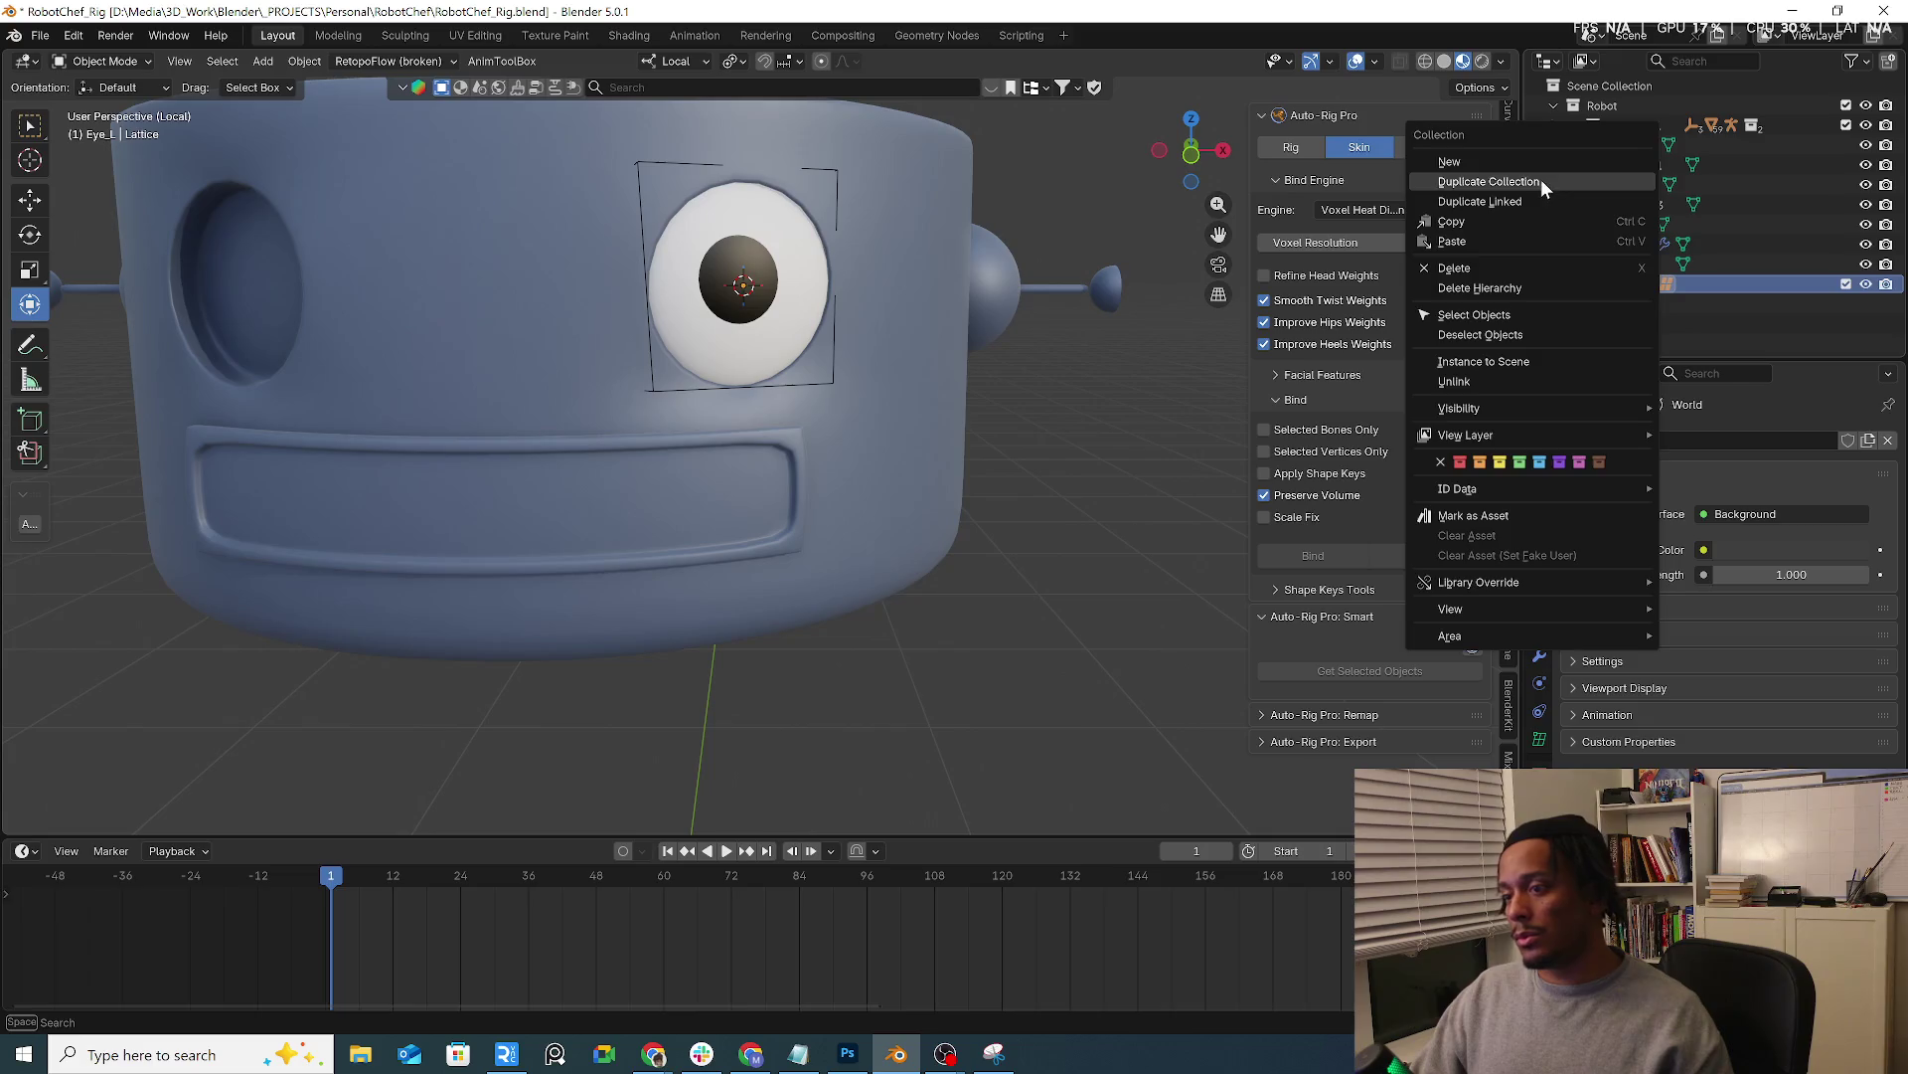
Duplicate the Eye_L collection, rename the copy Eye_R and select its Lattice.001
{"action": "left_click", "coordinate": [1541, 178]}
{"action": "key", "text": "KP_1"}
{"action": "left_click", "coordinate": [1613, 302]}
{"action": "double_click", "coordinate": [1615, 303]}
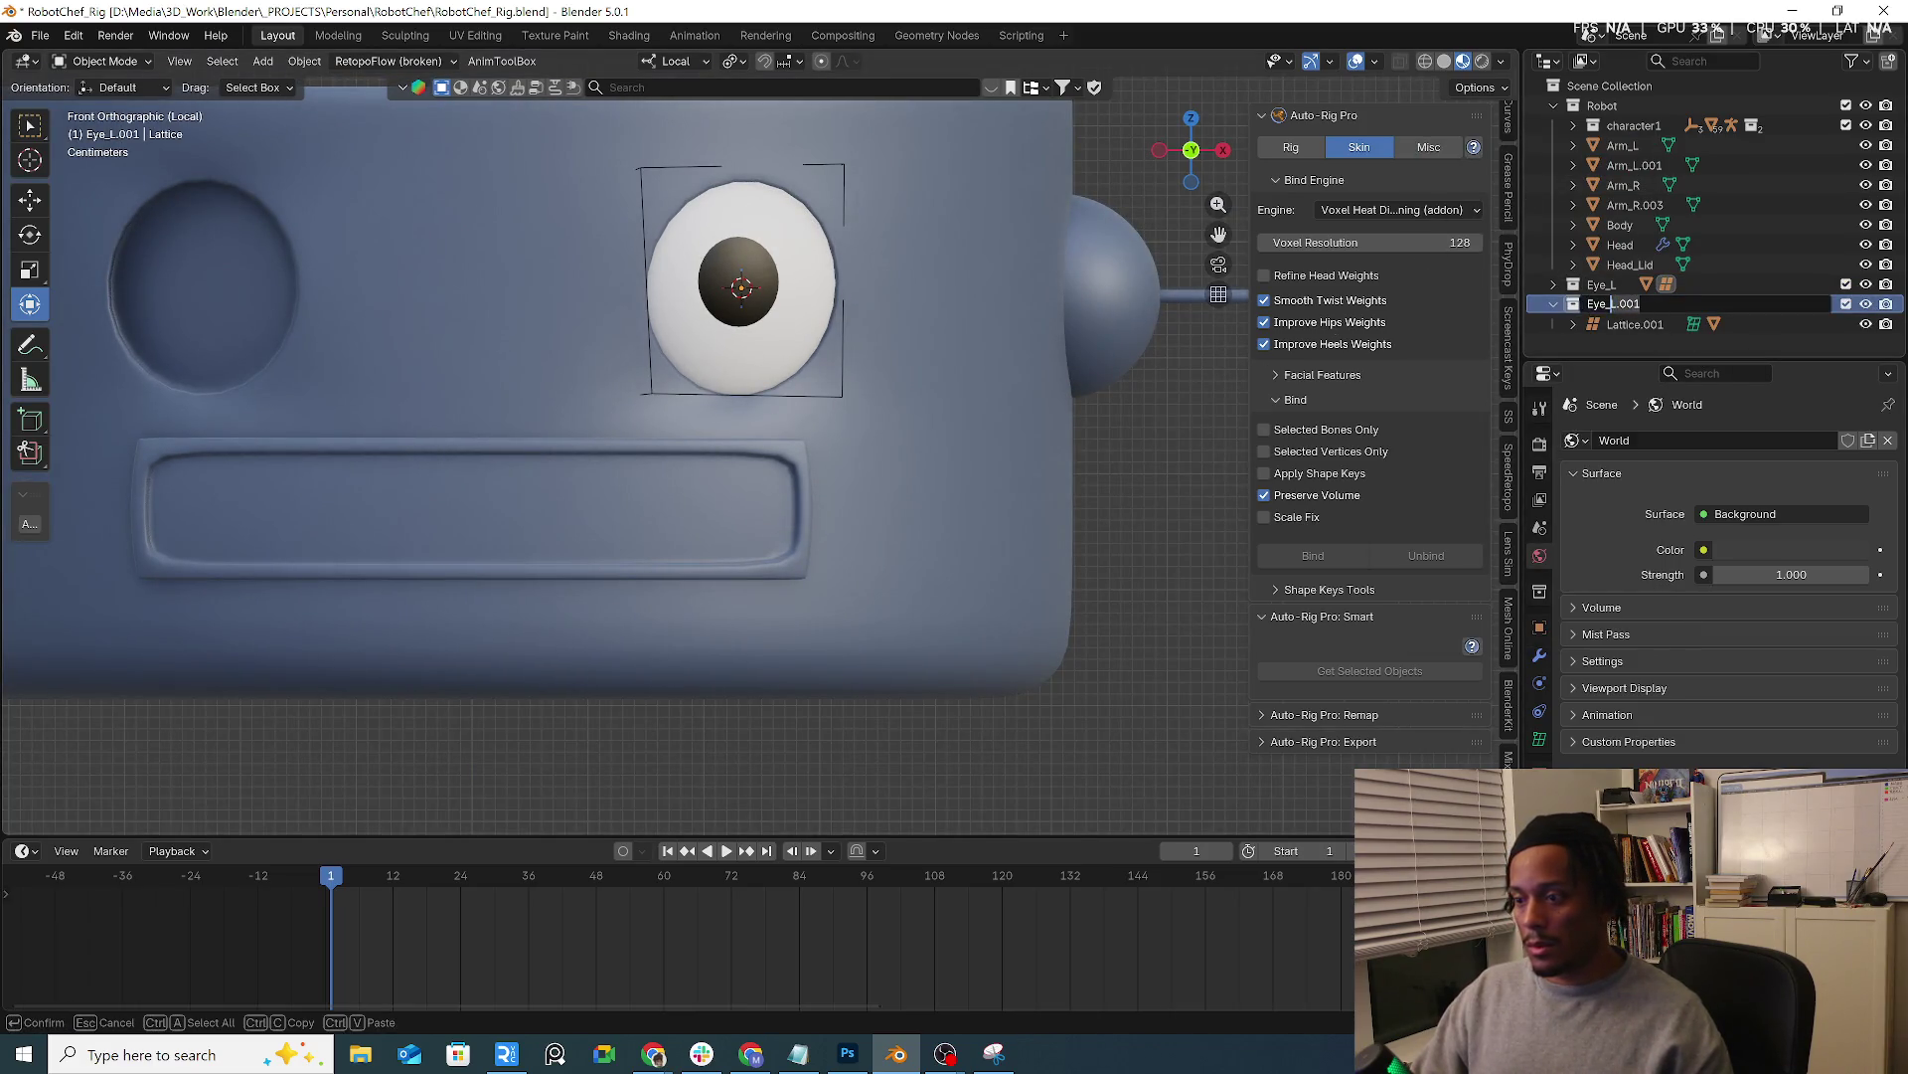
{"action": "key", "text": "Return"}
{"action": "left_click", "coordinate": [1573, 324]}
{"action": "left_click", "coordinate": [1636, 323]}
{"action": "scroll", "coordinate": [965, 359], "scroll_direction": "down", "scroll_amount": 2}
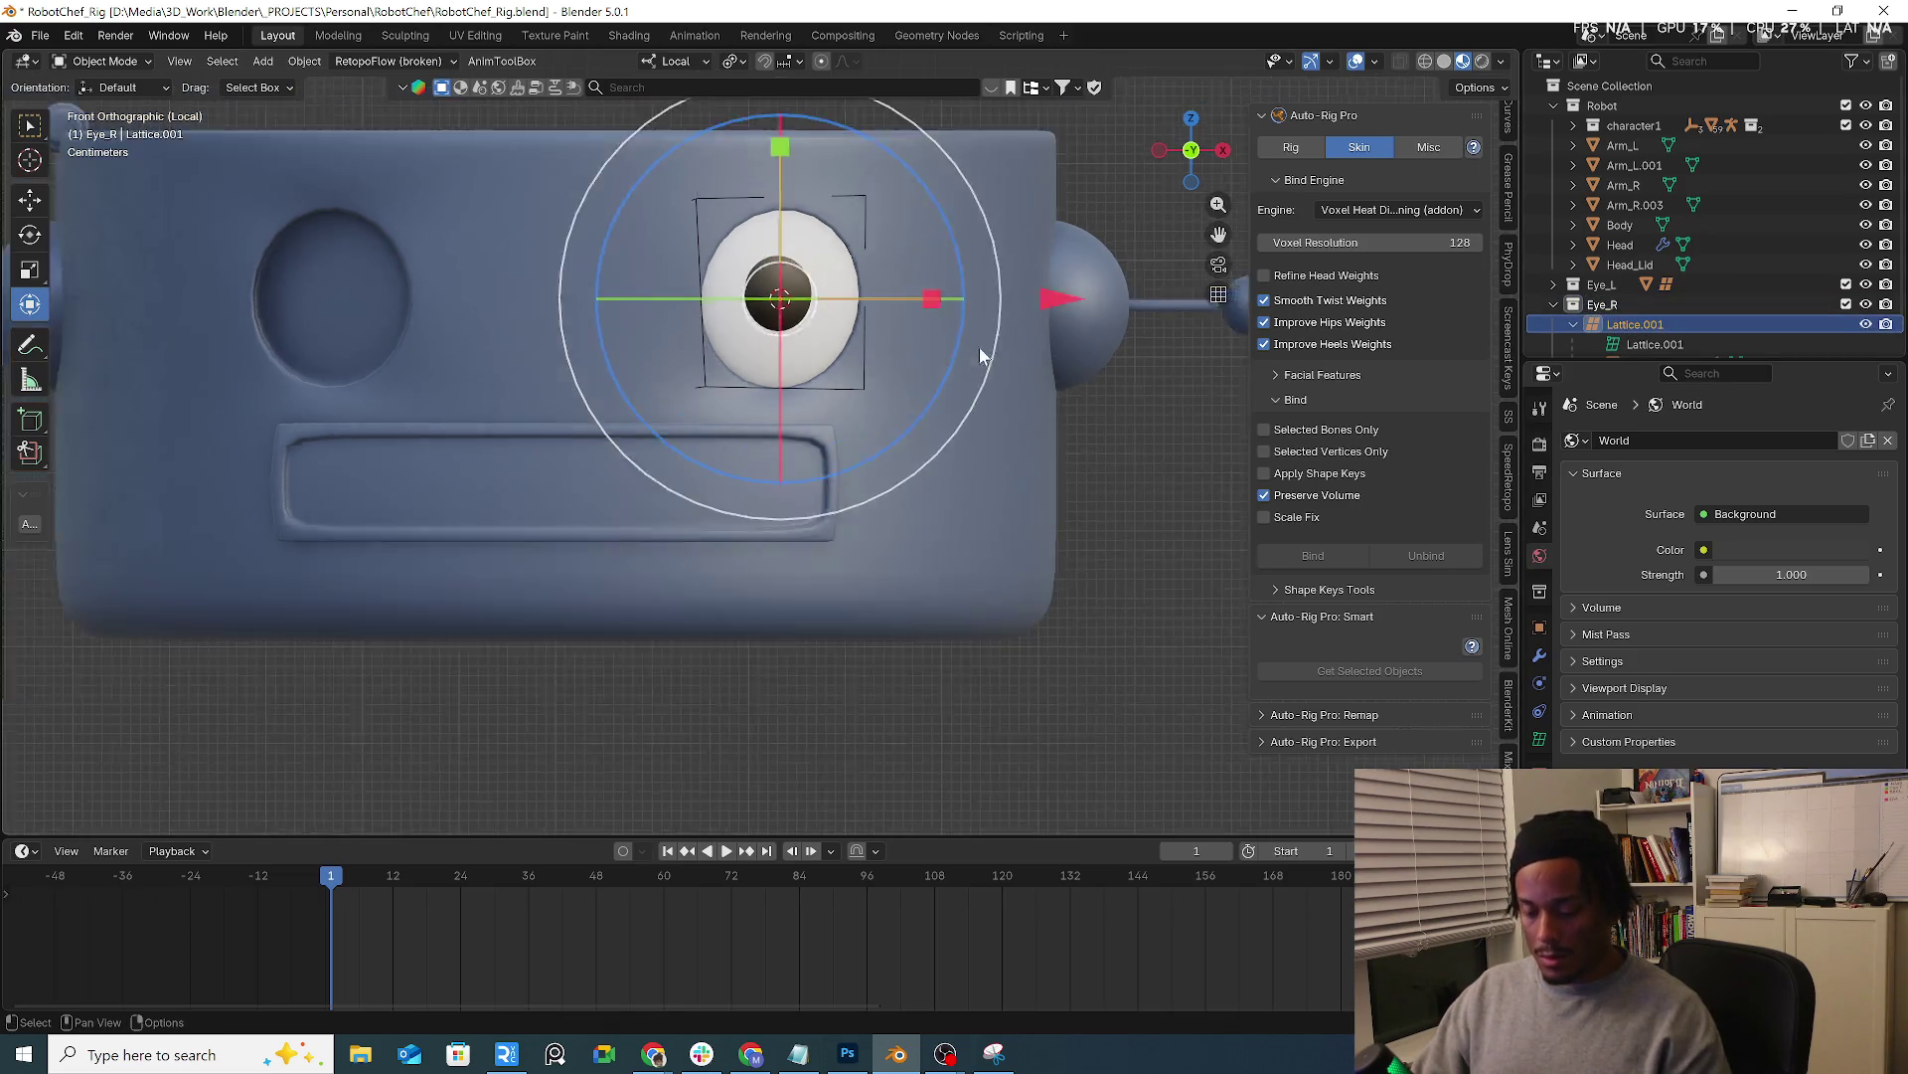
{"action": "scroll", "coordinate": [980, 353], "scroll_direction": "down", "scroll_amount": 2}
Try sliding and rotating Lattice.001 over the other eye, then undo back to its original placement
{"action": "key", "text": "g"}
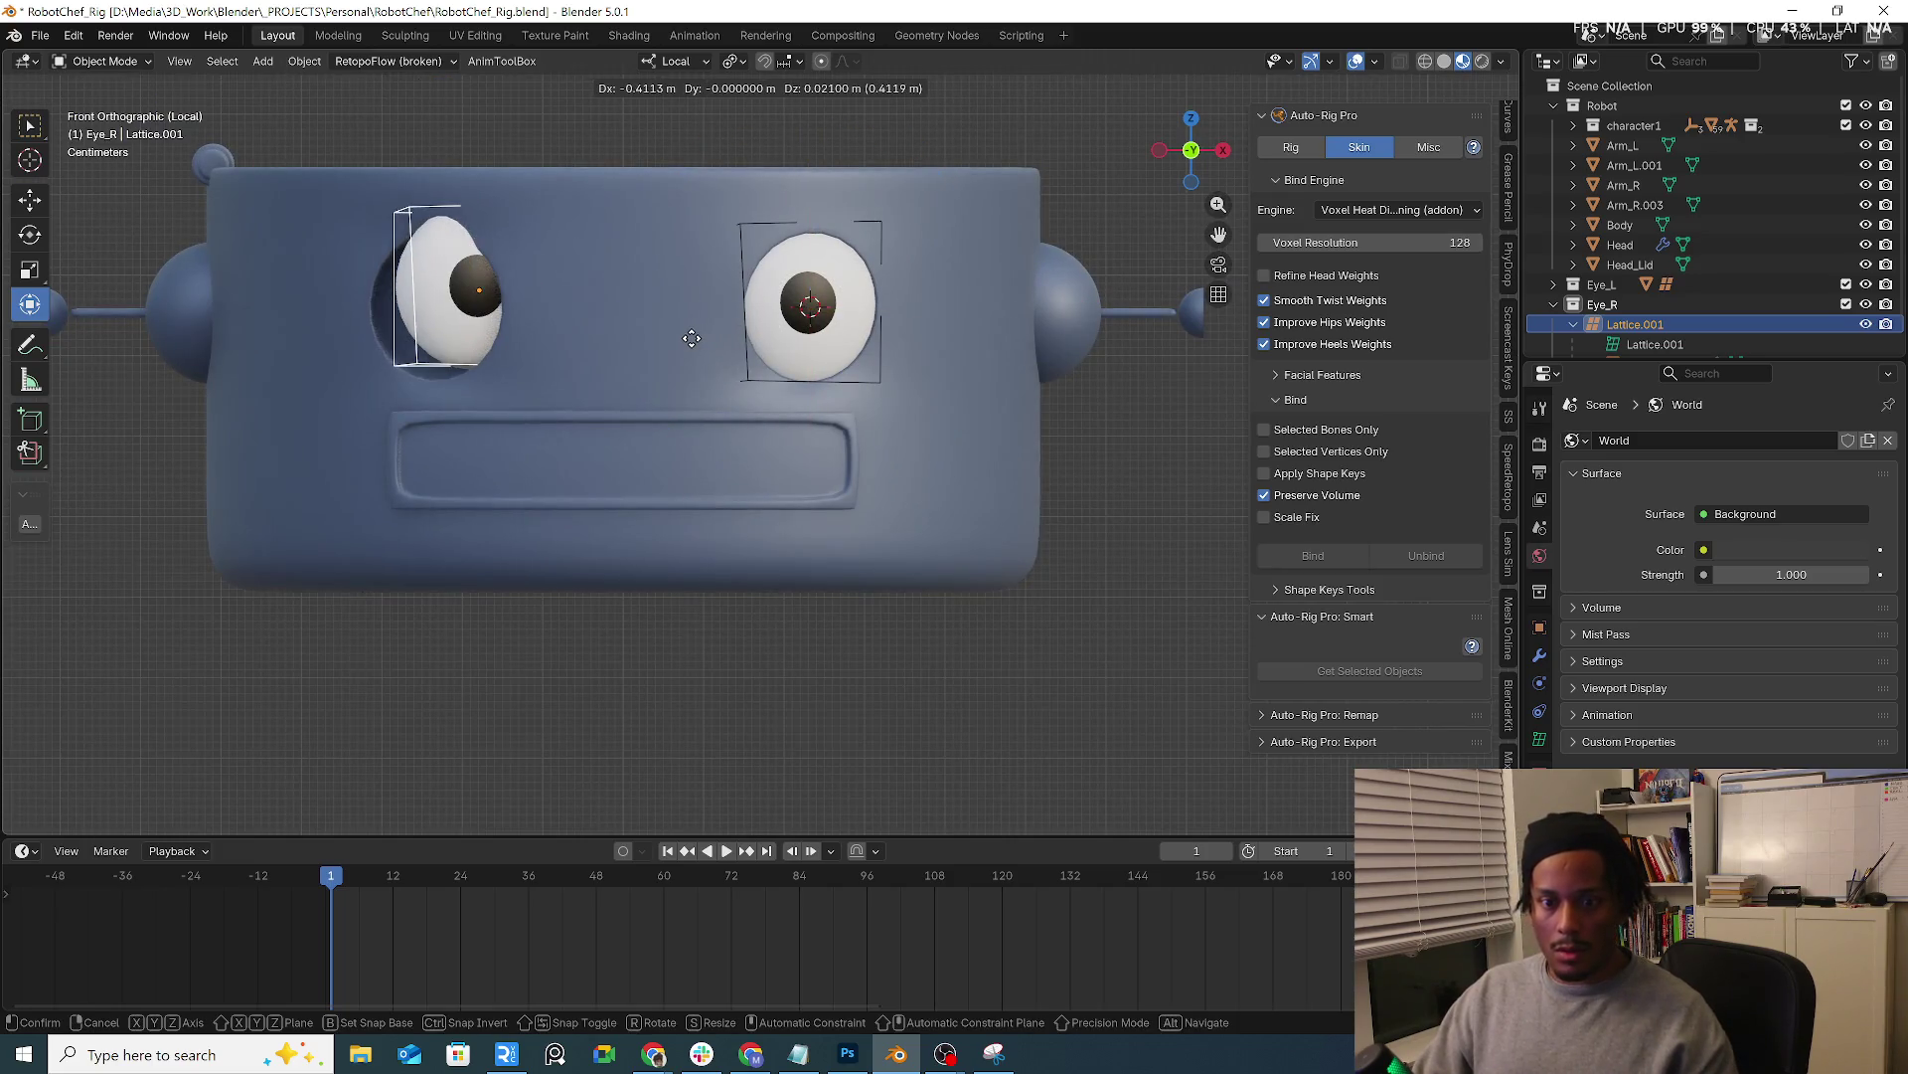
{"action": "key", "text": "x"}
{"action": "left_click", "coordinate": [661, 346]}
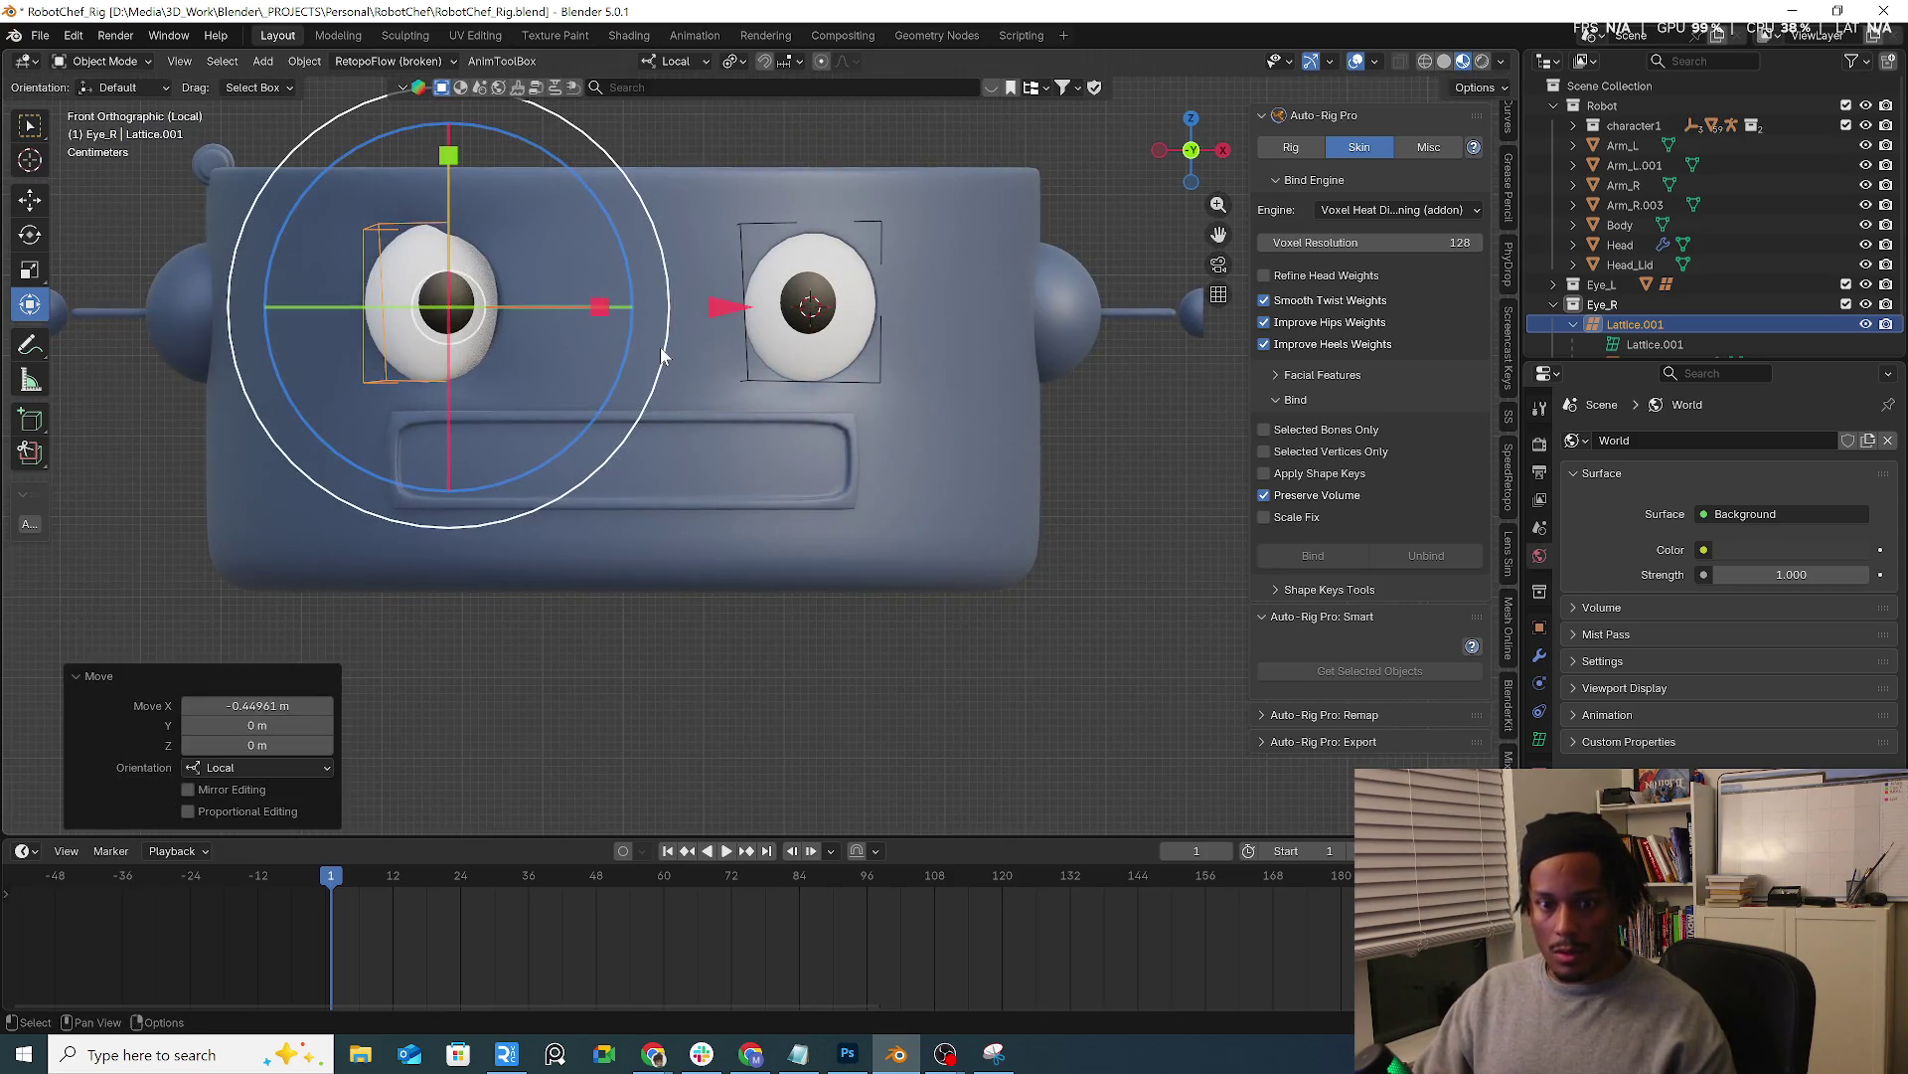
{"action": "key", "text": "KP_7"}
{"action": "scroll", "coordinate": [843, 288], "scroll_direction": "up", "scroll_amount": 3}
{"action": "key", "text": "r"}
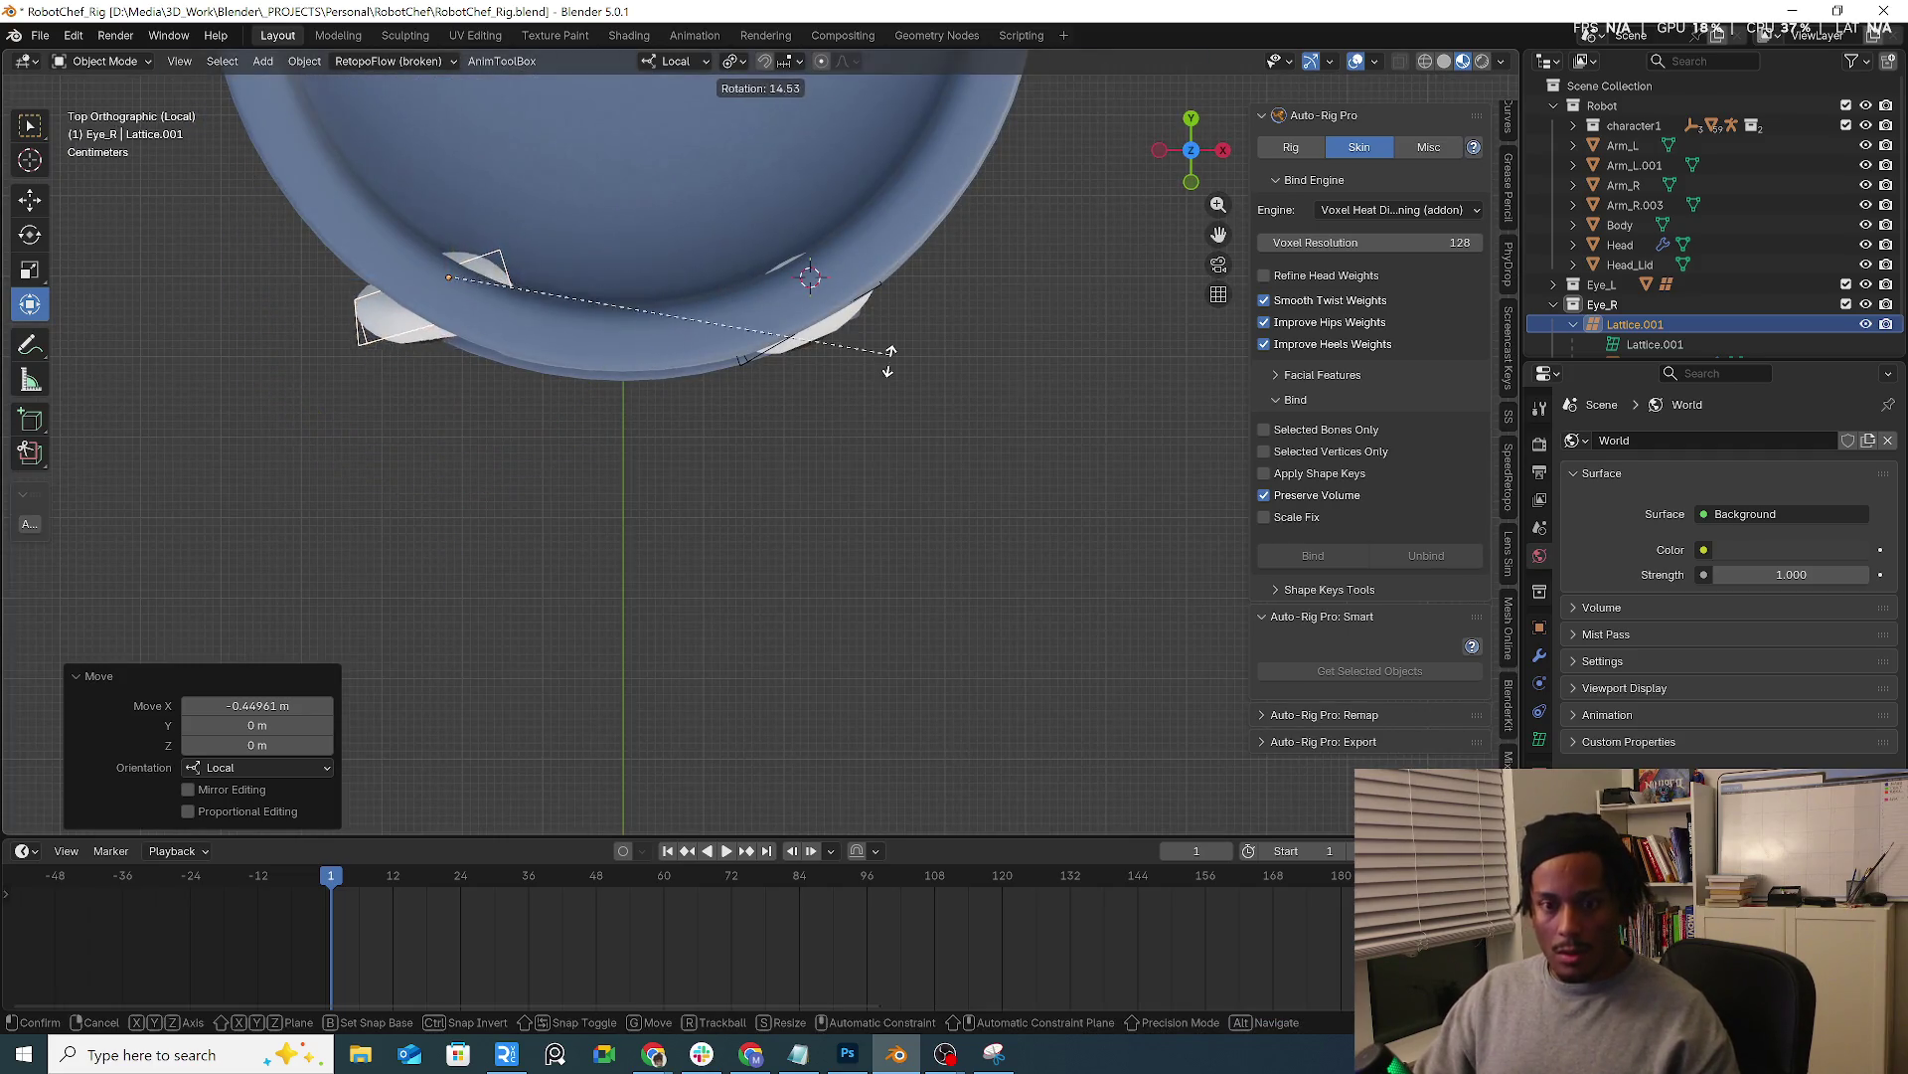
{"action": "left_click", "coordinate": [590, 503]}
{"action": "scroll", "coordinate": [601, 484], "scroll_direction": "down", "scroll_amount": 3}
{"action": "mouse_move", "coordinate": [601, 485]}
{"action": "middle_mouse_down"}
{"action": "mouse_move", "coordinate": [718, 194]}
{"action": "mouse_move", "coordinate": [692, 257]}
{"action": "mouse_move", "coordinate": [752, 331]}
{"action": "mouse_move", "coordinate": [603, 322]}
{"action": "middle_mouse_up"}
{"action": "key", "text": "ctrl+z"}
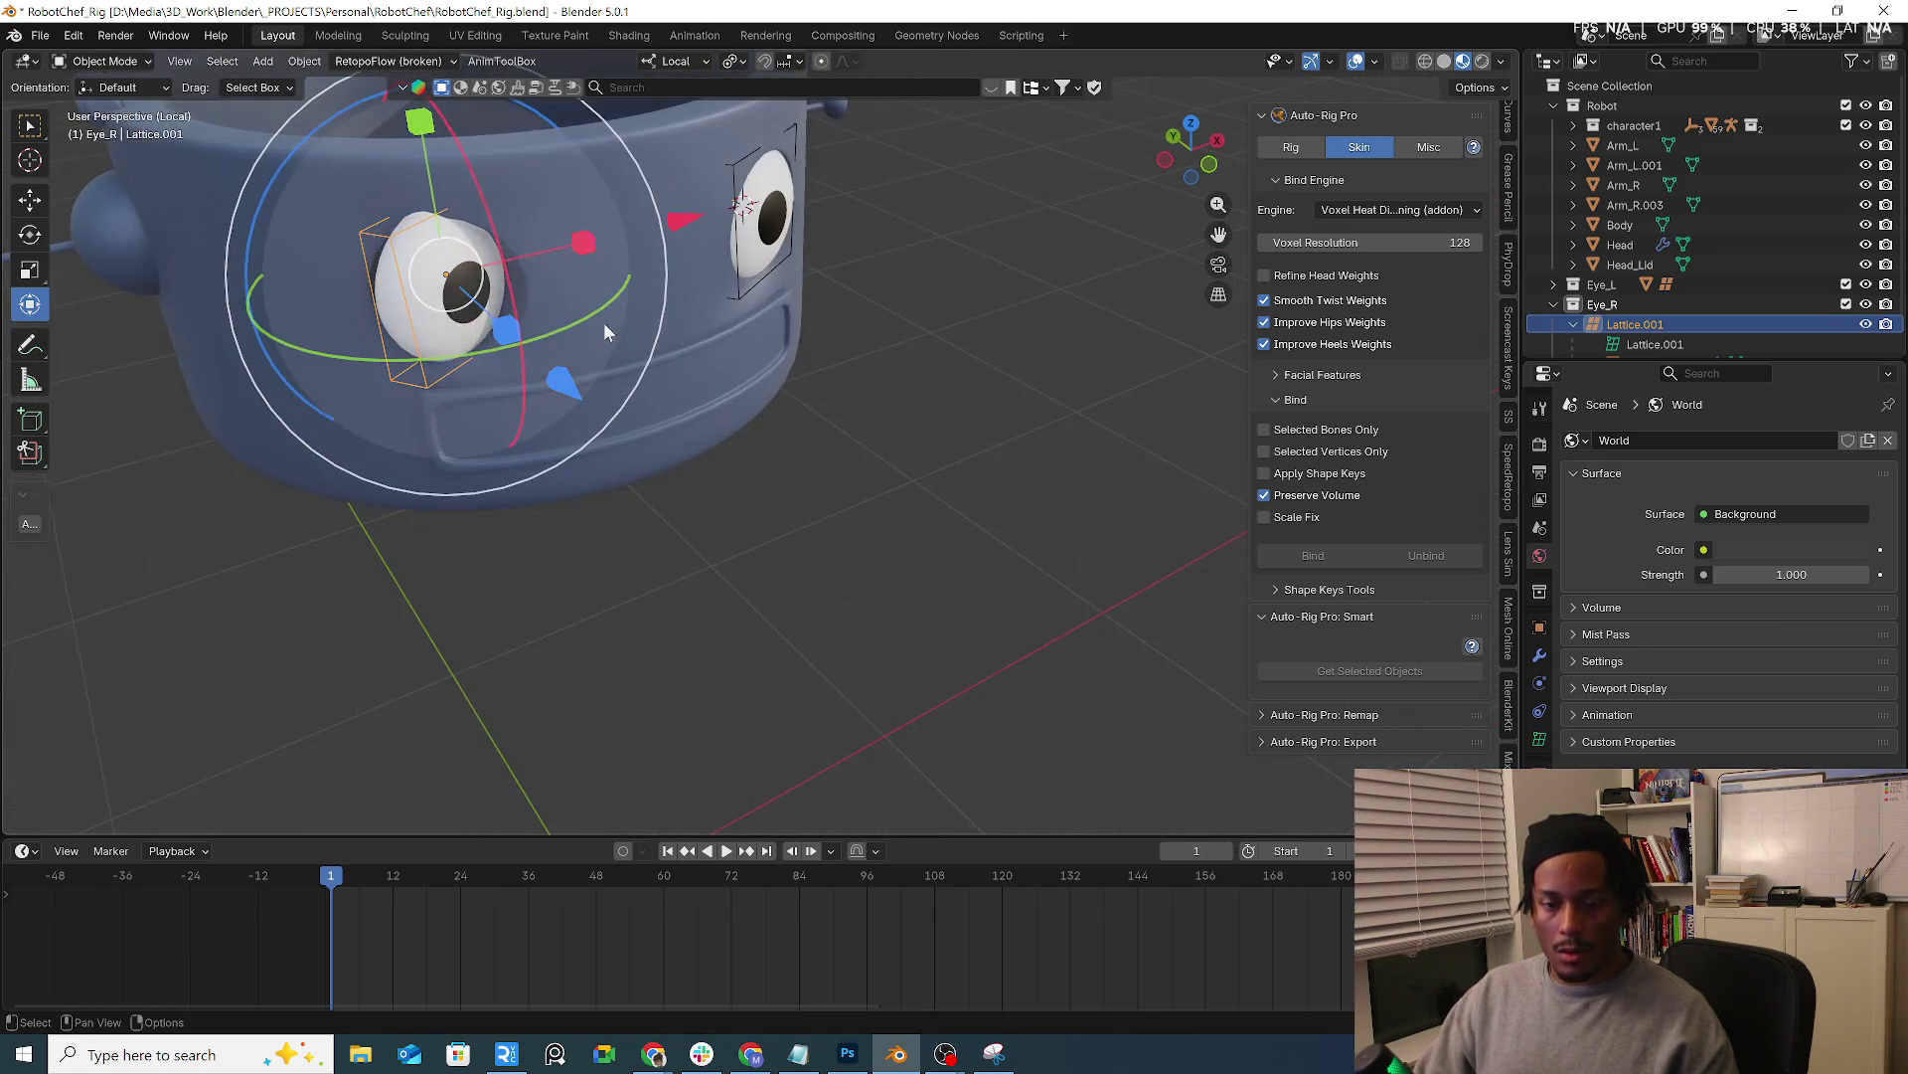
{"action": "left_click_drag", "start_coordinate": [604, 323], "coordinate": [500, 351]}
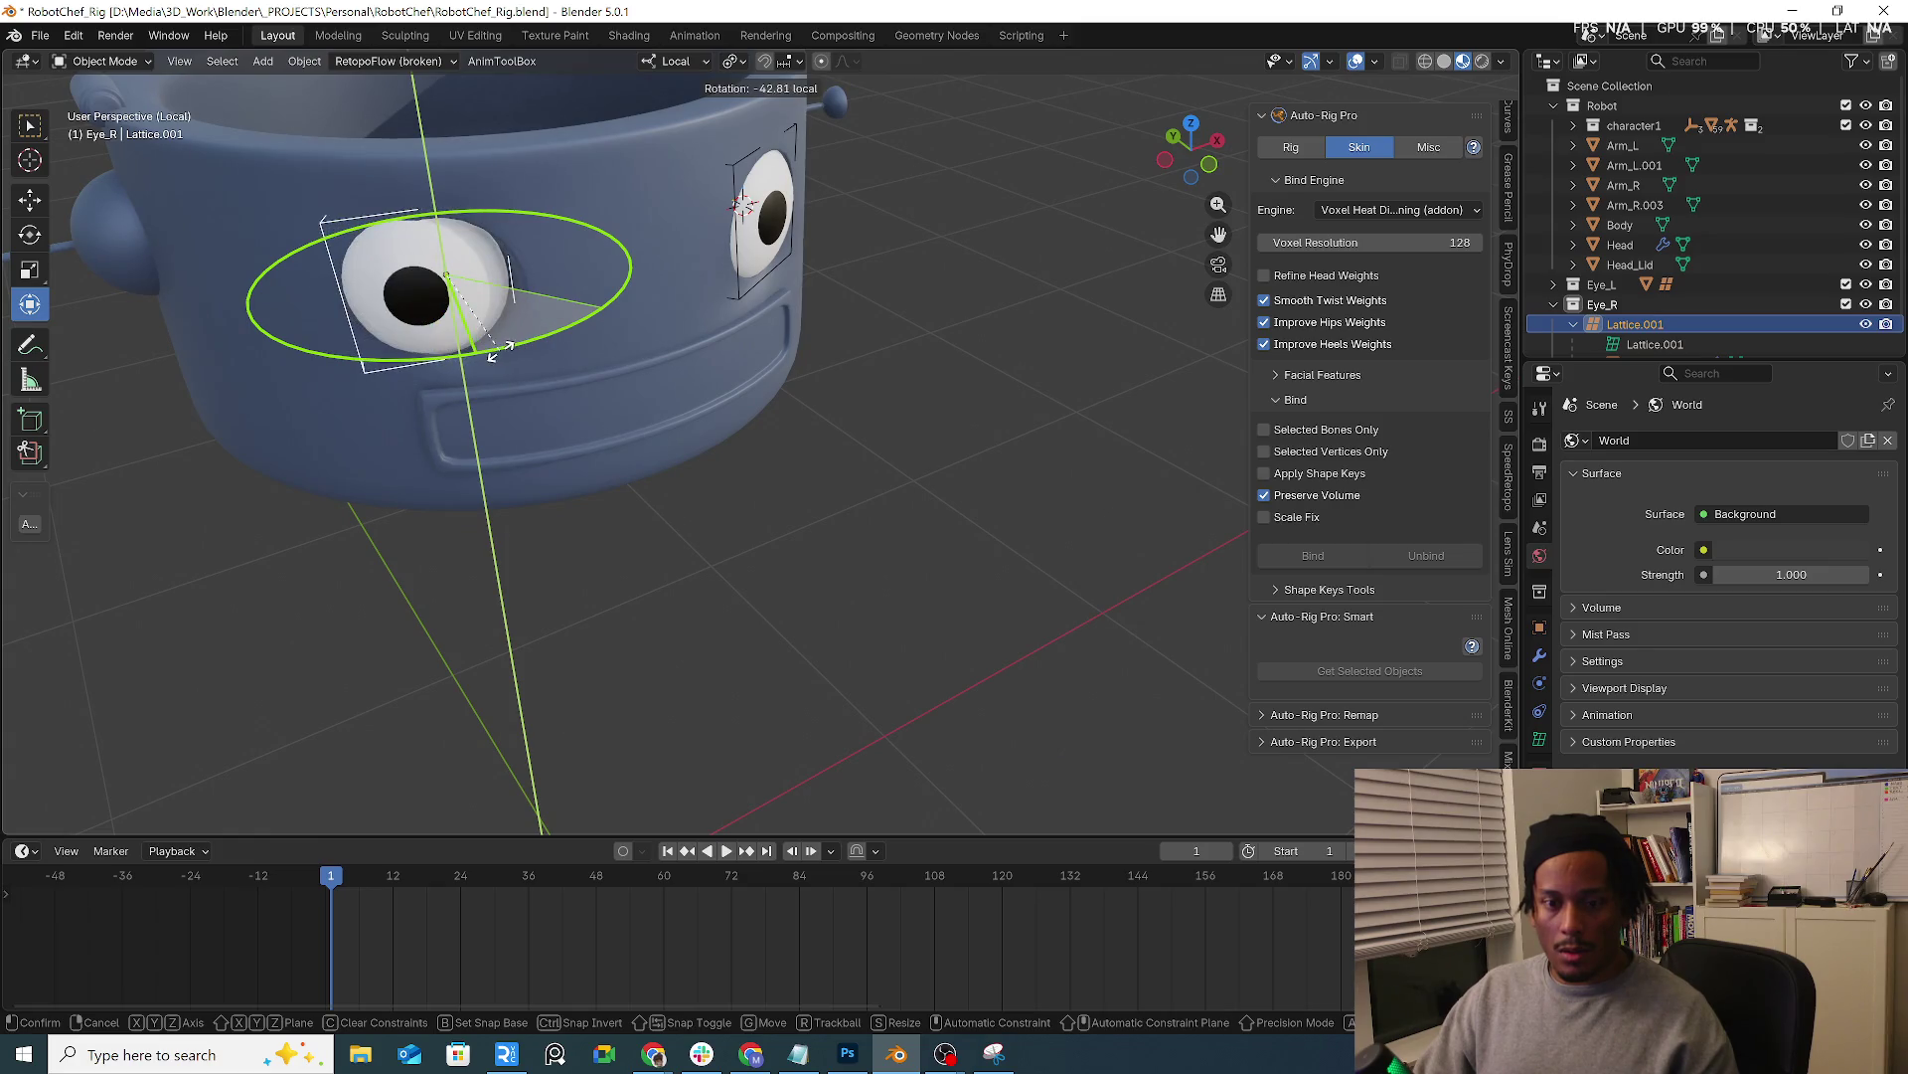
{"action": "left_click_drag", "start_coordinate": [499, 350], "coordinate": [507, 359]}
{"action": "mouse_move", "coordinate": [507, 358]}
{"action": "middle_mouse_down"}
{"action": "mouse_move", "coordinate": [618, 307]}
{"action": "mouse_move", "coordinate": [611, 354]}
{"action": "mouse_move", "coordinate": [687, 344]}
{"action": "middle_mouse_up"}
{"action": "left_click_drag", "start_coordinate": [686, 343], "coordinate": [716, 351]}
{"action": "middle_click_drag", "start_coordinate": [715, 350], "coordinate": [682, 247]}
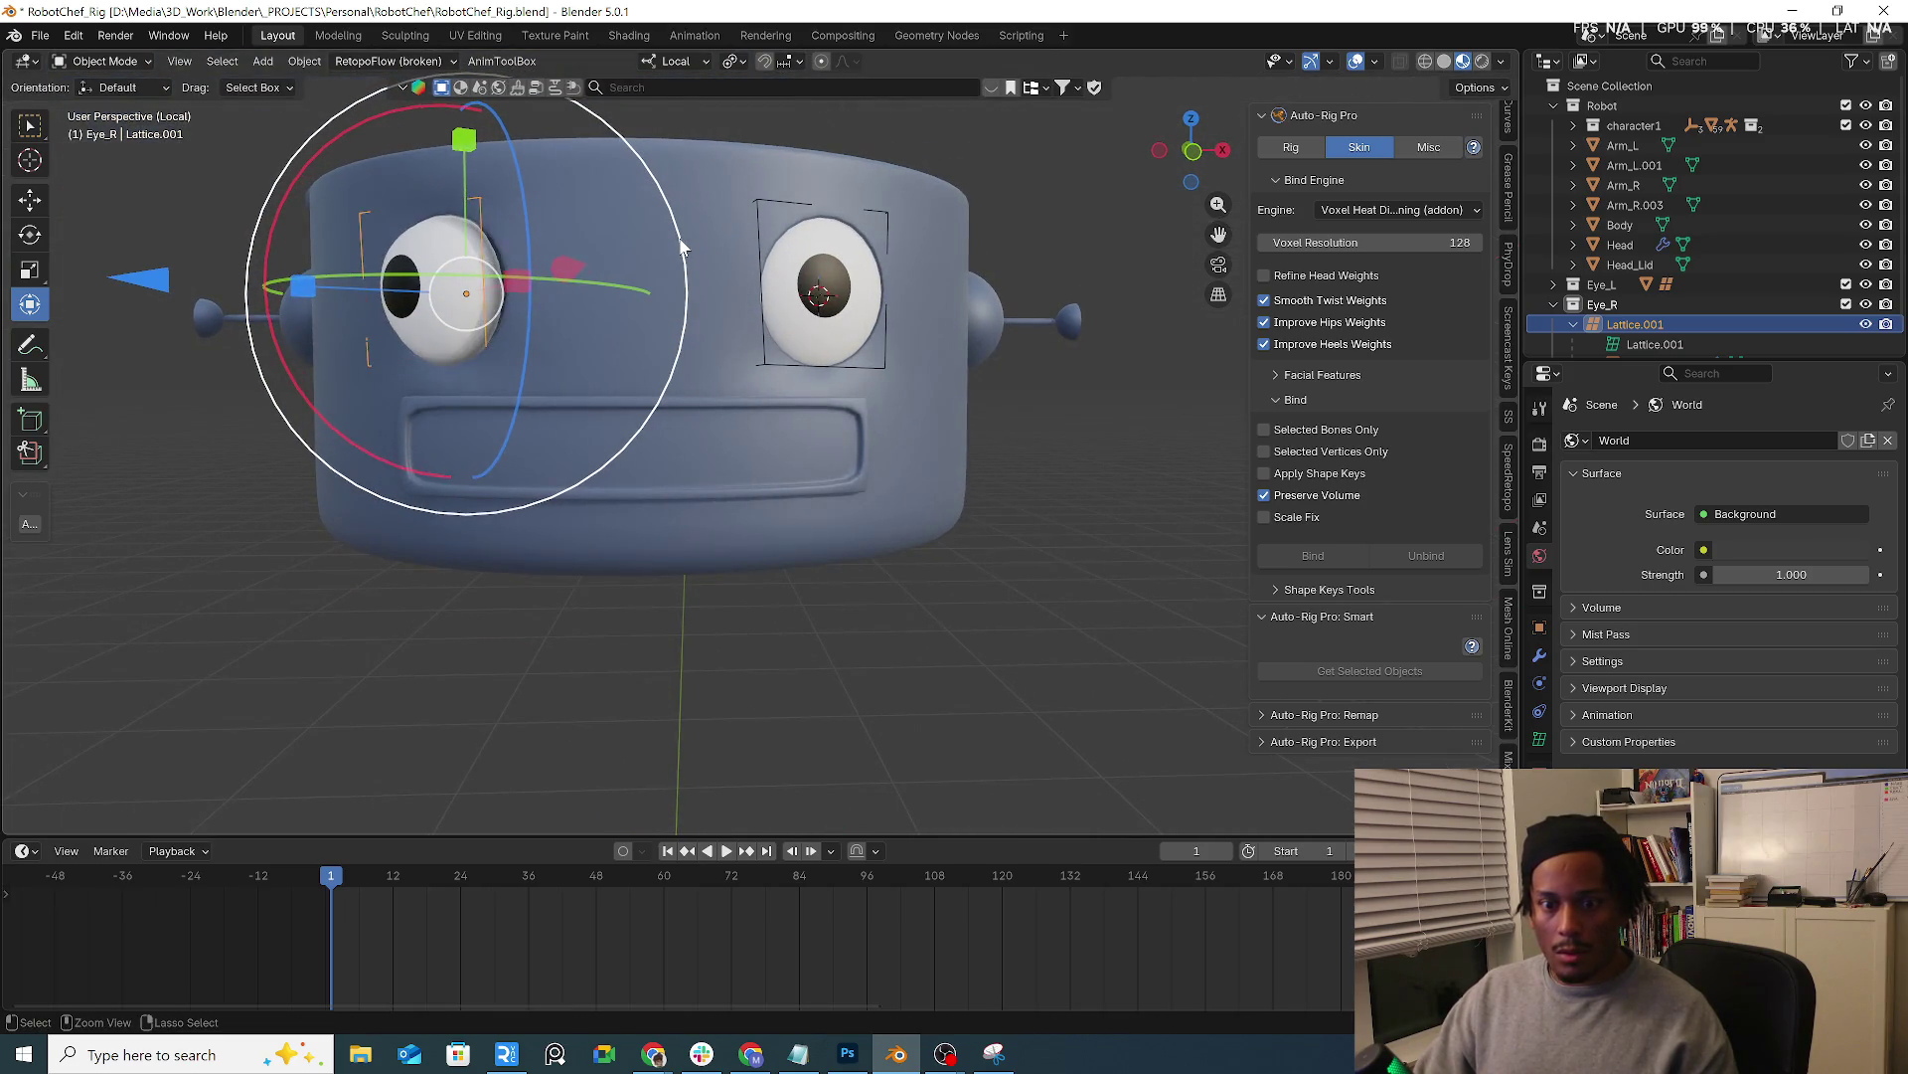
{"action": "key", "text": "ctrl+z"}
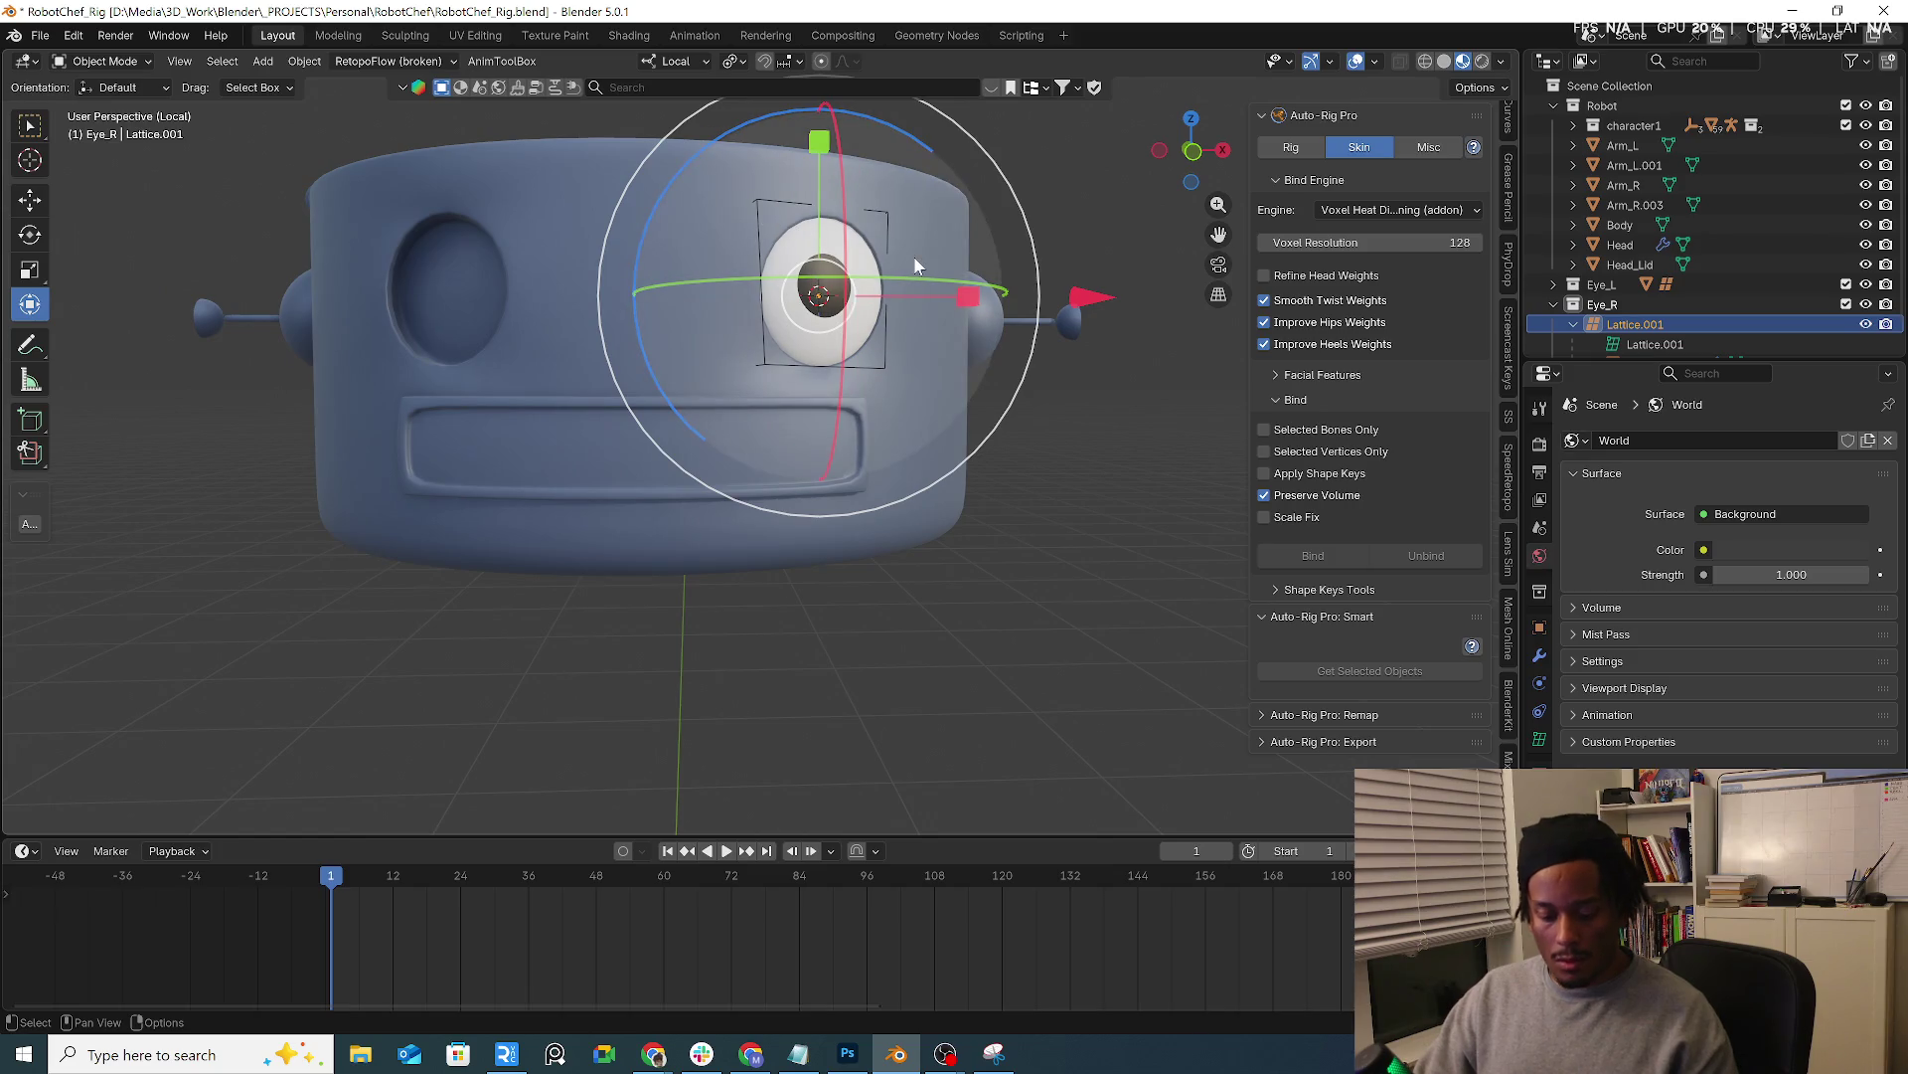
Slide Lattice.001 along X onto the other eye and enter Edit Mode on its points
{"action": "key", "text": "g"}
{"action": "key", "text": "x"}
{"action": "left_click", "coordinate": [583, 257]}
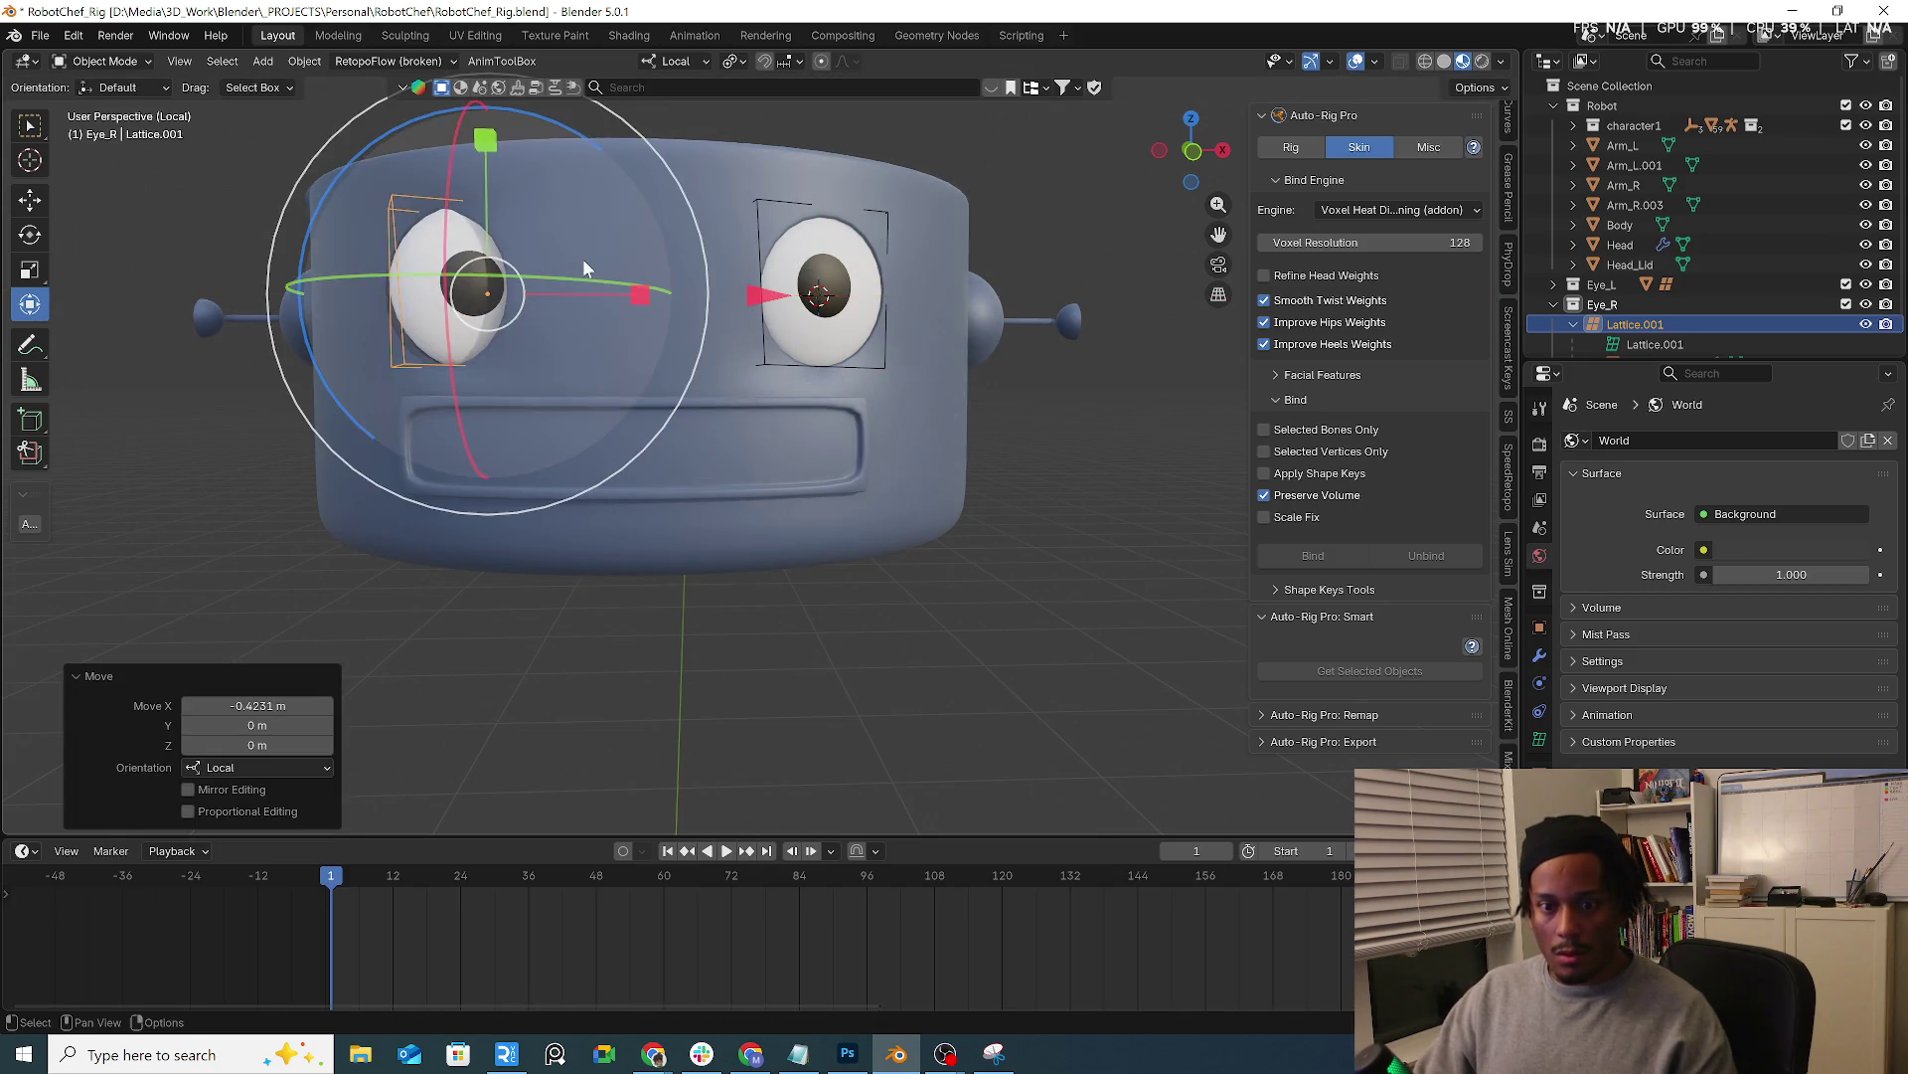
{"action": "key", "text": "KP_1"}
{"action": "left_click", "coordinate": [104, 61]}
{"action": "left_click", "coordinate": [106, 107]}
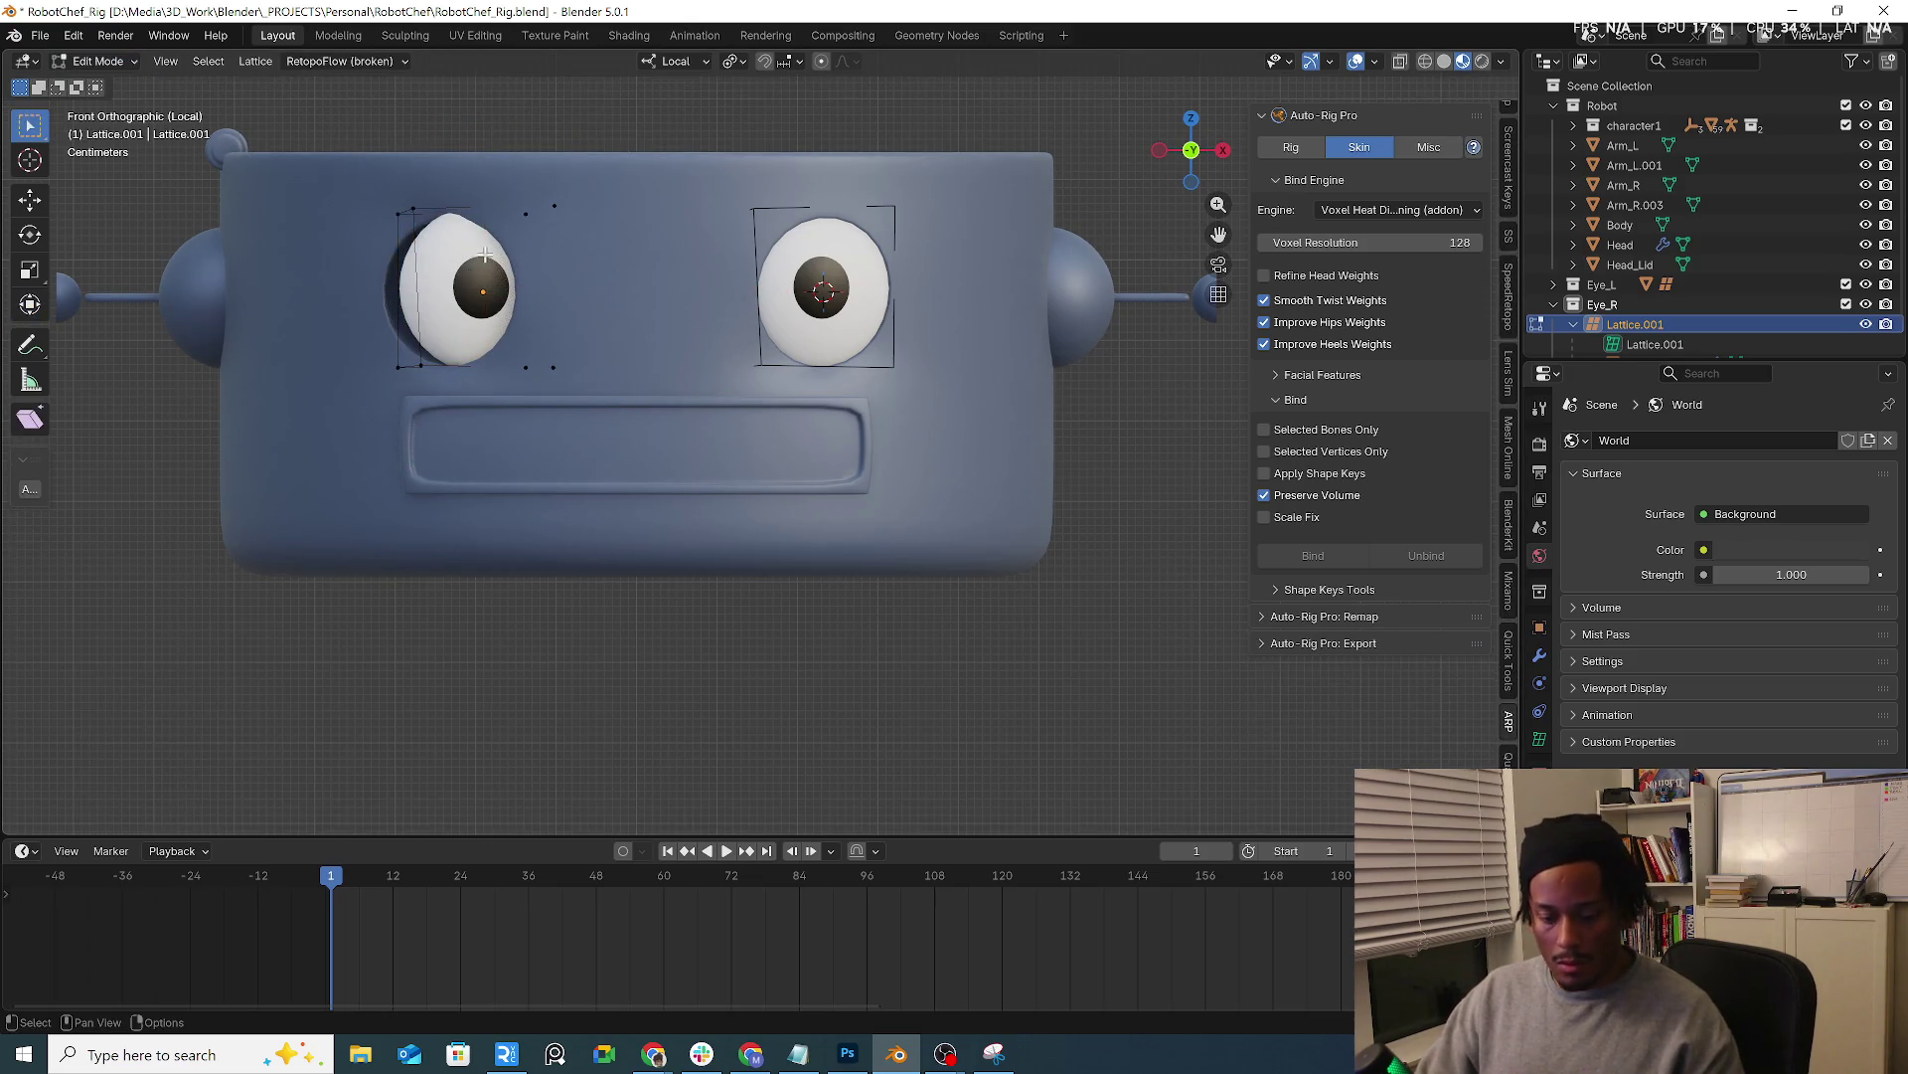
Rotate the lattice points from the top view and shift them along X toward the eye
{"action": "key", "text": "KP_7"}
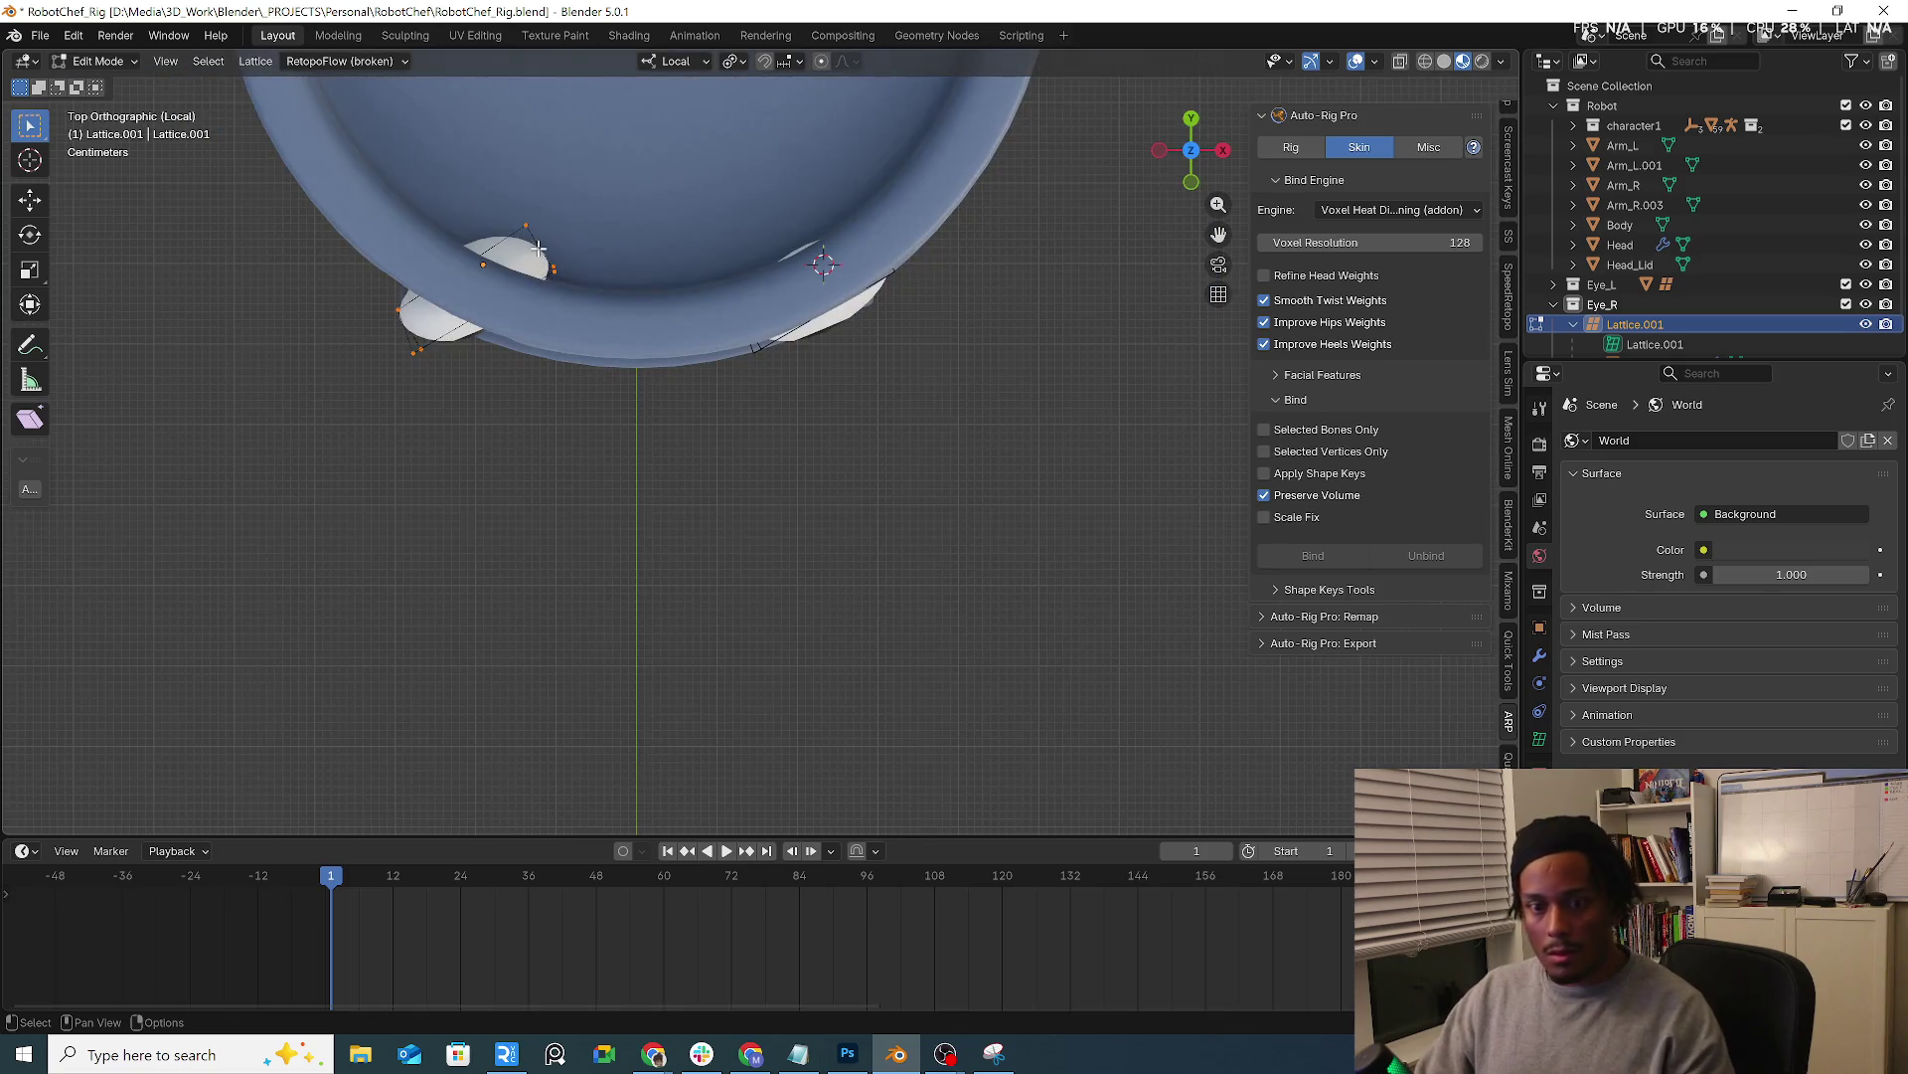
{"action": "key", "text": "r"}
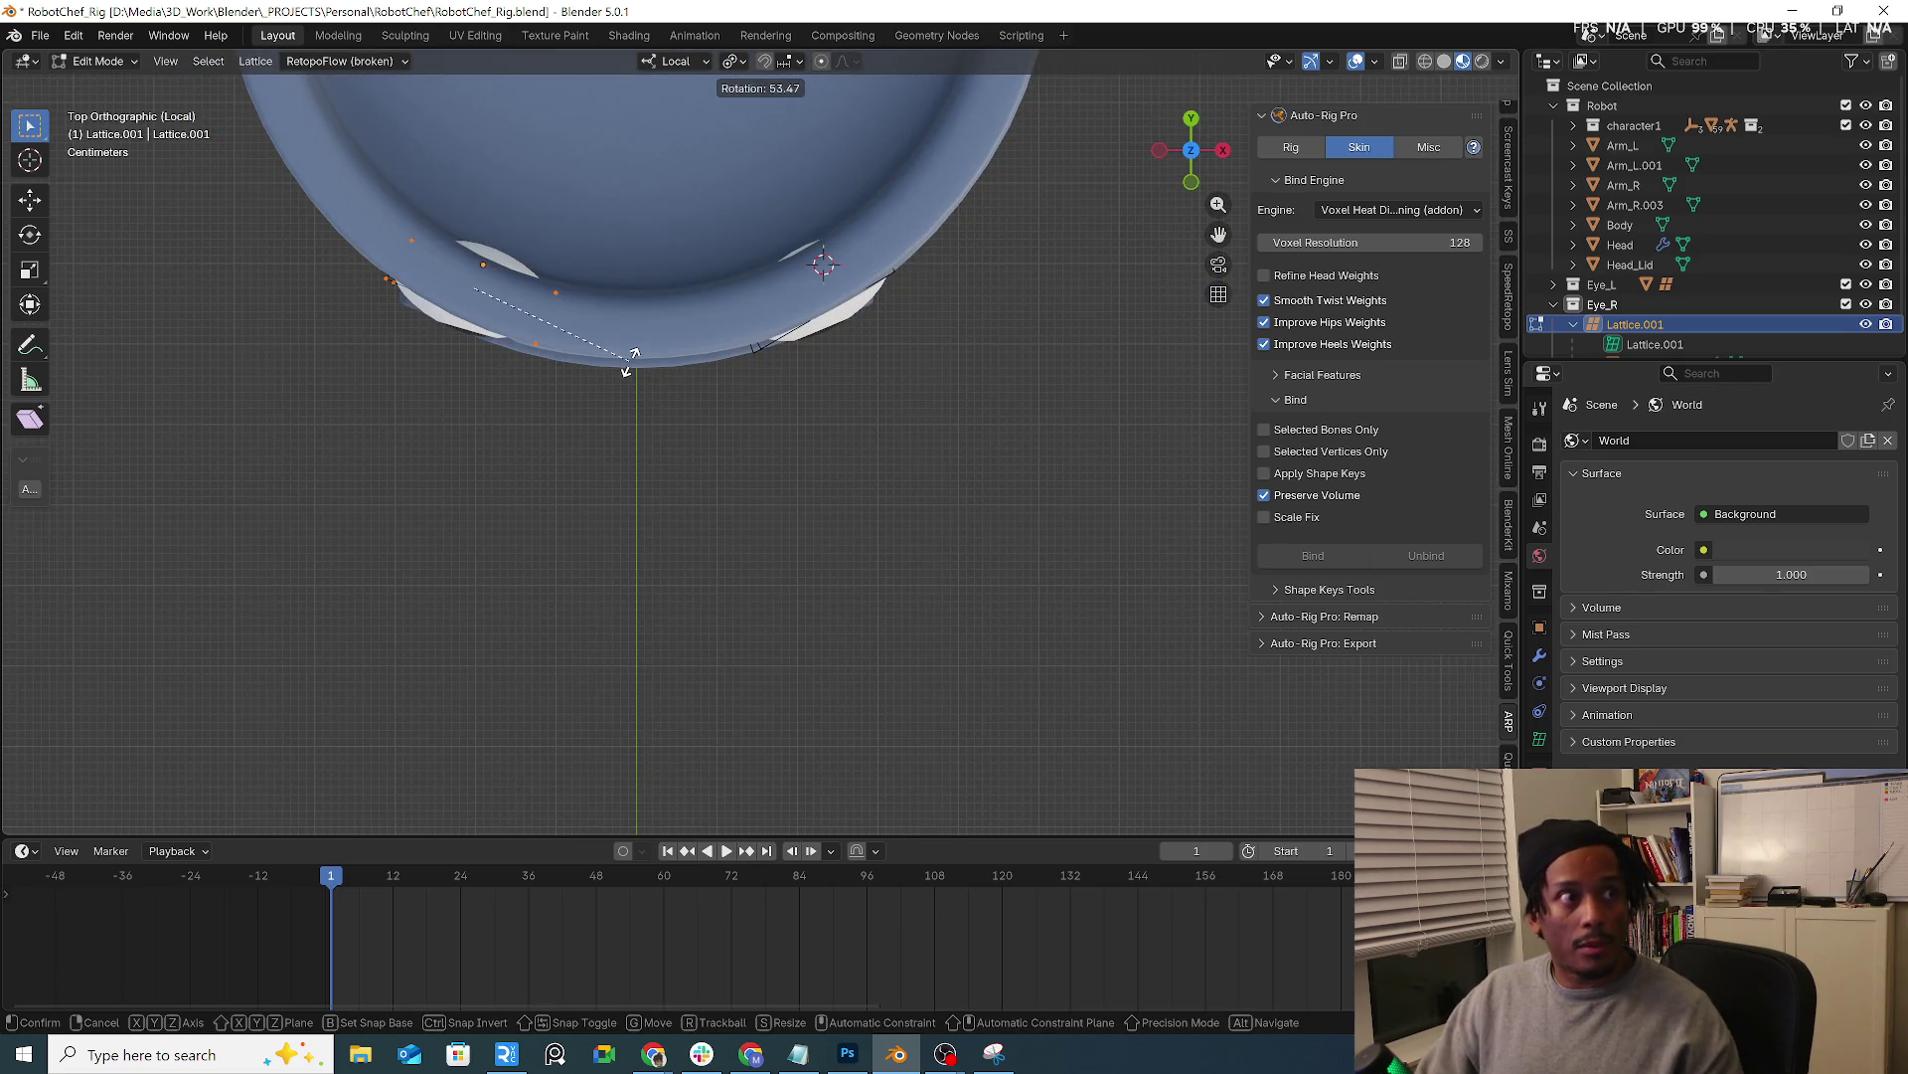
{"action": "left_click", "coordinate": [608, 384]}
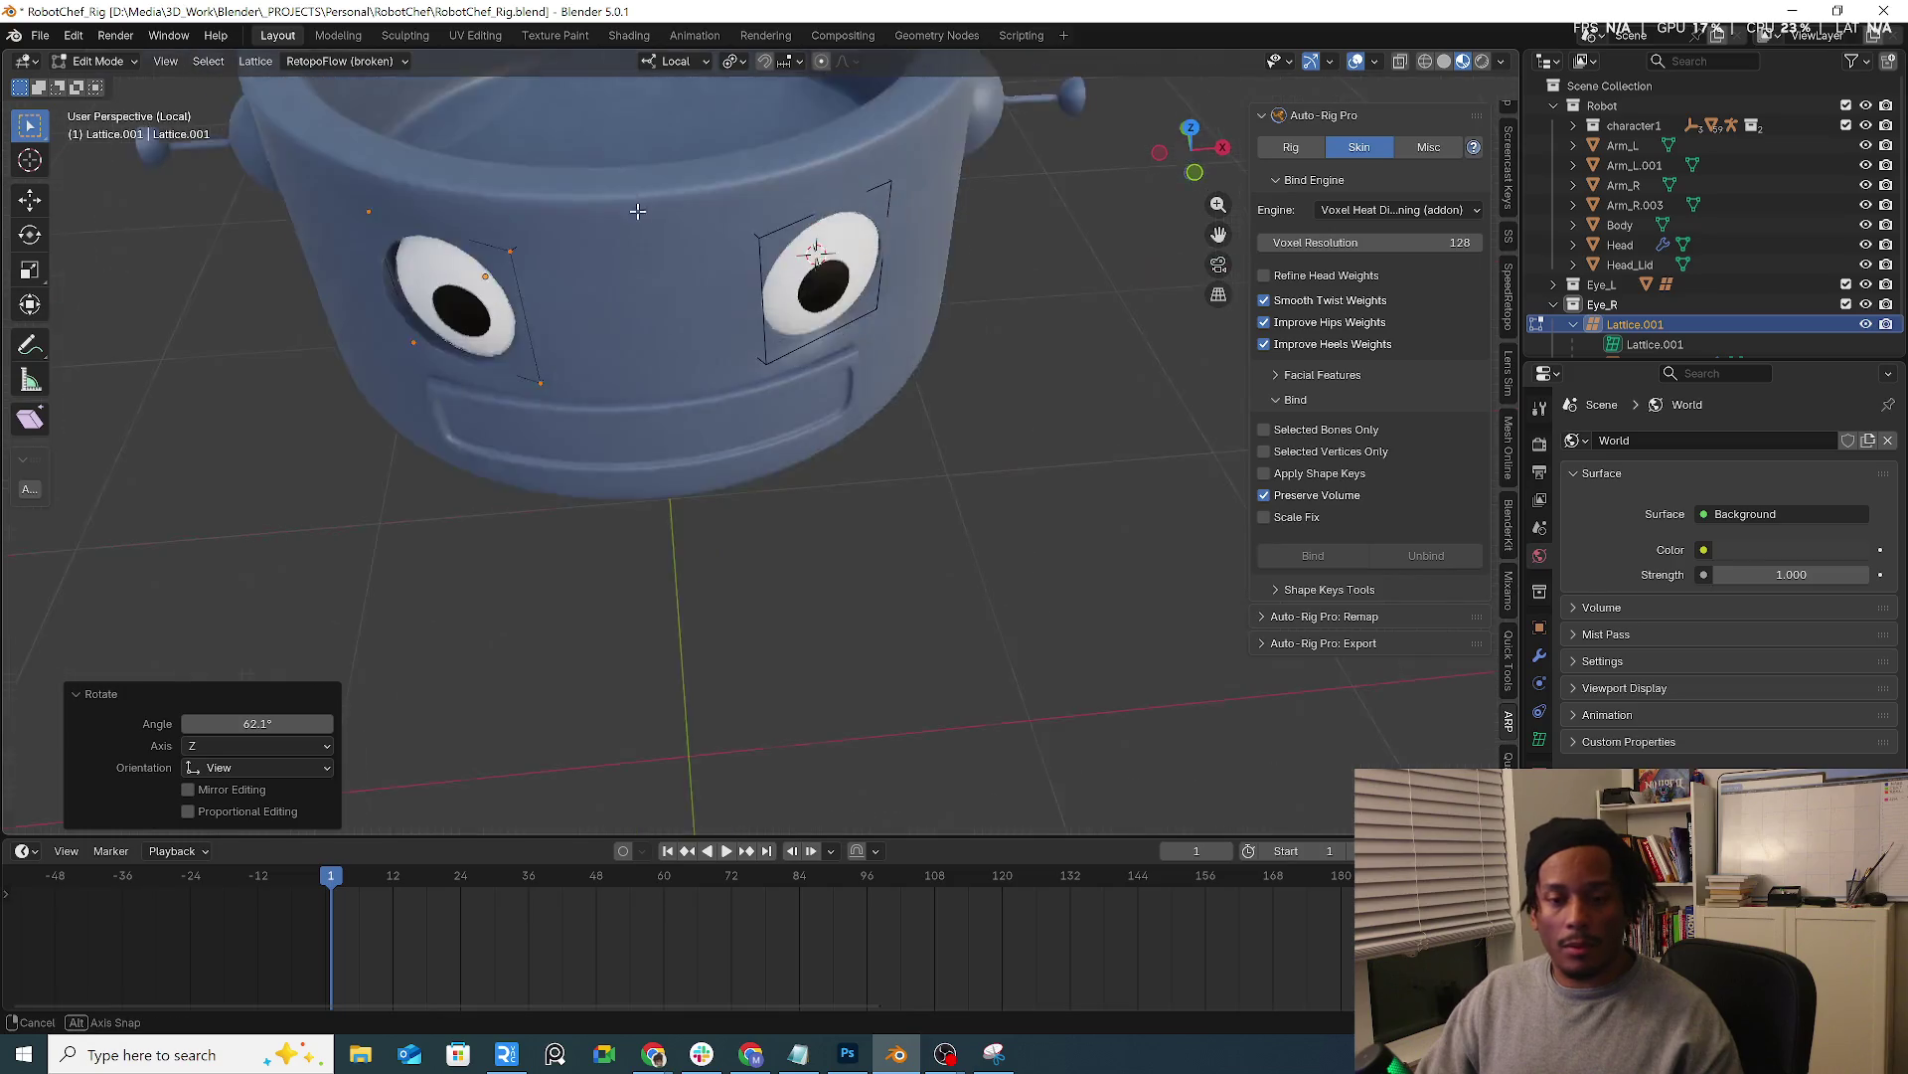
{"action": "middle_click_drag", "start_coordinate": [606, 384], "coordinate": [672, 207]}
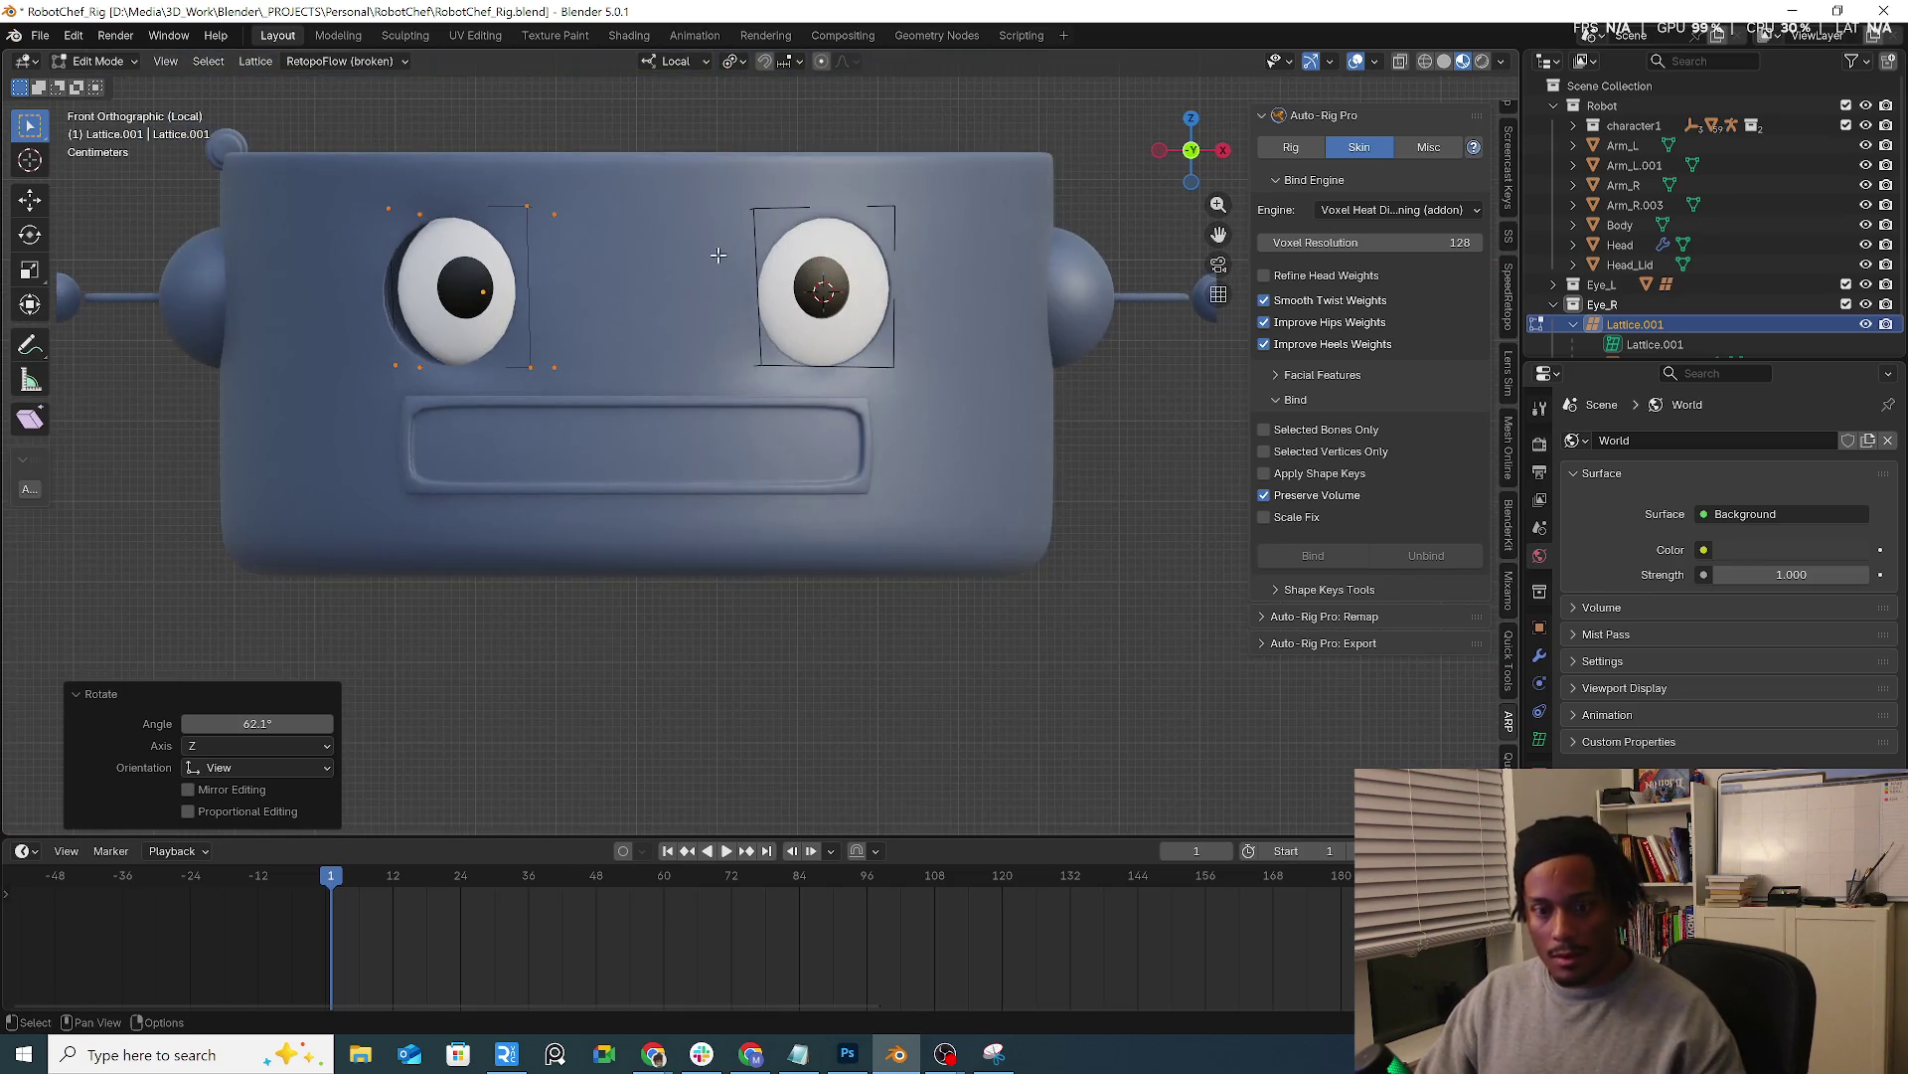
{"action": "key", "text": "g"}
{"action": "key", "text": "x"}
{"action": "left_click", "coordinate": [705, 255]}
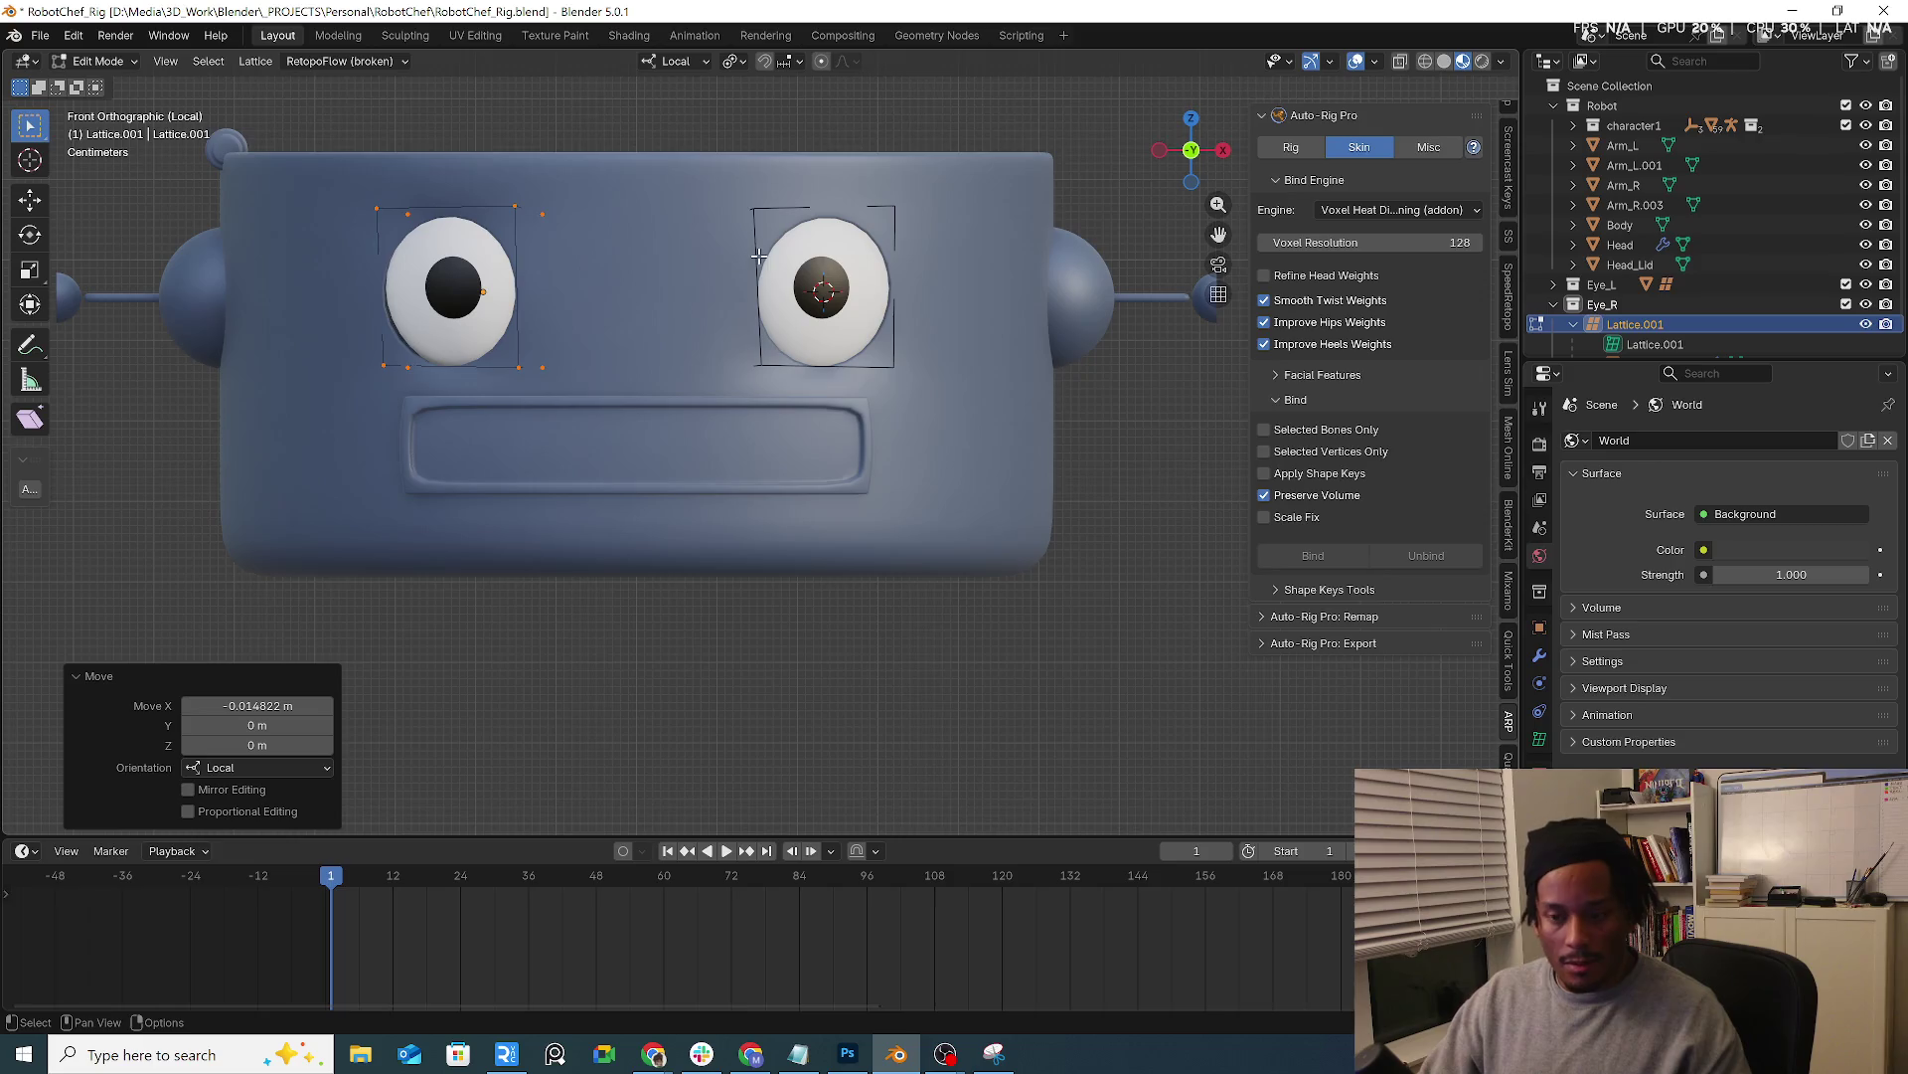
{"action": "key", "text": "KP_7"}
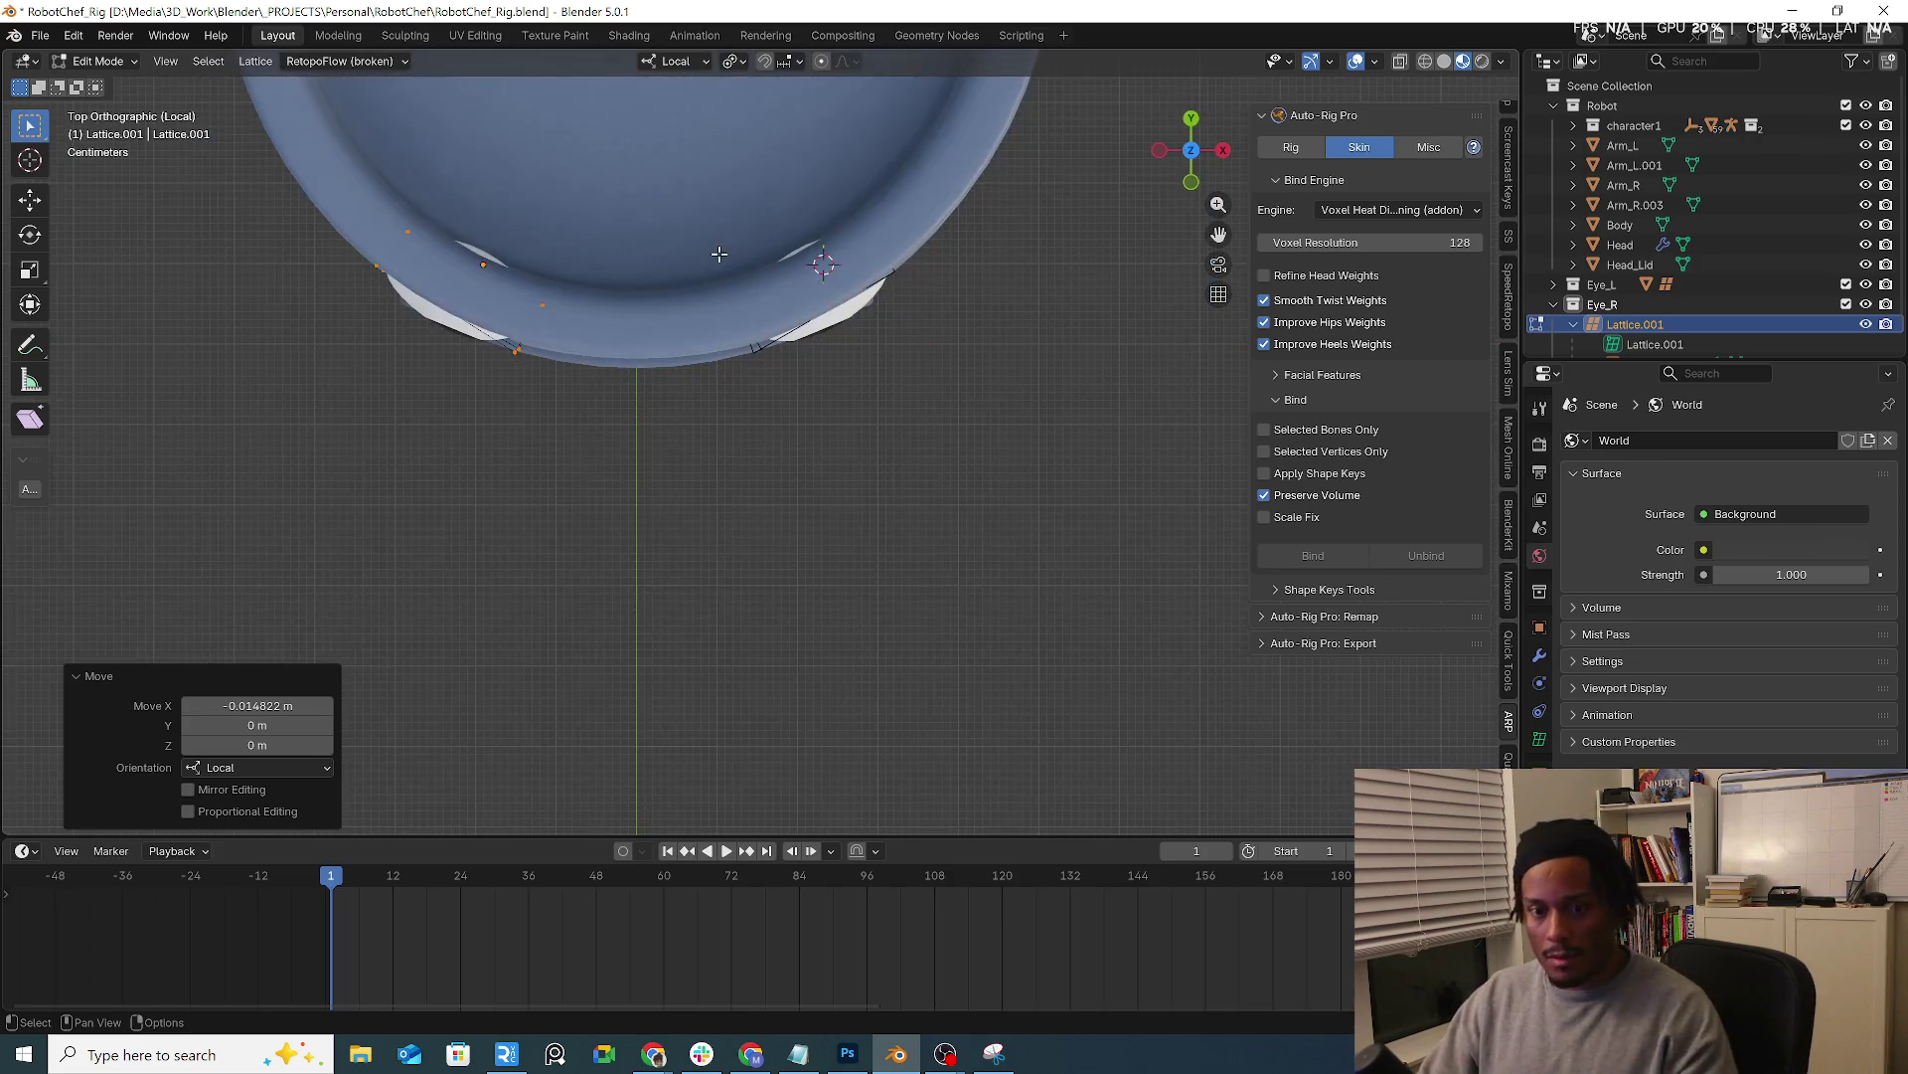
{"action": "key", "text": "r"}
{"action": "left_click", "coordinate": [744, 246]}
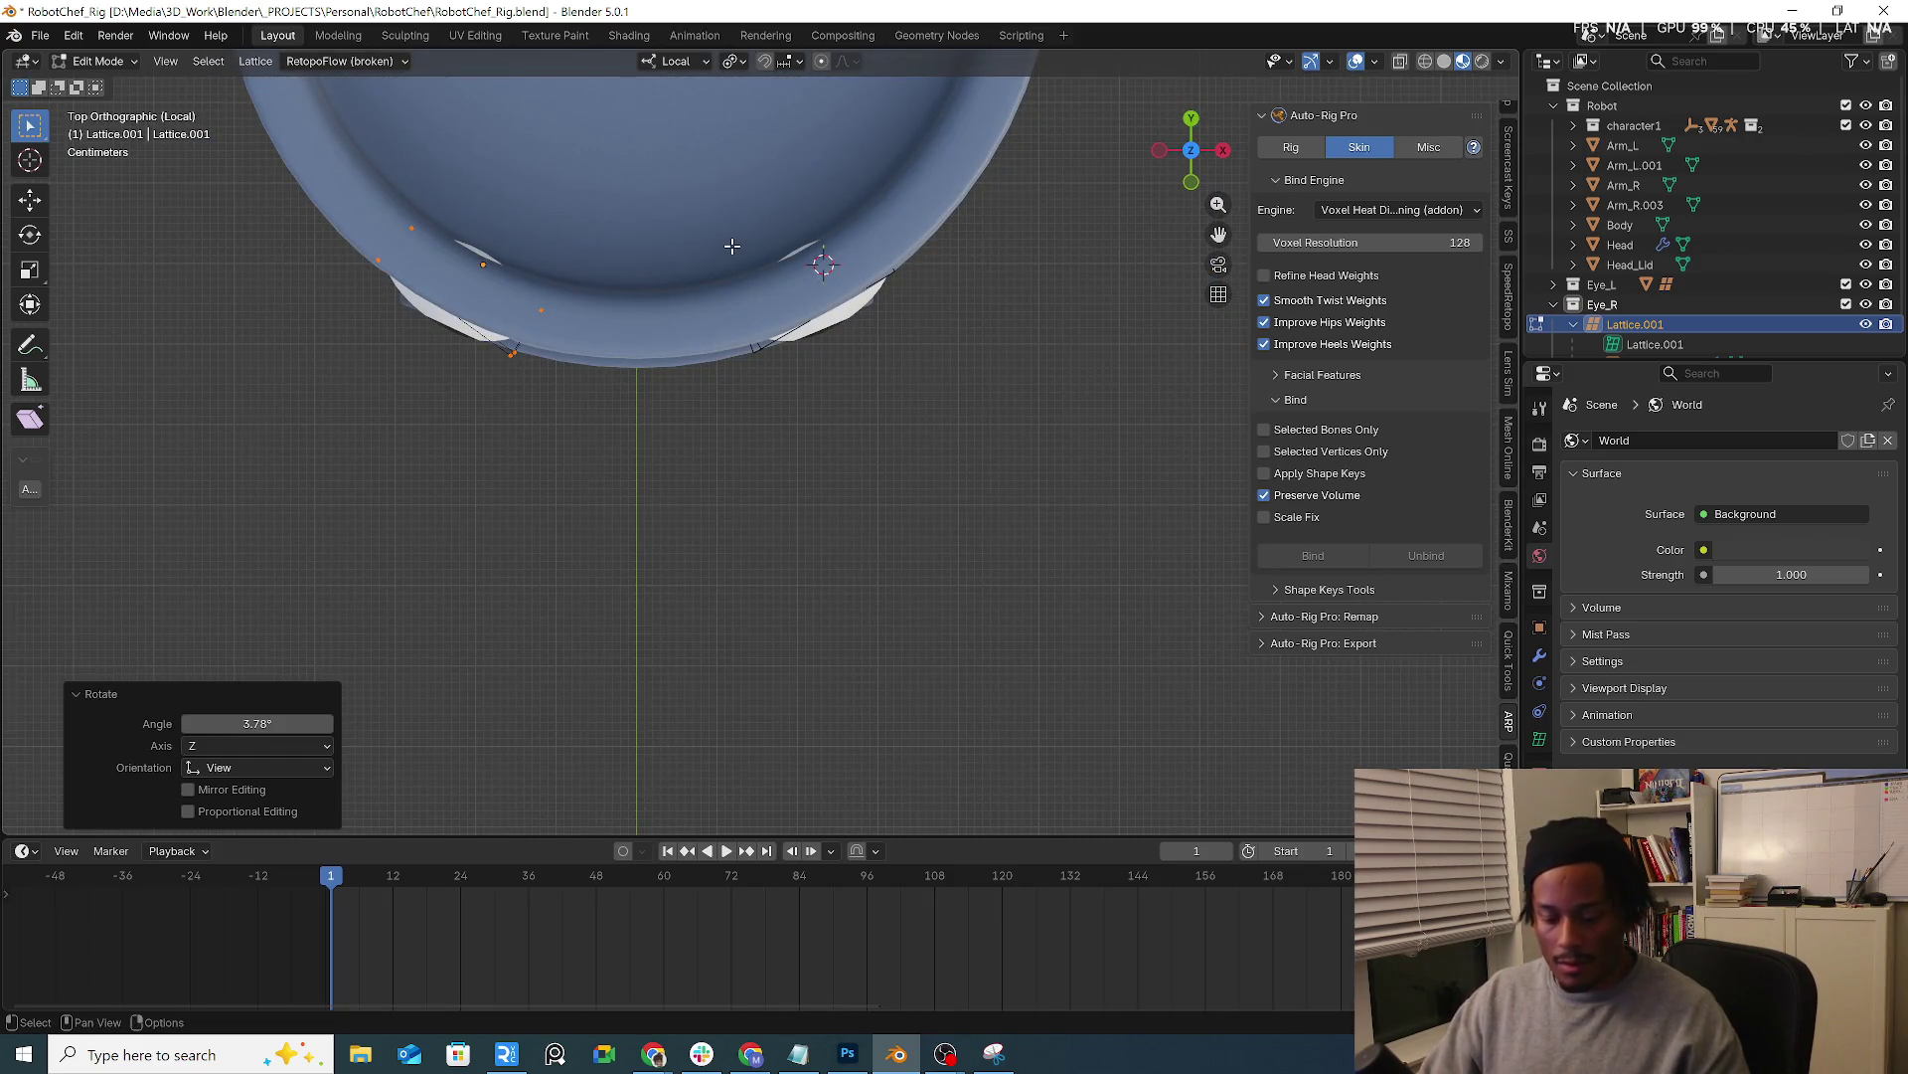
From the front view, move and slightly shrink the lattice points around the eye
{"action": "key", "text": "KP_1"}
{"action": "key", "text": "s"}
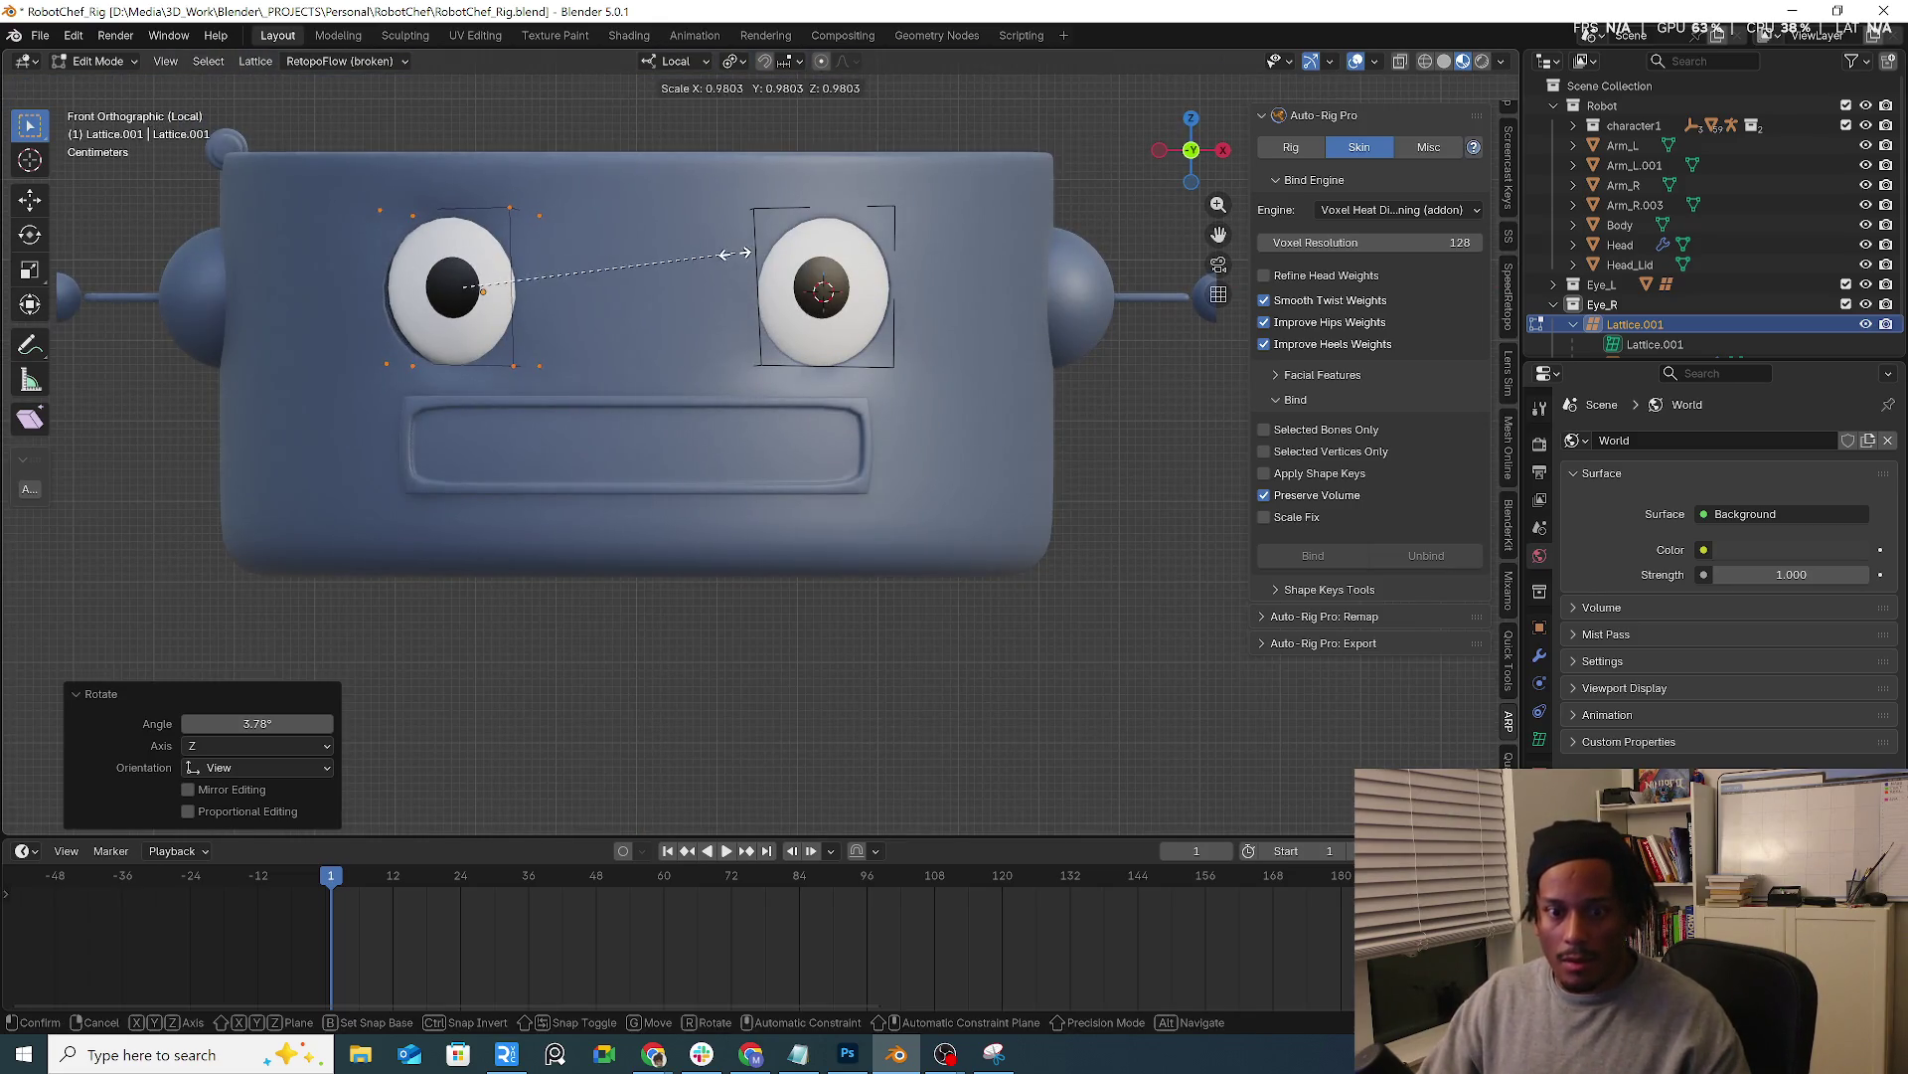
{"action": "key", "text": "g"}
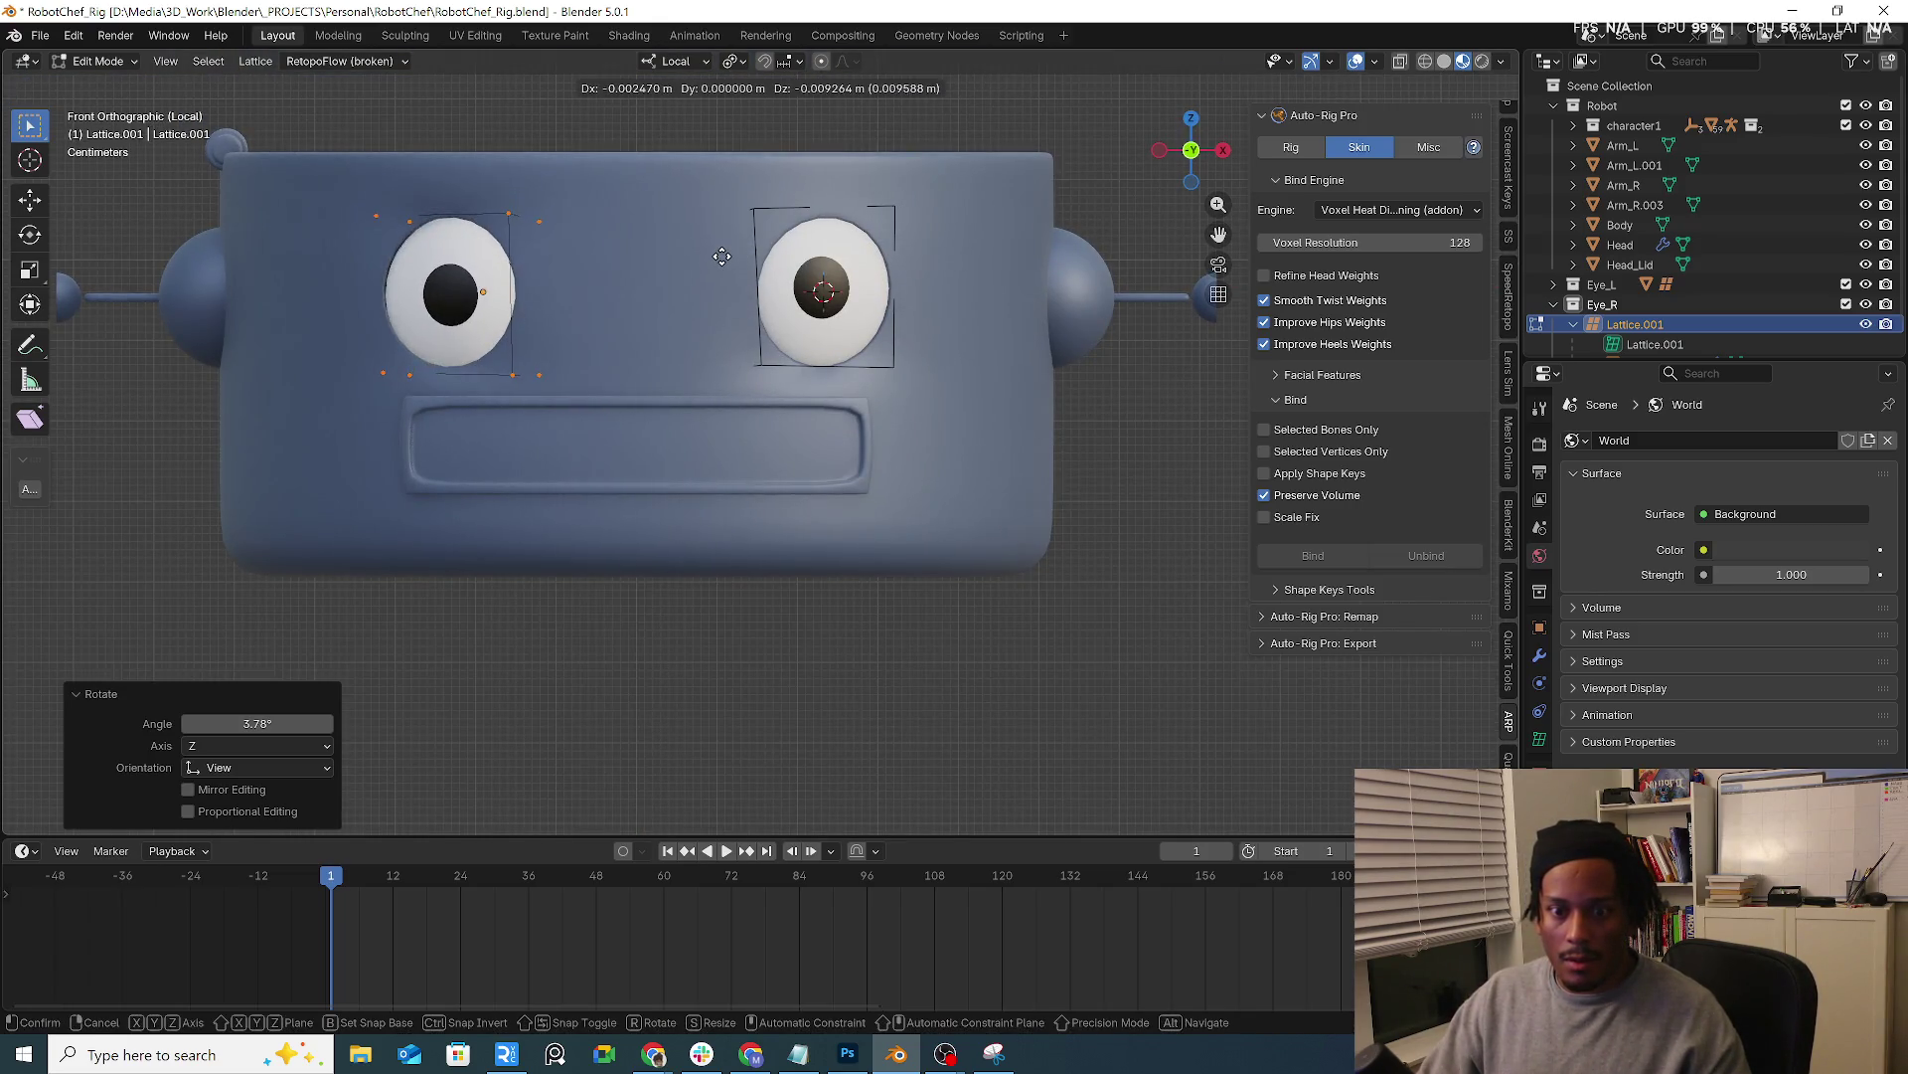
{"action": "left_click", "coordinate": [723, 254]}
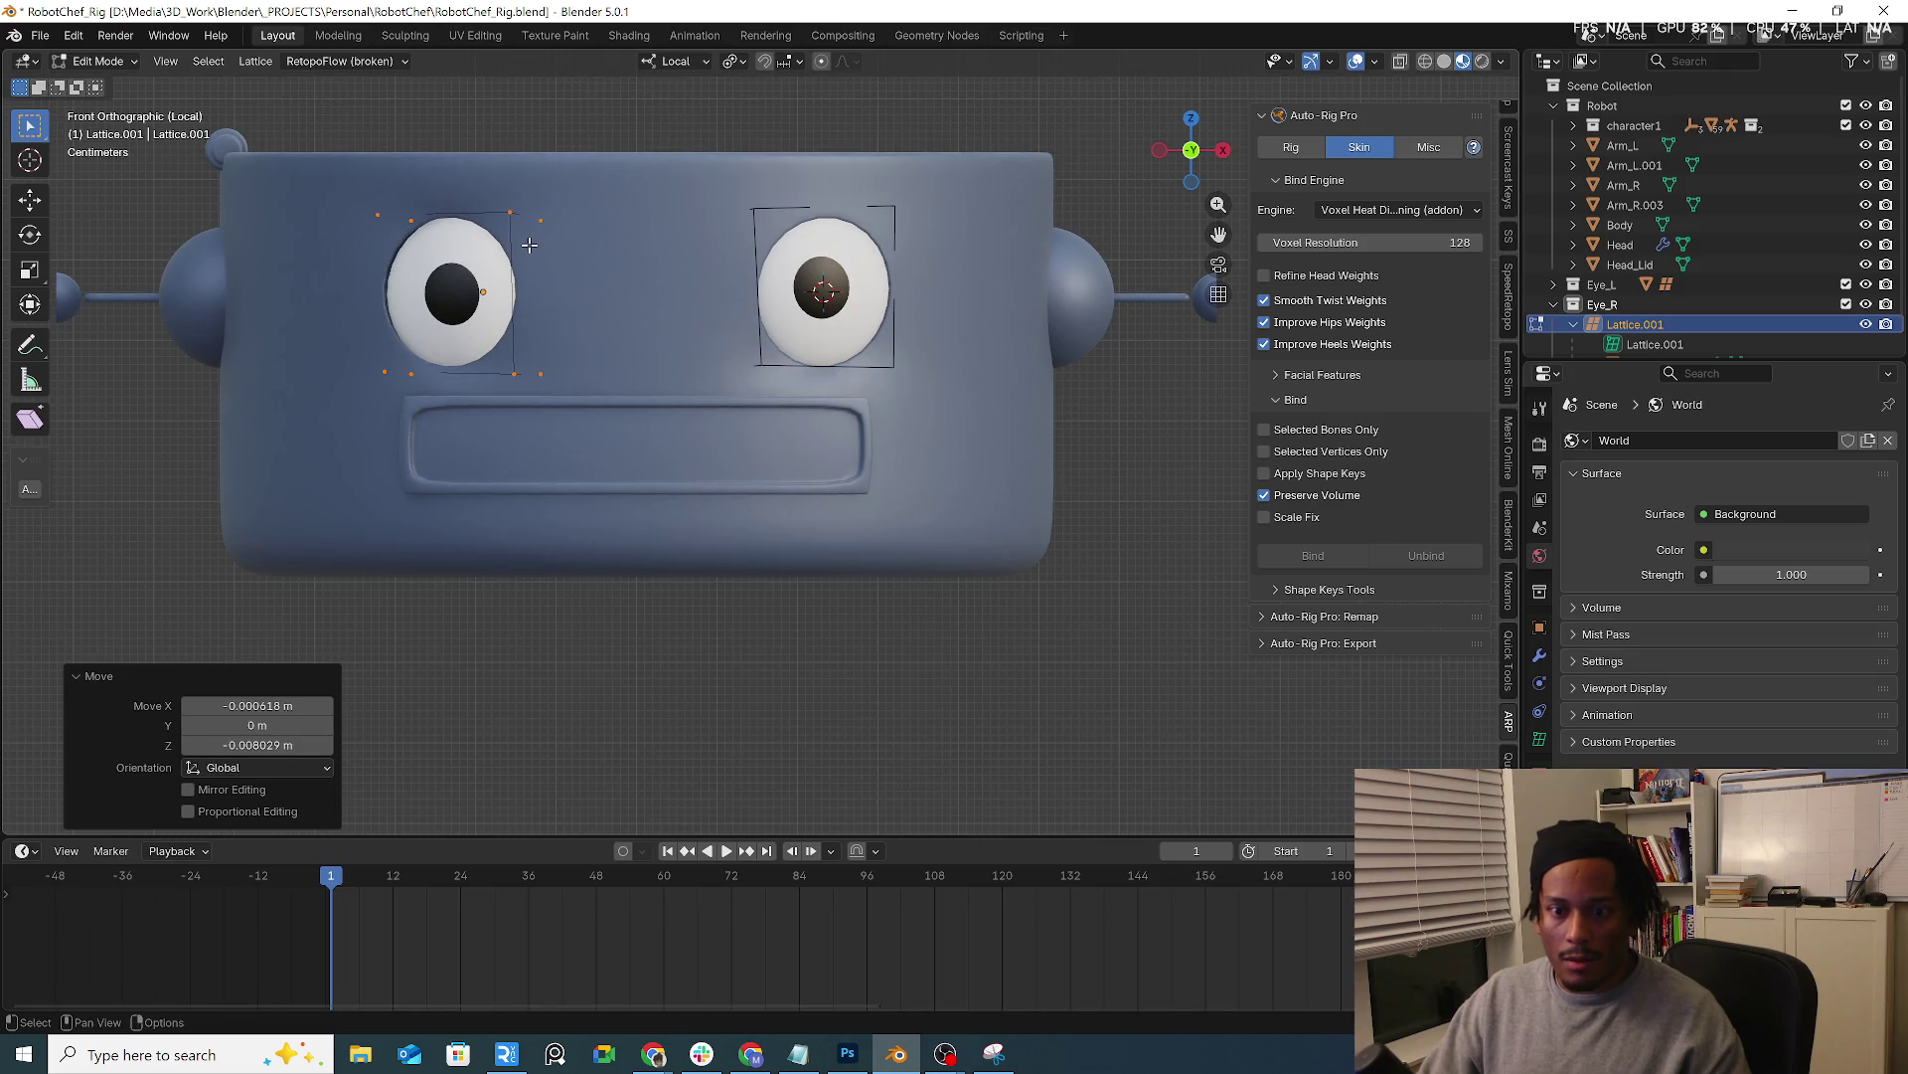
{"action": "scroll", "coordinate": [530, 243], "scroll_direction": "up", "scroll_amount": 2}
{"action": "key", "text": "s"}
{"action": "left_click", "coordinate": [685, 264]}
{"action": "key", "text": "g"}
{"action": "left_click", "coordinate": [687, 259]}
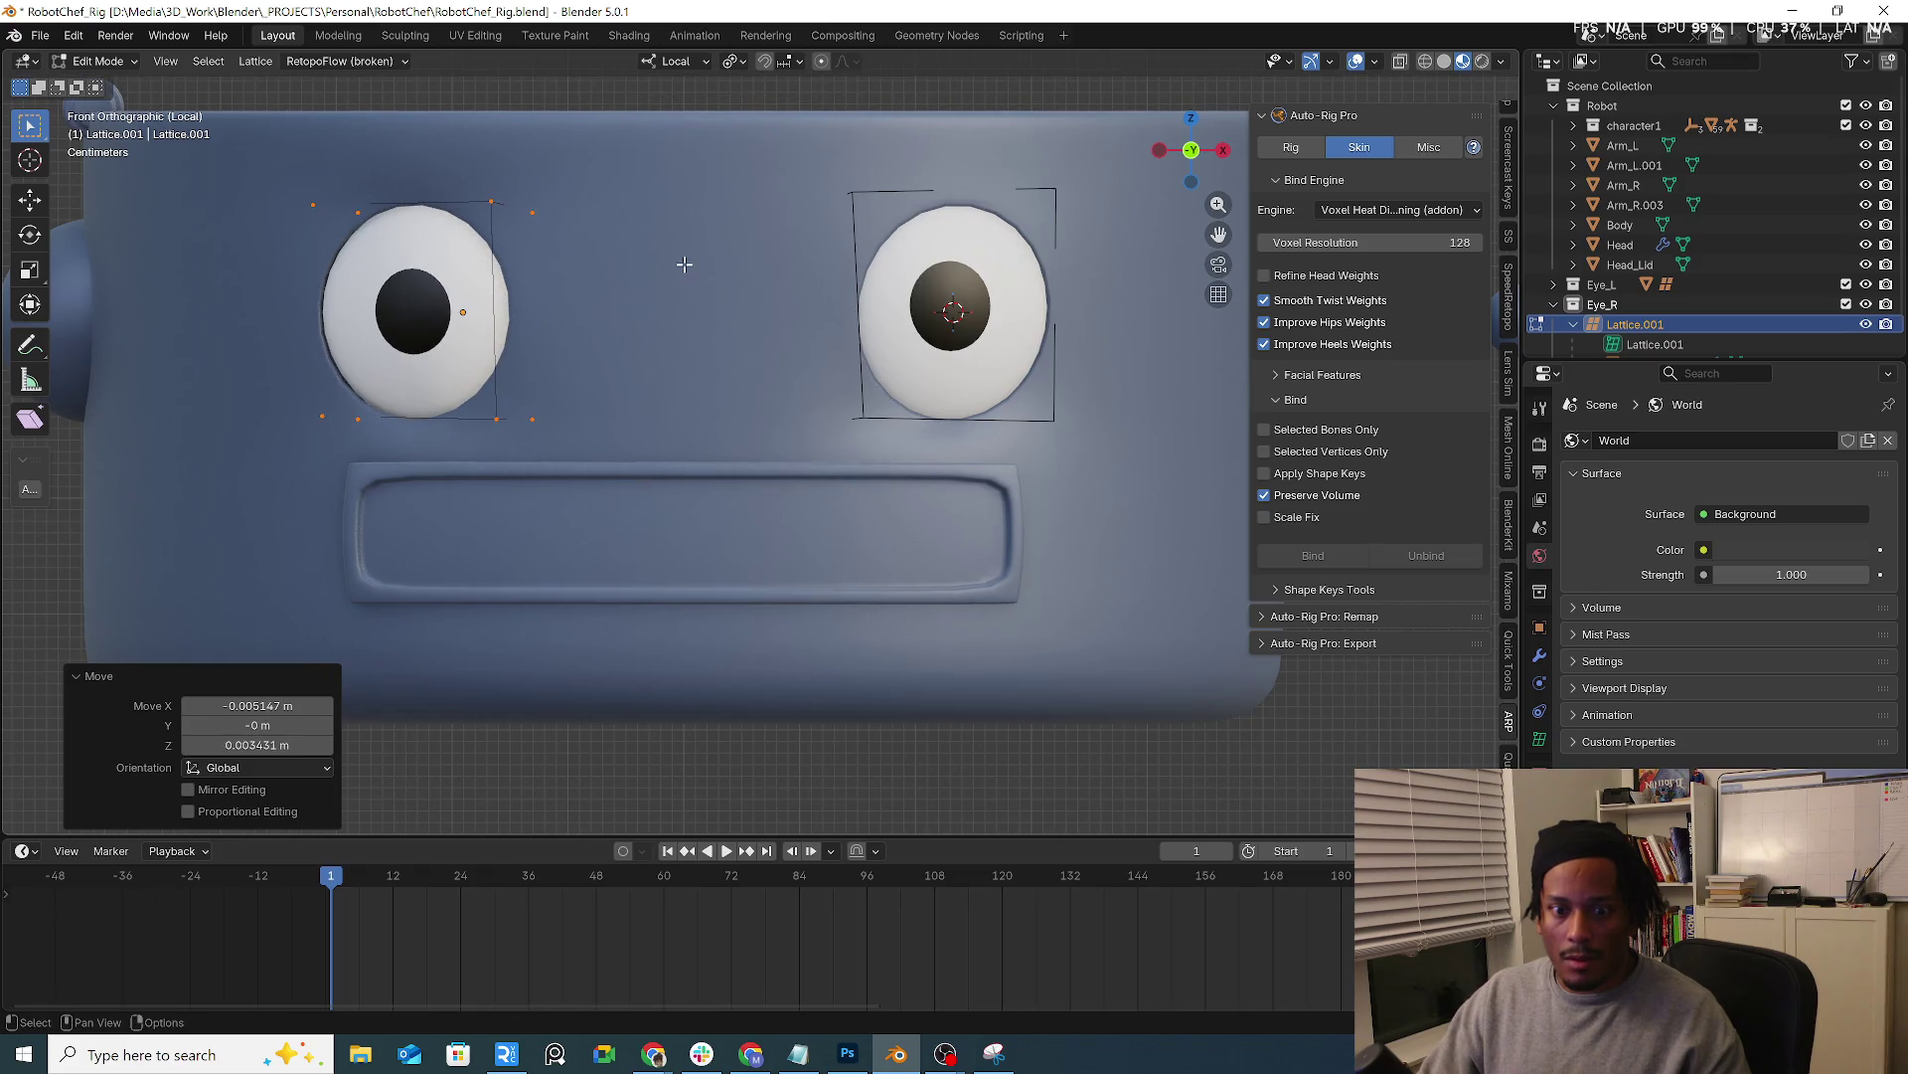
{"action": "scroll", "coordinate": [398, 298], "scroll_direction": "up", "scroll_amount": 3}
Scale and nudge the lattice points from front and angled views to seat the eyeball
{"action": "middle_click_drag", "start_coordinate": [399, 299], "coordinate": [495, 351], "text": "shift"}
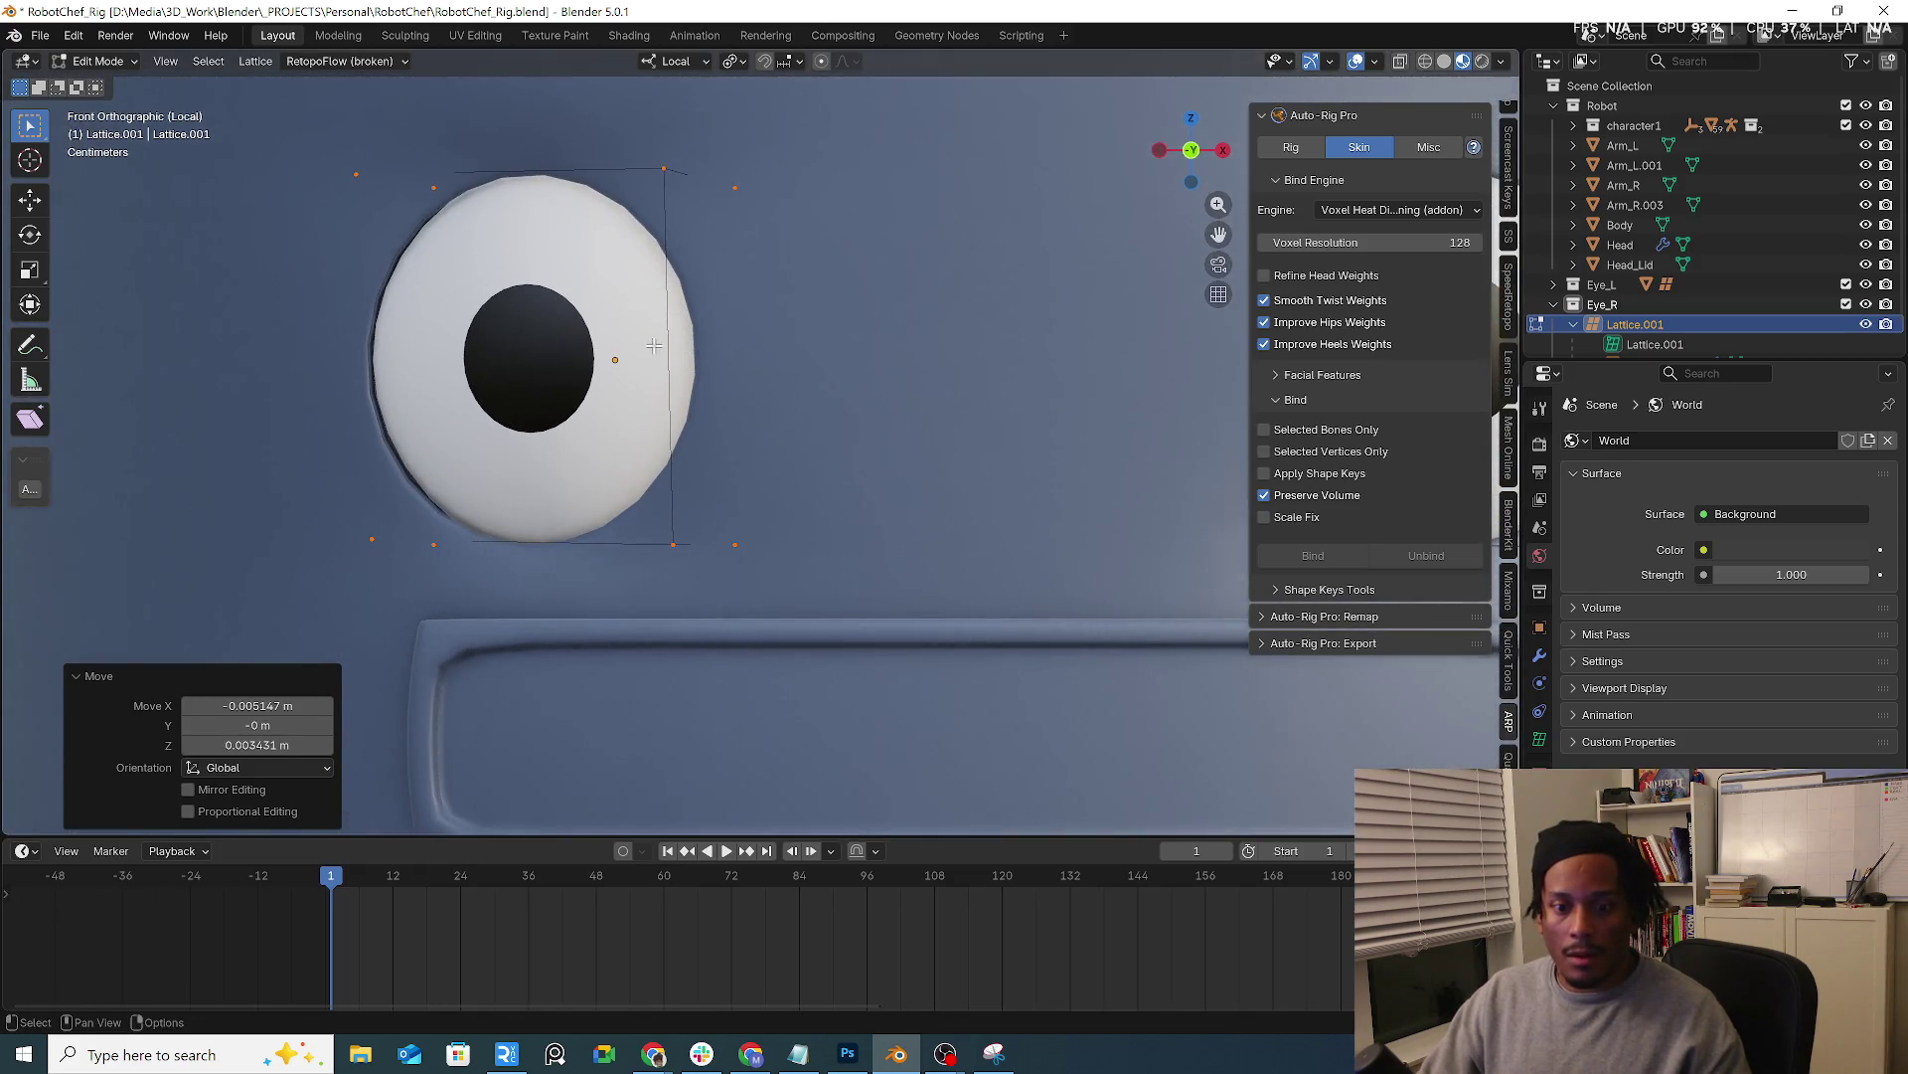
{"action": "key", "text": "s"}
{"action": "left_click", "coordinate": [711, 344]}
{"action": "key", "text": "g"}
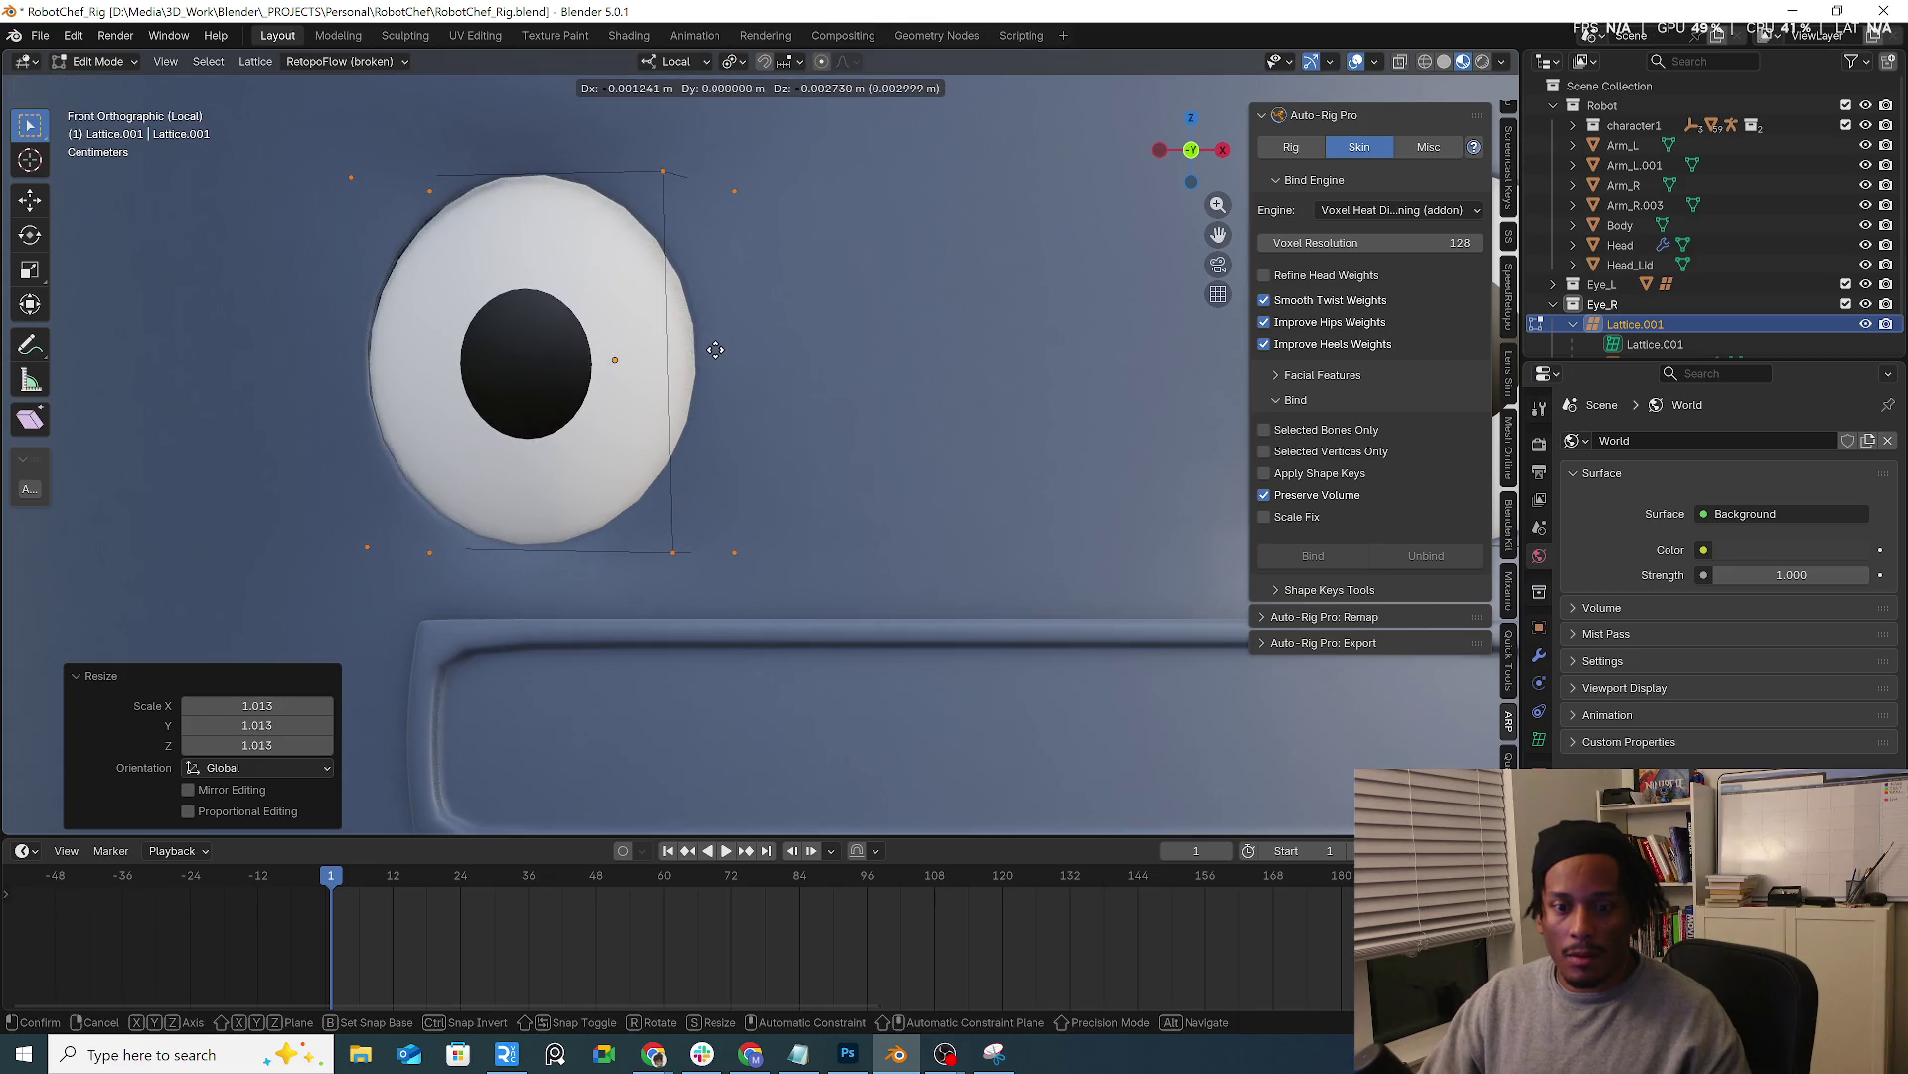
{"action": "left_click", "coordinate": [717, 347]}
{"action": "mouse_move", "coordinate": [716, 348]}
{"action": "middle_mouse_down"}
{"action": "mouse_move", "coordinate": [766, 420]}
{"action": "mouse_move", "coordinate": [690, 211]}
{"action": "middle_mouse_up"}
{"action": "key", "text": "g"}
{"action": "left_click", "coordinate": [691, 213]}
{"action": "key", "text": "s"}
{"action": "left_click", "coordinate": [761, 234]}
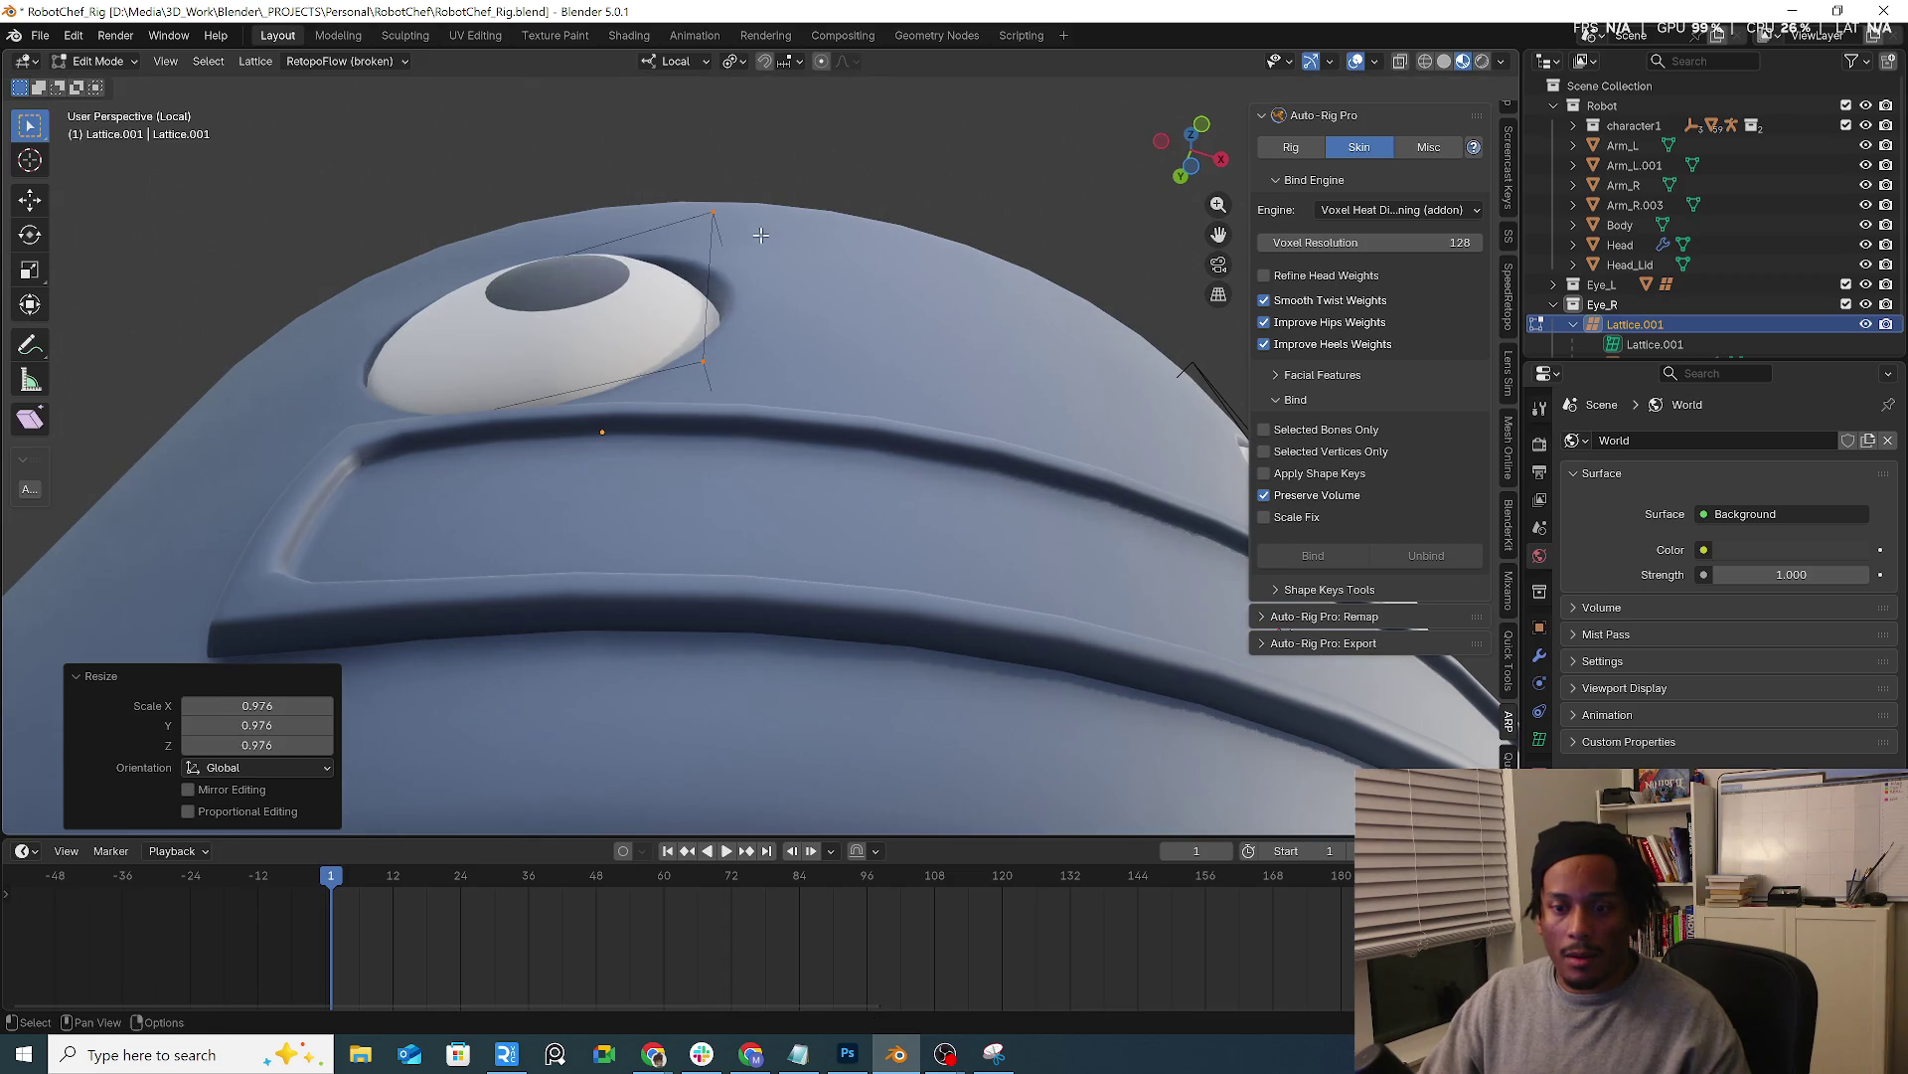
{"action": "scroll", "coordinate": [754, 239], "scroll_direction": "down", "scroll_amount": 3}
In front orthographic view, box-select the top lattice points and raise them along Z
{"action": "middle_click_drag", "start_coordinate": [754, 239], "coordinate": [806, 325]}
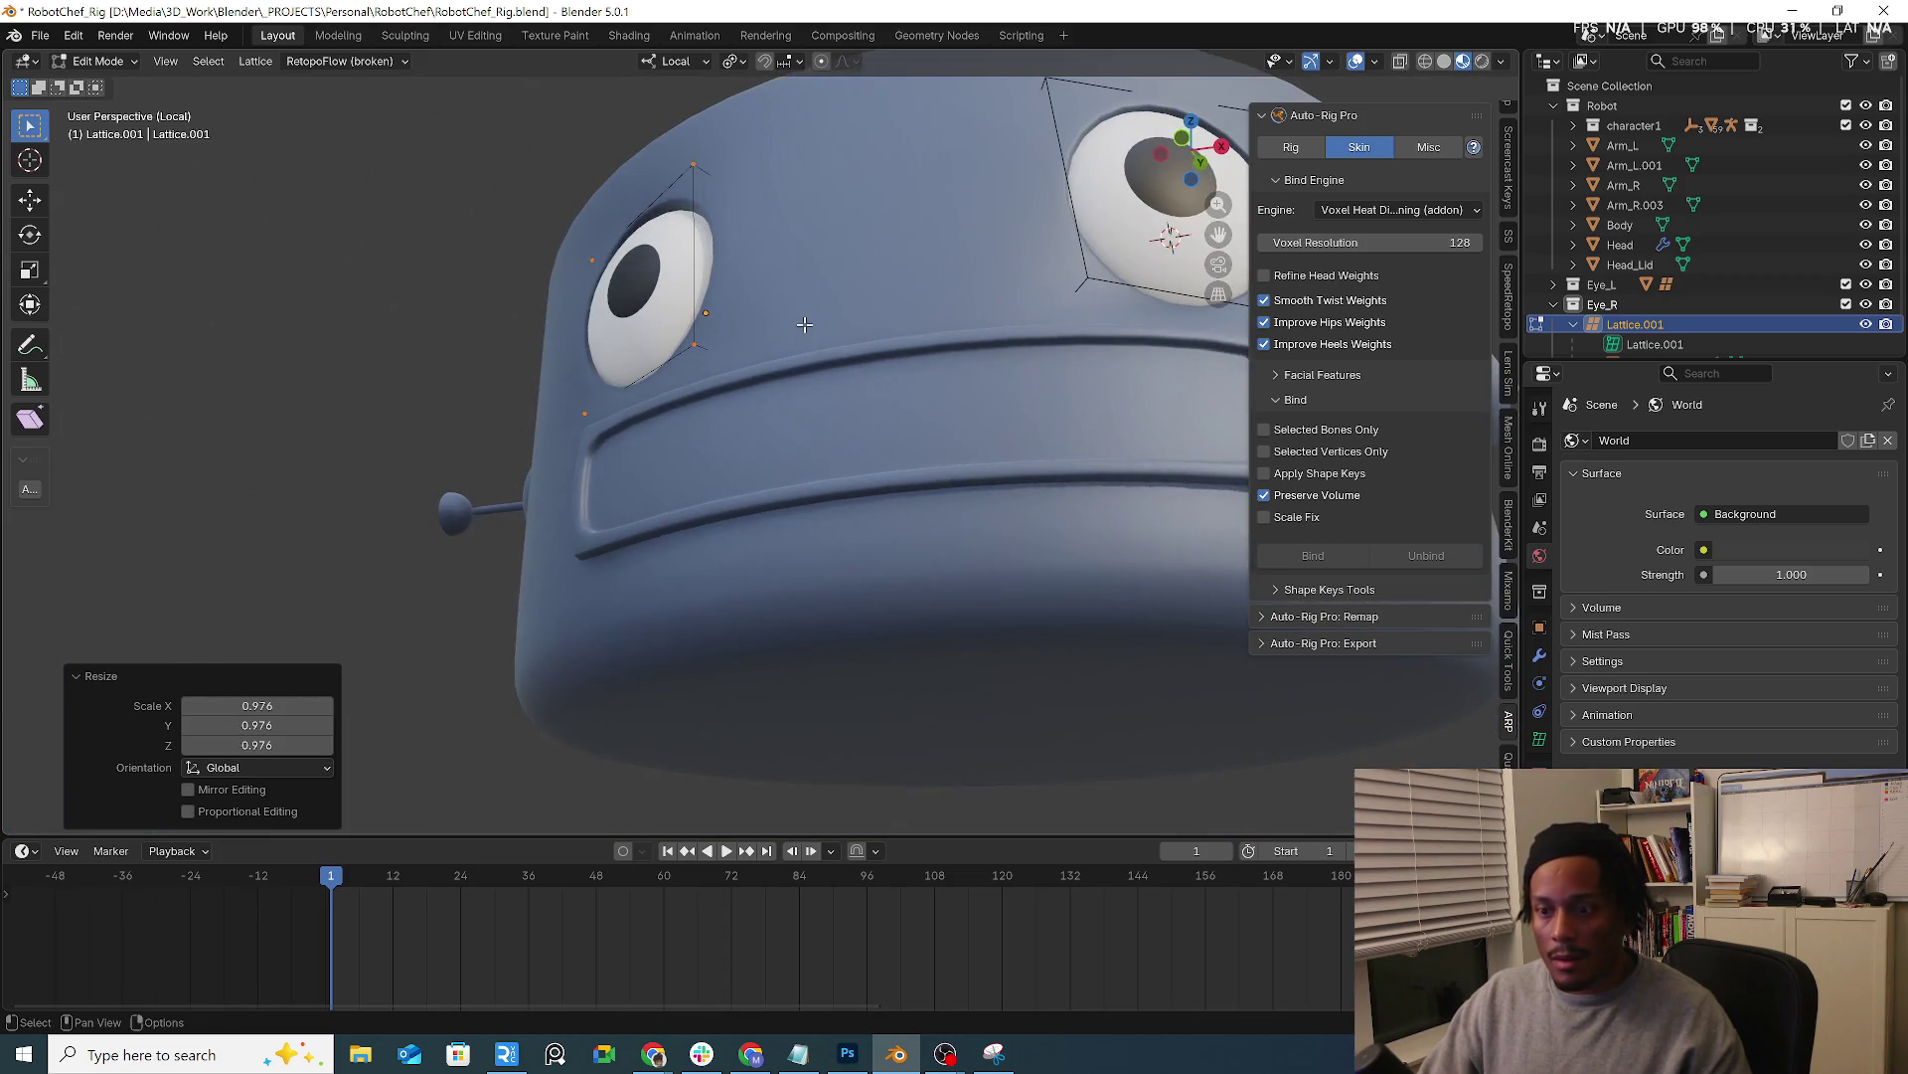
{"action": "key", "text": "KP_5"}
{"action": "key", "text": "KP_1"}
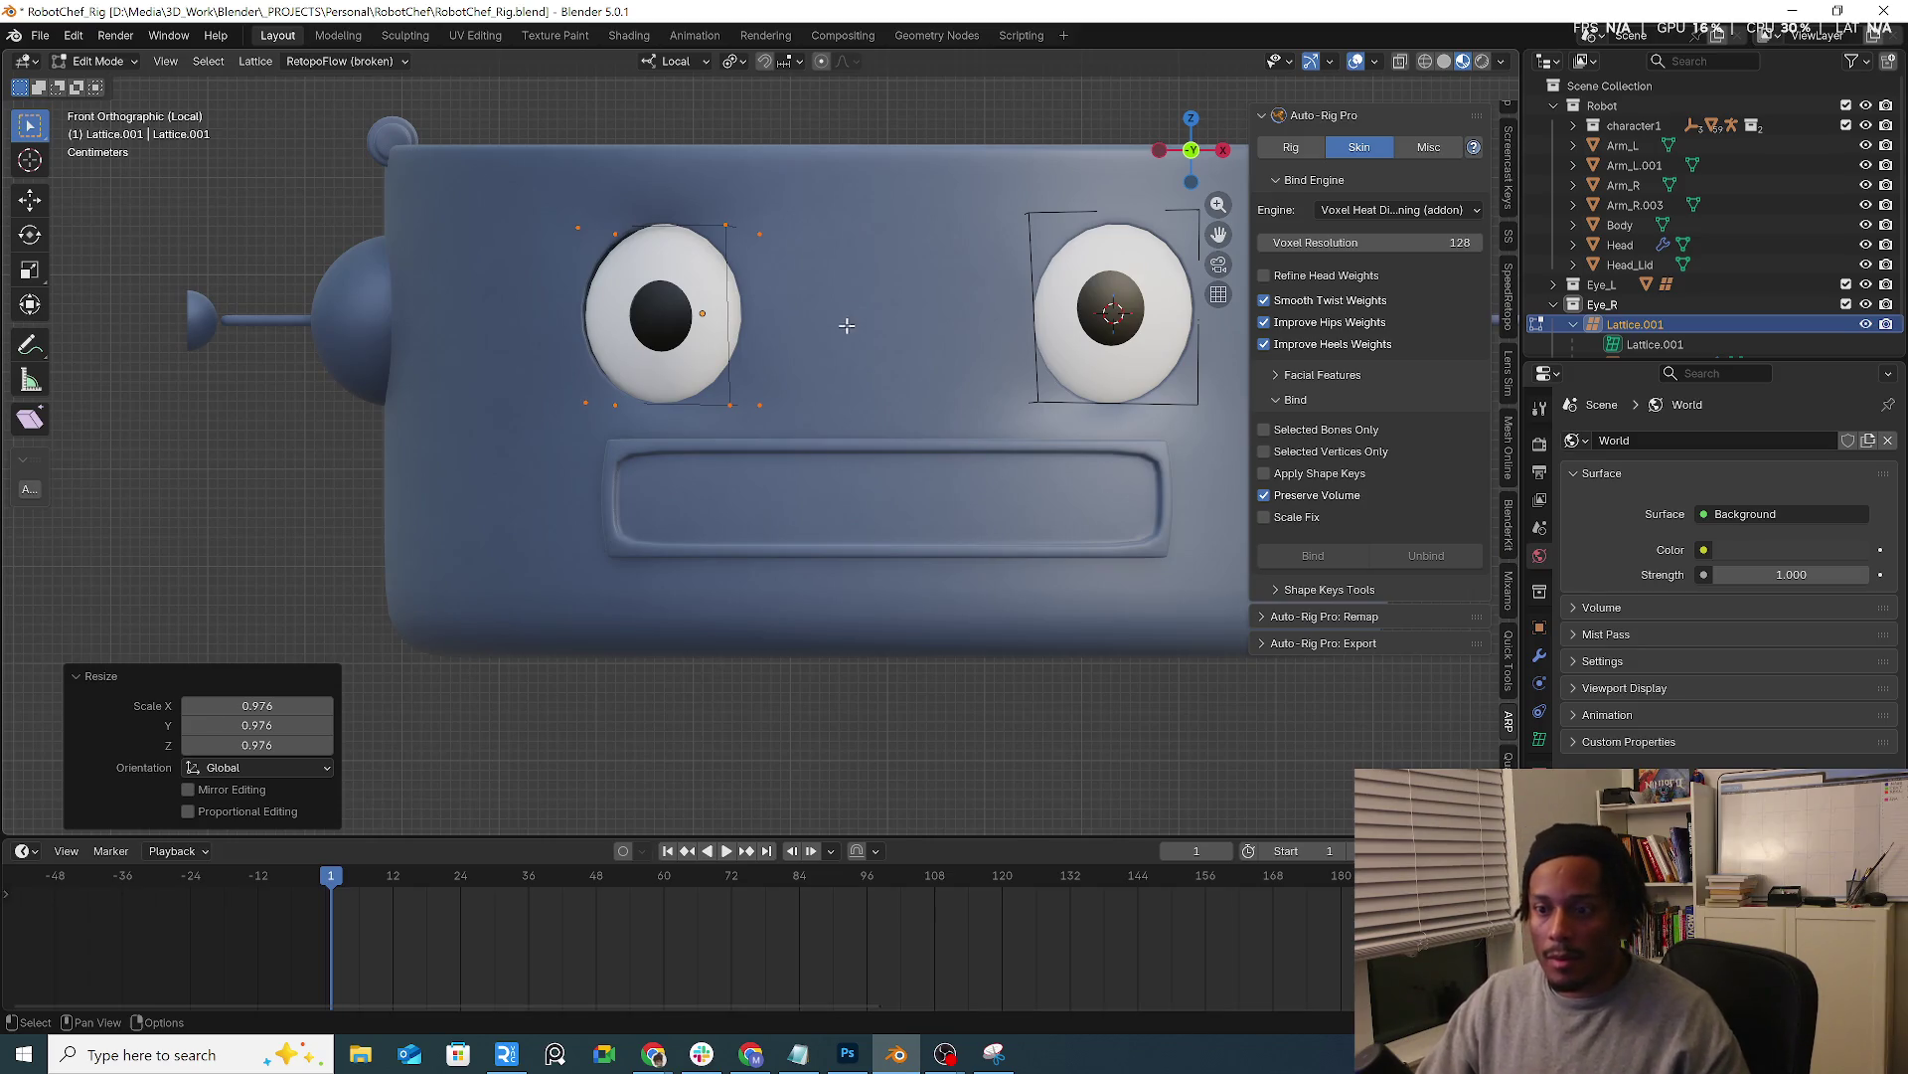
{"action": "left_click", "coordinate": [851, 187]}
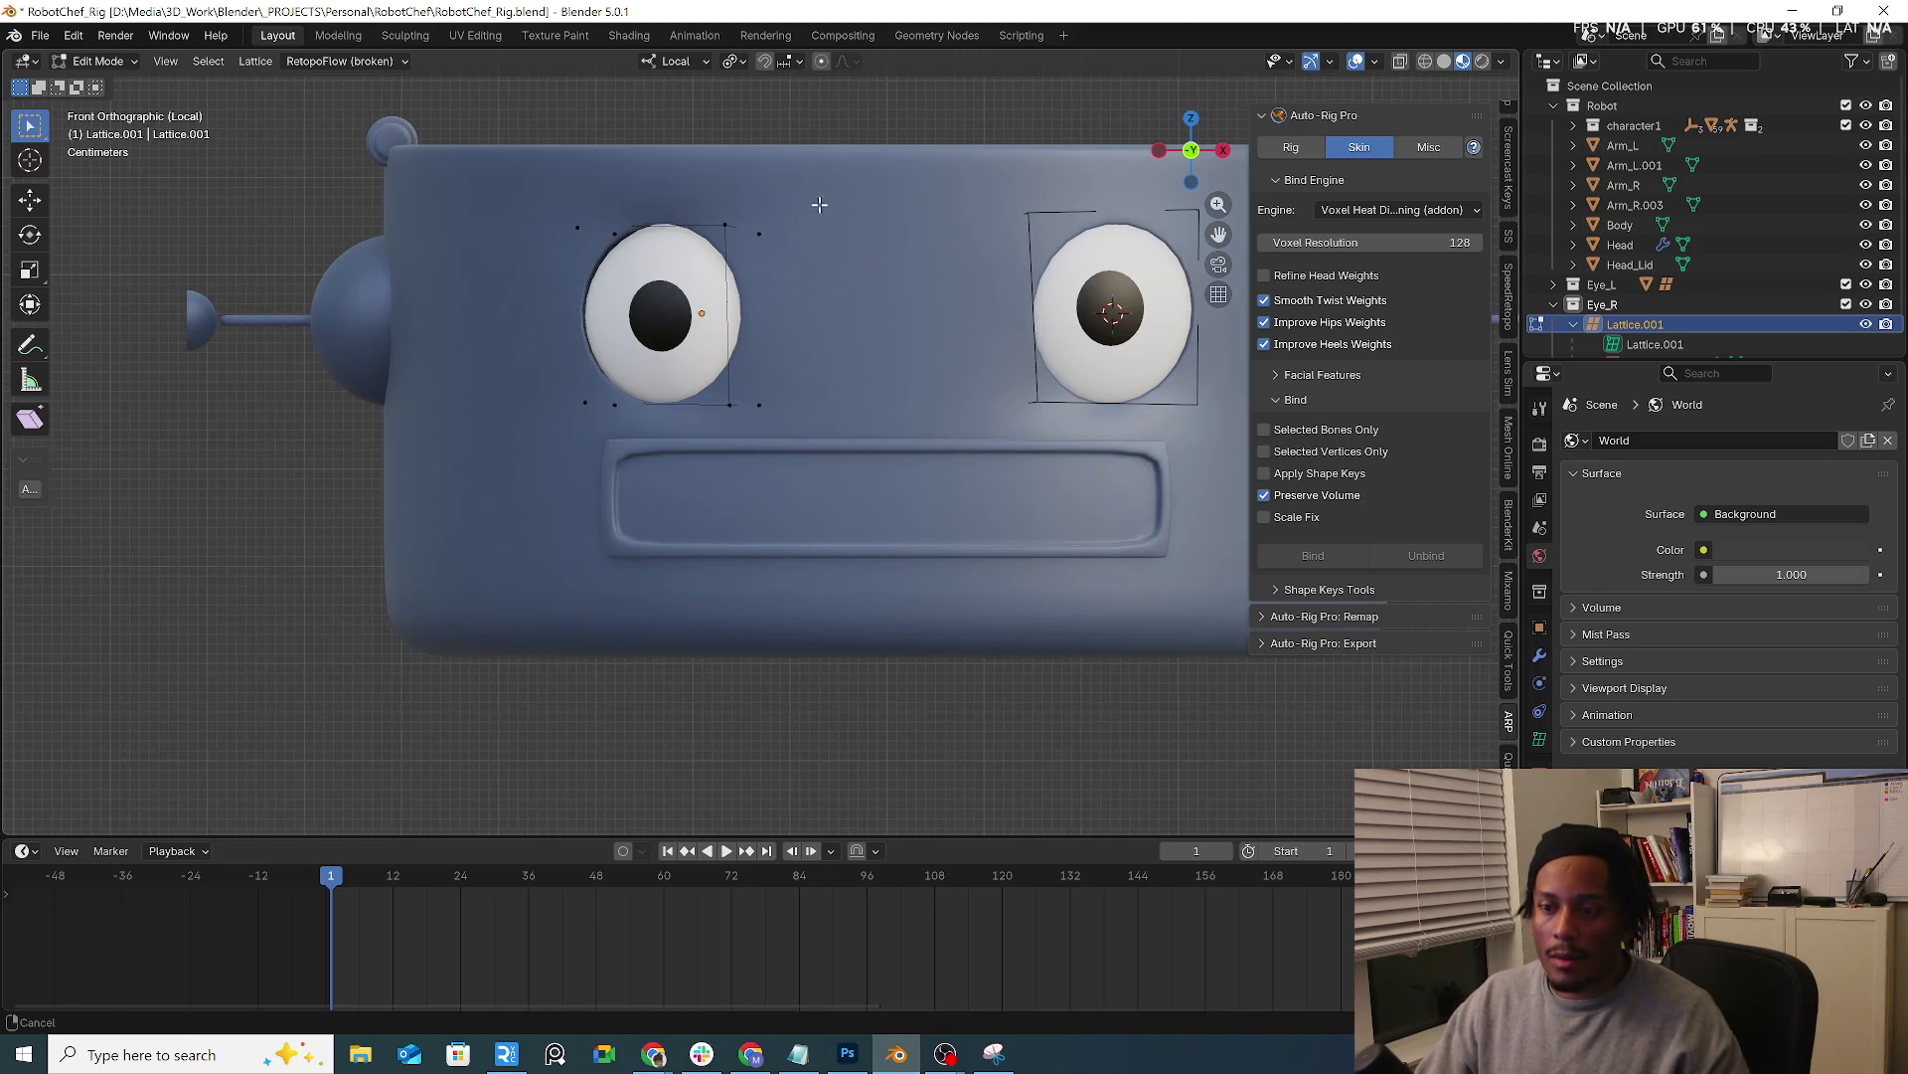
{"action": "middle_click_drag", "start_coordinate": [819, 200], "coordinate": [708, 227], "text": "shift"}
{"action": "left_click_drag", "start_coordinate": [435, 227], "coordinate": [671, 284]}
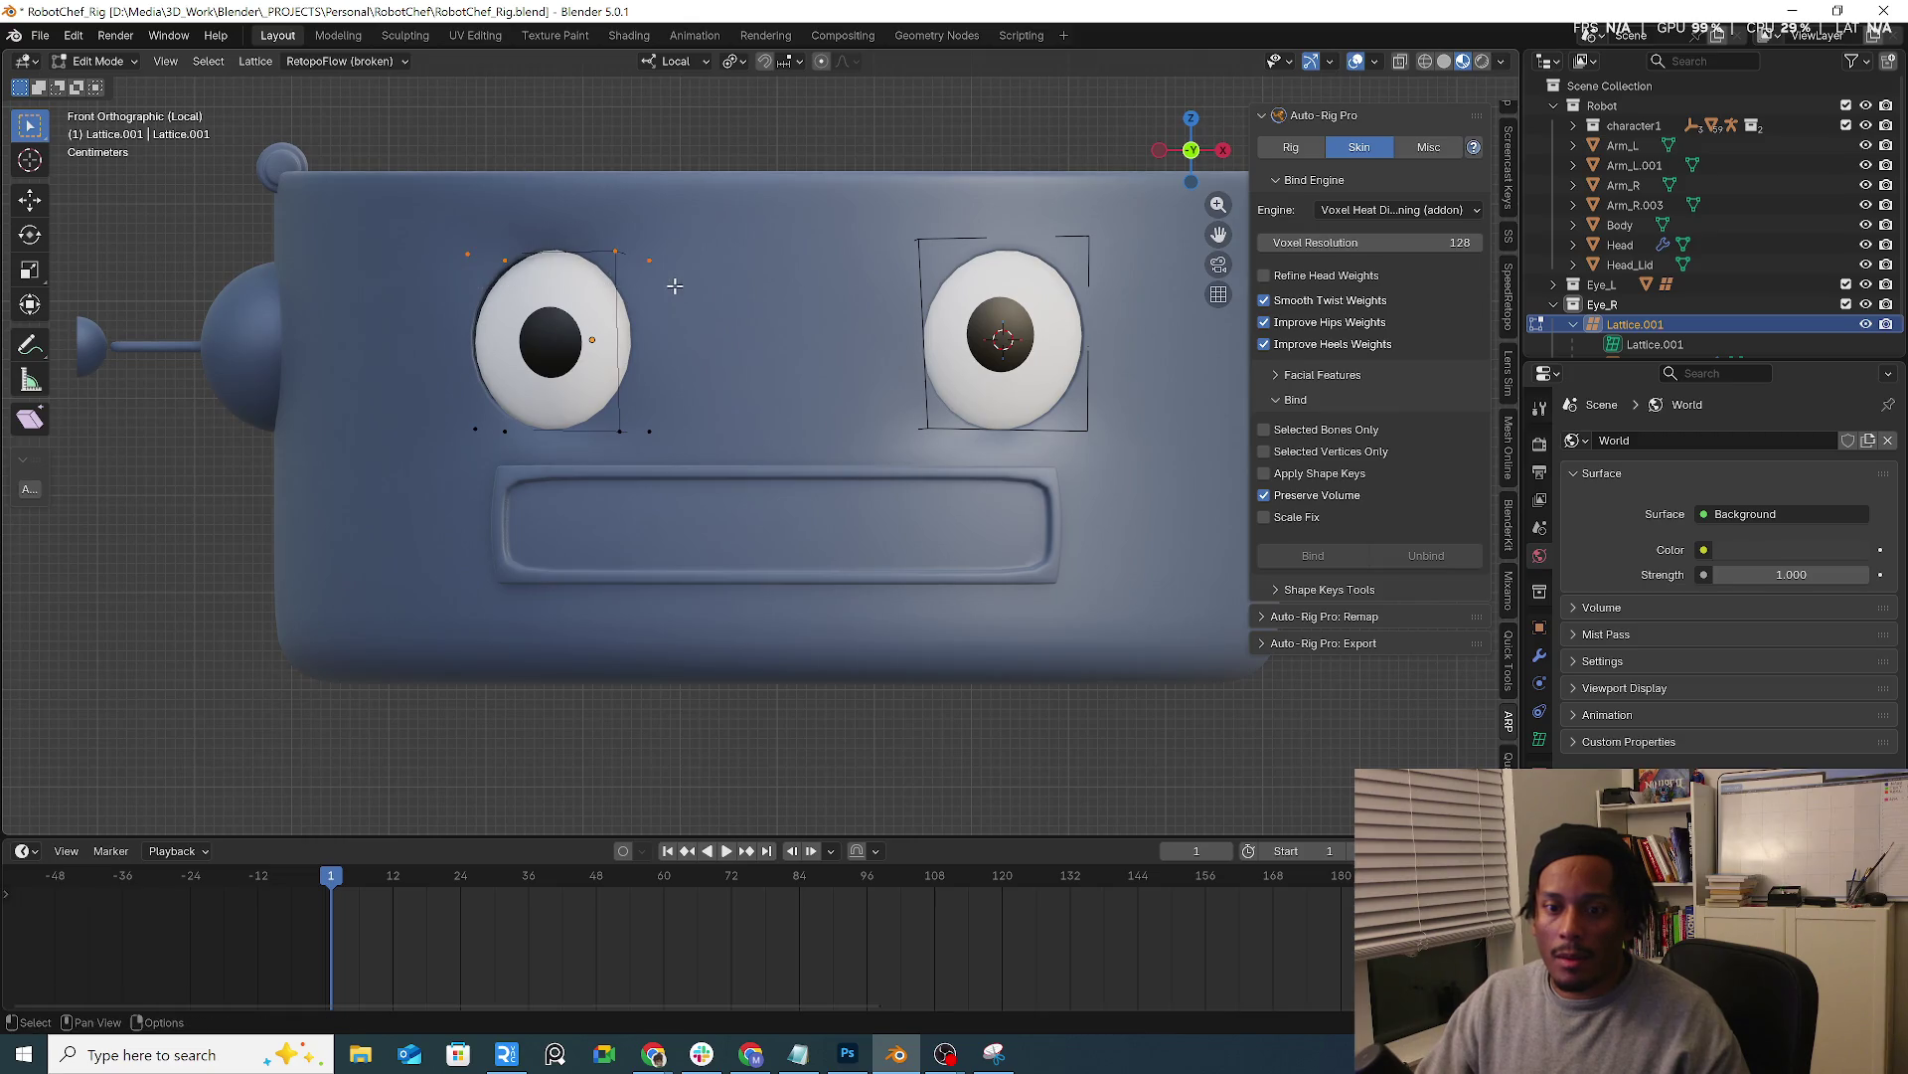
{"action": "key", "text": "g"}
{"action": "key", "text": "z"}
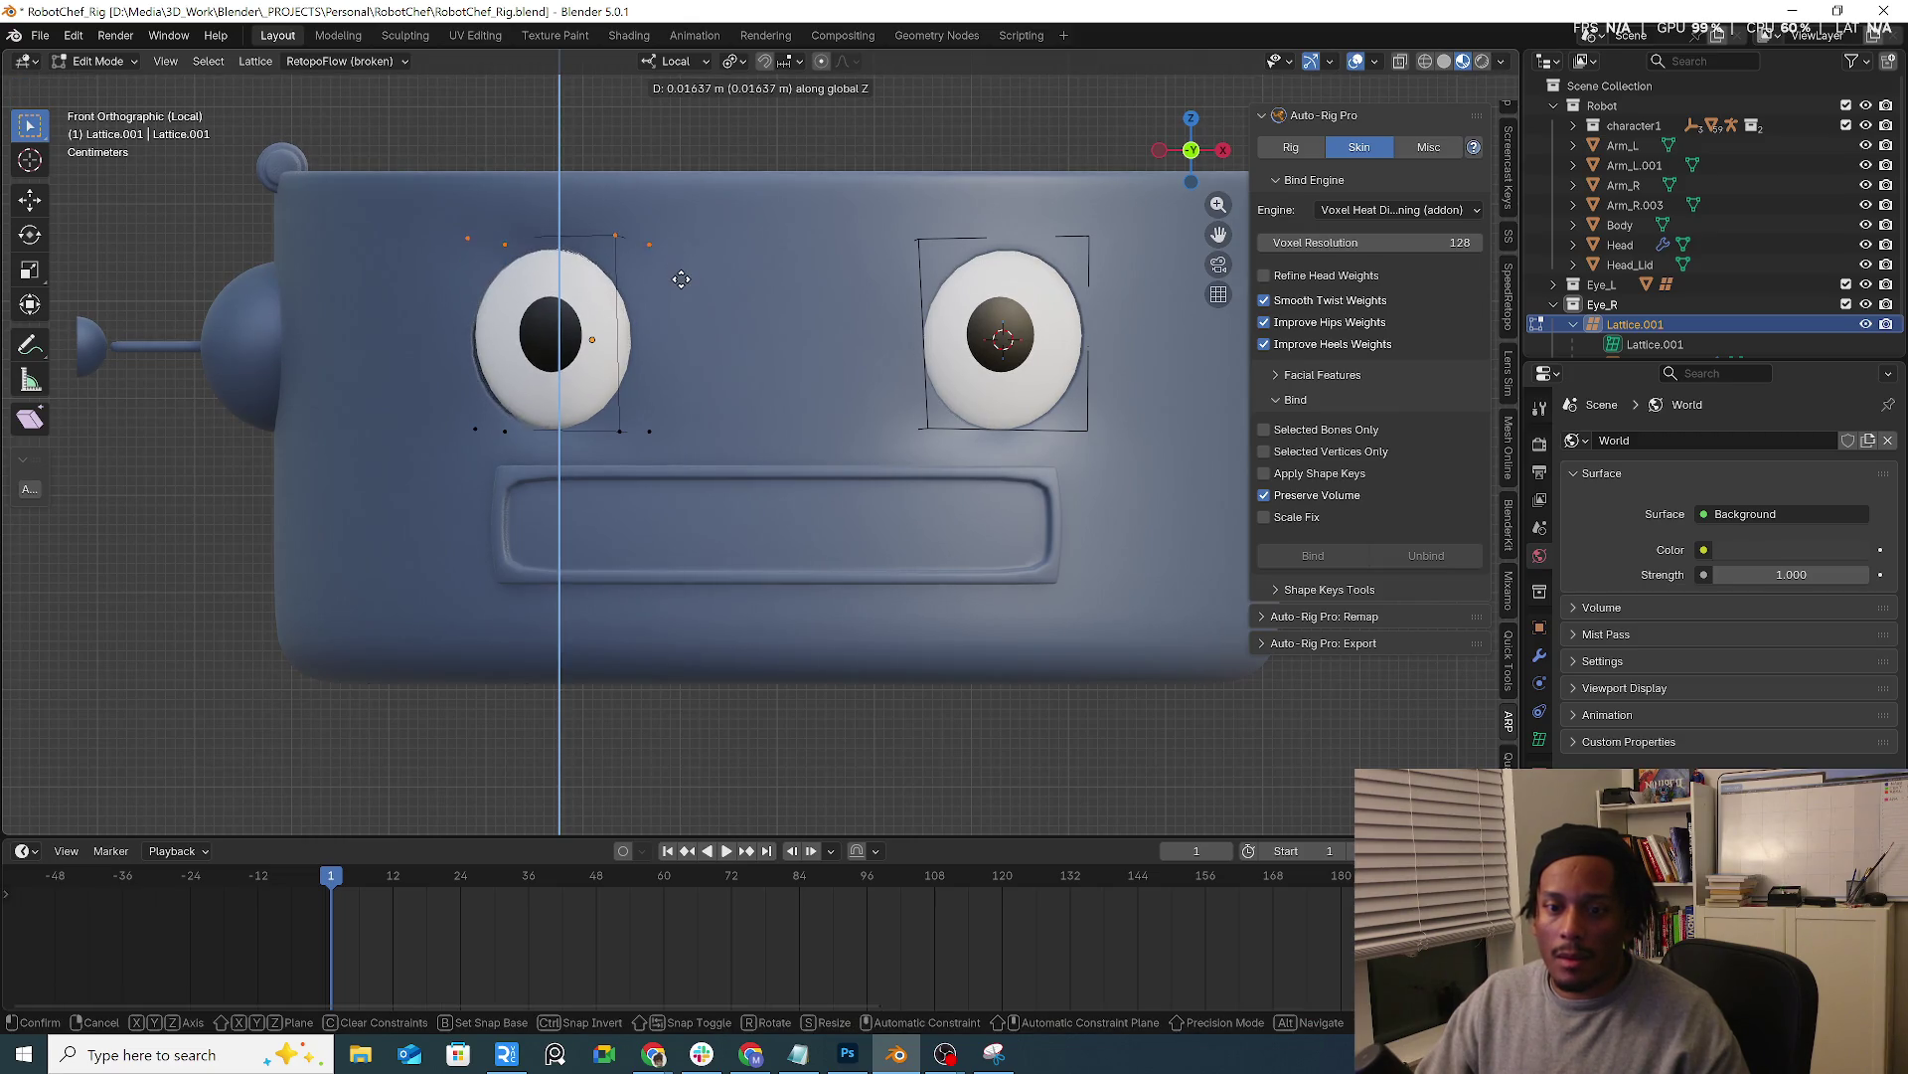
{"action": "left_click", "coordinate": [680, 280]}
Adjust the points twice from a side view, return to front view and head back to Object Mode
{"action": "middle_click_drag", "start_coordinate": [680, 283], "coordinate": [664, 176]}
{"action": "mouse_move", "coordinate": [496, 257]}
{"action": "middle_mouse_down"}
{"action": "mouse_move", "coordinate": [745, 390]}
{"action": "mouse_move", "coordinate": [436, 317]}
{"action": "mouse_move", "coordinate": [585, 201]}
{"action": "mouse_move", "coordinate": [689, 209]}
{"action": "middle_mouse_up"}
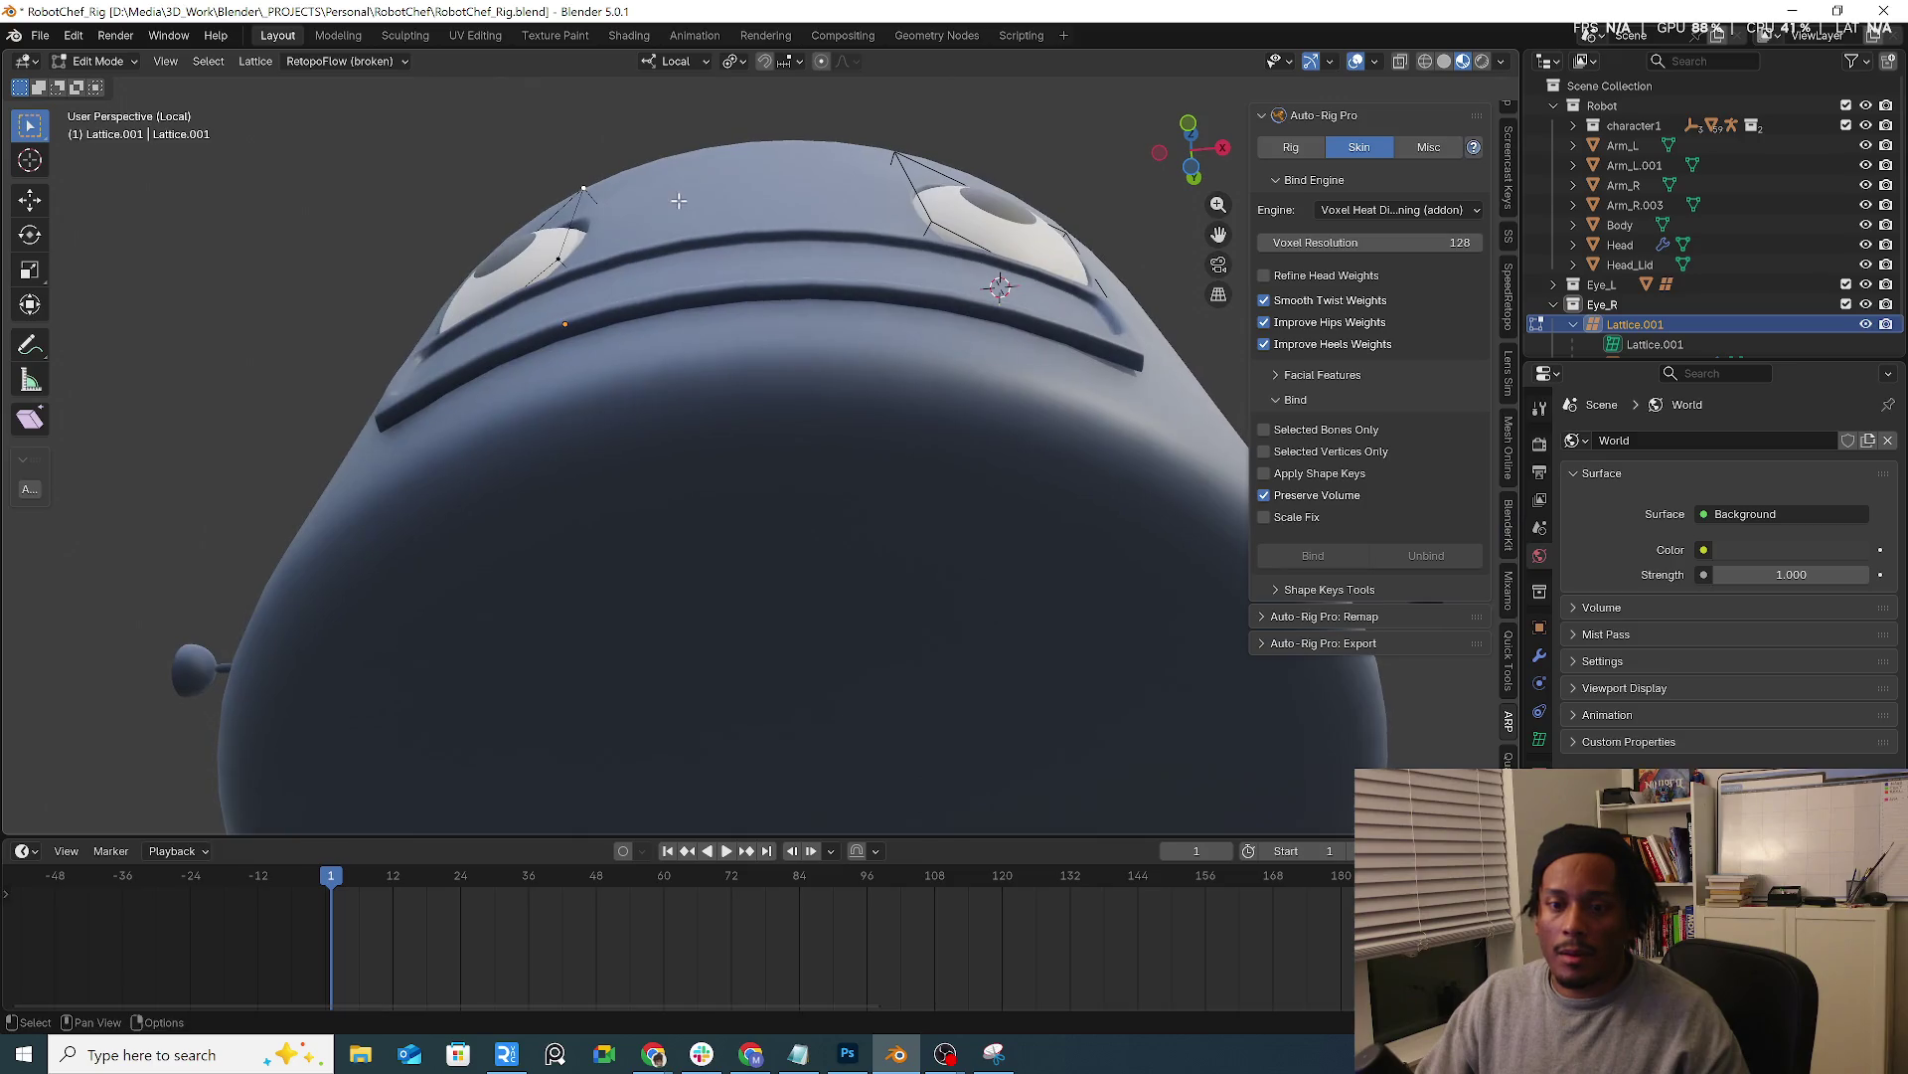
{"action": "key", "text": "g"}
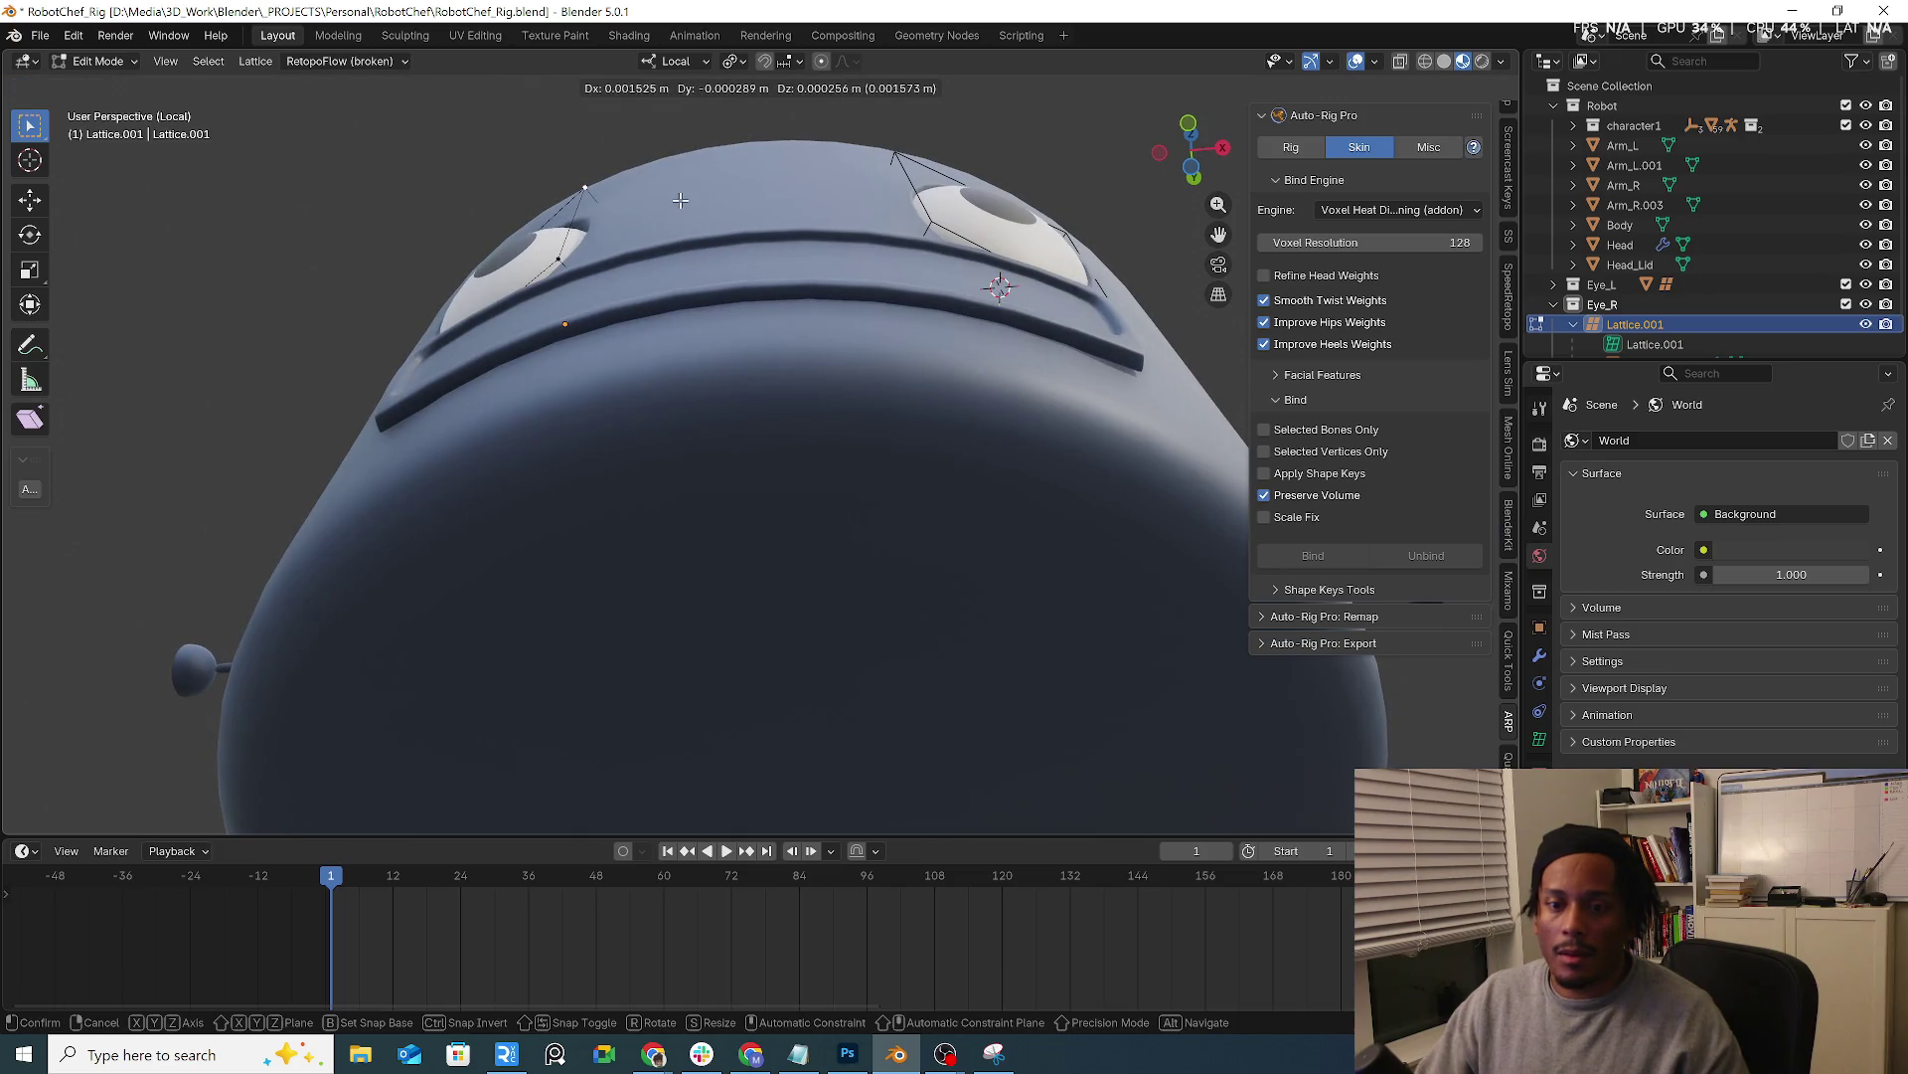
{"action": "left_click", "coordinate": [679, 198]}
{"action": "key", "text": "g"}
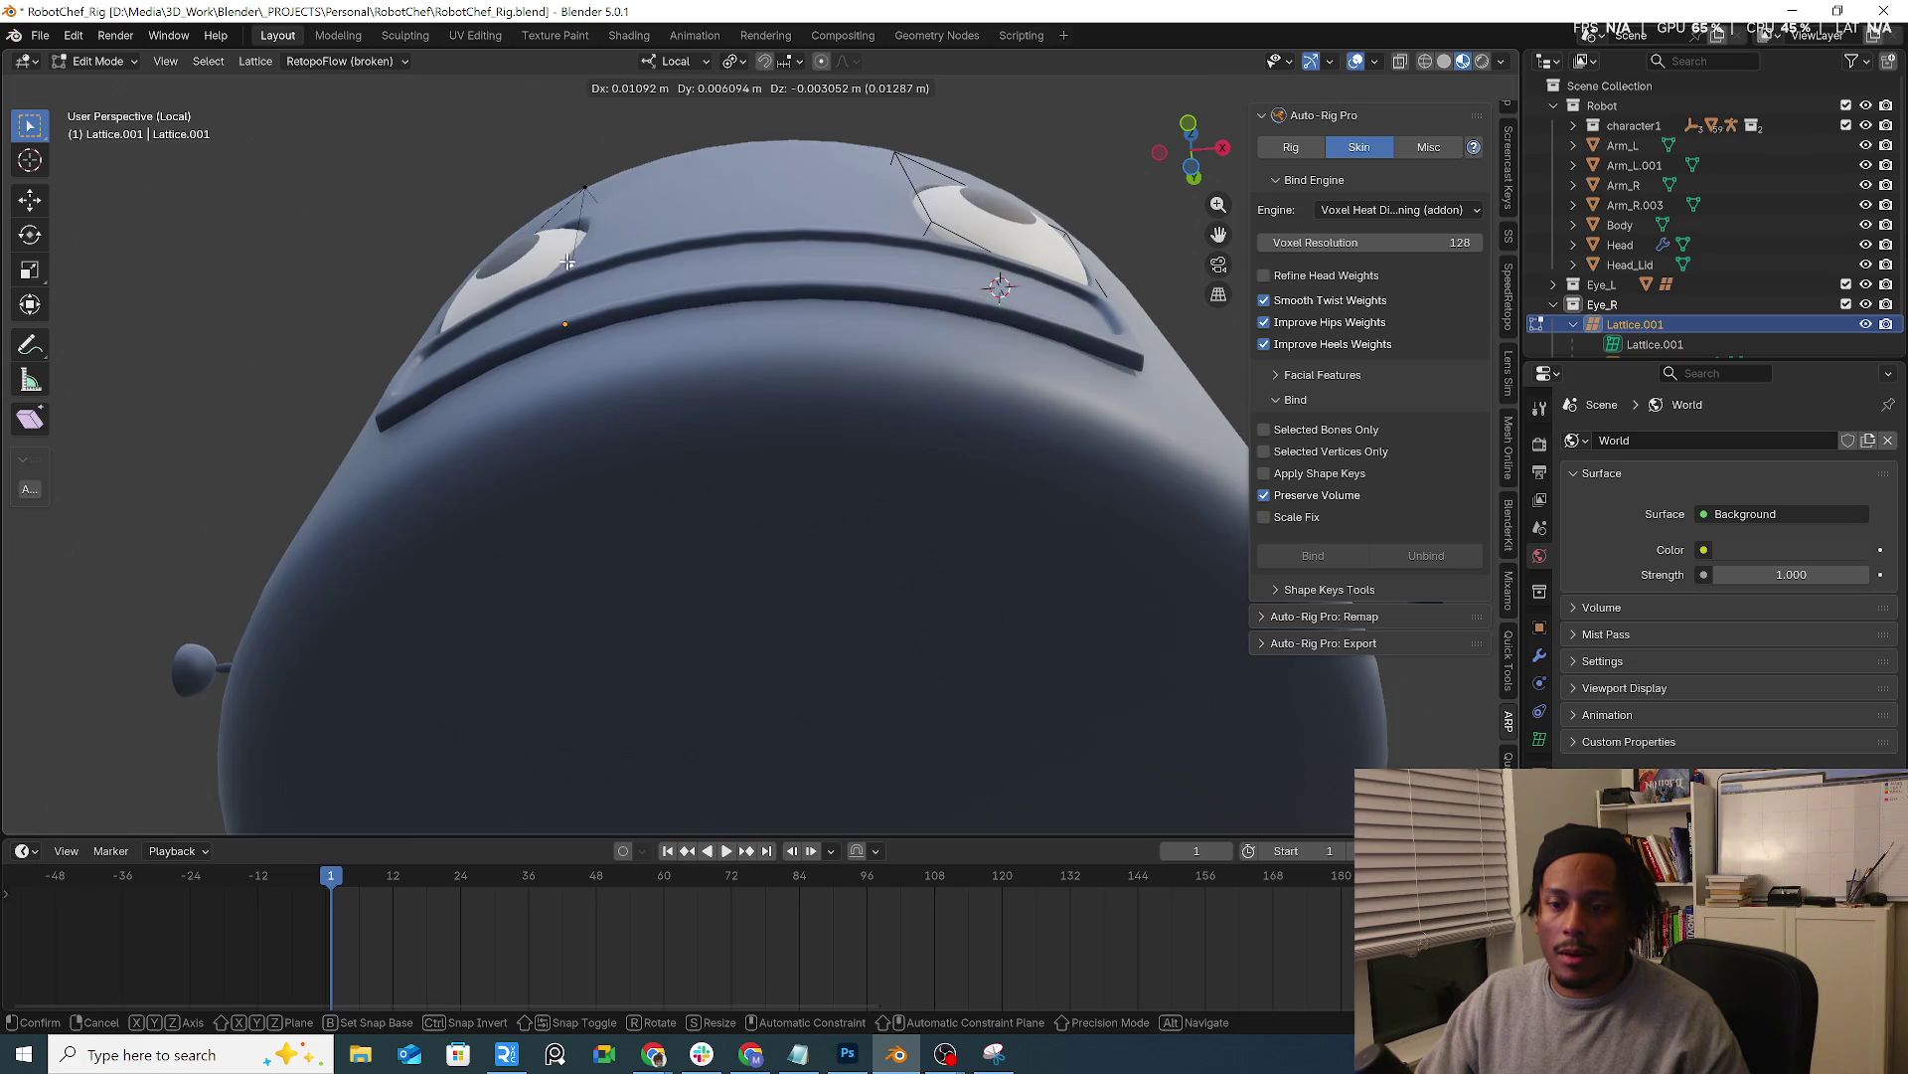
{"action": "left_click", "coordinate": [567, 261]}
{"action": "middle_click_drag", "start_coordinate": [568, 262], "coordinate": [639, 333]}
{"action": "scroll", "coordinate": [597, 298], "scroll_direction": "down", "scroll_amount": 3}
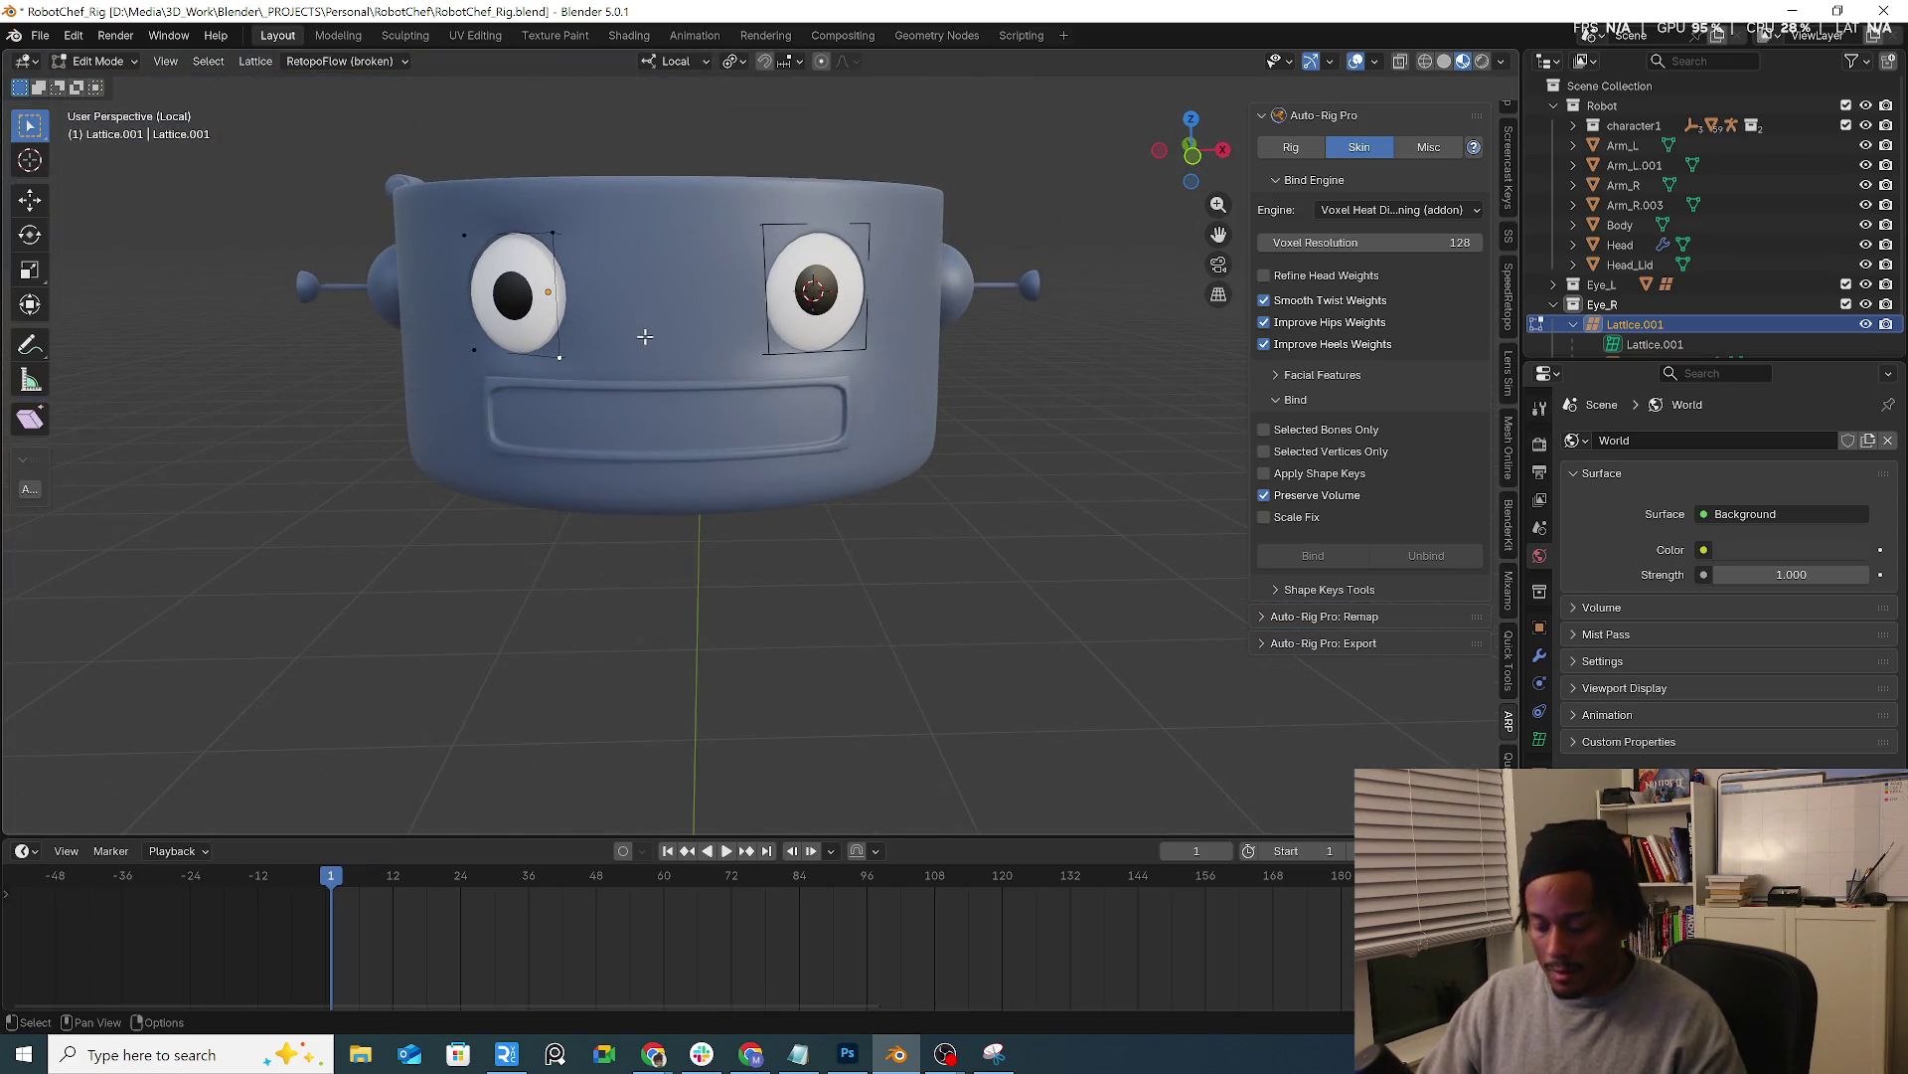
{"action": "key", "text": "KP_1"}
{"action": "left_click", "coordinate": [97, 61]}
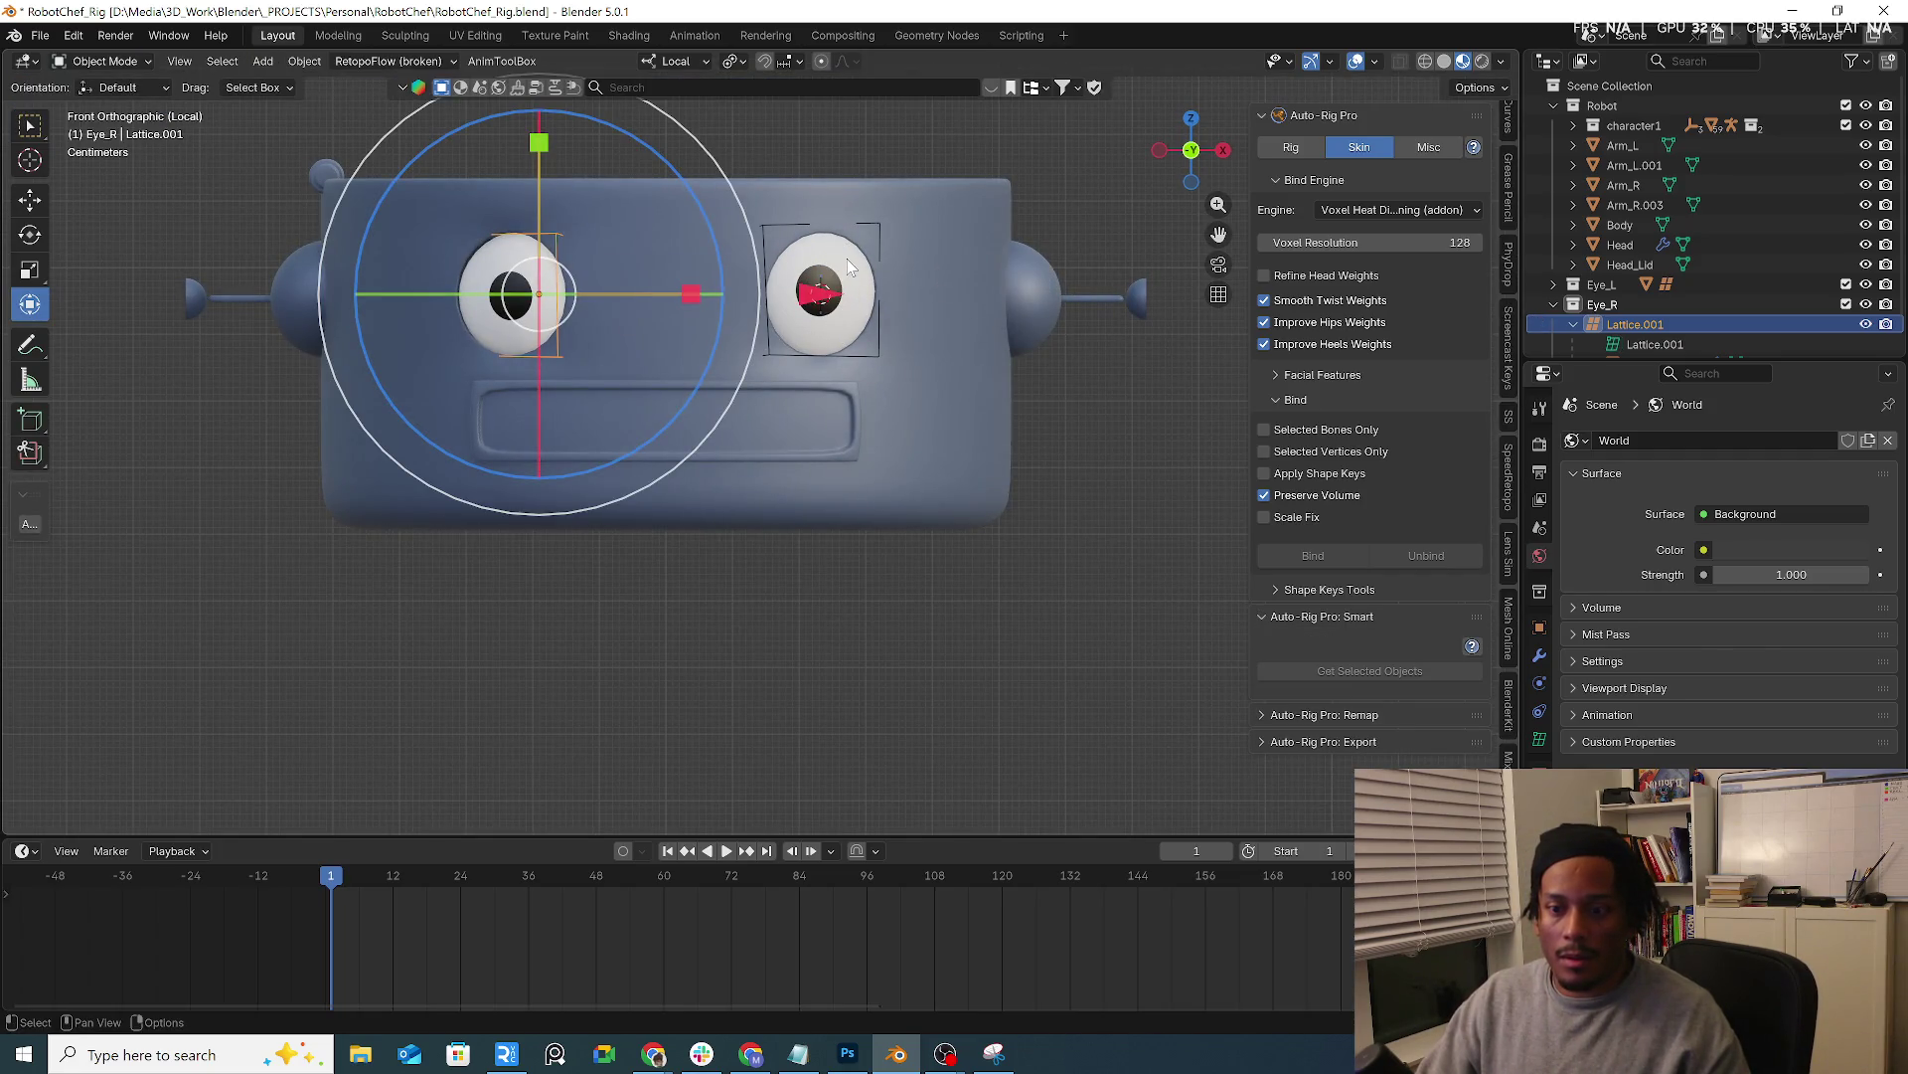
Add a vertex group to the right-hand eyeball and select its whole mesh in Edit Mode
{"action": "left_click", "coordinate": [820, 290]}
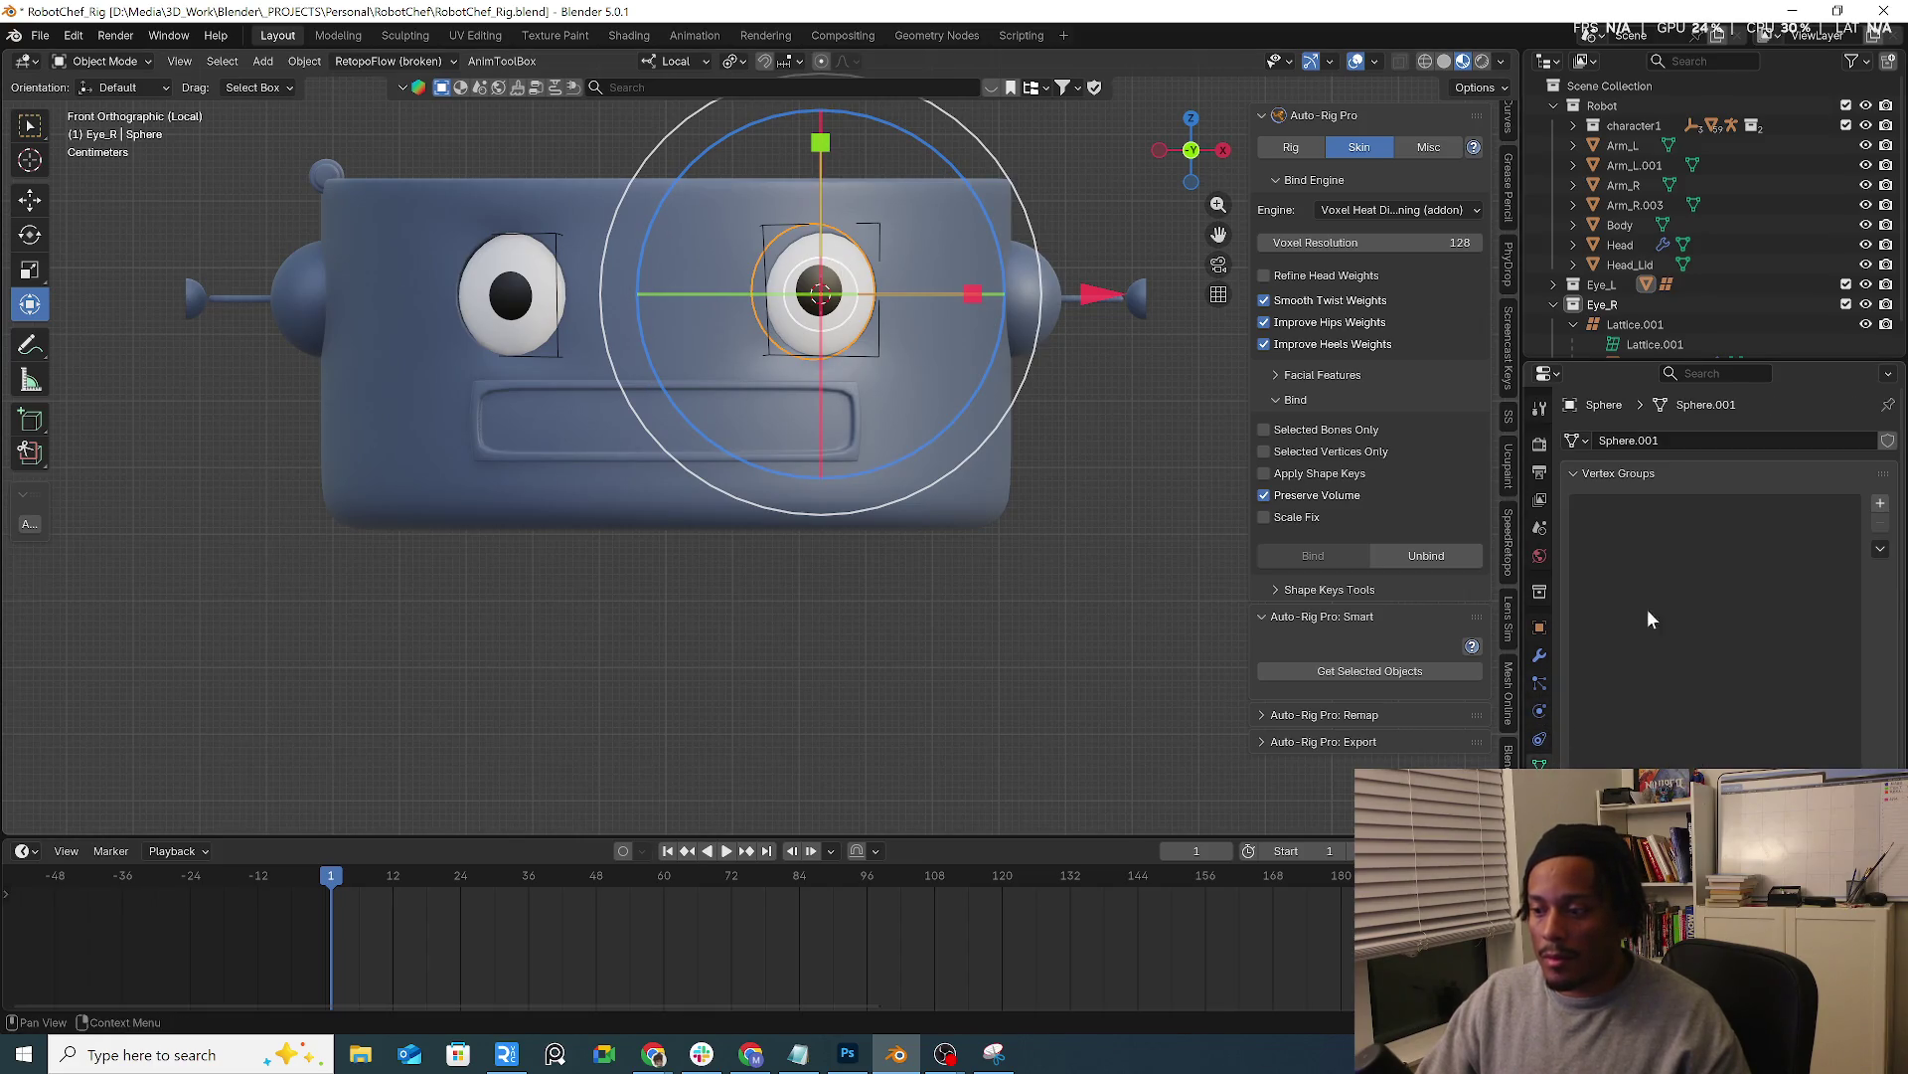
{"action": "left_click", "coordinate": [1880, 505]}
{"action": "left_click", "coordinate": [113, 62]}
{"action": "left_click", "coordinate": [106, 105]}
{"action": "key", "text": "a"}
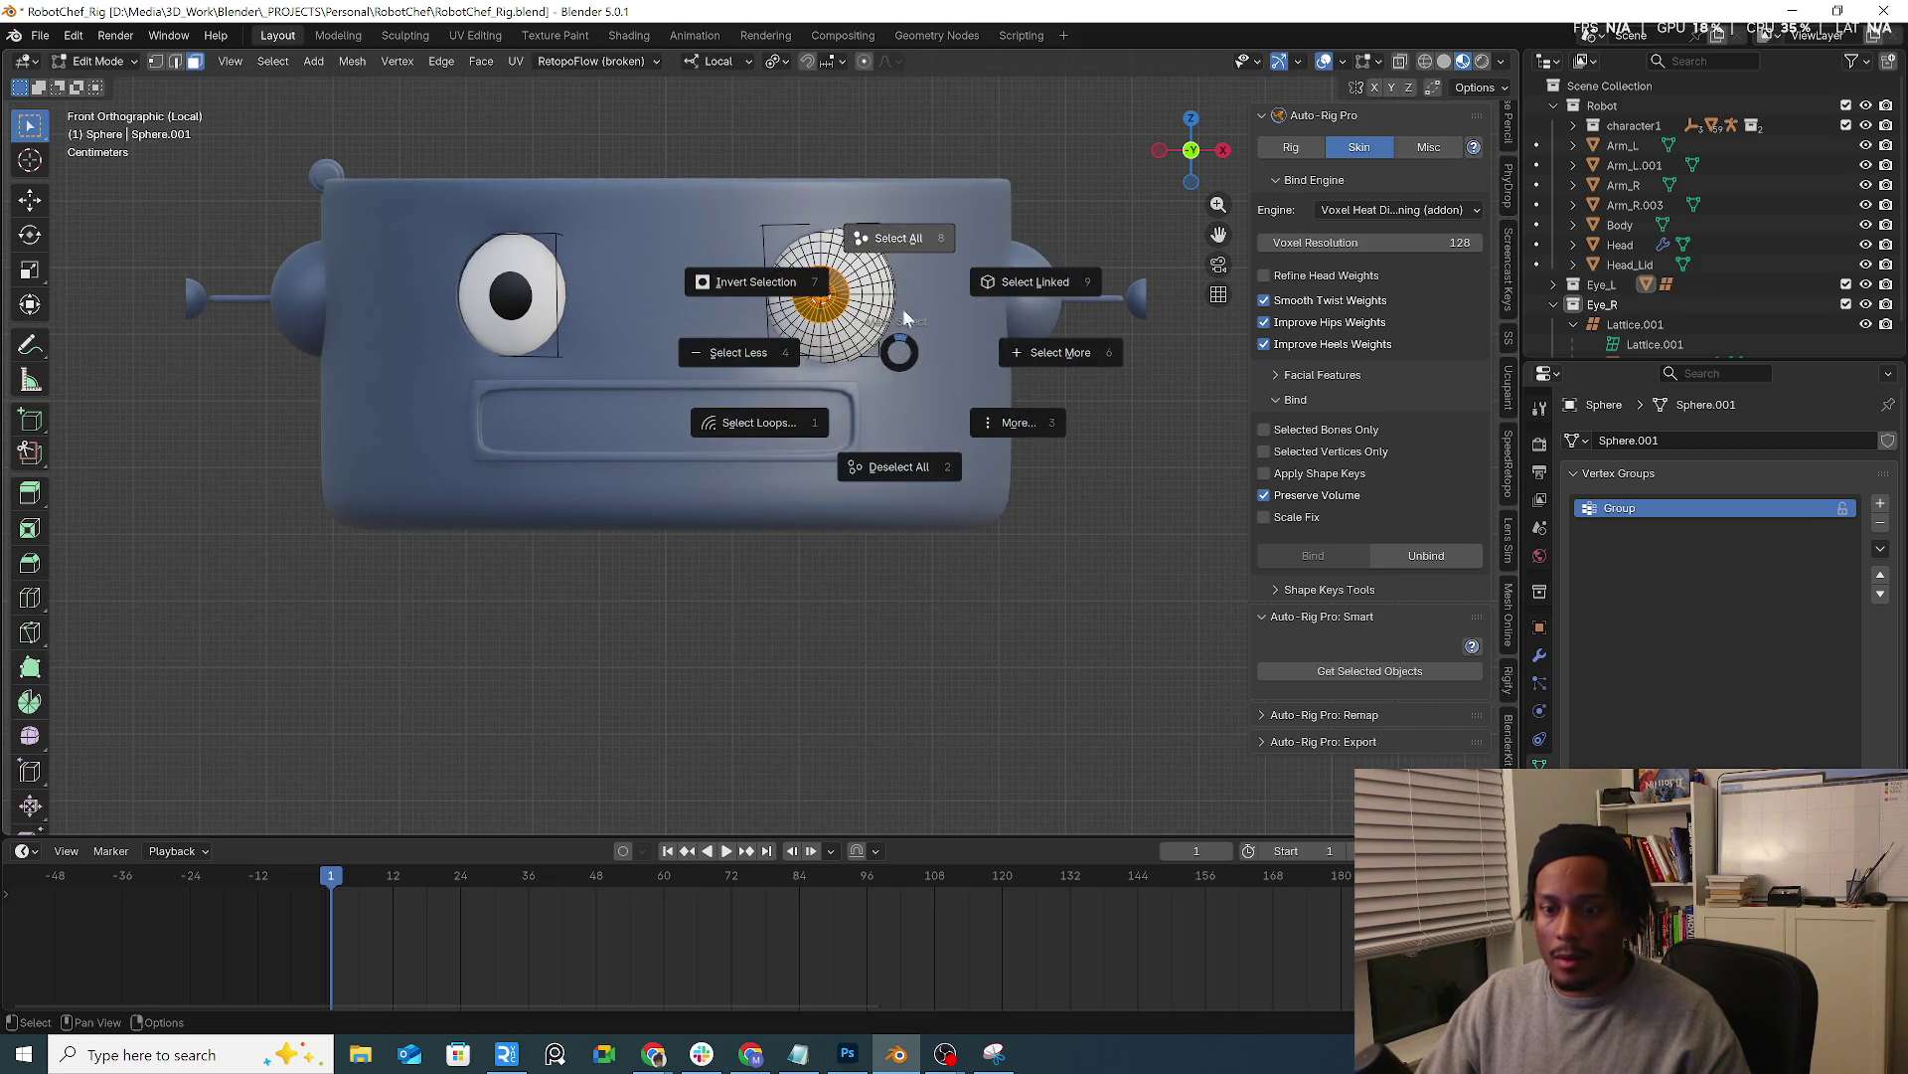
{"action": "left_click", "coordinate": [926, 265]}
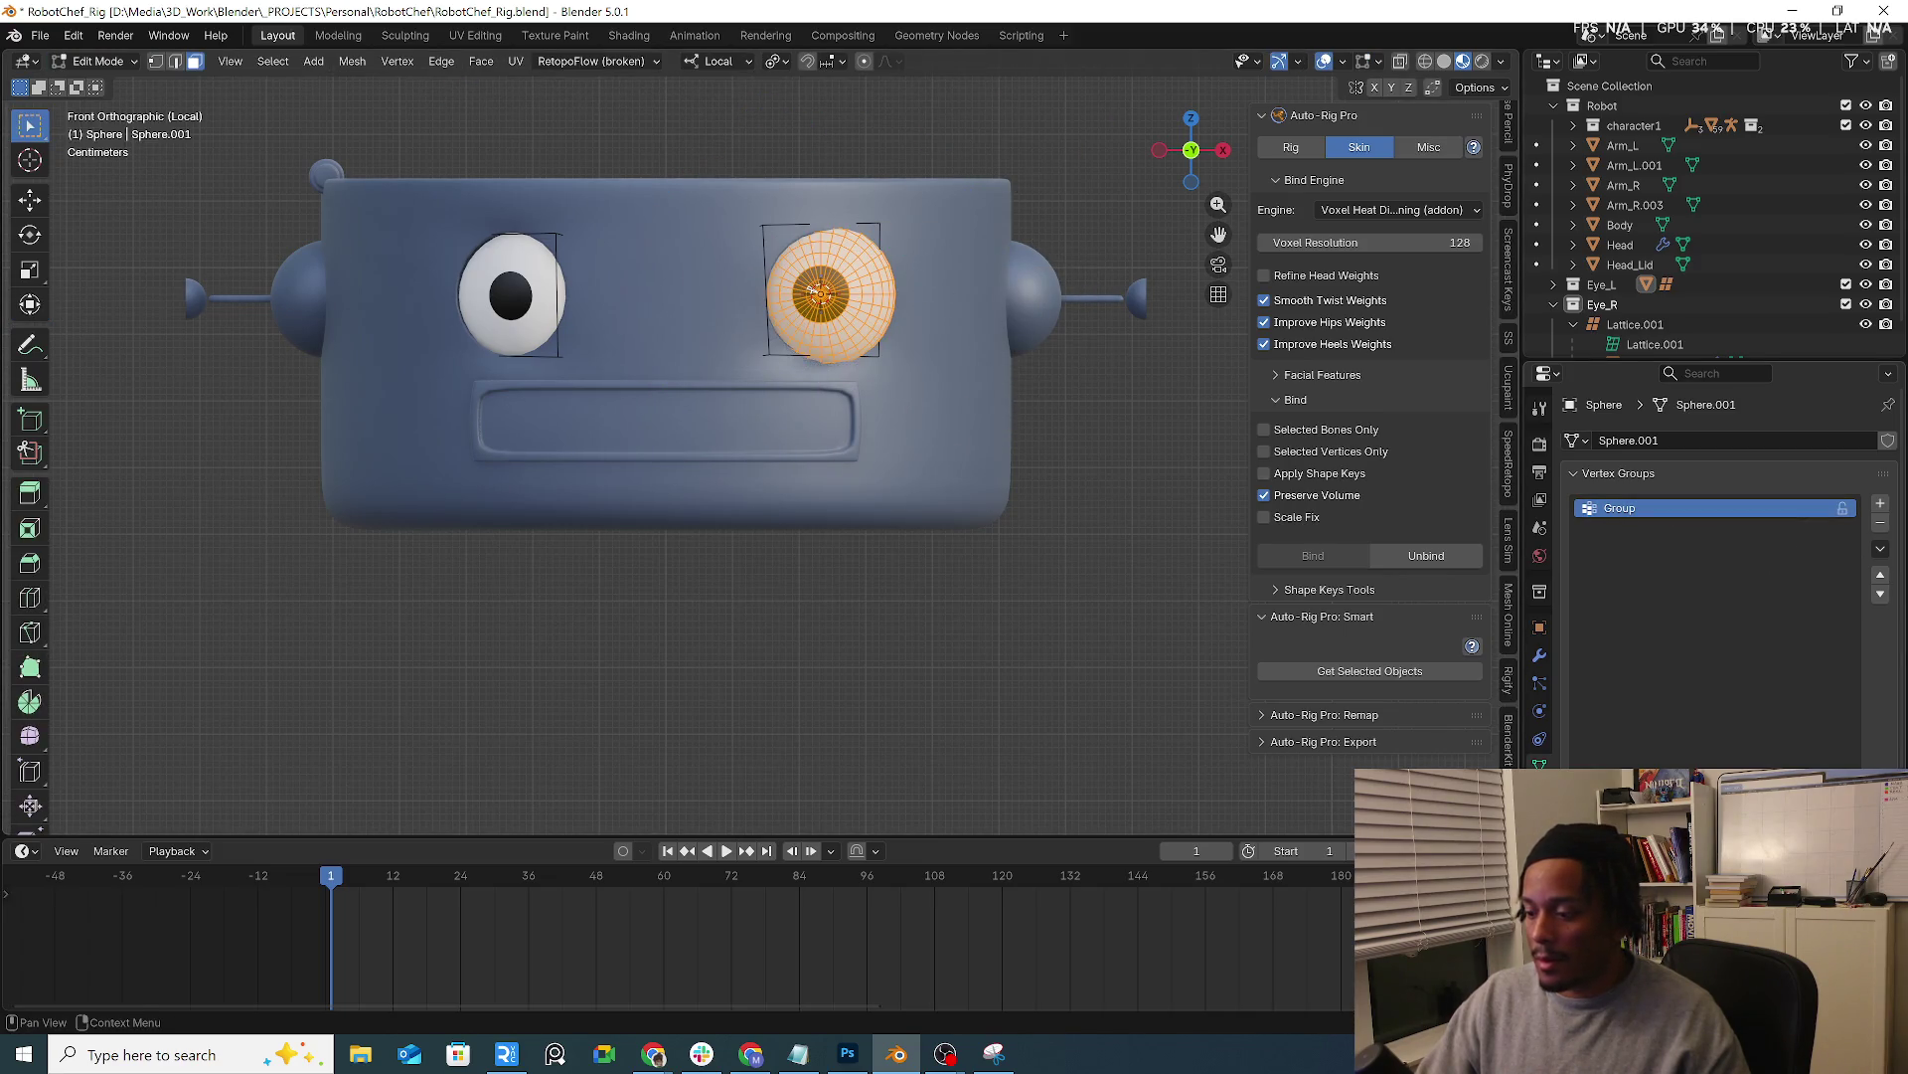
Rename the new vertex group to eye_L_vertex_grp
{"action": "double_click", "coordinate": [1620, 509]}
{"action": "type", "text": "e"}
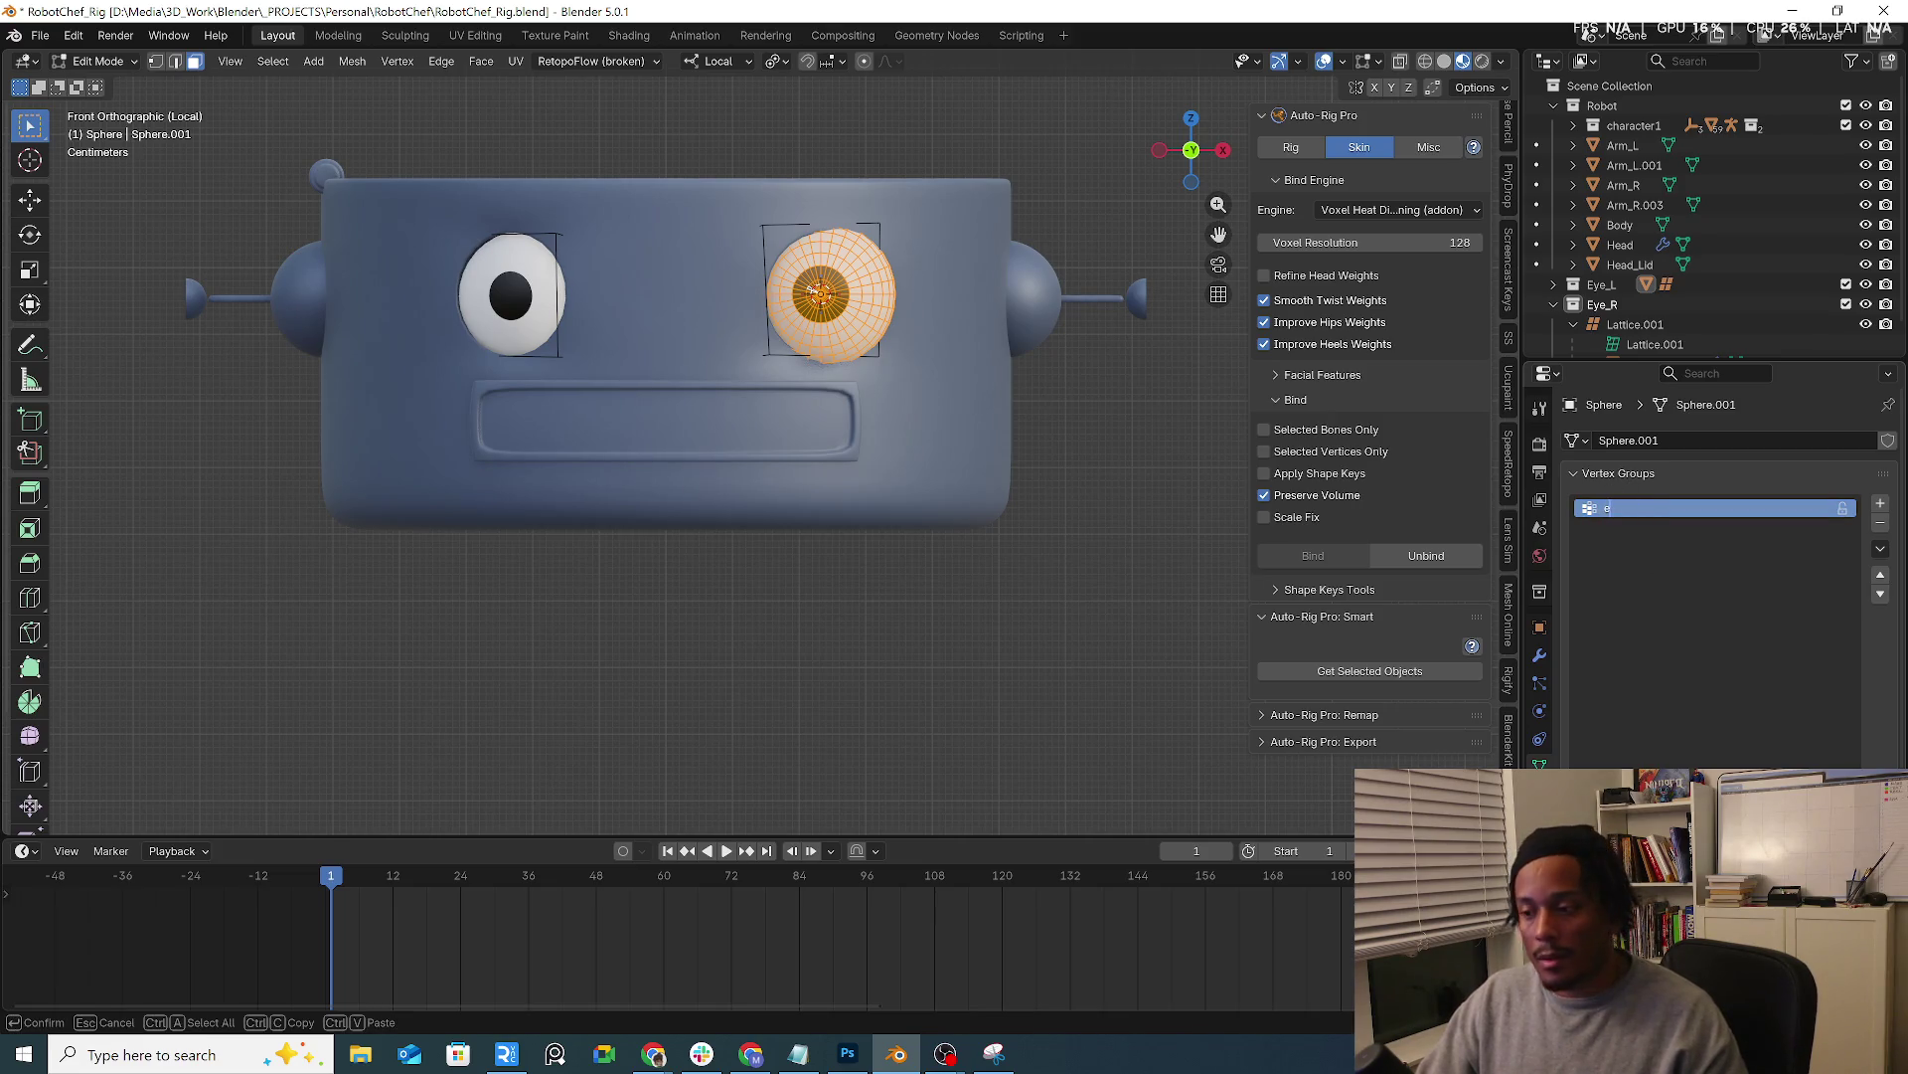
{"action": "type", "text": "L"}
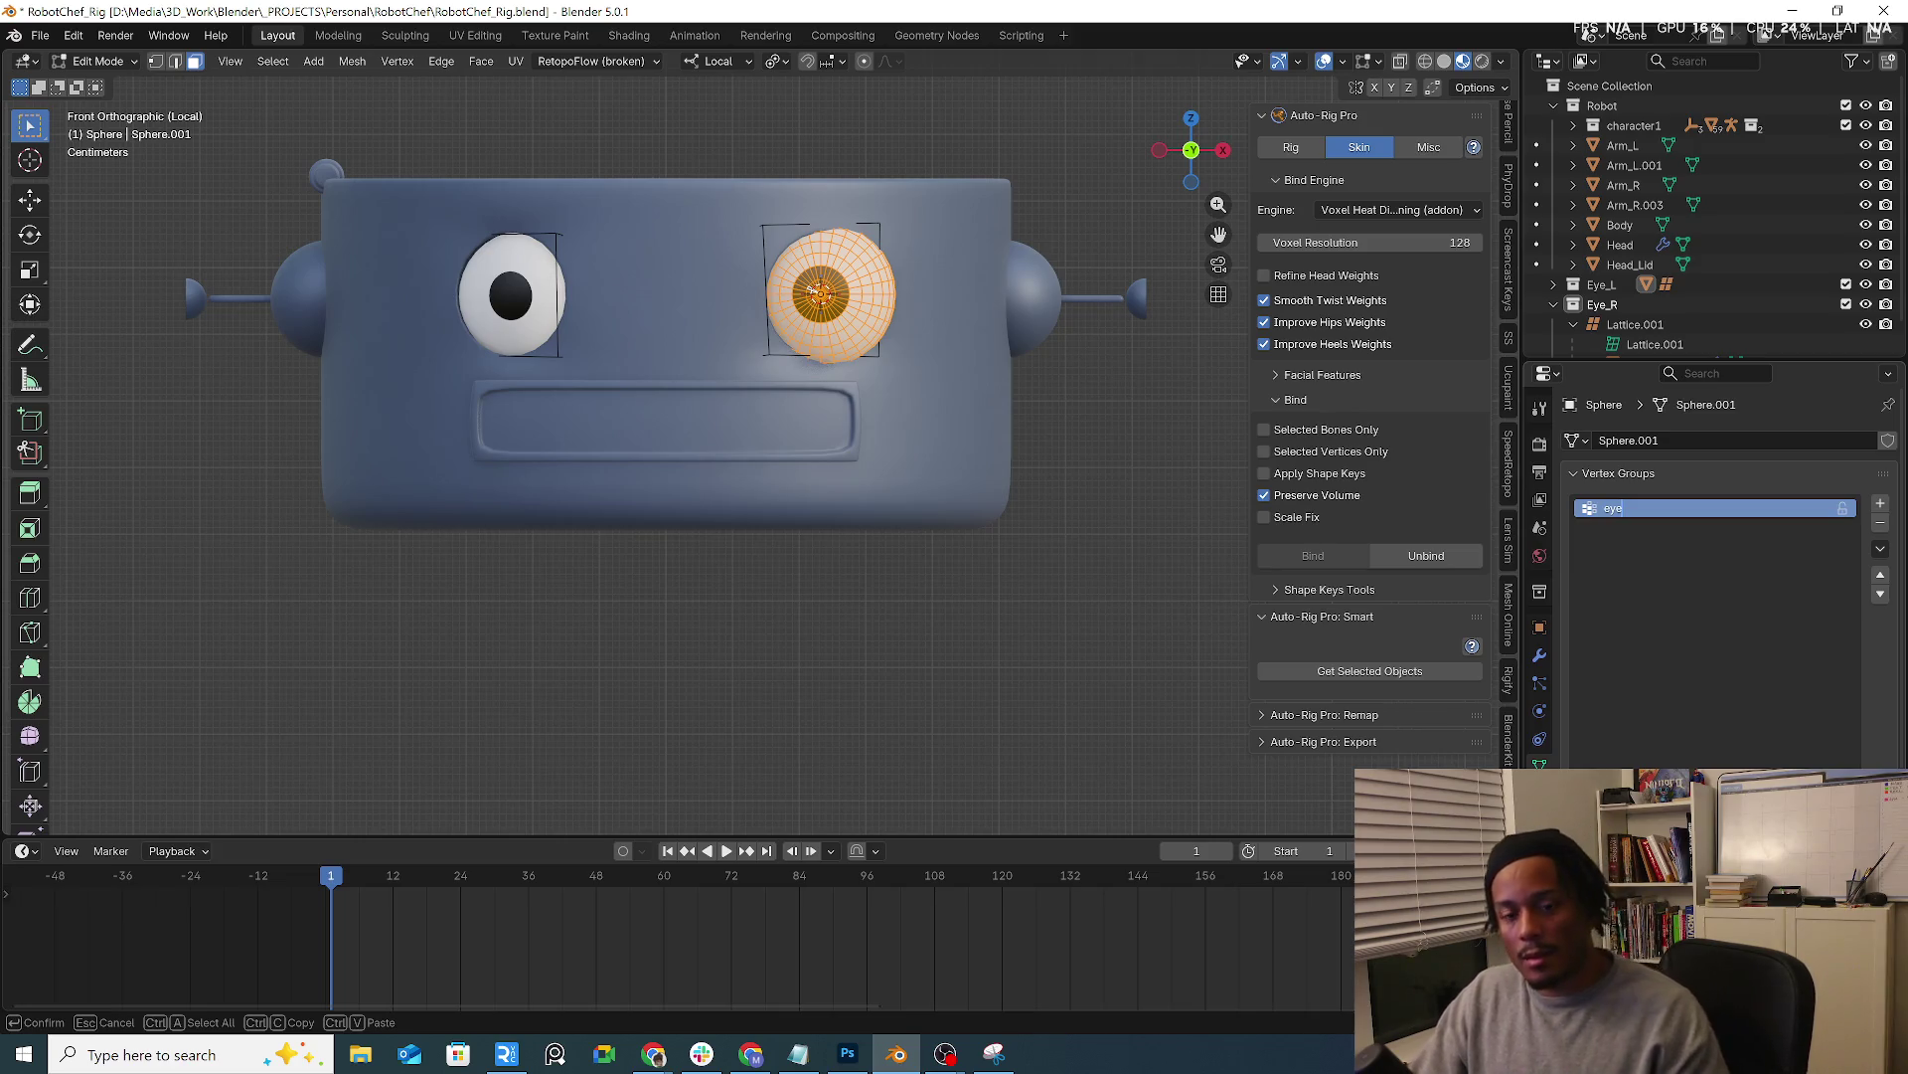
{"action": "type", "text": "_vol"}
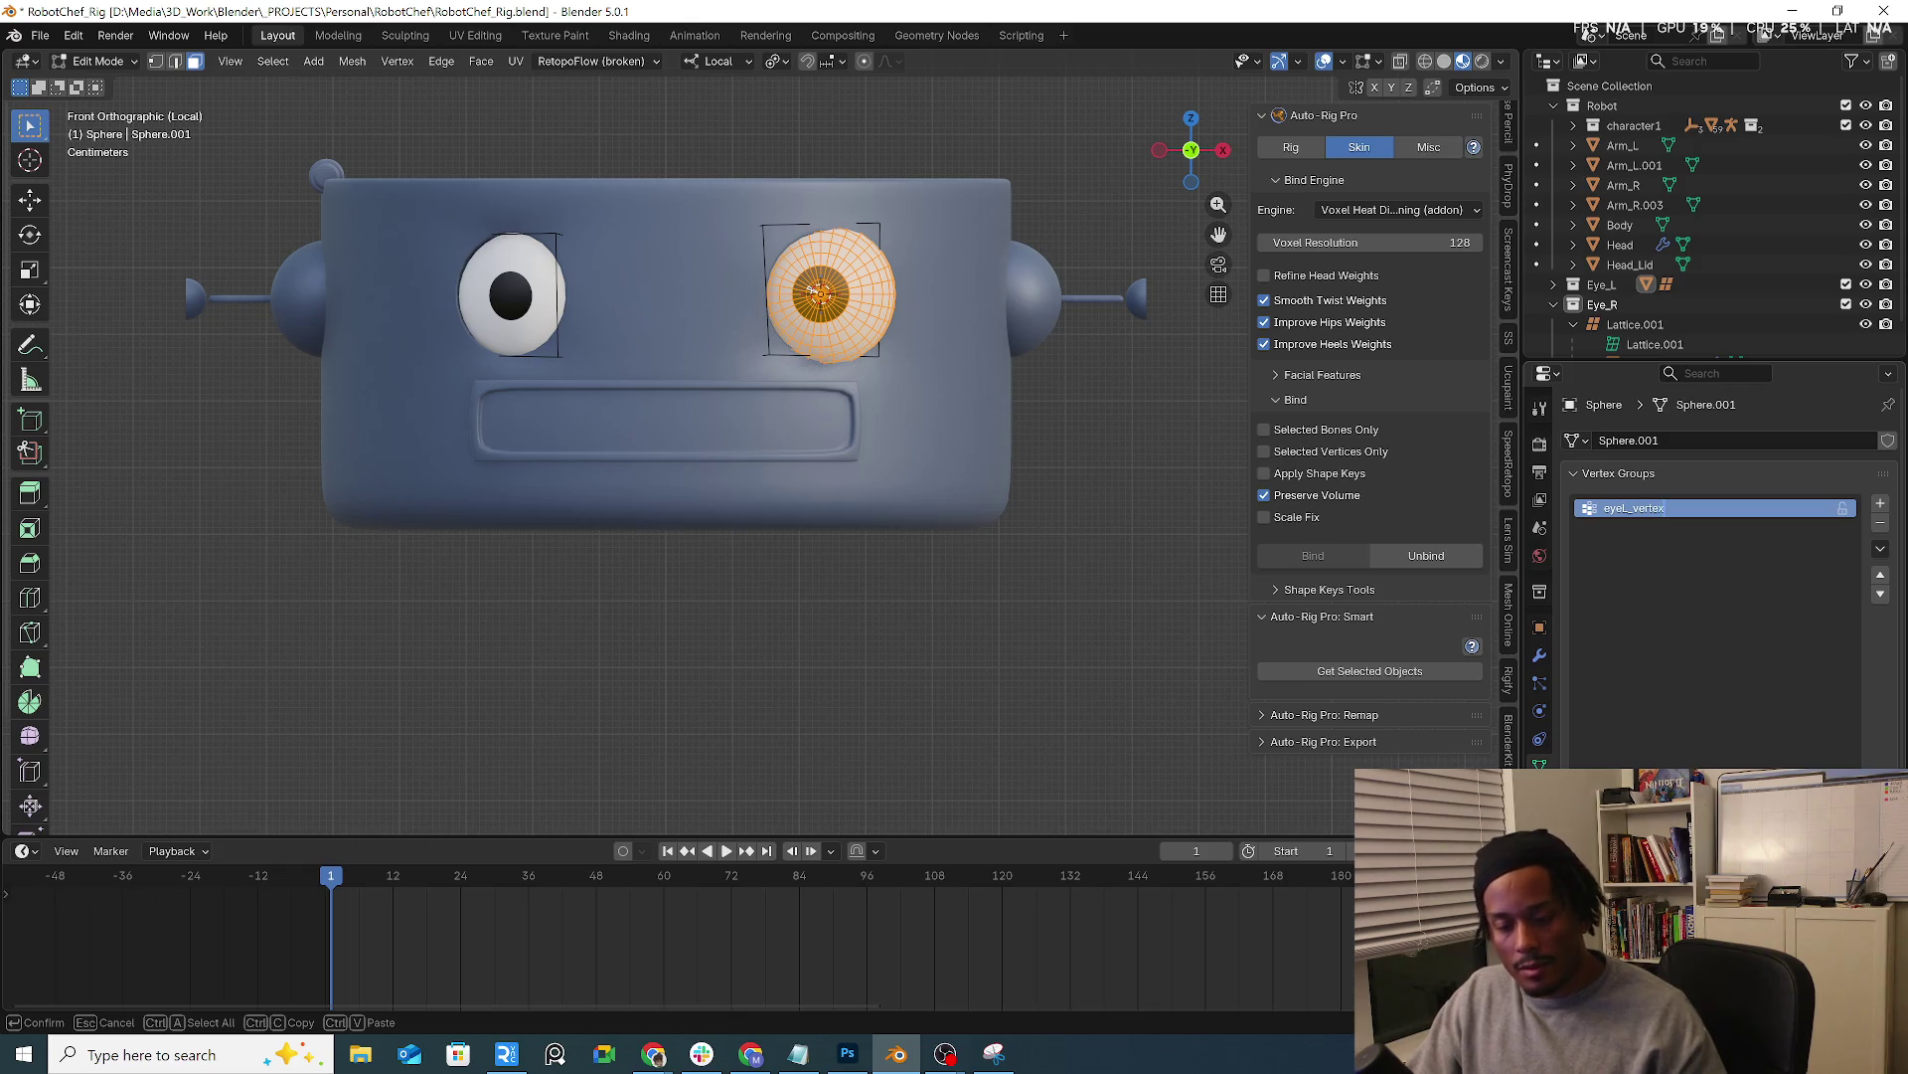
{"action": "type", "text": "_grp"}
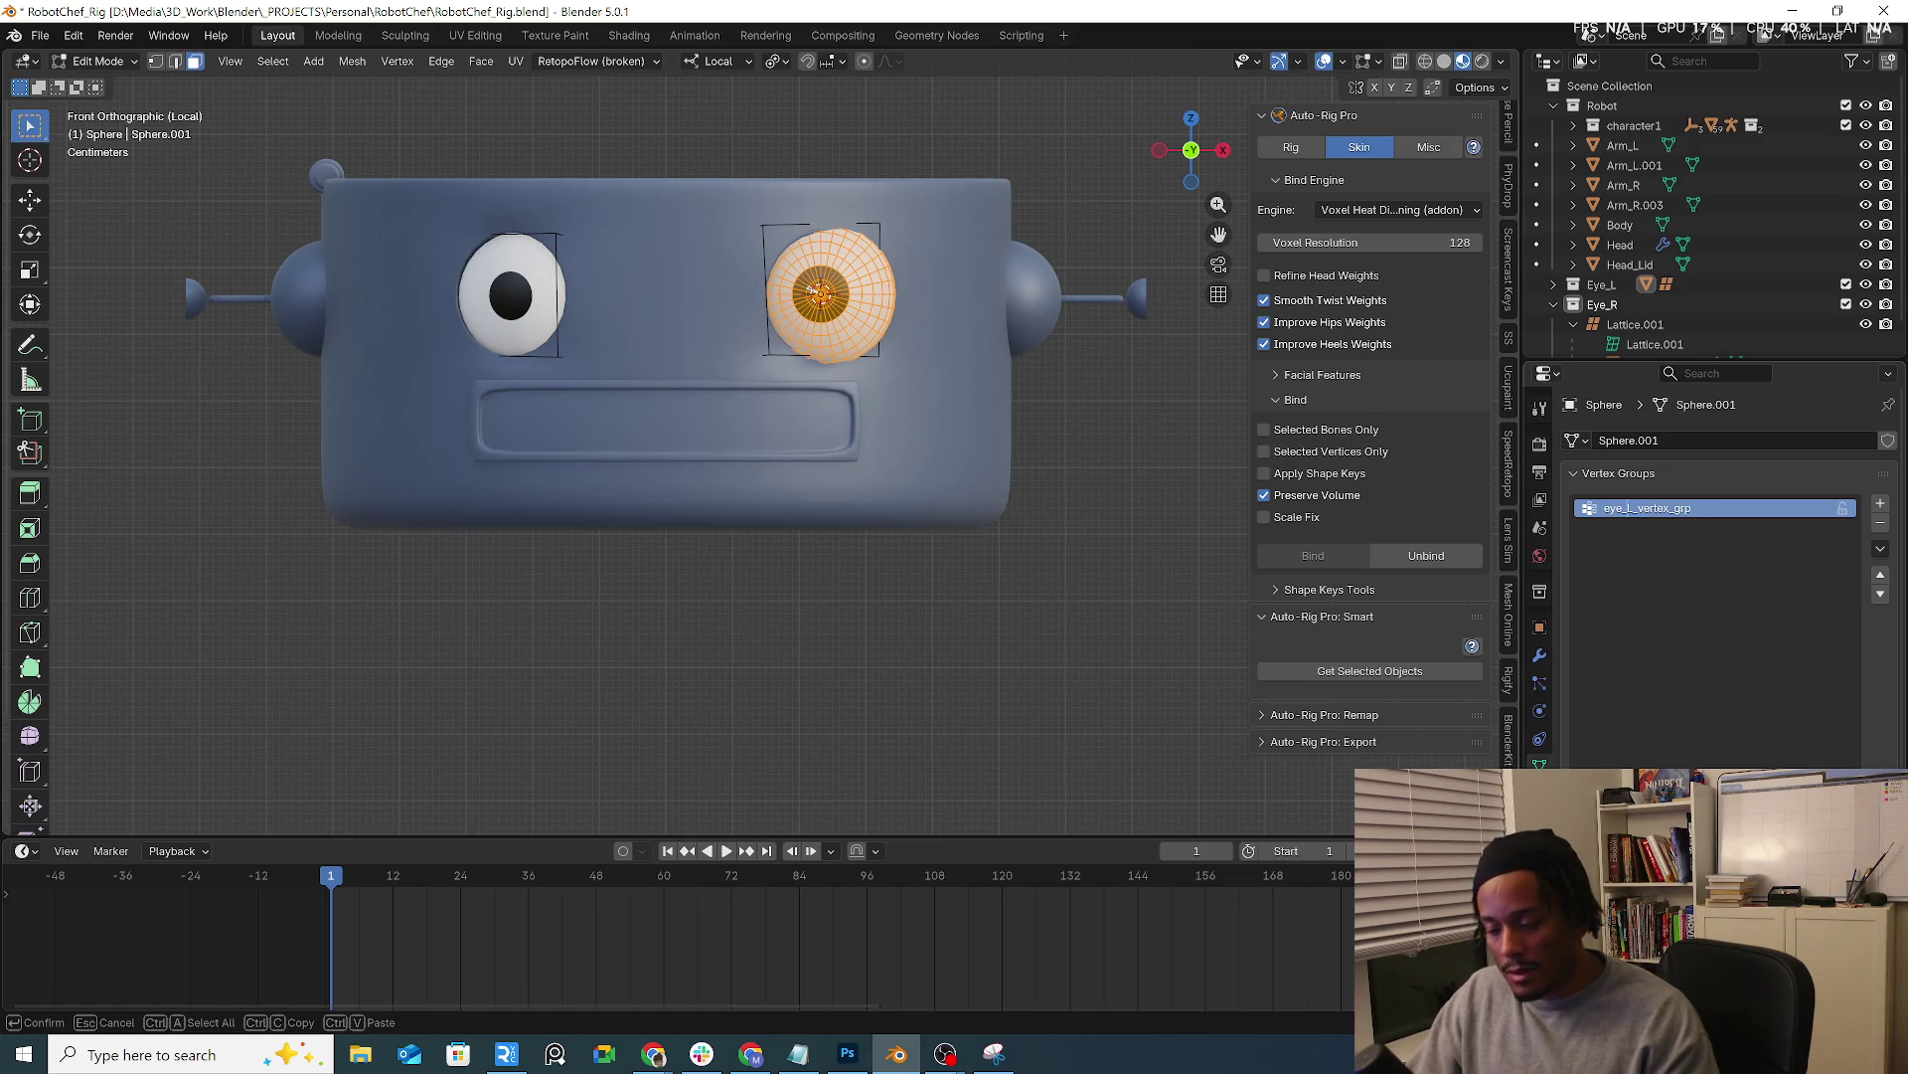
{"action": "key", "text": "Return"}
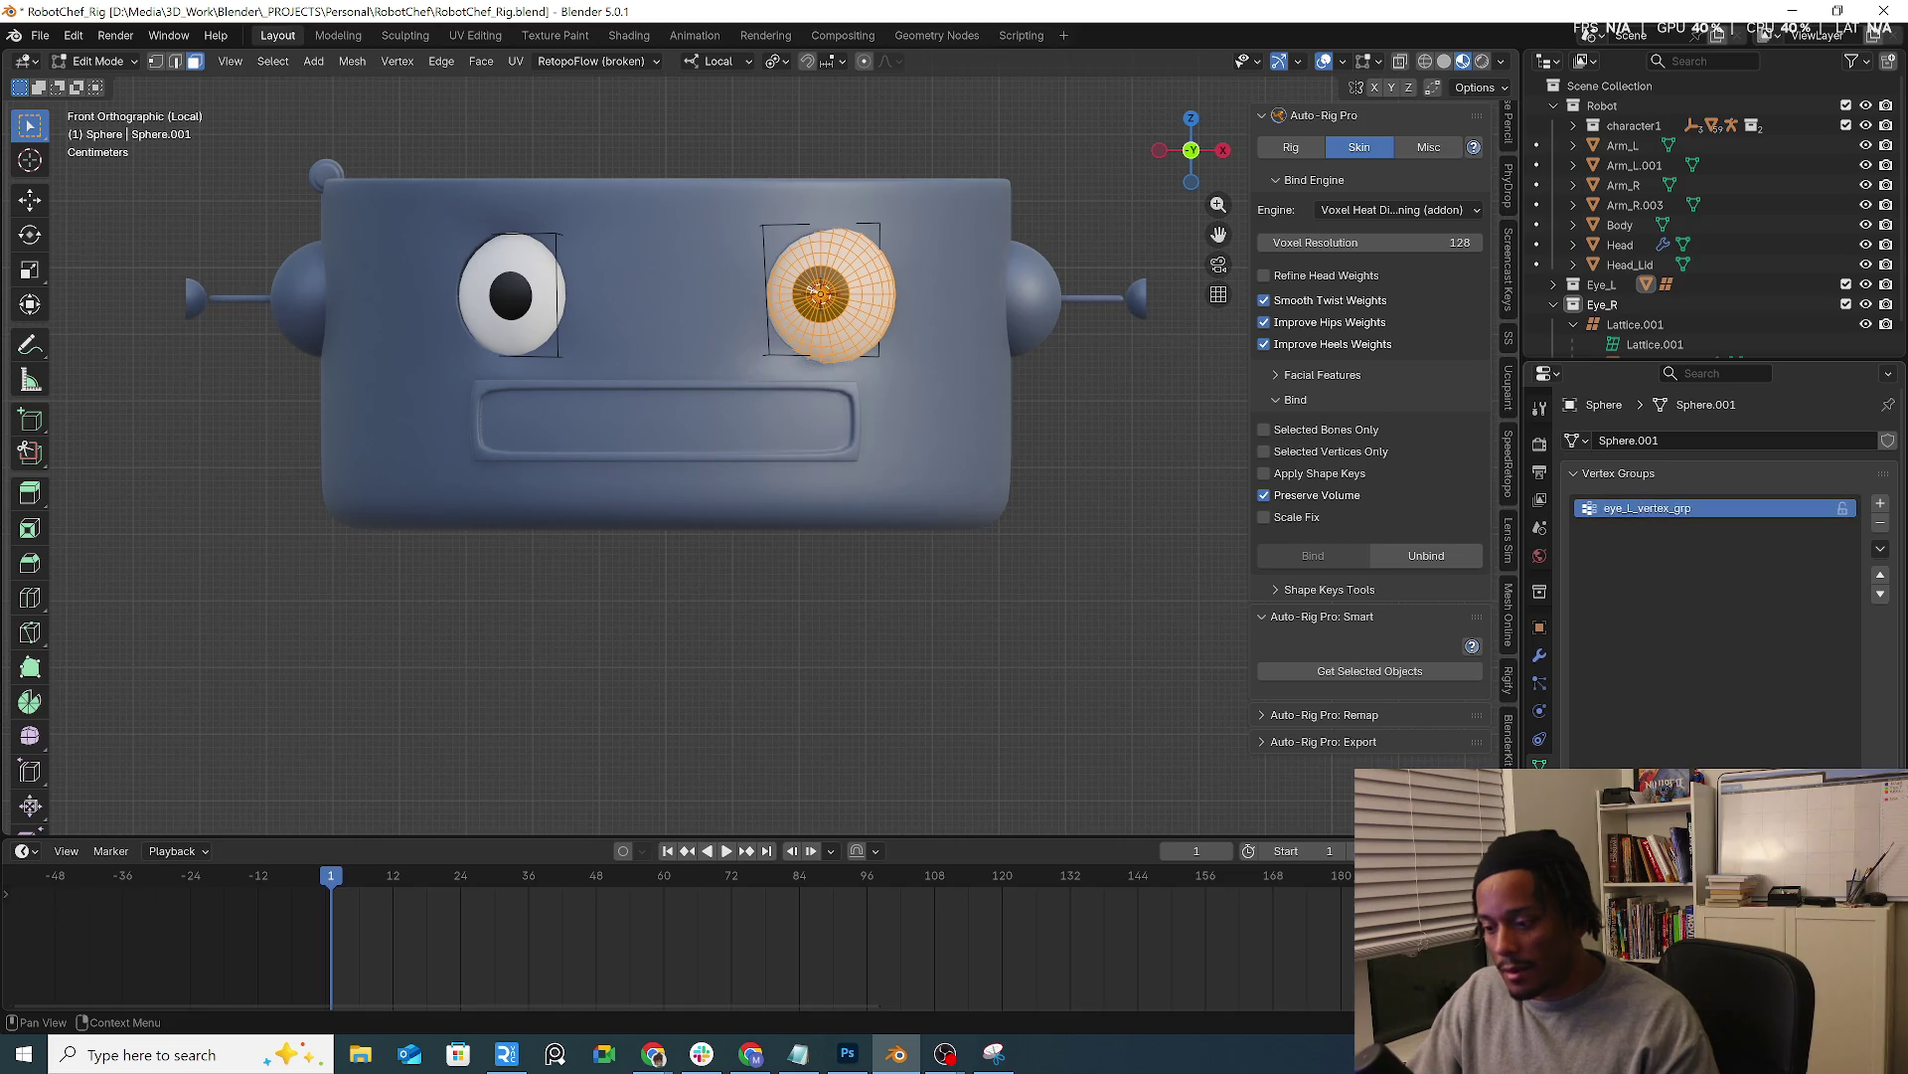
{"action": "double_click", "coordinate": [1663, 510]}
{"action": "key", "text": "ctrl+c"}
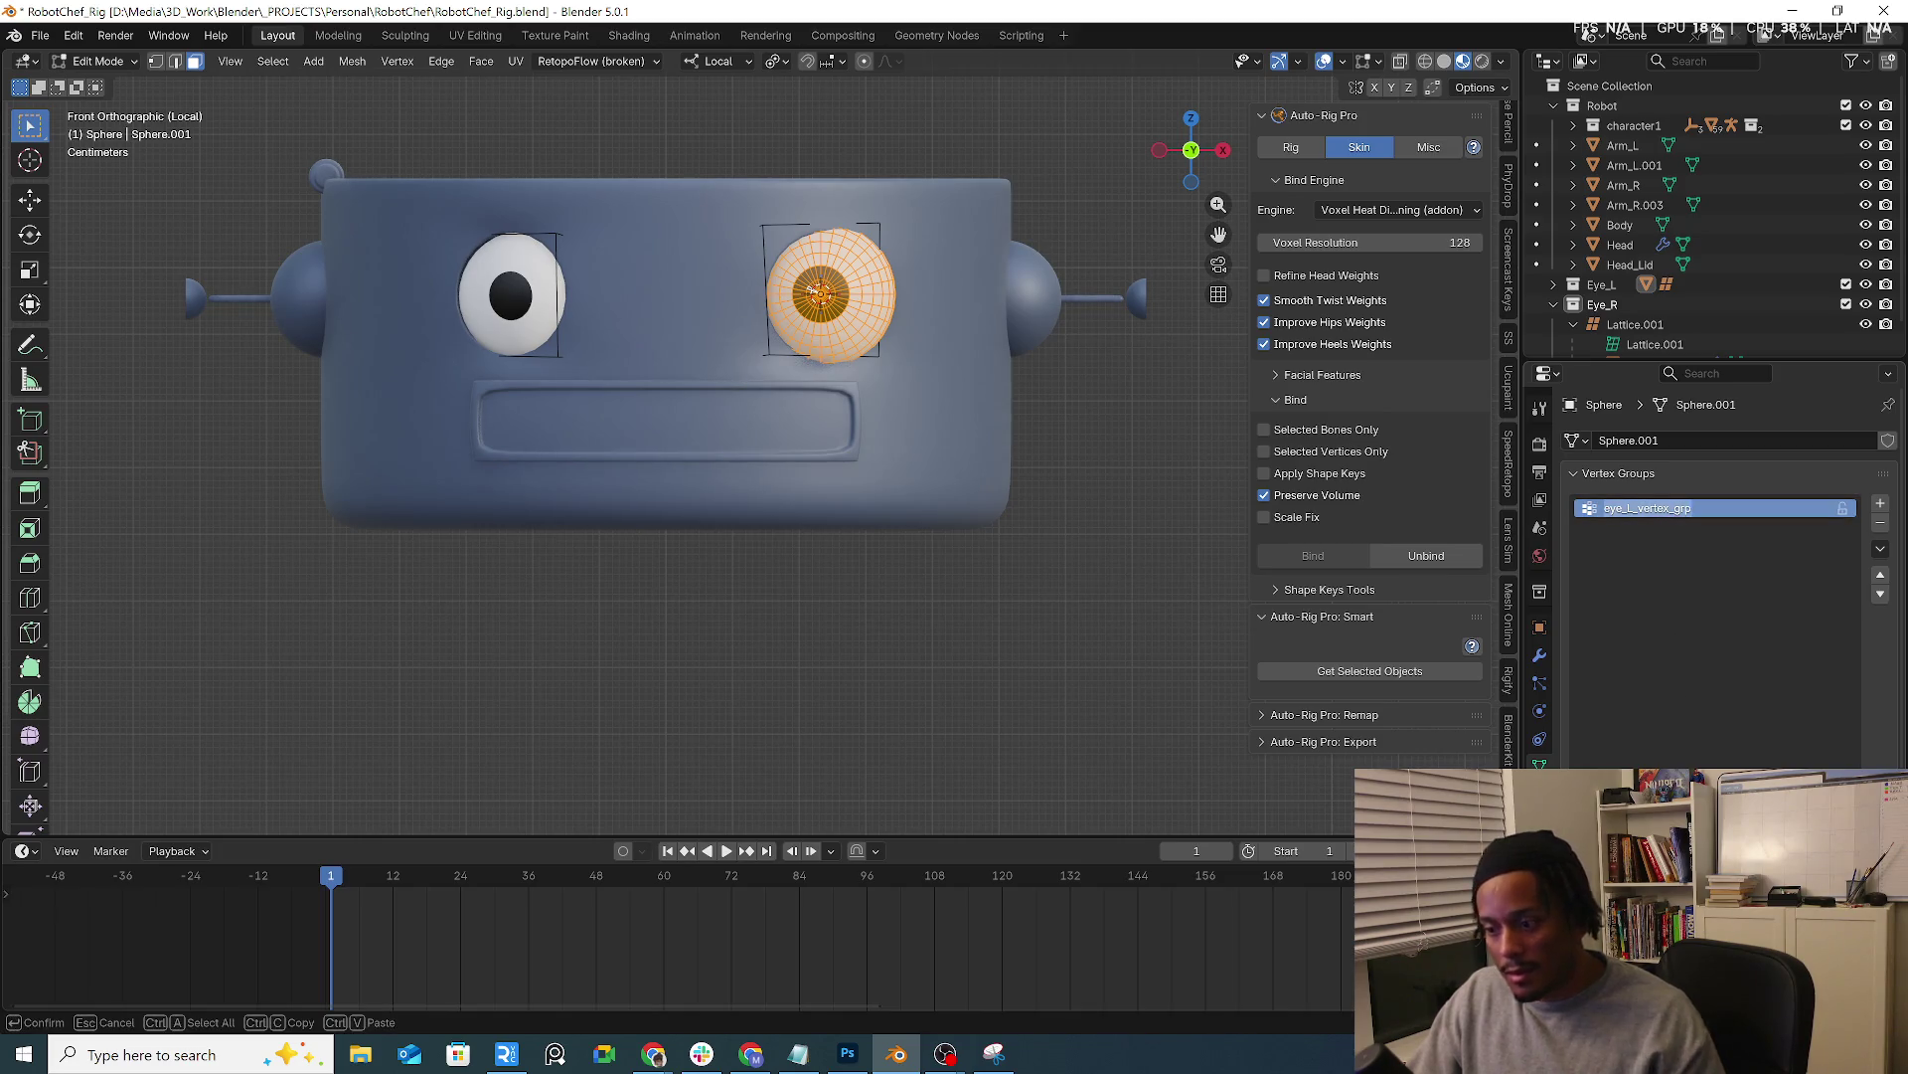
{"action": "key", "text": "Return"}
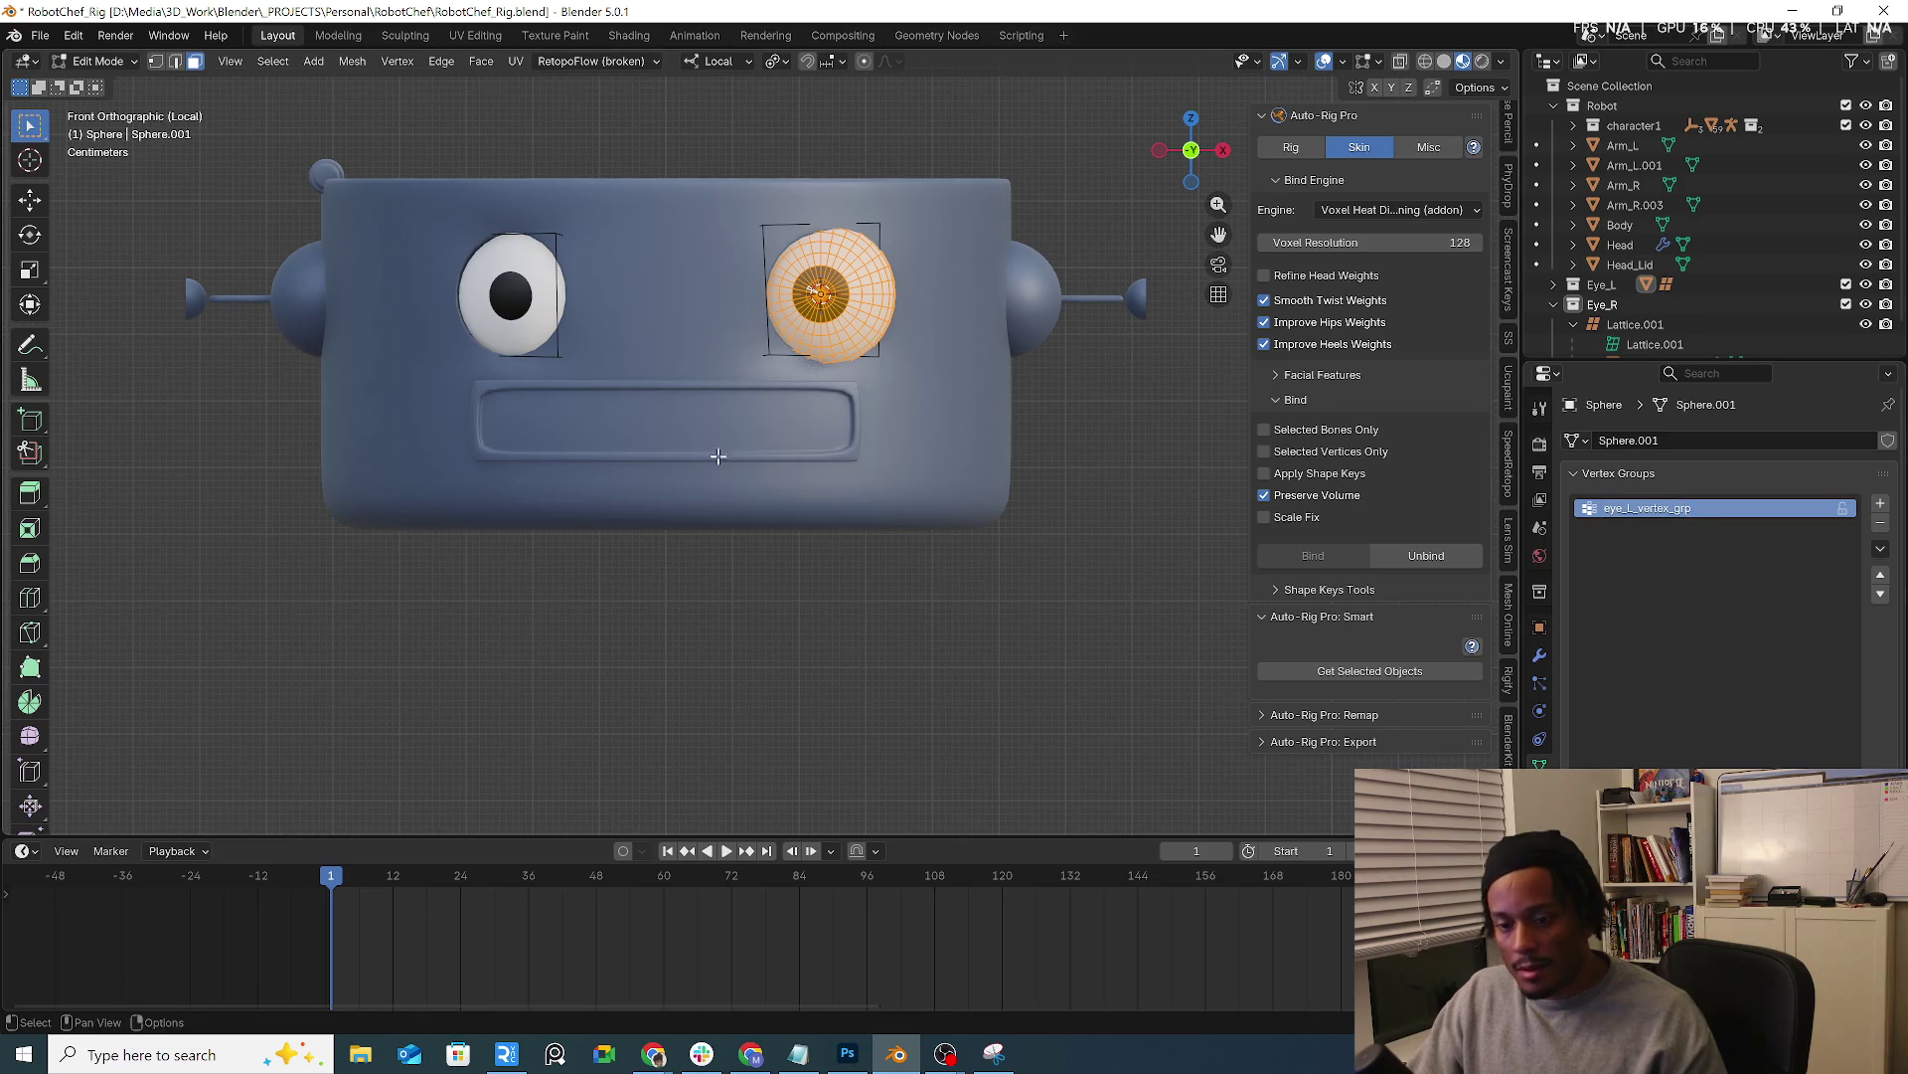
{"action": "left_click", "coordinate": [97, 61]}
Give the left-hand eyeball sphere a new vertex group named eye_R_vertex_grp
{"action": "left_click", "coordinate": [510, 296]}
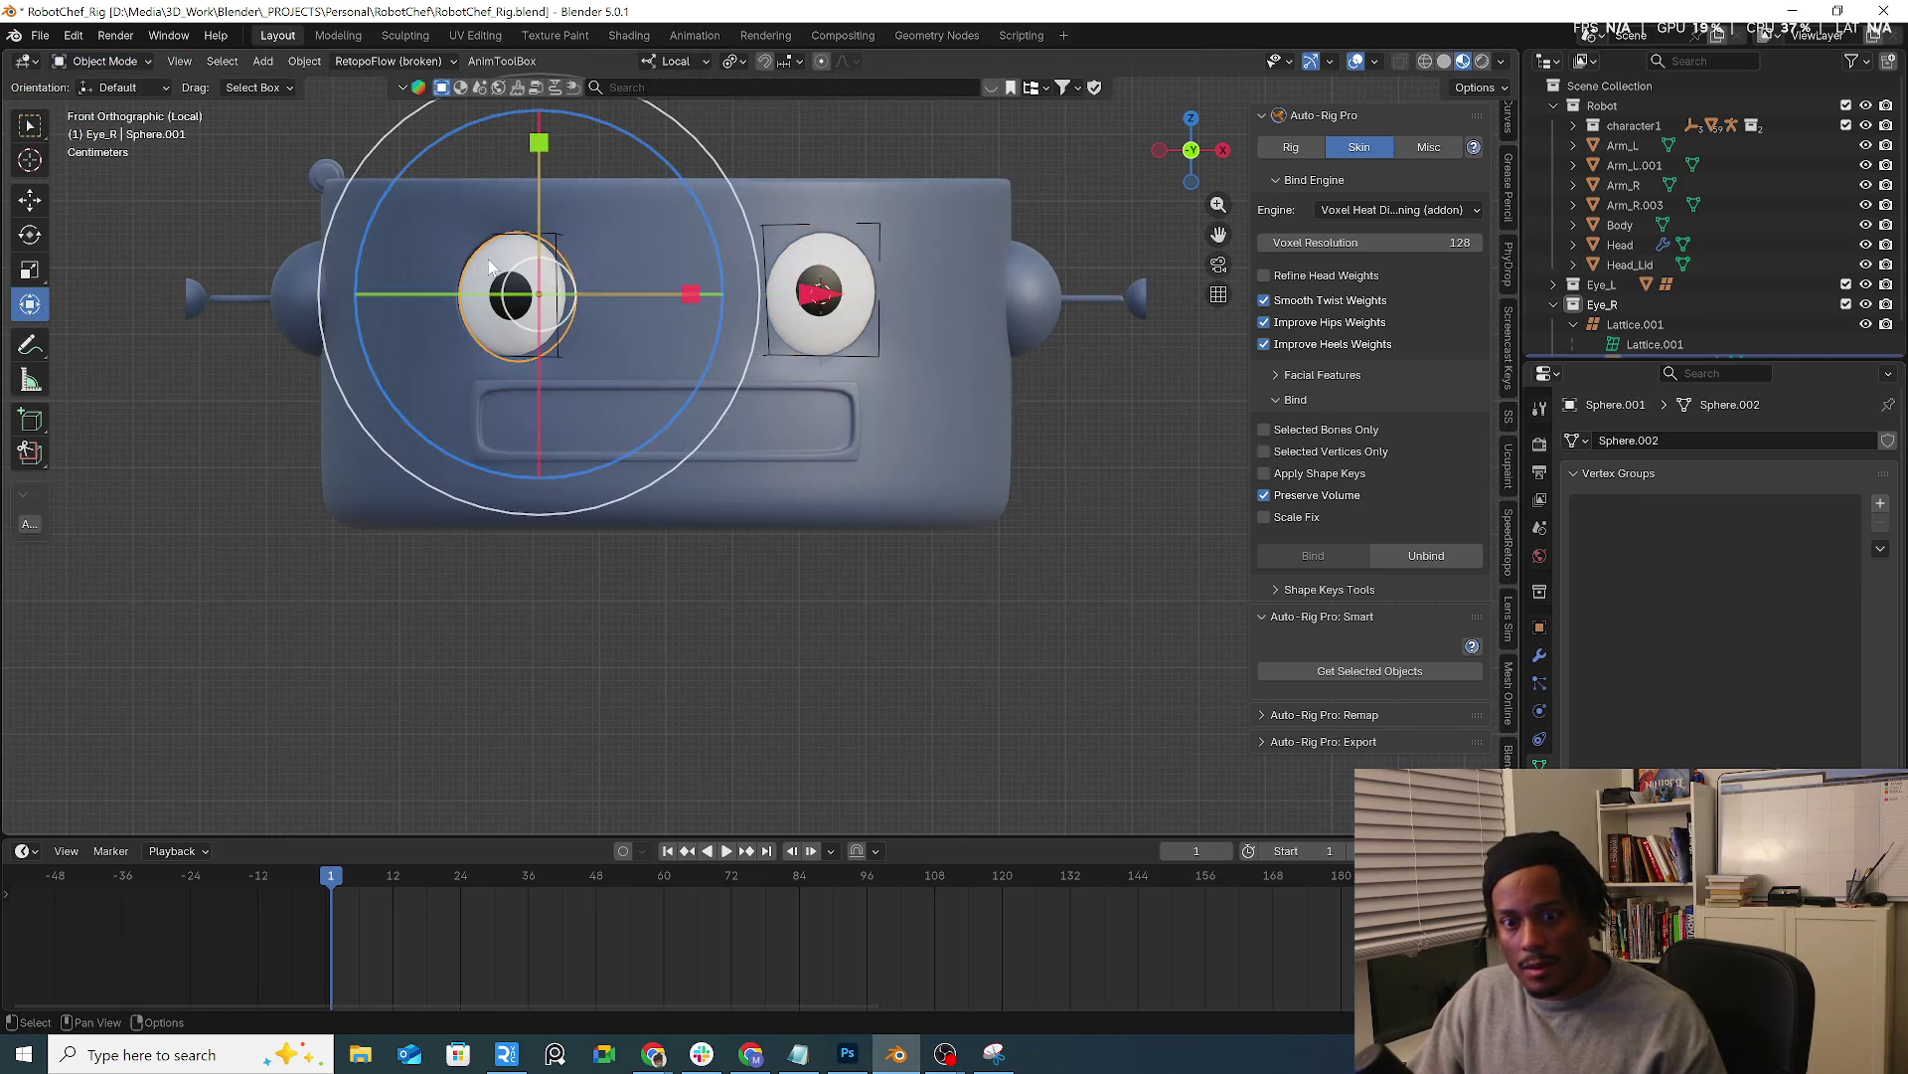
{"action": "left_click", "coordinate": [1881, 504]}
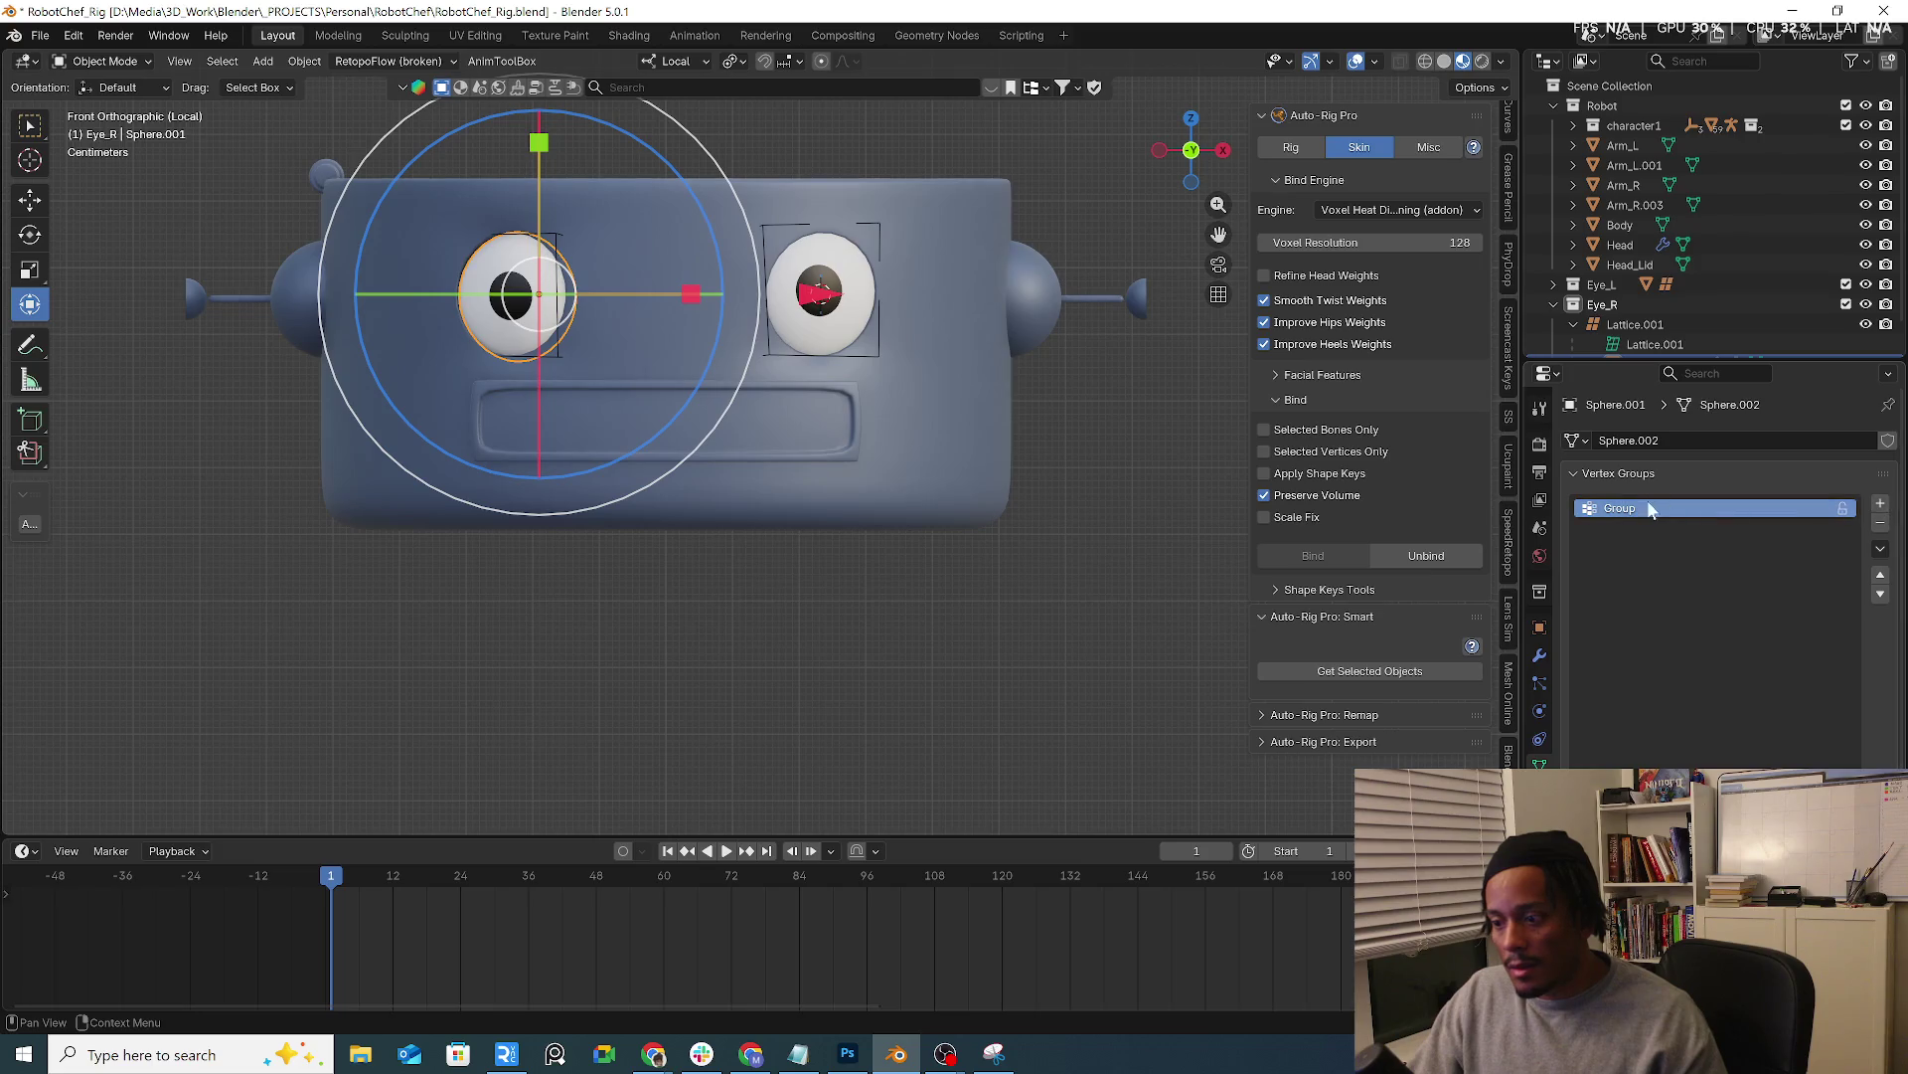
{"action": "double_click", "coordinate": [1640, 511]}
{"action": "key", "text": "ctrl+v"}
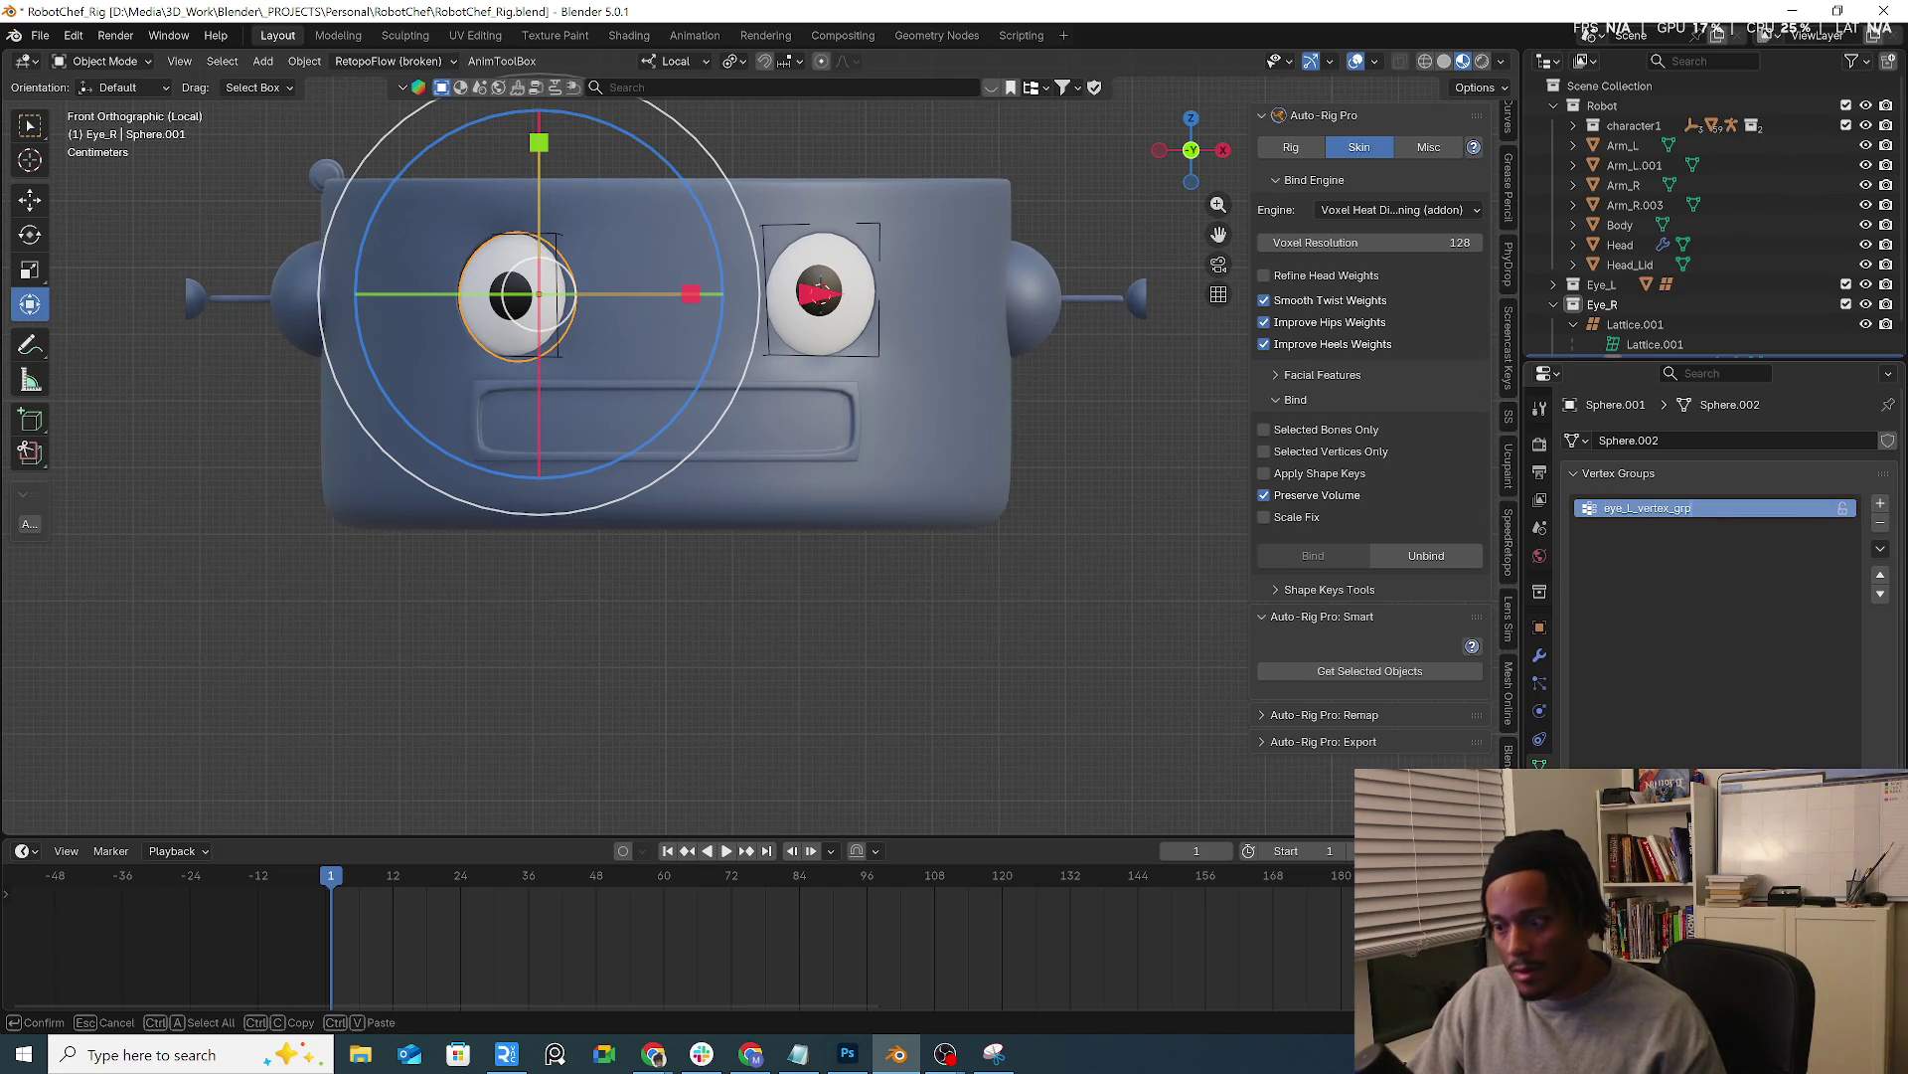
{"action": "key", "text": "BackSpace"}
{"action": "type", "text": "R"}
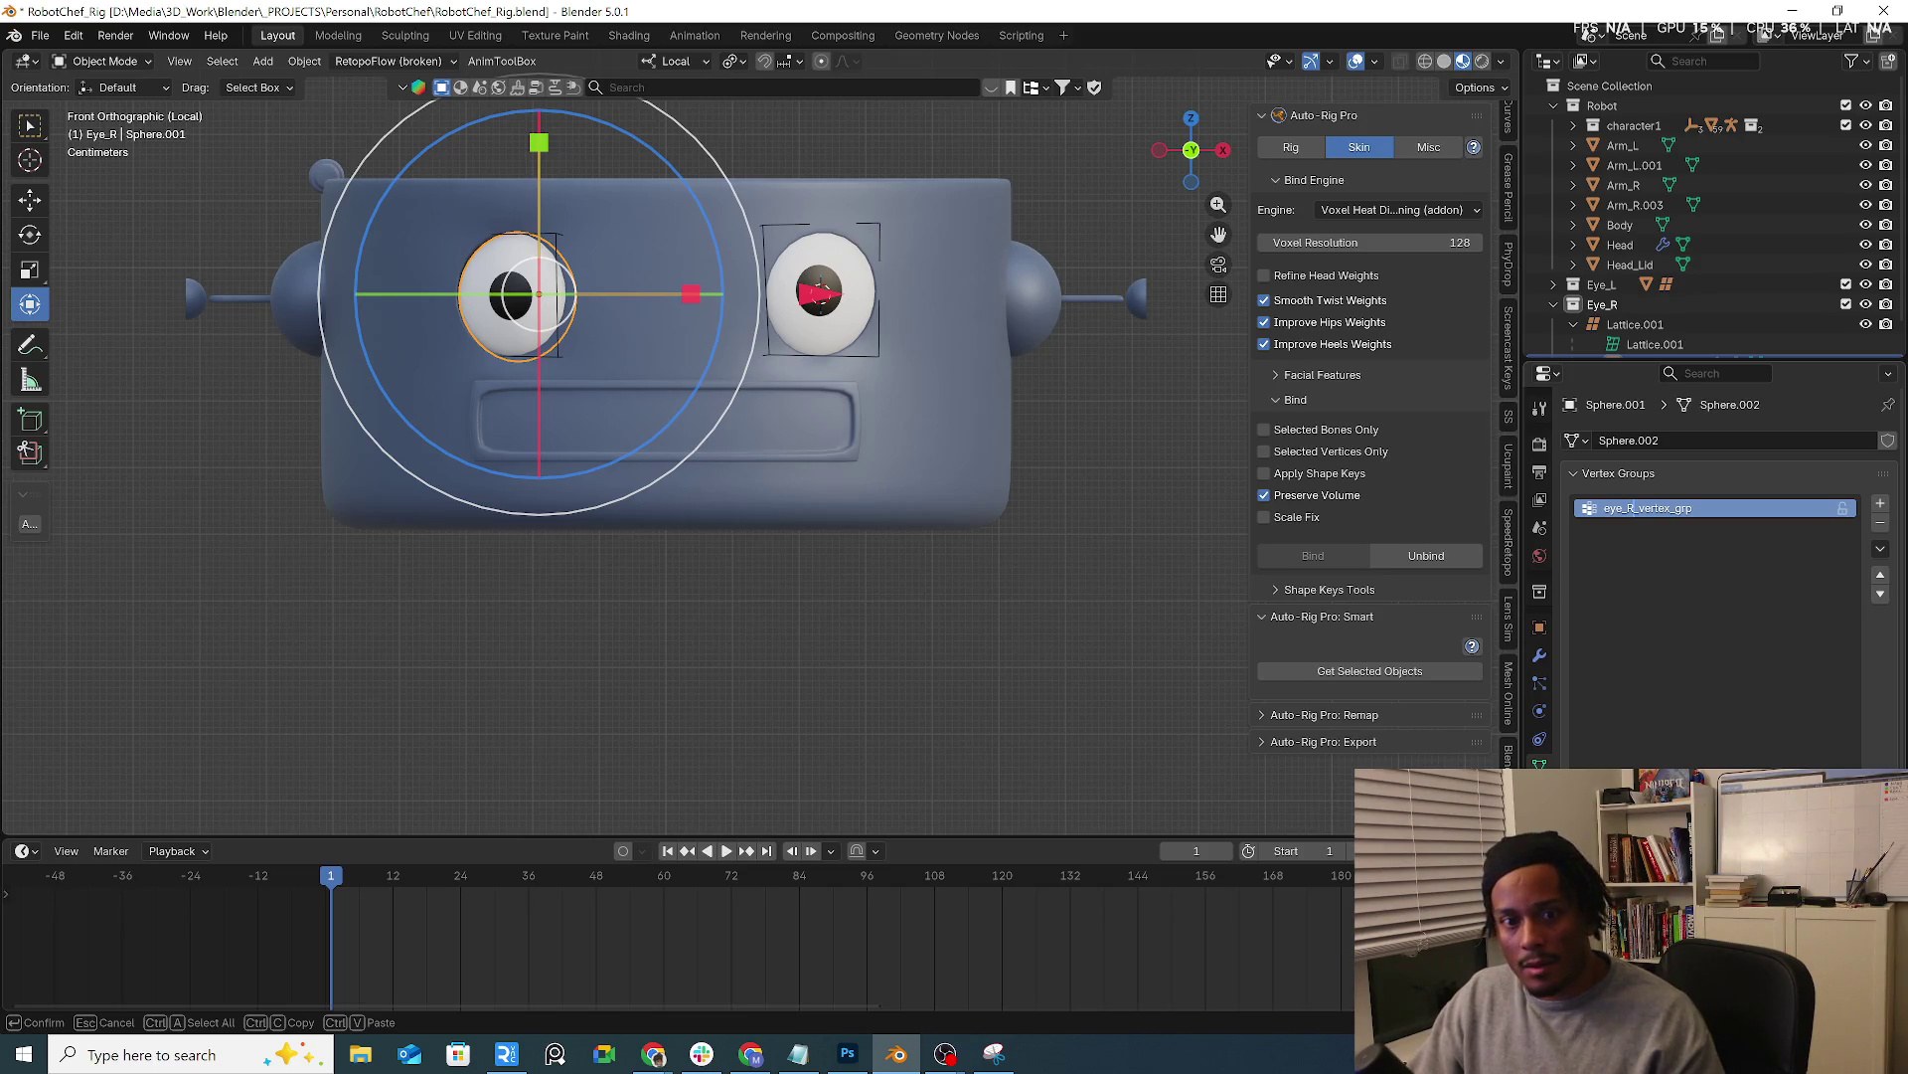
{"action": "key", "text": "Return"}
Select the whole eyeball mesh in Edit Mode, then return to Object Mode and deselect
{"action": "left_click", "coordinate": [105, 60]}
{"action": "left_click", "coordinate": [105, 106]}
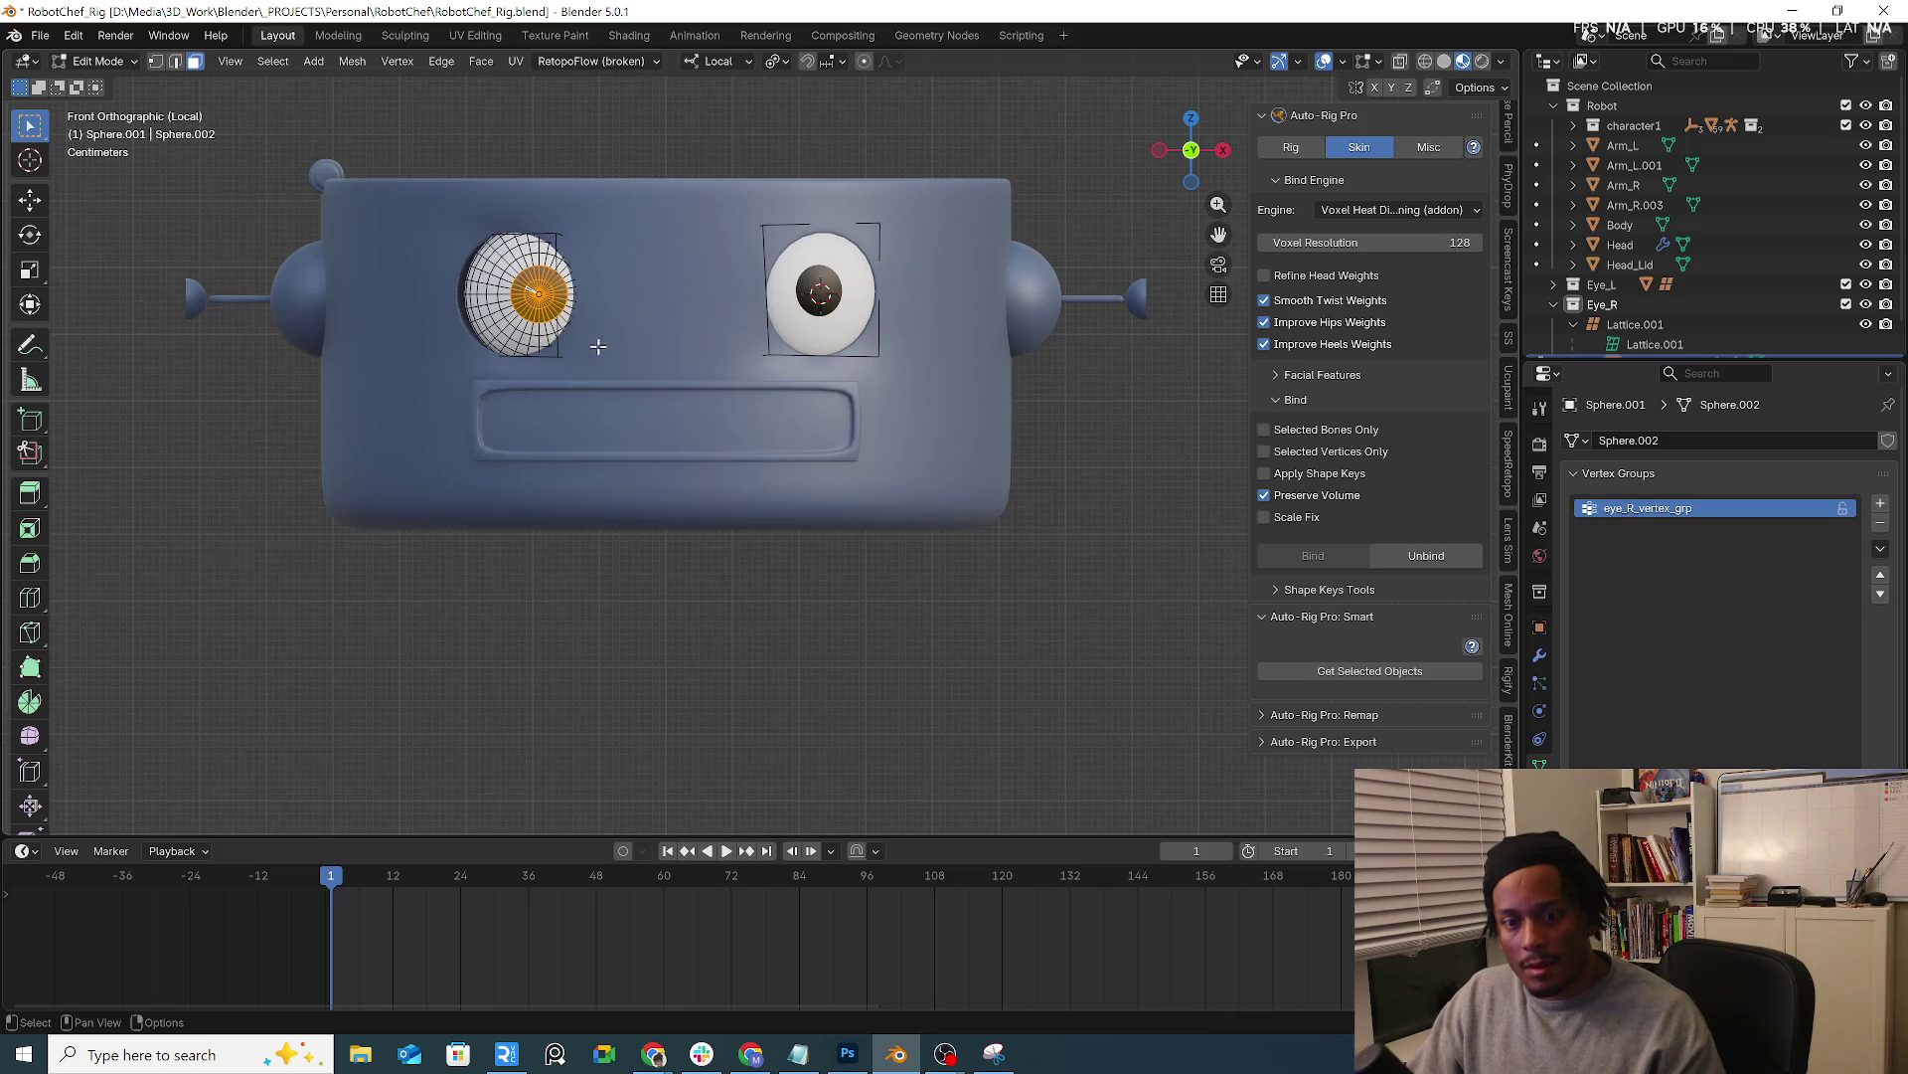
{"action": "key", "text": "a"}
{"action": "left_click", "coordinate": [596, 233]}
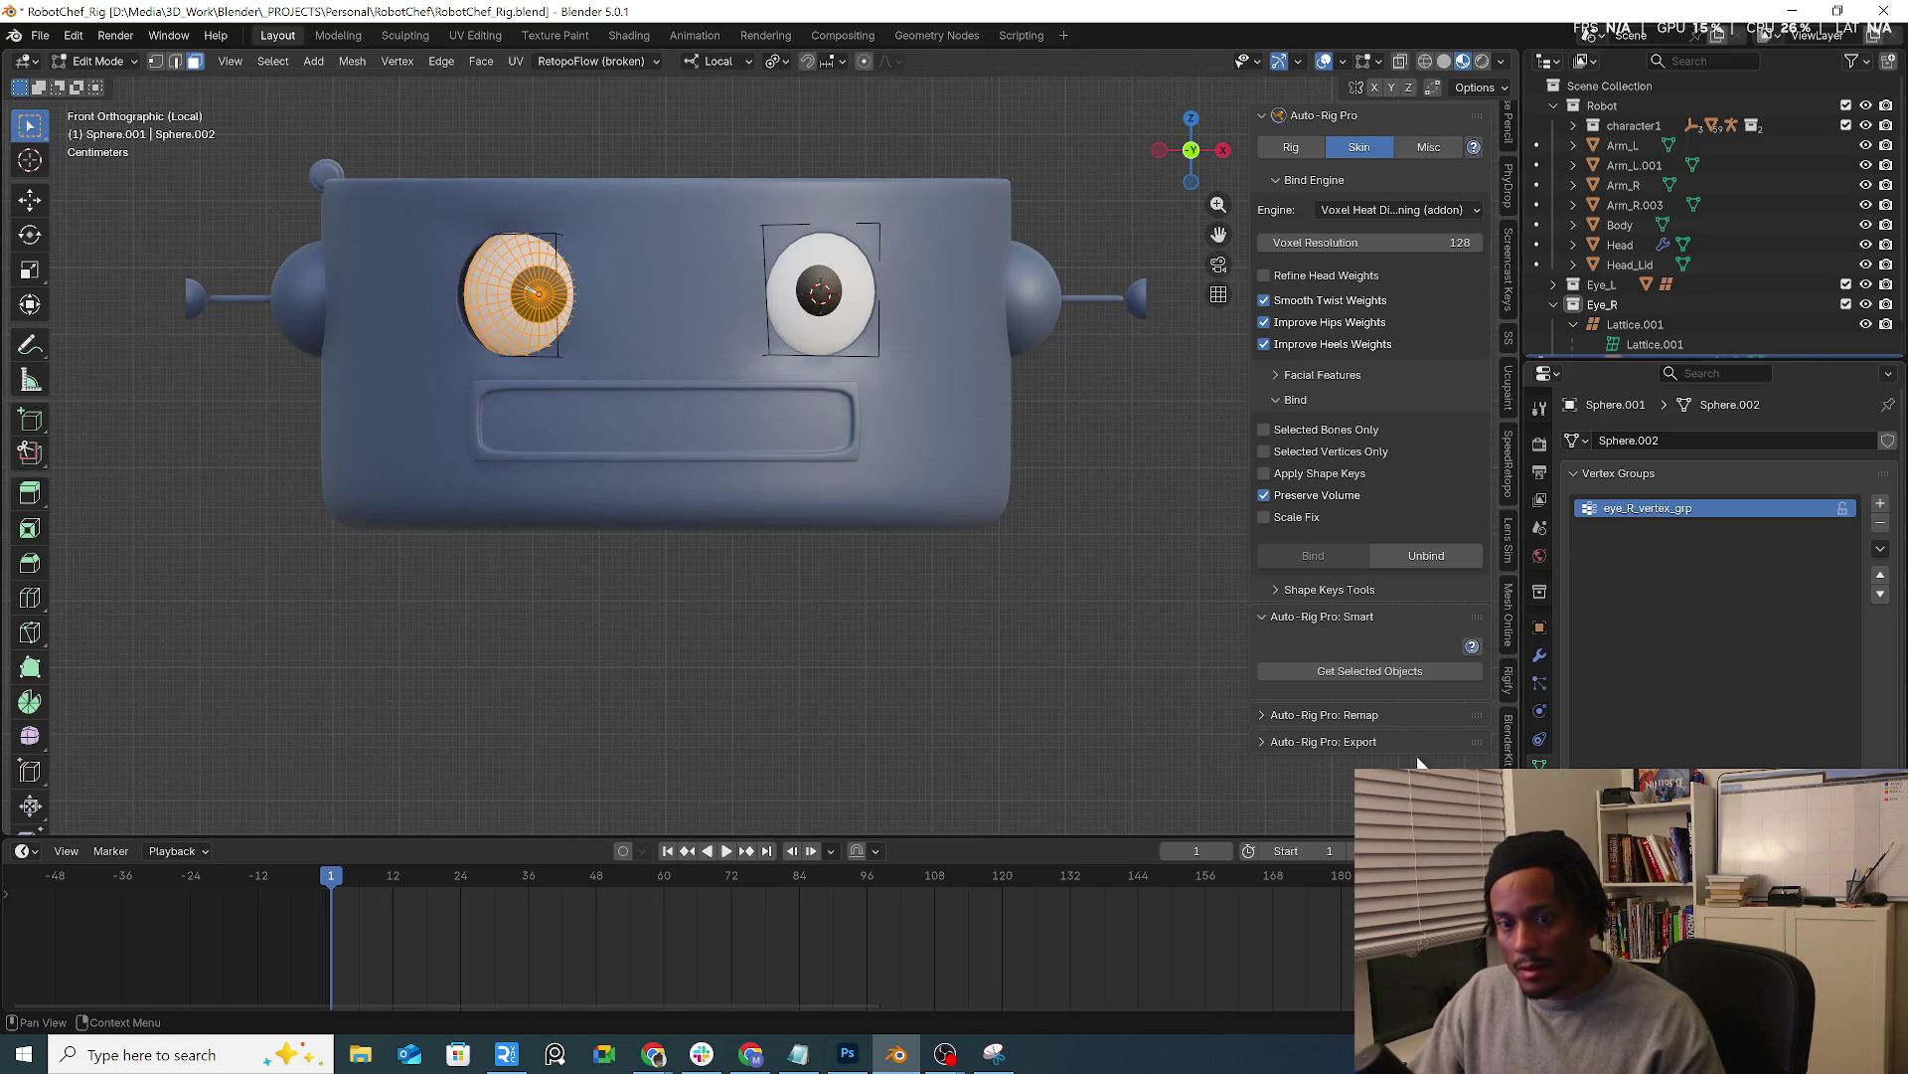
{"action": "left_click", "coordinate": [105, 60]}
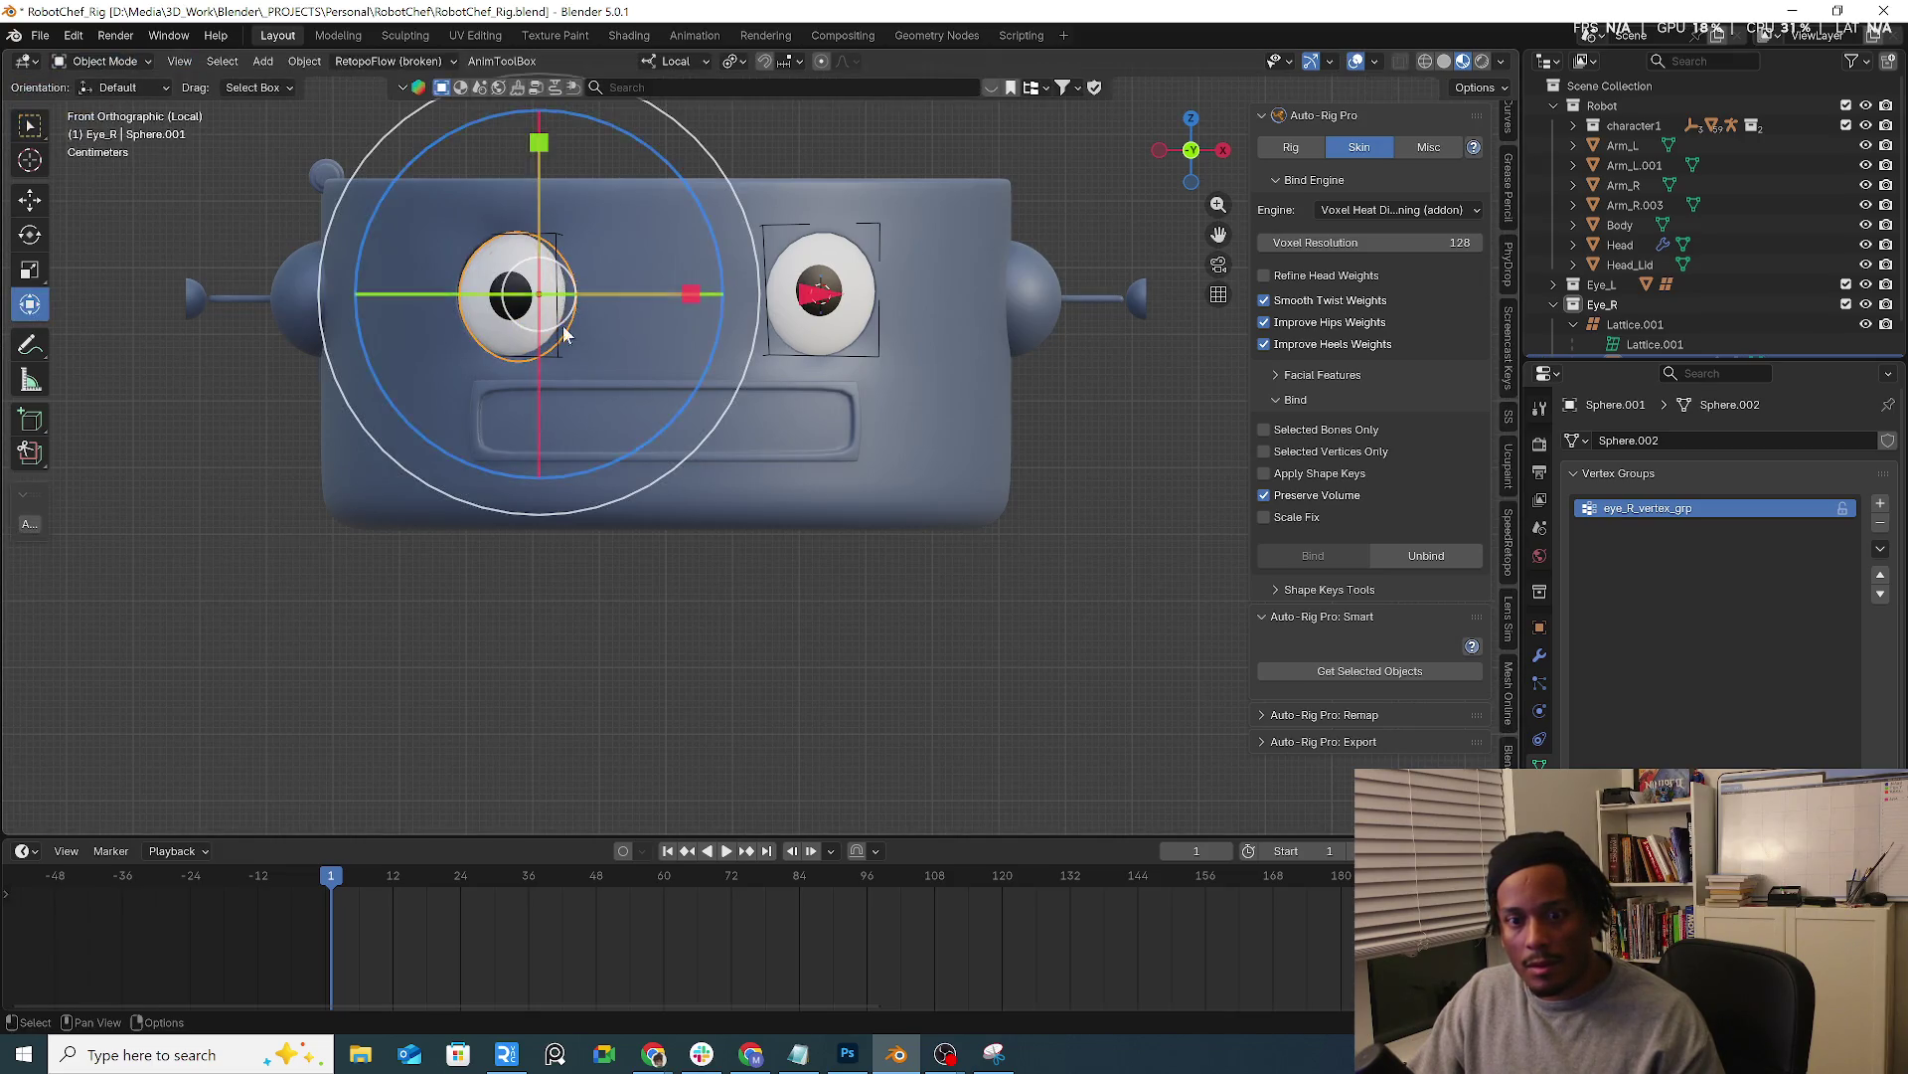
{"action": "left_click", "coordinate": [1060, 522]}
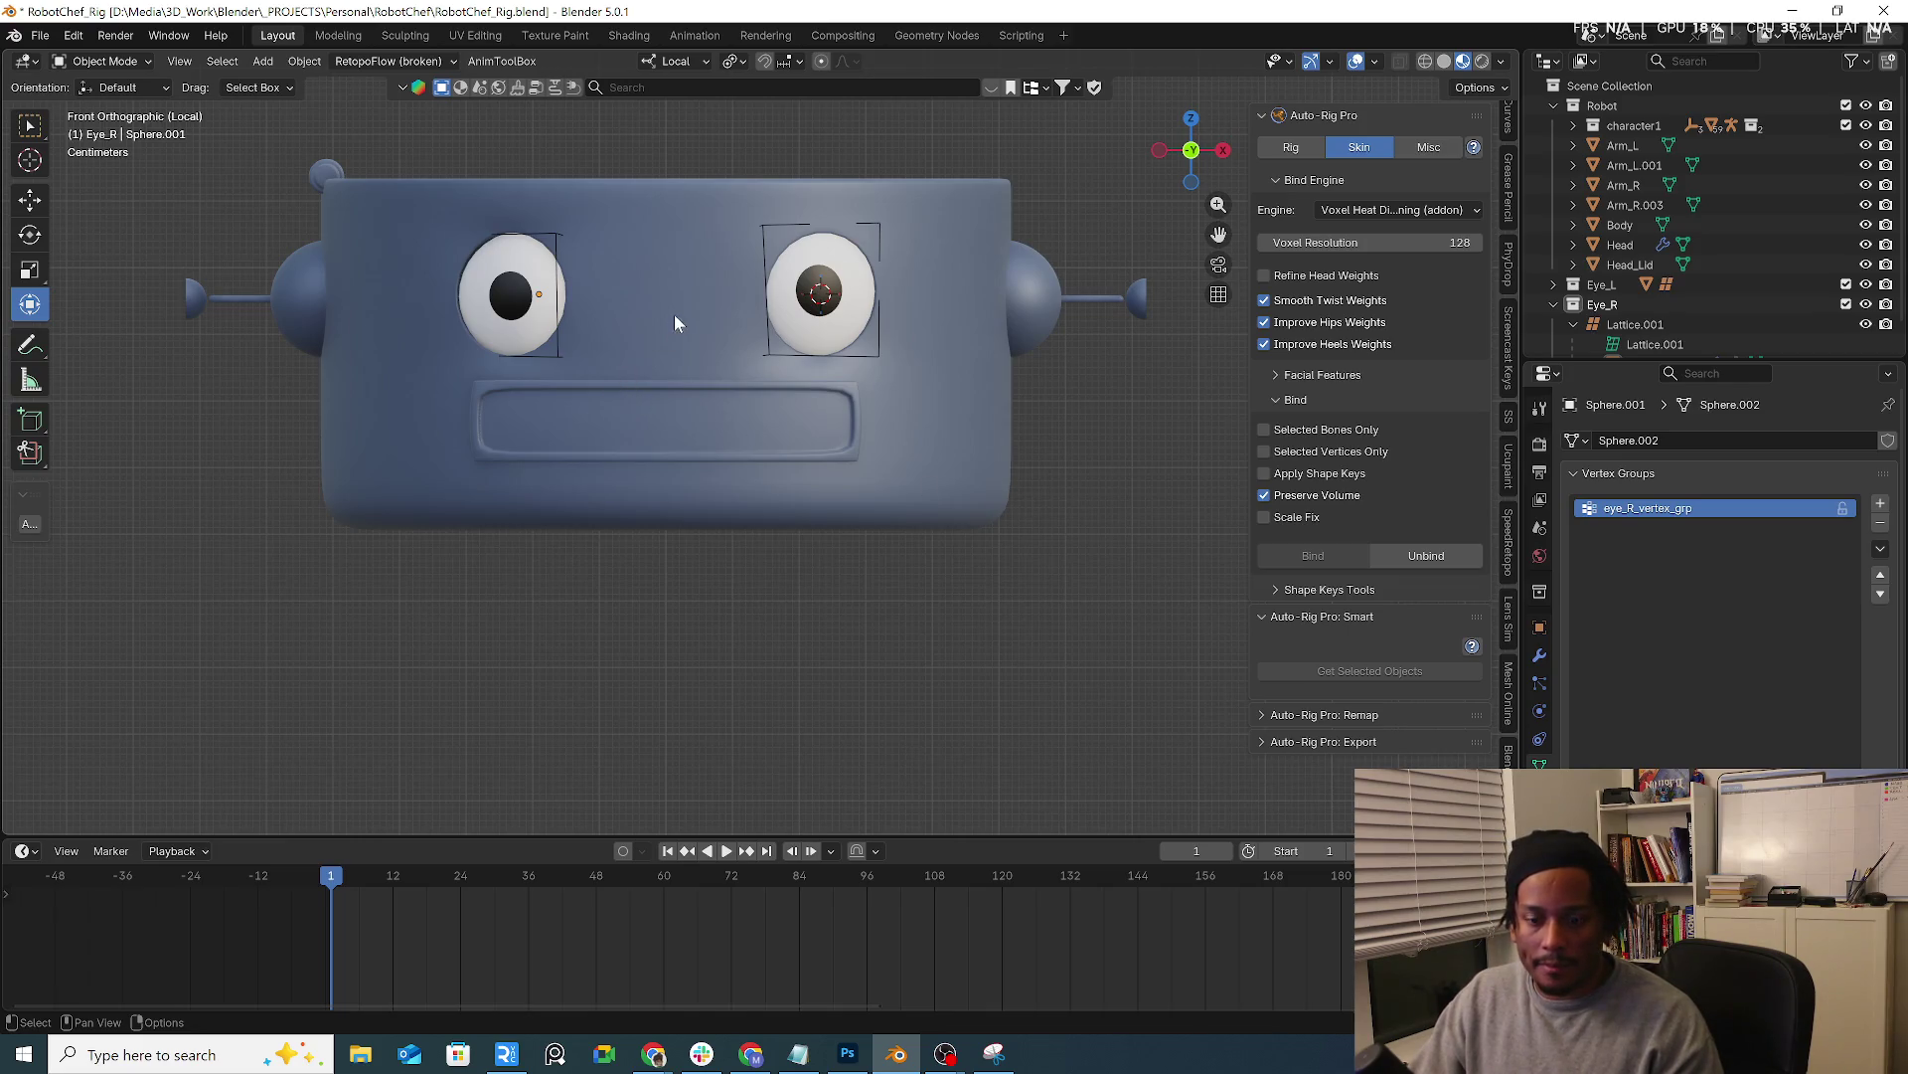
Leave local view to show the whole robot and select its rig armature
{"action": "middle_click_drag", "start_coordinate": [751, 267], "coordinate": [867, 378]}
{"action": "mouse_move", "coordinate": [976, 348]}
{"action": "middle_mouse_down"}
{"action": "mouse_move", "coordinate": [955, 426]}
{"action": "mouse_move", "coordinate": [860, 440]}
{"action": "mouse_move", "coordinate": [702, 312]}
{"action": "mouse_move", "coordinate": [768, 374]}
{"action": "mouse_move", "coordinate": [853, 256]}
{"action": "mouse_move", "coordinate": [807, 368]}
{"action": "middle_mouse_up"}
{"action": "key", "text": "KP_Divide"}
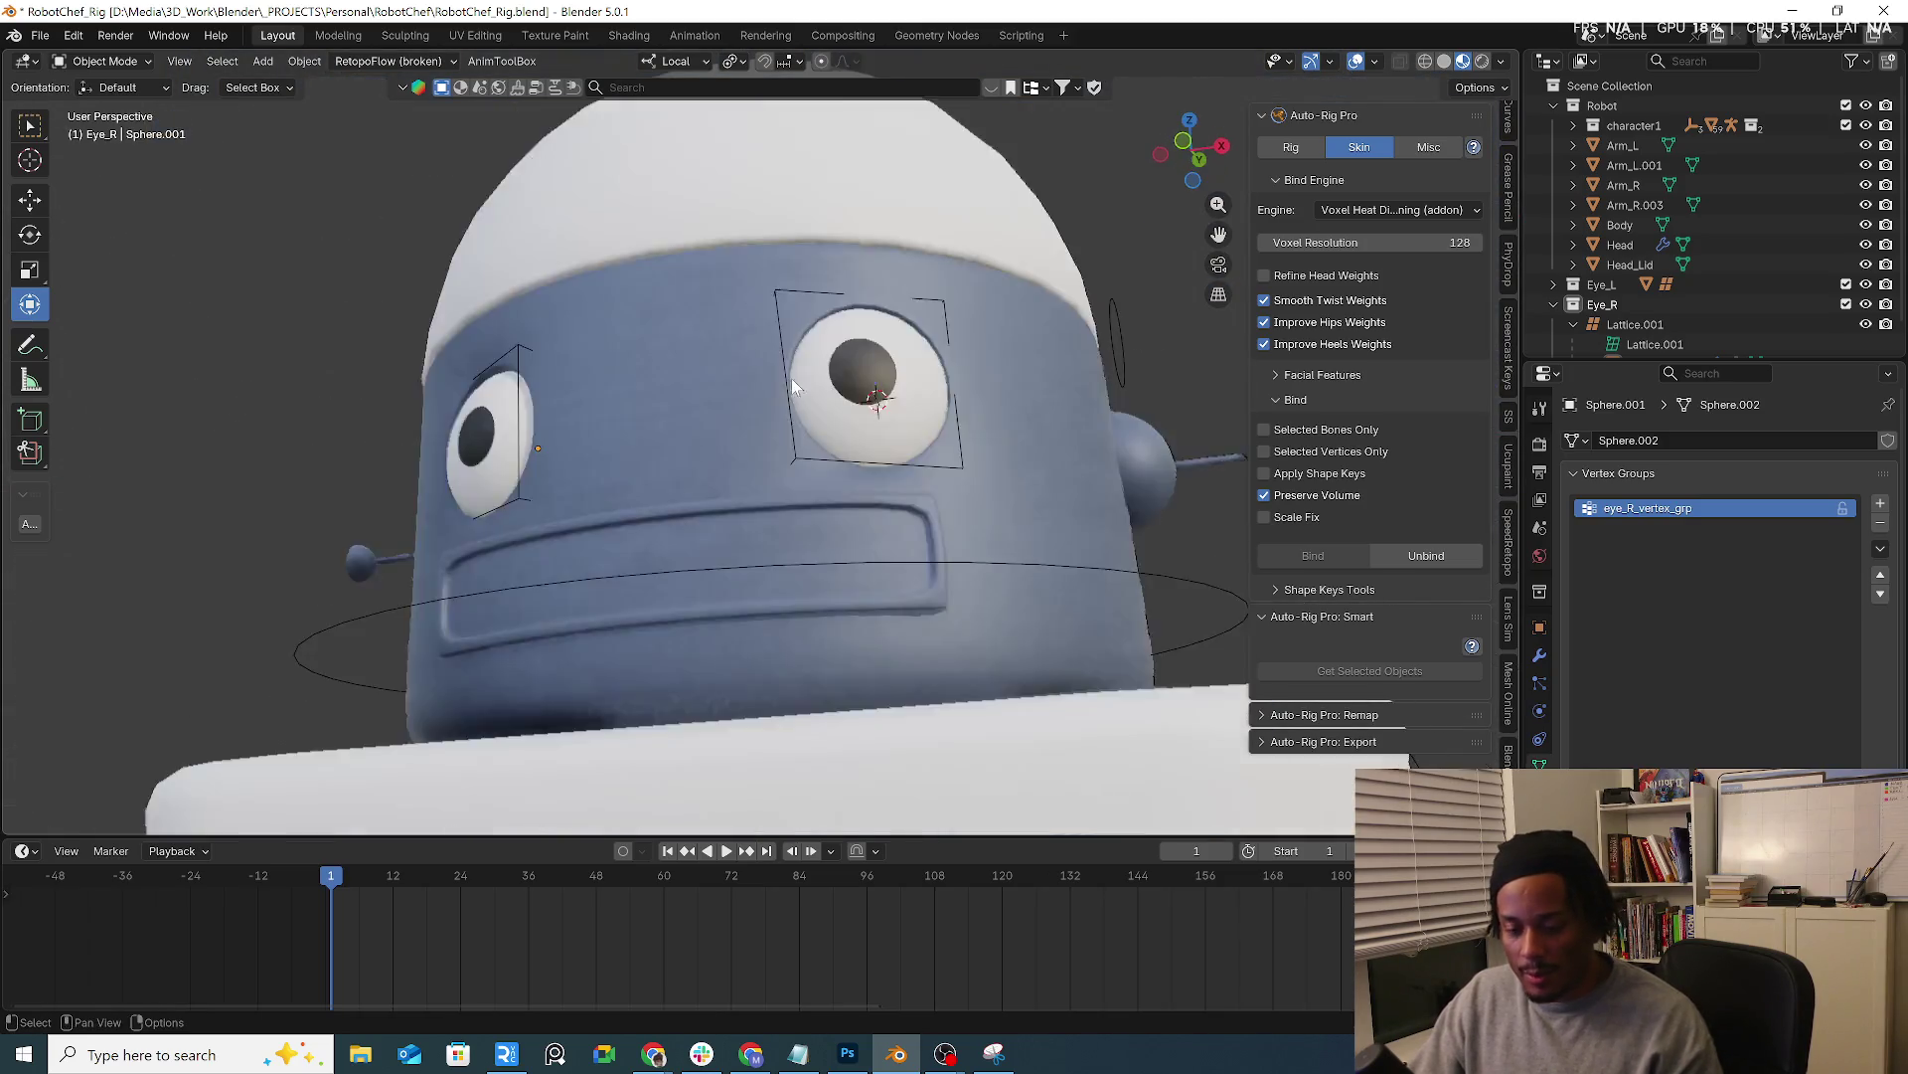
{"action": "scroll", "coordinate": [806, 360], "scroll_direction": "down", "scroll_amount": 3}
{"action": "scroll", "coordinate": [875, 374], "scroll_direction": "down", "scroll_amount": 3}
{"action": "mouse_move", "coordinate": [972, 324]}
{"action": "middle_mouse_down"}
{"action": "mouse_move", "coordinate": [917, 337]}
{"action": "mouse_move", "coordinate": [935, 407]}
{"action": "middle_mouse_up"}
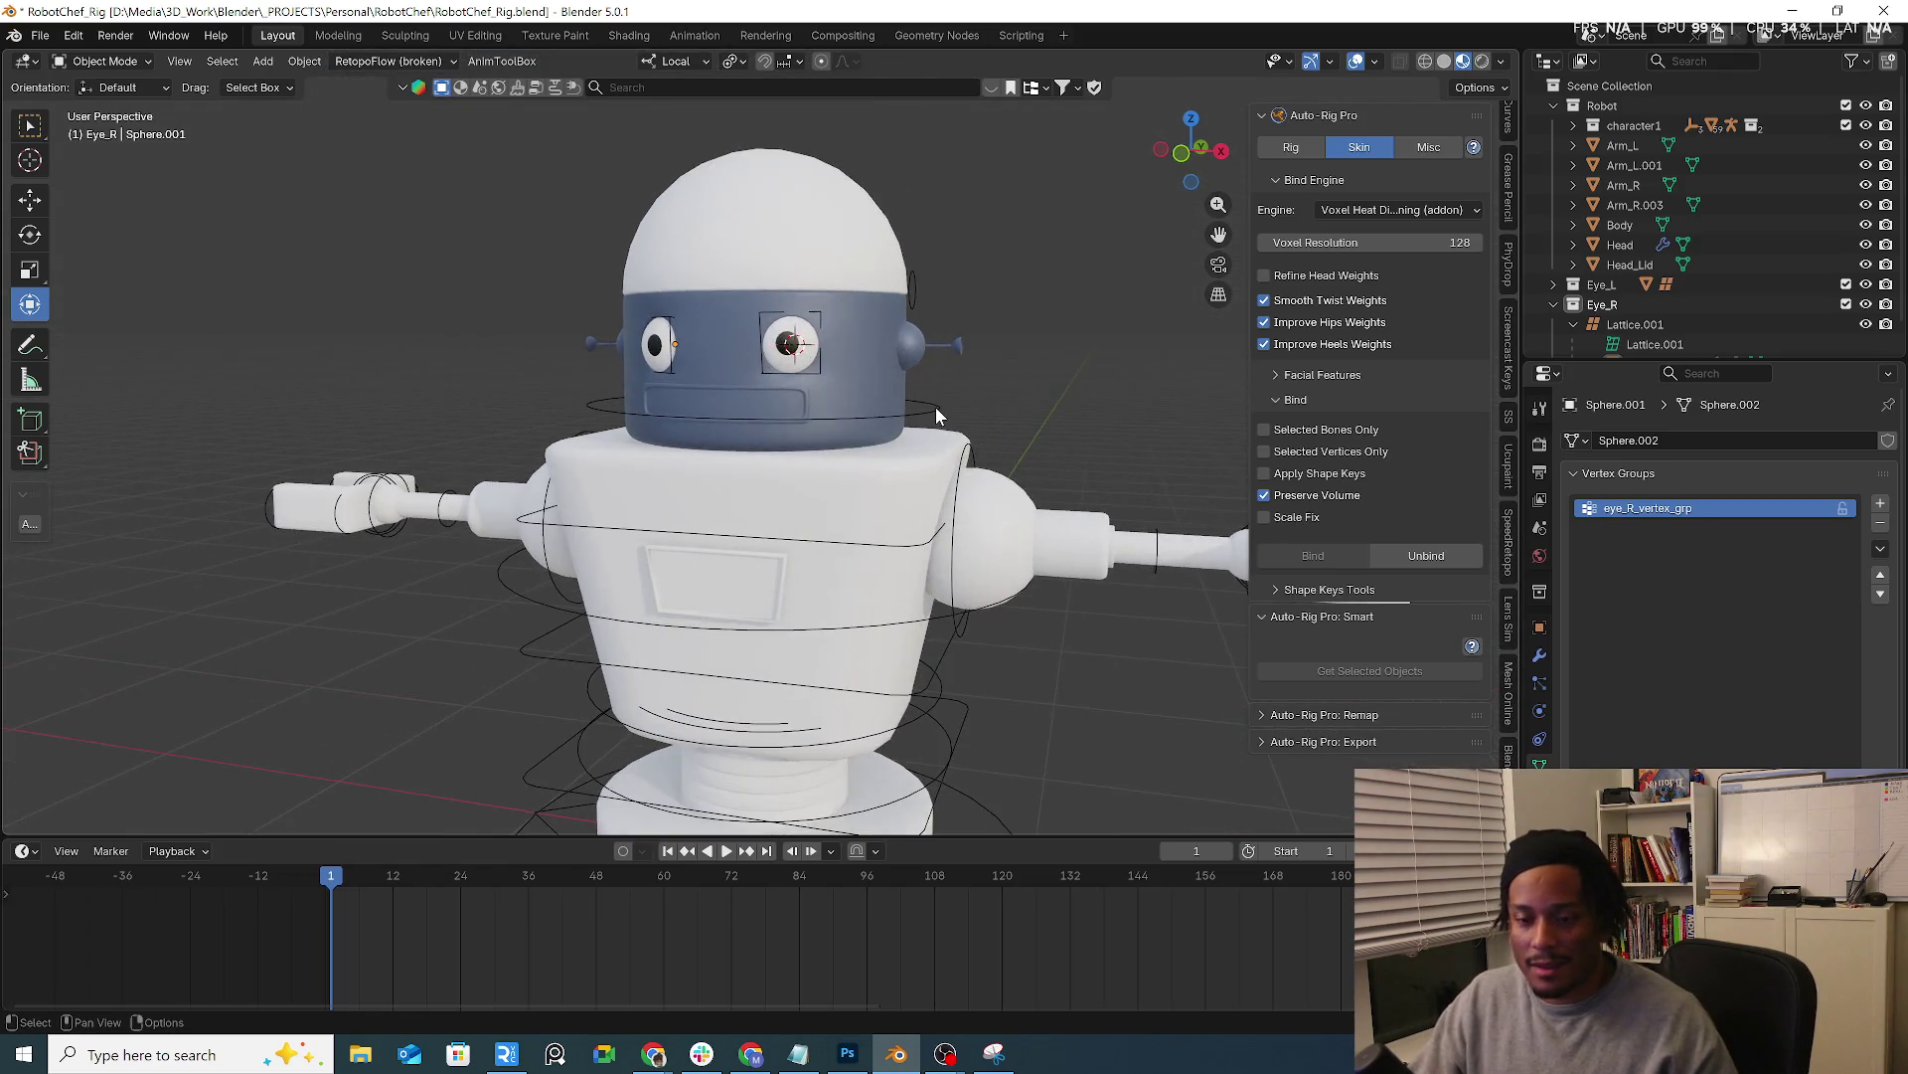
{"action": "left_click", "coordinate": [936, 417]}
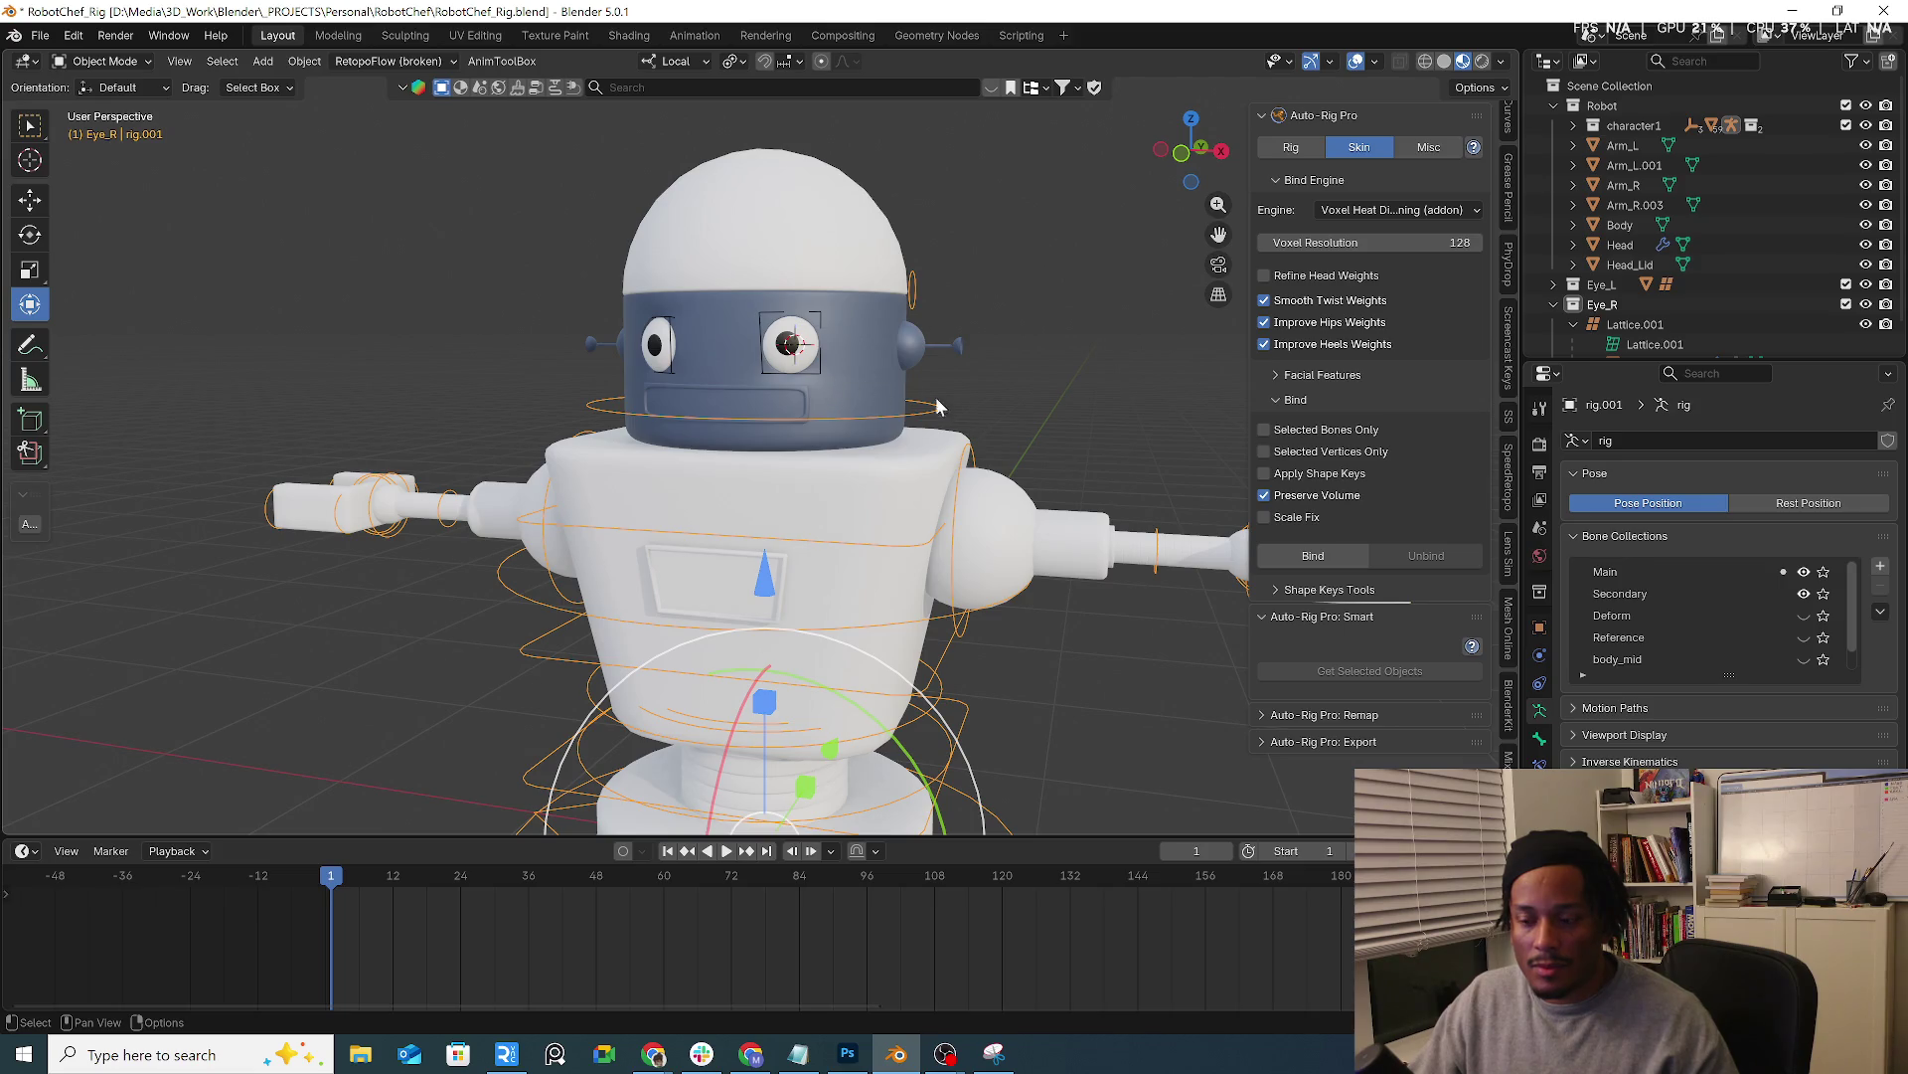
In the Auto-Rig Pro Rig settings, show the robot's reference bones for editing
{"action": "left_click", "coordinate": [1291, 148]}
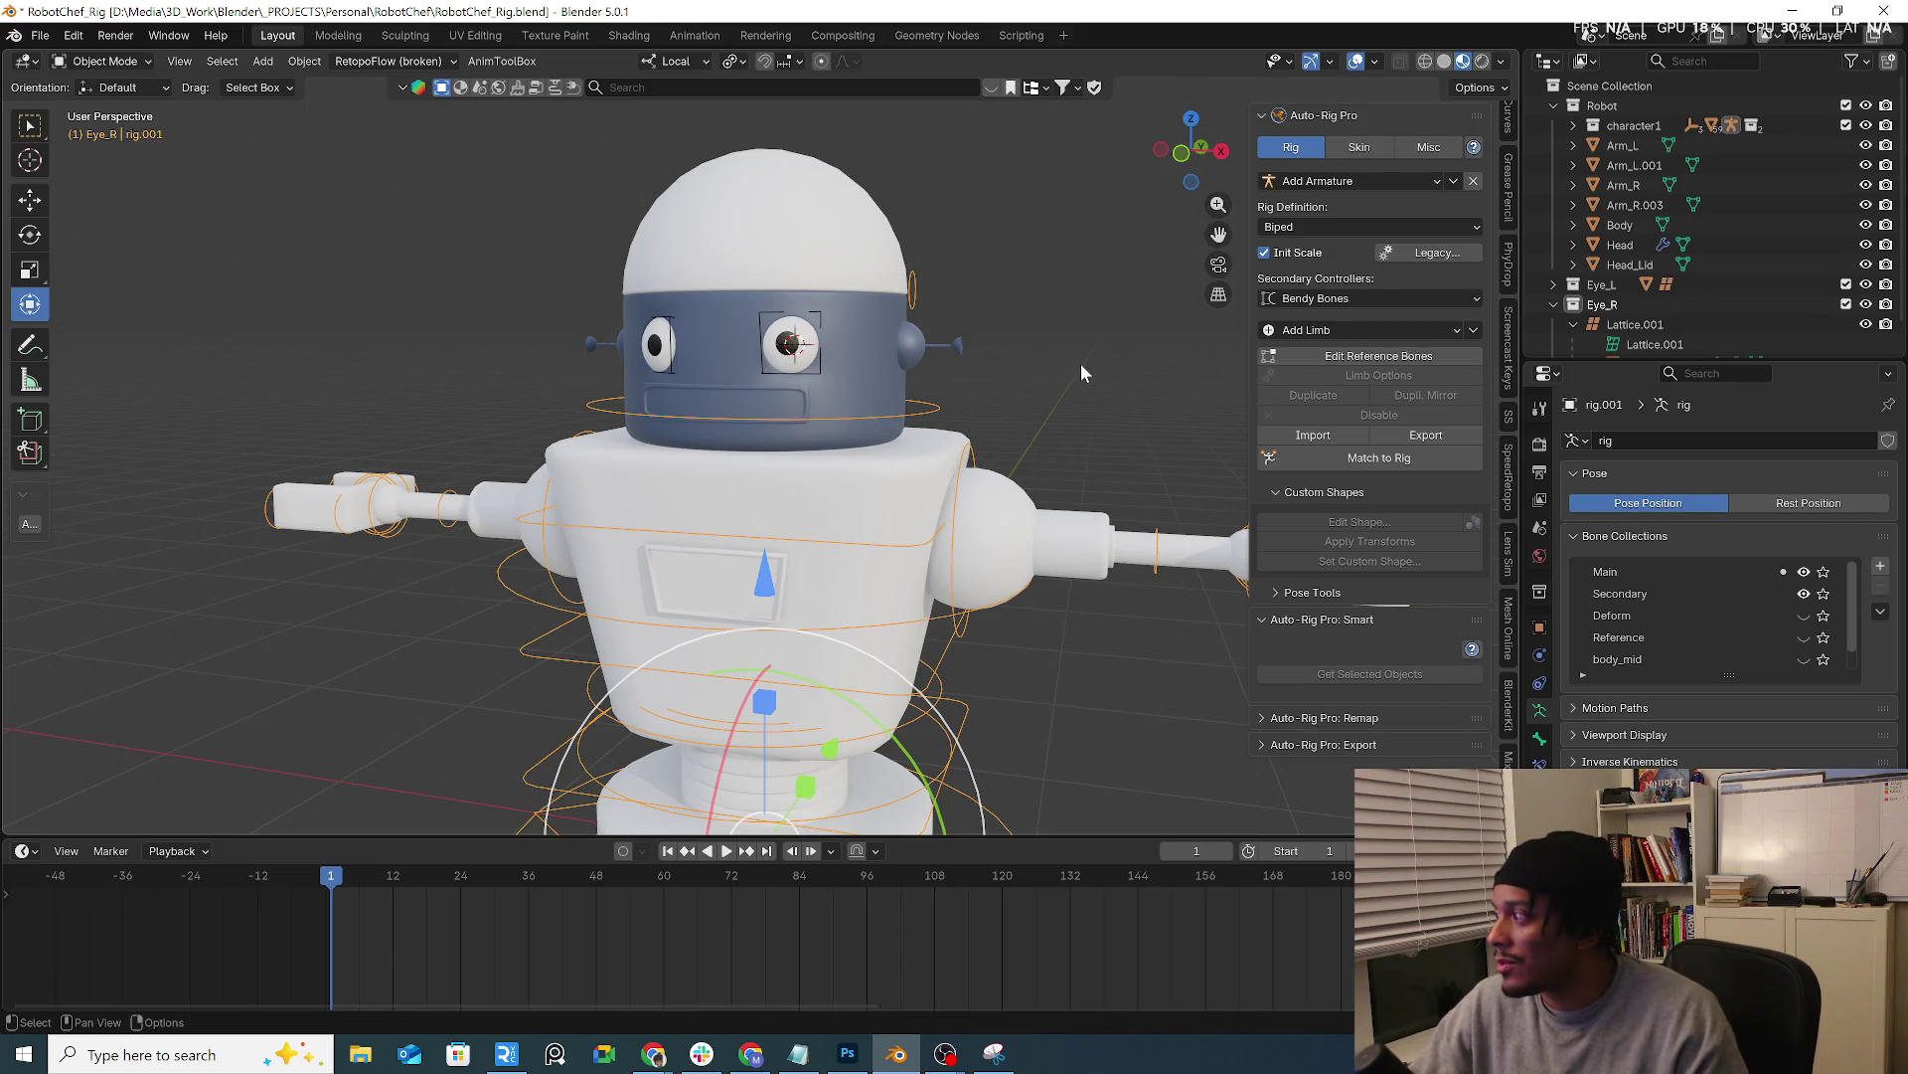
{"action": "middle_click_drag", "start_coordinate": [1080, 364], "coordinate": [822, 443]}
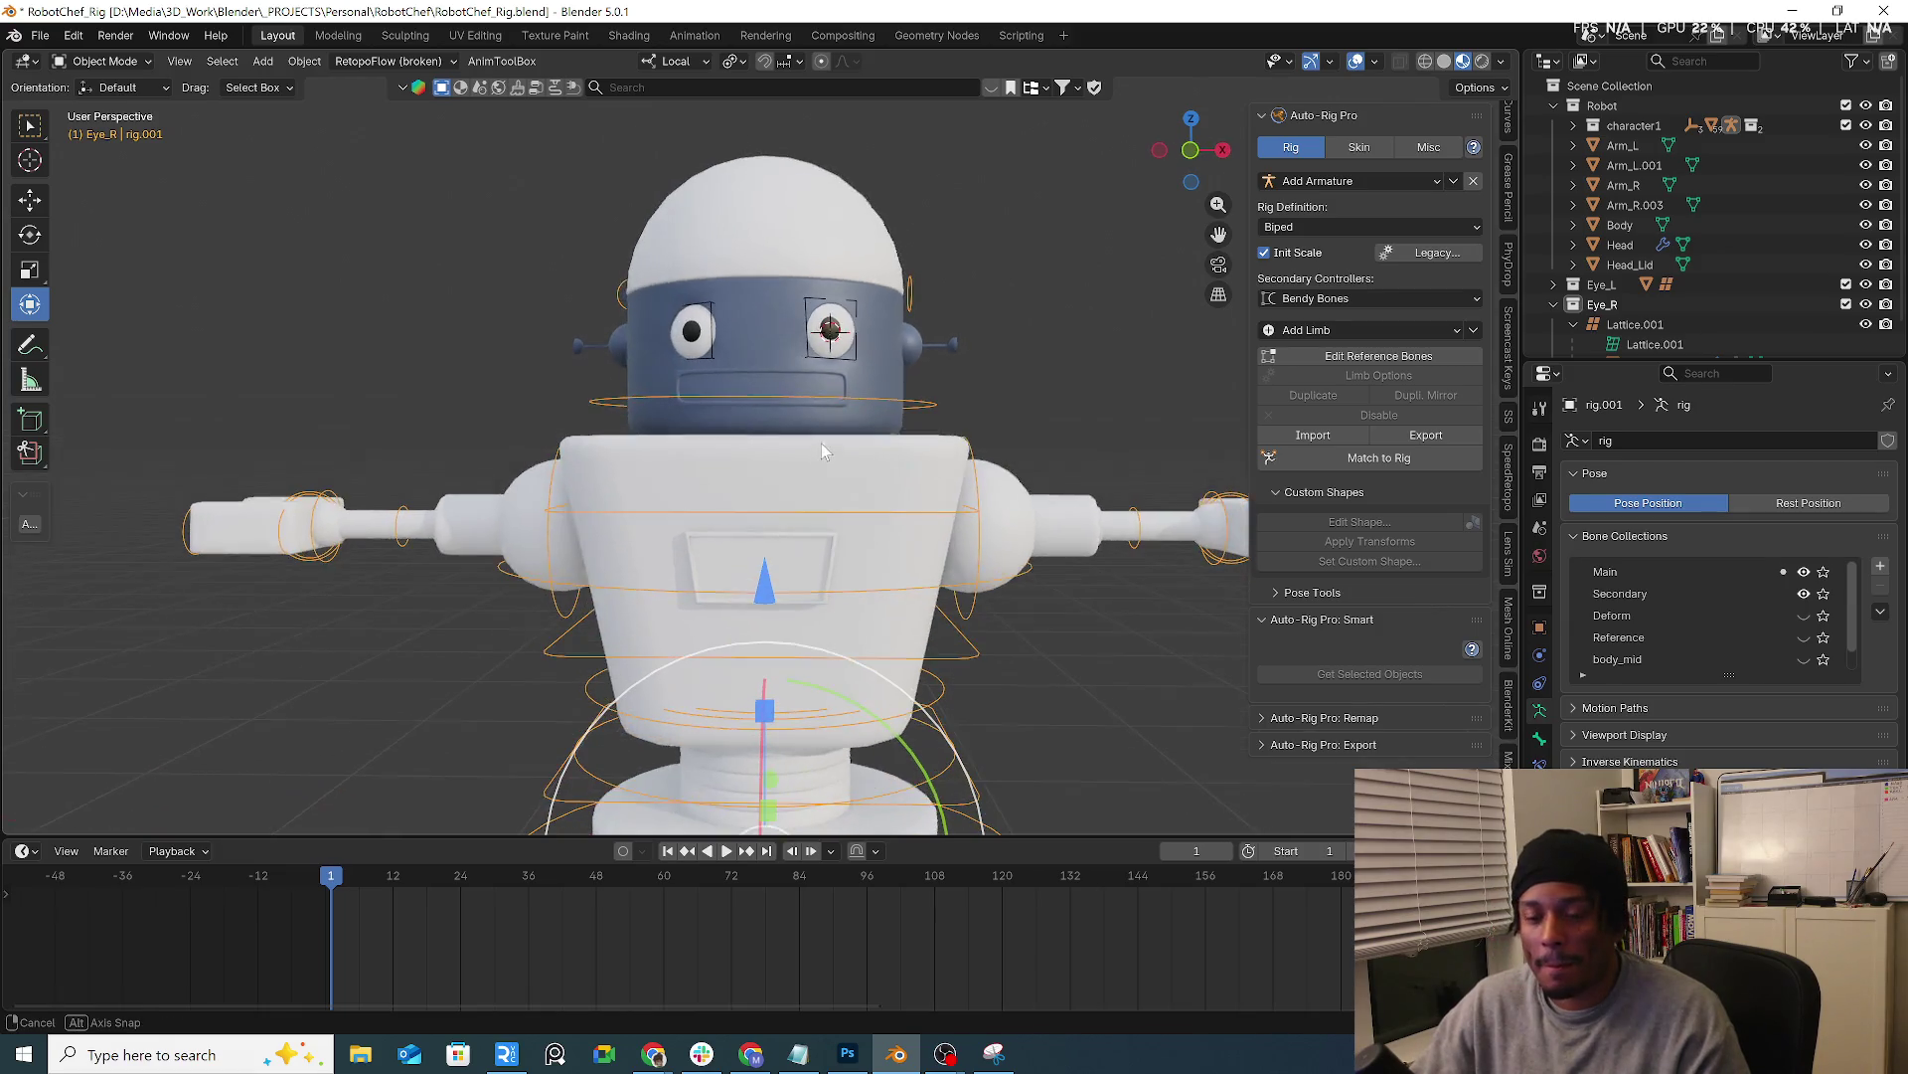
{"action": "mouse_move", "coordinate": [950, 393]}
{"action": "middle_mouse_down", "text": "shift"}
{"action": "mouse_move", "coordinate": [947, 345]}
{"action": "mouse_move", "coordinate": [915, 424]}
{"action": "middle_mouse_up", "text": "shift"}
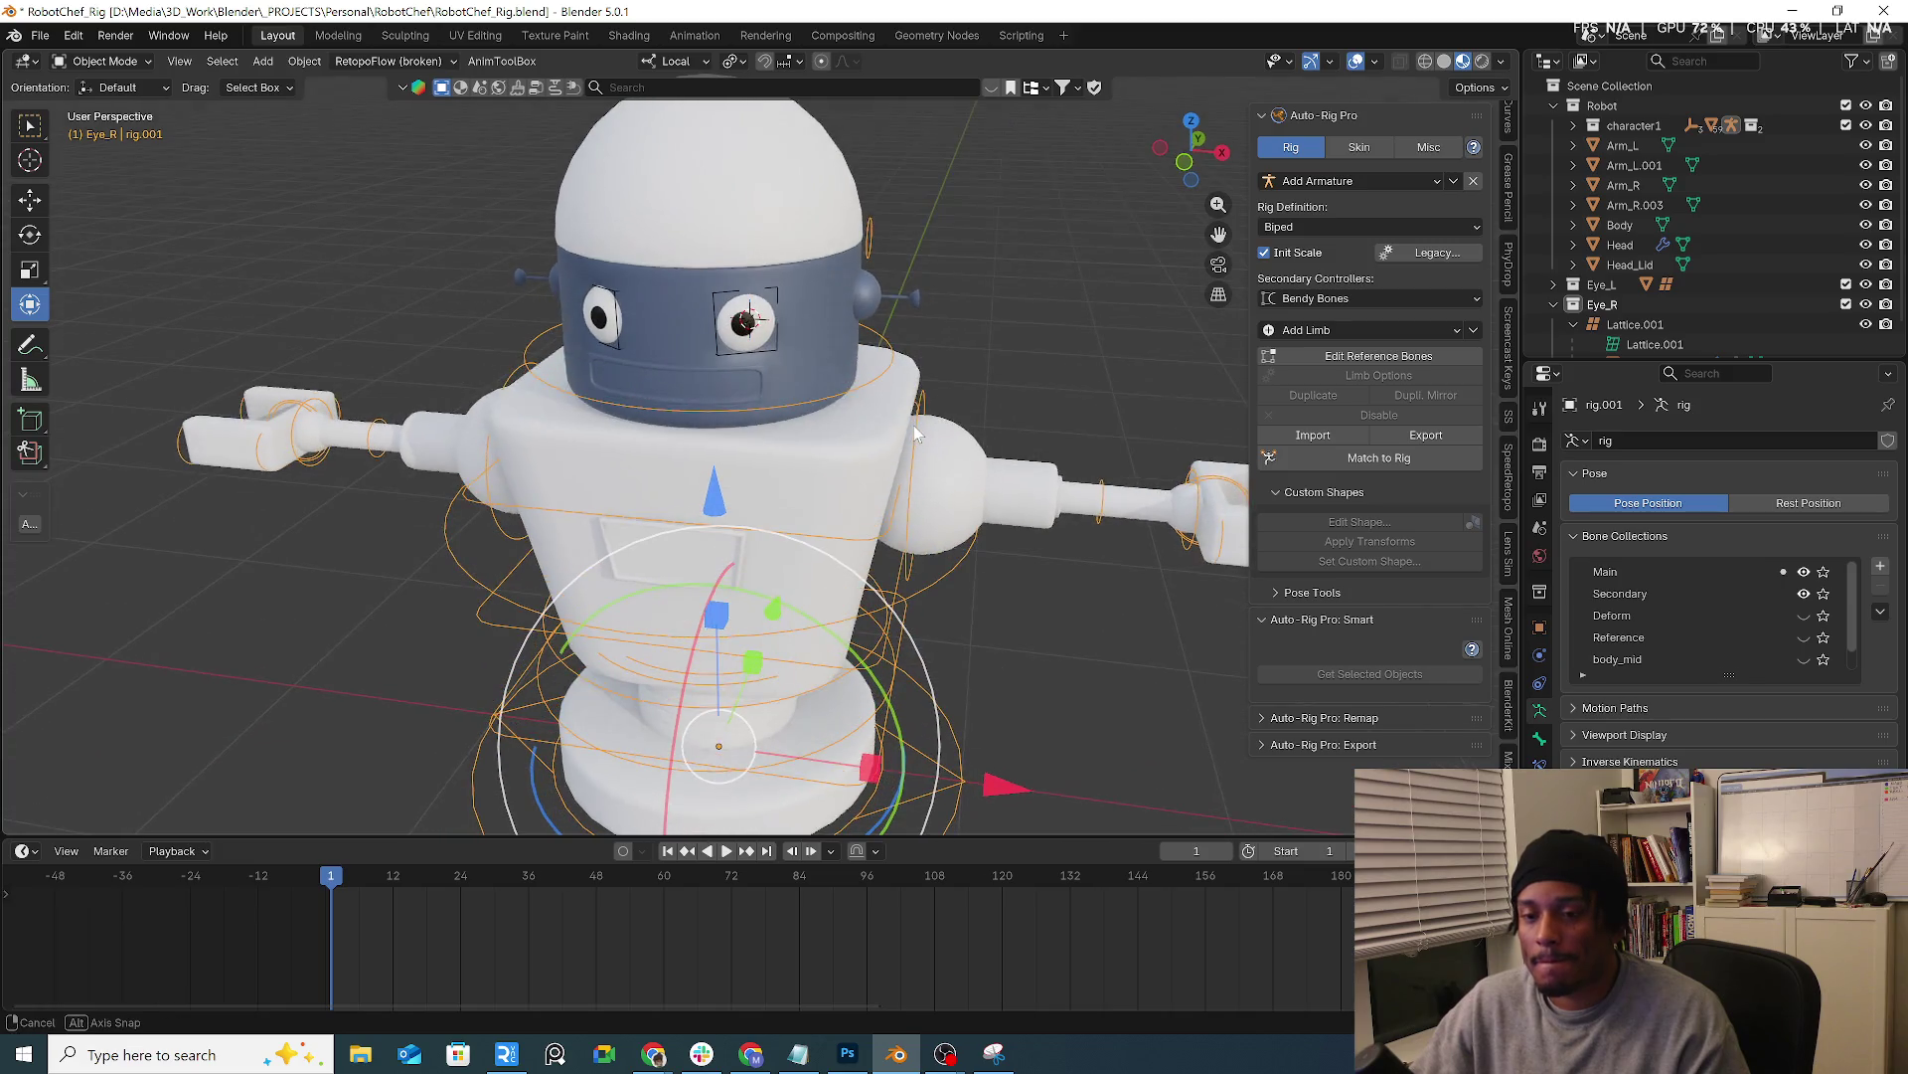
{"action": "left_click", "coordinate": [1366, 358]}
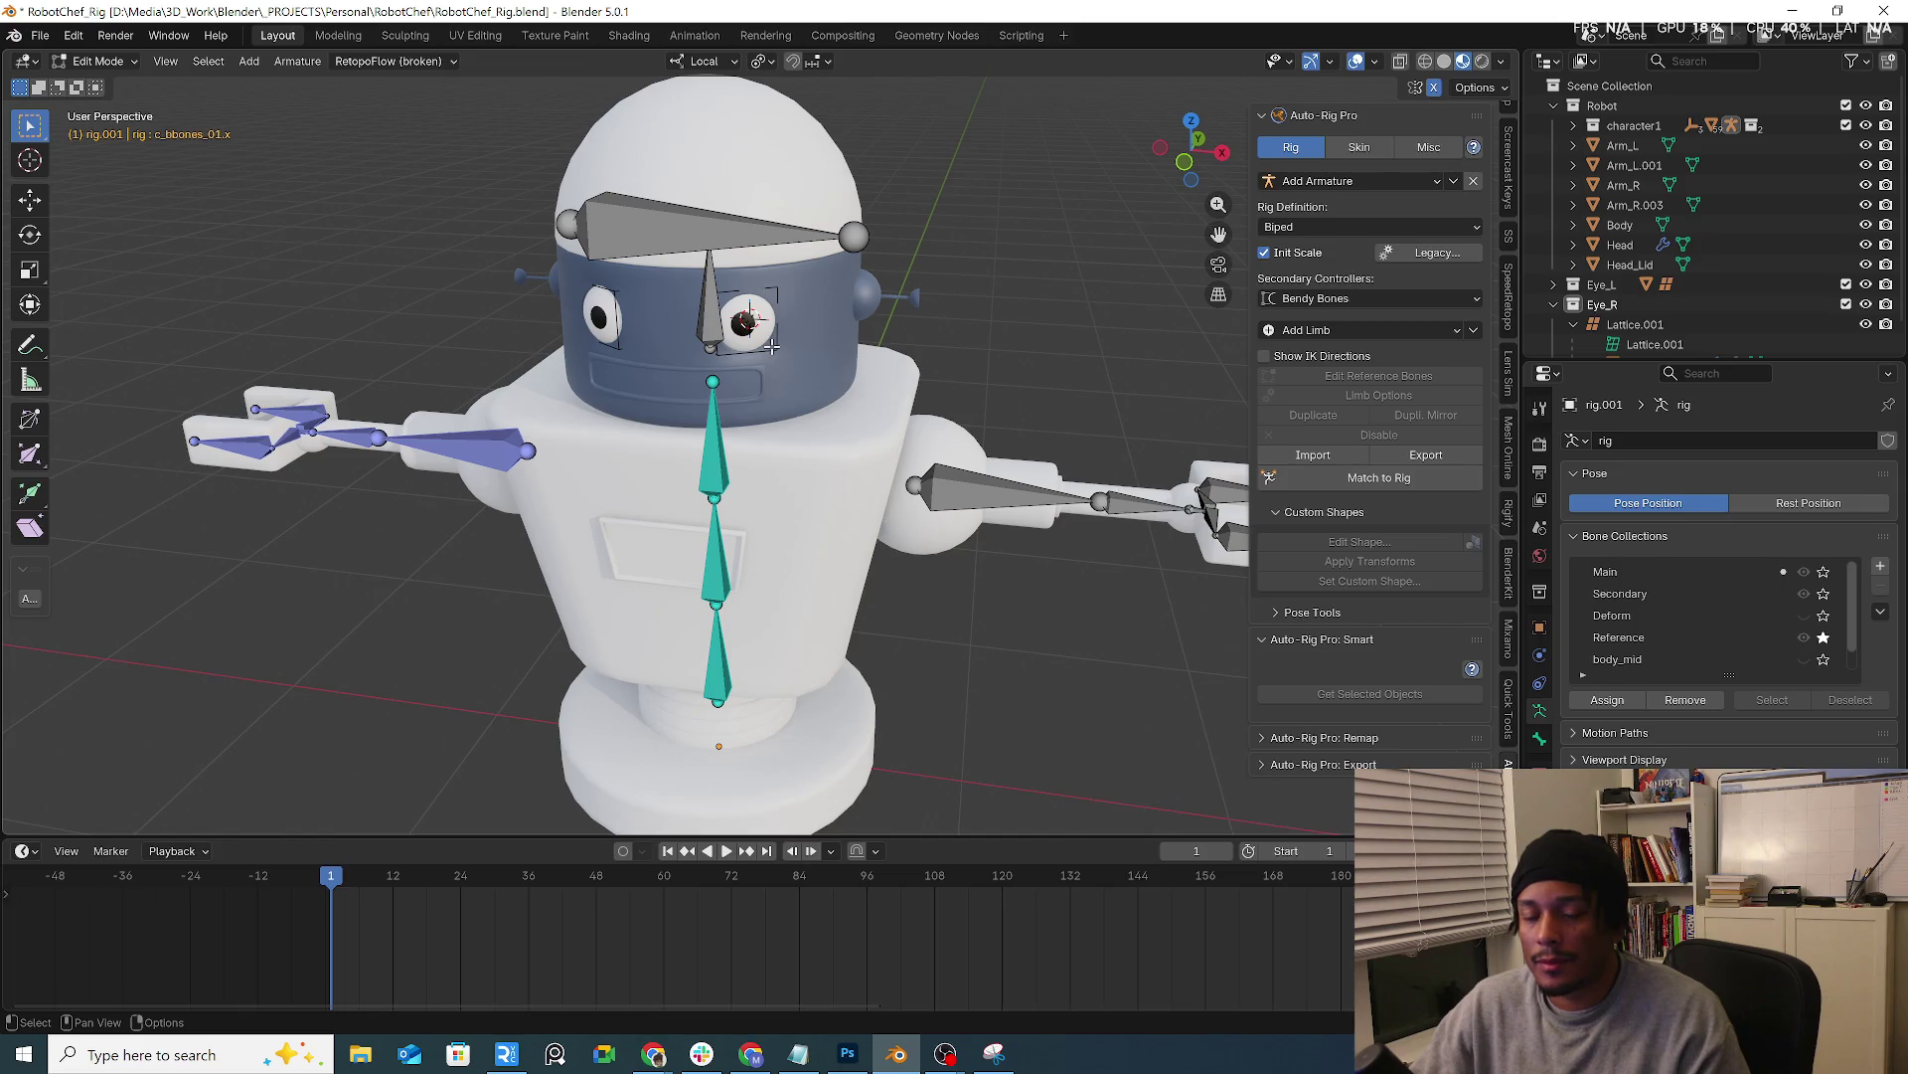
Check the head reference bone and bone collections, then run Match to Rig to generate the control rig
{"action": "left_click", "coordinate": [703, 339]}
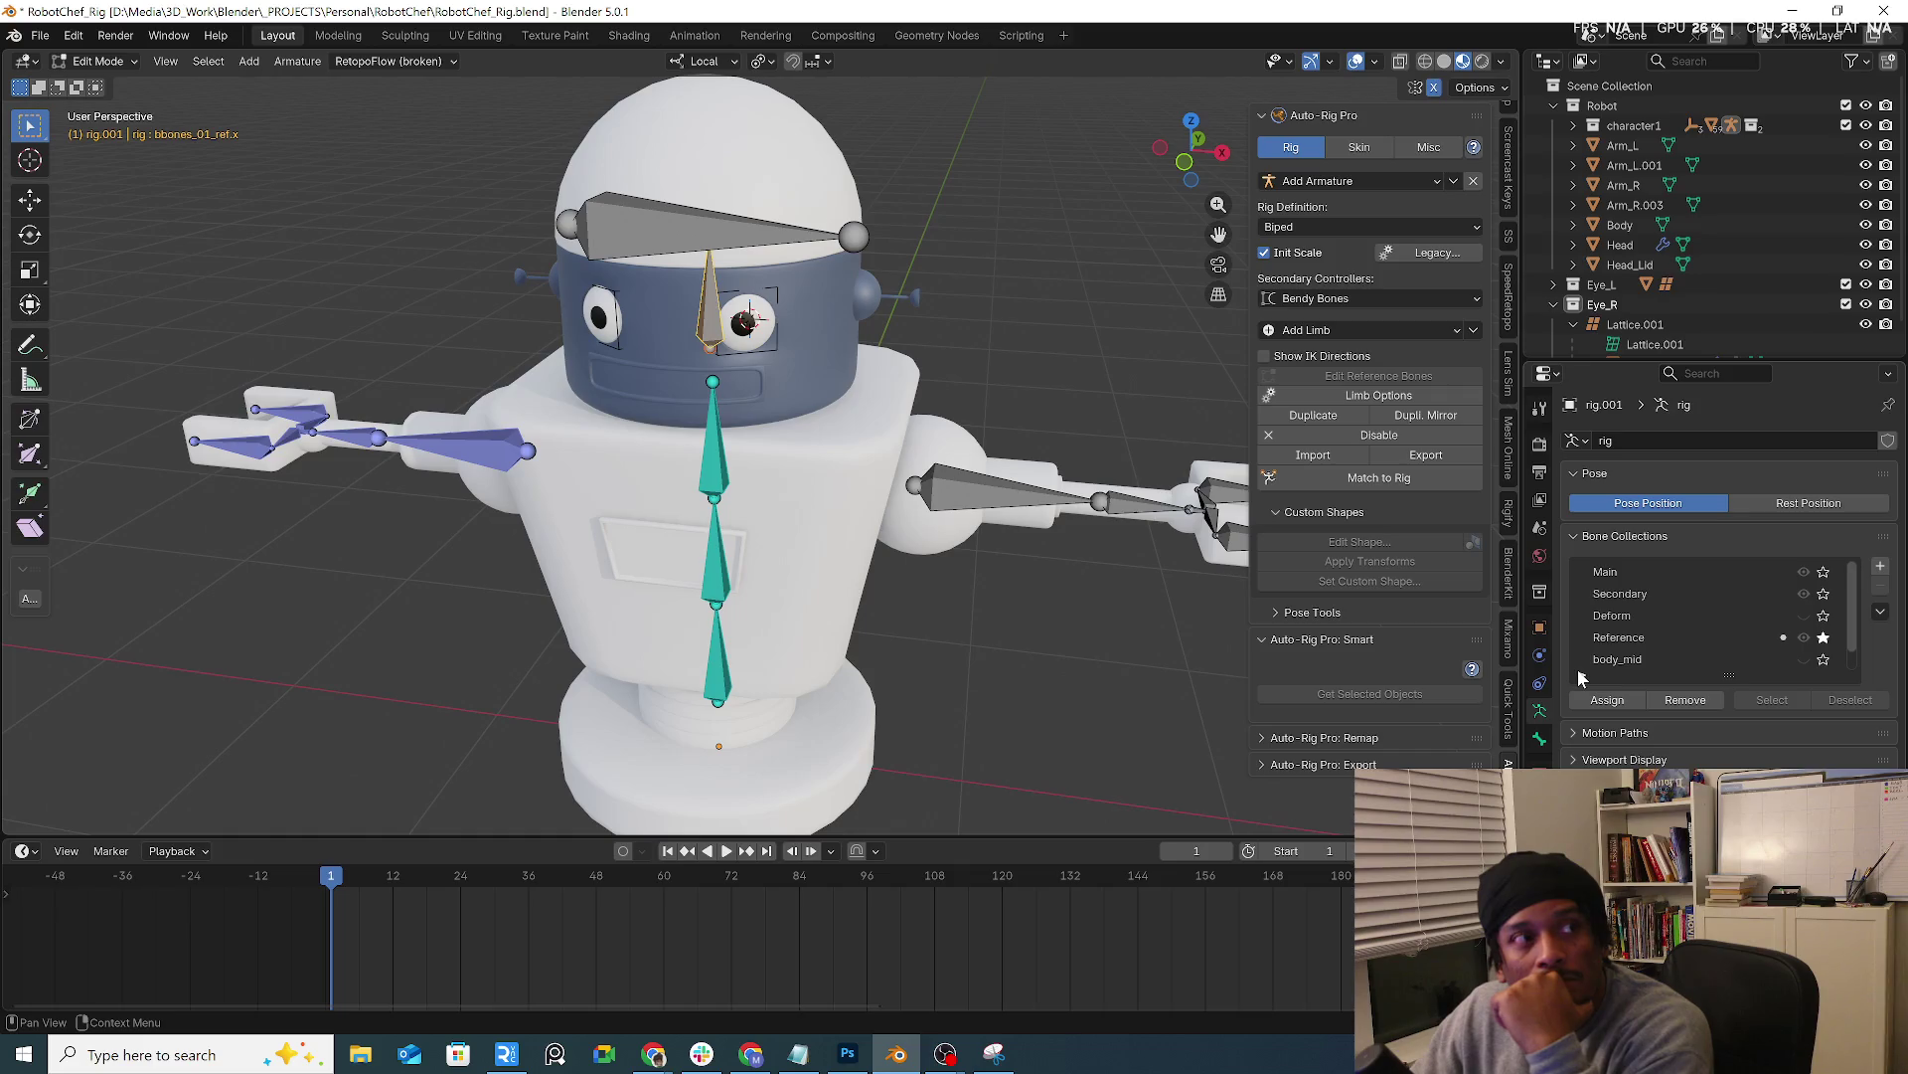
{"action": "left_click", "coordinate": [1646, 592]}
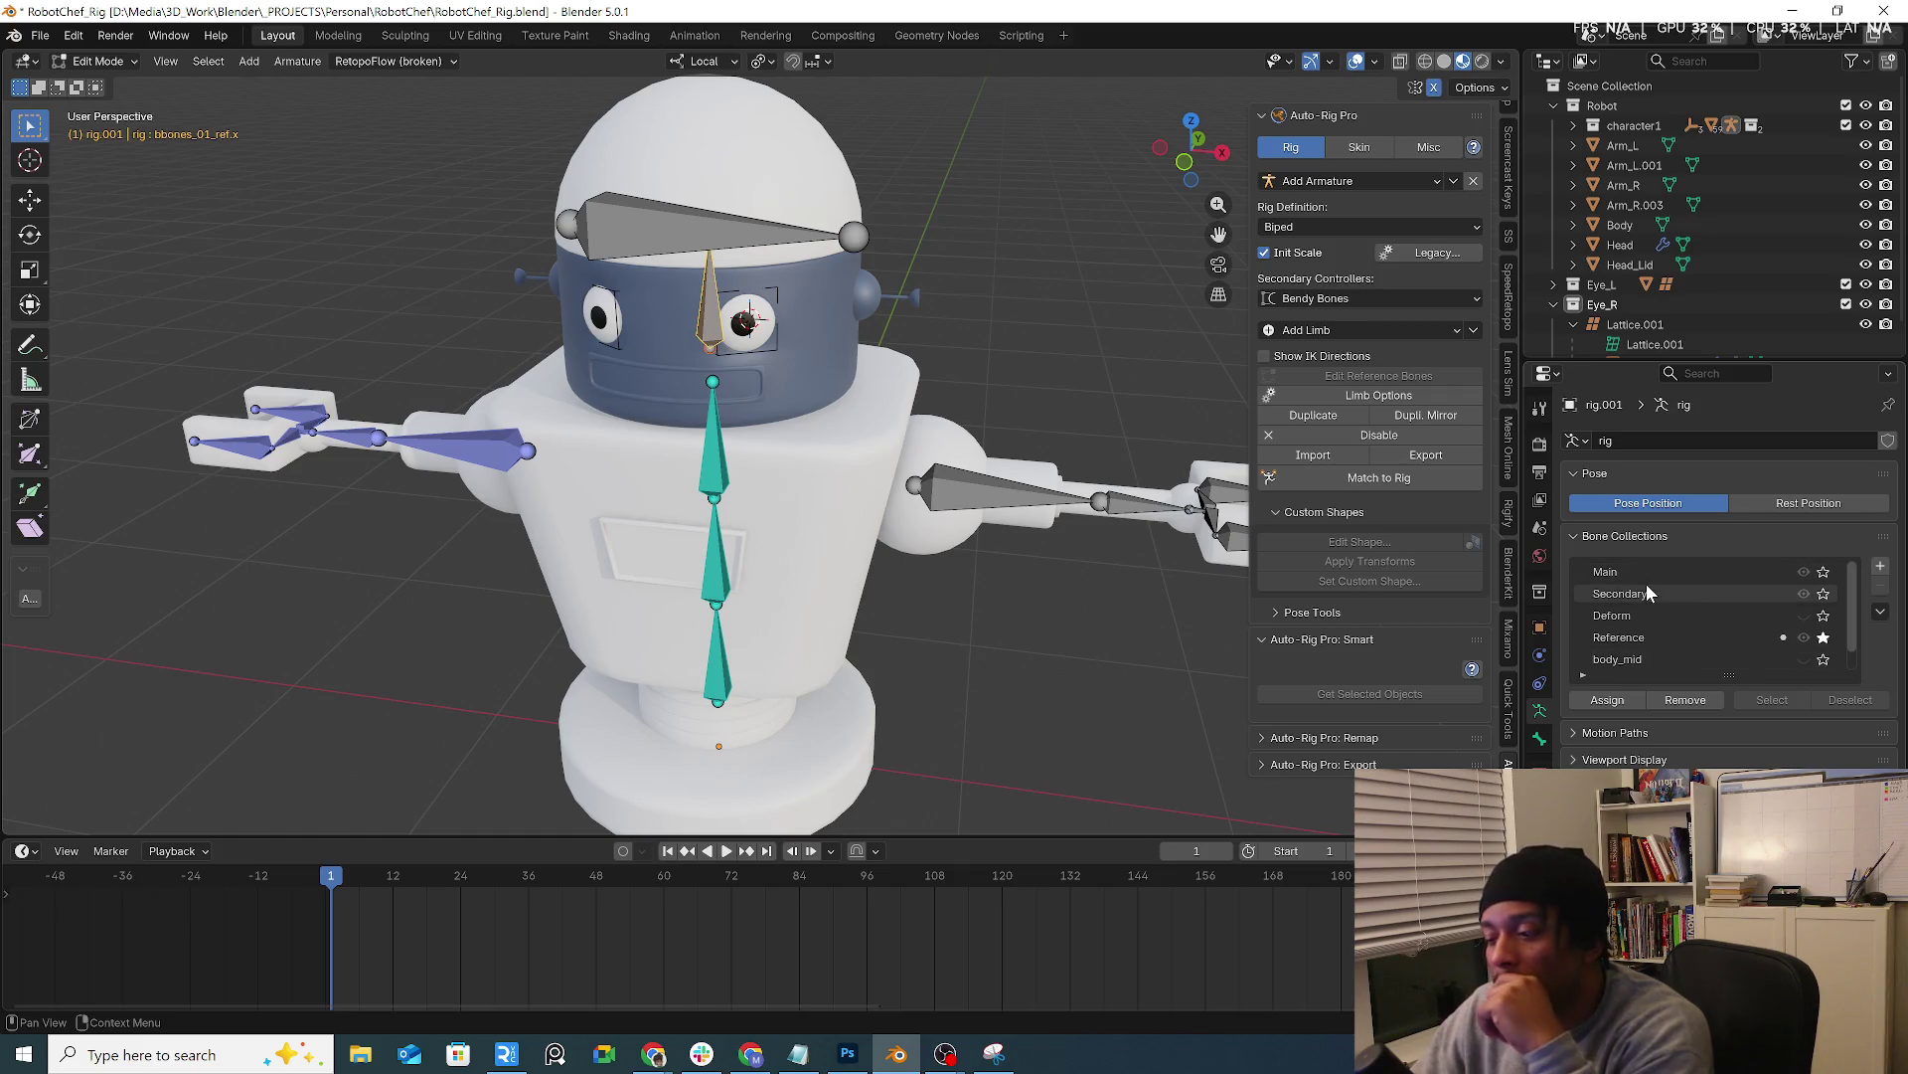
{"action": "left_click", "coordinate": [1633, 576]}
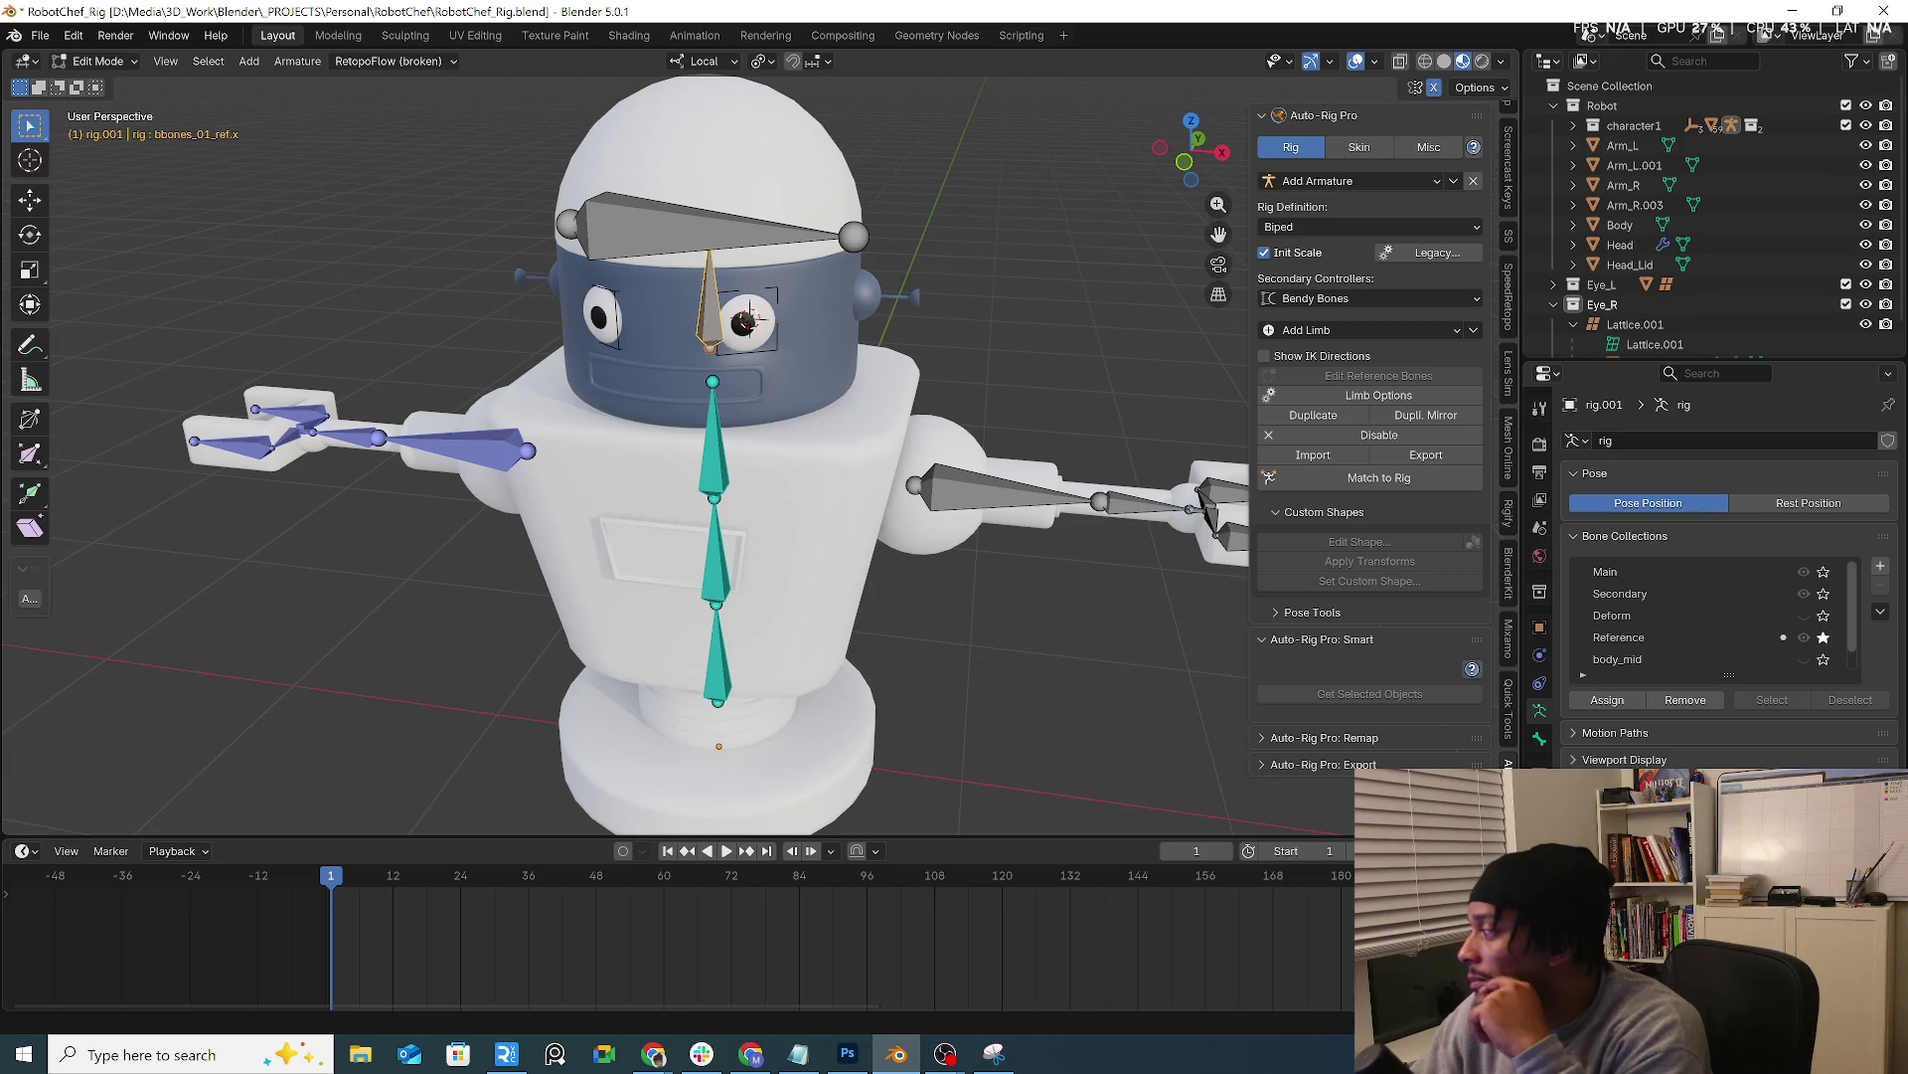
{"action": "middle_click_drag", "start_coordinate": [1133, 477], "coordinate": [970, 493]}
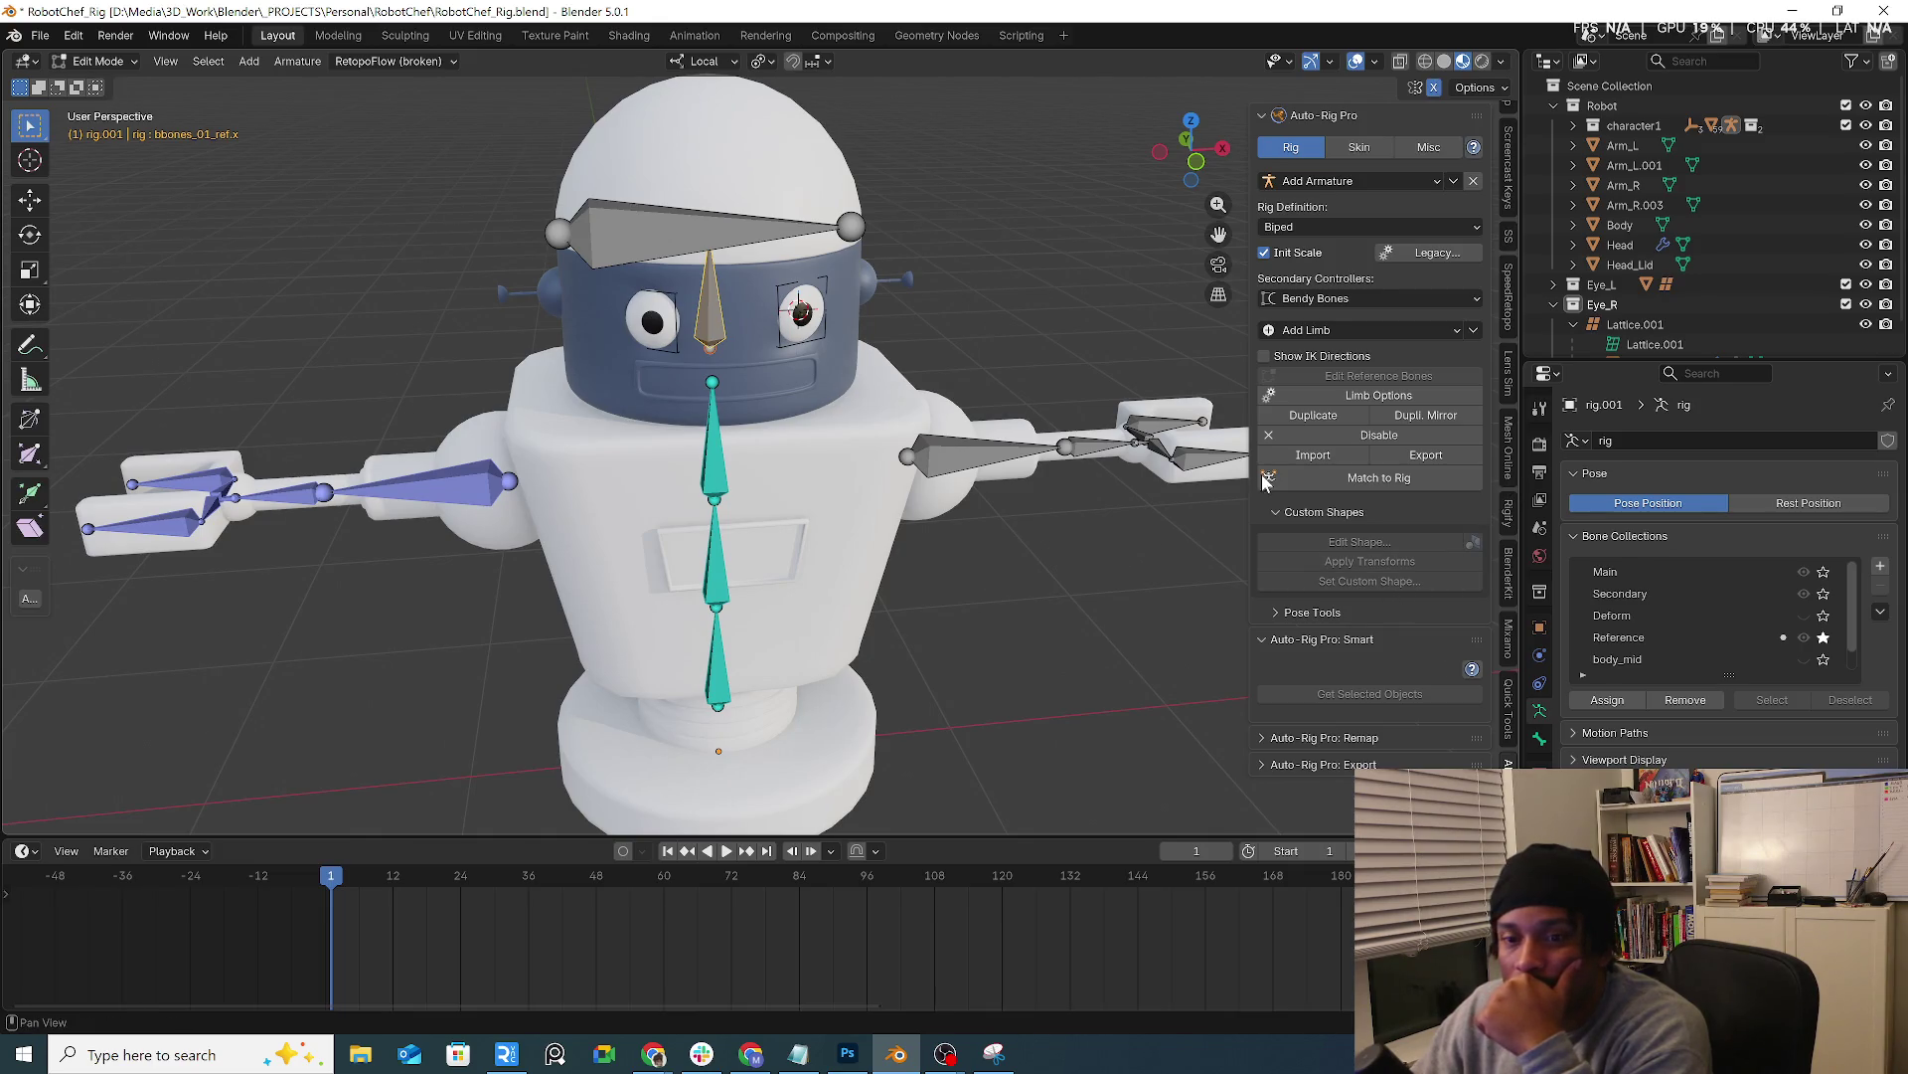
{"action": "left_click", "coordinate": [1367, 477]}
{"action": "mouse_move", "coordinate": [1058, 568]}
{"action": "middle_mouse_down"}
{"action": "mouse_move", "coordinate": [1017, 488]}
{"action": "mouse_move", "coordinate": [1073, 554]}
{"action": "mouse_move", "coordinate": [1060, 596]}
{"action": "middle_mouse_up"}
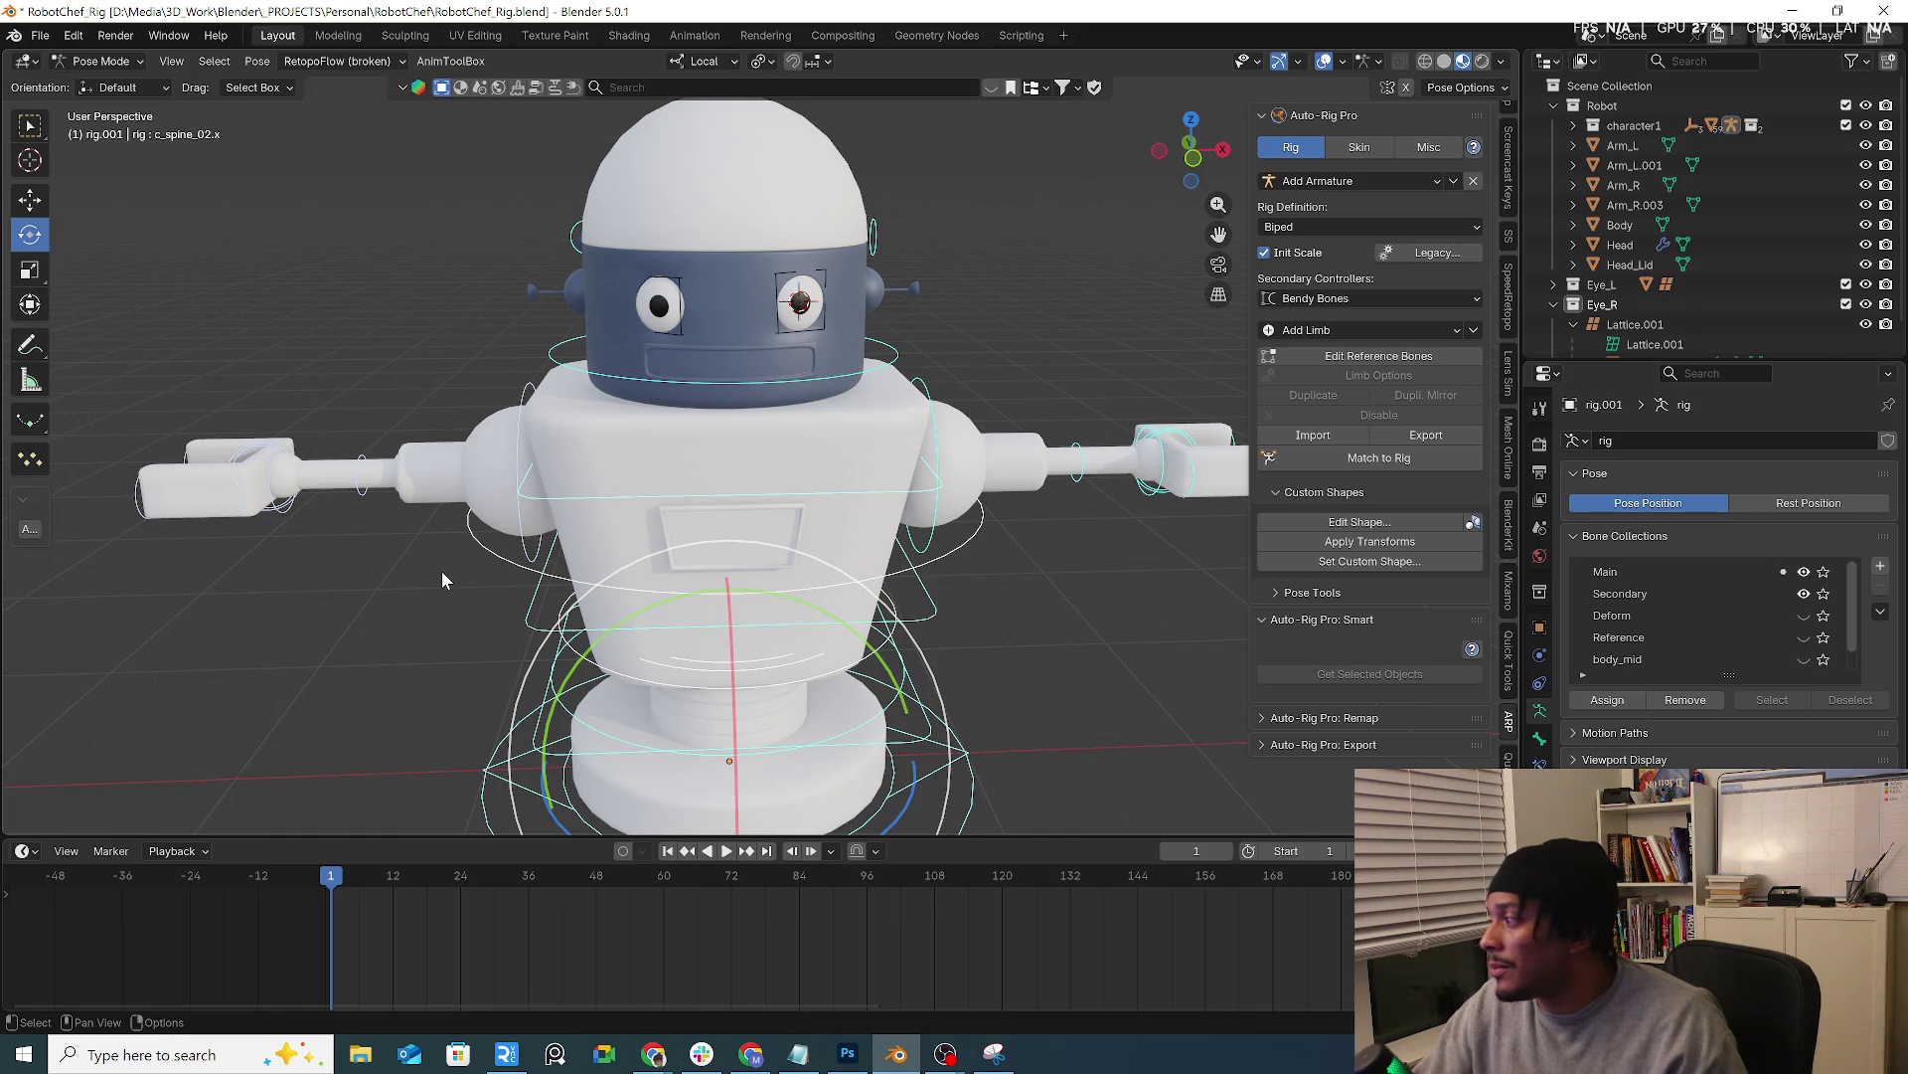
Deselect the rig controls, leave Pose Mode for Object Mode and select the Head mesh
{"action": "mouse_move", "coordinate": [856, 633]}
{"action": "middle_mouse_down"}
{"action": "mouse_move", "coordinate": [750, 622]}
{"action": "mouse_move", "coordinate": [692, 540]}
{"action": "middle_mouse_up"}
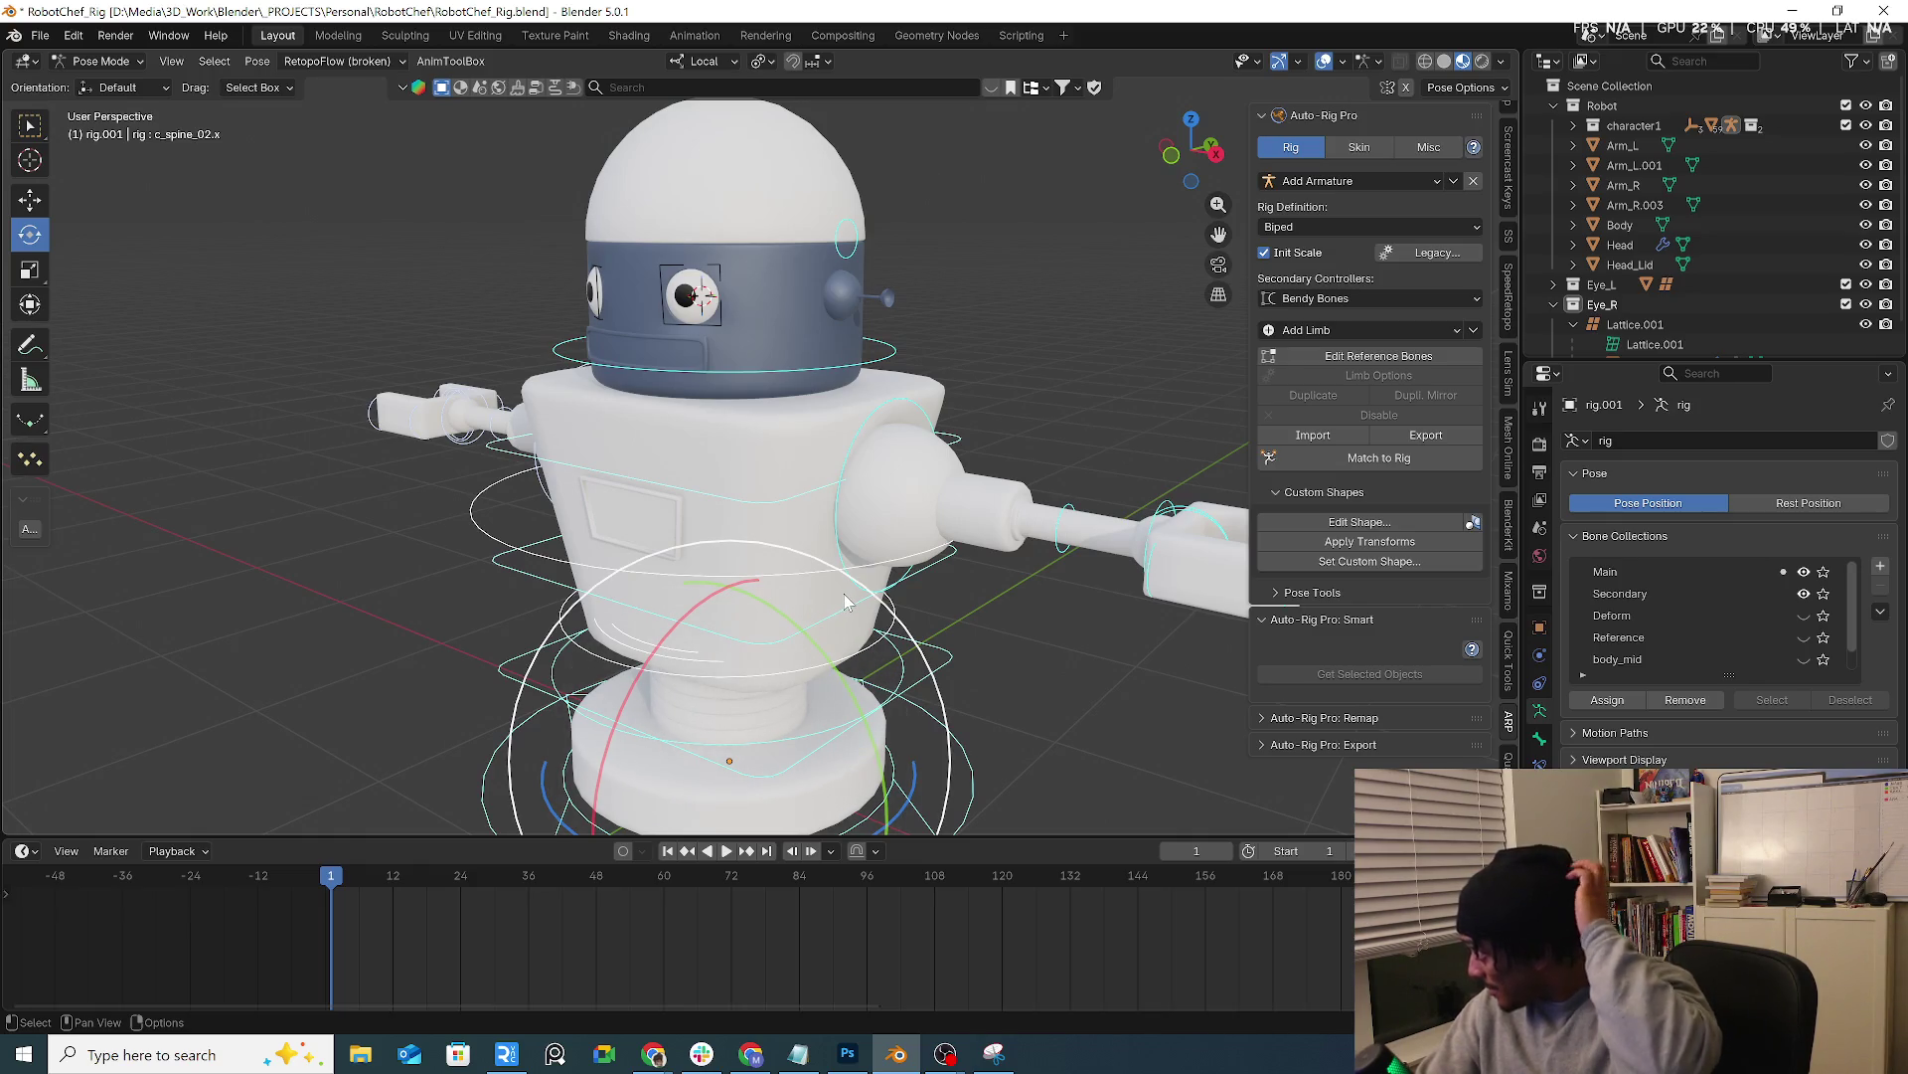
{"action": "right_click", "coordinate": [841, 602]}
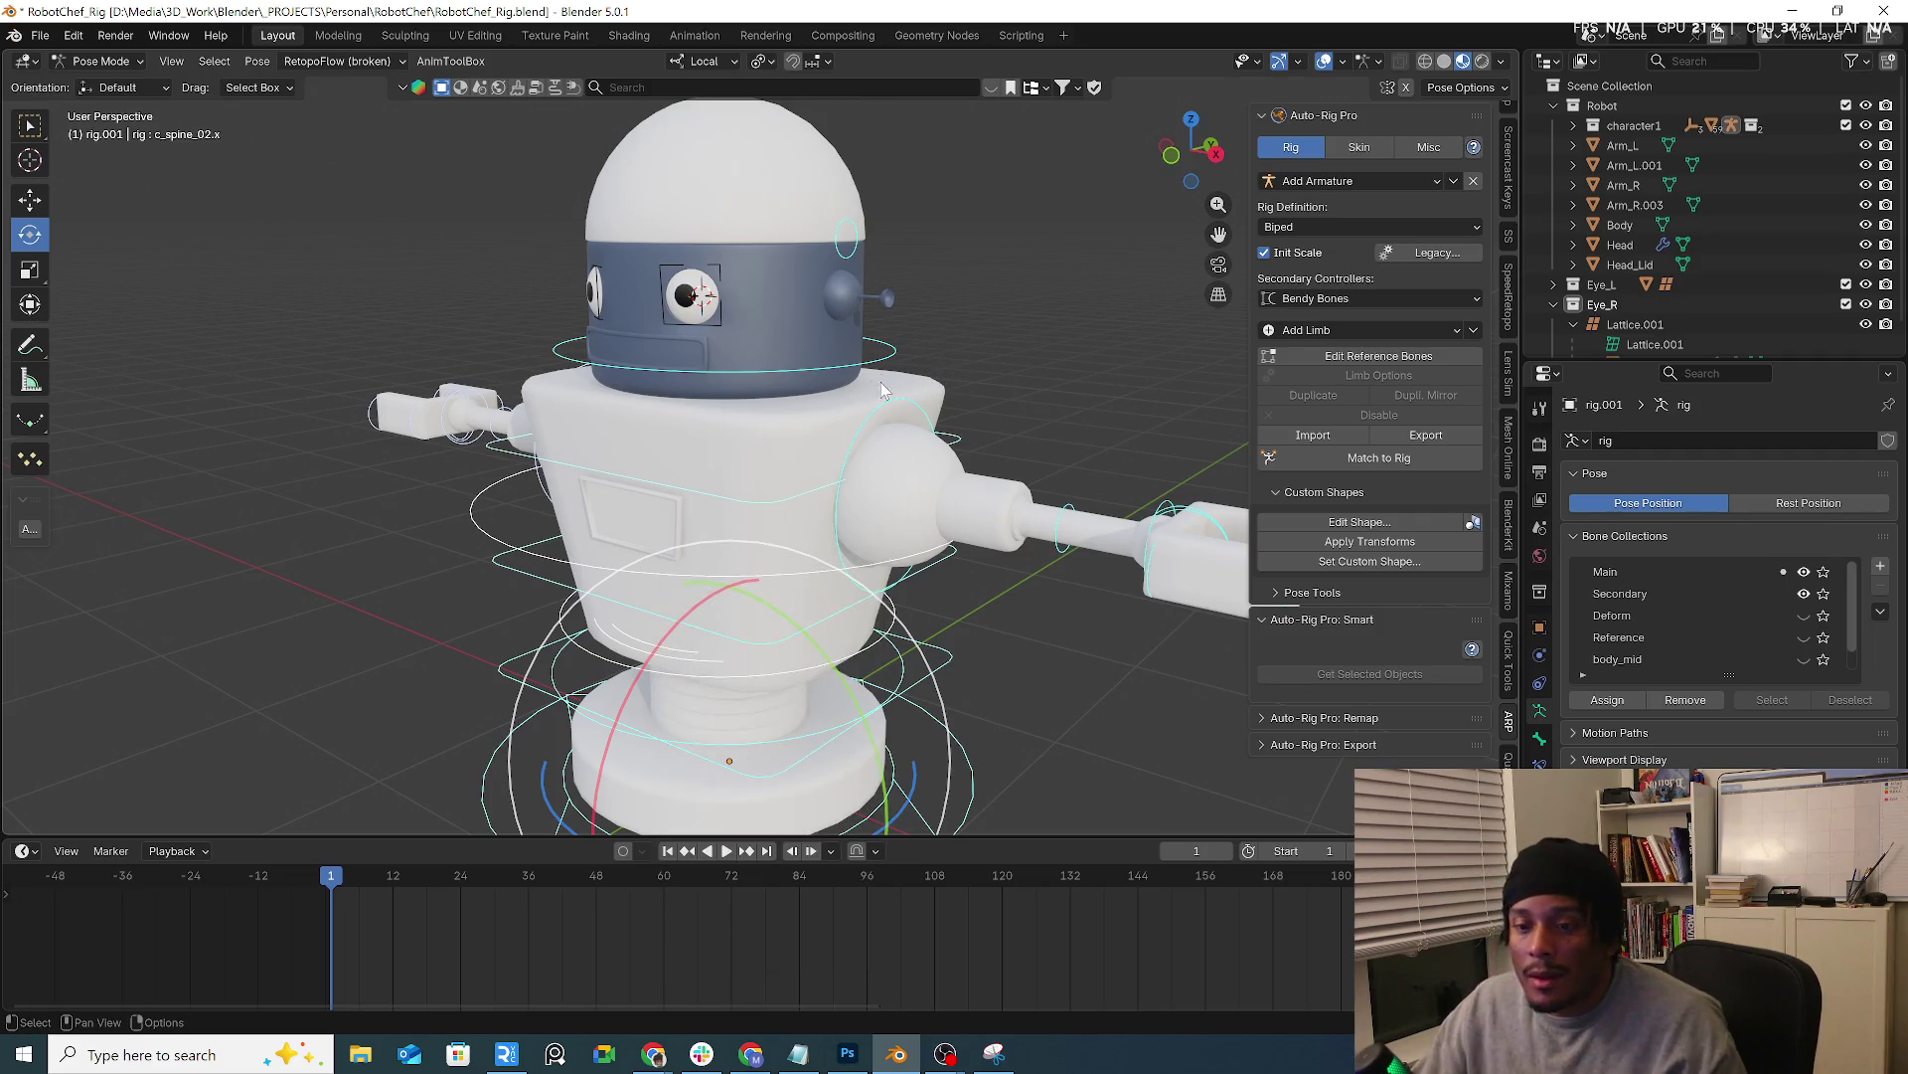
{"action": "middle_click_drag", "start_coordinate": [938, 360], "coordinate": [915, 357]}
{"action": "scroll", "coordinate": [827, 356], "scroll_direction": "up", "scroll_amount": 1}
{"action": "scroll", "coordinate": [828, 355], "scroll_direction": "up", "scroll_amount": 1}
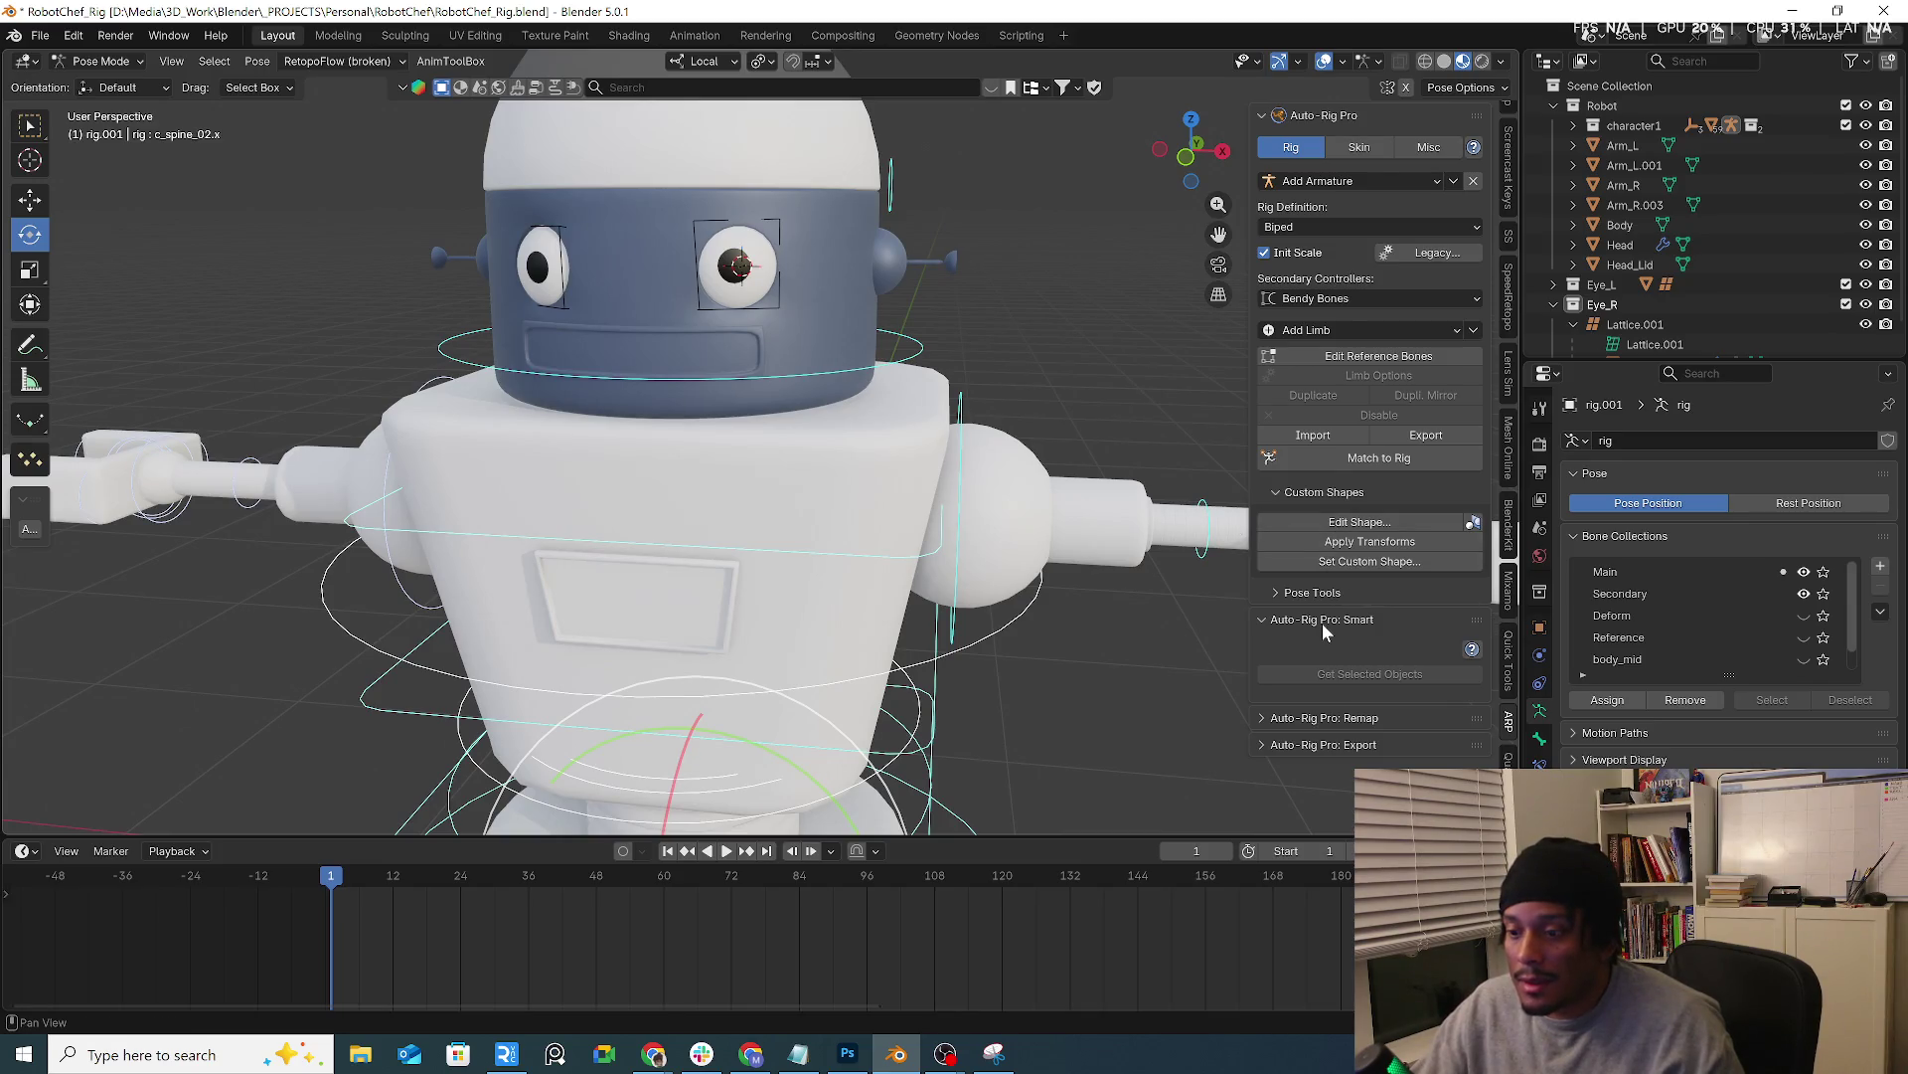
{"action": "left_click", "coordinate": [825, 340]}
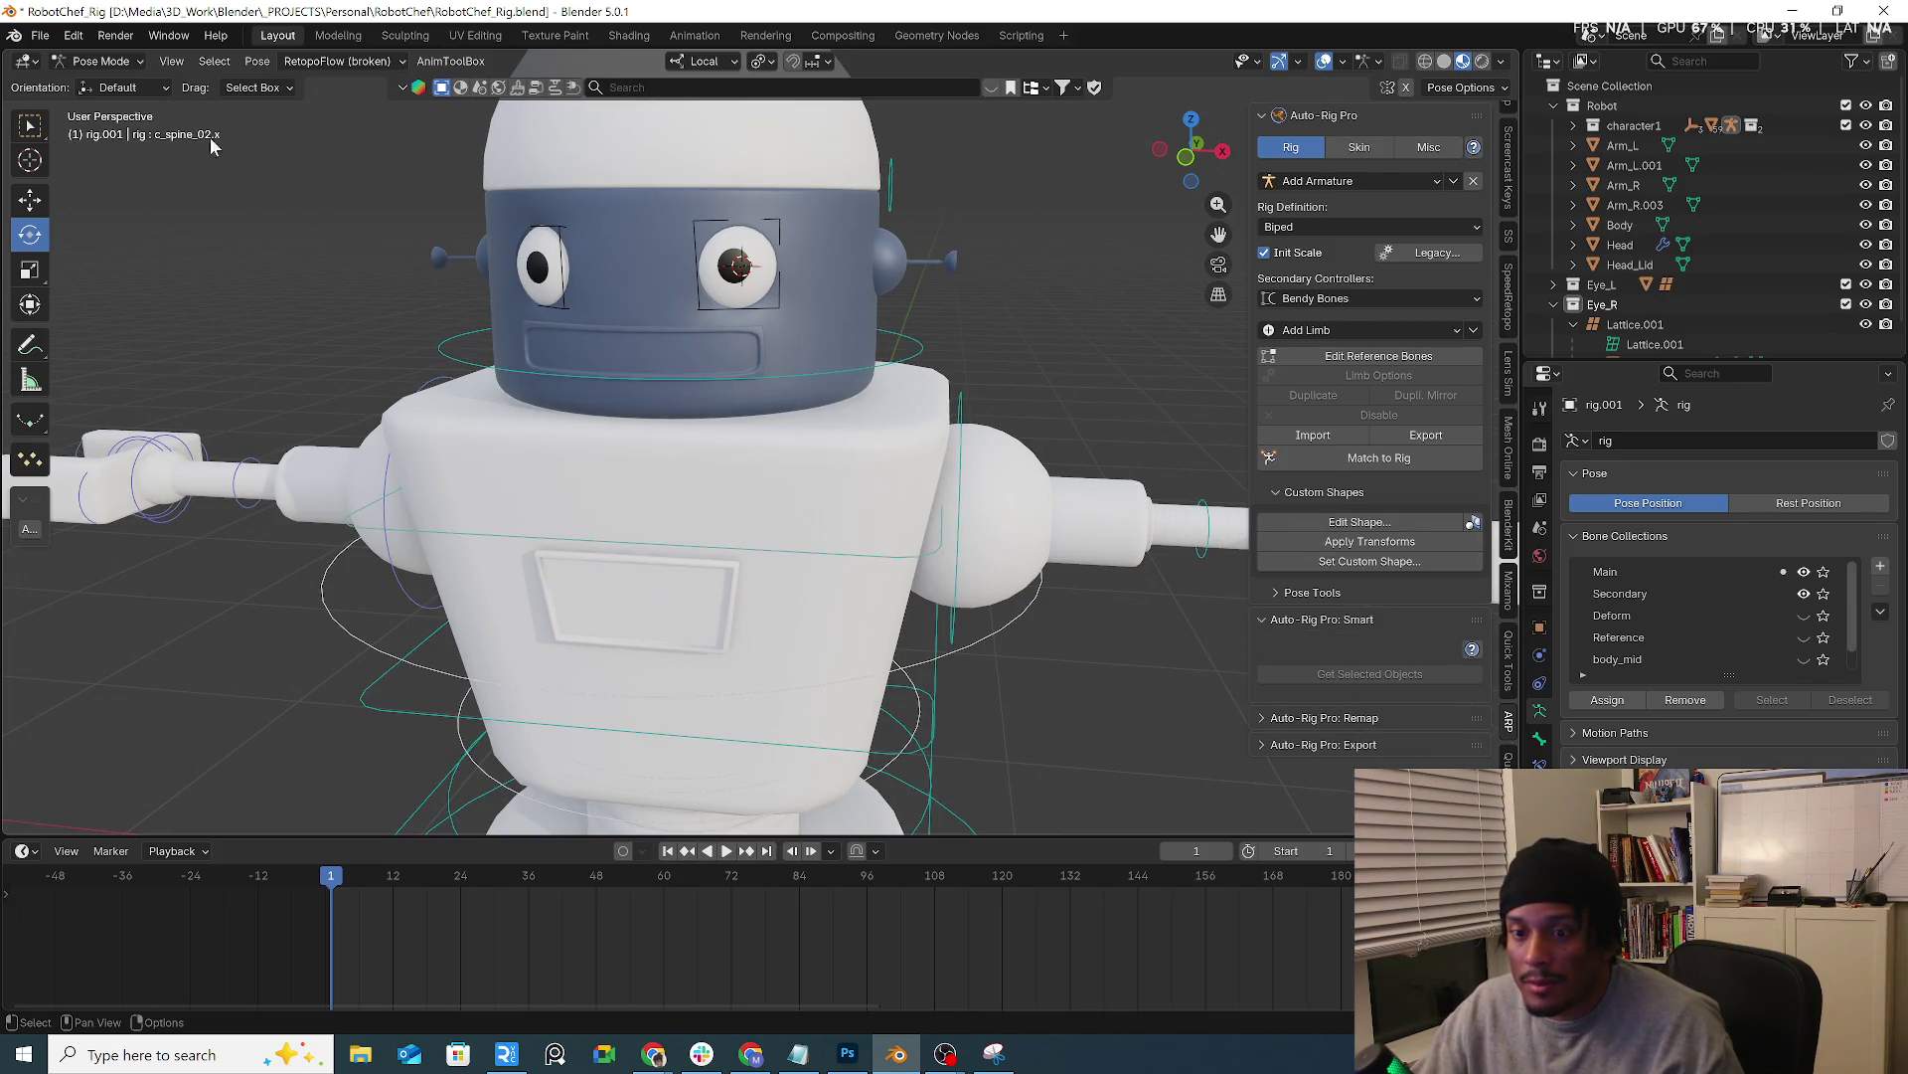
{"action": "key", "text": "ctrl+Tab"}
{"action": "left_click", "coordinate": [834, 317]}
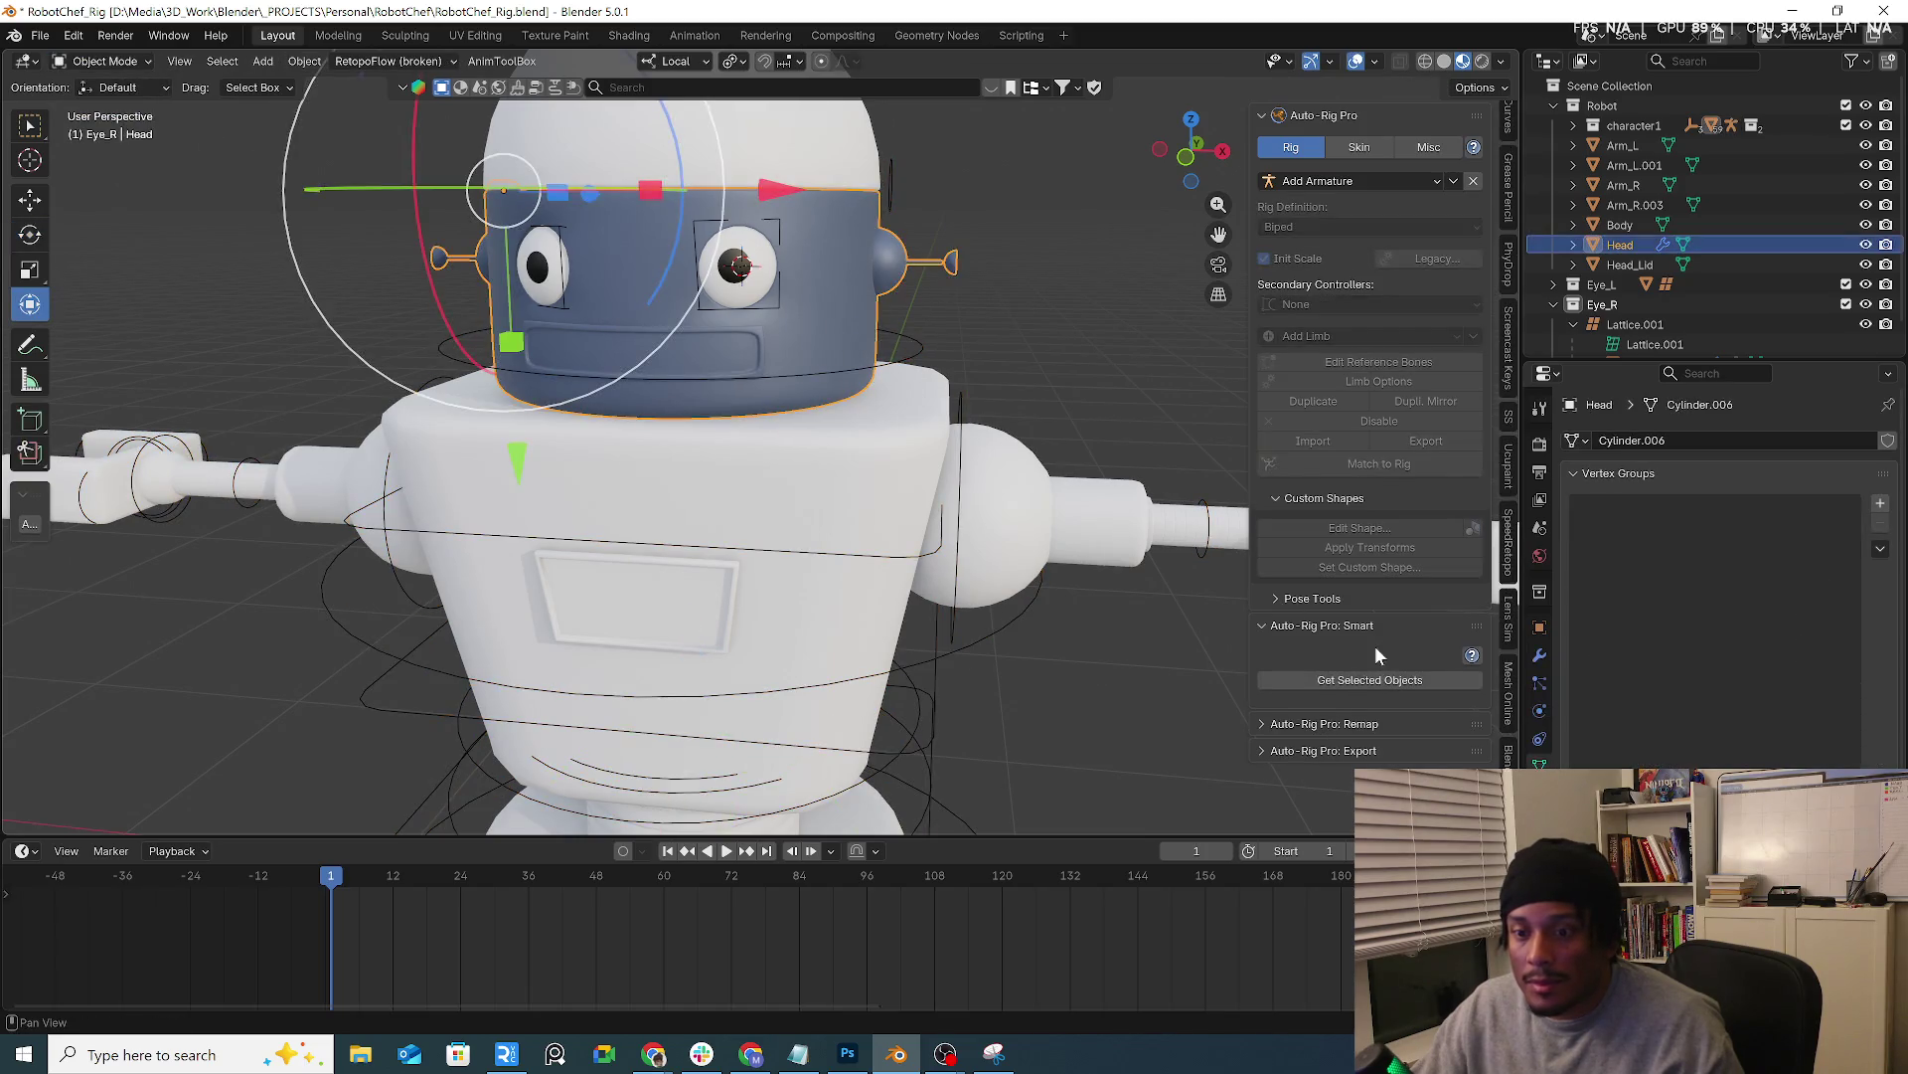
Load the head into Smart facial-only setup, place a chin marker and add the facial markers
{"action": "left_click", "coordinate": [1368, 678]}
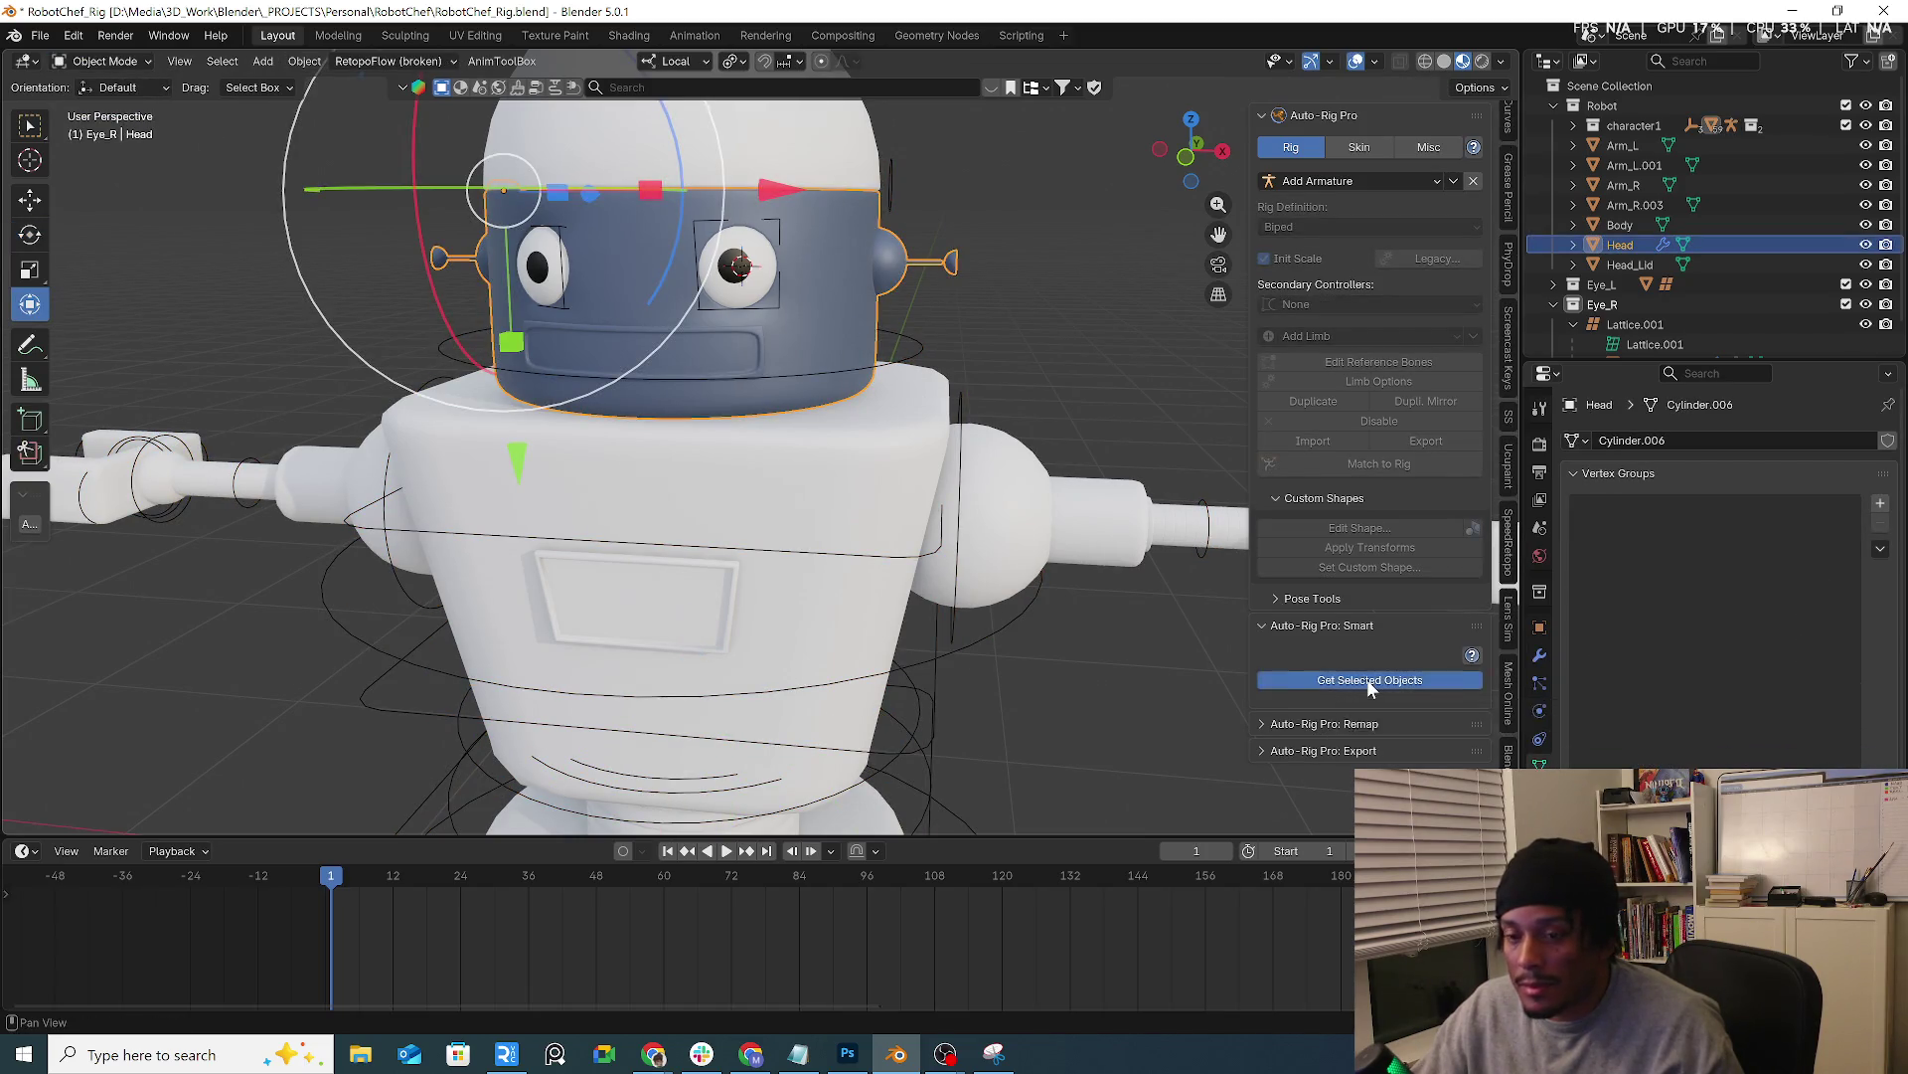
{"action": "left_click", "coordinate": [1351, 727]}
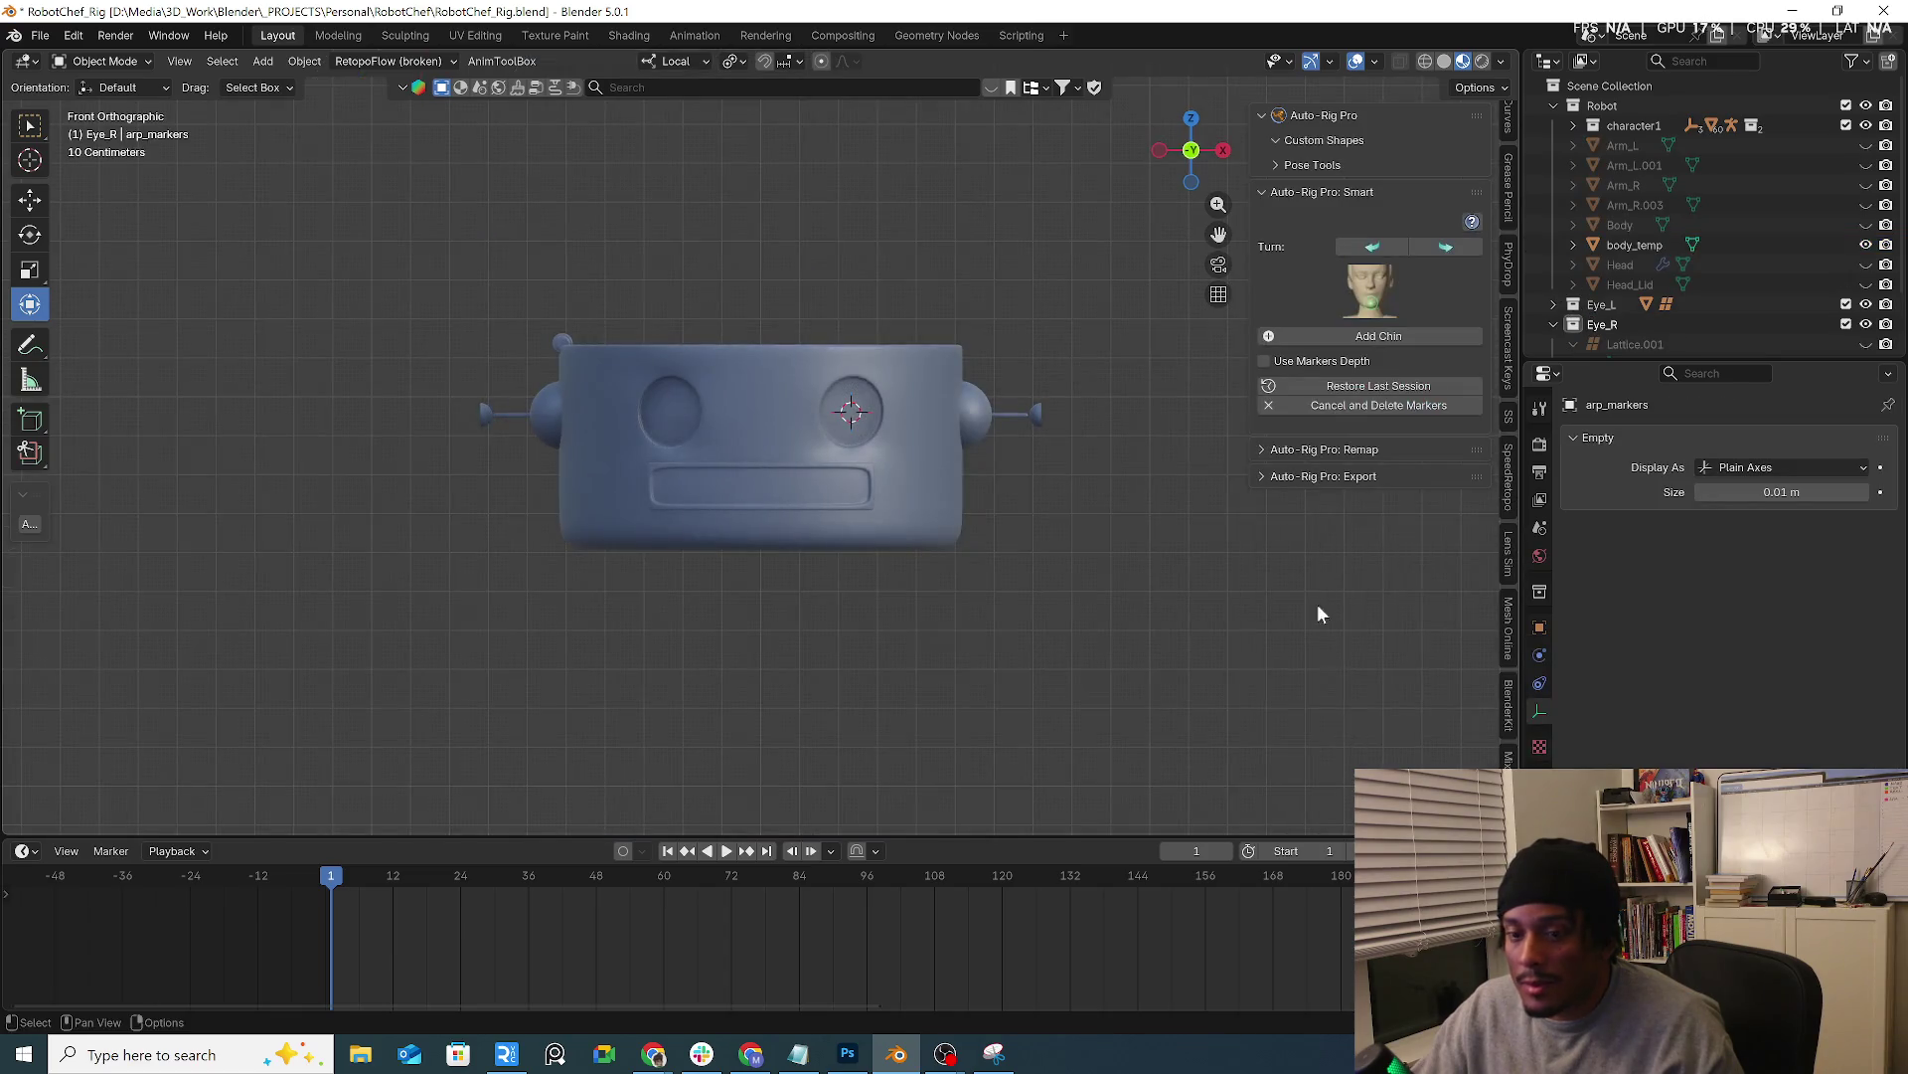
{"action": "left_click", "coordinate": [1375, 337]}
{"action": "left_click", "coordinate": [1030, 536]}
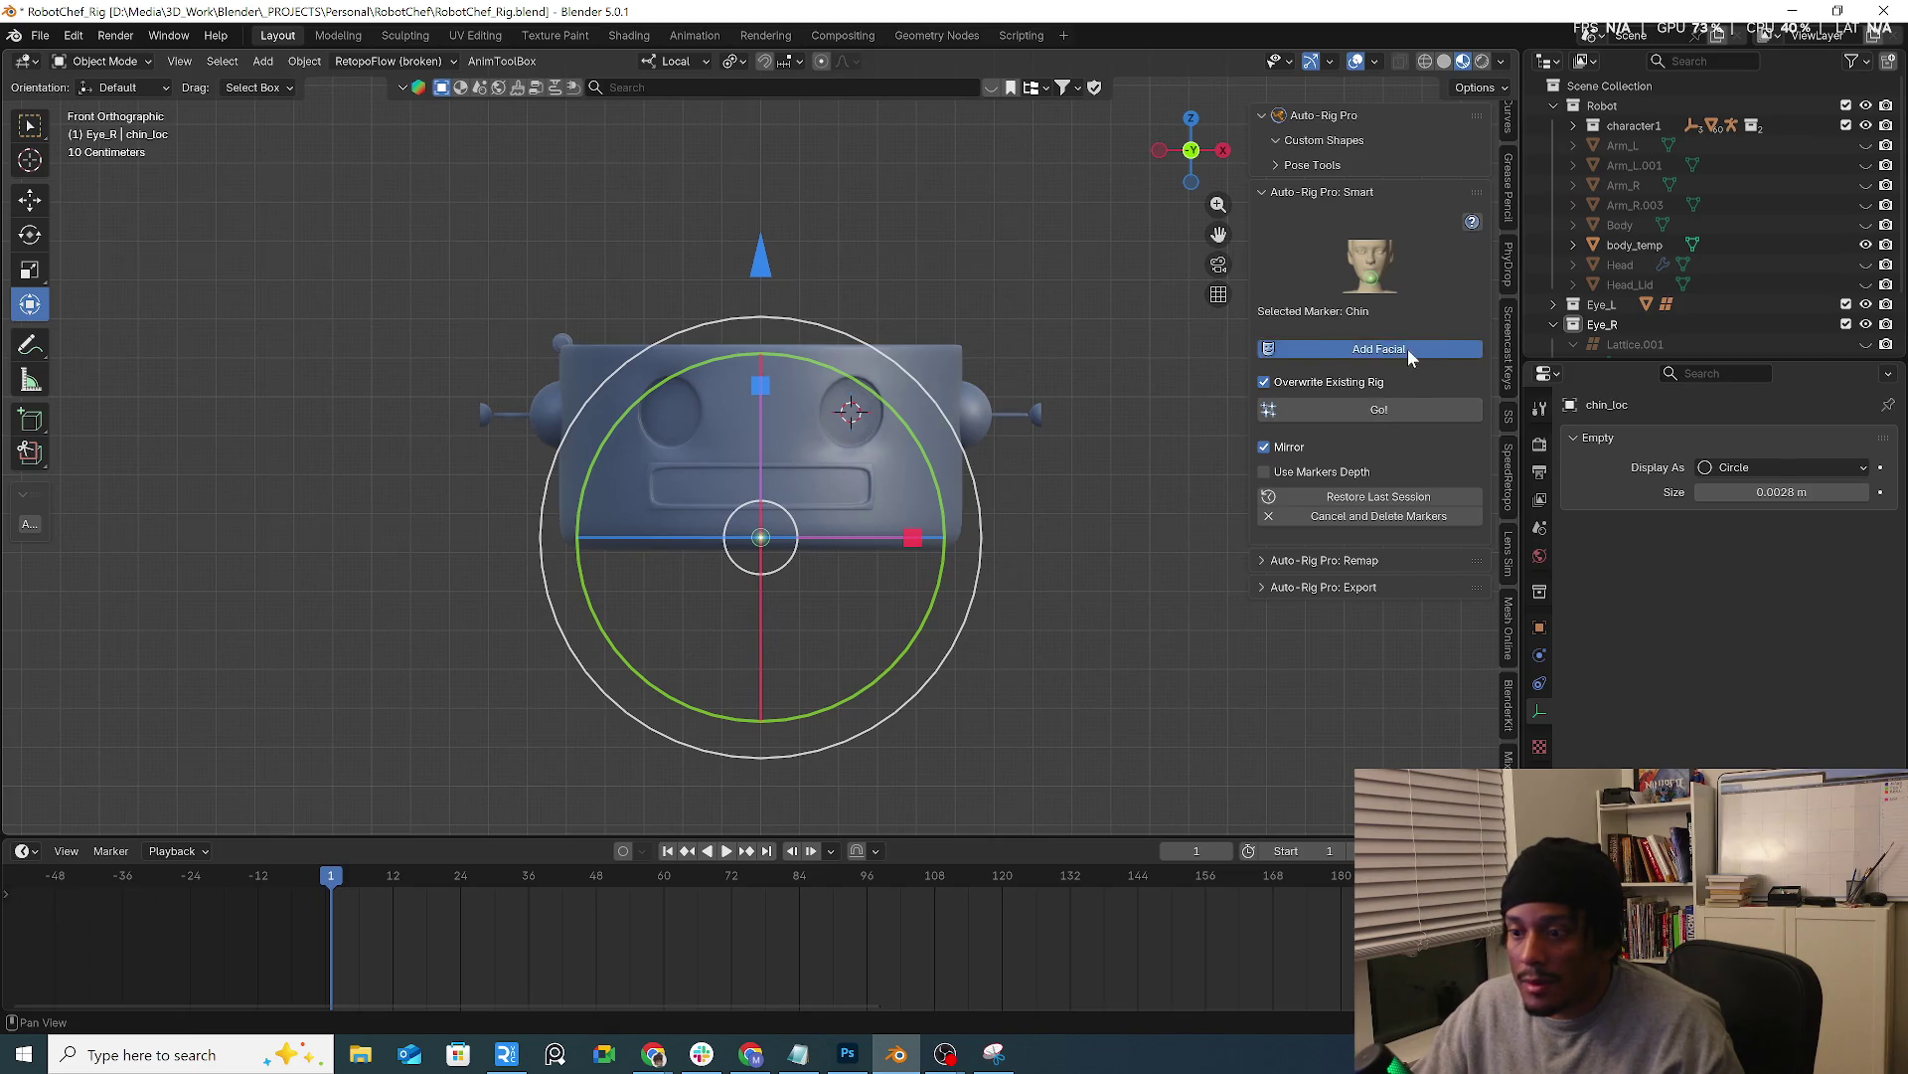
{"action": "left_click", "coordinate": [1409, 350]}
{"action": "scroll", "coordinate": [957, 369], "scroll_direction": "down", "scroll_amount": 3}
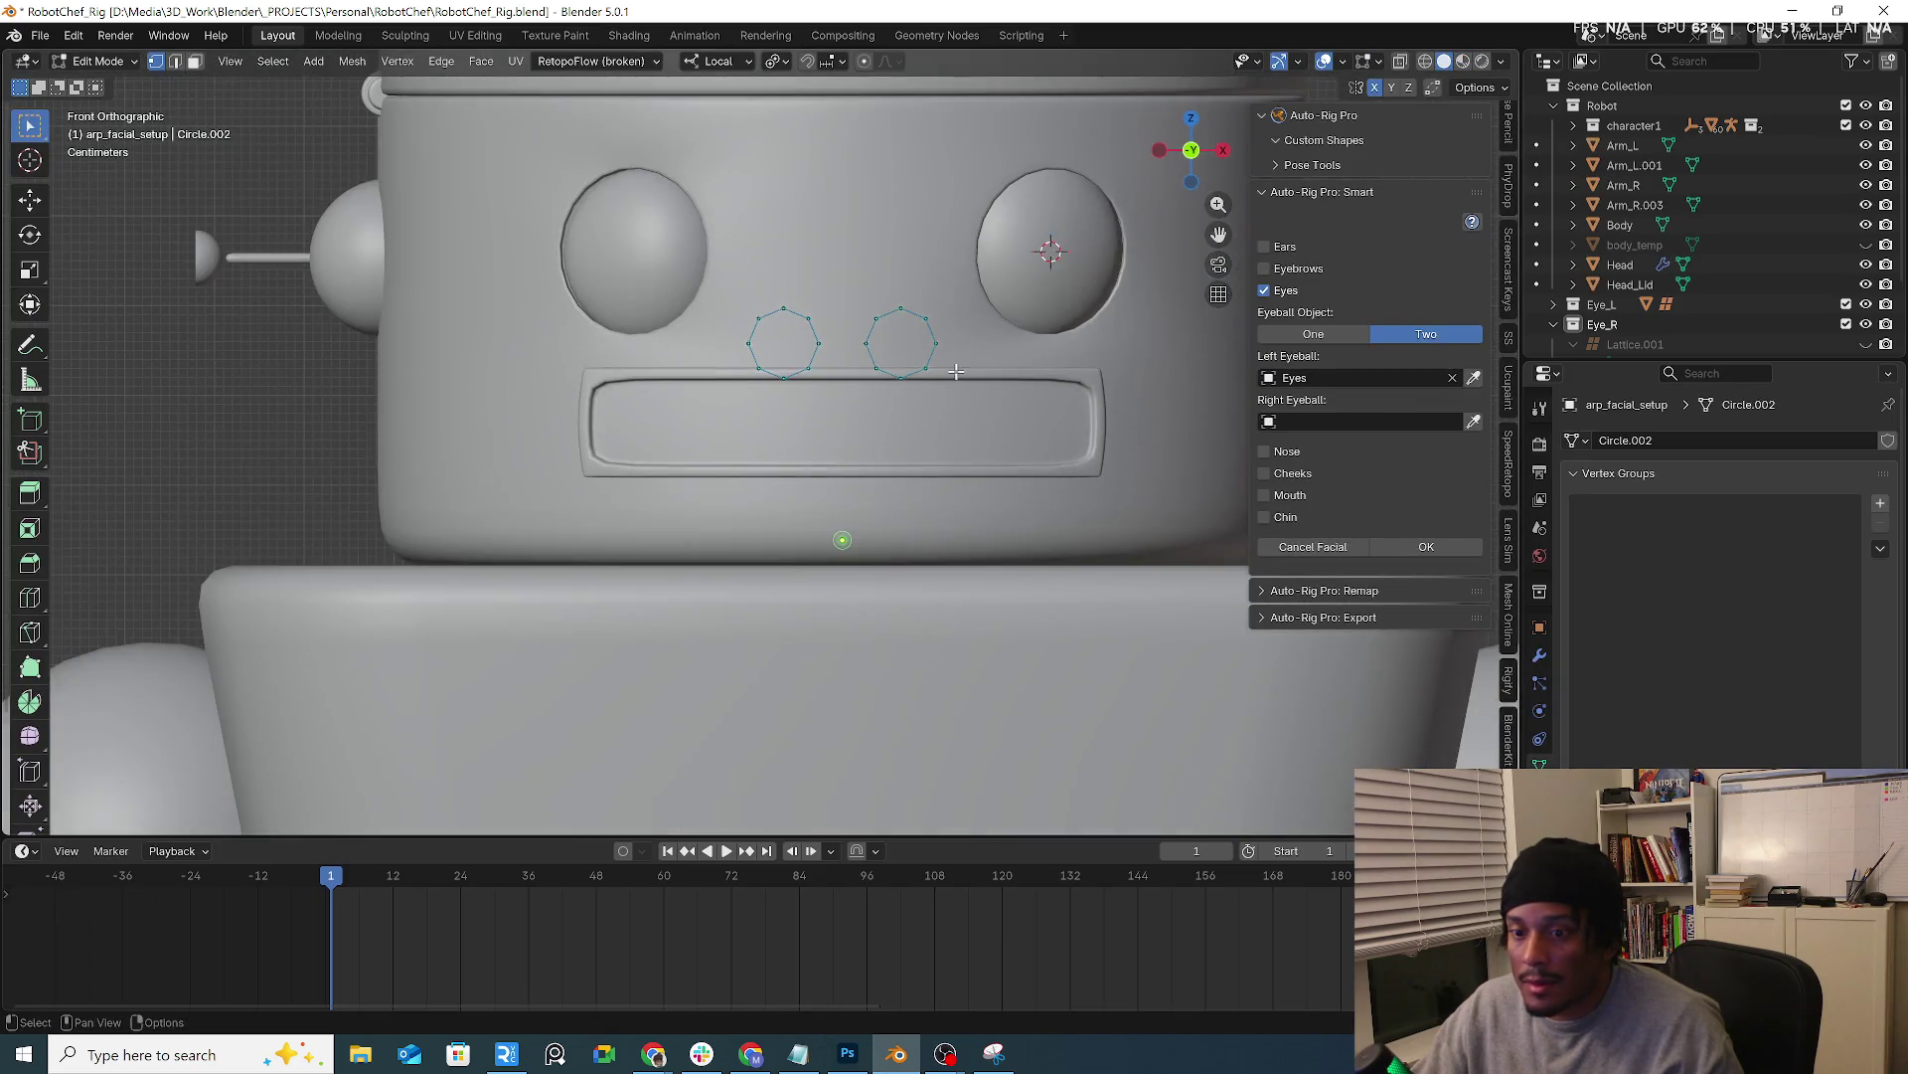
Move and enlarge both eye circles so they sit over the robot's eyeballs
{"action": "key", "text": "l"}
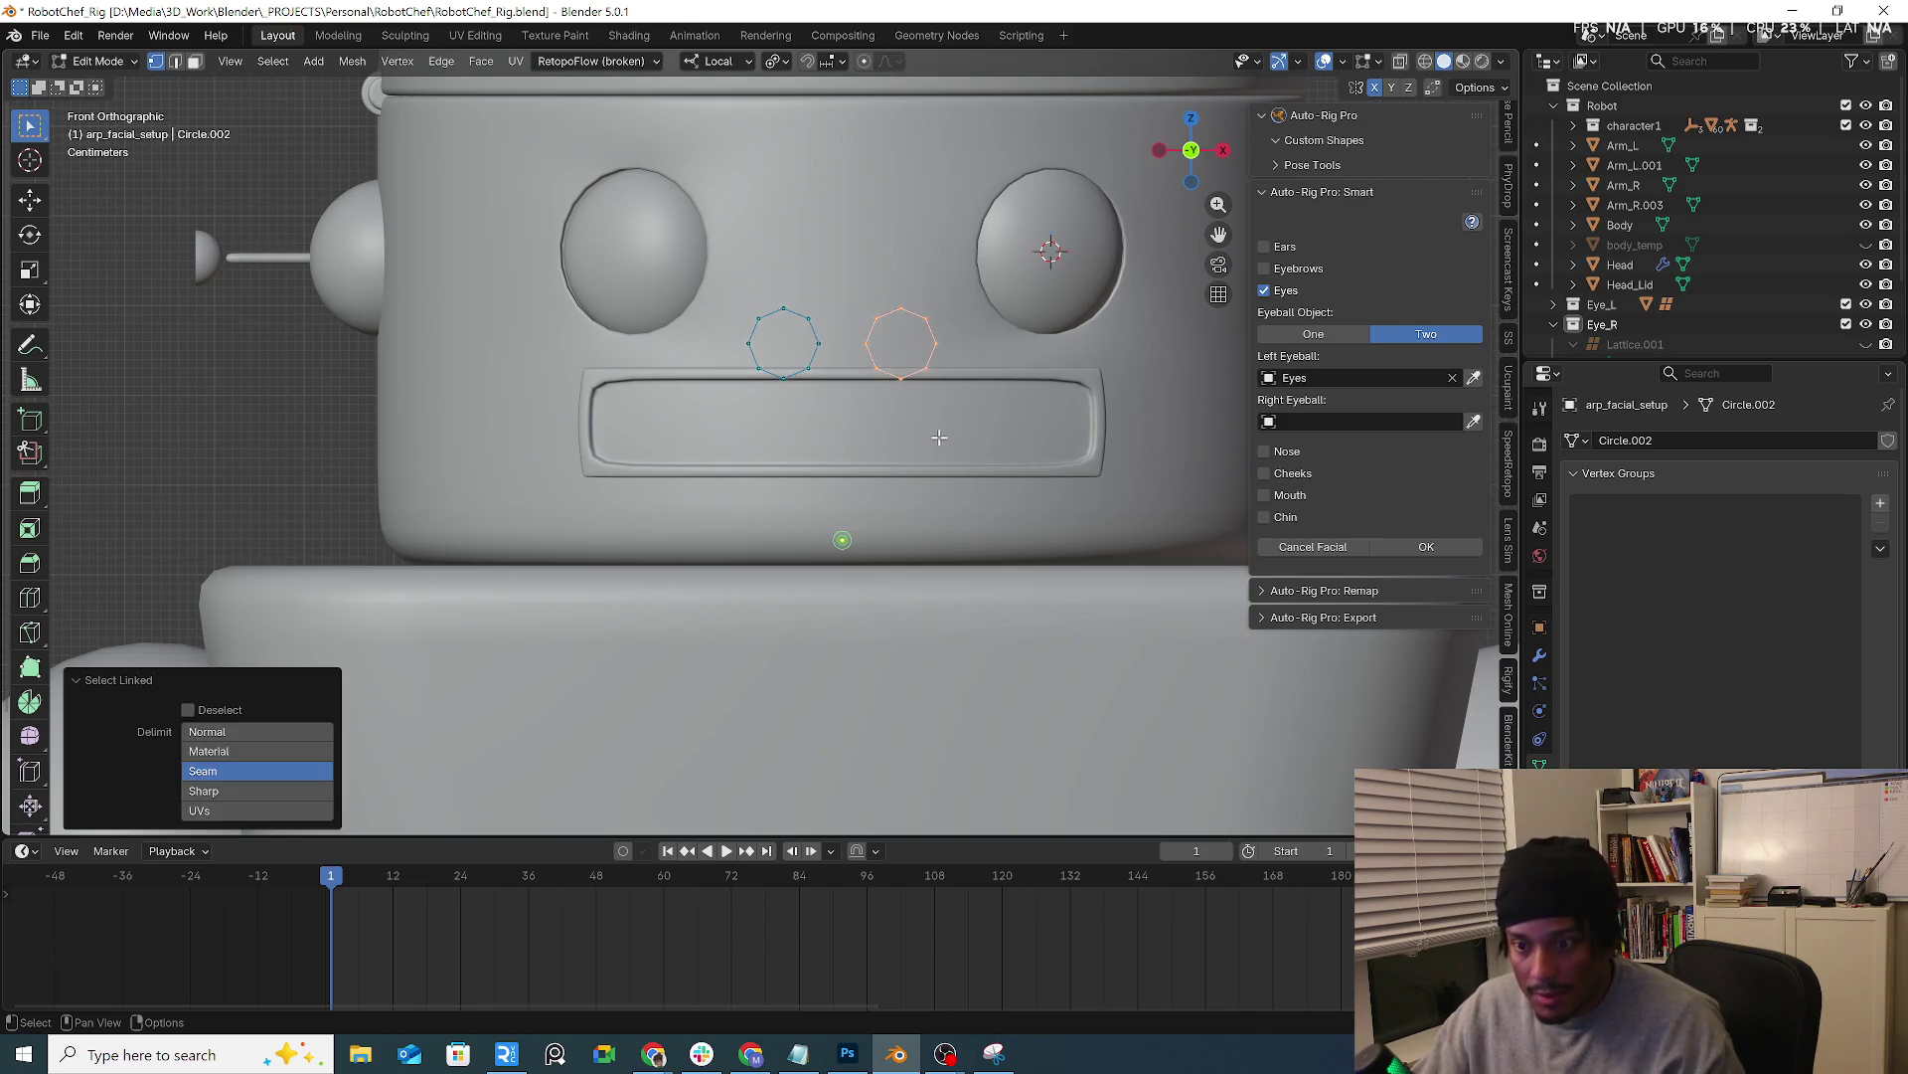
{"action": "key", "text": "g"}
{"action": "left_click", "coordinate": [1117, 384]}
{"action": "key", "text": "s"}
{"action": "left_click", "coordinate": [1150, 559]}
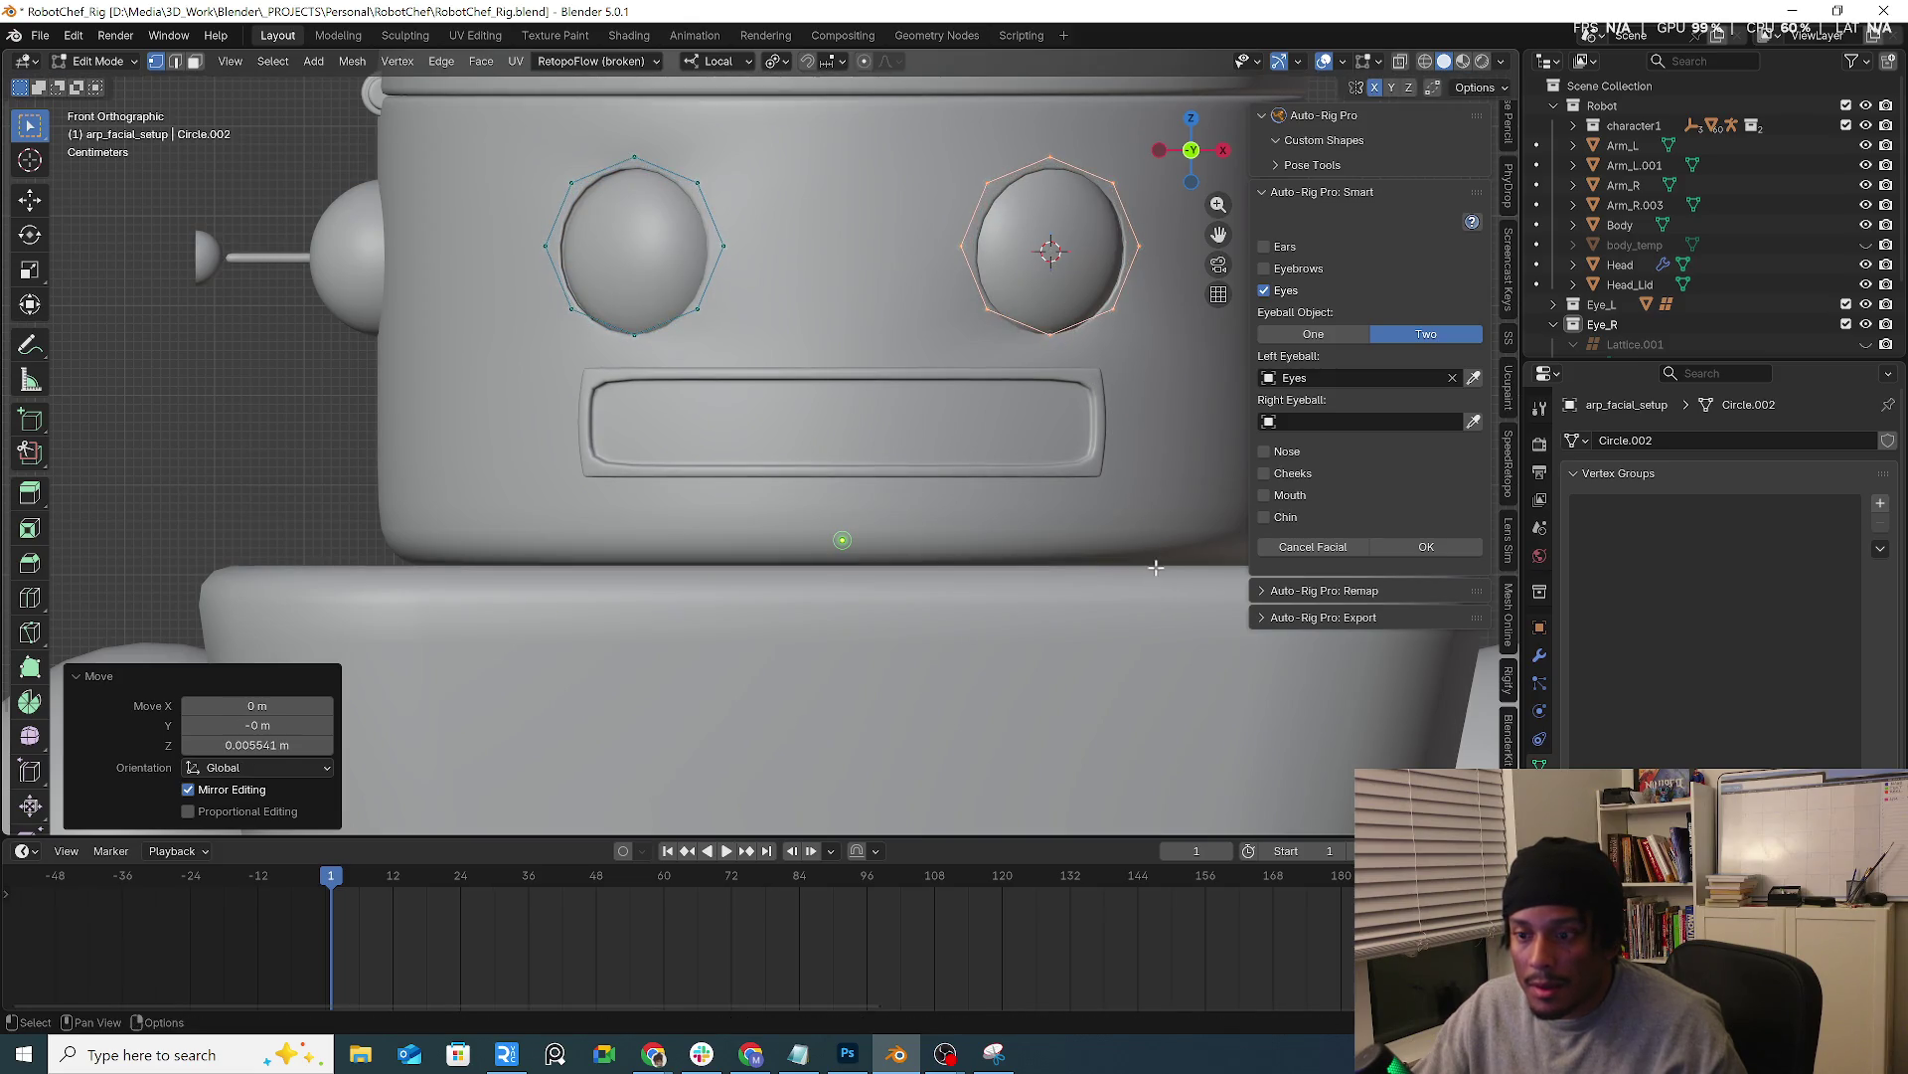
{"action": "key", "text": "g"}
{"action": "left_click", "coordinate": [1147, 557]}
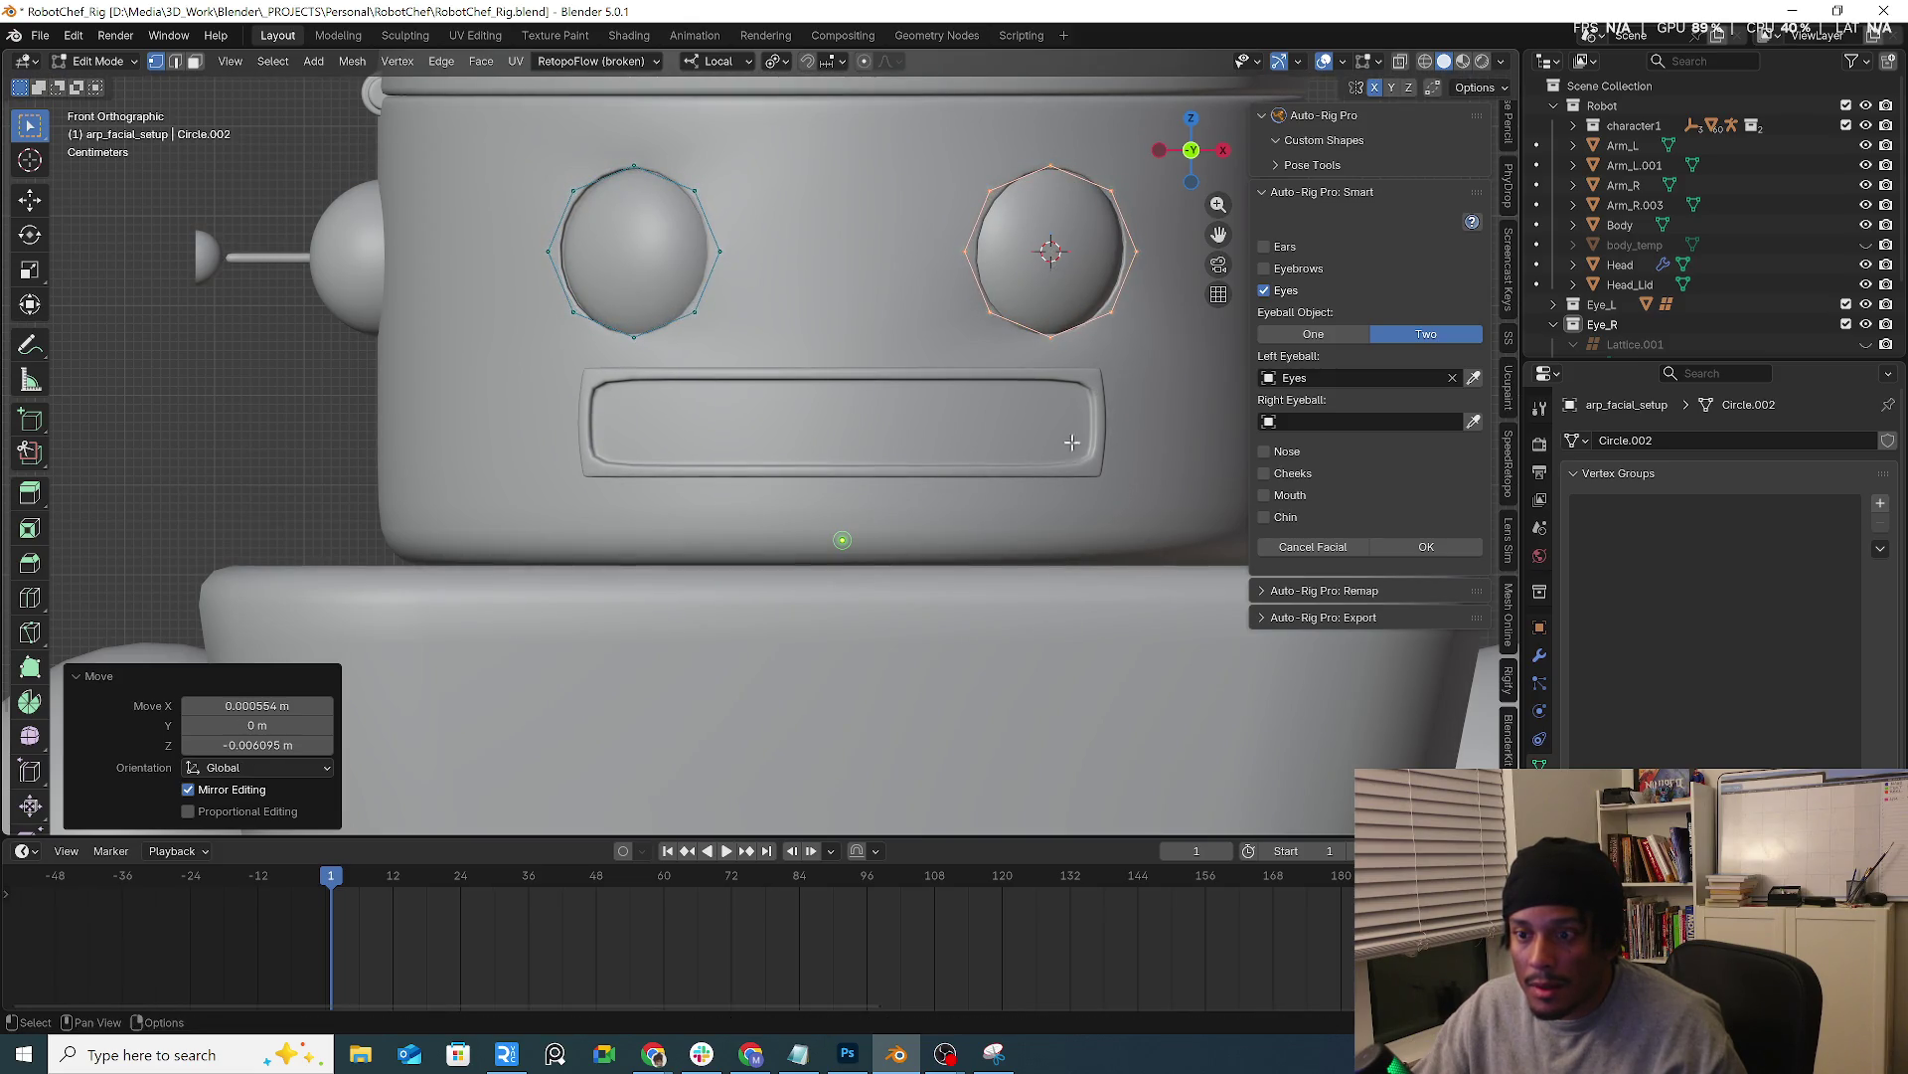
Nudge the upper eye-circle points vertically to fit the eye outline
{"action": "left_click", "coordinate": [1044, 161]}
{"action": "key", "text": "g"}
{"action": "key", "text": "z"}
{"action": "key", "text": "z"}
{"action": "left_click", "coordinate": [1055, 171]}
{"action": "key", "text": "g"}
{"action": "left_click", "coordinate": [1110, 198]}
{"action": "key", "text": "g"}
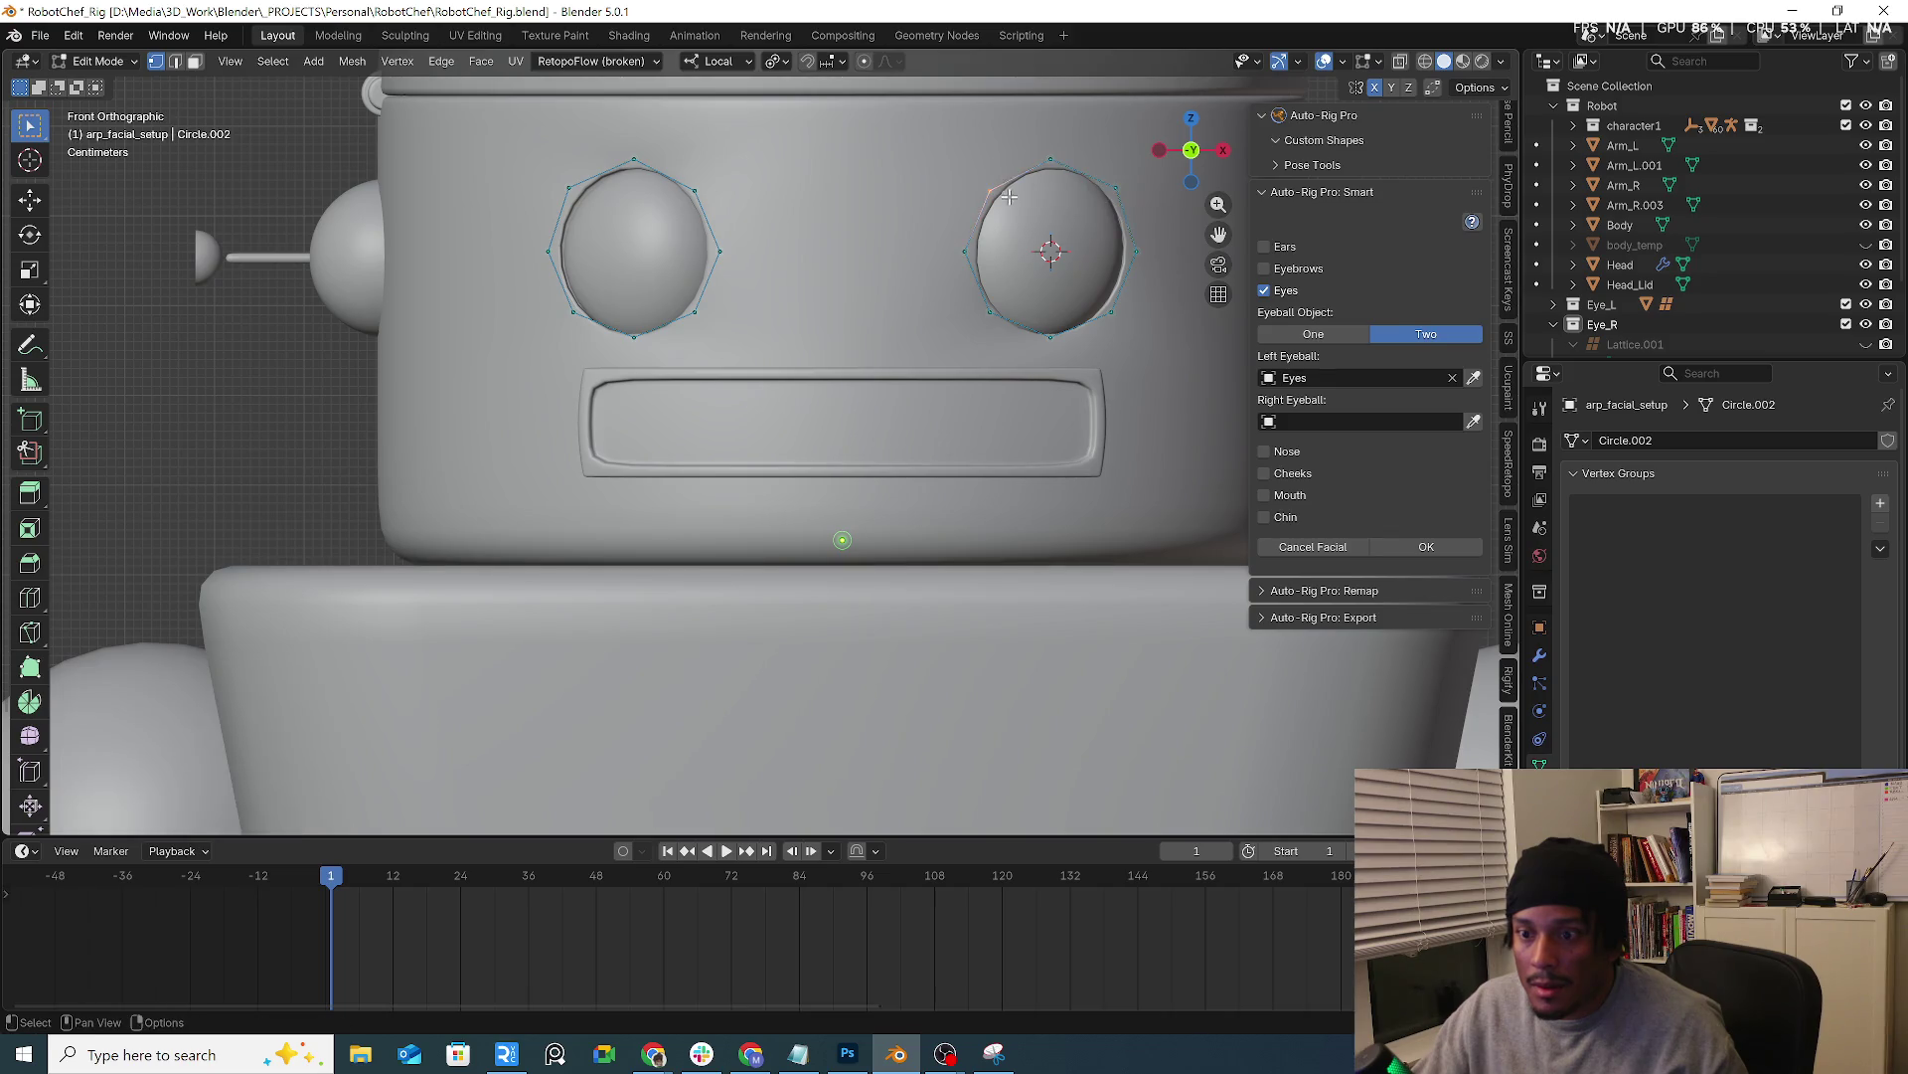
{"action": "left_click", "coordinate": [1006, 191]}
Fit the lower eye-circle vertices to the eyes and begin picking the left eyeball object
{"action": "left_click", "coordinate": [990, 313]}
{"action": "key", "text": "g"}
{"action": "left_click", "coordinate": [1024, 321]}
{"action": "key", "text": "g"}
{"action": "left_click", "coordinate": [1056, 359]}
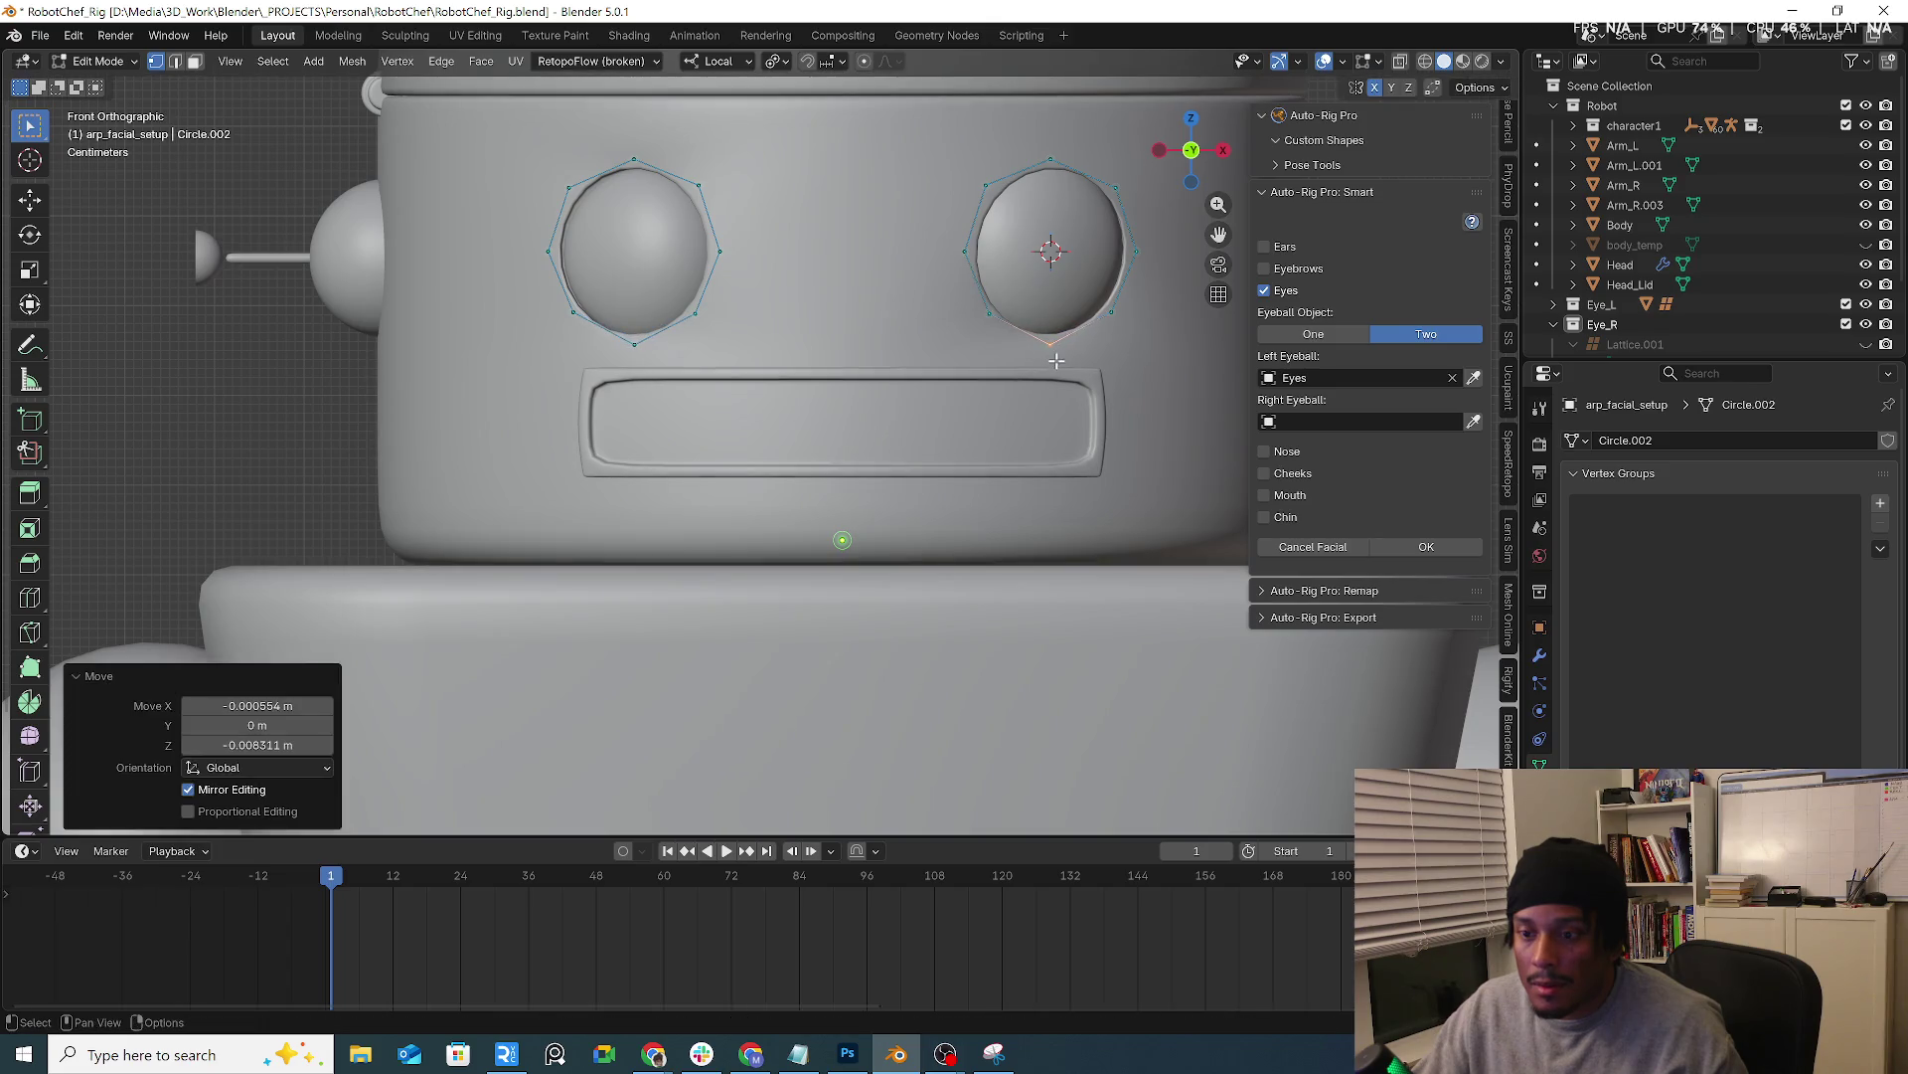
{"action": "key", "text": "g"}
{"action": "left_click", "coordinate": [1121, 317]}
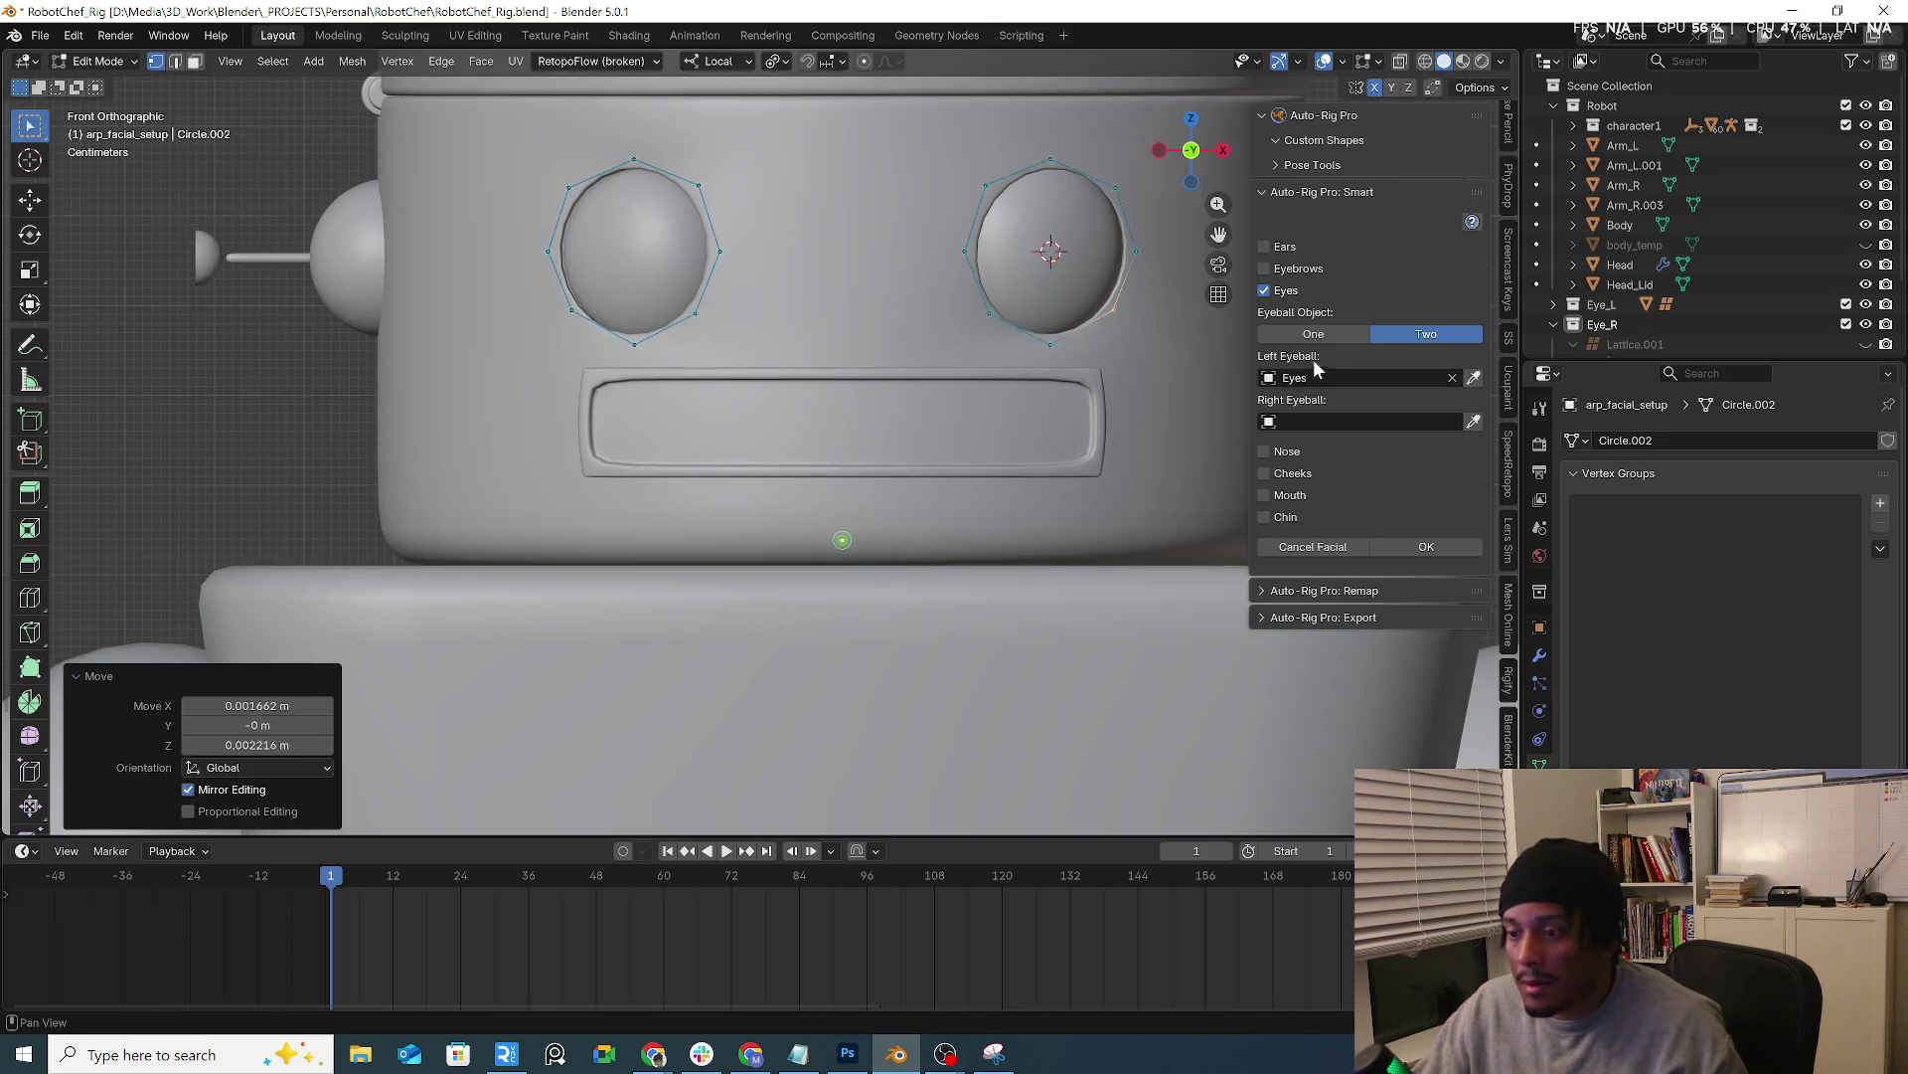
{"action": "left_click", "coordinate": [1331, 377]}
{"action": "type", "text": "eye"}
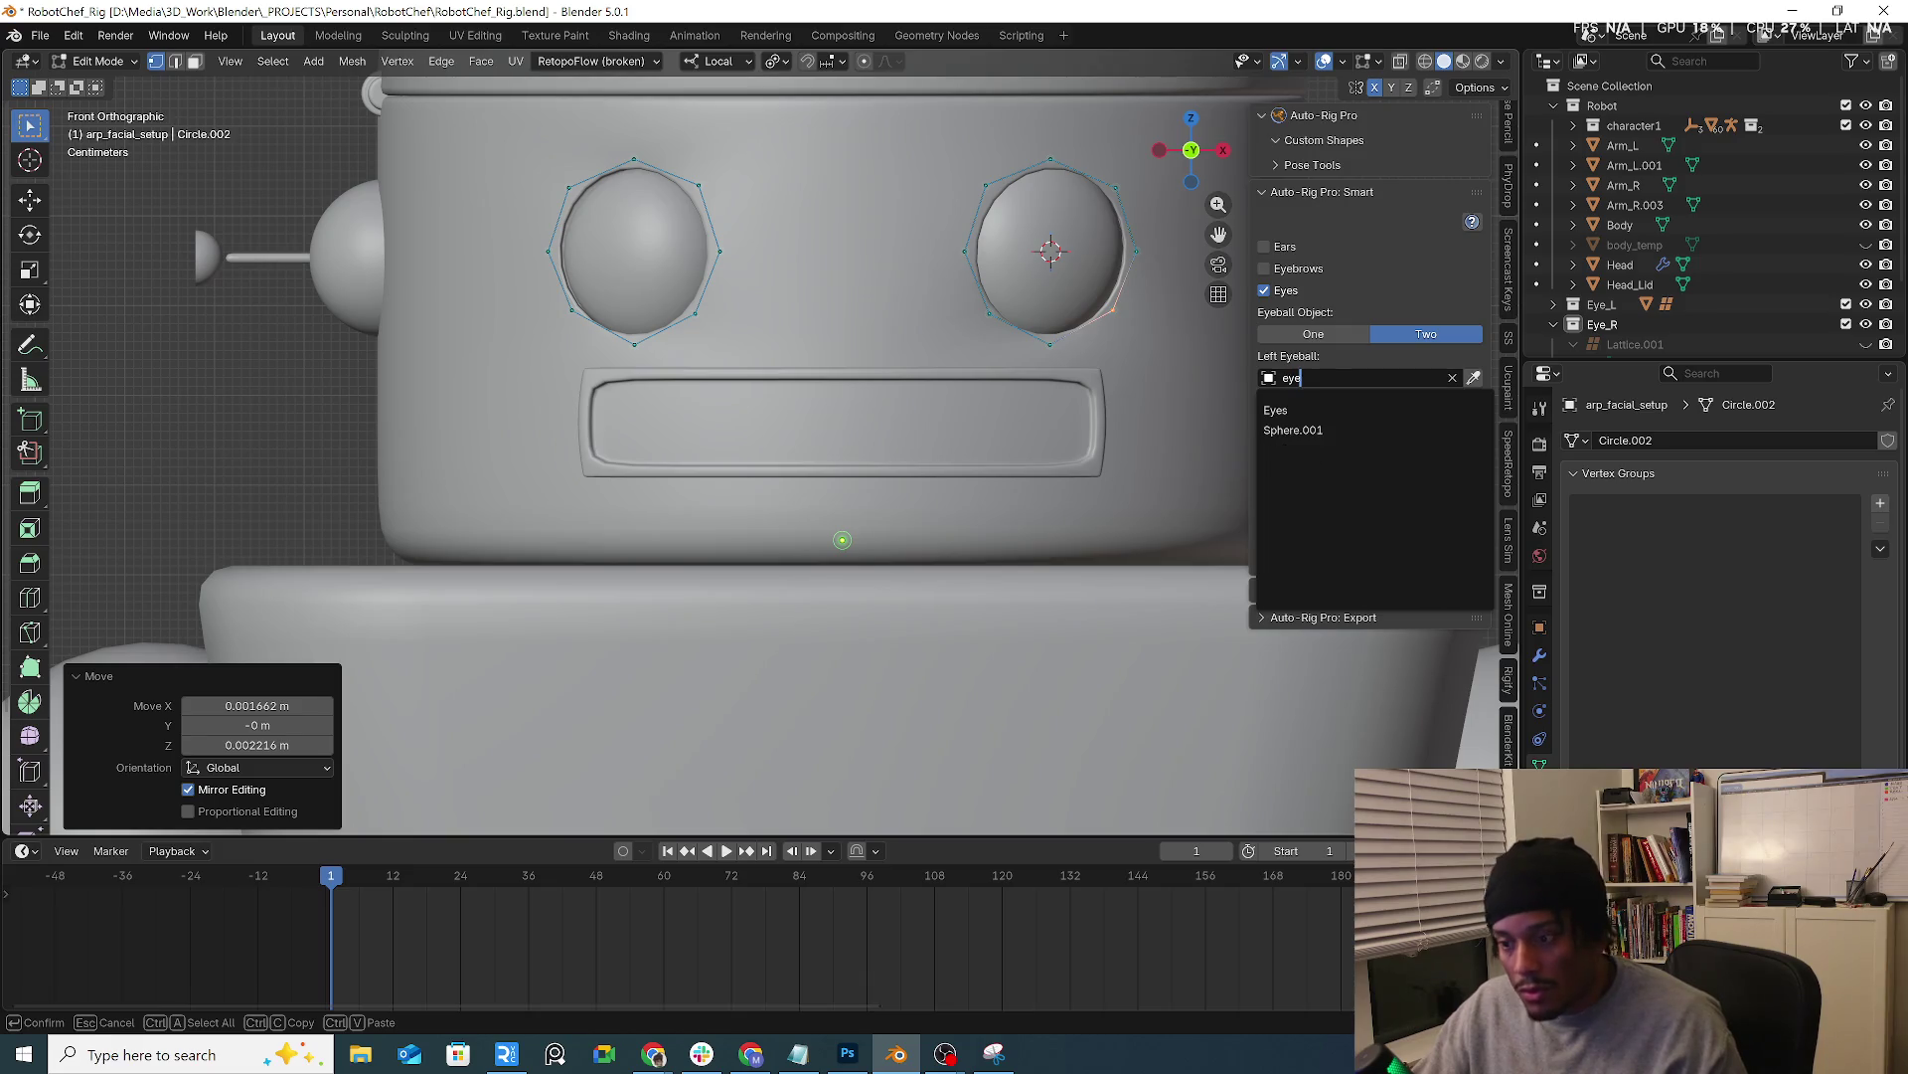
Rename the eye spheres in the Outliner to eyeball_L and eyeball_R
{"action": "key", "text": "Return"}
{"action": "scroll", "coordinate": [1631, 260], "scroll_direction": "down", "scroll_amount": 3}
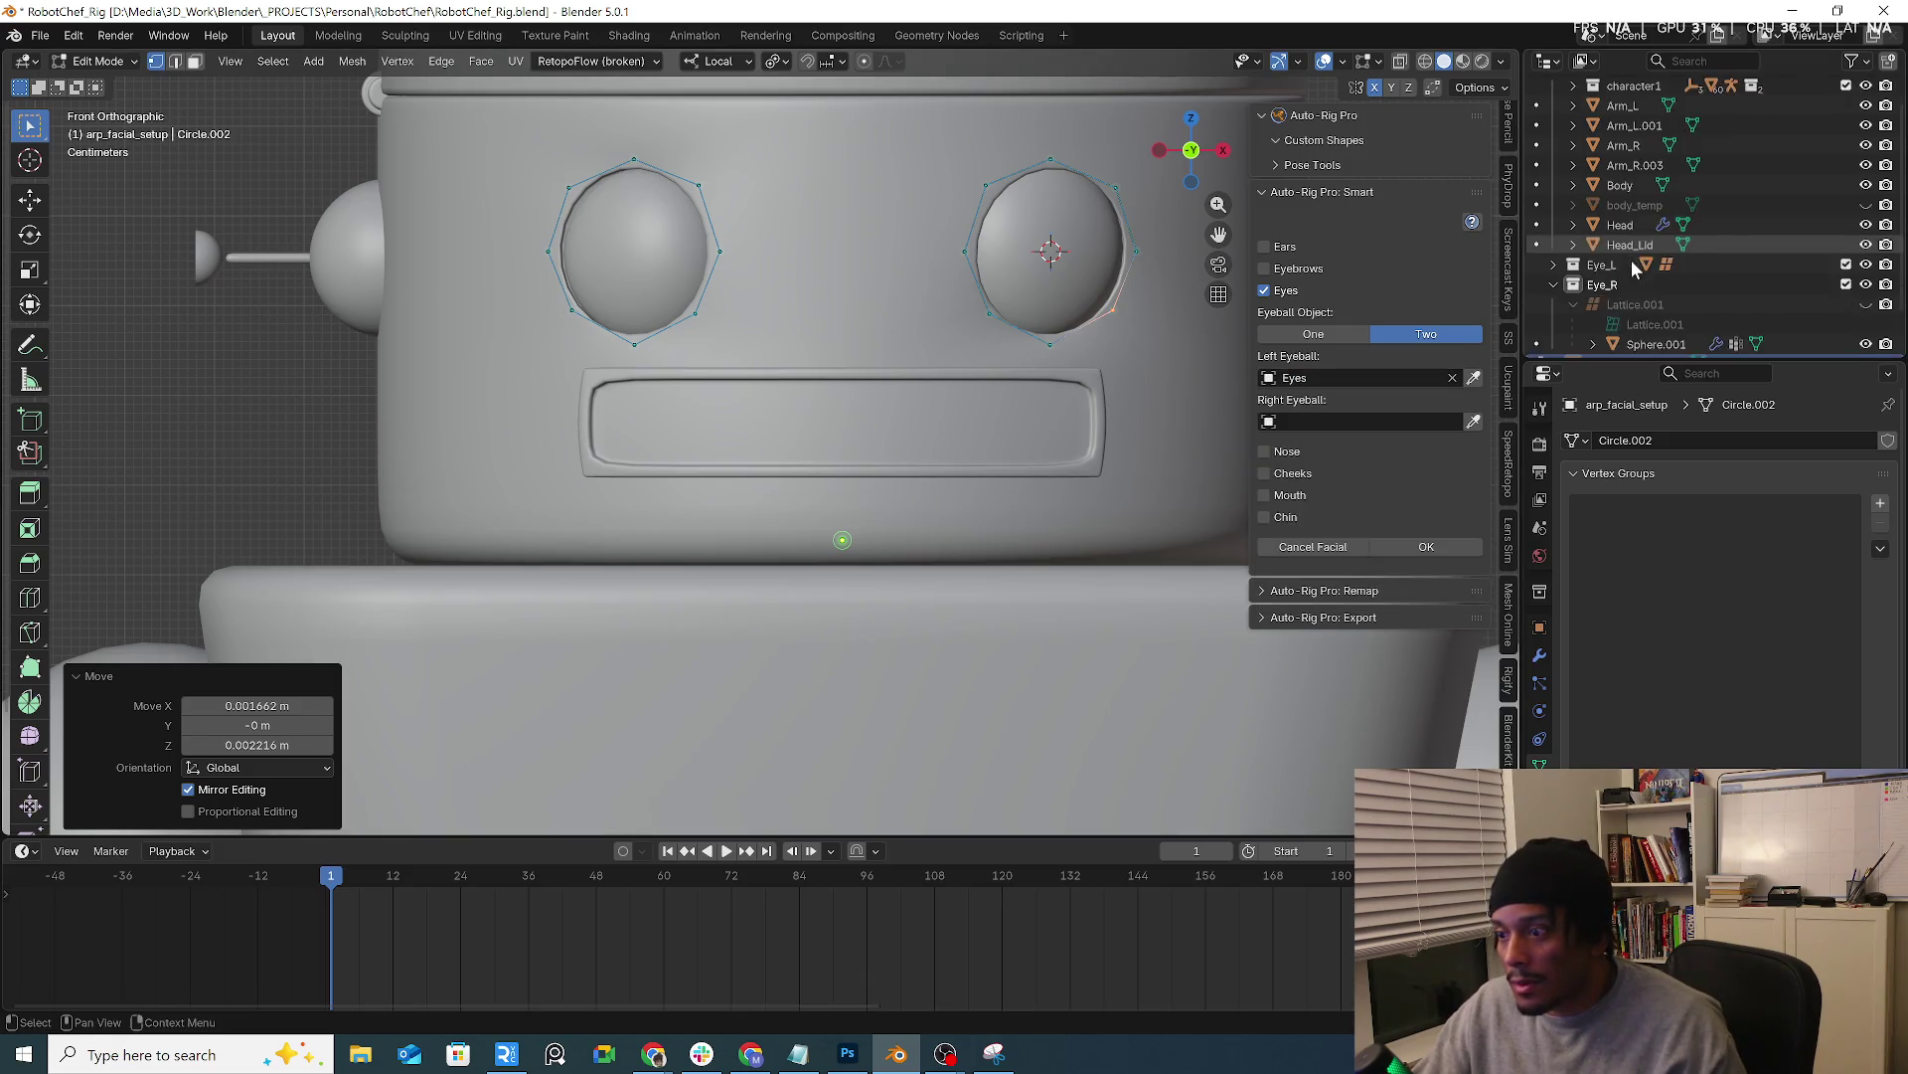
{"action": "left_click", "coordinate": [1552, 220]}
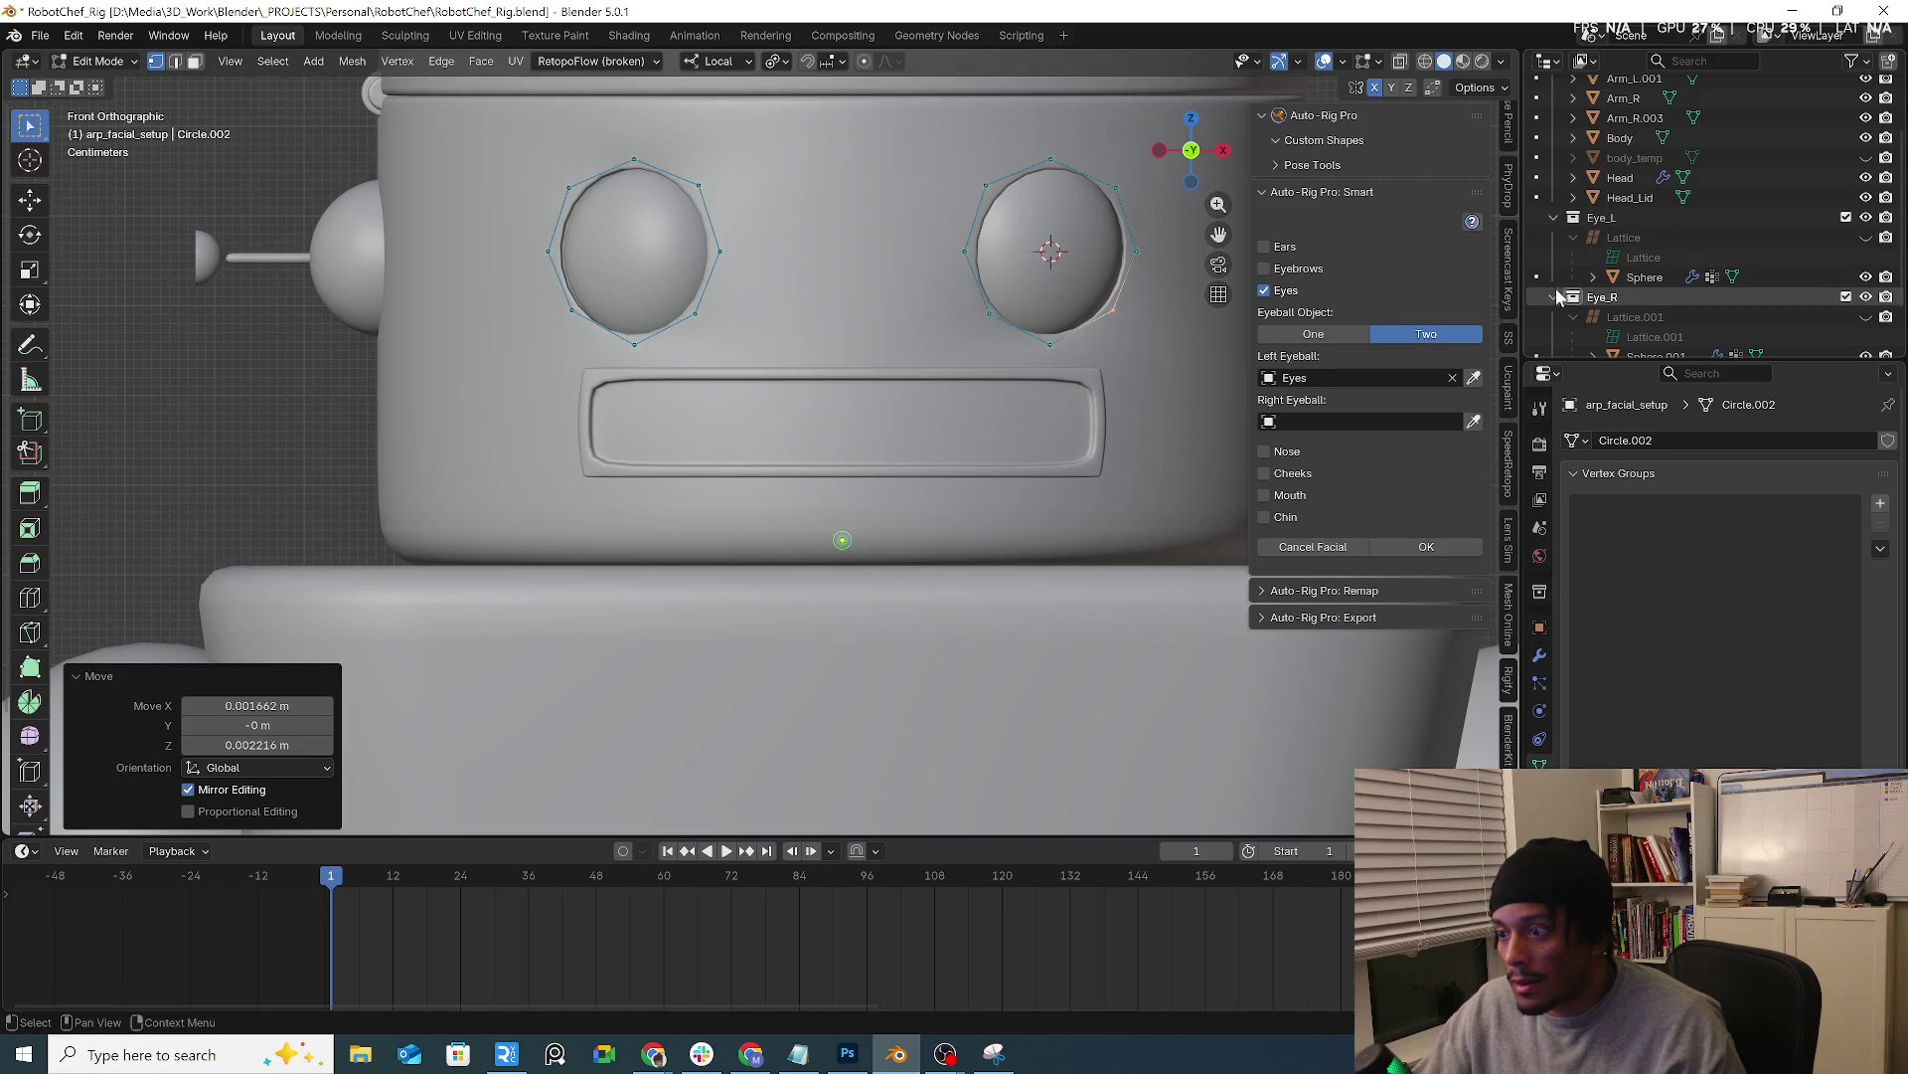
{"action": "left_click", "coordinate": [1637, 277]}
{"action": "scroll", "coordinate": [1647, 278], "scroll_direction": "down", "scroll_amount": 2}
{"action": "key", "text": "F2"}
{"action": "type", "text": "eyeball_L"}
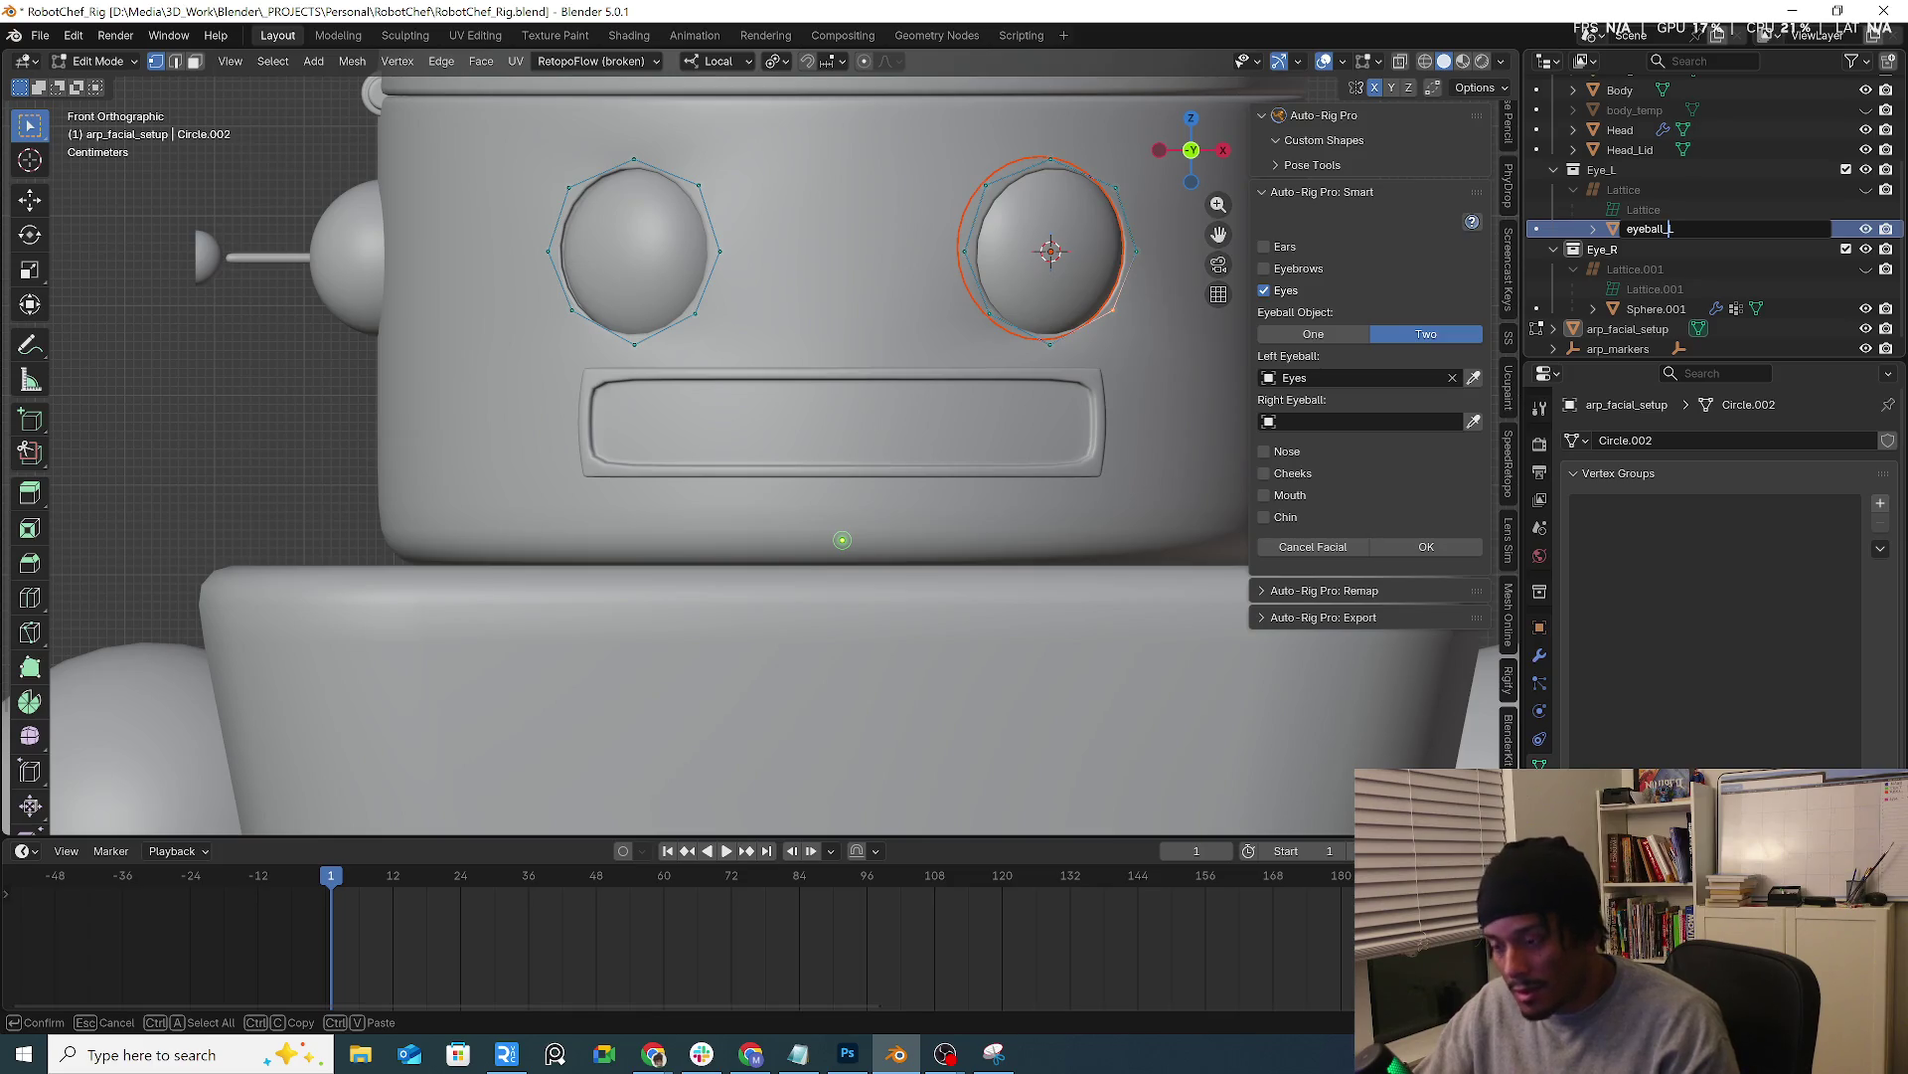
{"action": "key", "text": "Return"}
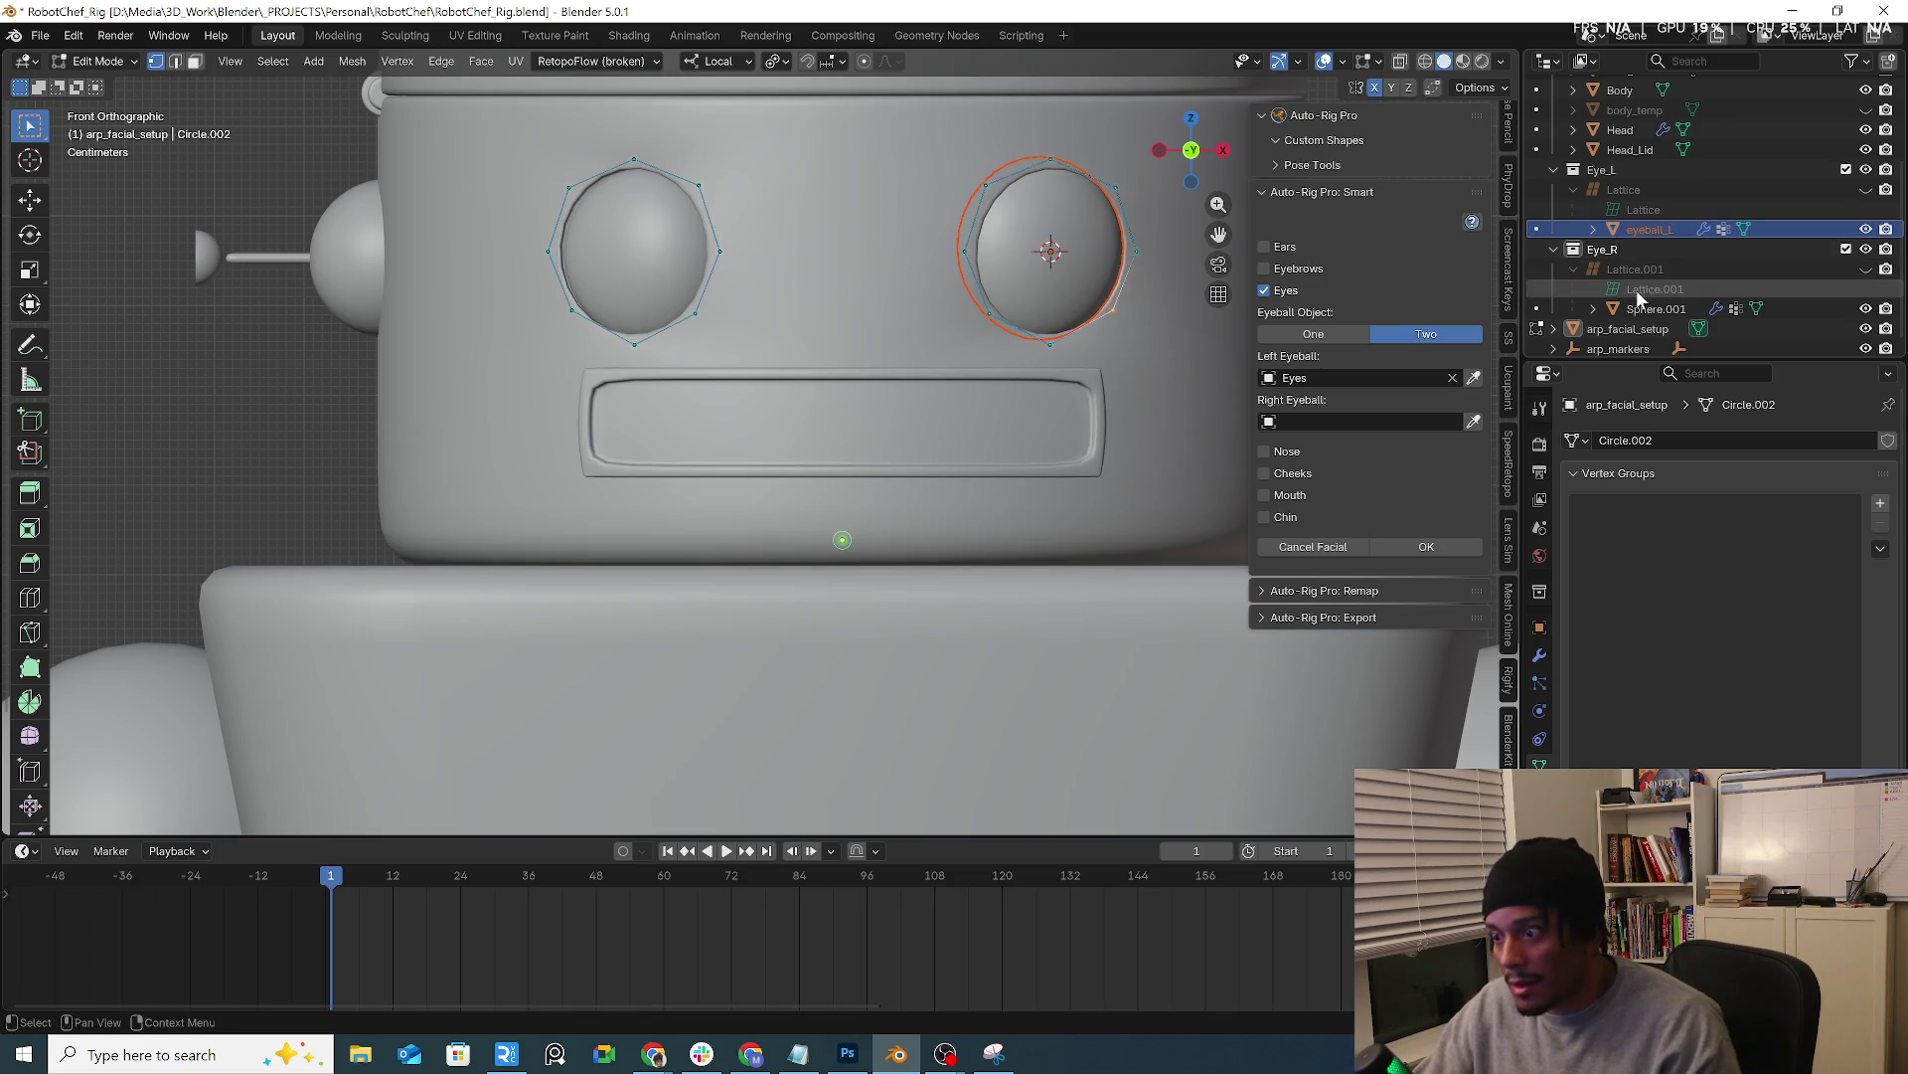
{"action": "left_click", "coordinate": [1646, 310]}
{"action": "double_click", "coordinate": [1647, 307]}
{"action": "type", "text": "eyeball"}
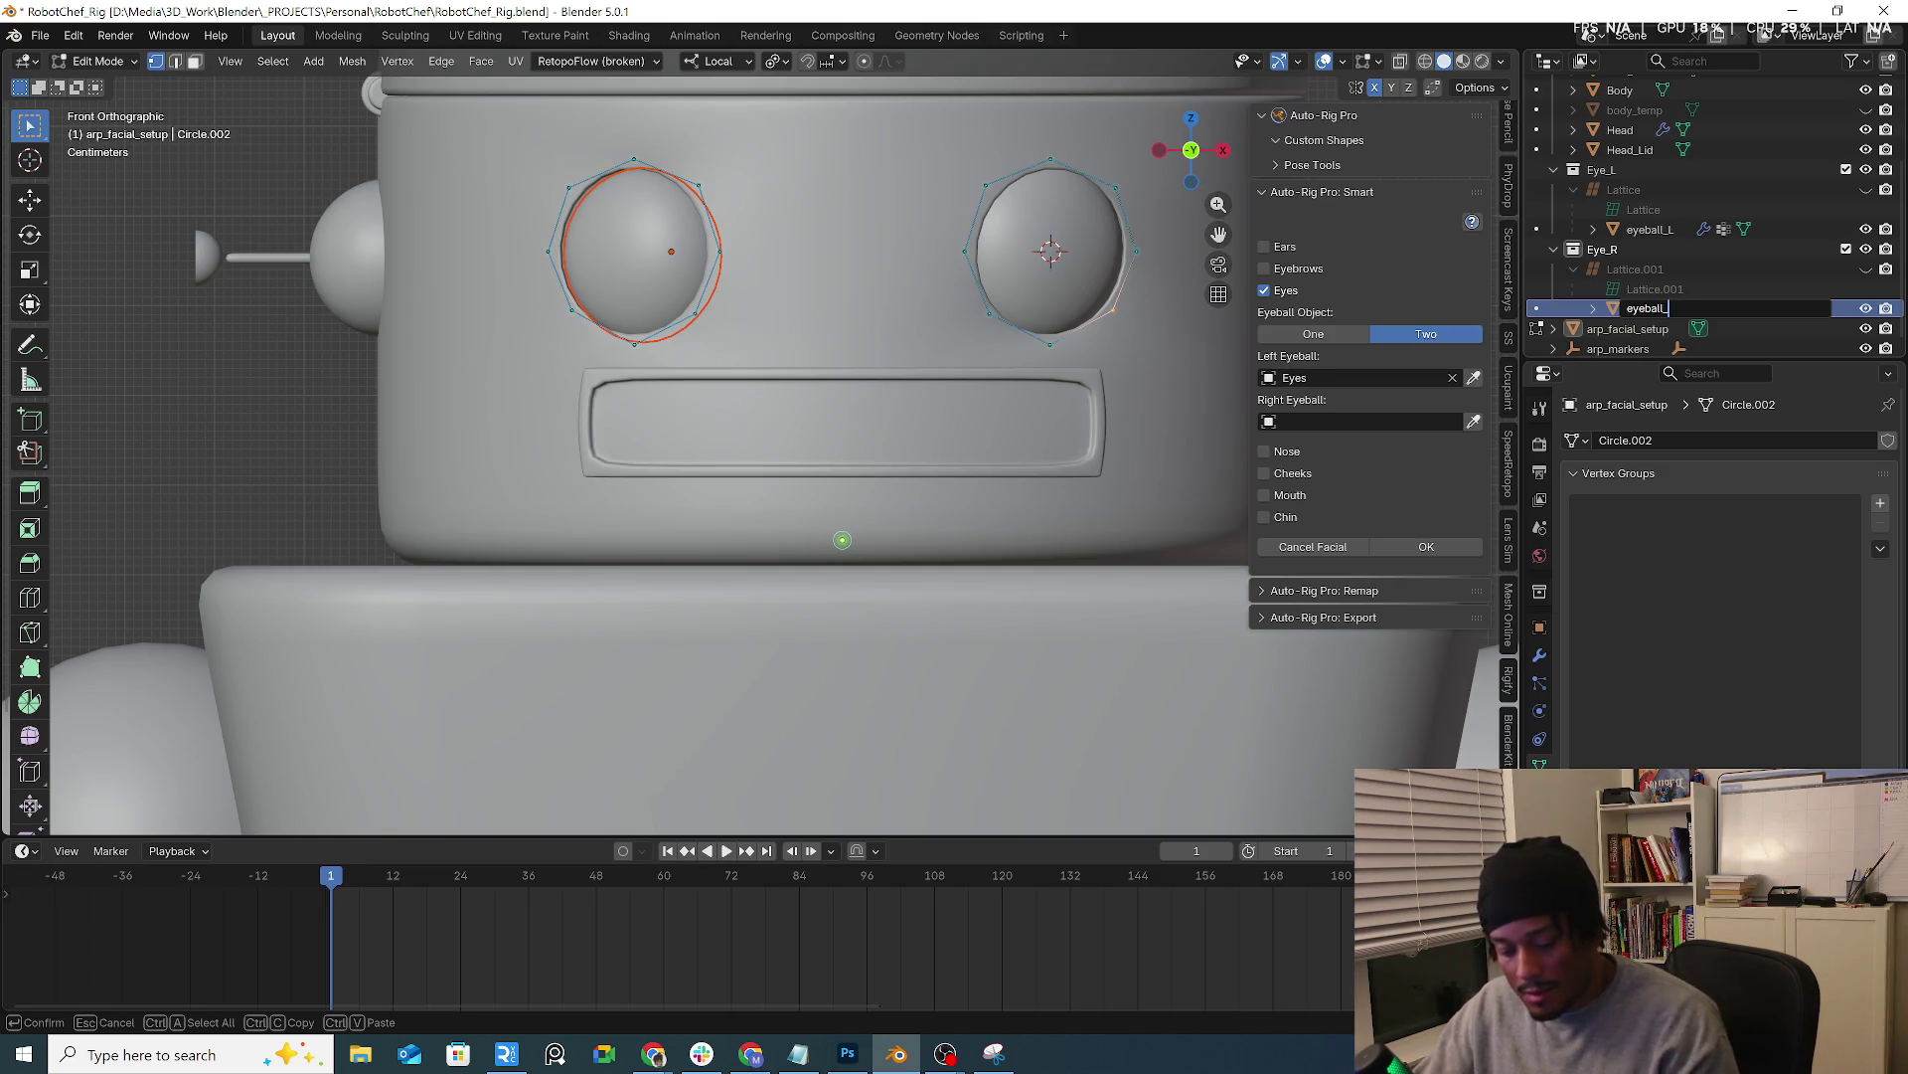
{"action": "type", "text": "_R"}
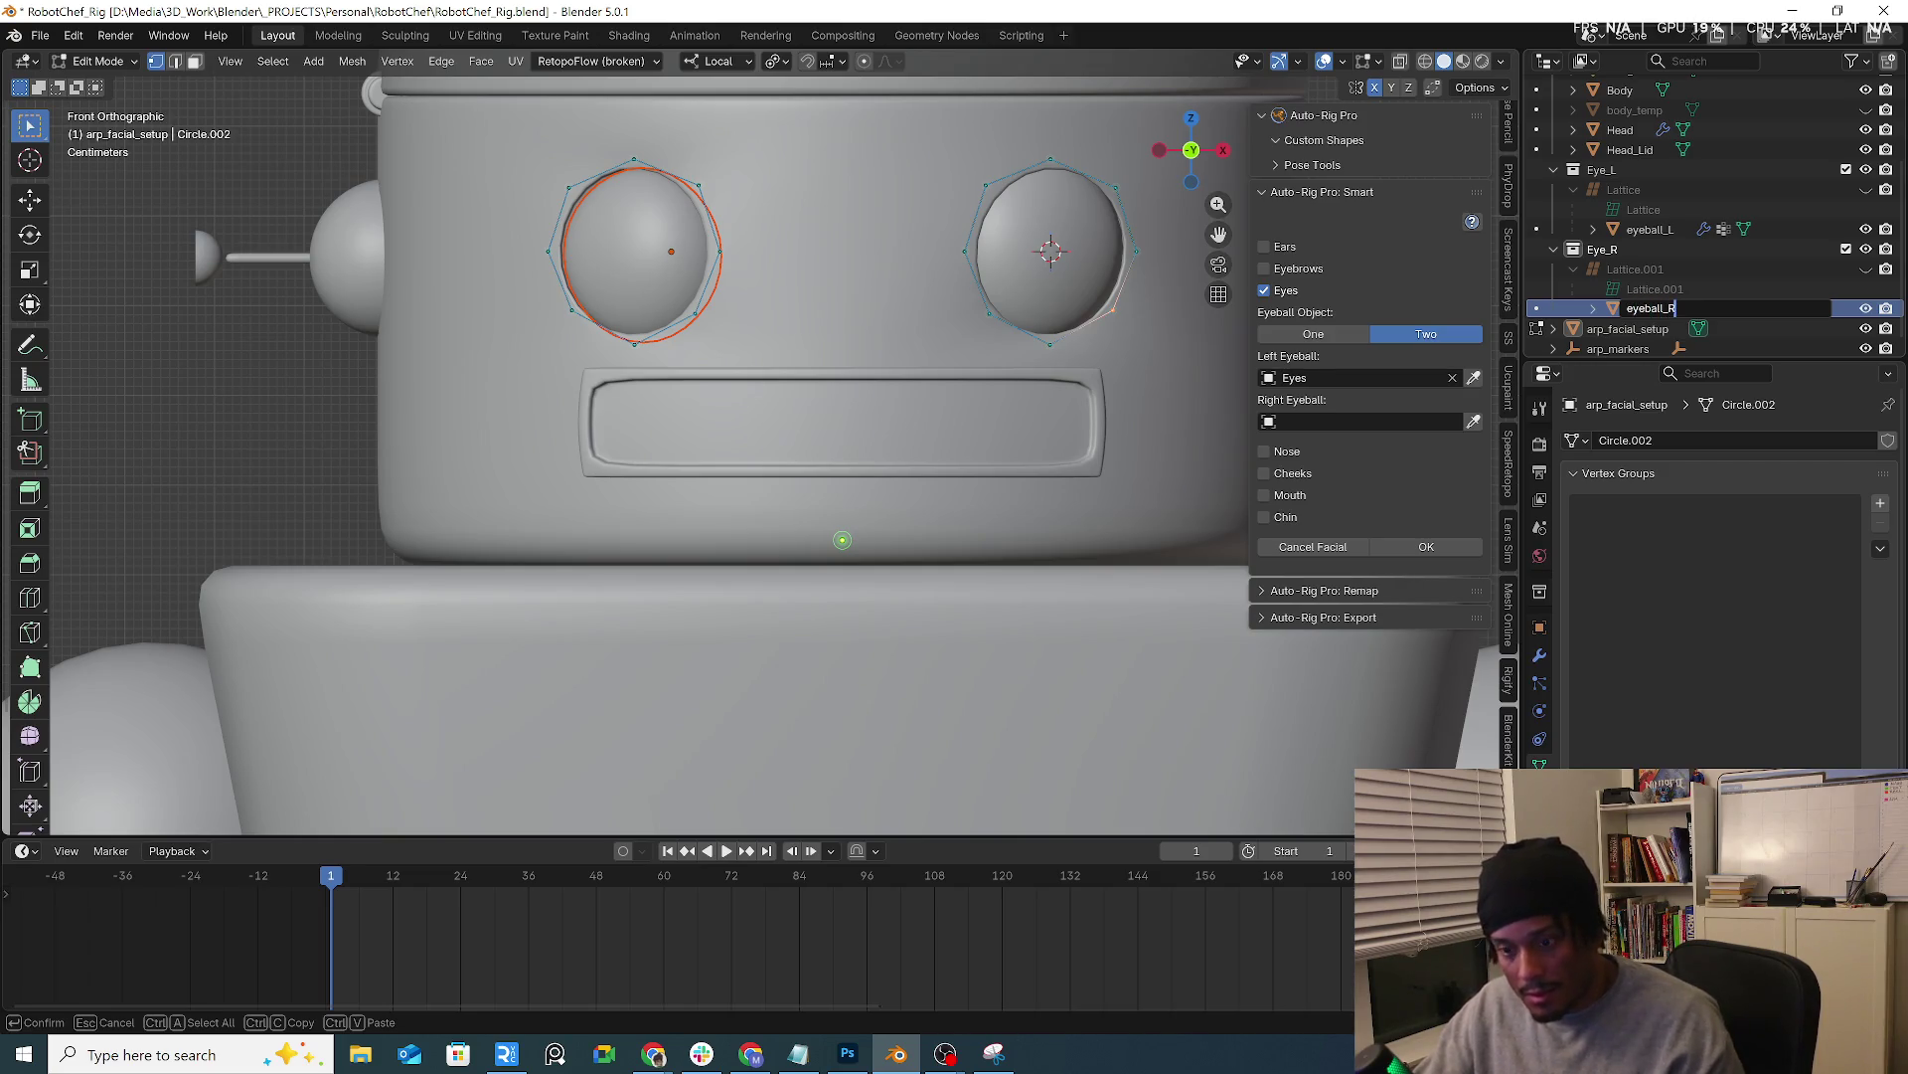
{"action": "key", "text": "Return"}
Assign eyeball_L as the facial setup's left eyeball and eyeball_R as the right
{"action": "left_click", "coordinate": [1426, 377]}
{"action": "type", "text": "eyeball"}
{"action": "left_click", "coordinate": [1324, 433]}
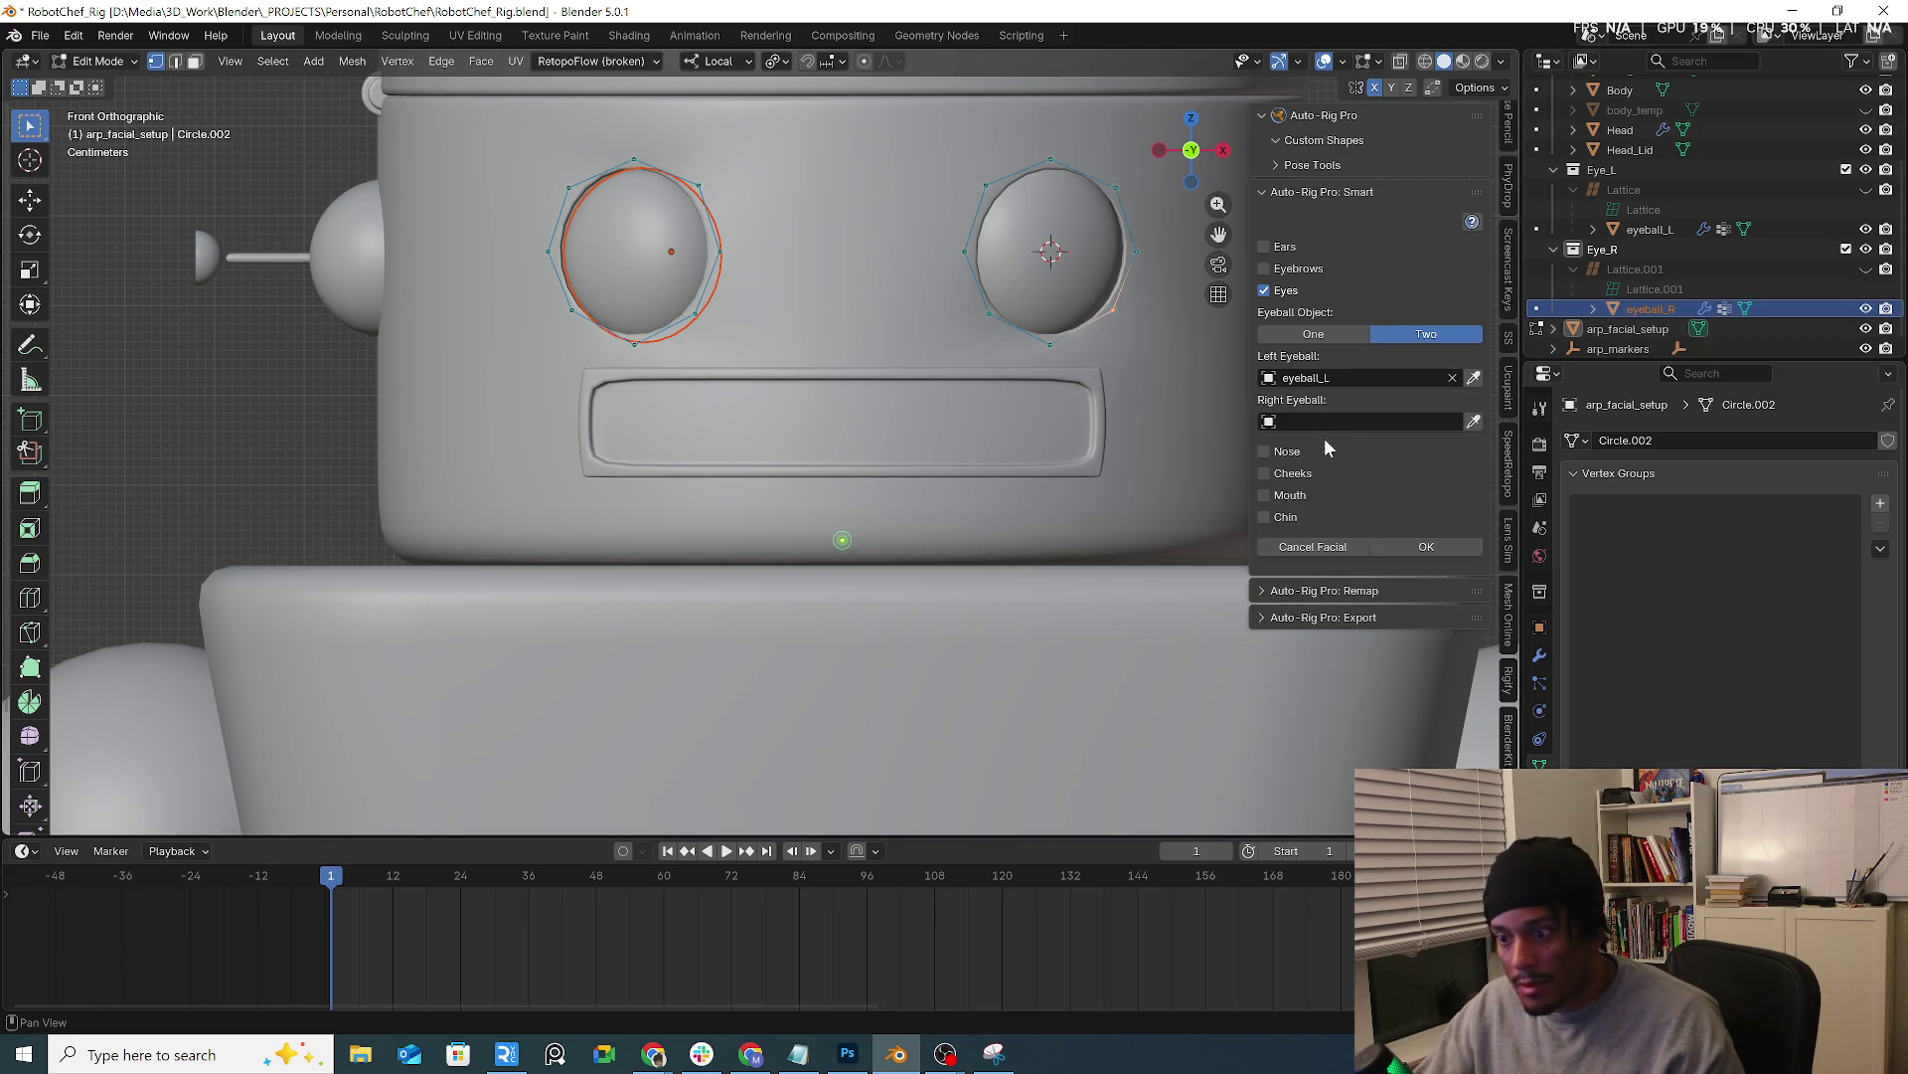
{"action": "type", "text": "eyeball"}
{"action": "left_click", "coordinate": [1312, 474]}
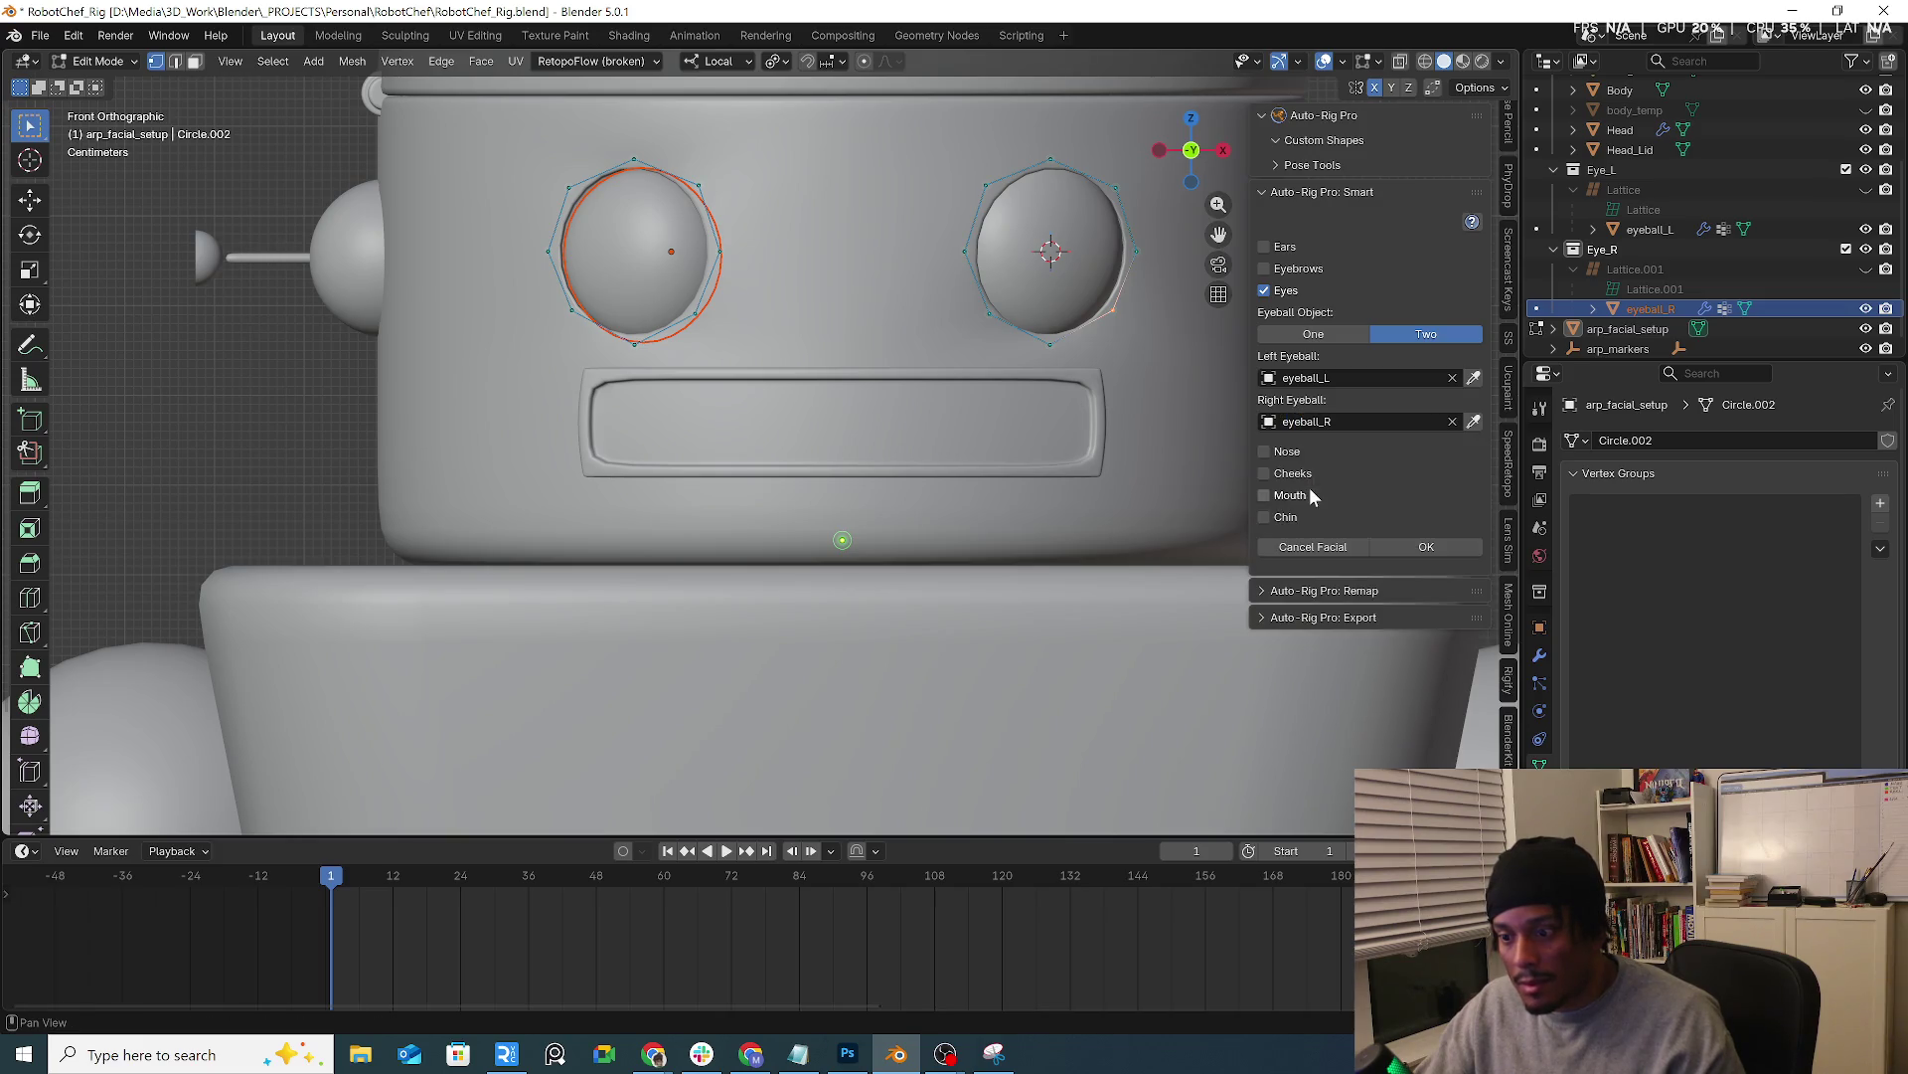
Validate the facial markers and run Go!, which fails with a Python error, then validate again
{"action": "left_click", "coordinate": [1437, 546]}
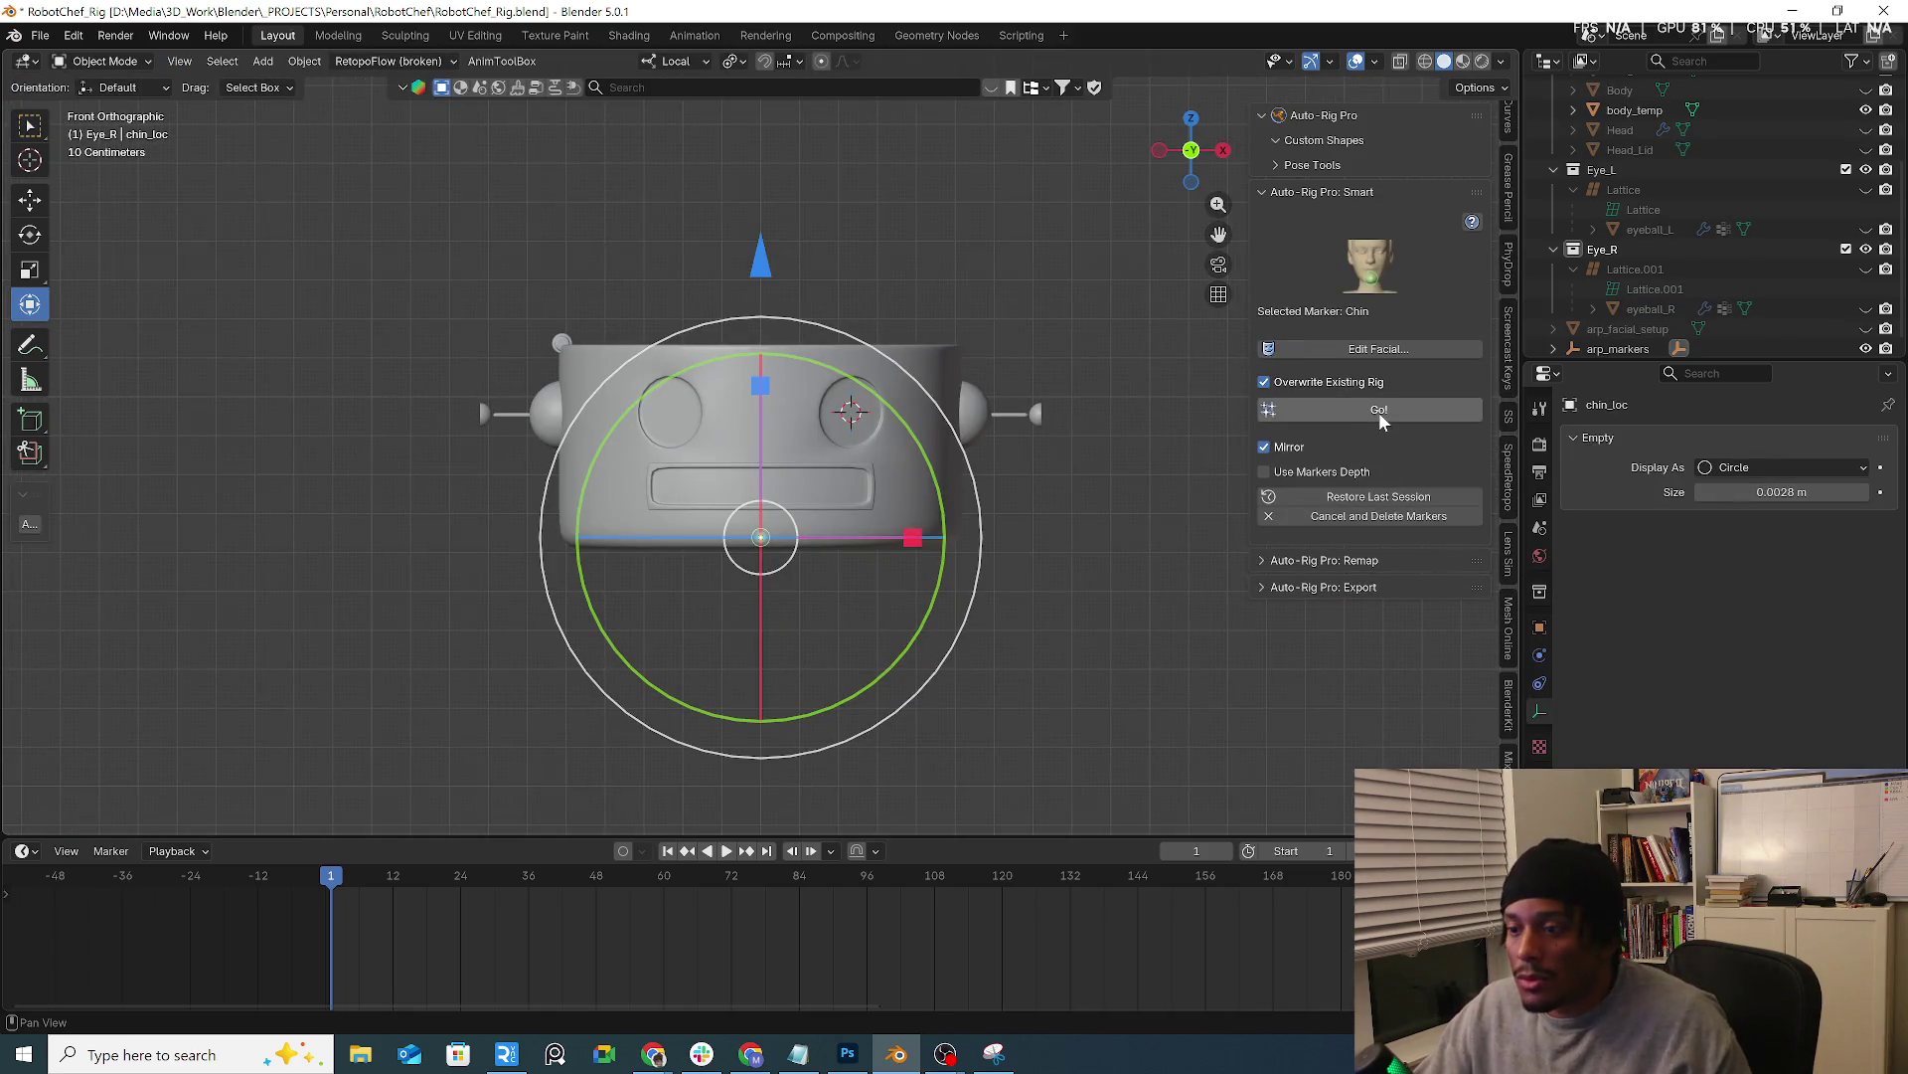
{"action": "left_click", "coordinate": [1379, 410]}
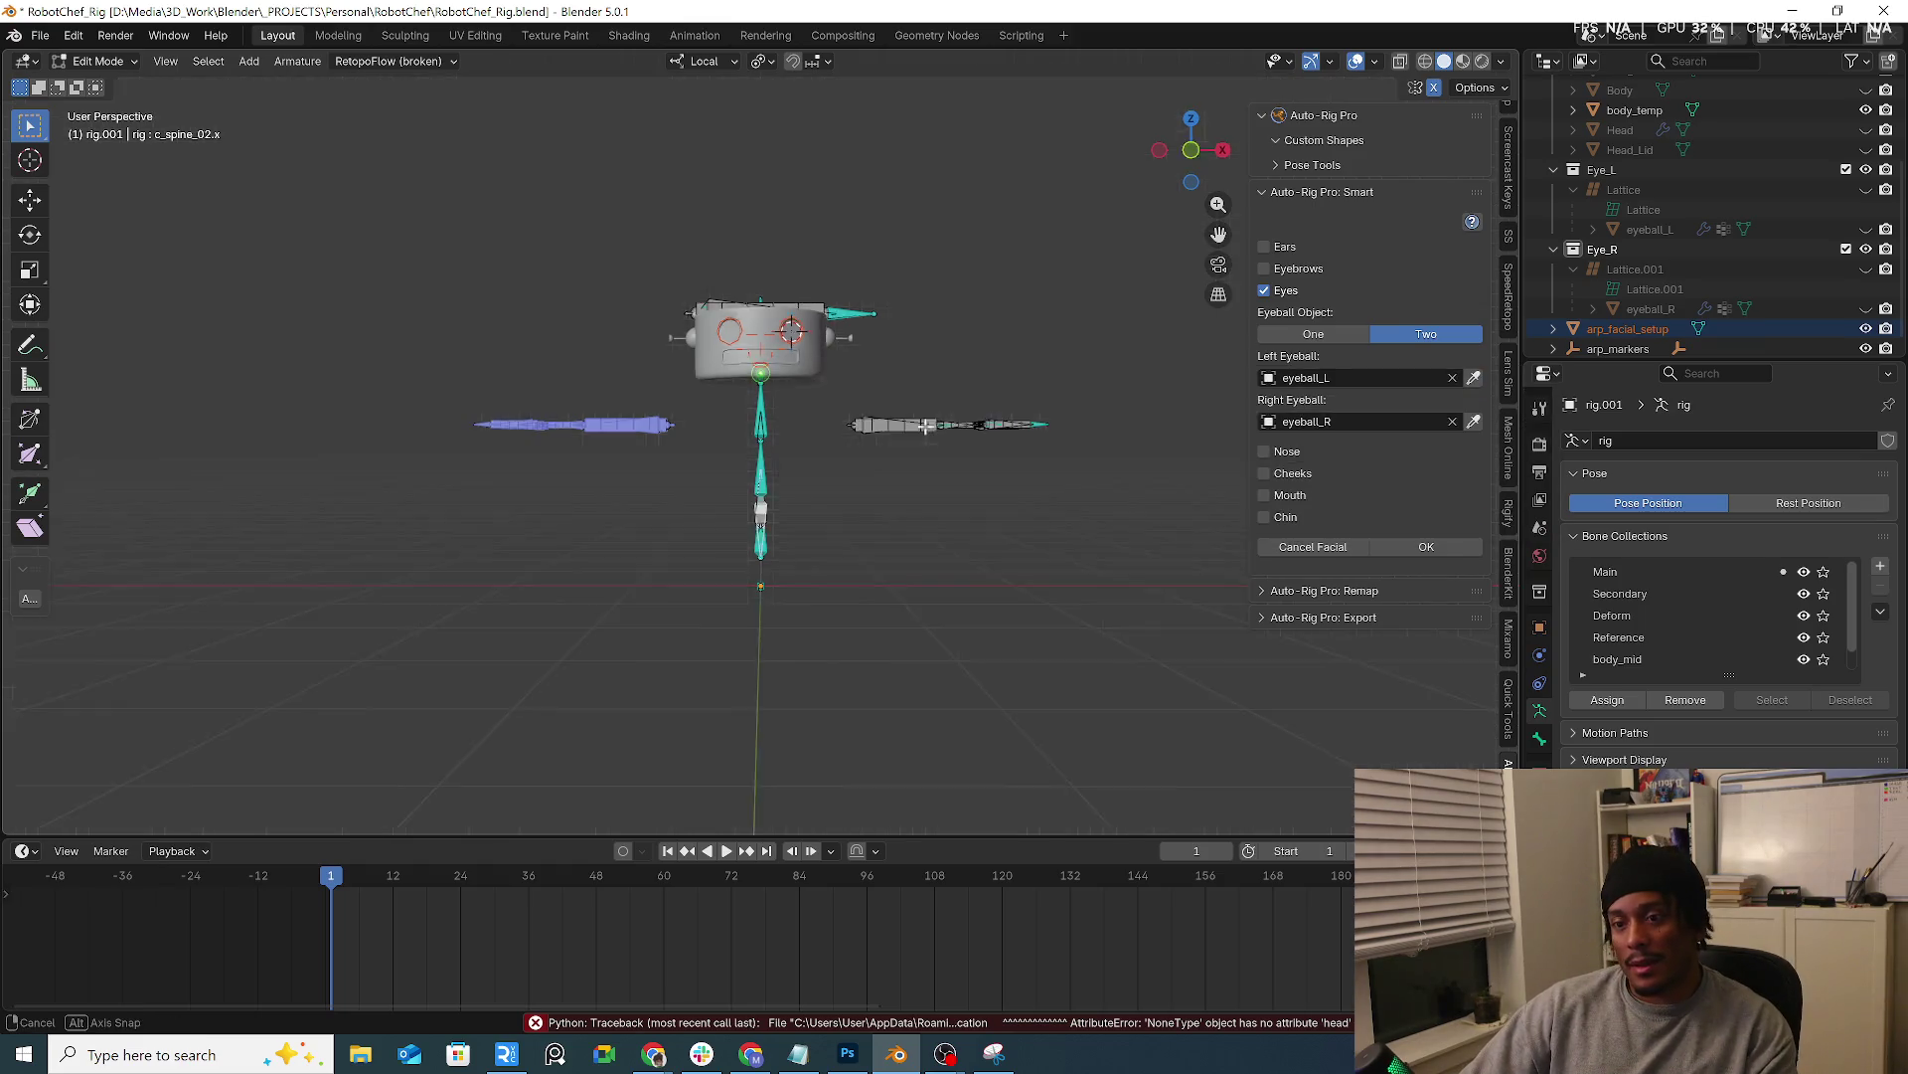
{"action": "middle_click_drag", "start_coordinate": [806, 600], "coordinate": [986, 469]}
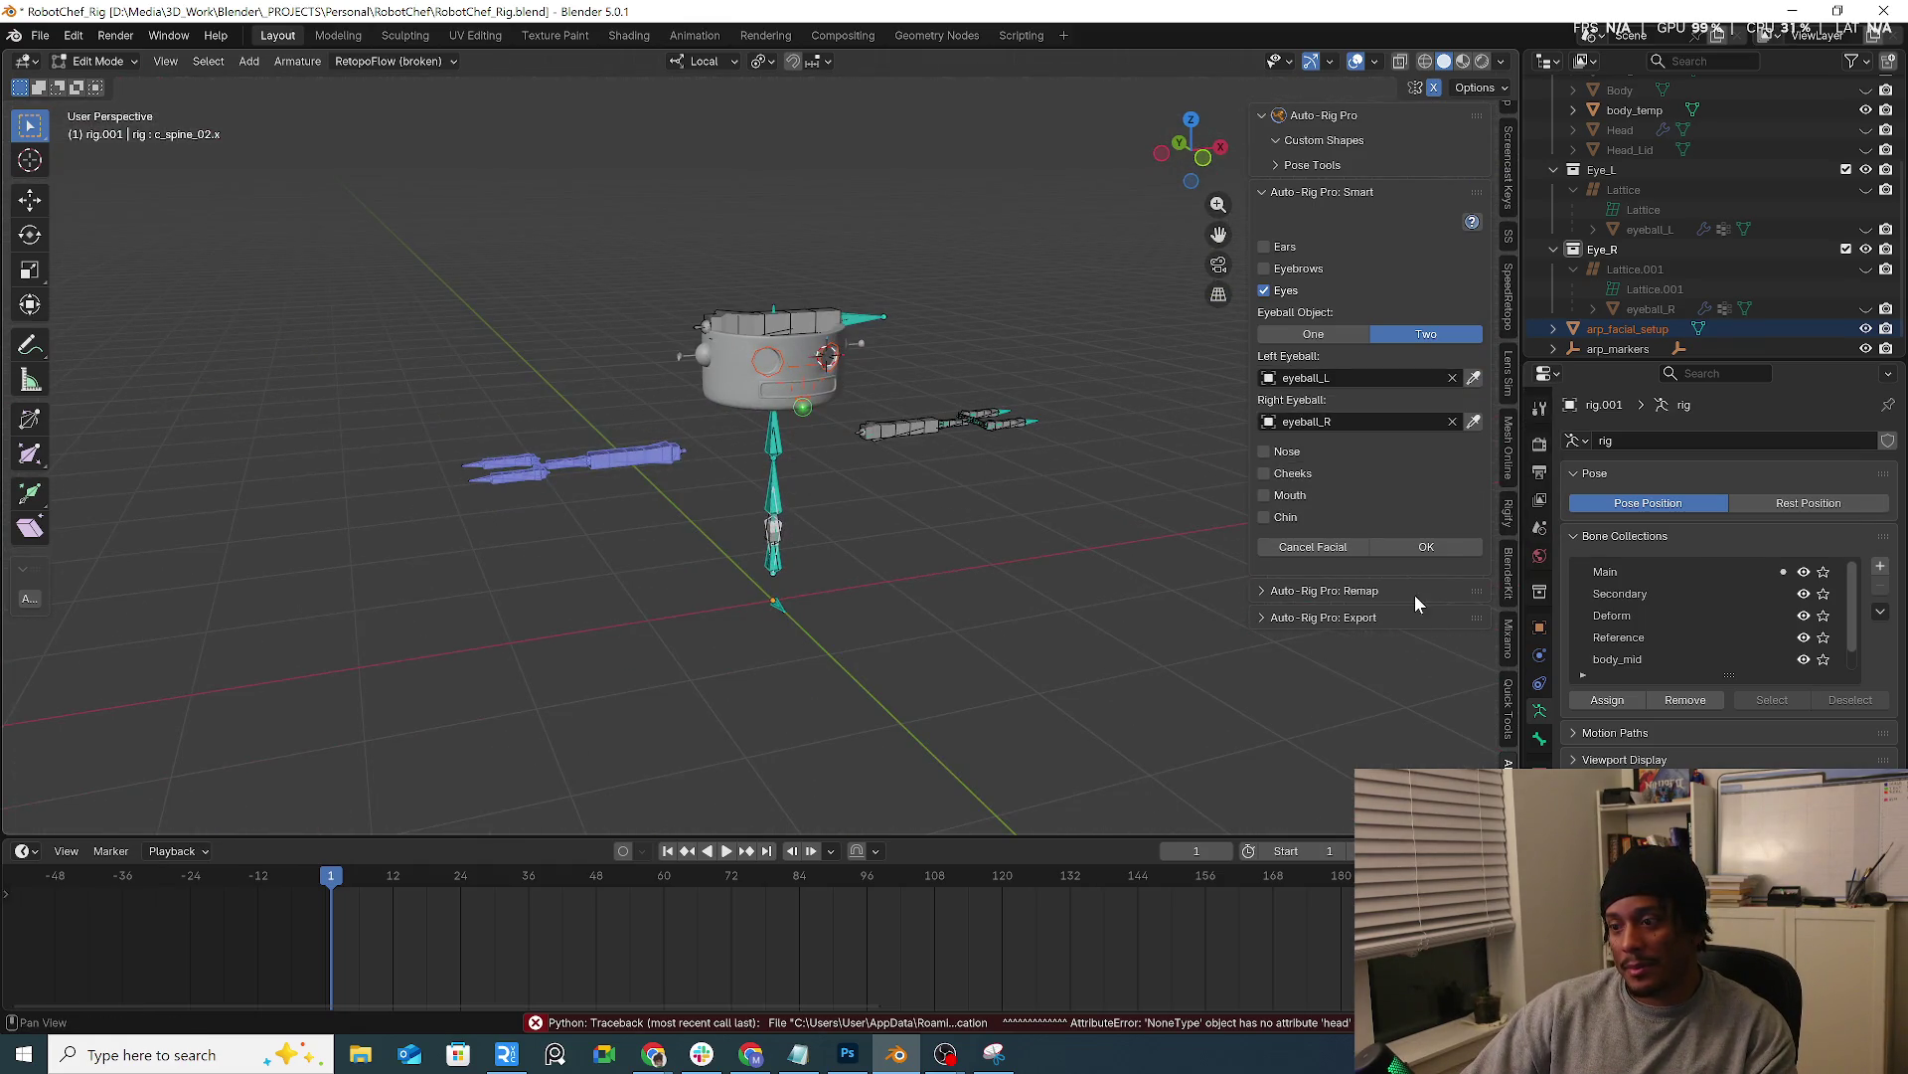
{"action": "left_click", "coordinate": [1427, 547]}
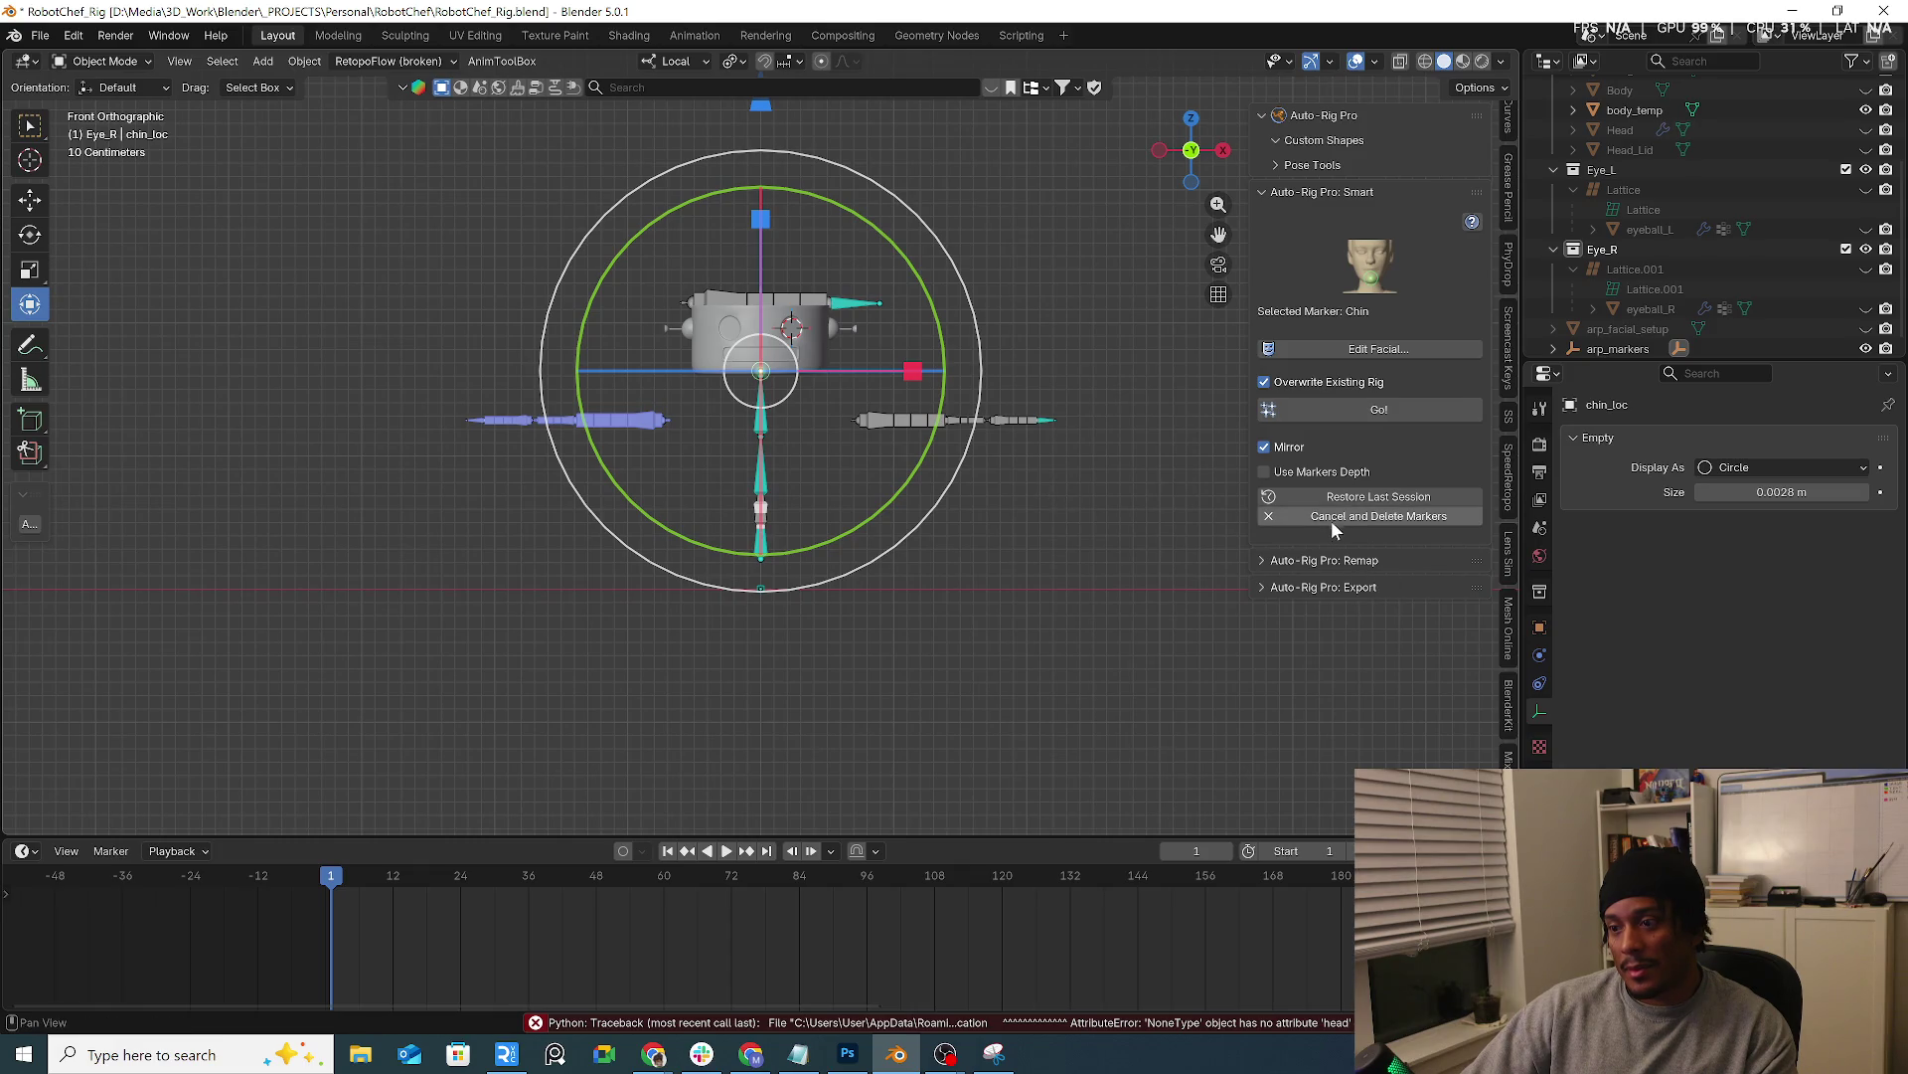
Retry the facial rig generation, then cancel the marker session and delete the markers
{"action": "left_click", "coordinate": [1400, 406]}
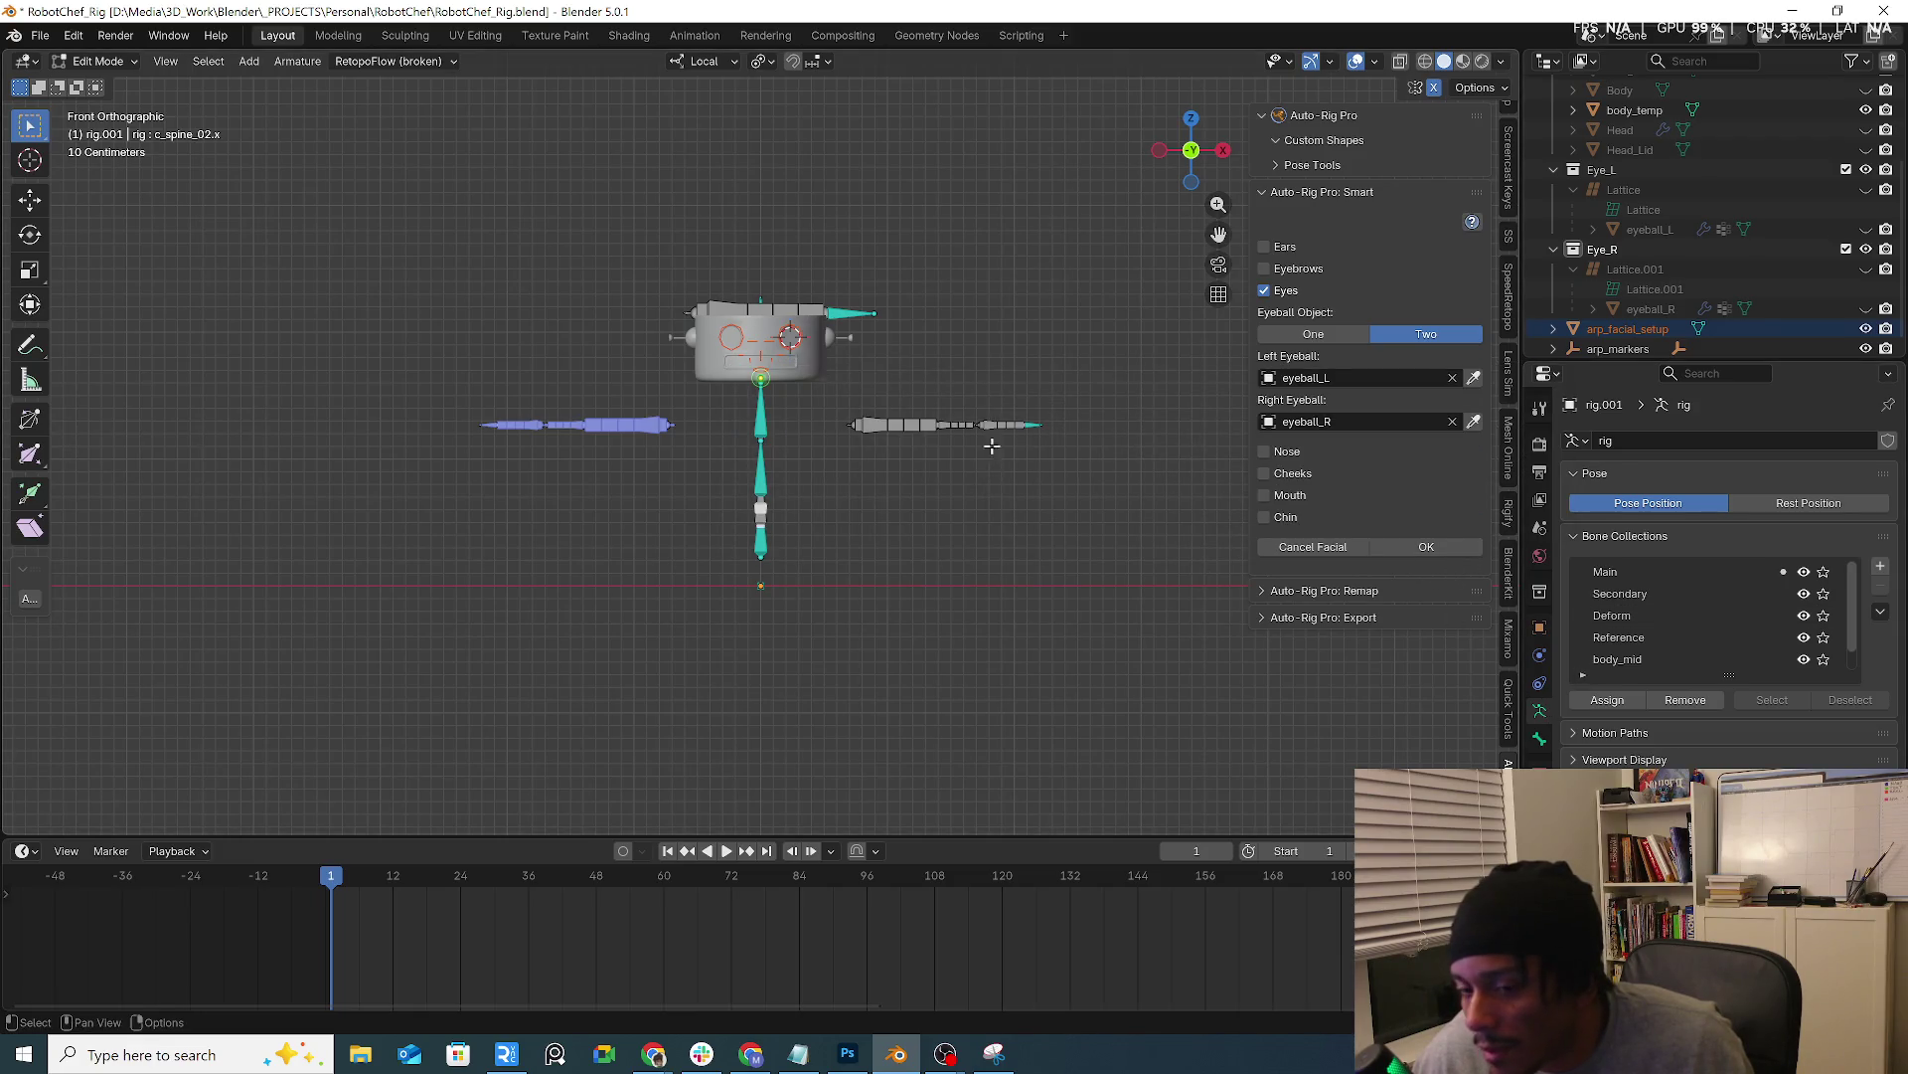
{"action": "left_click", "coordinate": [1426, 546]}
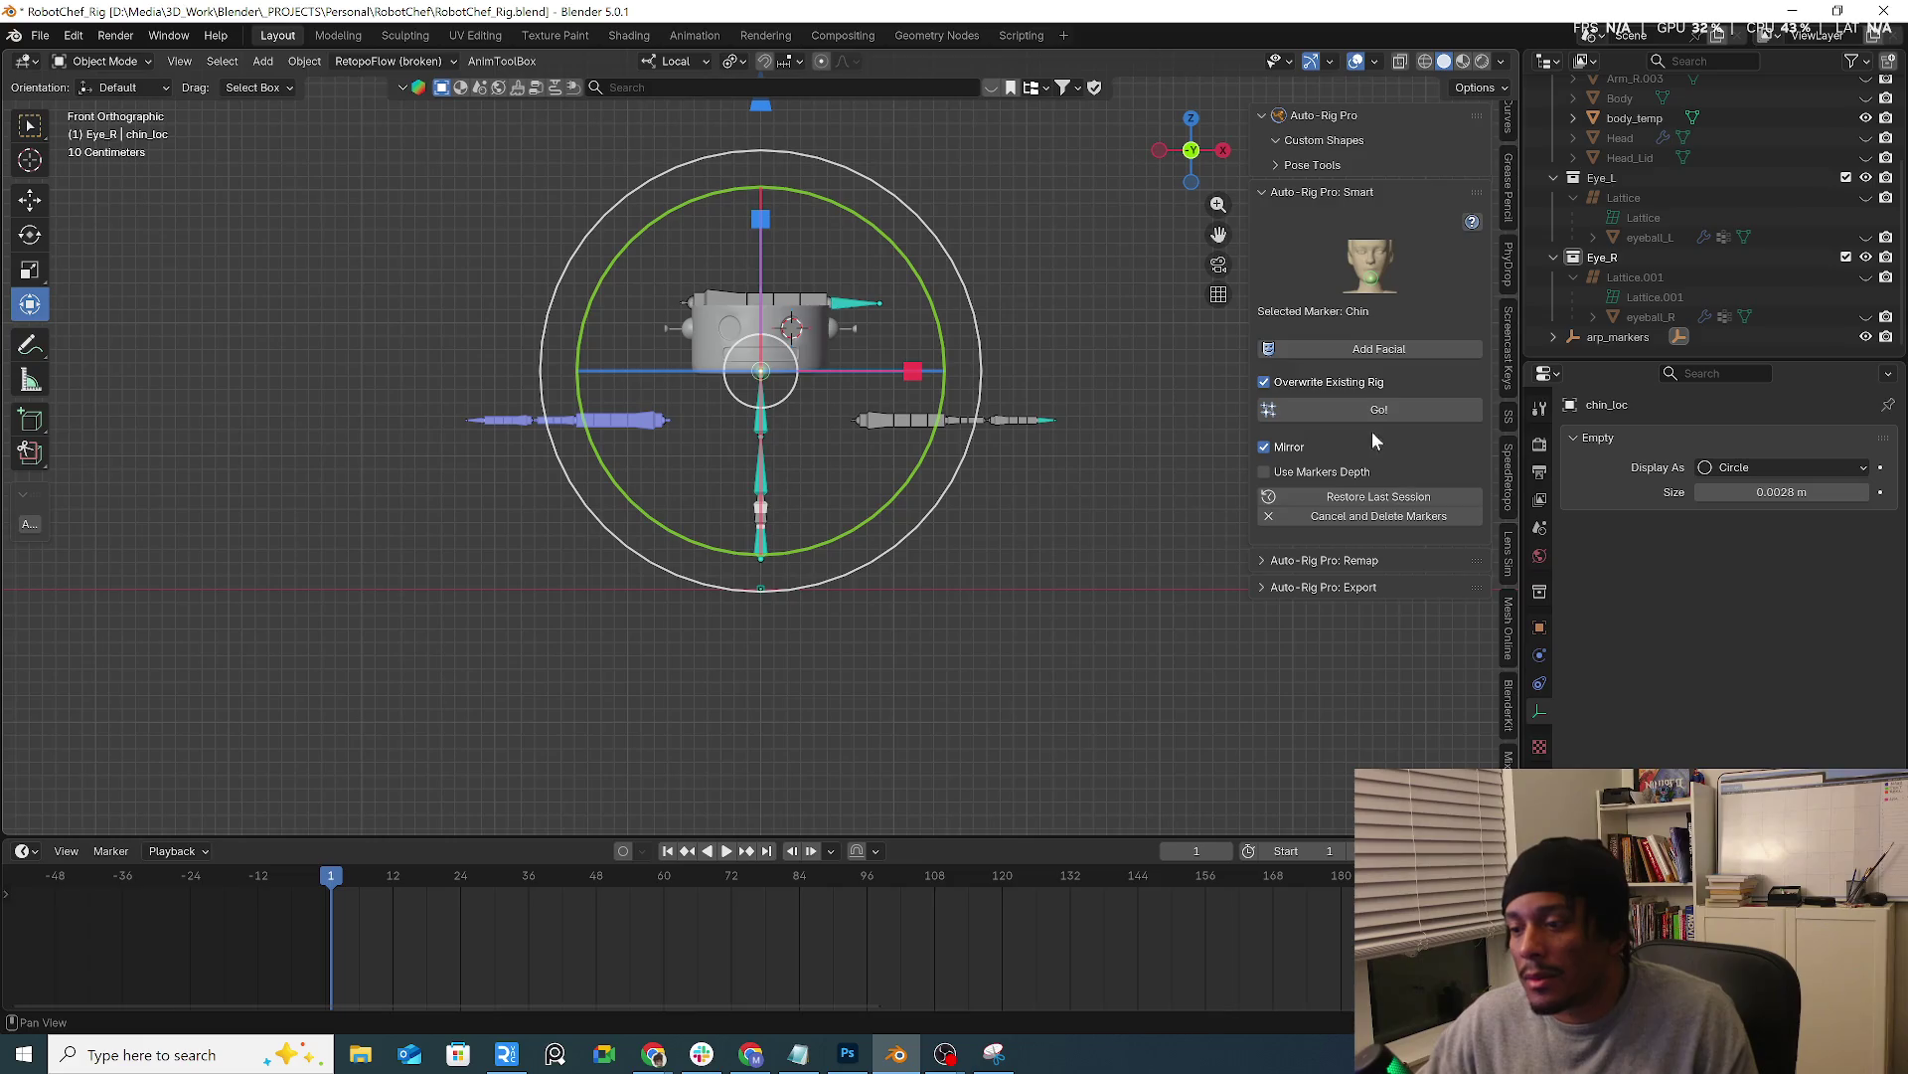
{"action": "left_click", "coordinate": [1371, 515]}
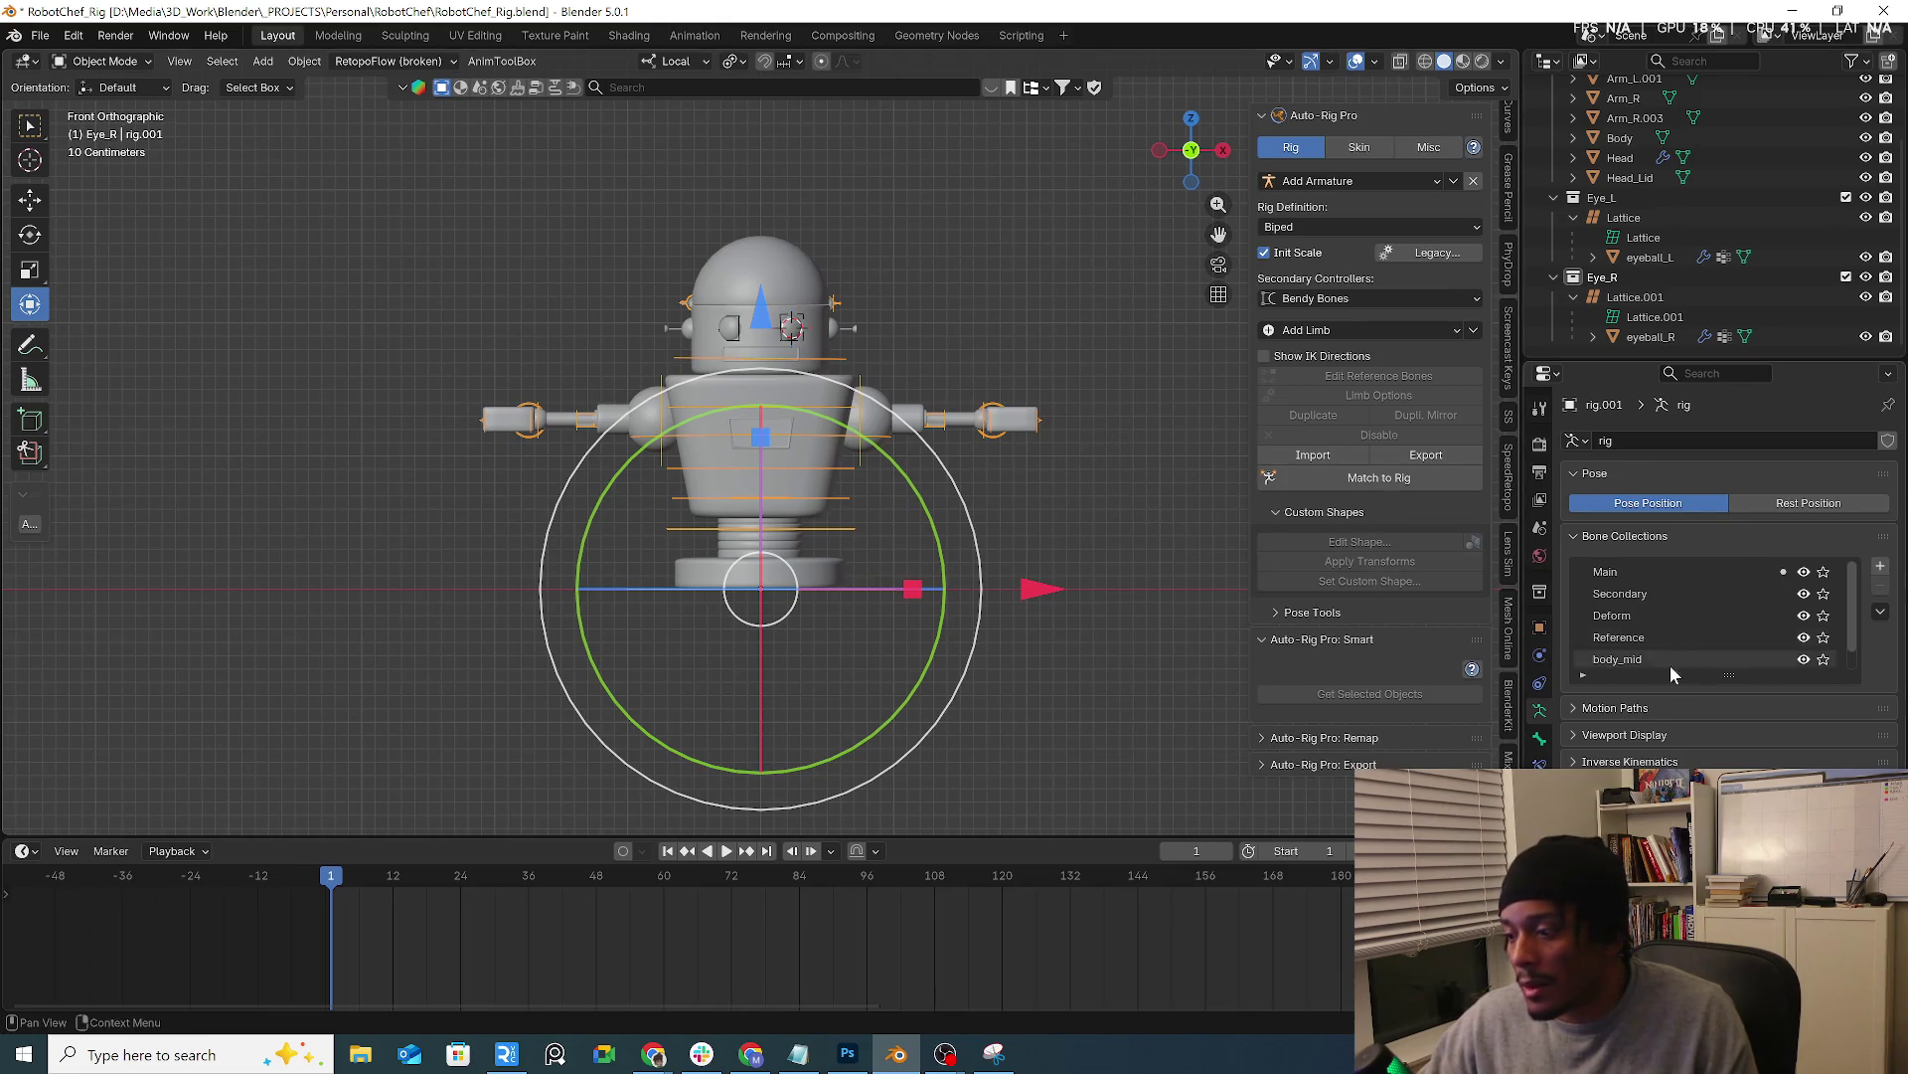
Check the Head mesh's Subdivision modifier settings, then select the rig again
{"action": "left_click", "coordinate": [142, 84]}
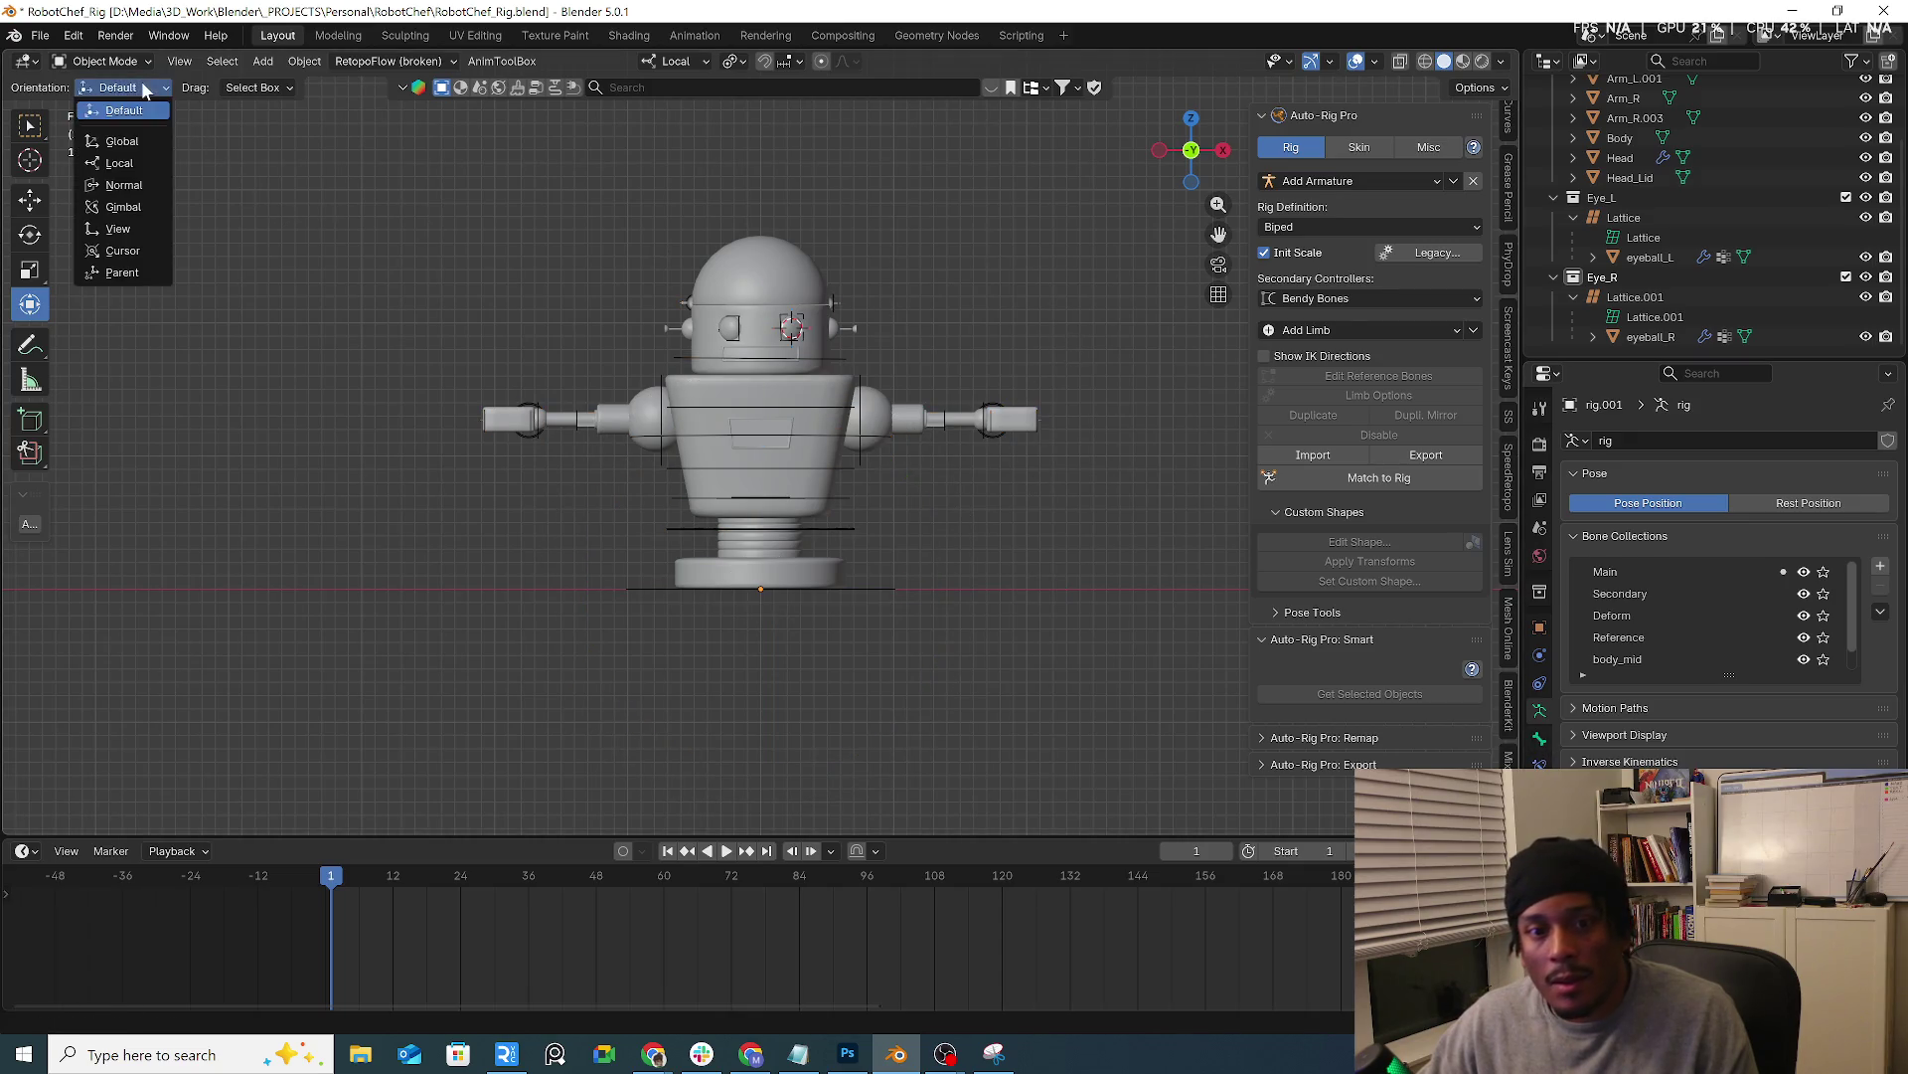
{"action": "left_click", "coordinate": [138, 61]}
{"action": "left_click", "coordinate": [1620, 157]}
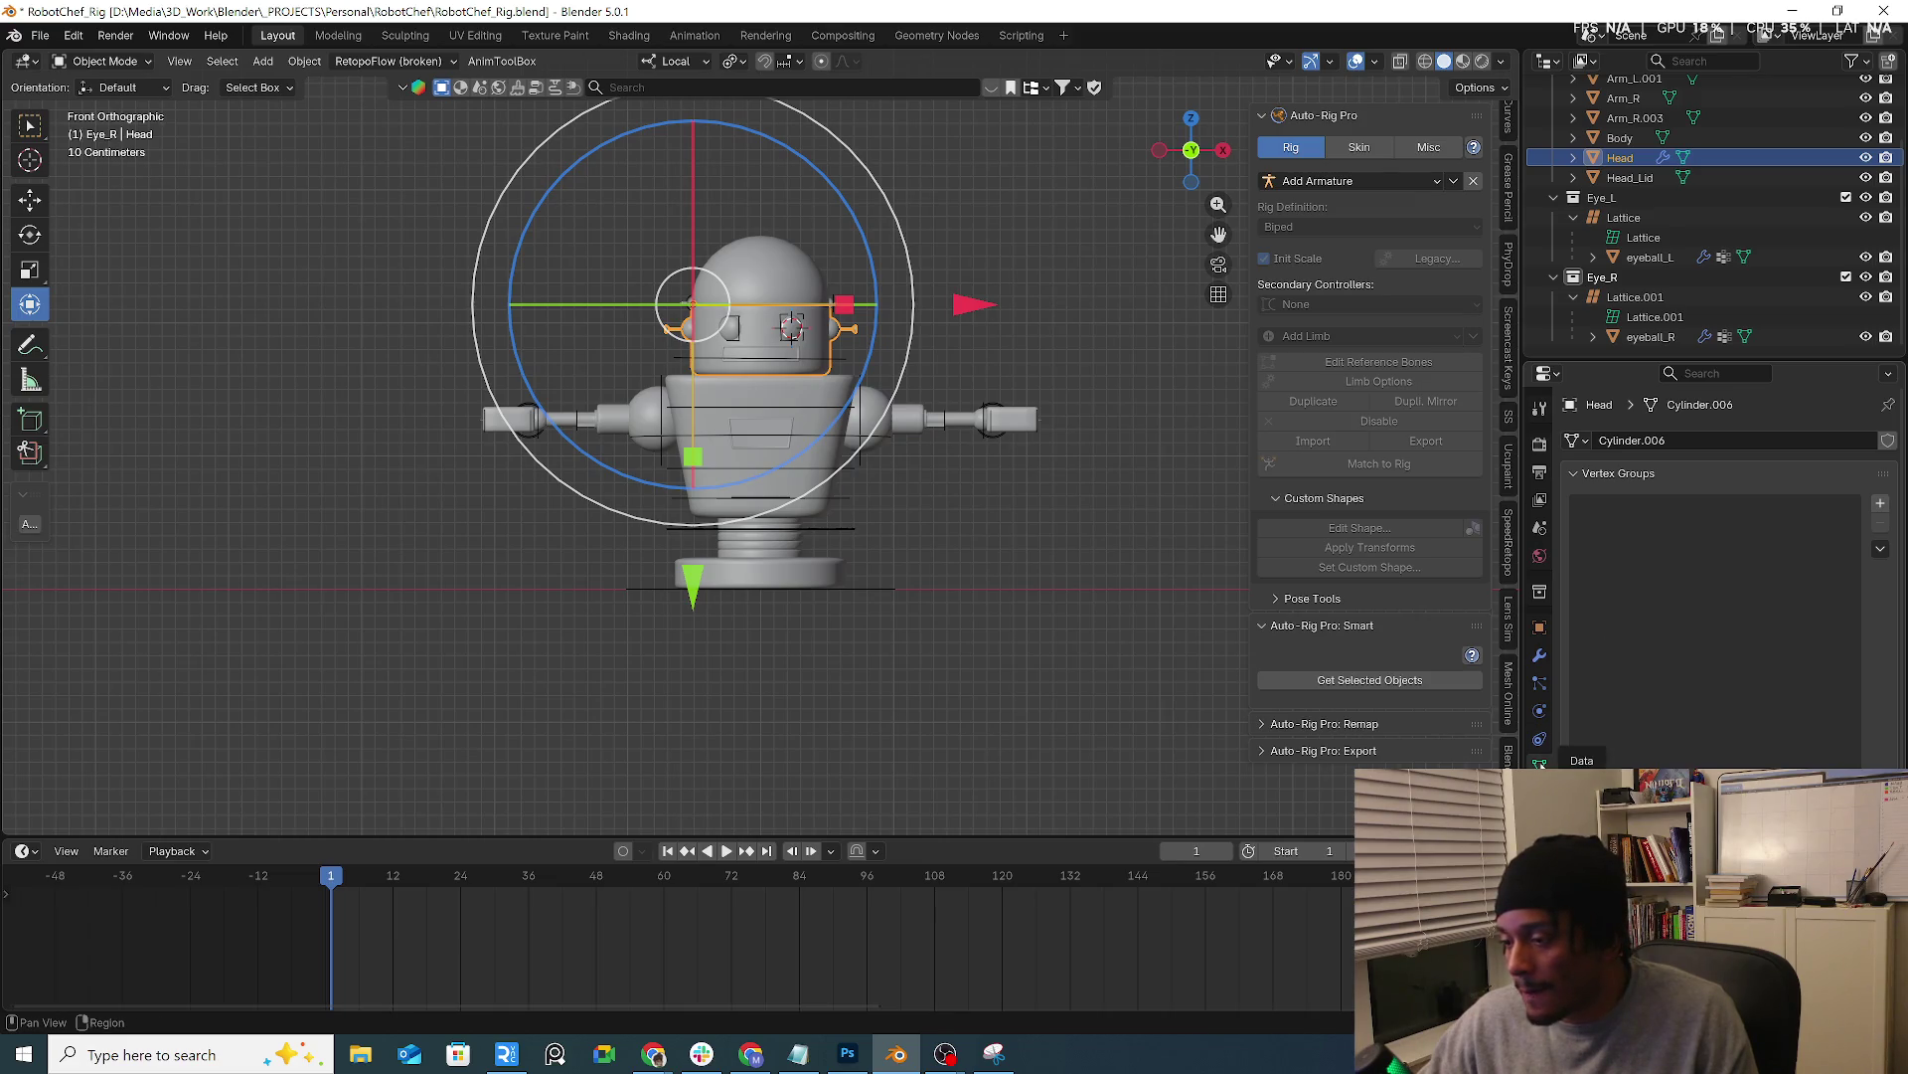
{"action": "left_click", "coordinate": [1540, 711]}
{"action": "left_click", "coordinate": [1541, 656]}
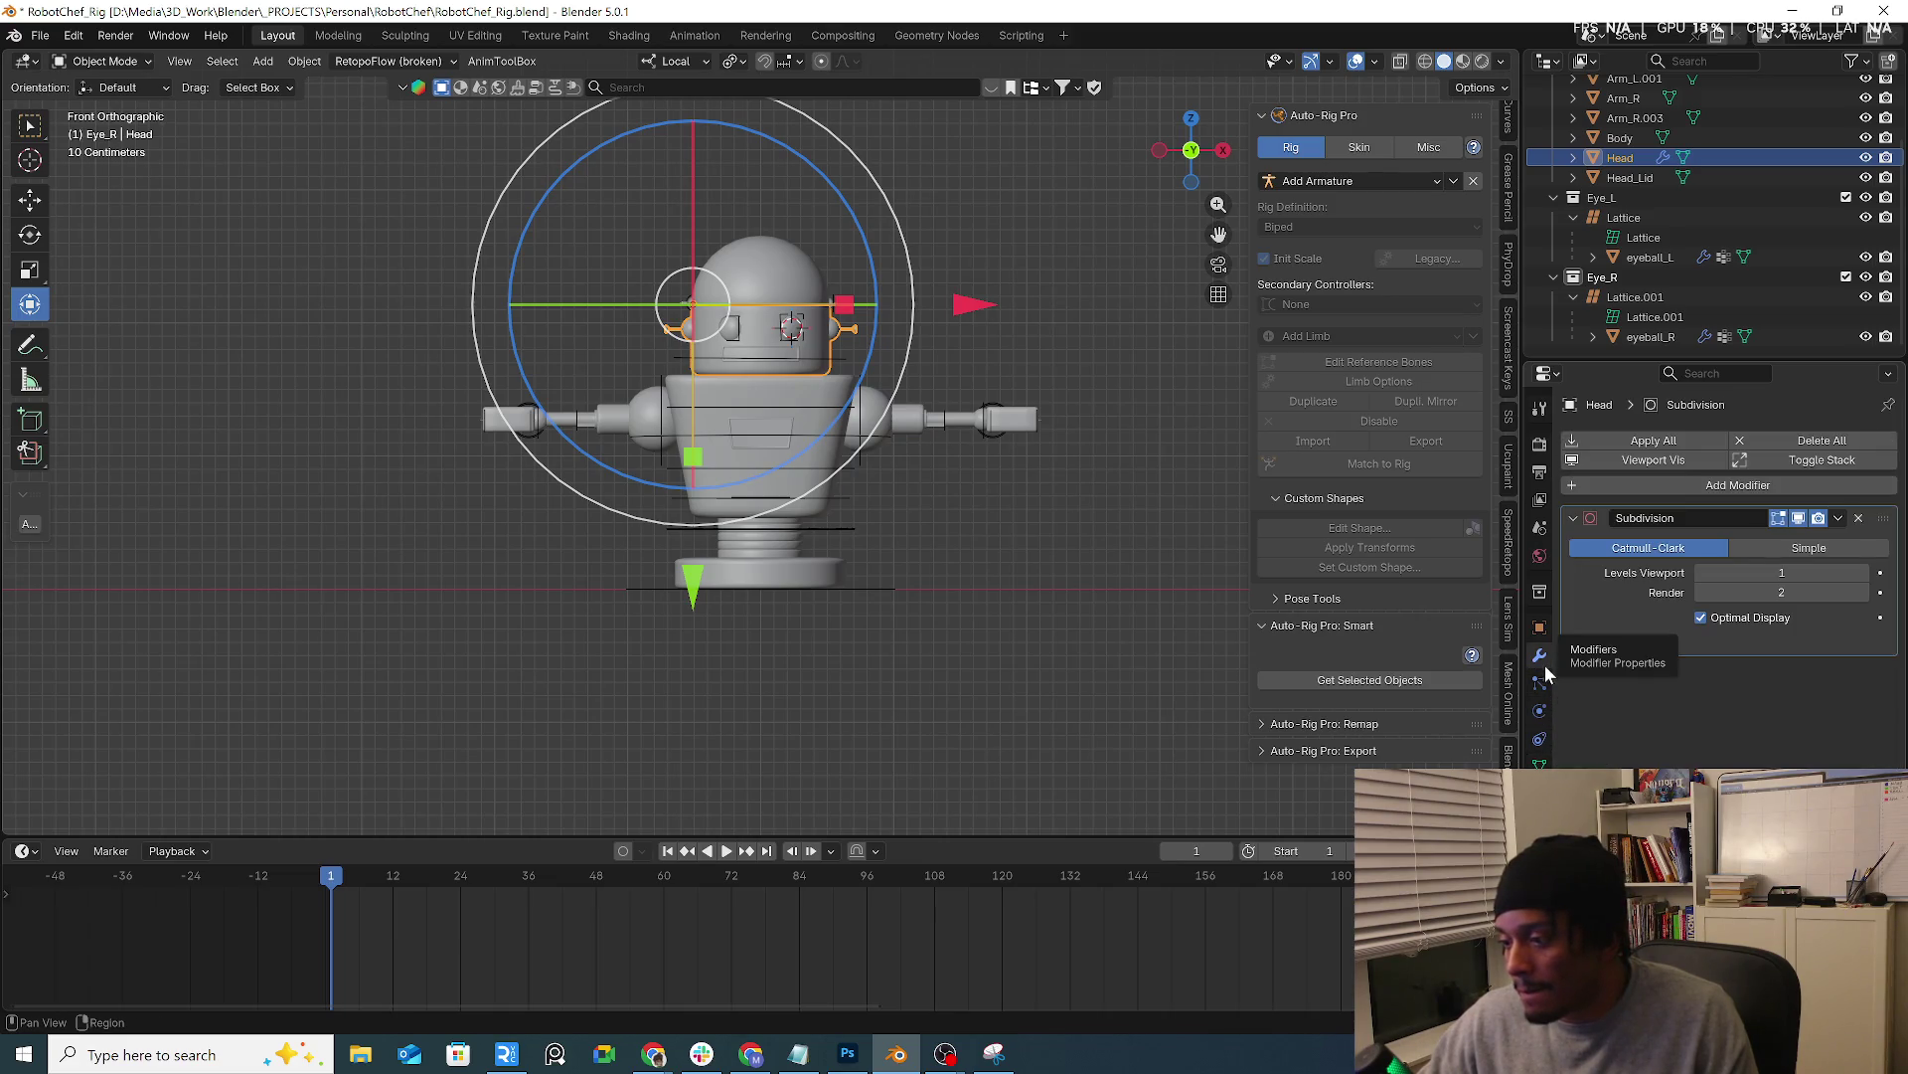
{"action": "mouse_move", "coordinate": [962, 537]}
{"action": "middle_mouse_down"}
{"action": "mouse_move", "coordinate": [777, 562]}
{"action": "mouse_move", "coordinate": [884, 441]}
{"action": "mouse_move", "coordinate": [748, 359]}
{"action": "mouse_move", "coordinate": [816, 389]}
{"action": "mouse_move", "coordinate": [1157, 394]}
{"action": "mouse_move", "coordinate": [1146, 419]}
{"action": "mouse_move", "coordinate": [1084, 413]}
{"action": "mouse_move", "coordinate": [835, 359]}
{"action": "middle_mouse_up"}
{"action": "scroll", "coordinate": [844, 342], "scroll_direction": "up", "scroll_amount": 3}
{"action": "left_click", "coordinate": [844, 341]}
{"action": "scroll", "coordinate": [610, 273], "scroll_direction": "up", "scroll_amount": 5}
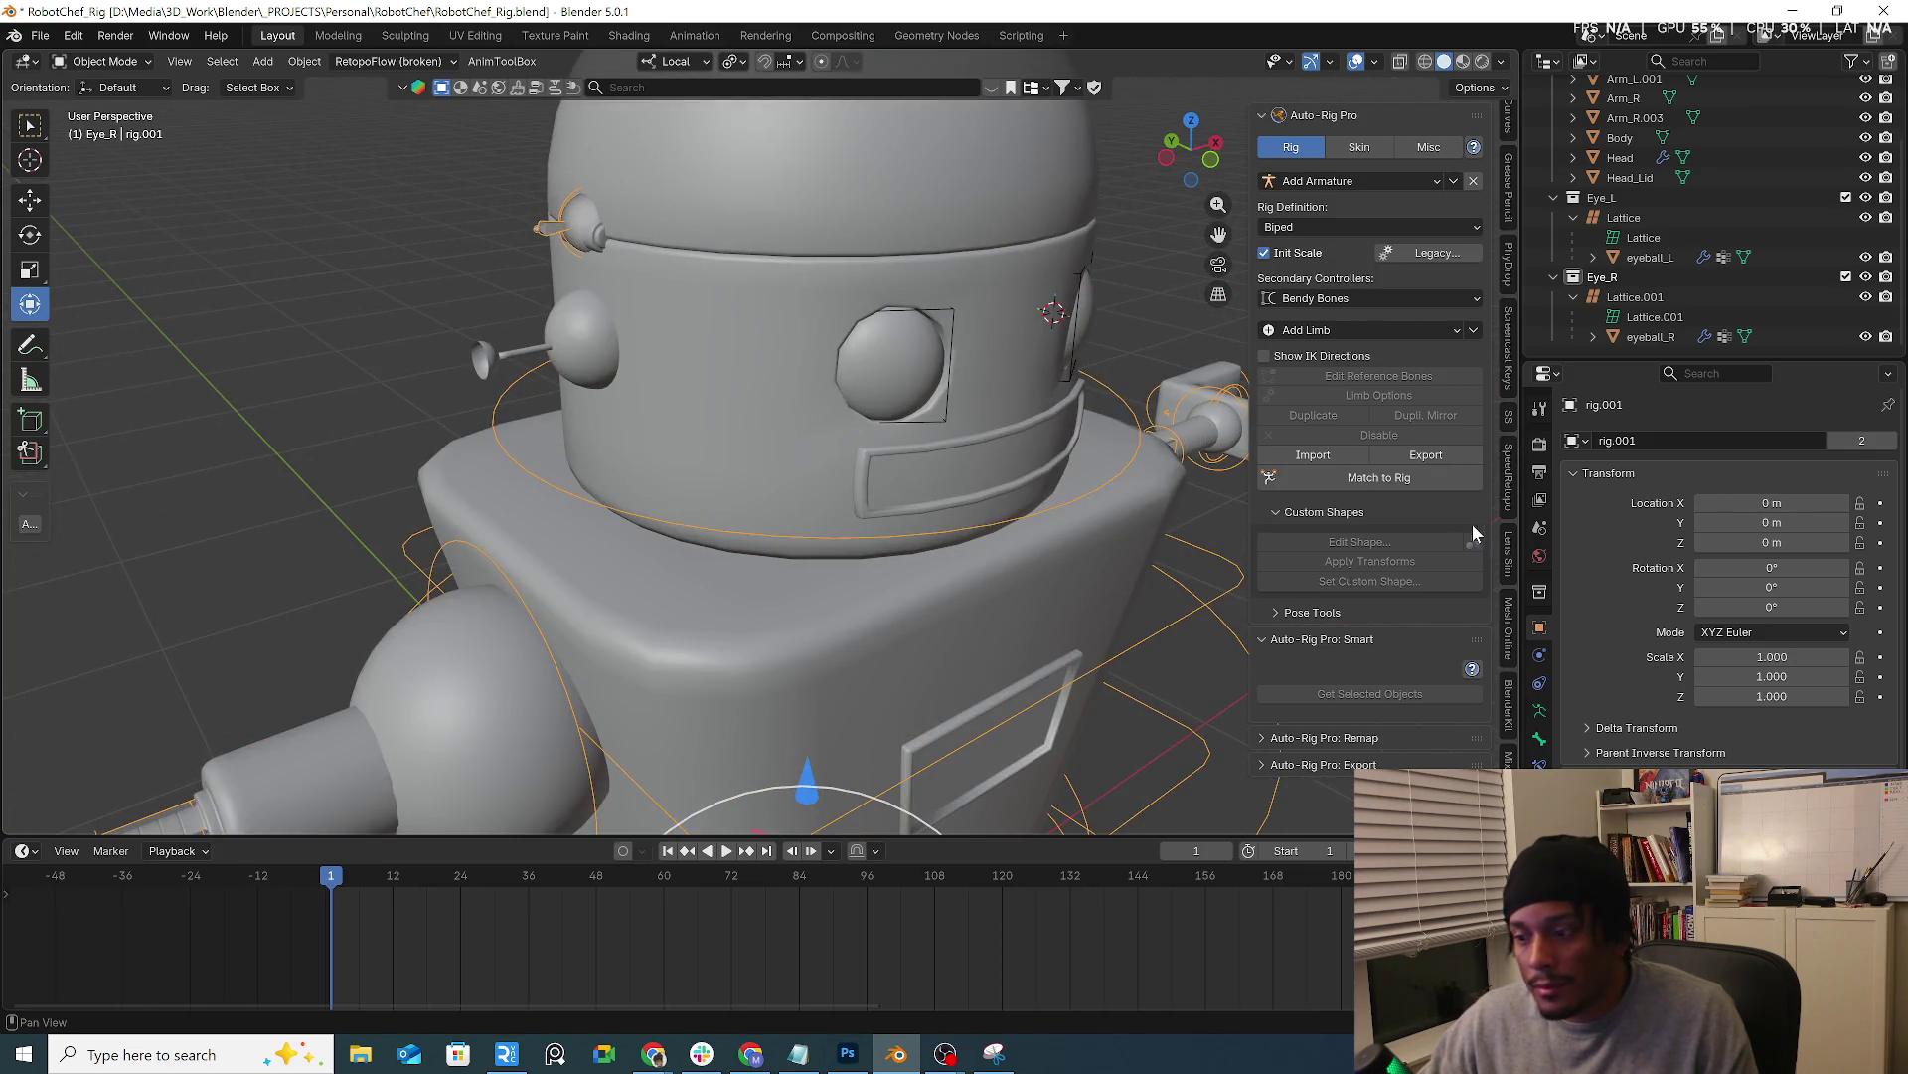
Put rig.001 in Pose Mode, look the robot over, and bring up Auto-Rig Pro's Add Limb list
{"action": "key", "text": "ctrl+Tab"}
{"action": "mouse_move", "coordinate": [1018, 501]}
{"action": "middle_mouse_down"}
{"action": "mouse_move", "coordinate": [891, 517]}
{"action": "mouse_move", "coordinate": [800, 457]}
{"action": "middle_mouse_up"}
{"action": "scroll", "coordinate": [800, 456], "scroll_direction": "down", "scroll_amount": 4}
{"action": "left_click", "coordinate": [954, 452]}
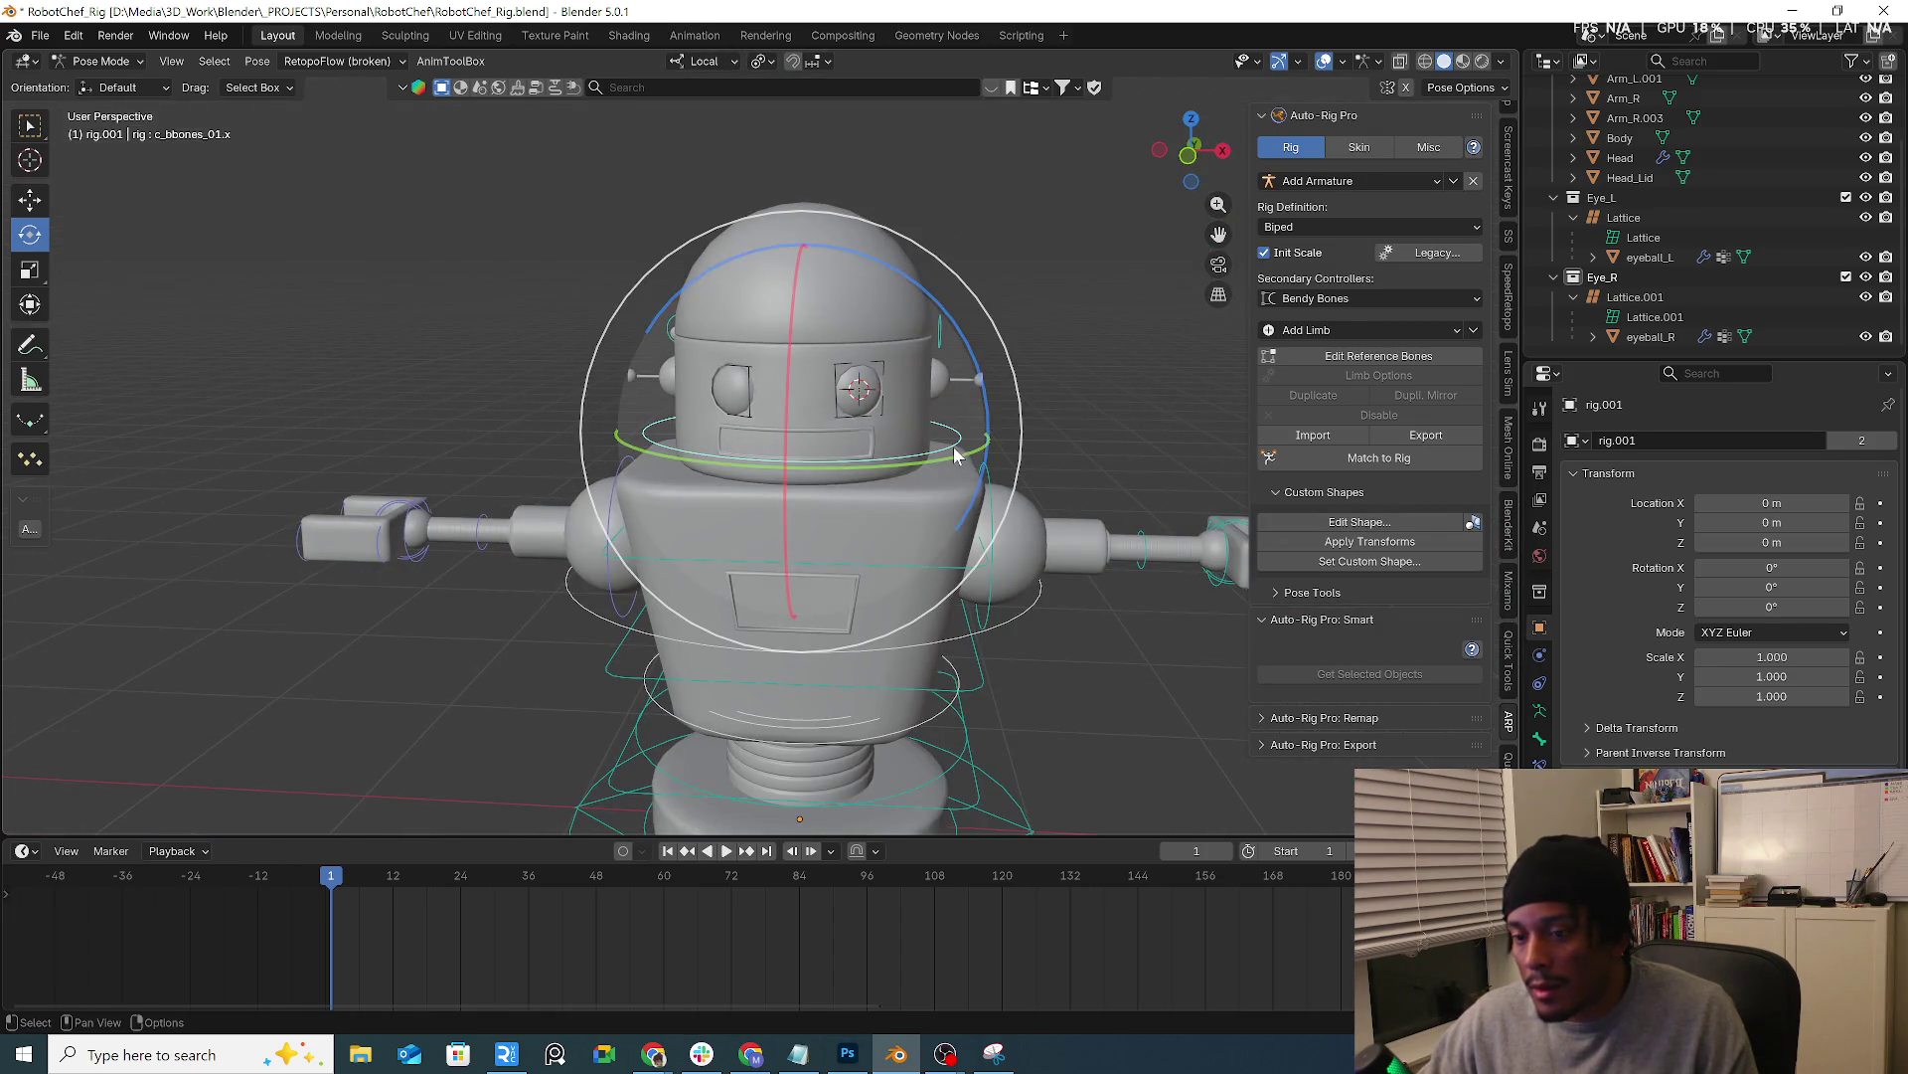
{"action": "mouse_move", "coordinate": [953, 446]}
{"action": "middle_mouse_down"}
{"action": "mouse_move", "coordinate": [958, 553]}
{"action": "mouse_move", "coordinate": [854, 568]}
{"action": "mouse_move", "coordinate": [1067, 594]}
{"action": "middle_mouse_up"}
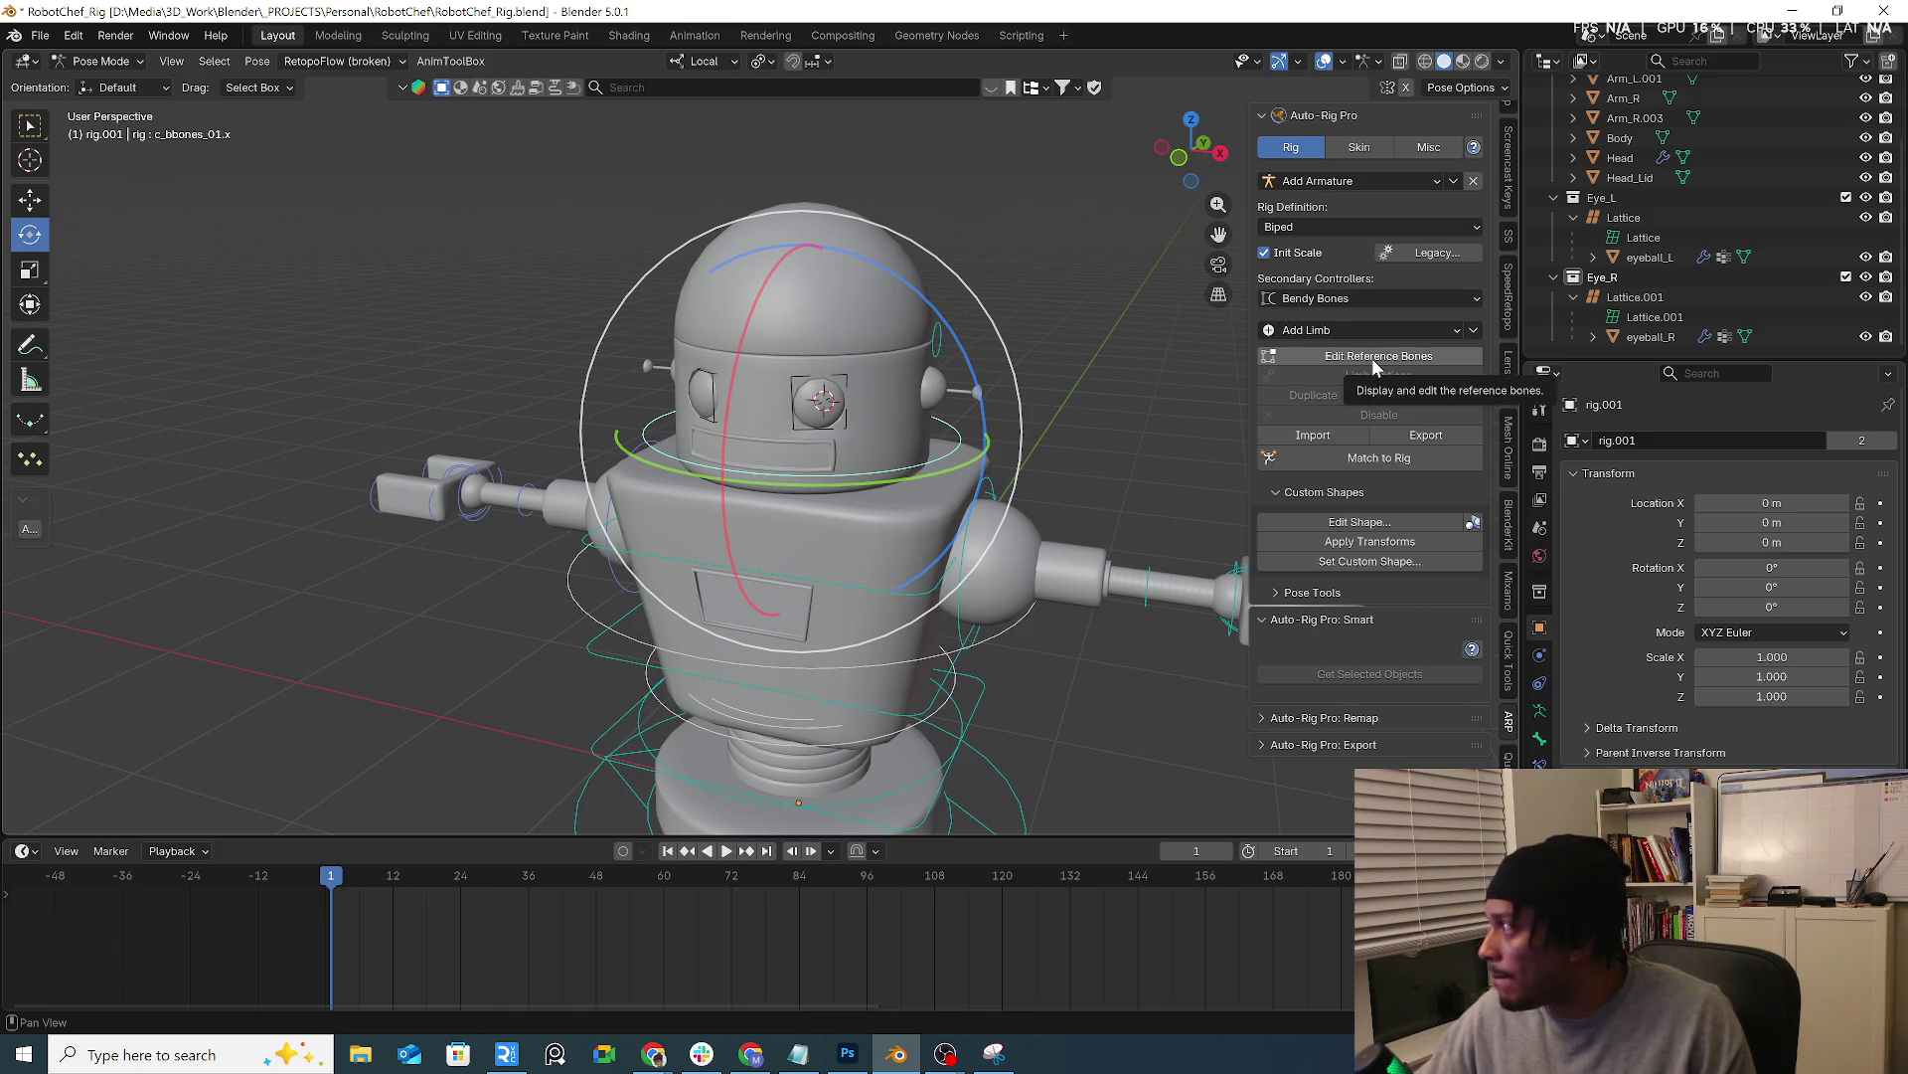
{"action": "mouse_move", "coordinate": [702, 478]}
{"action": "middle_mouse_down"}
{"action": "mouse_move", "coordinate": [899, 483]}
{"action": "mouse_move", "coordinate": [757, 486]}
{"action": "middle_mouse_up"}
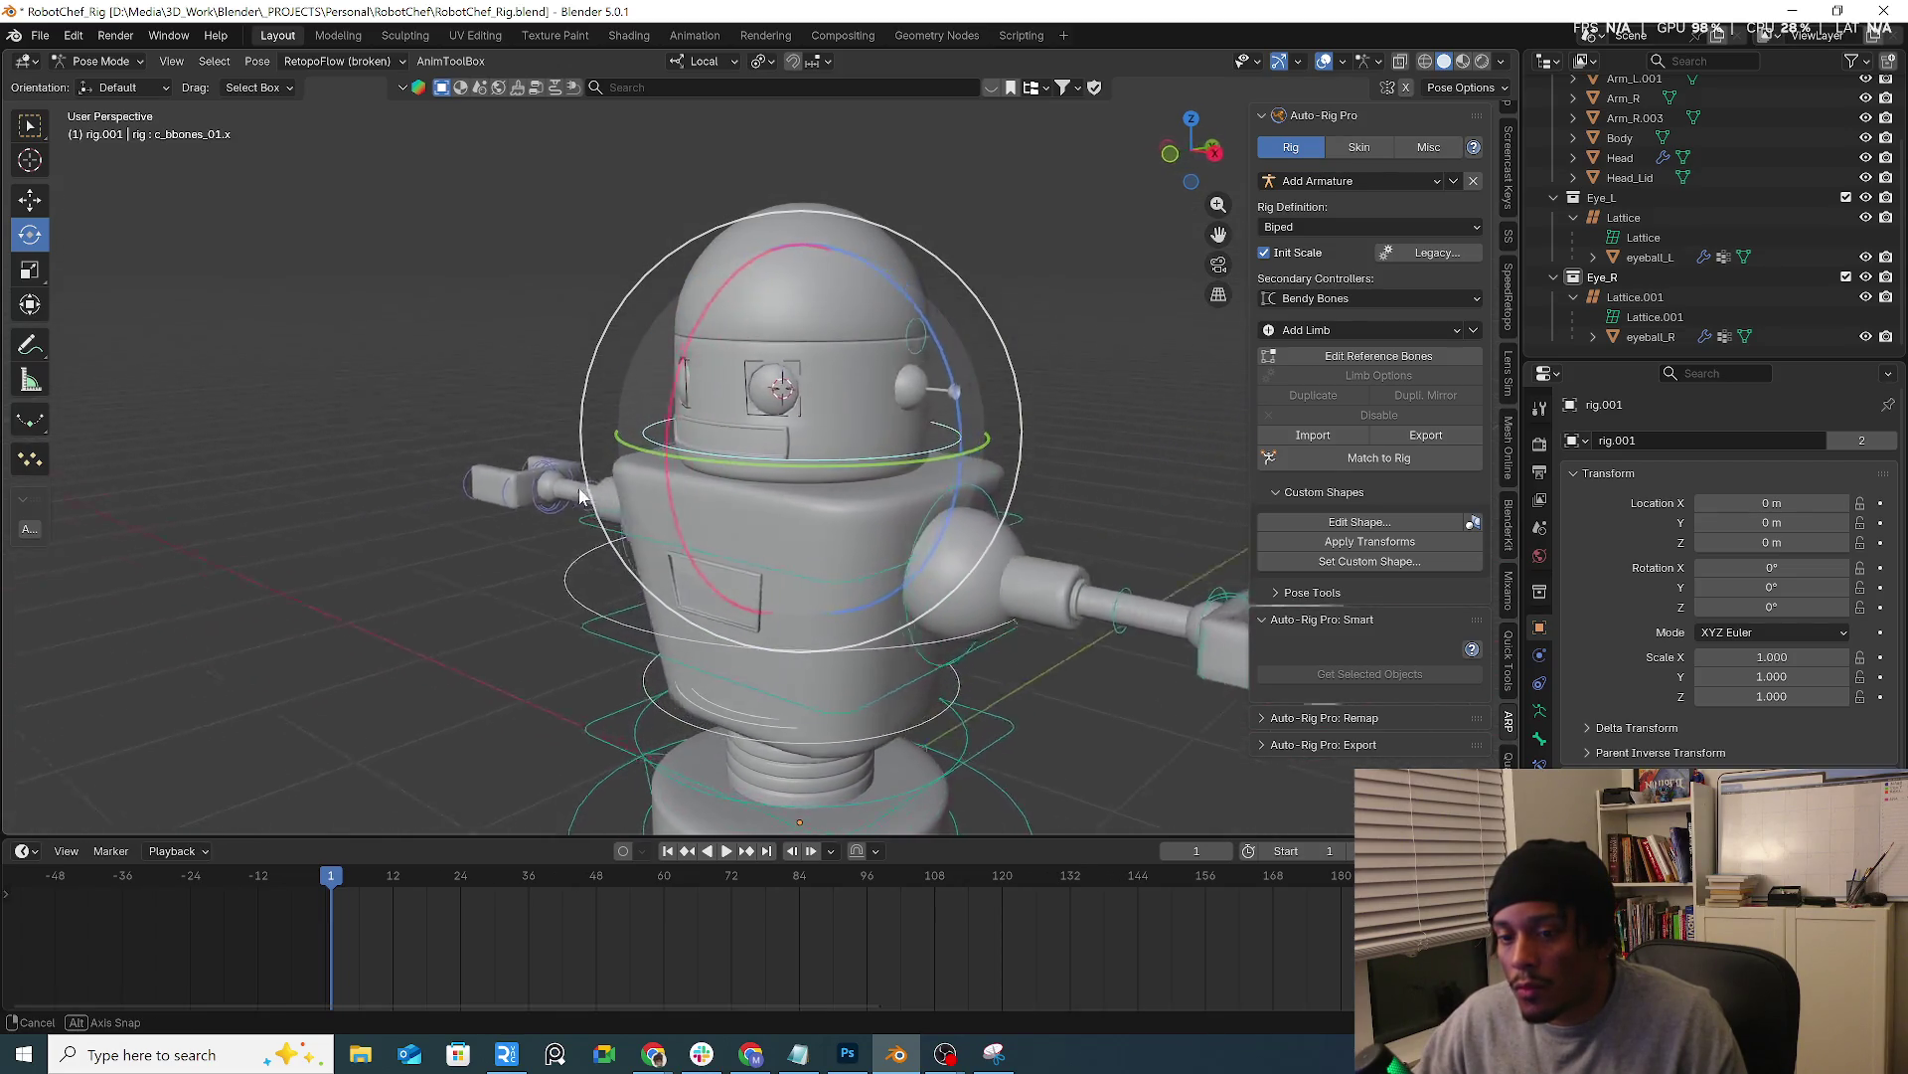
{"action": "middle_click_drag", "start_coordinate": [635, 485], "coordinate": [621, 448]}
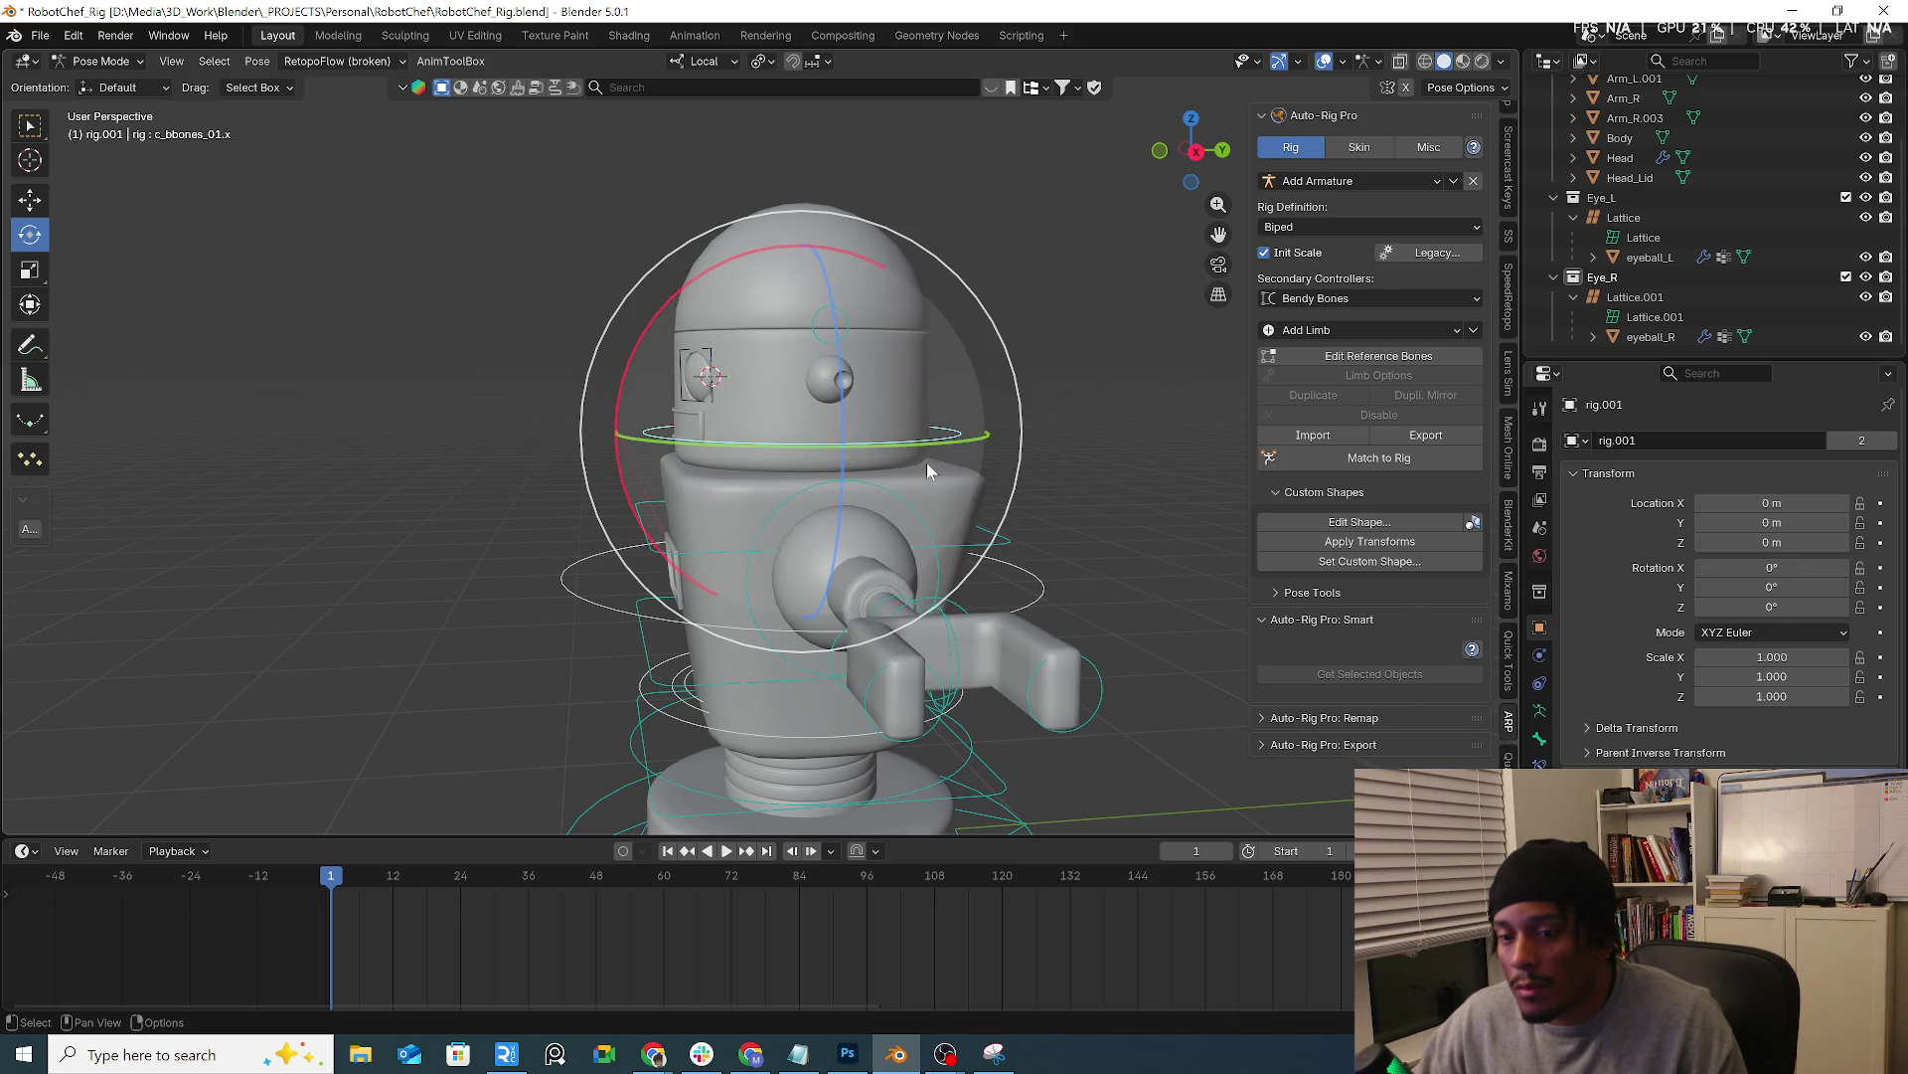
{"action": "left_click", "coordinate": [1388, 329]}
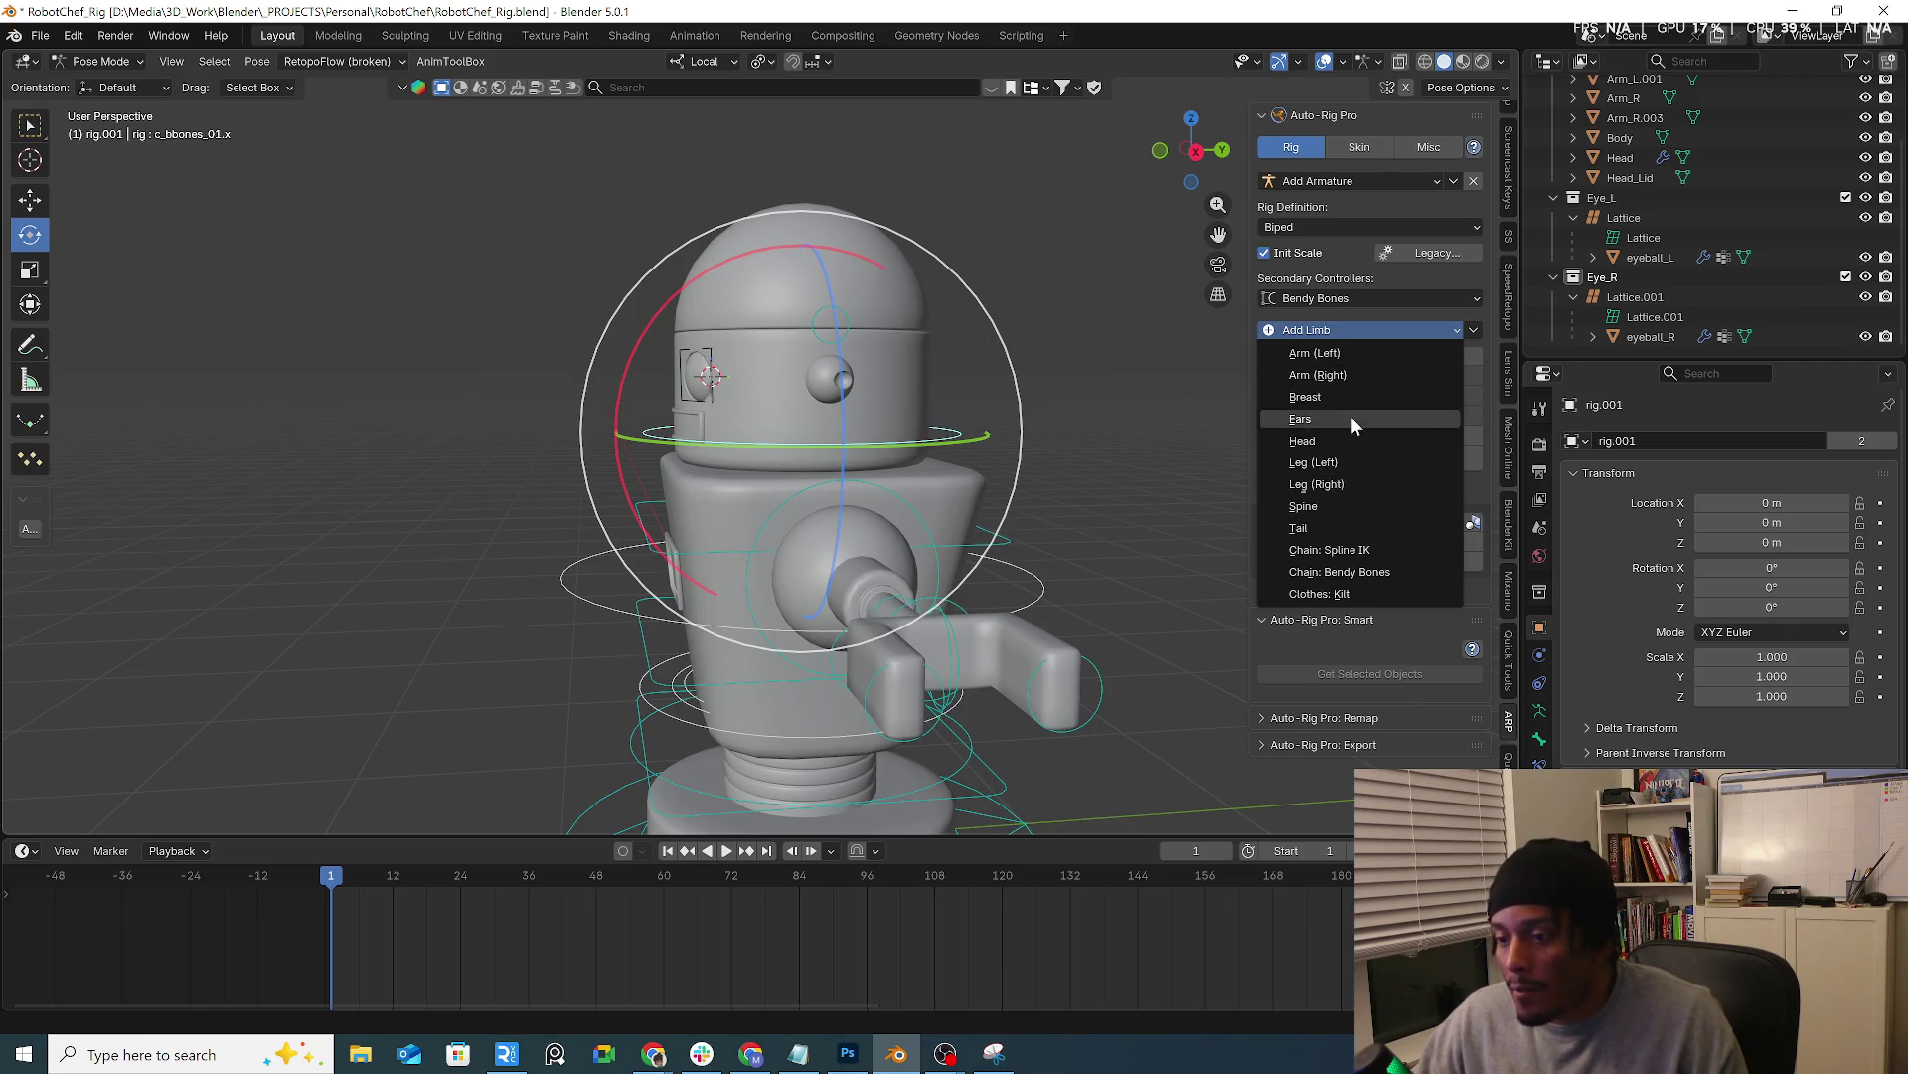
Add a Head limb and, in right ortho view, scale and move its reference bone into the robot's head
{"action": "left_click", "coordinate": [1337, 438]}
{"action": "middle_click_drag", "start_coordinate": [925, 493], "coordinate": [777, 477]}
{"action": "scroll", "coordinate": [835, 493], "scroll_direction": "down", "scroll_amount": 3}
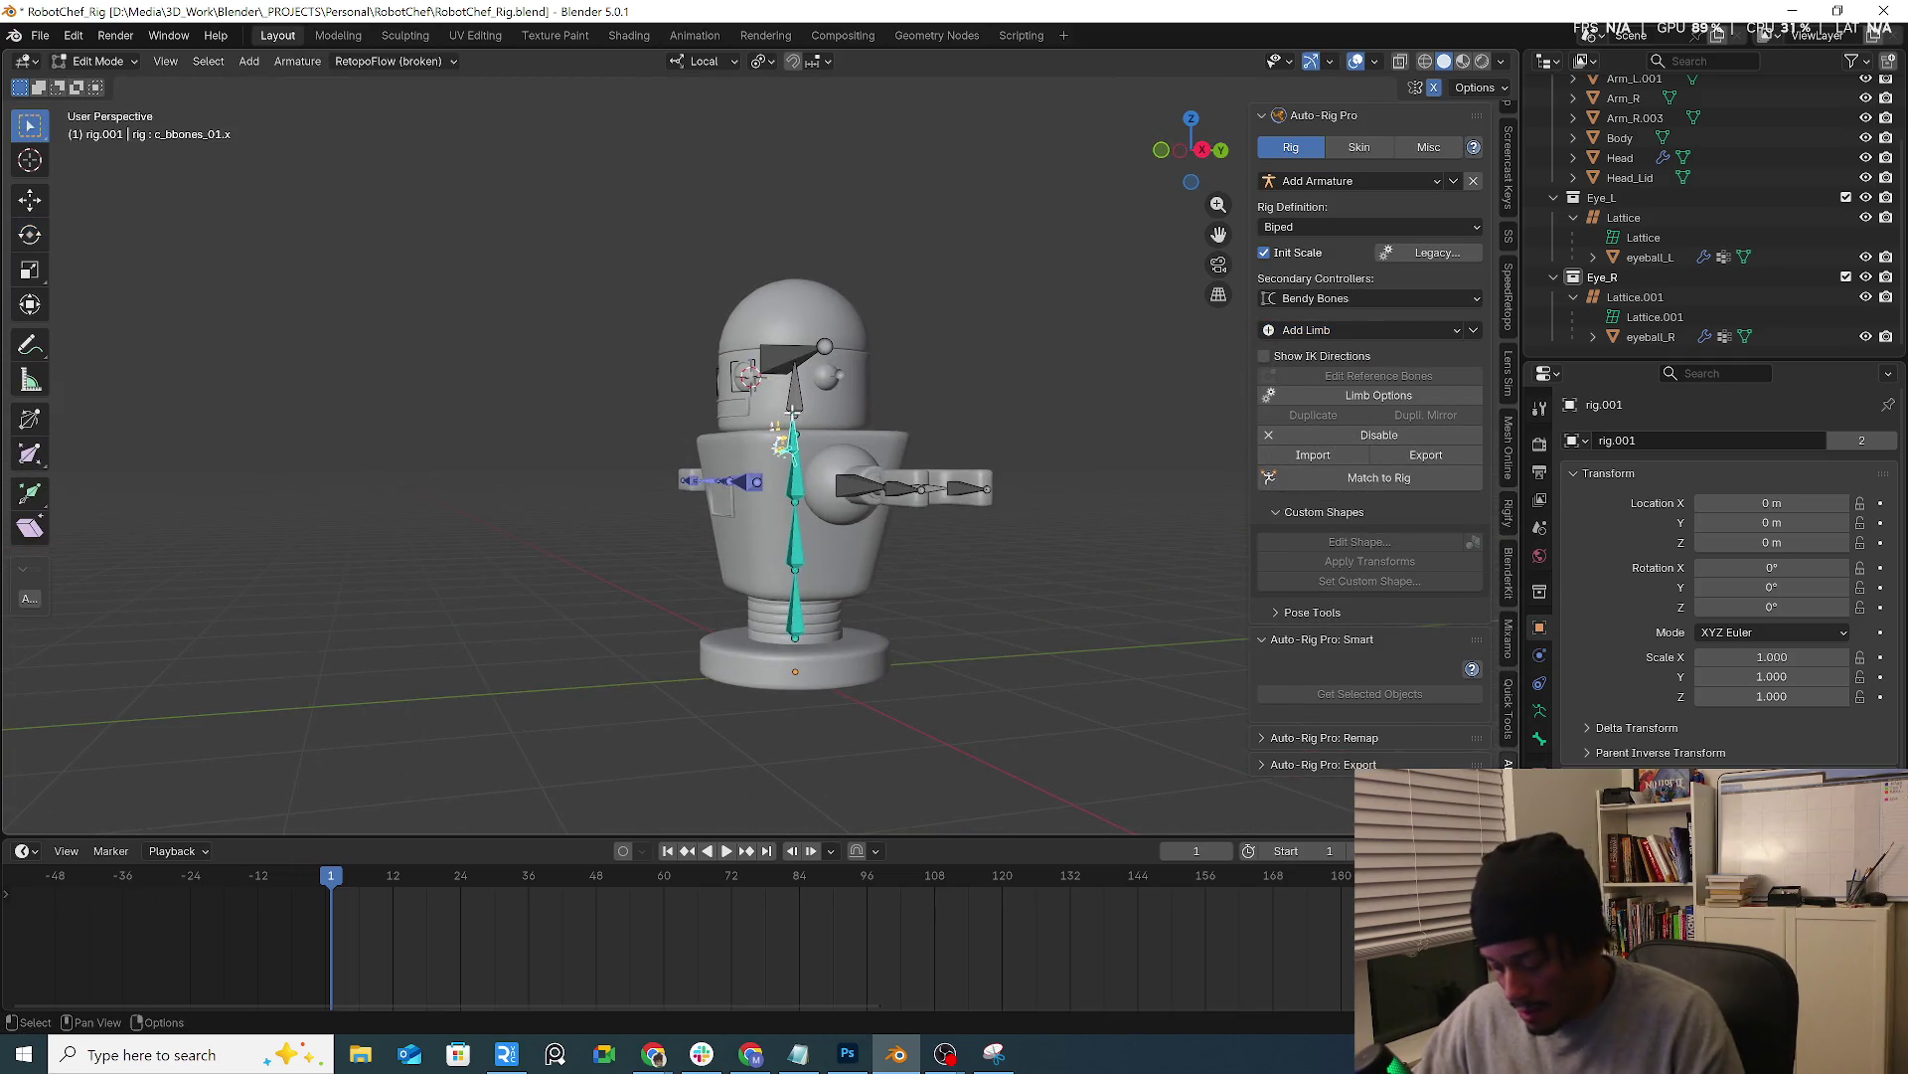
{"action": "key", "text": "KP_3"}
{"action": "key", "text": "s"}
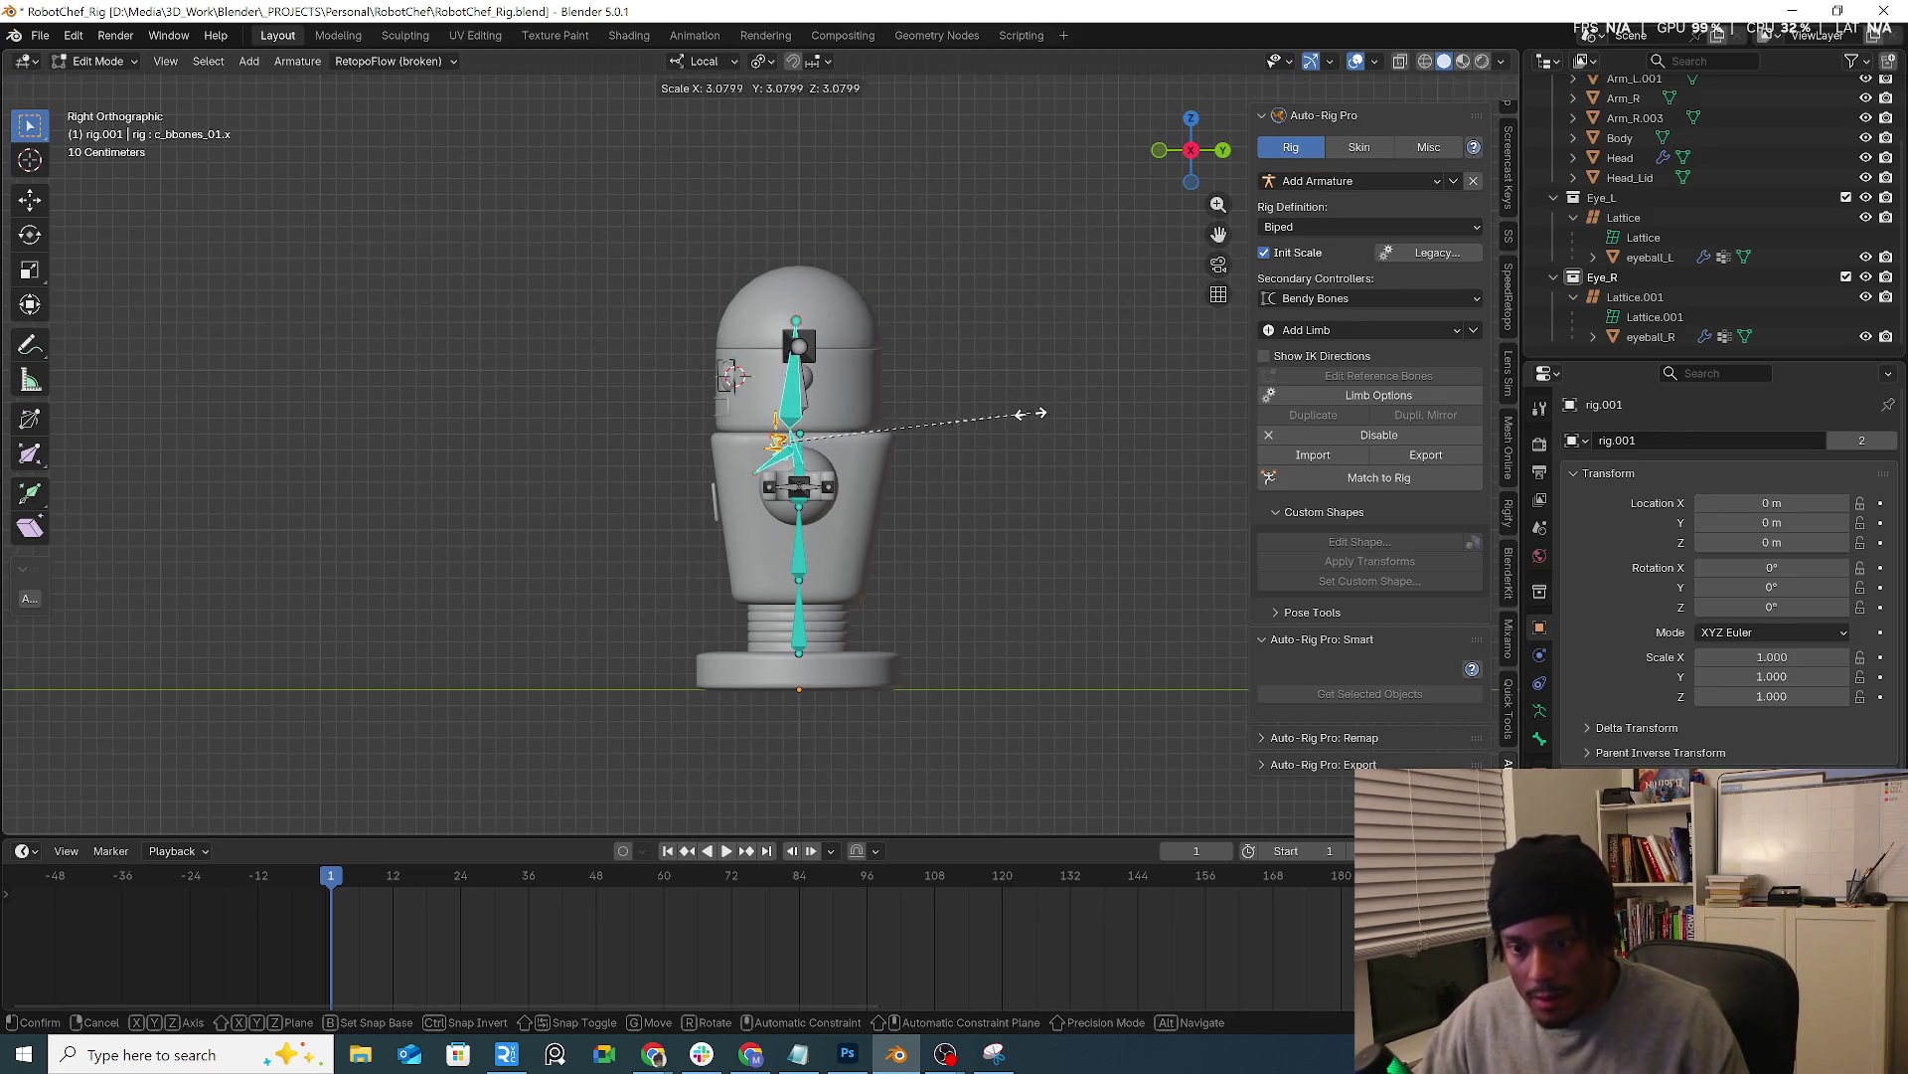
{"action": "left_click", "coordinate": [1043, 438]}
{"action": "key", "text": "g"}
{"action": "left_click", "coordinate": [861, 309]}
{"action": "scroll", "coordinate": [860, 307], "scroll_direction": "up", "scroll_amount": 2}
{"action": "scroll", "coordinate": [754, 409], "scroll_direction": "up", "scroll_amount": 3}
{"action": "key", "text": "g"}
{"action": "left_click", "coordinate": [705, 477]}
{"action": "mouse_move", "coordinate": [704, 477]}
{"action": "middle_mouse_down"}
{"action": "mouse_move", "coordinate": [821, 460]}
{"action": "mouse_move", "coordinate": [1091, 475]}
{"action": "mouse_move", "coordinate": [1077, 470]}
{"action": "middle_mouse_up"}
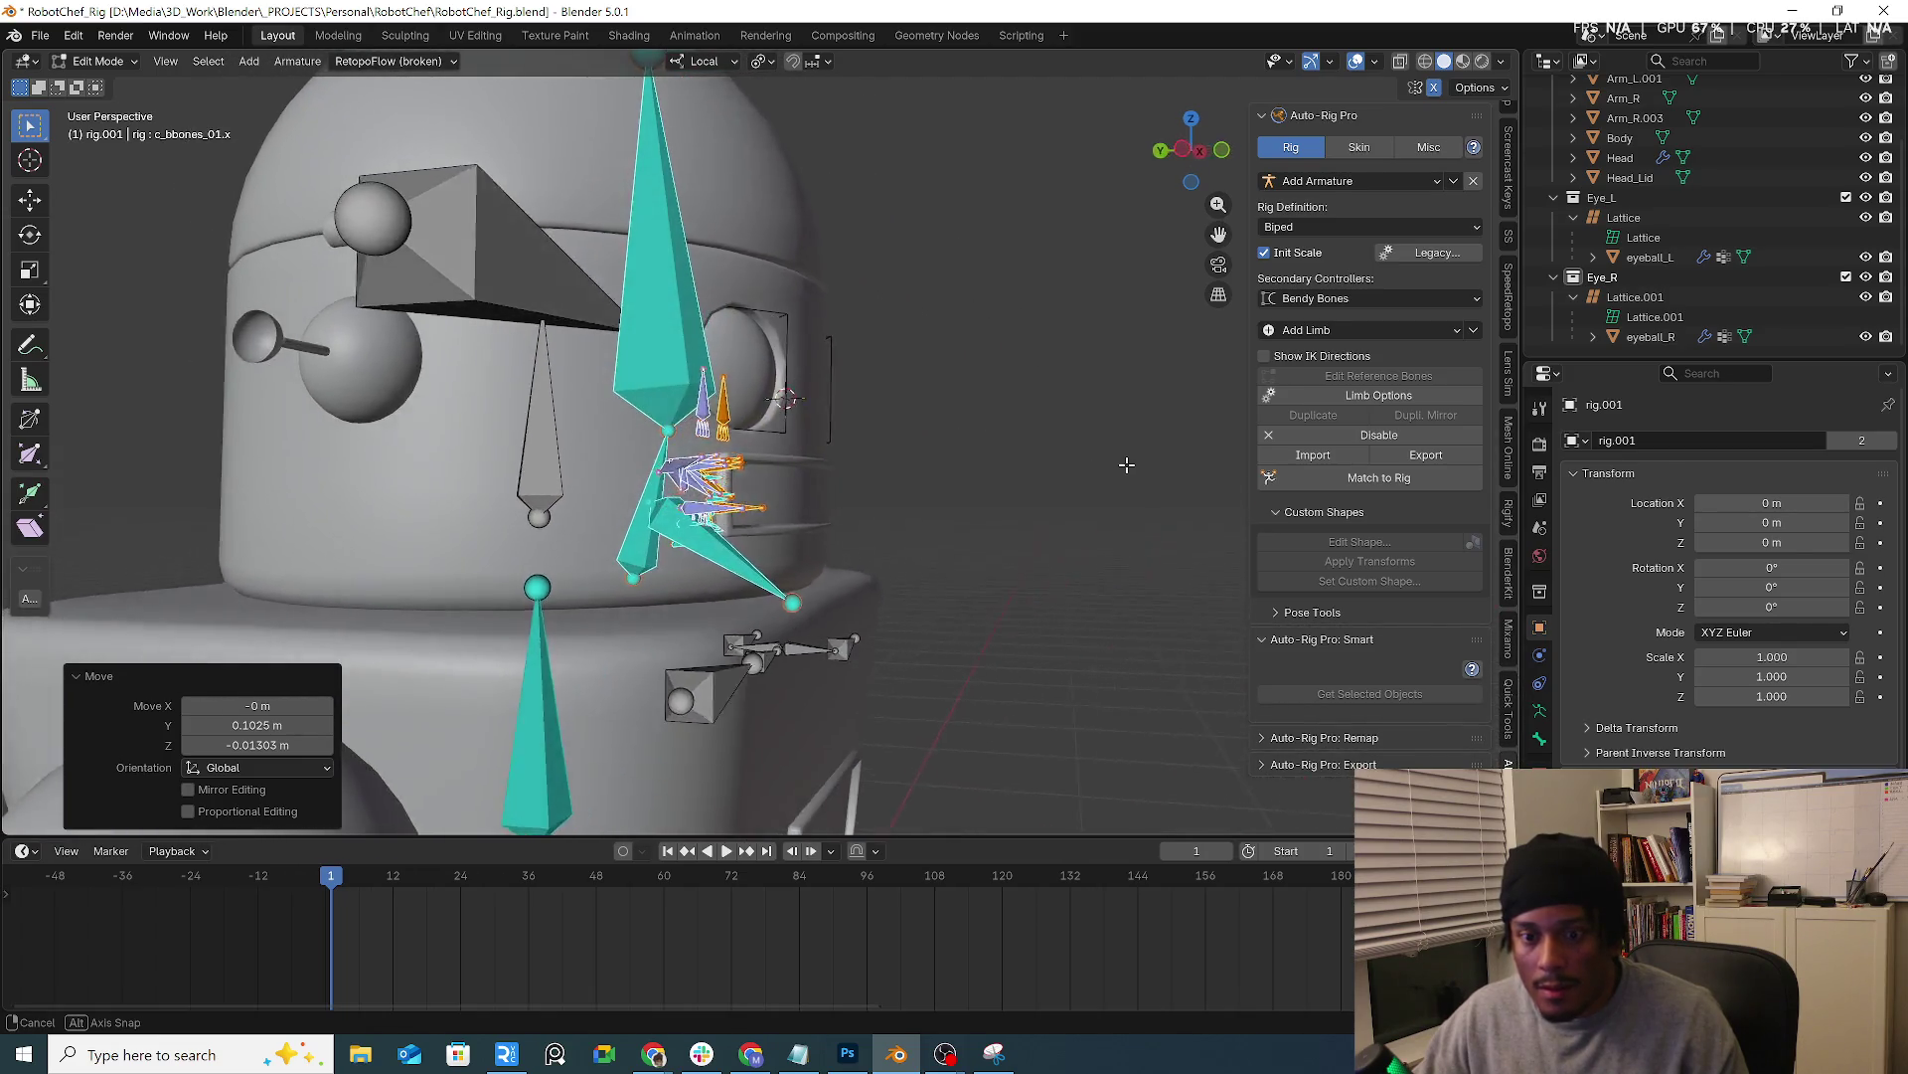
{"action": "mouse_move", "coordinate": [1076, 470]}
{"action": "middle_mouse_down"}
{"action": "mouse_move", "coordinate": [1127, 466]}
{"action": "mouse_move", "coordinate": [949, 467]}
{"action": "mouse_move", "coordinate": [984, 465]}
{"action": "middle_mouse_up"}
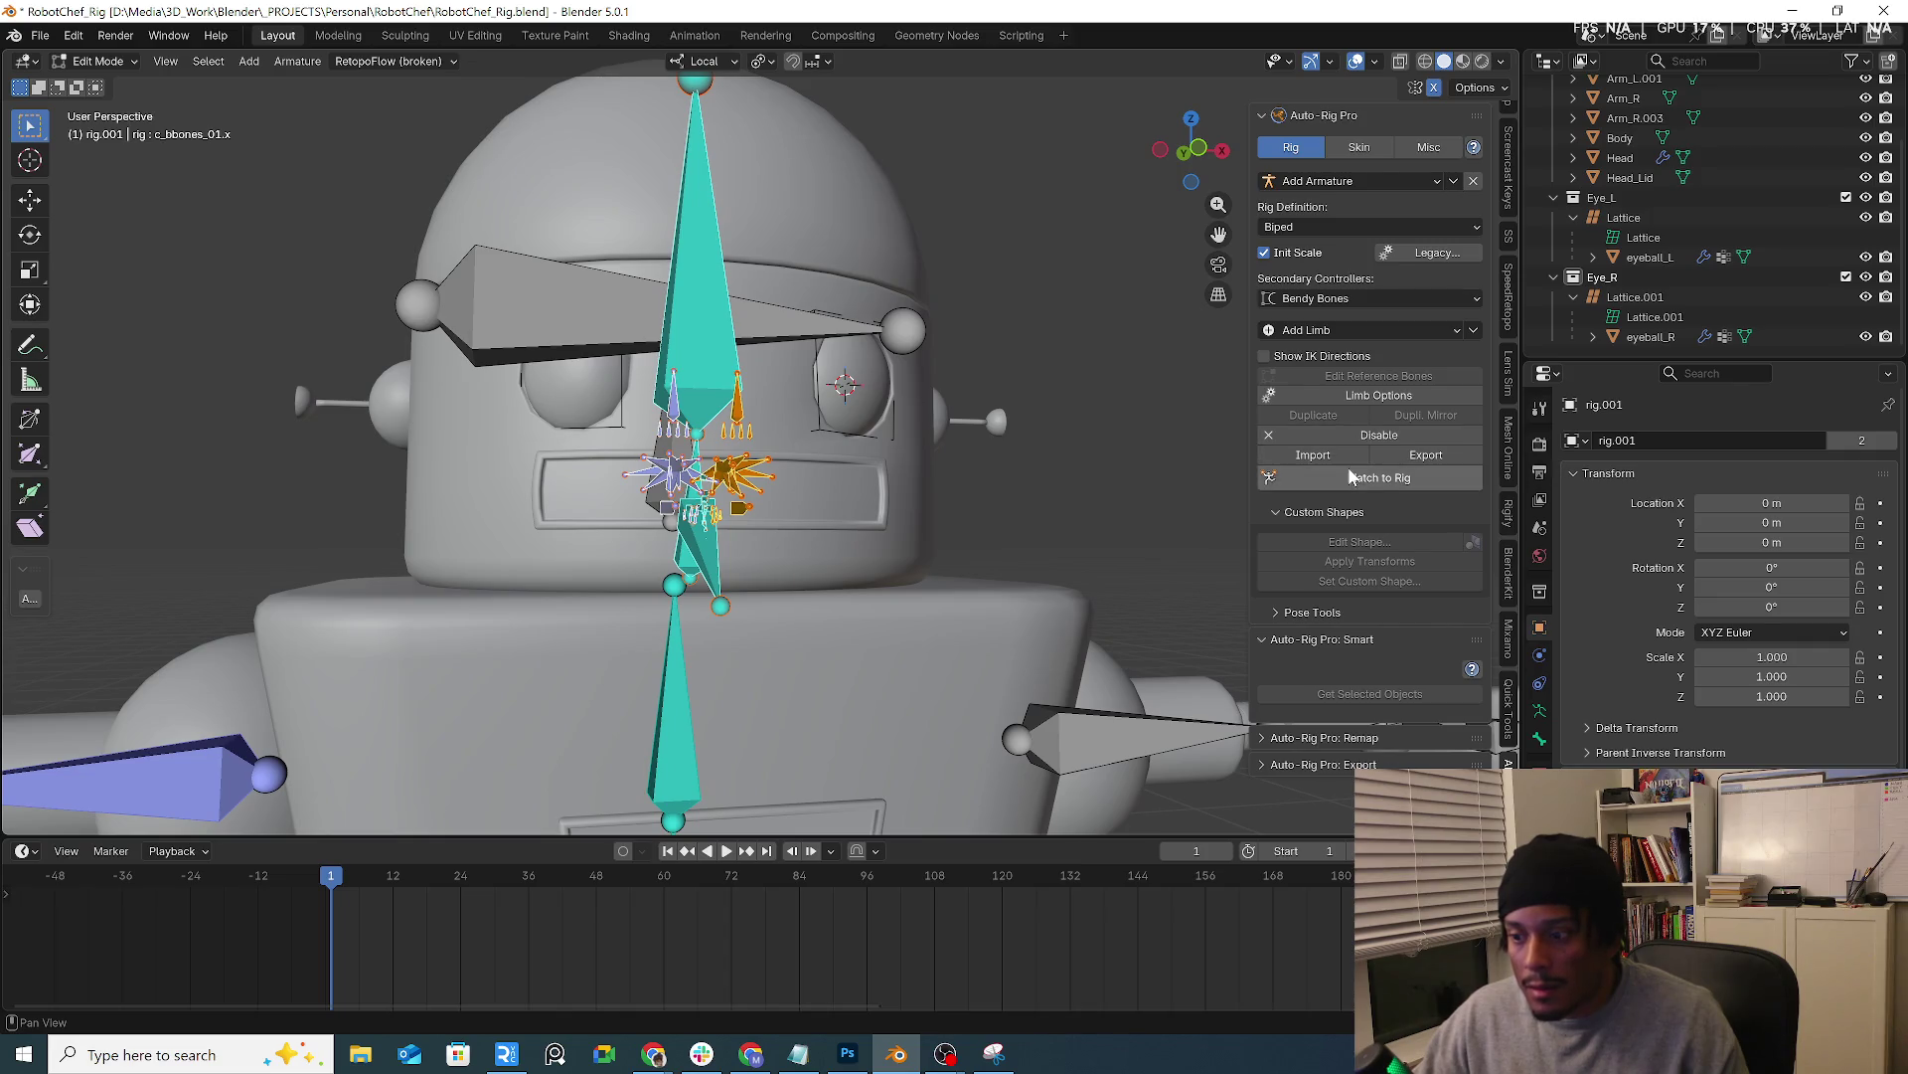
Match the reference bones to the rig and bring up the head's Limb Options with facial eye settings
{"action": "left_click", "coordinate": [1341, 479]}
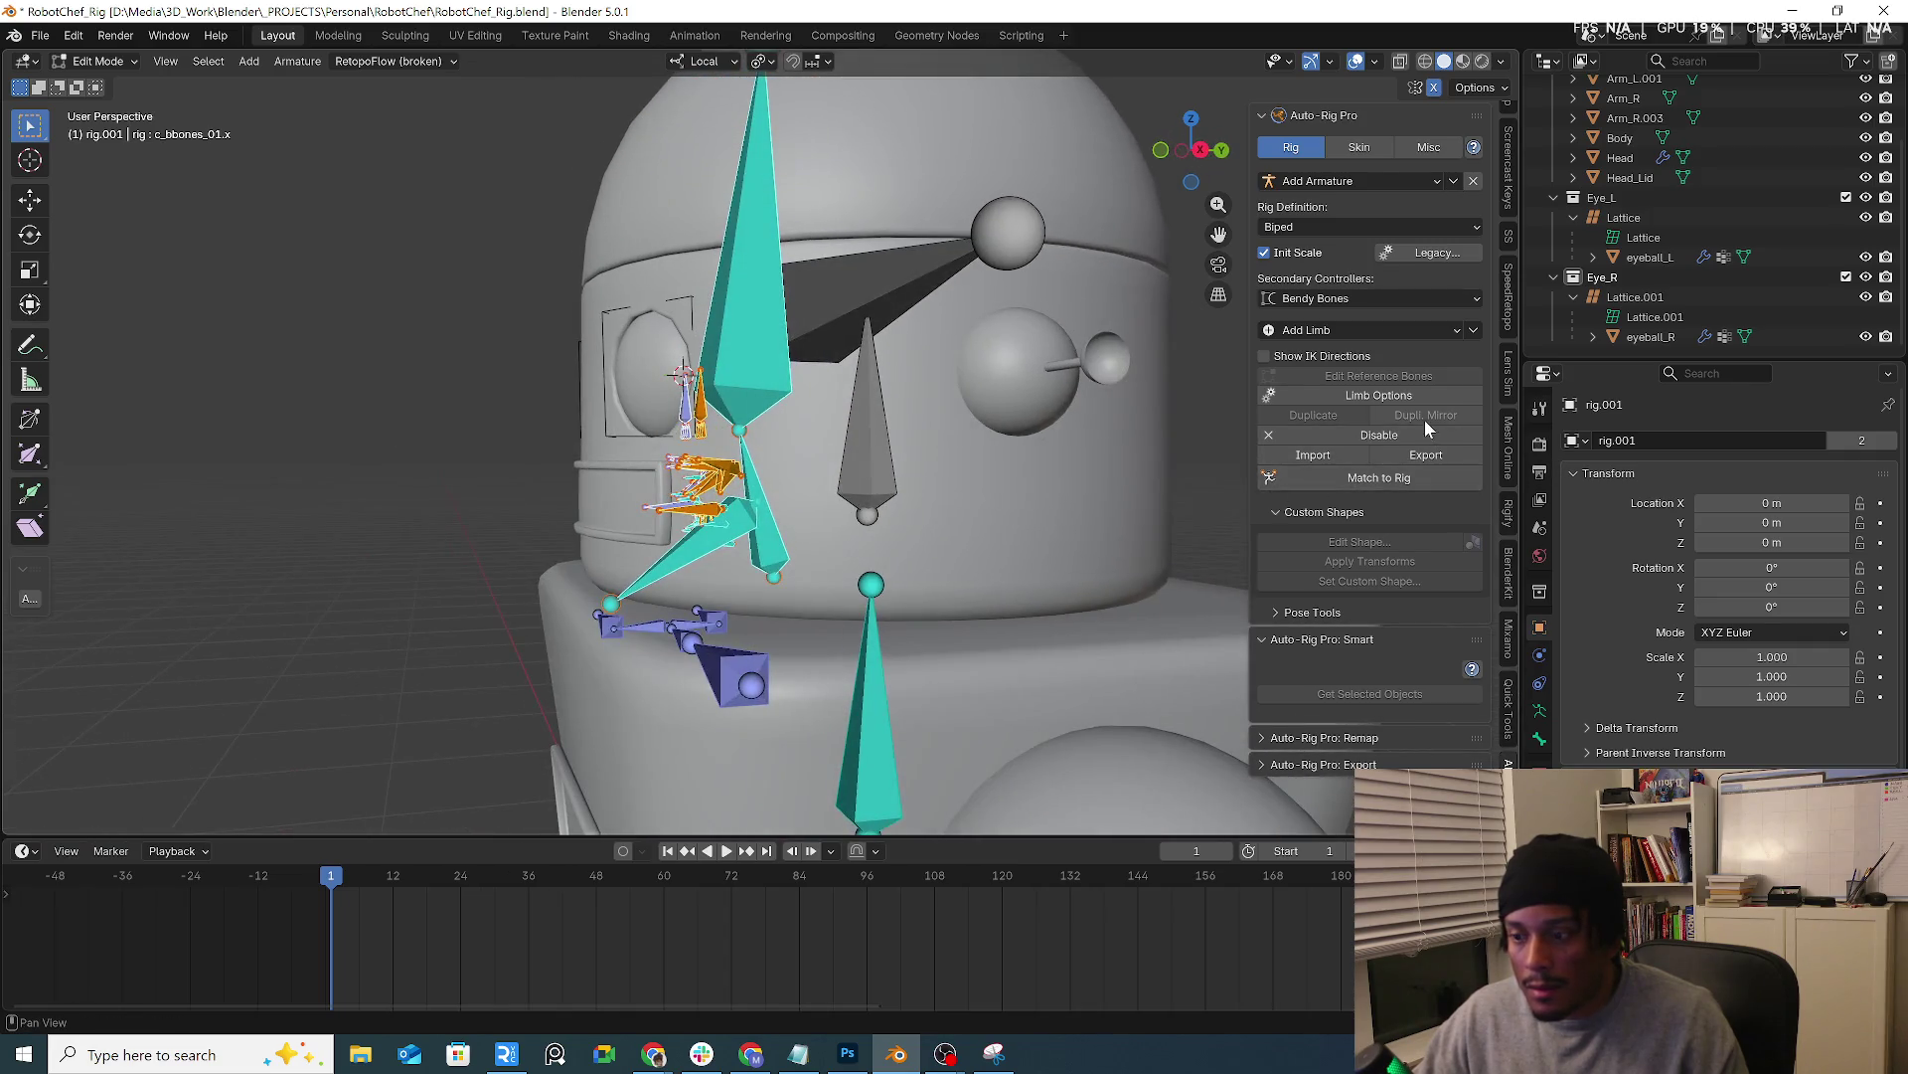
{"action": "left_click", "coordinate": [1417, 395]}
{"action": "left_click", "coordinate": [1392, 463]}
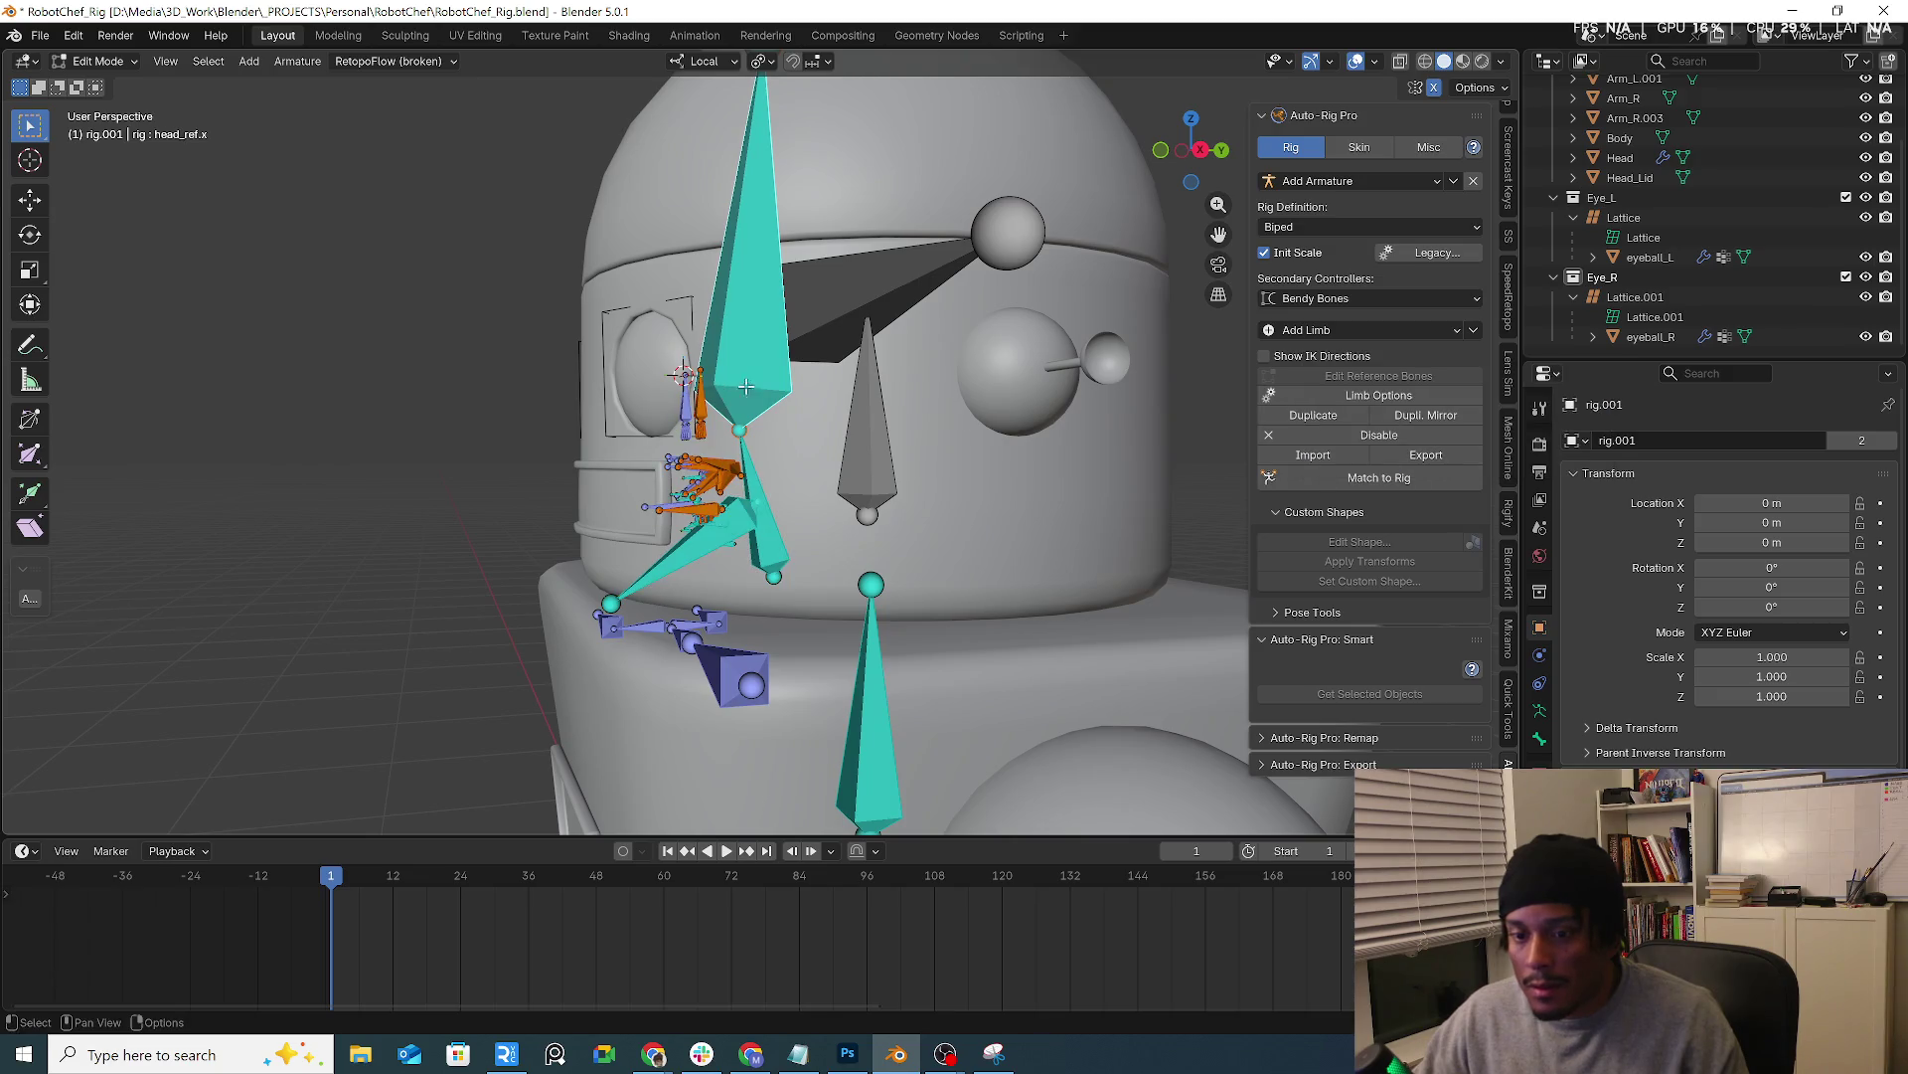
{"action": "left_click", "coordinate": [1416, 395]}
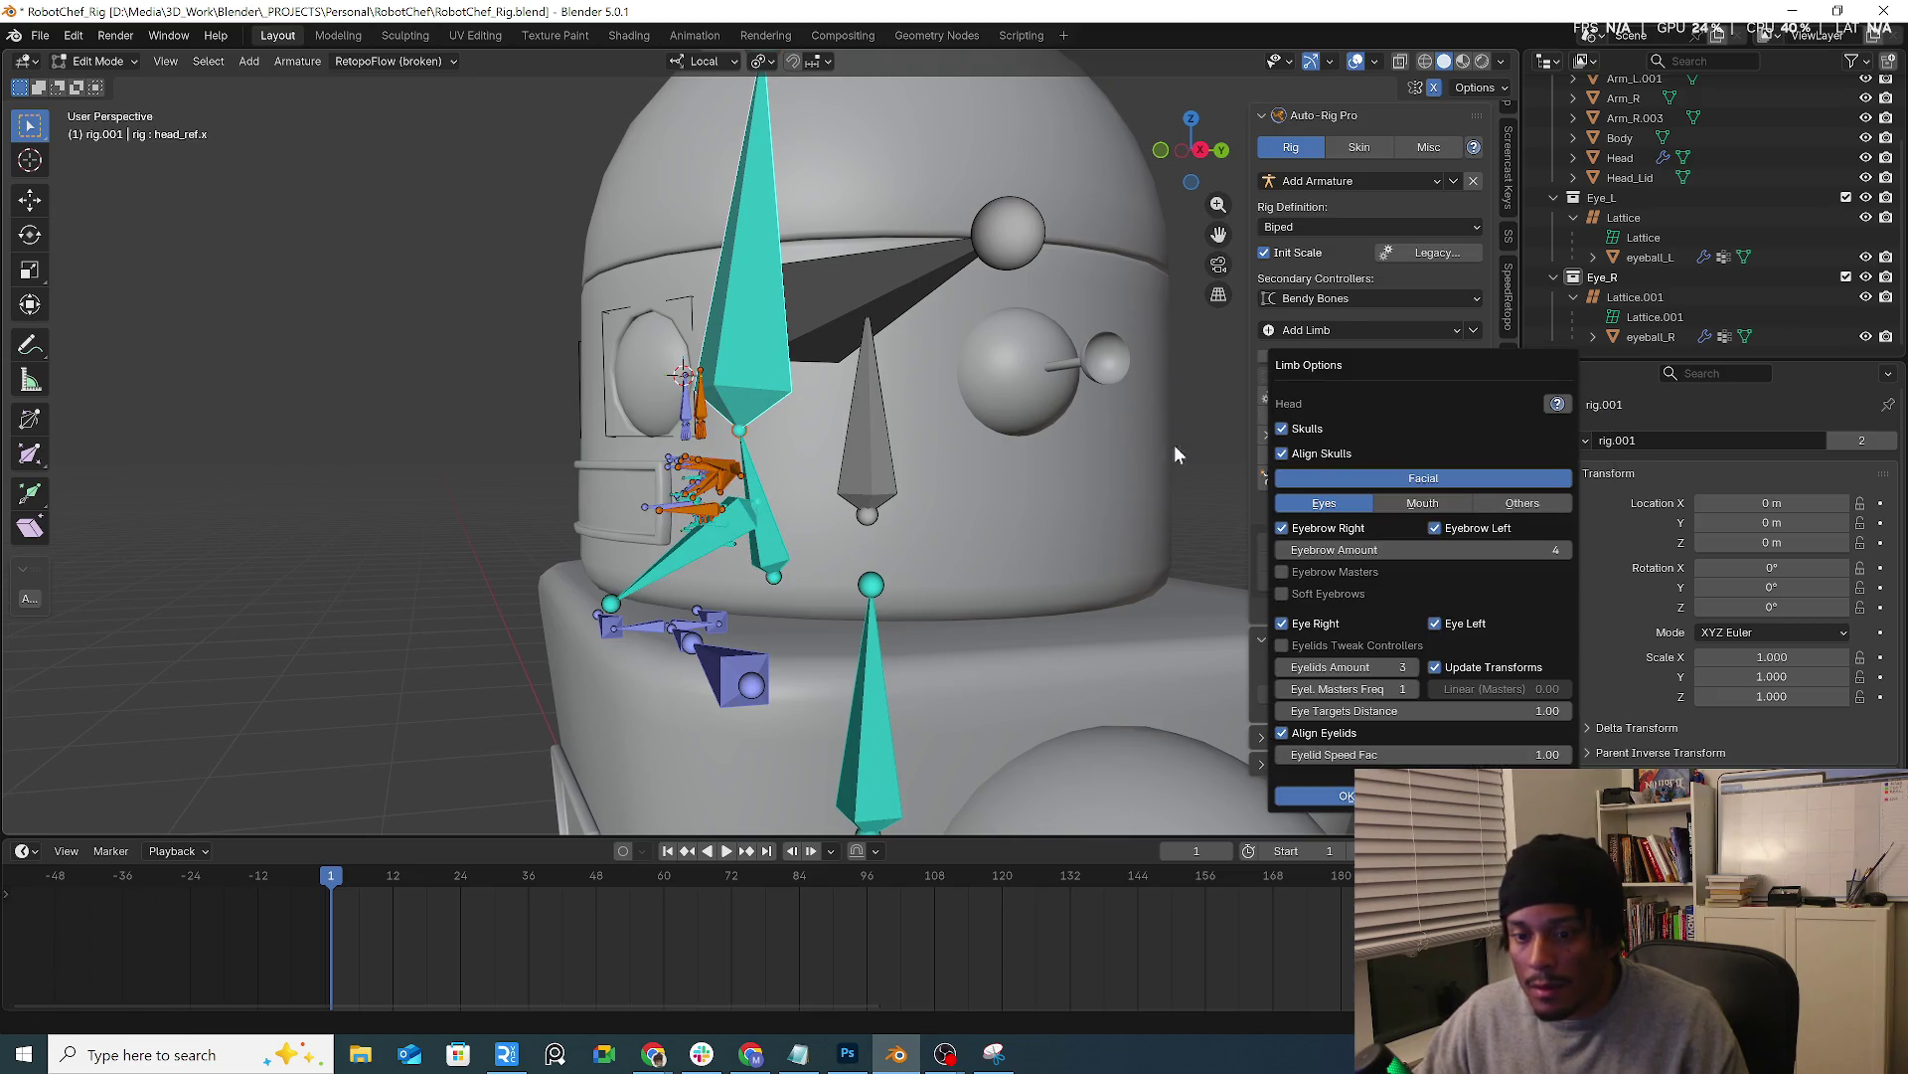
Disable Chins under the Mouth settings, apply the facial options, and inspect the generated facial bones
{"action": "left_click", "coordinate": [1423, 504]}
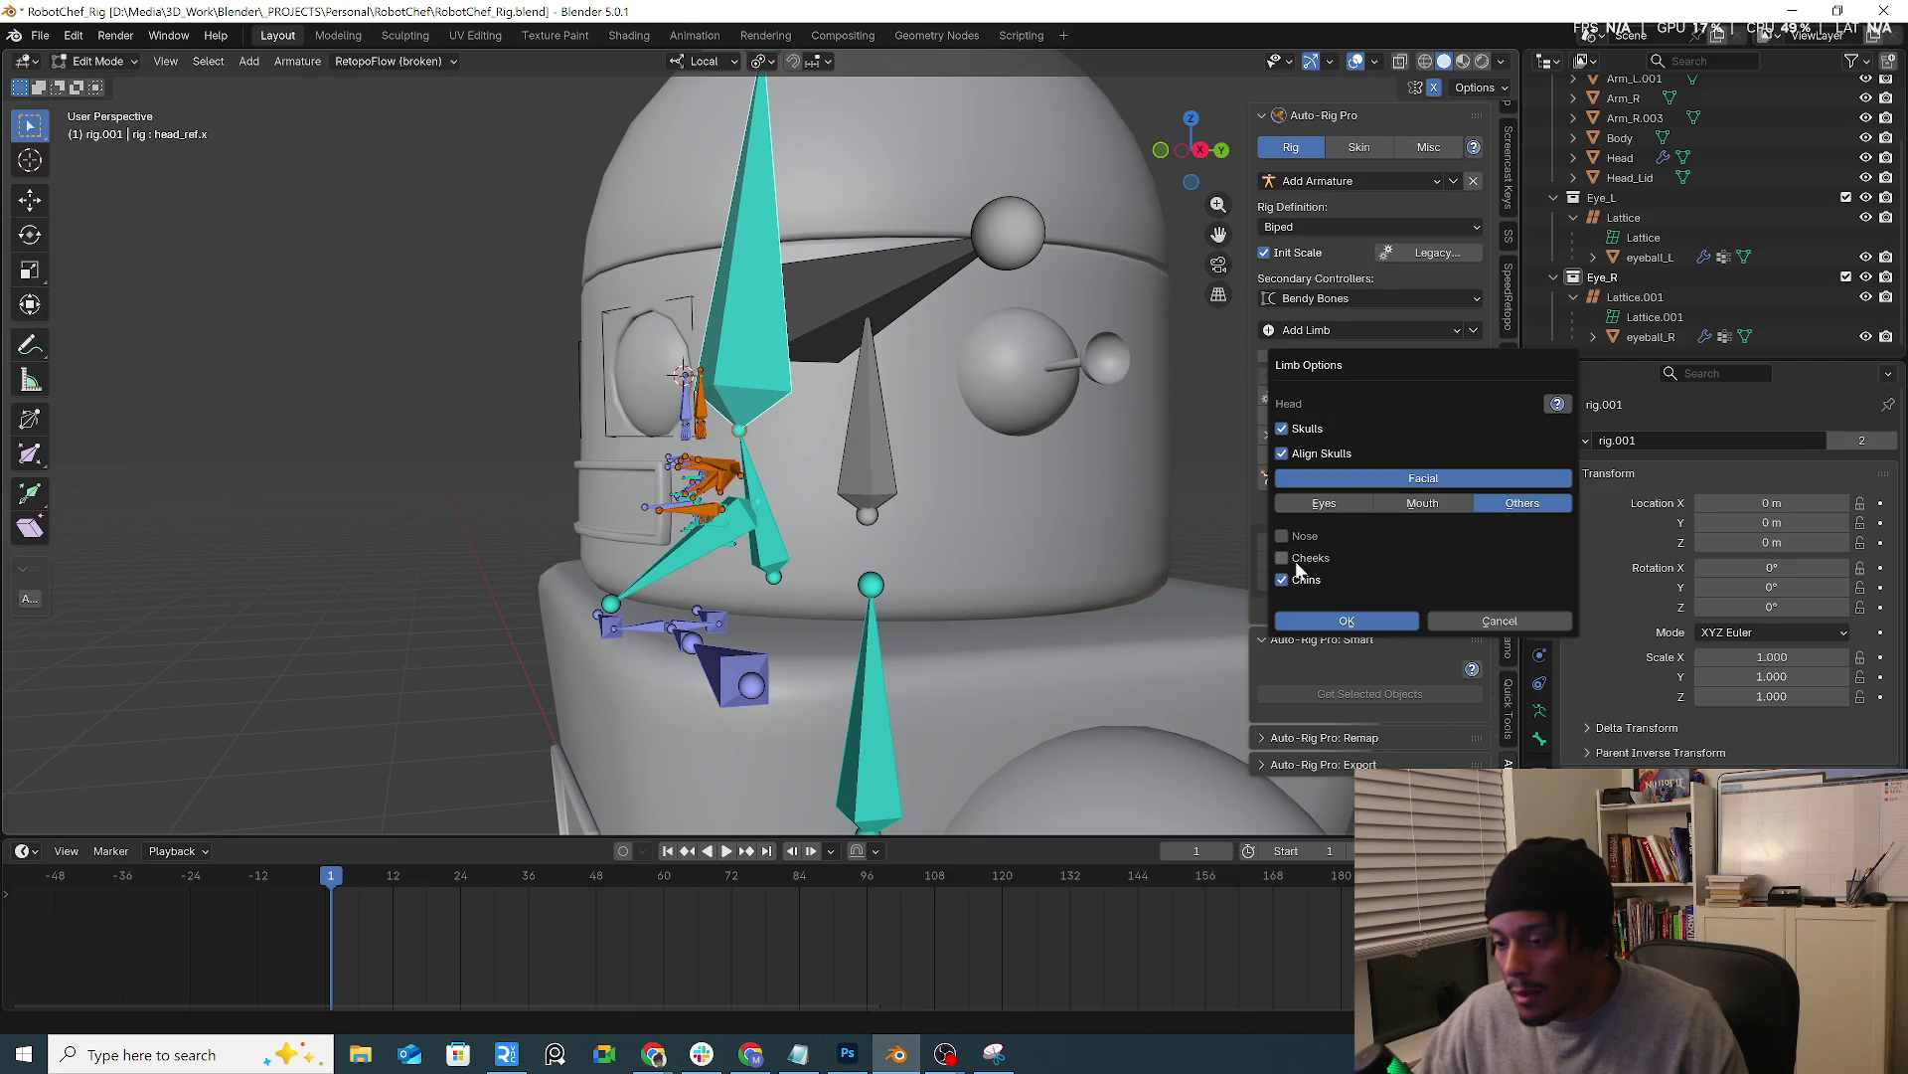
{"action": "left_click", "coordinate": [1284, 582]}
{"action": "left_click", "coordinate": [1351, 502]}
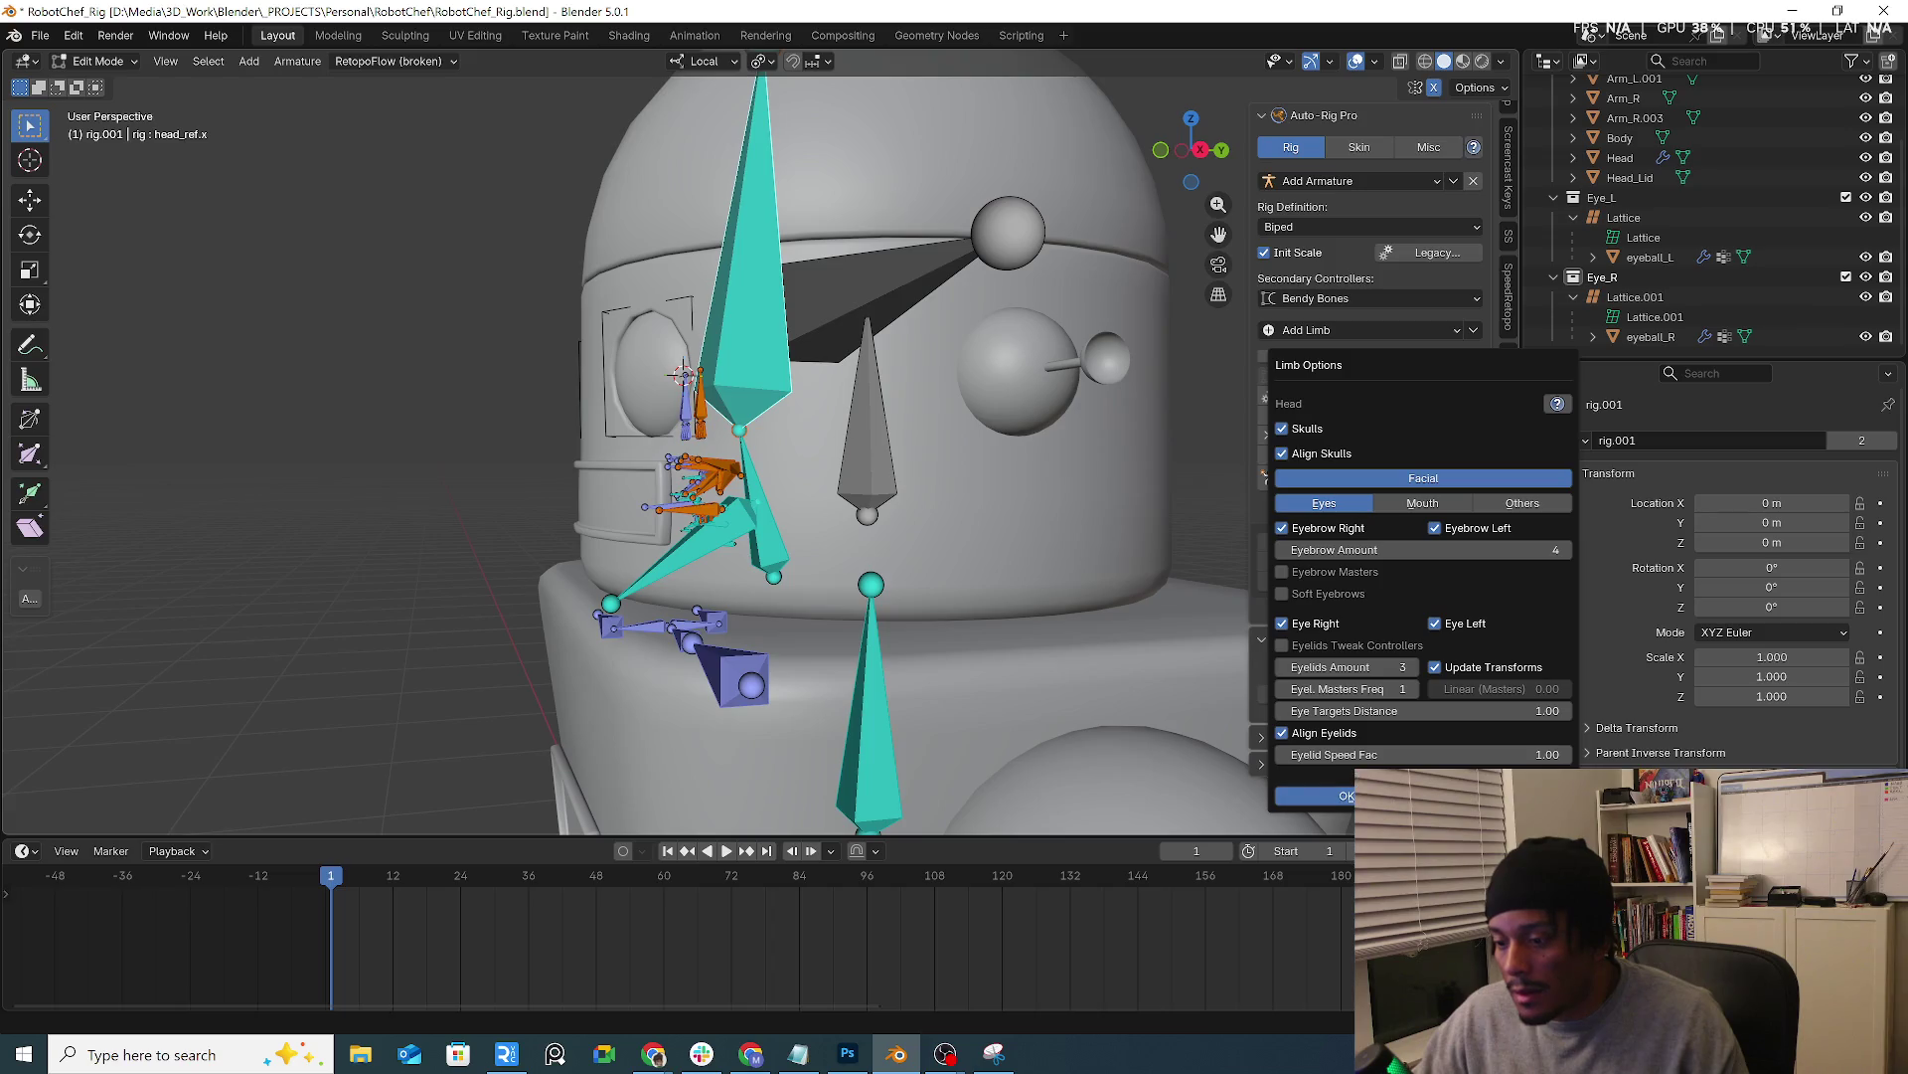
{"action": "left_click", "coordinate": [1313, 796]}
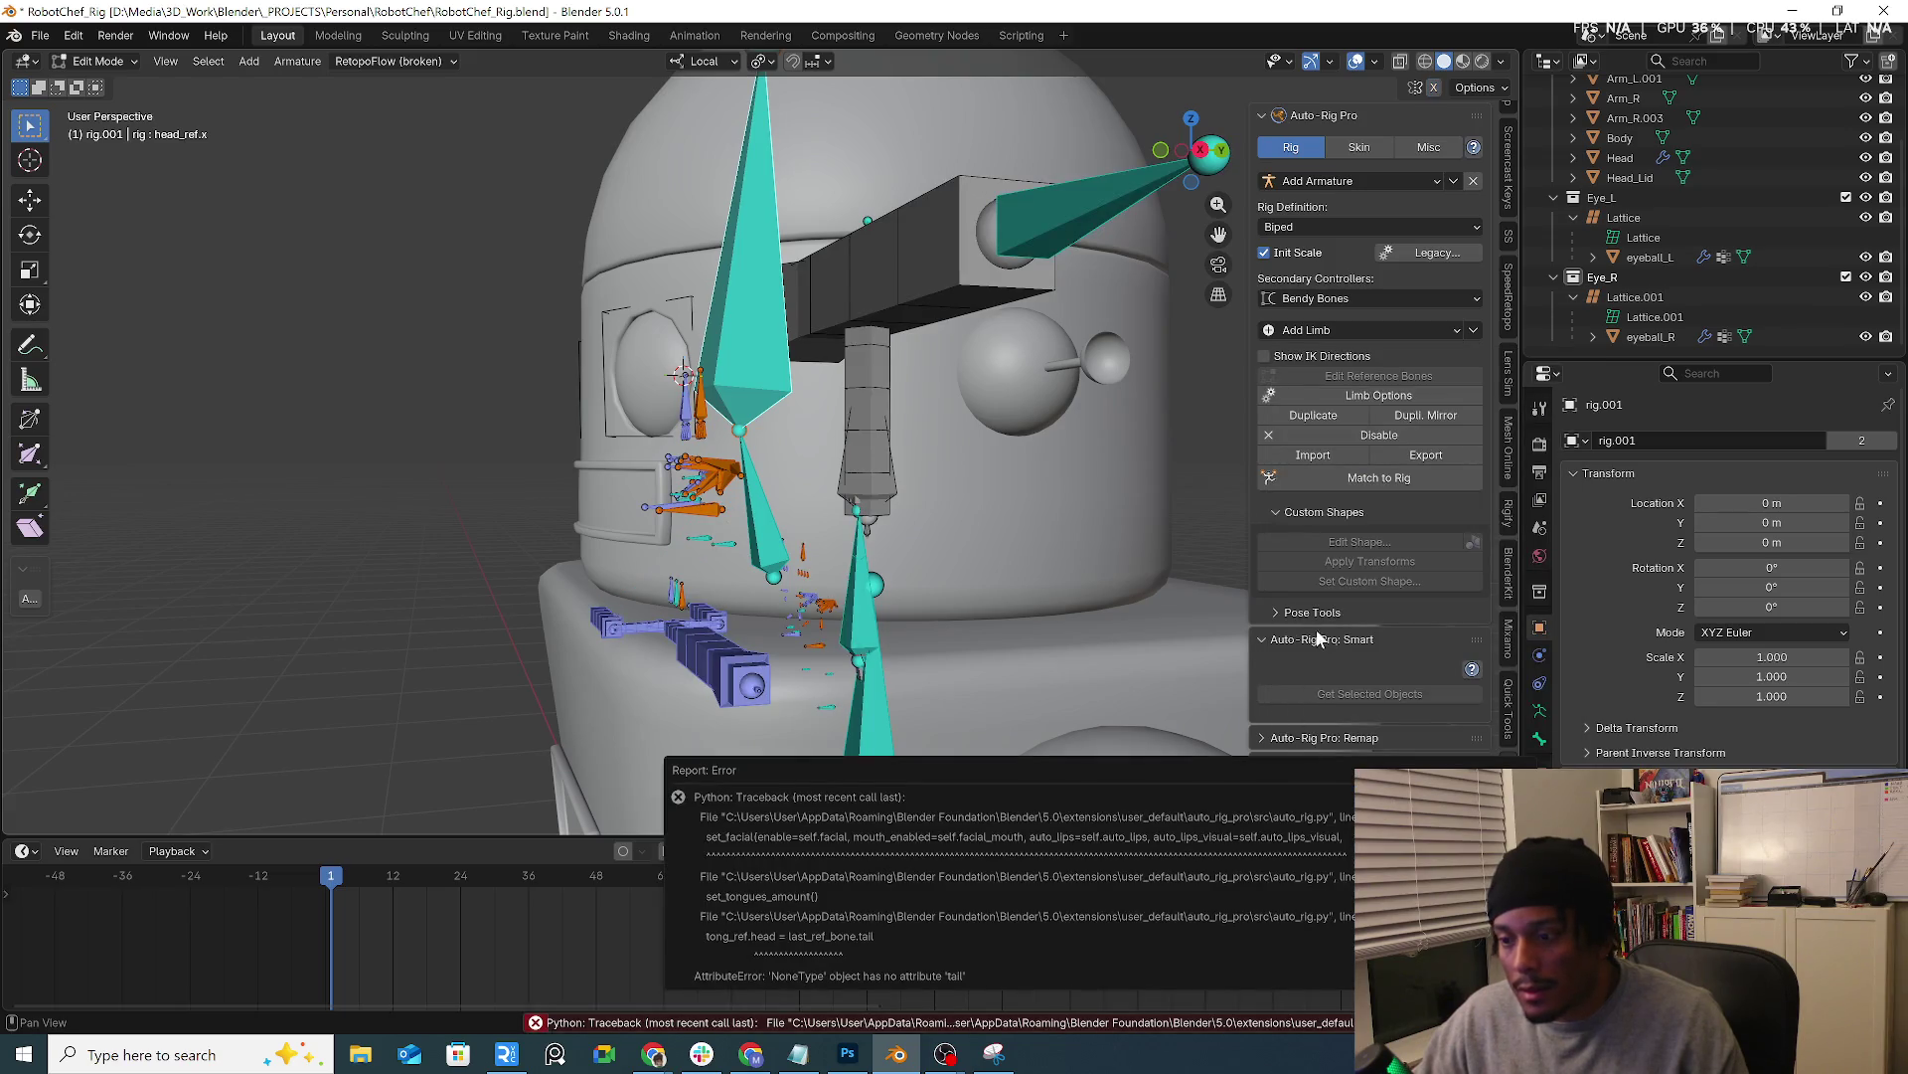
{"action": "middle_click_drag", "start_coordinate": [876, 545], "coordinate": [1052, 536]}
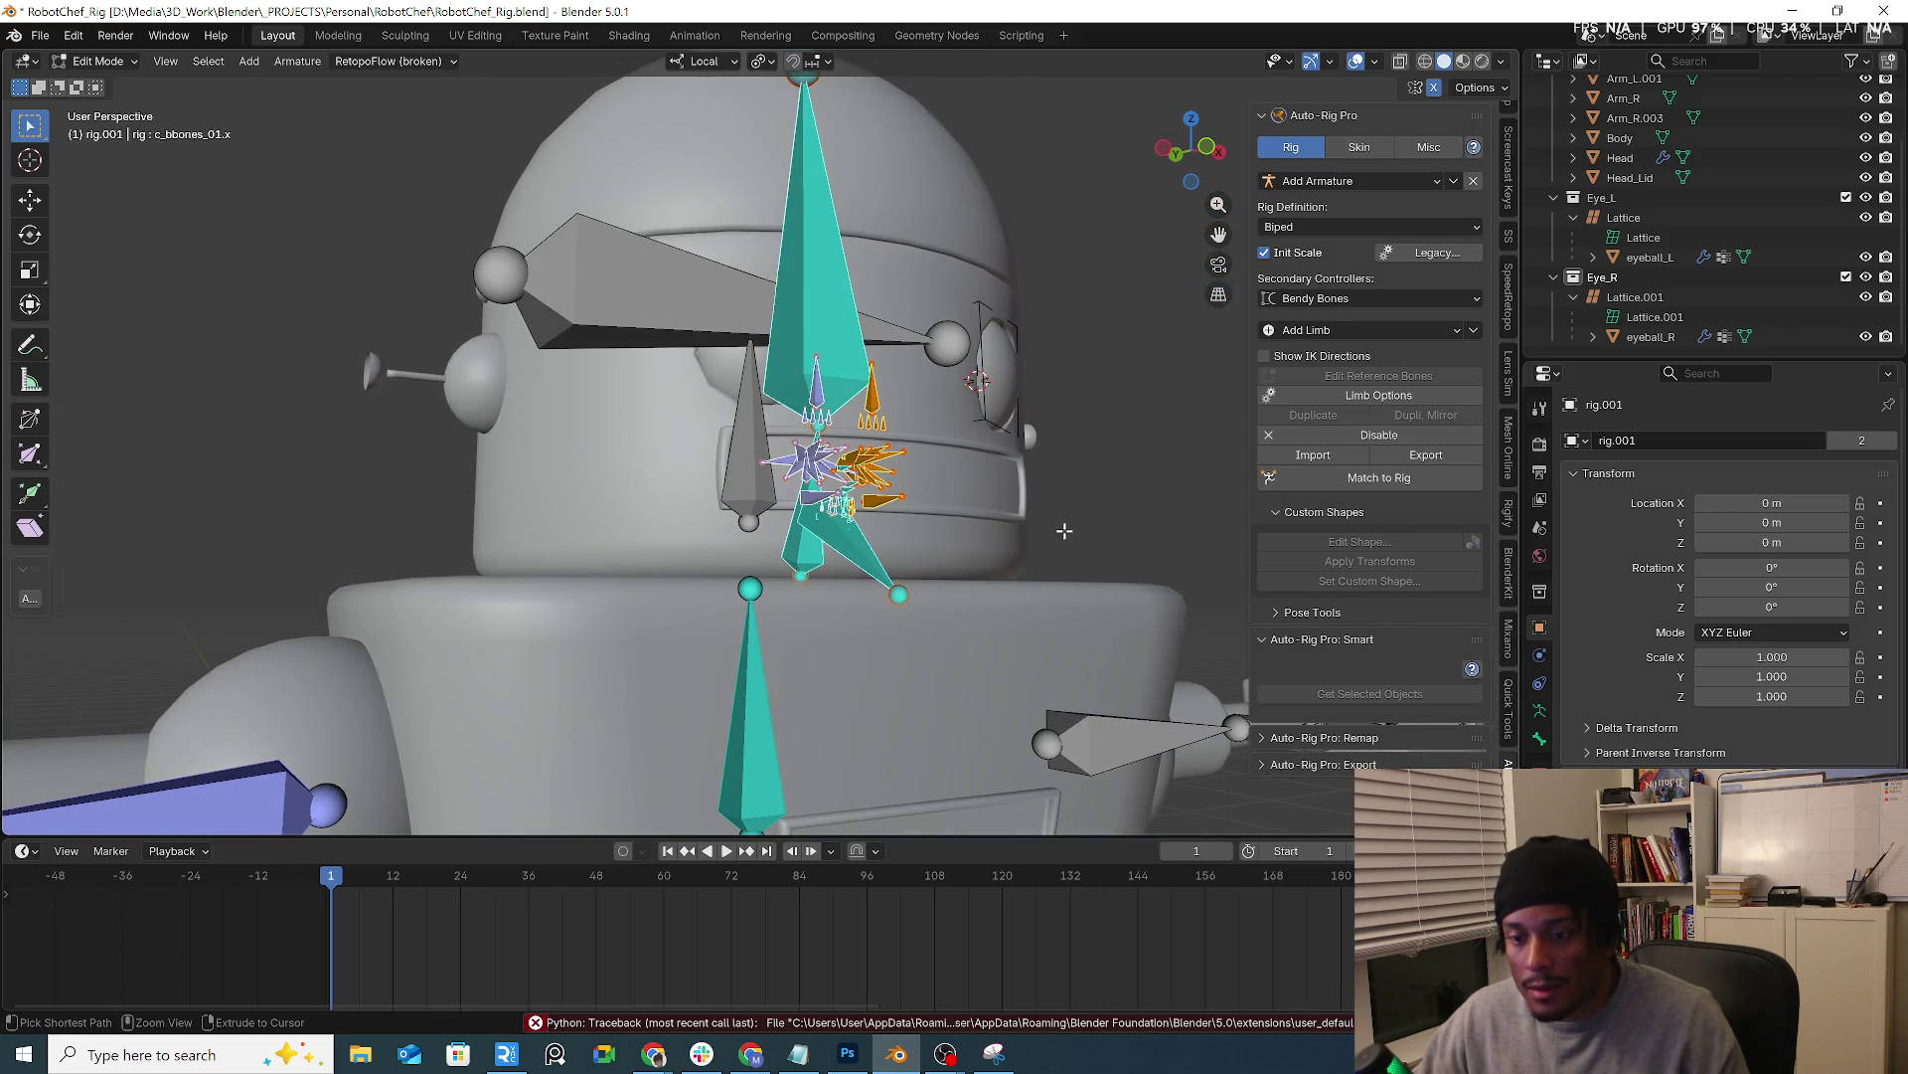
{"action": "middle_click_drag", "start_coordinate": [1063, 530], "coordinate": [1008, 522]}
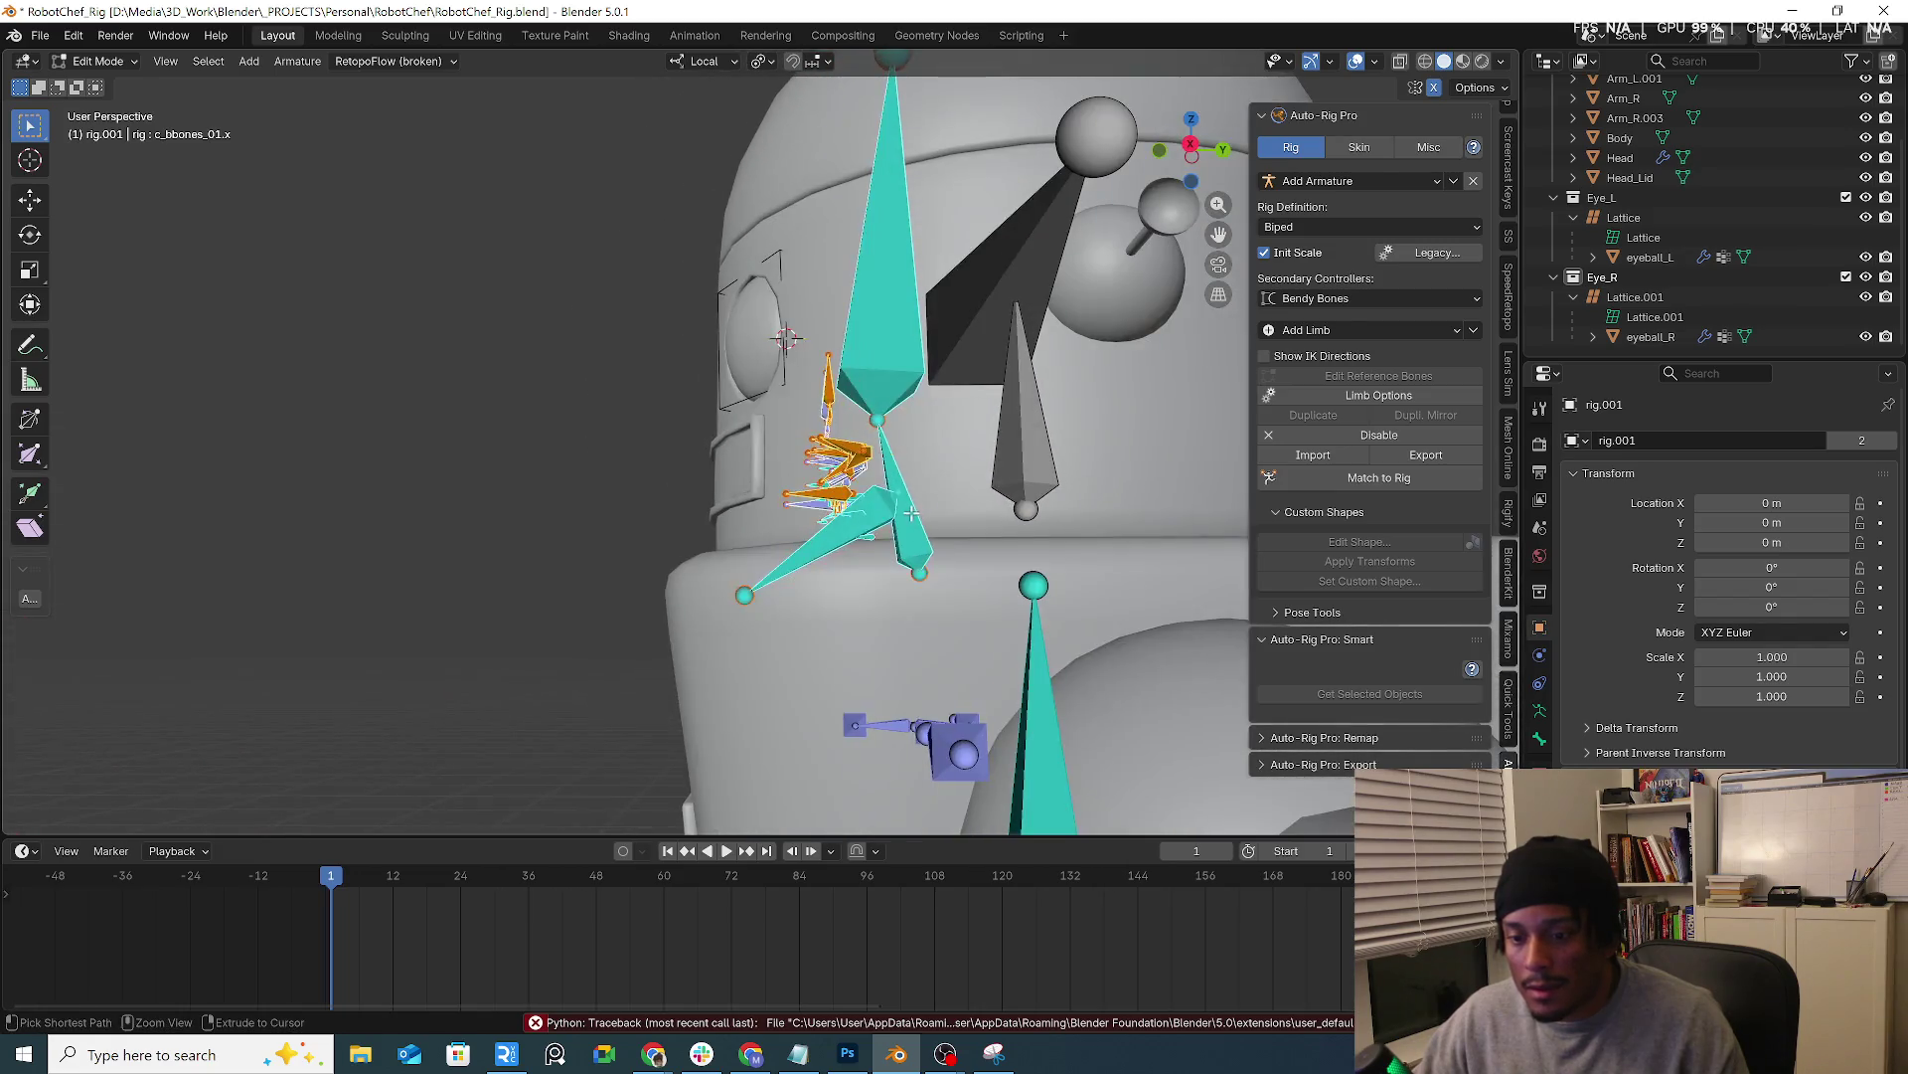
{"action": "middle_click_drag", "start_coordinate": [1010, 524], "coordinate": [1481, 416], "text": "shift"}
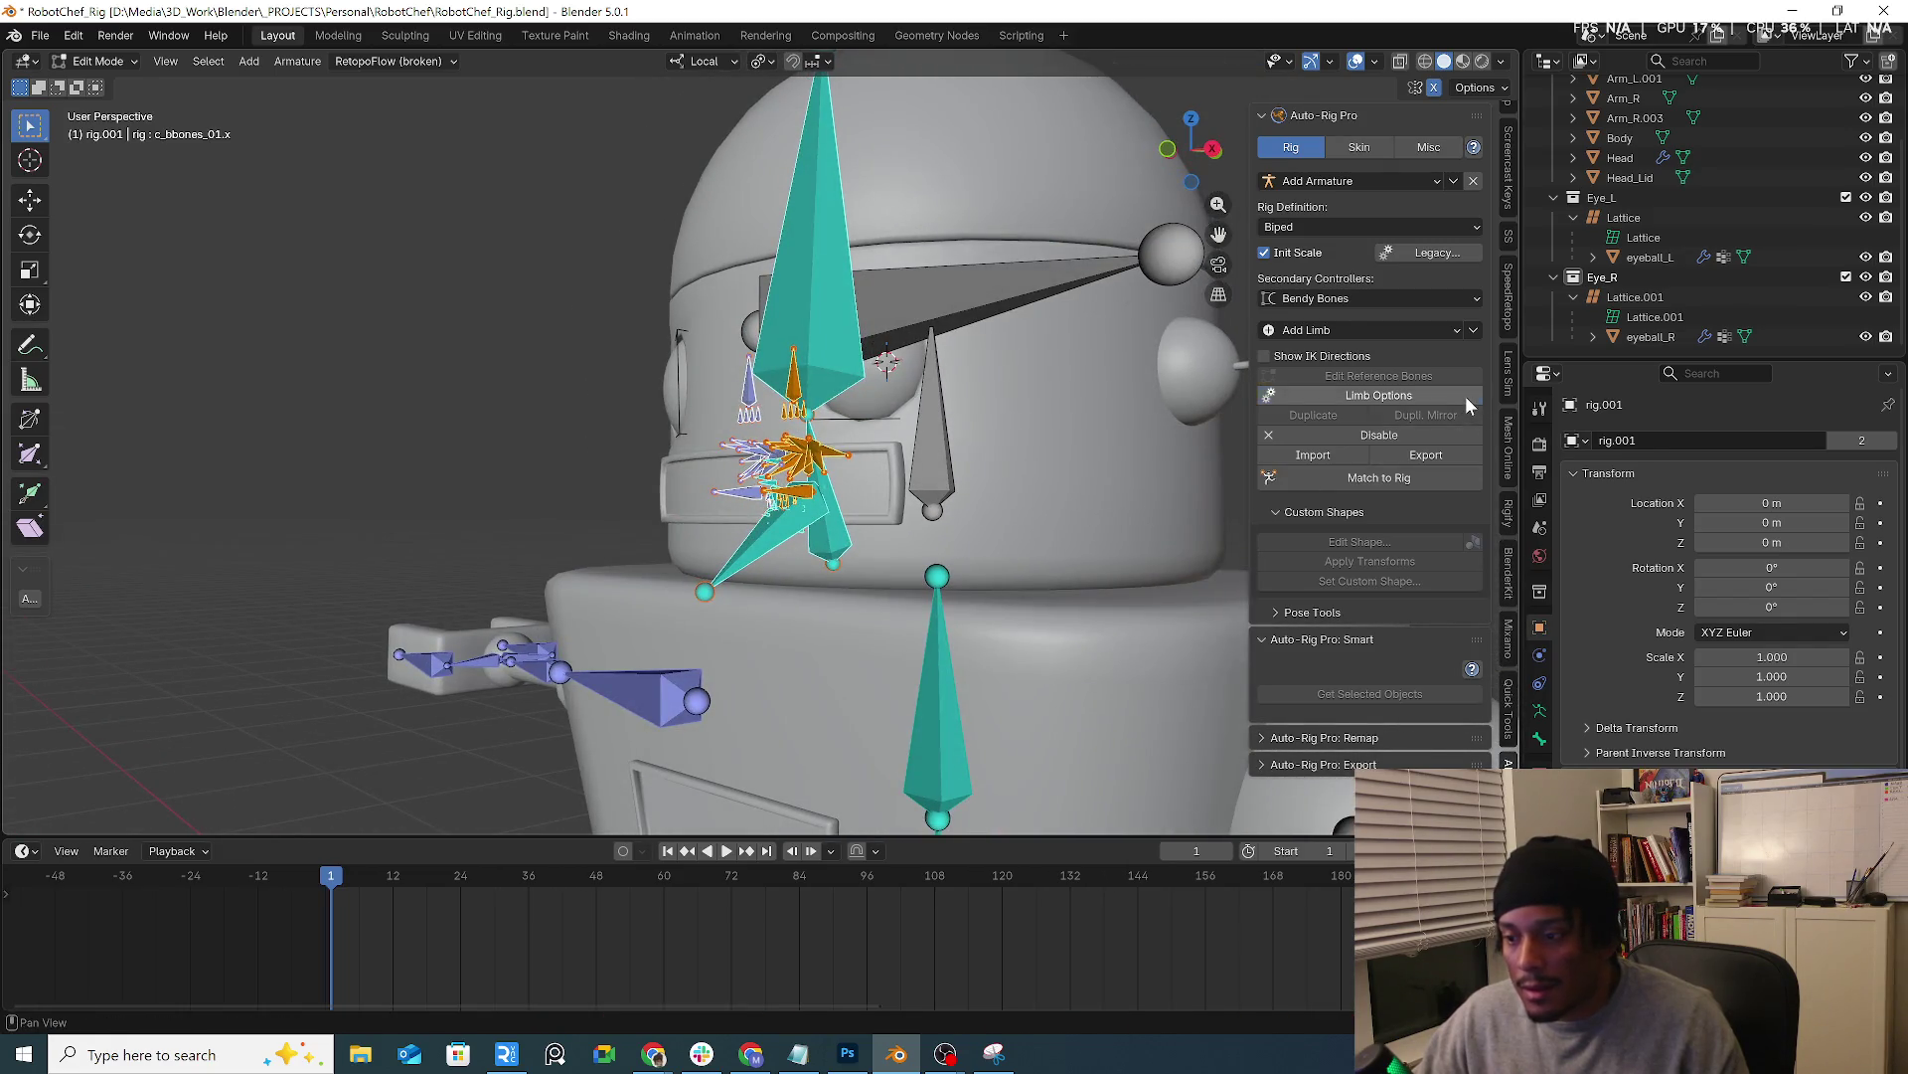
Reselect the Head_ref bone and reapply Limb Options with Skulls off and Nose, Cheeks and Chins on
{"action": "left_click", "coordinate": [1460, 400]}
{"action": "left_click", "coordinate": [1424, 464]}
{"action": "left_click", "coordinate": [763, 325]}
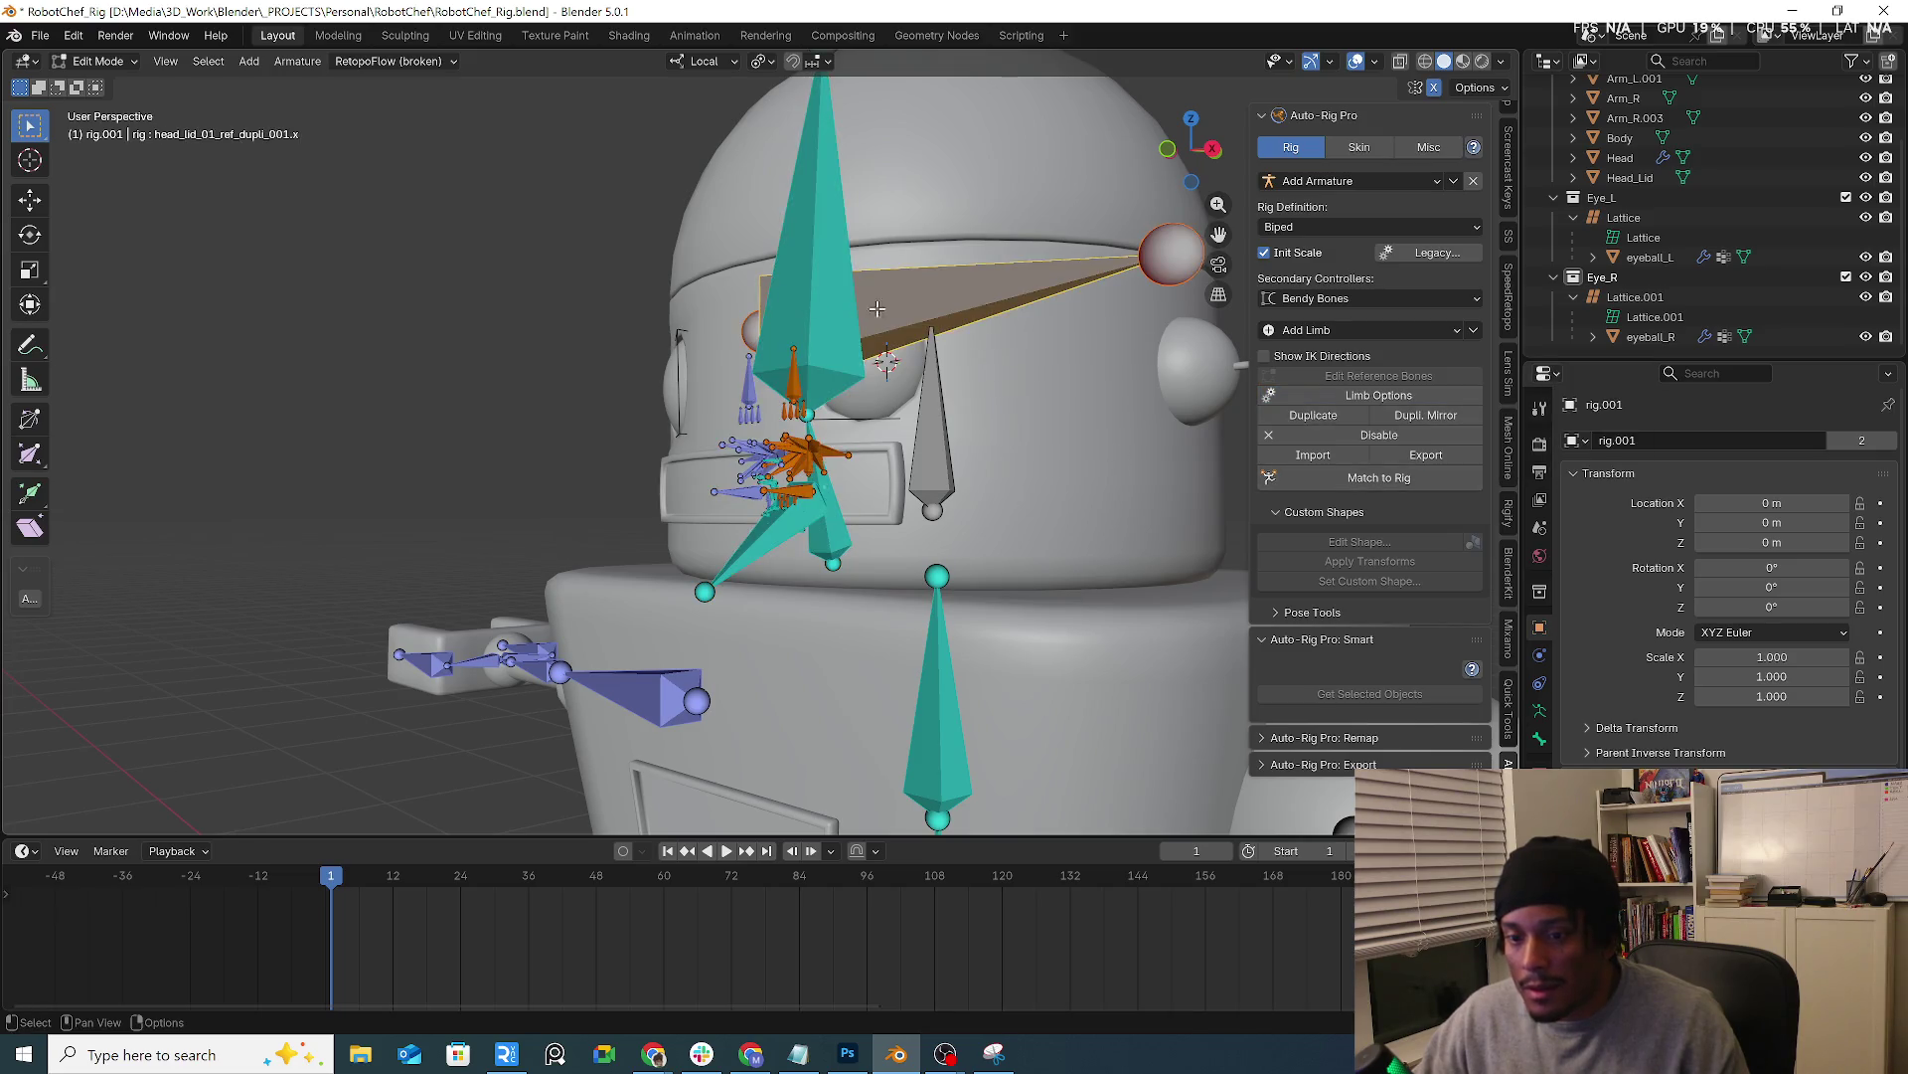
{"action": "left_click", "coordinate": [1417, 396]}
{"action": "left_click", "coordinate": [836, 351]}
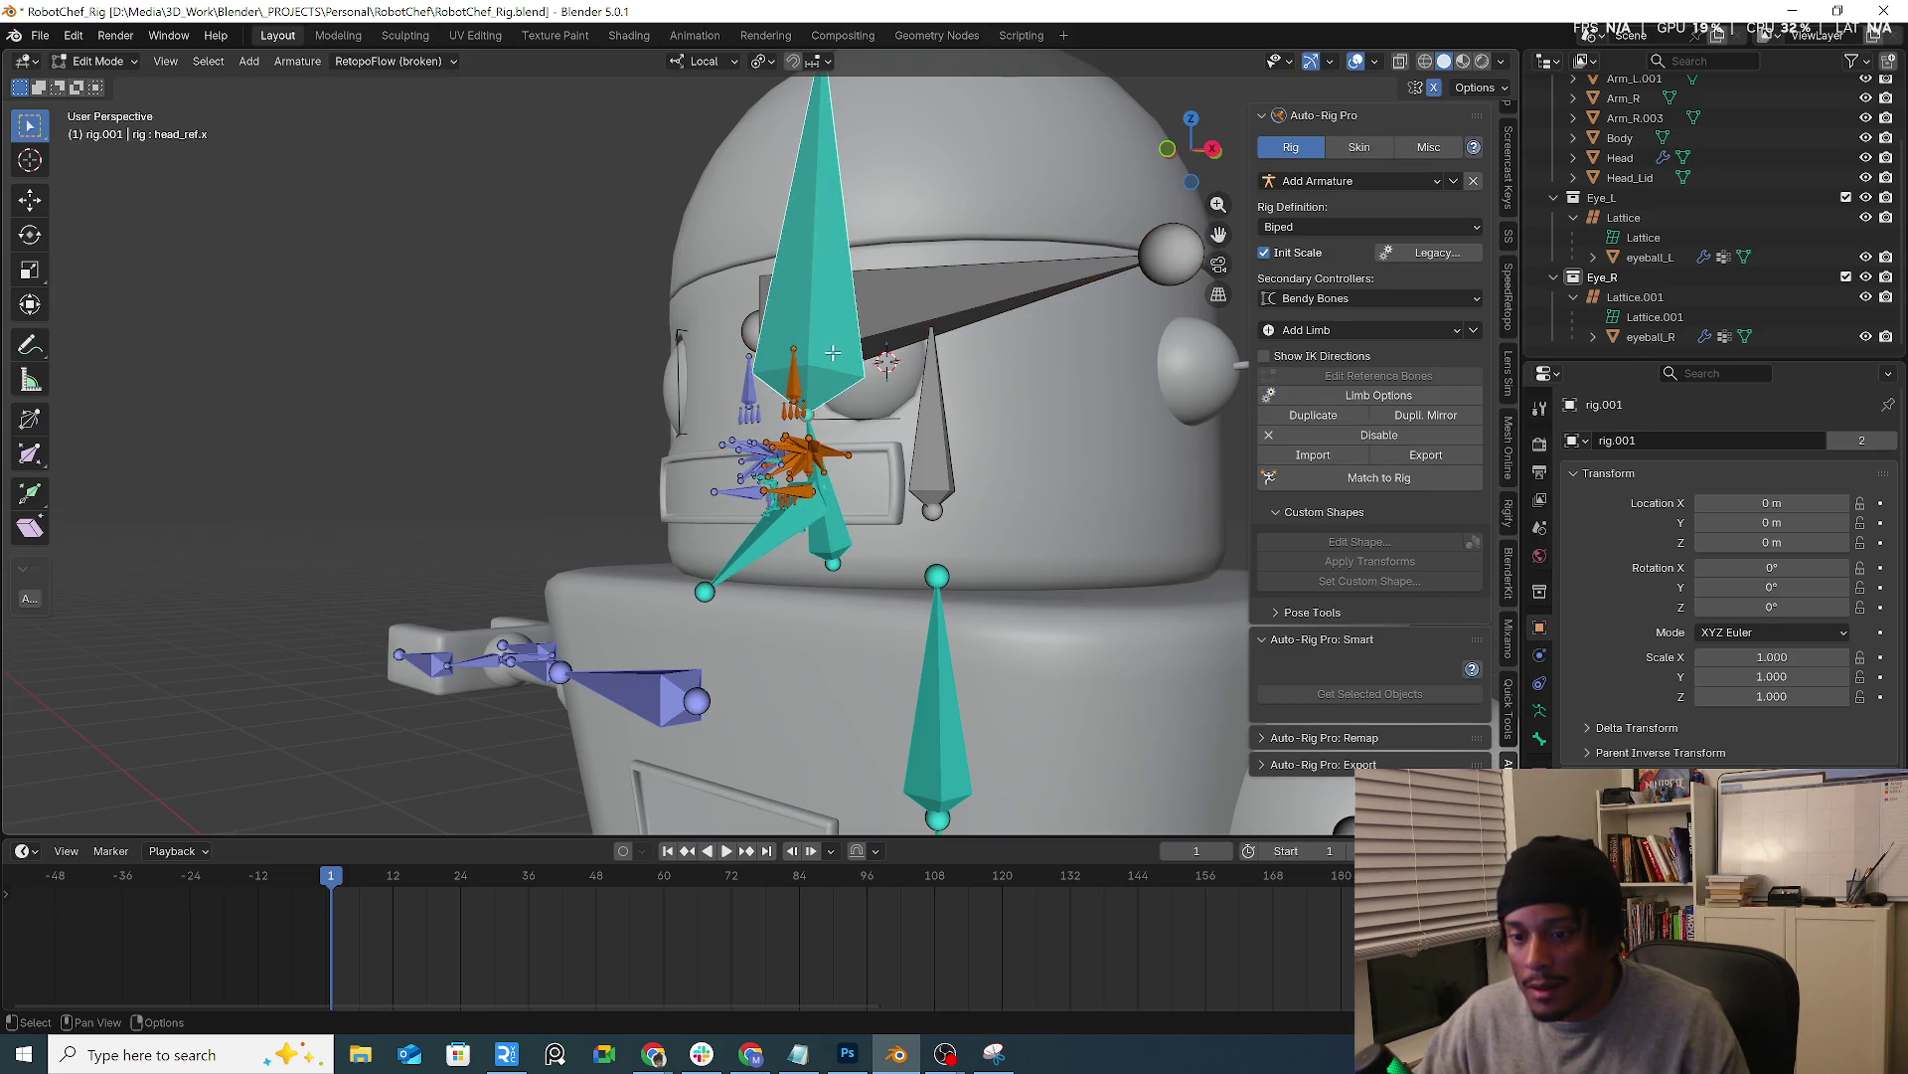
{"action": "left_click", "coordinate": [1388, 396]}
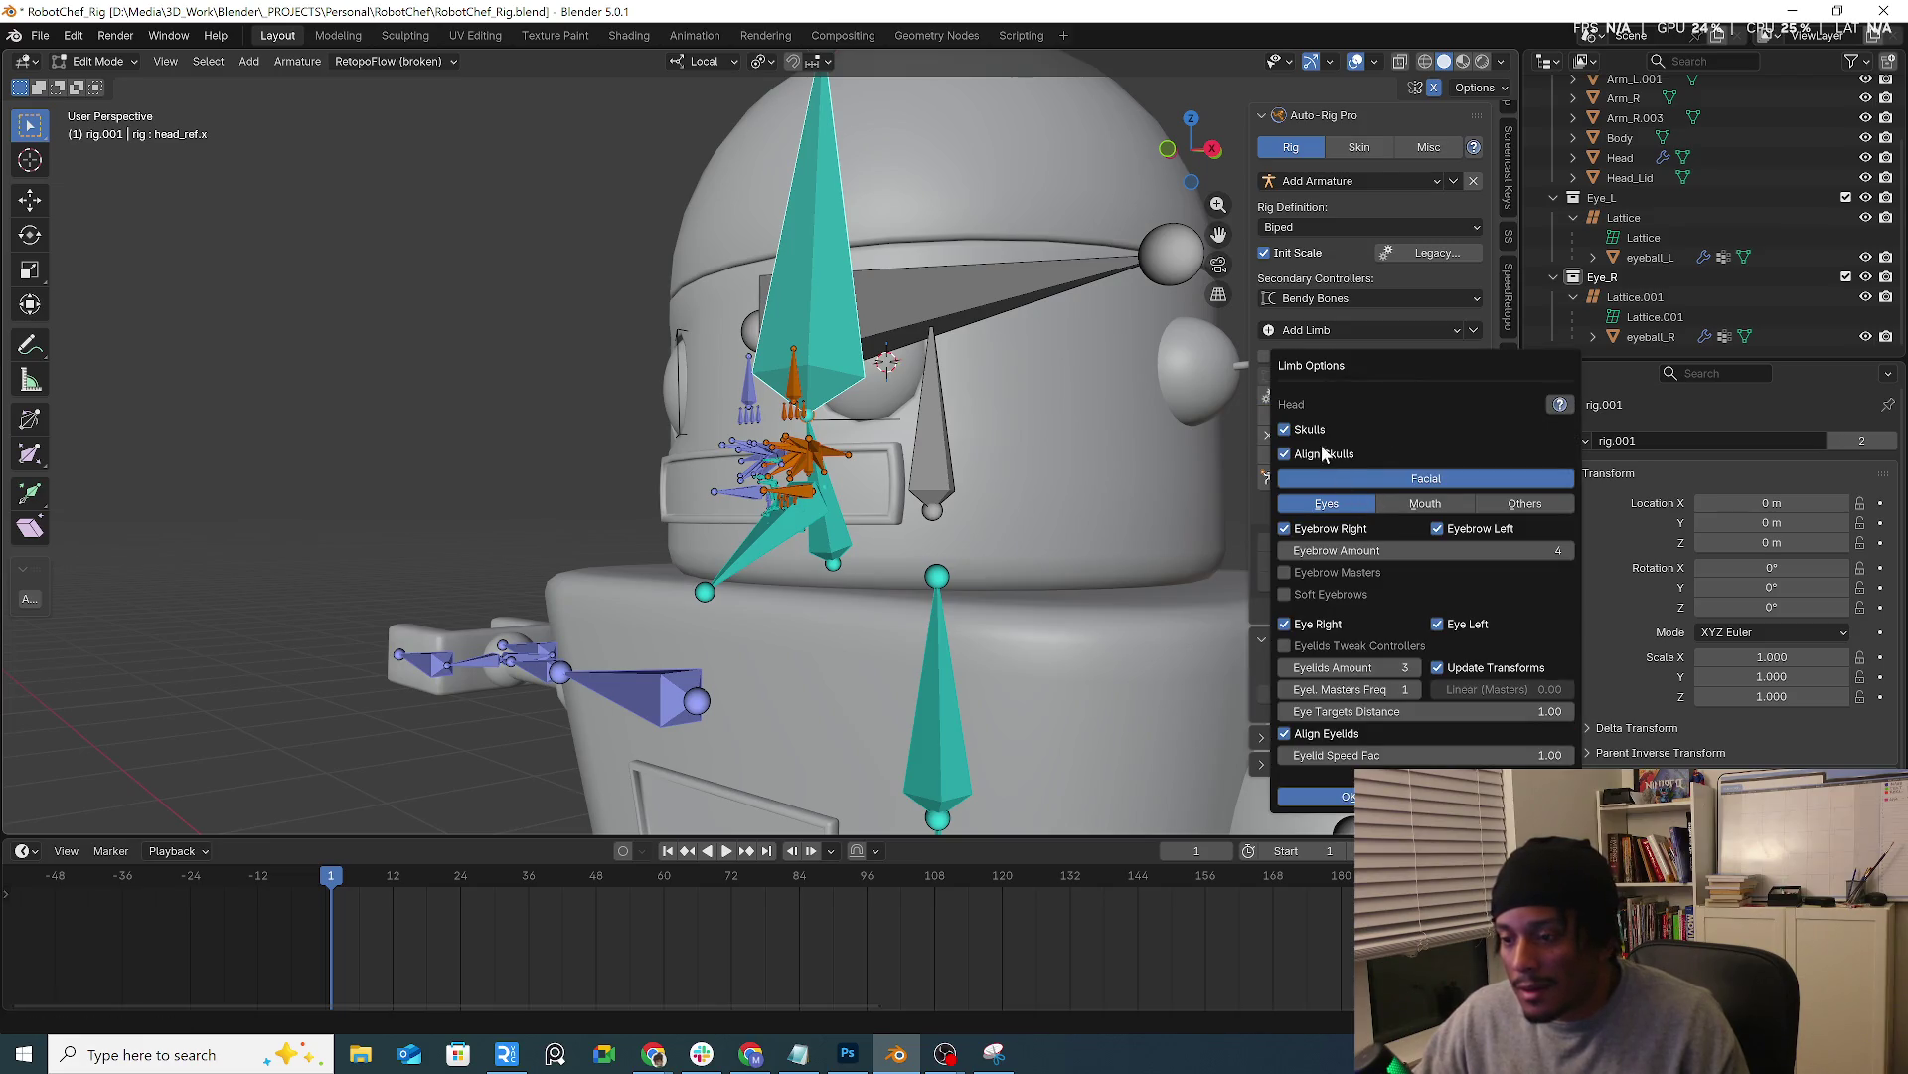
{"action": "left_click", "coordinate": [1424, 502]}
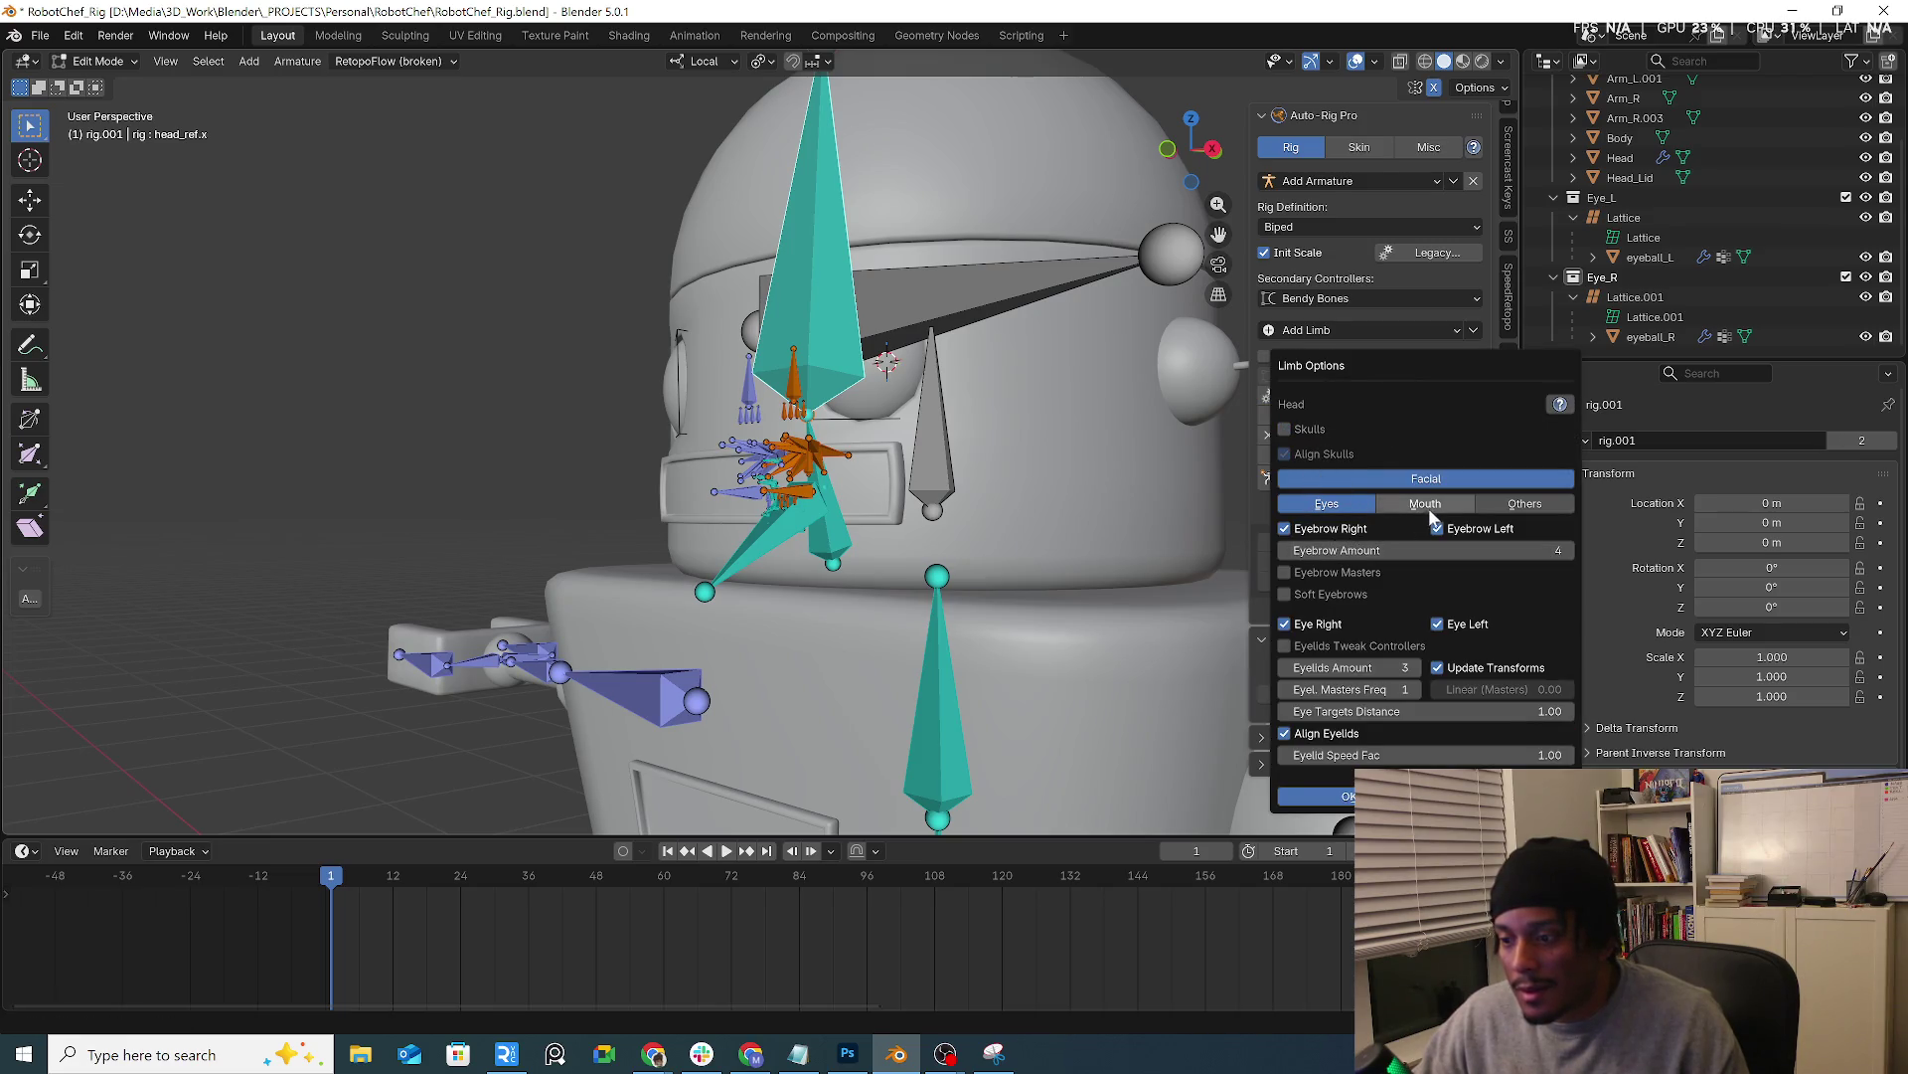
{"action": "left_click", "coordinate": [1524, 503]}
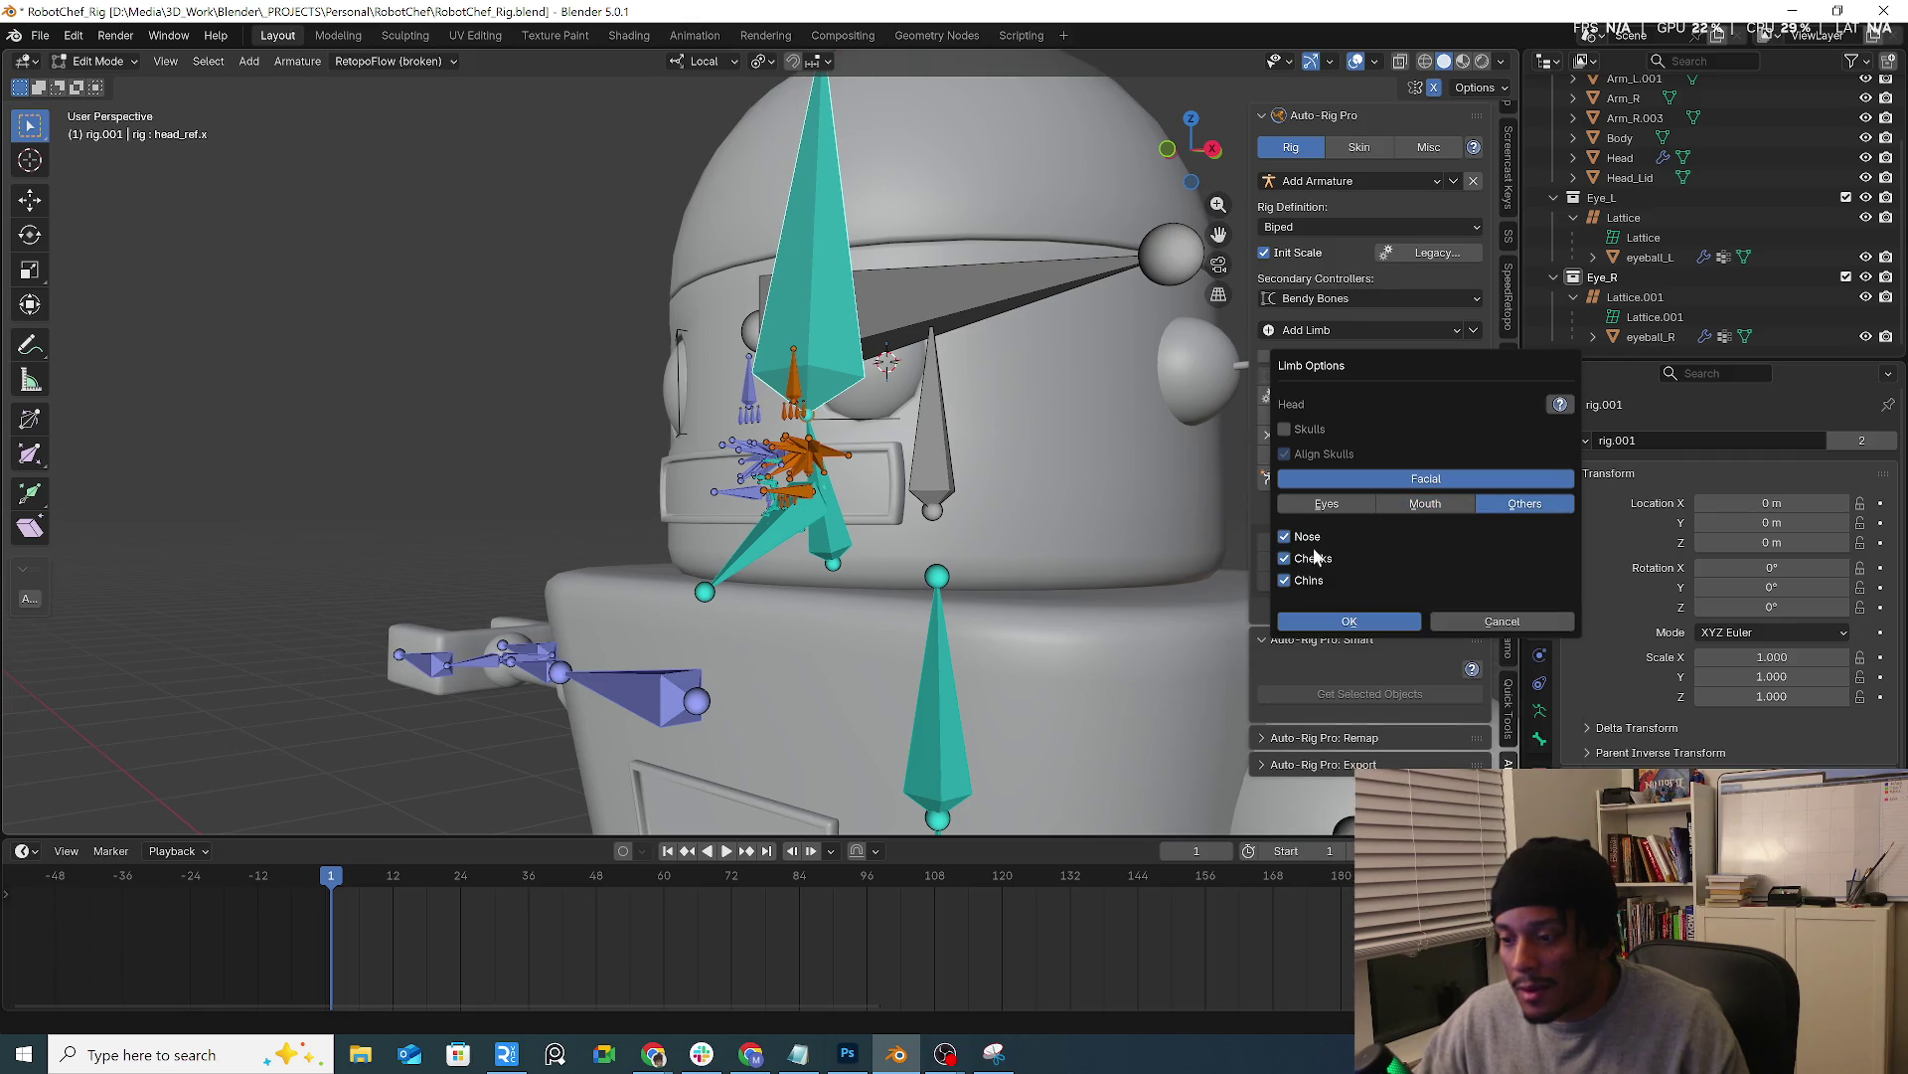
{"action": "left_click", "coordinate": [1307, 619]}
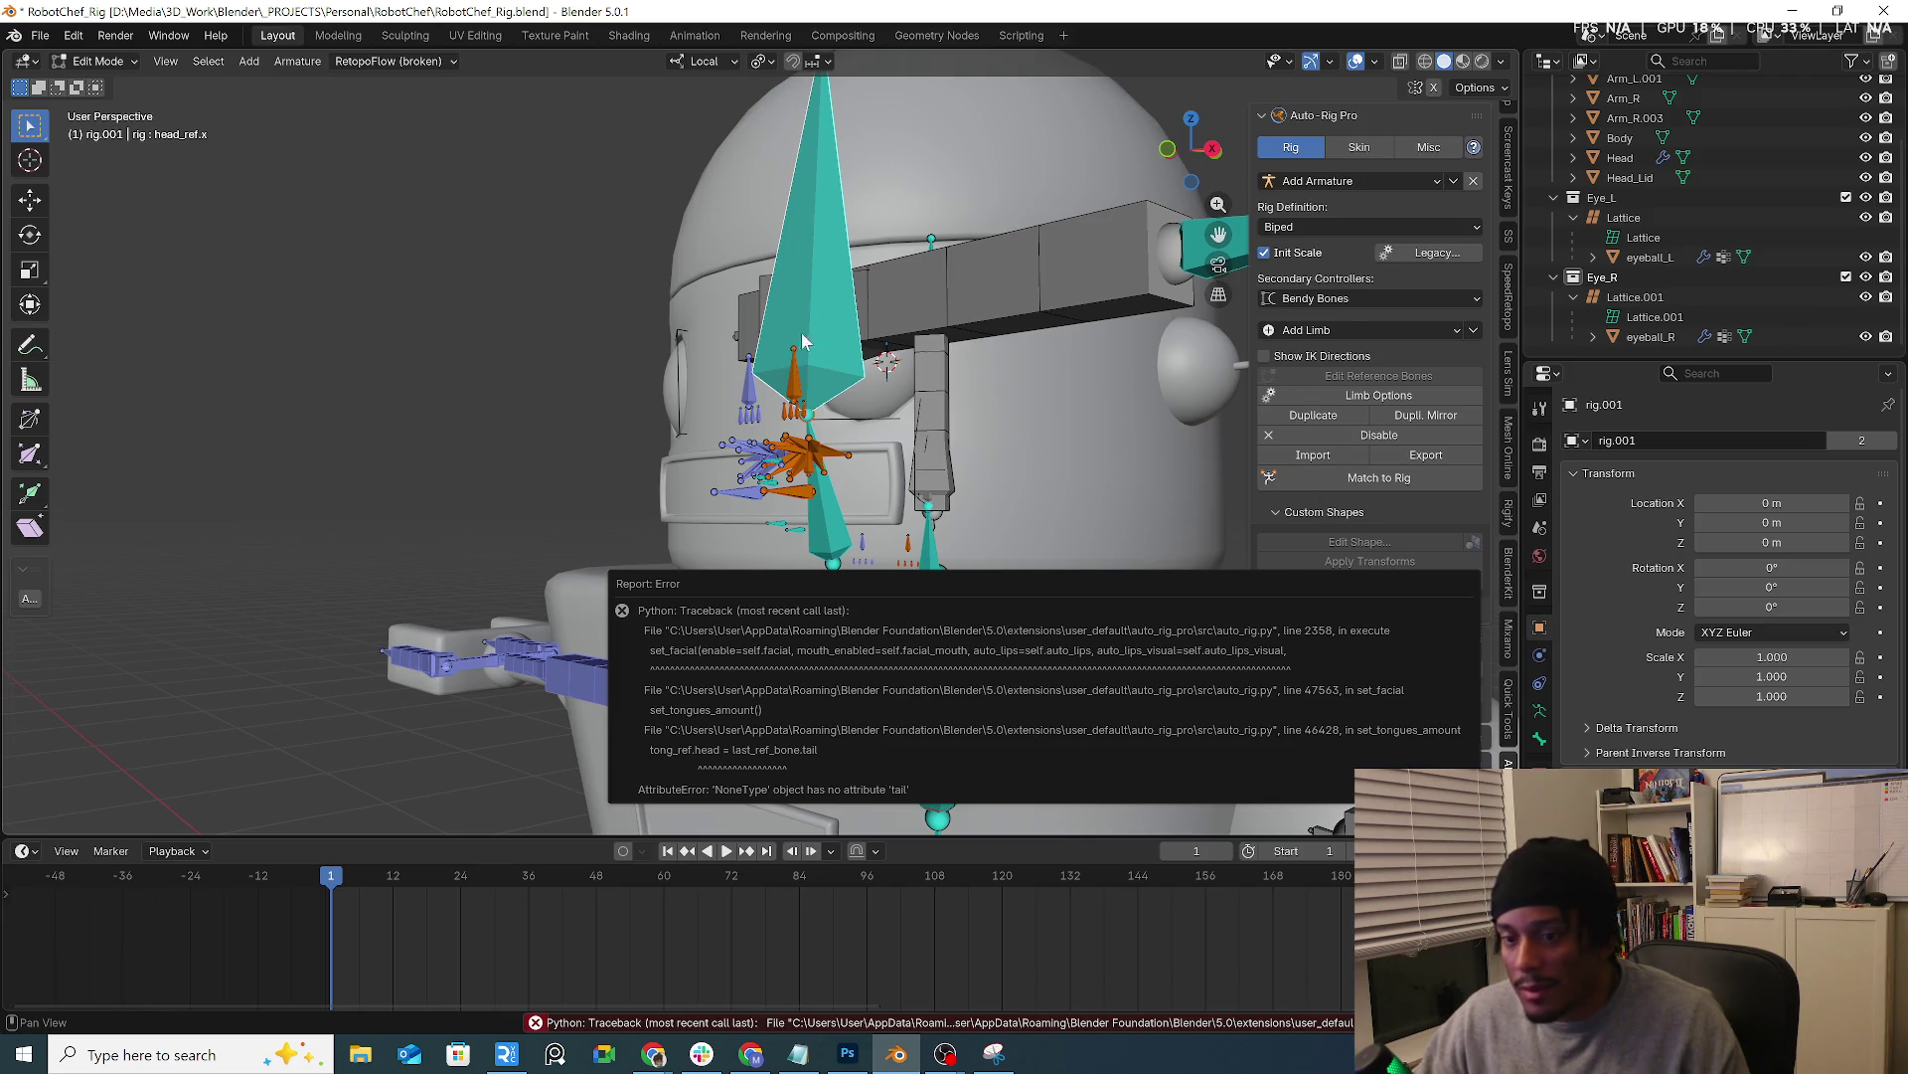
Turn off Eyebrow Right and Eyebrow Left in the Eyes settings, reapply the head options, and dismiss the error
{"action": "left_click", "coordinate": [1440, 403]}
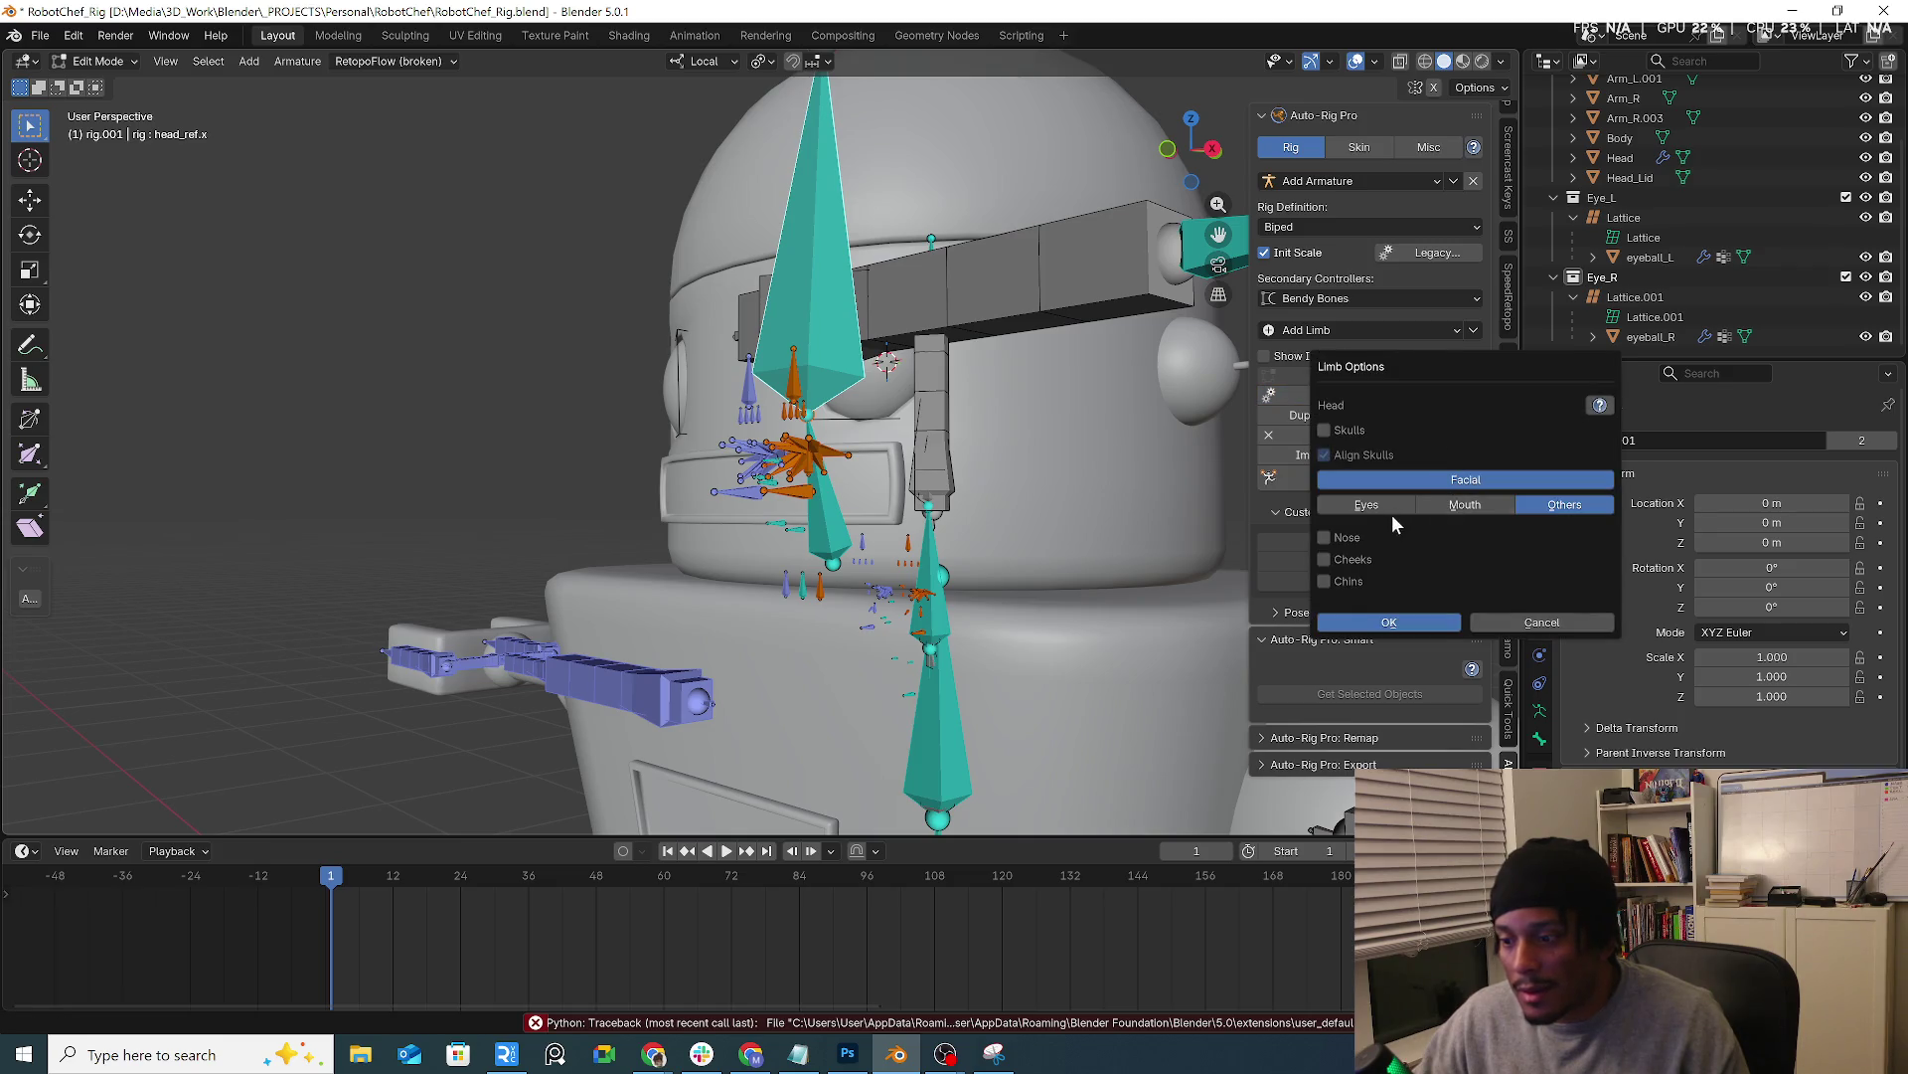
{"action": "left_click", "coordinate": [1459, 506]}
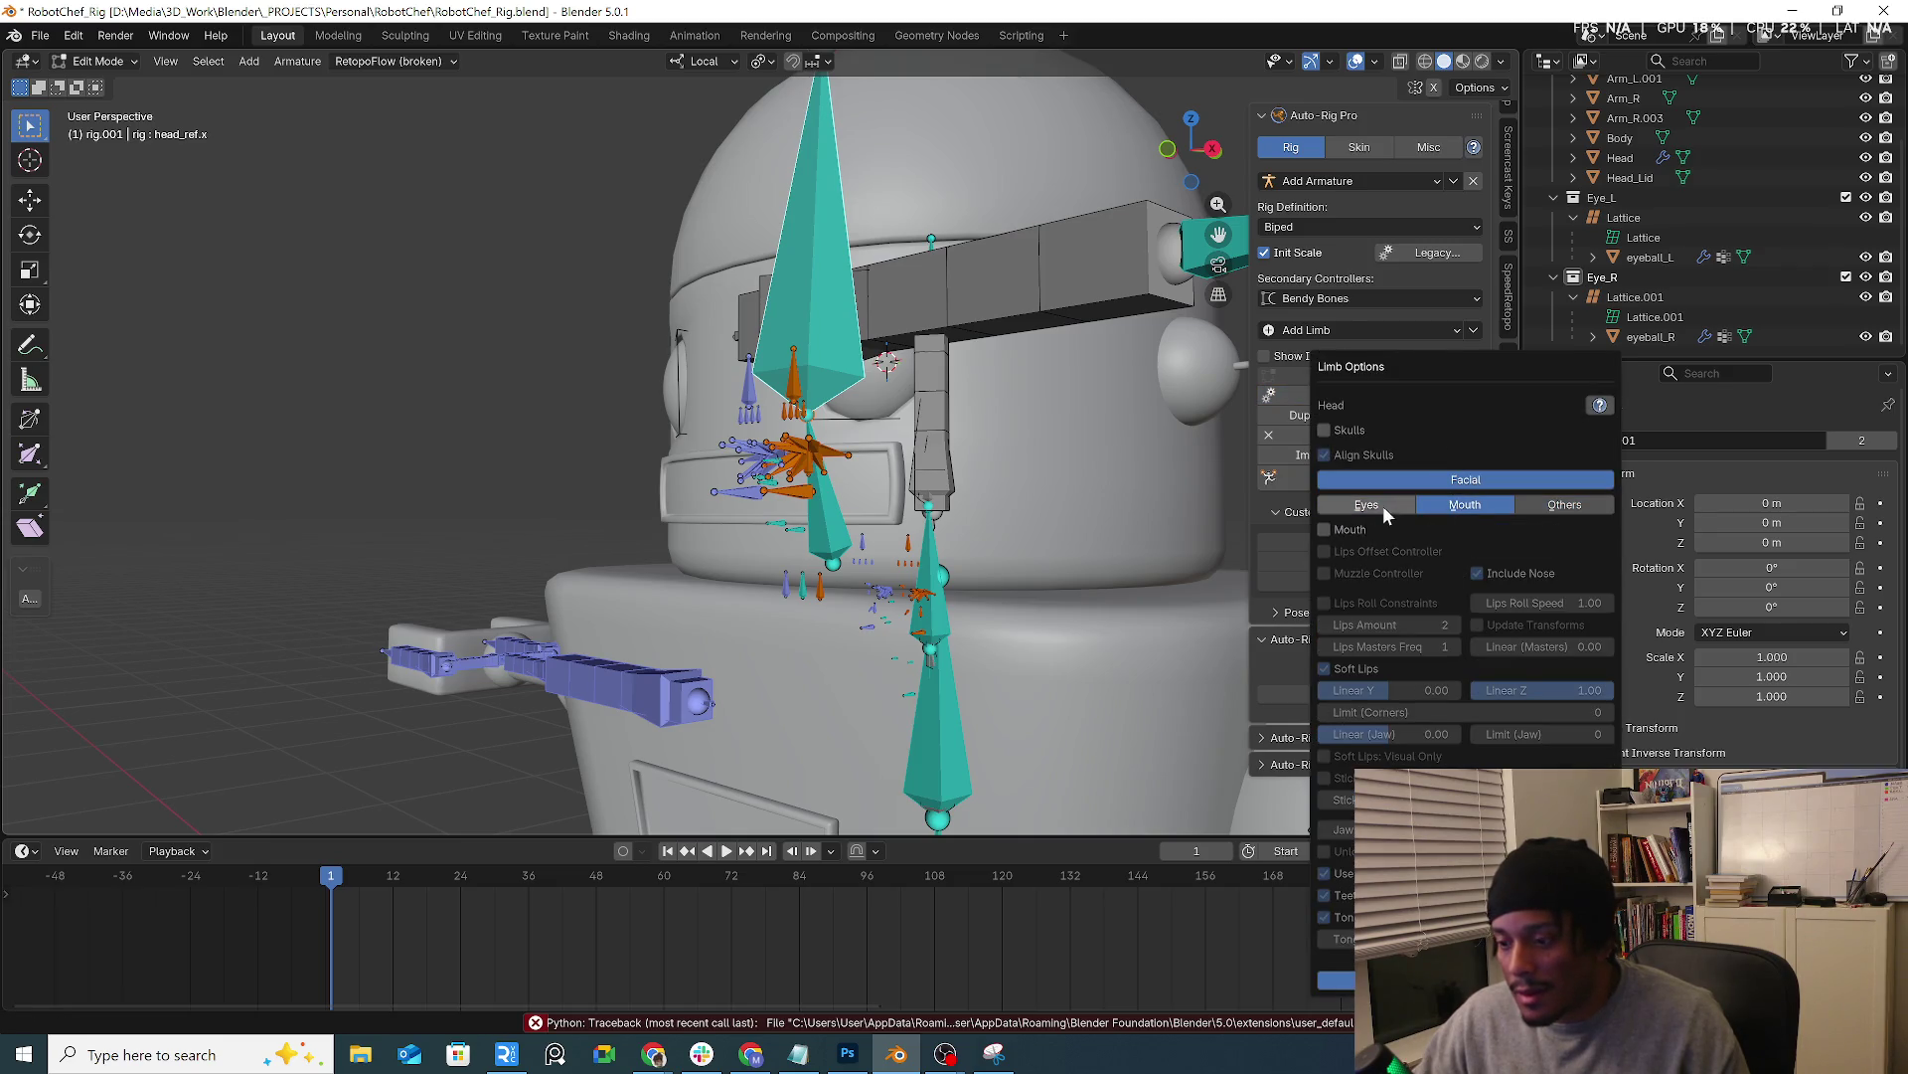
{"action": "left_click", "coordinate": [1383, 508]}
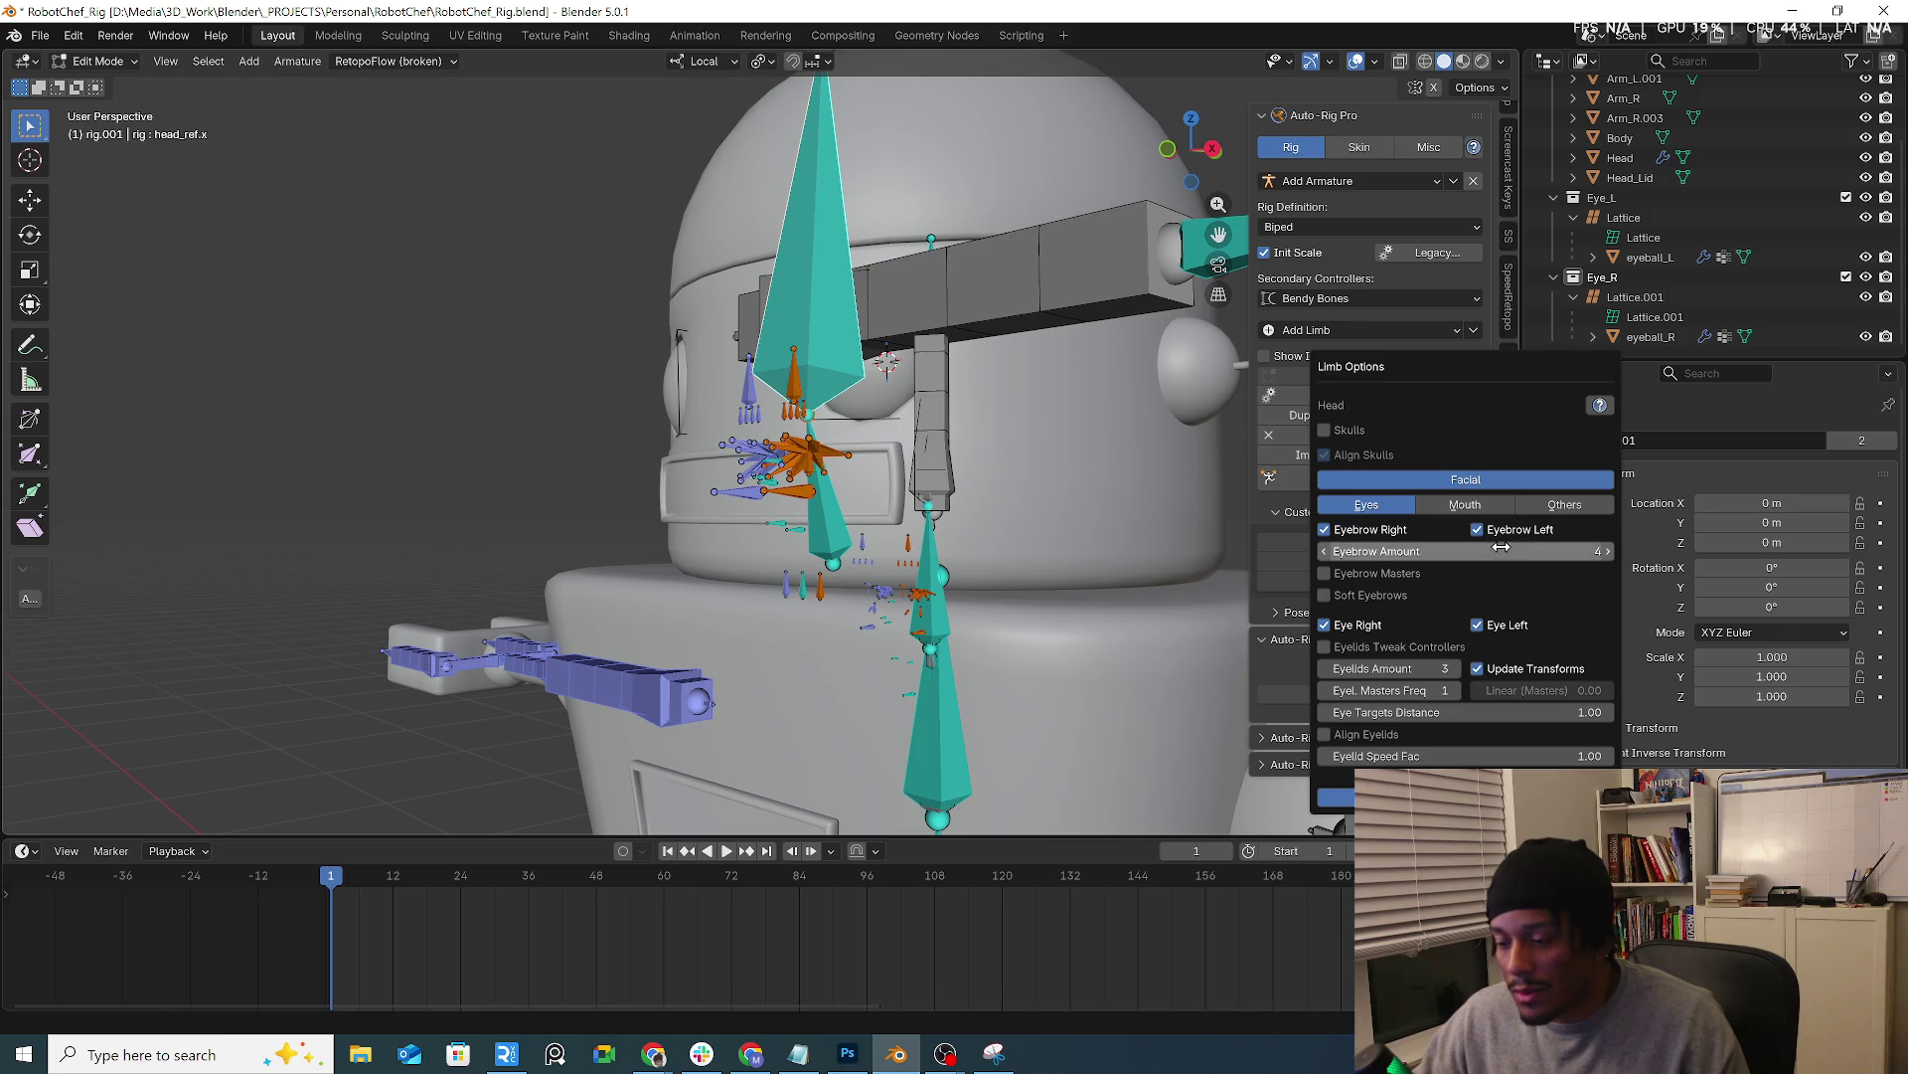
{"action": "left_click", "coordinate": [1374, 533]}
{"action": "left_click", "coordinate": [1501, 531]}
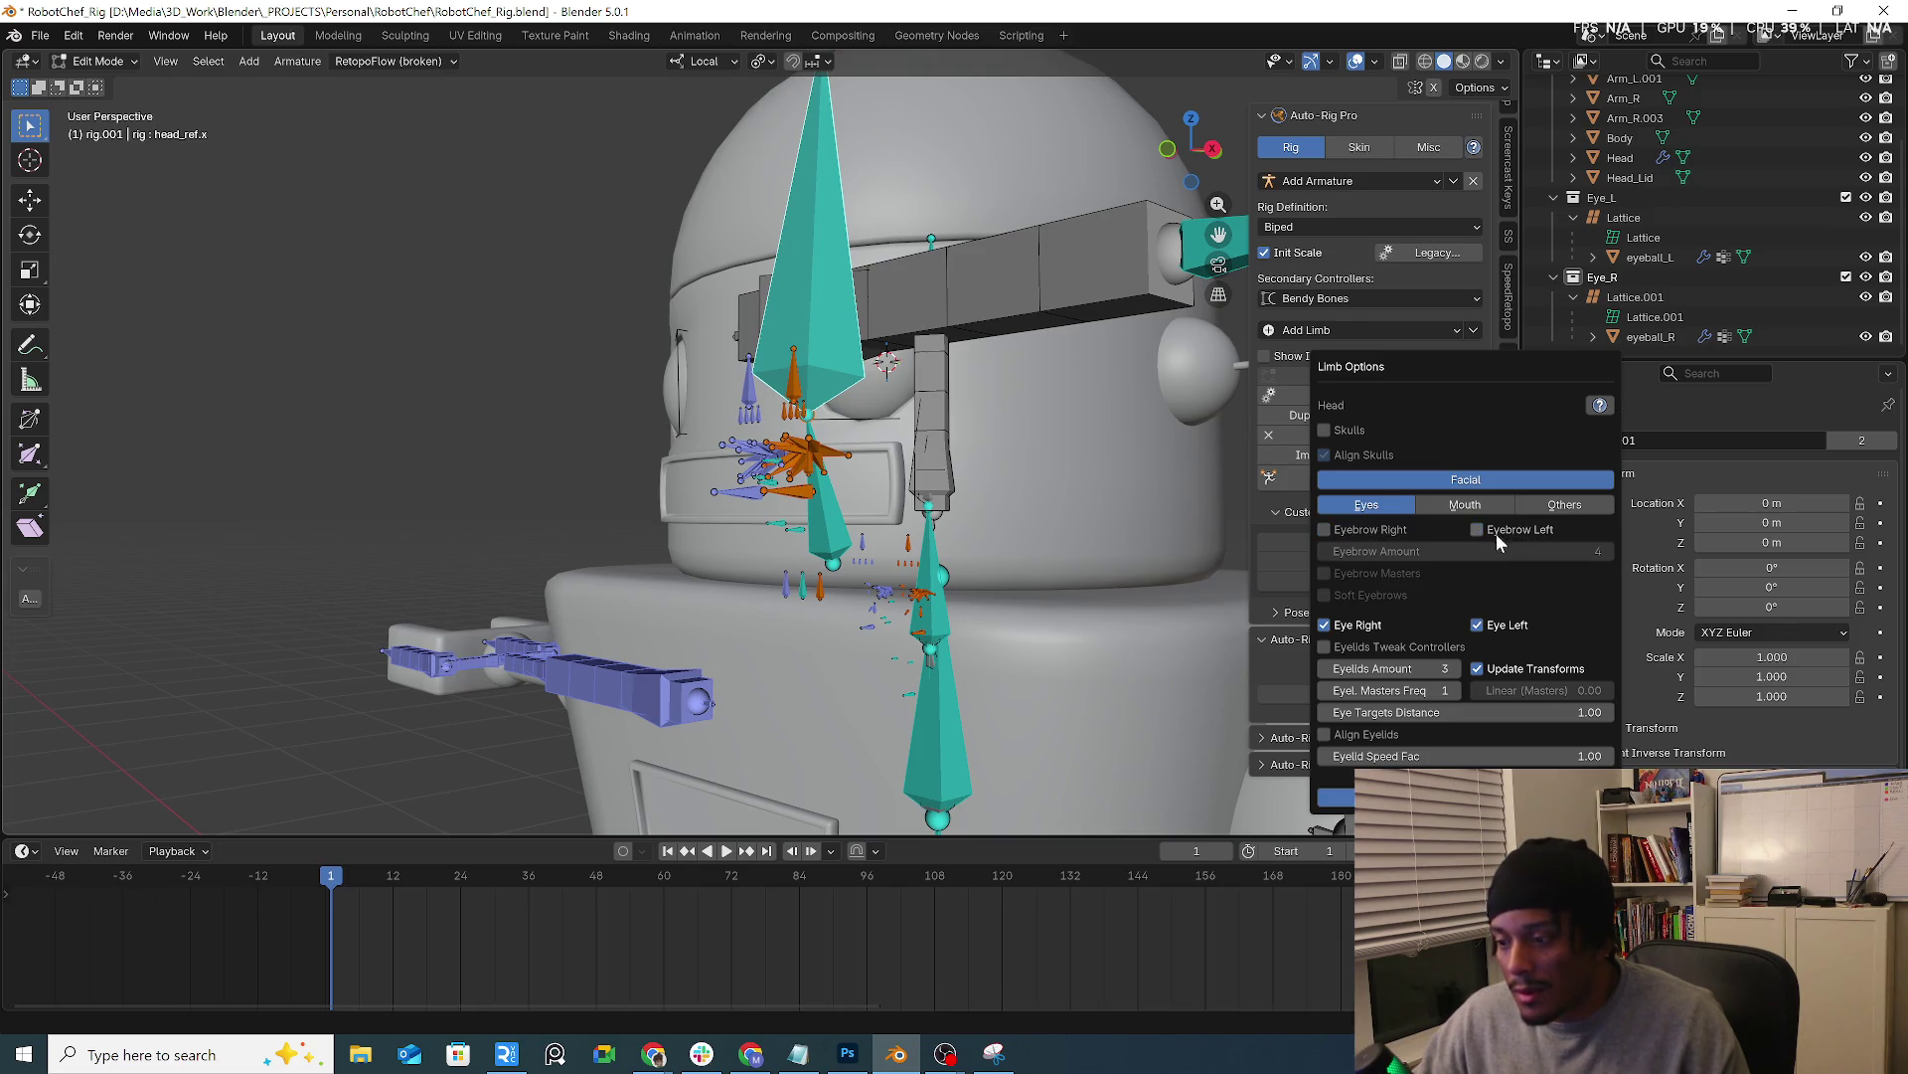
{"action": "left_click", "coordinate": [1457, 508]}
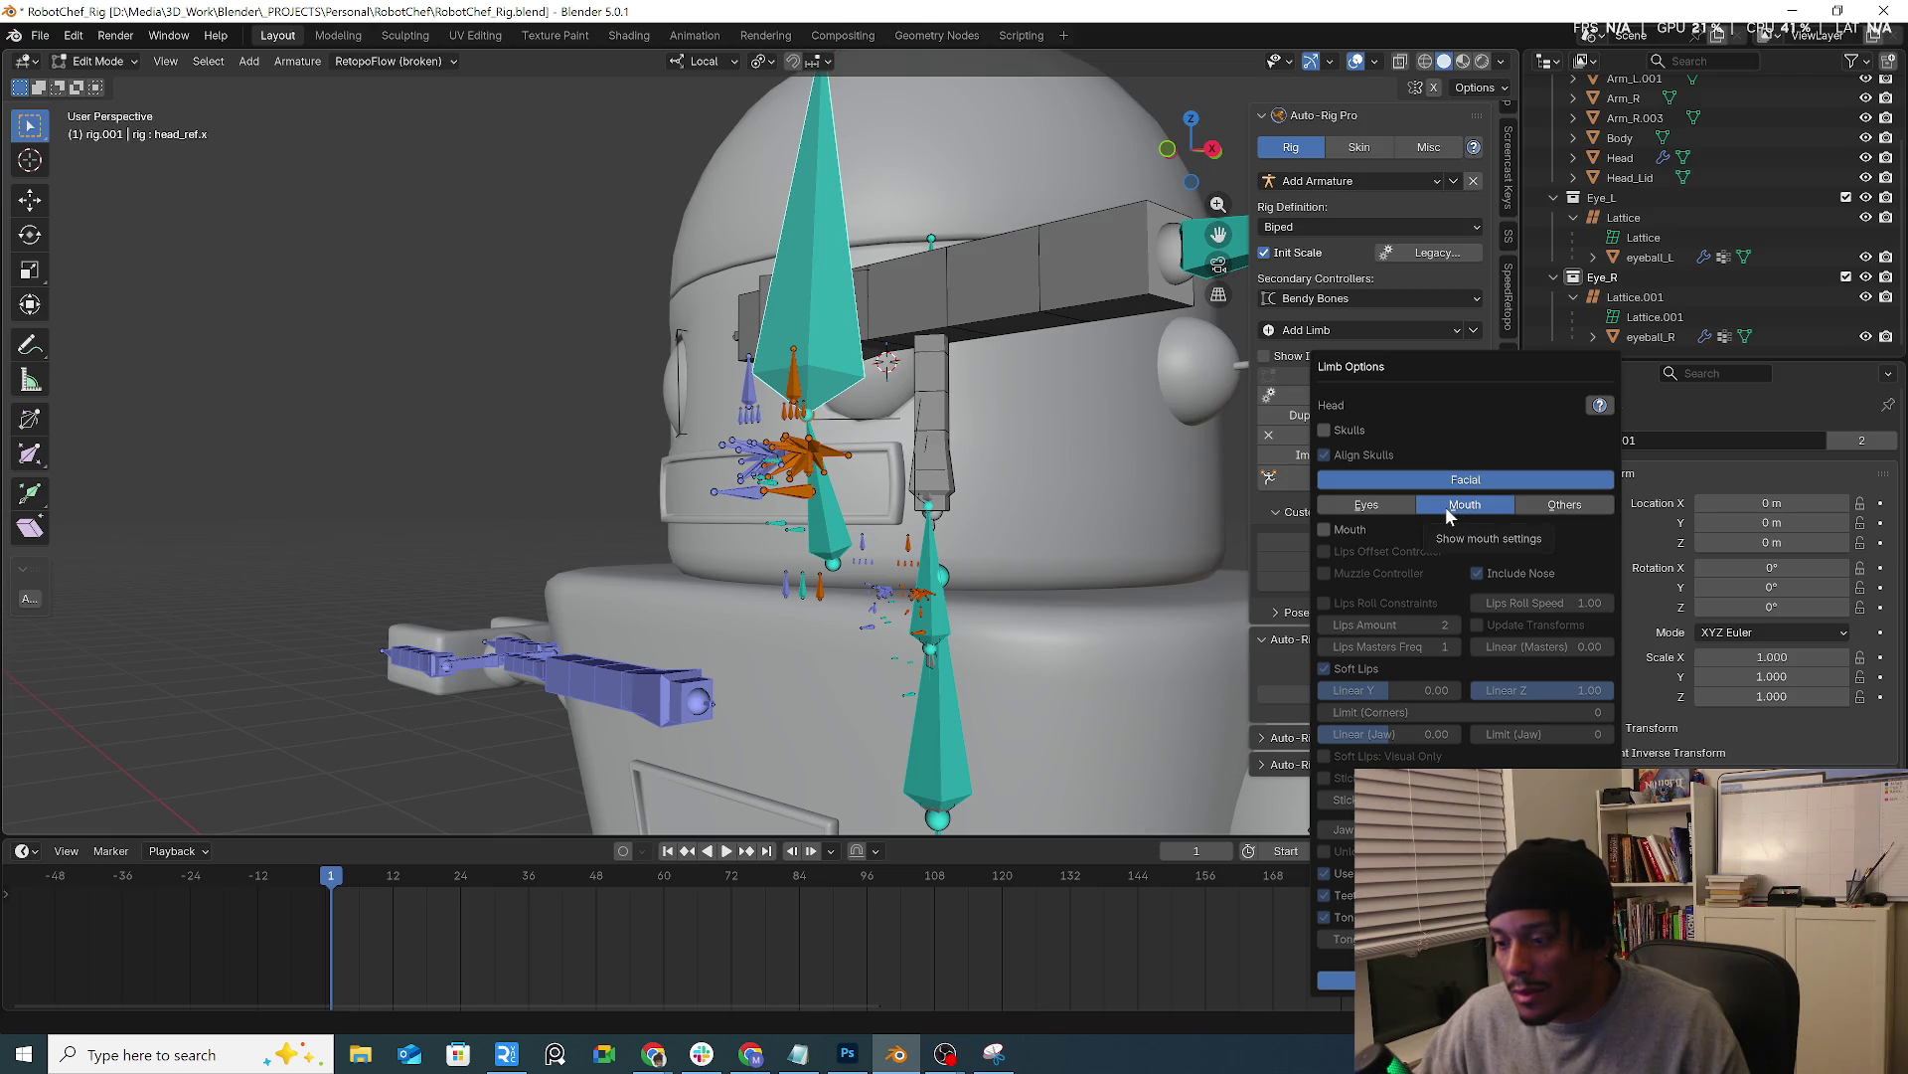
{"action": "left_click", "coordinate": [1336, 980]}
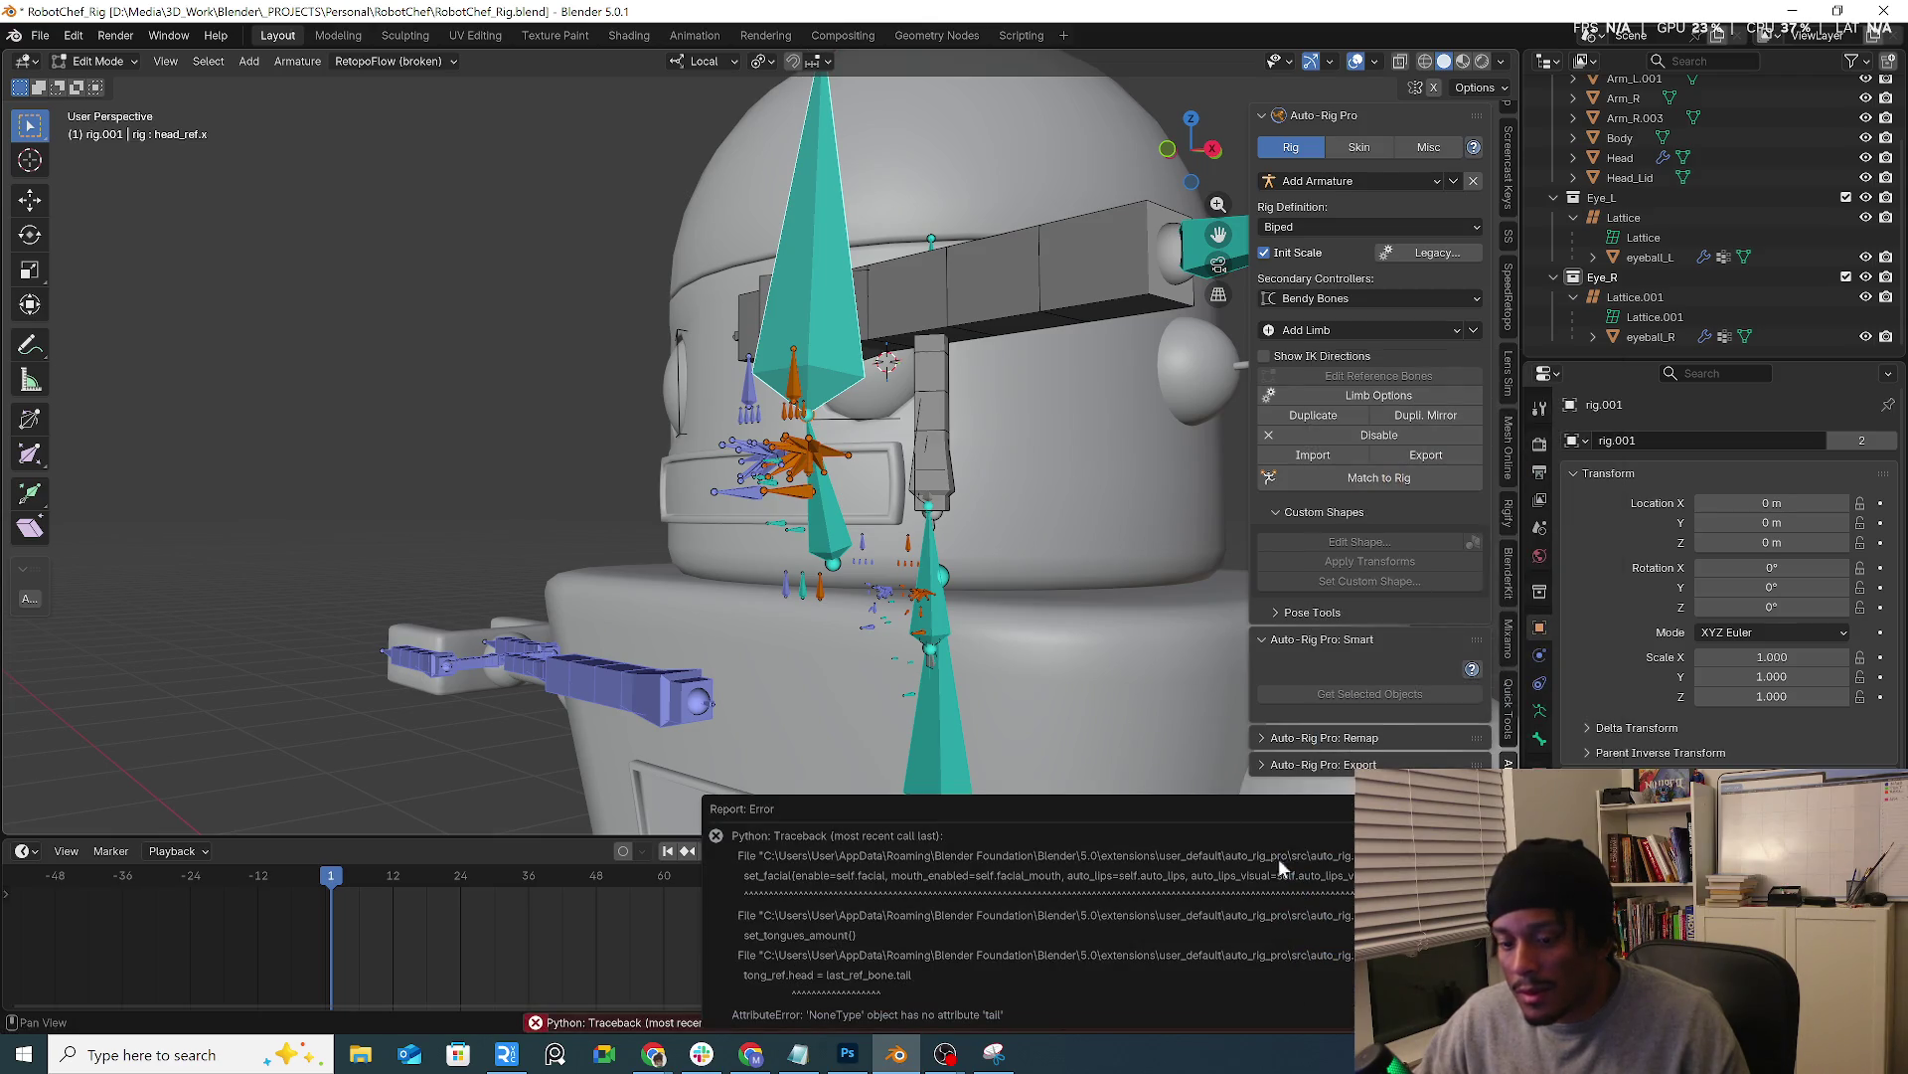
{"action": "middle_click_drag", "start_coordinate": [1086, 564], "coordinate": [1131, 548]}
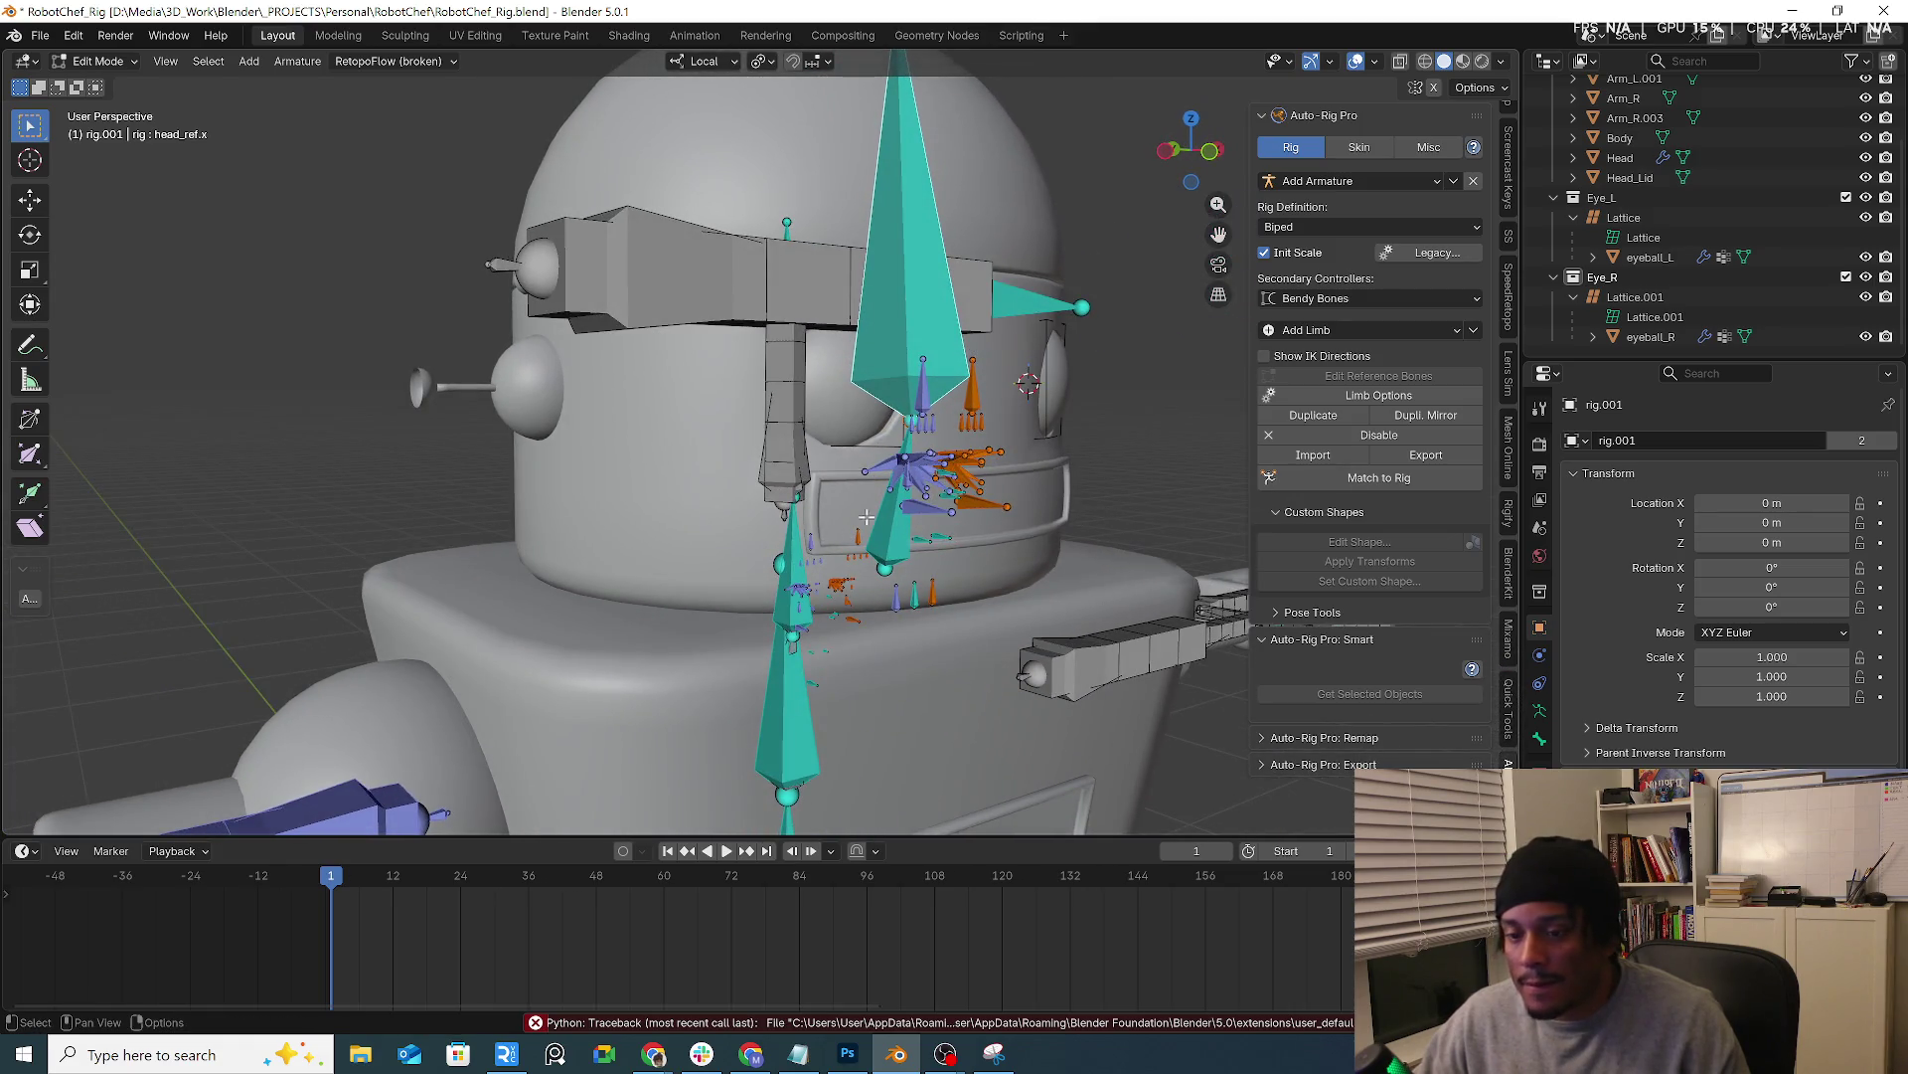
Undo the facial changes, return to Edit Reference Bones, and add a fresh Head limb
{"action": "key", "text": "ctrl+z"}
{"action": "key", "text": "ctrl+z"}
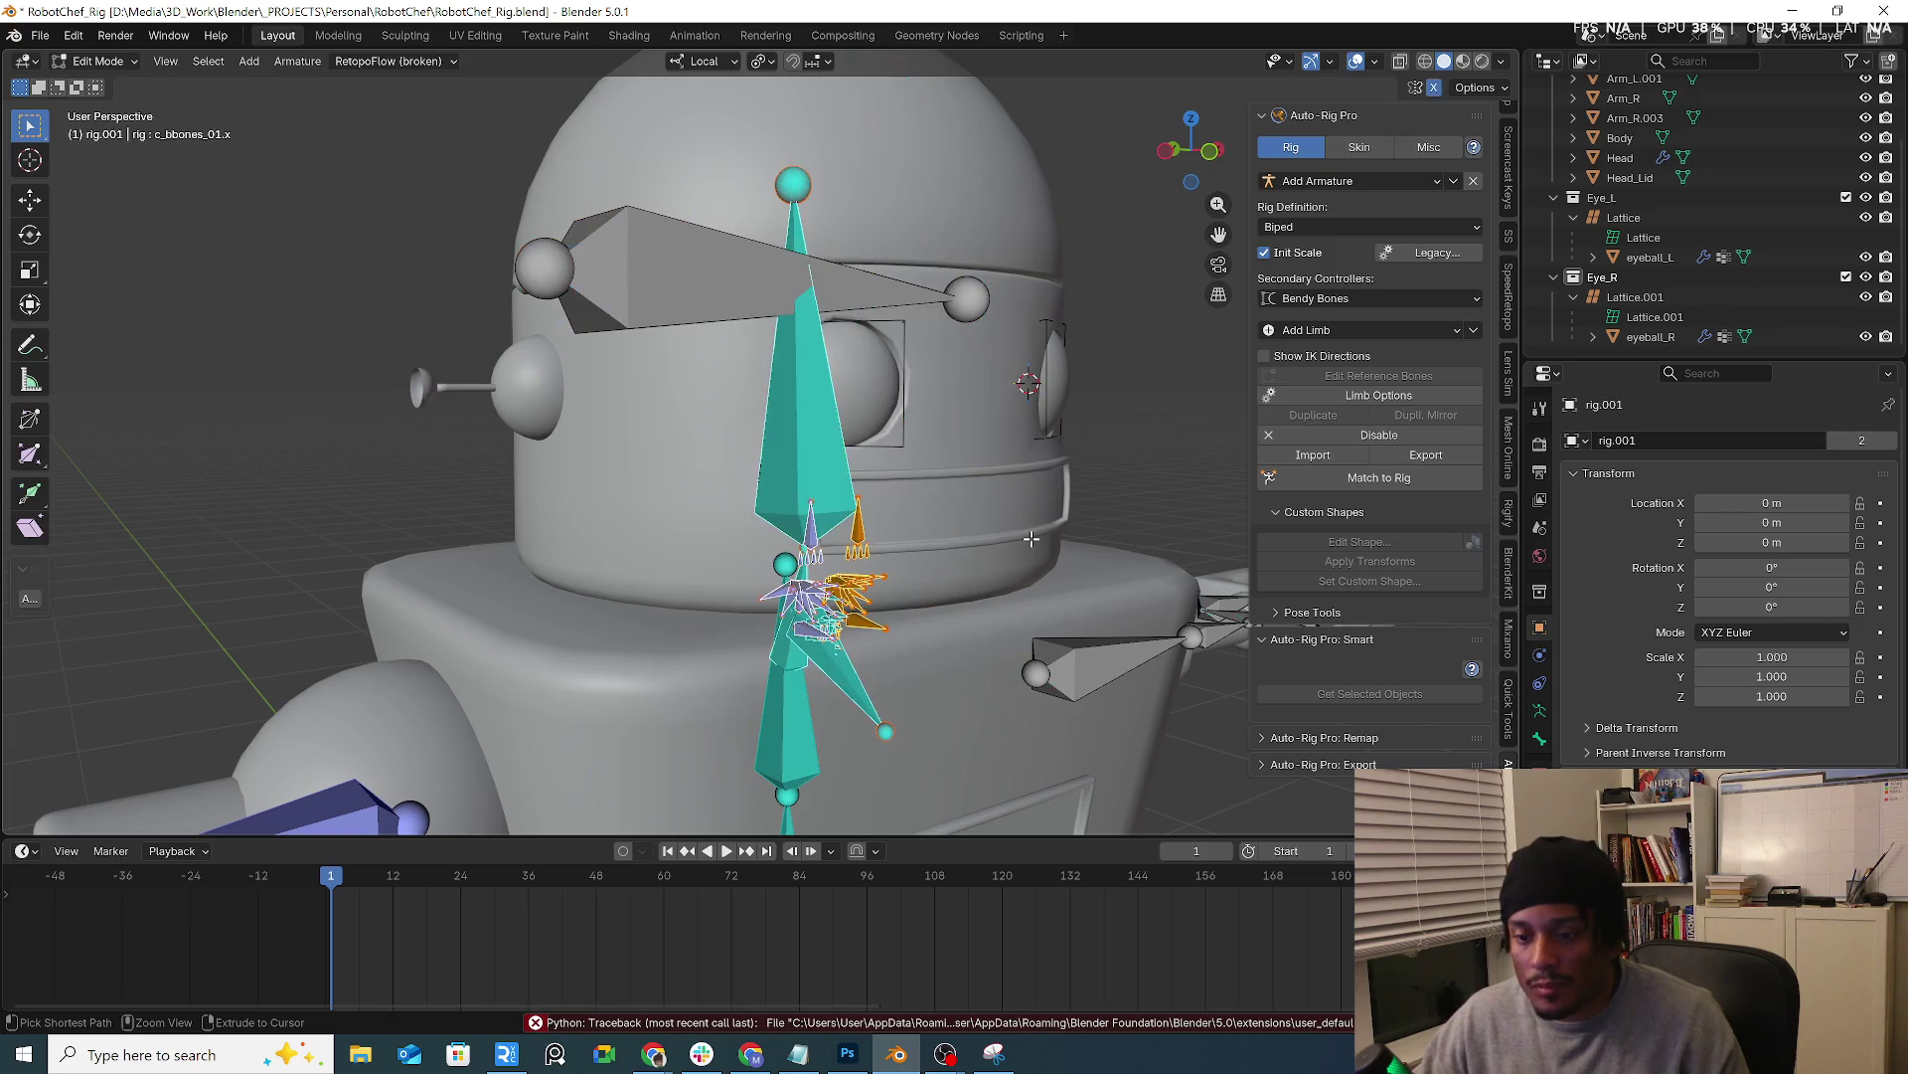
{"action": "key", "text": "ctrl+z"}
{"action": "middle_click_drag", "start_coordinate": [1033, 555], "coordinate": [901, 551]}
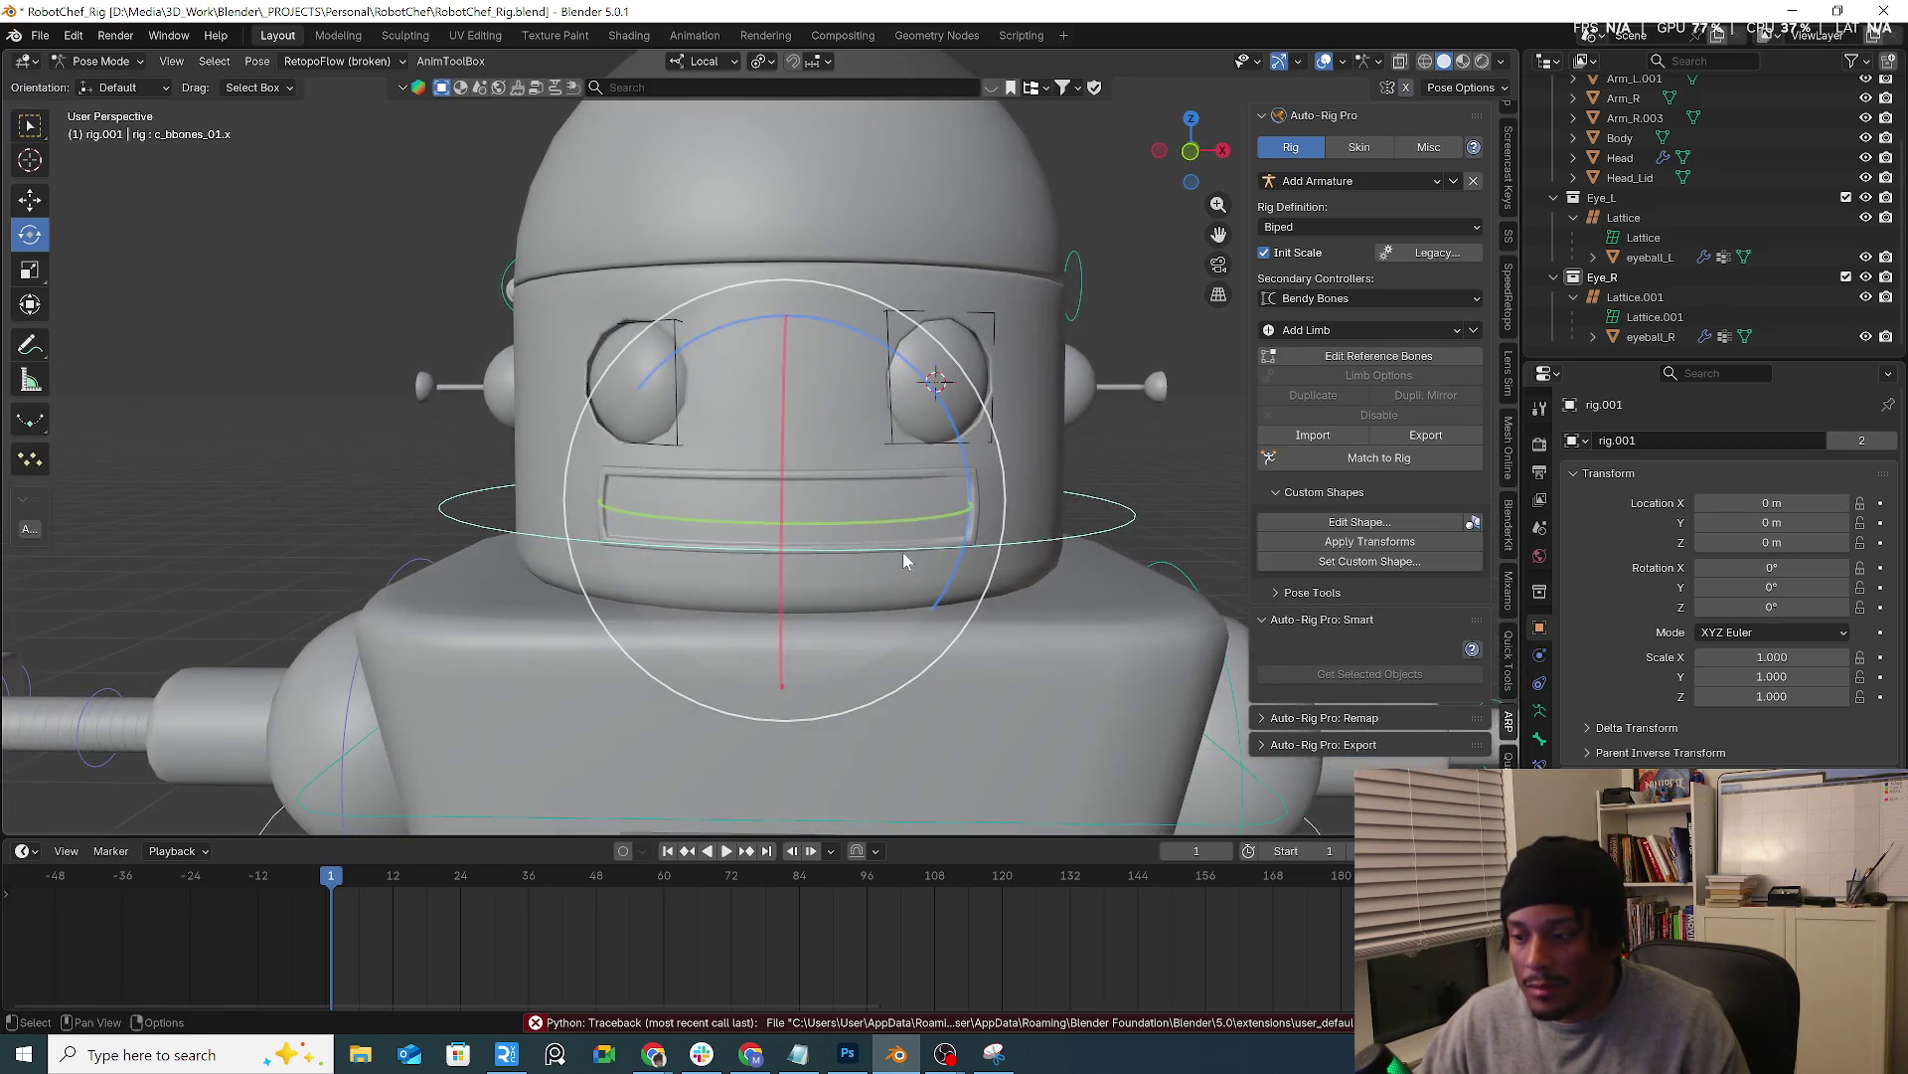
{"action": "left_click", "coordinate": [1378, 355]}
{"action": "middle_click_drag", "start_coordinate": [1134, 463], "coordinate": [1164, 434]}
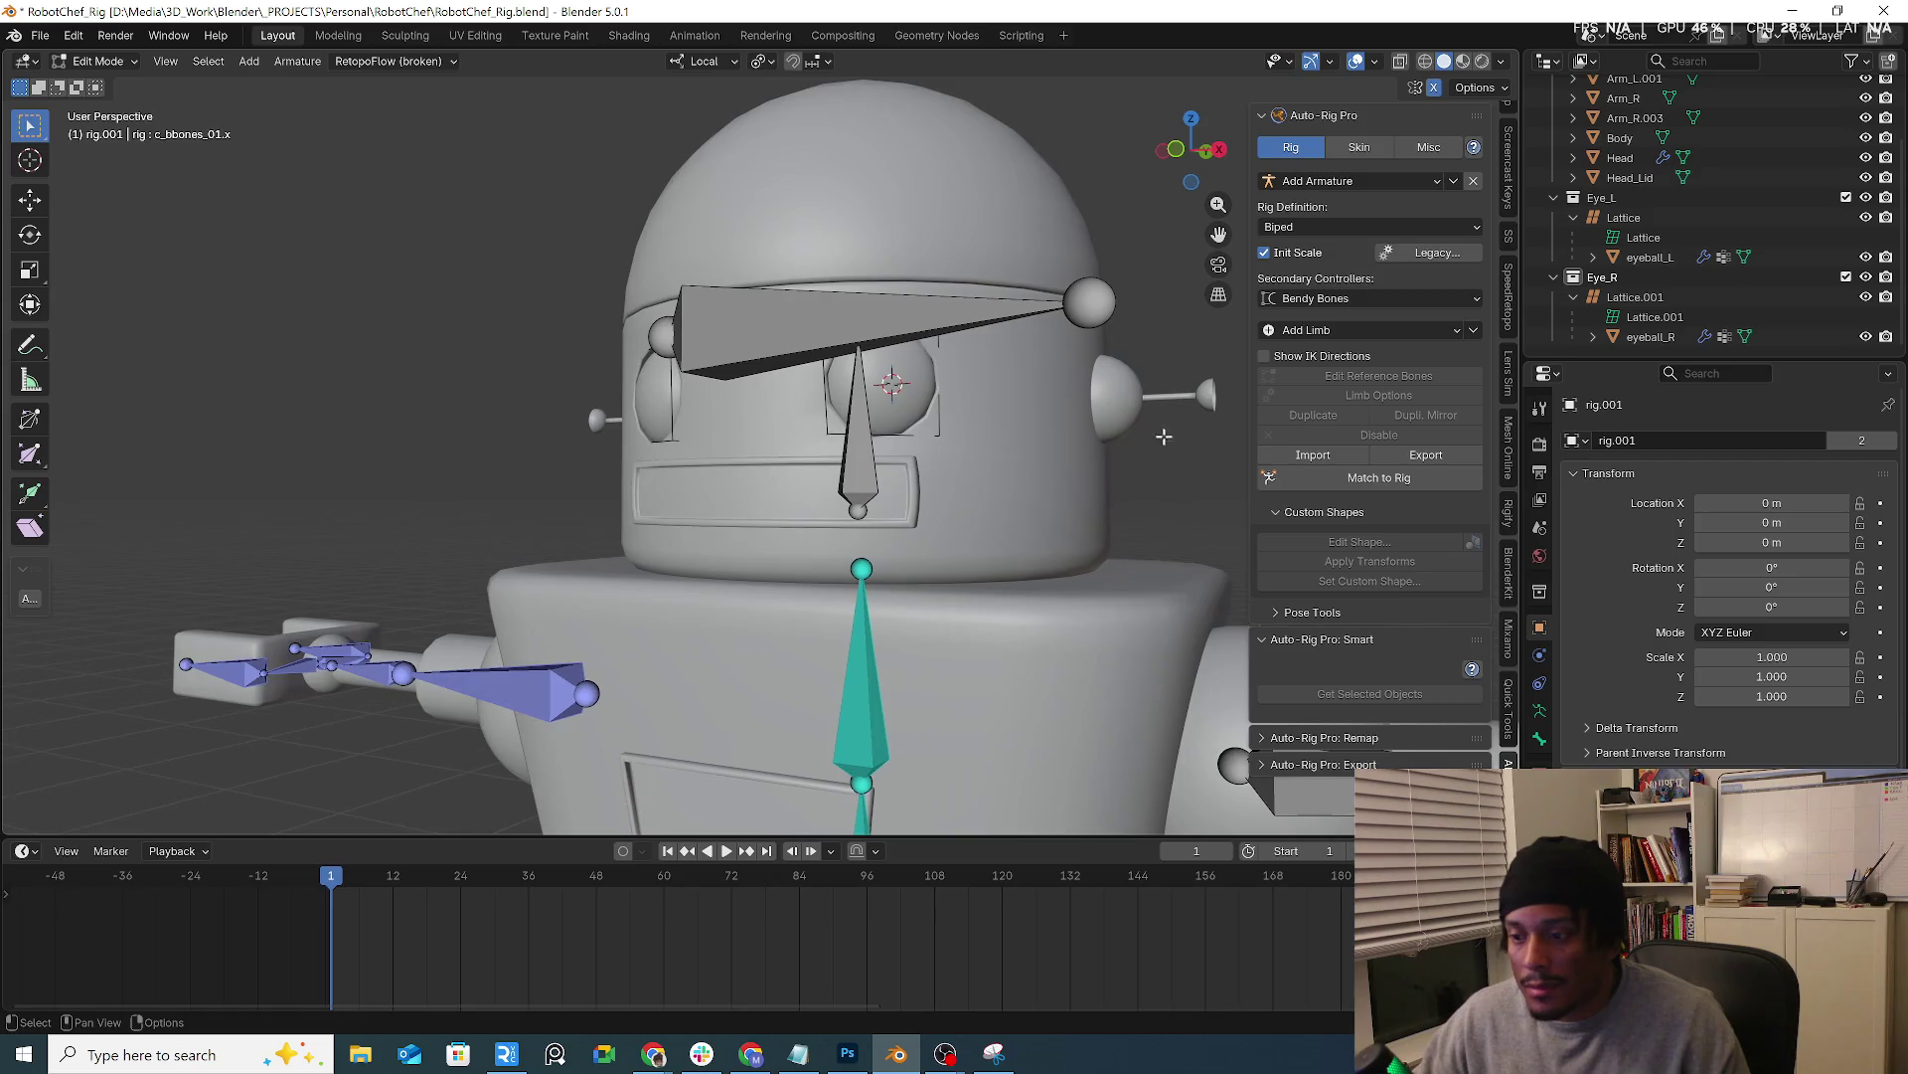
{"action": "left_click", "coordinate": [1370, 330]}
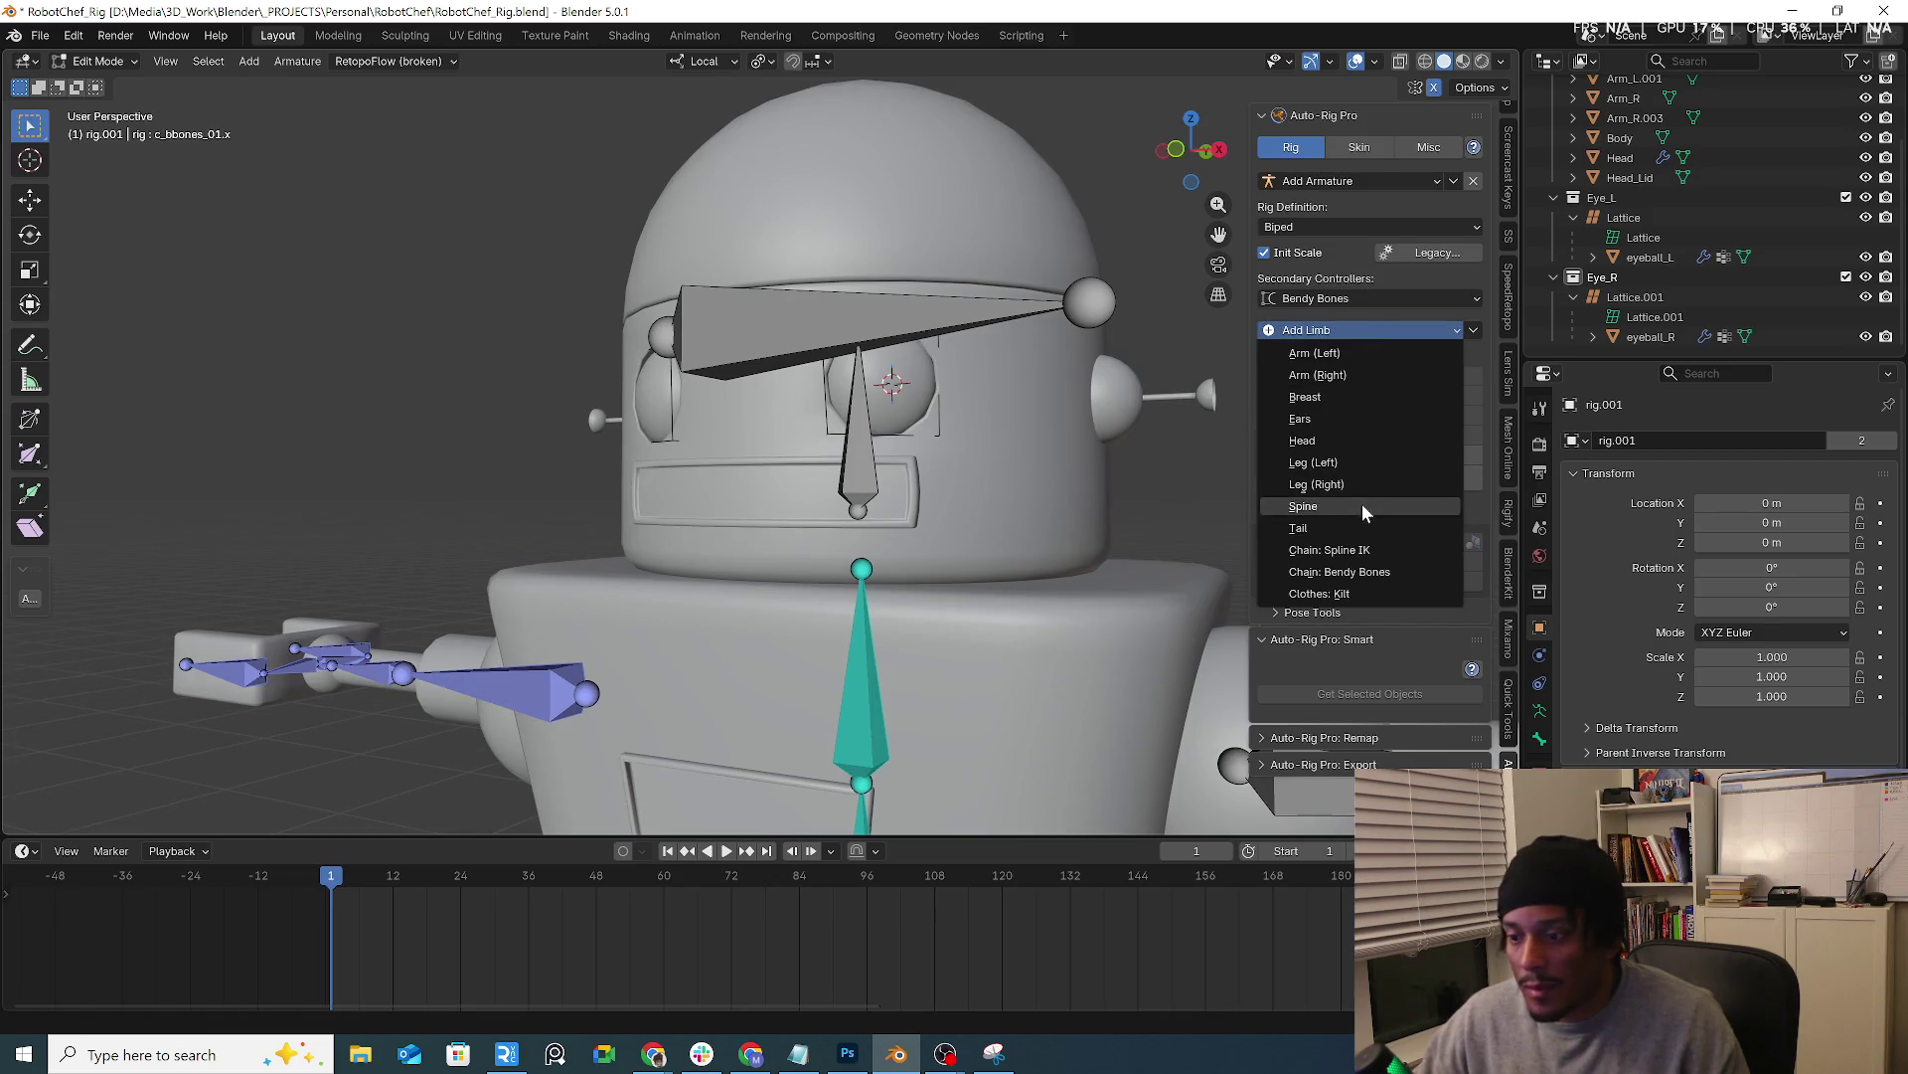
{"action": "left_click", "coordinate": [1354, 442]}
{"action": "middle_click_drag", "start_coordinate": [925, 566], "coordinate": [830, 563]}
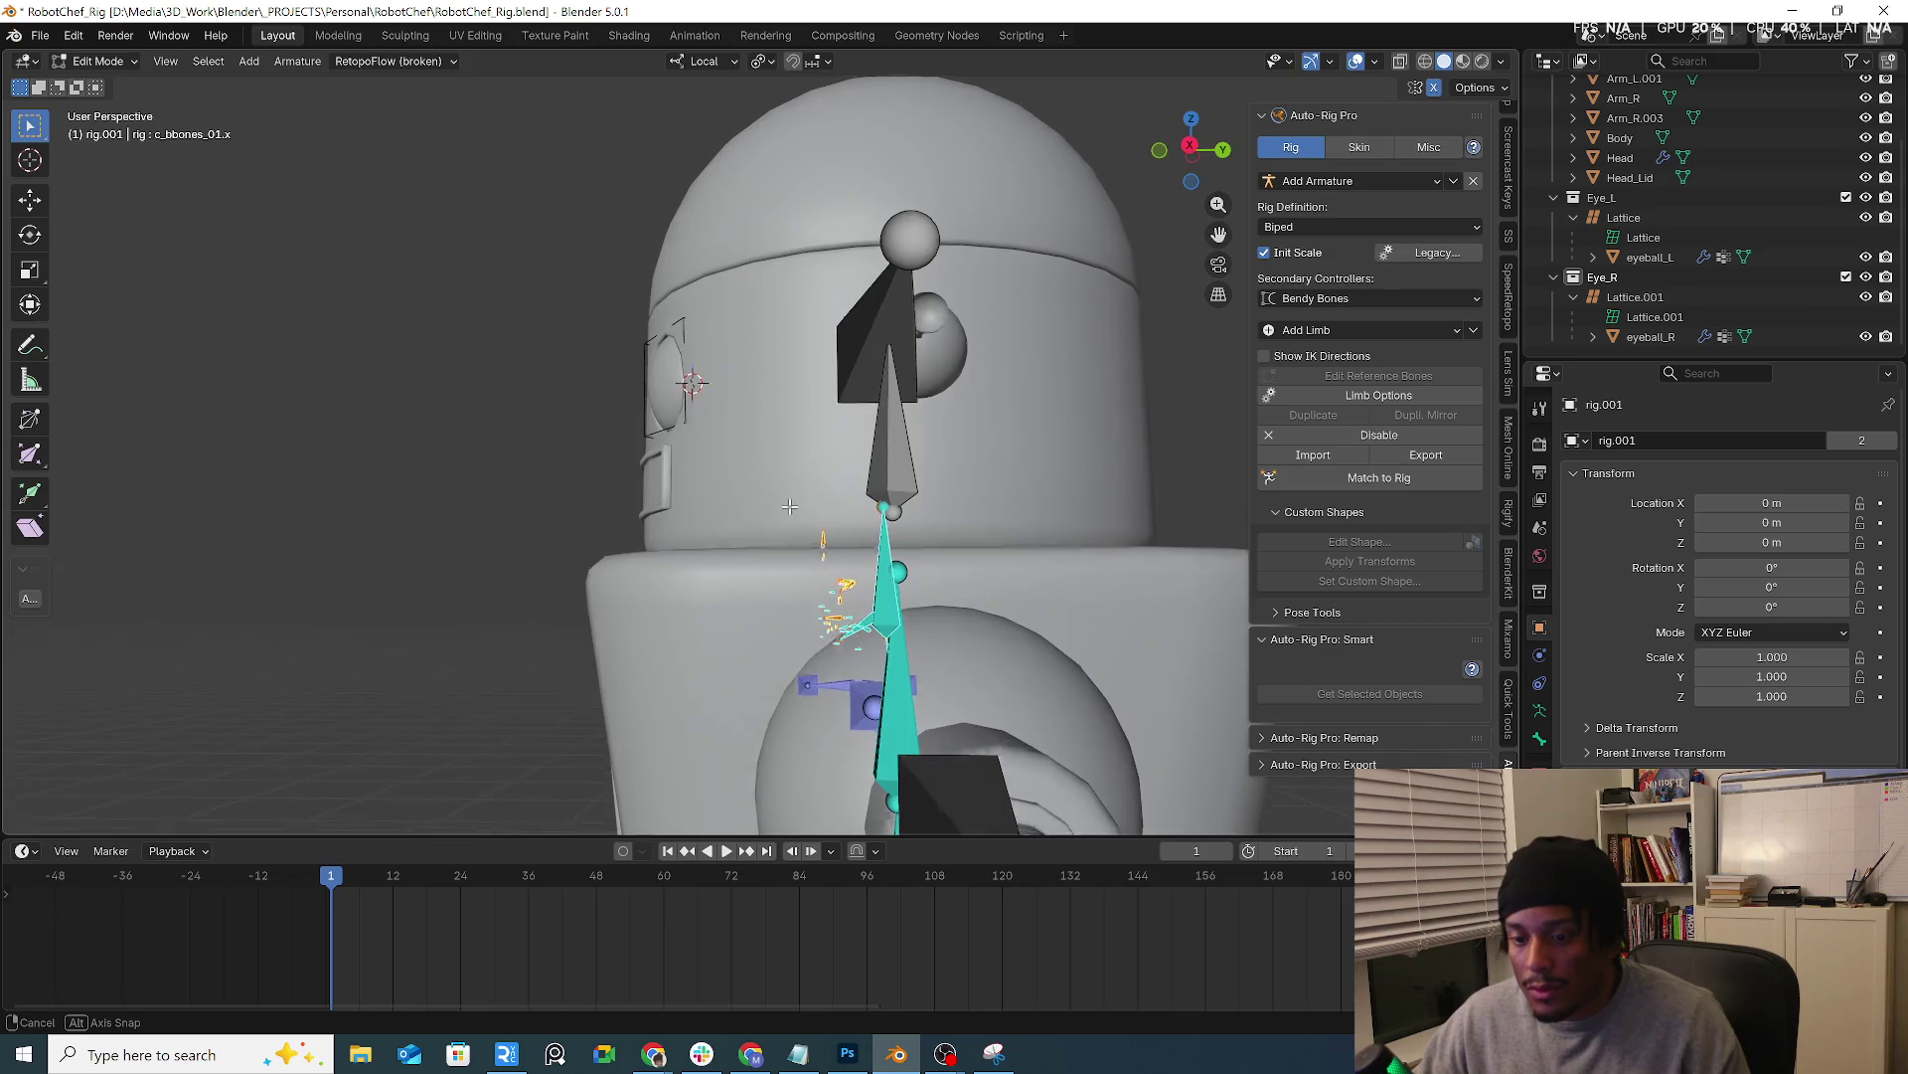
With Global orientation in right ortho view, move the new head bones up and enlarge them to fit the domed head
{"action": "key", "text": "r"}
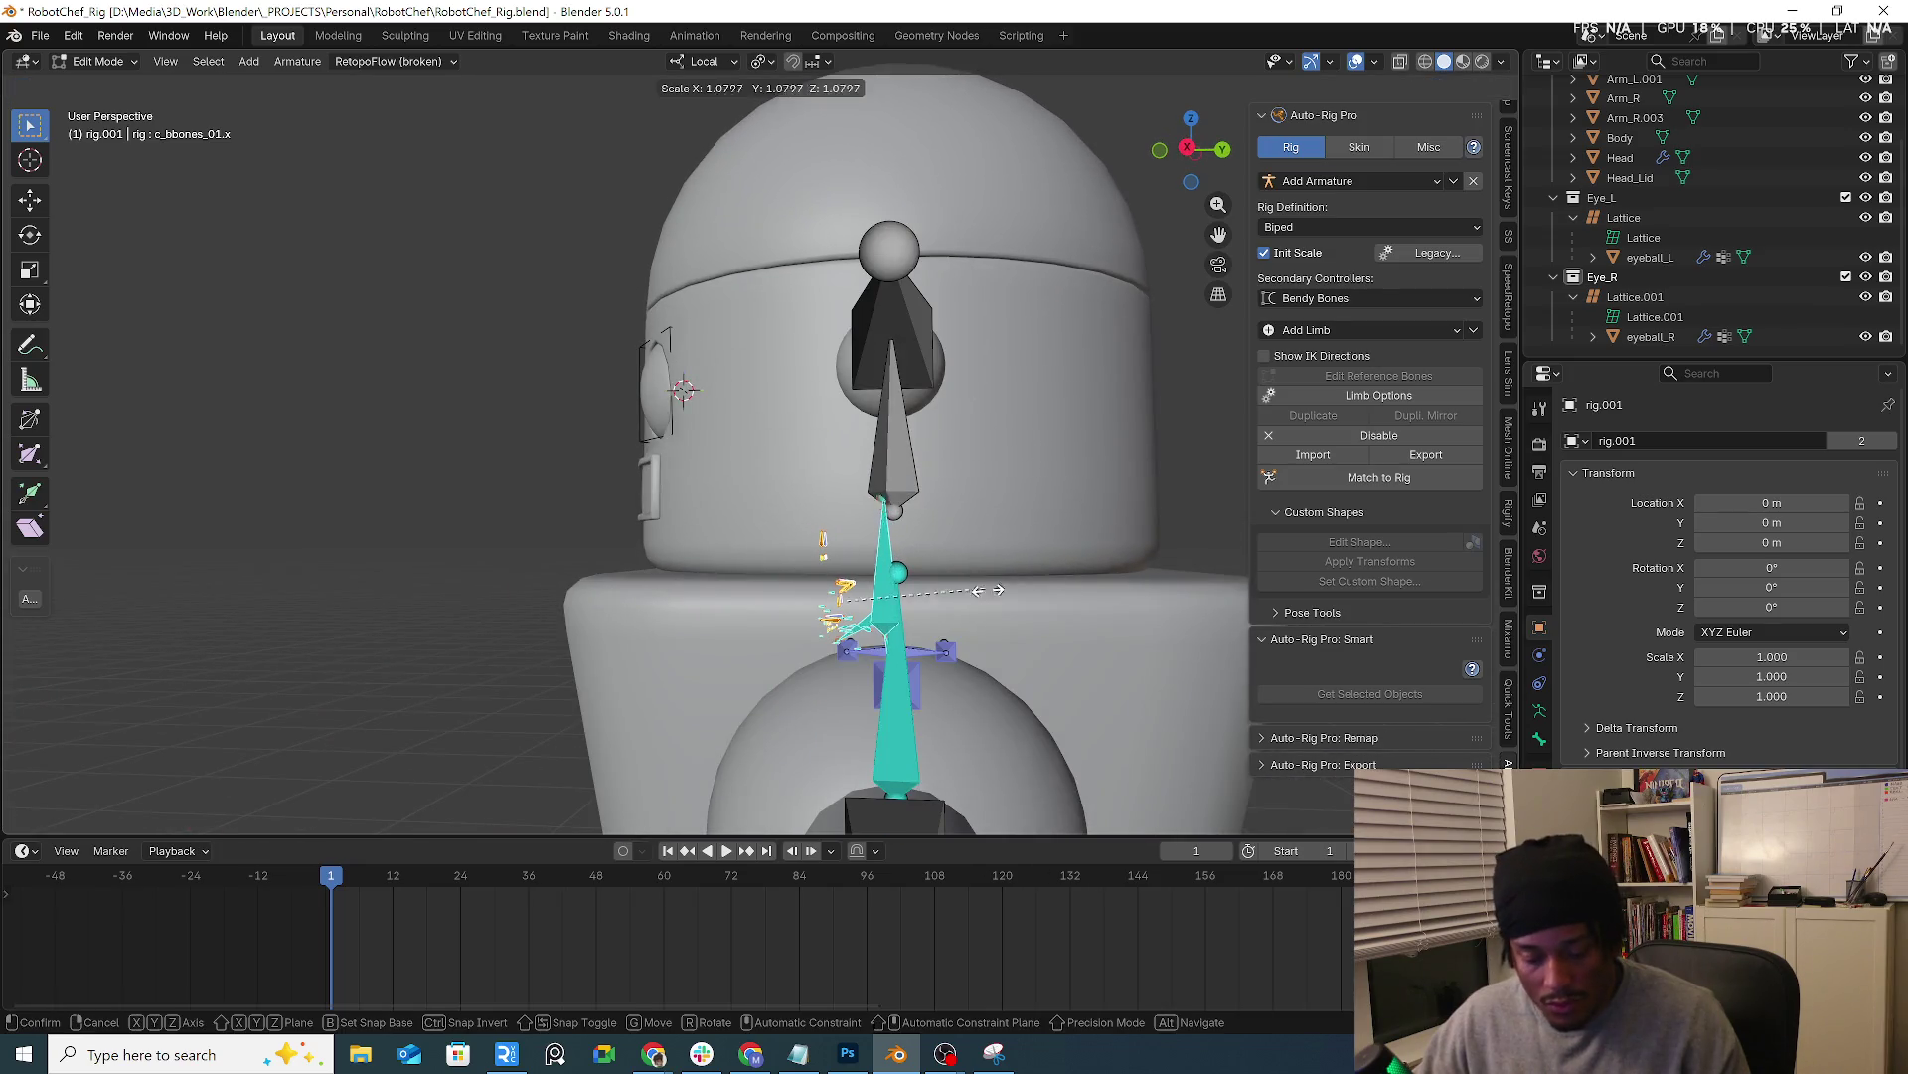
{"action": "key", "text": "Escape"}
{"action": "left_click", "coordinate": [813, 60]}
{"action": "key", "text": "KP_3"}
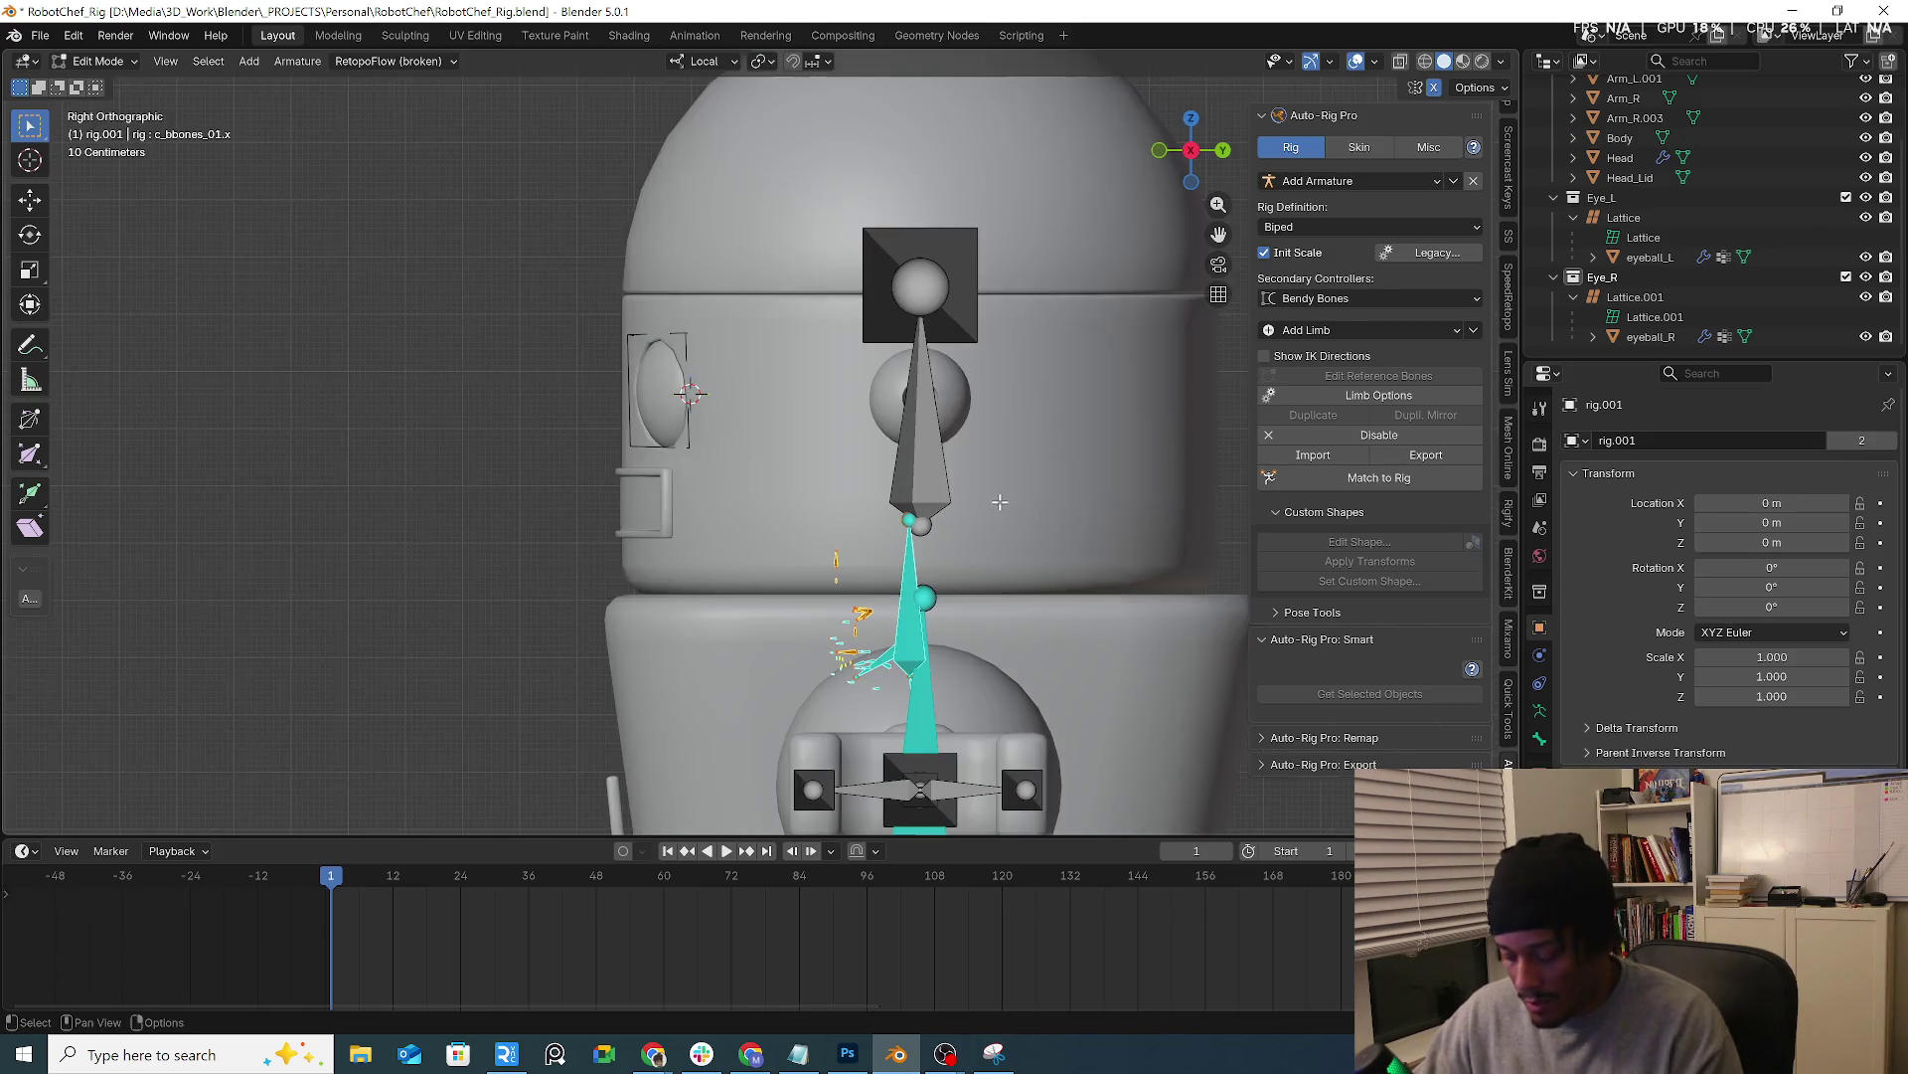
{"action": "left_click", "coordinate": [699, 58]}
{"action": "left_click", "coordinate": [663, 124]}
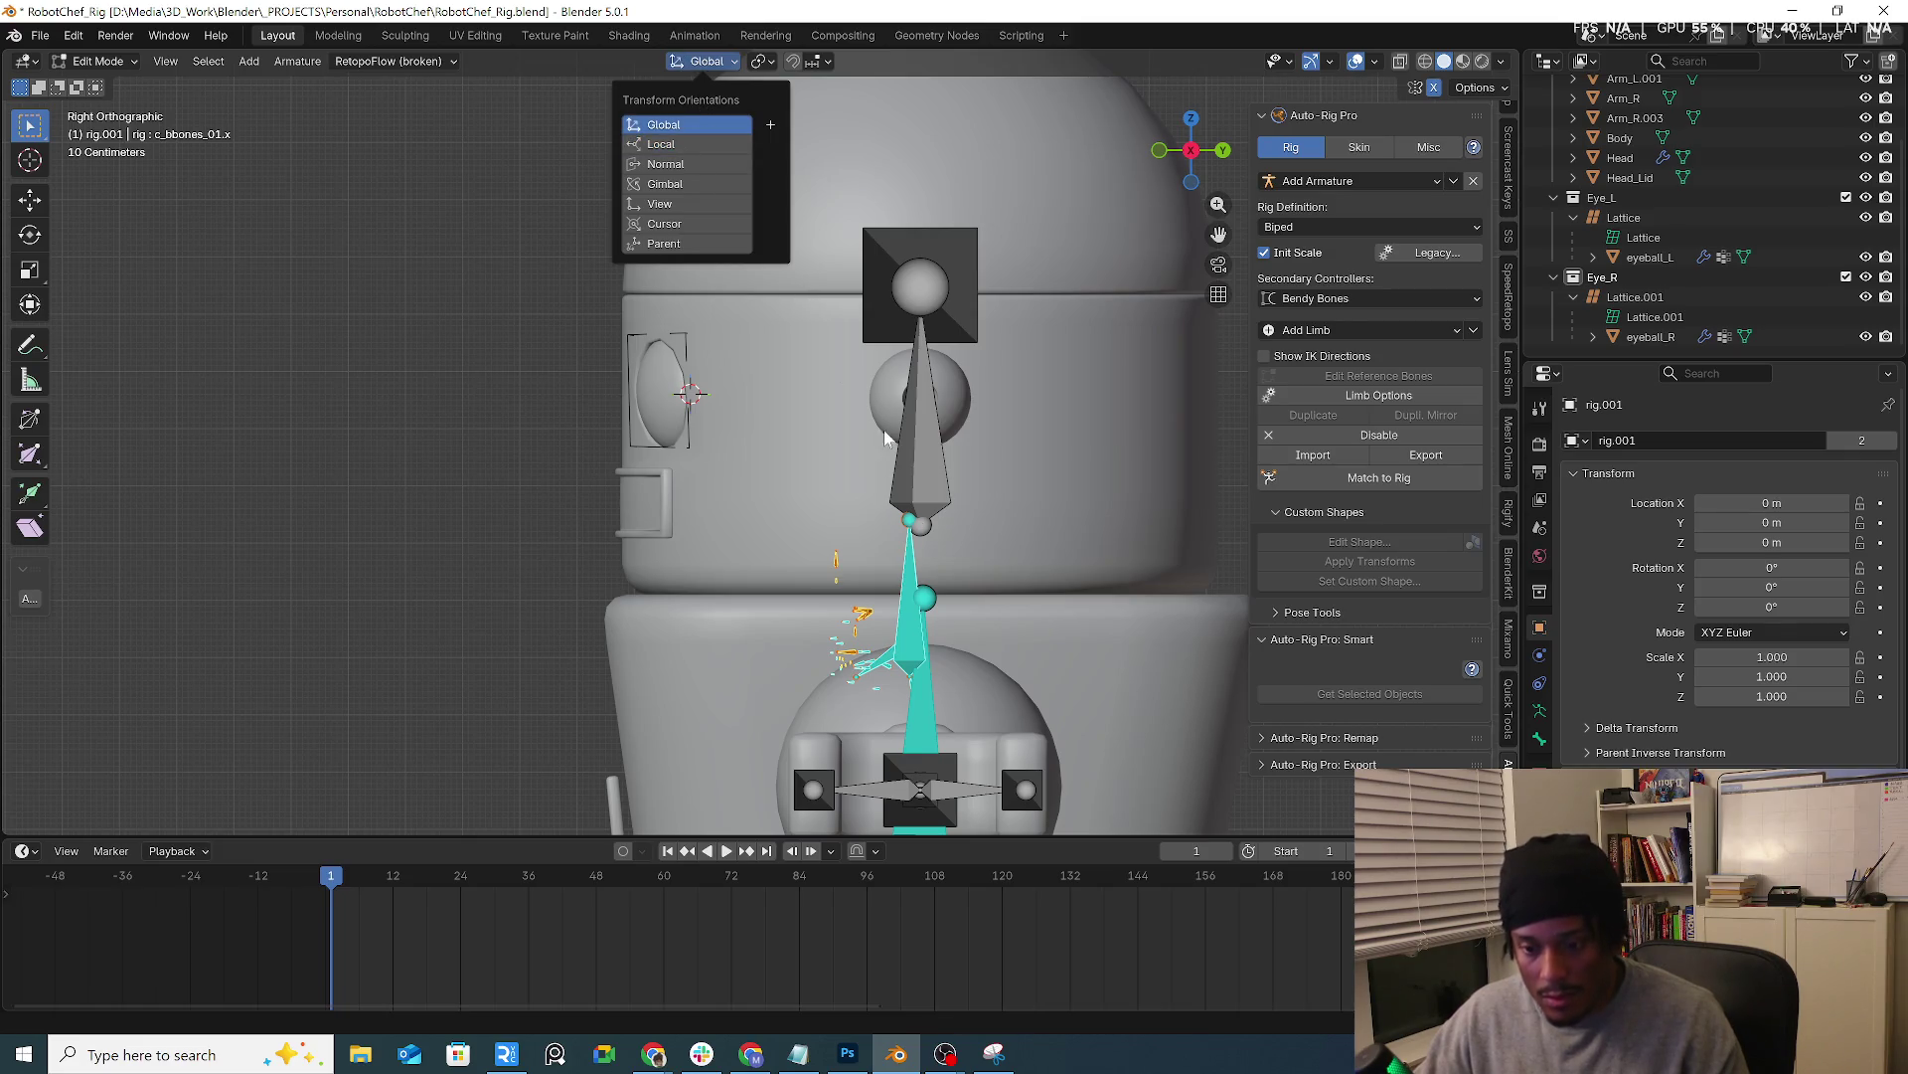
{"action": "key", "text": "g"}
{"action": "left_click", "coordinate": [738, 343]}
{"action": "key", "text": "s"}
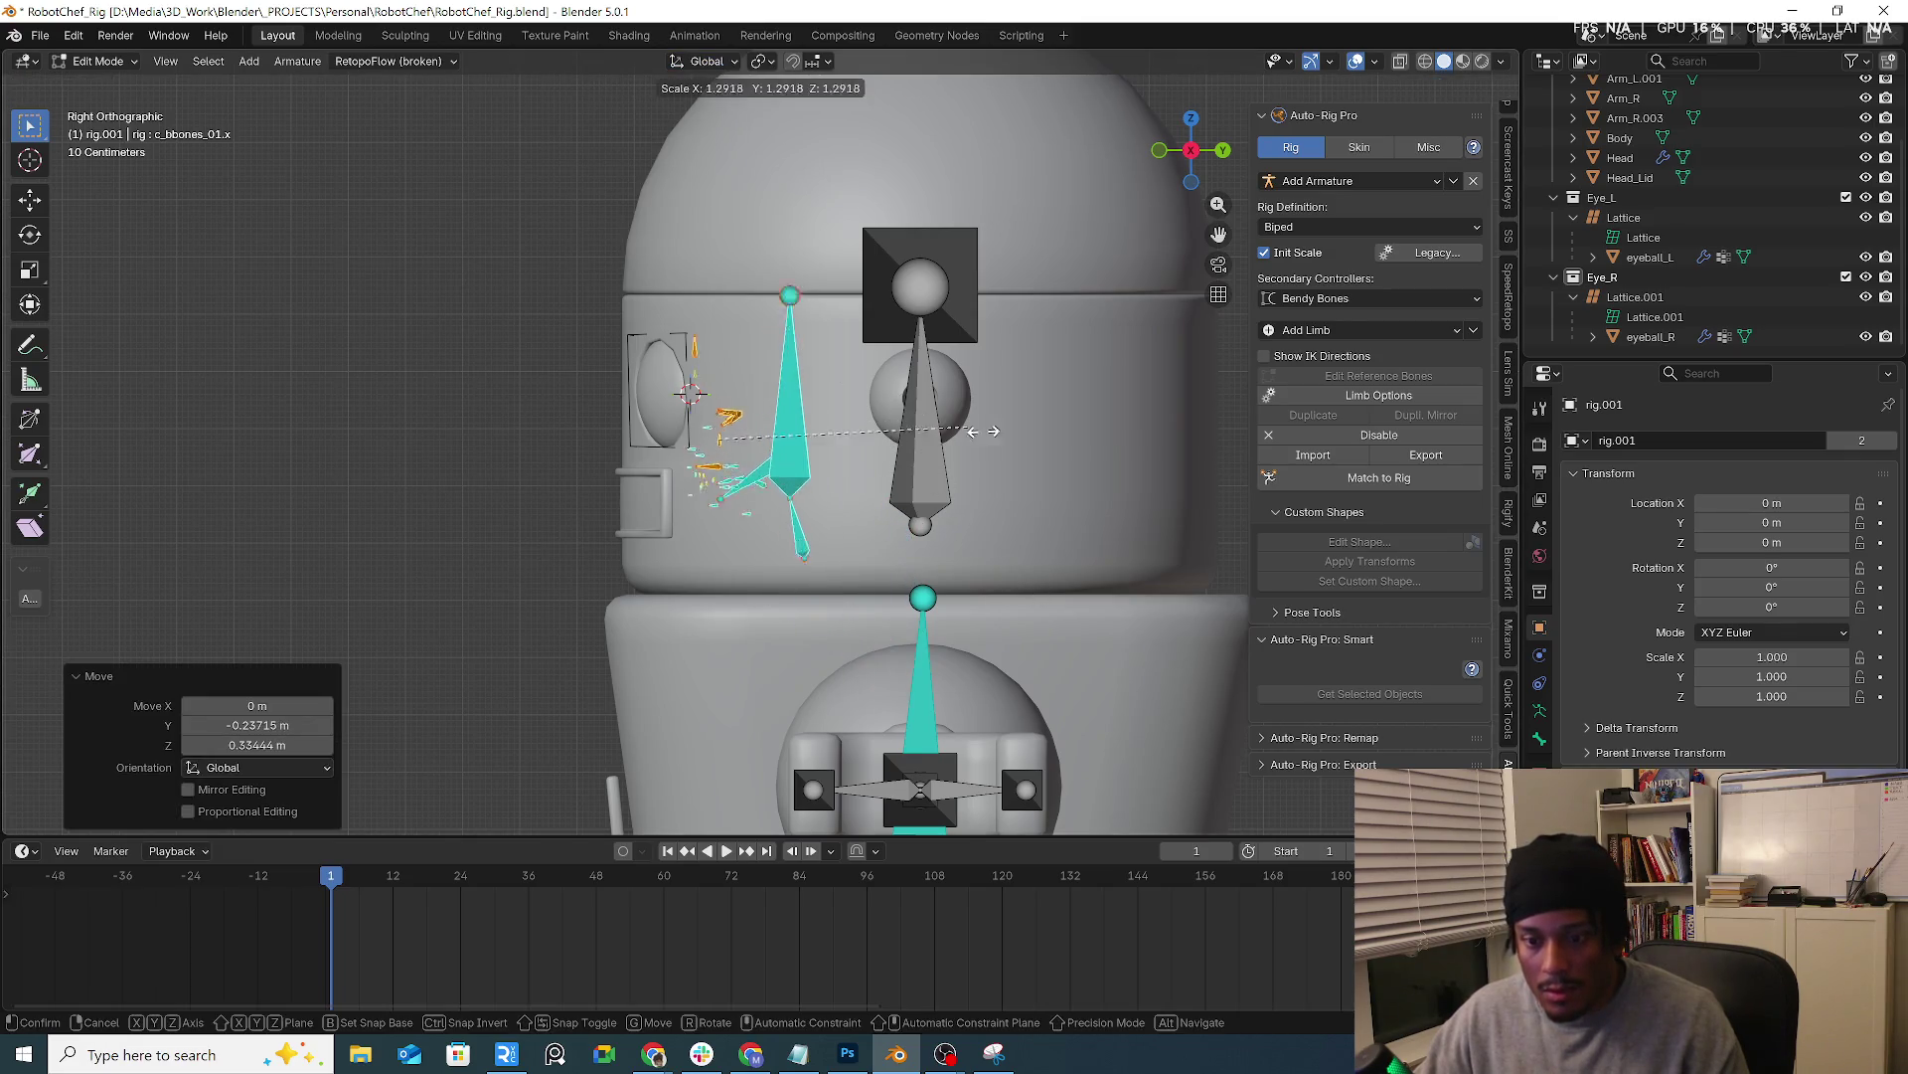
{"action": "left_click", "coordinate": [1129, 521]}
{"action": "key", "text": "ctrl+z"}
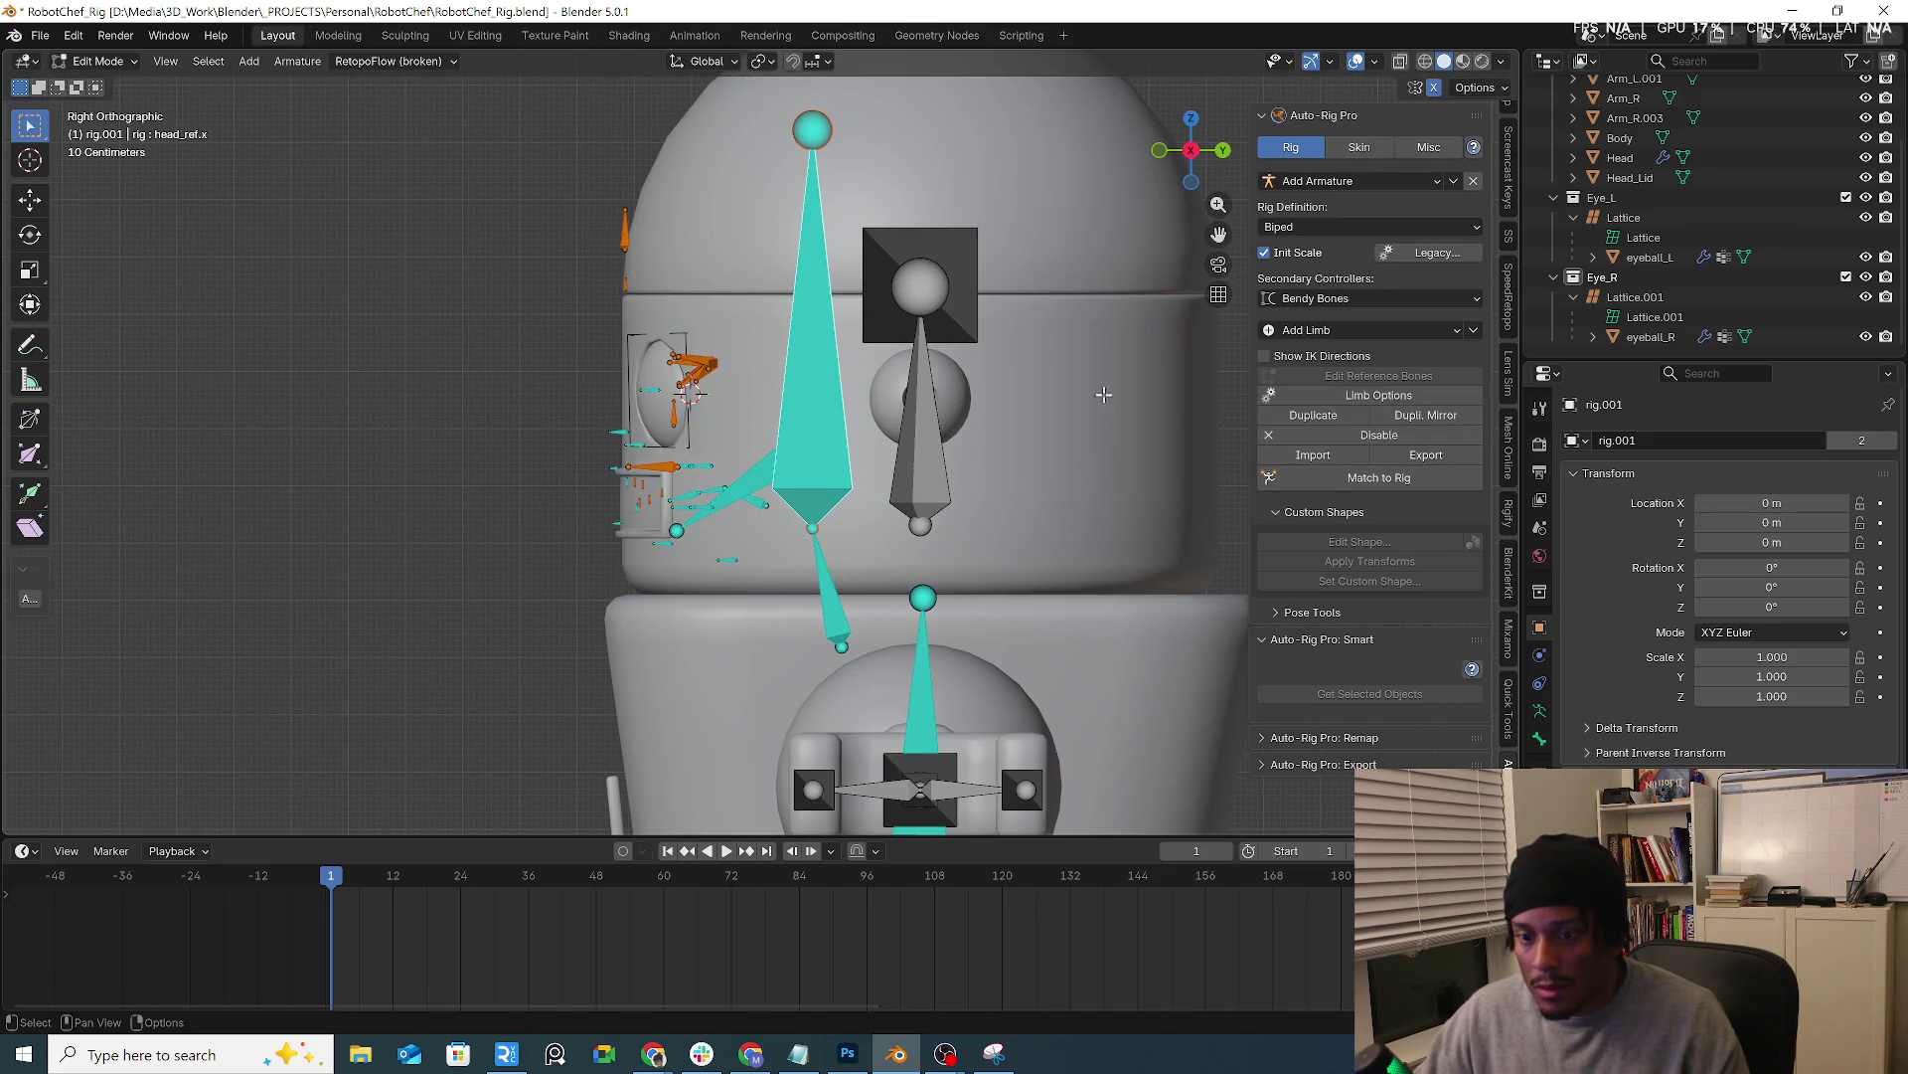
Review the Others and Eyes settings of the new head limb, apply them, and dismiss the tongue-related error
{"action": "left_click", "coordinate": [1376, 399]}
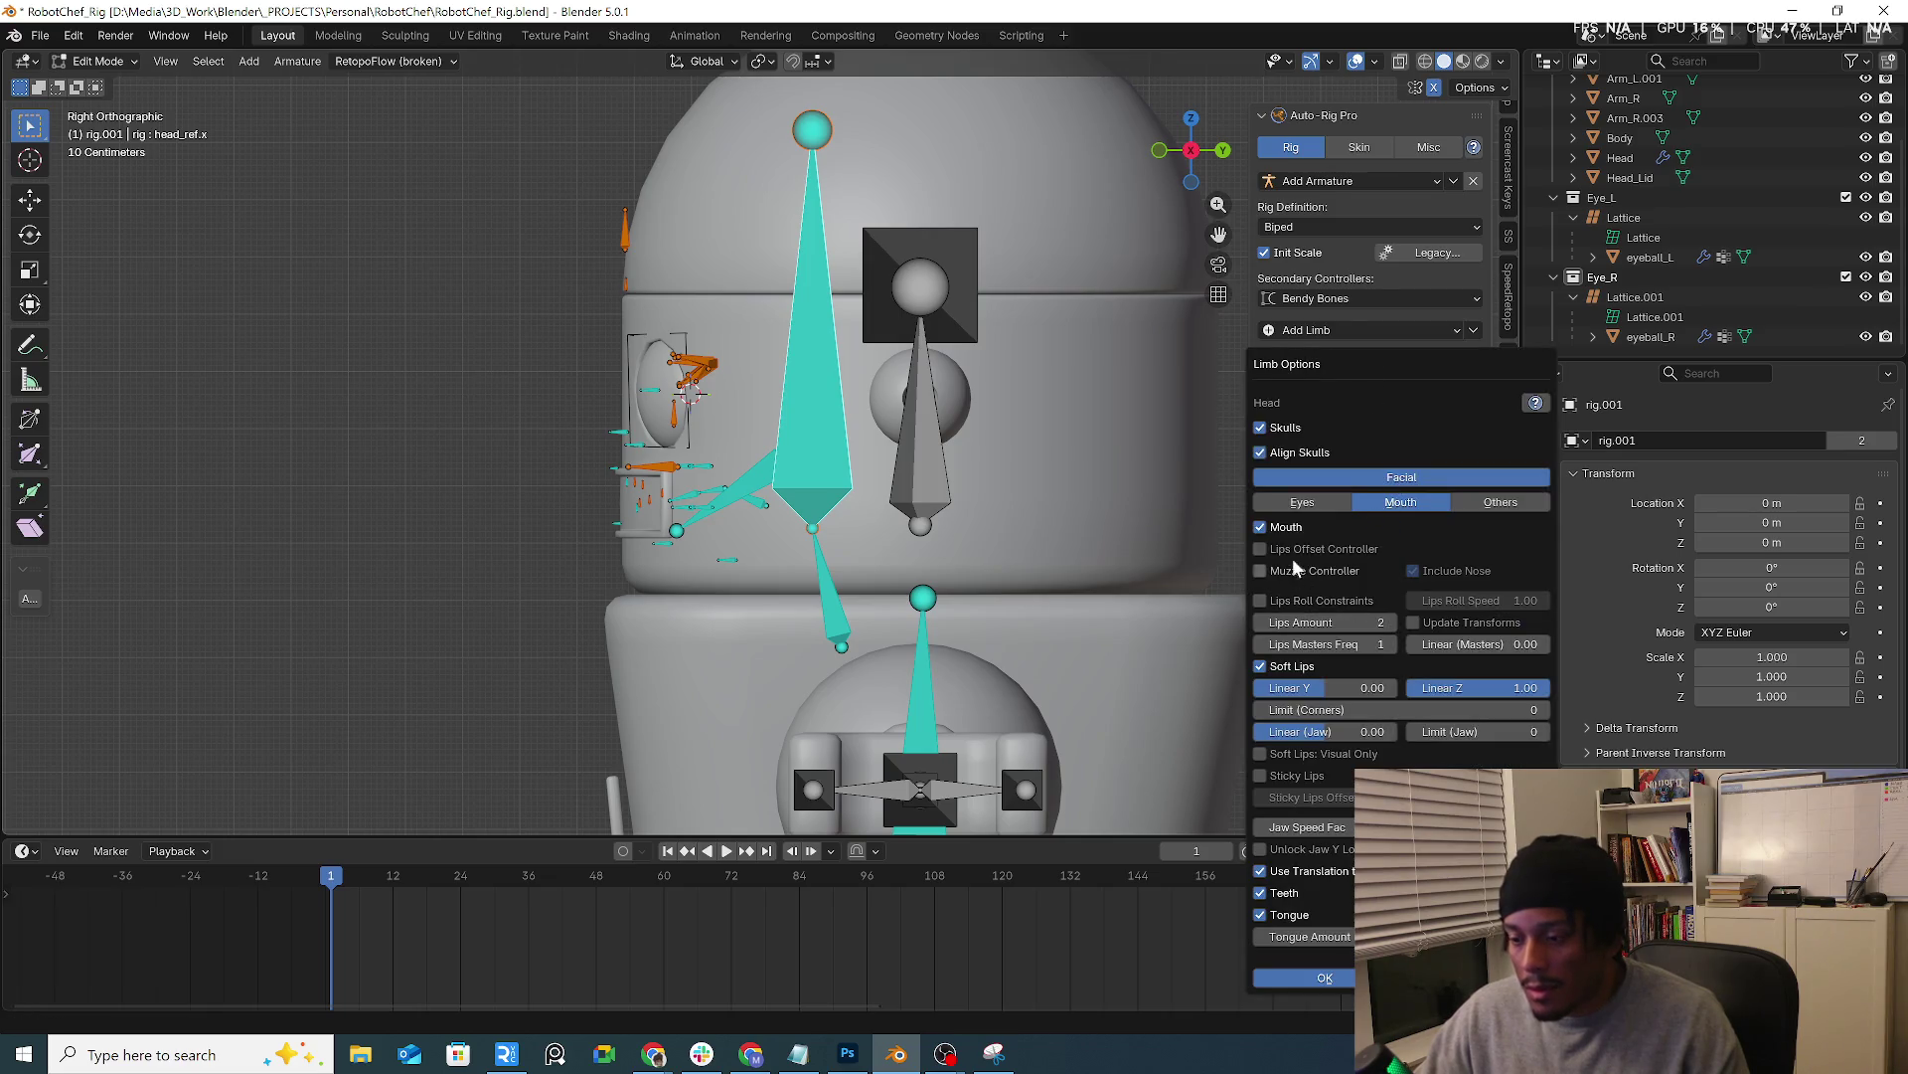
{"action": "left_click", "coordinate": [1498, 504]}
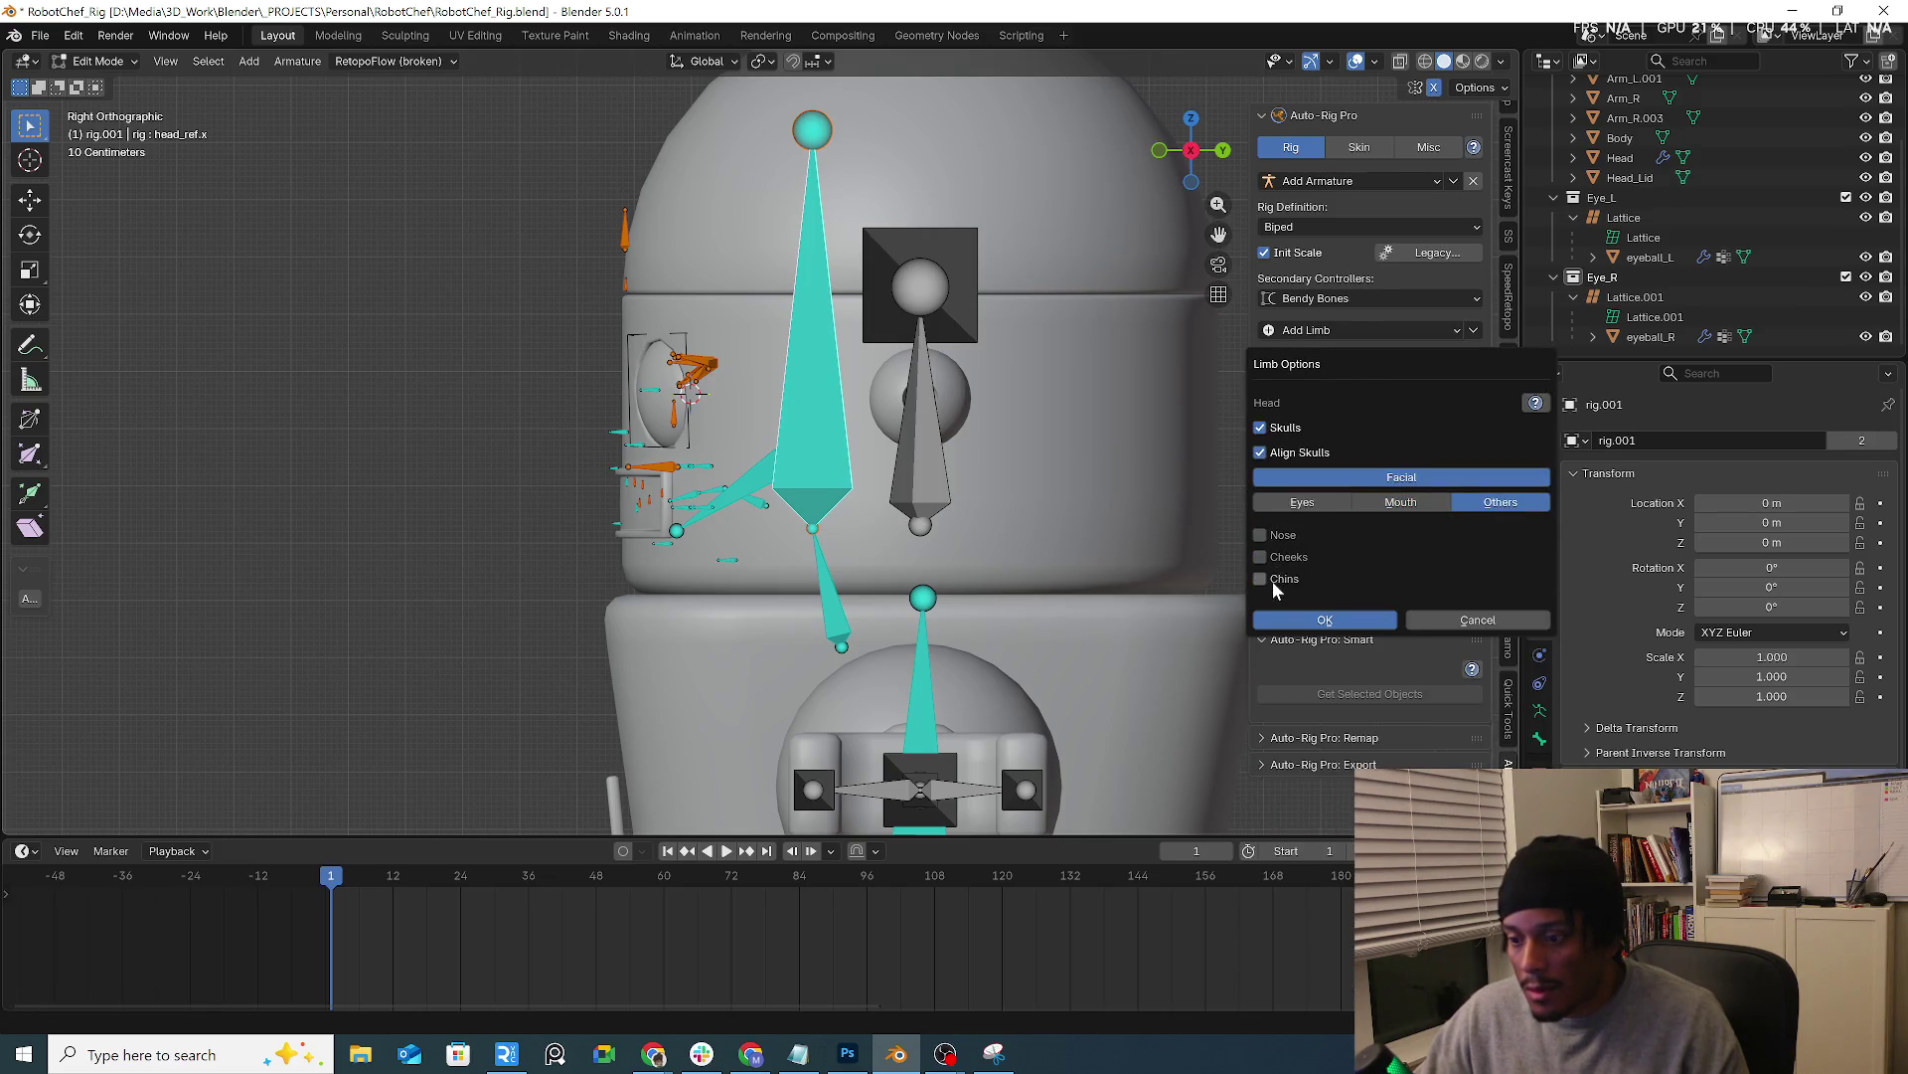
{"action": "left_click", "coordinate": [1302, 502]}
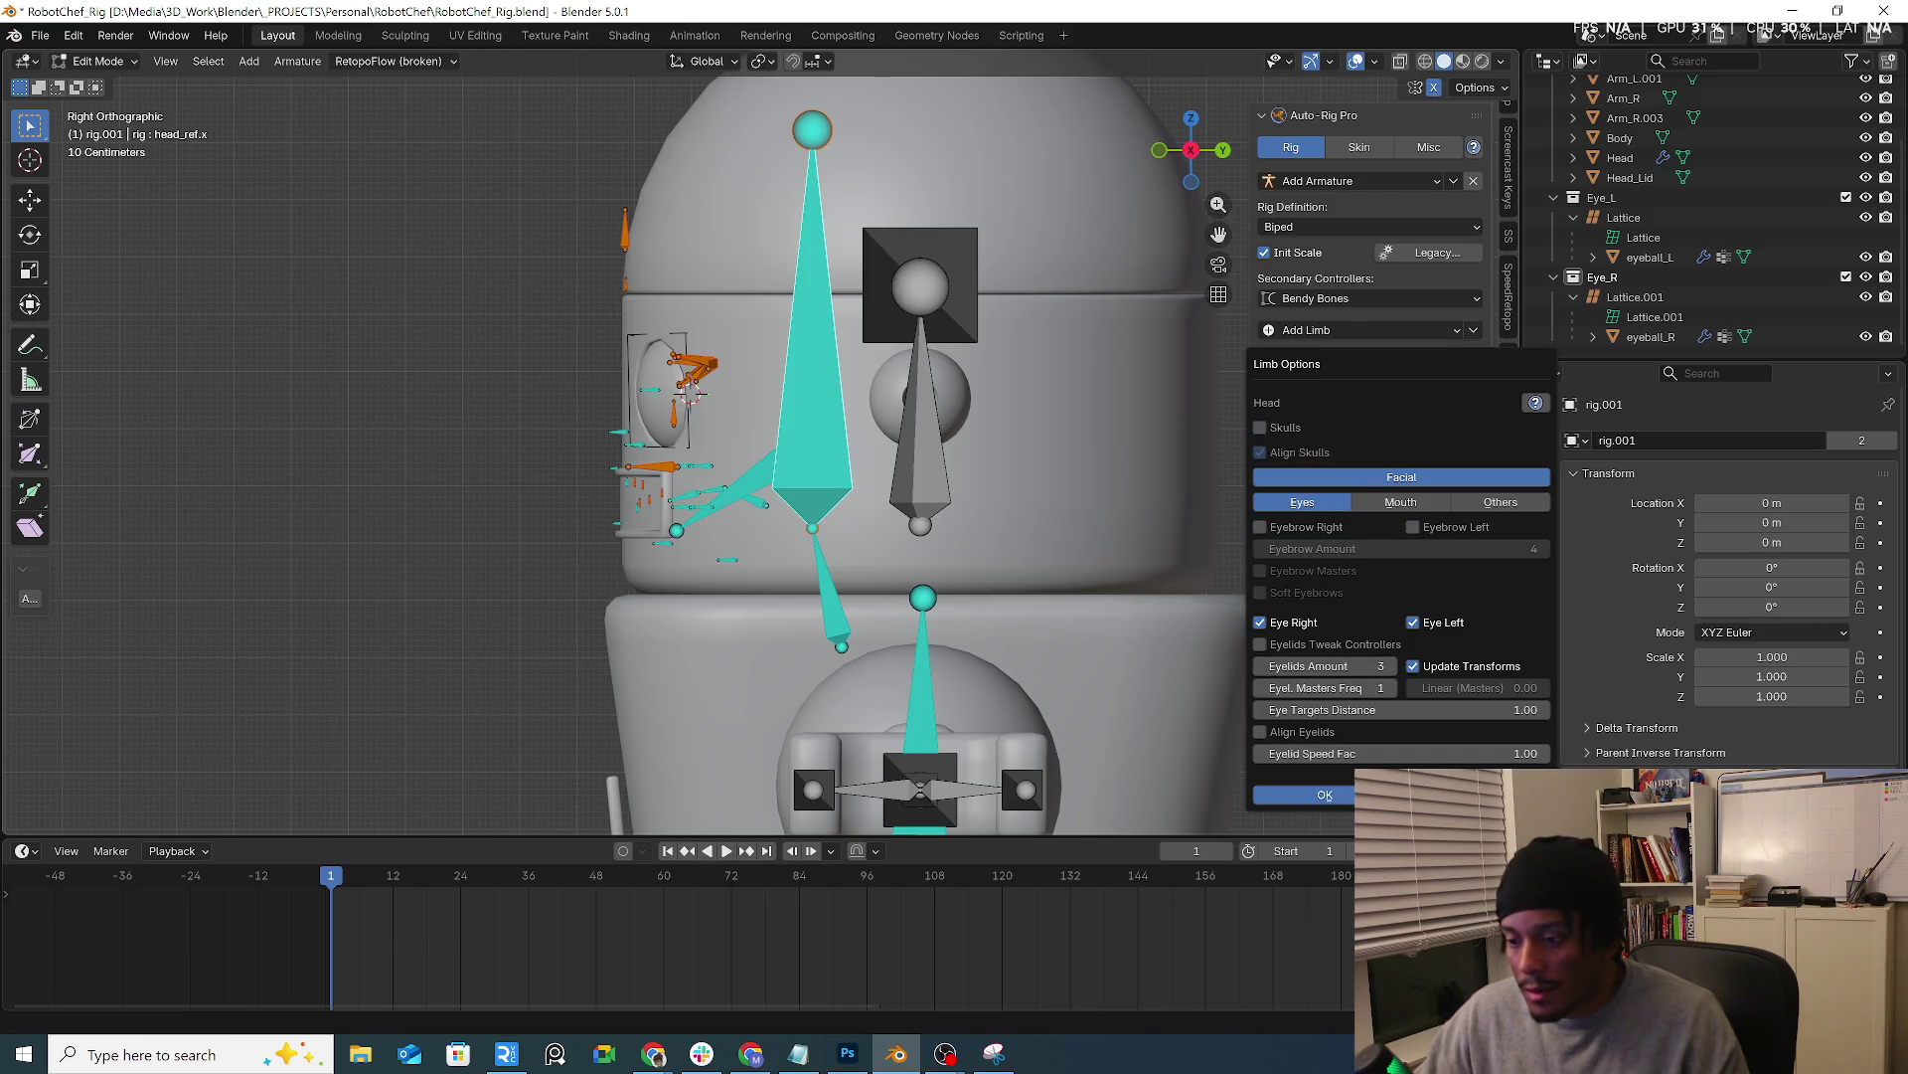
{"action": "left_click", "coordinate": [1325, 796]}
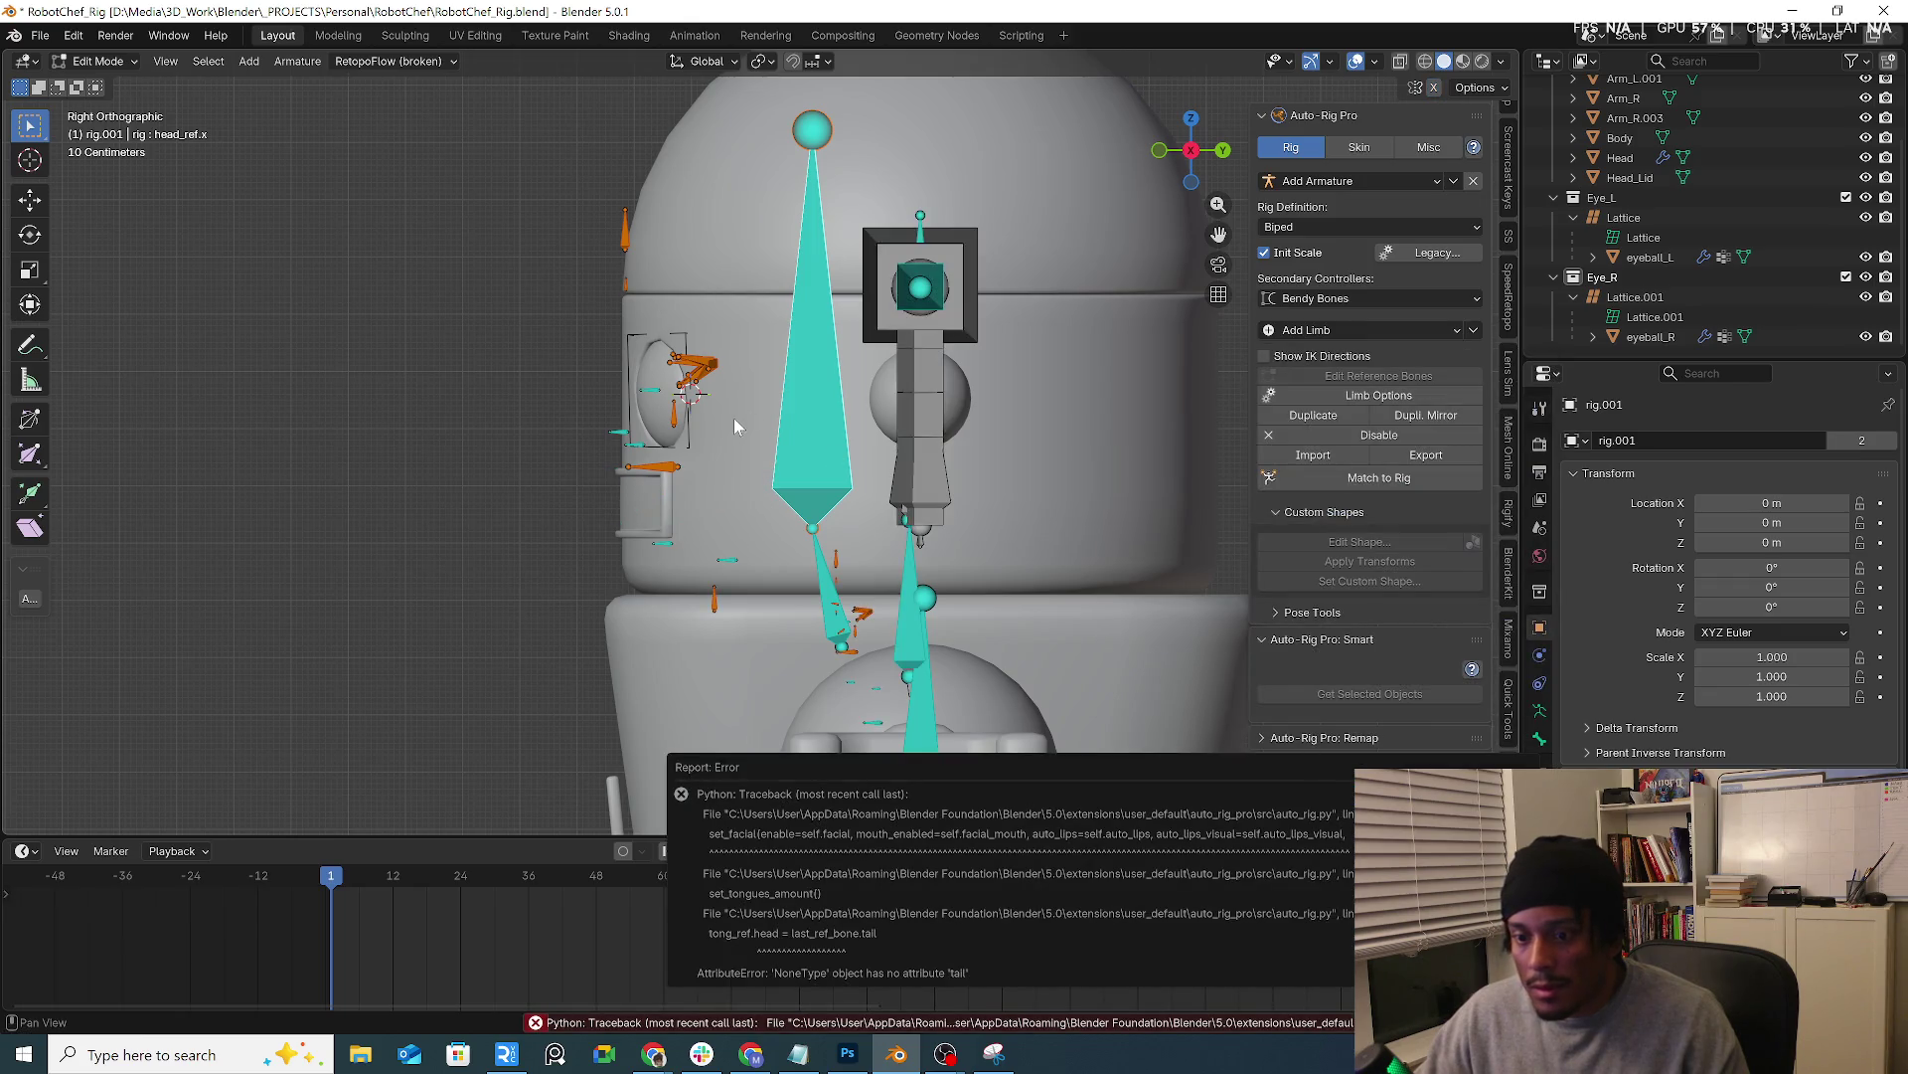
{"action": "mouse_move", "coordinate": [943, 429]}
{"action": "middle_mouse_down"}
{"action": "mouse_move", "coordinate": [973, 434]}
{"action": "mouse_move", "coordinate": [978, 584]}
{"action": "middle_mouse_up"}
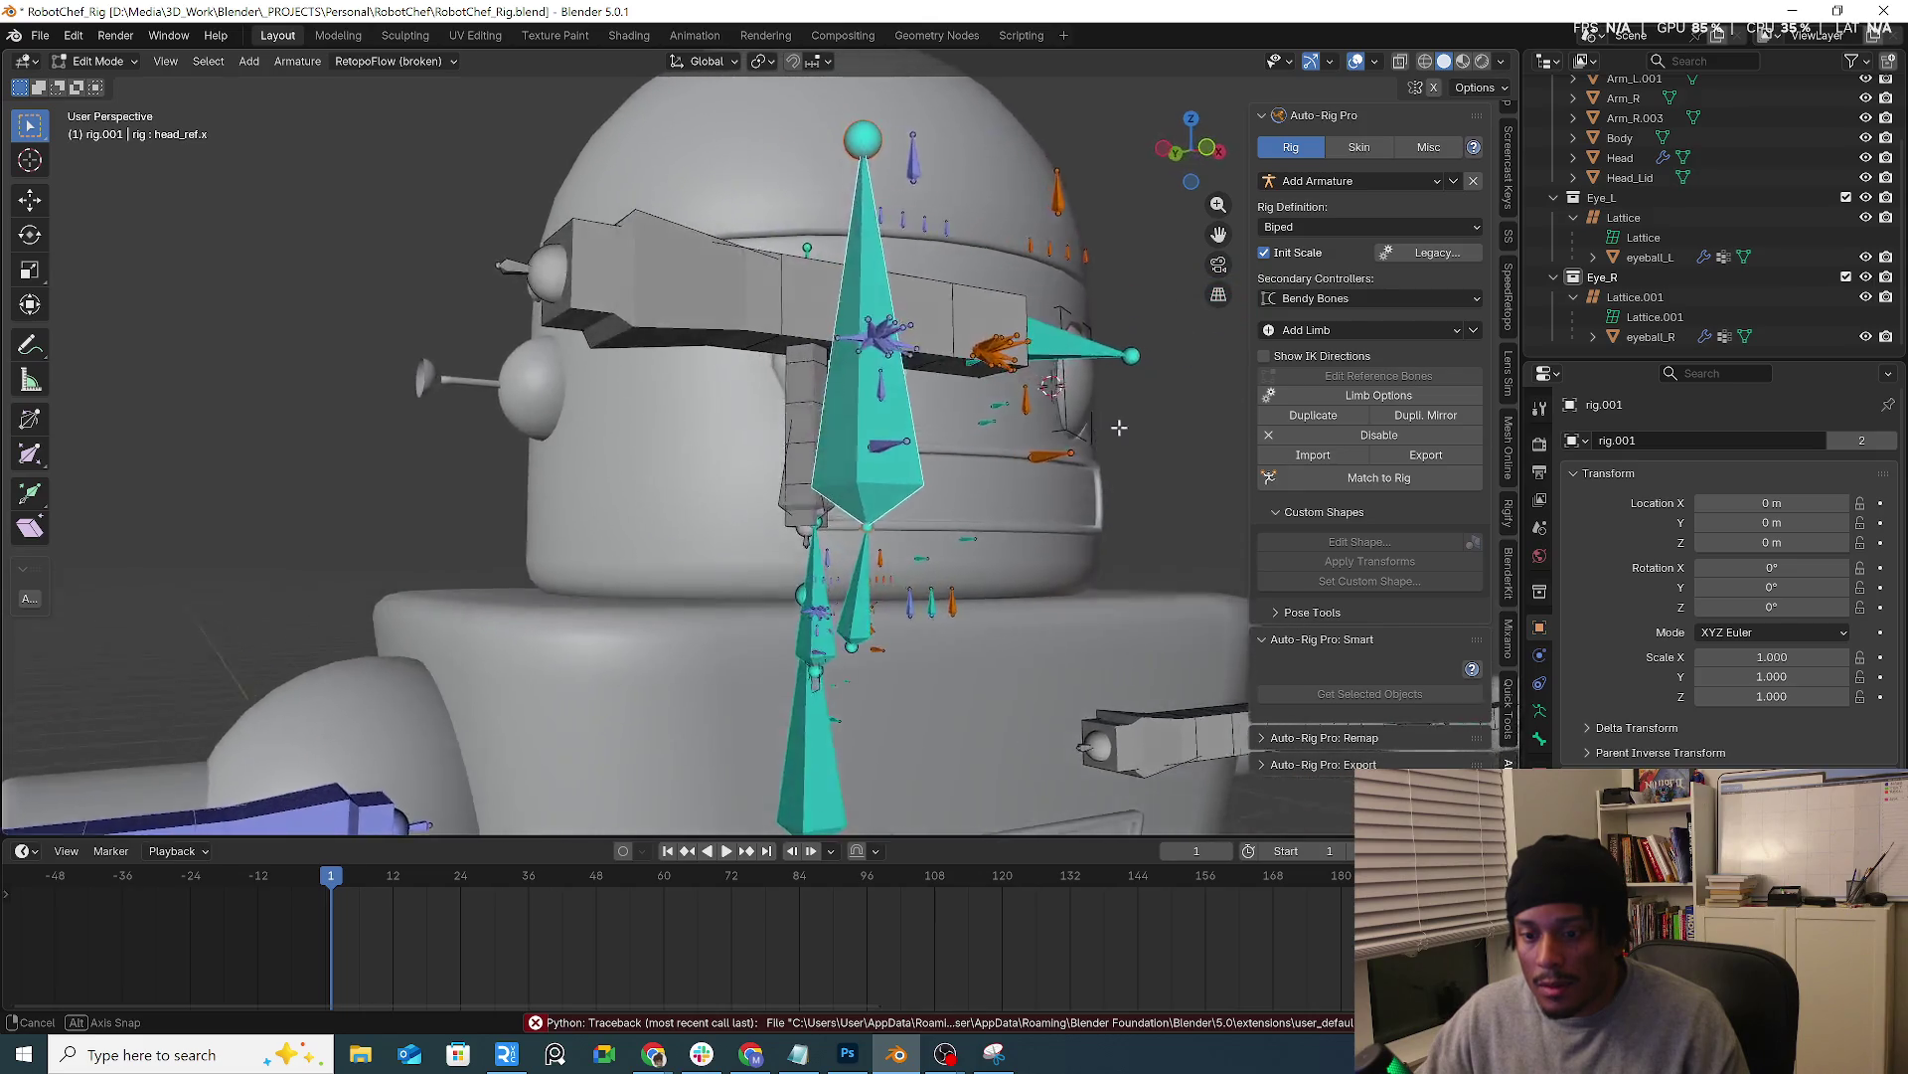
Select the left eye target bone, run Match to Rig, and check the generated eyelid controllers
{"action": "left_click", "coordinate": [979, 583]}
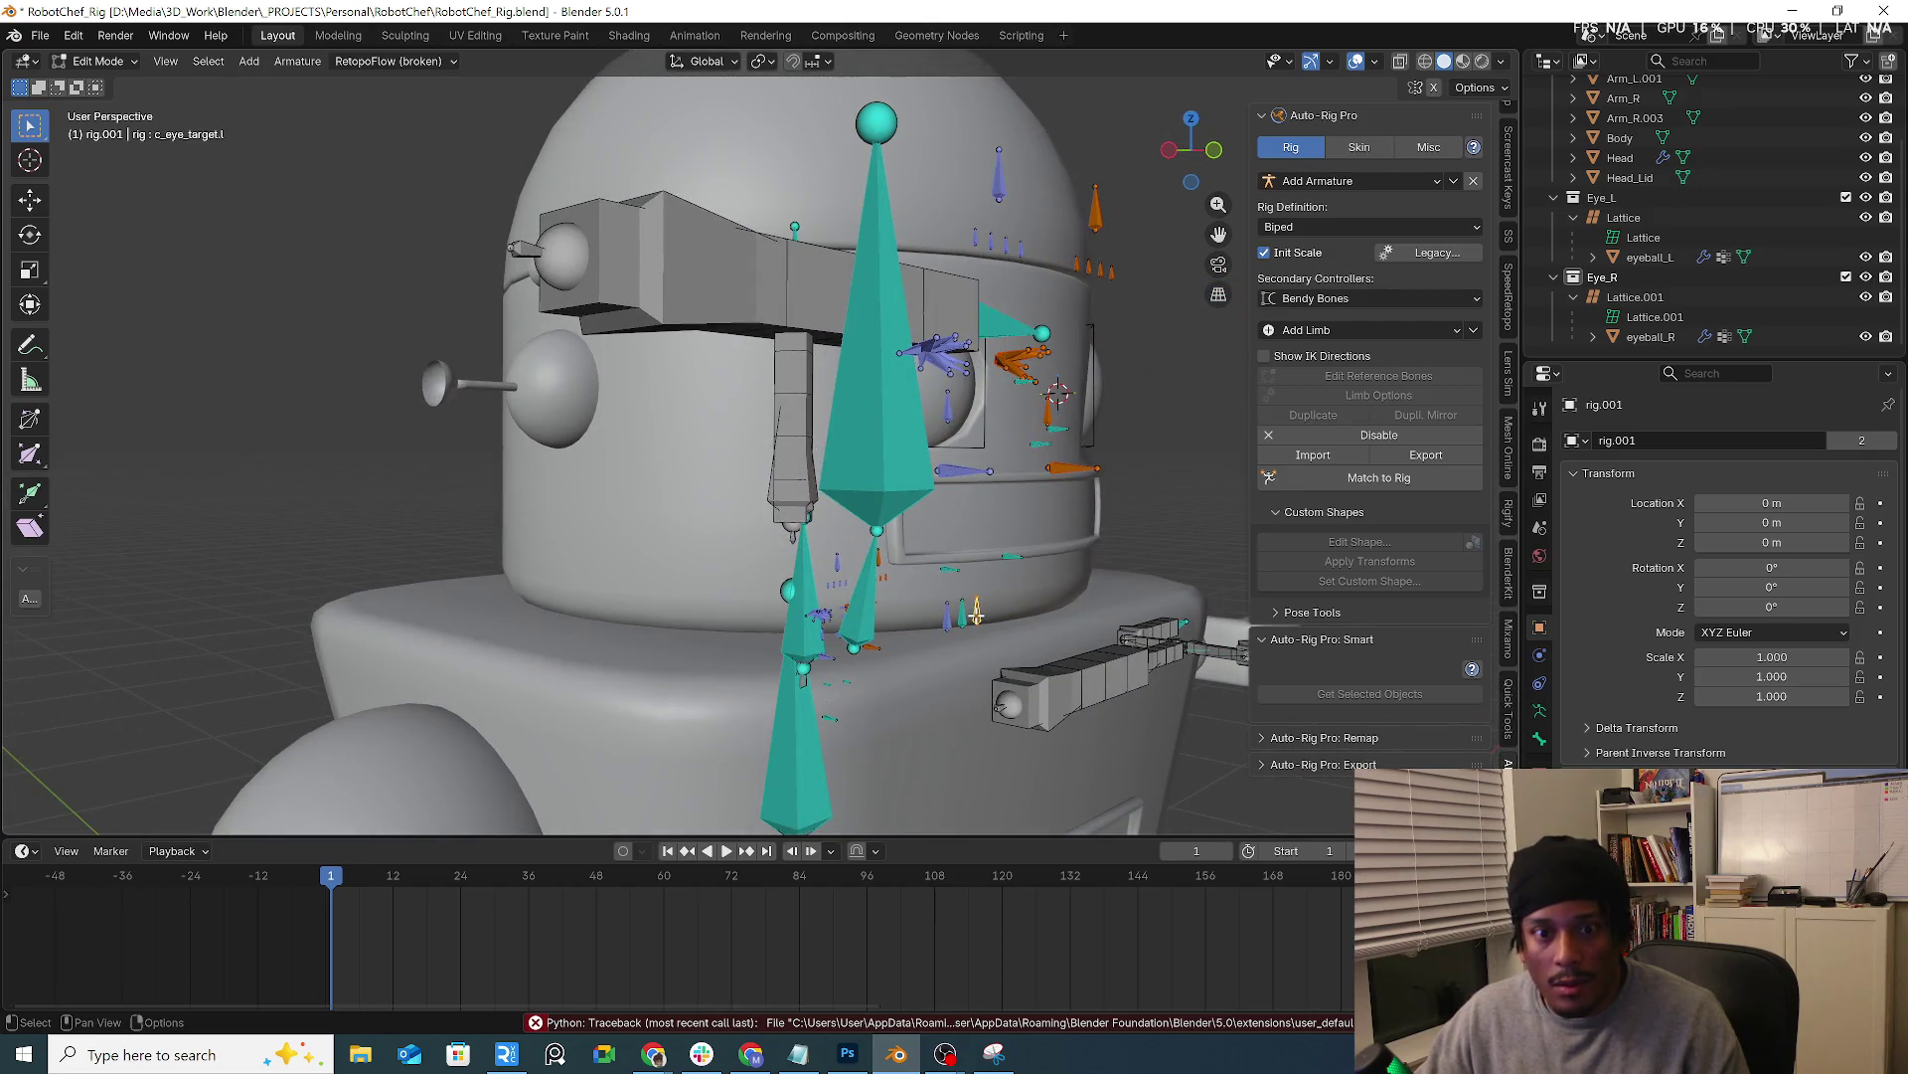
{"action": "middle_click_drag", "start_coordinate": [978, 611], "coordinate": [879, 624]}
{"action": "middle_click_drag", "start_coordinate": [1258, 517], "coordinate": [1113, 482]}
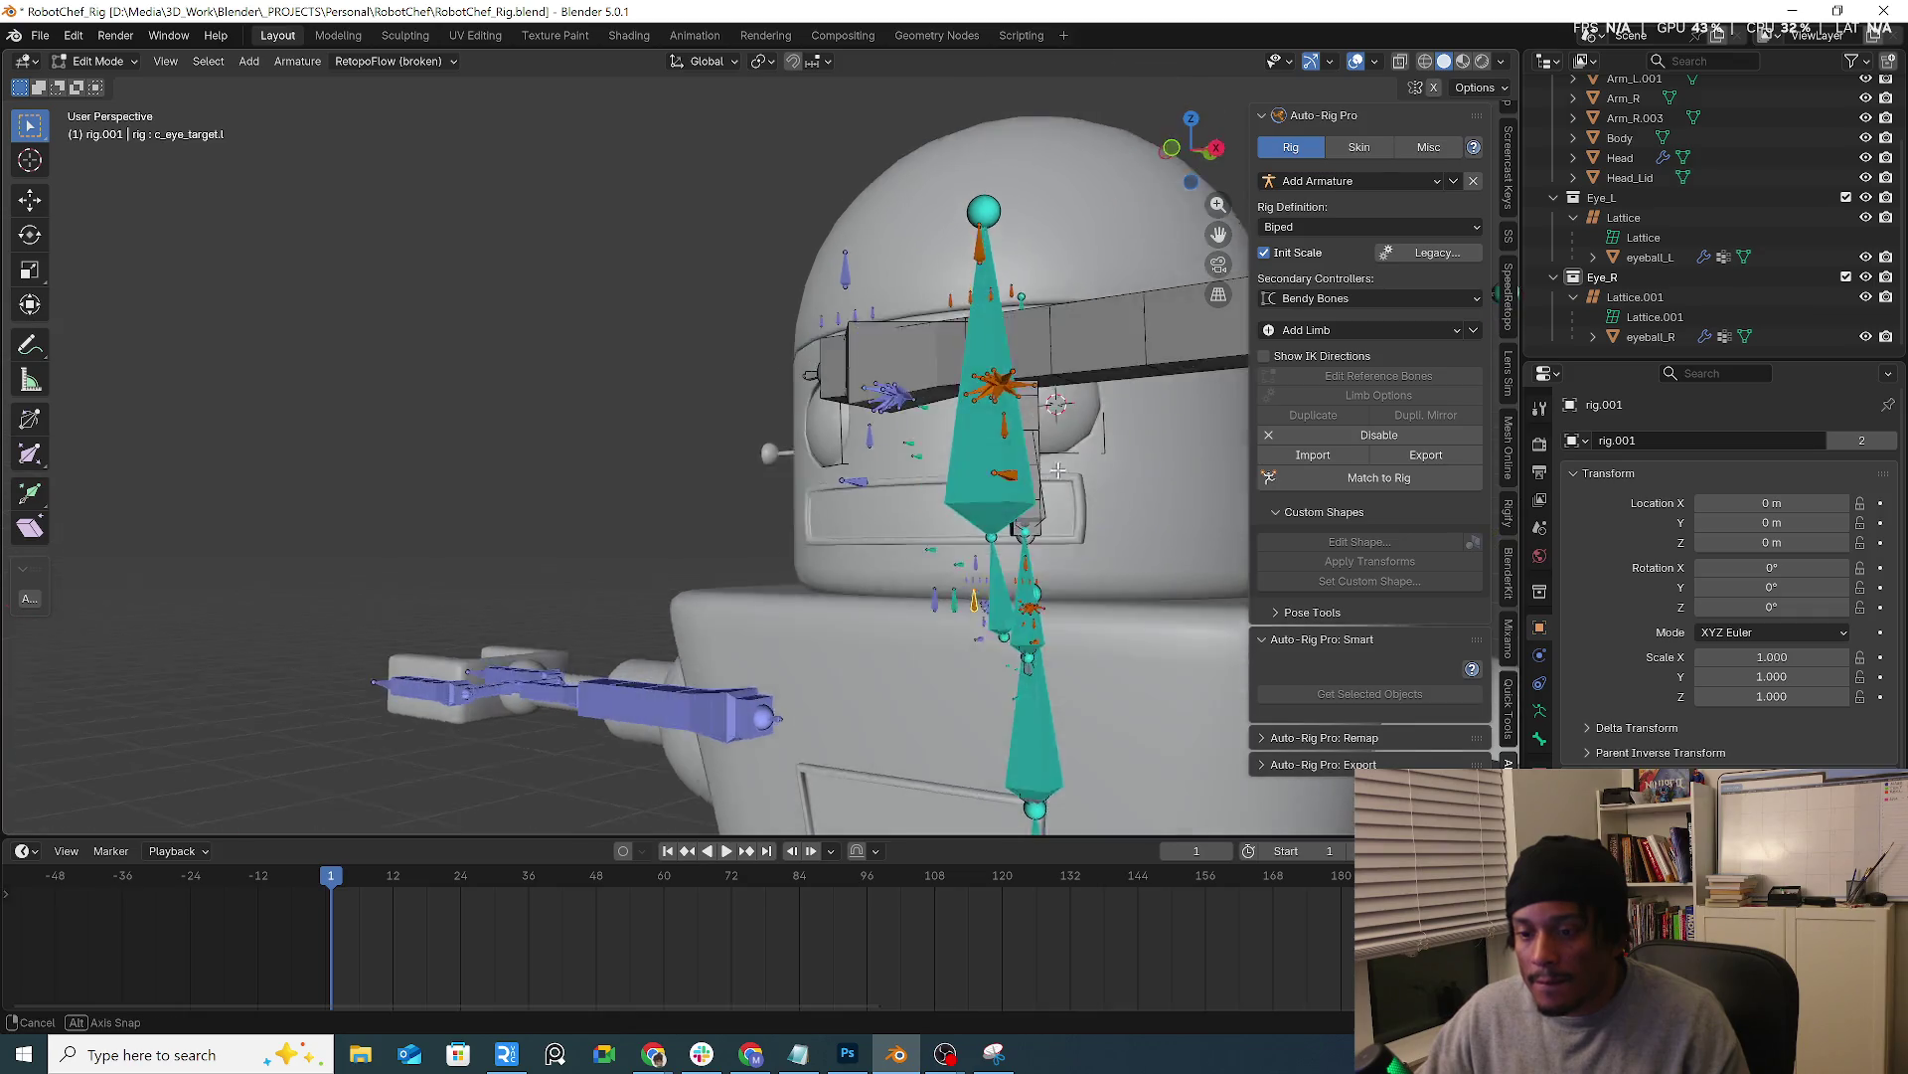
{"action": "left_click", "coordinate": [1359, 481]}
{"action": "mouse_move", "coordinate": [1067, 454]}
{"action": "middle_mouse_down"}
{"action": "mouse_move", "coordinate": [985, 506]}
{"action": "mouse_move", "coordinate": [1102, 519]}
{"action": "mouse_move", "coordinate": [1151, 407]}
{"action": "mouse_move", "coordinate": [1308, 433]}
{"action": "mouse_move", "coordinate": [994, 470]}
{"action": "mouse_move", "coordinate": [1156, 401]}
{"action": "middle_mouse_up"}
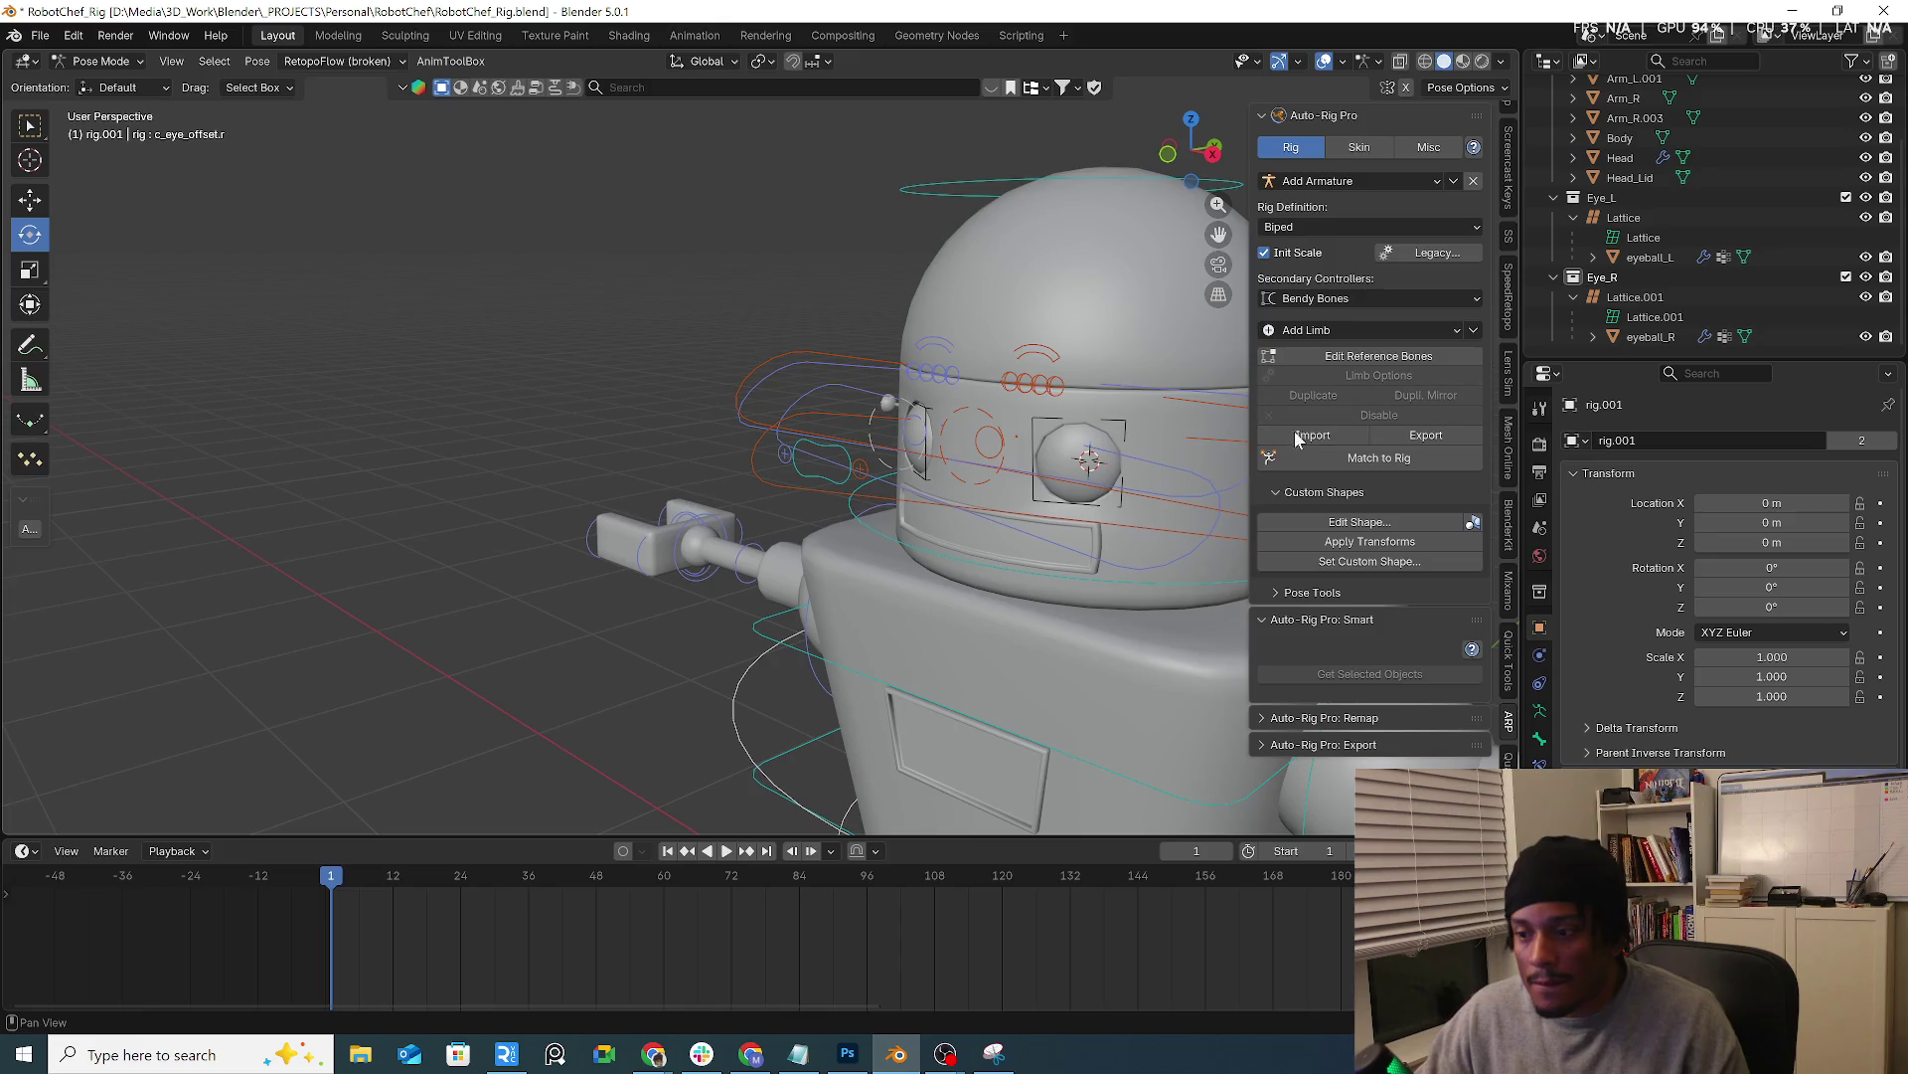
{"action": "middle_click_drag", "start_coordinate": [1298, 437], "coordinate": [763, 352]}
{"action": "left_click", "coordinate": [1032, 411]}
Return to Edit Reference Bones in front ortho view and select the head reference bone
{"action": "left_click", "coordinate": [1371, 354]}
{"action": "mouse_move", "coordinate": [1163, 373]}
{"action": "middle_mouse_down"}
{"action": "mouse_move", "coordinate": [938, 384]}
{"action": "mouse_move", "coordinate": [753, 317]}
{"action": "middle_mouse_up"}
{"action": "key", "text": "KP_1"}
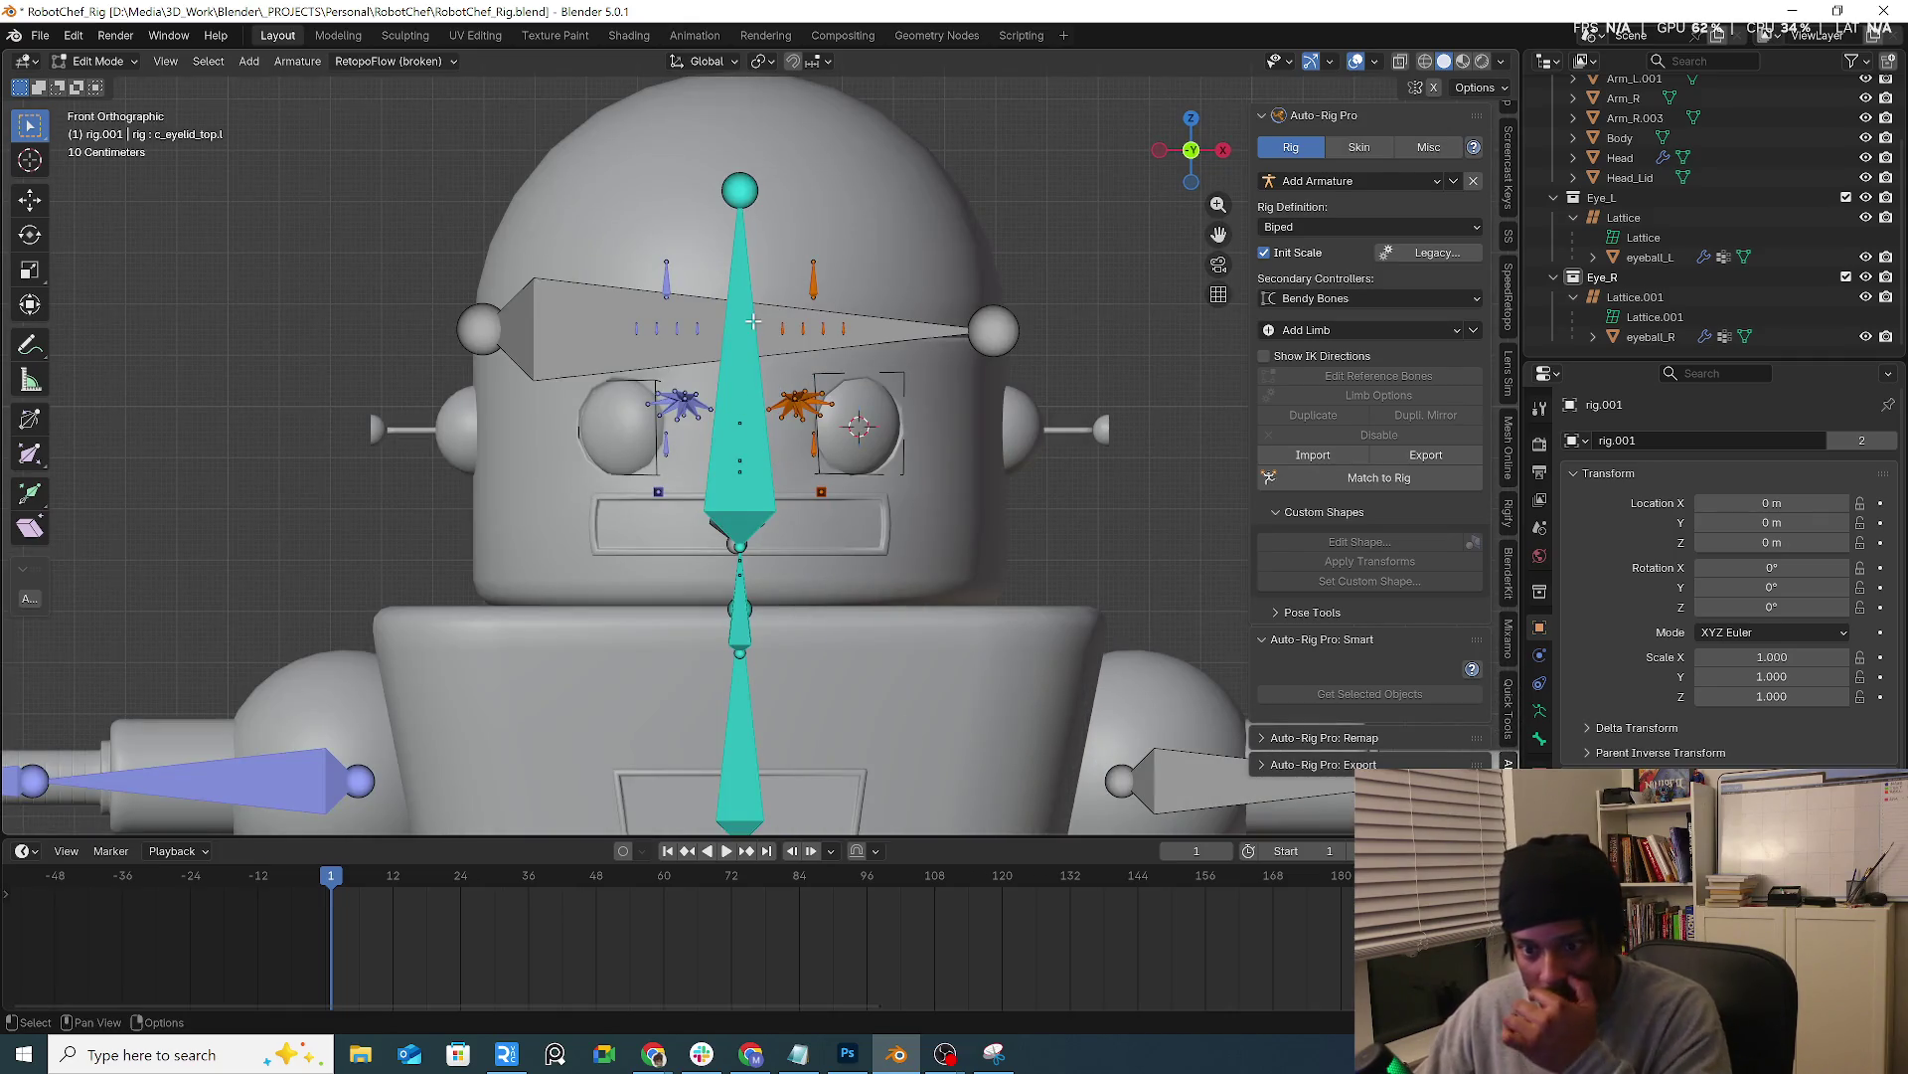
{"action": "scroll", "coordinate": [779, 396], "scroll_direction": "up", "scroll_amount": 4}
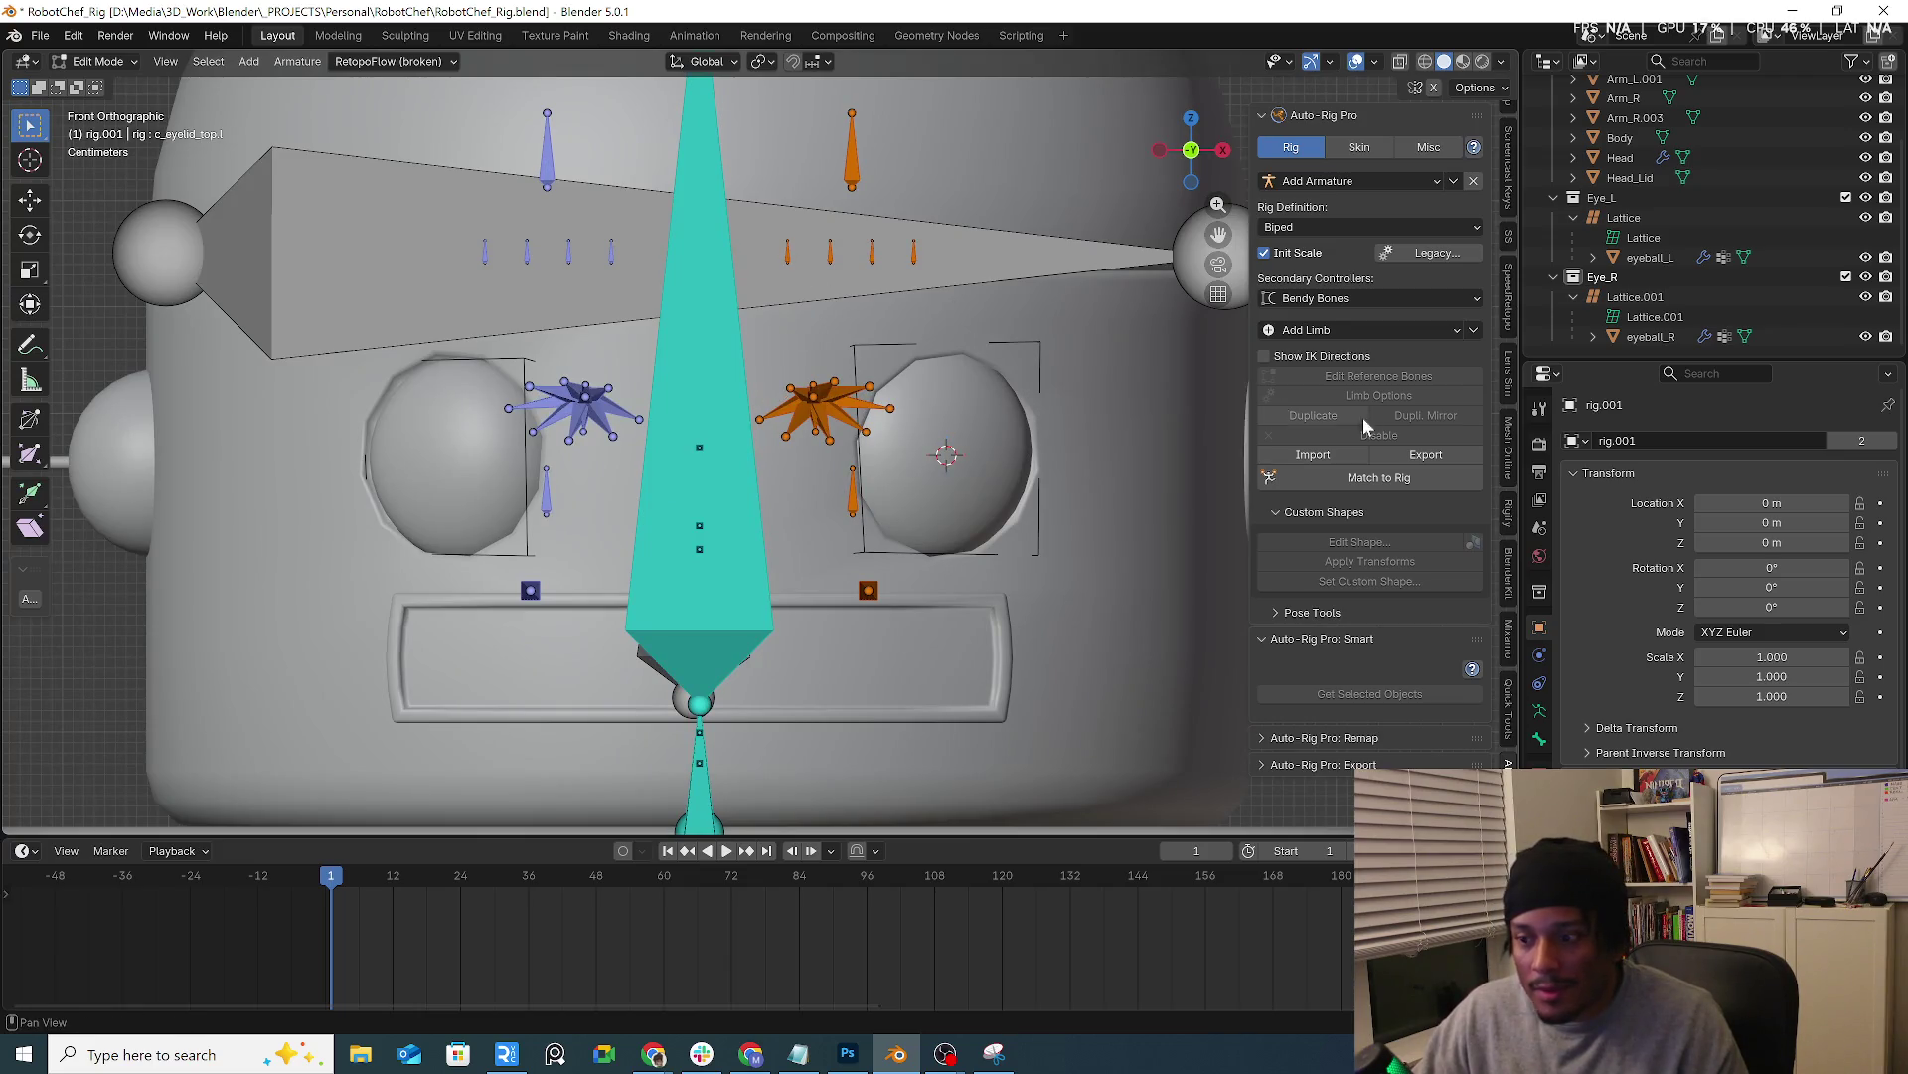
{"action": "left_click", "coordinate": [716, 419]}
In the head's Limb Options review Eyes, Mouth and Others, toggle Align Skulls, and re-enable Facial
{"action": "left_click", "coordinate": [1352, 397]}
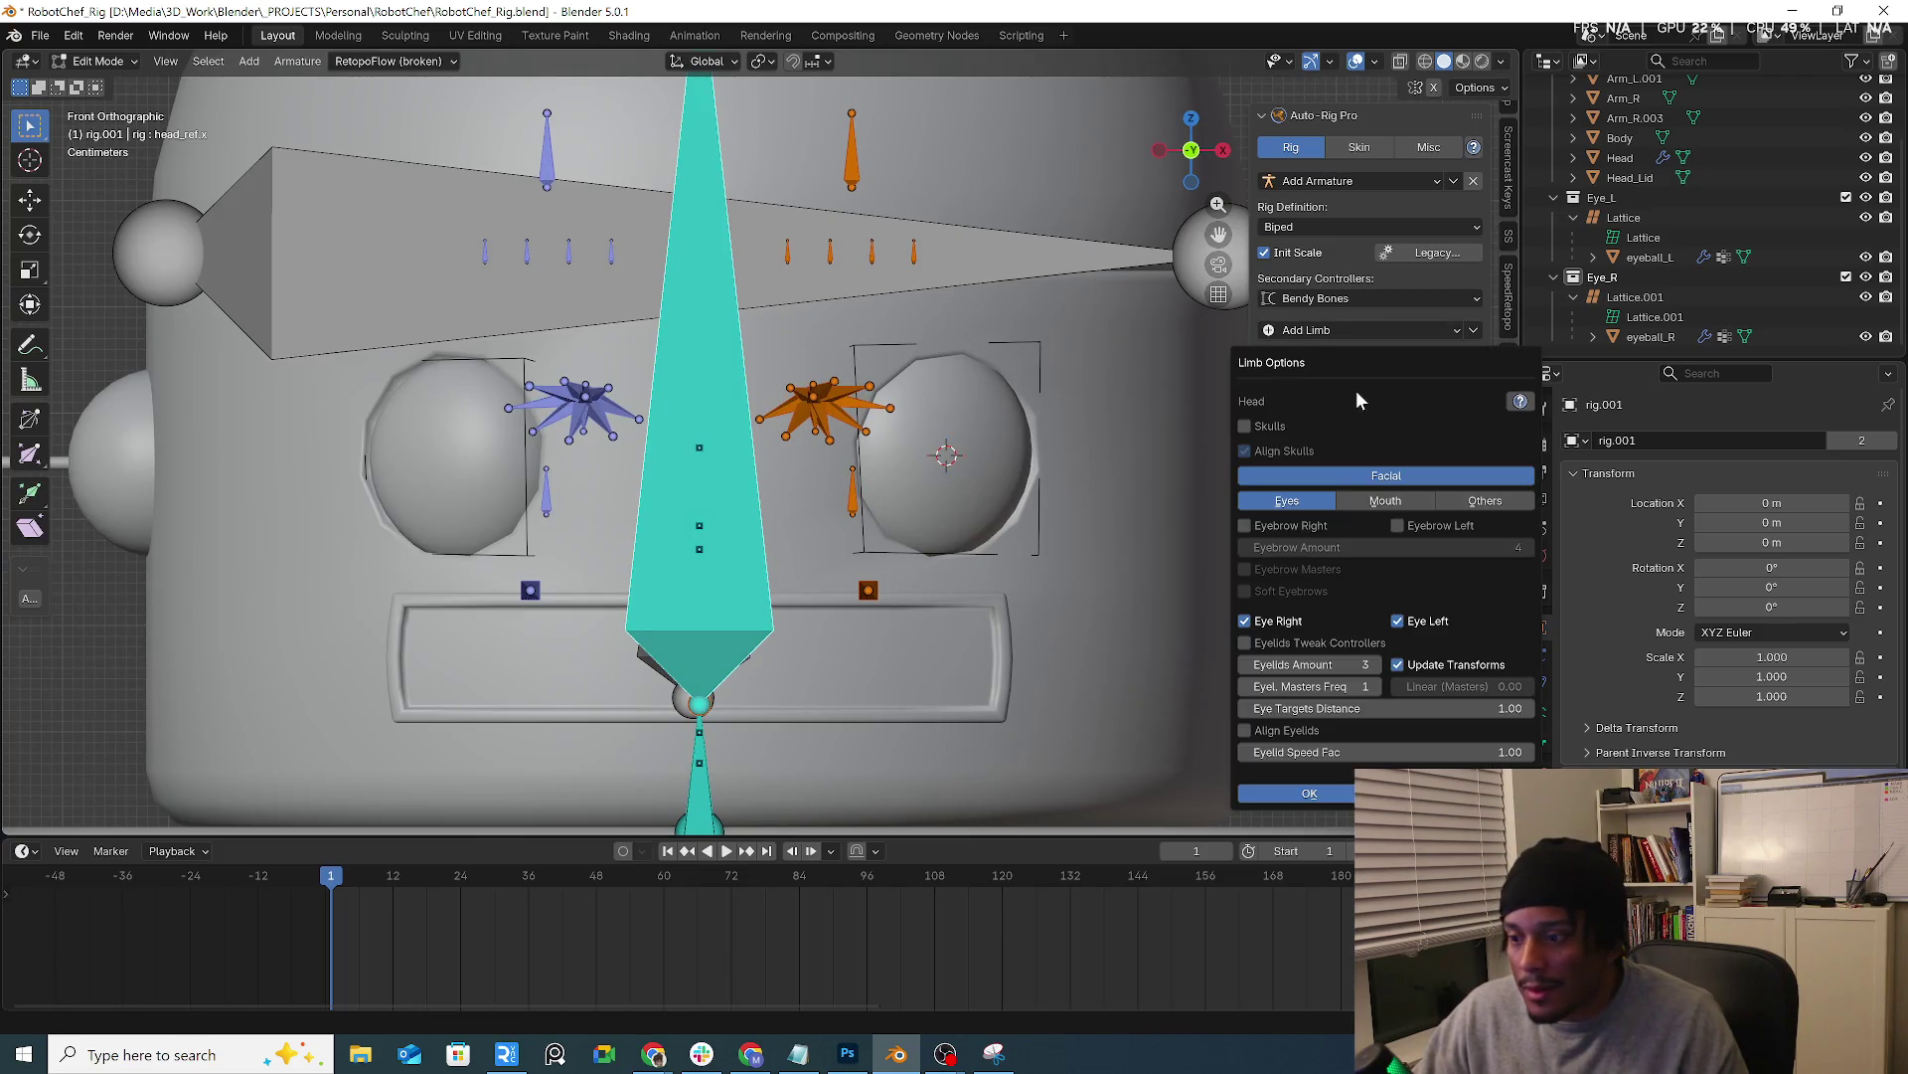
{"action": "left_click", "coordinate": [1396, 504]}
{"action": "left_click", "coordinate": [1483, 503]}
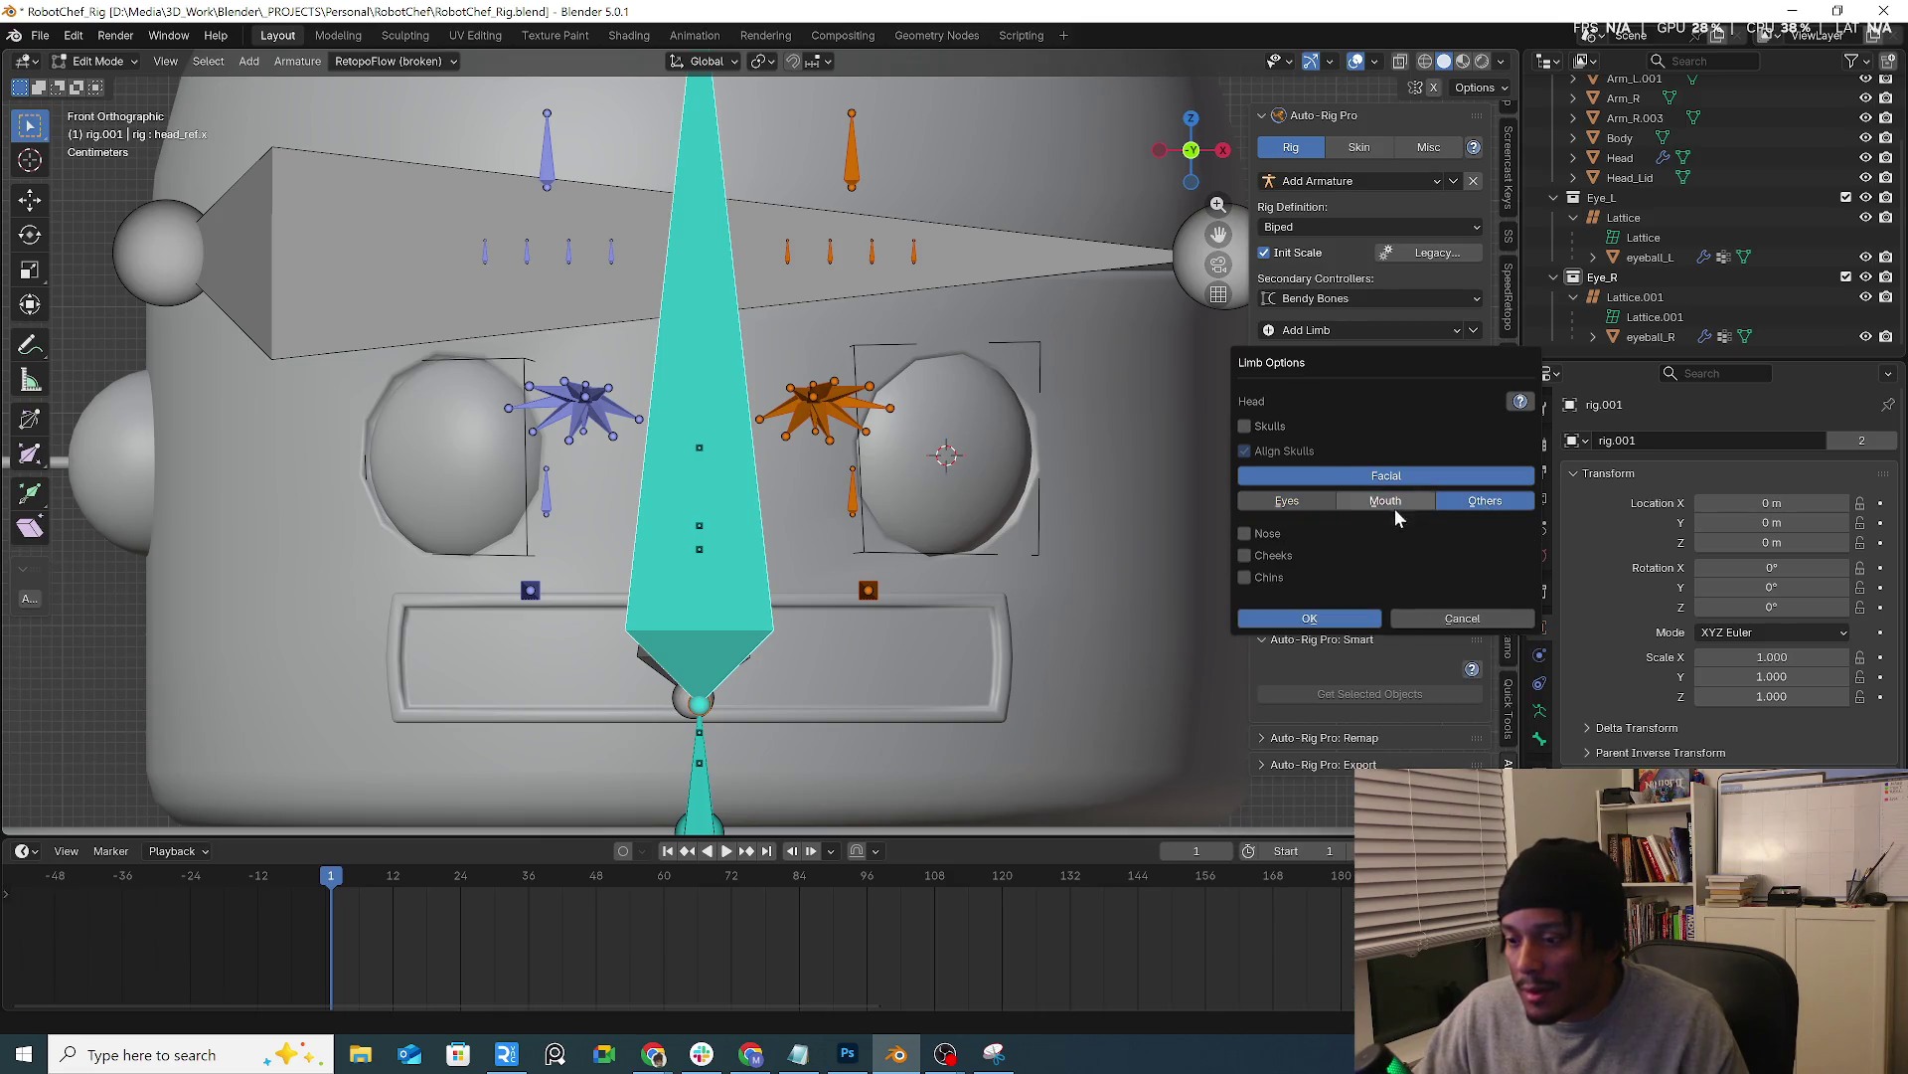
{"action": "left_click", "coordinate": [1323, 503]}
{"action": "left_click", "coordinate": [1313, 505]}
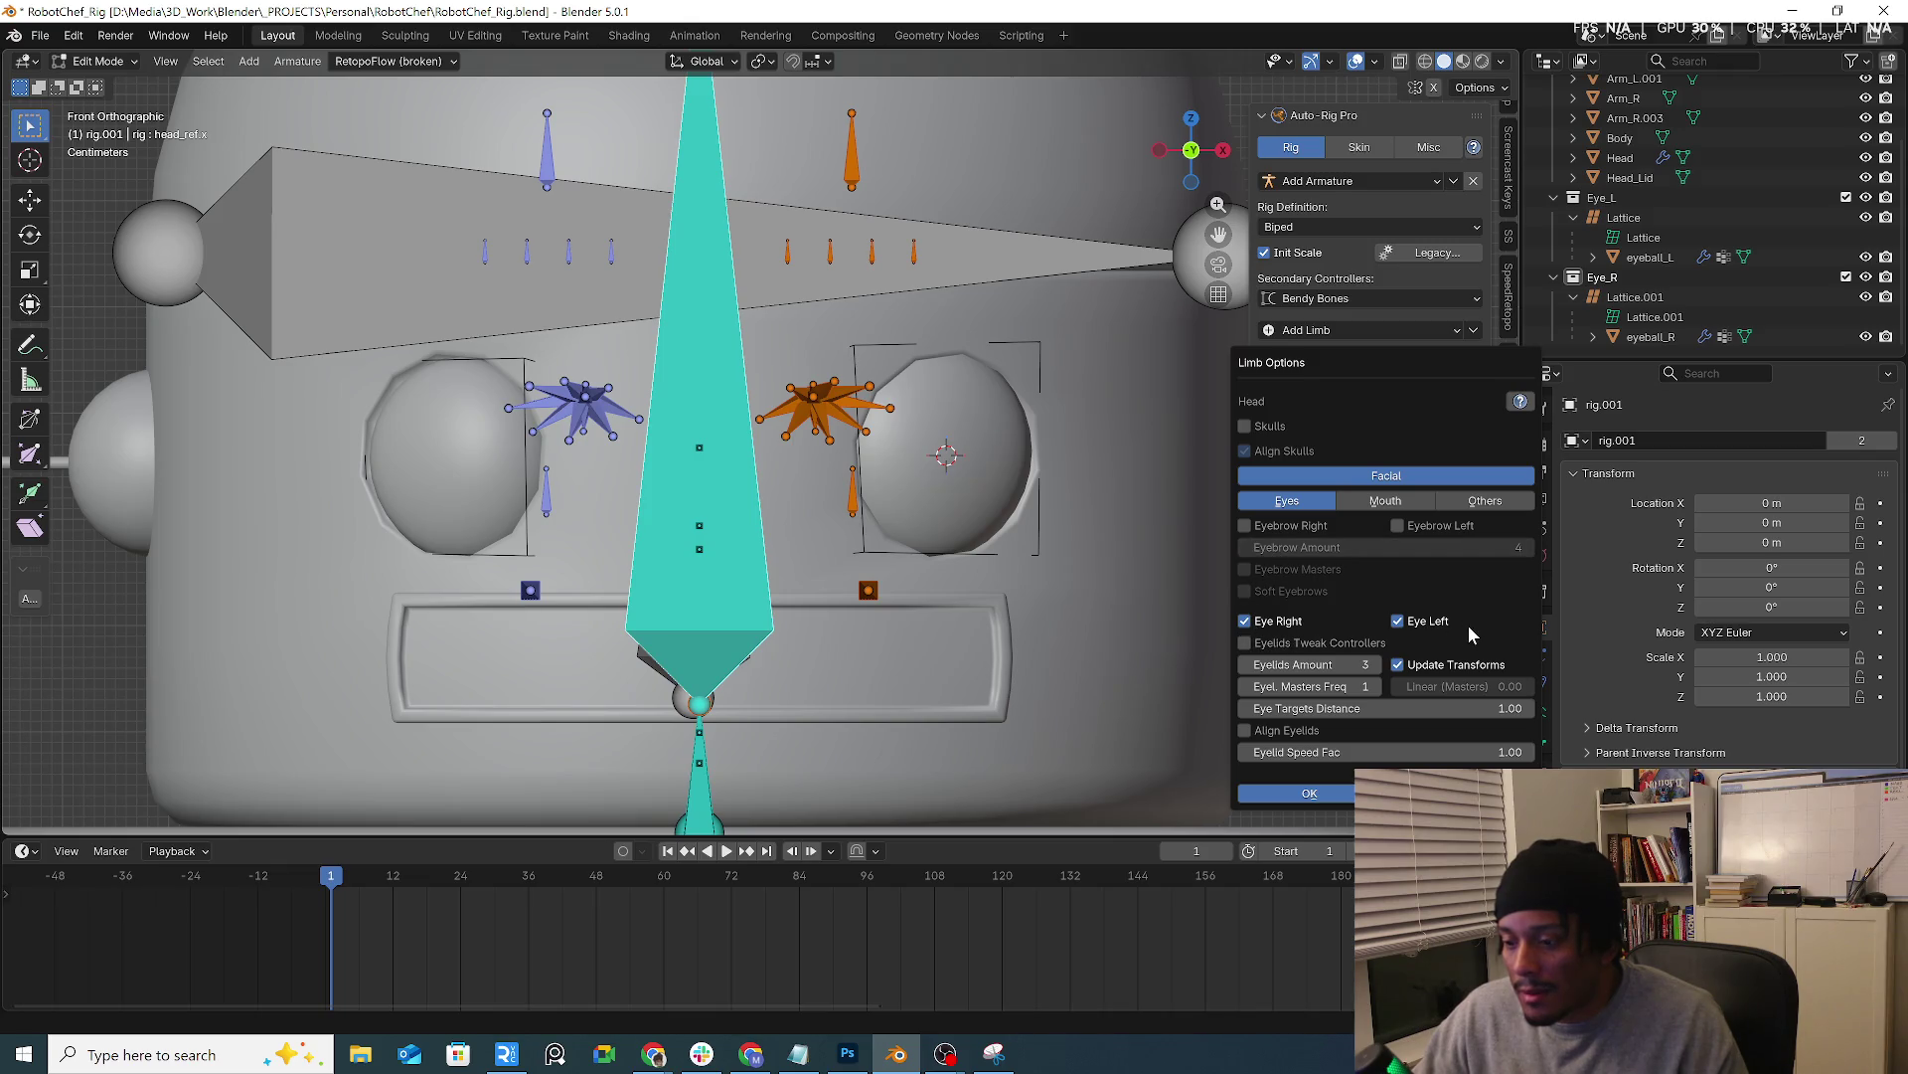
{"action": "left_click", "coordinate": [1275, 452]}
{"action": "left_click", "coordinate": [1366, 479]}
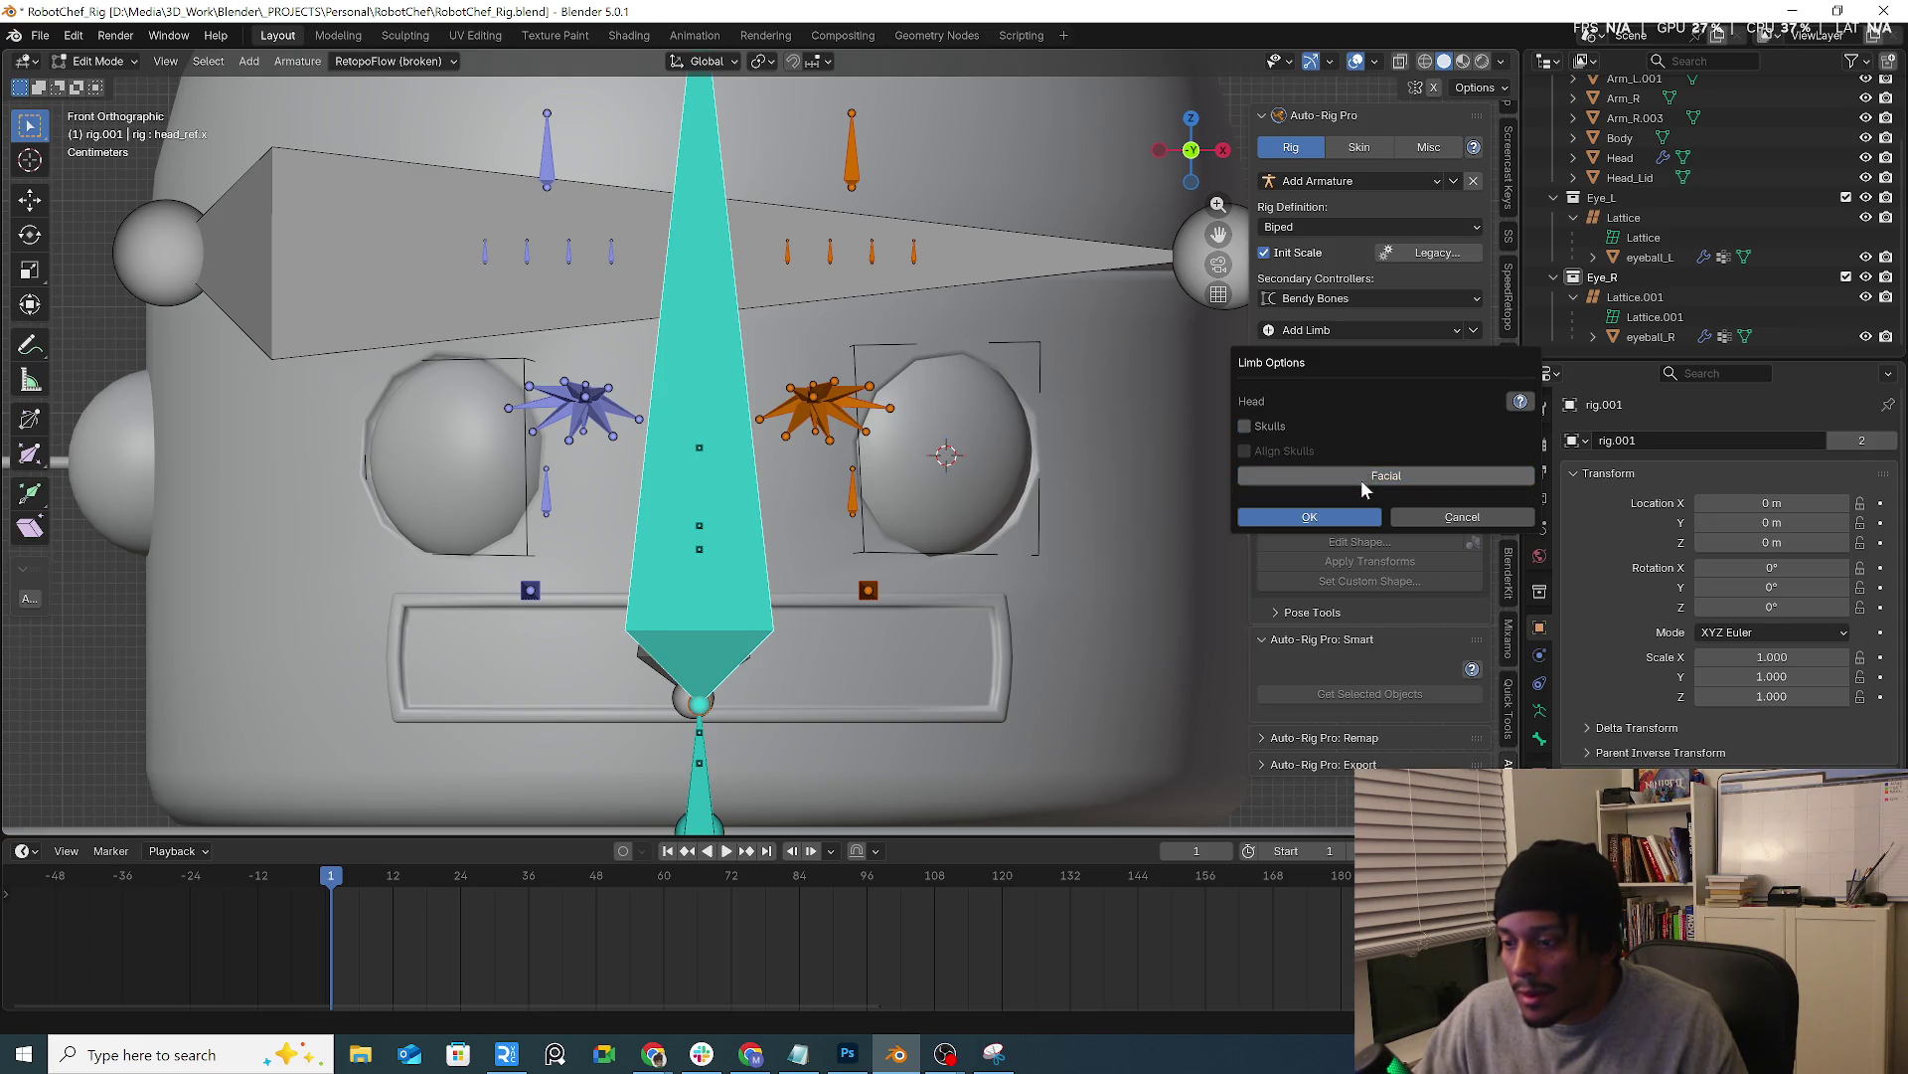
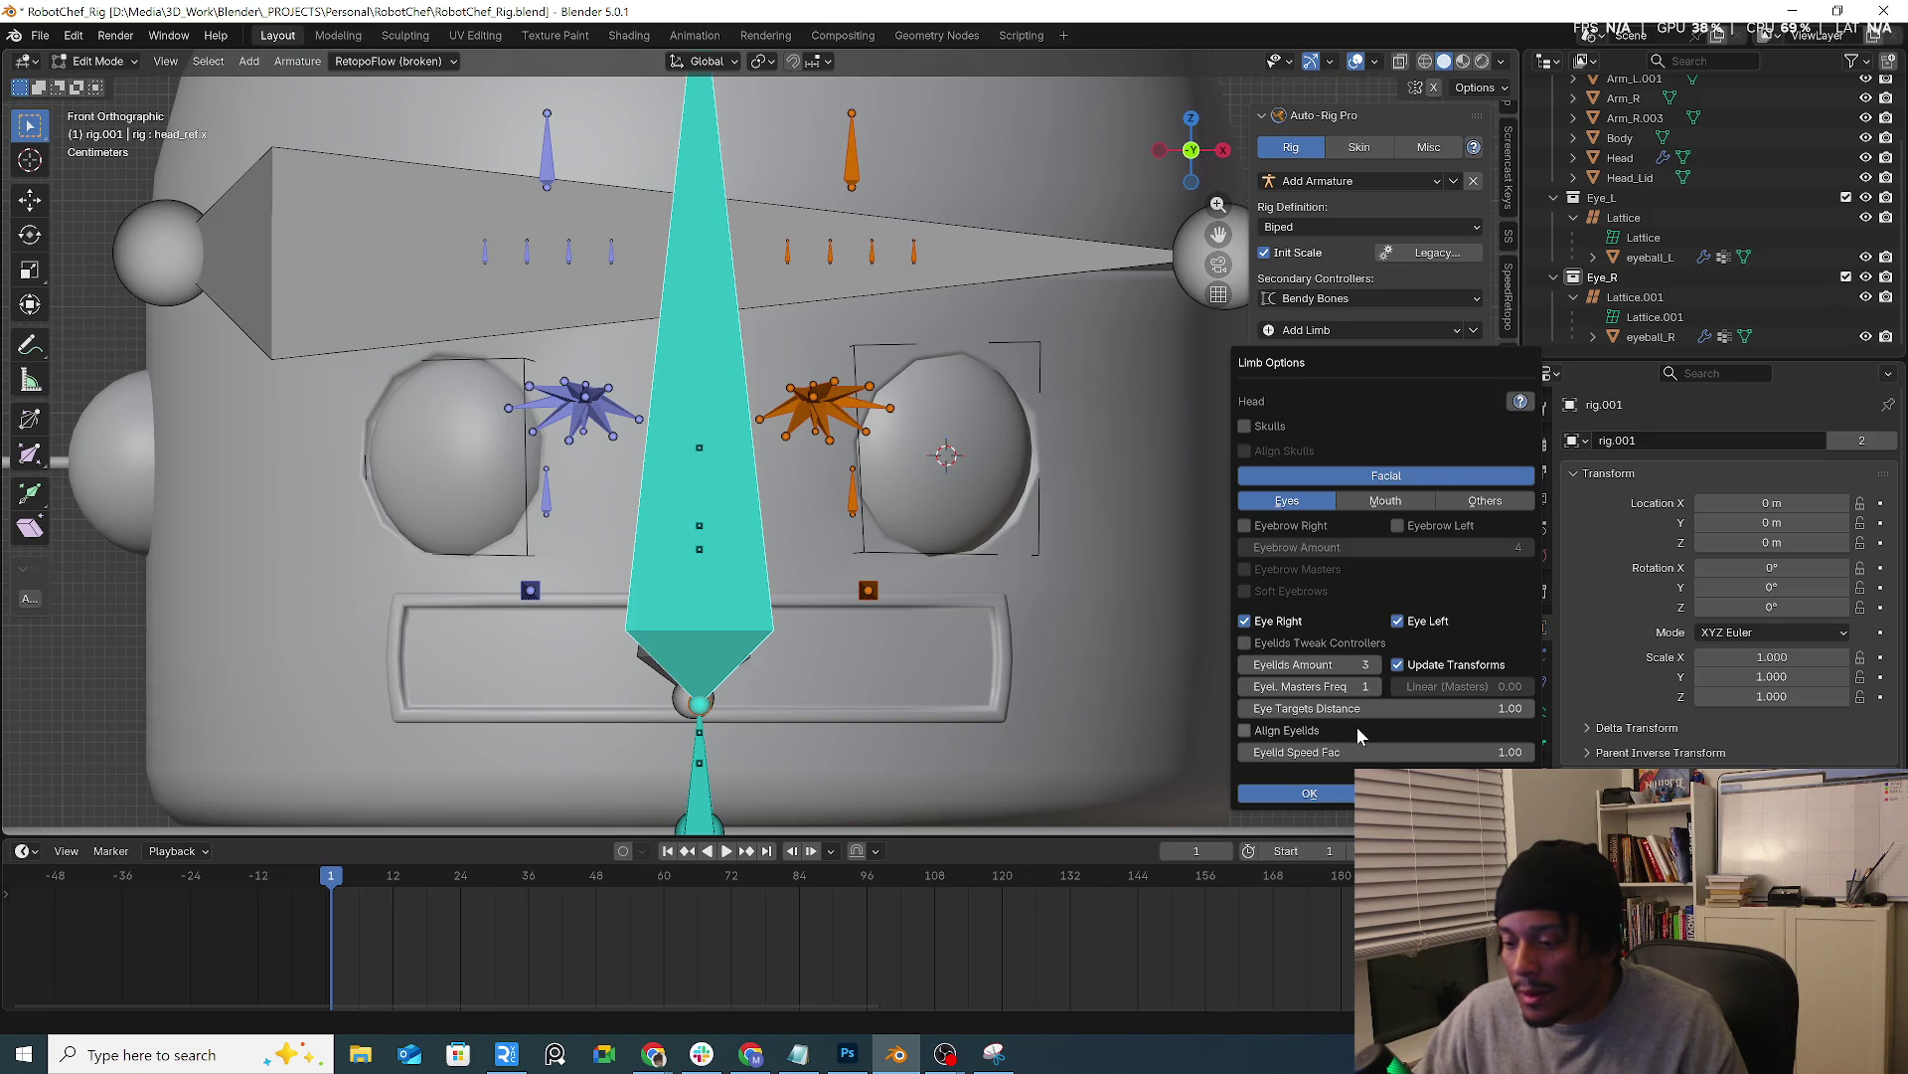
Review the Mouth and Eyes facial options in Limb Options and confirm the settings
{"action": "left_click", "coordinate": [1369, 506]}
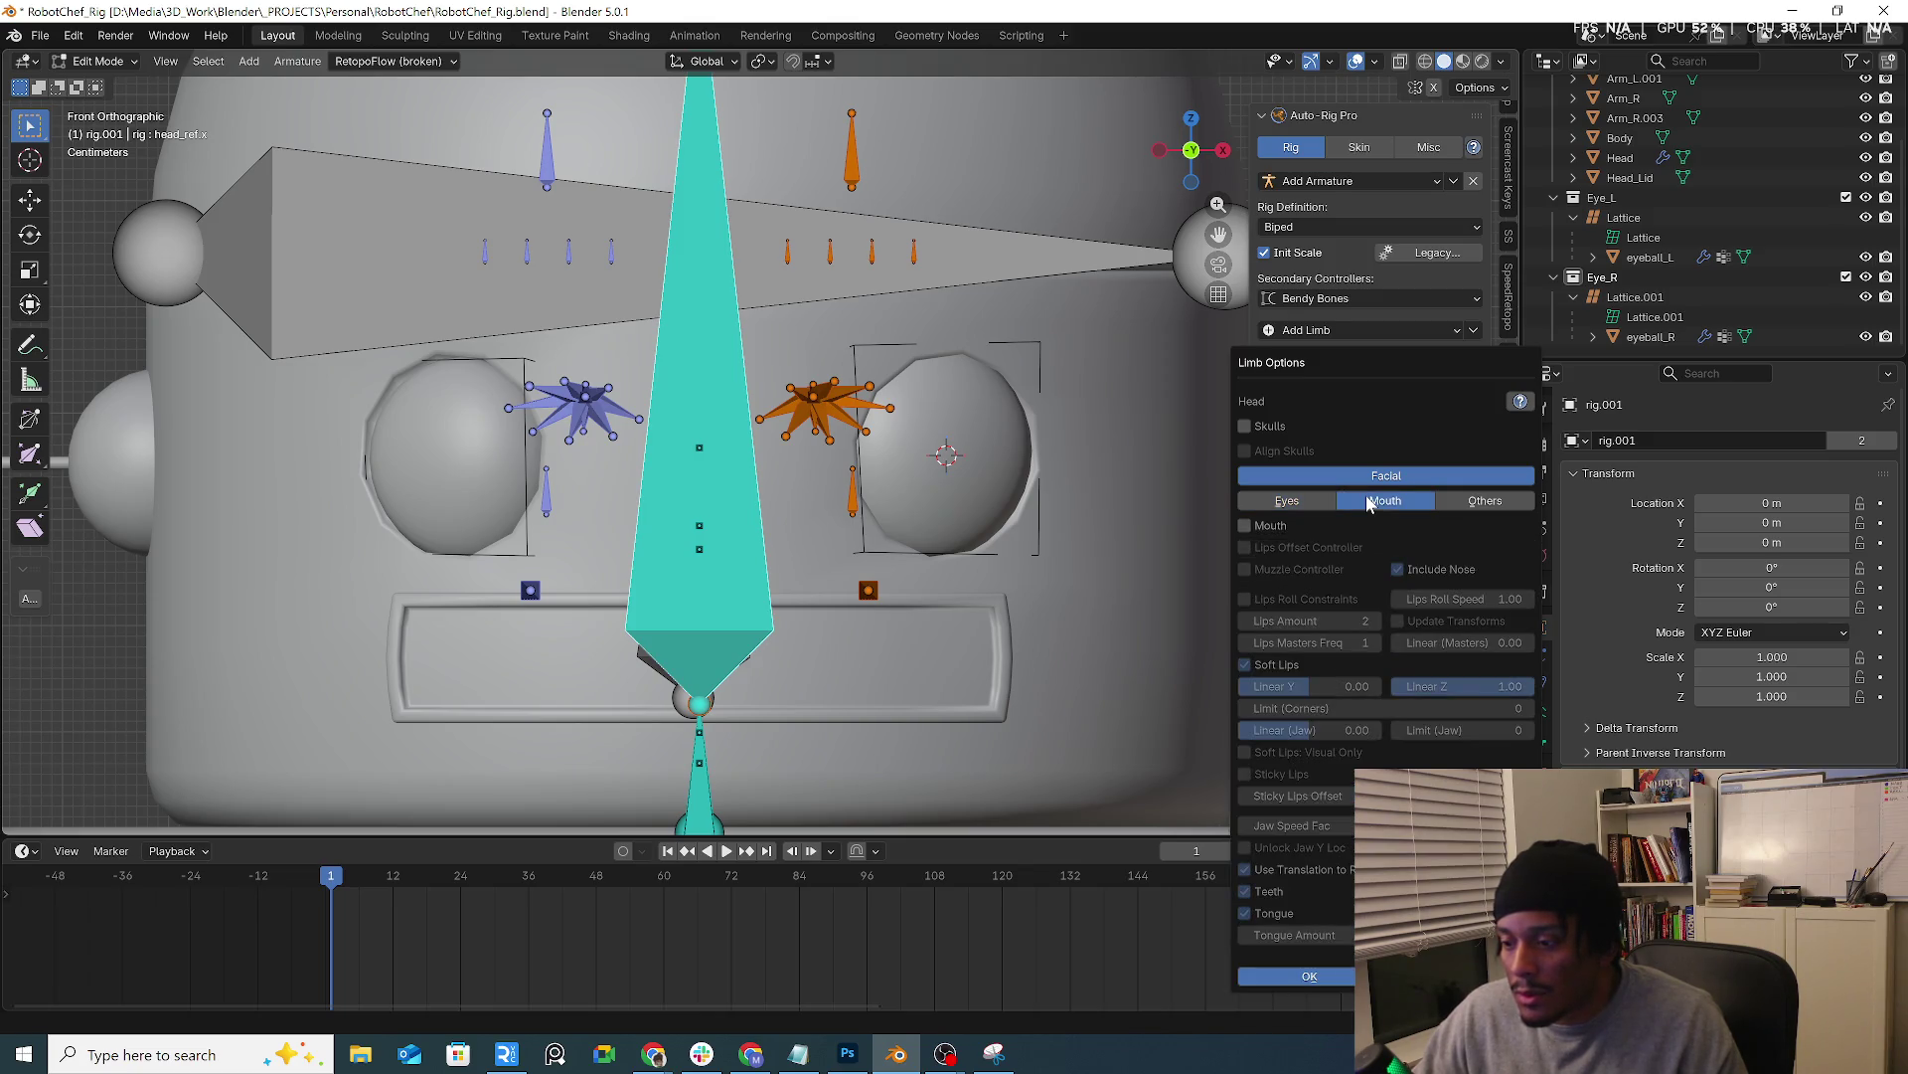
{"action": "left_click", "coordinate": [1334, 508]}
{"action": "left_click", "coordinate": [1343, 797]}
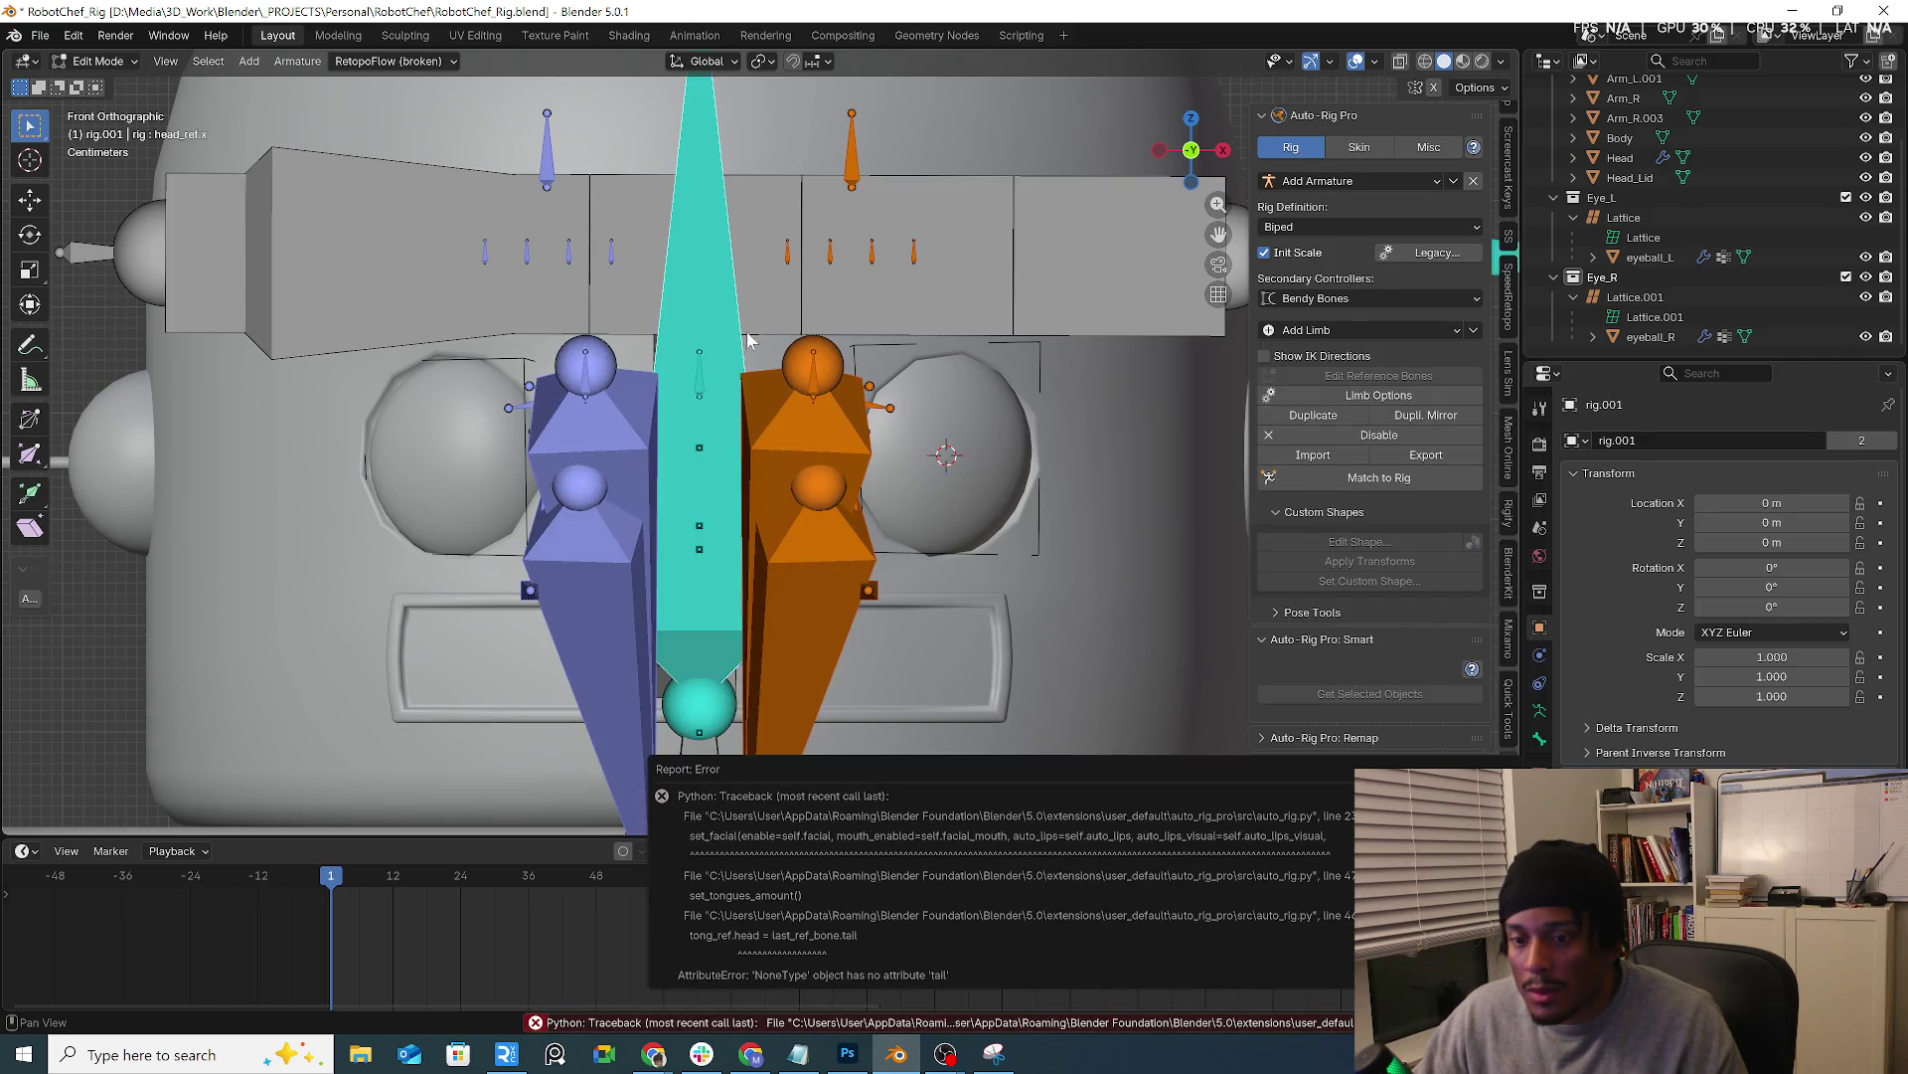
Run Match to Rig and inspect the generated eyelid controllers on the robot head
{"action": "middle_click_drag", "start_coordinate": [1011, 514], "coordinate": [835, 493]}
{"action": "middle_click_drag", "start_coordinate": [716, 445], "coordinate": [1223, 485]}
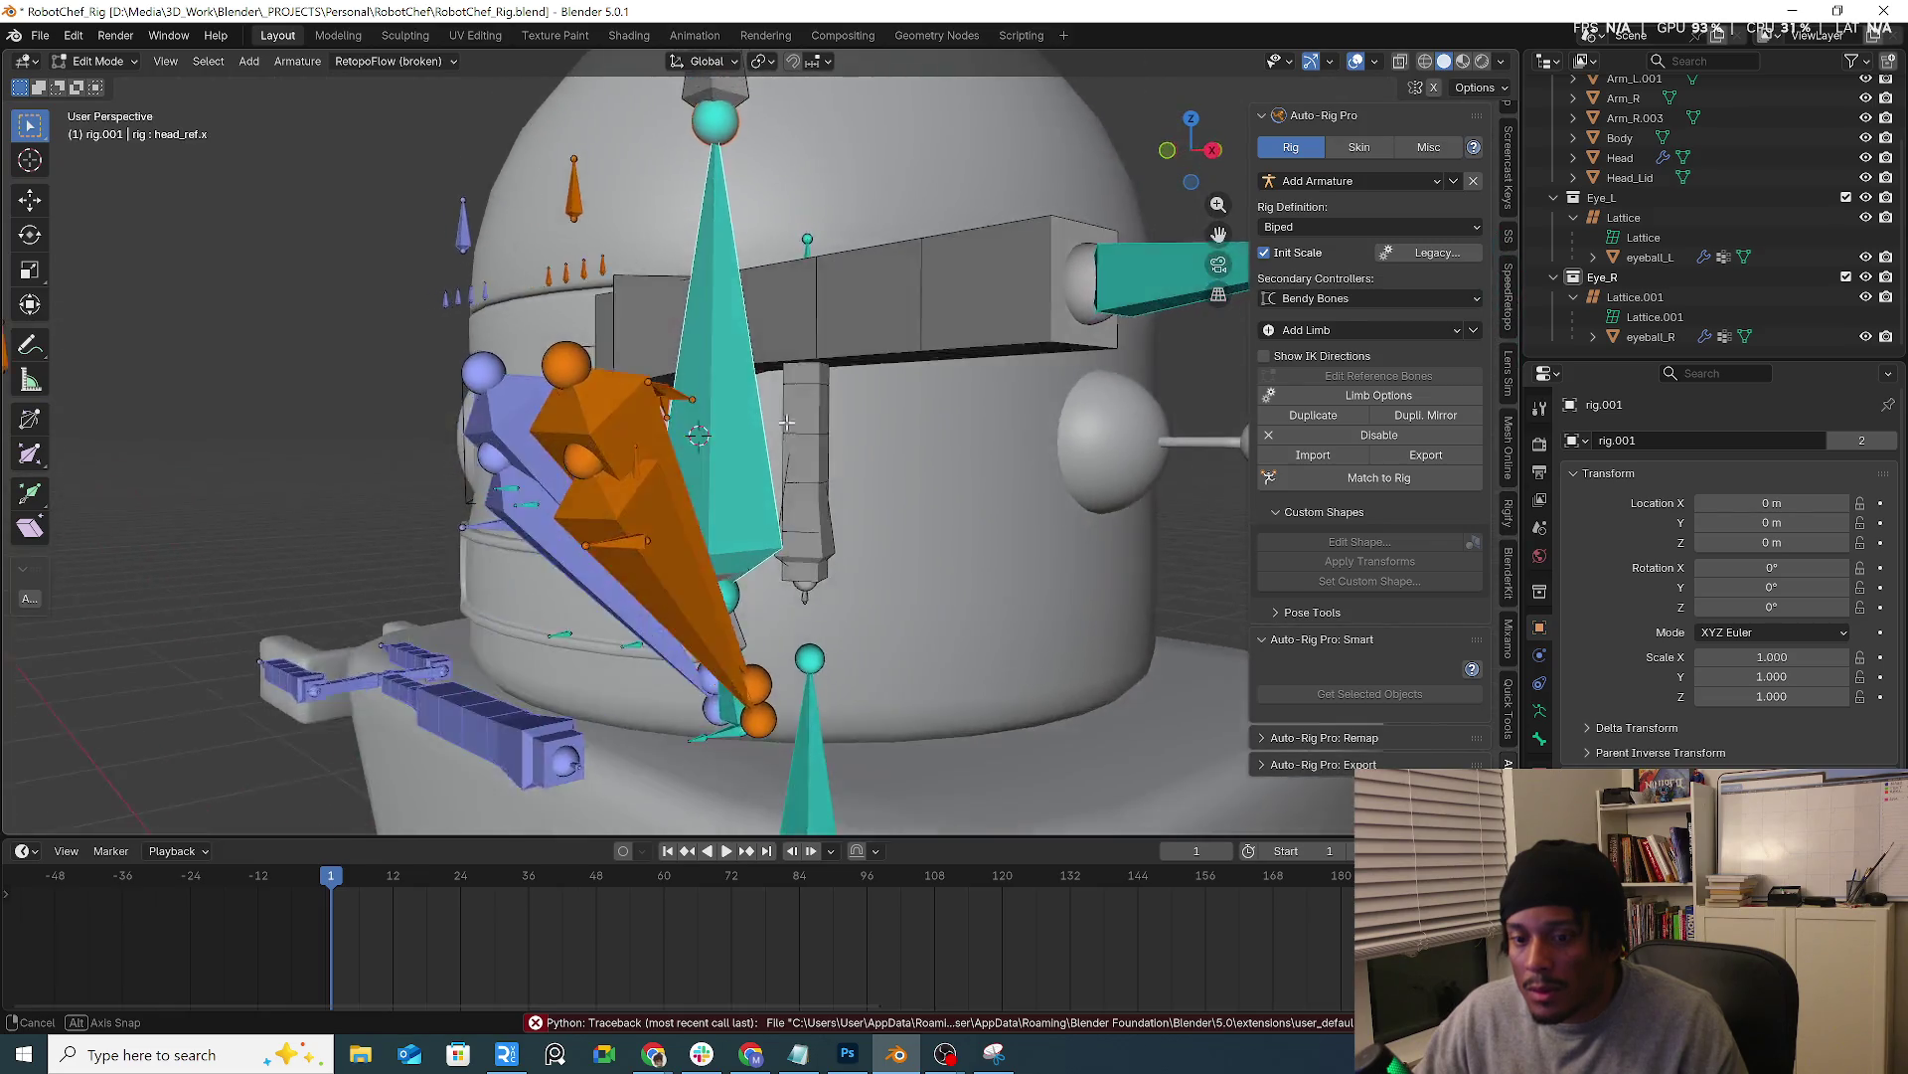
{"action": "left_click", "coordinate": [1340, 482]}
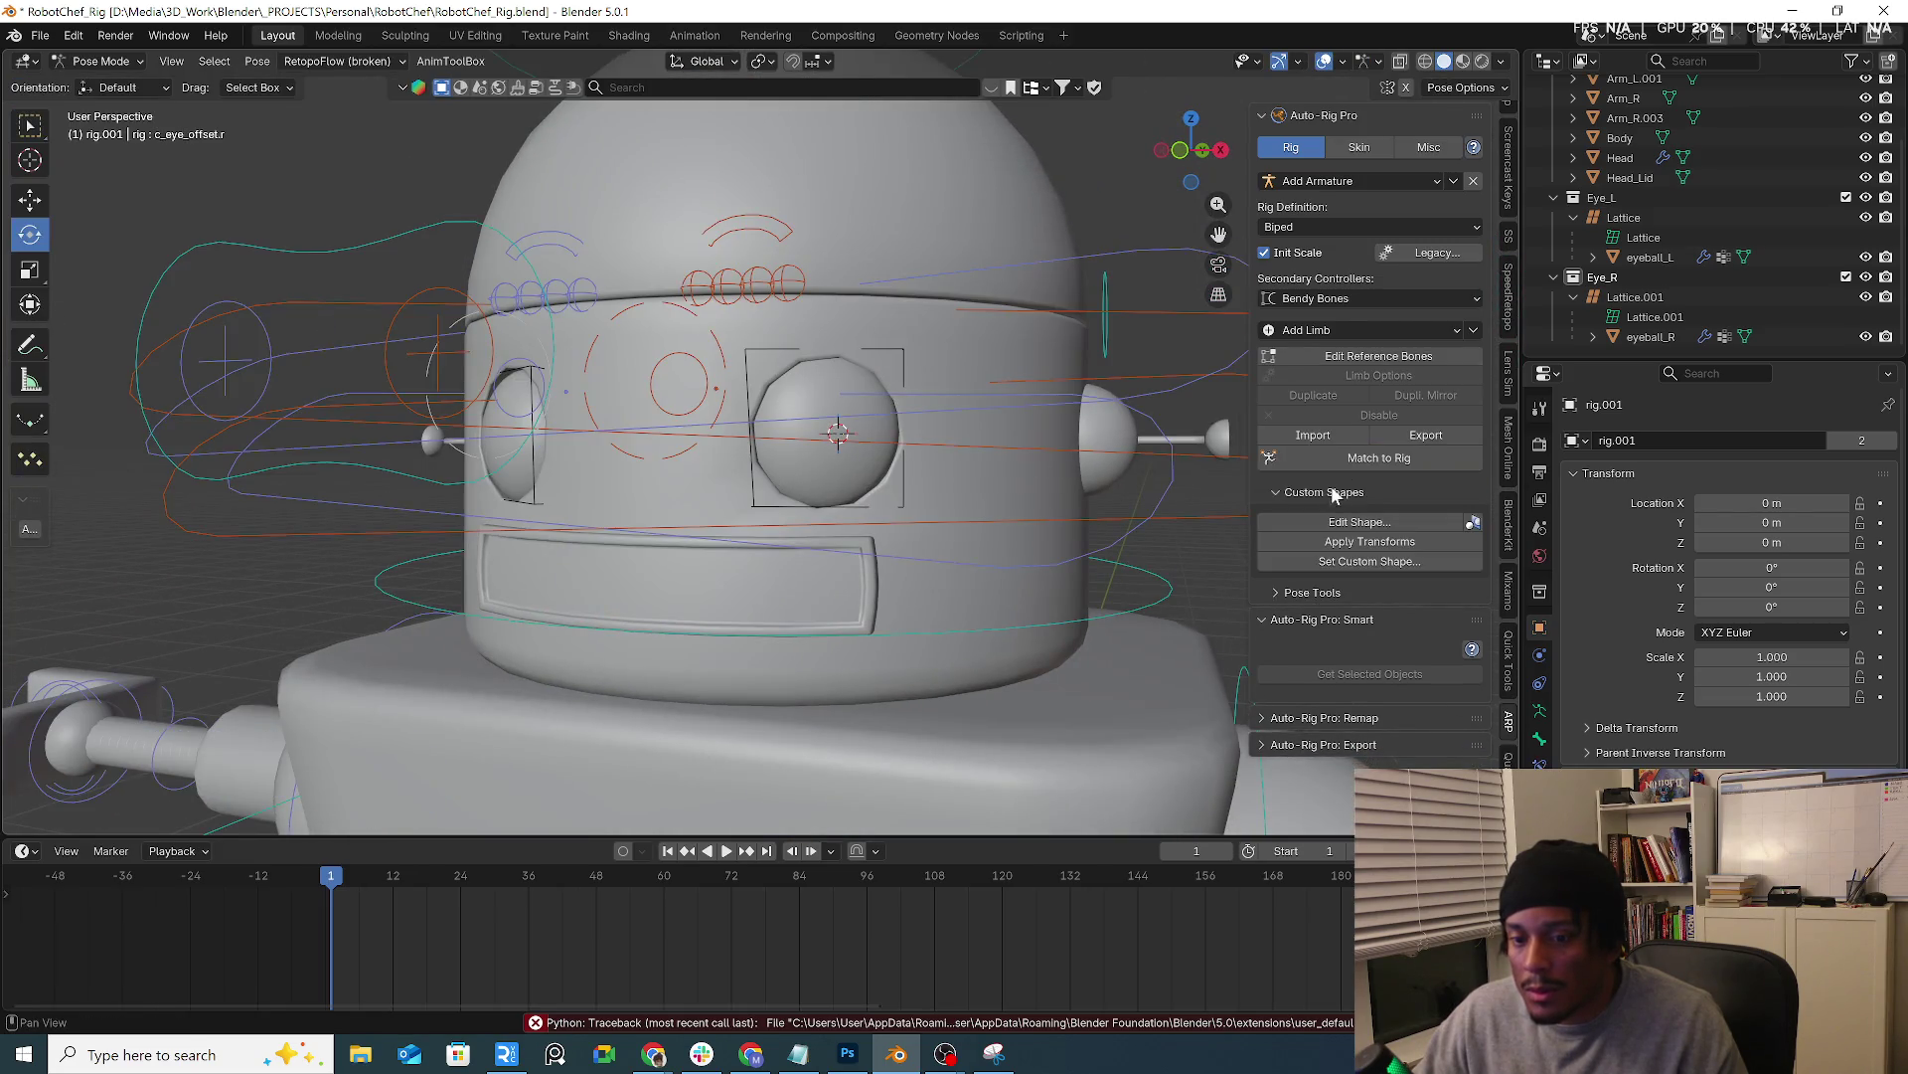
{"action": "scroll", "coordinate": [1143, 460], "scroll_direction": "down", "scroll_amount": 3}
{"action": "scroll", "coordinate": [1143, 461], "scroll_direction": "up", "scroll_amount": 3}
{"action": "mouse_move", "coordinate": [1144, 461]}
{"action": "middle_mouse_down"}
{"action": "mouse_move", "coordinate": [1164, 473]}
{"action": "mouse_move", "coordinate": [1103, 455]}
{"action": "mouse_move", "coordinate": [1199, 450]}
{"action": "mouse_move", "coordinate": [1104, 476]}
{"action": "mouse_move", "coordinate": [858, 467]}
{"action": "mouse_move", "coordinate": [951, 468]}
{"action": "middle_mouse_up"}
{"action": "left_click", "coordinate": [1163, 472]}
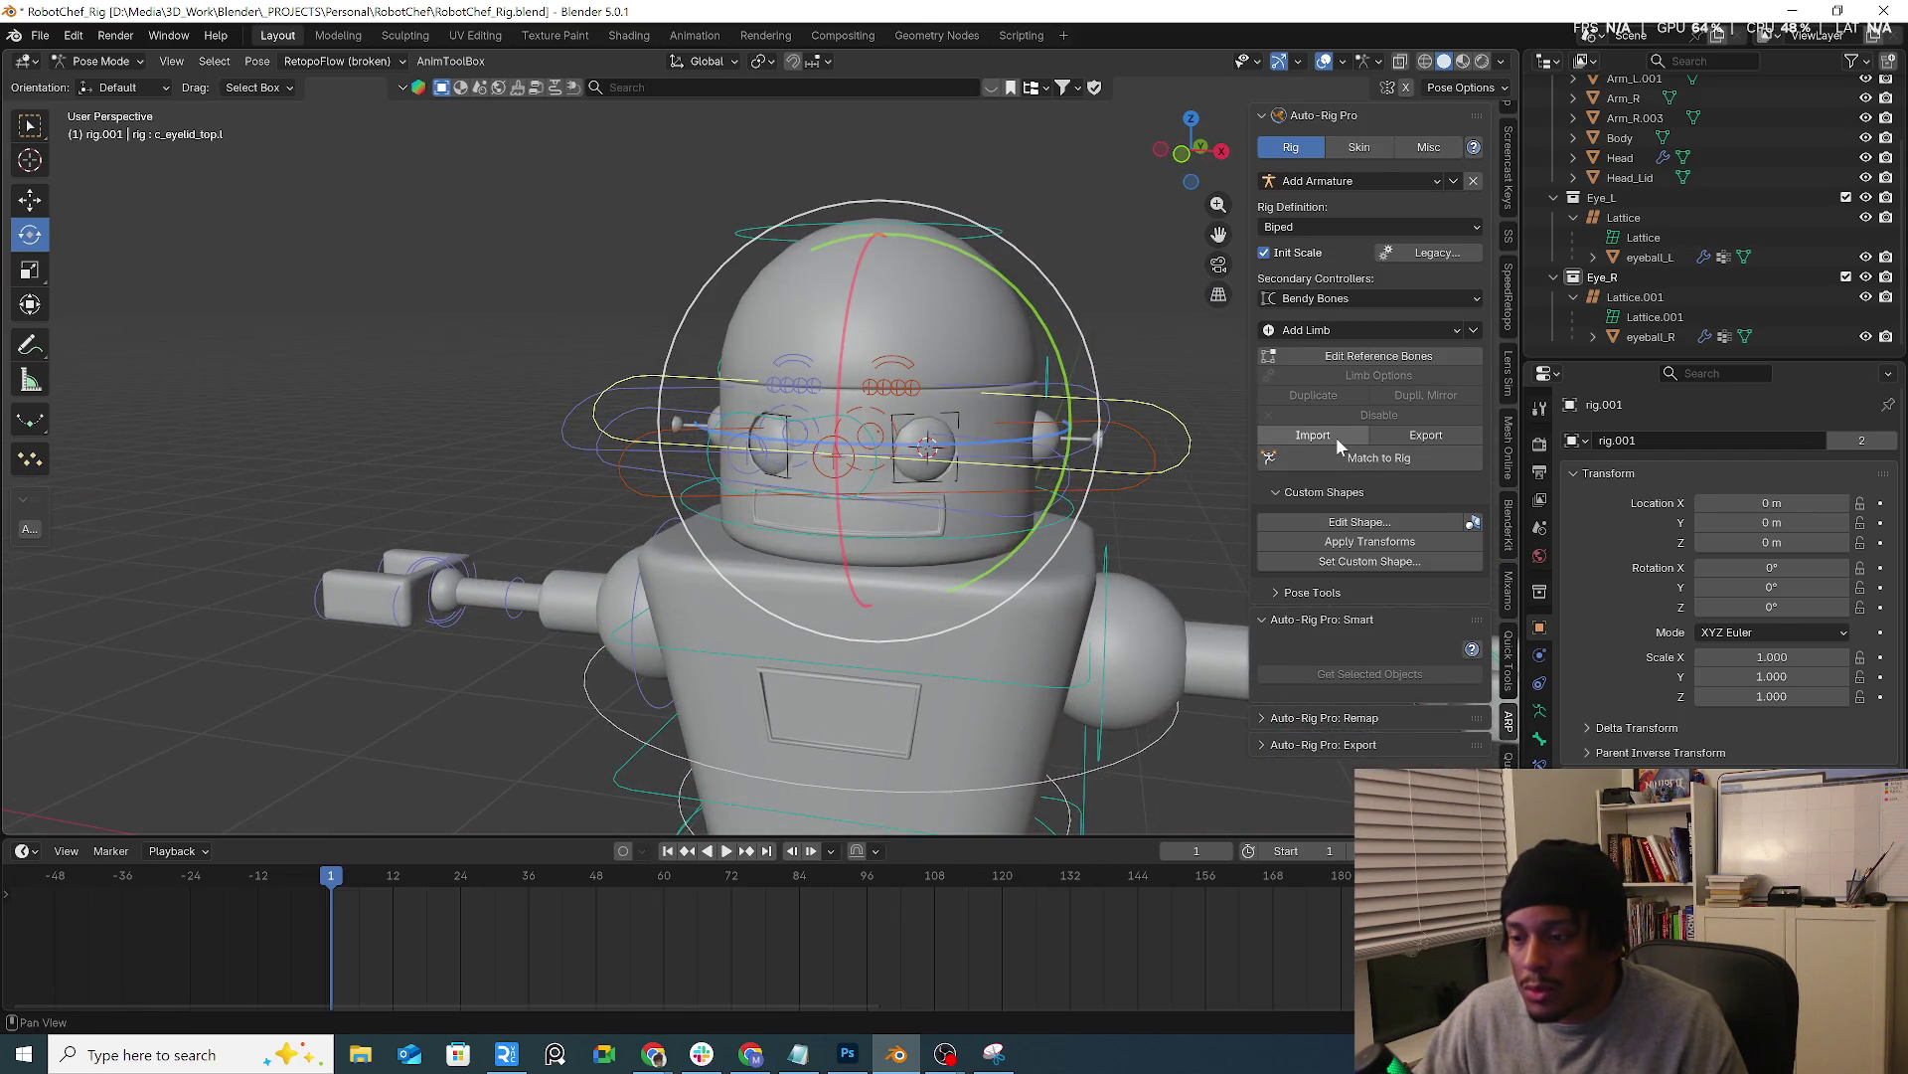
Return to editing the reference bones, facing the head from the front
{"action": "left_click", "coordinate": [1384, 357]}
{"action": "middle_click_drag", "start_coordinate": [936, 468], "coordinate": [952, 423]}
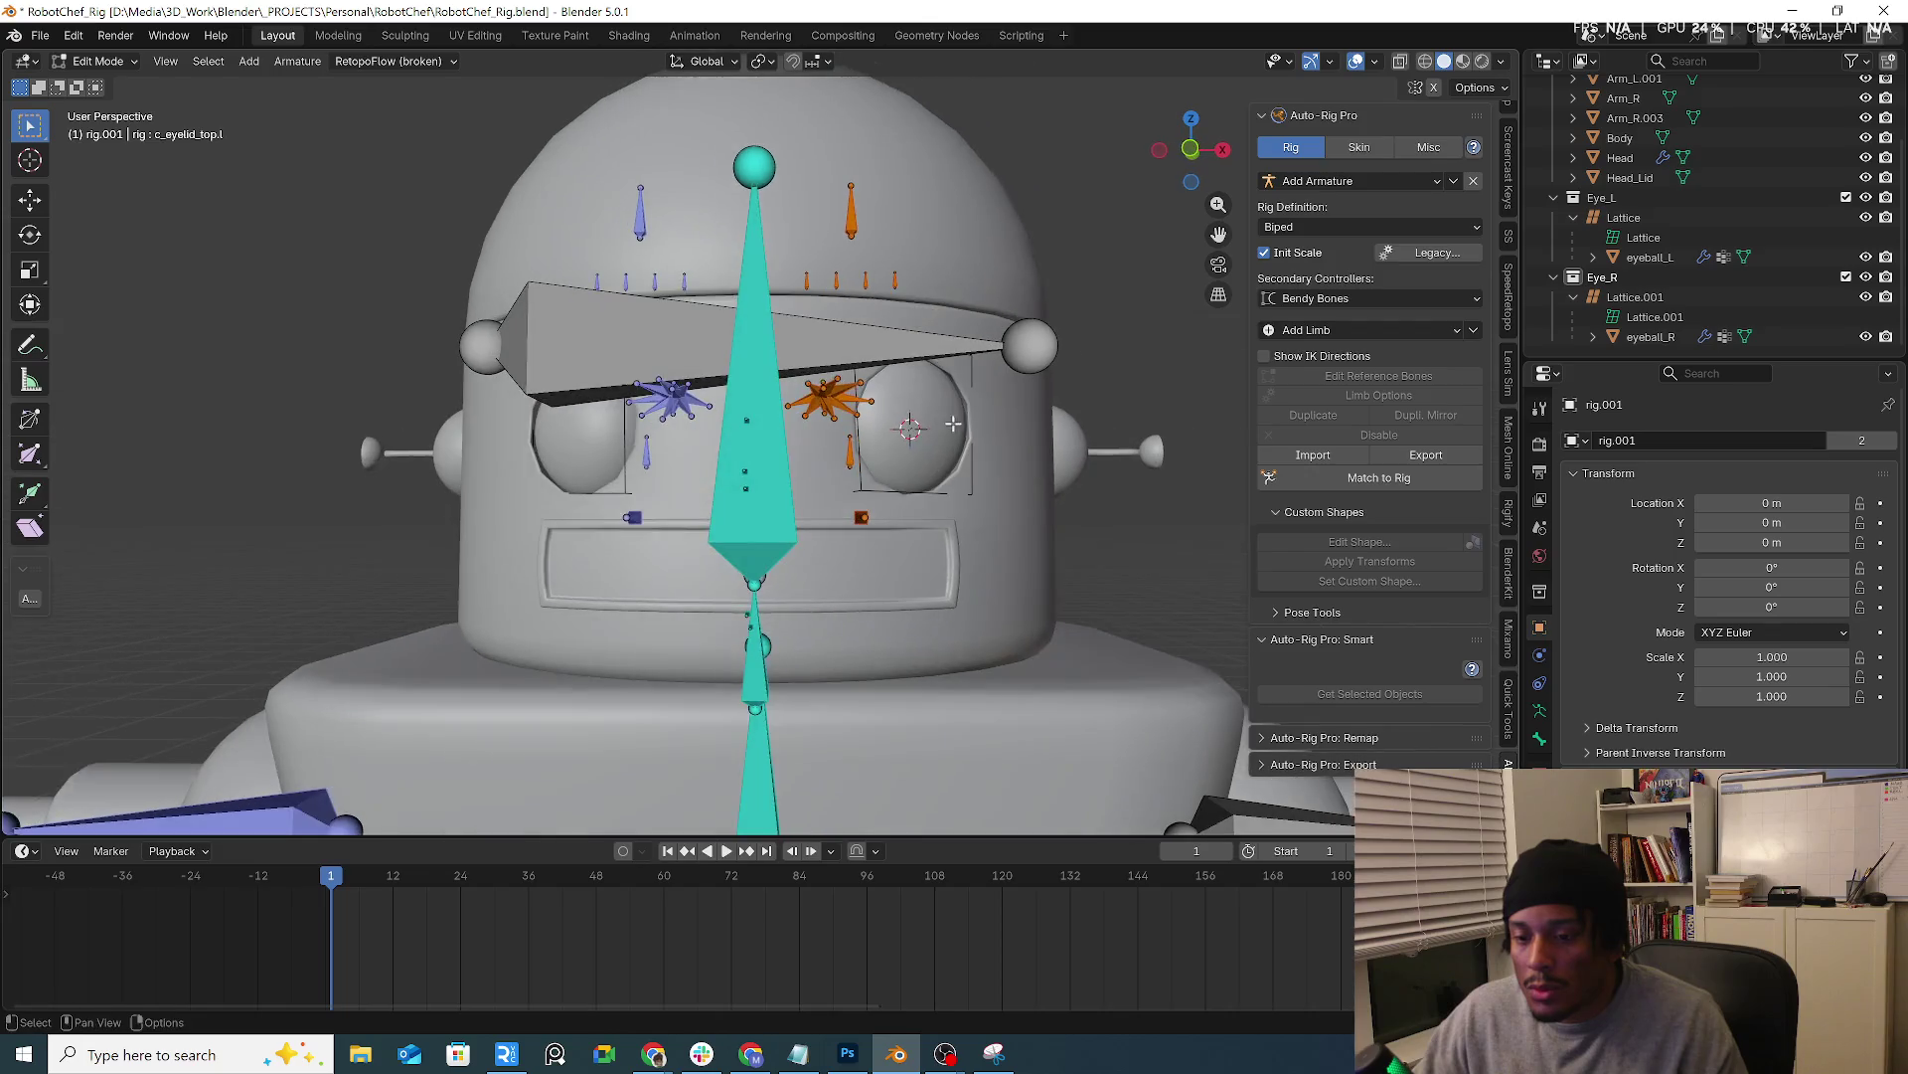
In front orthographic view, box-select the eye reference bones and centre them on the eyeballs
{"action": "left_click", "coordinate": [830, 397]}
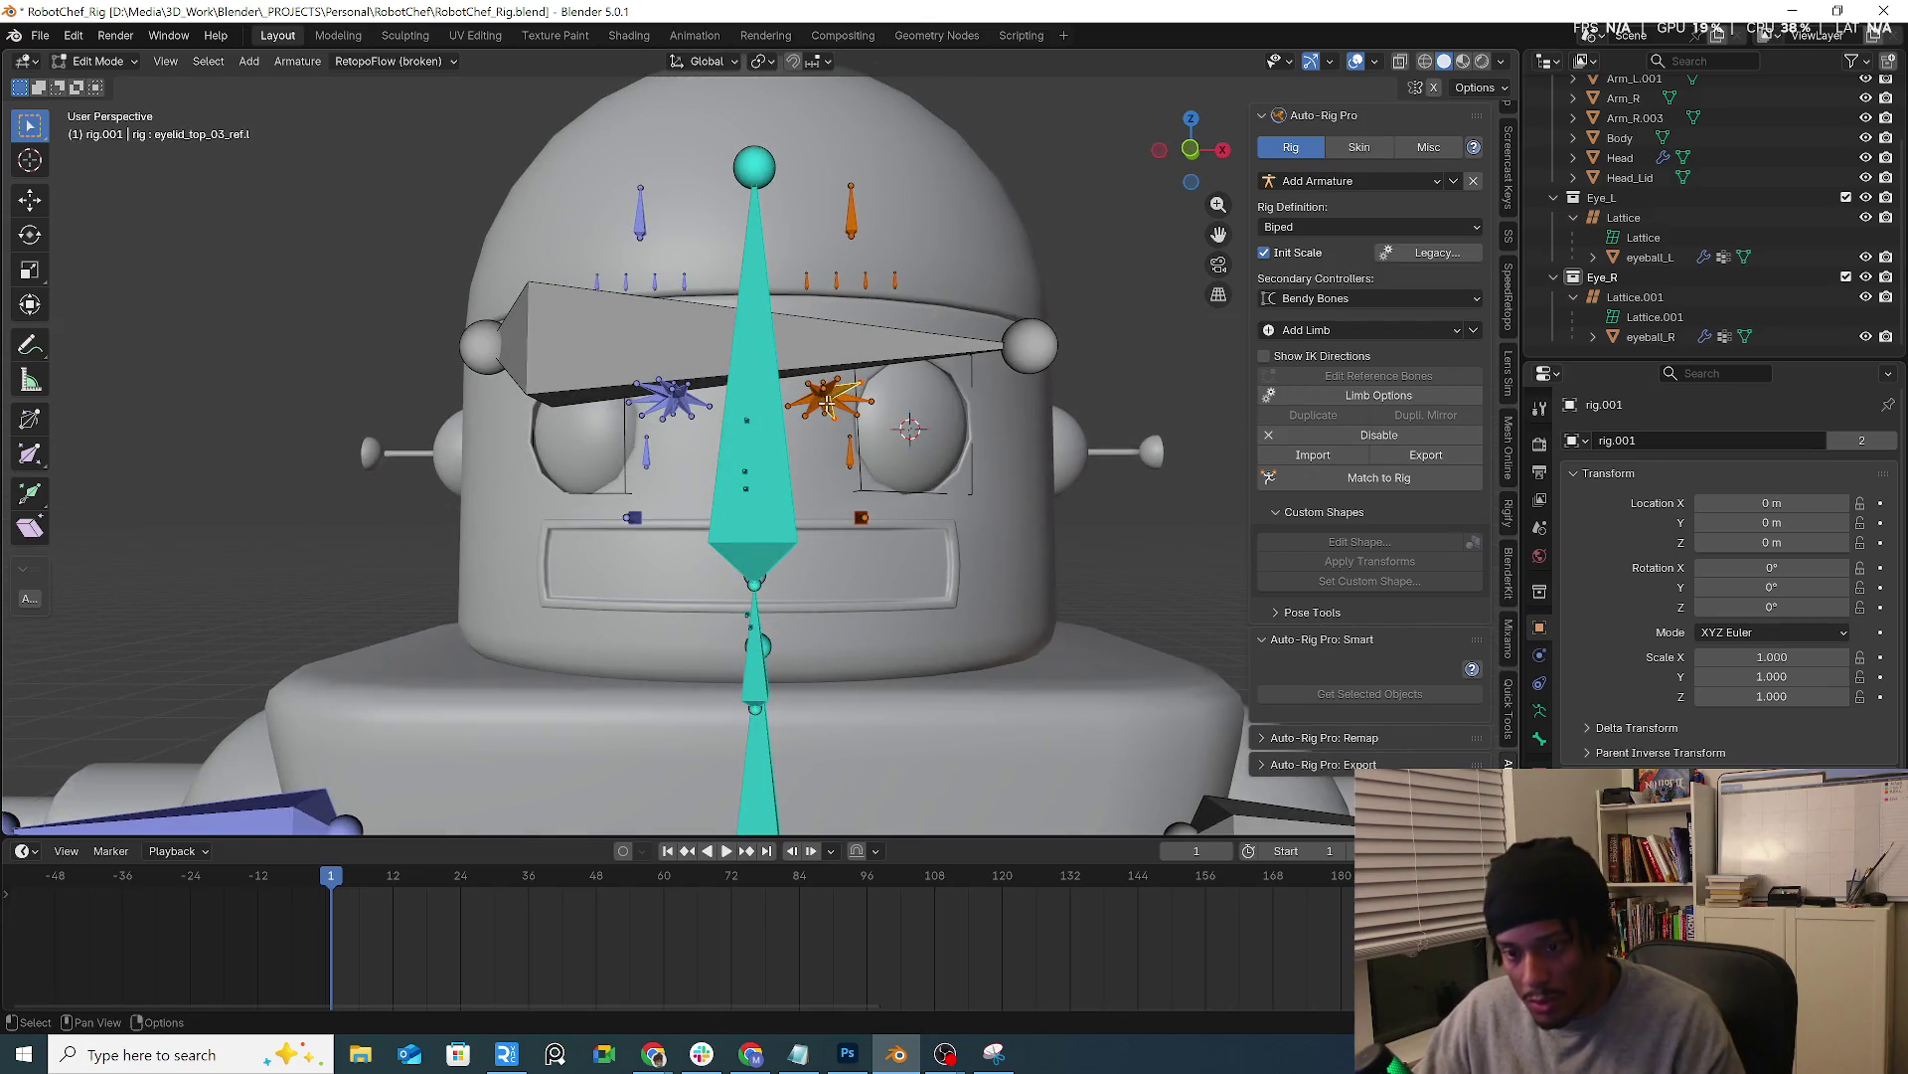
{"action": "key", "text": "KP_1"}
{"action": "left_click_drag", "start_coordinate": [787, 363], "coordinate": [891, 424]}
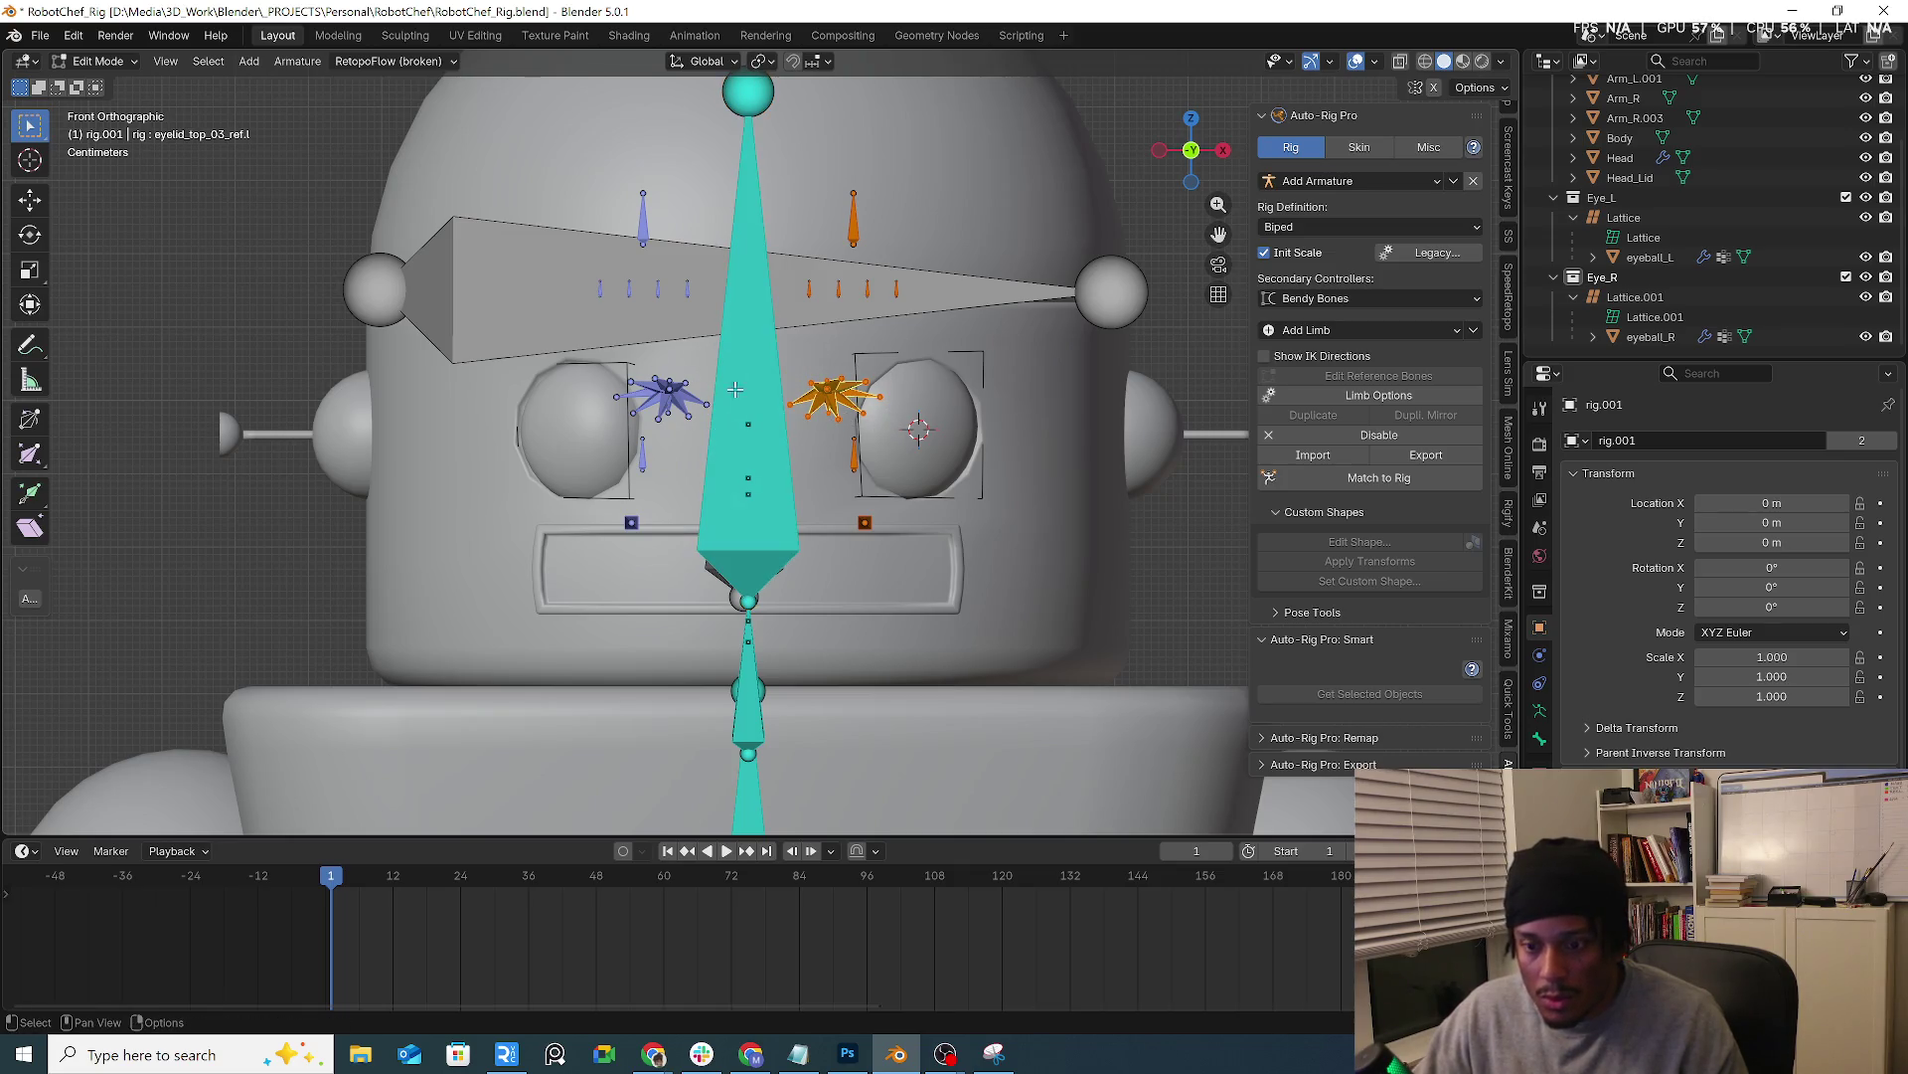
{"action": "key", "text": "g"}
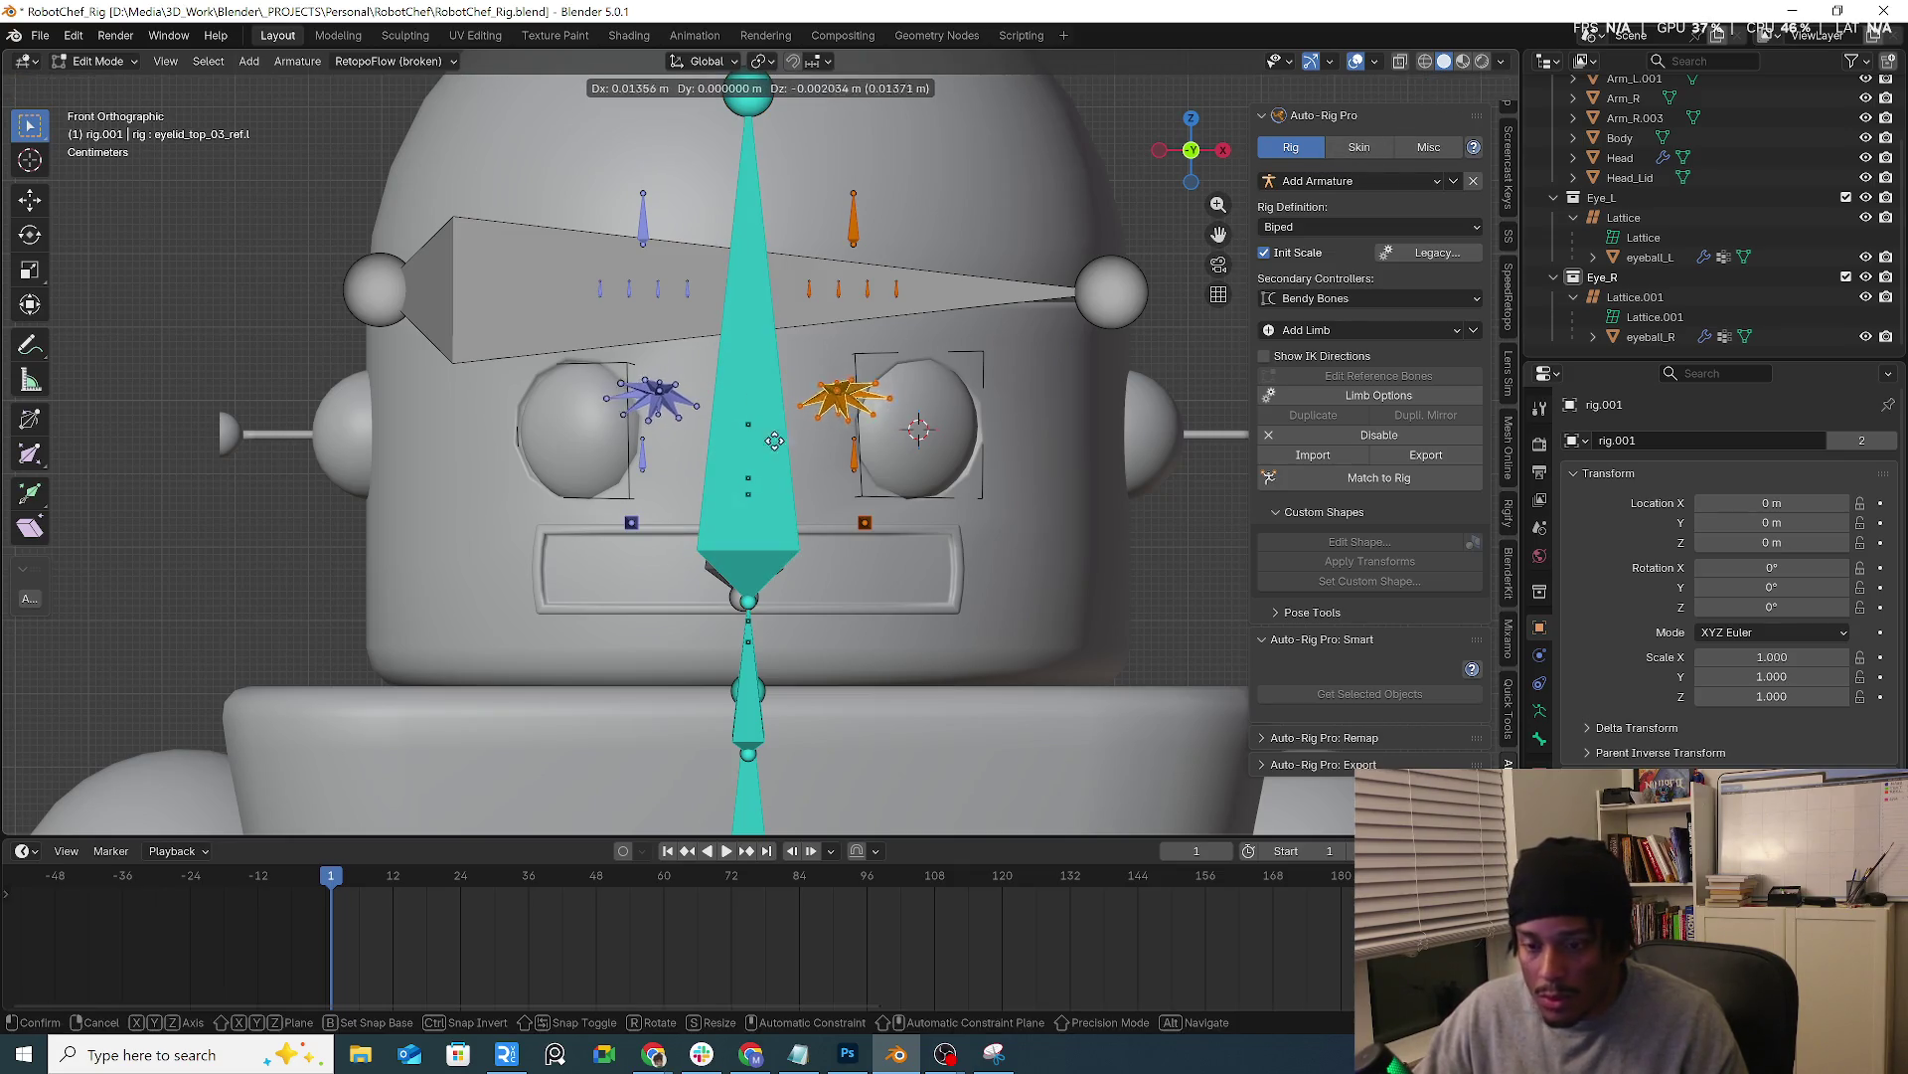
{"action": "left_click", "coordinate": [962, 474]}
Scale the eye reference bones so they ring each eye
{"action": "key", "text": "s"}
{"action": "right_click", "coordinate": [992, 501]}
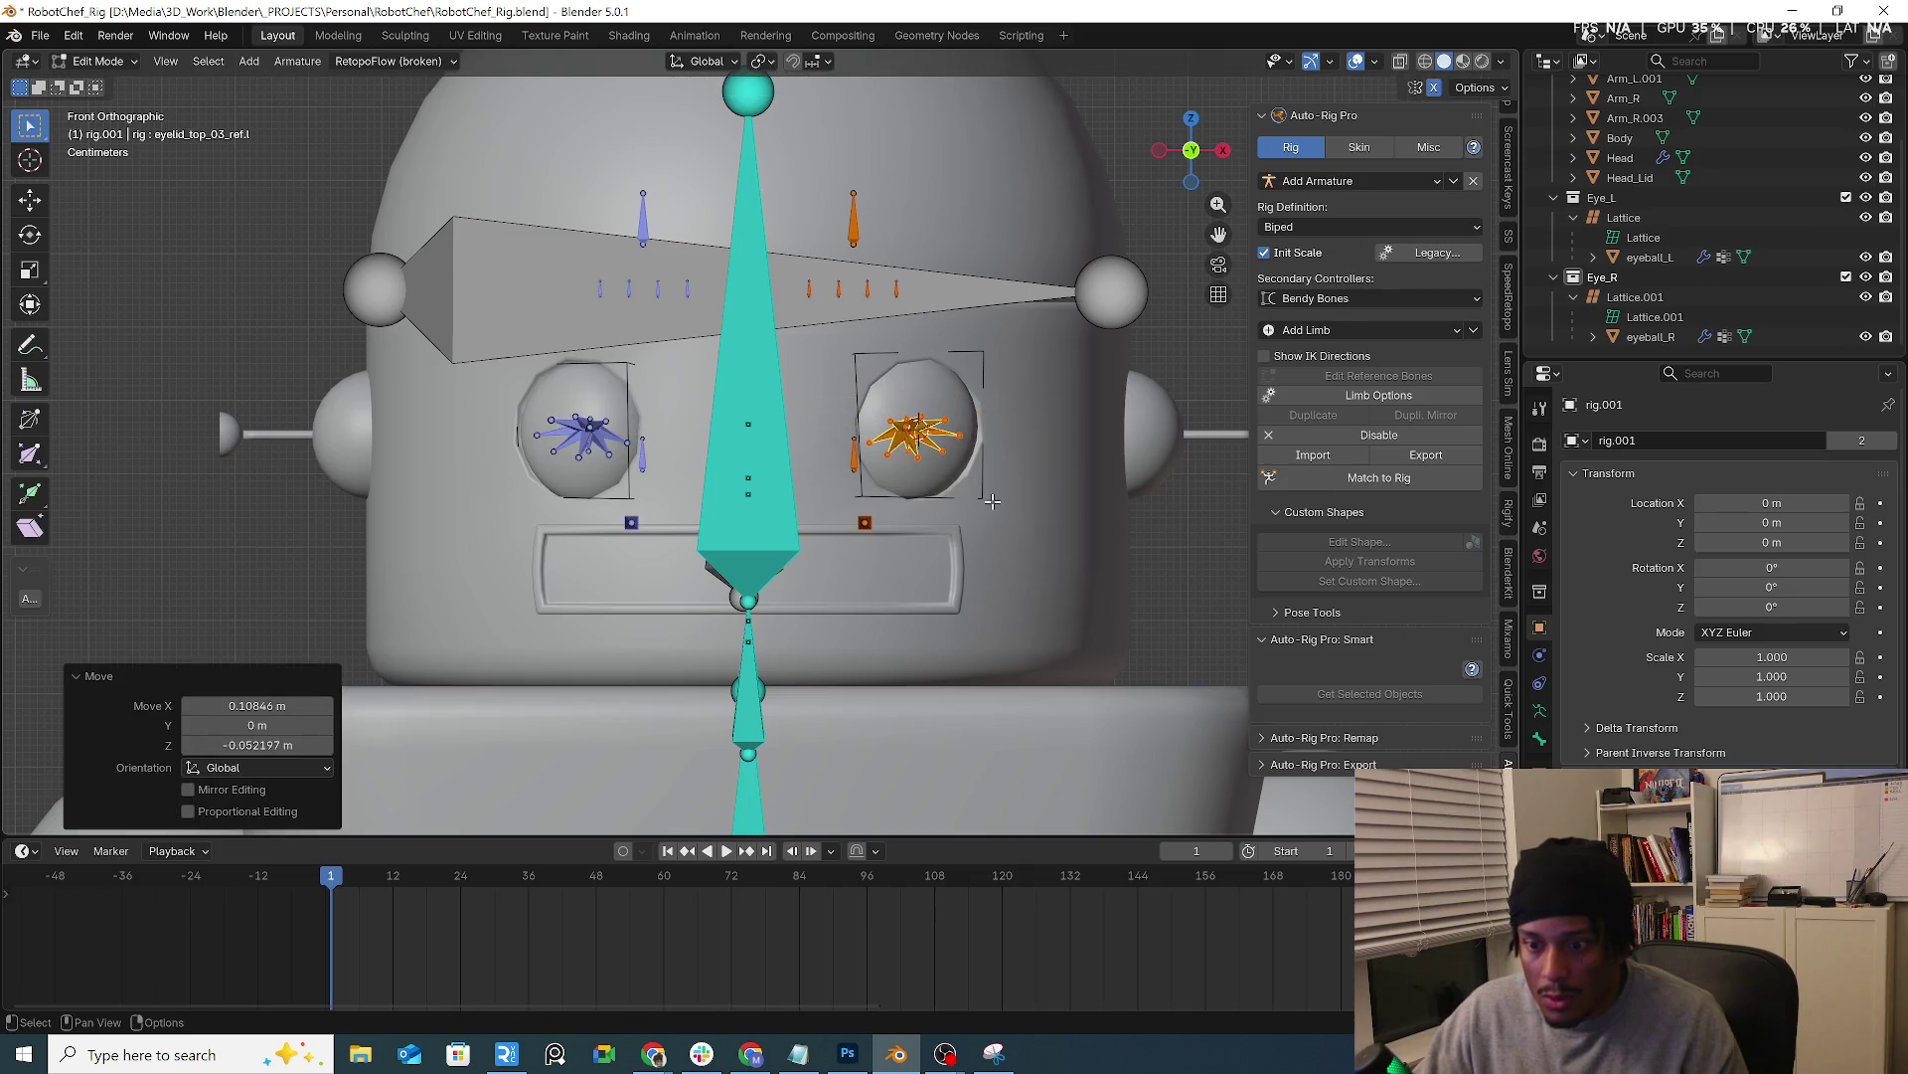
{"action": "key", "text": "s"}
{"action": "left_click", "coordinate": [1112, 627]}
{"action": "key", "text": "g"}
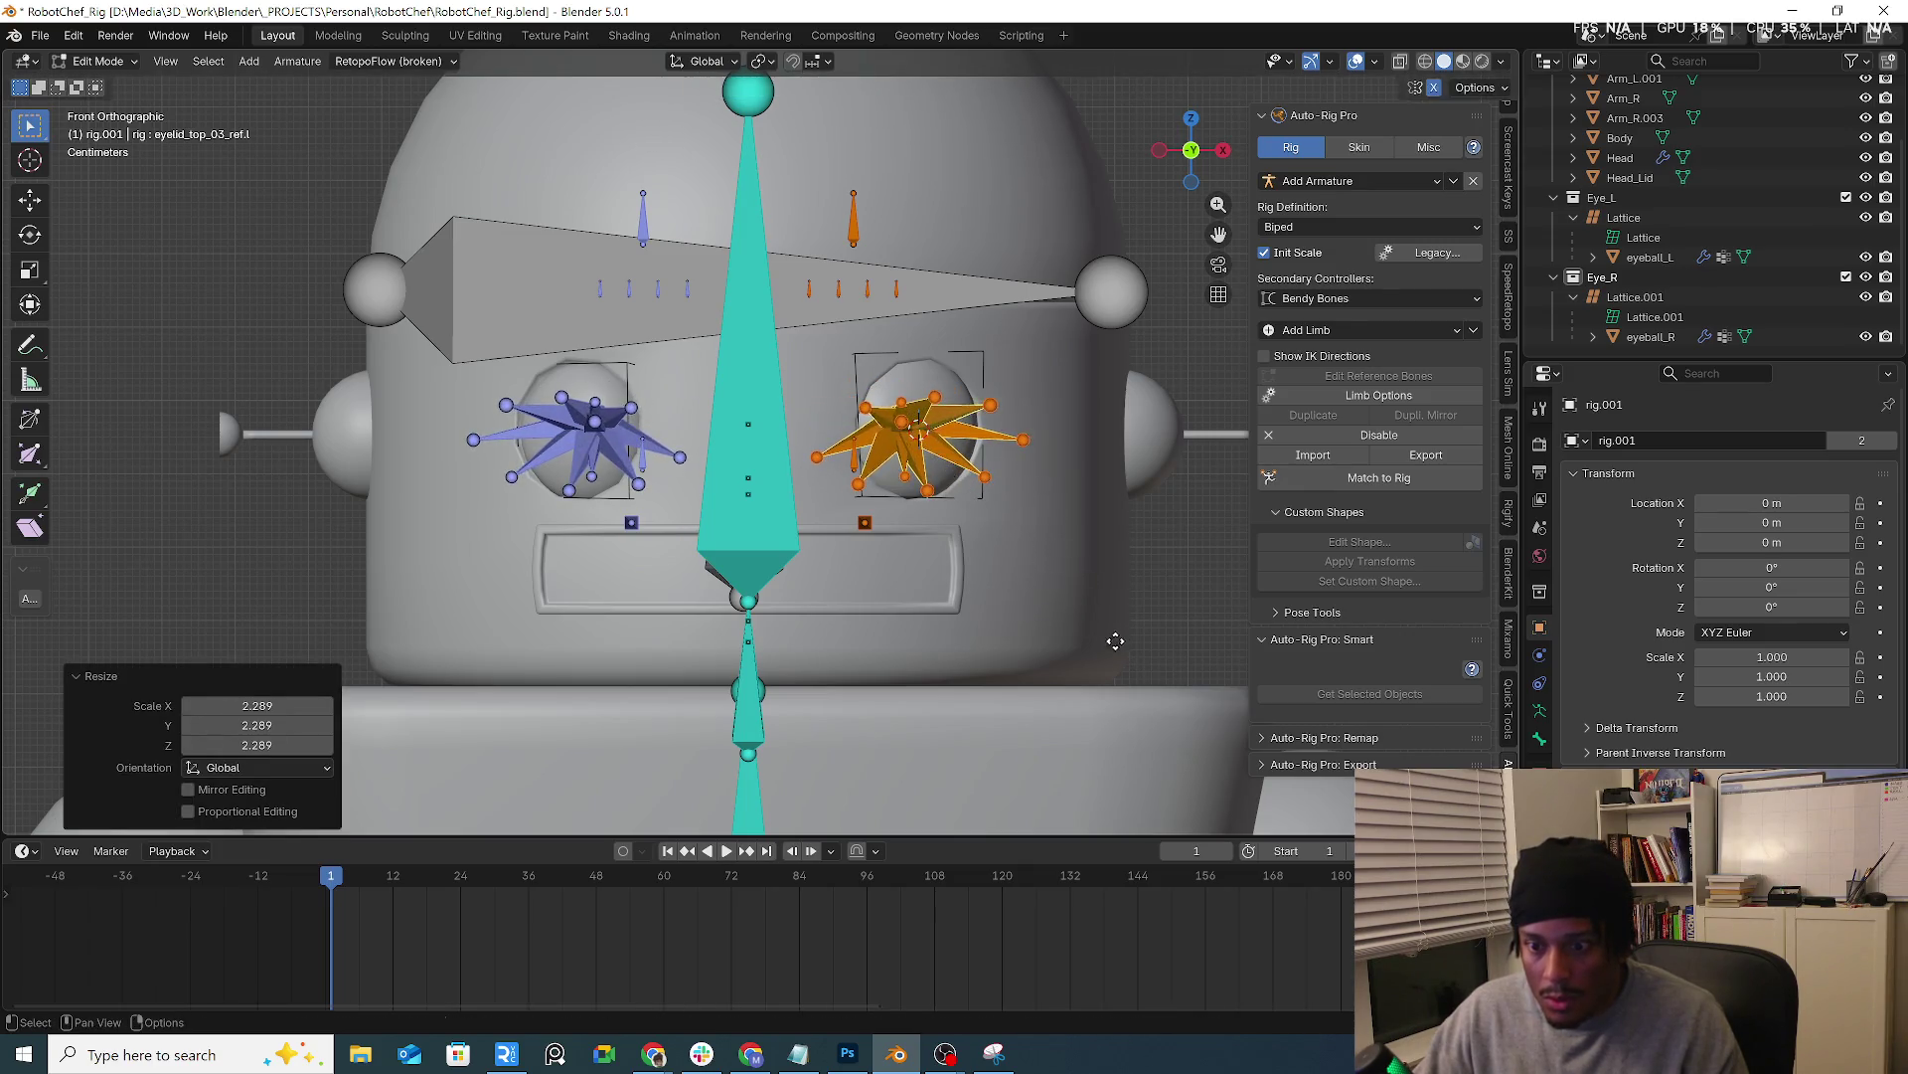
{"action": "right_click", "coordinate": [1128, 640]}
{"action": "key", "text": "s"}
{"action": "left_click", "coordinate": [1041, 532]}
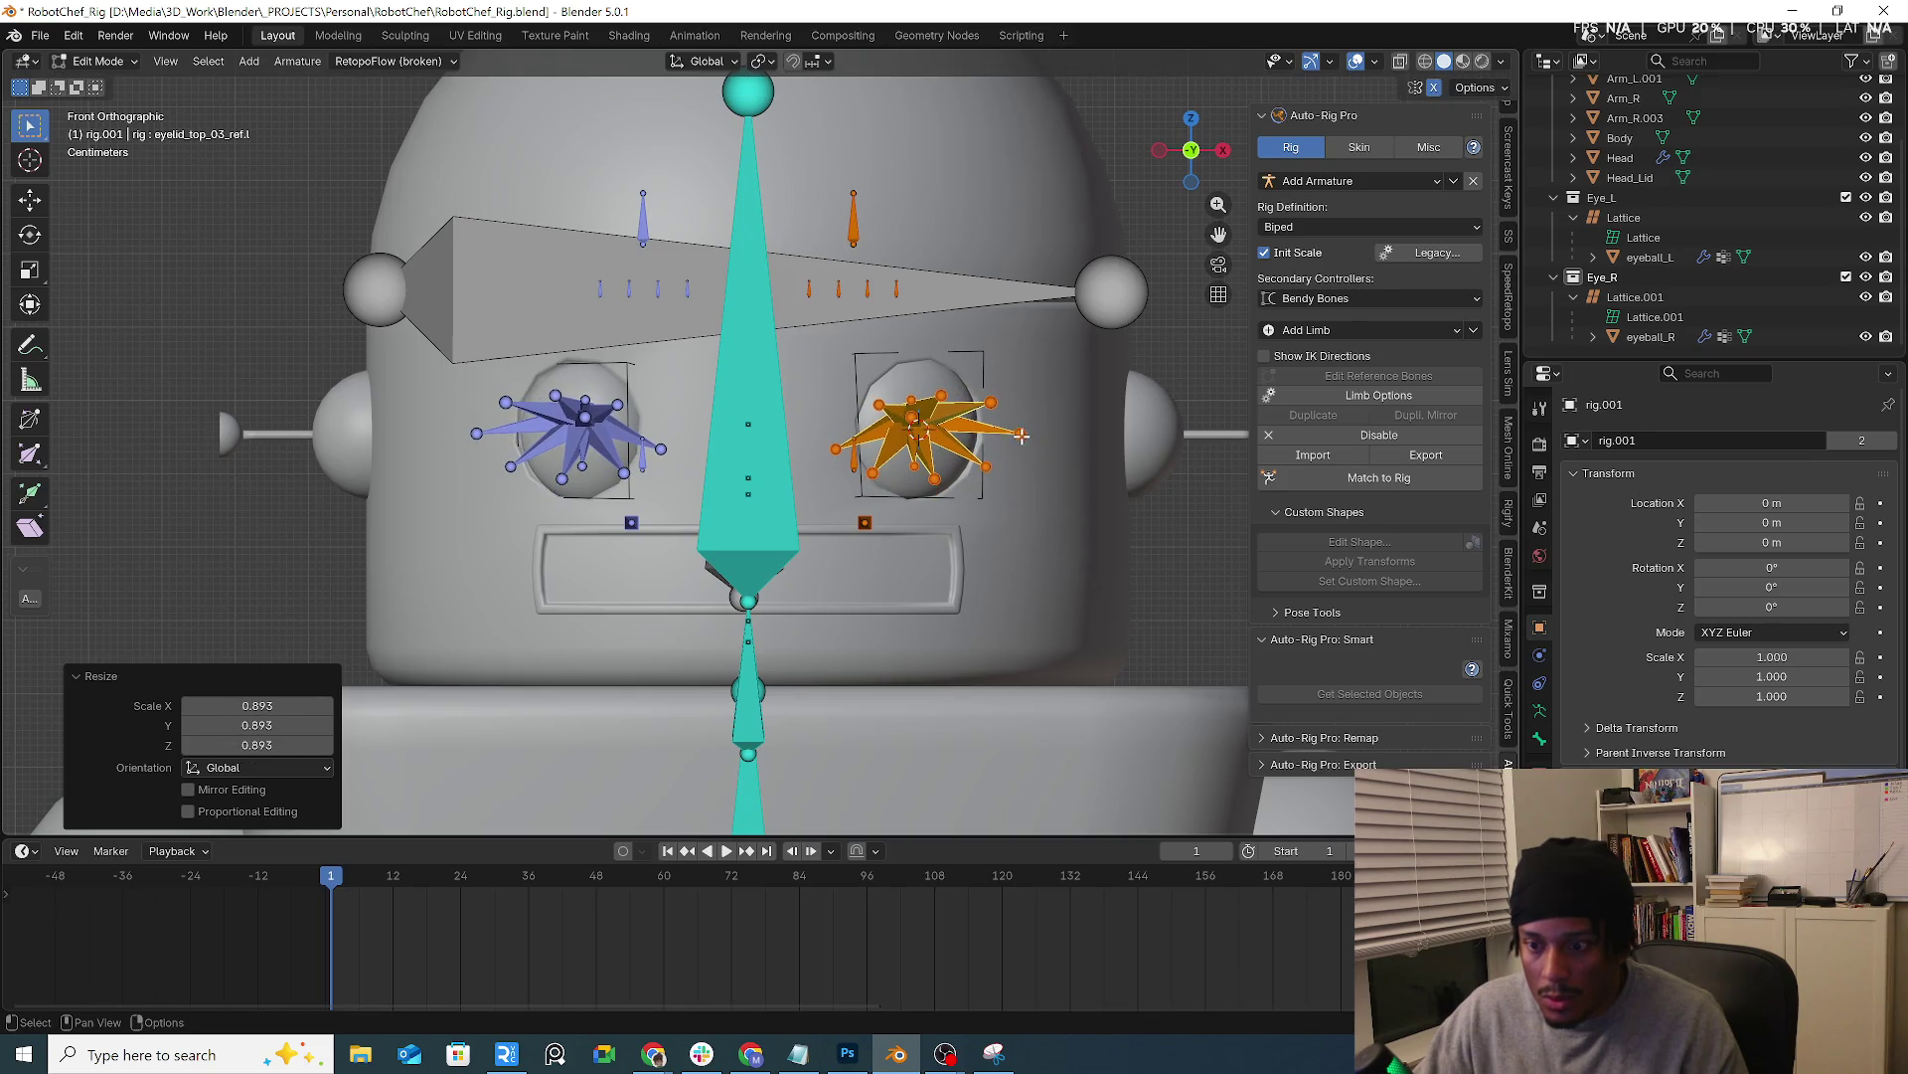
Nudge the right eye bones left and move its first eyelid bones onto the eye rim
{"action": "key", "text": "g"}
{"action": "left_click", "coordinate": [961, 441]}
{"action": "key", "text": "g"}
{"action": "left_click", "coordinate": [855, 433]}
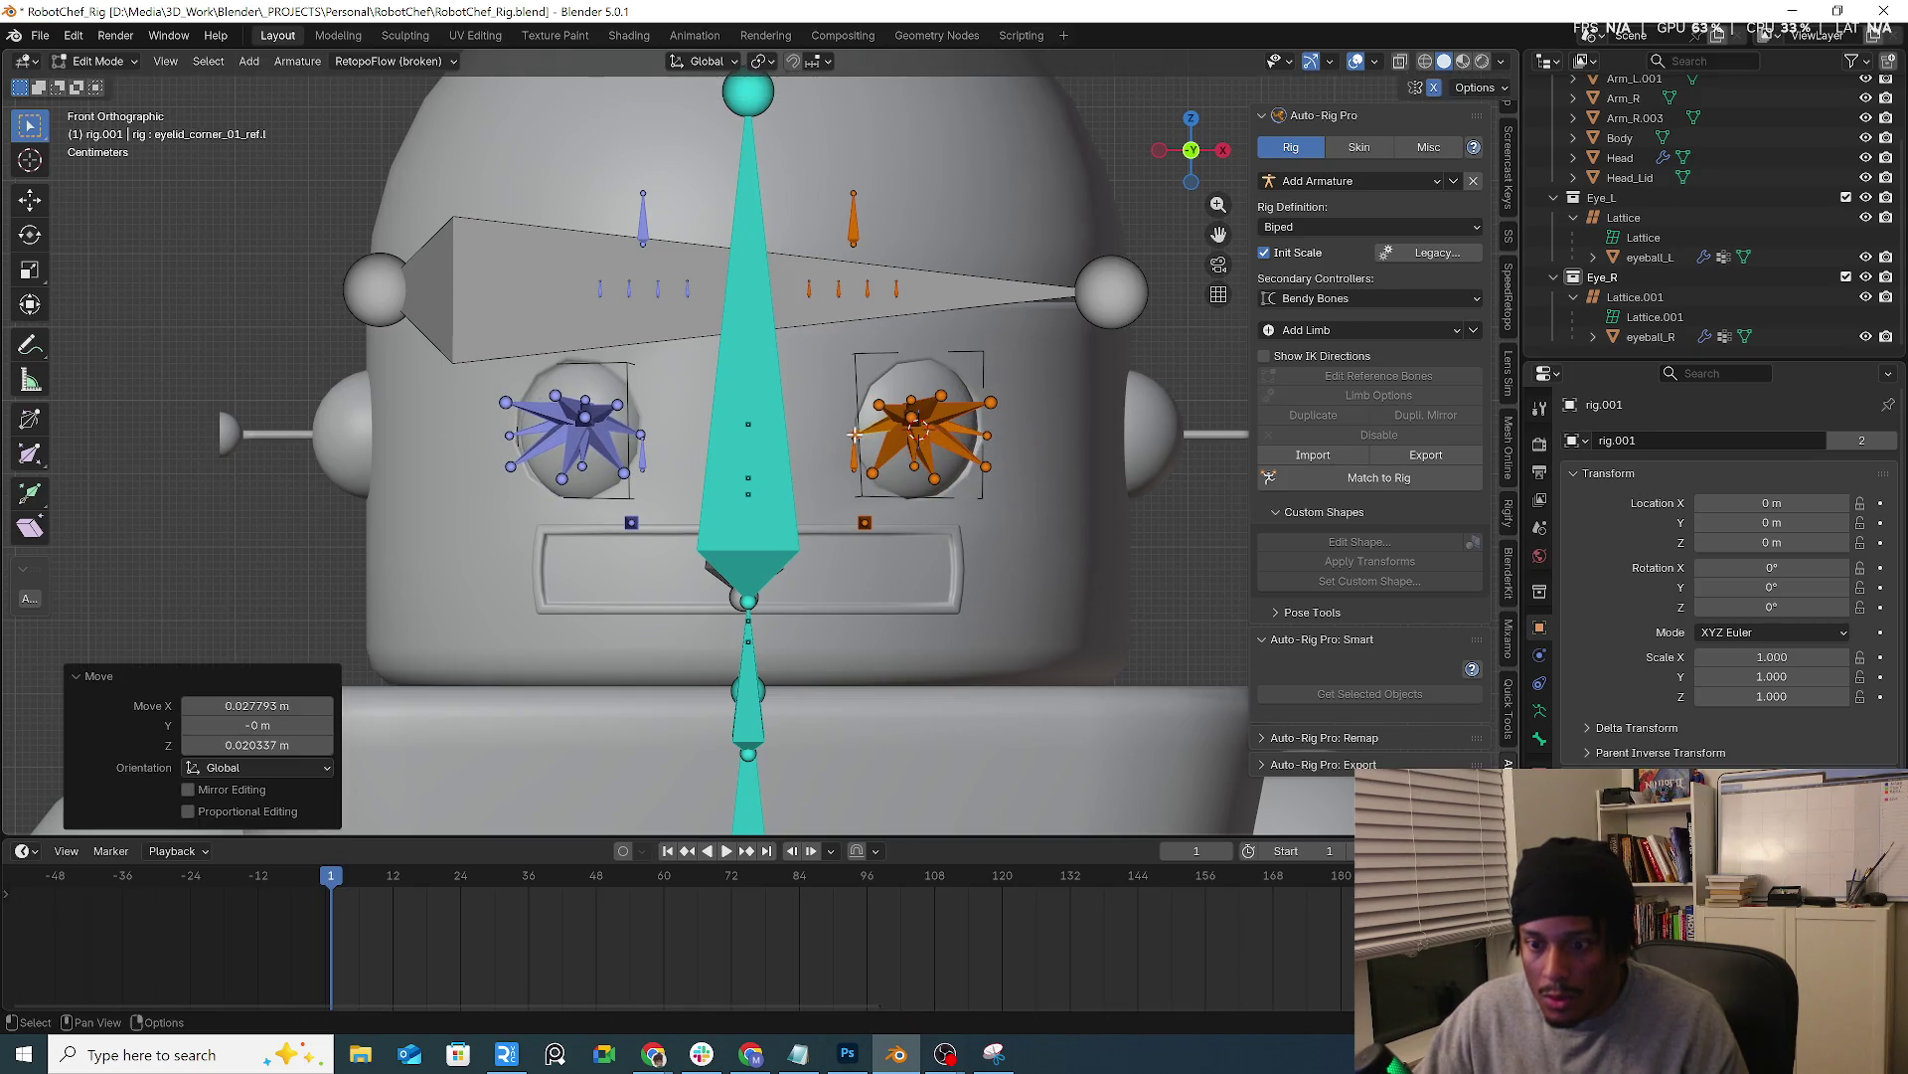
{"action": "left_click", "coordinate": [881, 399]}
{"action": "key", "text": "g"}
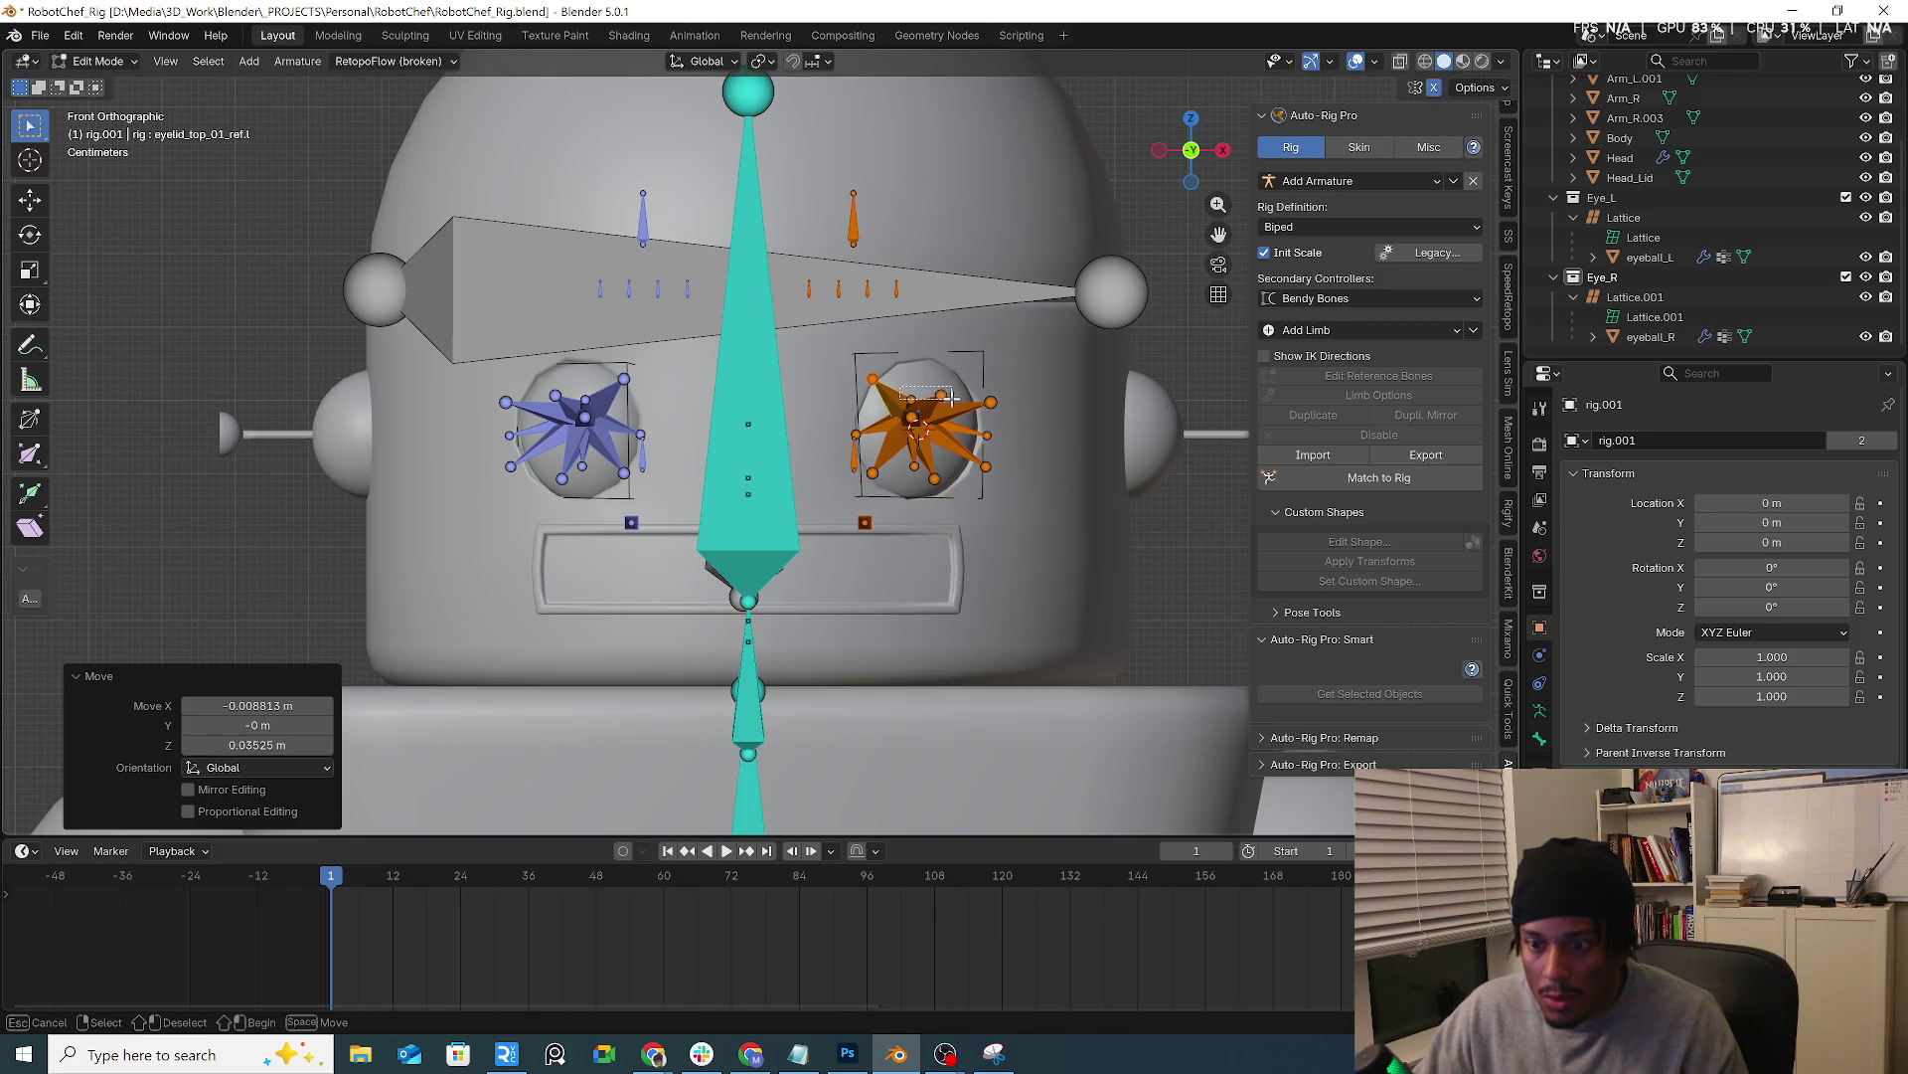
{"action": "key", "text": "g"}
Place the remaining right eyelid bones on the rim and select the row of small bones above the eye
{"action": "left_click", "coordinate": [949, 392]}
{"action": "left_click", "coordinate": [952, 384]}
{"action": "key", "text": "g"}
{"action": "left_click", "coordinate": [952, 383]}
{"action": "key", "text": "g"}
{"action": "left_click", "coordinate": [835, 278]}
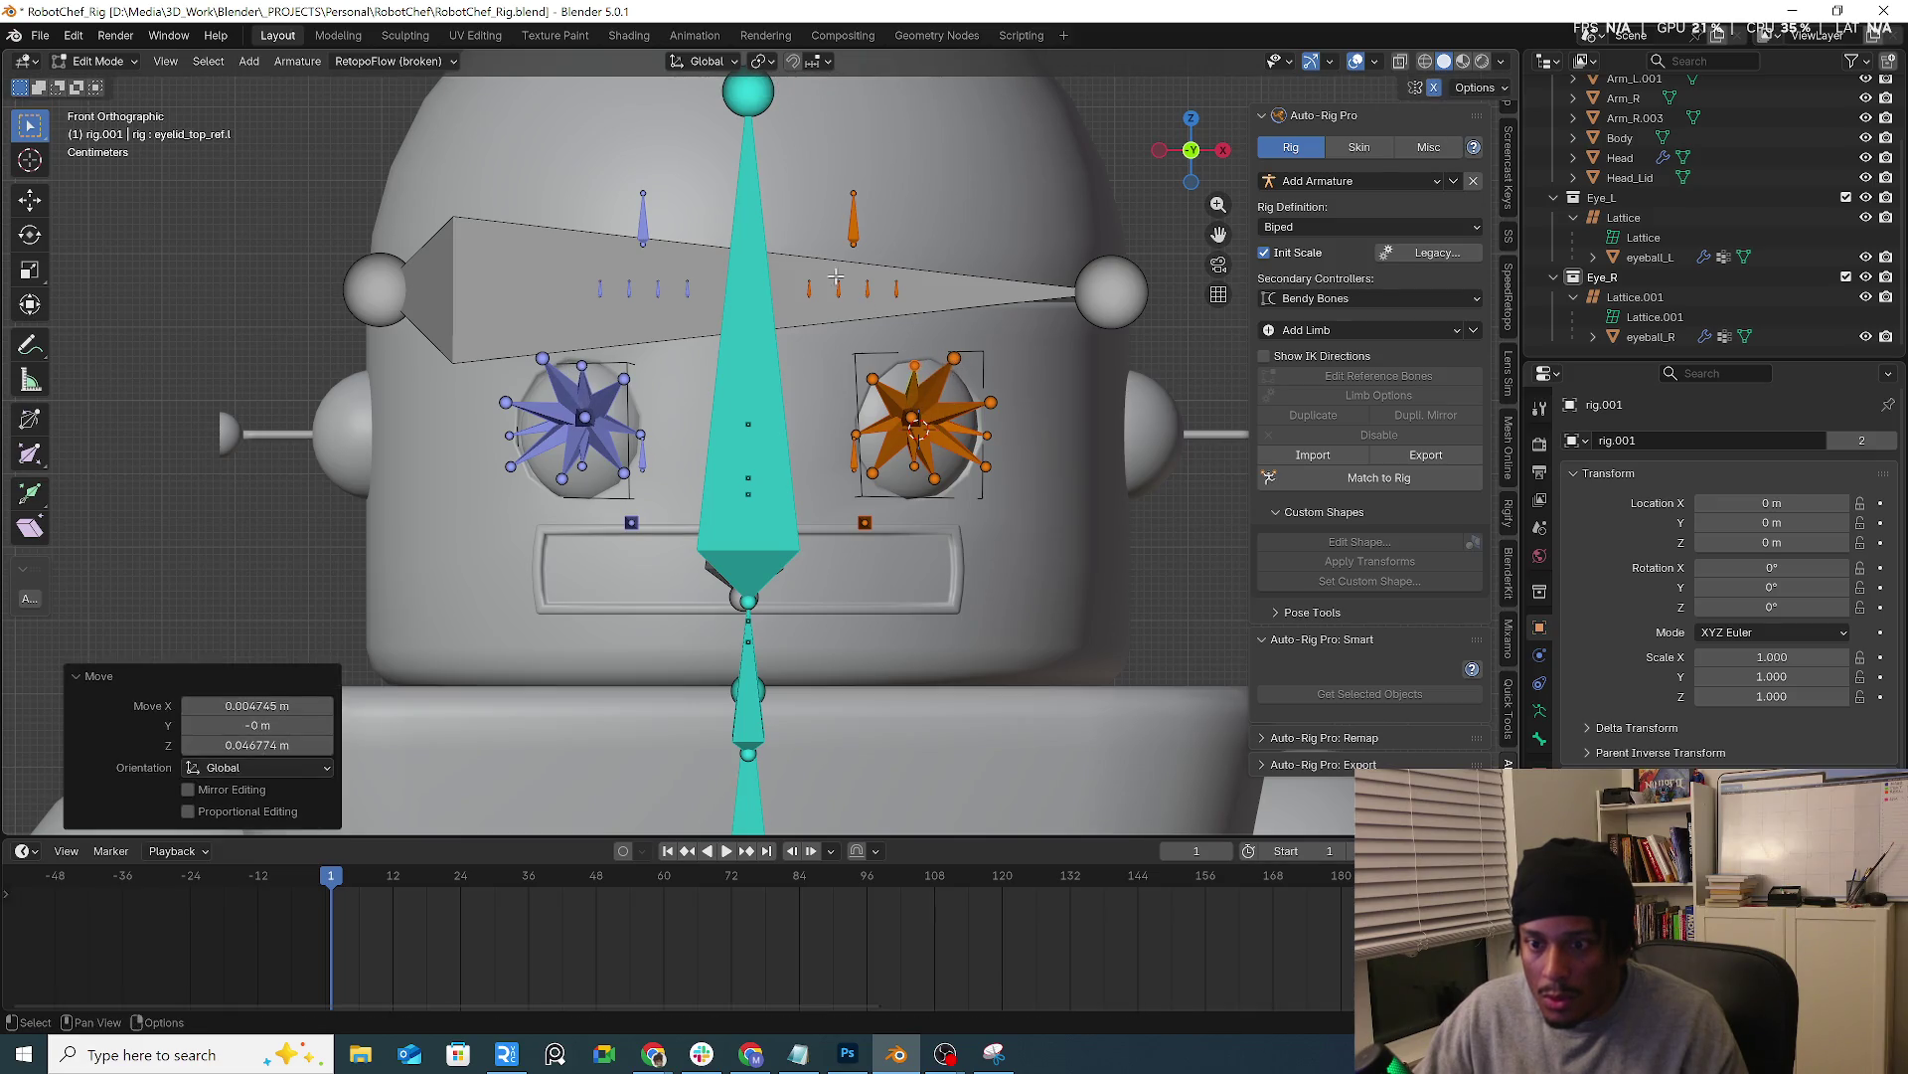
{"action": "left_click_drag", "start_coordinate": [943, 310], "coordinate": [949, 312]}
{"action": "left_click", "coordinate": [976, 280], "text": "ctrl"}
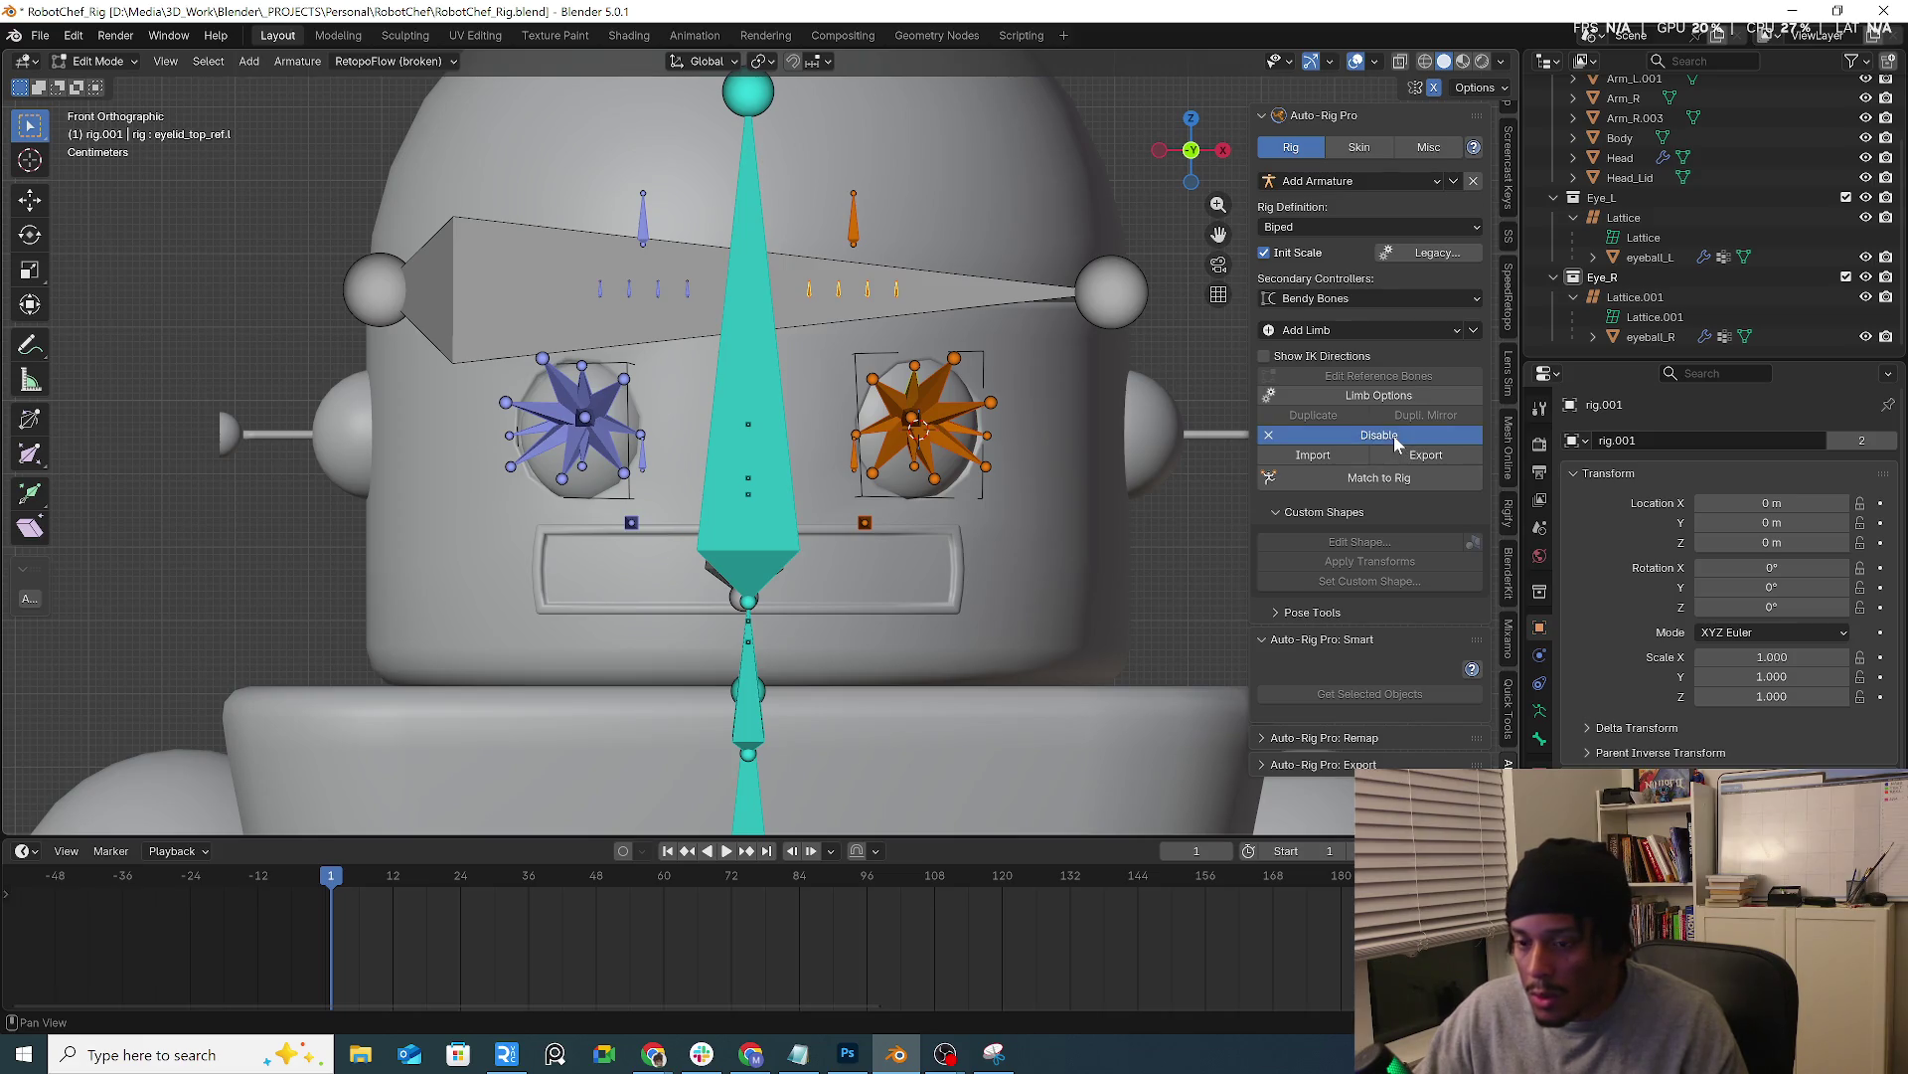
Reposition the small bones above the right eye, cancelling the extra moves
{"action": "key", "text": "g"}
{"action": "left_click", "coordinate": [868, 283]}
{"action": "key", "text": "g"}
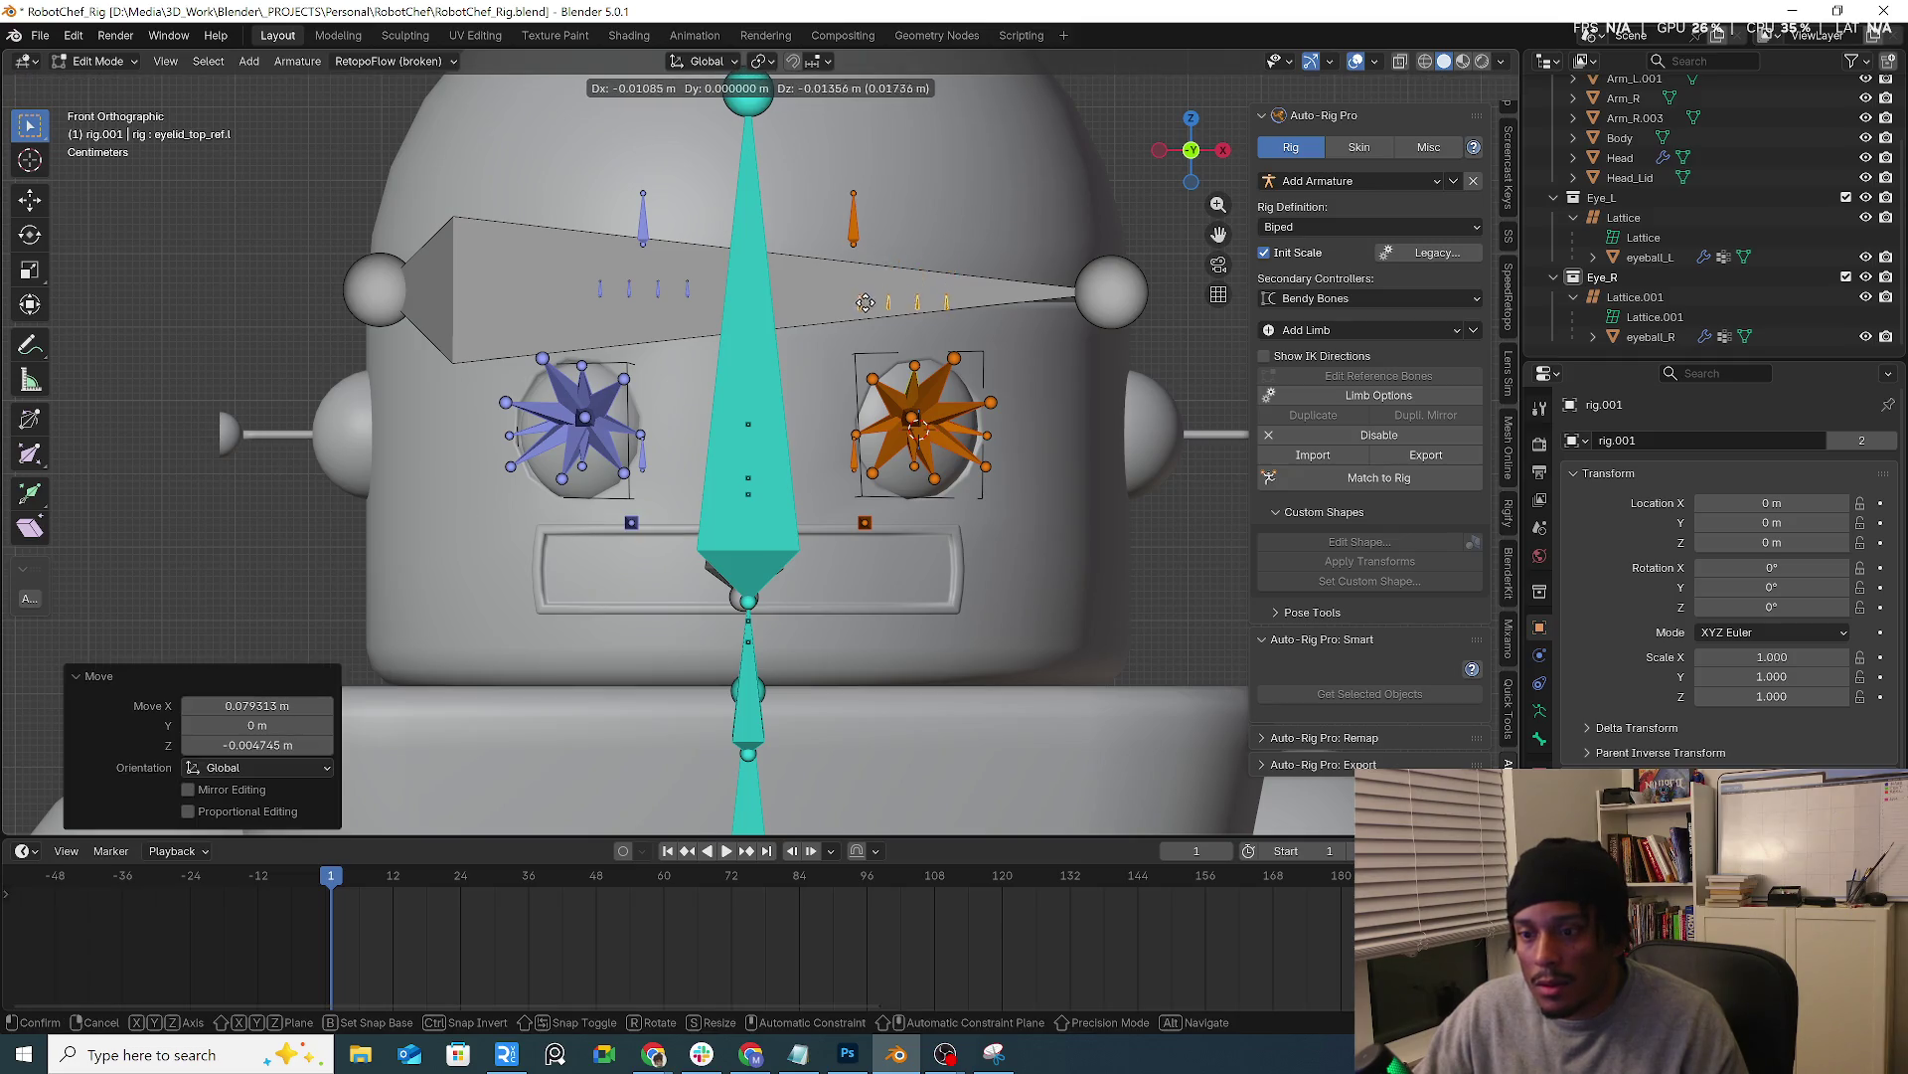
{"action": "key", "text": "Escape"}
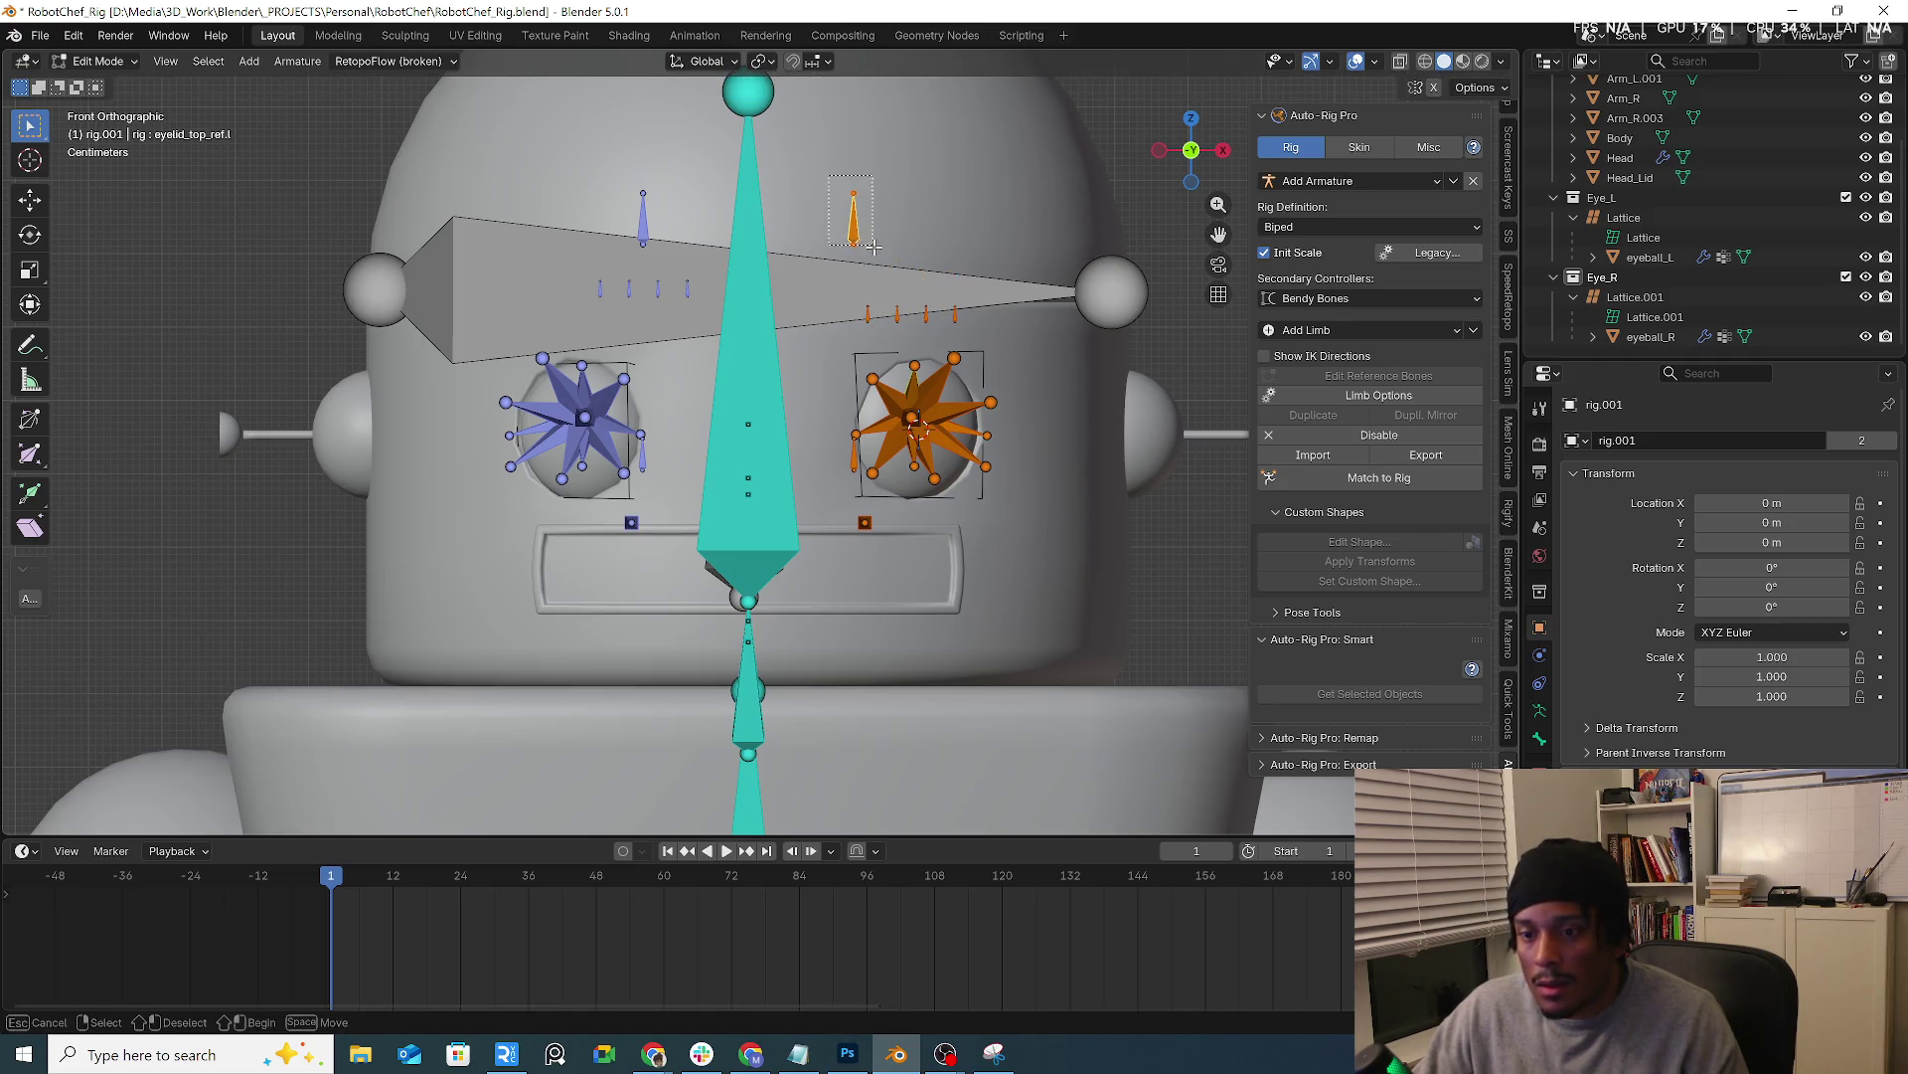
{"action": "key", "text": "g"}
{"action": "key", "text": "Escape"}
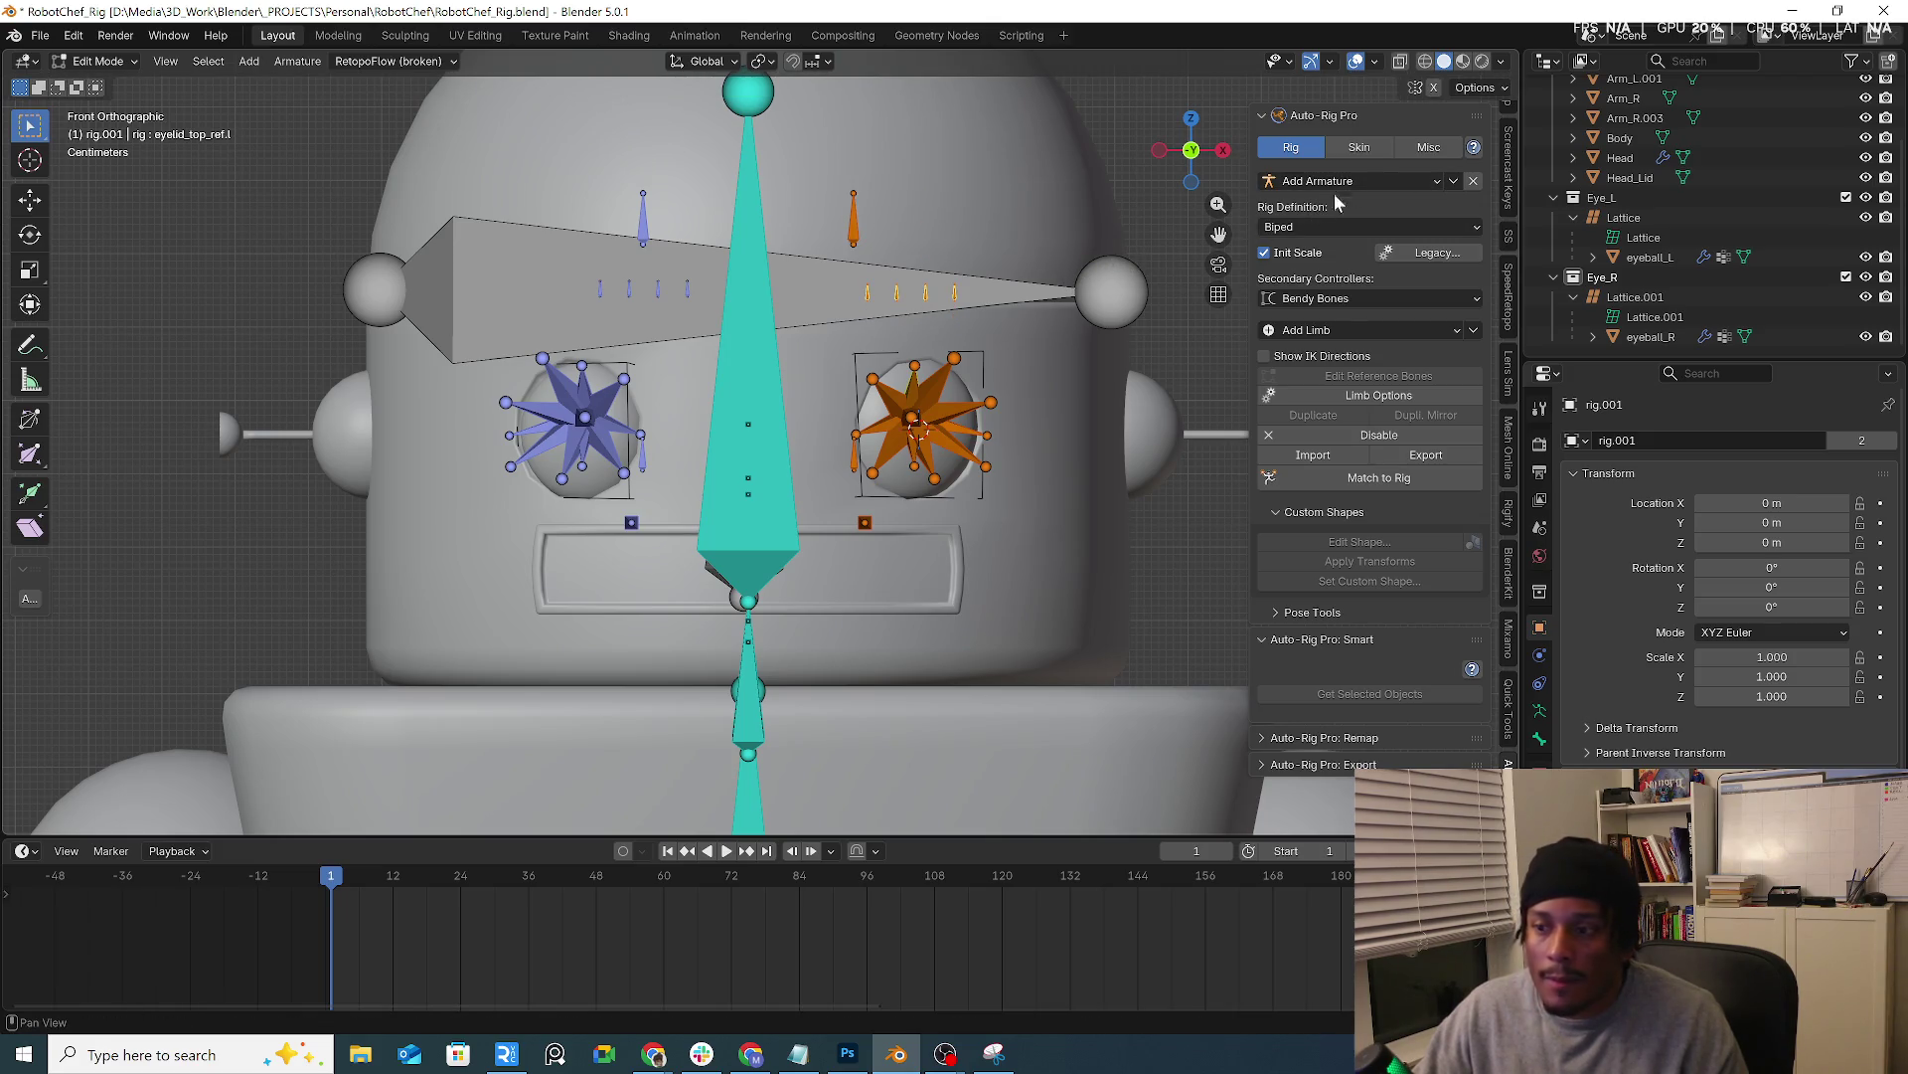
Move the brow bones and spread them further outward
{"action": "key", "text": "g"}
{"action": "left_click", "coordinate": [911, 412]}
{"action": "key", "text": "g"}
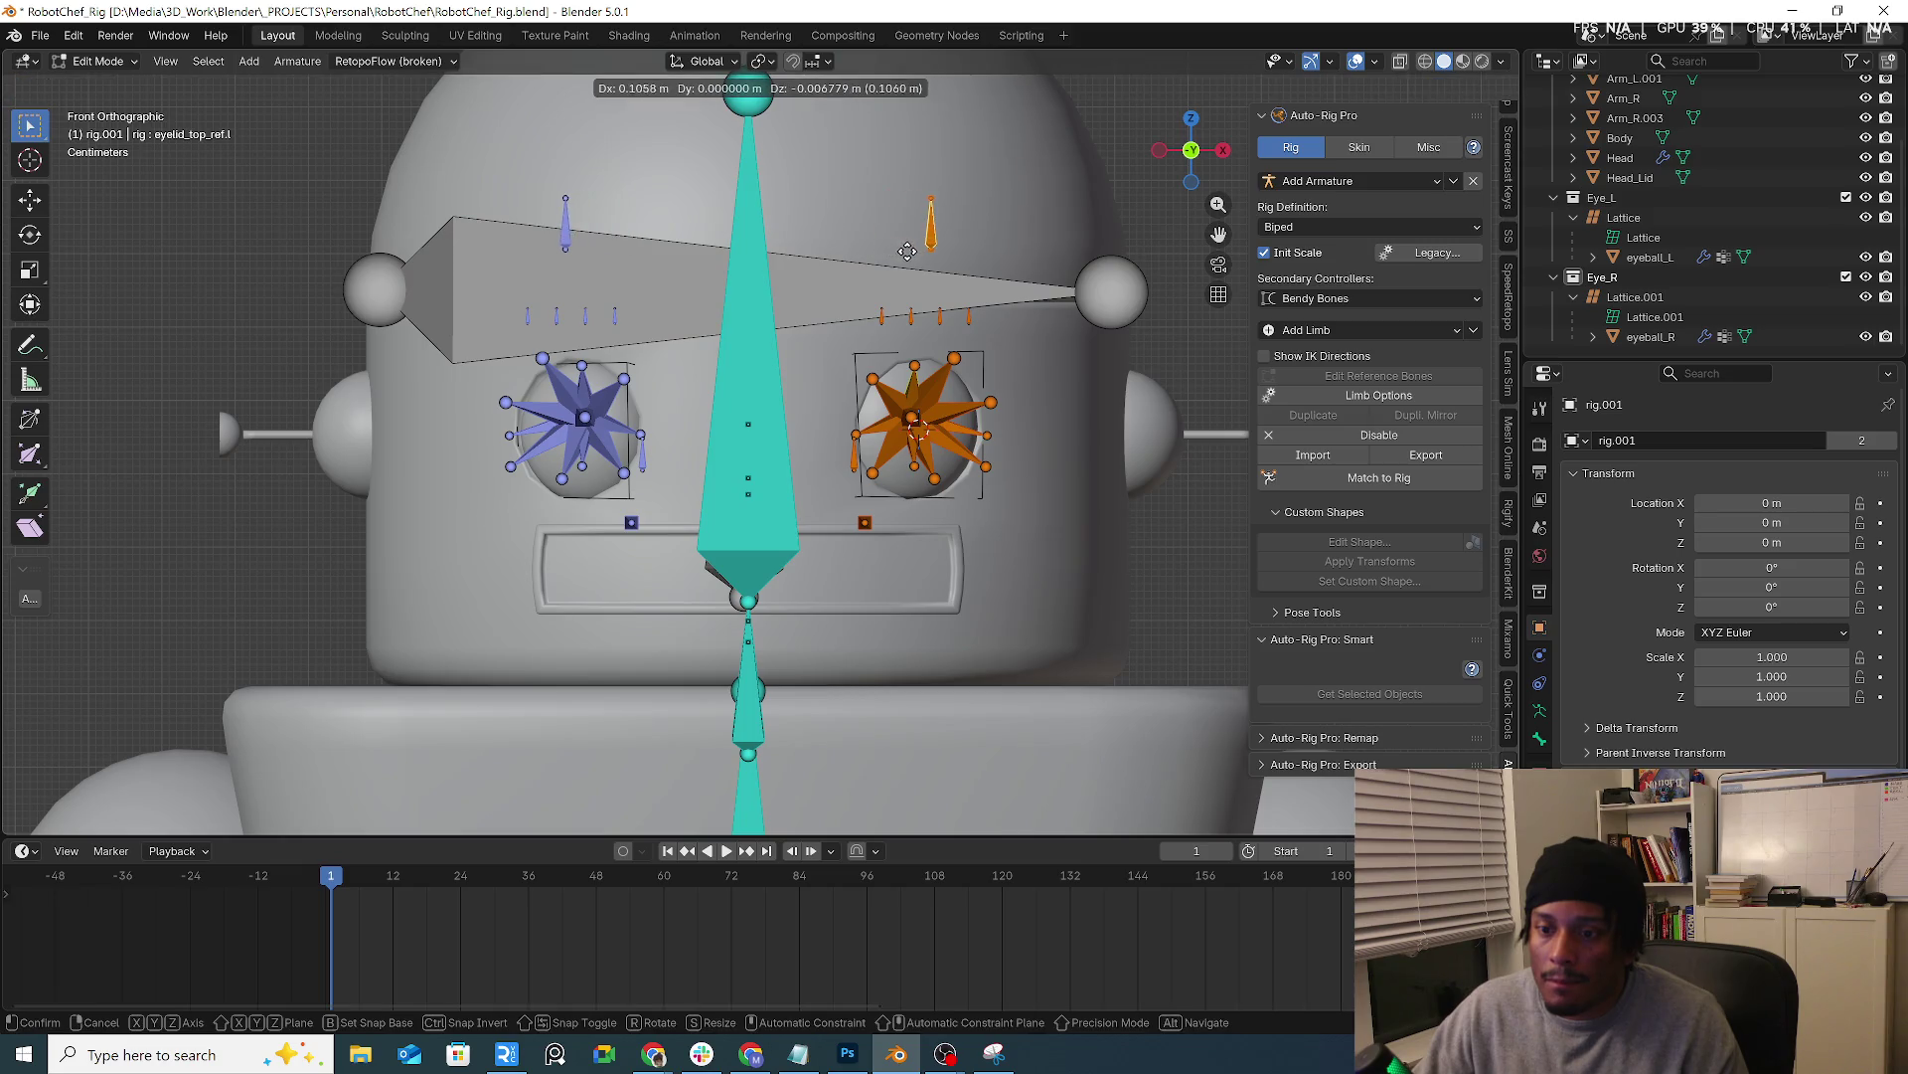
{"action": "left_click", "coordinate": [920, 426]}
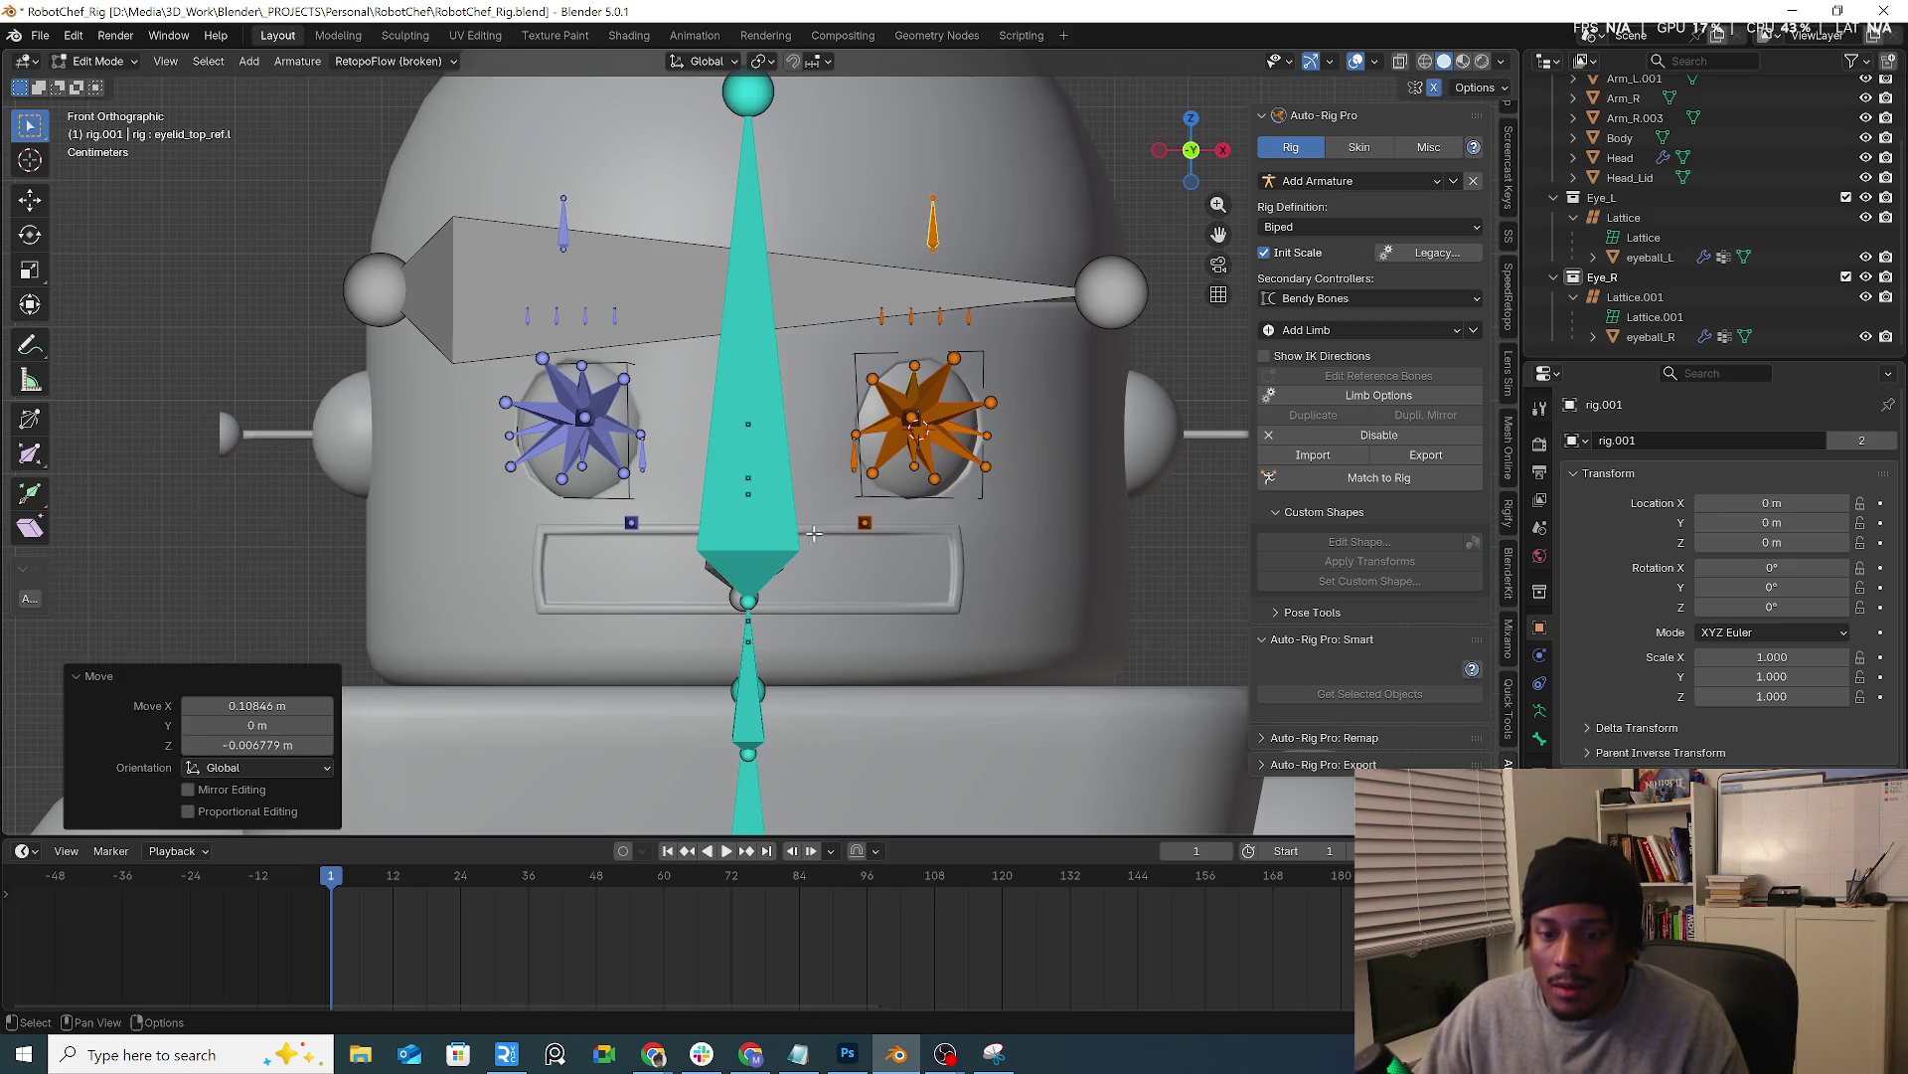
{"action": "left_click", "coordinate": [872, 549]}
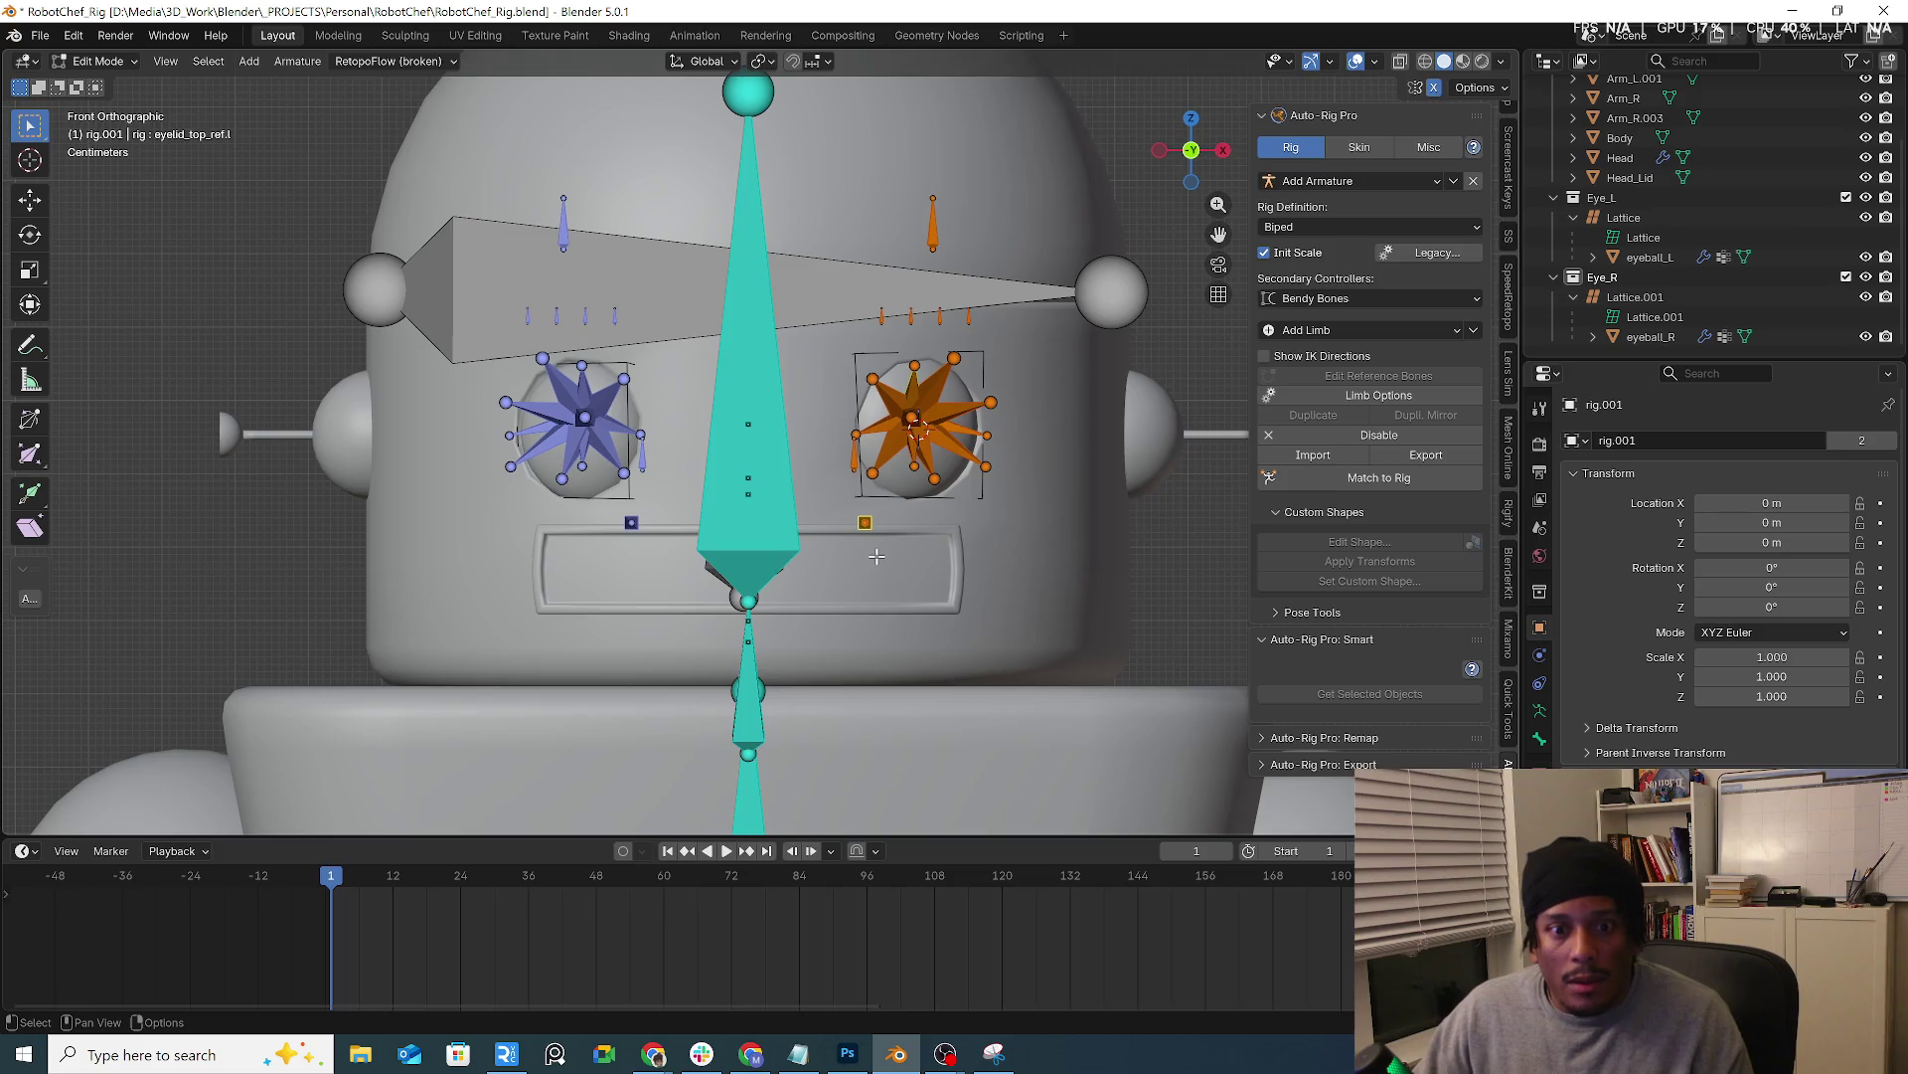
Lift the upper-eyelid markers just above the eyes, leaving the central head bone in place
{"action": "key", "text": "g"}
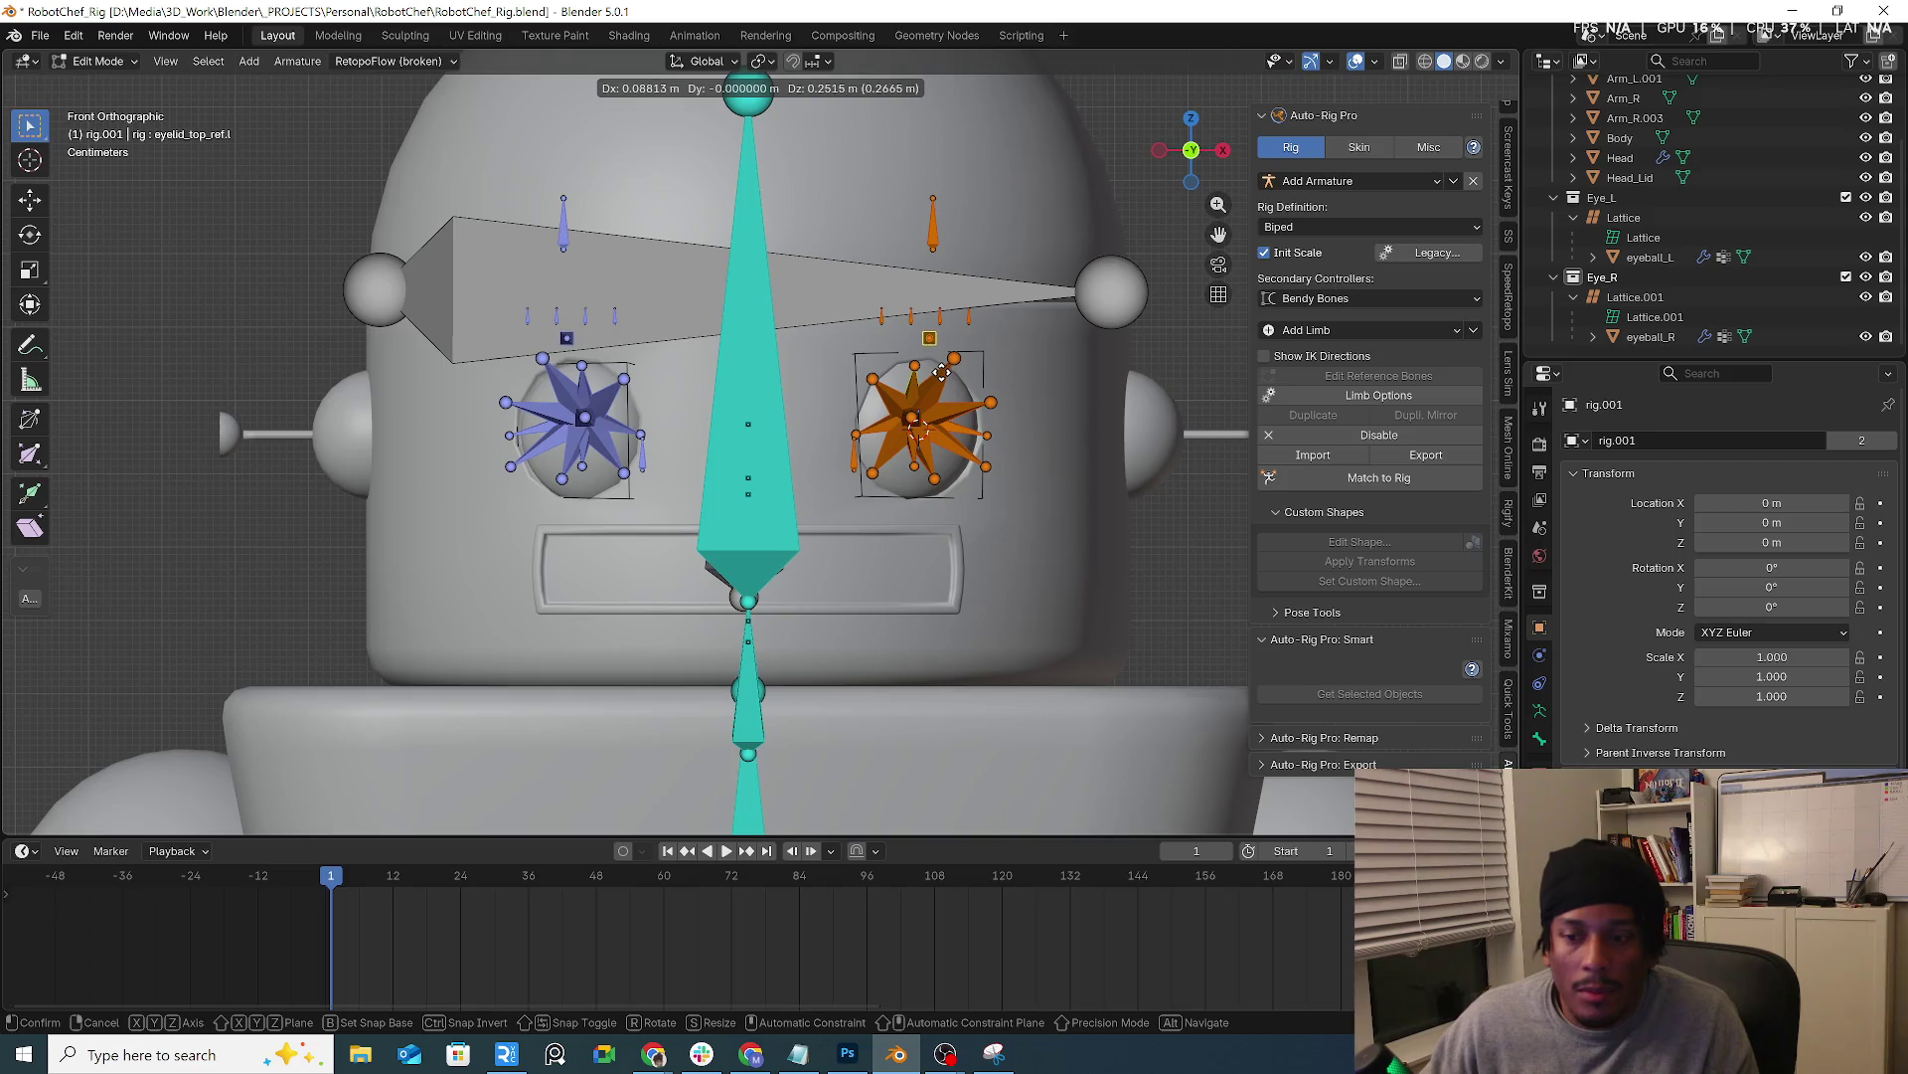
{"action": "left_click", "coordinate": [928, 377]}
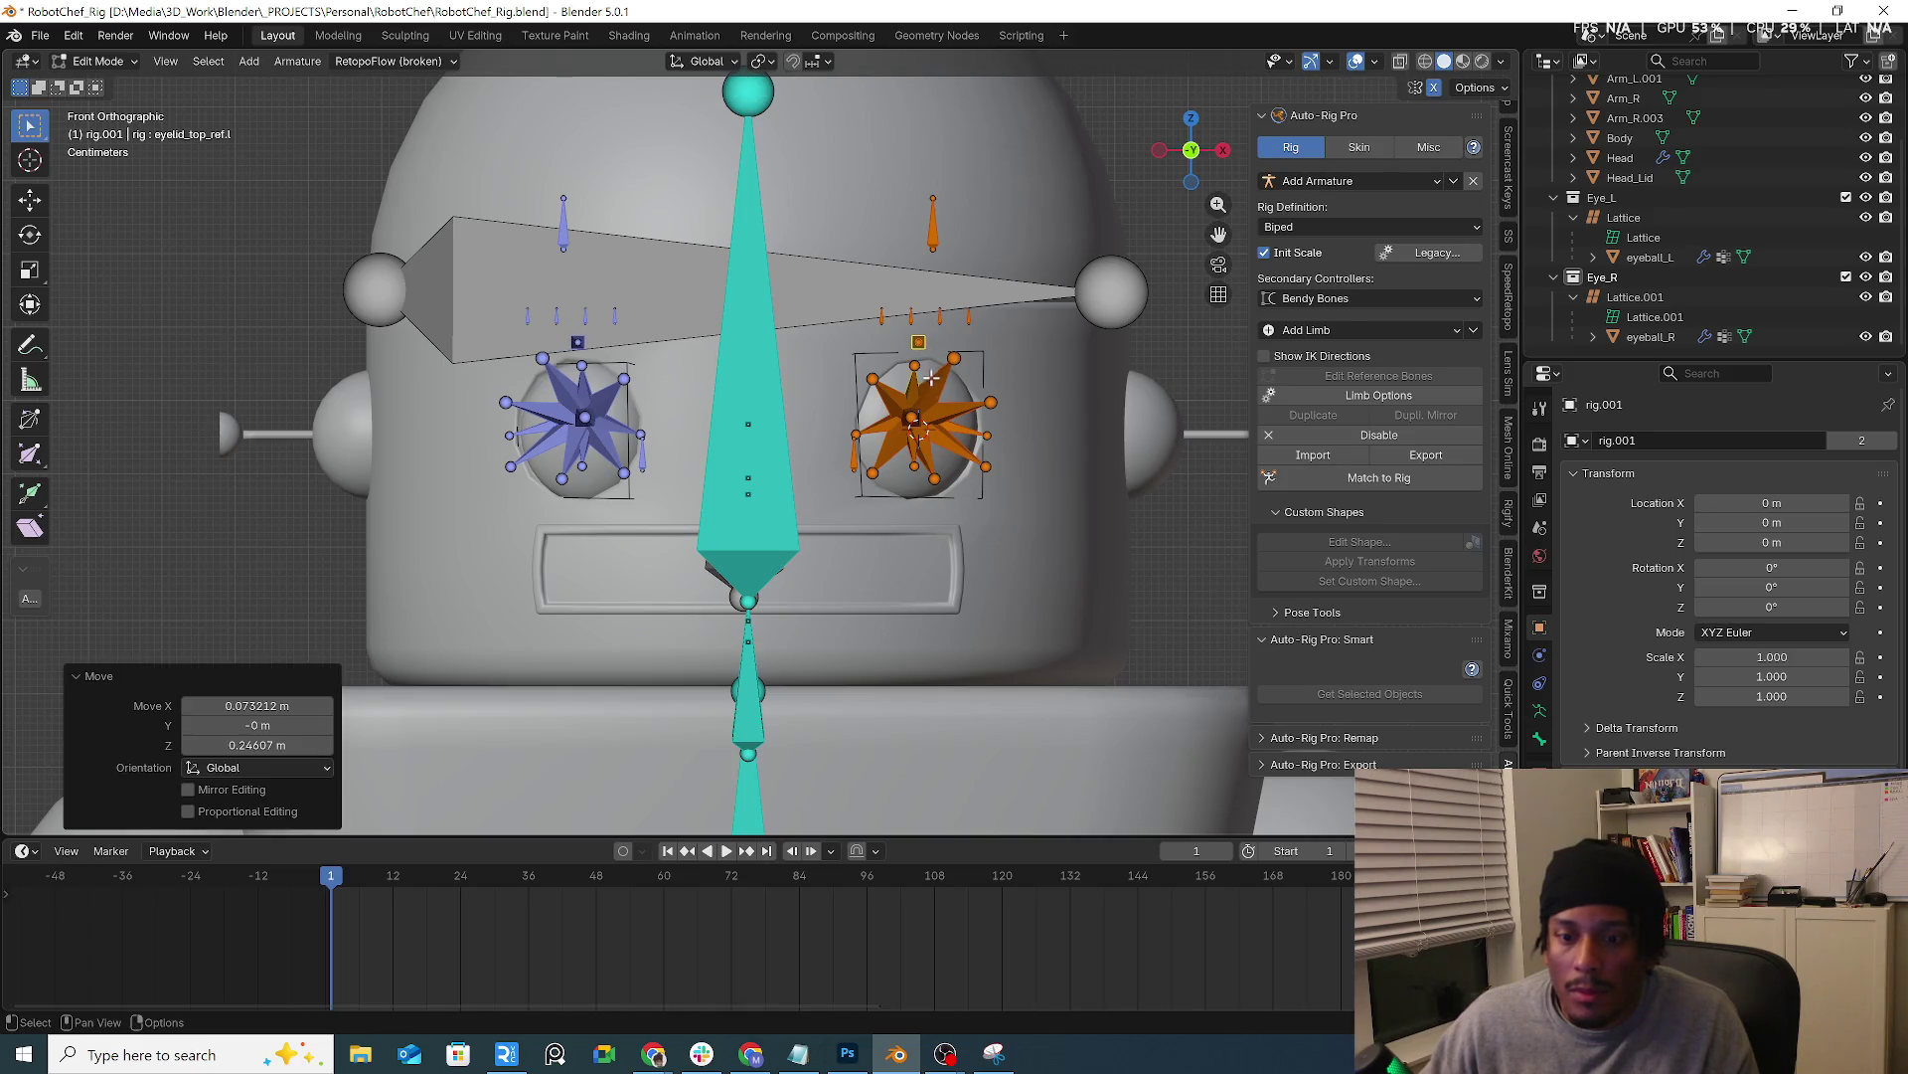
{"action": "left_click", "coordinate": [918, 417]}
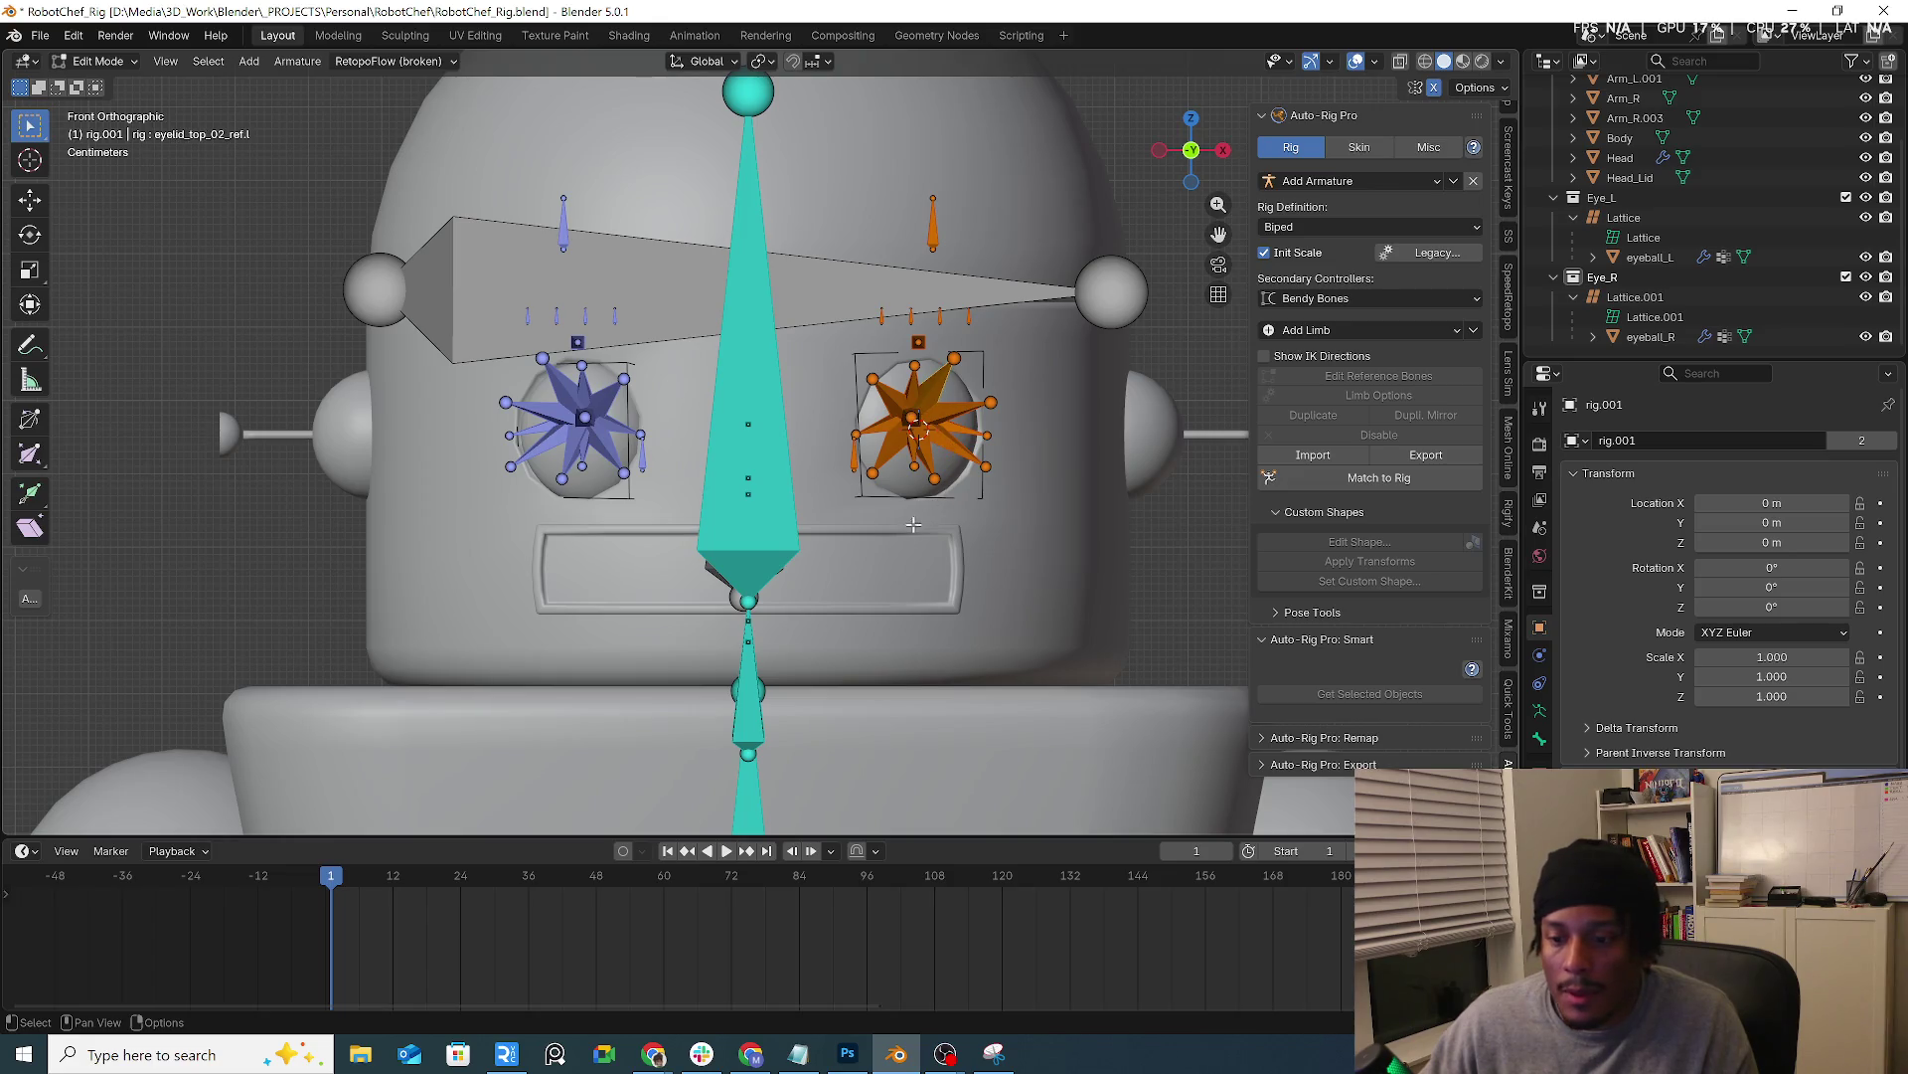
{"action": "left_click", "coordinate": [753, 493]}
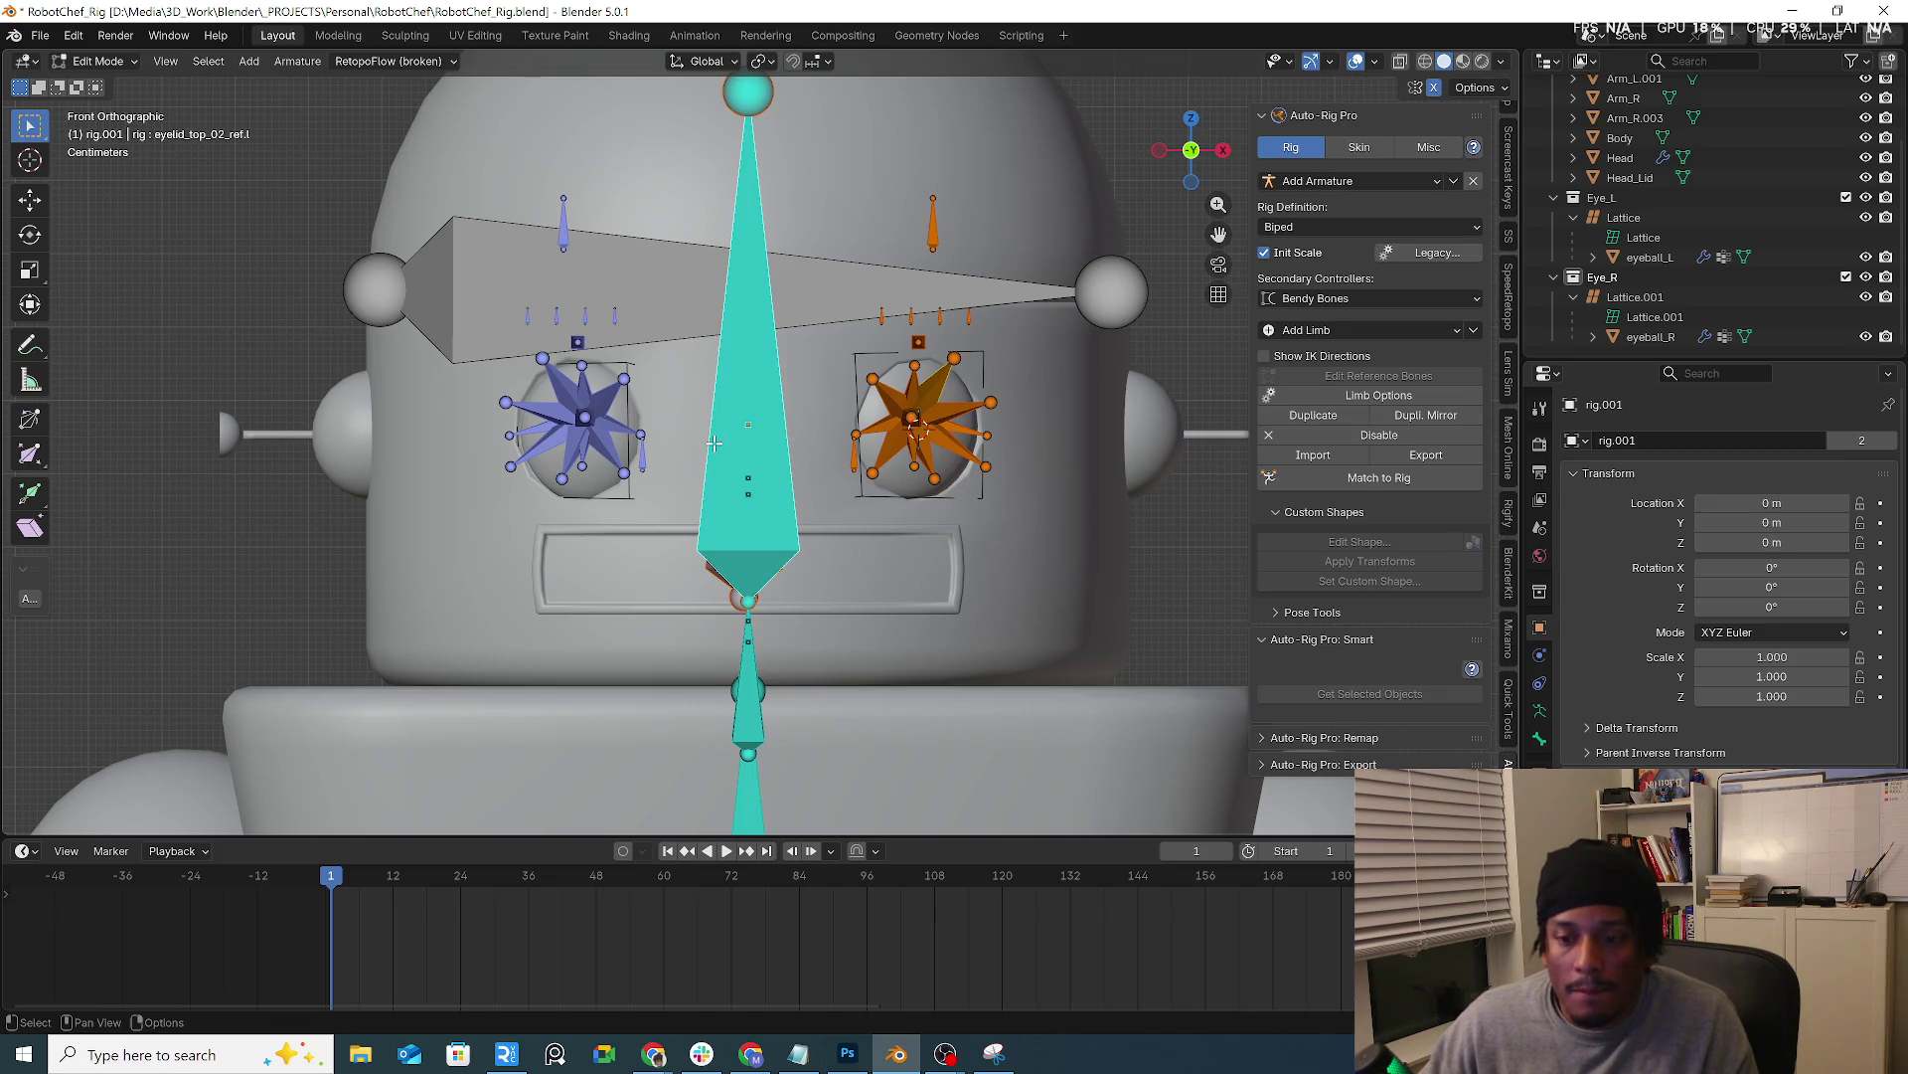
{"action": "key", "text": "g"}
{"action": "key", "text": "Escape"}
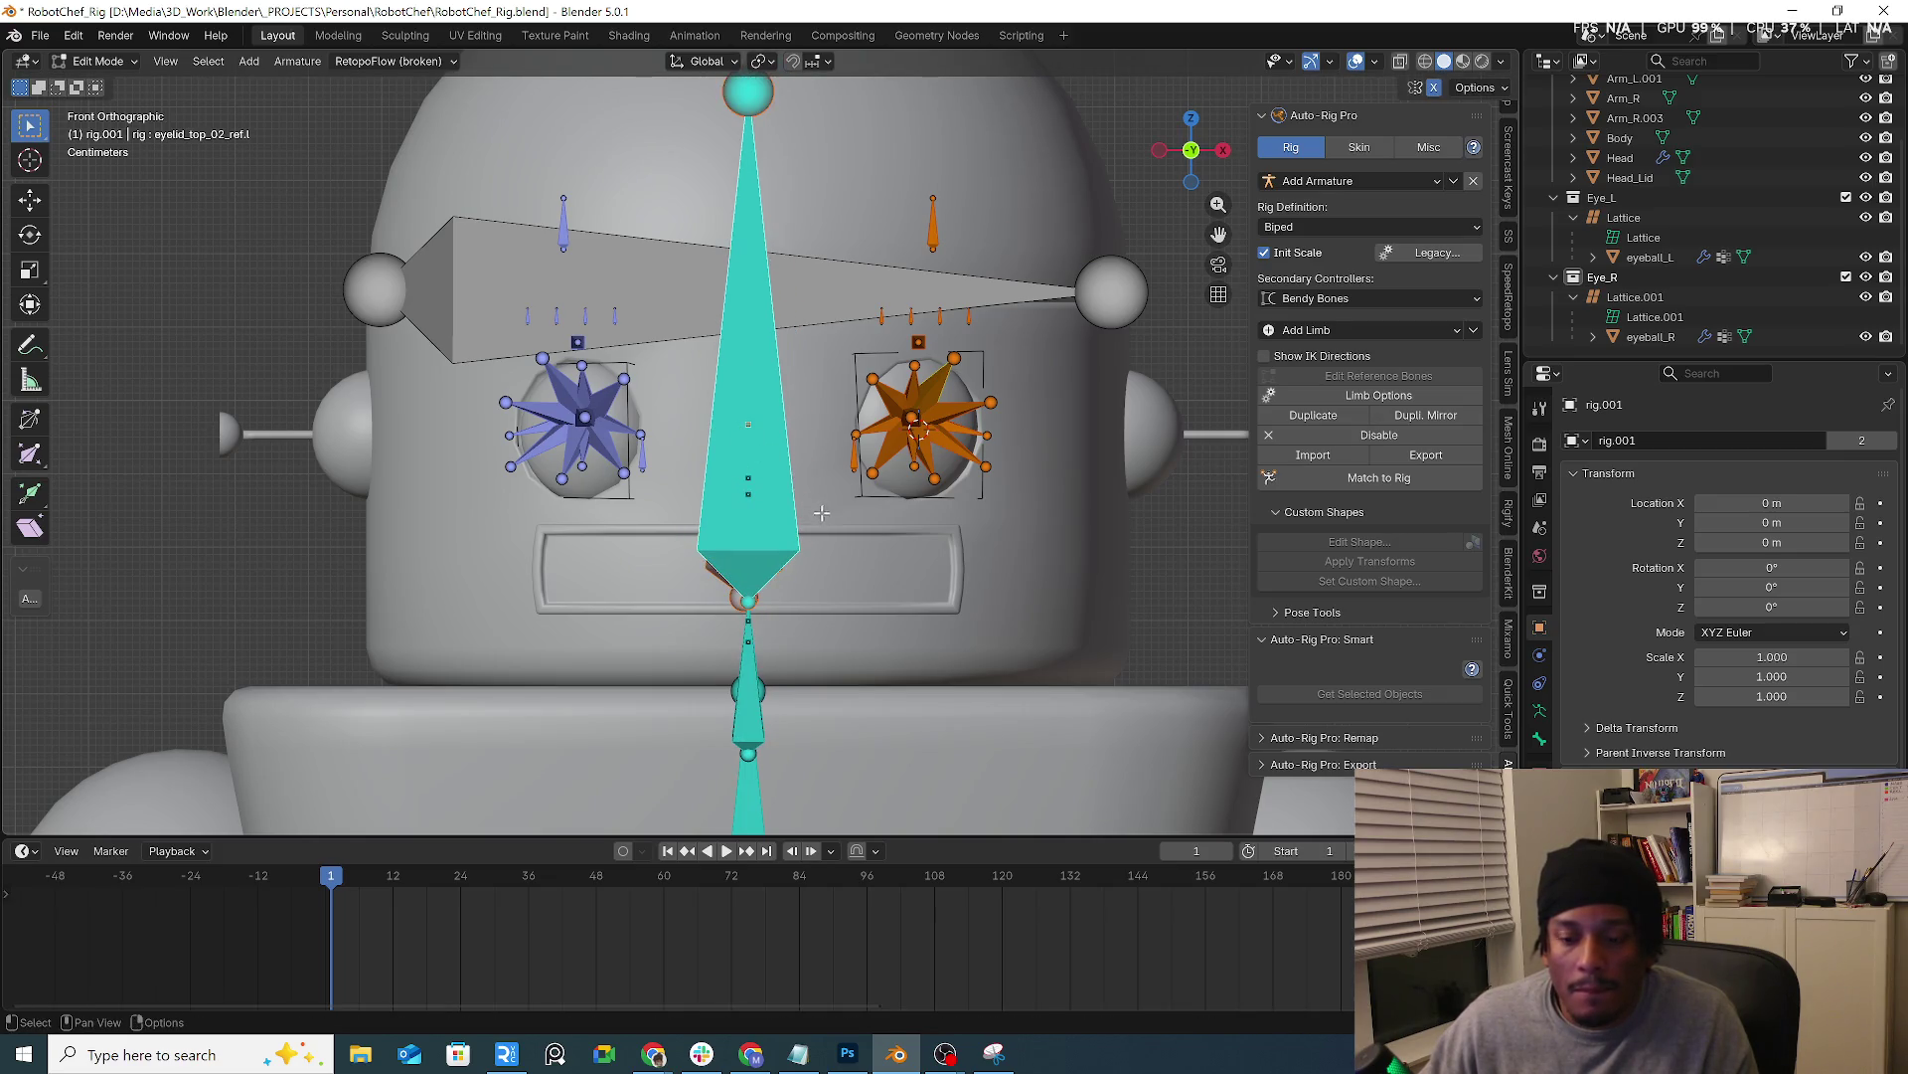
{"action": "key", "text": "KP_3"}
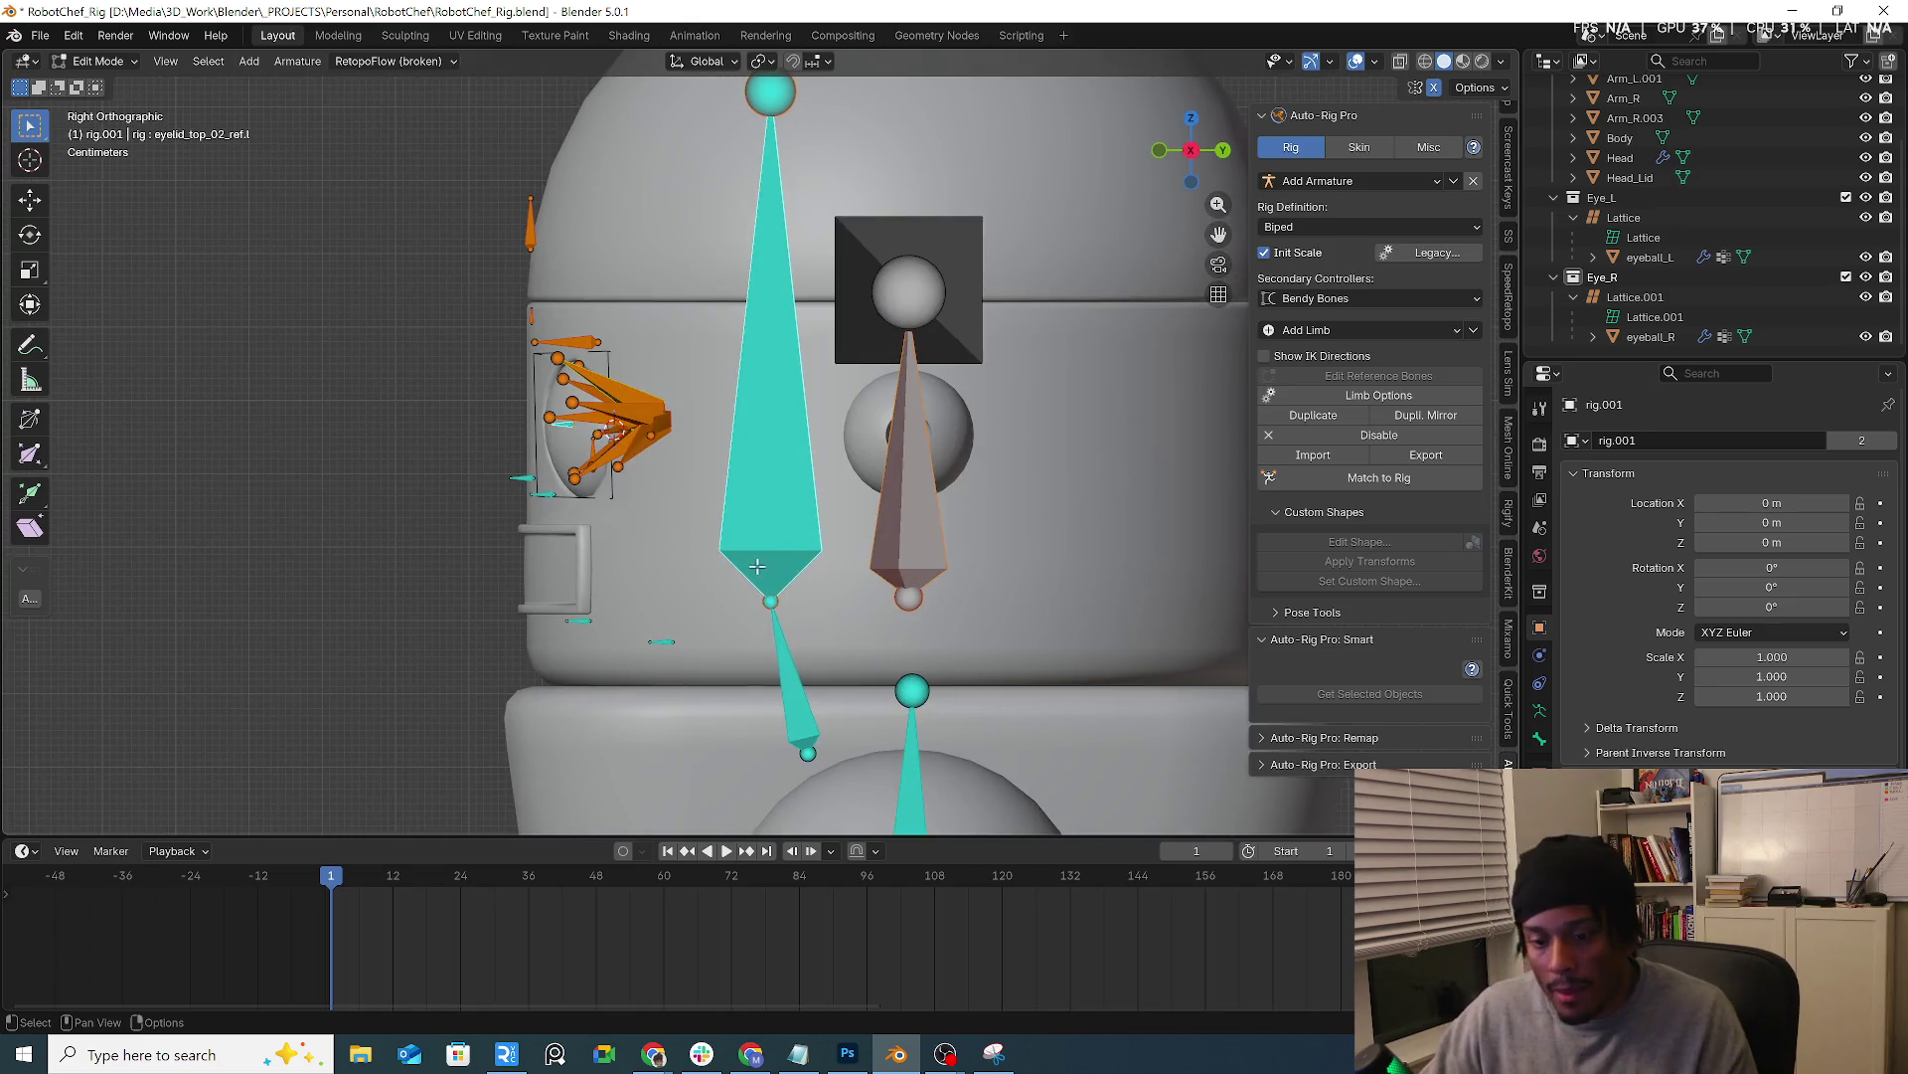
In right side view, move the small chin reference bone up against the face profile
{"action": "left_click", "coordinate": [713, 669]}
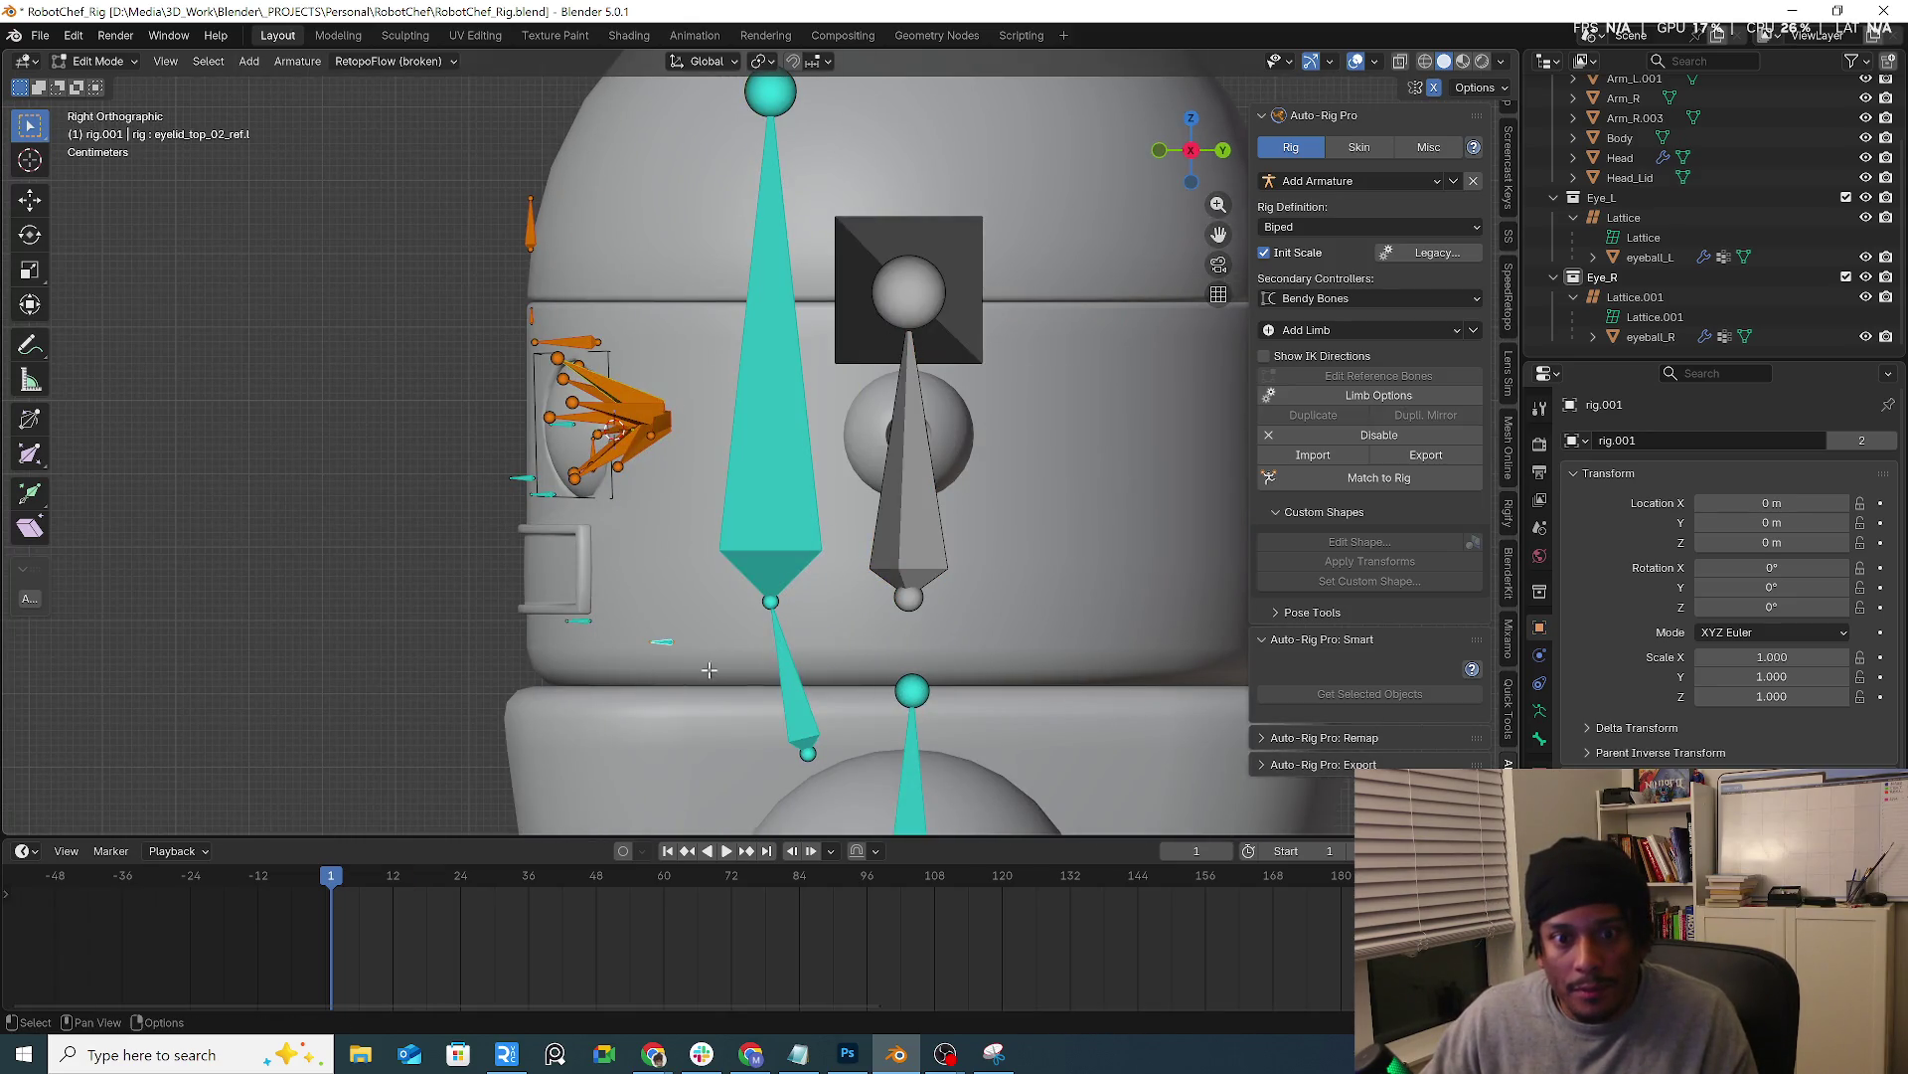
{"action": "key", "text": "g"}
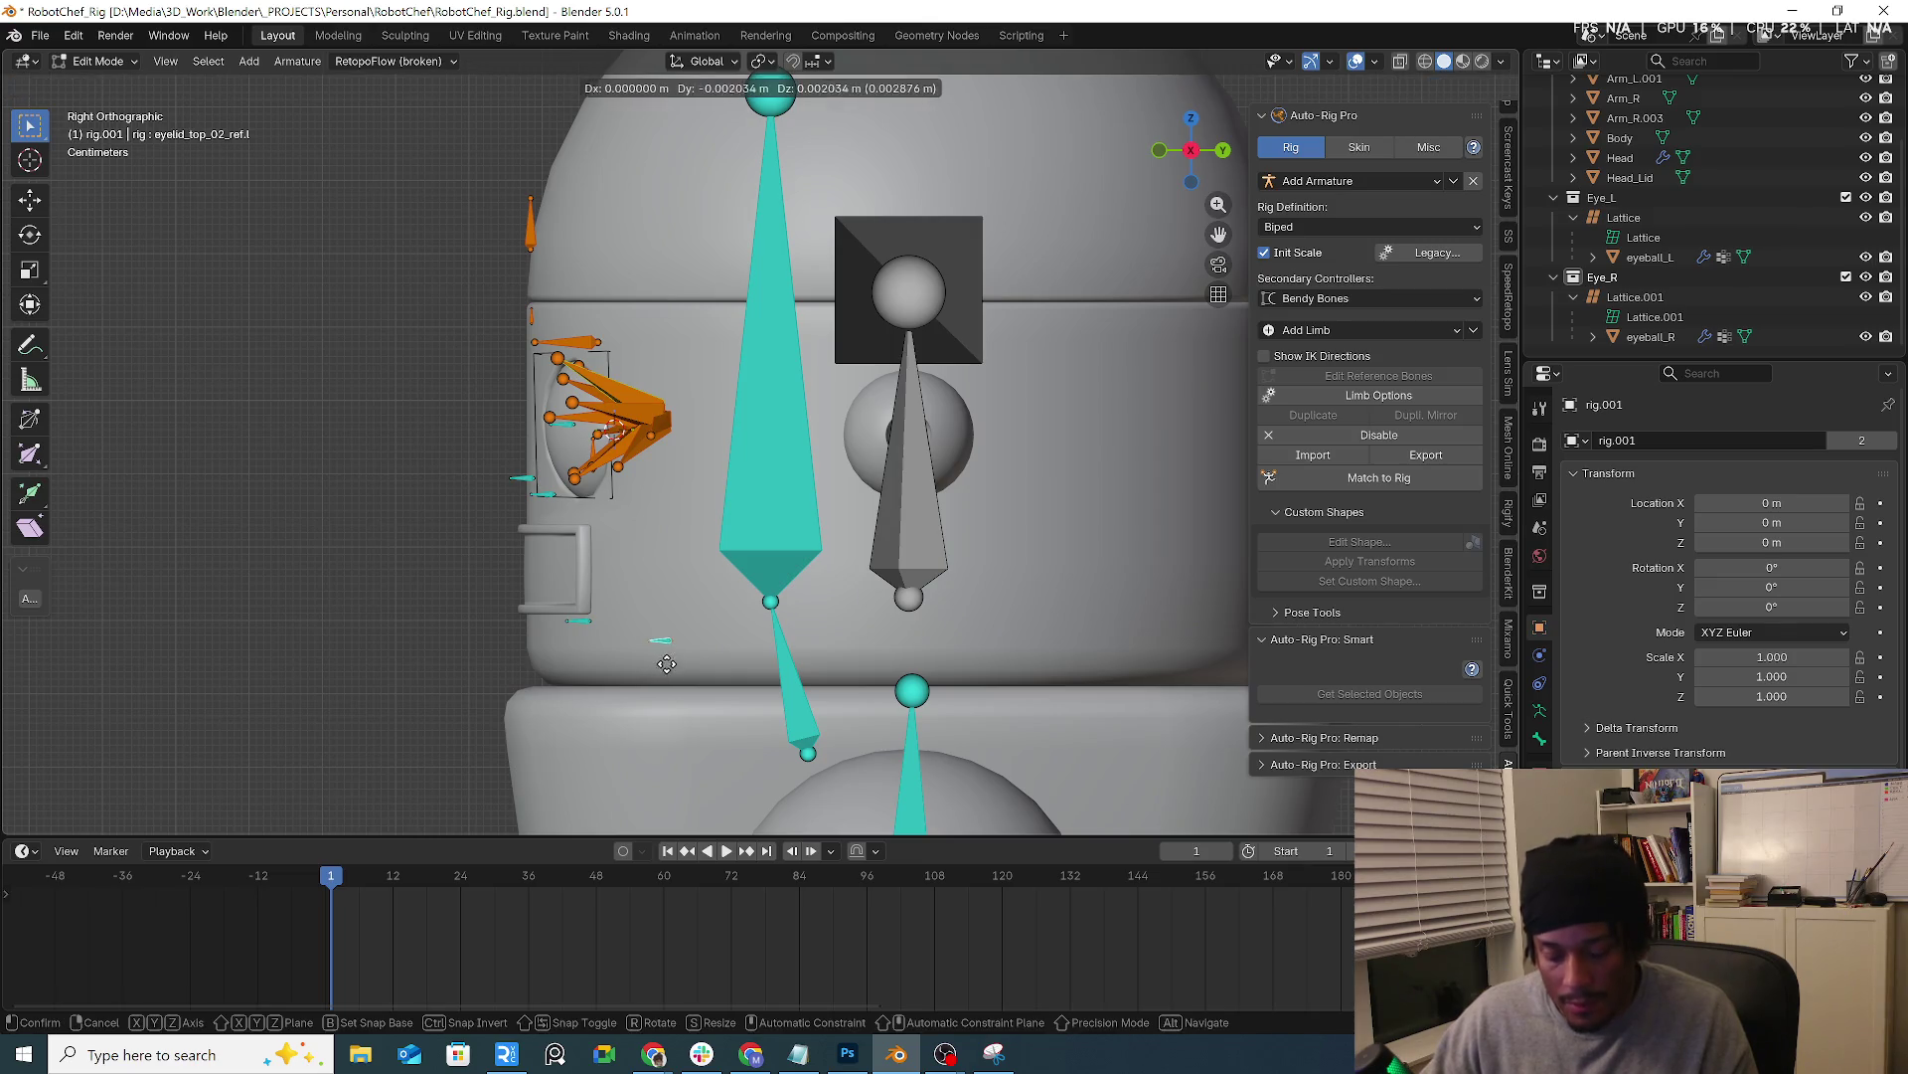
{"action": "left_click", "coordinate": [611, 577]}
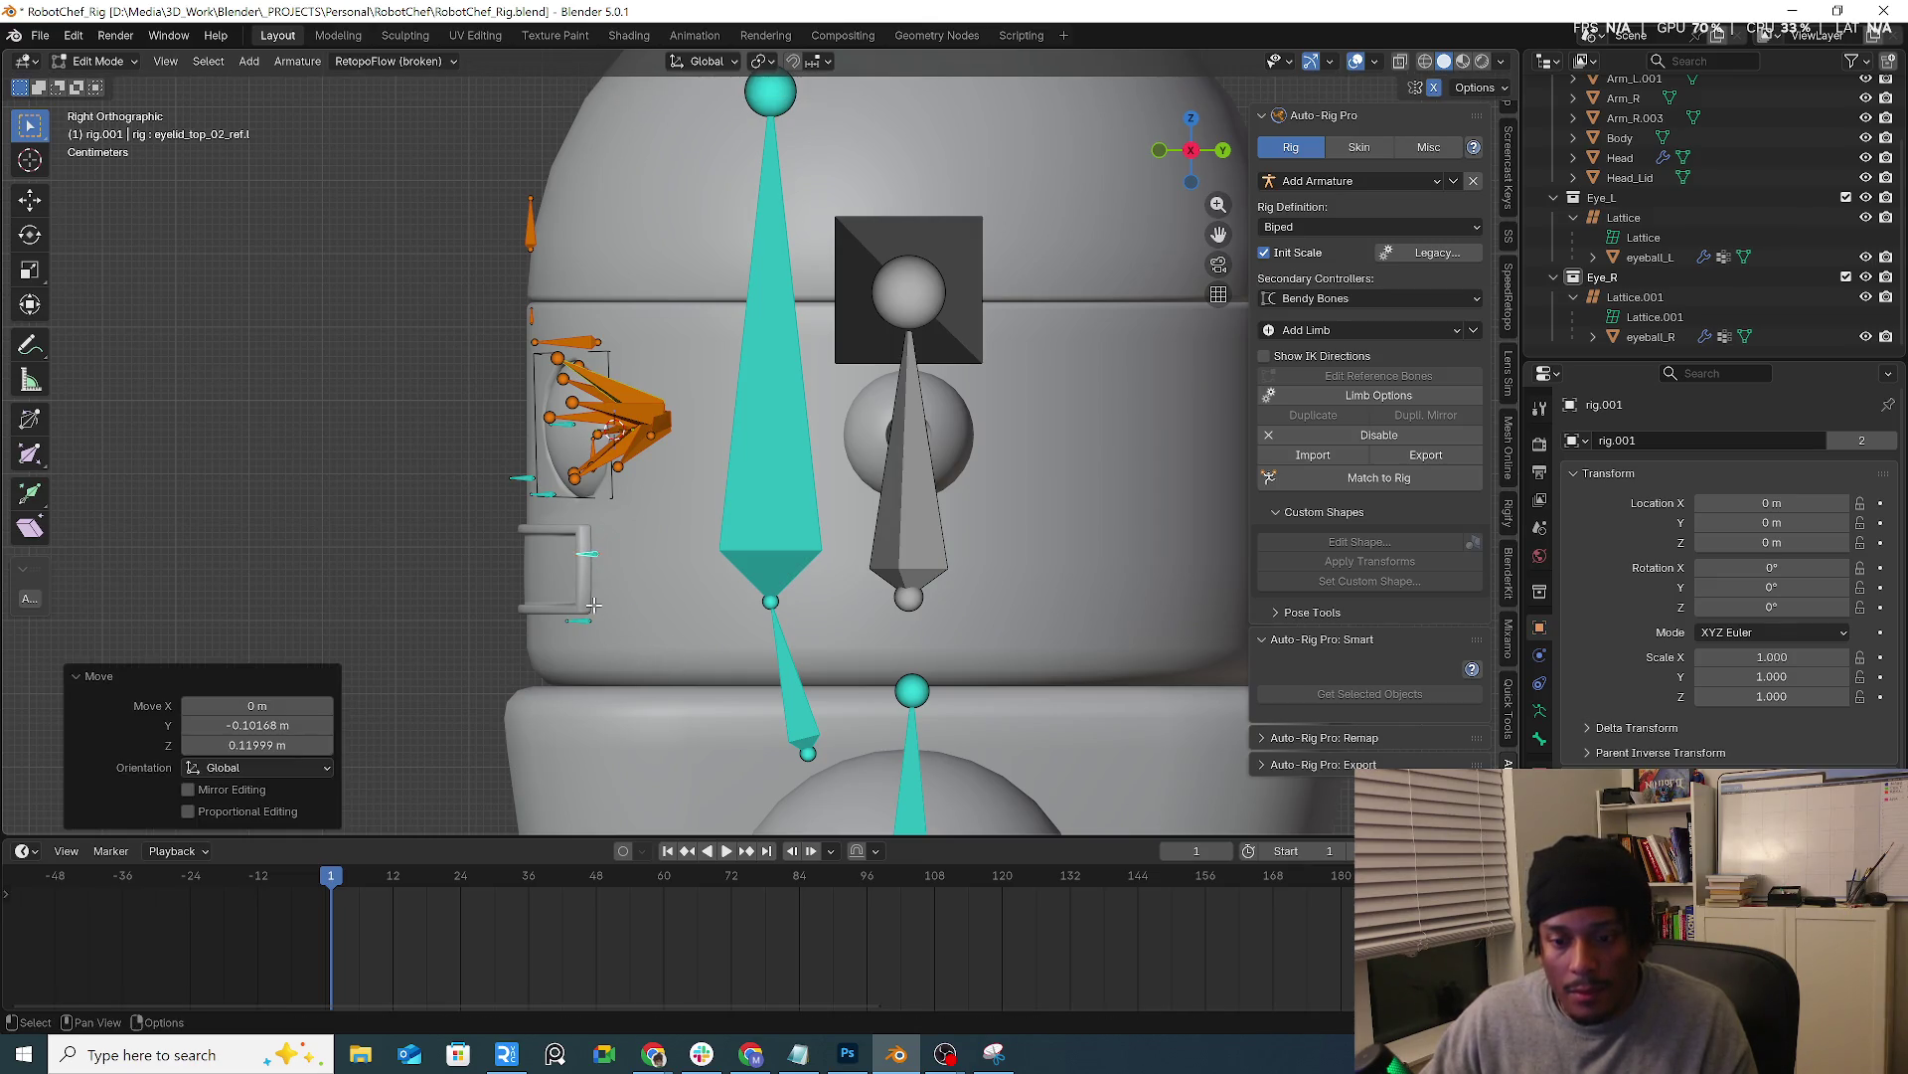
{"action": "key", "text": "g"}
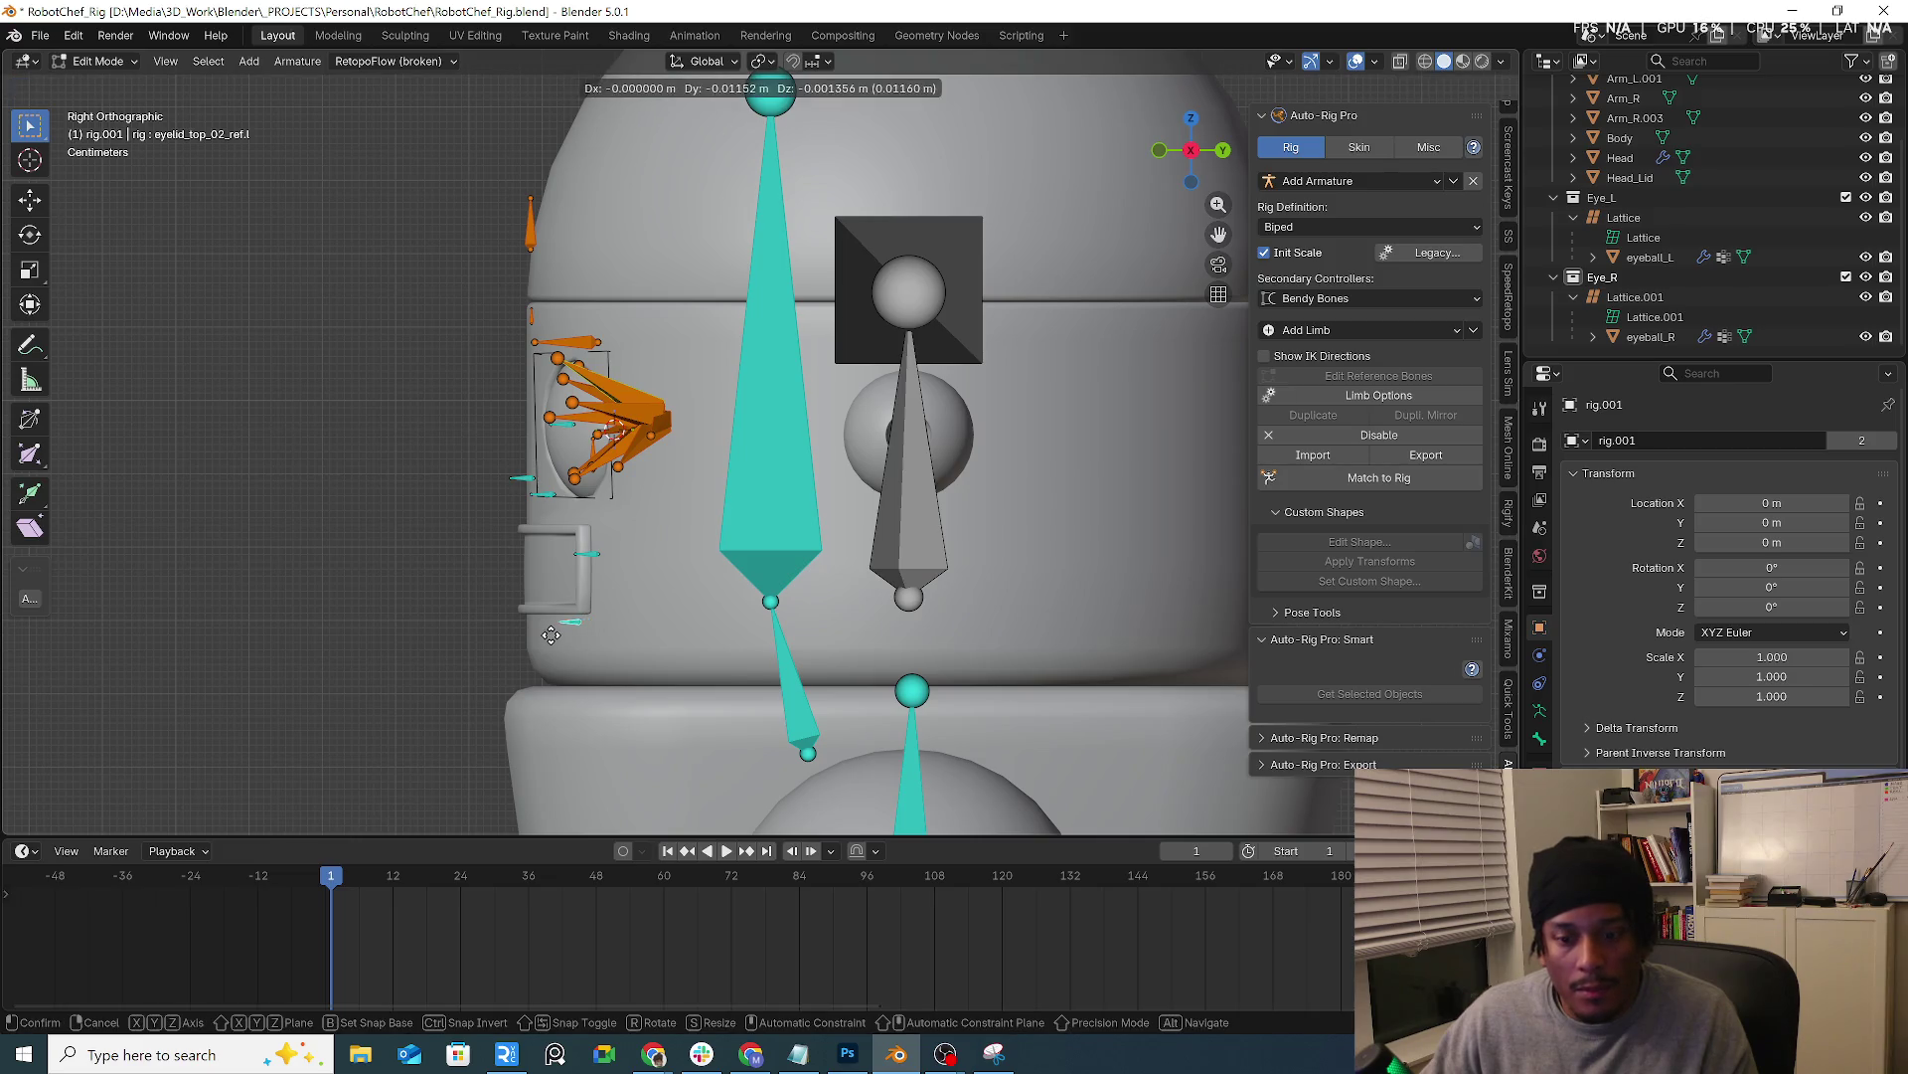
{"action": "key", "text": "Escape"}
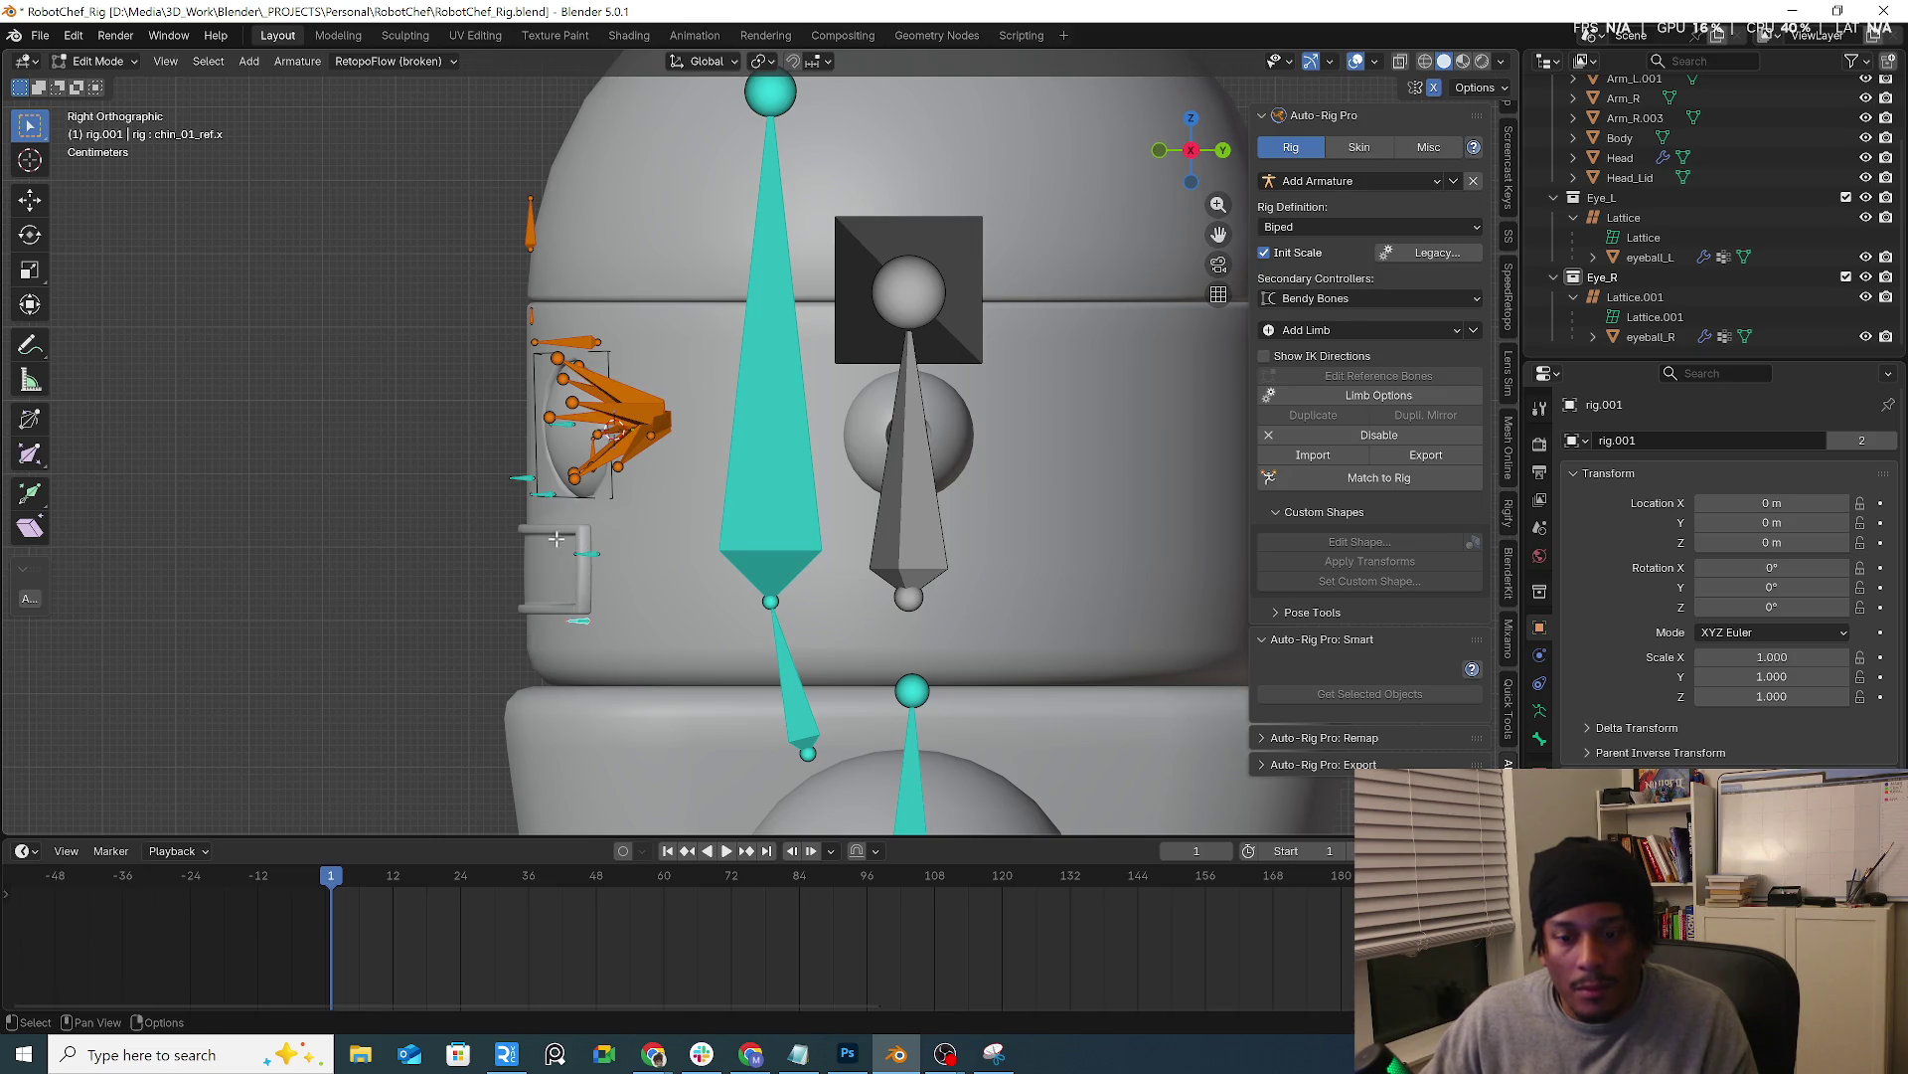
Move the cyan chin reference bone further up in two steps
{"action": "key", "text": "g"}
{"action": "left_click", "coordinate": [605, 687]}
{"action": "key", "text": "g"}
{"action": "left_click", "coordinate": [596, 648]}
Nudge the first nose reference bone down-left and select the second nose bone
{"action": "left_click", "coordinate": [546, 493]}
{"action": "key", "text": "g"}
{"action": "left_click", "coordinate": [546, 529]}
{"action": "left_click", "coordinate": [526, 478]}
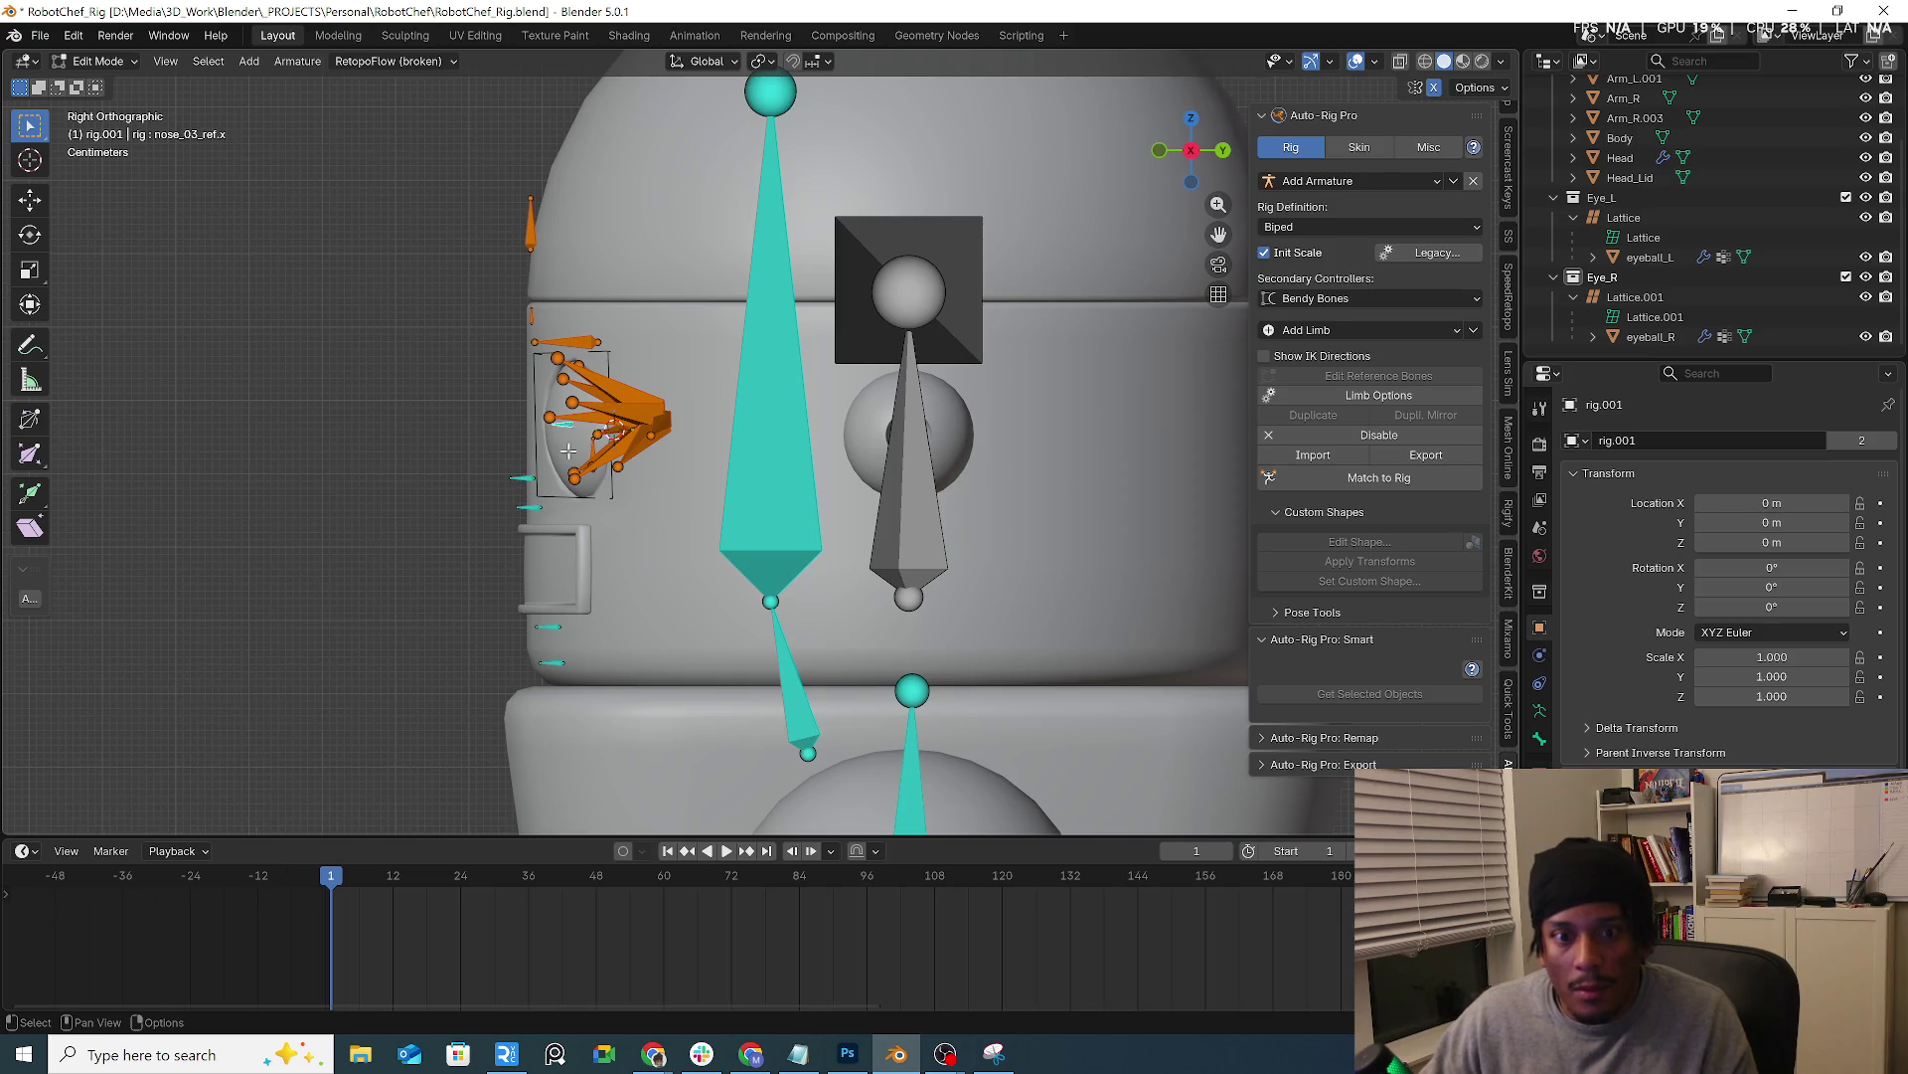
{"action": "middle_click_drag", "start_coordinate": [569, 451], "coordinate": [736, 361]}
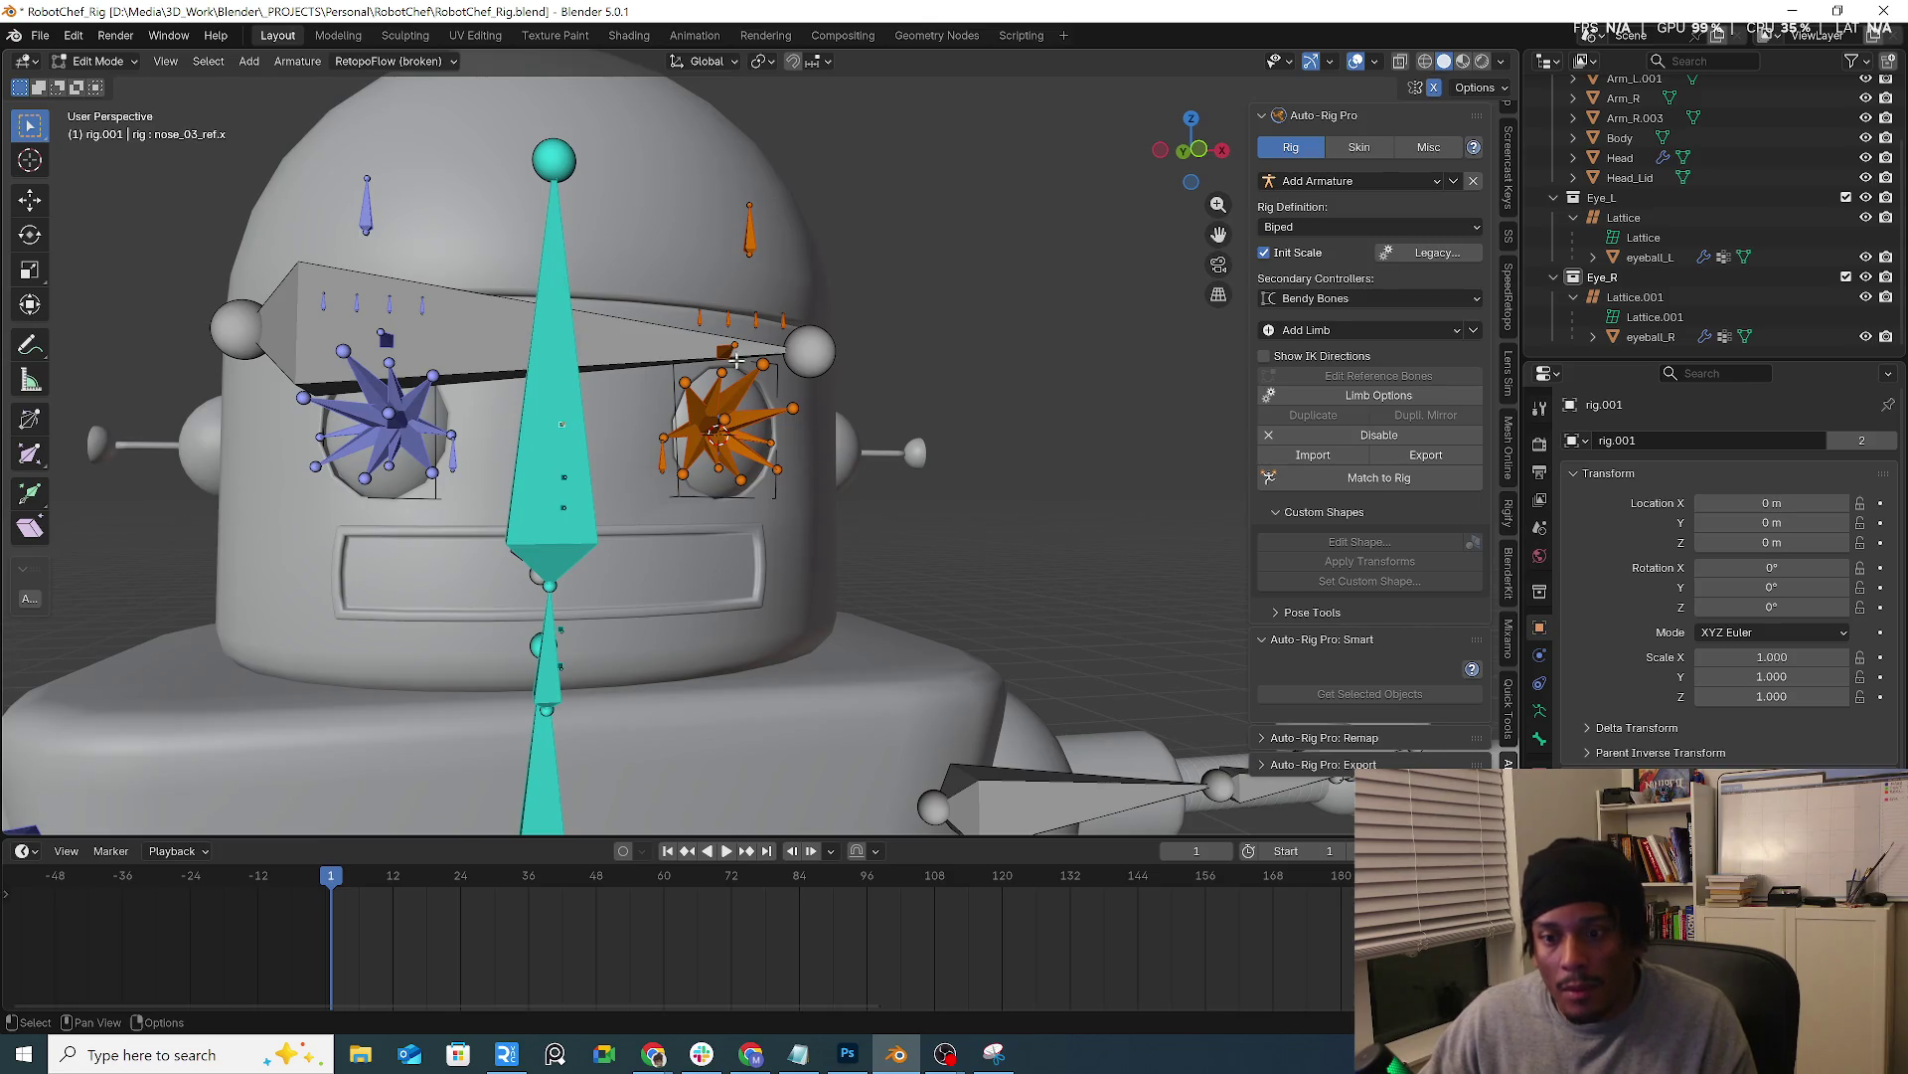
Place the left cheek inflate reference bone beside the mouth in front view
{"action": "left_click", "coordinate": [727, 352]}
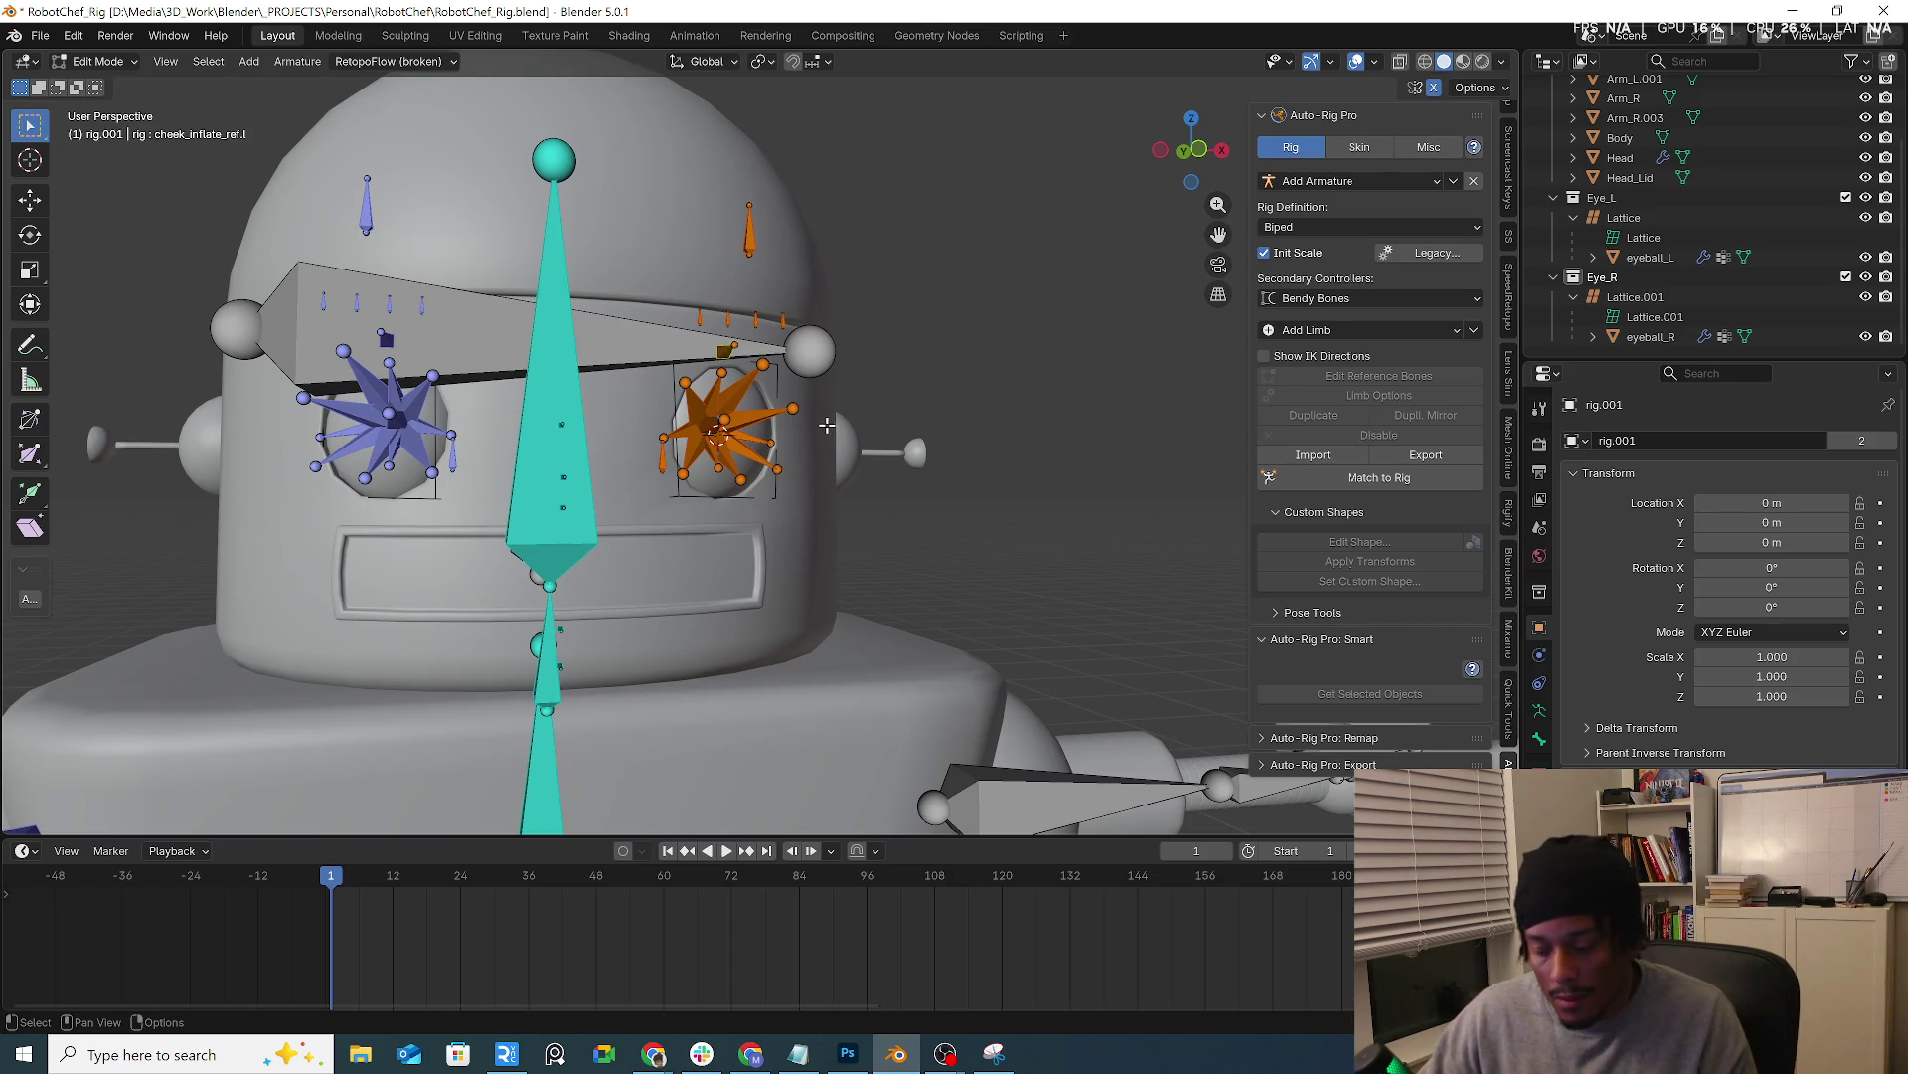
{"action": "key", "text": "KP_1"}
{"action": "key", "text": "g"}
{"action": "key", "text": "Escape"}
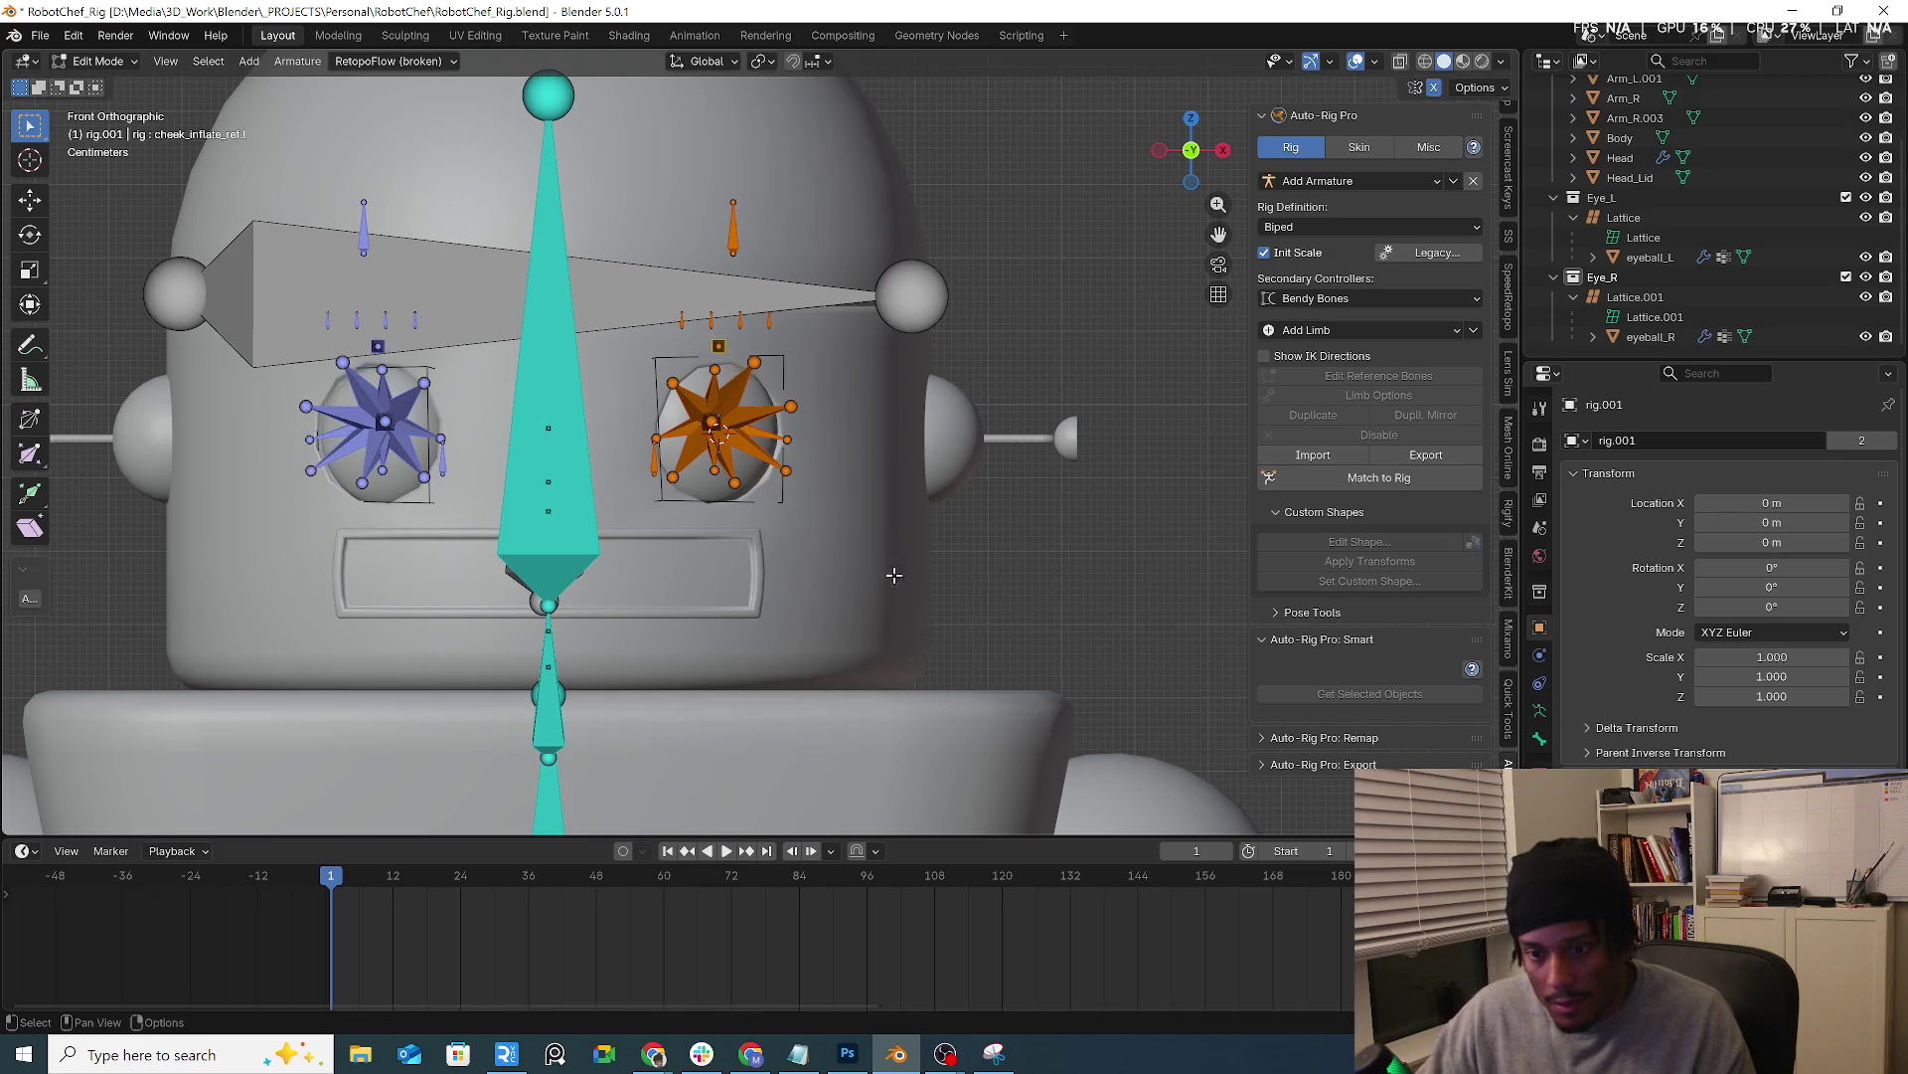
{"action": "middle_click_drag", "start_coordinate": [746, 366], "coordinate": [693, 369]}
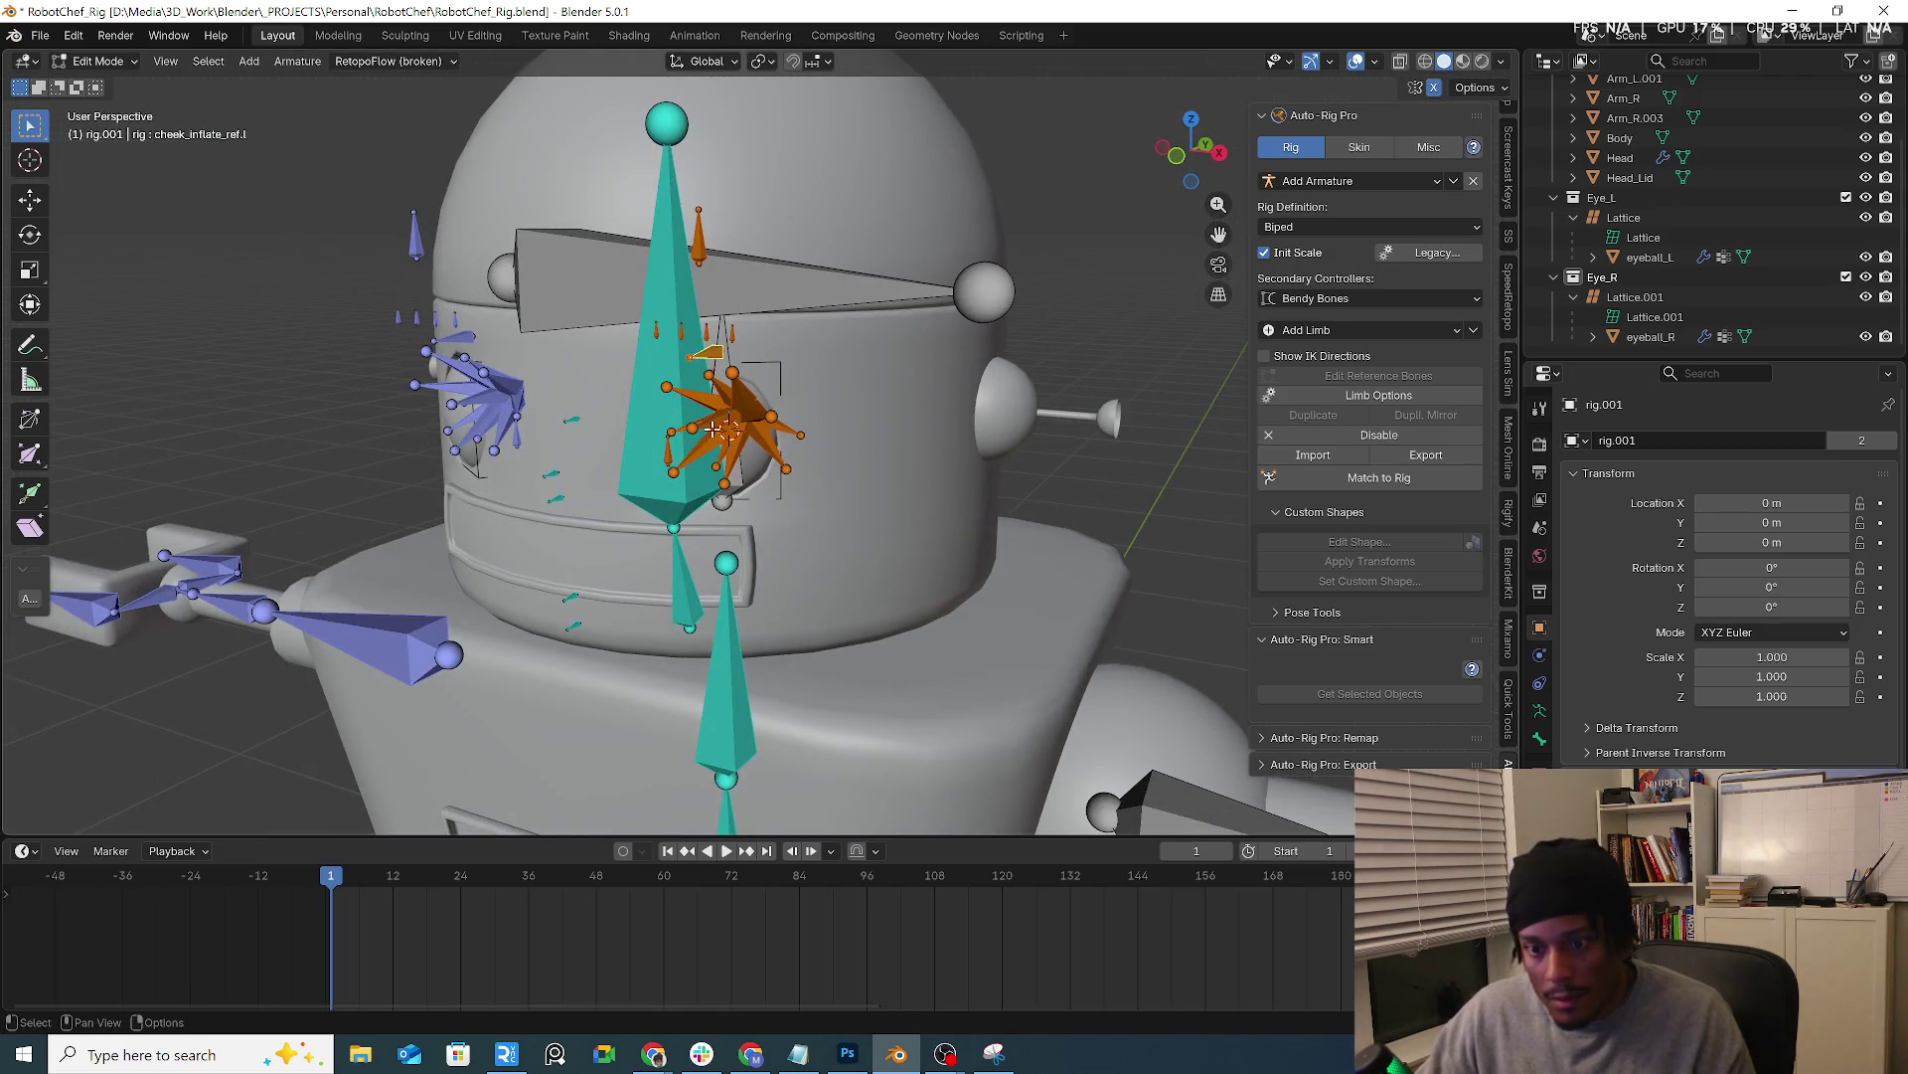
{"action": "key", "text": "KP_1"}
{"action": "key", "text": "g"}
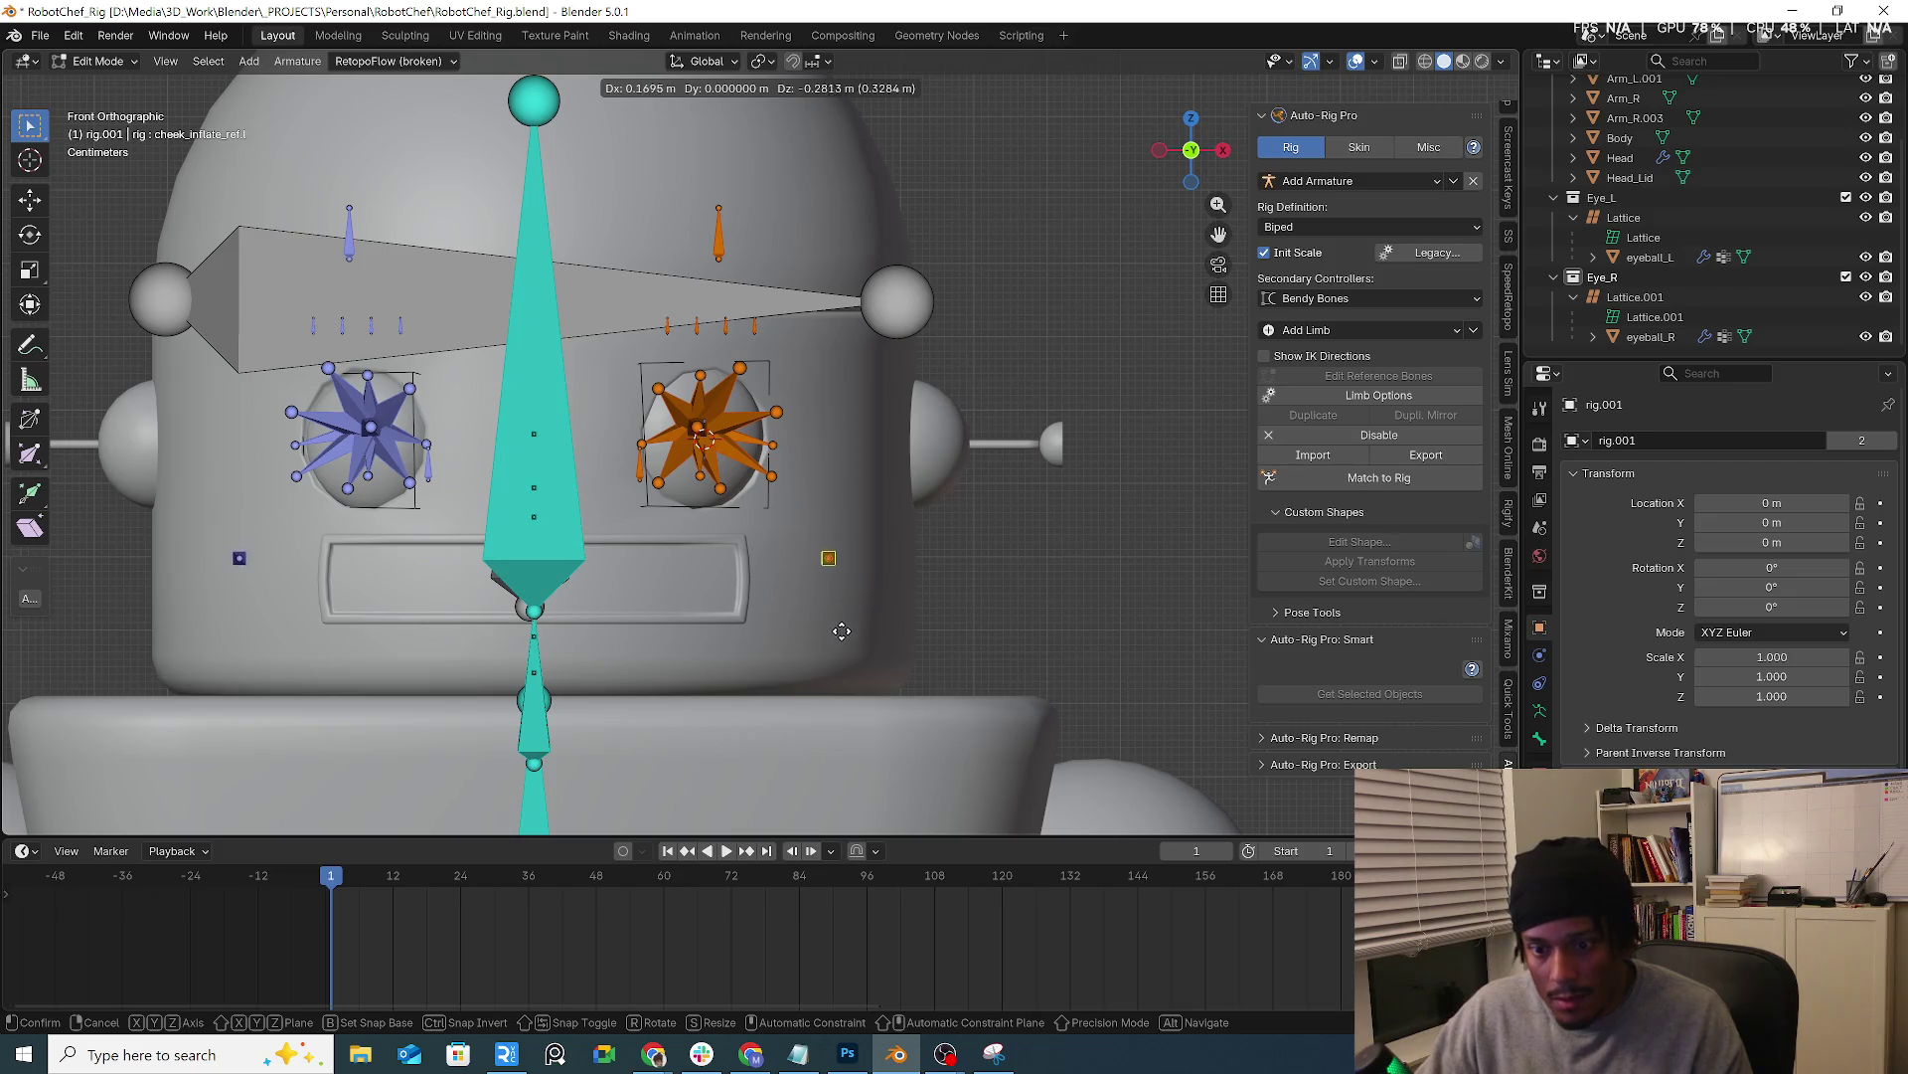
{"action": "left_click", "coordinate": [841, 631]}
Place the cheek smile bone near the mouth corner and the lower-eyelid bone just below the eye
{"action": "left_click", "coordinate": [638, 467]}
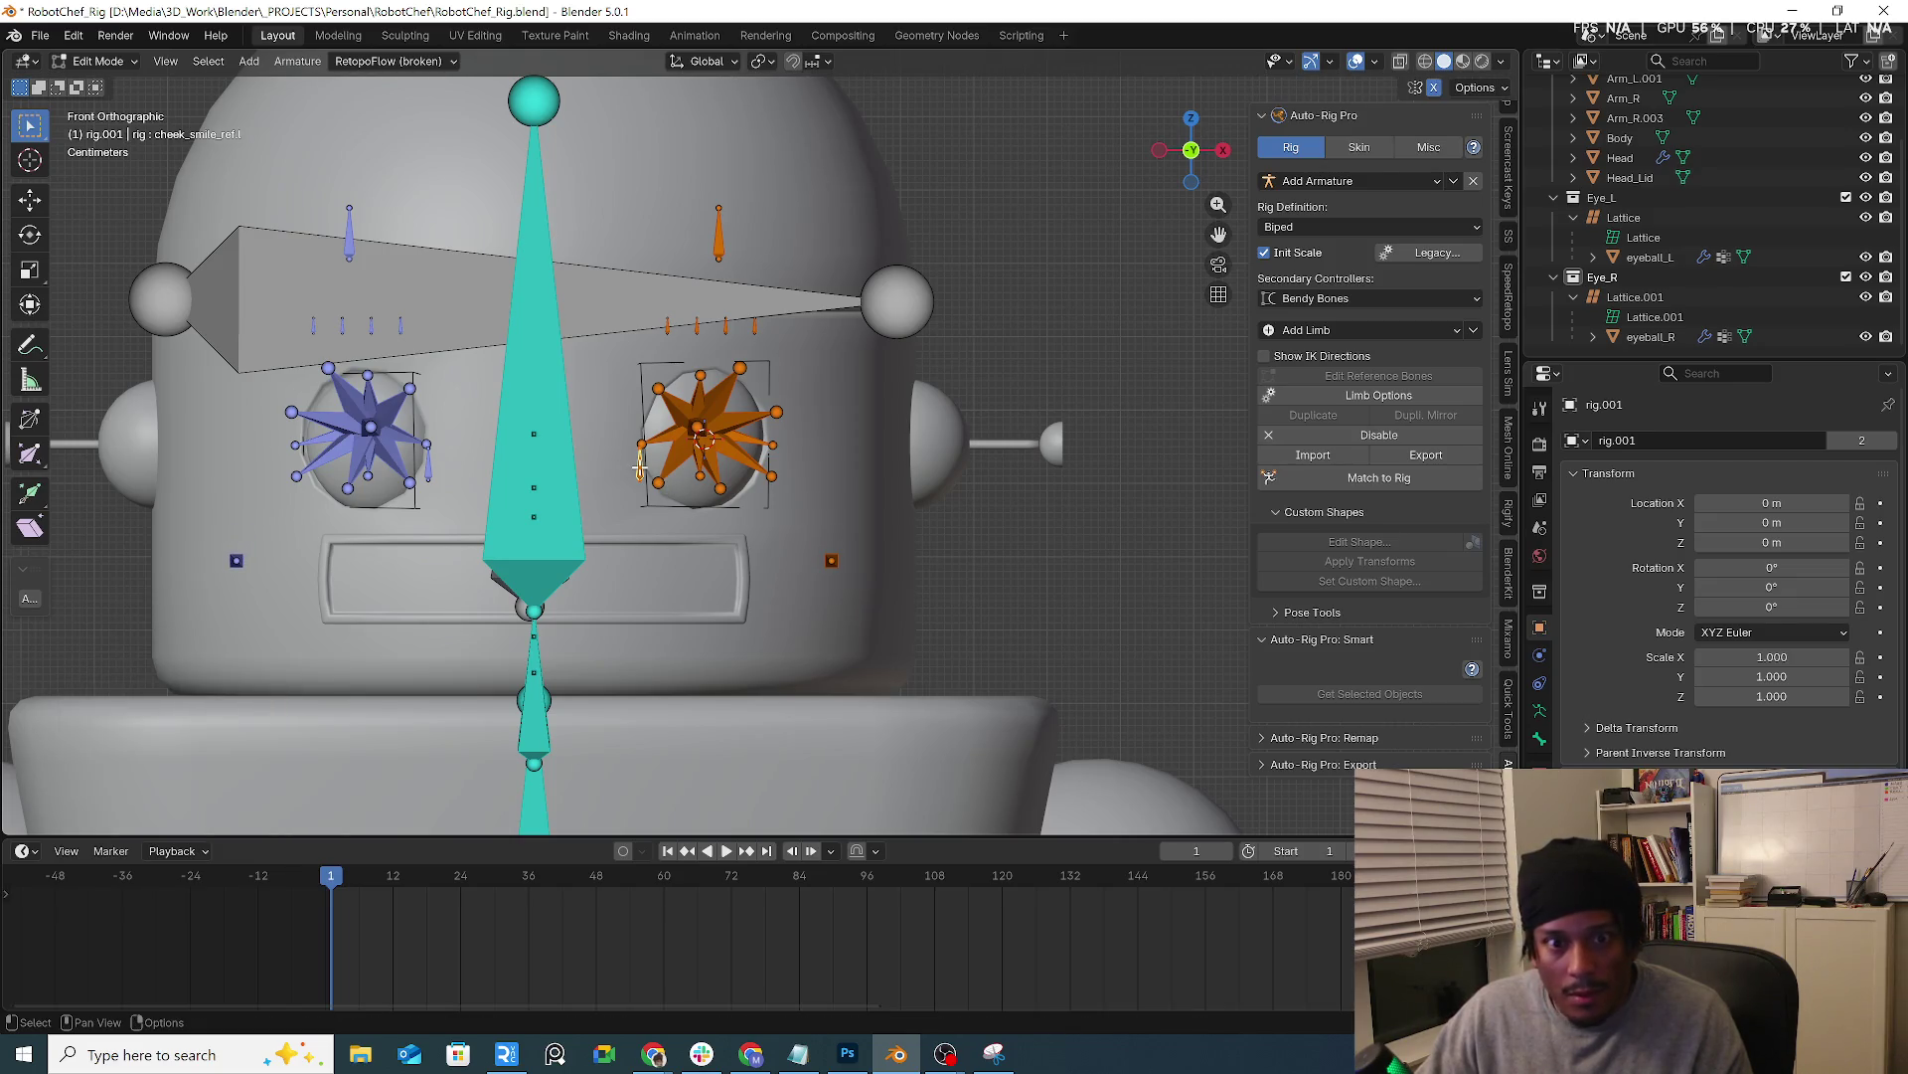
{"action": "key", "text": "g"}
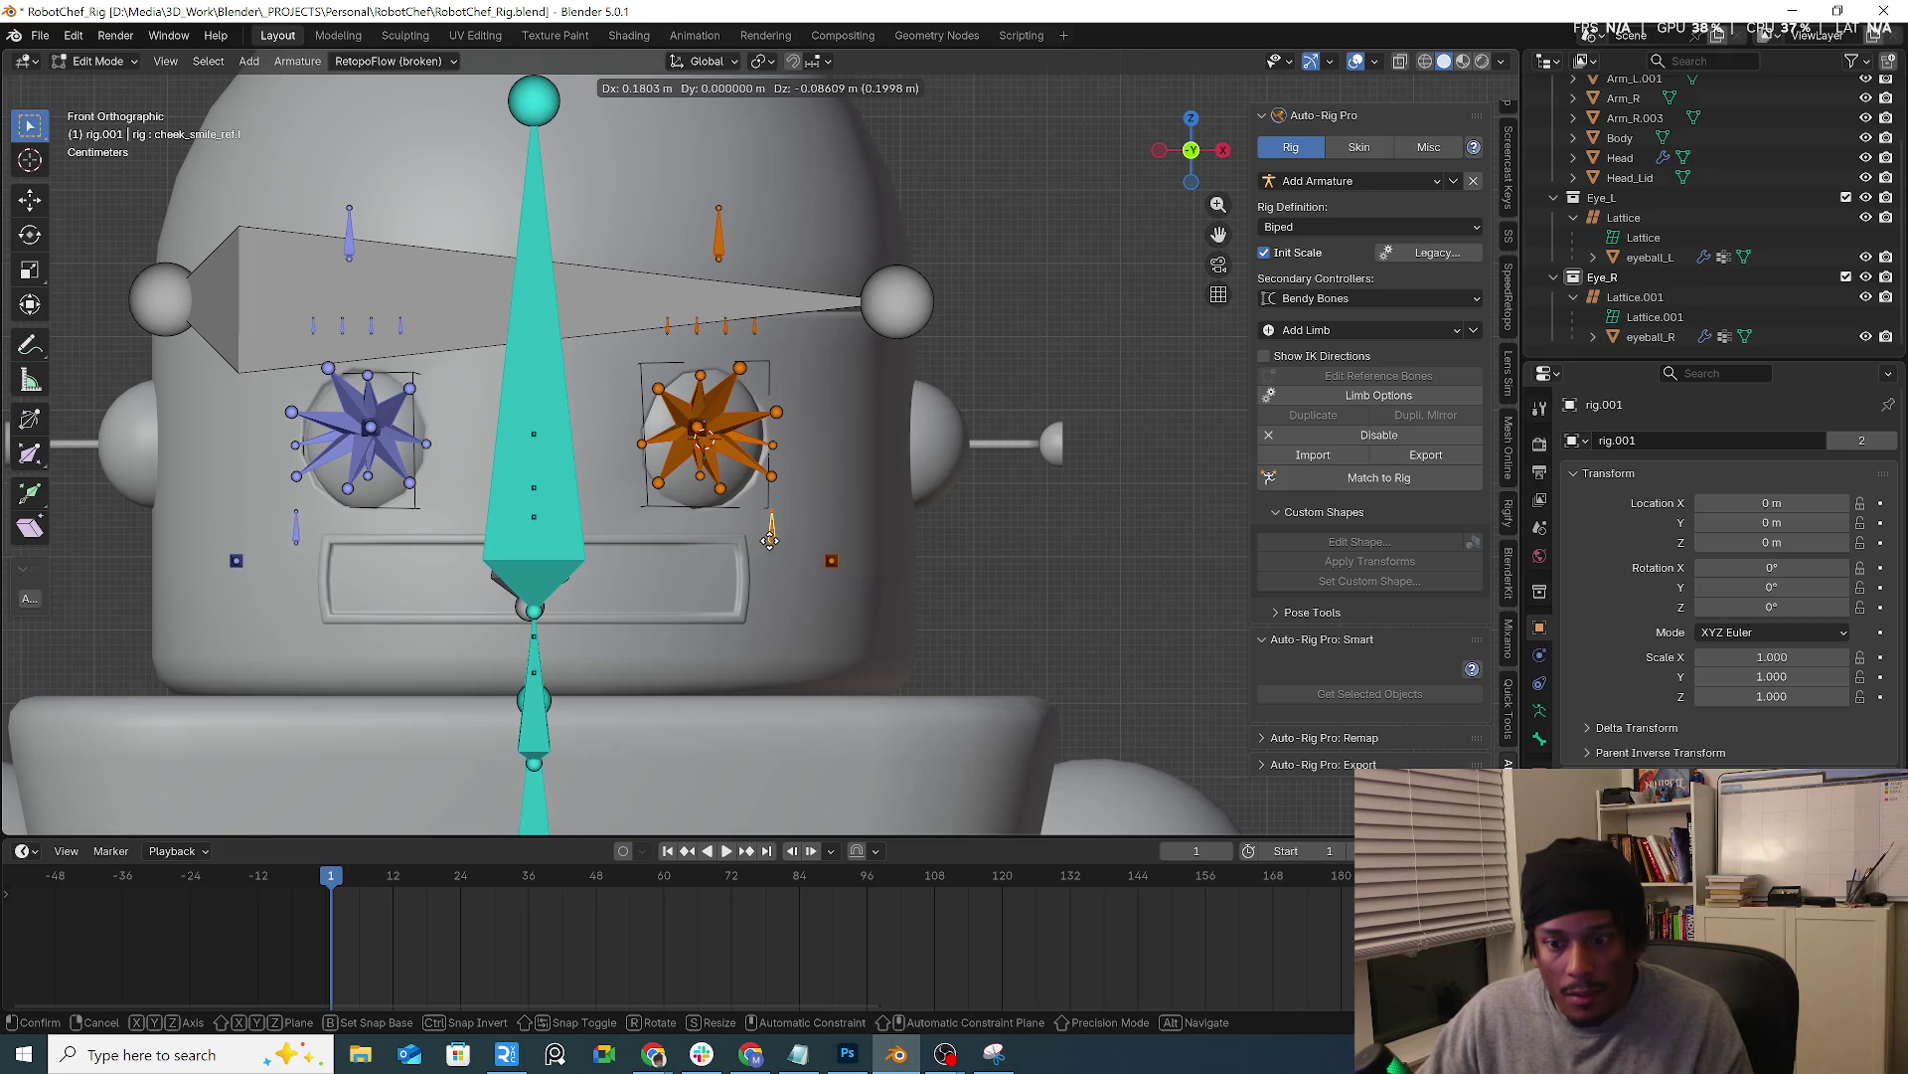
{"action": "left_click", "coordinate": [787, 540]}
{"action": "left_click", "coordinate": [754, 466]}
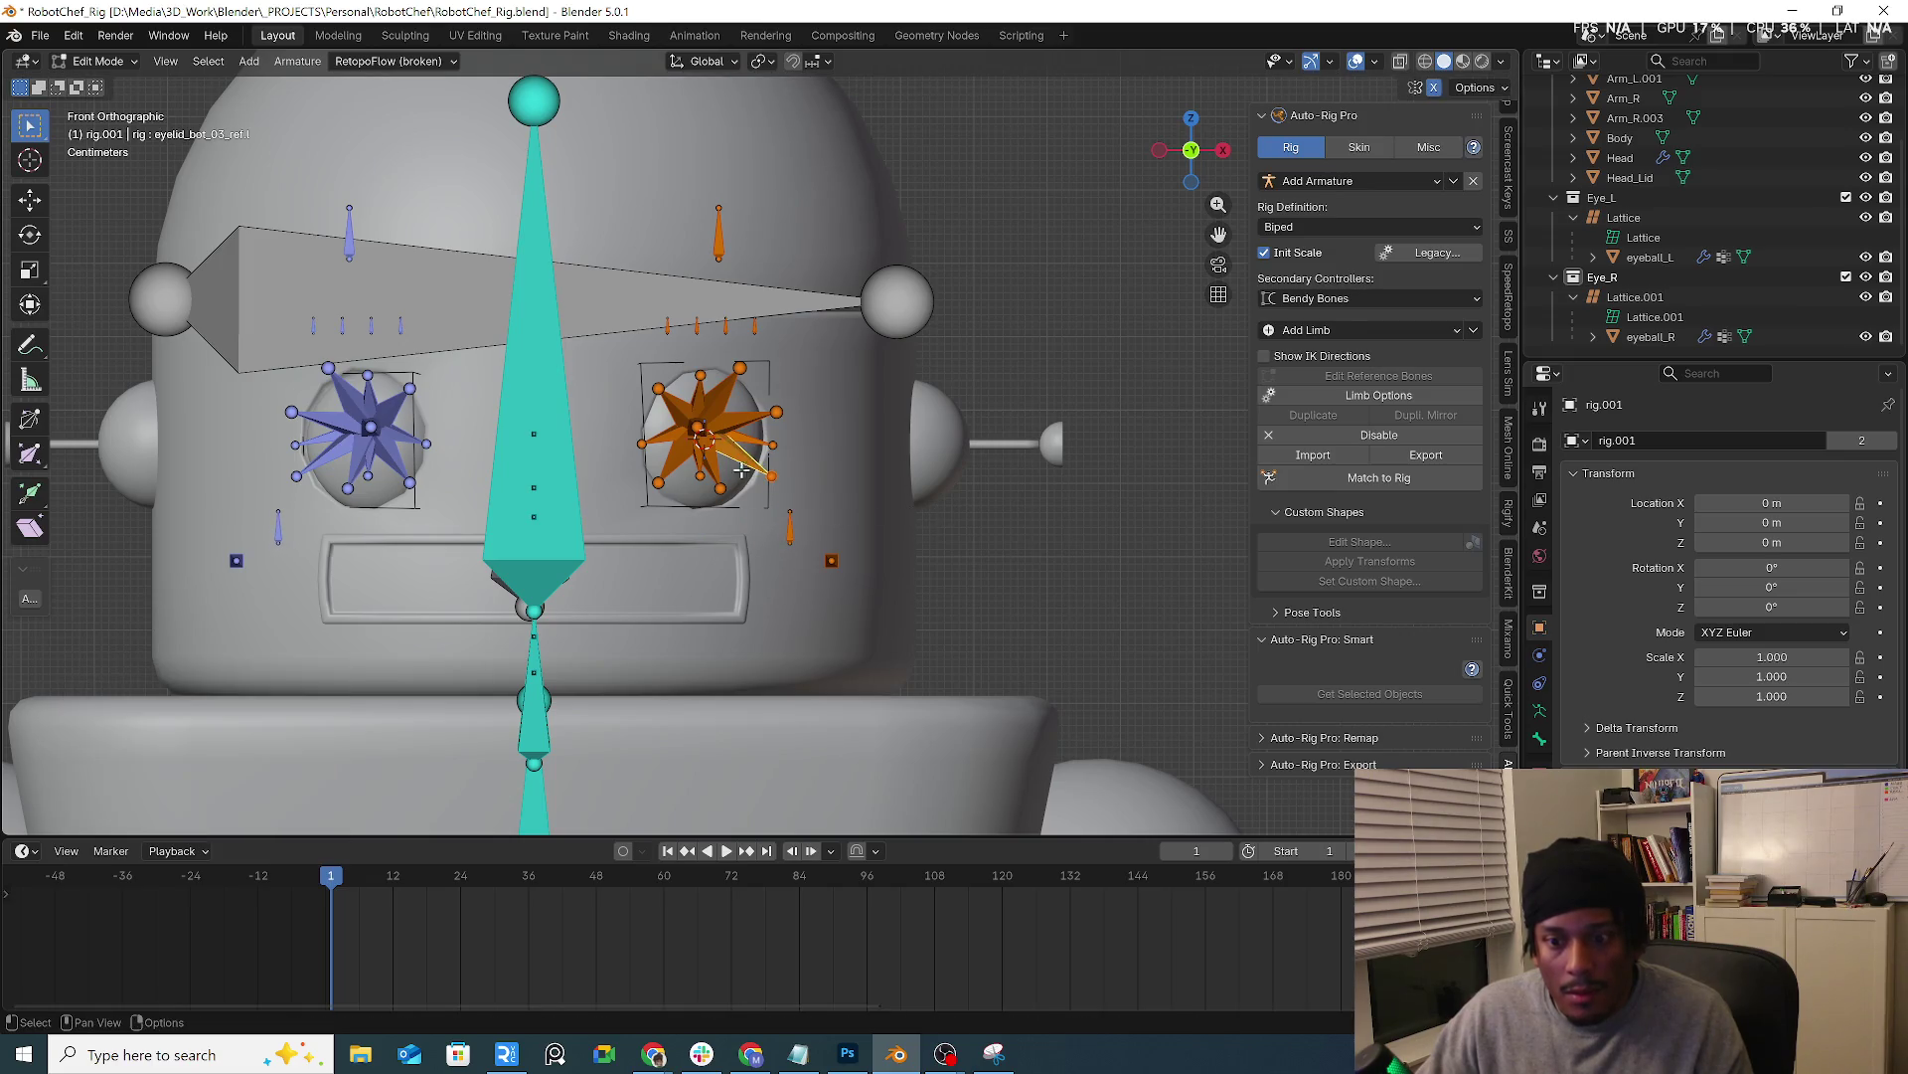
{"action": "key", "text": "g"}
{"action": "left_click", "coordinate": [716, 498]}
Position the remaining facial reference bones and regenerate the rig with Match to Rig
{"action": "key", "text": "g"}
{"action": "left_click", "coordinate": [758, 455]}
{"action": "left_click", "coordinate": [757, 372]}
{"action": "key", "text": "g"}
{"action": "left_click", "coordinate": [709, 383]}
{"action": "key", "text": "g"}
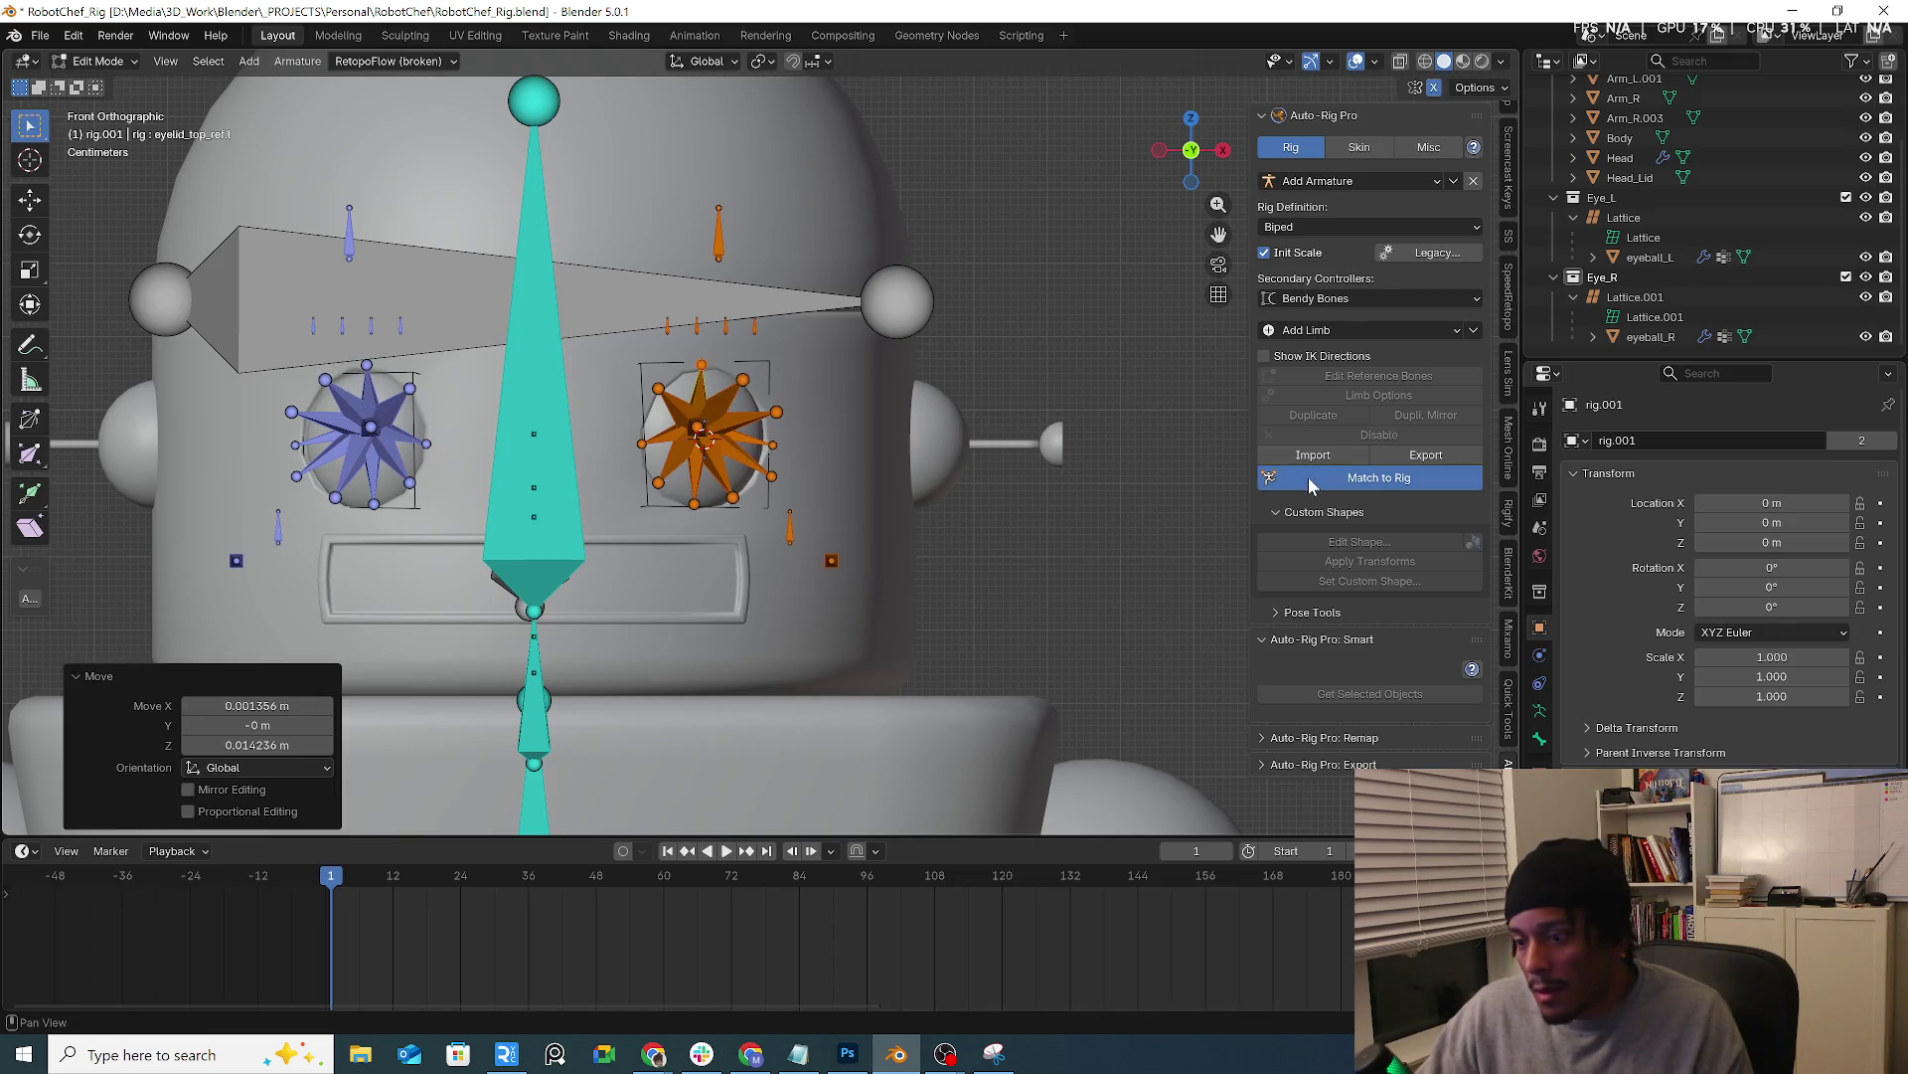
{"action": "left_click", "coordinate": [1300, 491]}
{"action": "scroll", "coordinate": [923, 466], "scroll_direction": "down", "scroll_amount": 2}
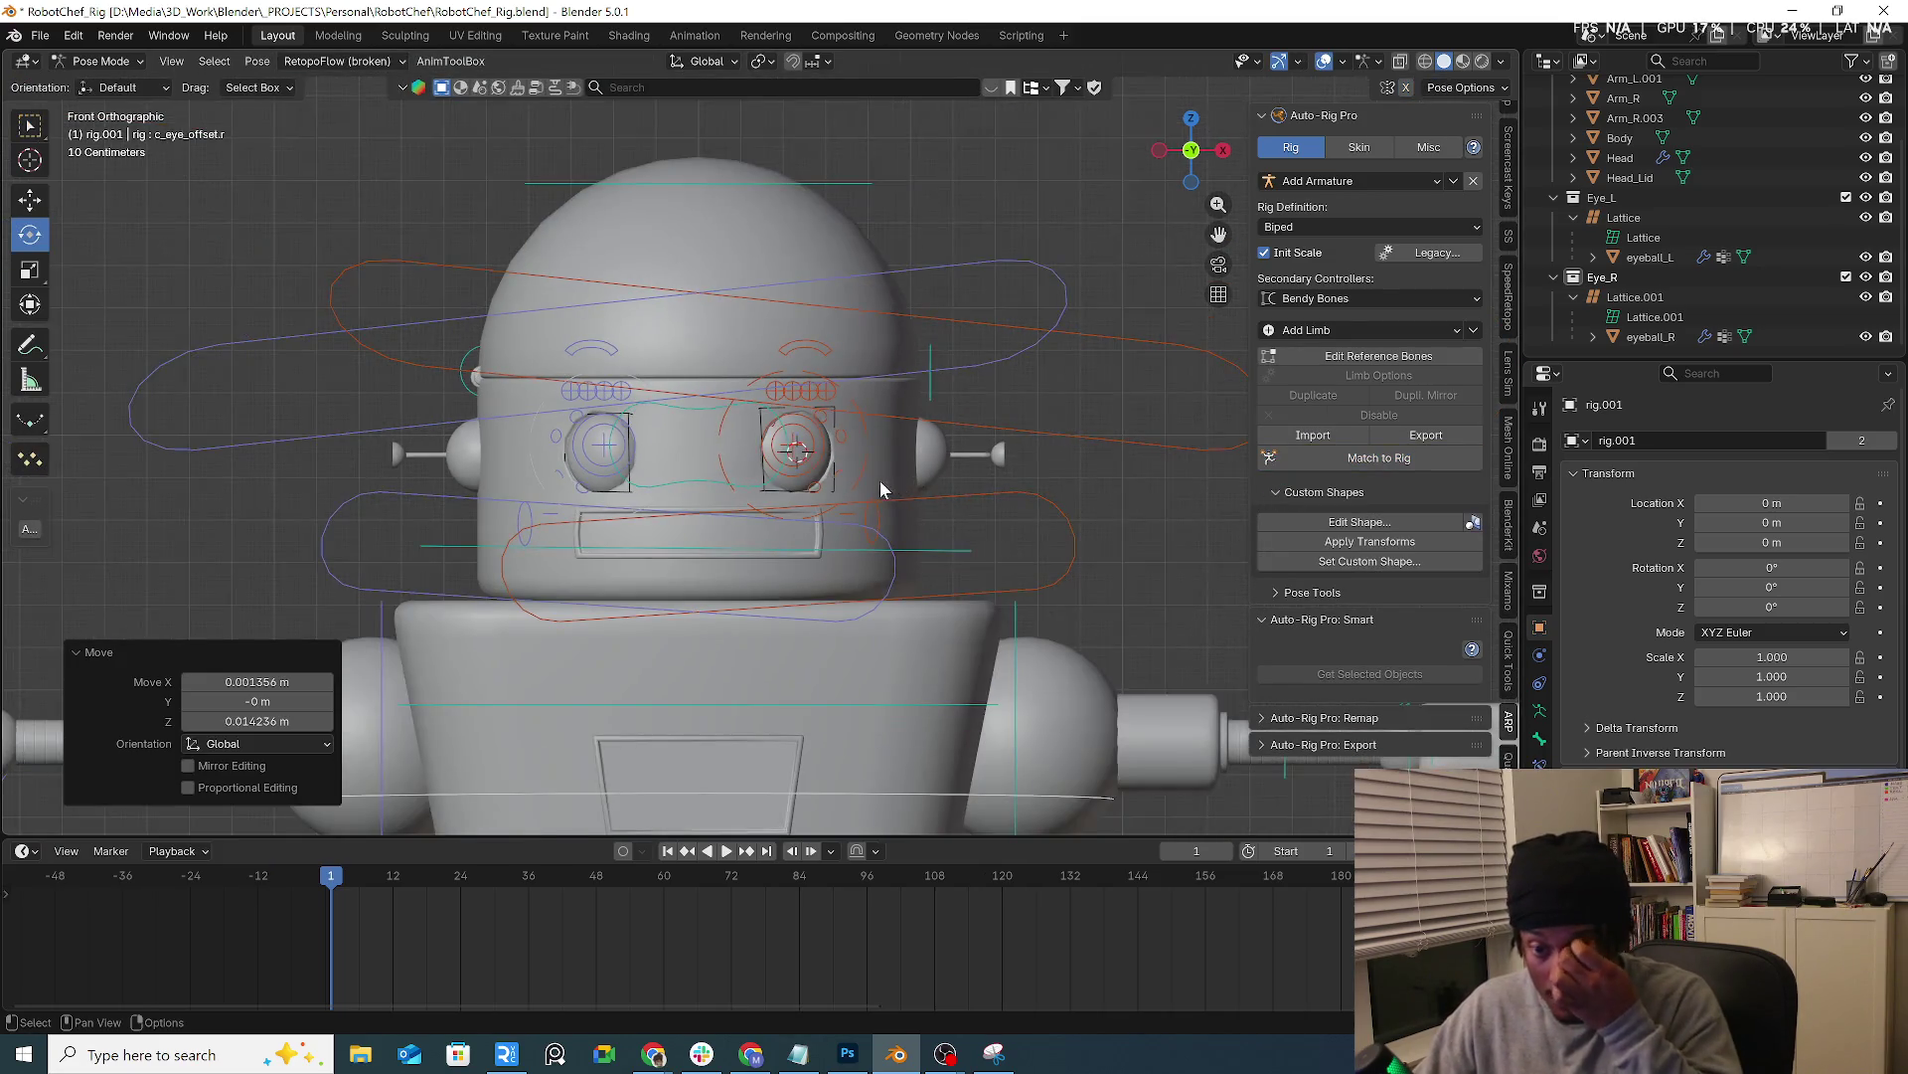
{"action": "scroll", "coordinate": [880, 480], "scroll_direction": "down", "scroll_amount": 2}
Switch from Pose Mode to Object Mode and select the Head mesh
{"action": "mouse_move", "coordinate": [955, 518]}
{"action": "middle_mouse_down"}
{"action": "mouse_move", "coordinate": [716, 498]}
{"action": "mouse_move", "coordinate": [730, 481]}
{"action": "middle_mouse_up"}
{"action": "left_click", "coordinate": [101, 60]}
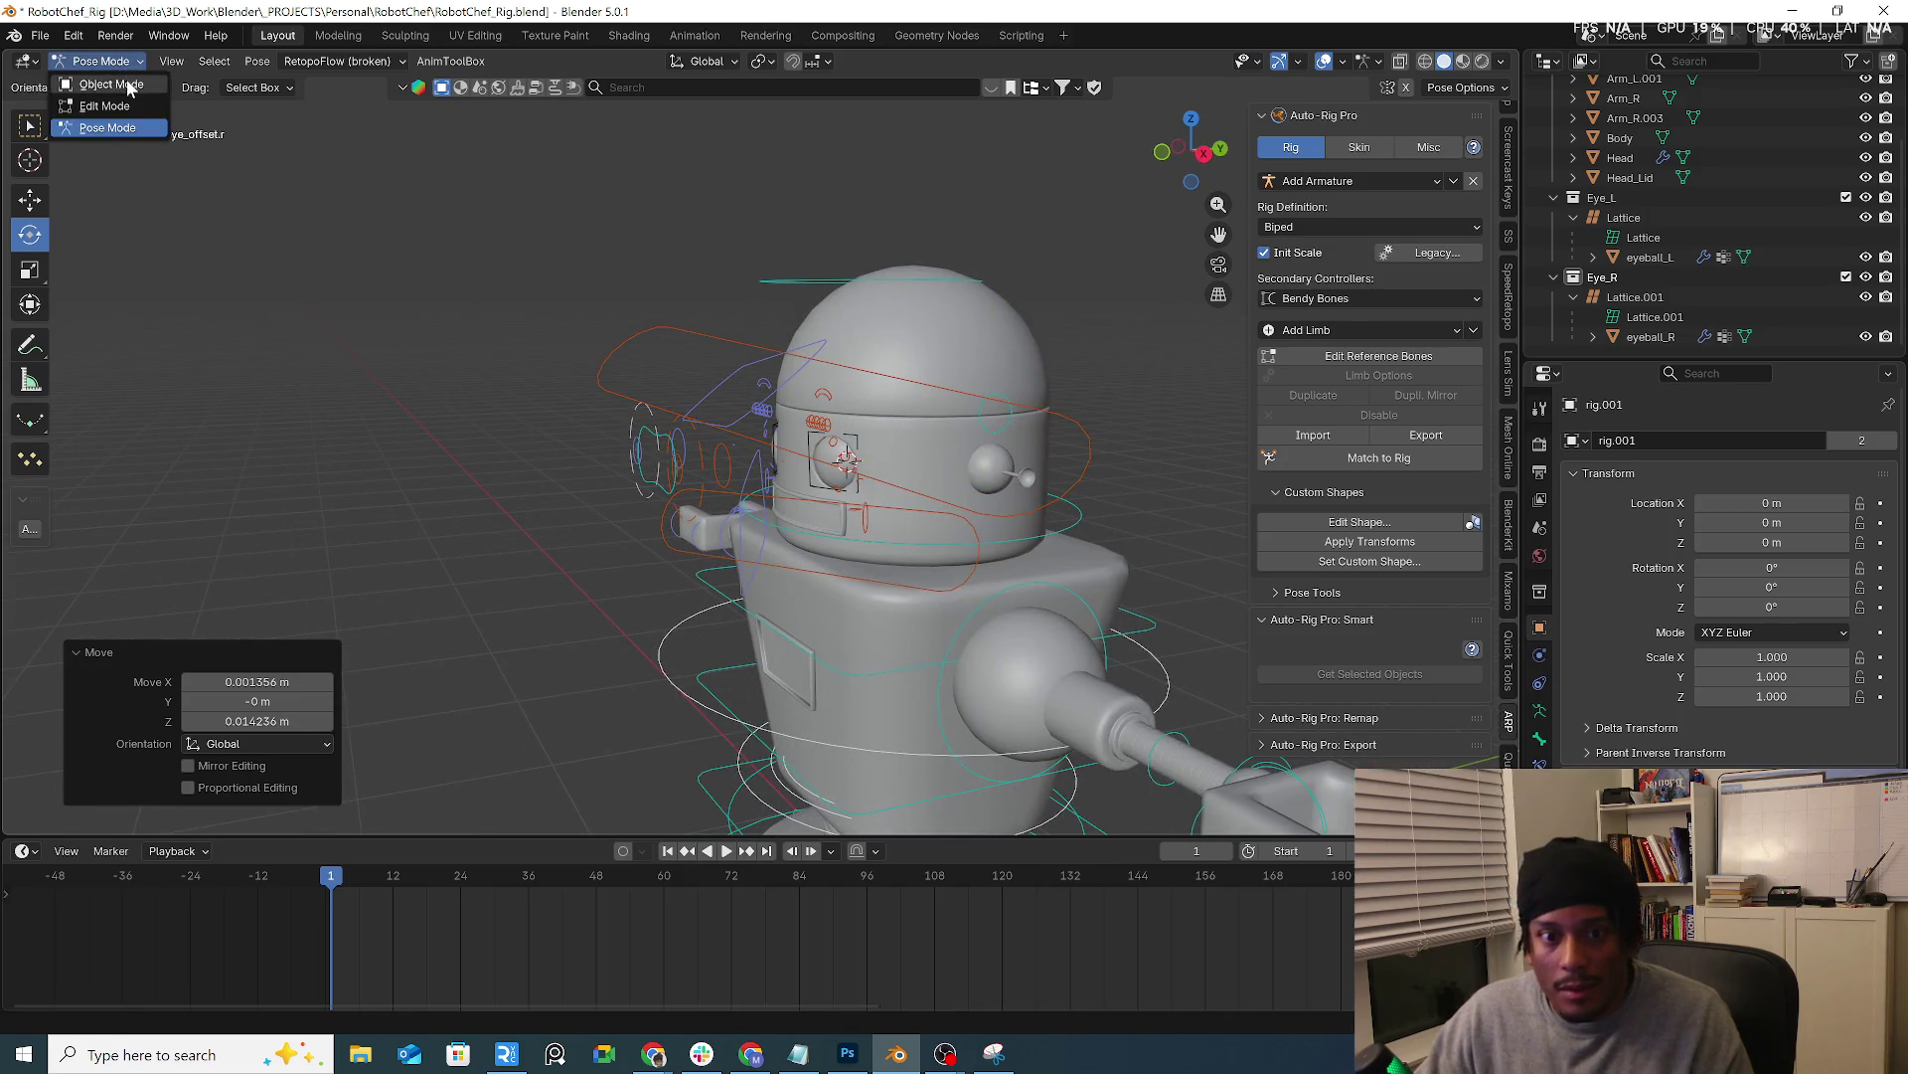
{"action": "scroll", "coordinate": [768, 518], "scroll_direction": "down", "scroll_amount": 2}
{"action": "left_click", "coordinate": [831, 504]}
{"action": "mouse_move", "coordinate": [831, 505]}
{"action": "middle_mouse_down"}
{"action": "mouse_move", "coordinate": [647, 481]}
{"action": "mouse_move", "coordinate": [955, 666]}
{"action": "middle_mouse_up"}
{"action": "scroll", "coordinate": [787, 490], "scroll_direction": "up", "scroll_amount": 3}
{"action": "scroll", "coordinate": [786, 490], "scroll_direction": "up", "scroll_amount": 2}
Add eyeball_R, Head_Lid, Body and Arm_L to the selection with Head active
{"action": "left_click", "coordinate": [695, 471], "text": "shift"}
{"action": "left_click", "coordinate": [699, 473], "text": "shift"}
{"action": "left_click", "coordinate": [859, 523], "text": "shift"}
{"action": "left_click", "coordinate": [954, 667], "text": "shift"}
{"action": "scroll", "coordinate": [956, 666], "scroll_direction": "down", "scroll_amount": 3}
{"action": "left_click", "coordinate": [1054, 684], "text": "shift"}
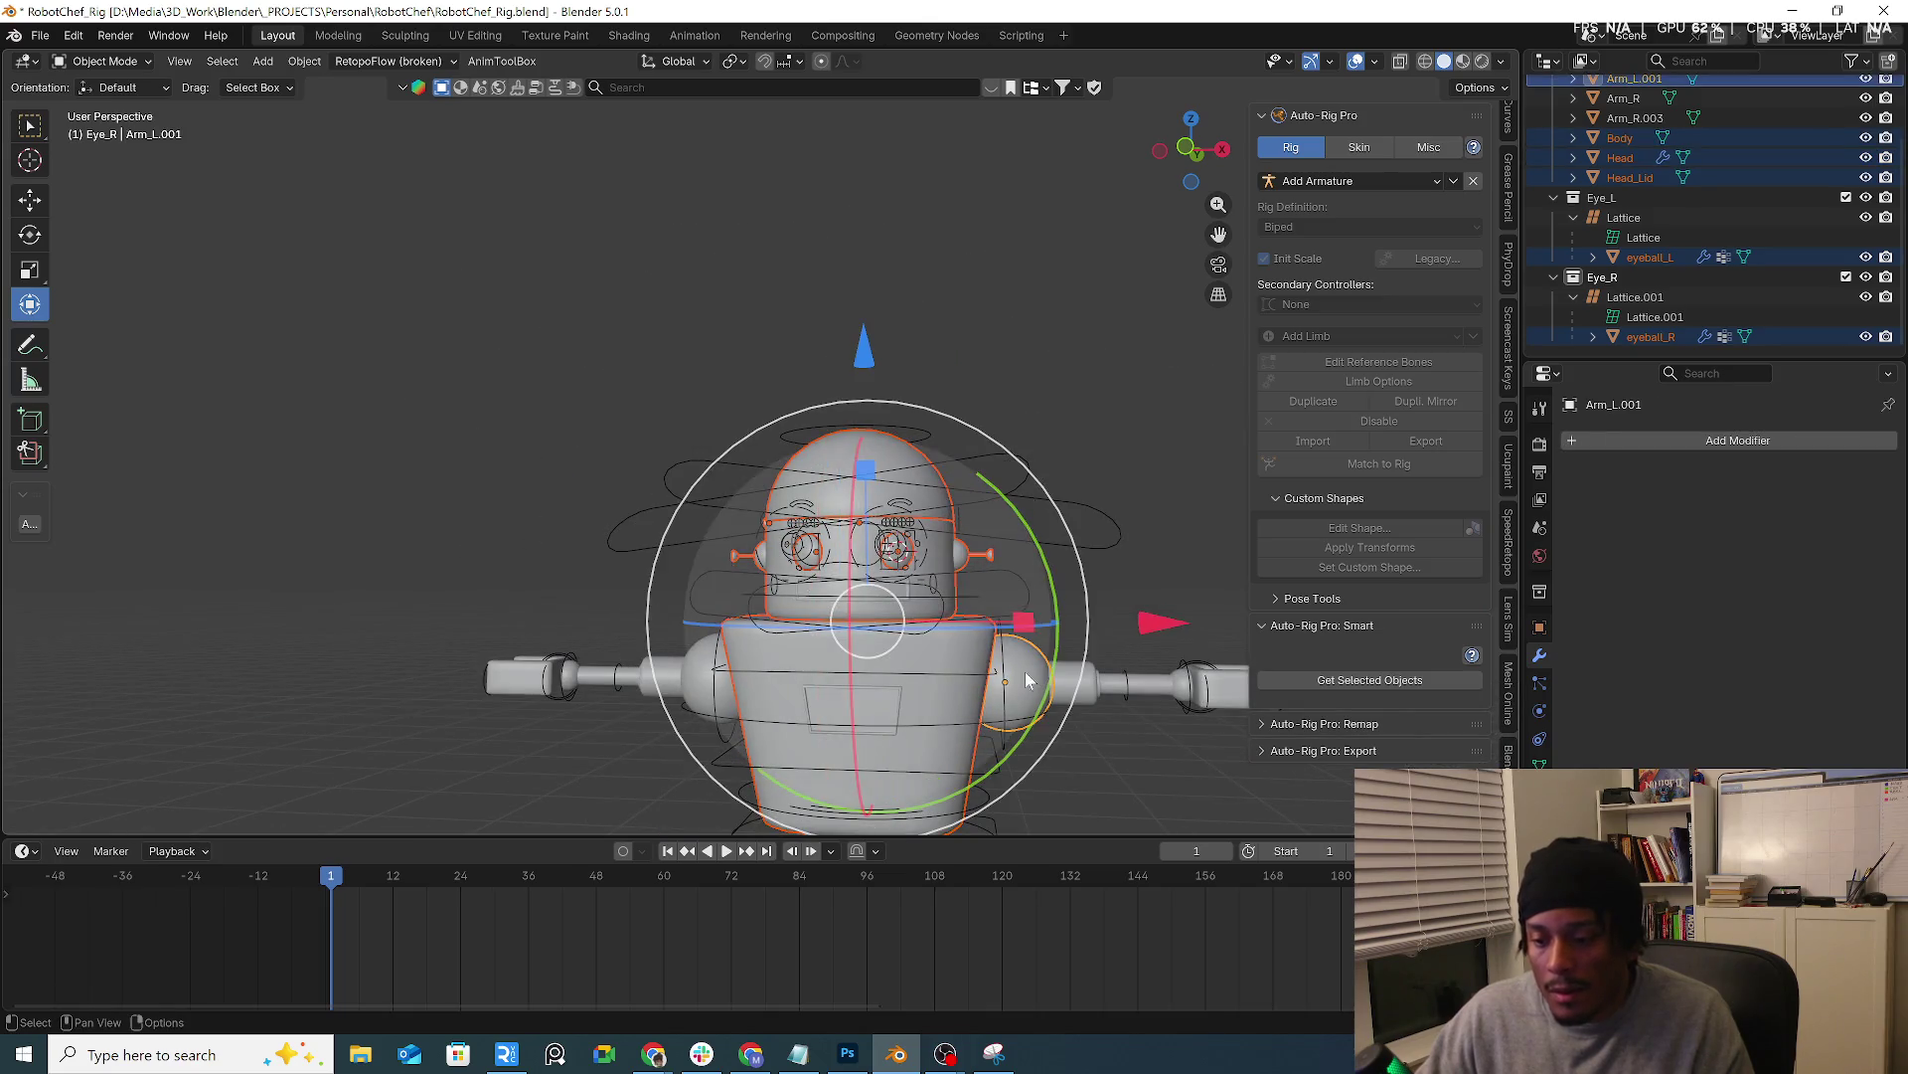
Add Arm_R and the rig.001 armature to the selection, with the rig active
{"action": "left_click", "coordinate": [711, 669], "text": "shift"}
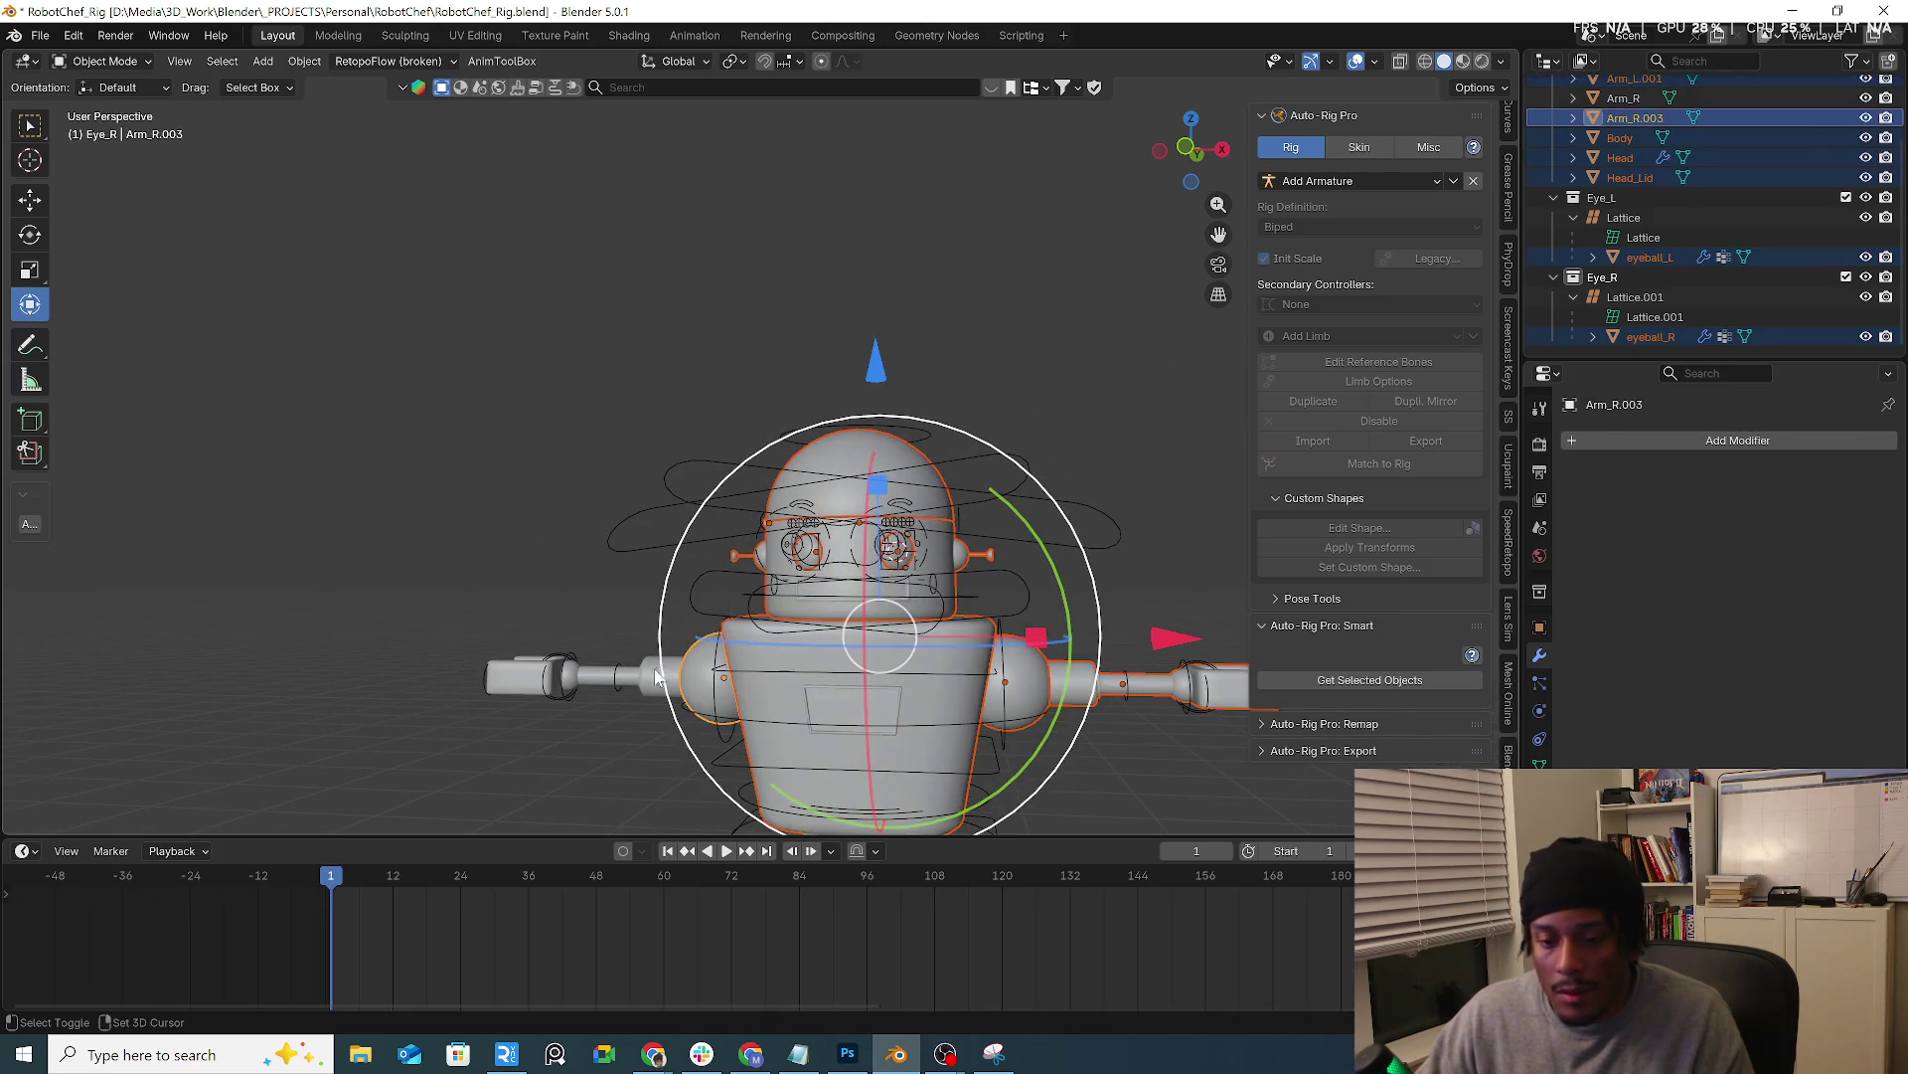
{"action": "middle_click_drag", "start_coordinate": [709, 670], "coordinate": [765, 544], "text": "shift"}
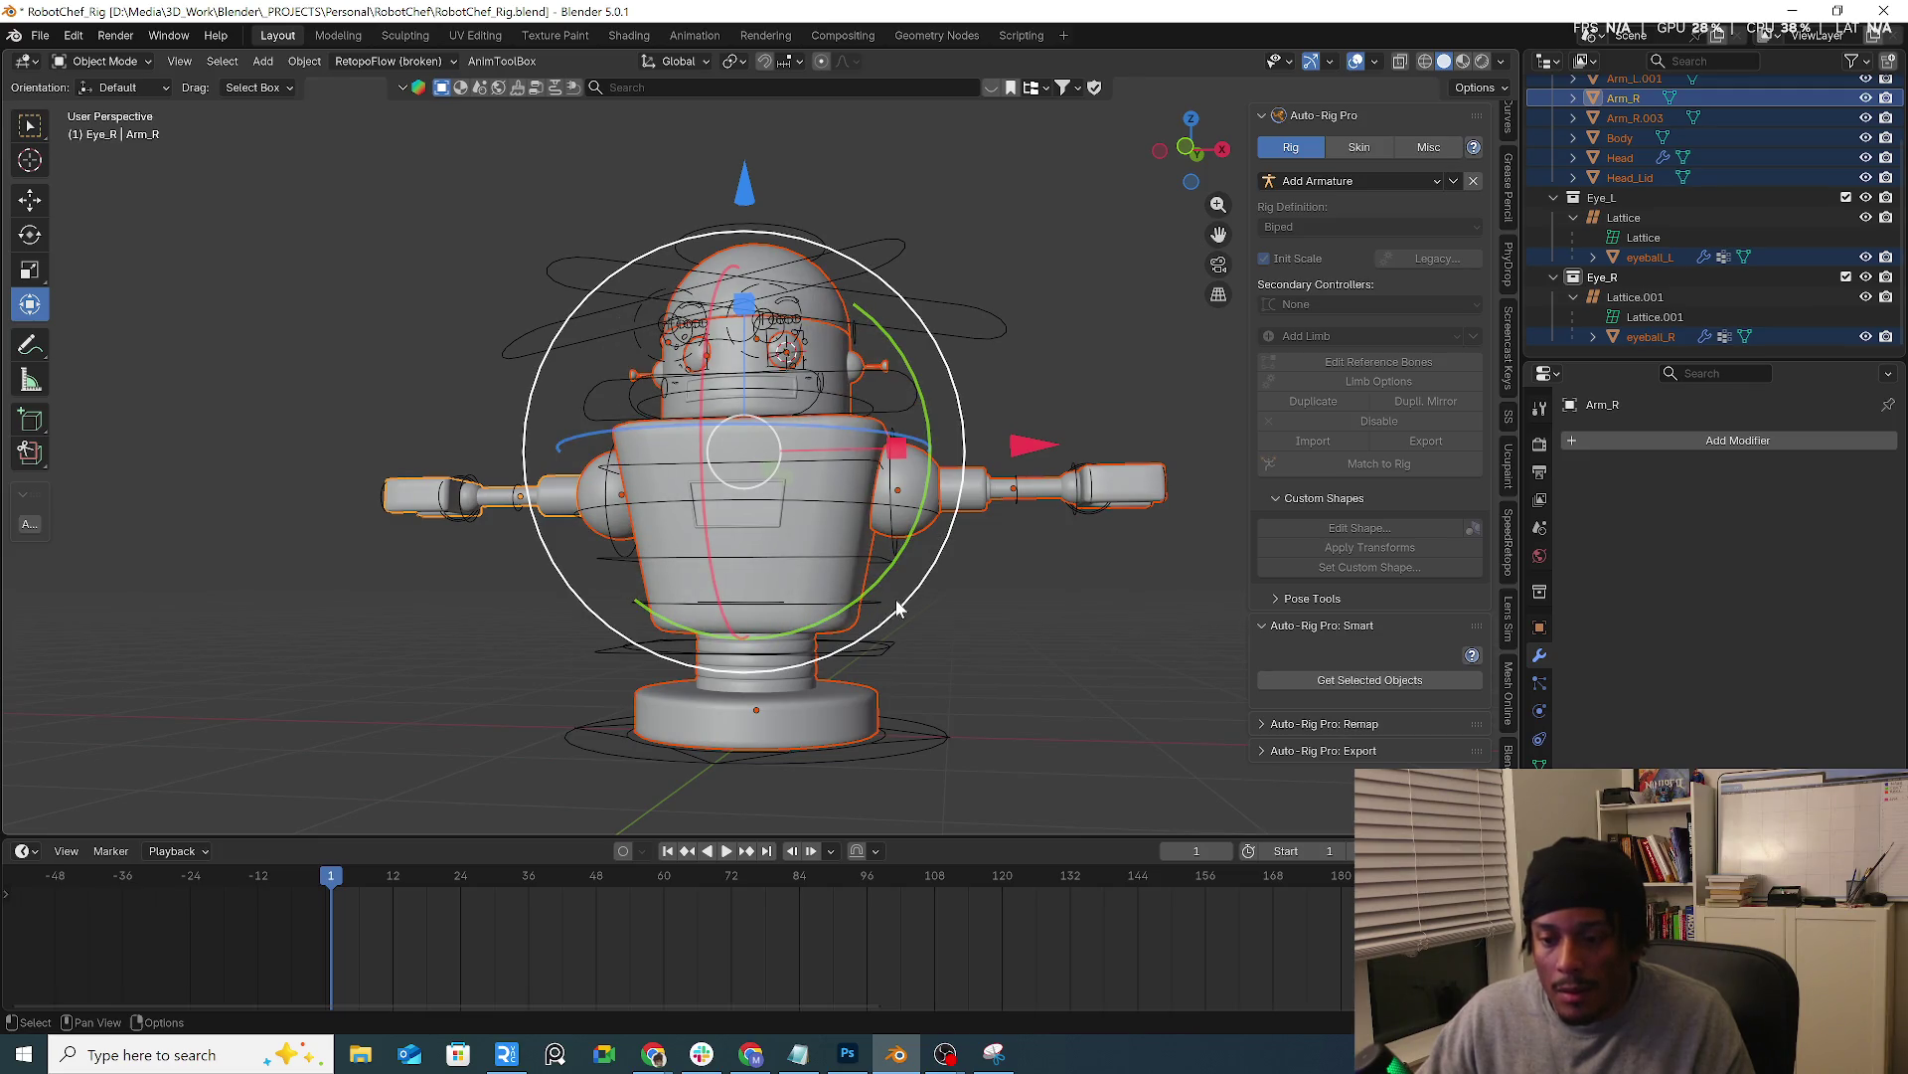
{"action": "left_click", "coordinate": [971, 604], "text": "shift"}
Bind the meshes in Auto-Rig Pro's Skin tab using the Heat Maps engine with Scale Fix on
{"action": "left_click", "coordinate": [1358, 146]}
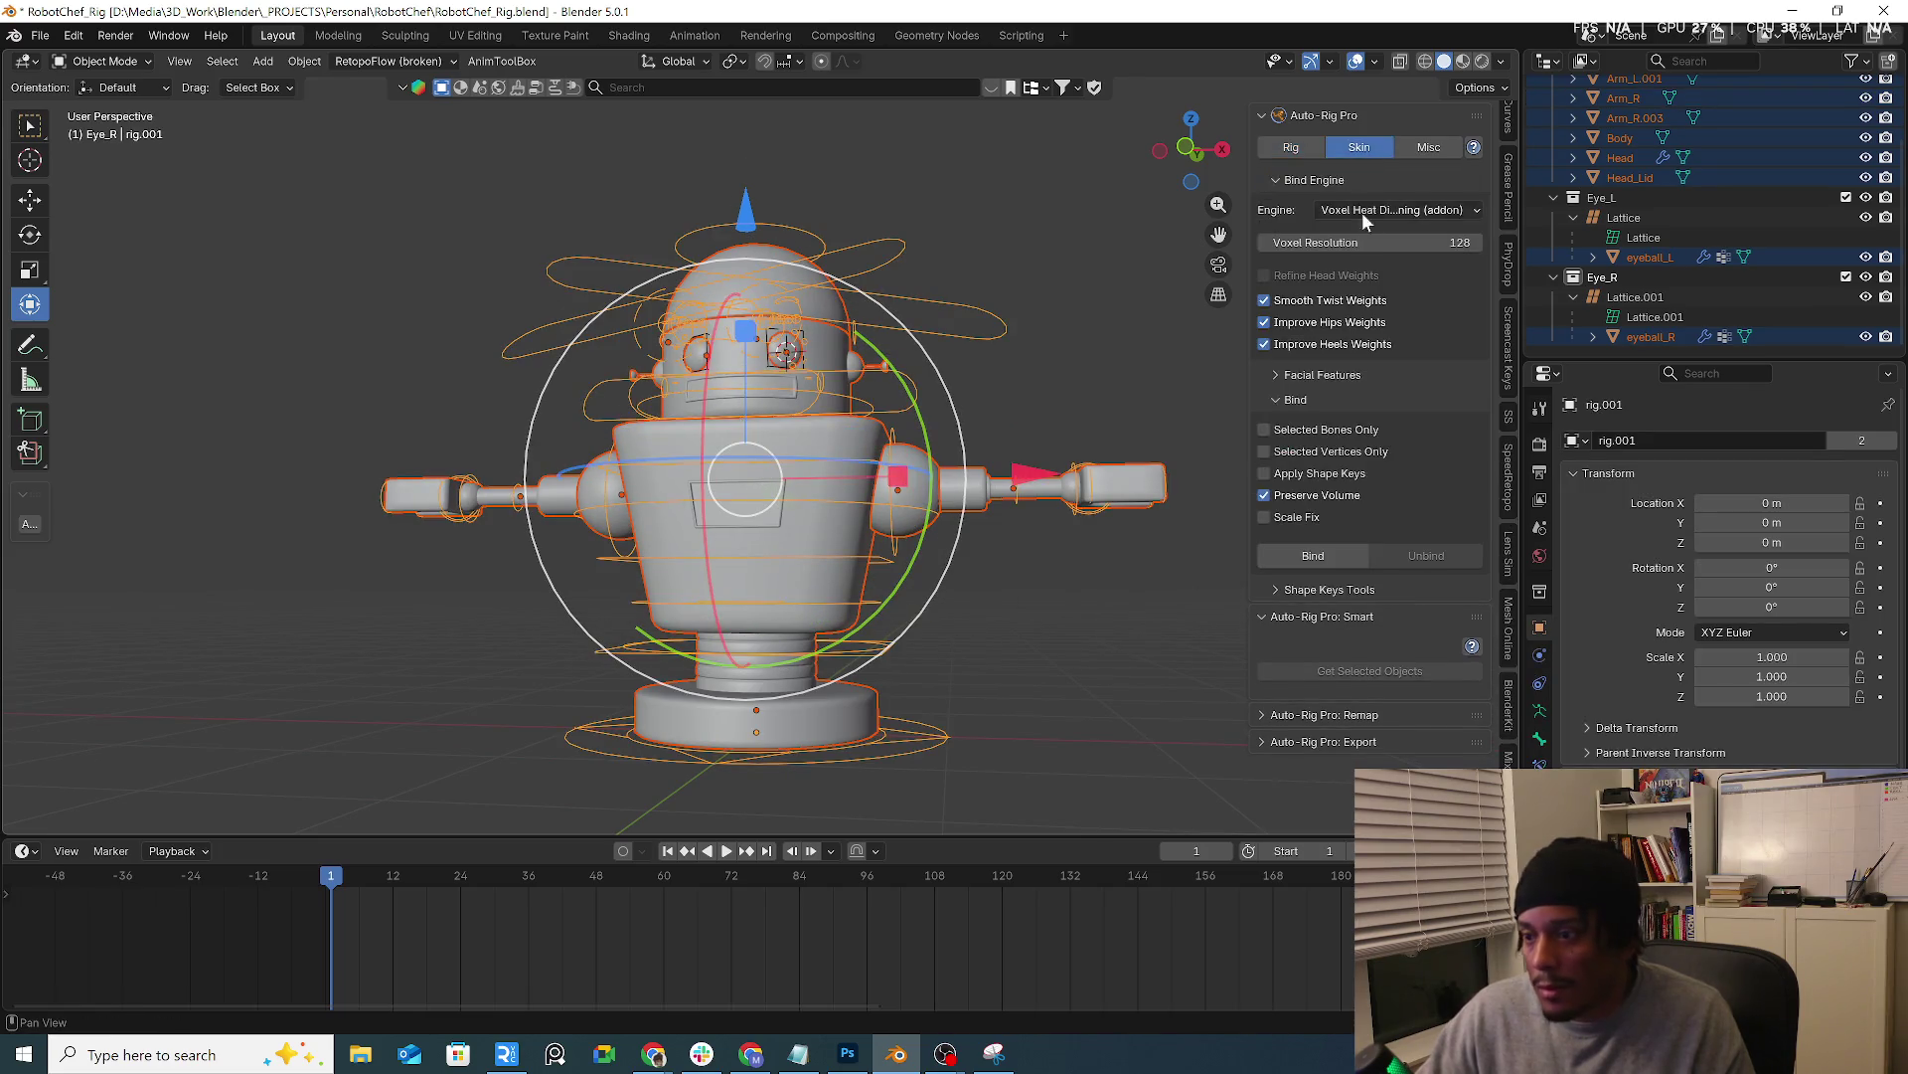
{"action": "left_click", "coordinate": [1414, 213]}
{"action": "left_click", "coordinate": [1365, 267]}
{"action": "left_click", "coordinate": [1307, 571]}
{"action": "left_click", "coordinate": [1311, 604]}
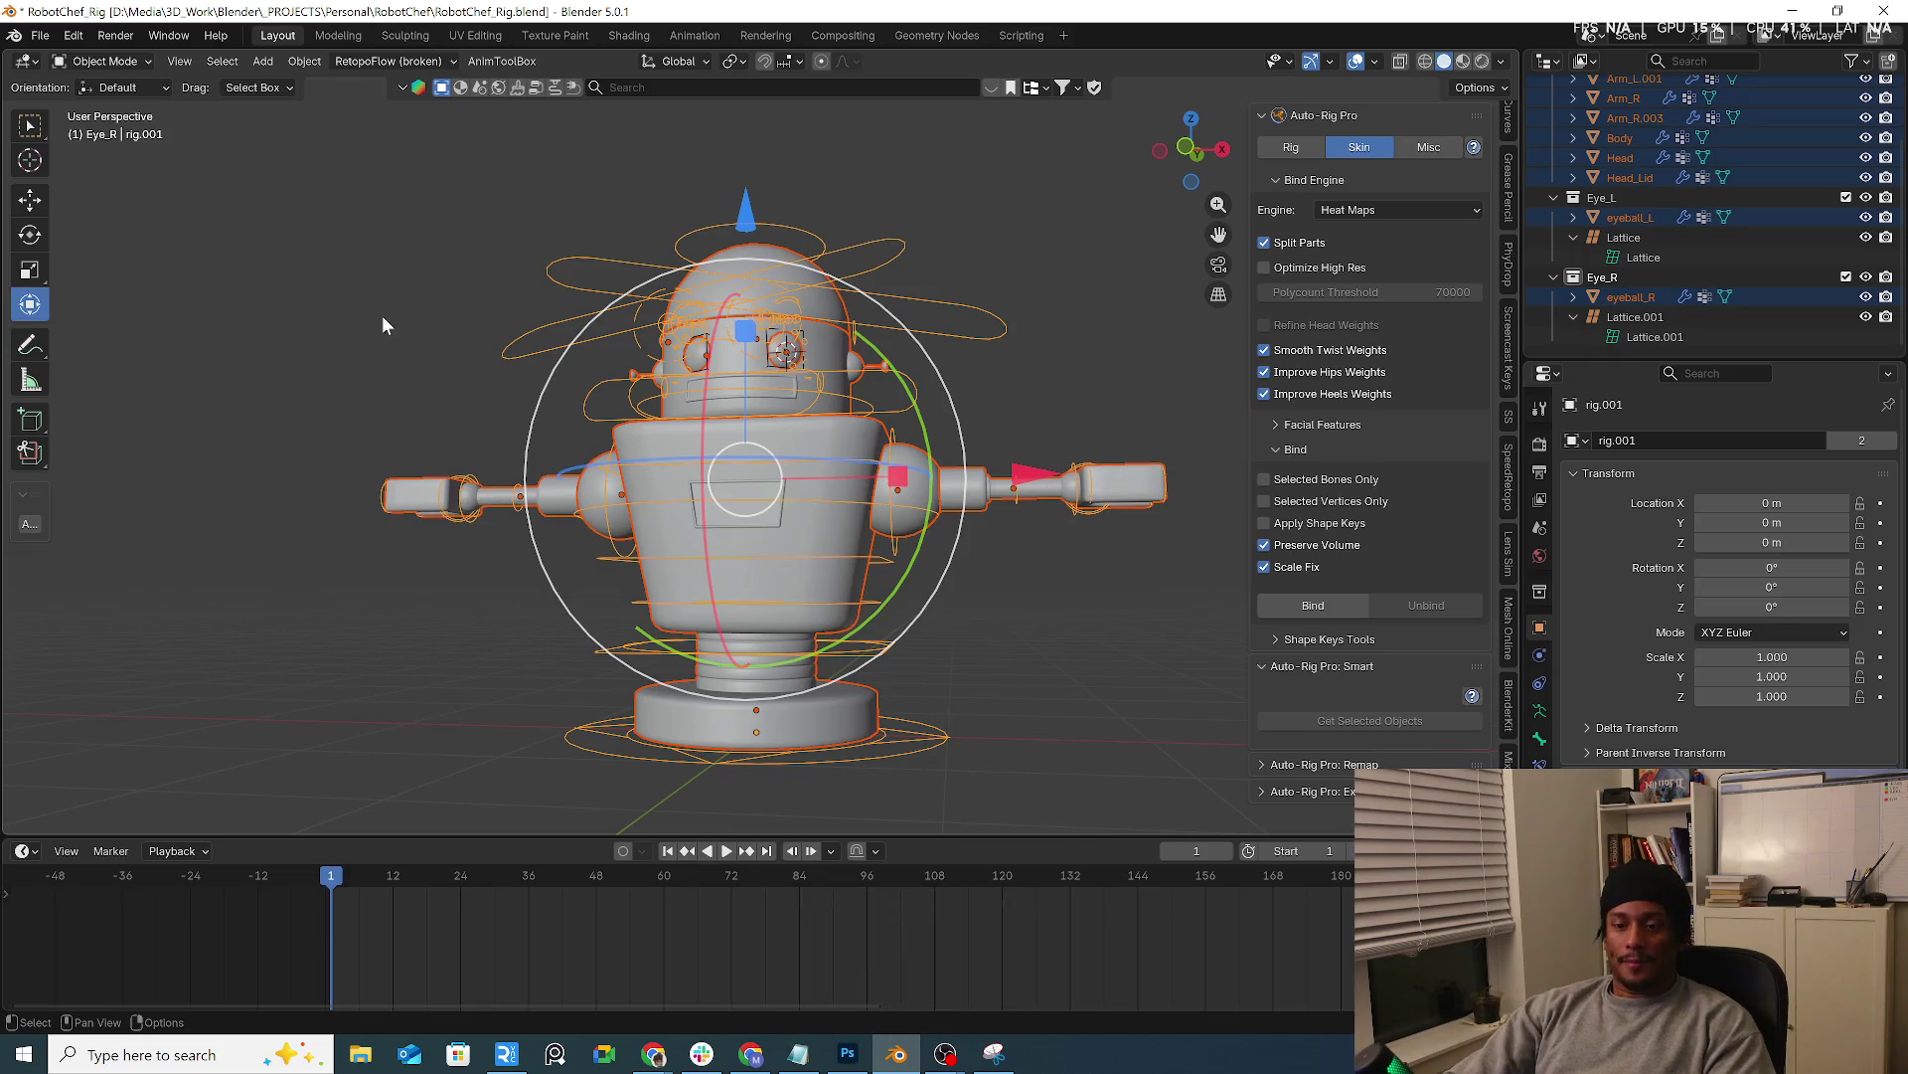
{"action": "left_click", "coordinate": [363, 527]}
Select all, enter Pose Mode and switch to material preview shading
{"action": "middle_click_drag", "start_coordinate": [318, 395], "coordinate": [641, 402]}
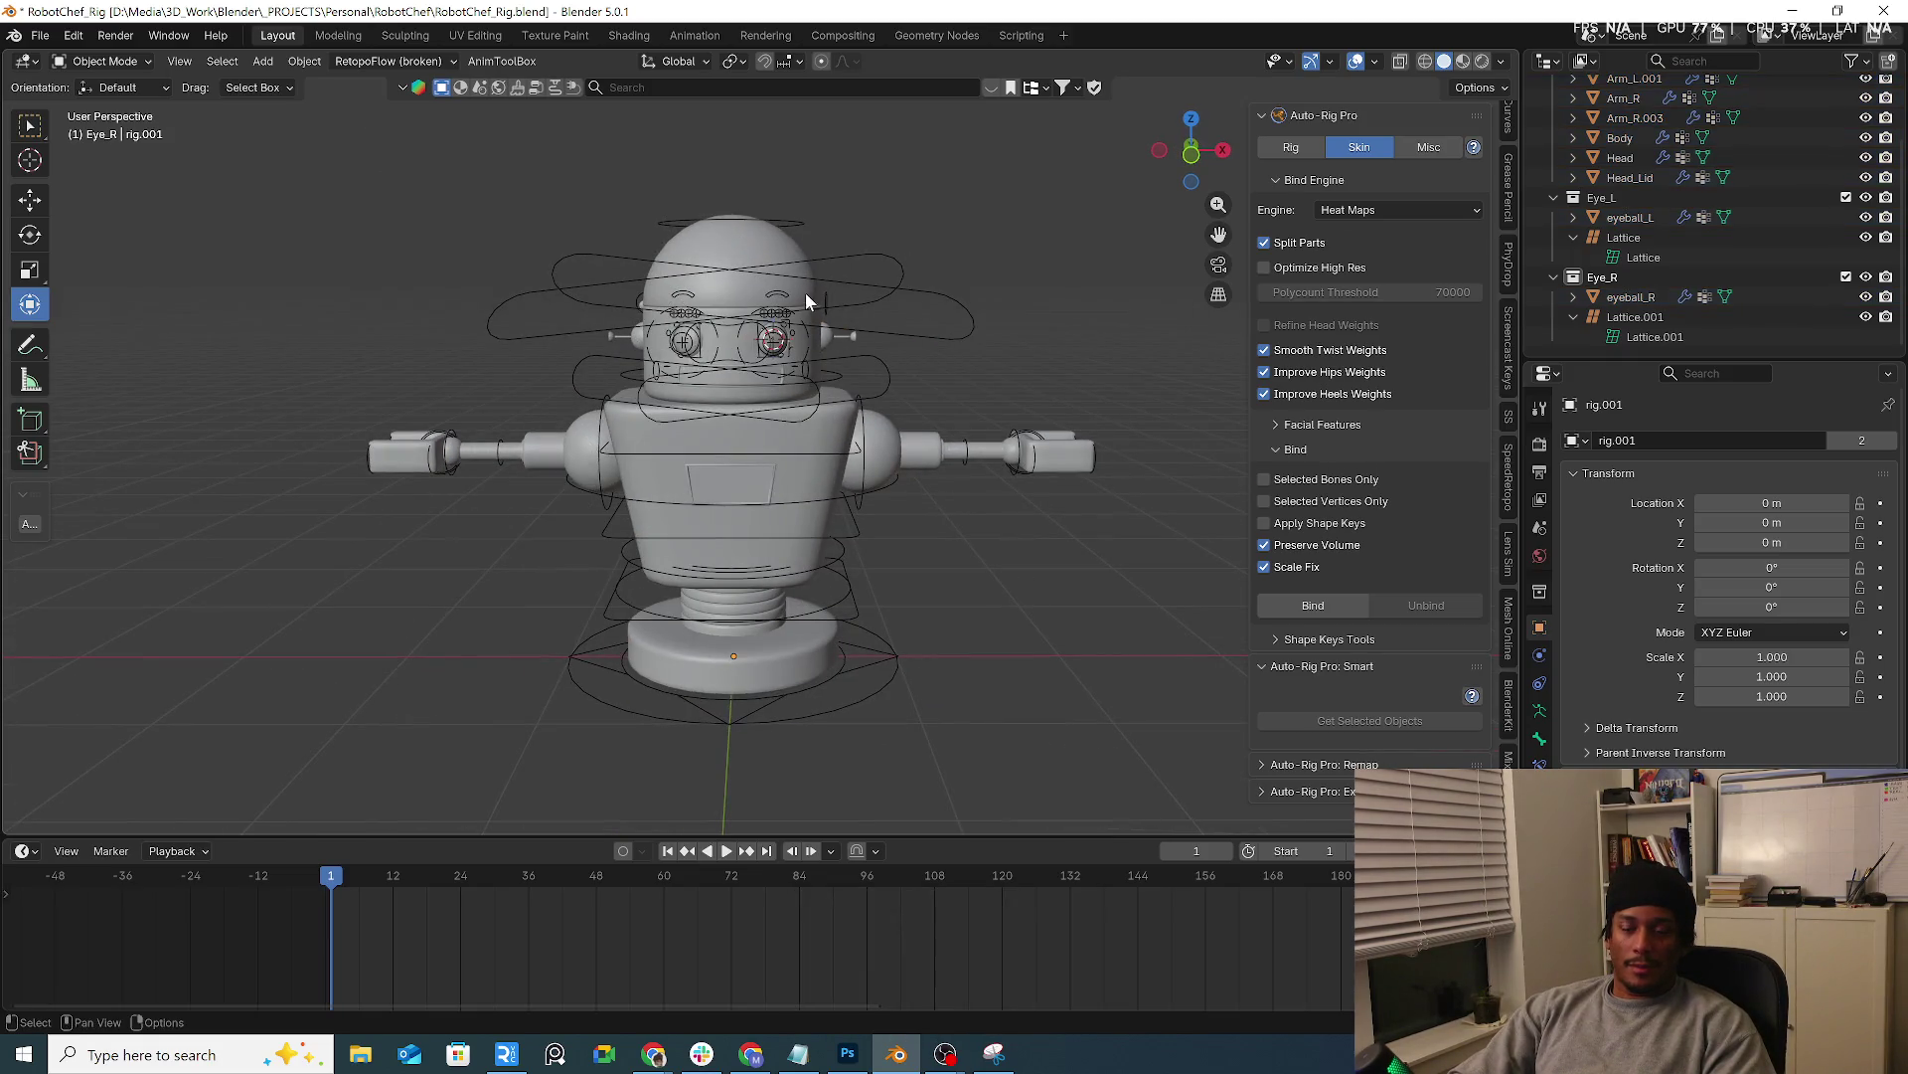
{"action": "key", "text": "a"}
{"action": "key", "text": "alt+a"}
{"action": "key", "text": "a"}
{"action": "key", "text": "ctrl+Tab"}
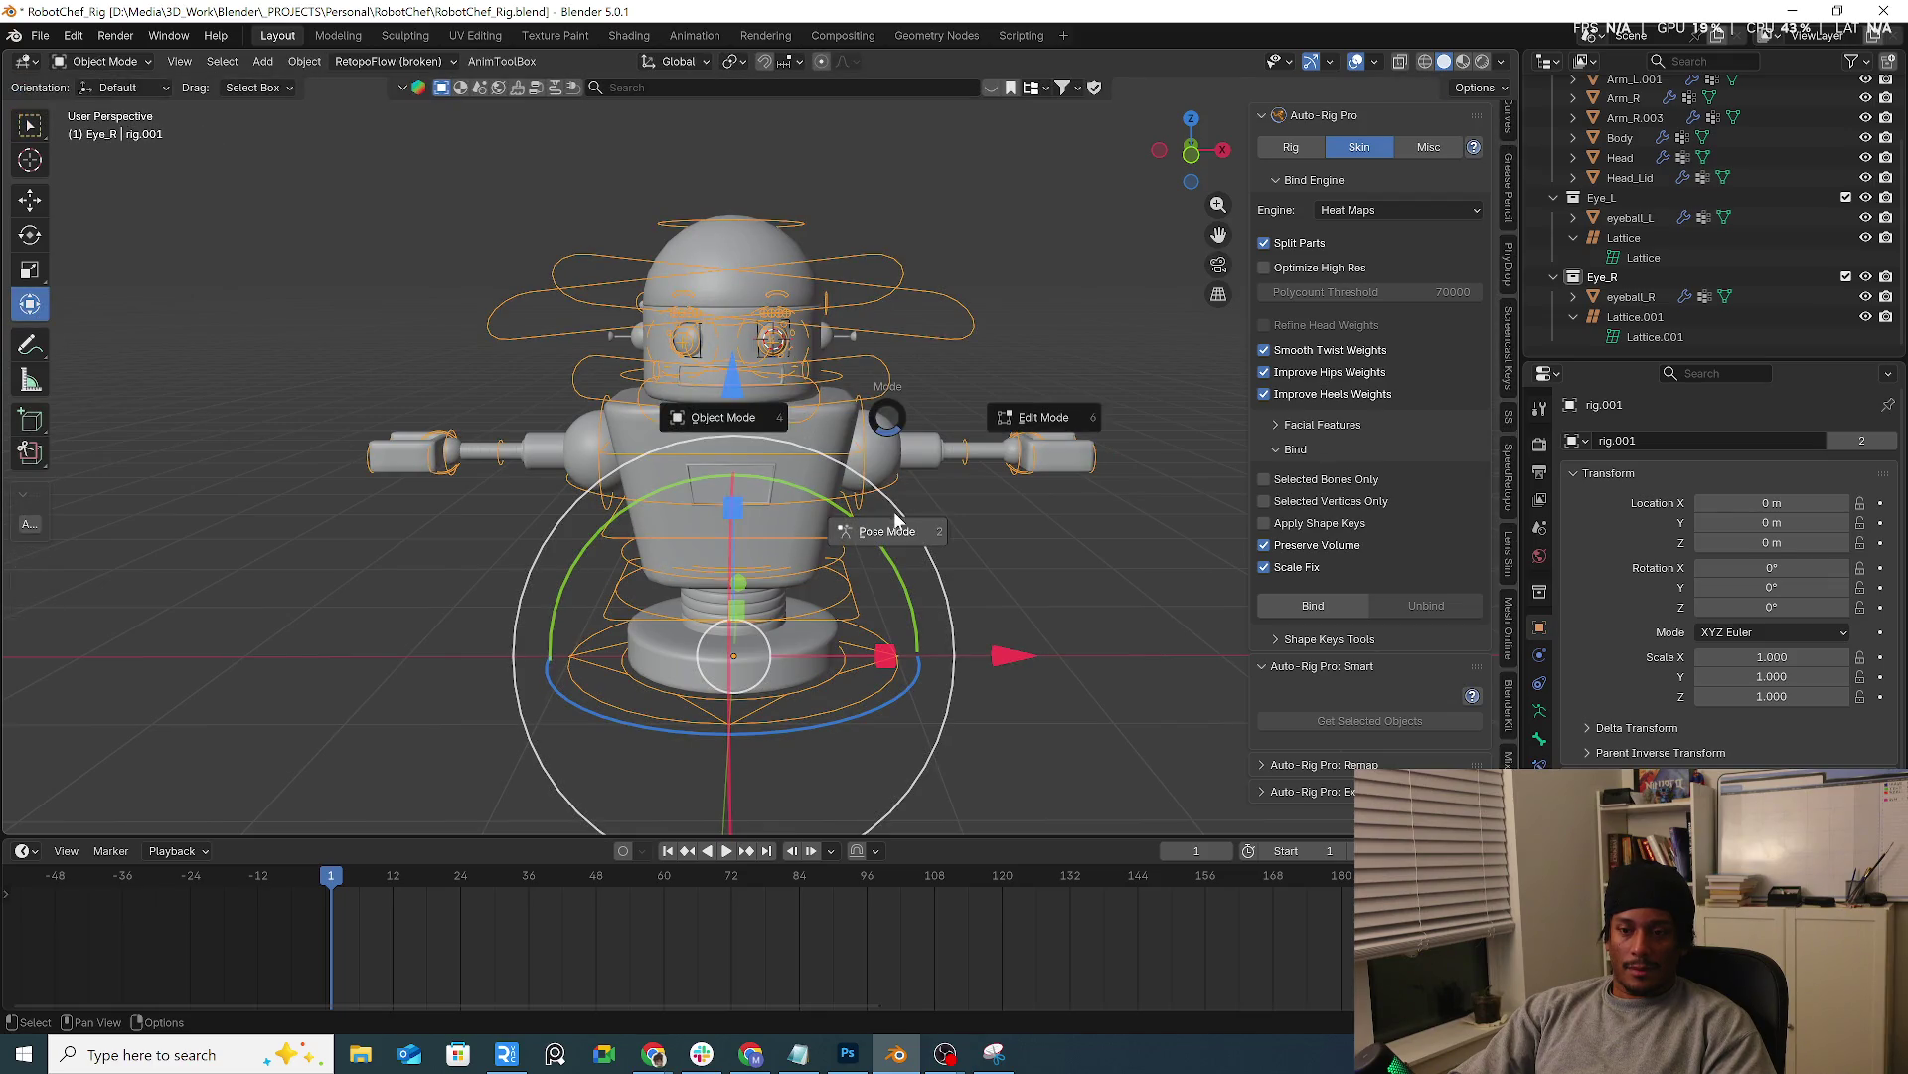
{"action": "left_click", "coordinate": [893, 512]}
{"action": "scroll", "coordinate": [945, 361], "scroll_direction": "up", "scroll_amount": 4}
{"action": "middle_click_drag", "start_coordinate": [945, 361], "coordinate": [1078, 407]}
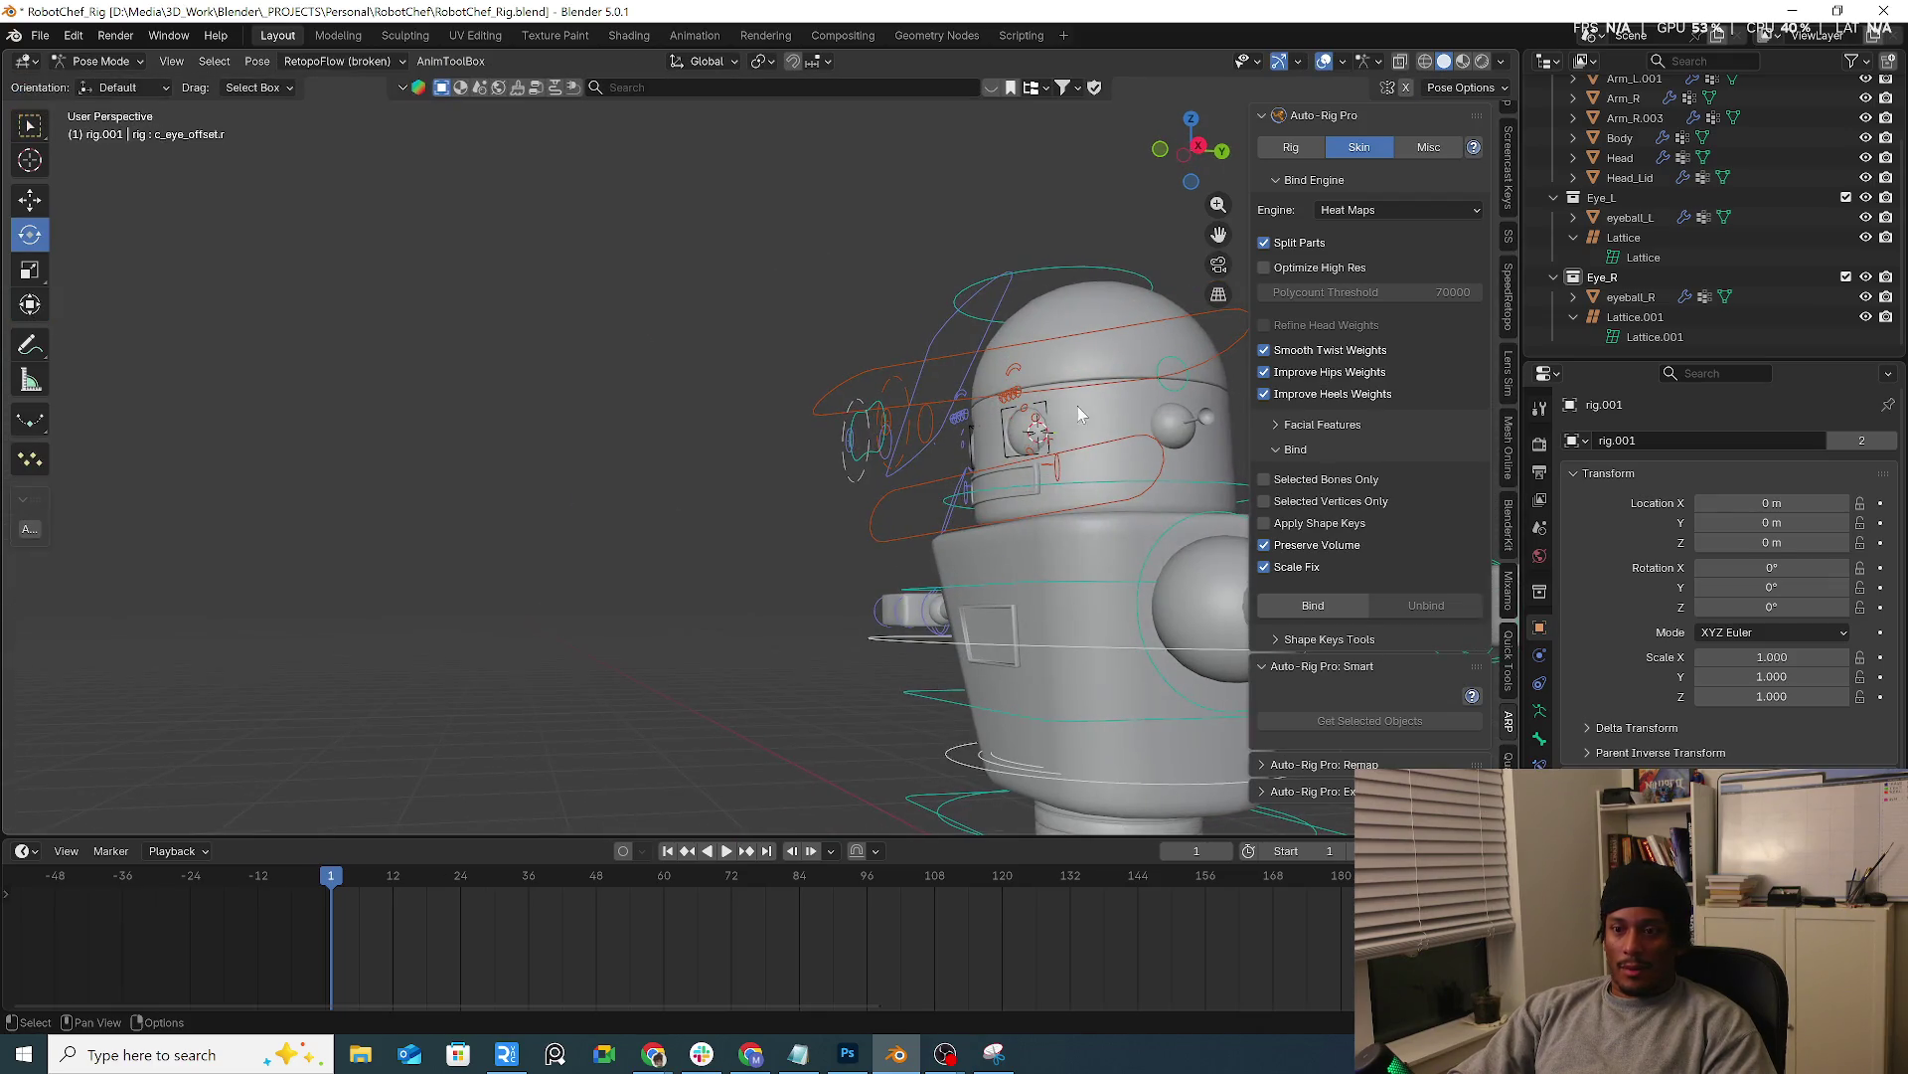
{"action": "left_click", "coordinate": [1463, 62]}
{"action": "scroll", "coordinate": [775, 309], "scroll_direction": "down", "scroll_amount": 3}
Rotate an arm controller to swing the arm down and back level
{"action": "middle_click_drag", "start_coordinate": [776, 308], "coordinate": [831, 463]}
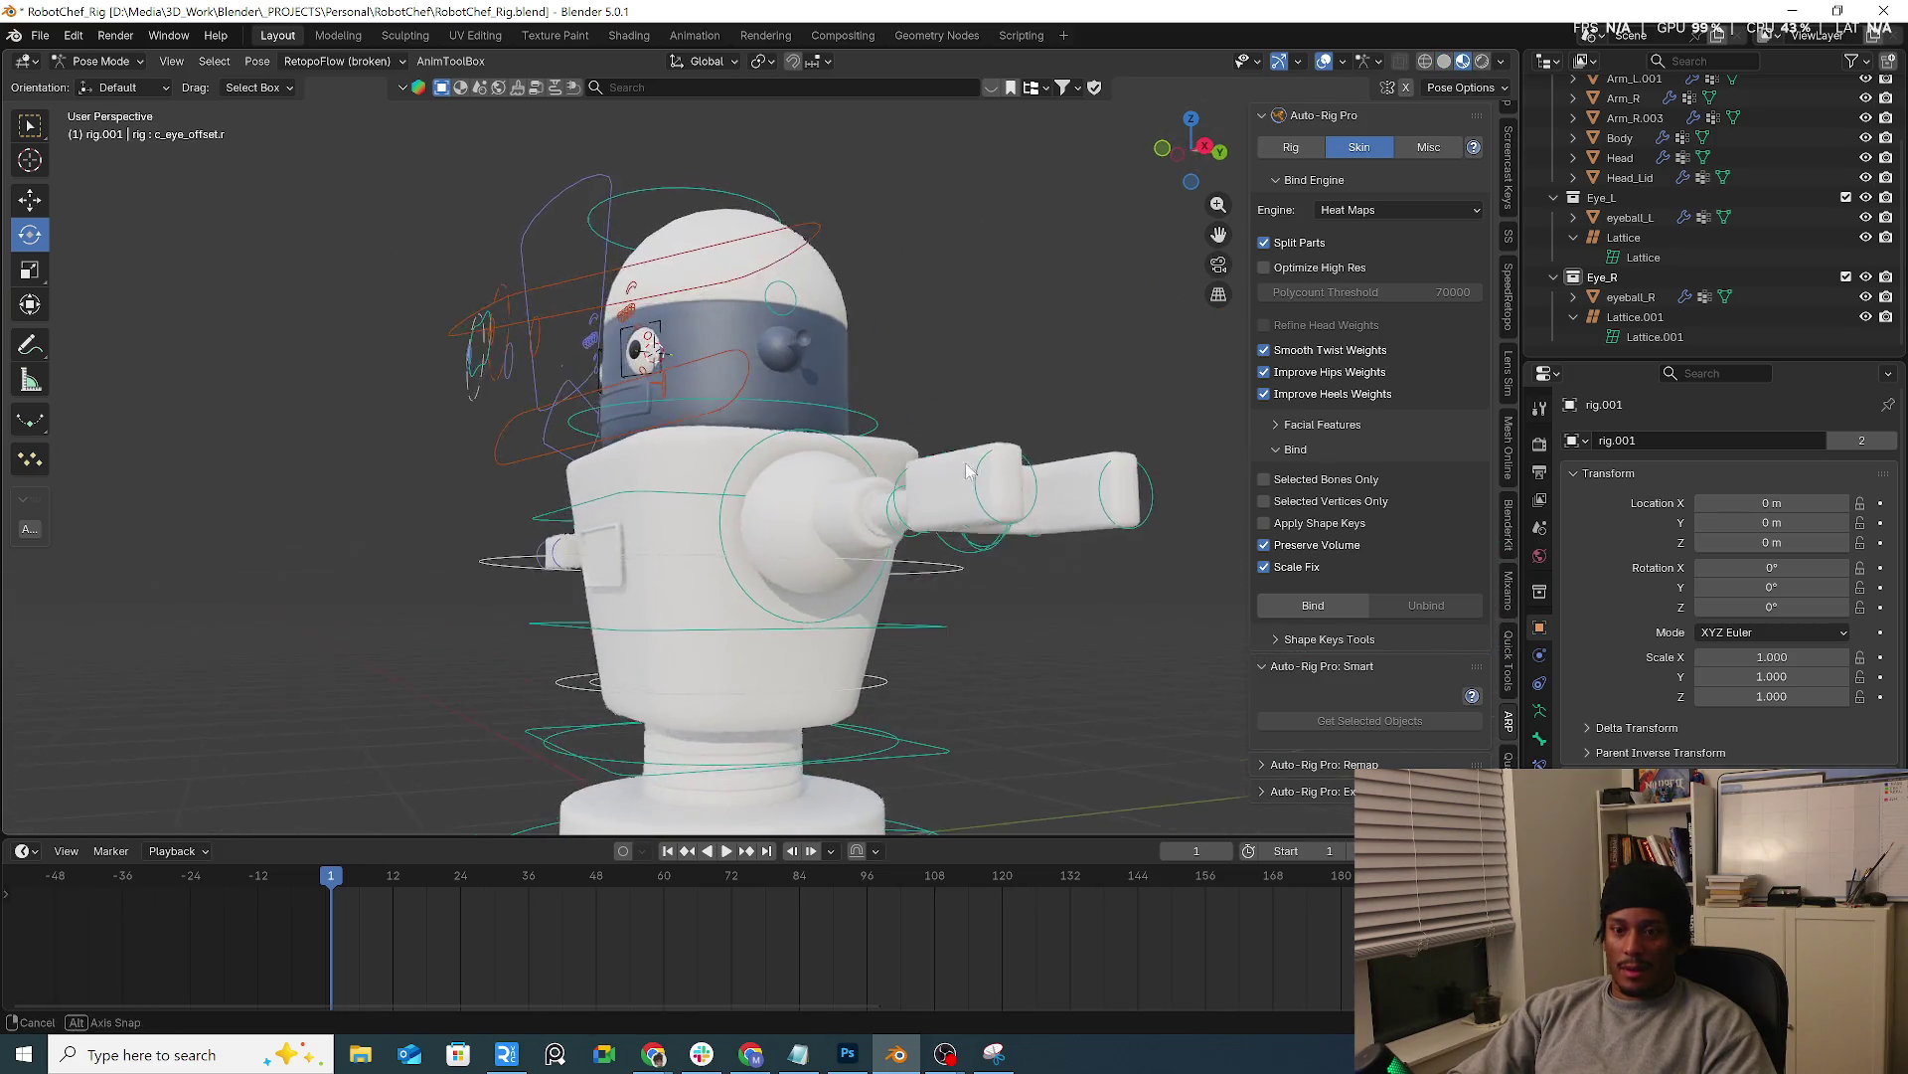
{"action": "left_click", "coordinate": [831, 462]}
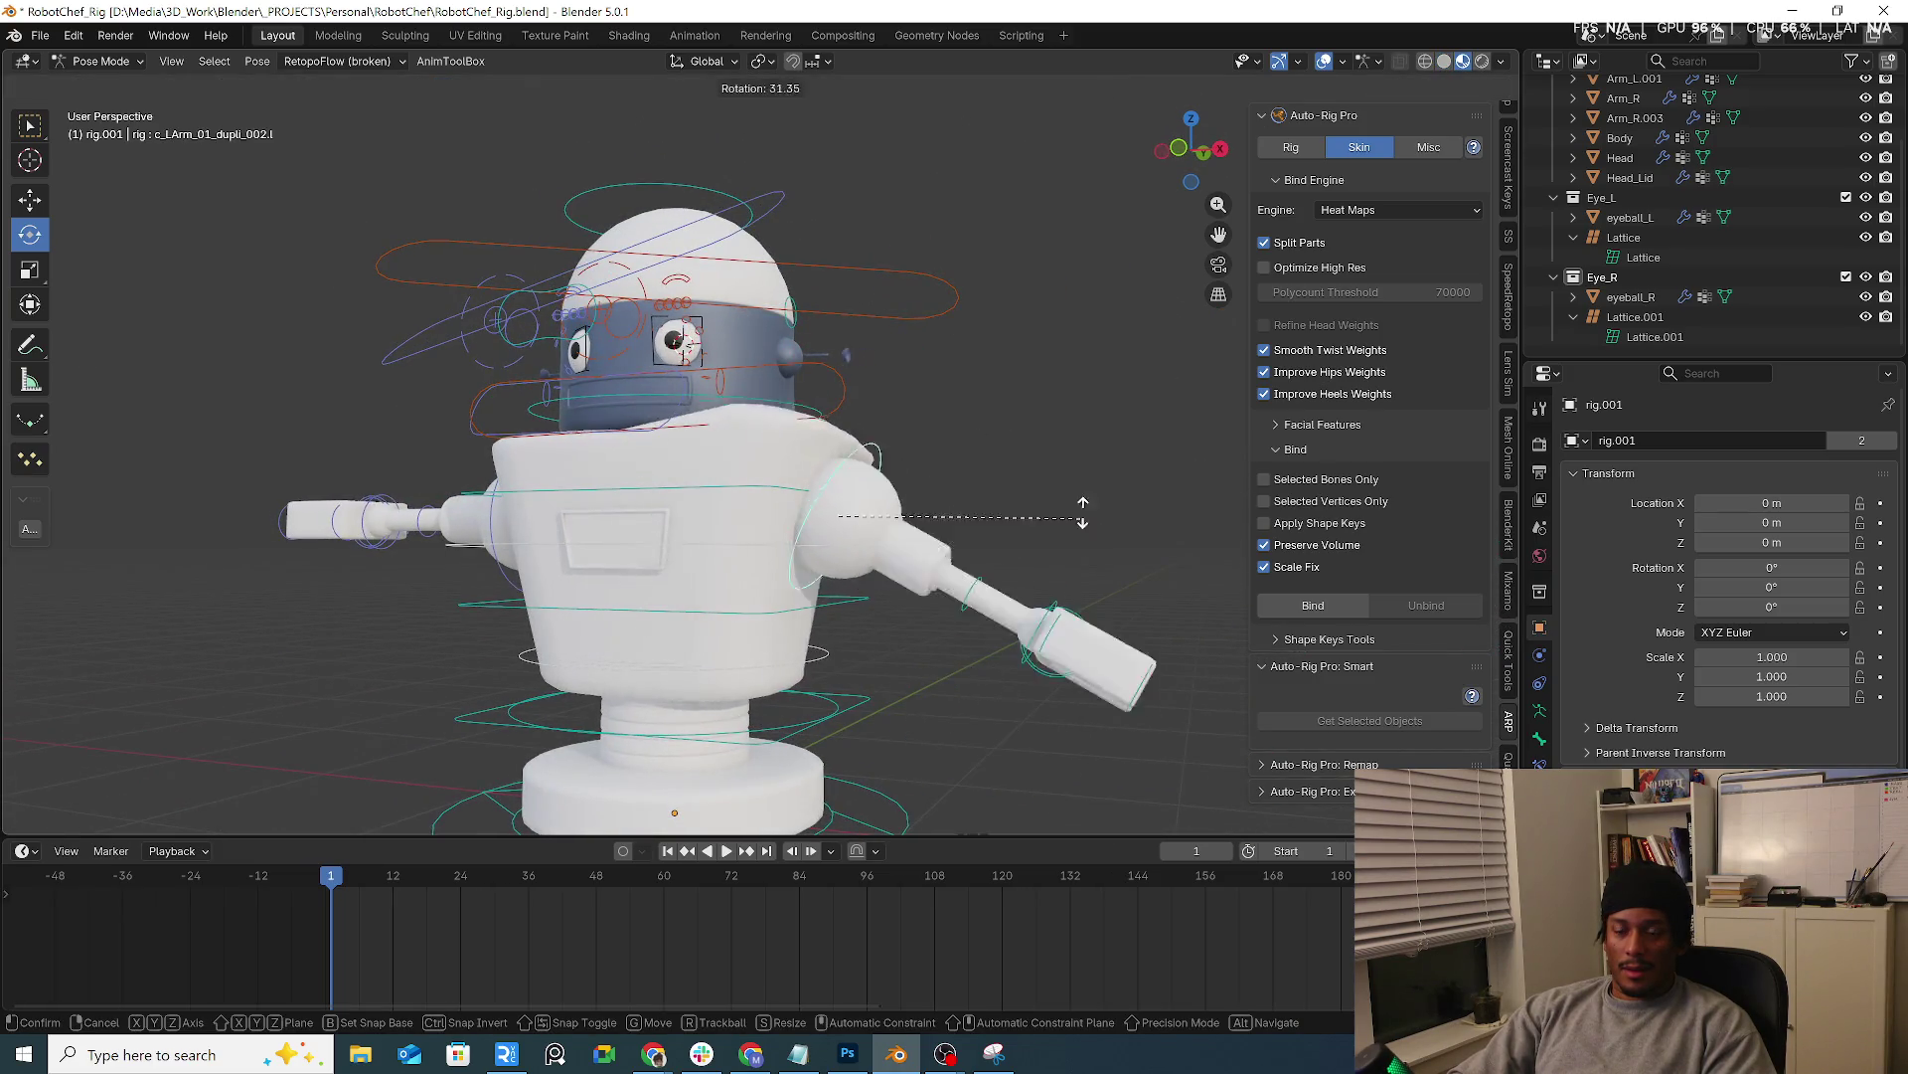
{"action": "left_click_drag", "start_coordinate": [909, 448], "coordinate": [922, 373]}
{"action": "middle_click_drag", "start_coordinate": [921, 374], "coordinate": [571, 370]}
Move and scale the eye target, then rotate the eye control to test the eyeballs follow
{"action": "left_click", "coordinate": [569, 370]}
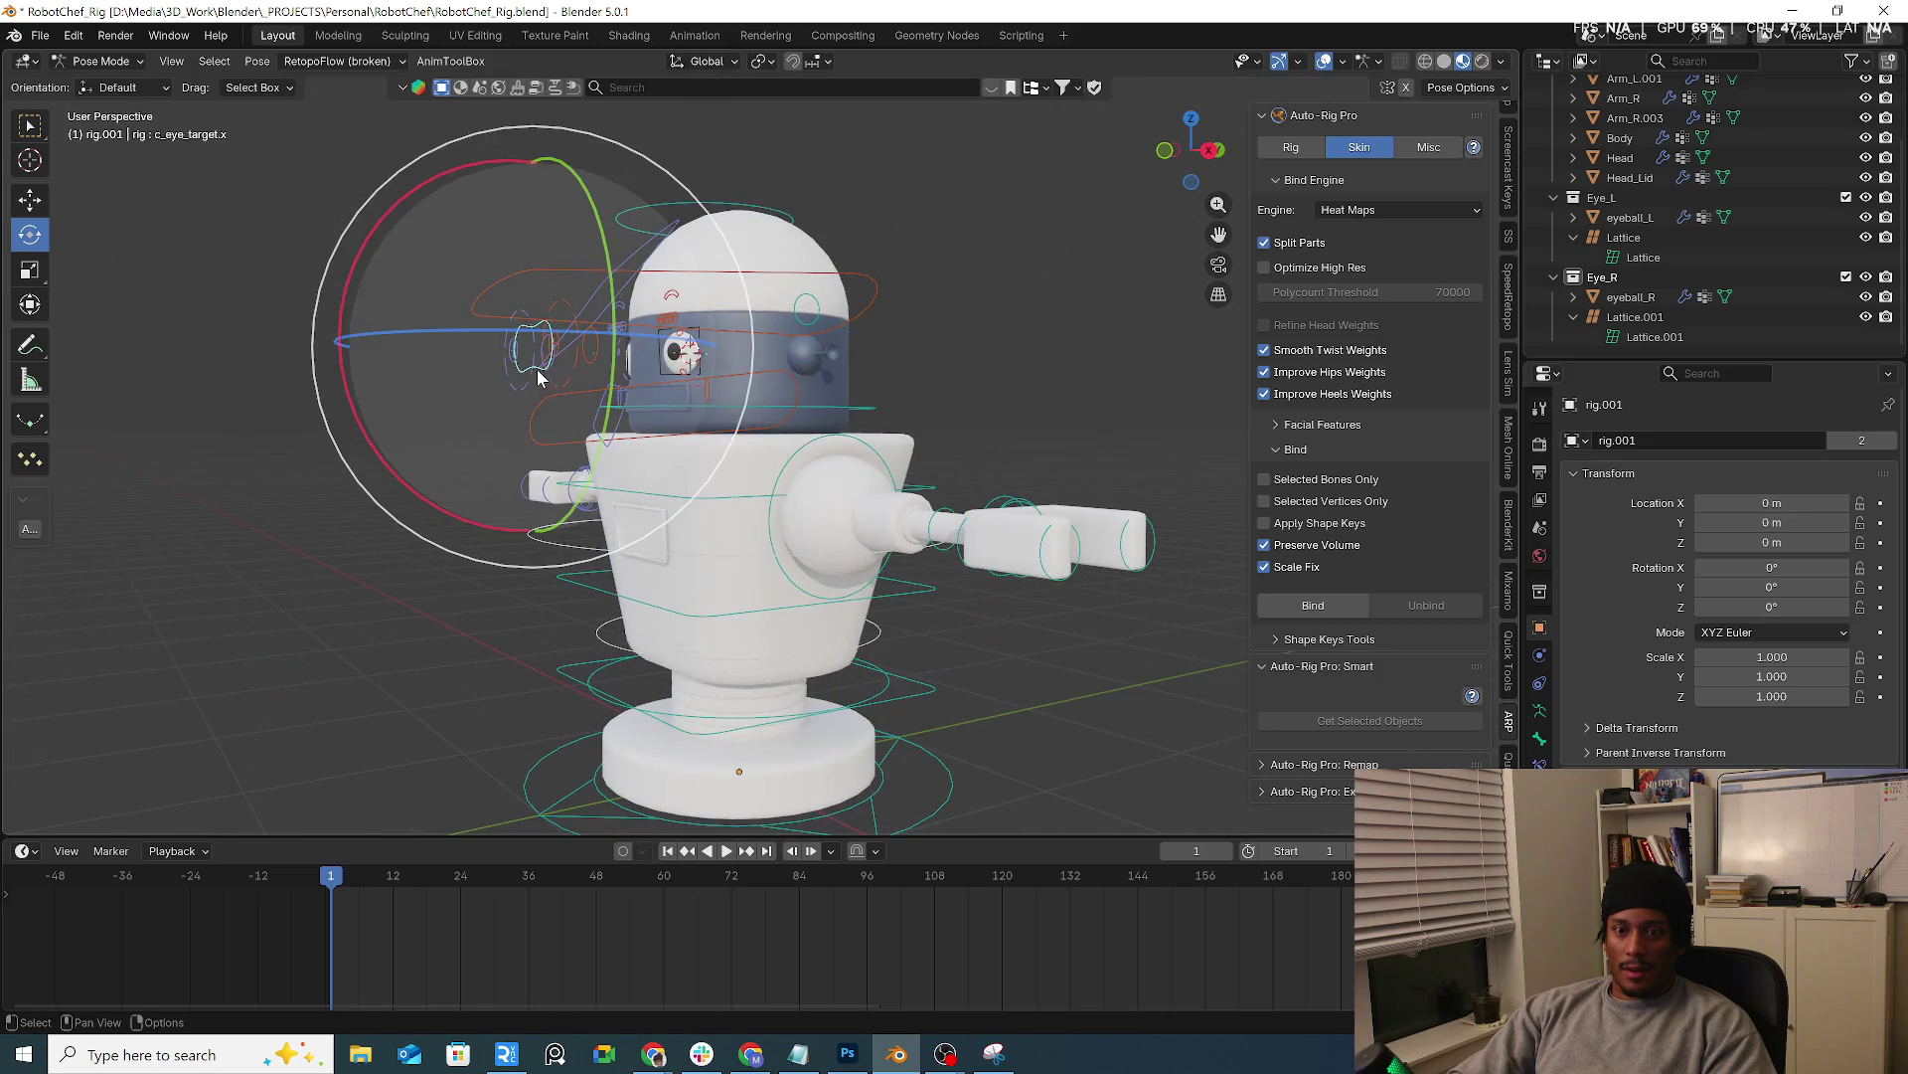
{"action": "key", "text": "g"}
{"action": "left_click", "coordinate": [570, 350]}
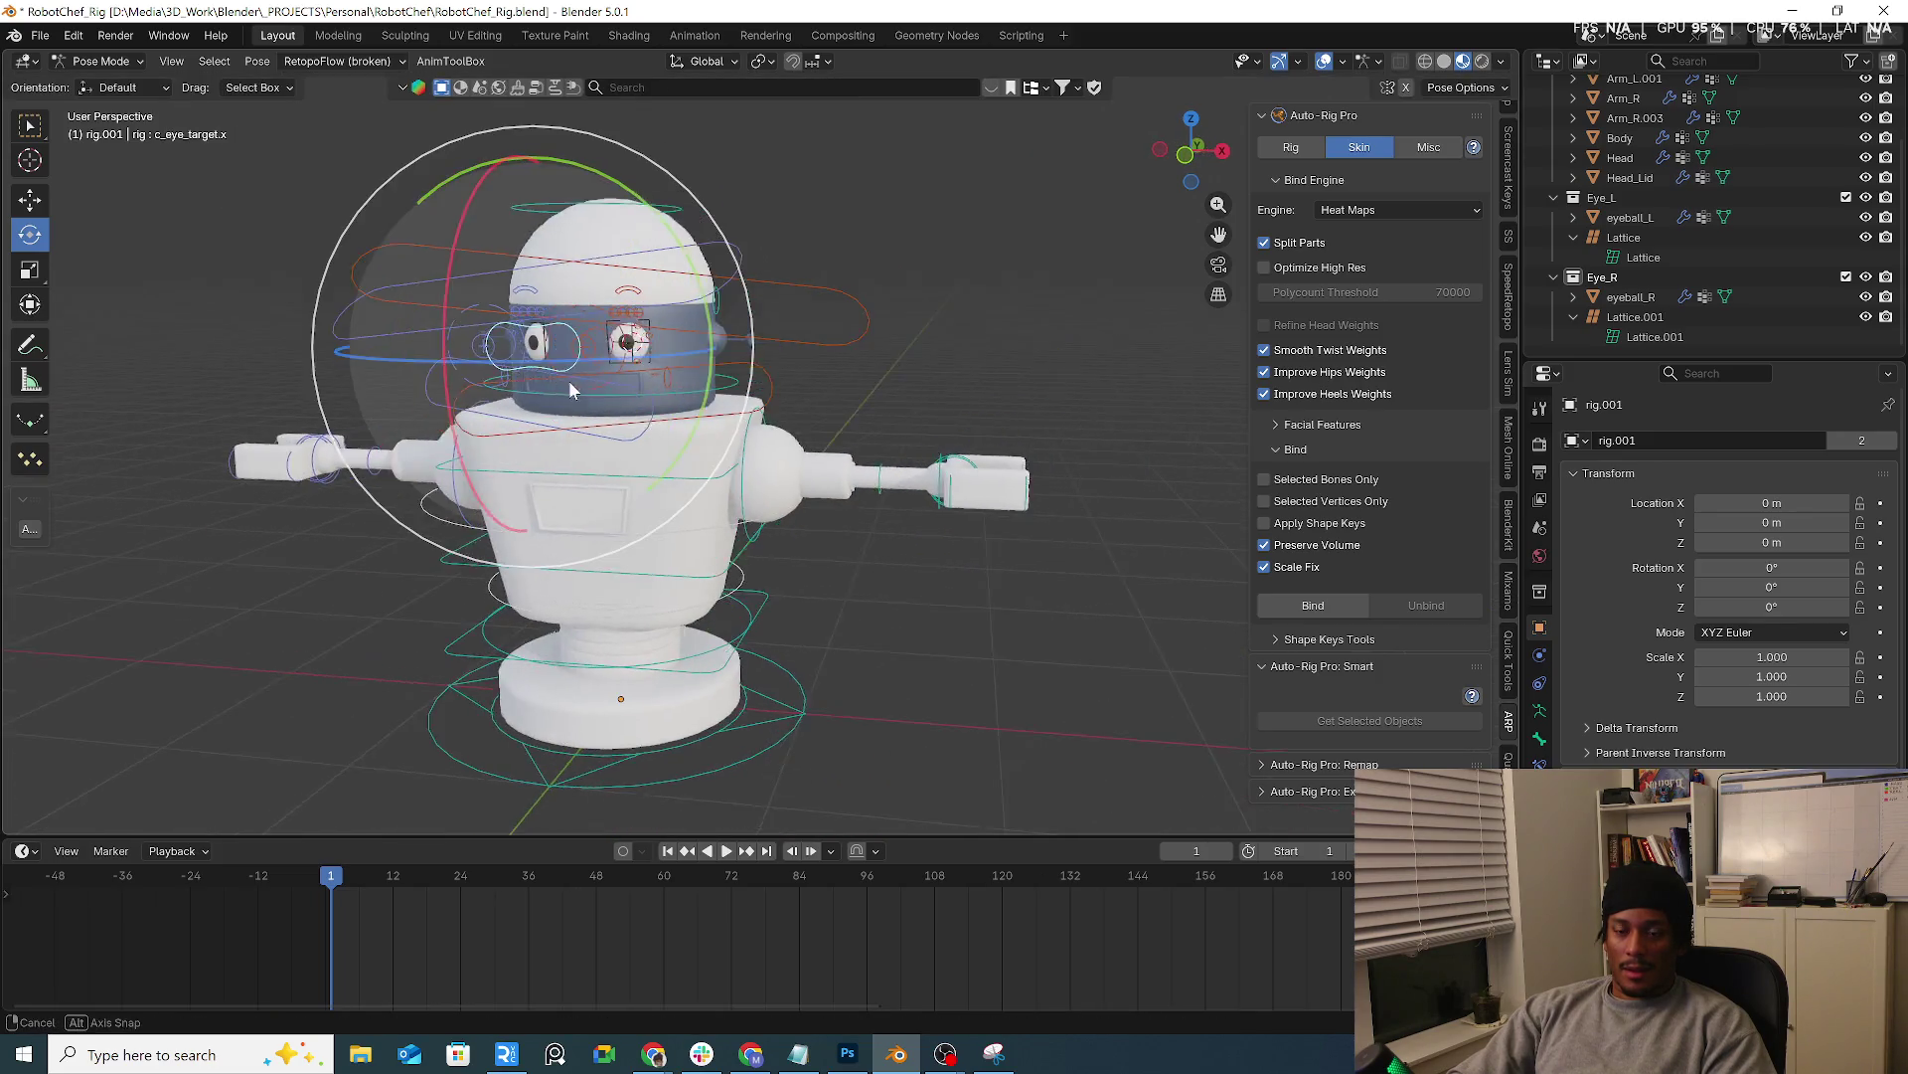
{"action": "scroll", "coordinate": [570, 350], "scroll_direction": "up", "scroll_amount": 4}
{"action": "scroll", "coordinate": [569, 351], "scroll_direction": "down", "scroll_amount": 3}
{"action": "key", "text": "g"}
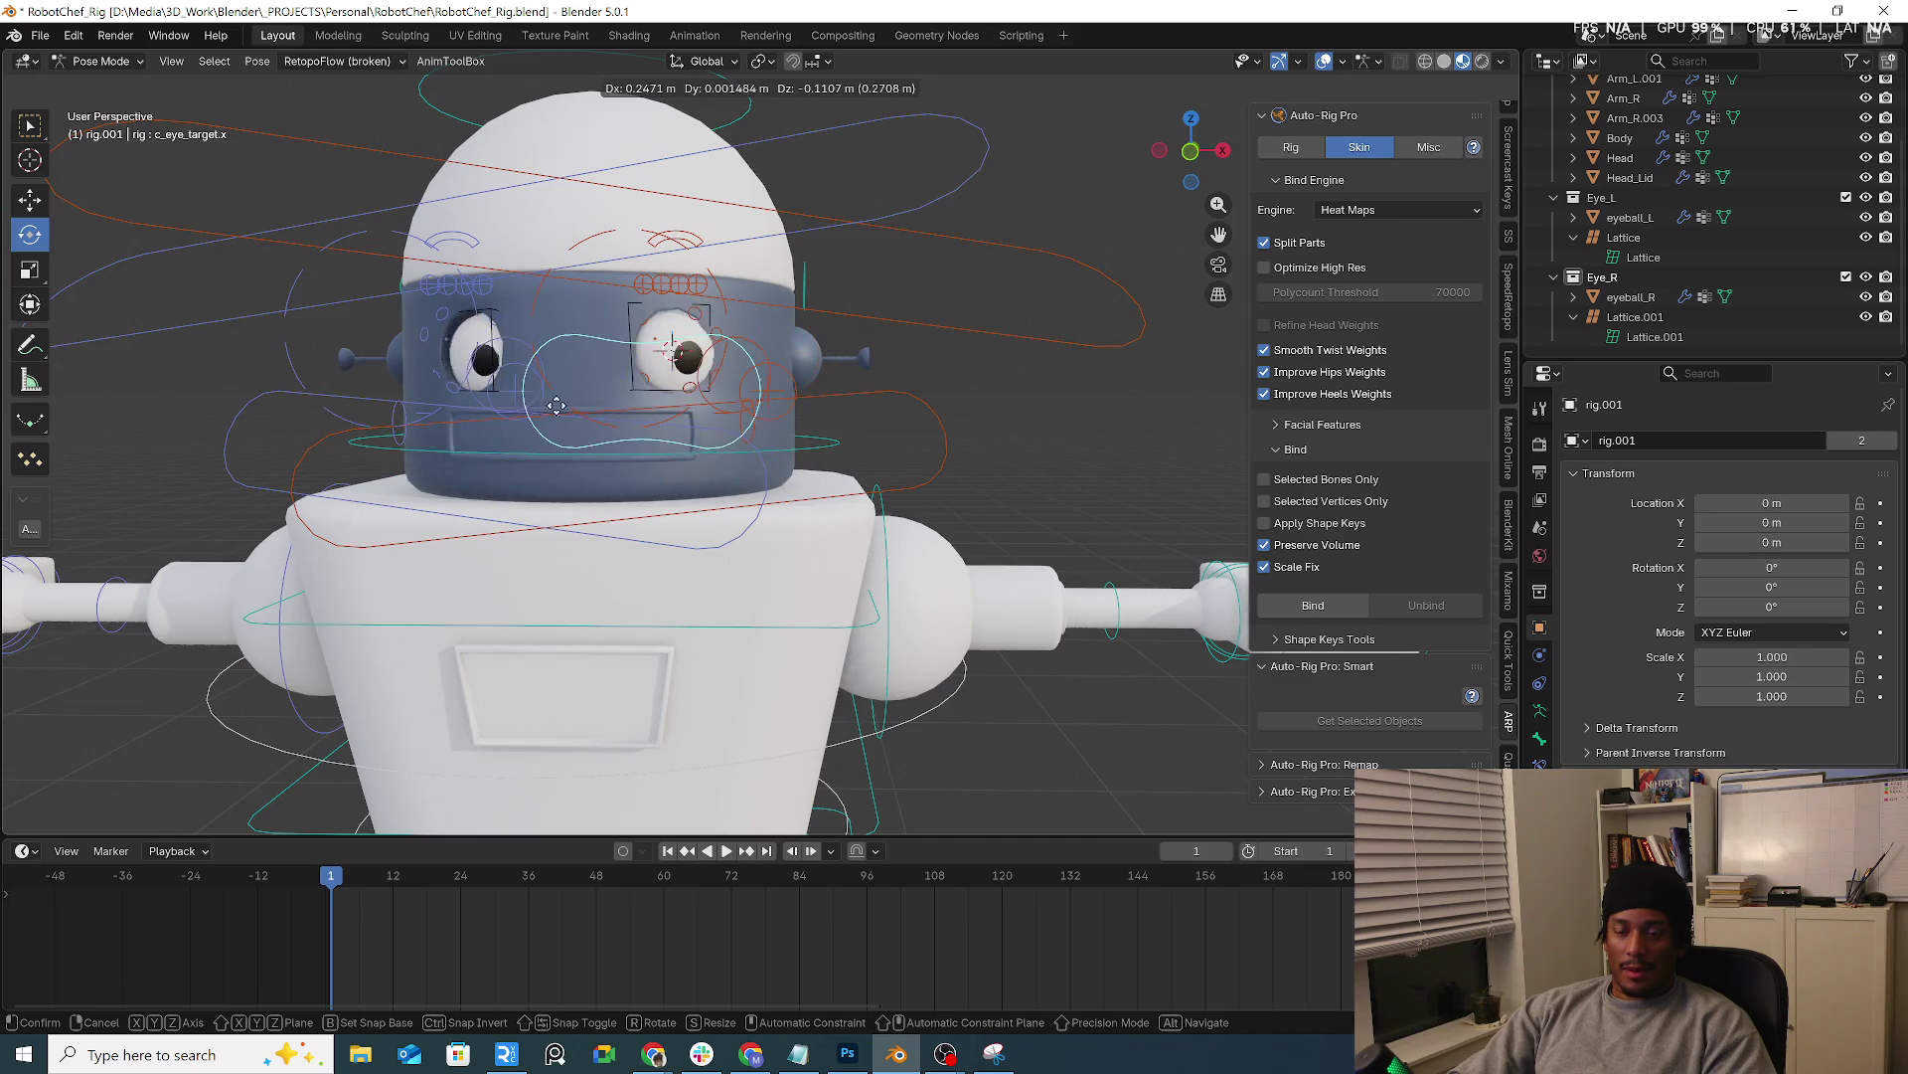
{"action": "key", "text": "s"}
{"action": "middle_click_drag", "start_coordinate": [429, 392], "coordinate": [679, 374], "text": "alt"}
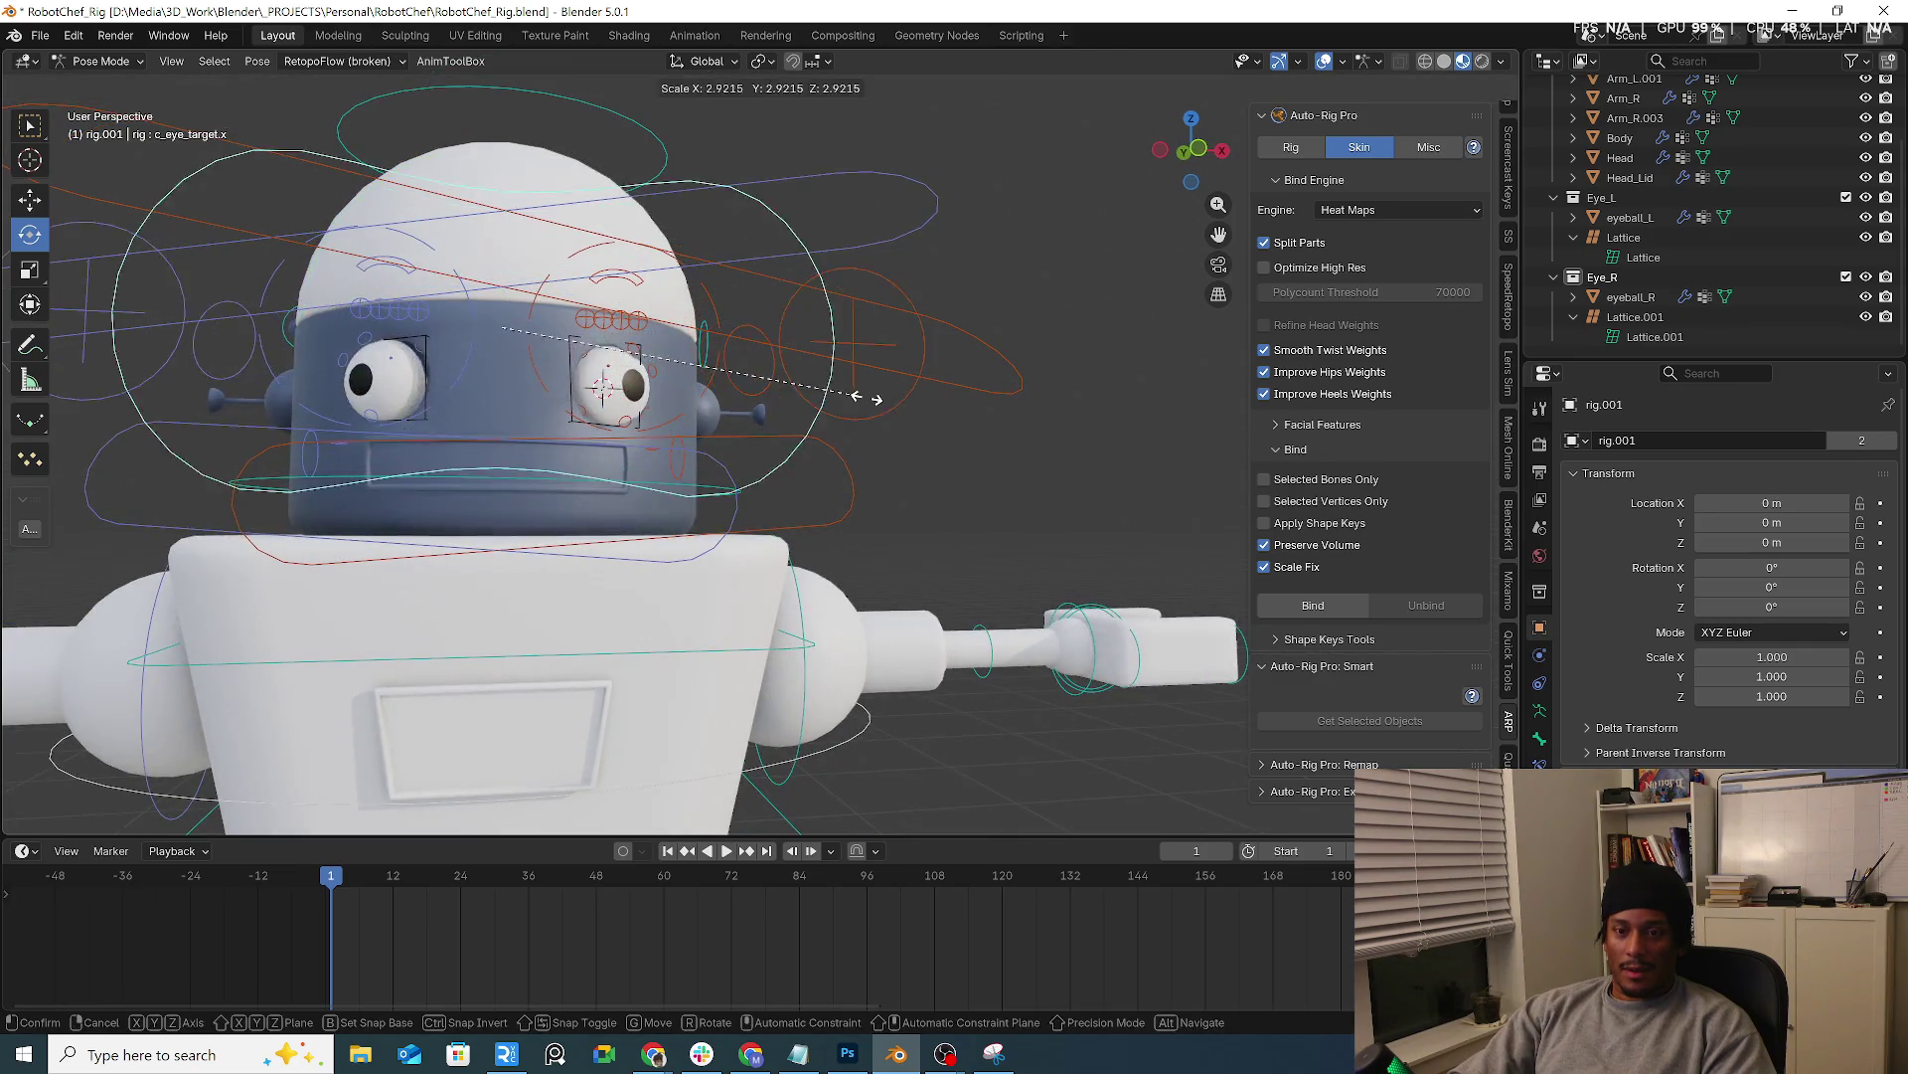
{"action": "left_click", "coordinate": [448, 355]}
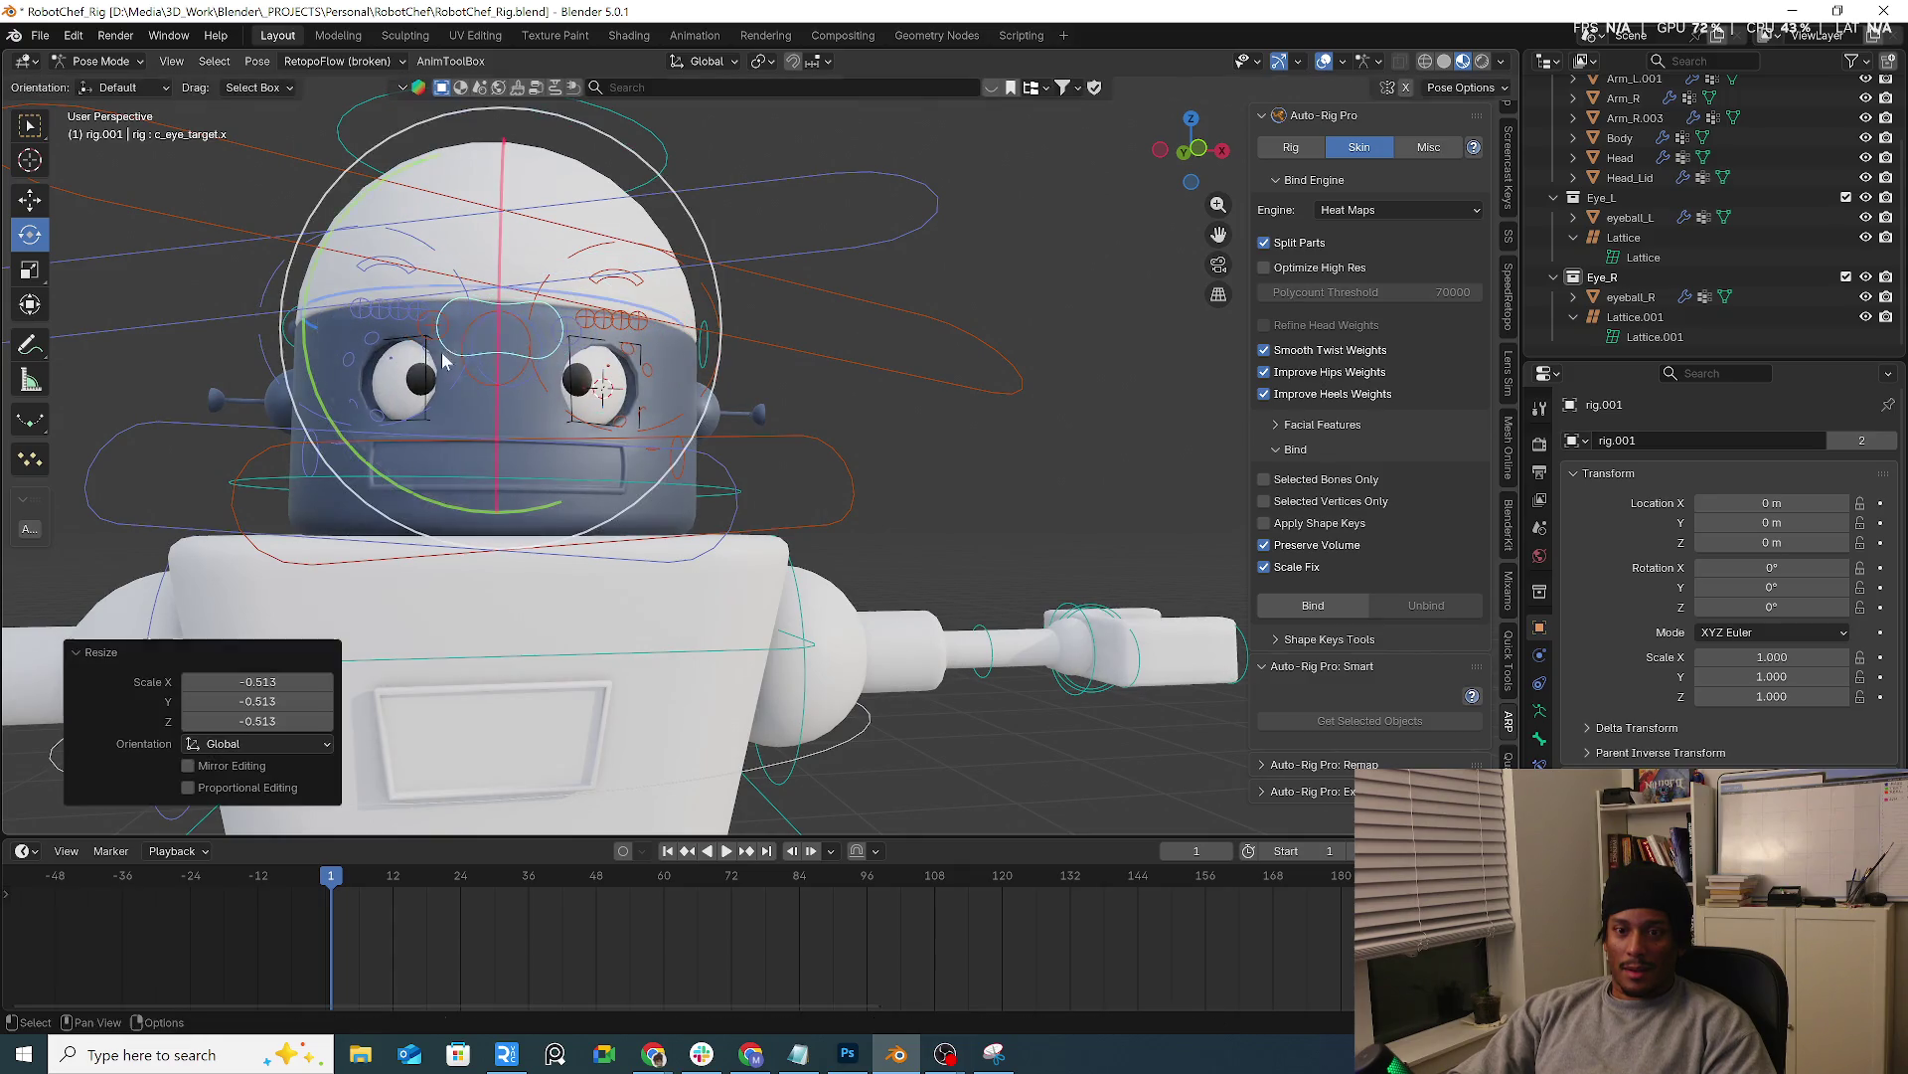
{"action": "mouse_move", "coordinate": [449, 356]}
{"action": "middle_mouse_down"}
{"action": "mouse_move", "coordinate": [789, 470]}
{"action": "mouse_move", "coordinate": [592, 436]}
{"action": "mouse_move", "coordinate": [860, 440]}
{"action": "middle_mouse_up"}
{"action": "scroll", "coordinate": [592, 436], "scroll_direction": "down", "scroll_amount": 3}
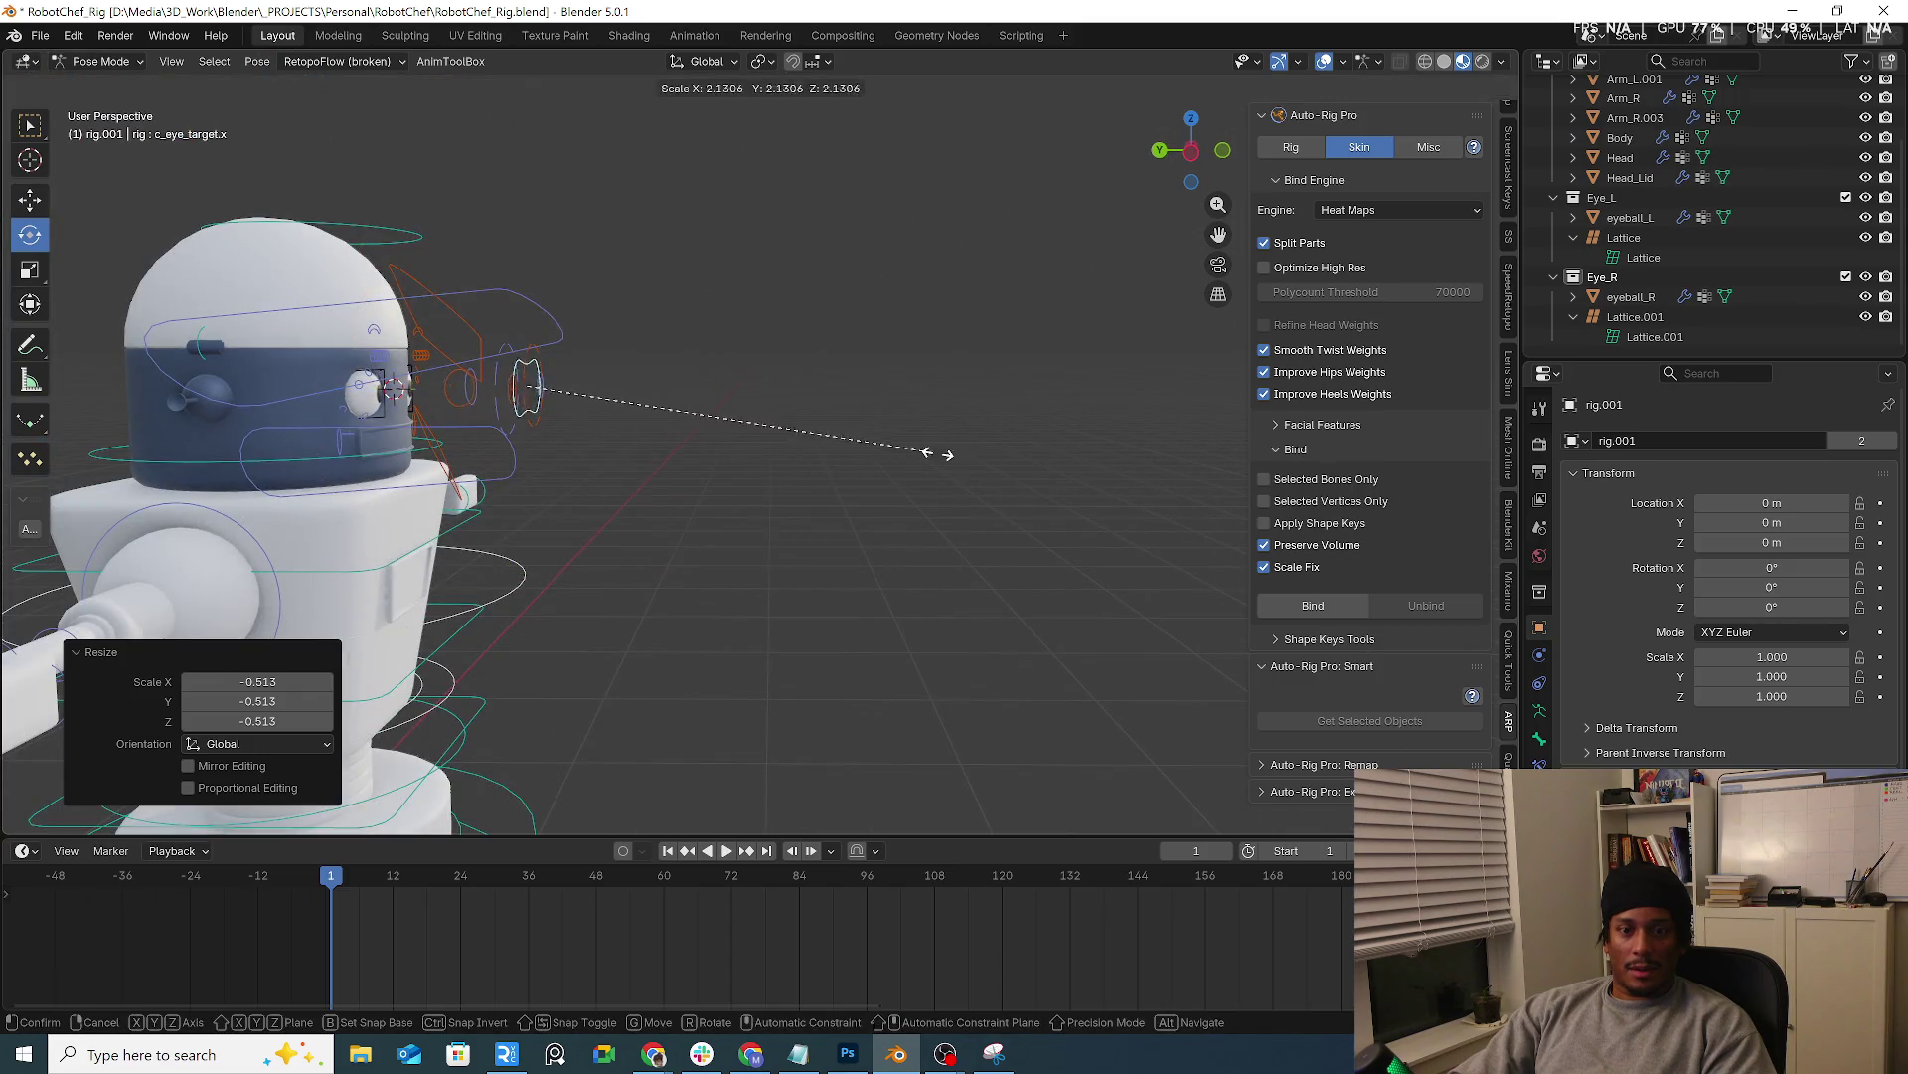
{"action": "scroll", "coordinate": [859, 440], "scroll_direction": "down", "scroll_amount": 3}
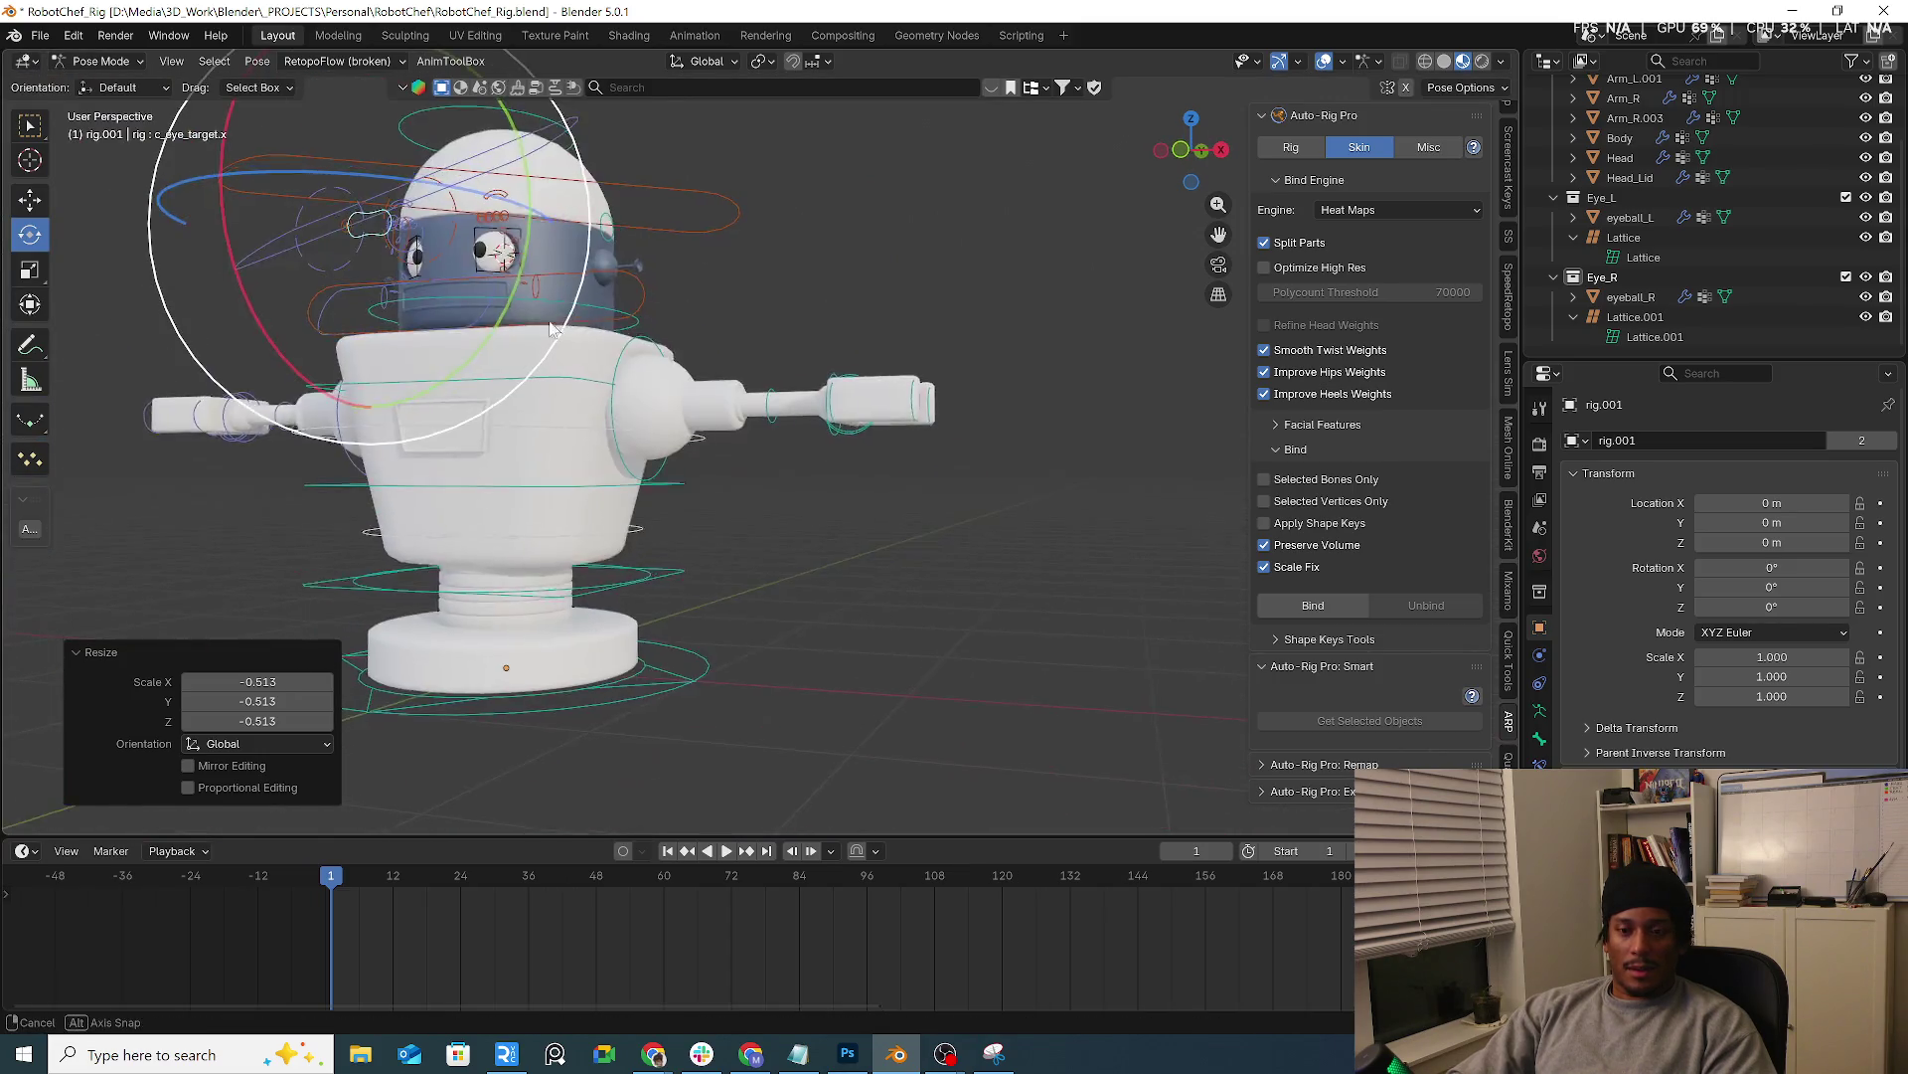
{"action": "scroll", "coordinate": [586, 275], "scroll_direction": "up", "scroll_amount": 3}
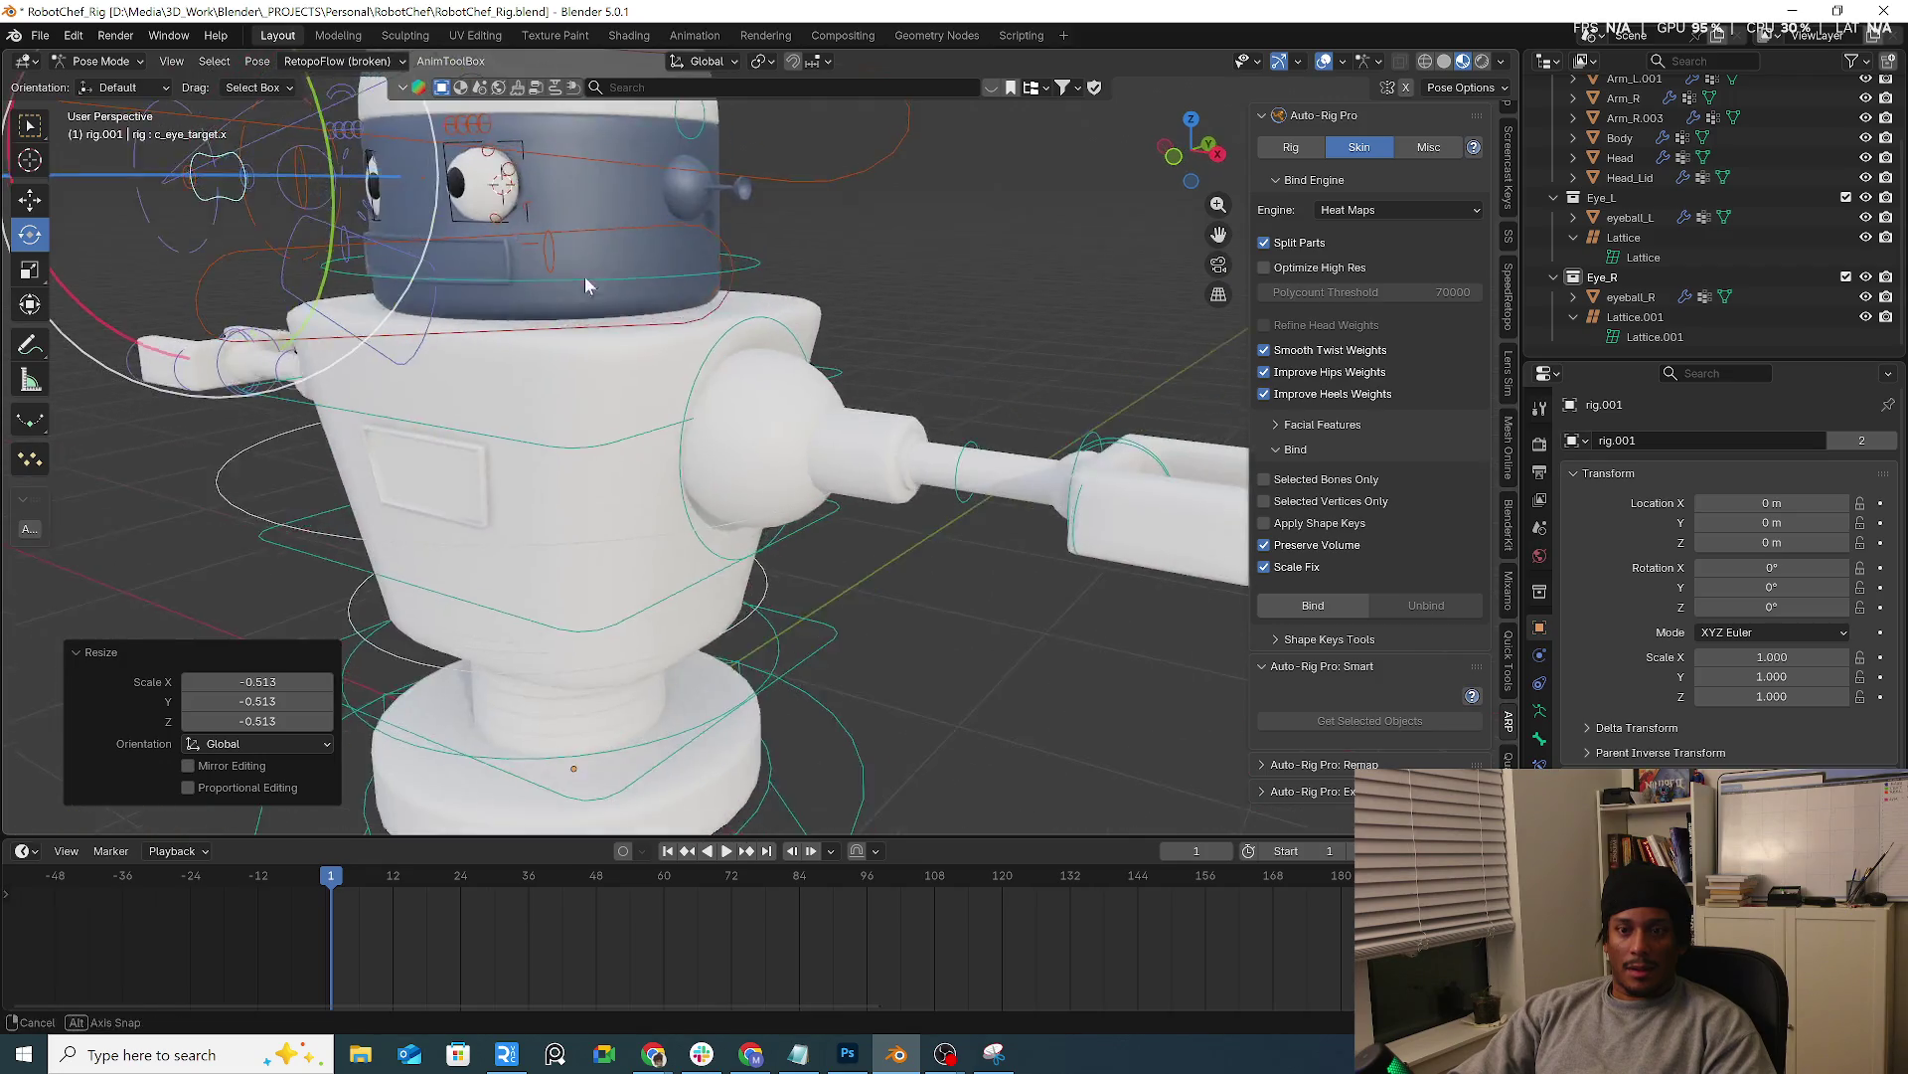
{"action": "key", "text": "r"}
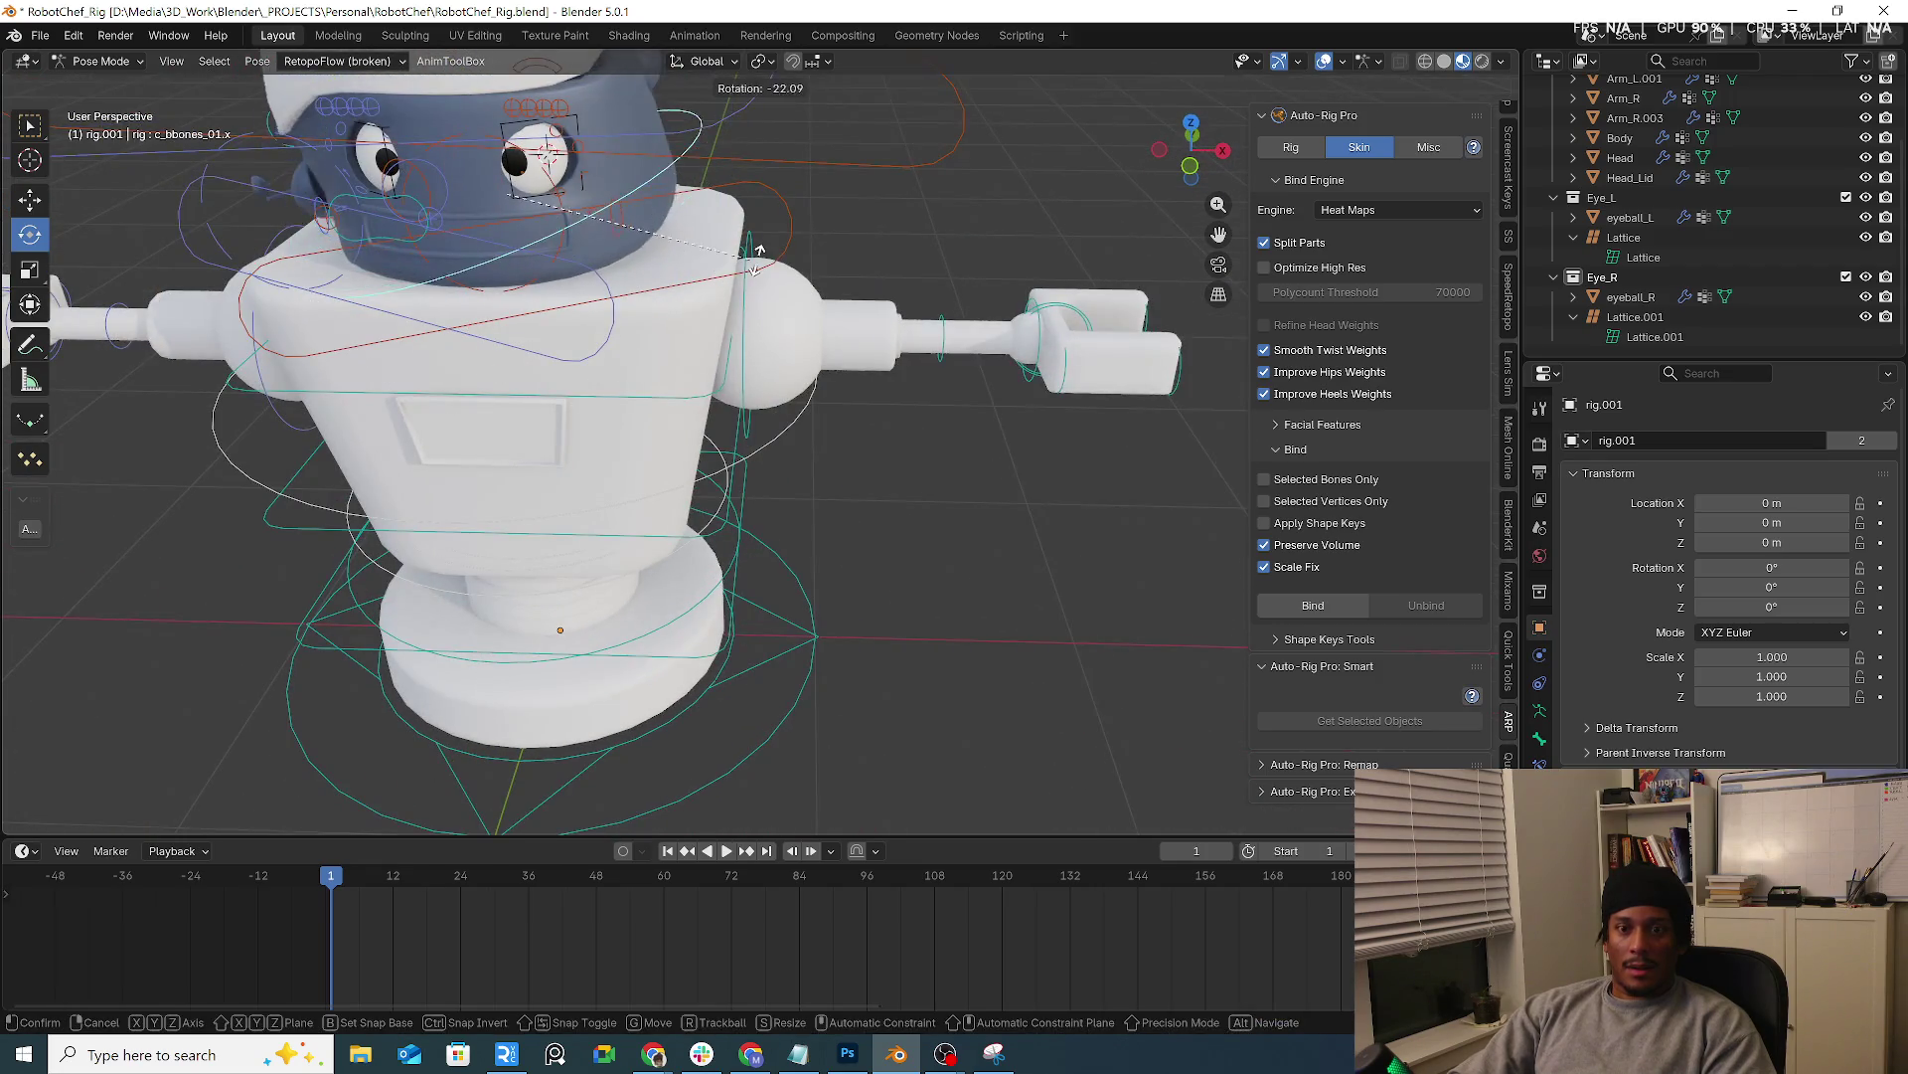